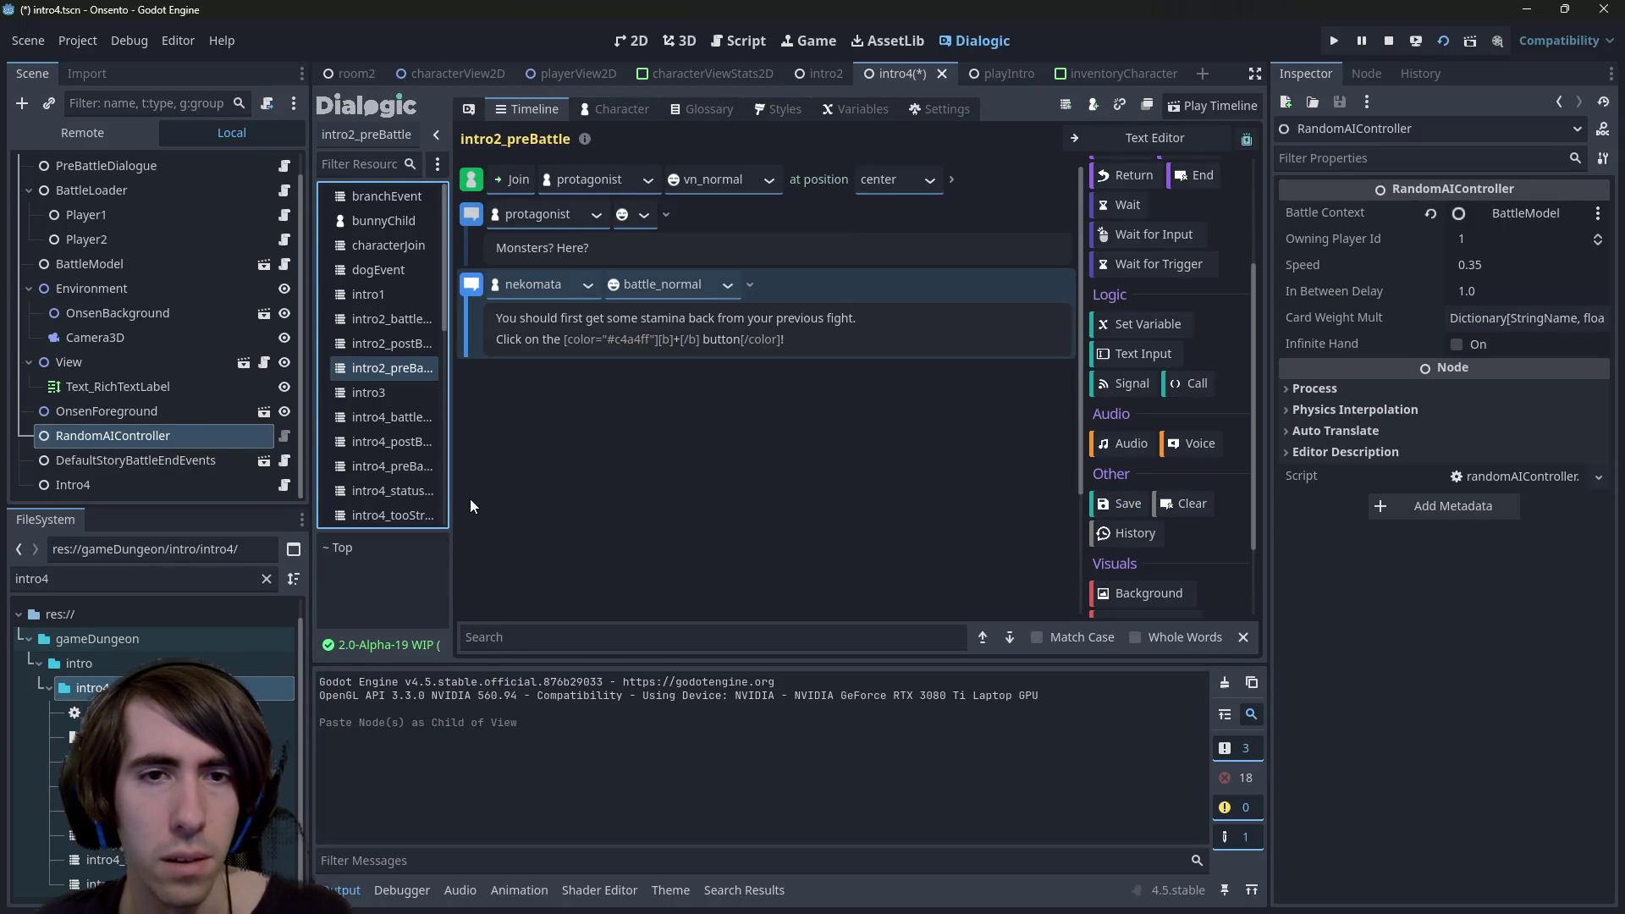
Remove the nekomata stamina line from intro2_preBattle, undoing once and deleting it again
key("ctrl+z")
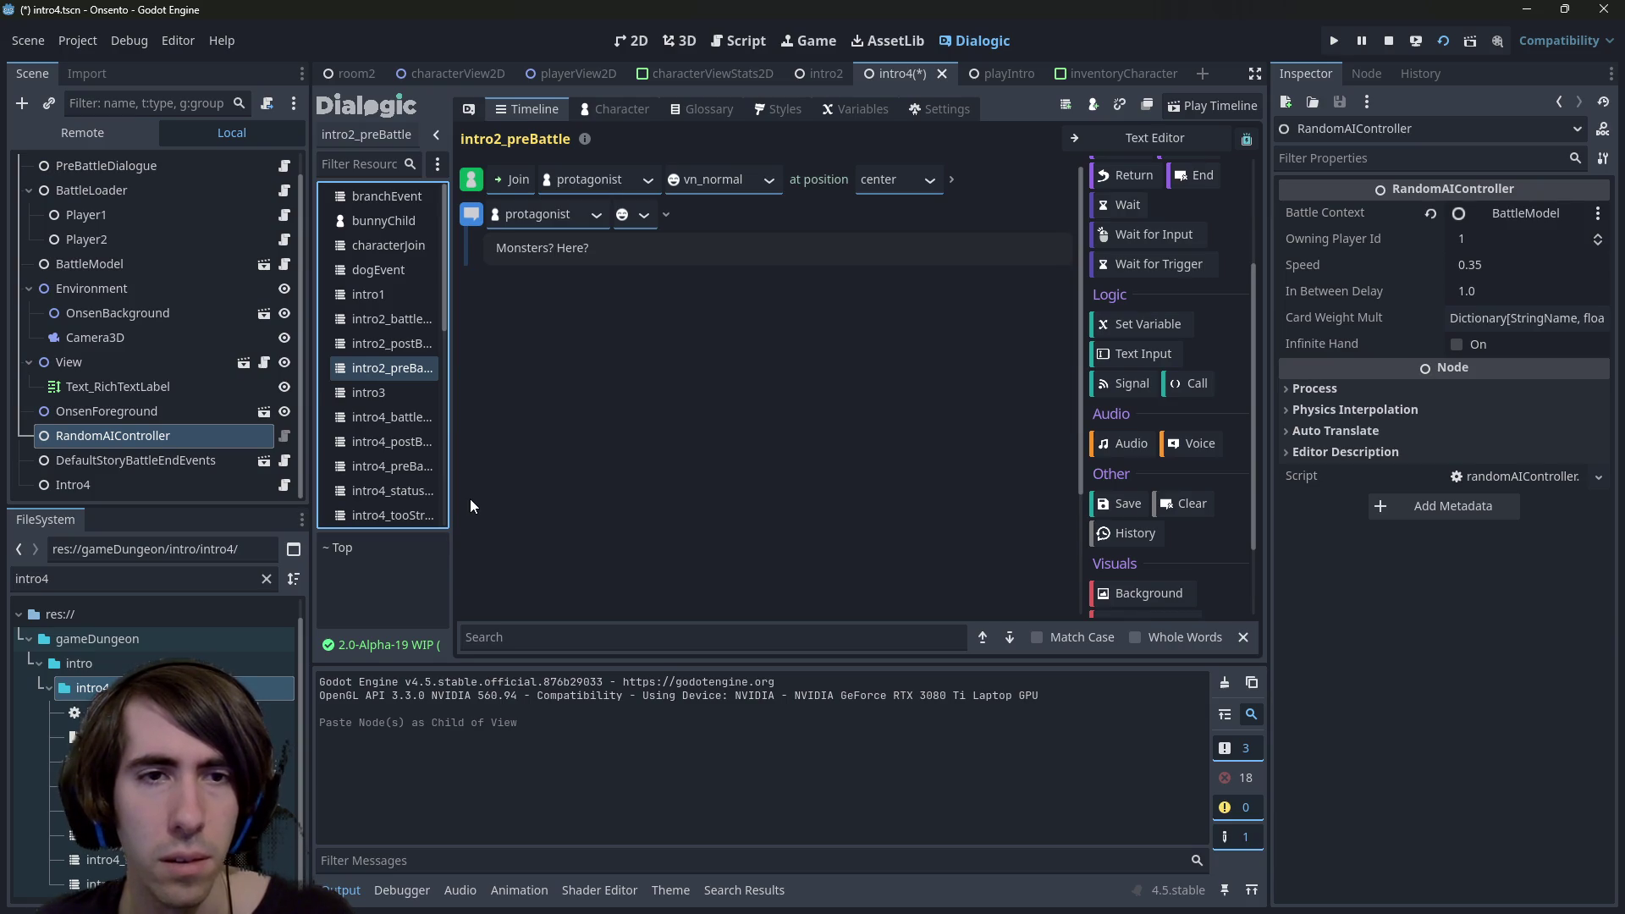
key("ctrl+shift+z")
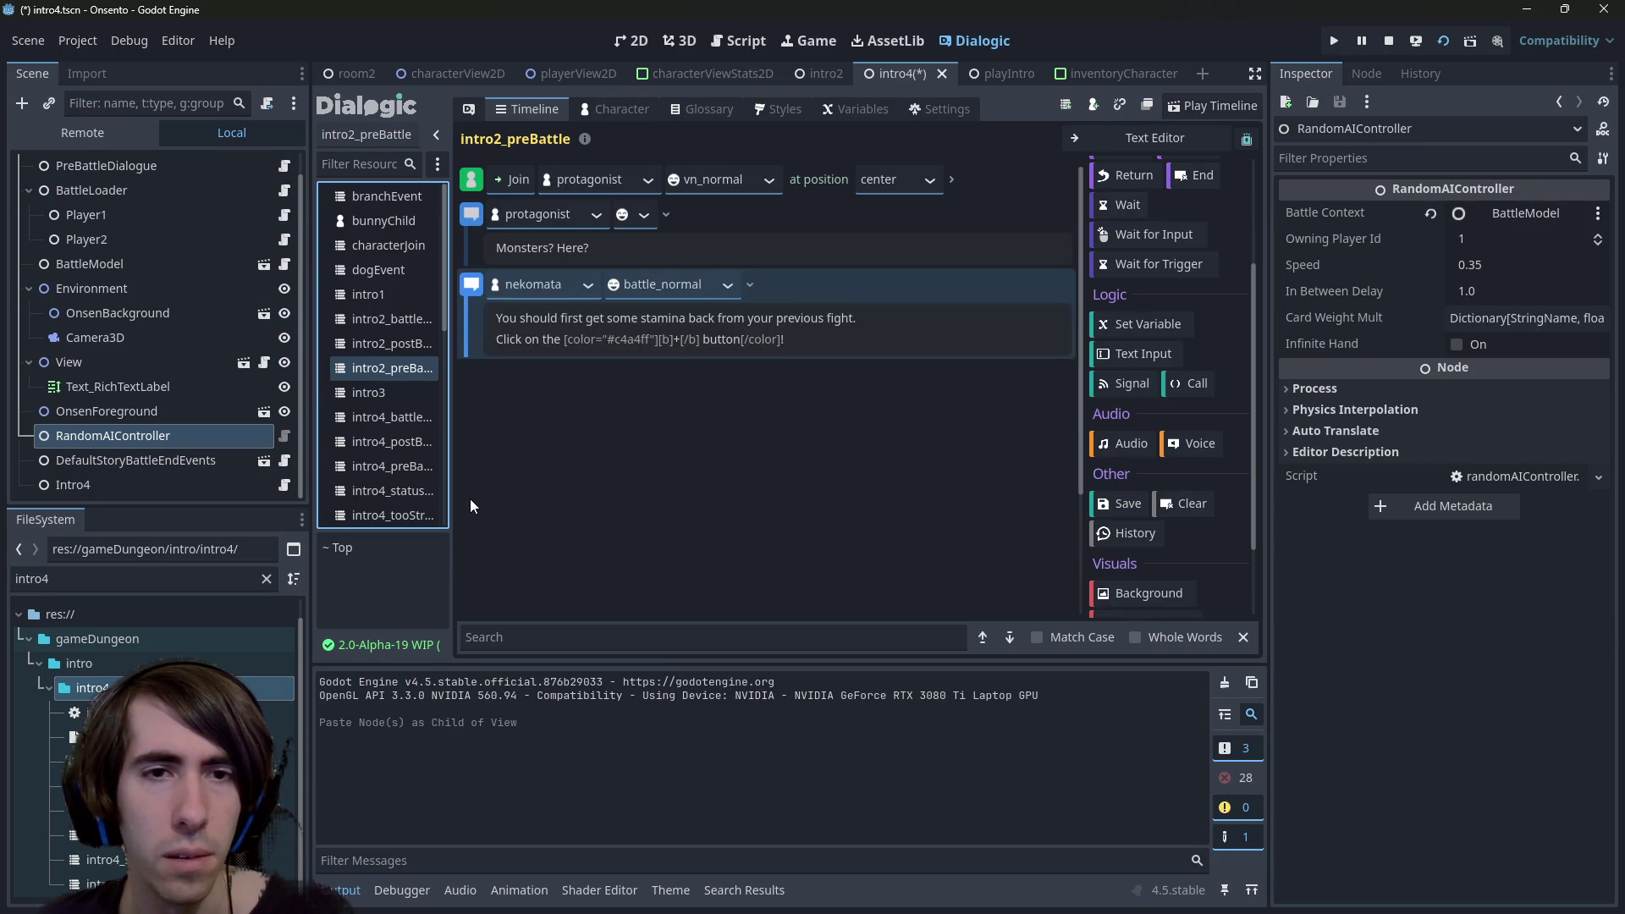
key("ctrl+z")
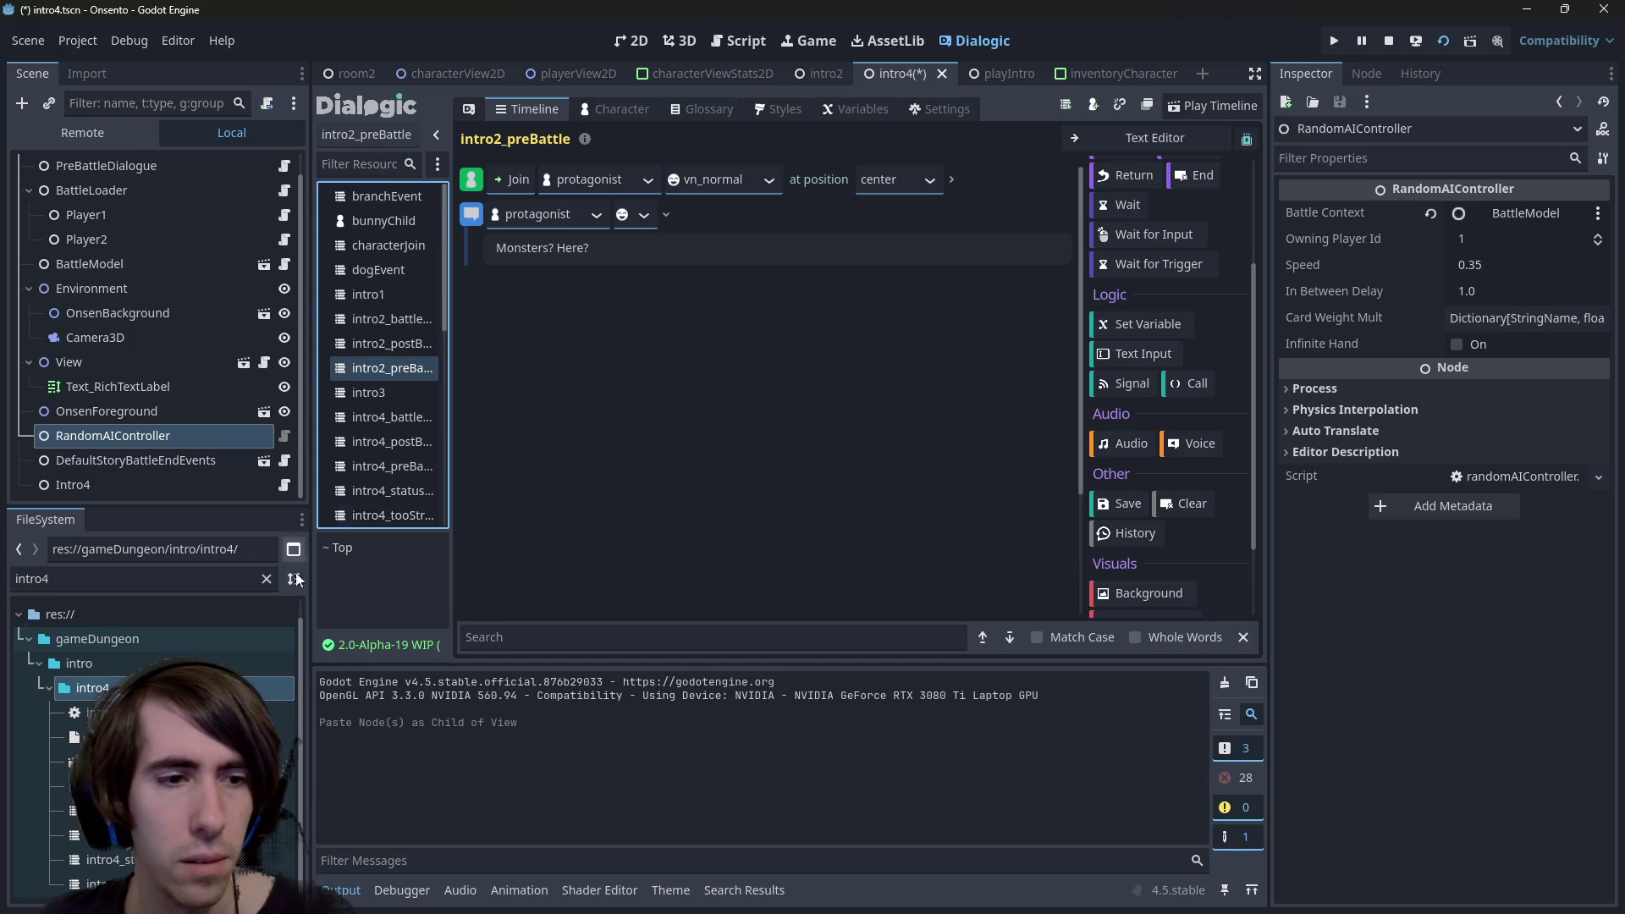
Browse the intro4 and intro2 timelines and widen the timeline list to show full names
double_click(254, 785)
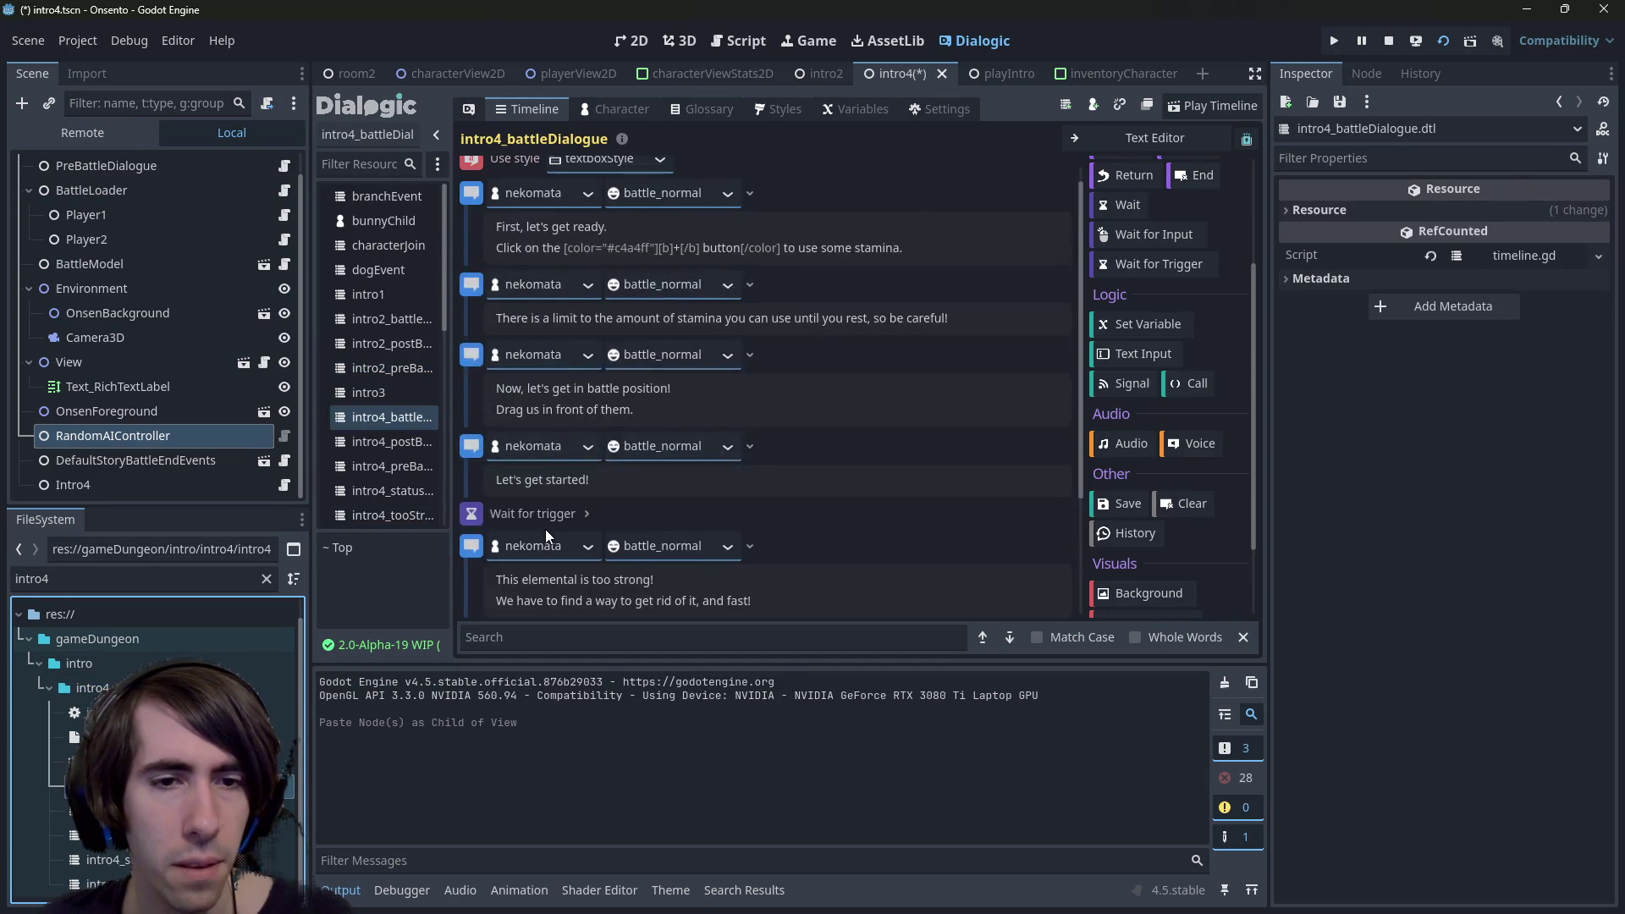
scroll(545, 529, "down", 1)
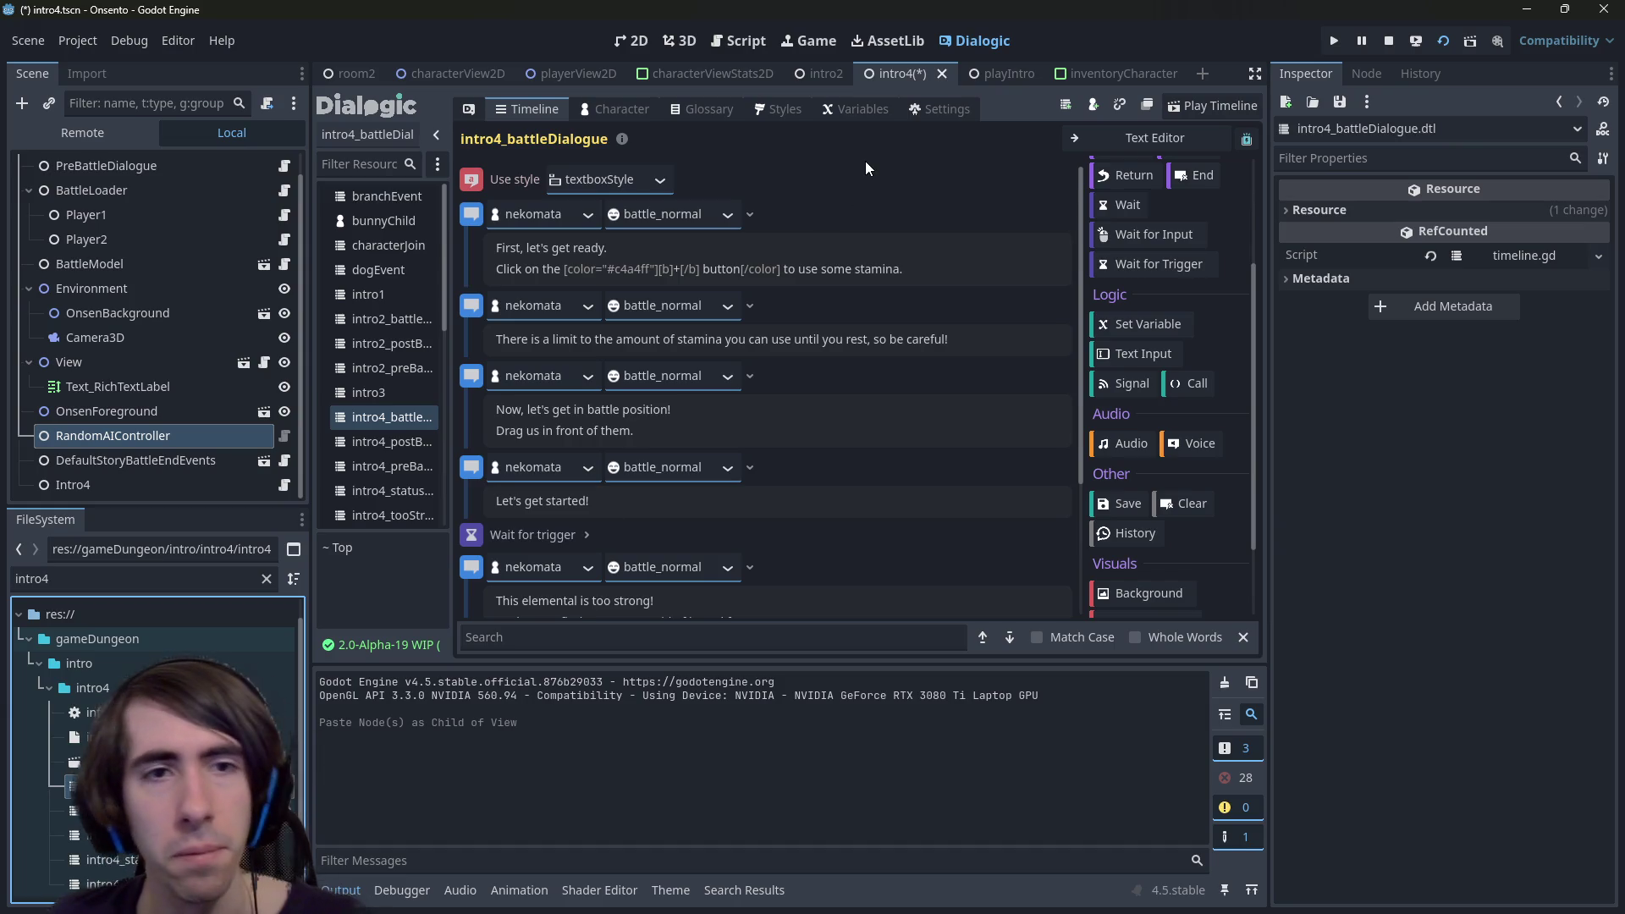
left_click(374, 324)
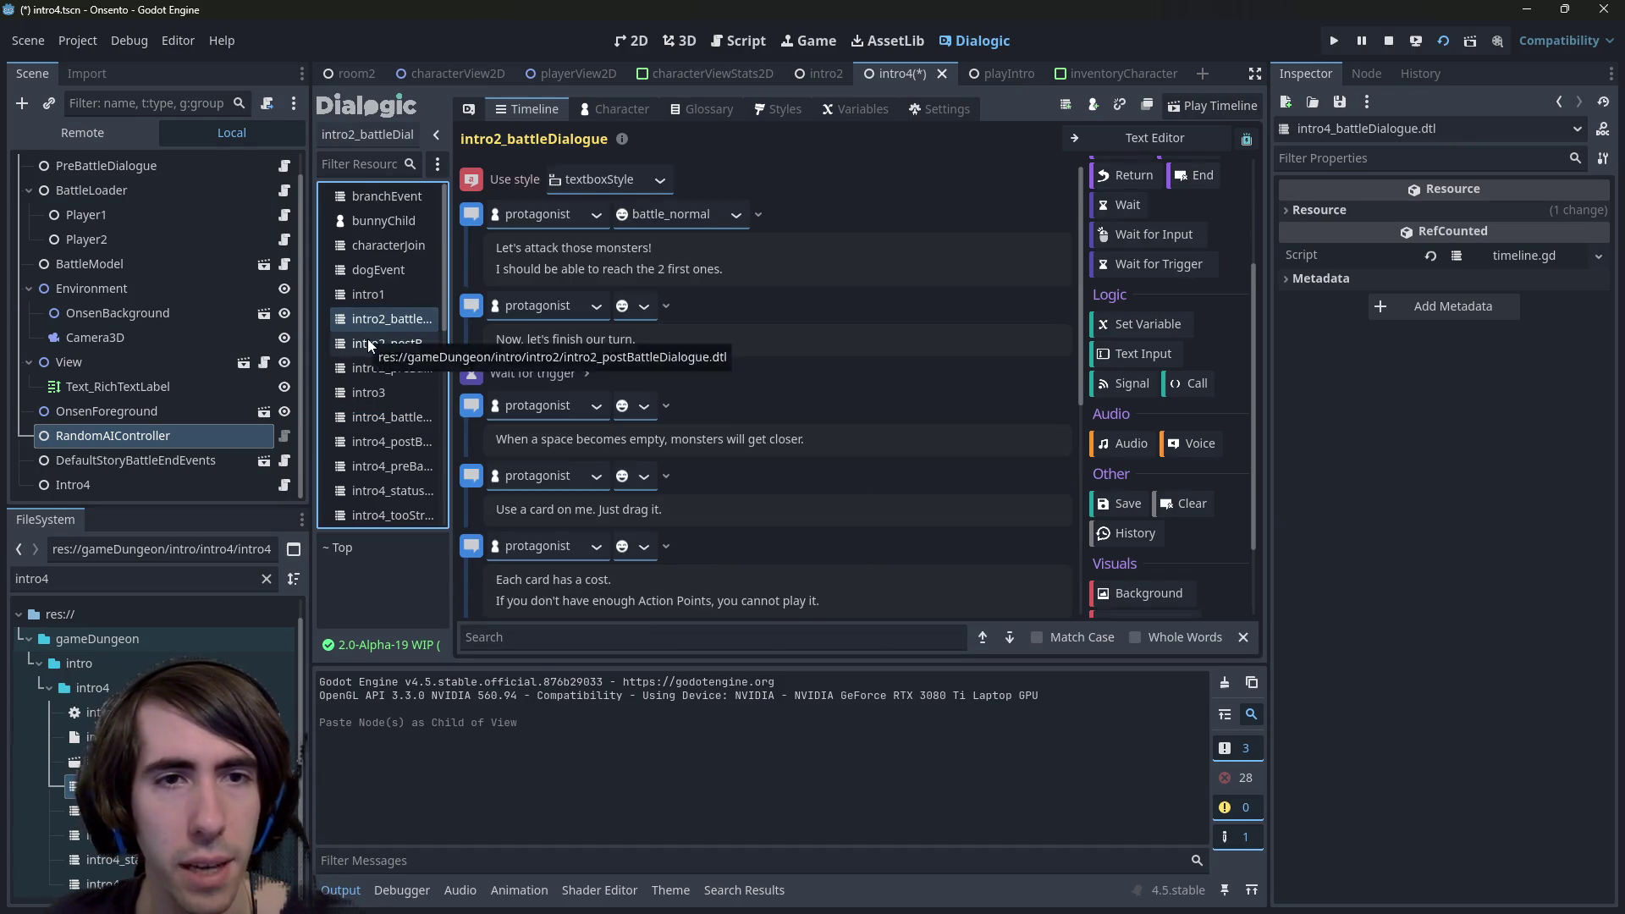
left_click(367, 341)
left_click(366, 370)
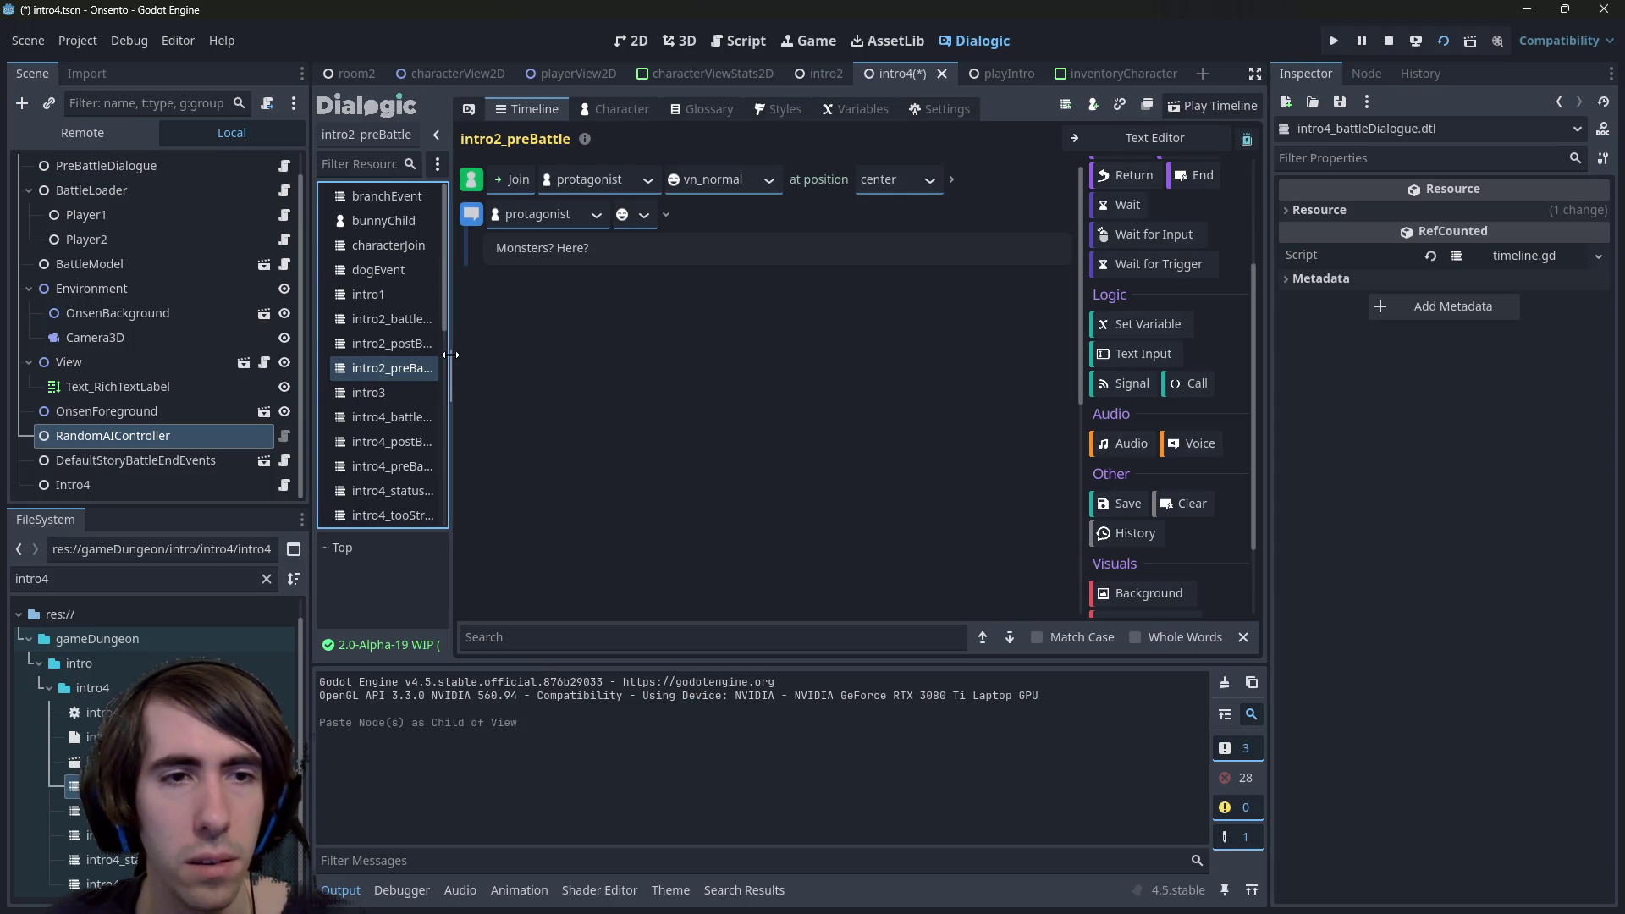
mouse_move(451, 355)
left_mouse_down()
mouse_move(525, 352)
mouse_move(488, 356)
left_mouse_up()
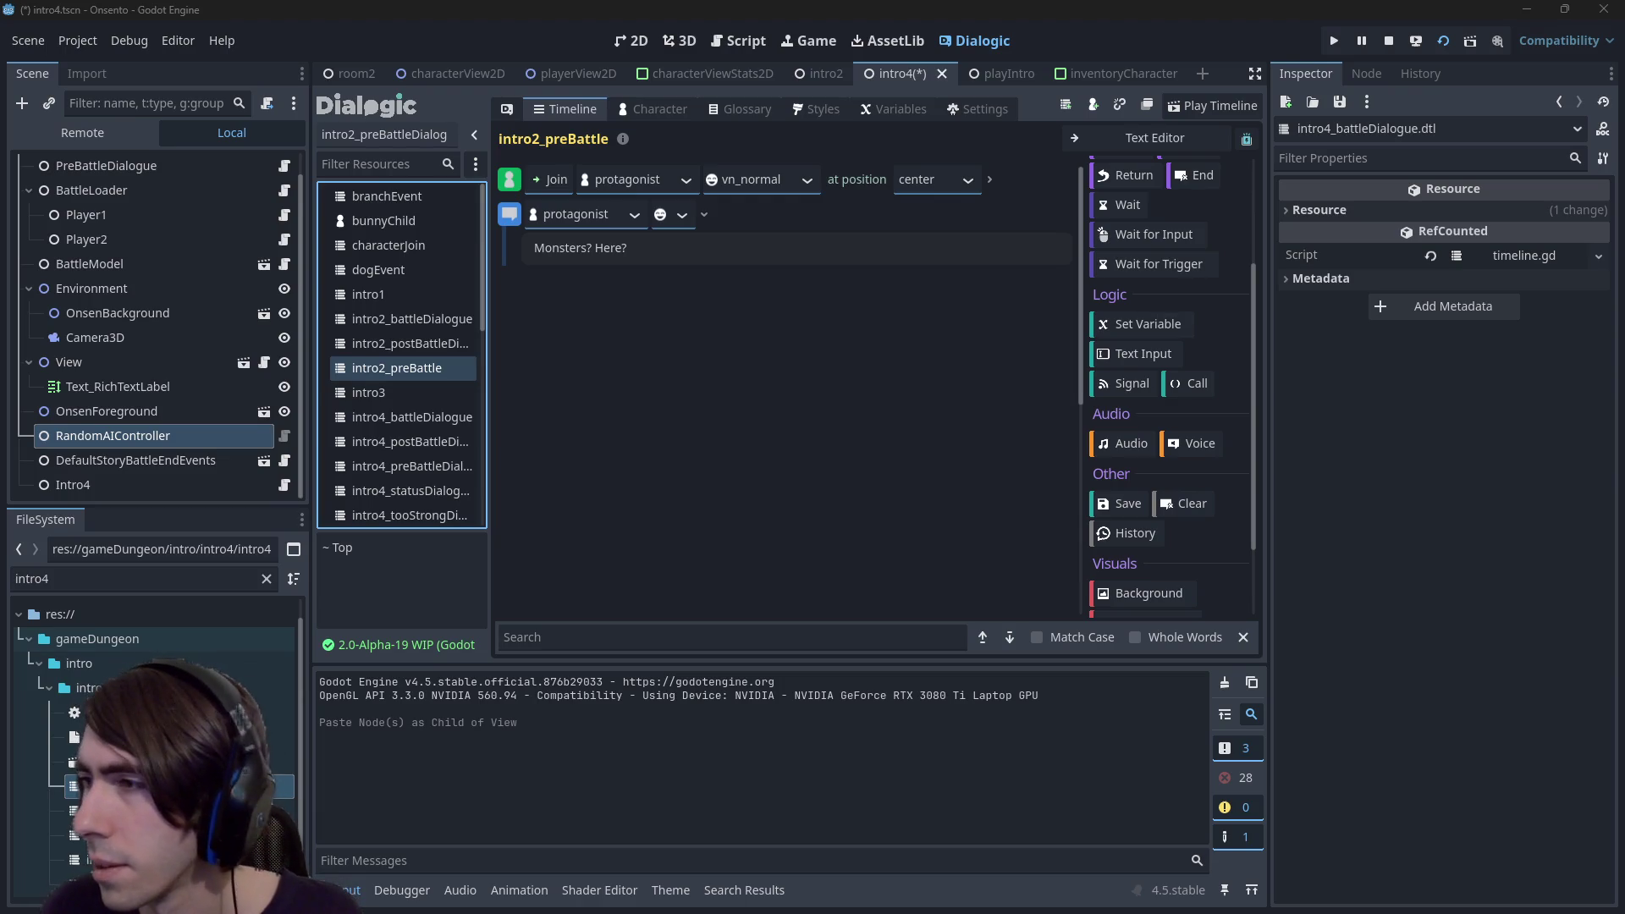
key("alt+Tab")
Copy the intro2_preBattleDialogue.dtl path from git status and run git diff on it
scroll(931, 338, "up", 10)
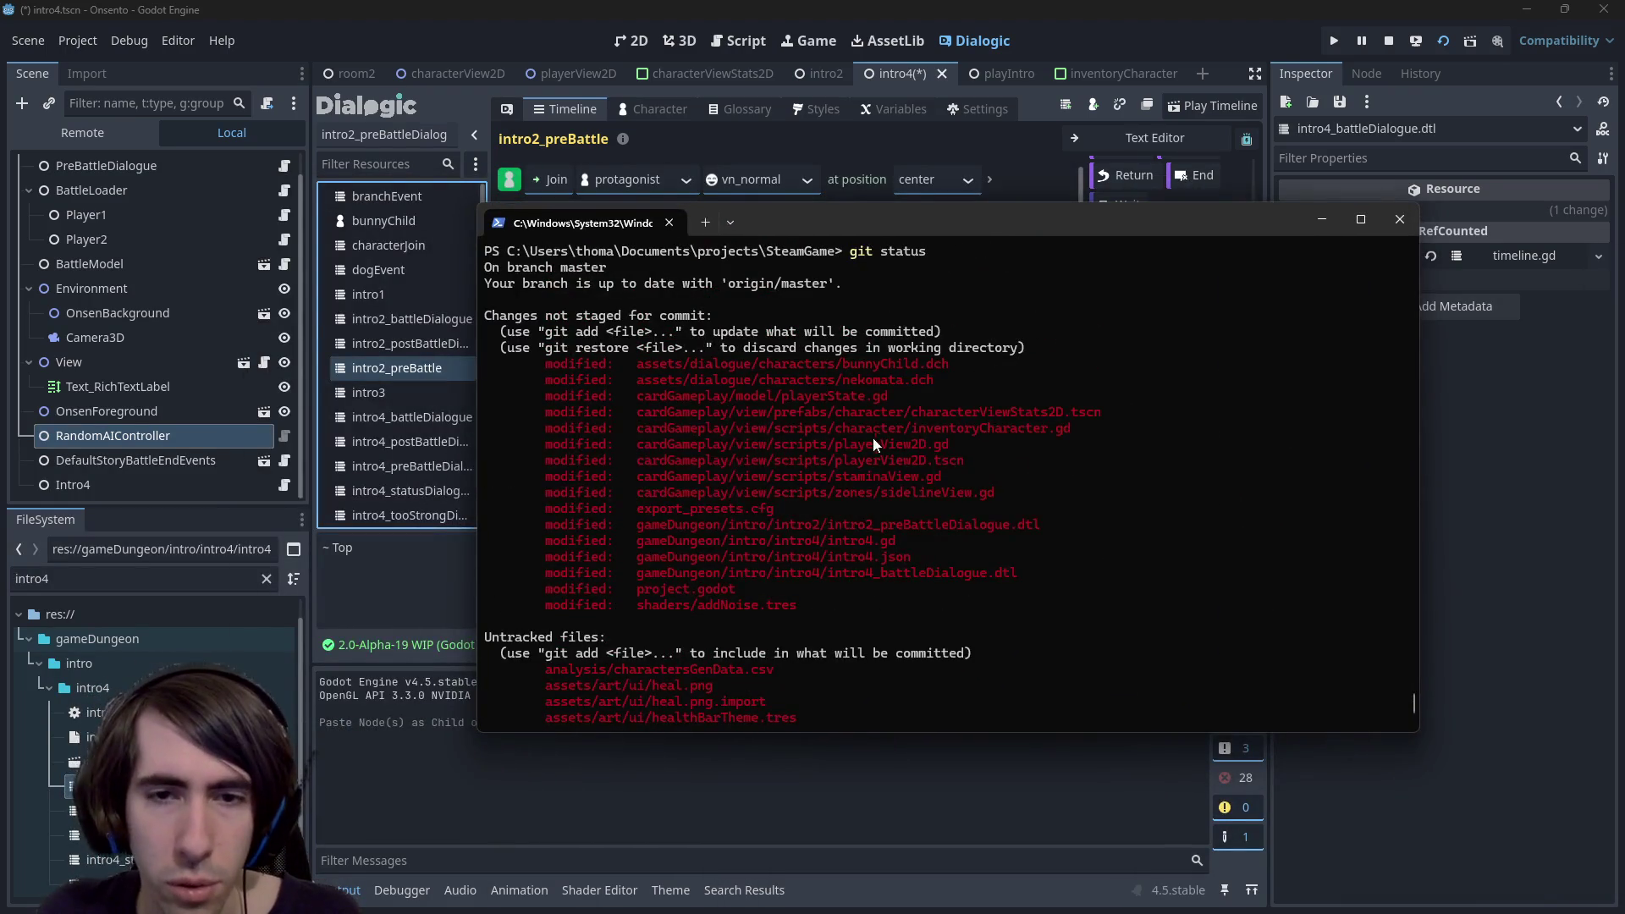
left_click_drag(642, 525, 1041, 525)
key("ctrl+c")
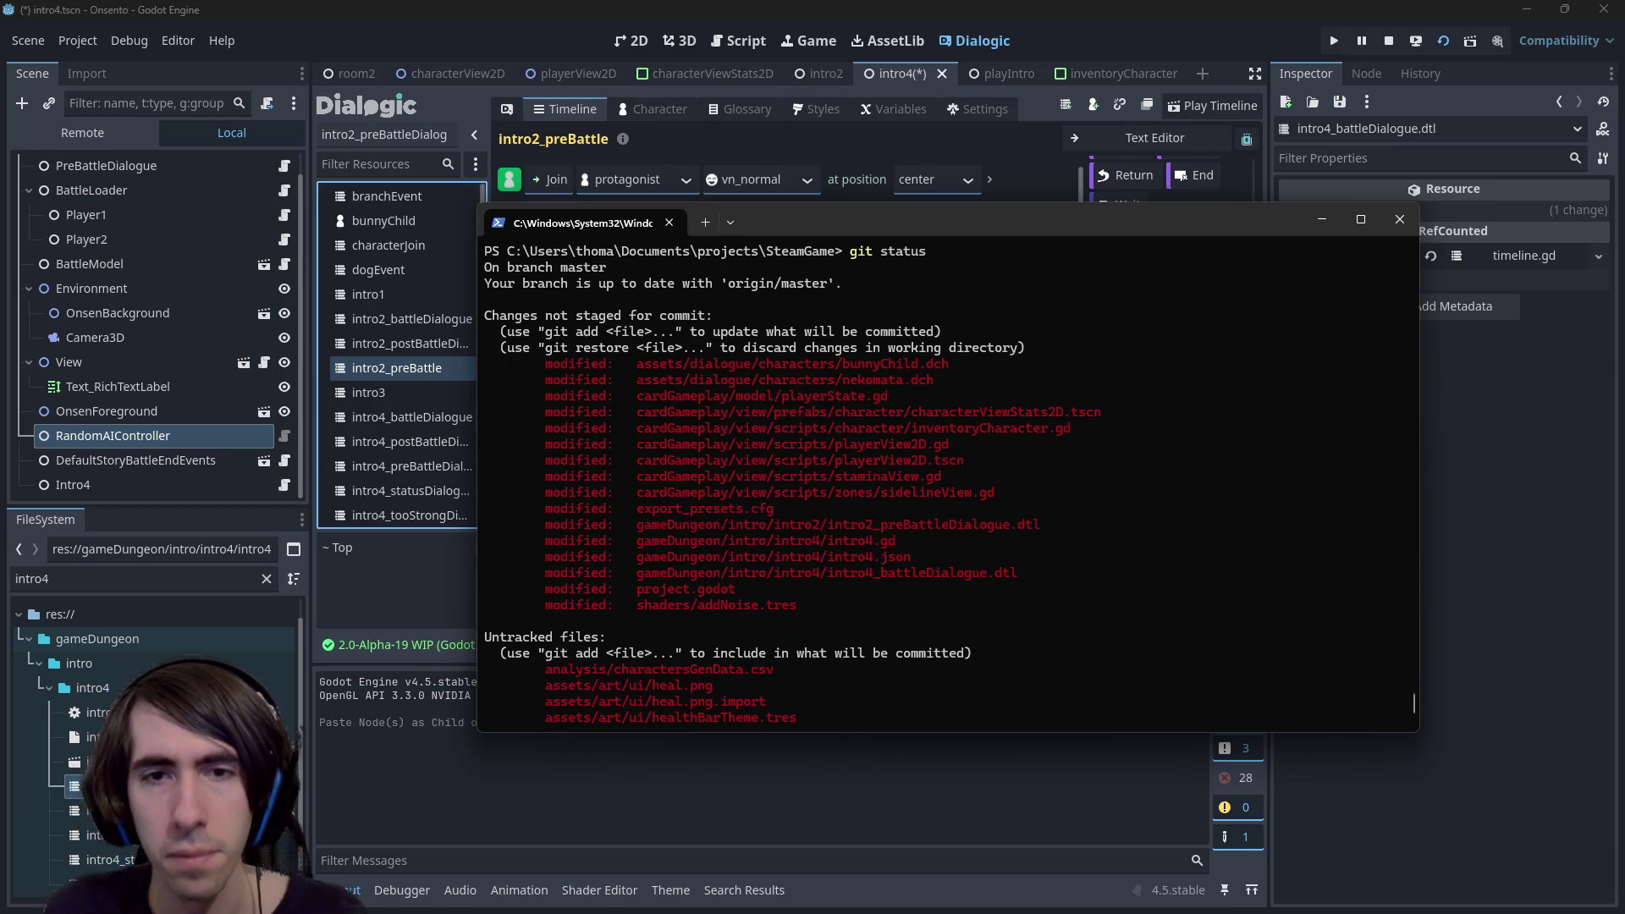
type("git checkout")
key("ctrl+v")
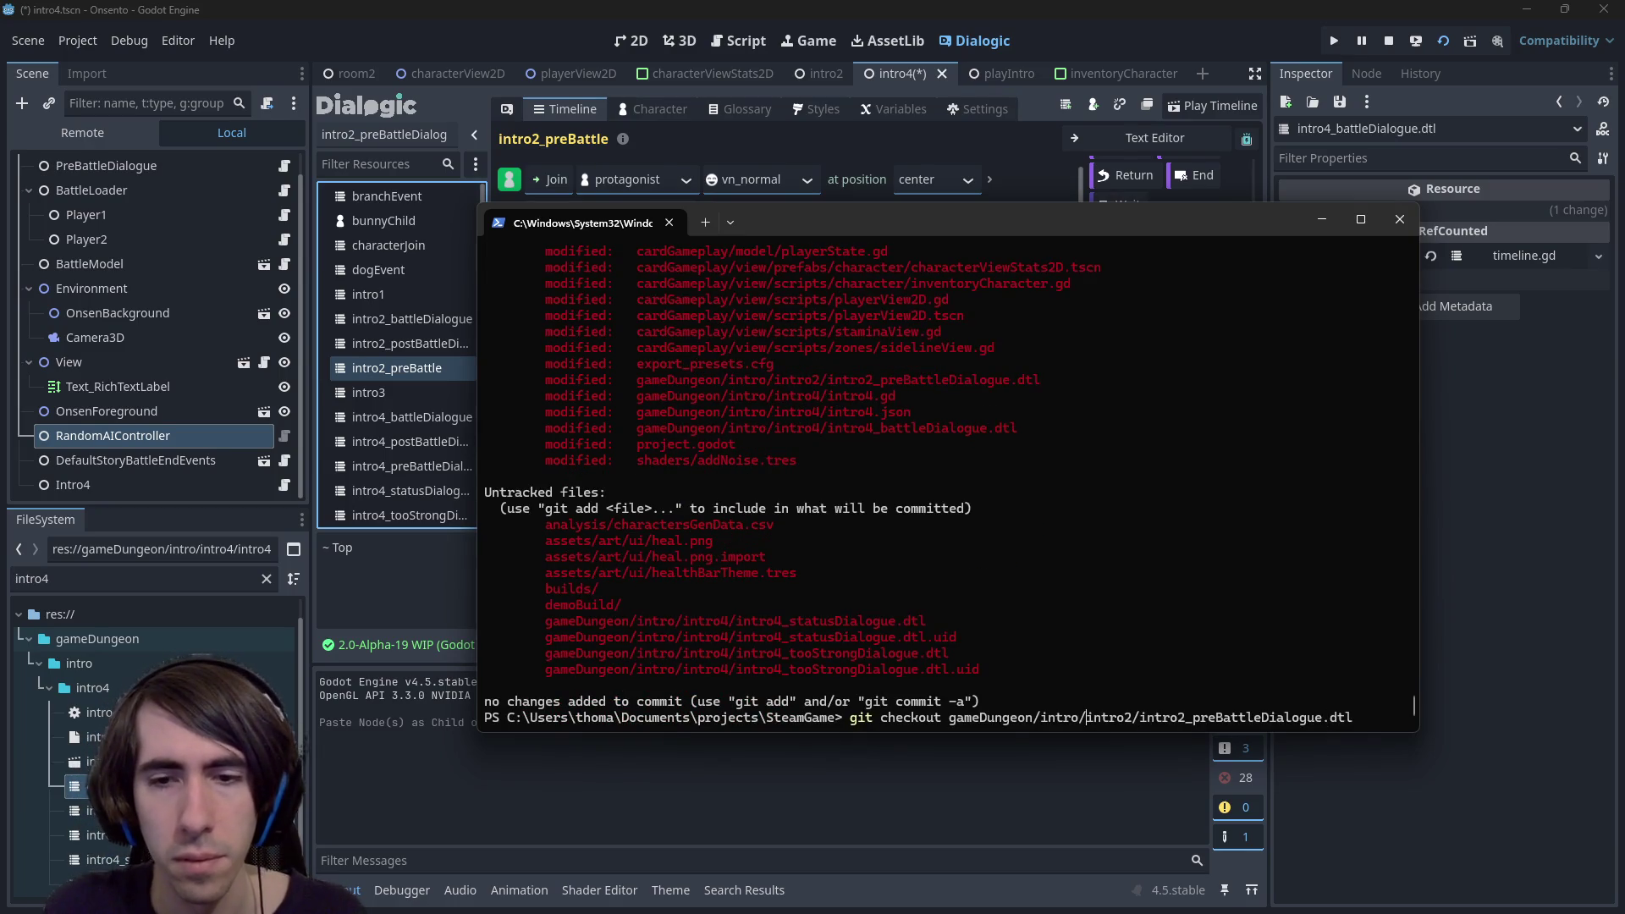
key("ctrl+BackSpace")
type("diff")
key("Return")
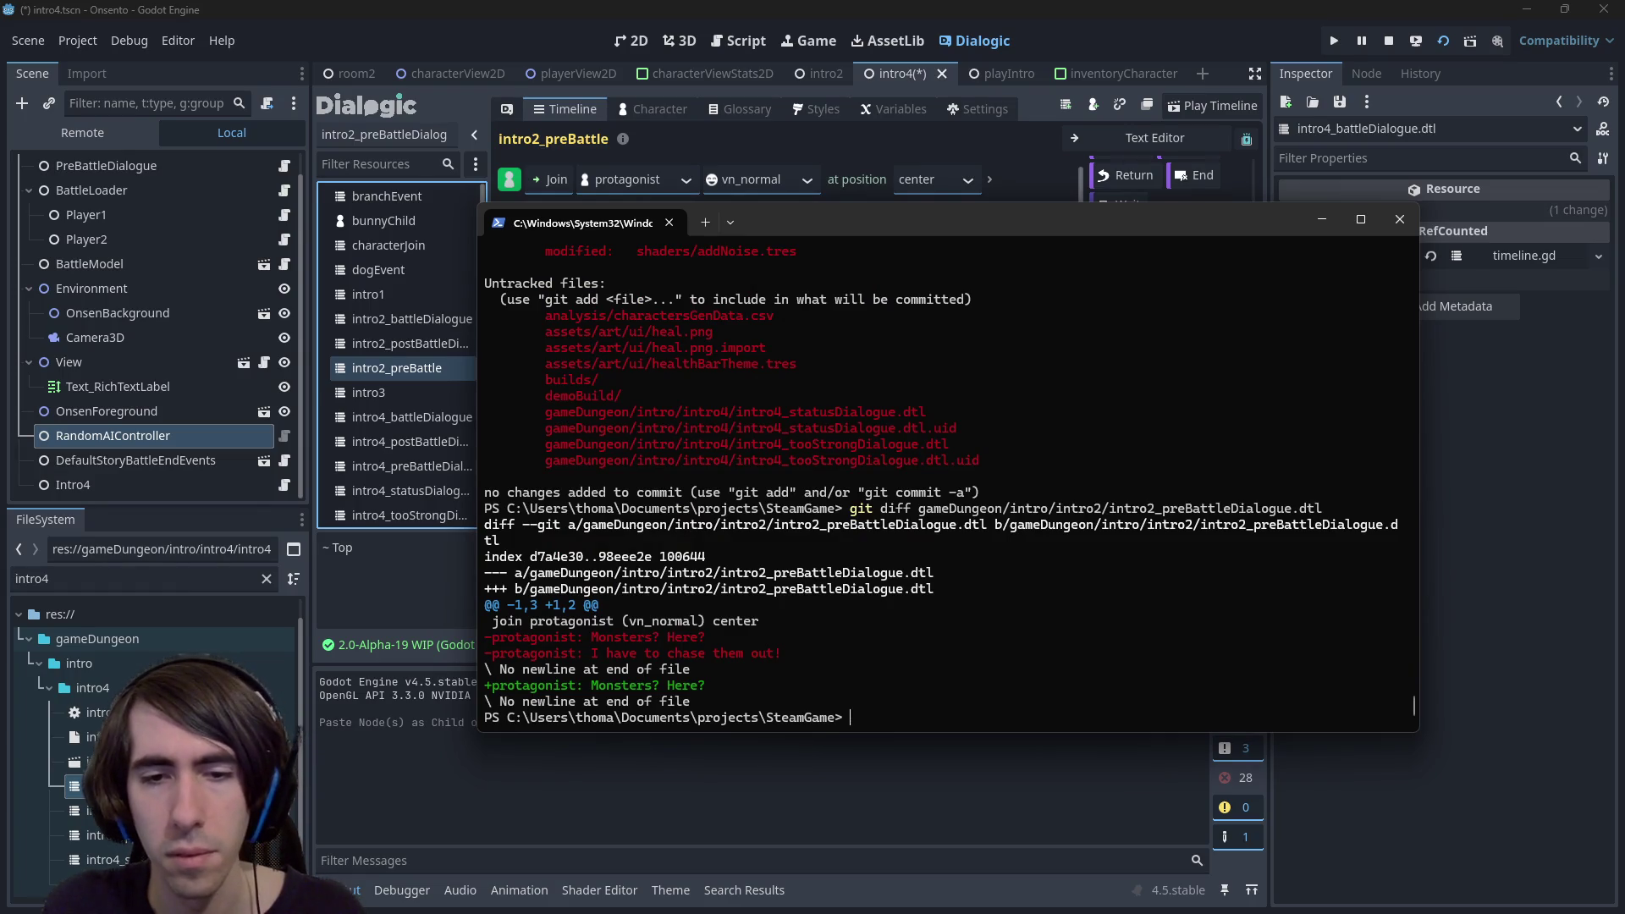
Restore intro2_preBattleDialogue.dtl to its committed version with git checkout
key("Up")
key("ctrl+BackSpace")
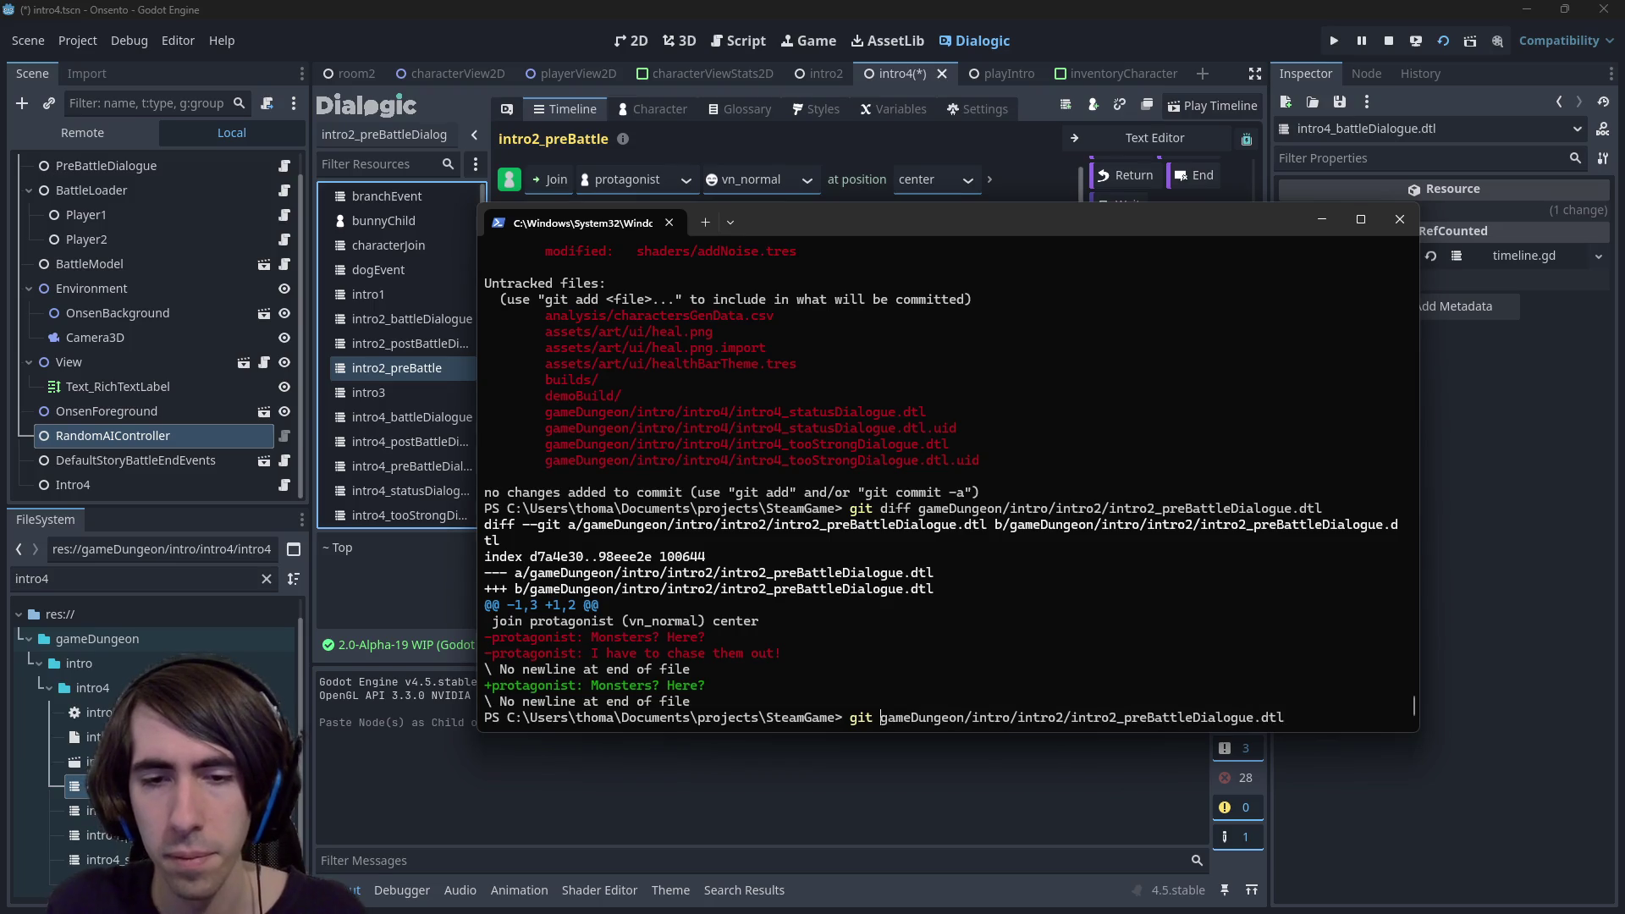
type("checkout")
key("Return")
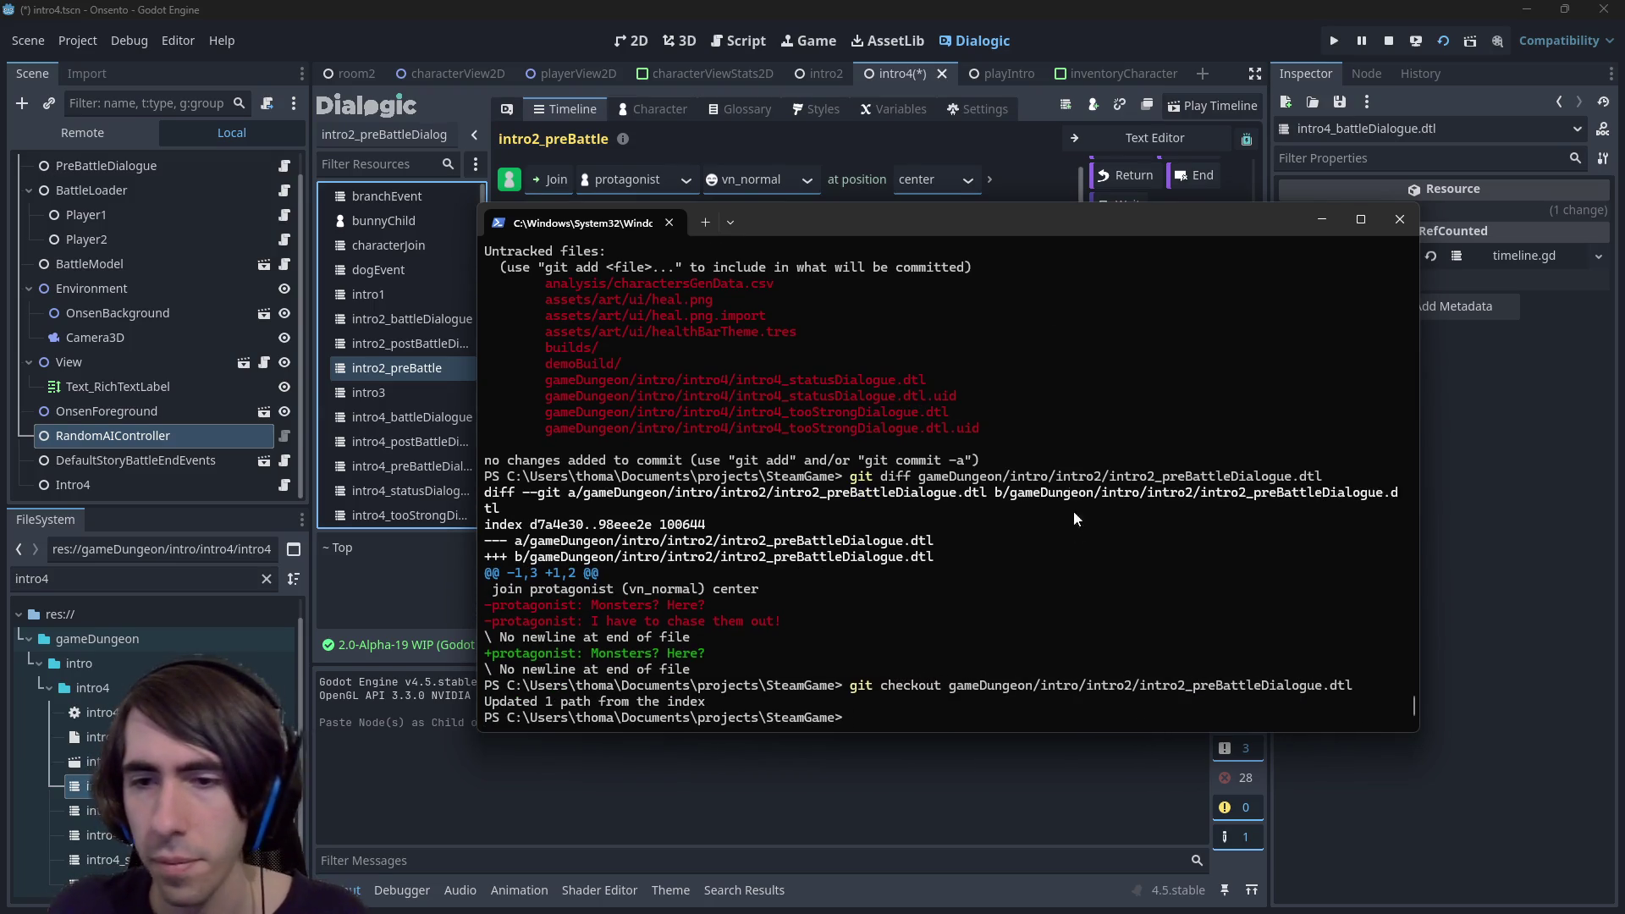
key("alt+Tab")
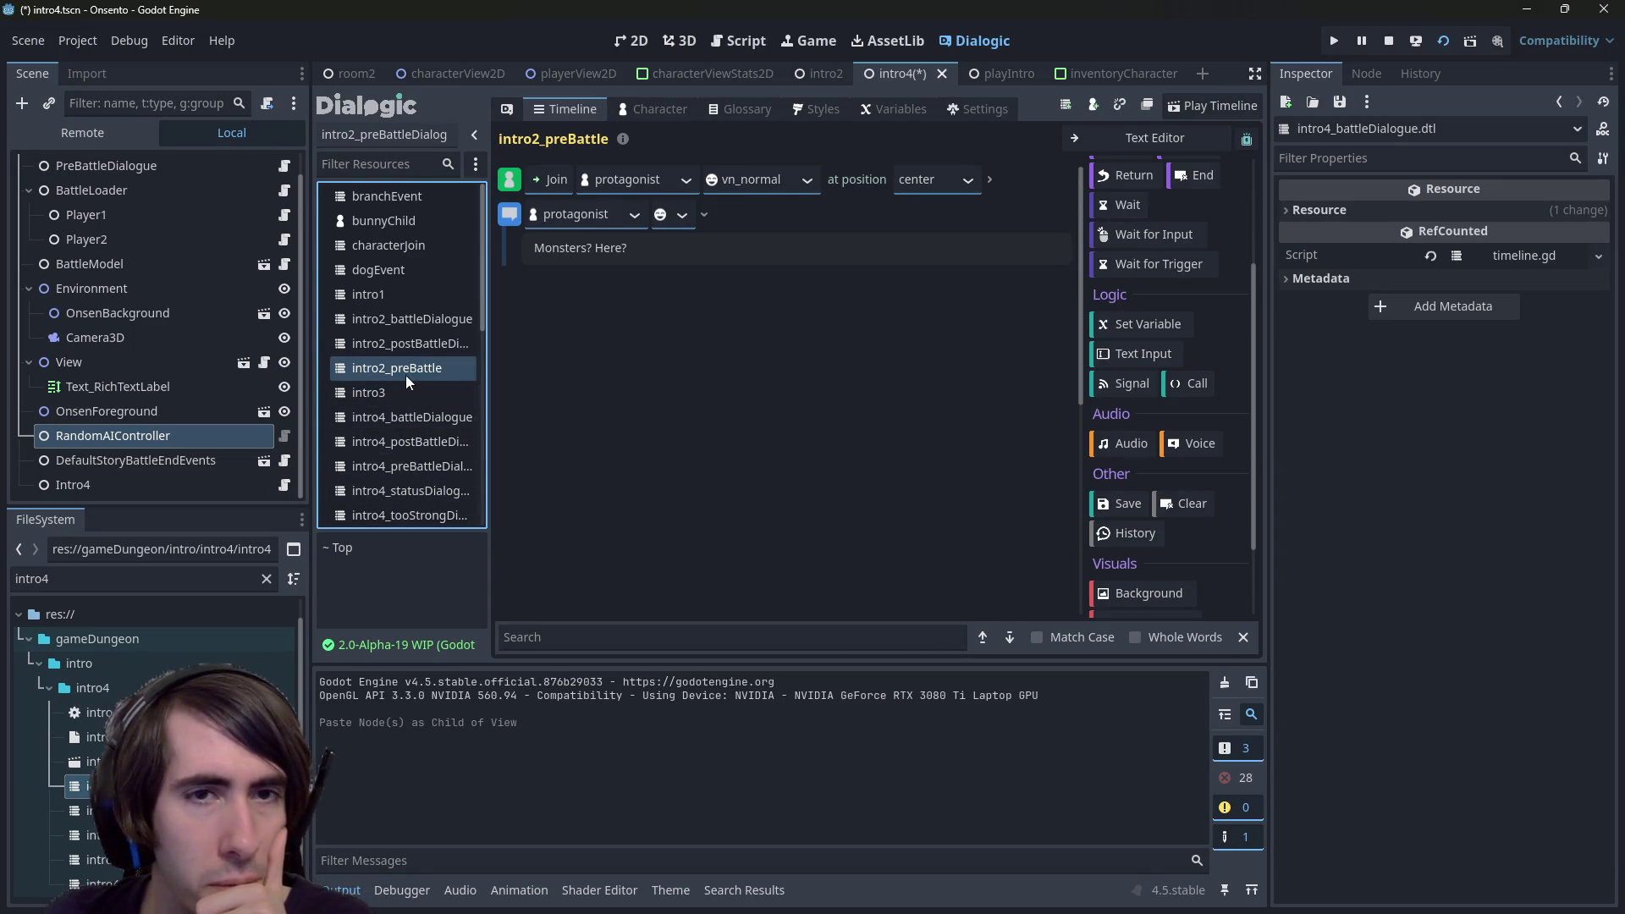
Look through the intro2_battleDialogue and intro2_postBattleDialogue timelines in the resource list
left_click(389, 338)
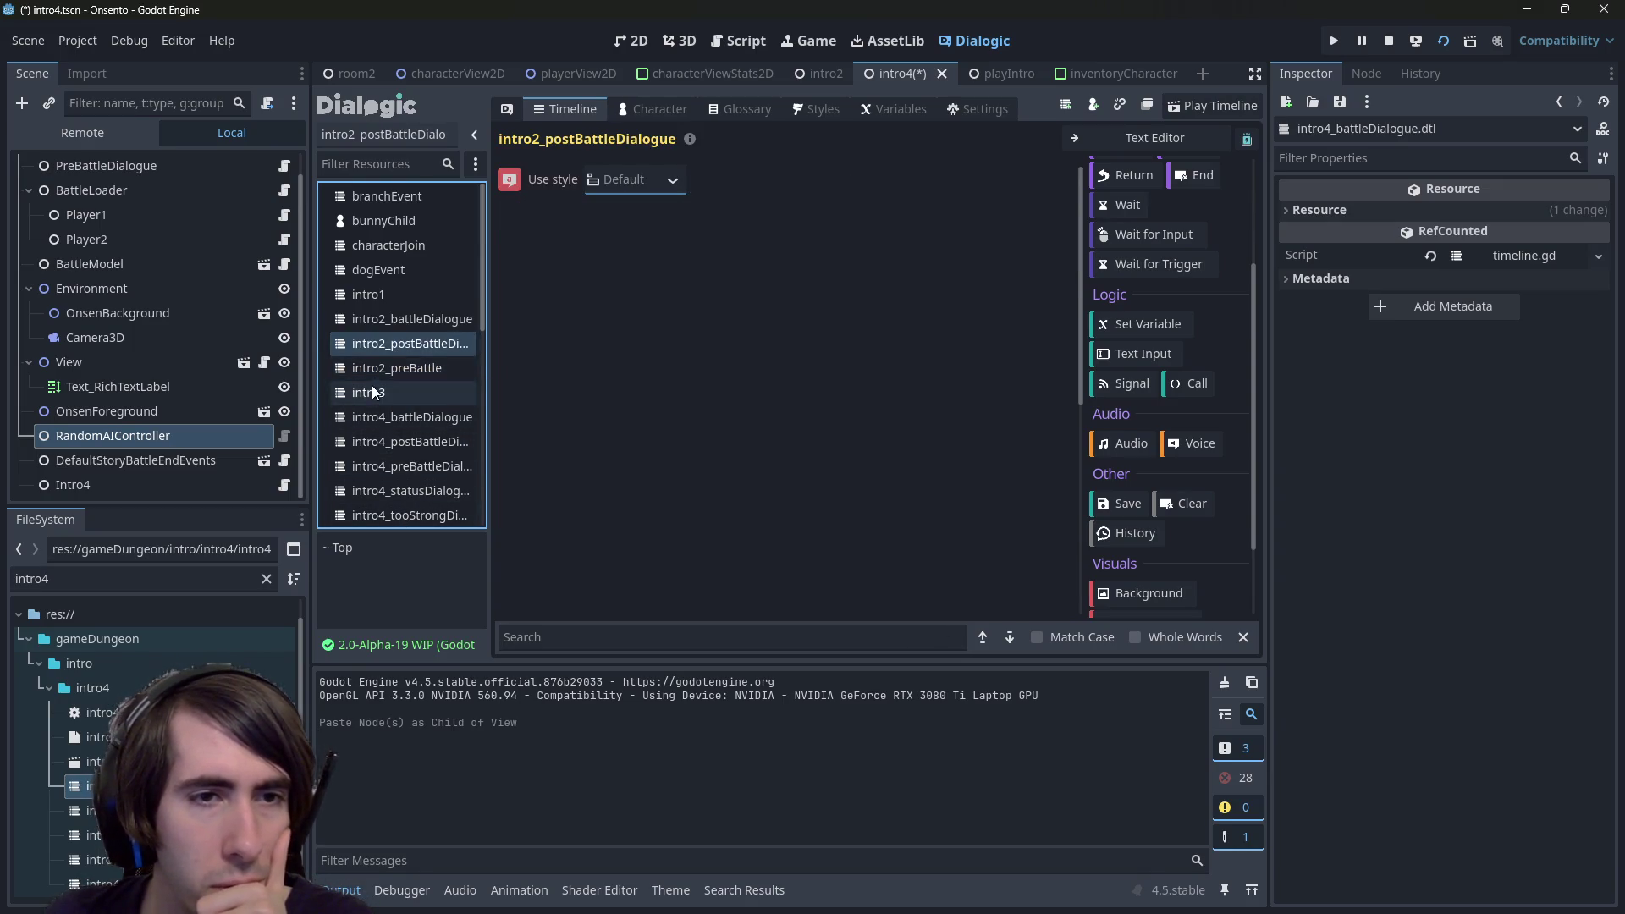
right_click(383, 345)
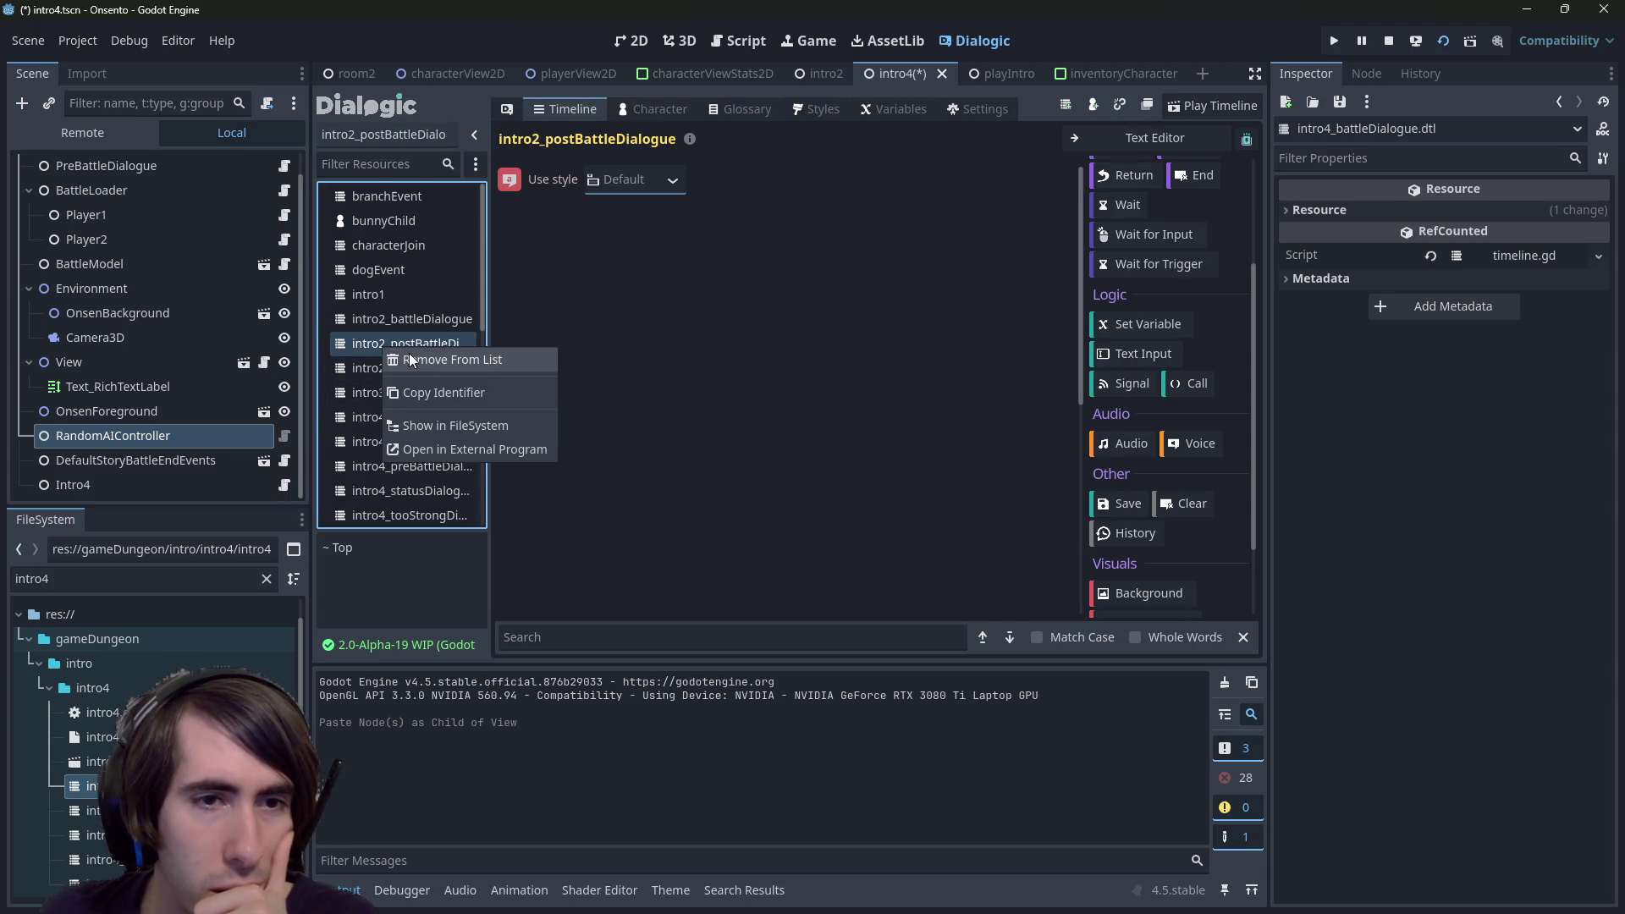
left_click(377, 332)
left_click(390, 322)
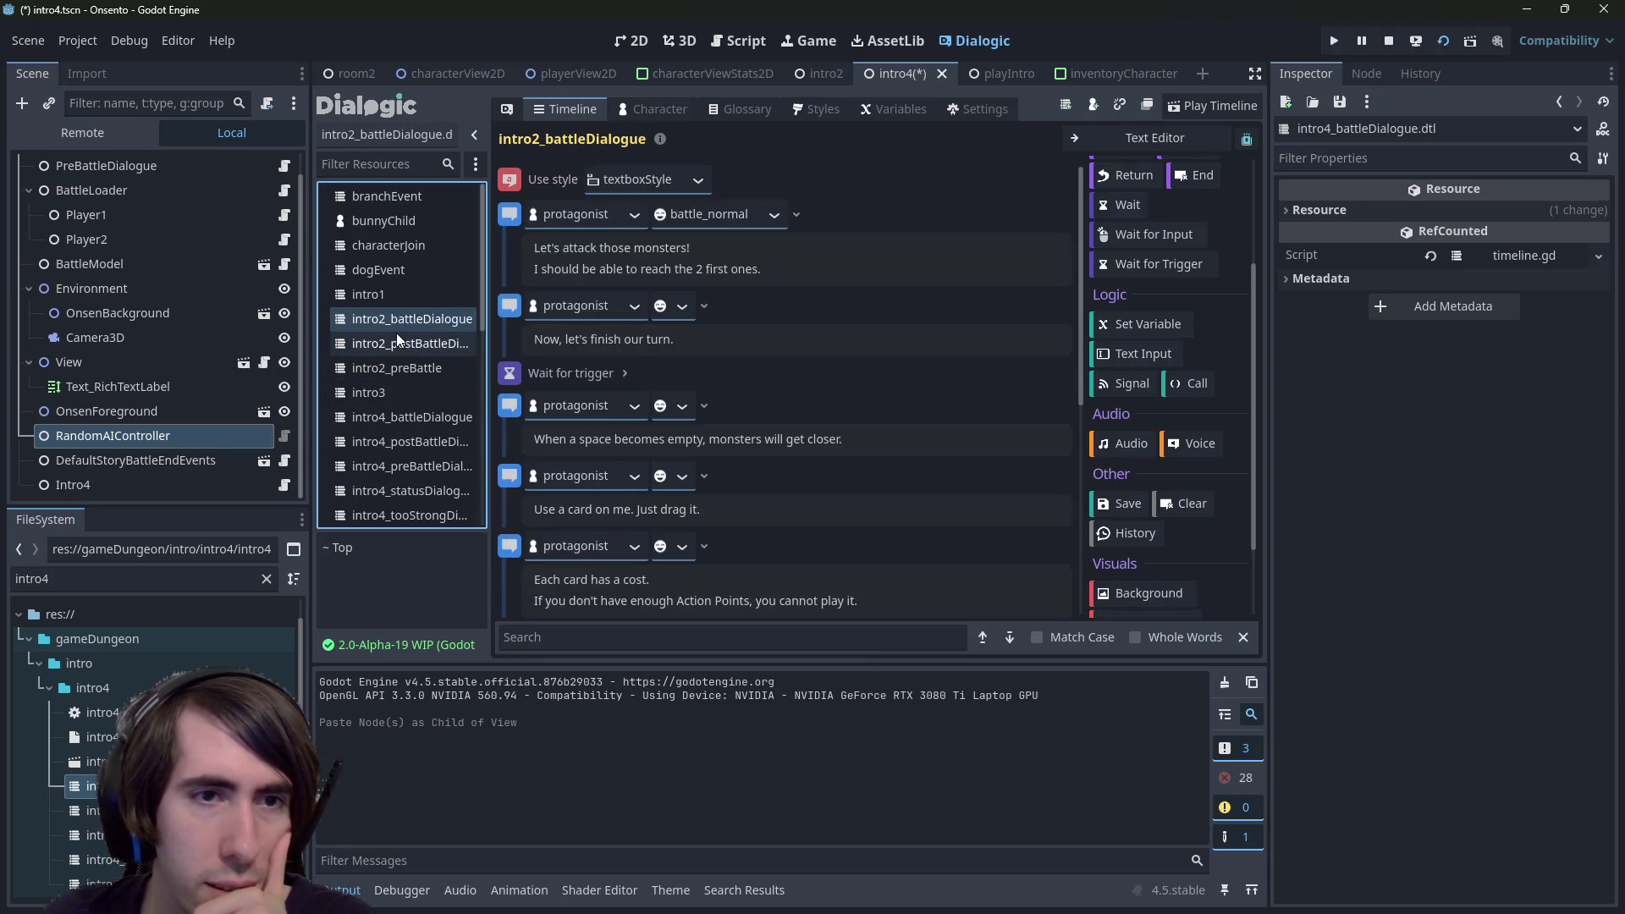
left_click(396, 338)
left_click(396, 329)
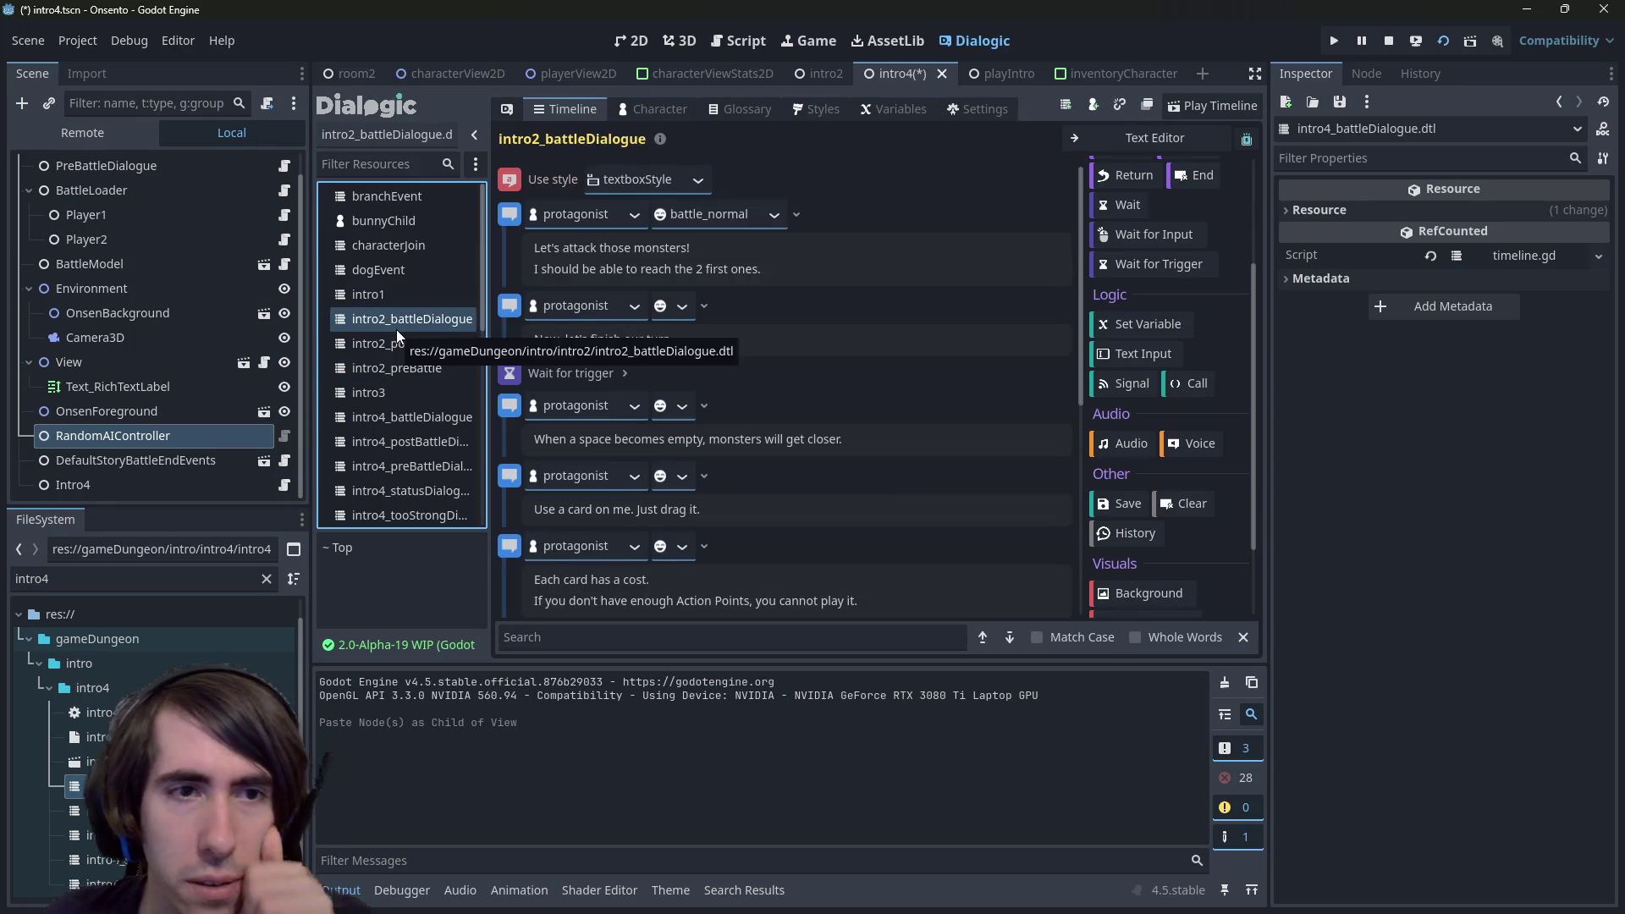
Open the intro4_battleDialogue timeline and check the resource list display options
left_click(102, 786)
left_click(102, 811)
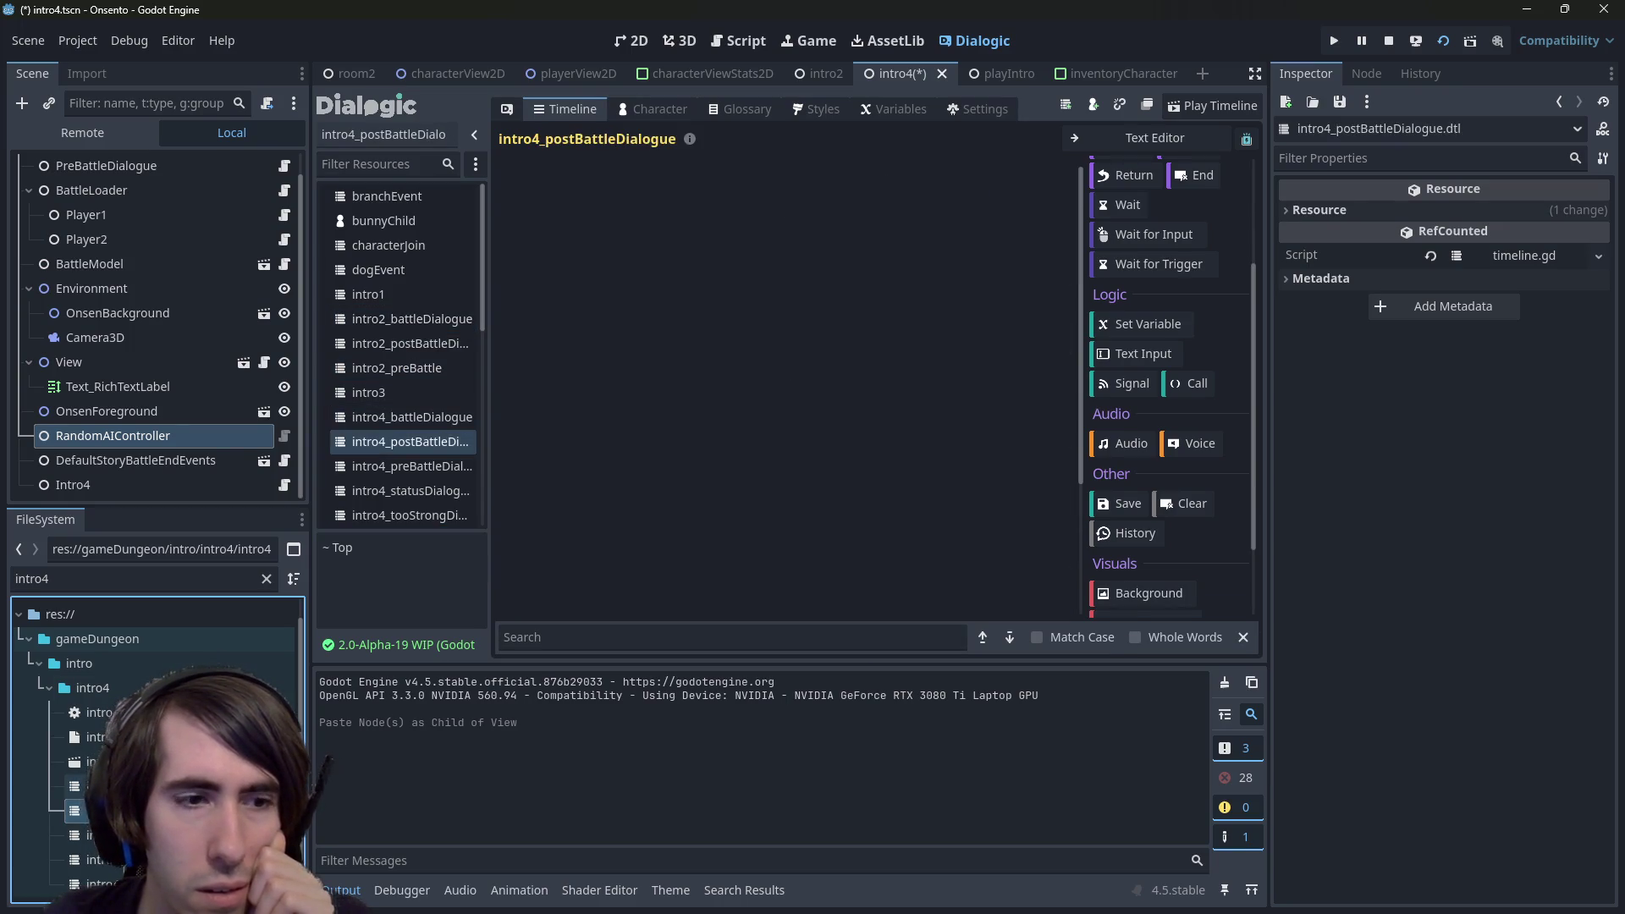
left_click(89, 787)
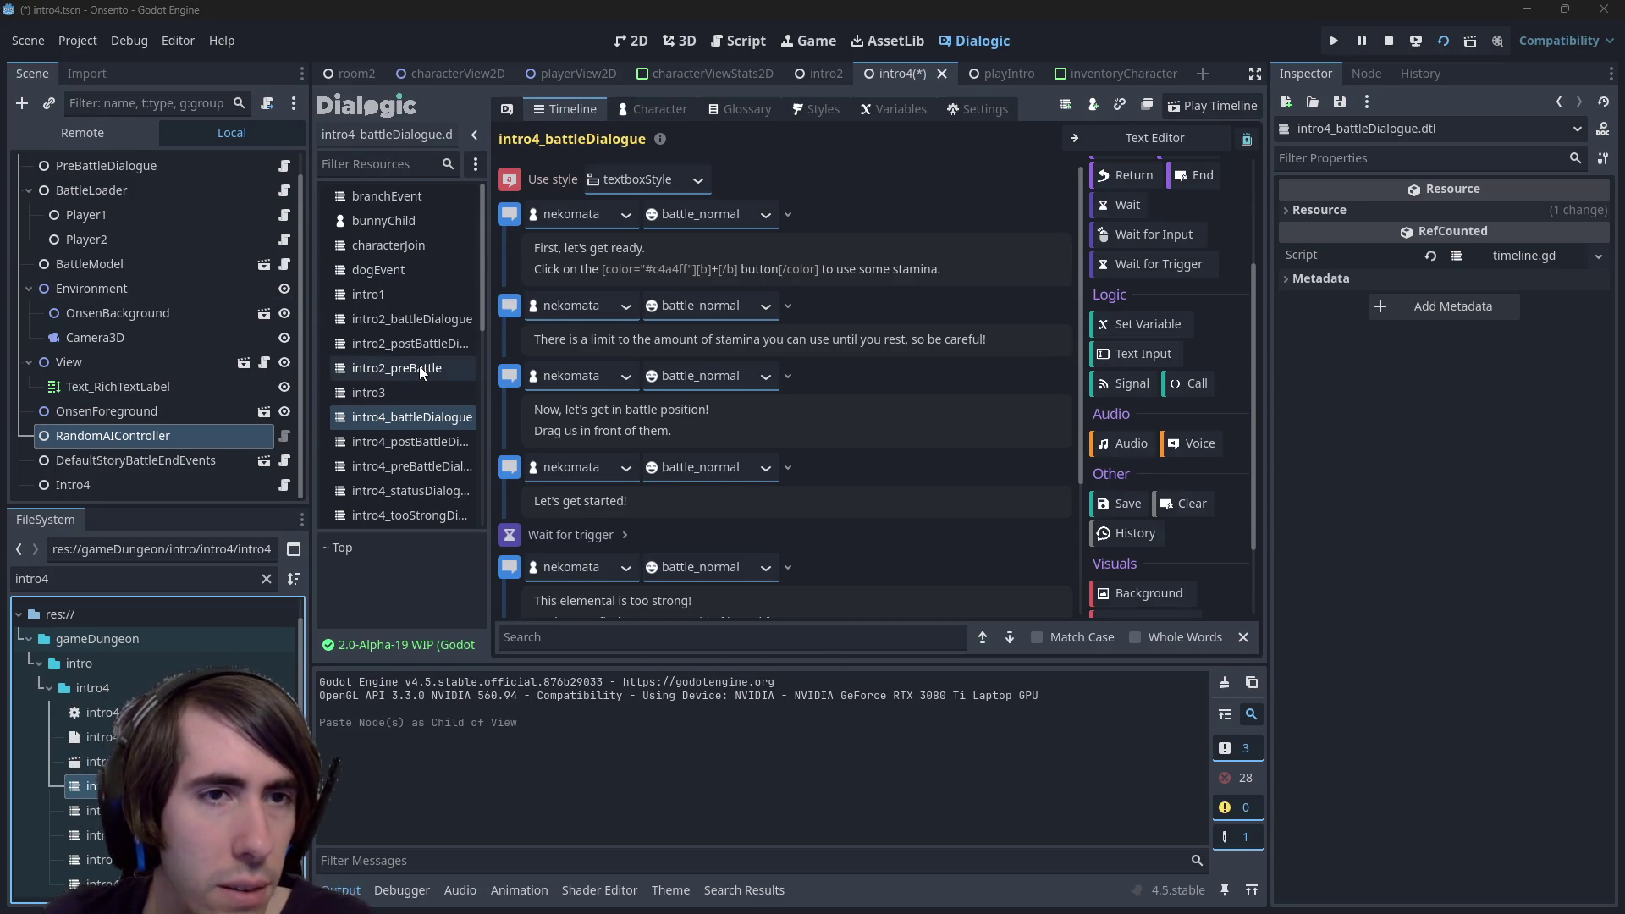
left_click(474, 166)
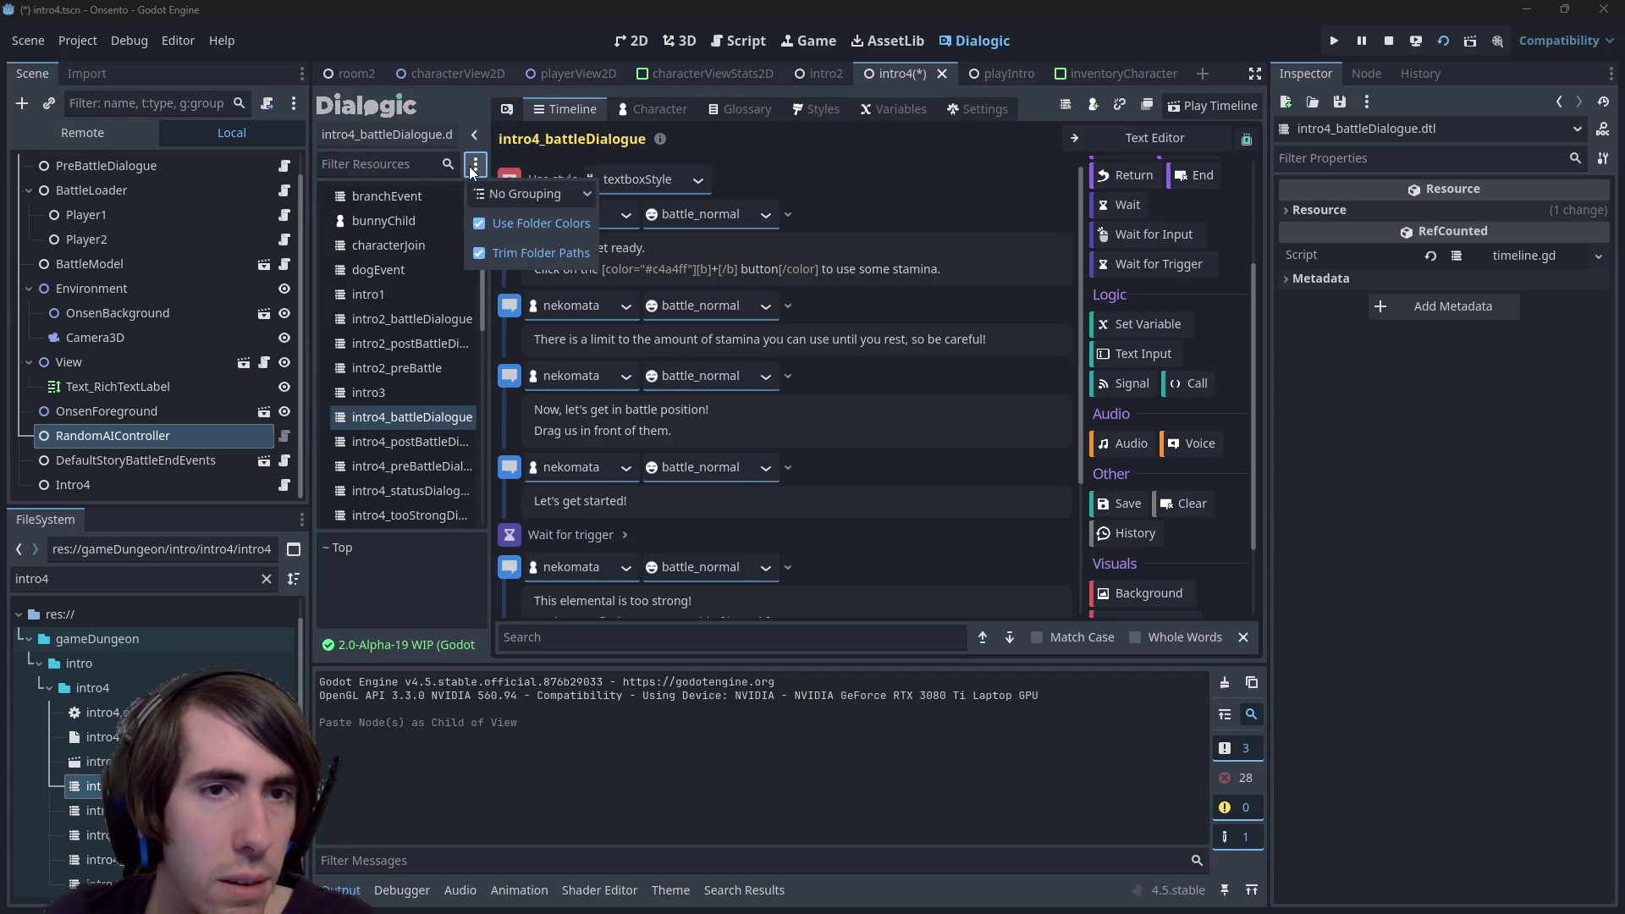
left_click(471, 168)
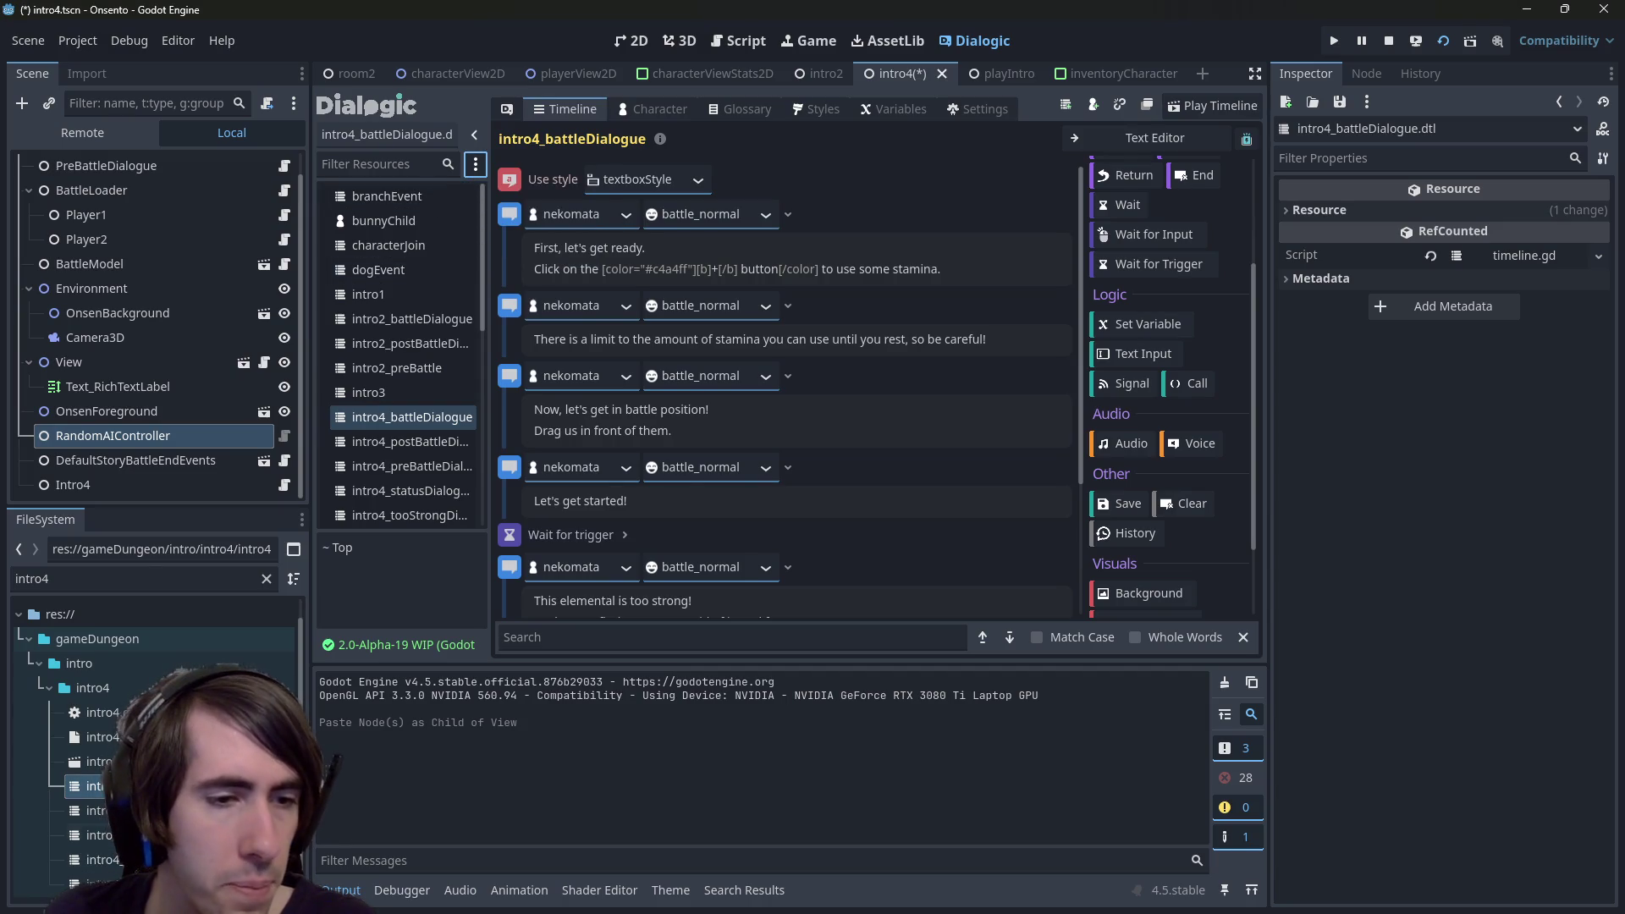
left_click(169, 786)
scroll(616, 552, "down", 3)
scroll(617, 551, "up", 2)
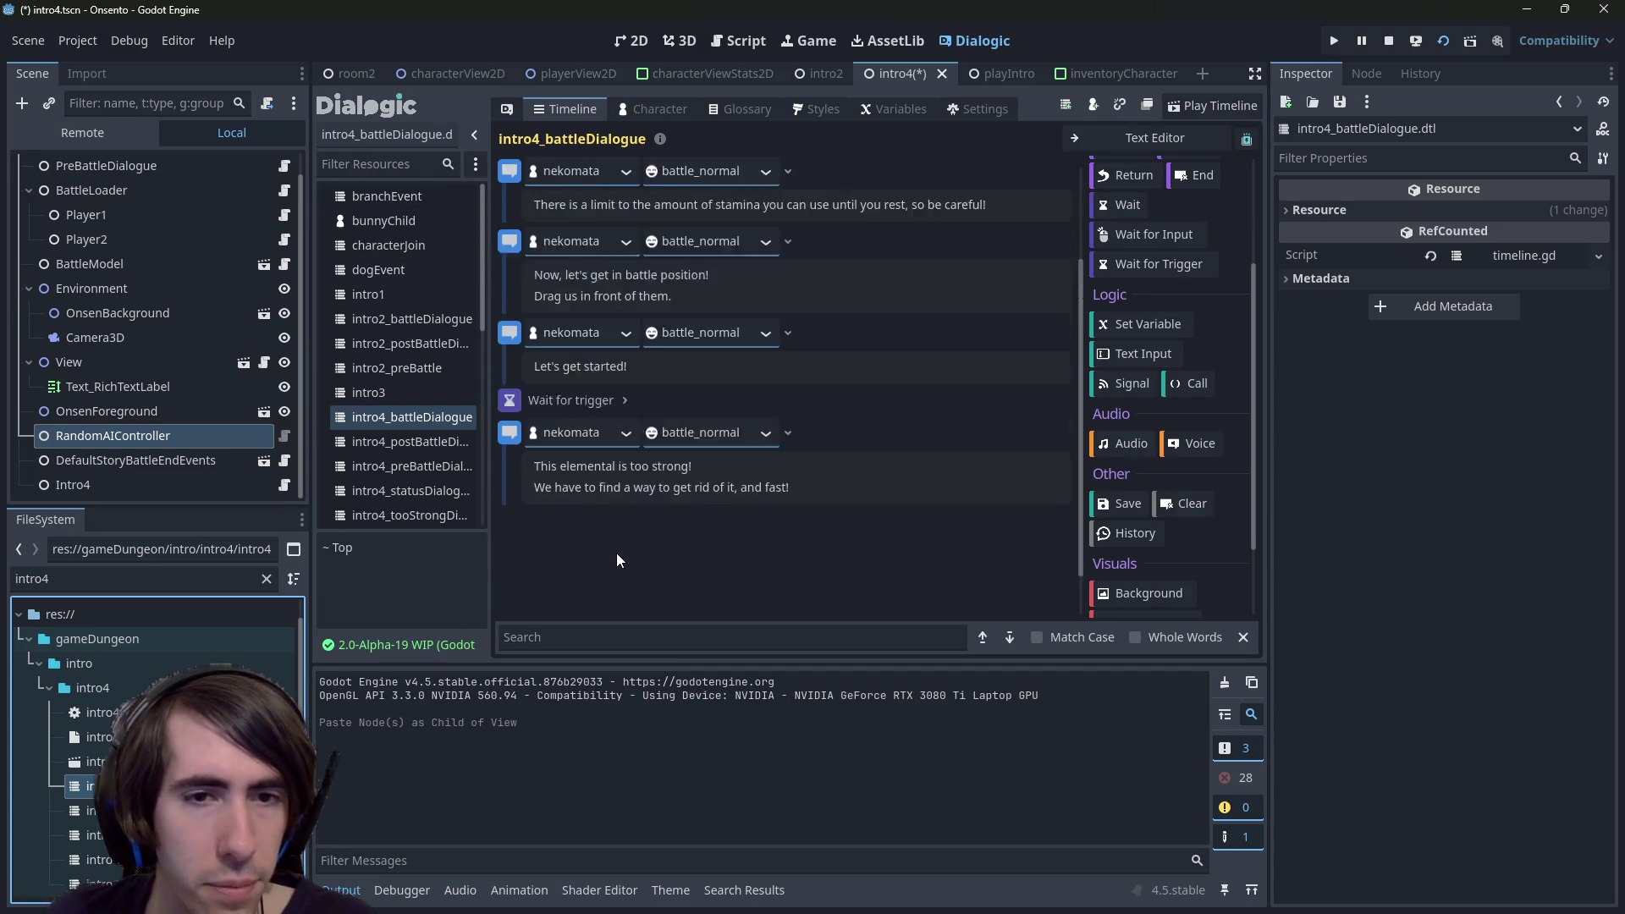
Switch intro4_battleDialogue to plain-text code from its last nekomata line's menu
right_click(510, 490)
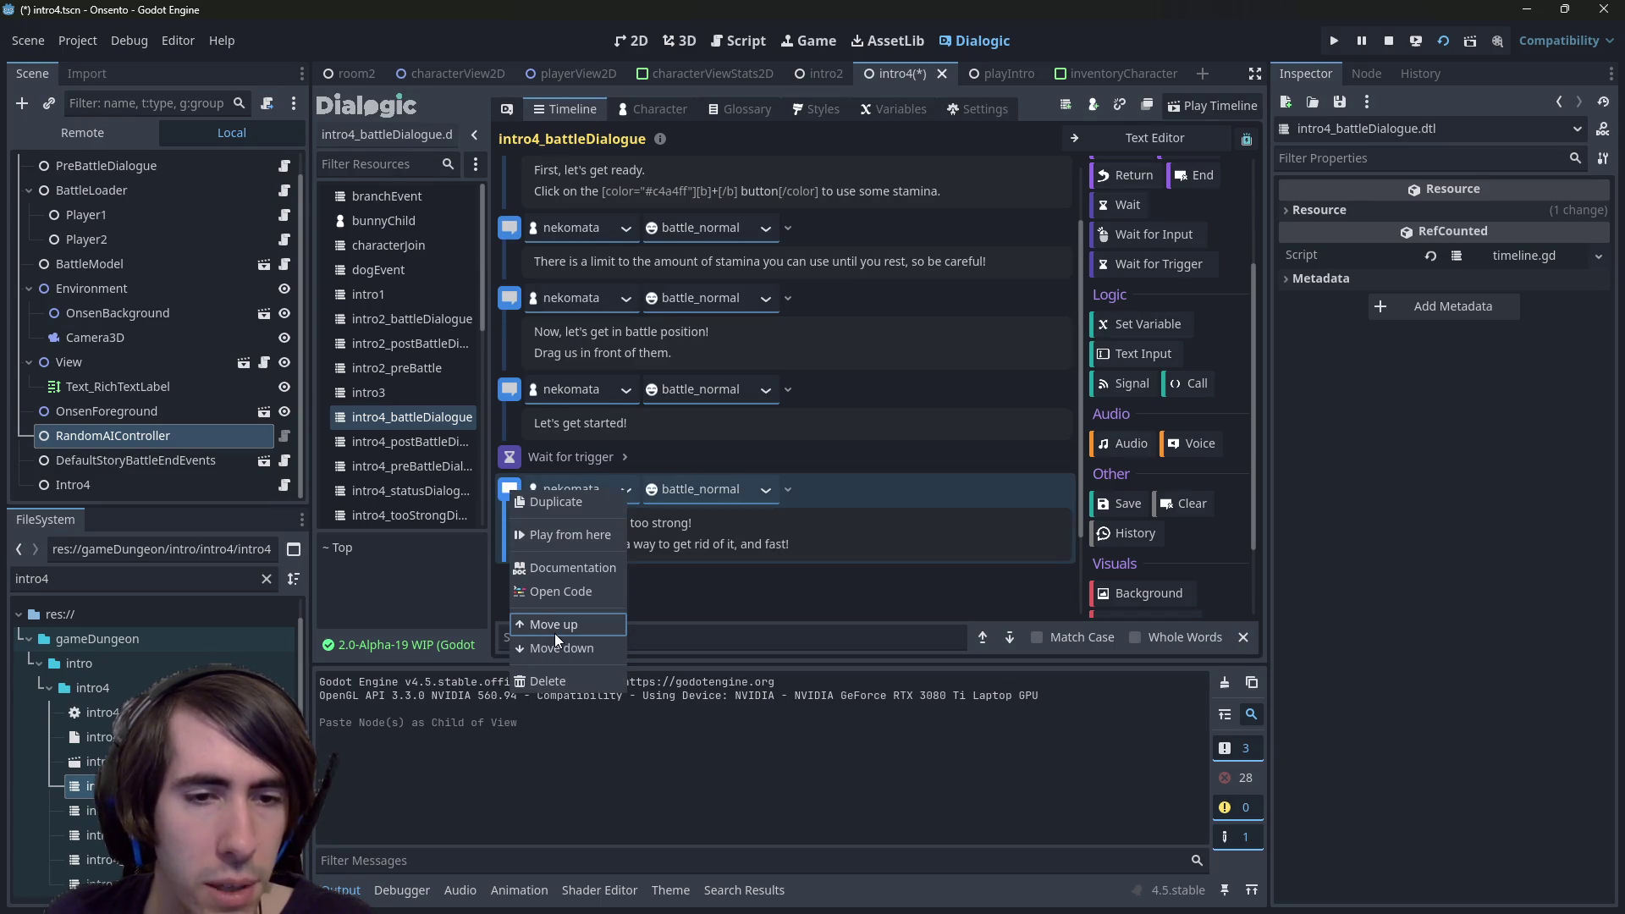
left_click(1129, 142)
left_click(1130, 142)
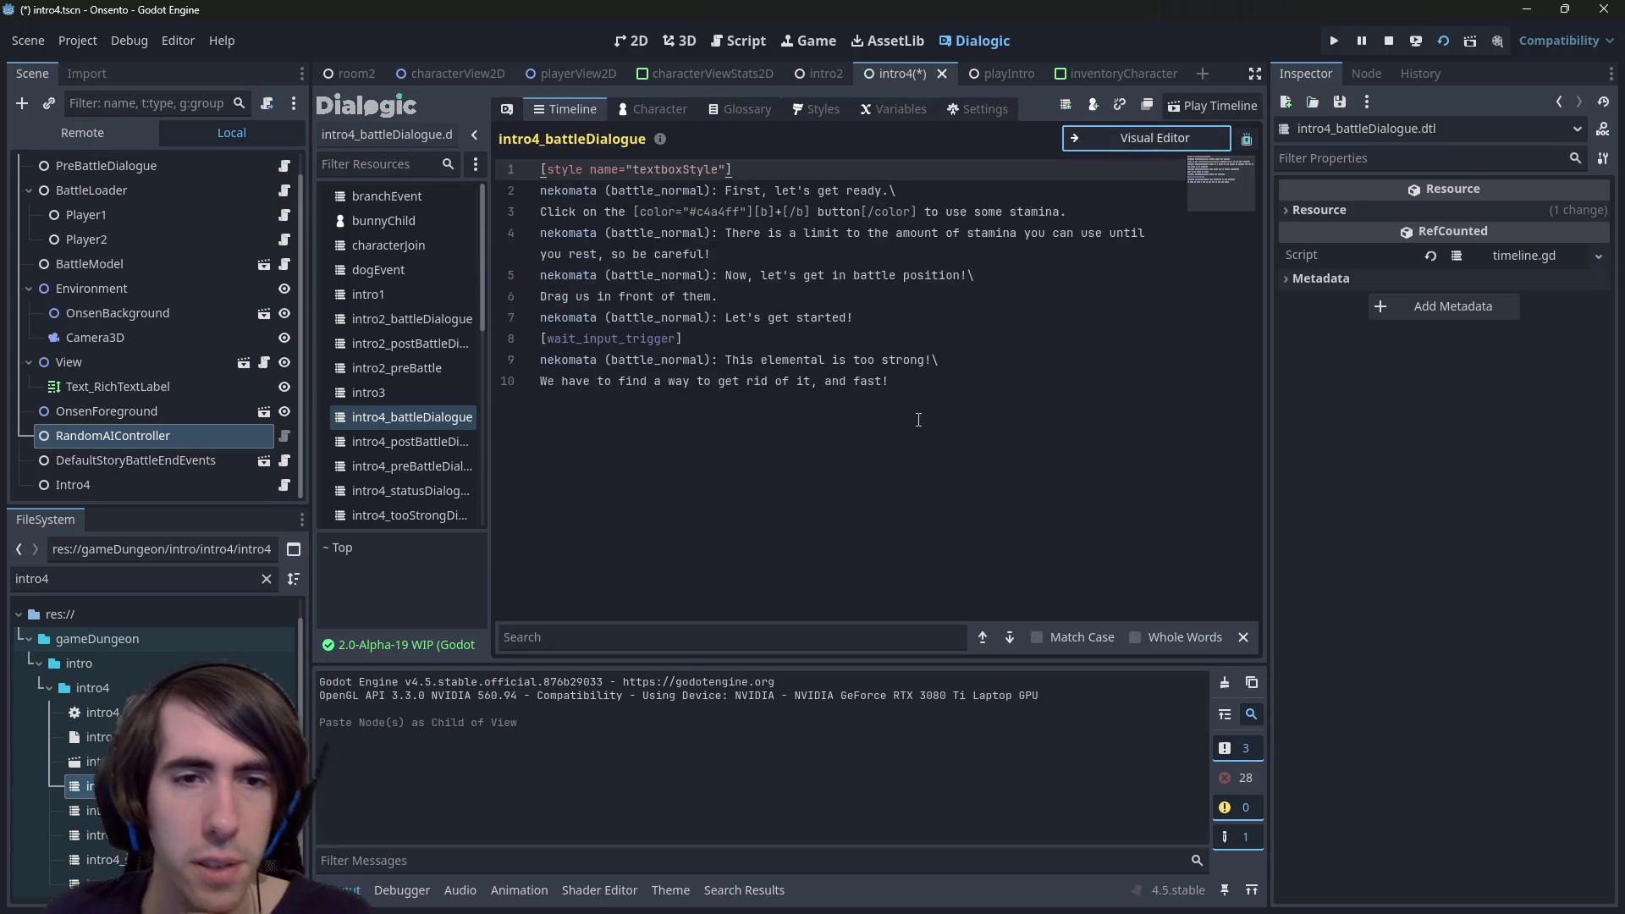
Copy the two elemental warning lines from intro4_battleDialogue into intro4_tooStrongDialogue and save
key("ctrl+End")
key("shift+Home")
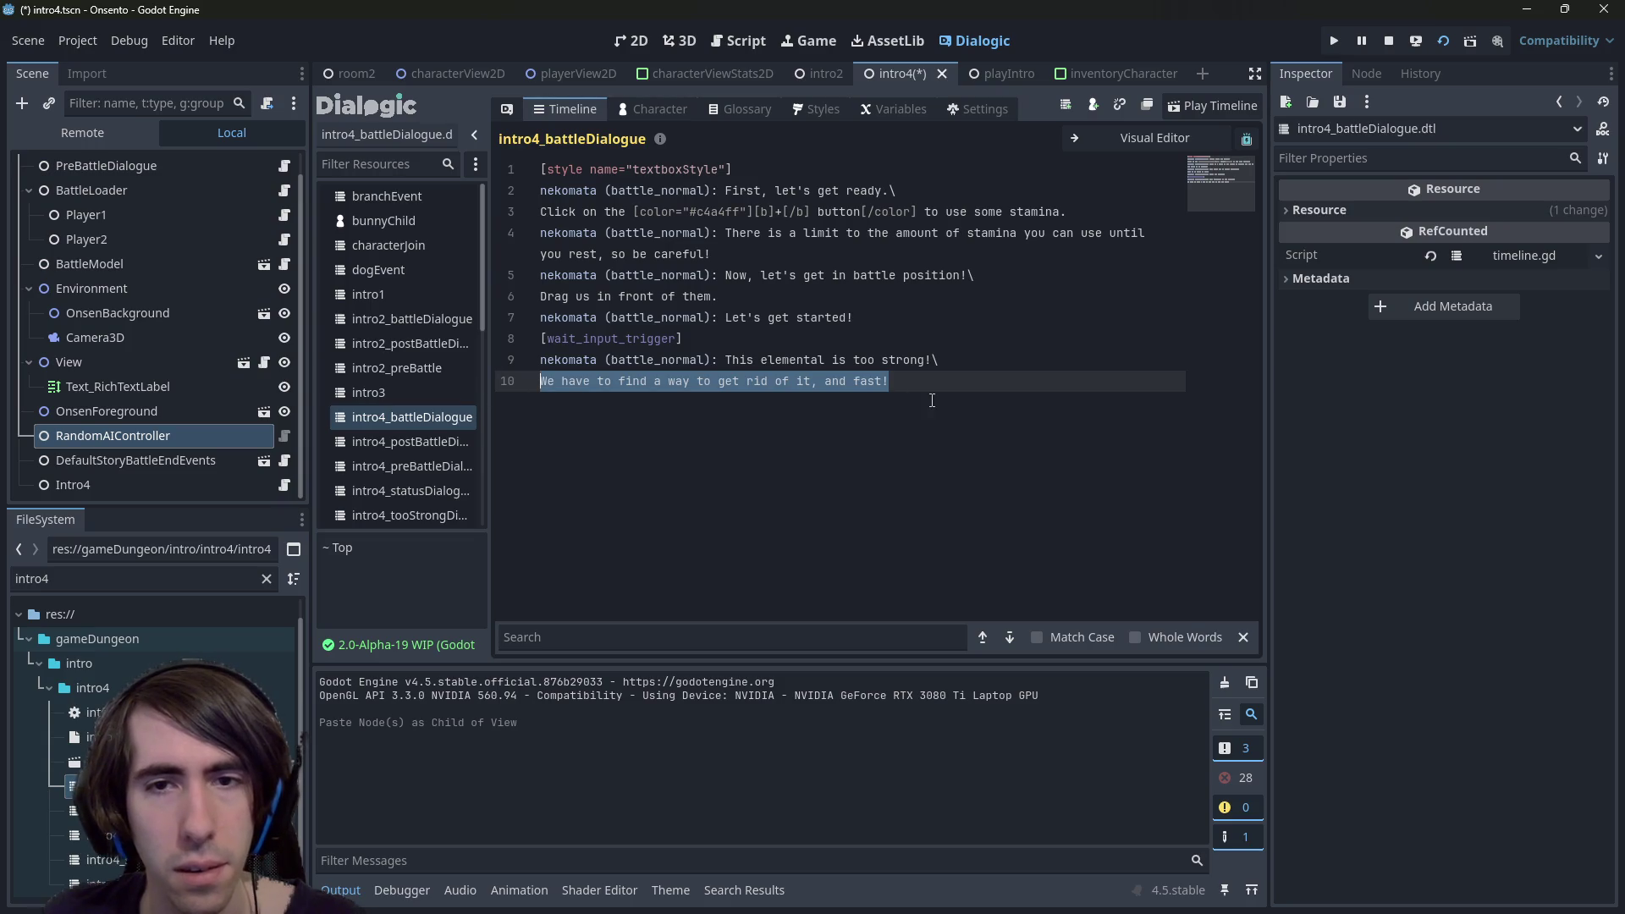
left_click_drag(584, 360, 491, 362)
key("shift+Down")
key("shift+End")
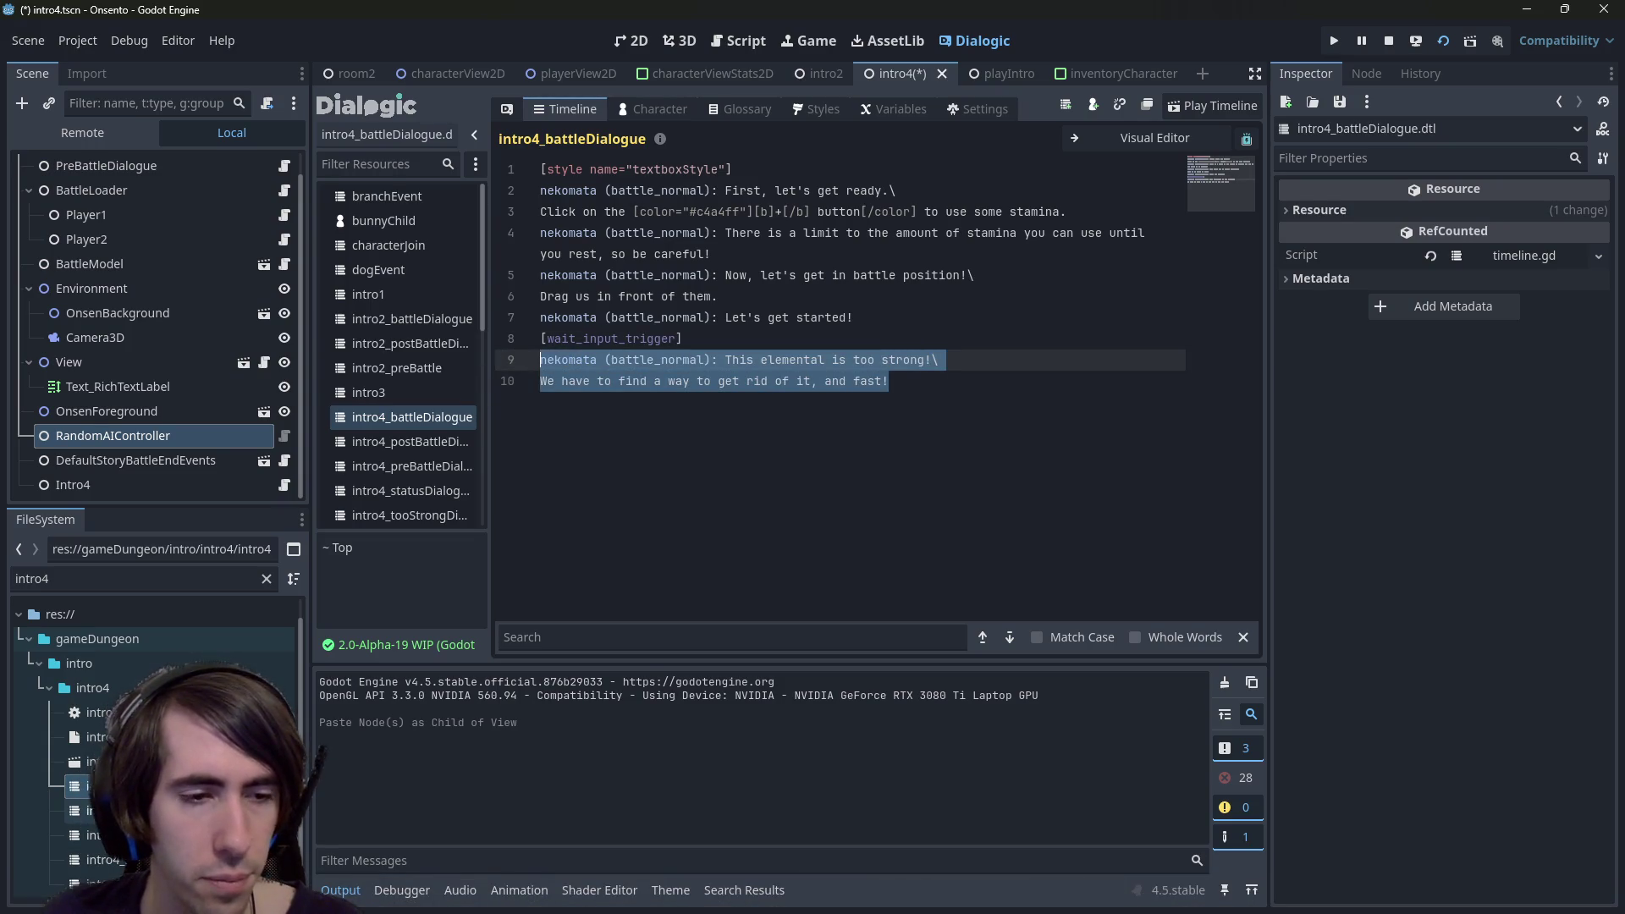
key("ctrl+c")
left_click(410, 516)
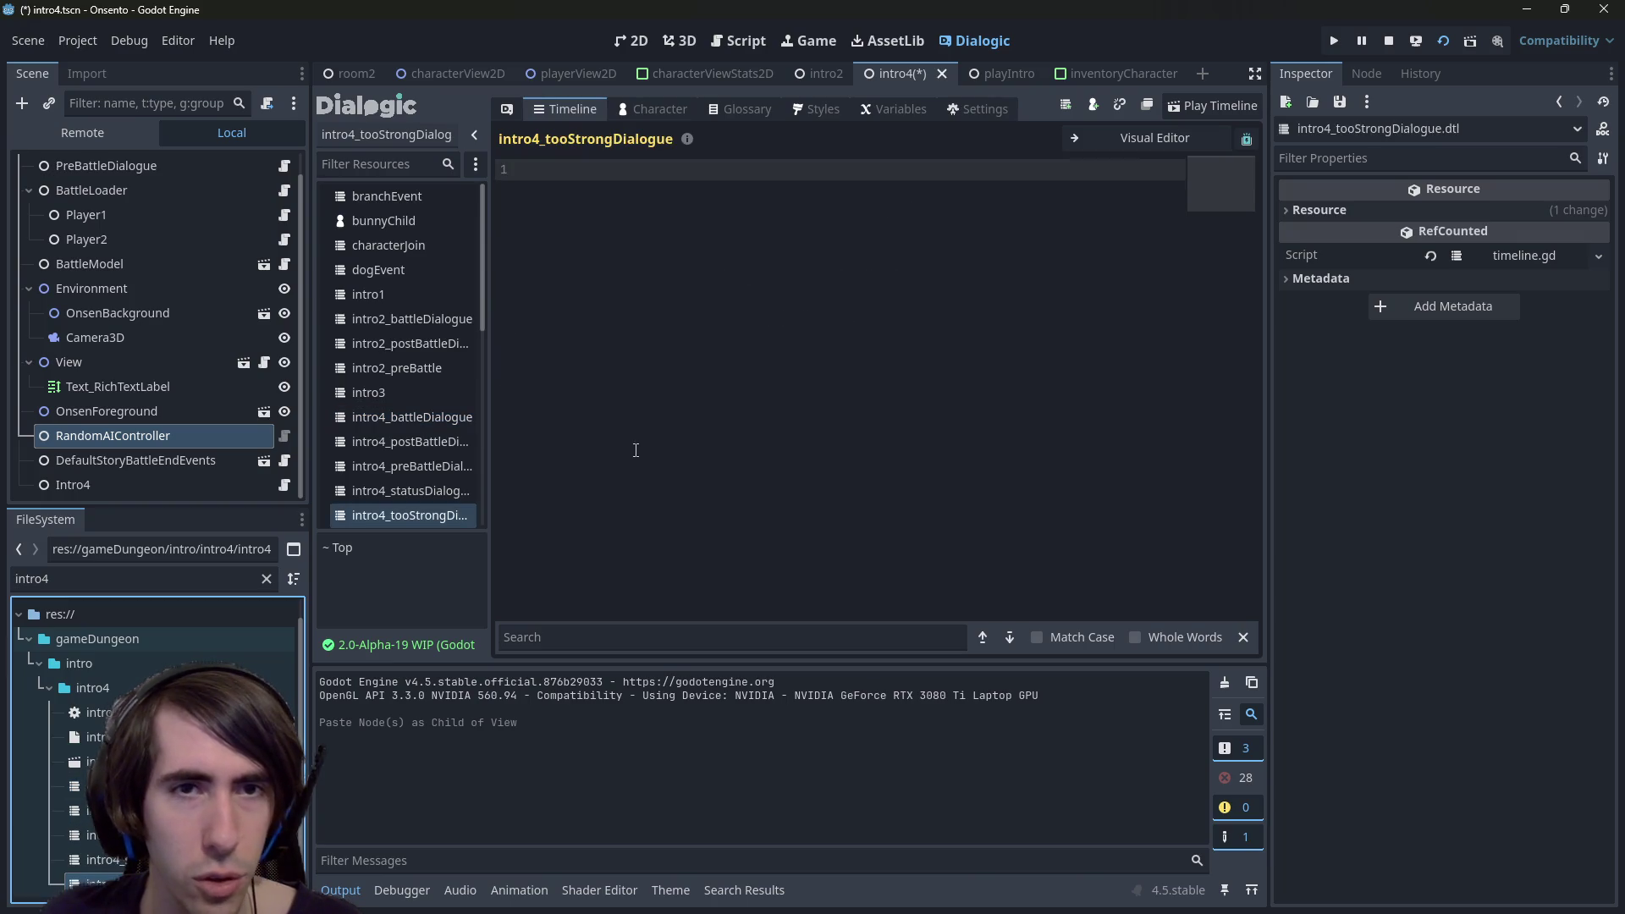
left_click(953, 189)
key("ctrl+v")
key("ctrl+Home")
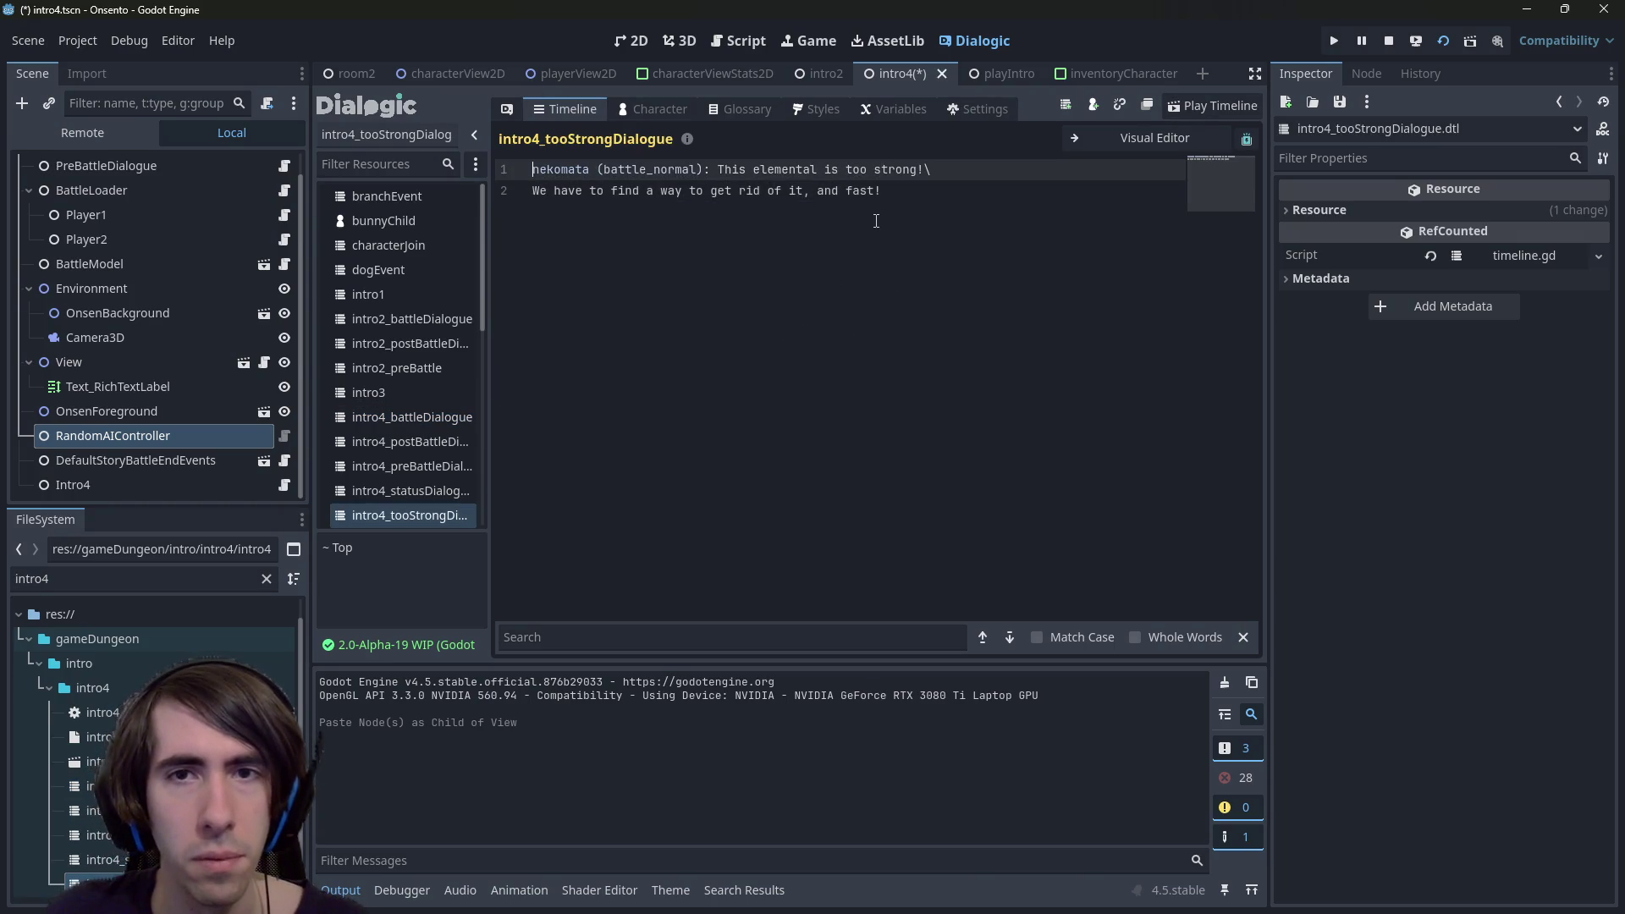
key("ctrl+s")
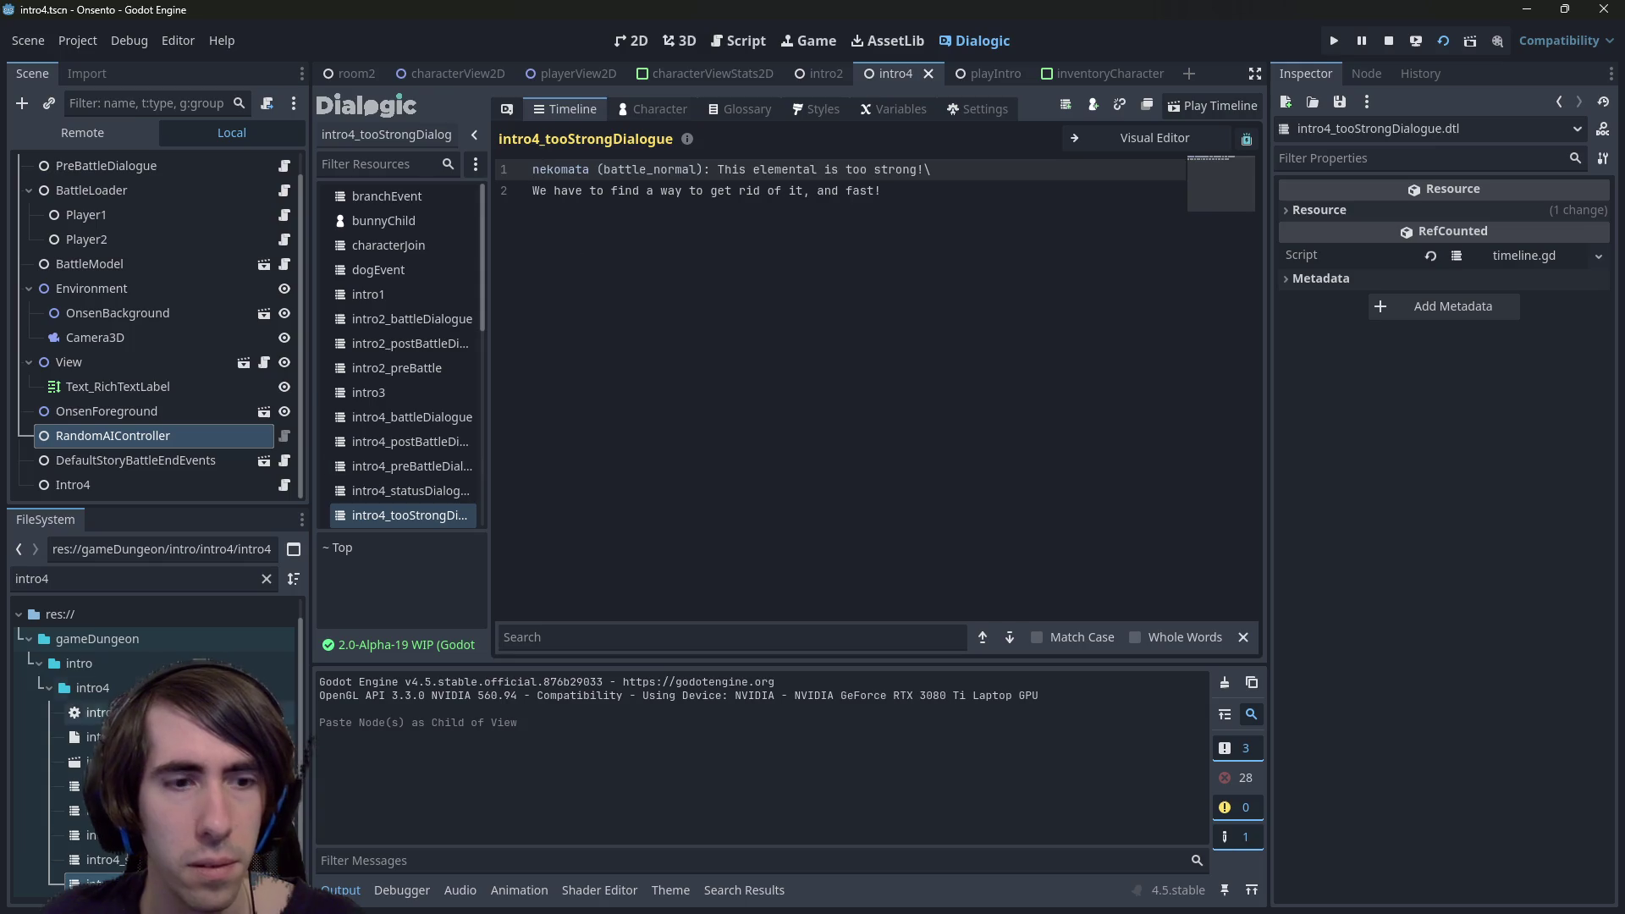
Insert intro4_battleDialogue's textboxStyle line atop intro4_tooStrongDialogue, save, and view it visually
left_click(410, 491)
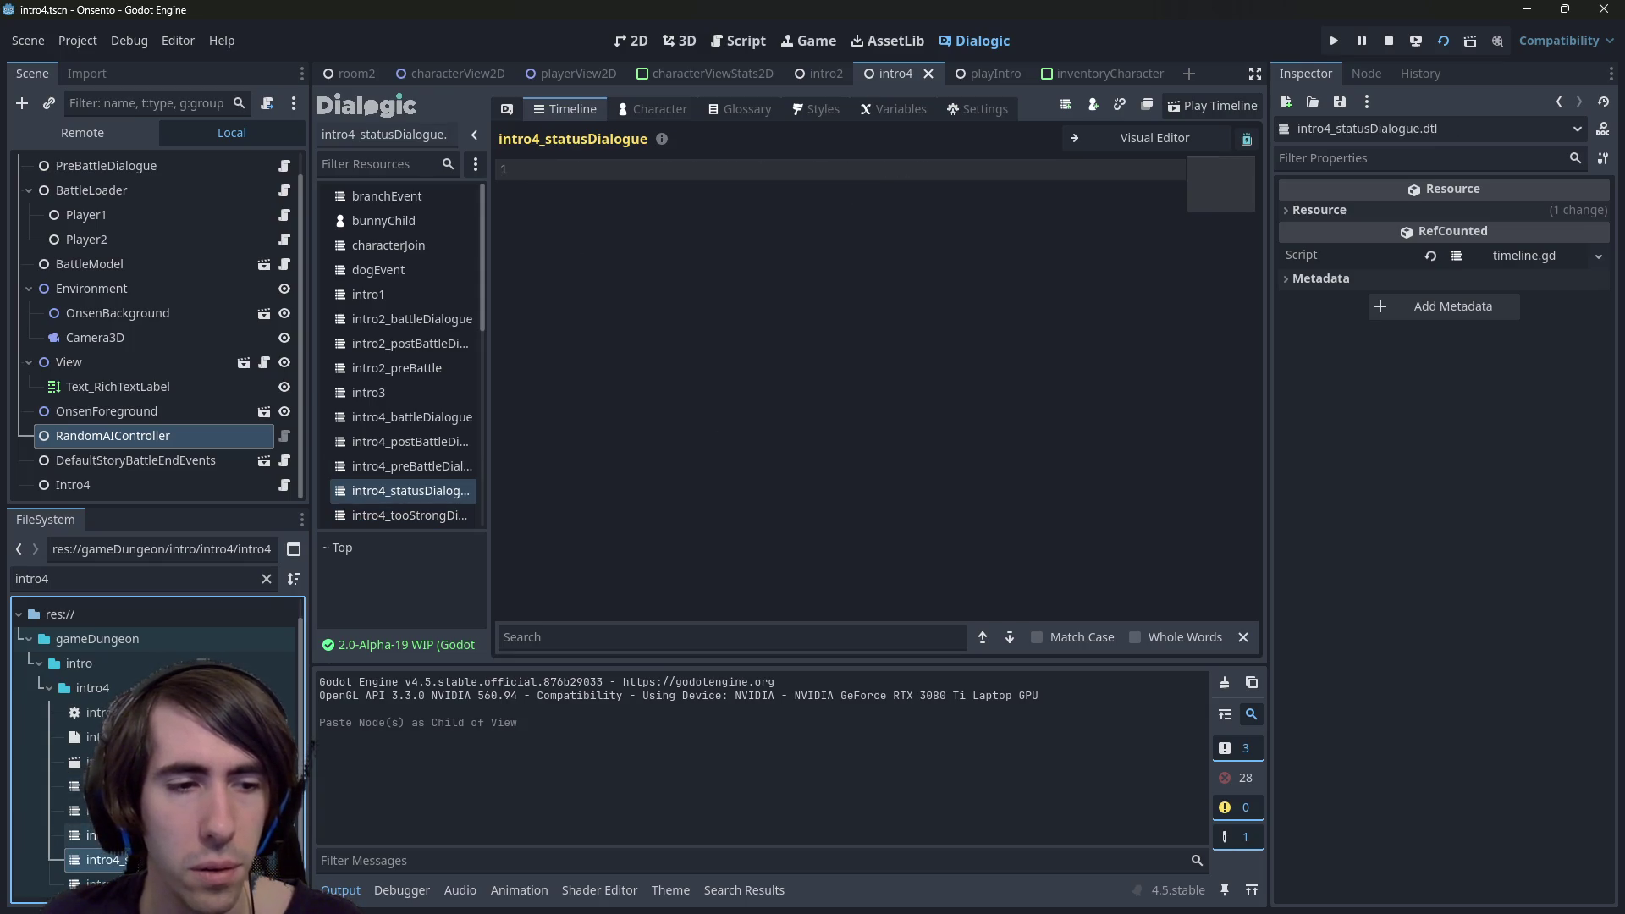
key("Up")
key("Up")
key("Up")
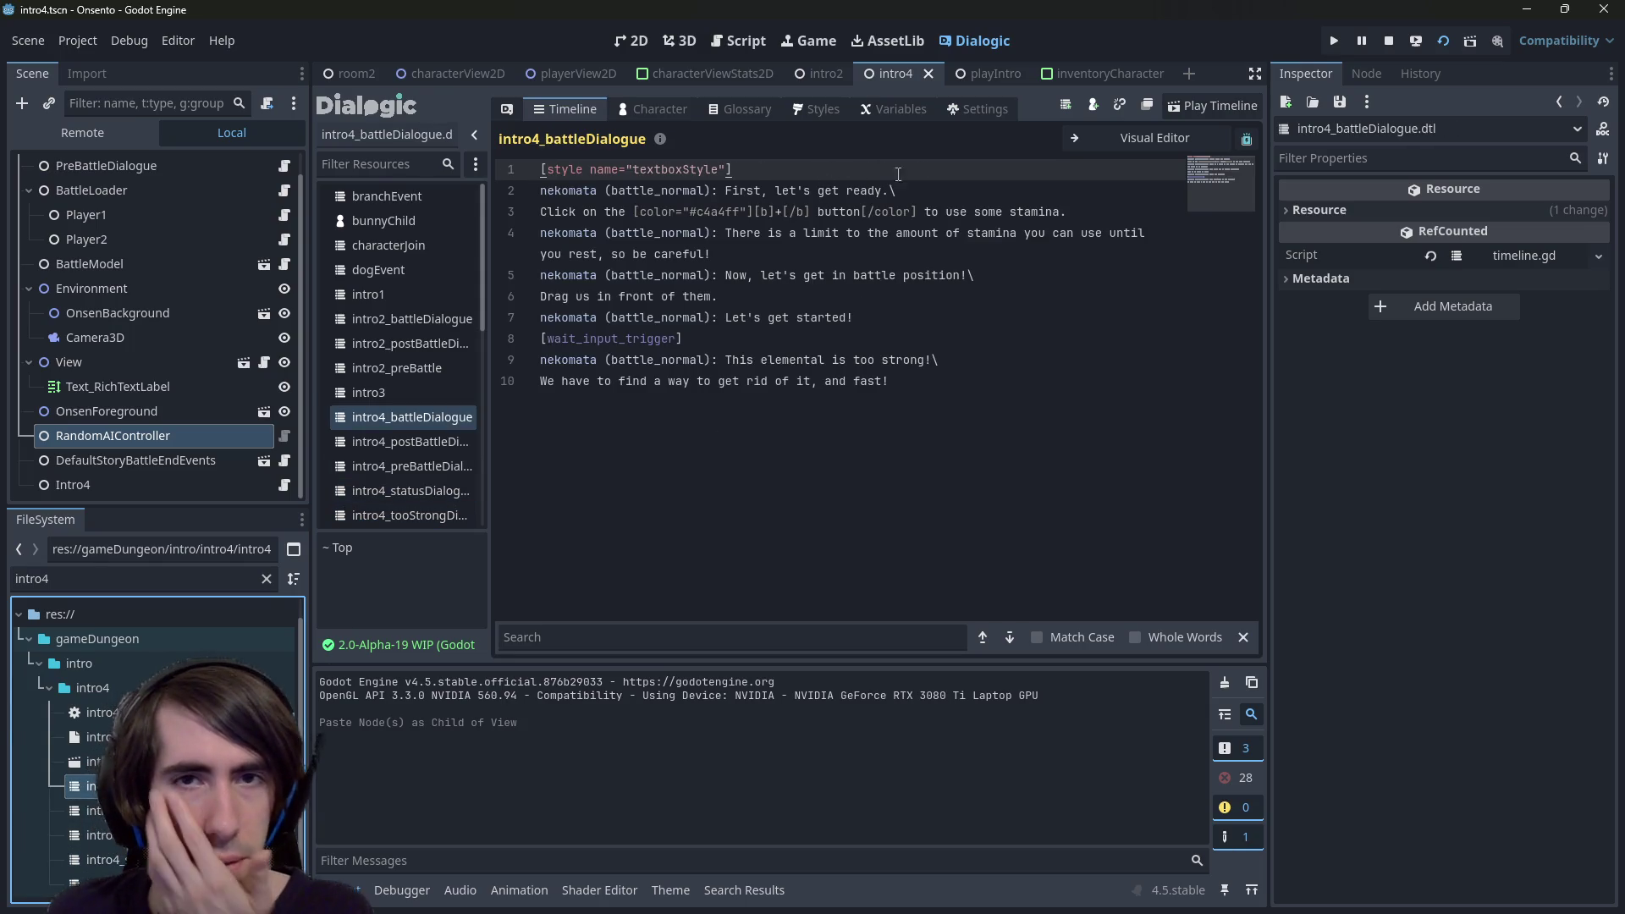
mouse_move(898, 190)
left_mouse_down()
mouse_move(542, 169)
mouse_move(461, 137)
left_mouse_up()
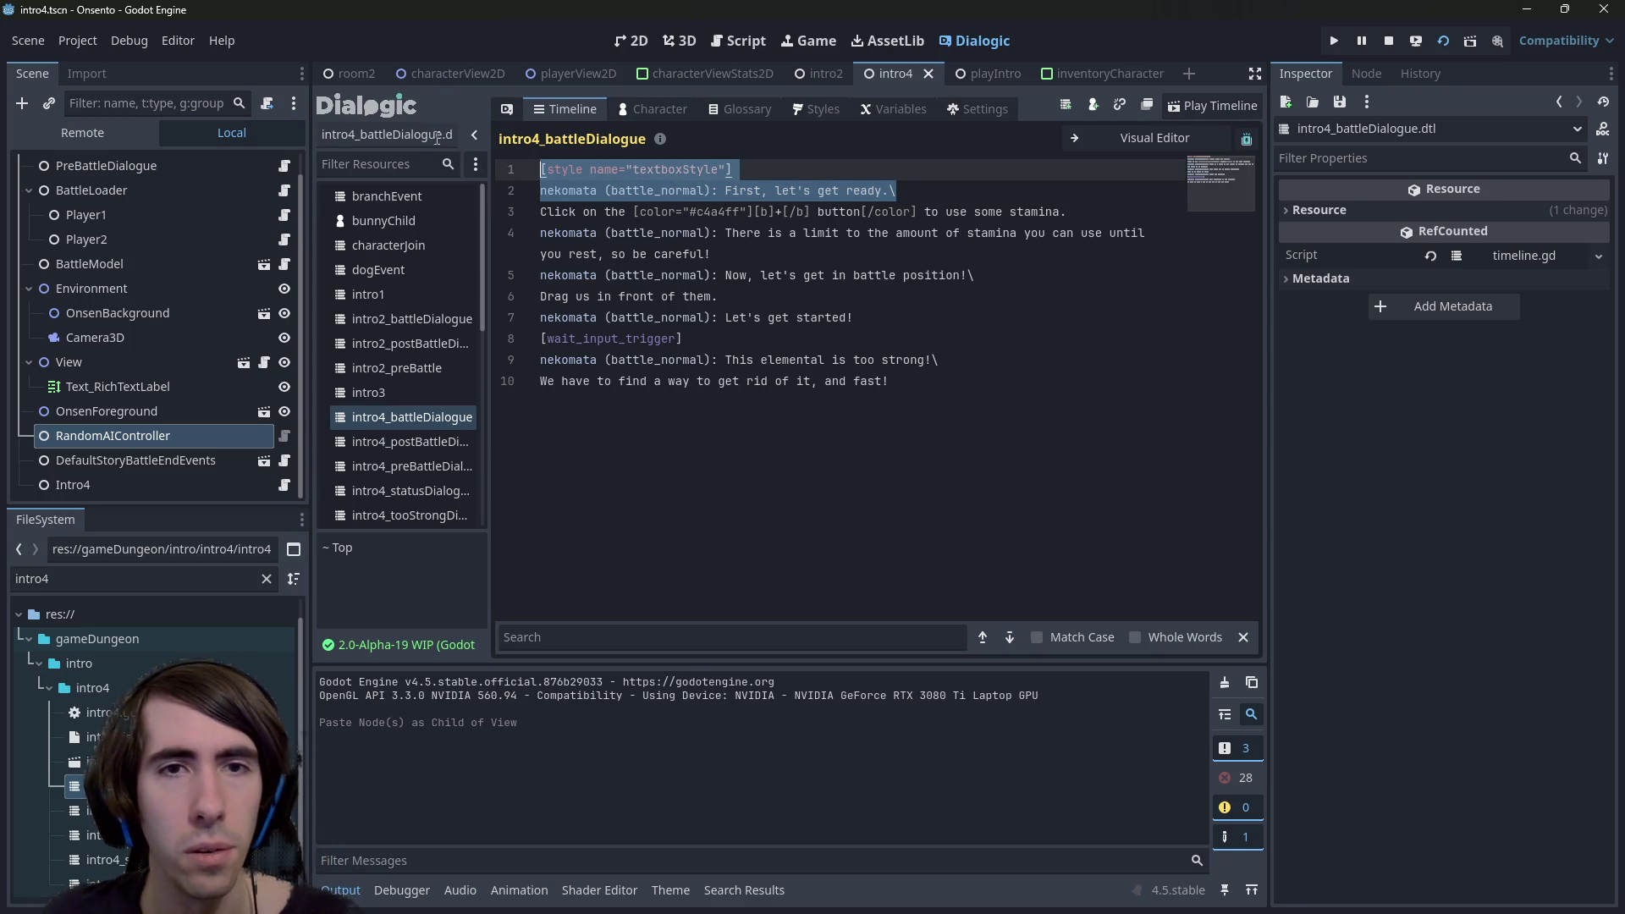
key("Left")
key("shift+End")
key("ctrl+c")
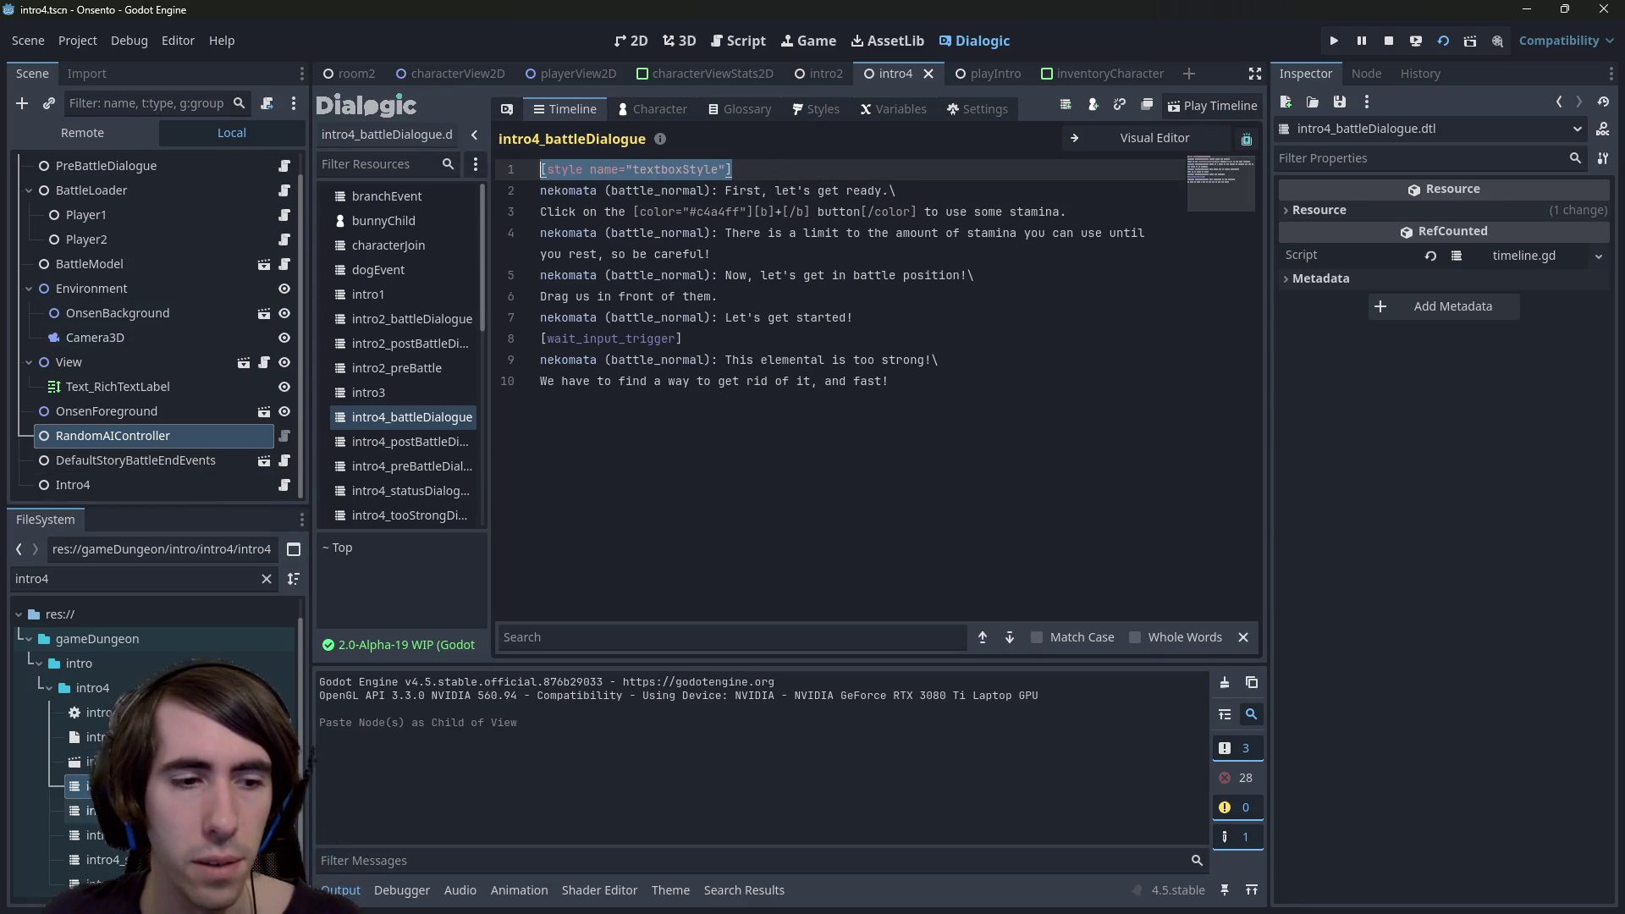
left_click(101, 882)
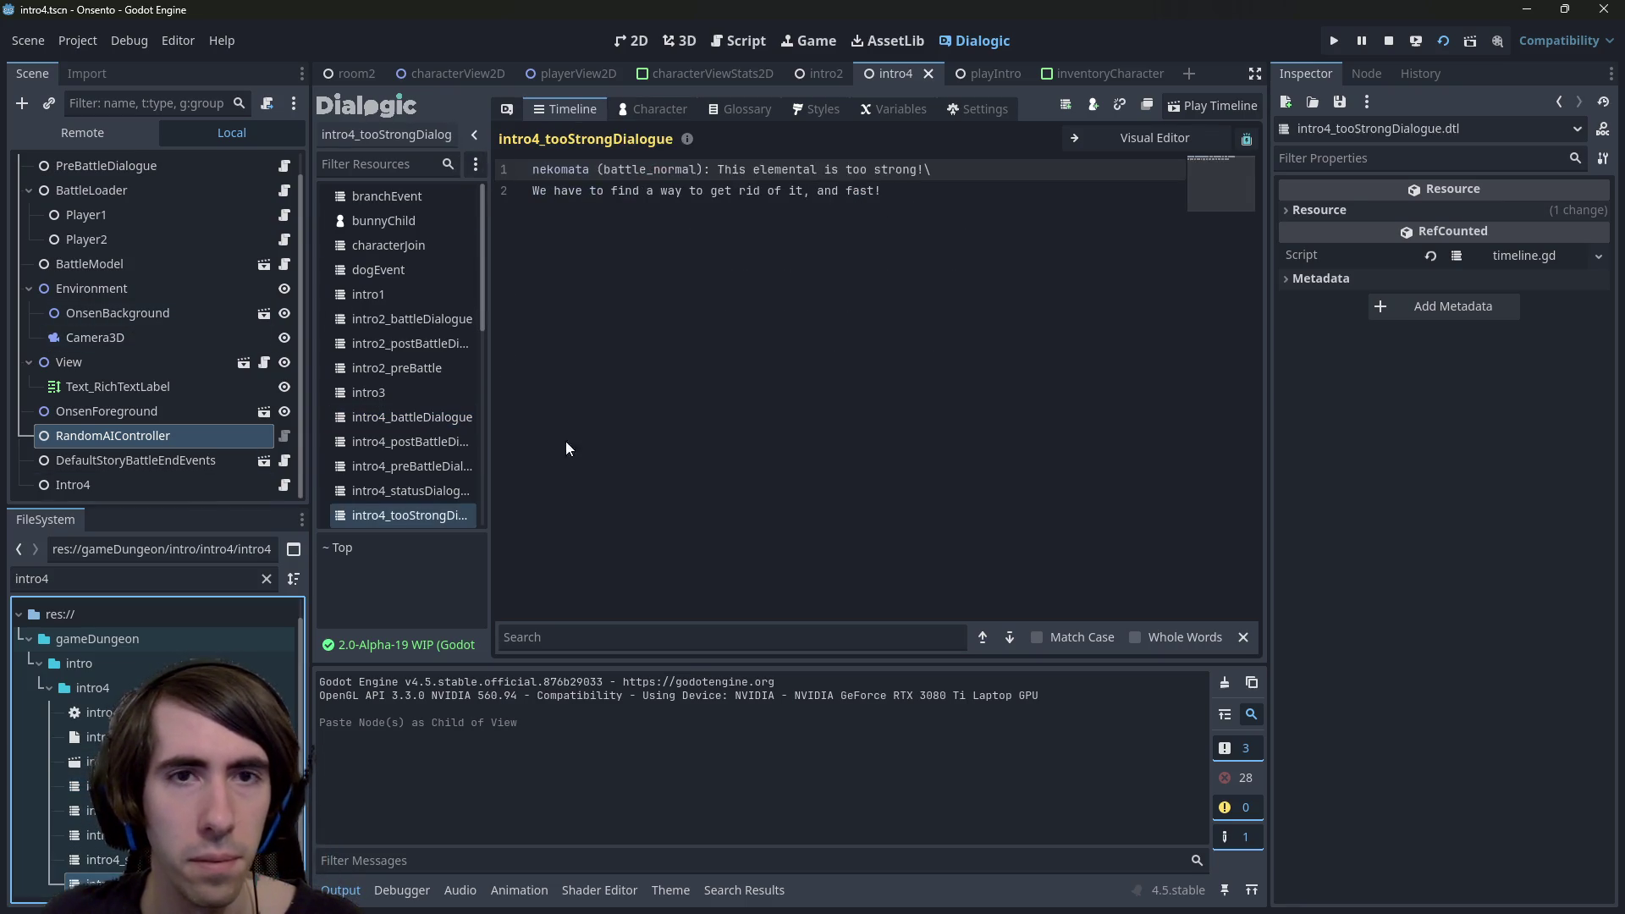
left_click(681, 161)
key("Return")
key("Up")
key("ctrl+v")
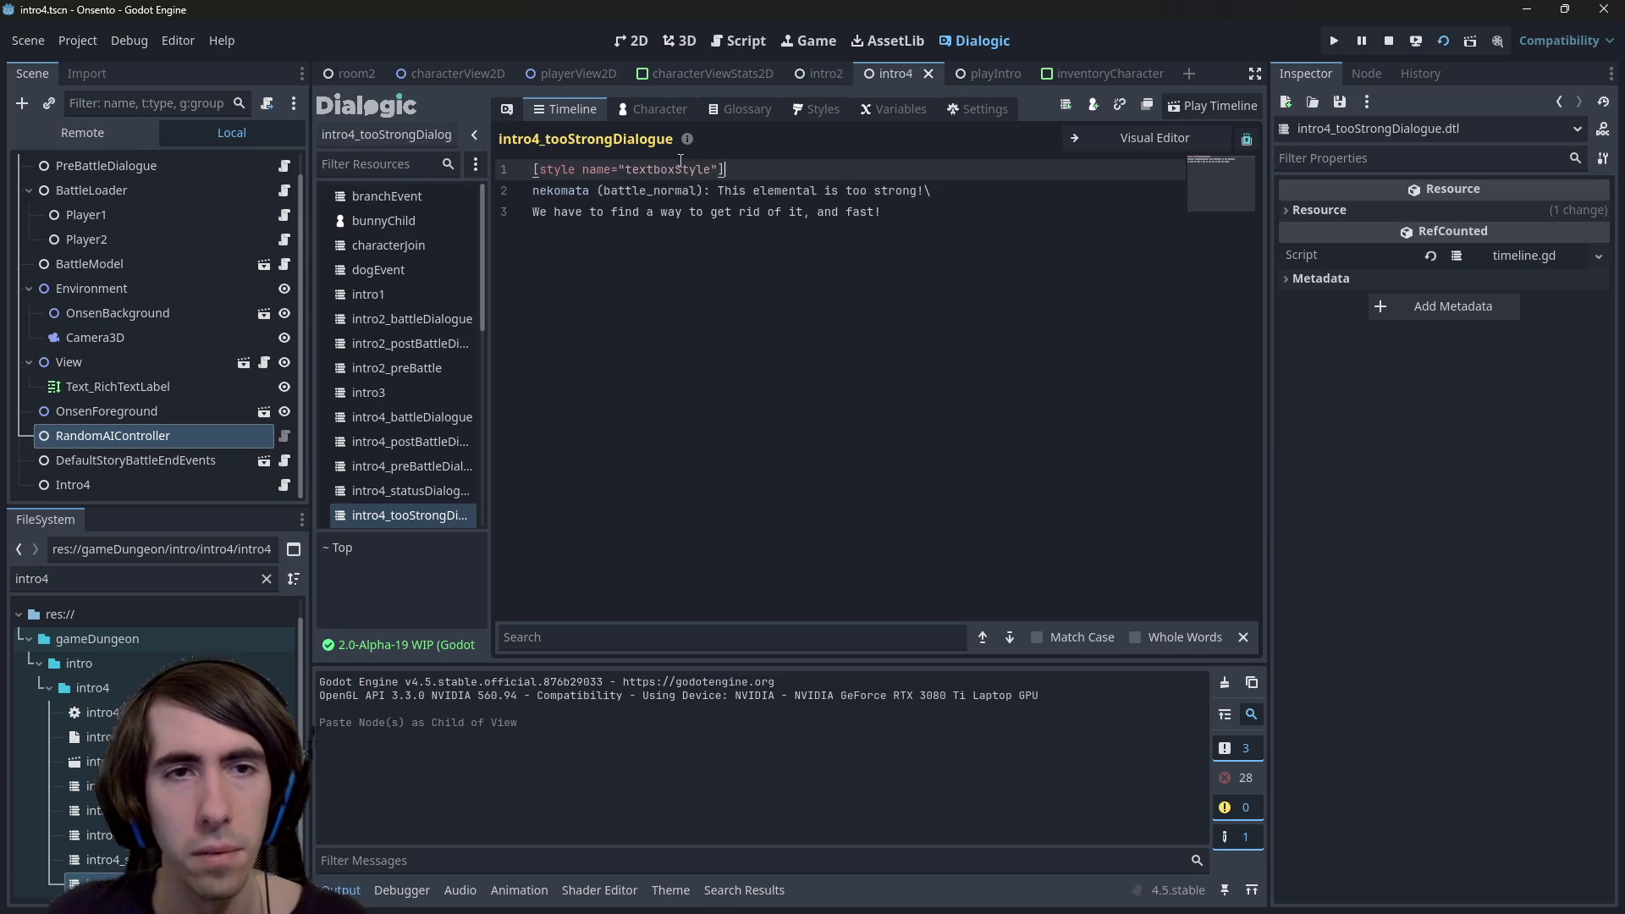
key("ctrl+s")
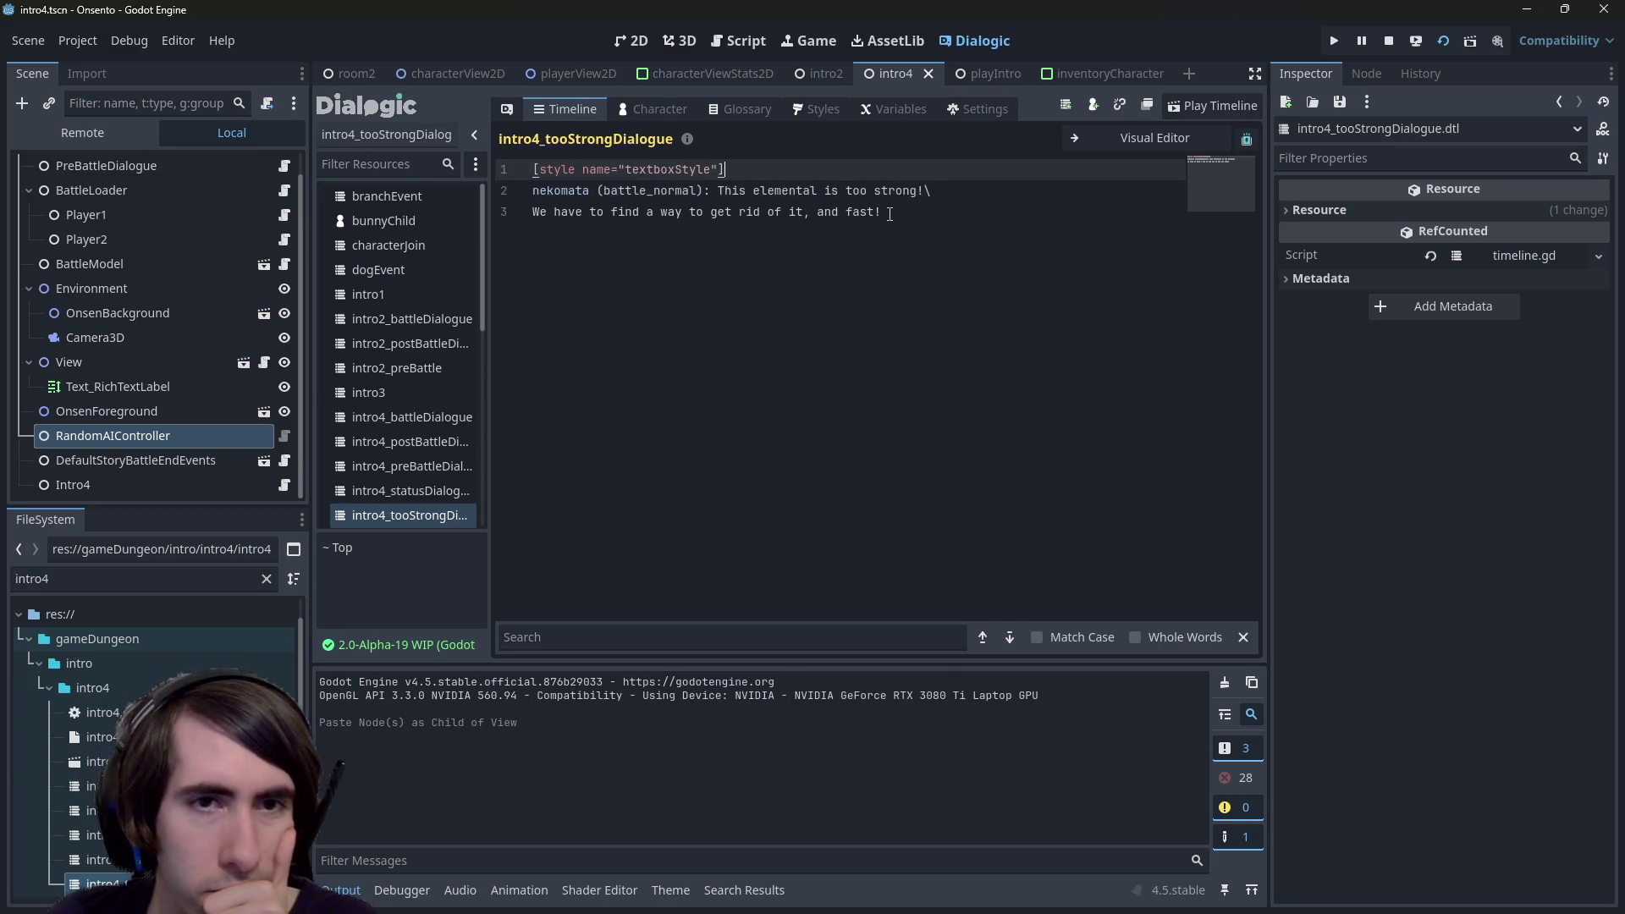
left_click(1132, 140)
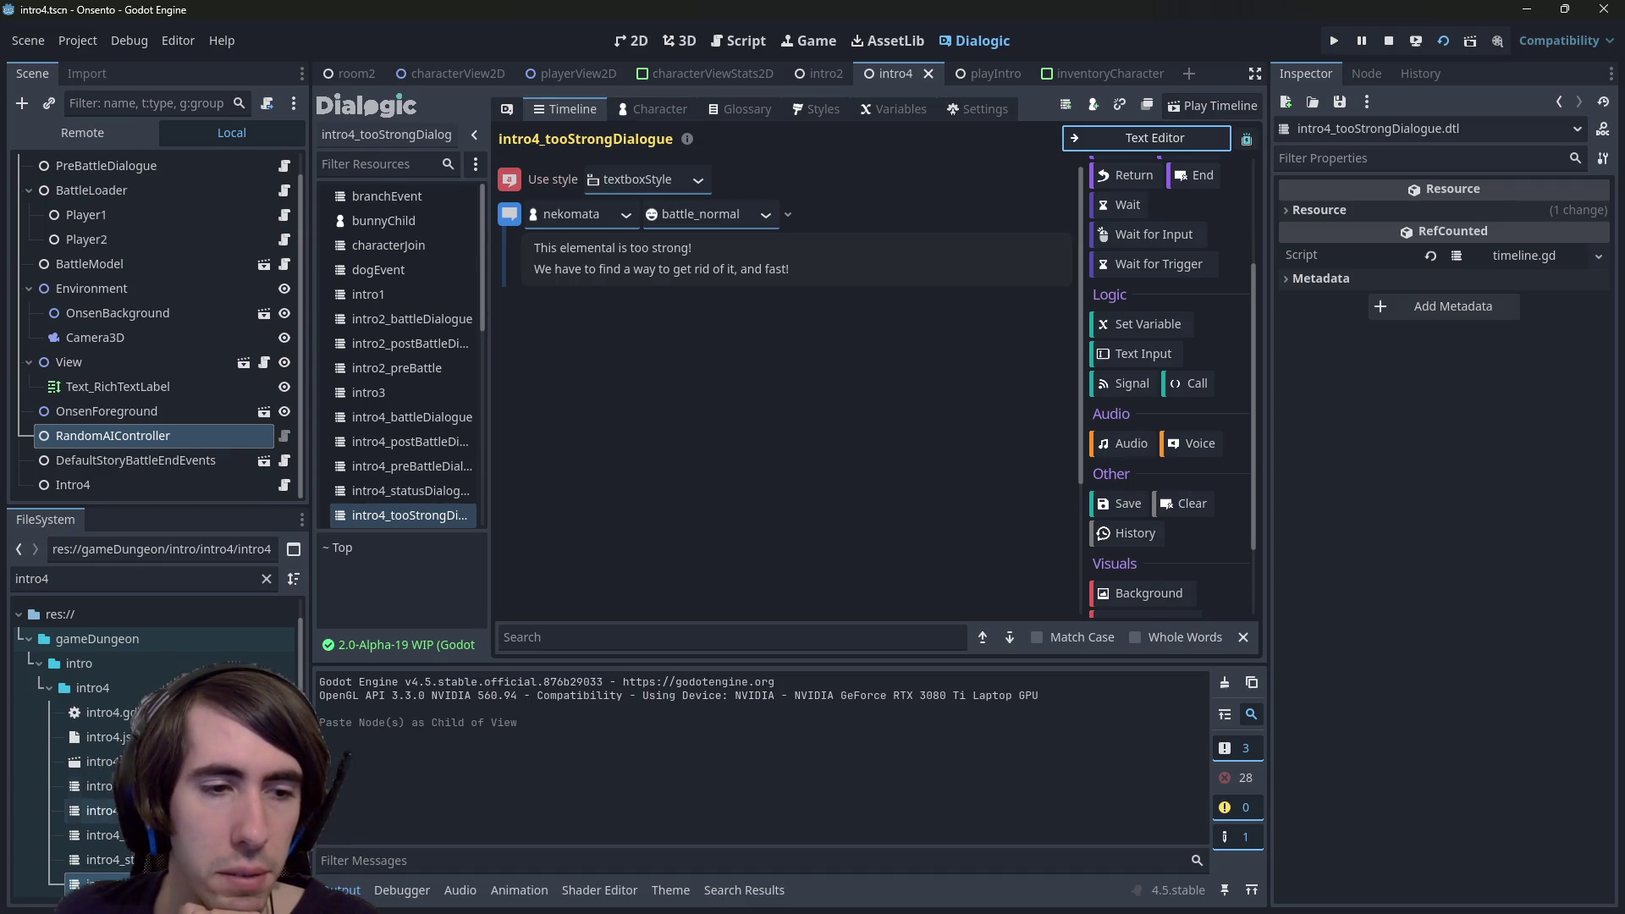
Delete the final 'too strong' text and wait-for-trigger events from intro4_battleDialogue and save
double_click(95, 786)
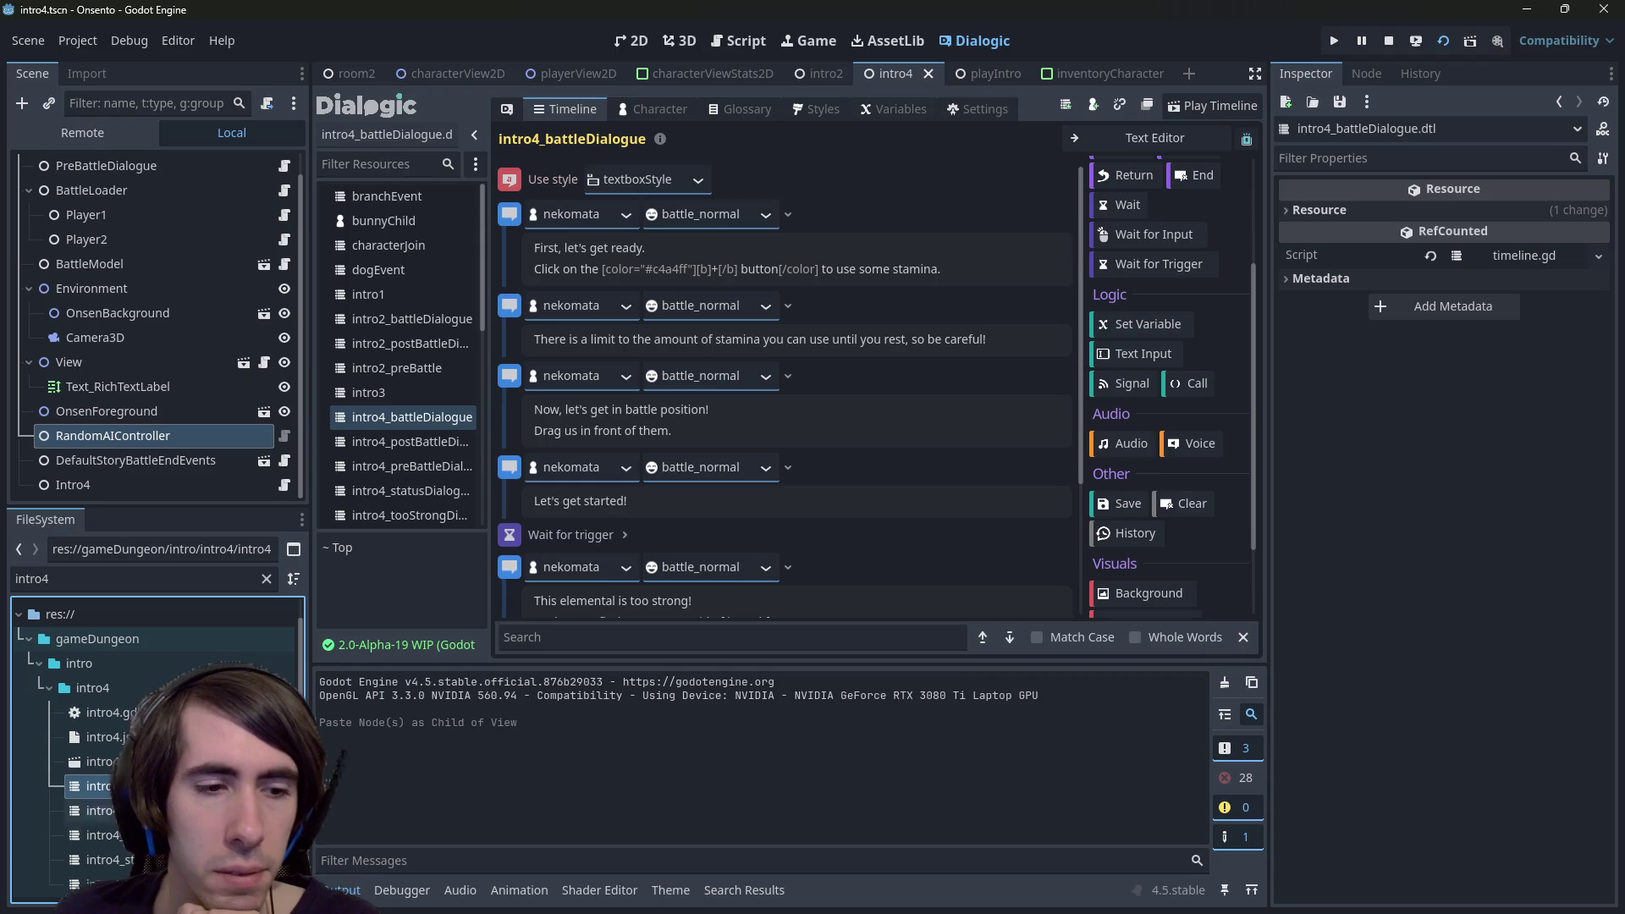
scroll(509, 430, "down", 3)
right_click(518, 374)
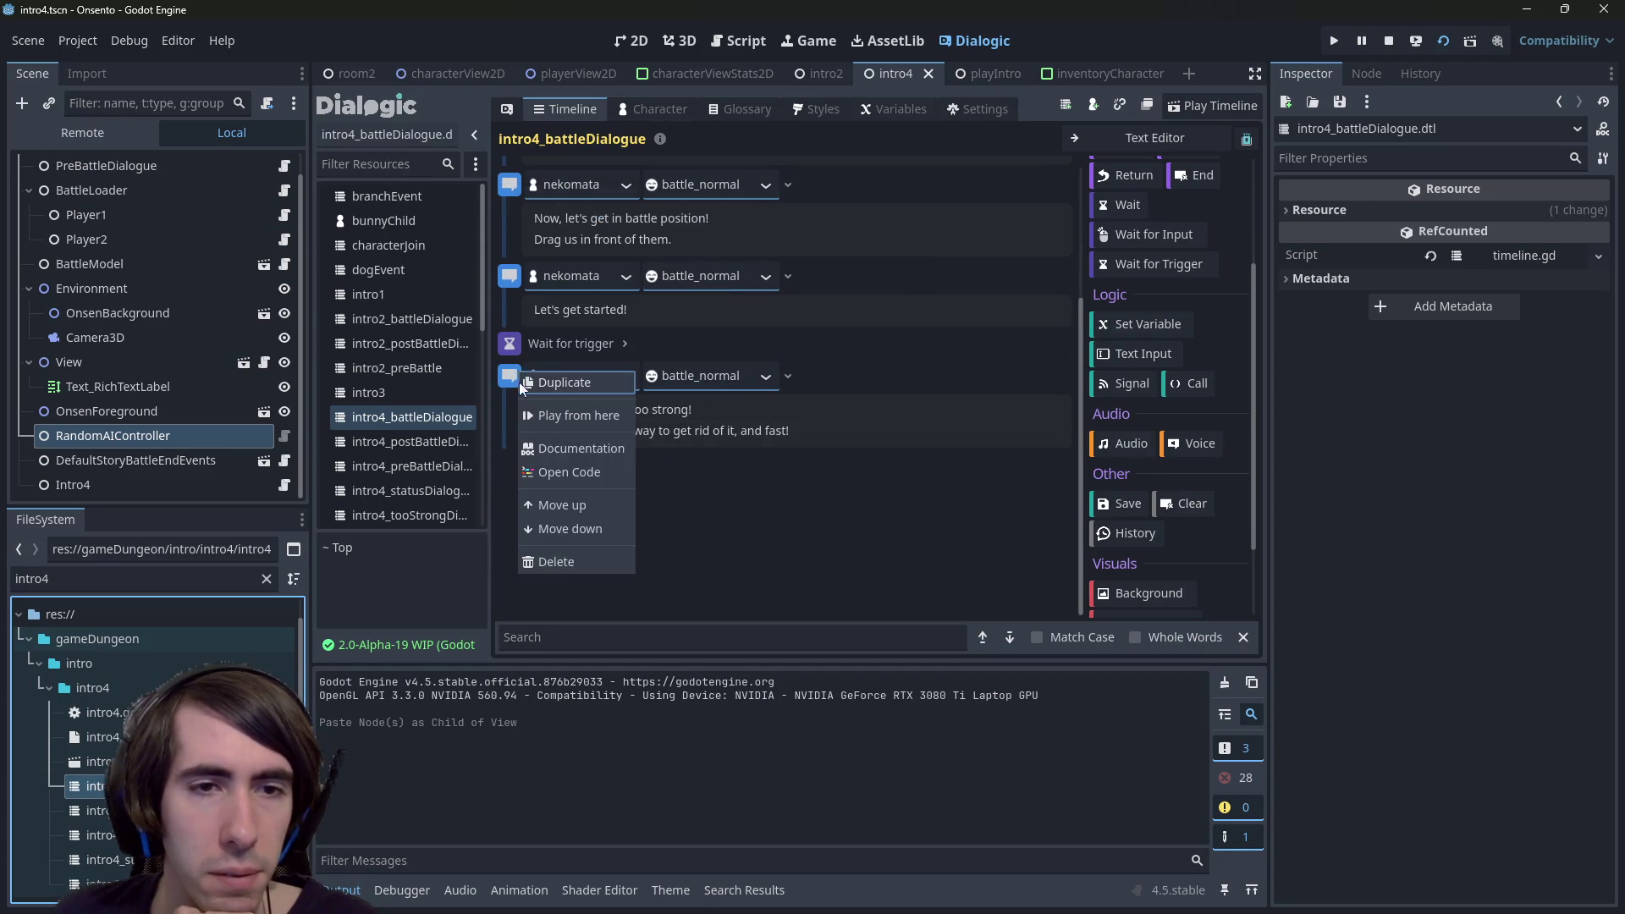
left_click(526, 561)
right_click(512, 346)
left_click(571, 535)
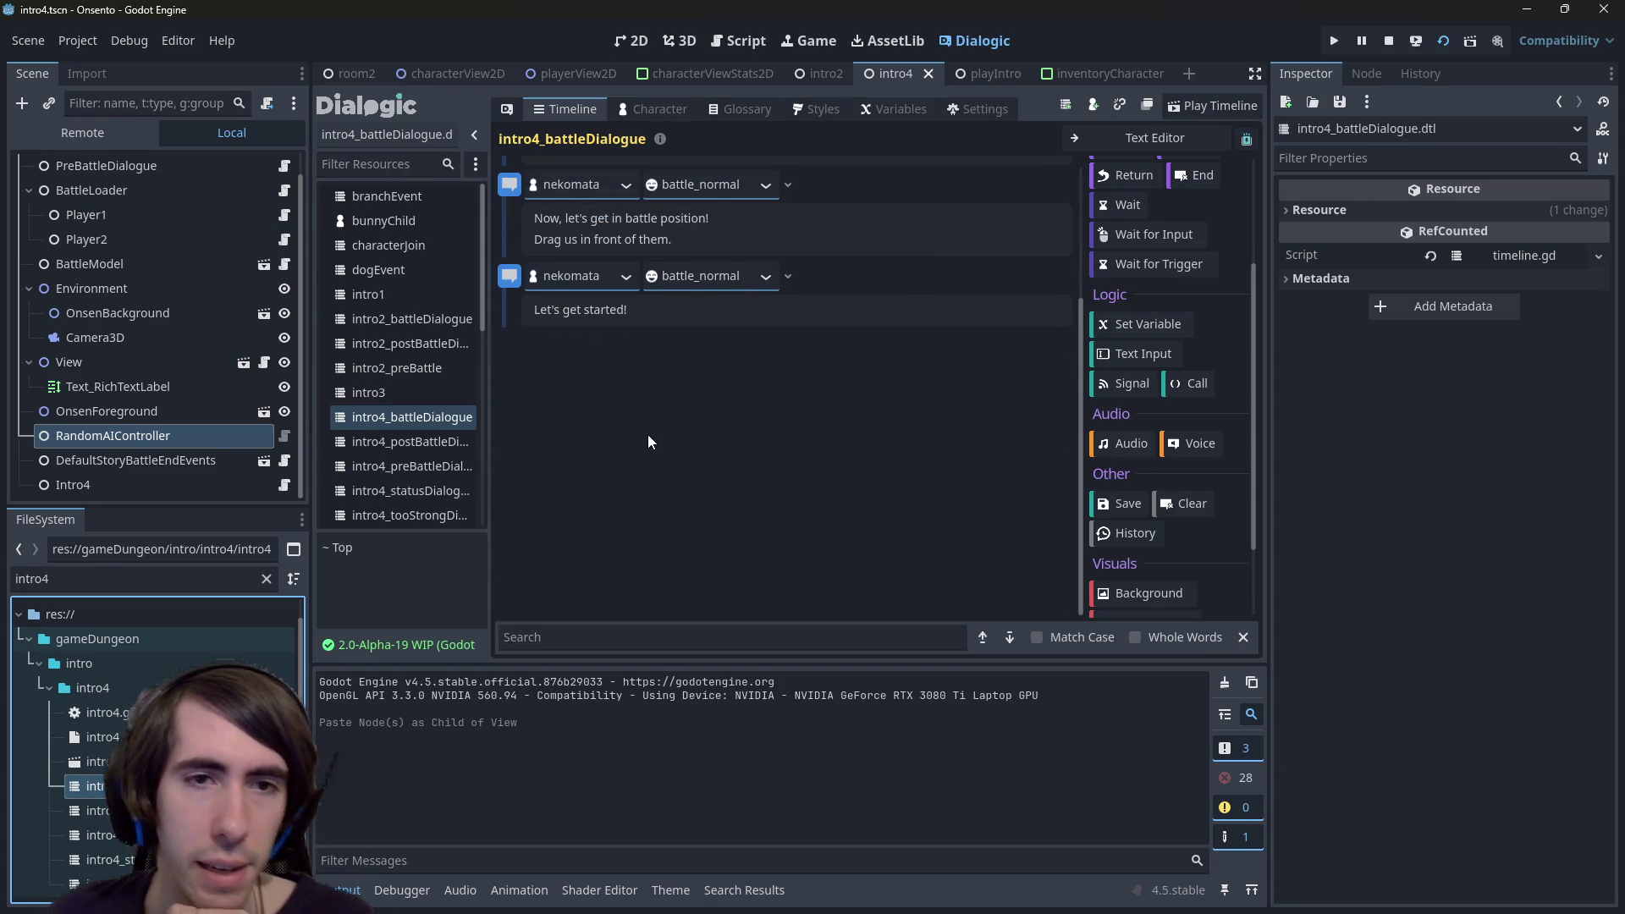
scroll(648, 434, "up", 2)
key("ctrl+s")
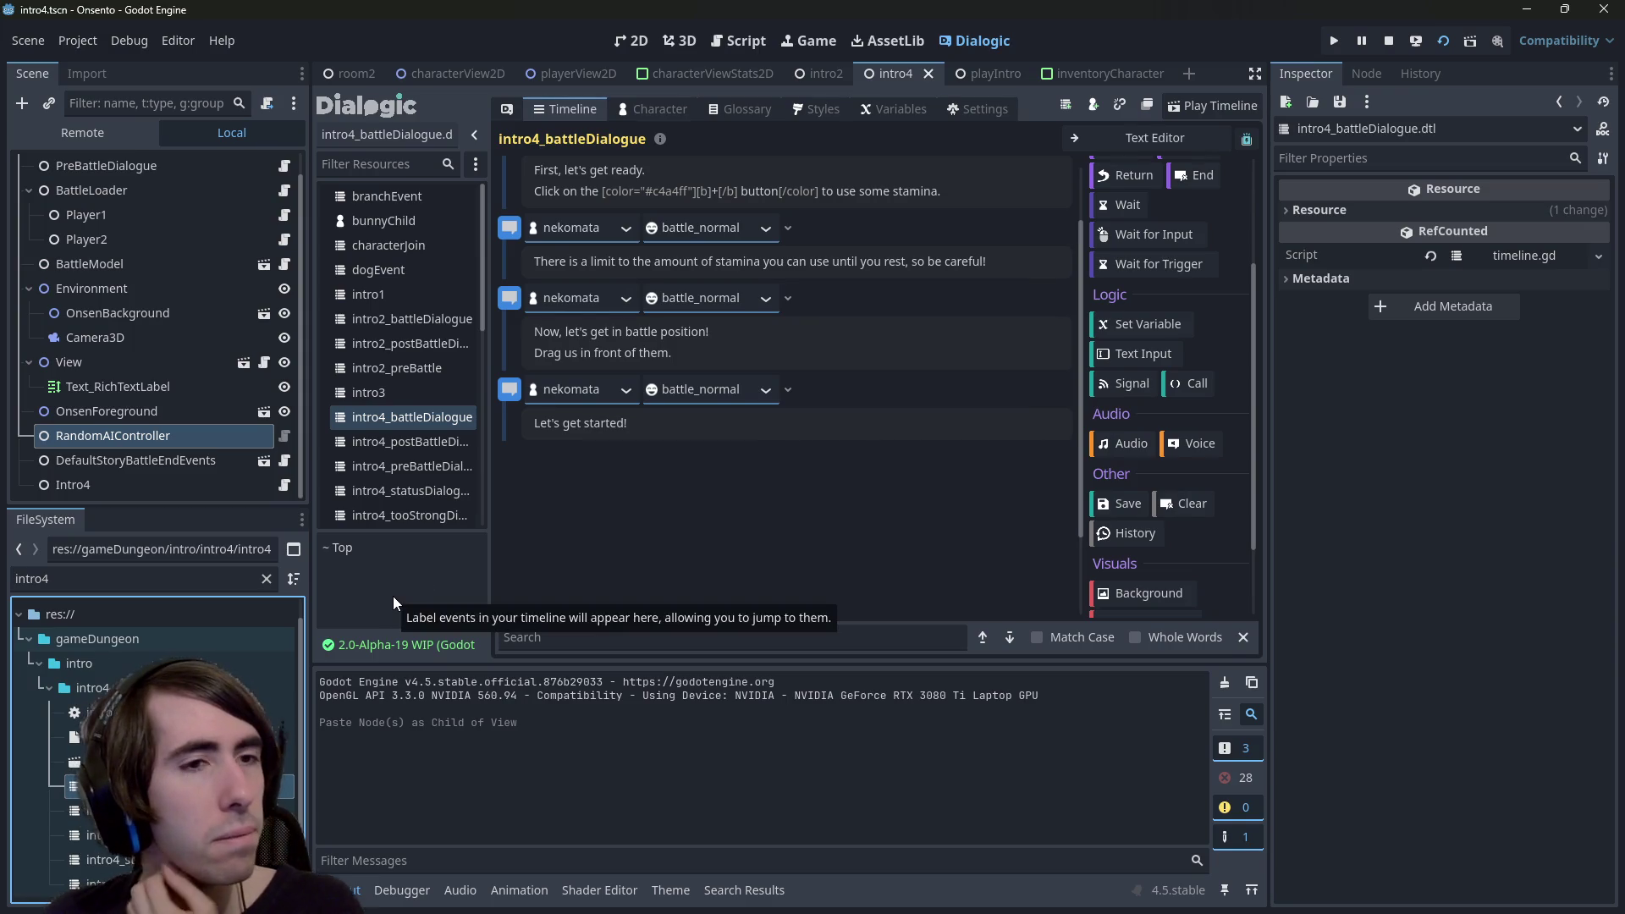
left_click(410, 515)
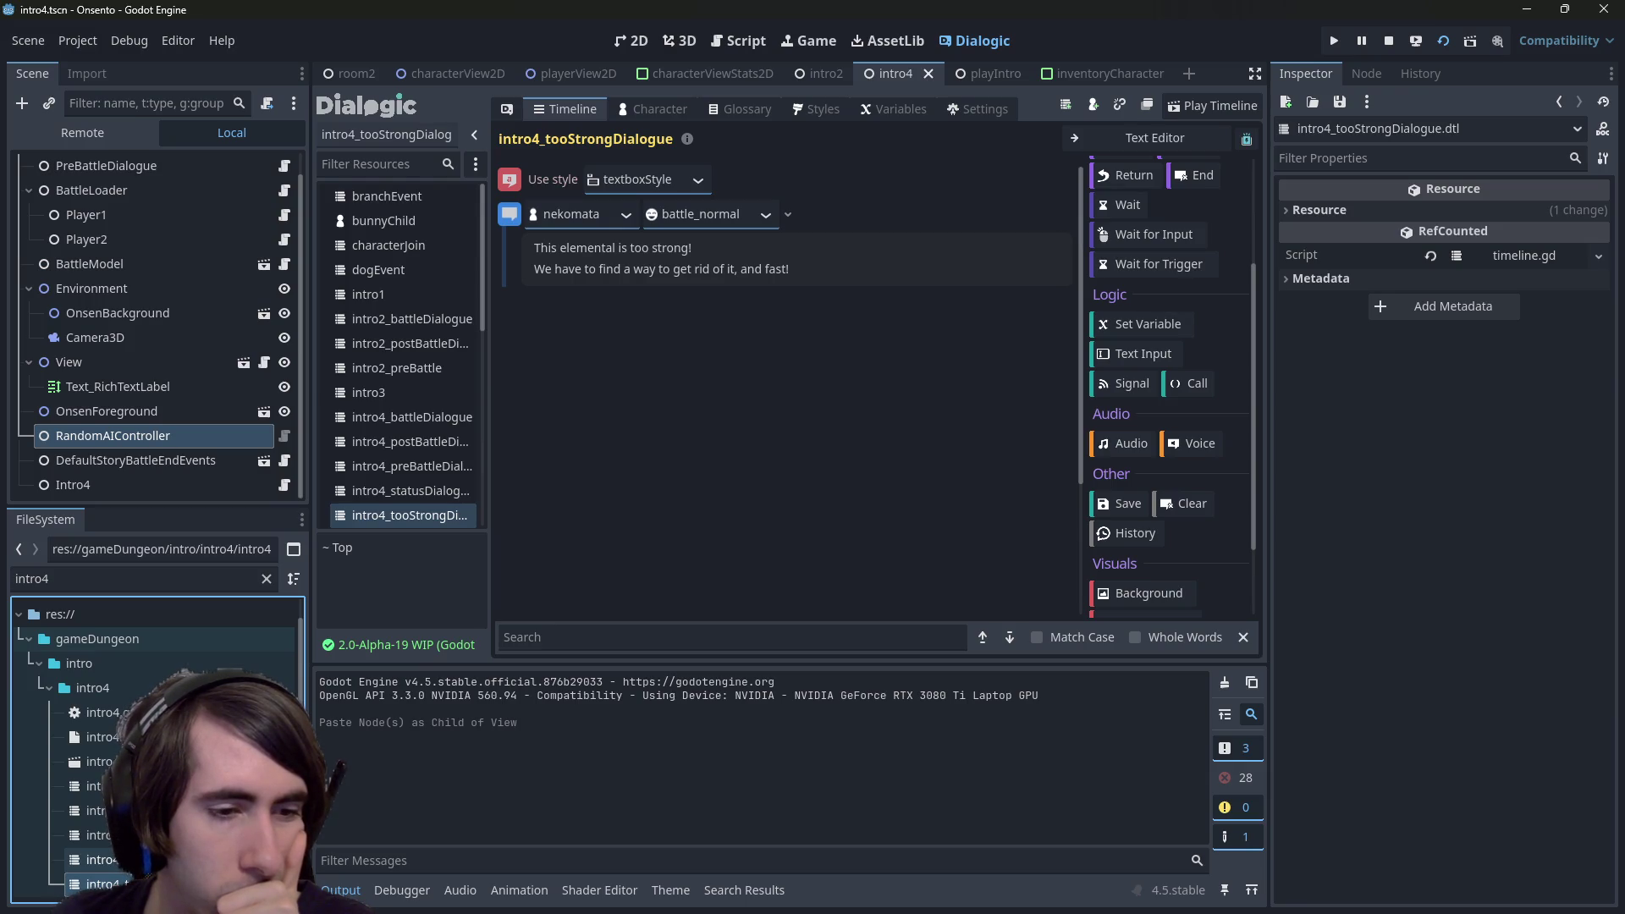
Paste the textboxStyle and nekomata warning lines into intro4_statusDialogue through its text view
key("Up")
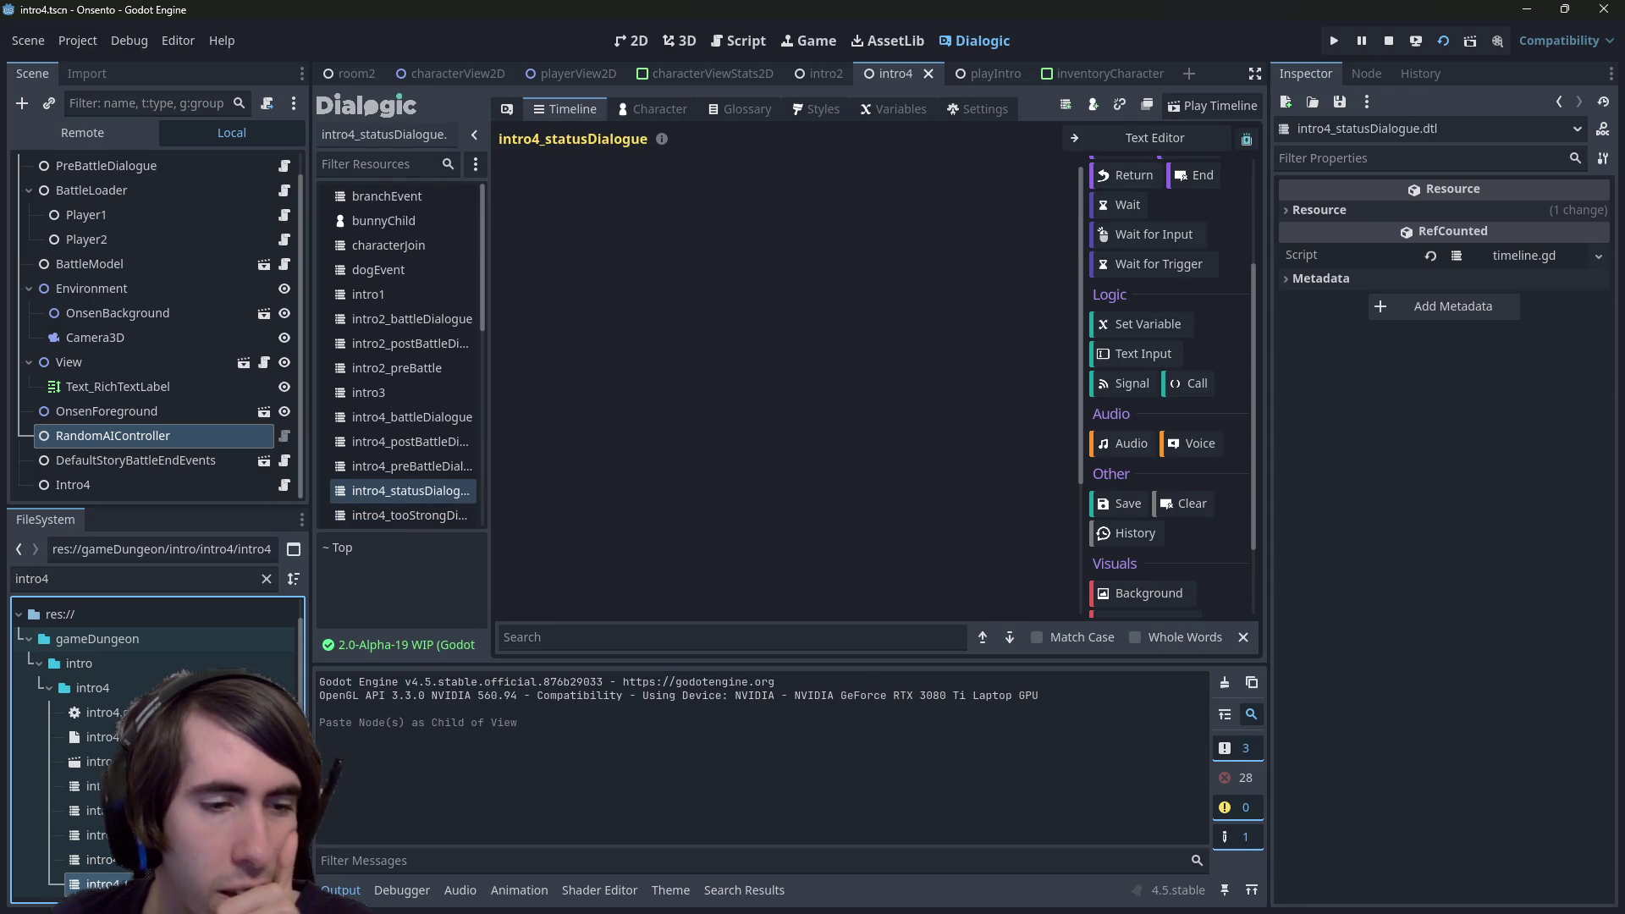
key("Down")
left_click(1143, 138)
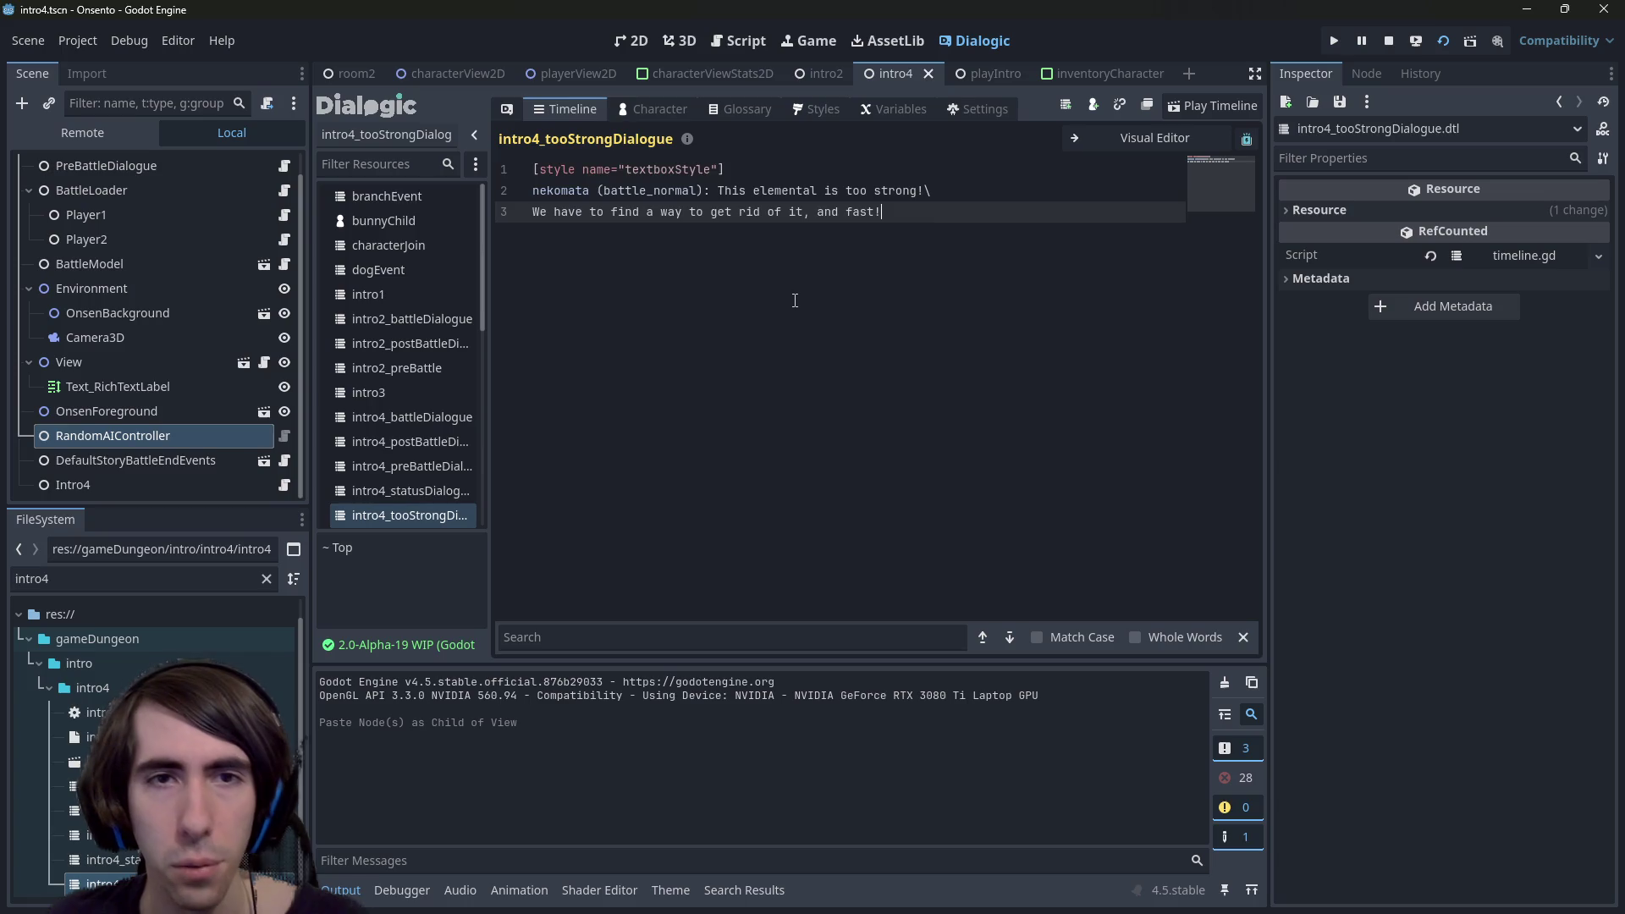
left_click(1132, 130)
key("Up")
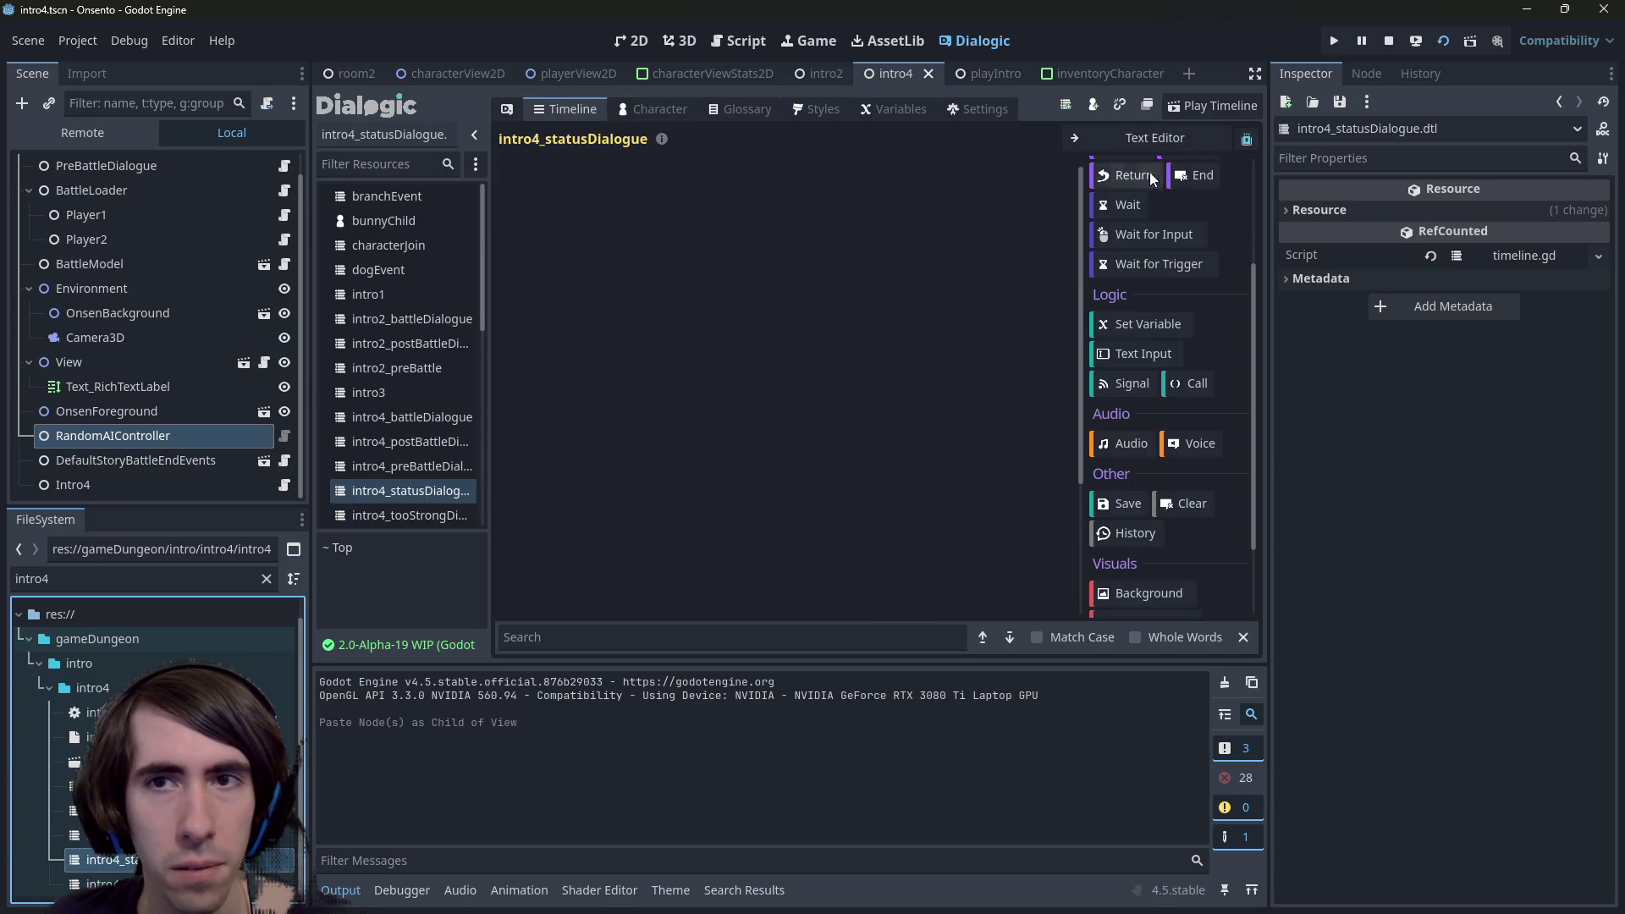
left_click(1155, 140)
type("[style name=\"textboxStyle\"] nekomata (battle_normal): This elemental is too strong!\\ We have to find a way to get rid of it, and fast!")
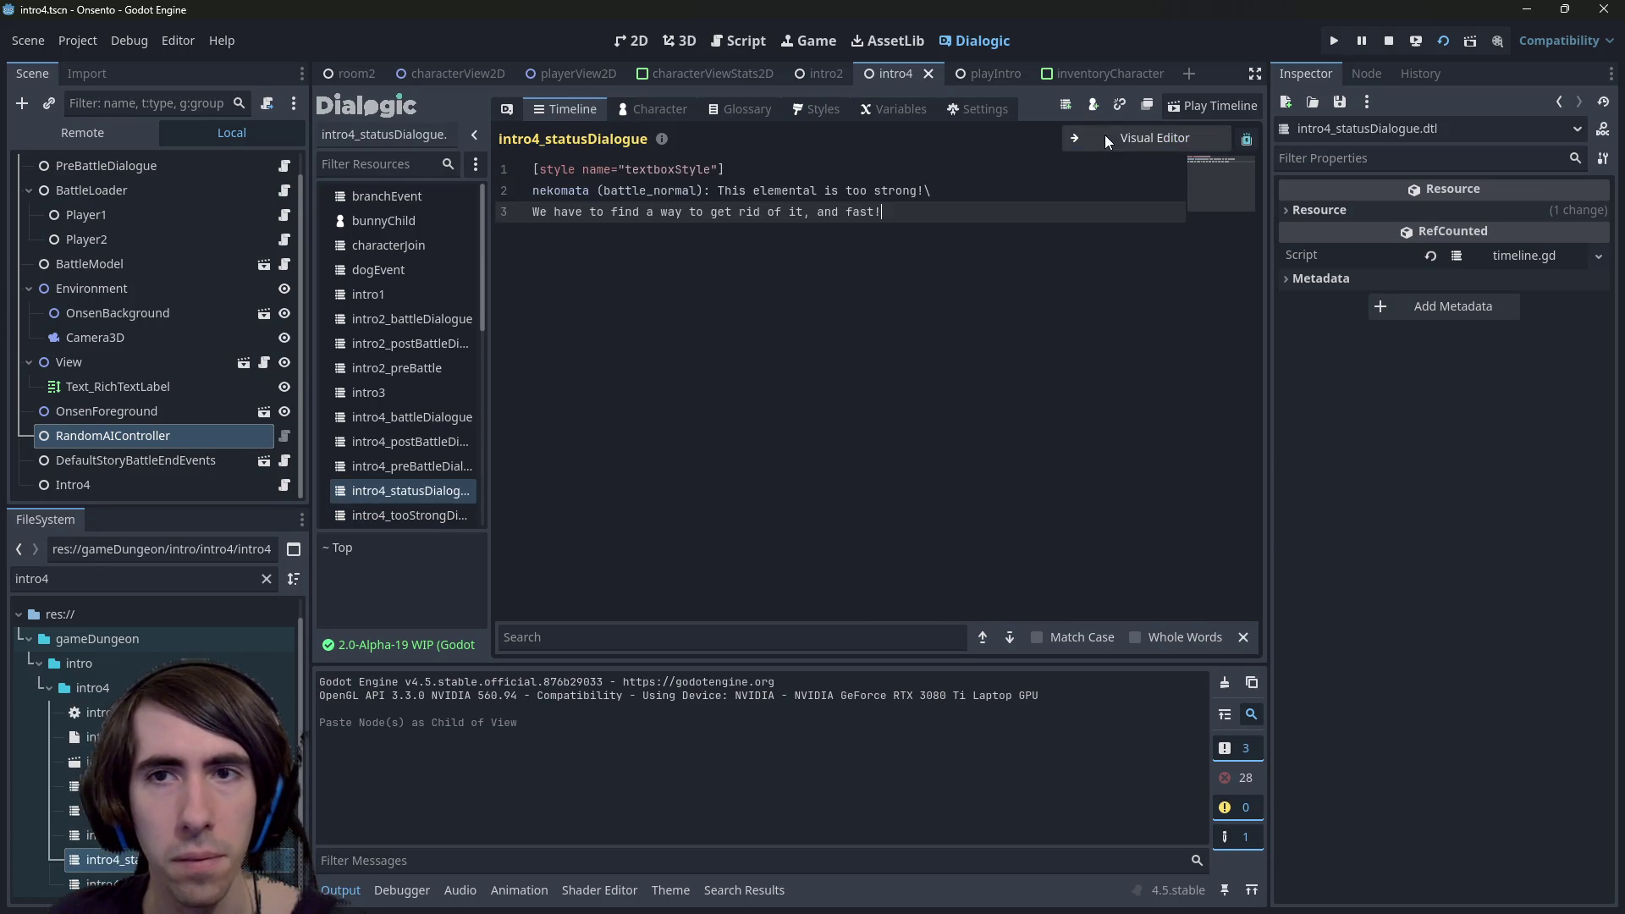
left_click(1096, 138)
left_click(731, 256)
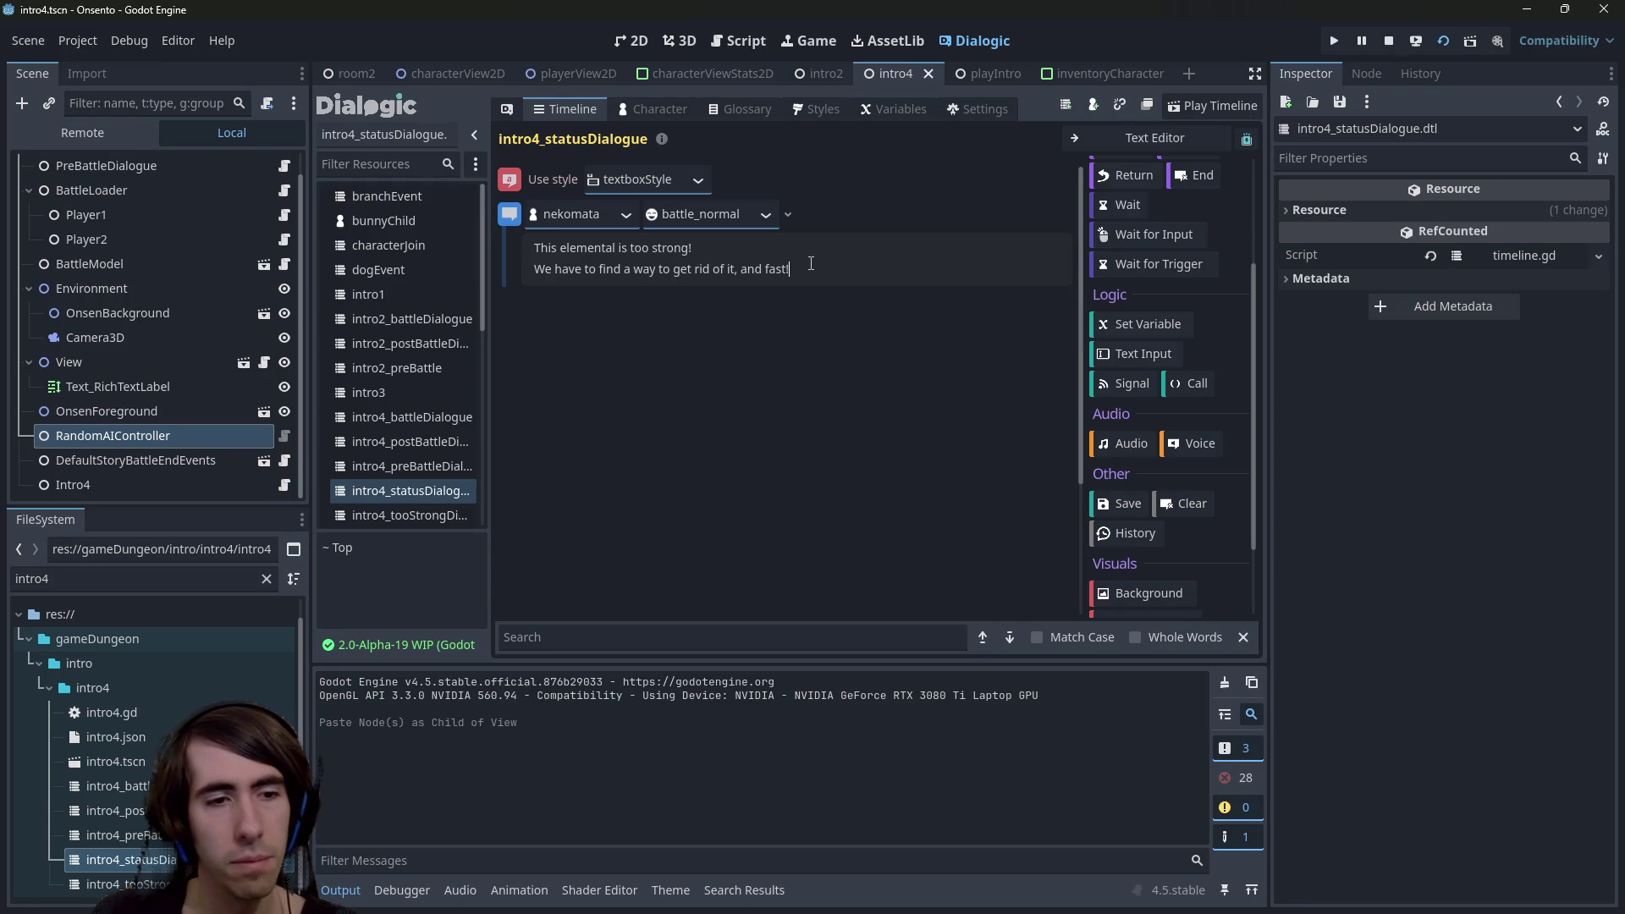
Change LongLizard's hp and maxHealth from 5 to 1 on line 31 of intro4.json
double_click(115, 736)
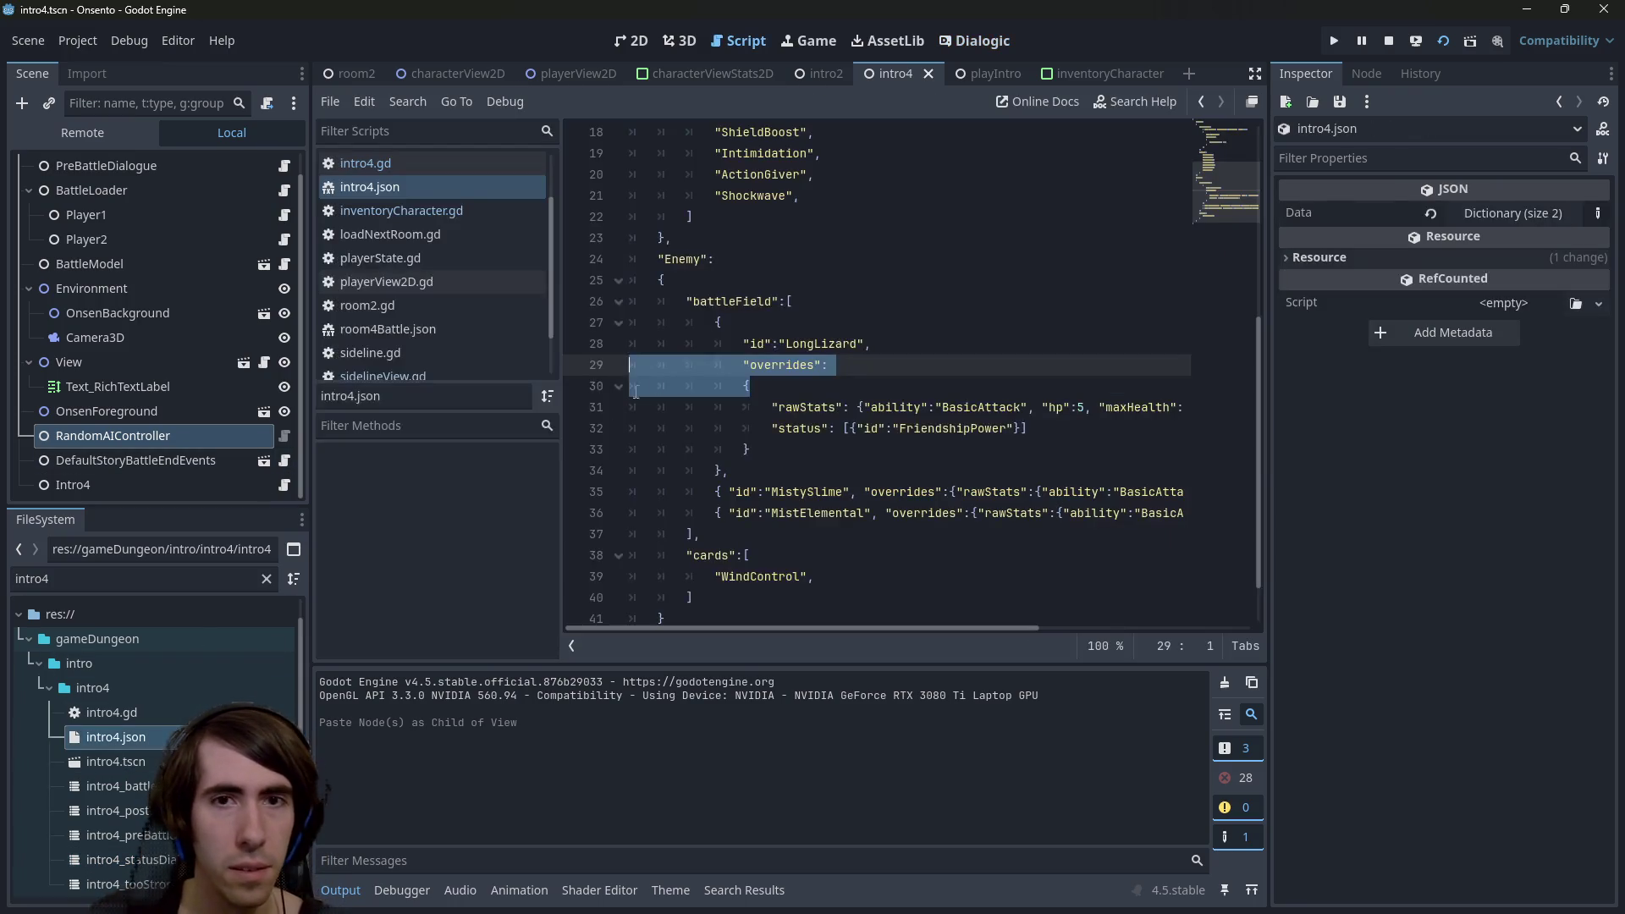
left_click(1183, 407)
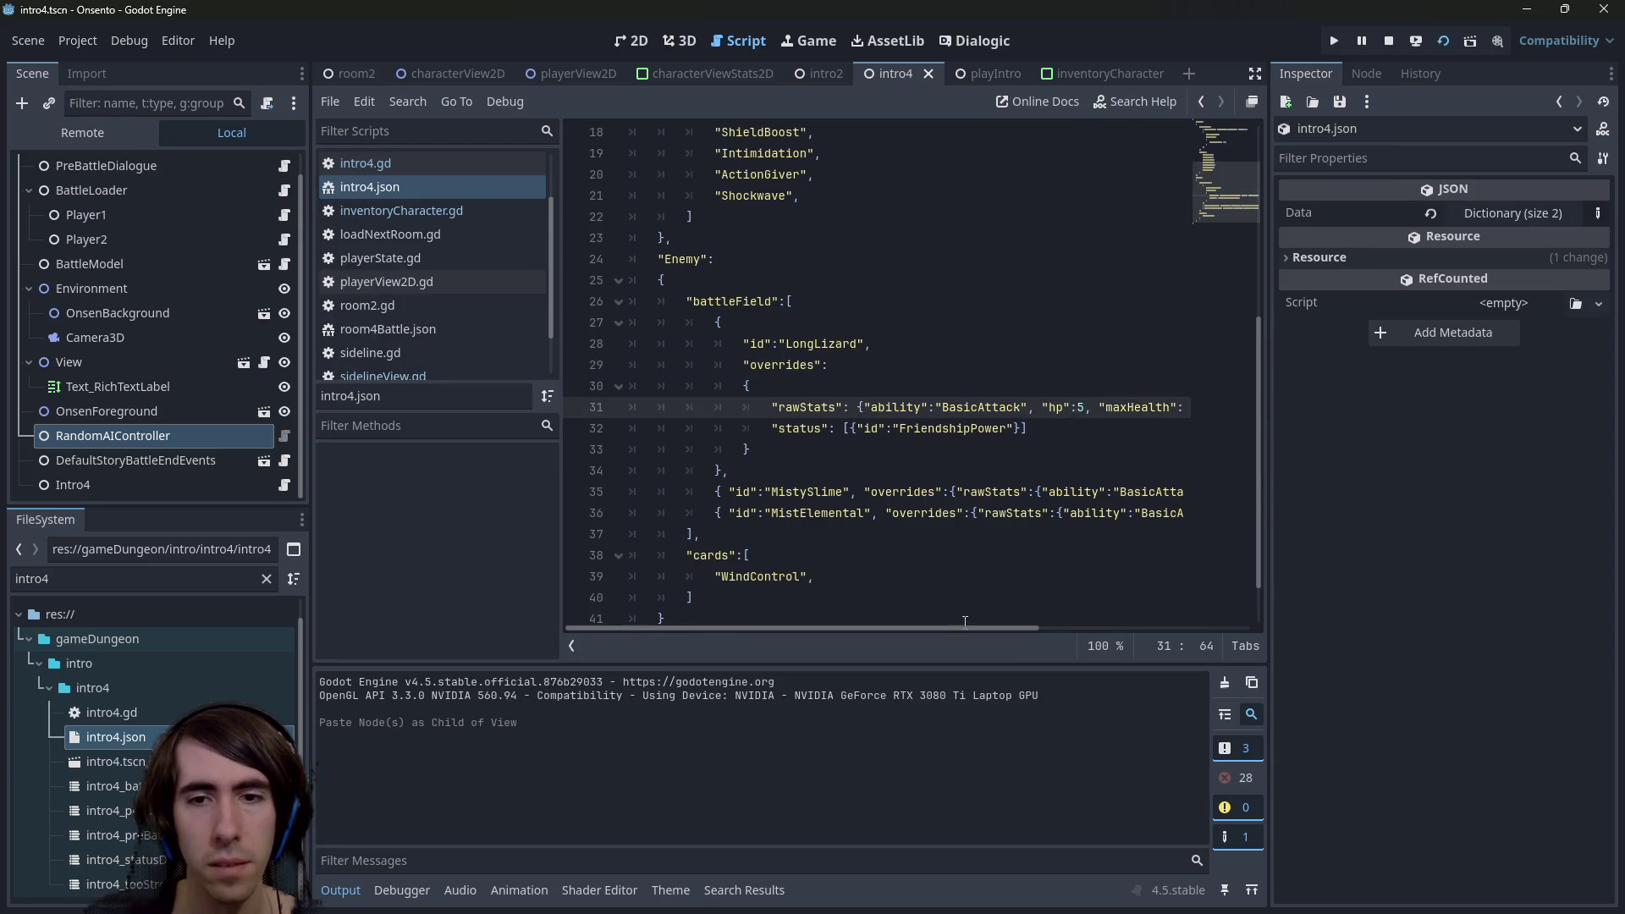
left_click_drag(973, 629, 1096, 646)
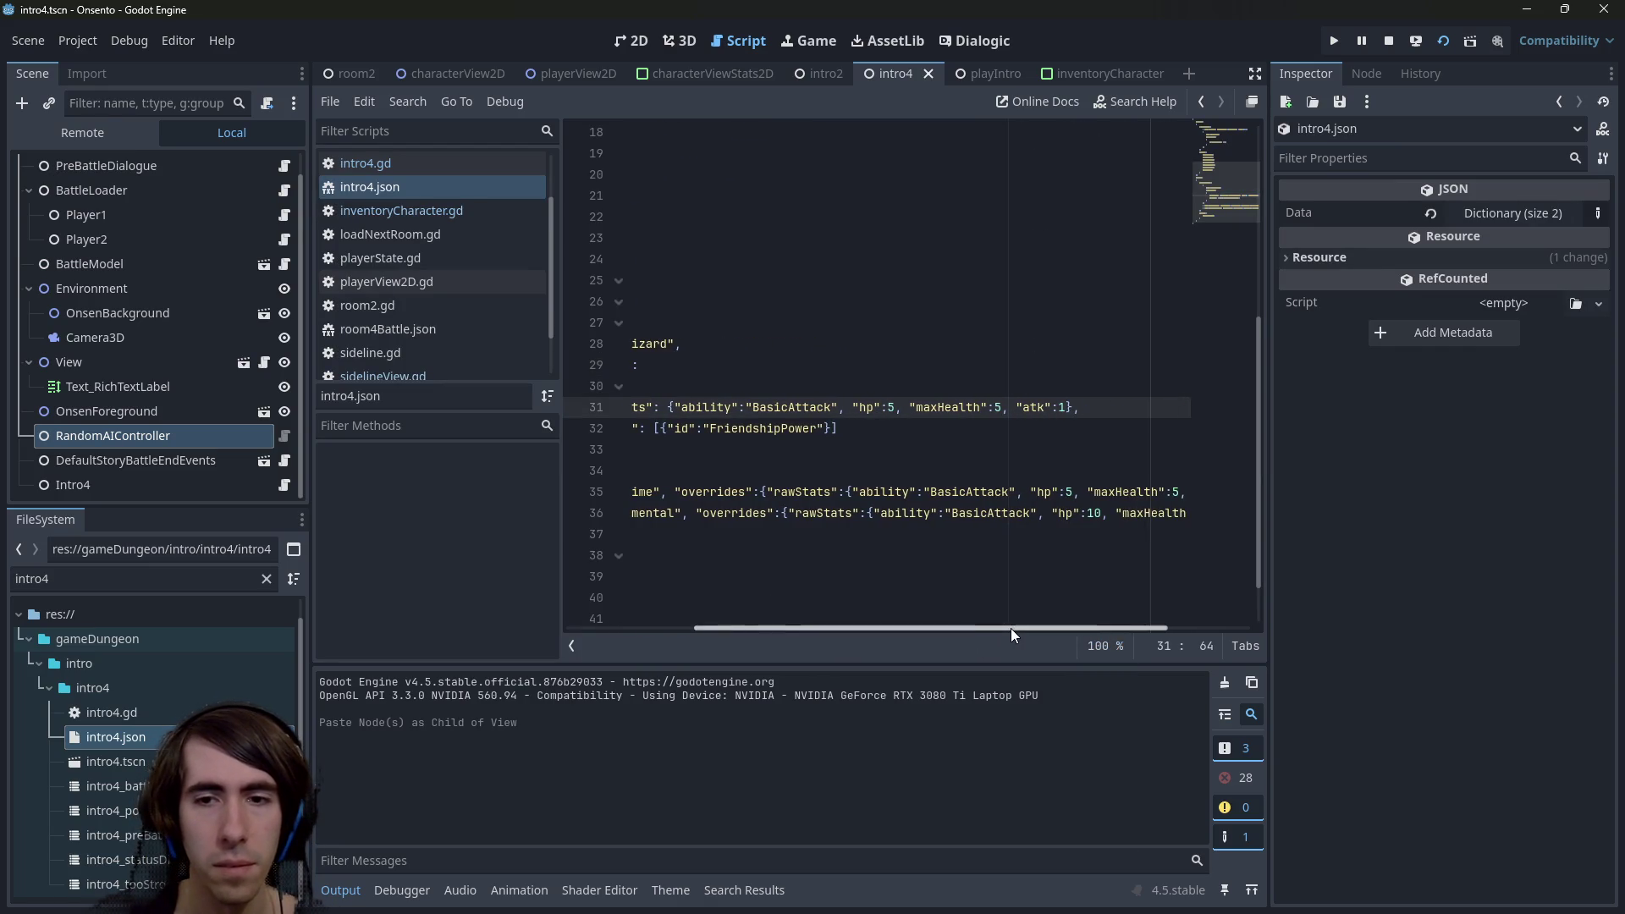
left_click(897, 407)
key("BackSpace")
type("1")
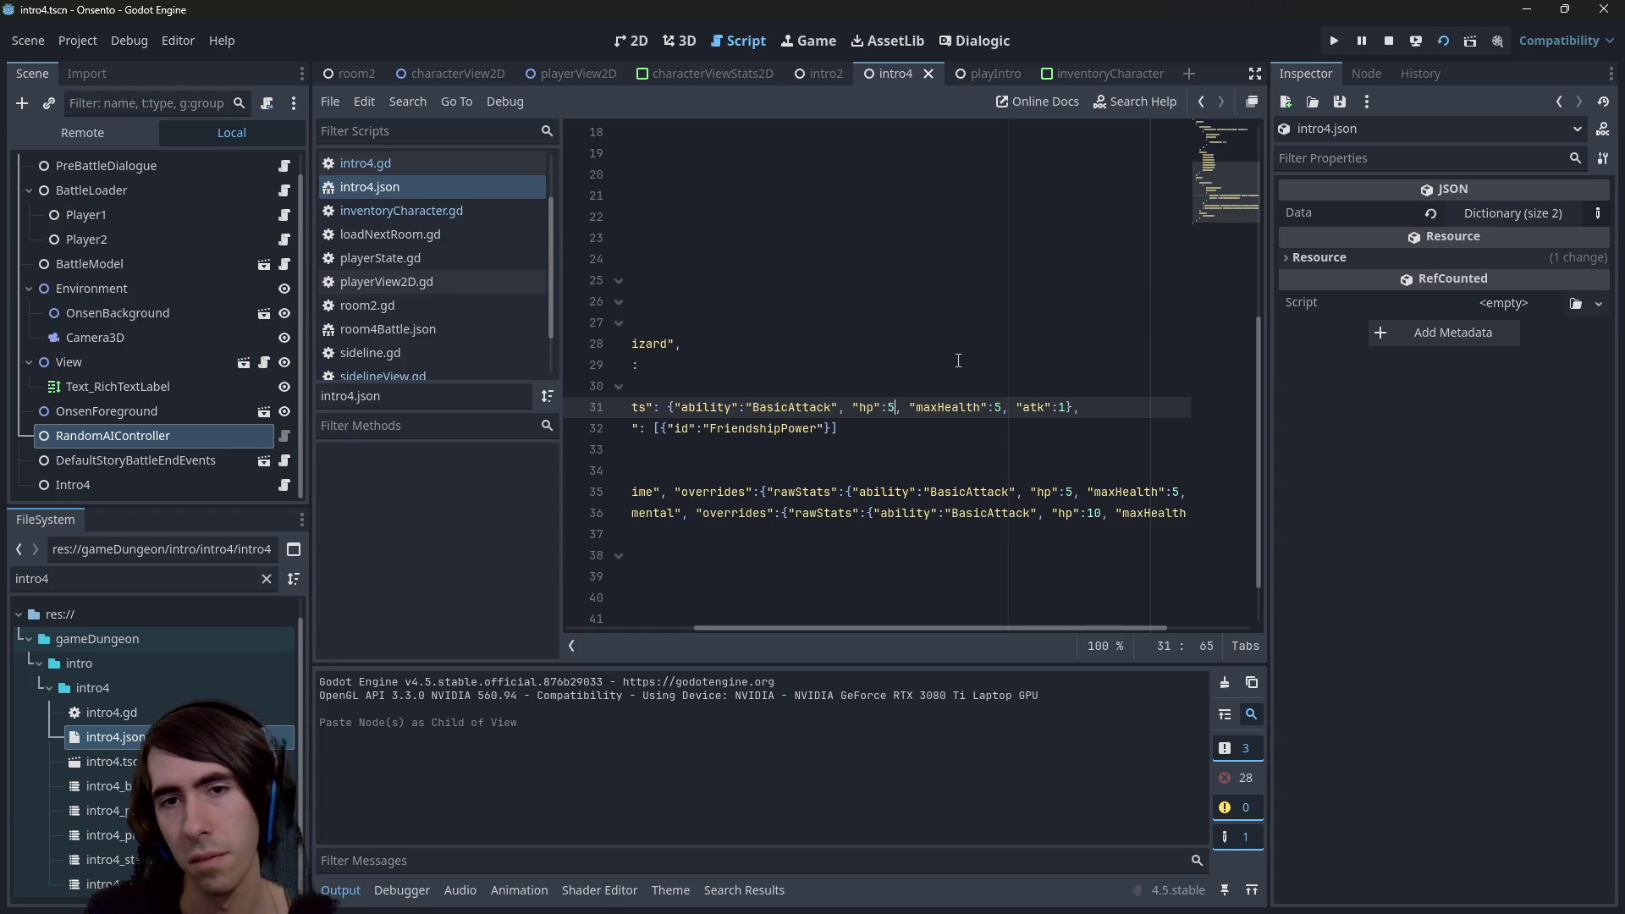
key("Right")
key("Right")
key("Right")
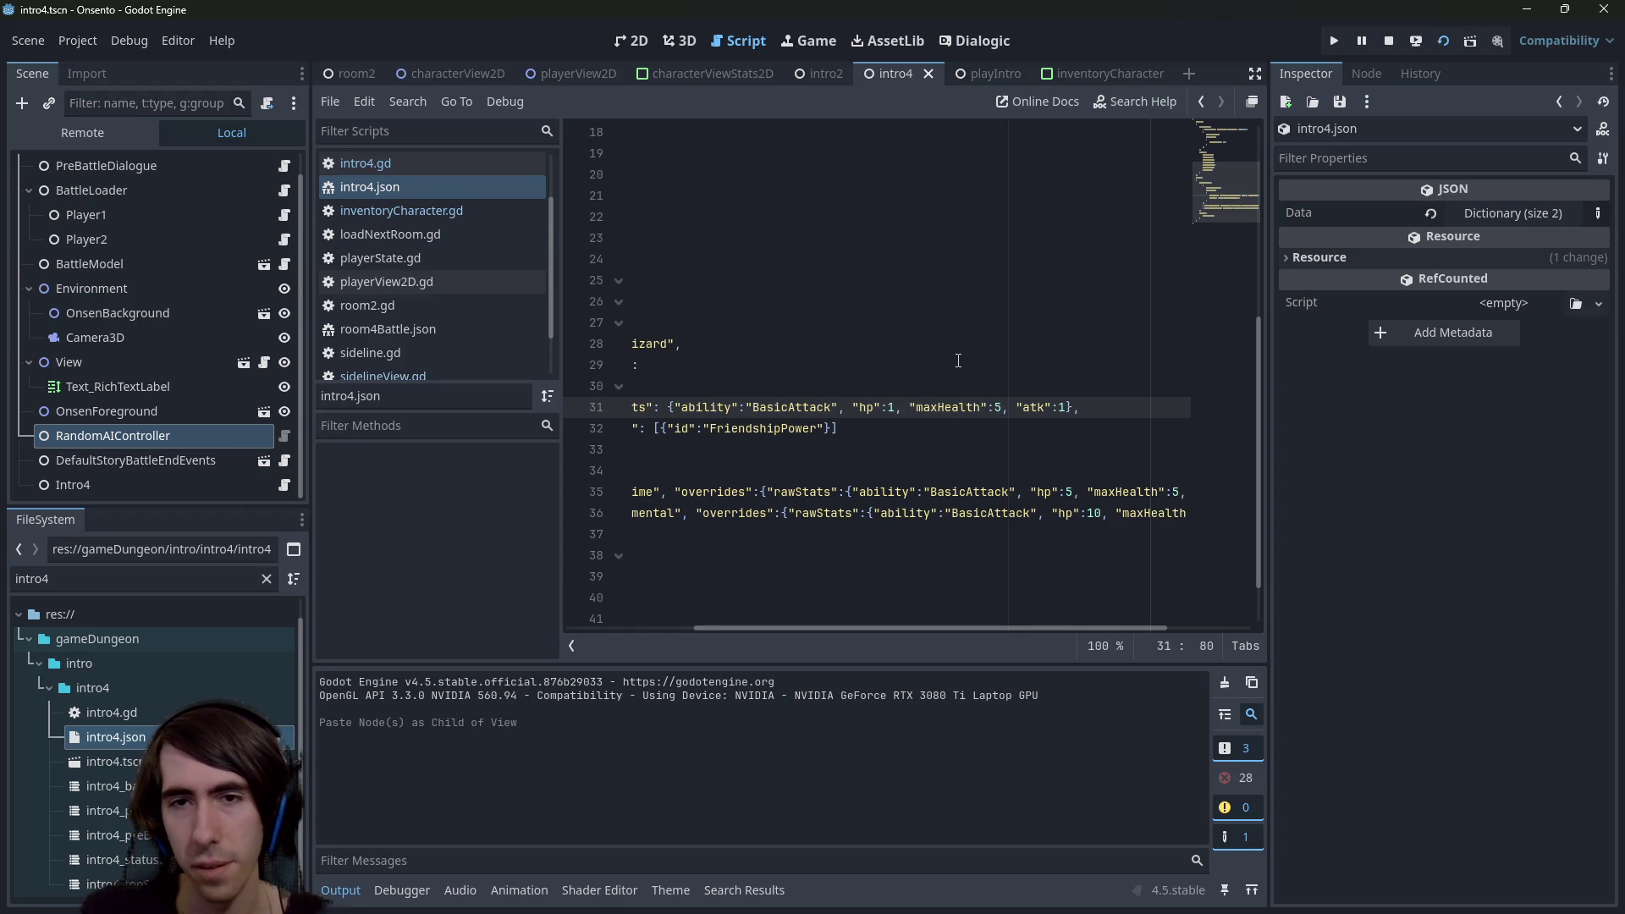
key("BackSpace")
type("1")
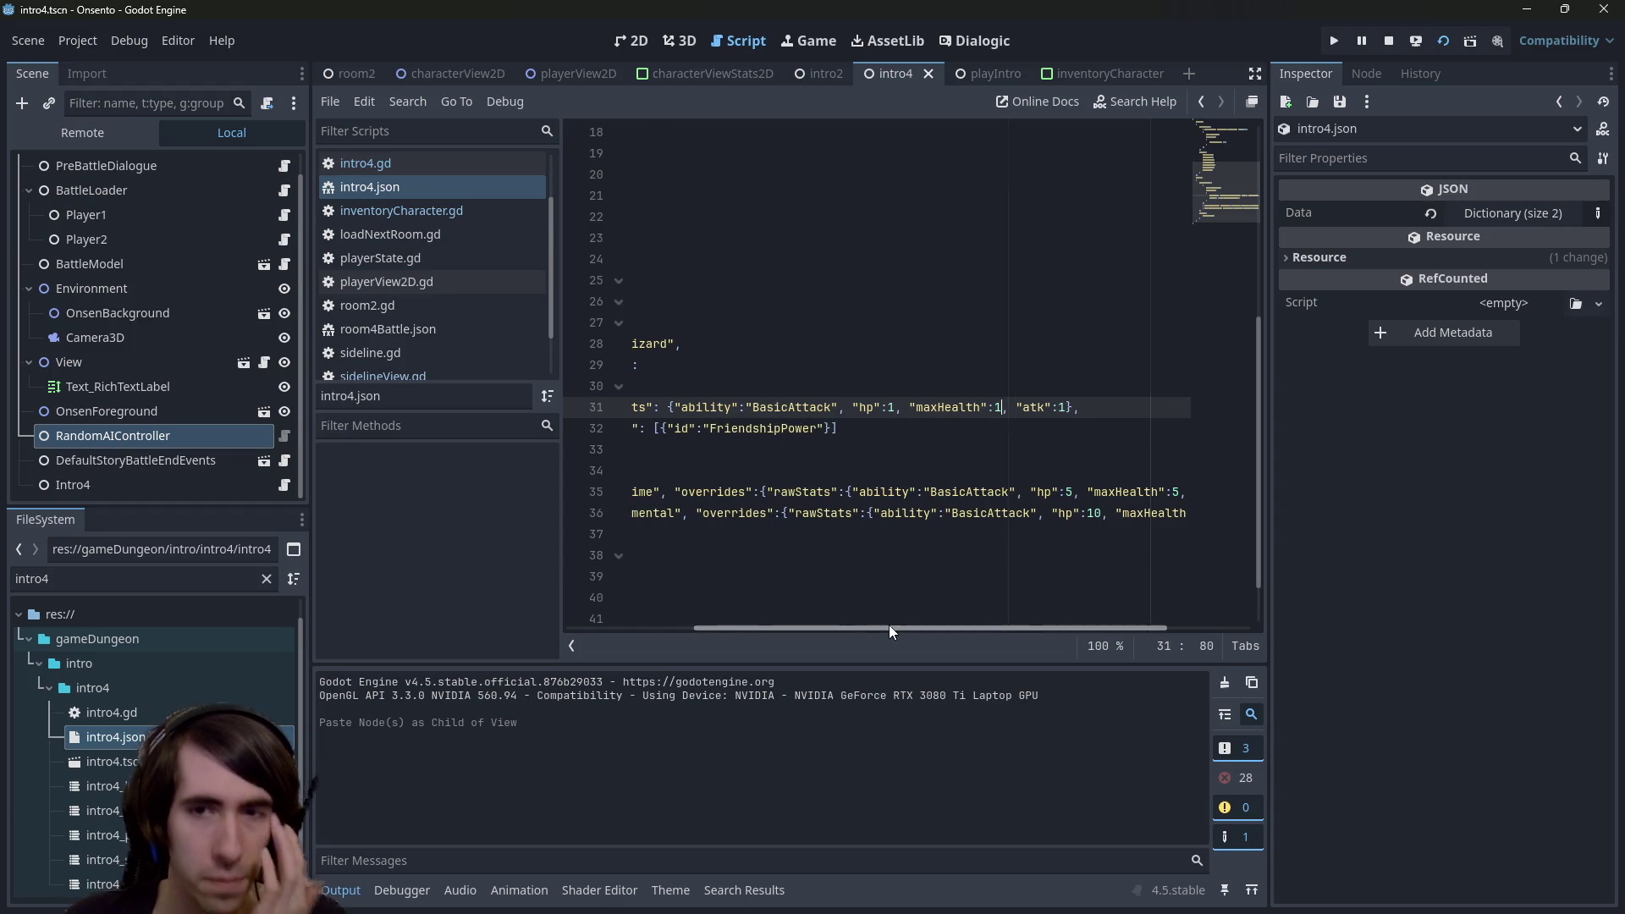
left_click_drag(888, 627, 760, 627)
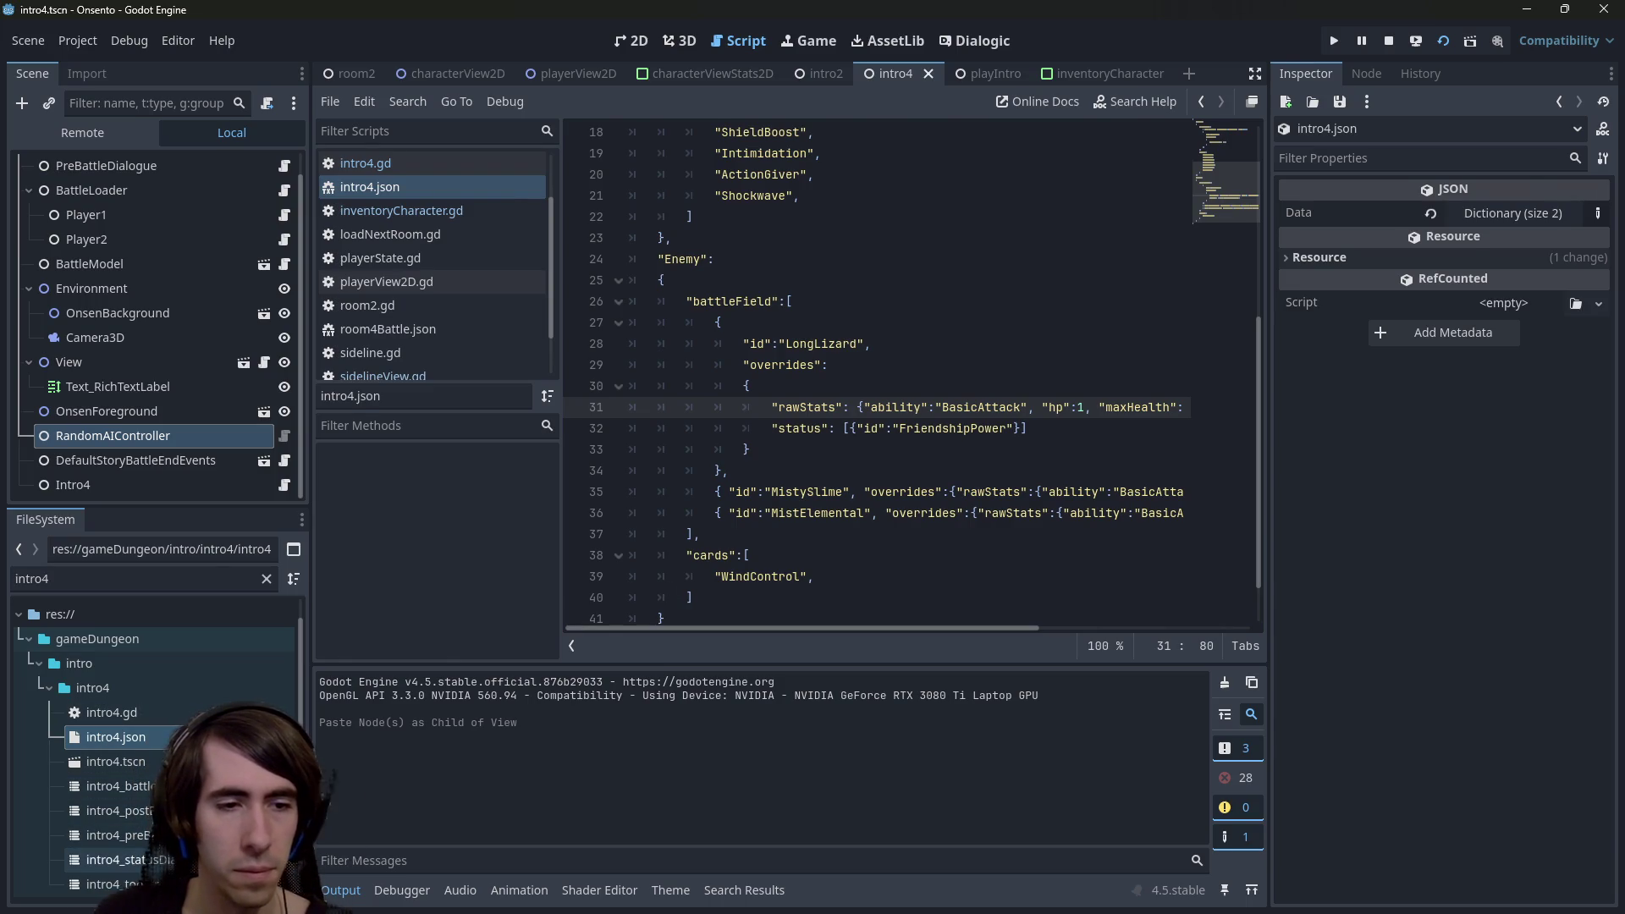
double_click(118, 859)
left_click(853, 276)
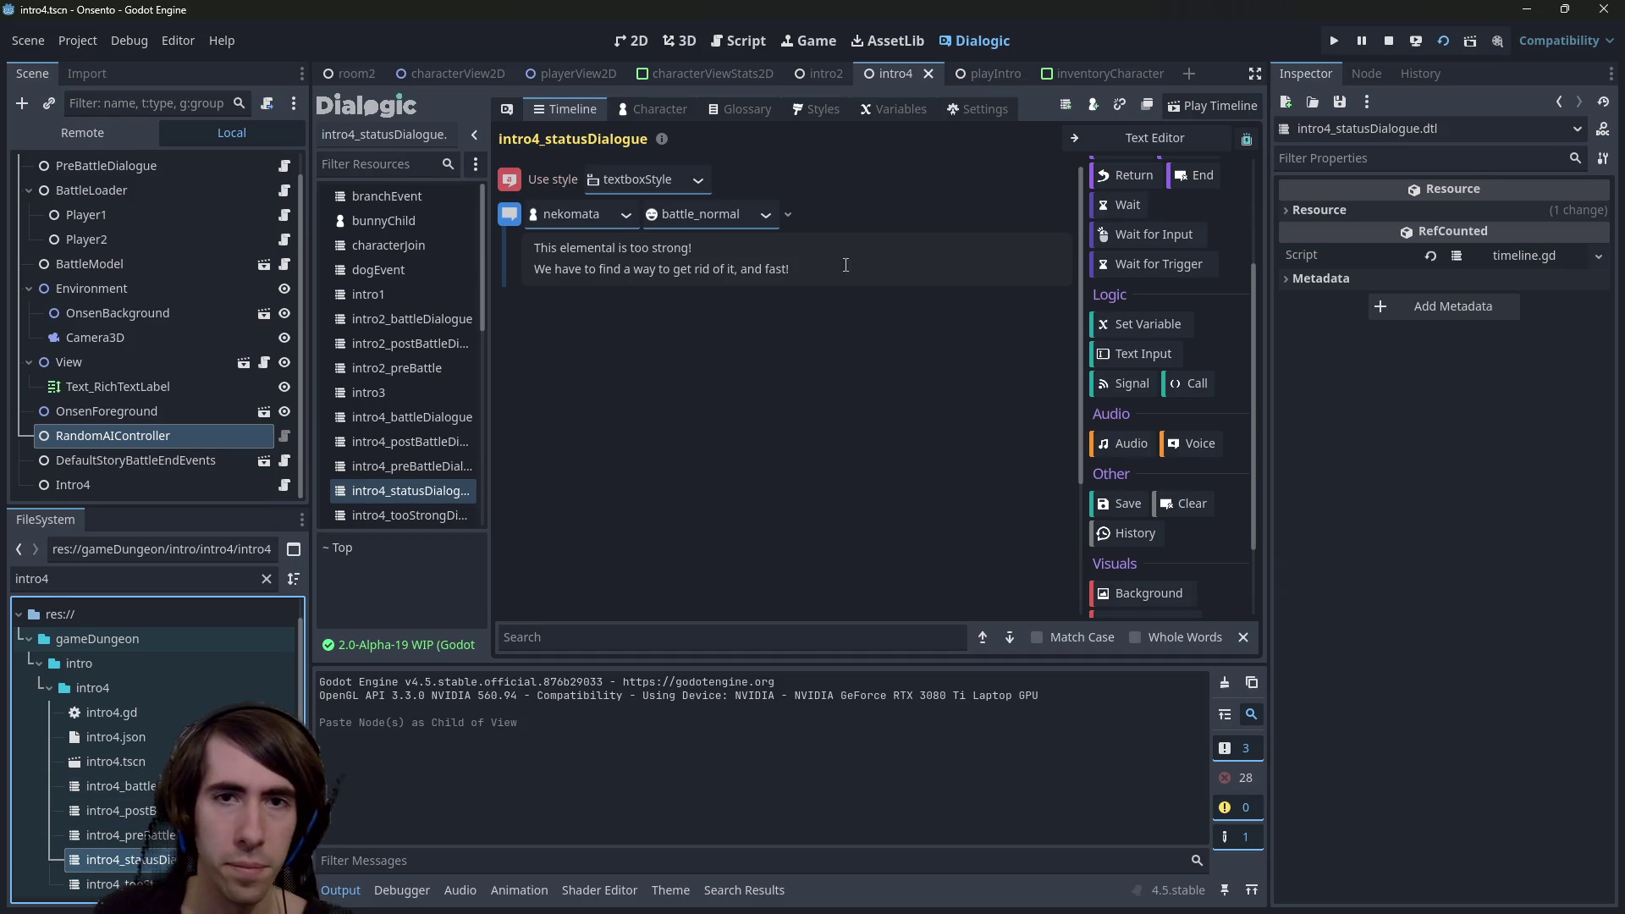
Replace nekomata's intro4_statusDialogue line with 'This one is too strong.'
key("ctrl+a")
type("This one is too ")
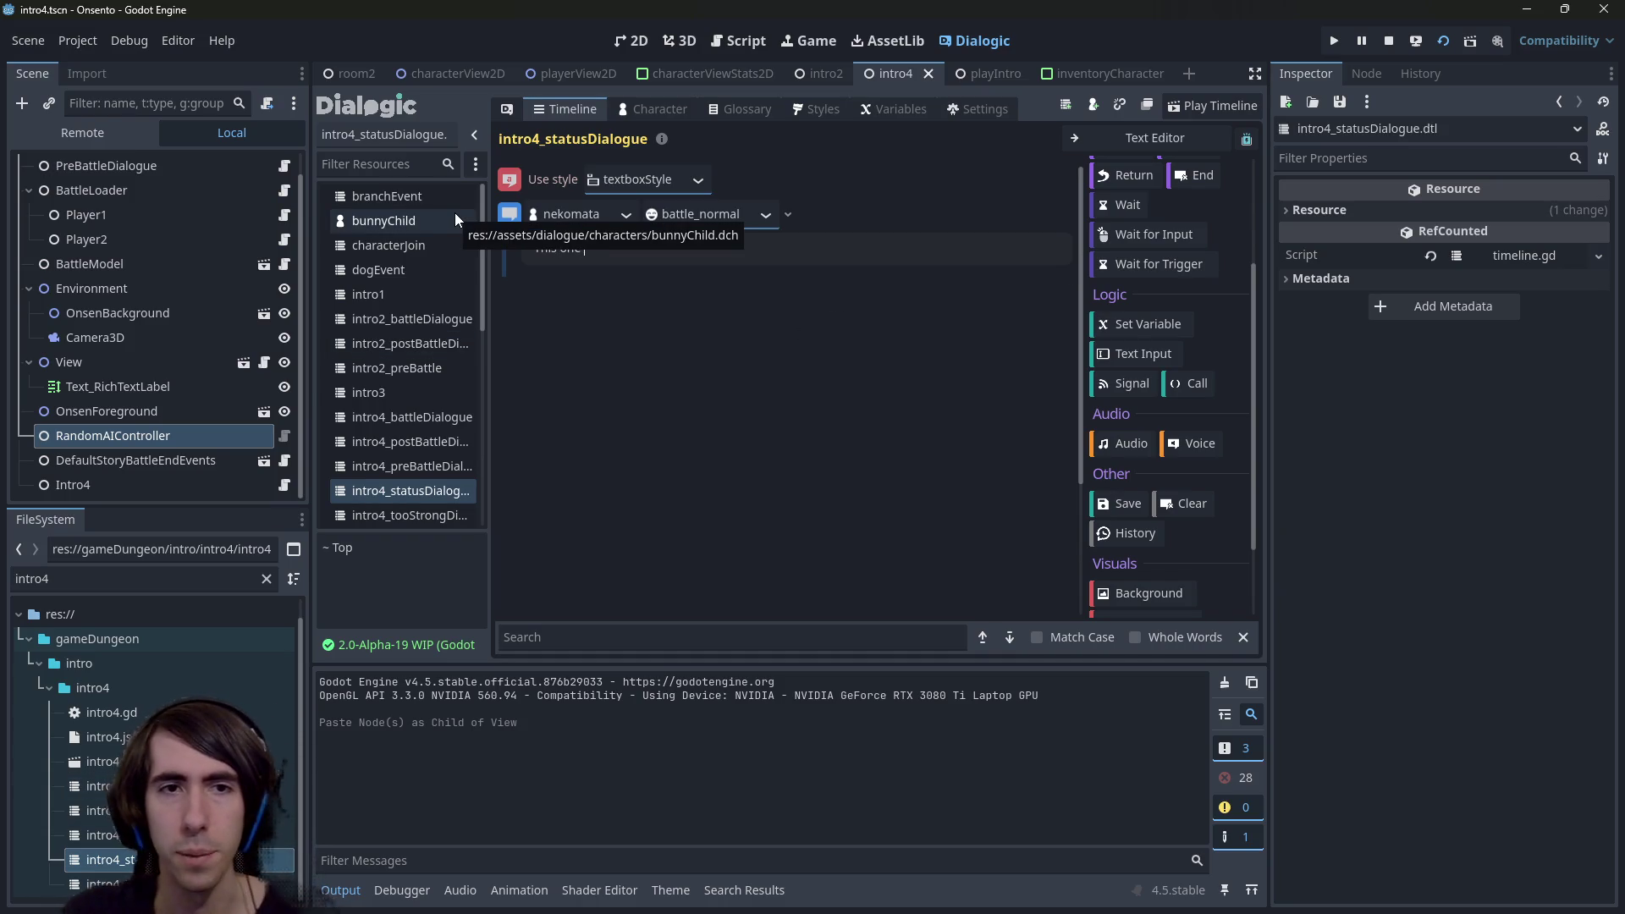
type("strong.")
key("Return")
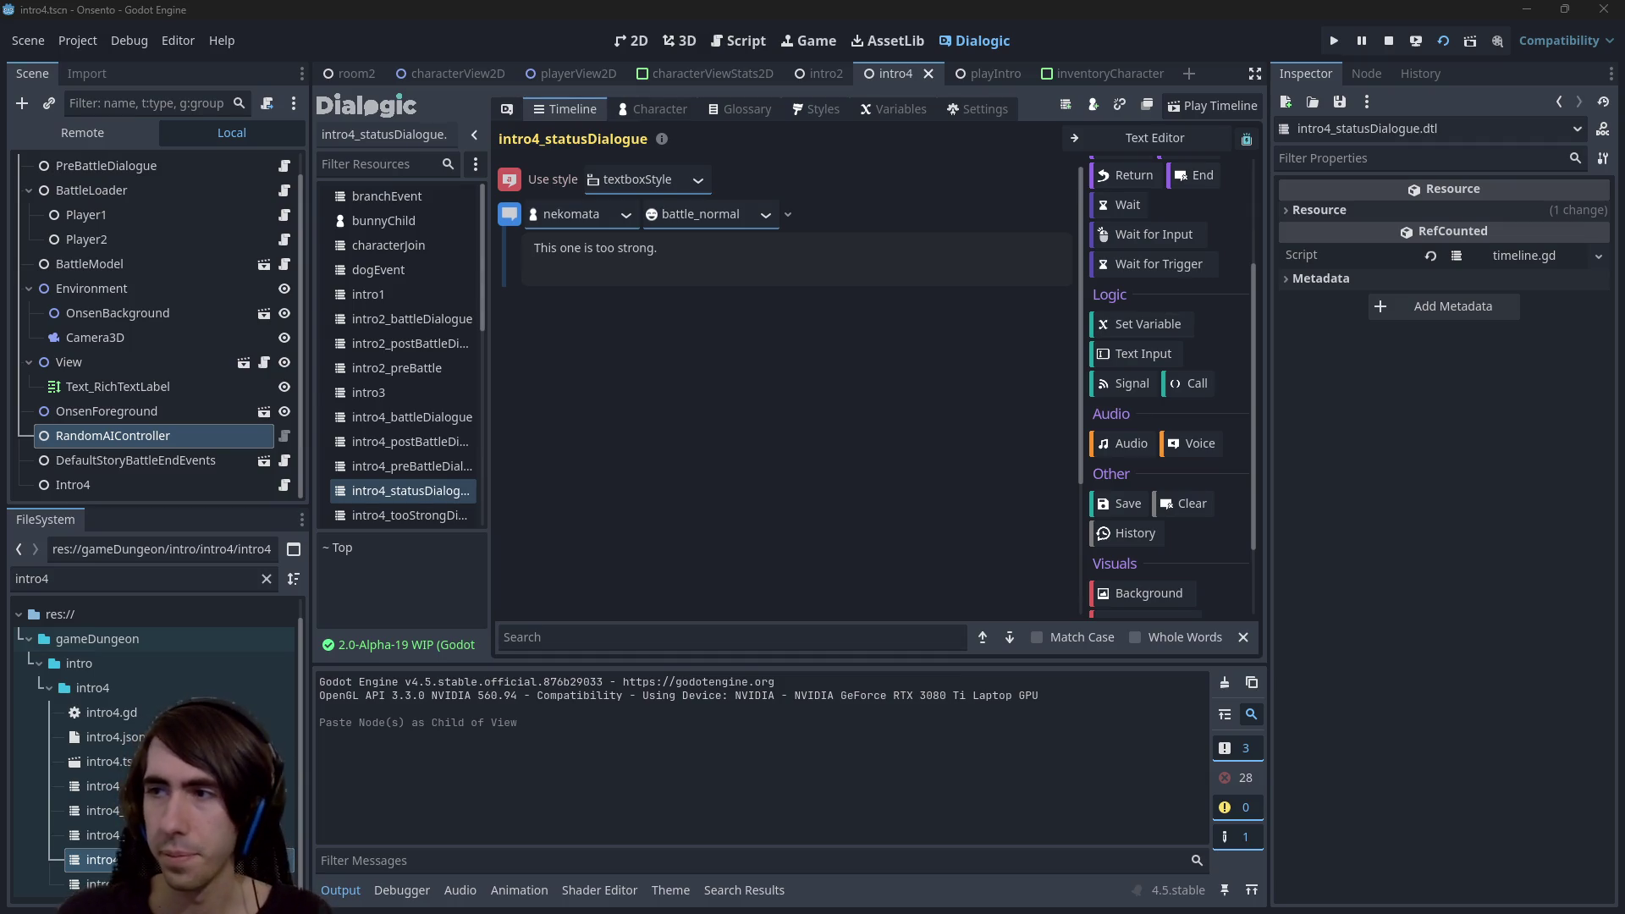
key("alt+Tab")
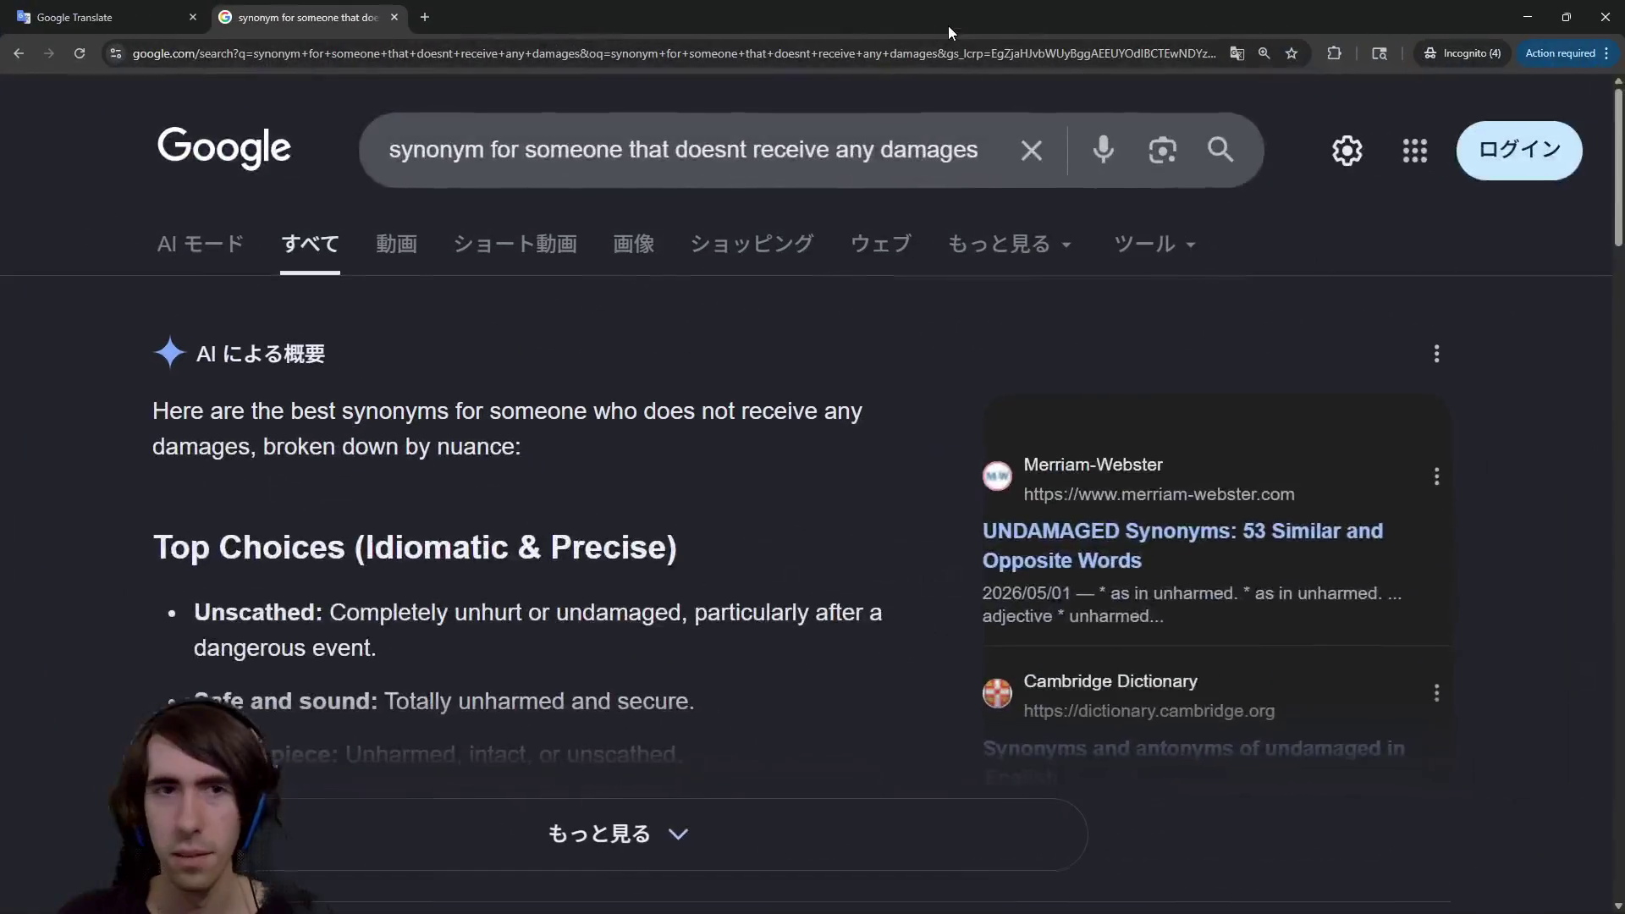
Expand the AI overview of the synonym search and scroll through its suggestions
scroll(570, 452, "down", 2)
left_click(440, 631)
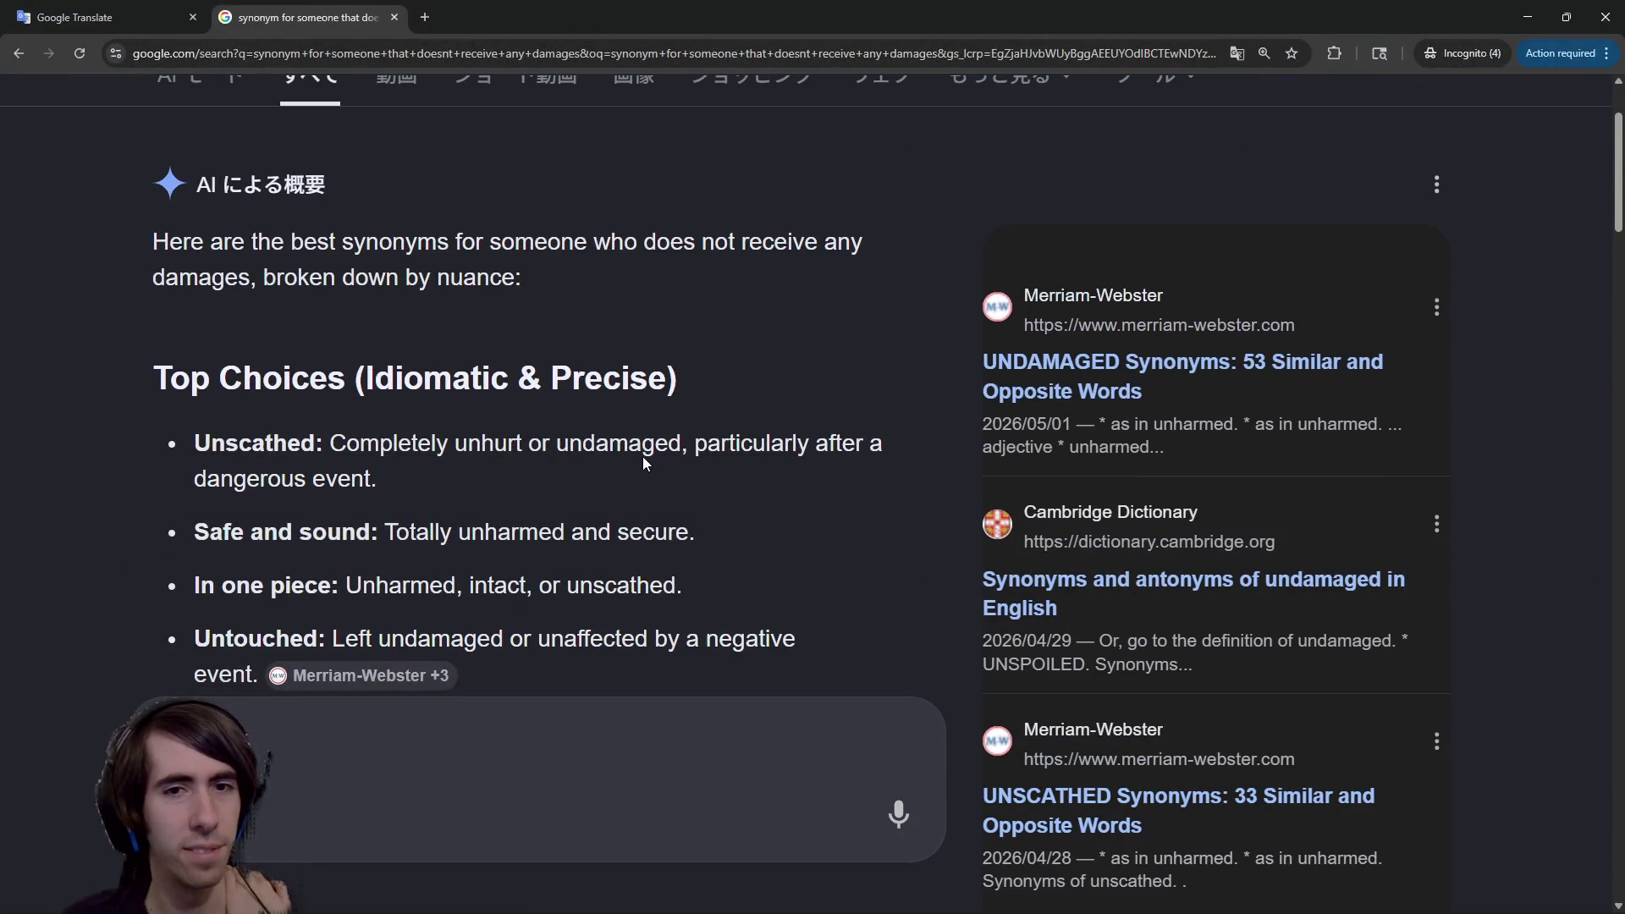
scroll(467, 494, "down", 2)
scroll(453, 495, "down", 3)
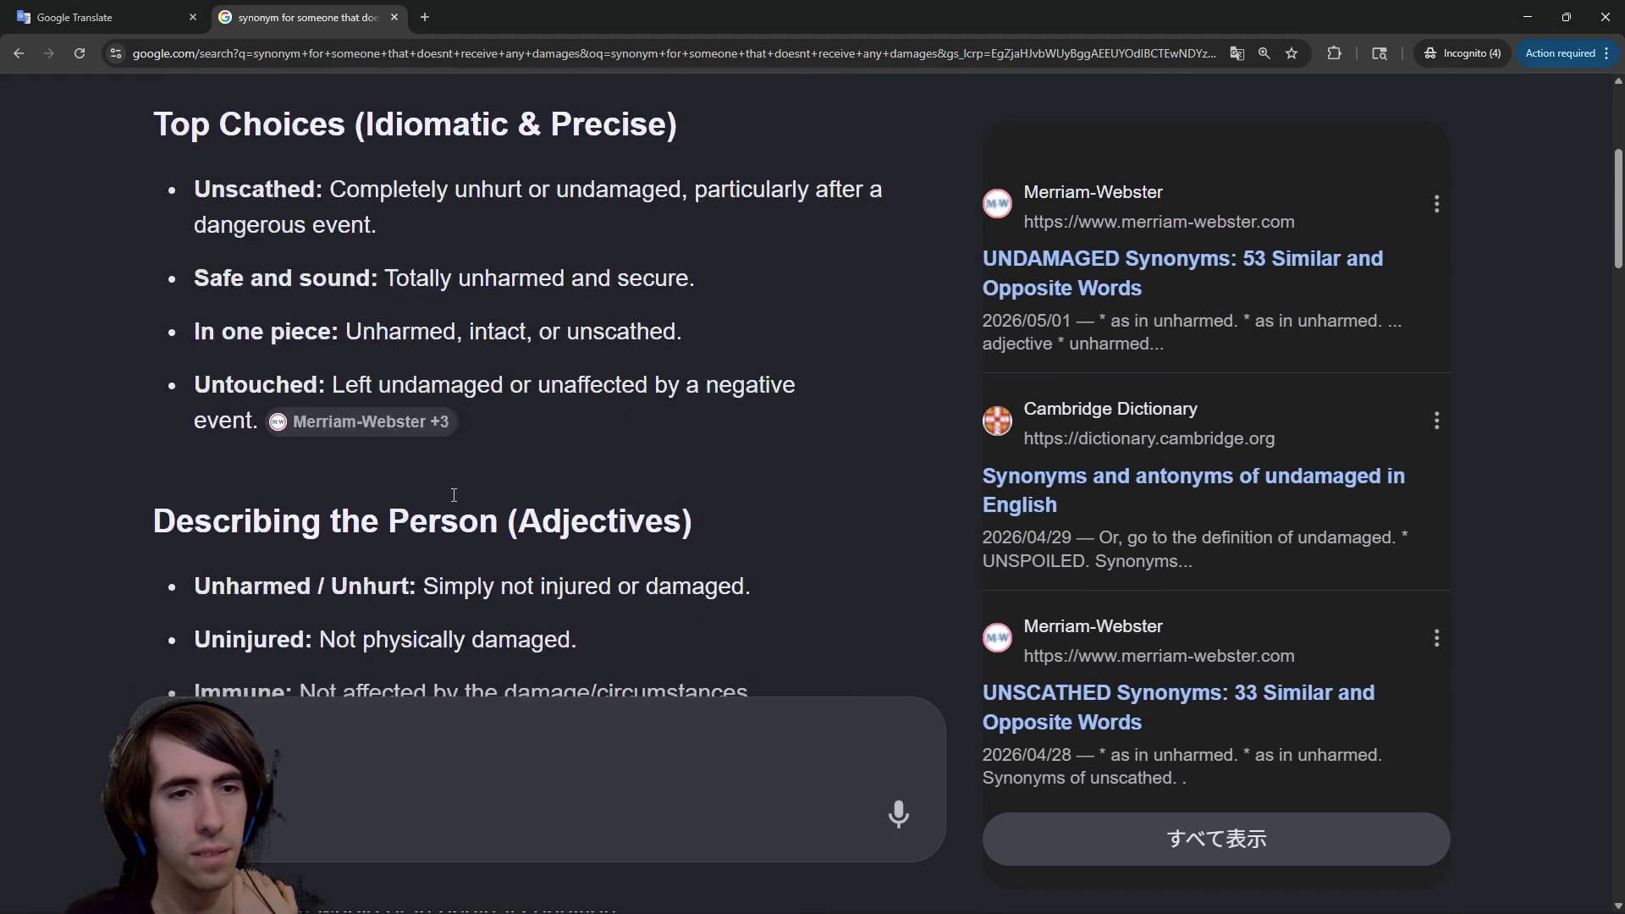
scroll(452, 494, "down", 4)
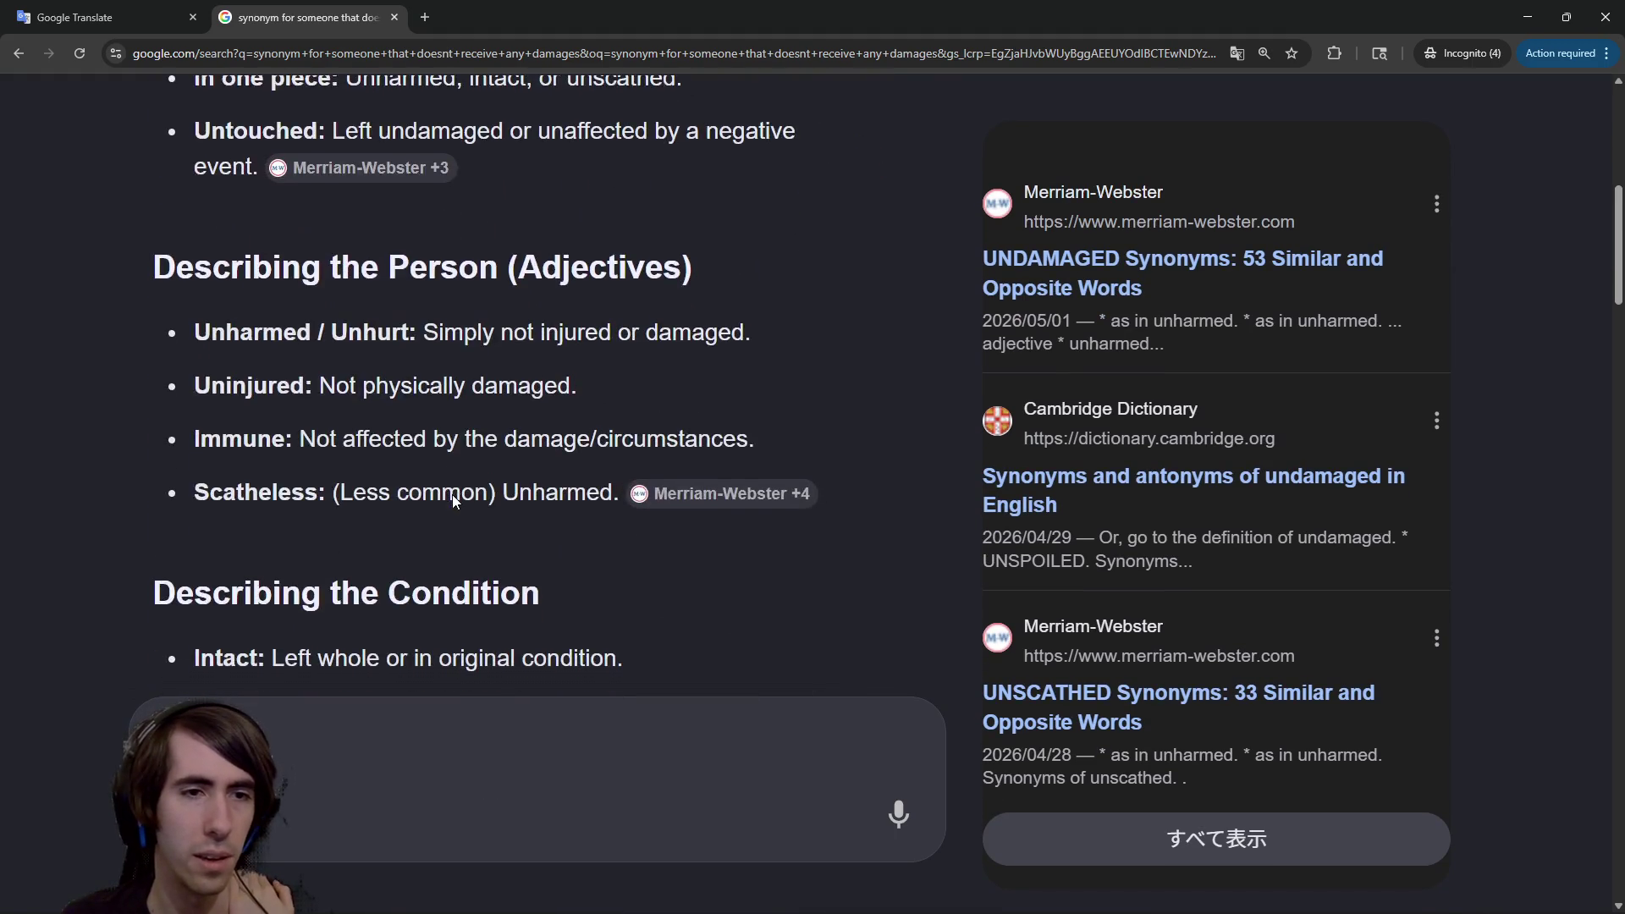
scroll(444, 493, "down", 6)
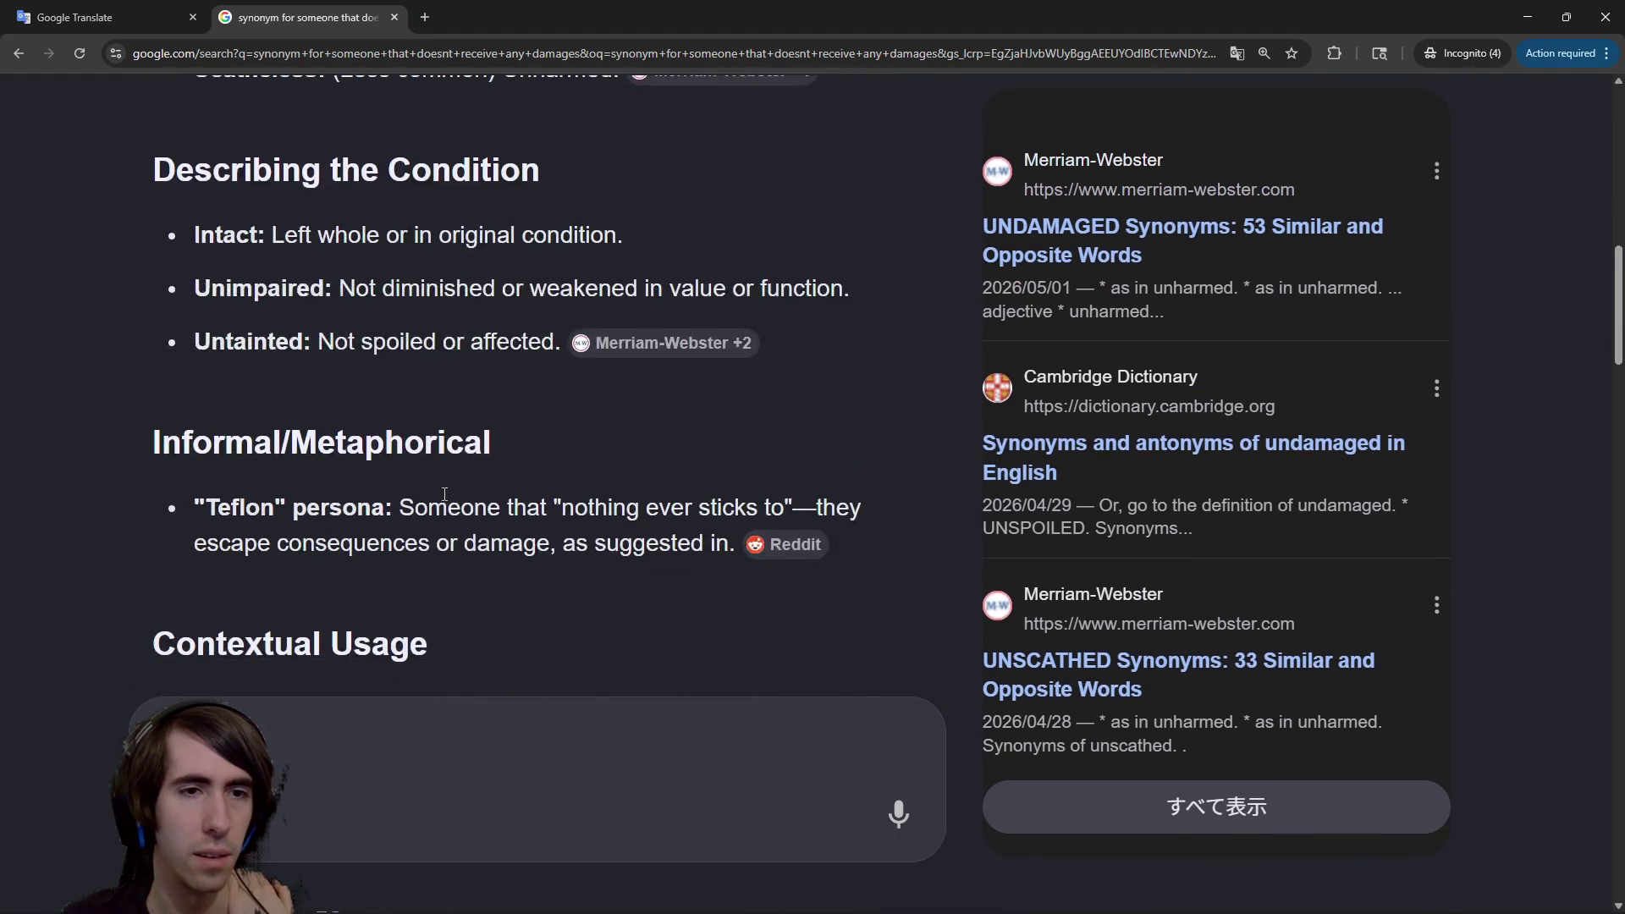
scroll(442, 494, "down", 10)
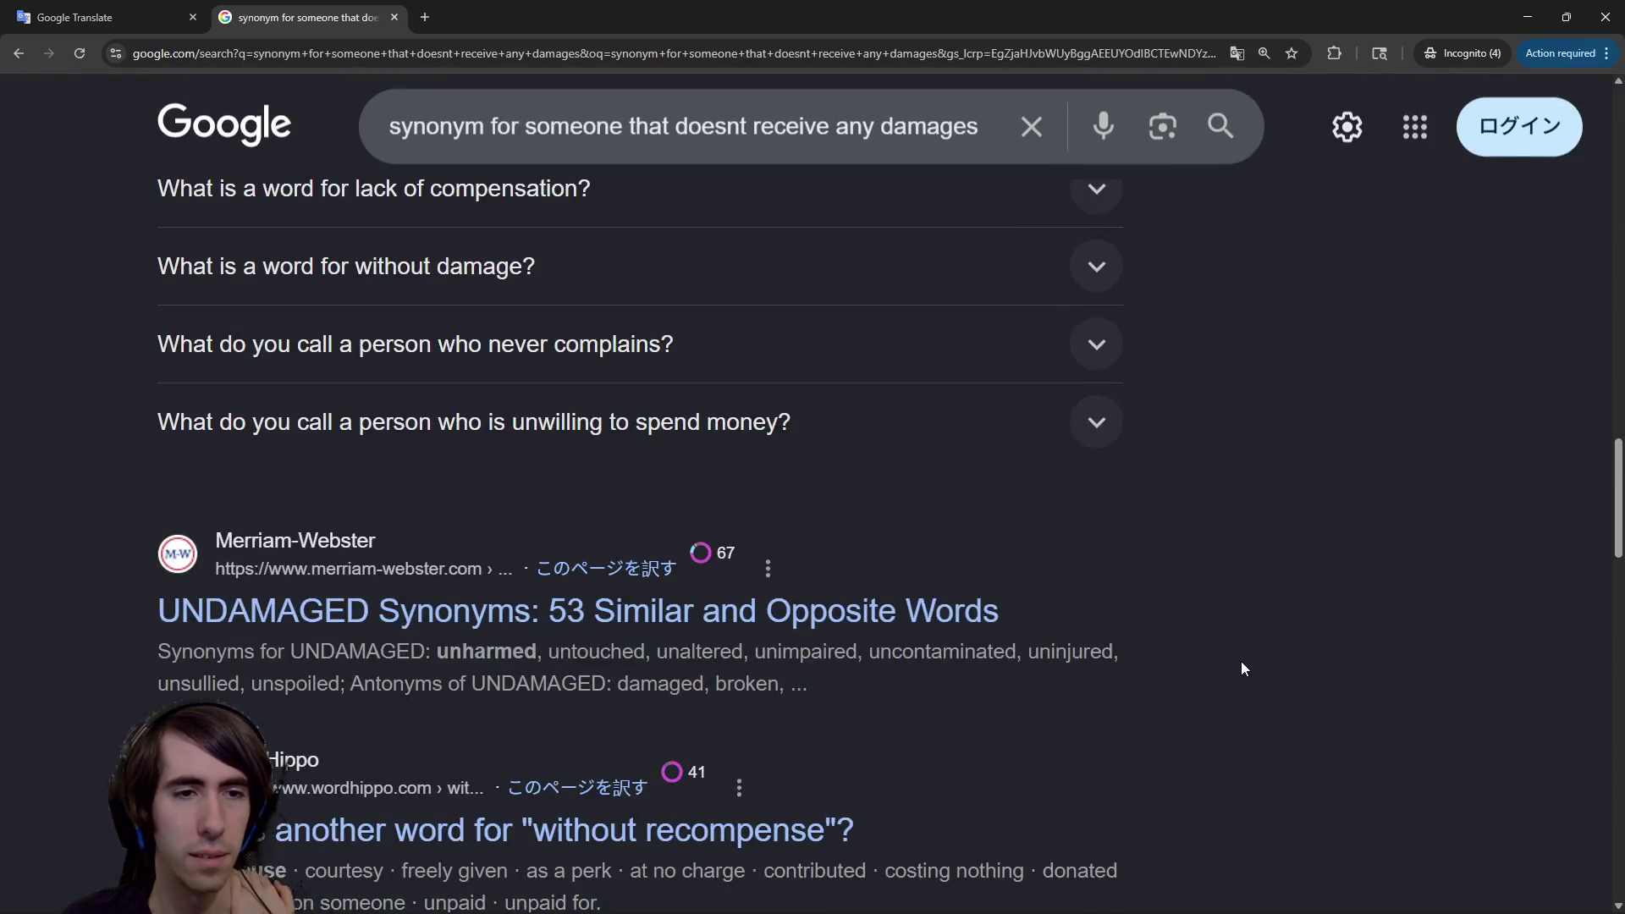
middle_click(1240, 660)
scroll(1241, 661, "up", 20)
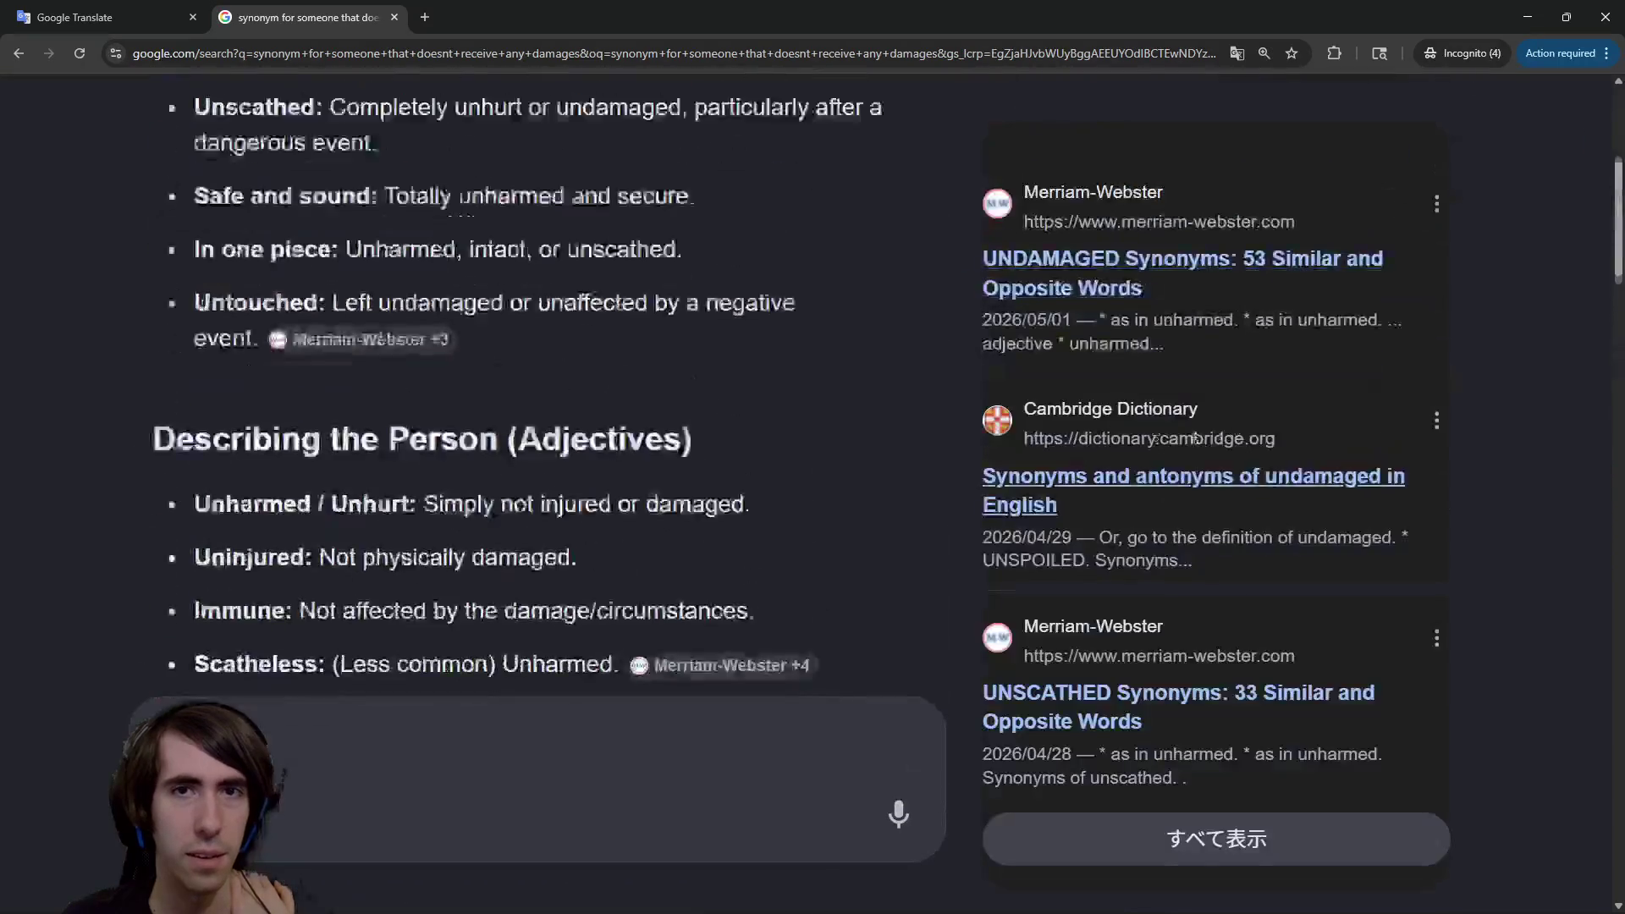
Add 'in games' to the query and read terms like Hitless, Flawless and Invincible
left_click(907, 151)
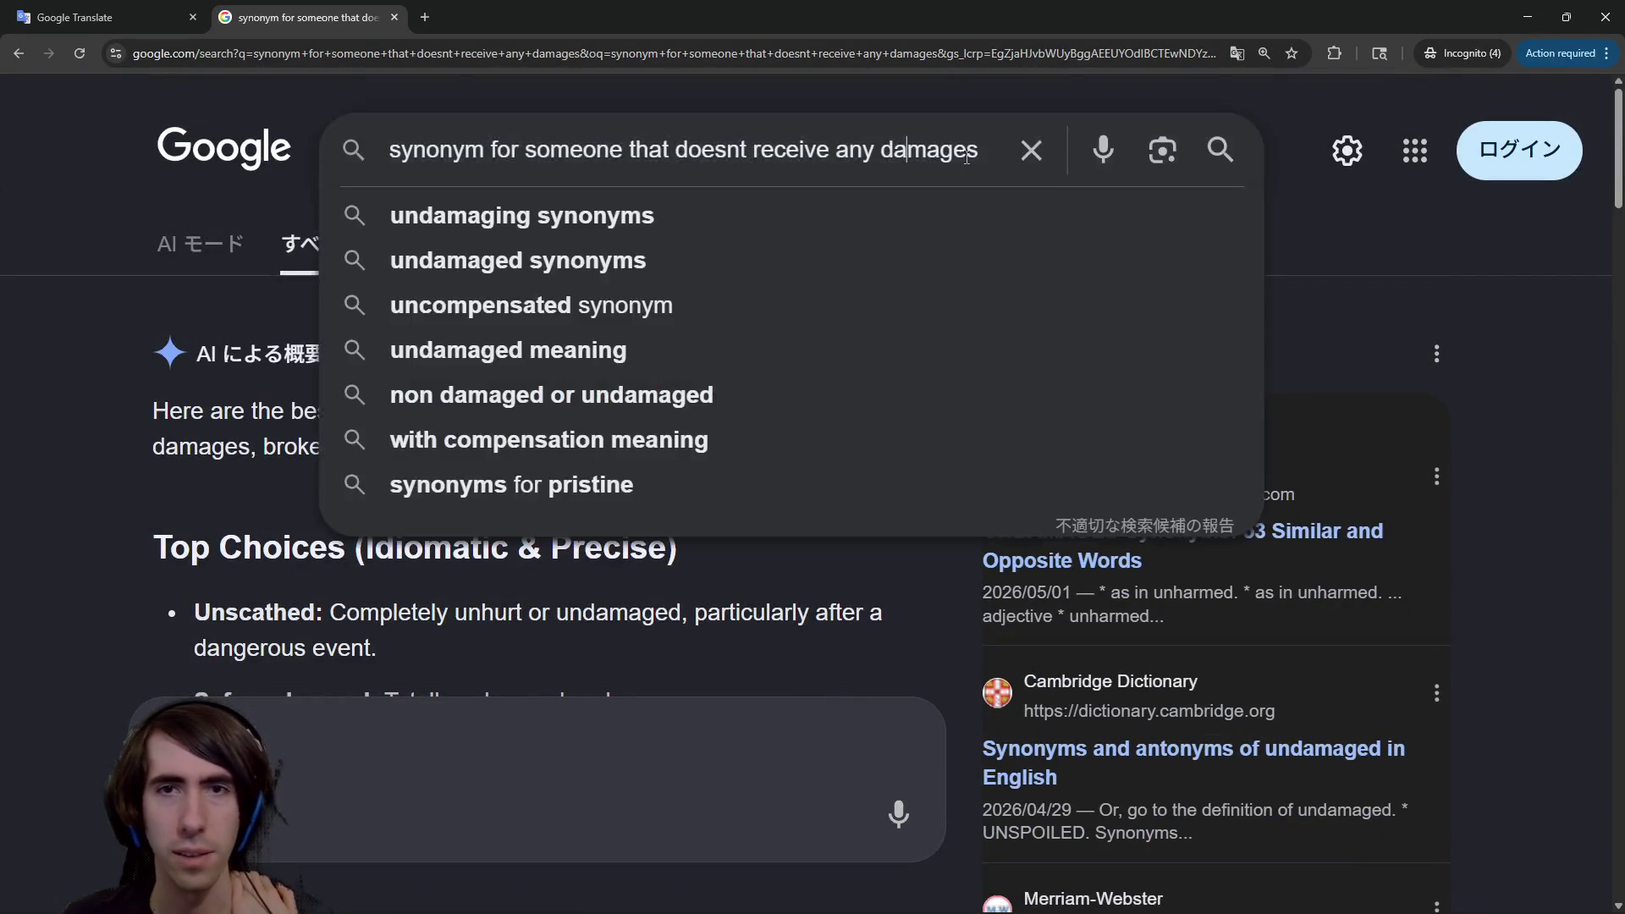
left_click(985, 153)
type("in games")
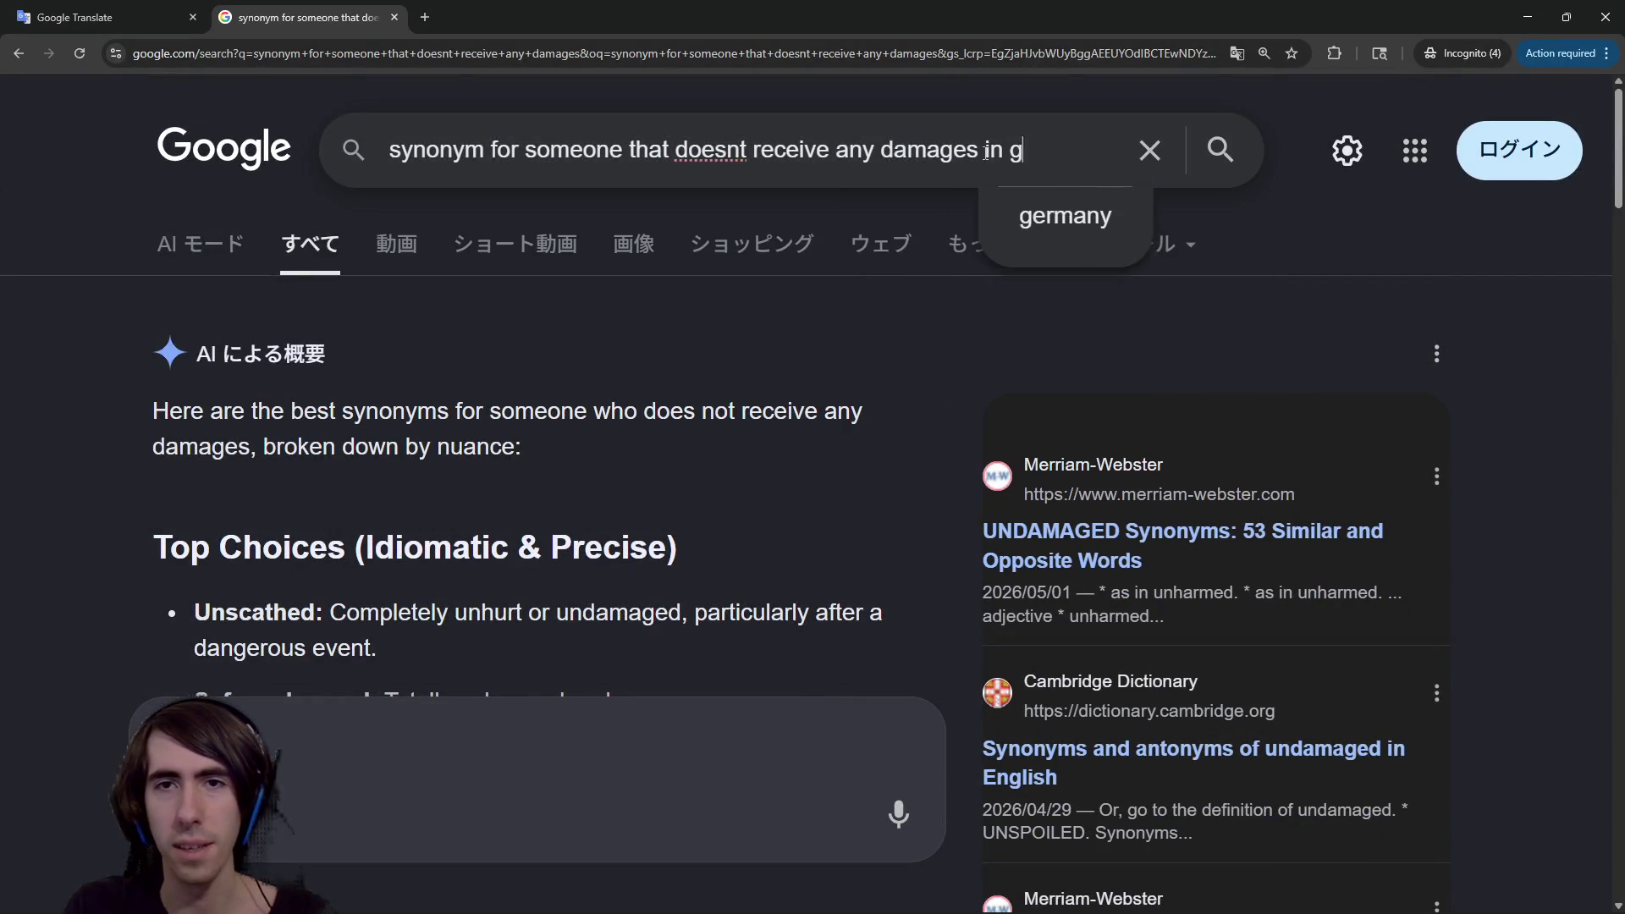
key("Return")
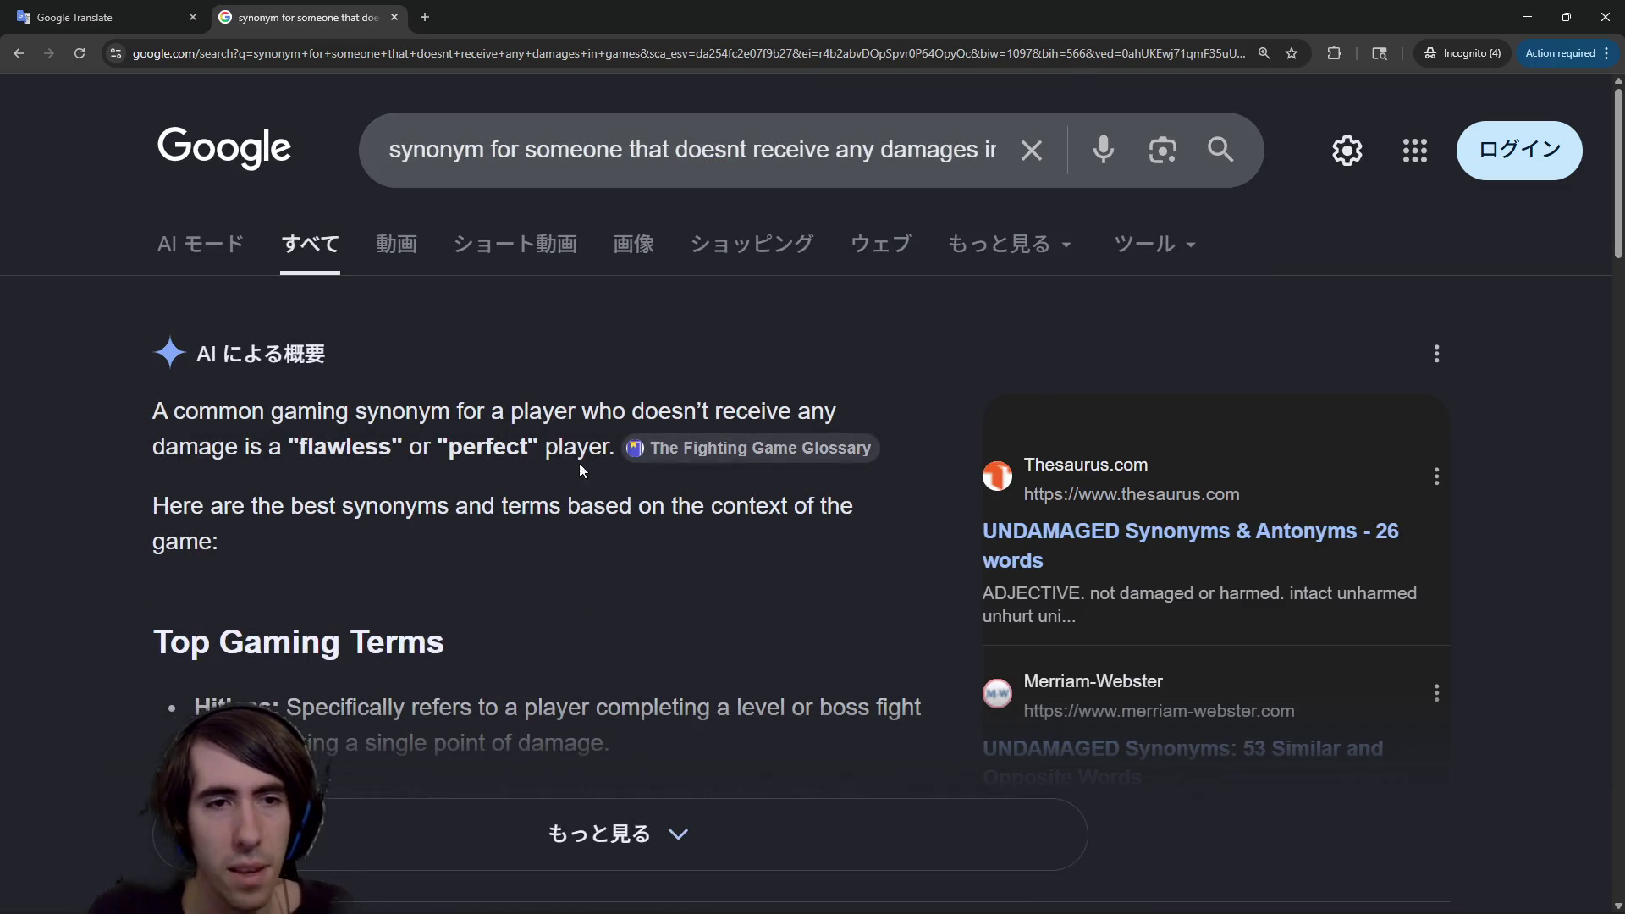
scroll(524, 643, "down", 1)
left_click(541, 702)
scroll(603, 441, "down", 4)
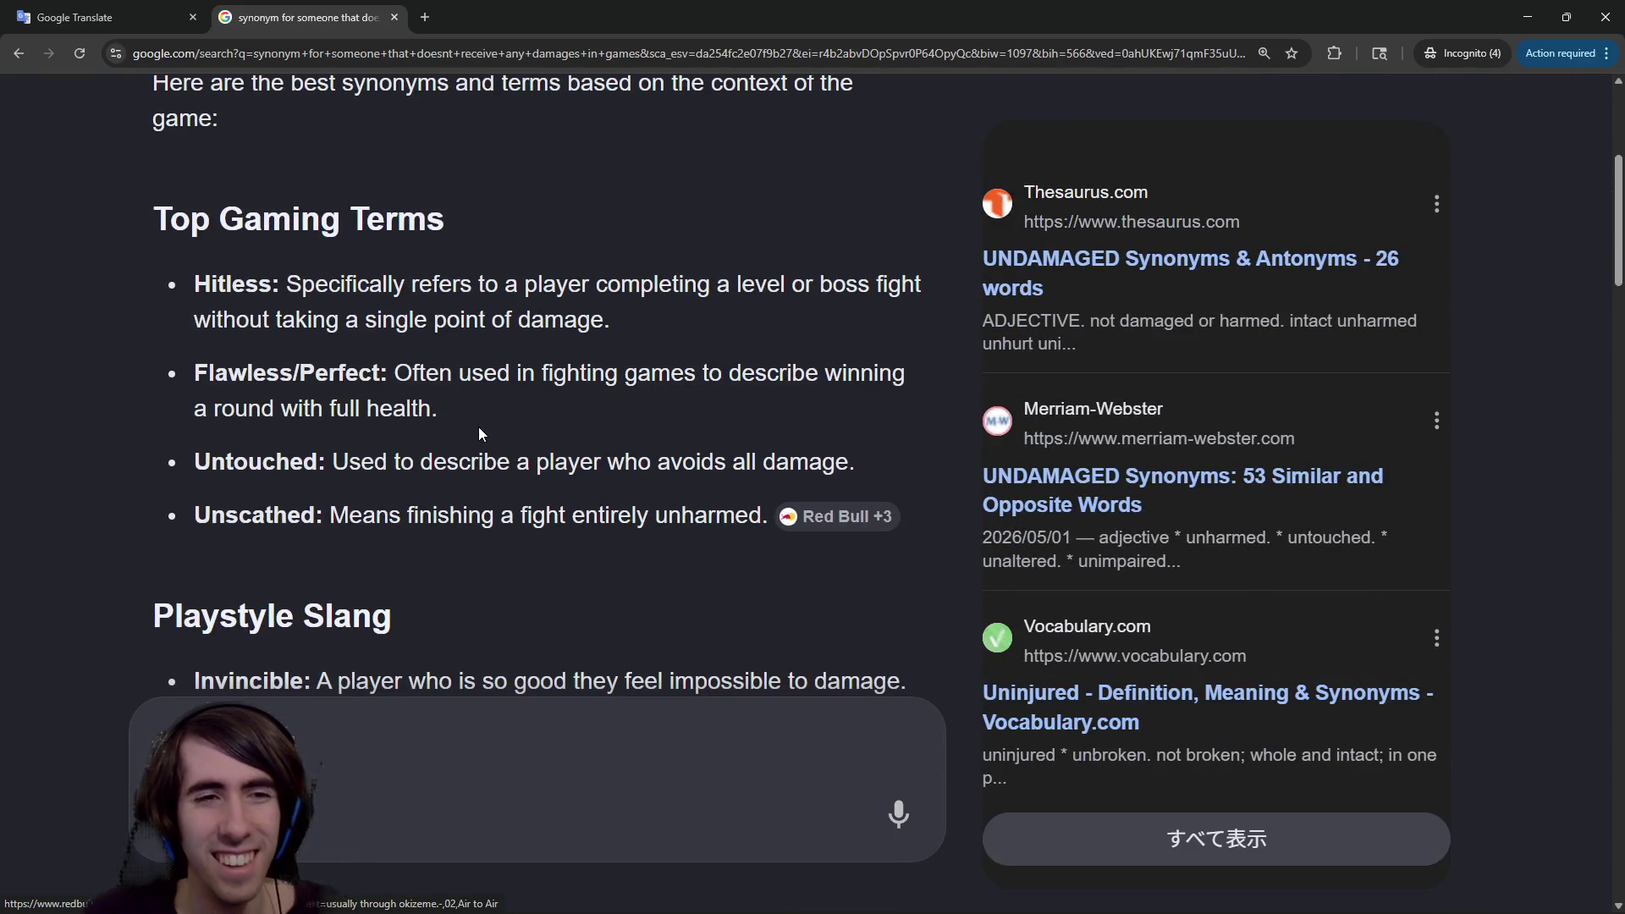
scroll(439, 413, "down", 5)
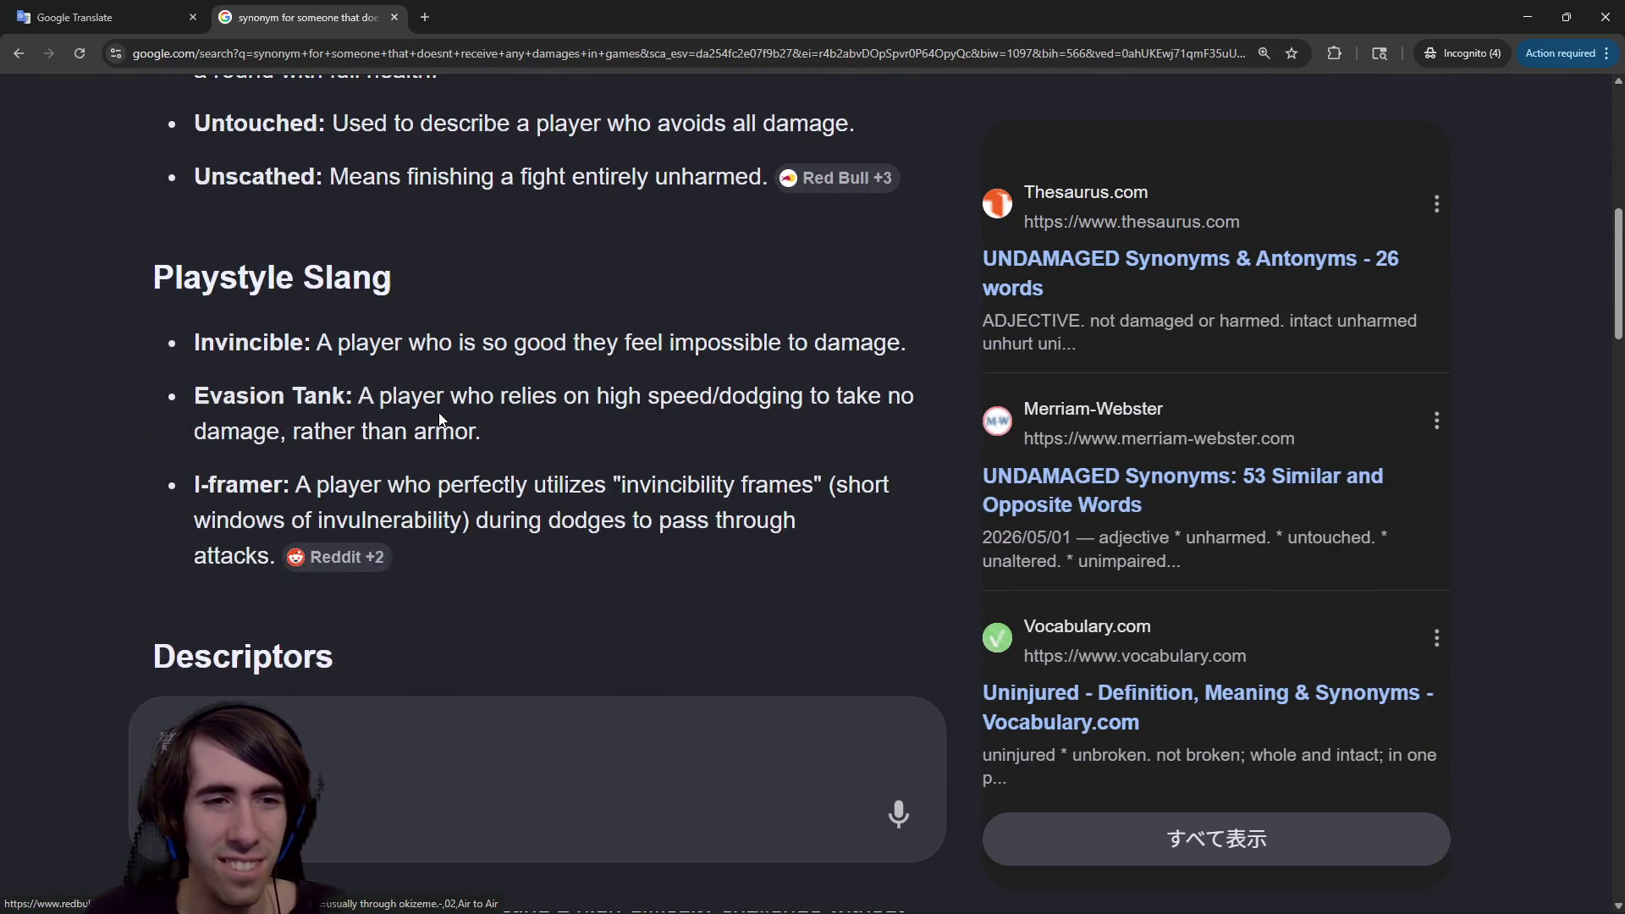
scroll(440, 418, "down", 1)
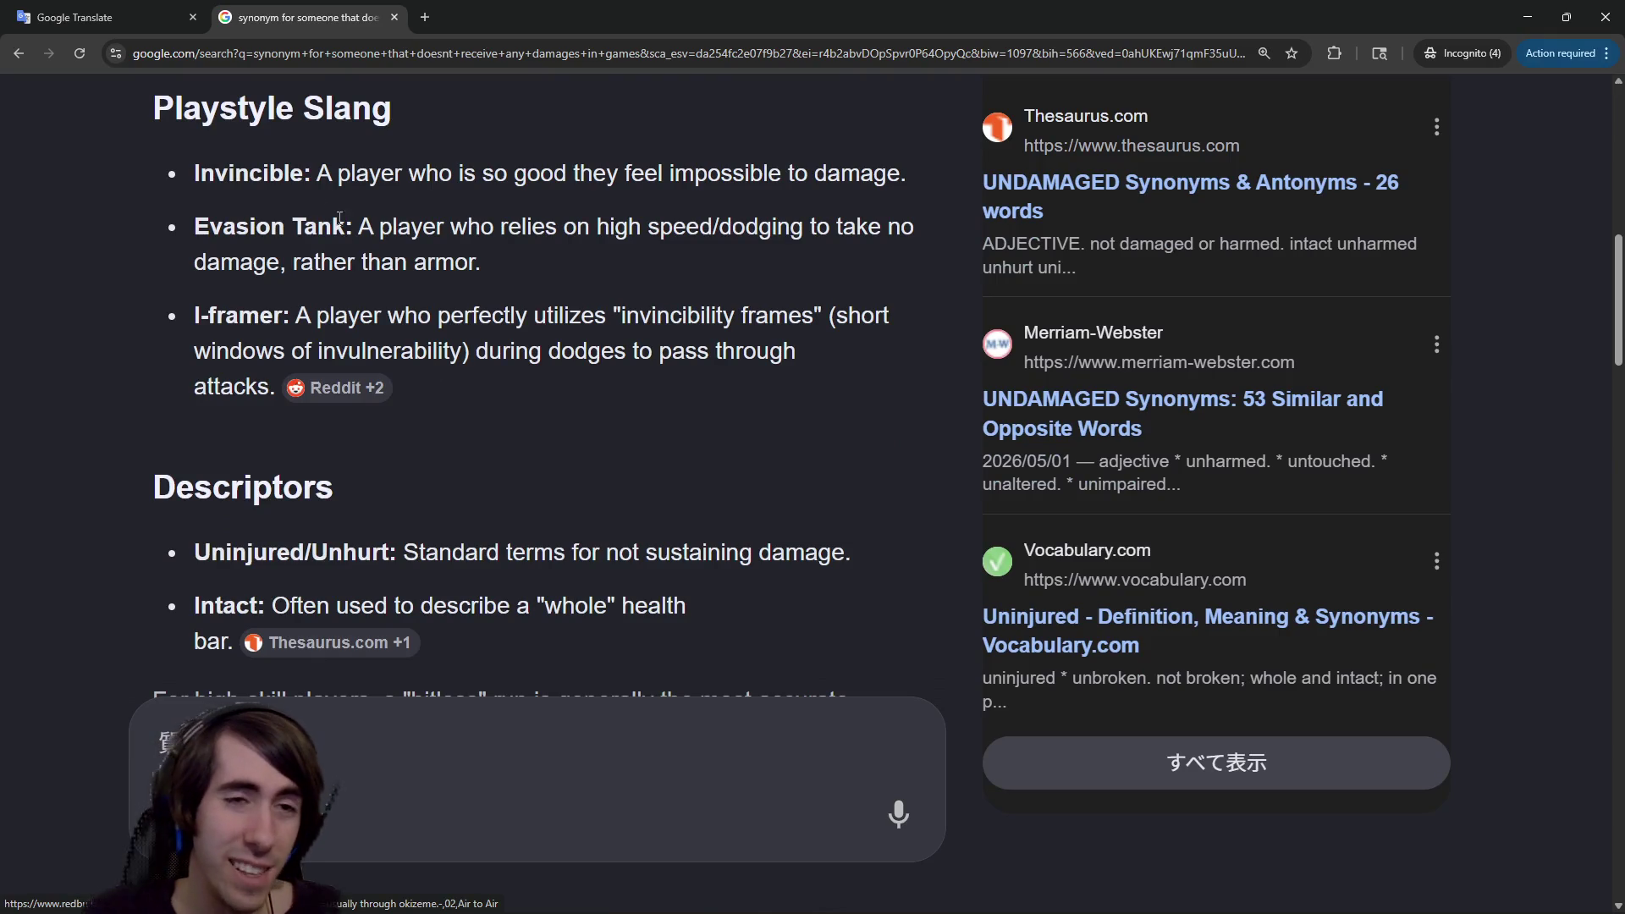
double_click(285, 176)
scroll(526, 362, "down", 1)
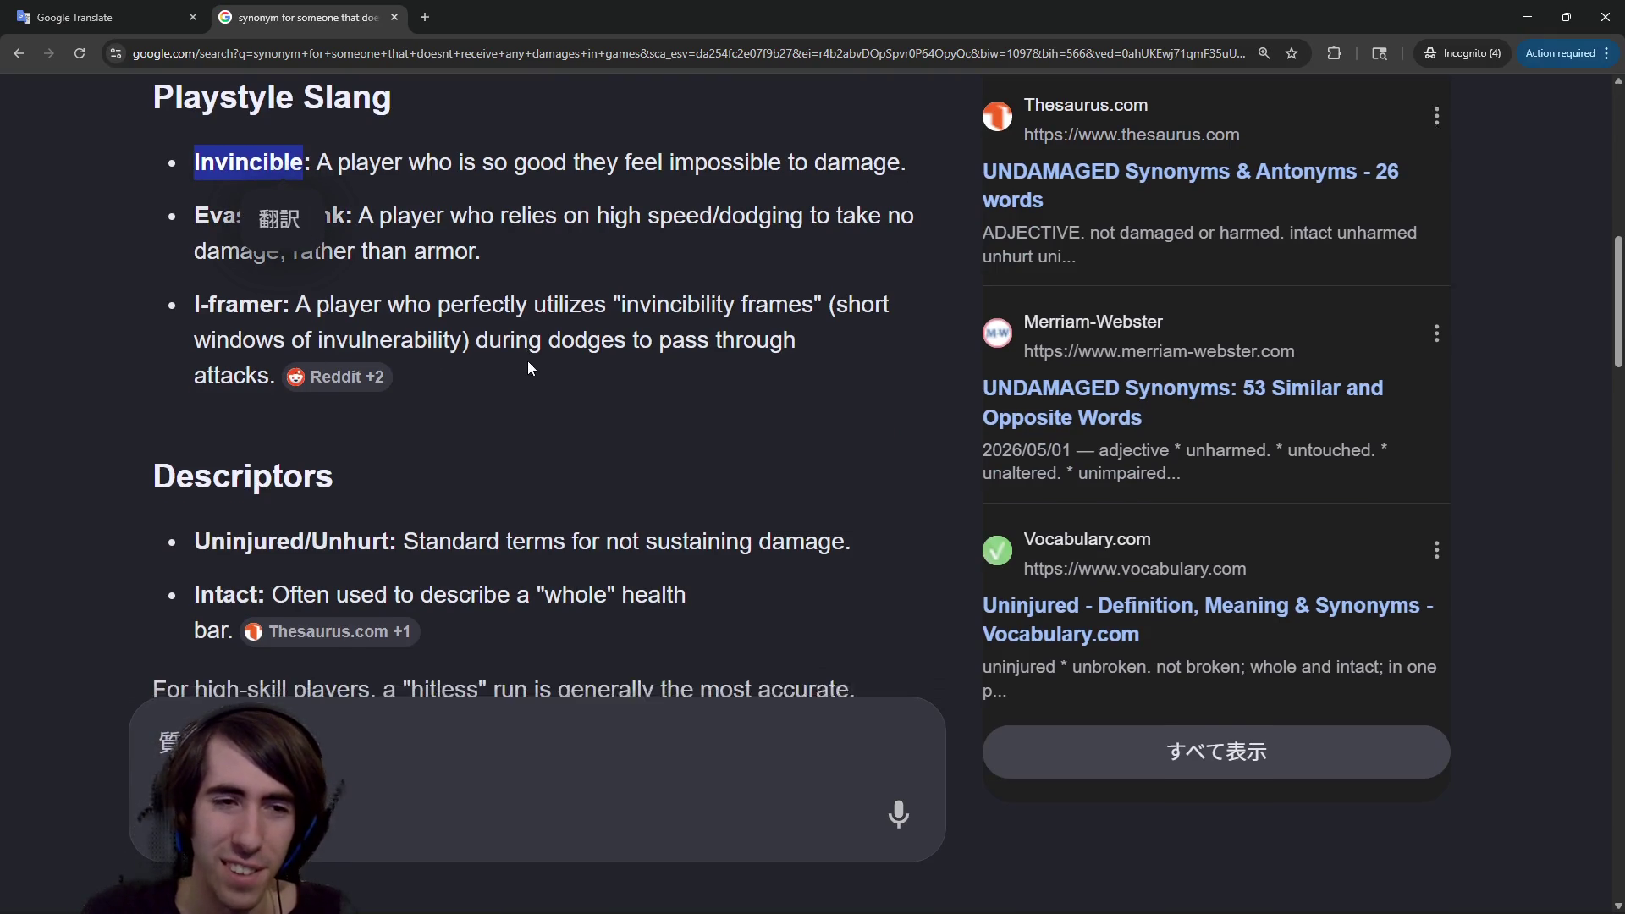
scroll(522, 380, "down", 10)
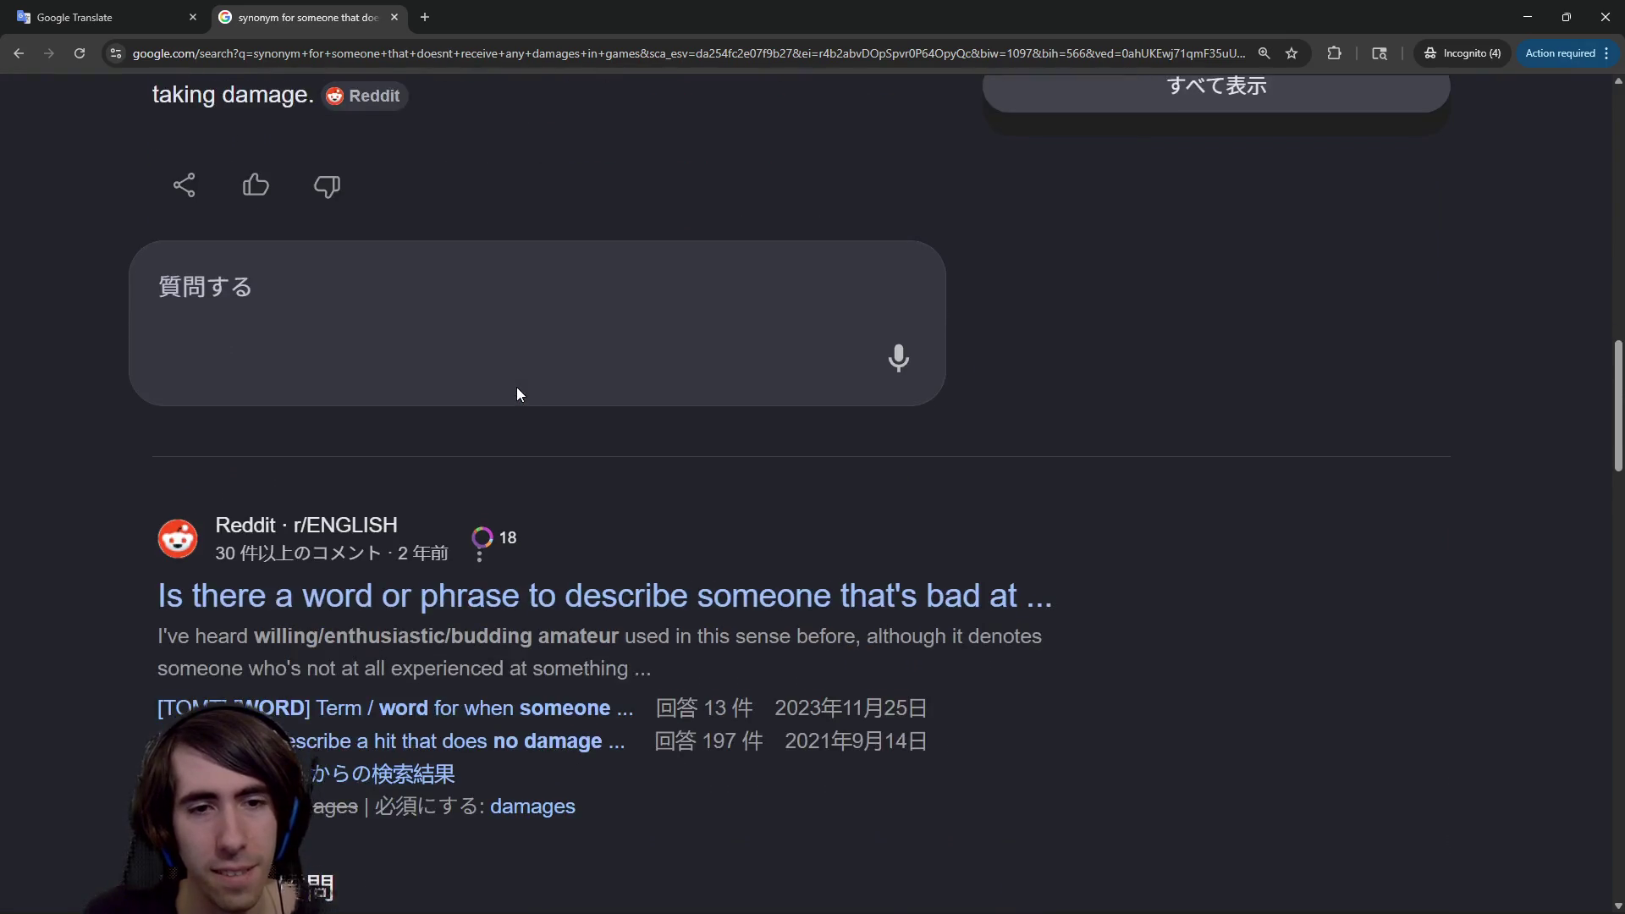
scroll(518, 391, "up", 10)
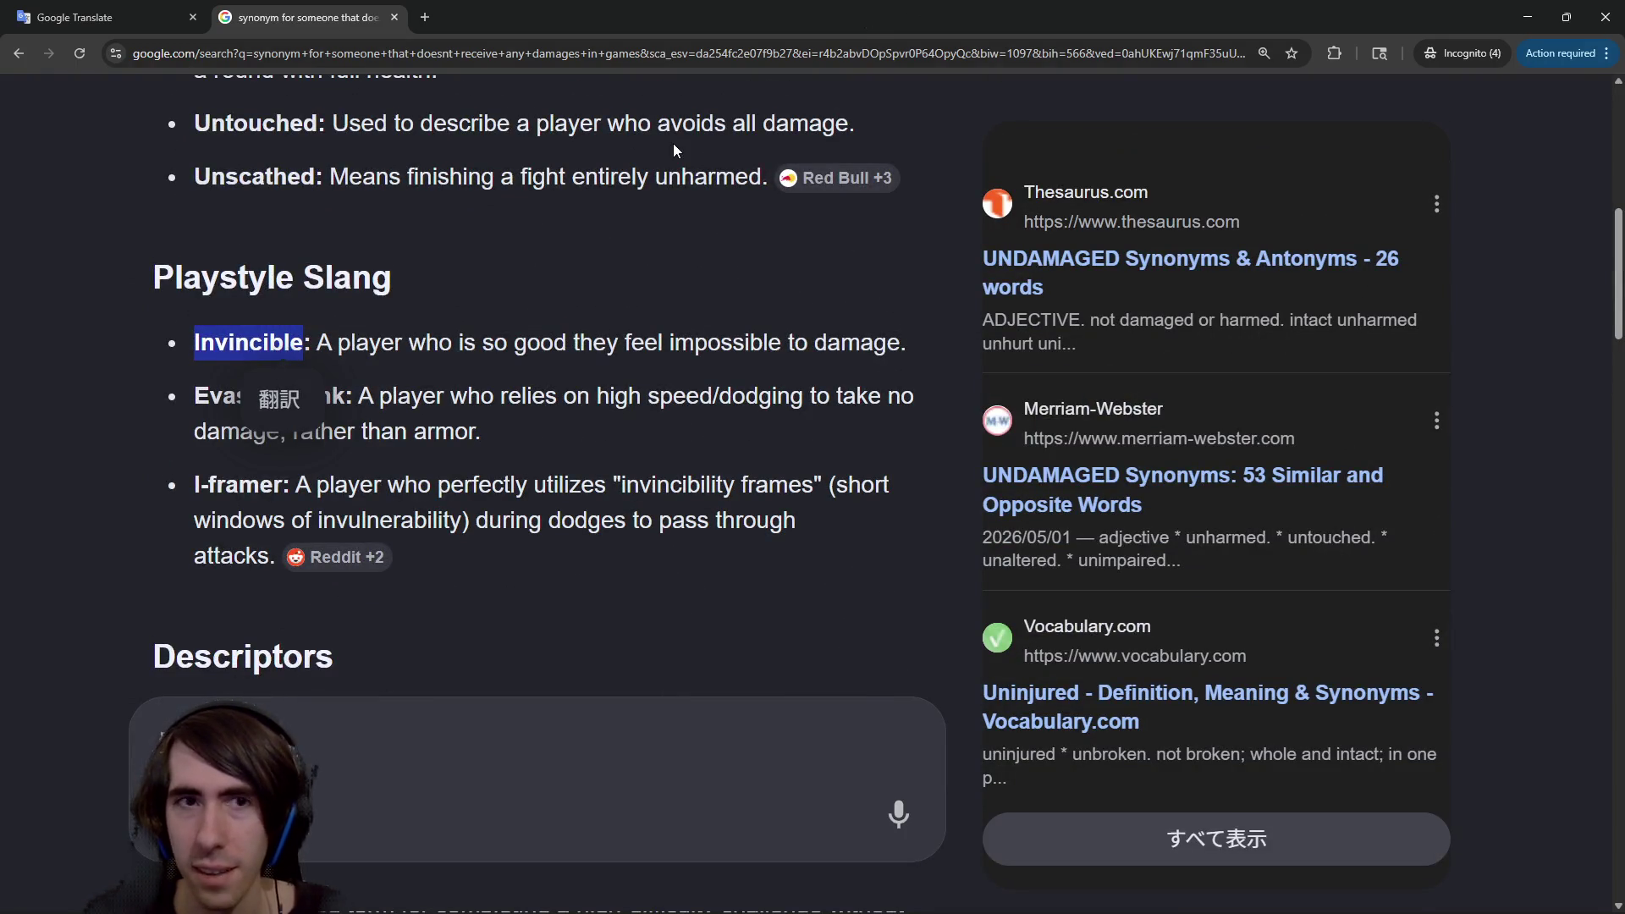
scroll(675, 163, "up", 9)
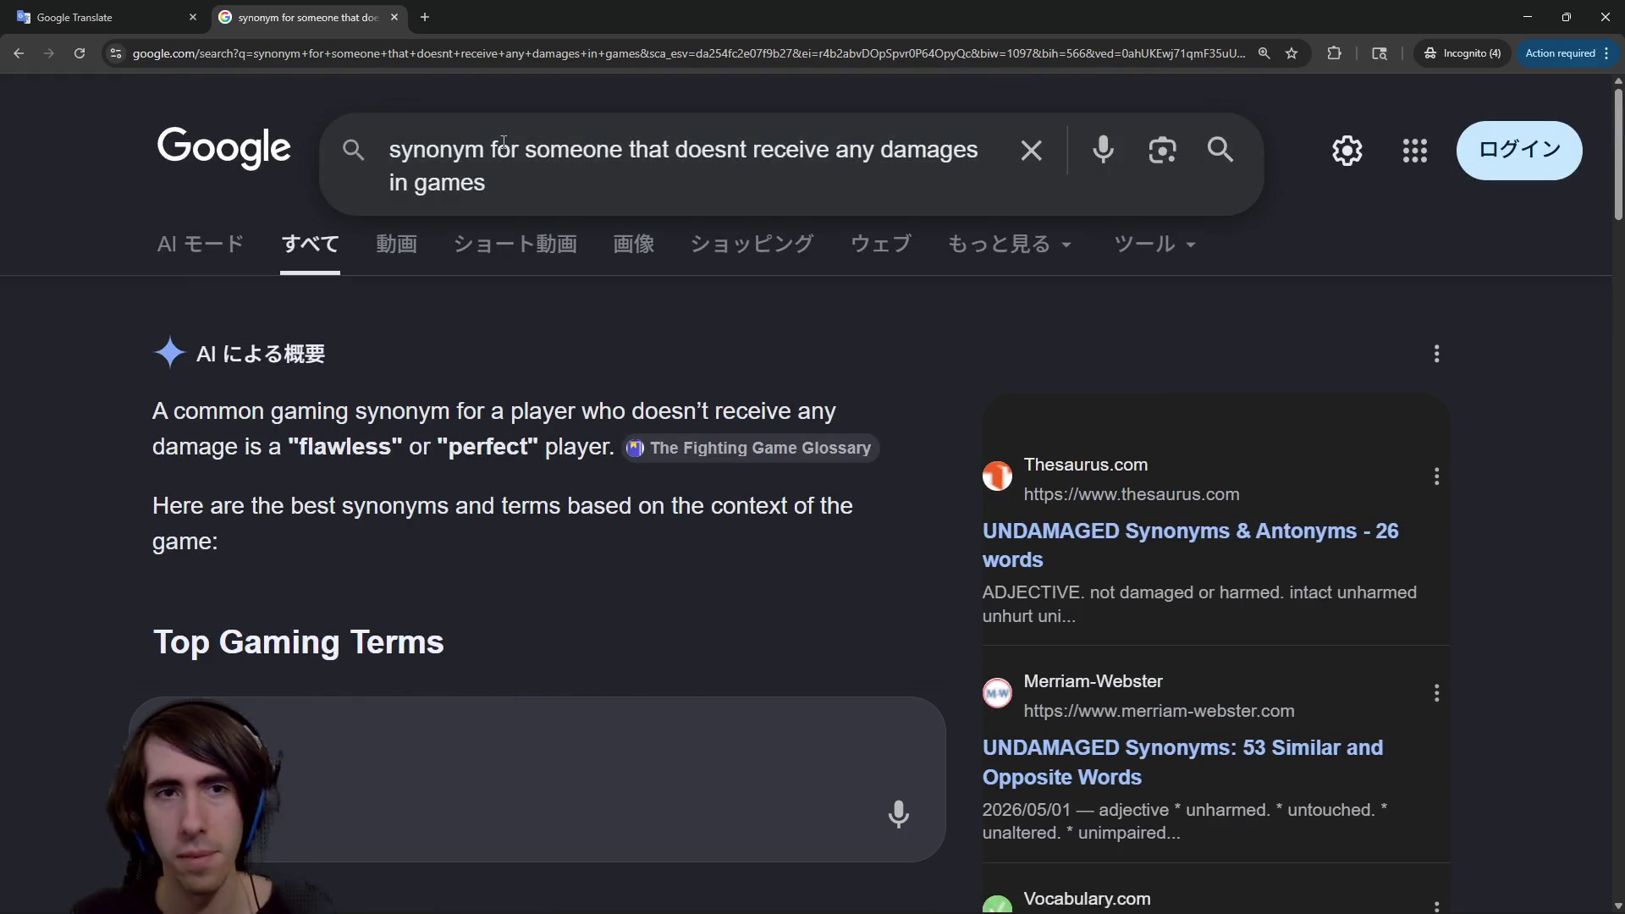
Search 'tanky synonym for games' and scroll through the Reddit results about tank names
left_click_drag(487, 150, 813, 182)
key("BackSpace")
key("BackSpace")
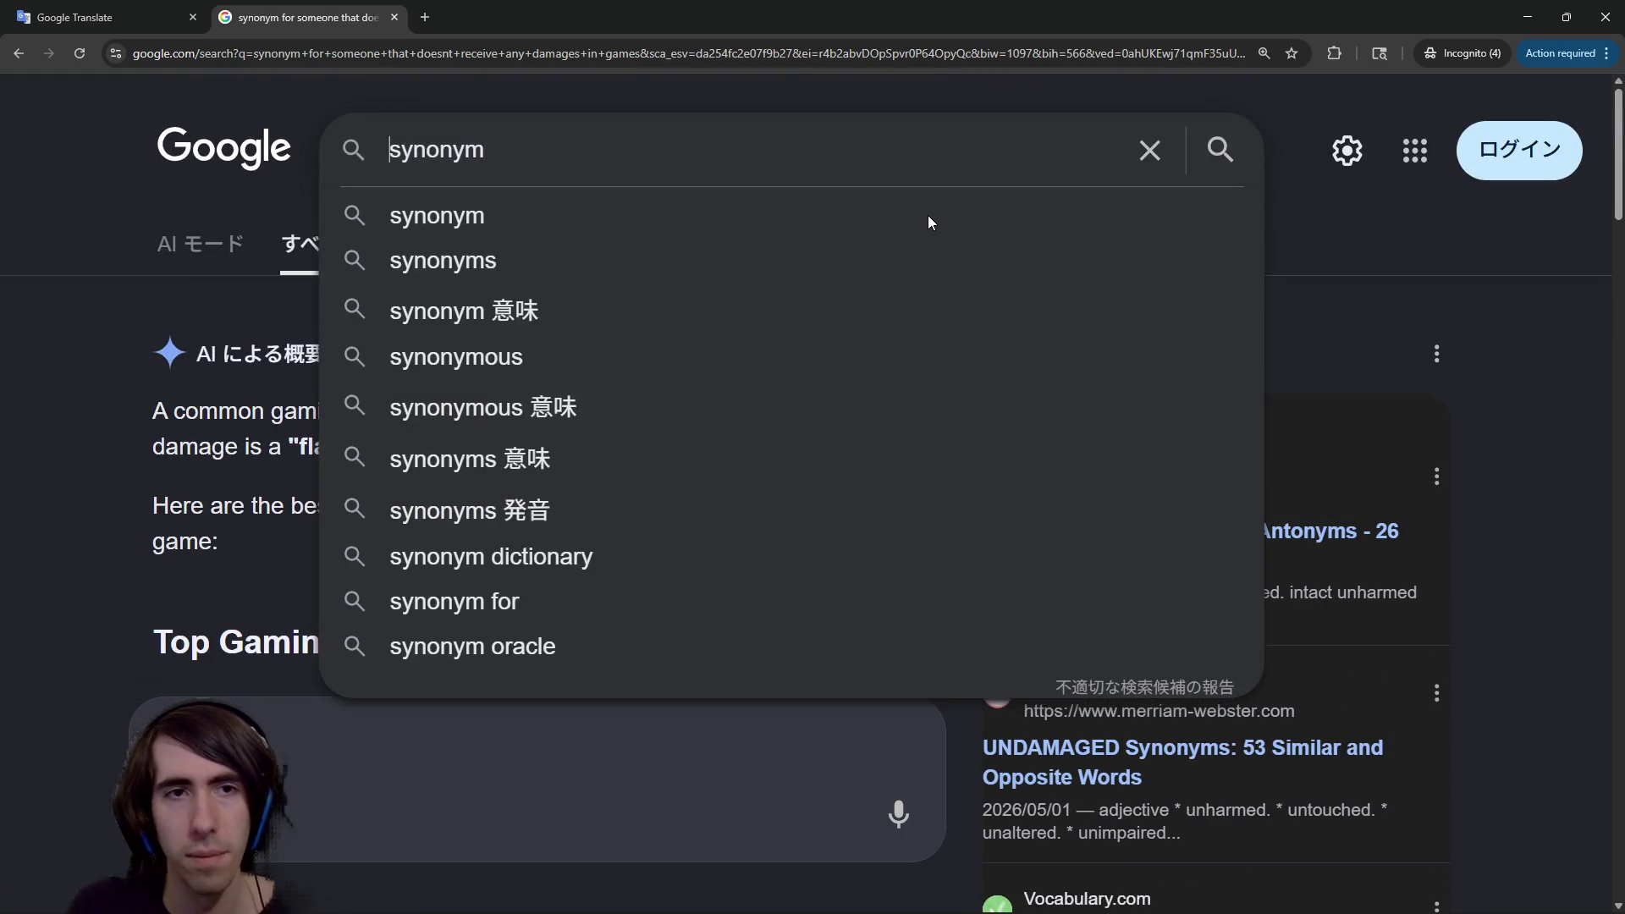
key("Home")
type("tqn")
key("BackSpace")
key("BackSpace")
type("anky")
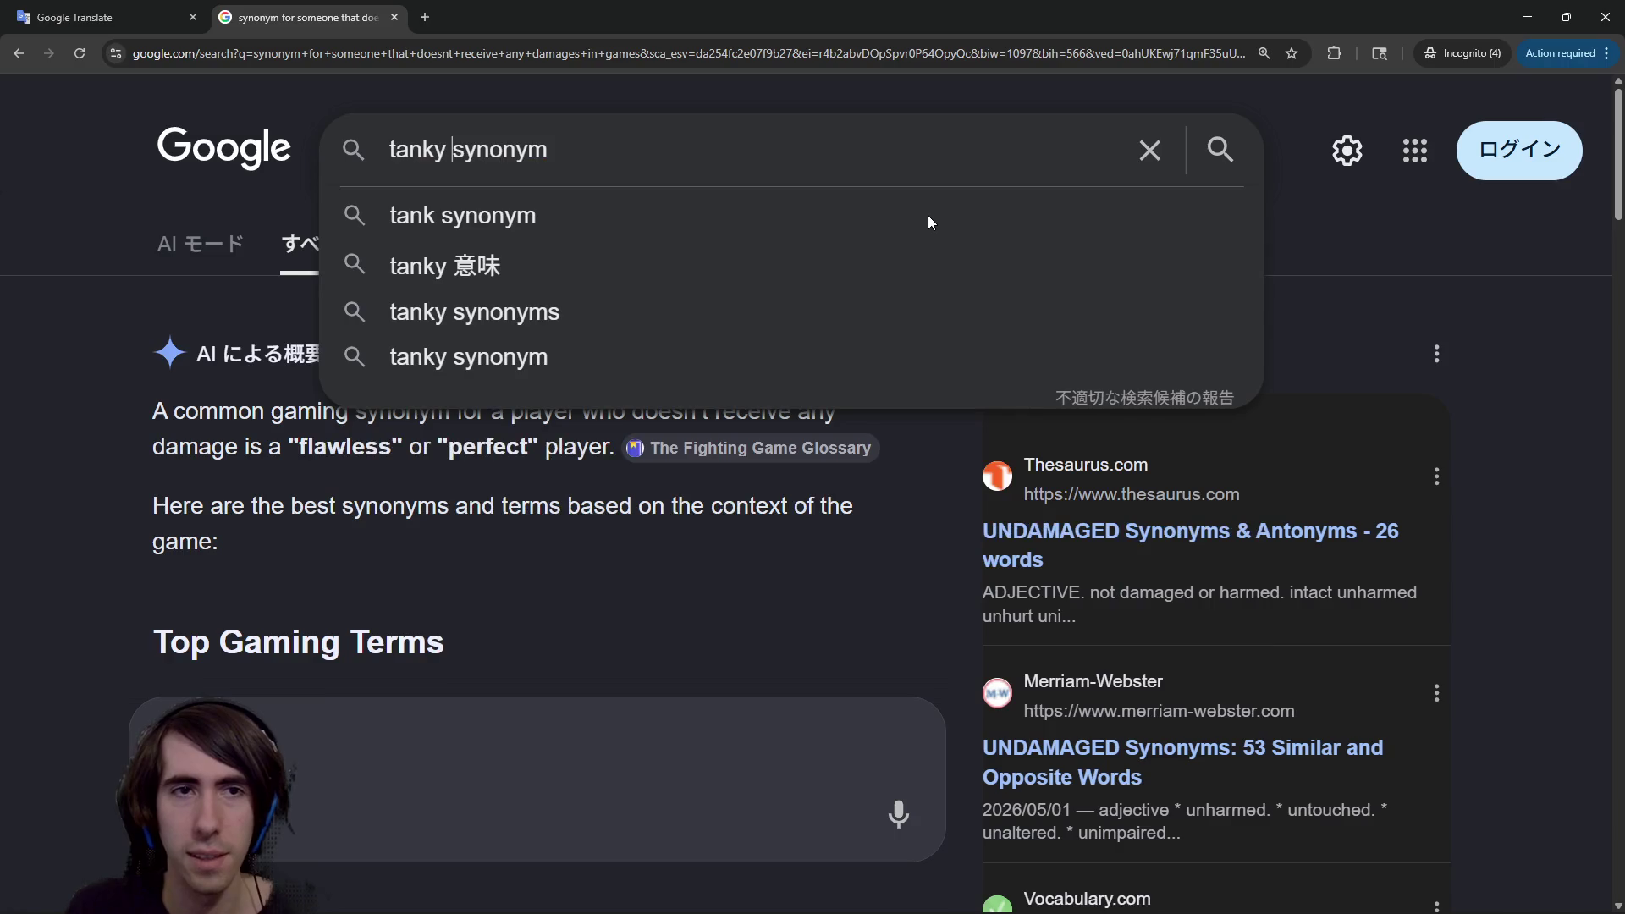
key("End")
type("for games")
key("Return")
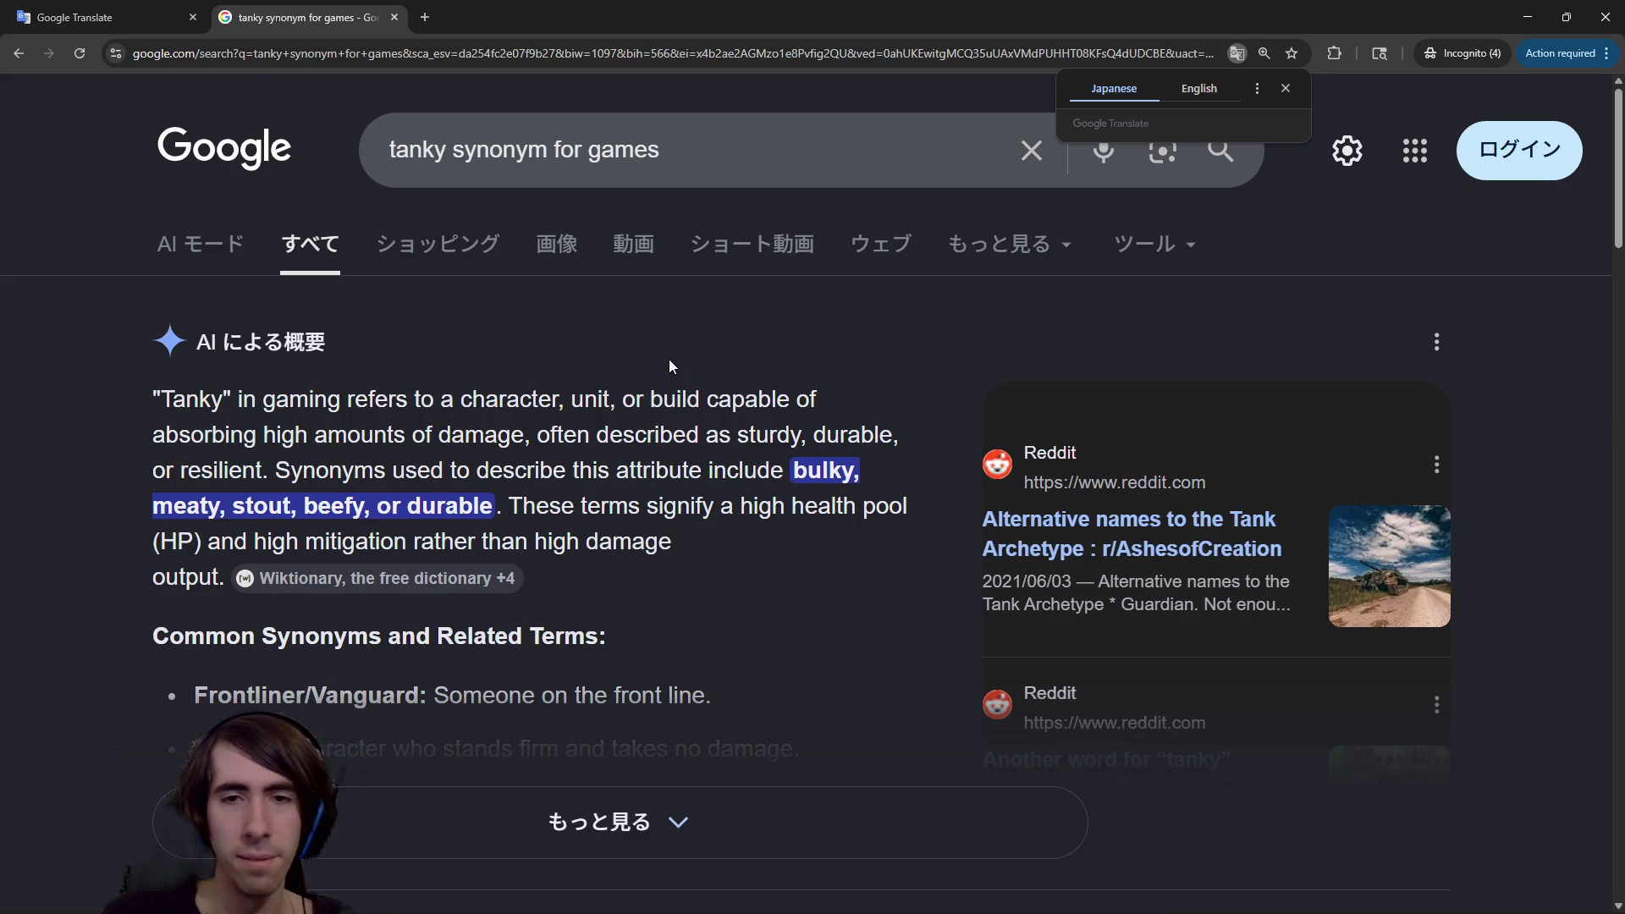
scroll(669, 366, "down", 5)
scroll(642, 544, "down", 3)
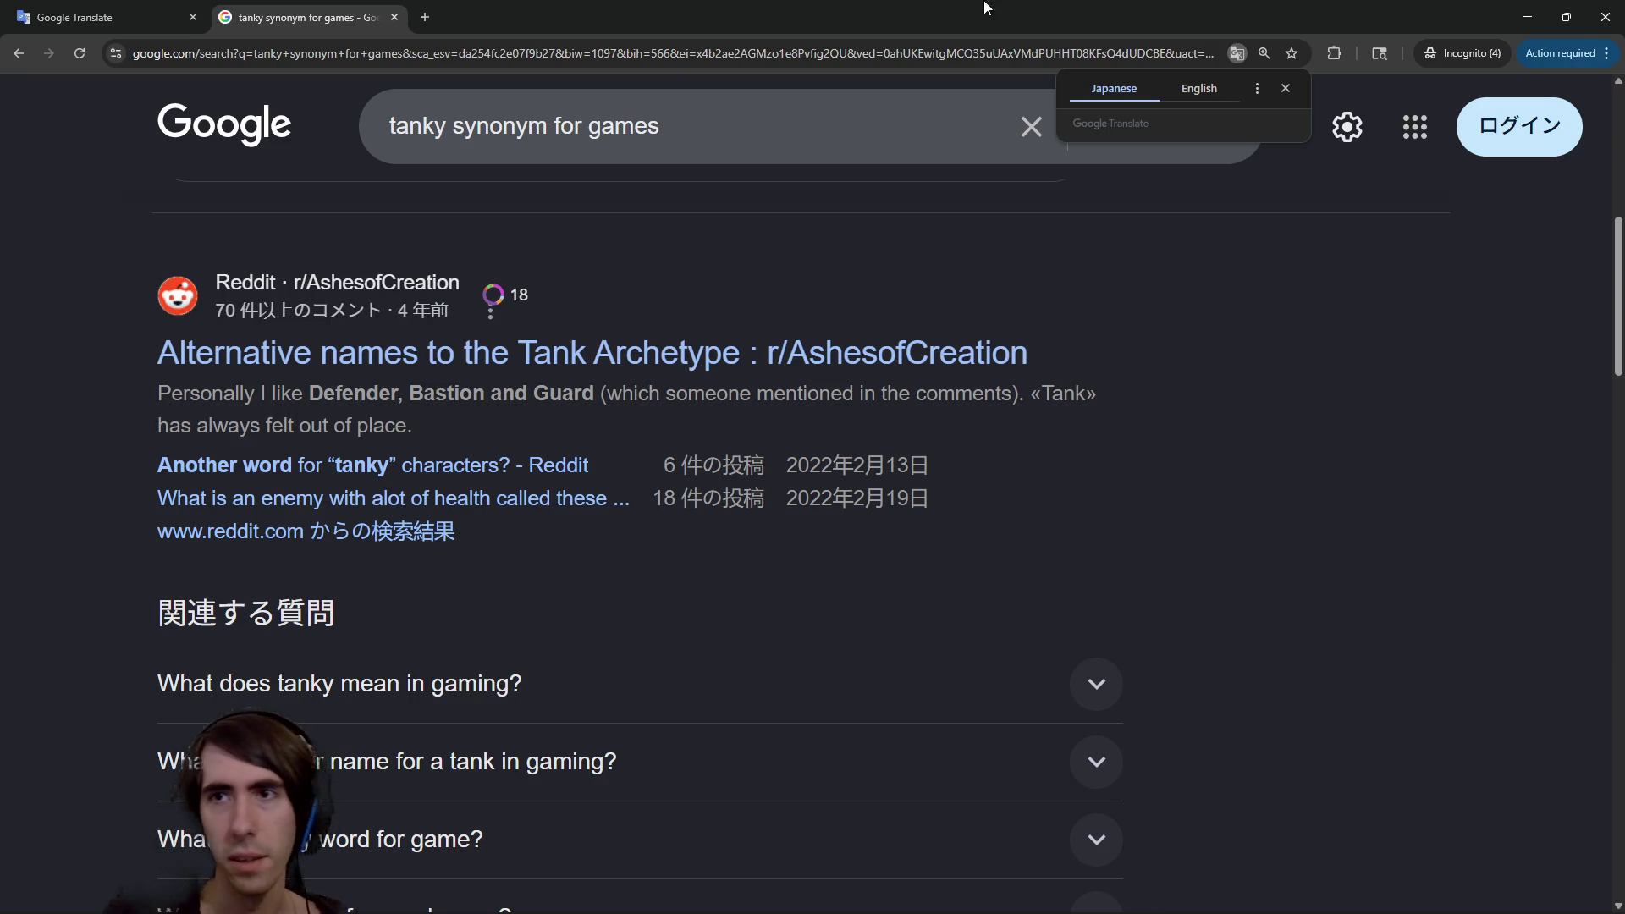
left_click(1527, 17)
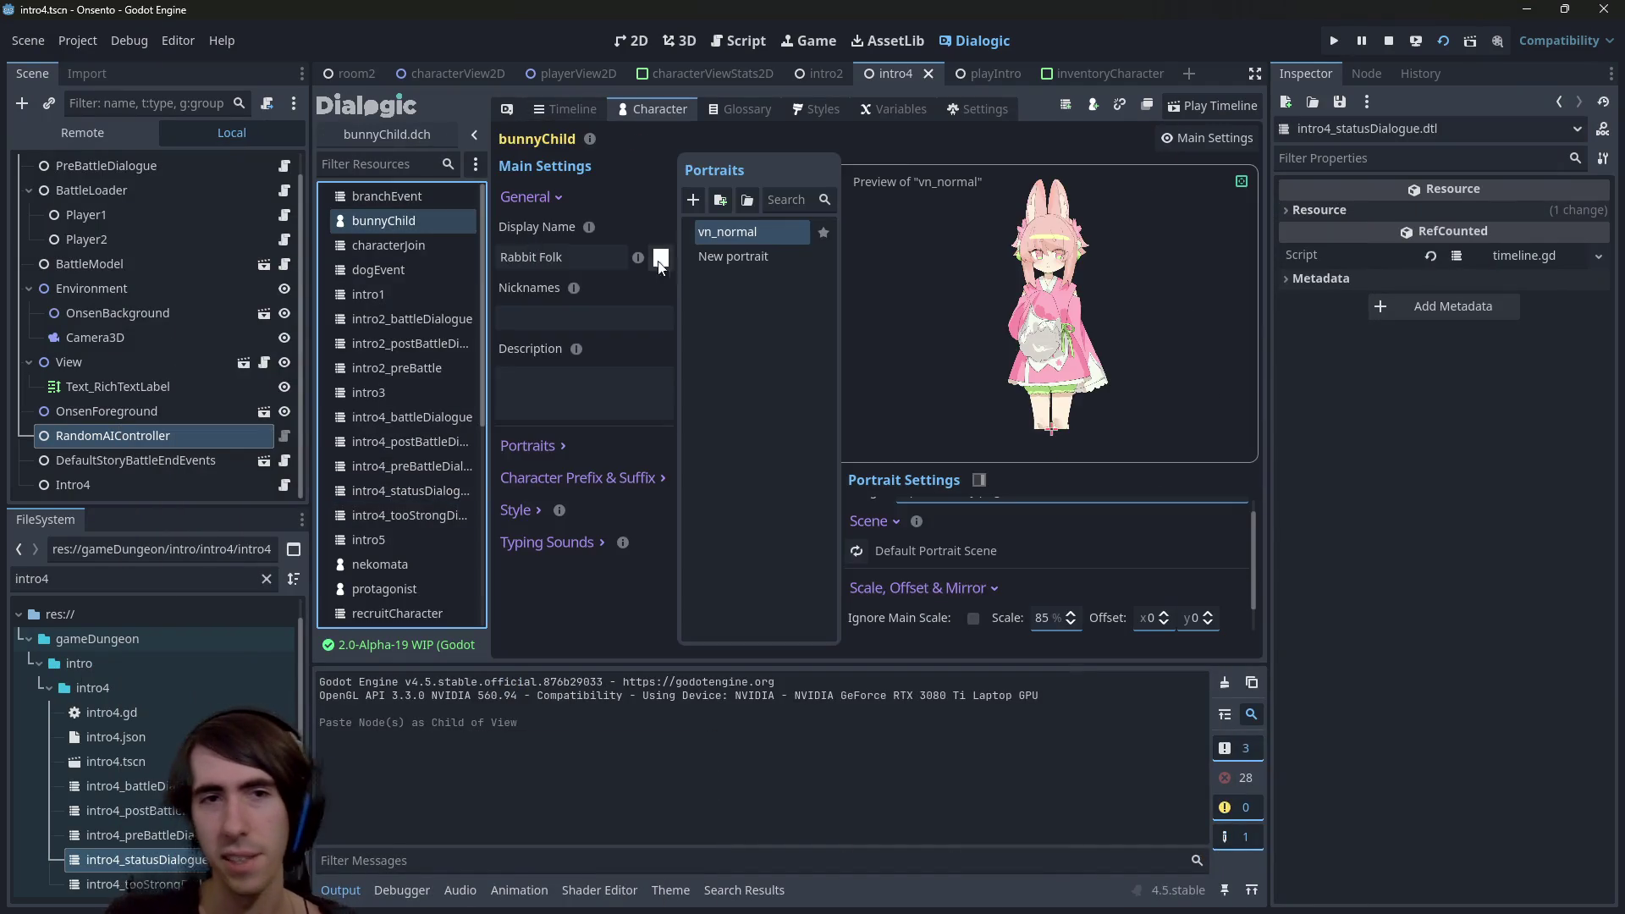
Replace the intro4_statusDialogue text with 'Wait, no damages??' and 'Oh, look at his status!', then save
double_click(135, 860)
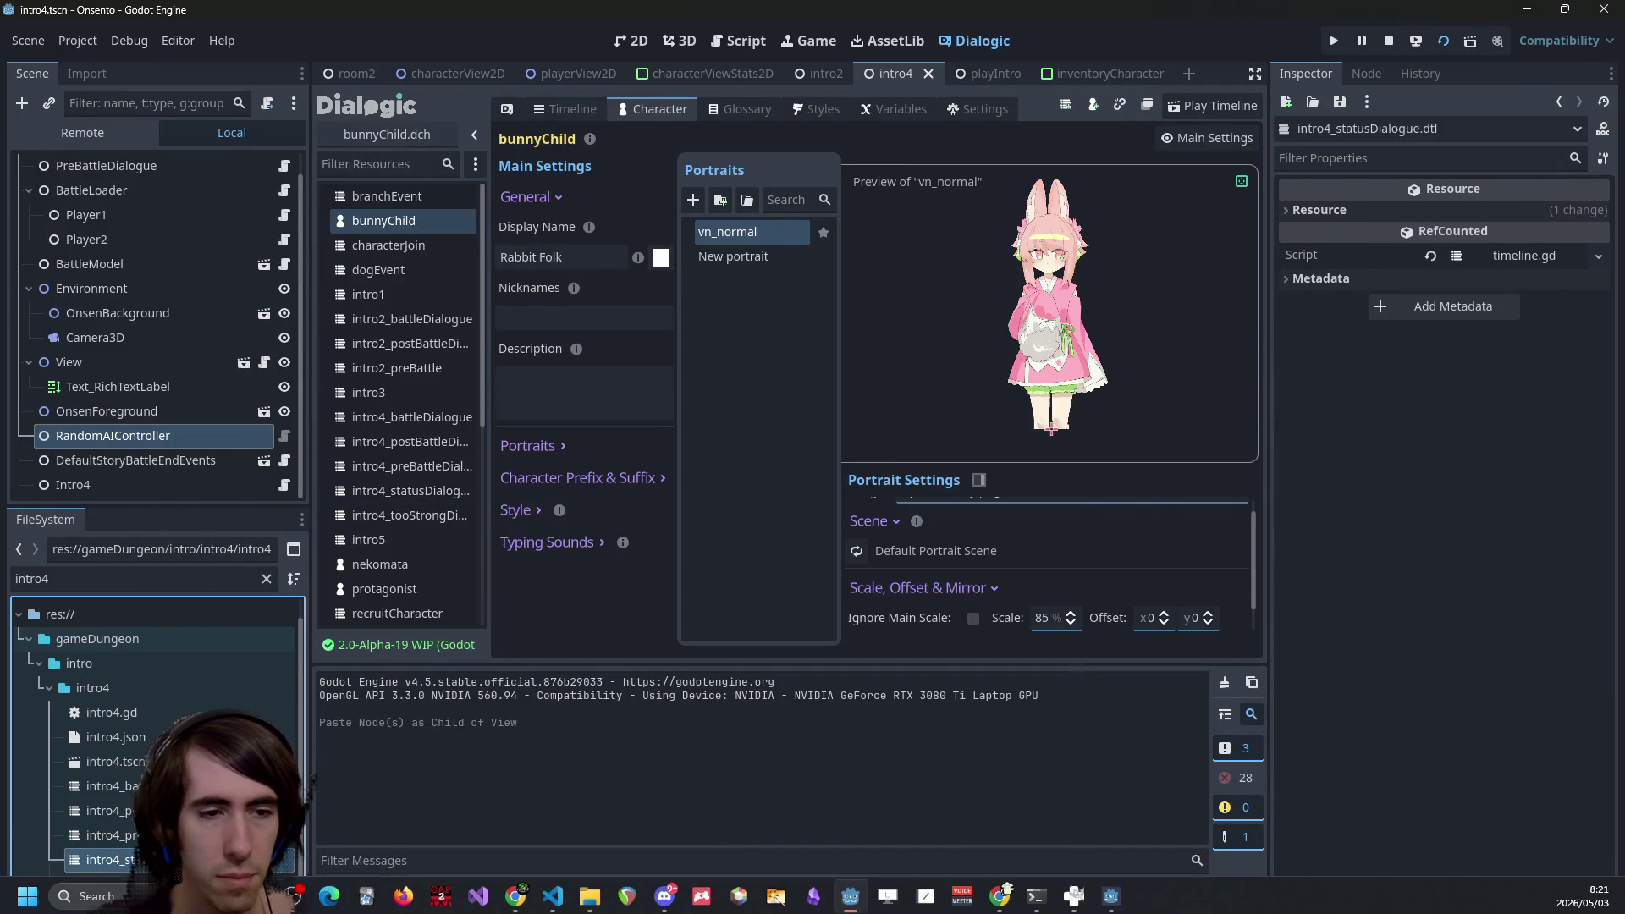
left_click(704, 270)
key("ctrl+a")
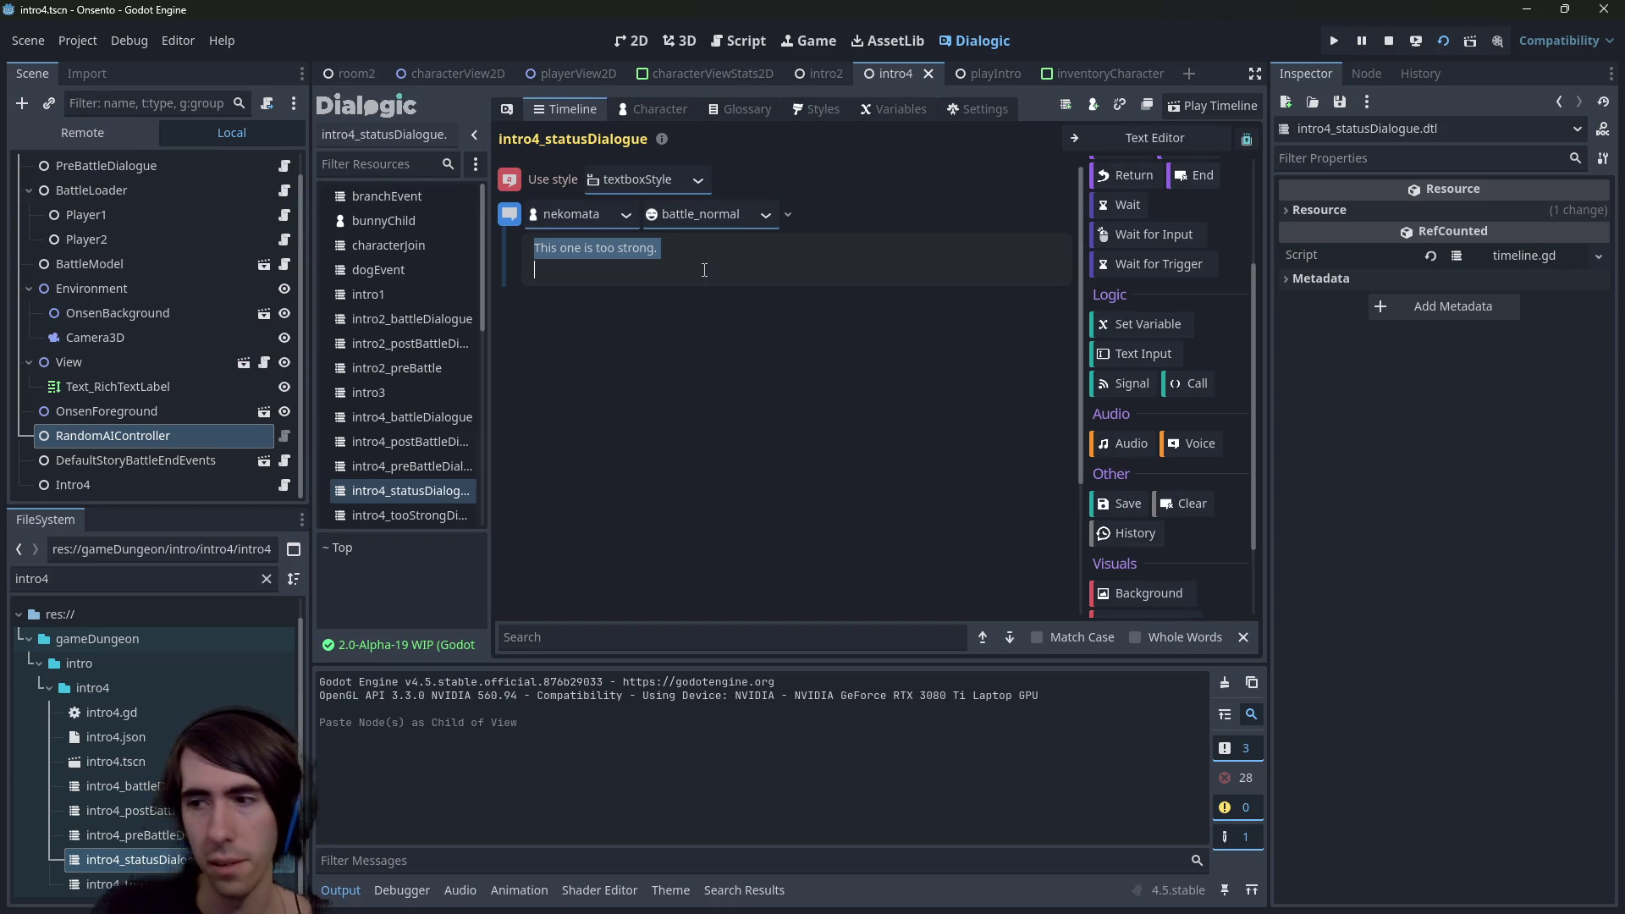
type("Wait, no dama")
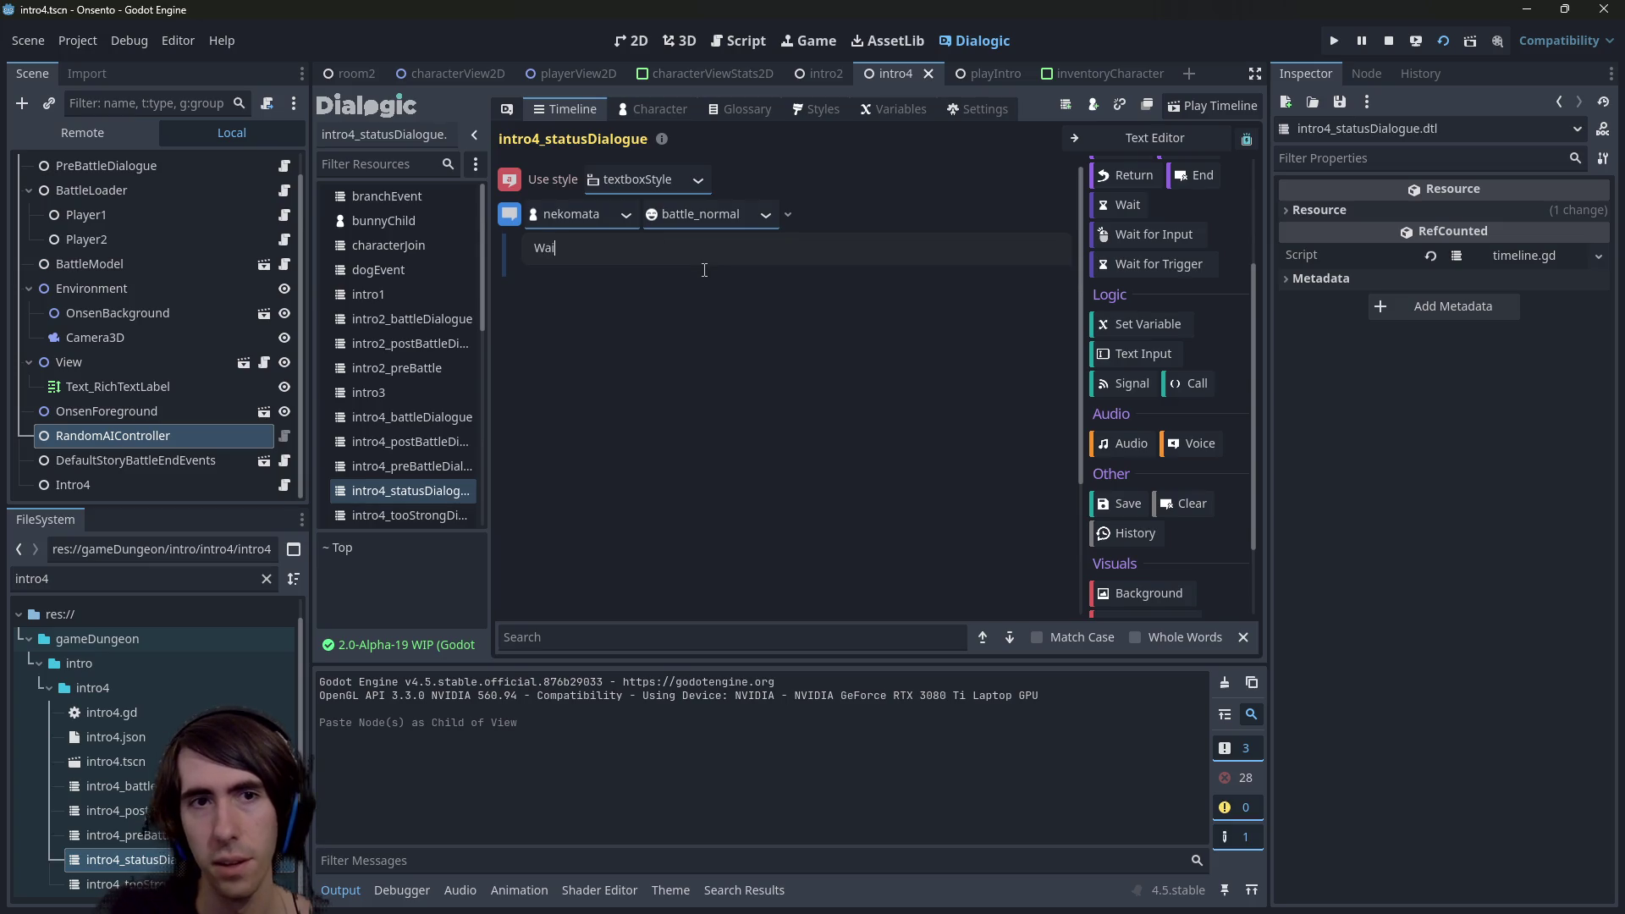
type("ges??")
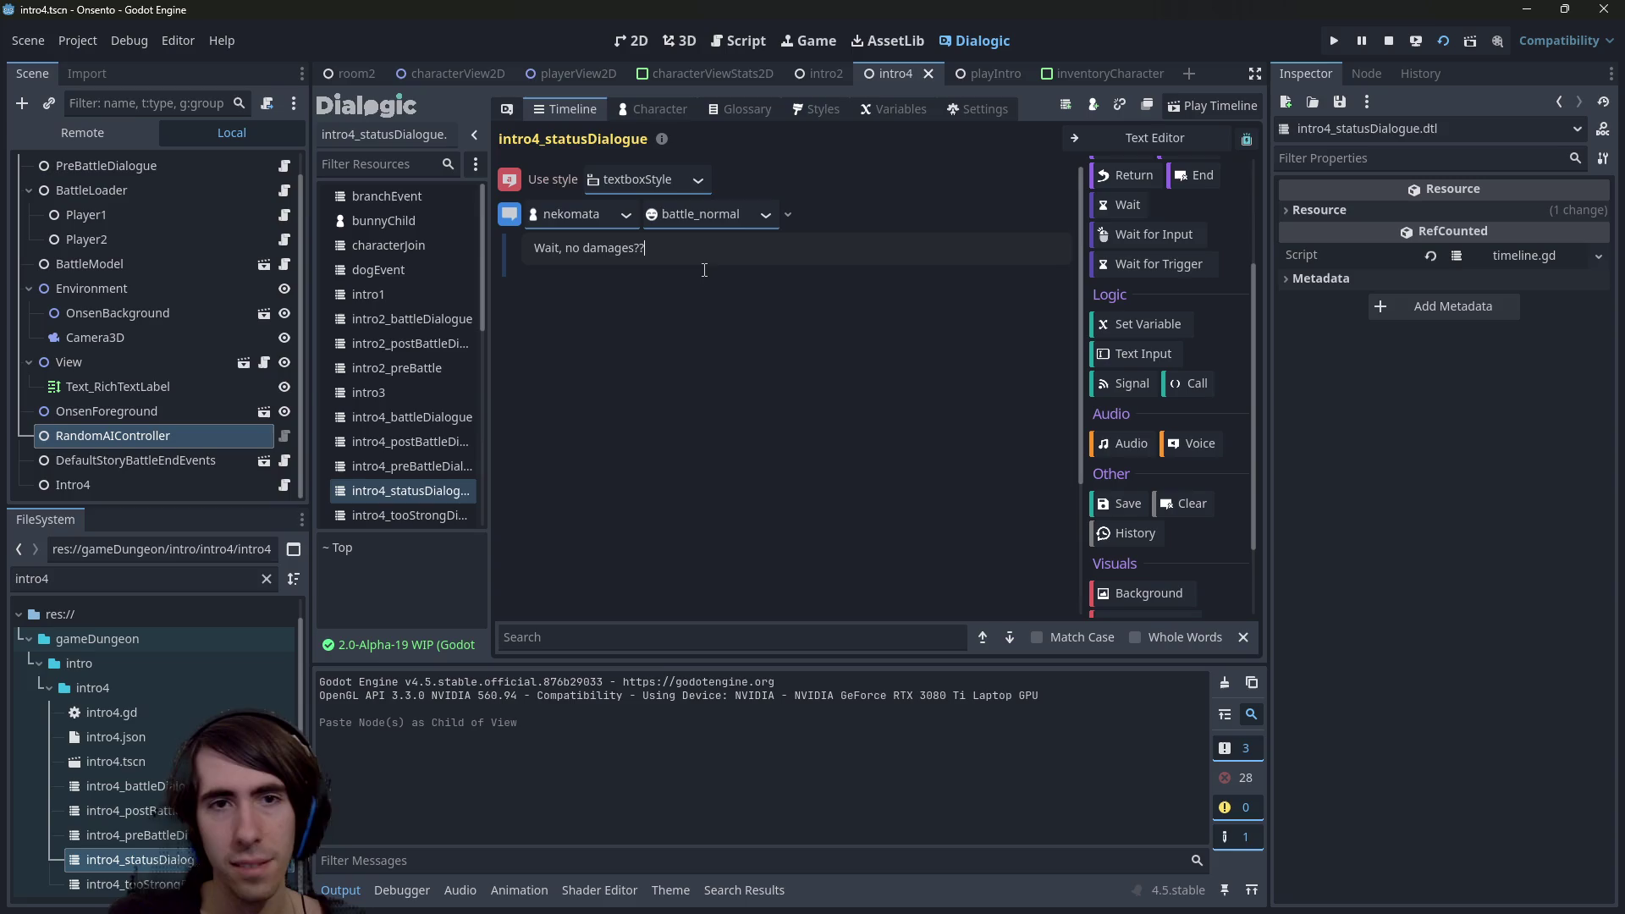
key("Return")
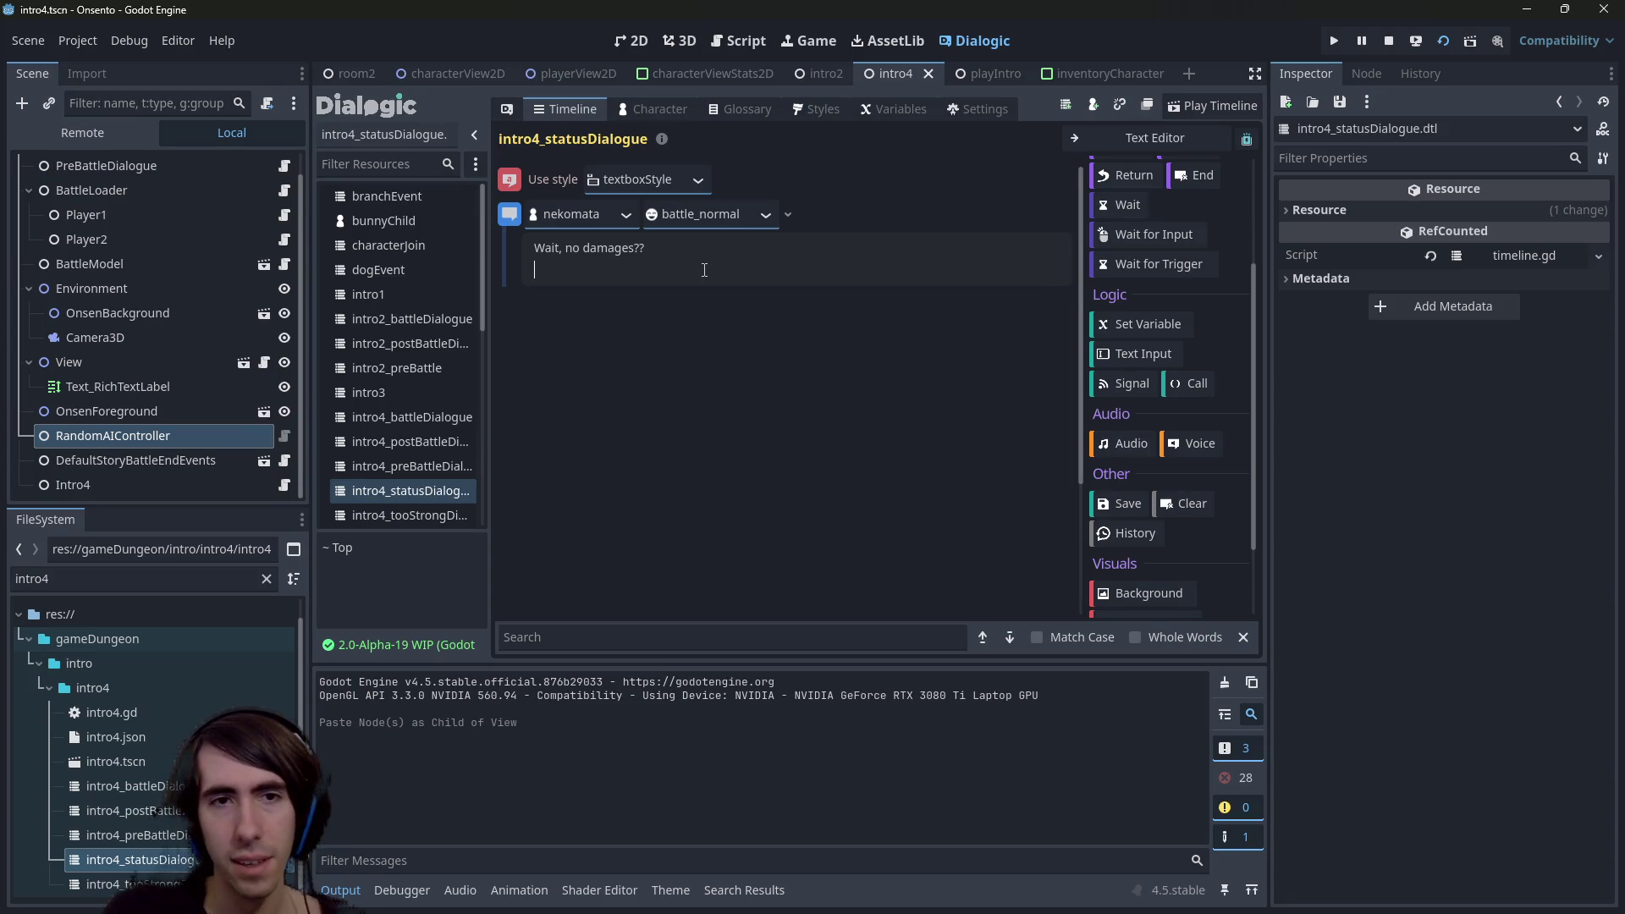
type("Oh, look at this ")
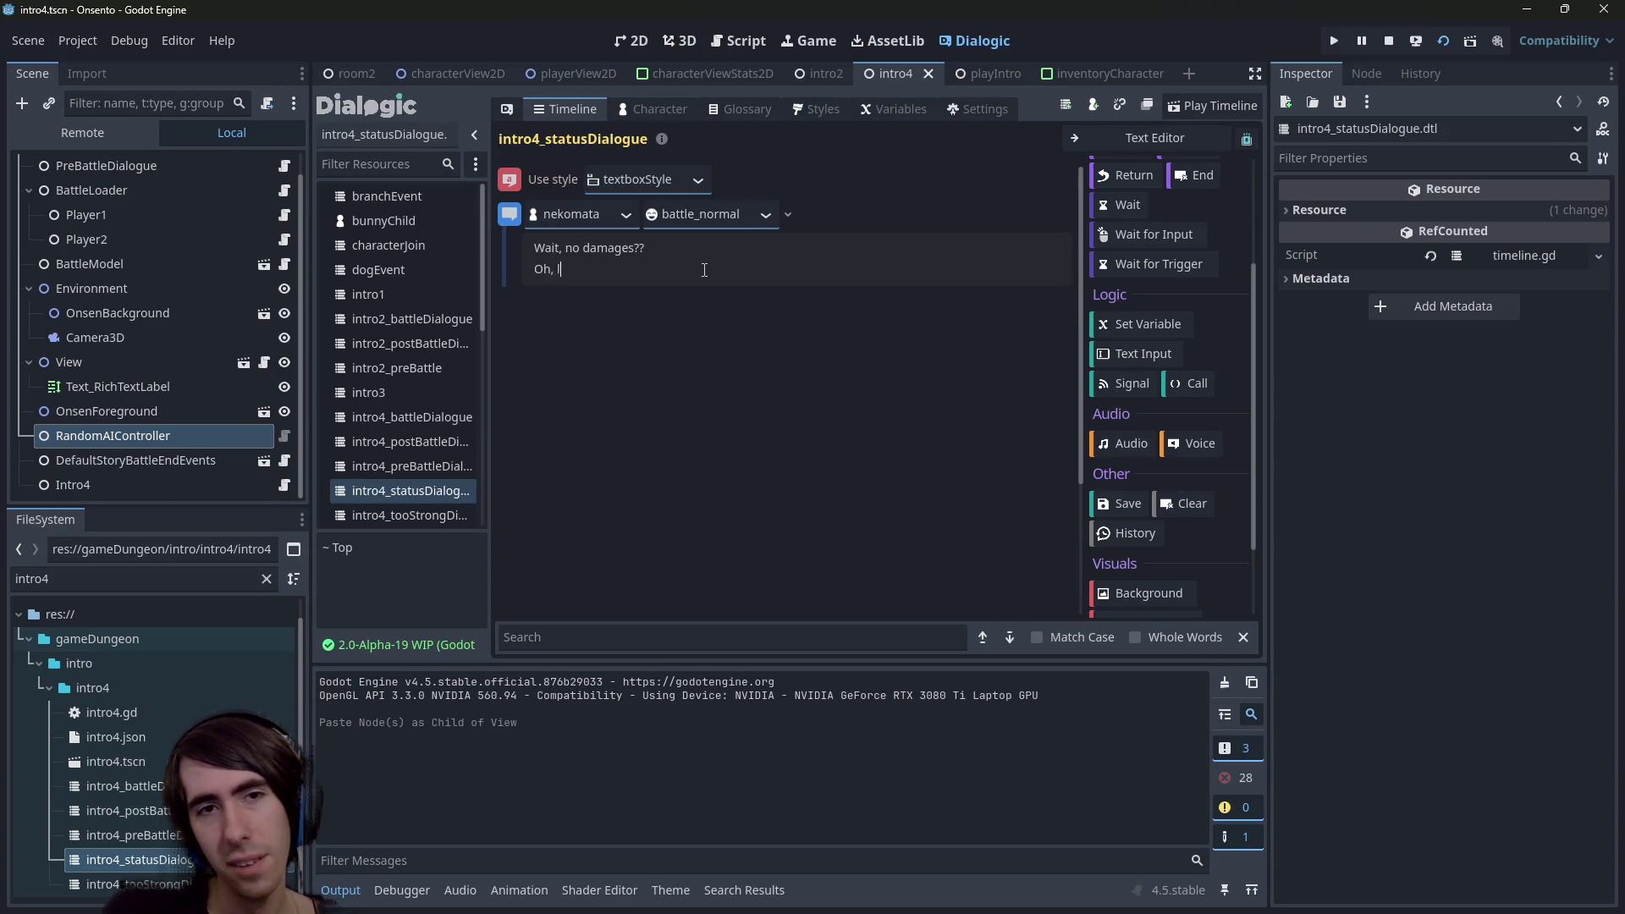
type("stat")
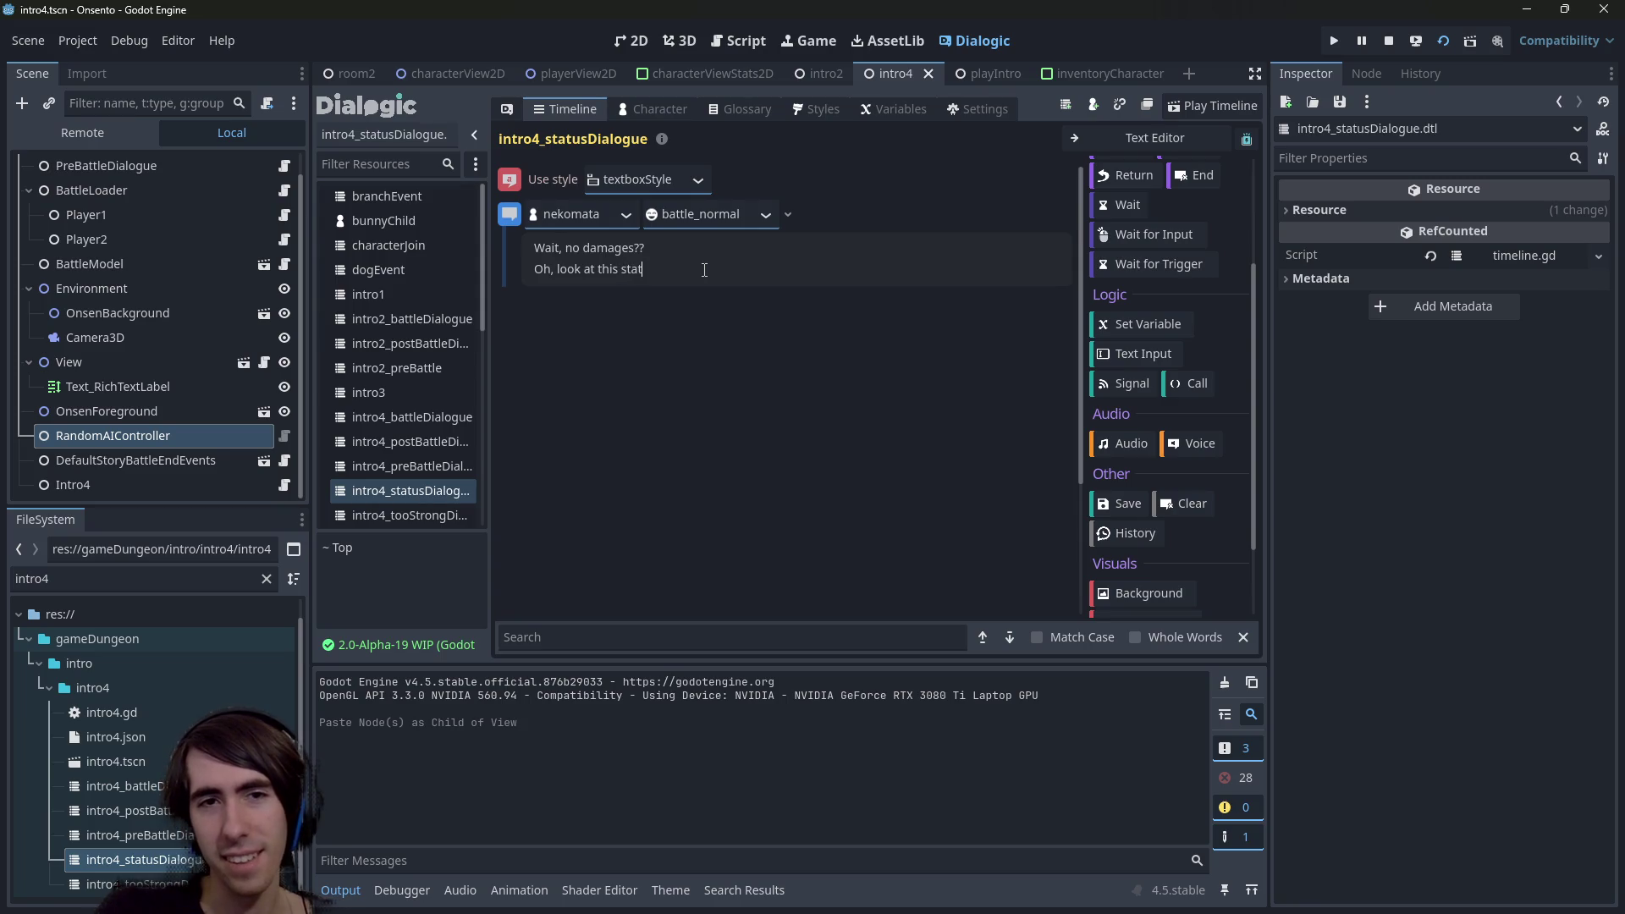
key("BackSpace")
key("BackSpace")
key("BackSpace")
type("his status!")
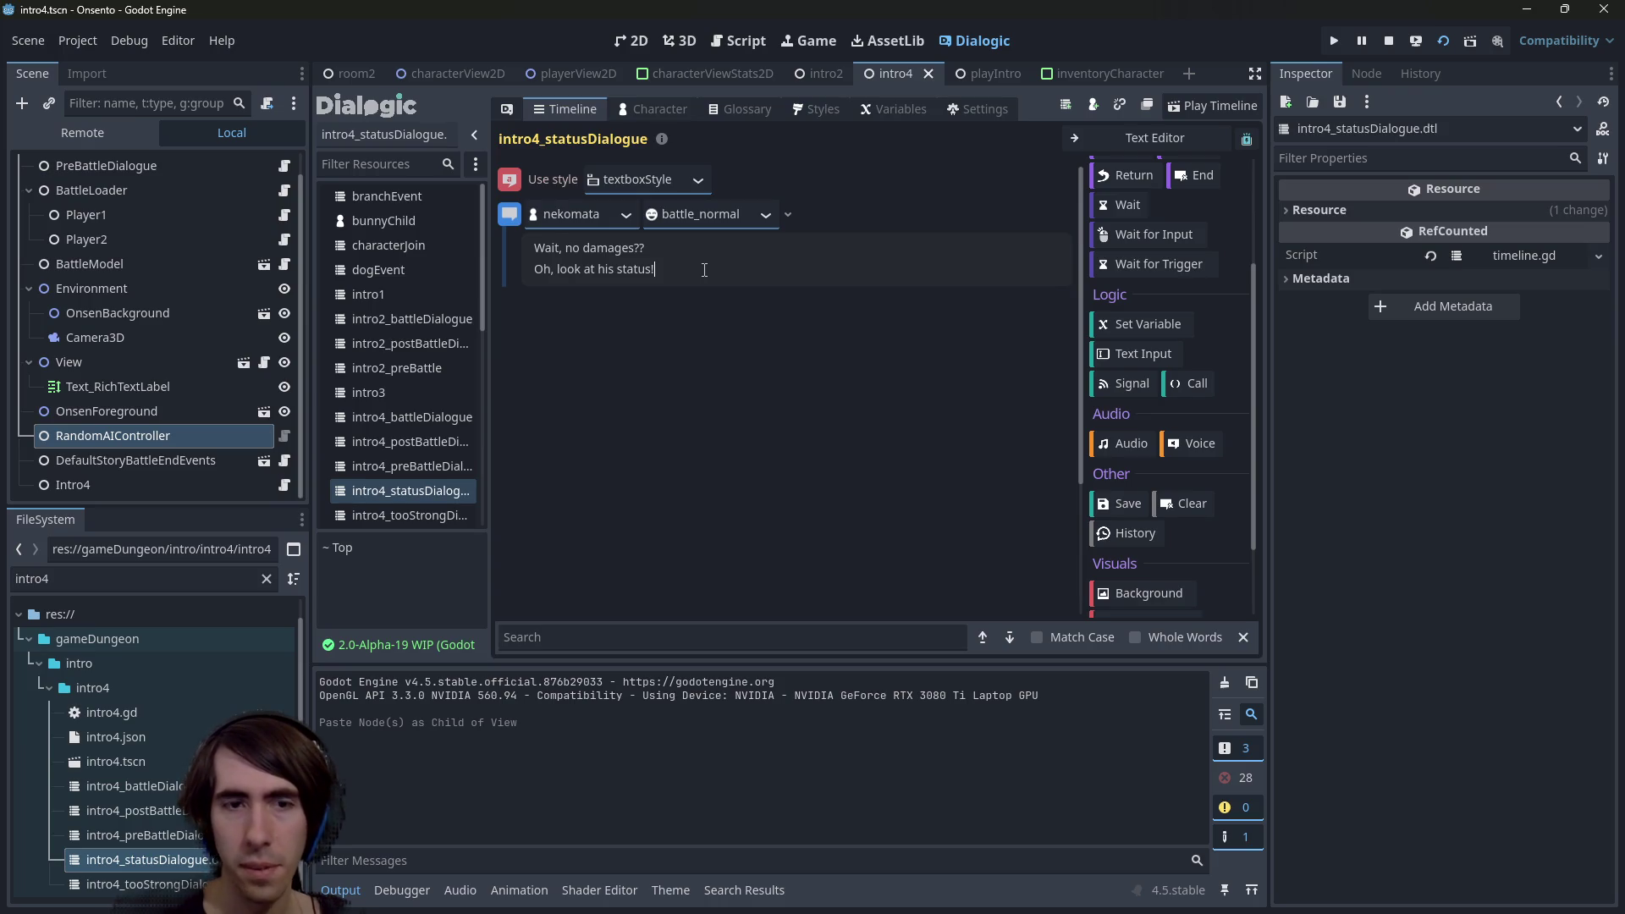
key("ctrl+s")
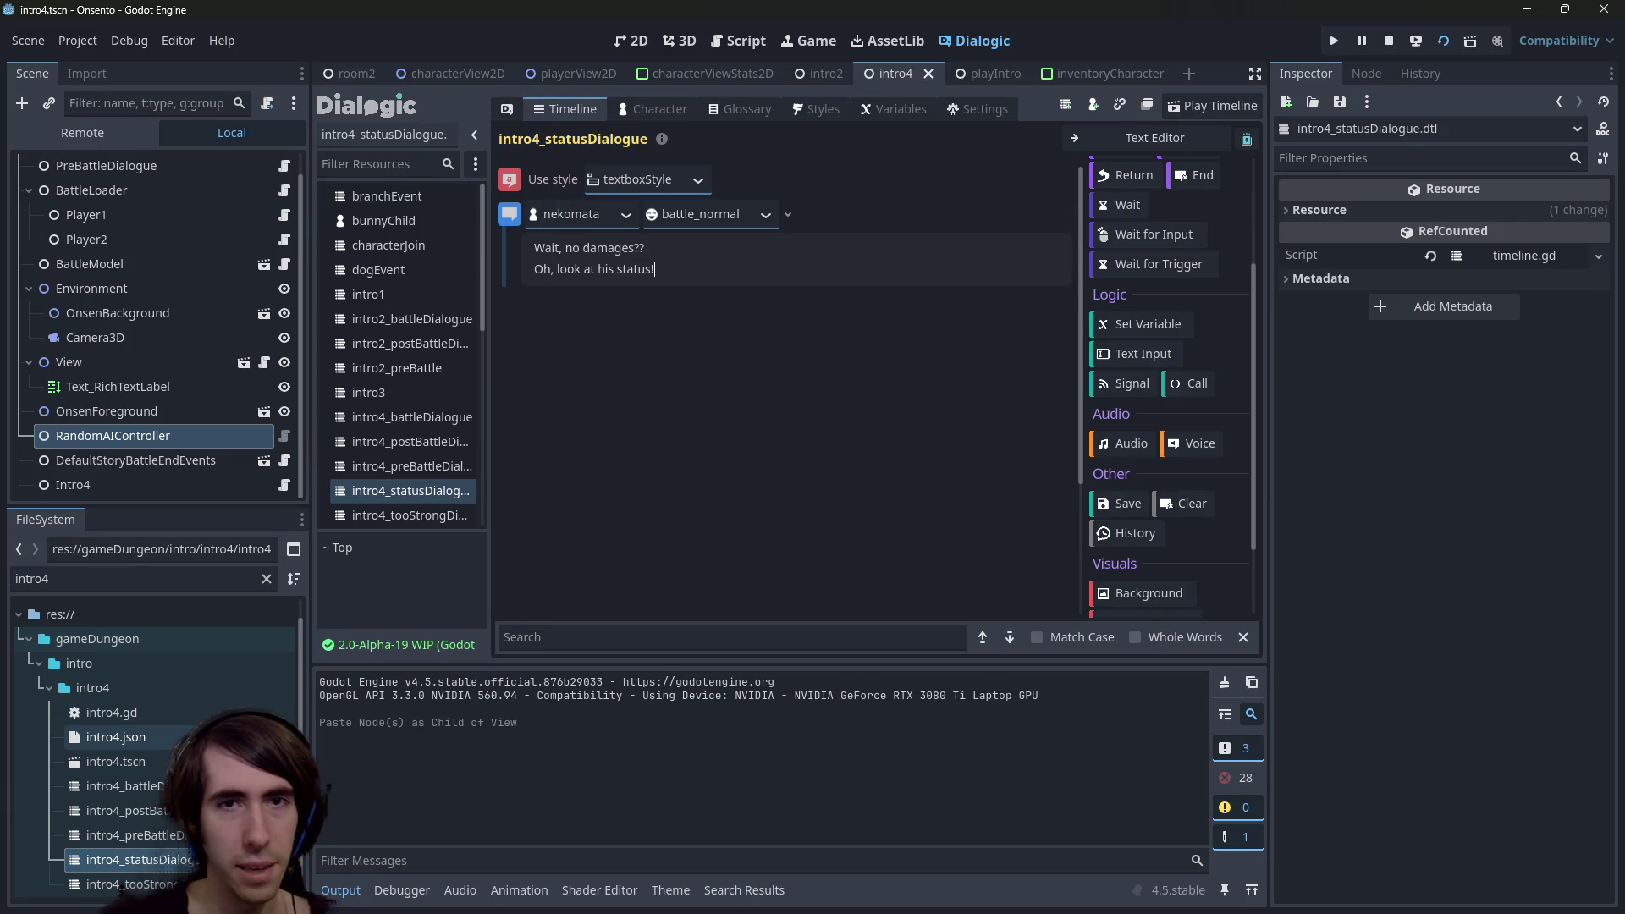
Open the intro4.gd script from the FileSystem dock
left_click(135, 859)
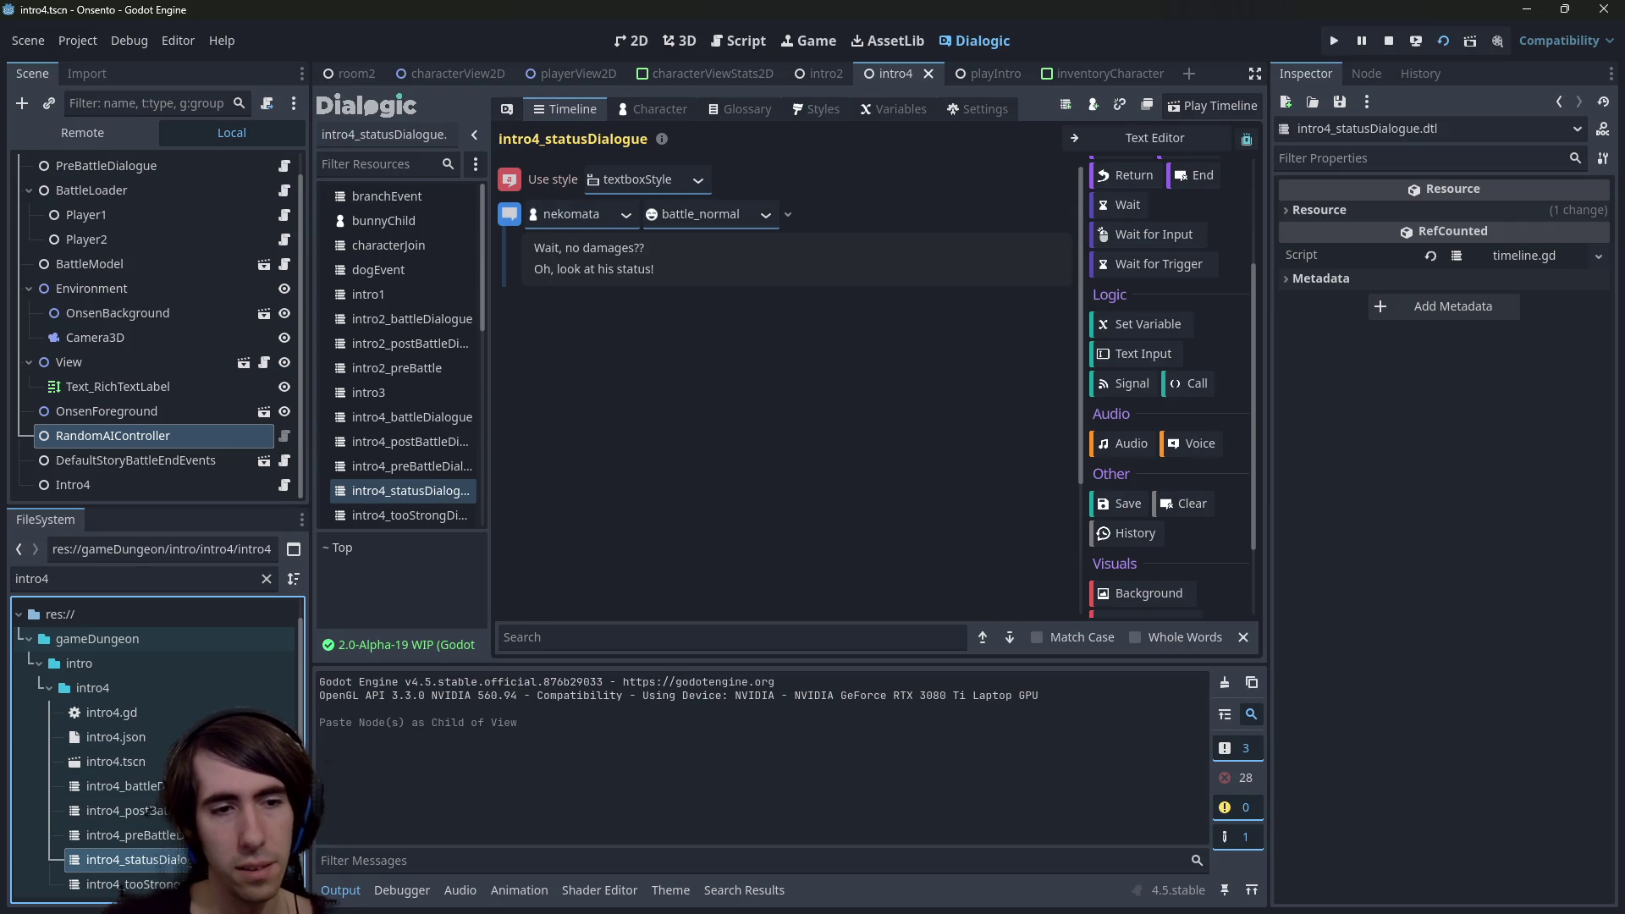
left_click(127, 884)
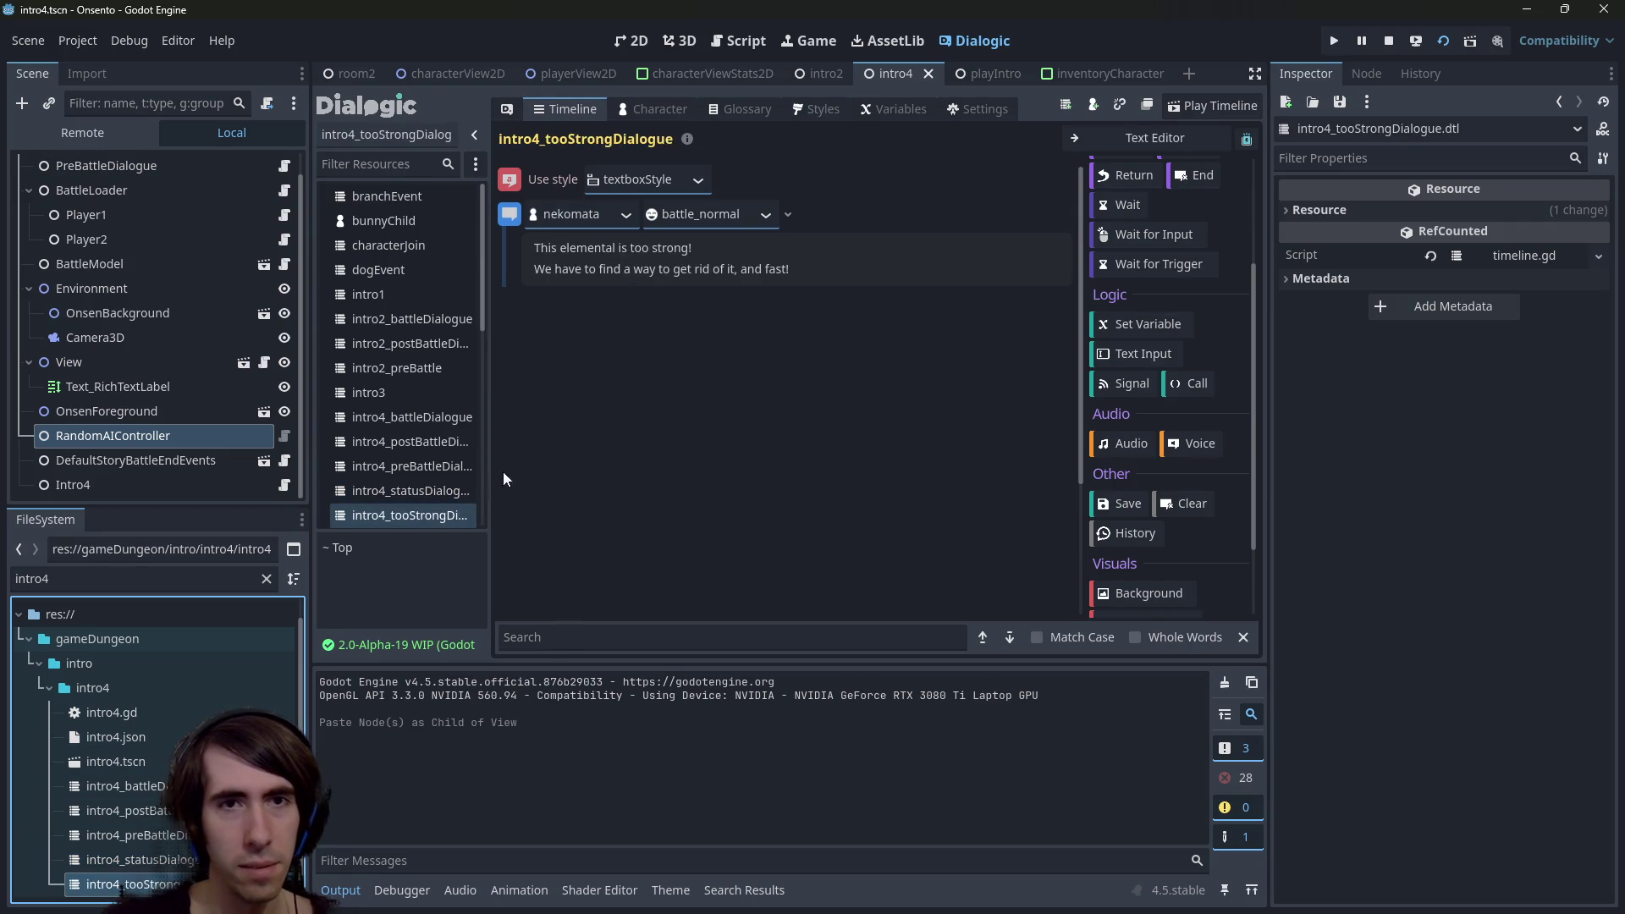
left_click(166, 716)
double_click(166, 716)
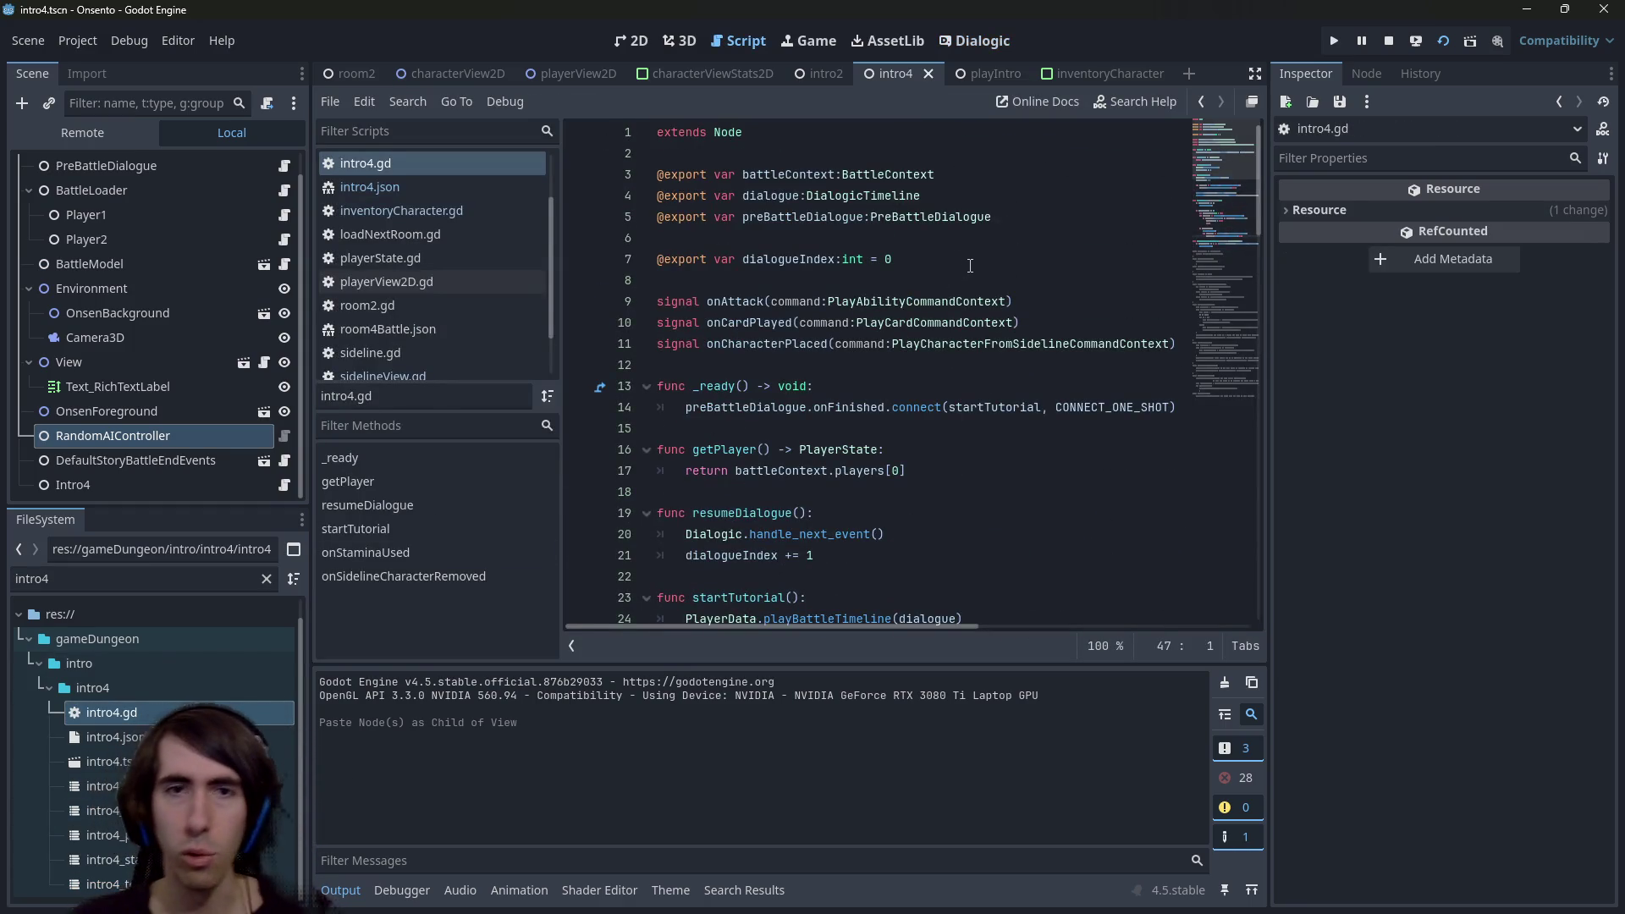
Copy the dialogue export line, rename the copy to tooStrongDialogue, and save
left_click_drag(999, 217, 551, 194)
left_click(566, 208)
key("Down")
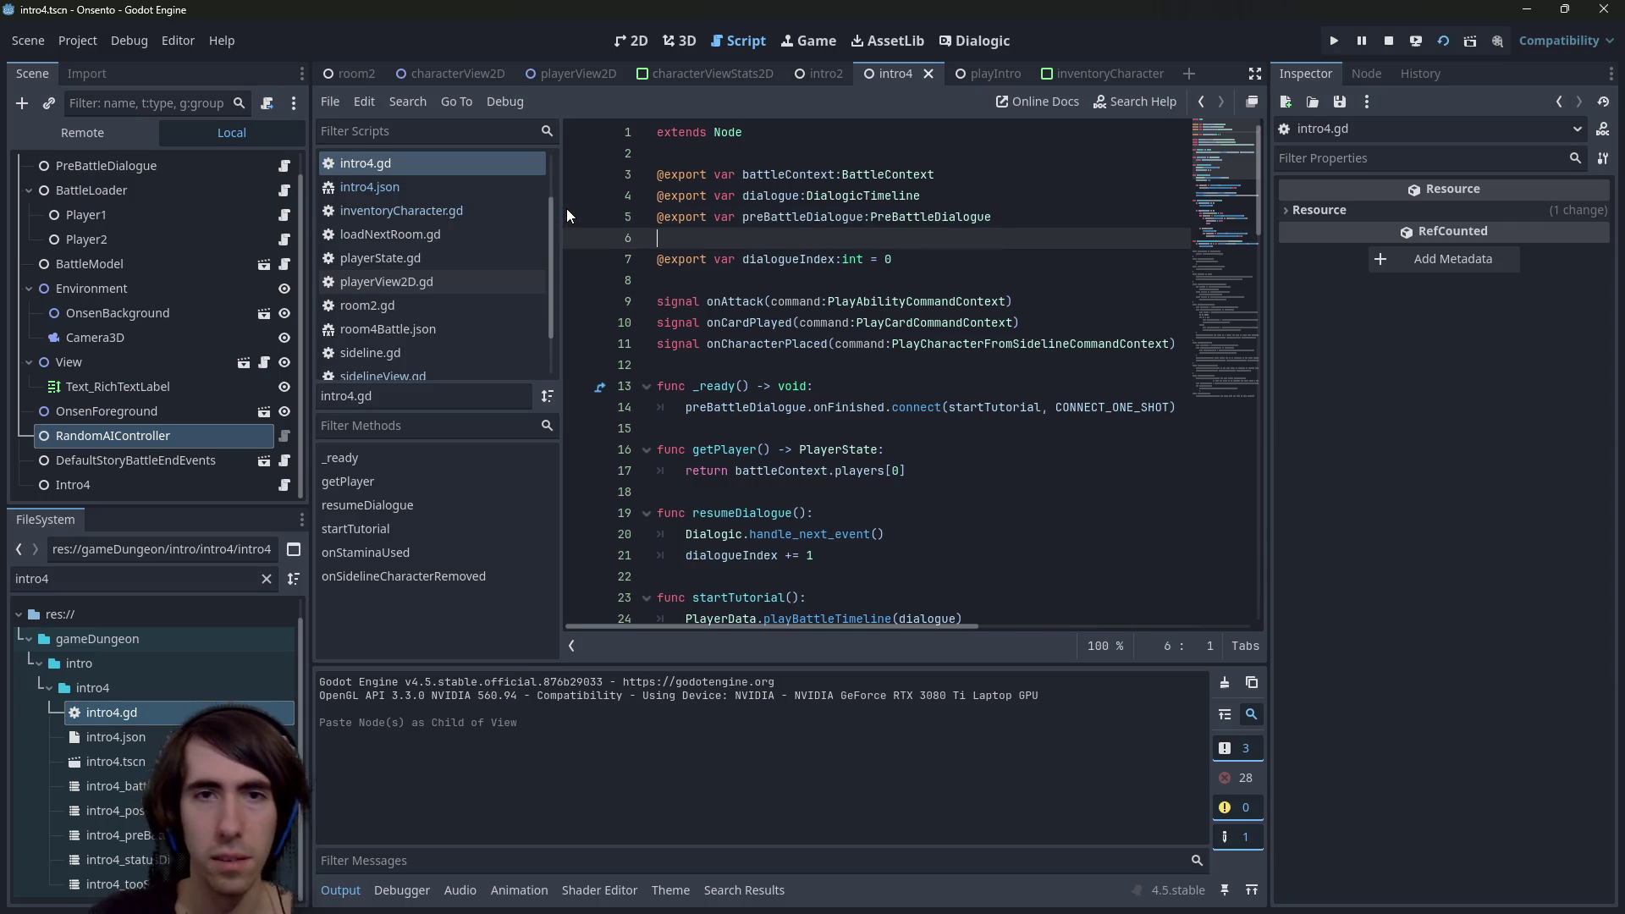
left_click_drag(922, 196, 592, 195)
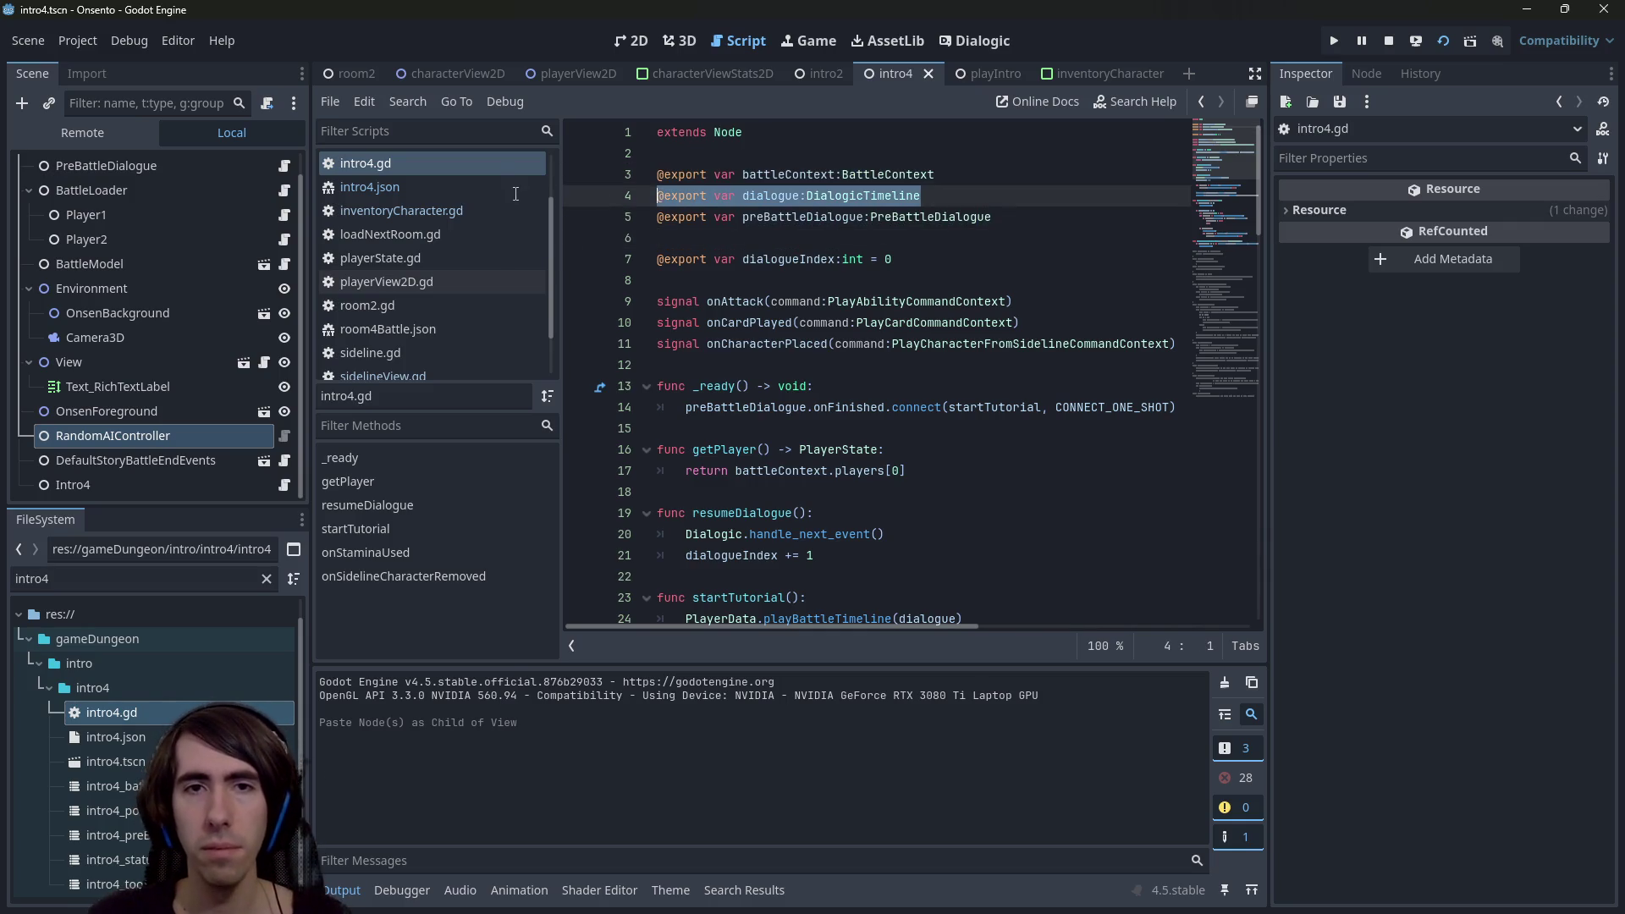
key("ctrl+c")
left_click(775, 238)
key("ctrl+v")
double_click(769, 258)
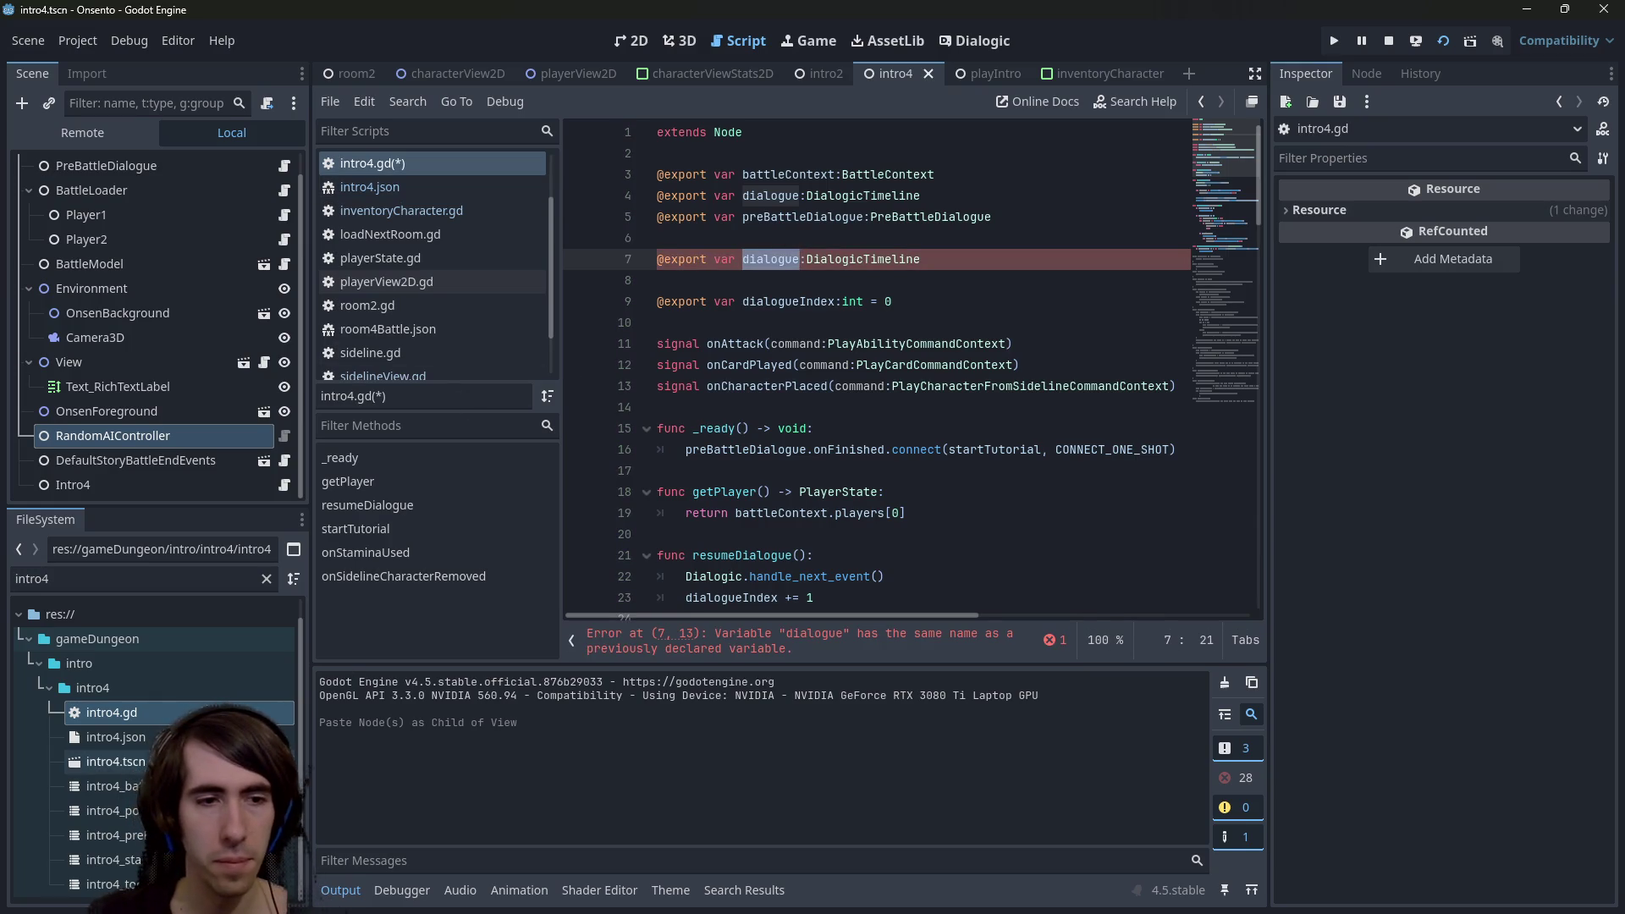
type("tooStrongDi")
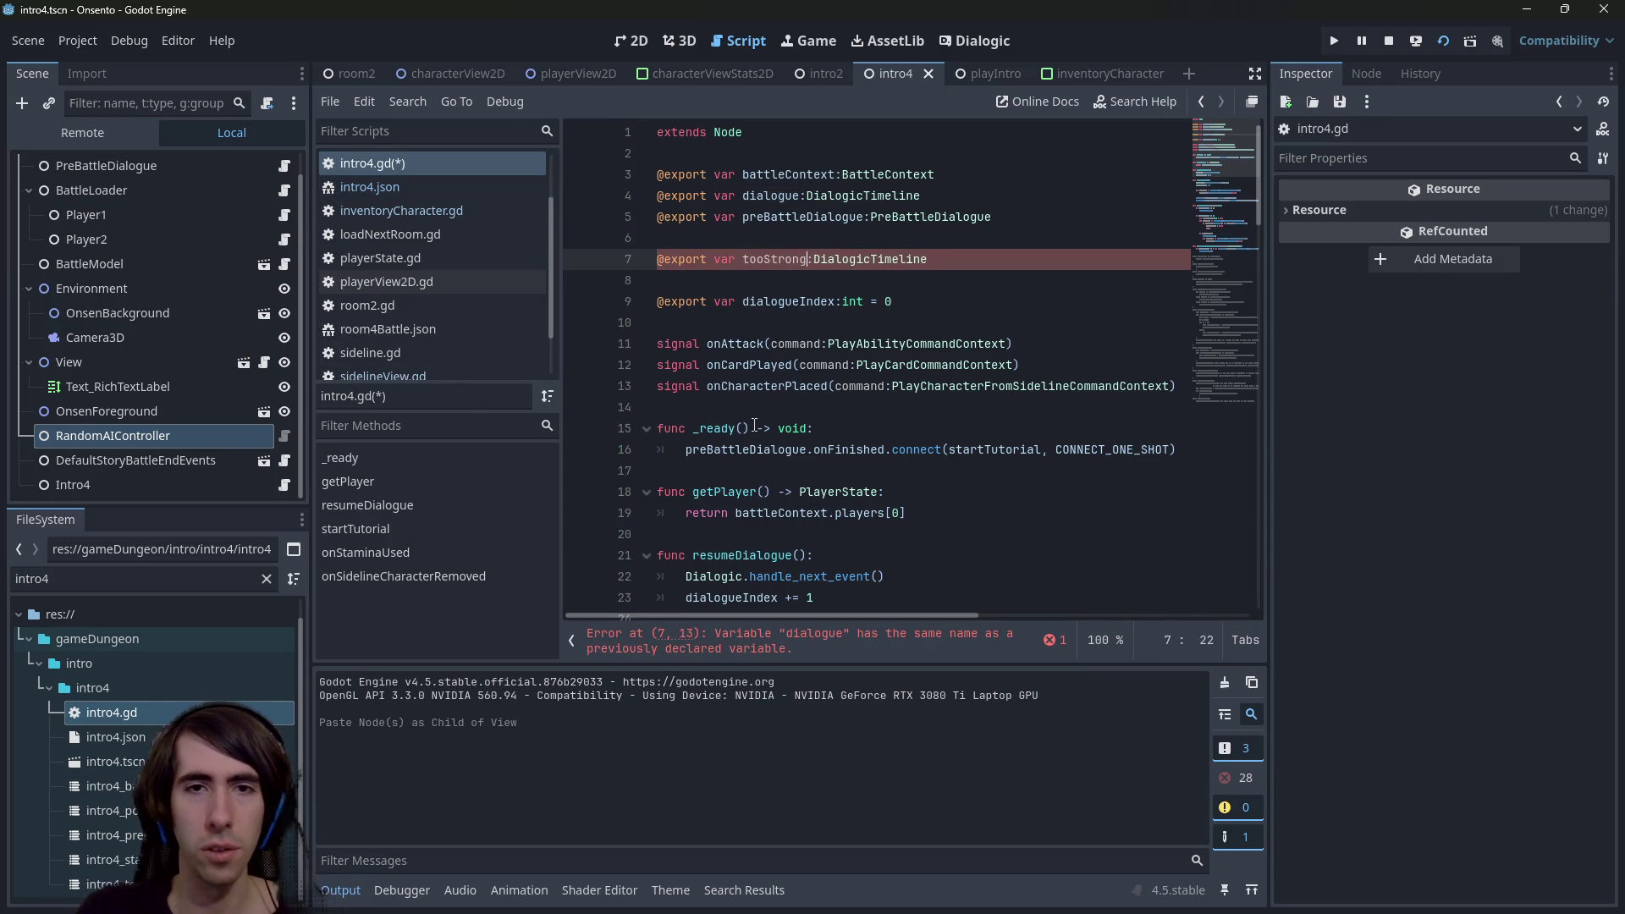
type("alogue")
key("BackSpace")
key("BackSpace")
key("BackSpace")
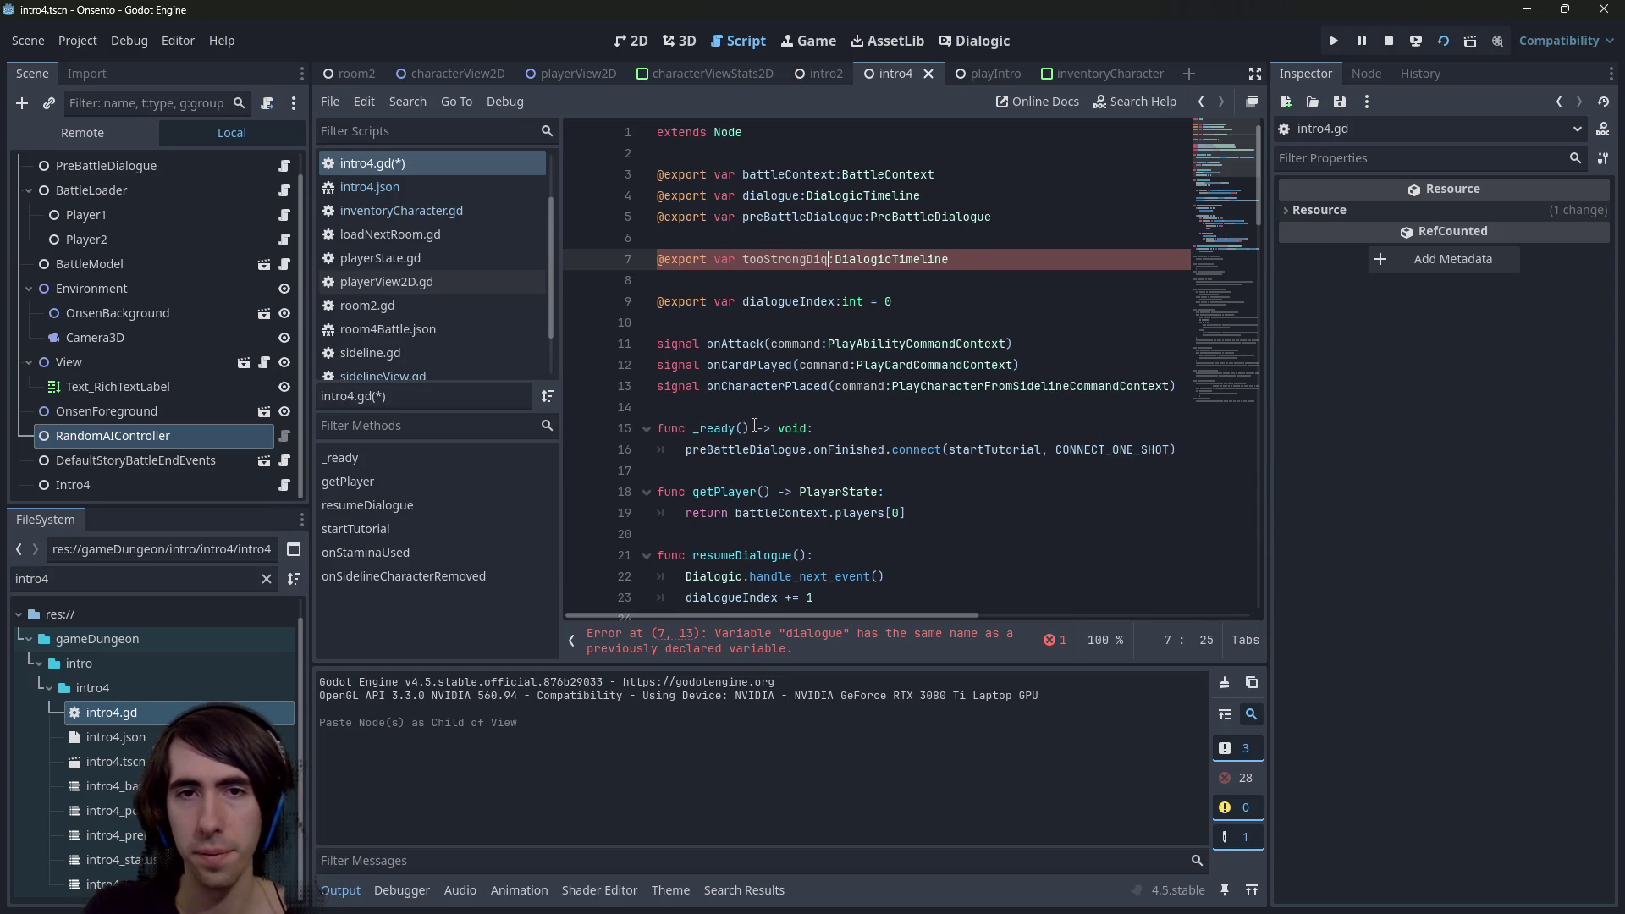
type("alogue")
key("ctrl+s")
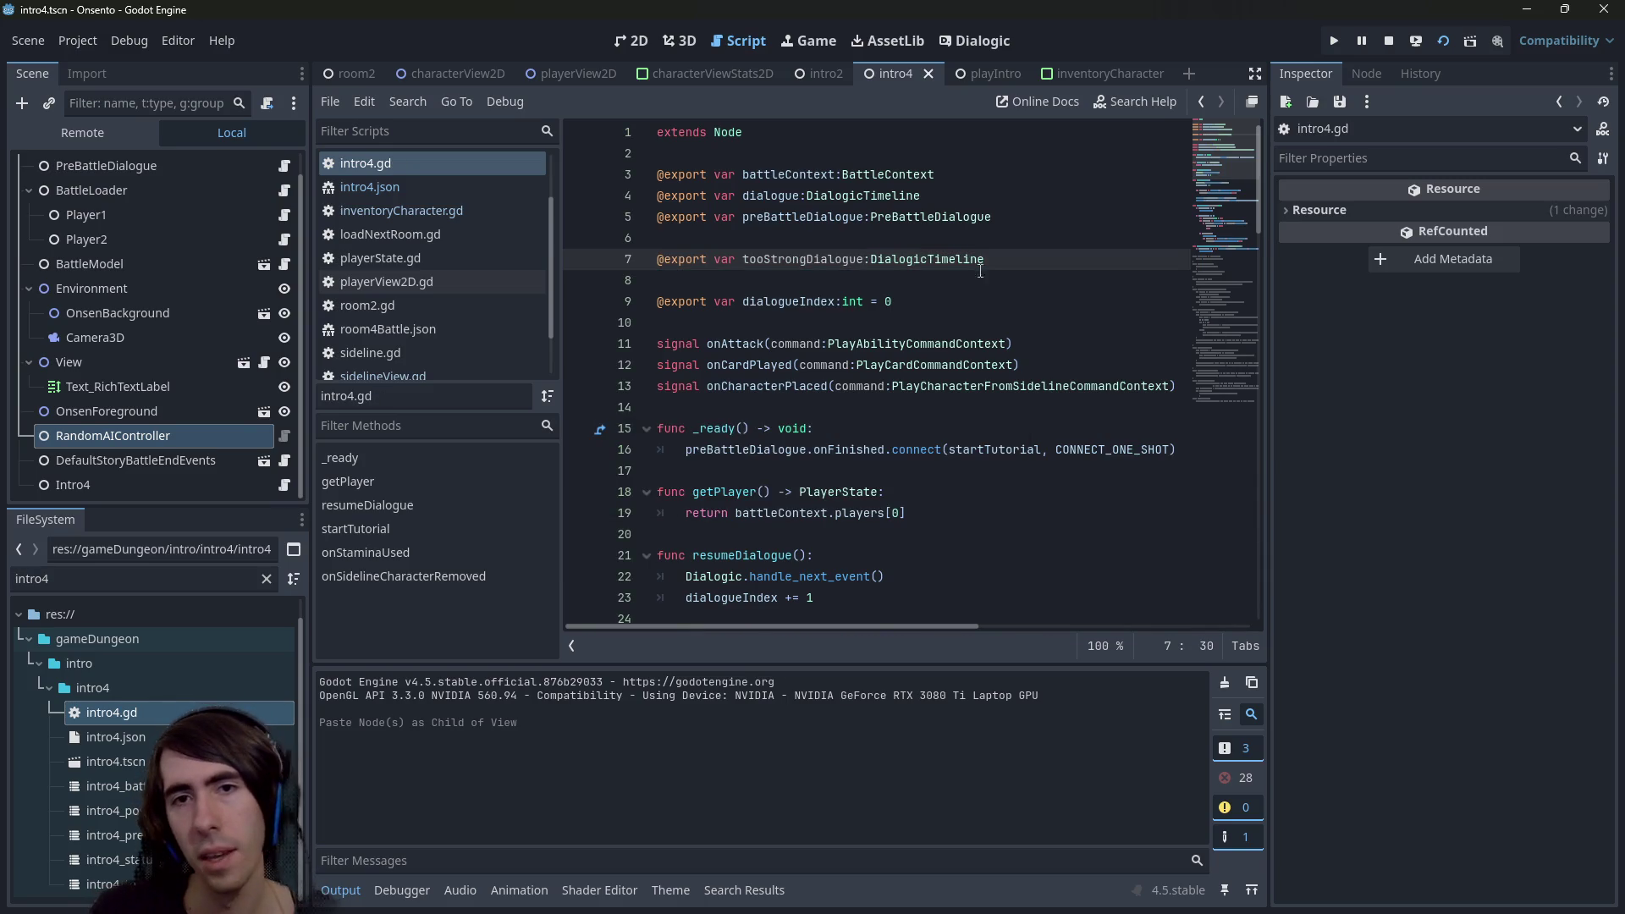
Duplicate the tooStrongDialogue declaration as statusDialogue on line 8, and save
left_click_drag(1054, 254, 596, 253)
key("ctrl+c")
key("End")
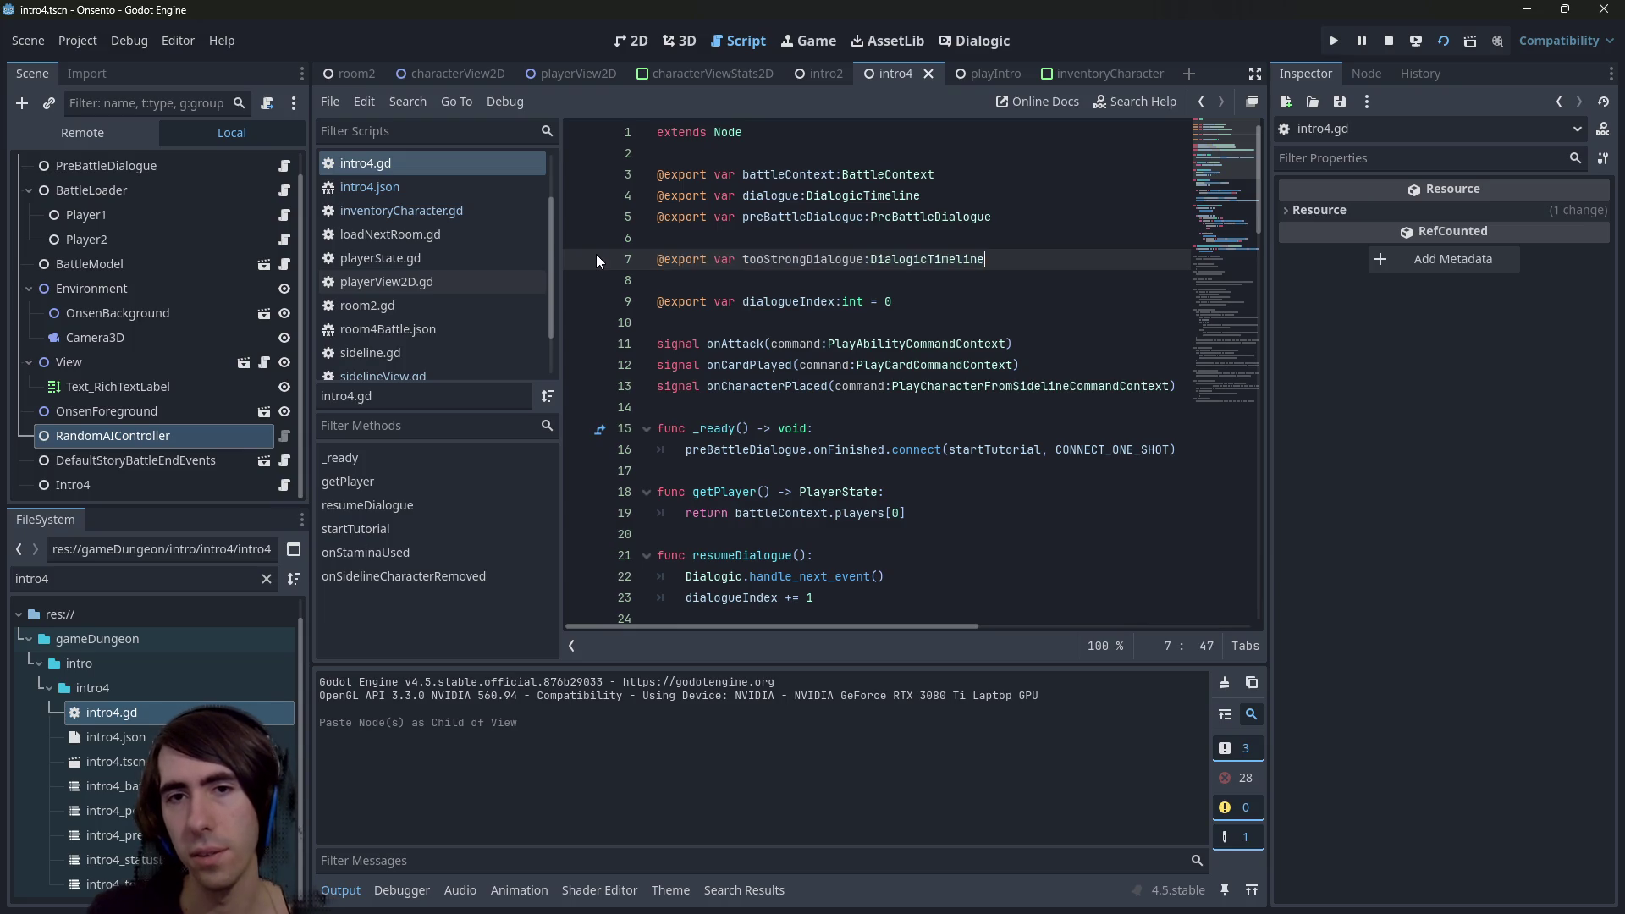
key("Return")
key("ctrl+v")
left_click(783, 284)
double_click(782, 284)
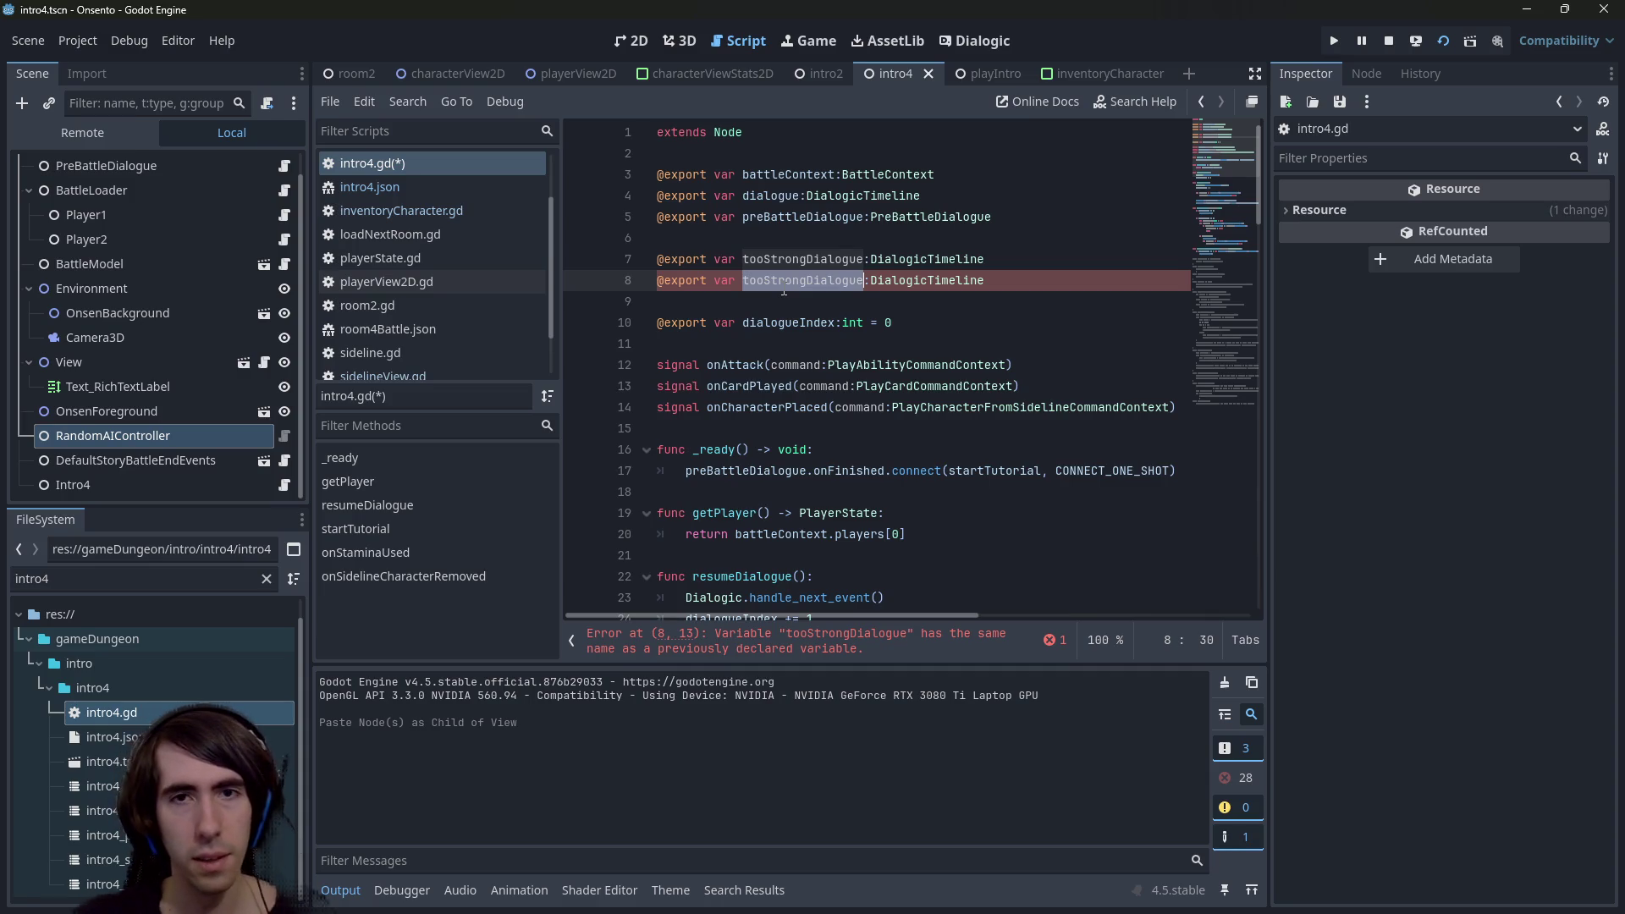
type("statusDialogue")
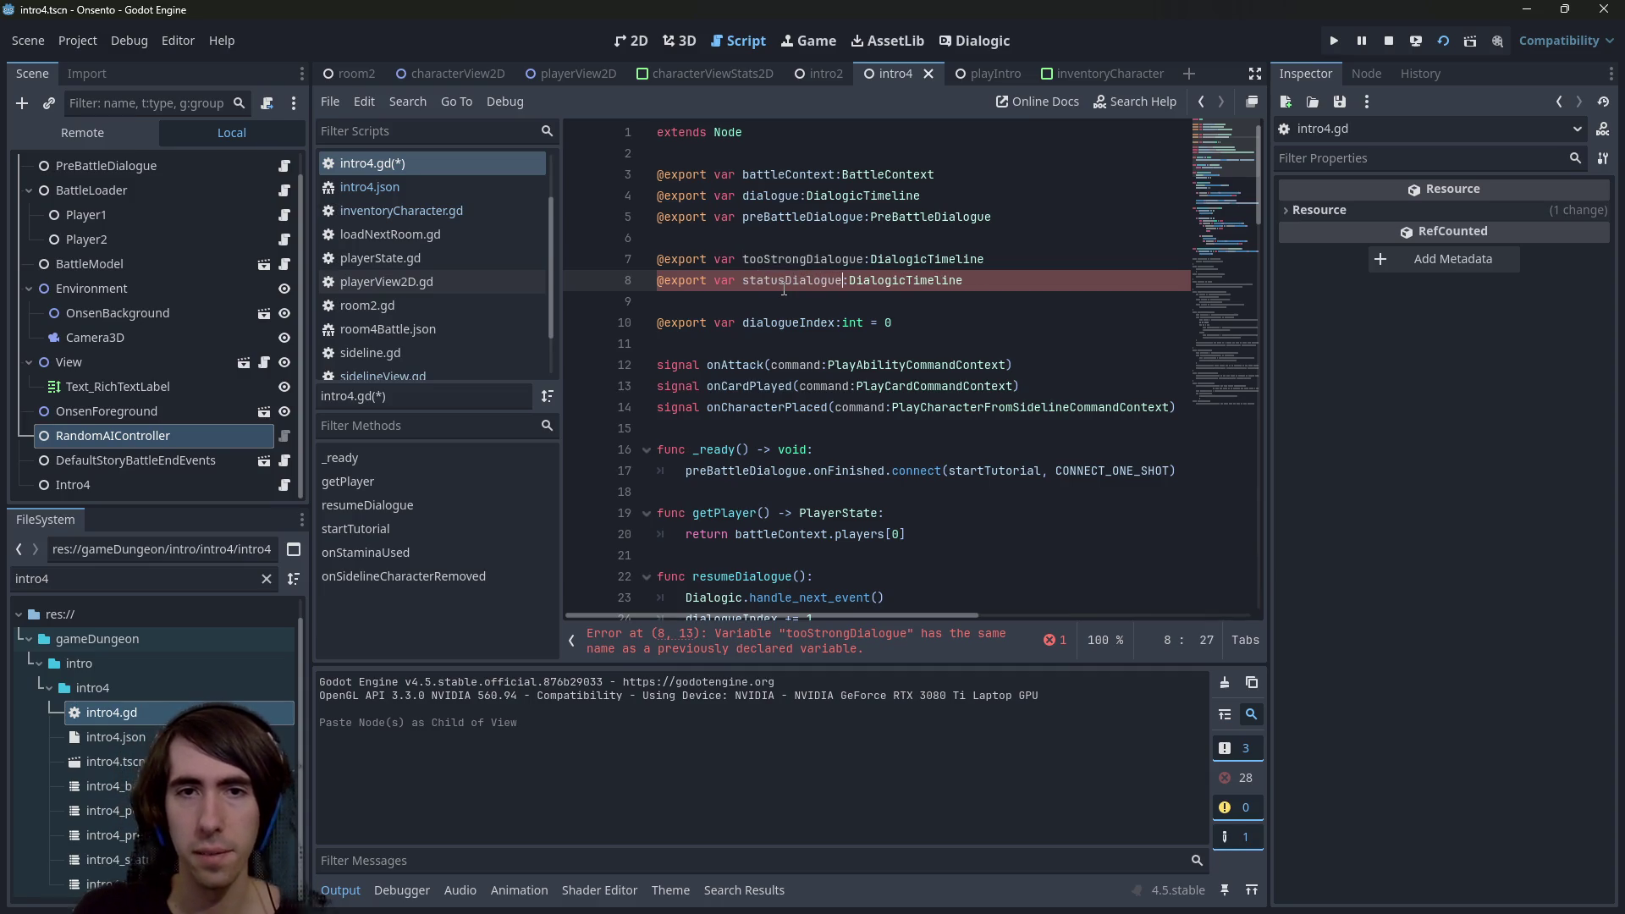
key("ctrl+s")
Set Intro4's Too Strong Dialogue to intro4_tooStrongDialogue and Status Dialogue to intro4_statusDialogue, then save
left_click(102, 413)
left_click(72, 484)
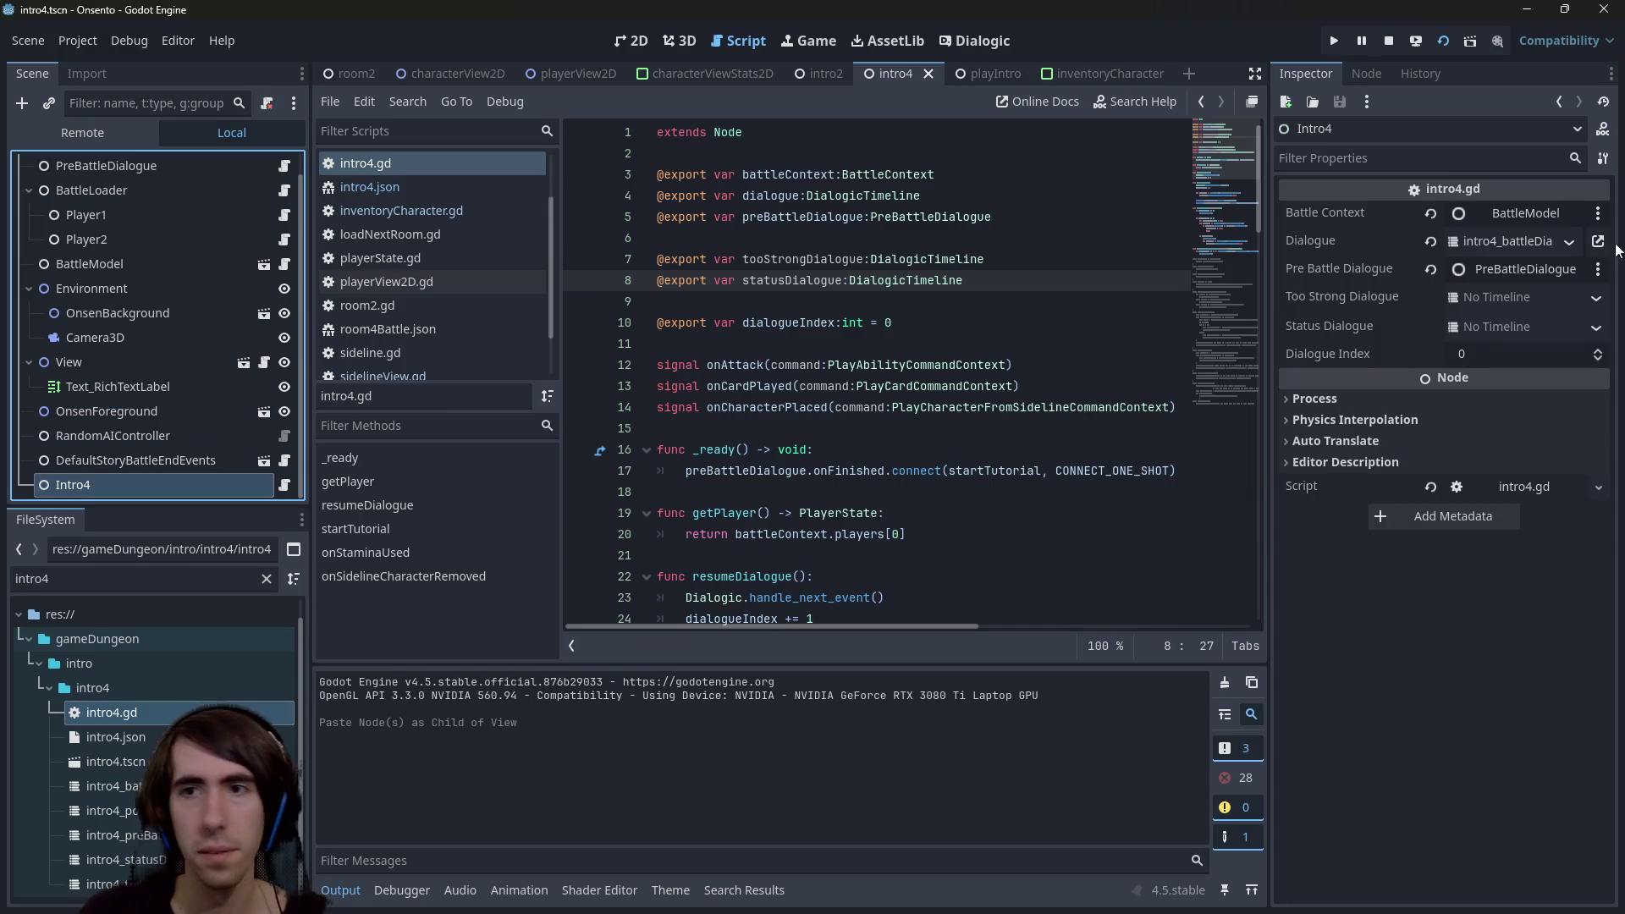
left_click(1515, 296)
type("t")
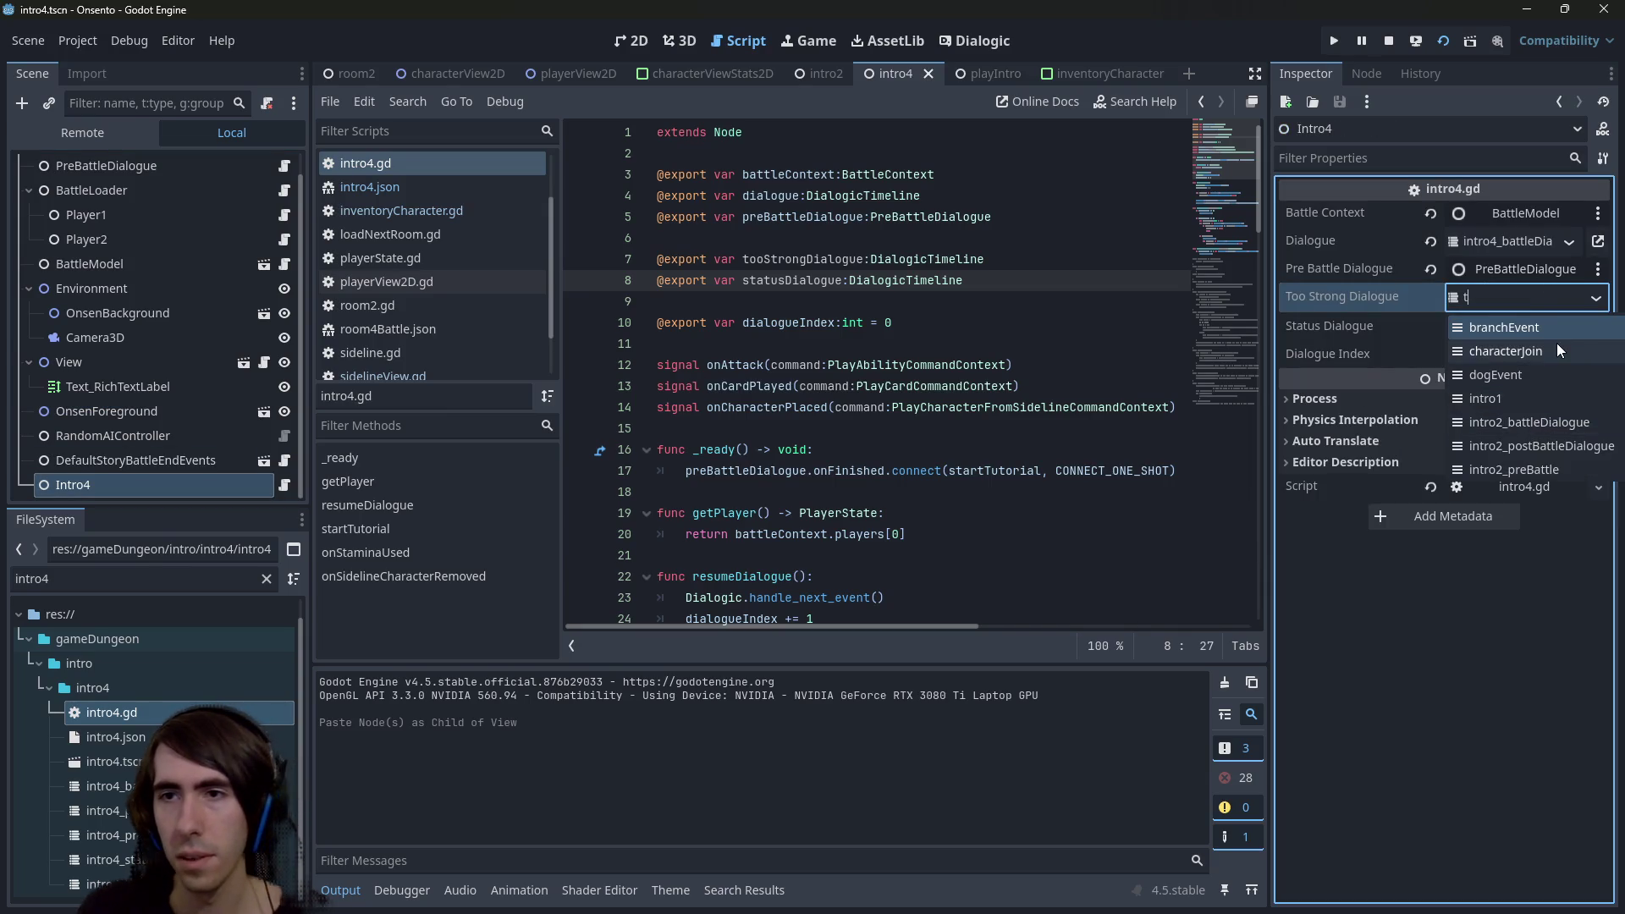
type("oos")
left_click(1527, 335)
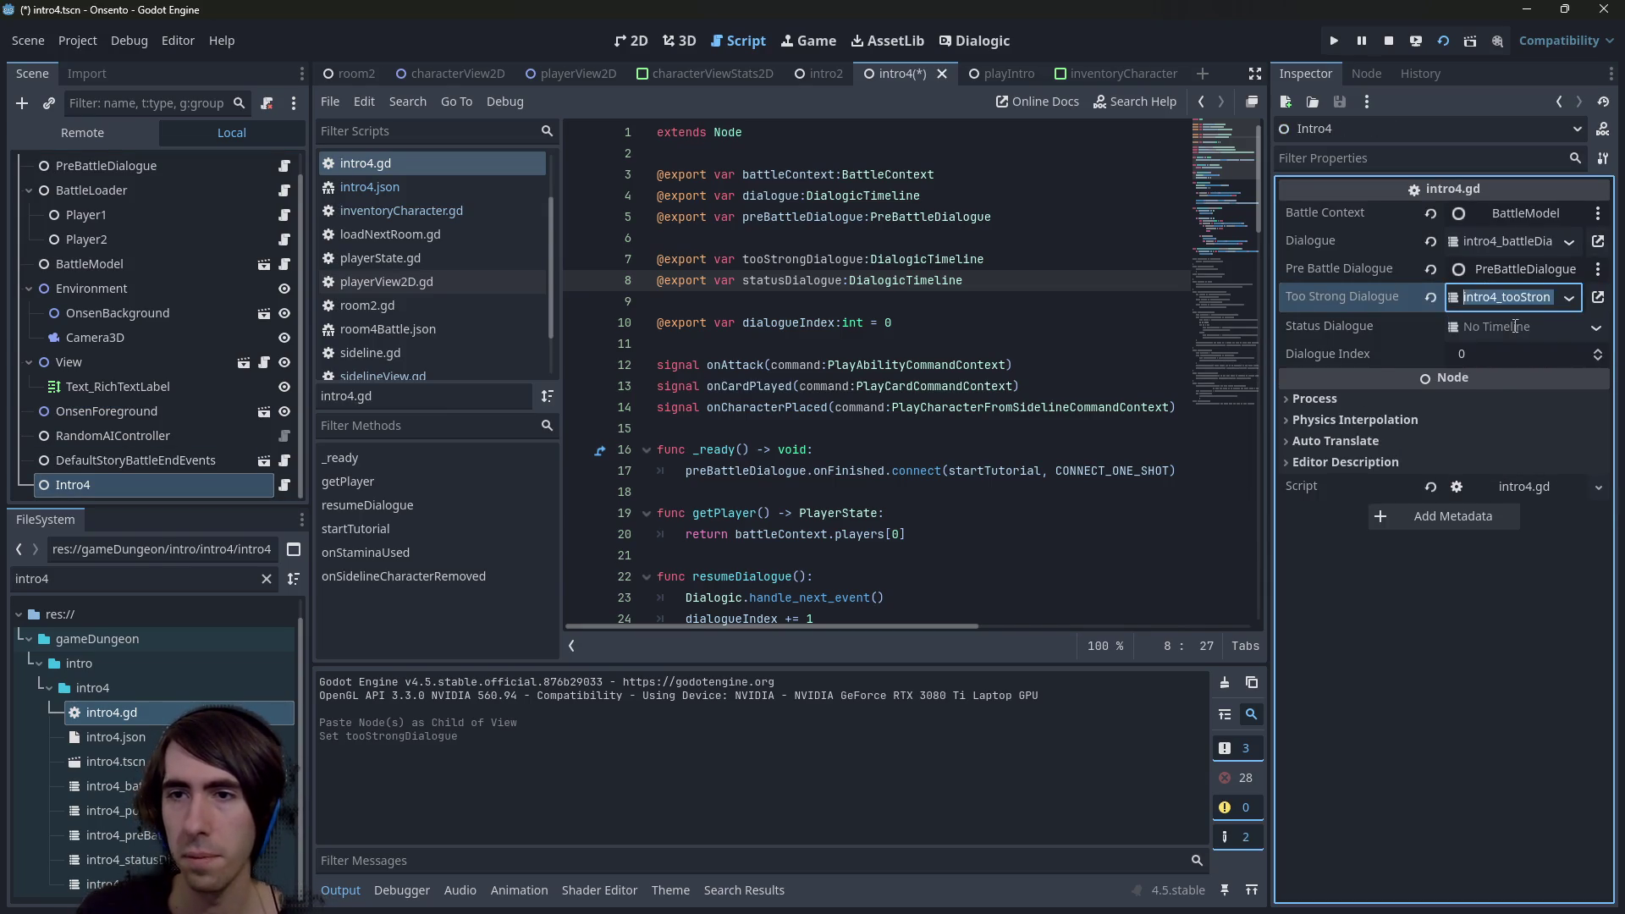
left_click(1515, 327)
type("status")
left_click(1486, 356)
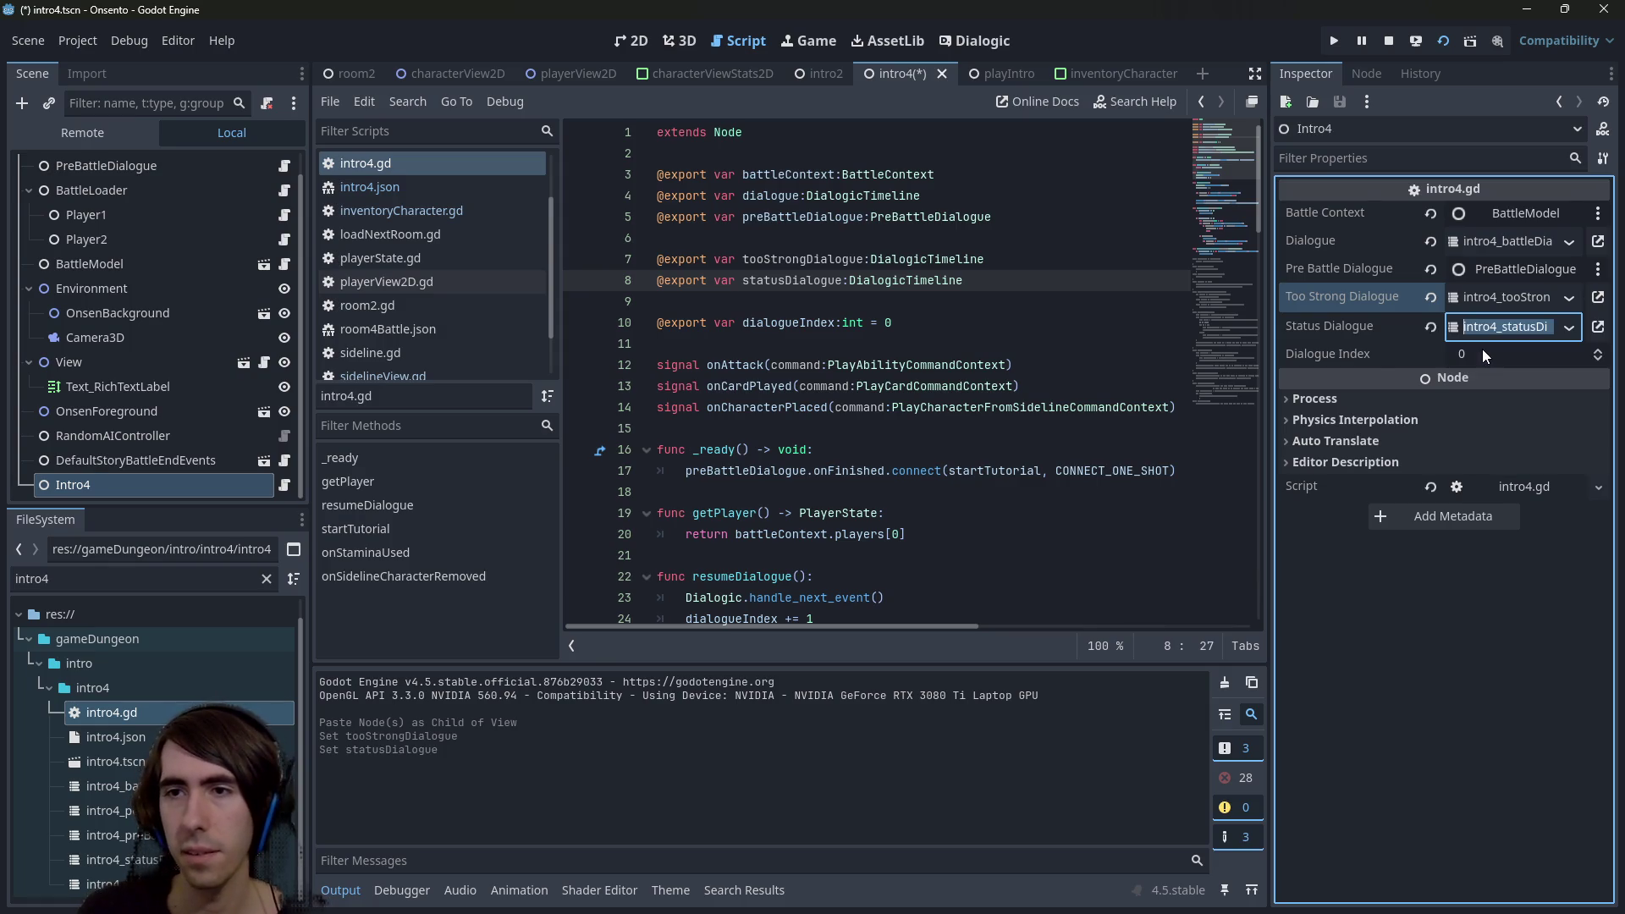
key("ctrl+s")
left_click(841, 256)
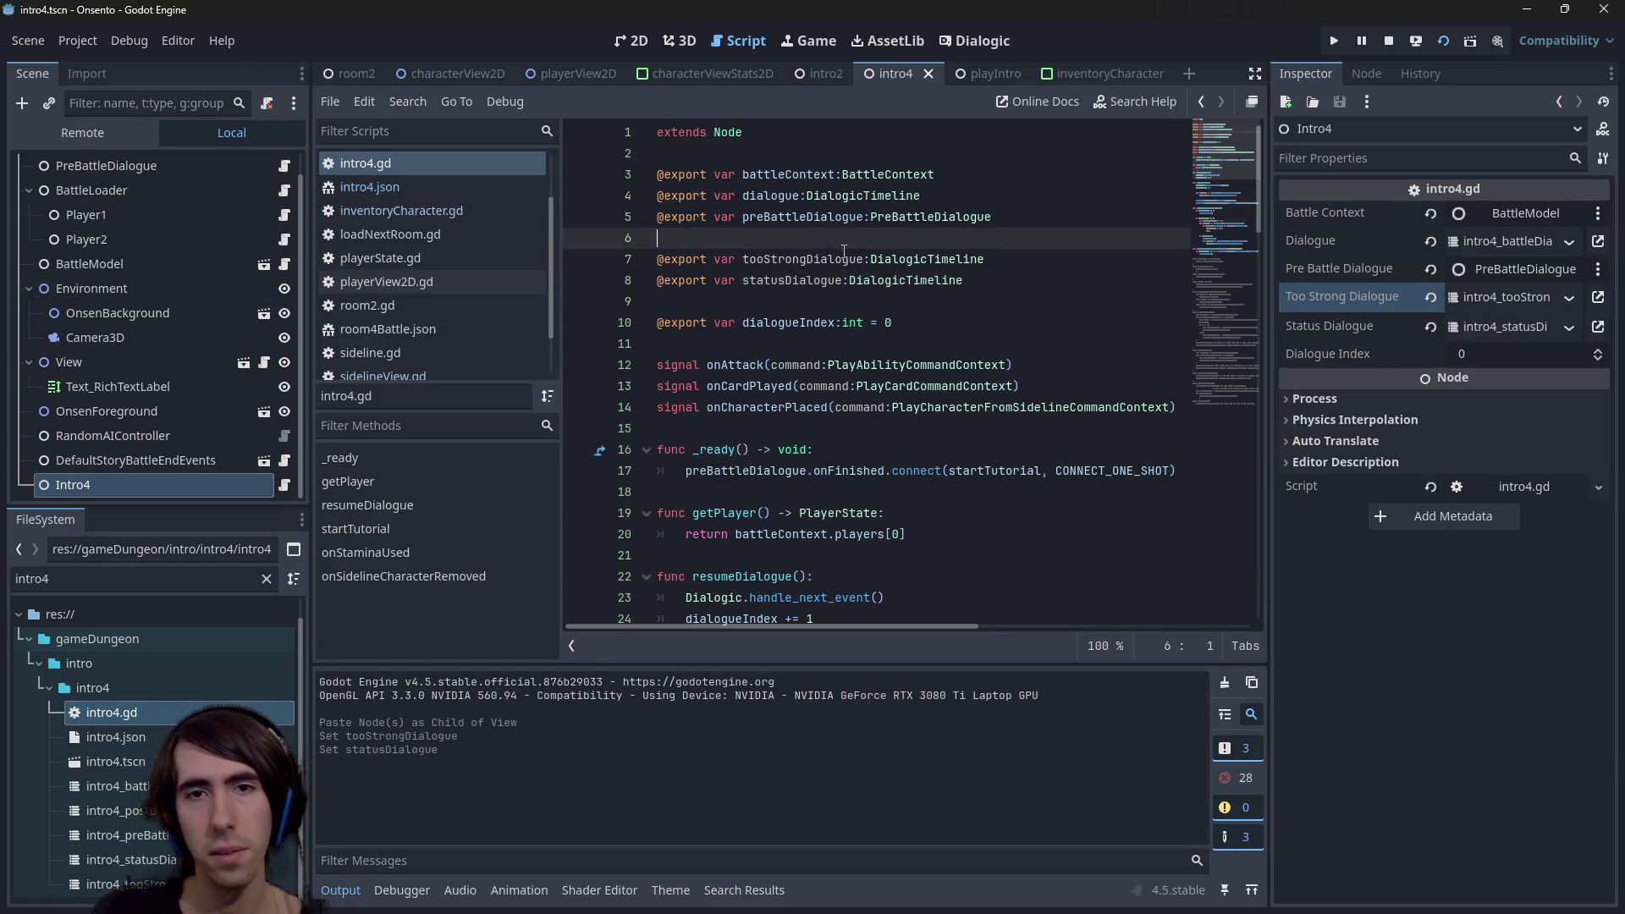
double_click(843, 259)
scroll(844, 259, "down", 2)
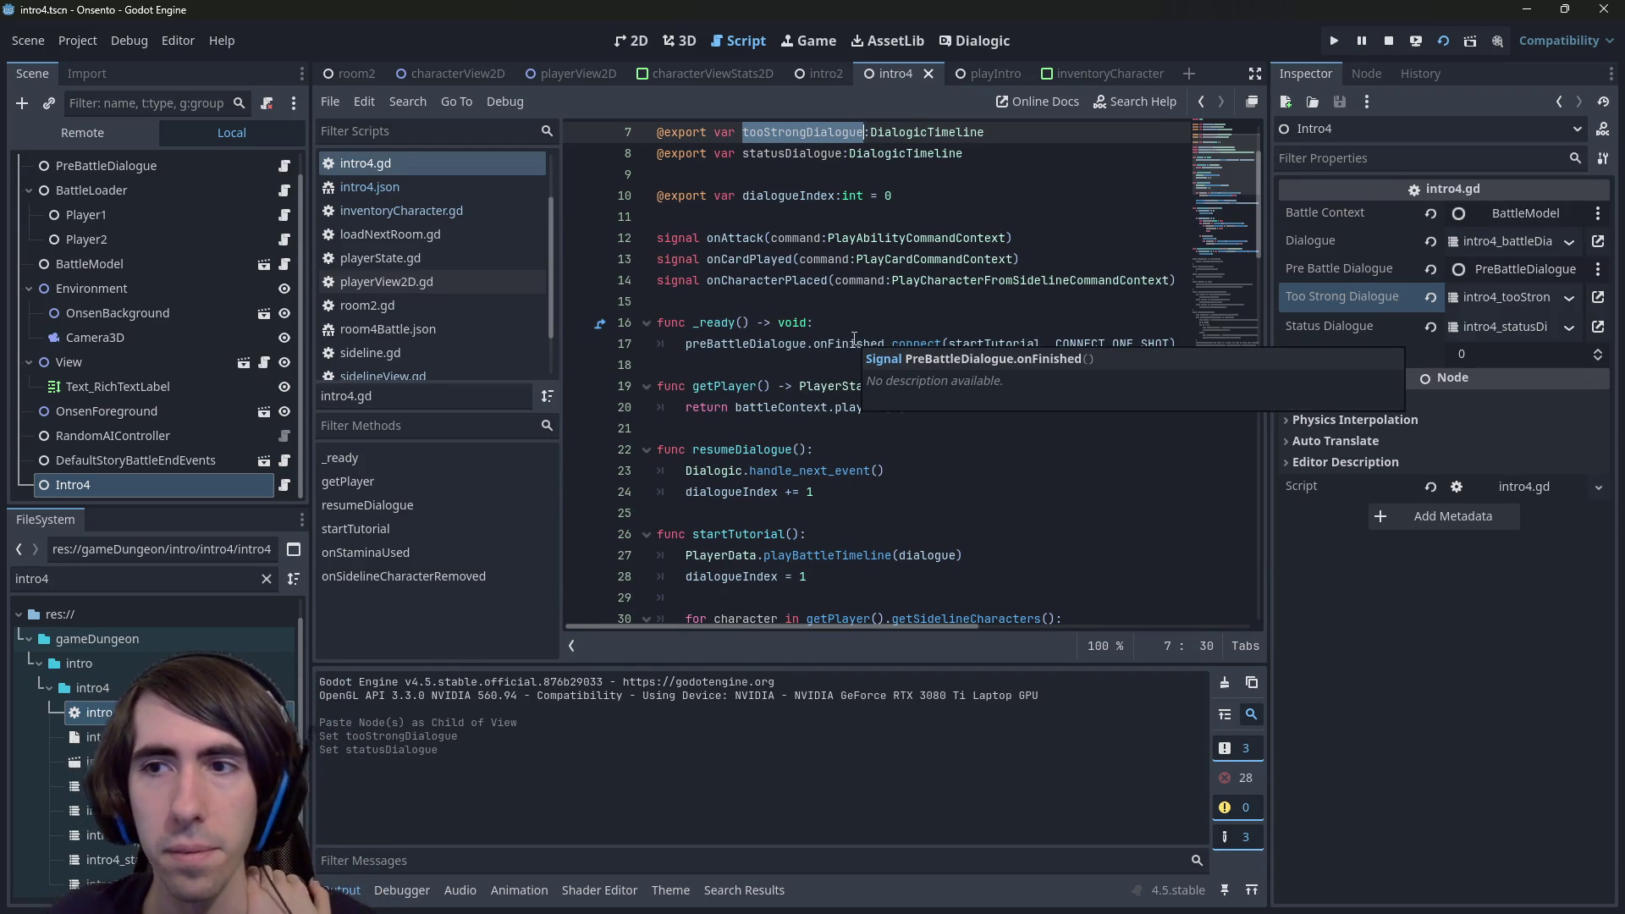
scroll(855, 337, "up", 2)
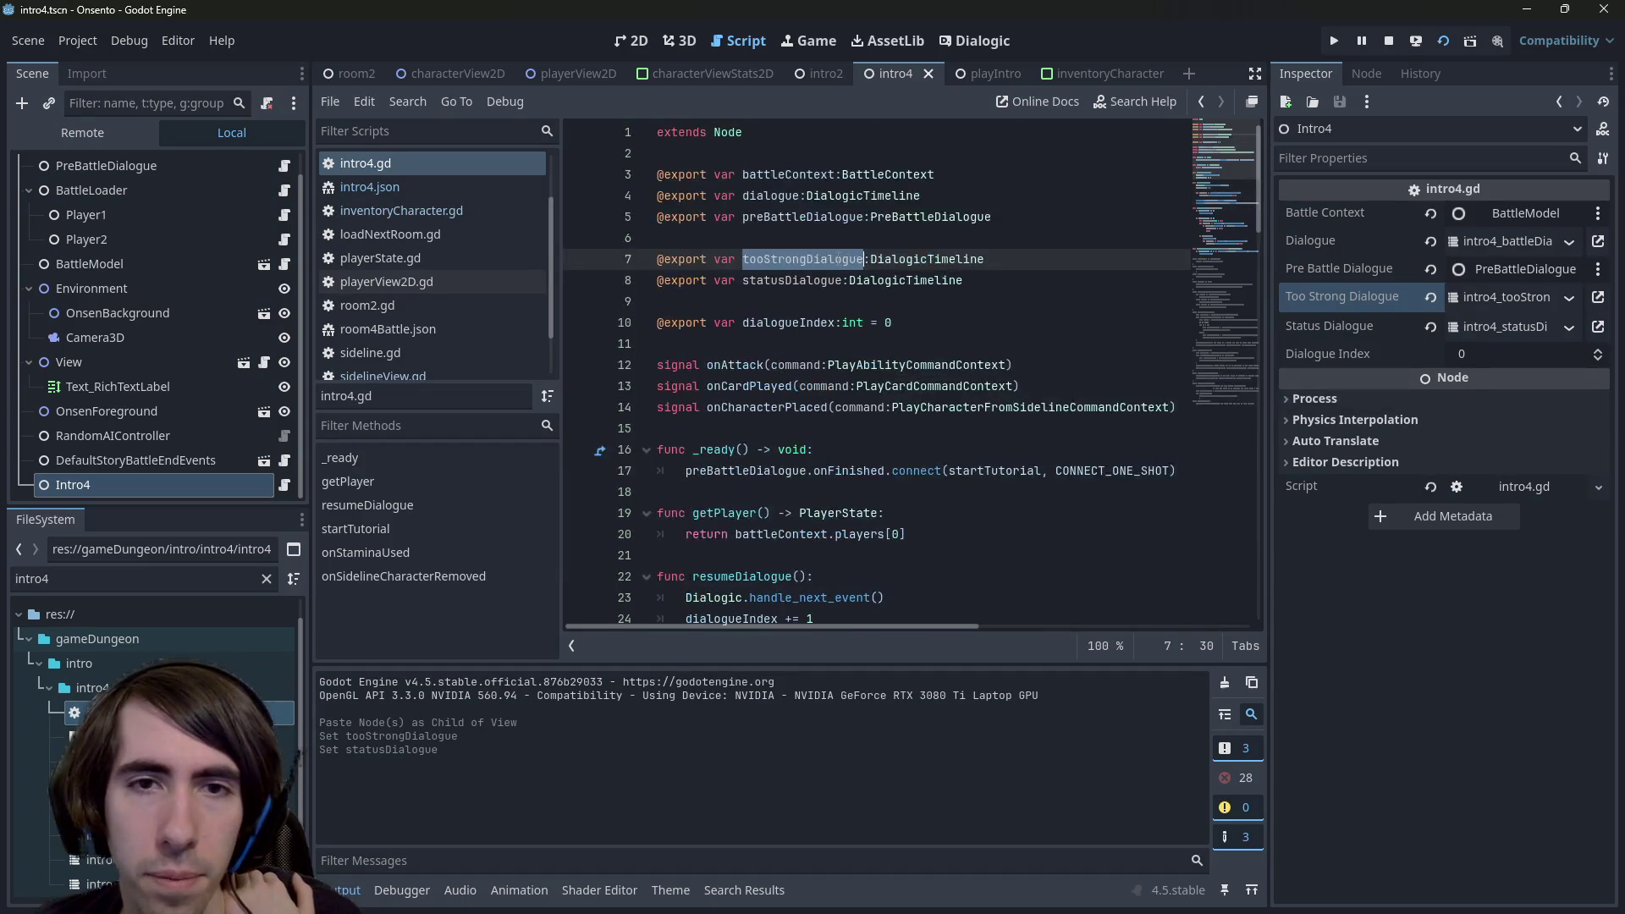
scroll(816, 356, "down", 12)
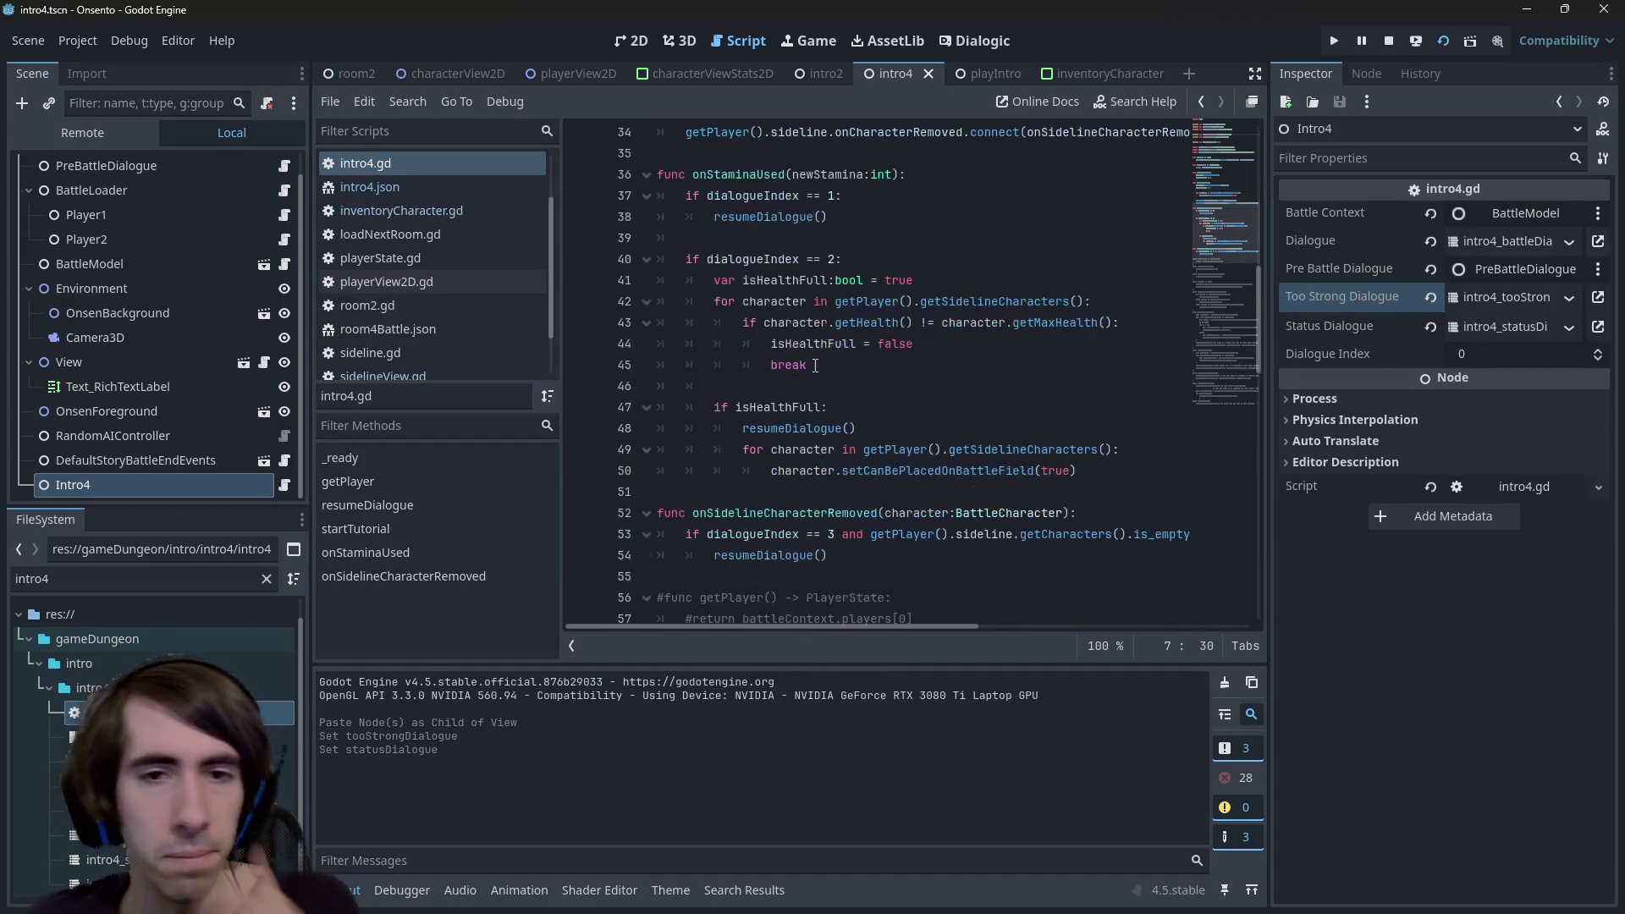
scroll(815, 365, "down", 2)
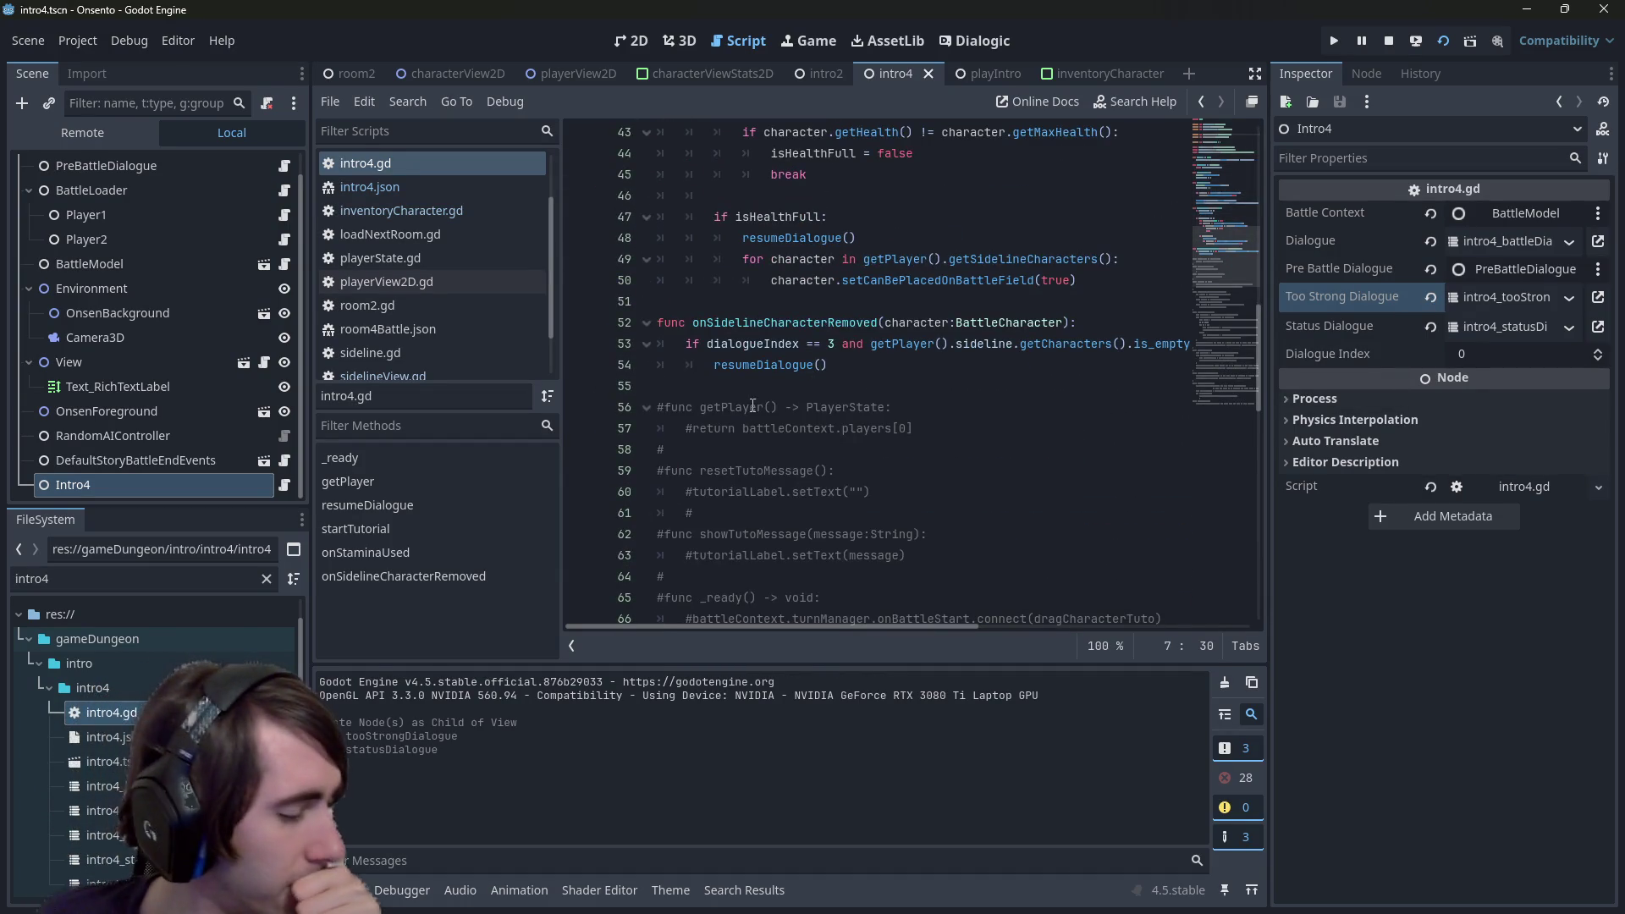
scroll(752, 402, "down", 14)
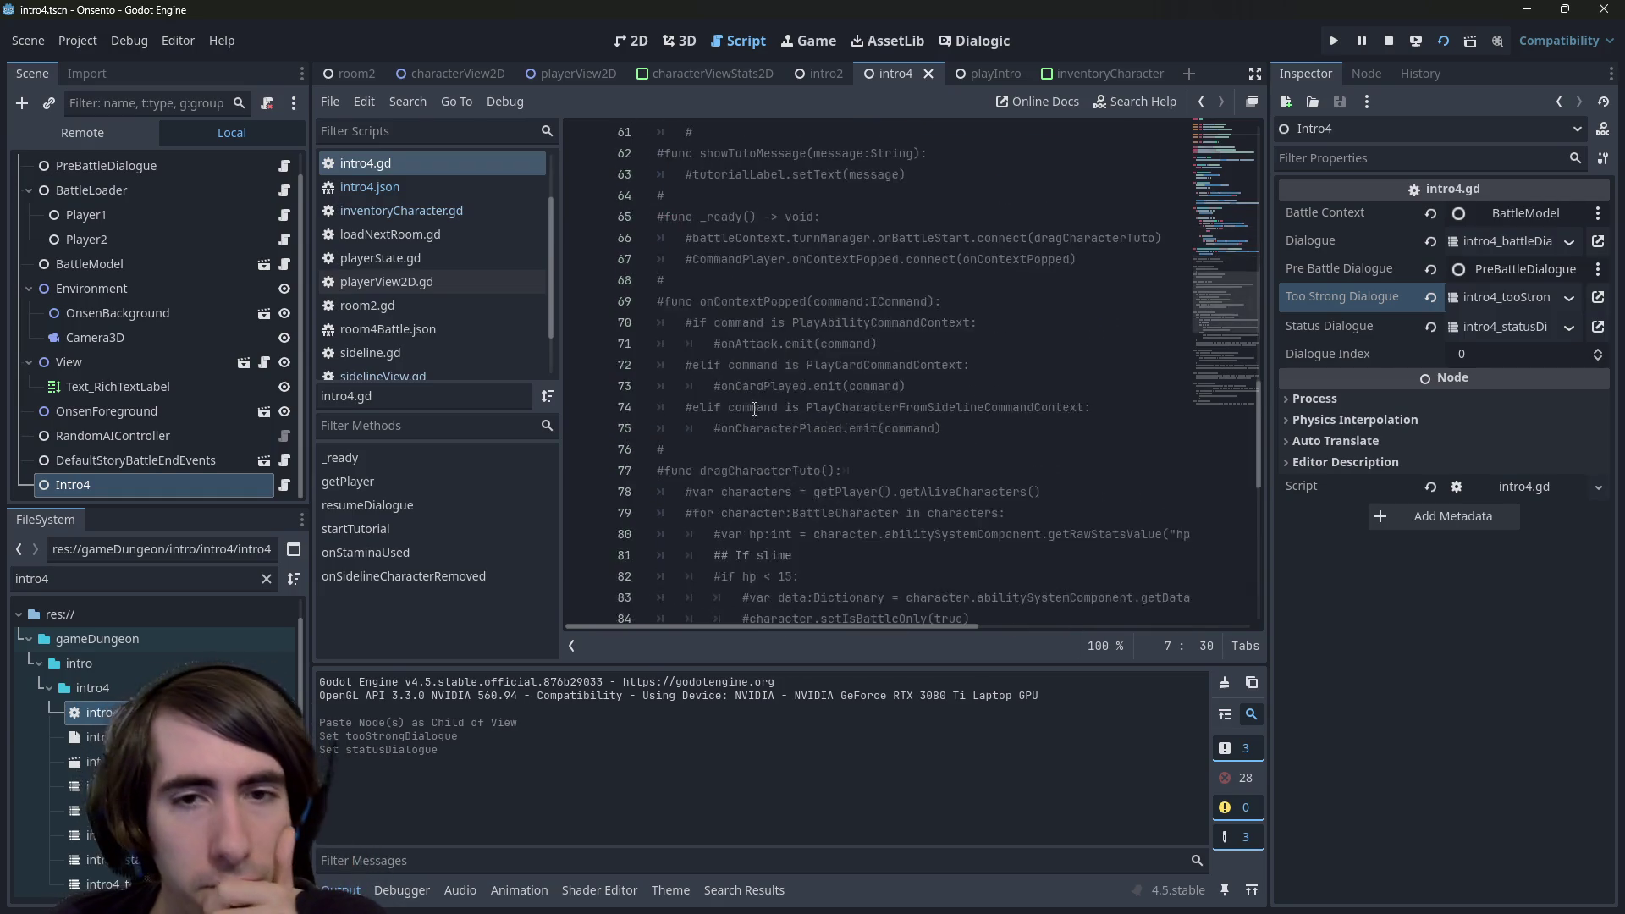
scroll(755, 407, "up", 14)
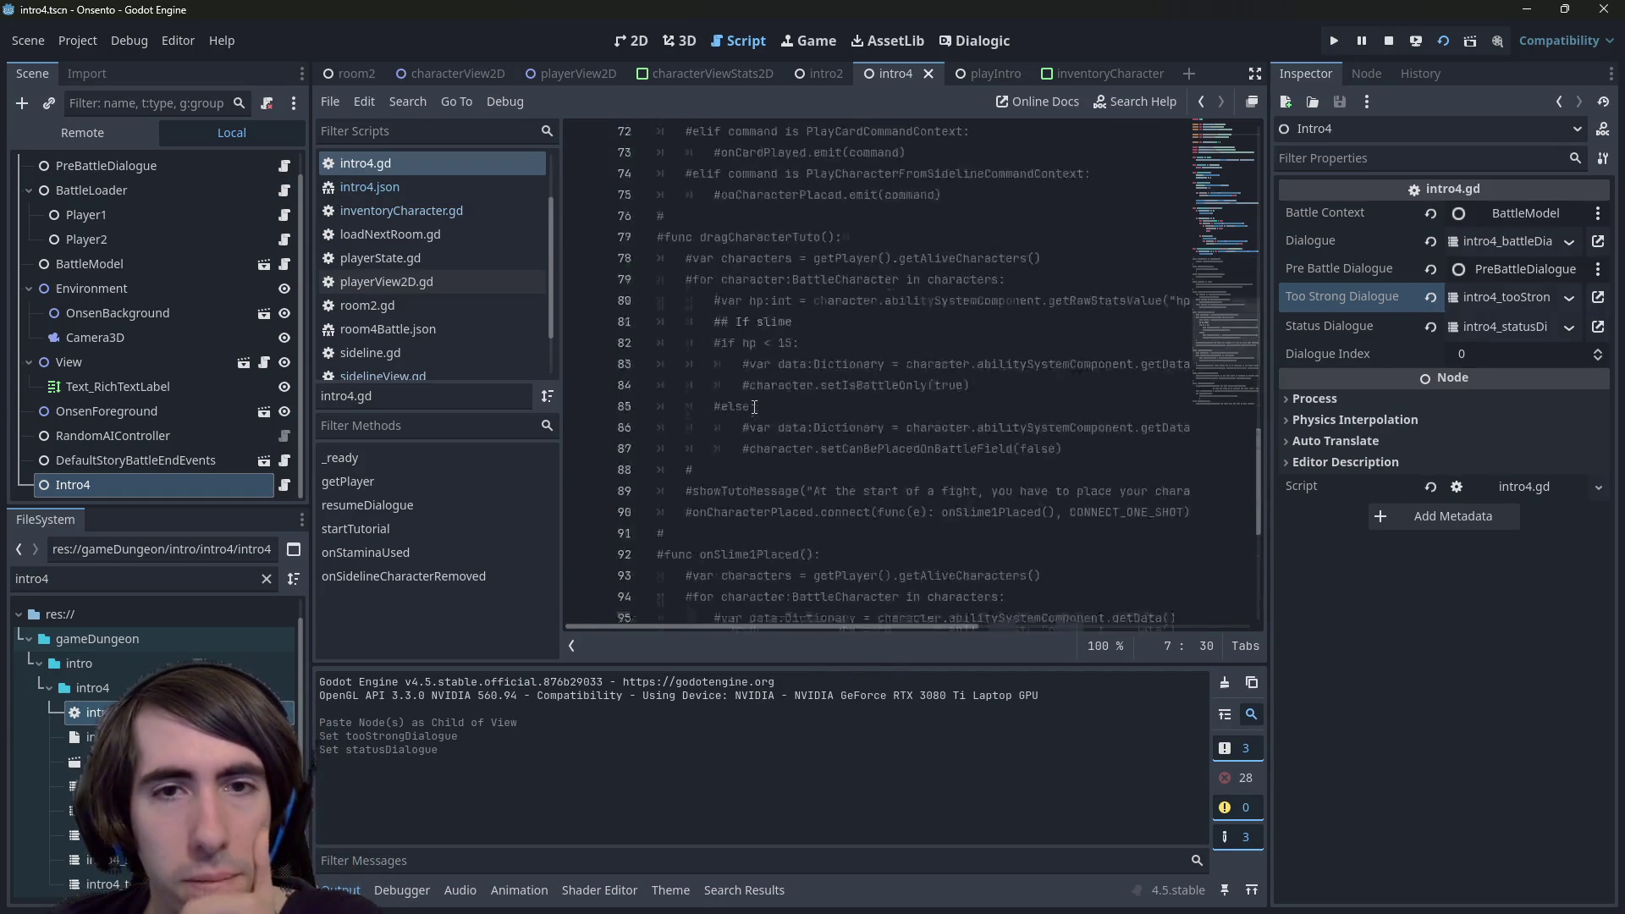
scroll(754, 407, "up", 3)
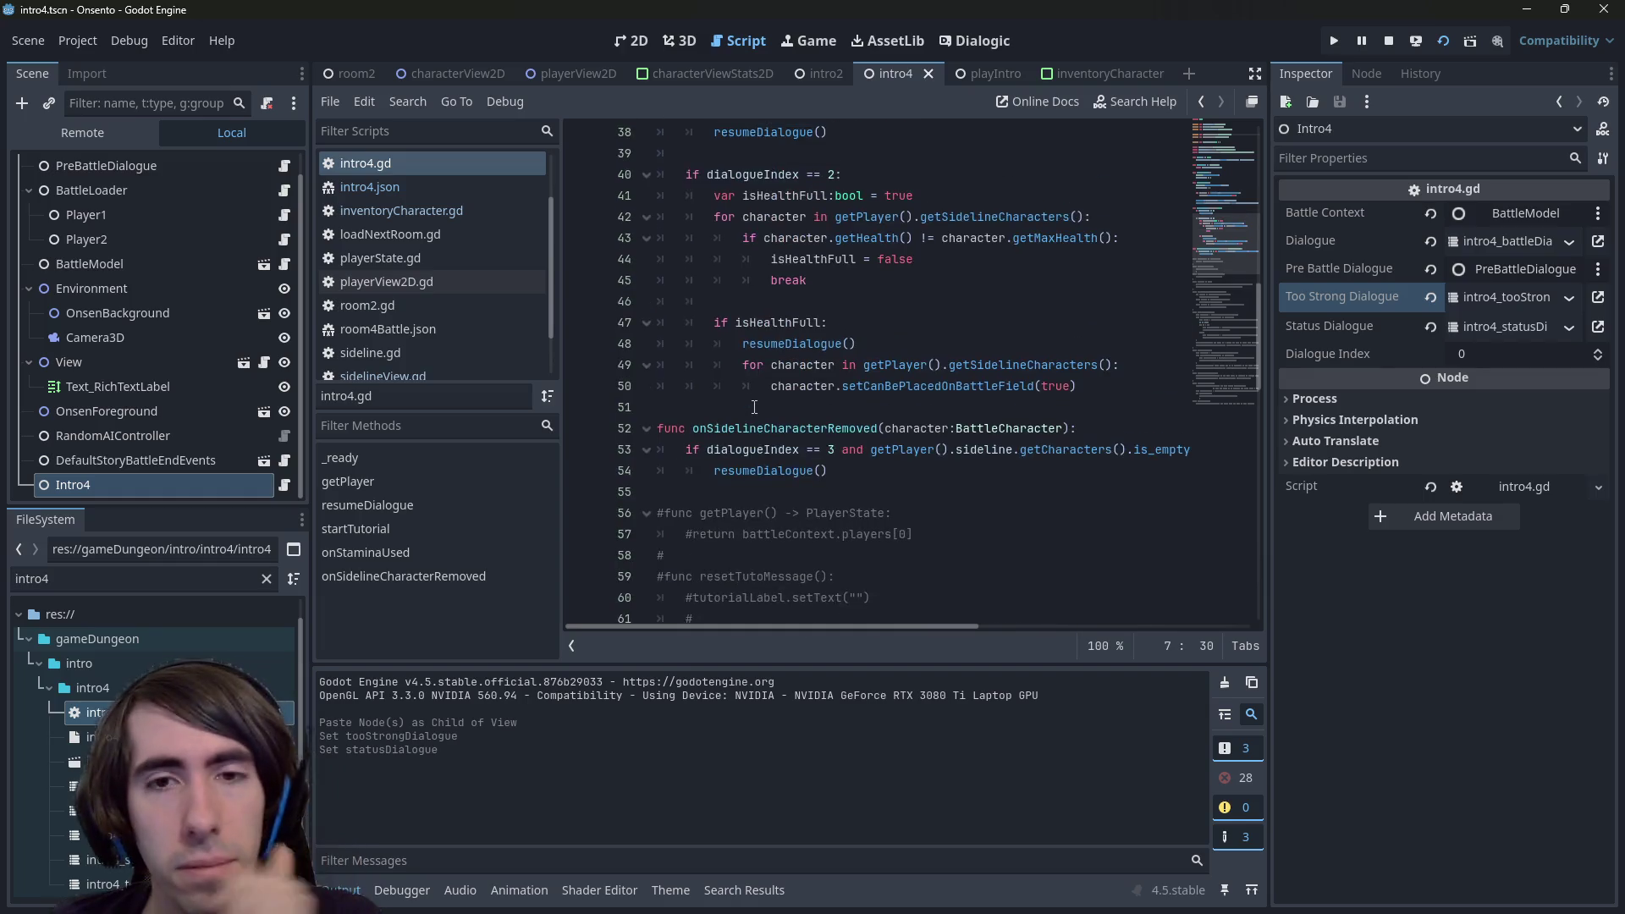
scroll(794, 441, "up", 9)
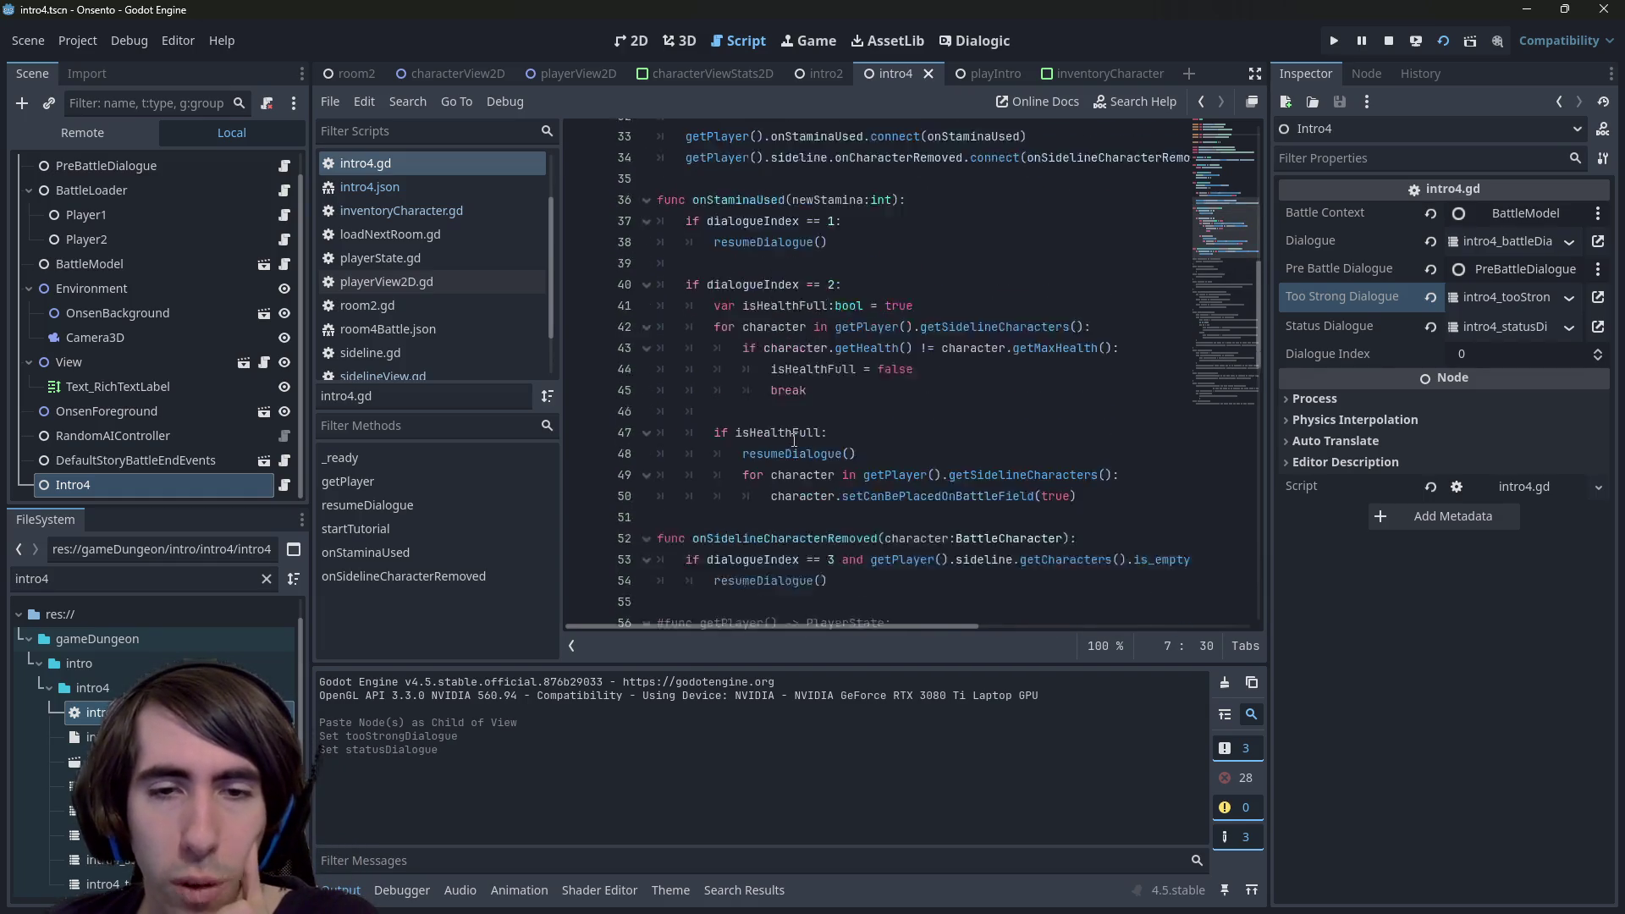
scroll(793, 440, "up", 3)
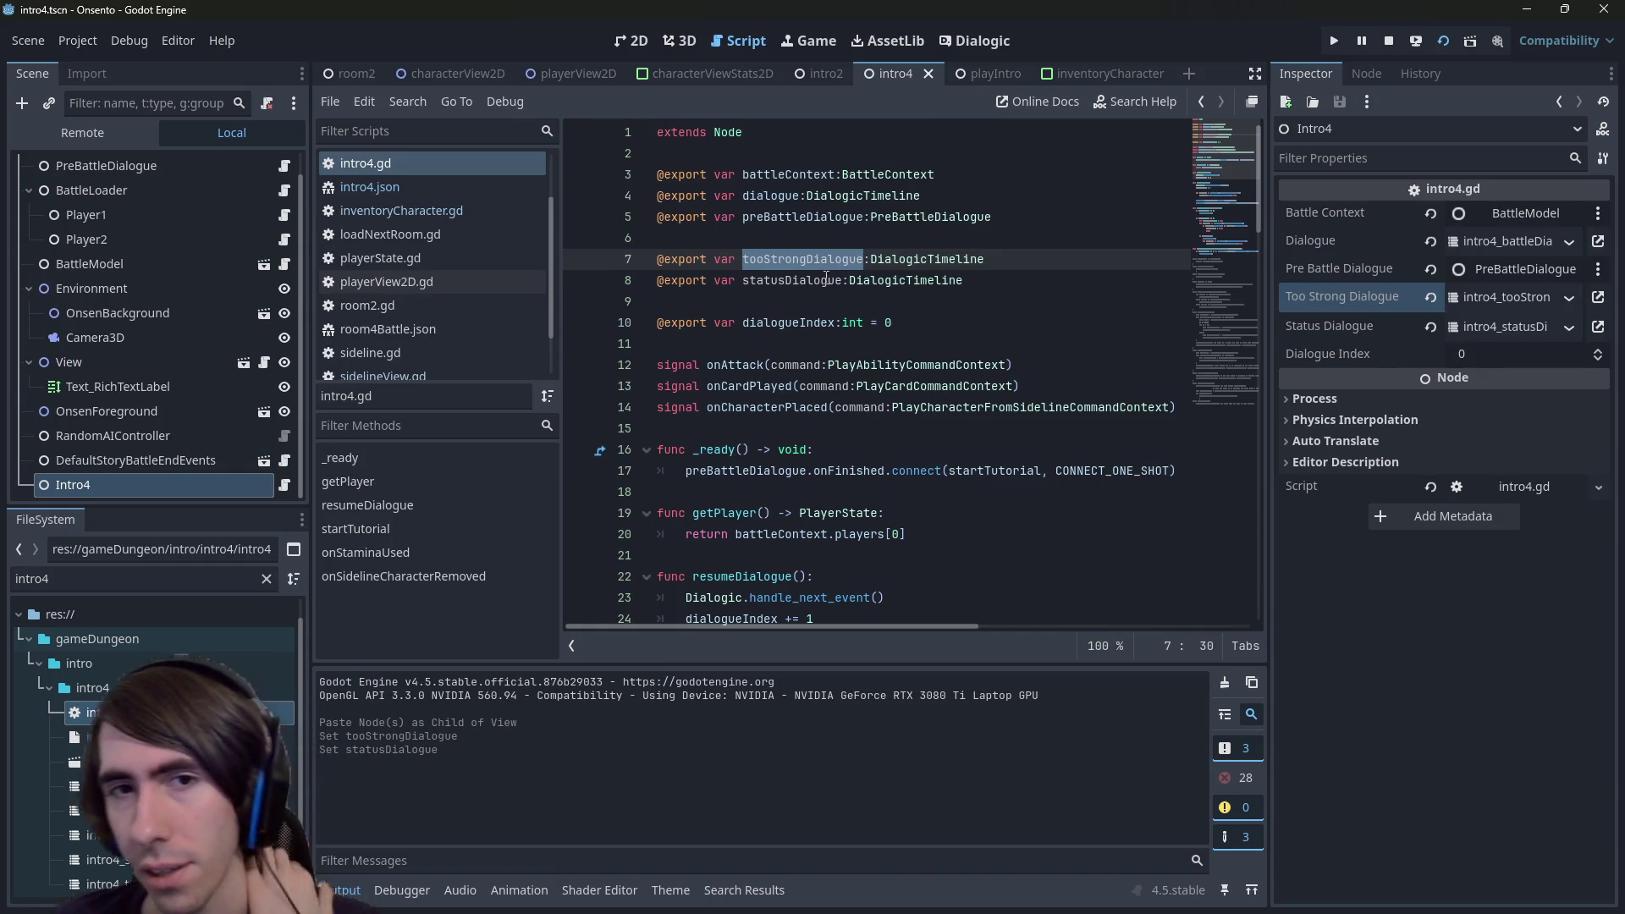
scroll(771, 412, "down", 3)
scroll(771, 412, "up", 2)
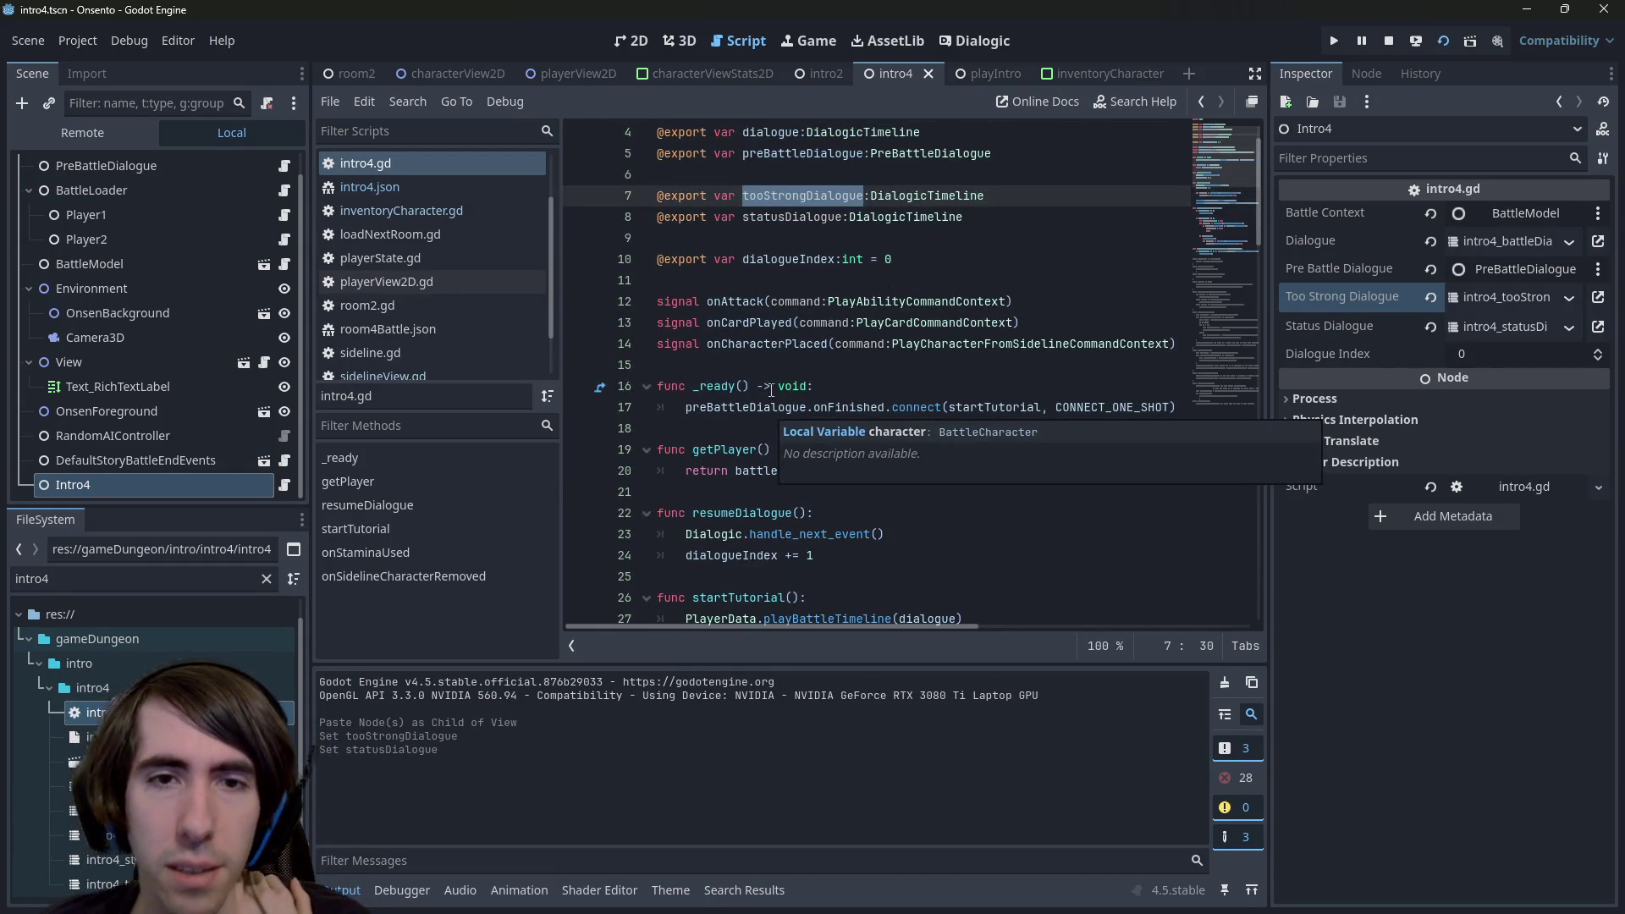
double_click(735, 301)
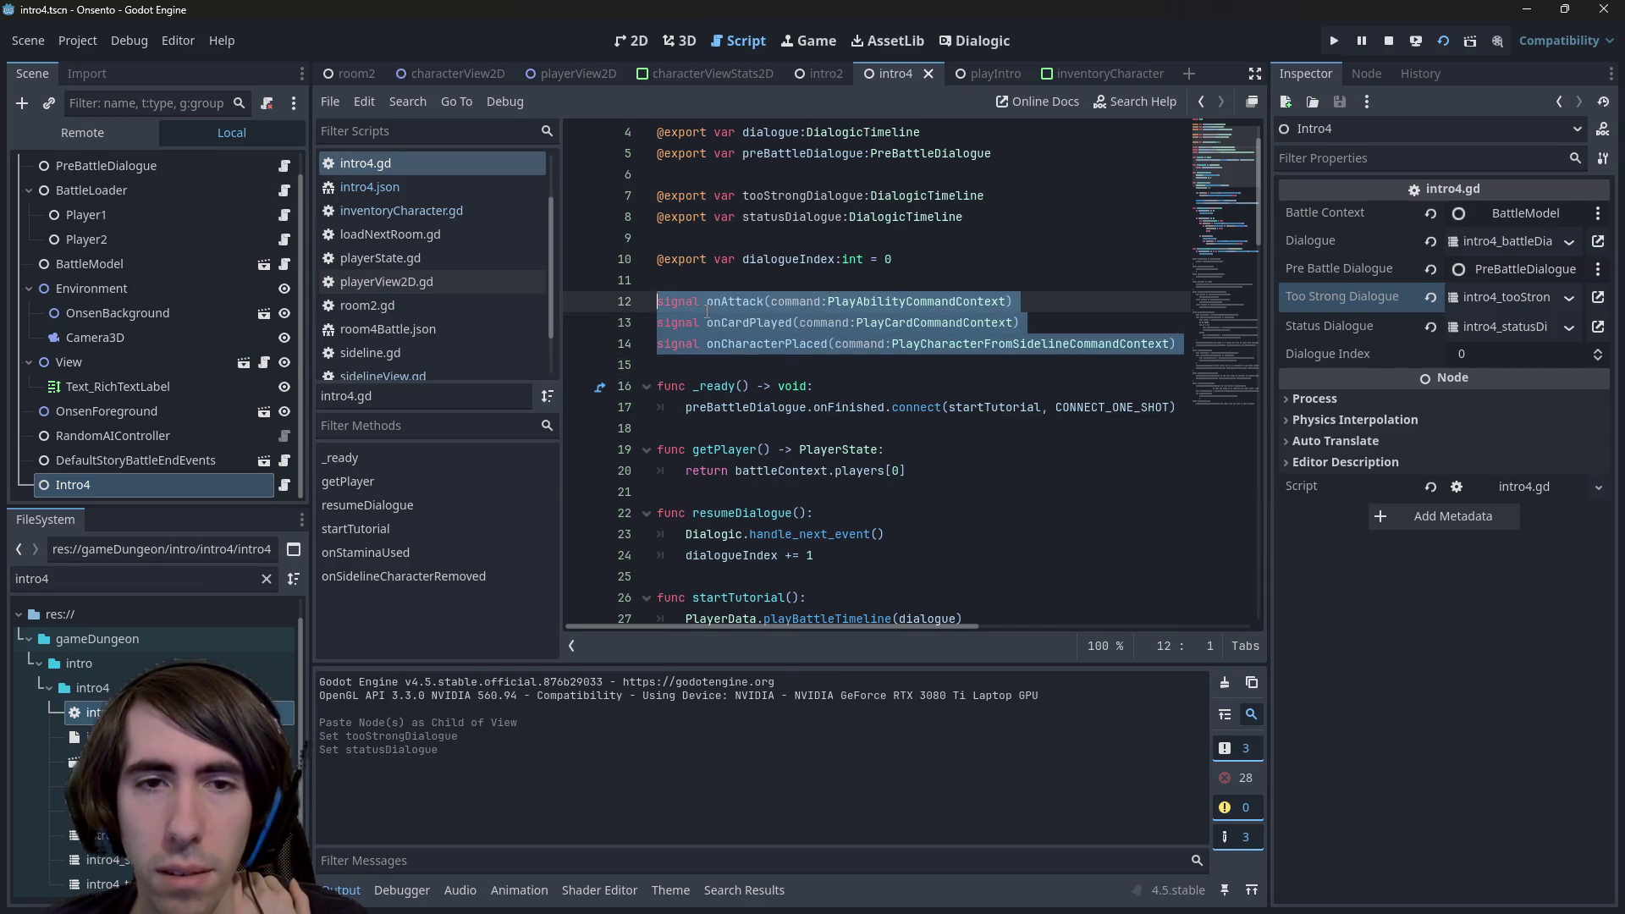
Search intro4.gd for onCardPlayed and onCharacterPlaced uses, then delete the onCharacterPlaced signal declaration
double_click(739, 323)
key("ctrl+f")
key("Return")
key("Return")
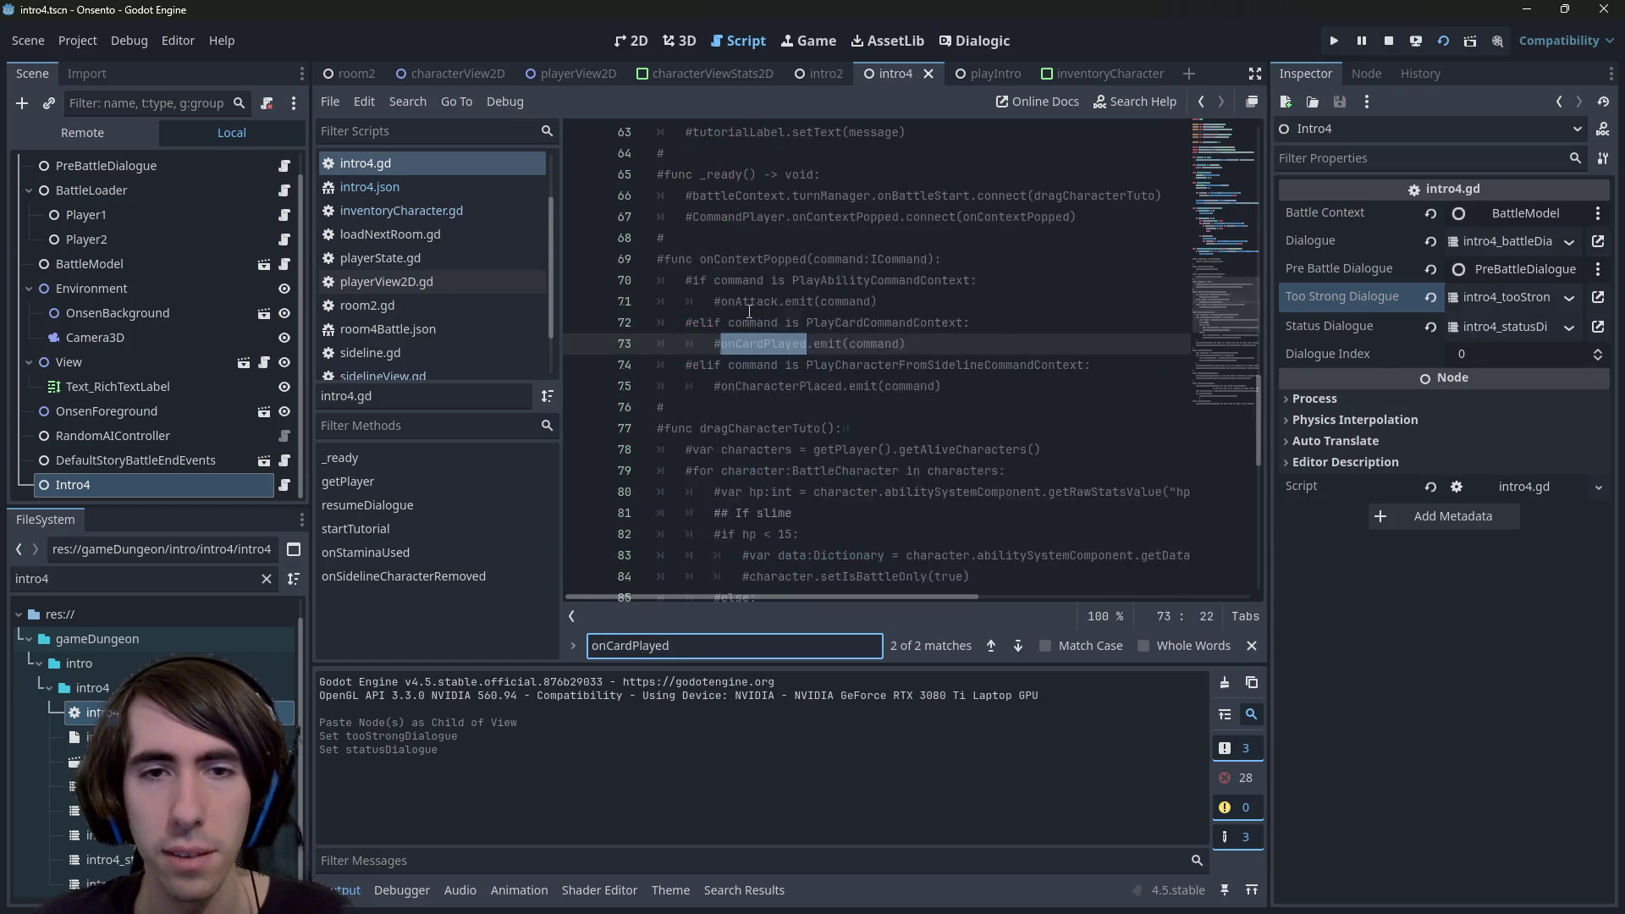
double_click(755, 365)
key("ctrl+f")
key("Return")
key("Return")
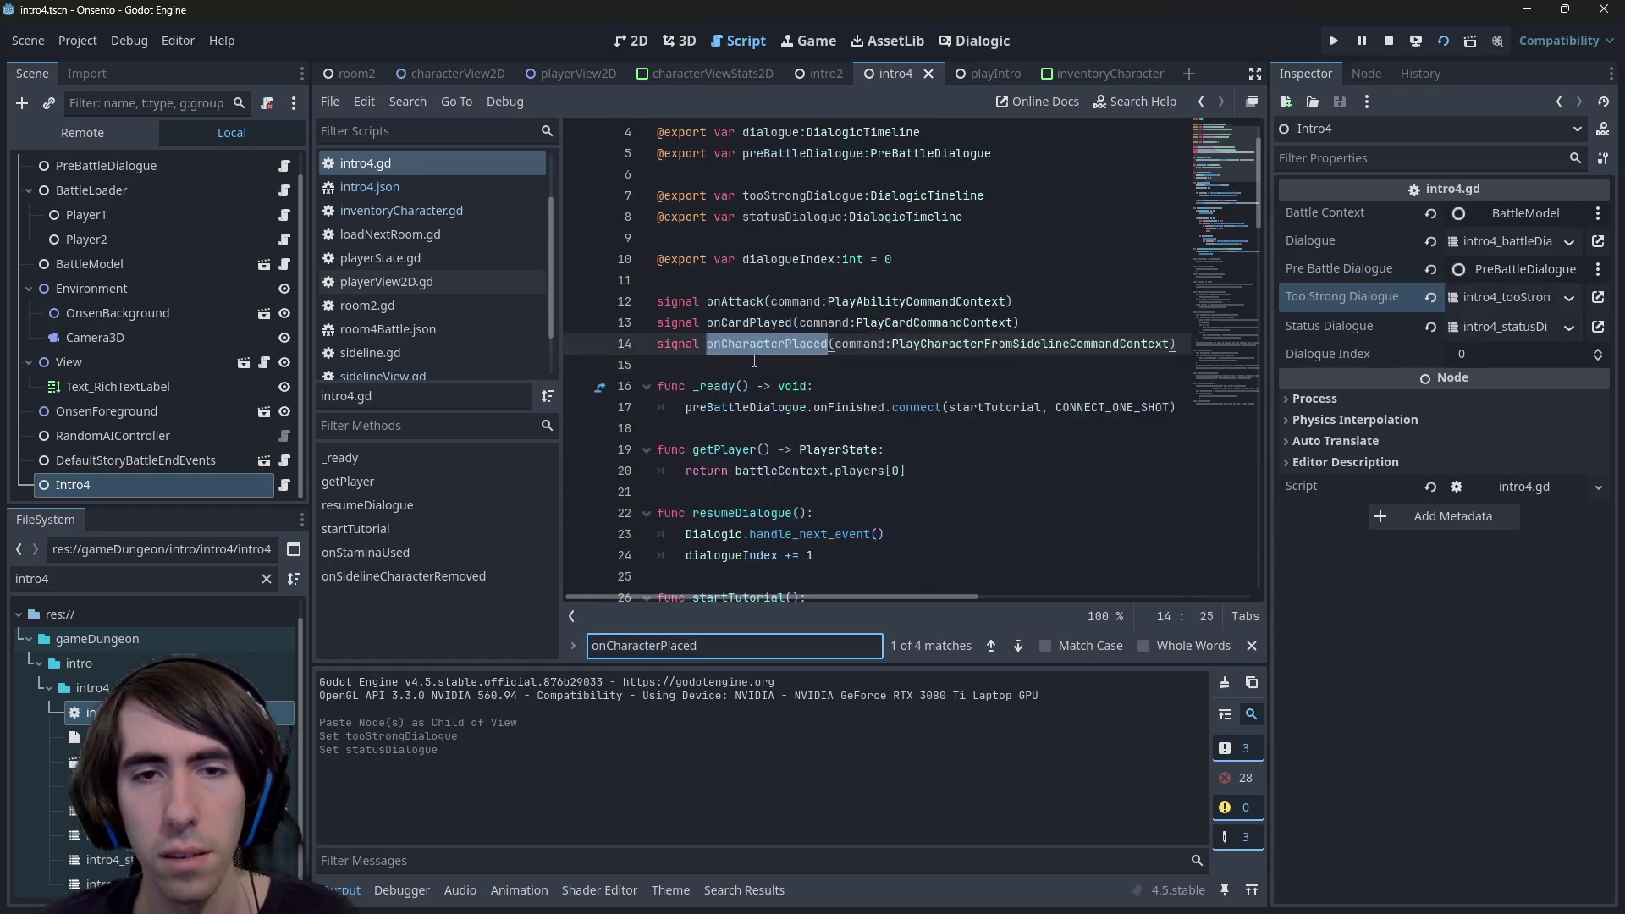
key("Return")
type("\\")
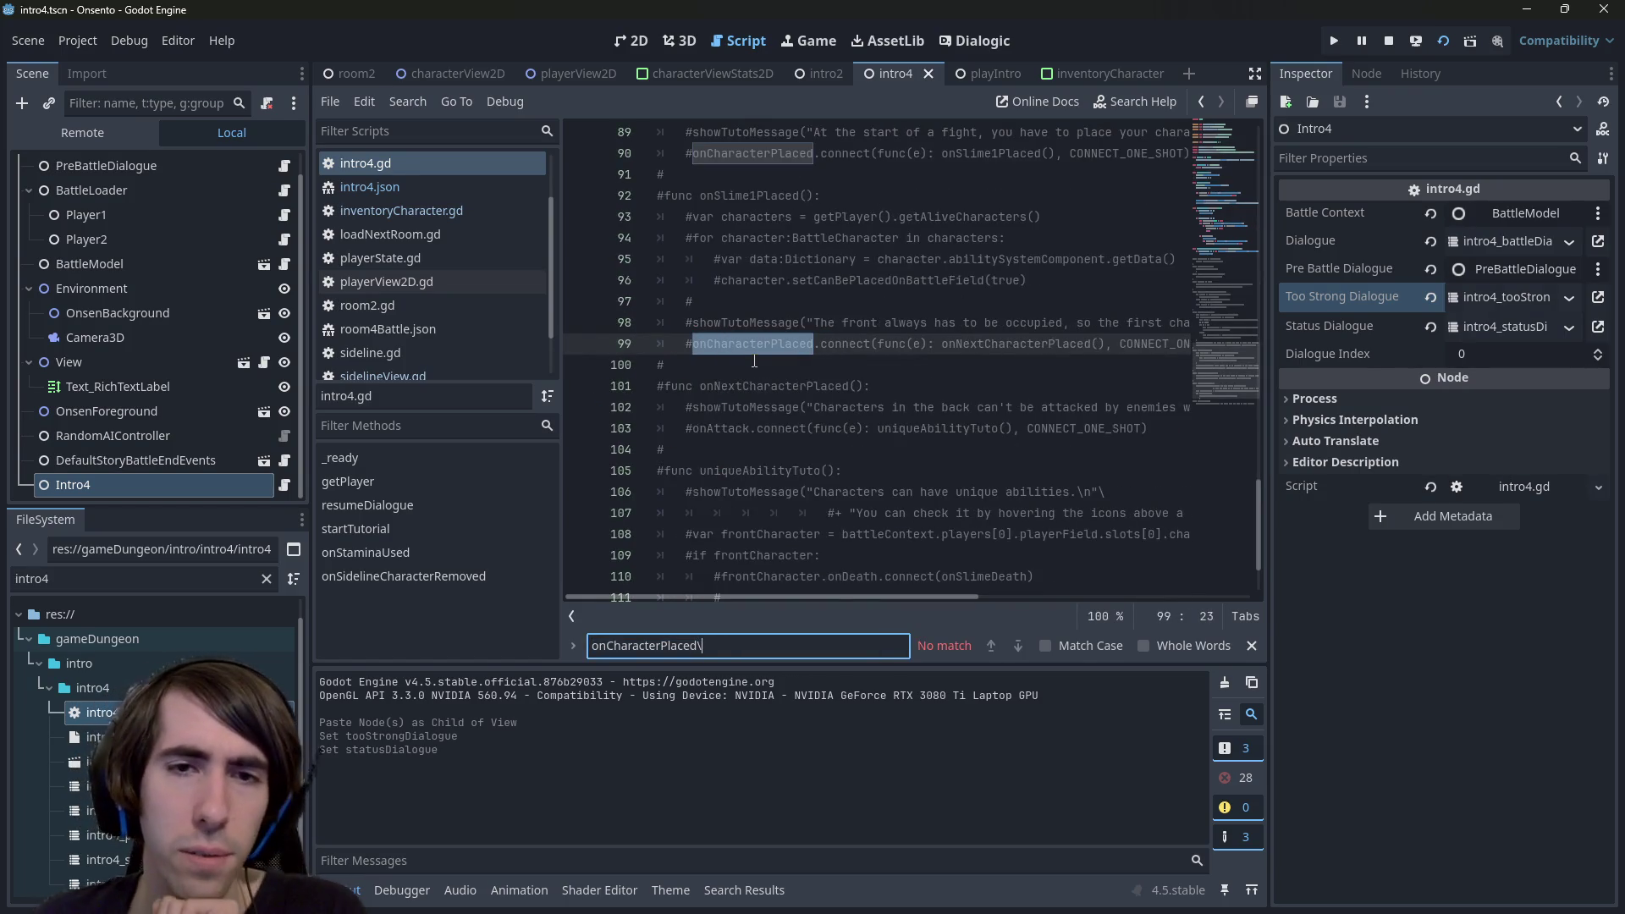
key("BackSpace")
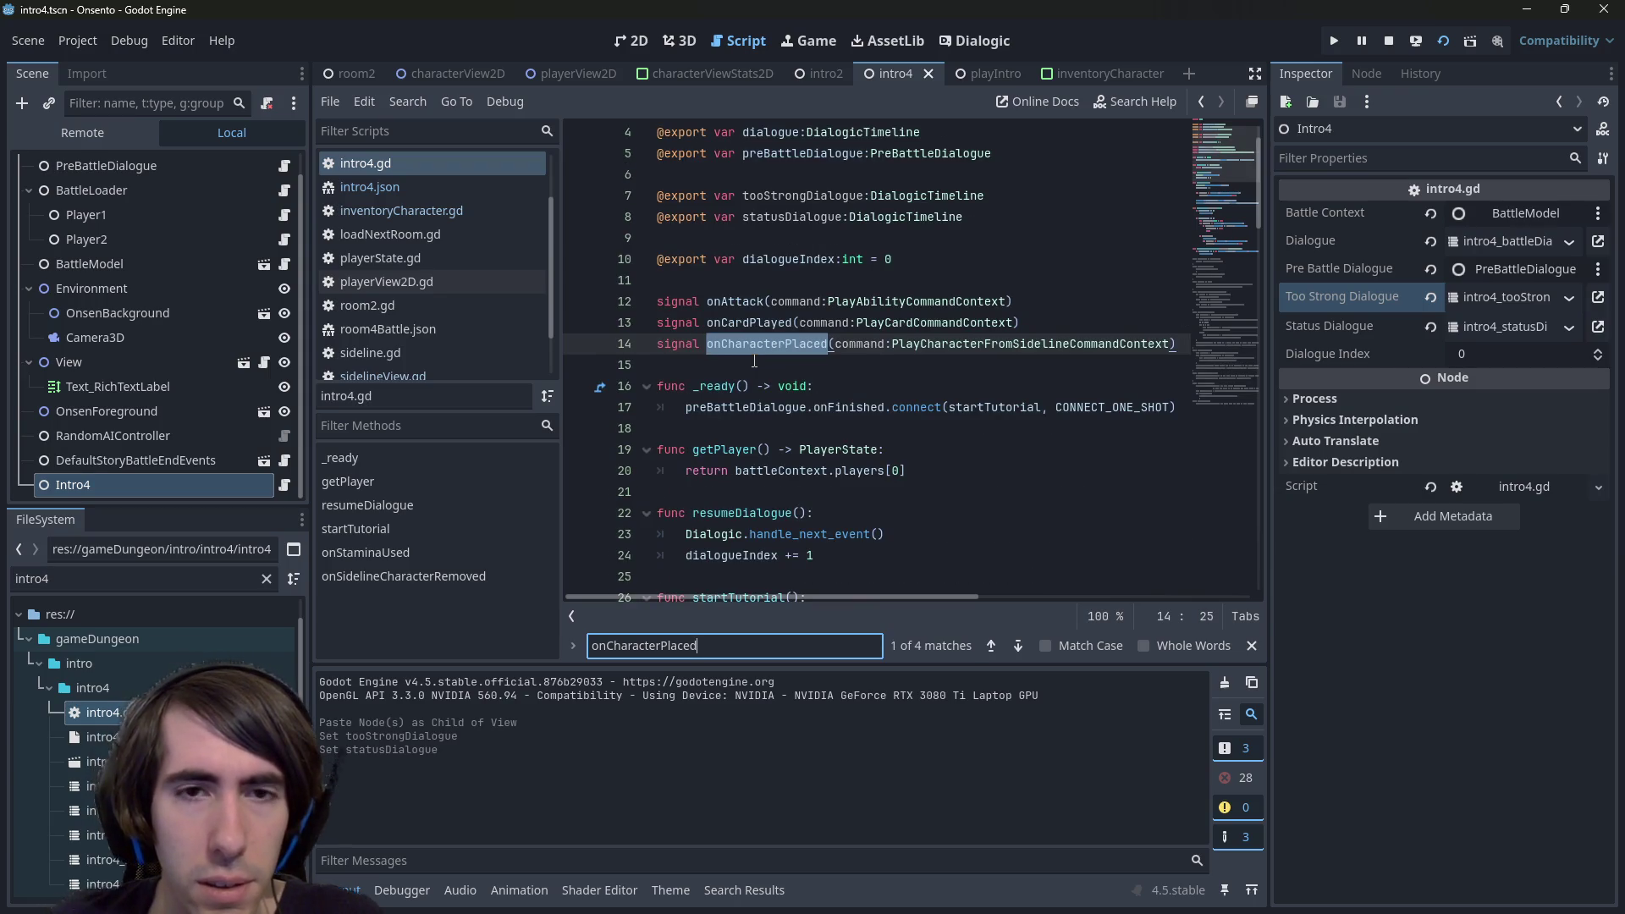
double_click(743, 322)
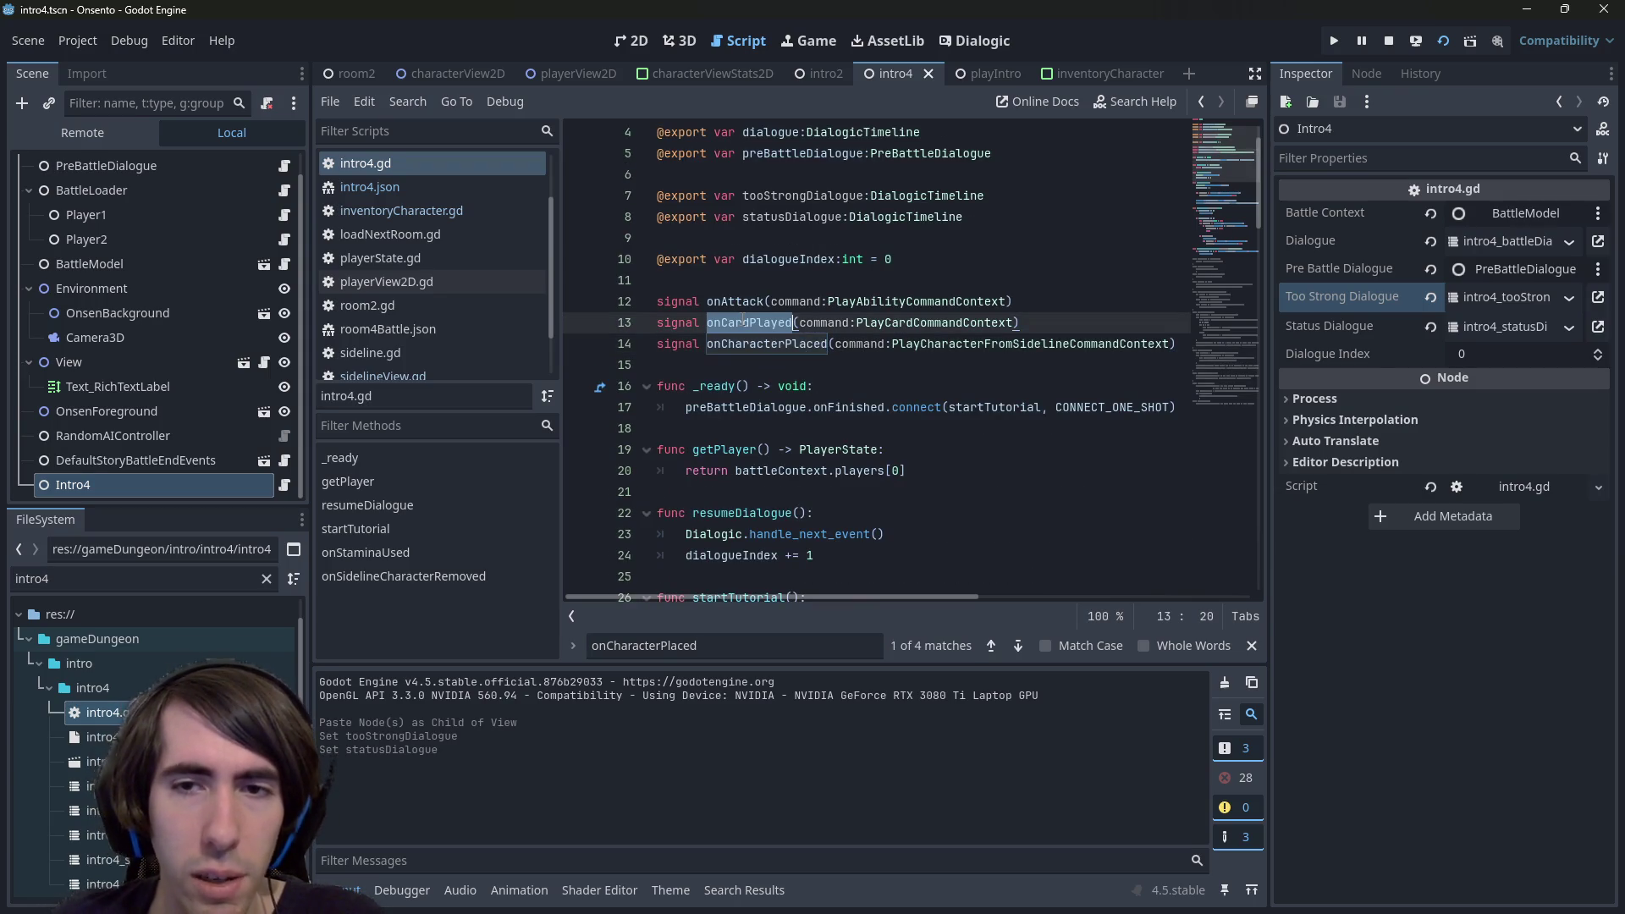
left_click_drag(657, 364, 647, 336)
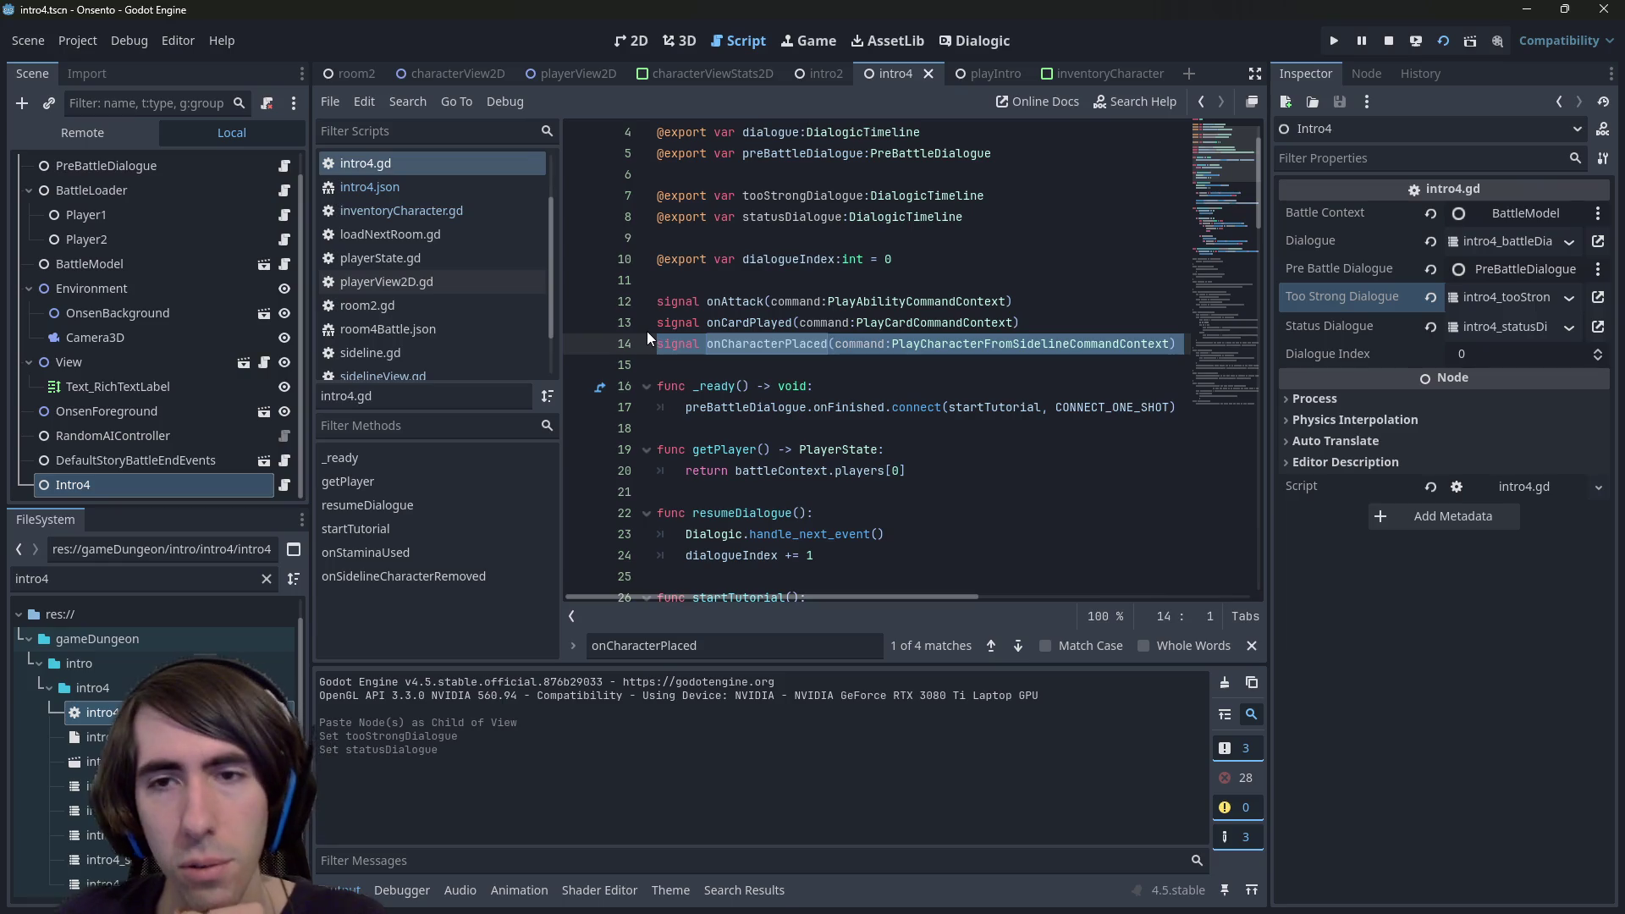
key("BackSpace")
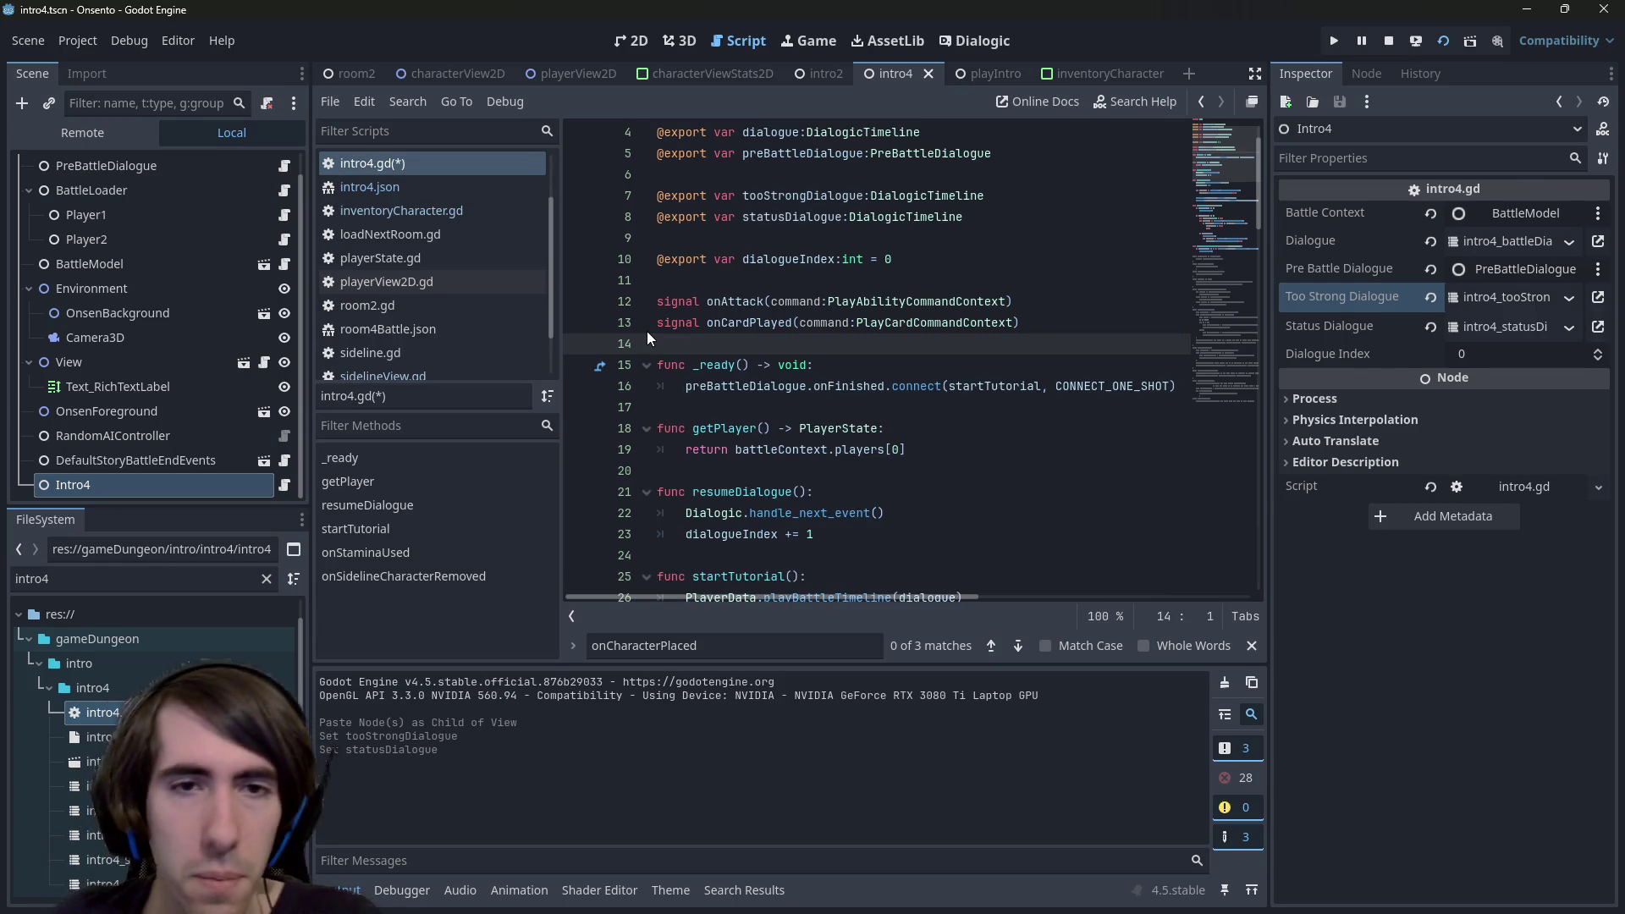
Review the onAttack and onCardPlayed signals, the preBattleDialogue onFinished connection, and resumeDialogue
double_click(729, 301)
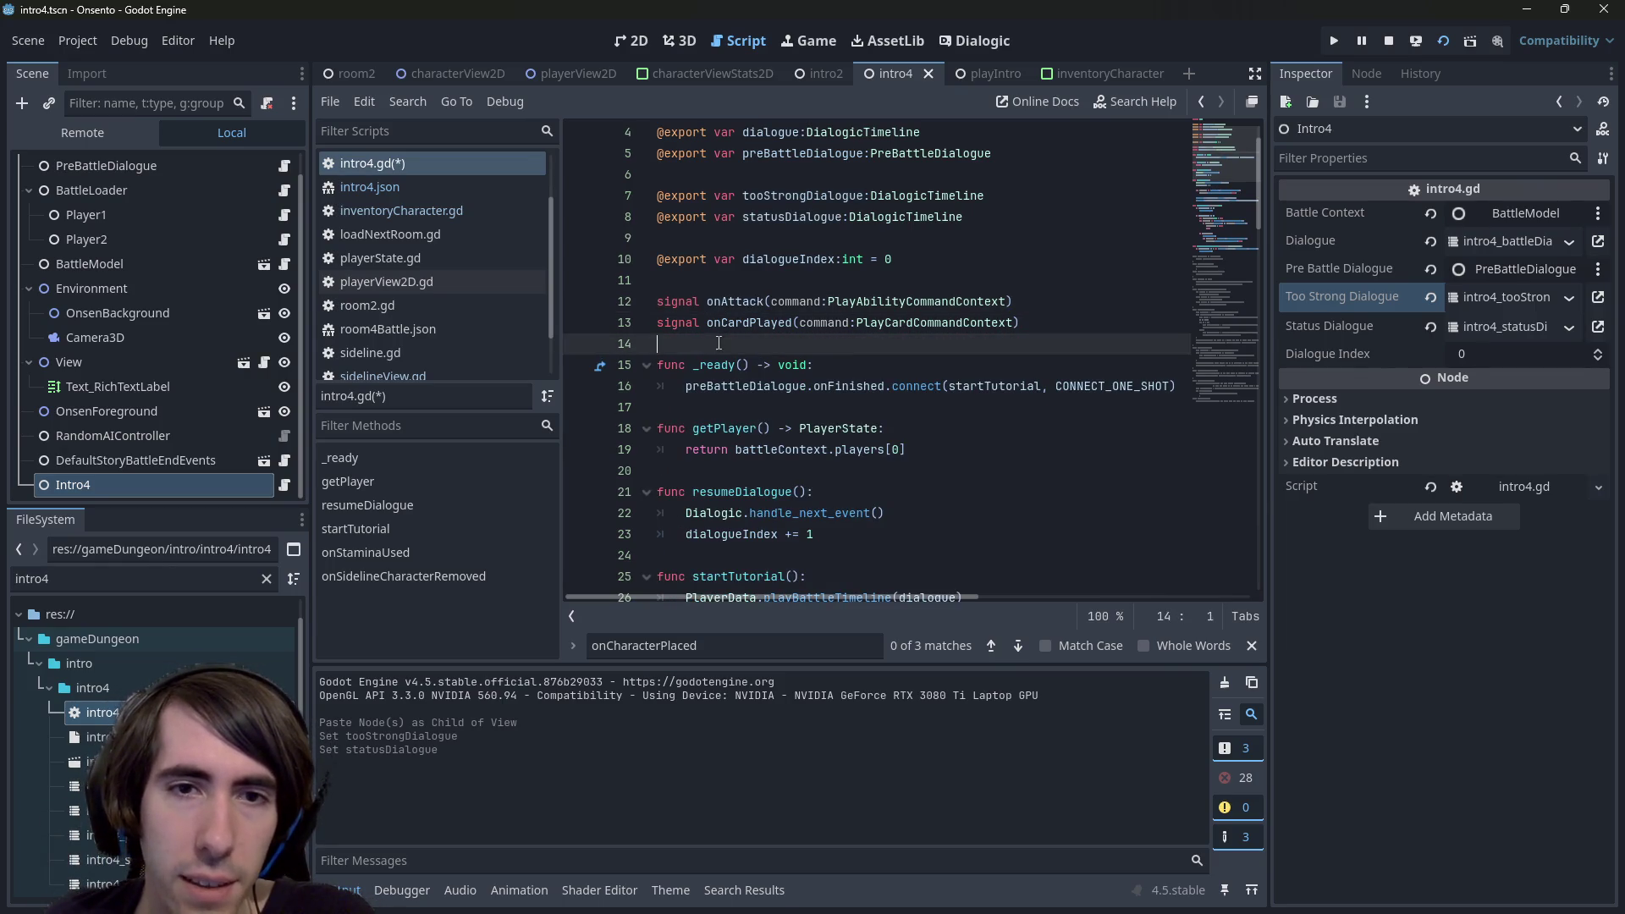
double_click(750, 319)
scroll(751, 319, "down", 4)
scroll(751, 317, "down", 6)
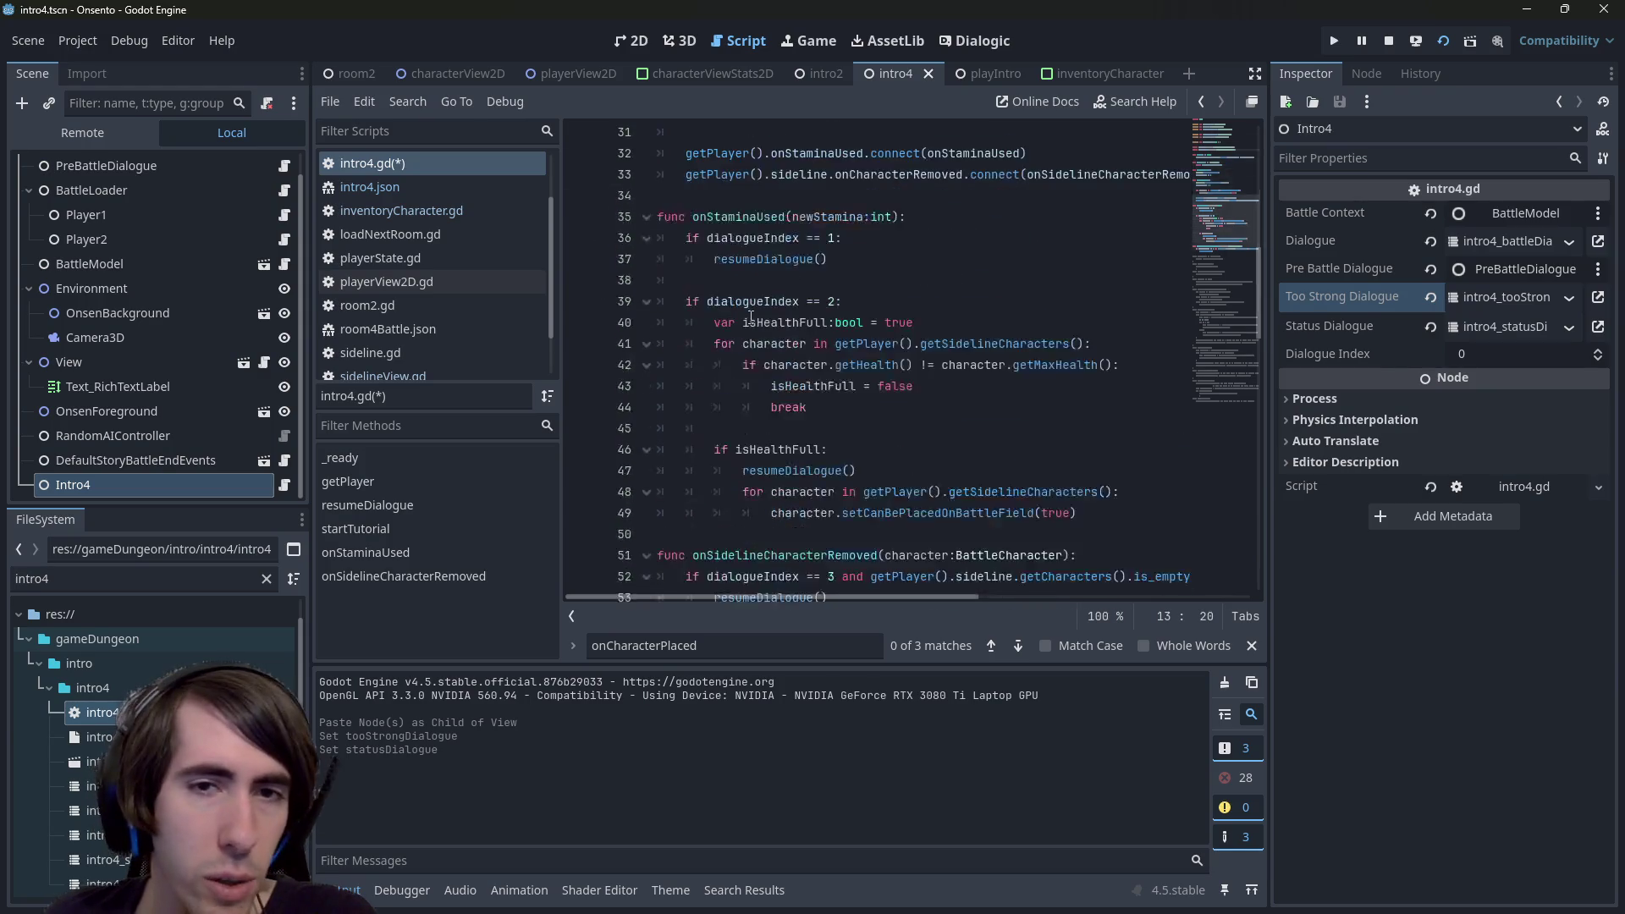
scroll(751, 317, "up", 8)
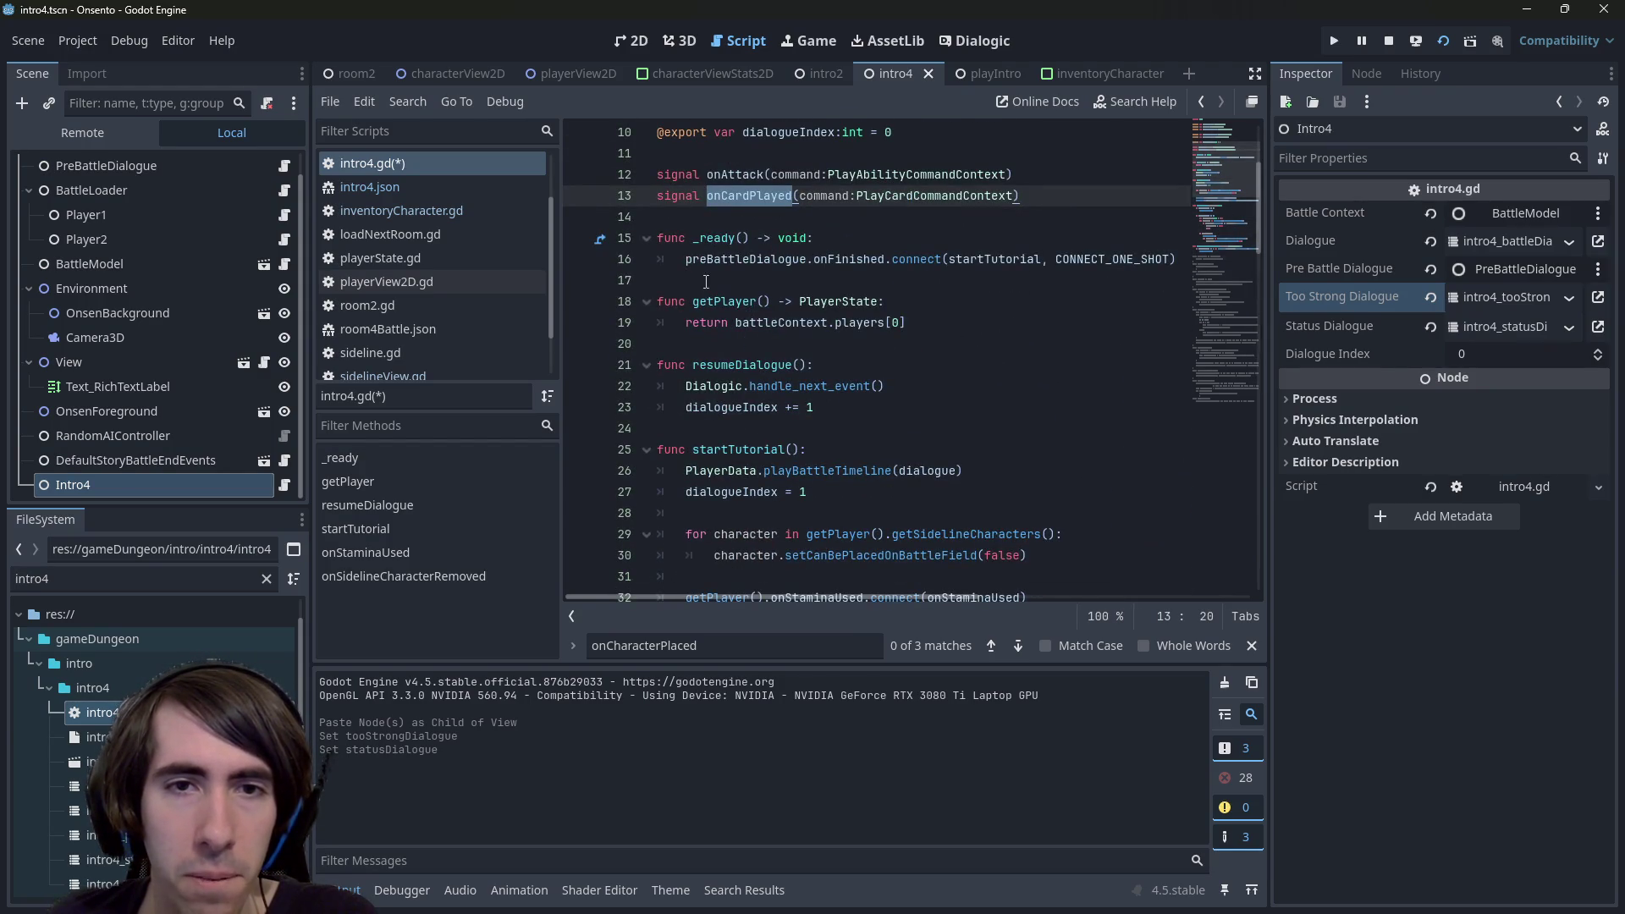
left_click_drag(683, 262, 1172, 263)
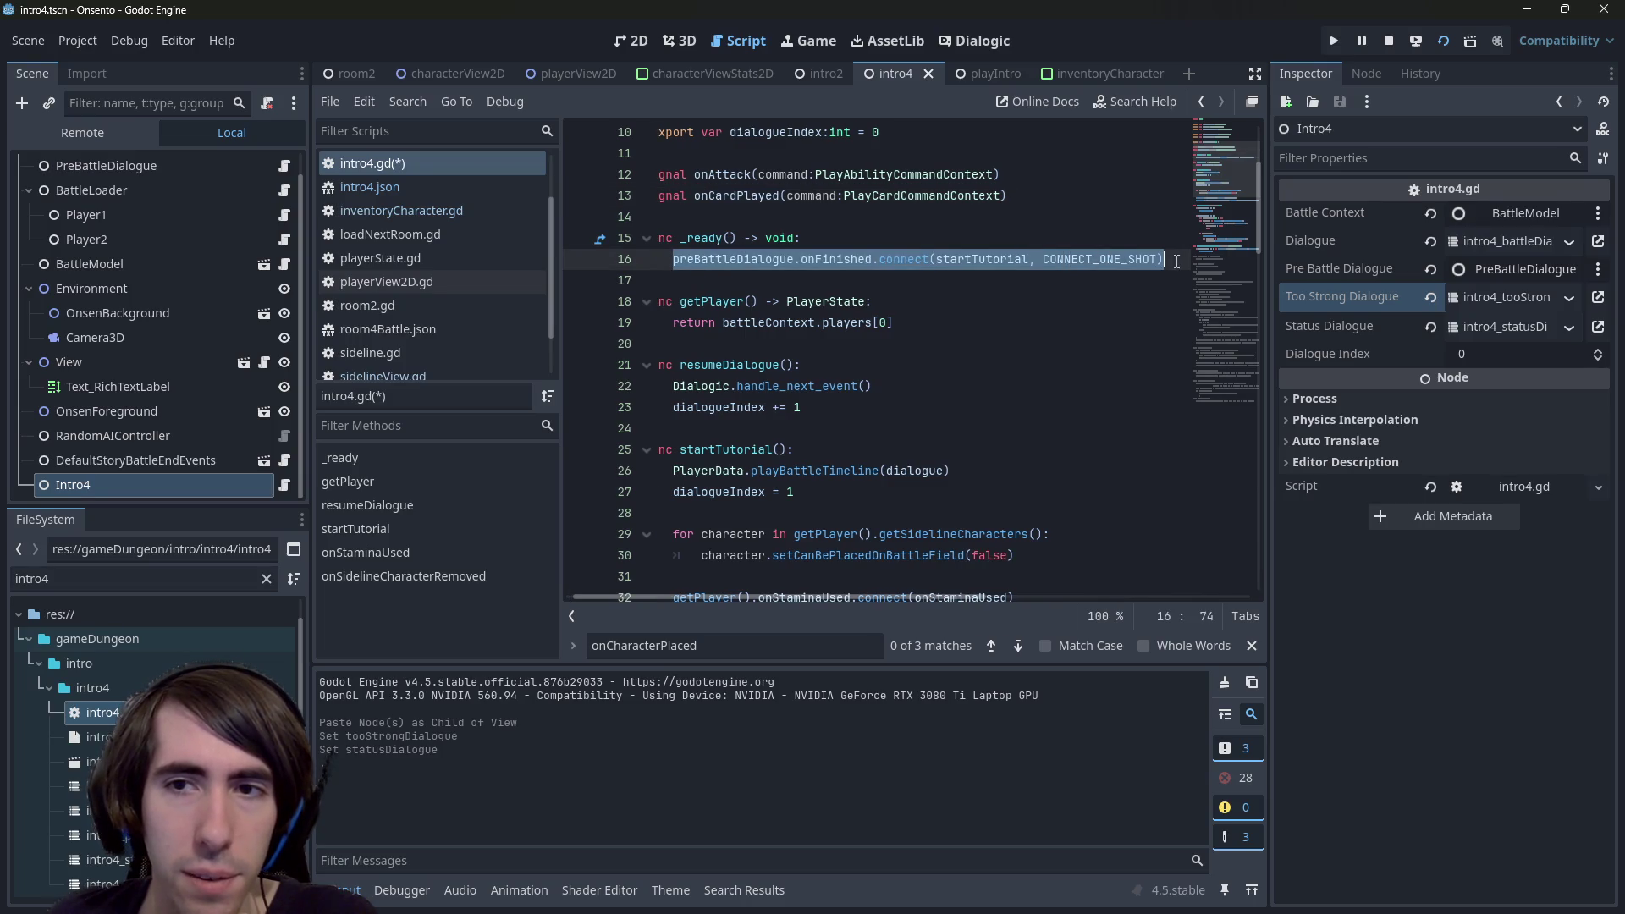
scroll(940, 322, "up", 1)
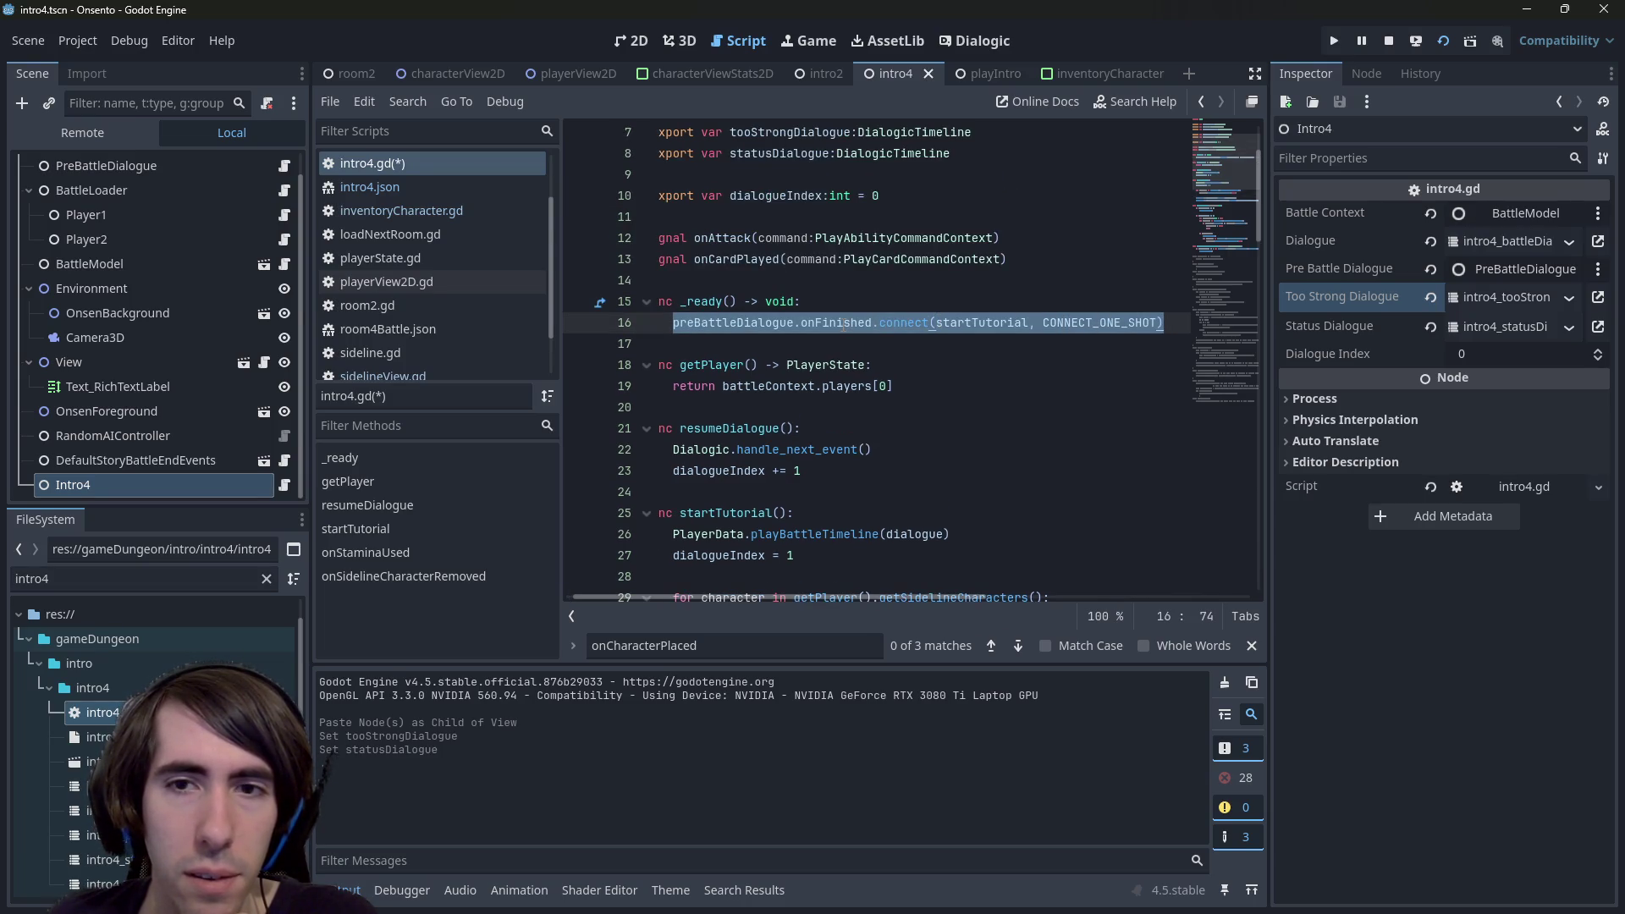
left_click_drag(830, 450, 504, 426)
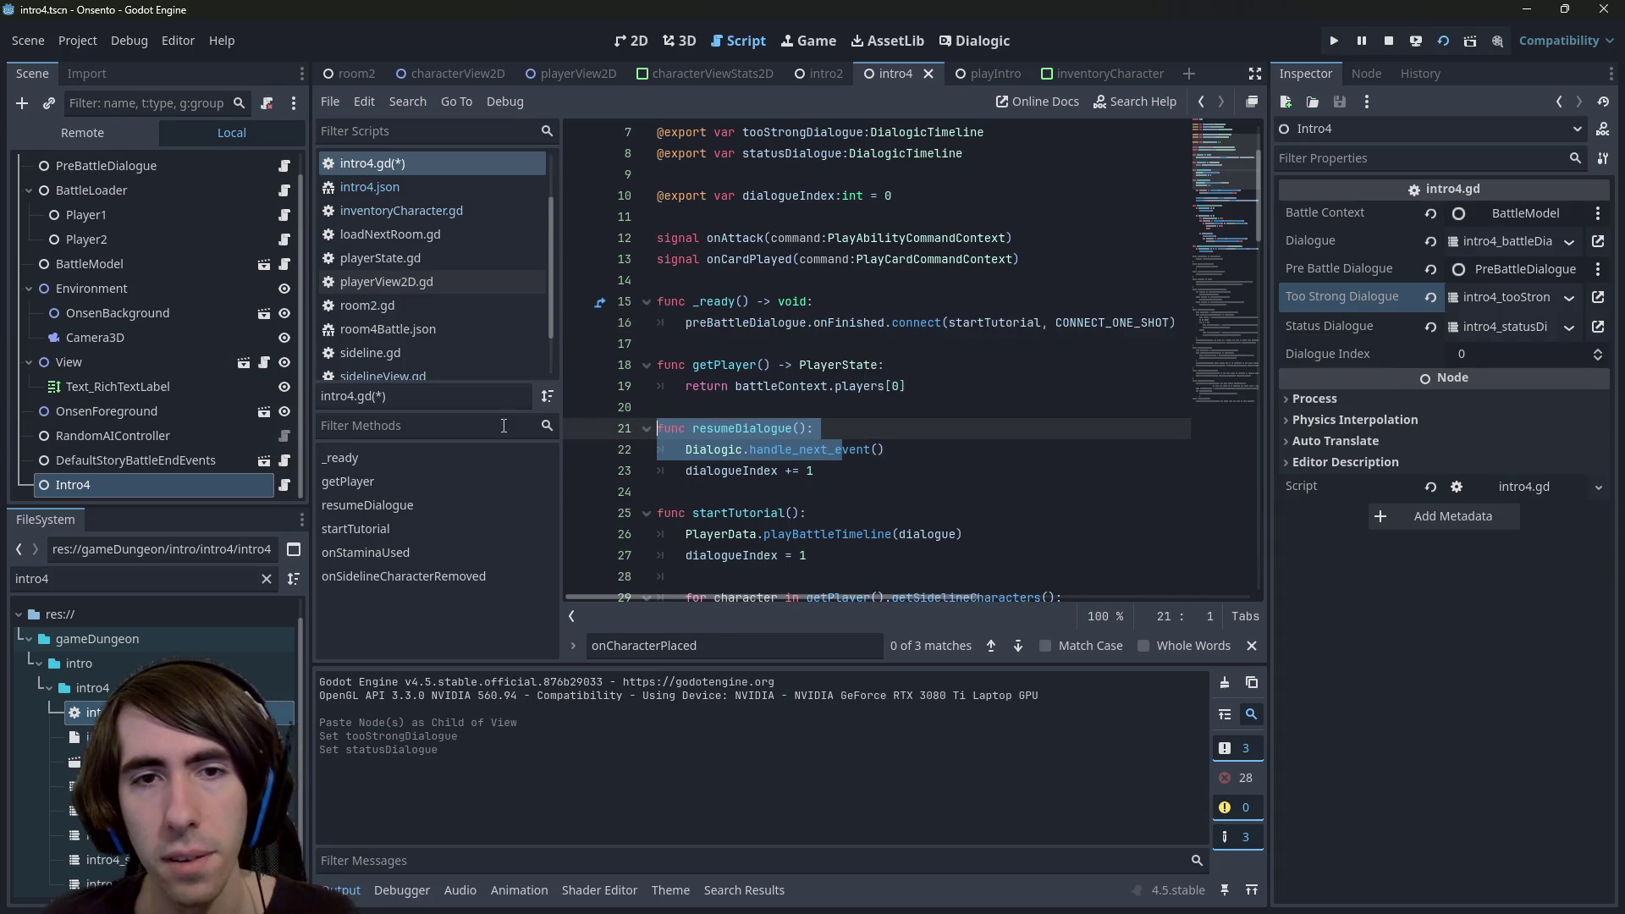
scroll(1159, 319, "down", 6)
left_click(1160, 321)
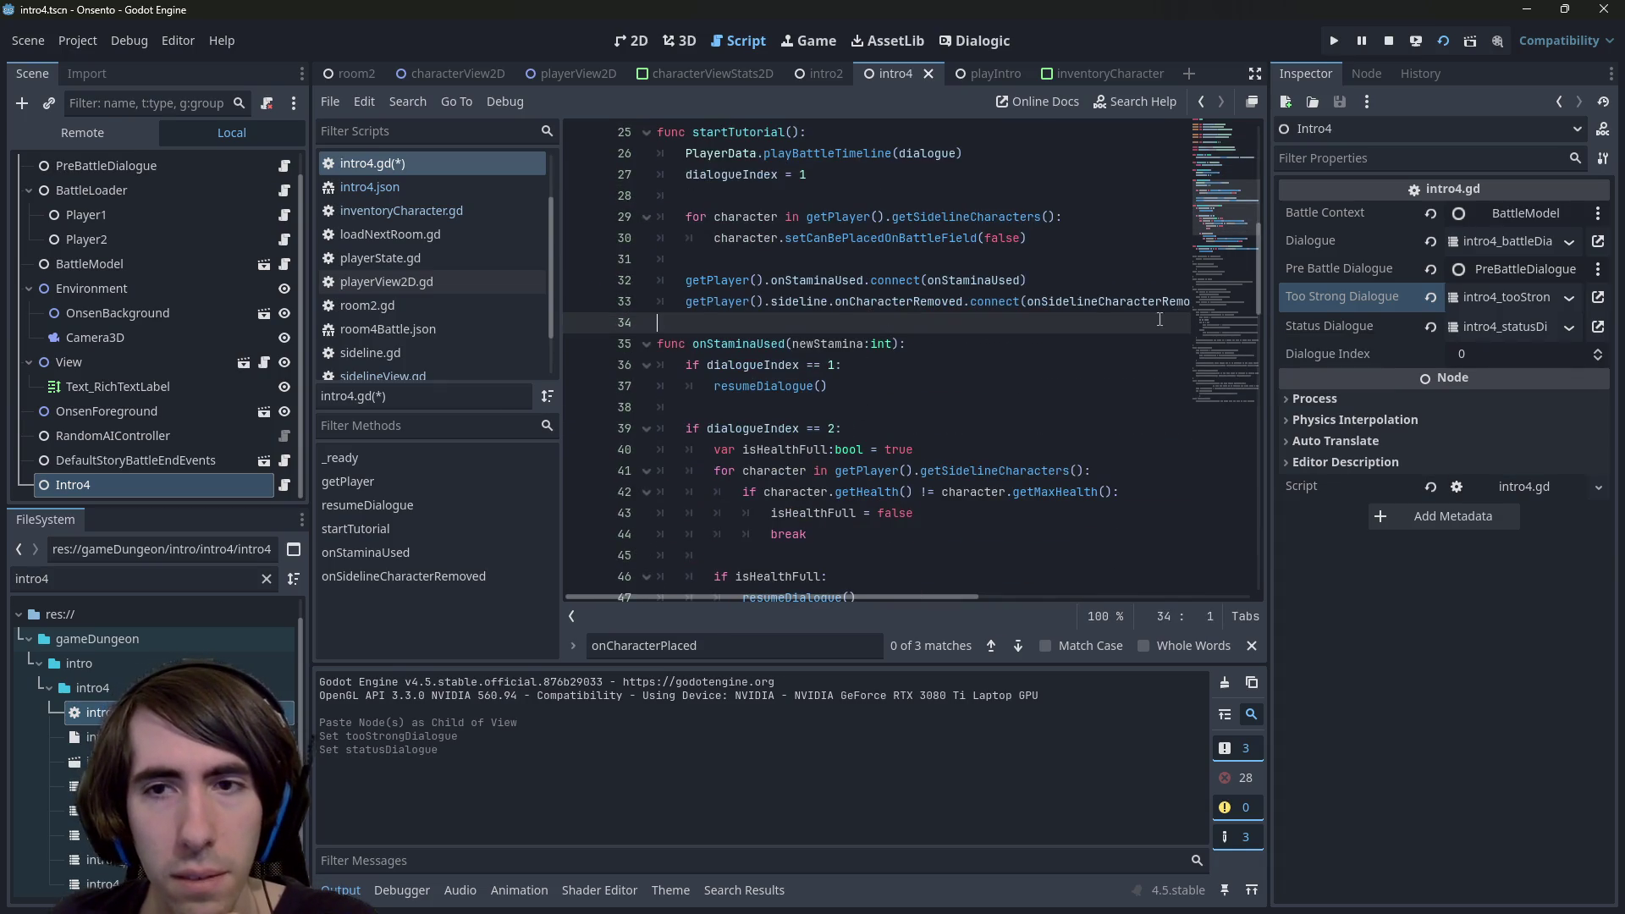
left_click(1164, 302)
scroll(871, 460, "down", 5)
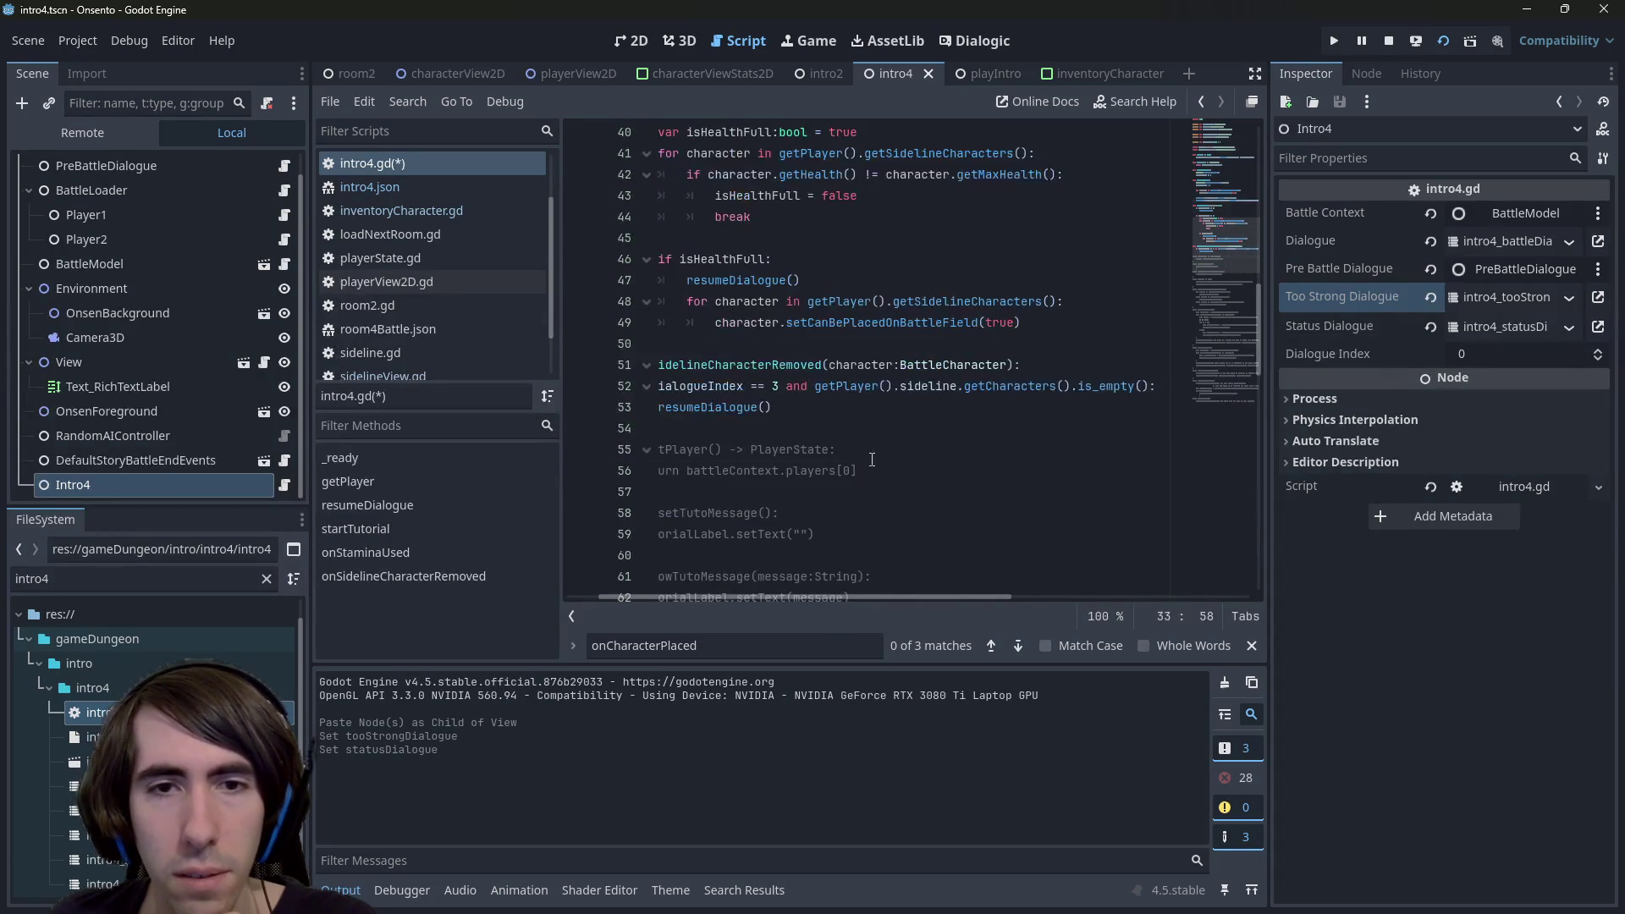
Look over the dialogueIndex variable, then open the PlayAbilityCommandContext class definition
left_click(872, 429)
scroll(890, 429, "up", 3)
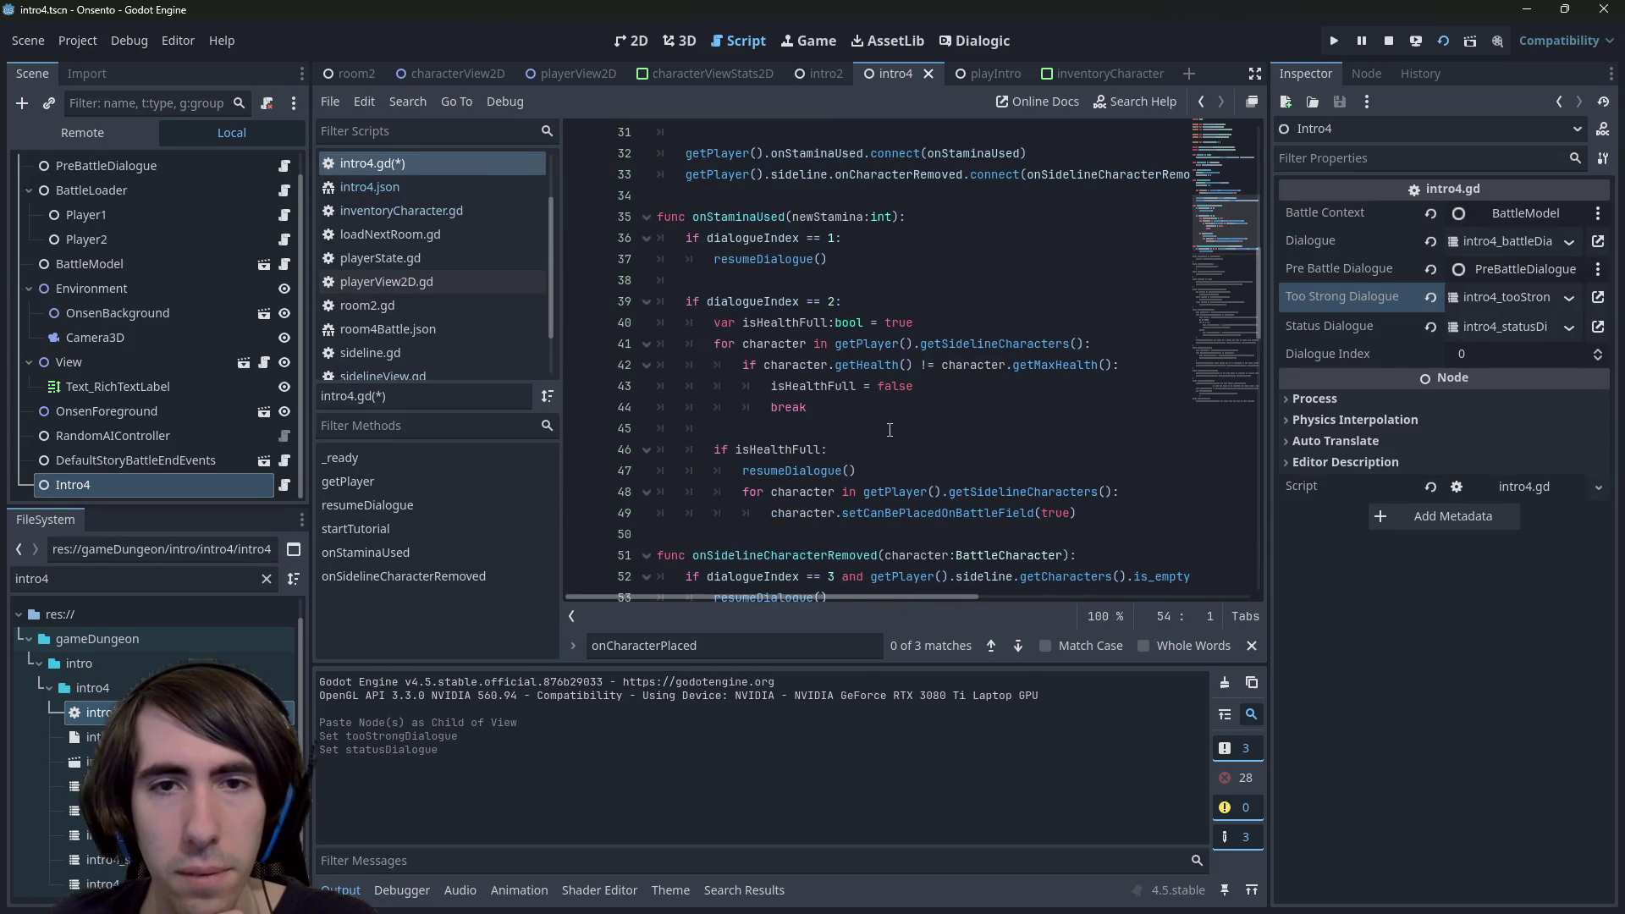
scroll(890, 429, "up", 10)
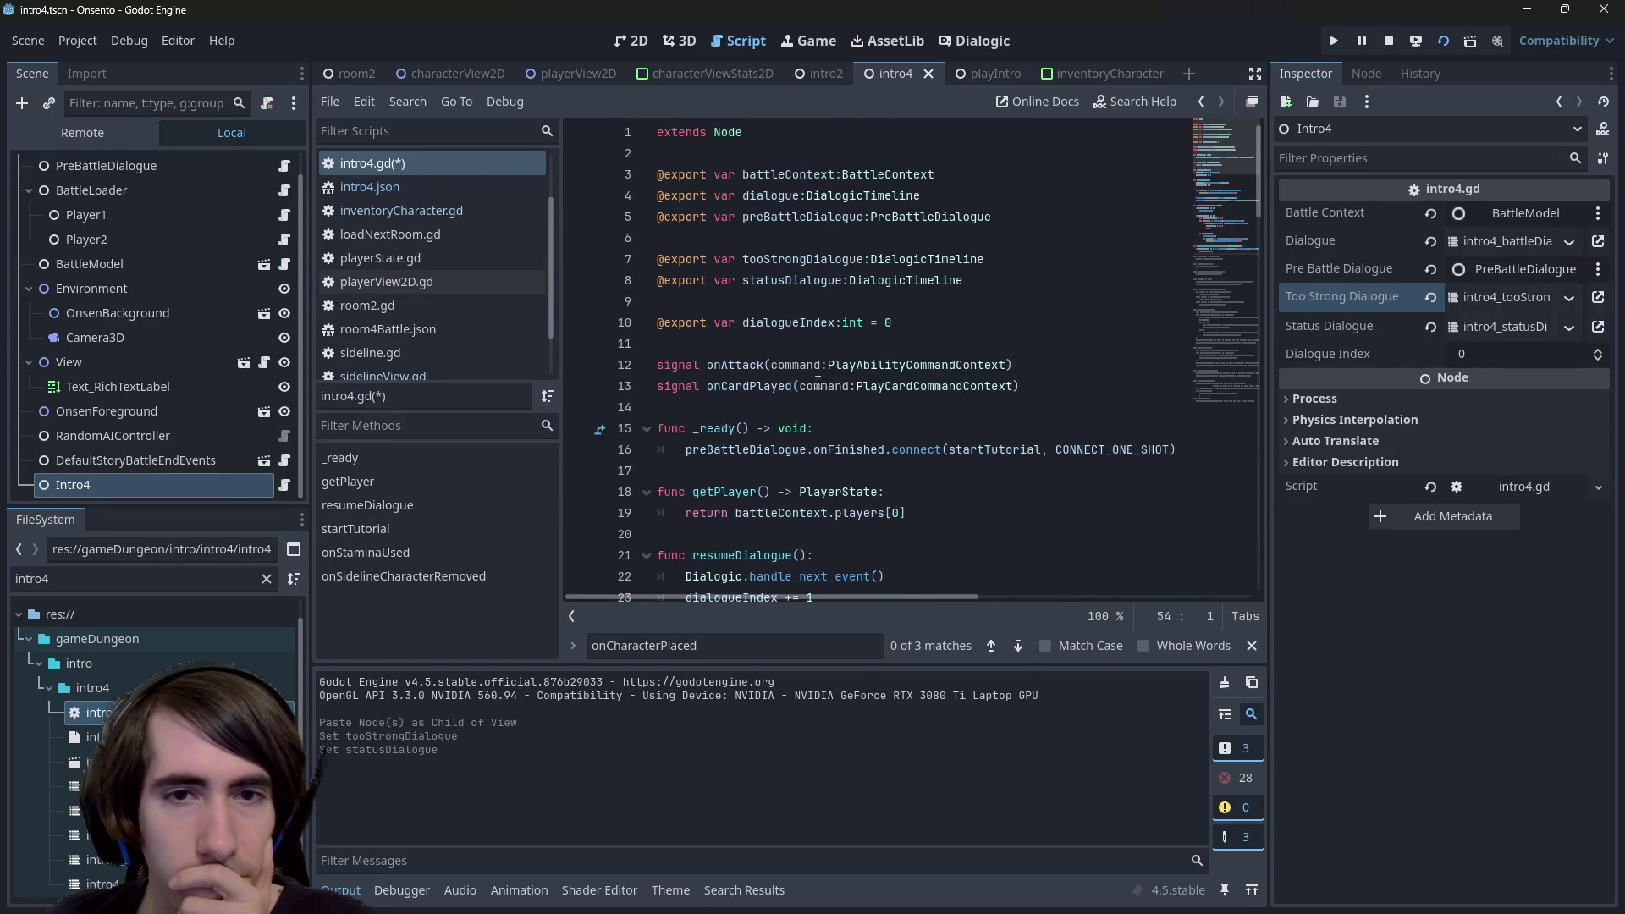
double_click(787, 322)
scroll(775, 464, "down", 1)
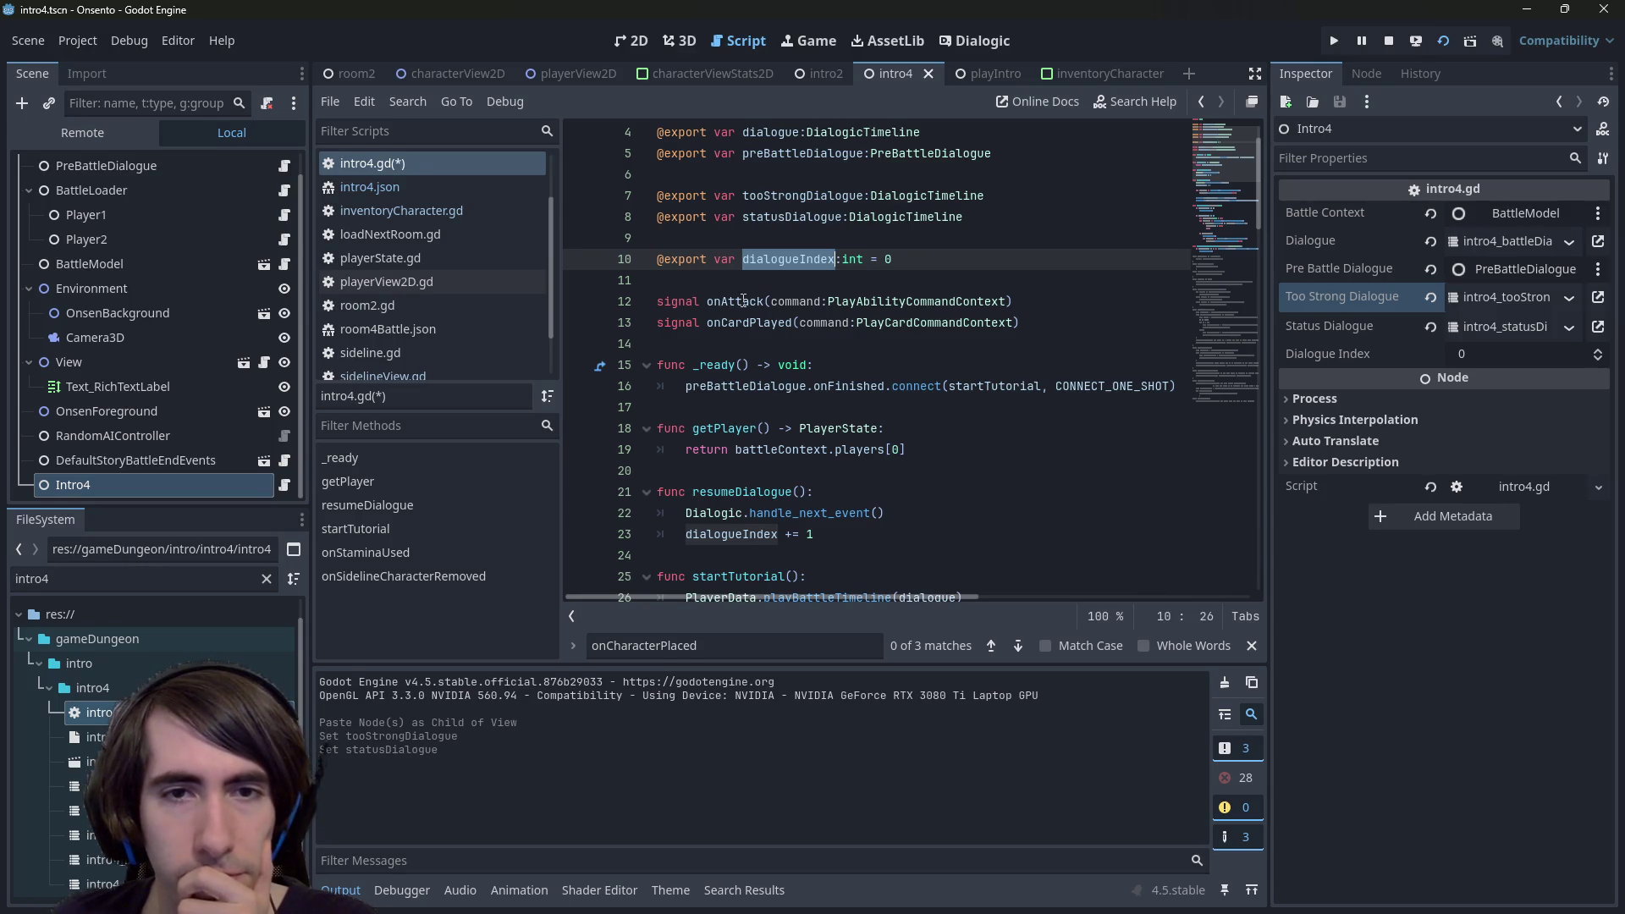
scroll(743, 301, "down", 13)
scroll(756, 343, "up", 10)
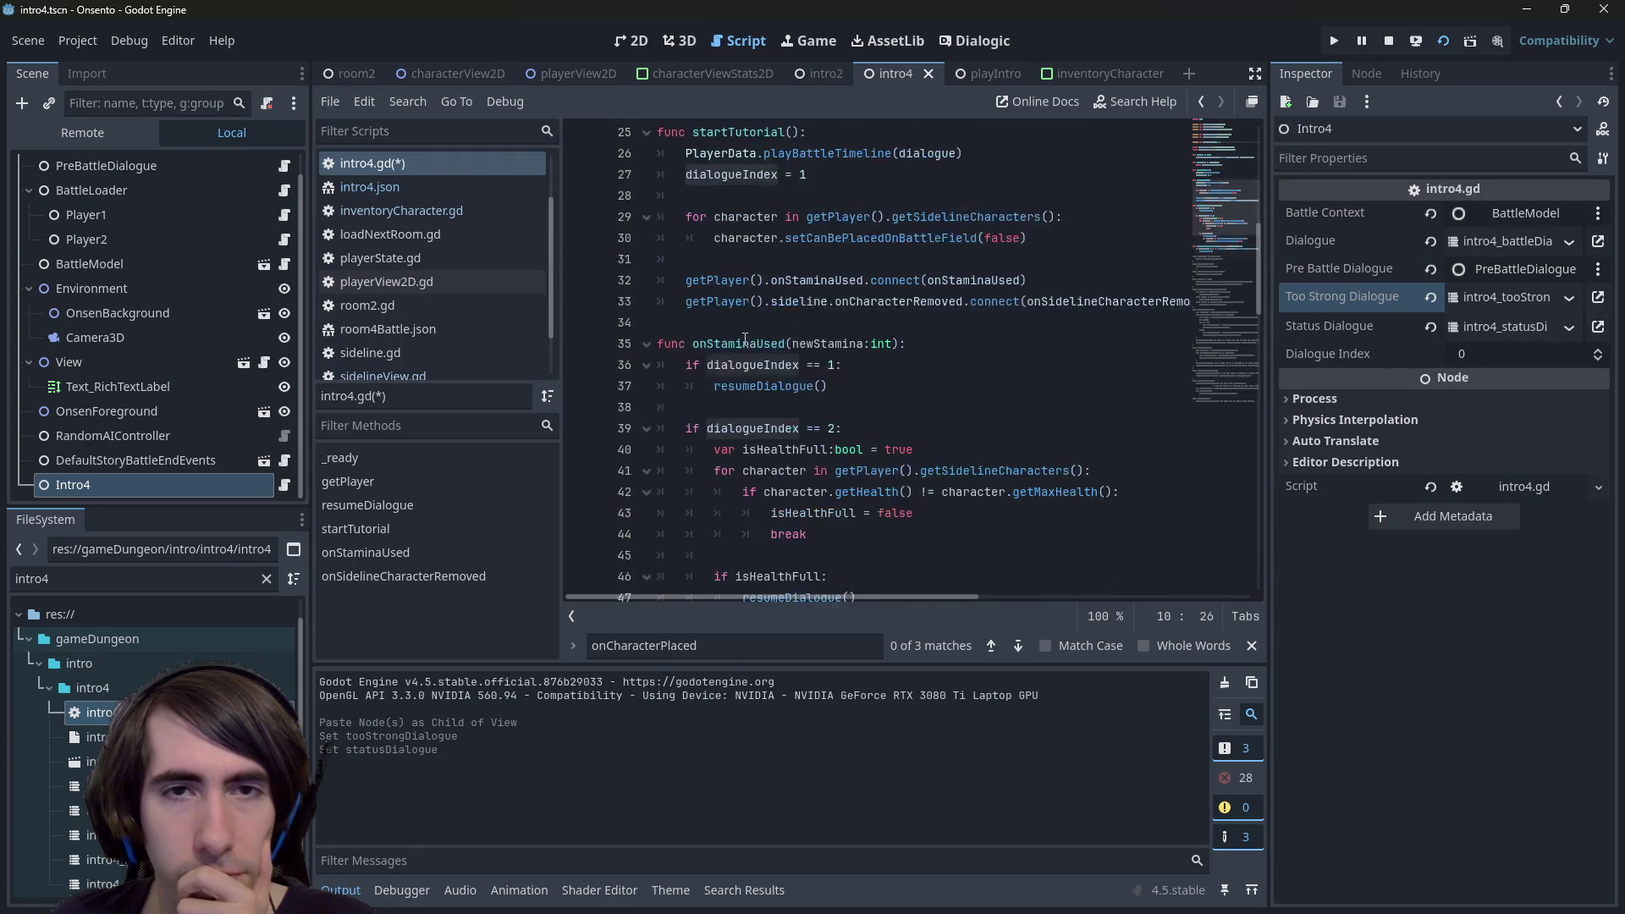
scroll(755, 343, "up", 3)
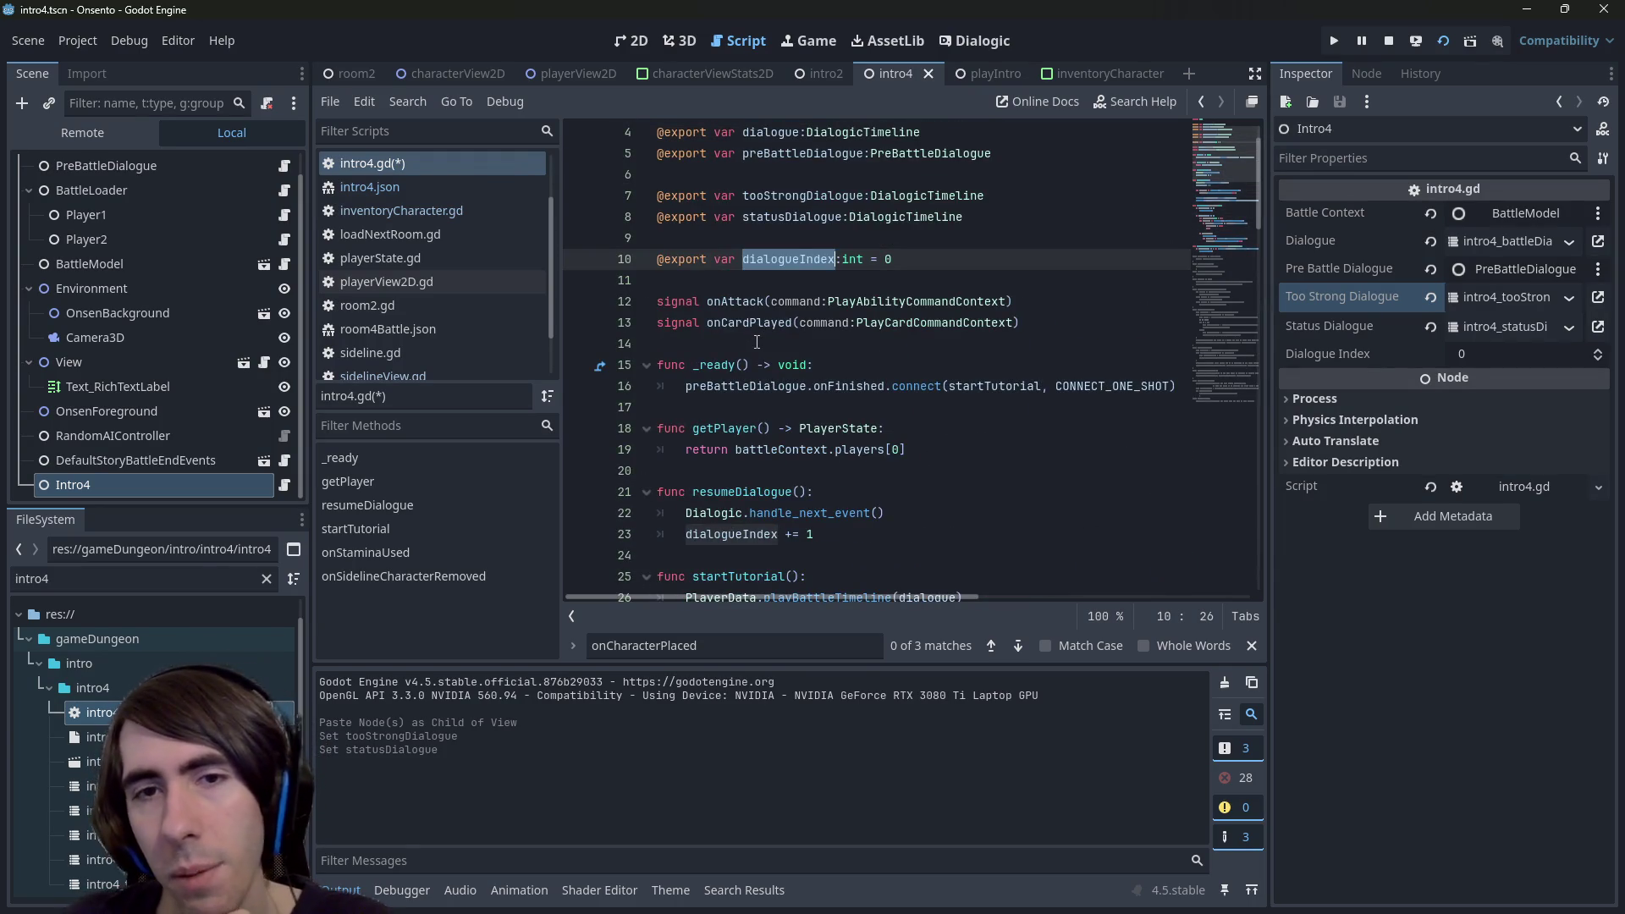
left_click(899, 305, "ctrl")
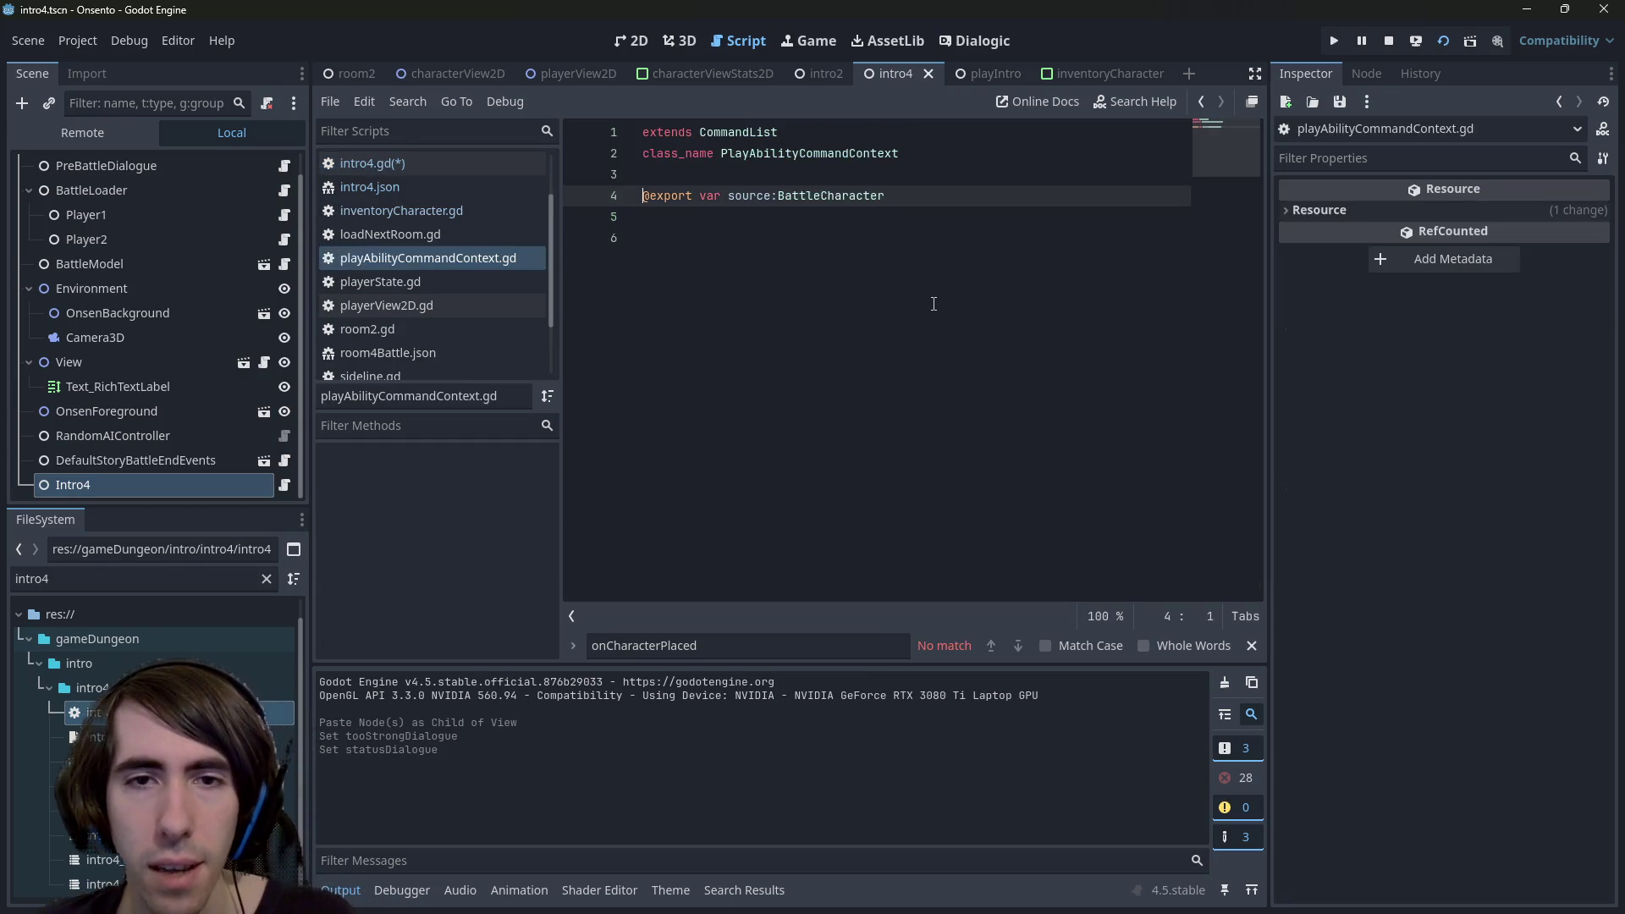
Read playAbilityCommandContext.gd, then navigate back to intro4.gd with Alt+Left
left_click(831, 220)
key("alt+Left")
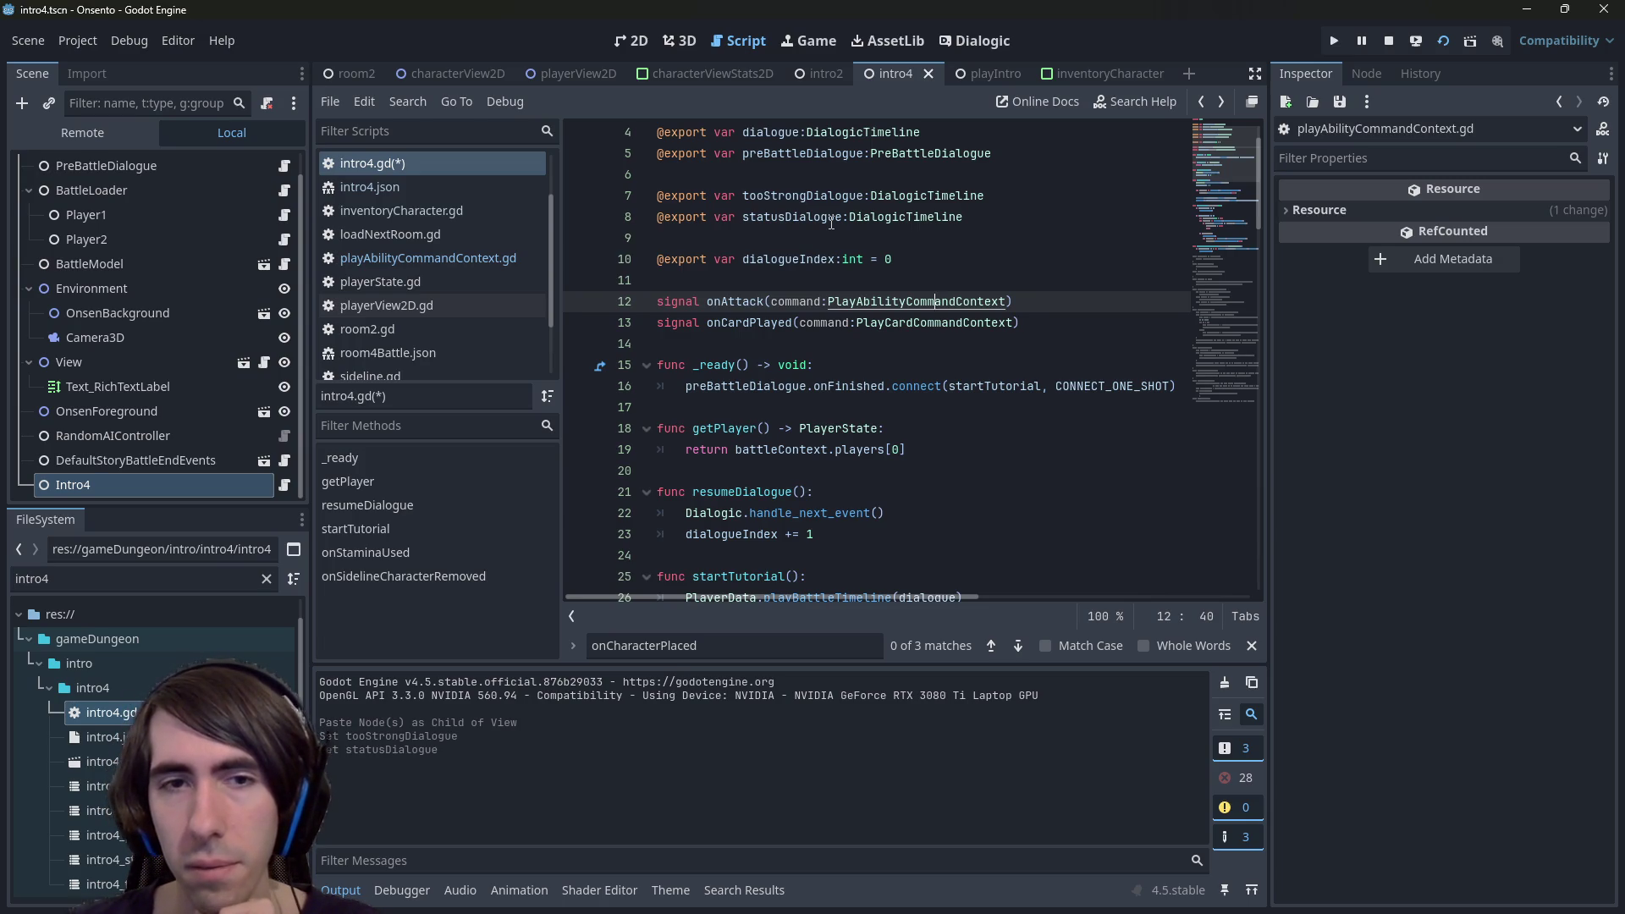
scroll(831, 221, "down", 1)
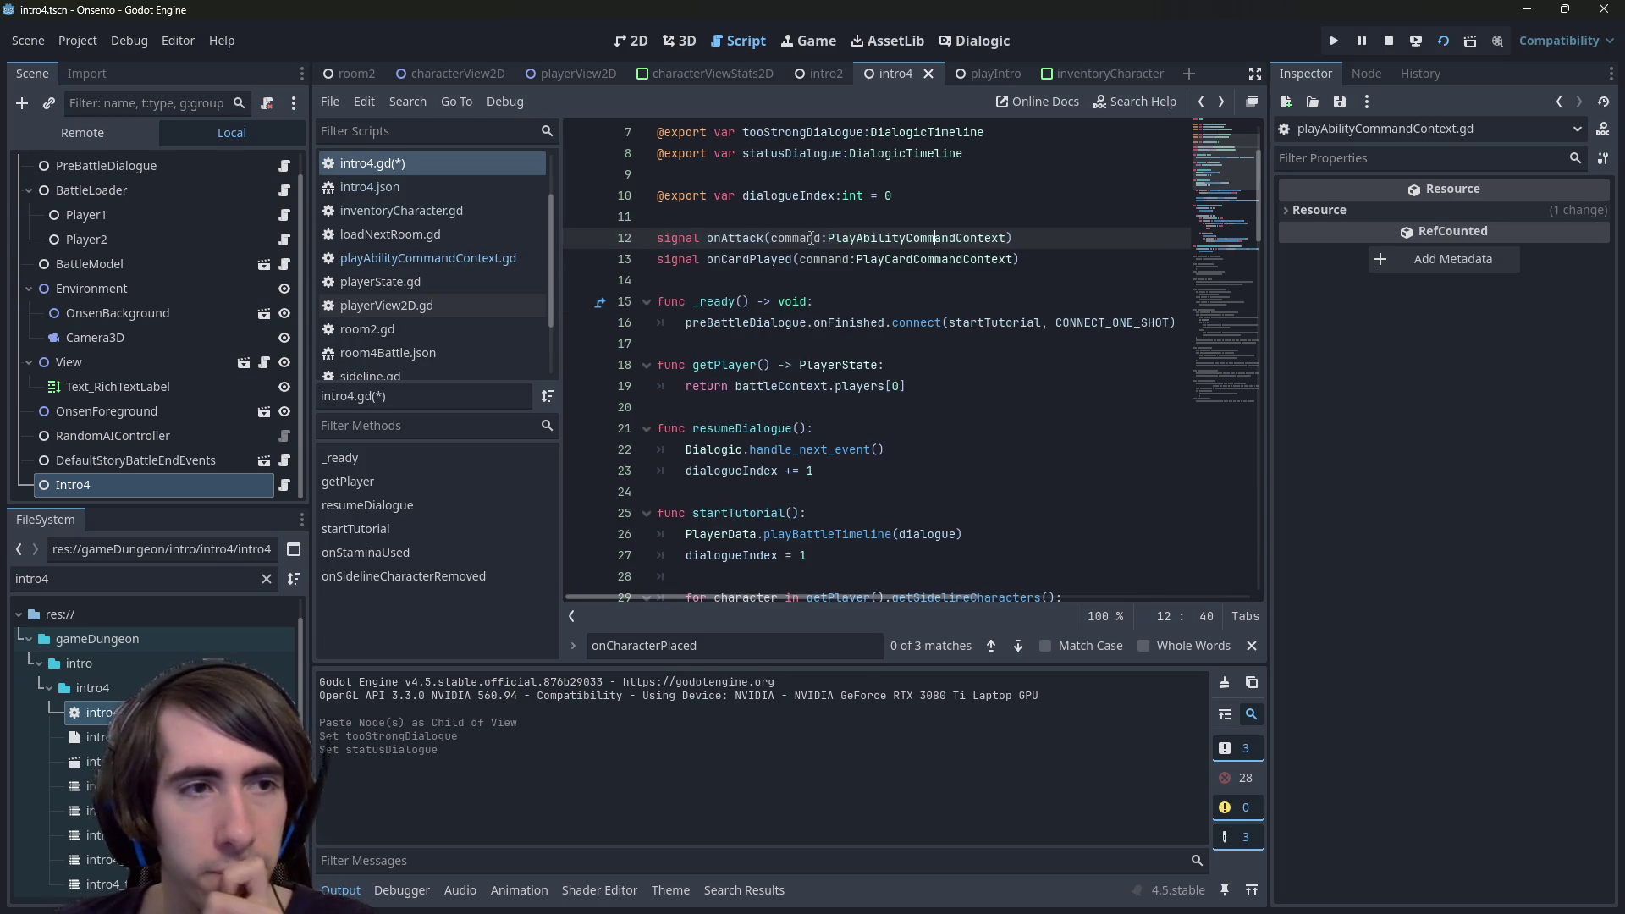
double_click(726, 238)
scroll(727, 230, "down", 3)
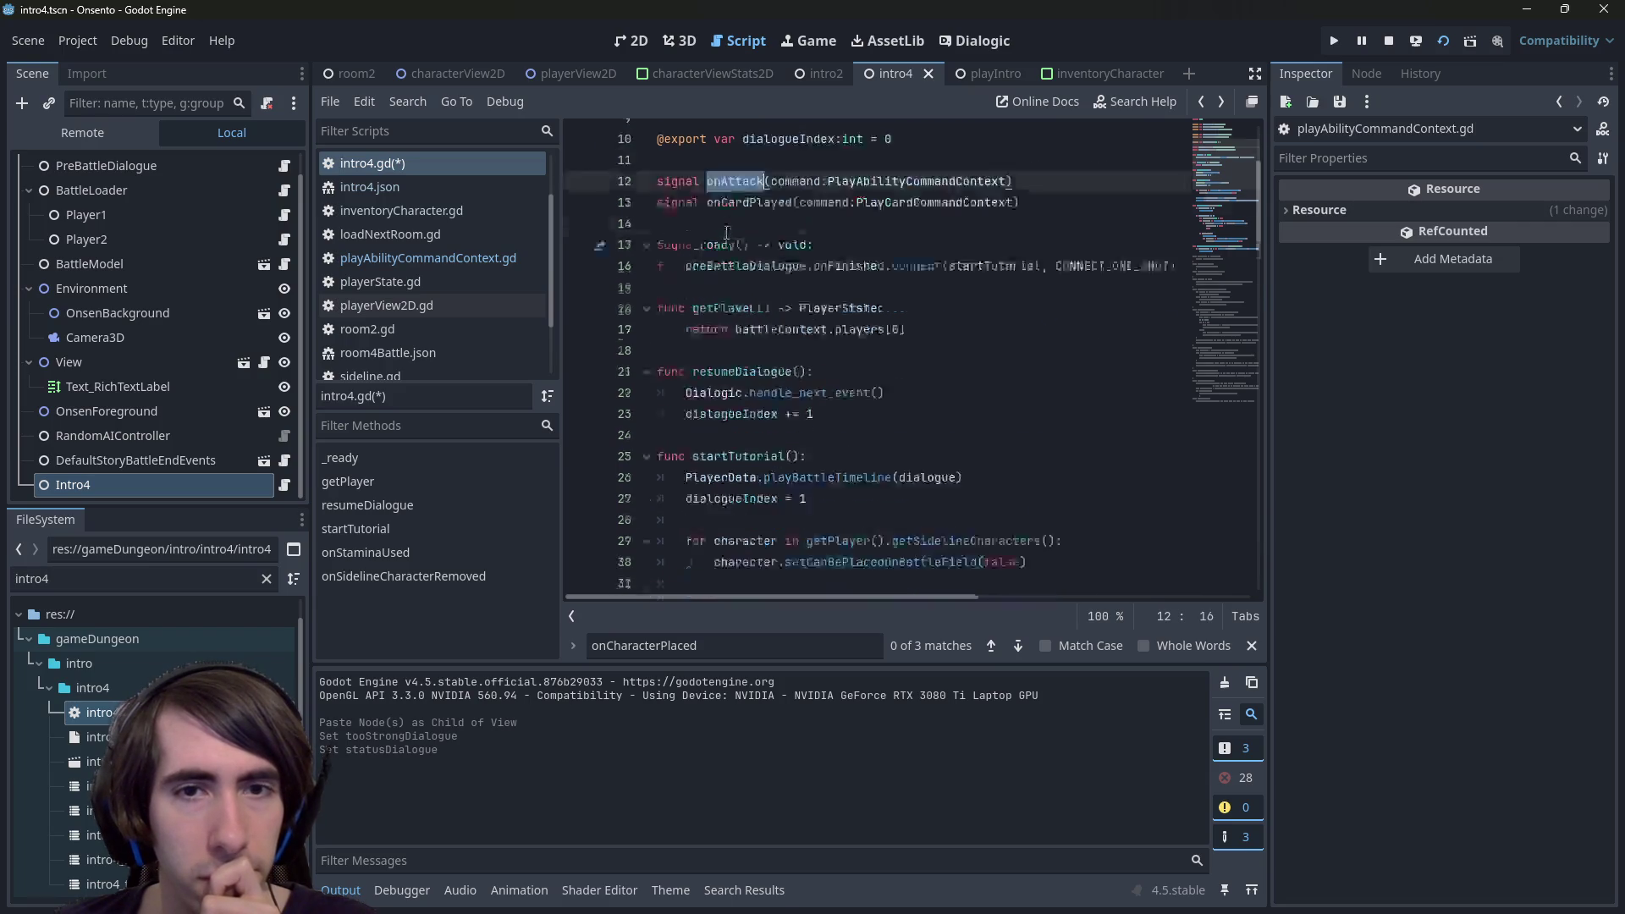
scroll(702, 299, "up", 3)
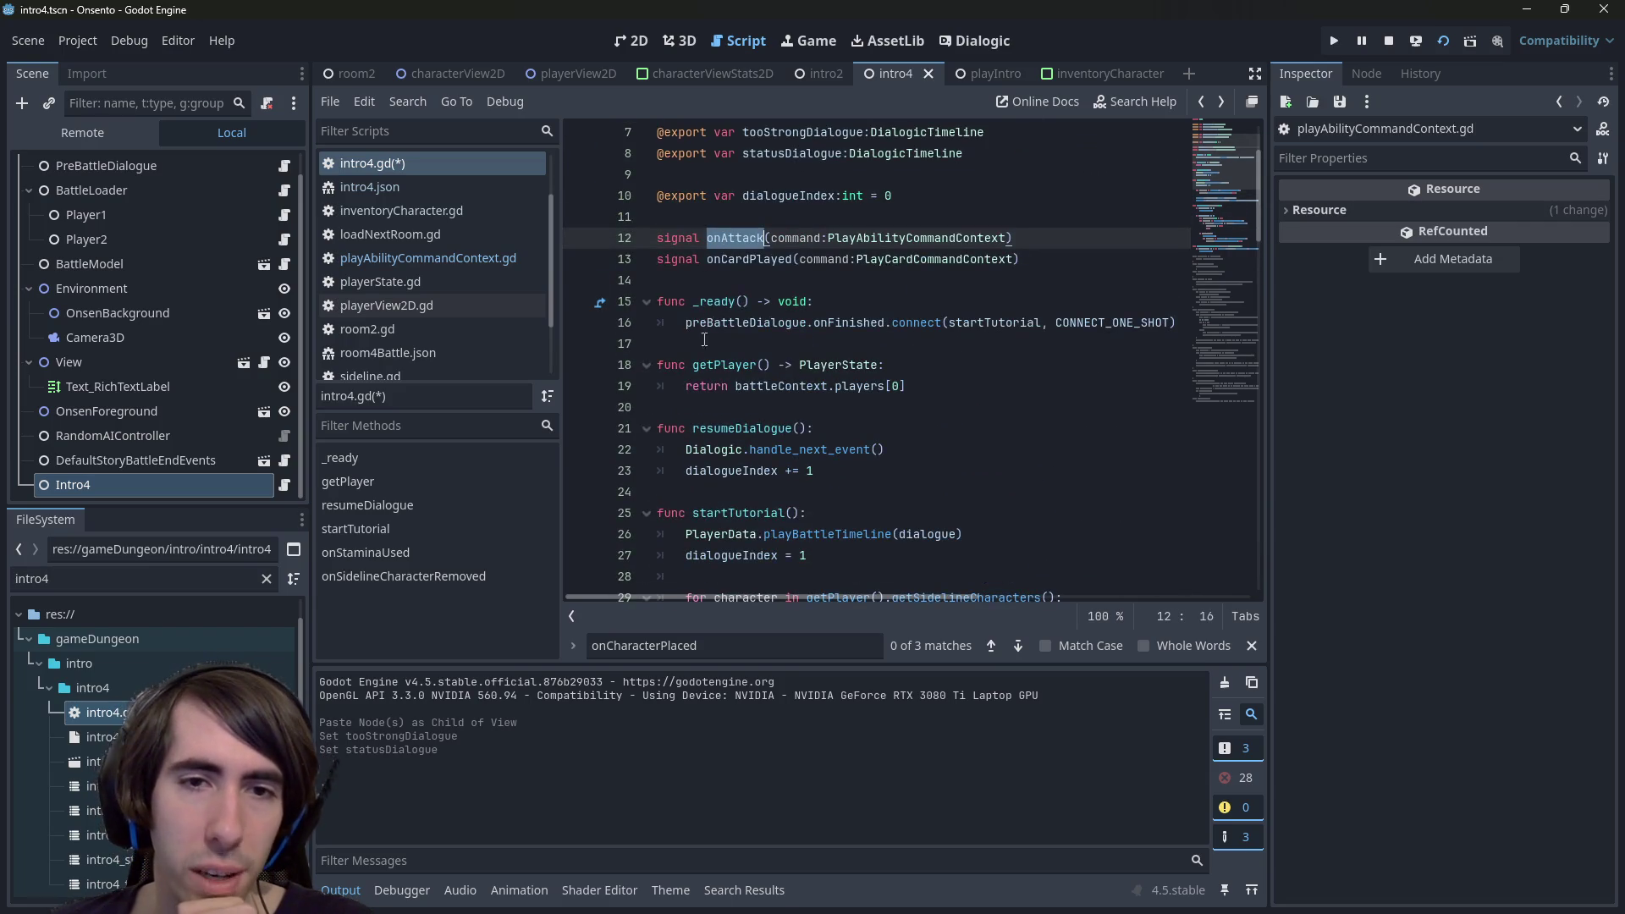
scroll(711, 368, "down", 3)
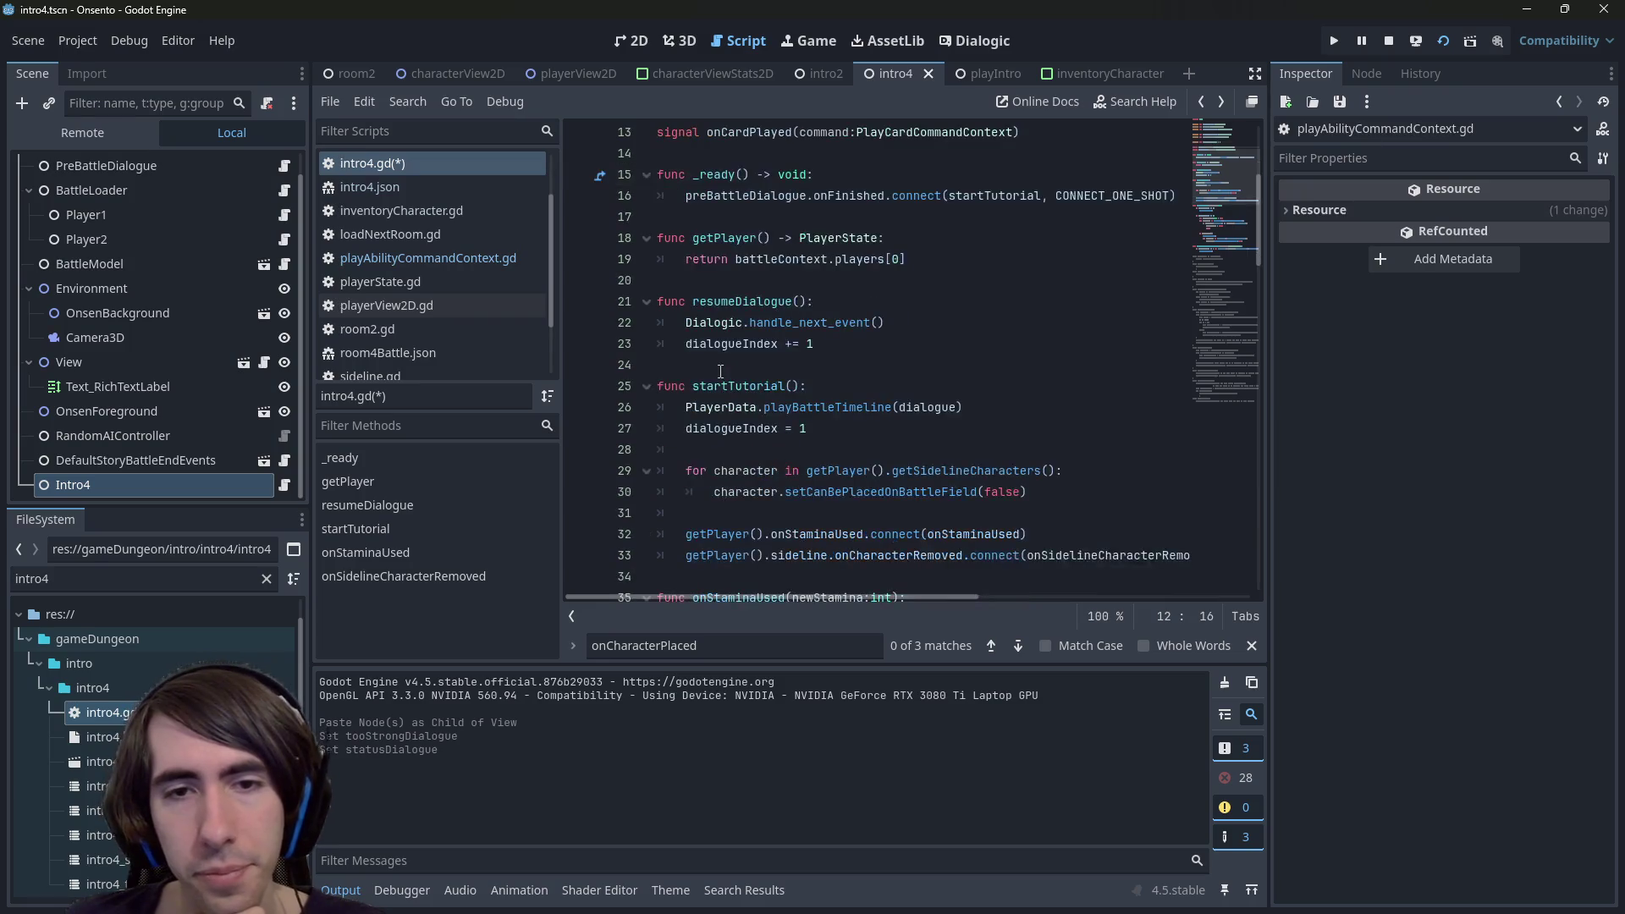
scroll(720, 373, "up", 1)
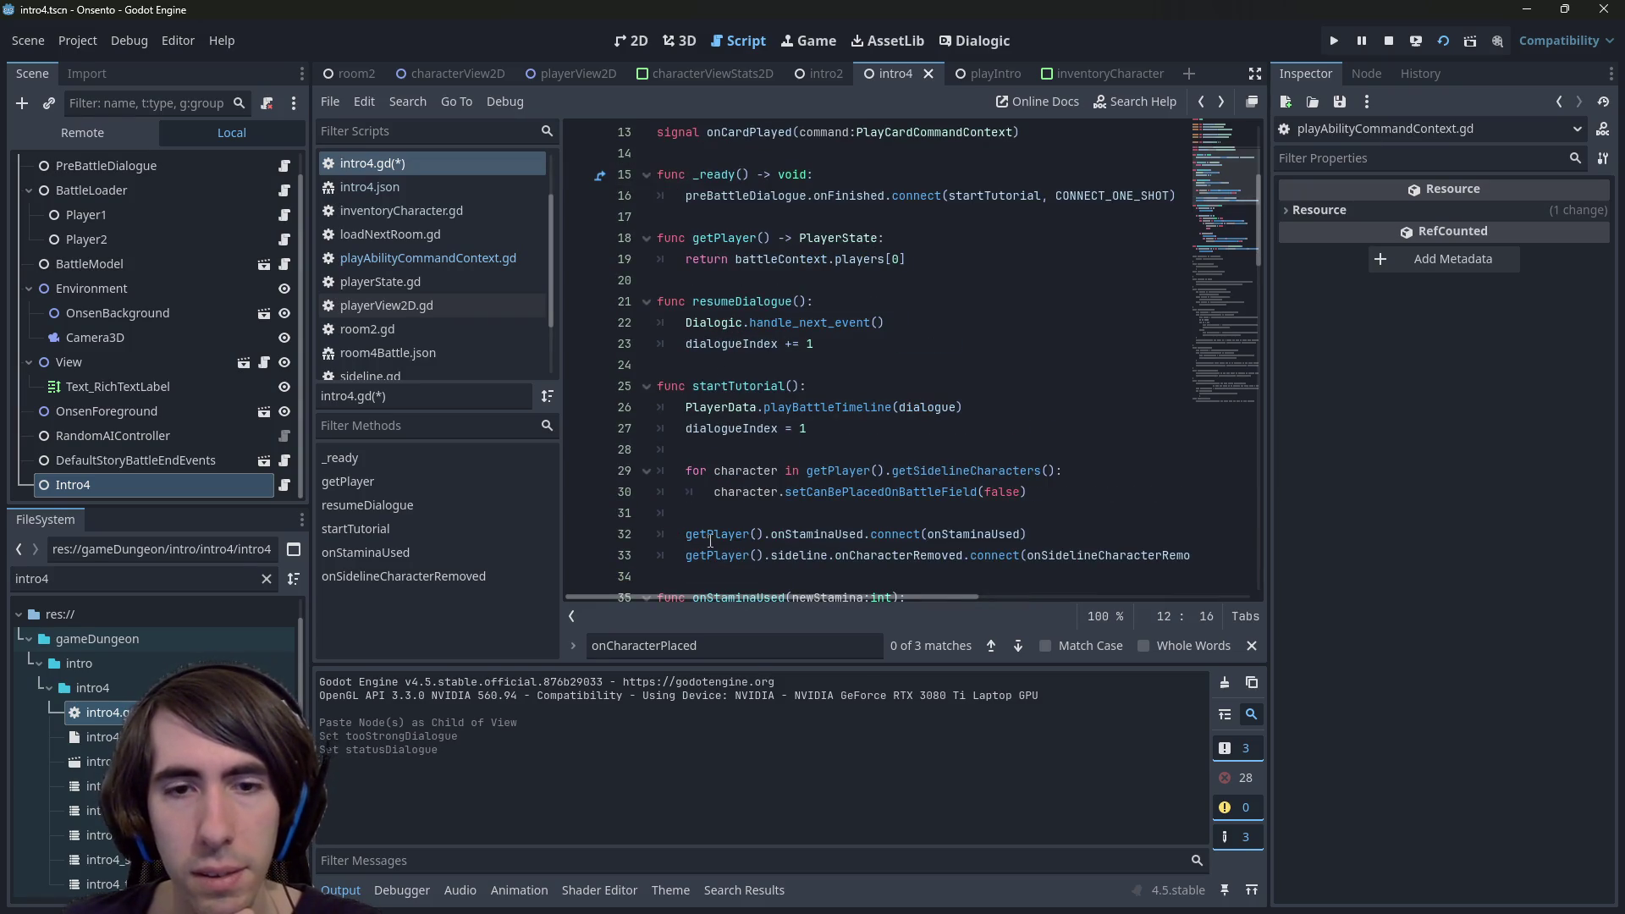
scroll(711, 540, "down", 1)
left_click_drag(686, 492, 859, 514)
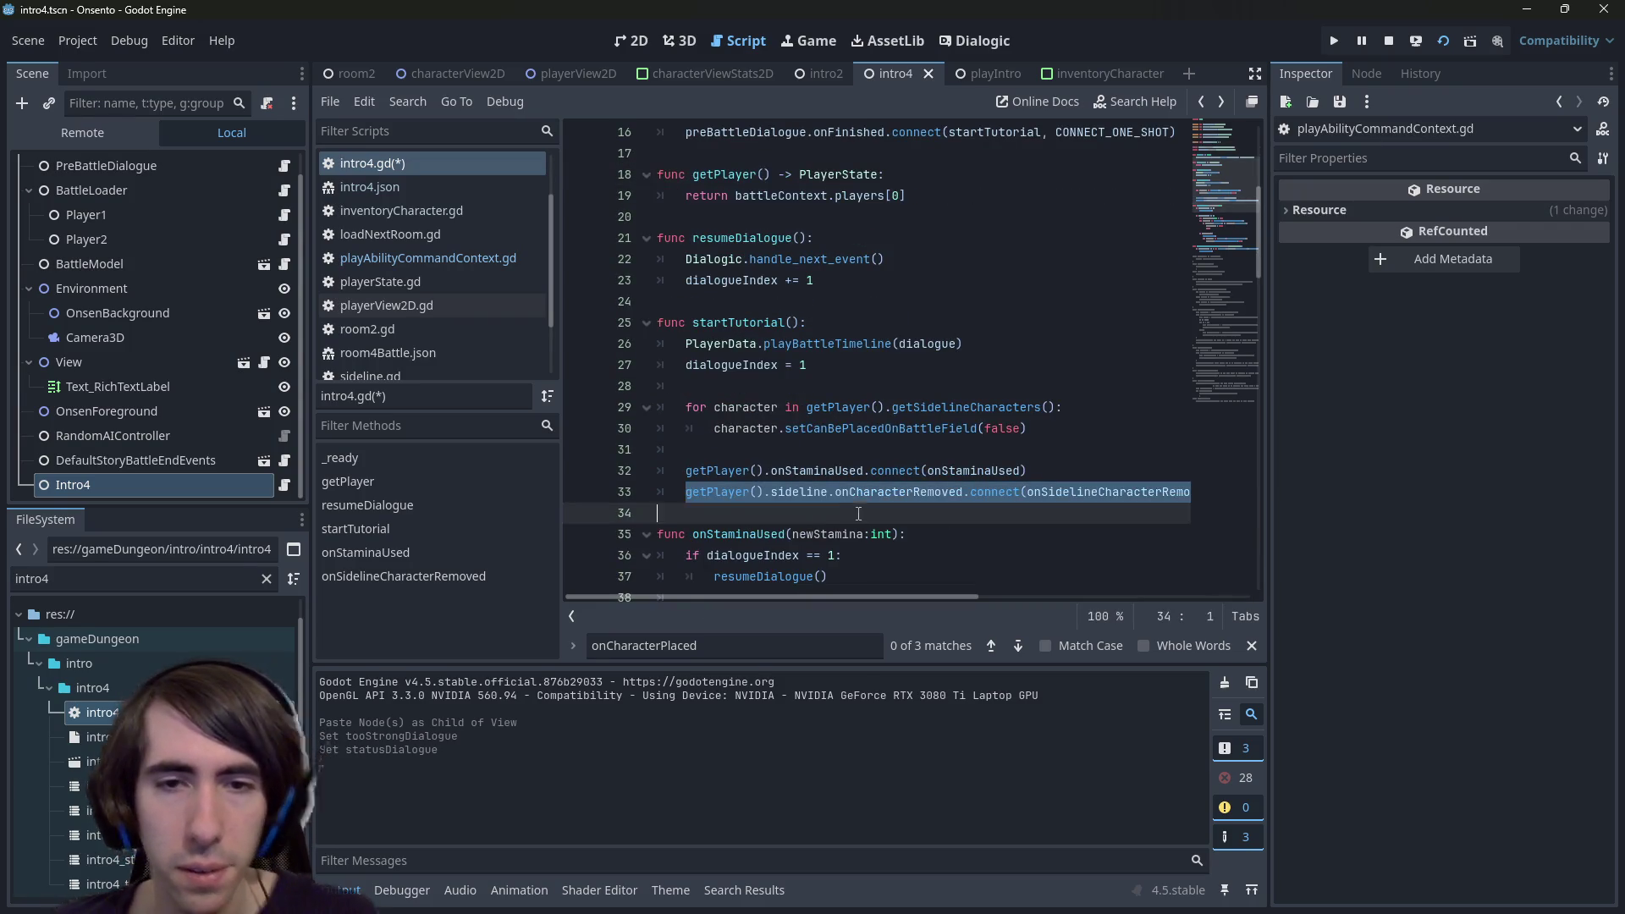
left_click(826, 511)
Add an indented line 34 in startTutorial, clearing the pasted getPlayer().sideline text
key("Return")
key("Up")
key("Tab")
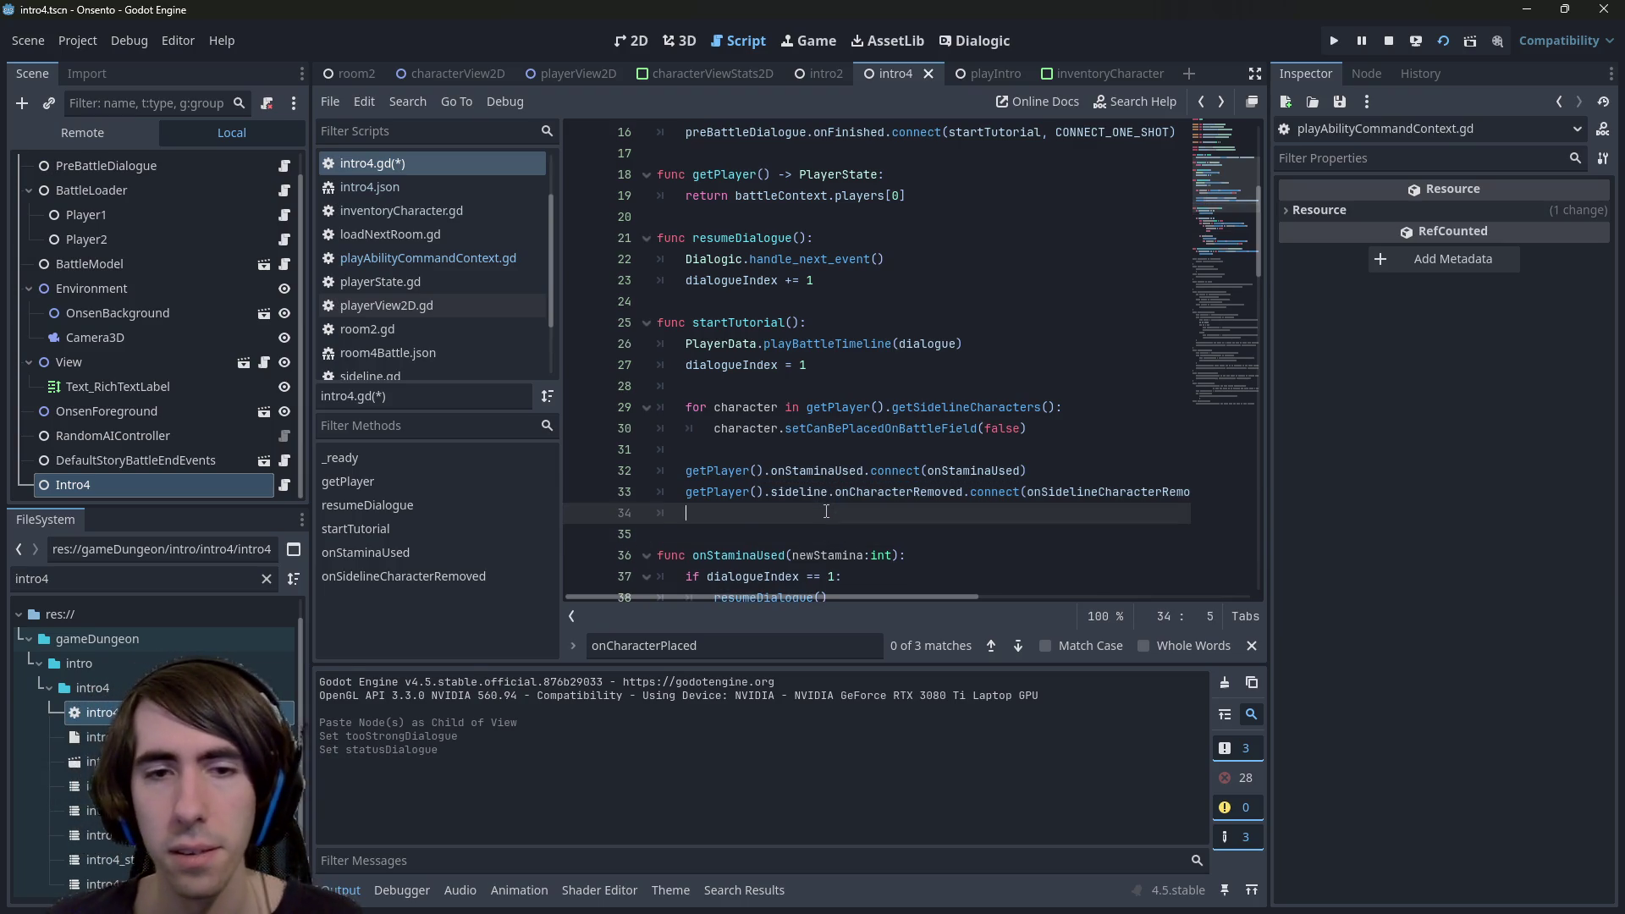
type("getPlayer().sideline")
scroll(819, 550, "down", 1)
mouse_move(819, 594)
left_mouse_down()
mouse_move(972, 600)
mouse_move(879, 505)
left_mouse_up()
key("ctrl+BackSpace")
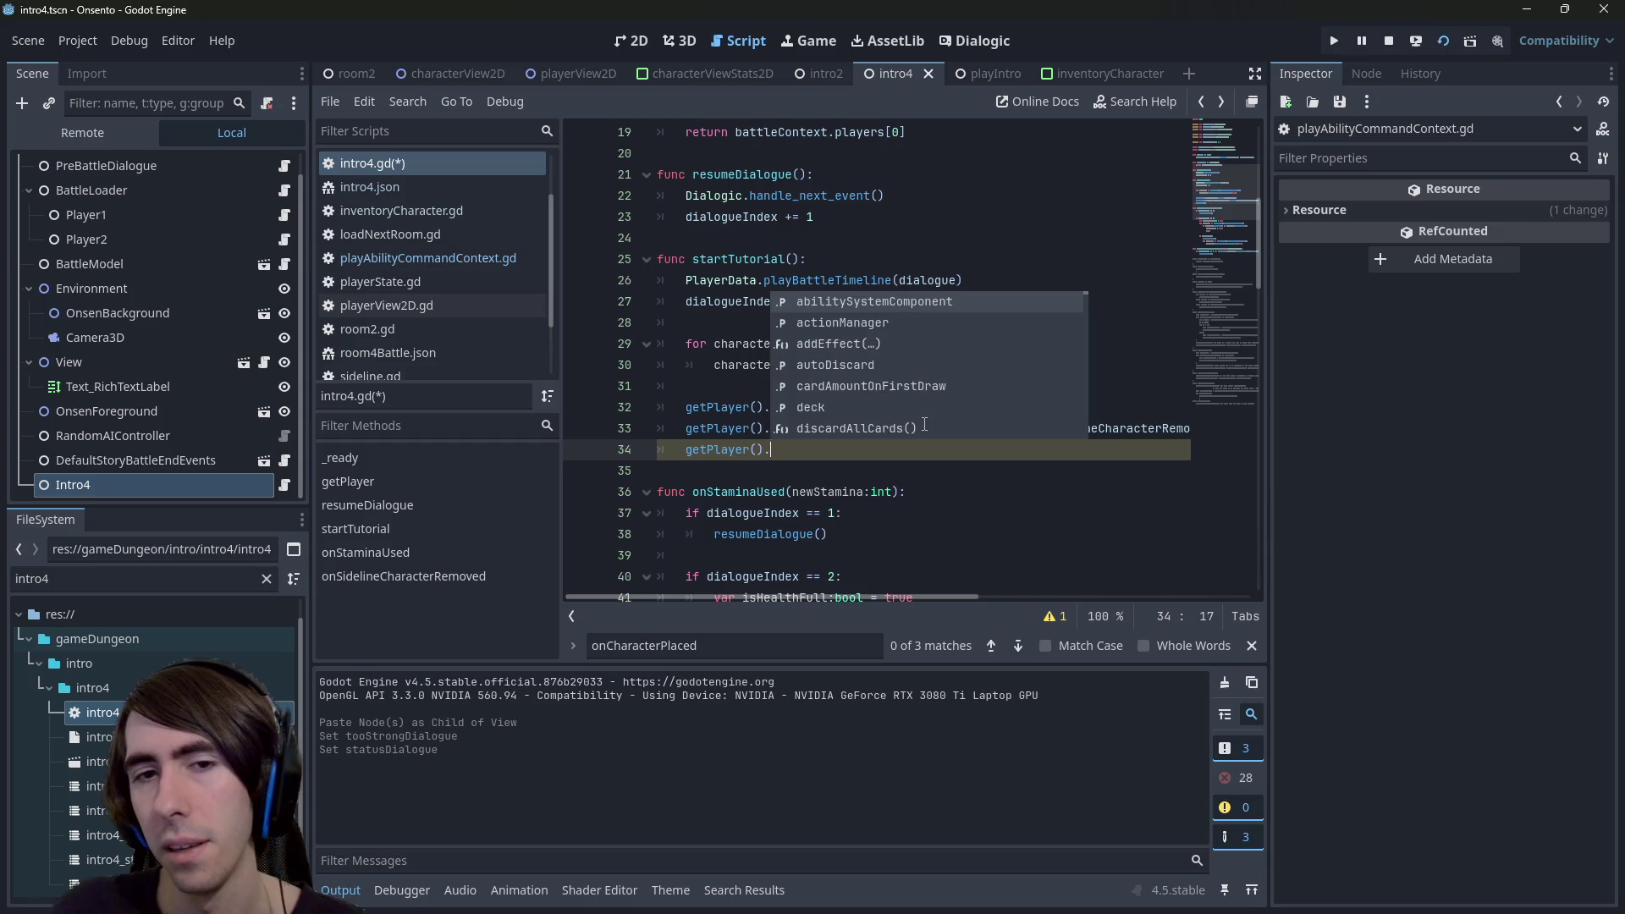
key("ctrl+BackSpace")
key("ctrl+BackSpace")
key("ctrl+BackSpace")
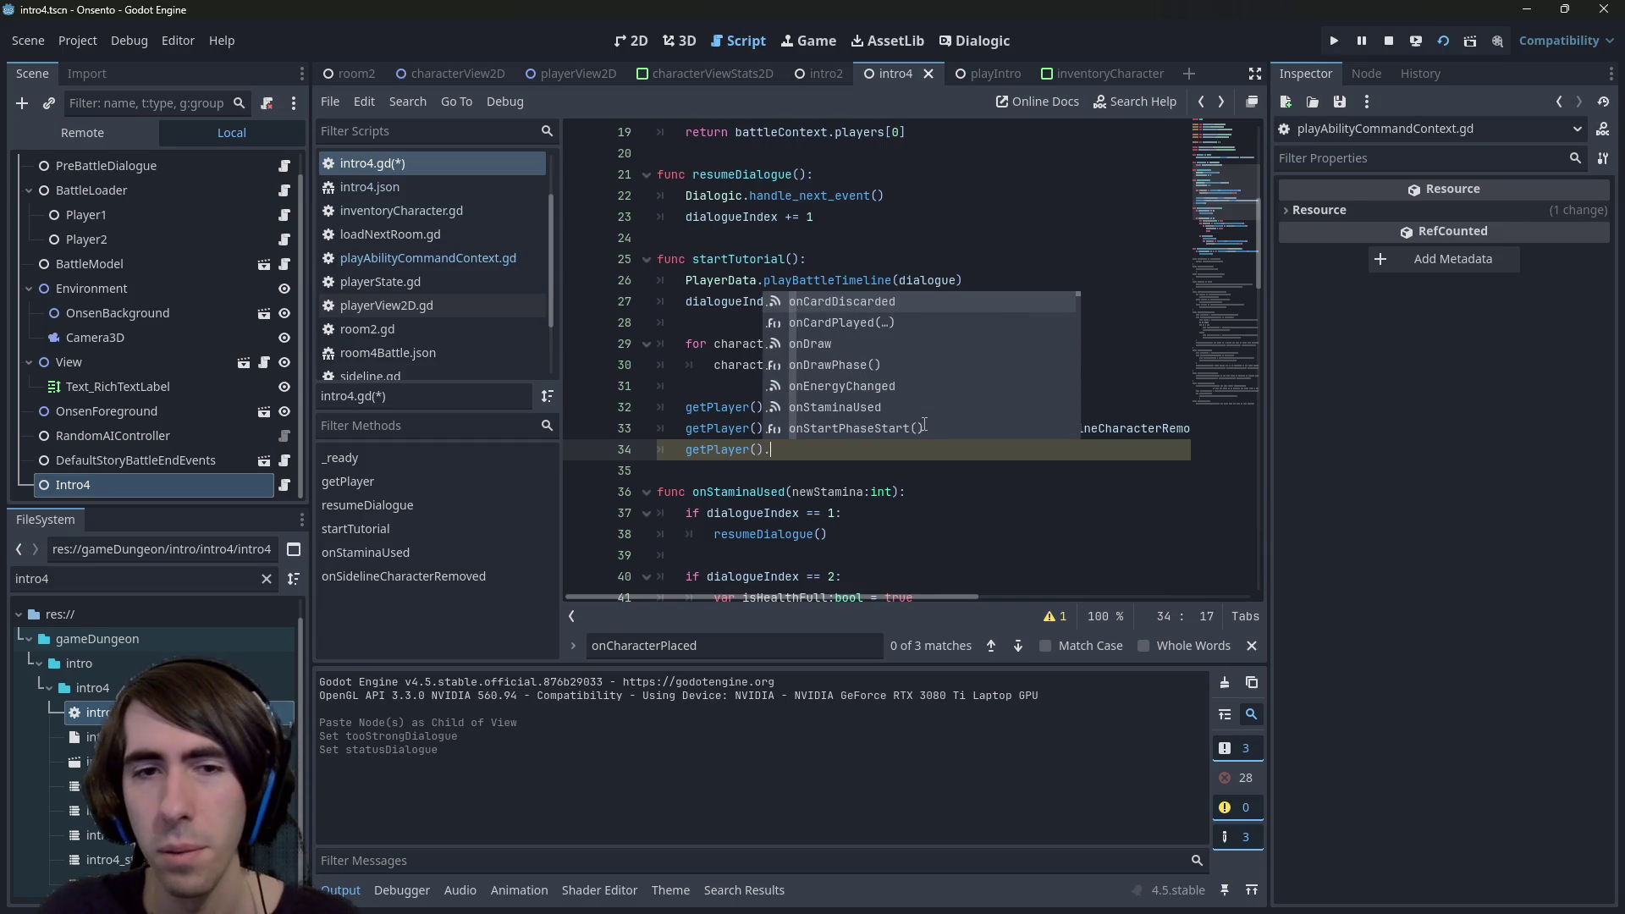
Write battleContext.effectManager.tryStartAbility() on line 34 and jump to its definition in effectManager.gd
type("battl")
key("Return")
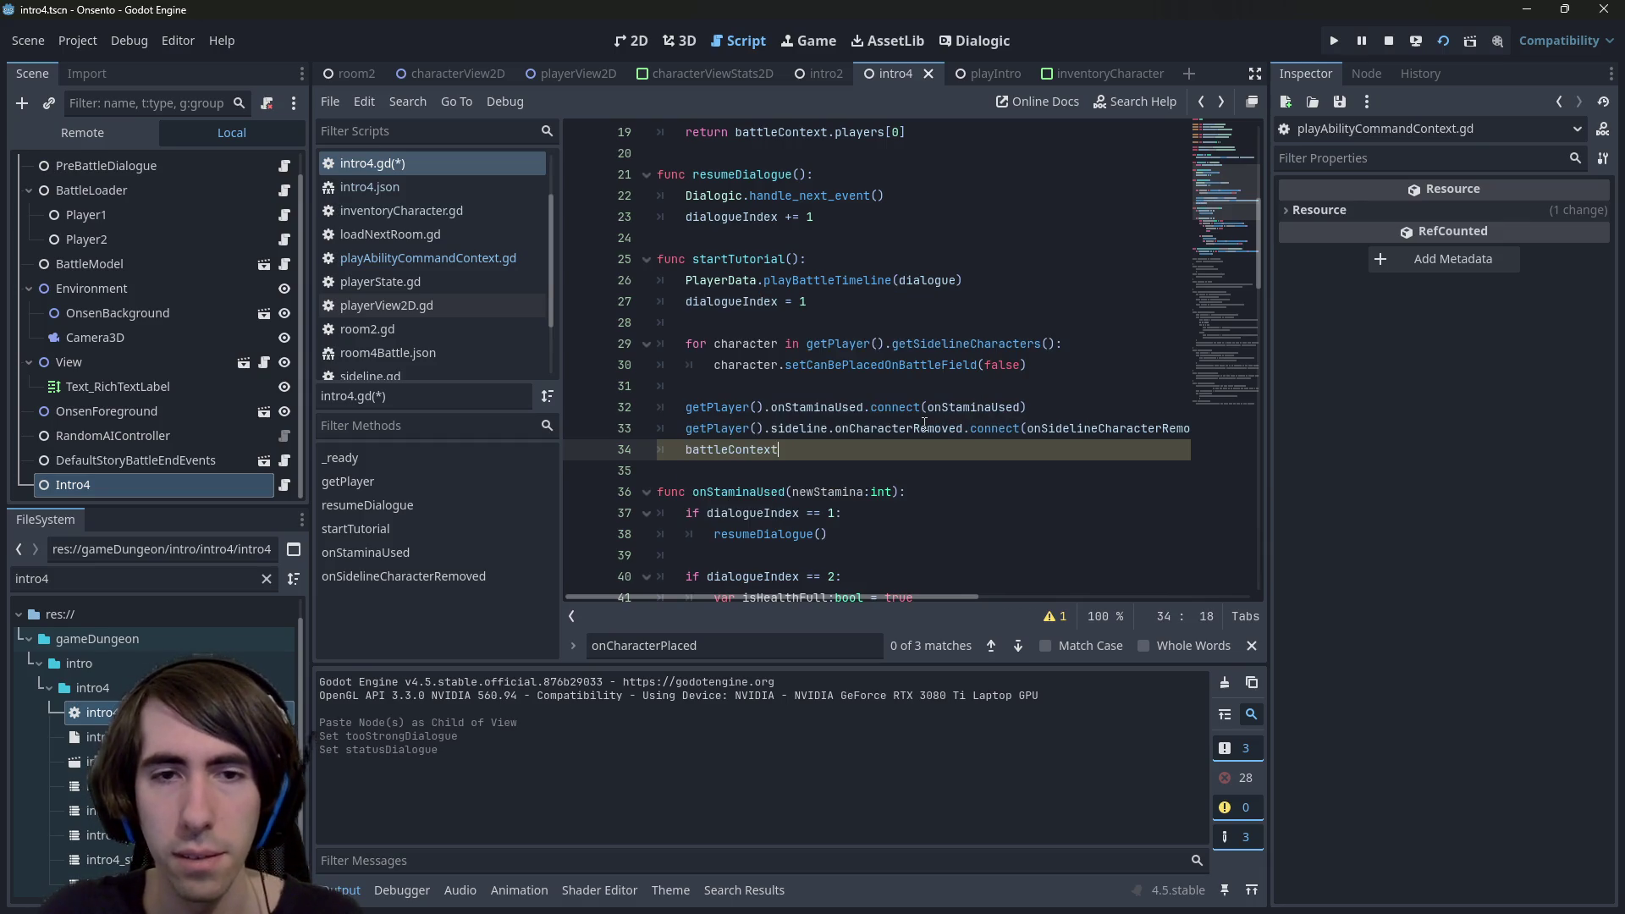
type(".effectM")
key("Return")
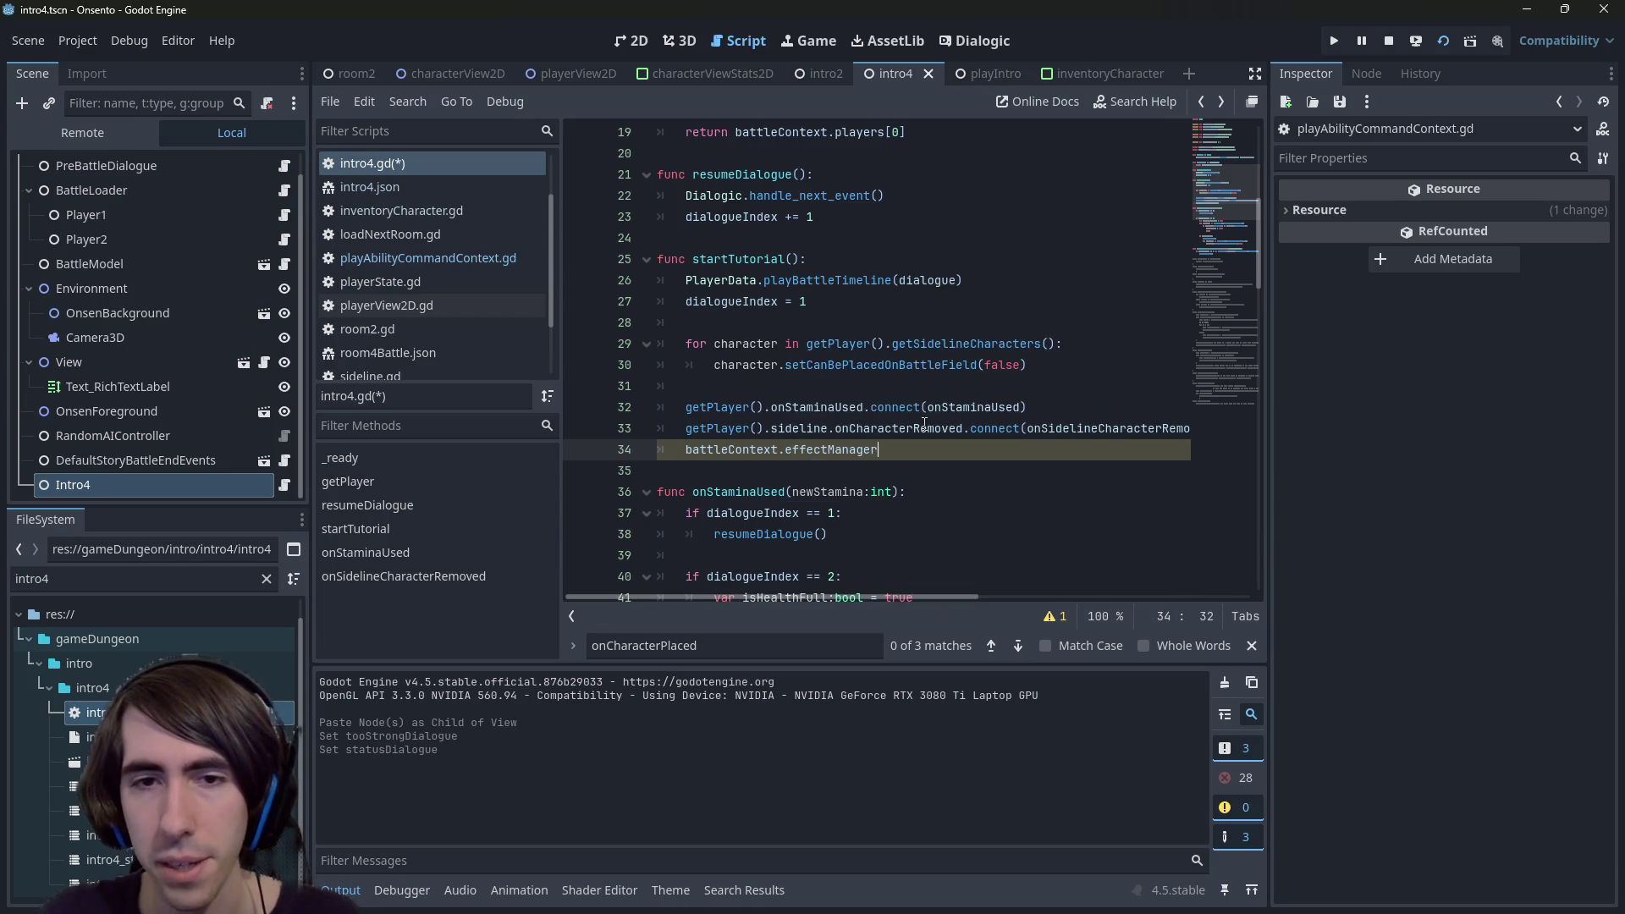
type(".")
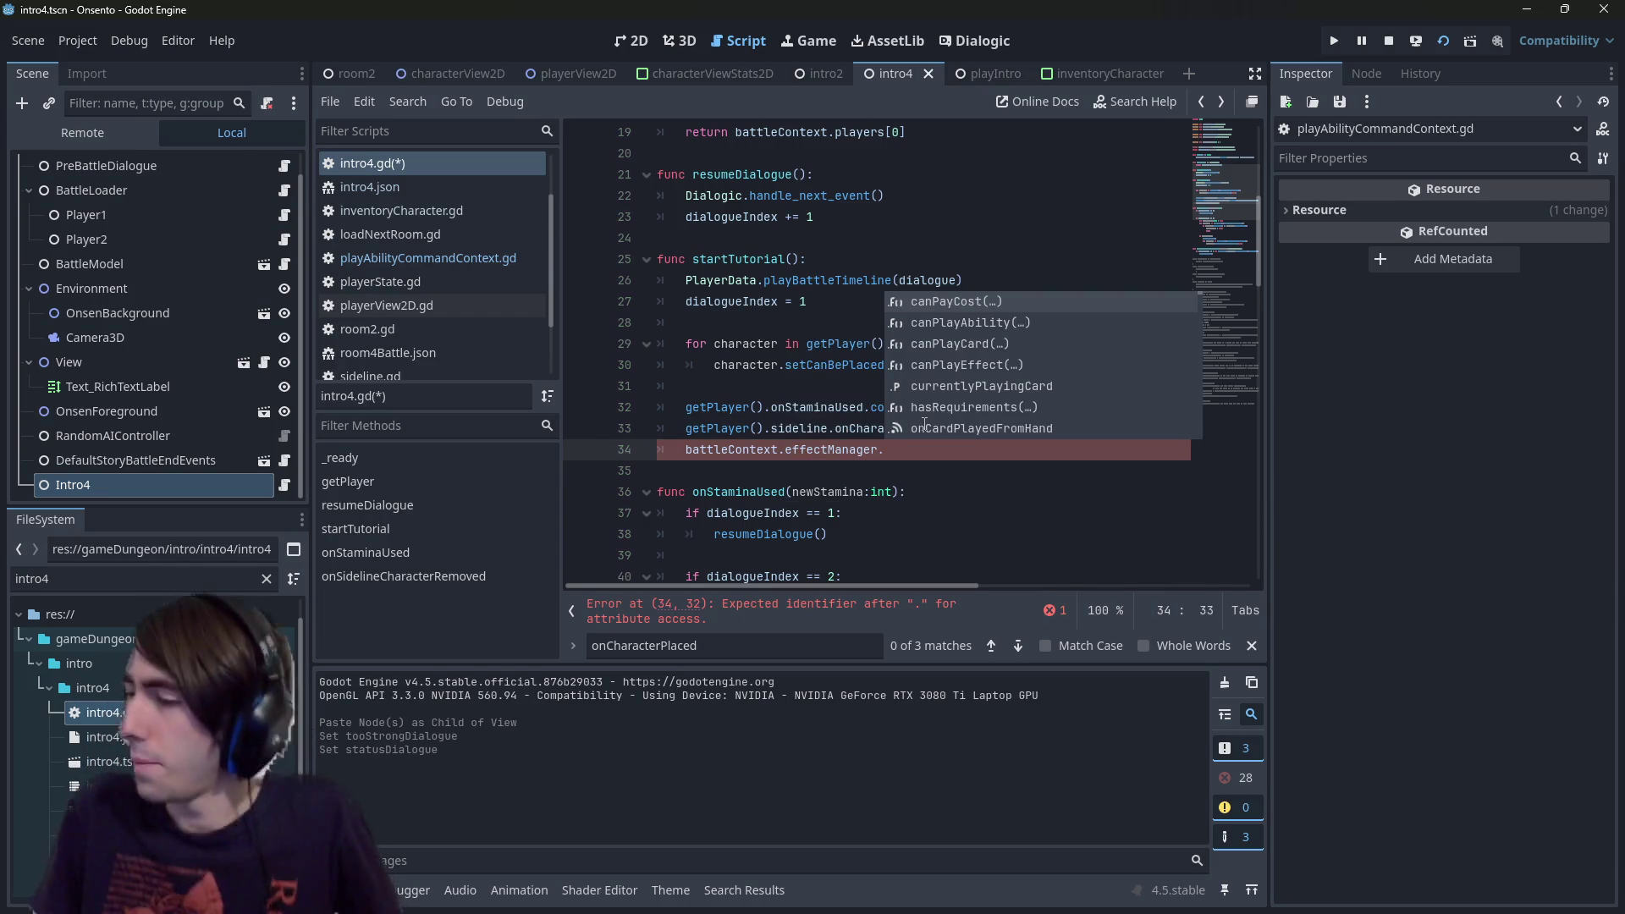
key("ctrl+BackSpace")
key("ctrl+BackSpace")
type("ab")
key("BackSpace")
key("BackSpace")
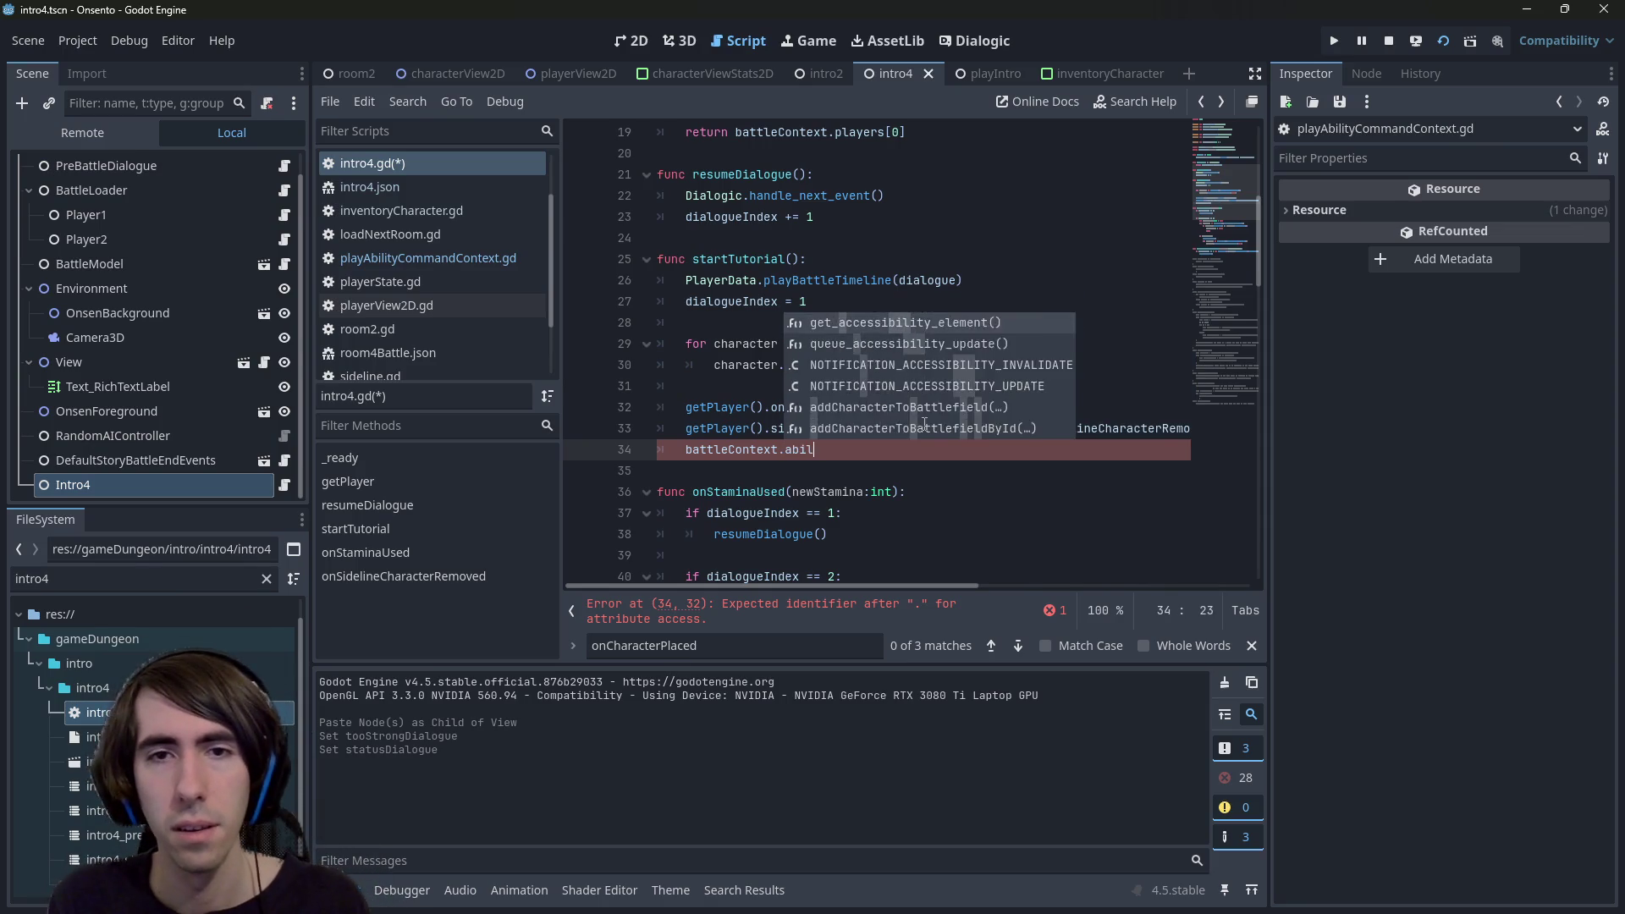
type("effect")
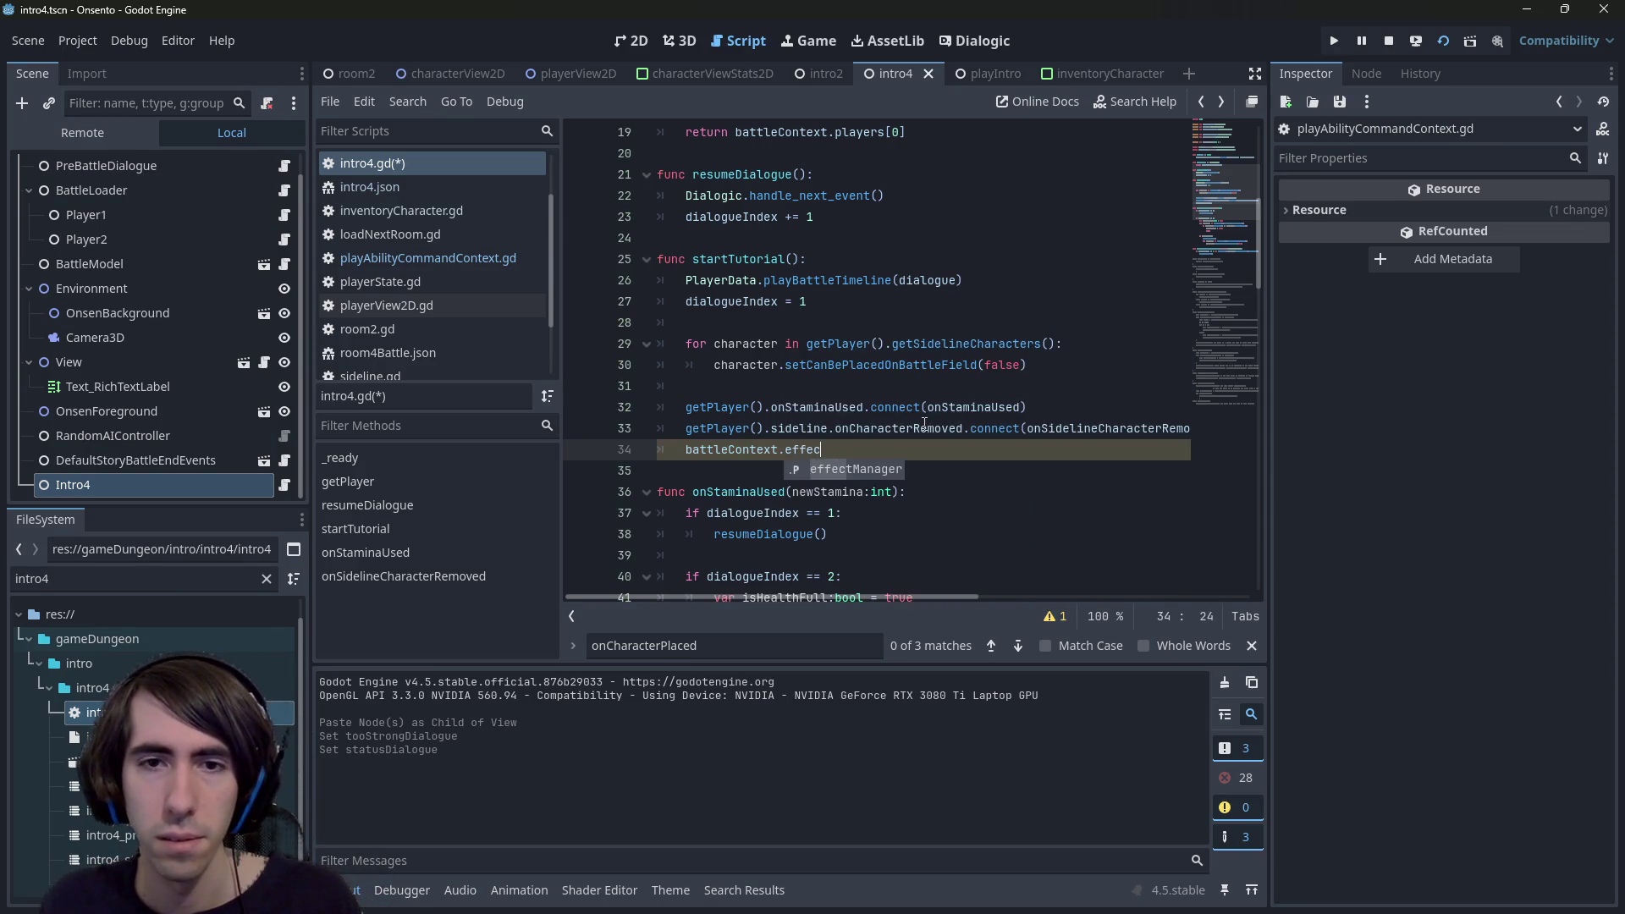
key("Return")
type(".ability")
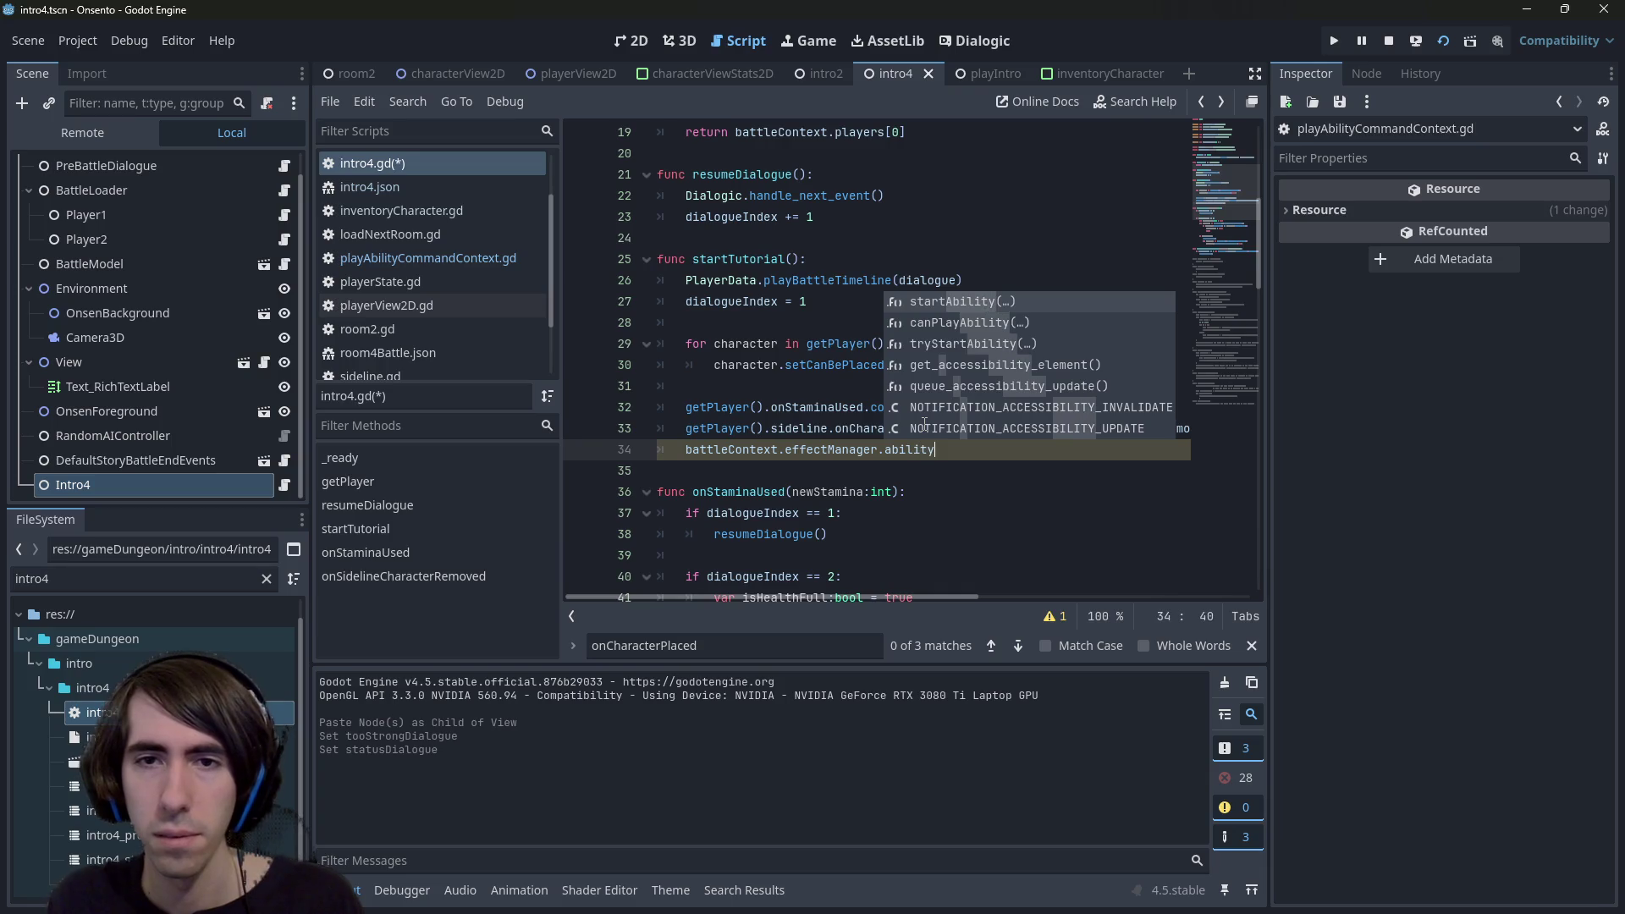
double_click(968, 351)
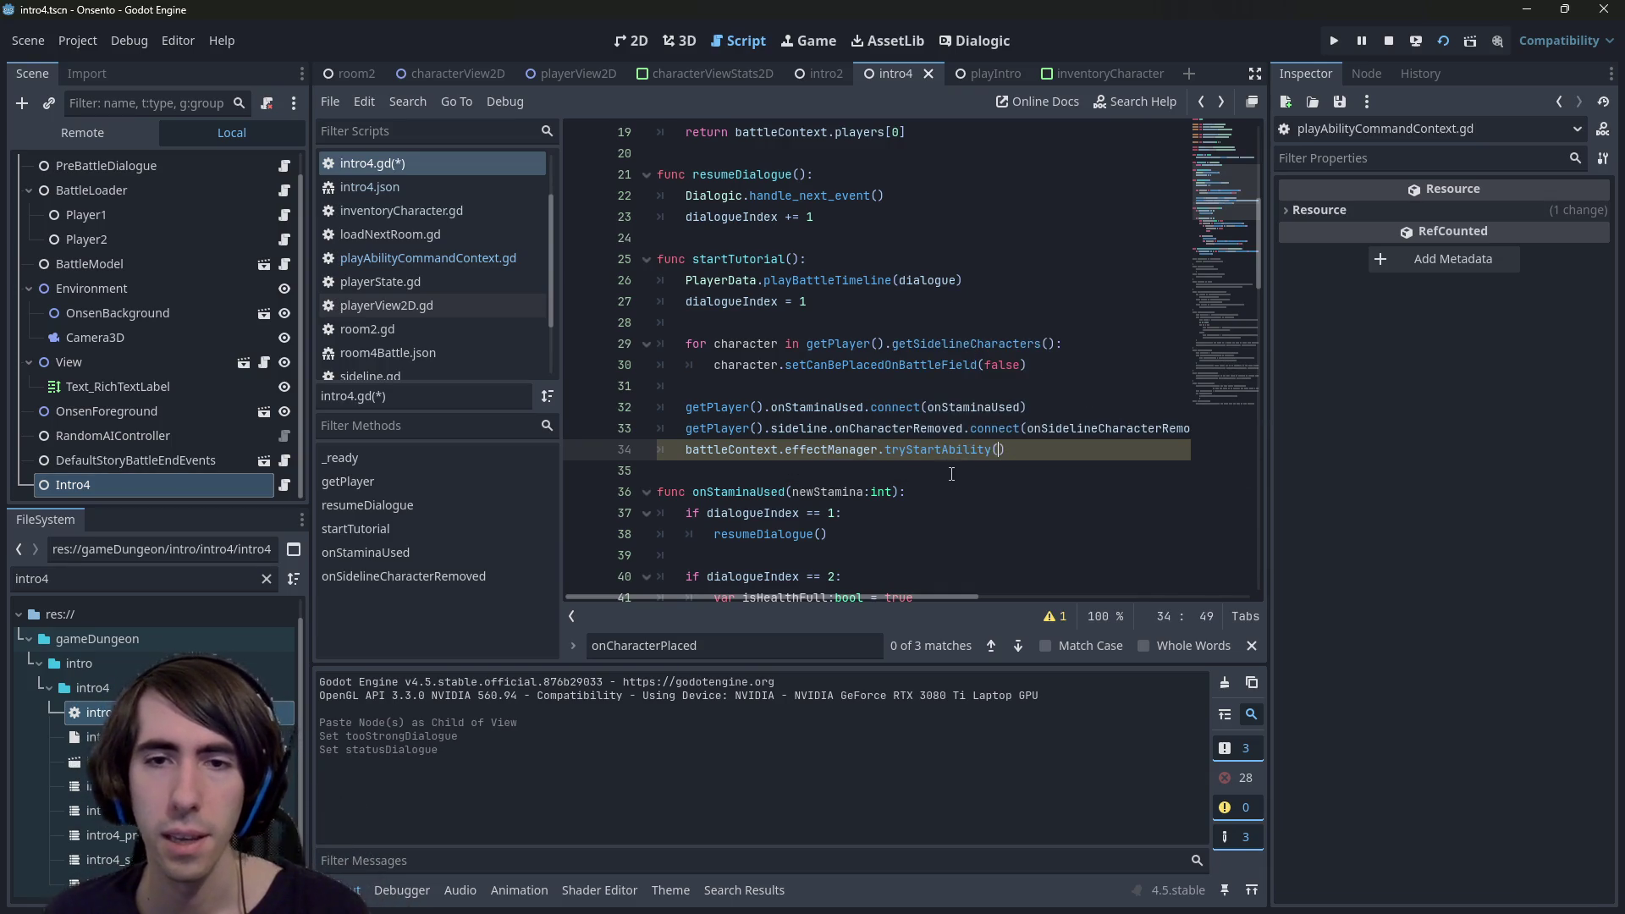
left_click(936, 451, "ctrl")
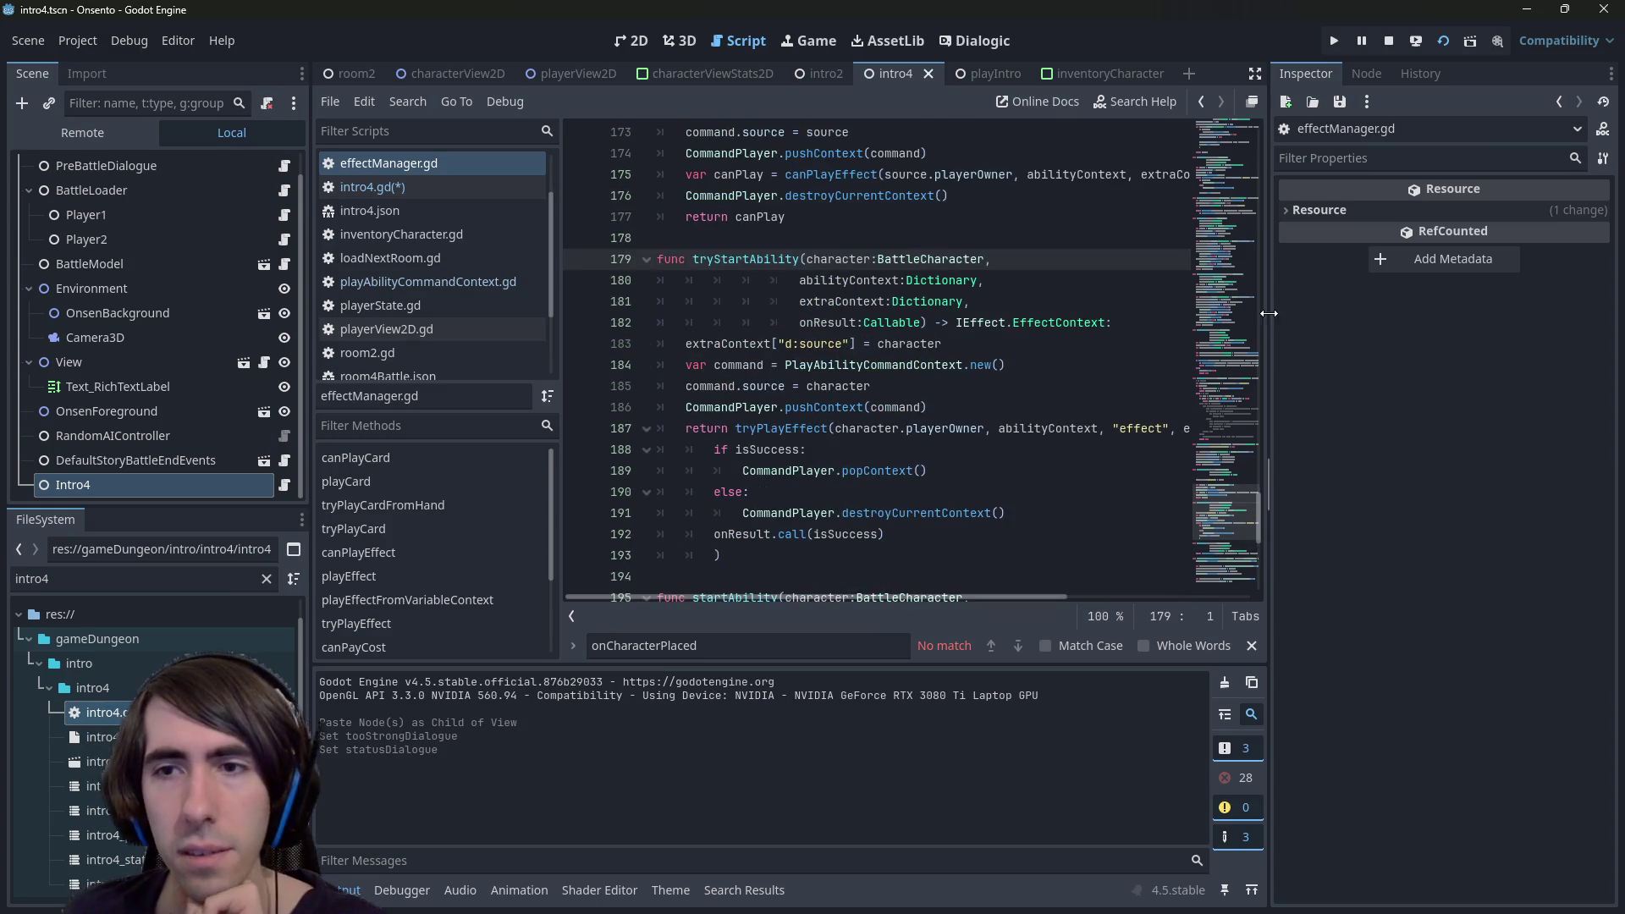
Widen the code view and search effectManager.gd for startAbility, reaching its definition at line 195
left_click_drag(1269, 320, 1403, 335)
scroll(931, 423, "up", 3)
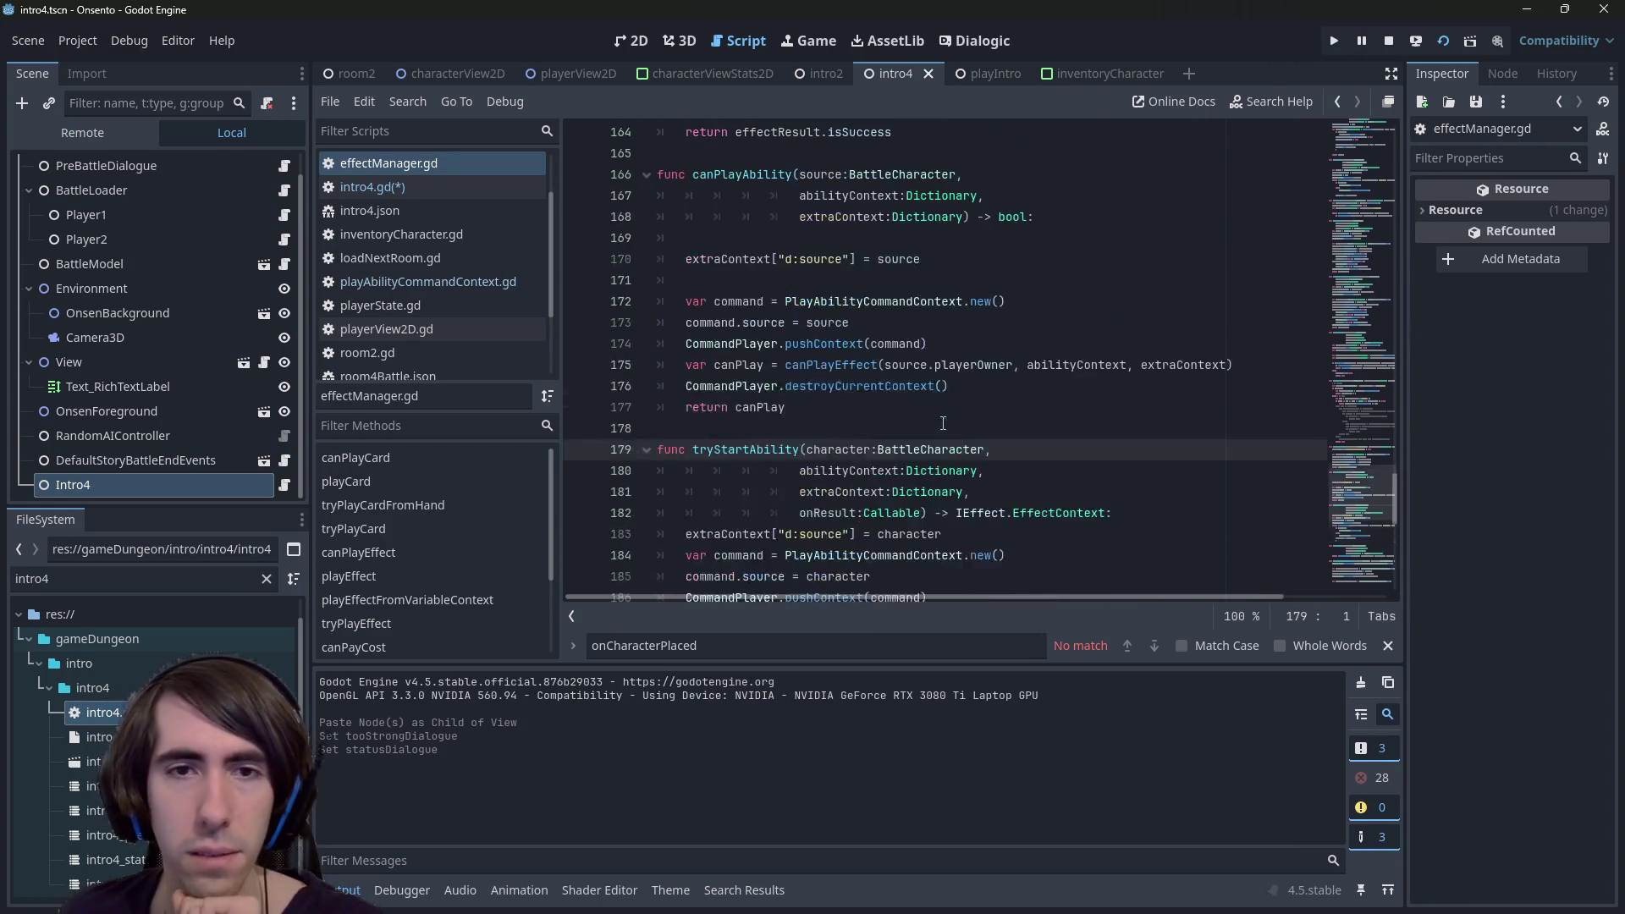
left_click(899, 410)
scroll(899, 414, "down", 3)
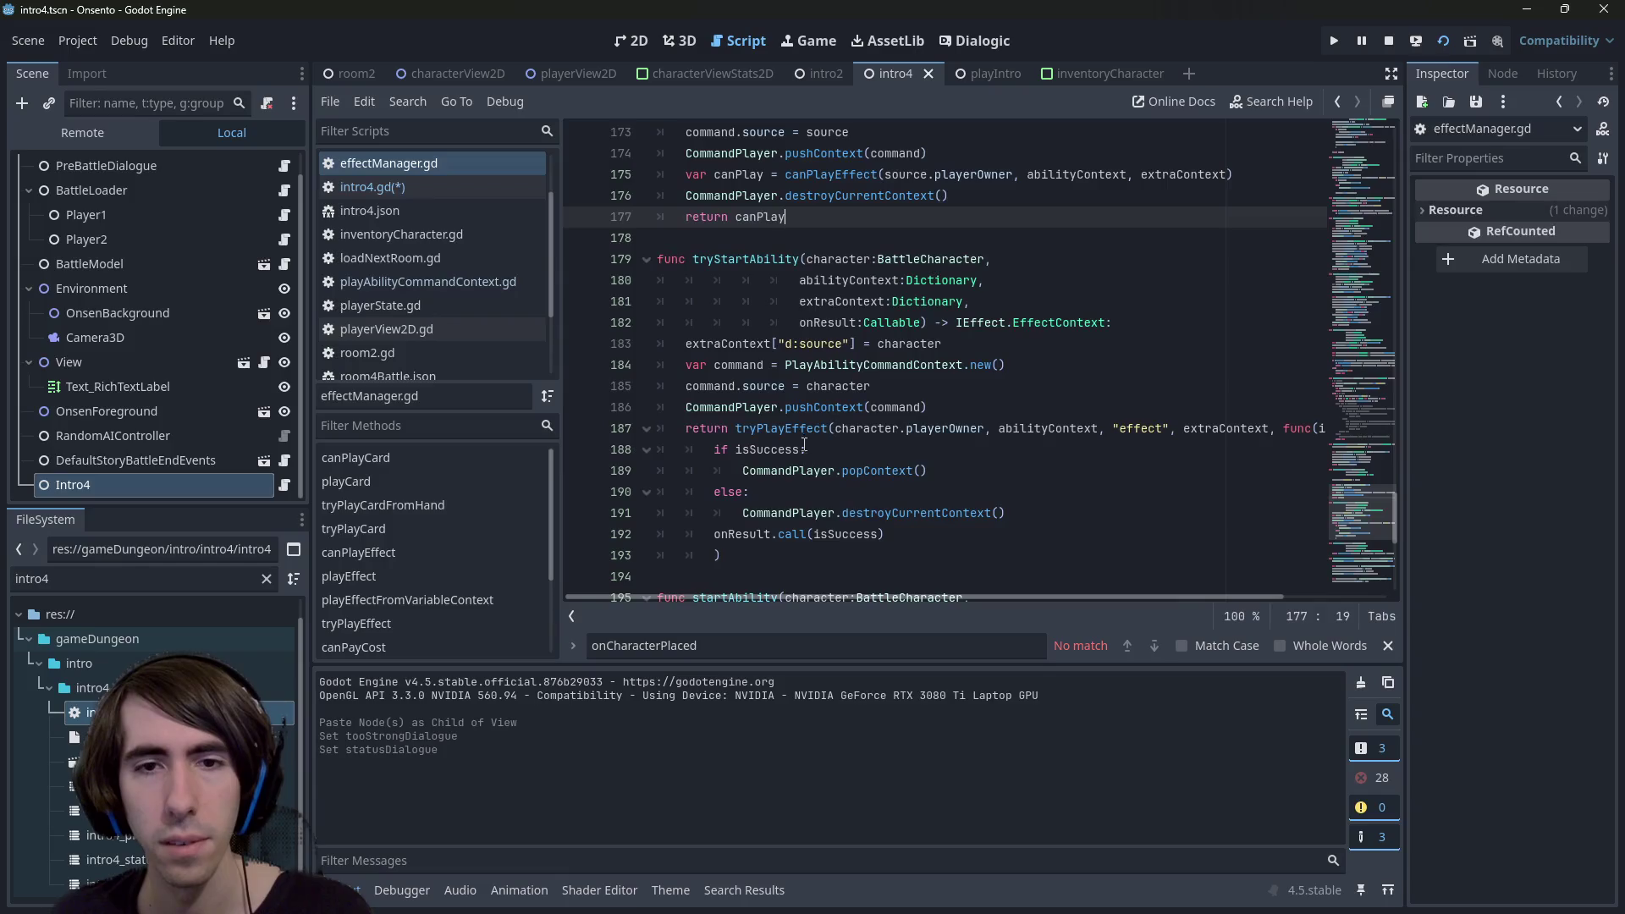
key("ctrl+f")
type("startAbili")
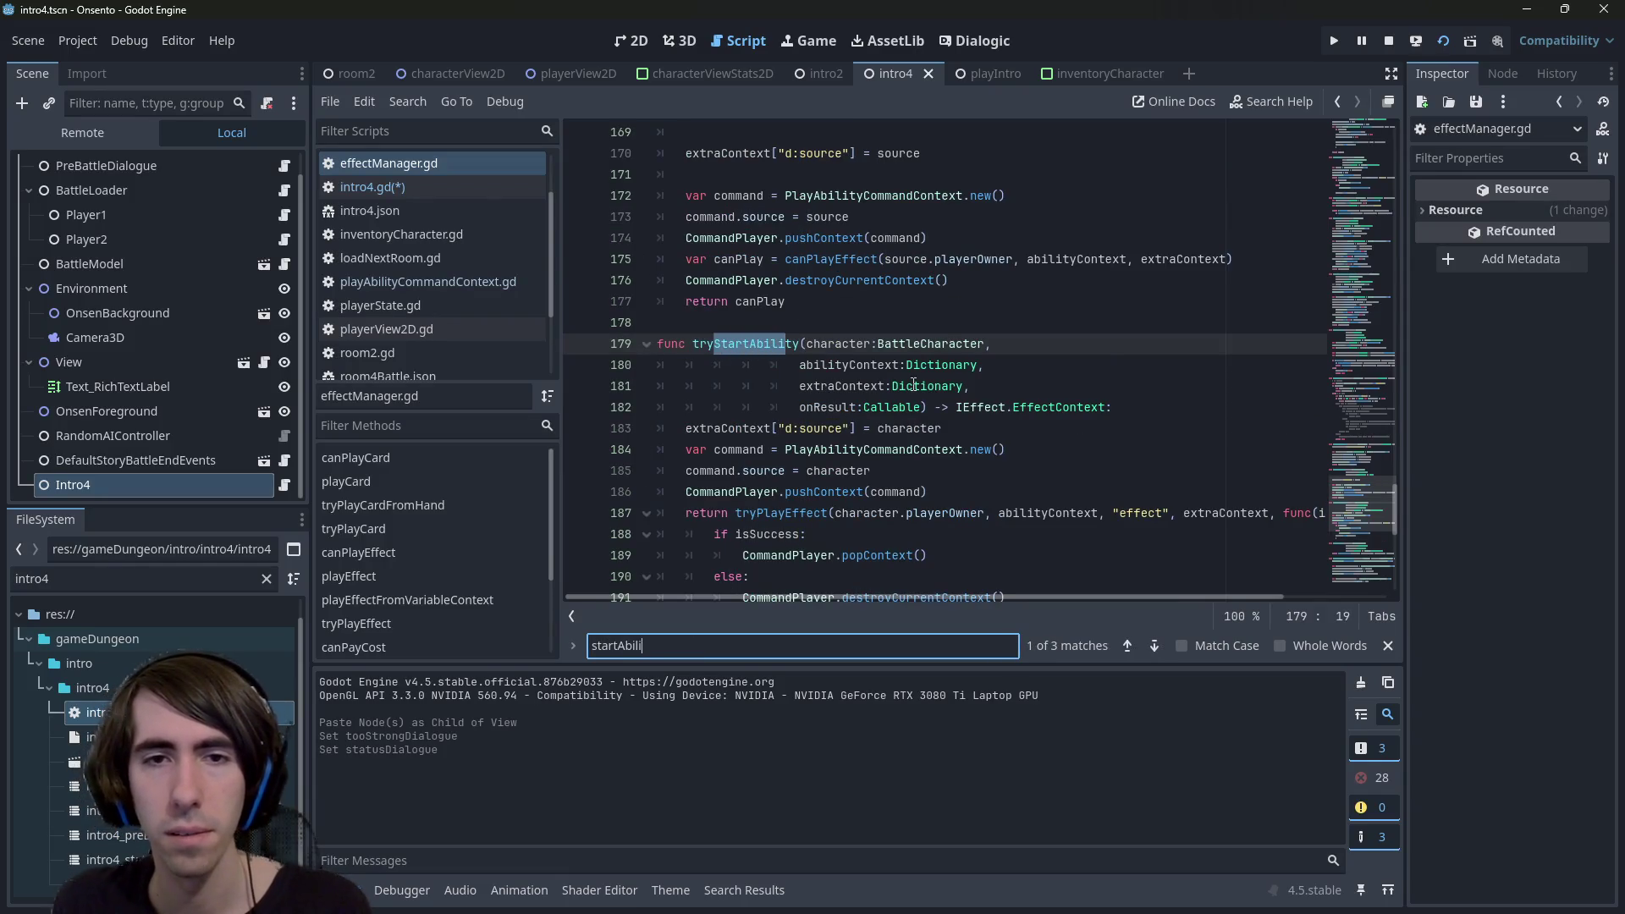
type("ty")
key("Return")
key("shift+Return")
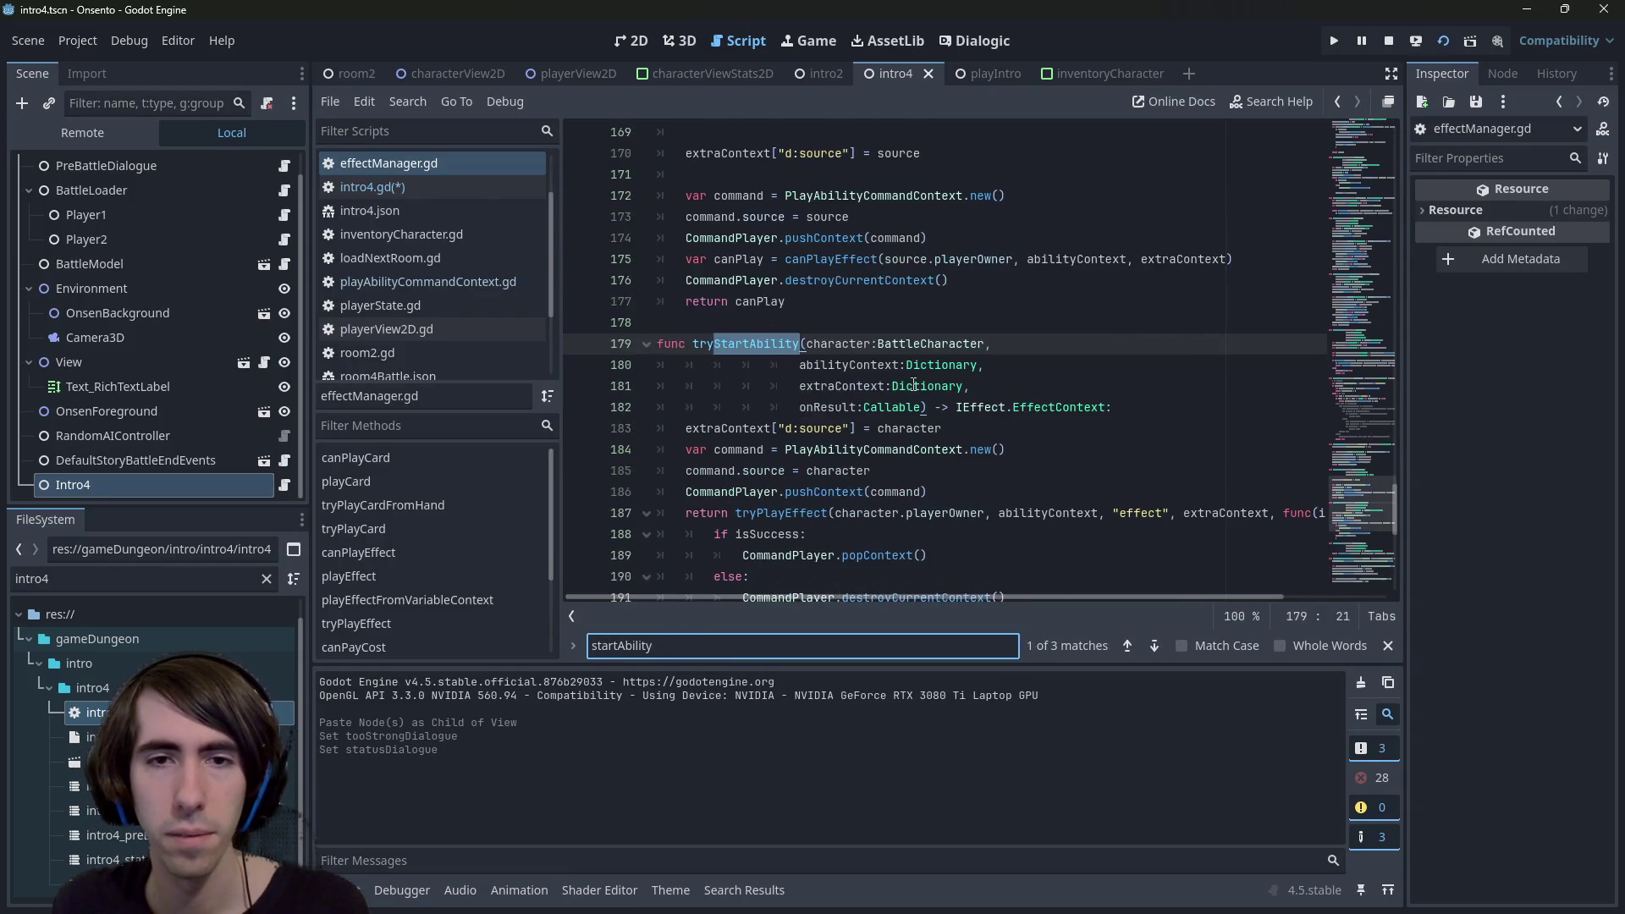
key("Return")
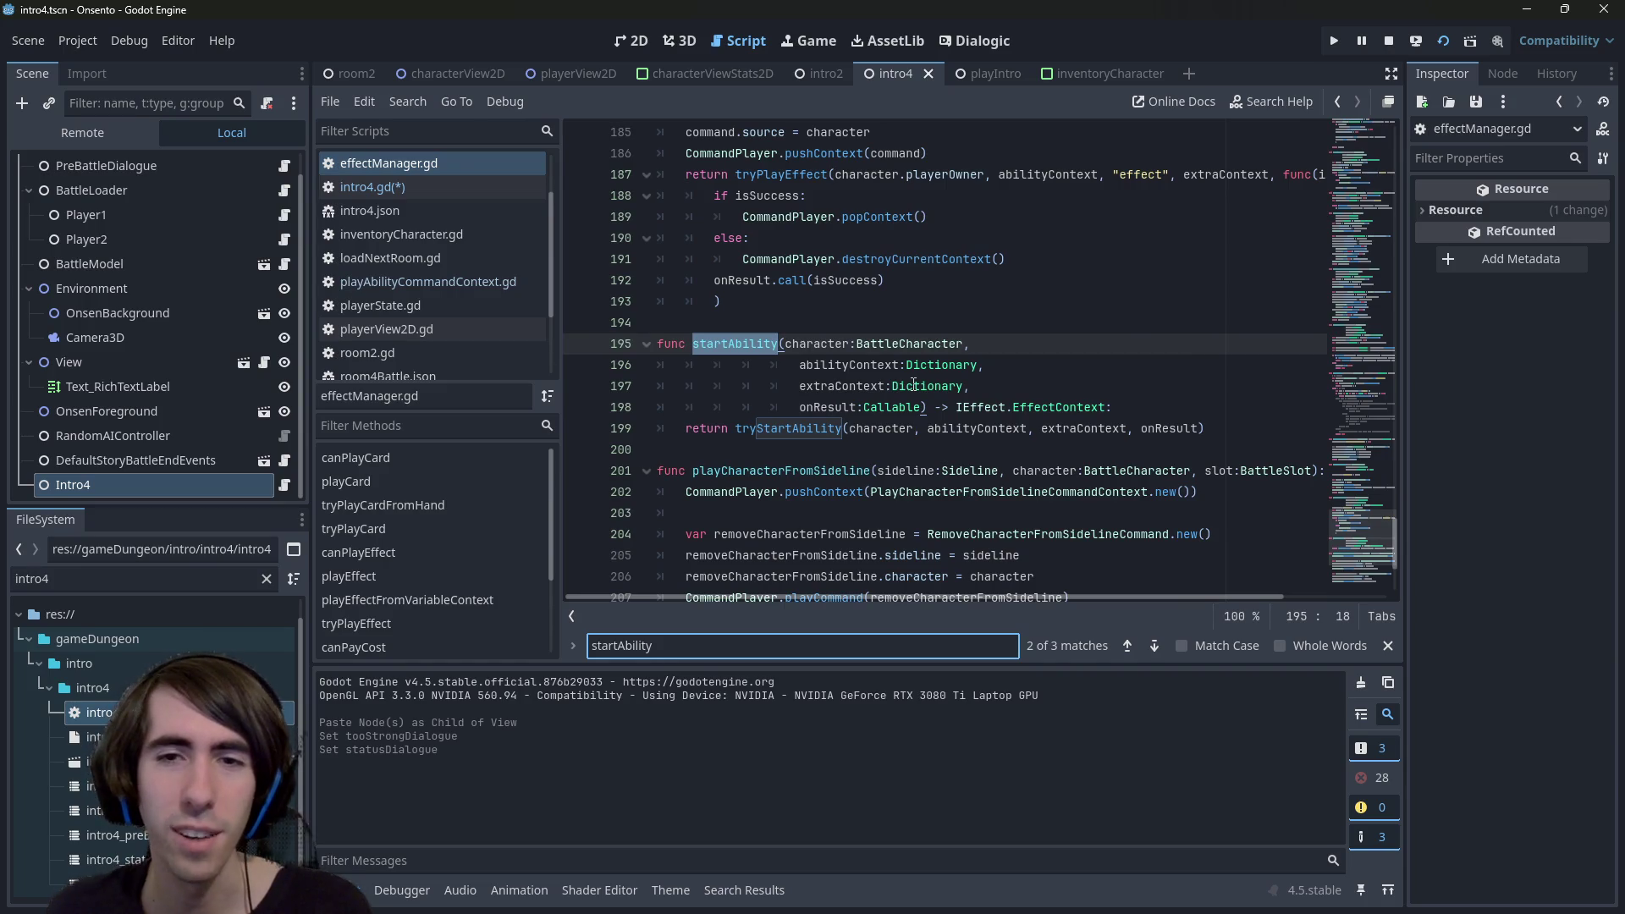
Compare the startAbility parameters with the tryStartAbility function above it
left_click(755, 344)
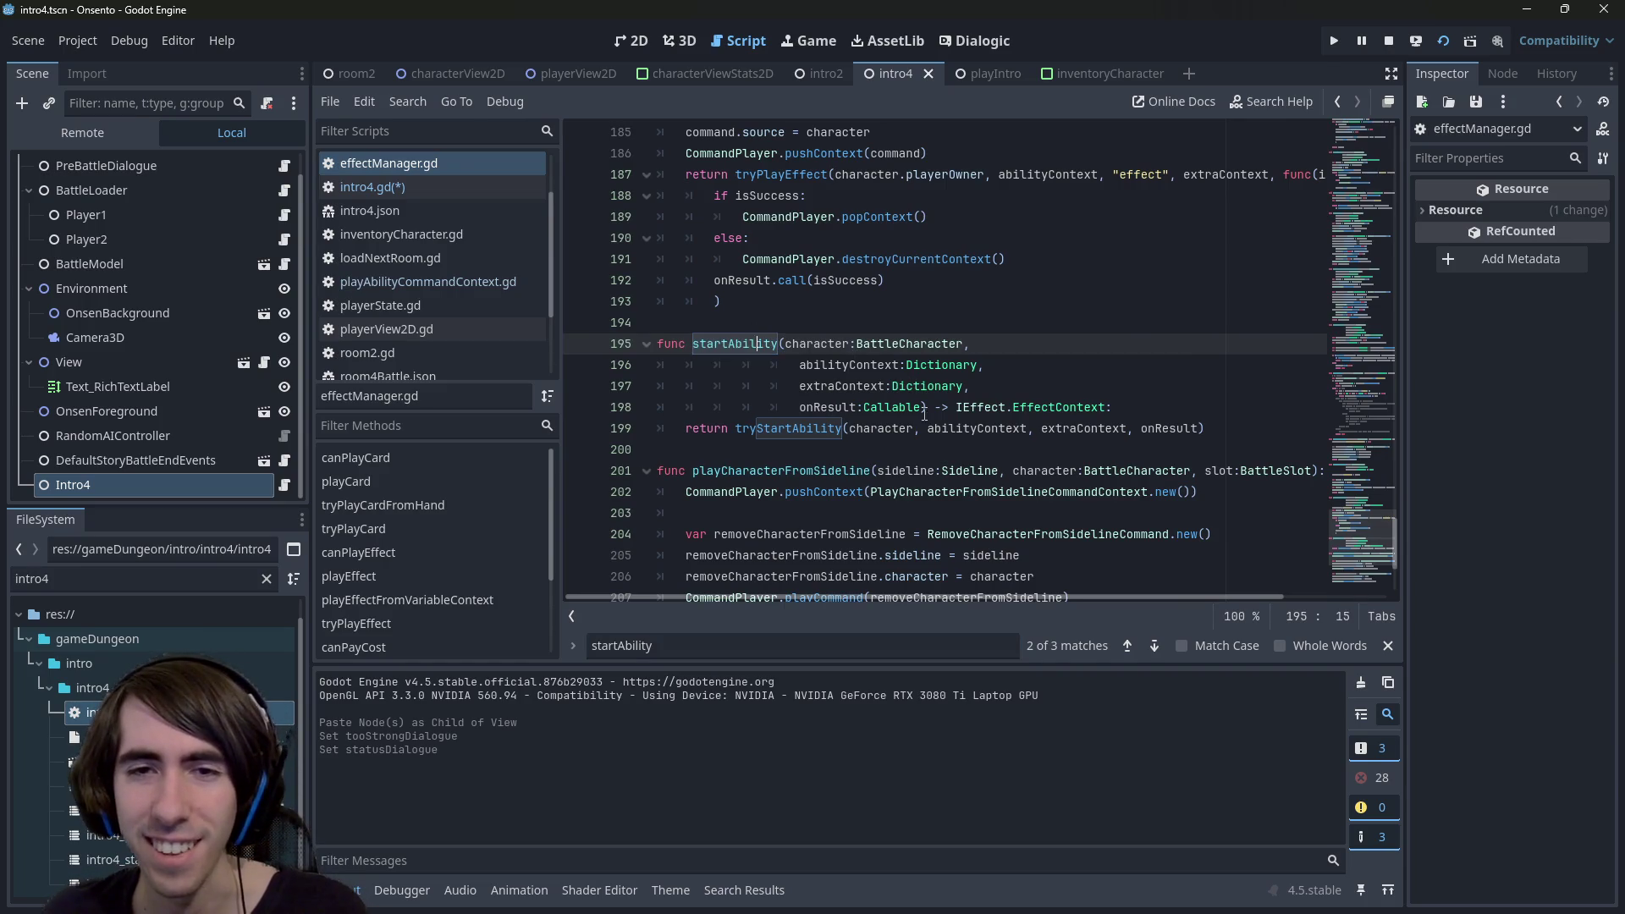
mouse_move(1225, 428)
left_mouse_down()
mouse_move(528, 368)
mouse_move(542, 367)
left_mouse_up()
double_click(716, 344)
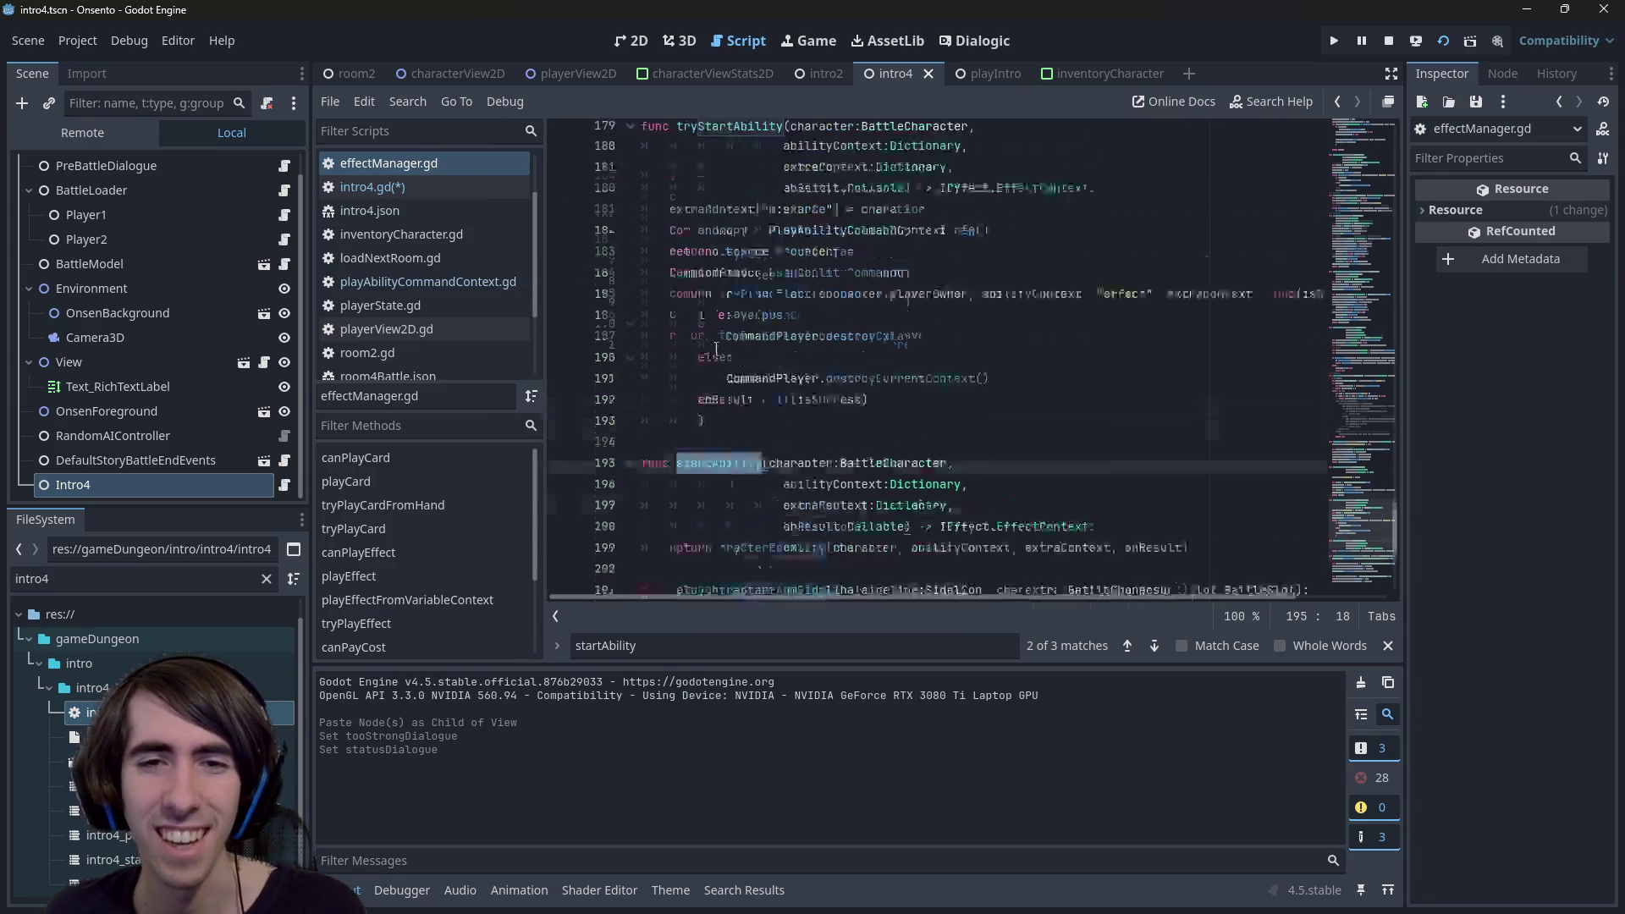
scroll(716, 348, "up", 3)
double_click(752, 192)
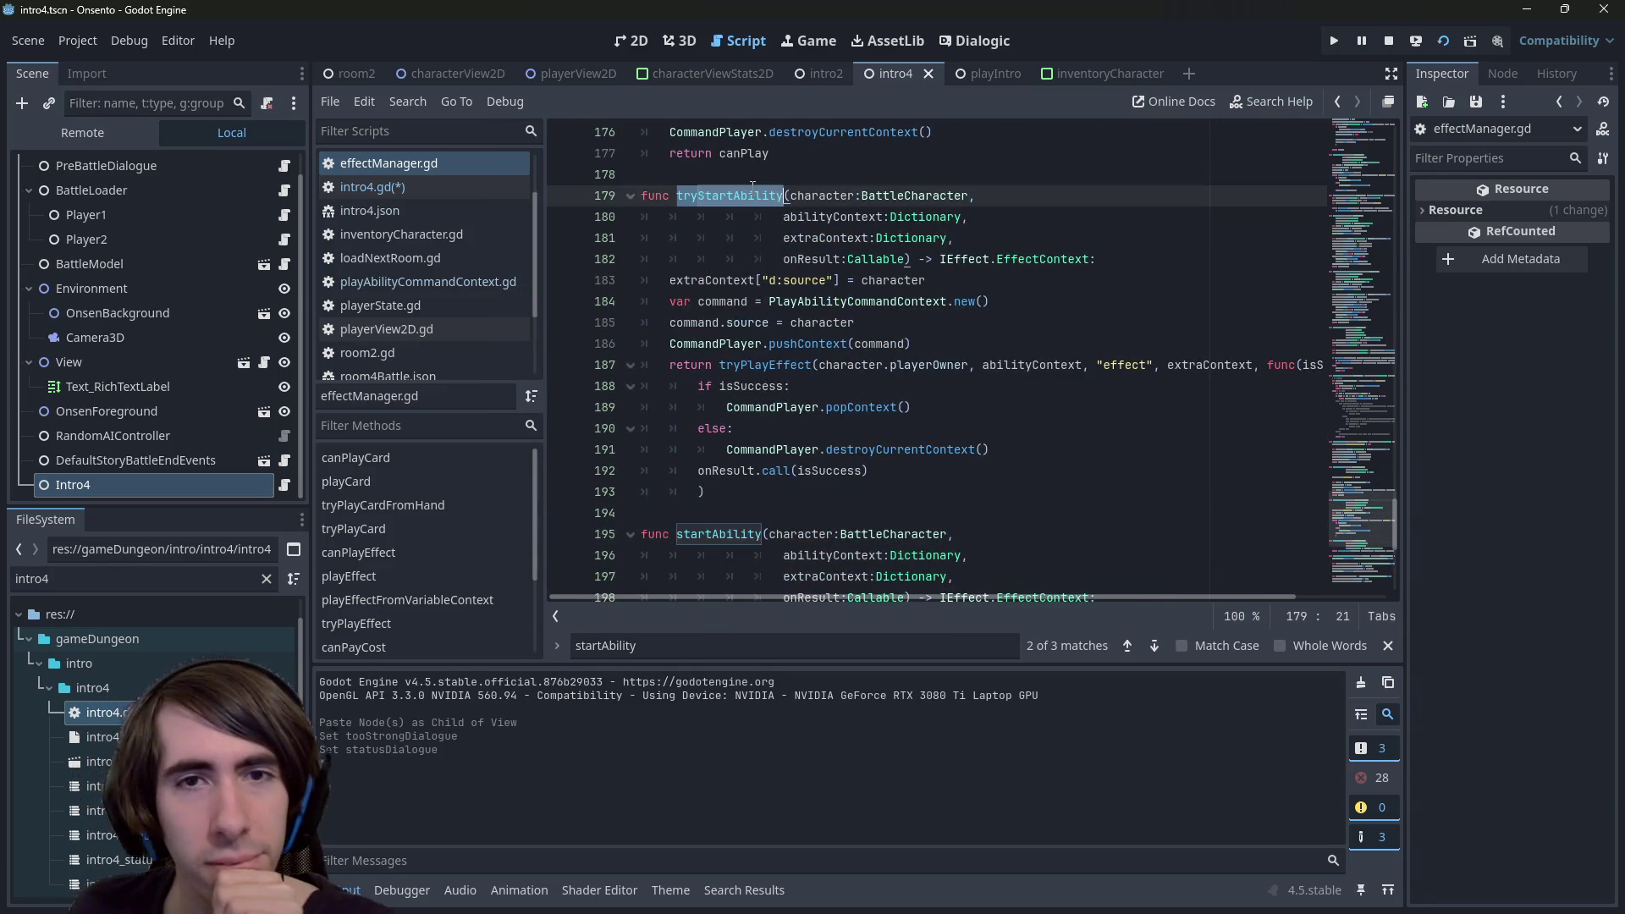
scroll(843, 402, "down", 1)
scroll(850, 409, "up", 1)
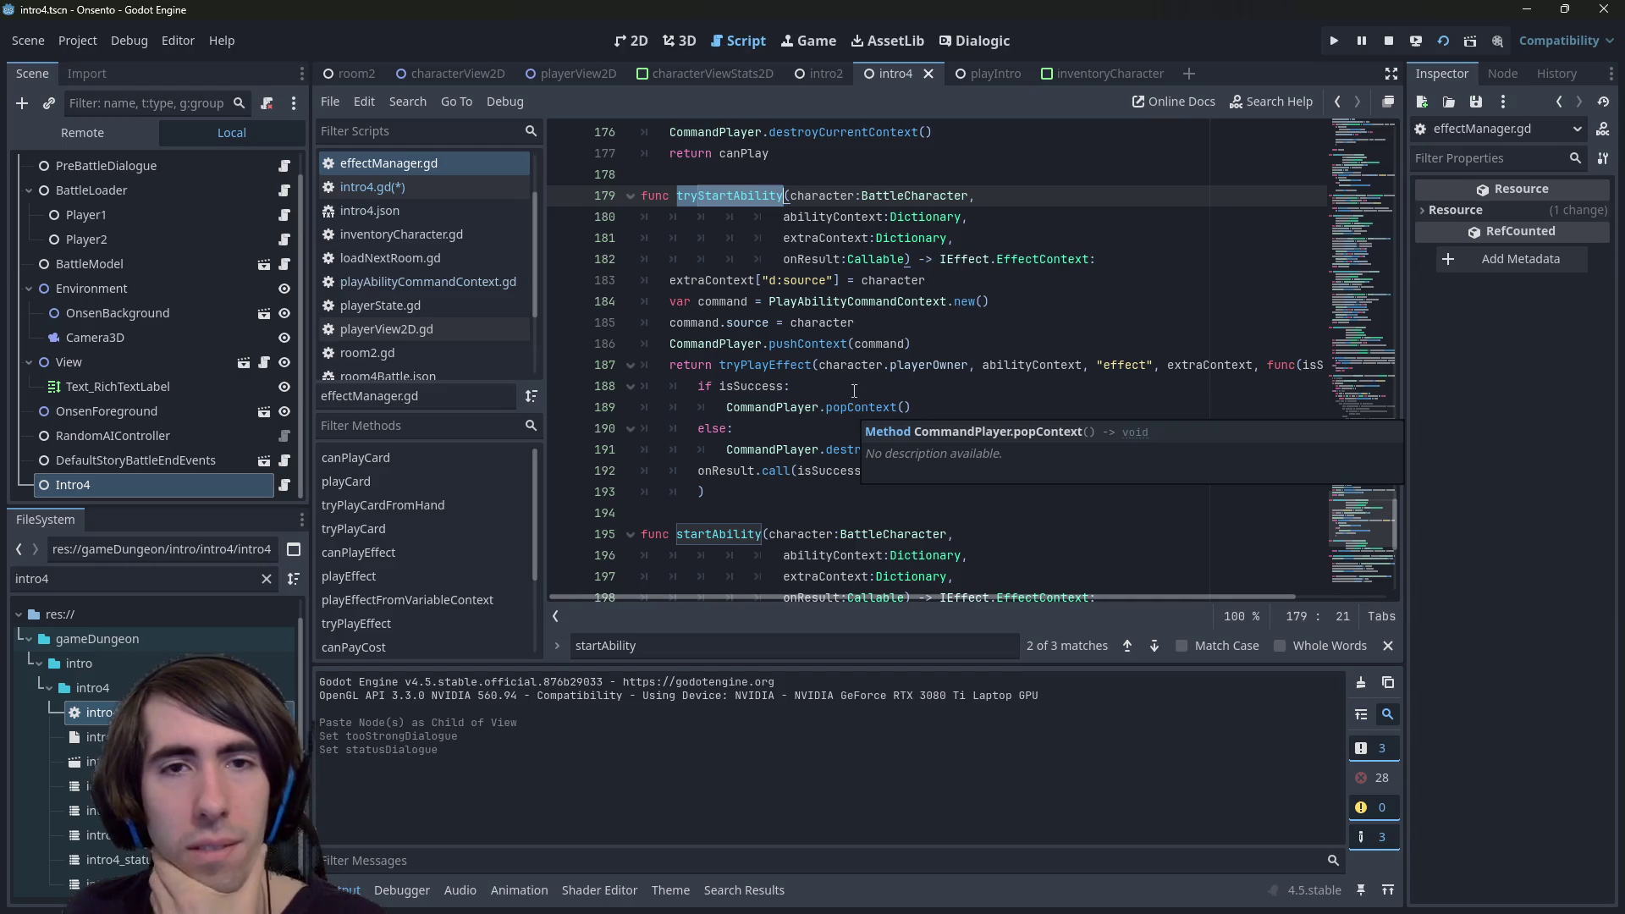
Find in Files for 'tryStartAbility(' and then 'startAbility(' across the project
key("ctrl+shift+f")
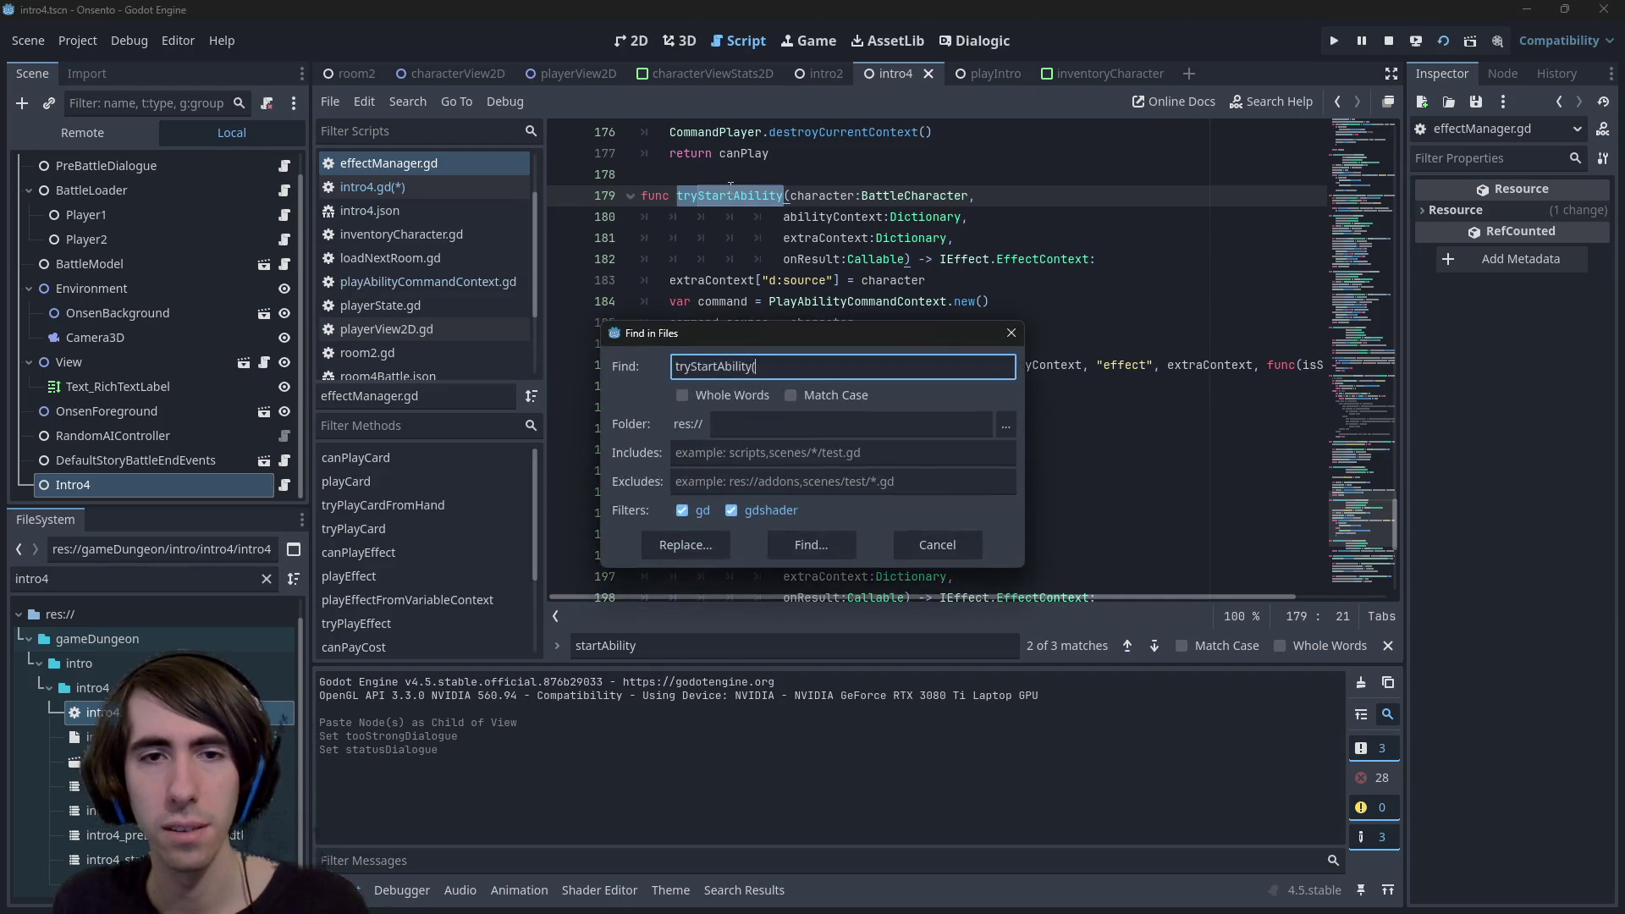
key("Return")
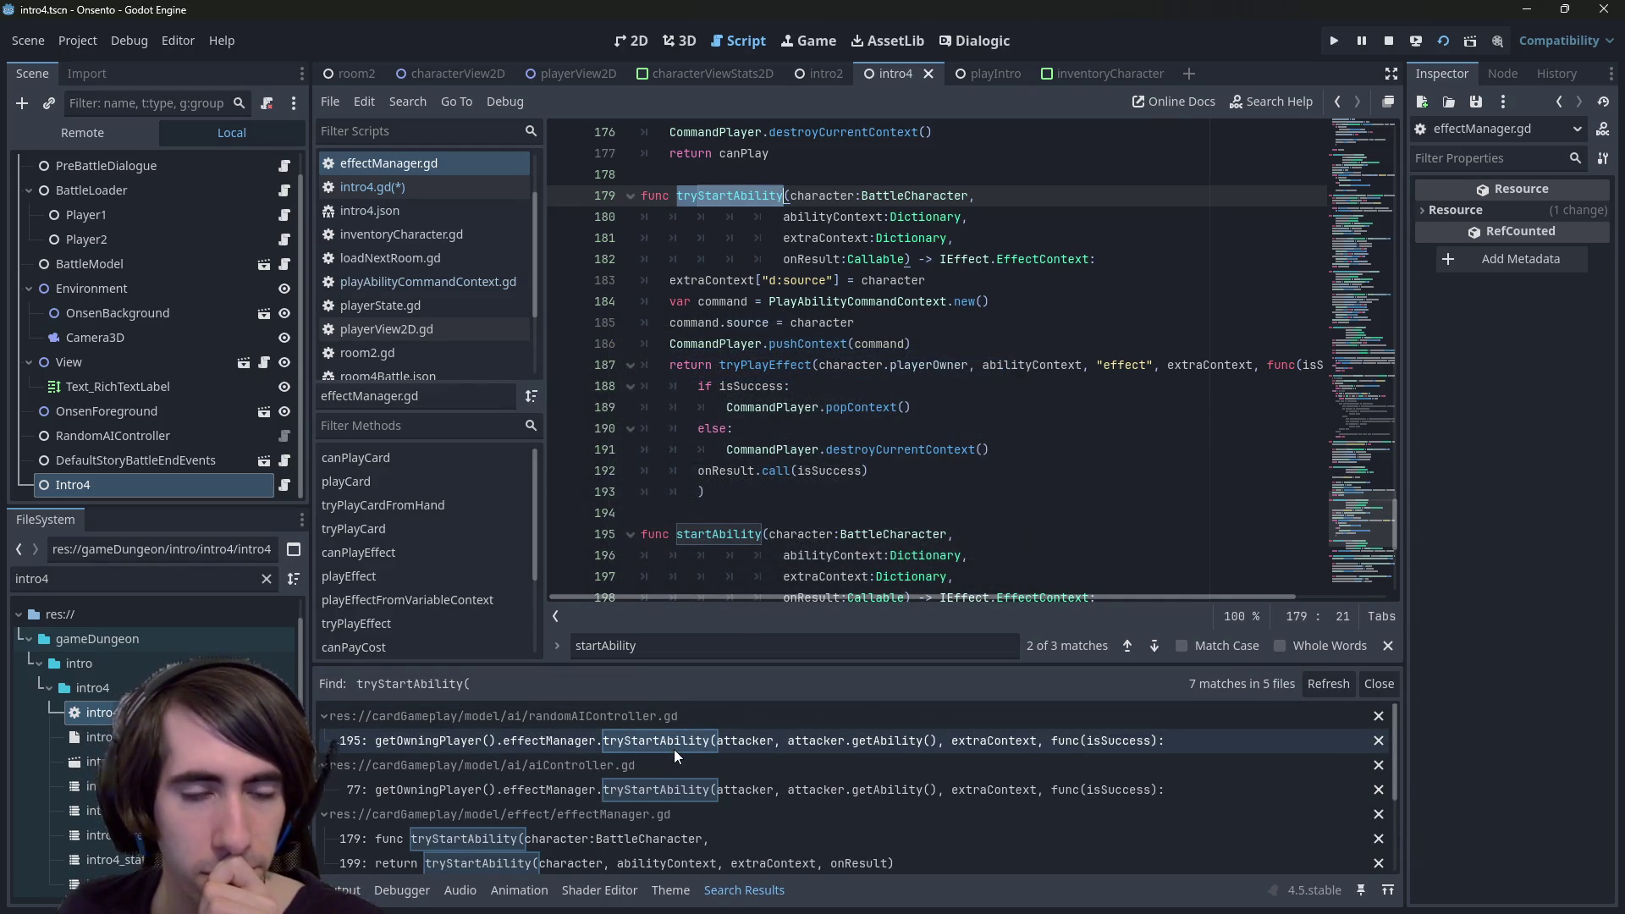
scroll(673, 749, "down", 3)
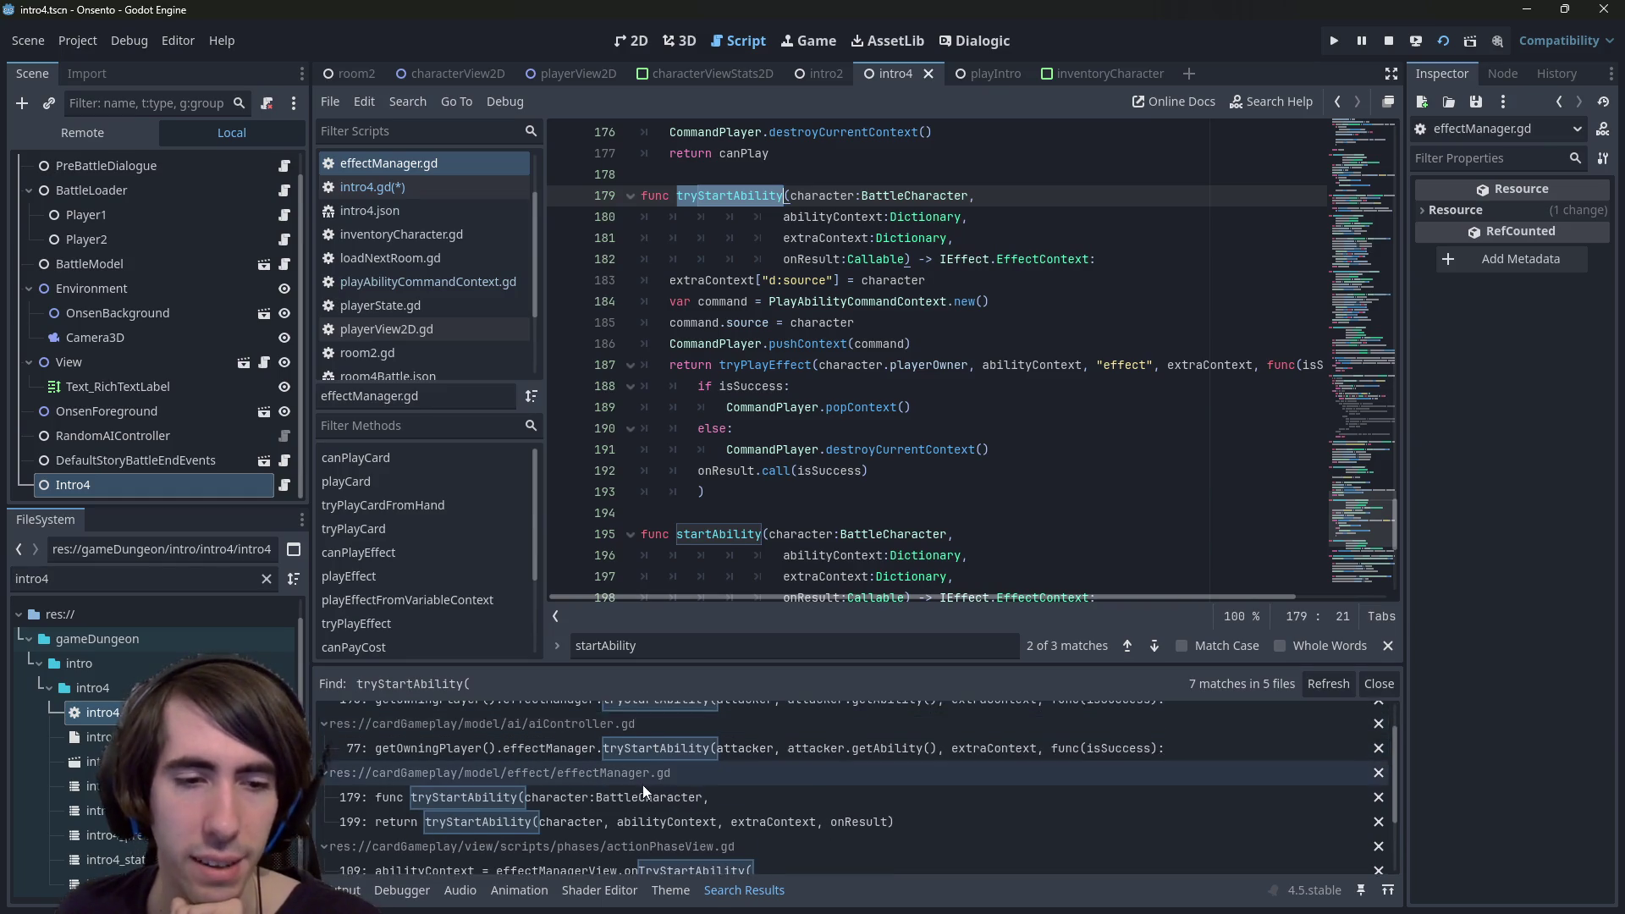
scroll(641, 785, "down", 3)
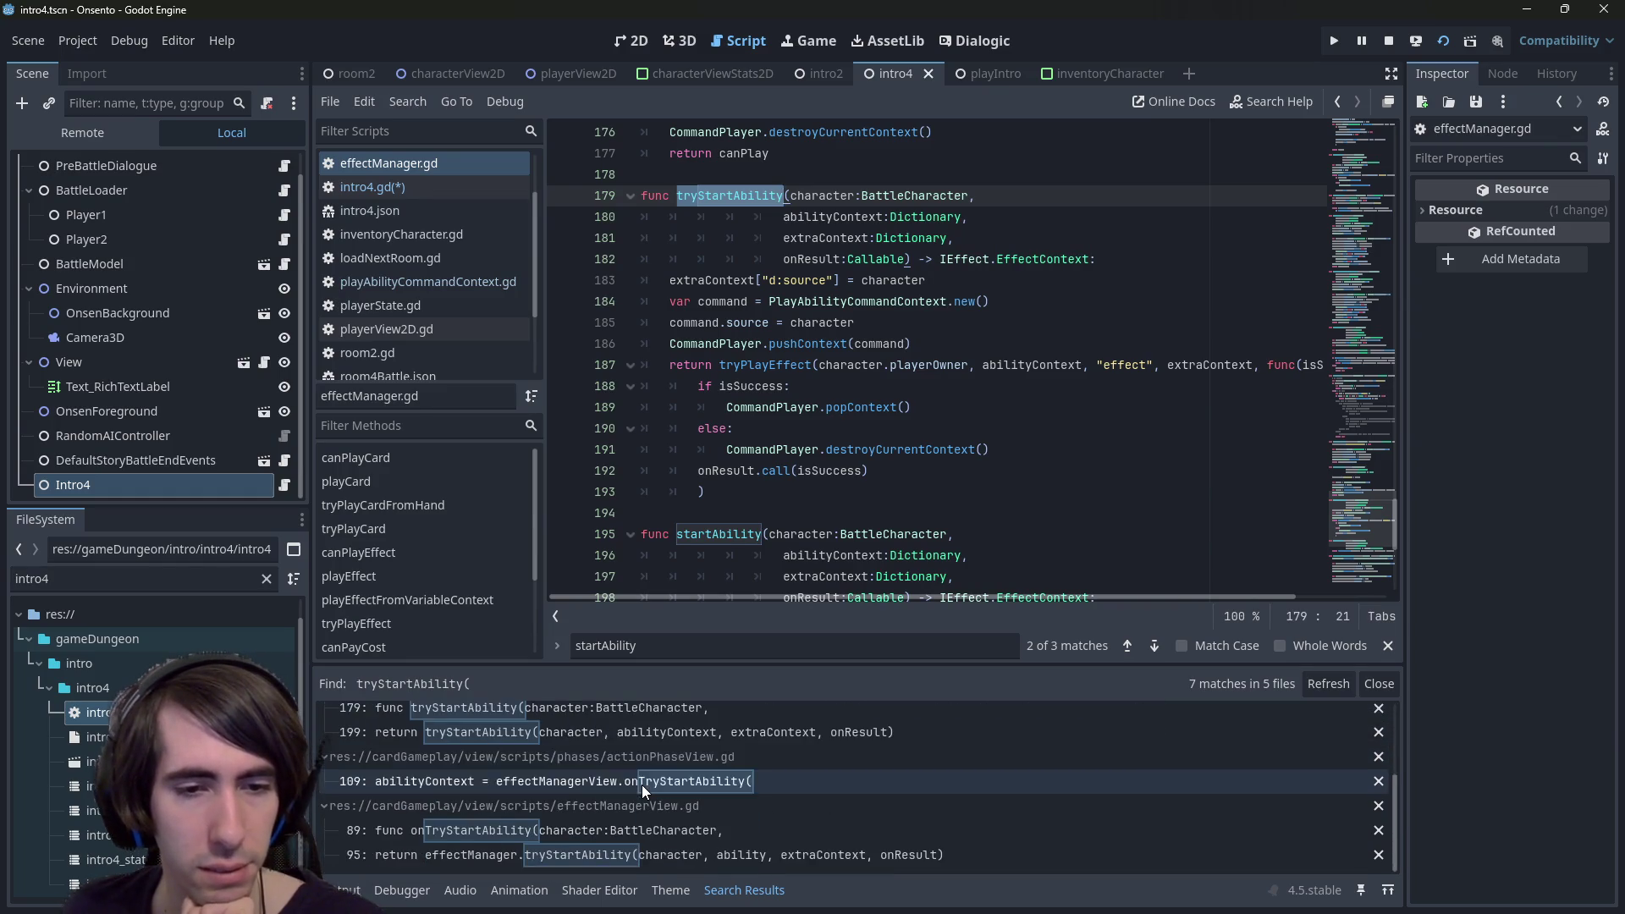
double_click(751, 534)
key("ctrl+shift+f")
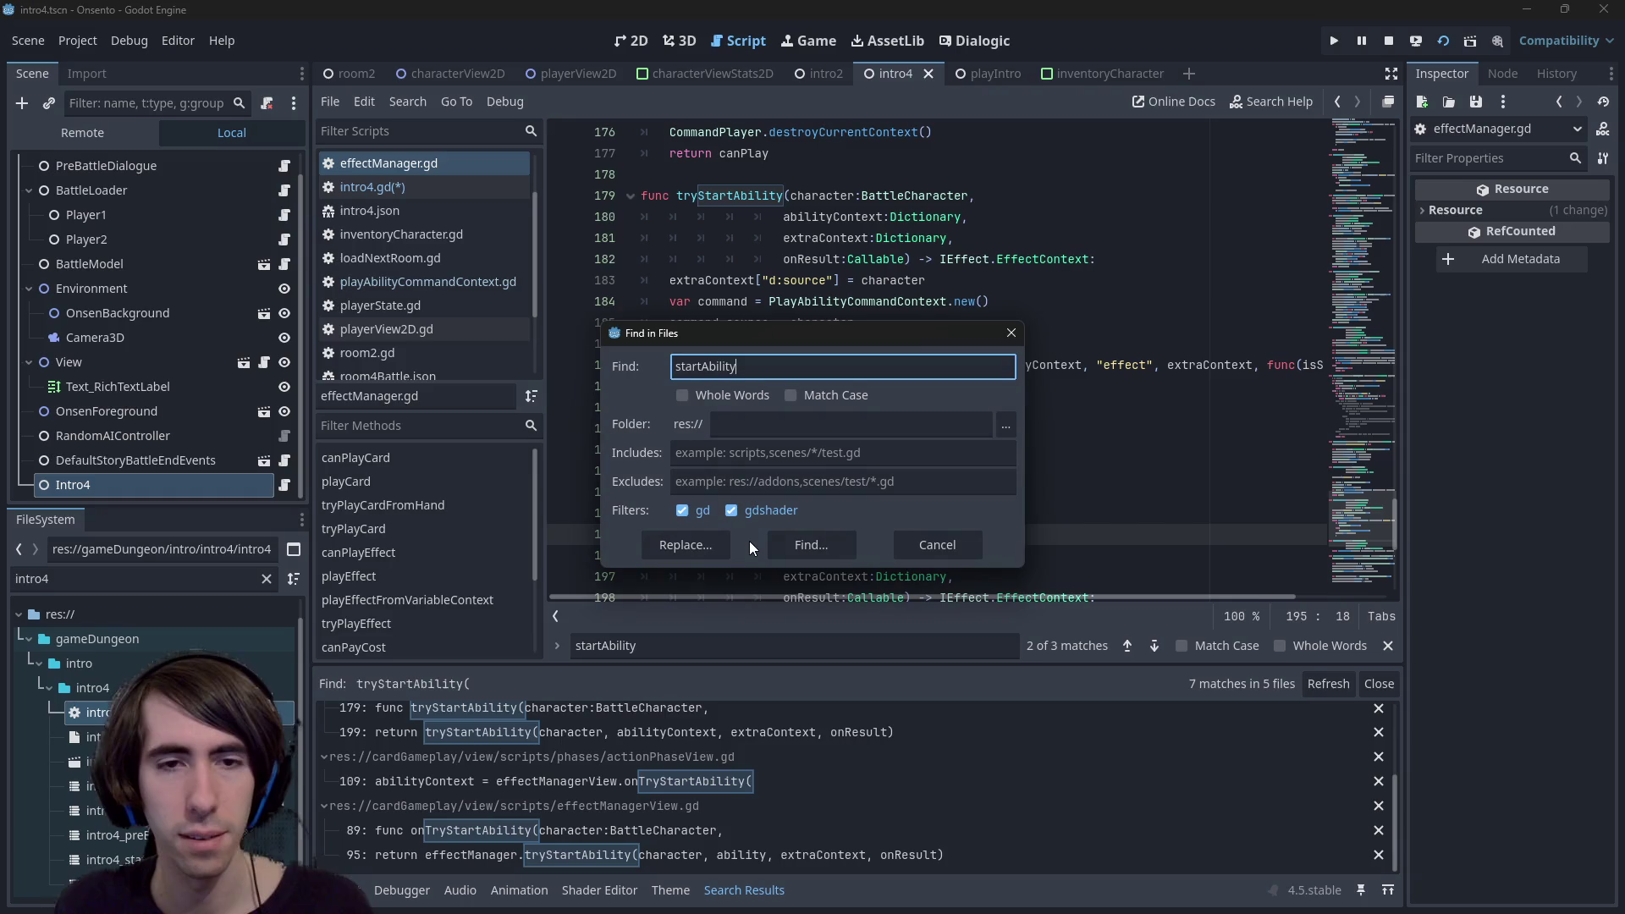
type("(")
key("Return")
Narrow the project search to '.startAbility' and open randomAIController.gd's call at line 255
key("ctrl+shift+f")
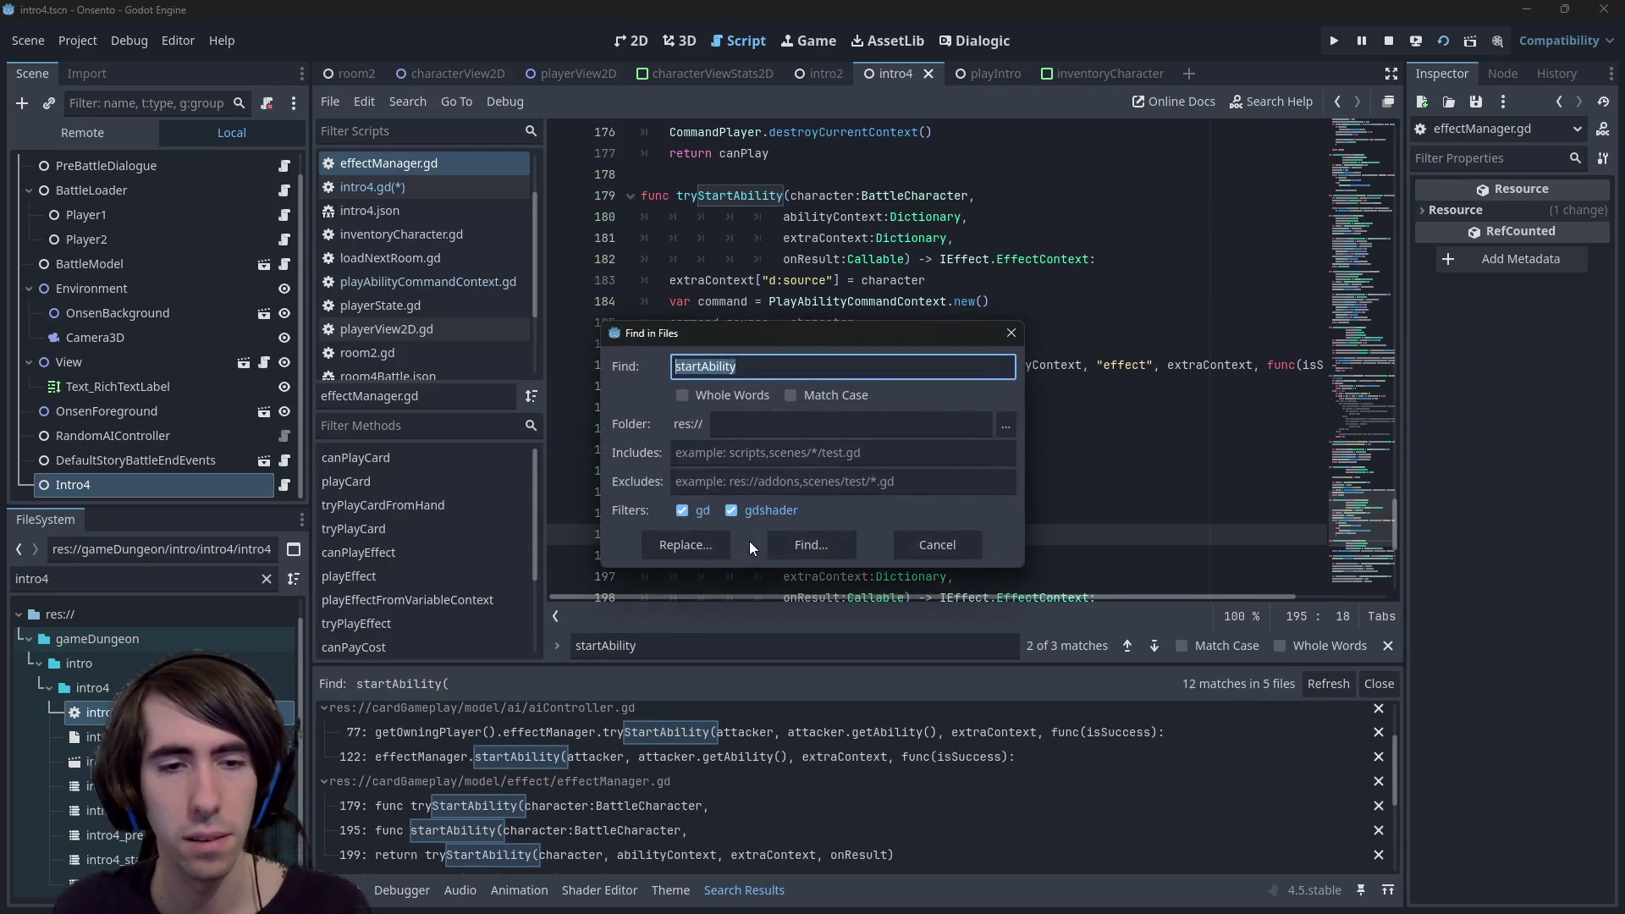
key("End")
scroll(747, 795, "down", 2)
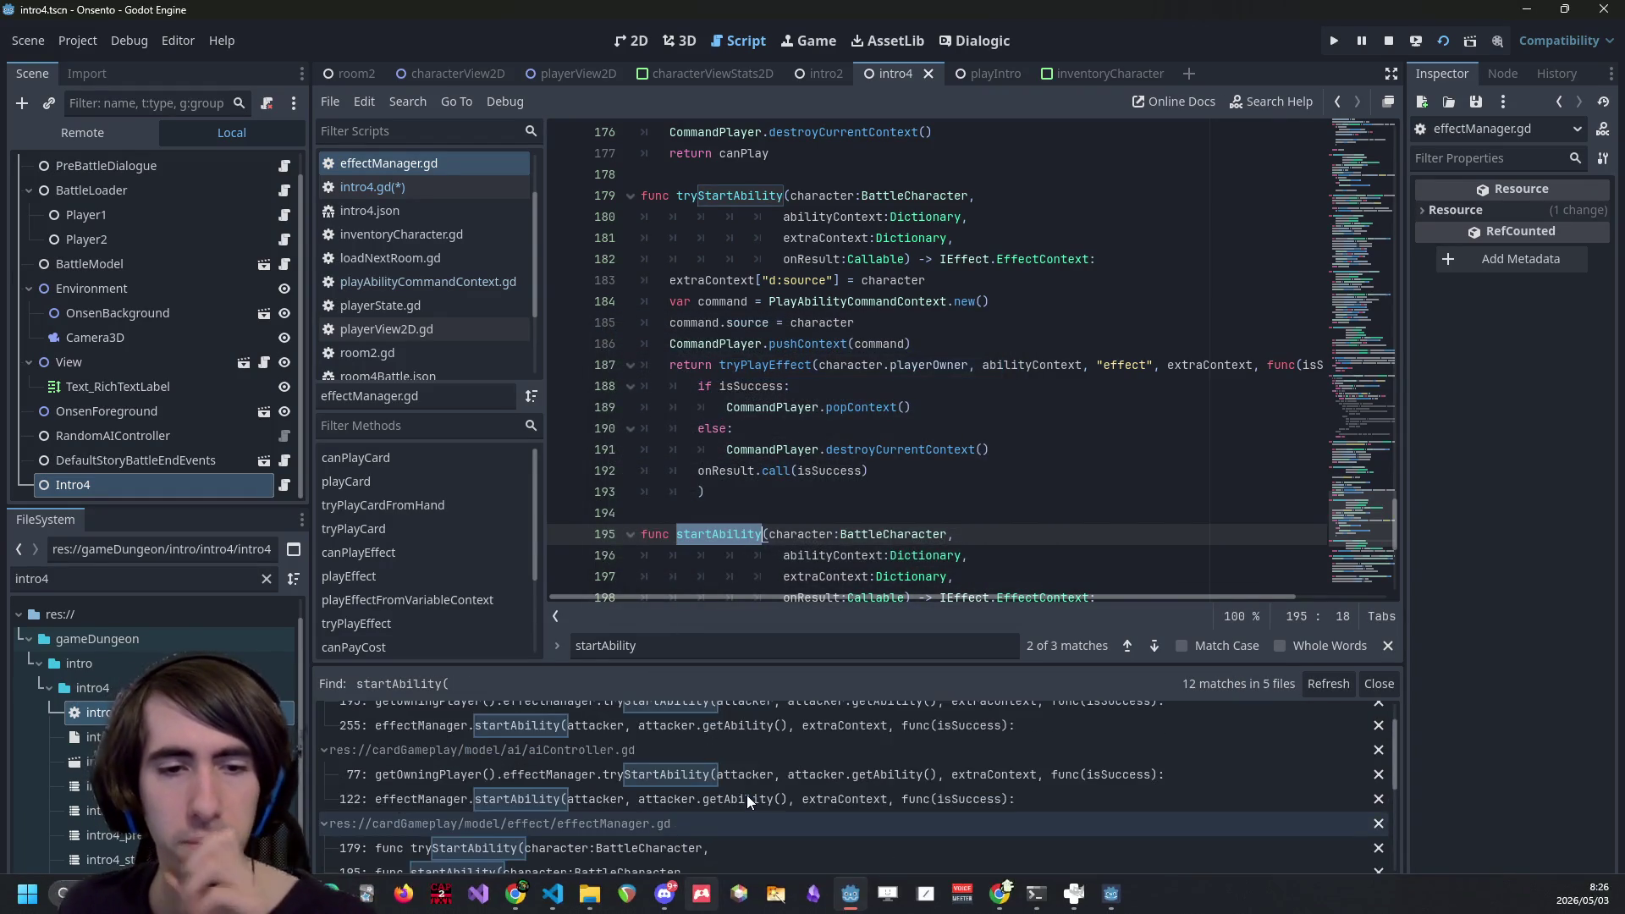
key("ctrl+shift+f")
type(".")
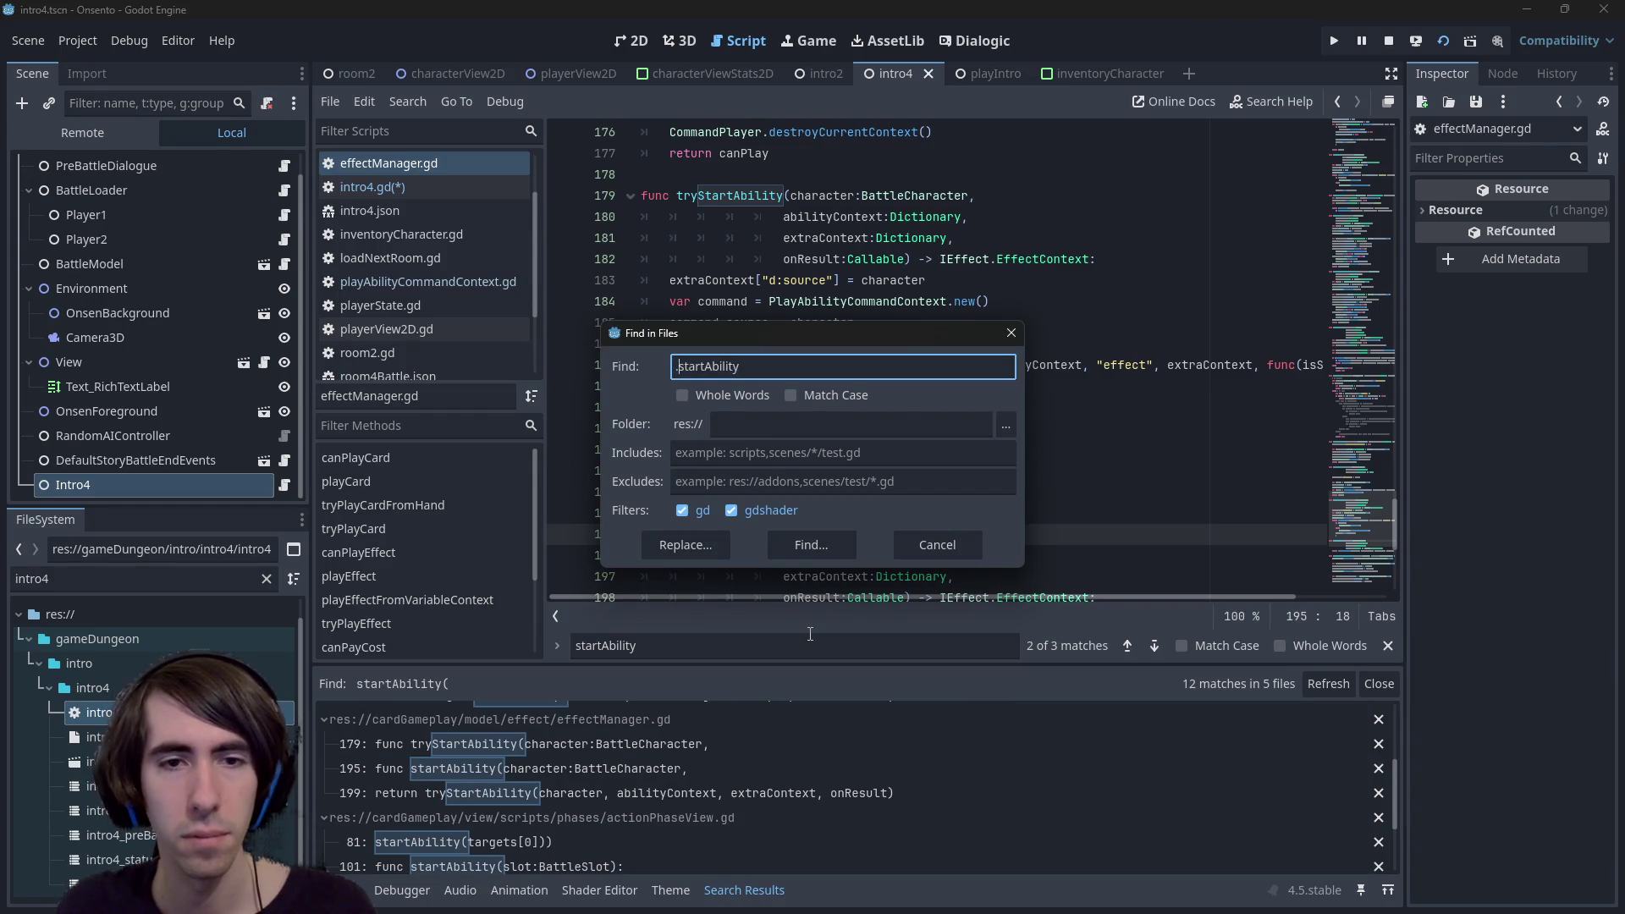
key("Return")
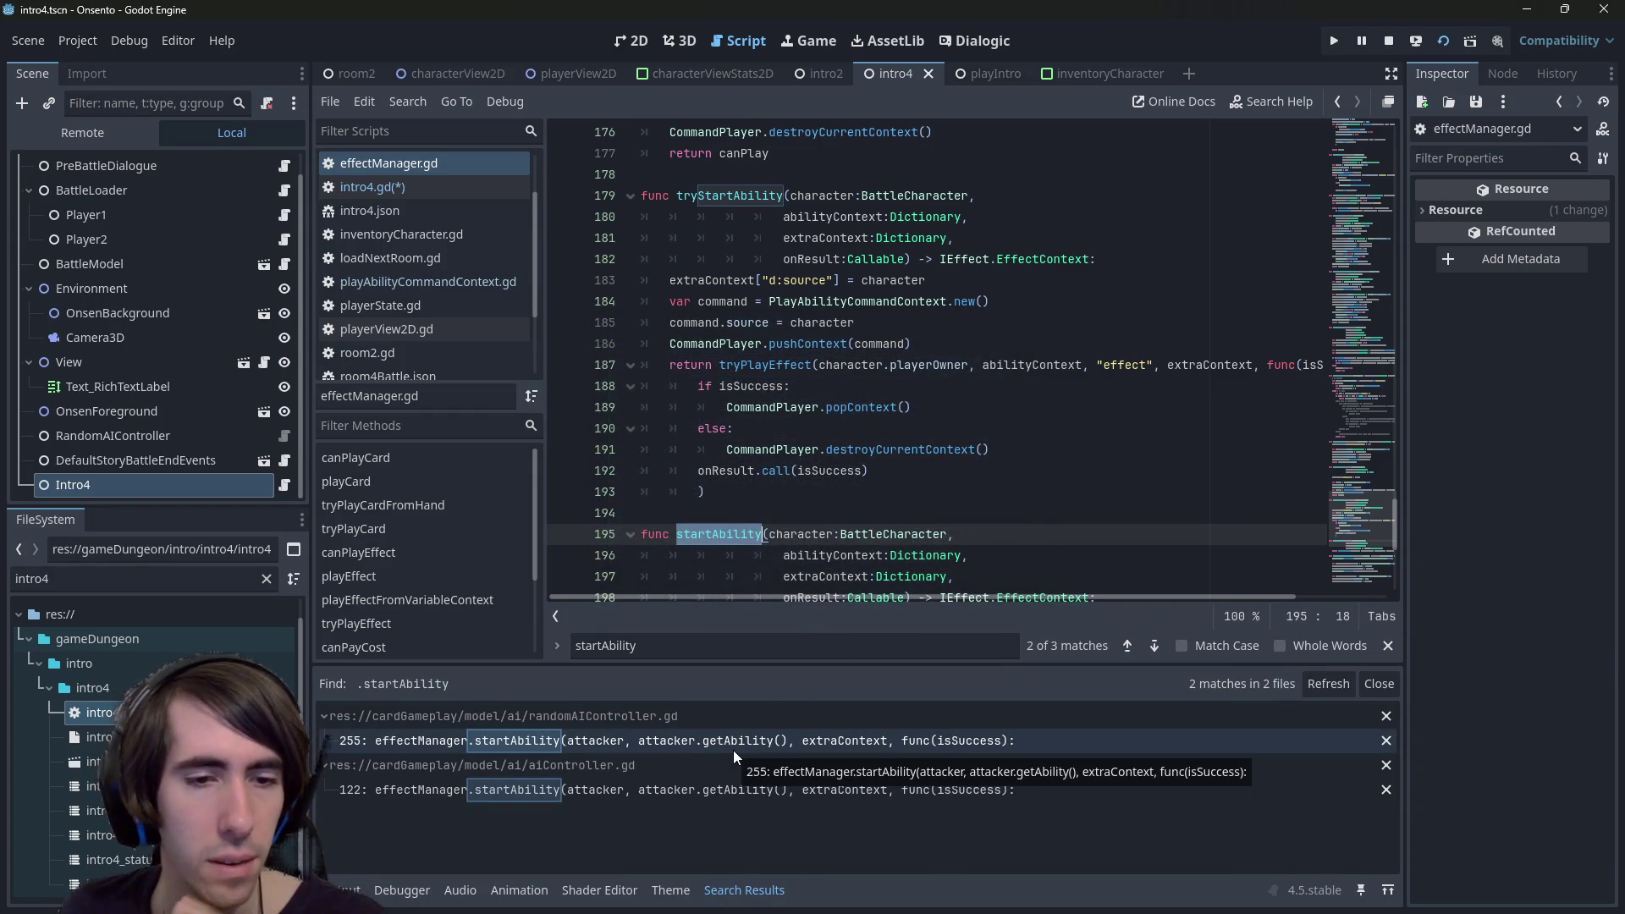
left_click(733, 750)
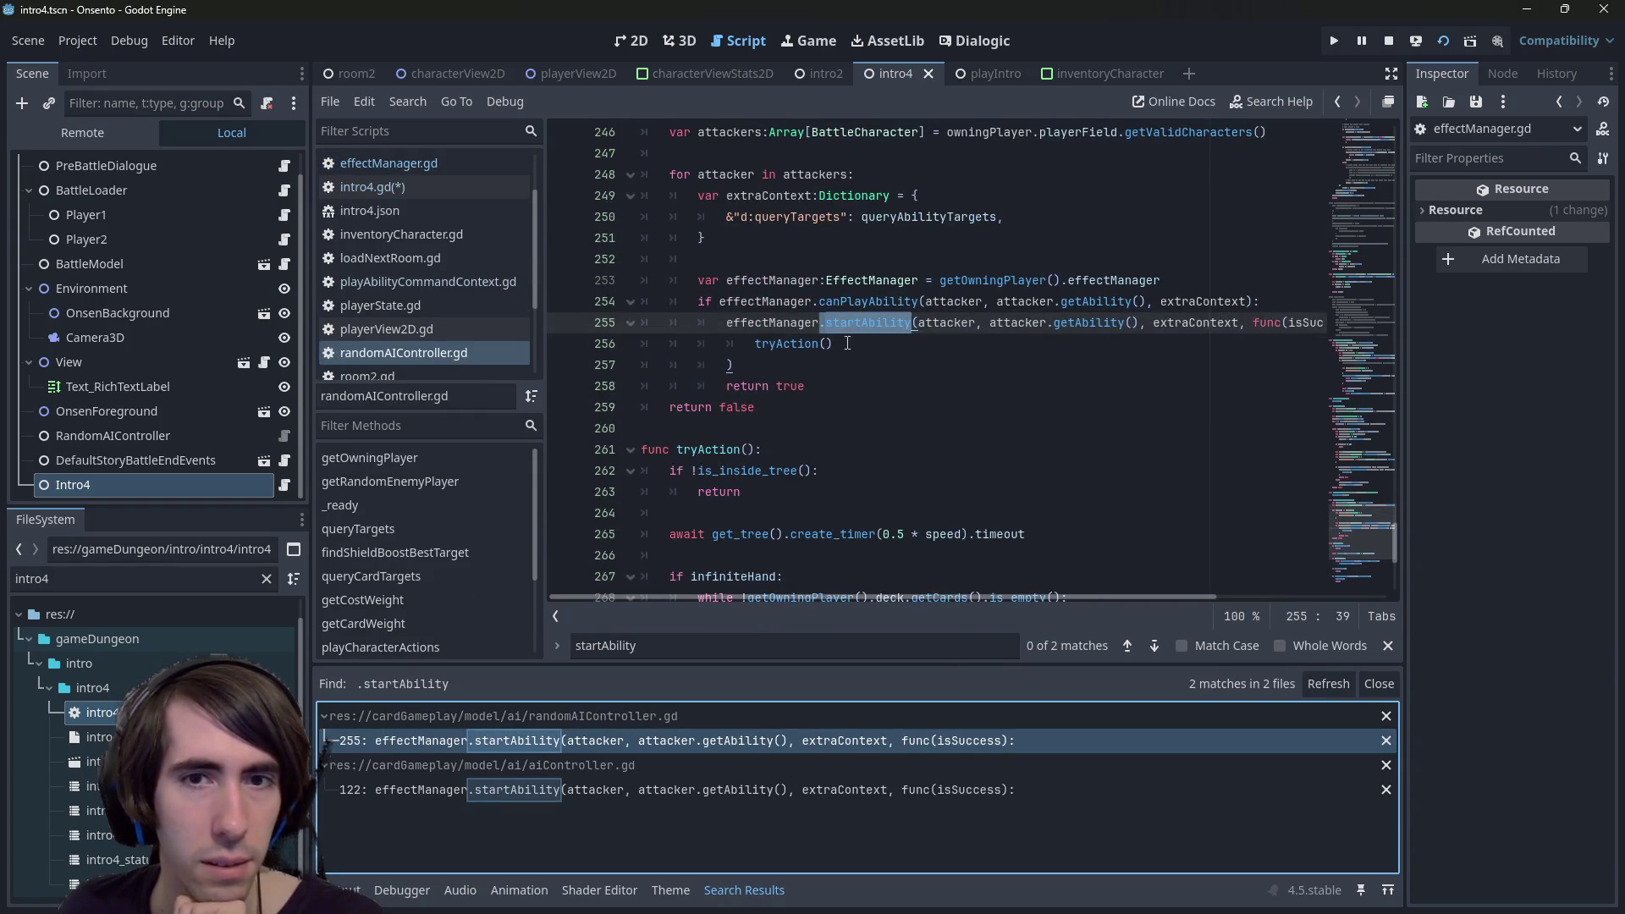
Change the randomAIController.gd call to tryStartAbility and locate startAbility in effectManager.gd
type("tryS")
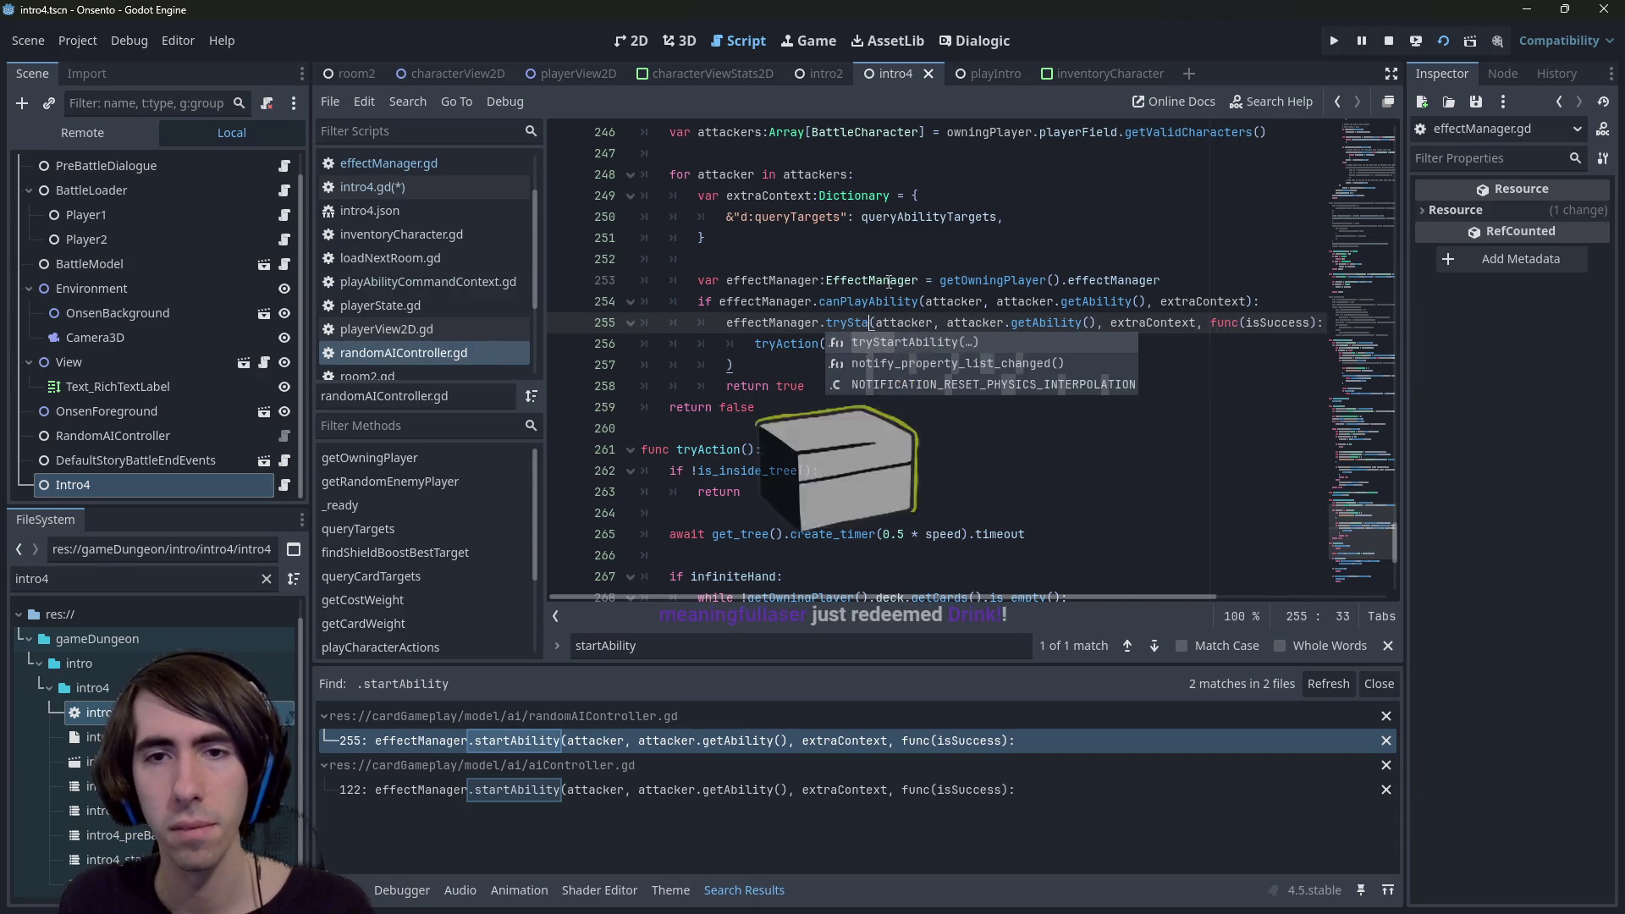
key("Return")
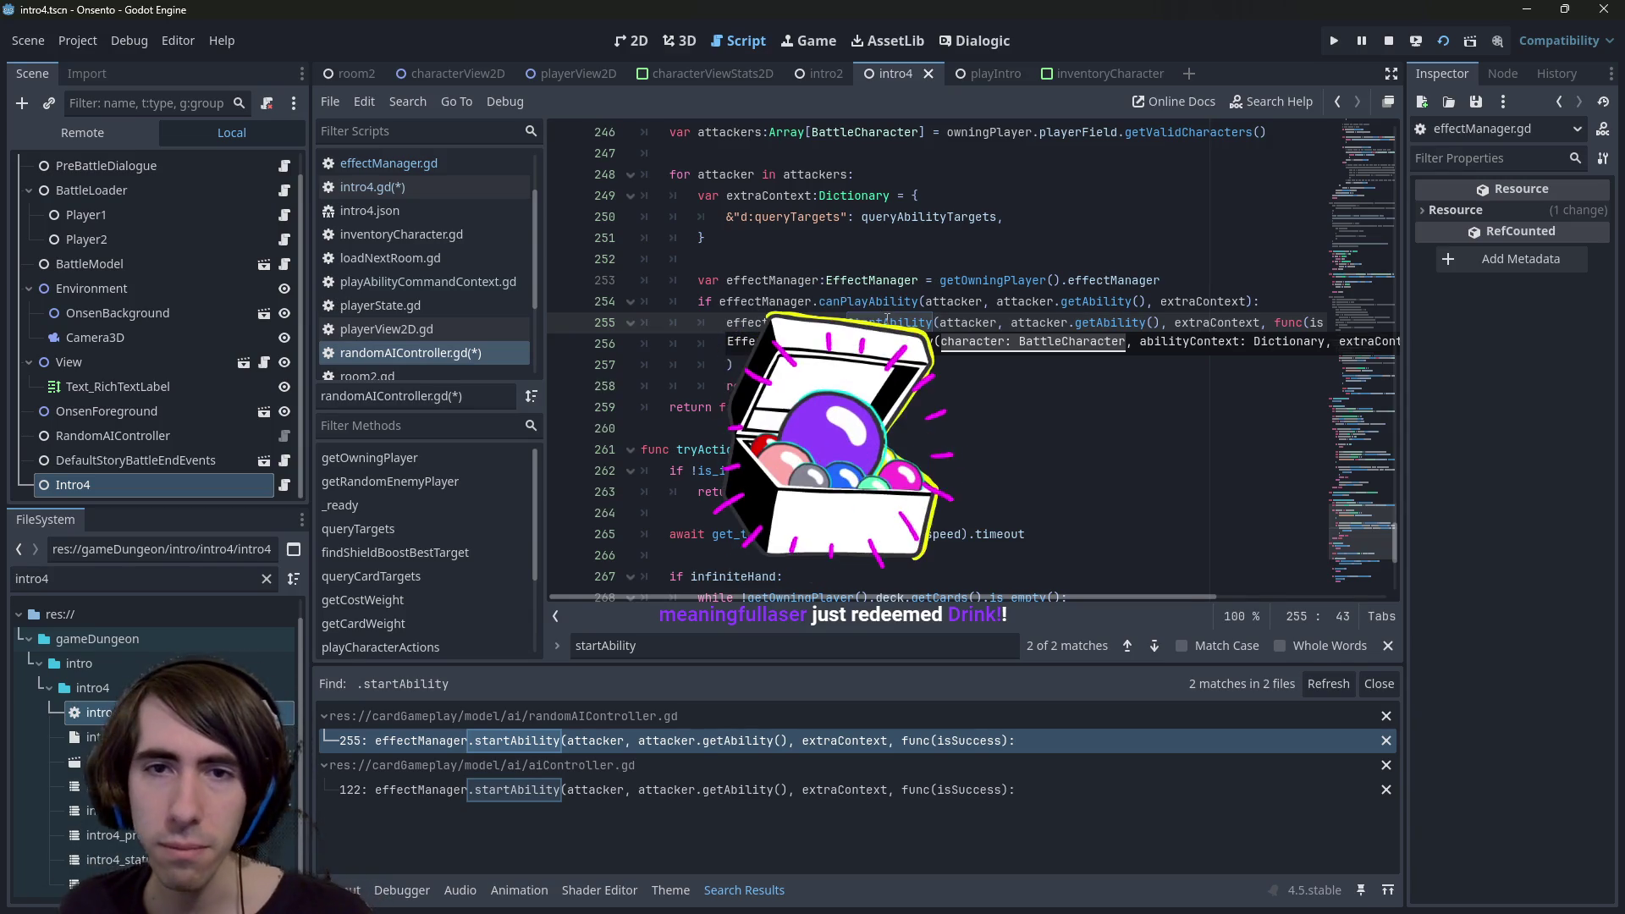
left_click(889, 323, "ctrl")
scroll(829, 355, "down", 5)
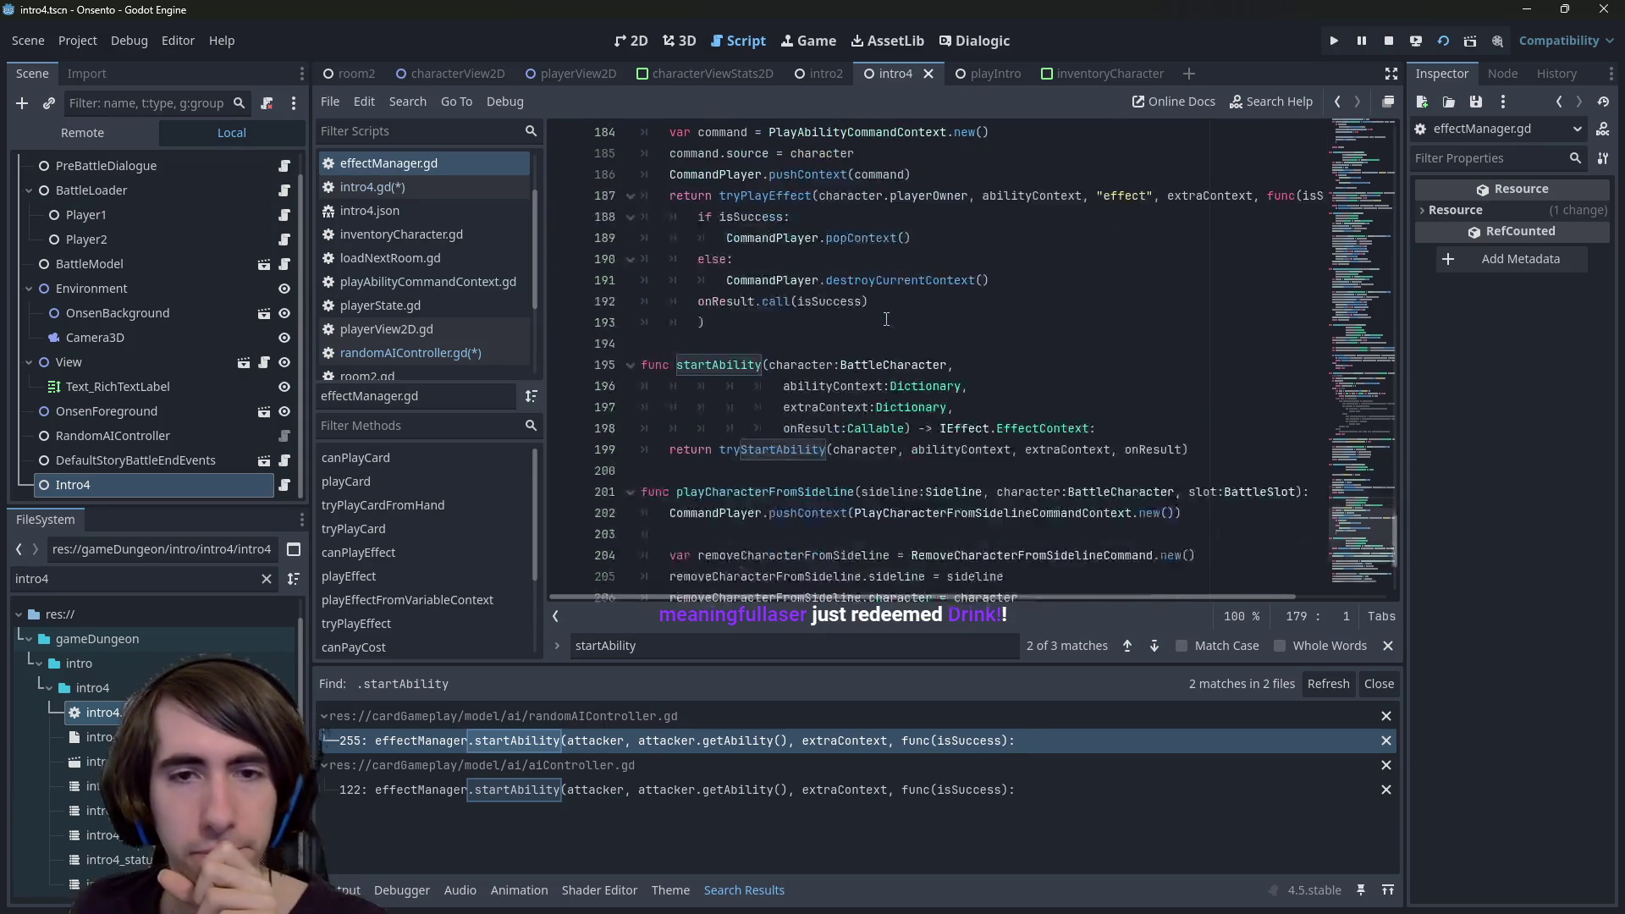
left_click(825, 407)
scroll(825, 407, "down", 3)
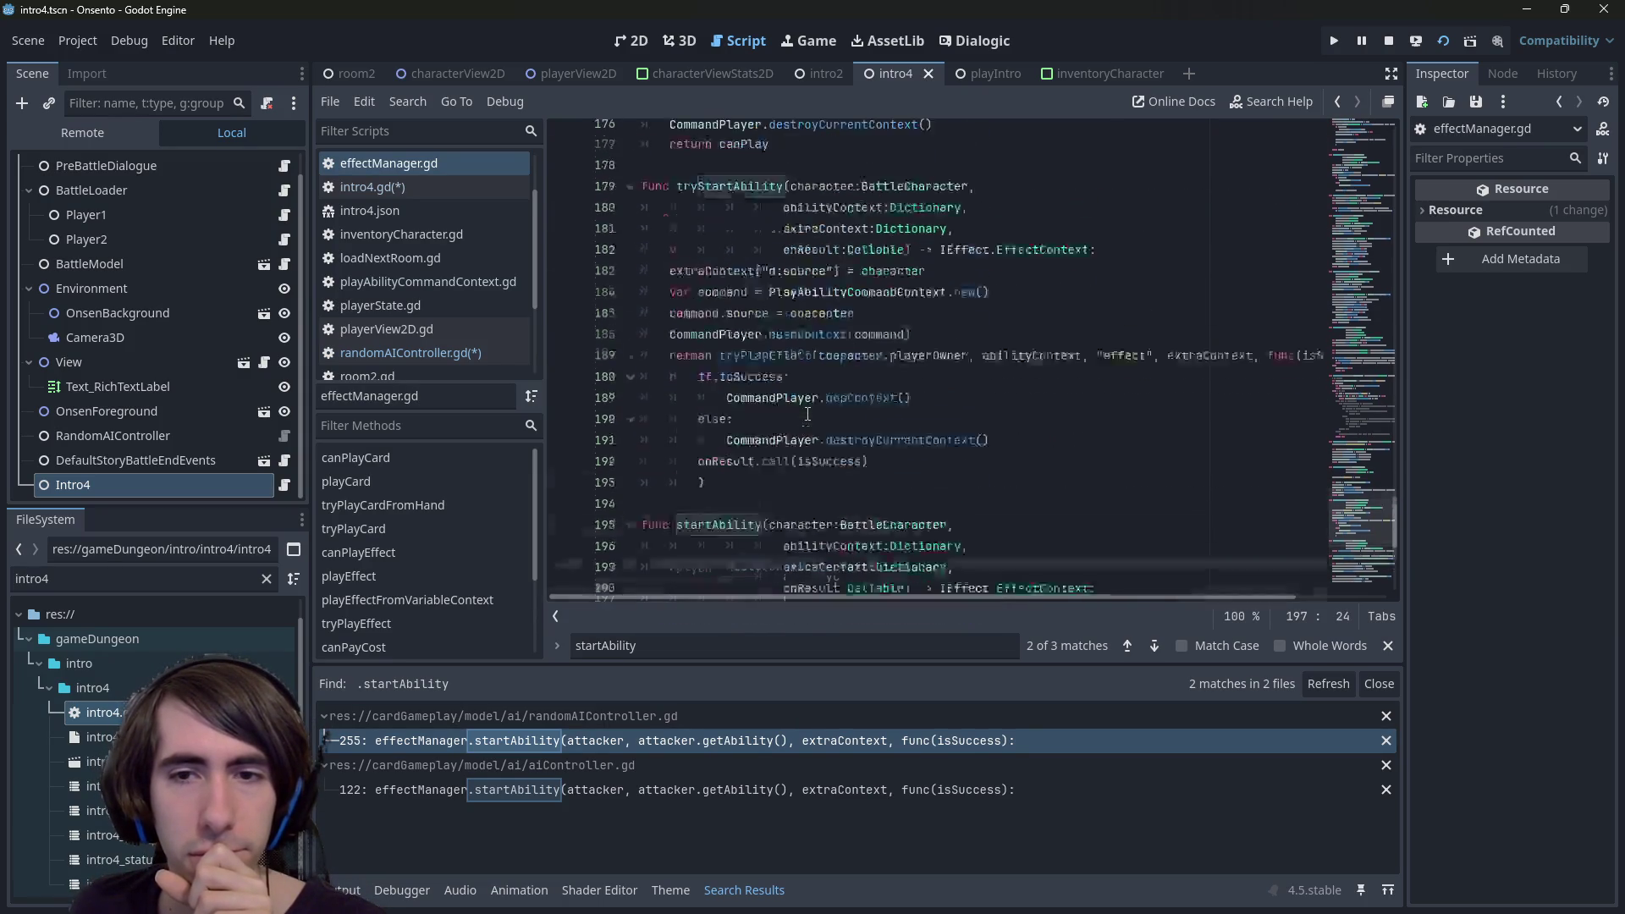
scroll(825, 407, "up", 3)
left_click_drag(1240, 442, 628, 365)
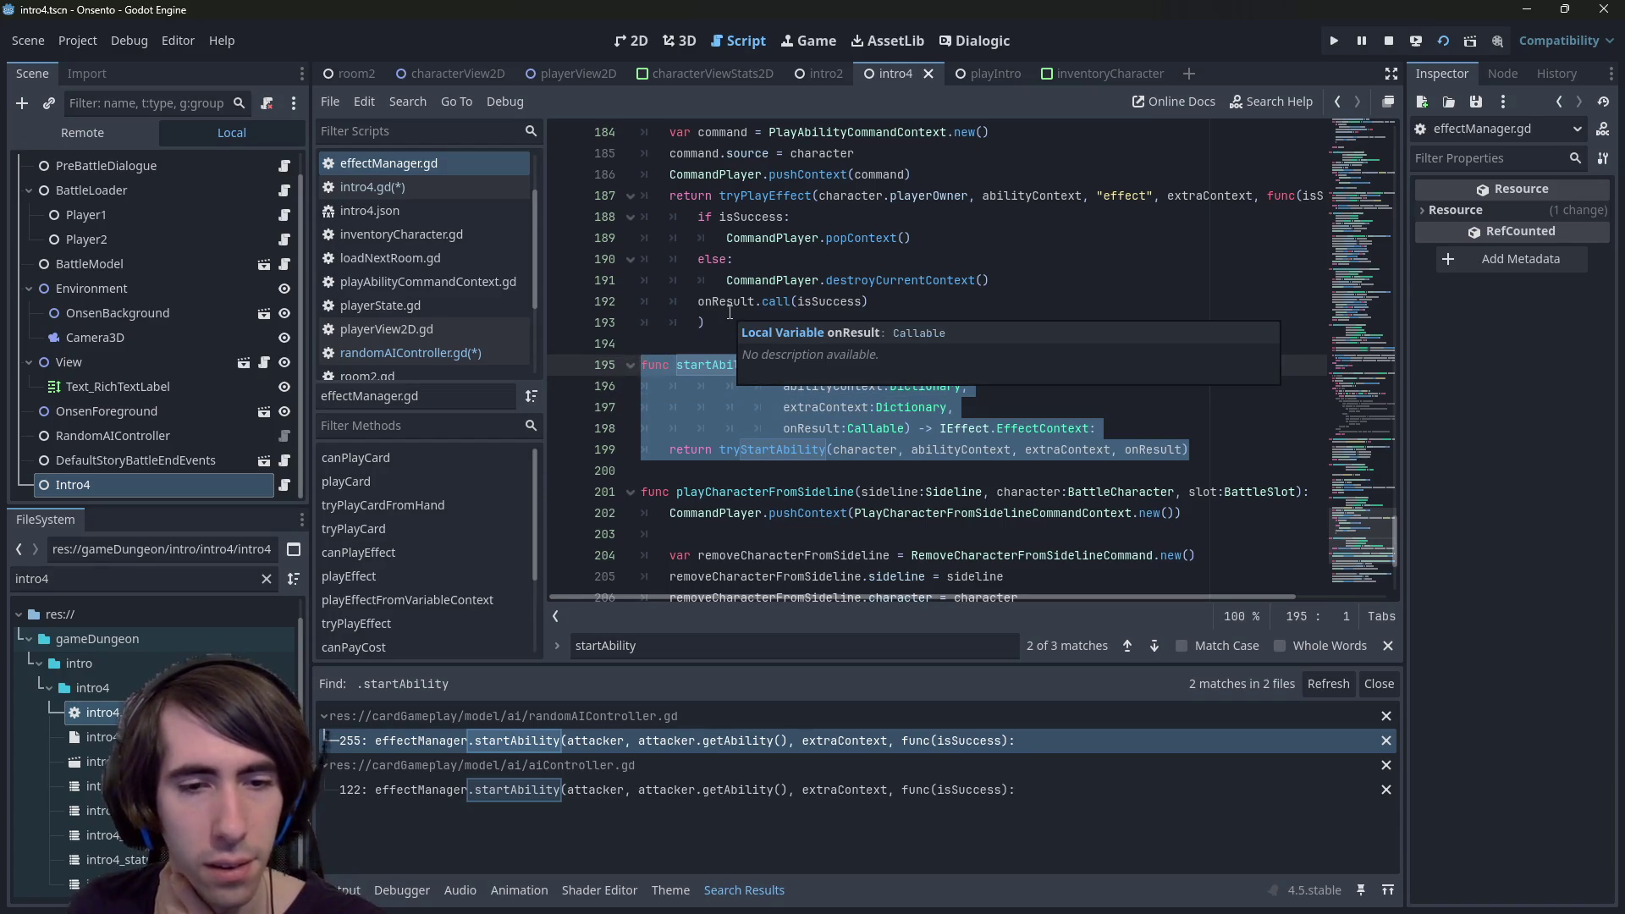
Change the aiController.gd line 122 call to tryStartAbility and save the scripts
left_click(568, 744)
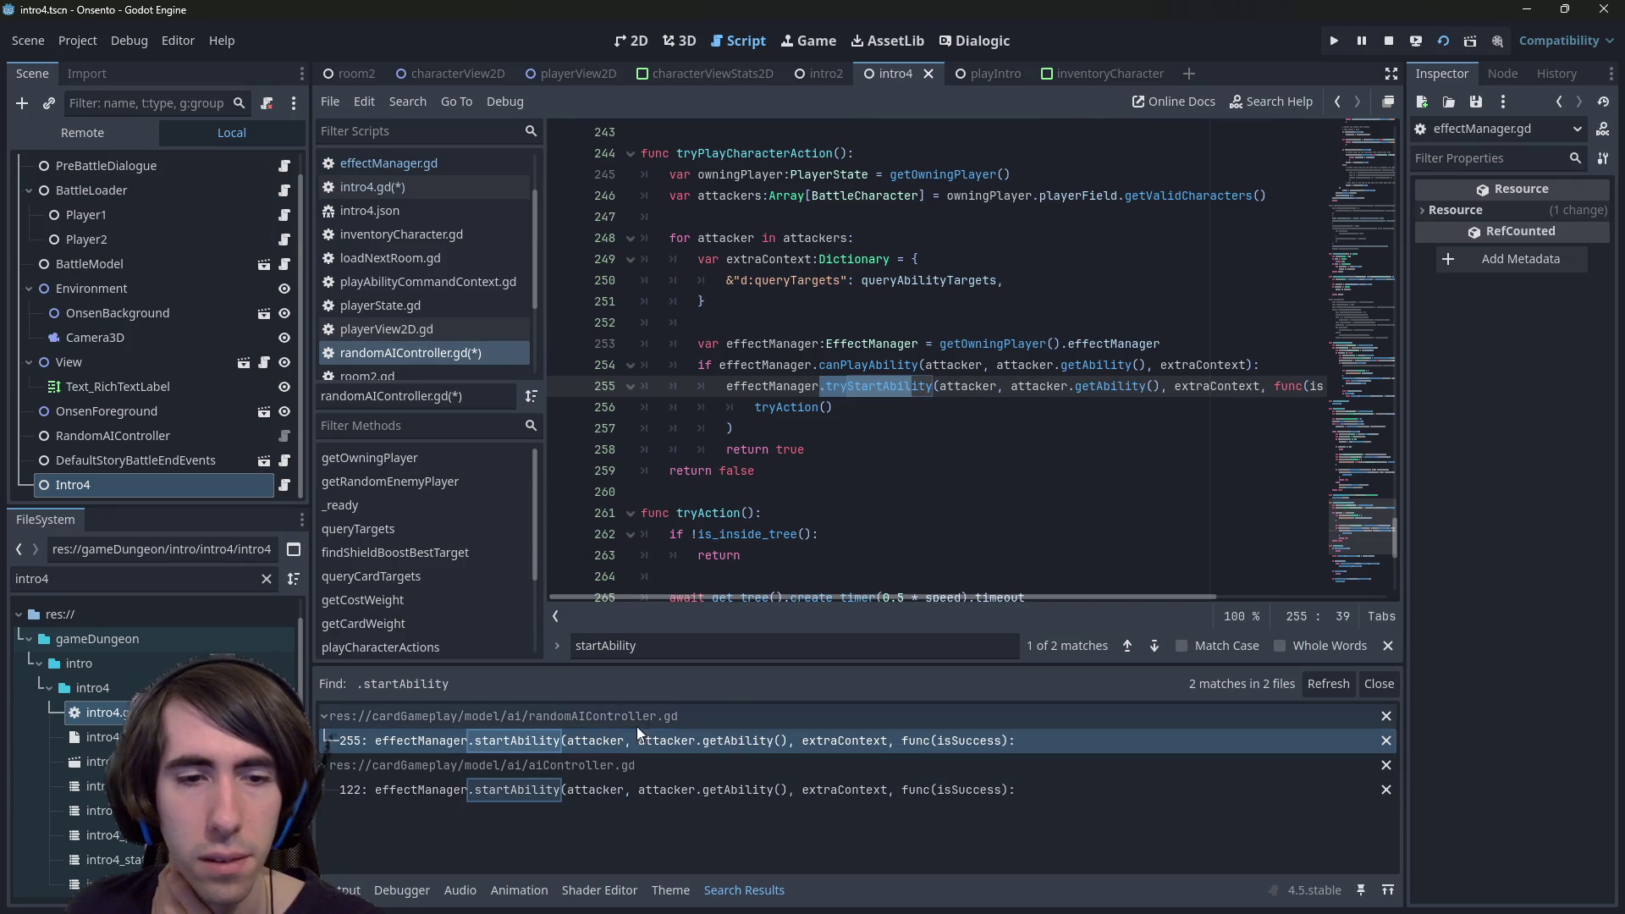
left_click(617, 789)
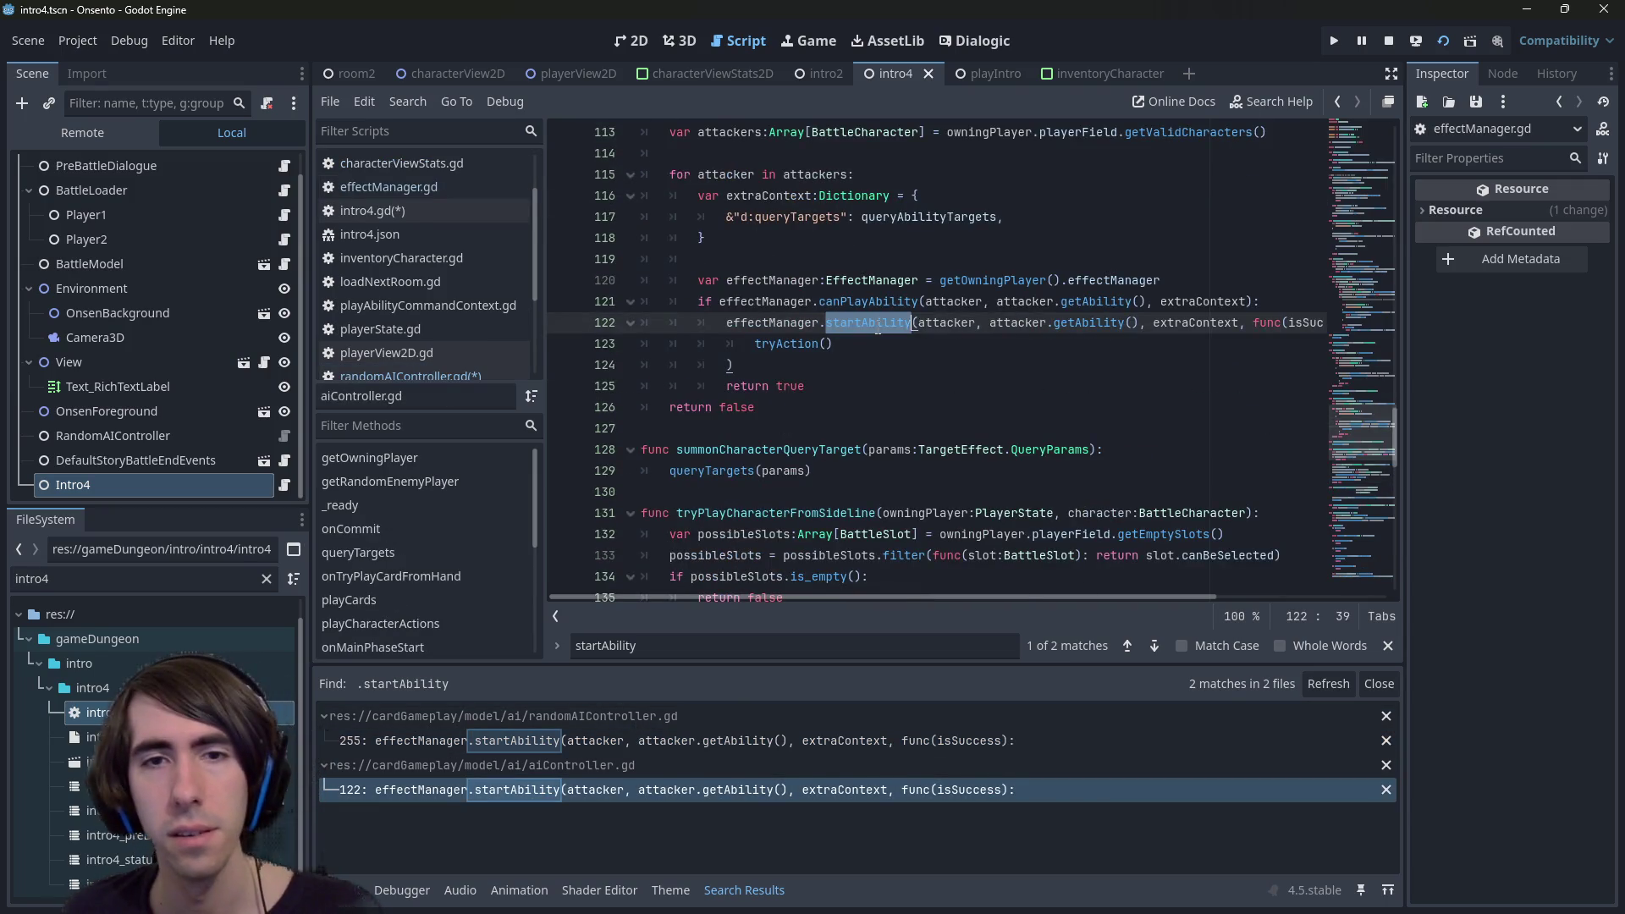
type("try")
key("Return")
key("ctrl+s")
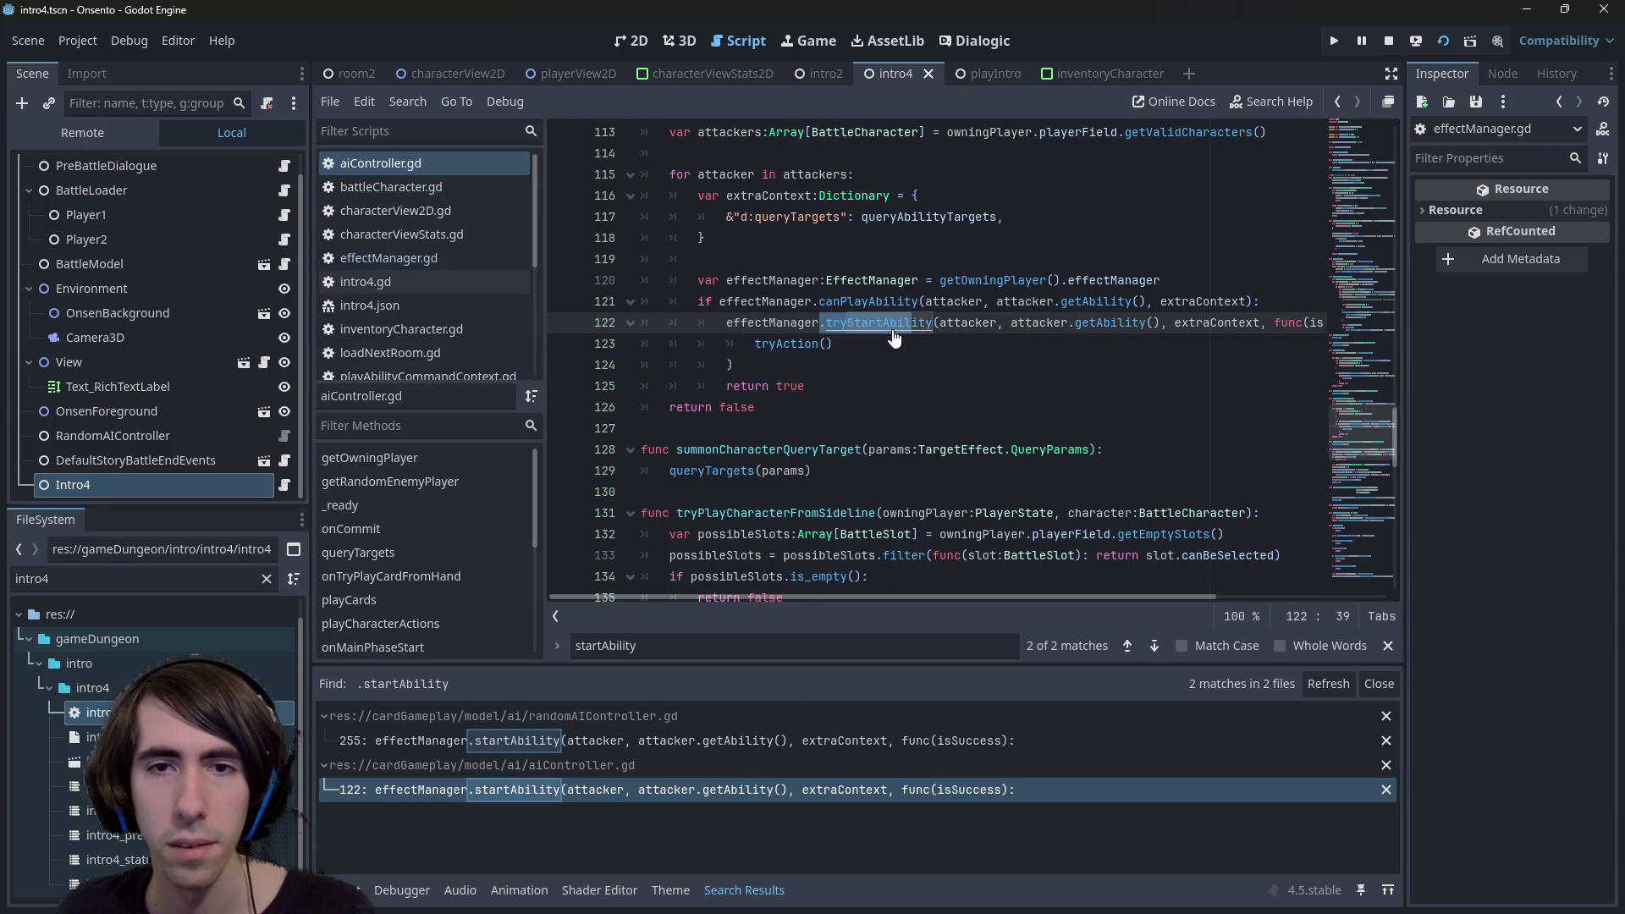
Delete the redundant startAbility function from effectManager.gd and save
left_click(889, 322, "ctrl")
scroll(885, 427, "down", 4)
mouse_move(1202, 388)
left_mouse_down()
mouse_move(677, 359)
mouse_move(586, 297)
left_mouse_up()
key("Delete")
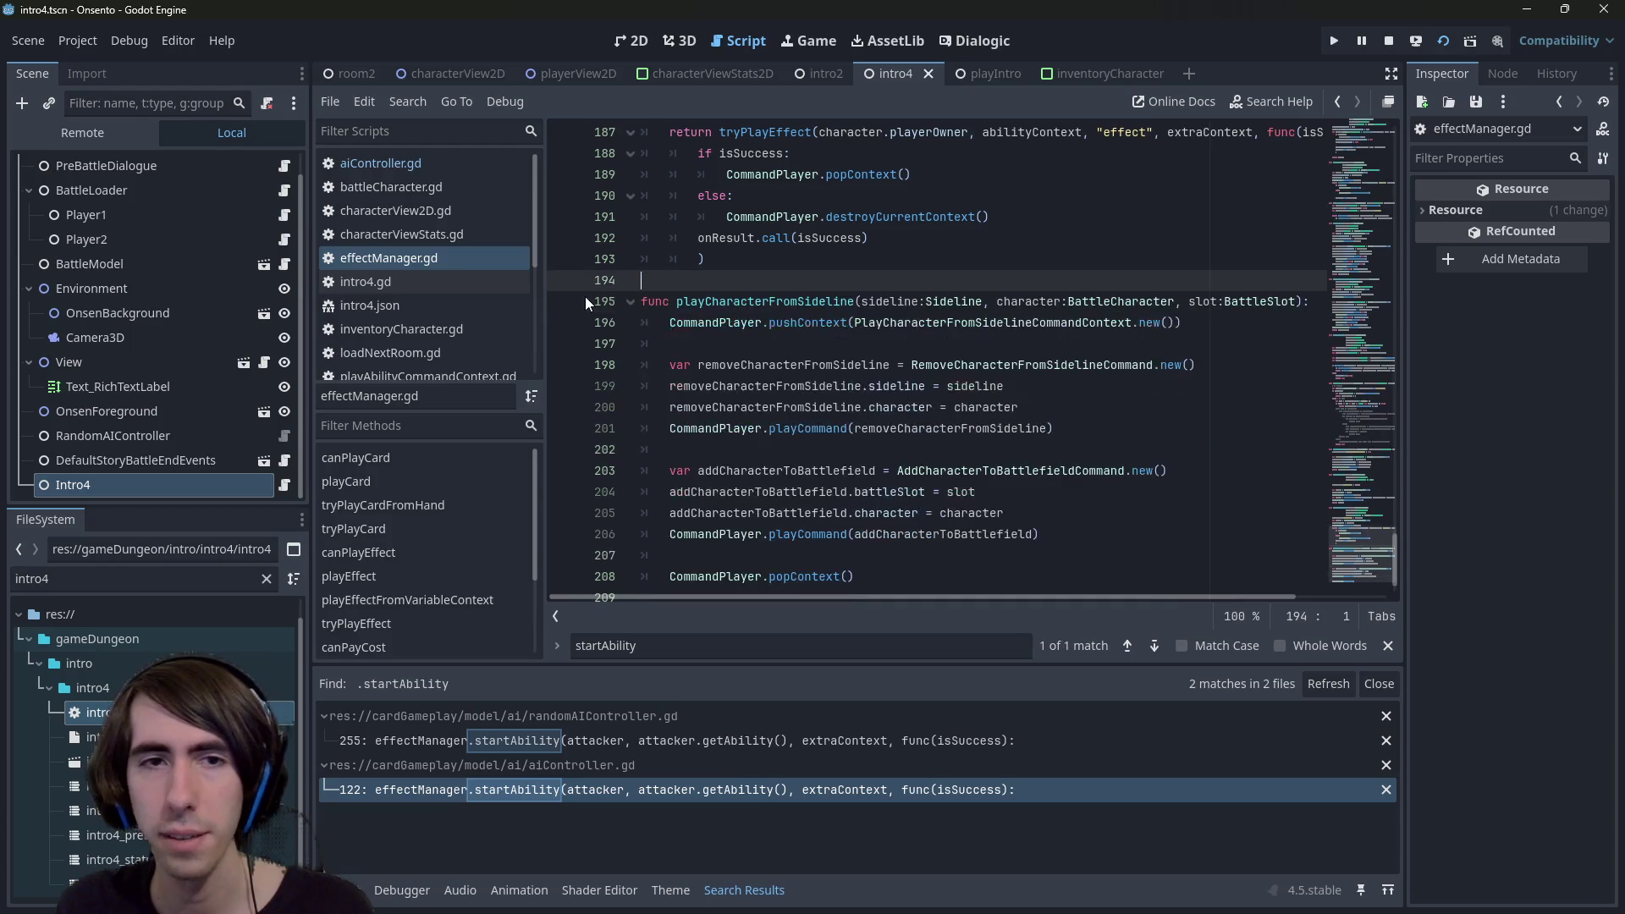
key("ctrl+s")
Widen the code editor, check isSuccess on line 188, and open effect.gd's EffectContext class
scroll(1062, 408, "up", 2)
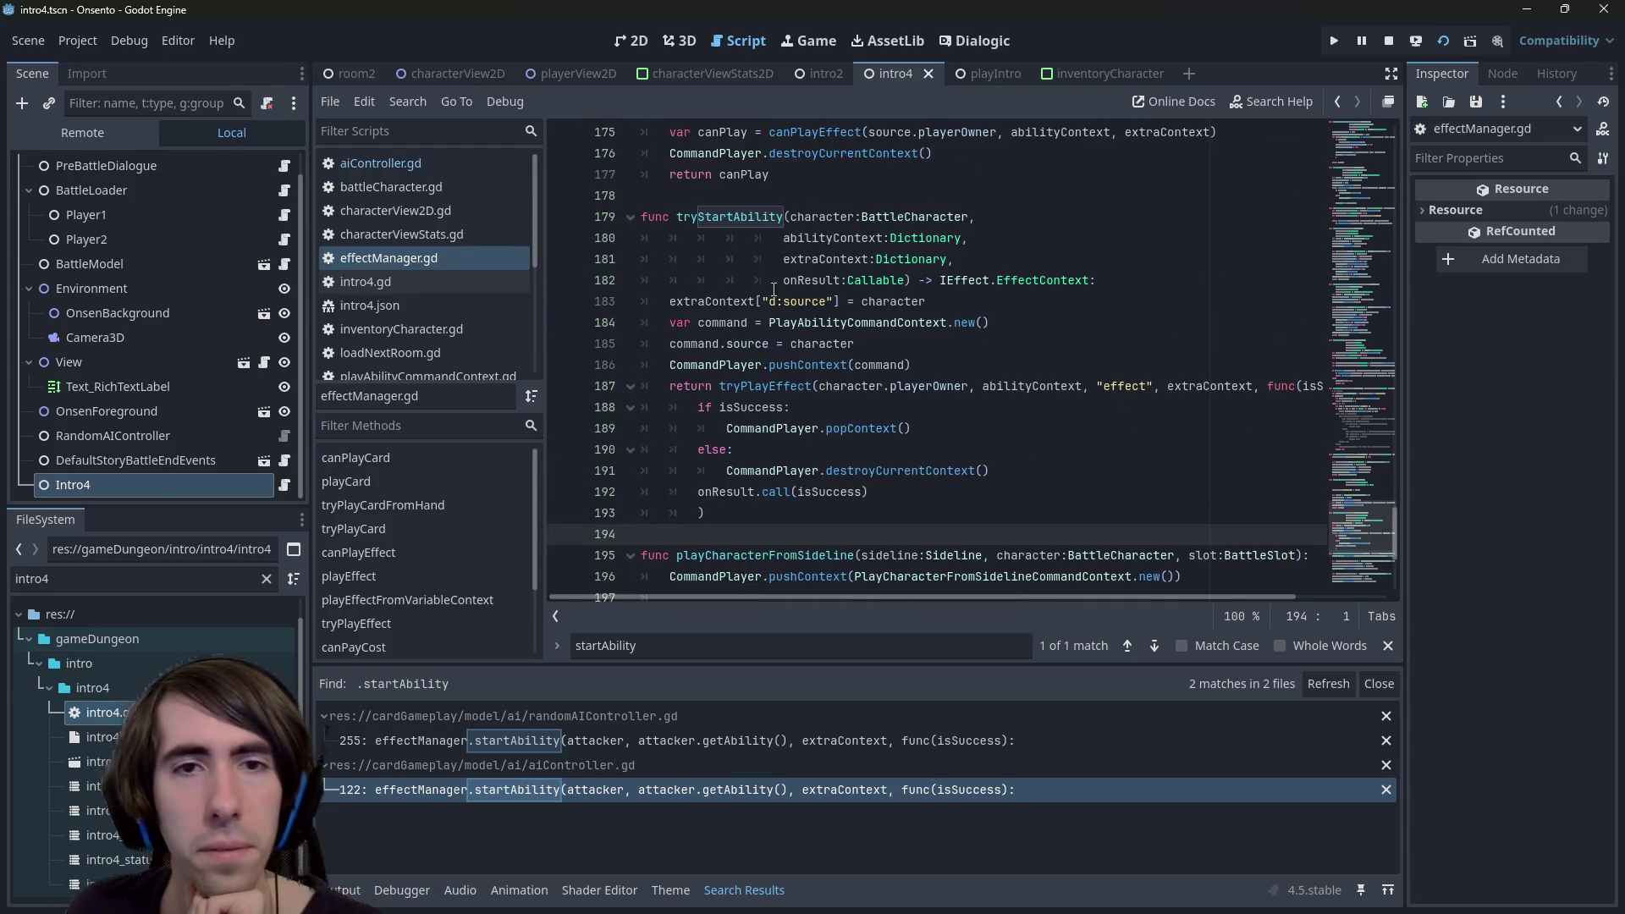
left_click_drag(546, 398, 464, 398)
double_click(673, 407)
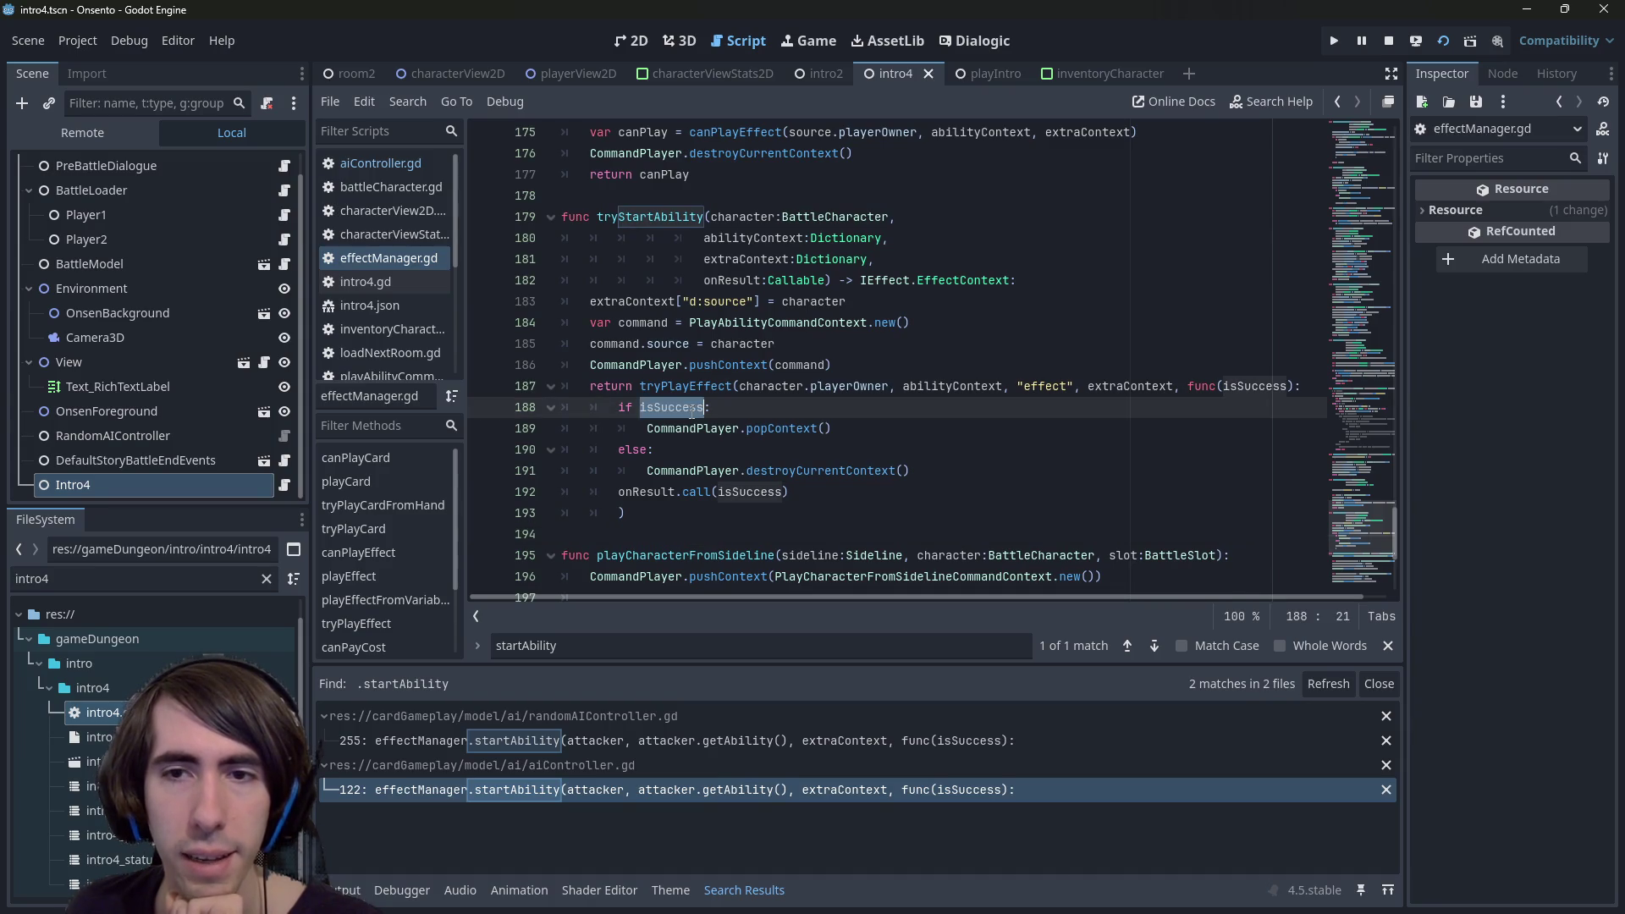
left_click(776, 416)
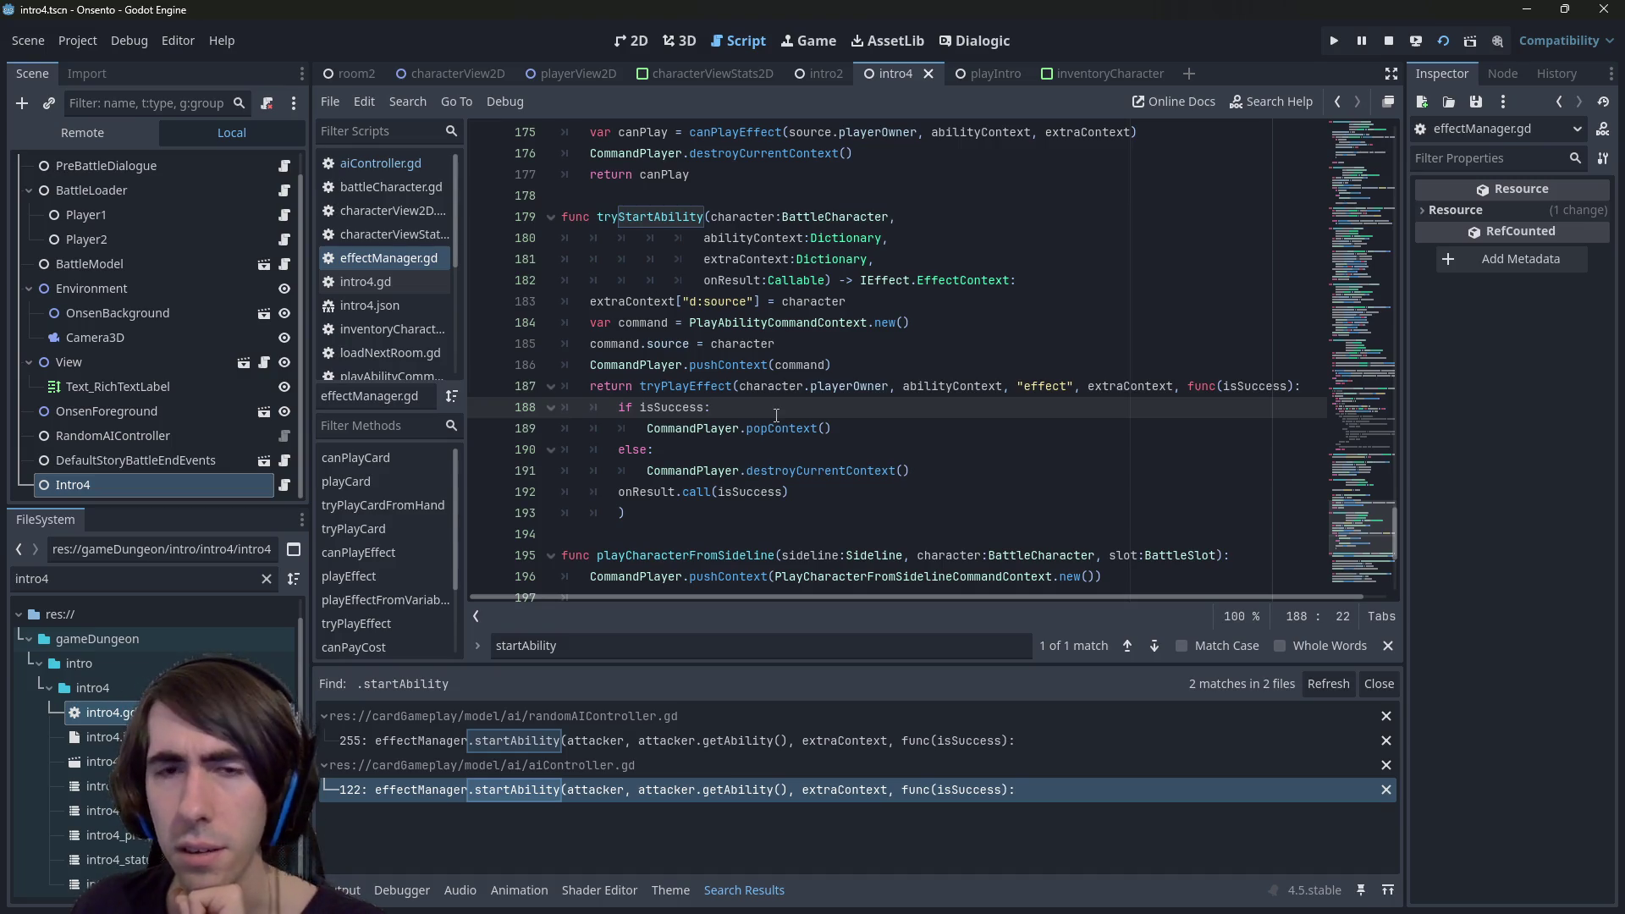
left_click(981, 280, "ctrl")
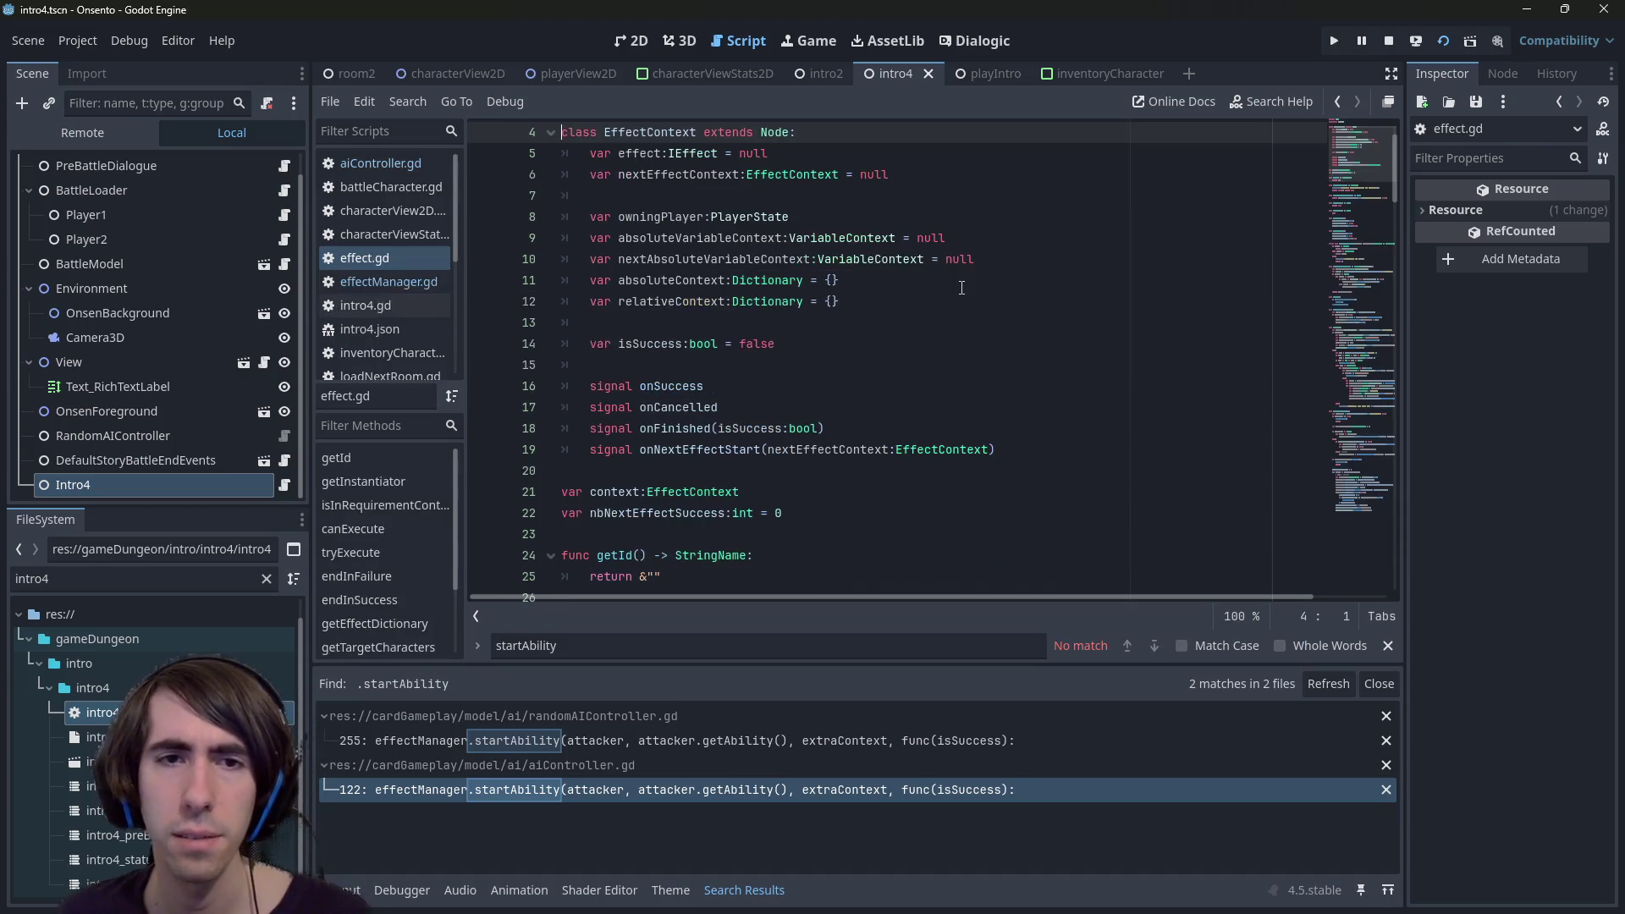
Inspect EffectContext's onSuccess signal, then navigate back to tryStartAbility in effectManager.gd
scroll(818, 279, "up", 1)
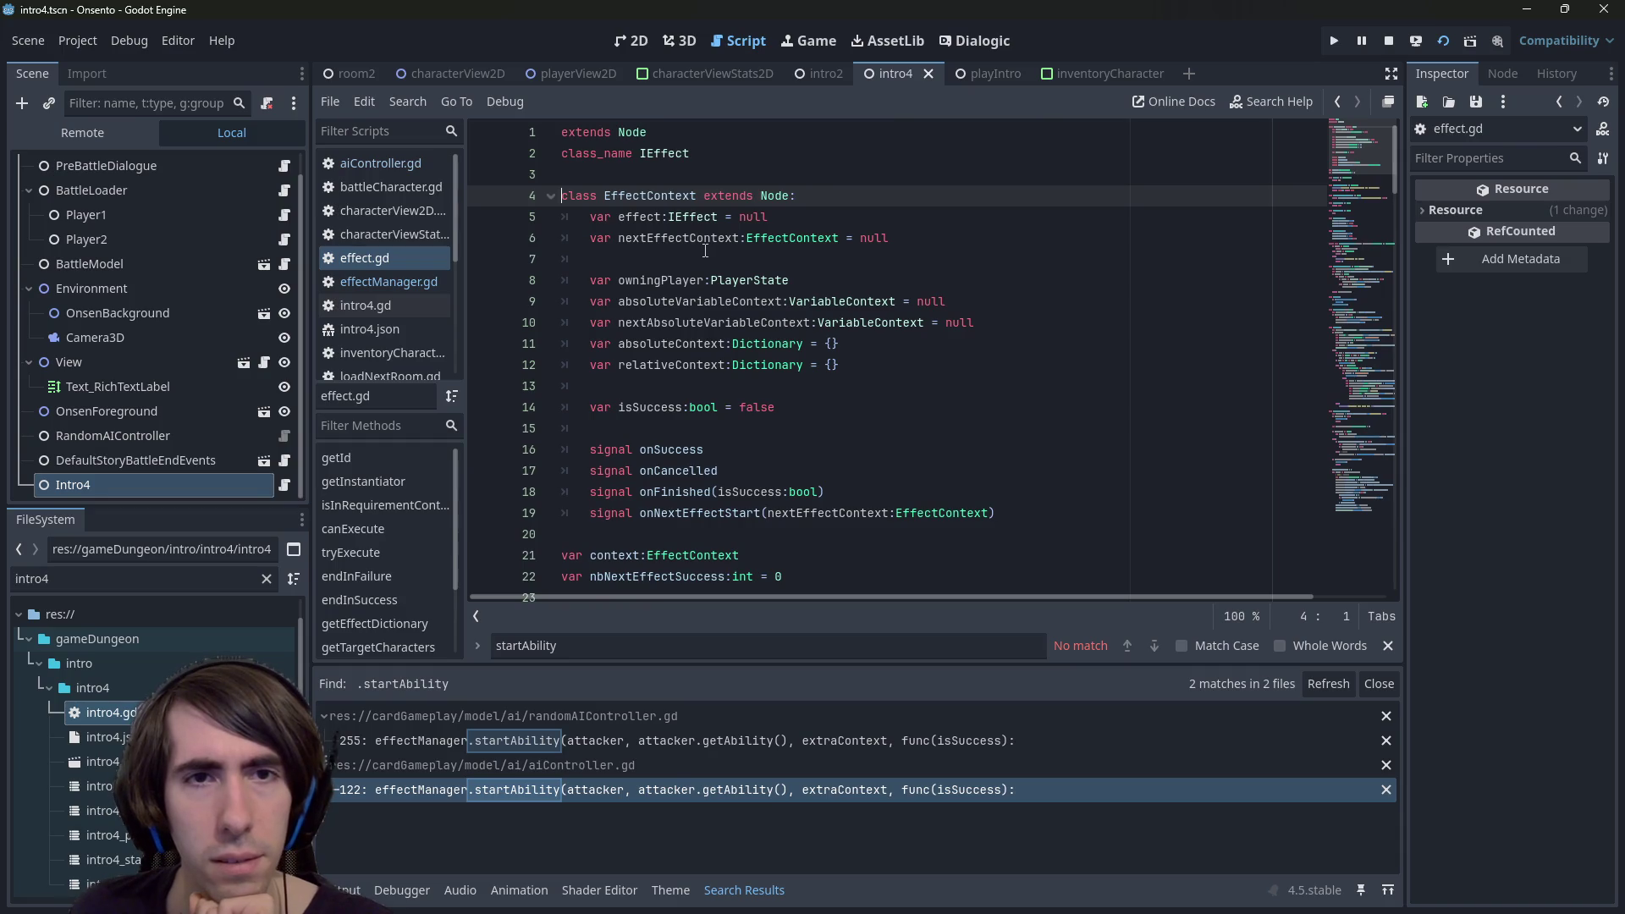
left_click(888, 342)
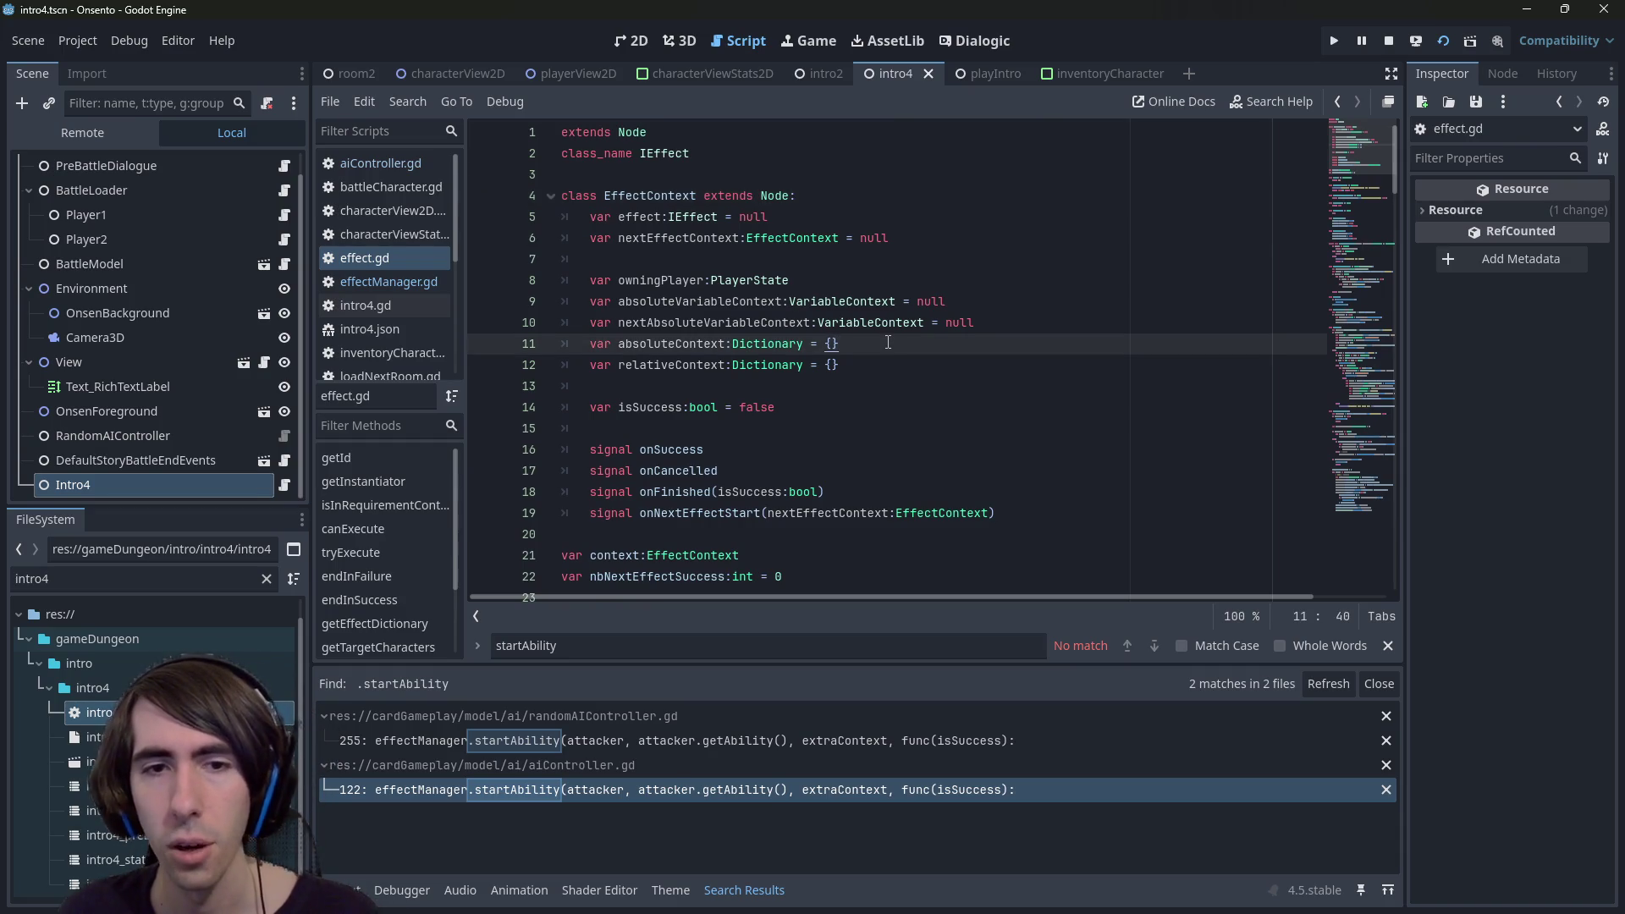
double_click(673, 450)
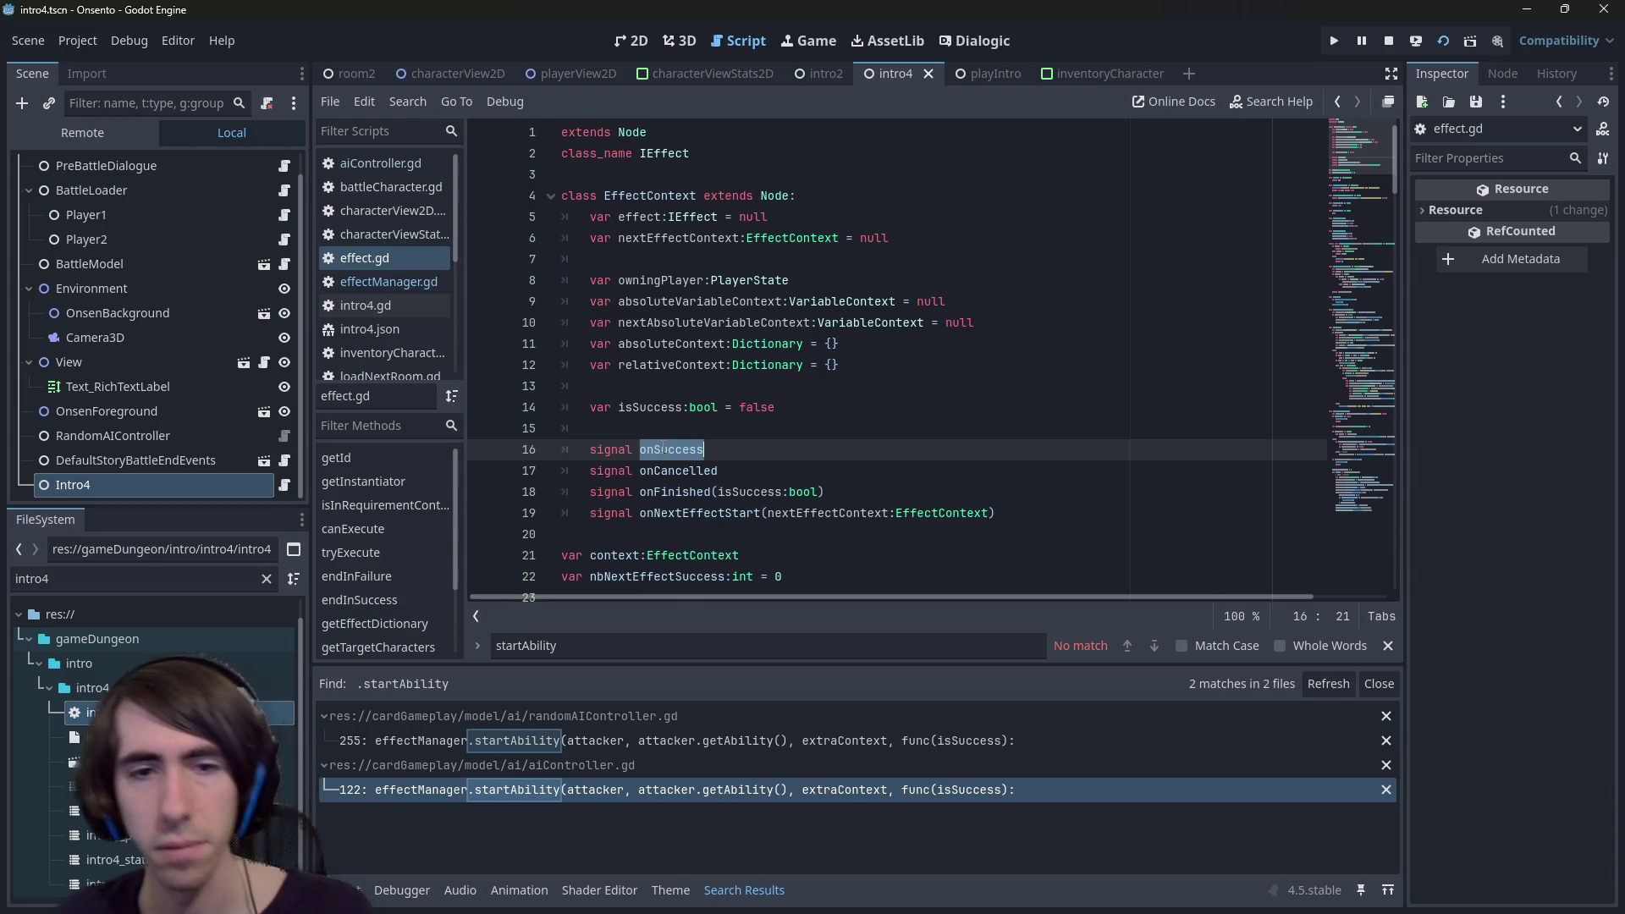
key("alt+Left")
key("alt+Left")
key("alt+Right")
key("alt+Right")
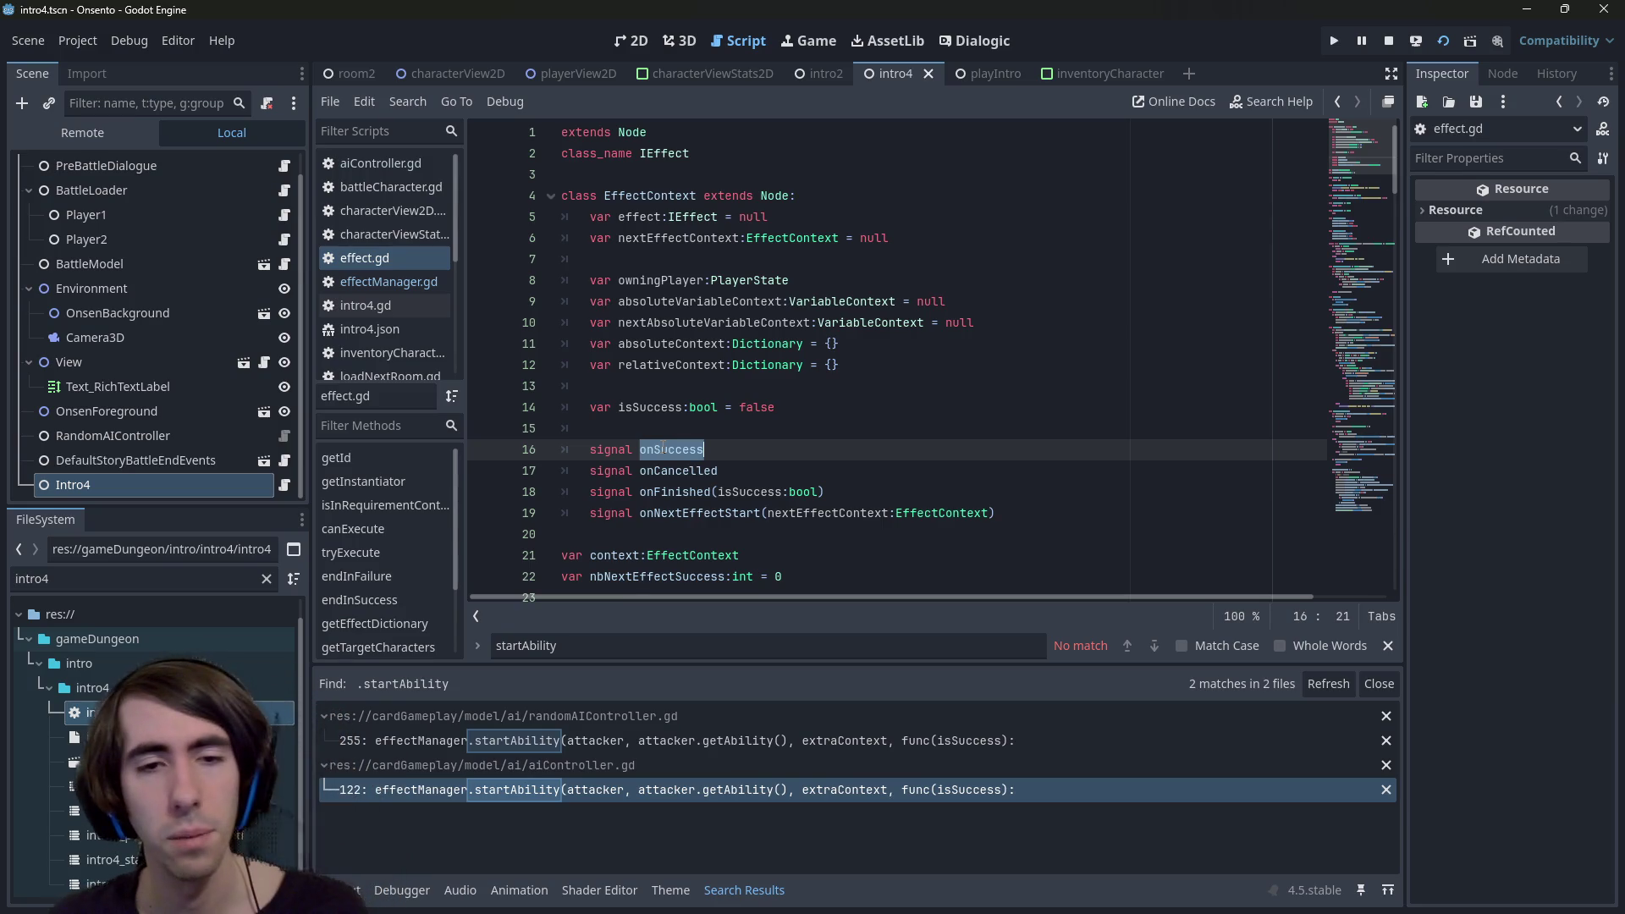
key("alt+Left")
key("alt+Left")
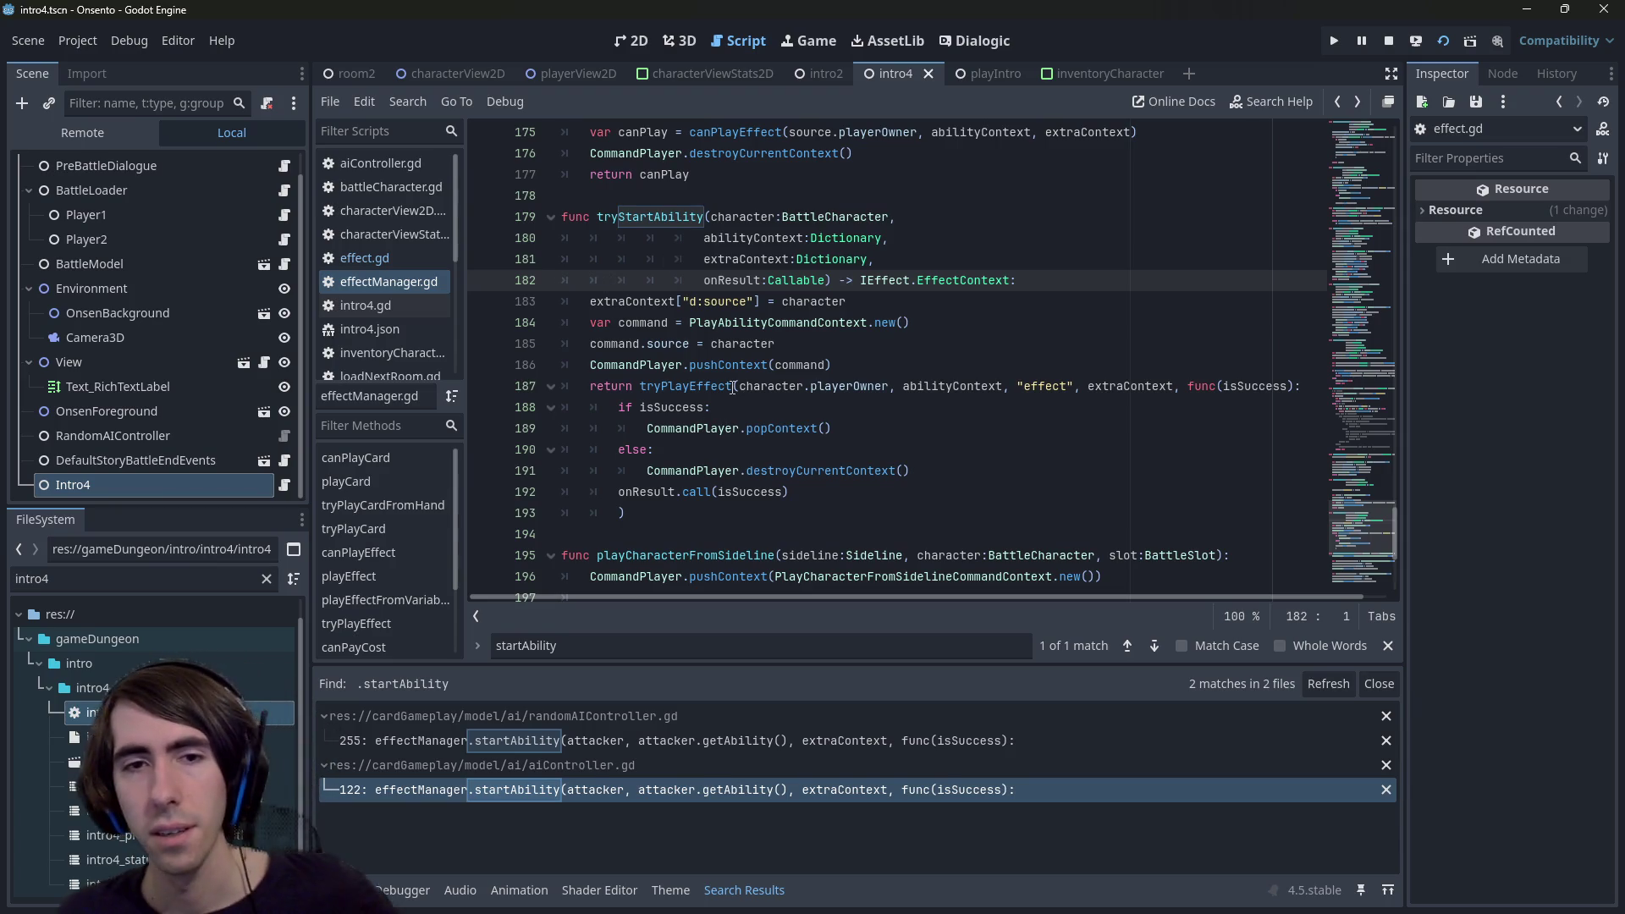
Examine the tryPlayEffect call on line 187 inside tryStartAbility
mouse_move(732, 388)
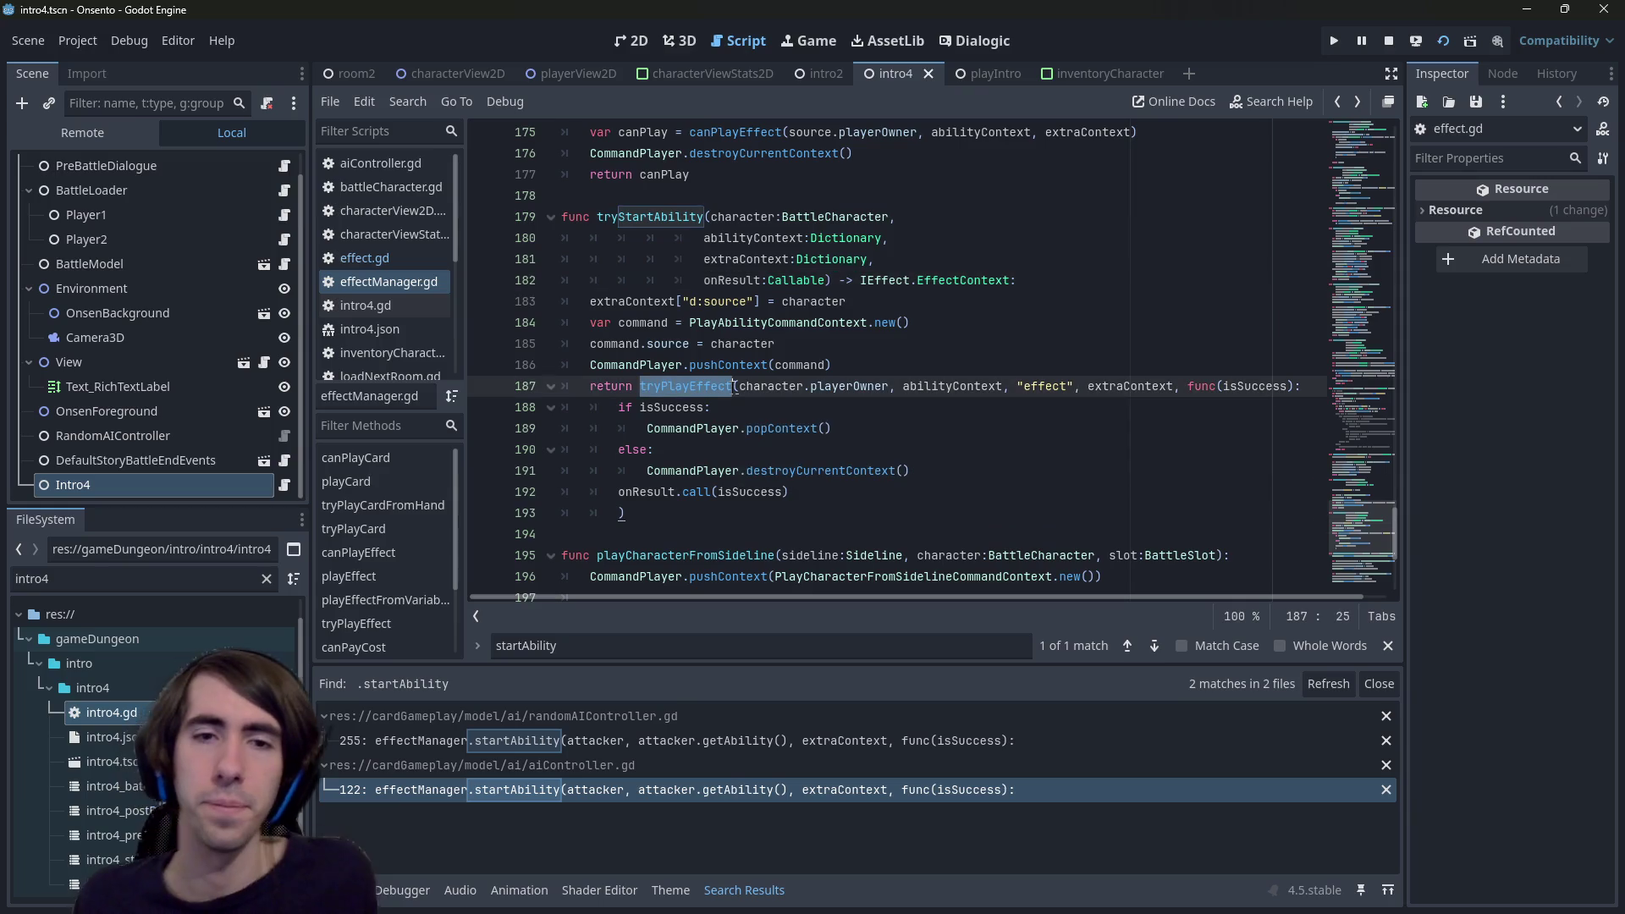
double_click(733, 385)
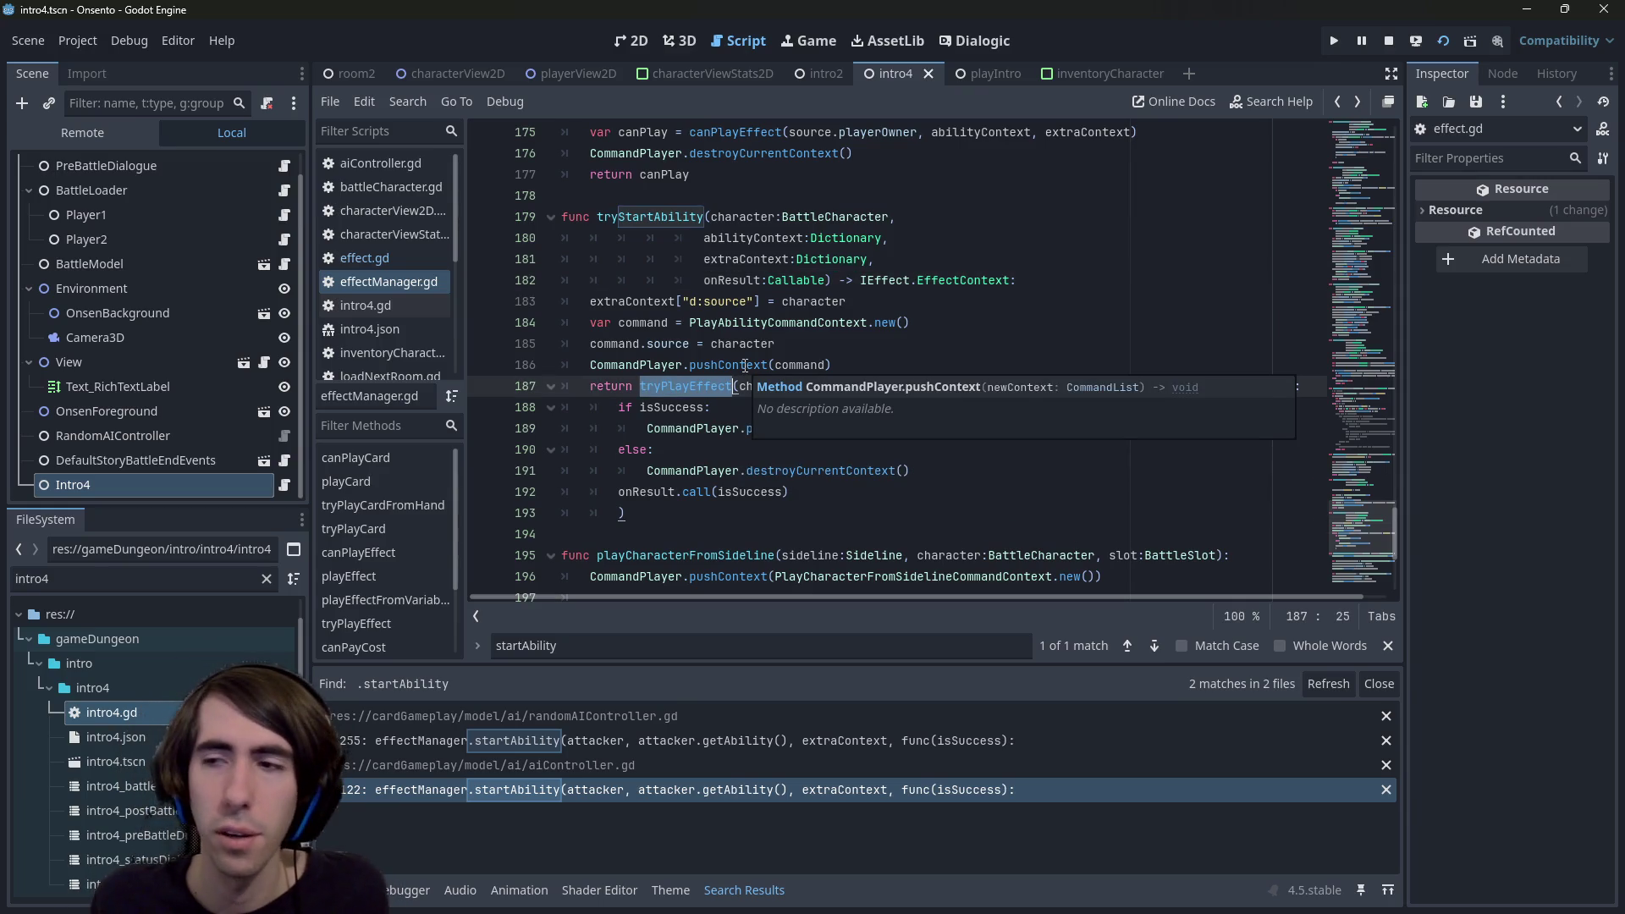
mouse_move(744, 366)
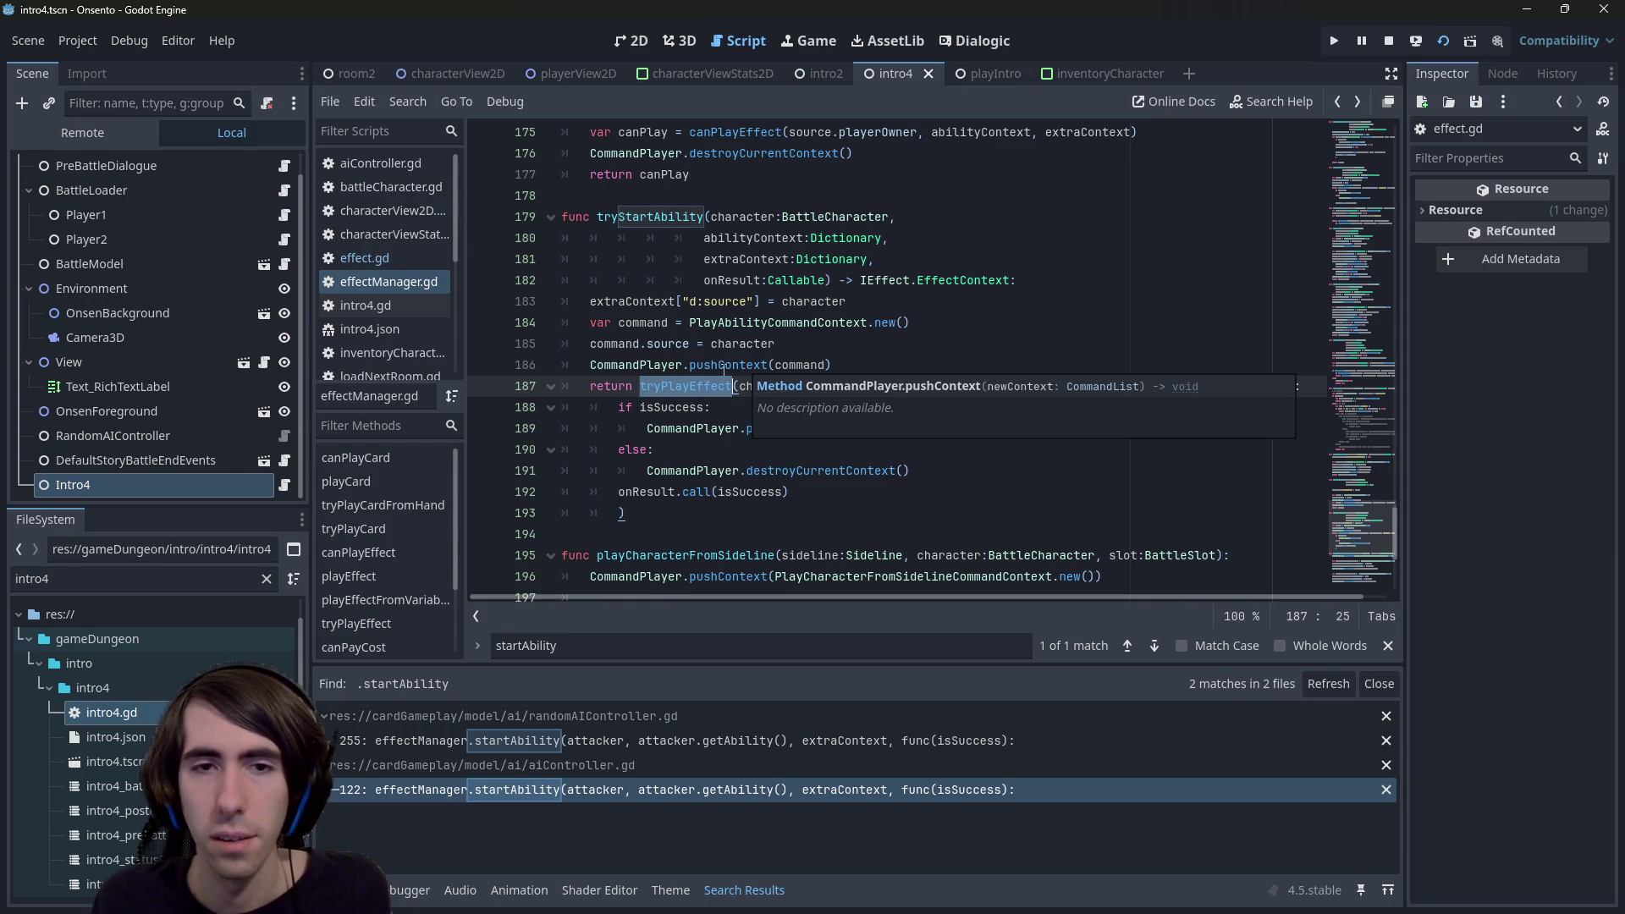
mouse_move(696, 387)
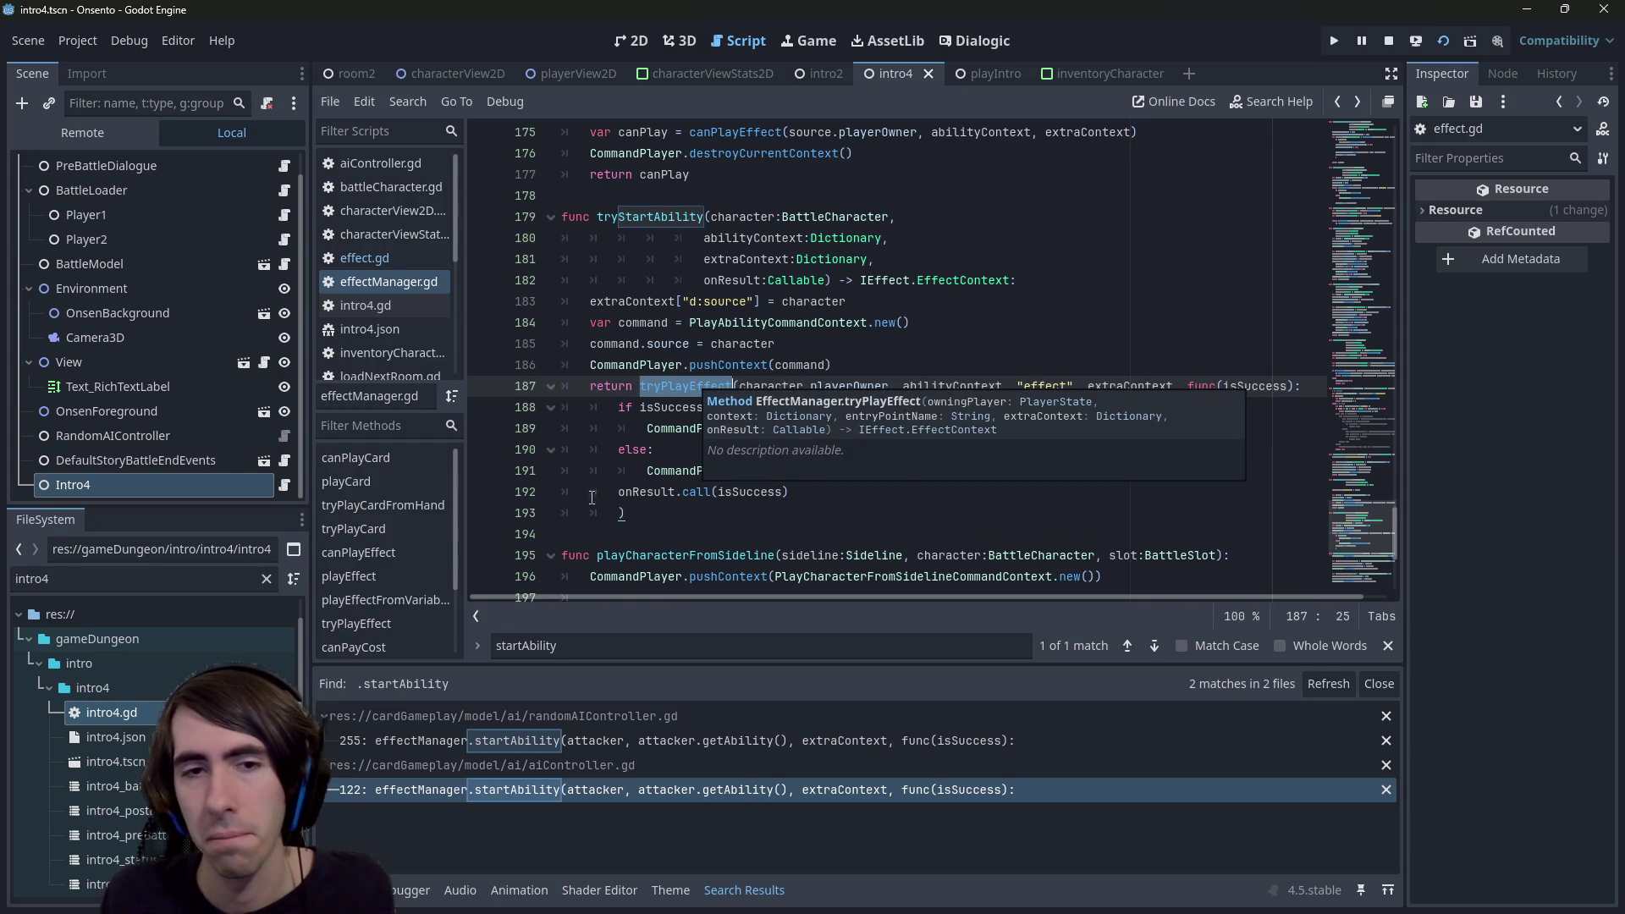
left_click(636, 510)
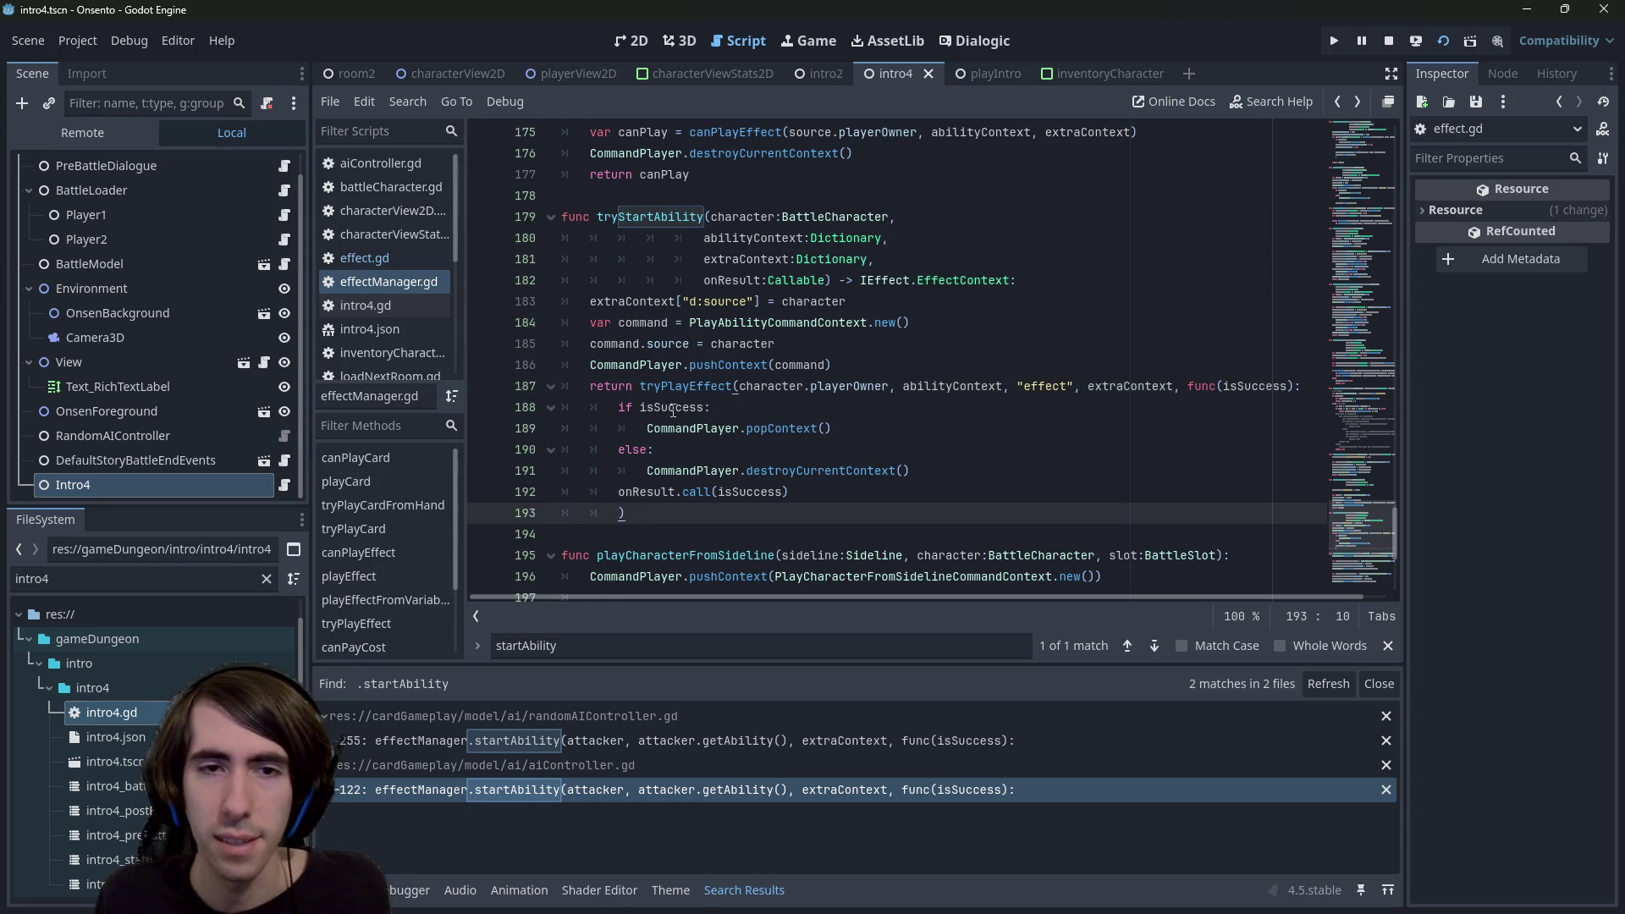
double_click(685, 385)
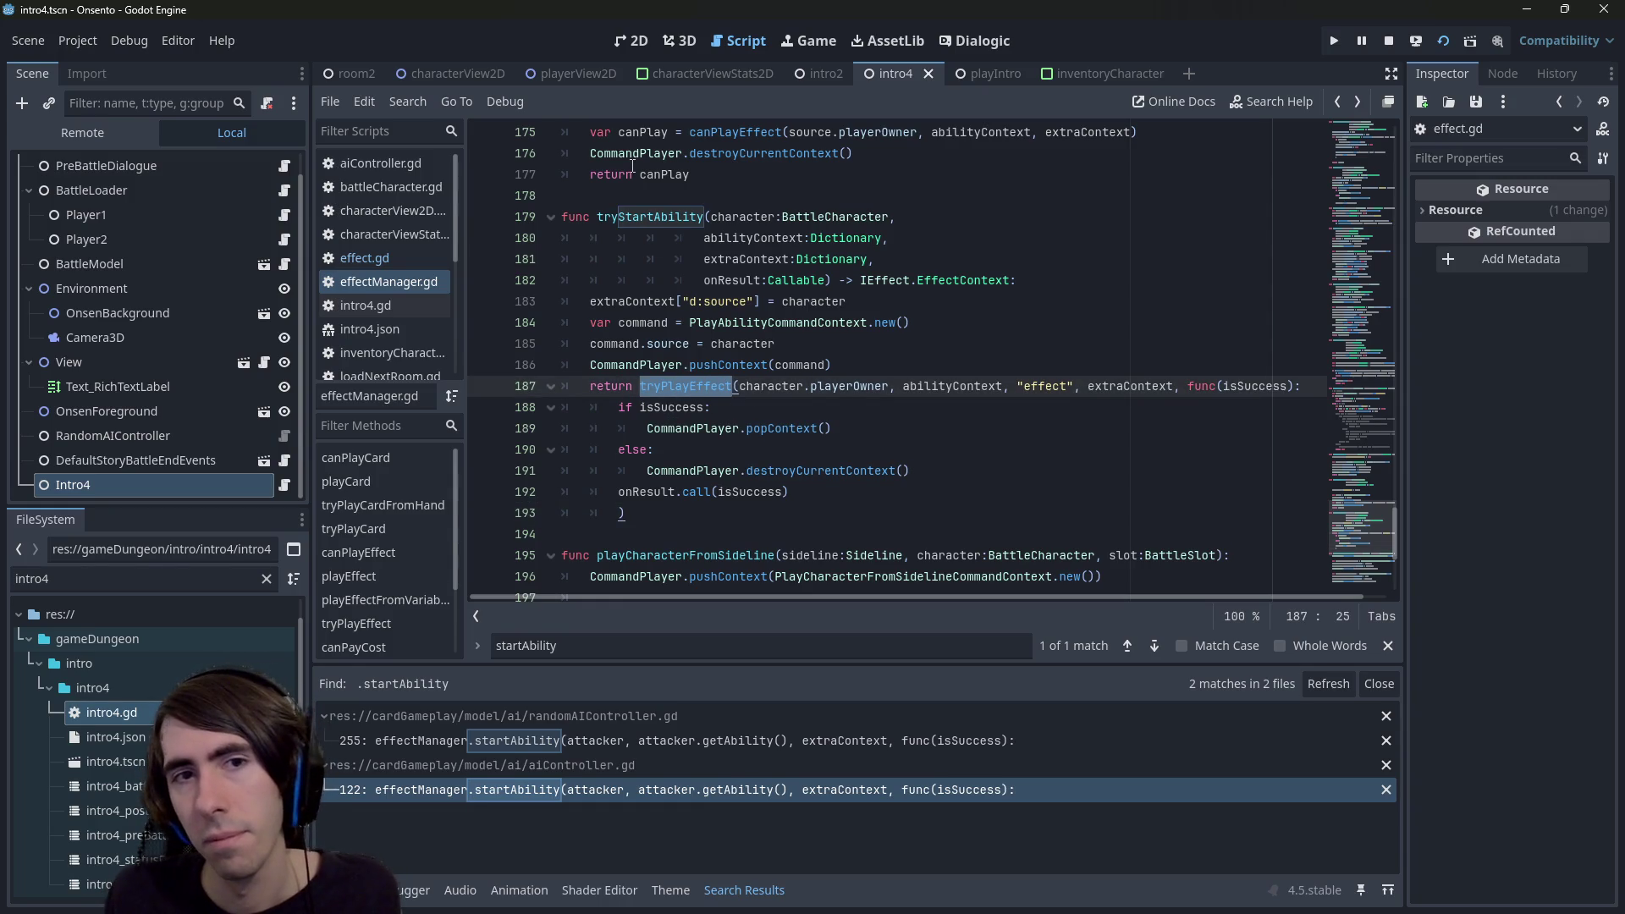
double_click(636, 217)
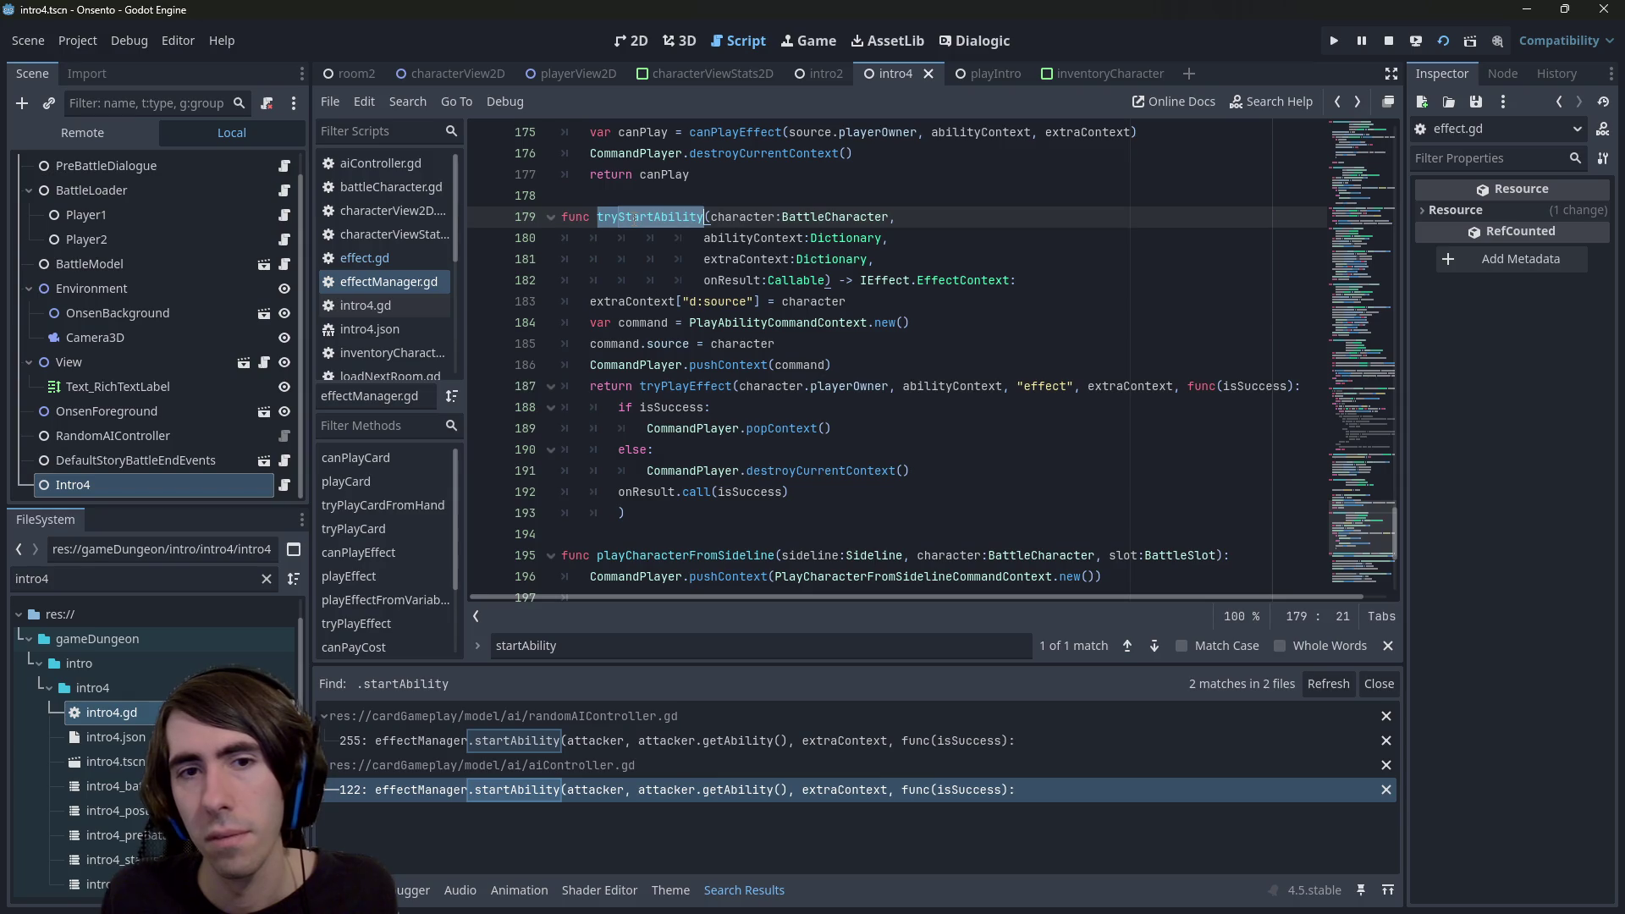
scroll(635, 217, "up", 1)
scroll(638, 292, "down", 1)
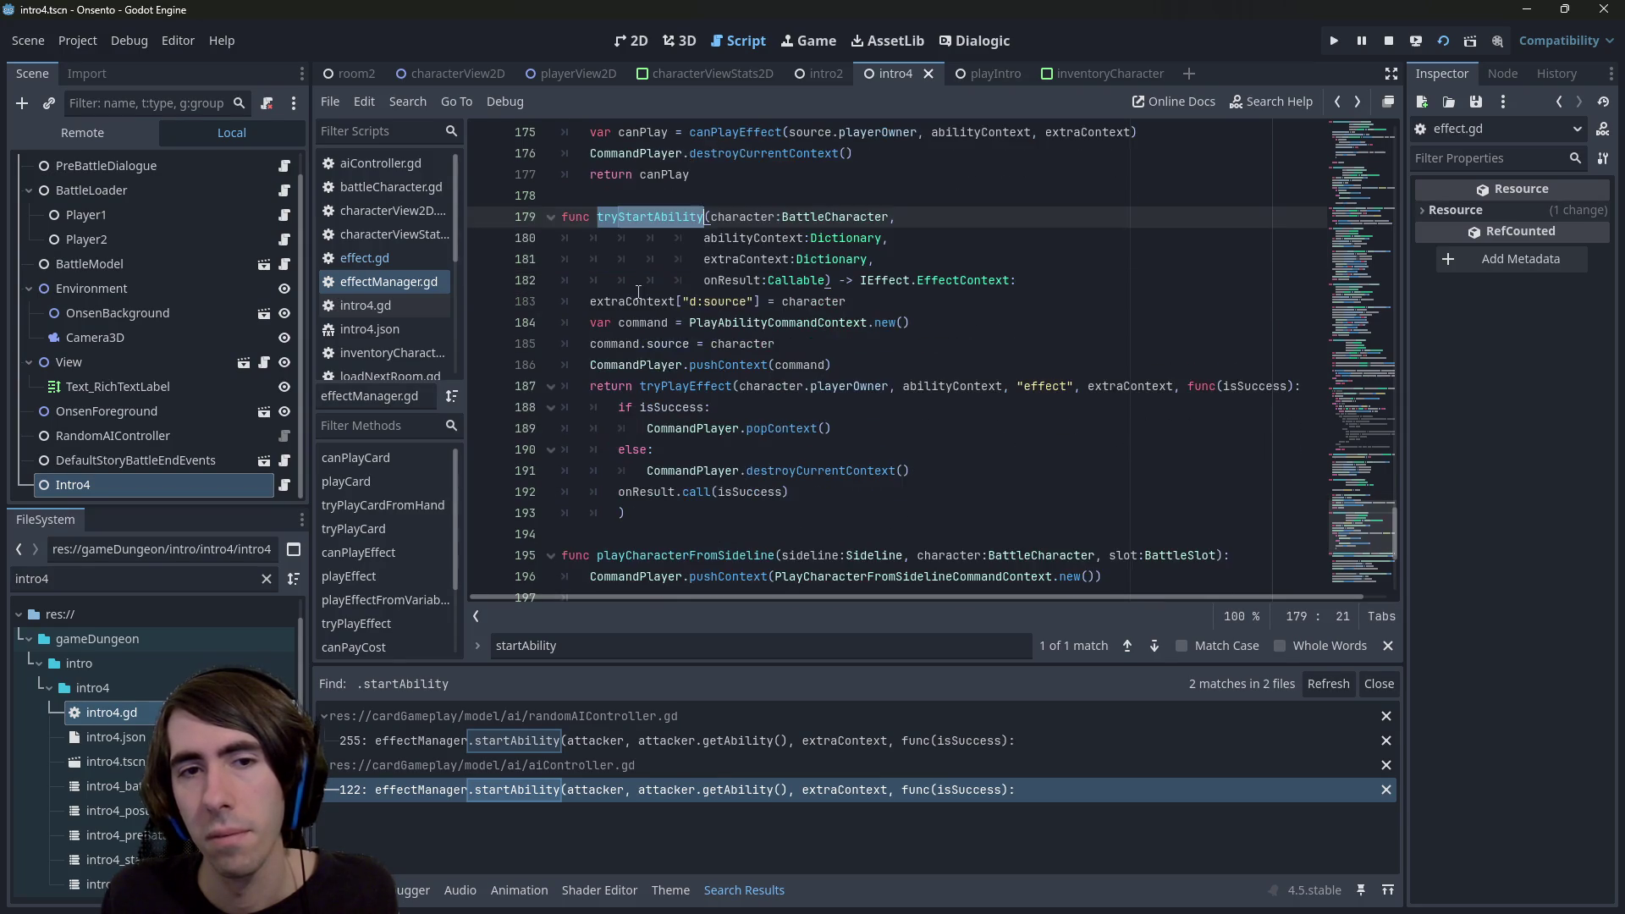
left_click(678, 386)
mouse_move(678, 386)
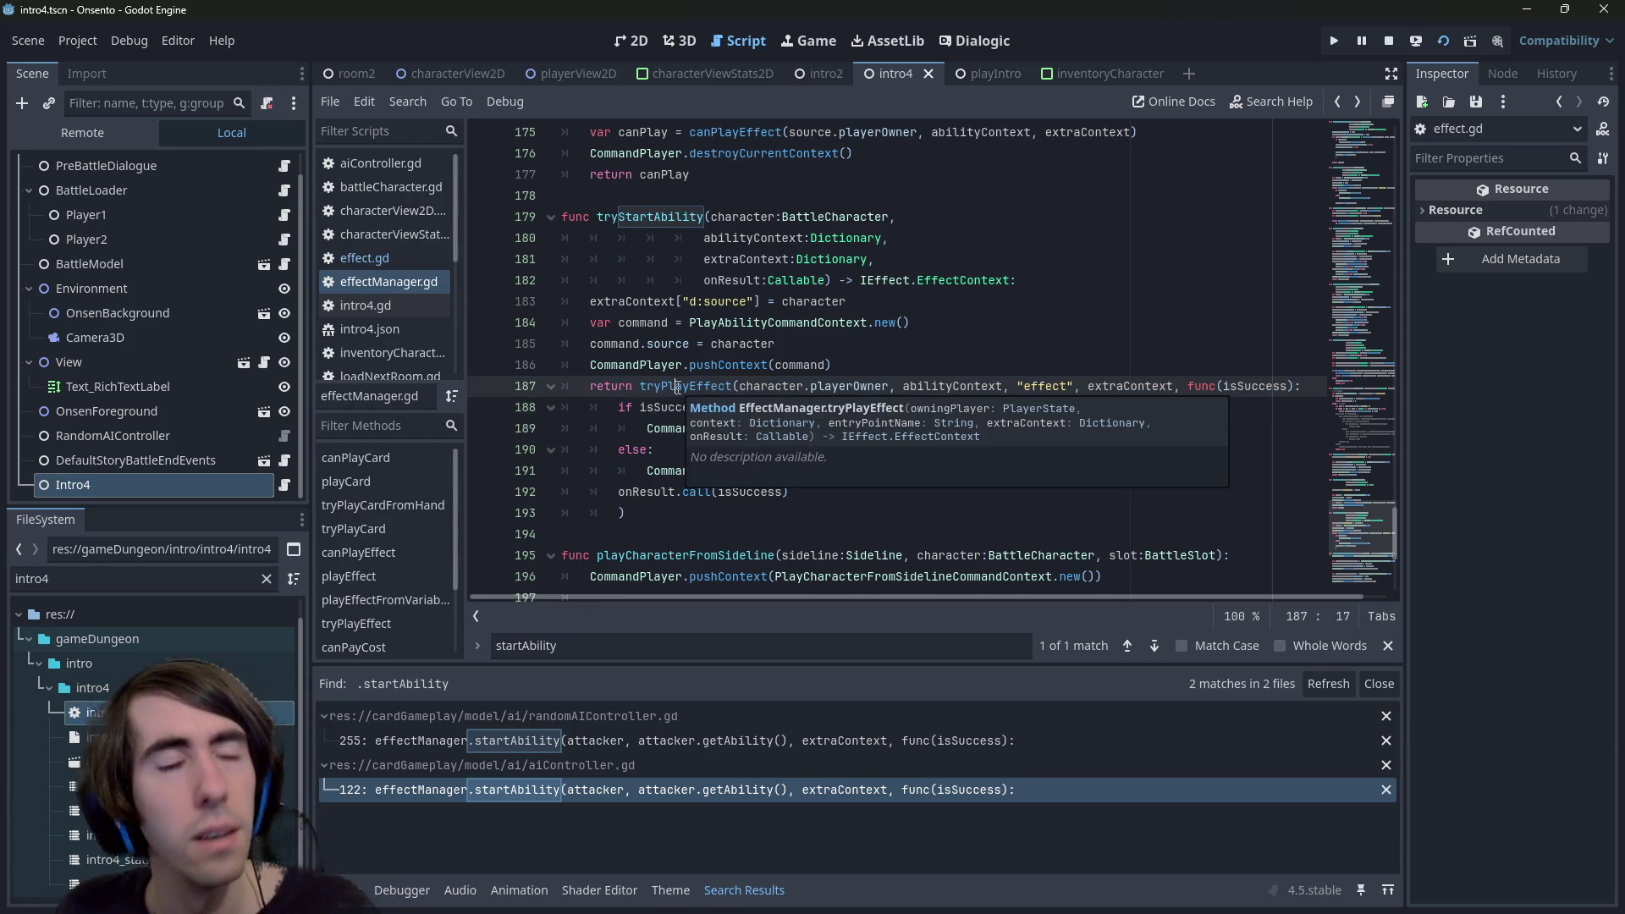
Go to tryPlayEffect's definition at line 111, check onResult, then jump into playEffect
left_click(677, 386, "ctrl")
scroll(683, 375, "down", 4)
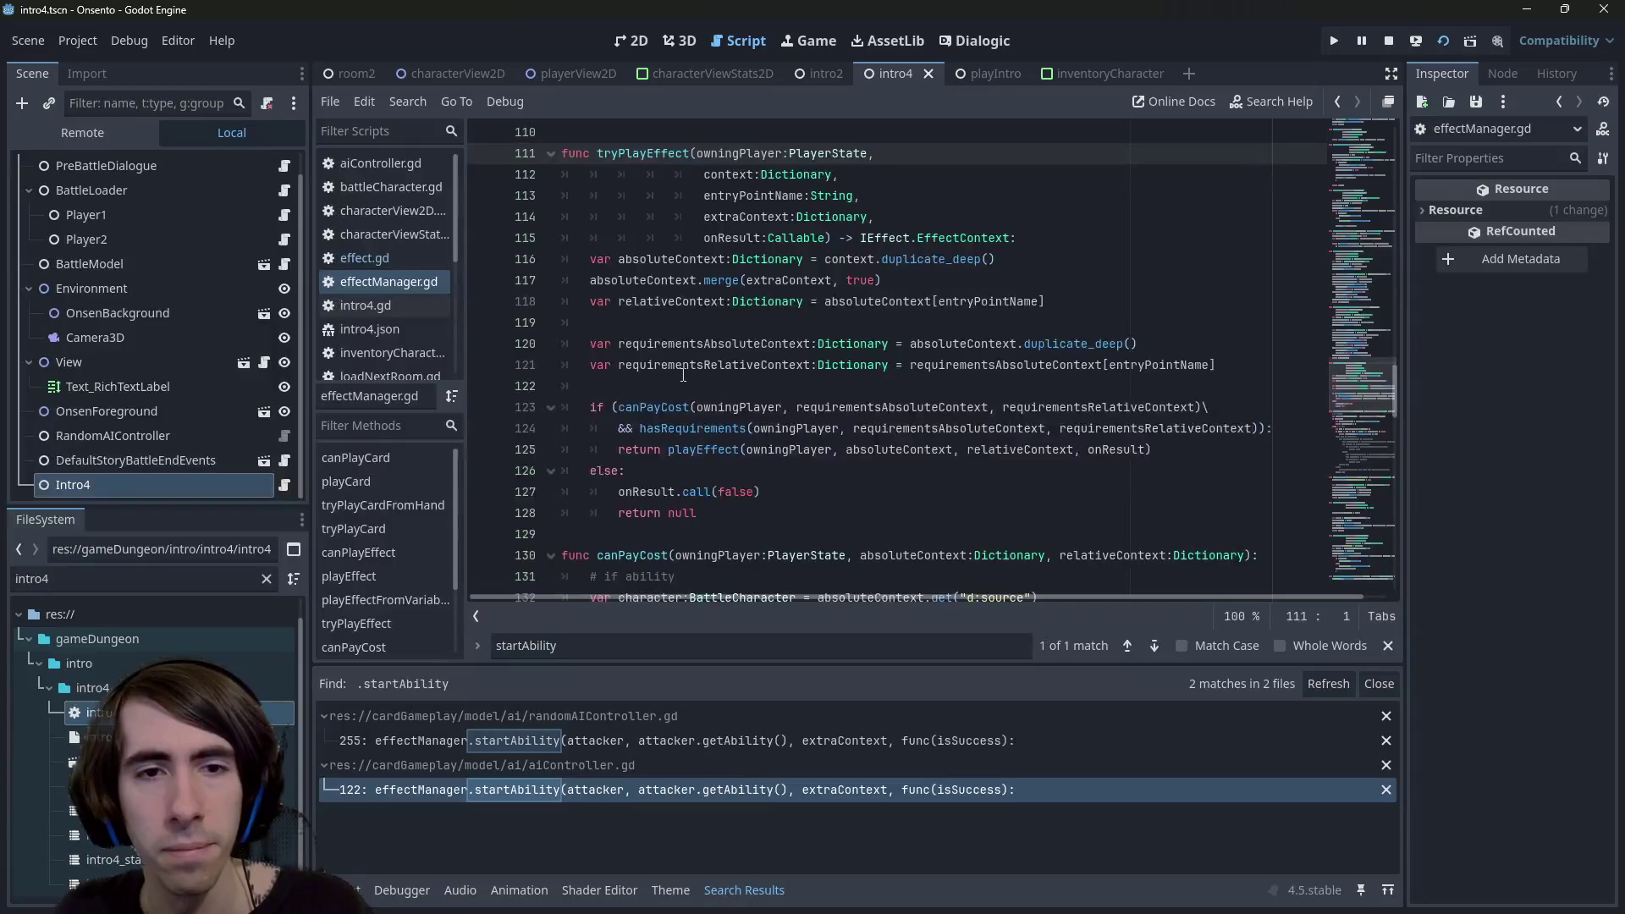
scroll(659, 222, "up", 2)
double_click(658, 216)
scroll(659, 221, "down", 1)
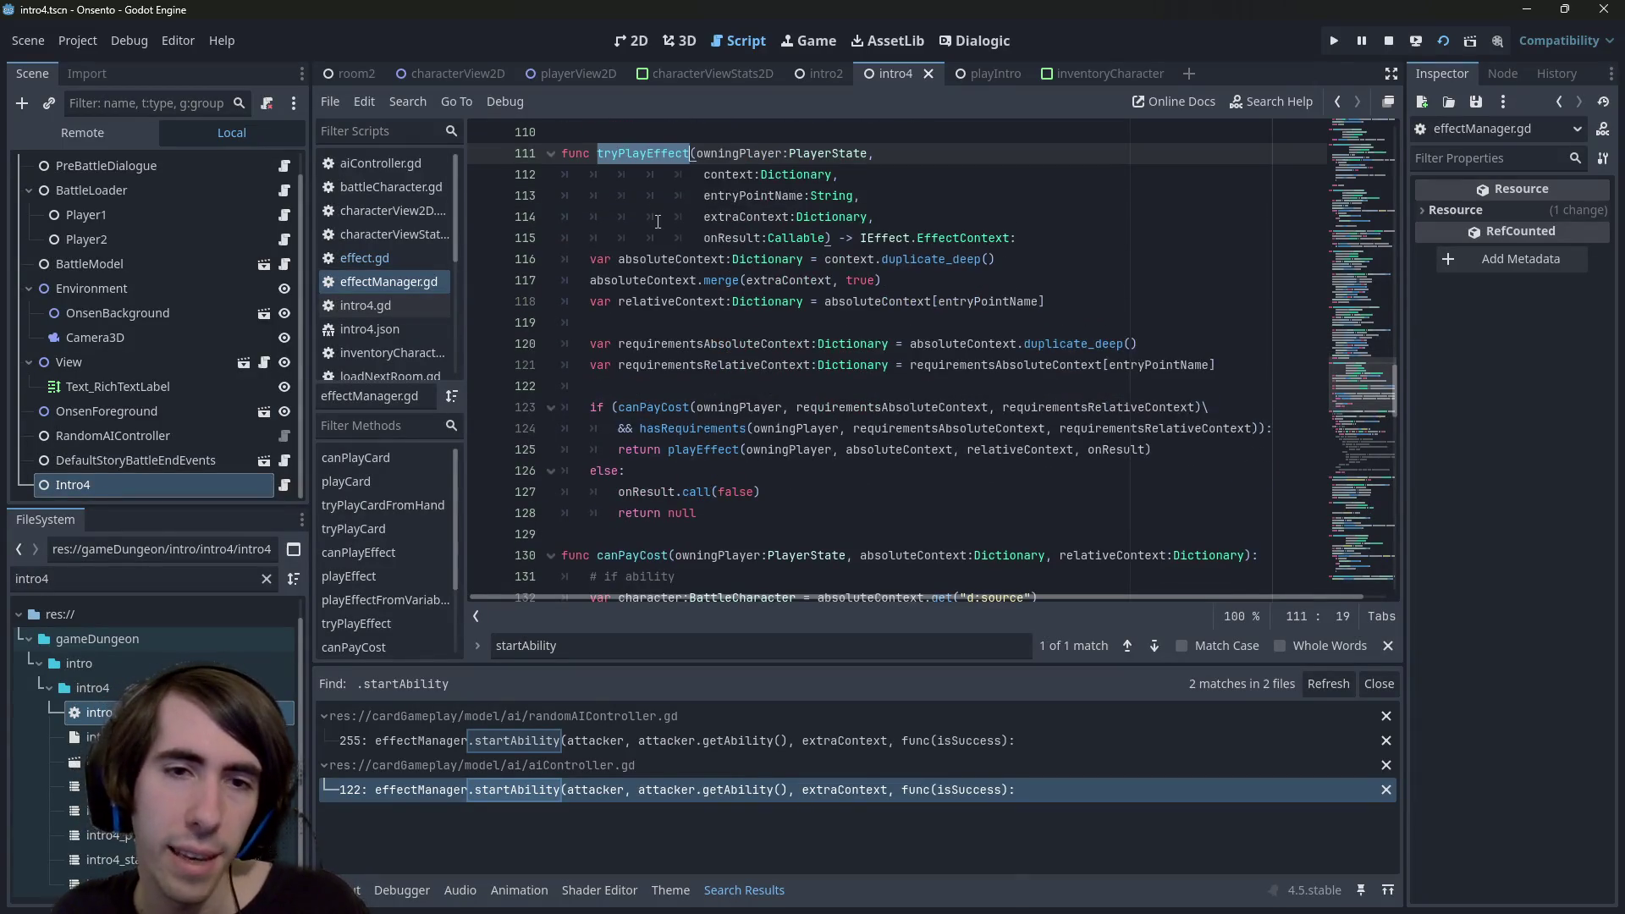
scroll(659, 222, "up", 1)
double_click(648, 555)
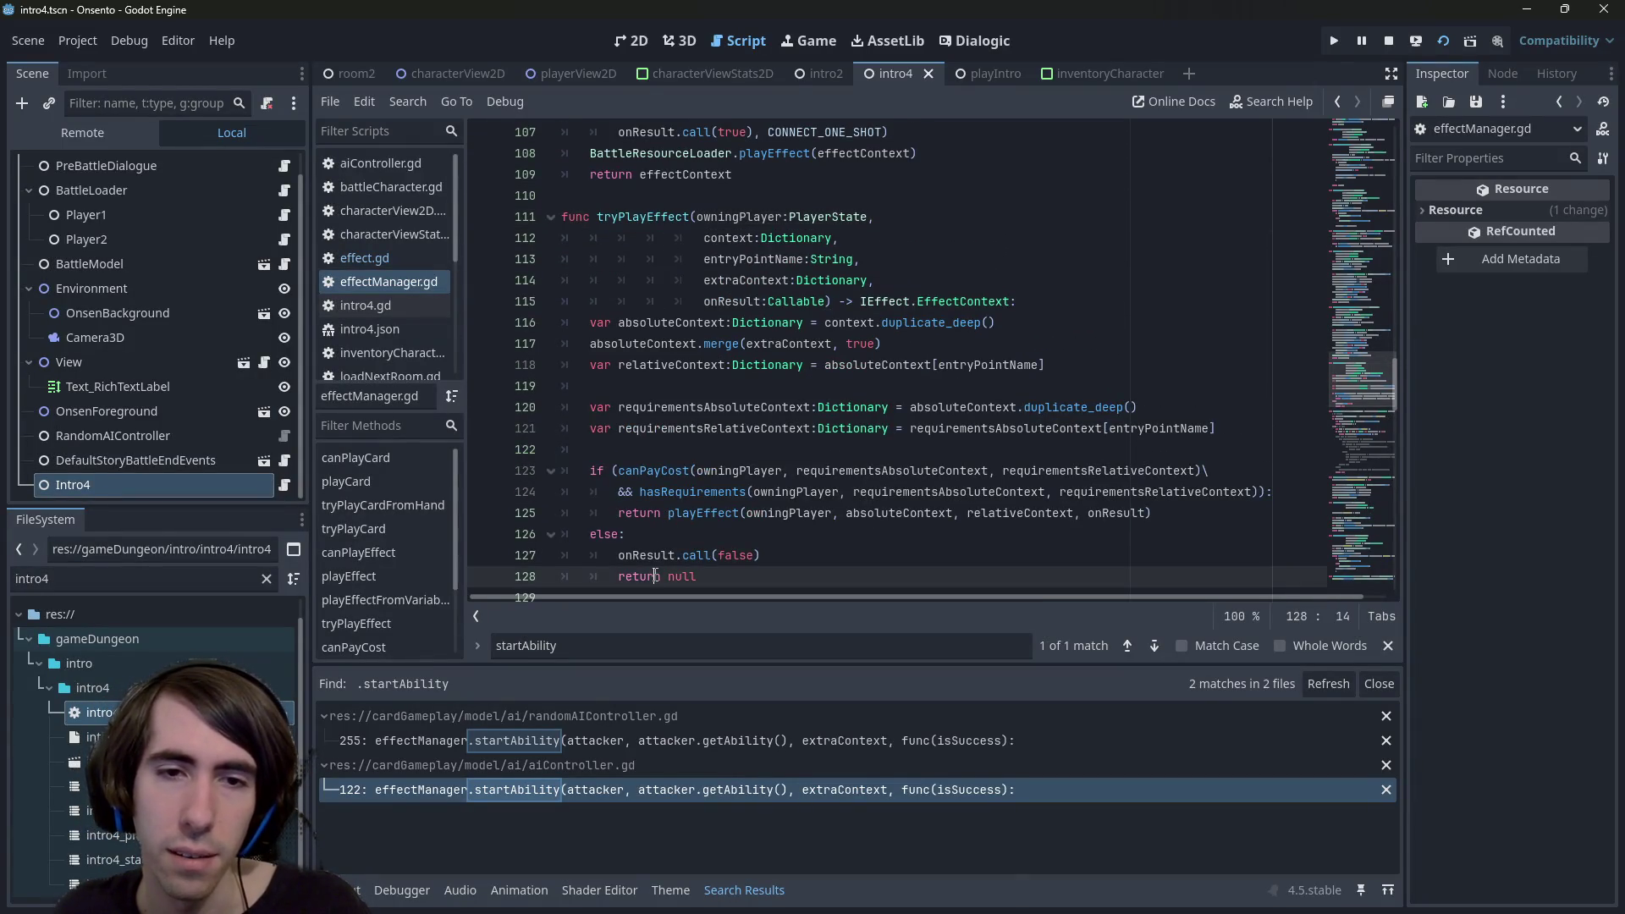
scroll(669, 508, "down", 1)
left_click(688, 450)
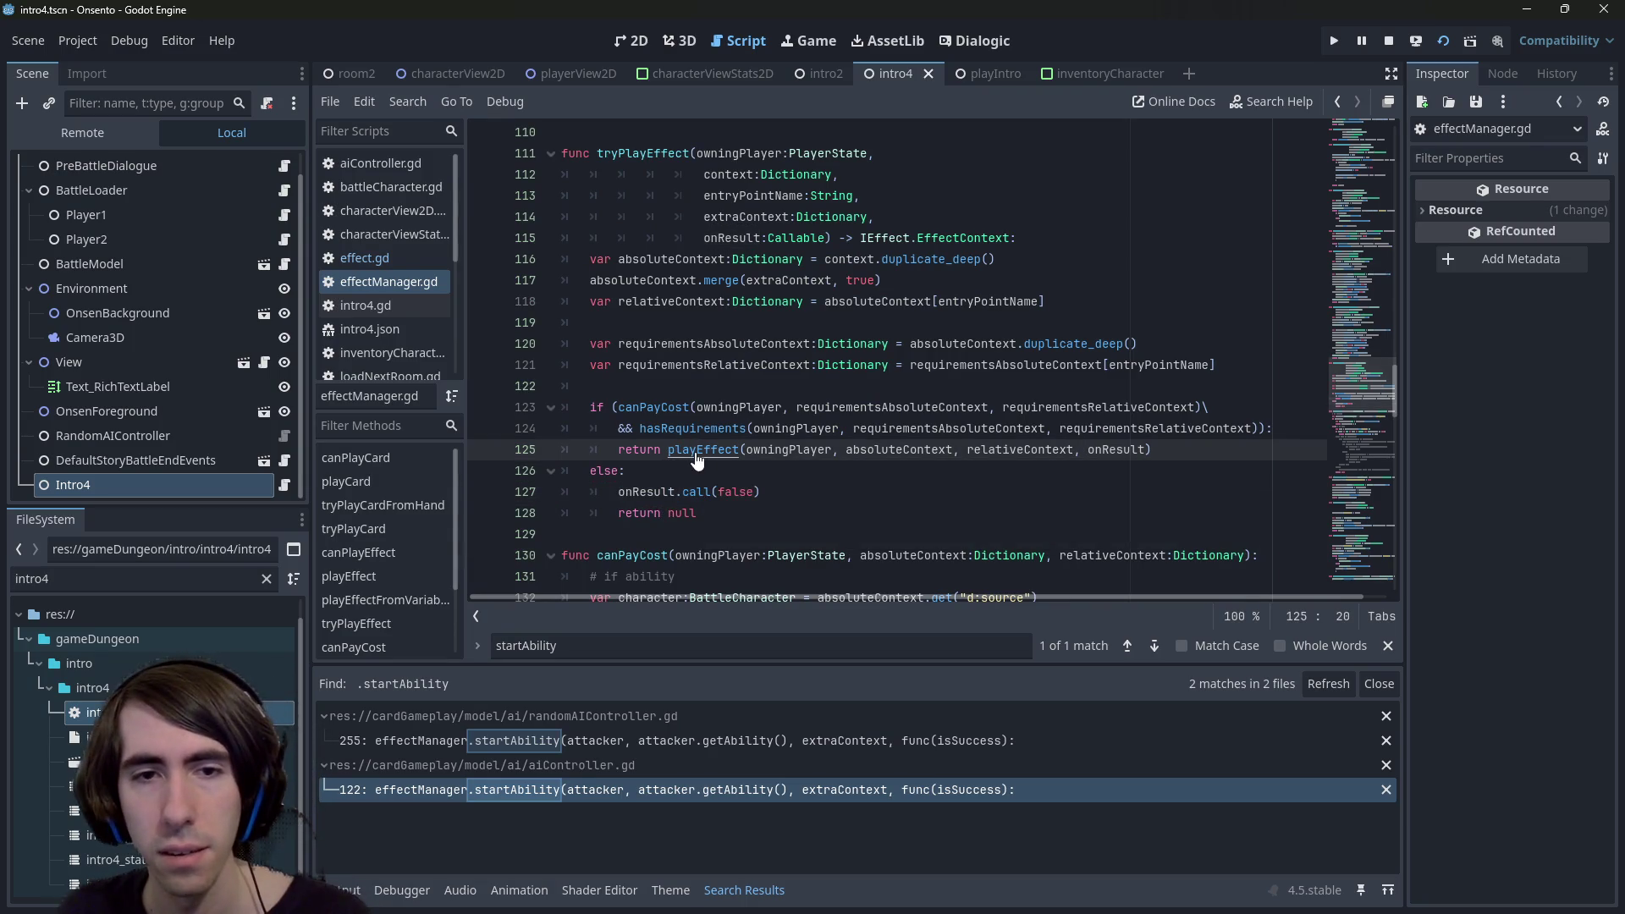
left_click(696, 457, "ctrl")
Review playEffect's onResult parameter on line 70 and effectContext usage on line 83
scroll(717, 390, "down", 3)
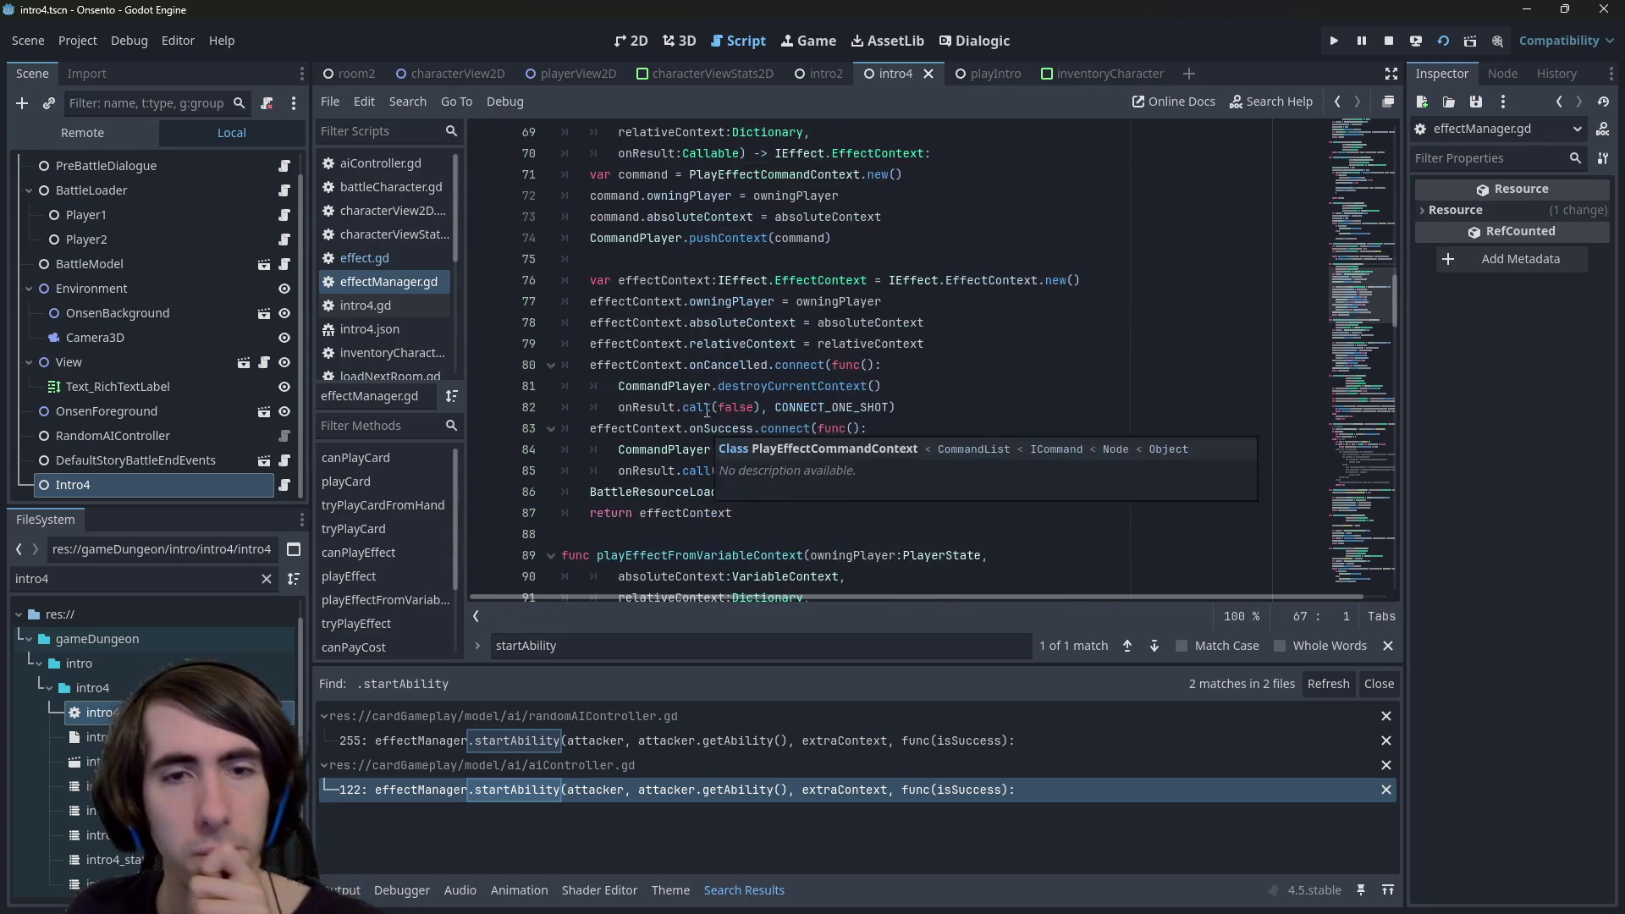
left_click(954, 470)
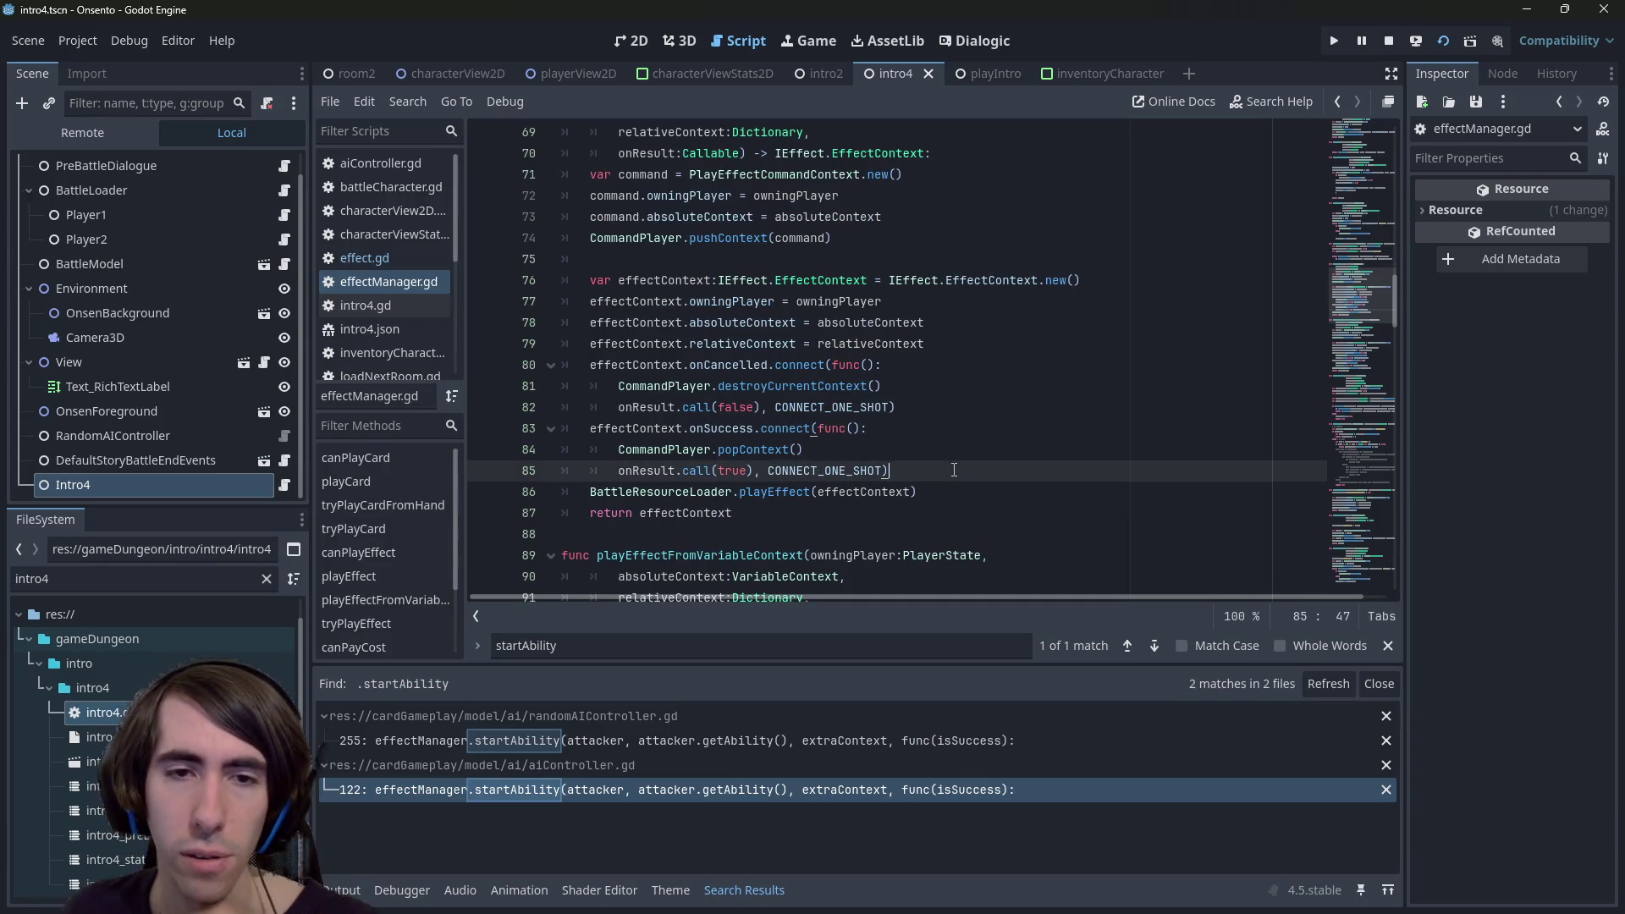
scroll(846, 463, "up", 7)
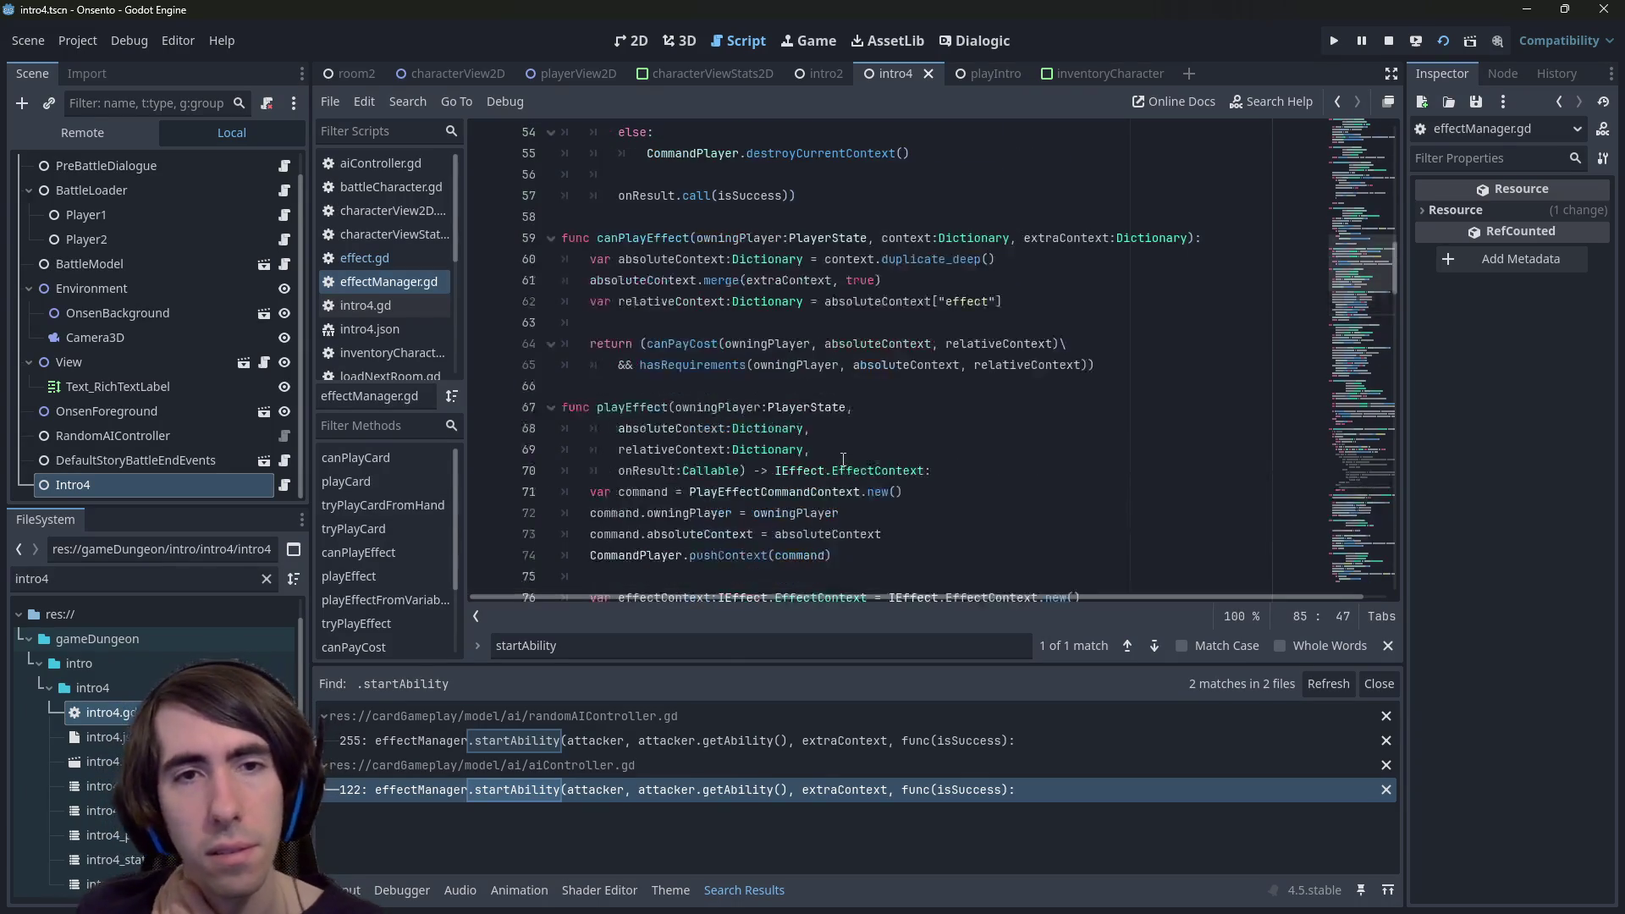
scroll(843, 460, "down", 7)
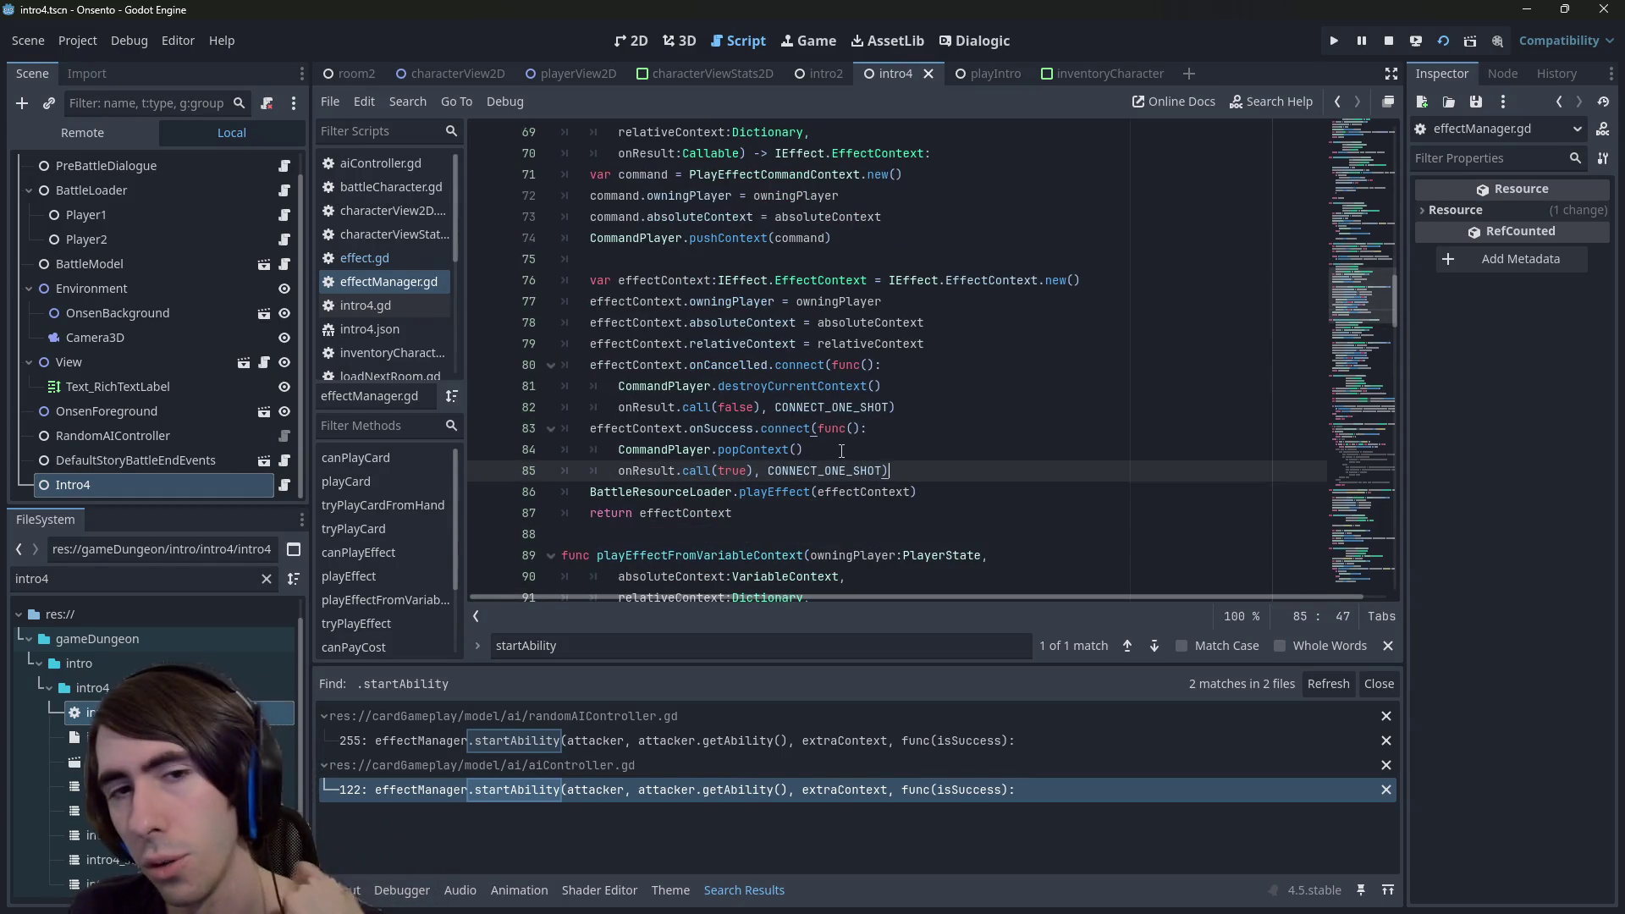
scroll(819, 438, "up", 1)
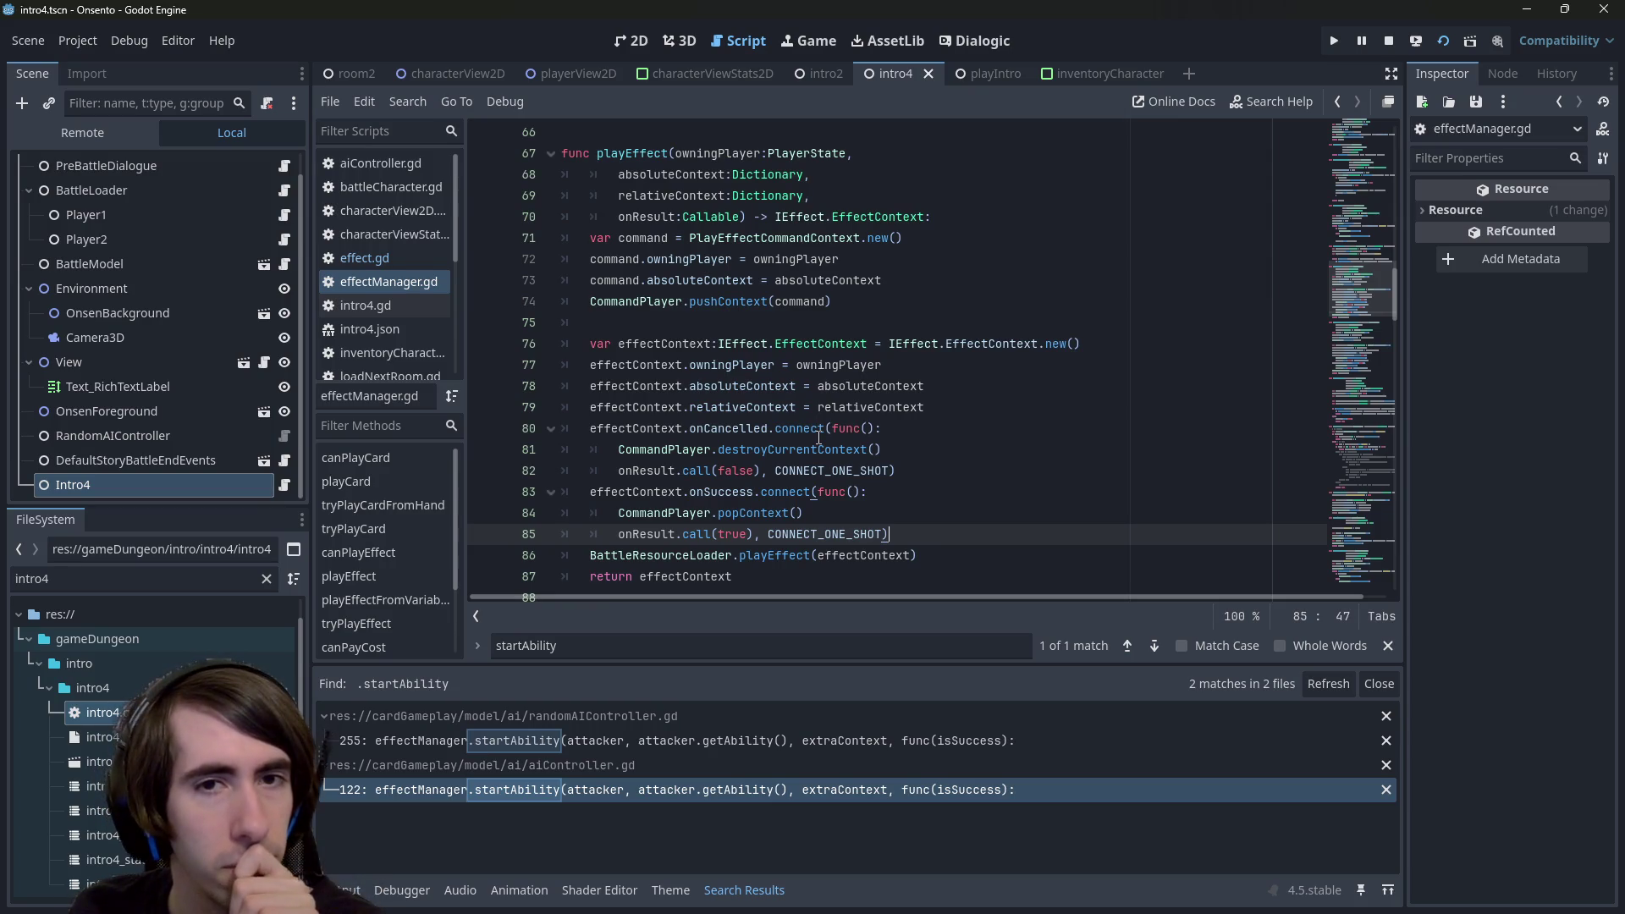
scroll(818, 437, "down", 1)
scroll(819, 438, "up", 1)
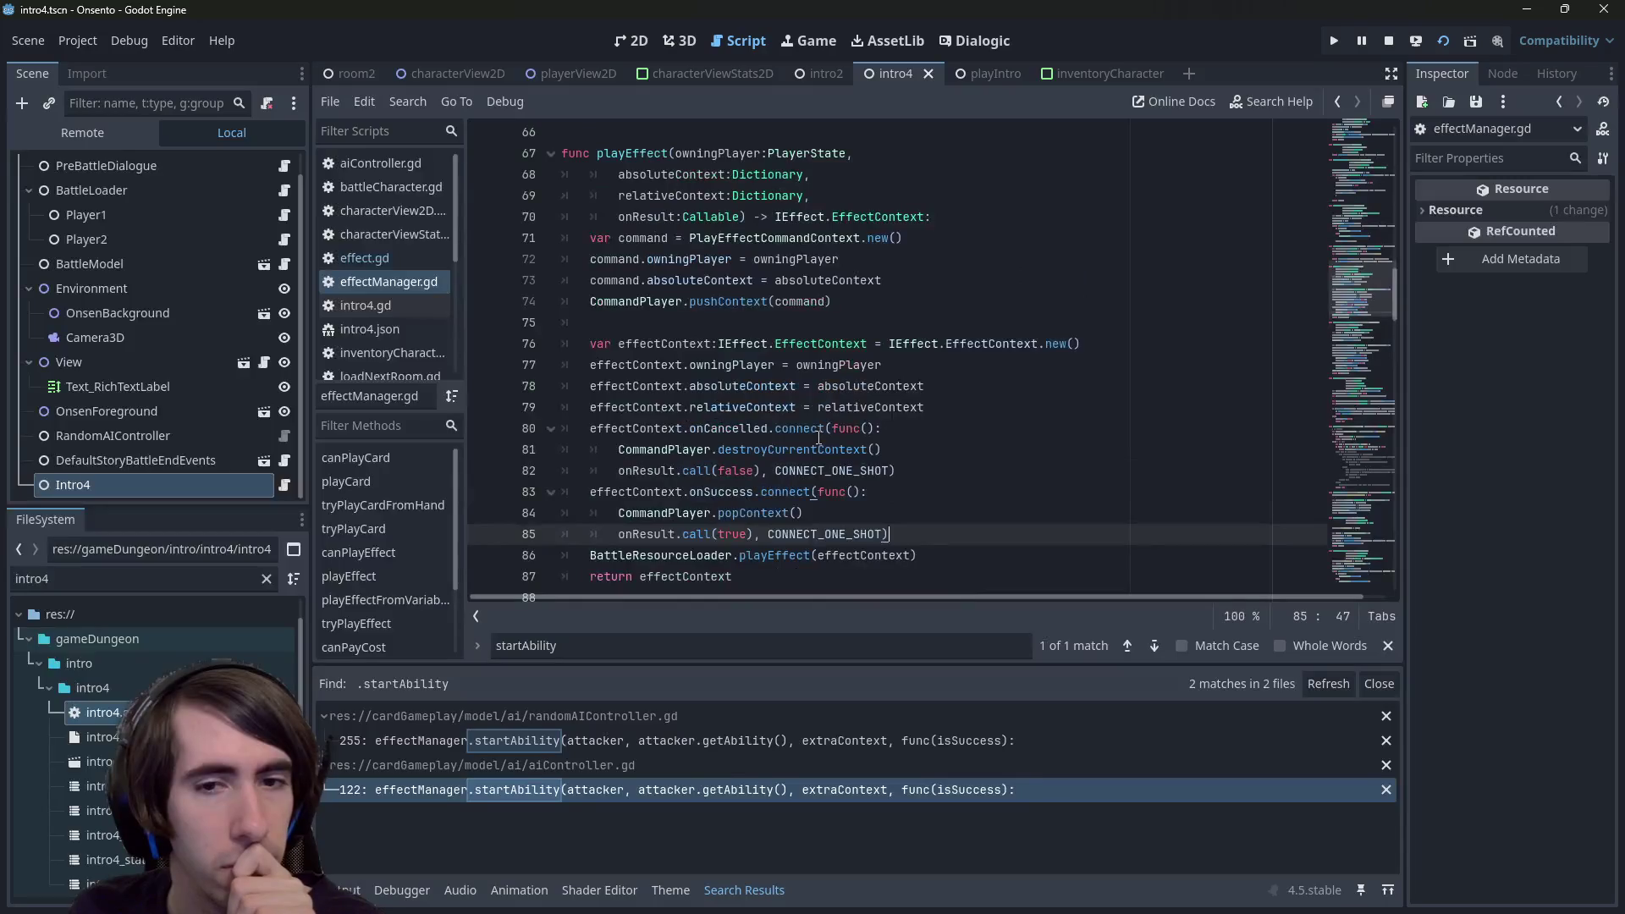
scroll(818, 437, "up", 2)
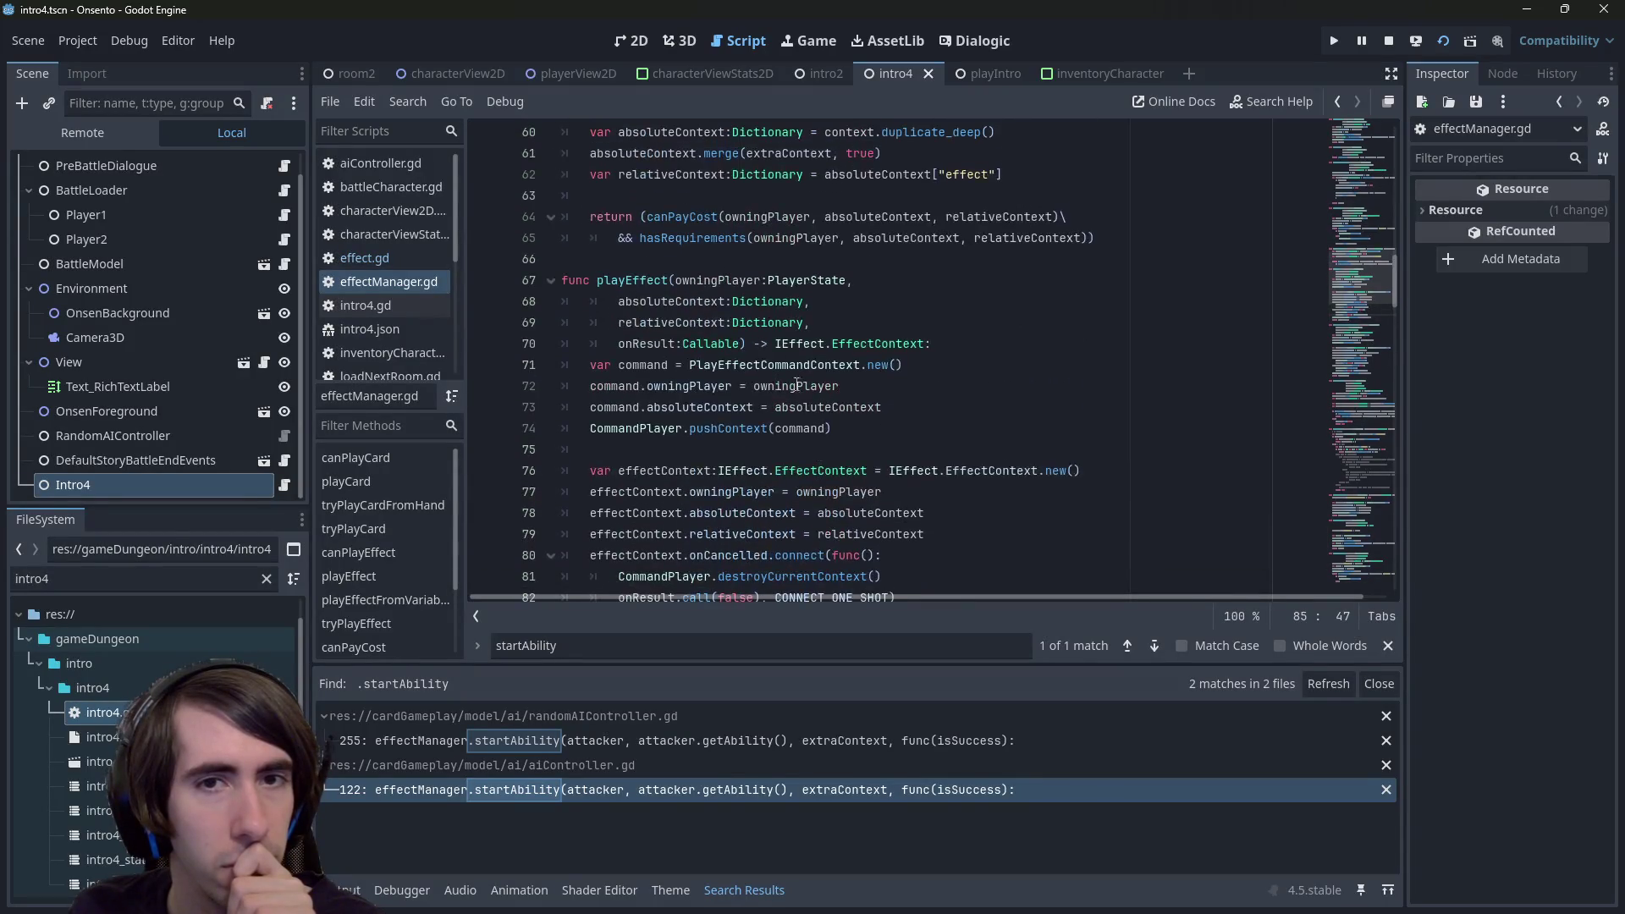
double_click(664, 338)
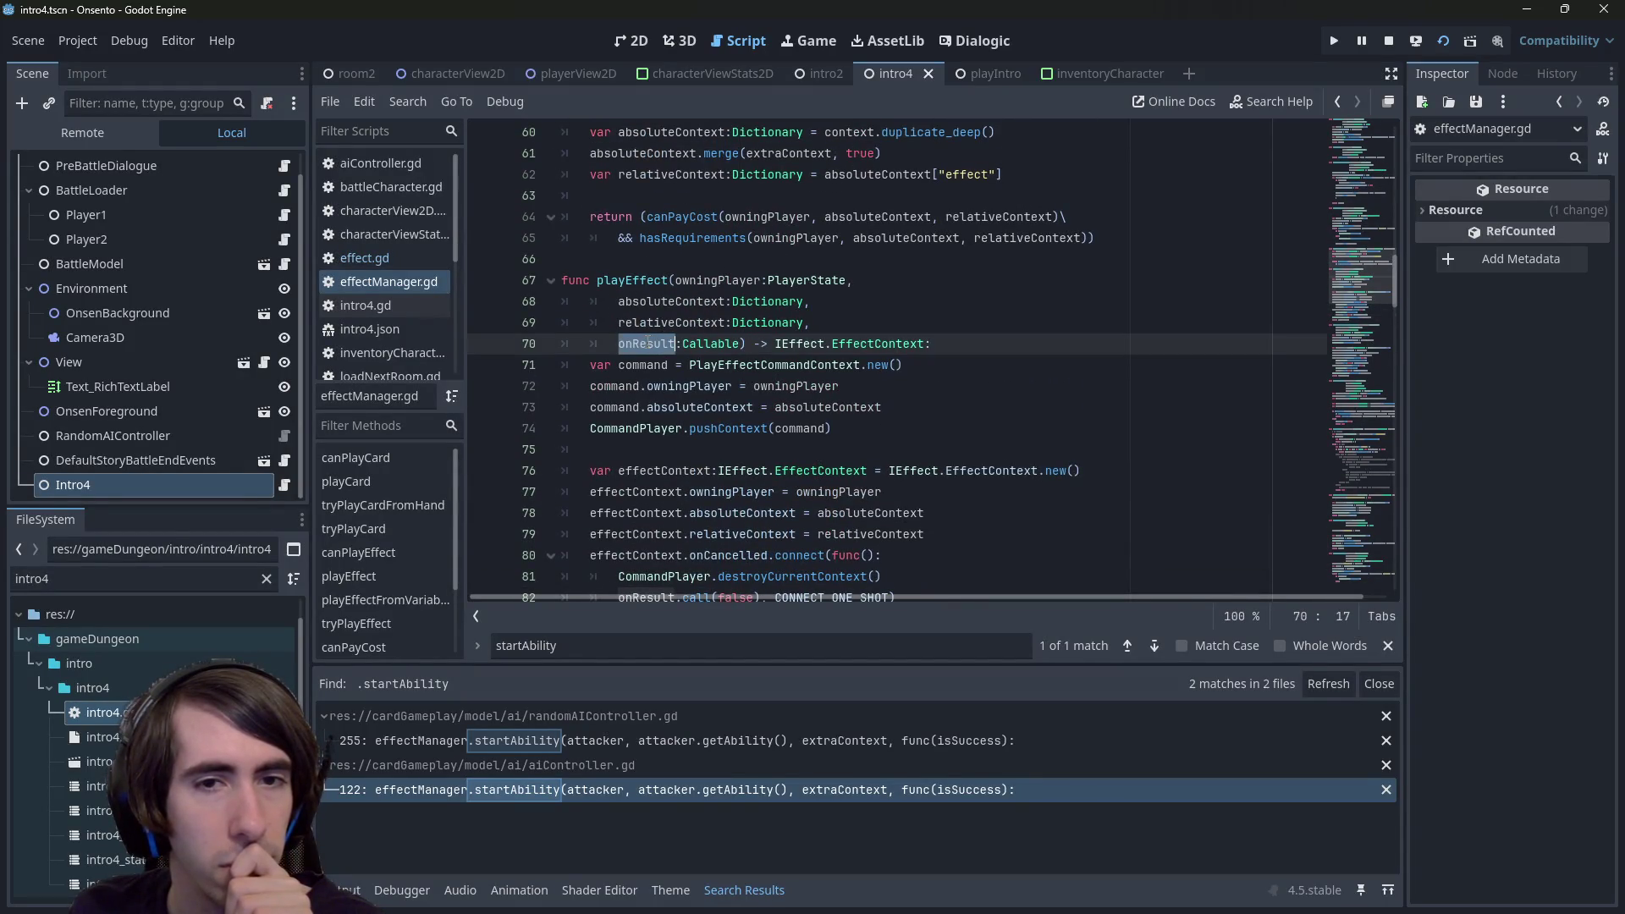
scroll(656, 339, "down", 2)
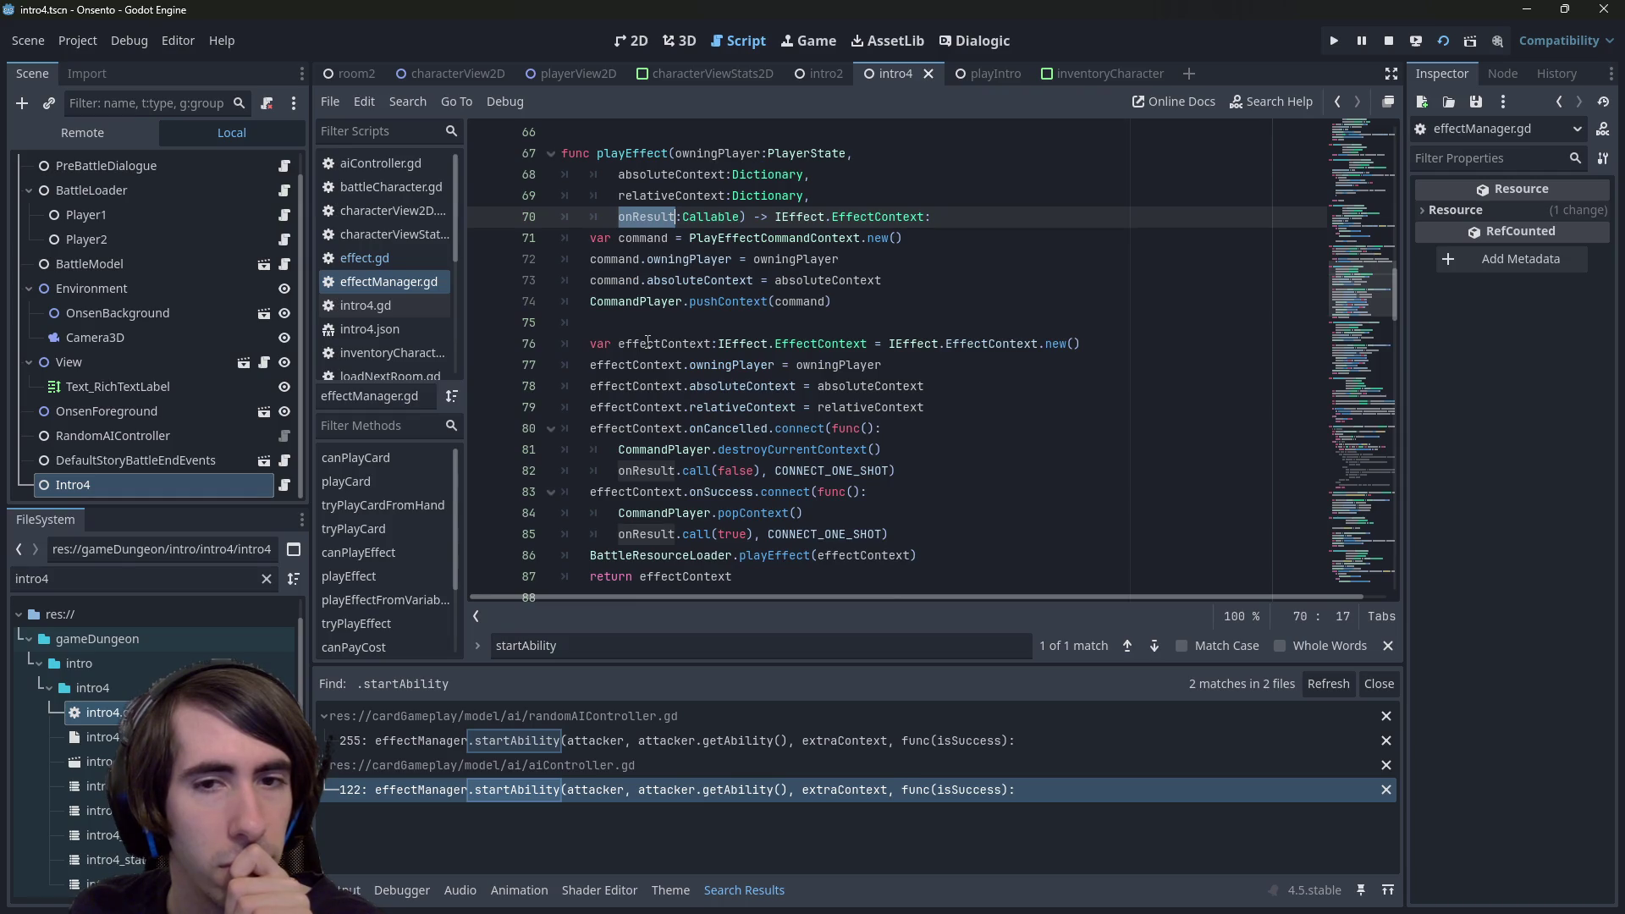
double_click(671, 492)
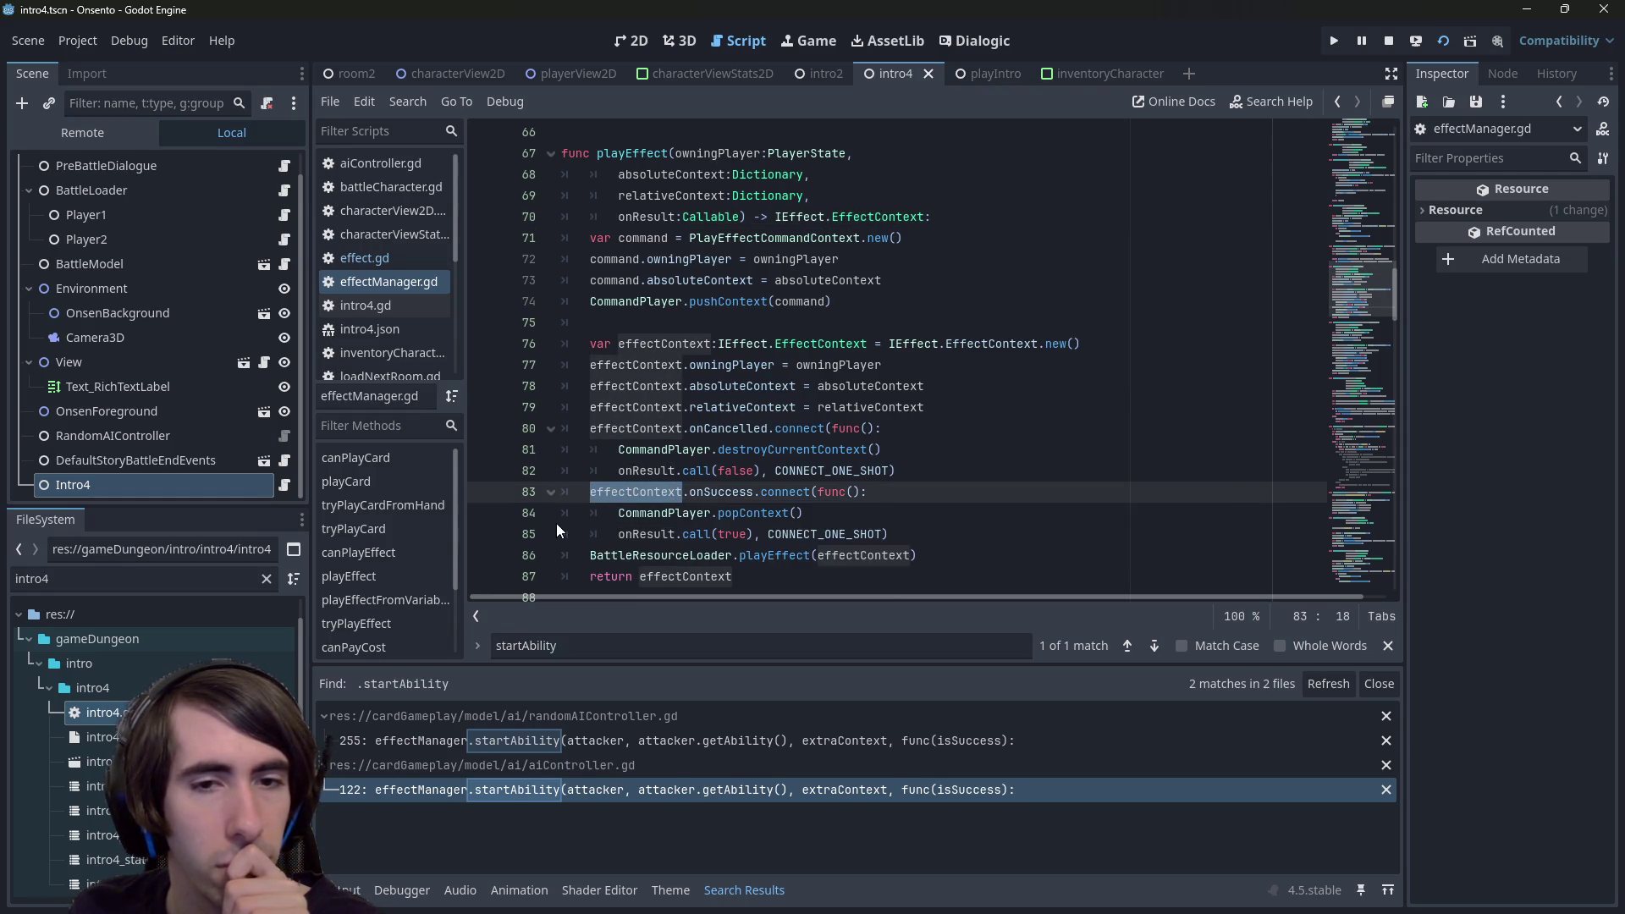
scroll(799, 474, "down", 1)
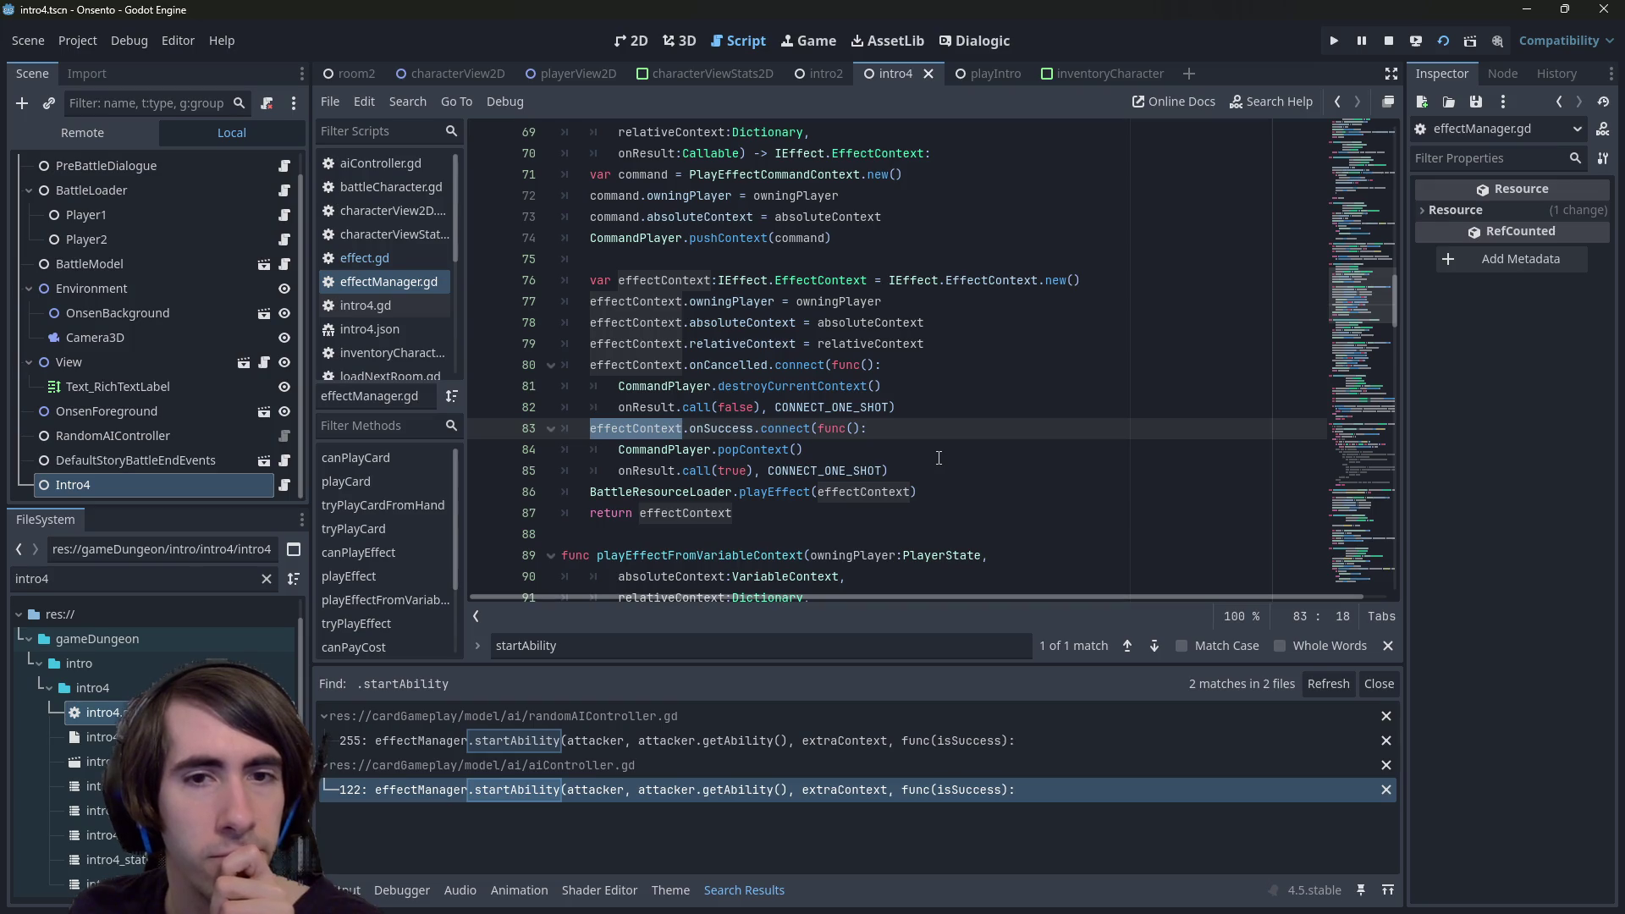
Check the CONNECT_ONE_SHOT onCancelled/onResult wiring and the BattleResourceLoader.playEffect(effectContext) call on line 86
left_click(729, 365)
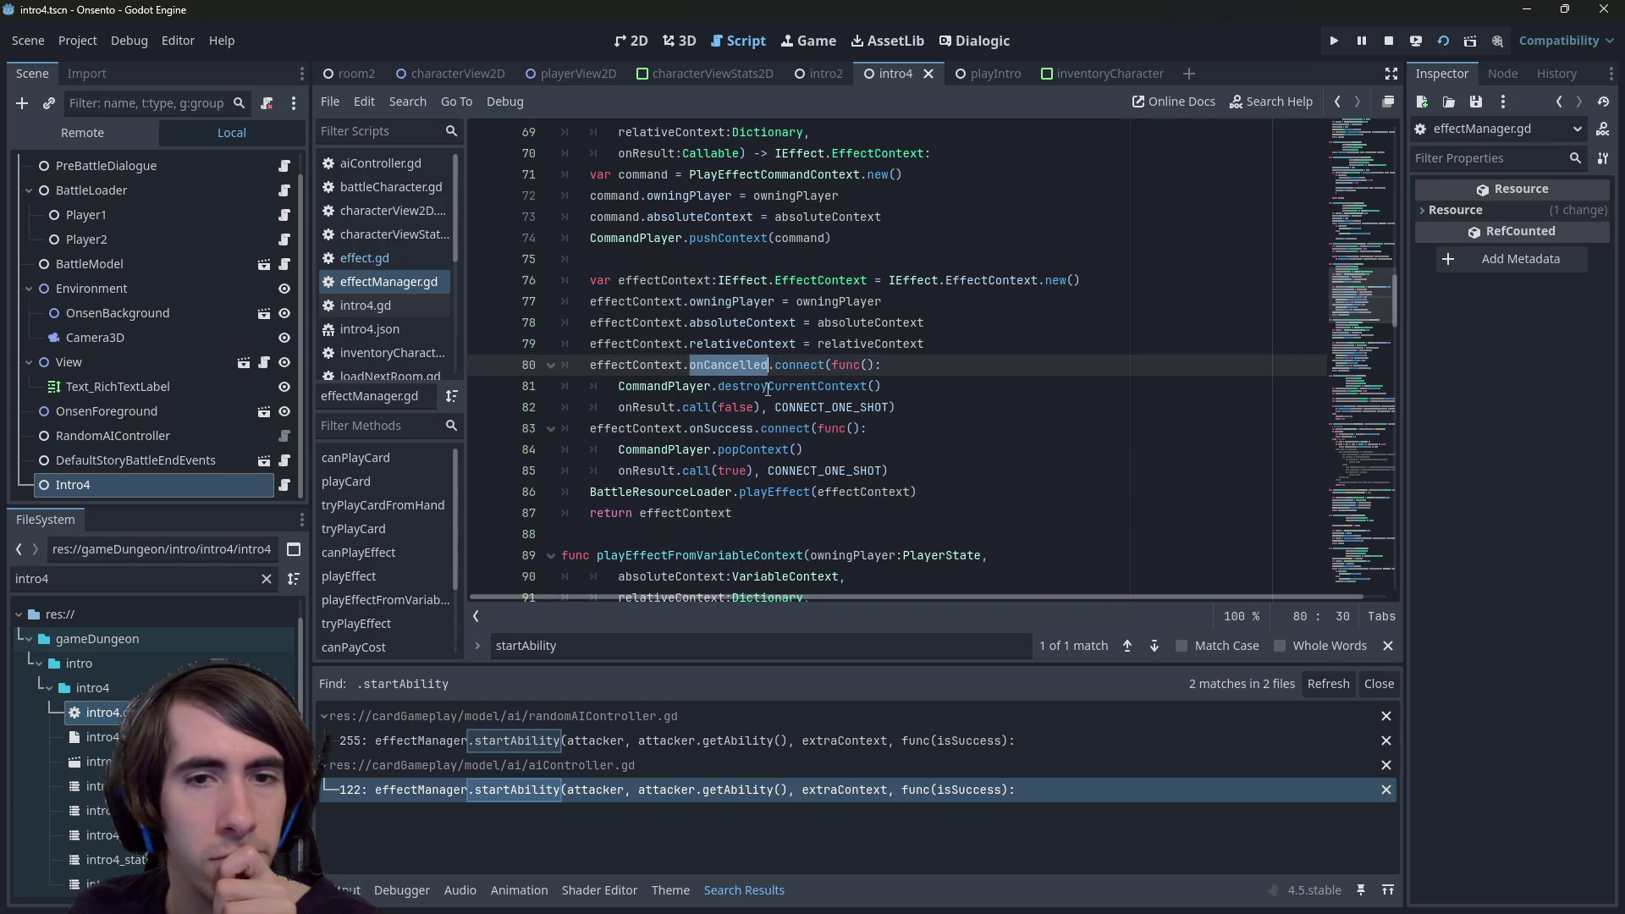
left_click(637, 407)
scroll(636, 407, "up", 1)
scroll(637, 407, "down", 1)
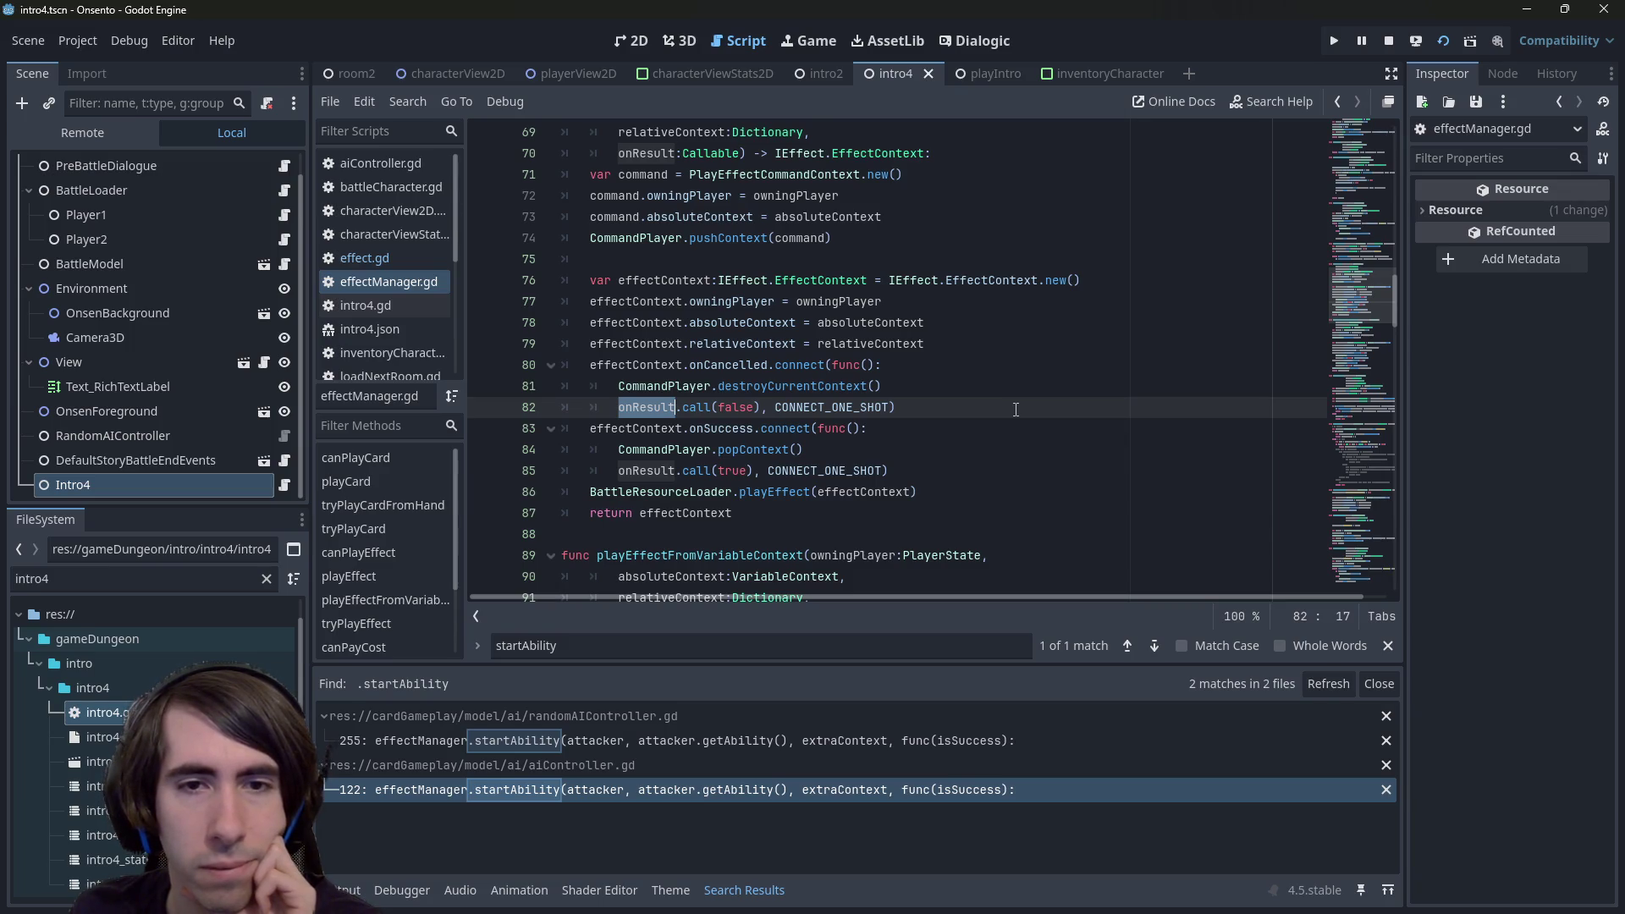
double_click(826, 407)
mouse_move(826, 407)
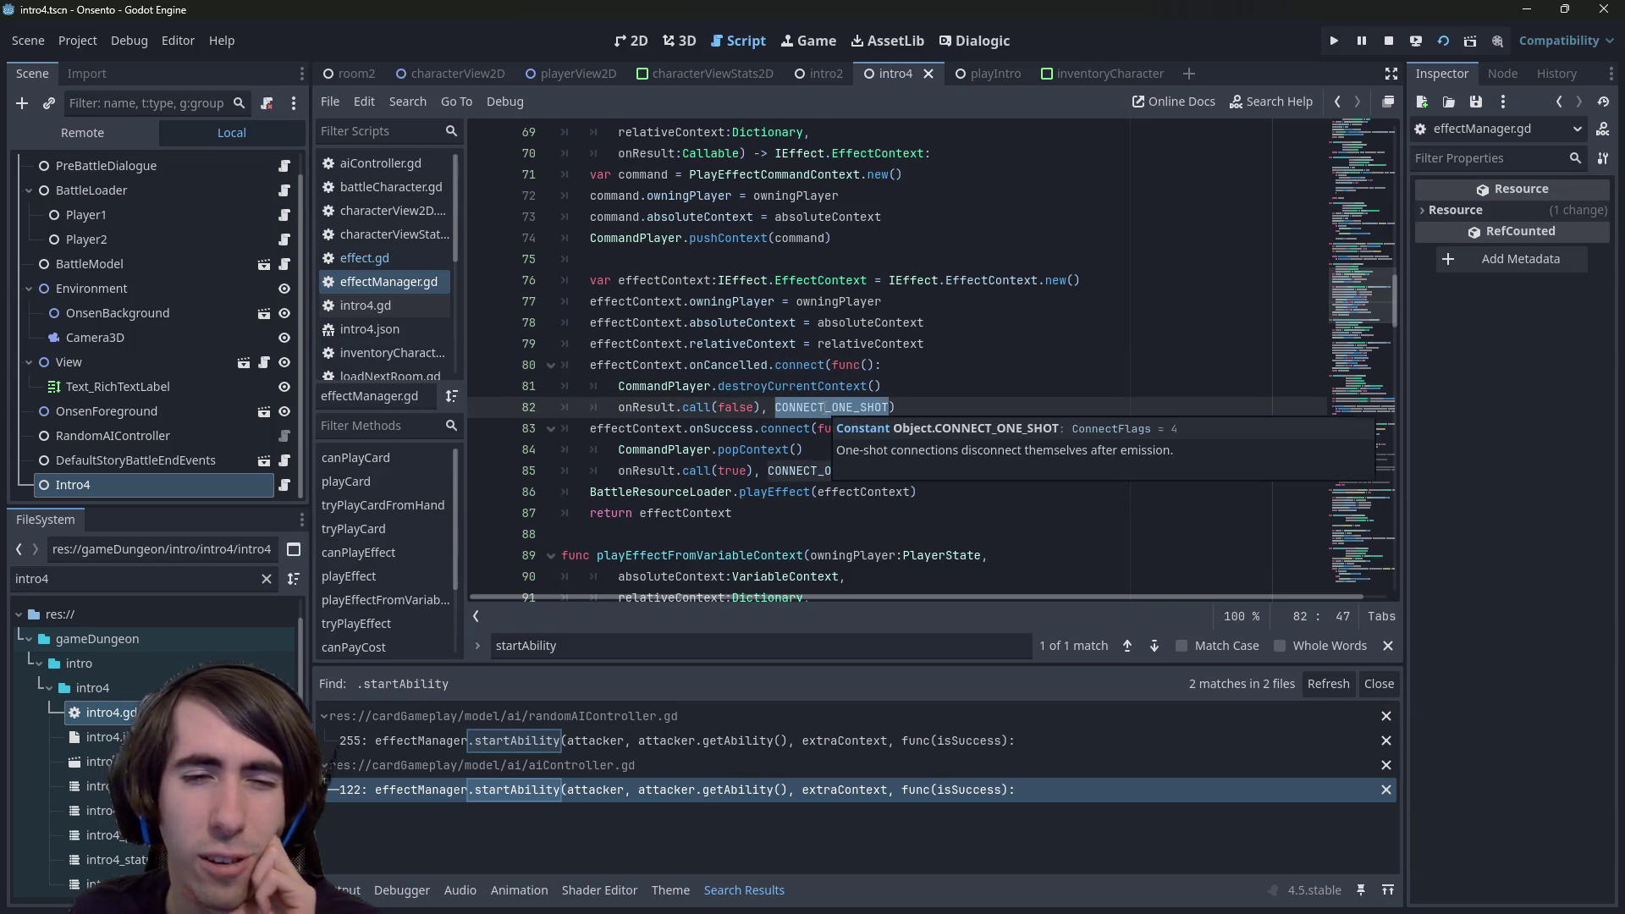
left_click(788, 491)
scroll(788, 491, "up", 1)
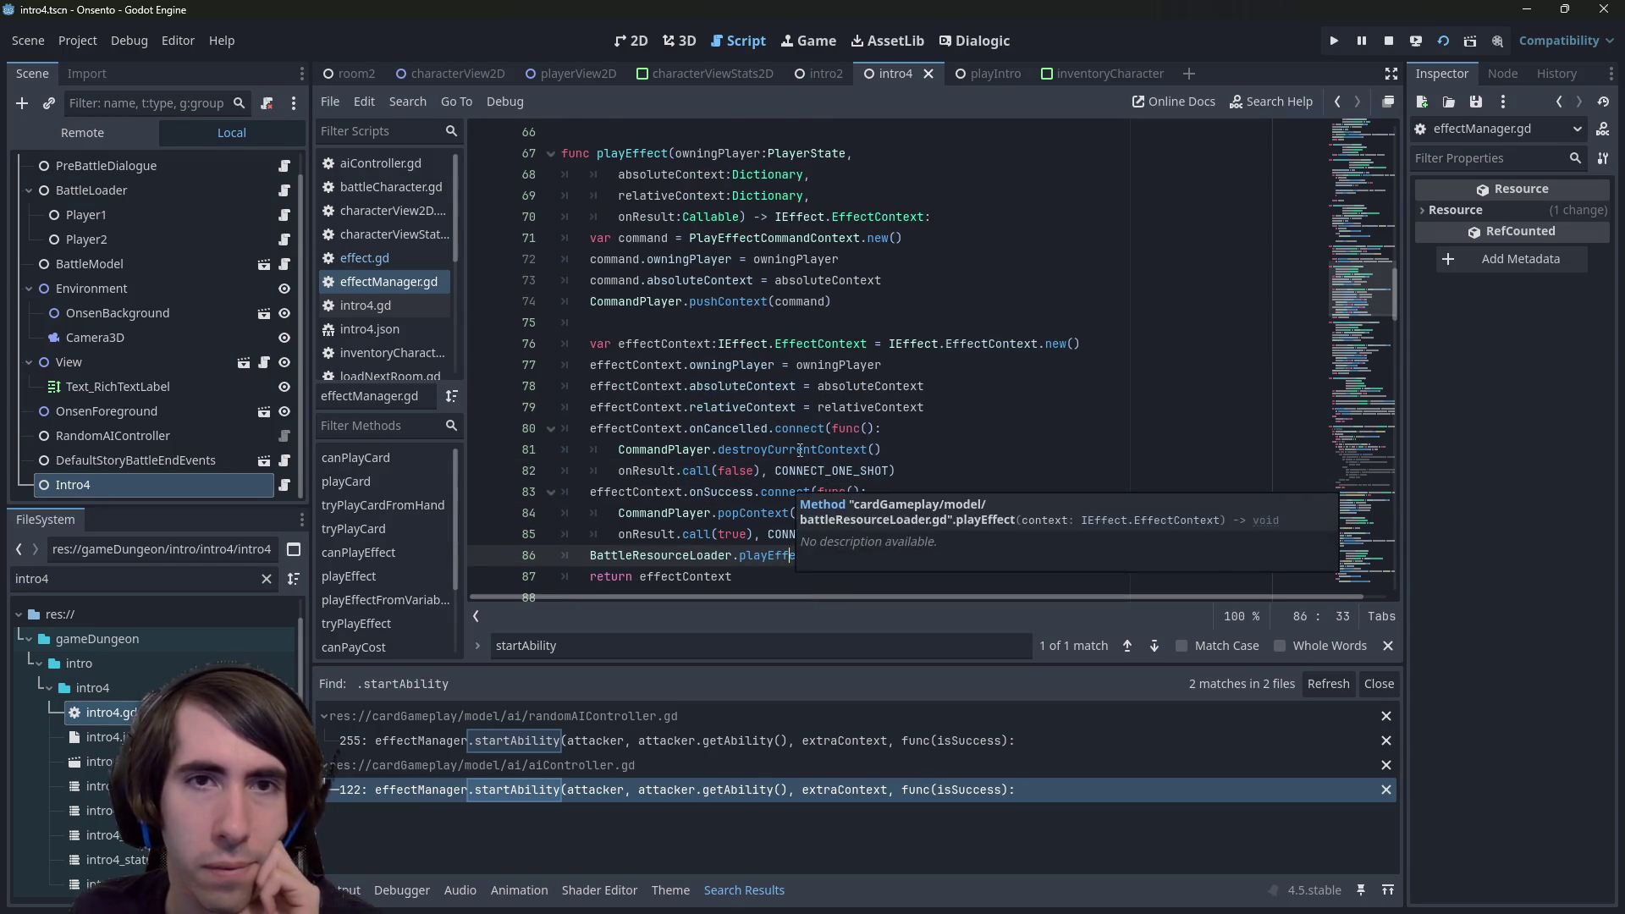
double_click(848, 556)
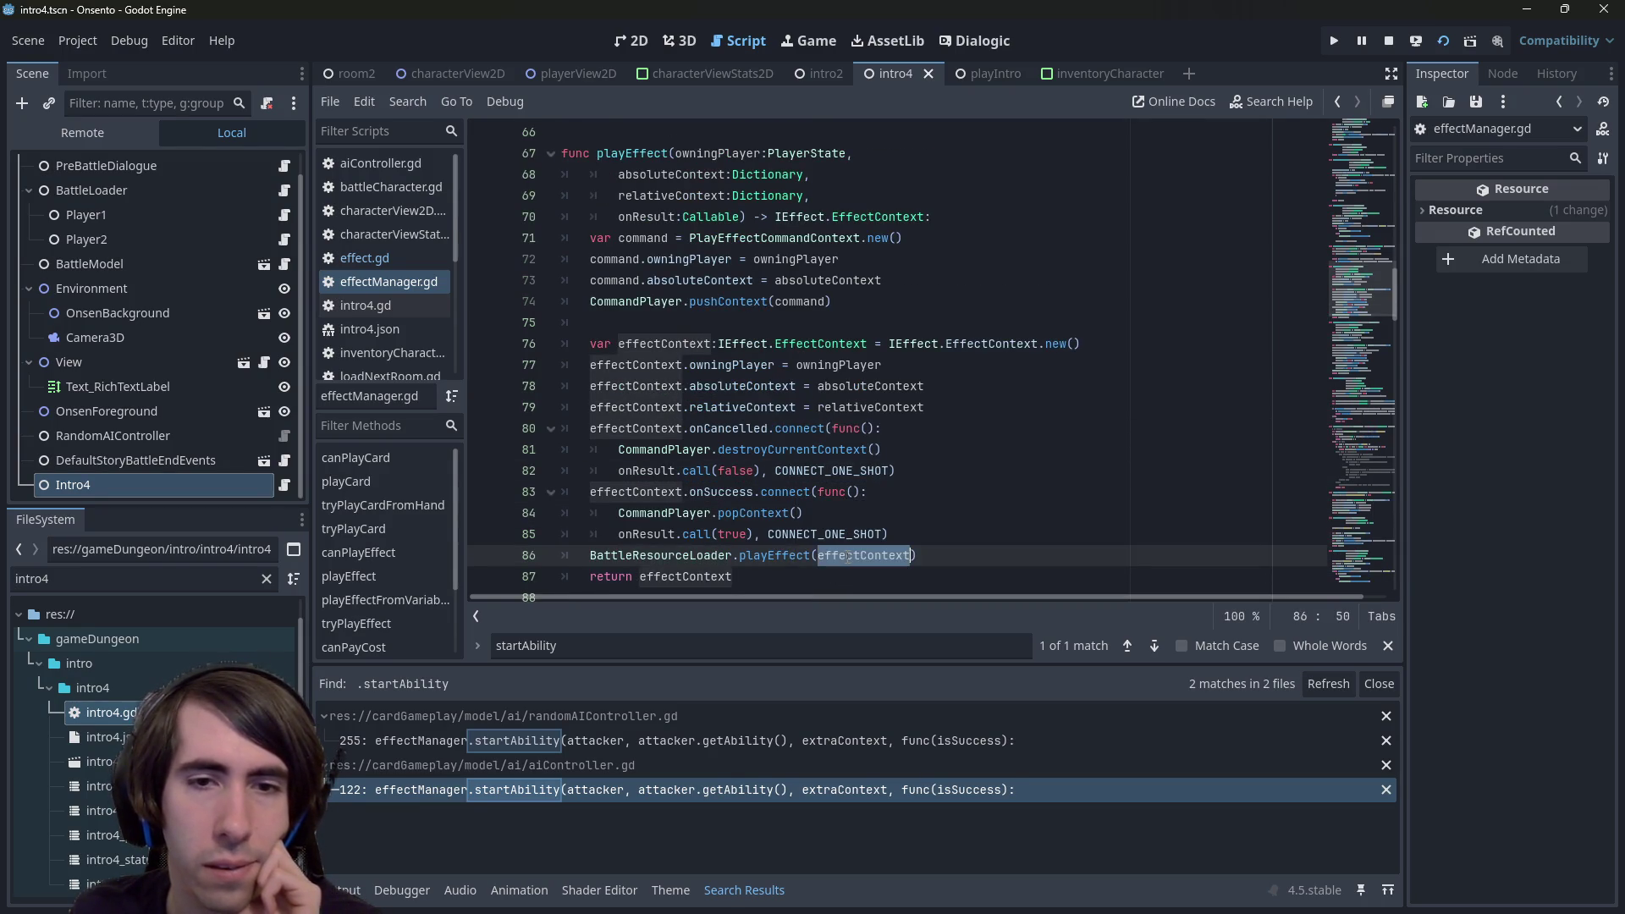
mouse_move(737, 432)
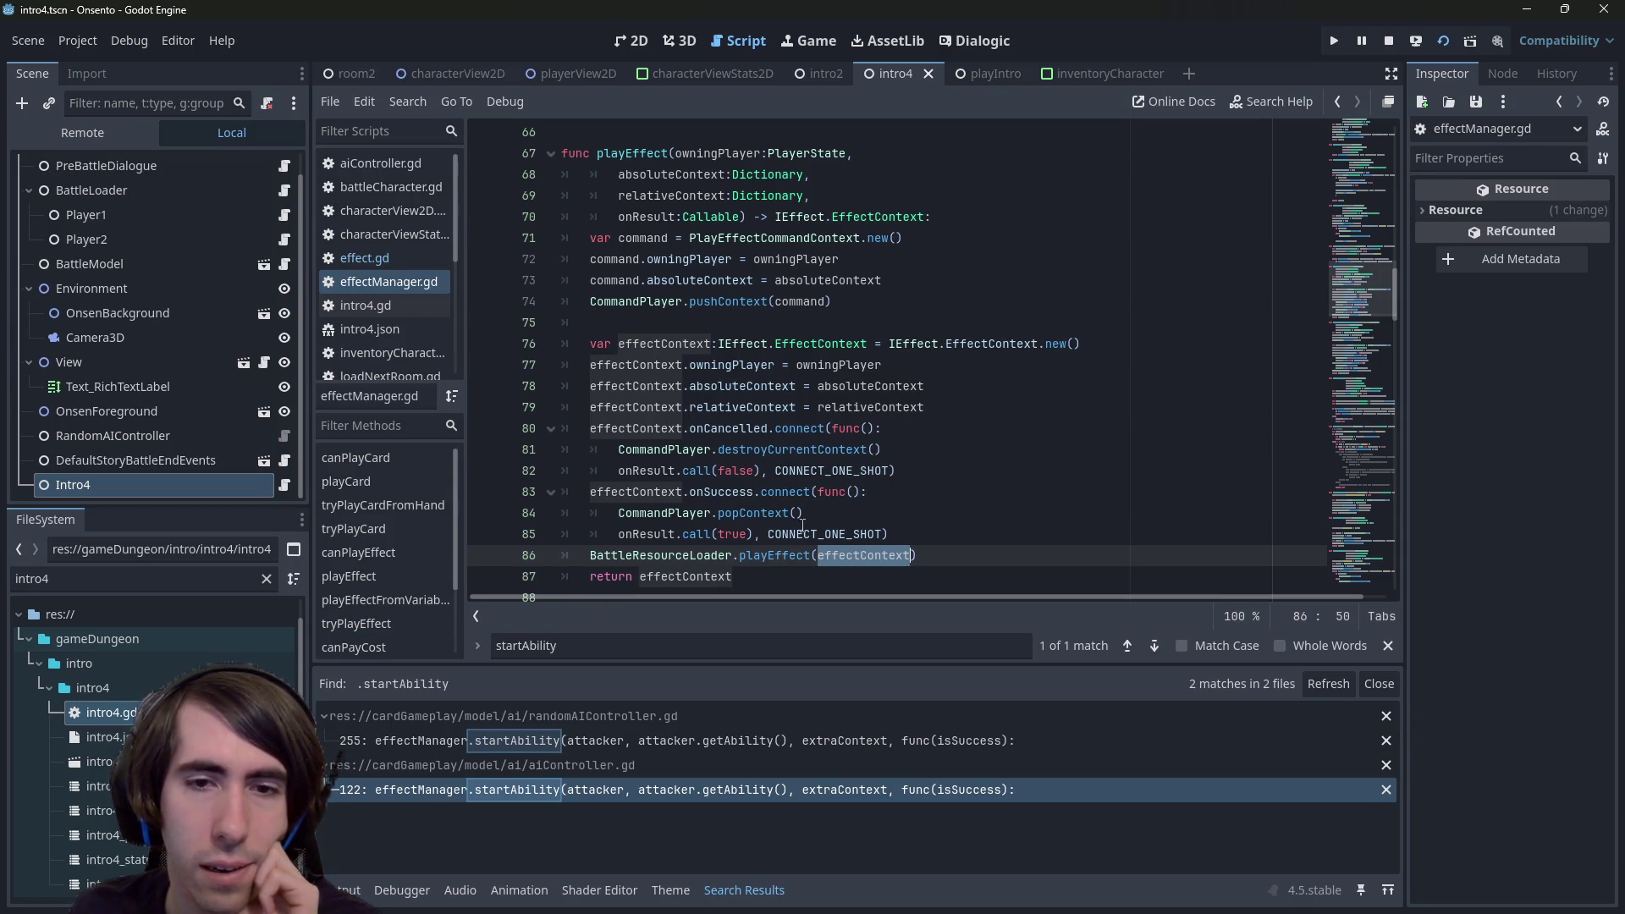
left_click(777, 556)
Open playEffect in battleResourceLoader.gd, inspect its context parameter, and widen the scripts list
left_click(777, 556, "ctrl")
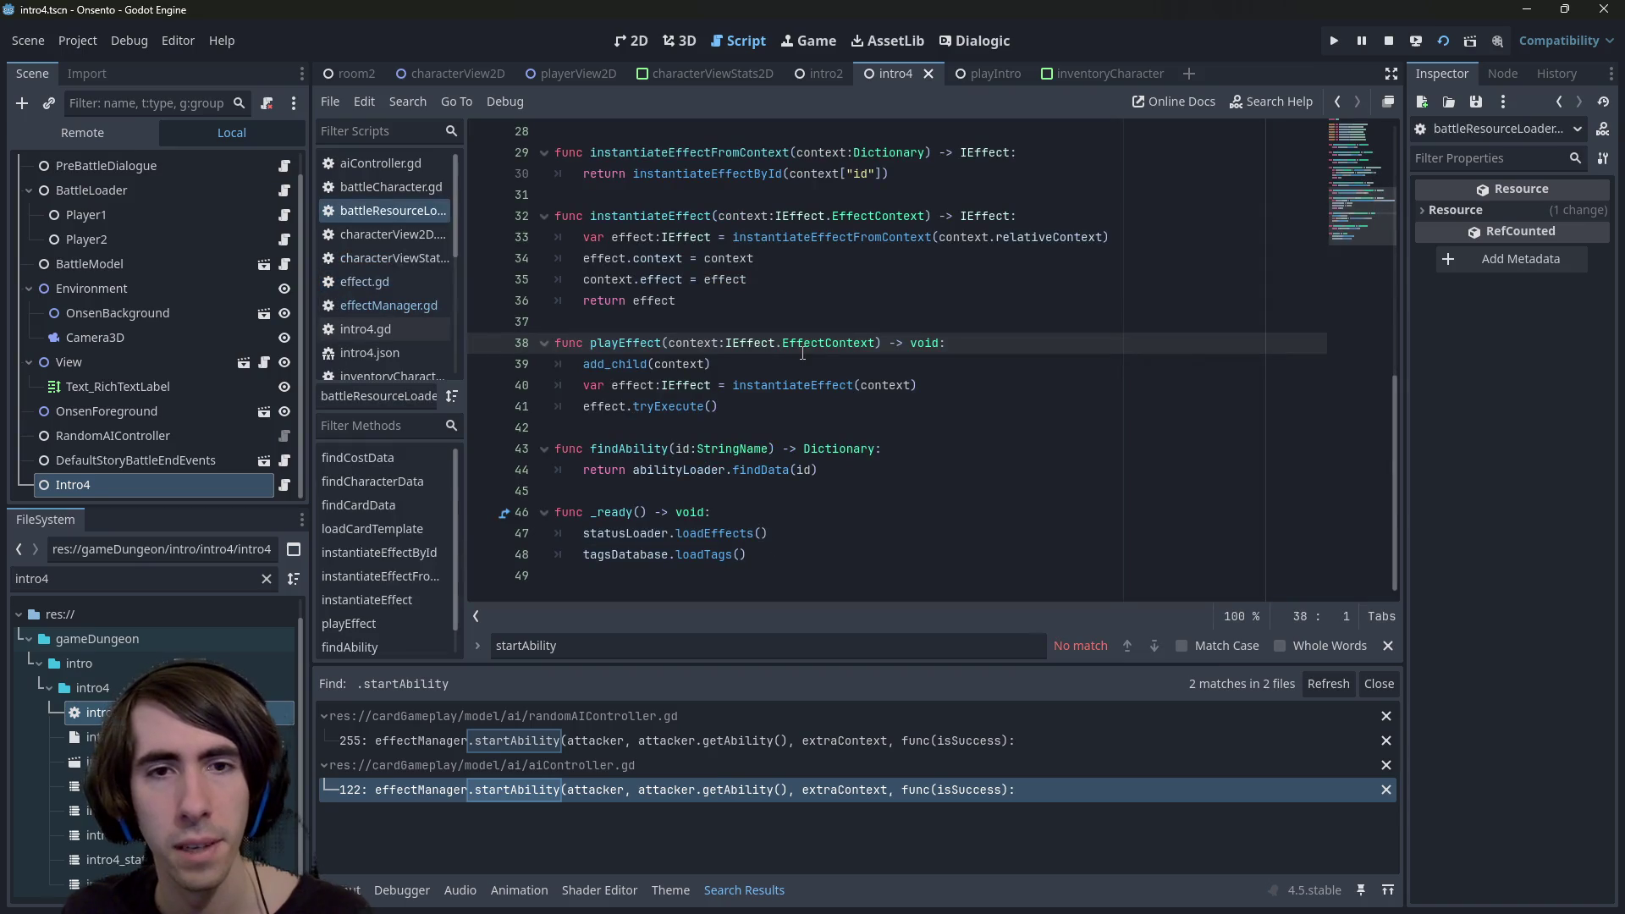
double_click(615, 364)
left_click(670, 342)
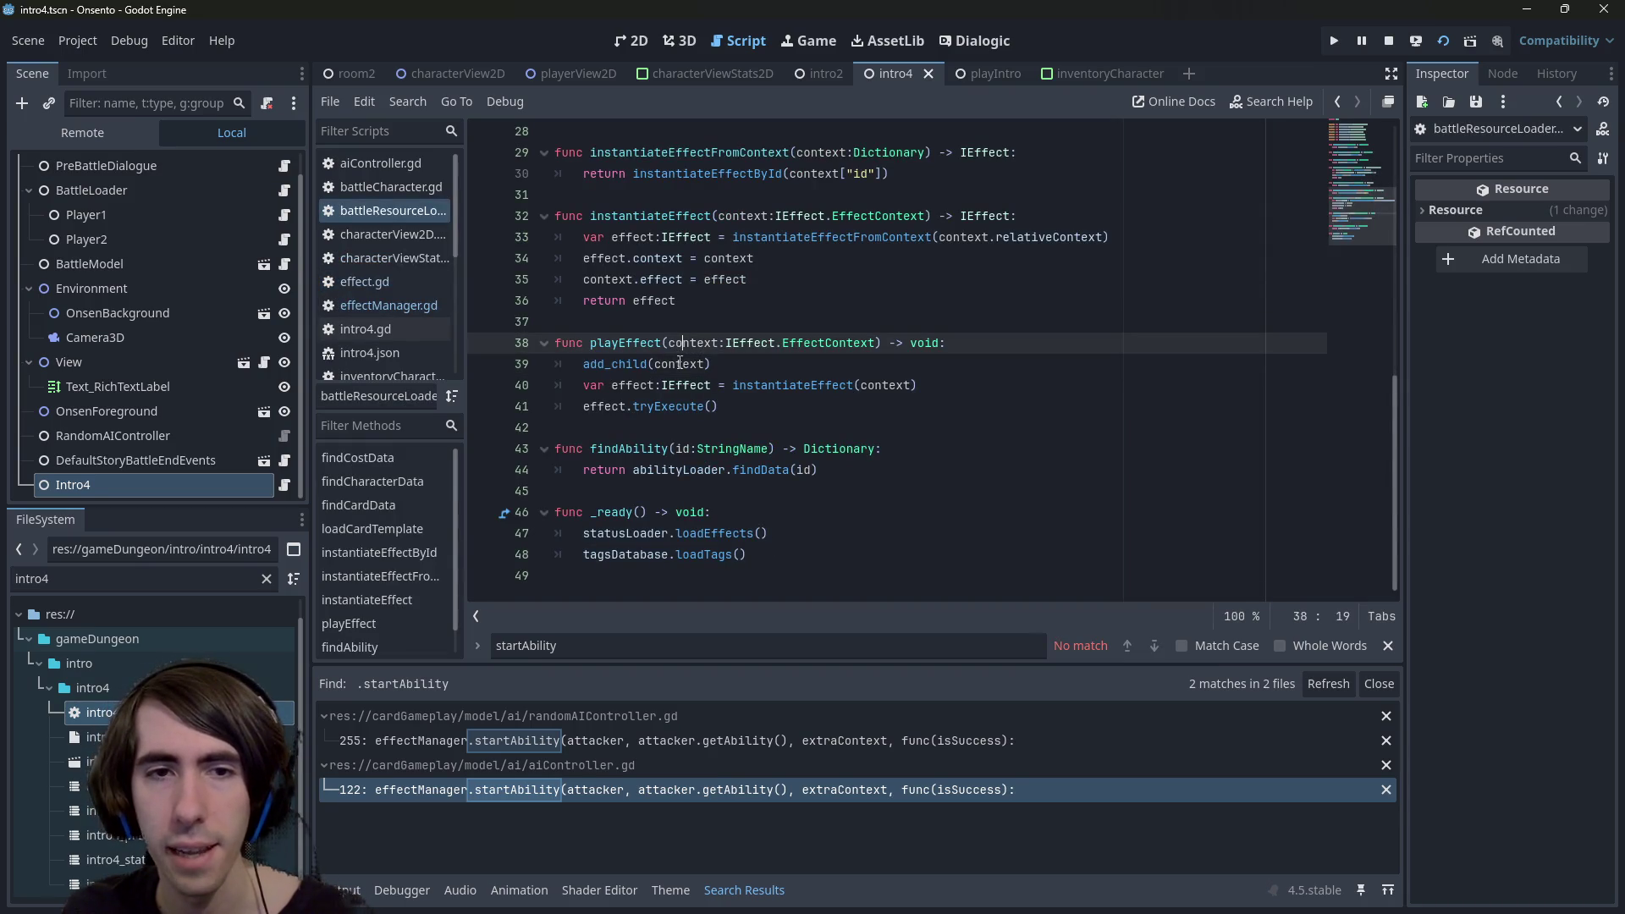
double_click(789, 385)
left_click(719, 406)
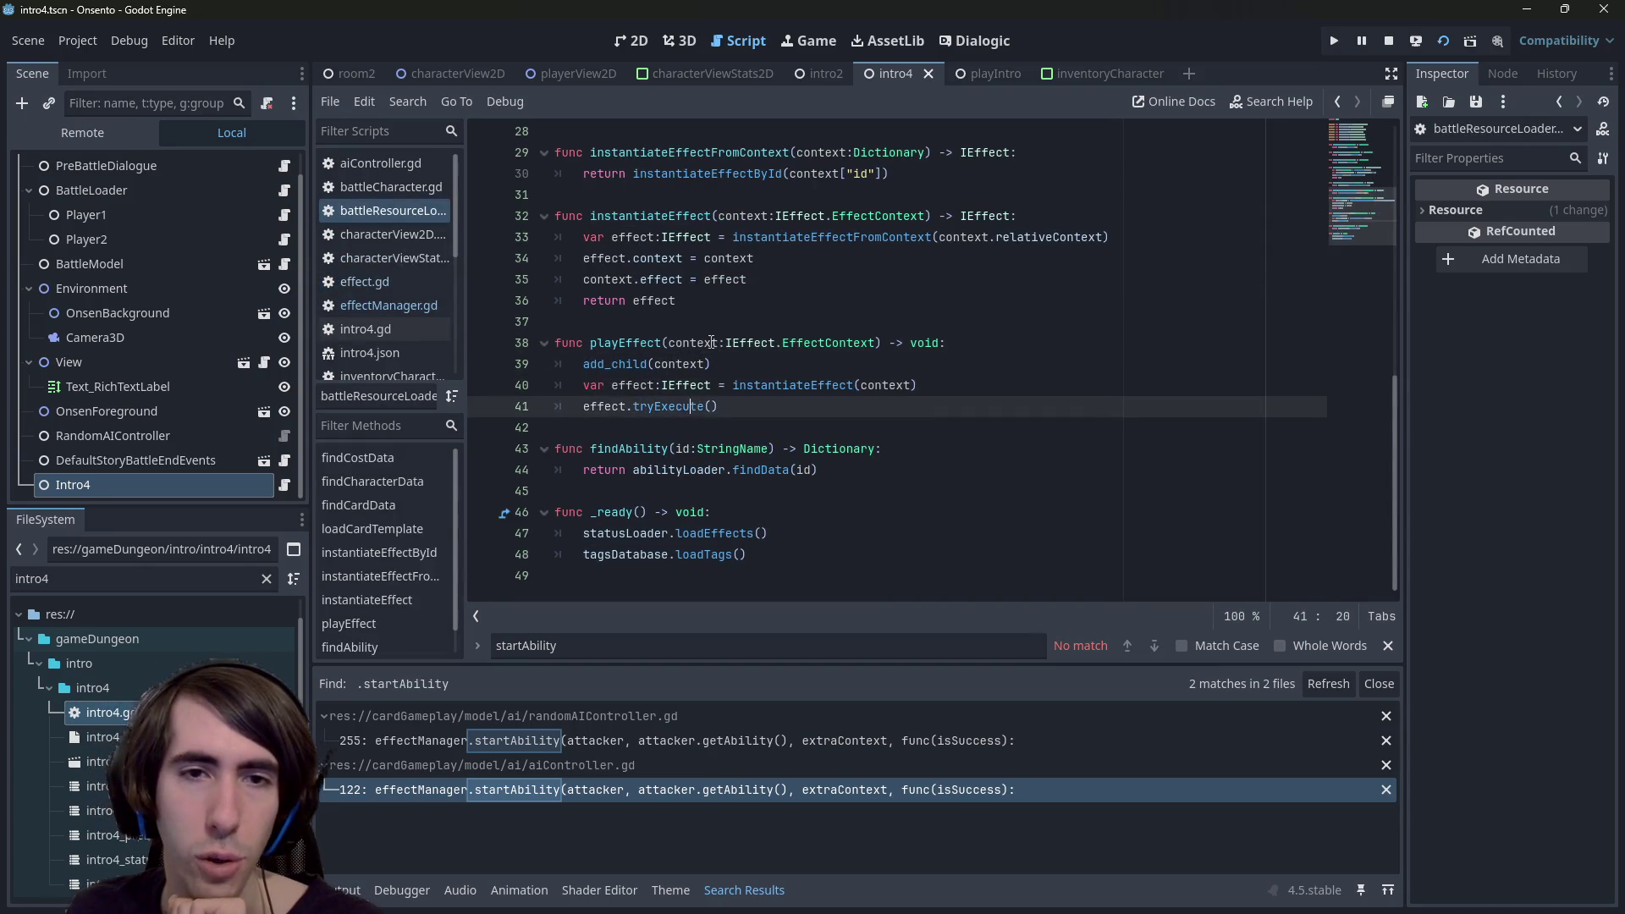
double_click(694, 343)
scroll(725, 349, "up", 2)
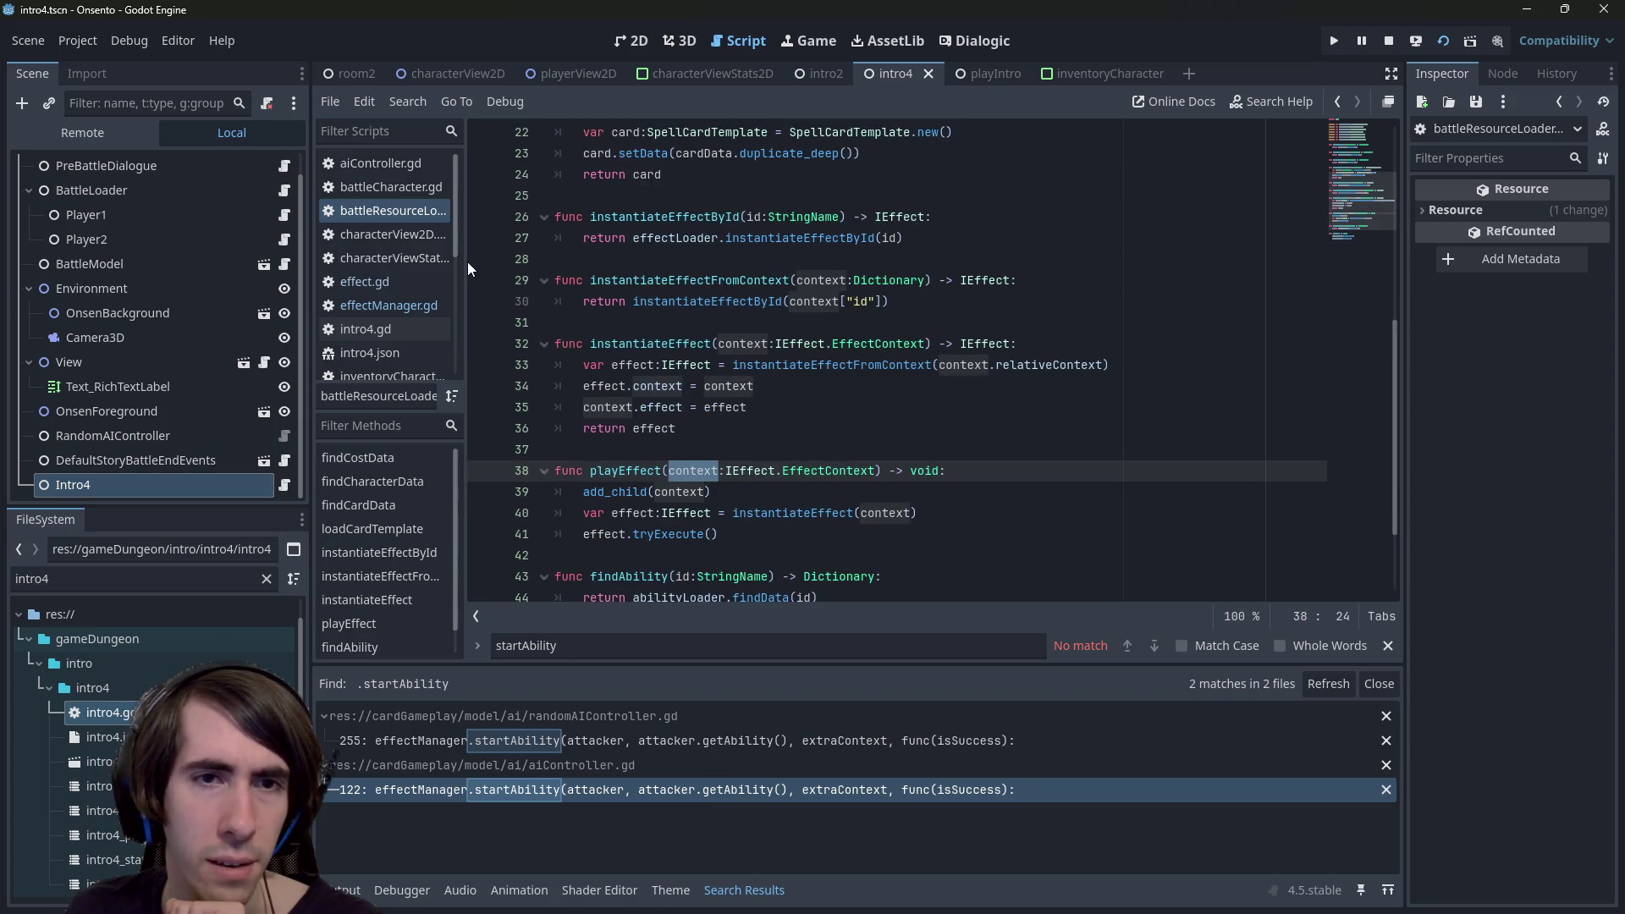
mouse_move(467, 262)
left_mouse_down()
mouse_move(486, 279)
mouse_move(454, 280)
left_mouse_up()
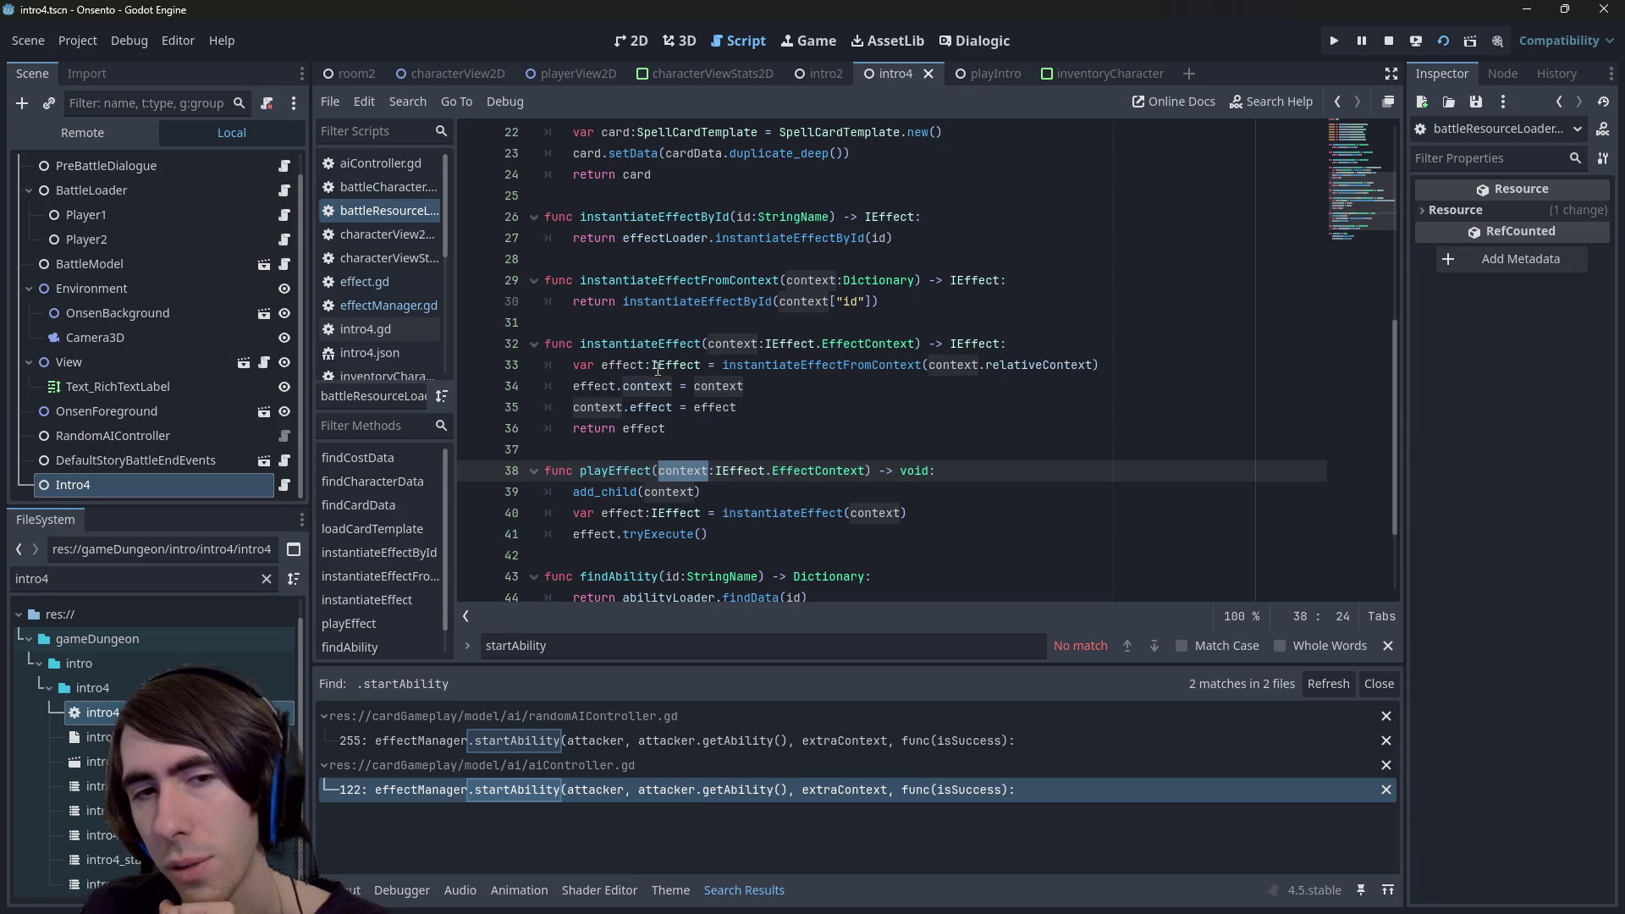
Go back to effectManager.gd's call and re-enter battleResourceLoader.gd's playEffect definition
left_click(768, 496)
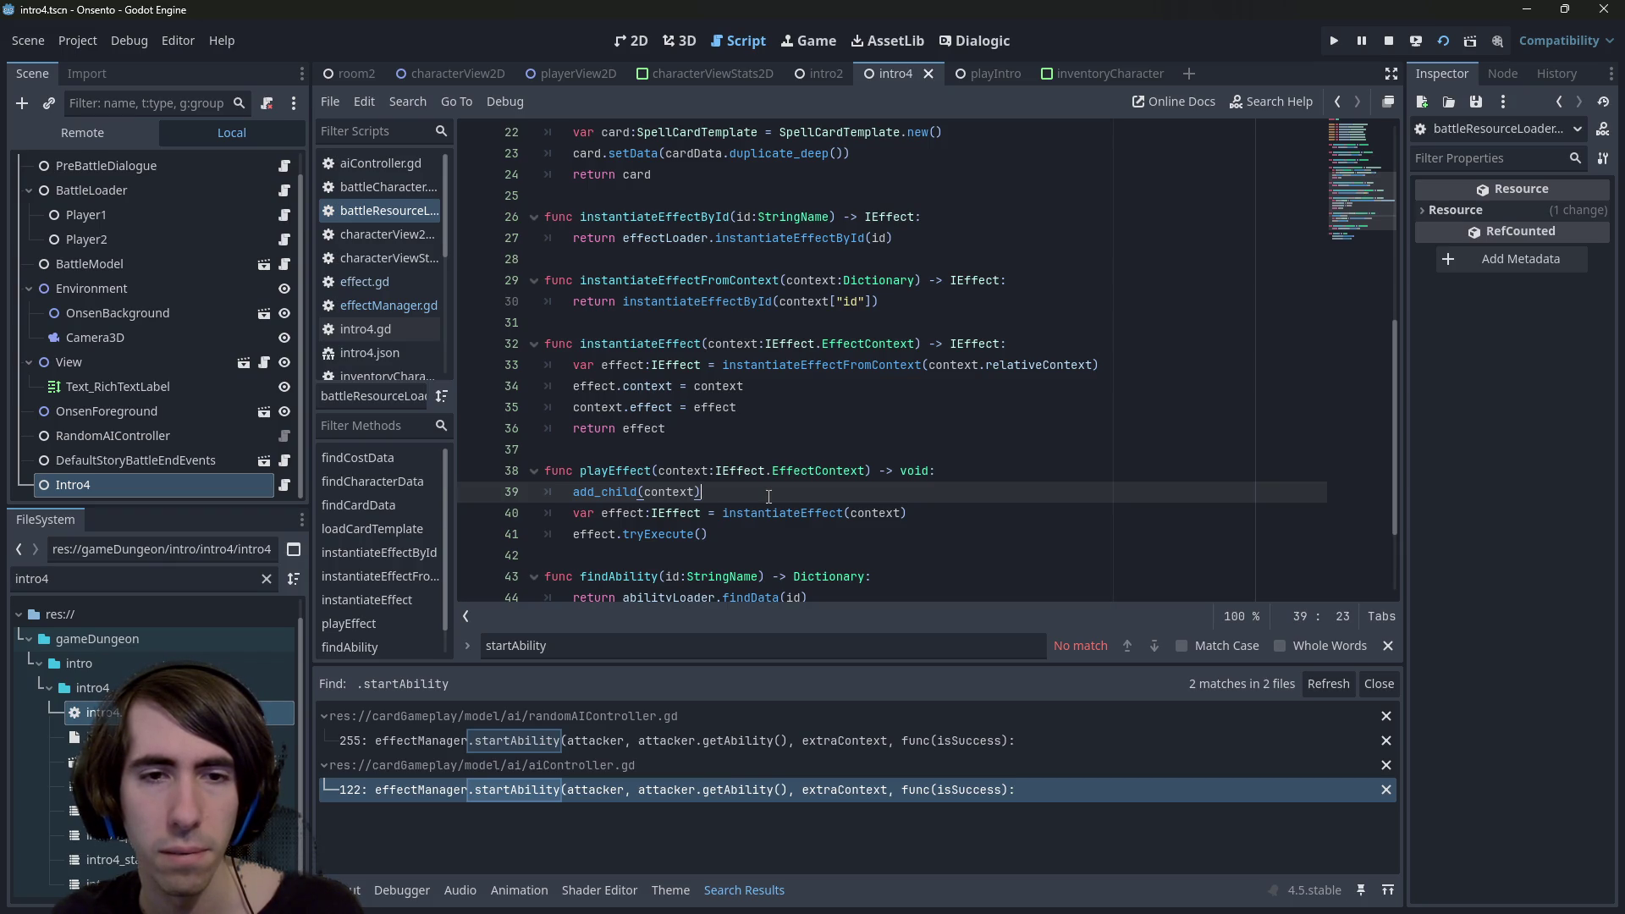
key("ctrl+Home")
key("alt+Left")
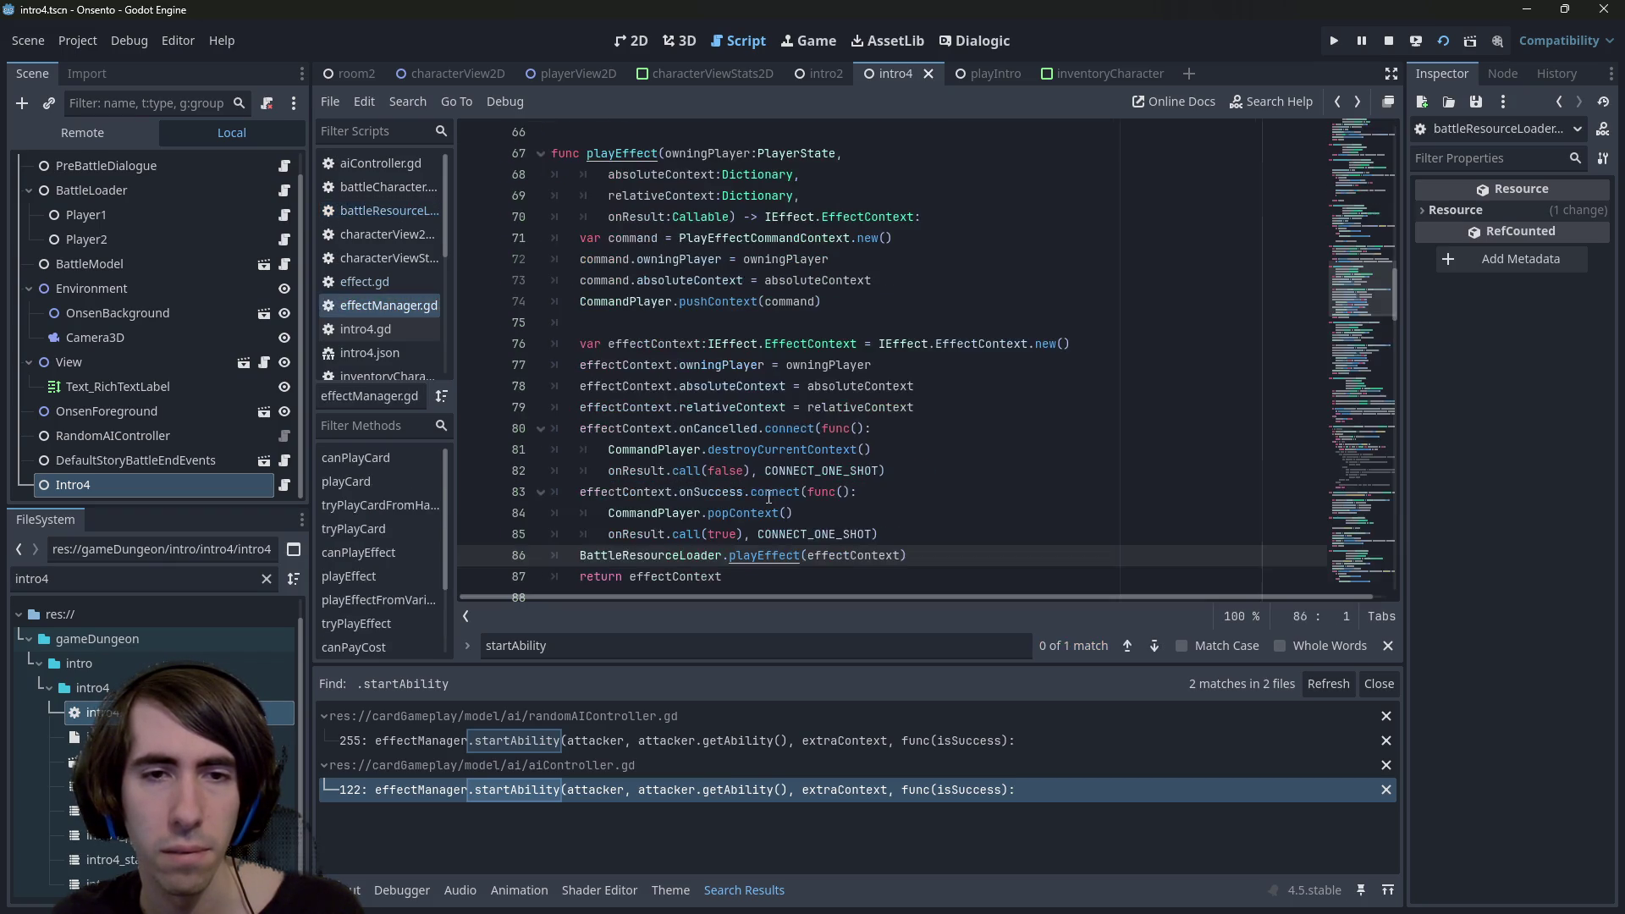
scroll(768, 498, "down", 1)
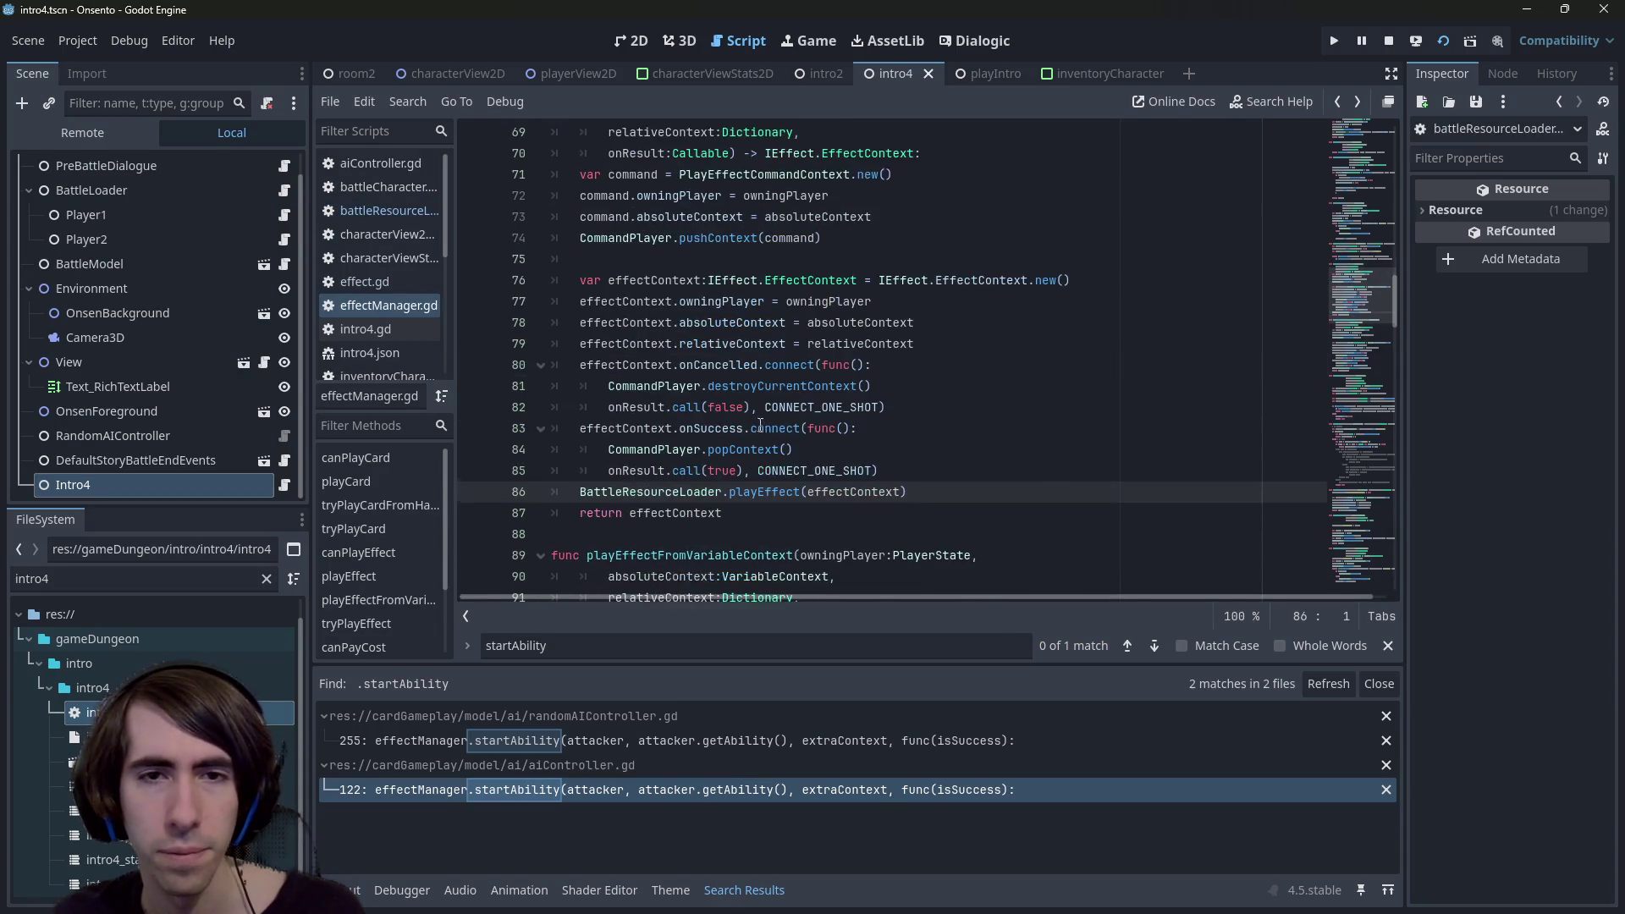
left_click(769, 498, "ctrl")
Inspect add_child(context) on line 39 and jump to the instantiateEffect definition at line 32
double_click(605, 386)
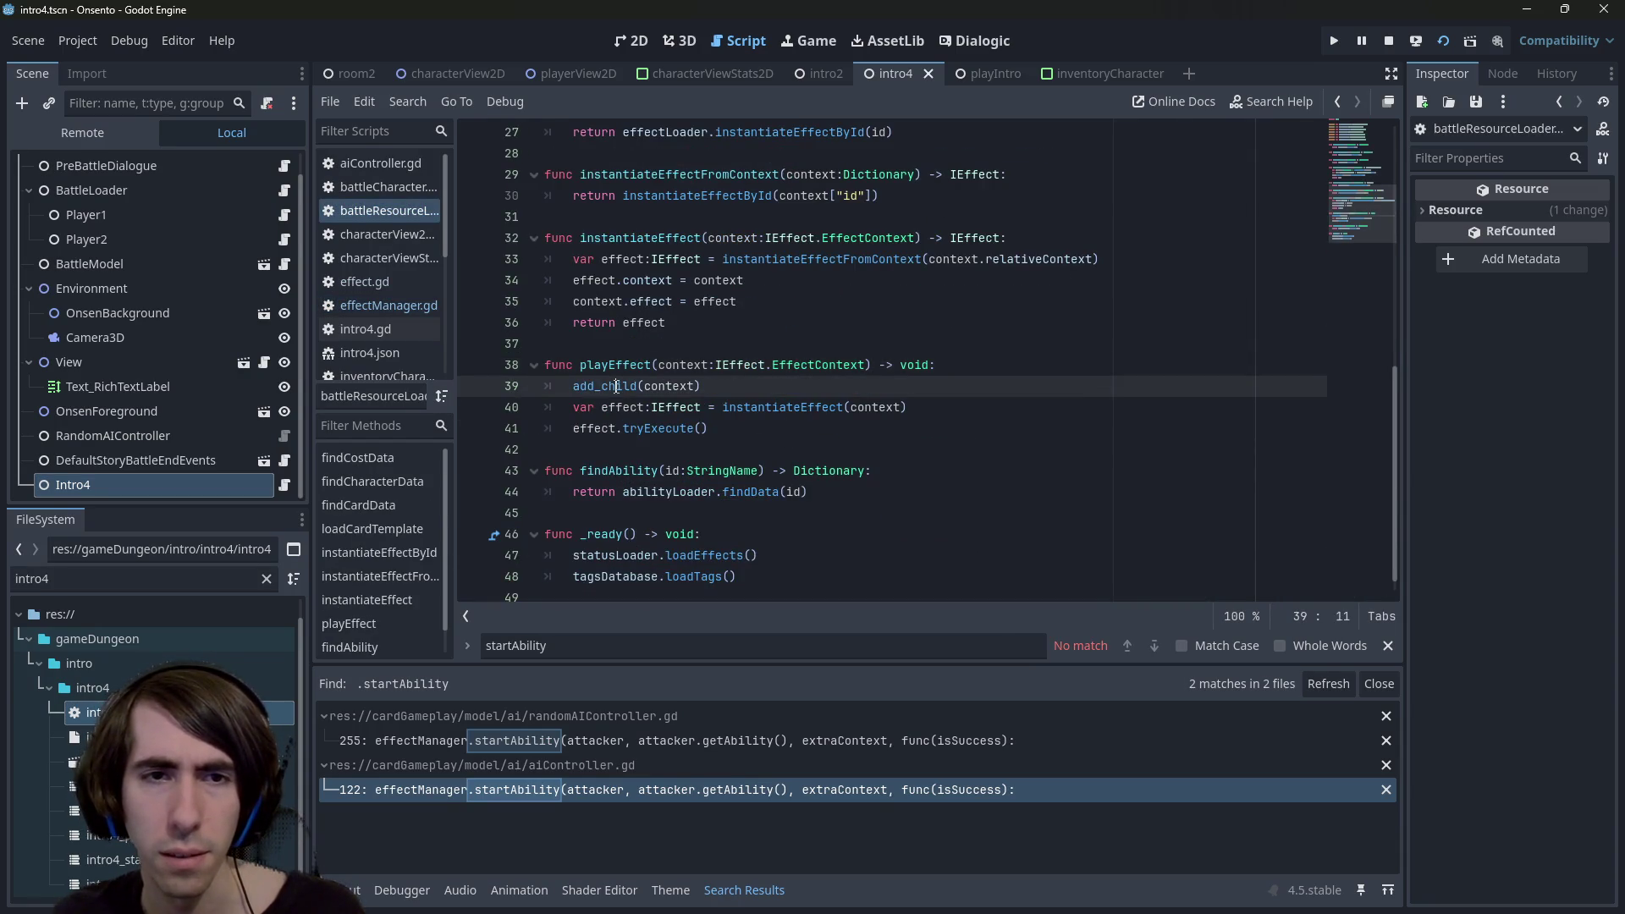
double_click(668, 386)
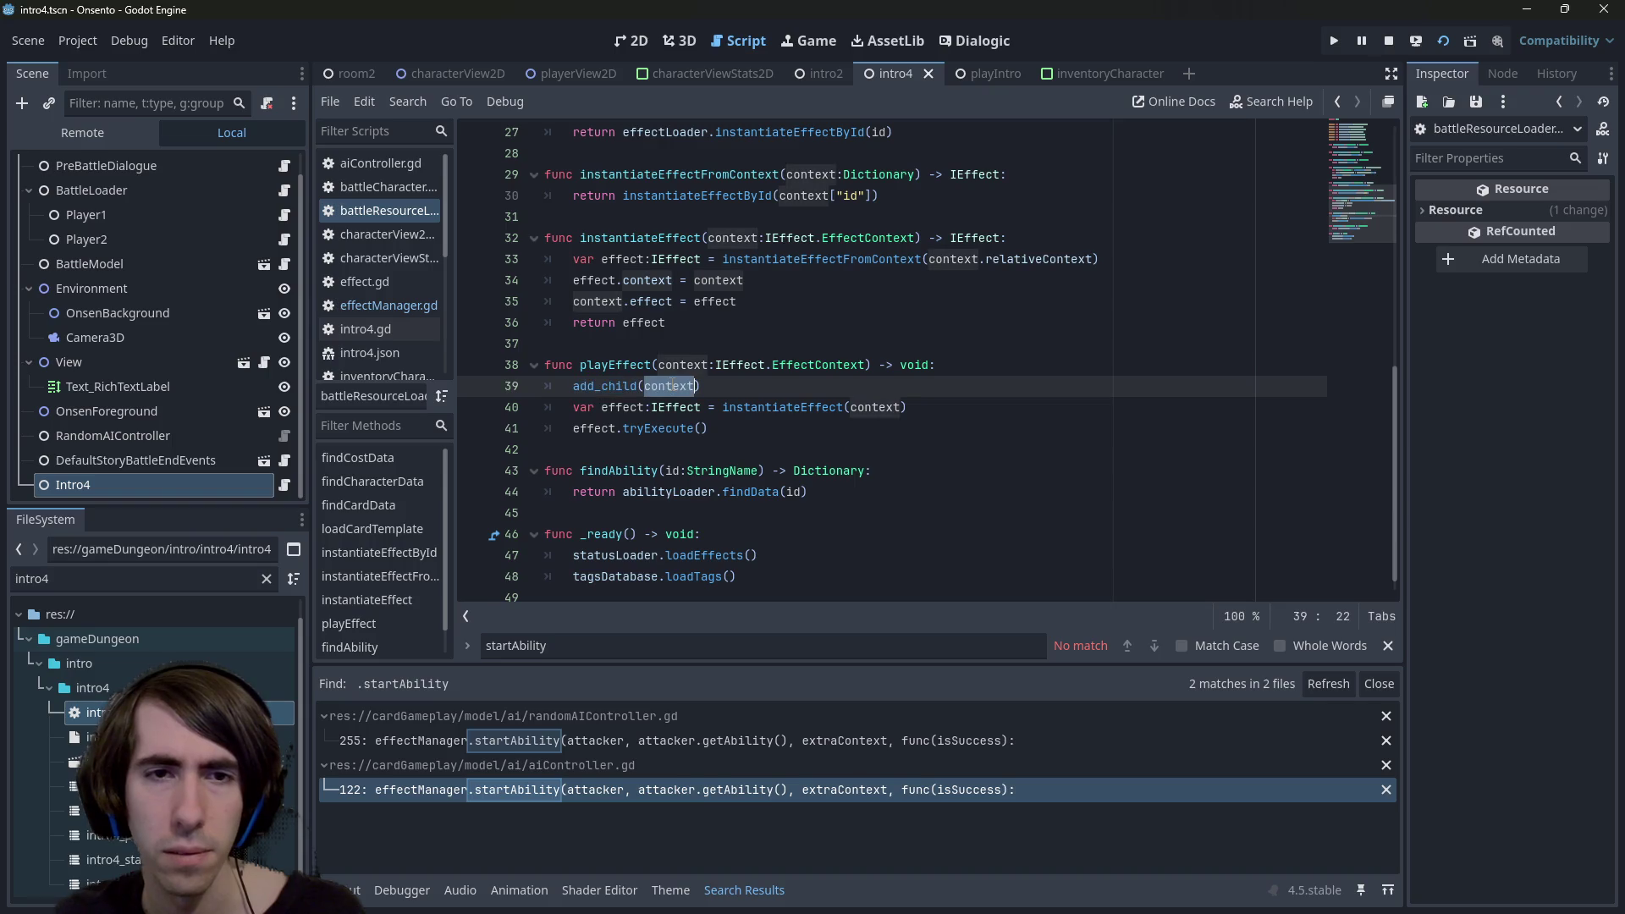
left_click(925, 410)
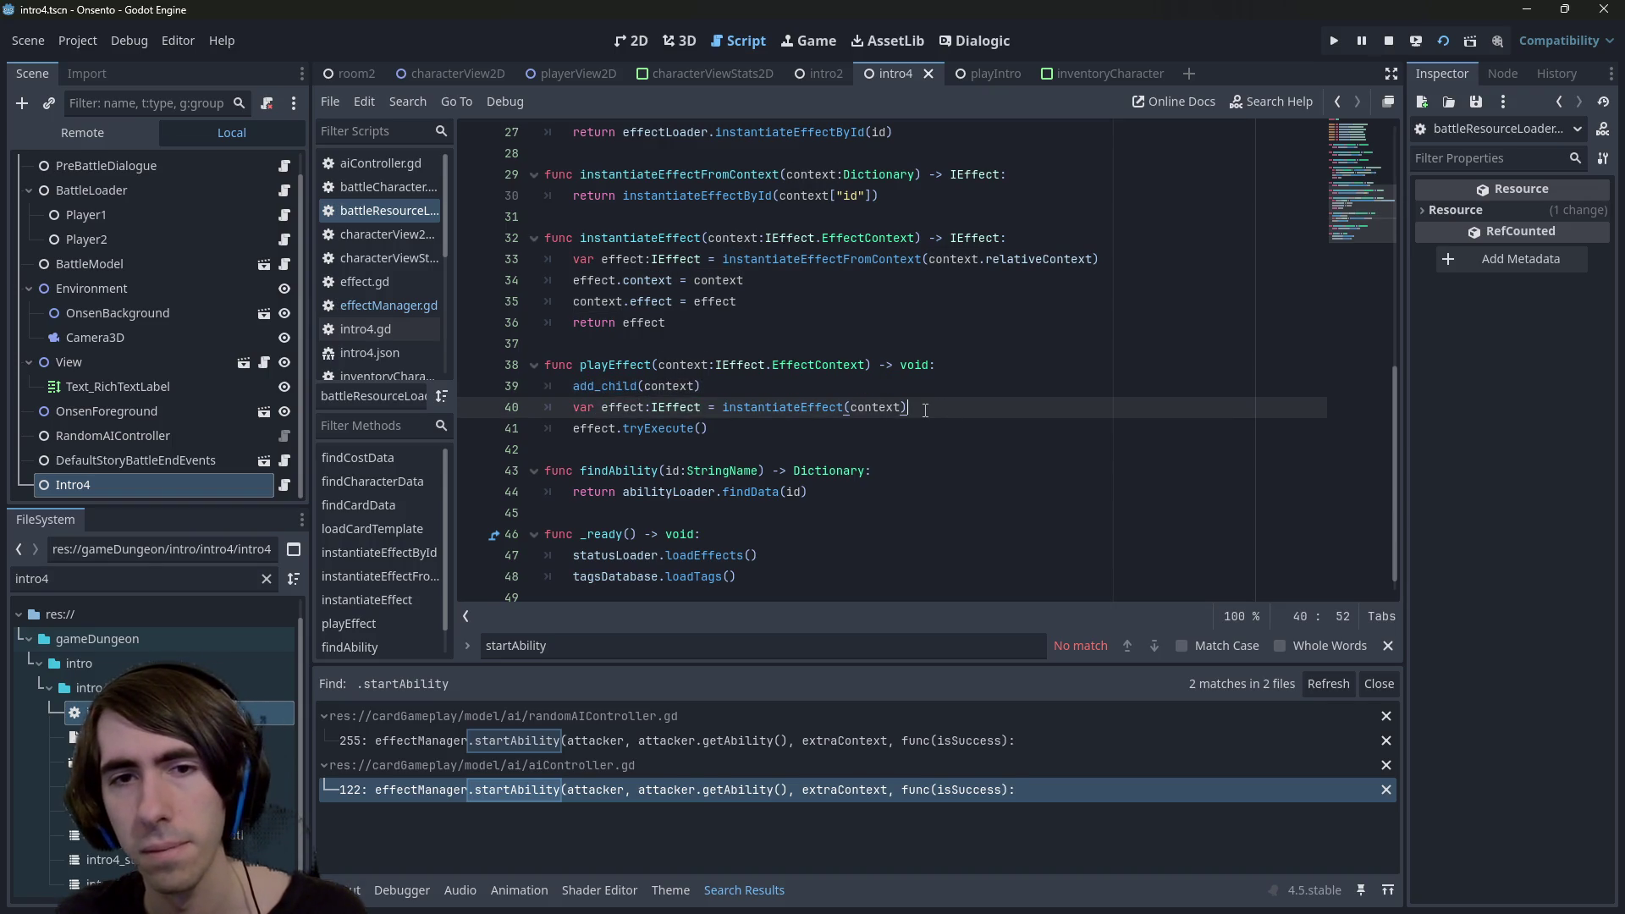
left_click(787, 415, "ctrl")
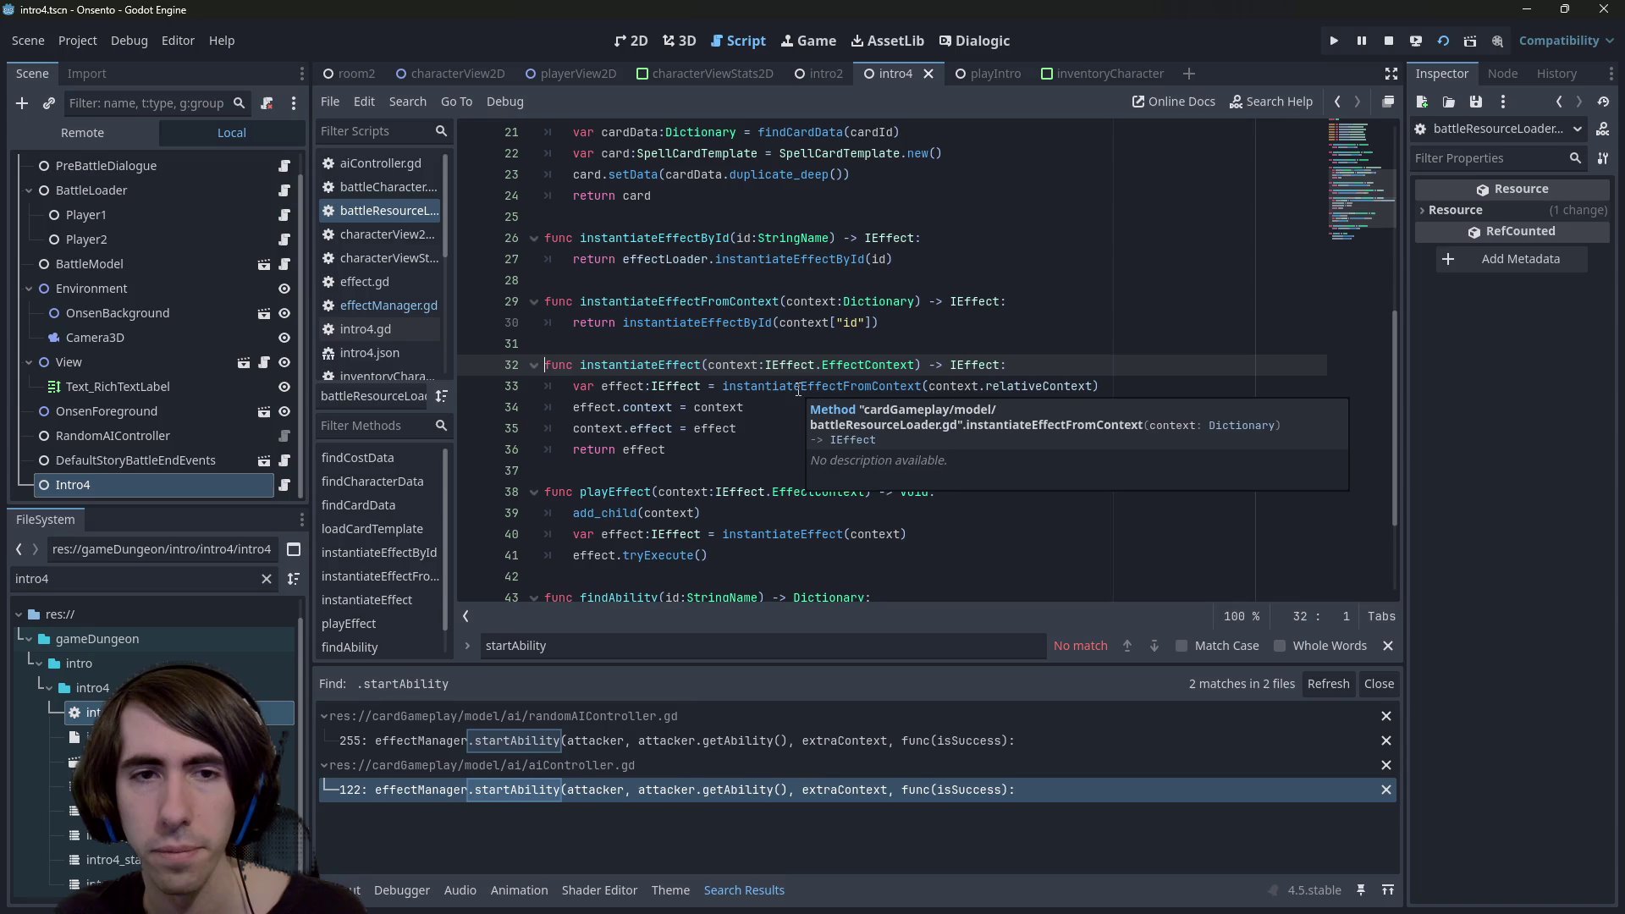
double_click(598, 493)
Search all project files for ".playEffect(", finding 7 matches in 5 files
key("ctrl+shift+f")
key("Home")
type(".")
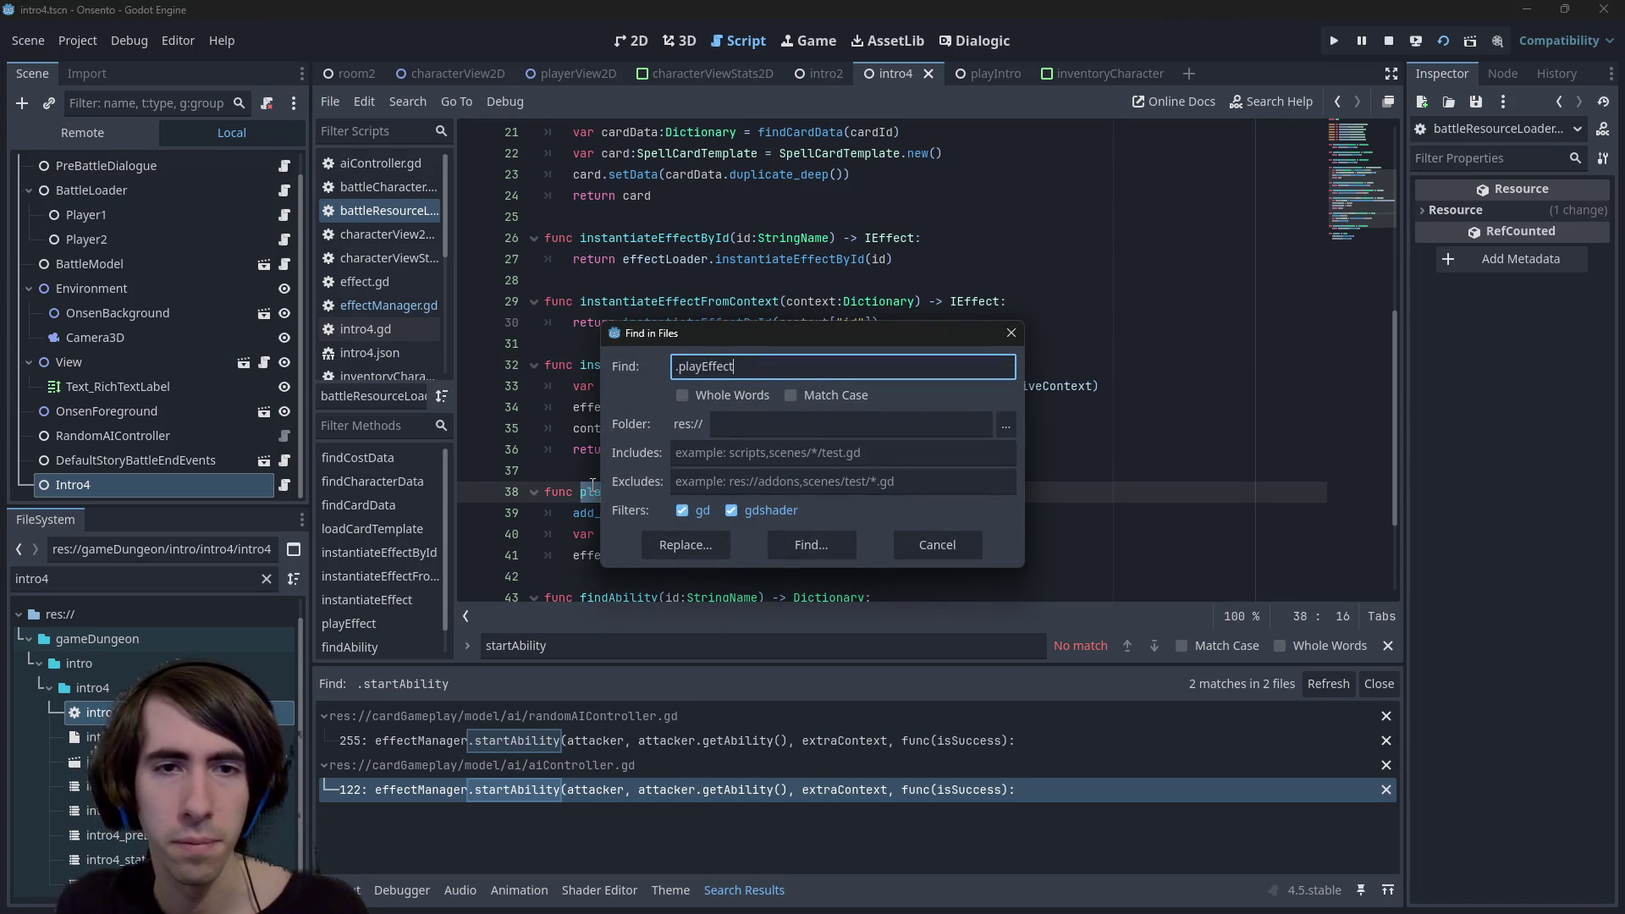
key("End")
type("(")
key("Return")
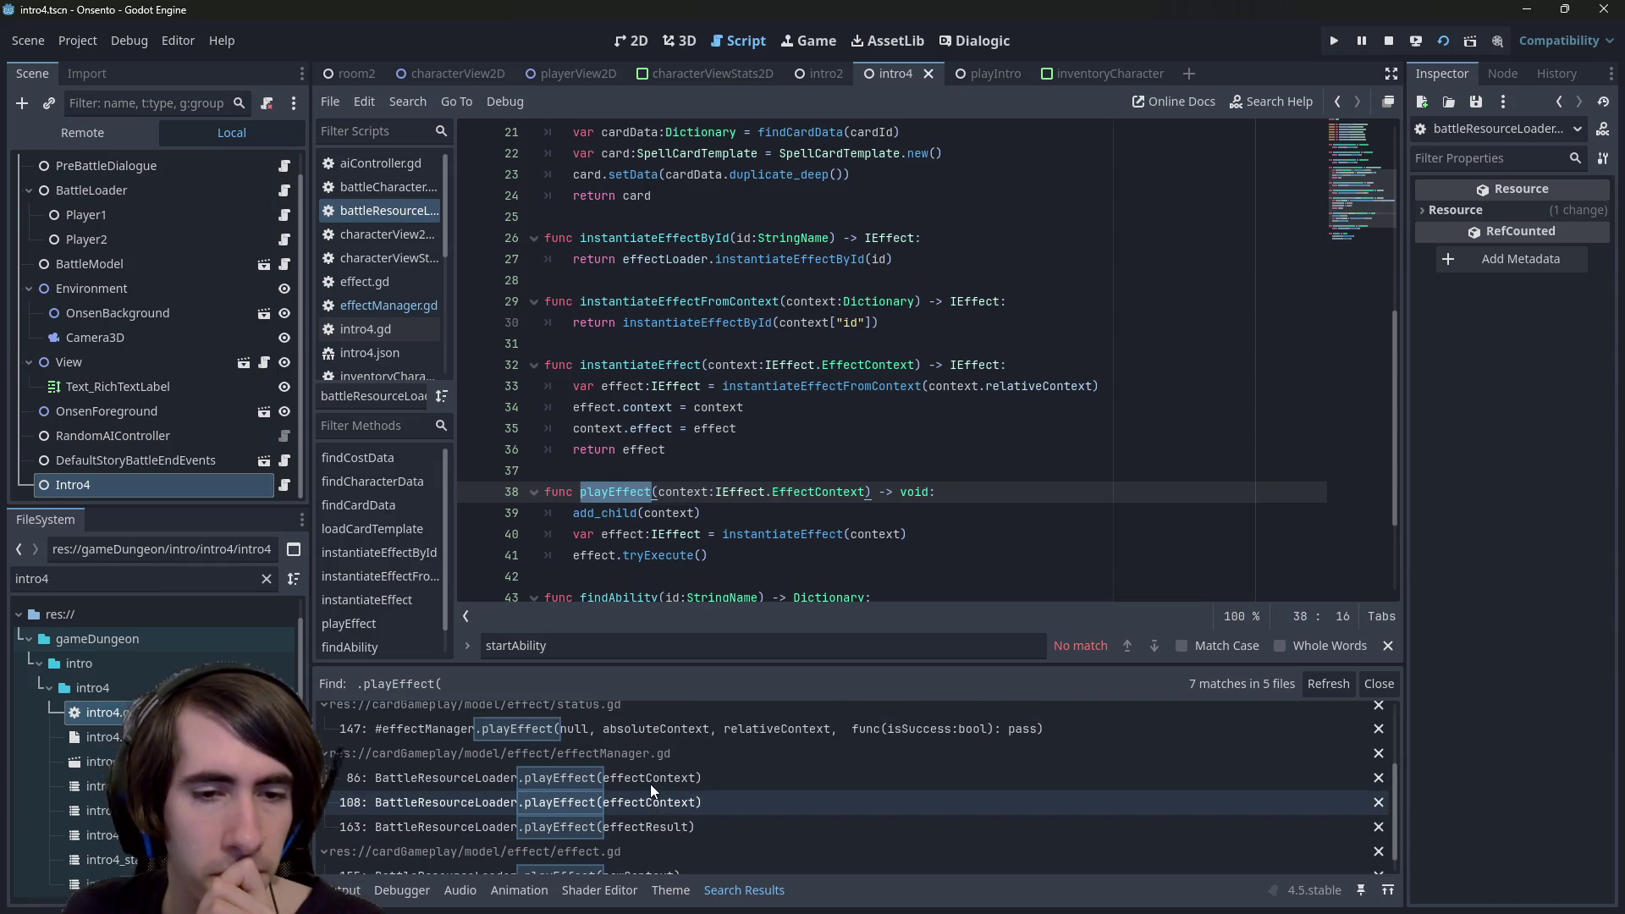
scroll(650, 784, "up", 2)
scroll(643, 792, "down", 2)
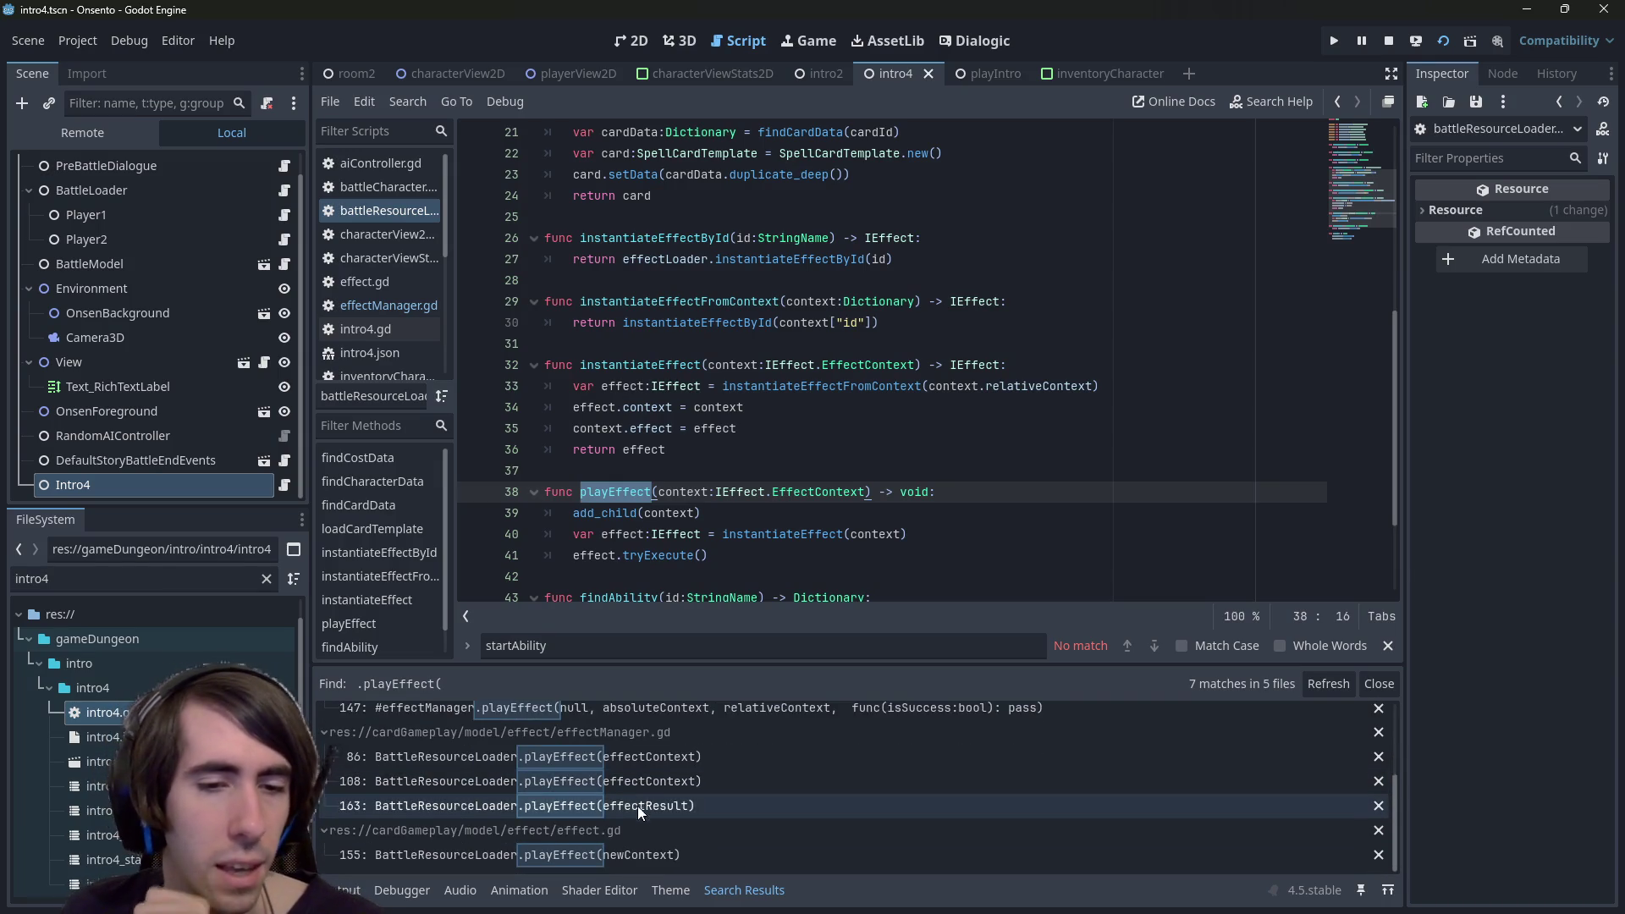
Open the effect.gd line 155 match and compare it with the effectManager.gd line 86 match
left_click(633, 846)
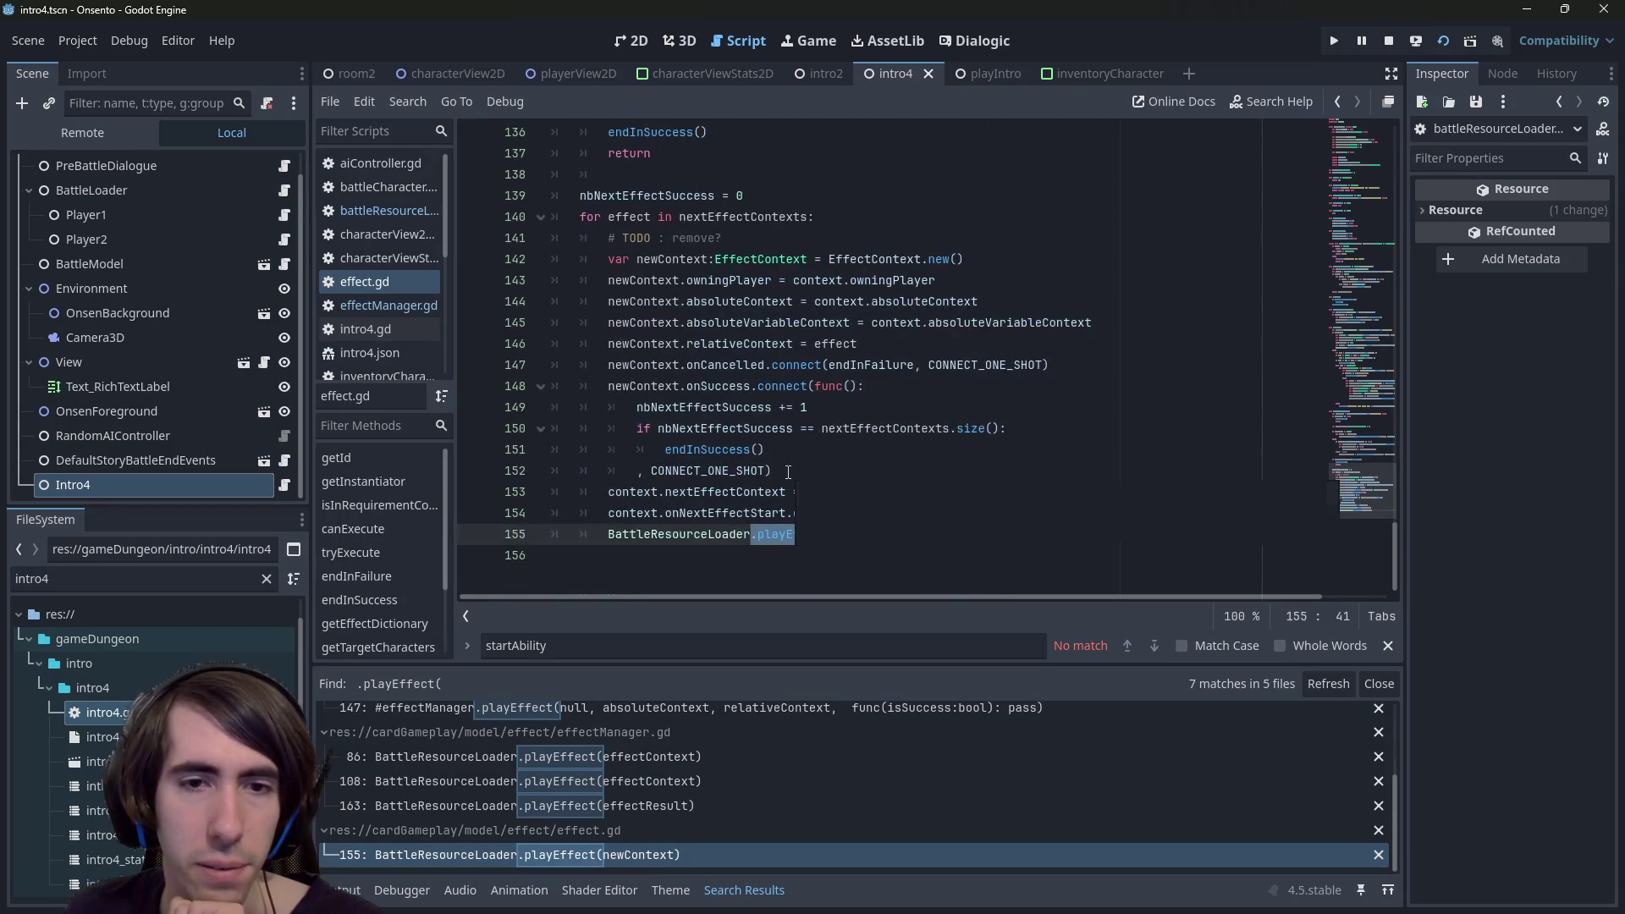
scroll(771, 483, "up", 3)
scroll(759, 492, "up", 6)
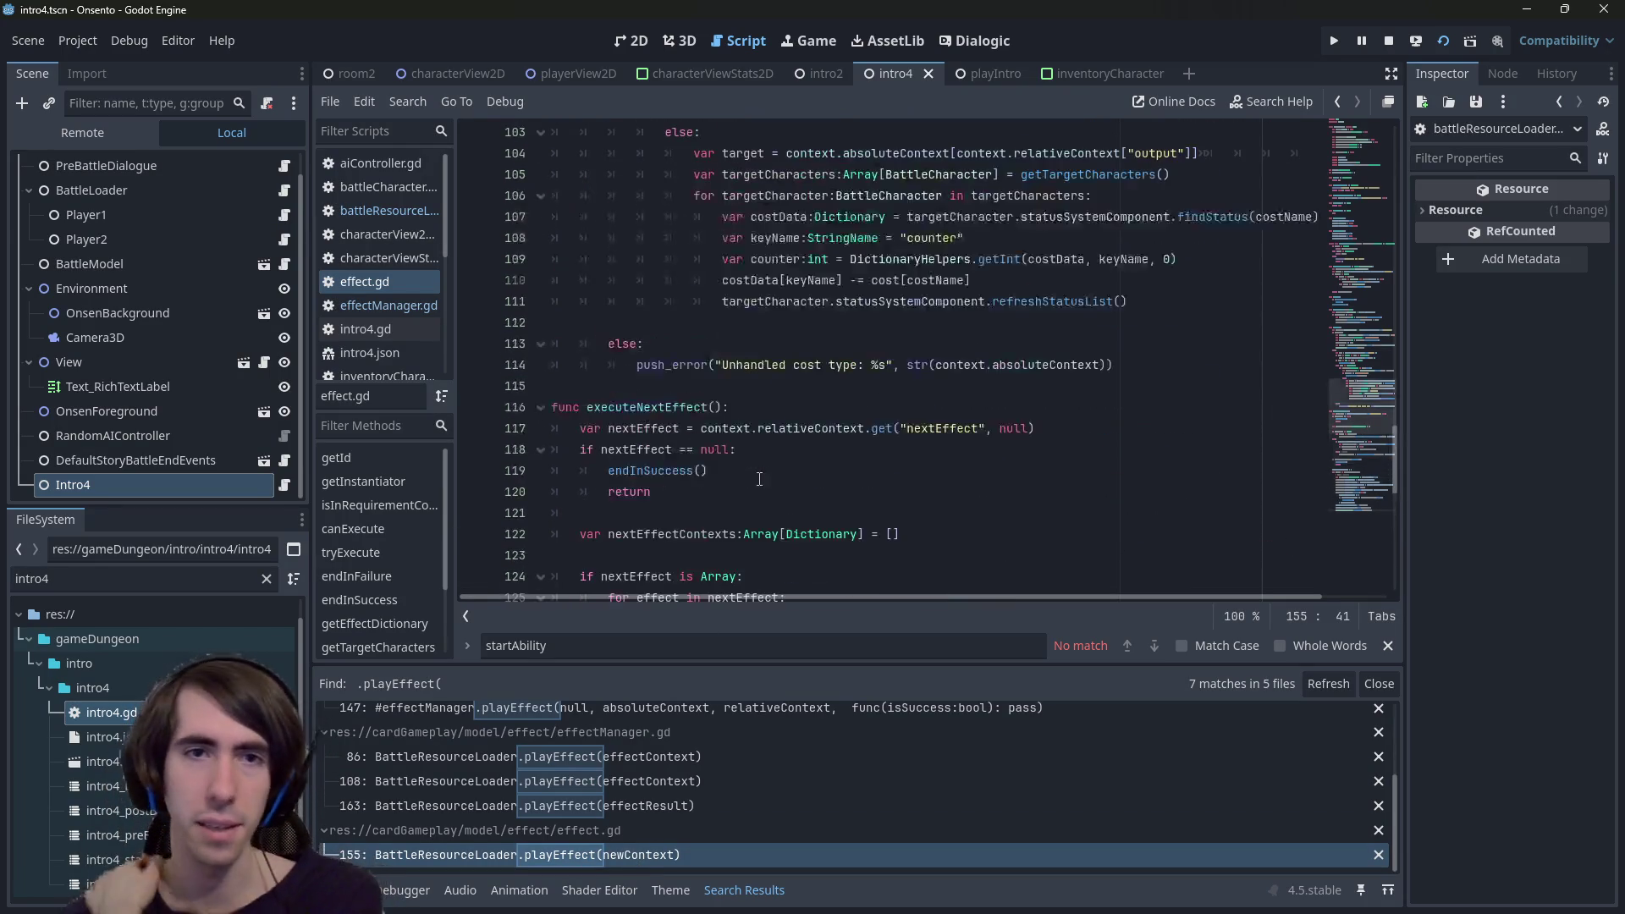
scroll(759, 479, "down", 4)
scroll(759, 479, "down", 6)
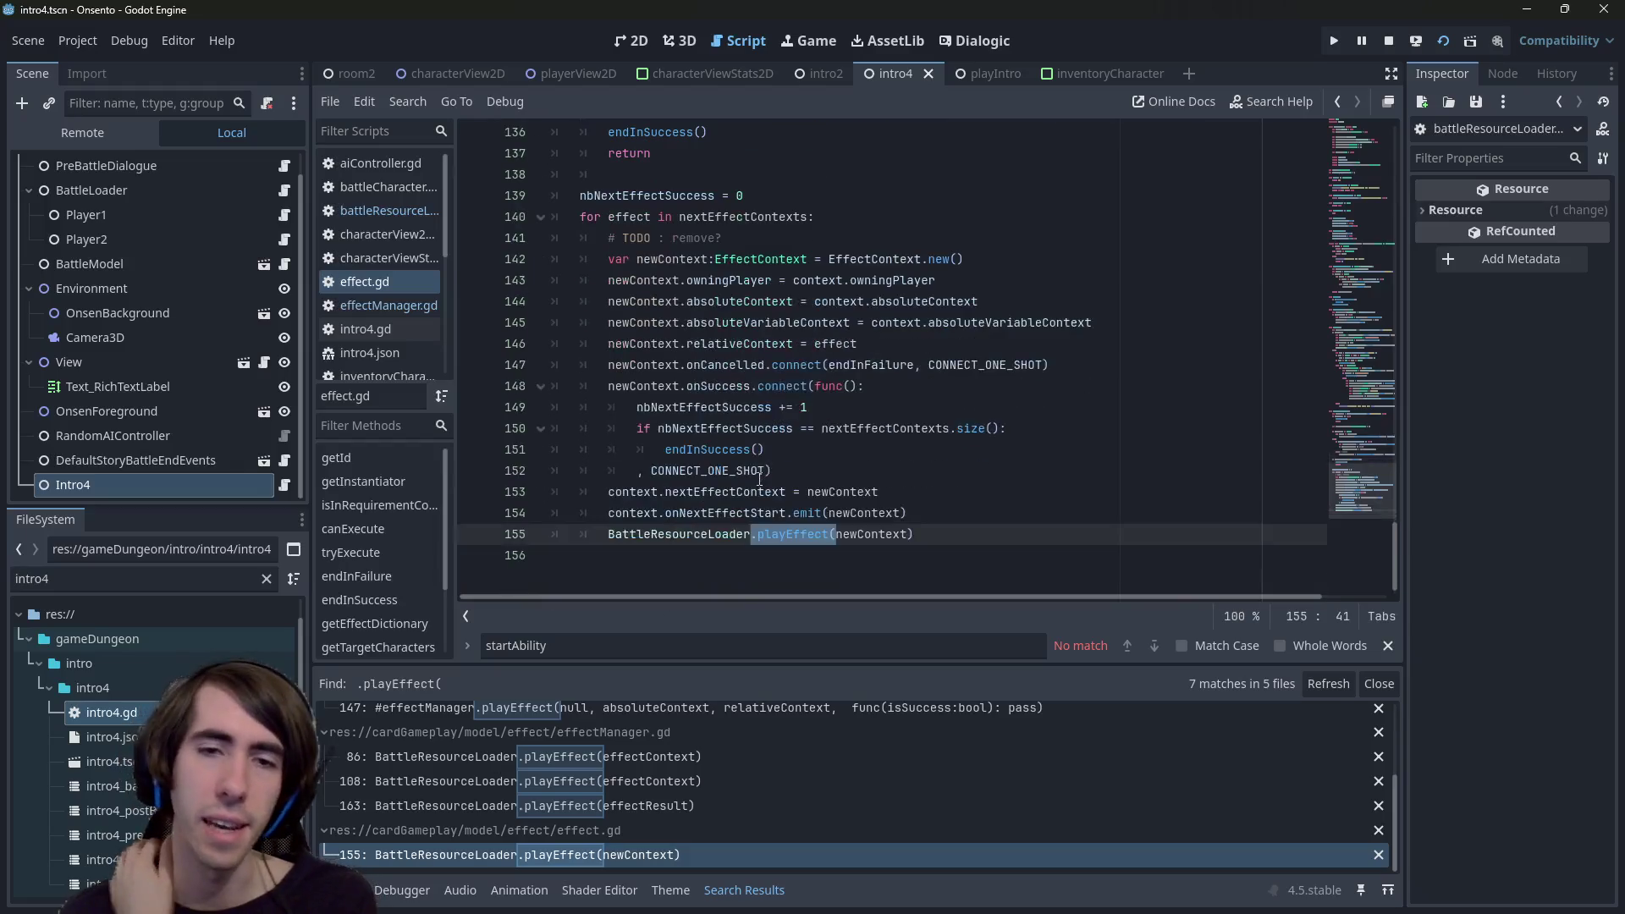
left_click(781, 535)
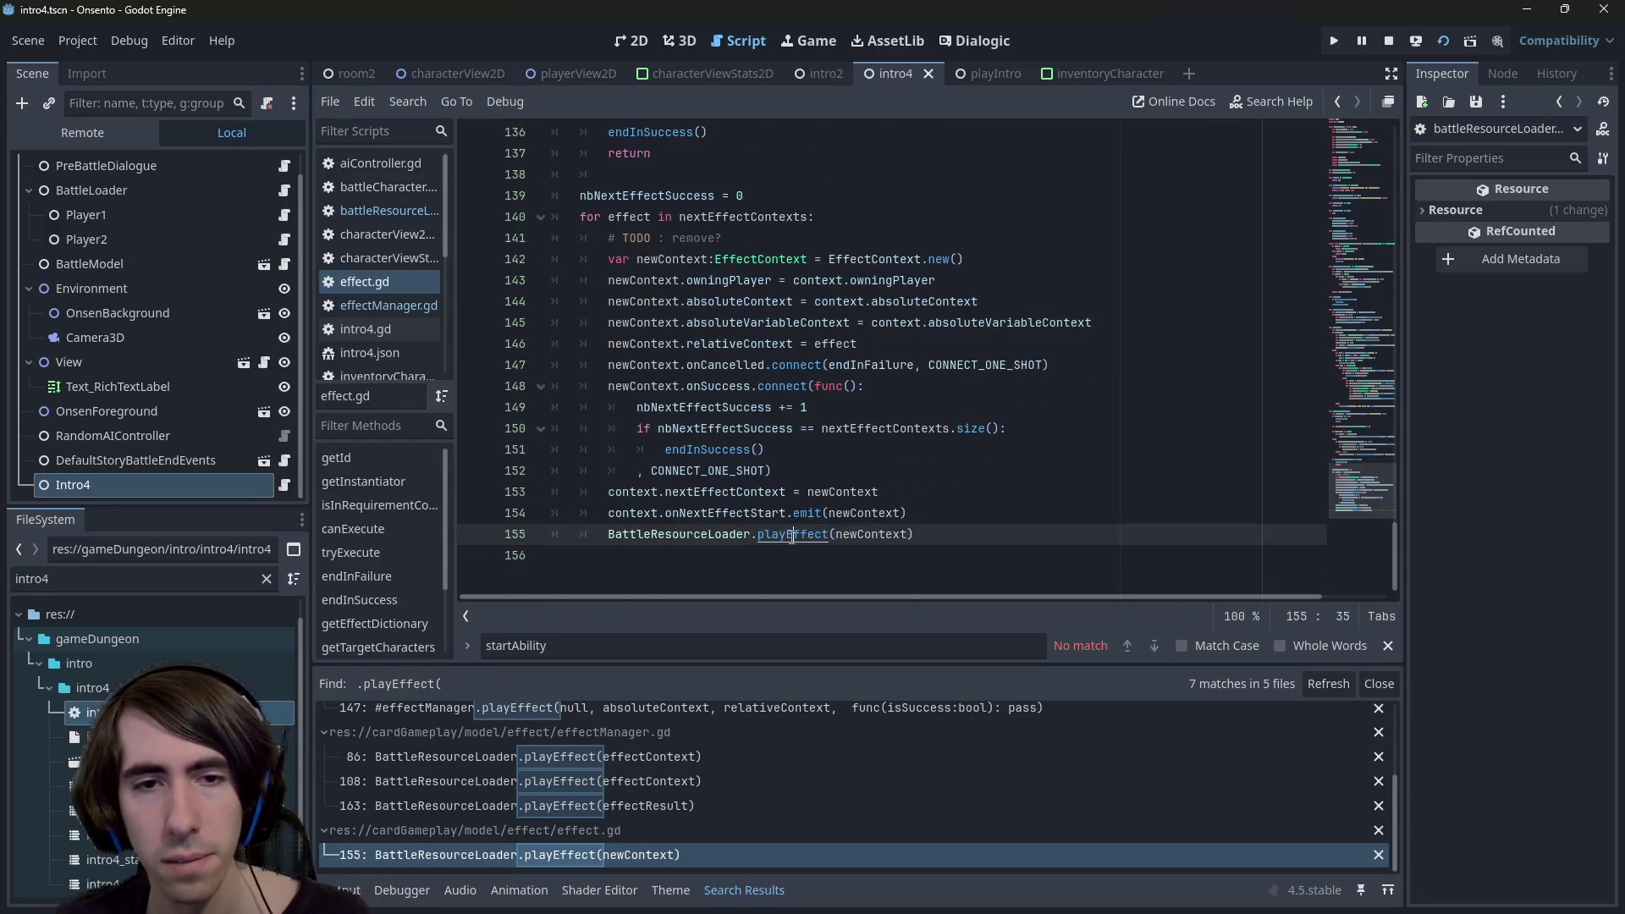
left_click(792, 534, "ctrl")
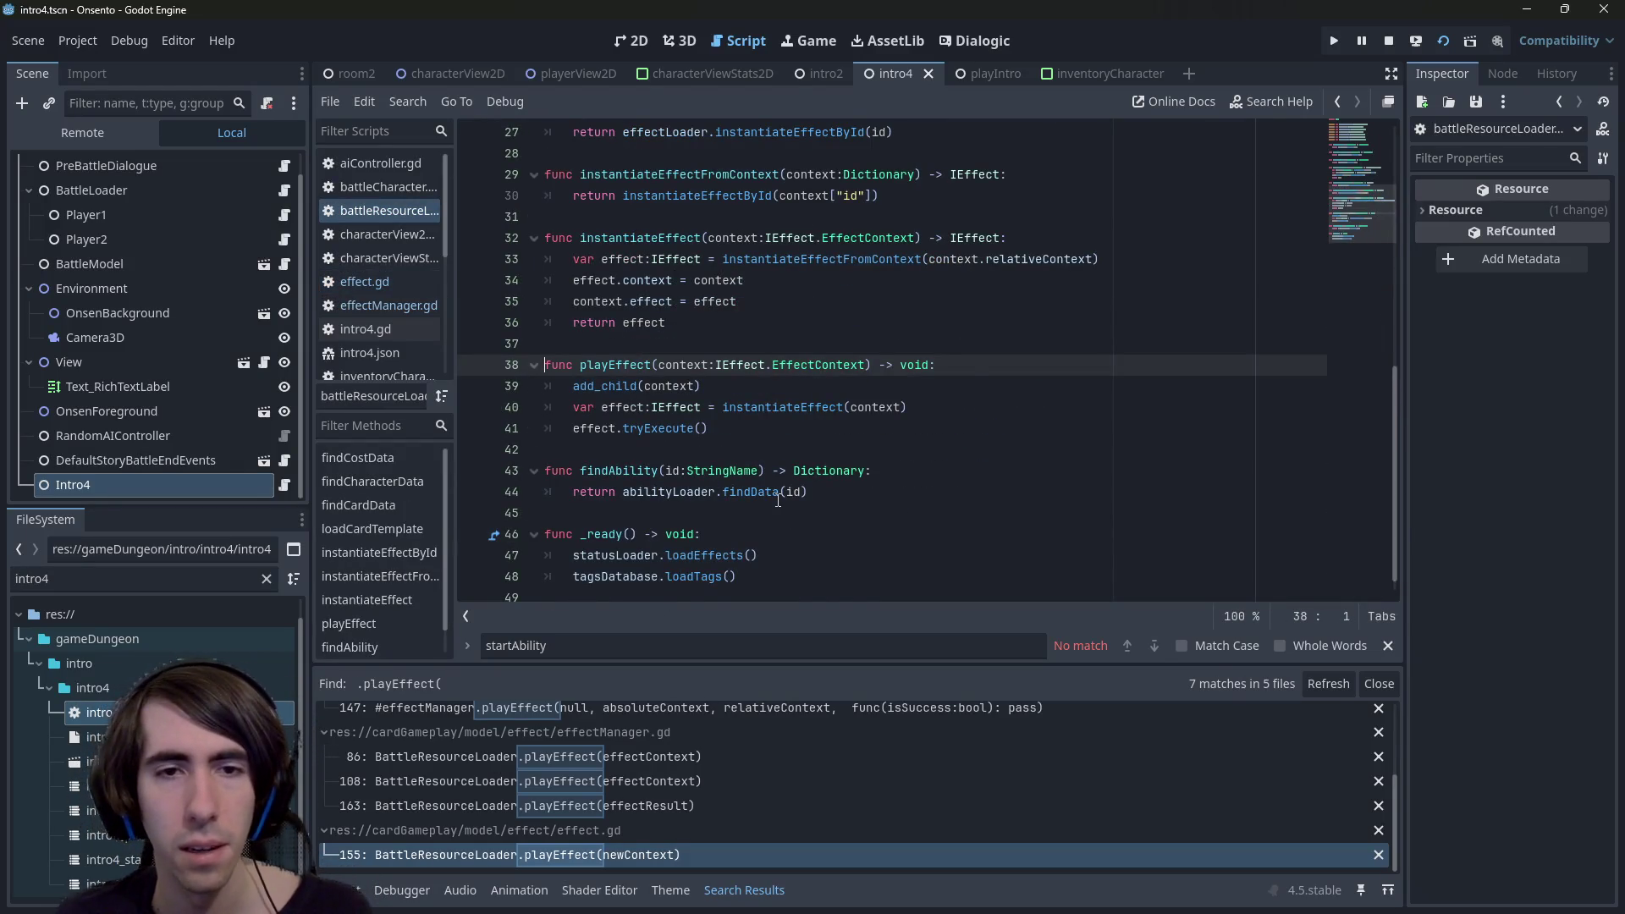
left_click(724, 756)
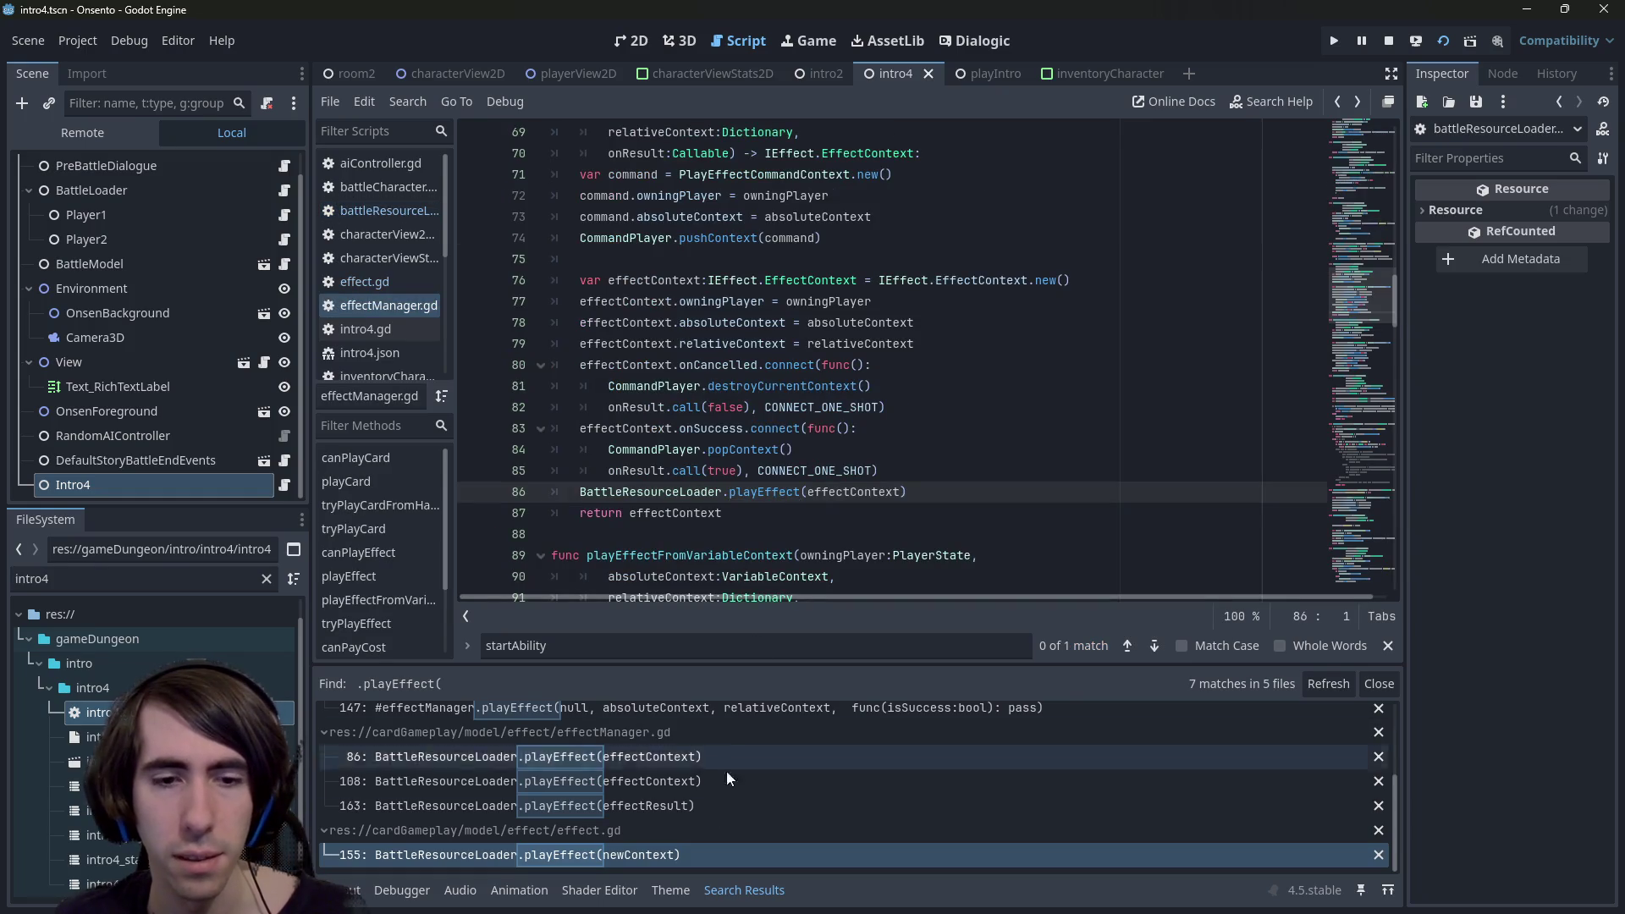
left_click(695, 854)
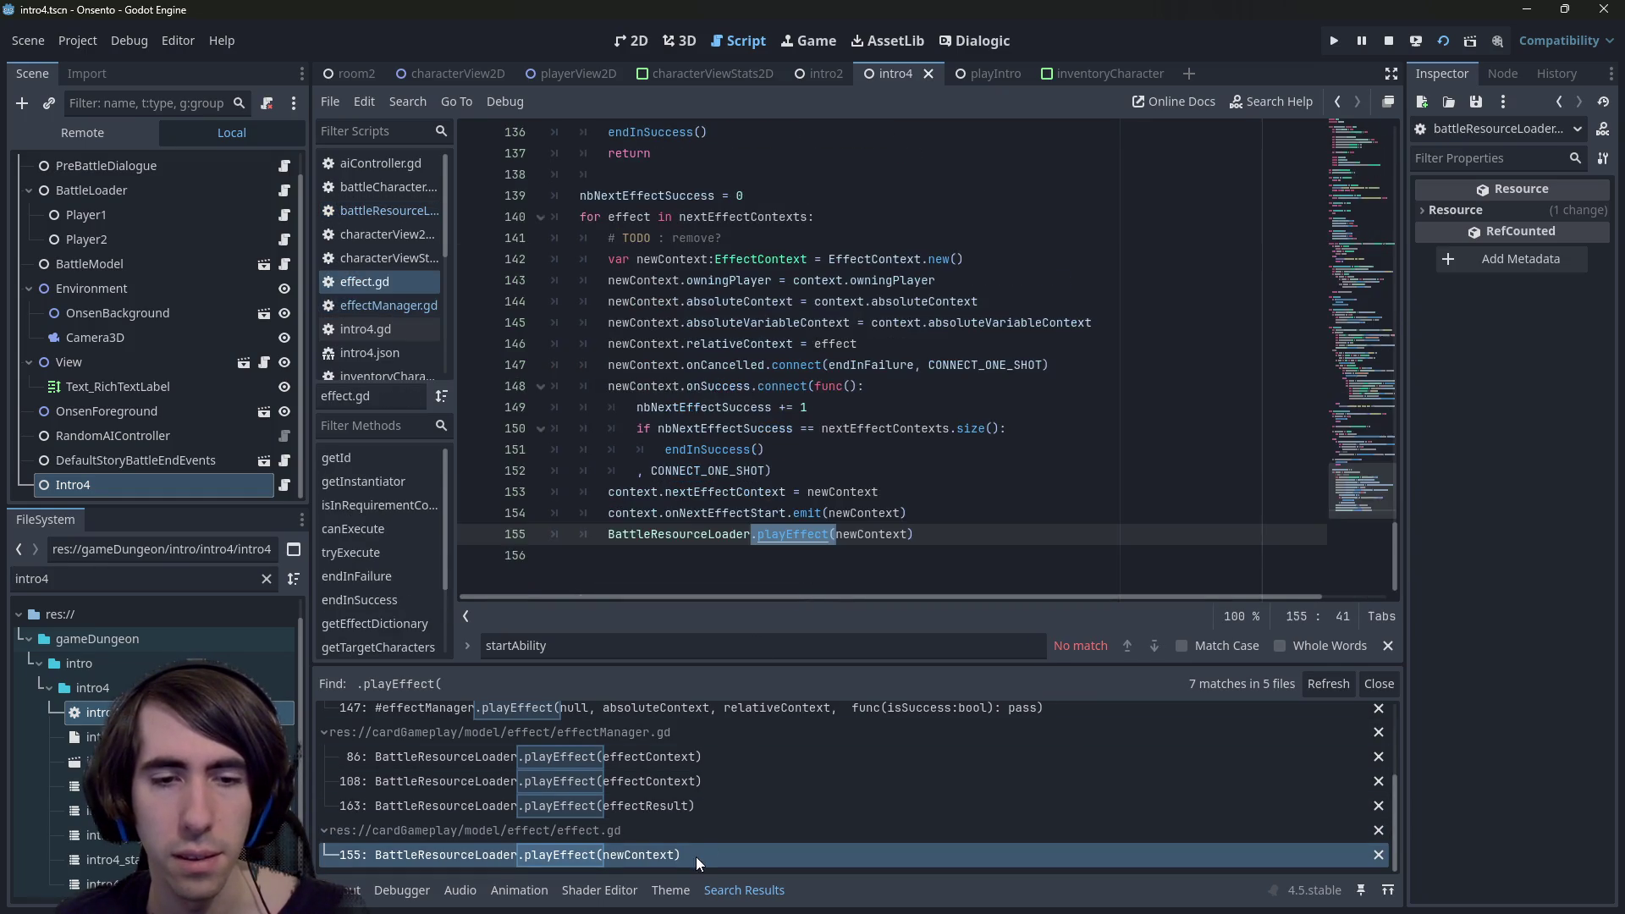
Inspect the onNextEffectStart emit, onSuccess, nbNextEffectSuccess and endInSuccess code in effect.gd
triple_click(752, 513)
double_click(724, 383)
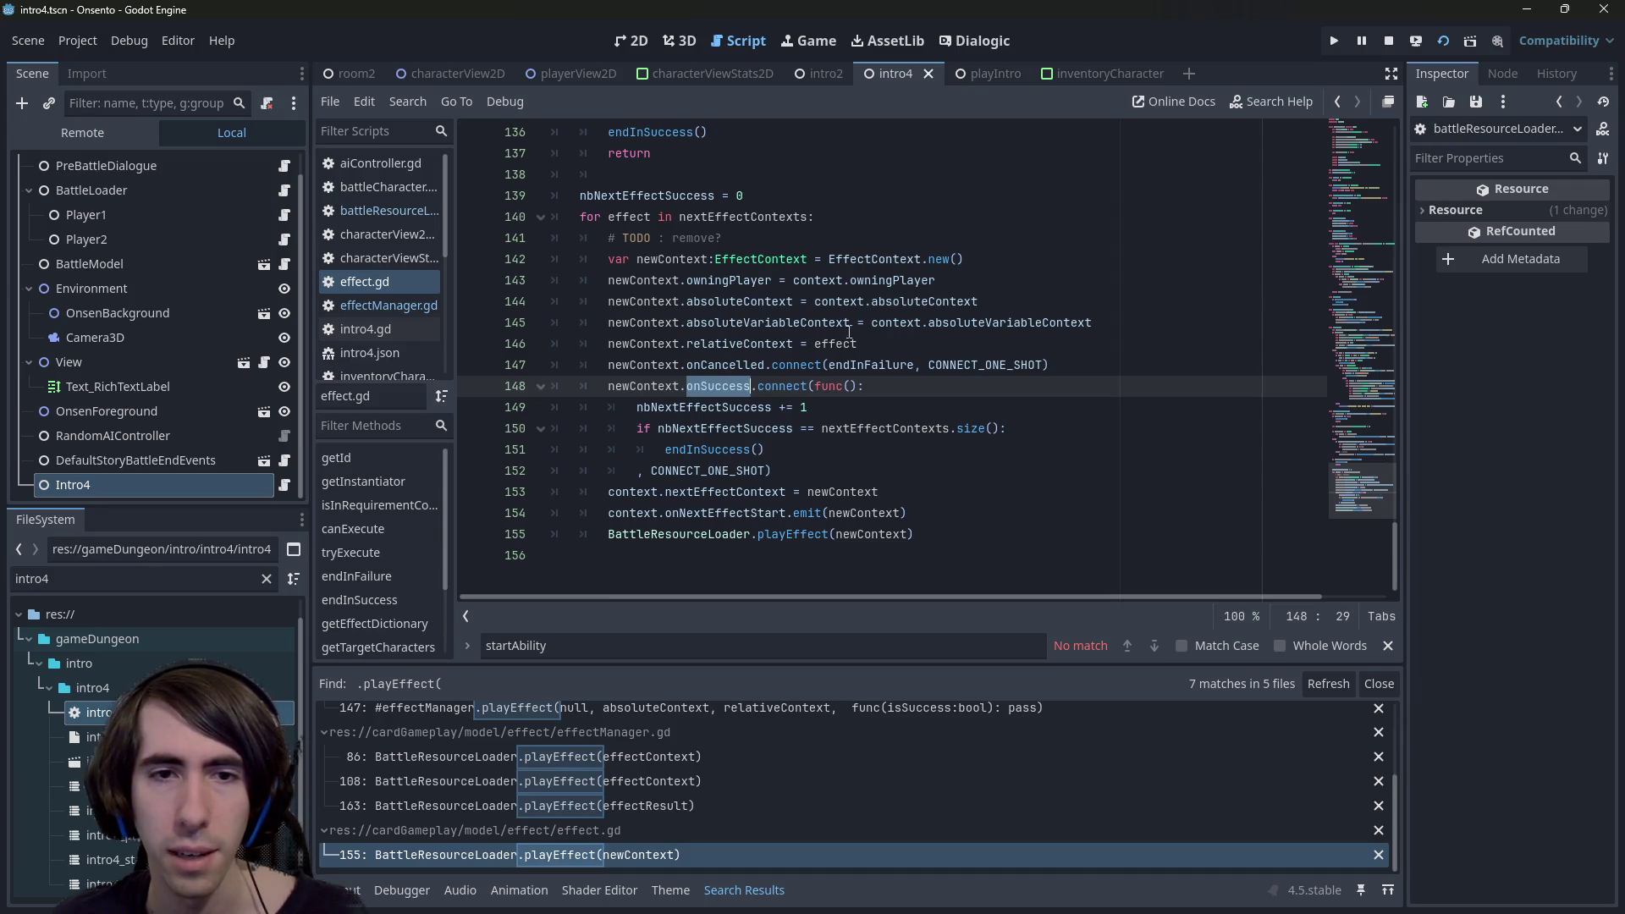
double_click(711, 408)
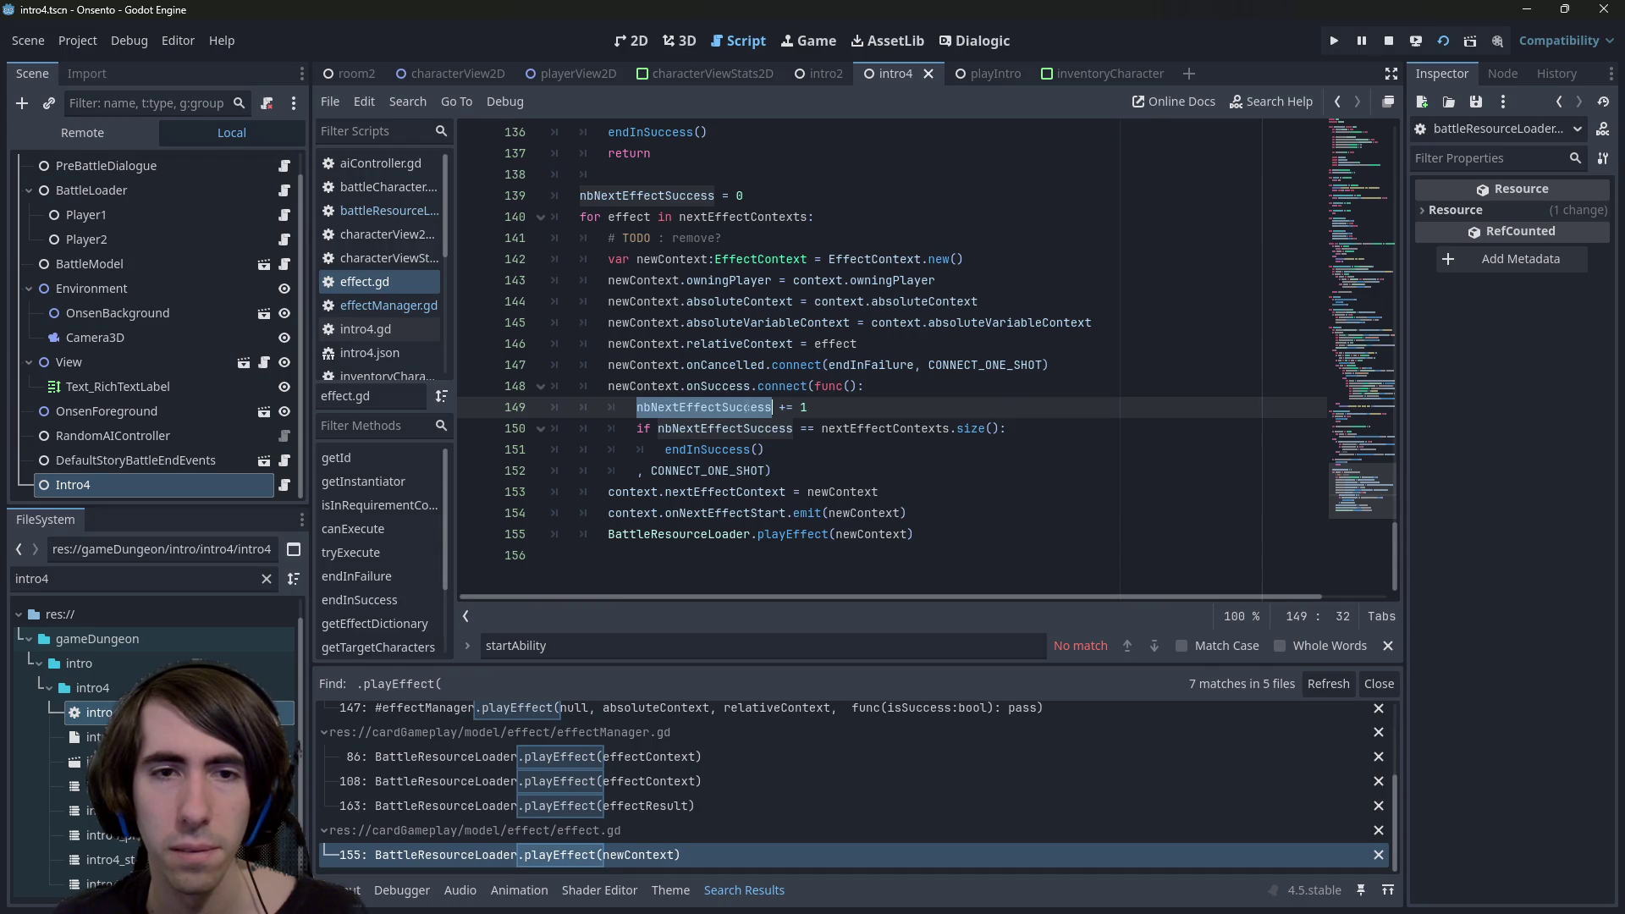
double_click(726, 451)
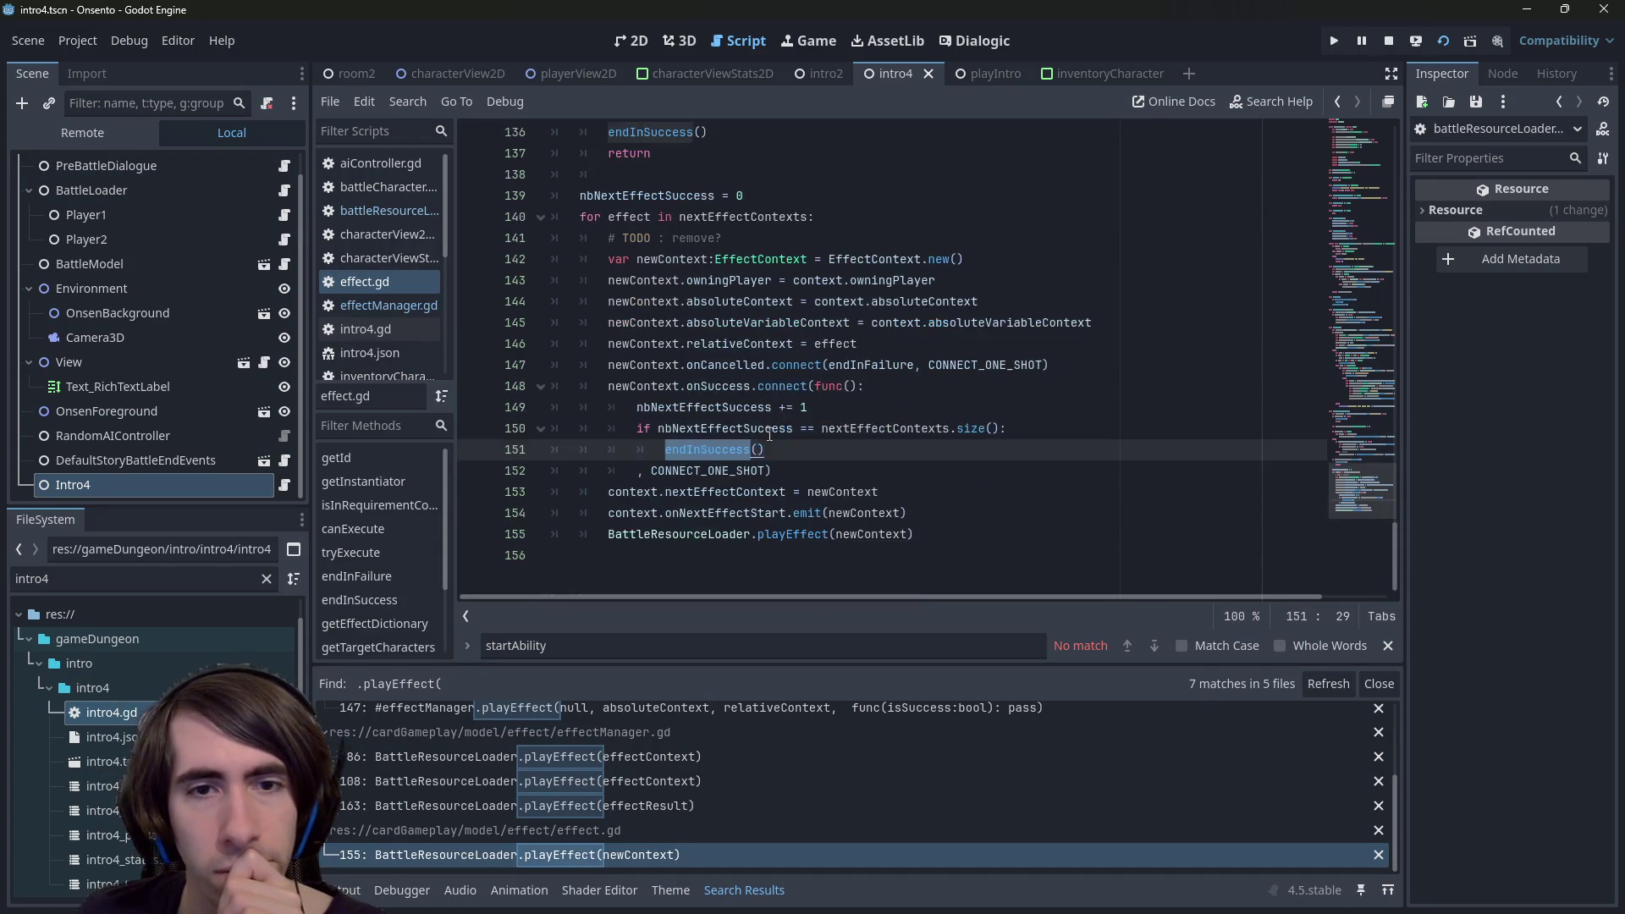
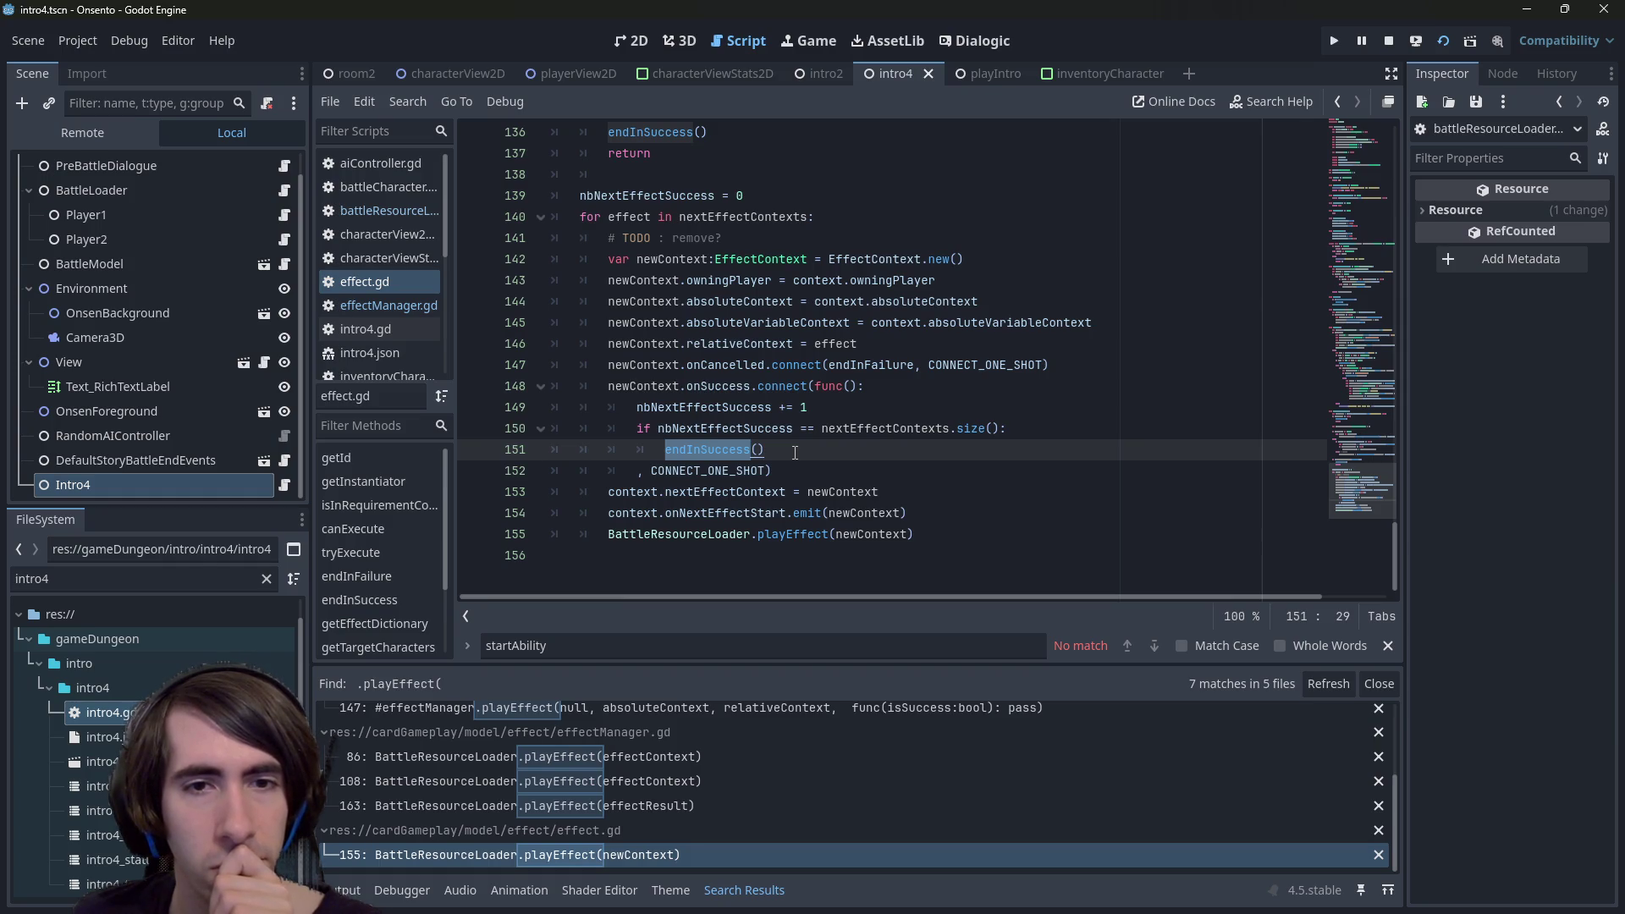
Switch the script editor to effectManager.gd
scroll(795, 451, "up", 5)
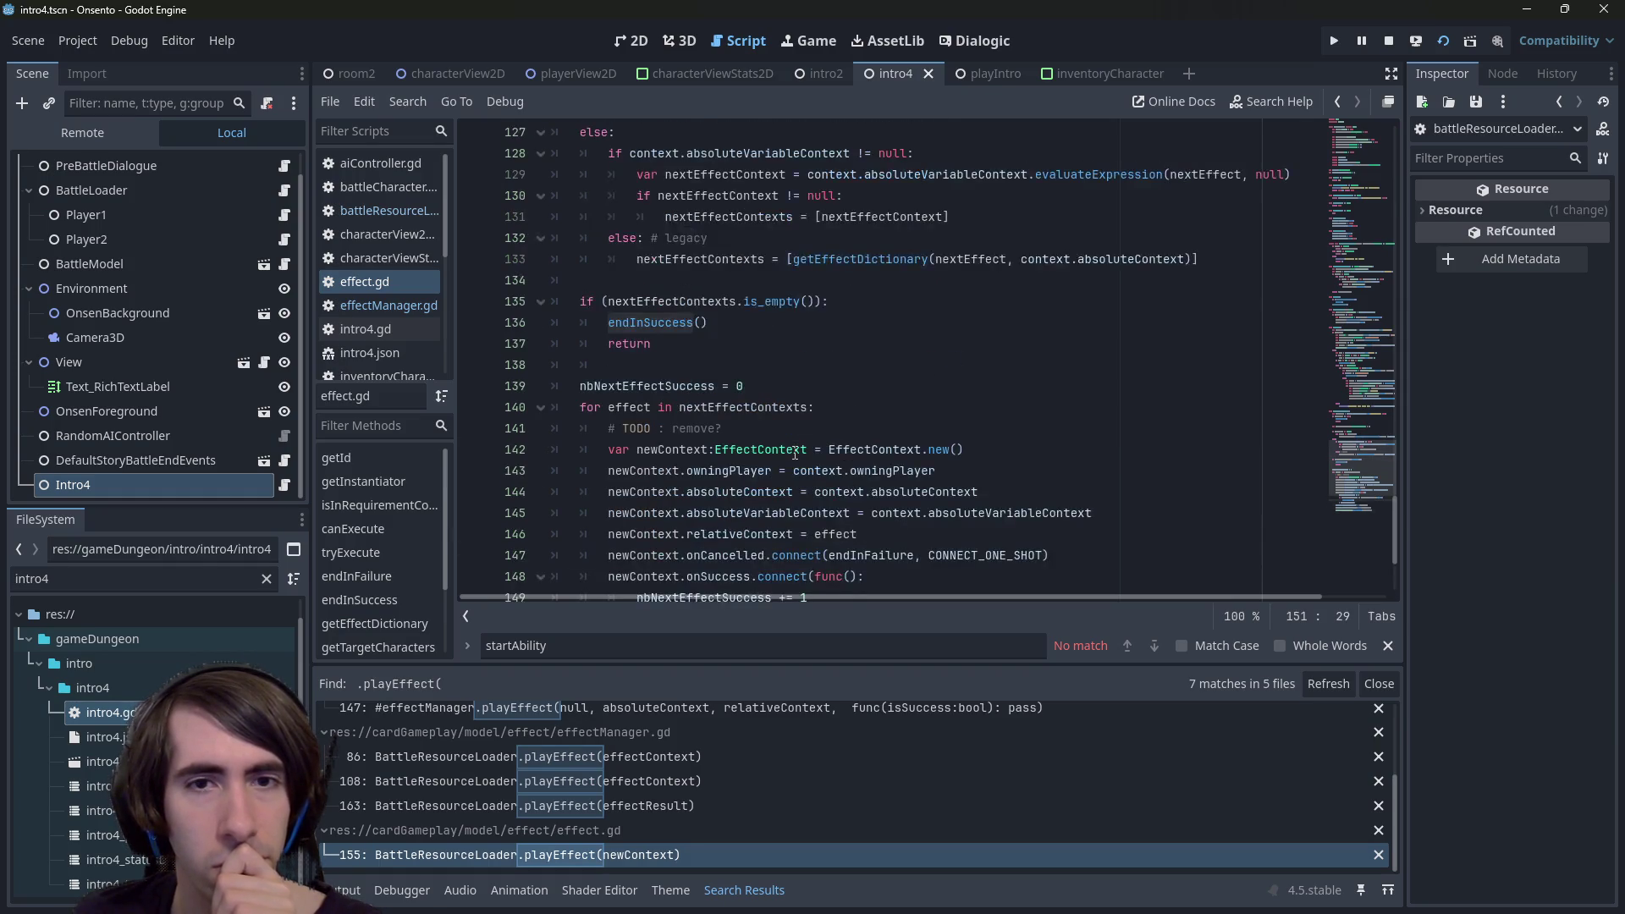
scroll(795, 451, "down", 4)
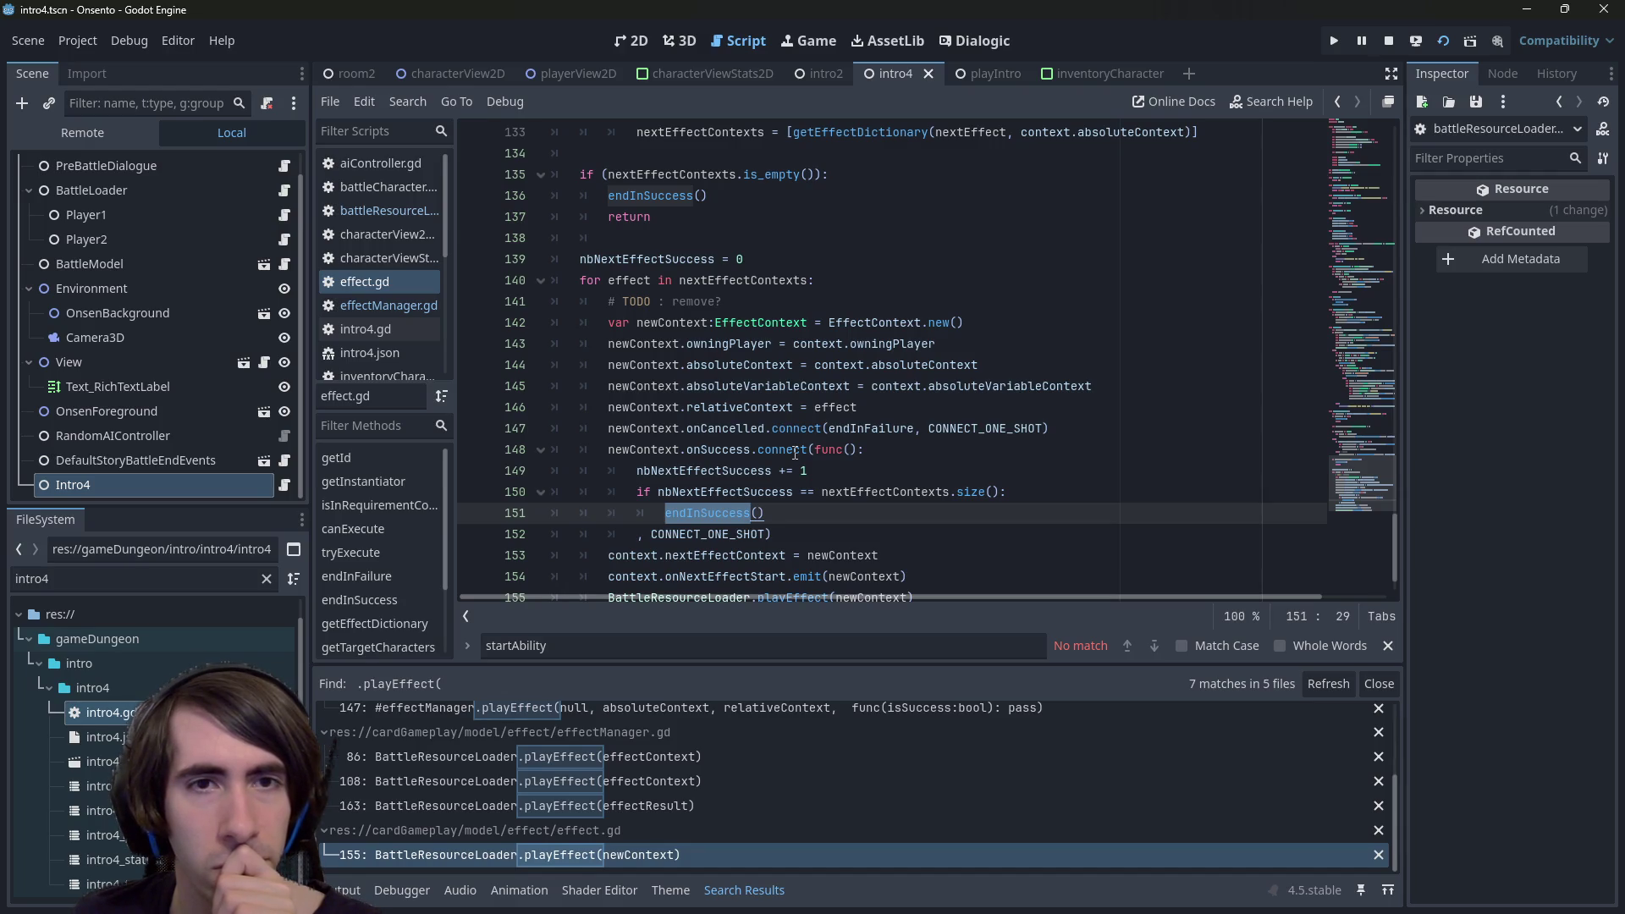
scroll(795, 451, "down", 1)
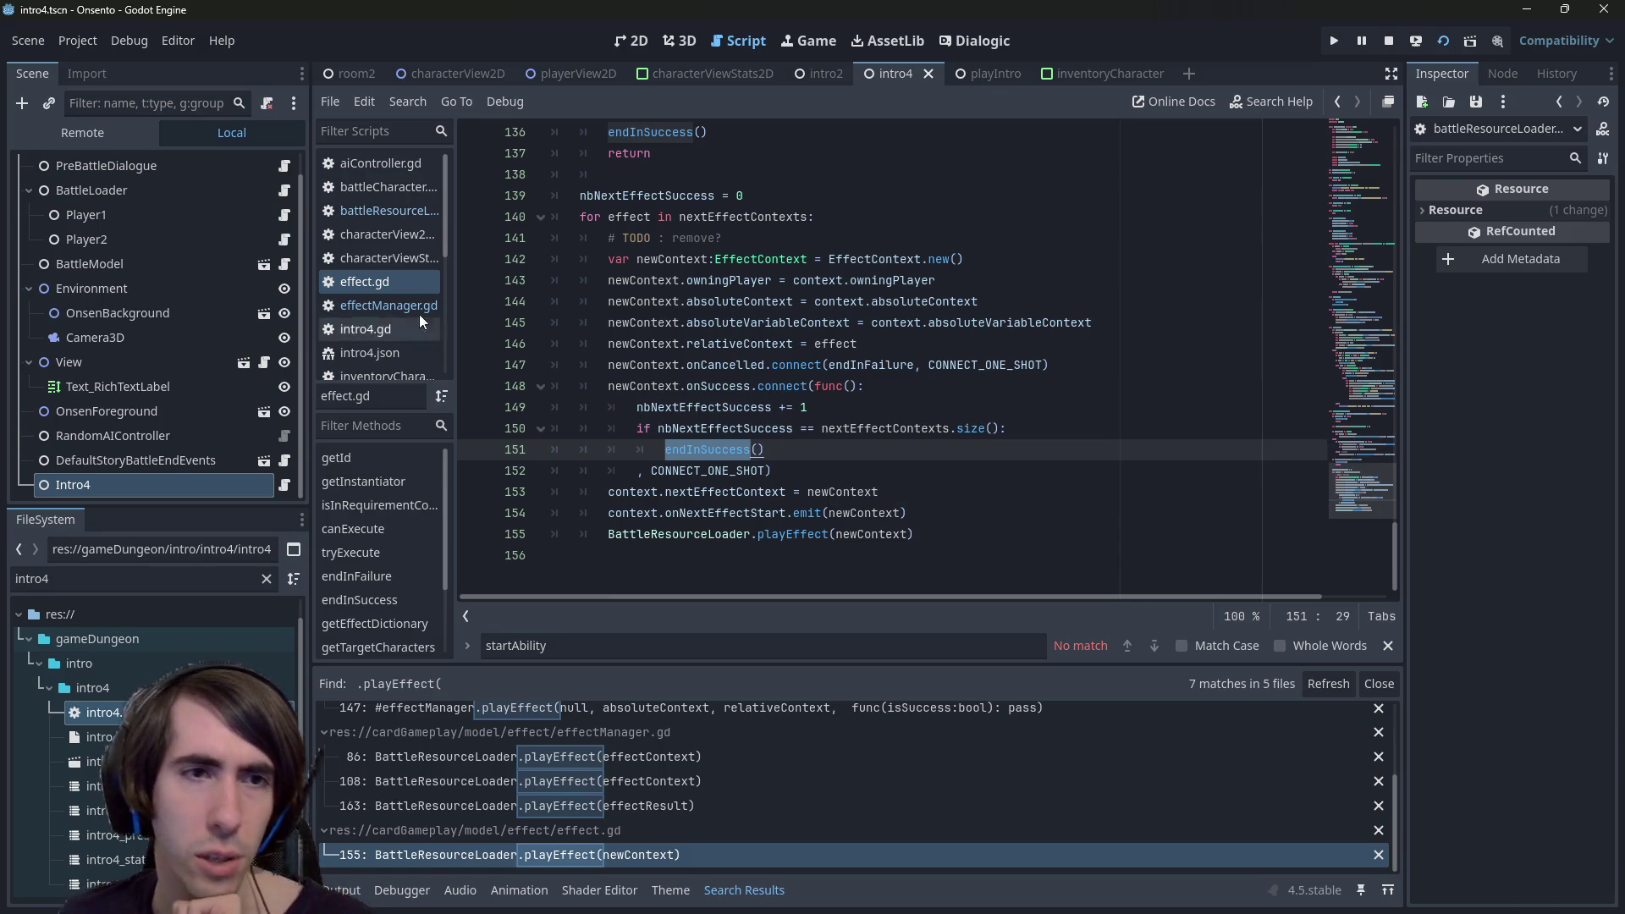
left_click(383, 307)
left_click(370, 285)
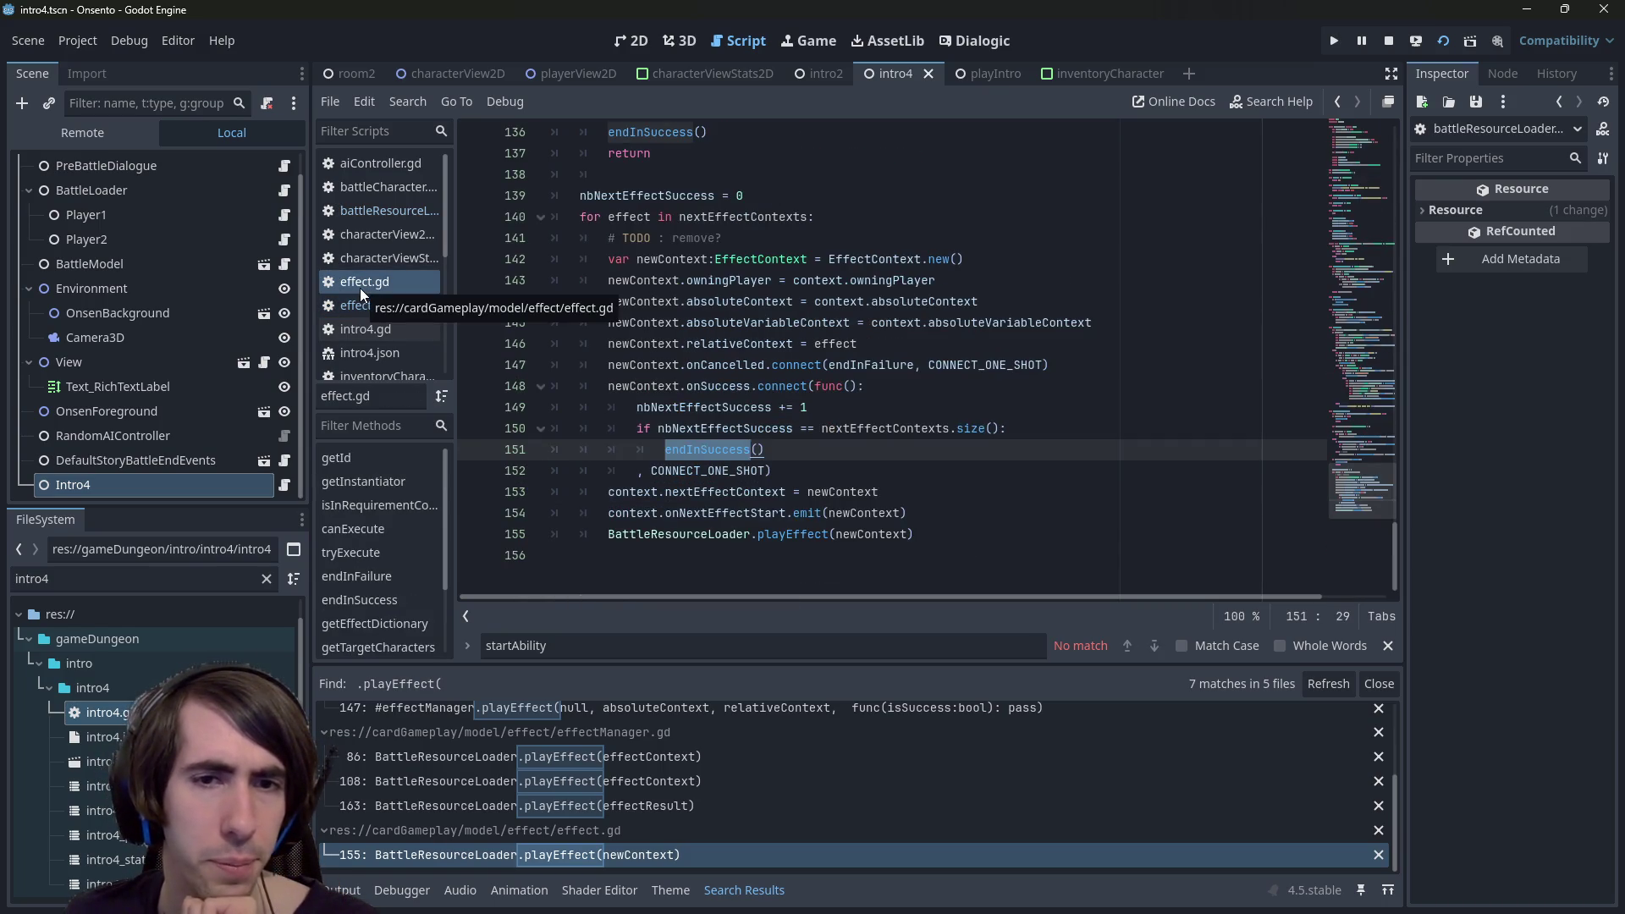
left_click(383, 305)
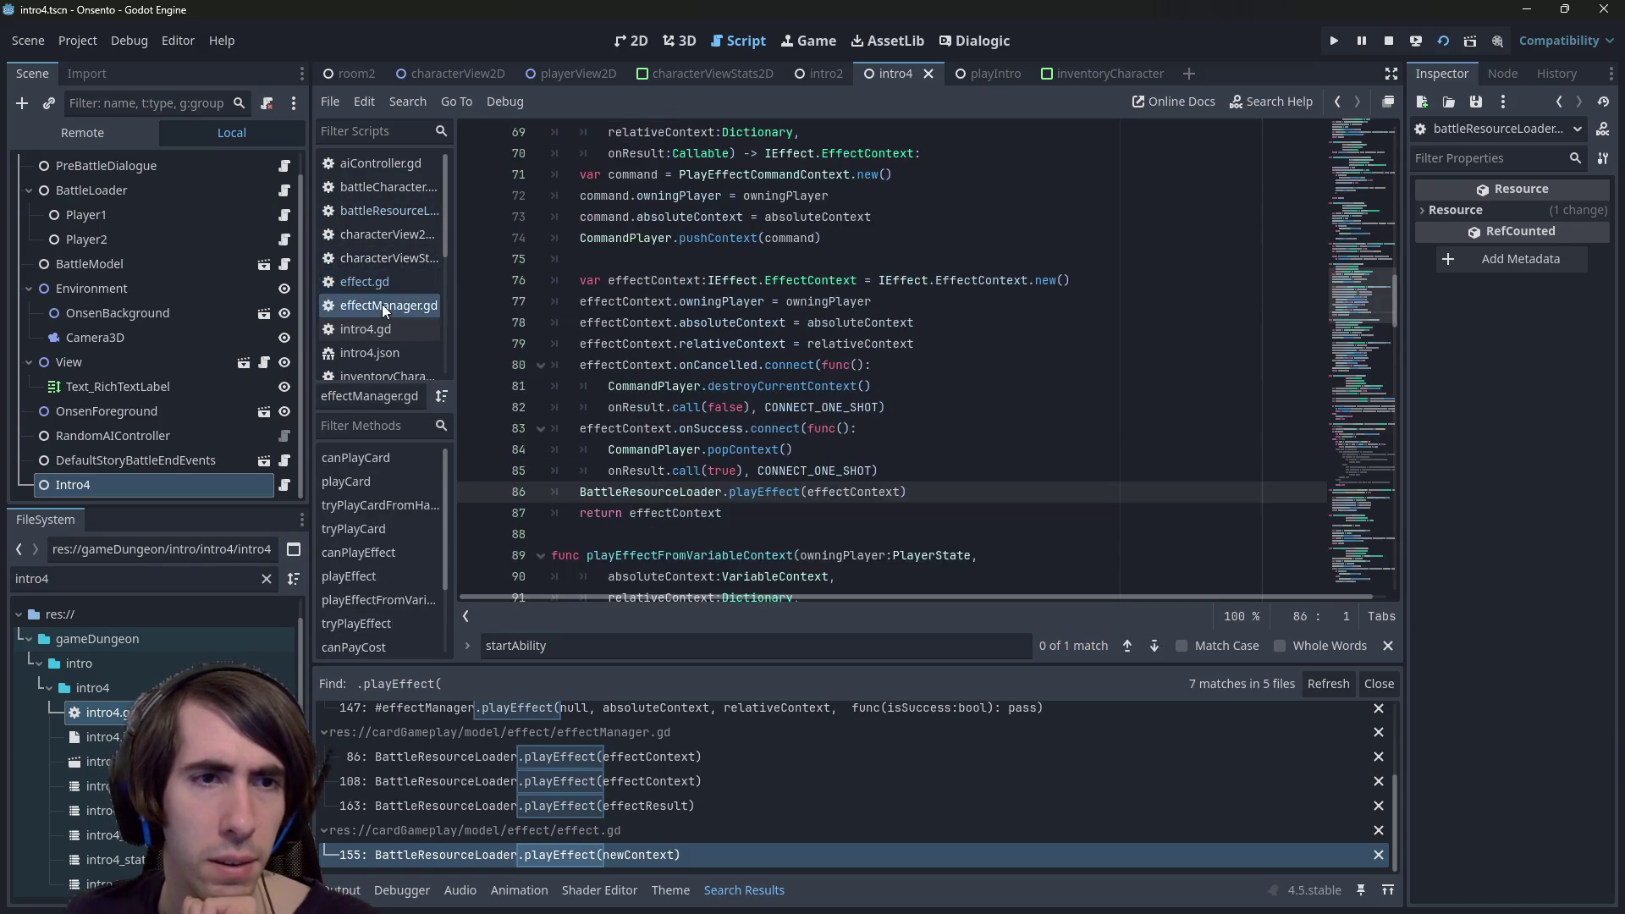
scroll(737, 412, "up", 4)
scroll(736, 412, "down", 3)
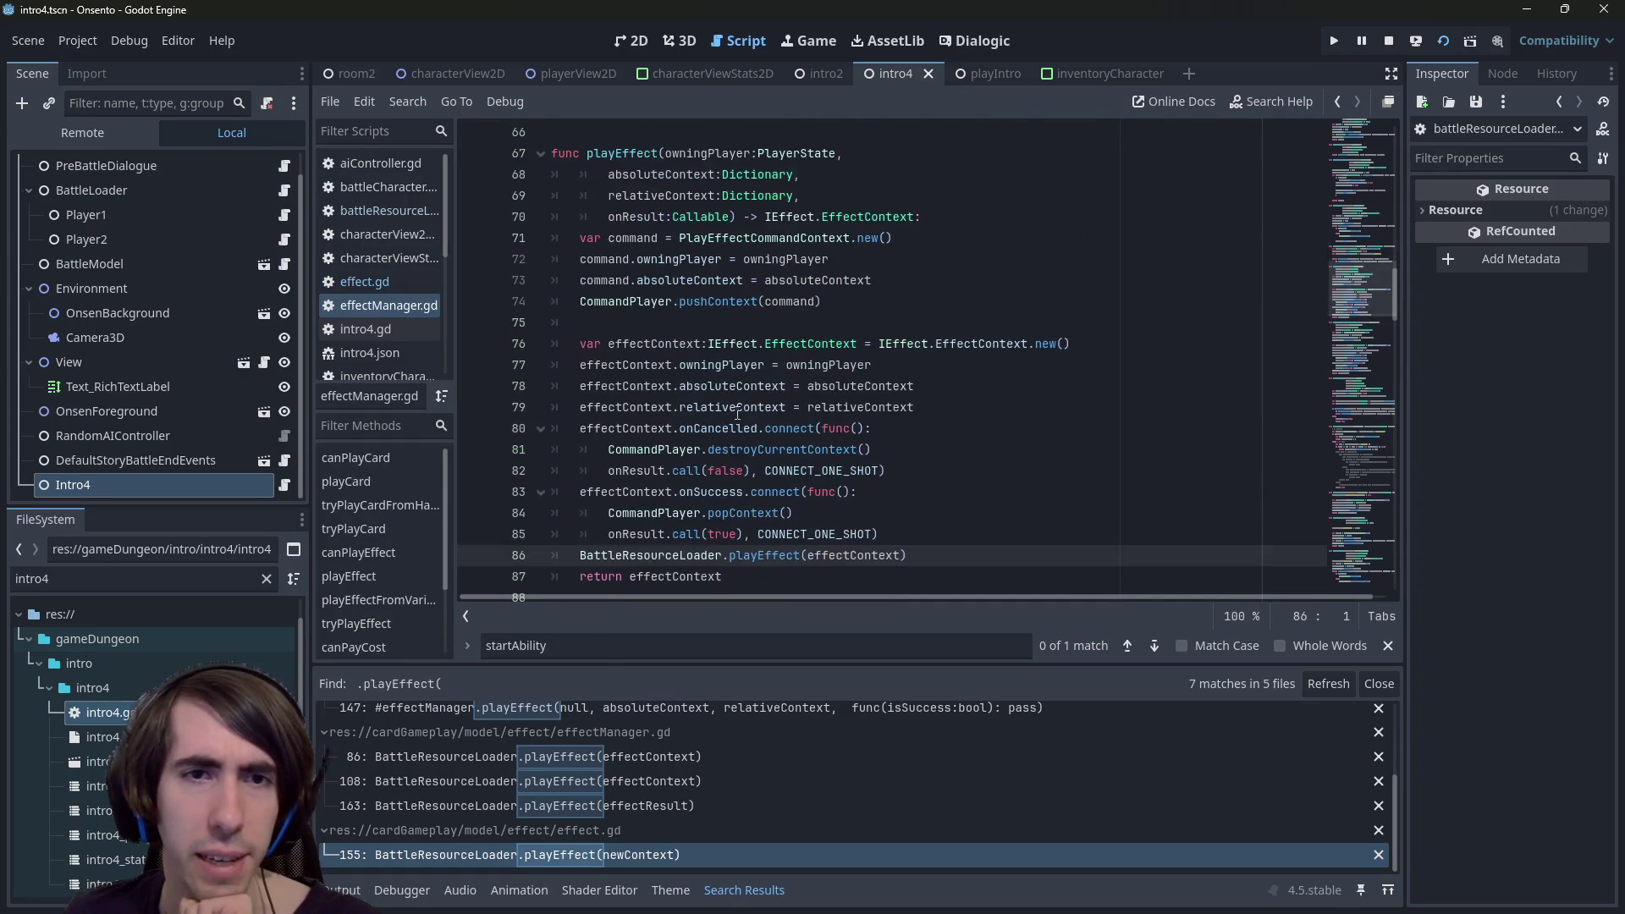
scroll(789, 551, "up", 3)
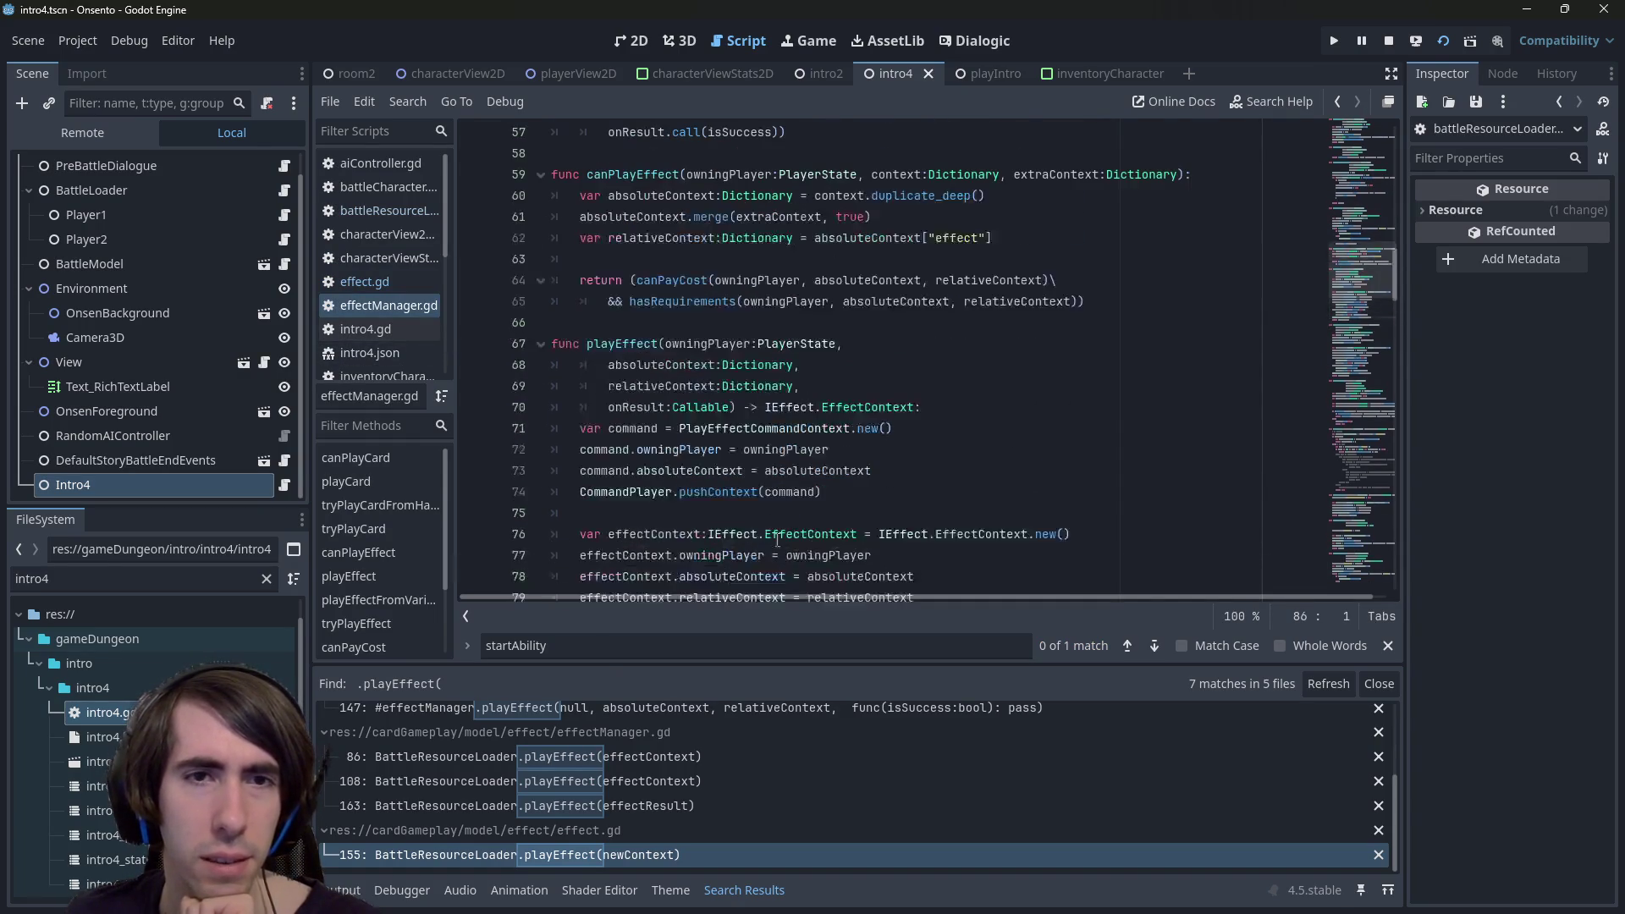
scroll(762, 507, "down", 5)
Search effectManager.gd for 'startAb' to locate tryStartAbility
left_click(726, 443)
key("ctrl+f")
type("a")
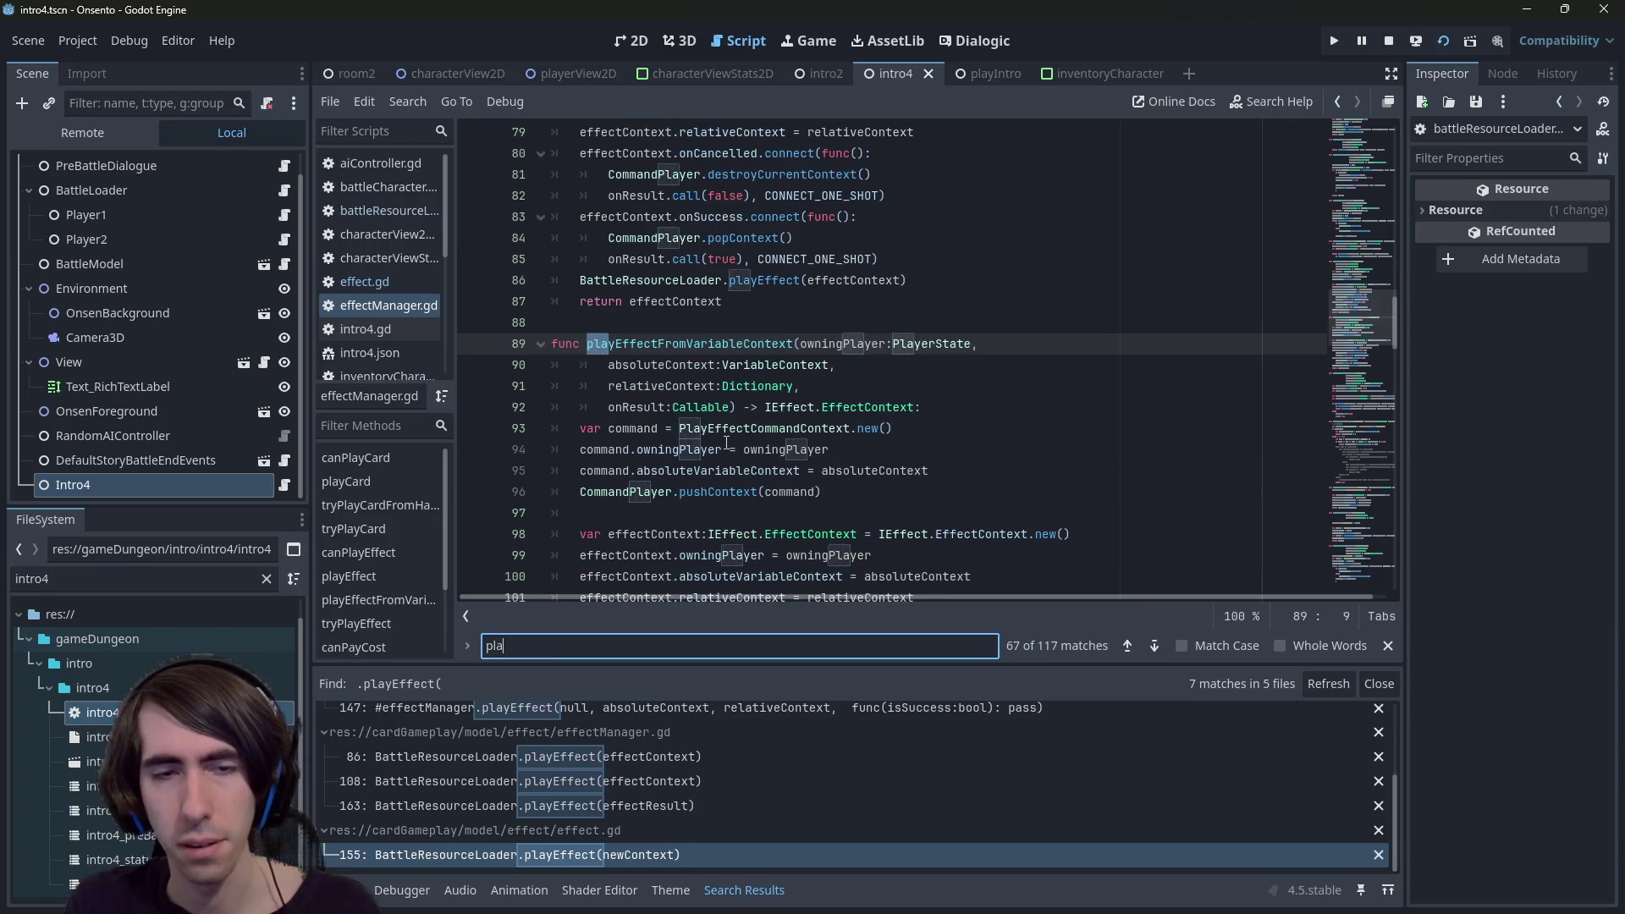
key("BackSpace")
type("playabilty")
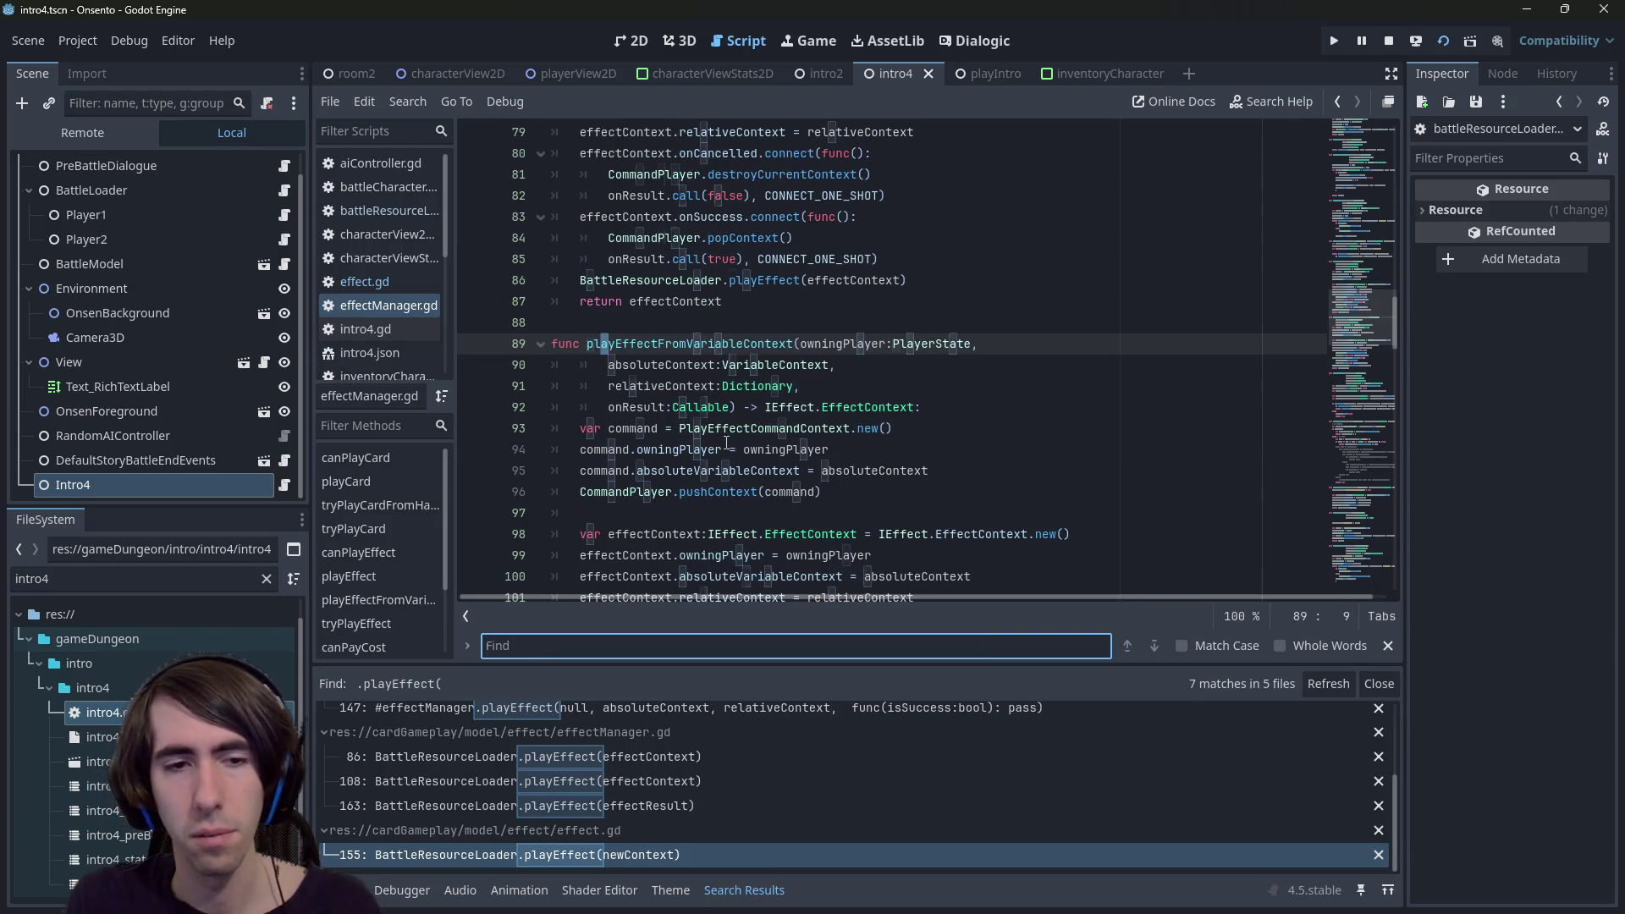
key("ctrl+a")
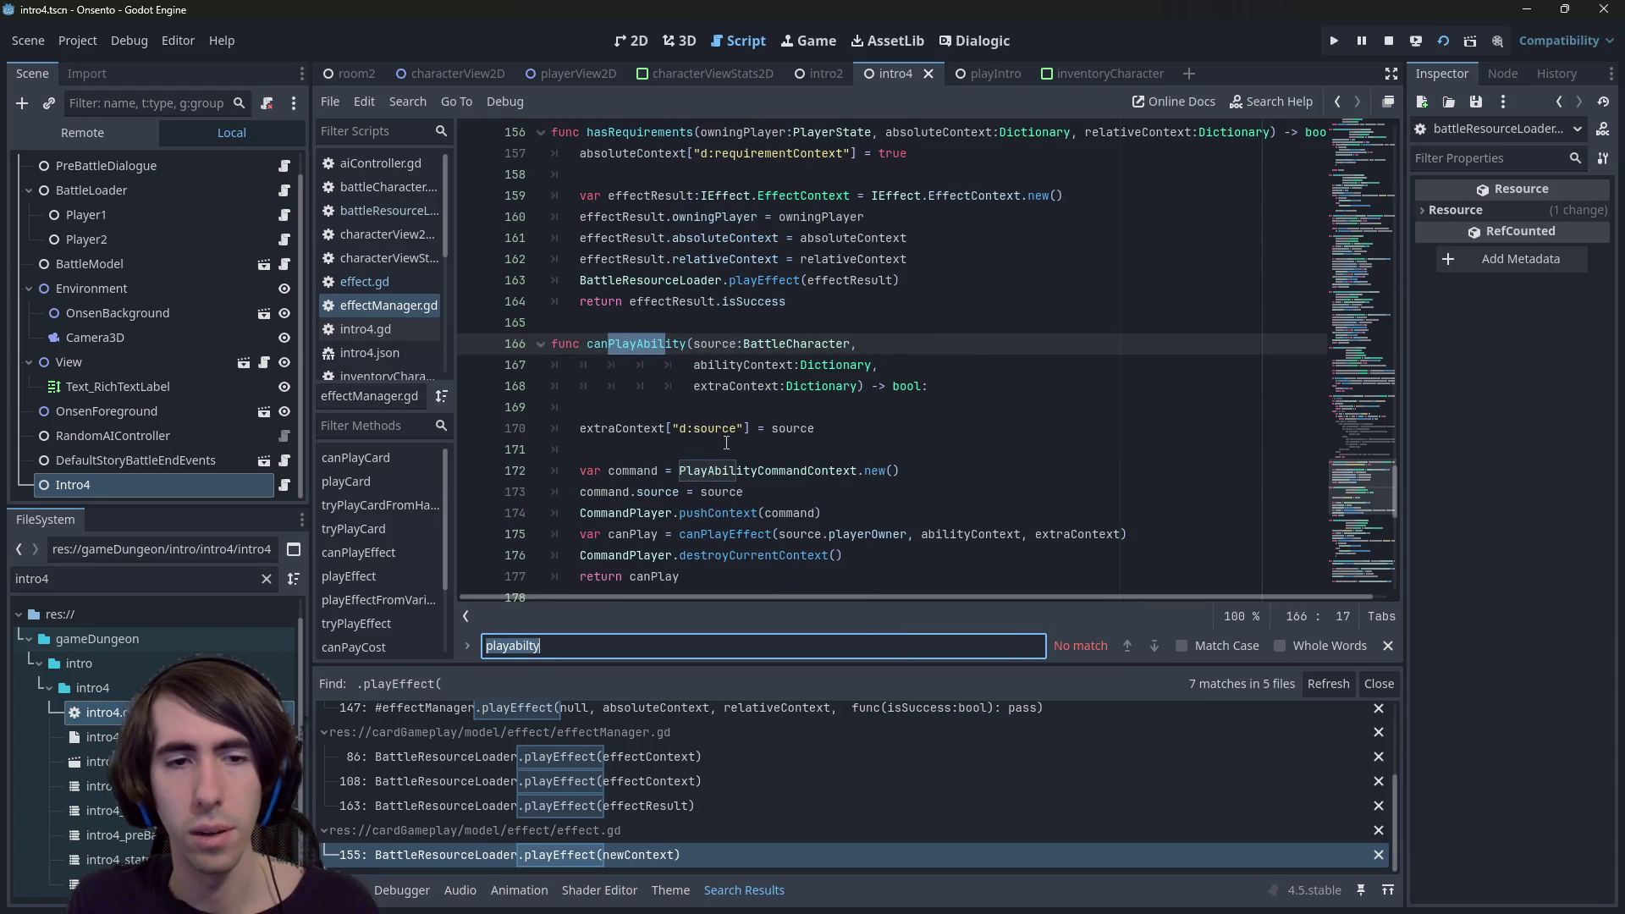
key("BackSpace")
type("startAb")
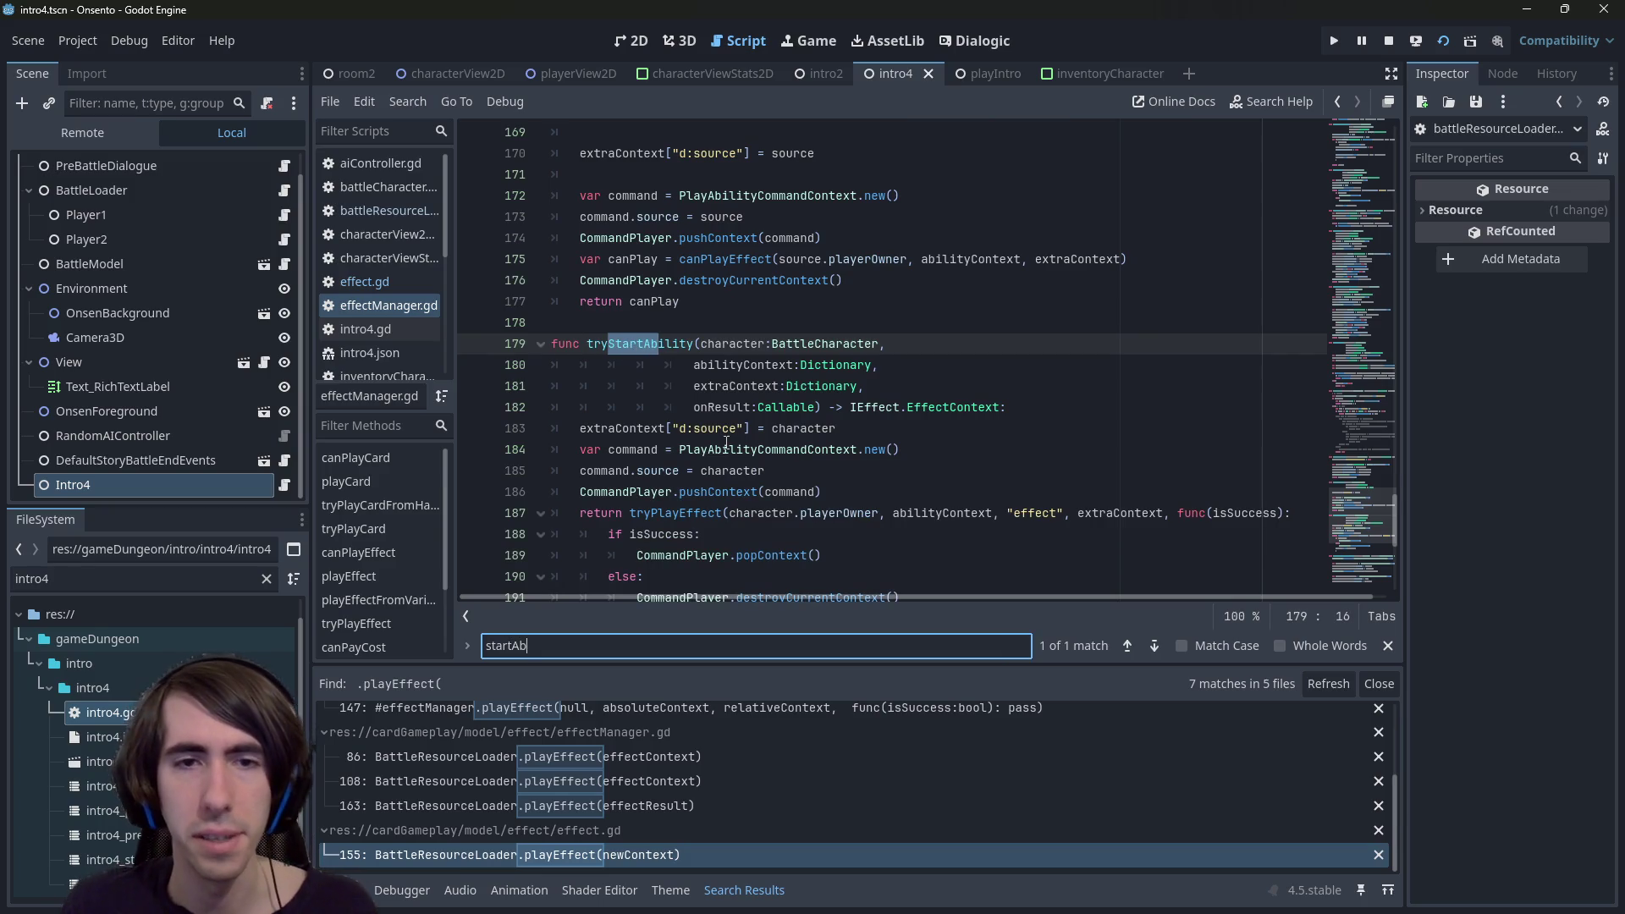
key("Escape")
Follow the tryPlayEffect call through to the playEffect definition and its effectContext usage
scroll(778, 389, "down", 2)
scroll(834, 338, "up", 2)
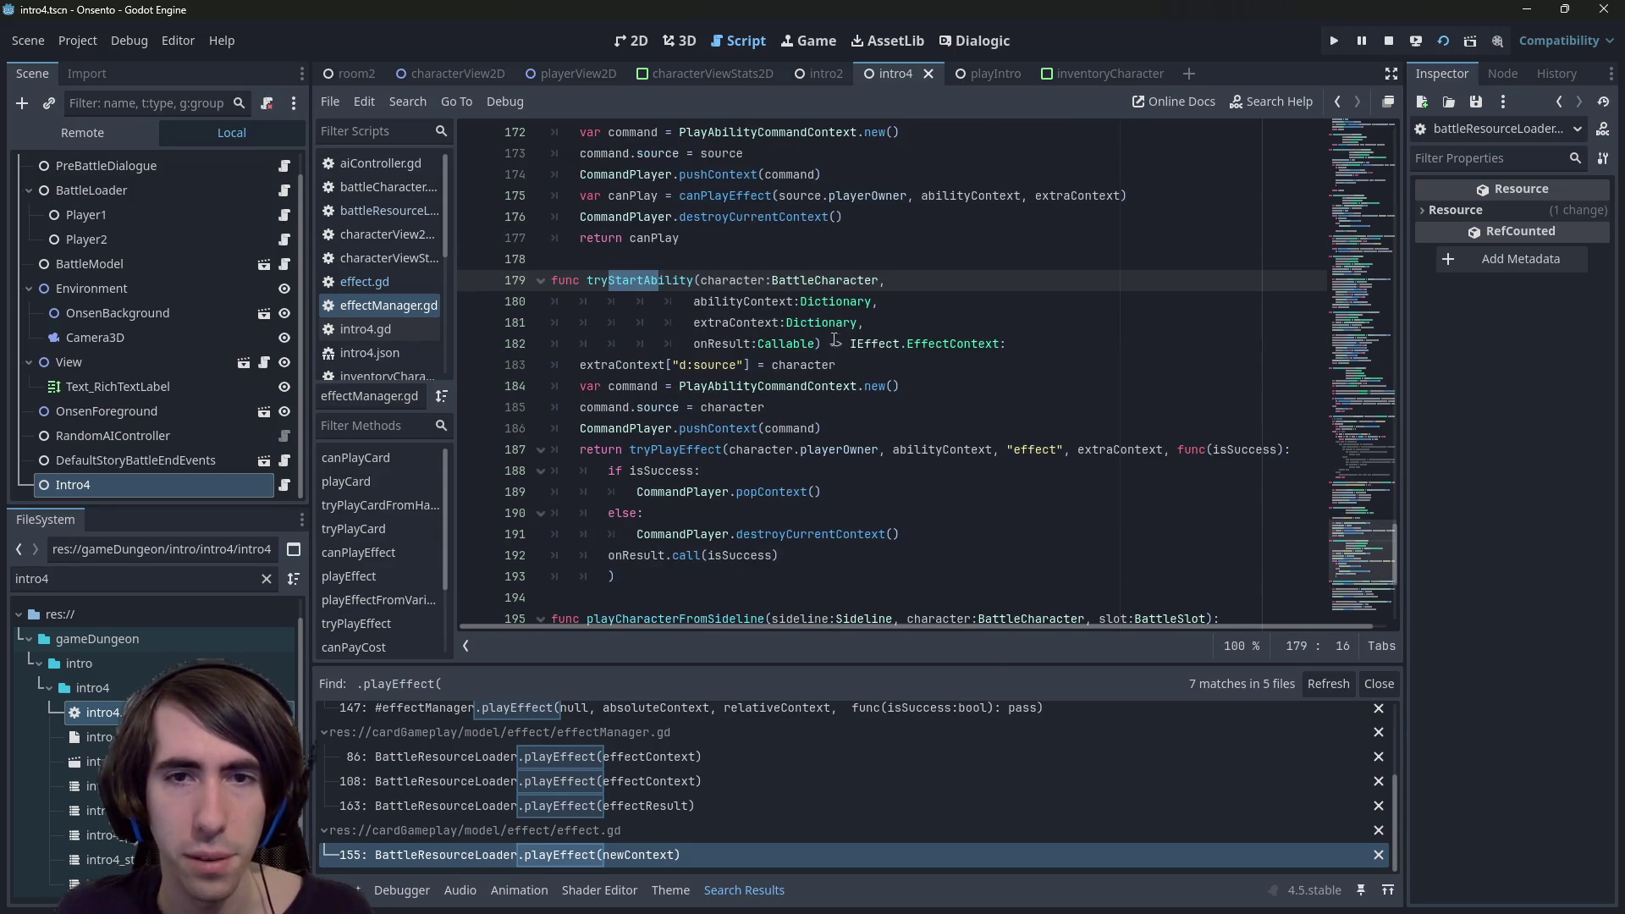
double_click(746, 342)
left_click(673, 554)
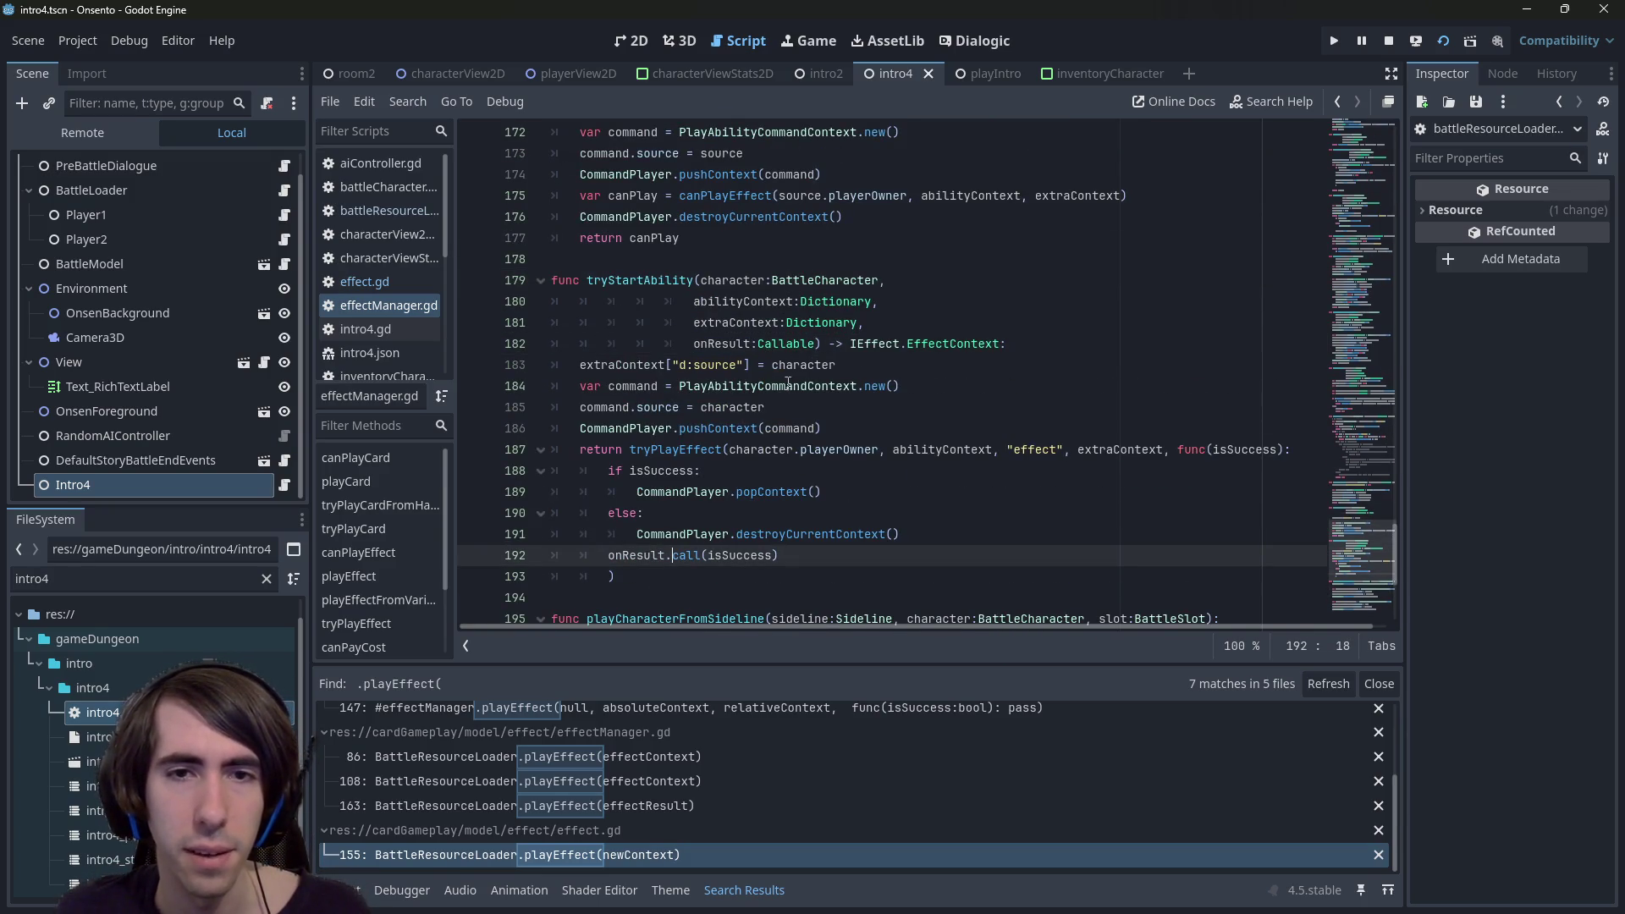
double_click(730, 342)
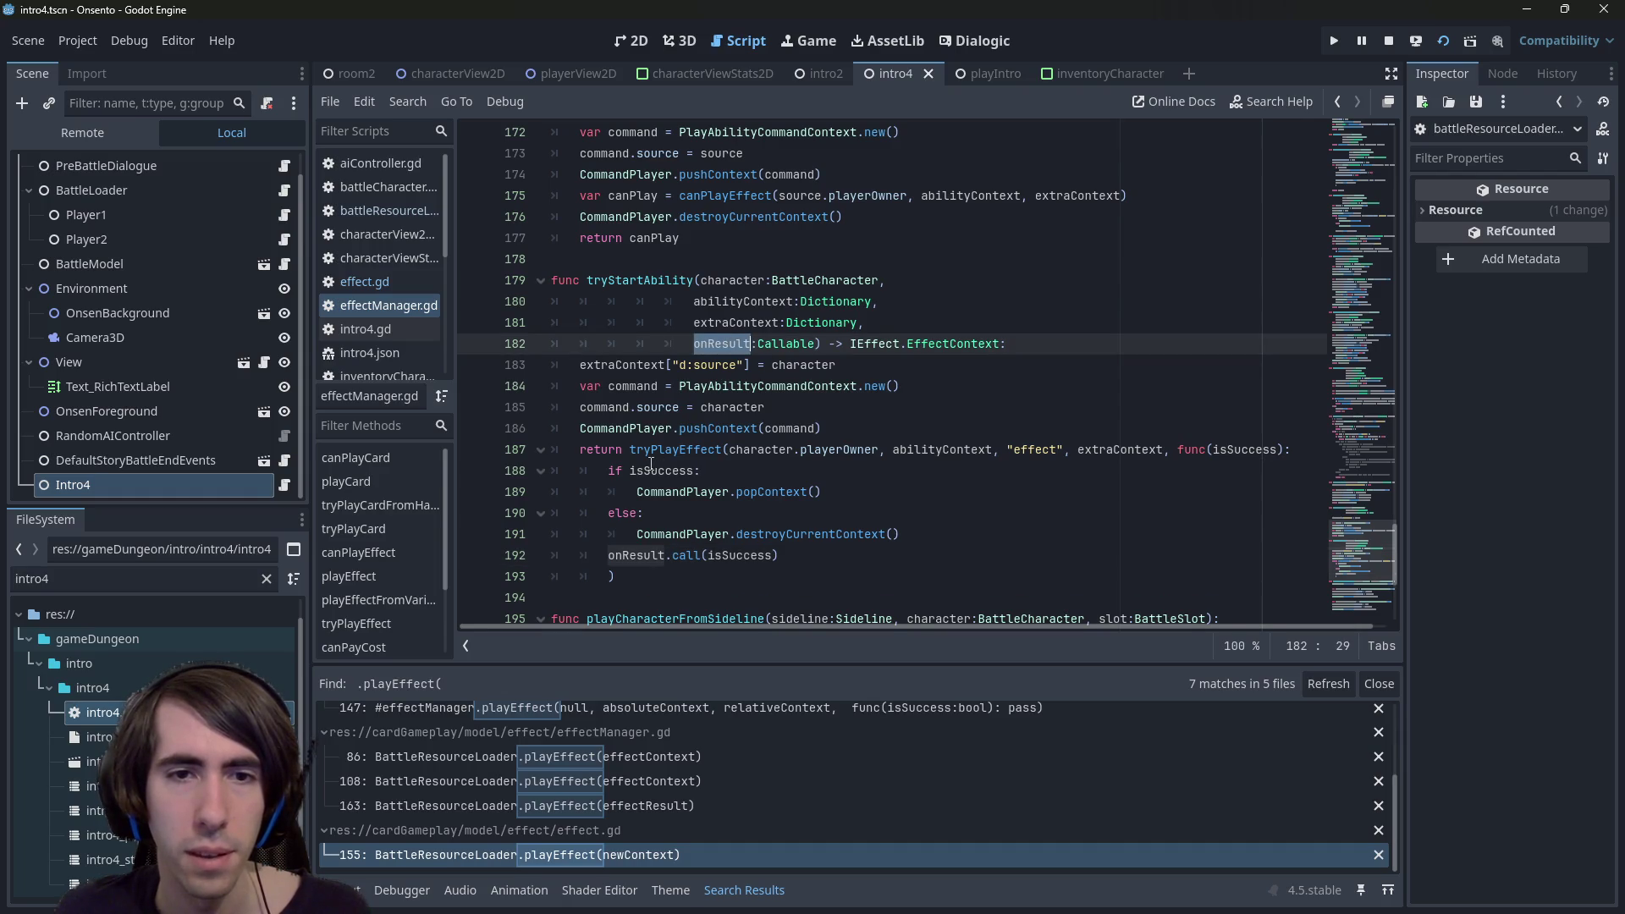
left_click(684, 449)
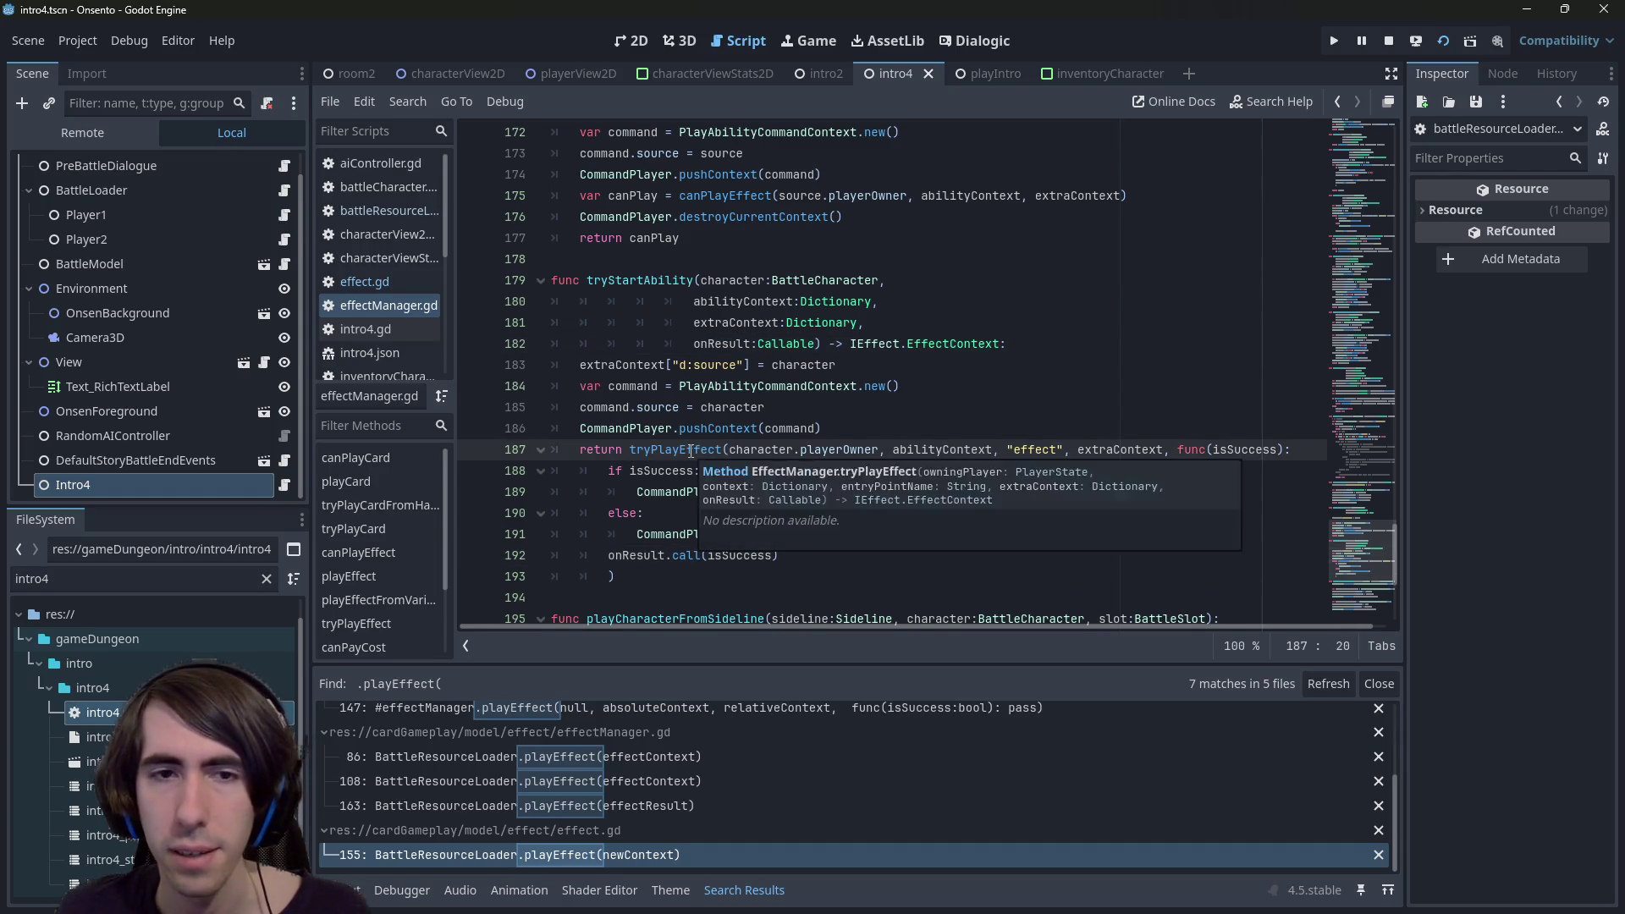
left_click(683, 454, "ctrl")
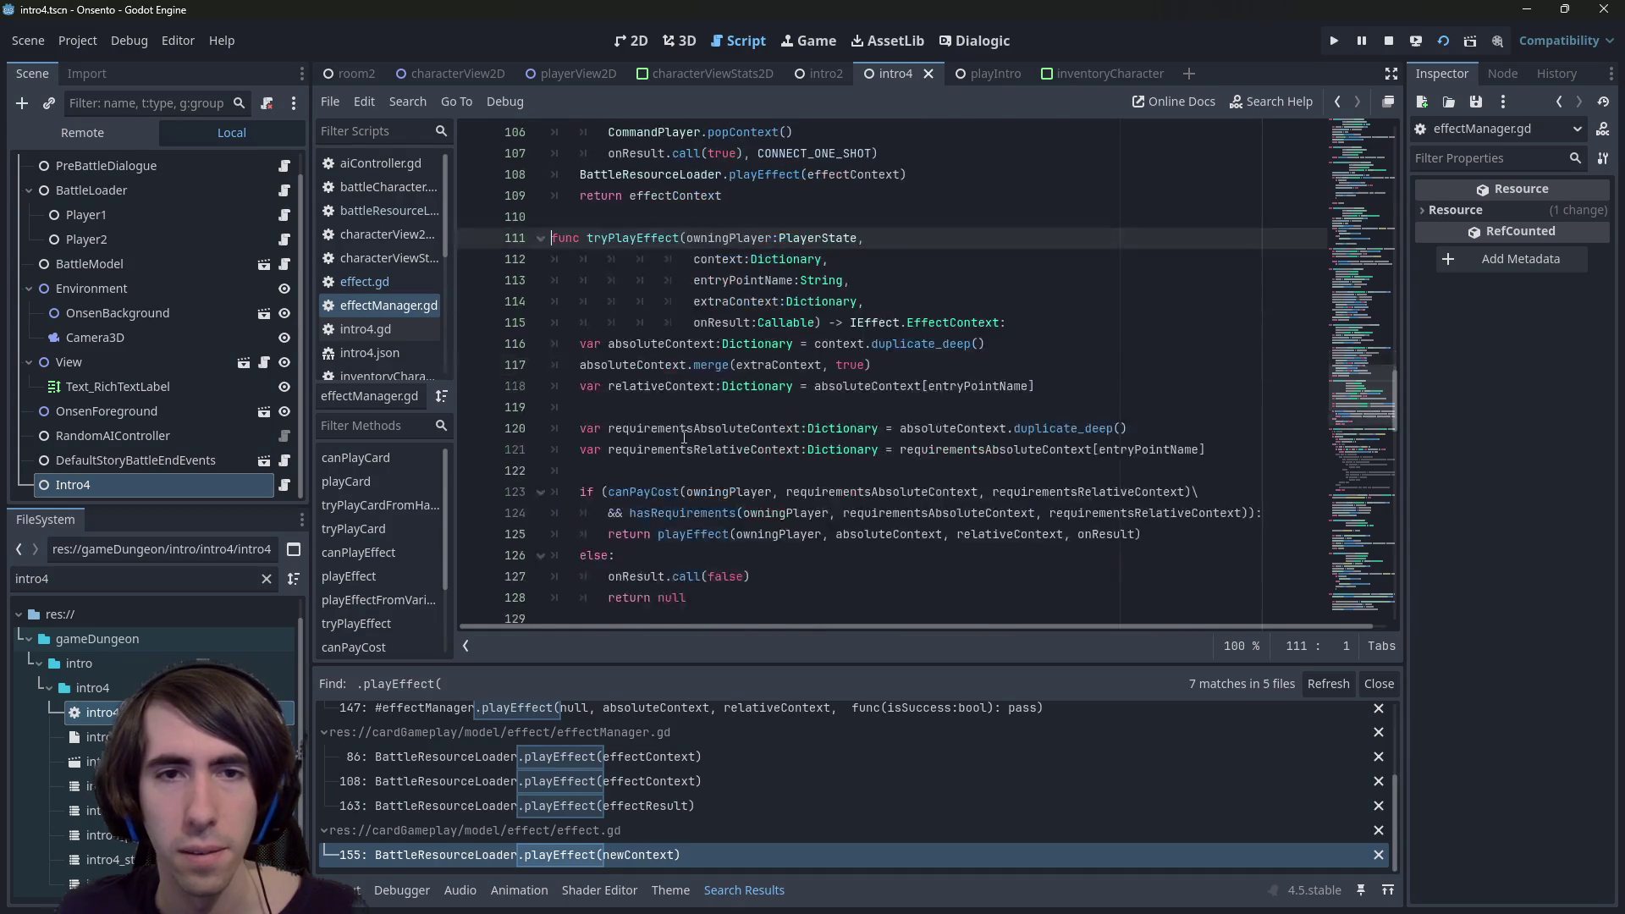
scroll(686, 395, "up", 1)
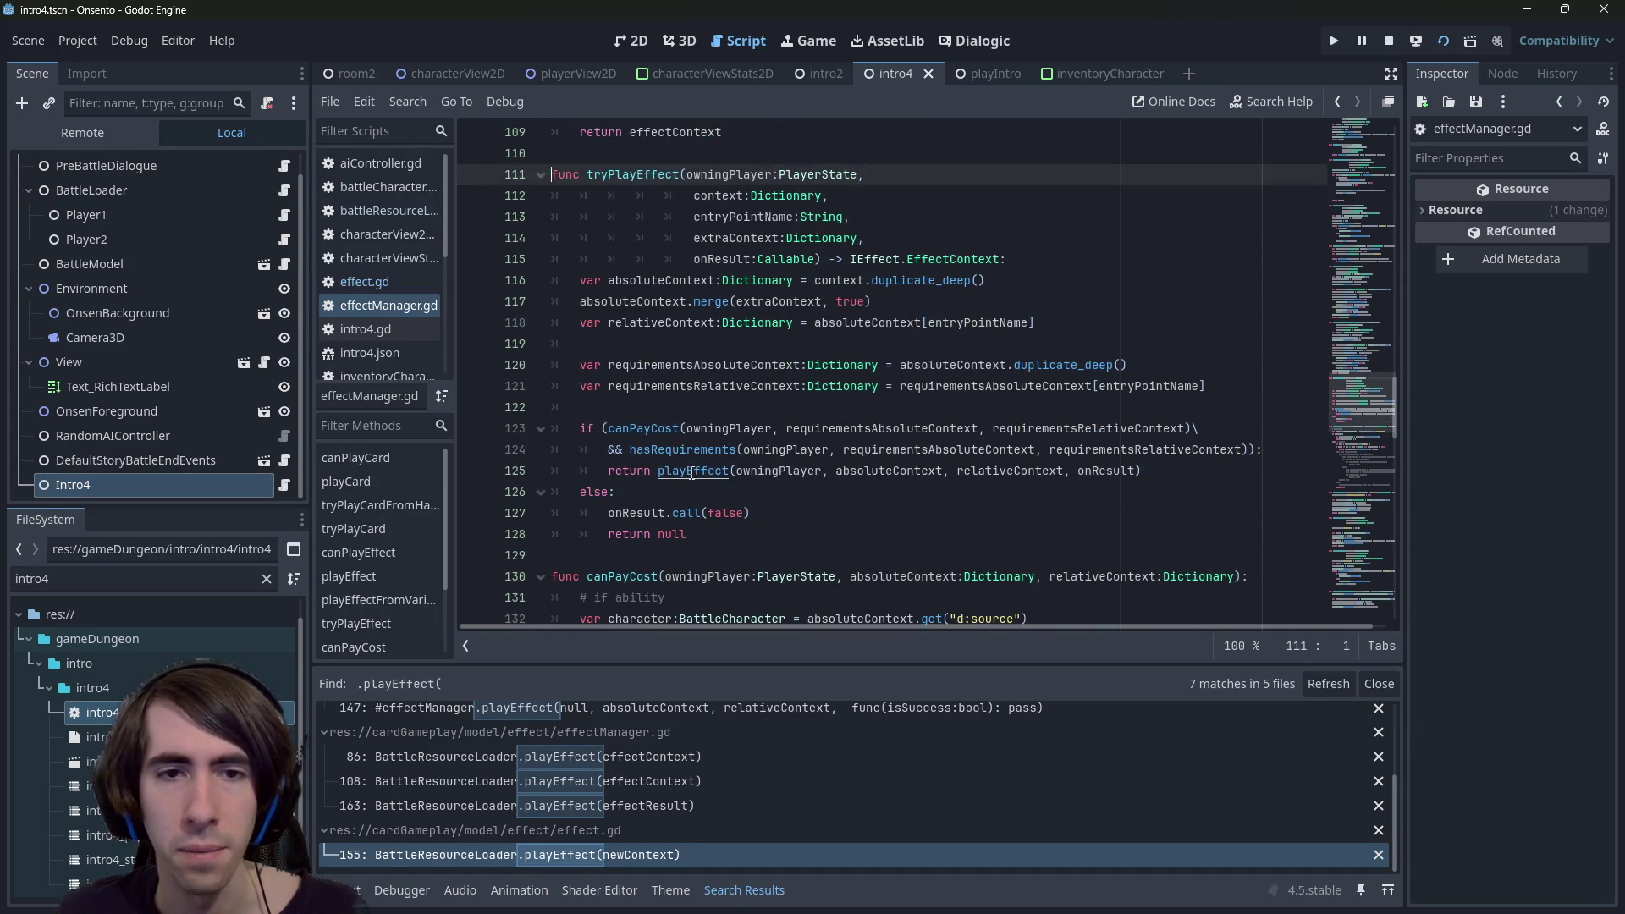
left_click(691, 470, "ctrl")
double_click(654, 365)
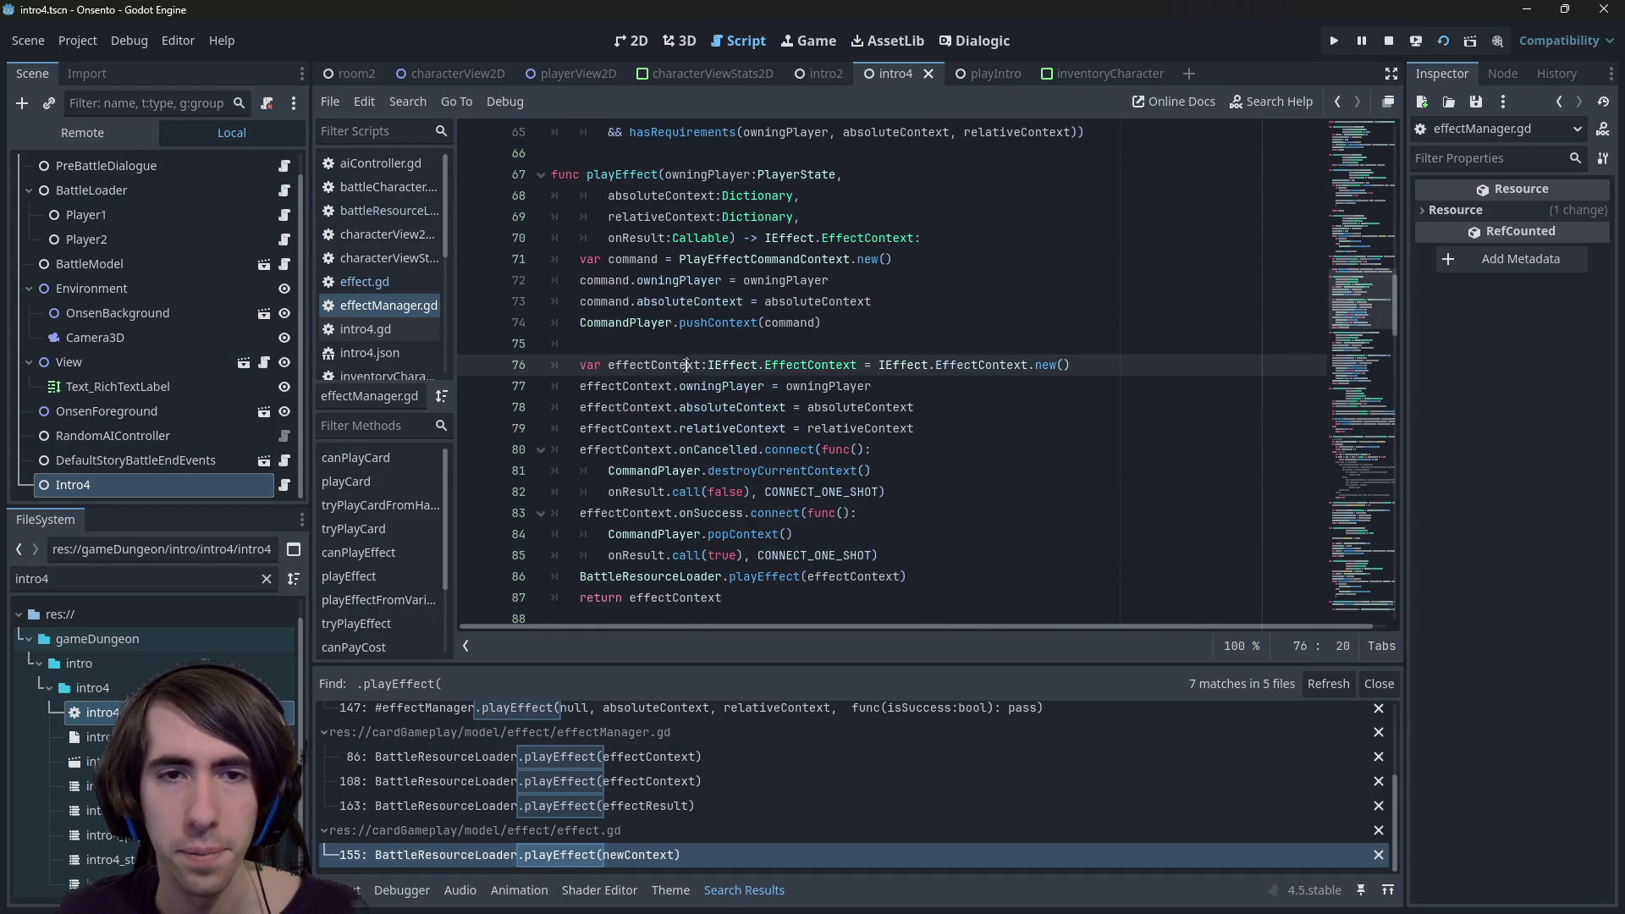
left_click(917, 555)
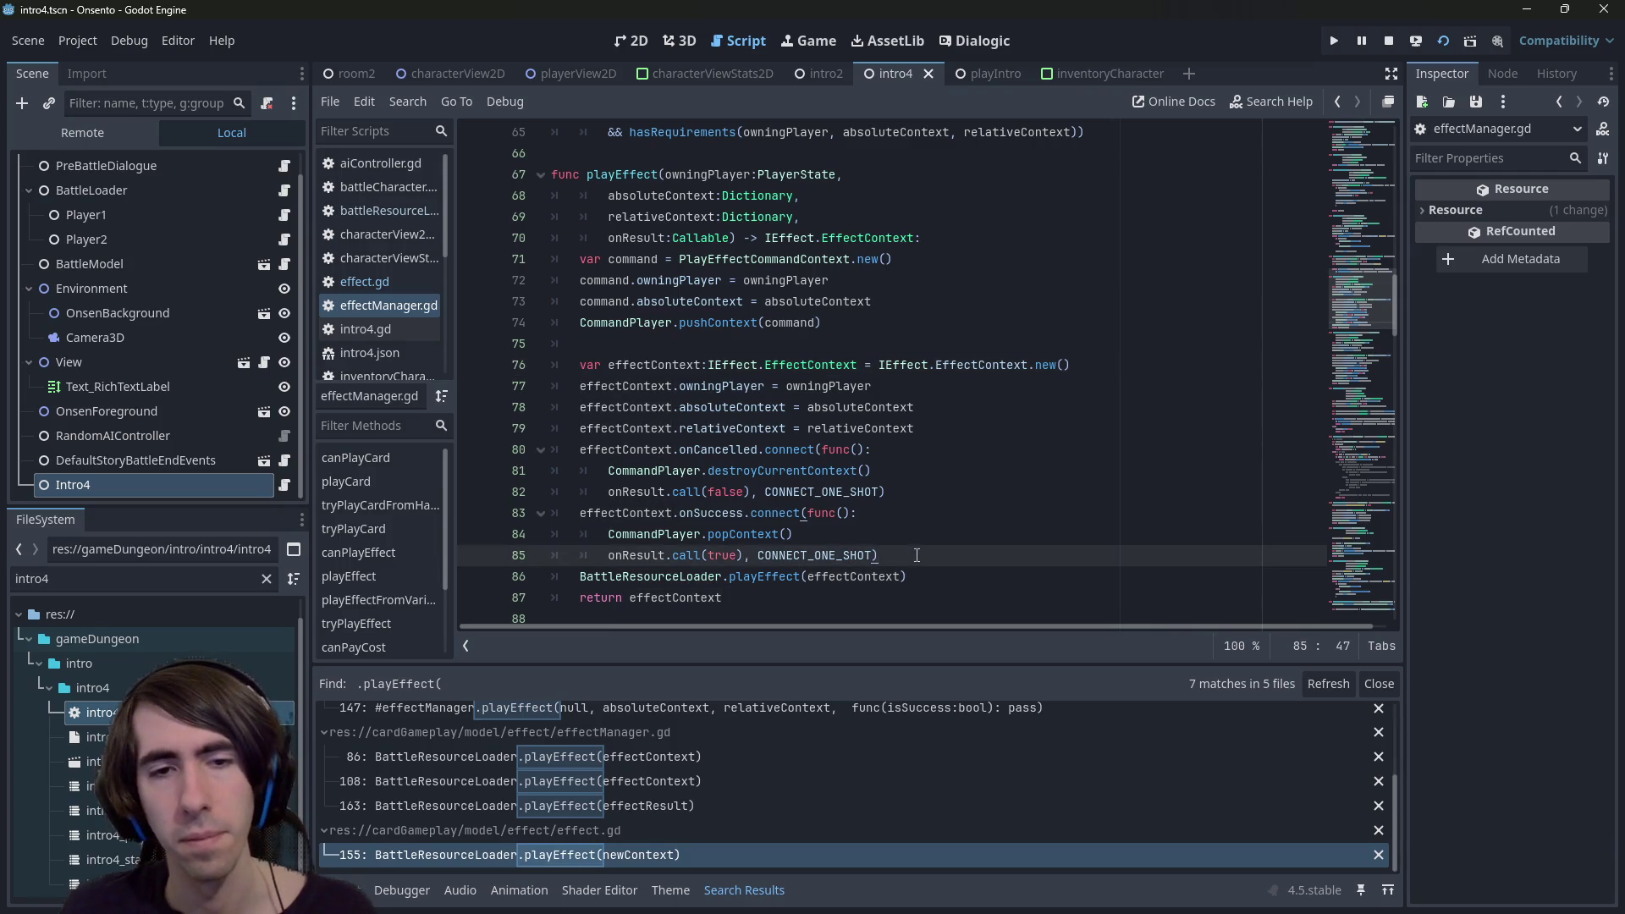
Add an onEffectStart.emit(effectContext) line after the onSuccess connection
key("Return")
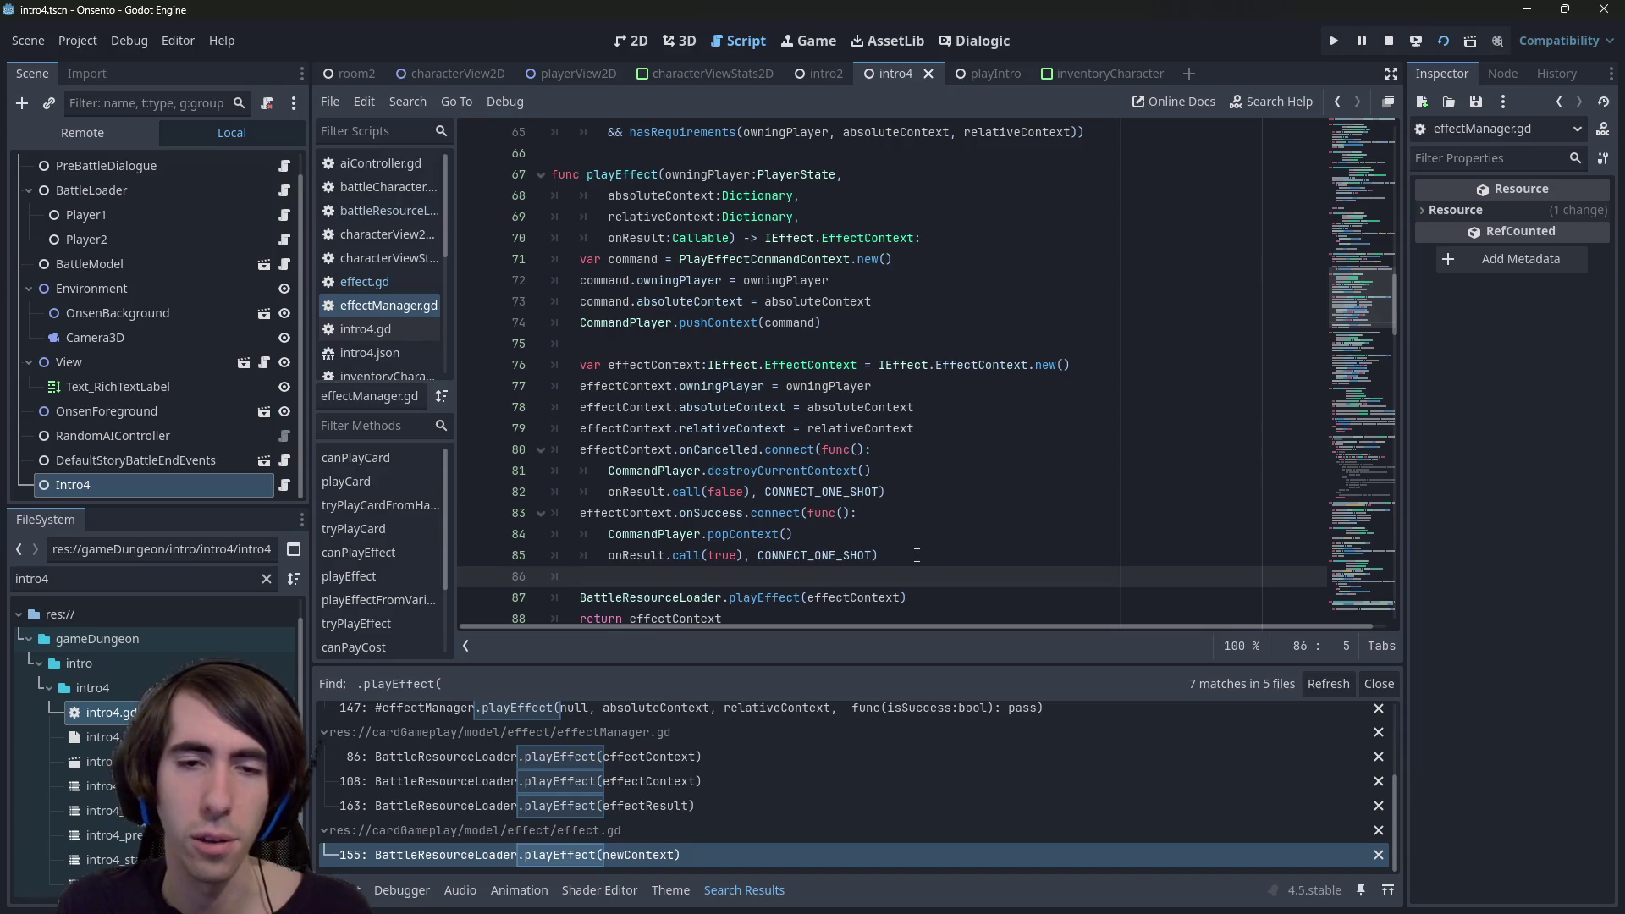
type("on")
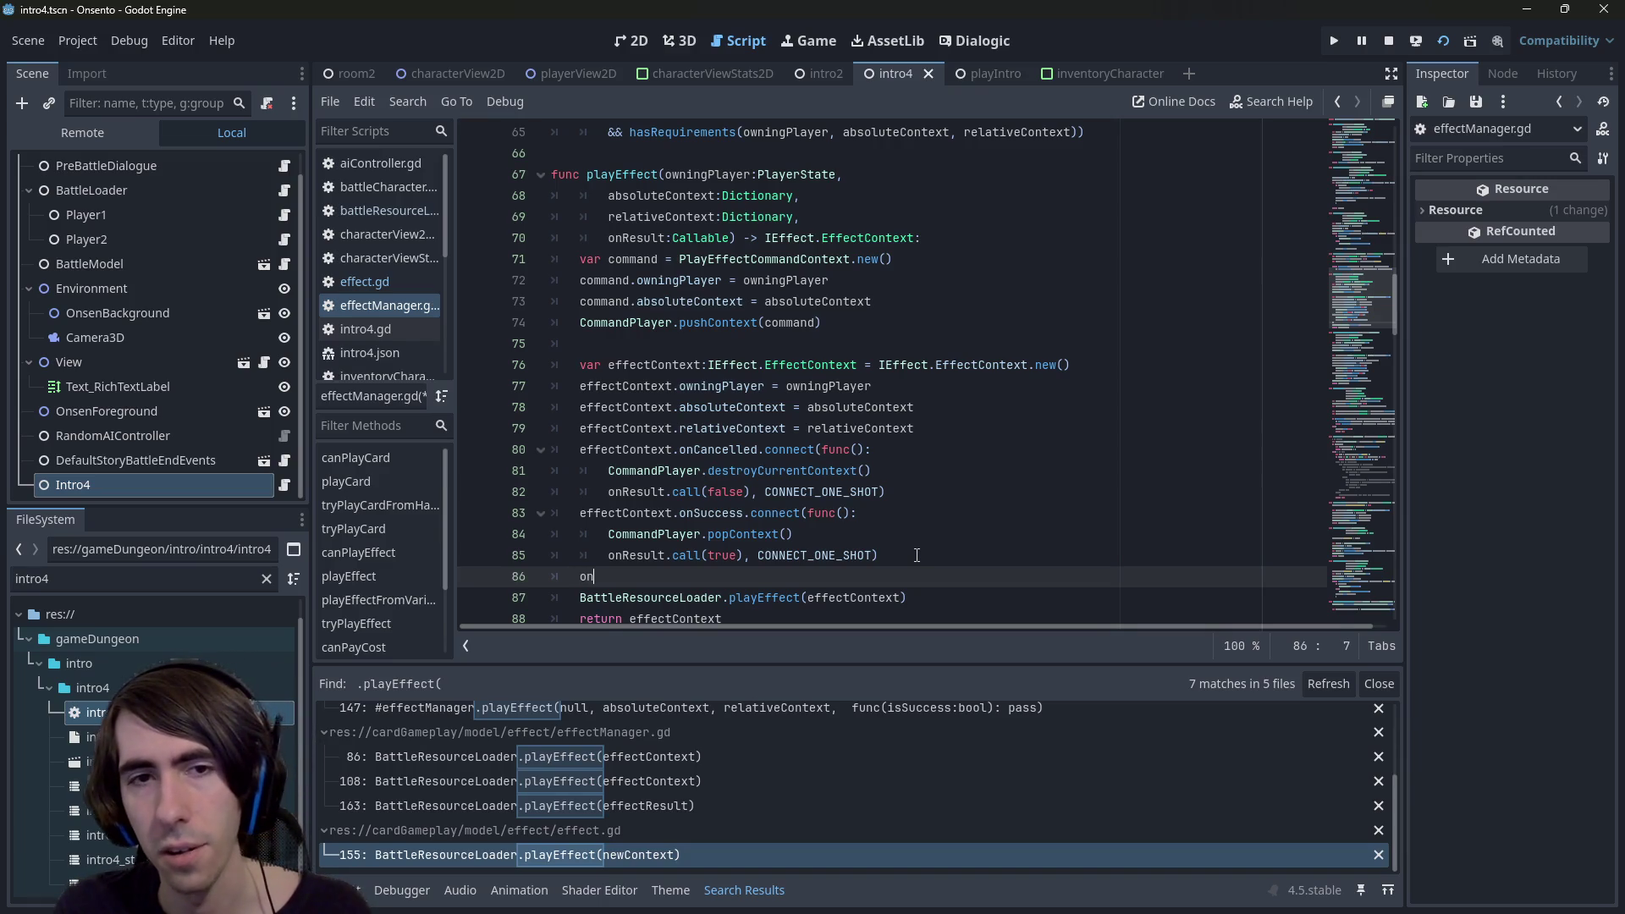
type("EffectStar")
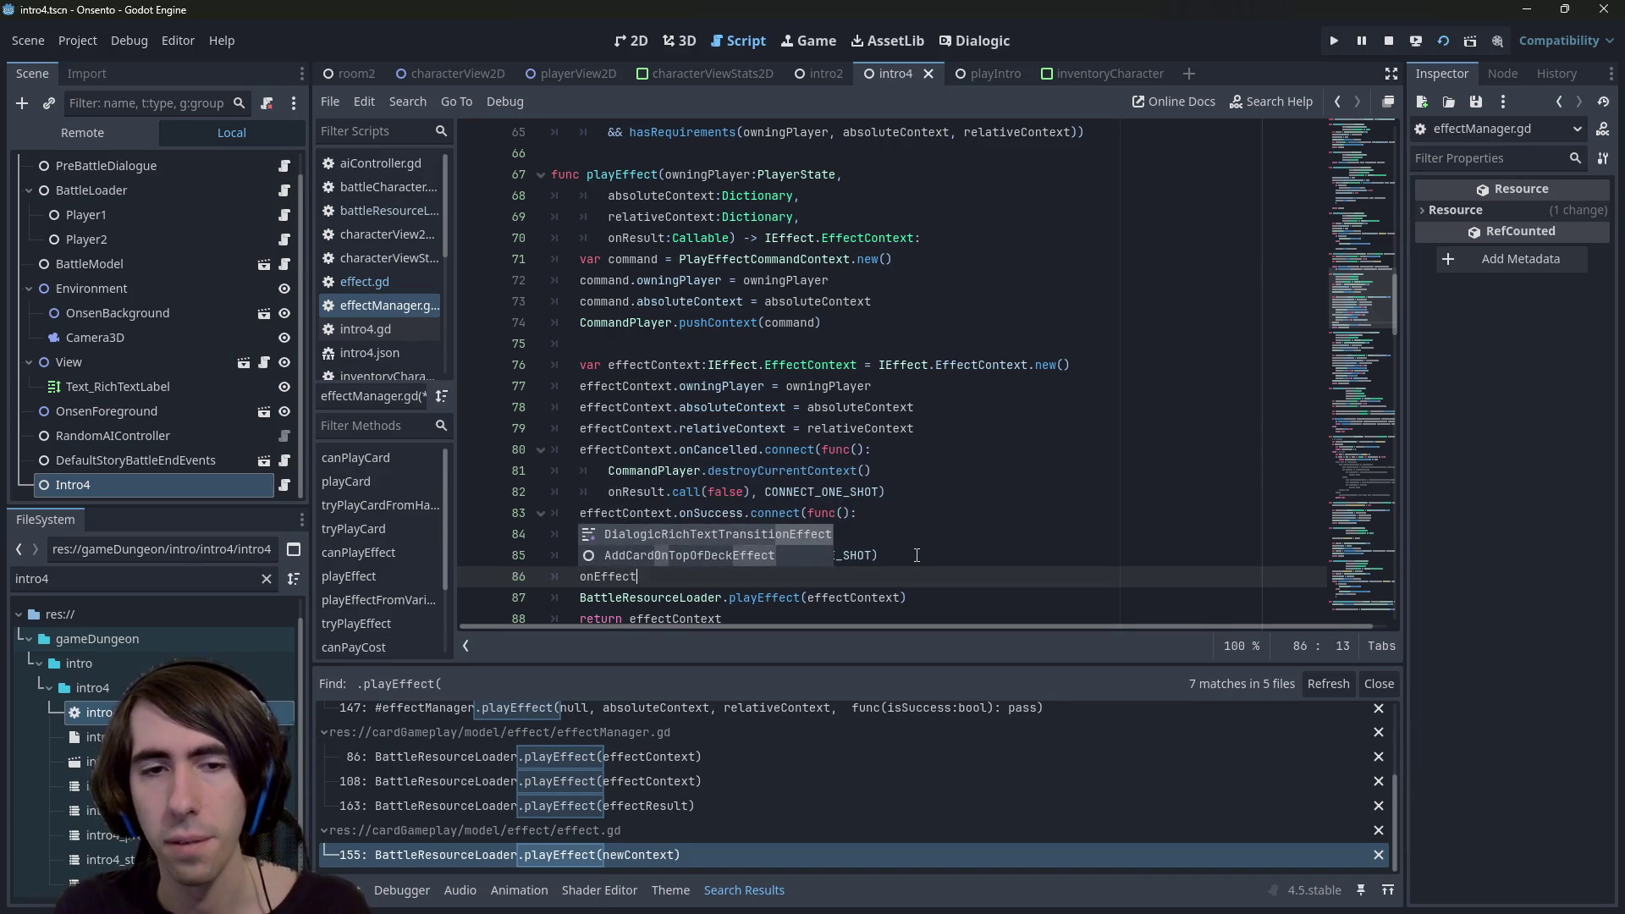
type("t")
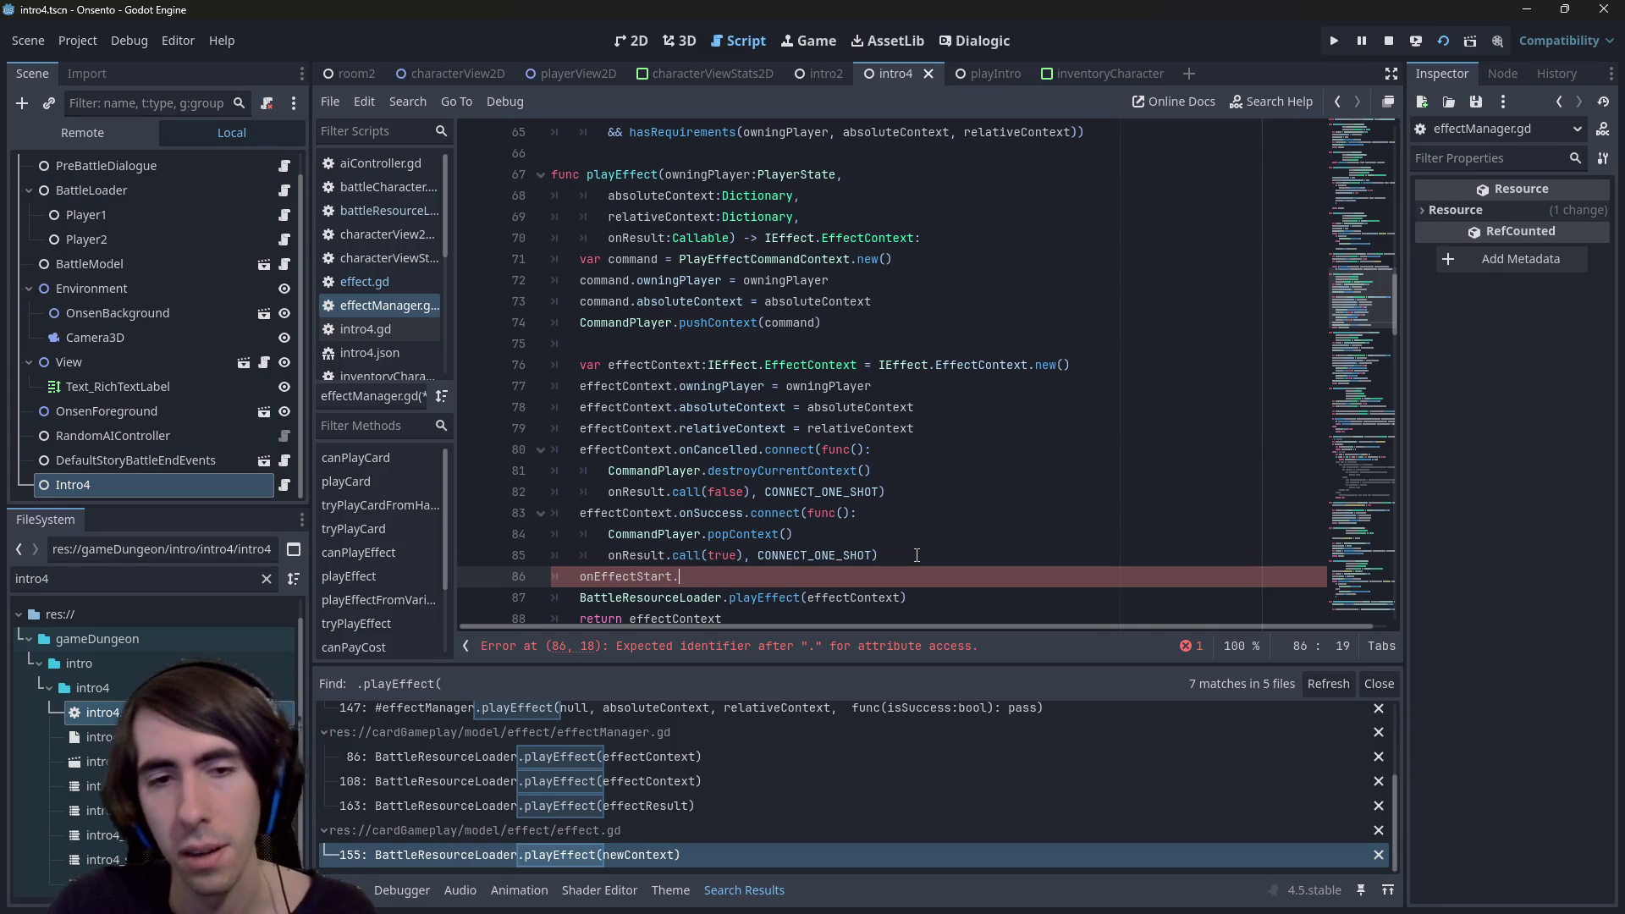
type("emit()")
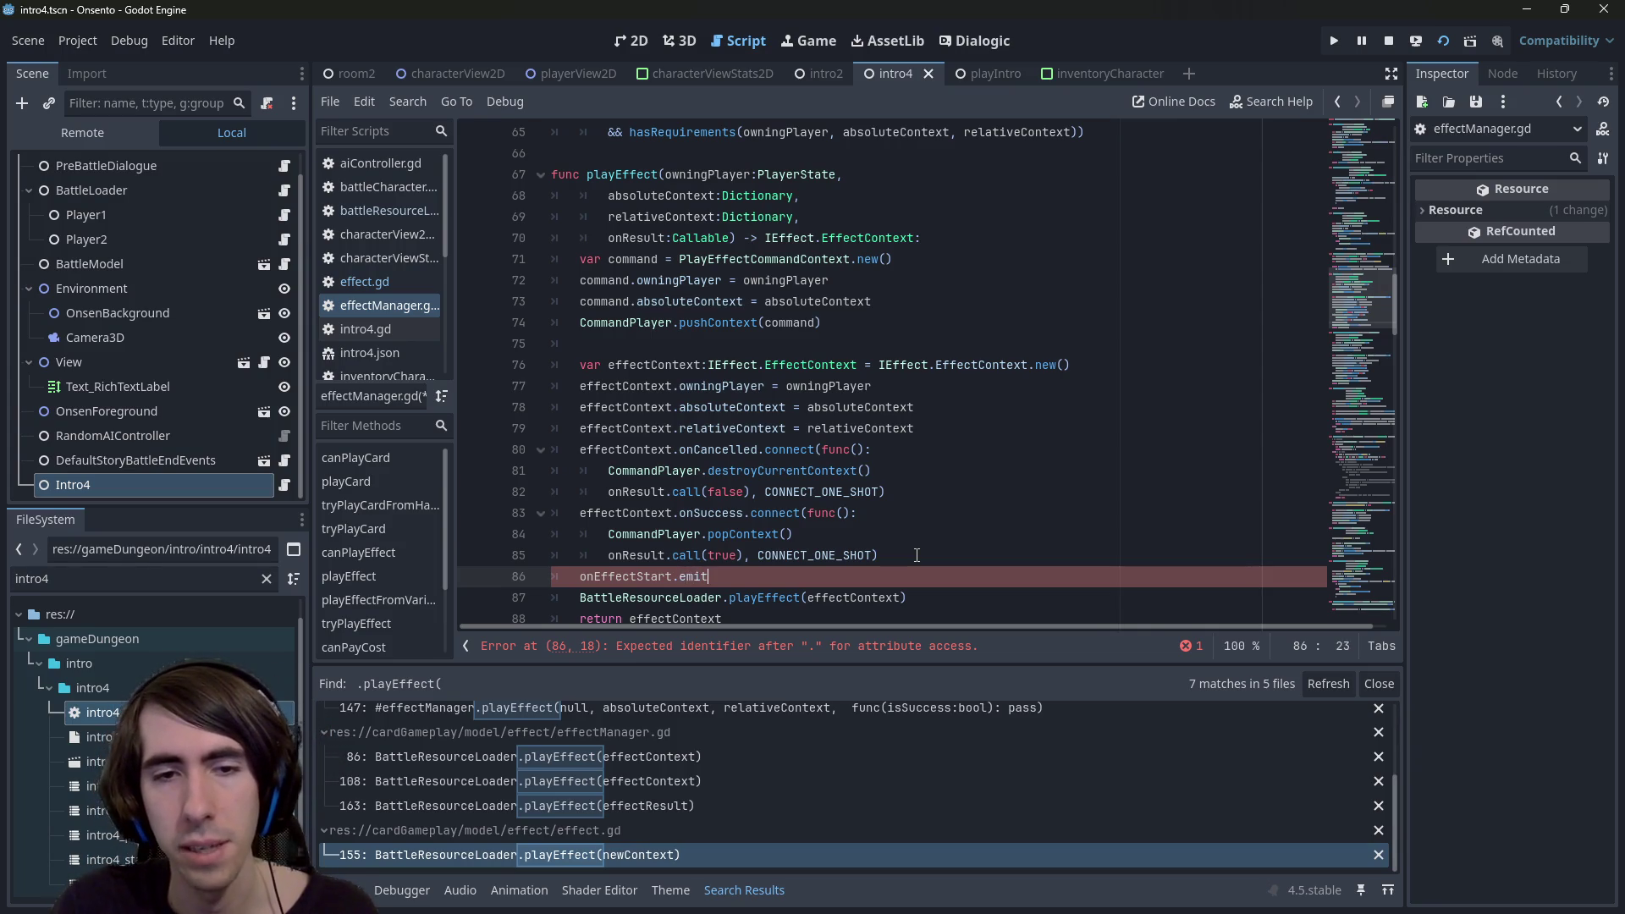
left_click(679, 358)
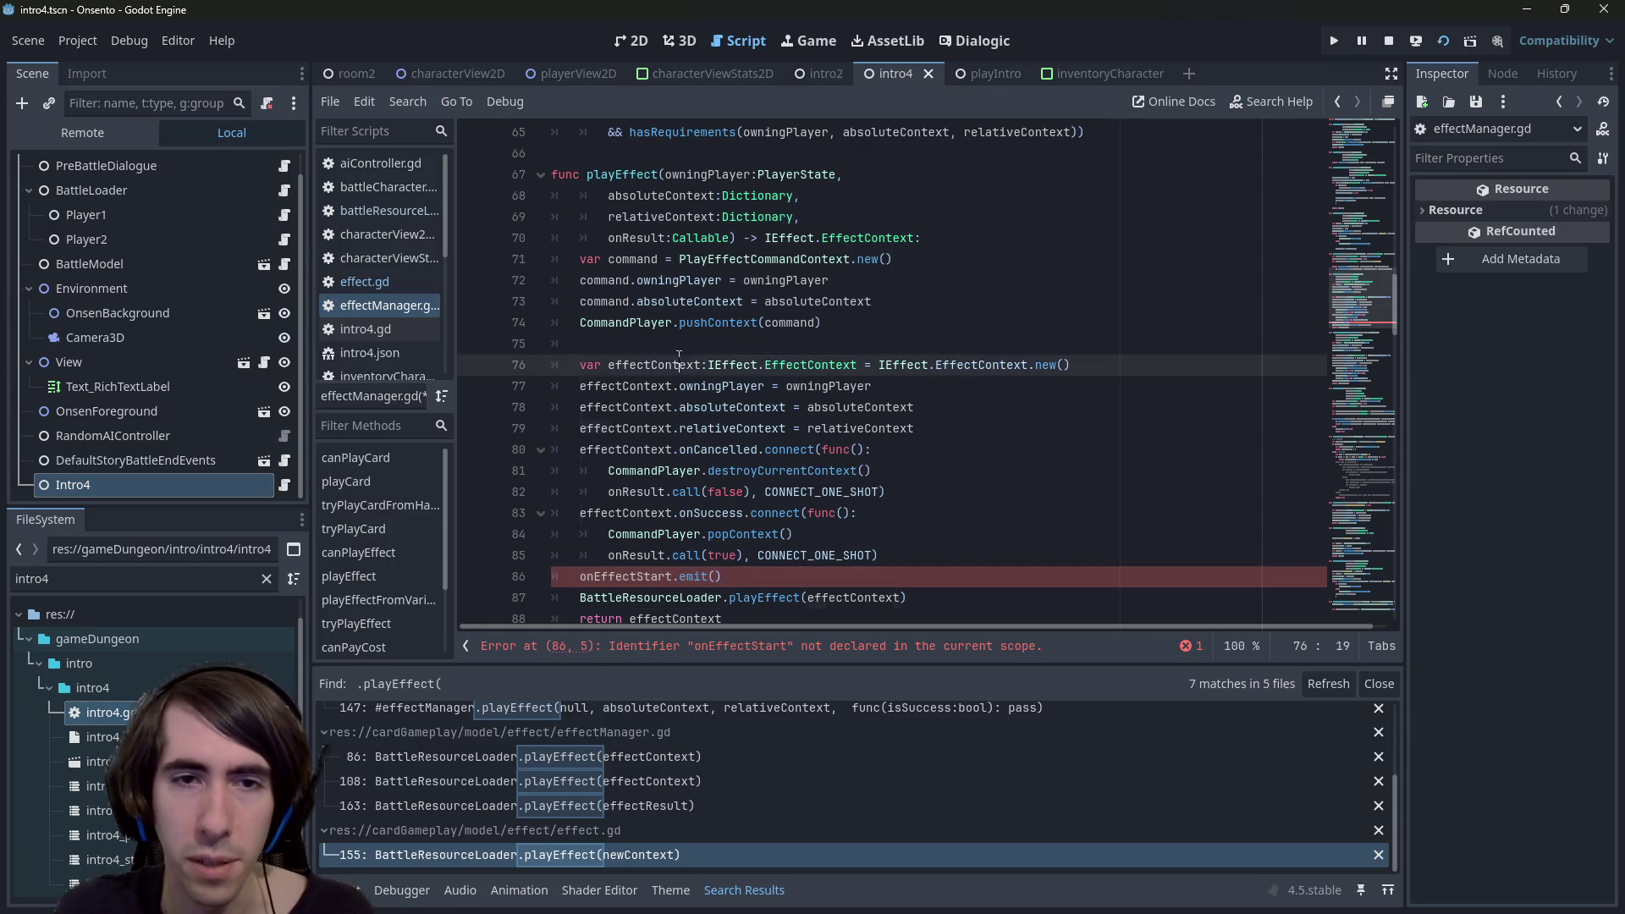
left_click(718, 576)
type("effectContext")
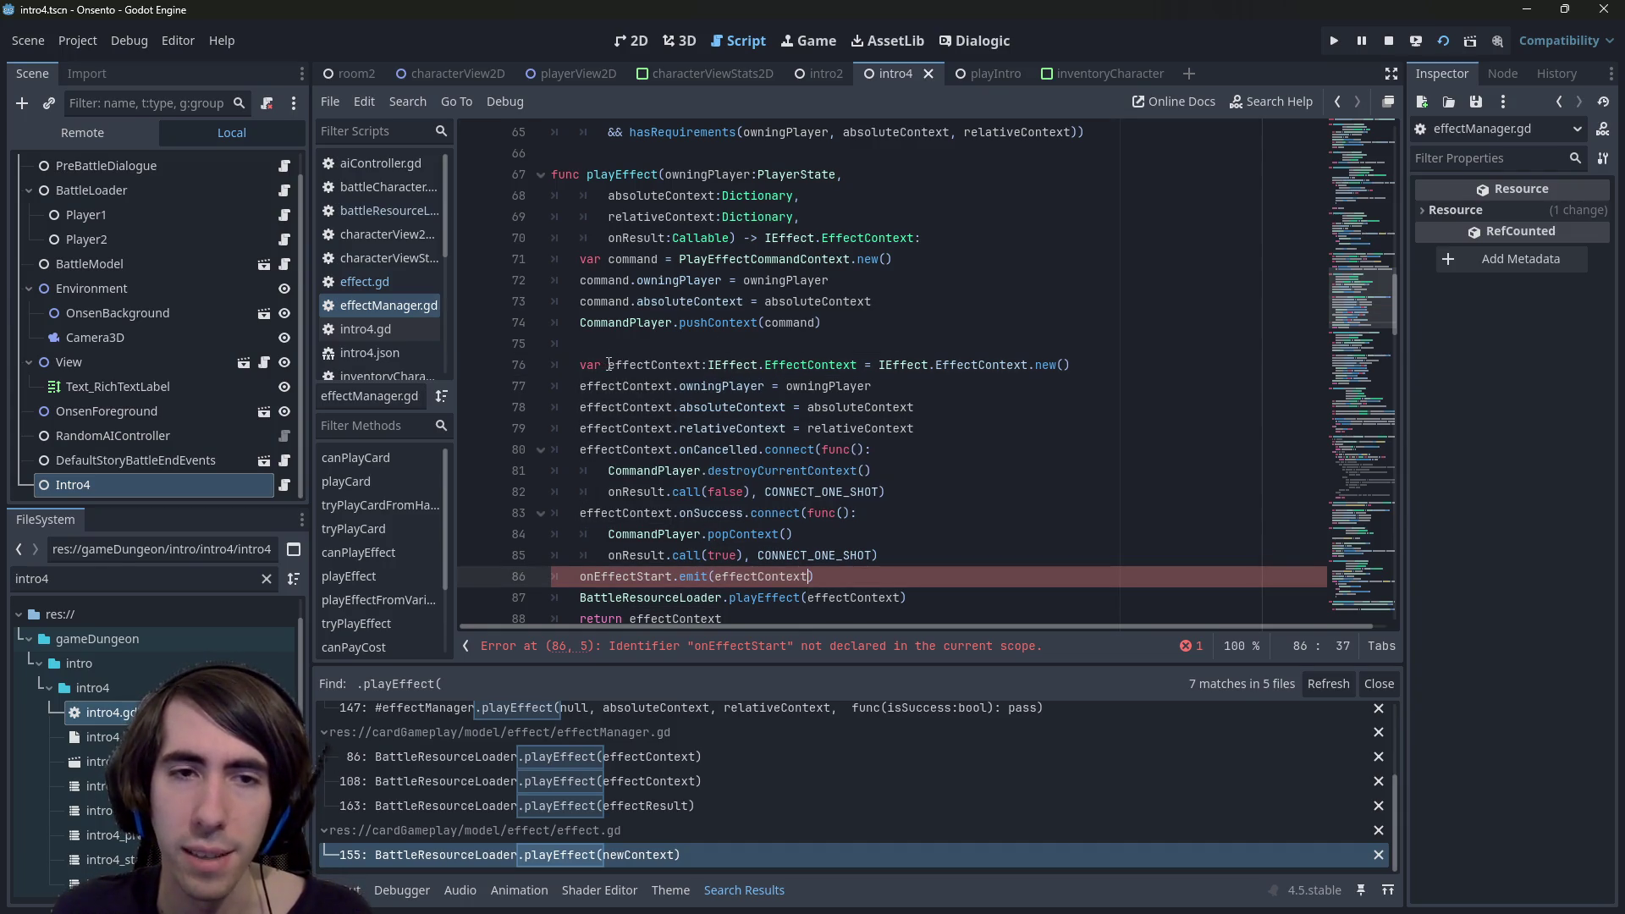
left_click_drag(609, 364, 857, 365)
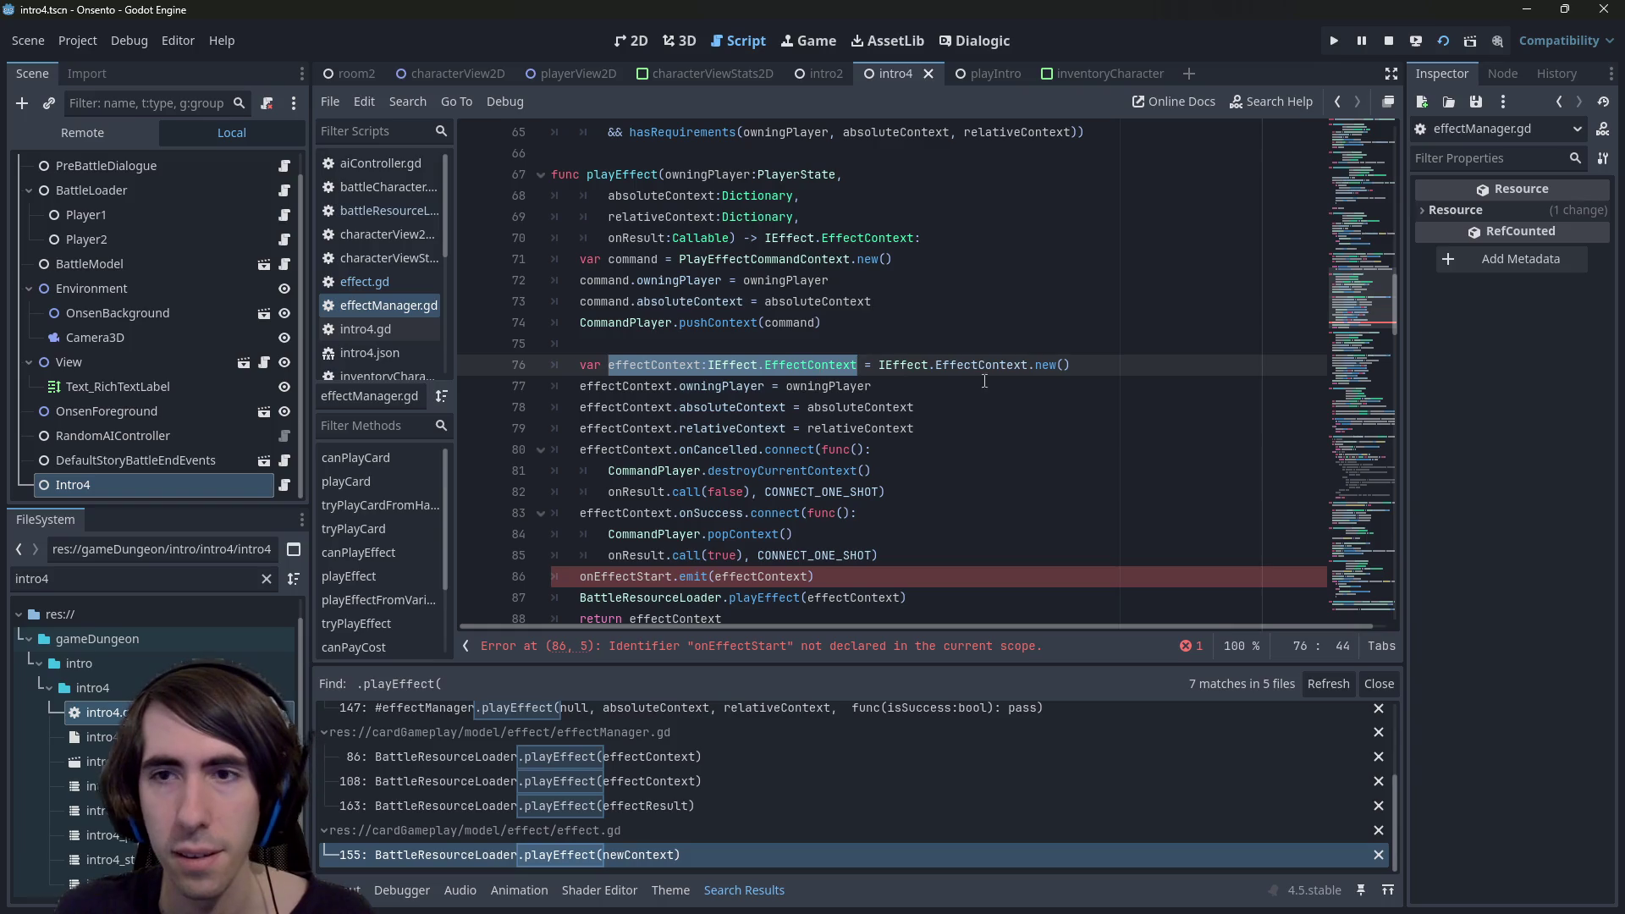
double_click(622, 576)
key("ctrl+c")
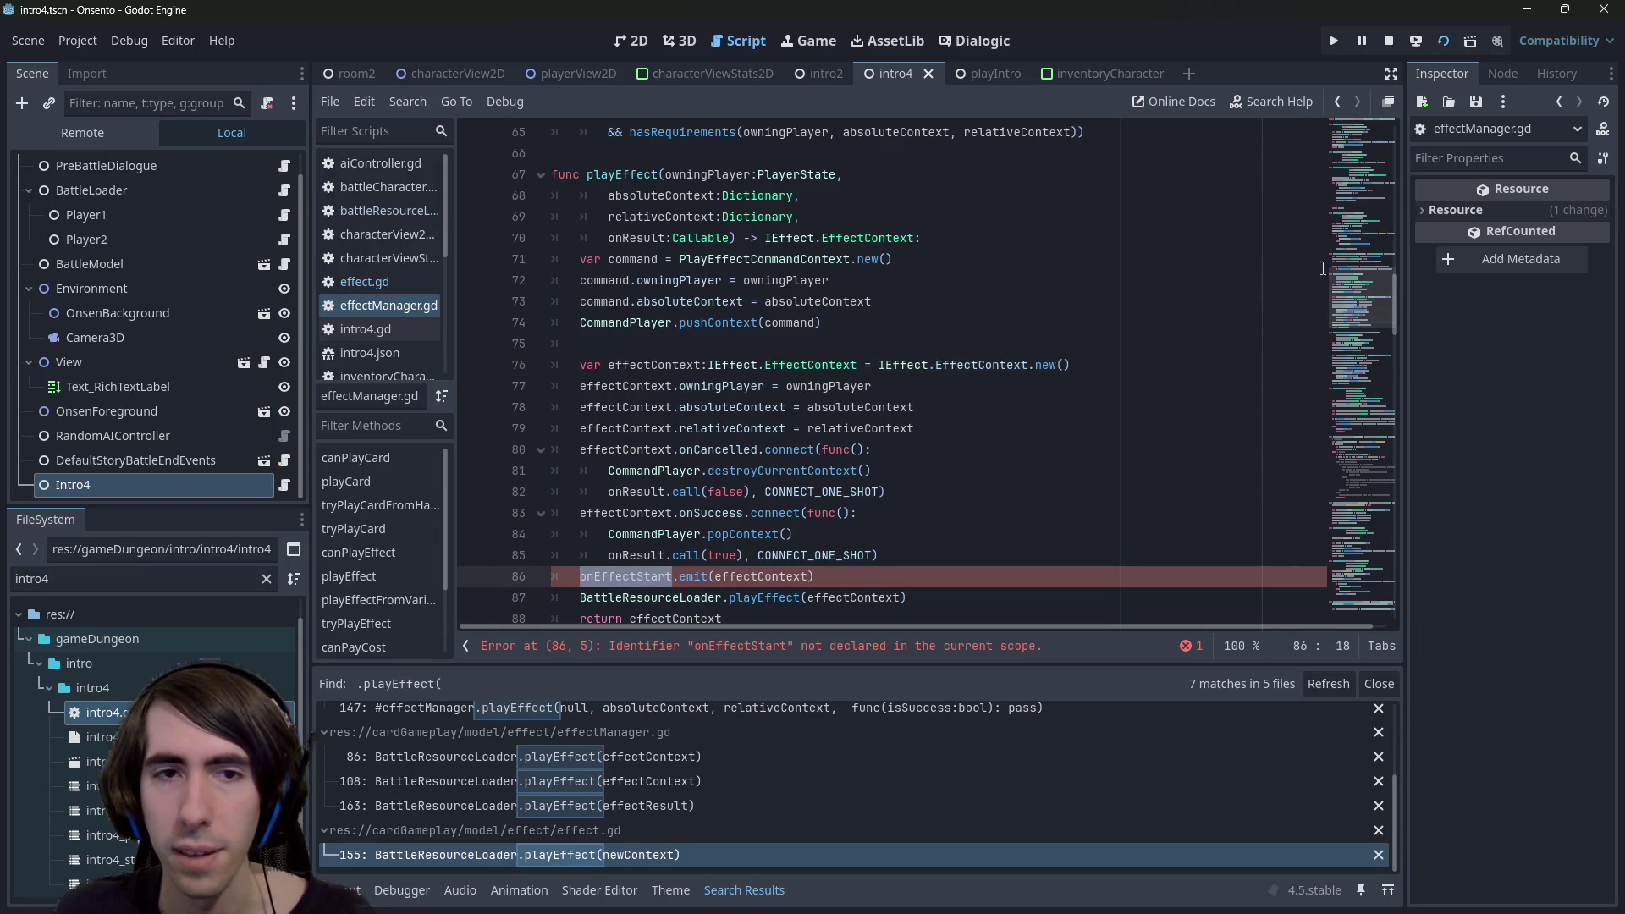
Declare 'signal onEffectStart()' on line 7, below the existing signal
left_click_drag(1356, 296, 1343, 117)
left_click(871, 238)
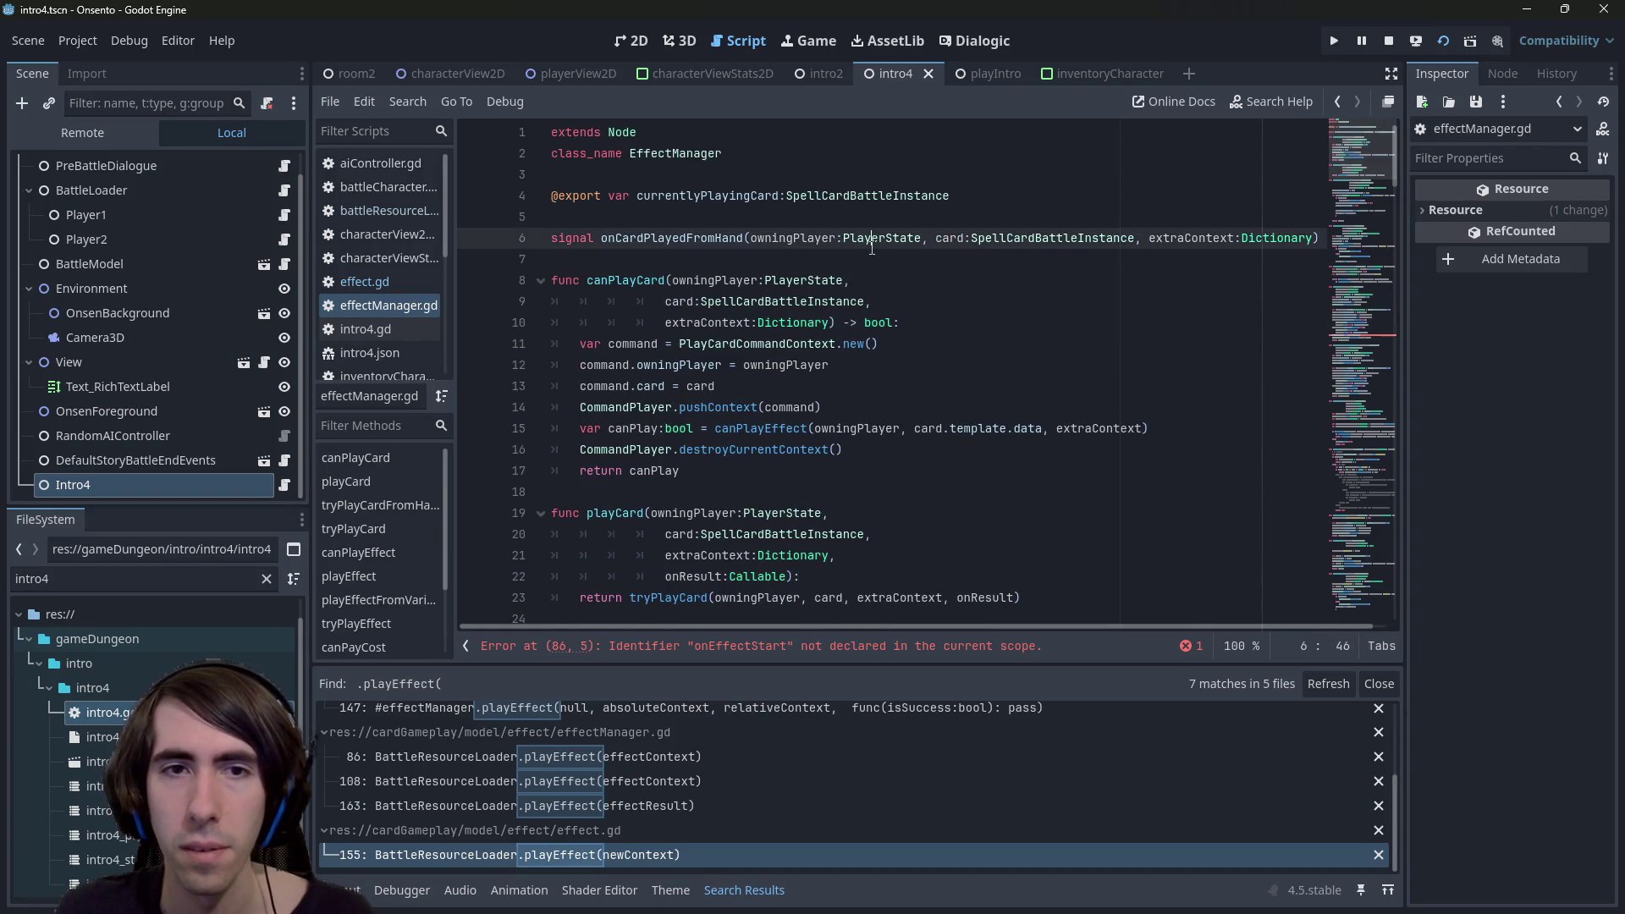
key("Return")
type("signal")
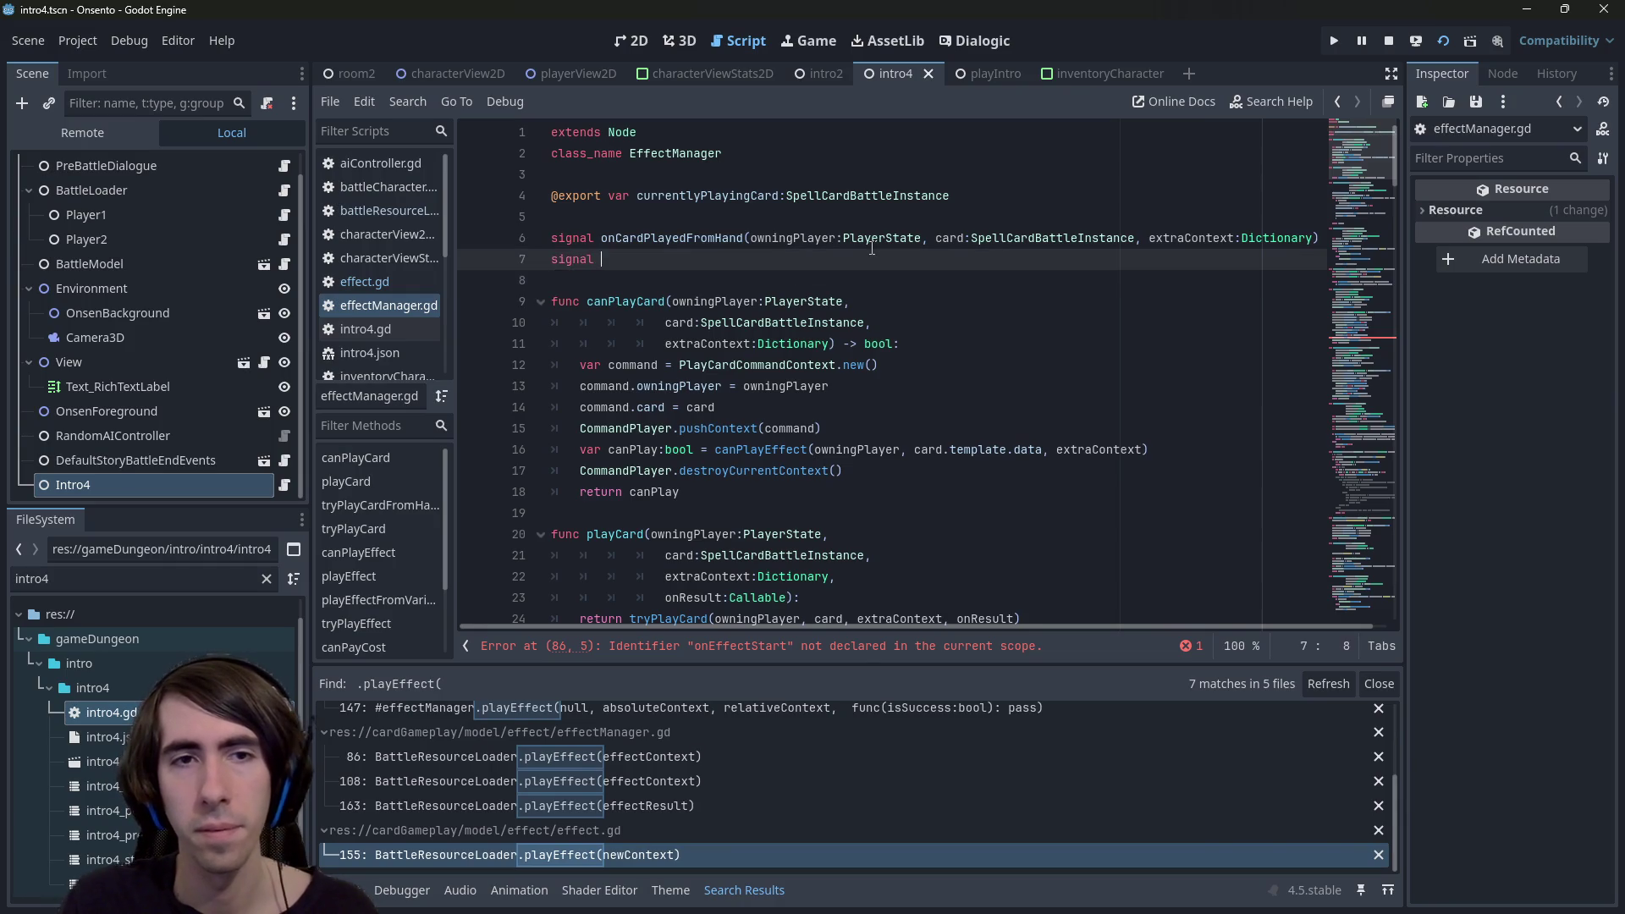
key("ctrl+v")
type("()")
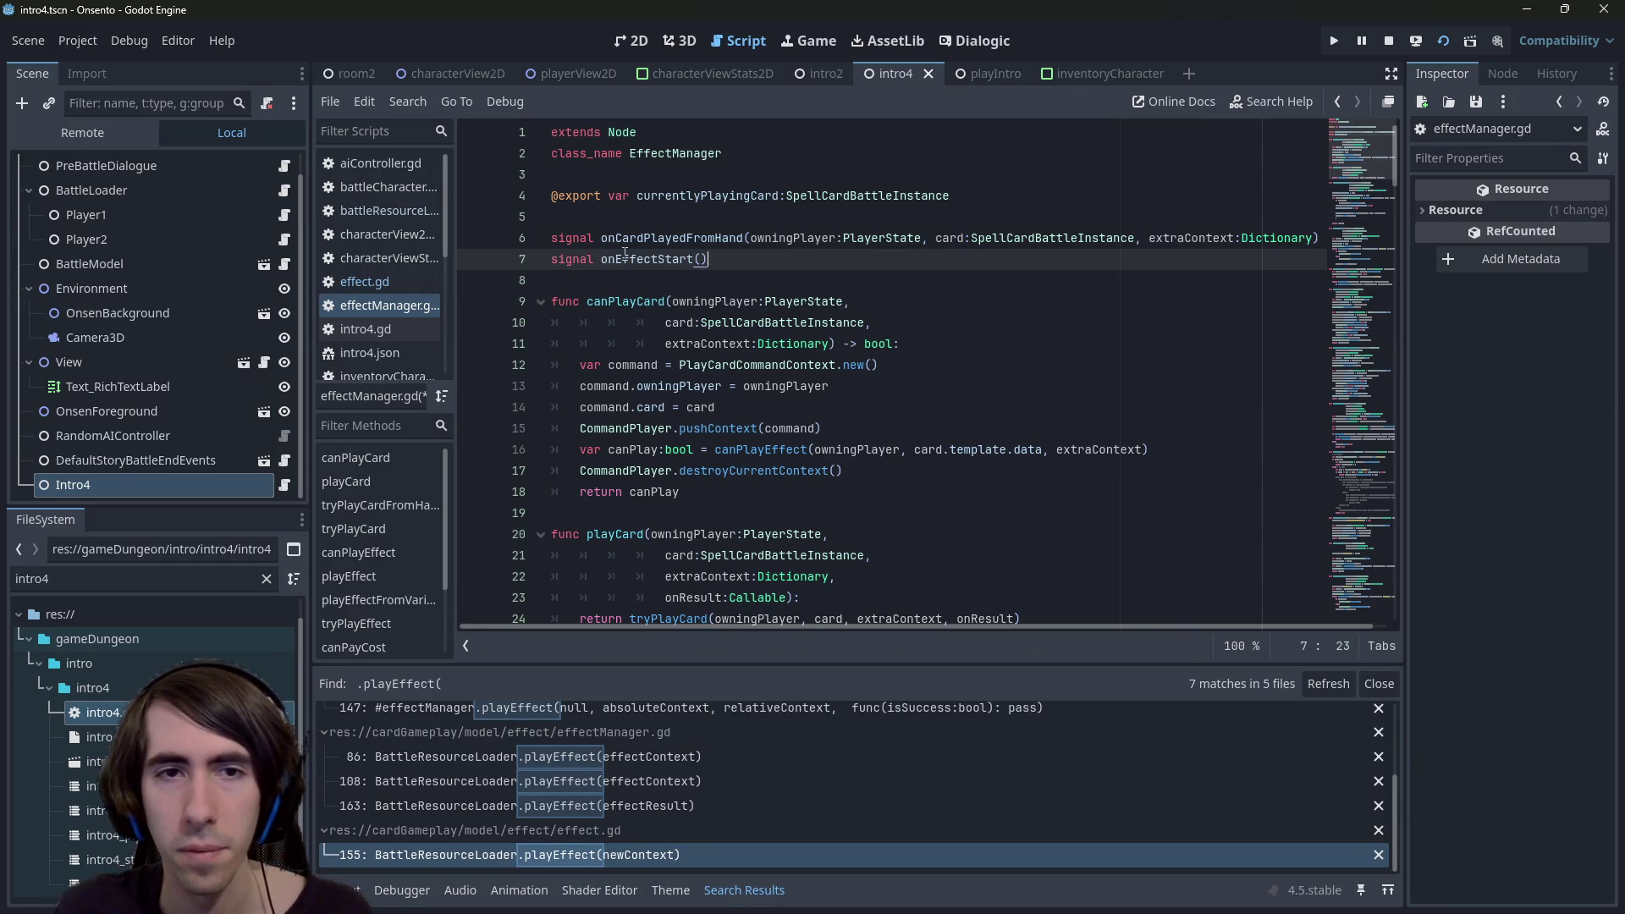
double_click(628, 259)
Copy effectContext:IEffect.EffectContext from line 77 into the signal, save, and open intro4.gd
key("ctrl+f")
key("Return")
scroll(680, 358, "up", 2)
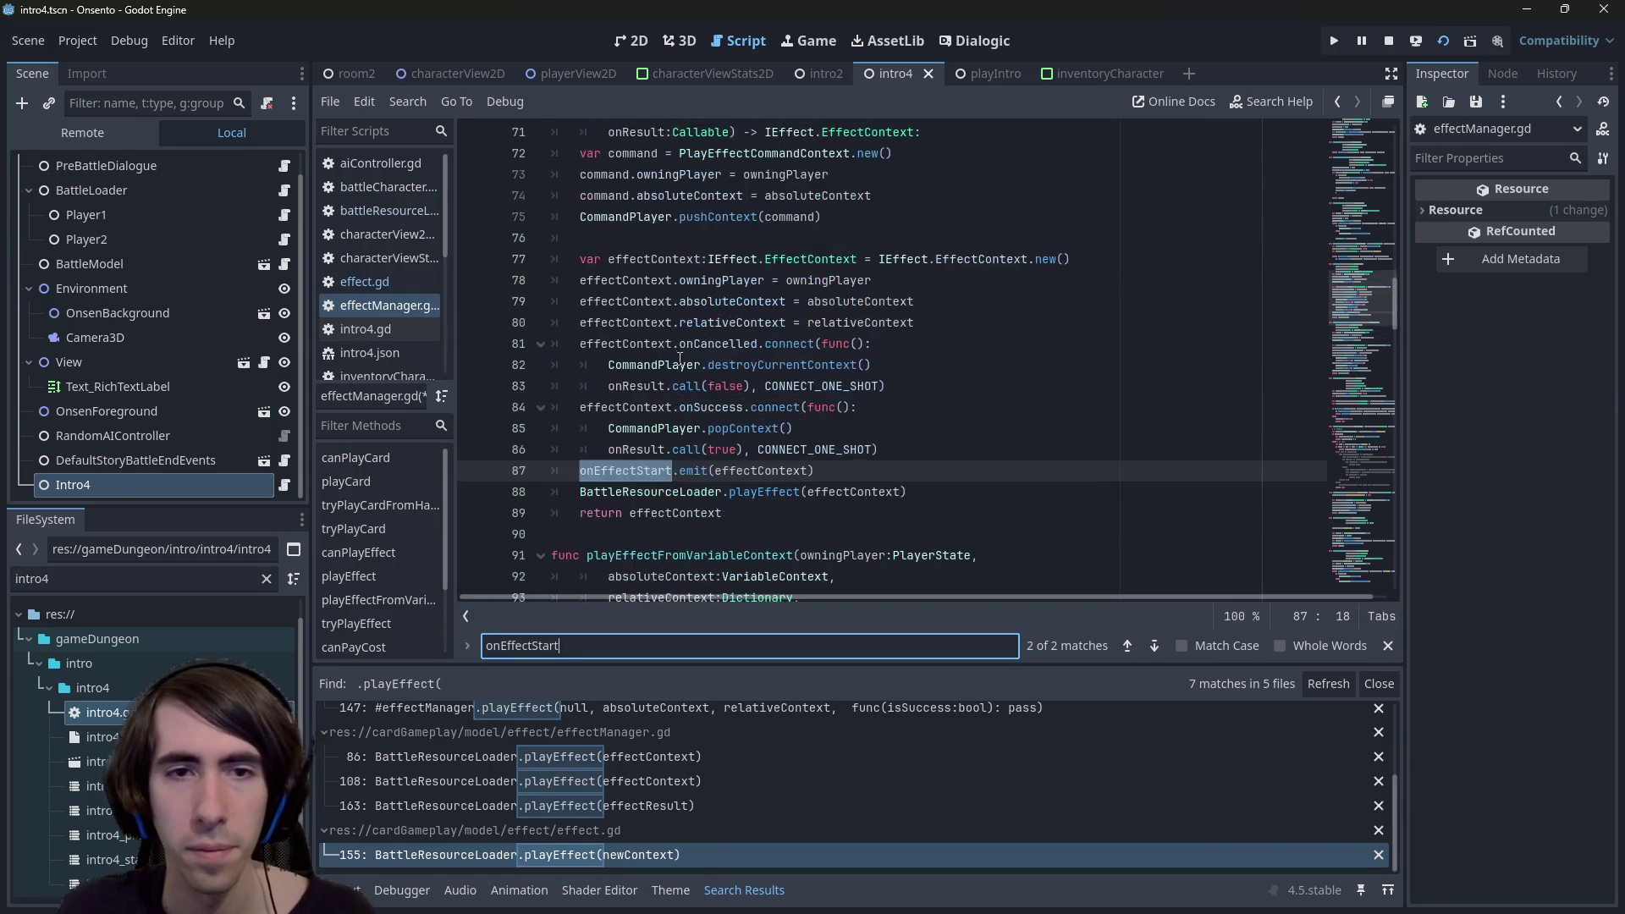
left_click_drag(709, 261, 830, 263)
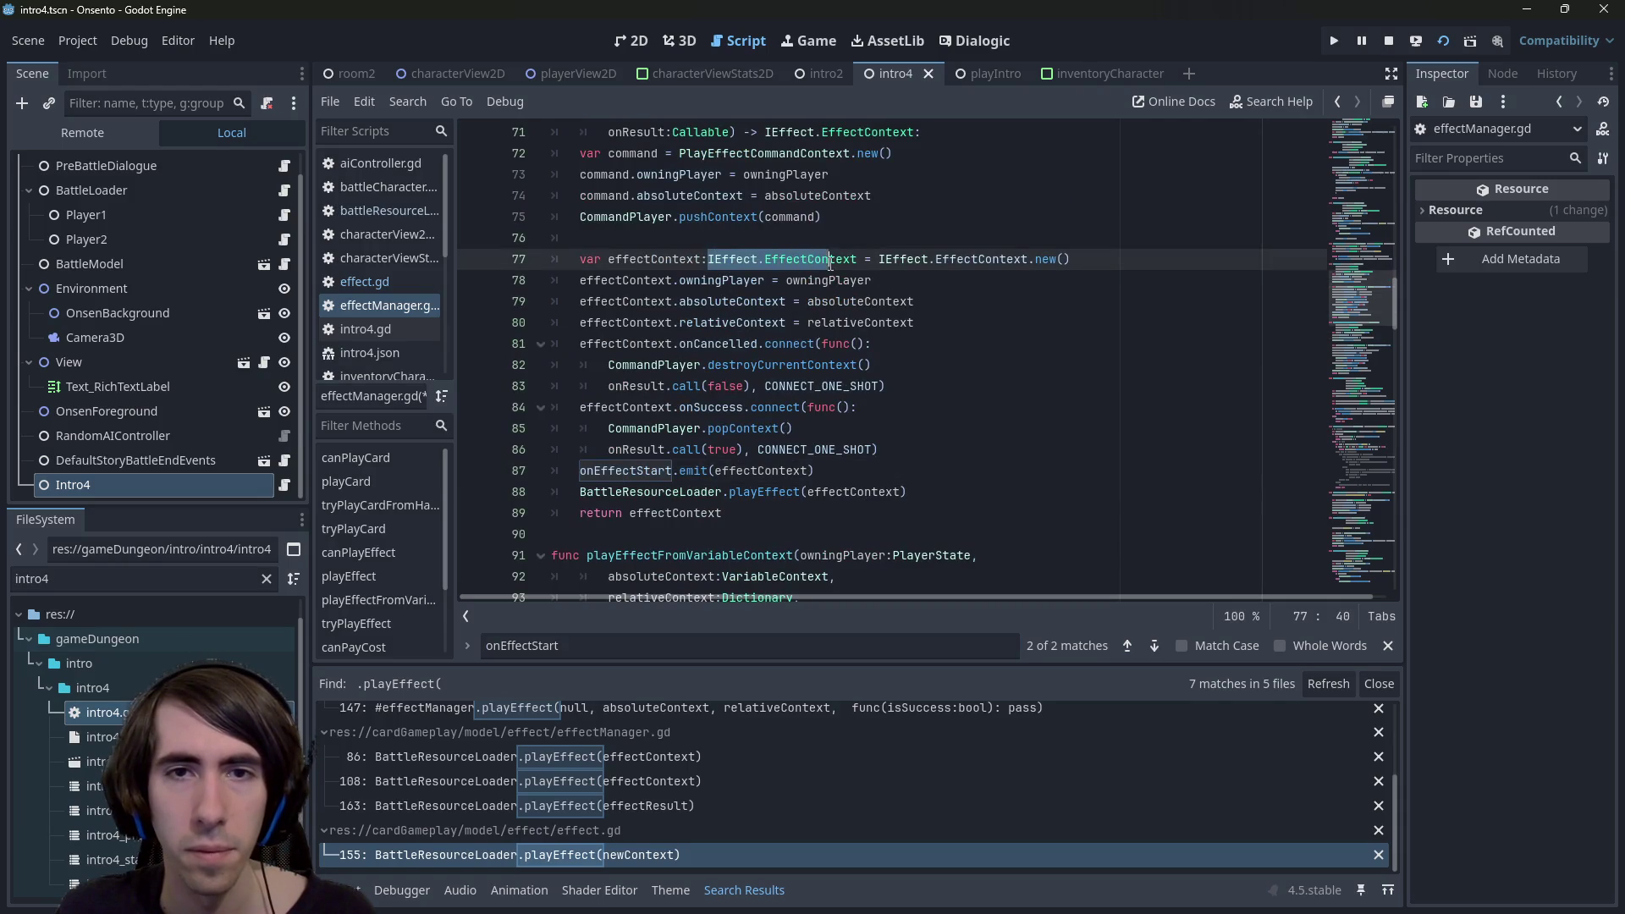
left_click_drag(609, 259, 858, 259)
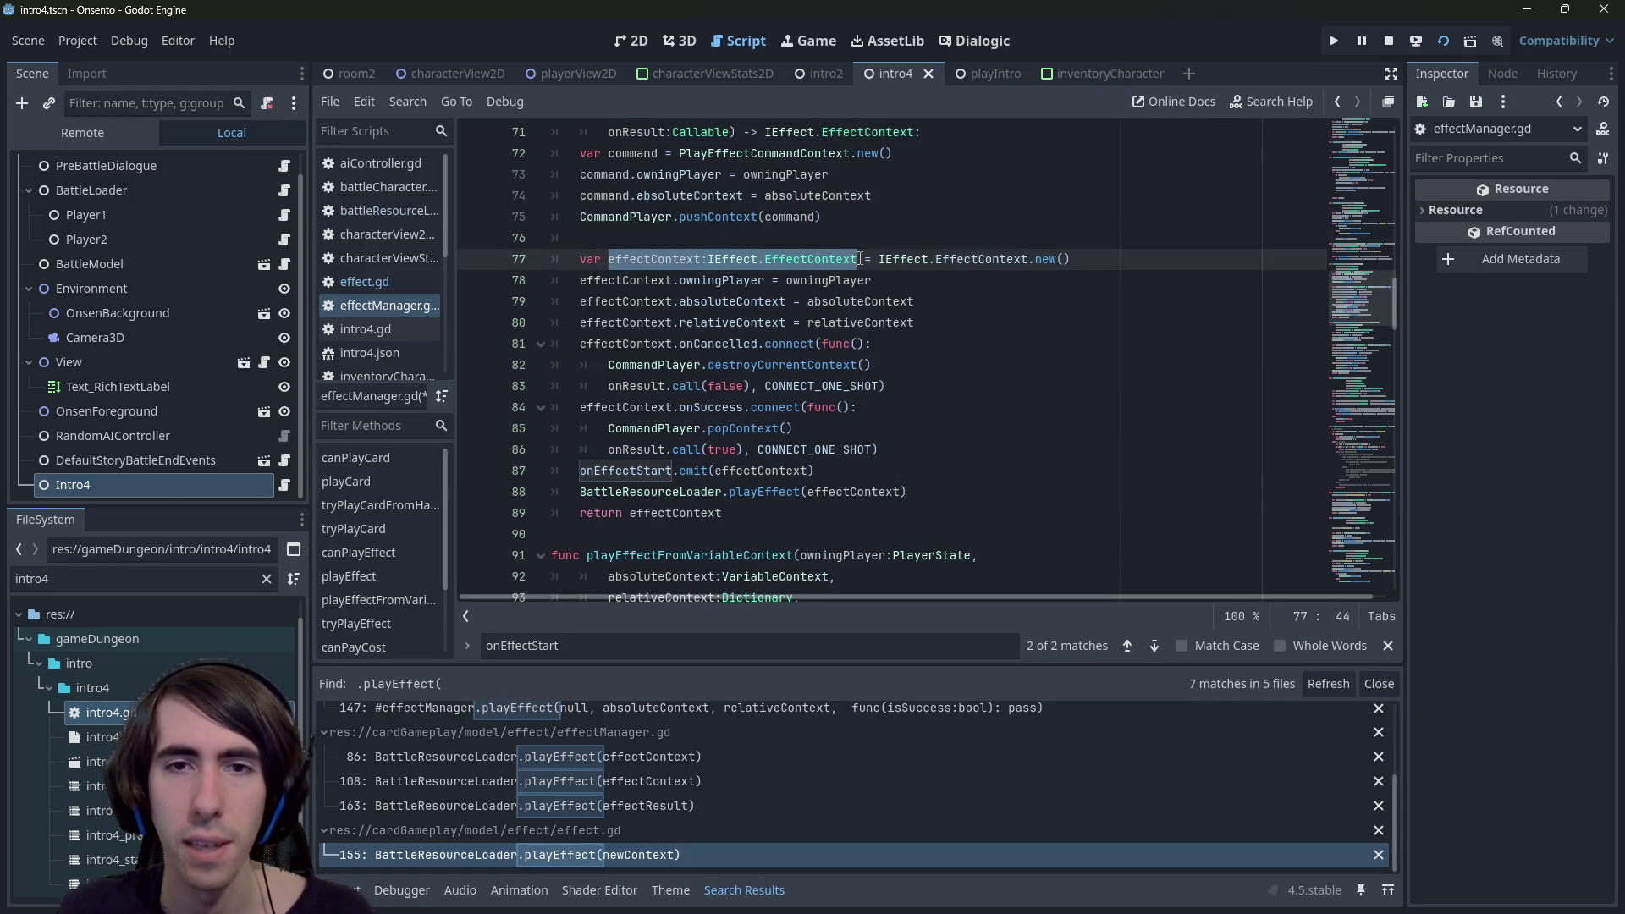
key("ctrl+c")
left_click(661, 470, "ctrl")
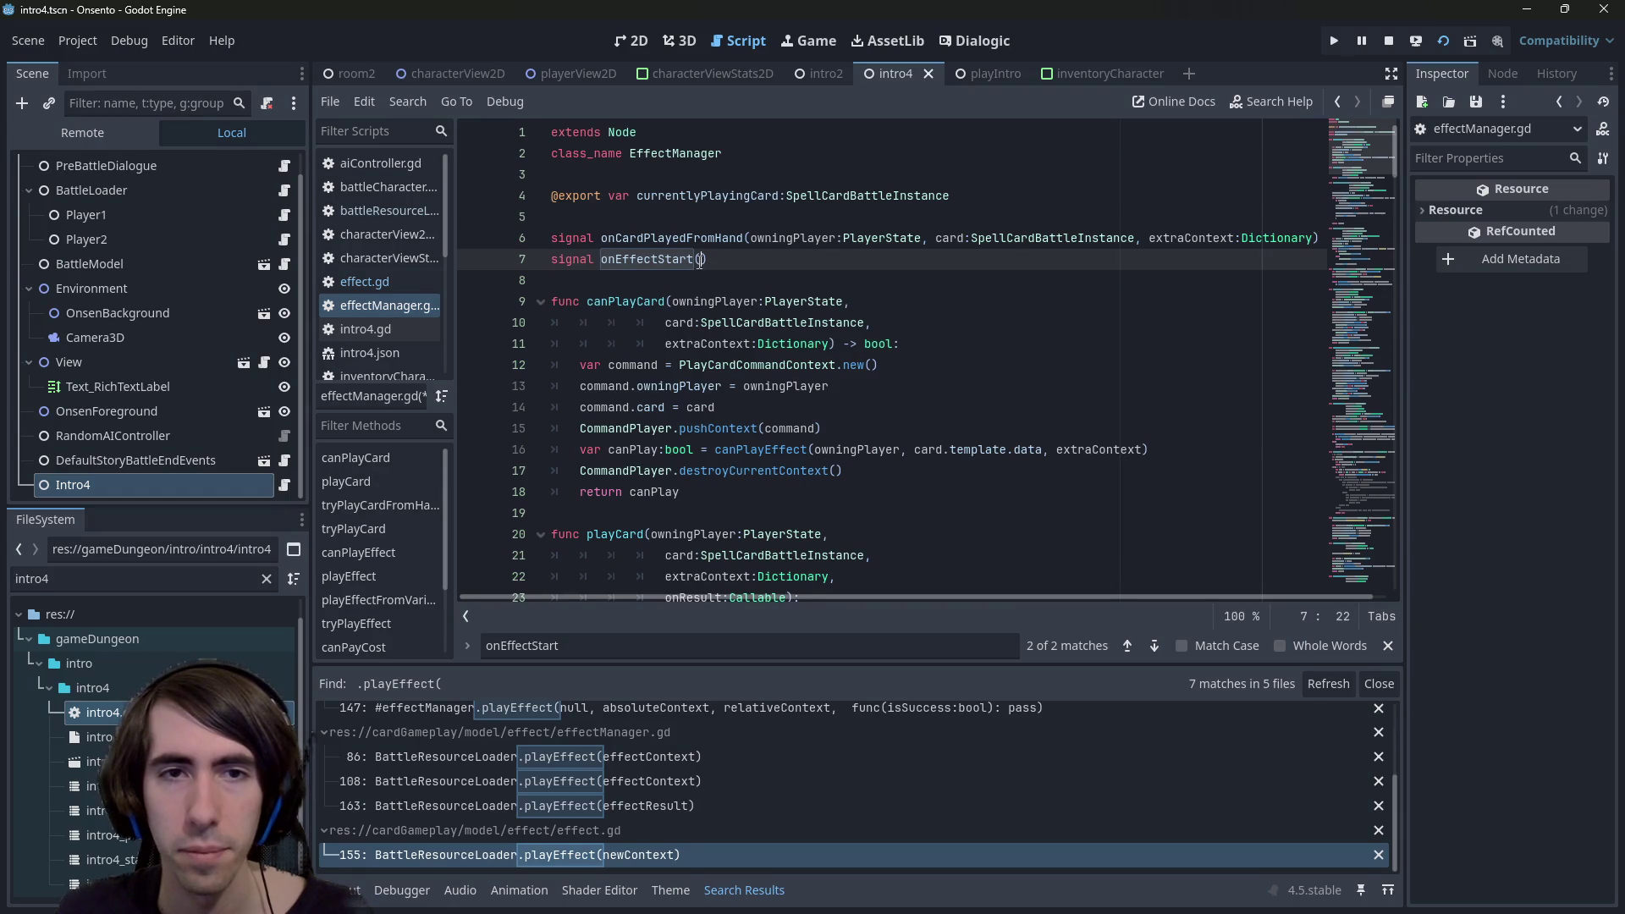
key("ctrl+v")
key("ctrl+s")
left_click(284, 484)
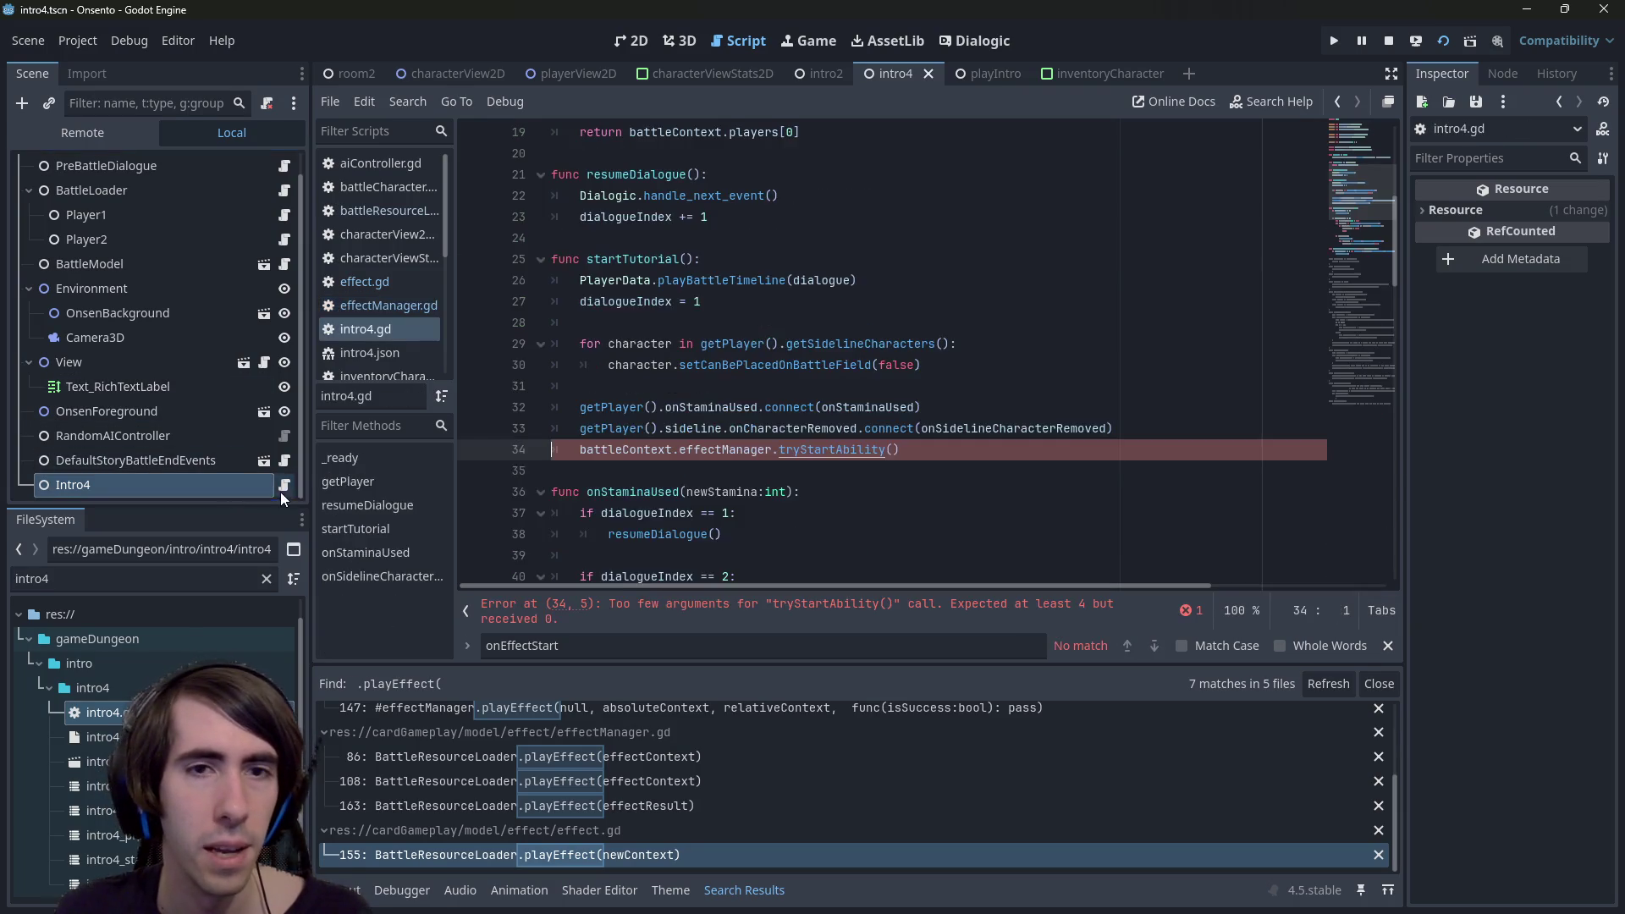
Rewrite line 34 to call effectManager.onEffectStart.connect using autocomplete
left_click(916, 383)
scroll(905, 373, "up", 7)
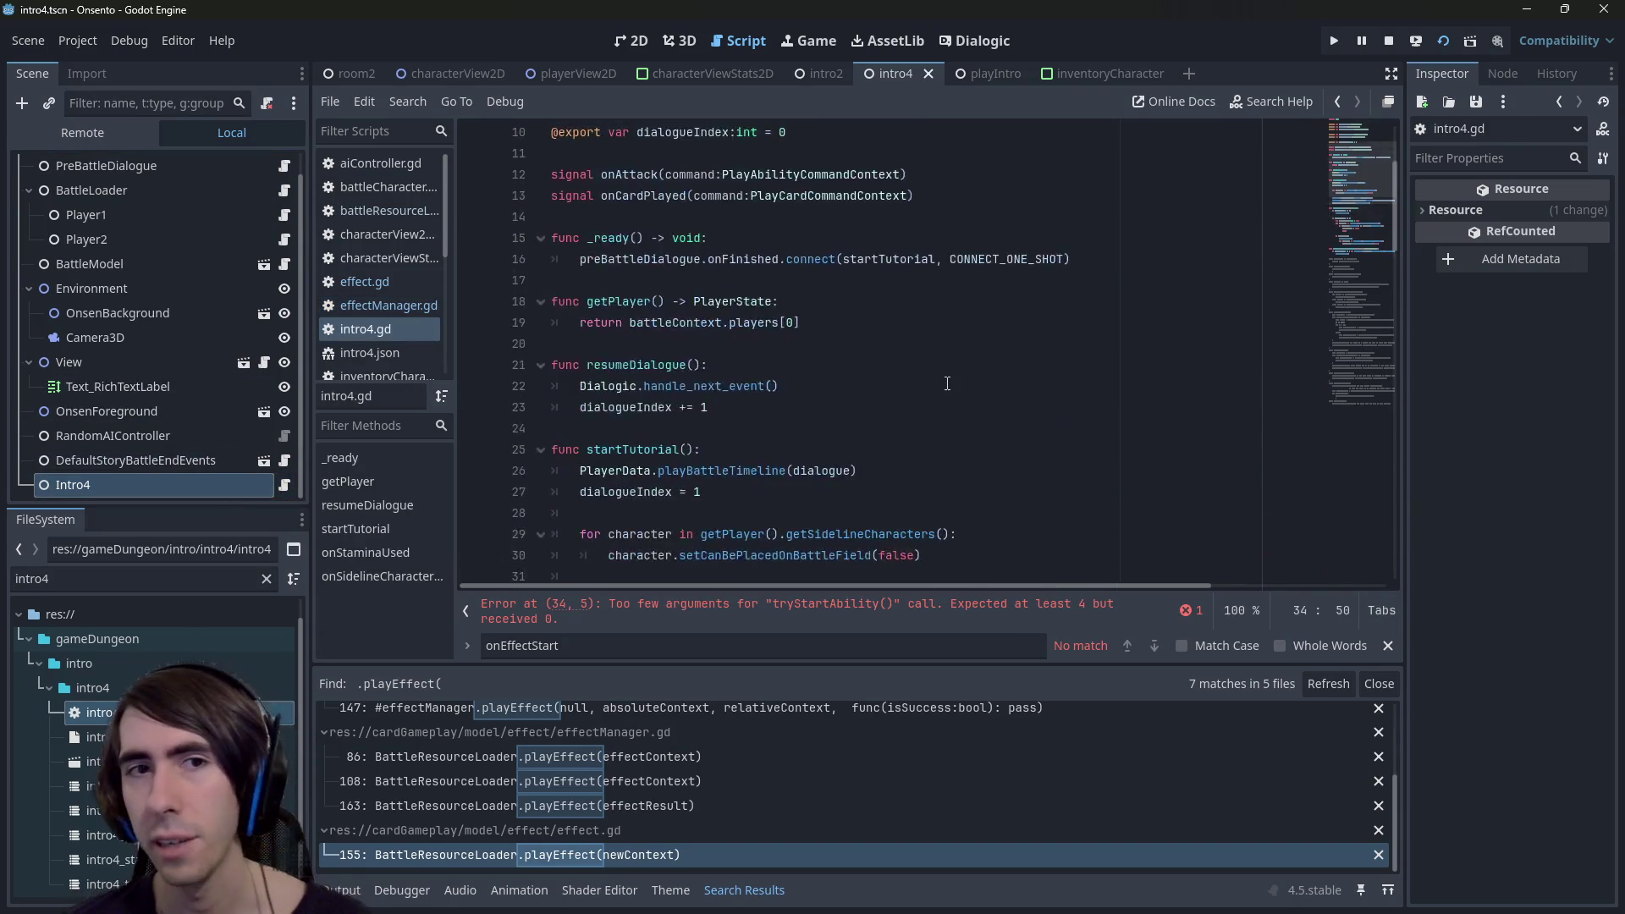
scroll(875, 328, "down", 2)
left_click_drag(914, 258, 551, 237)
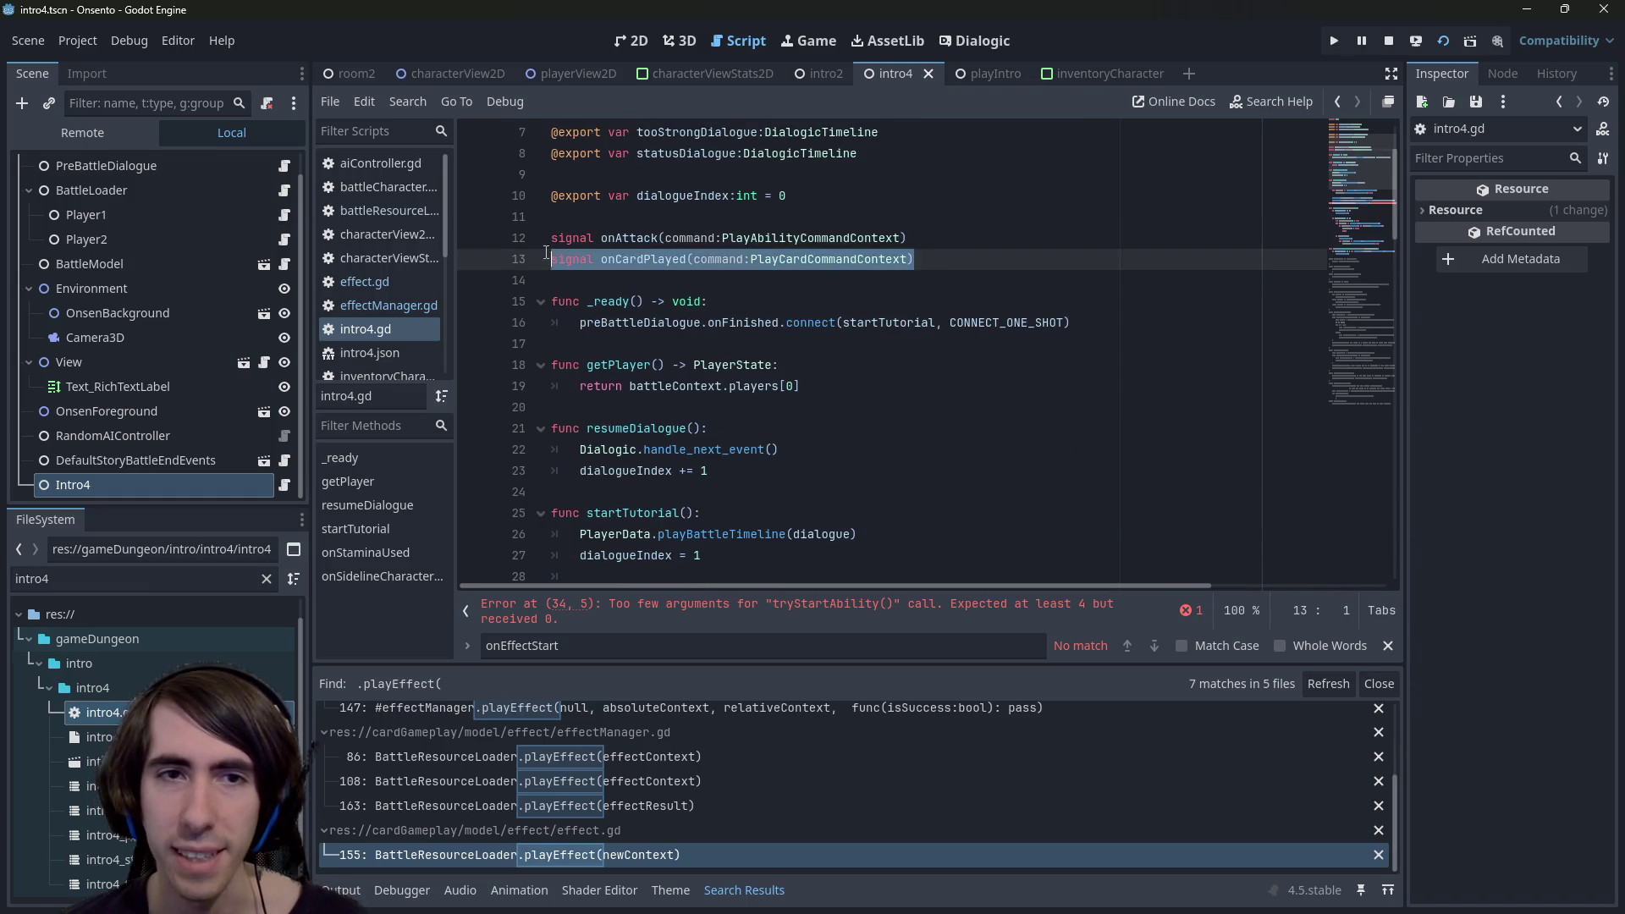
scroll(876, 339, "down", 5)
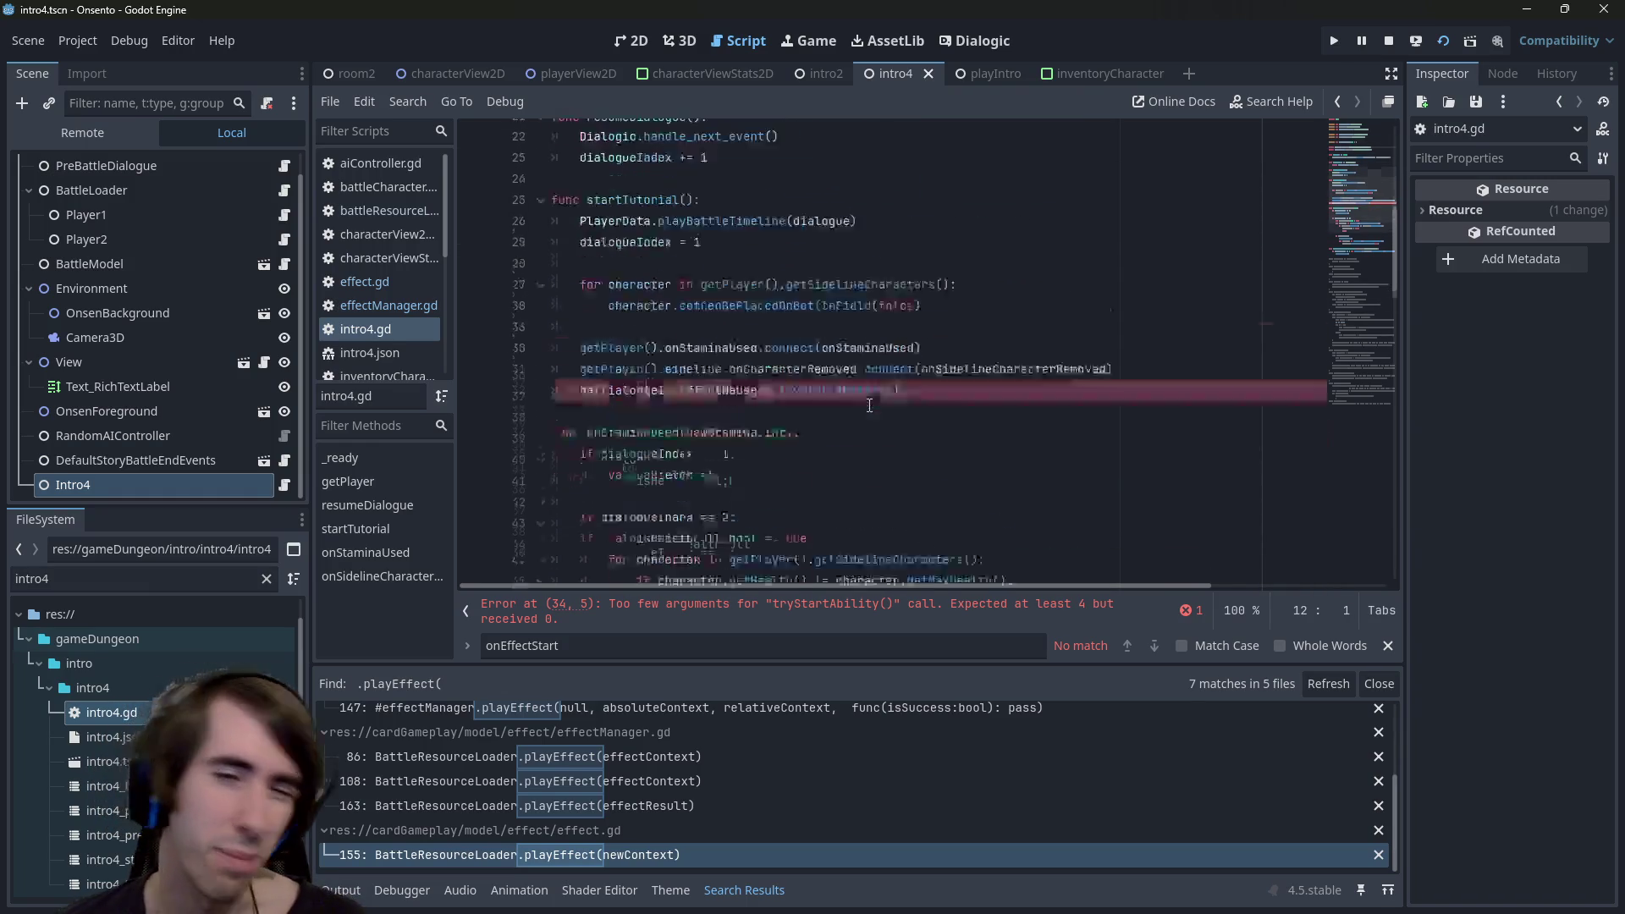
left_click(778, 386)
scroll(914, 388, "up", 1)
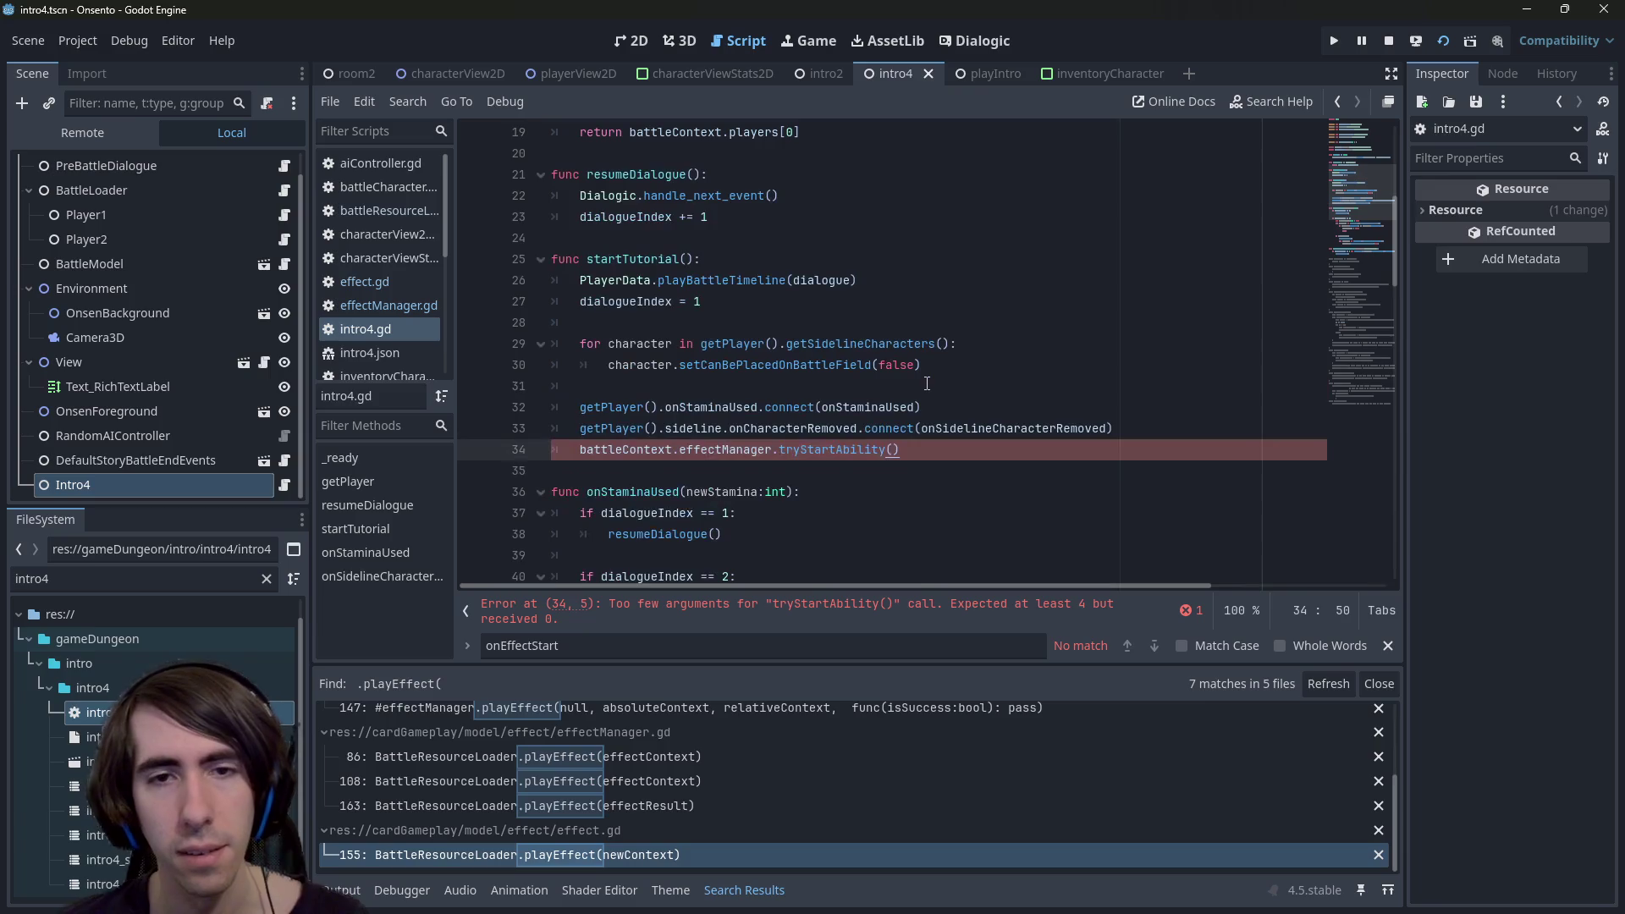
key("Escape")
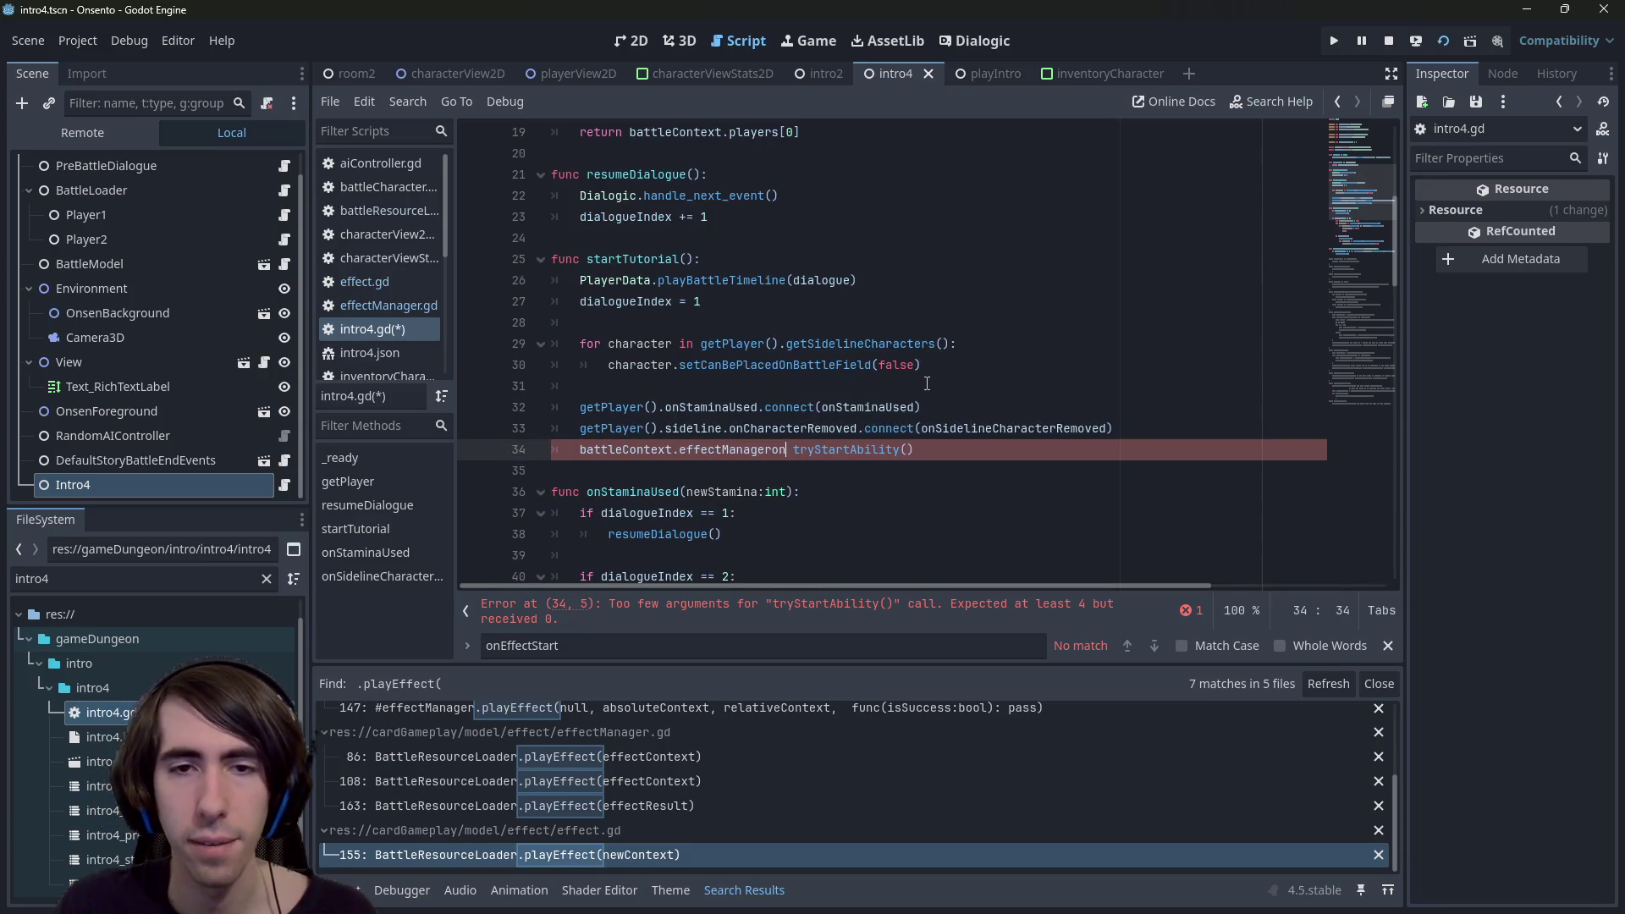
type("onEff")
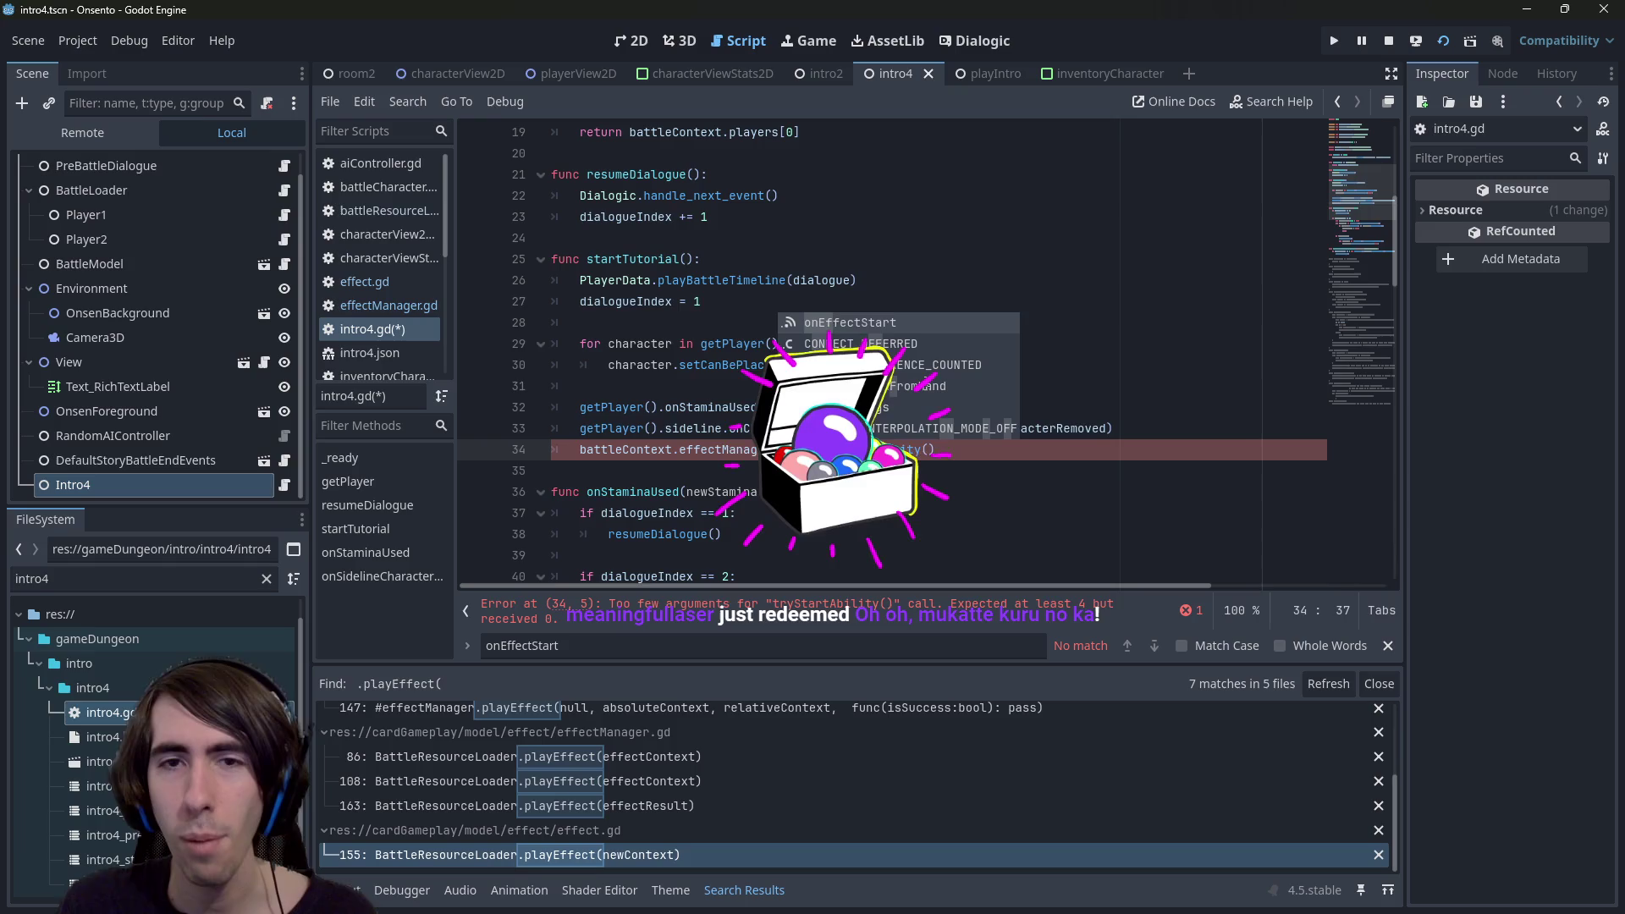
key("Return")
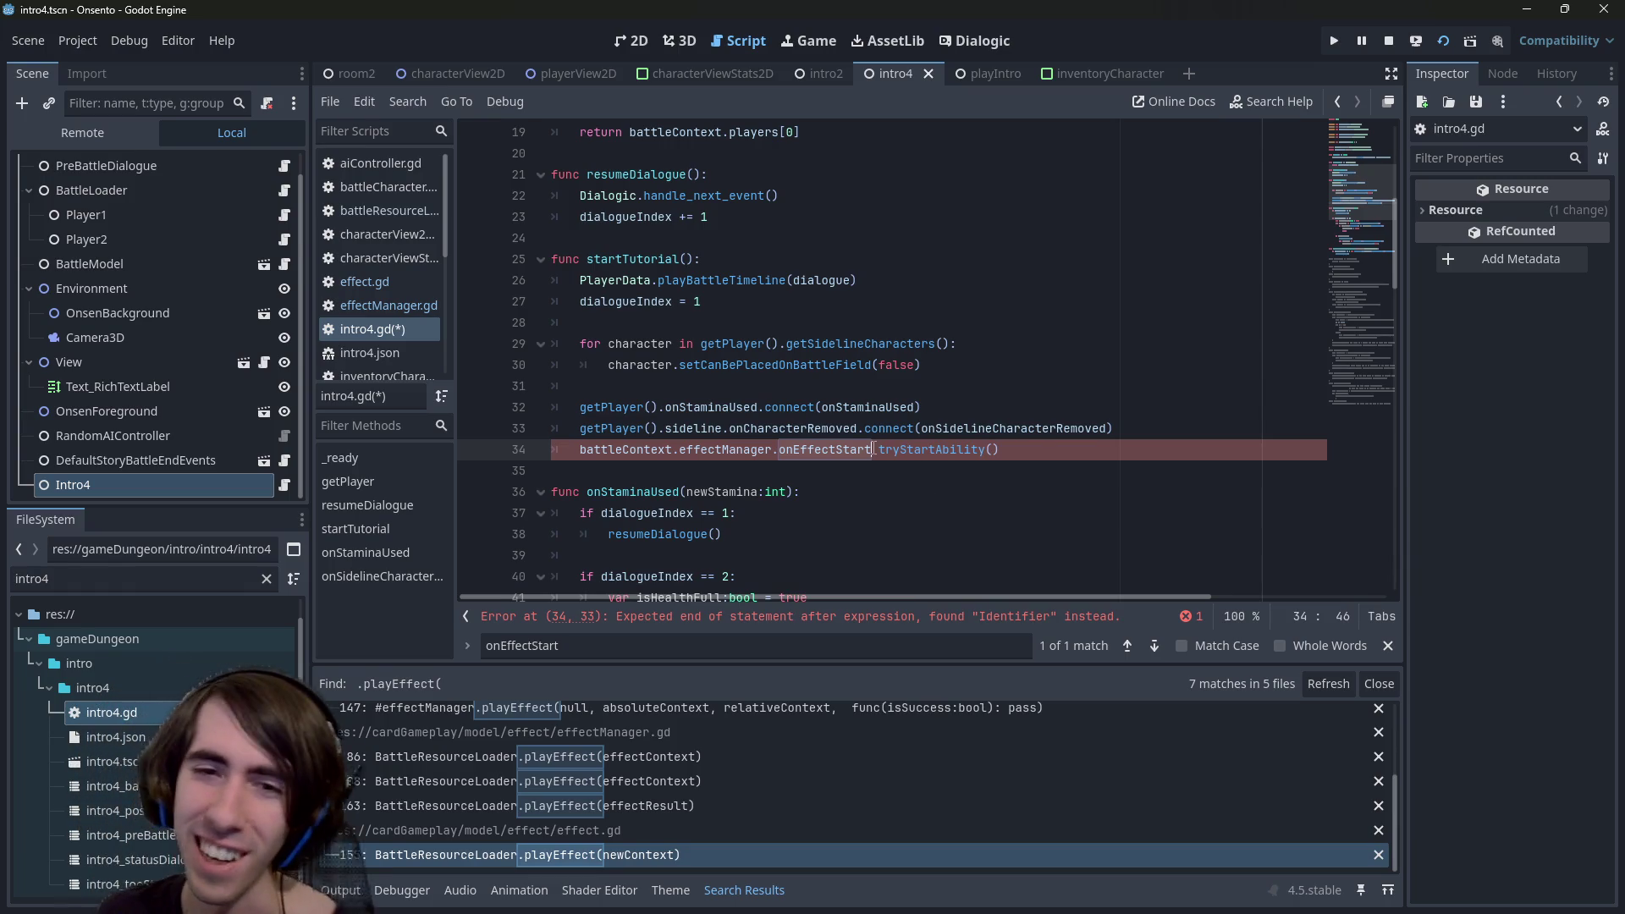
mouse_move(924, 450)
type(".")
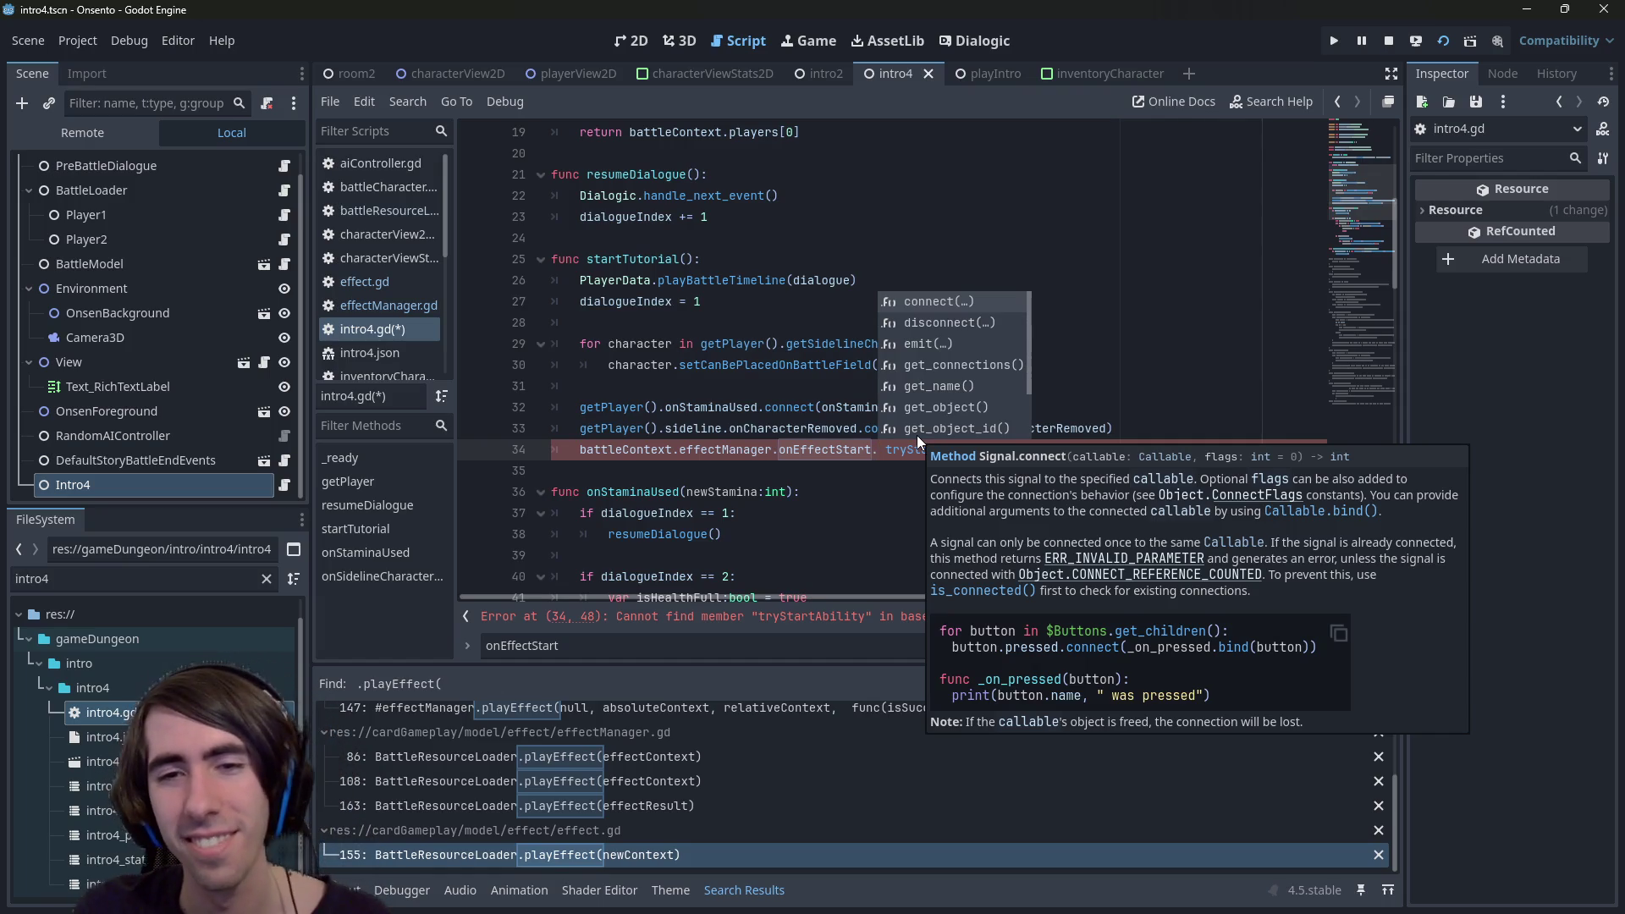
key("Return")
Remove the leftover tryStartAbility call, paste the effectContext parameter into connect(), and add a line
key("shift+End")
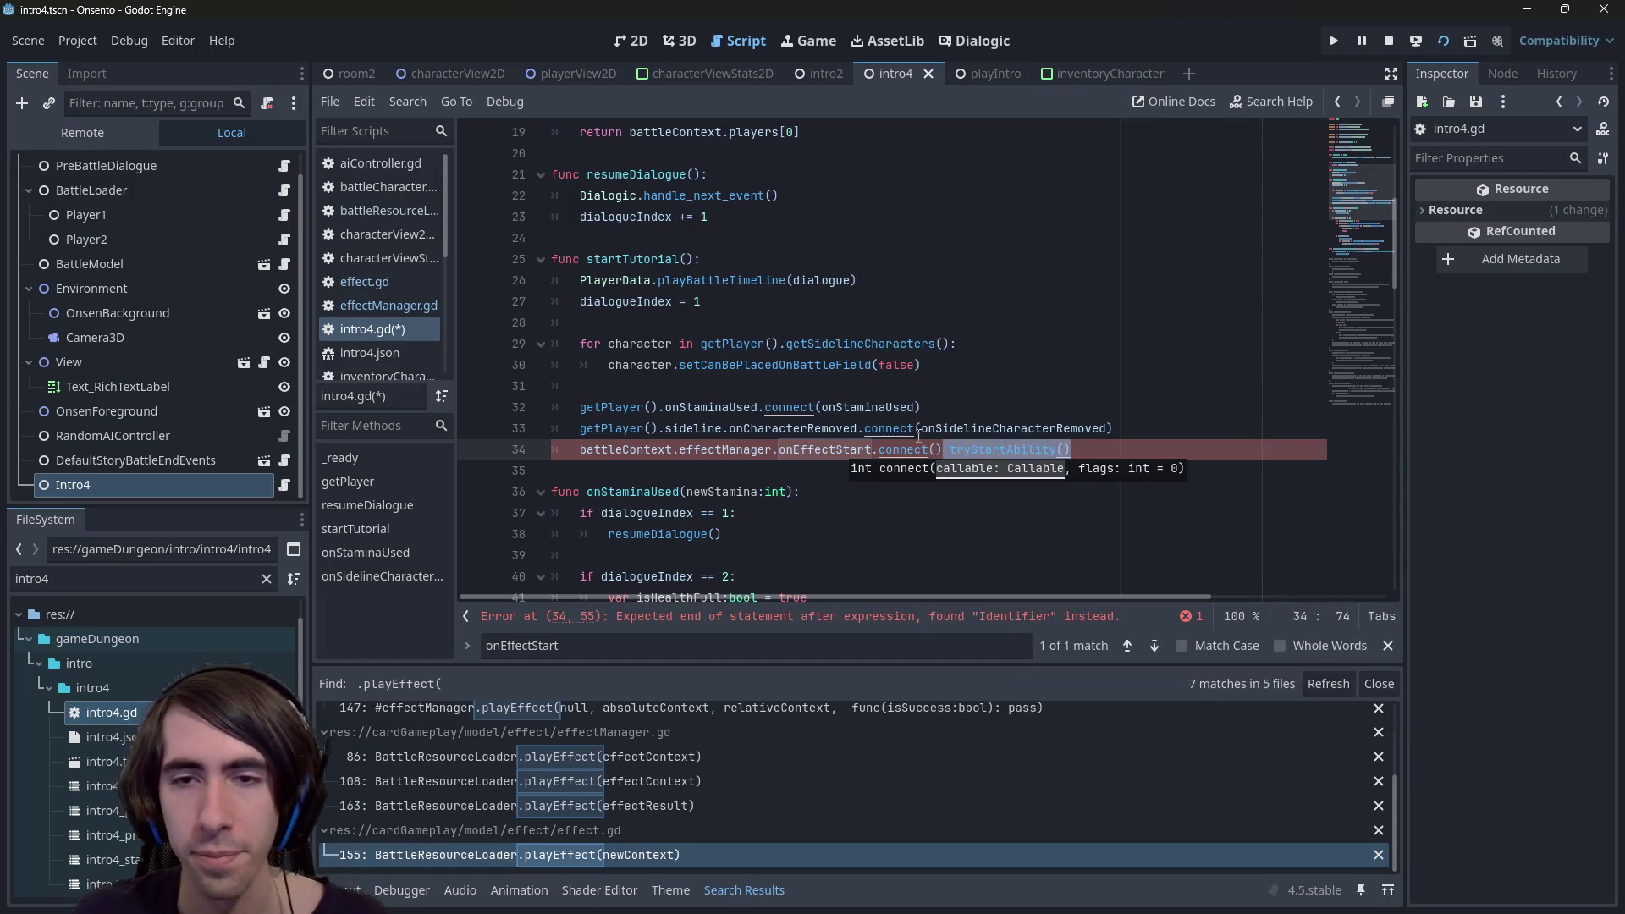
key("BackSpace")
key("BackSpace")
key("Left")
type("try")
key("Return")
left_click(841, 449, "ctrl")
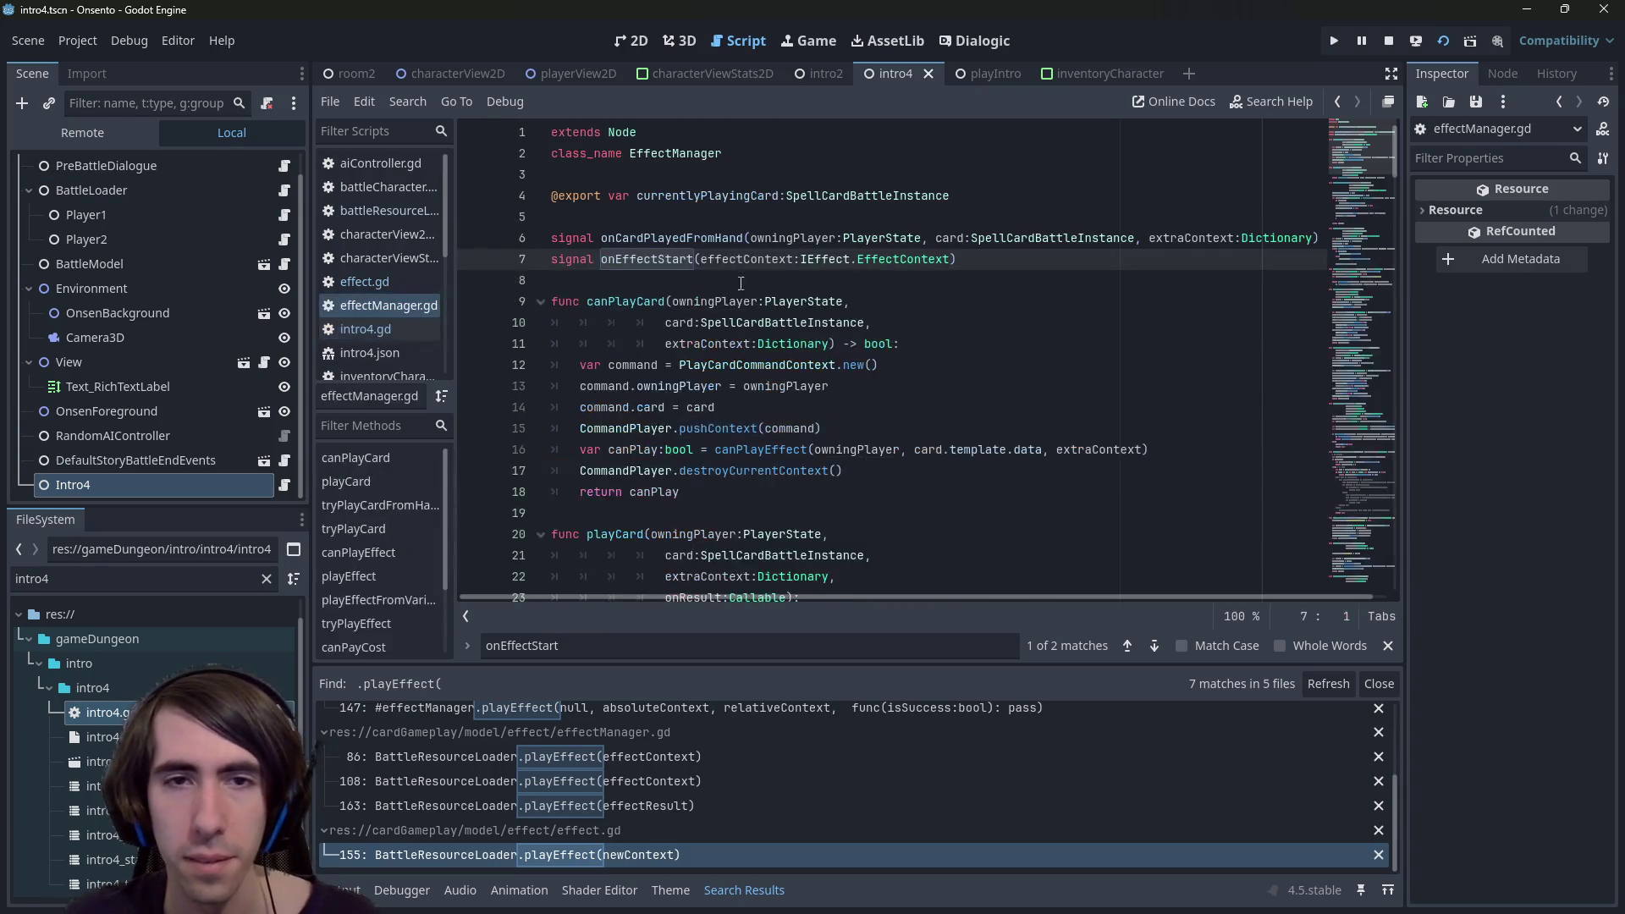
left_click(703, 260)
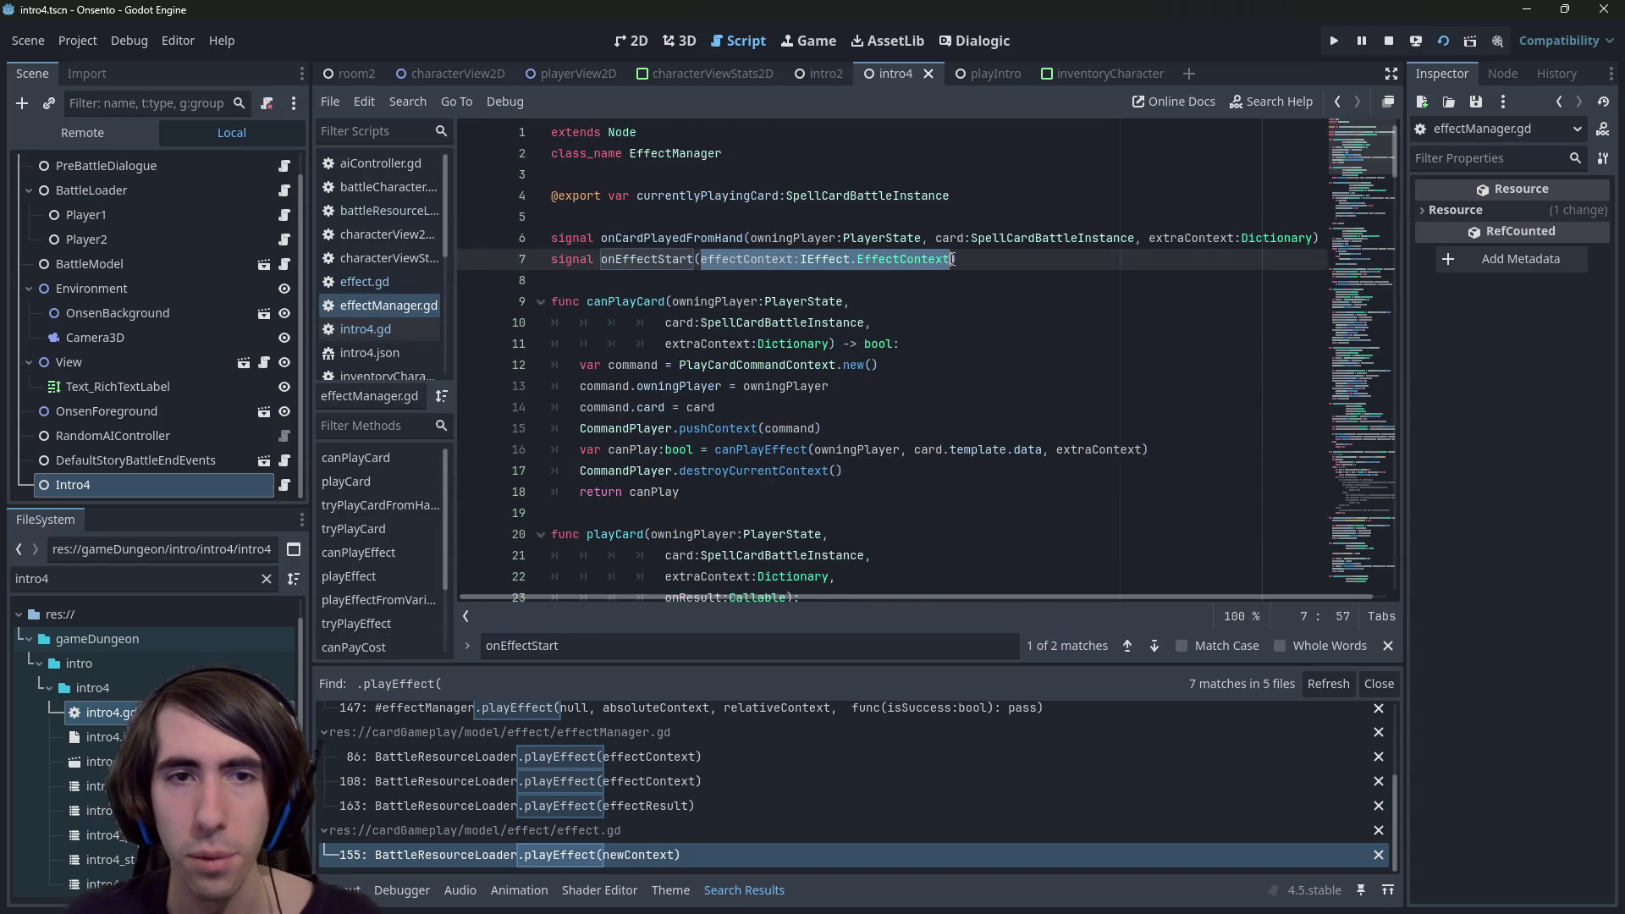
key("alt+Left")
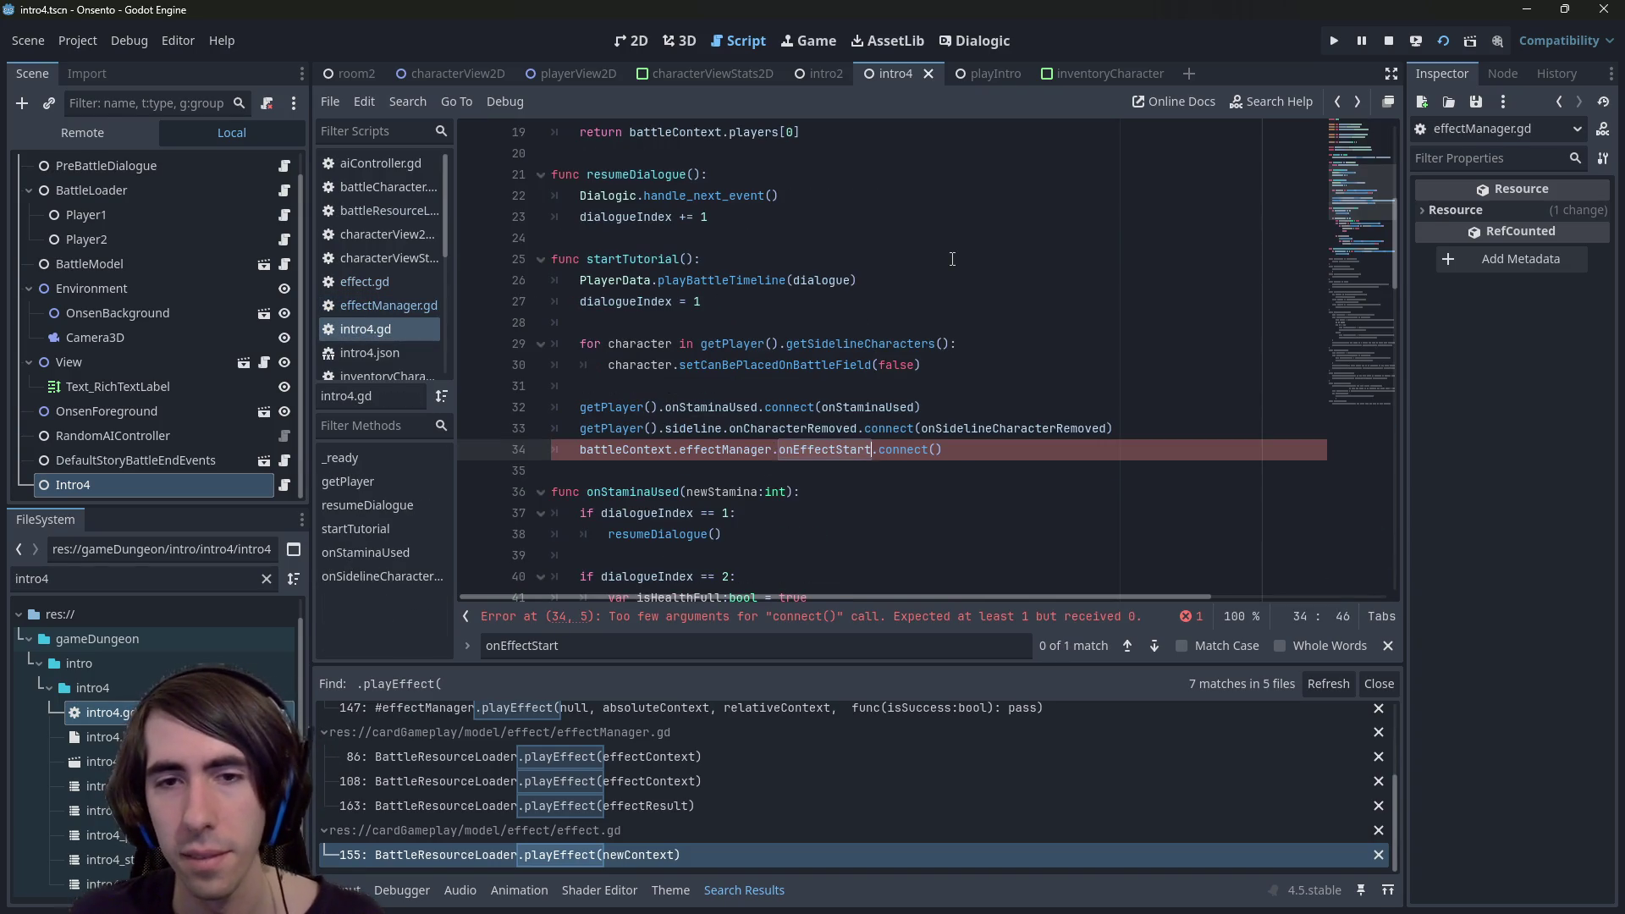
key("End")
key("Left")
type("effectContext:IEffect.EffectContext")
scroll(905, 255, "down", 2)
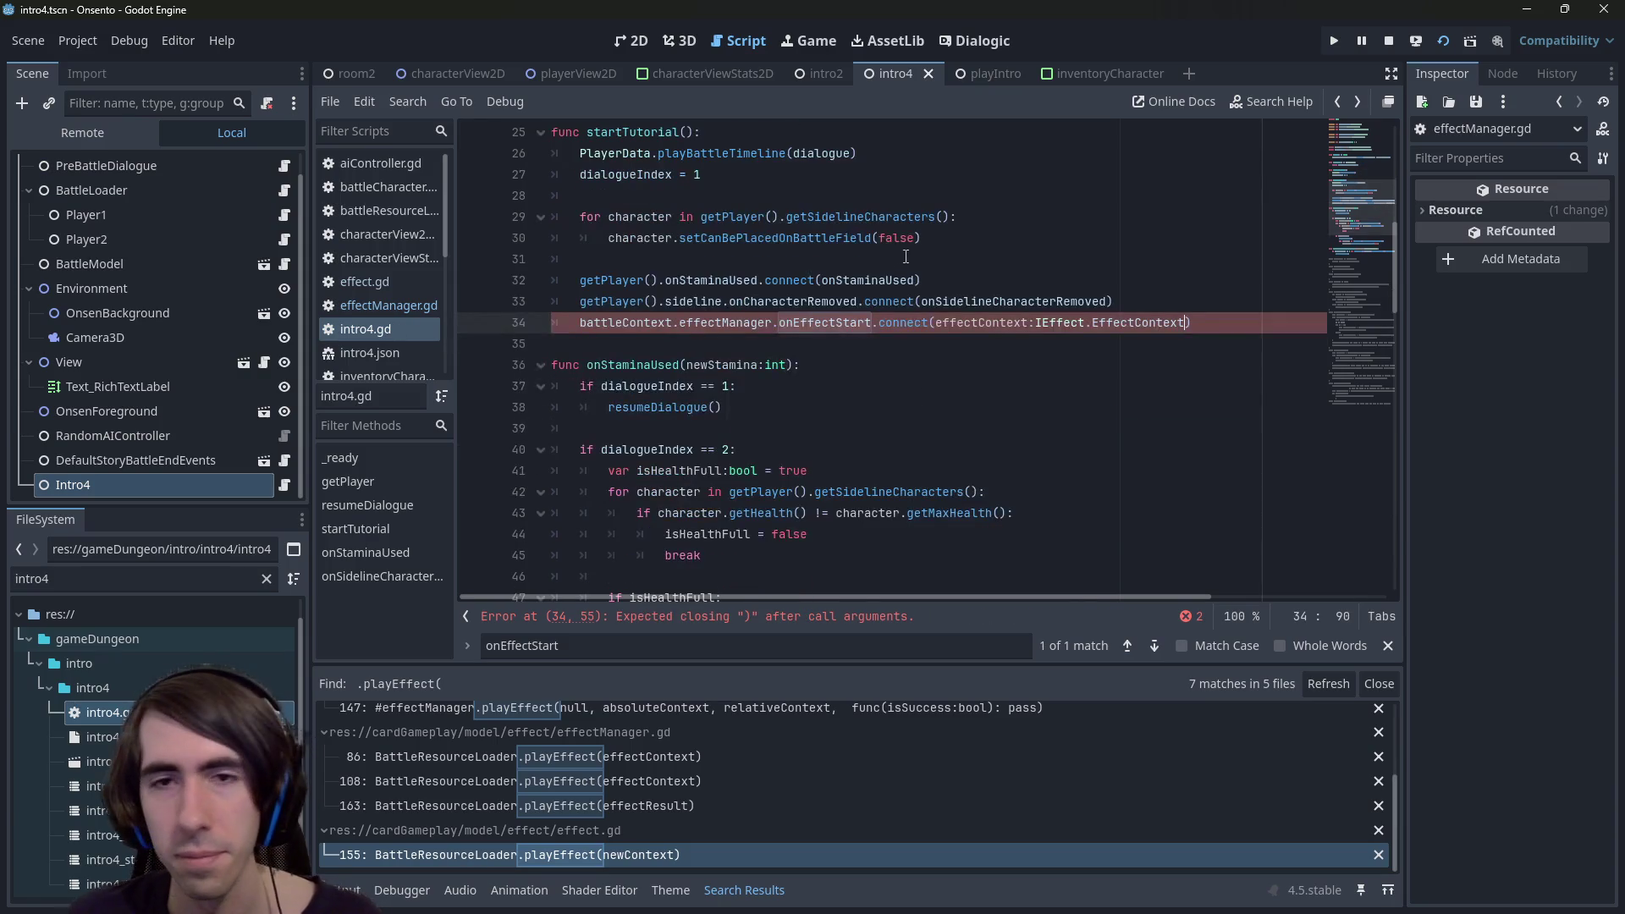
scroll(852, 344, "up", 1)
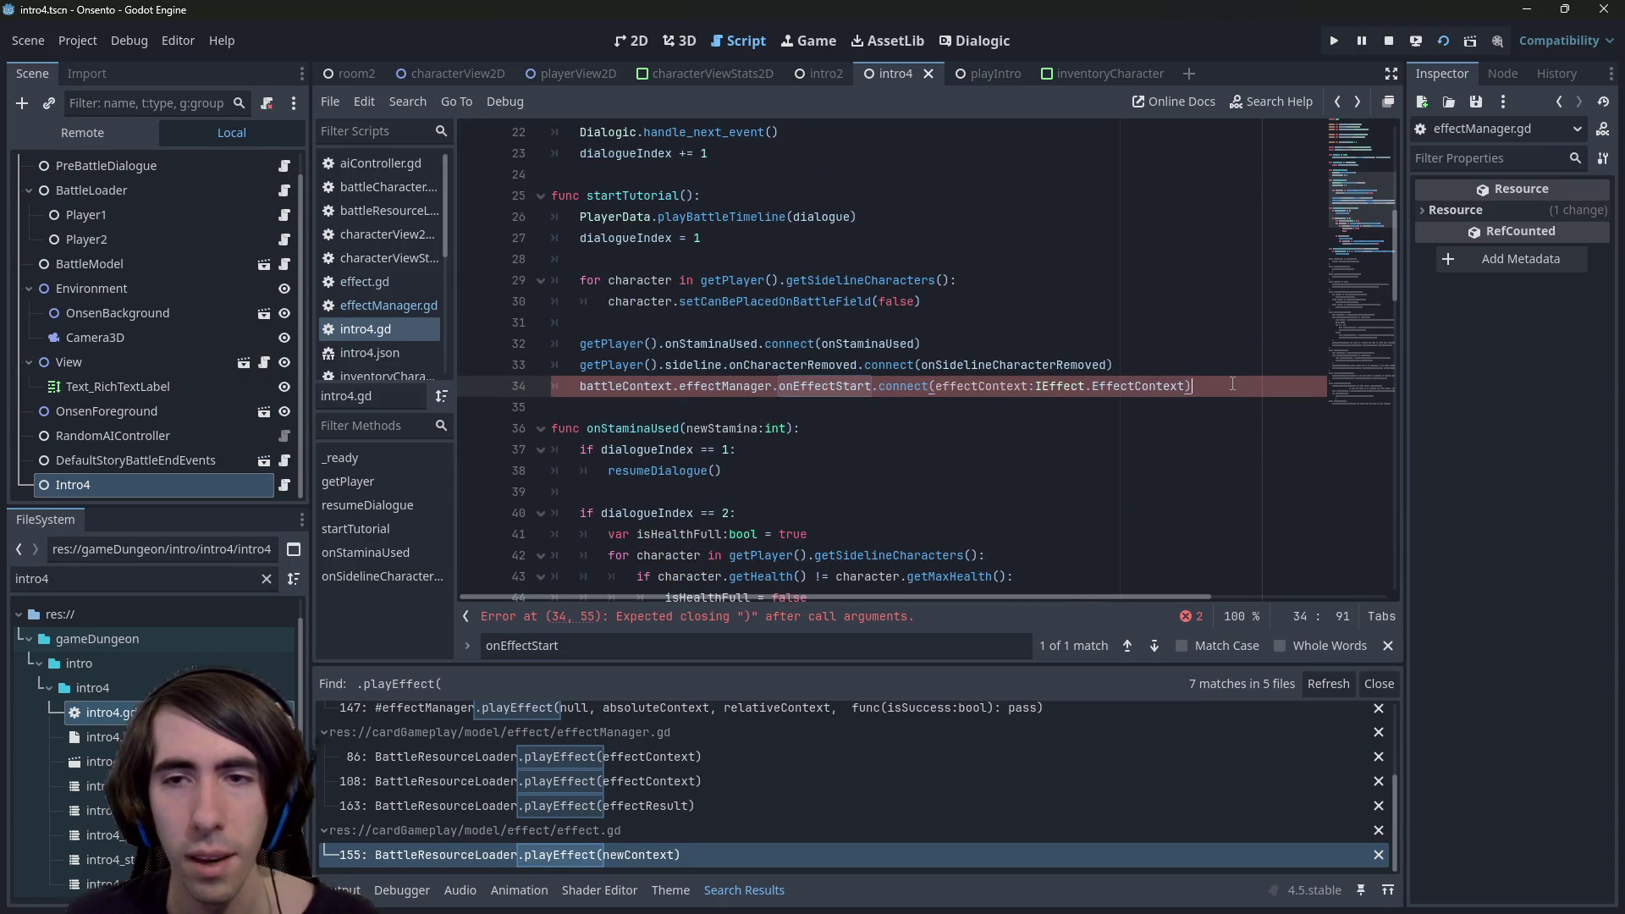
key("Return")
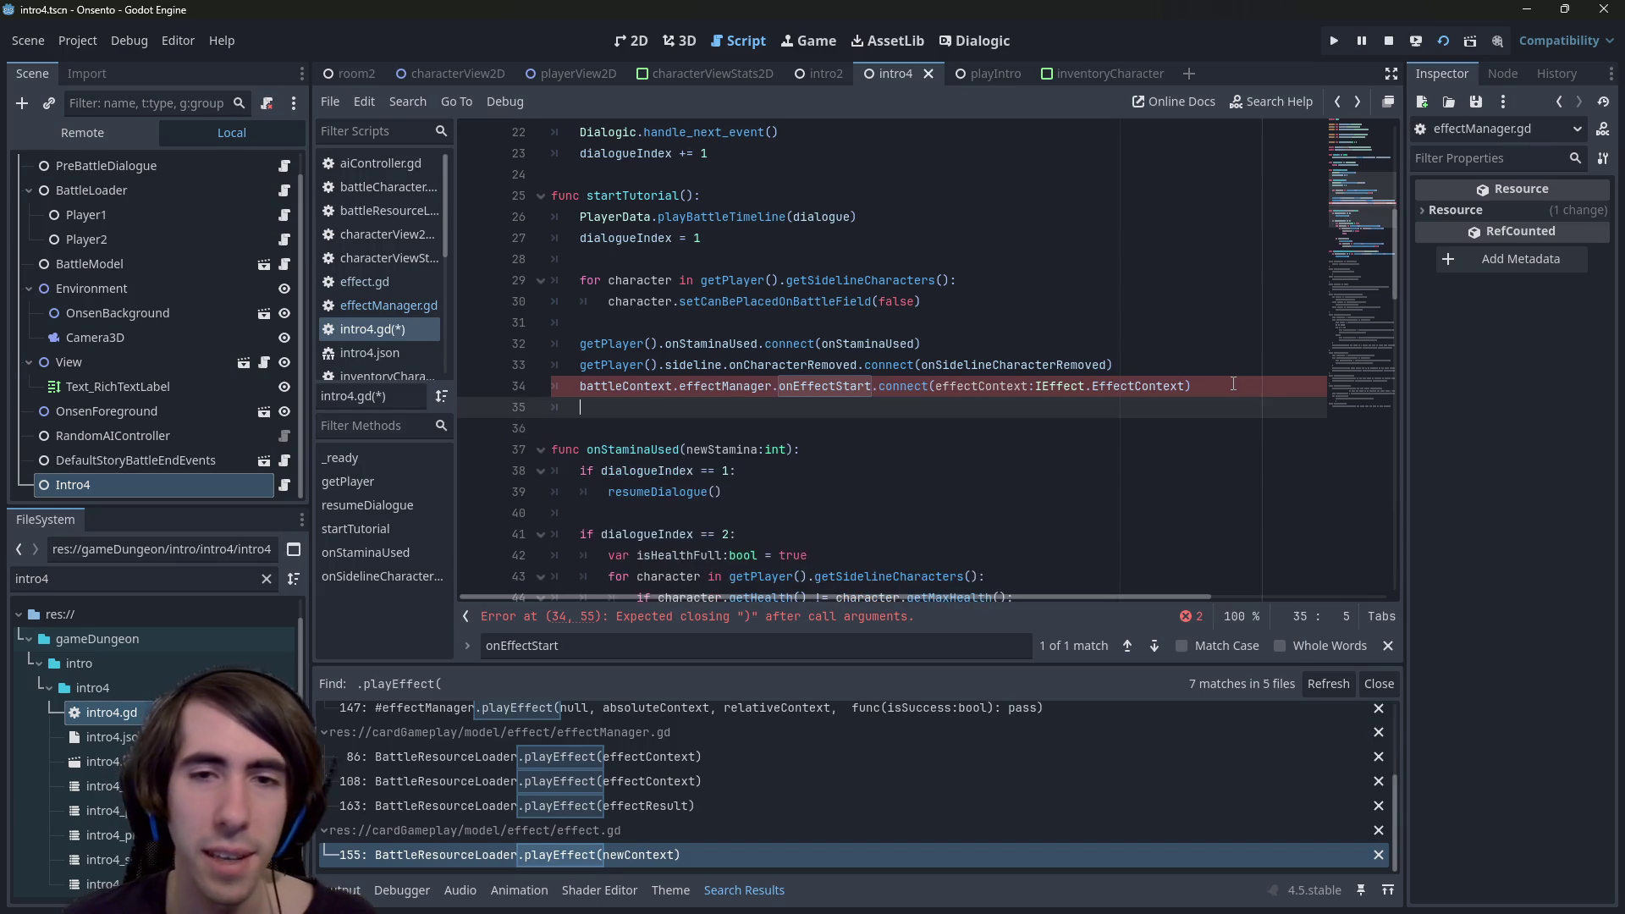
Save intro4.gd, inspect the line 34 error, and cut the argument out of connect()
double_click(825, 386)
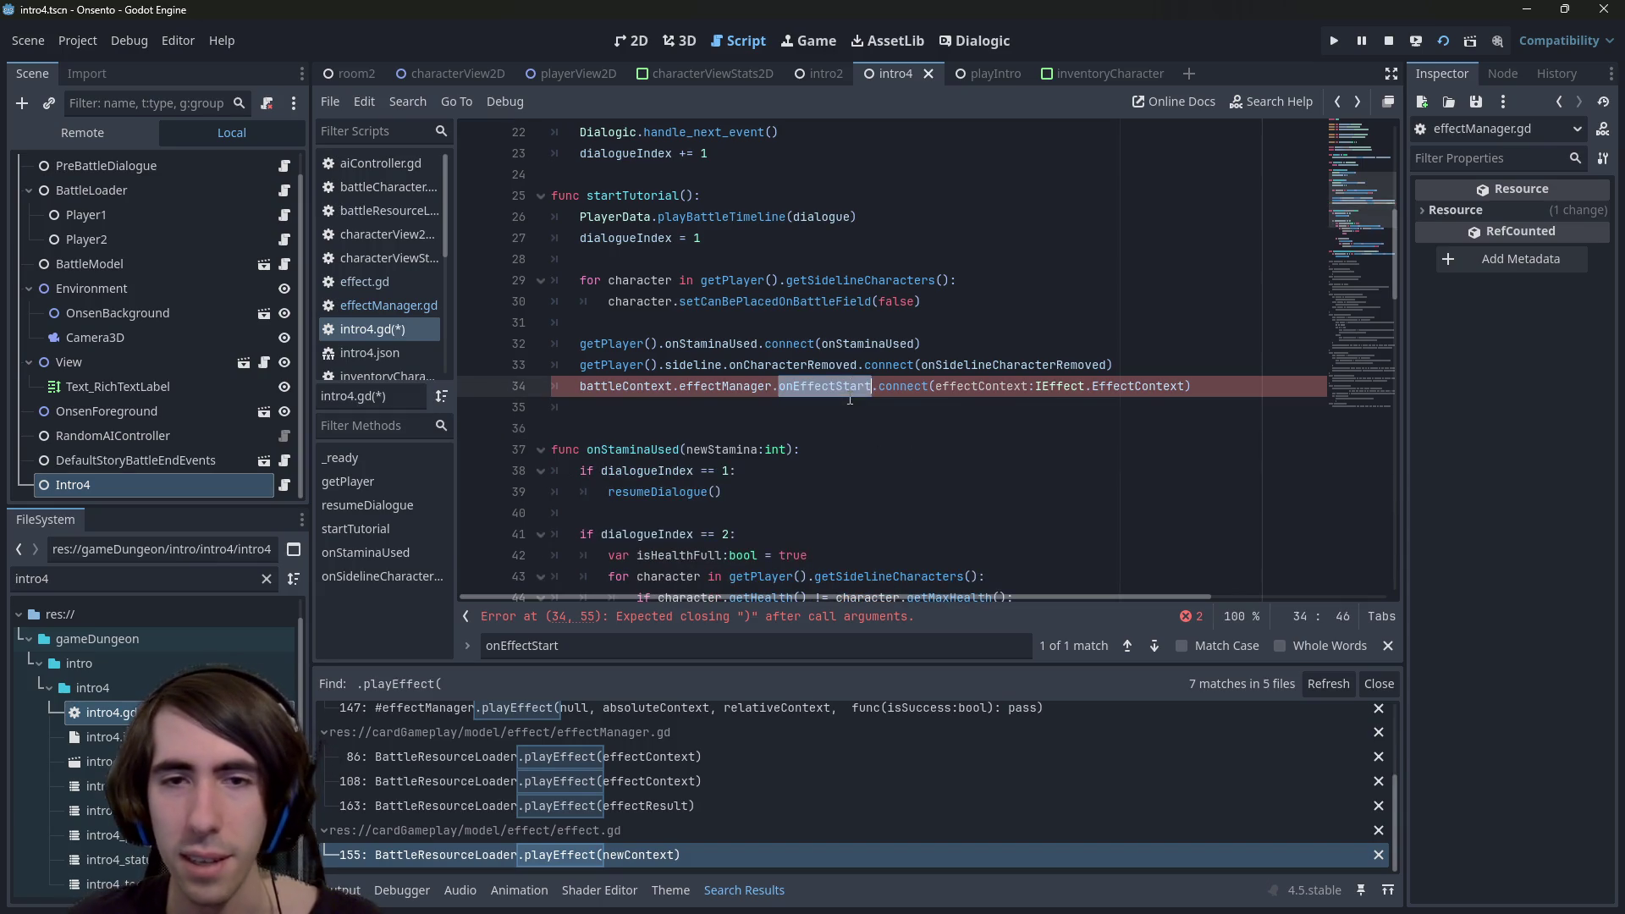
left_click(661, 409)
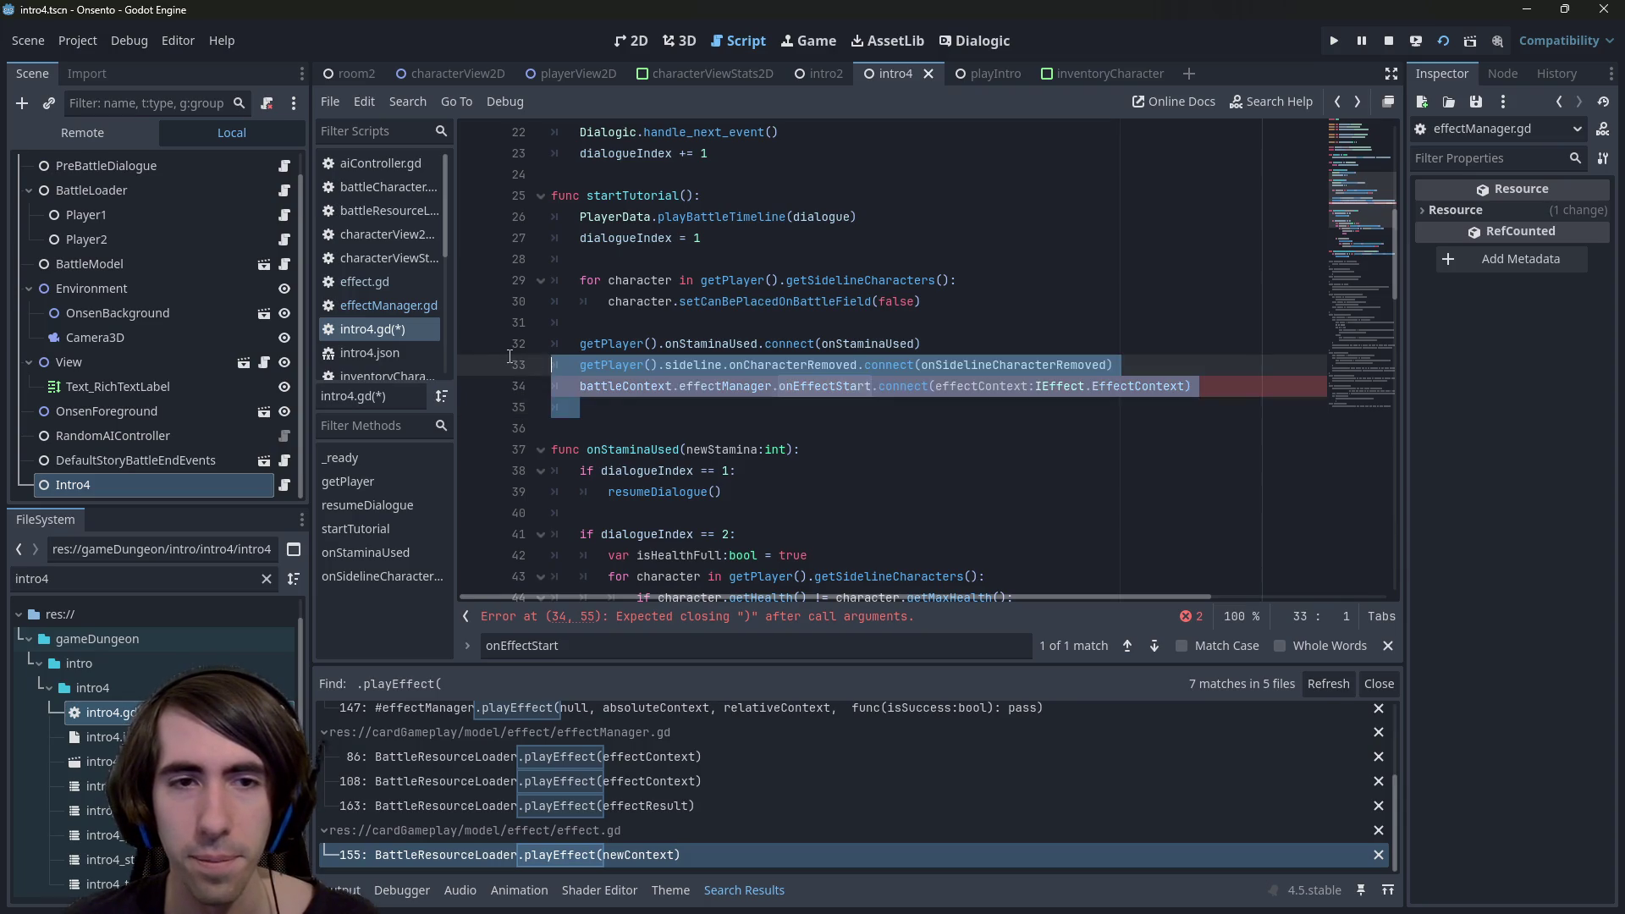
left_click(640, 386)
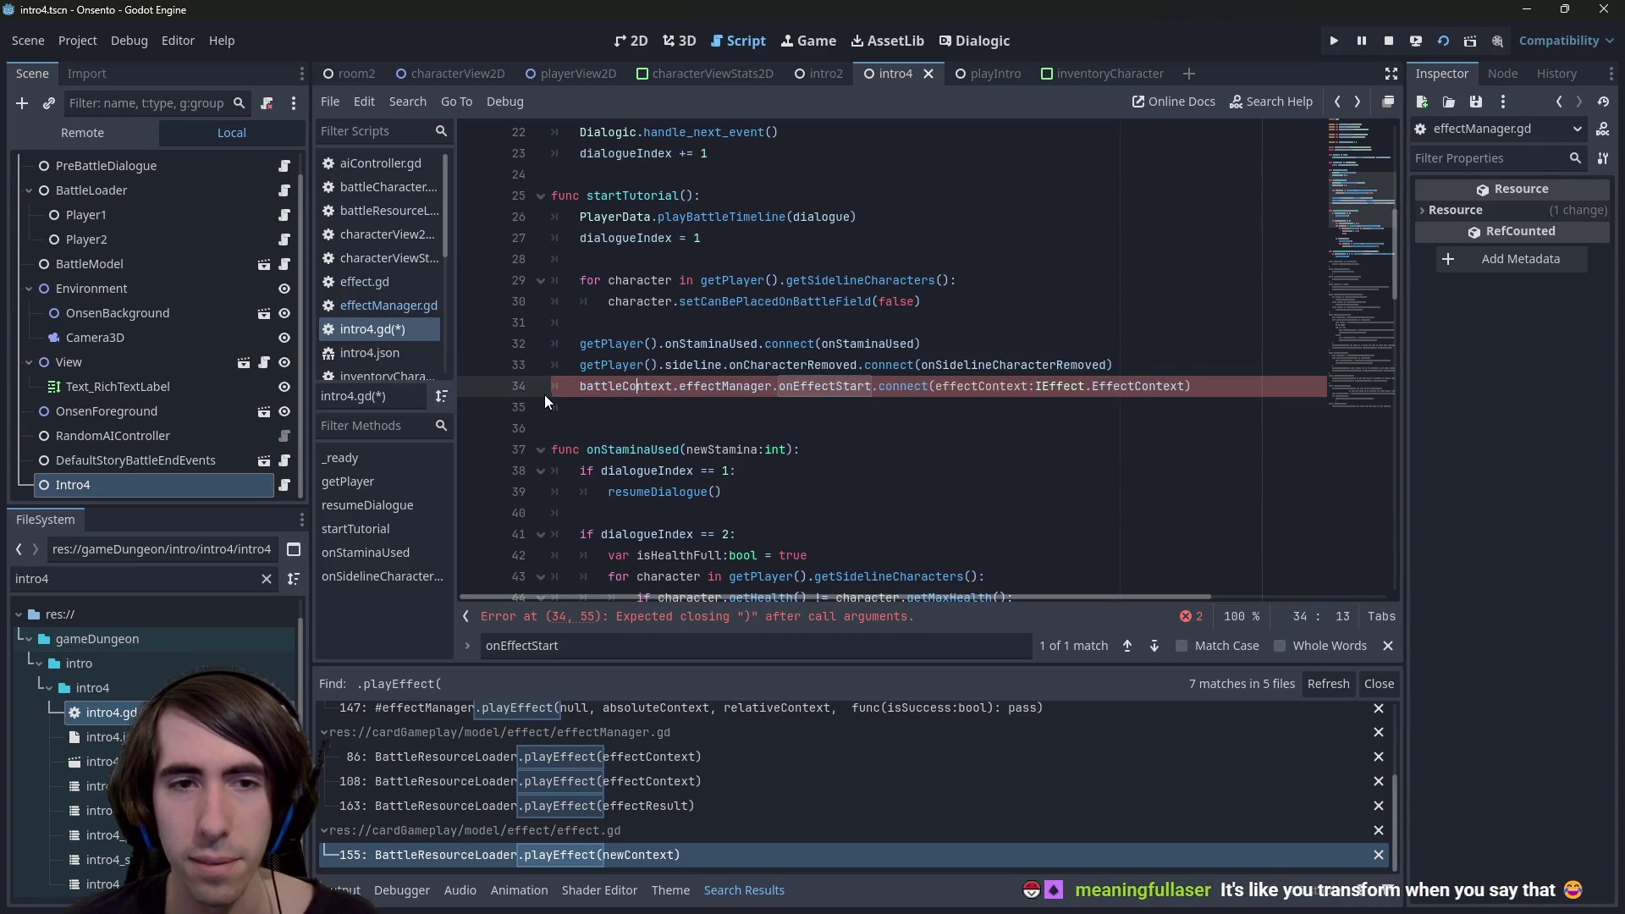
left_click(955, 409)
key("ctrl+s")
double_click(796, 385)
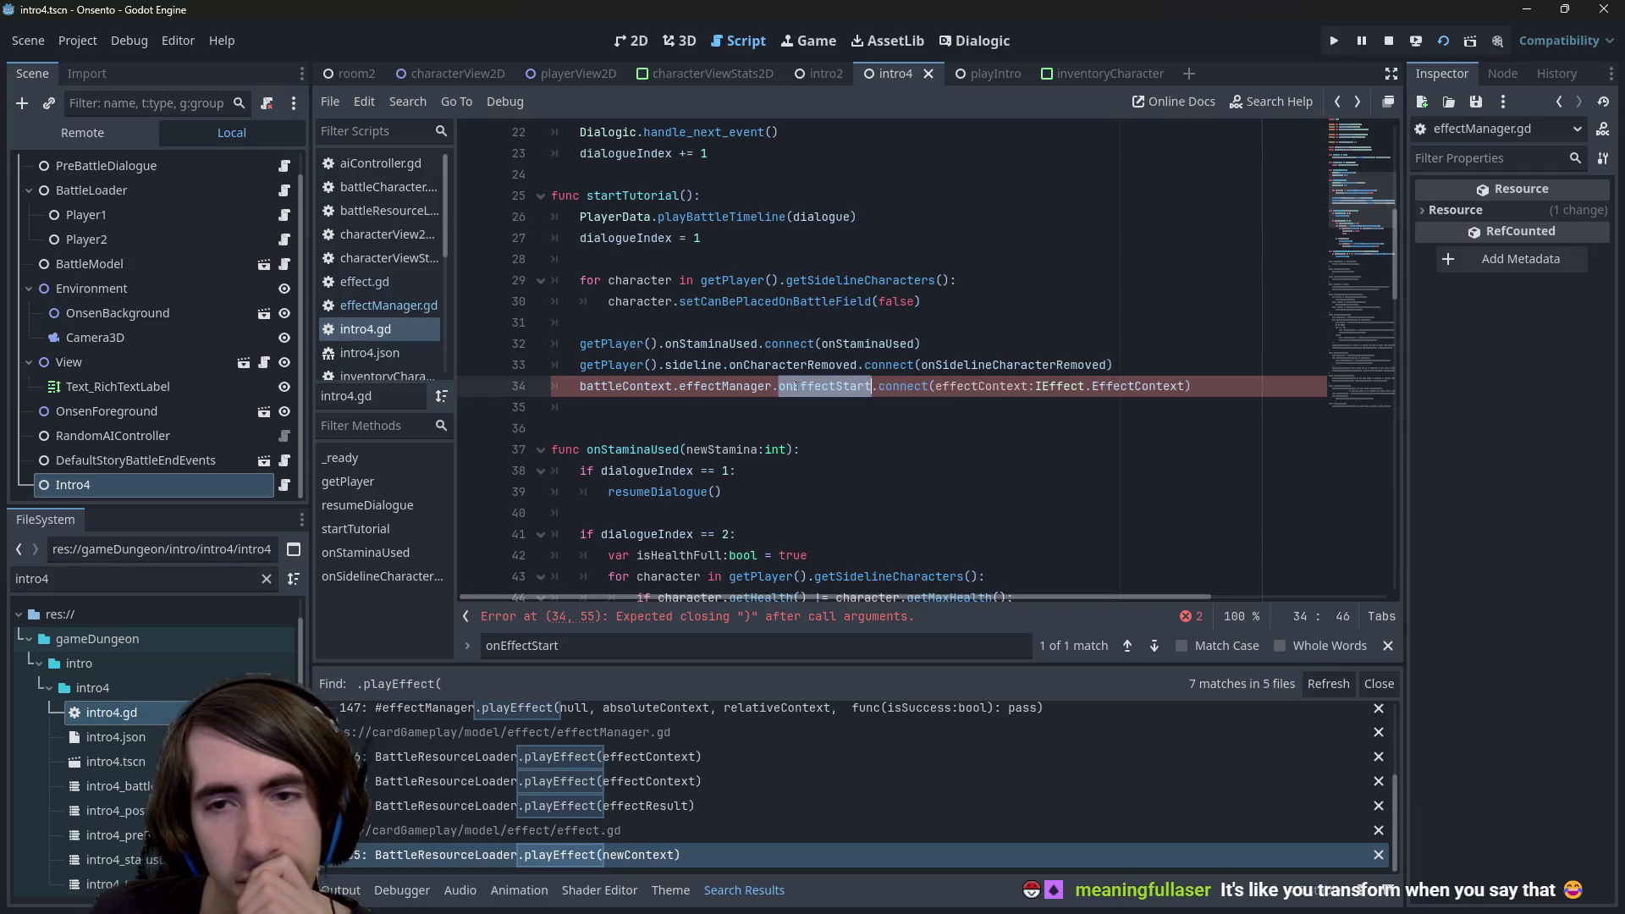
left_click(834, 624)
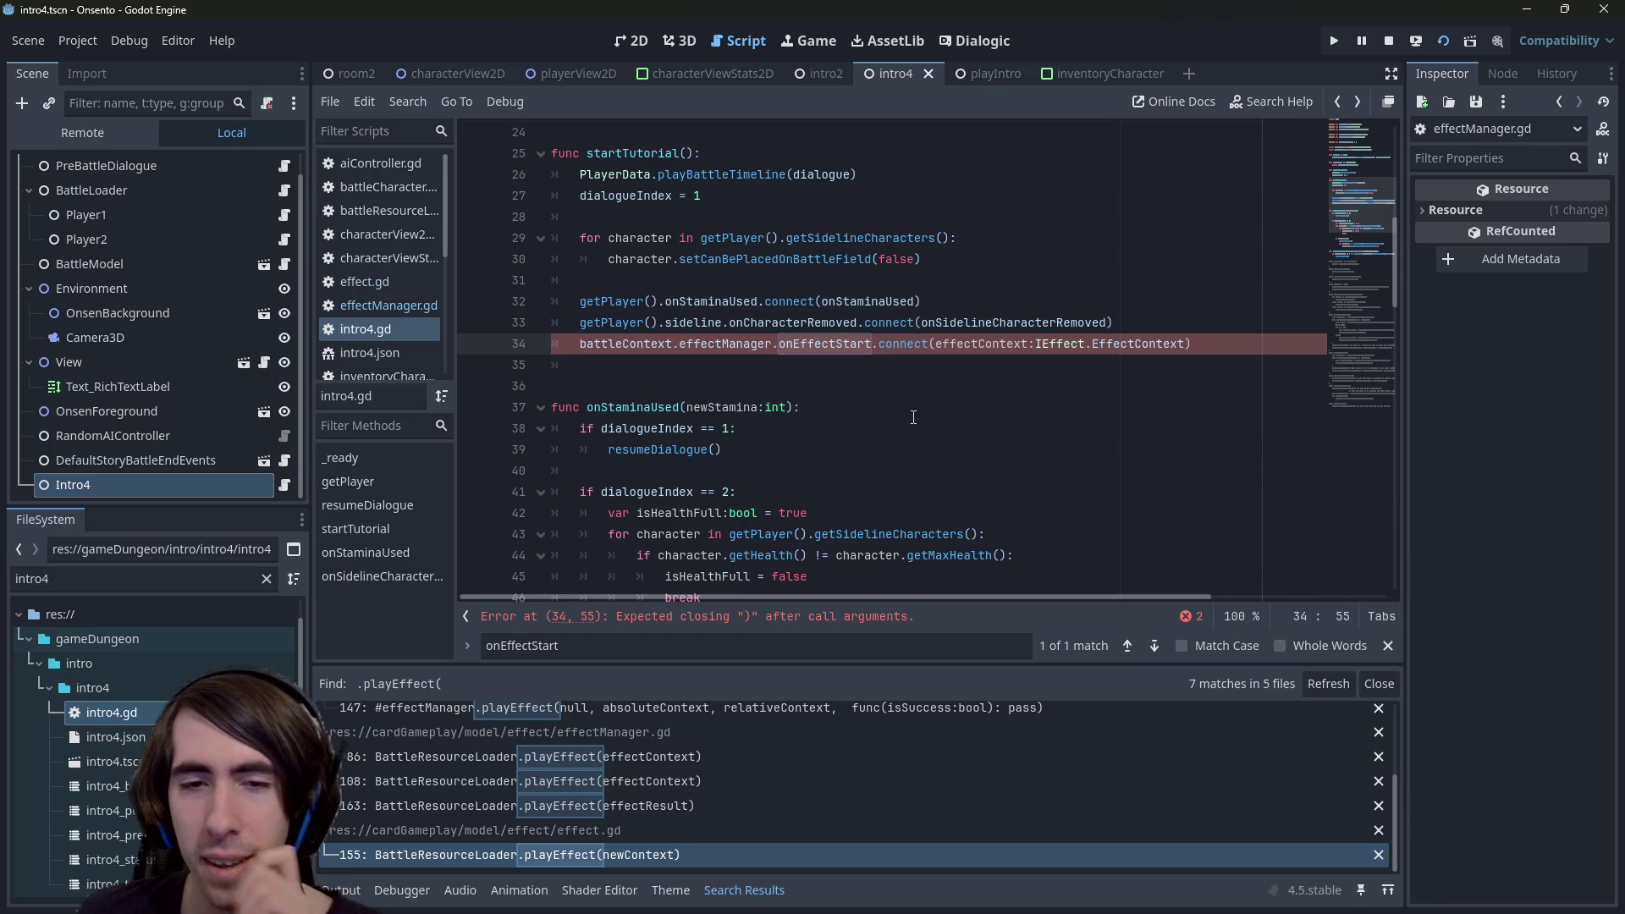
left_click(969, 364)
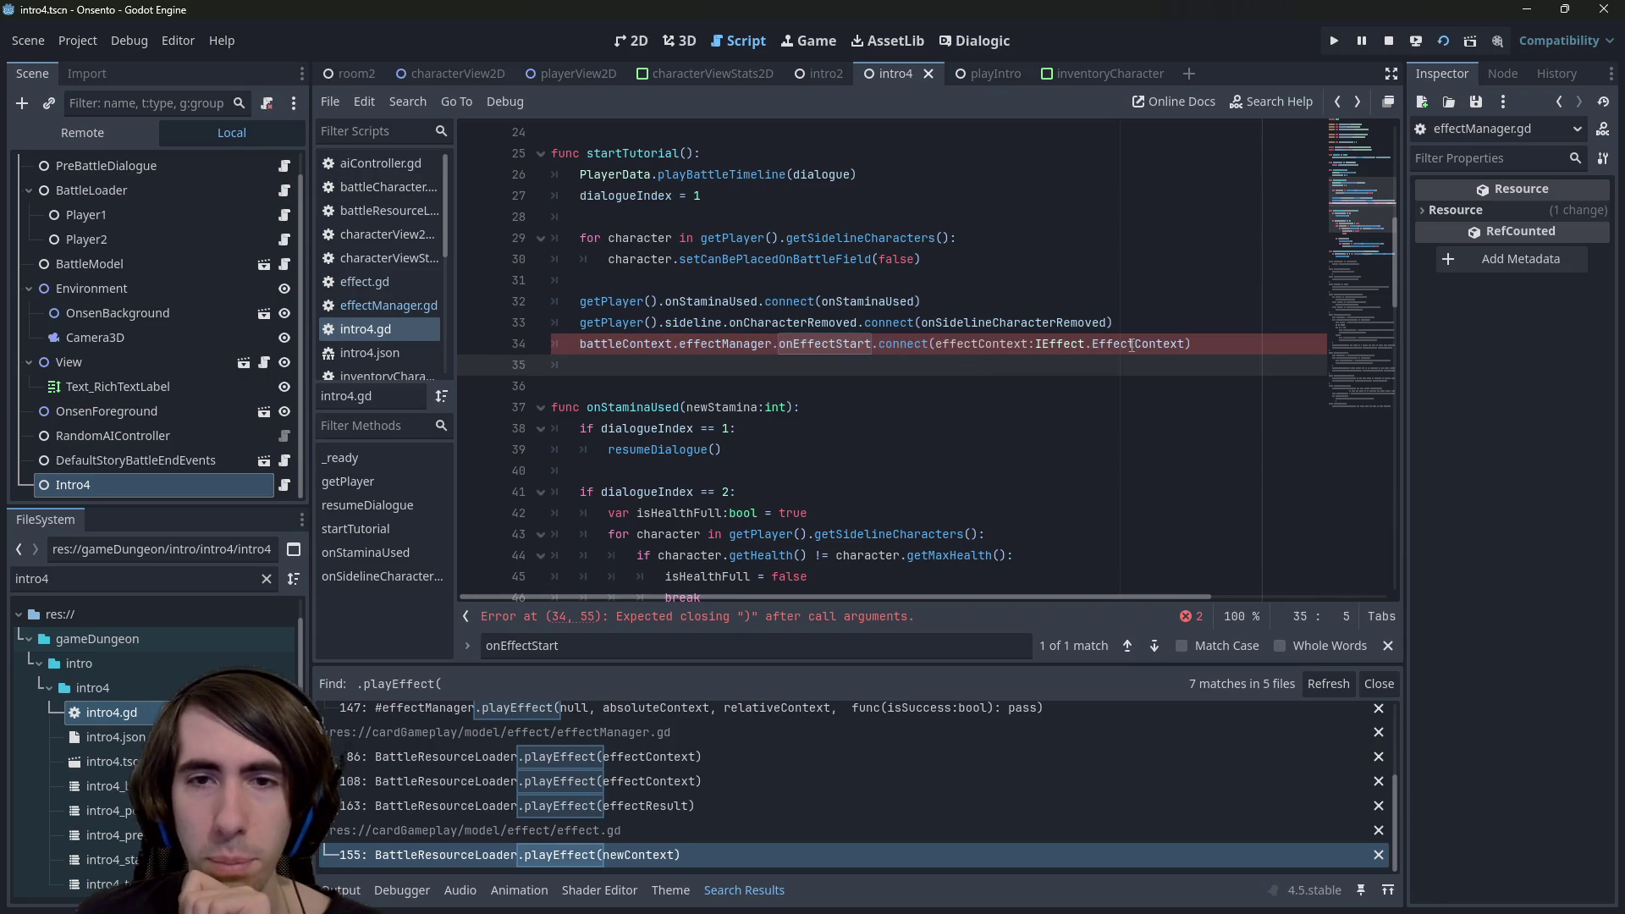
scroll(1132, 345, "up", 2)
left_click_drag(934, 471, 1185, 471)
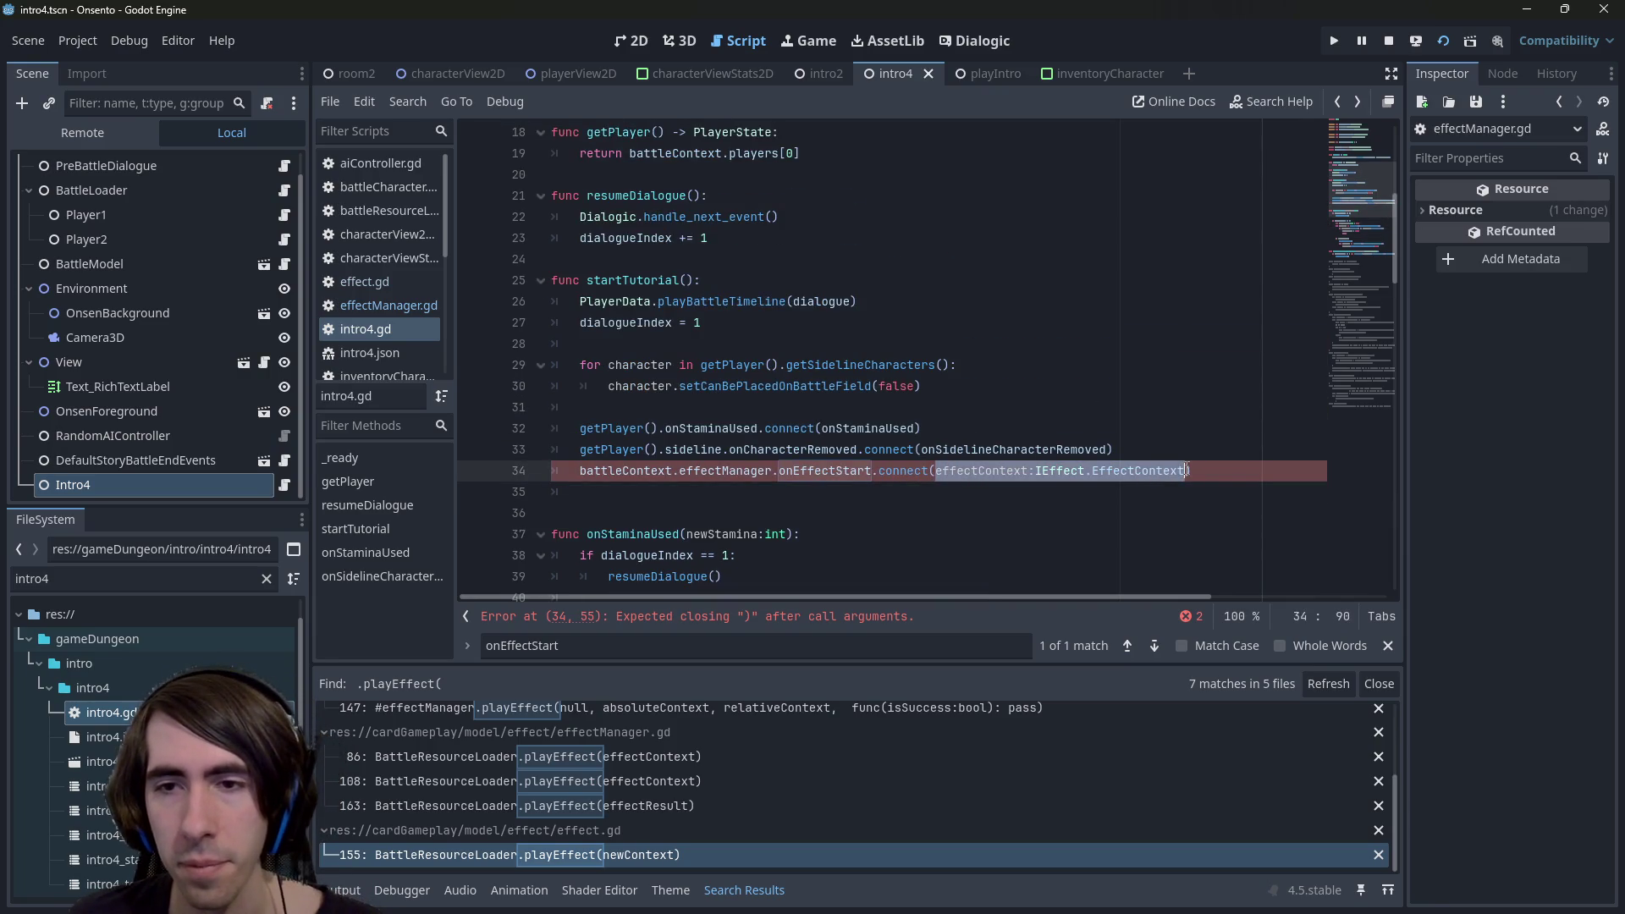
key("ctrl+x")
key("ctrl+z")
key("ctrl+x")
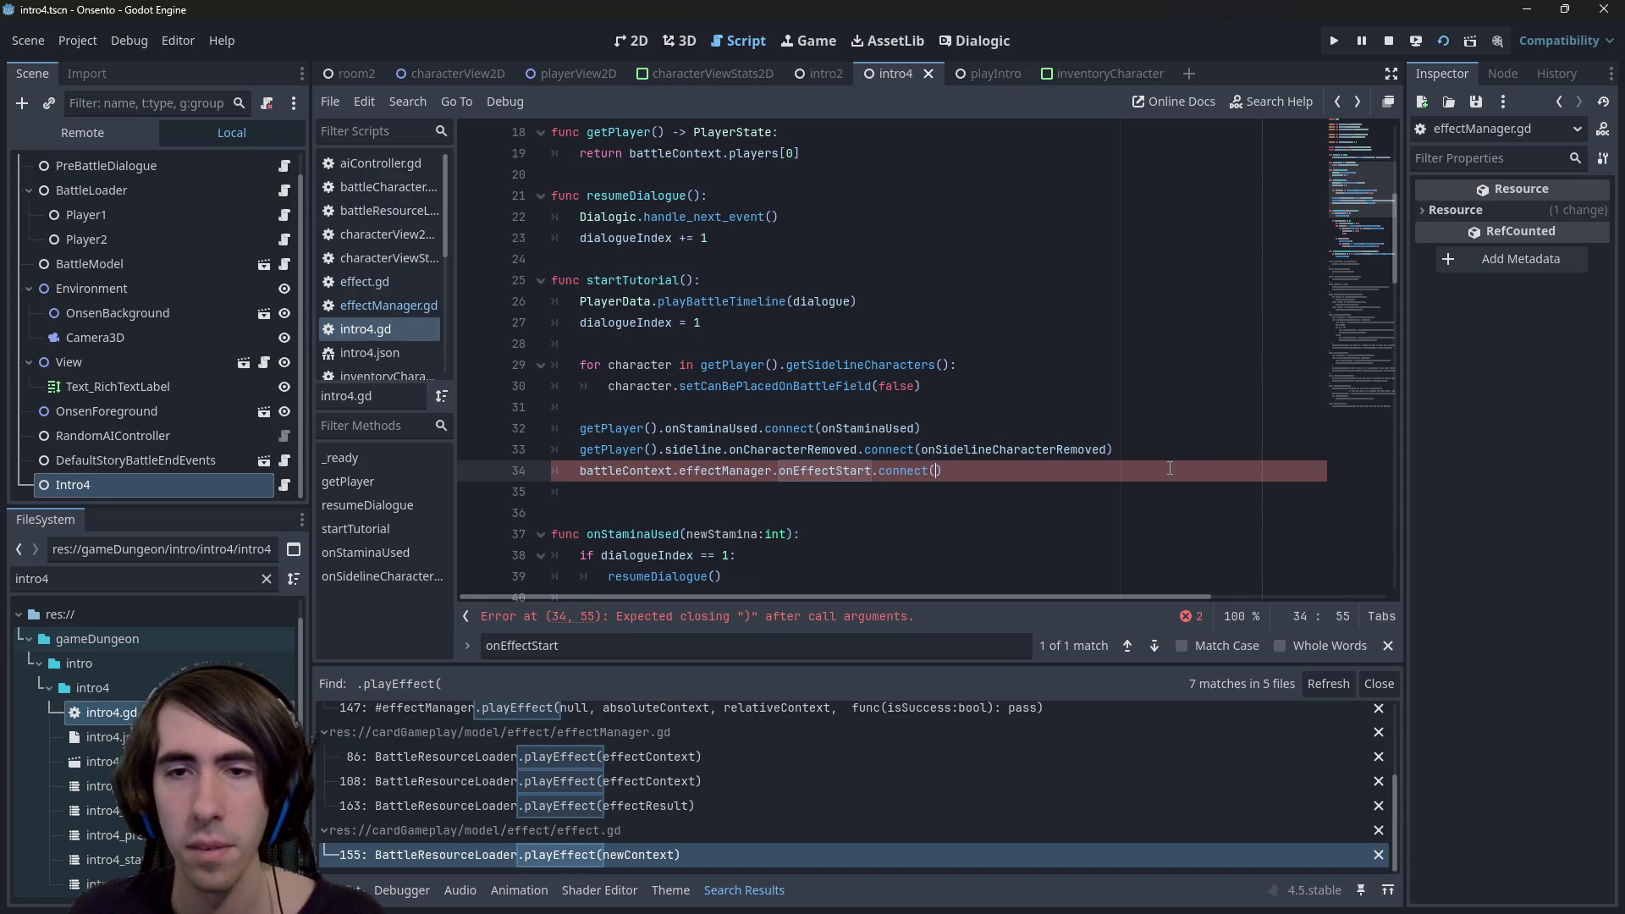
Add a blank handler line below line 34 after checking onEffectStart's signal definition
scroll(1096, 480, "down", 3)
left_click(795, 309)
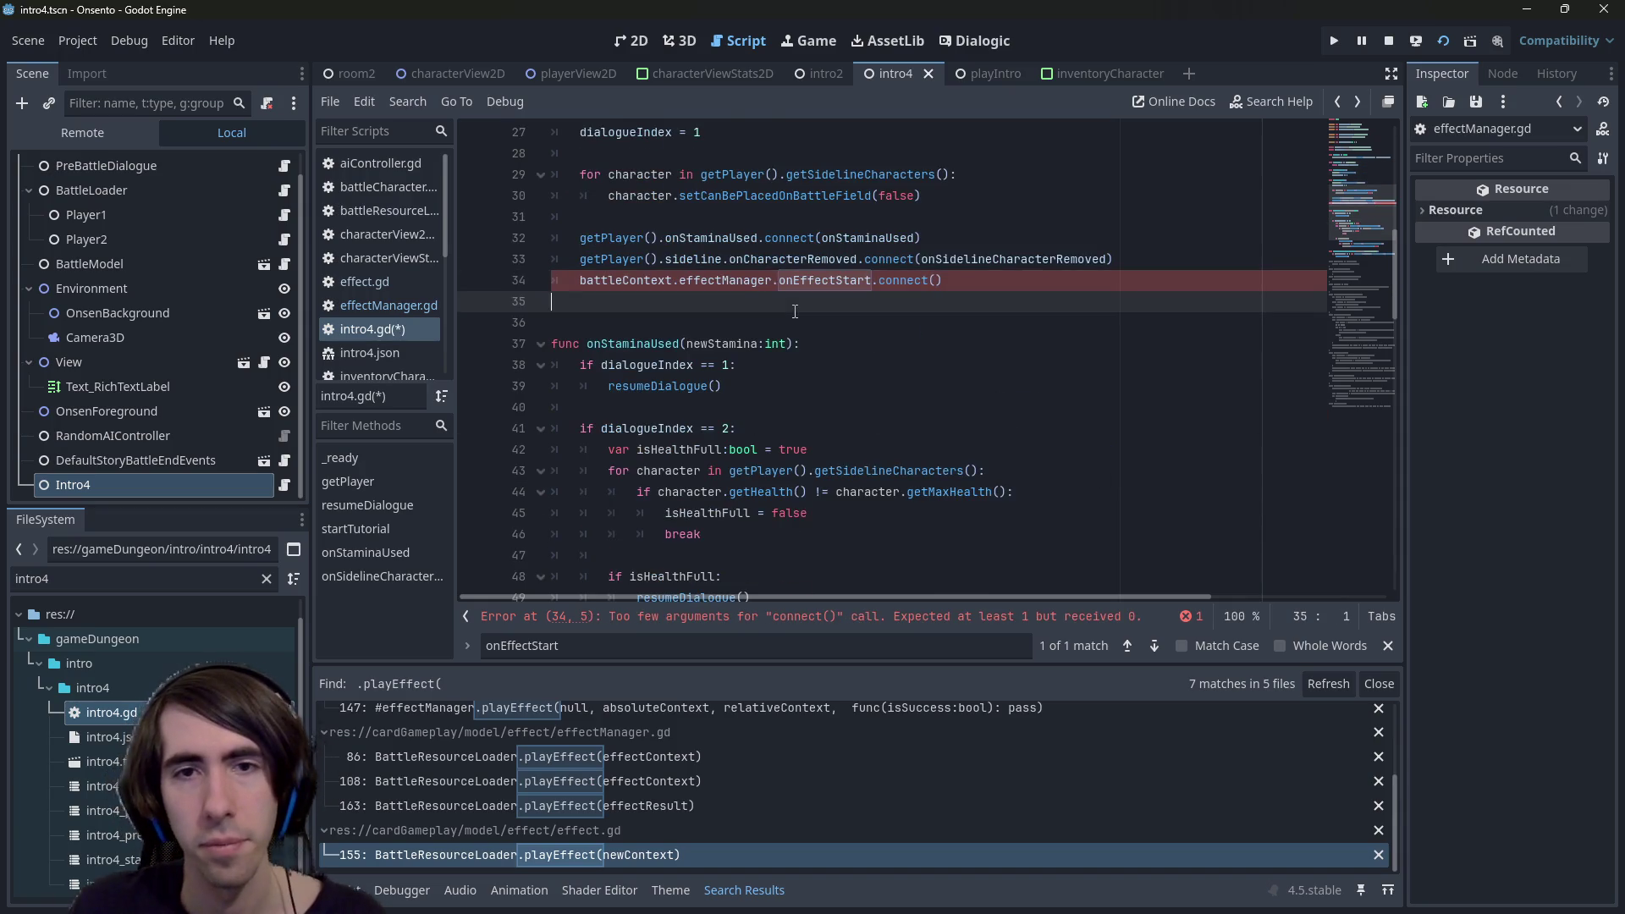
key("Return")
left_click(809, 284, "ctrl")
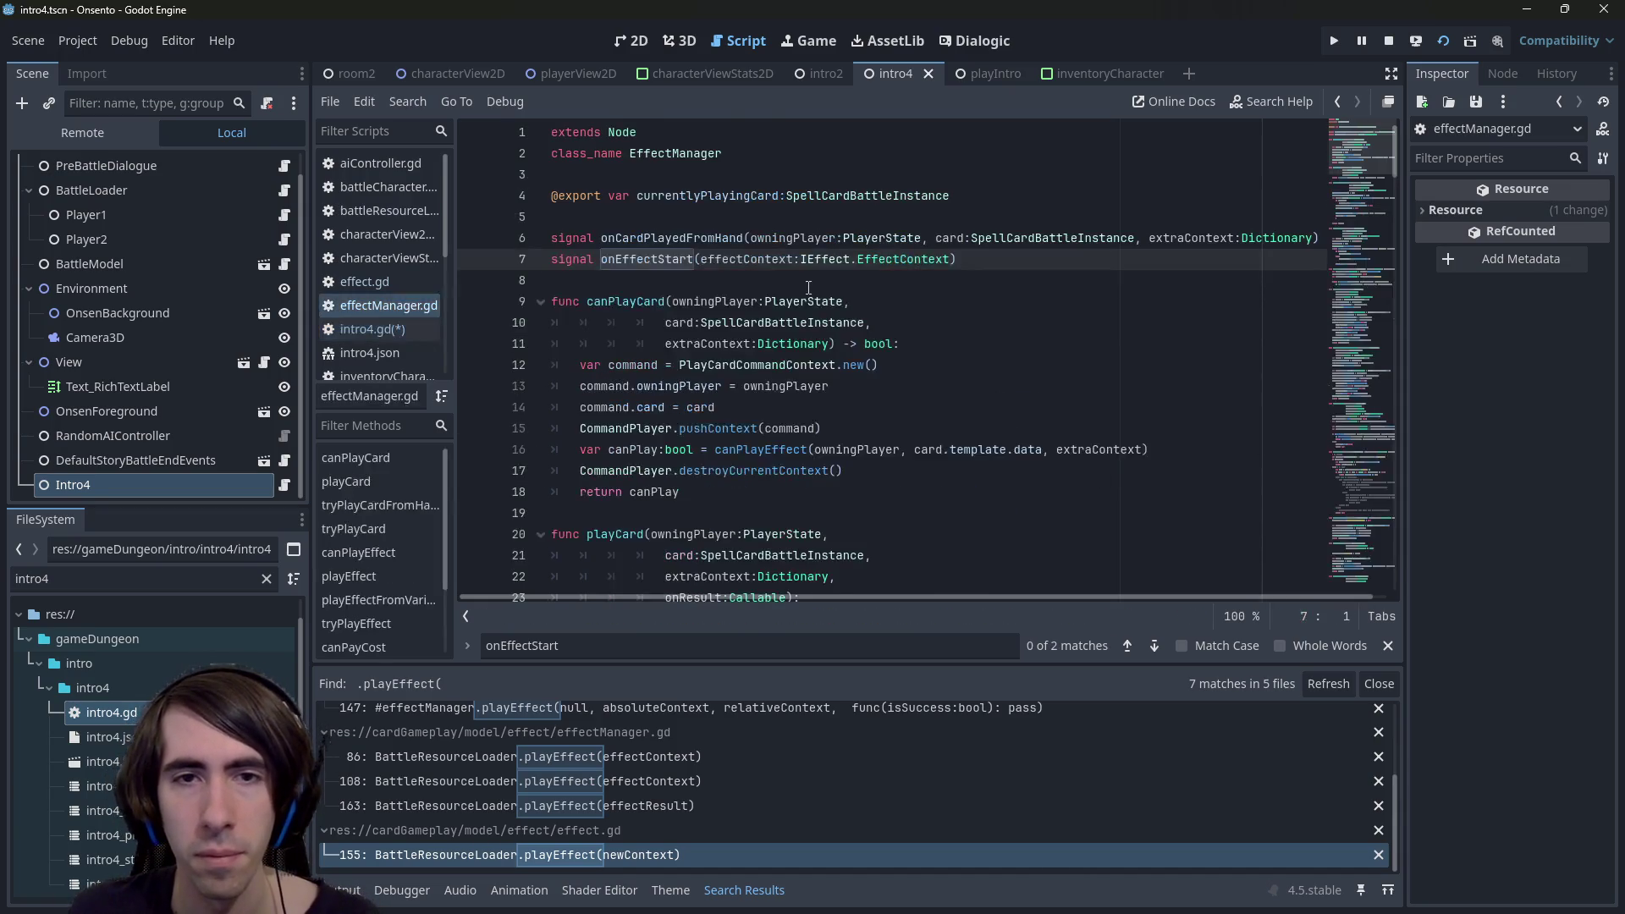
key("alt+Left")
left_click(750, 326)
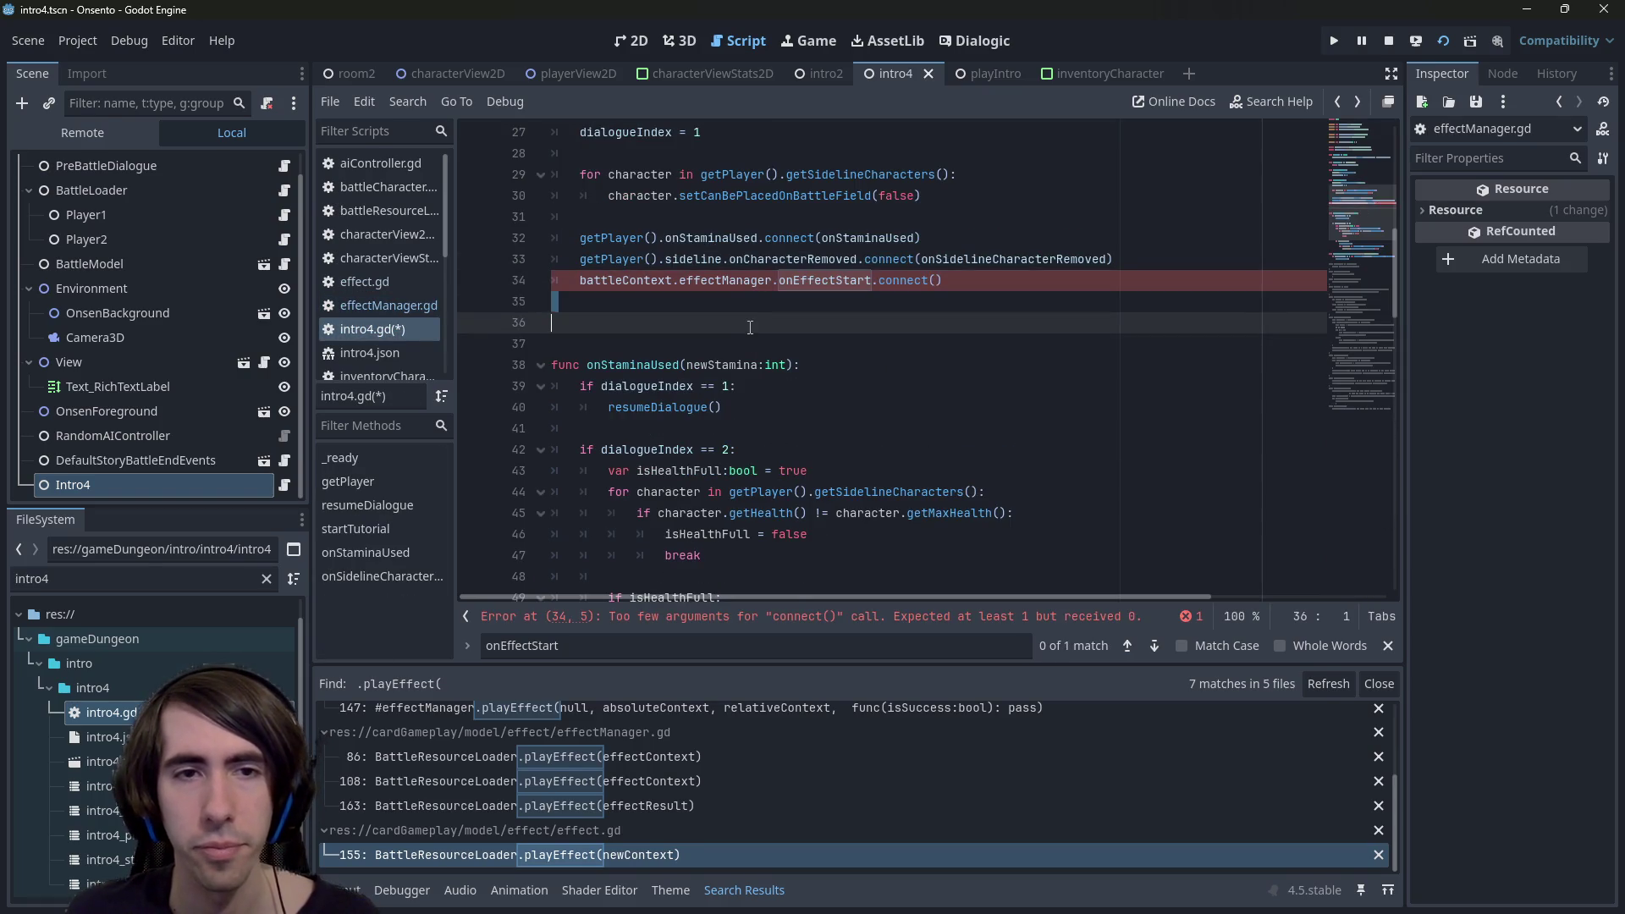
Write 'func onEffectStart(effectContext:IEffect.EffectContext):' on line 36 with an indented body line, and save
type("func onEffectDa")
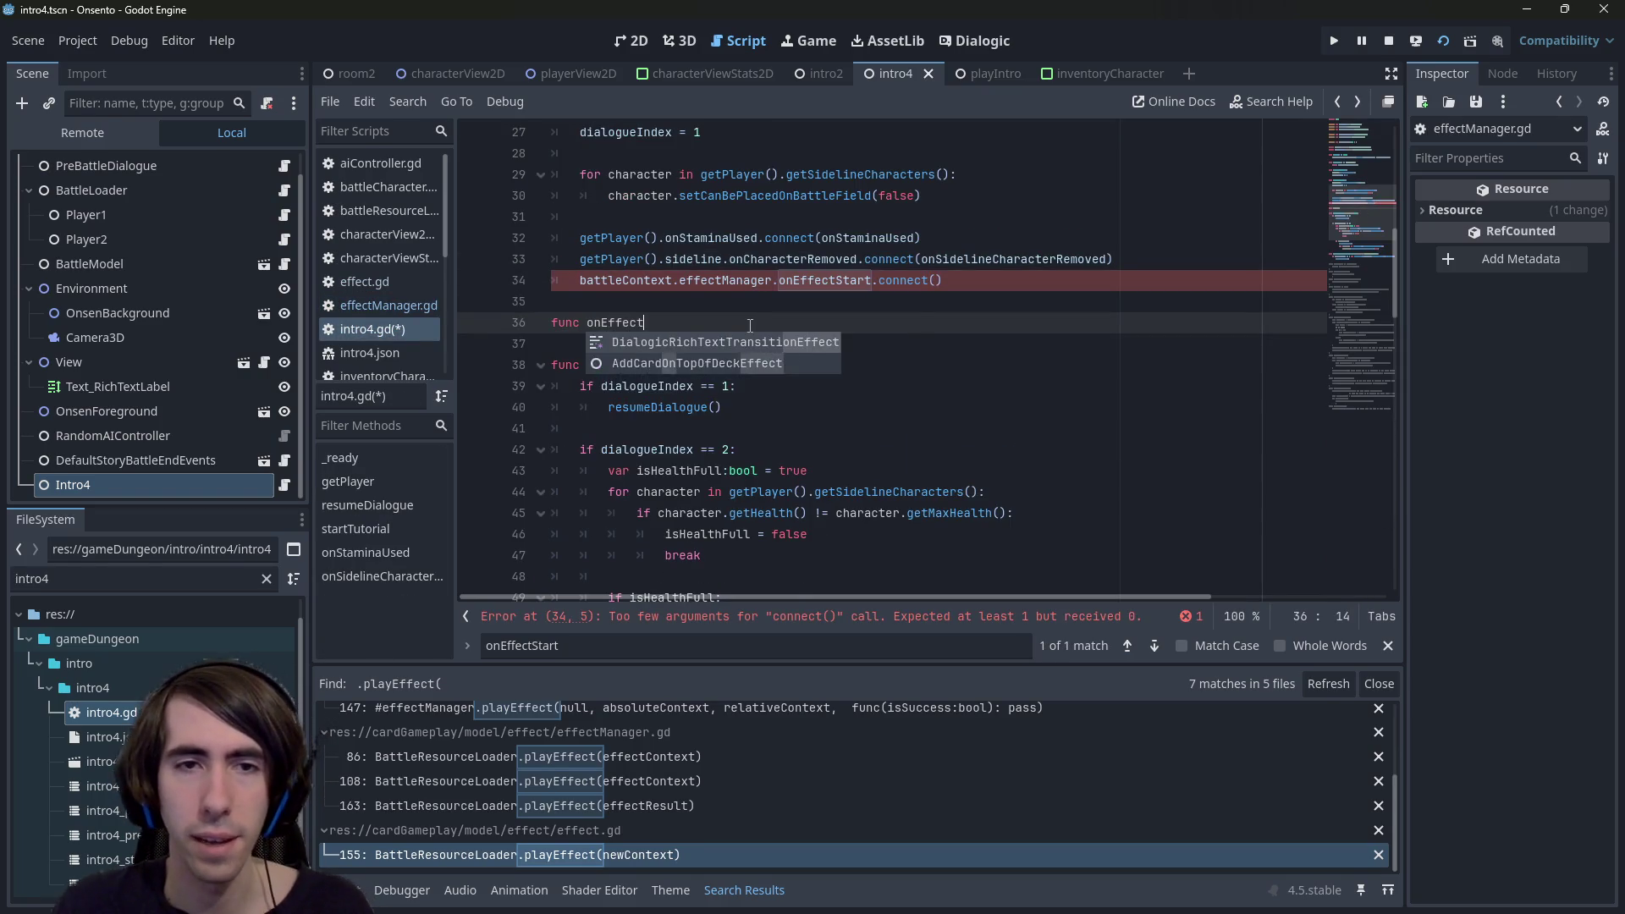
key("BackSpace")
key("BackSpace")
type("St")
key("Return")
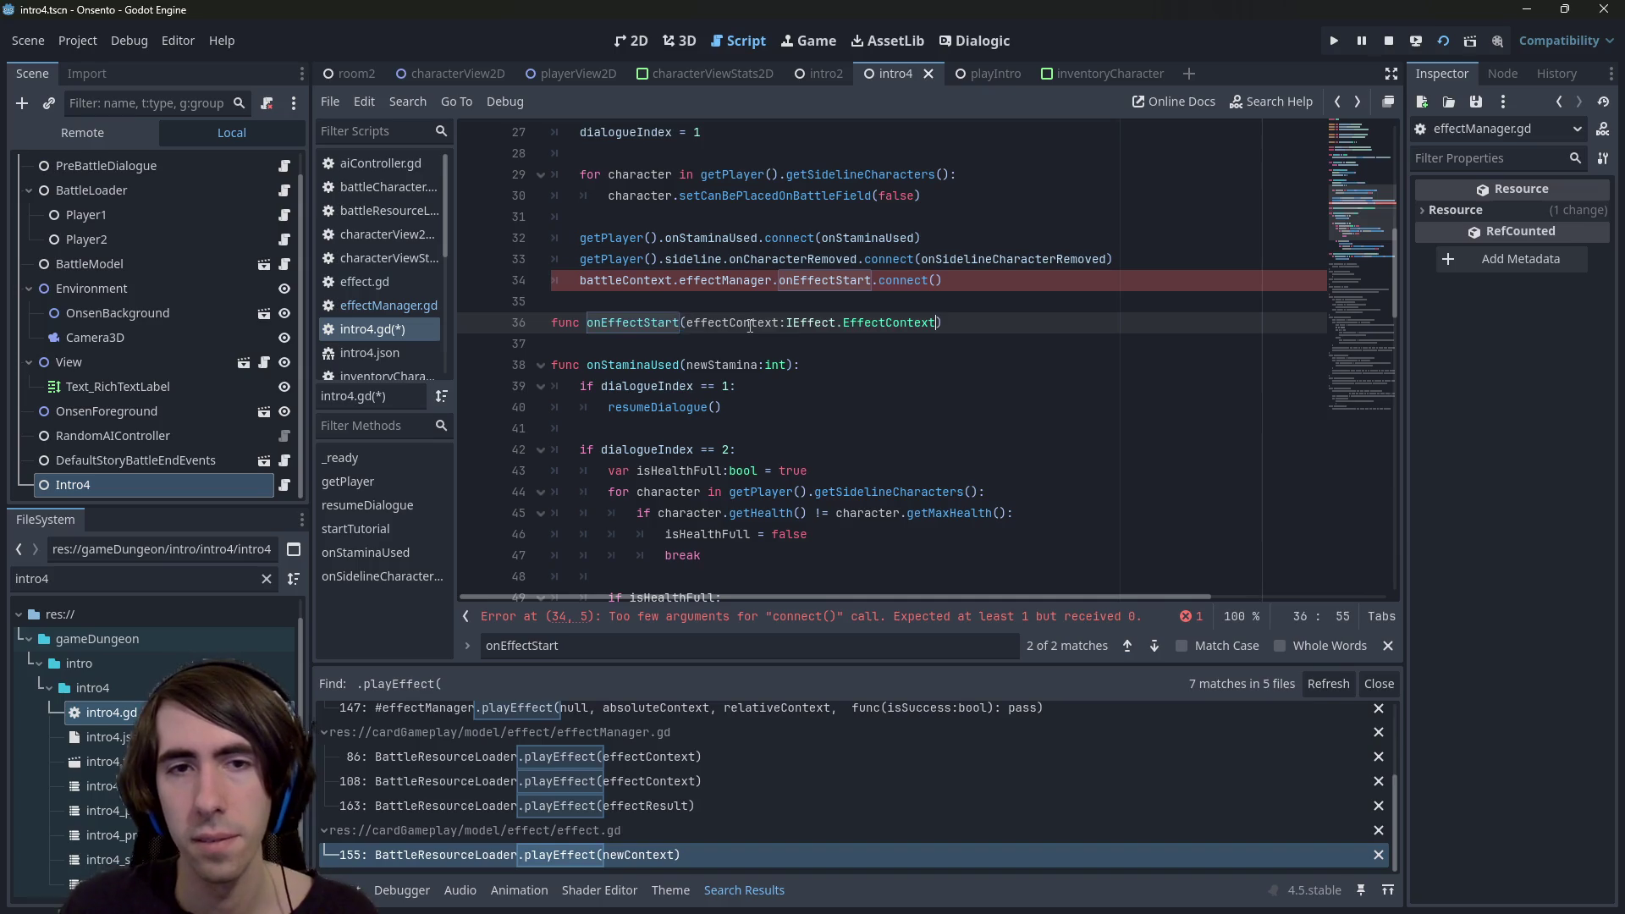
type(":")
key("Return")
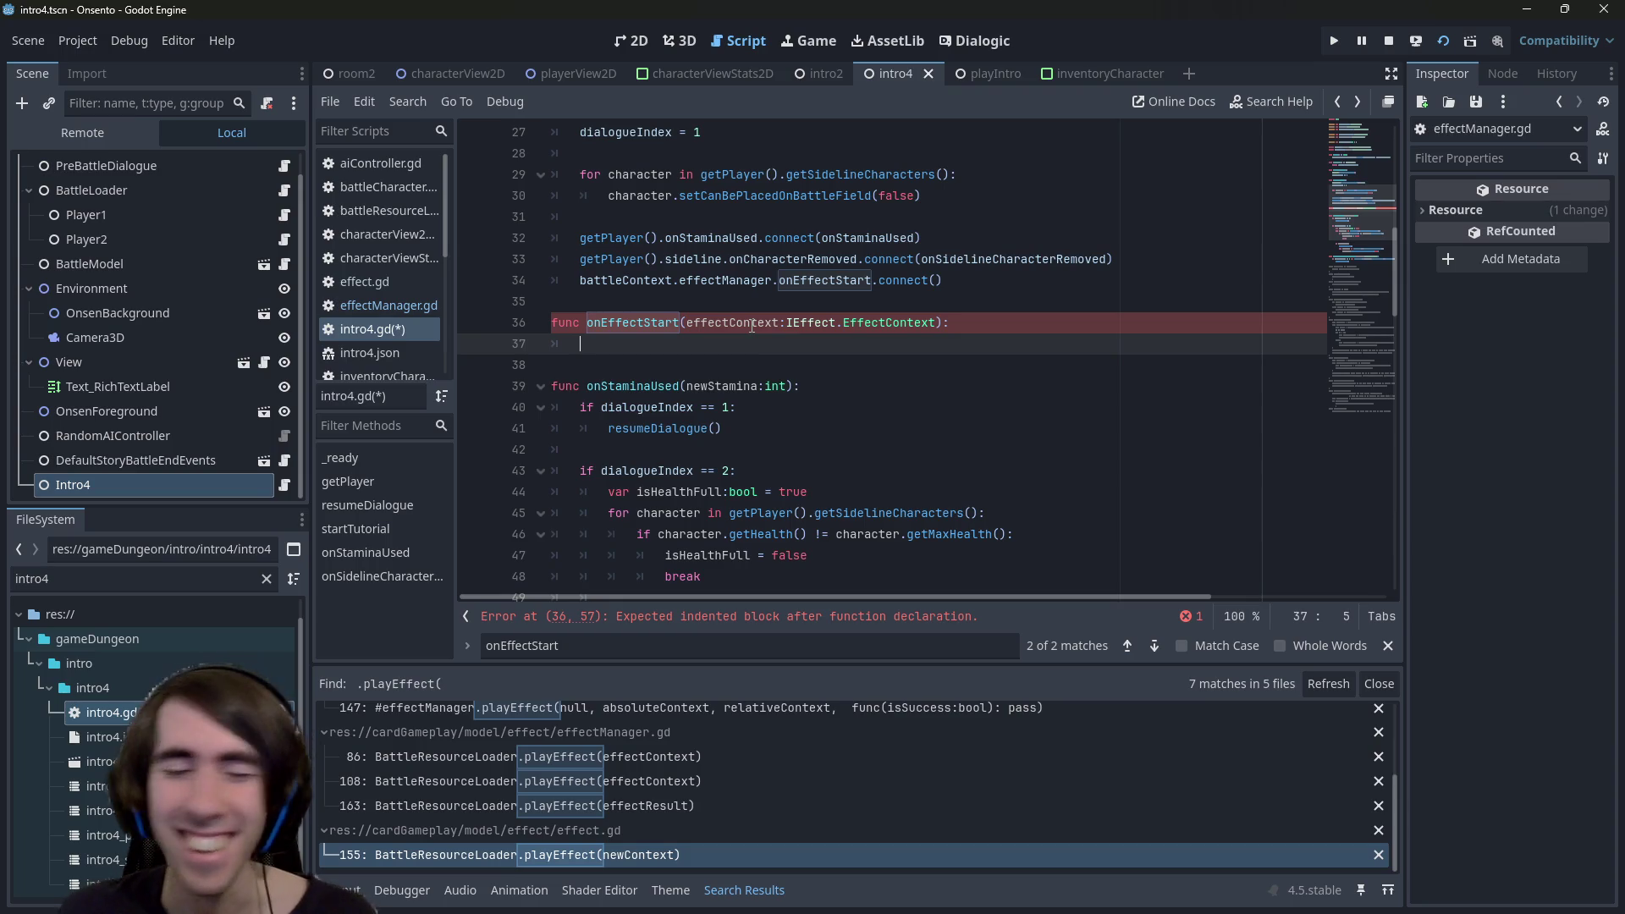
scroll(751, 325, "up", 1)
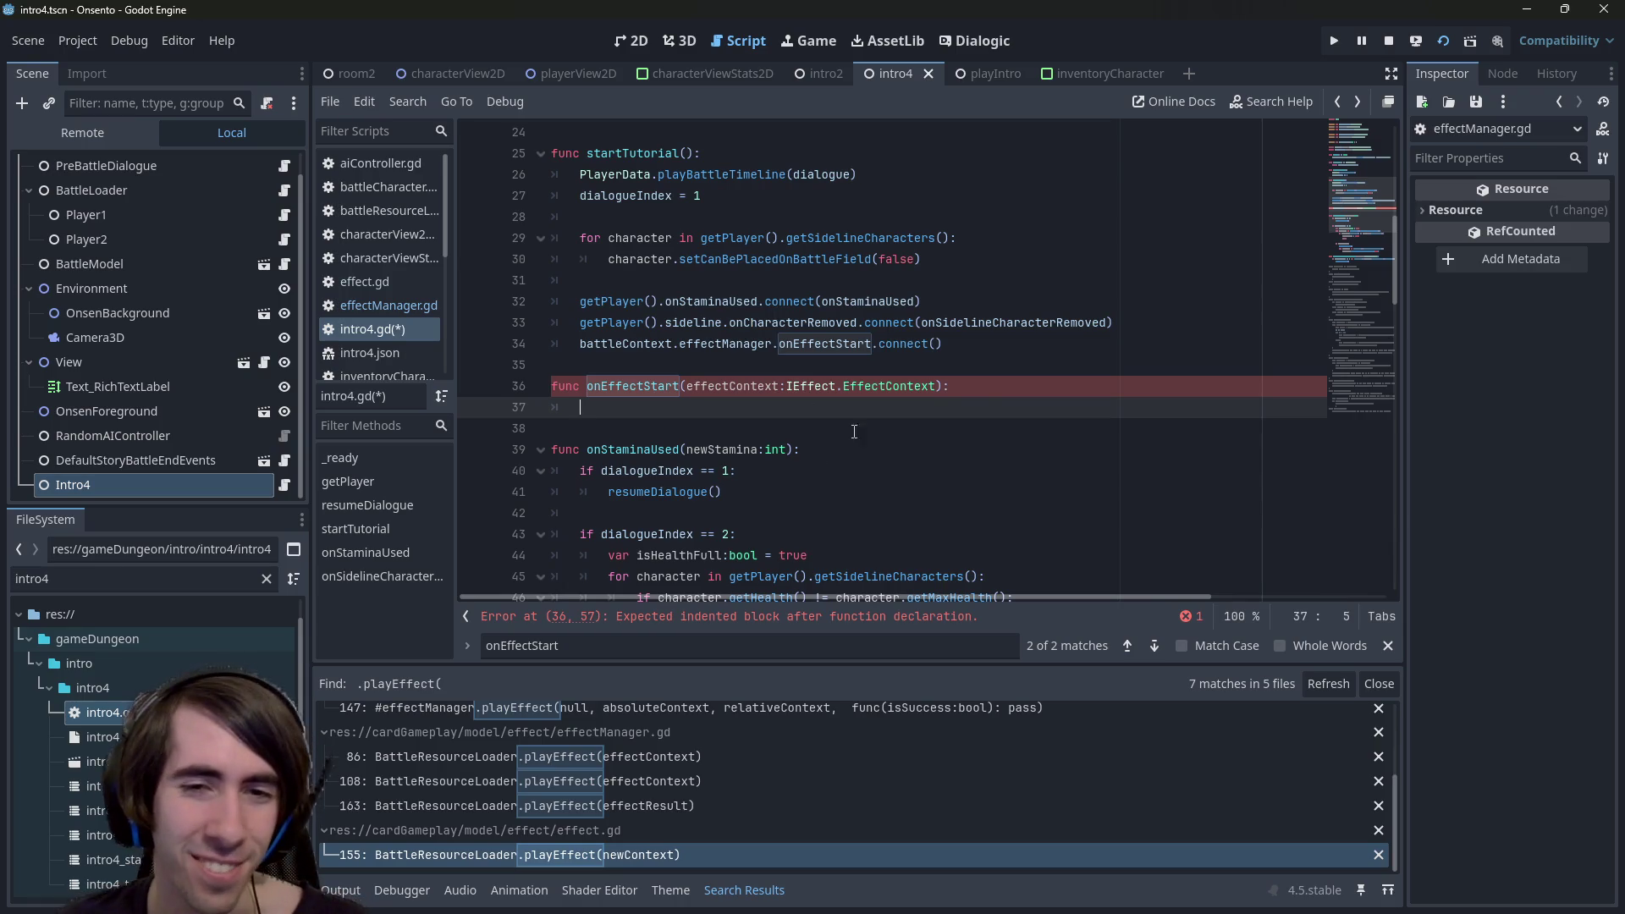
key("ctrl+s")
Review lines 34–36, then begin the handler body on line 37 with 'effectContext'
left_click(953, 344)
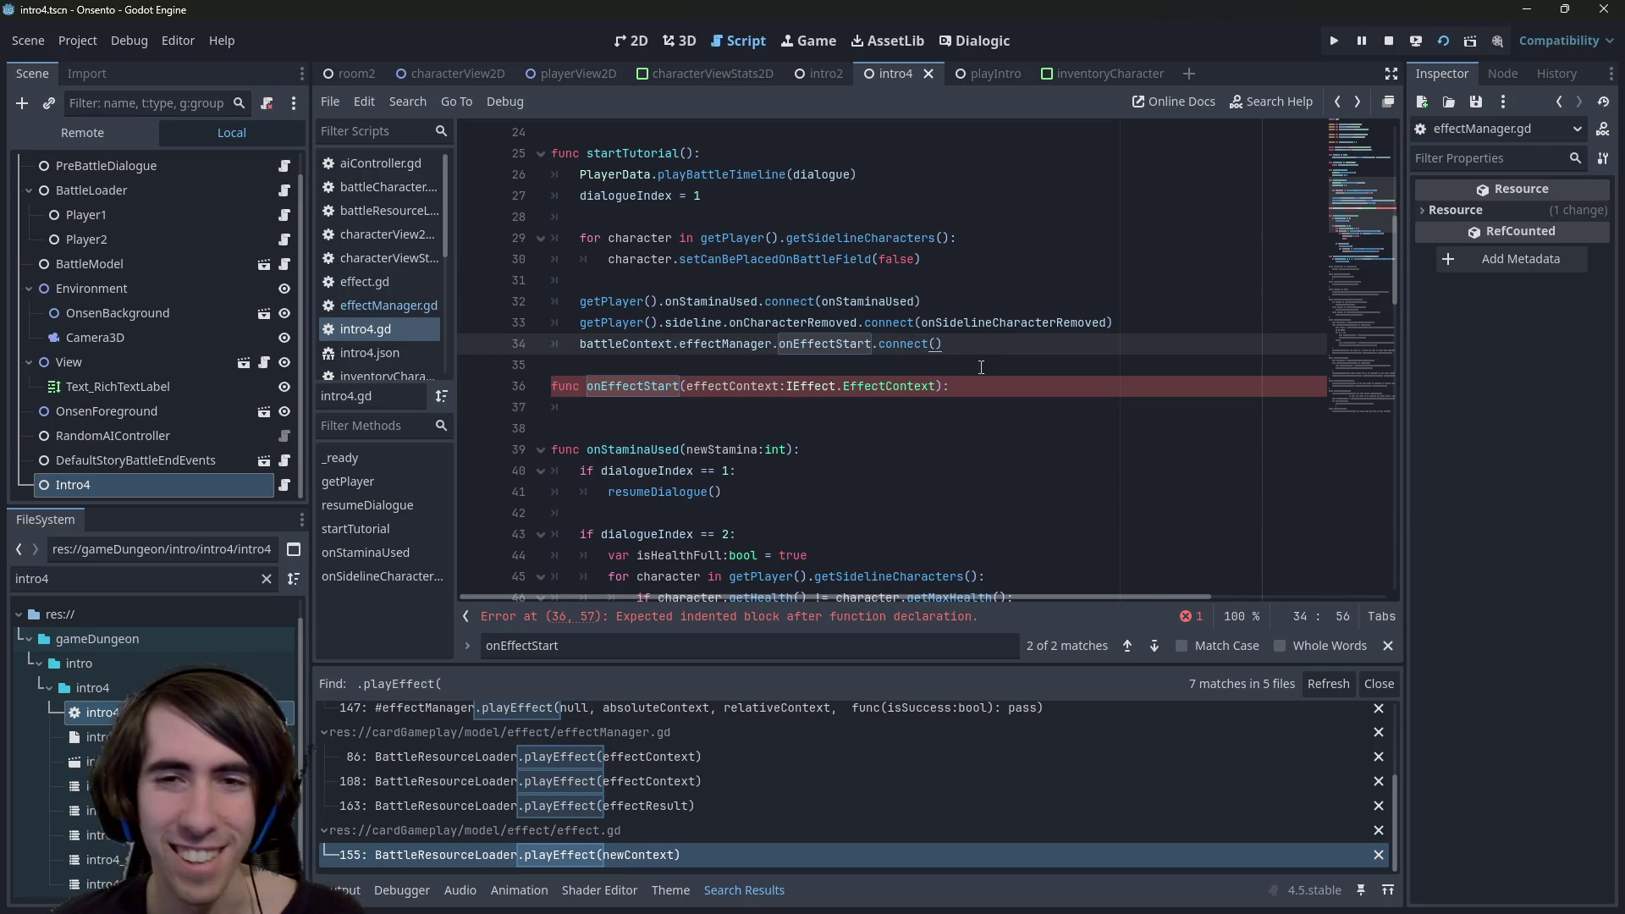
left_click(983, 367)
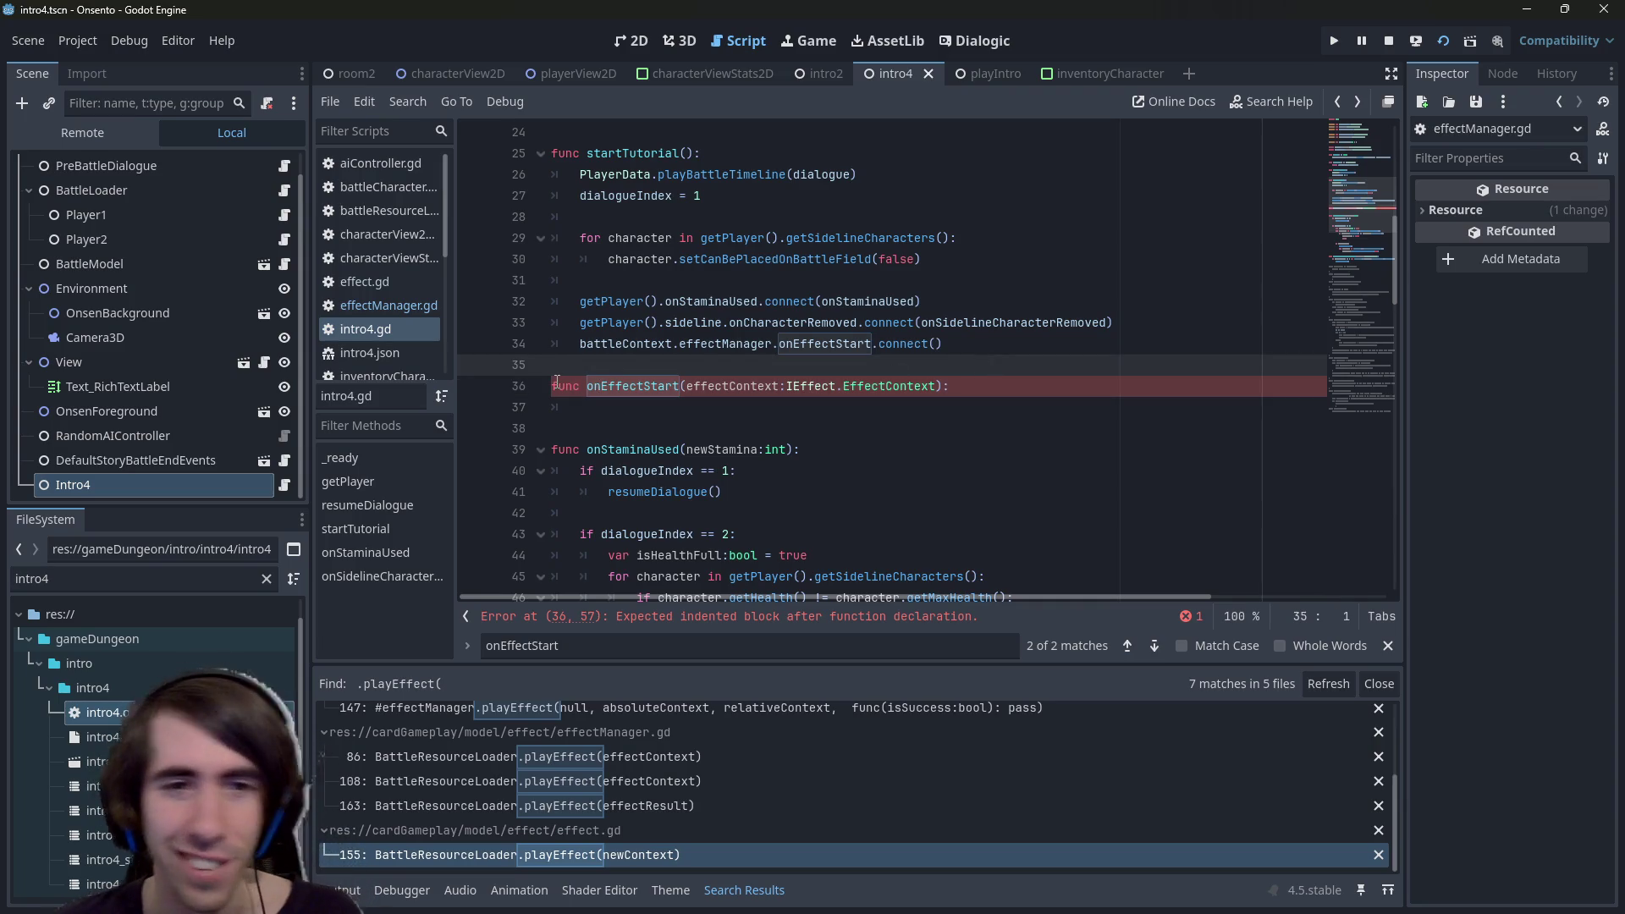
left_click(557, 385)
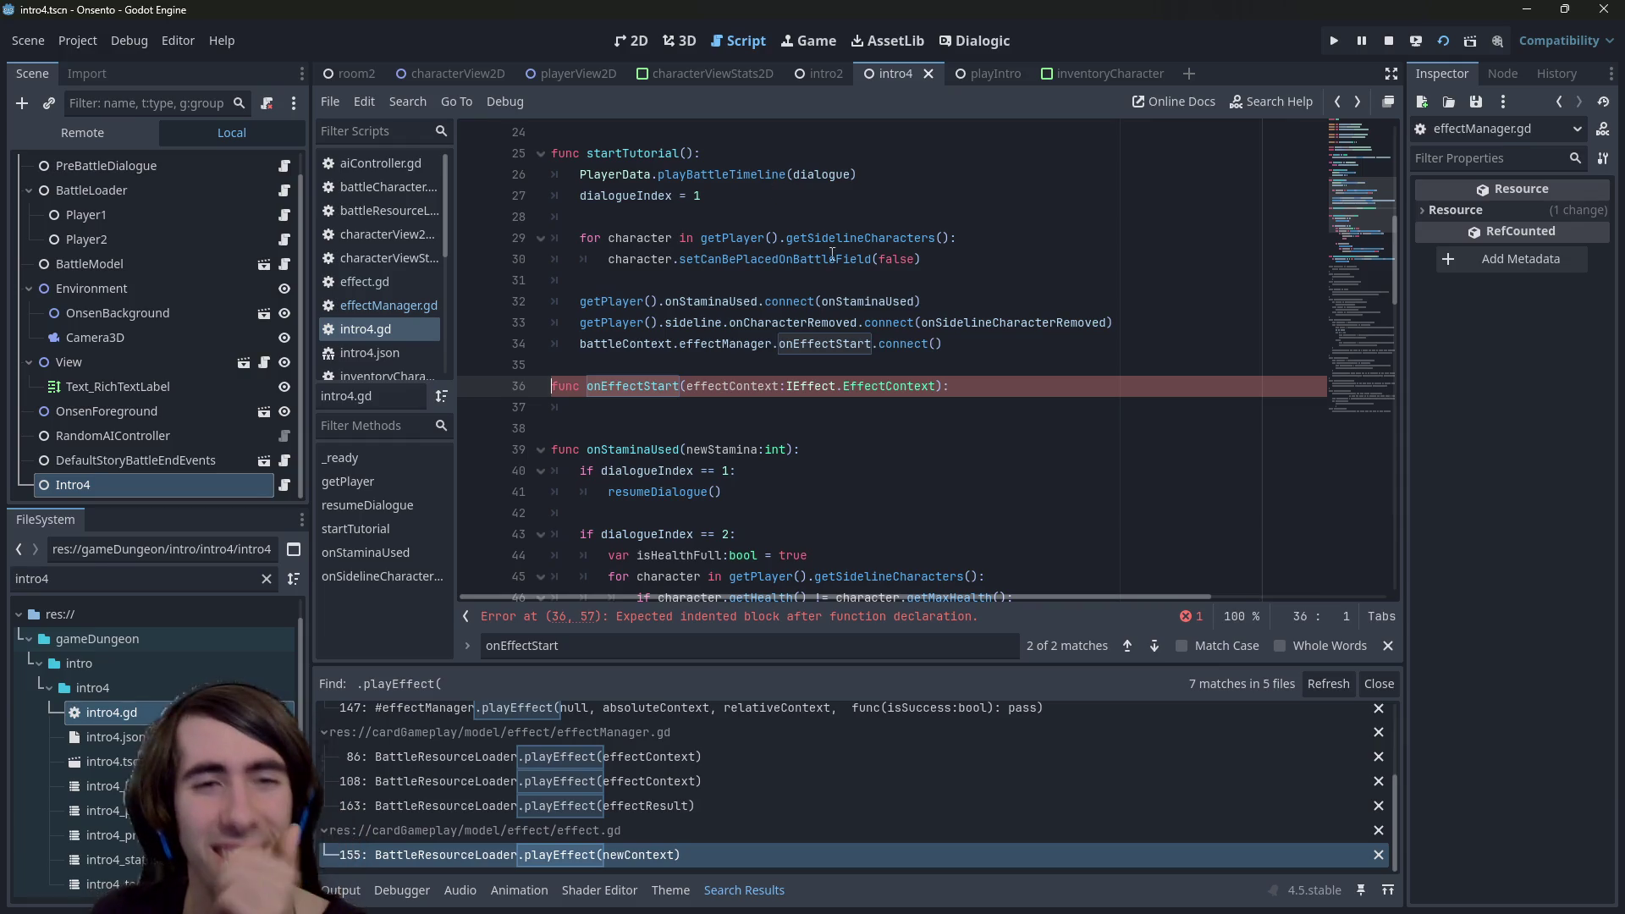
left_click(872, 362)
key("Left")
key("Left")
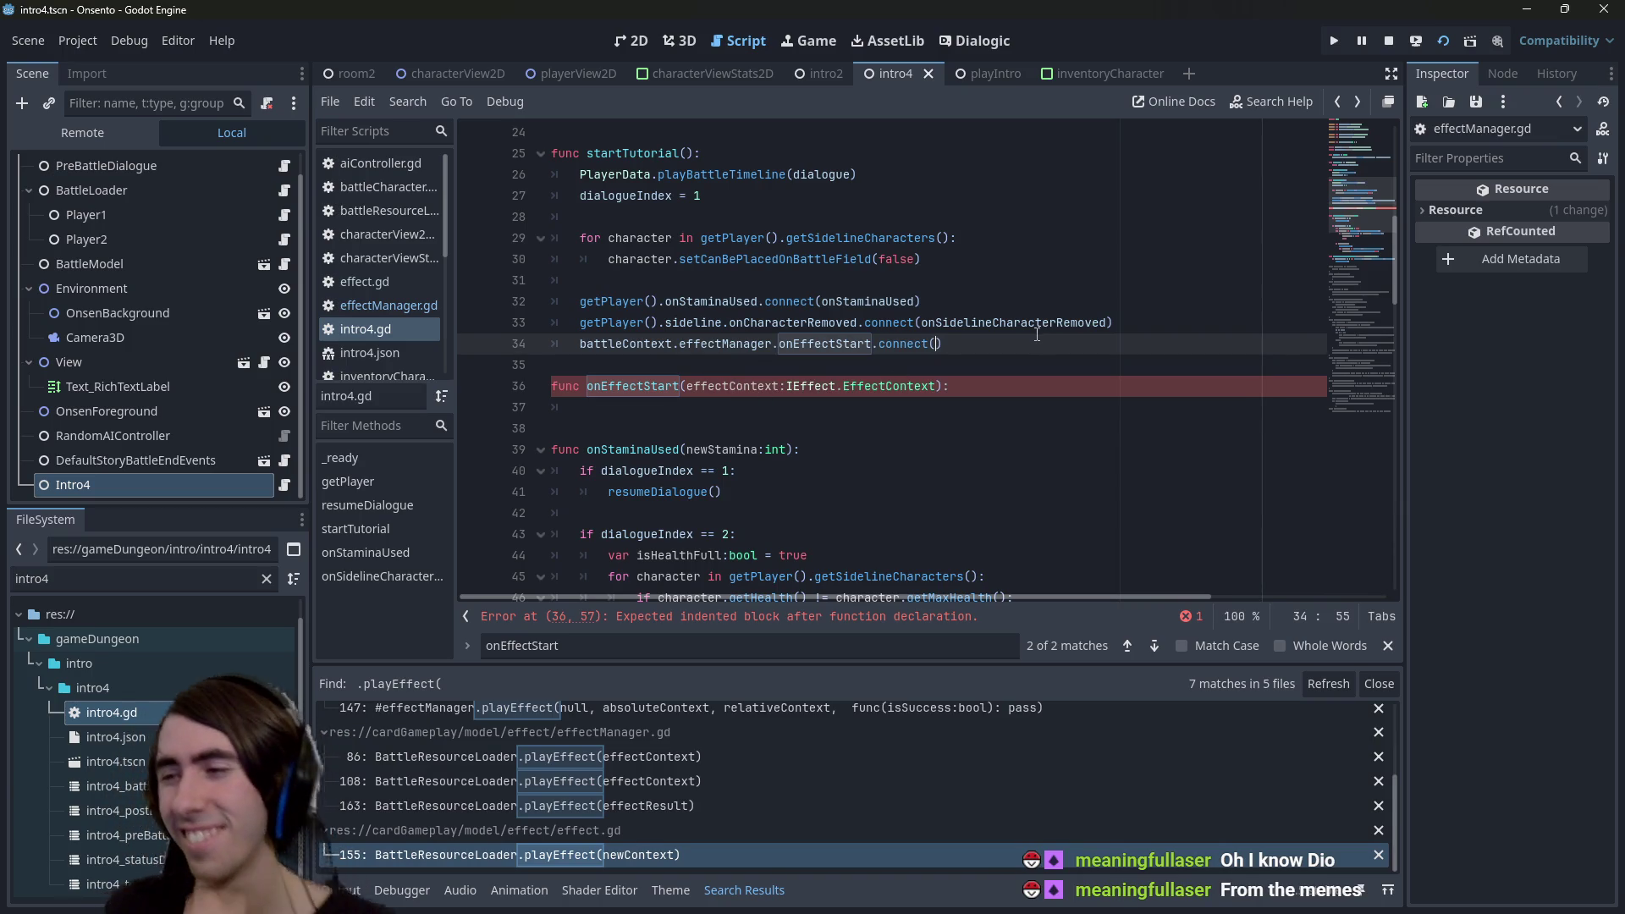
left_click(1002, 349)
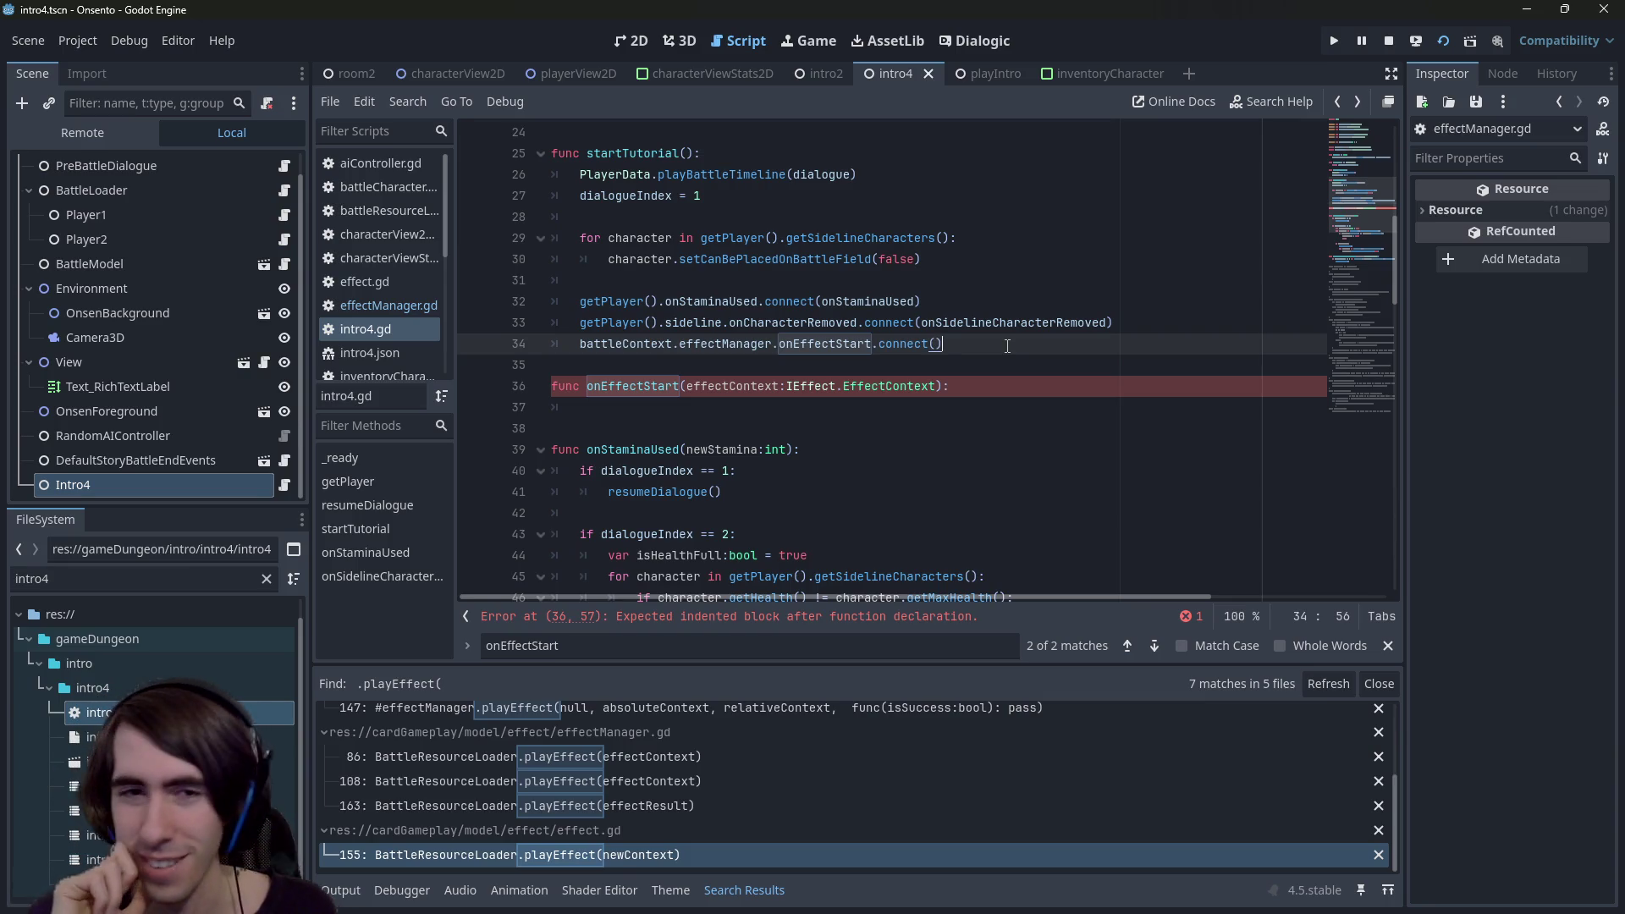
key("Down")
key("Down")
key("Down")
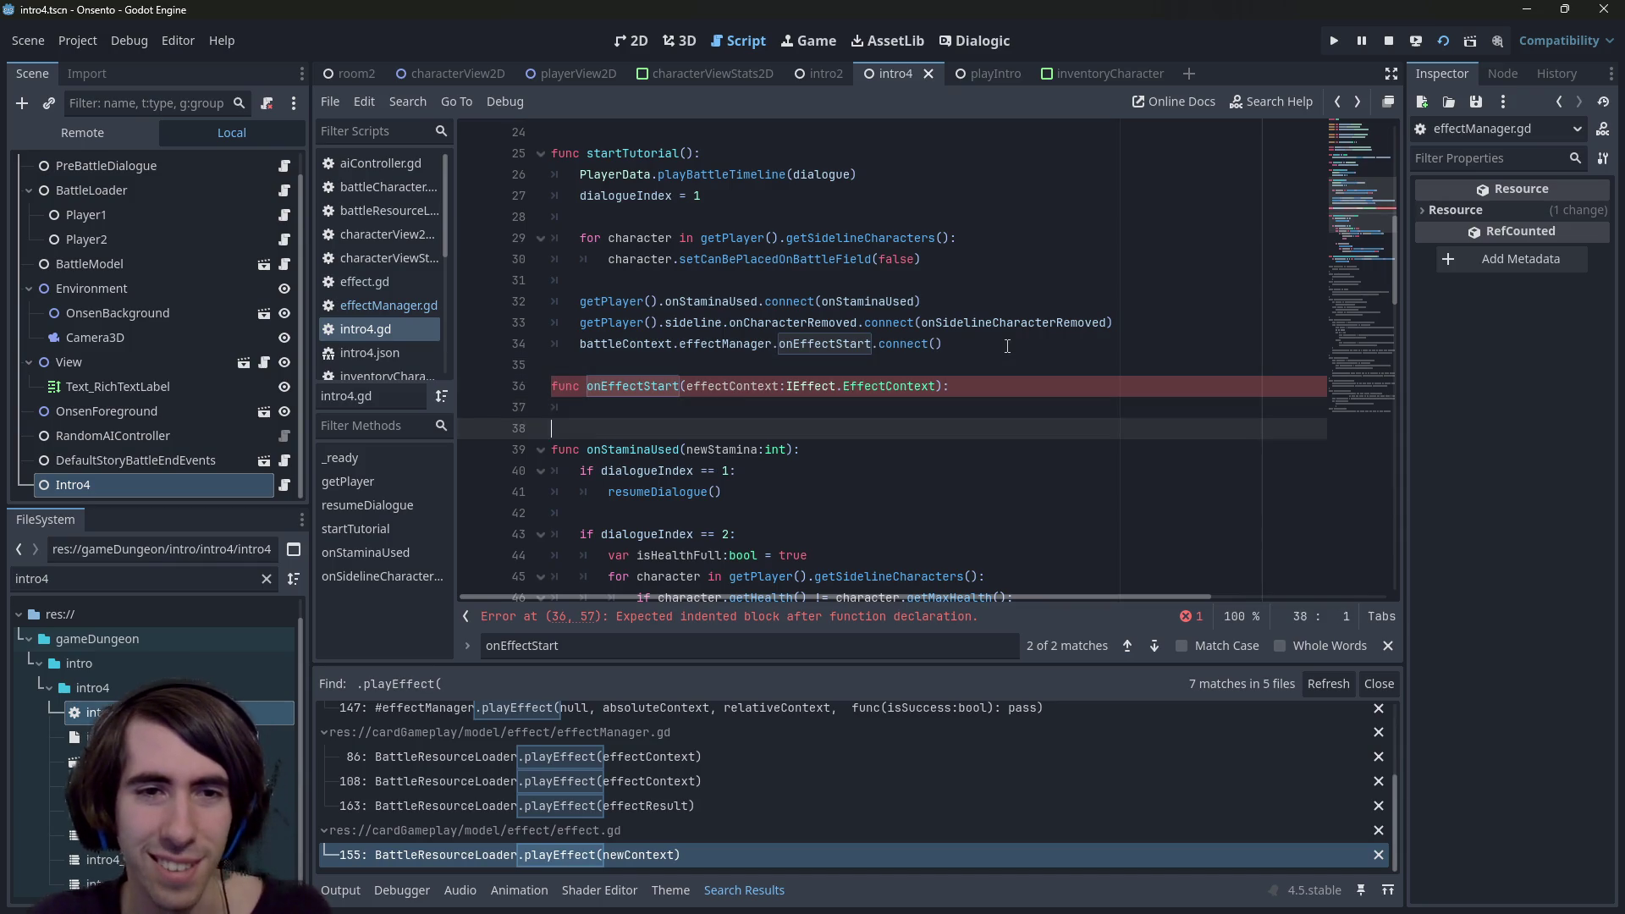
key("Down")
key("Up")
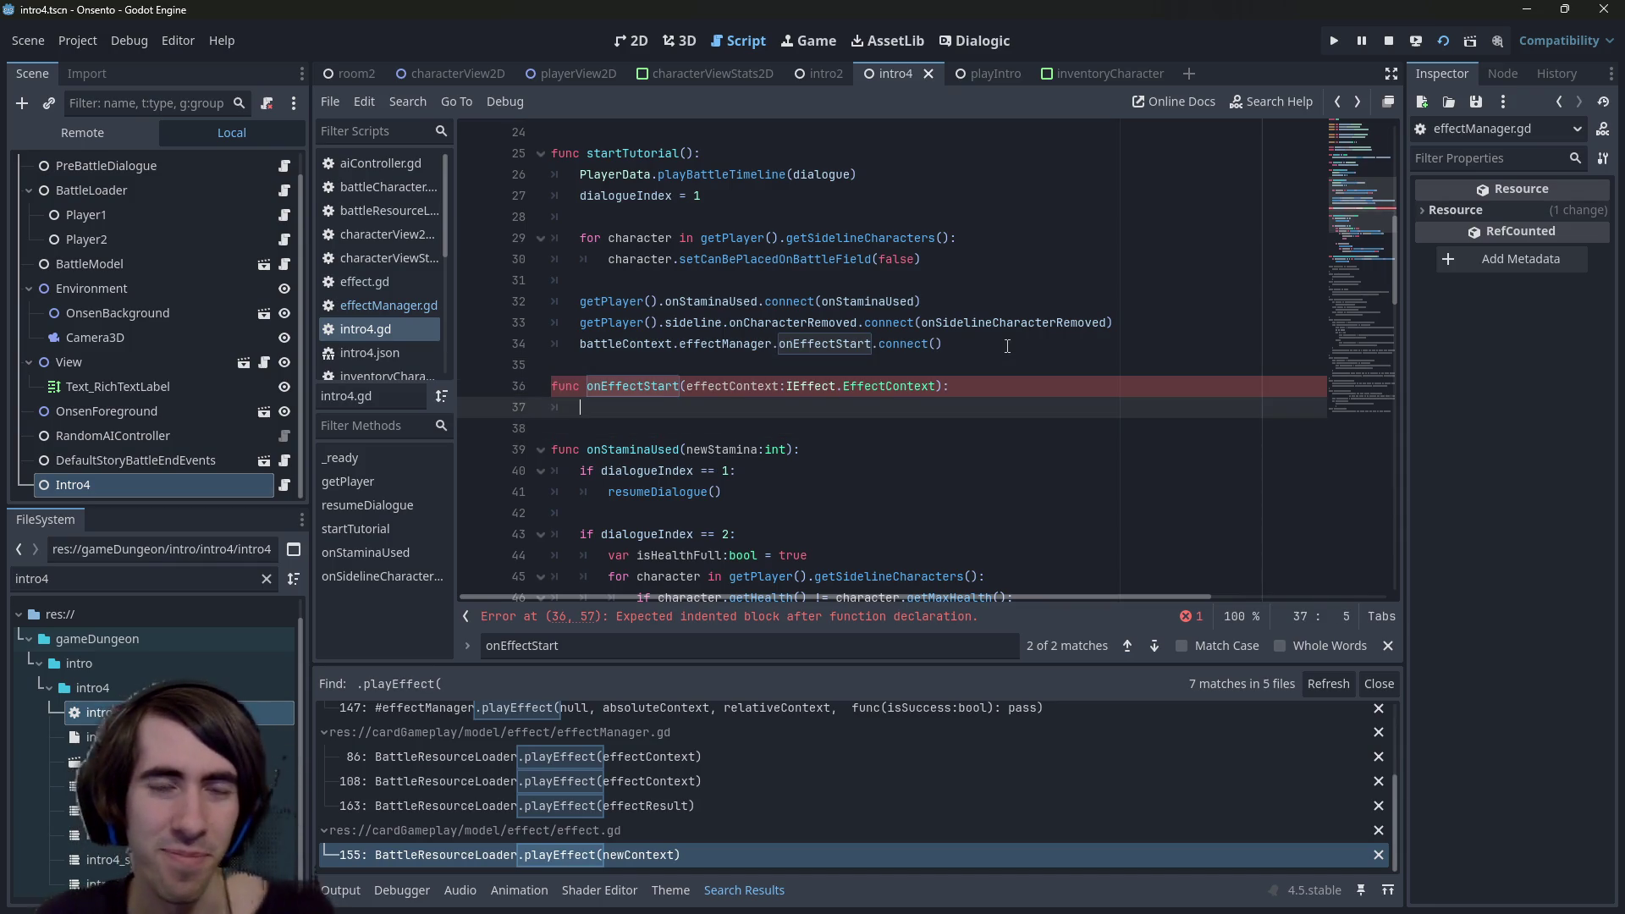
type("effectContext.")
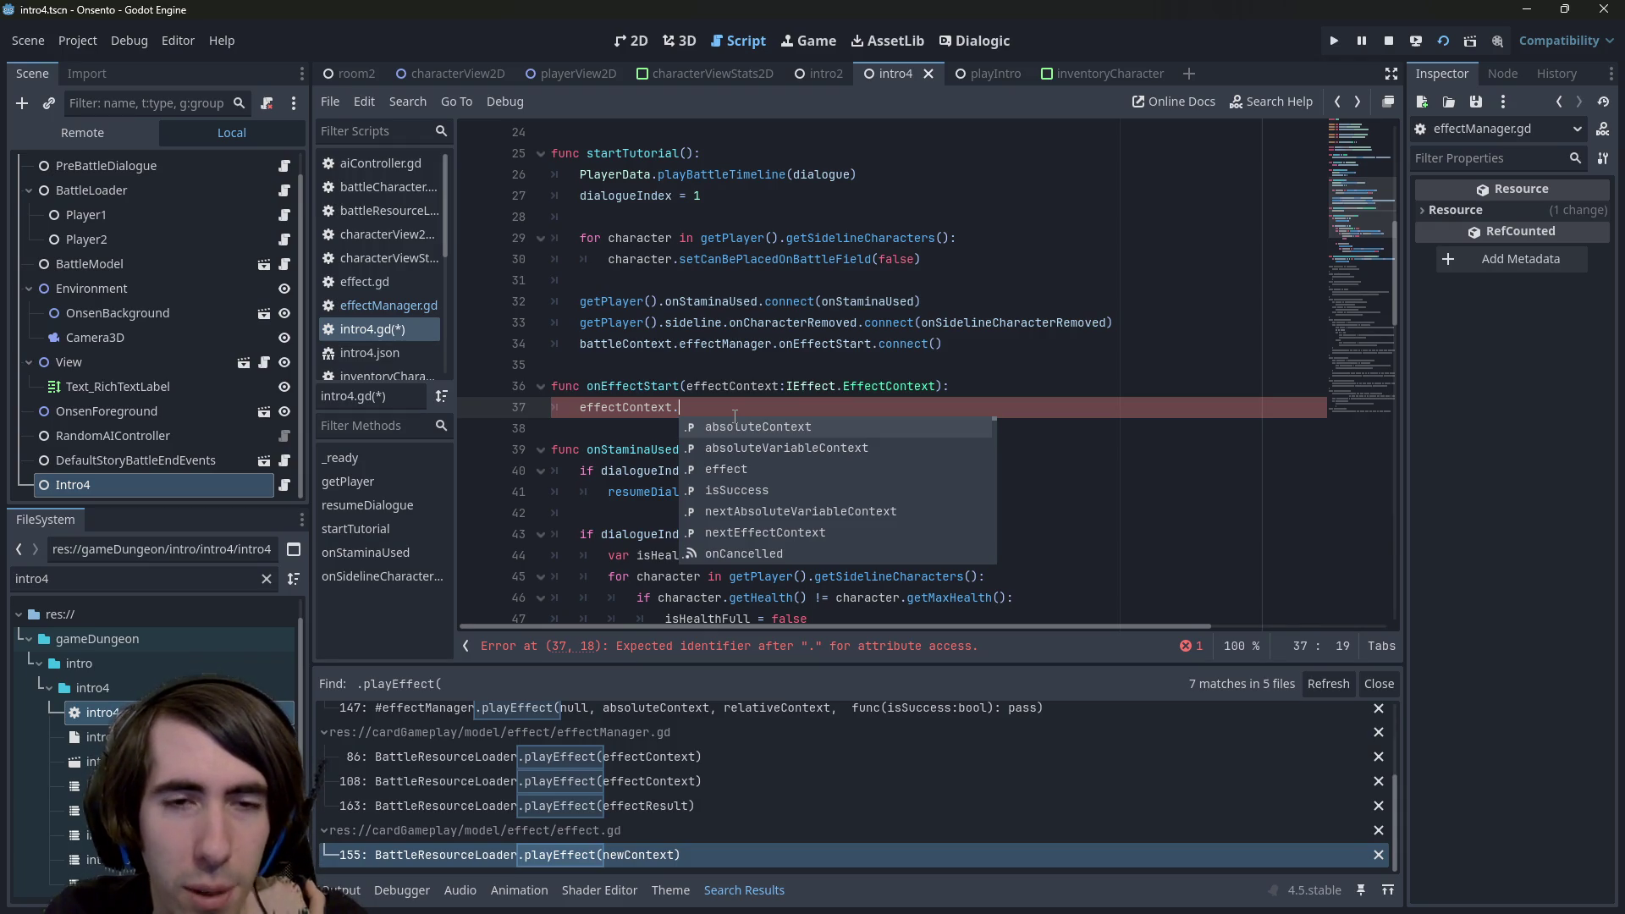
Rewrite line 37 to connect effectContext.onSuccess to onEffectSuccess
key("ctrl+BackSpace")
key("ctrl+BackSpace")
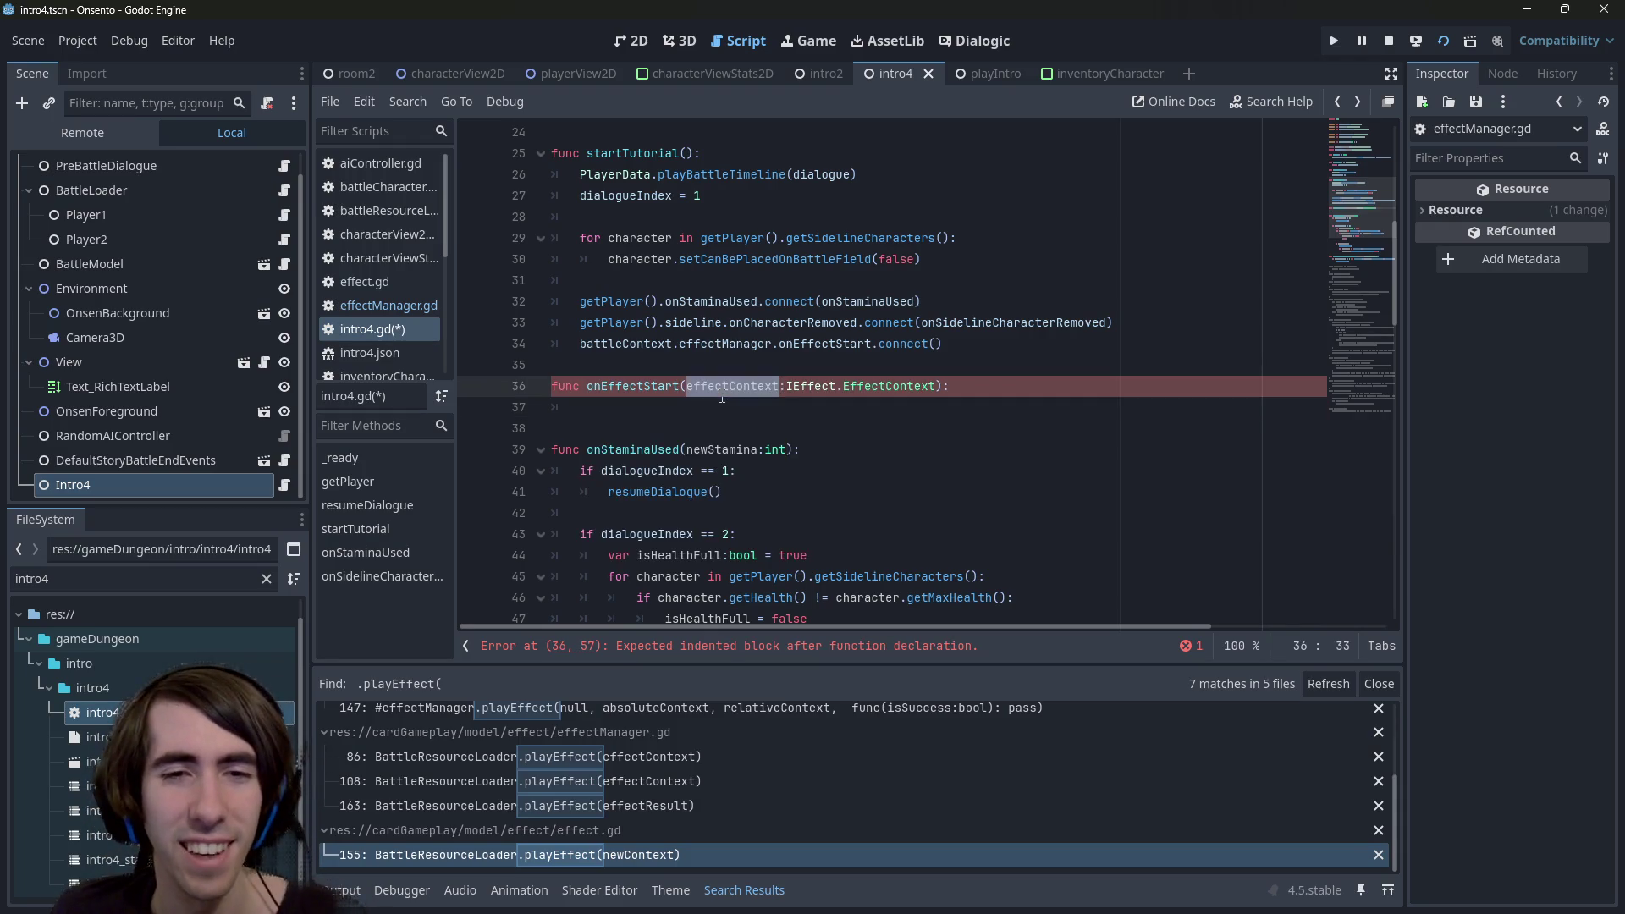
type("effectContext.")
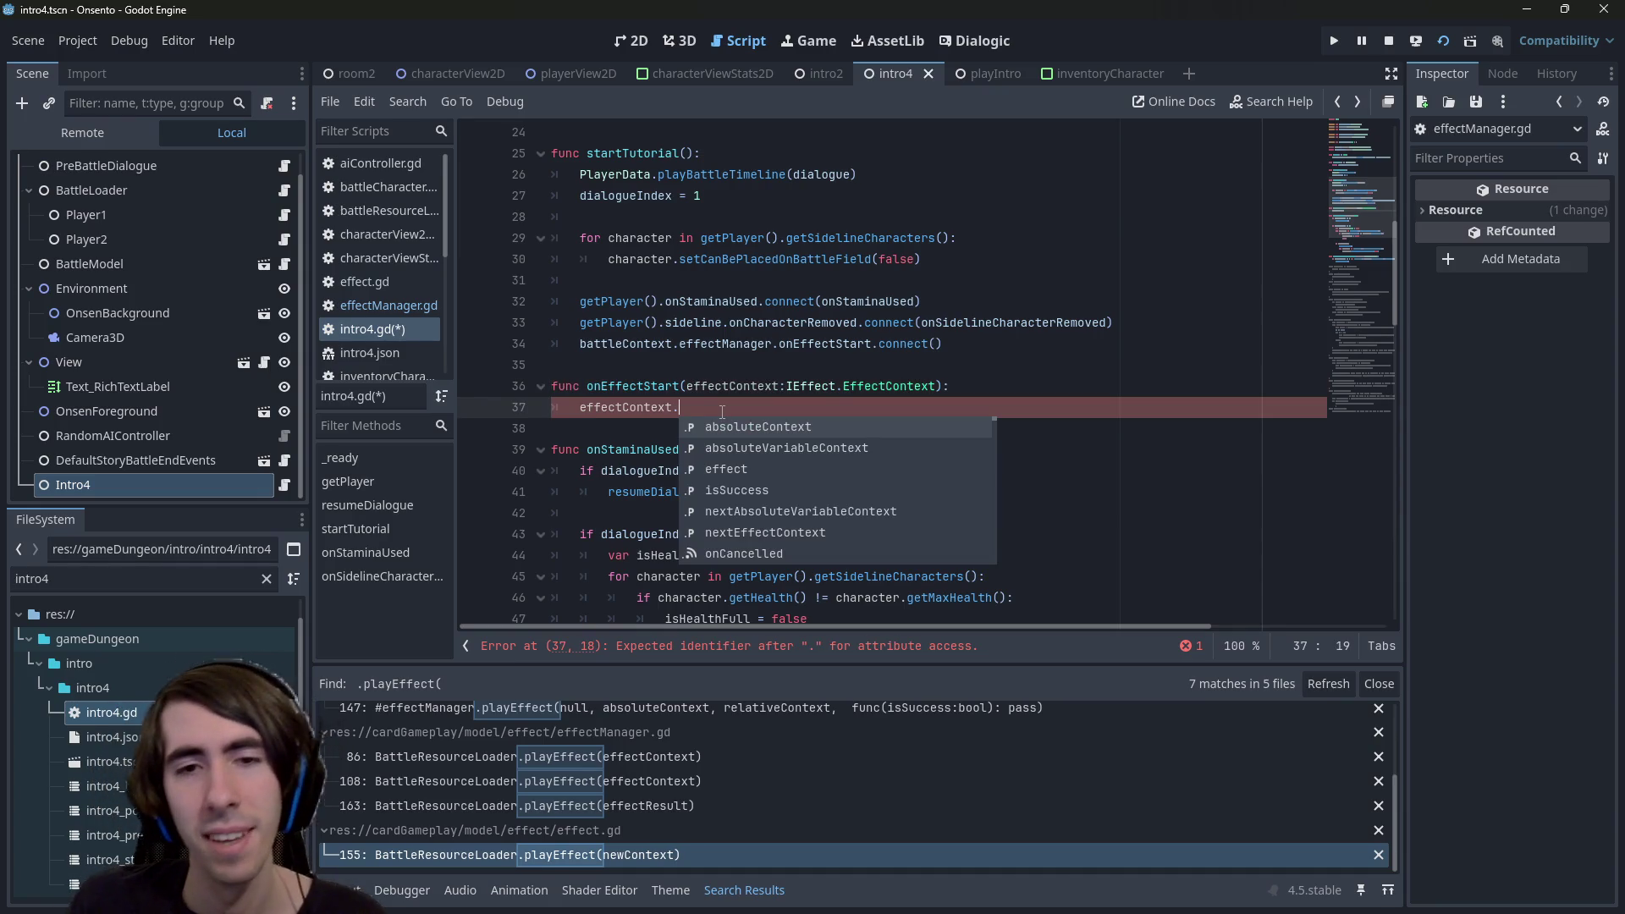
type("onSuccess.connect(")
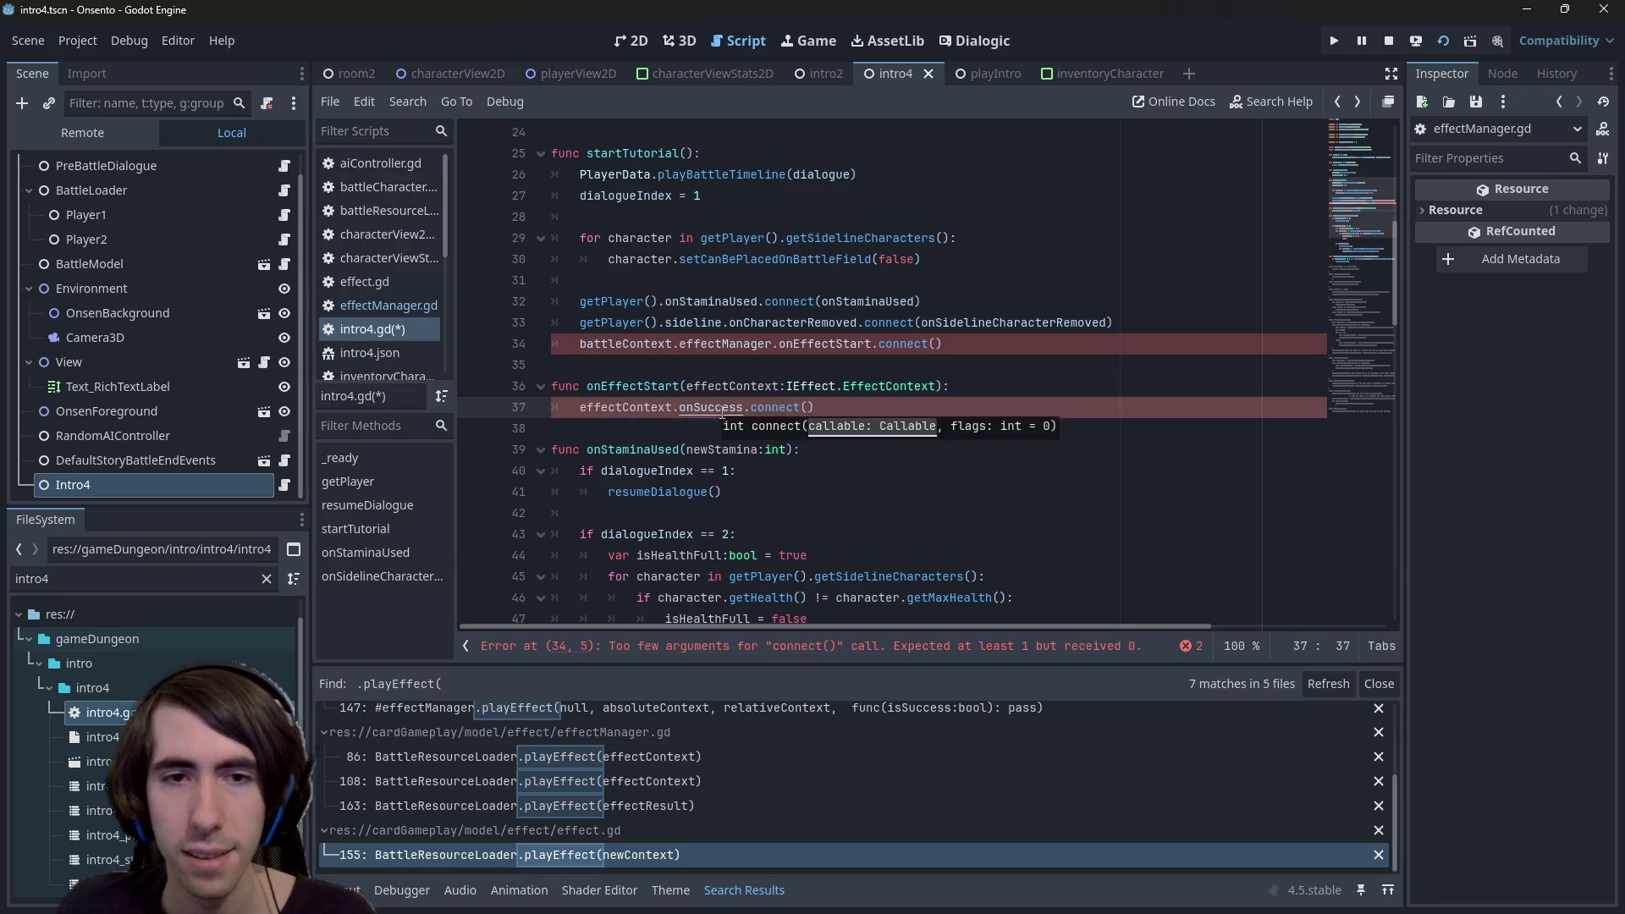
left_click(722, 410, "ctrl")
key("alt+Left")
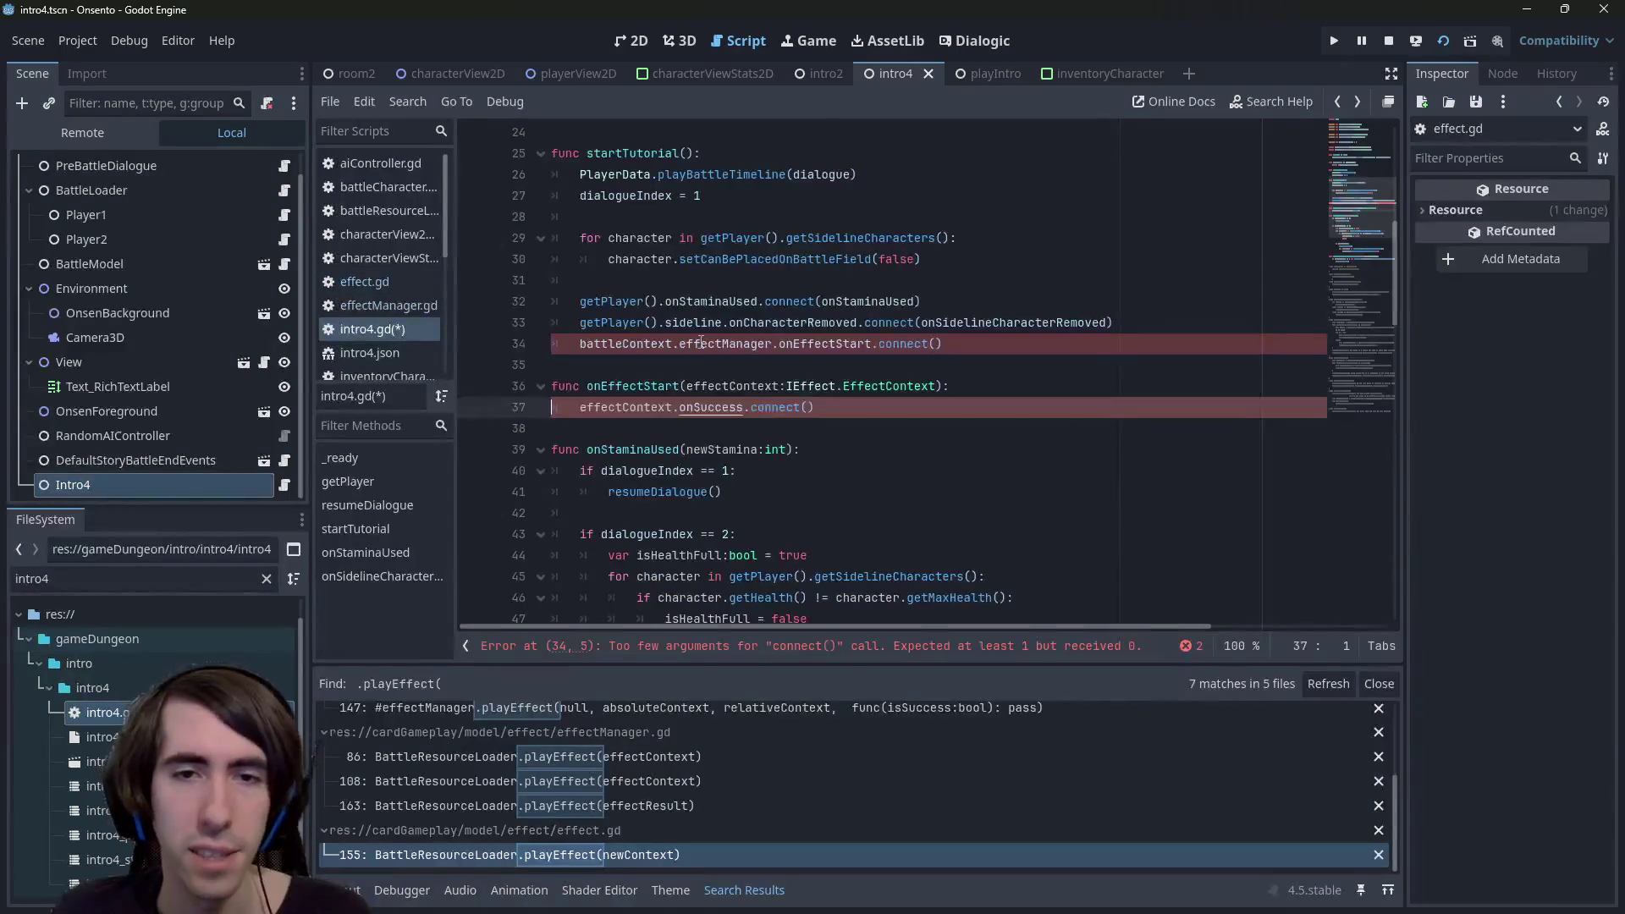
left_click(804, 407)
type("on")
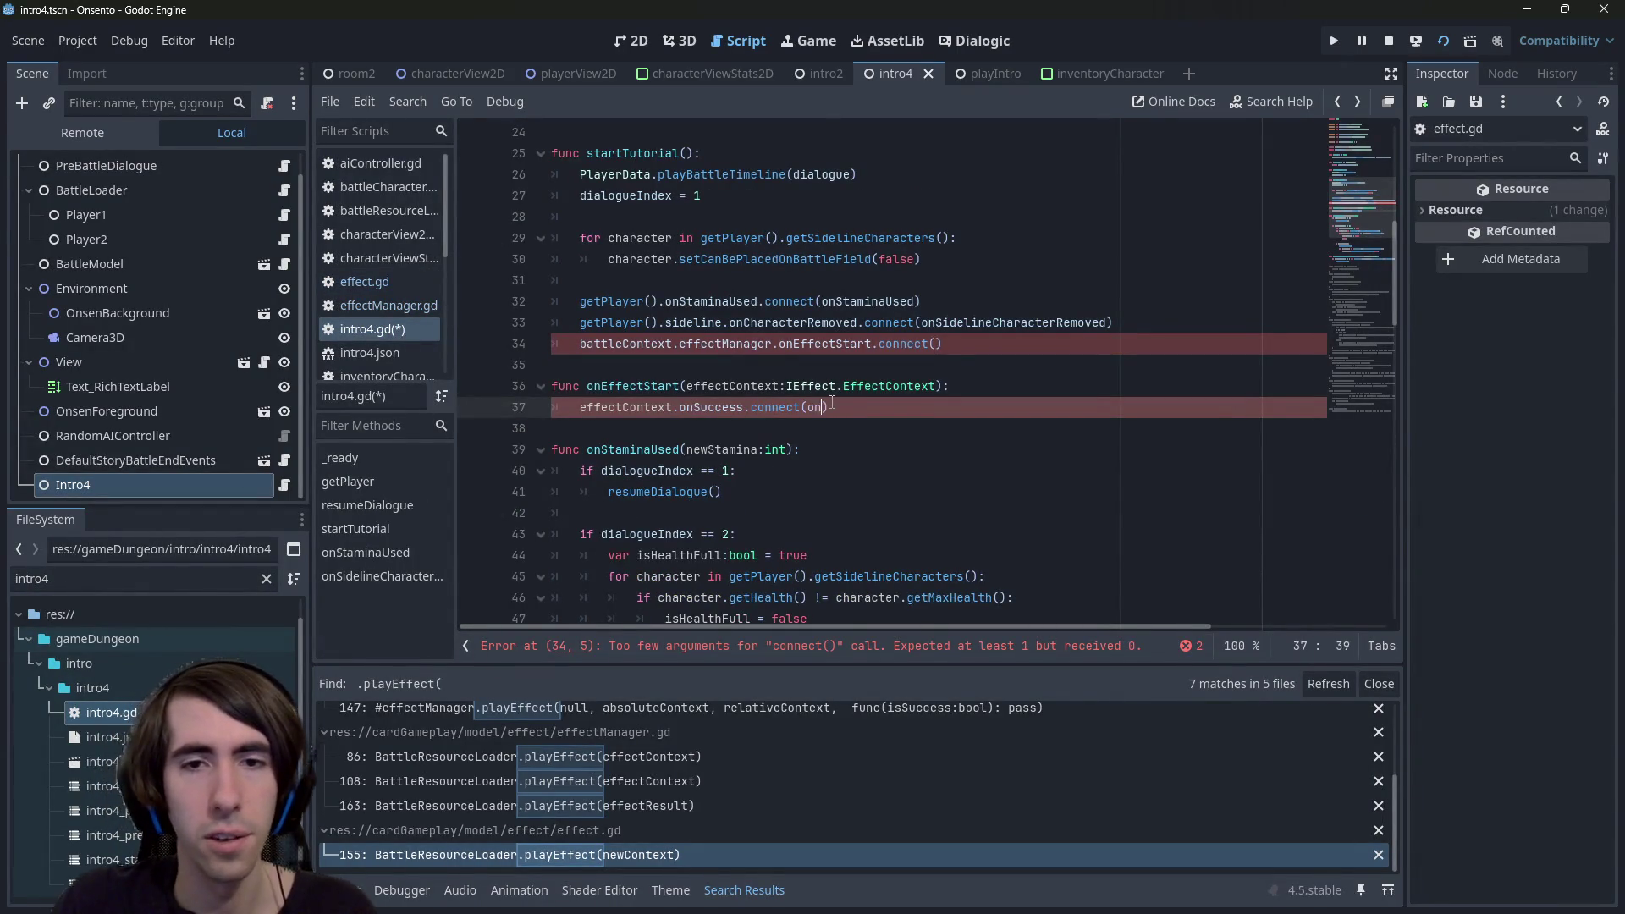
type("EffectSuccess")
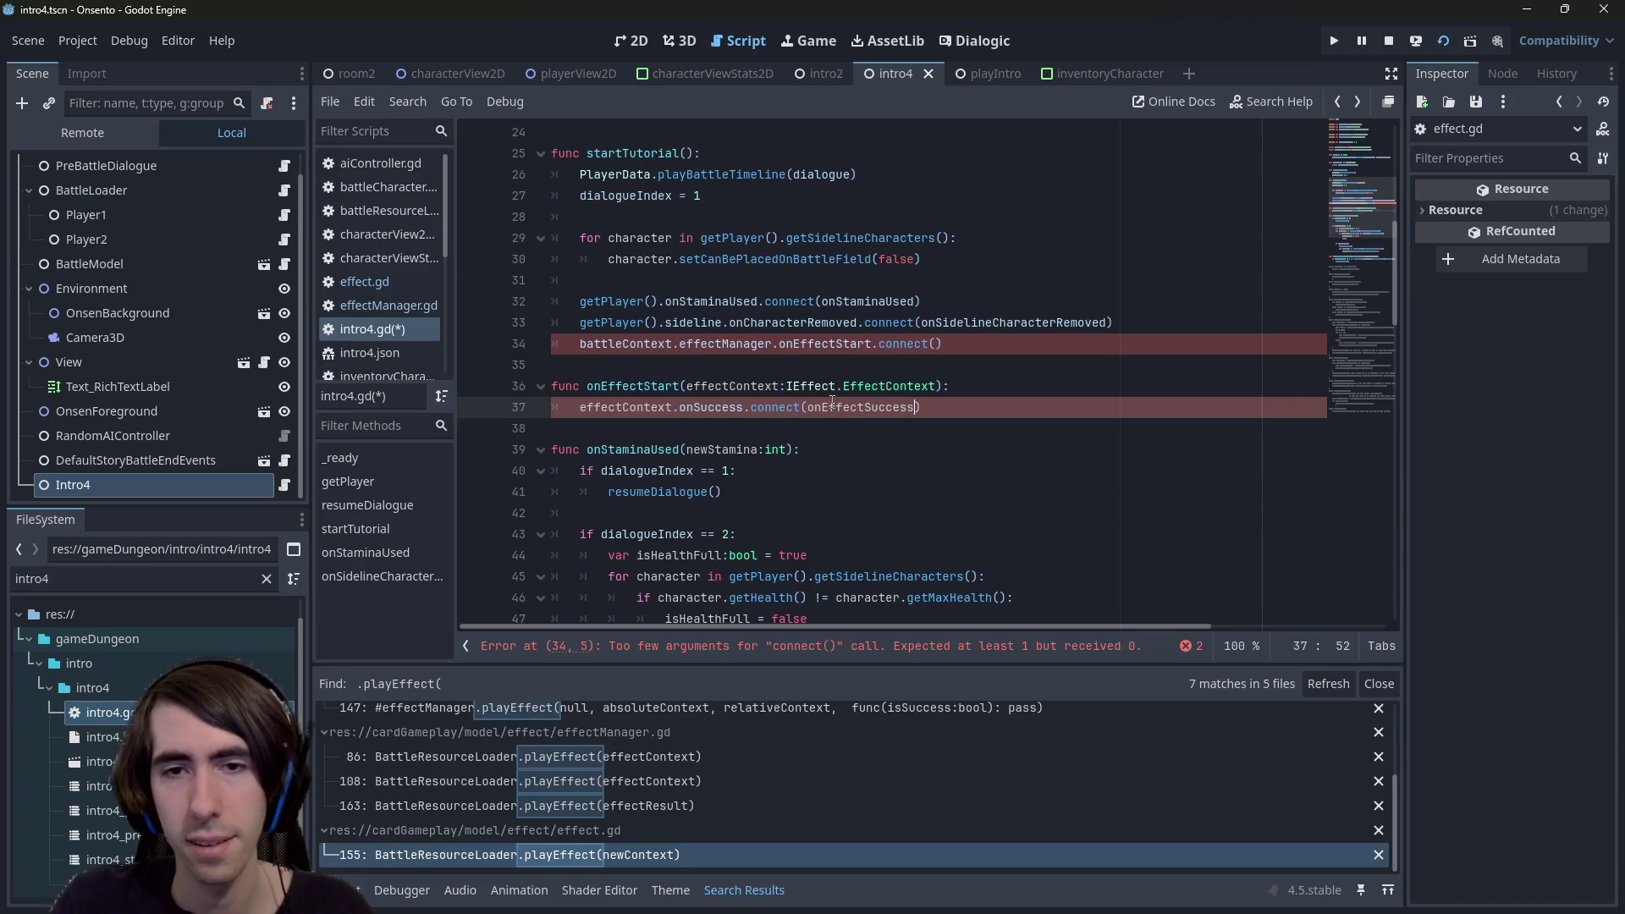
Add a func onEffectSuccess(effectContext) handler below and save the script
key("Down")
key("Return")
key("Return")
key("Up")
type("func")
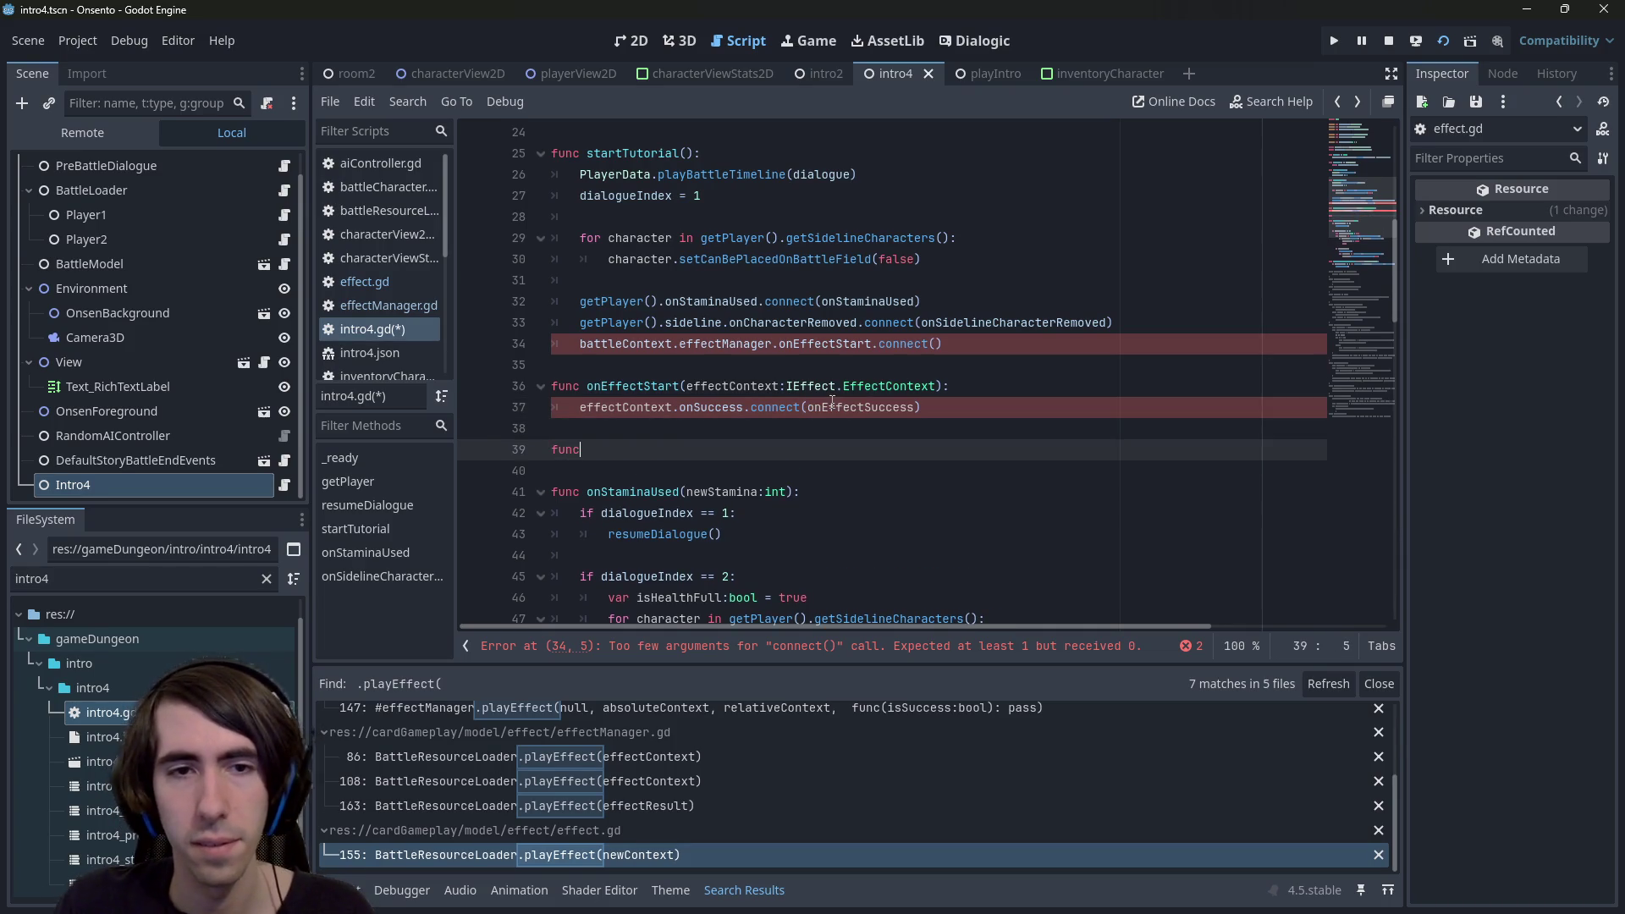
type(" onEffectSuccess():")
key("Return")
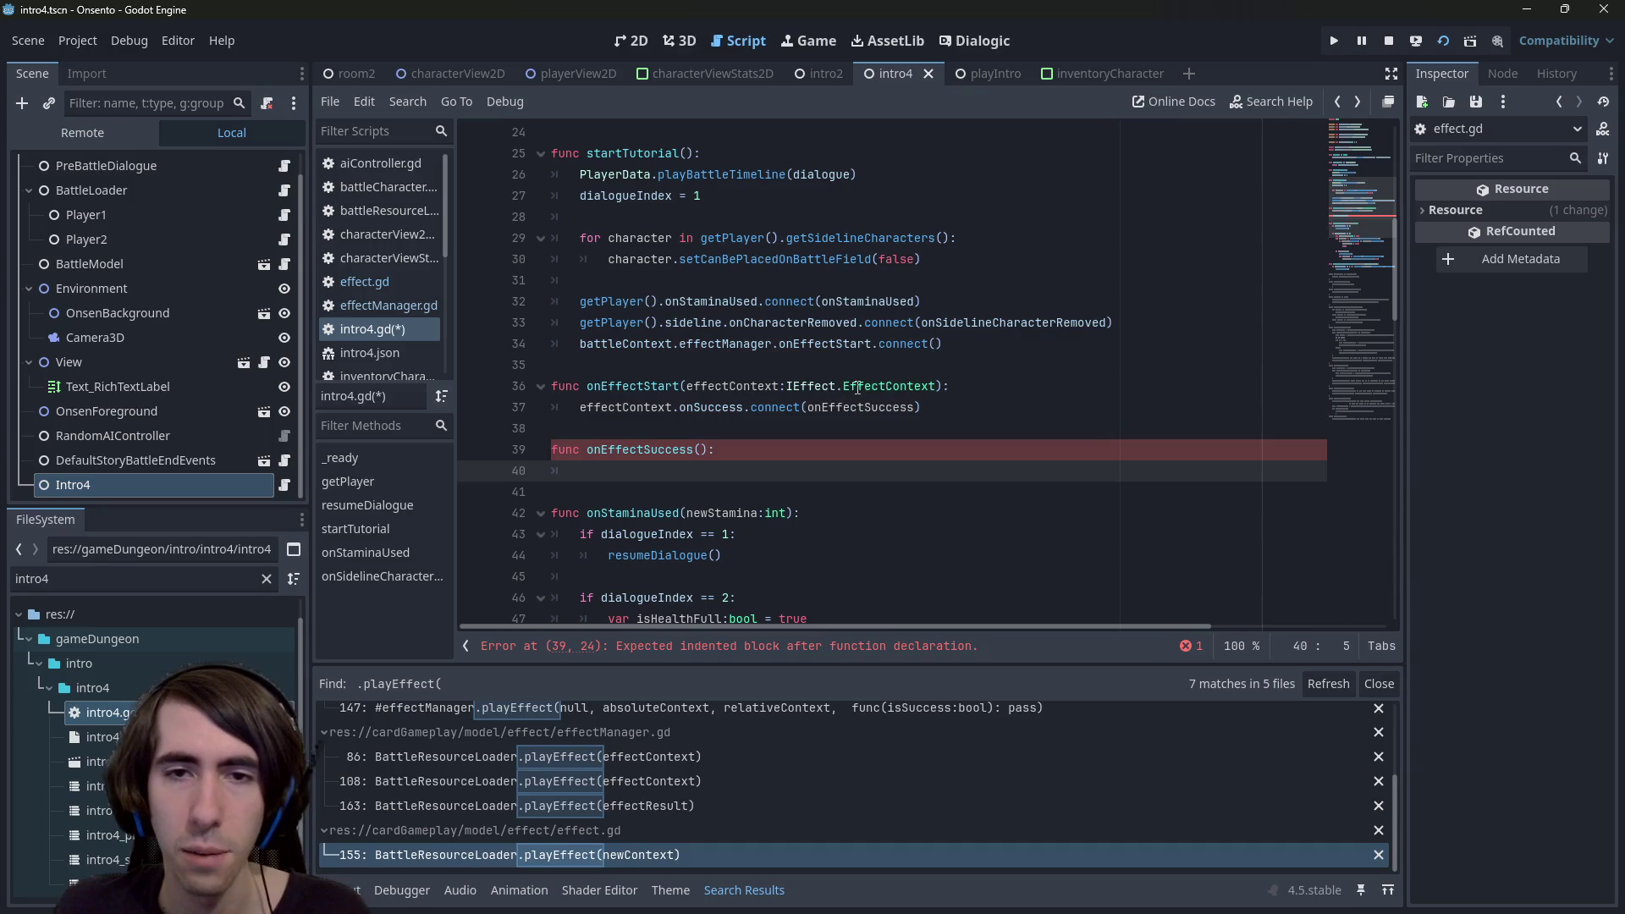
left_click(858, 387)
key("Down")
key("Down")
key("Down")
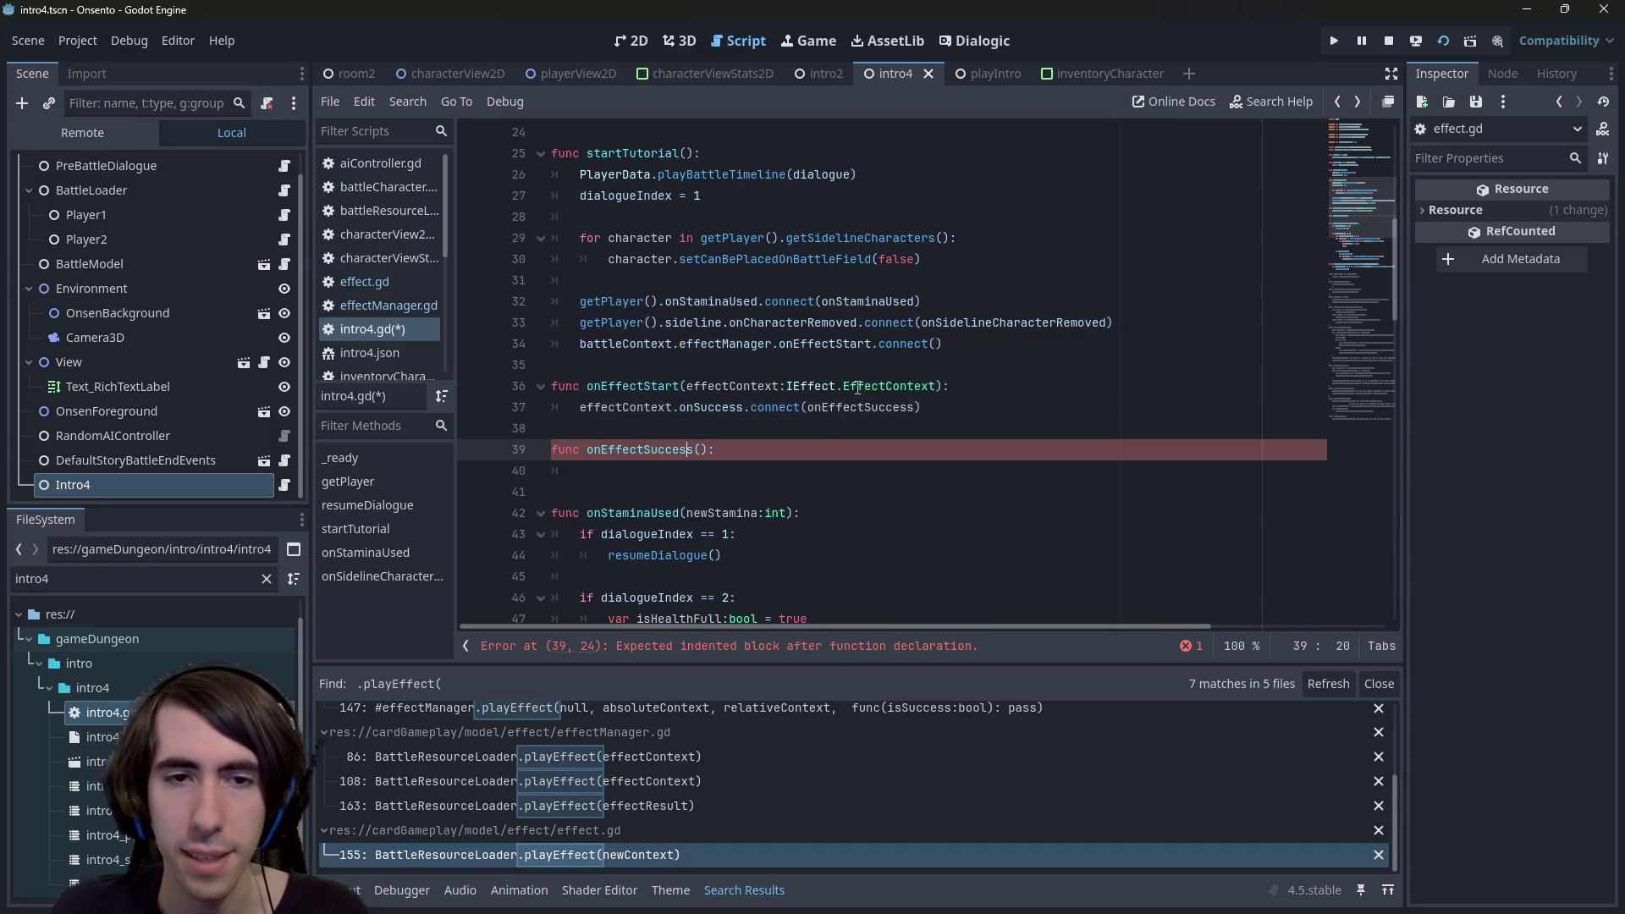
key("Right")
key("Right")
type("effectContext:IEffect.EffectContext")
key("ctrl+s")
Bind effectContext to the onEffectSuccess connection and give the handler a pass body
left_click(918, 408)
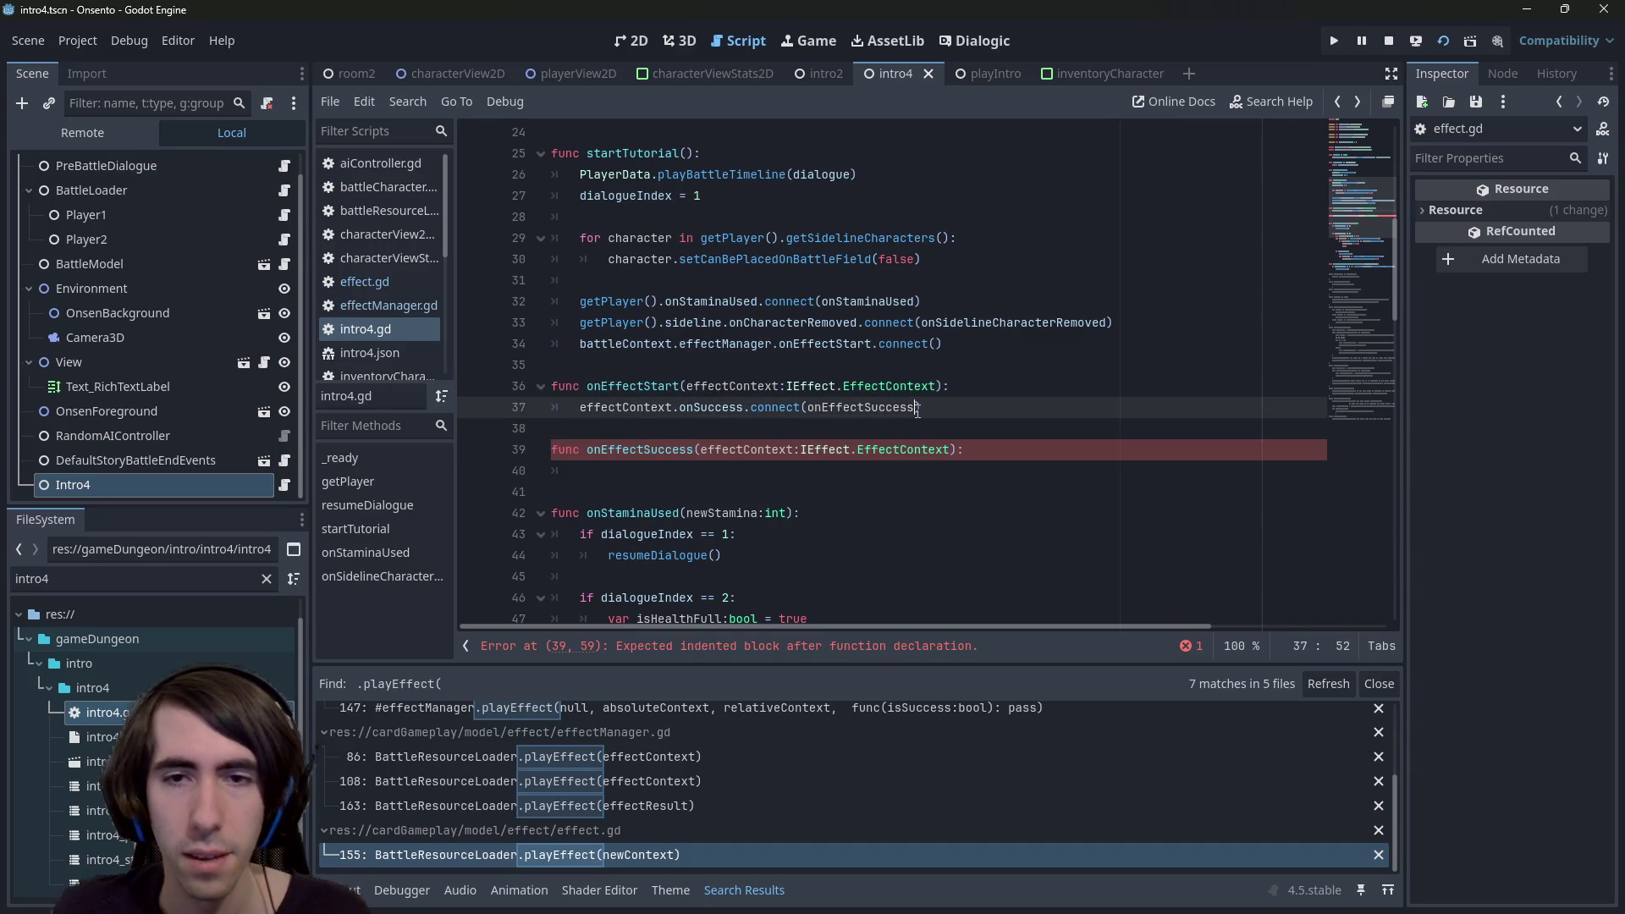
type(".bind")
key("Return")
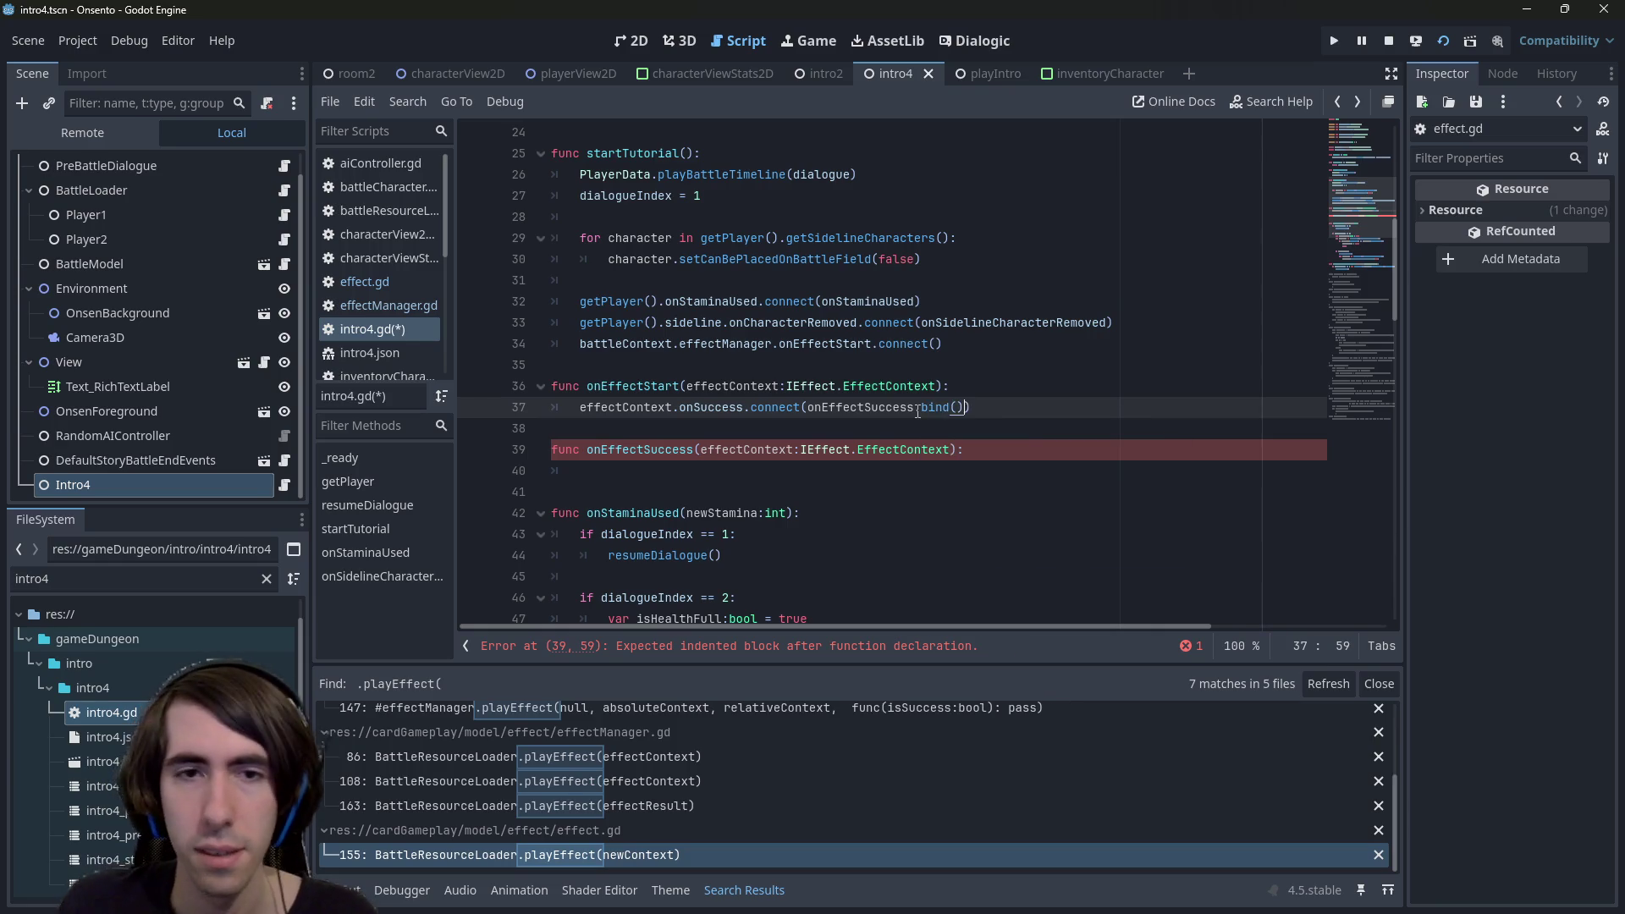
double_click(732, 386)
key("ctrl+c")
left_click(955, 407)
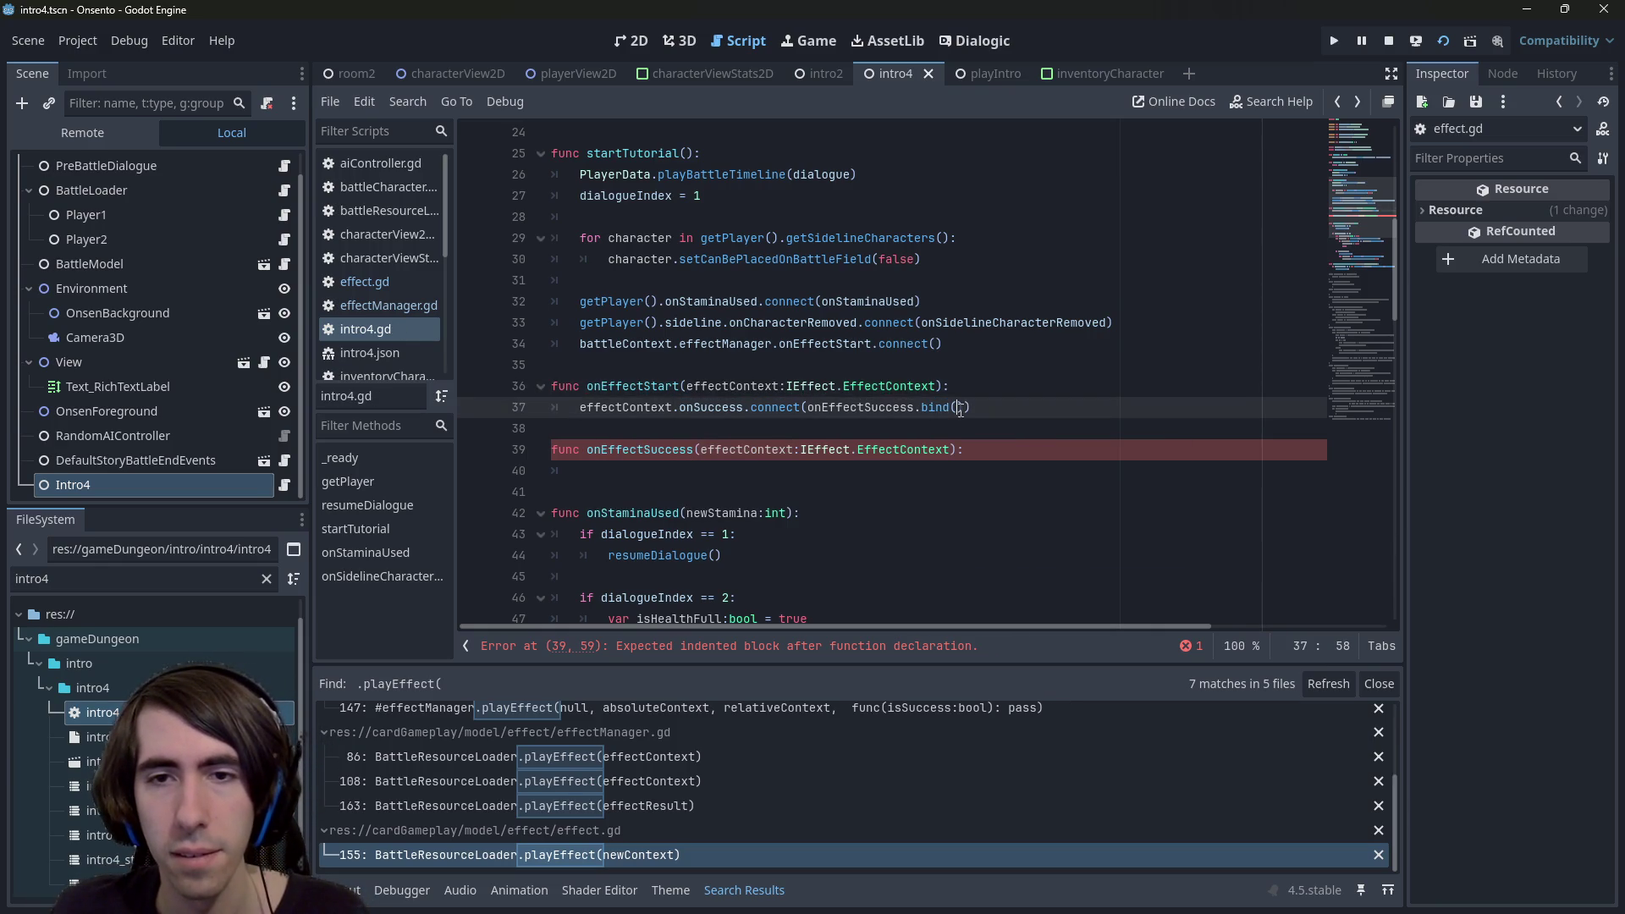
key("ctrl+v")
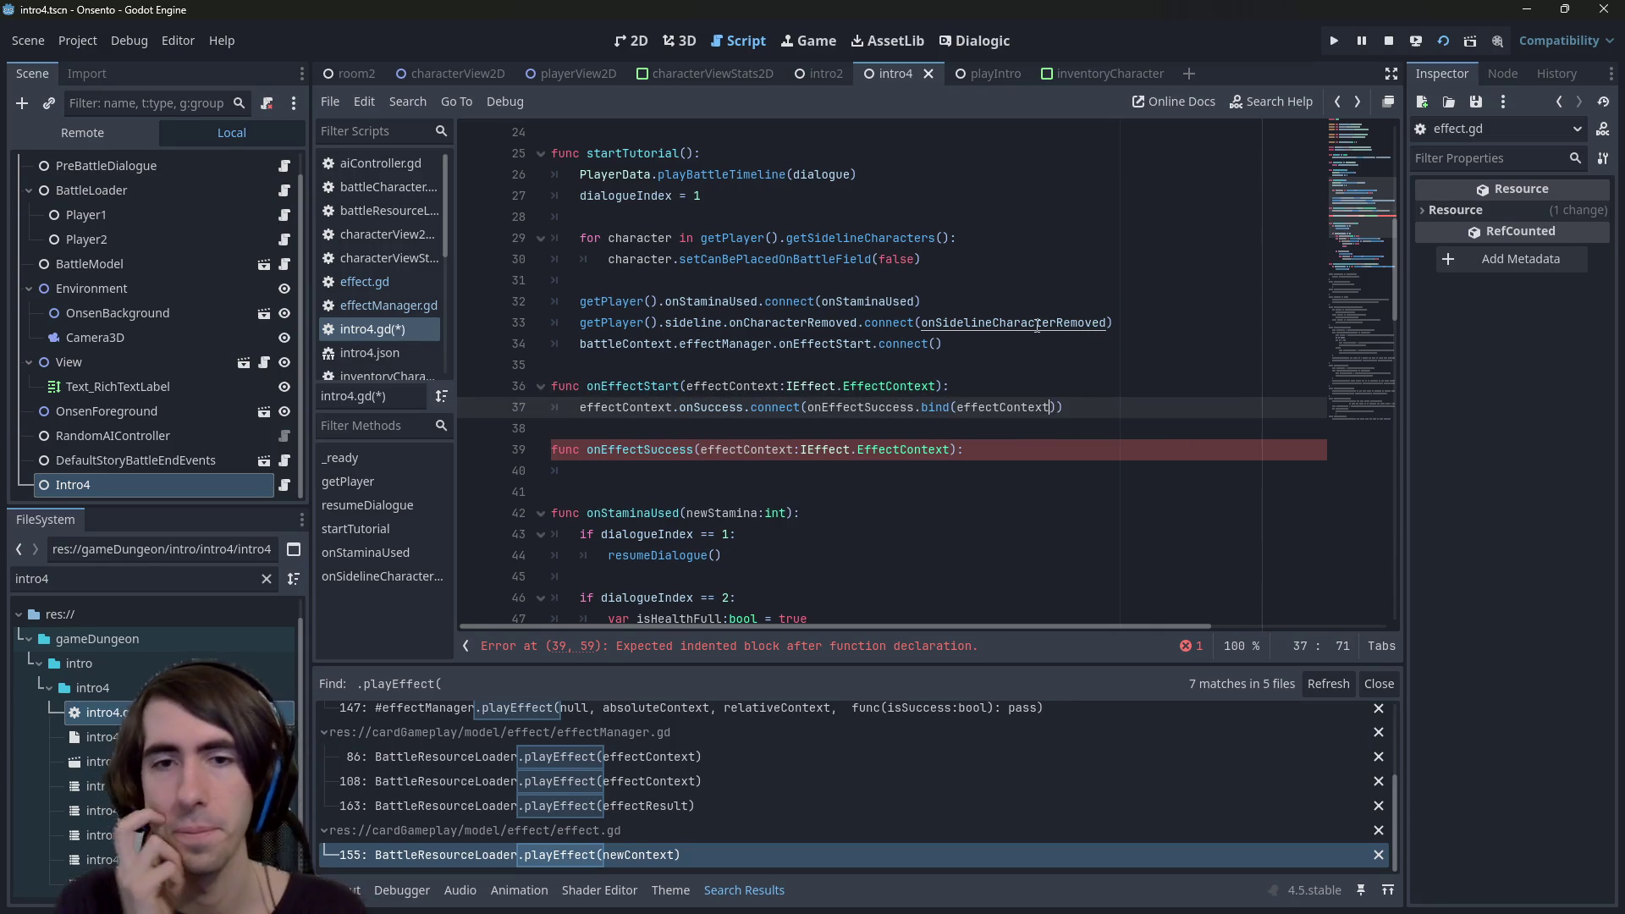
key("Down")
key("Down")
key("Down")
type("p")
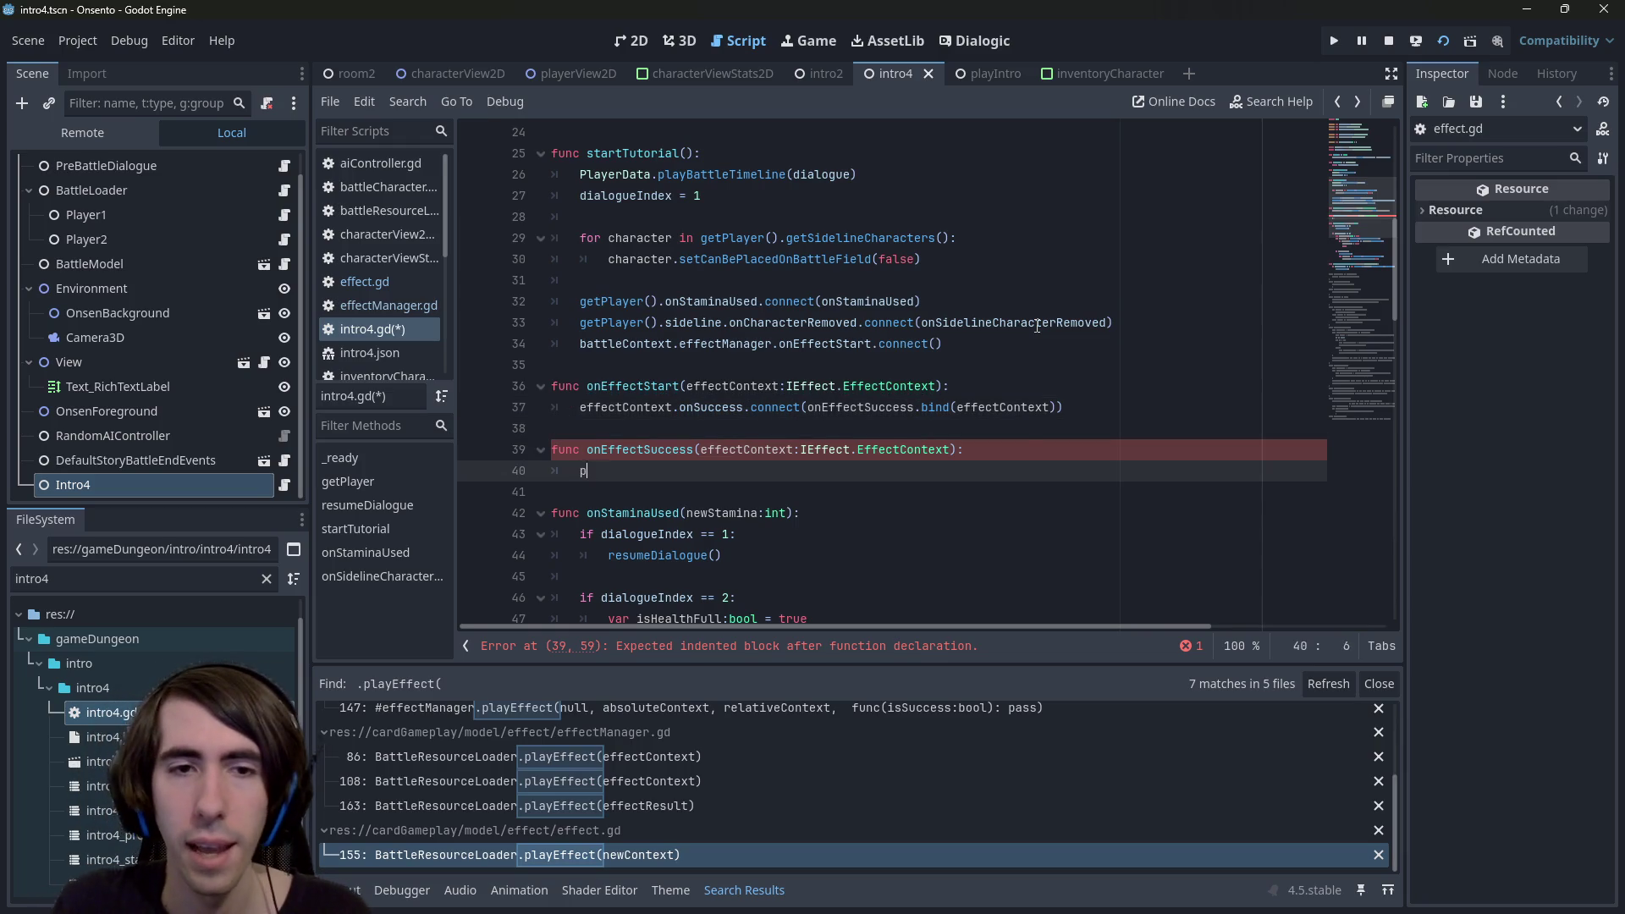
type("ass")
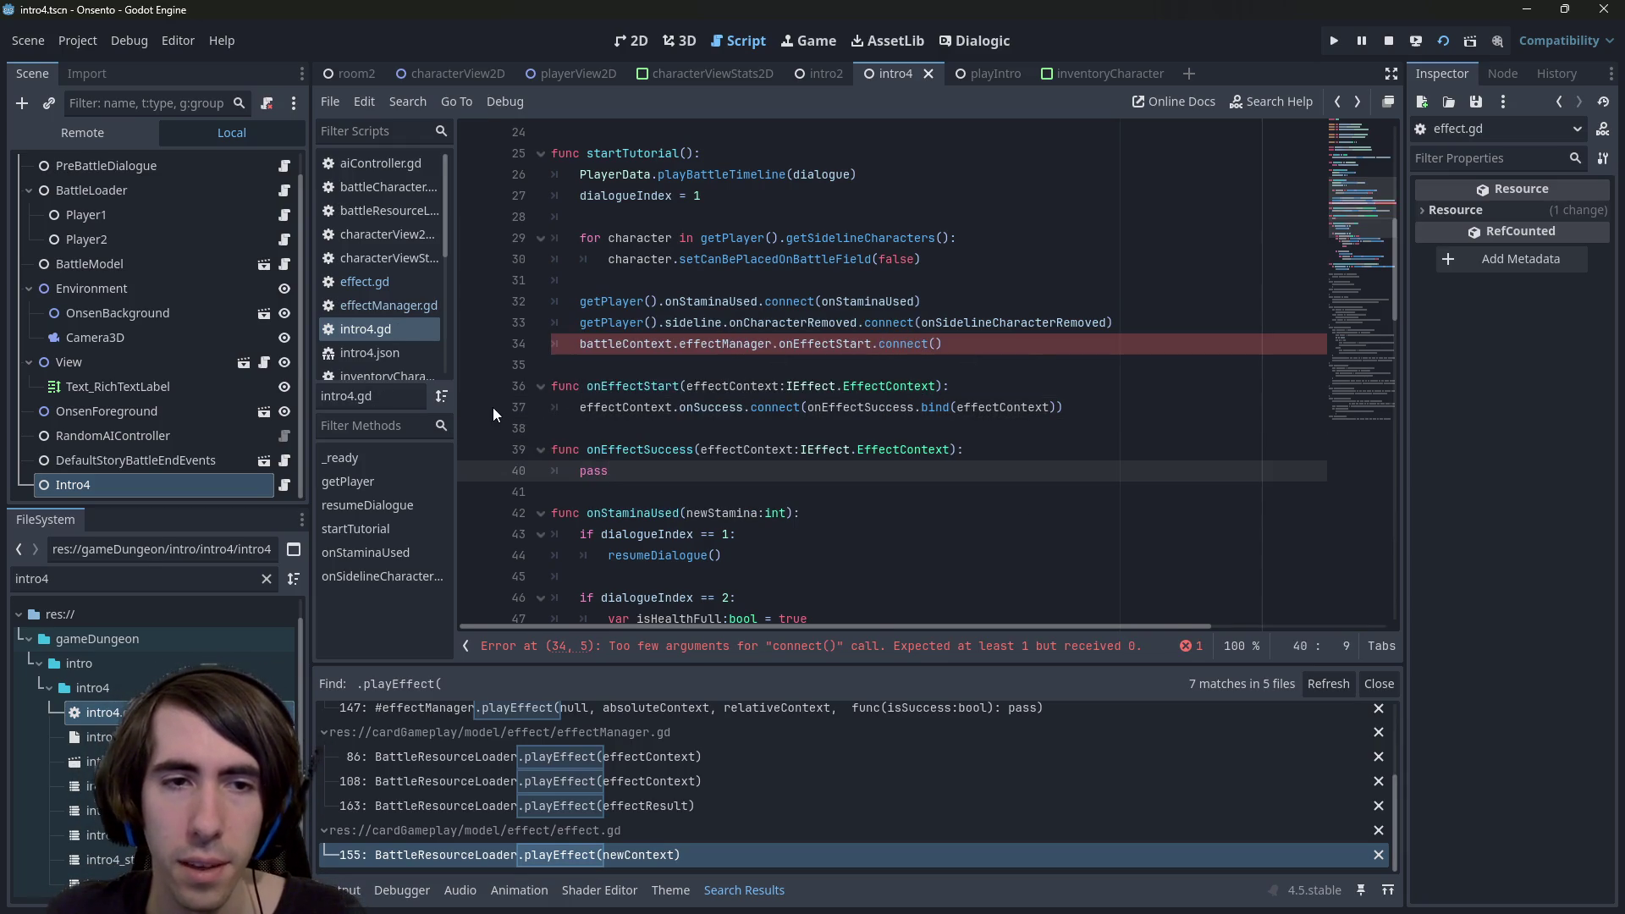
Put onEffectStart in line 34's connect(), save, break on line 37, and run with F6
left_click(804, 386)
double_click(645, 386)
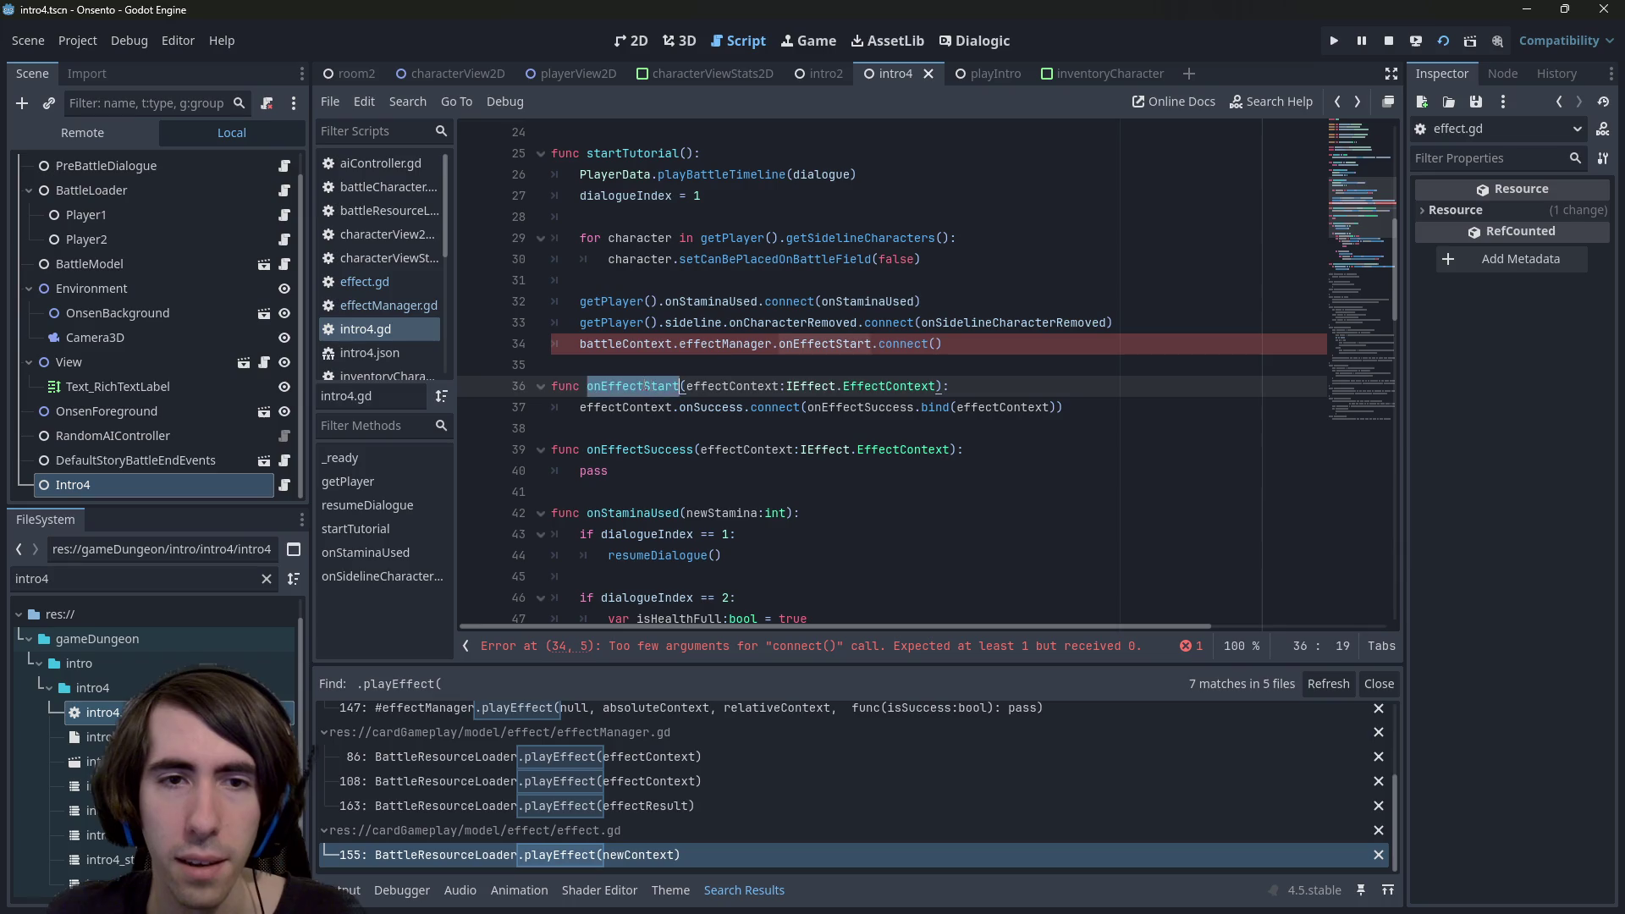
key("ctrl+c")
left_click(923, 343)
key("ctrl+v")
key("ctrl+s")
left_click(795, 366)
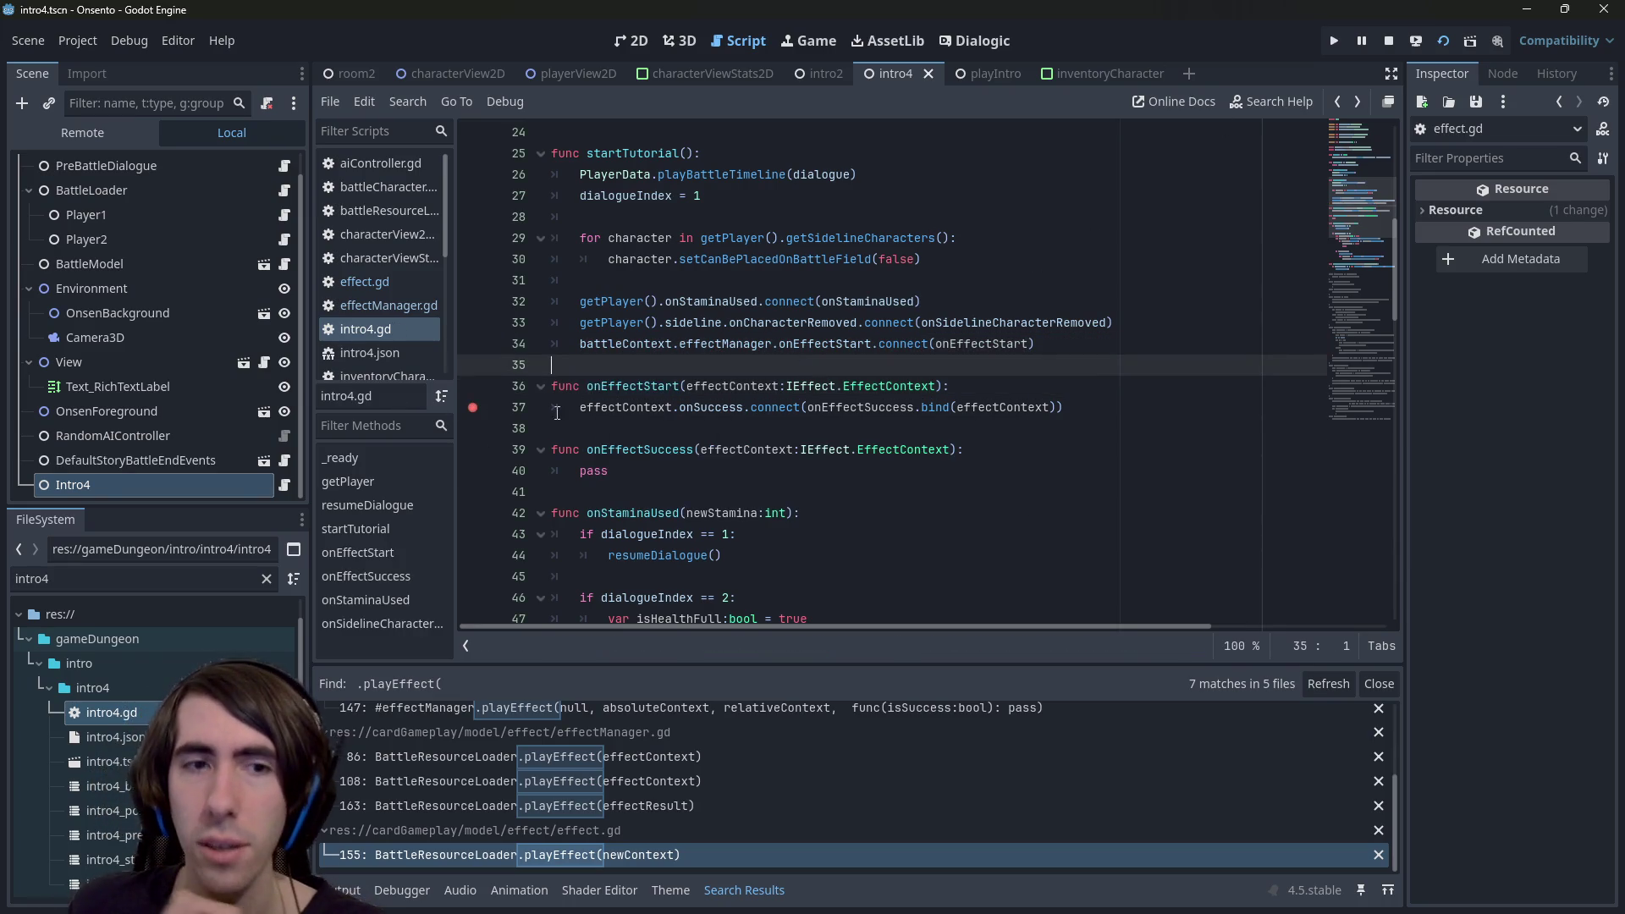
key("F6")
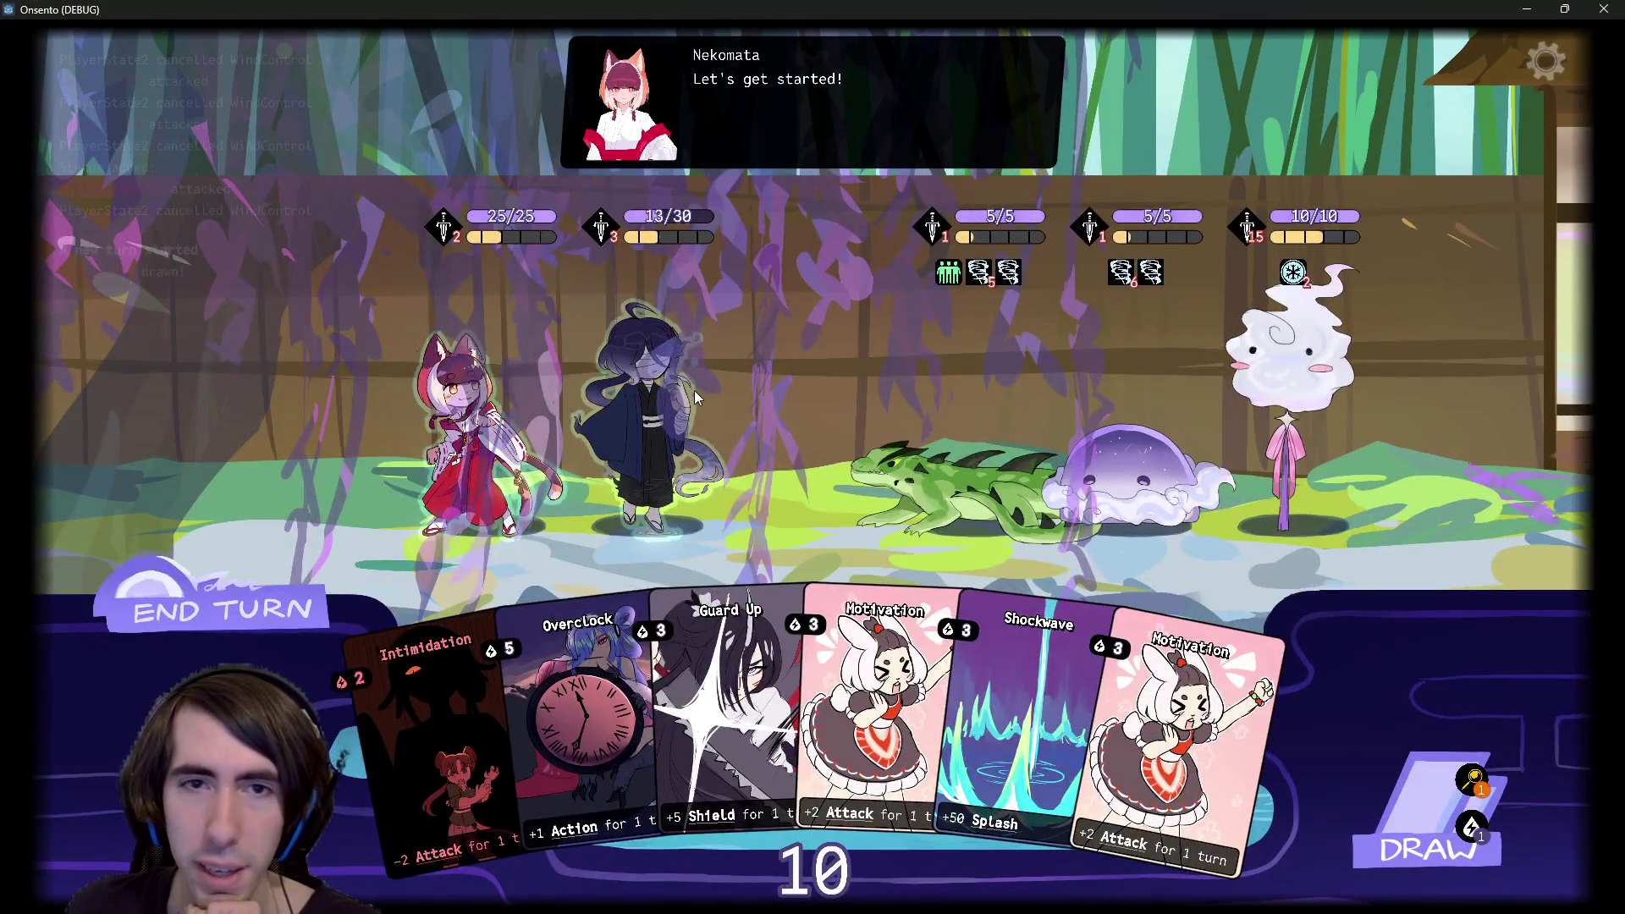
Advance the intro battle, then close the game and relaunch the current scene
left_click(694, 389)
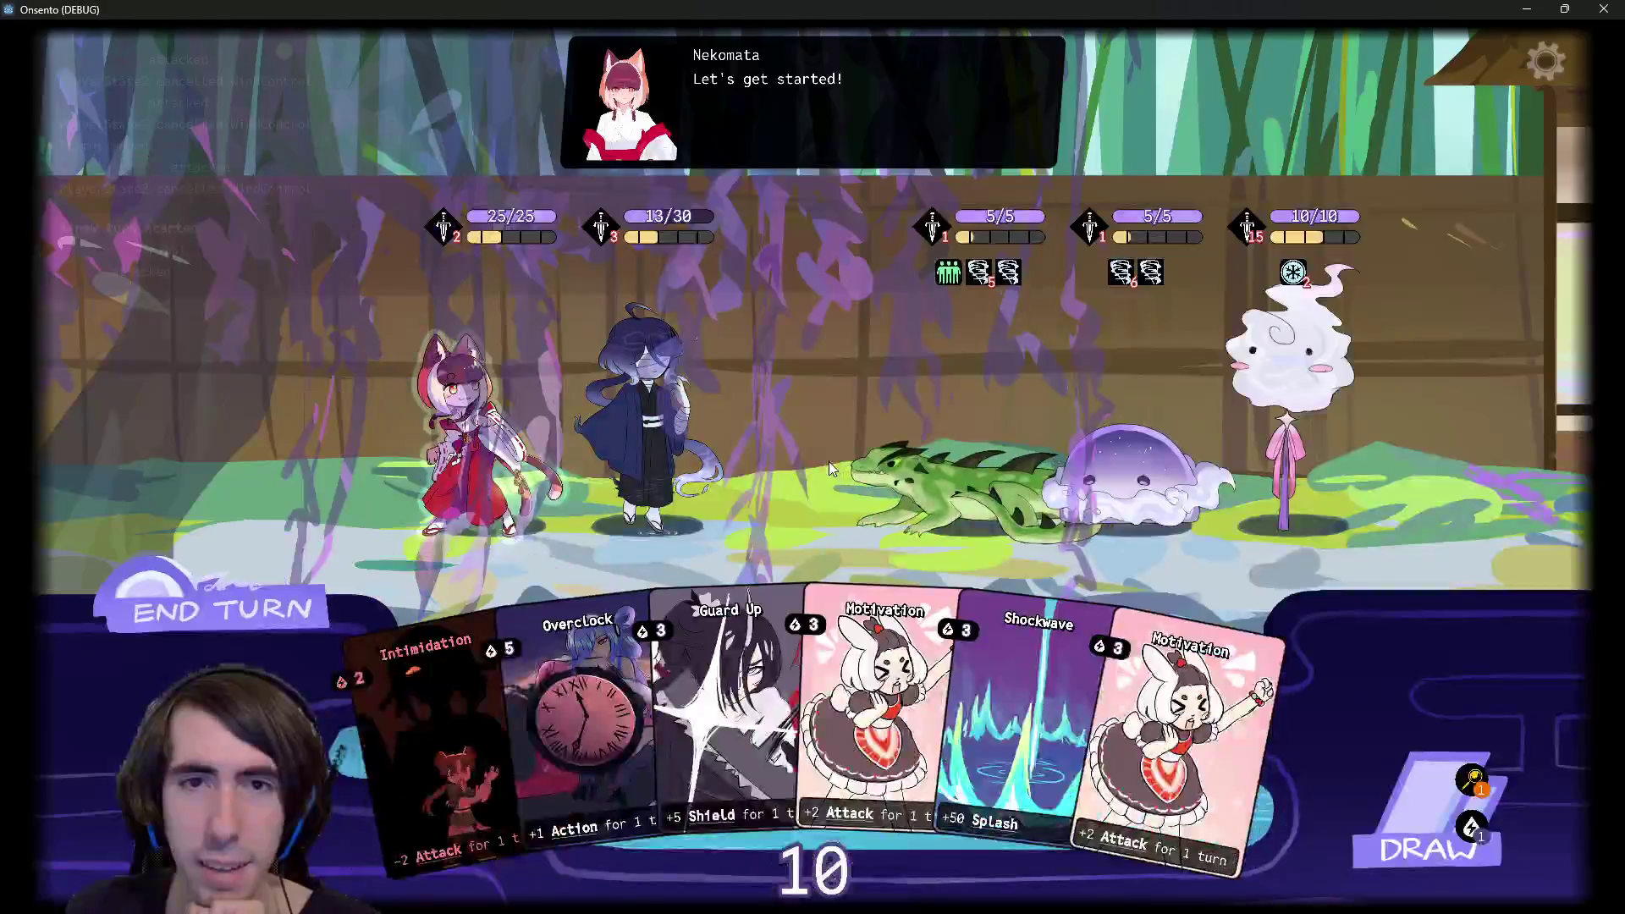
left_click(1603, 10)
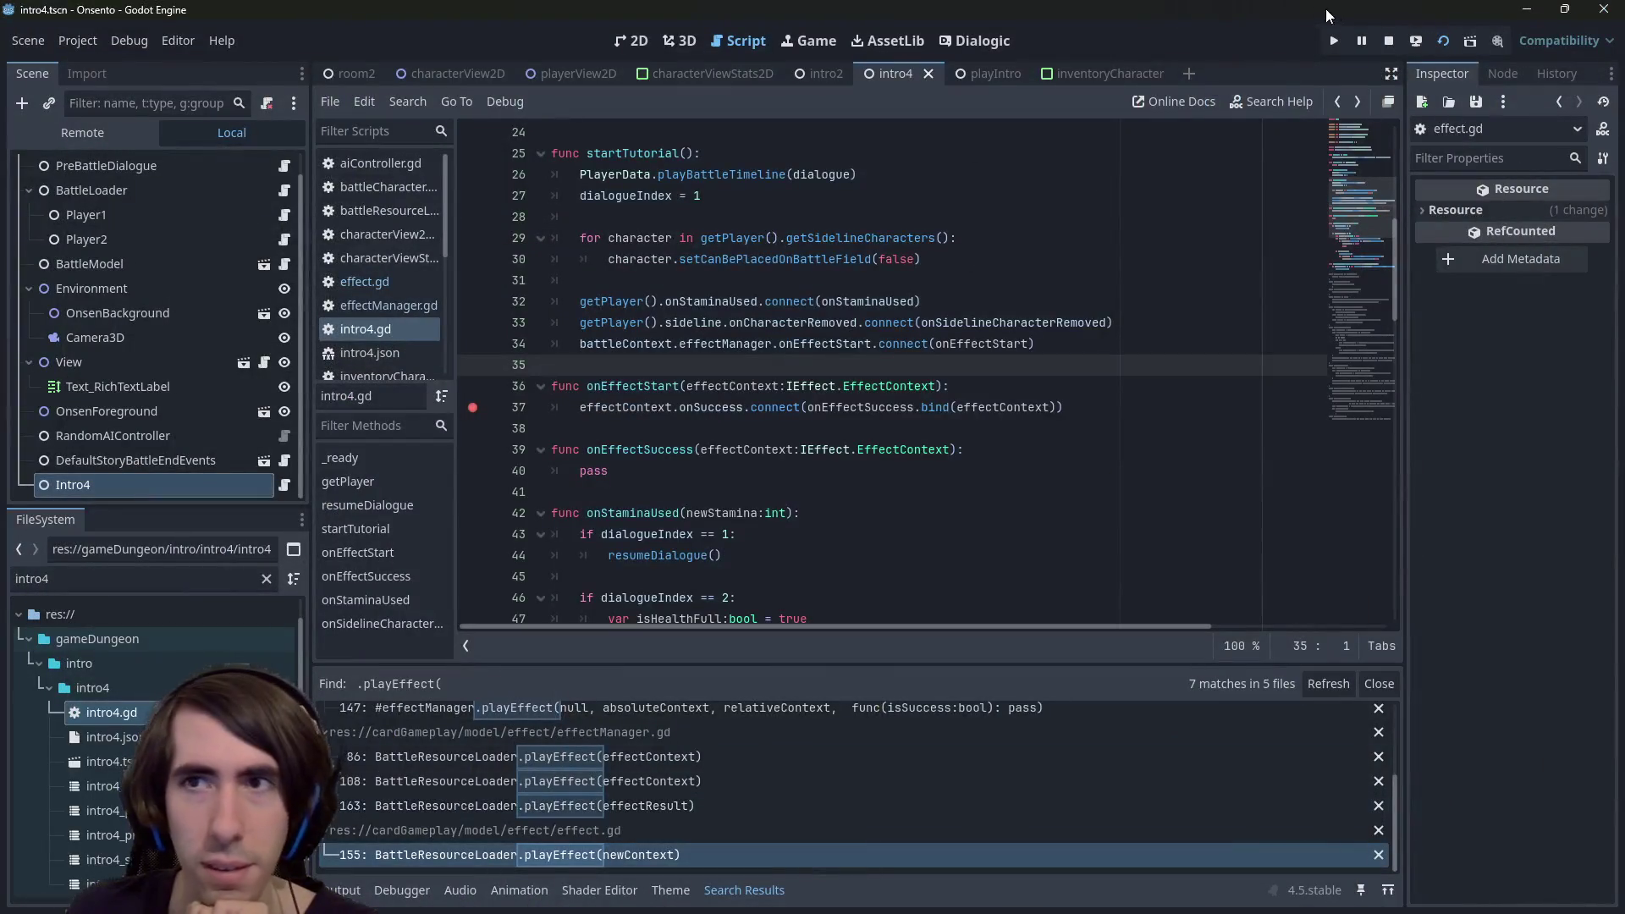
left_click(1443, 44)
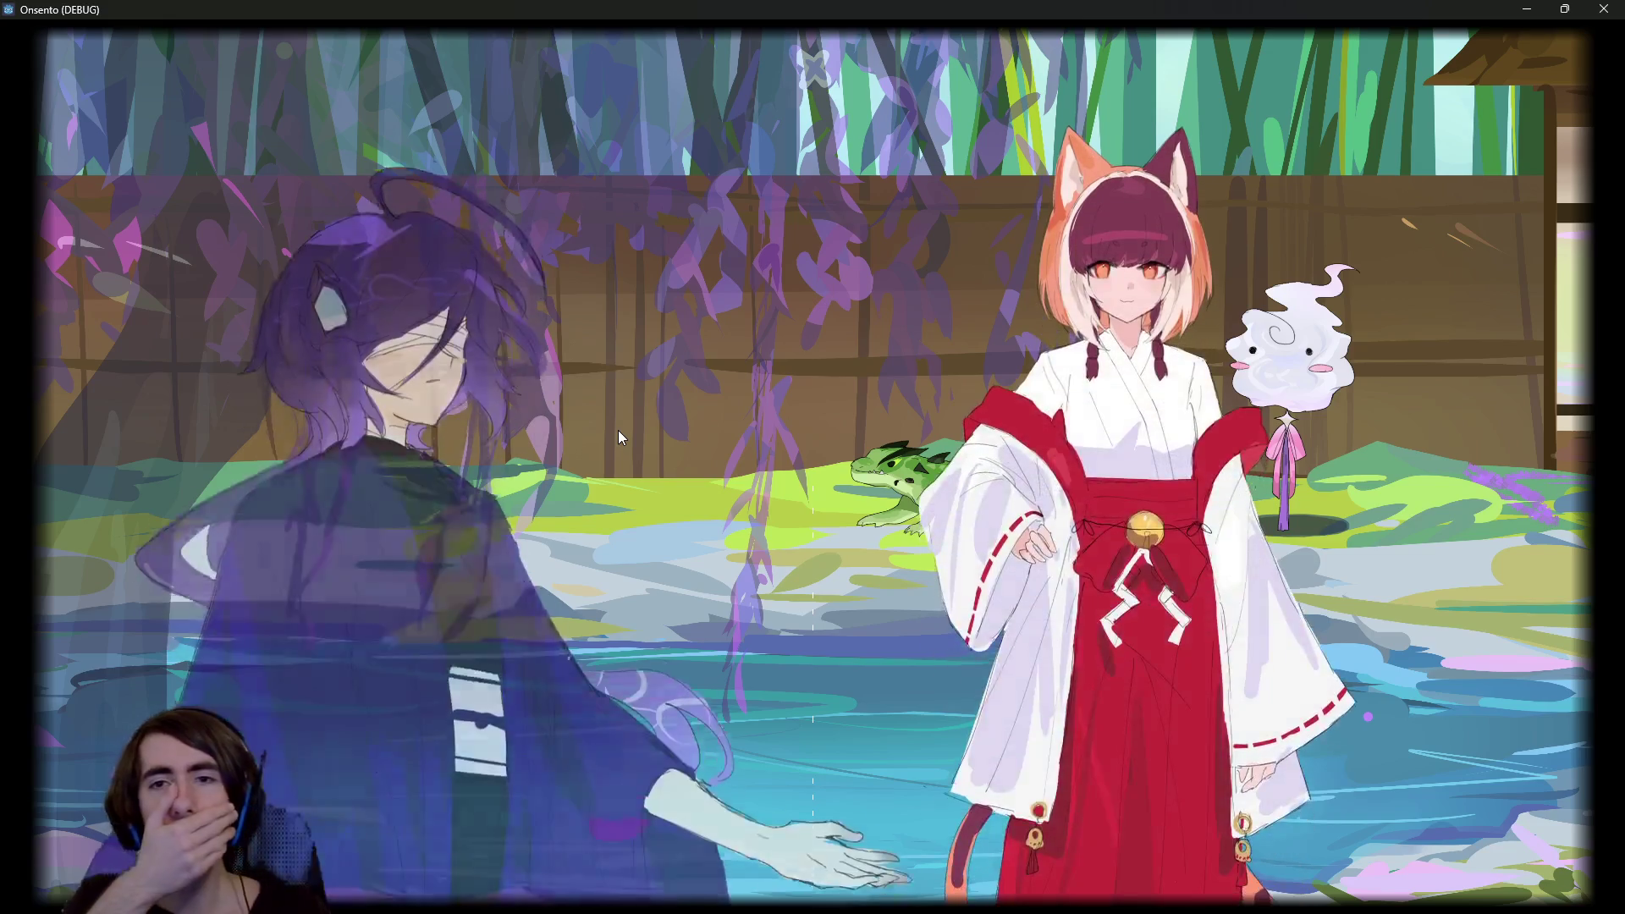
Advance the tutorial dialogue, spend stamina, and place both party members on the battlefield
left_click(617, 430)
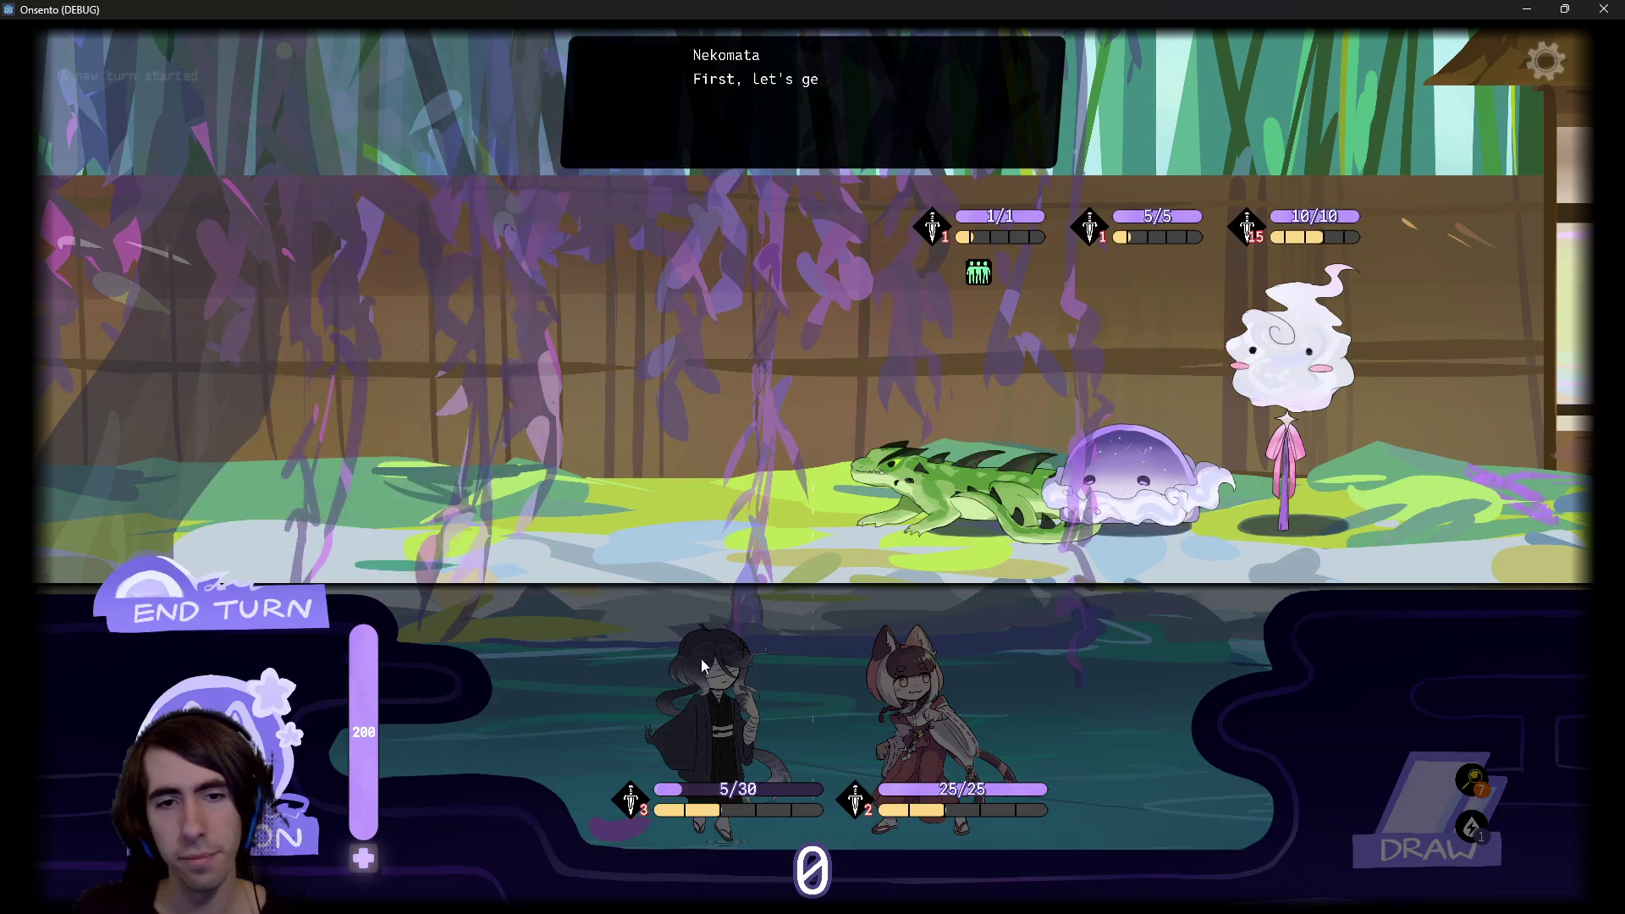
left_click(363, 858)
mouse_move(684, 711)
left_mouse_down()
mouse_move(626, 398)
mouse_move(678, 398)
mouse_move(643, 398)
left_mouse_up()
left_click_drag(914, 711, 499, 381)
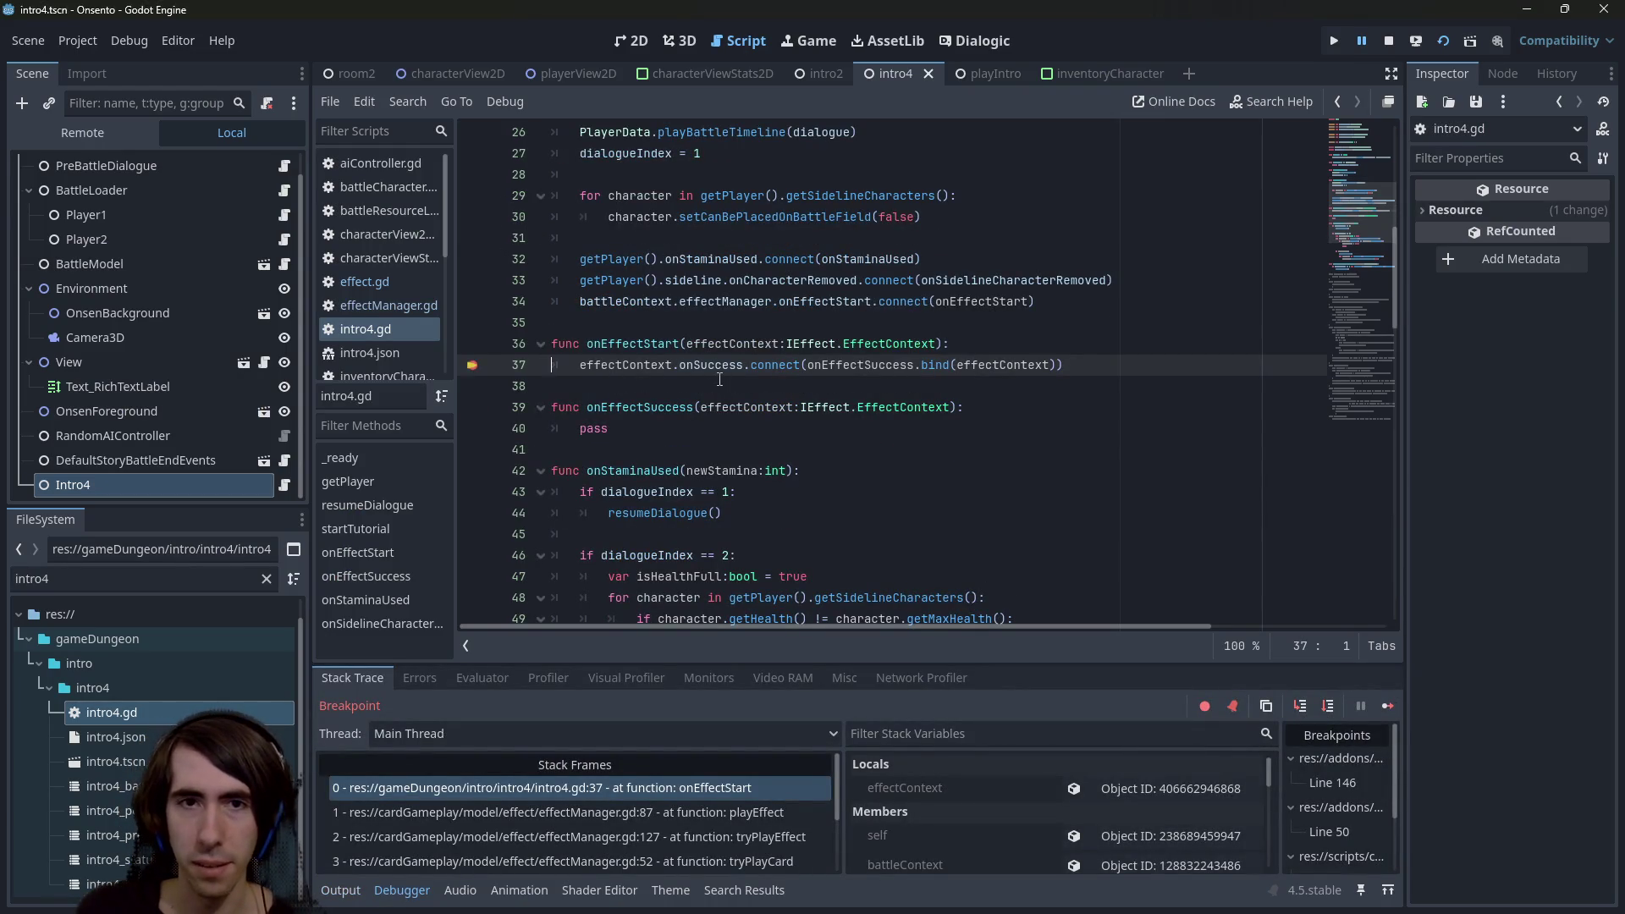
Inspect effectContext's Absolute Context at two breakpoint hits in a widened Inspector, continuing after each
mouse_move(743, 339)
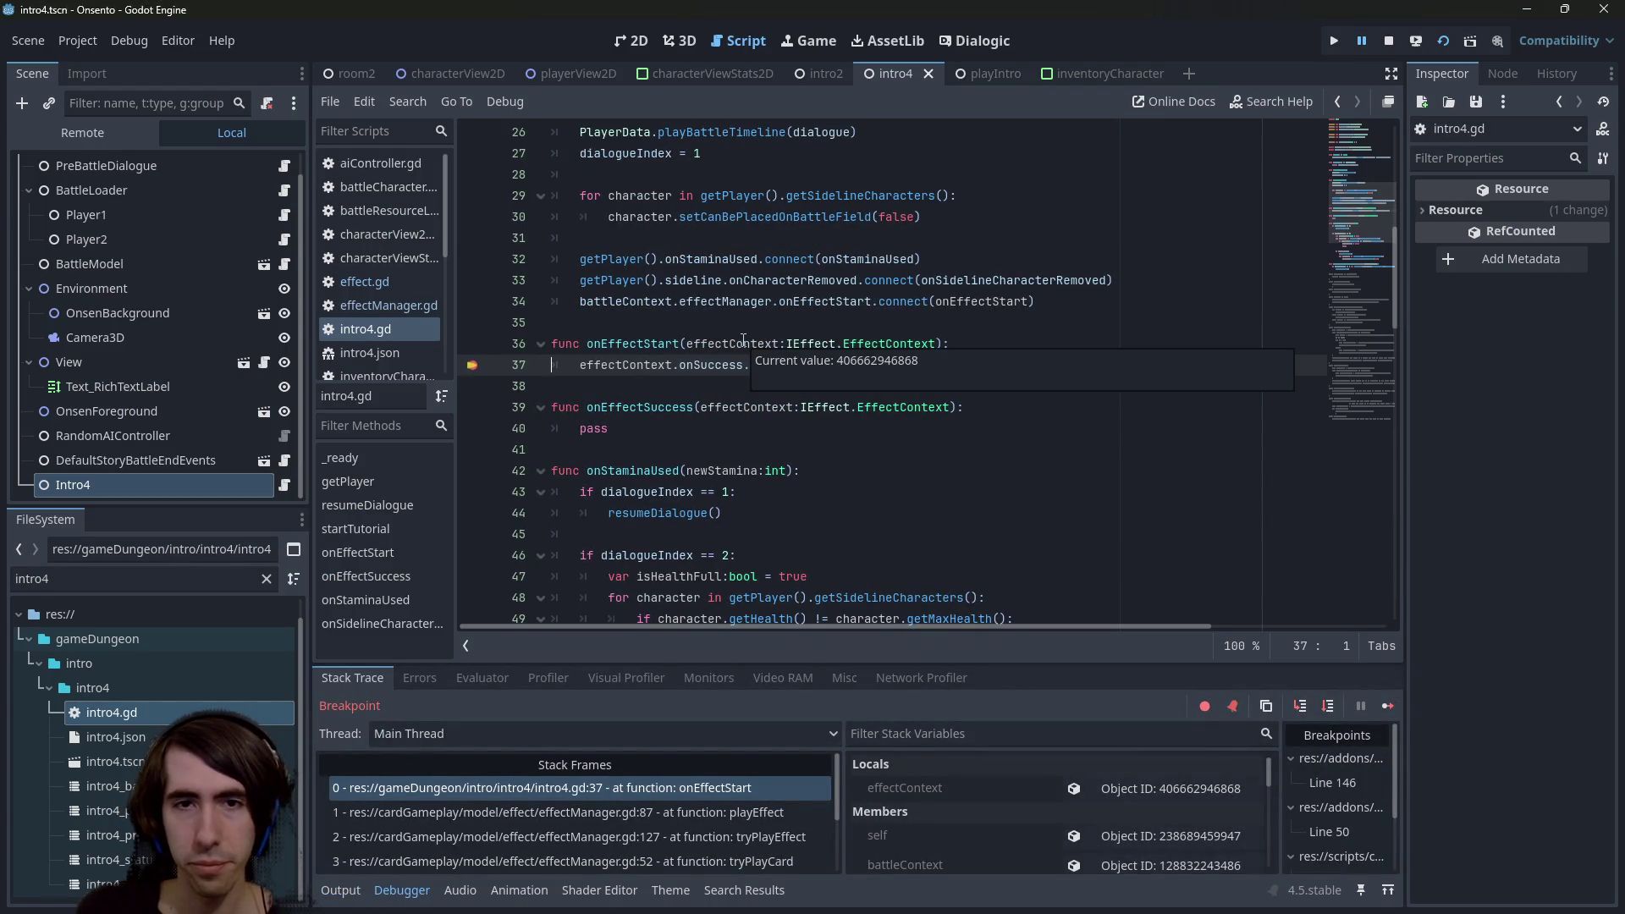
left_click(1094, 790)
left_click_drag(1405, 330, 1224, 326)
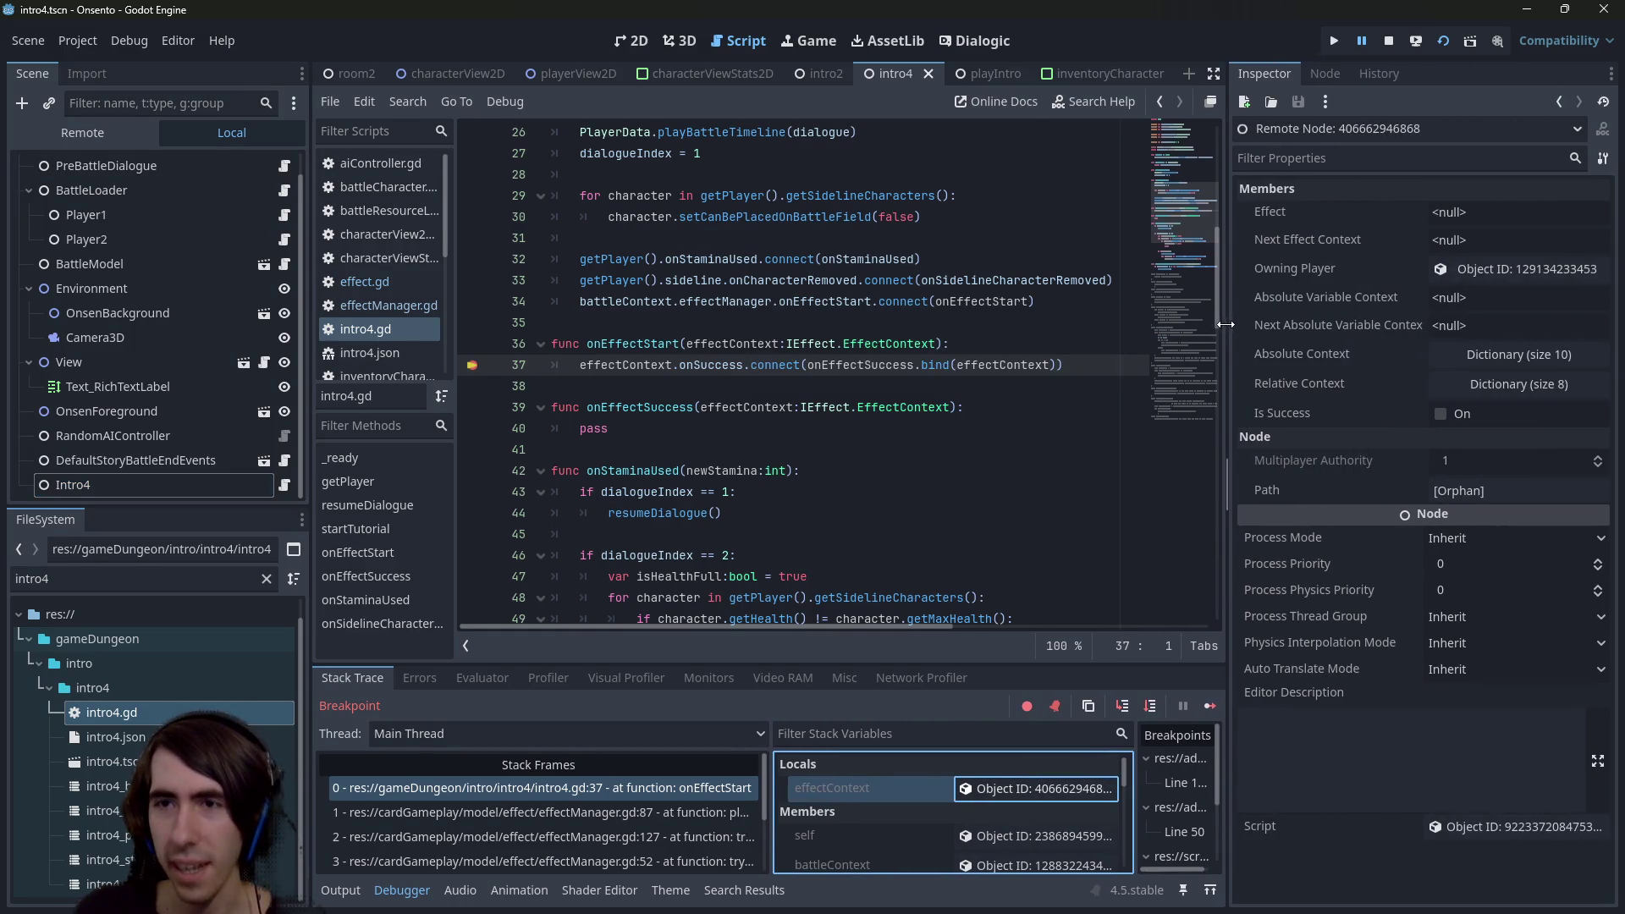
left_click(1494, 358)
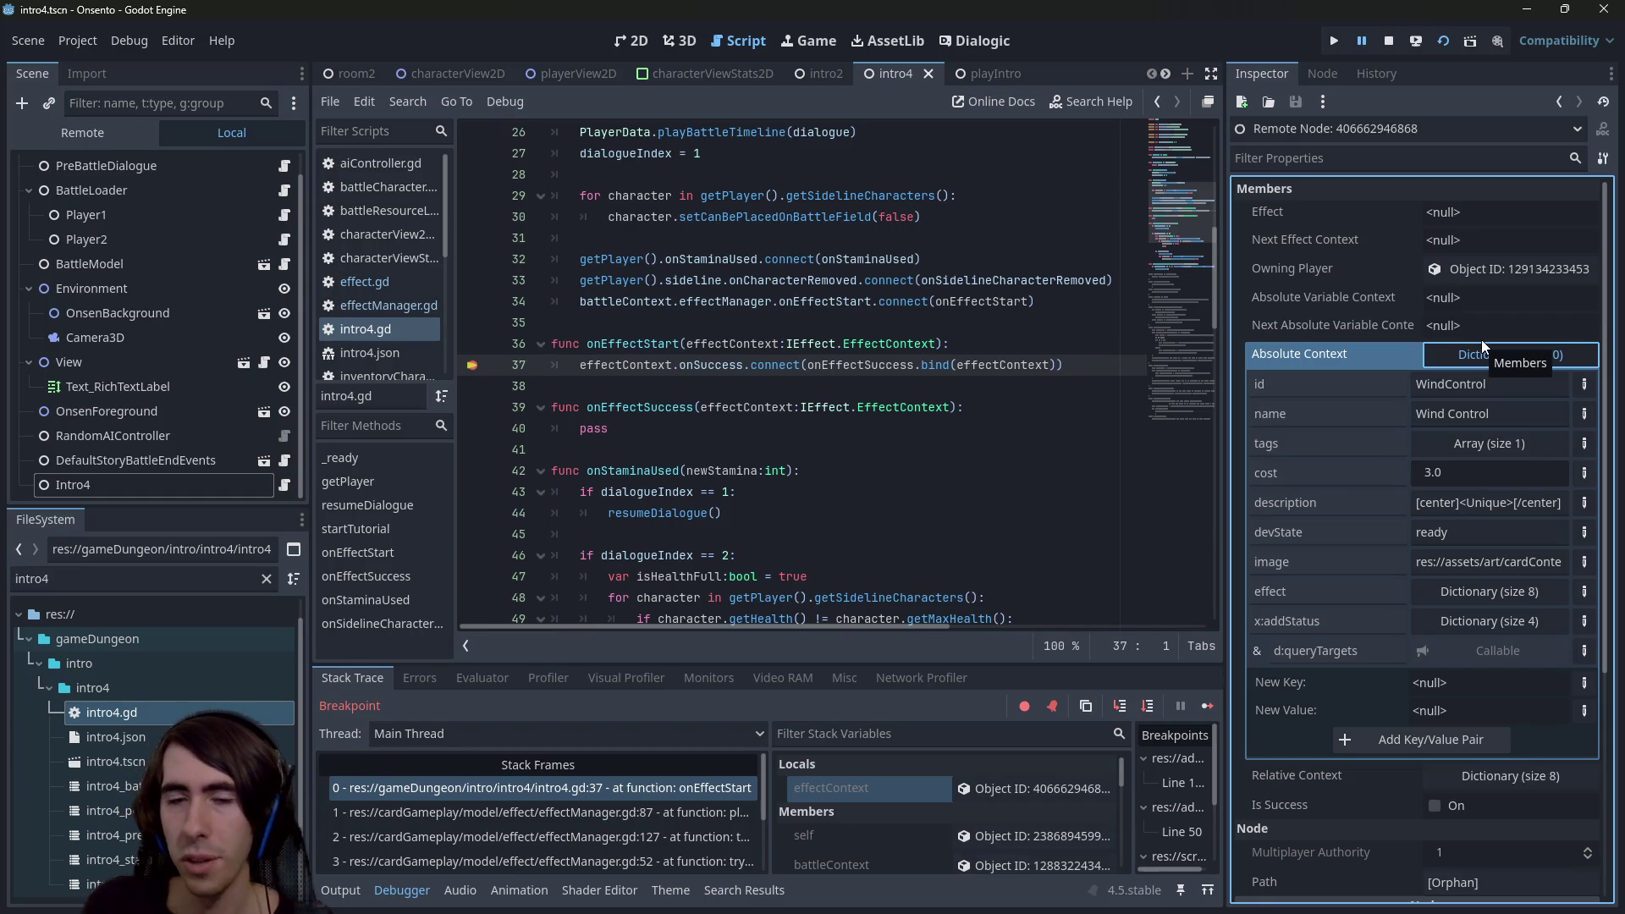
left_click(1208, 706)
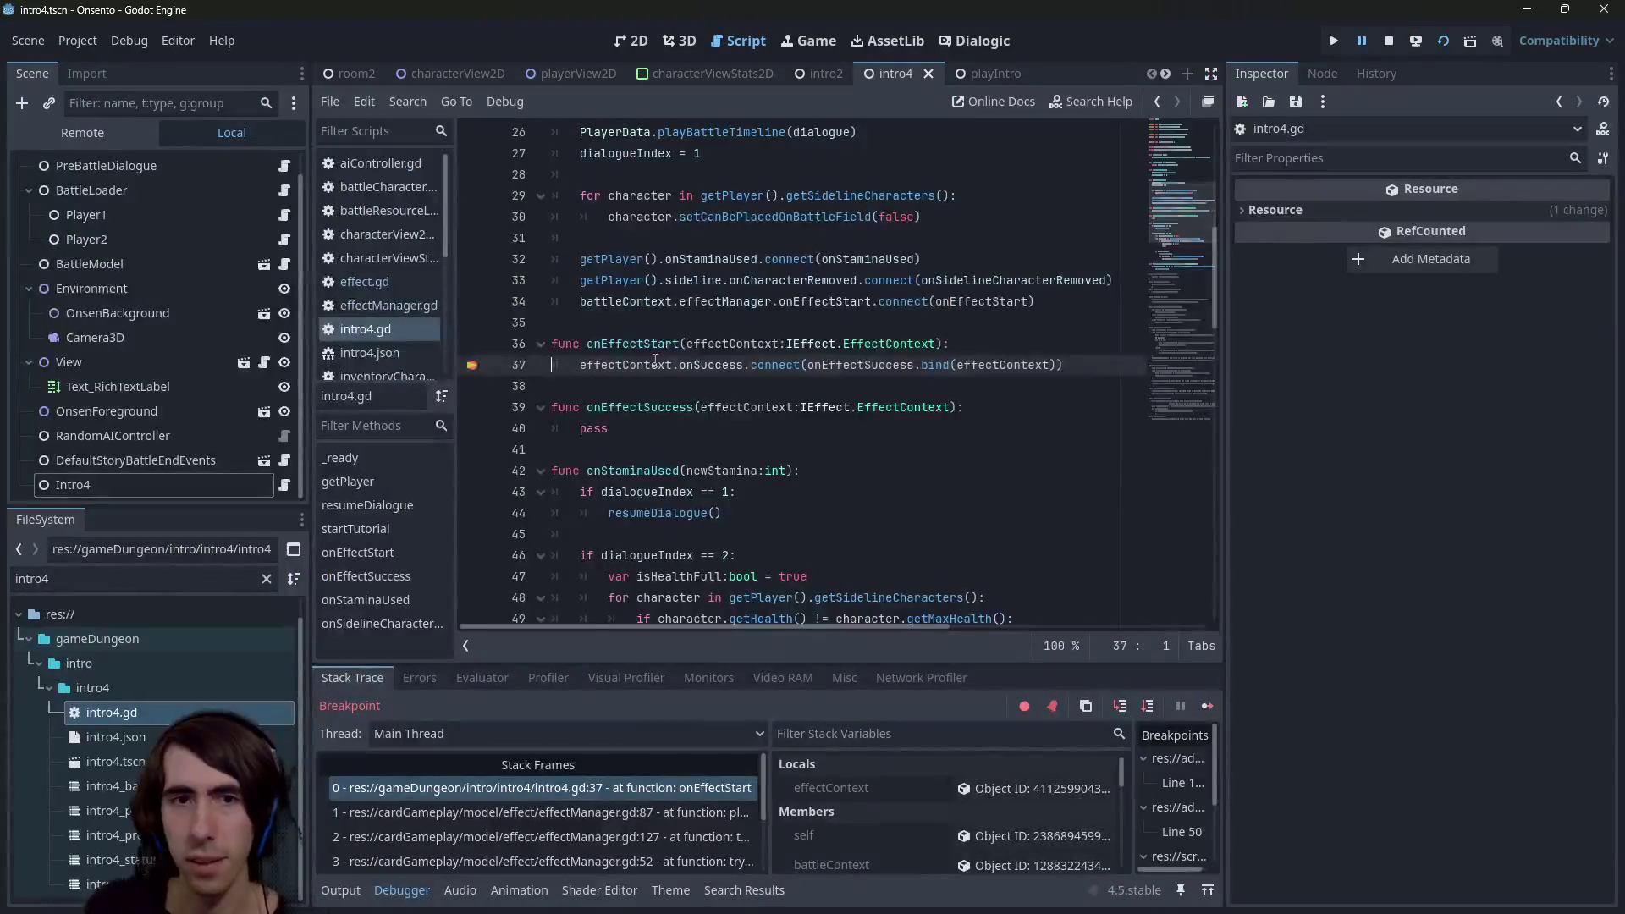
left_click(981, 788)
left_click(1443, 355)
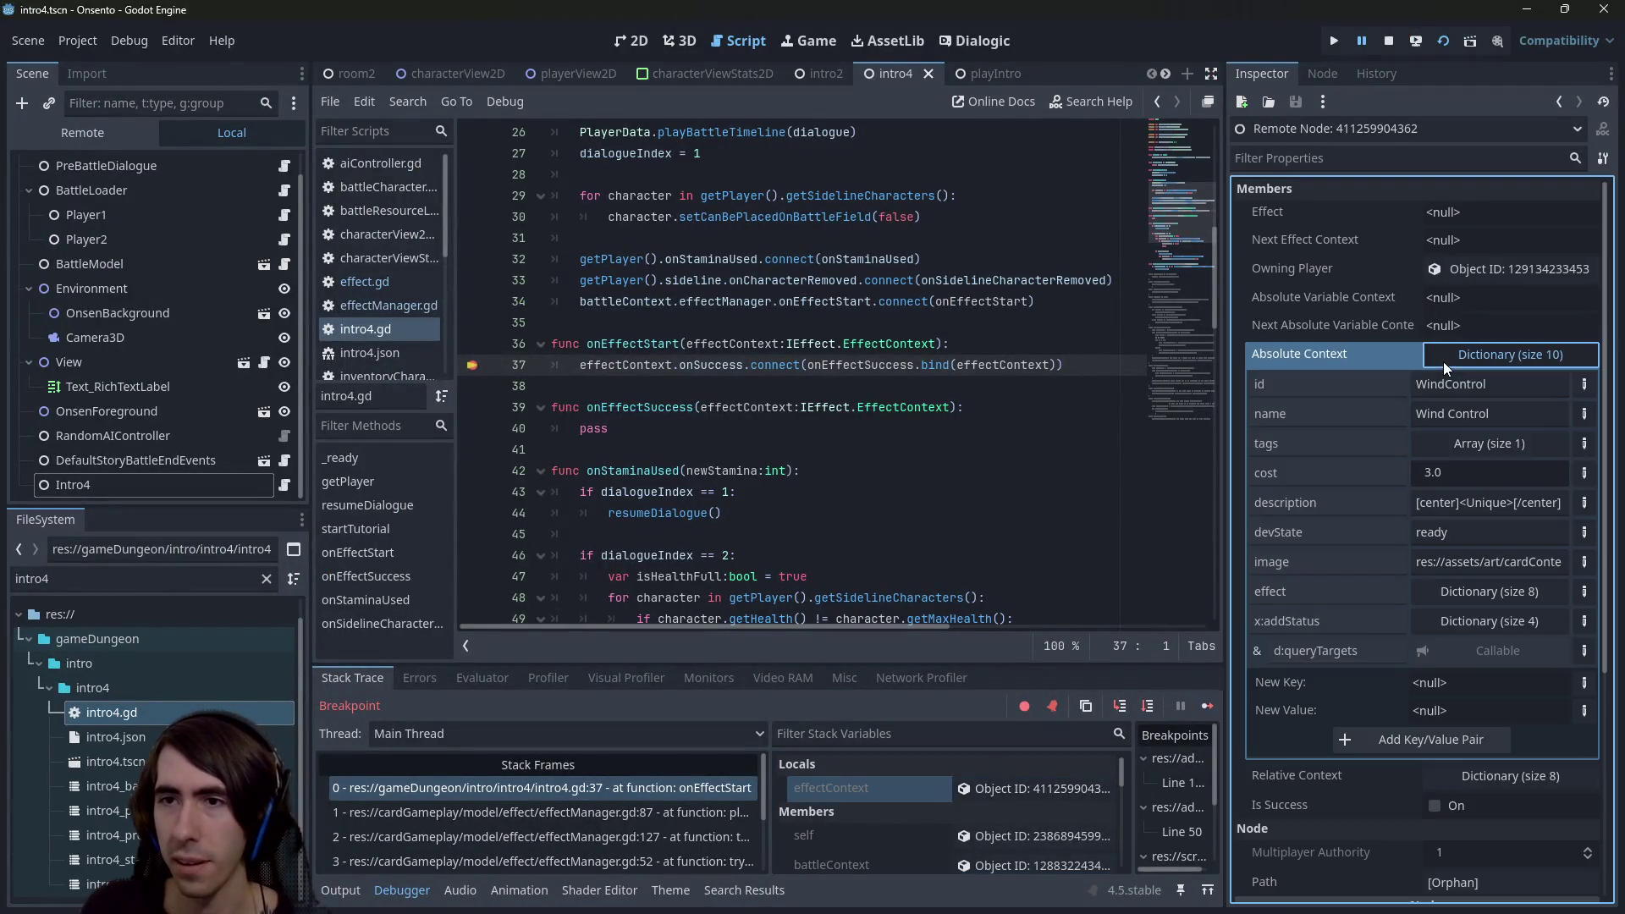
left_click(1200, 709)
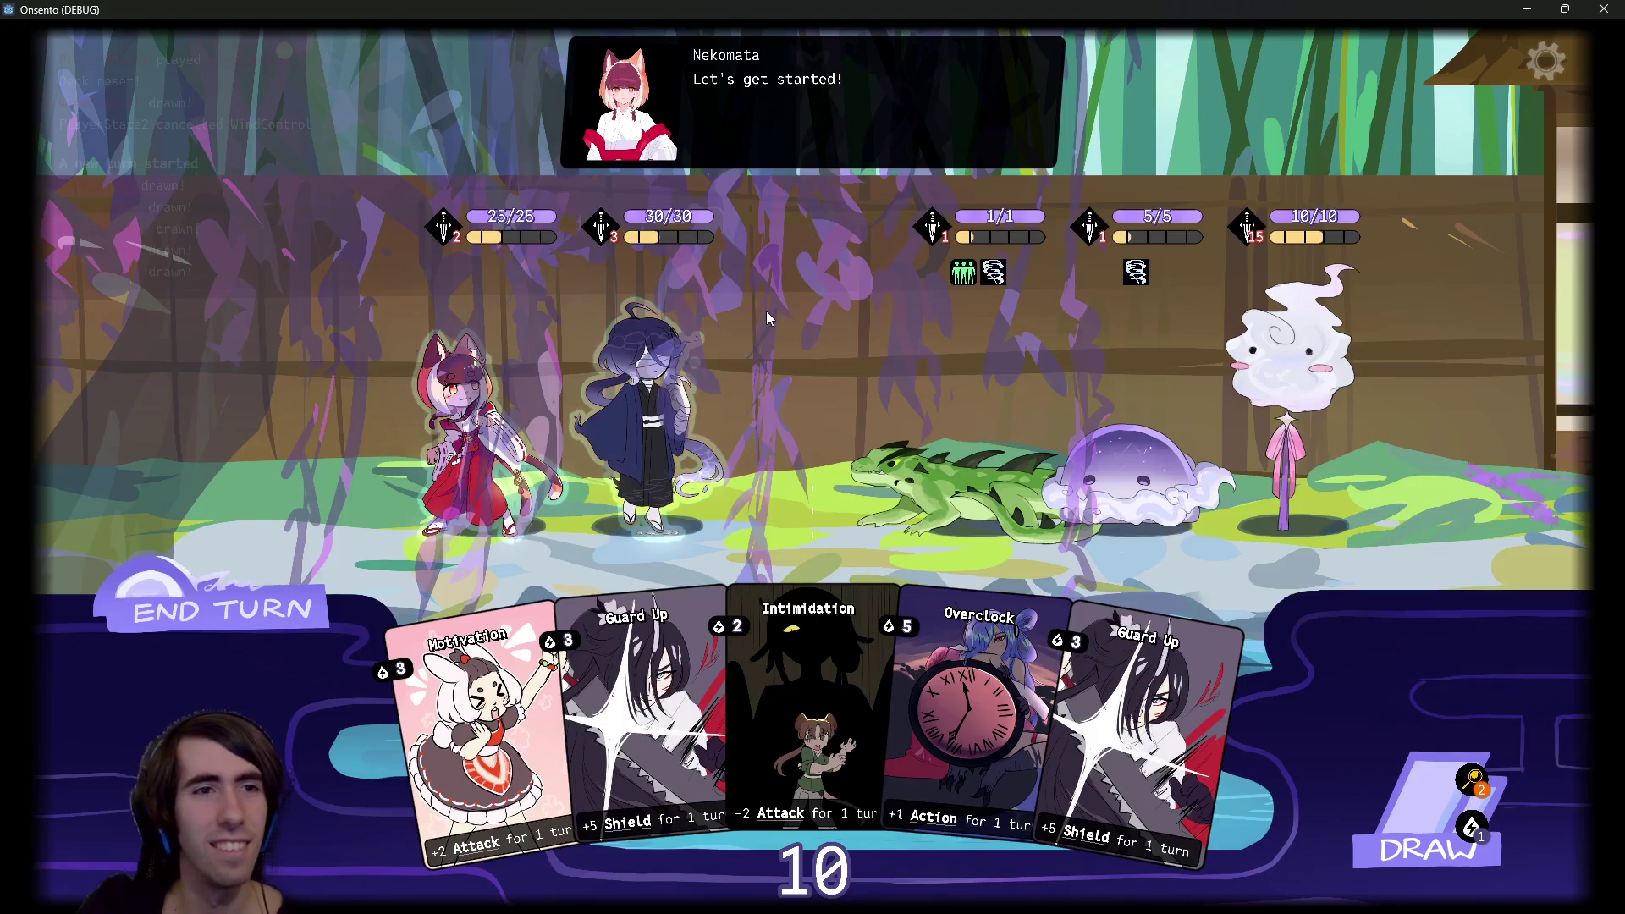
mouse_move(225, 187)
scroll(225, 187, "up", 2)
scroll(281, 220, "up", 1)
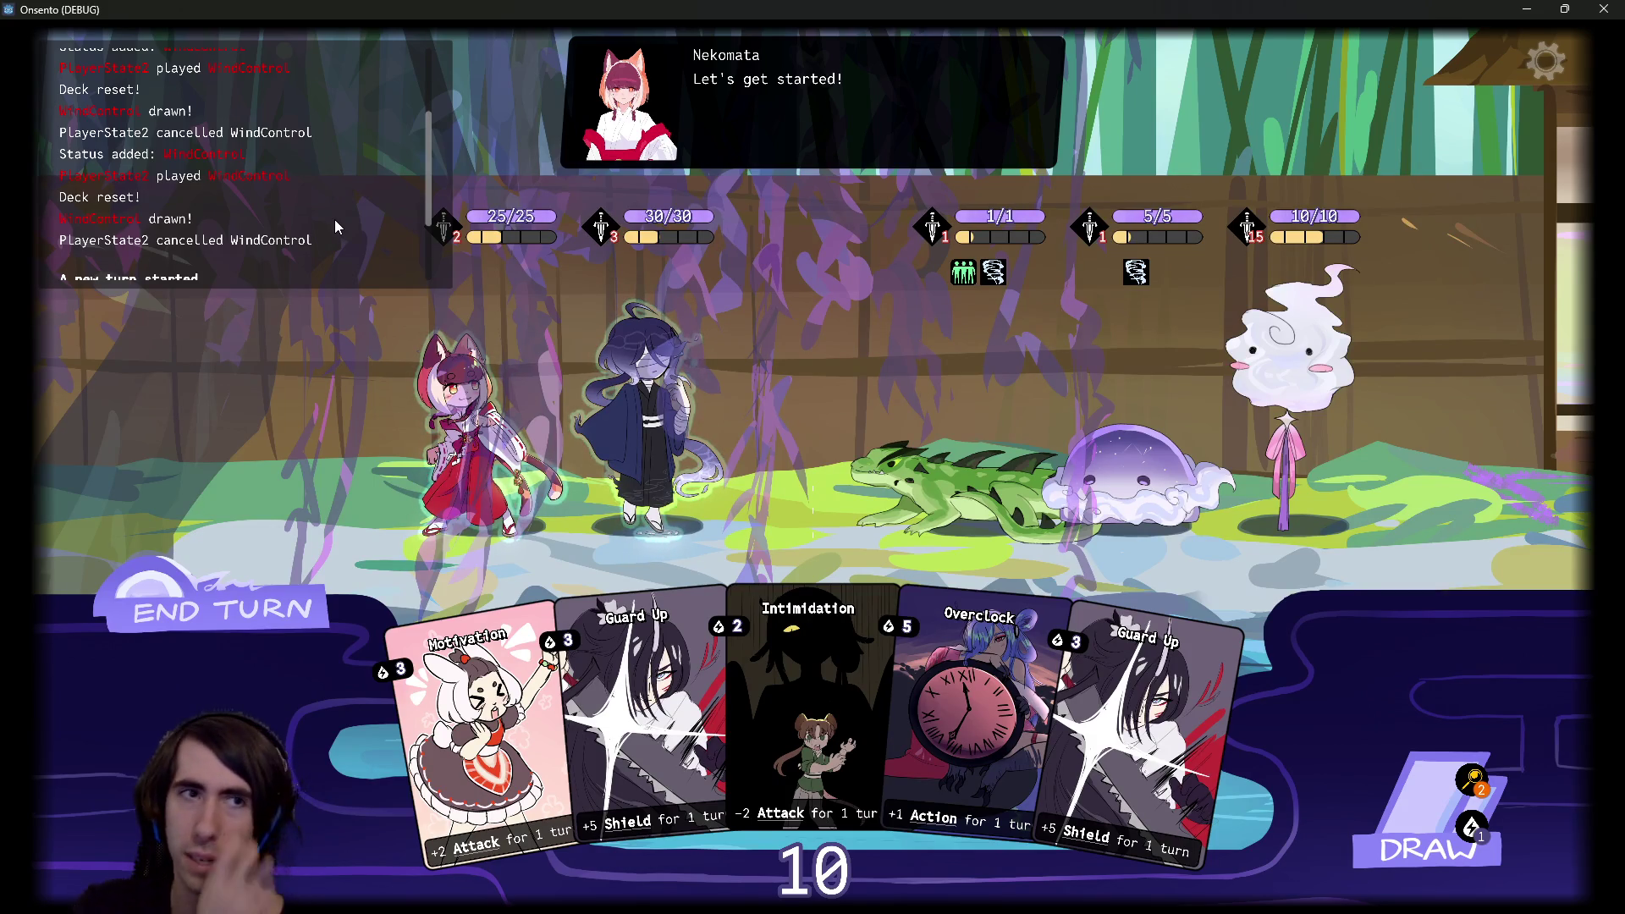
scroll(334, 220, "up", 3)
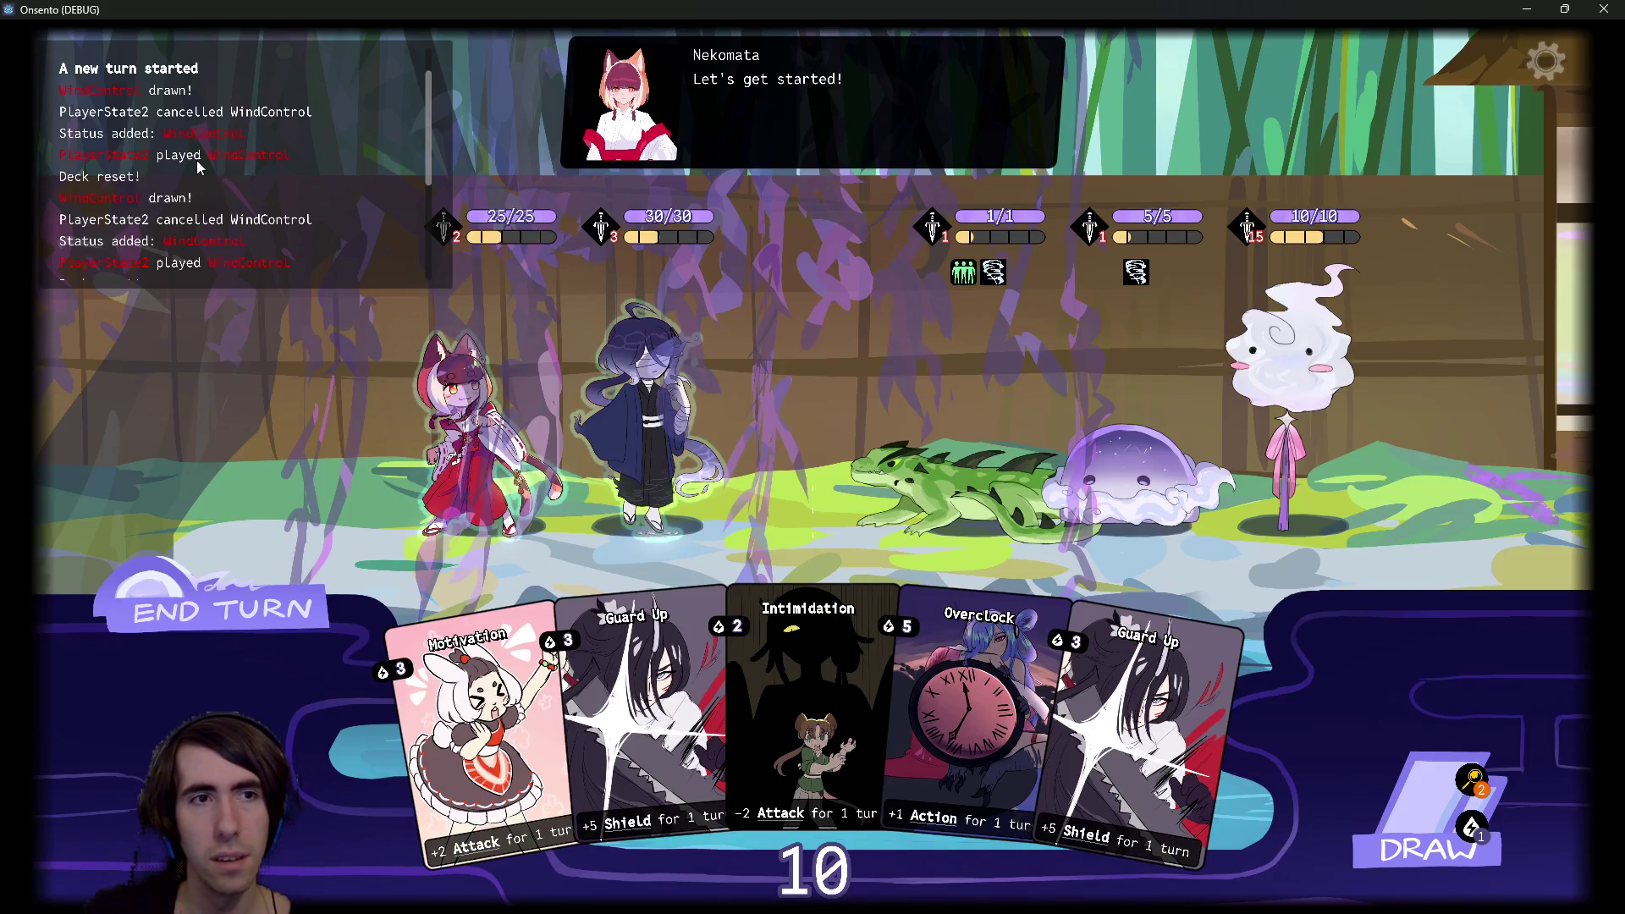
scroll(197, 167, "up", 1)
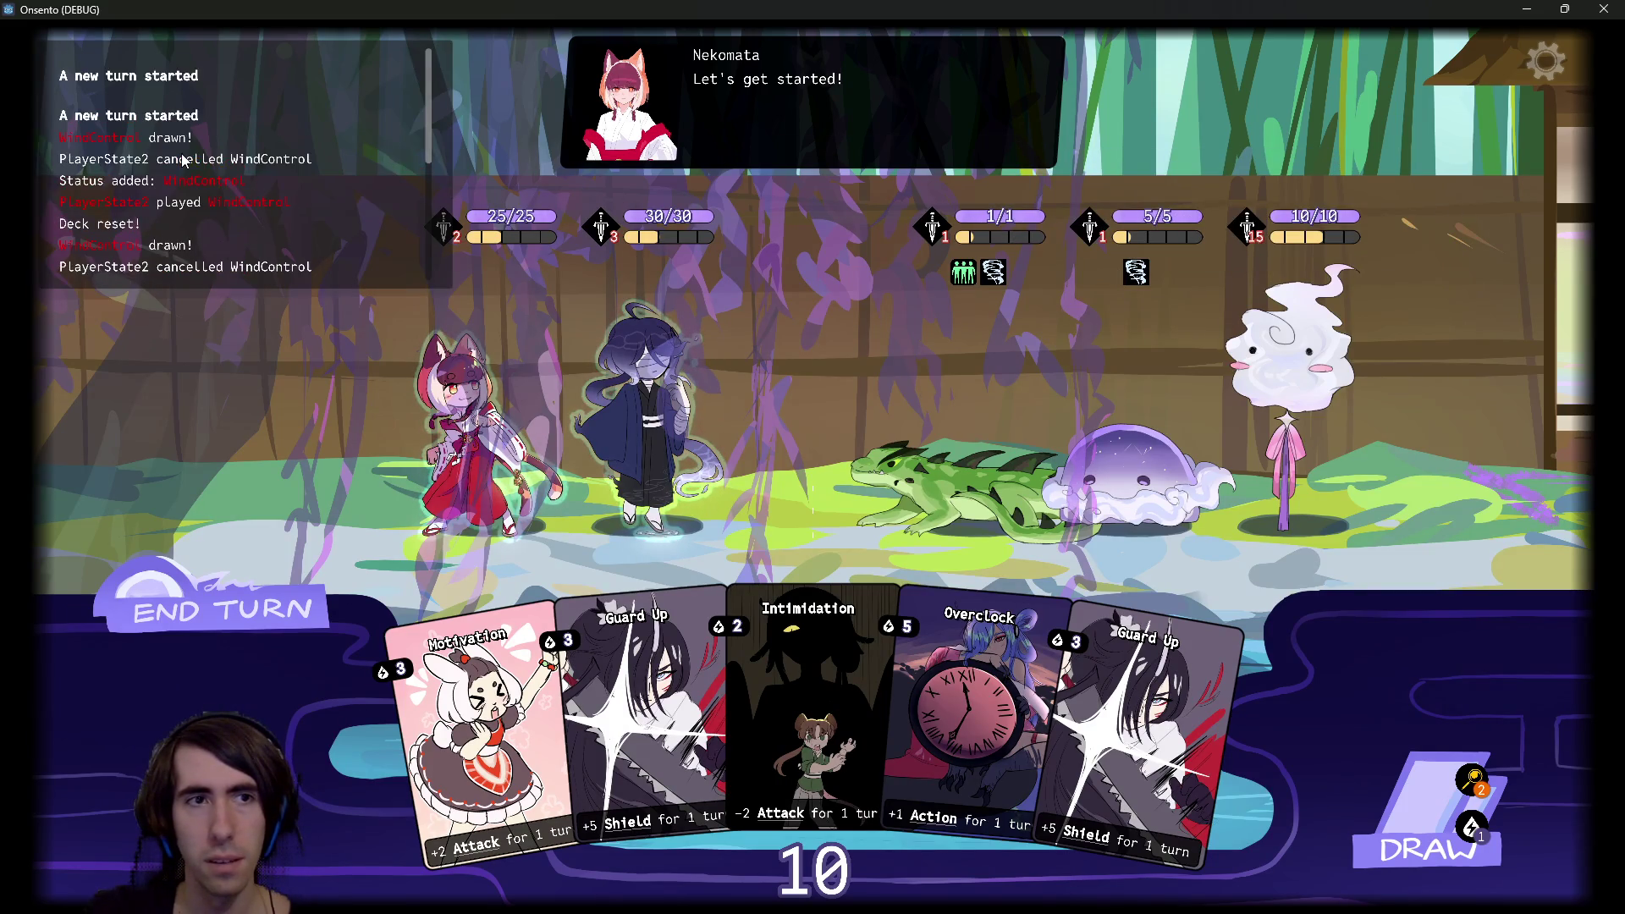
scroll(180, 169, "down", 2)
scroll(184, 161, "down", 3)
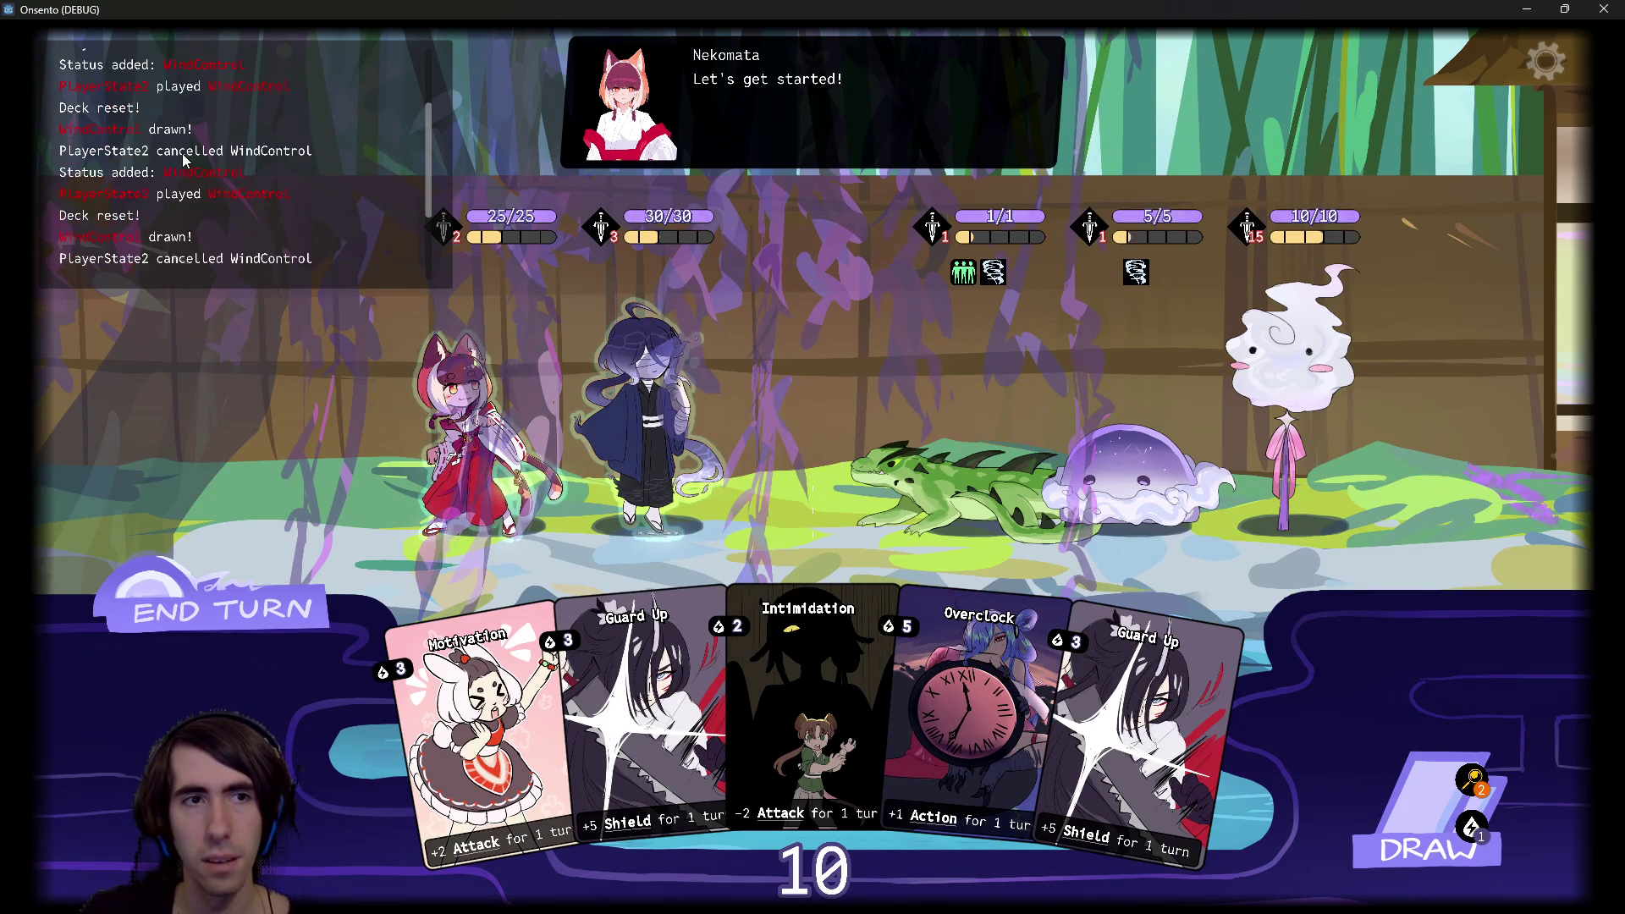
scroll(184, 160, "down", 3)
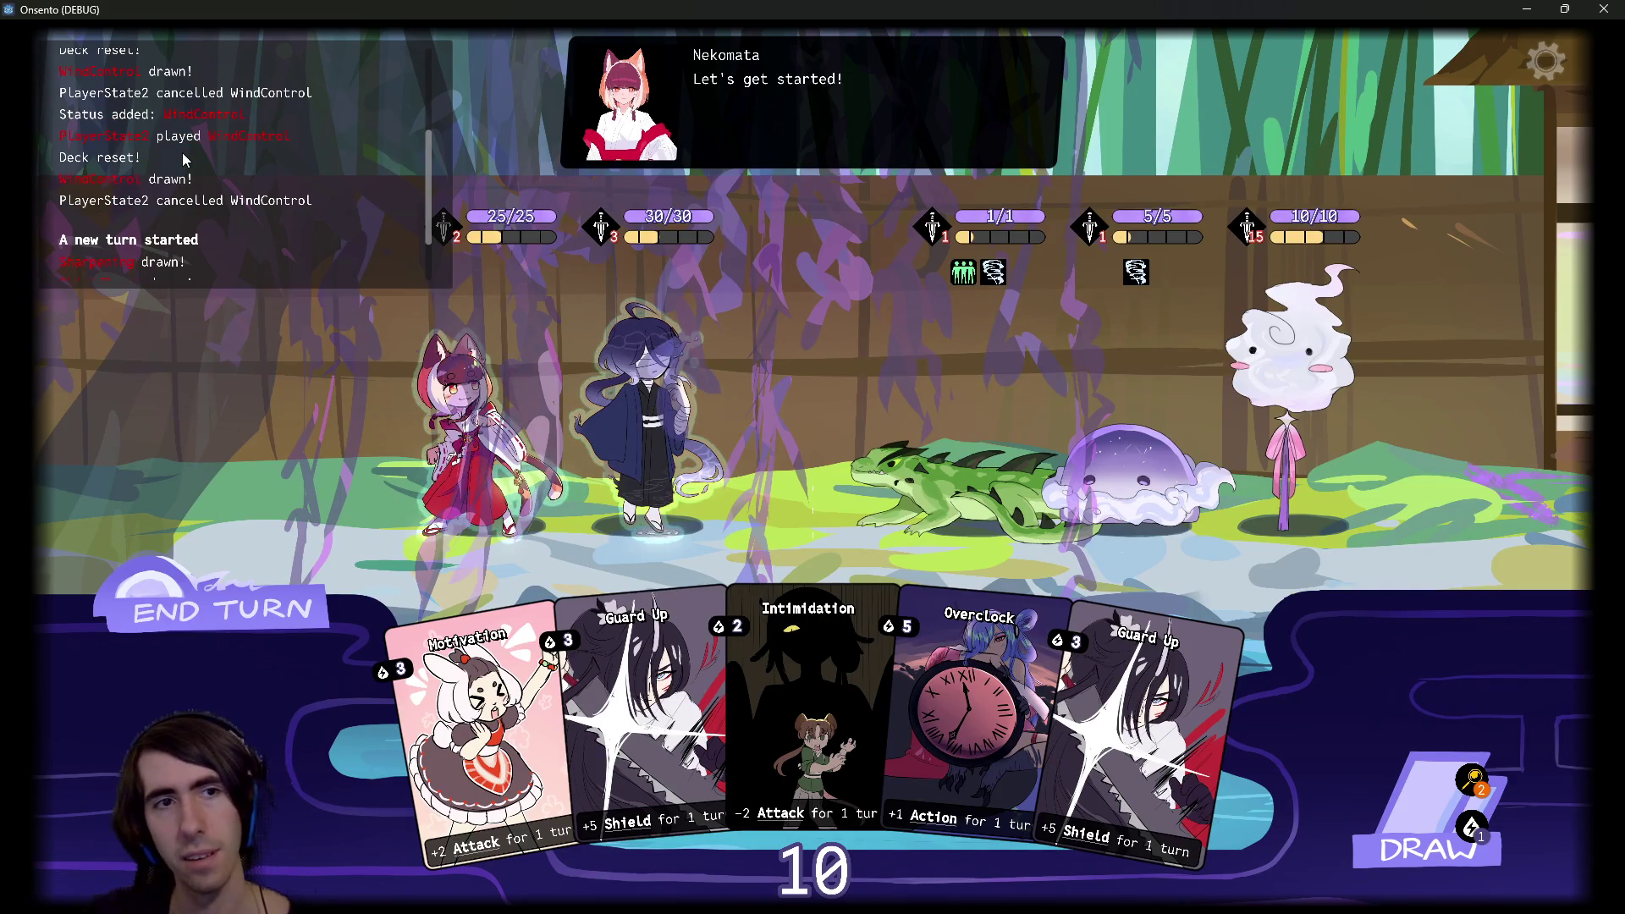
scroll(195, 196, "down", 1)
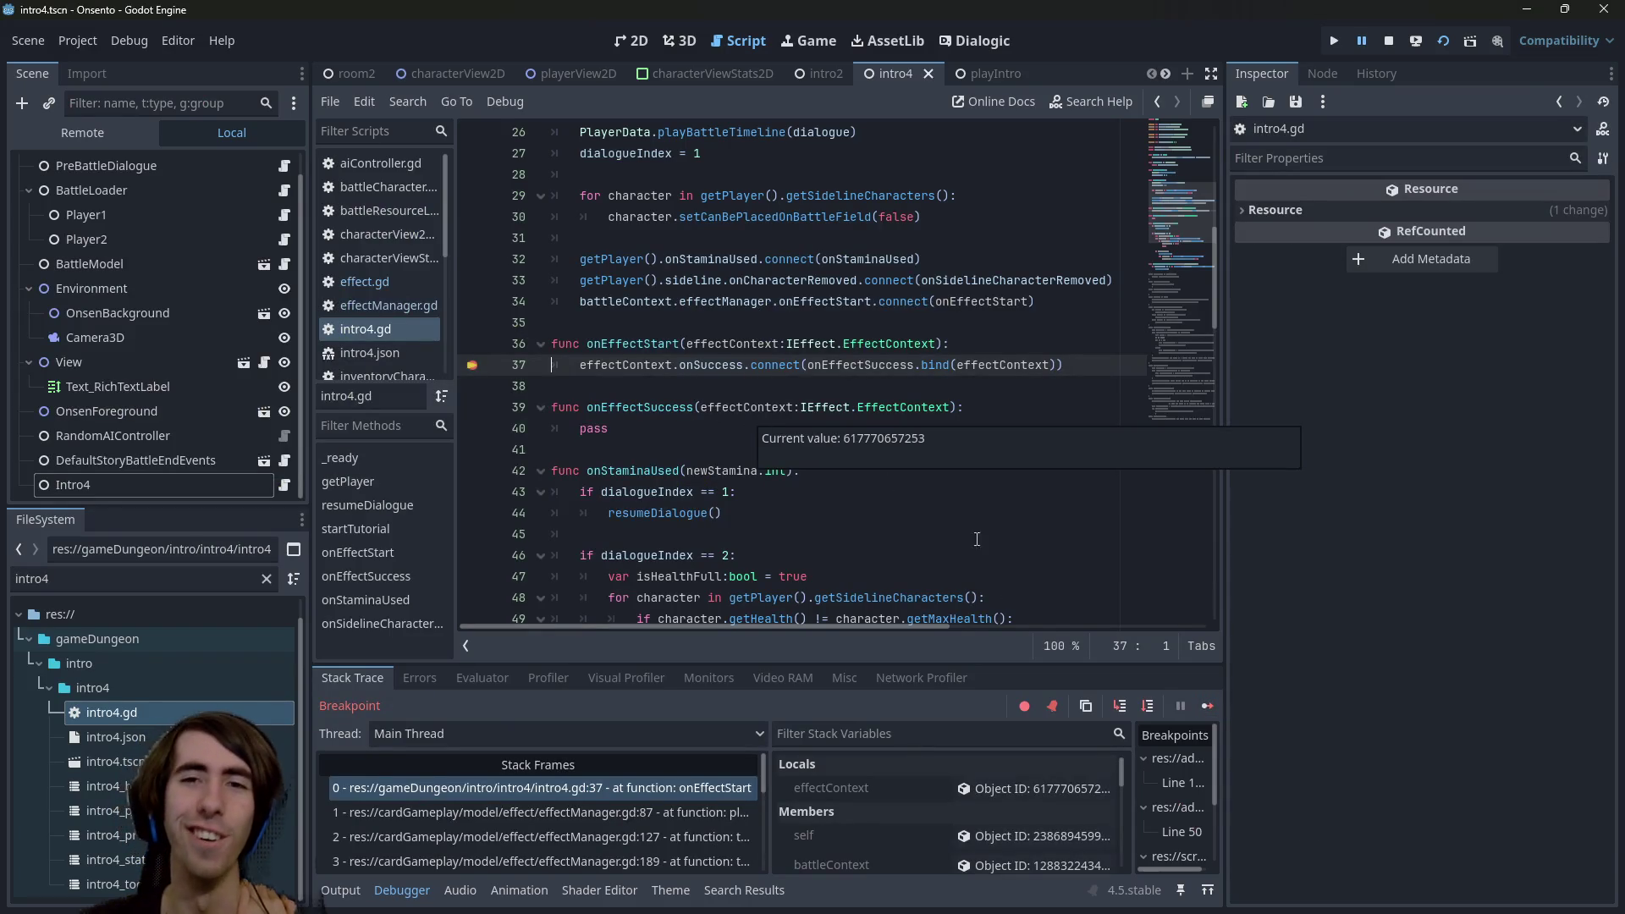
Inspect the current effectContext's Absolute Context and its BasicAttack source character
scroll(1015, 796, "down", 1)
scroll(1010, 813, "up", 1)
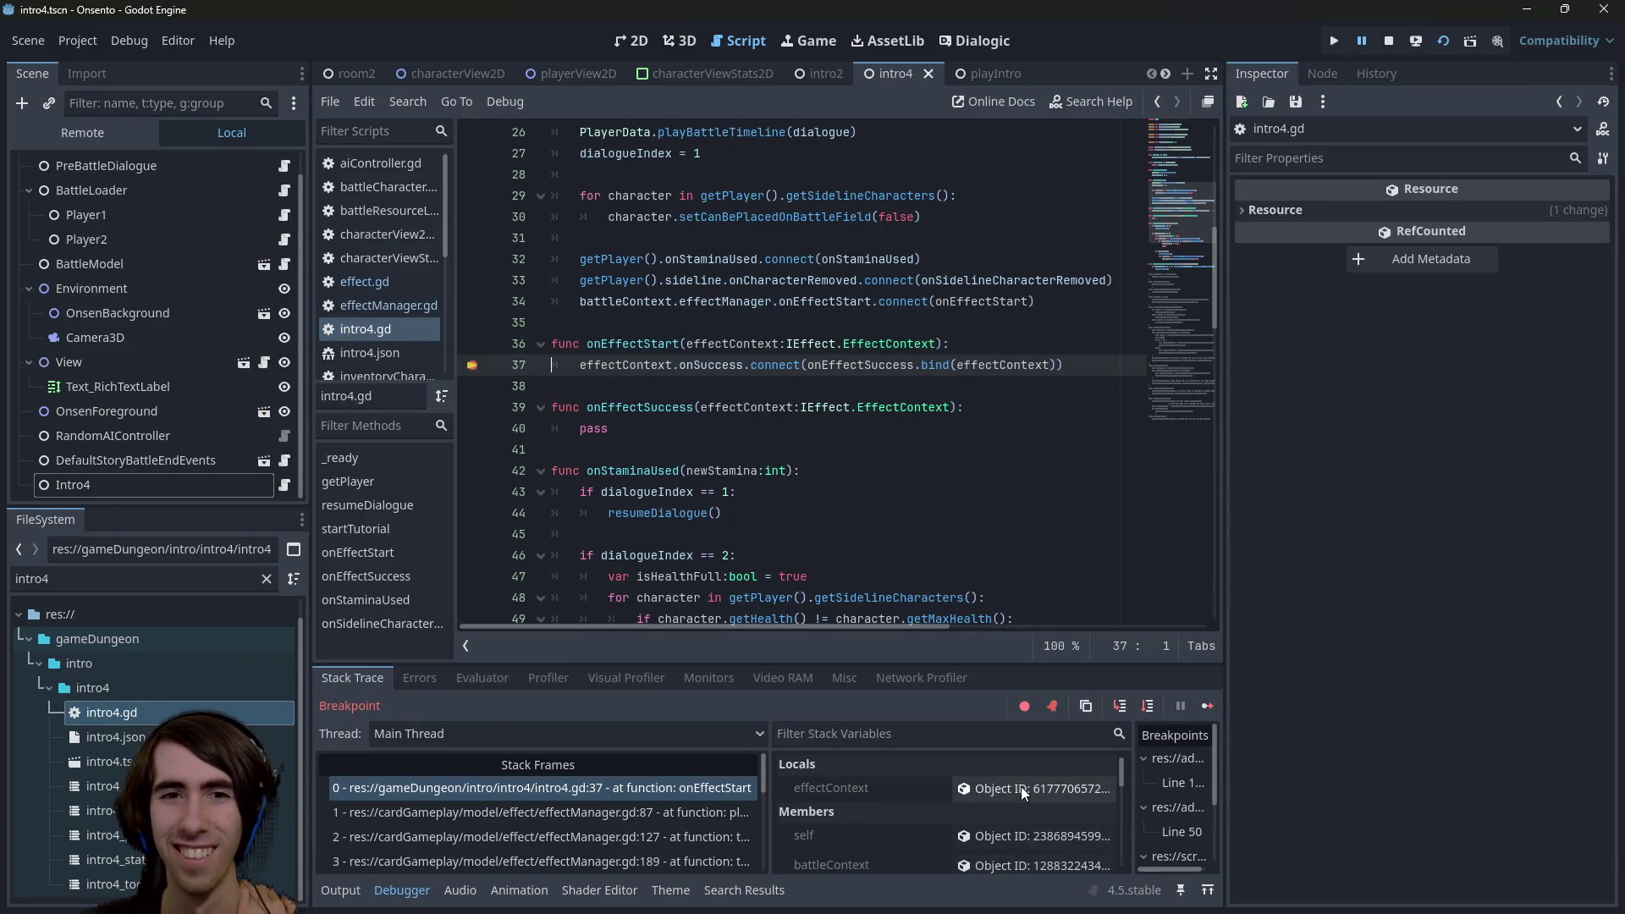
left_click(1021, 786)
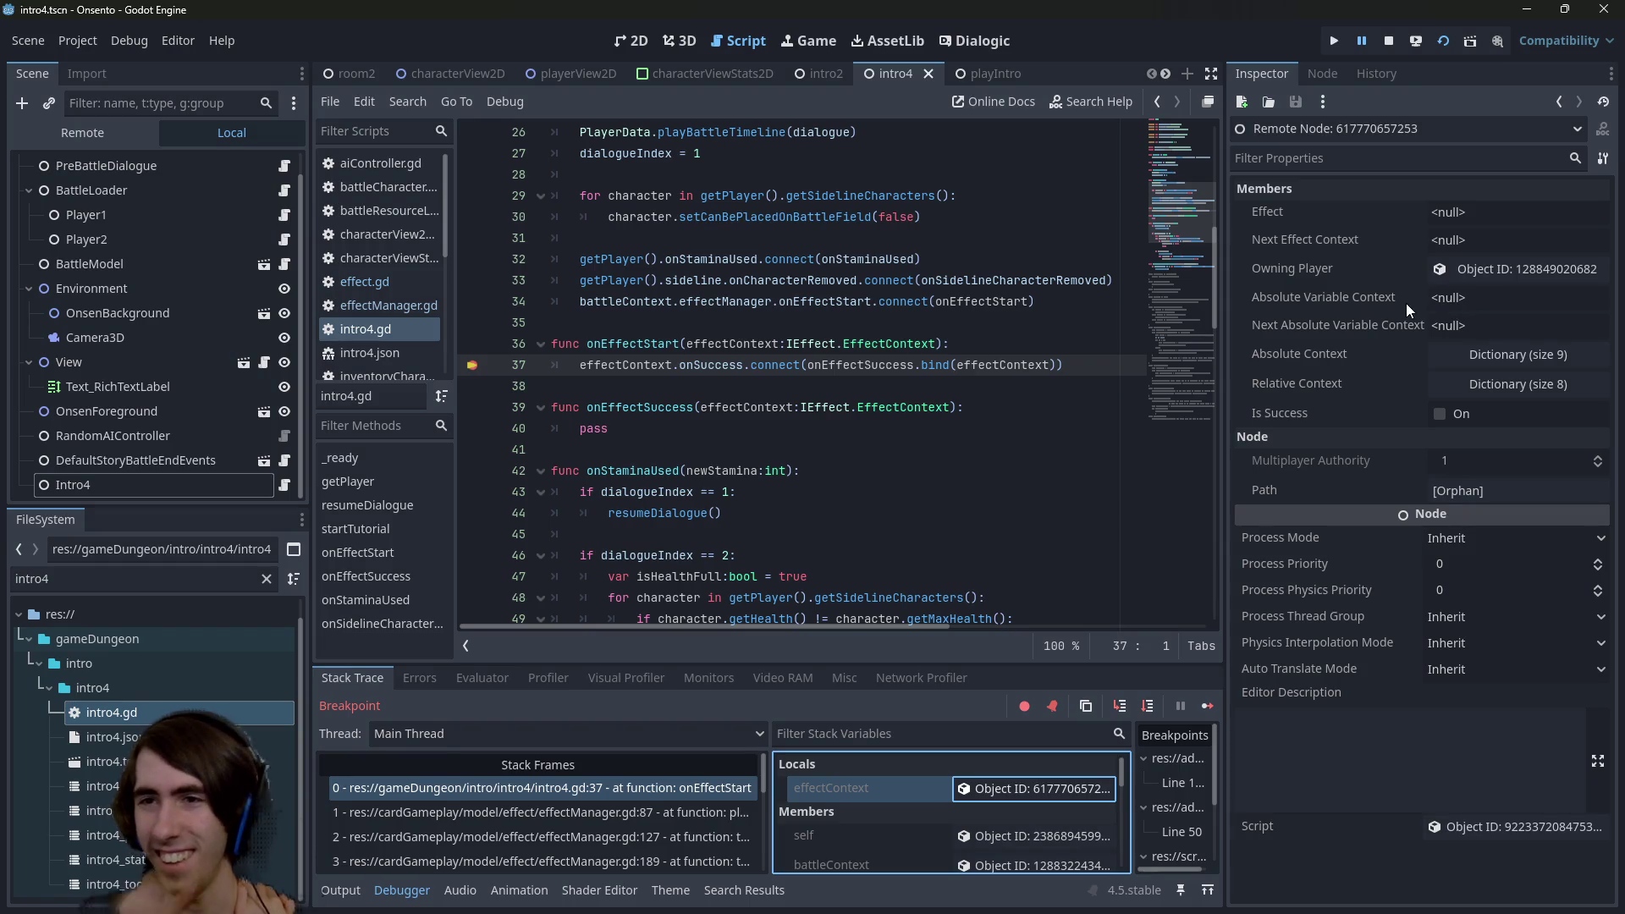
left_click(1449, 353)
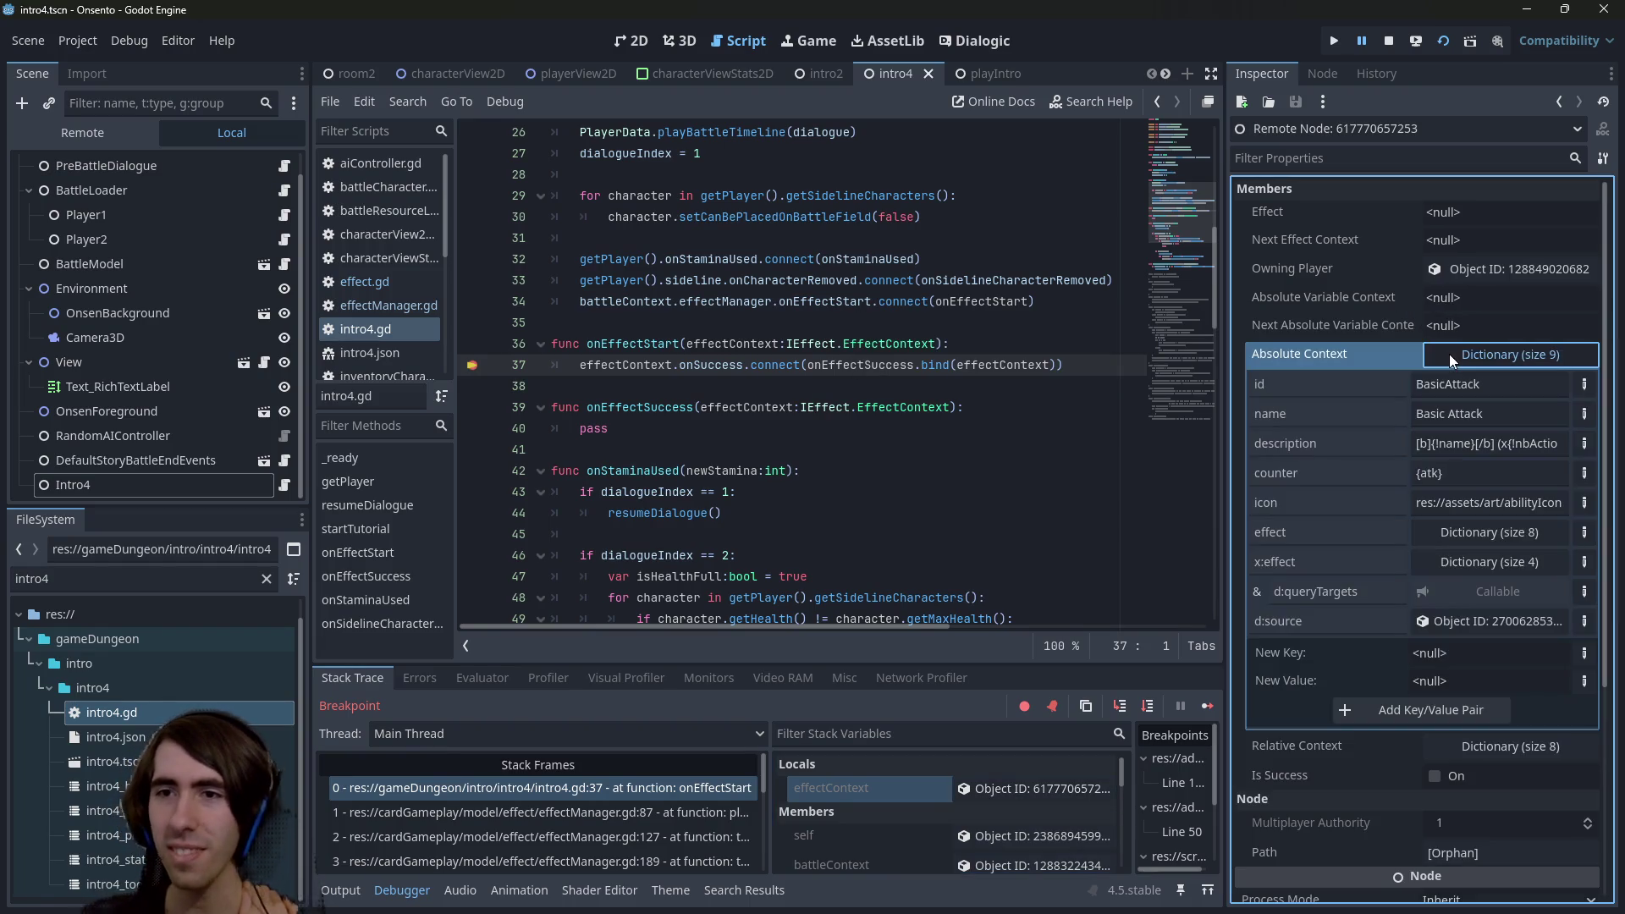
left_click(1489, 625)
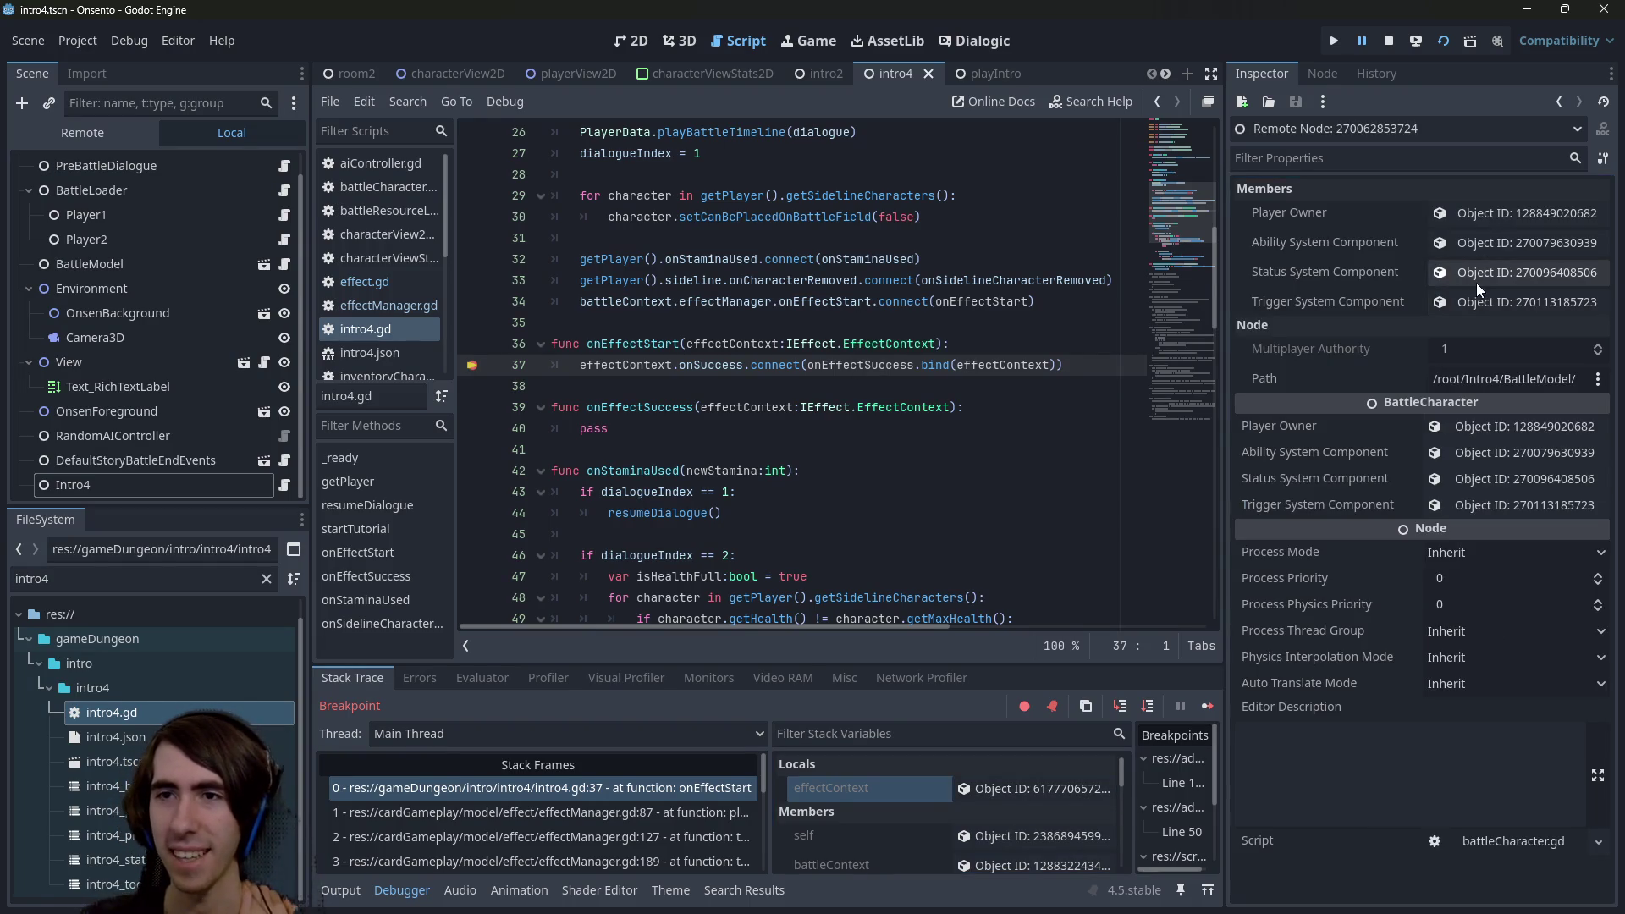
left_click(1039, 785)
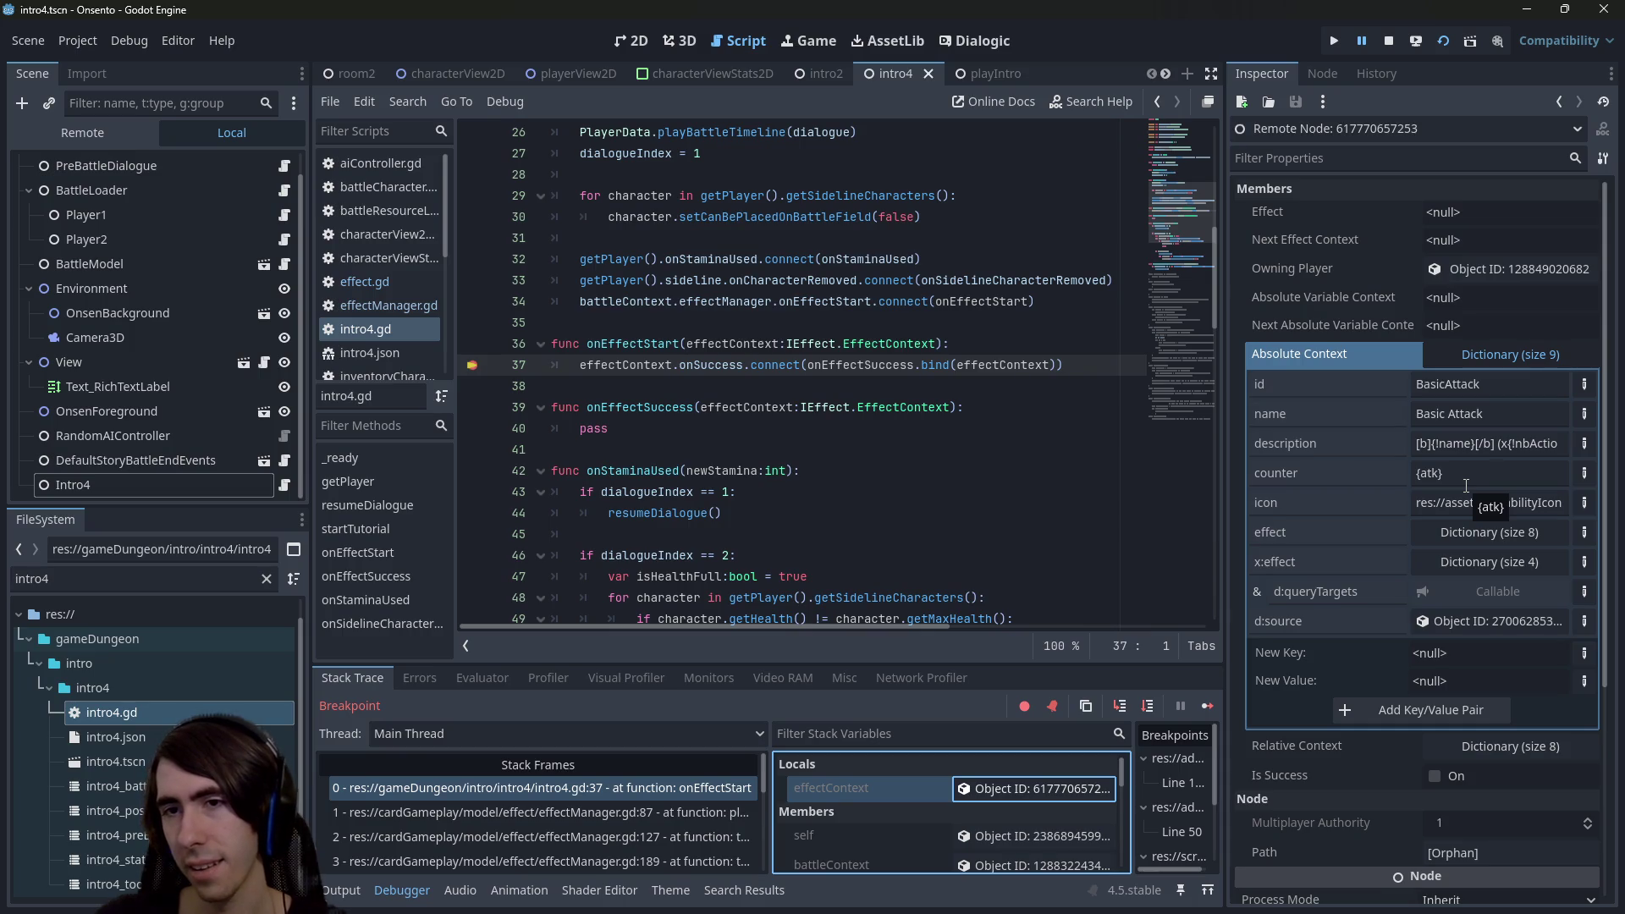
Check the Relative Context, then breakpoint line 40's pass and resume the game
left_click(1474, 354)
left_click(1474, 350)
left_click(1484, 381)
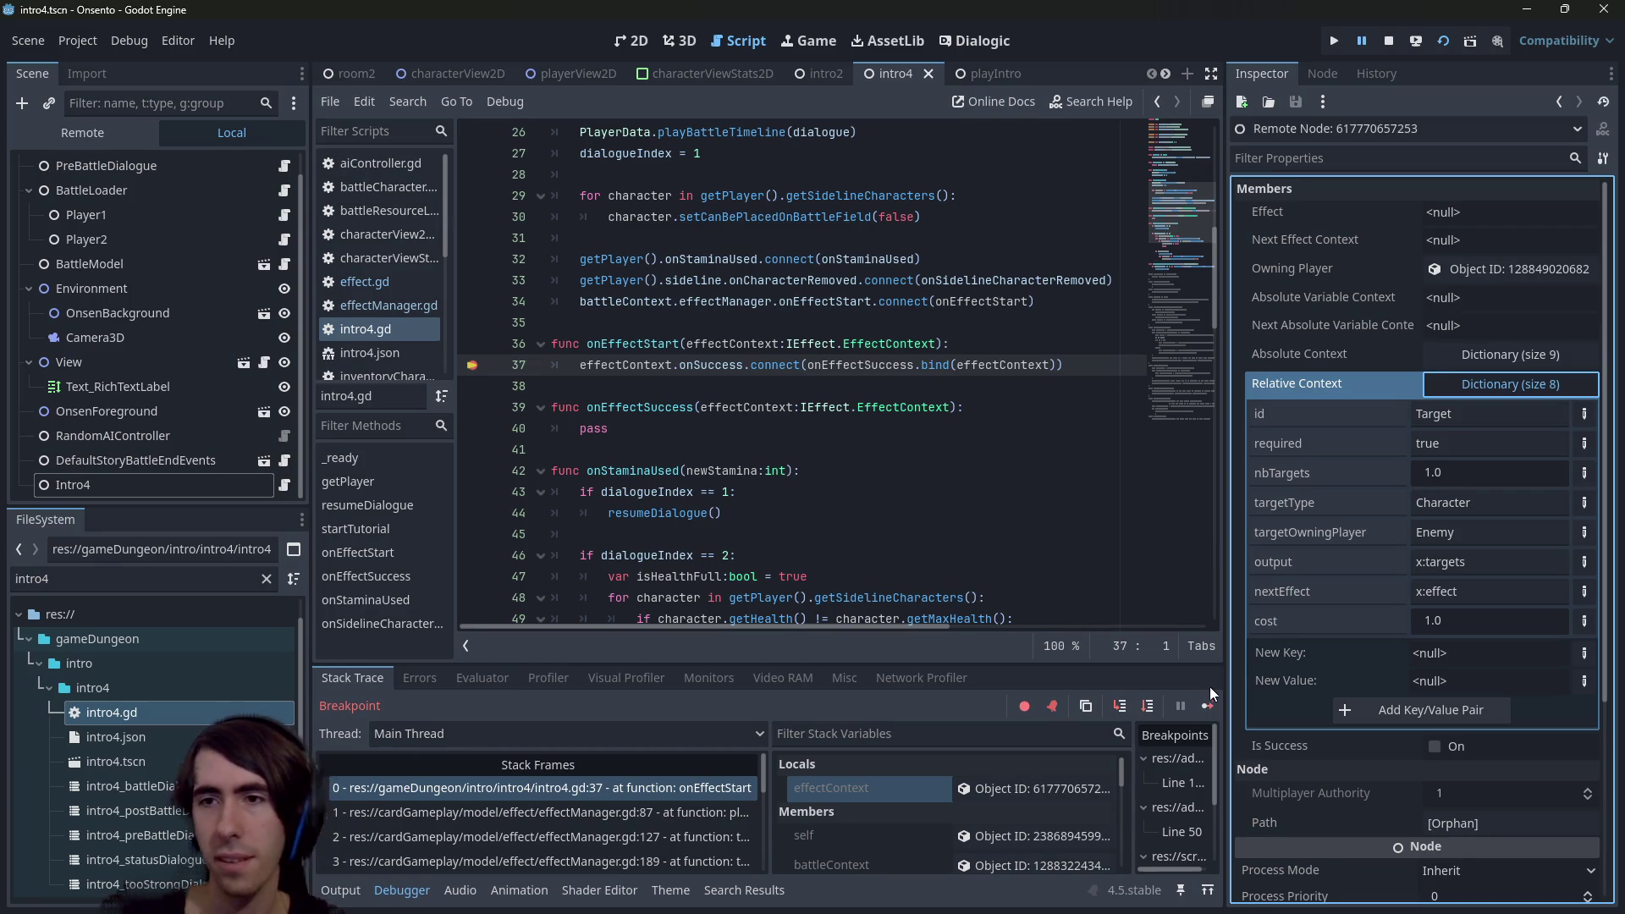
left_click(1467, 354)
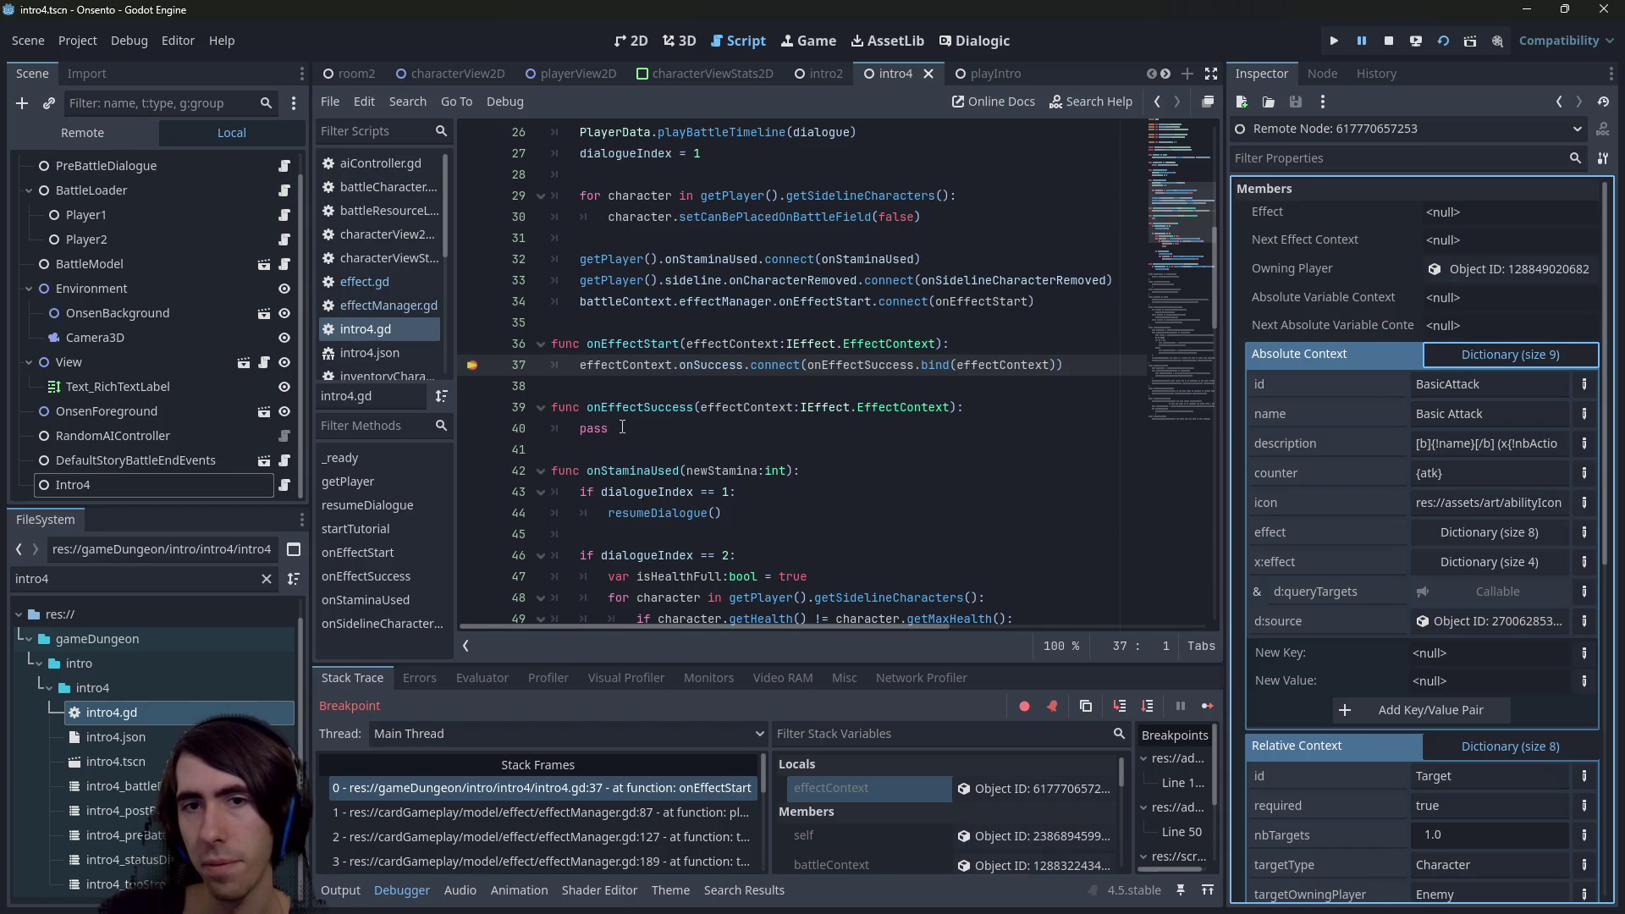
left_click(474, 429)
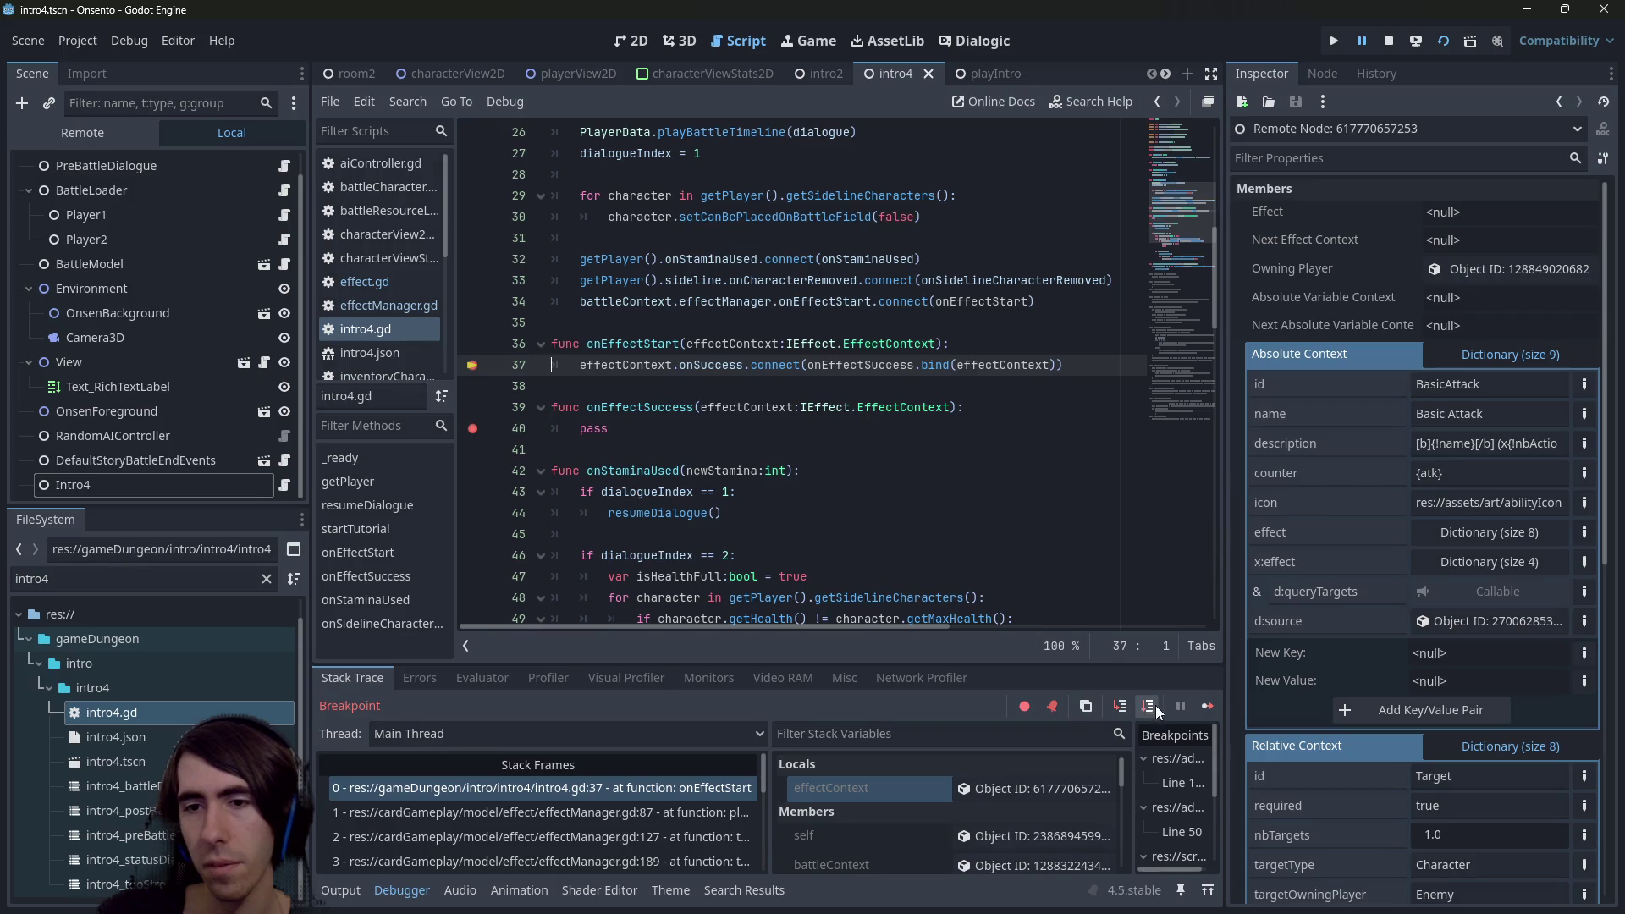
left_click(1208, 705)
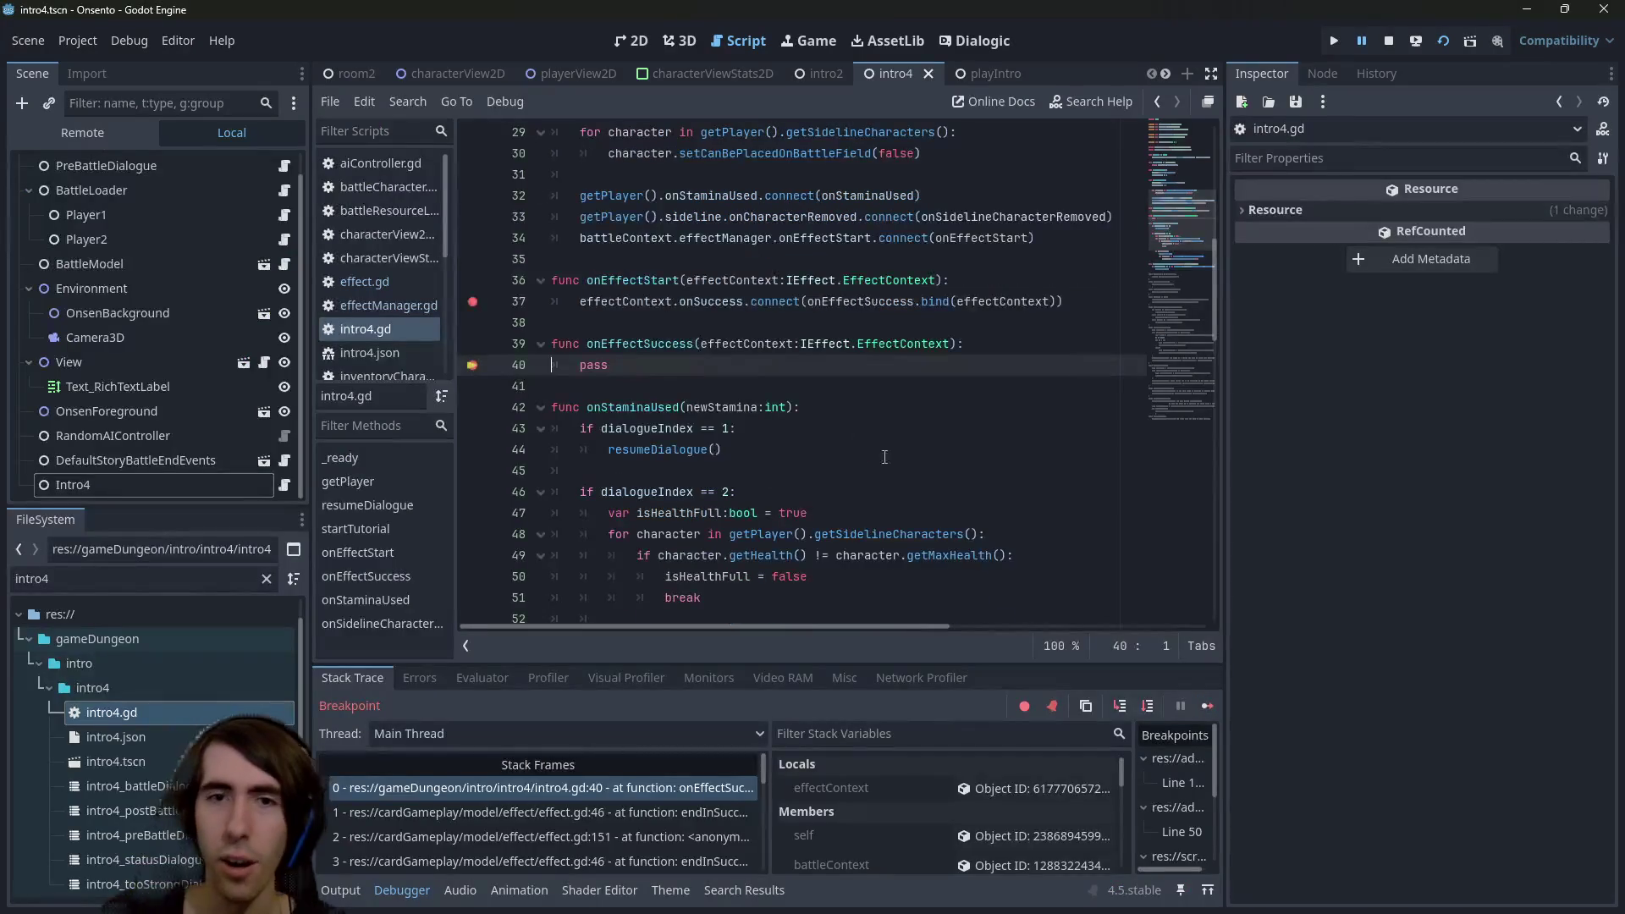
Inspect the paused effectContext's Absolute Context and its one-element x:targets array
left_click(1018, 788)
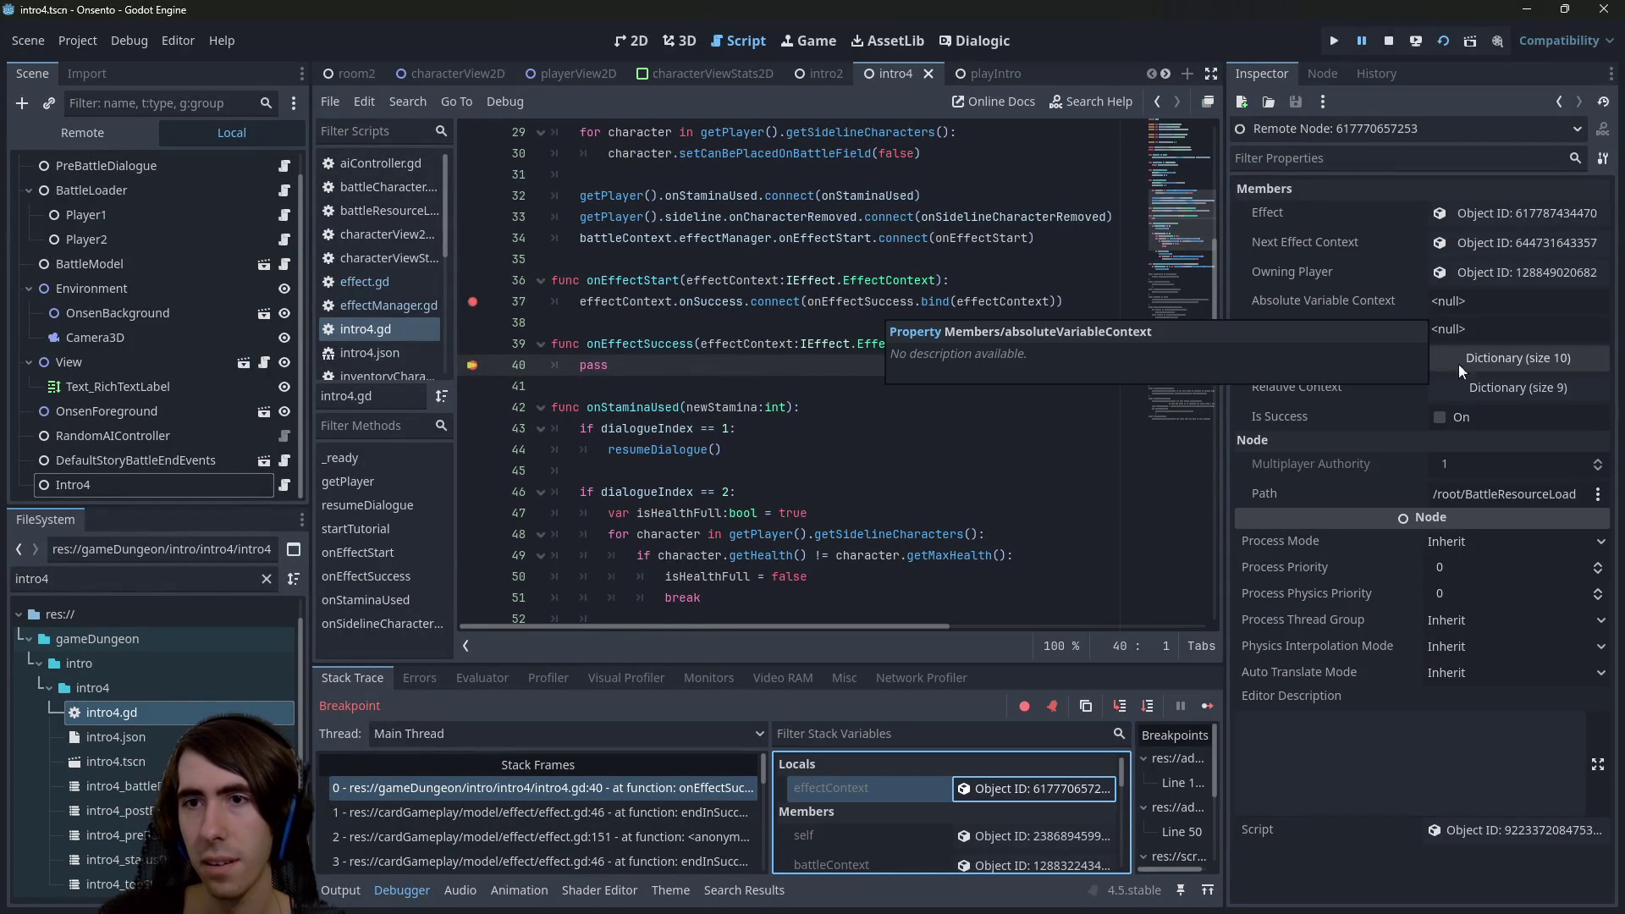
left_click(1486, 359)
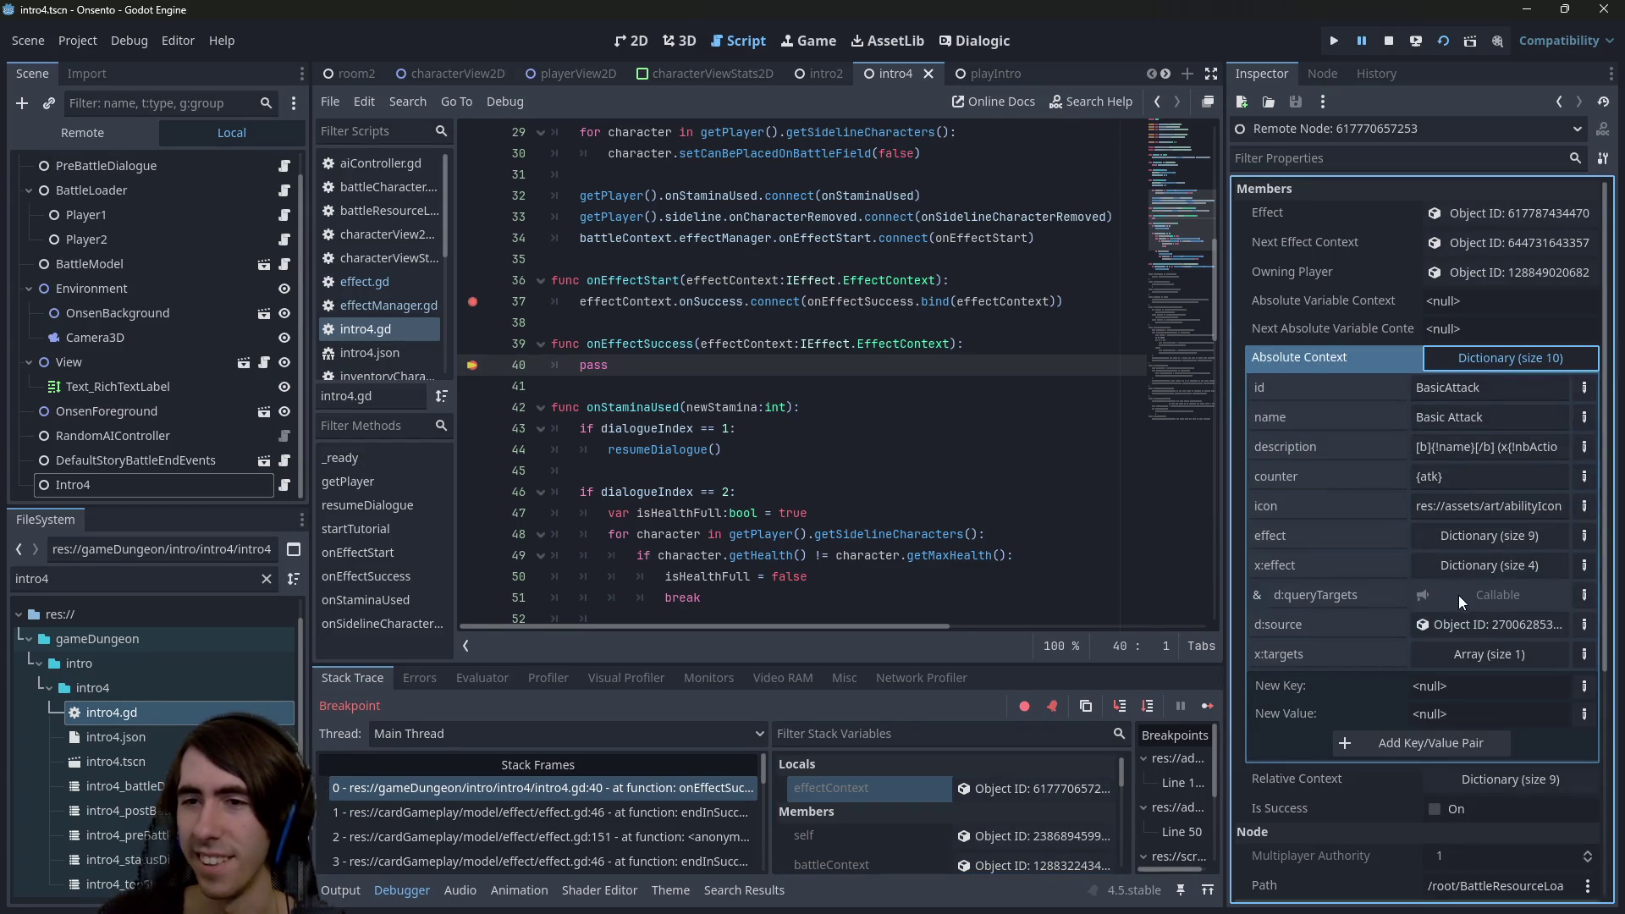
left_click(1468, 653)
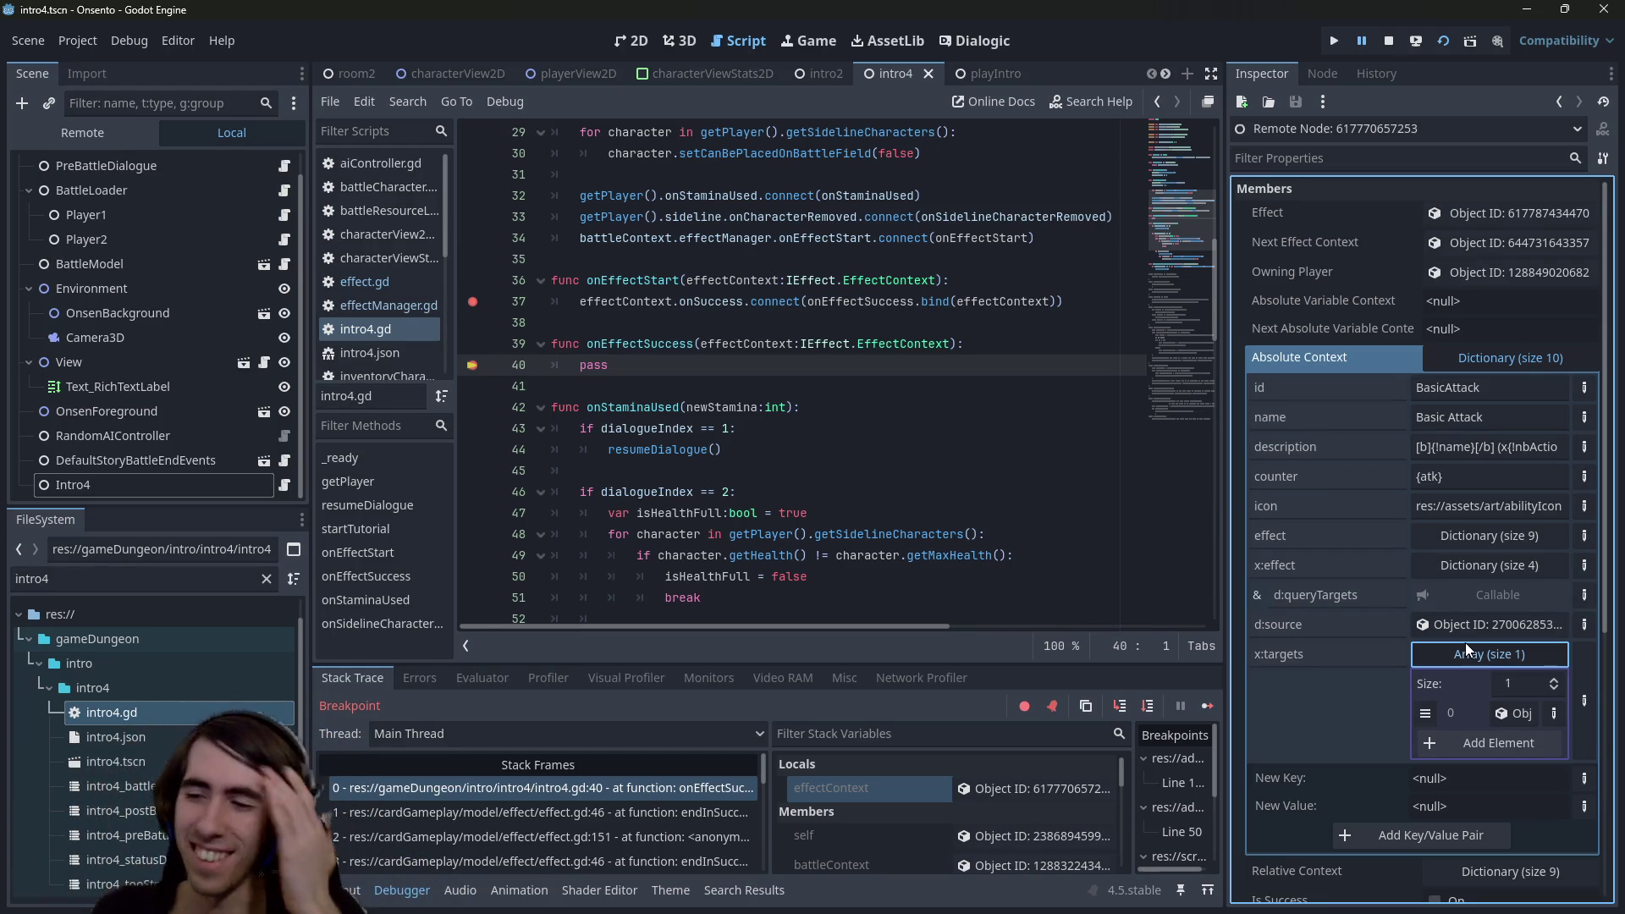
double_click(747, 344)
double_click(609, 365)
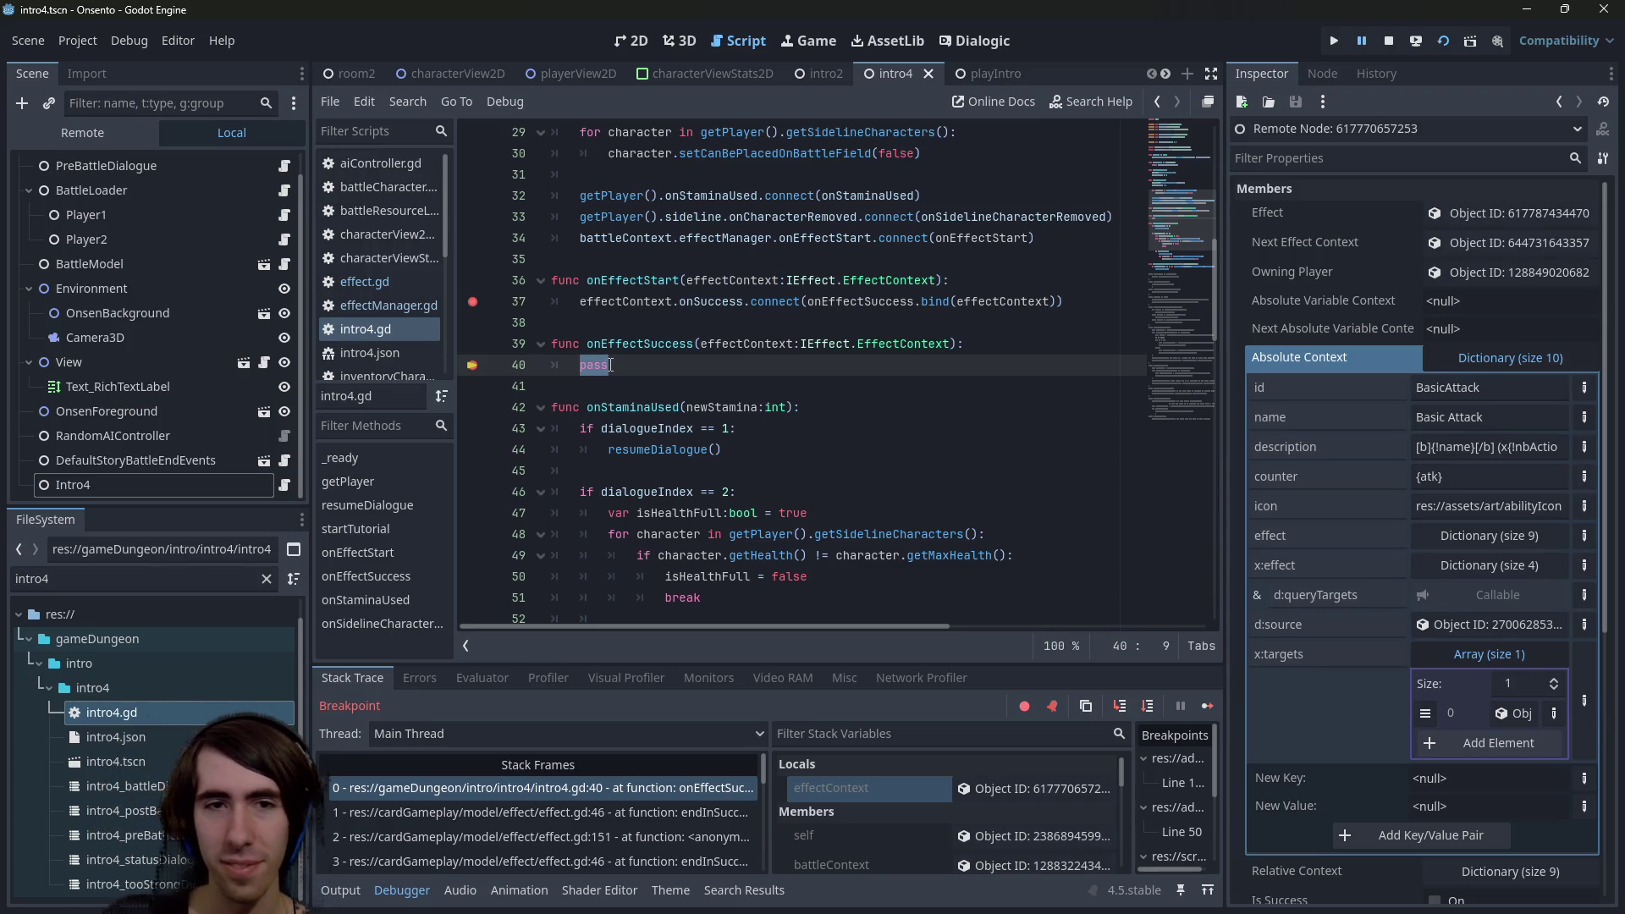
Add 'if effectContext.absoluteContext[&"id"] == &"BasicAttack":' above pass
key("ctrl+shift+Return")
type("if ")
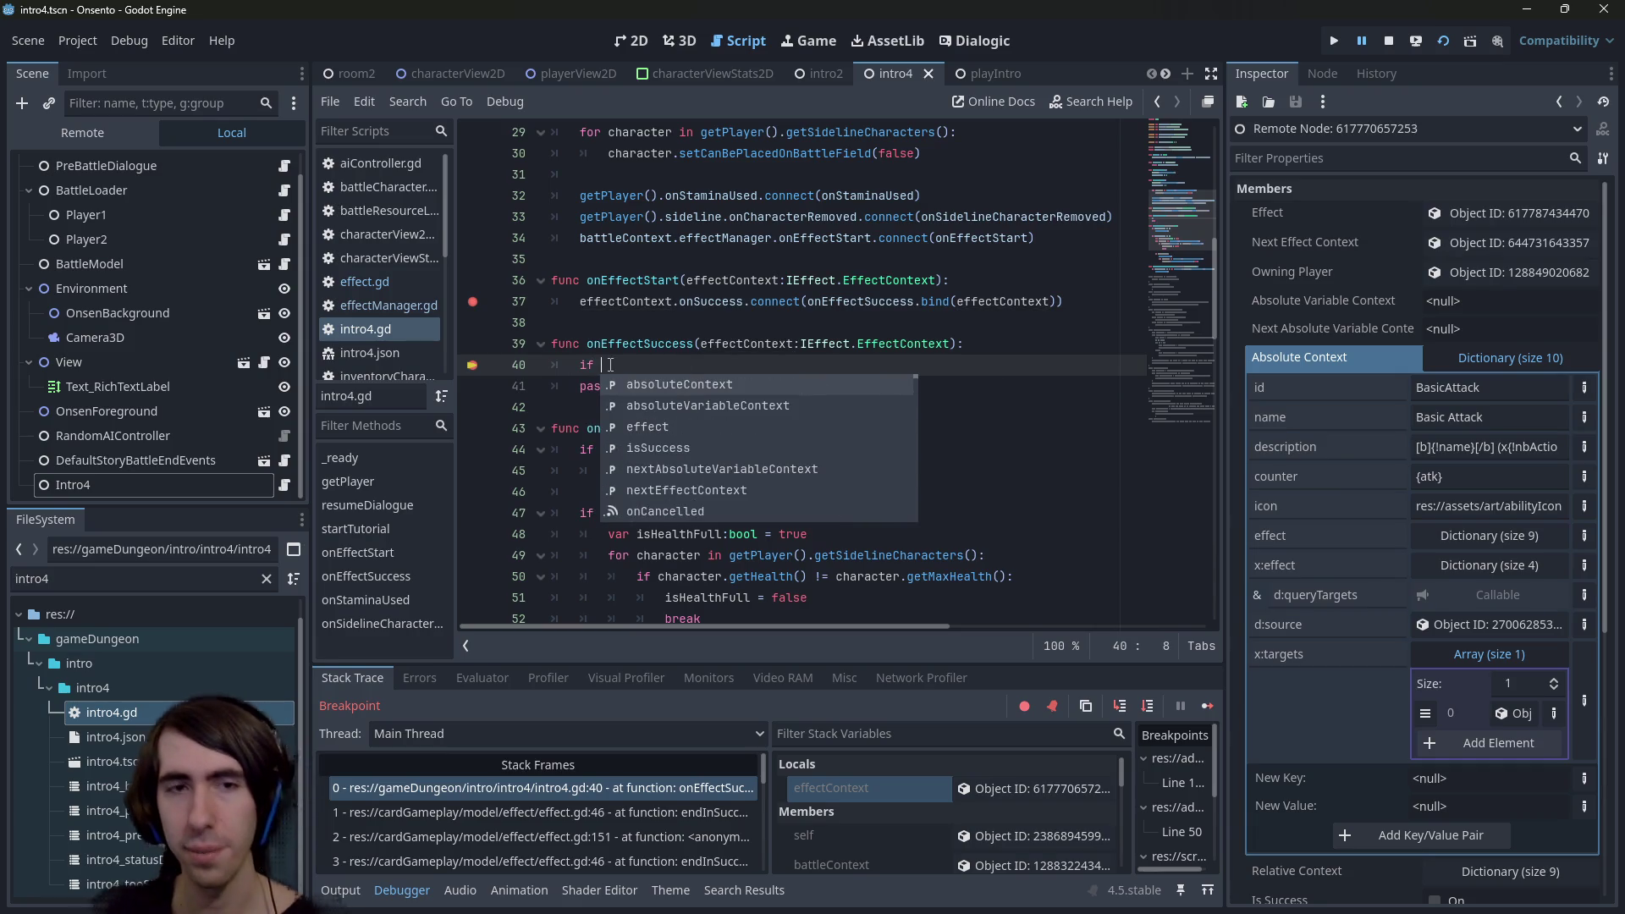
type("effectContext.")
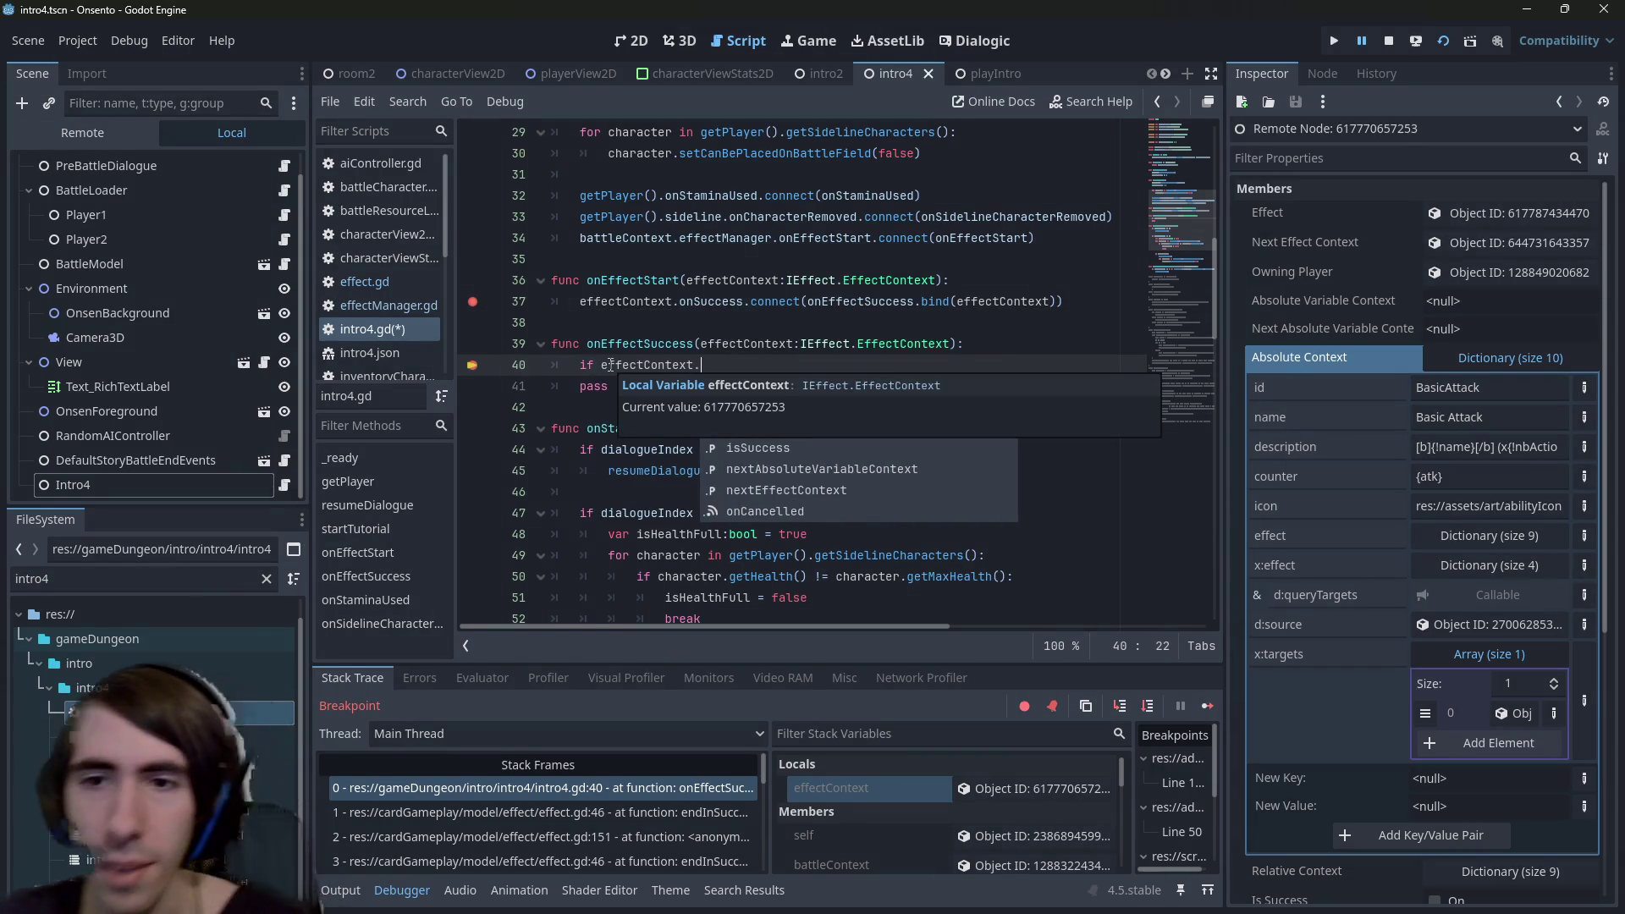
key("Return")
type("[\"id")
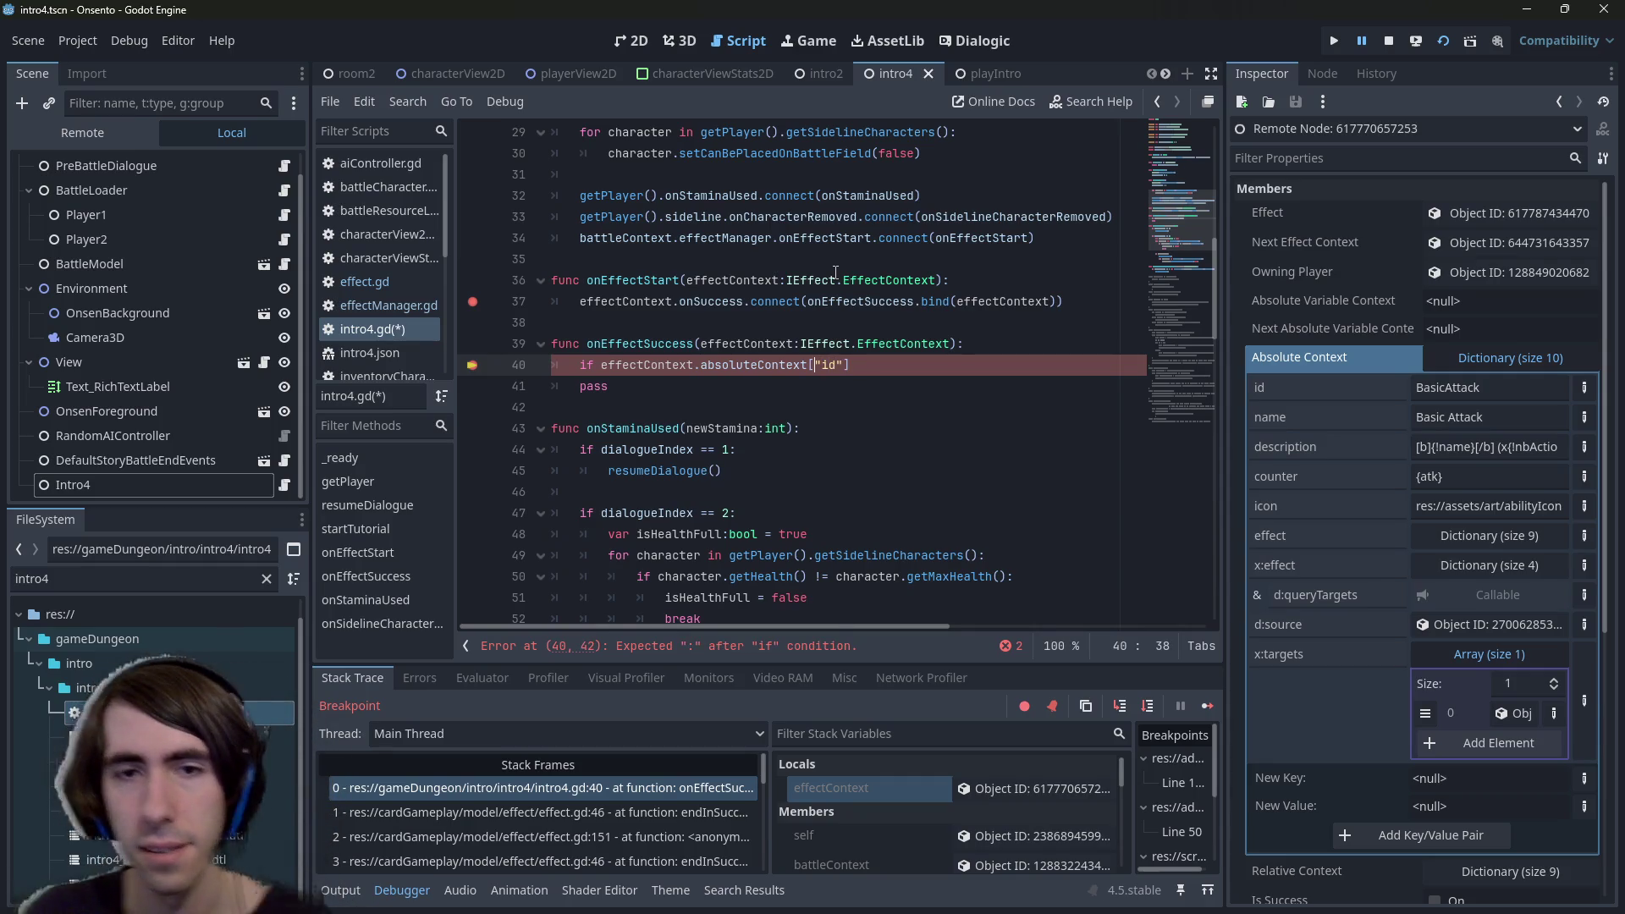
key("Left")
key("Left")
key("Left")
type("&")
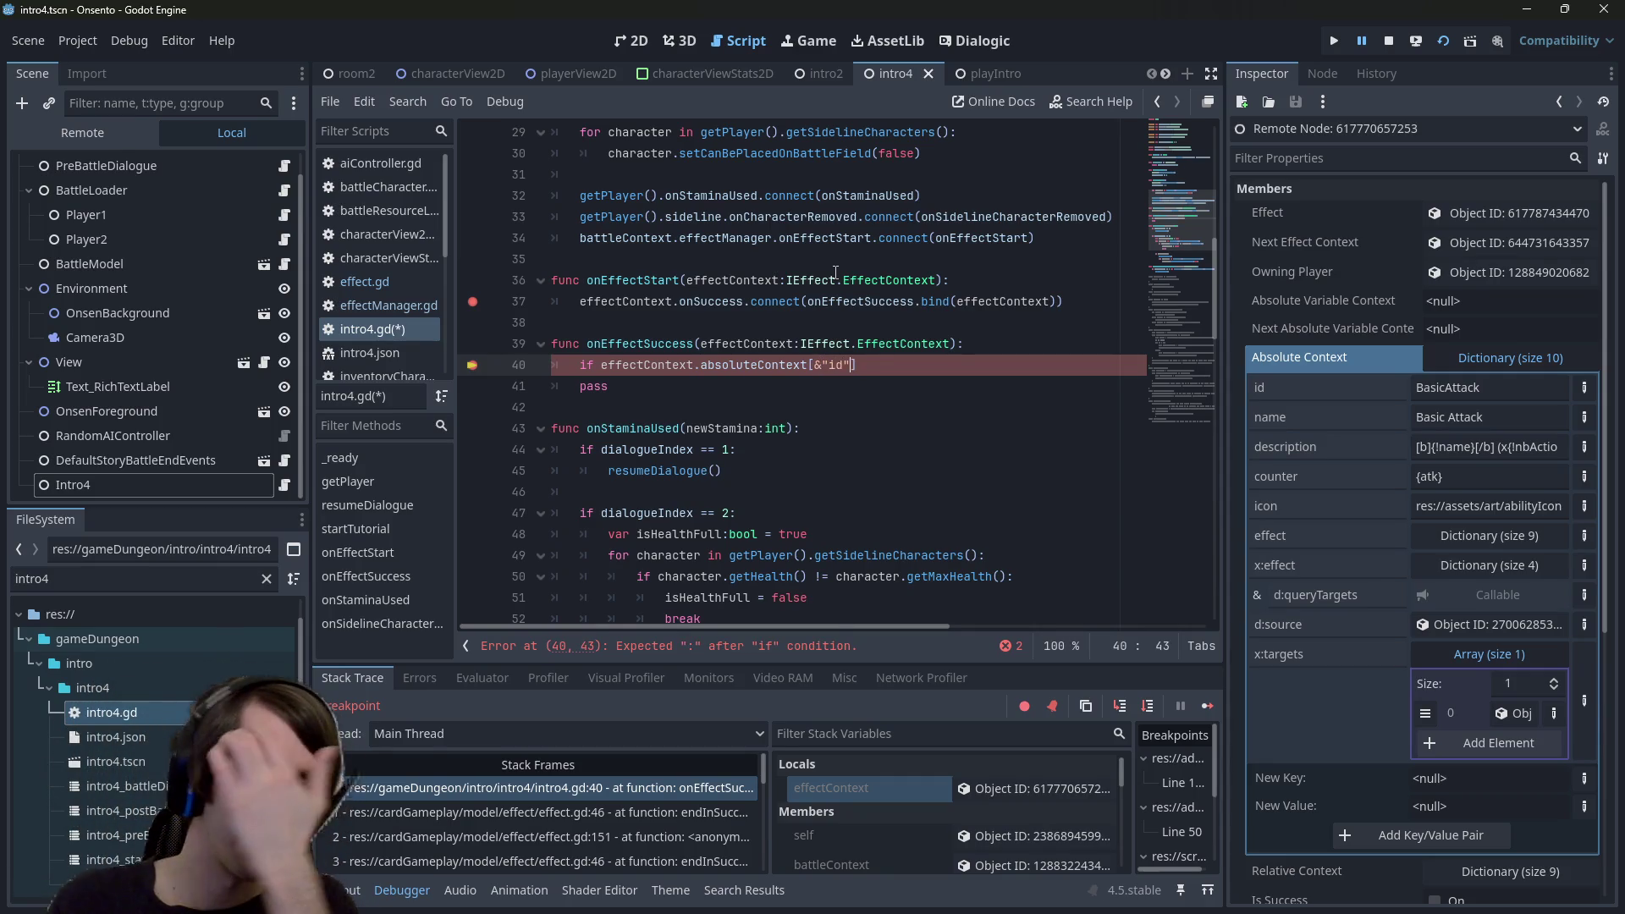
type(" == \"\"")
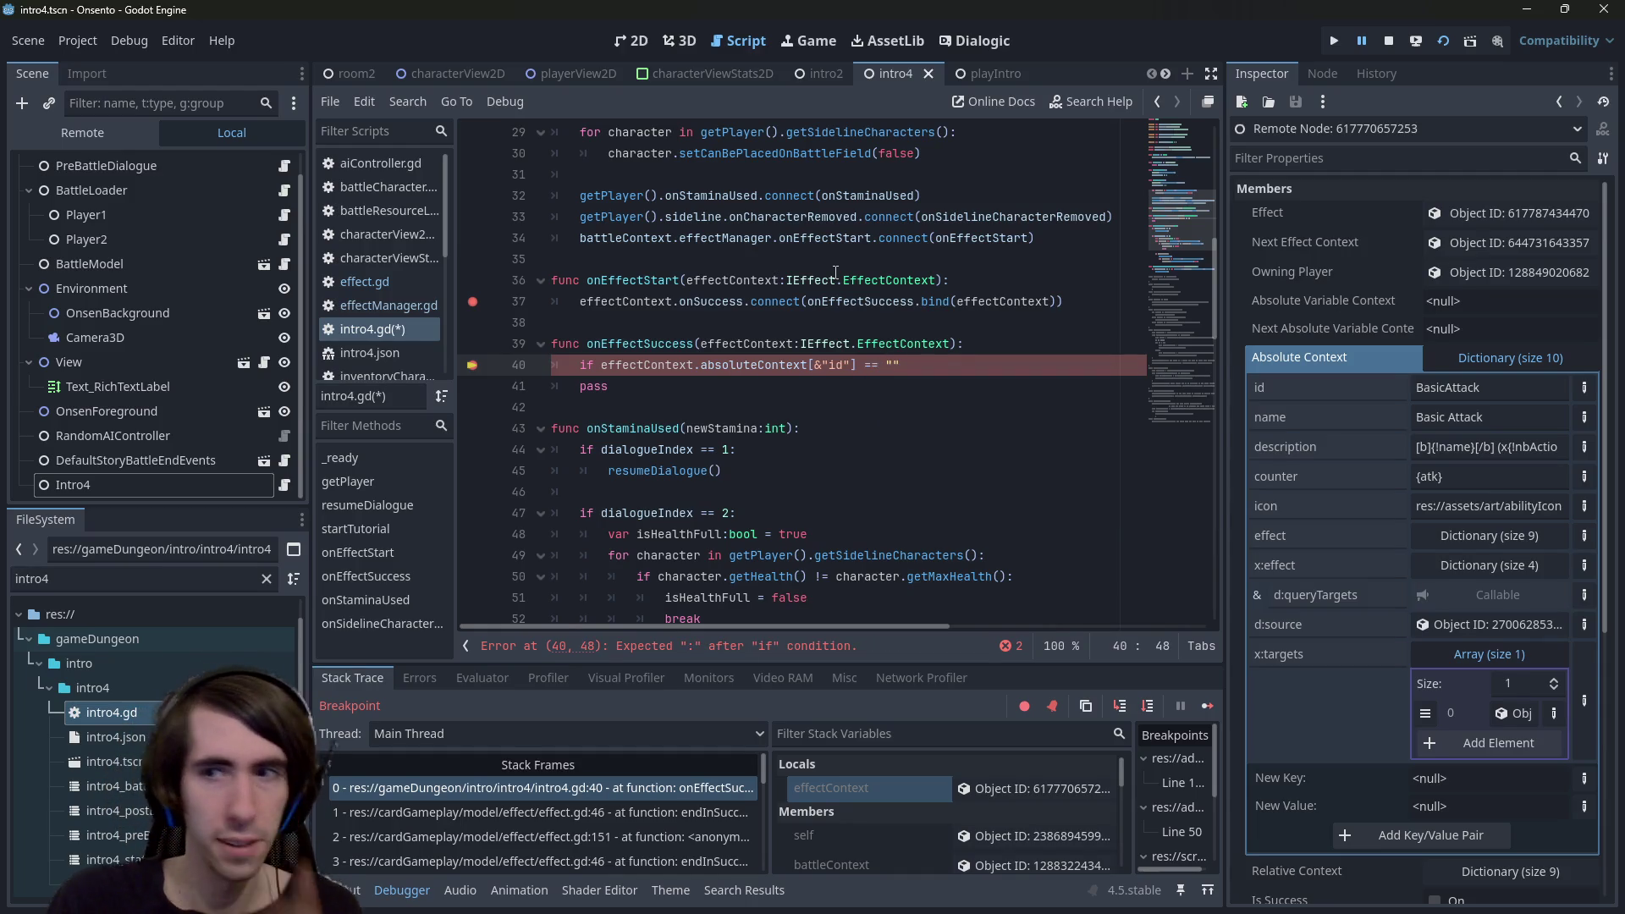
type("&")
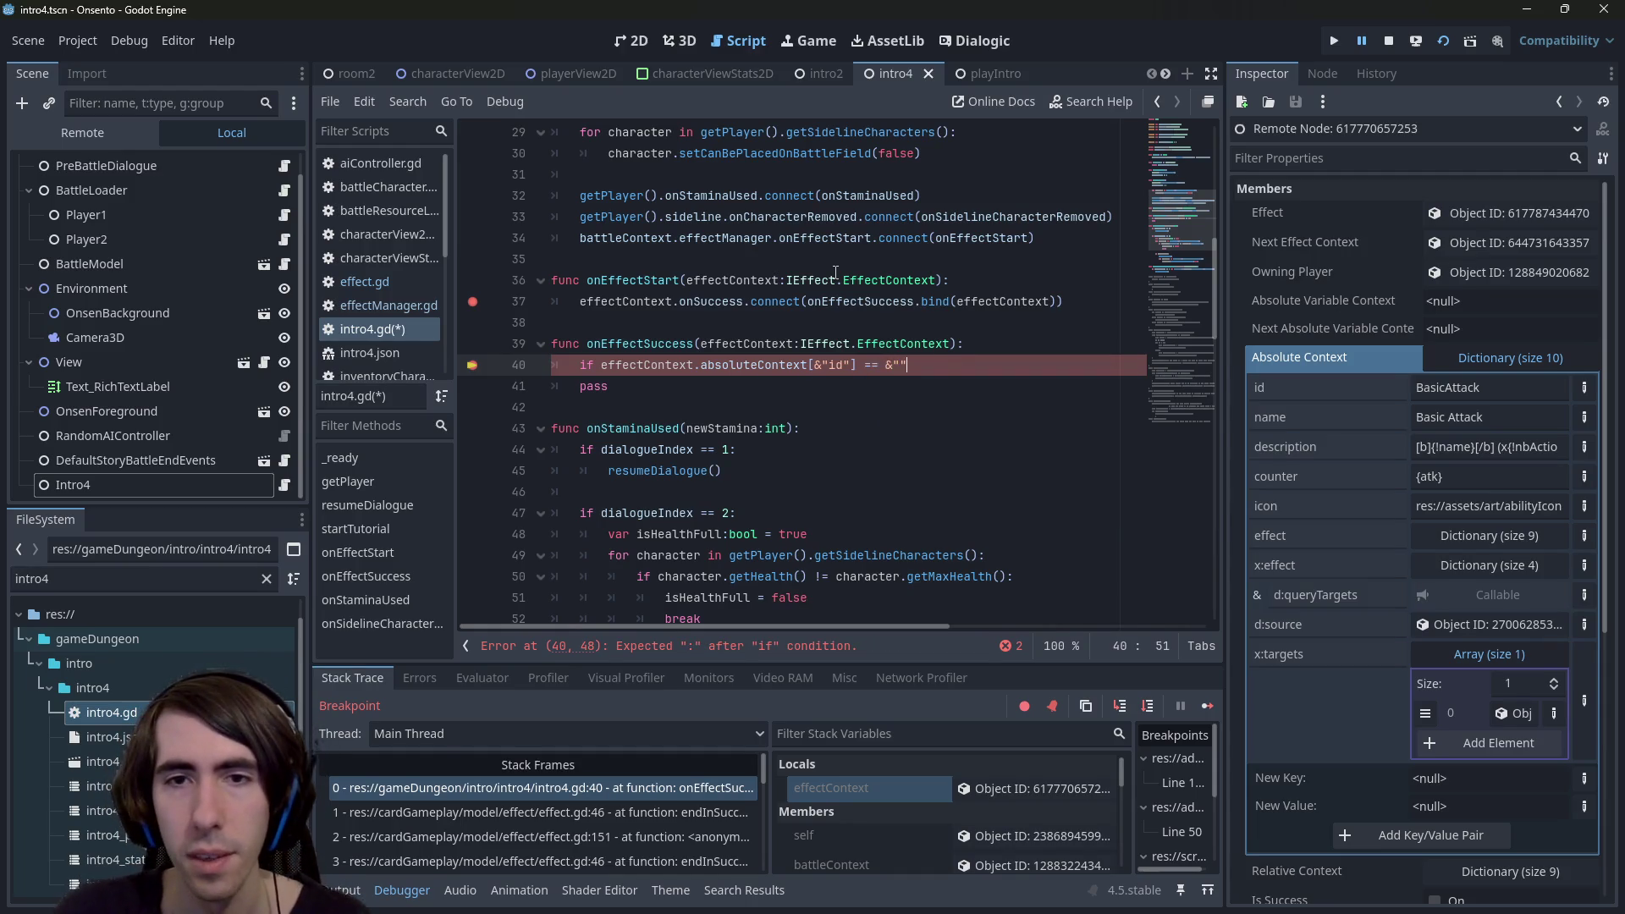
key("Left")
type("BasicAttack")
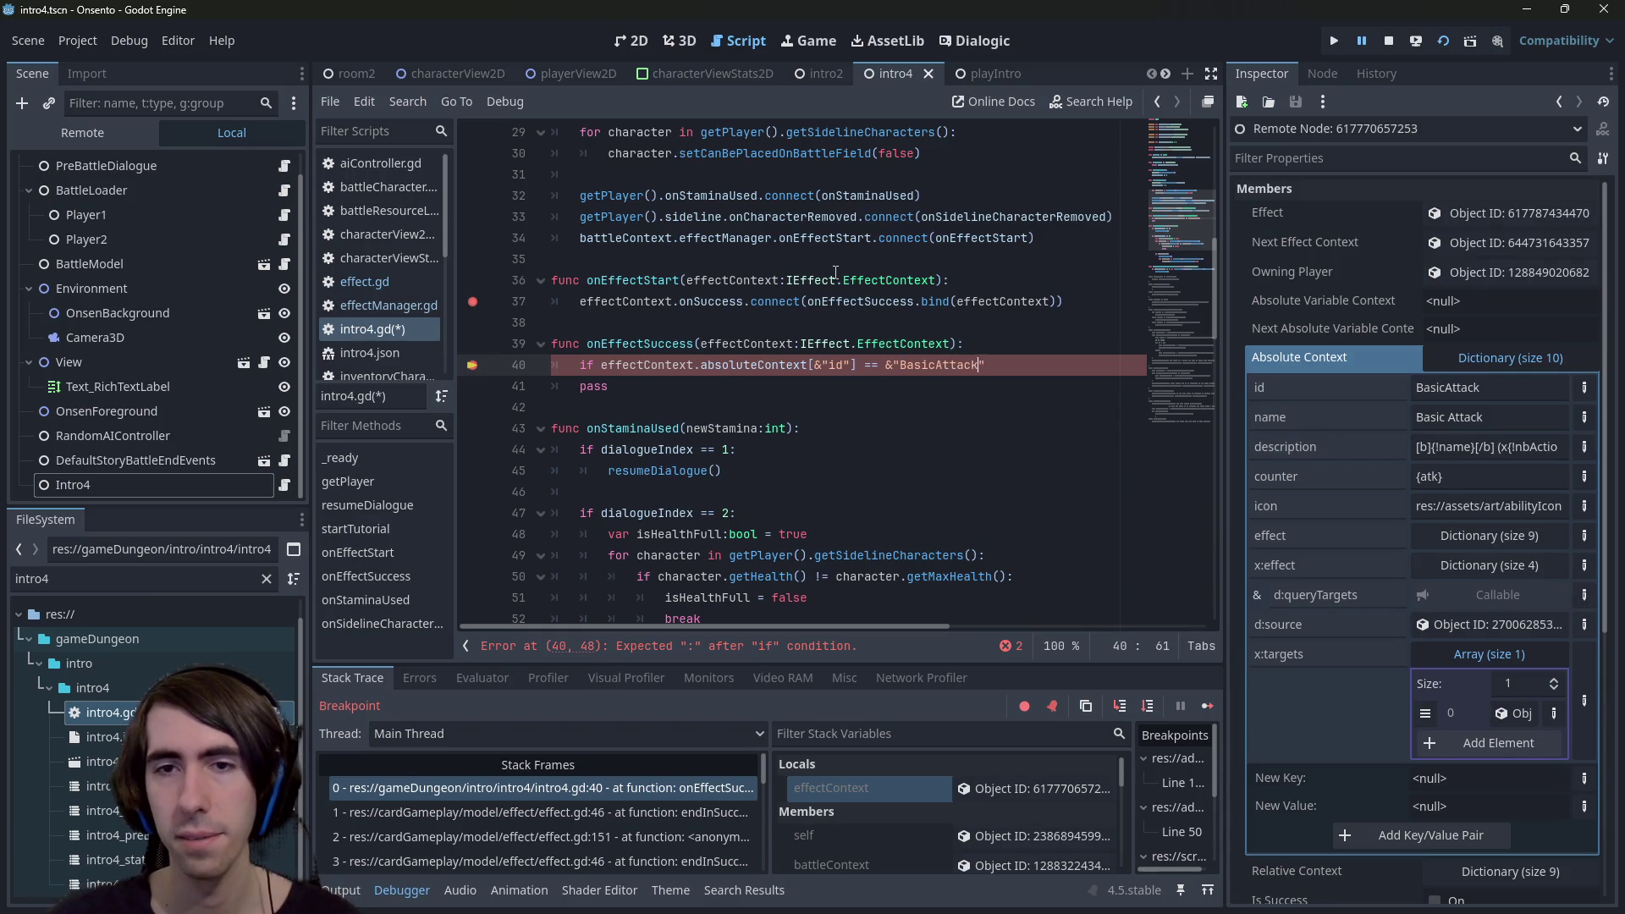
key("Down")
key("Up")
key("End")
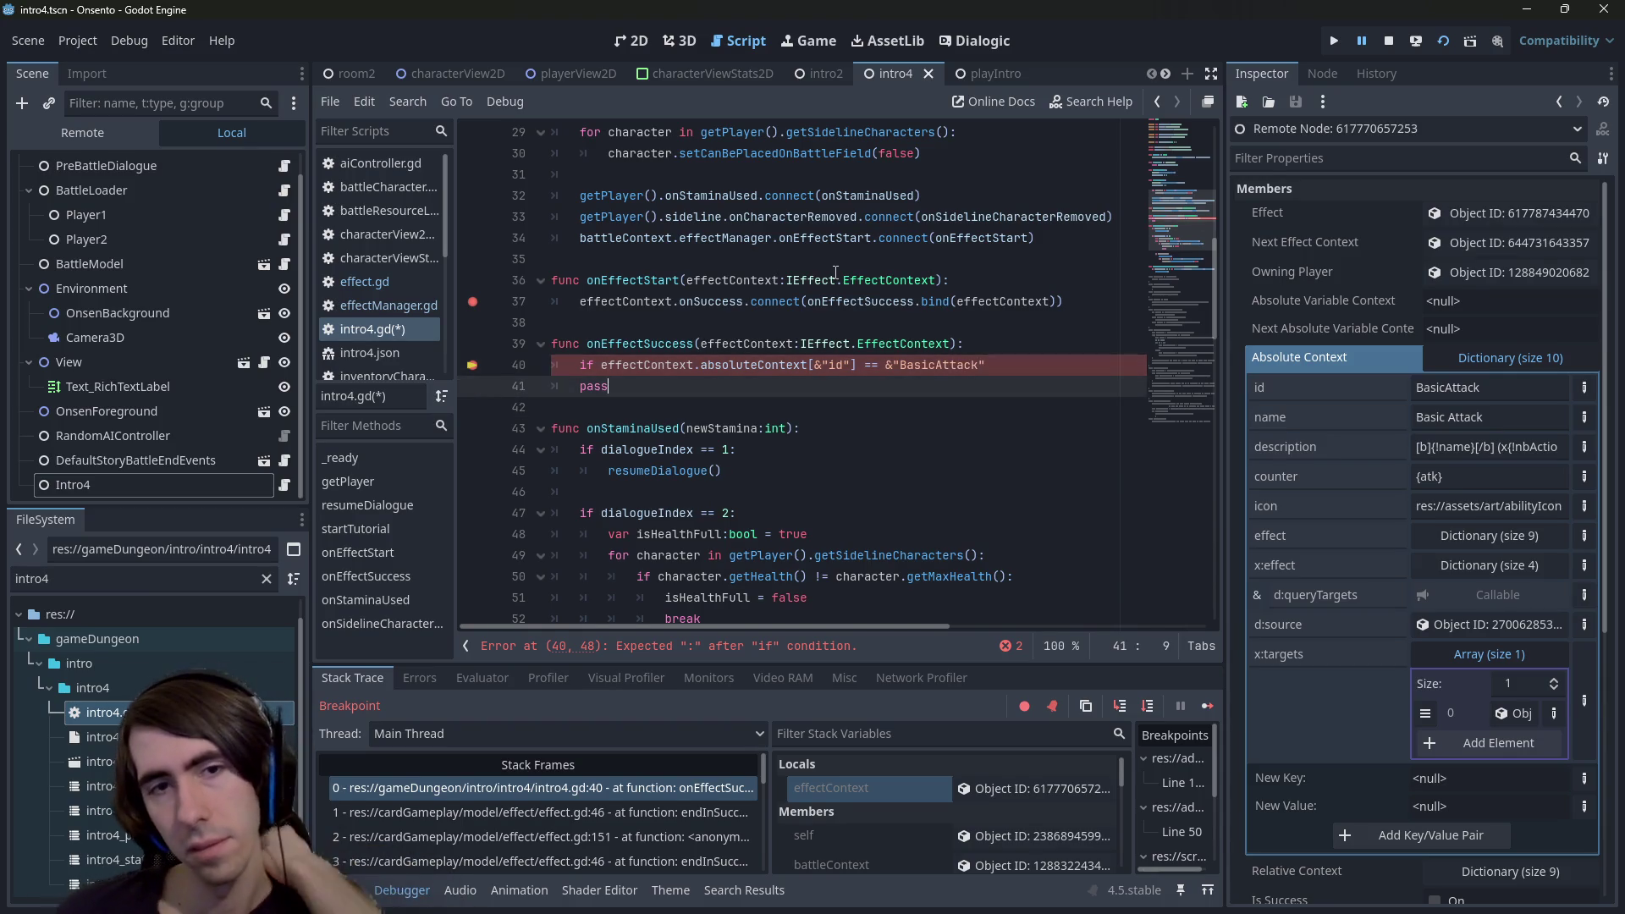
type(":")
key("Return")
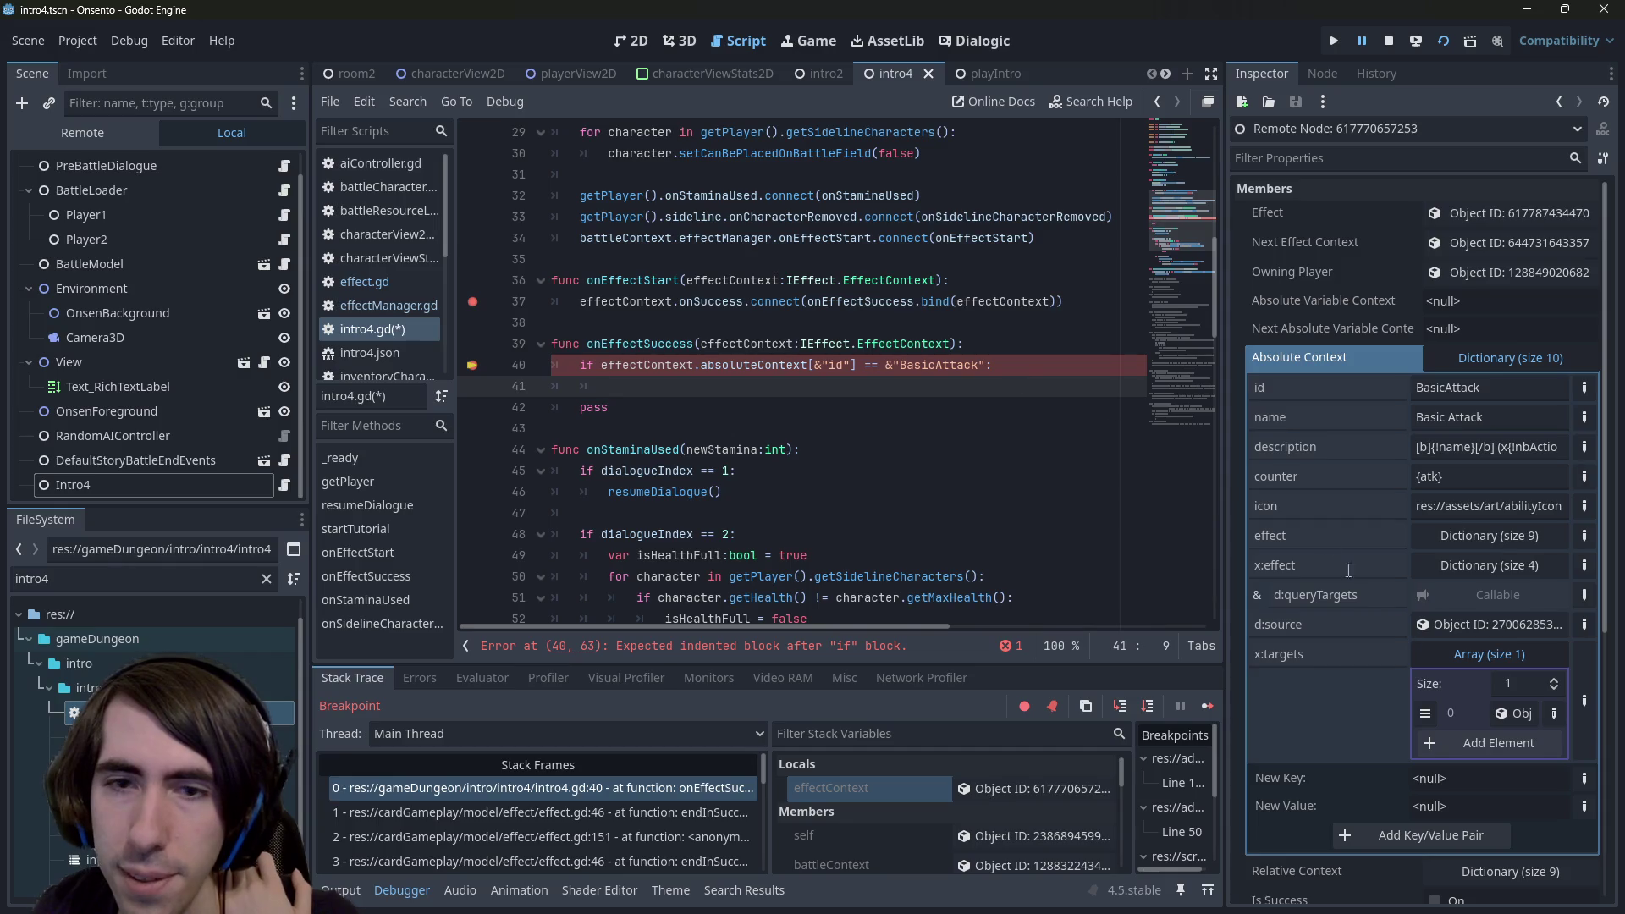
Inspect the d:source object, then select the id lookup on line 40
left_click(1435, 633)
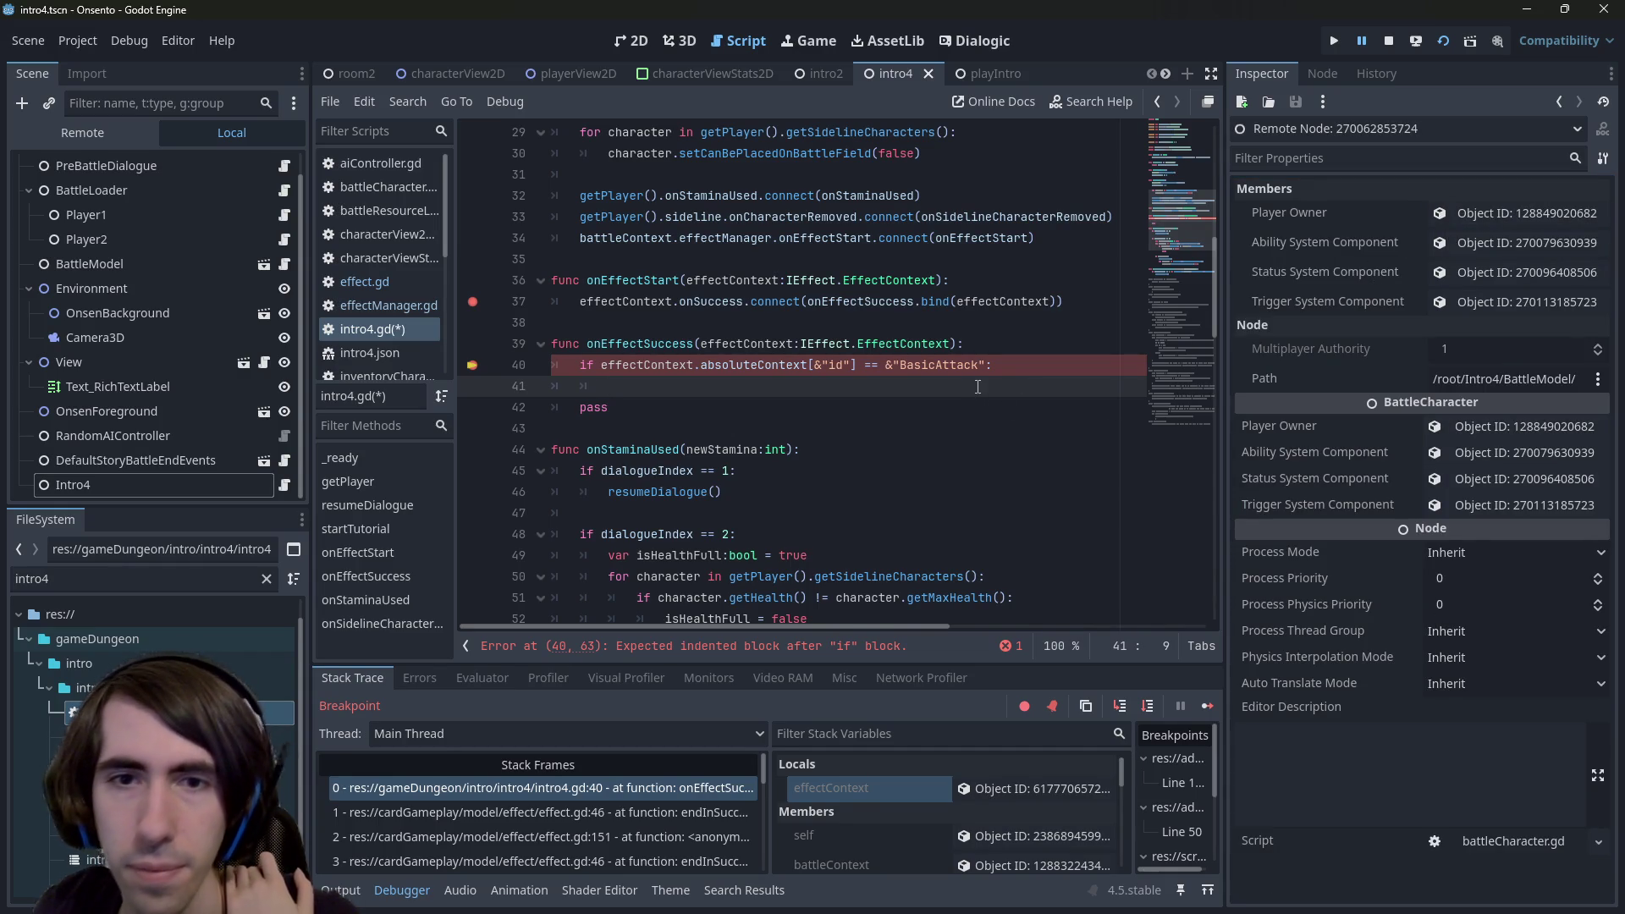
left_click(984, 790)
left_click(600, 364)
left_click_drag(600, 365, 808, 364)
left_click(856, 364)
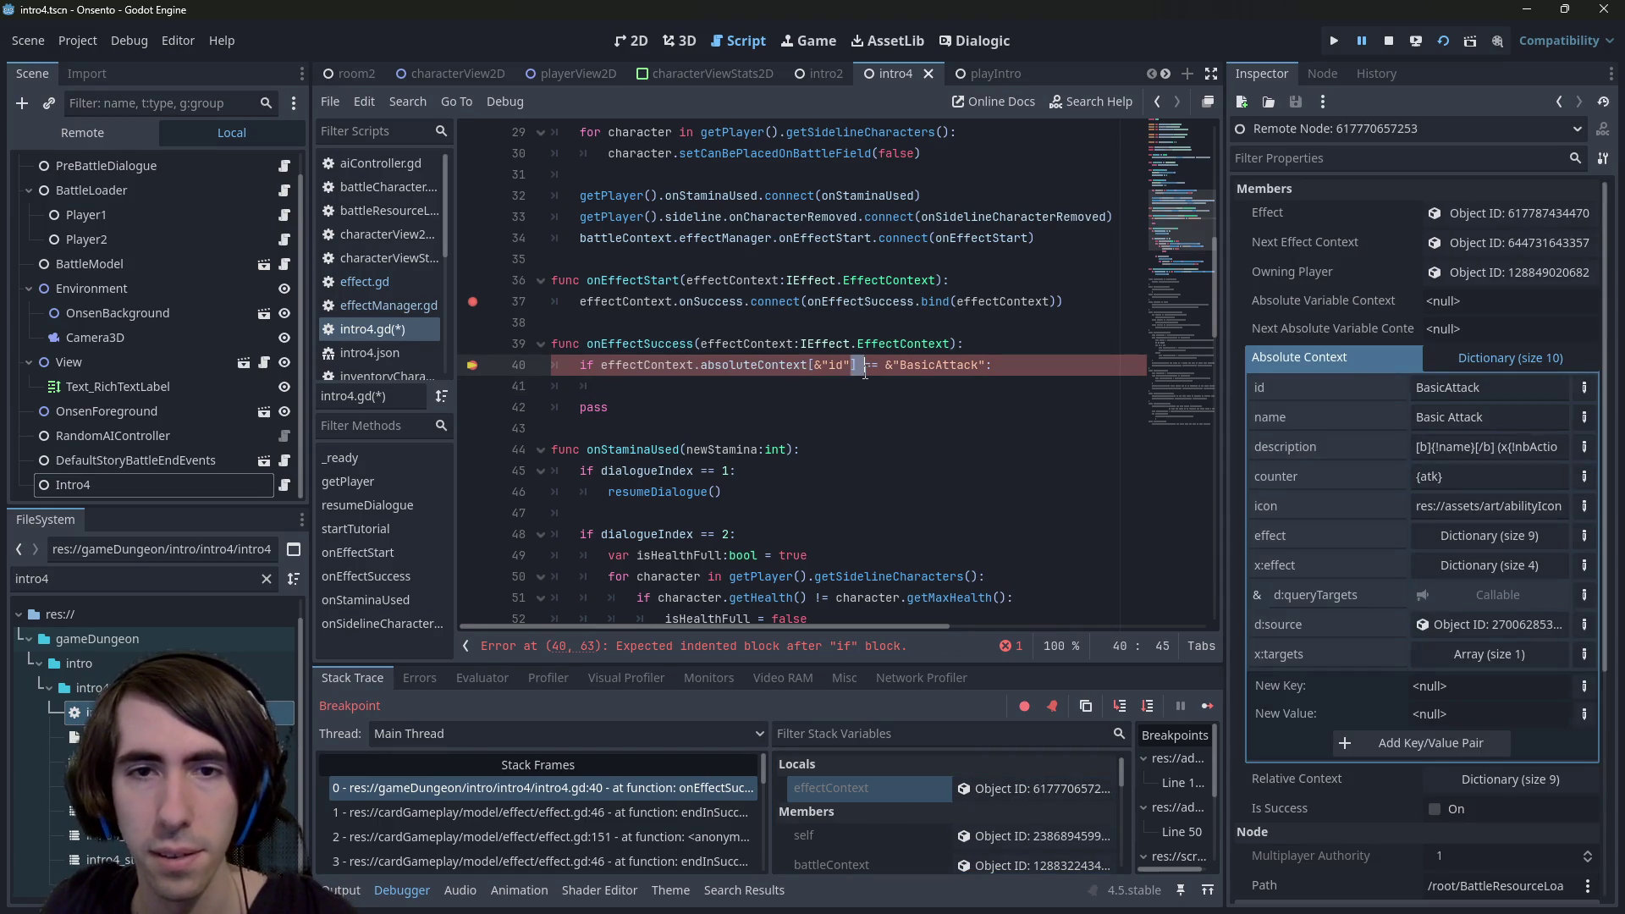
left_click(690, 344, "shift")
Begin a nested if with the pasted lookup, switching it to a .get( call
left_click(601, 365)
left_click(681, 385)
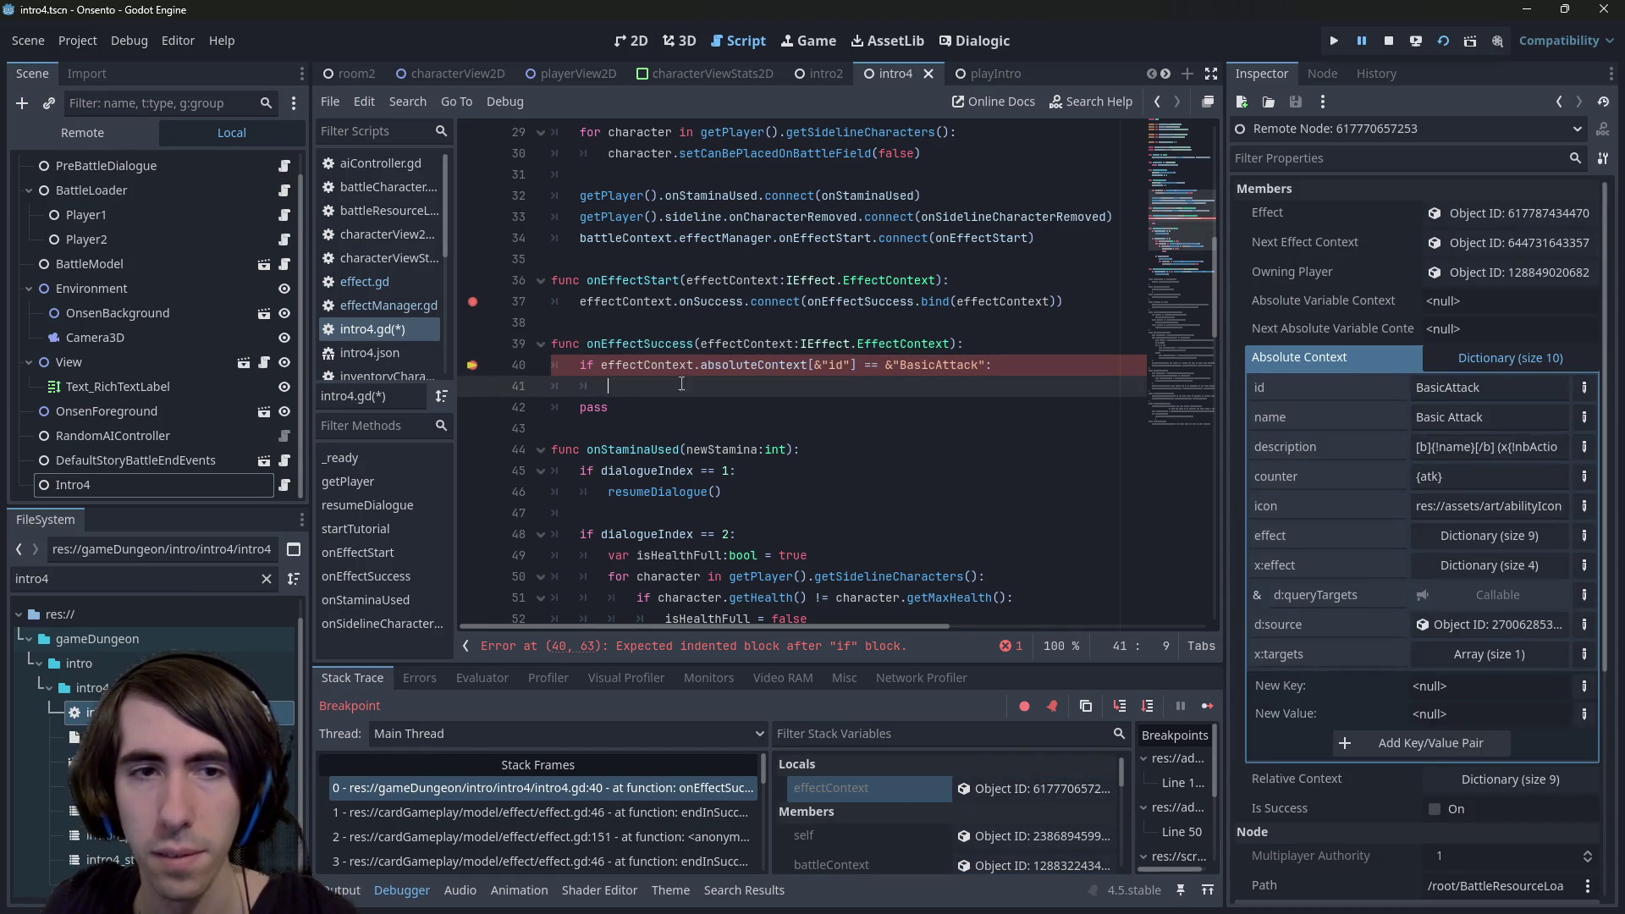
key("Tab")
type("if")
type("effectContext.absoluteContext[&\"id\"]")
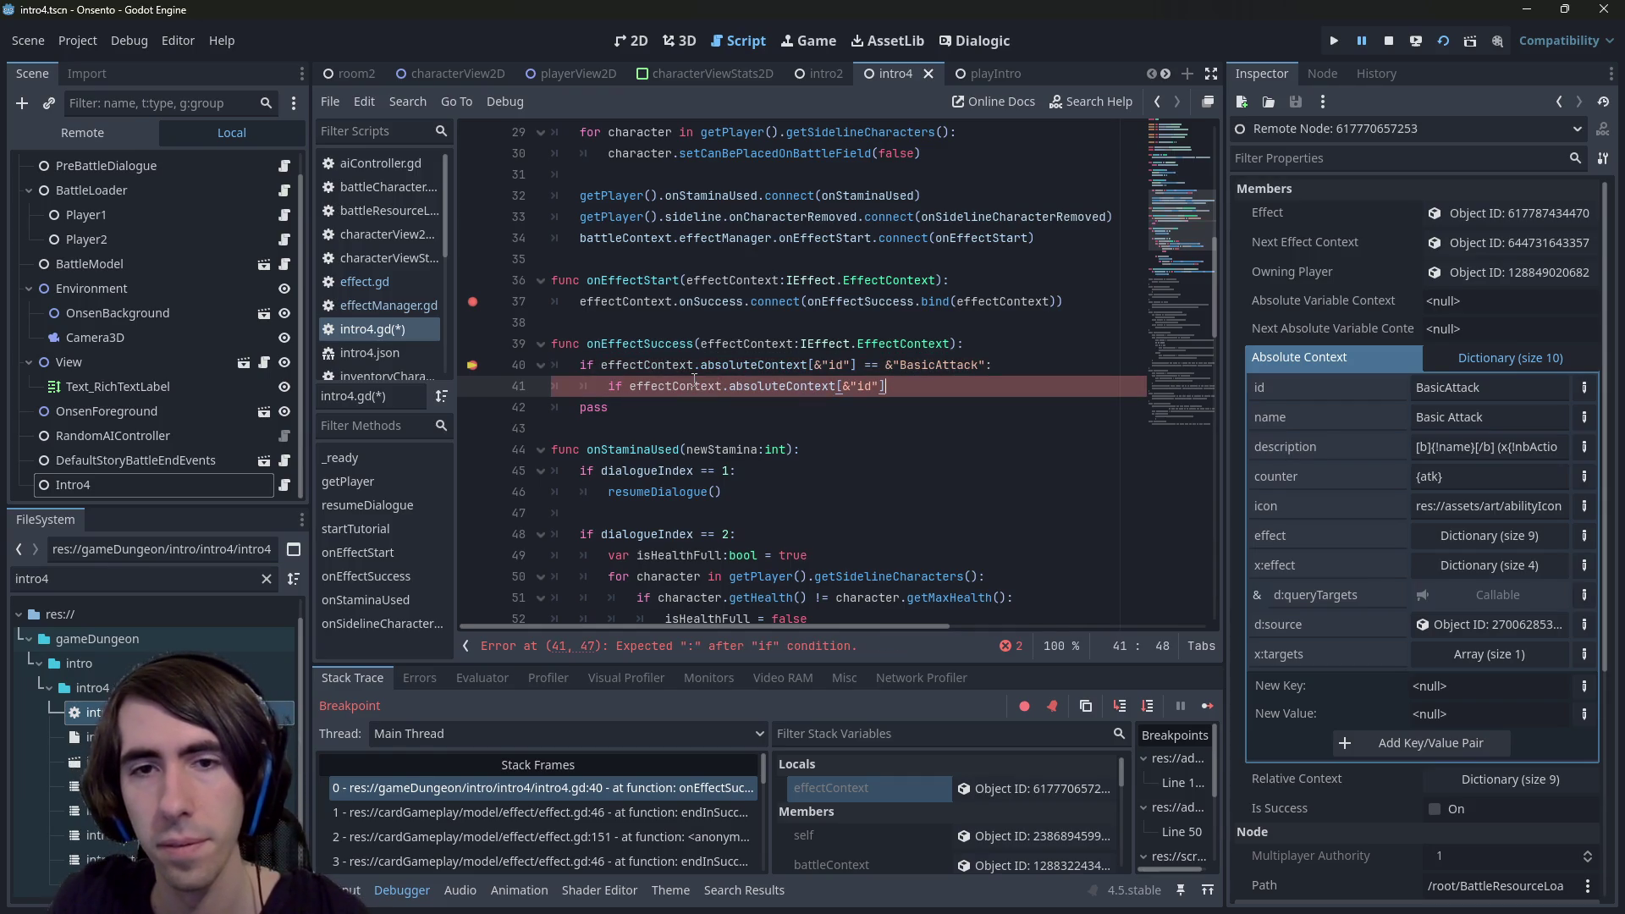
key("Left")
key("Left")
key("Left")
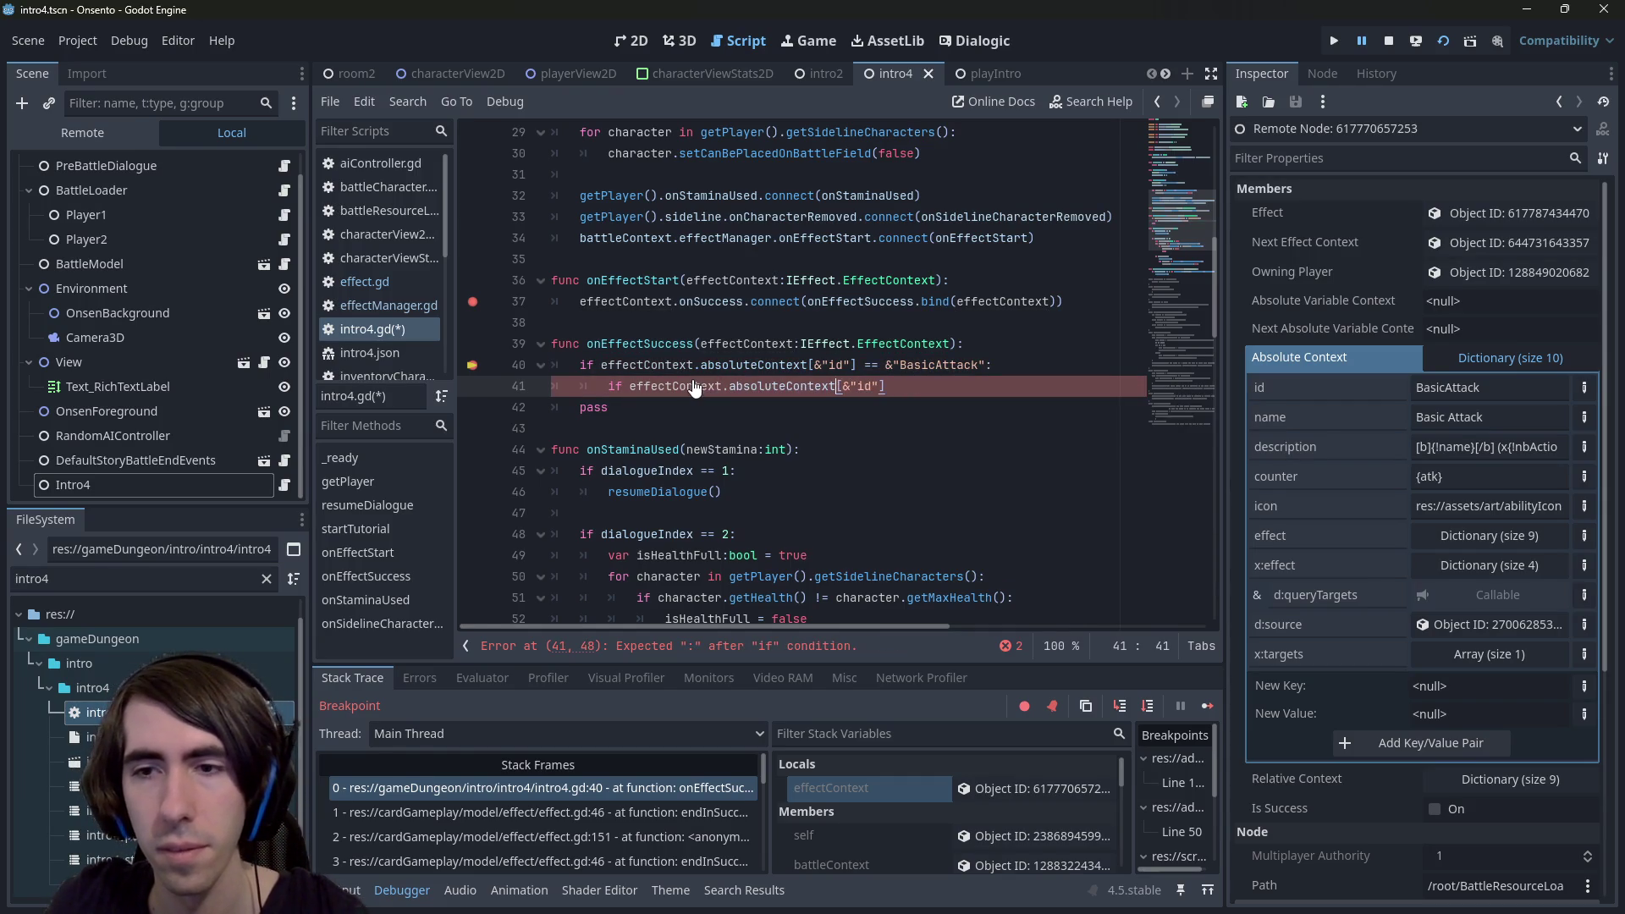
mouse_move(694, 380)
type(".get(")
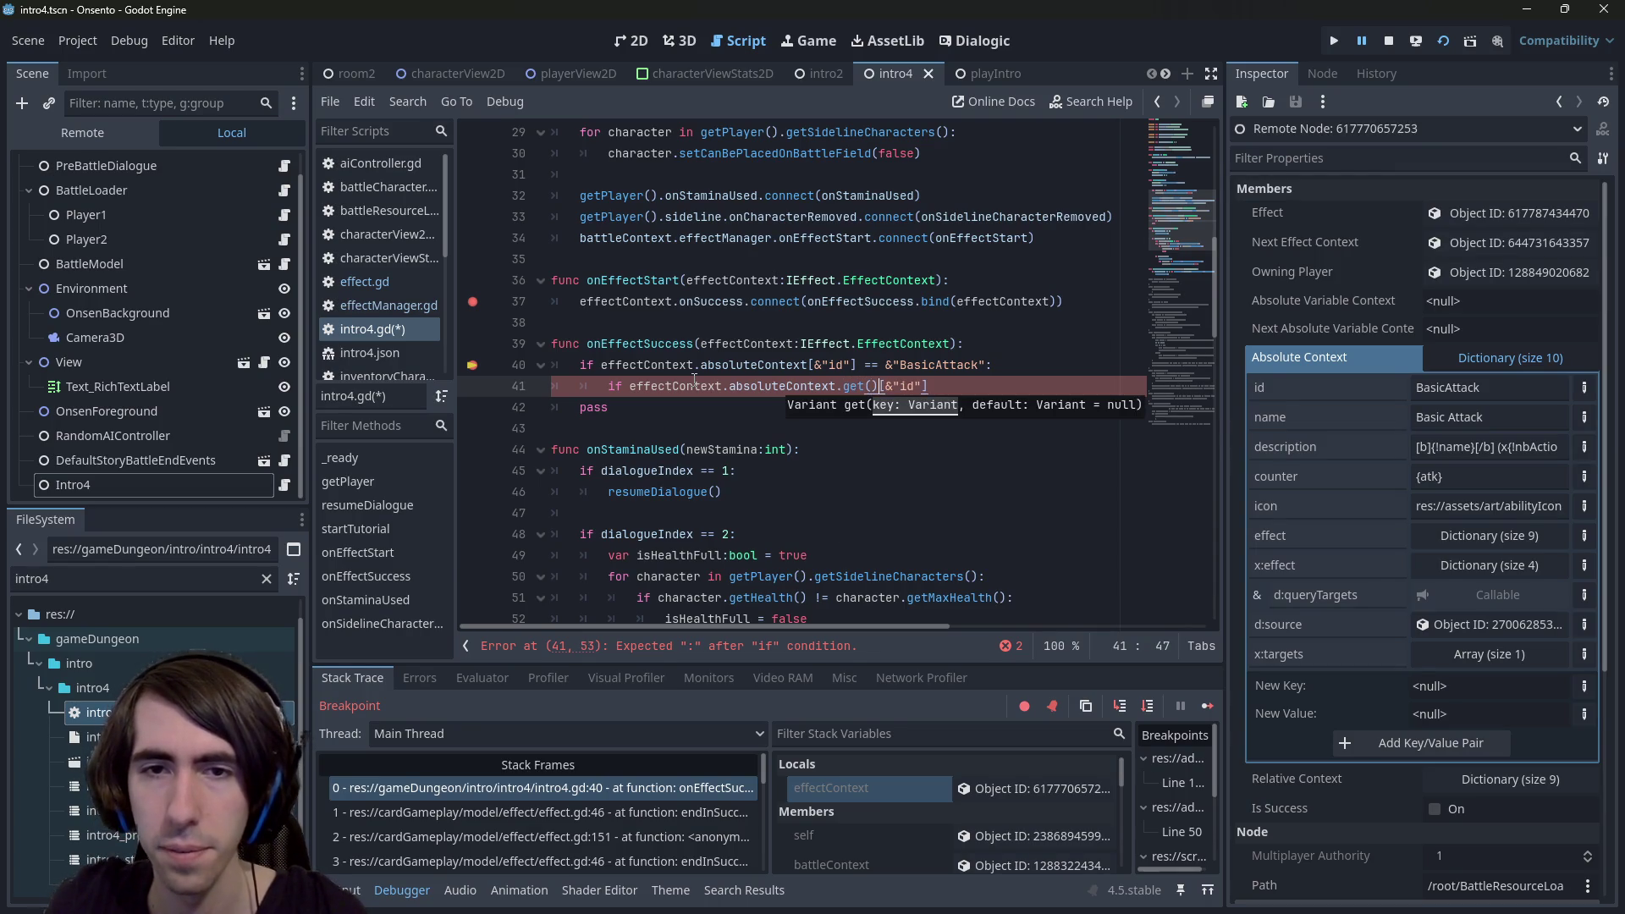
key("Delete")
key("Delete")
Change the pasted lookup's key to &"d:source" in bracket form and save
type("d:sou")
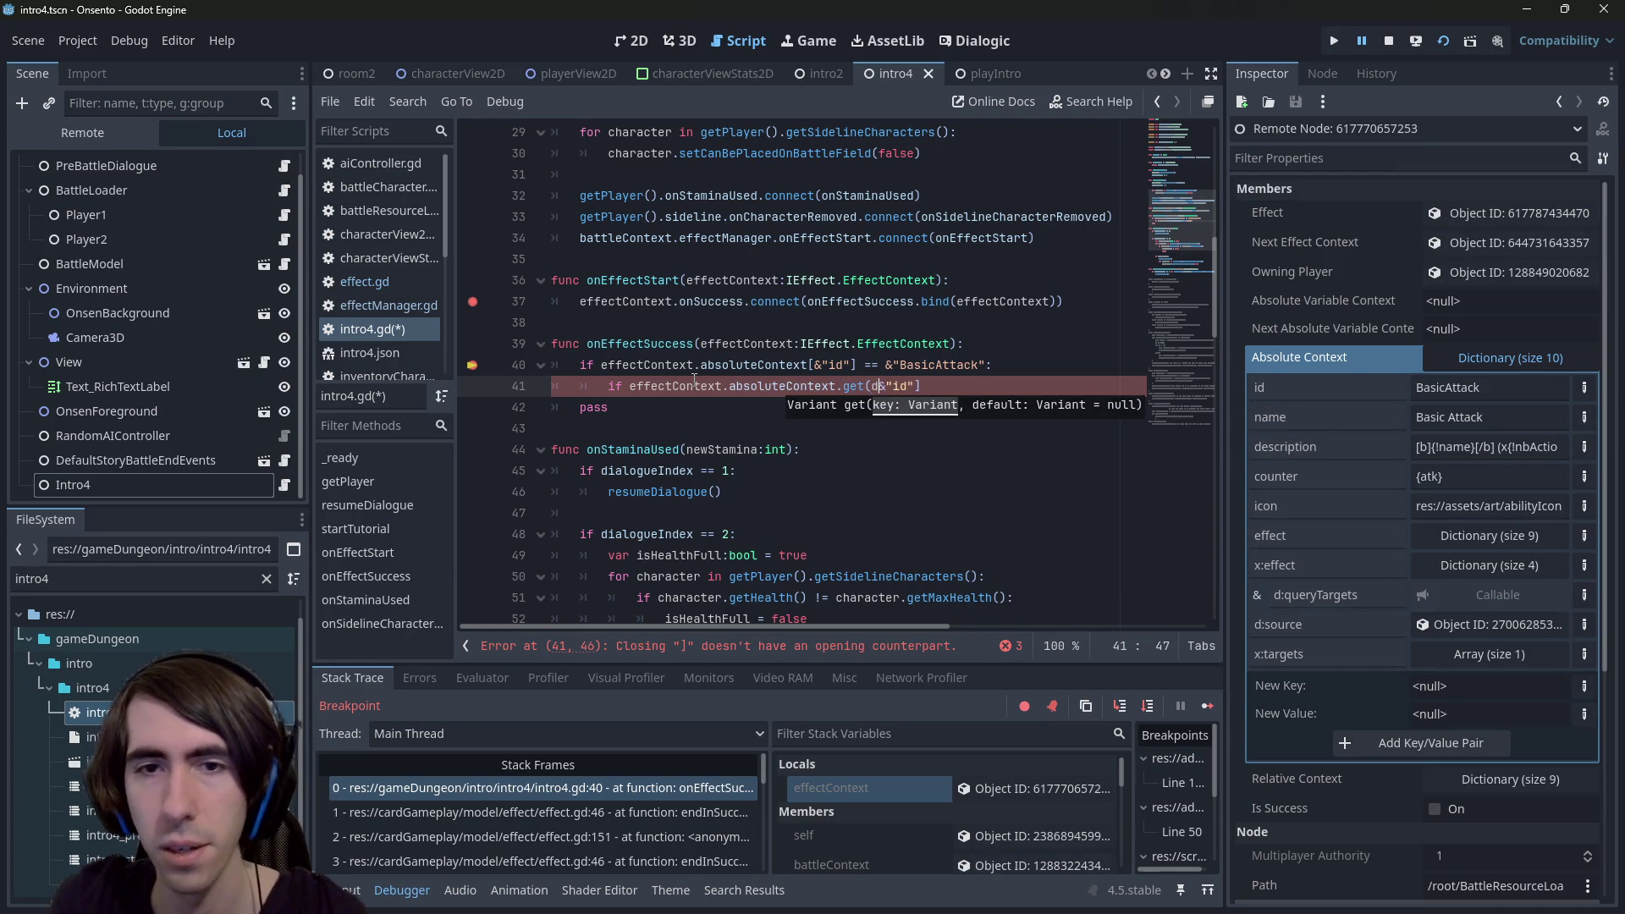
key("BackSpace")
key("BackSpace")
key("BackSpace")
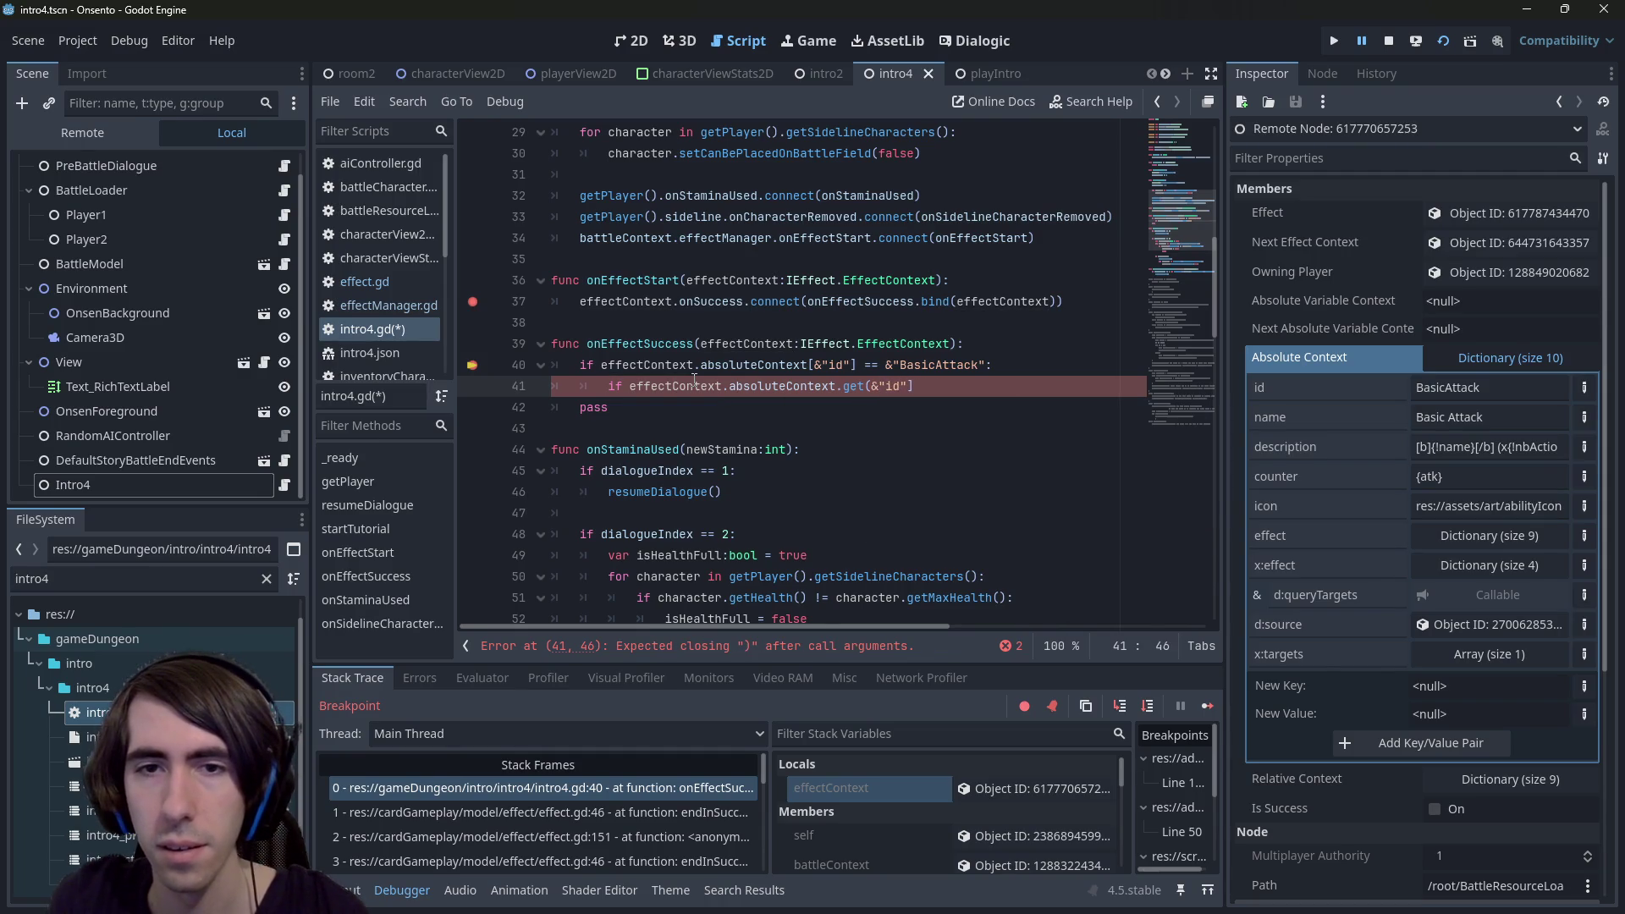
key("BackSpace")
type("[")
key("Left")
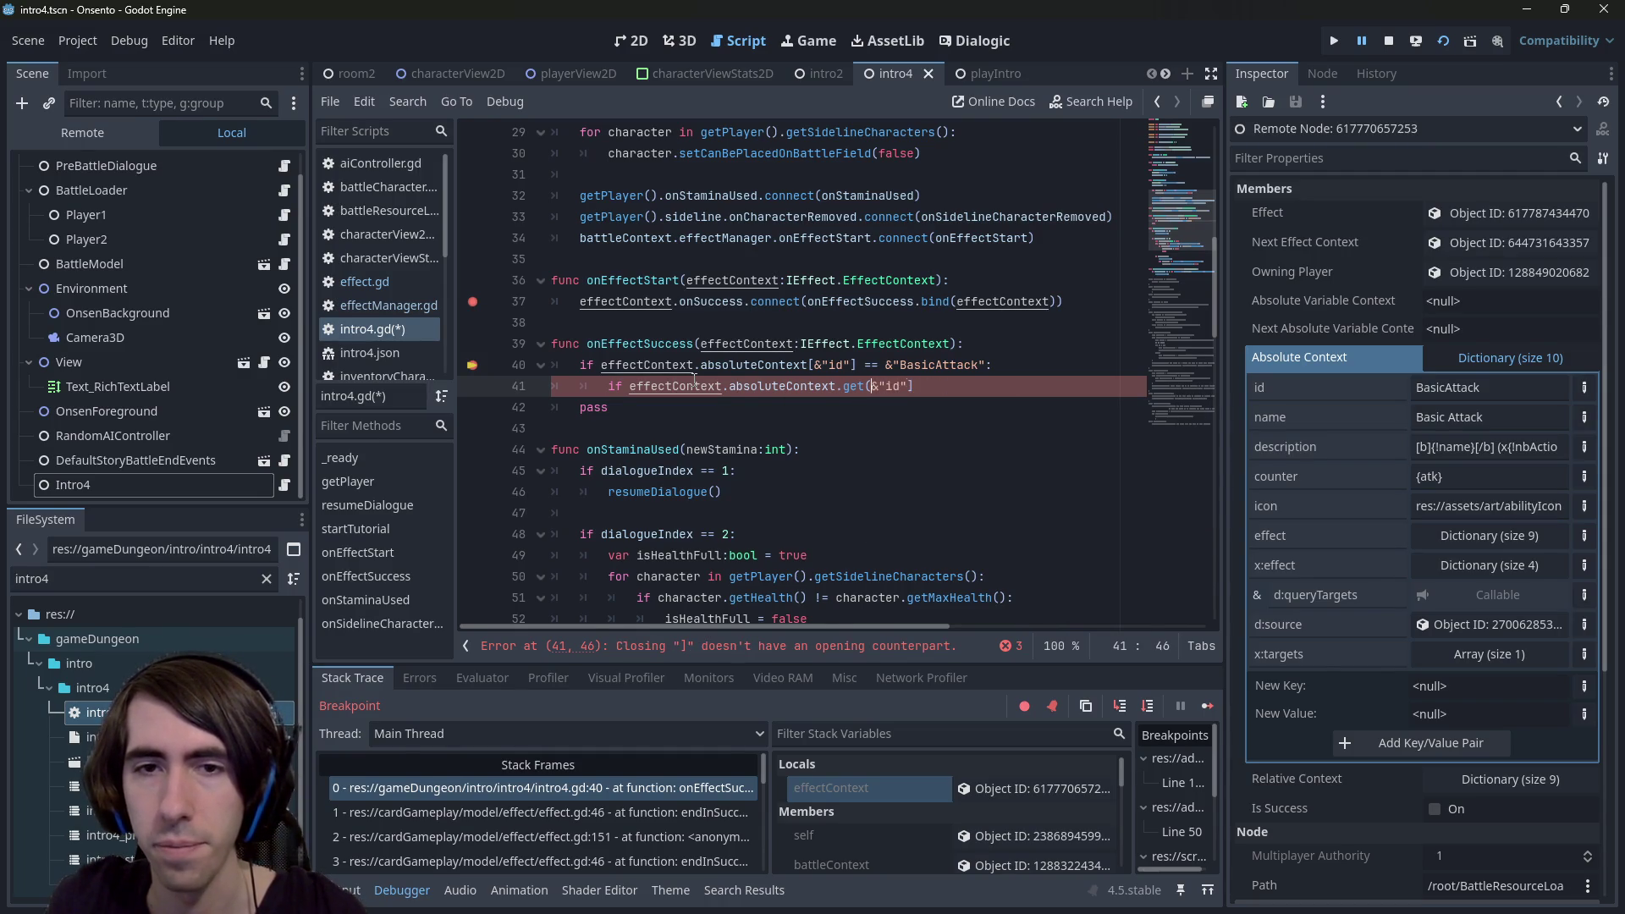
key("BackSpace")
key("BackSpace")
key("BackSpace")
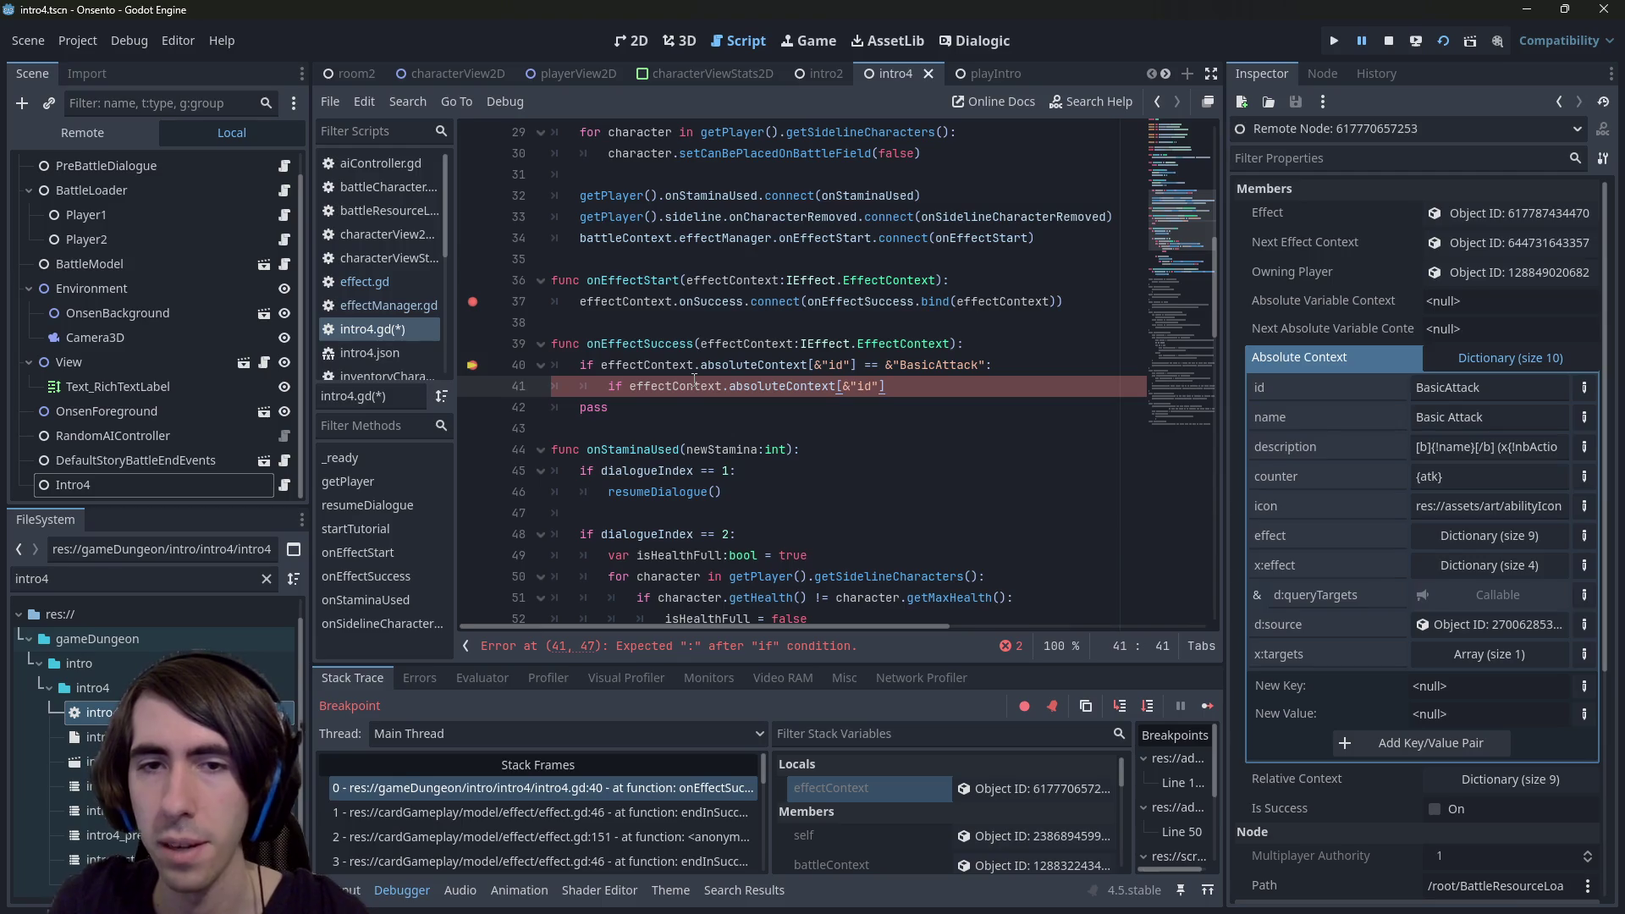
key("Delete")
key("Right")
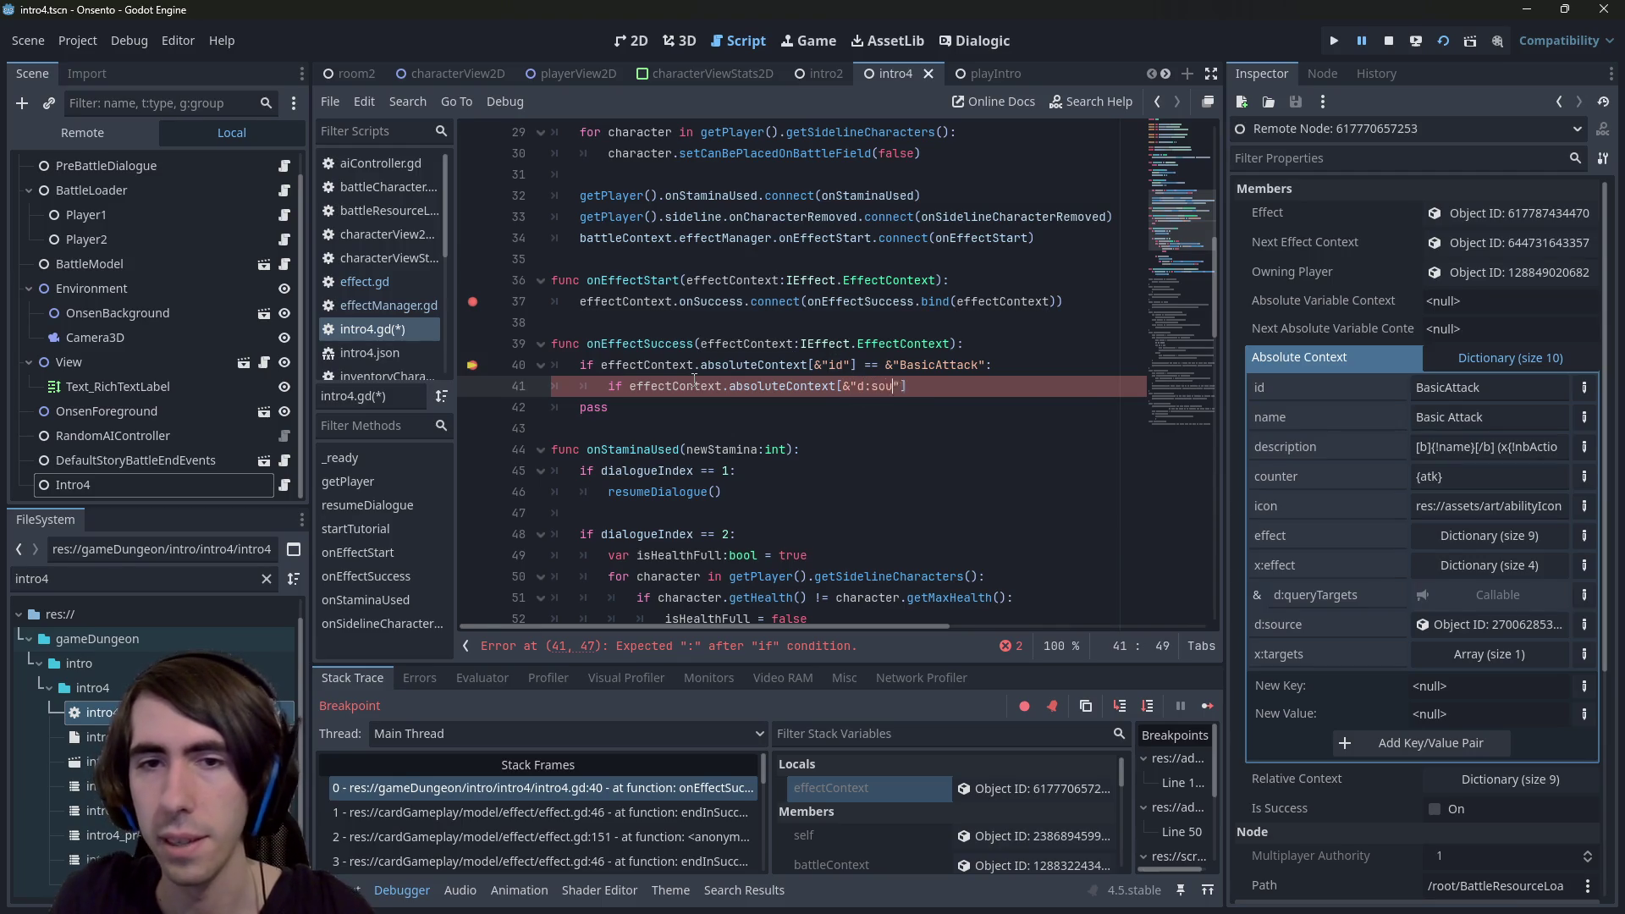
type("rce")
key("ctrl+s")
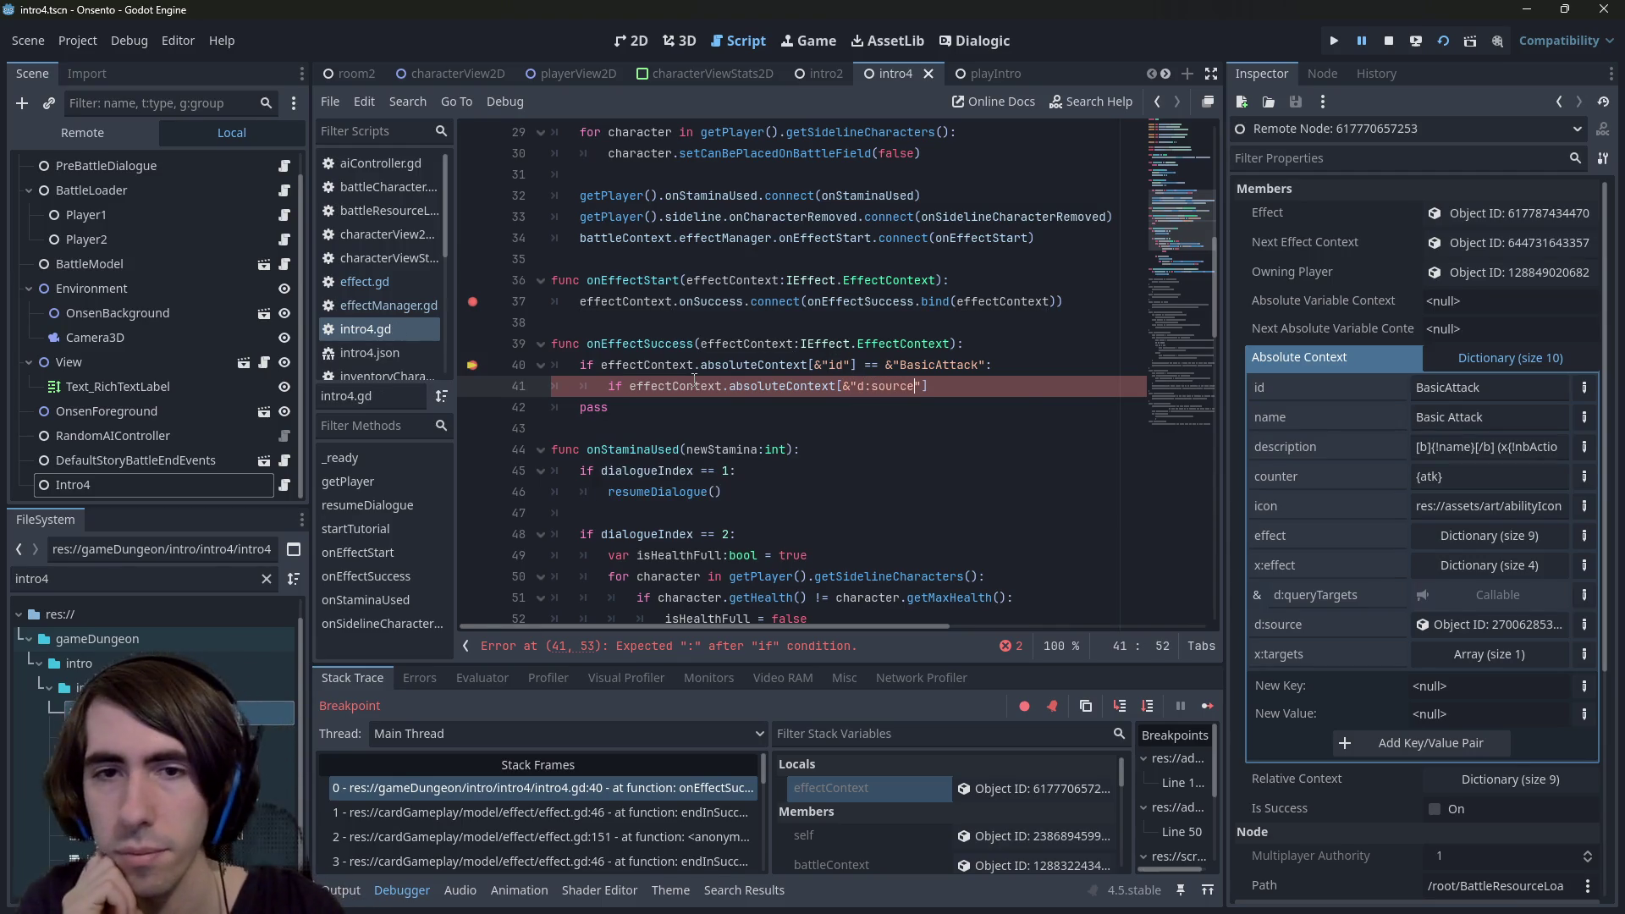
Replace the leading 'if' on line 41 with 'var source ='
key("End")
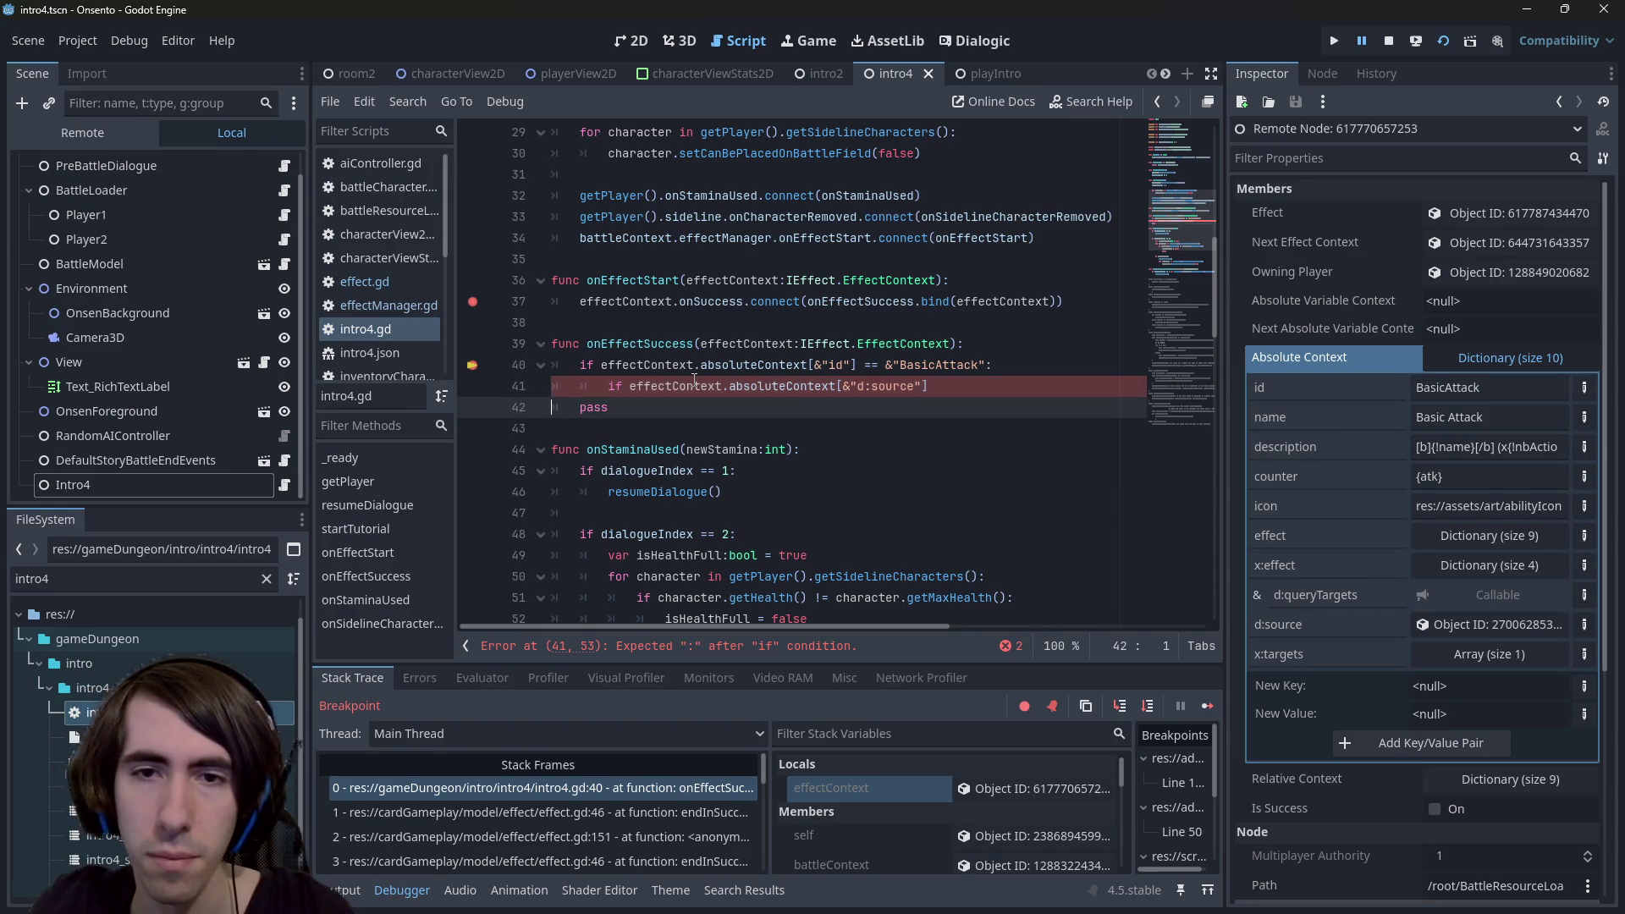
left_click(693, 386)
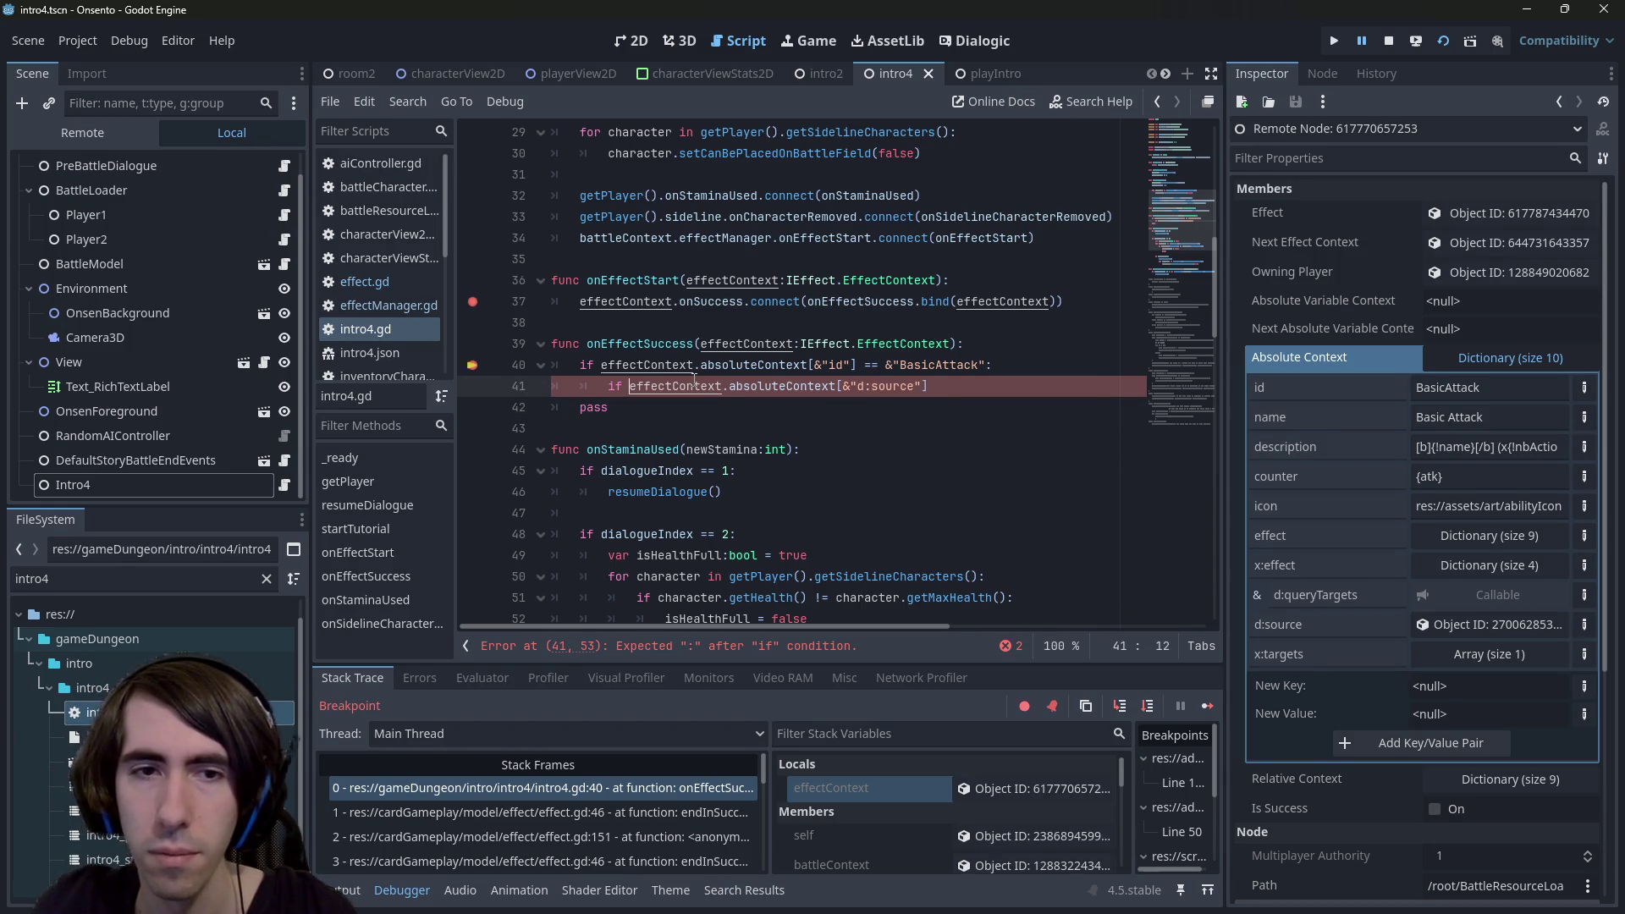
key("ctrl+Left")
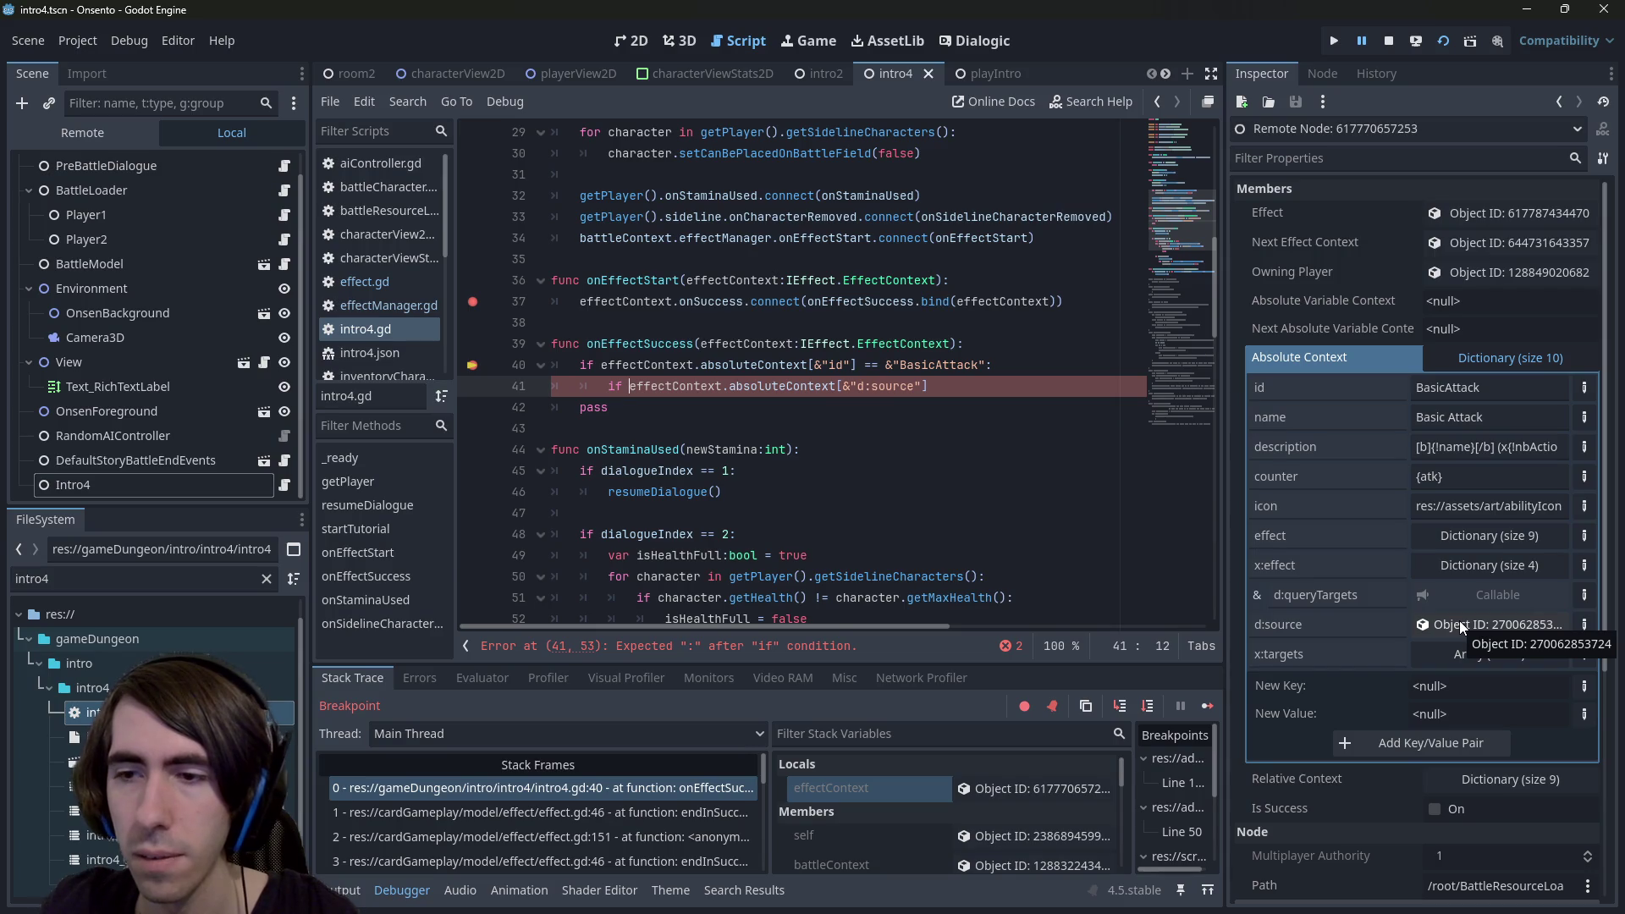
key("BackSpace")
key("BackSpace")
key("BackSpace")
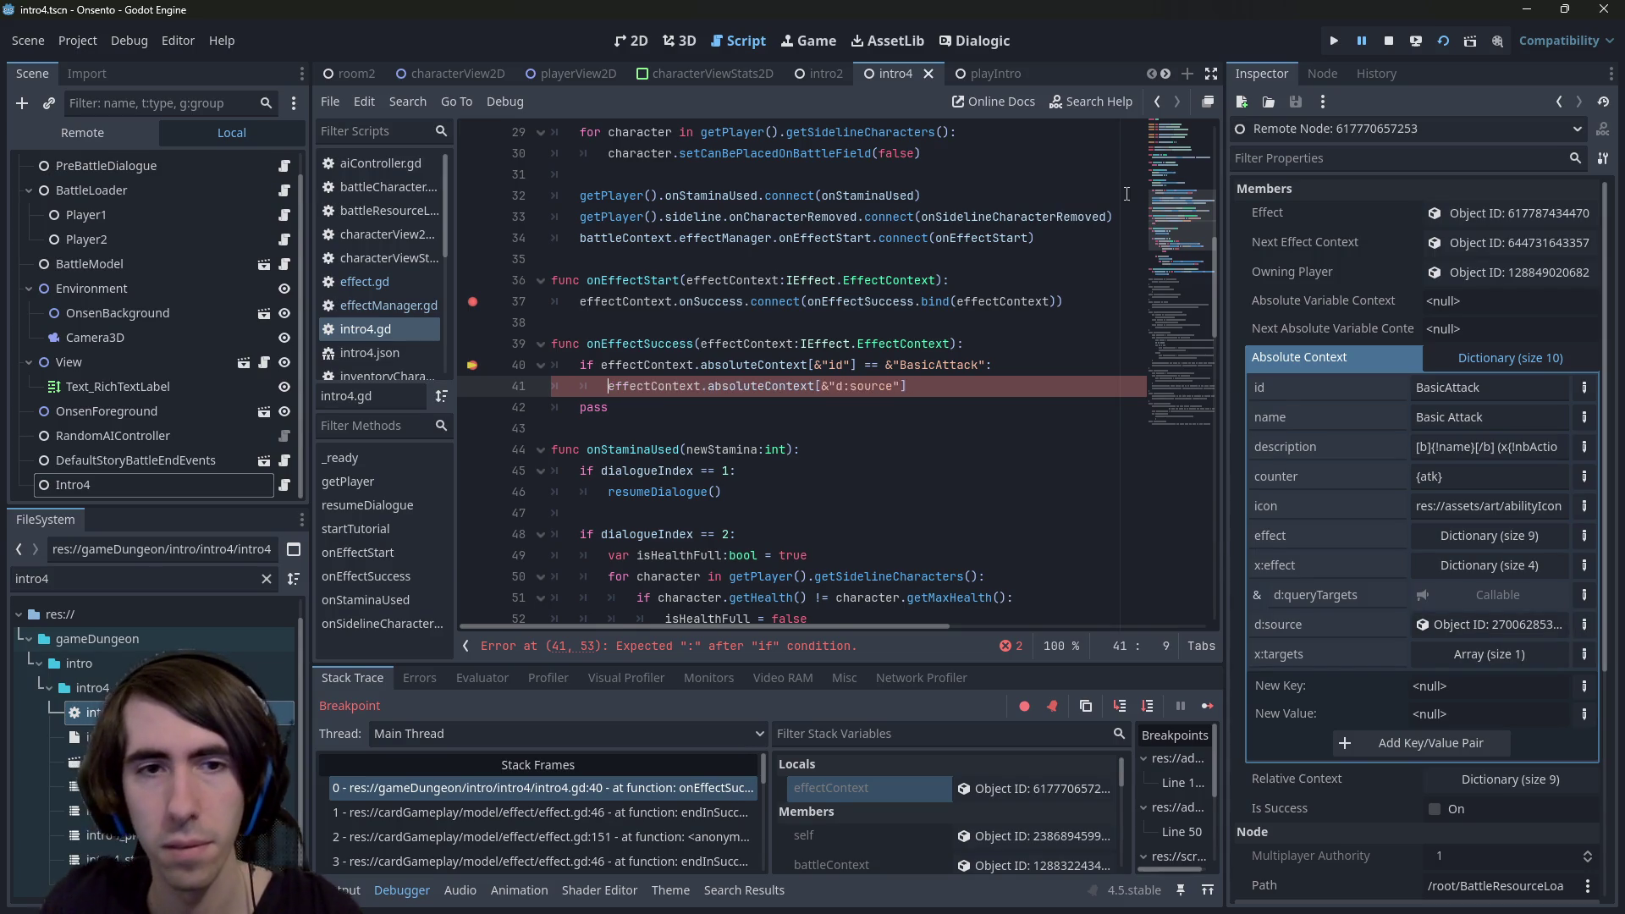
type("vr")
key("BackSpace")
type("ar source =")
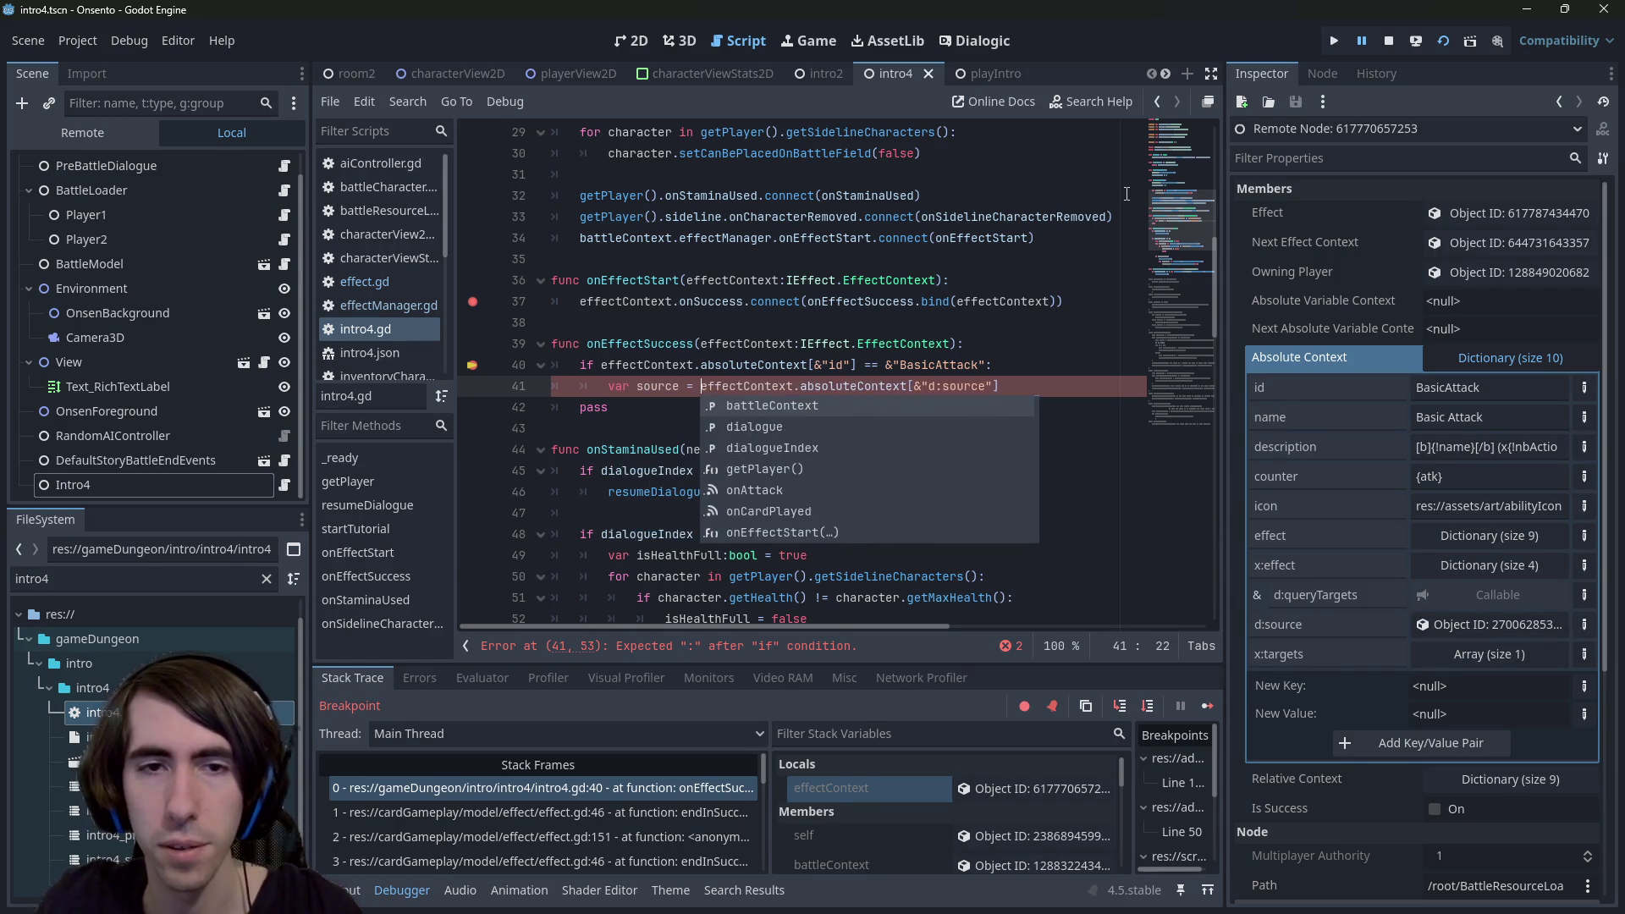
Convert the lookup to .get(&"d:source"), add a new line, and inspect d:source
left_click(918, 386)
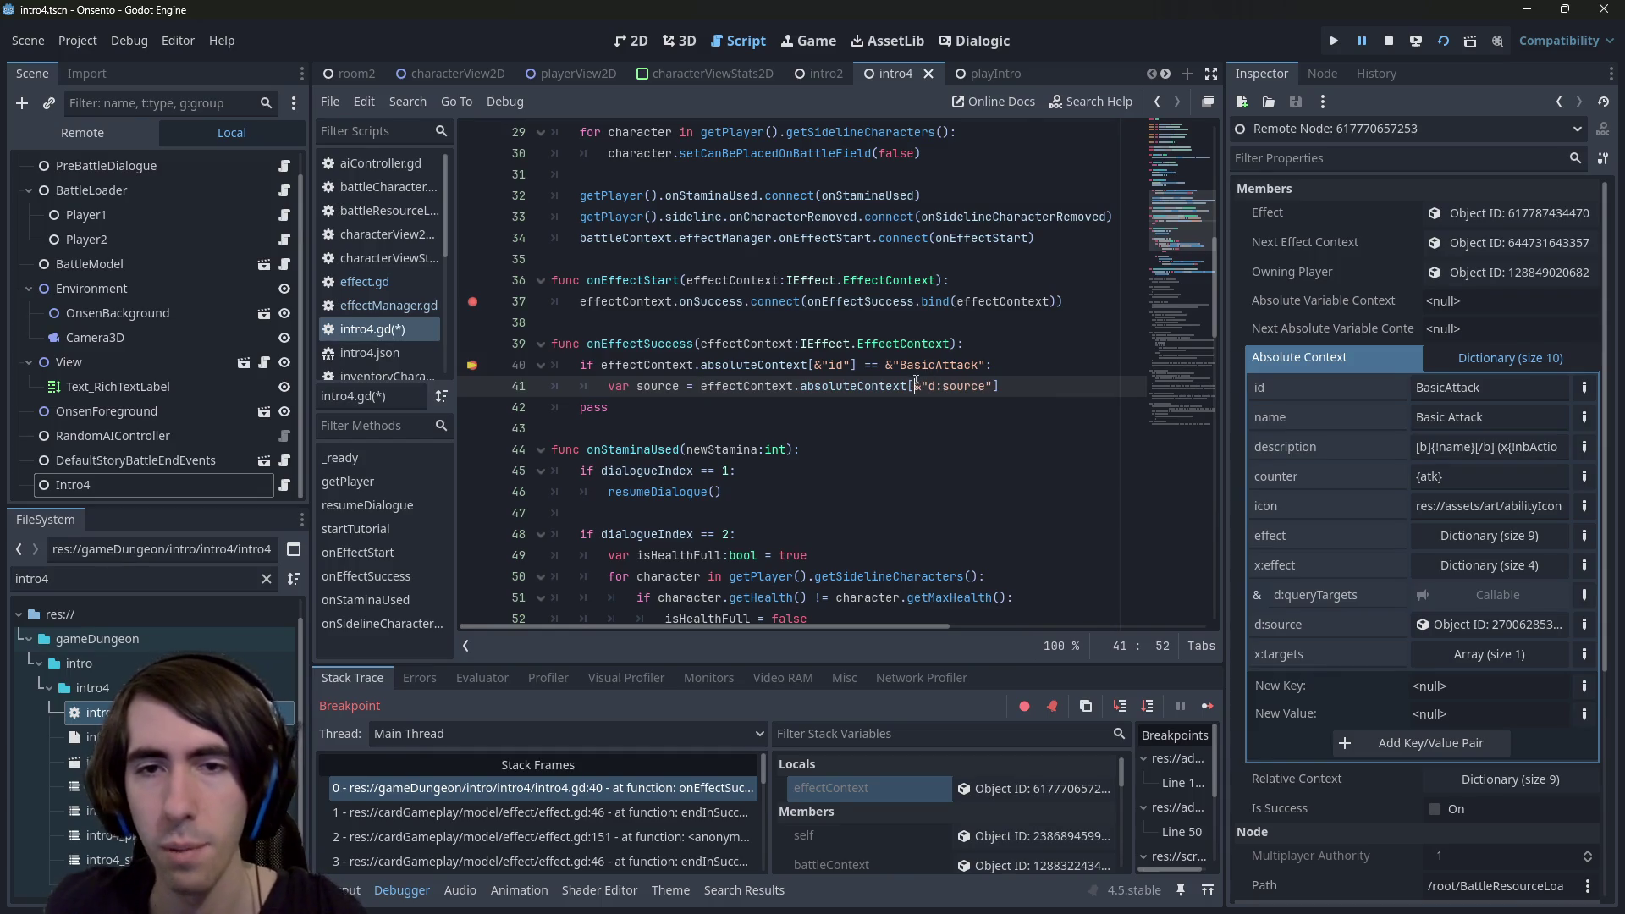
key("BackSpace")
type(".get(")
key("Delete")
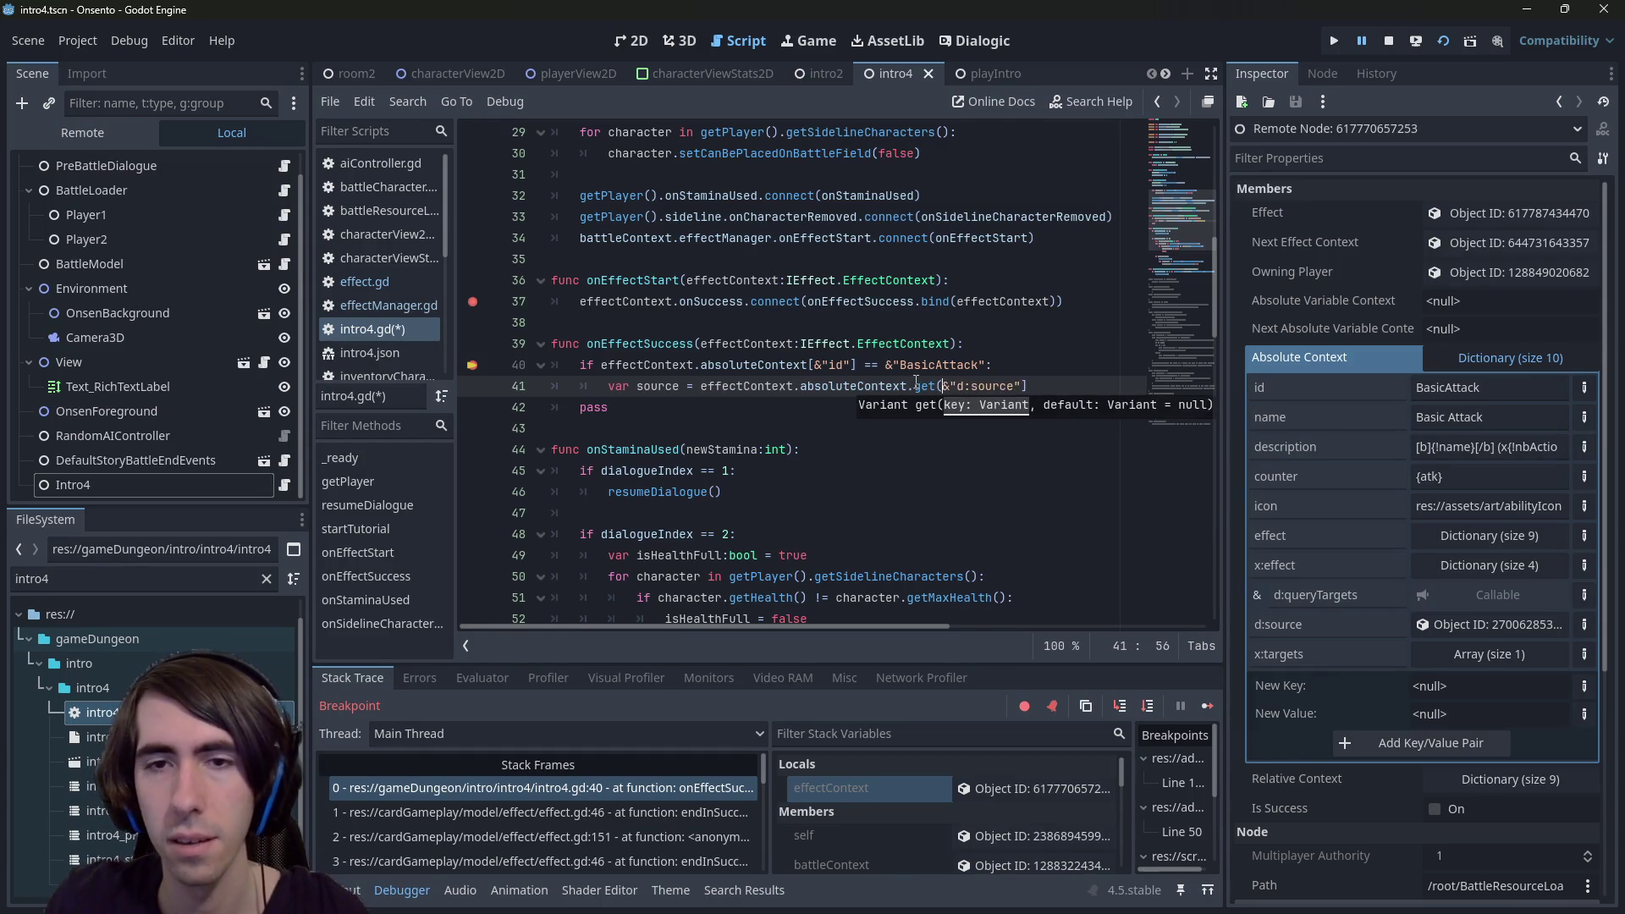
key("Delete")
type(")")
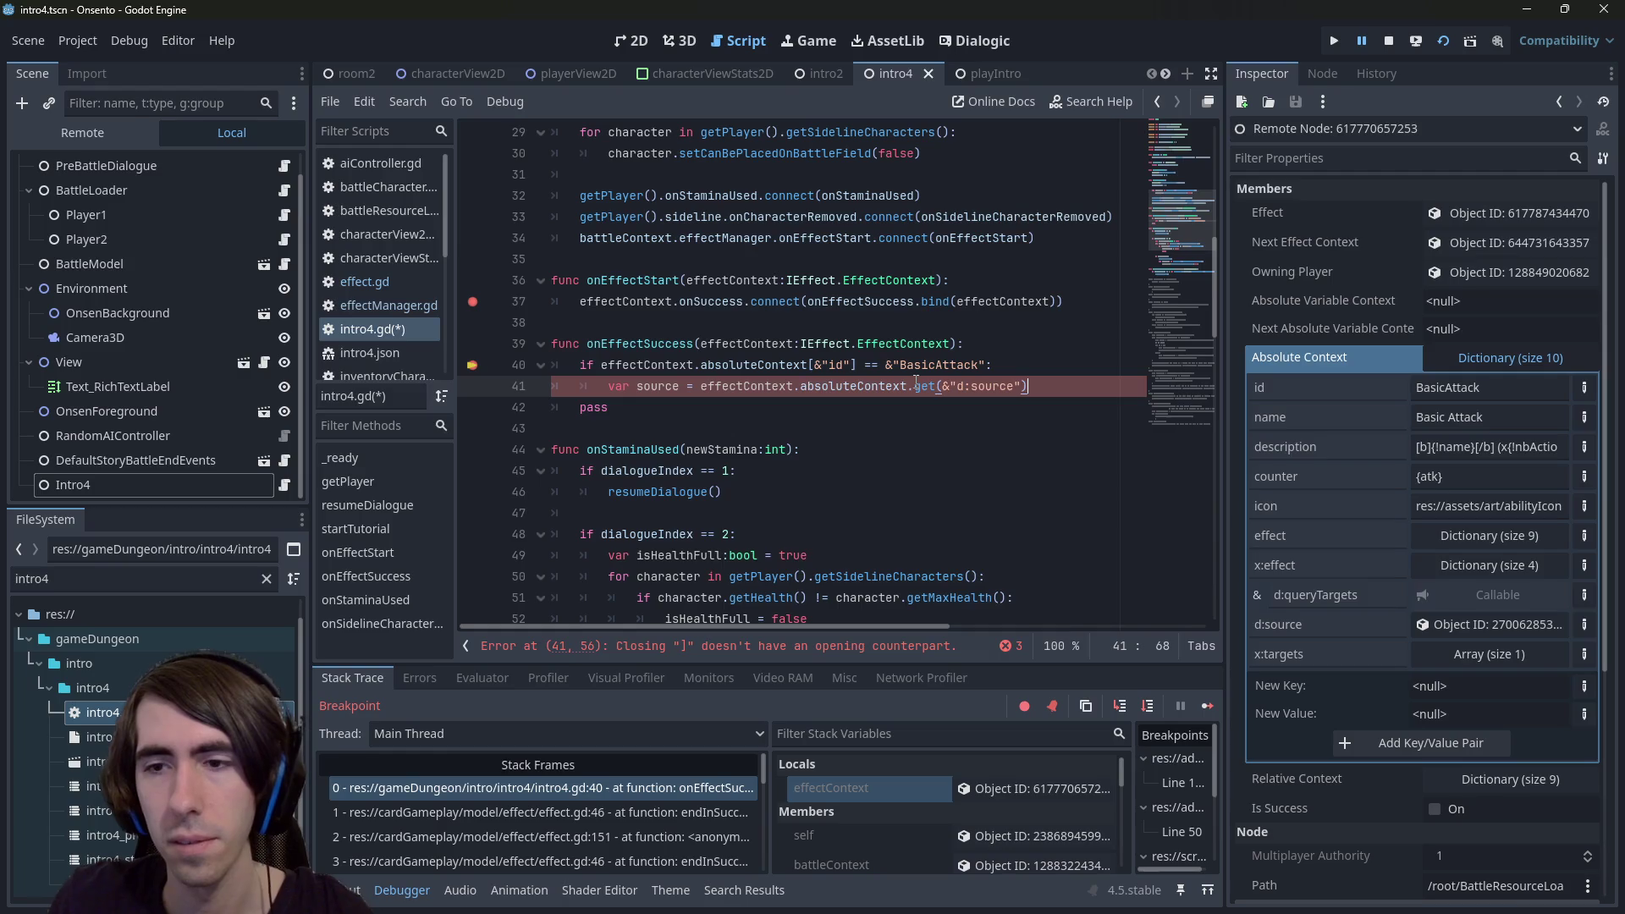
key("Return")
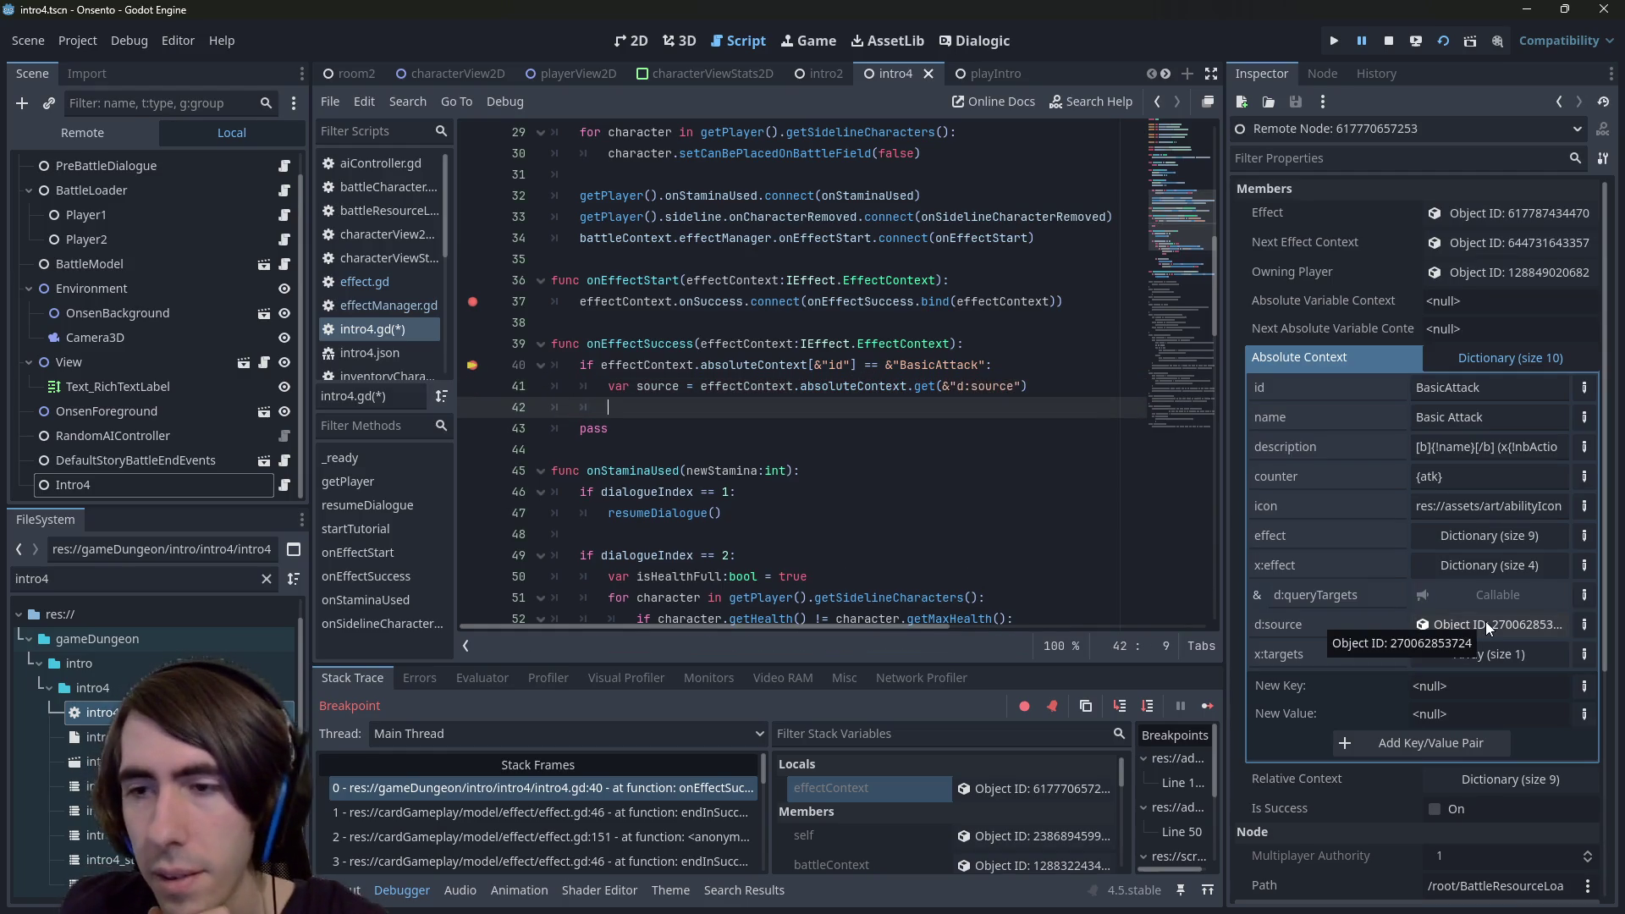
left_click(1485, 621)
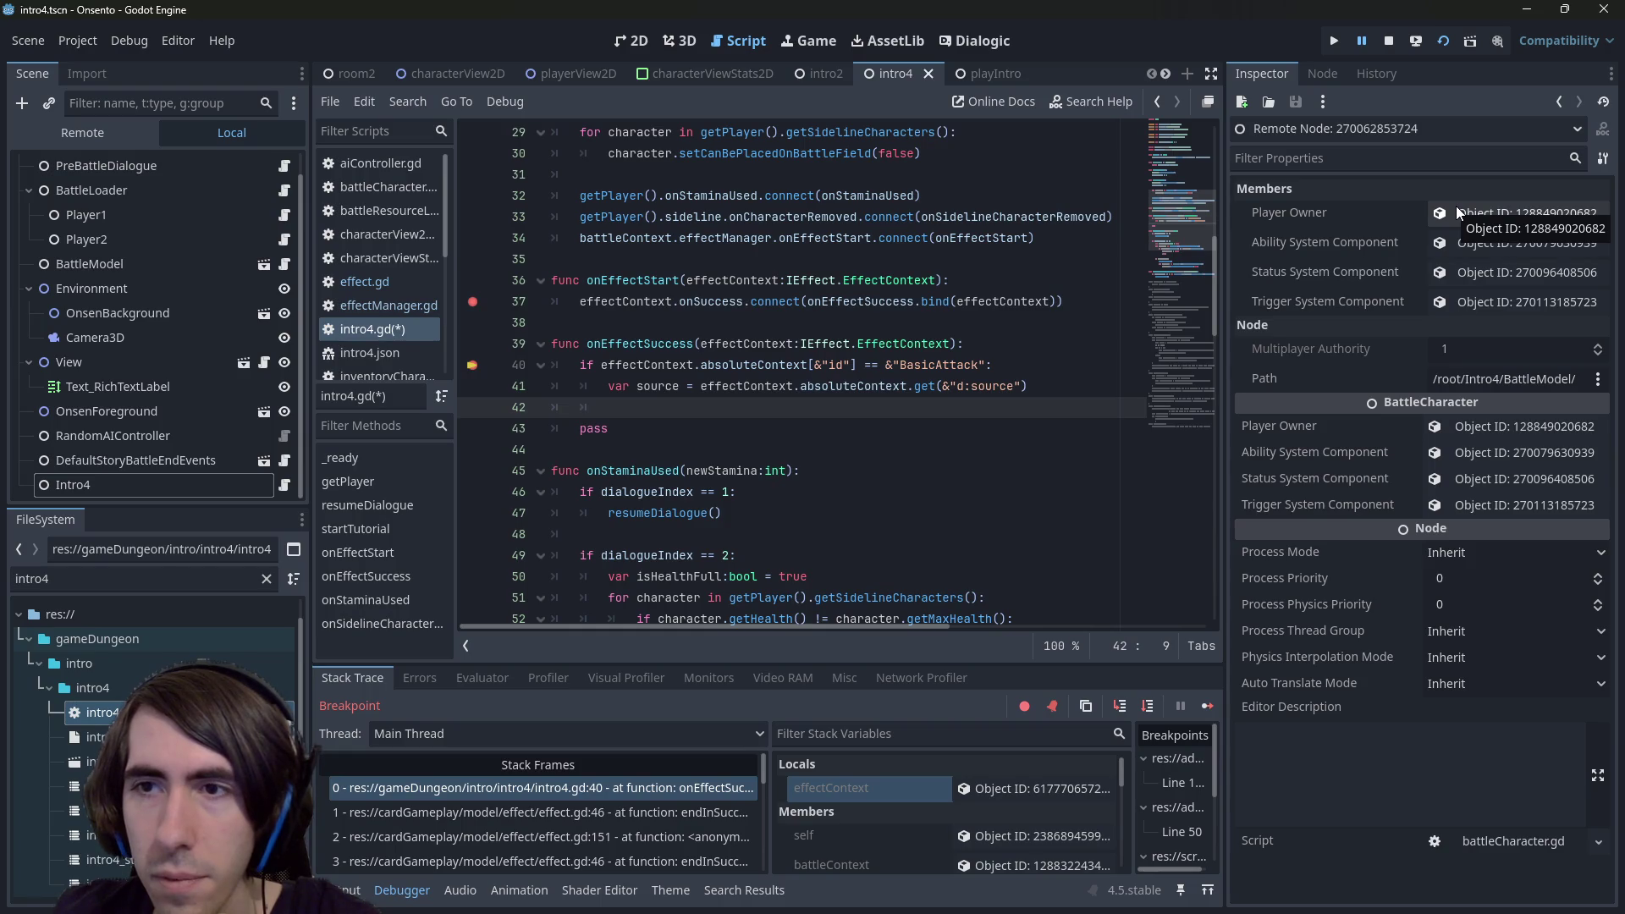
Add 'if source is BattleCharacter:' on line 42 with an indented line below
double_click(657, 386)
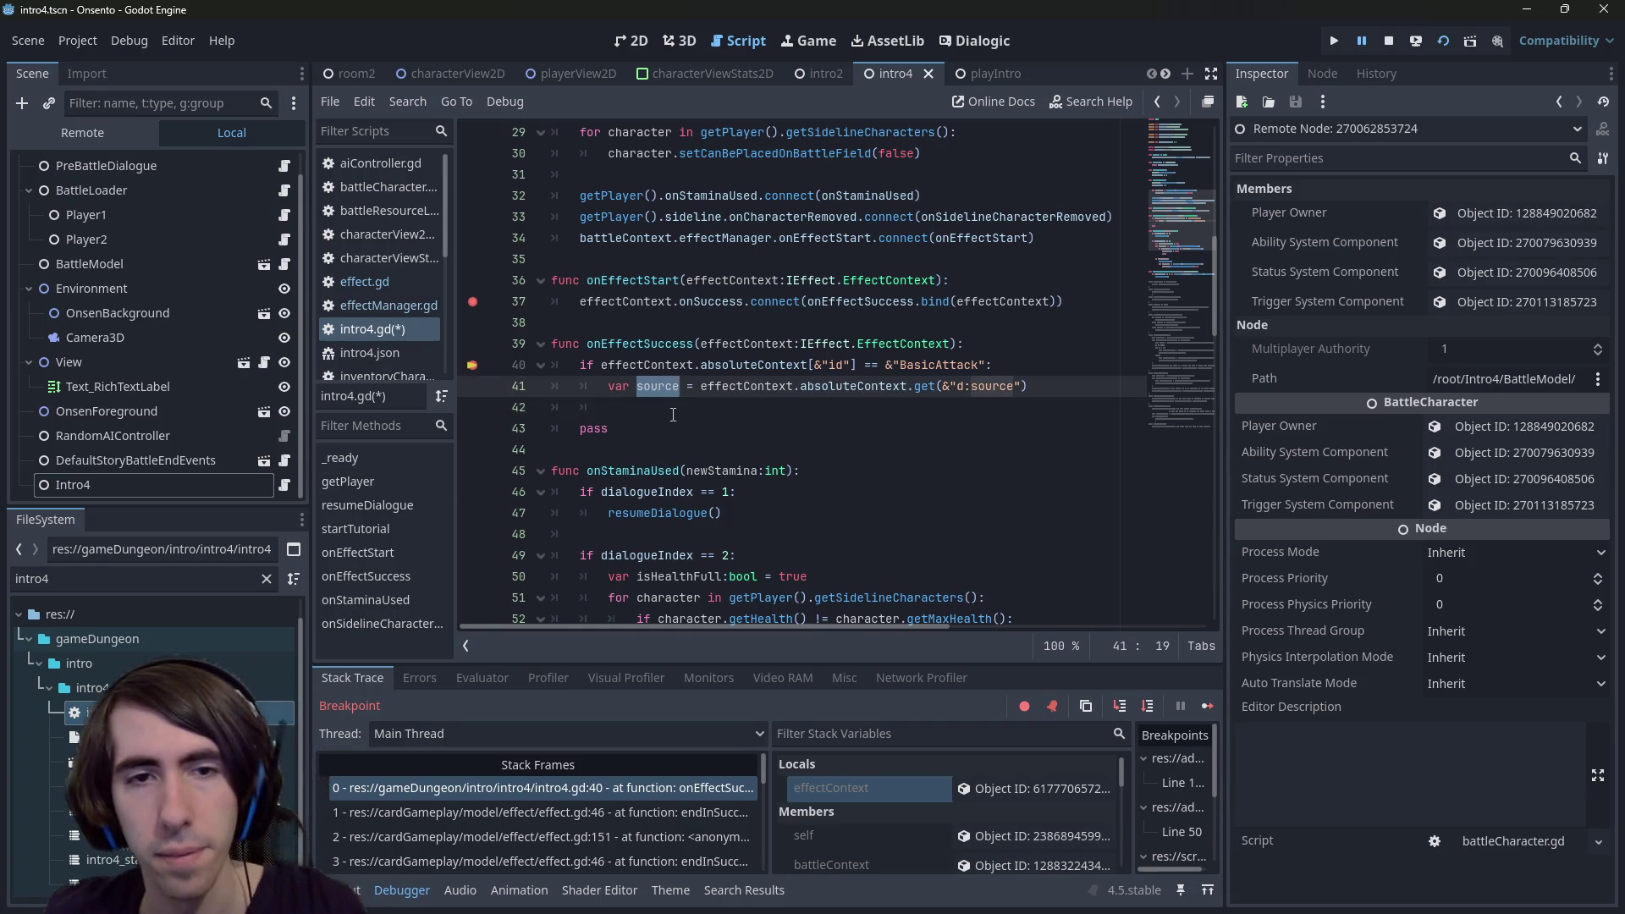
left_click(672, 413)
type("if source is Battle")
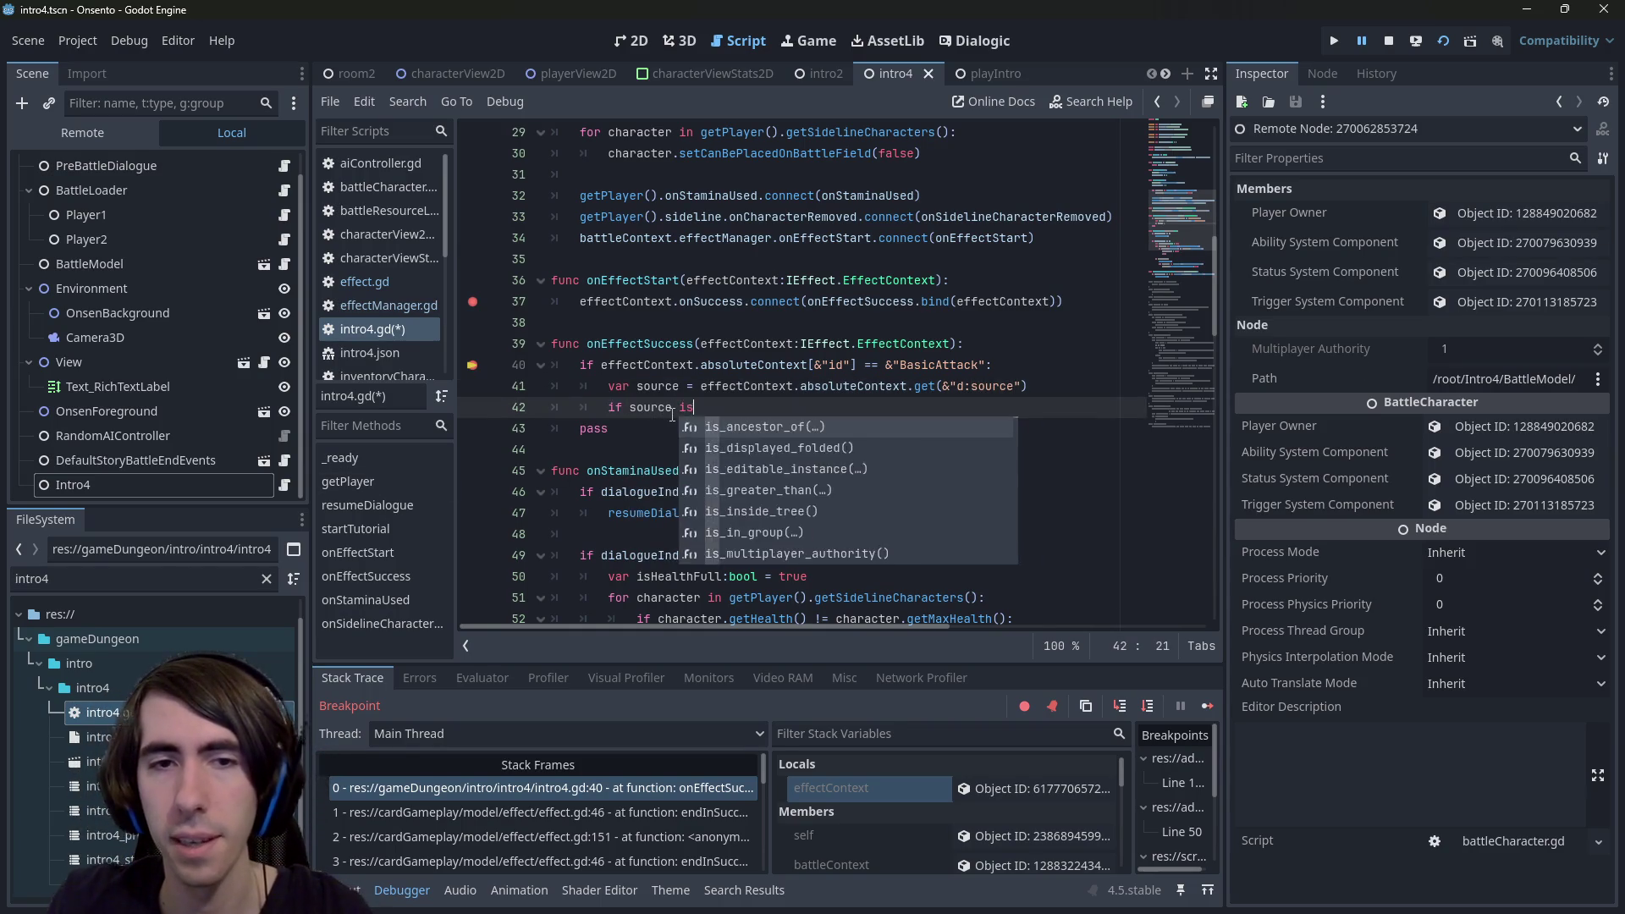
type("Cha")
key("Return")
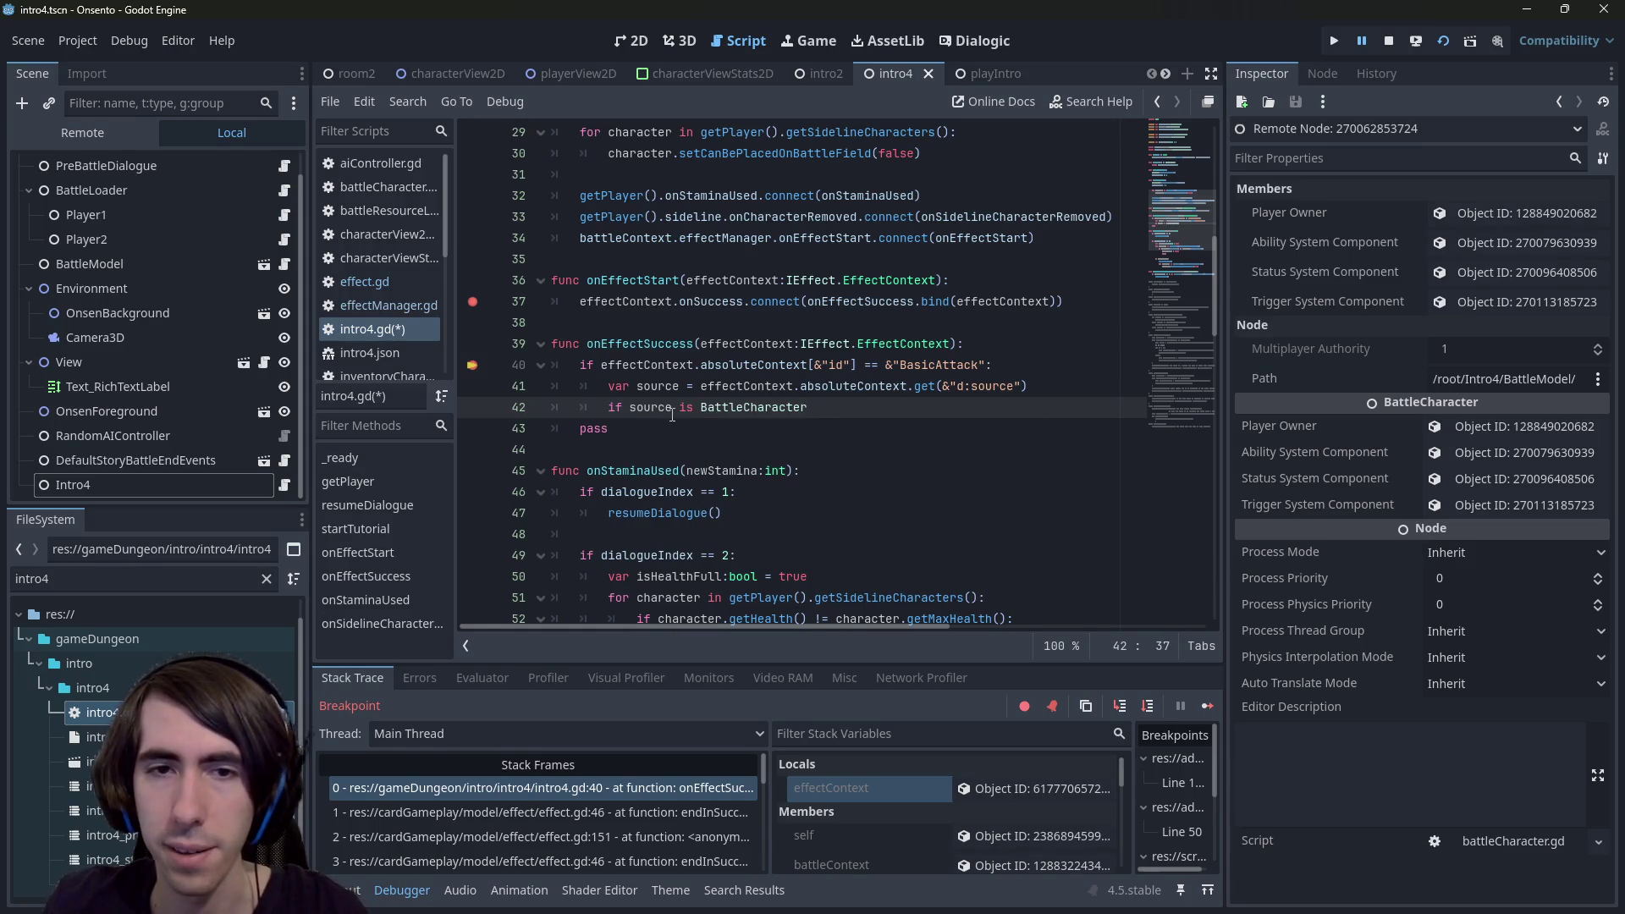
key("Return")
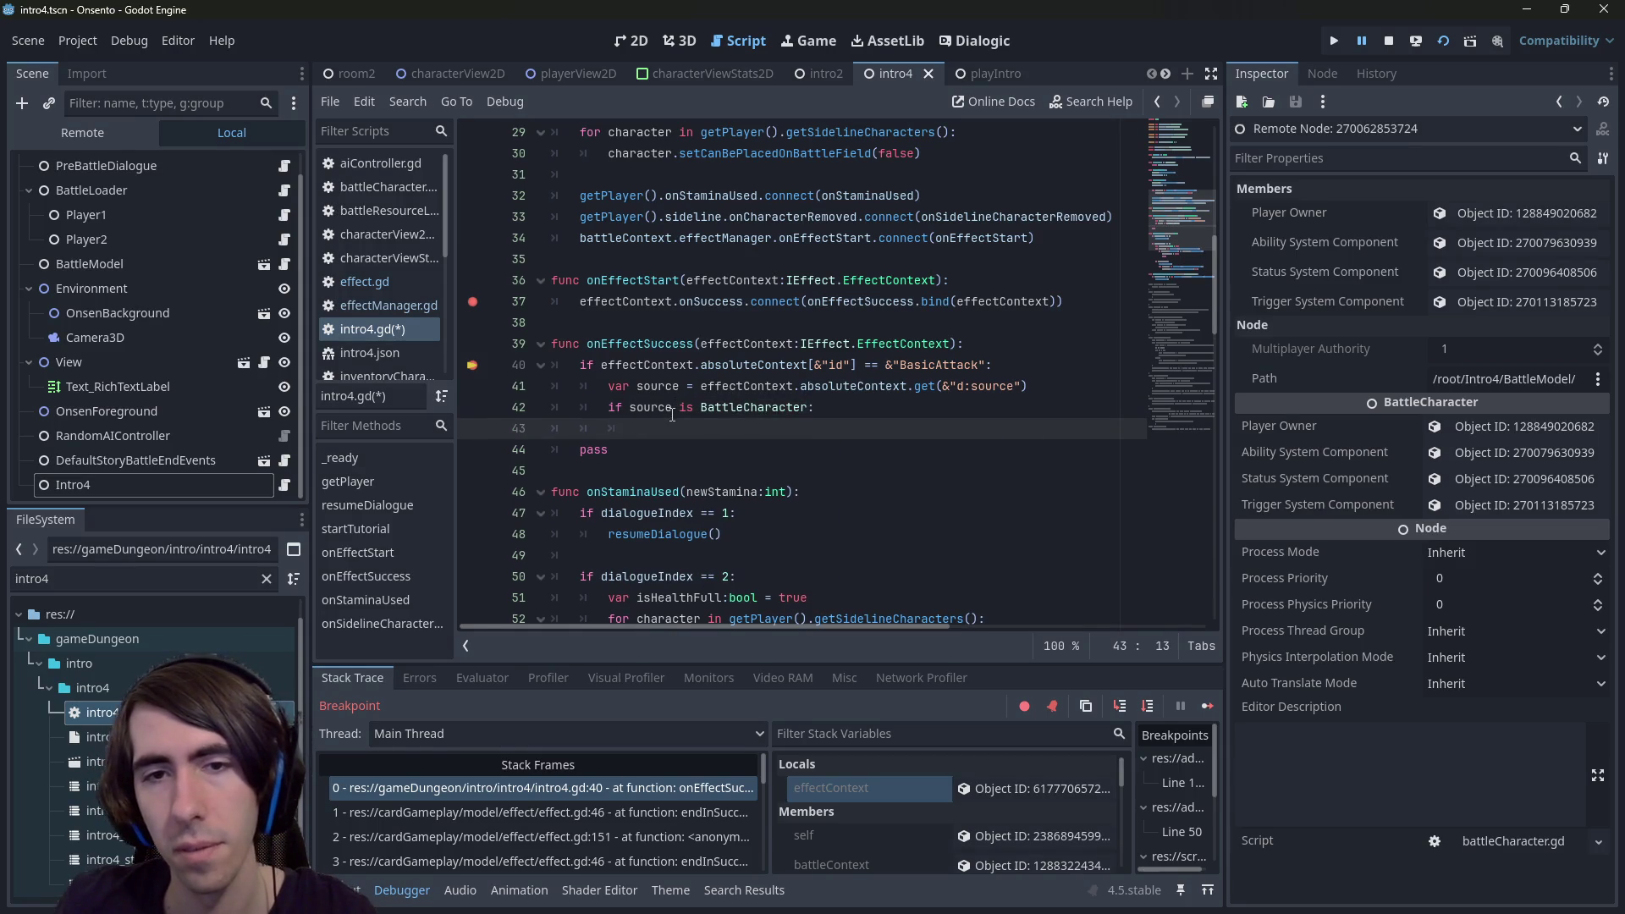
key("Up")
key("End")
Nest 'if source.playerOwner == getPlayer():' on line 43, save, and open its body line
type("and source.")
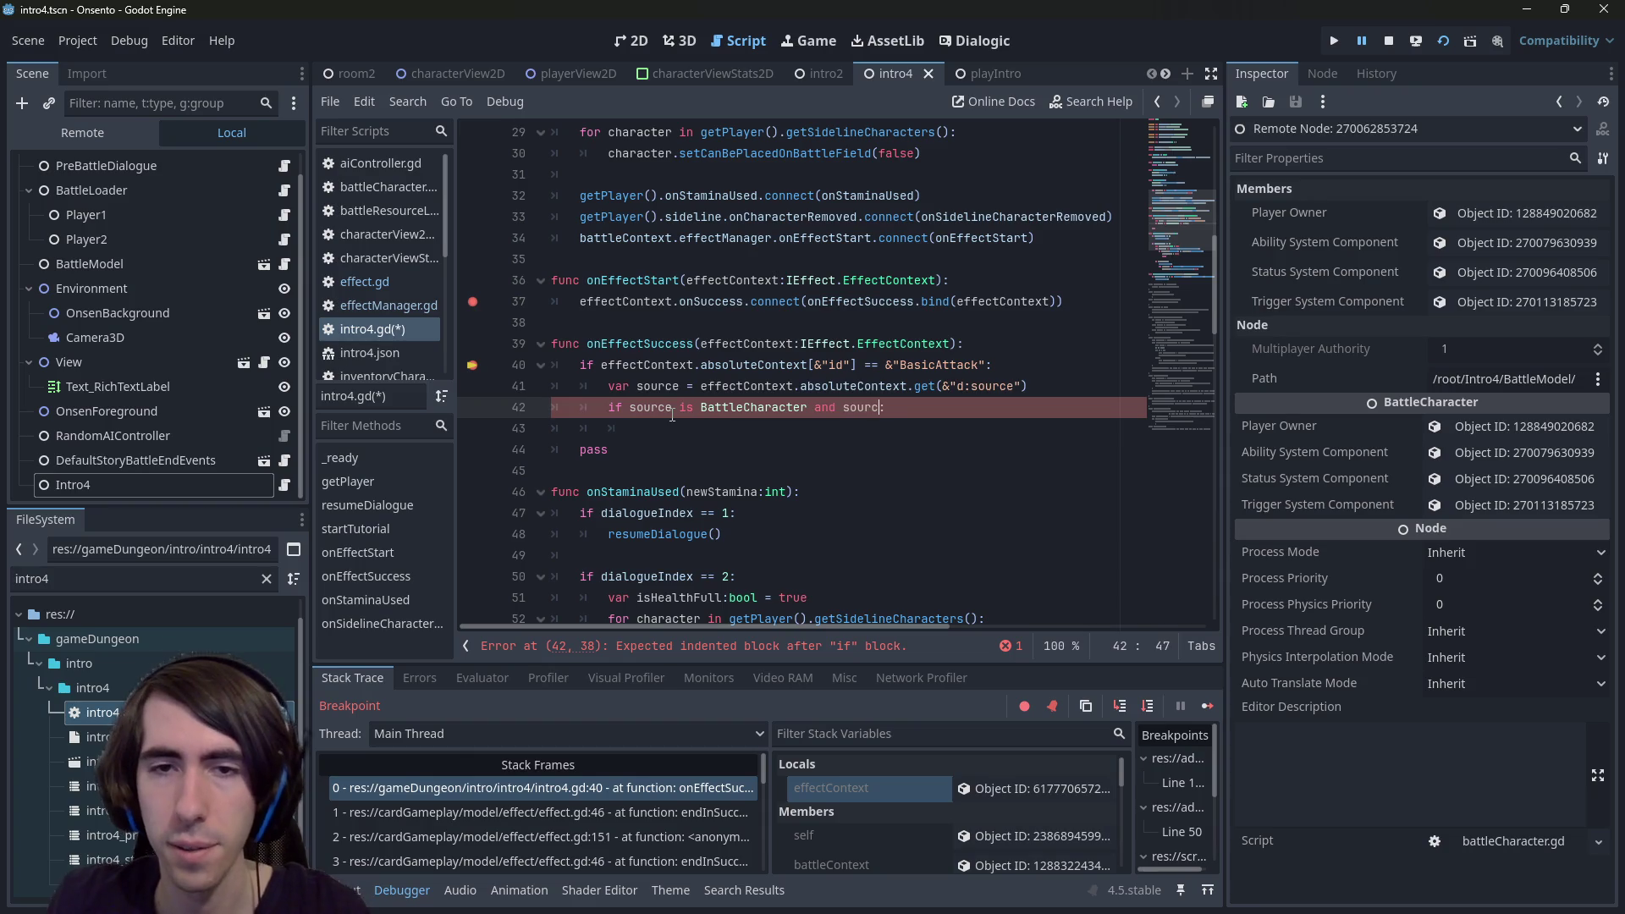
key("ctrl+z")
key("Down")
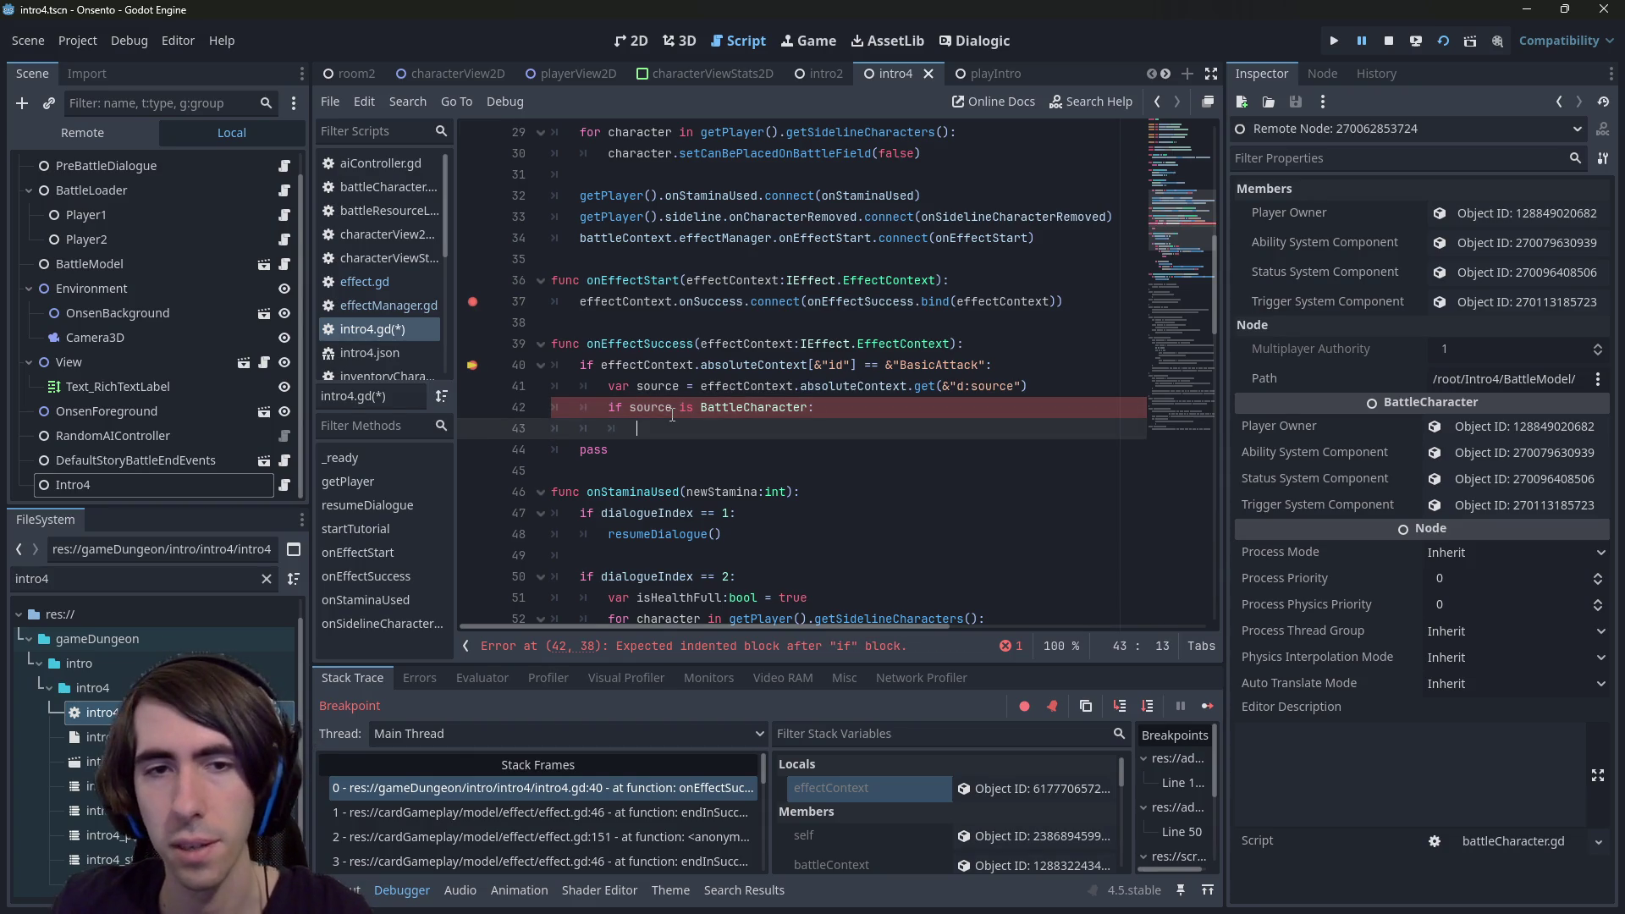
type("source.")
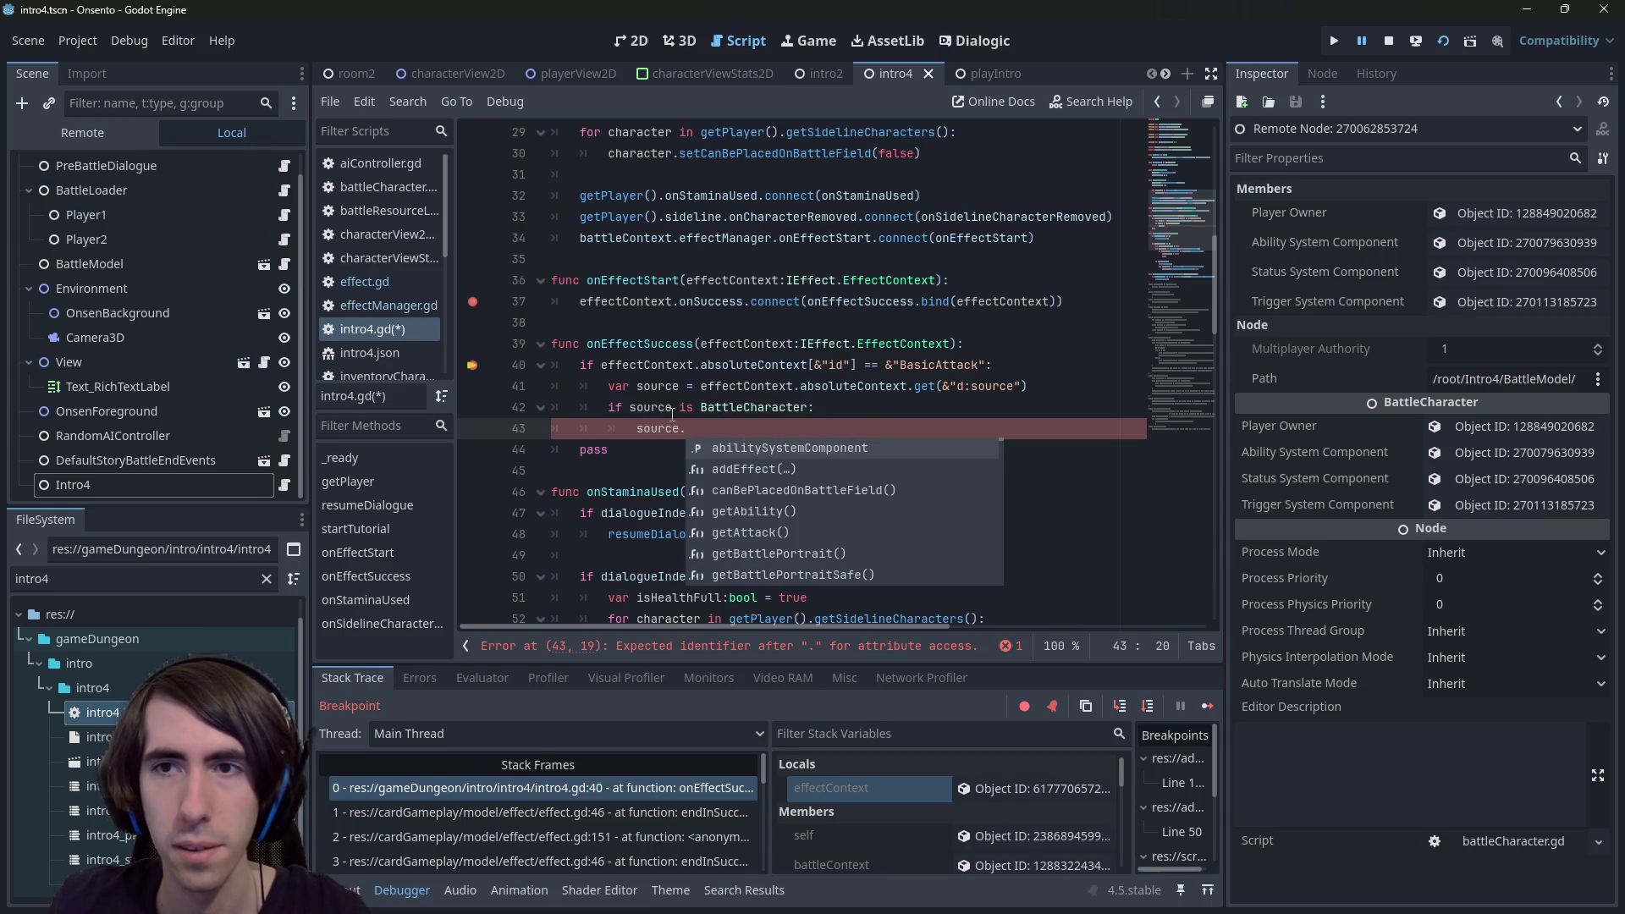
type("playerOwner == ")
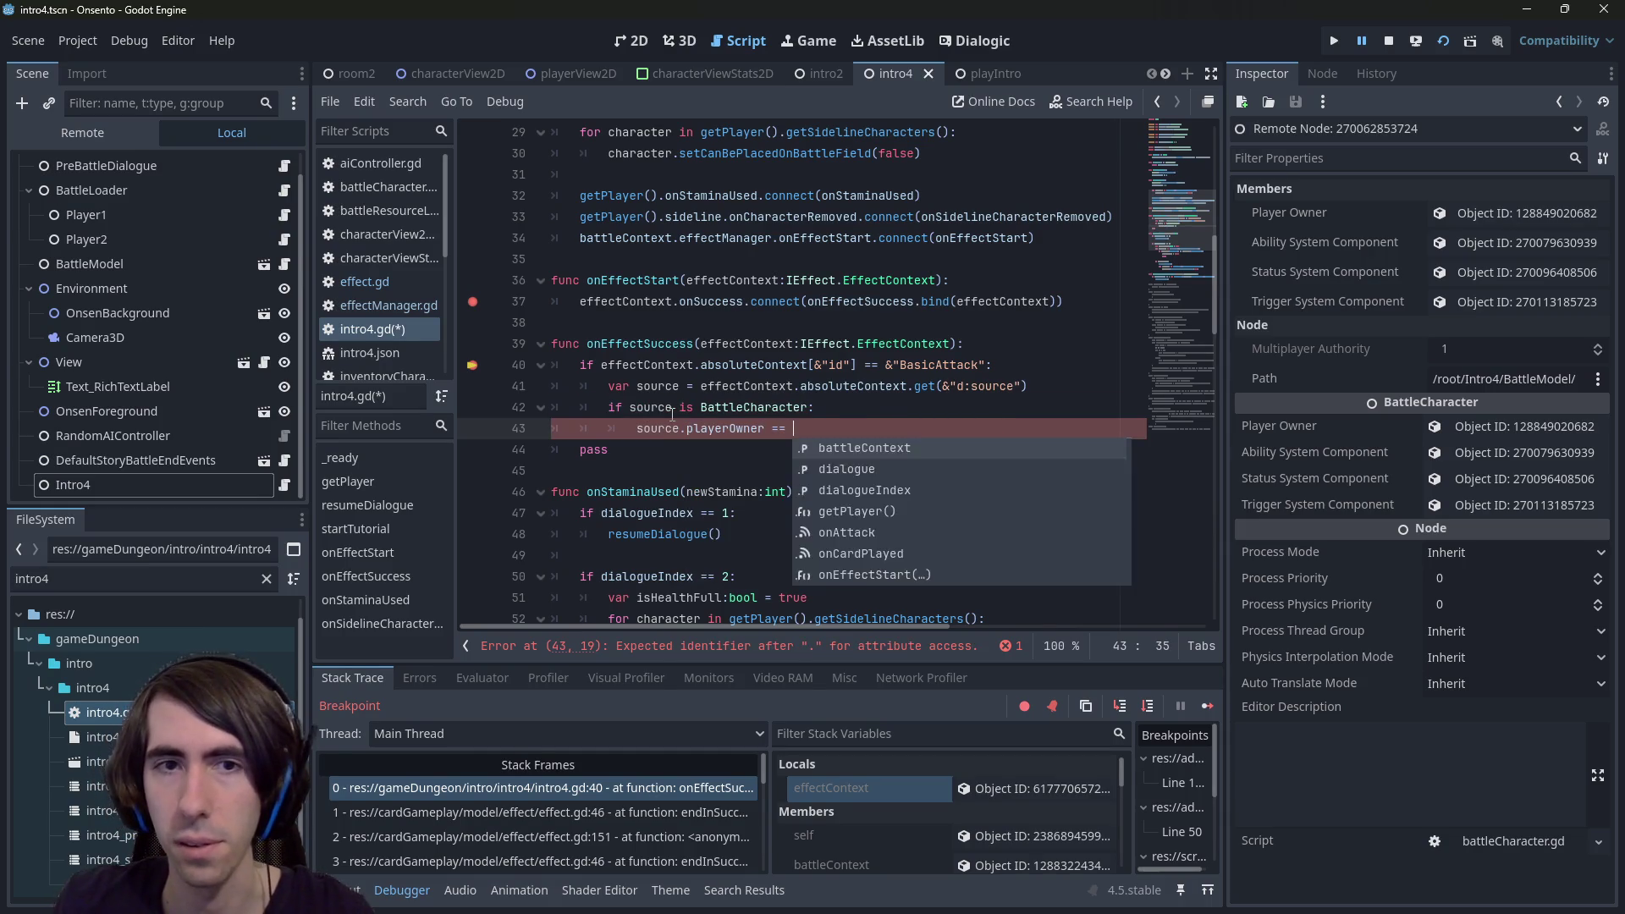
type("getP")
key("Return")
key("ctrl+s")
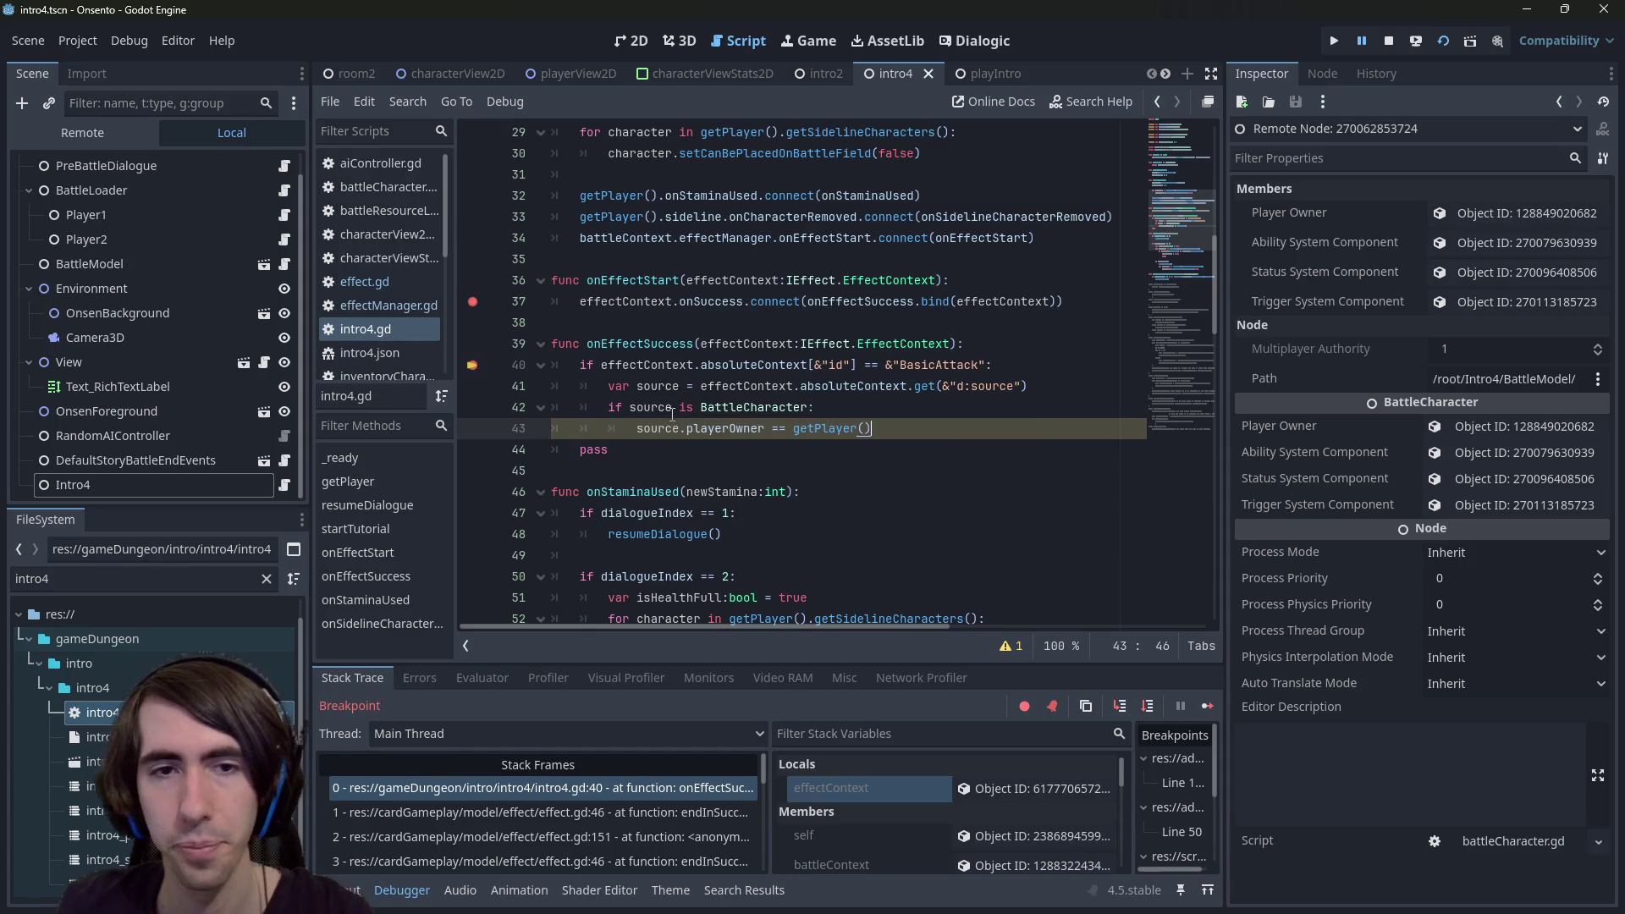
left_click(640, 425)
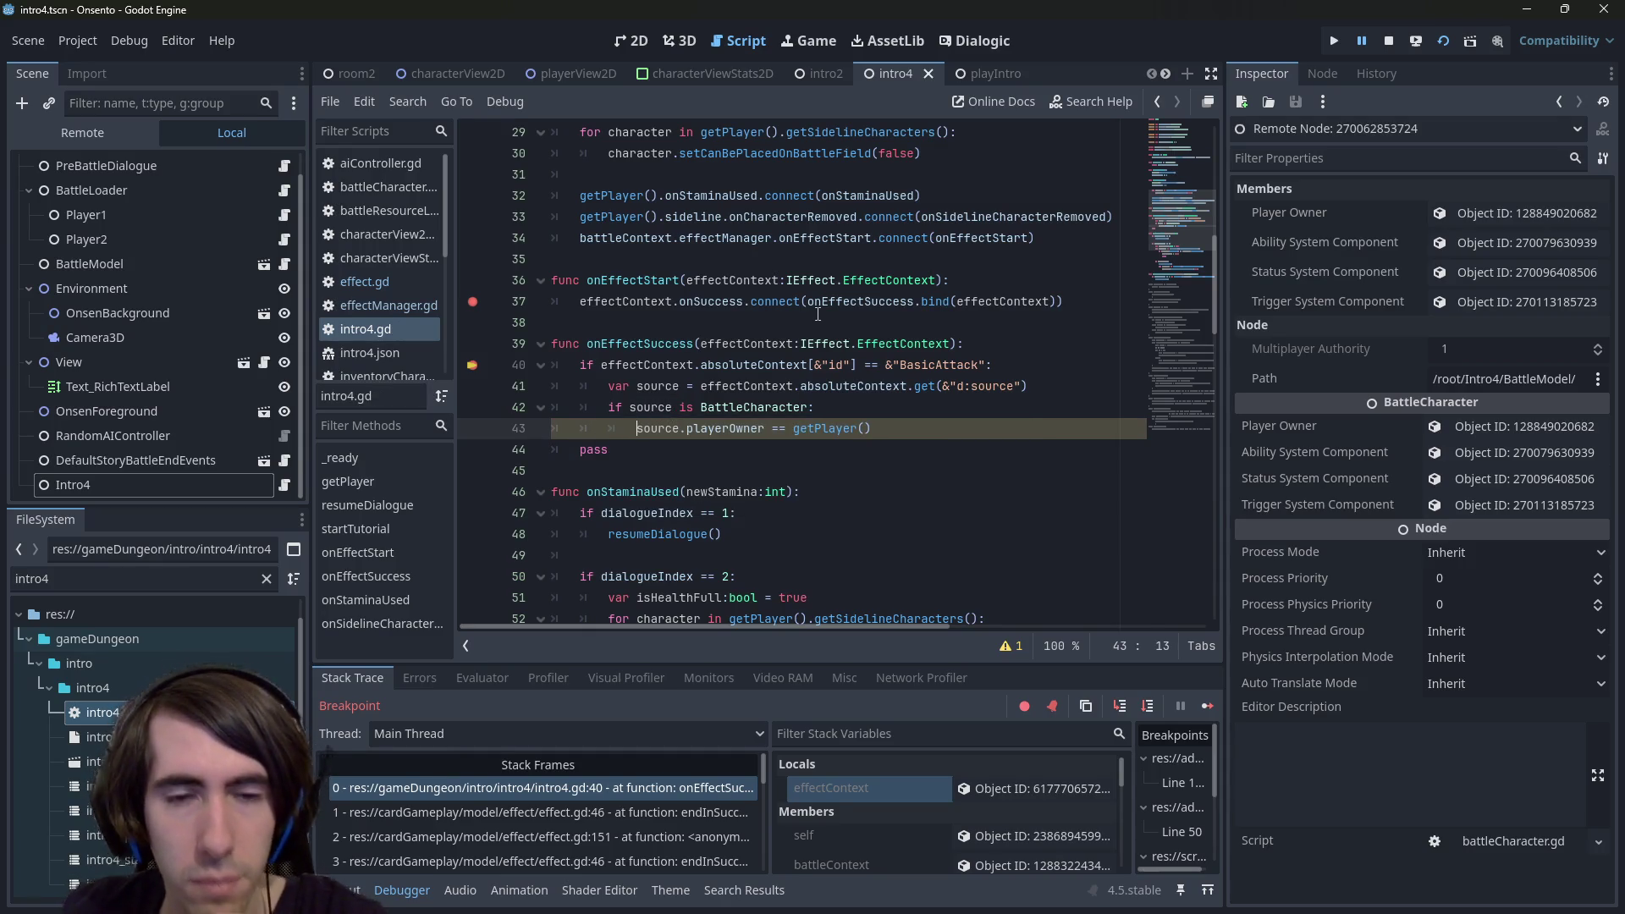
type("if")
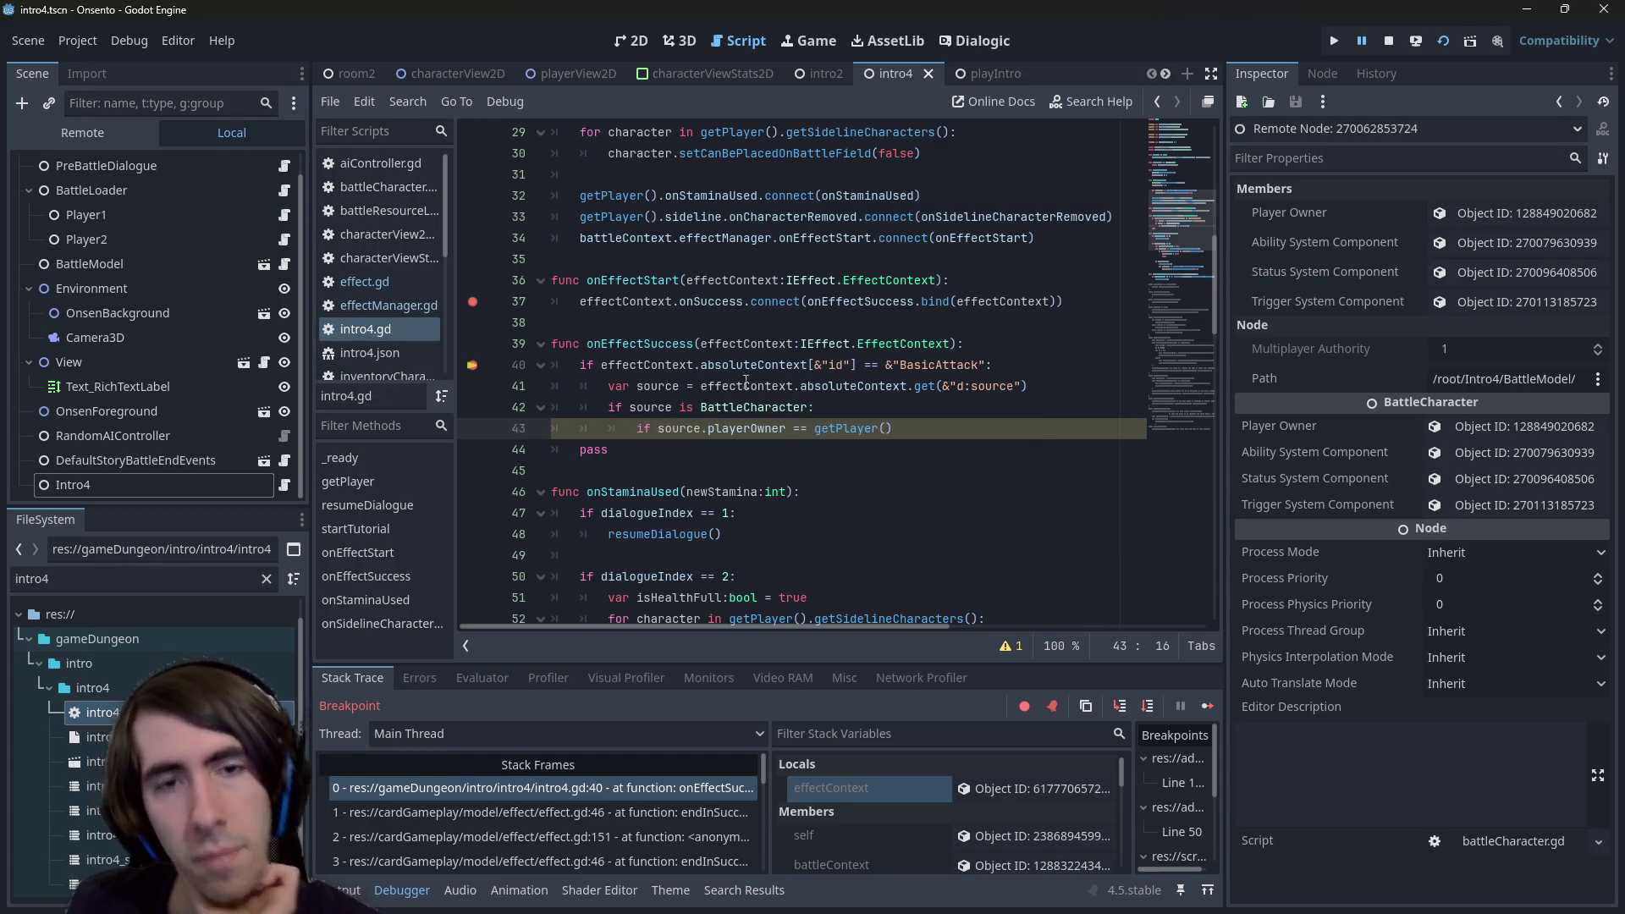
key("End")
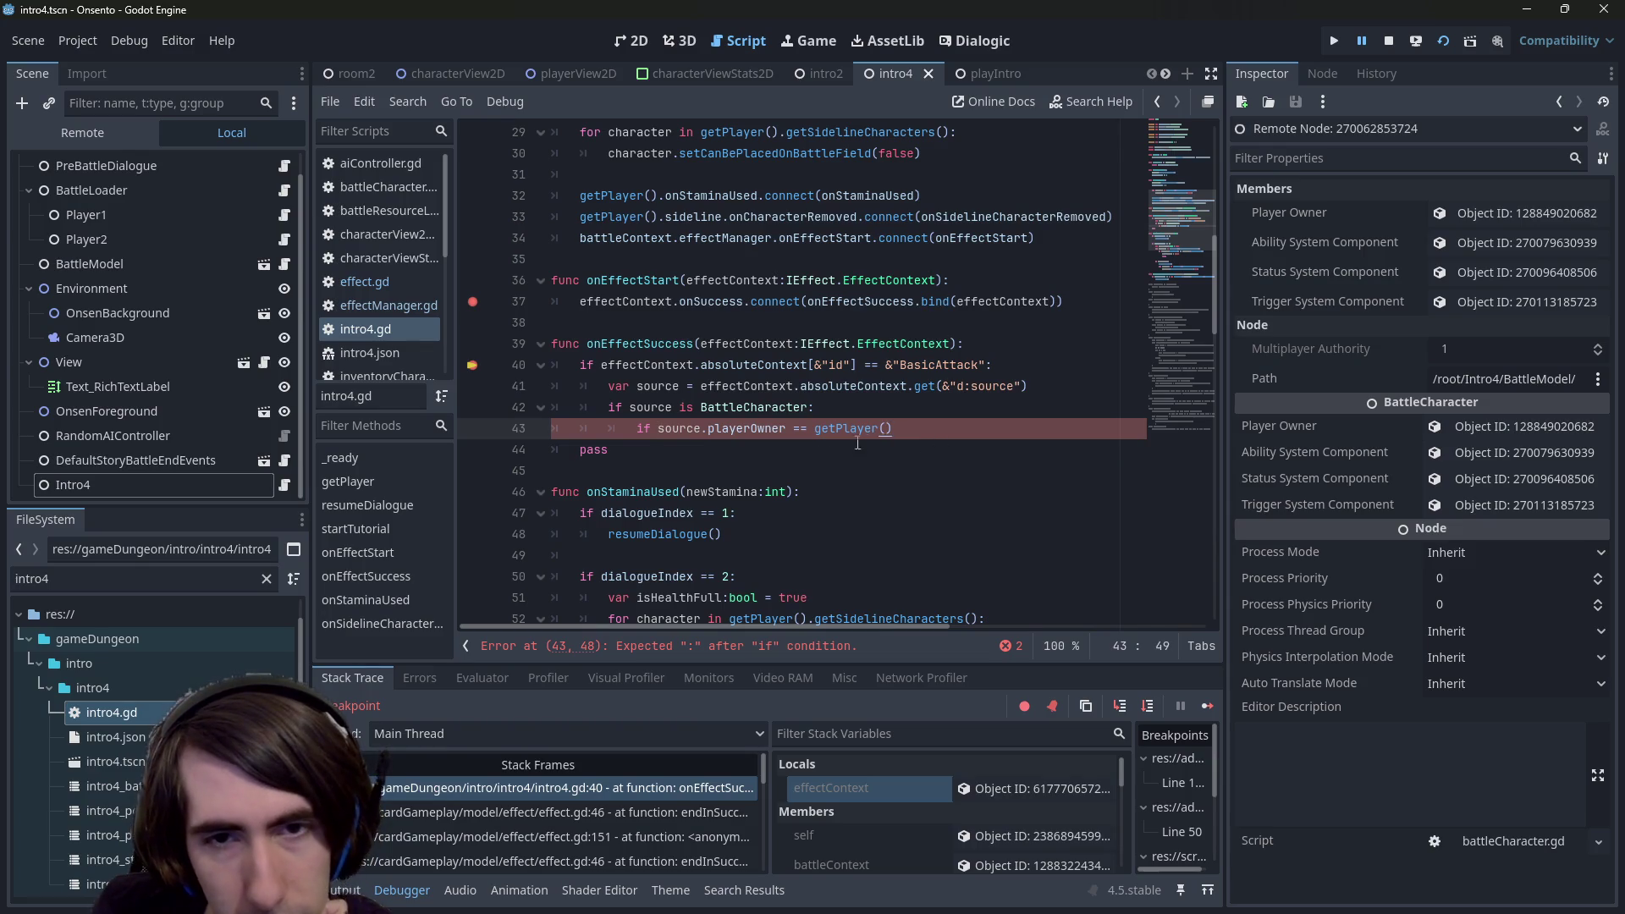
type(":")
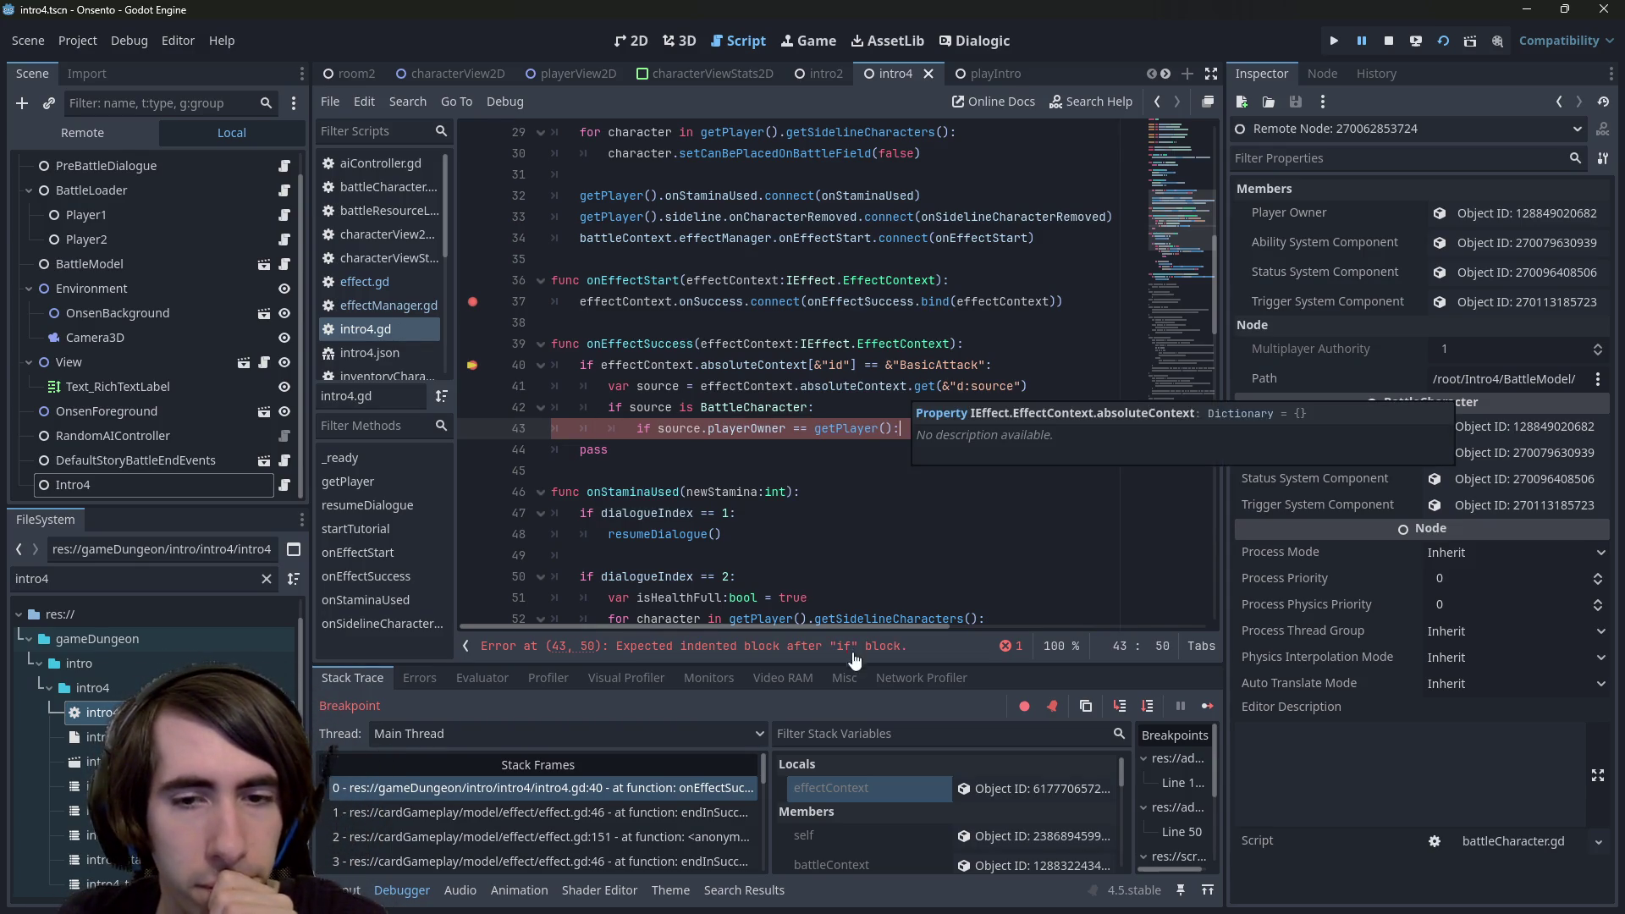
key("Return")
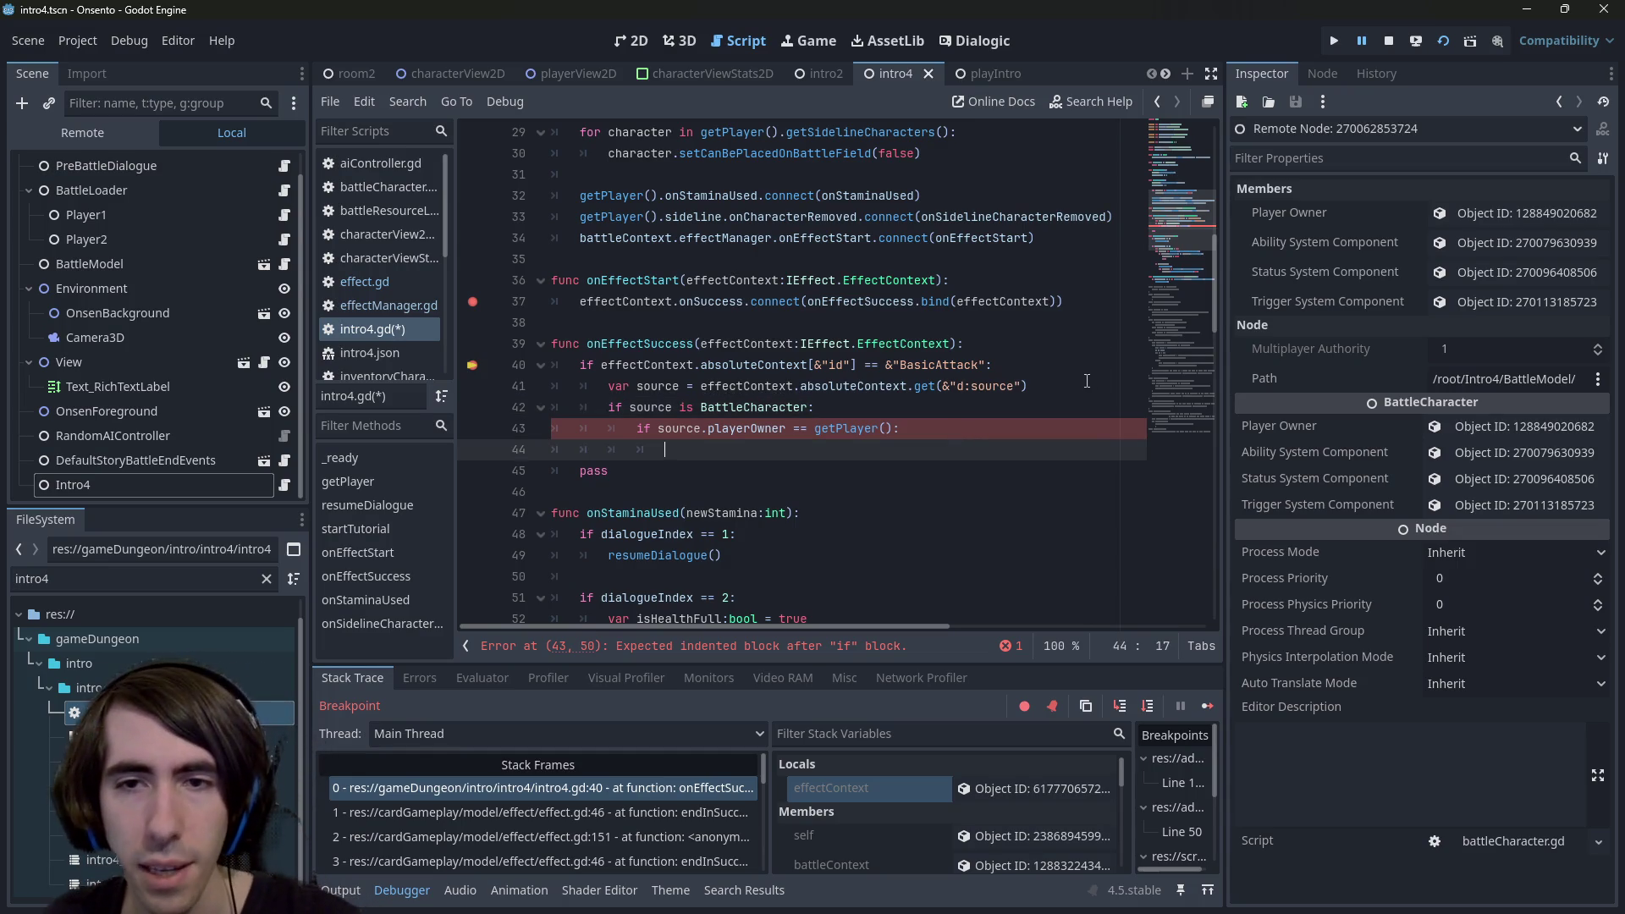
Duplicate the source assignment line with its key changed to target, then save the script
left_click(472, 387)
key("Return")
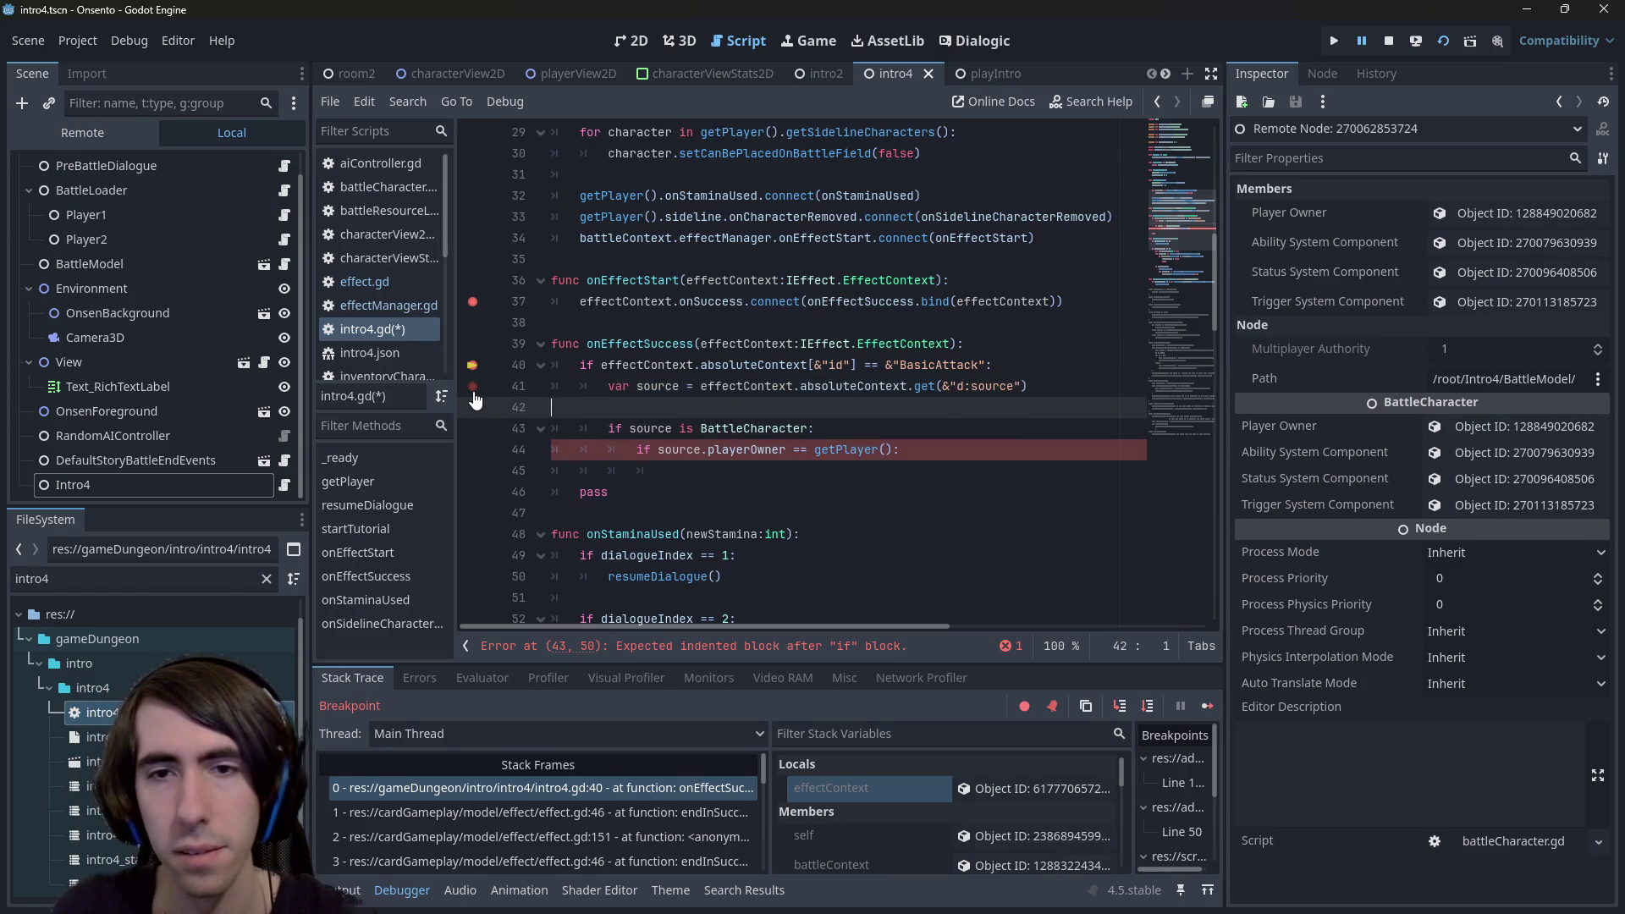
type("var source = effectContext.absoluteContext.get(&\"d:source\")")
double_click(991, 407)
type("tar")
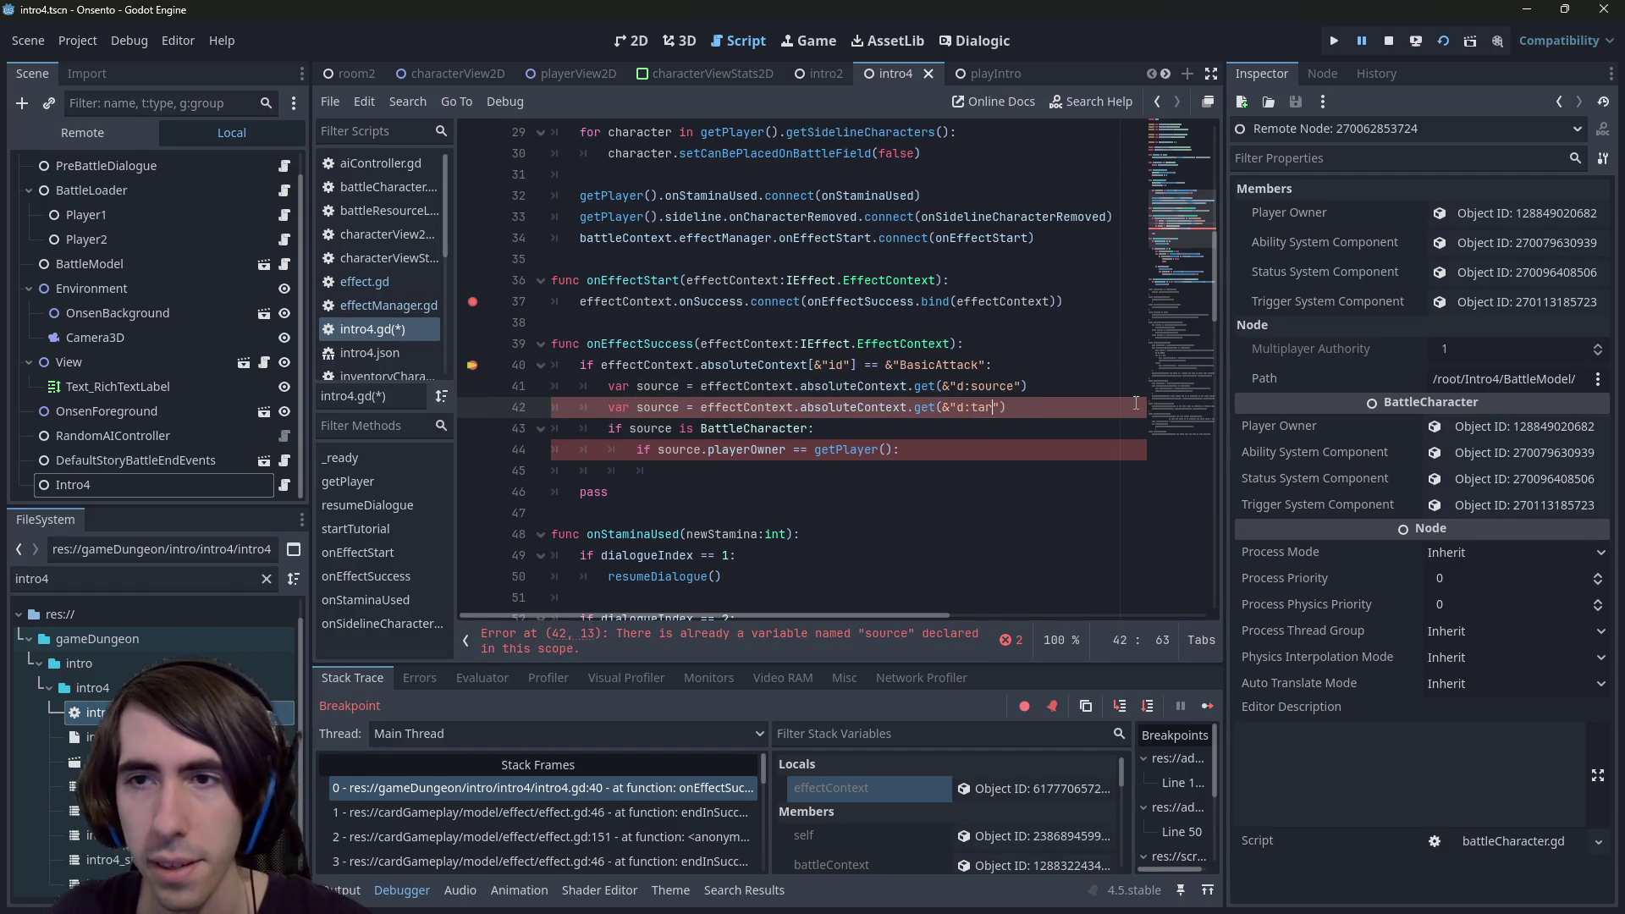
type("get")
left_click(1034, 788)
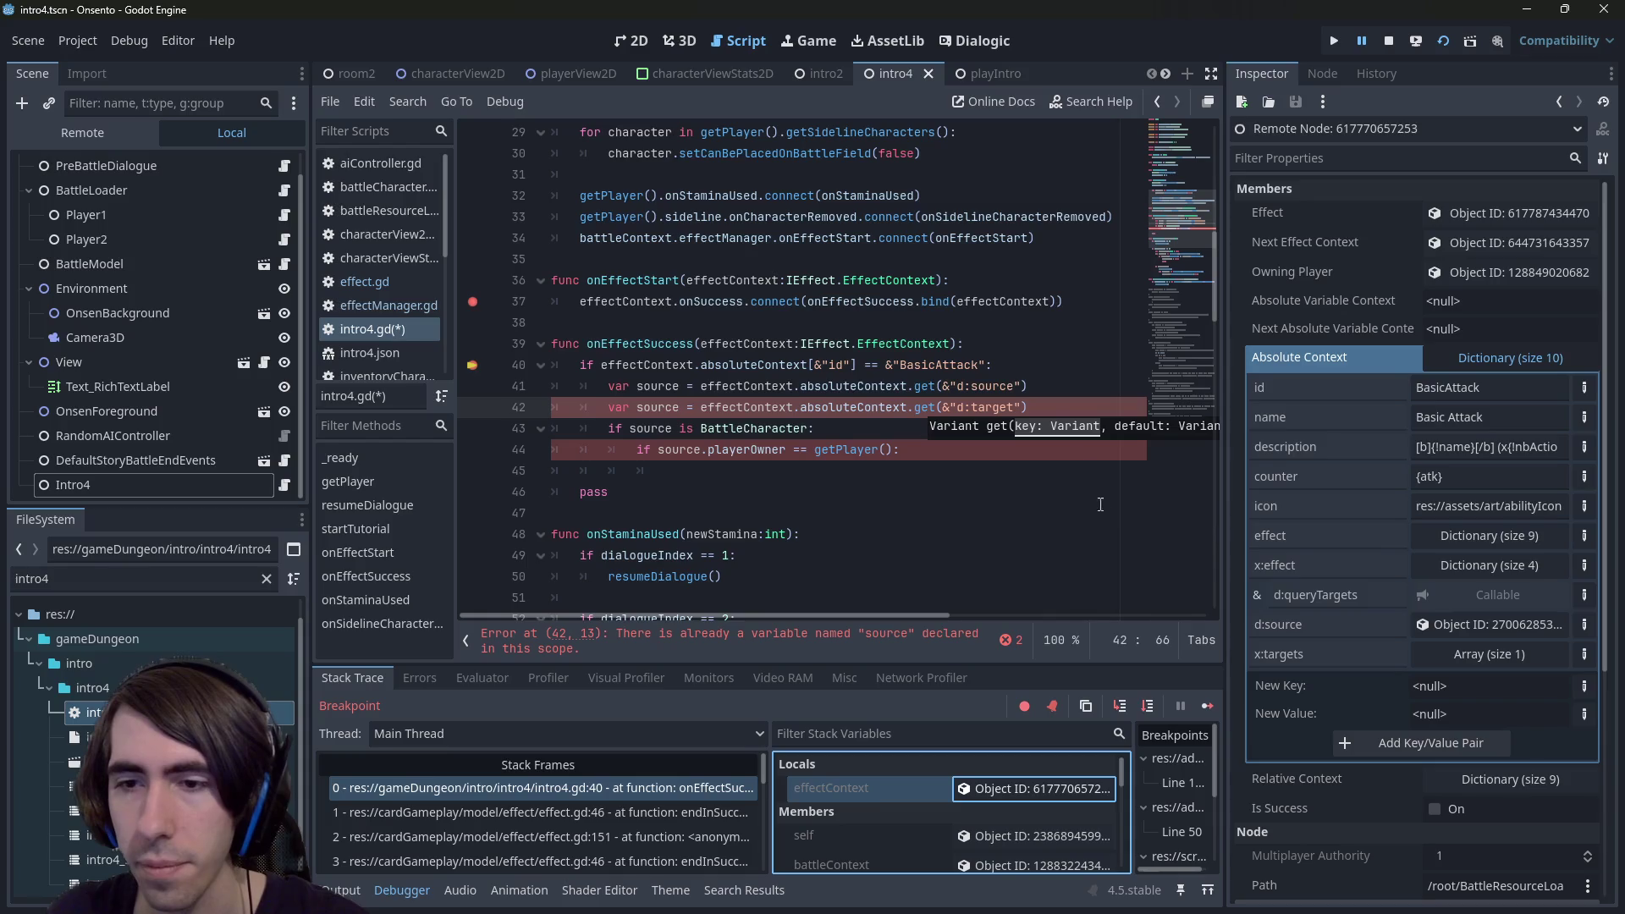
type("s")
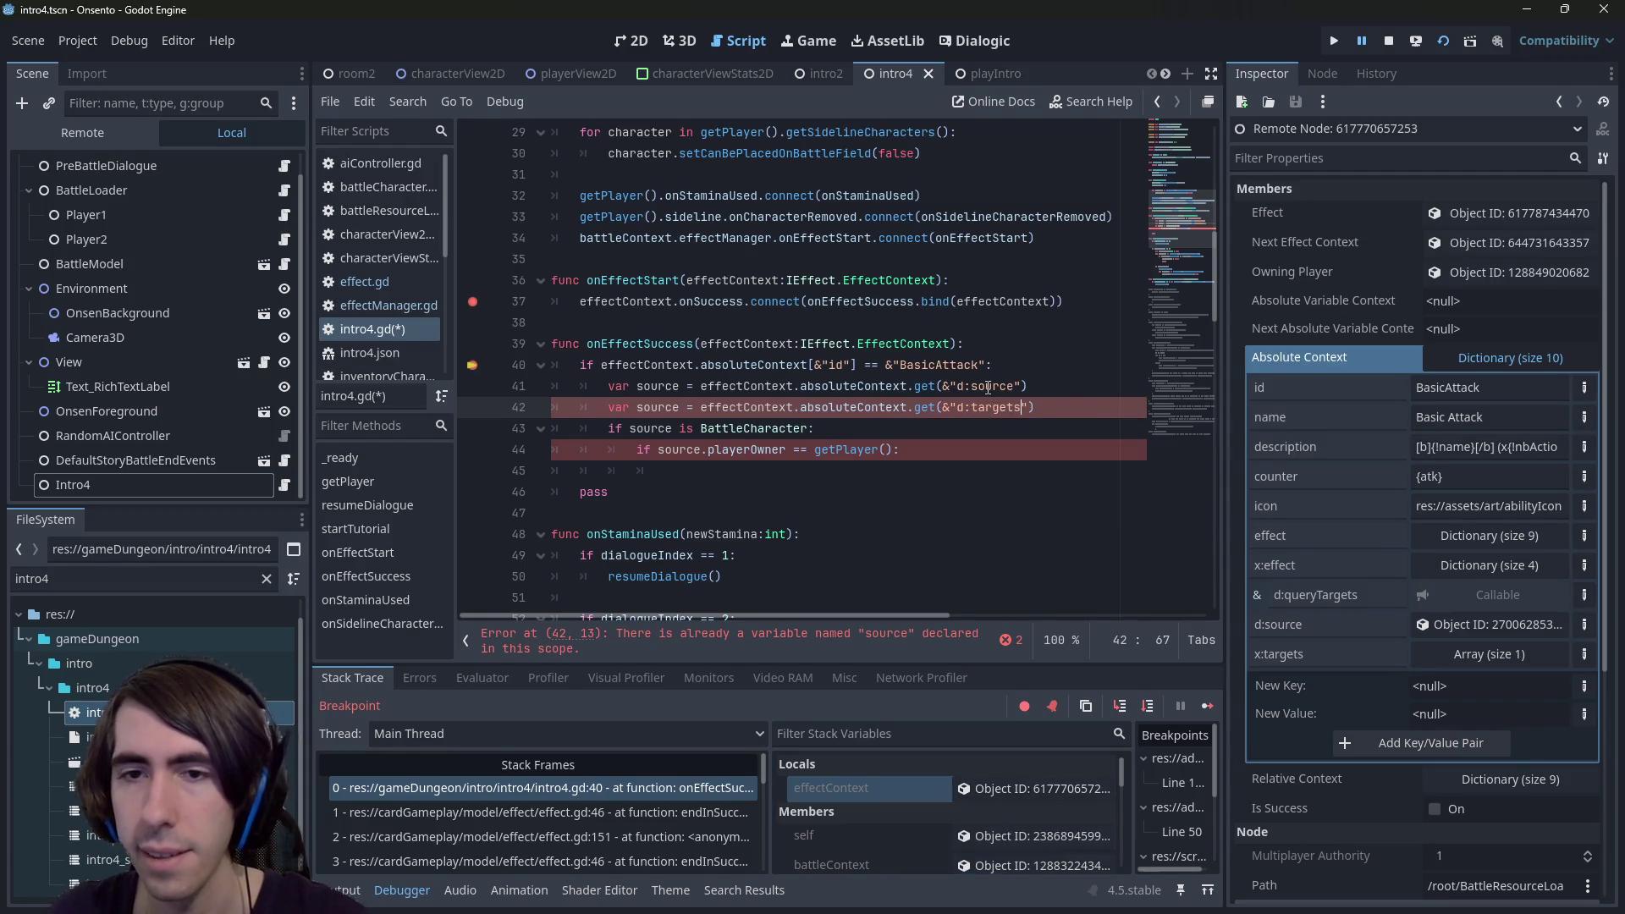
key("ctrl+s")
Inspect the character inside x:targets and rename the duplicated variable on line 42 to target
left_click(967, 409)
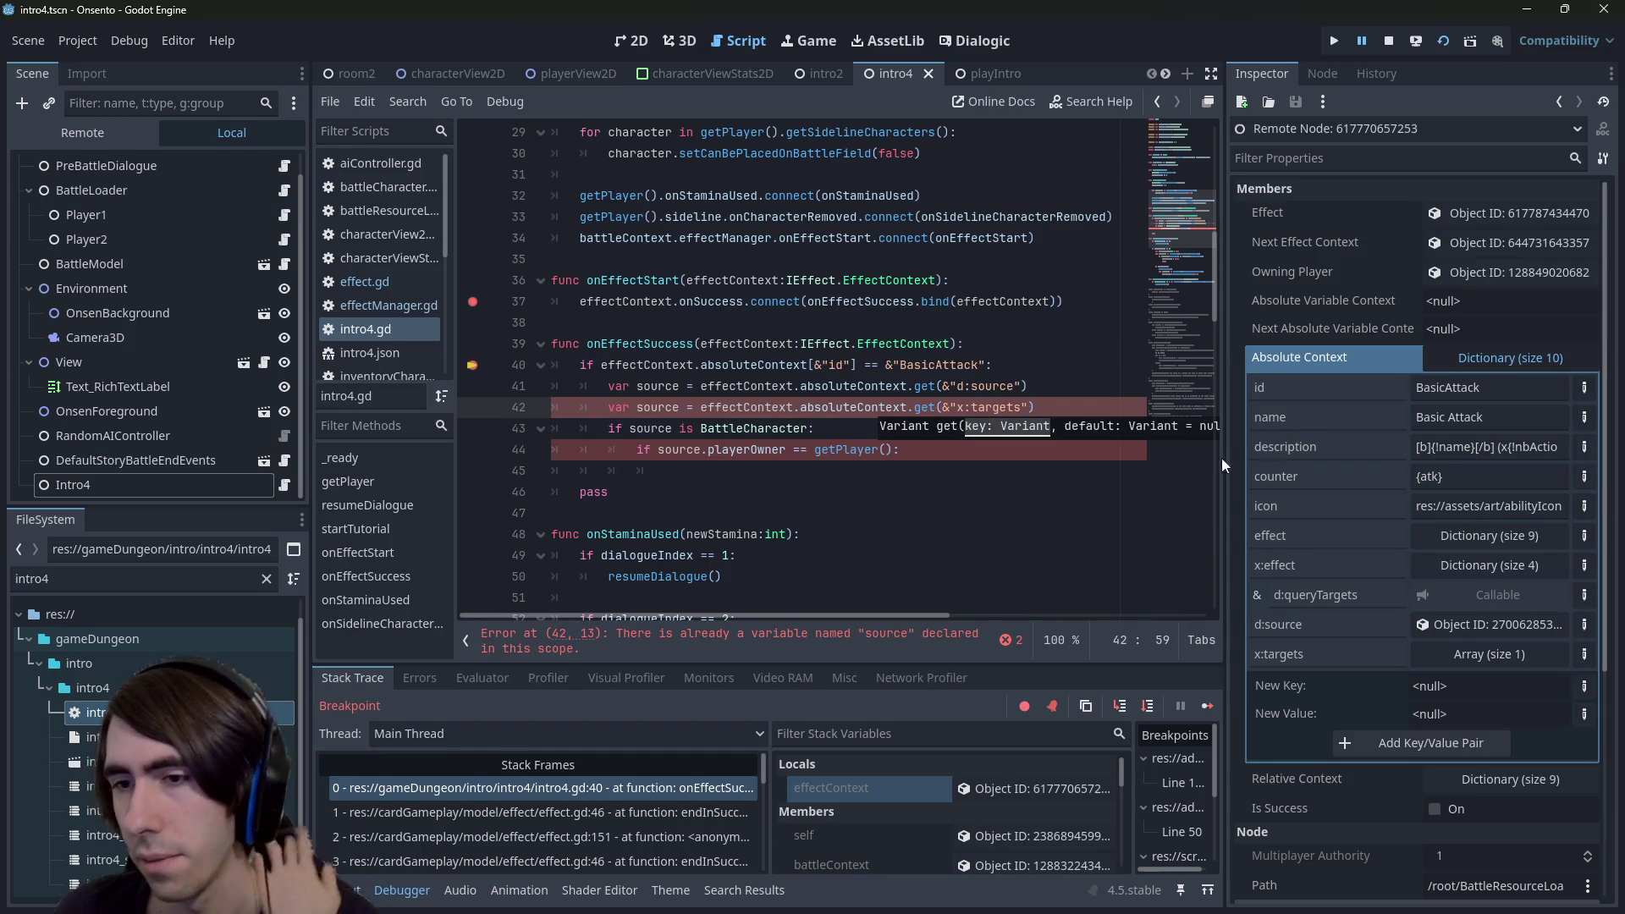
left_click(1424, 653)
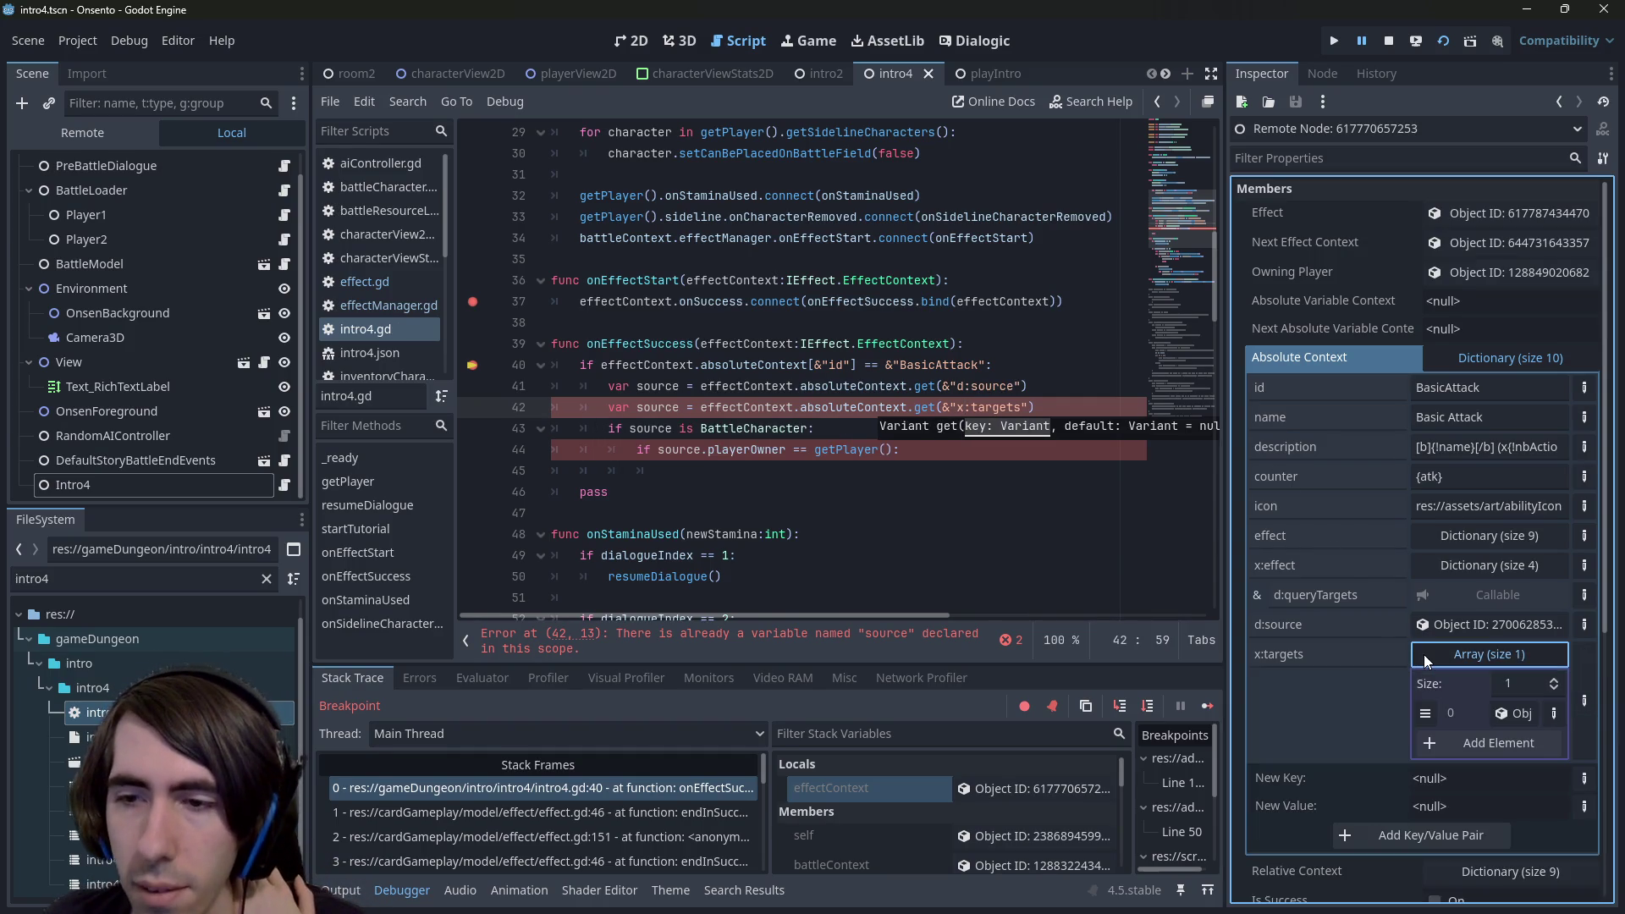
left_click(1500, 713)
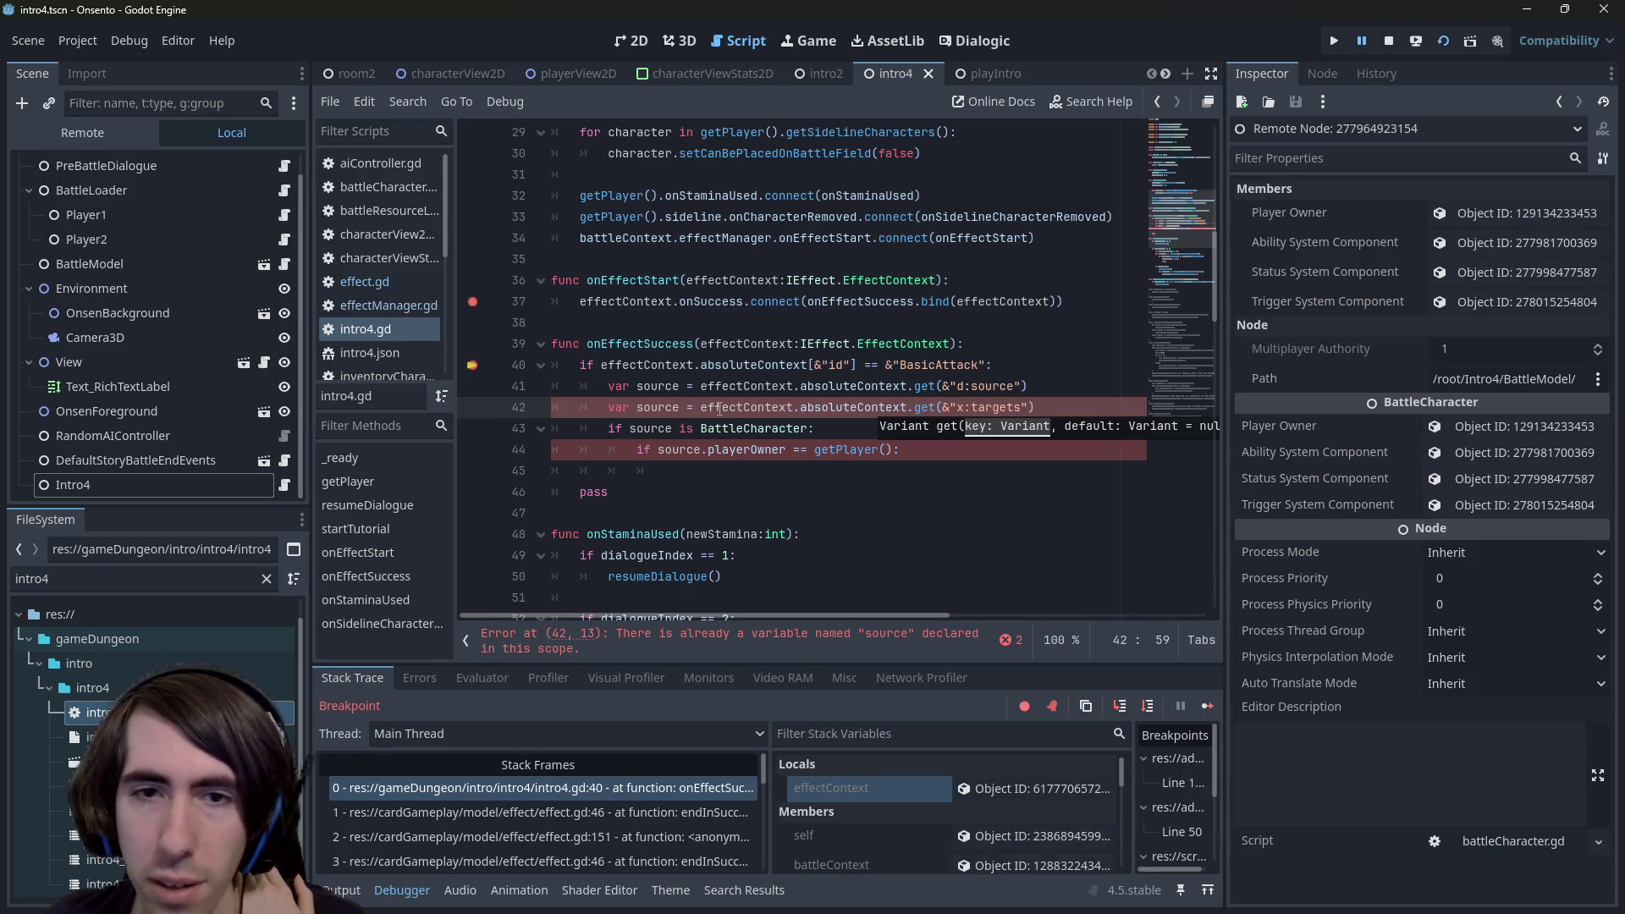
double_click(657, 409)
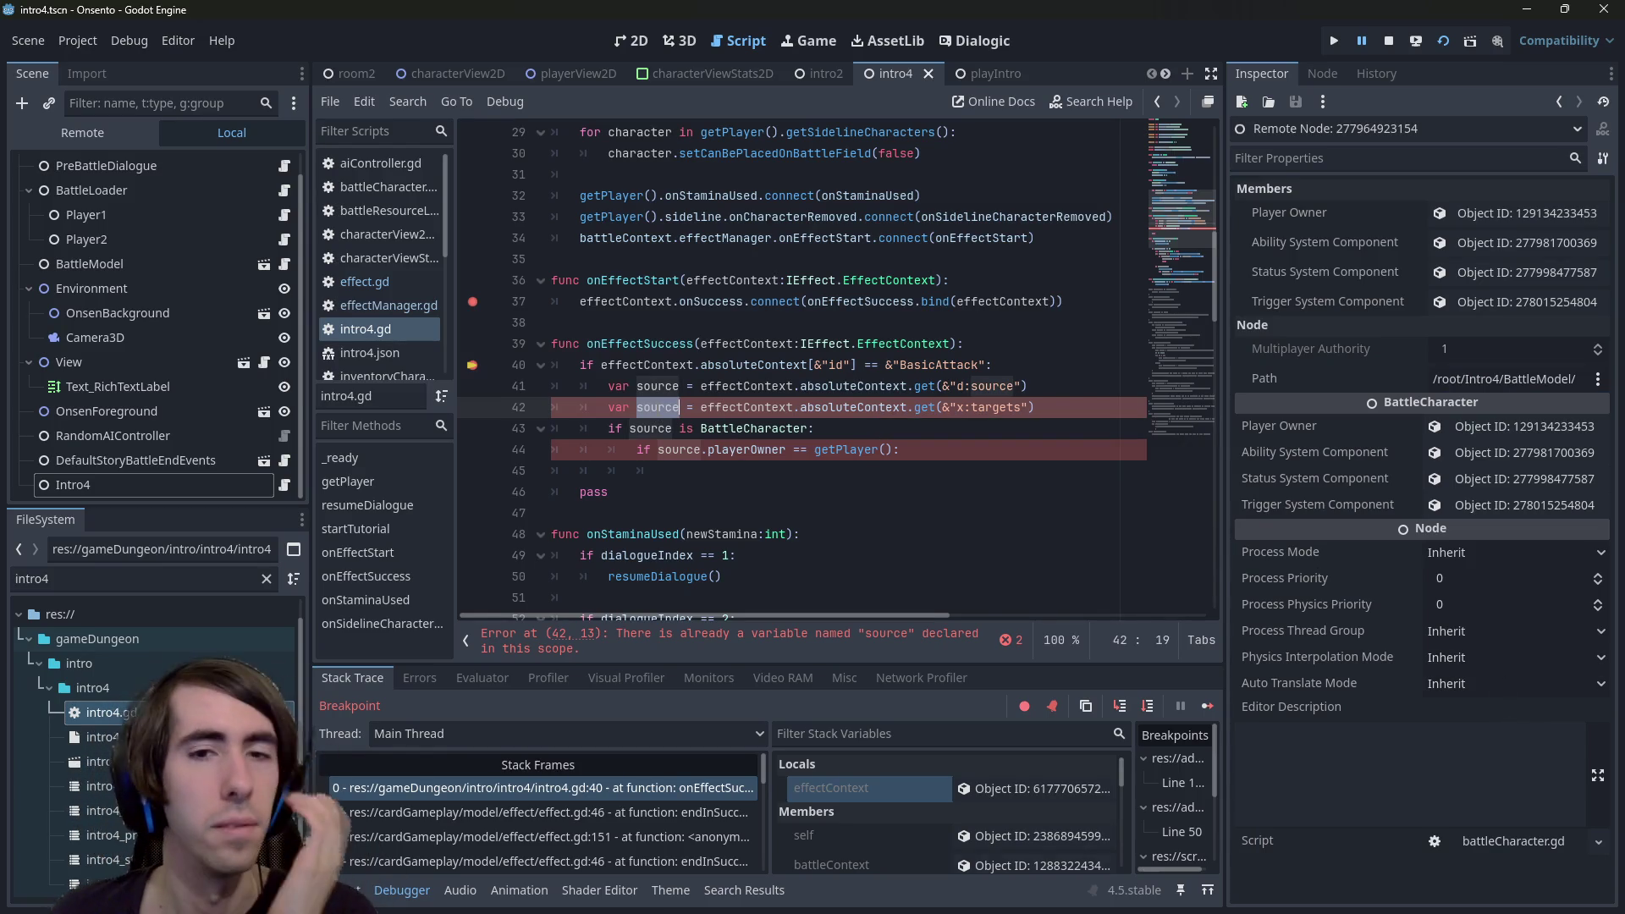
type("target")
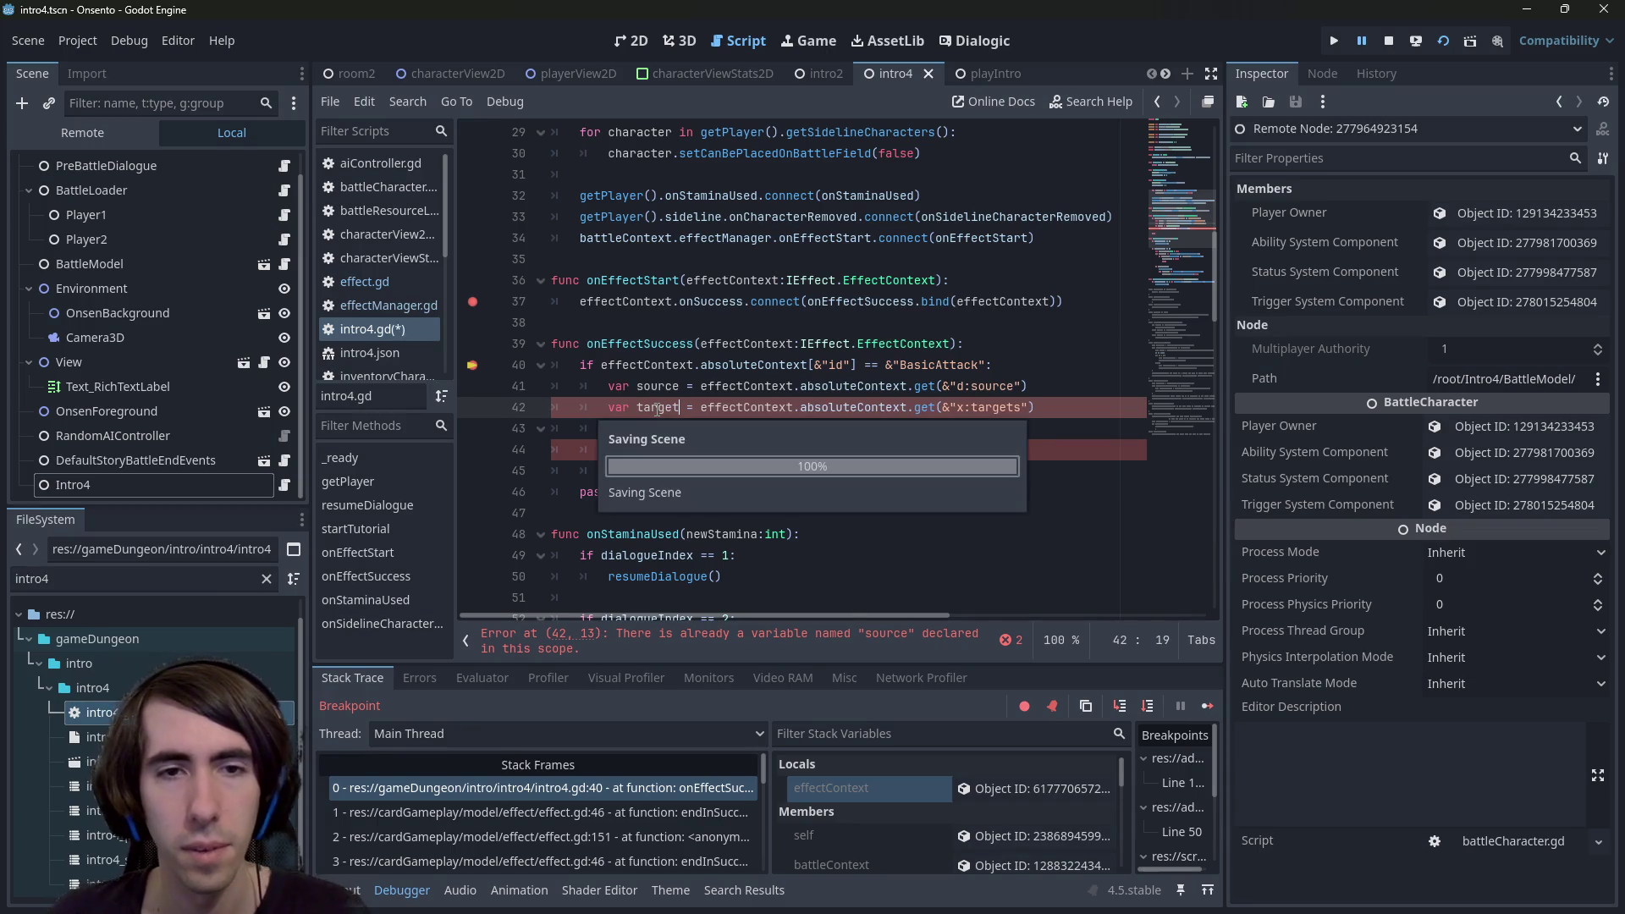
Extend the line 43 condition with 'and target is Array[BattleCharacter]'
double_click(805, 430)
key("Right")
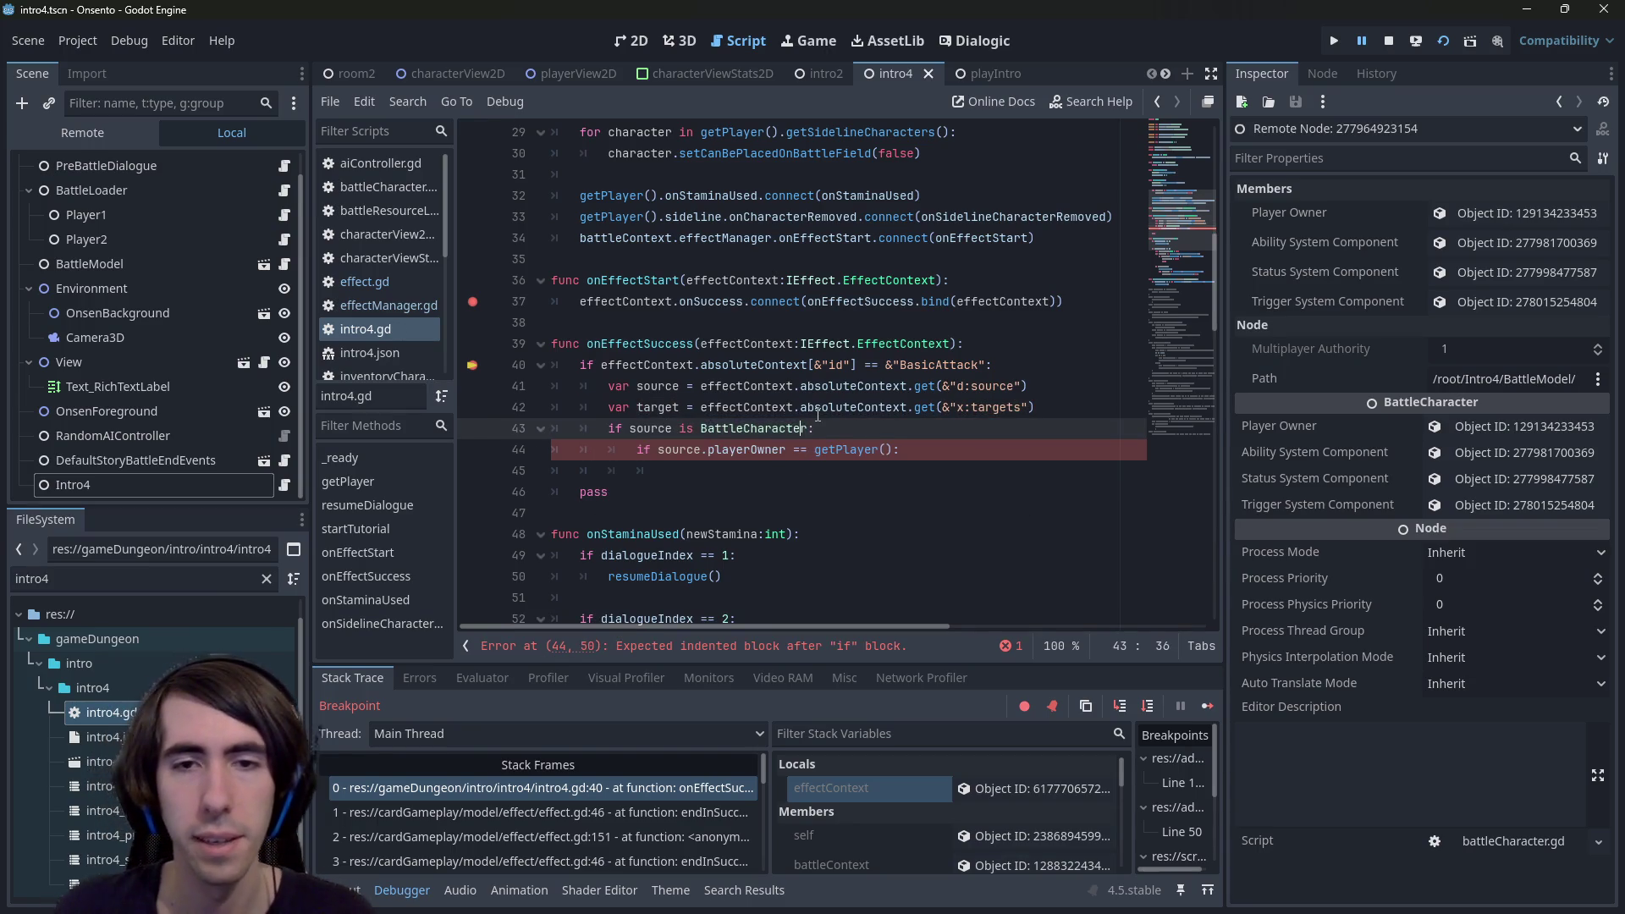
type("and target is B")
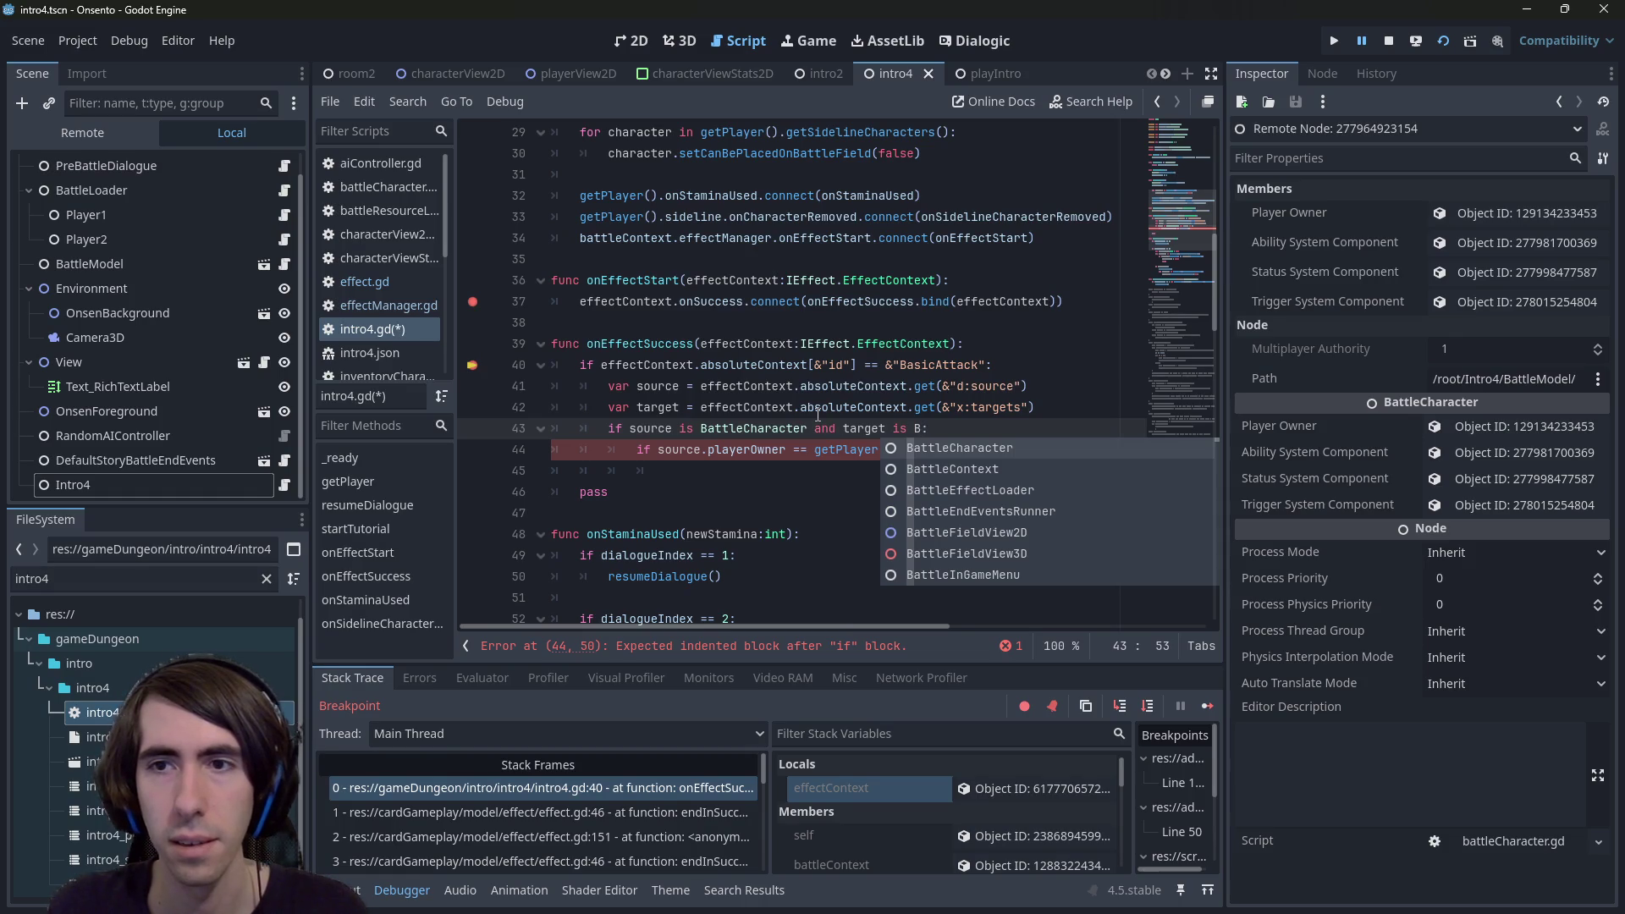
key("BackSpace")
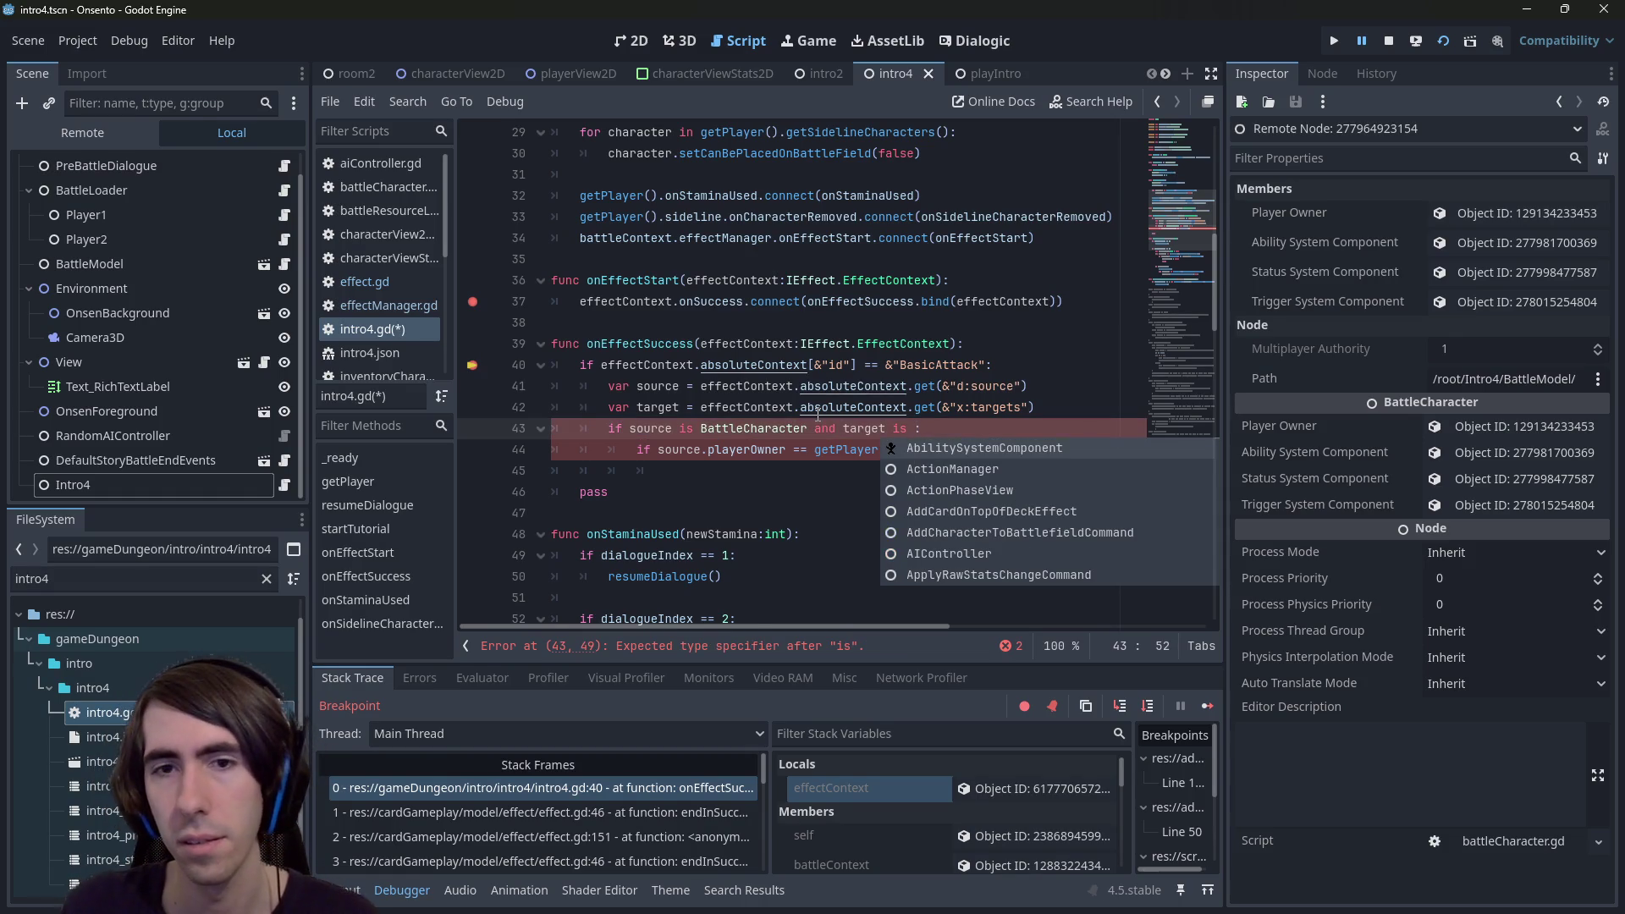
key("BackSpace")
key("BackSpace")
key("BackSpace")
type(".")
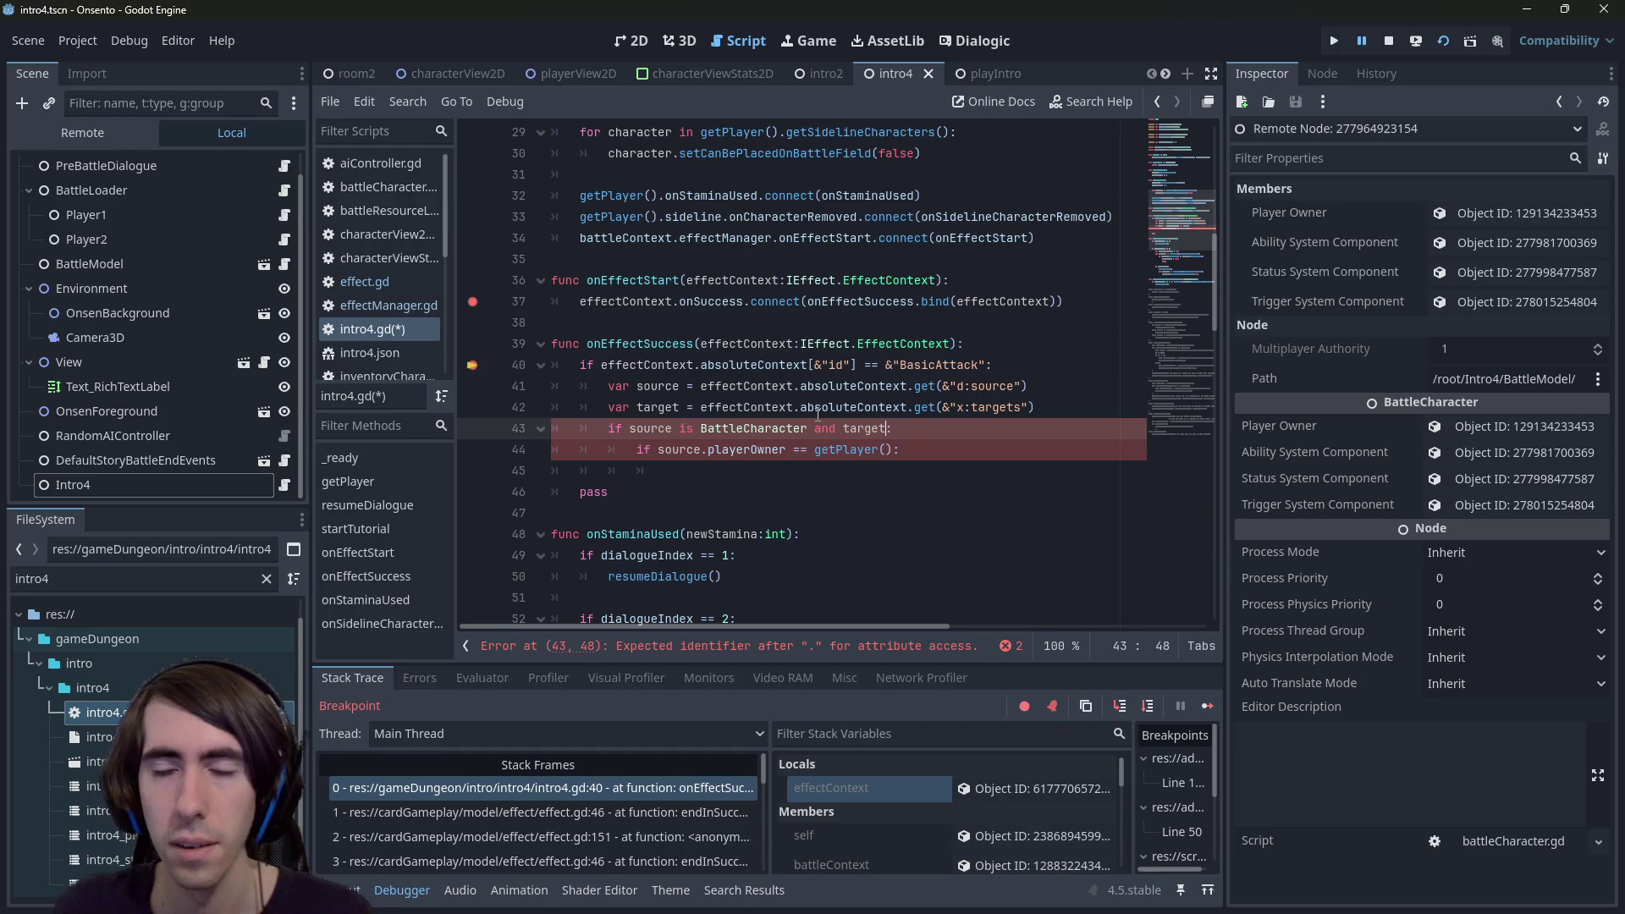
key("BackSpace")
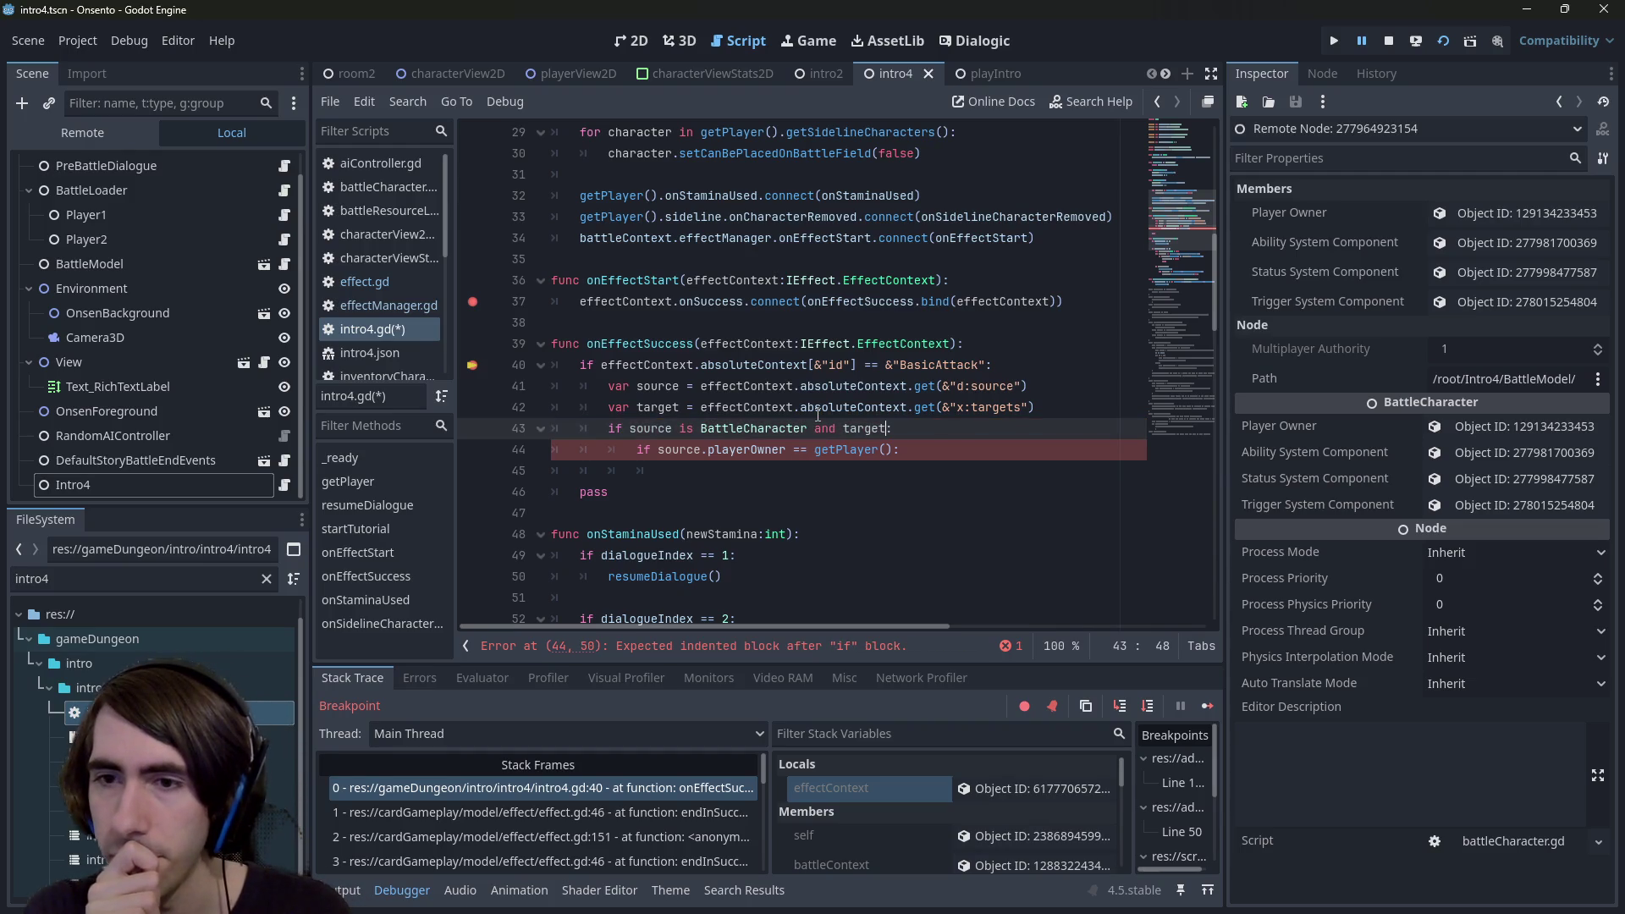
type("is Arr")
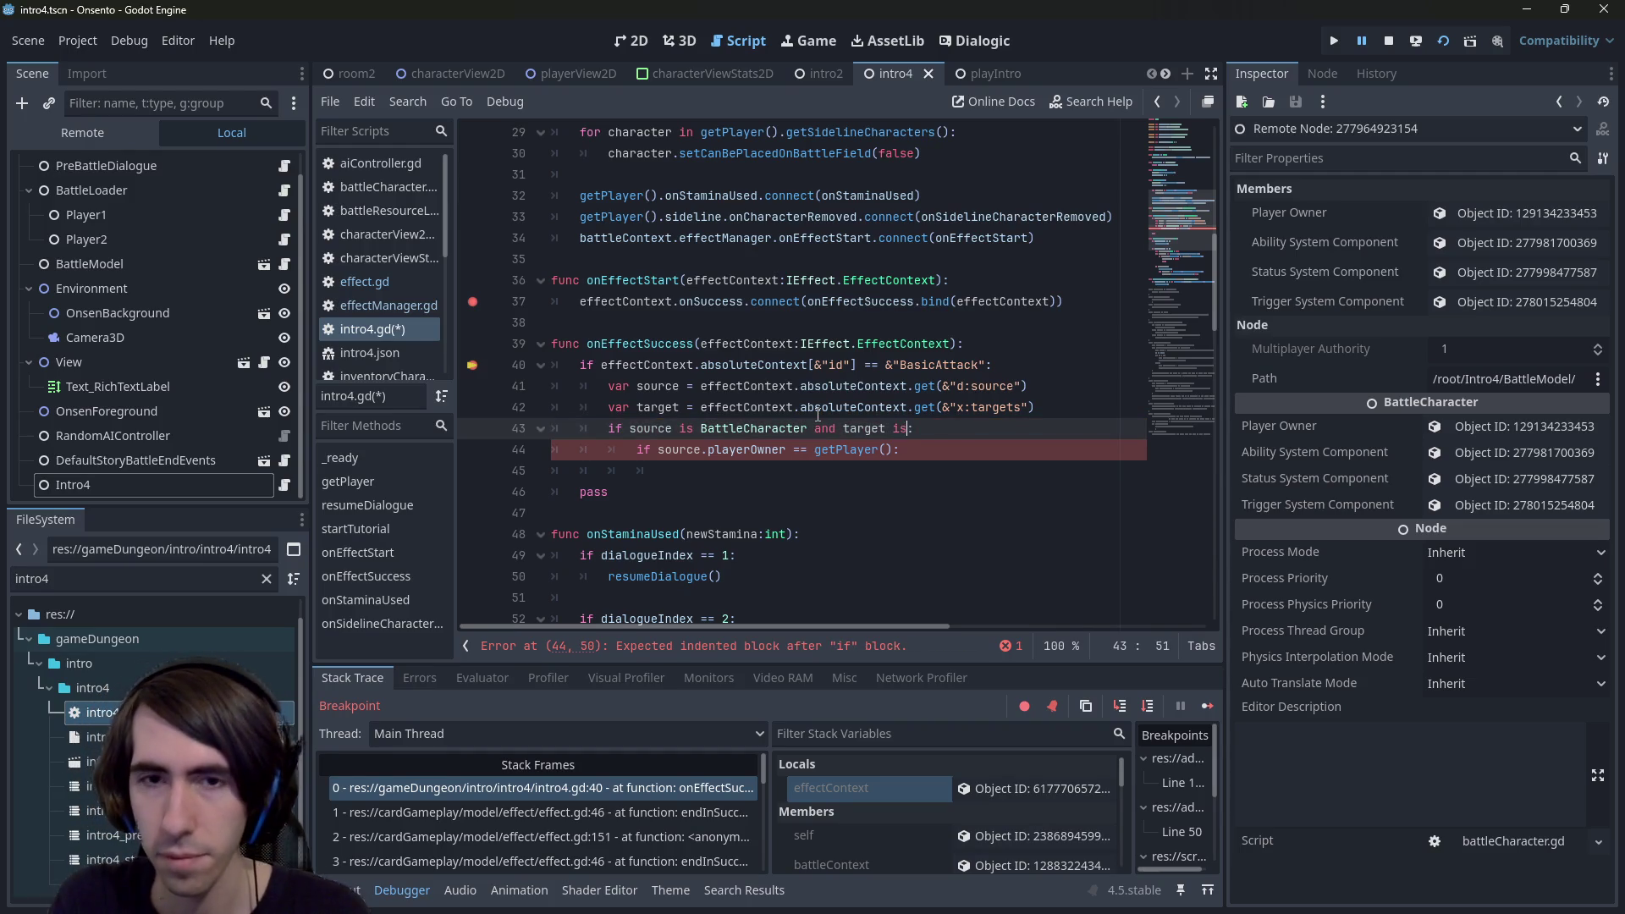
type("ay")
key("ctrl+s")
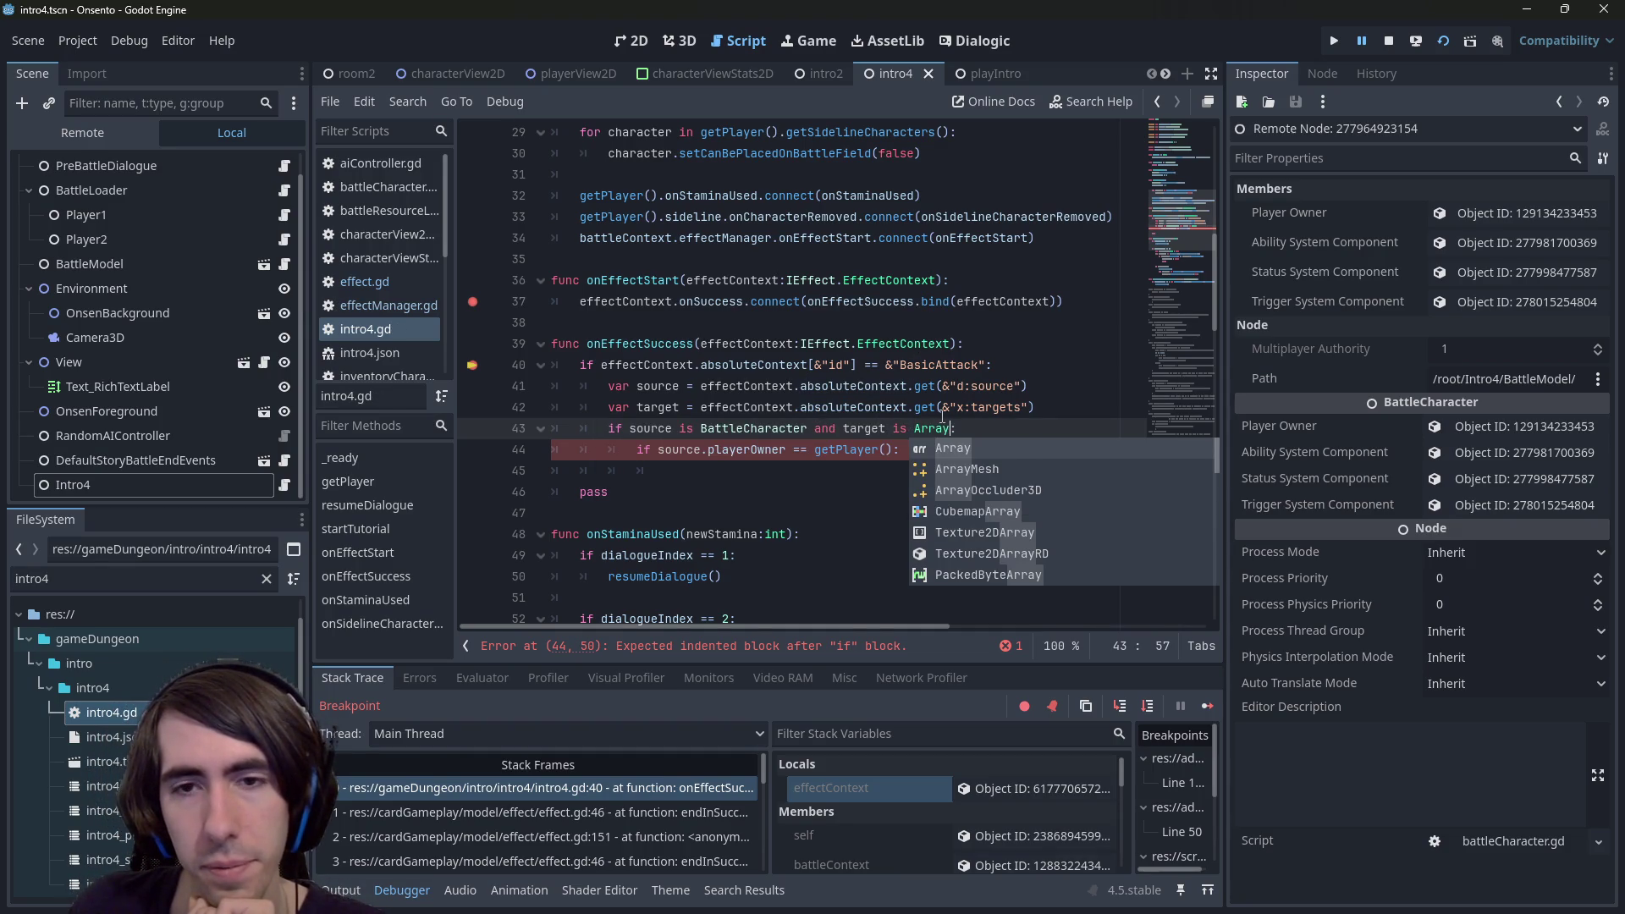
type("[BattleCh")
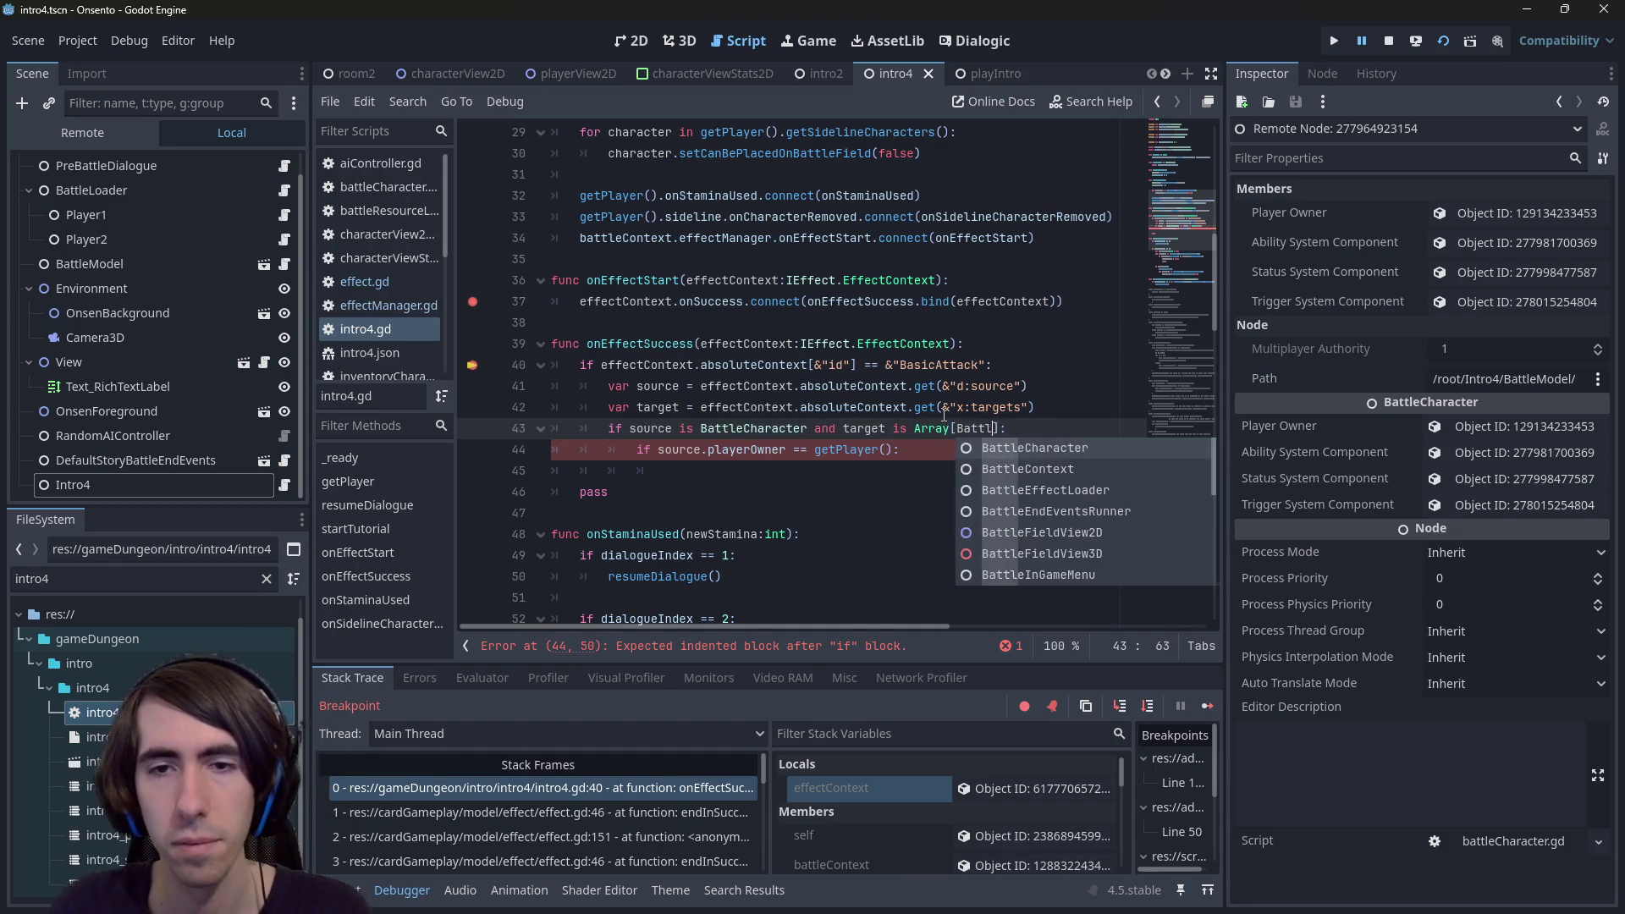
key("Return")
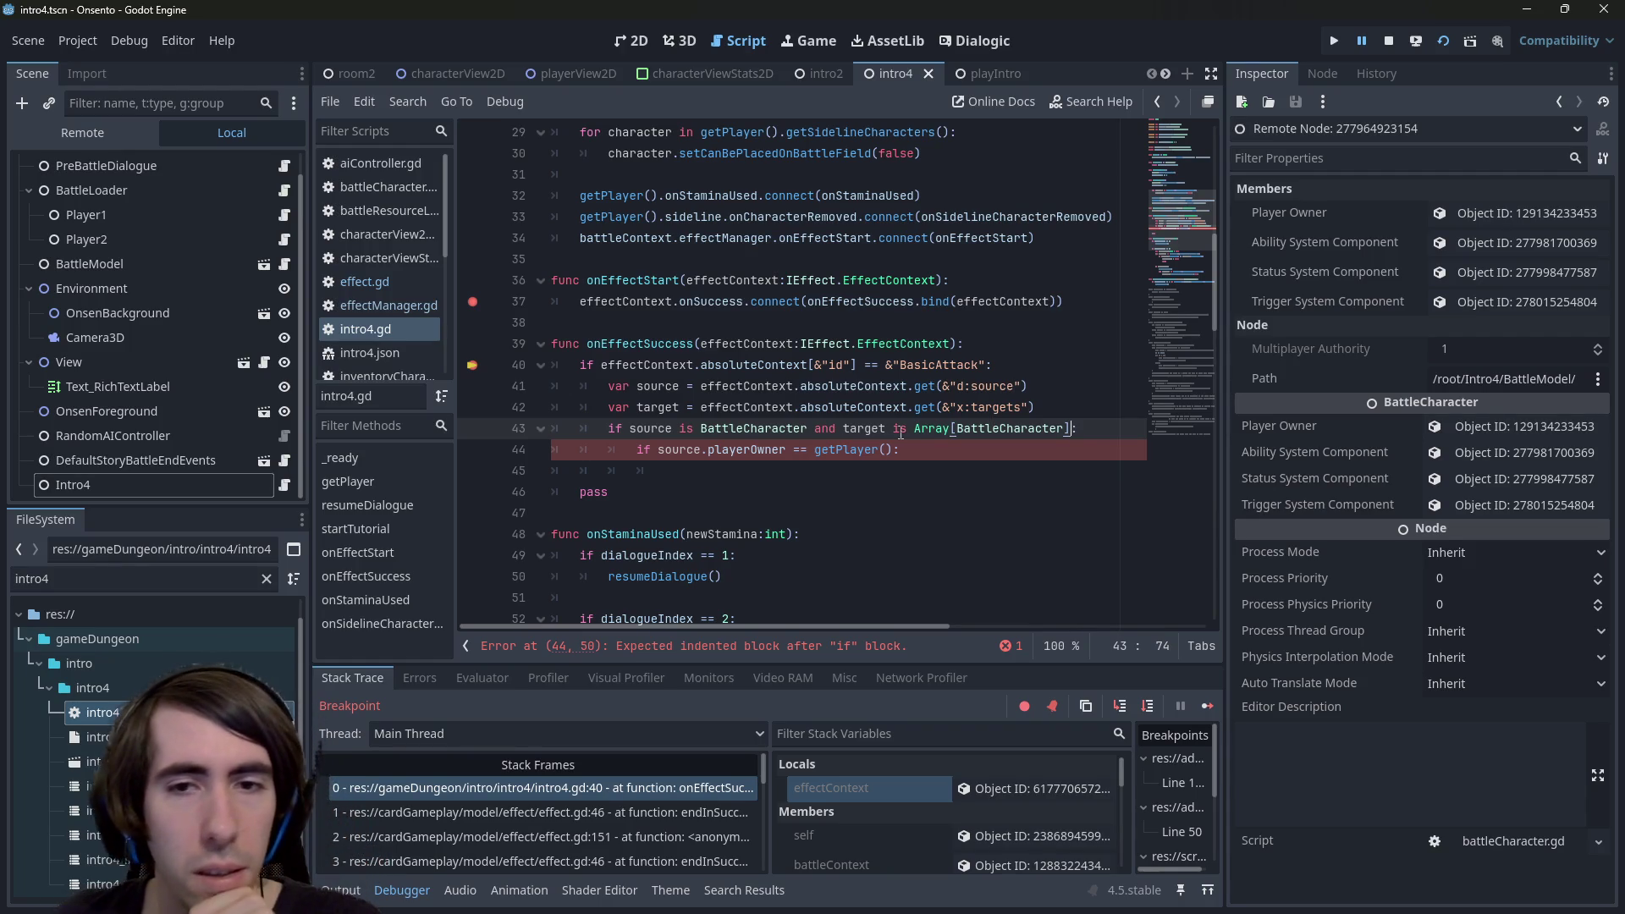
Re-expand x:targets in the Inspector, resizing the panel to read its values
left_click(1013, 791)
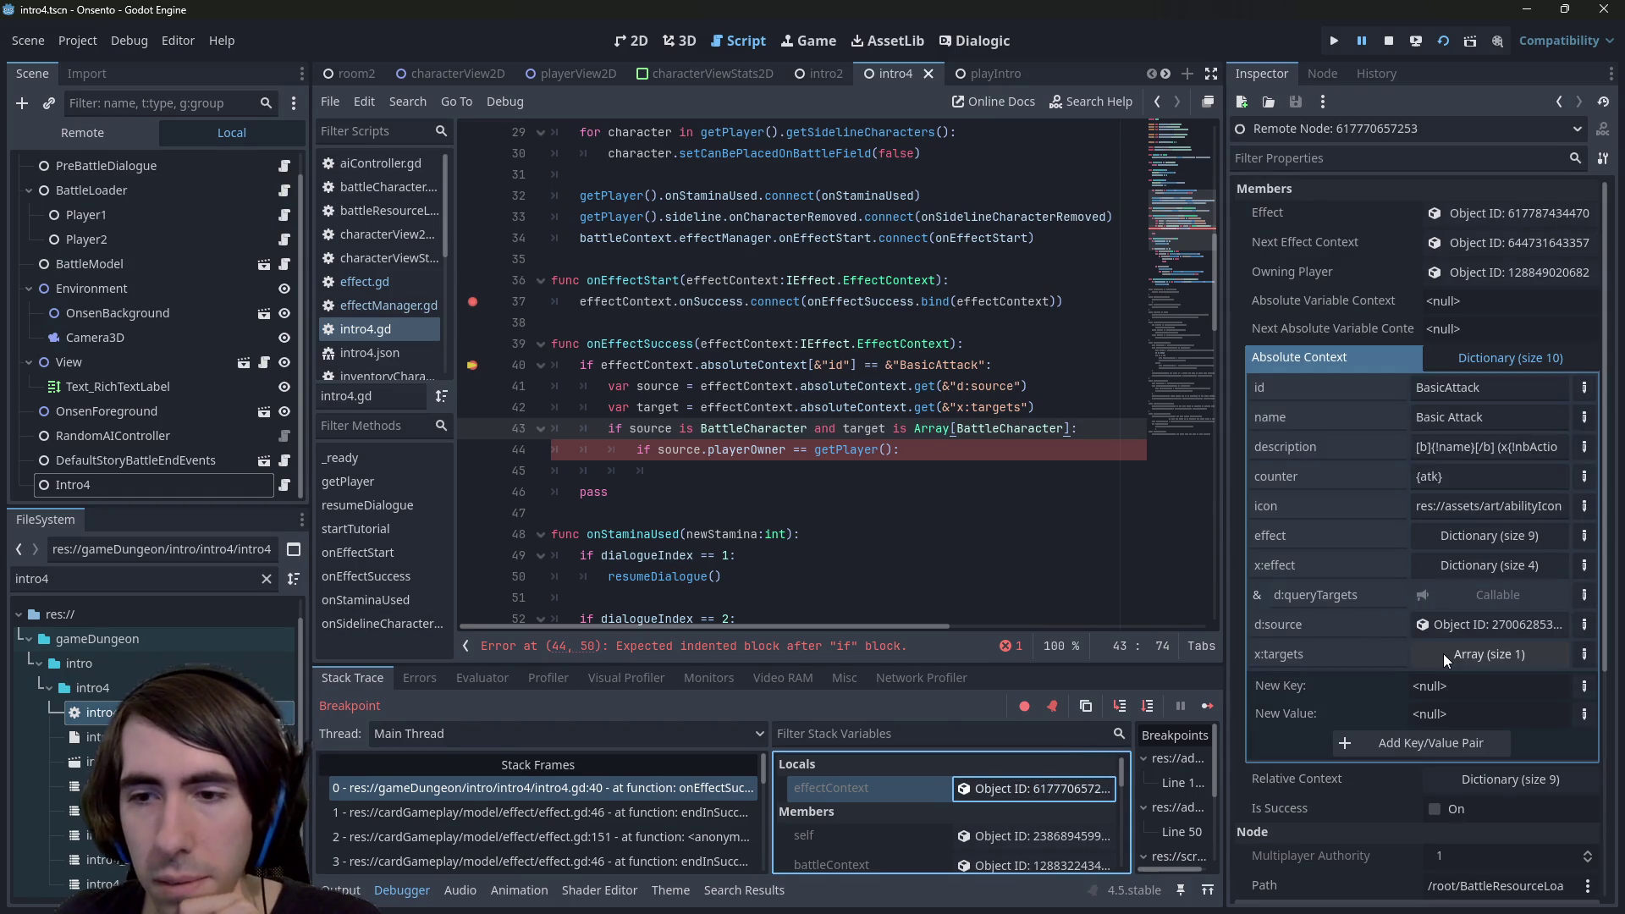
left_click(1444, 653)
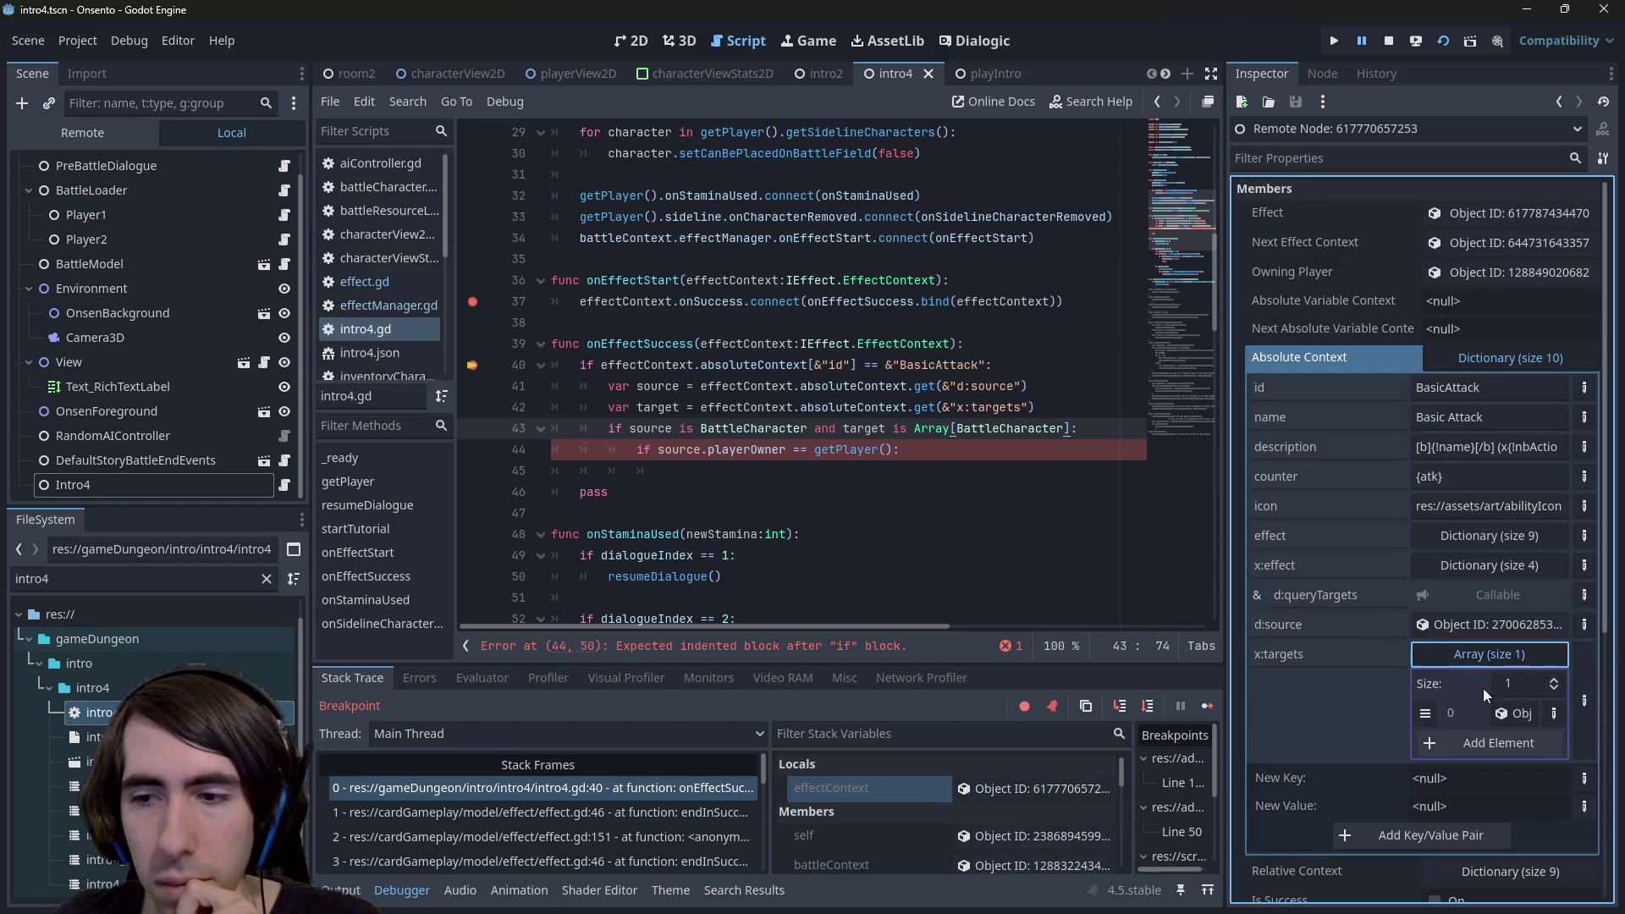
left_click_drag(1224, 483, 818, 482)
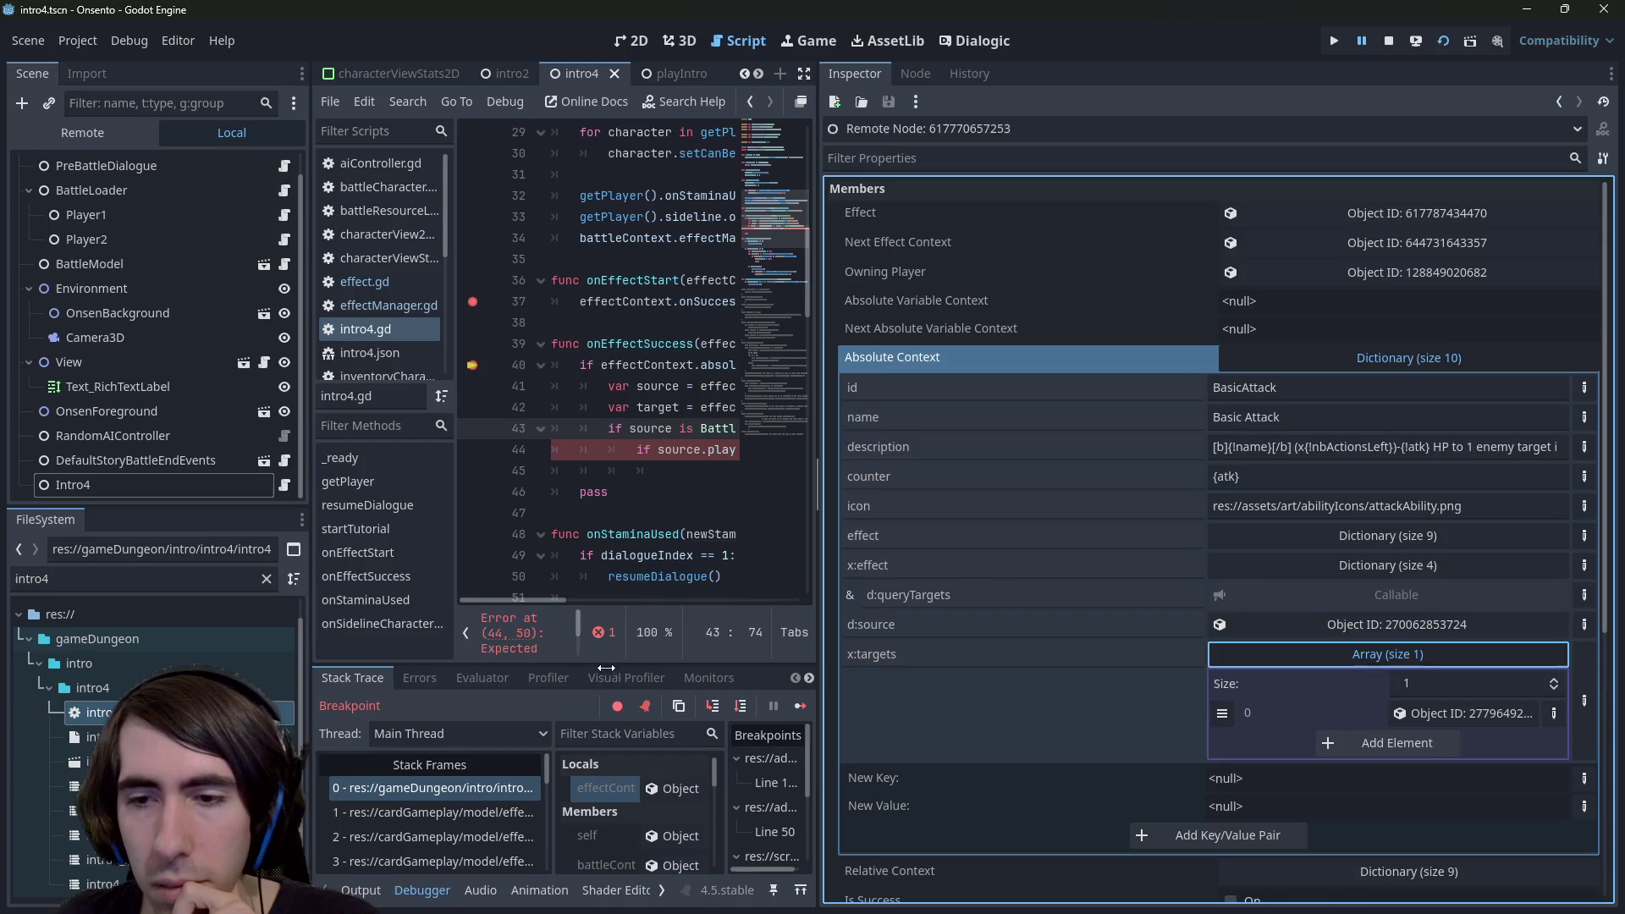
left_click_drag(606, 668, 963, 652)
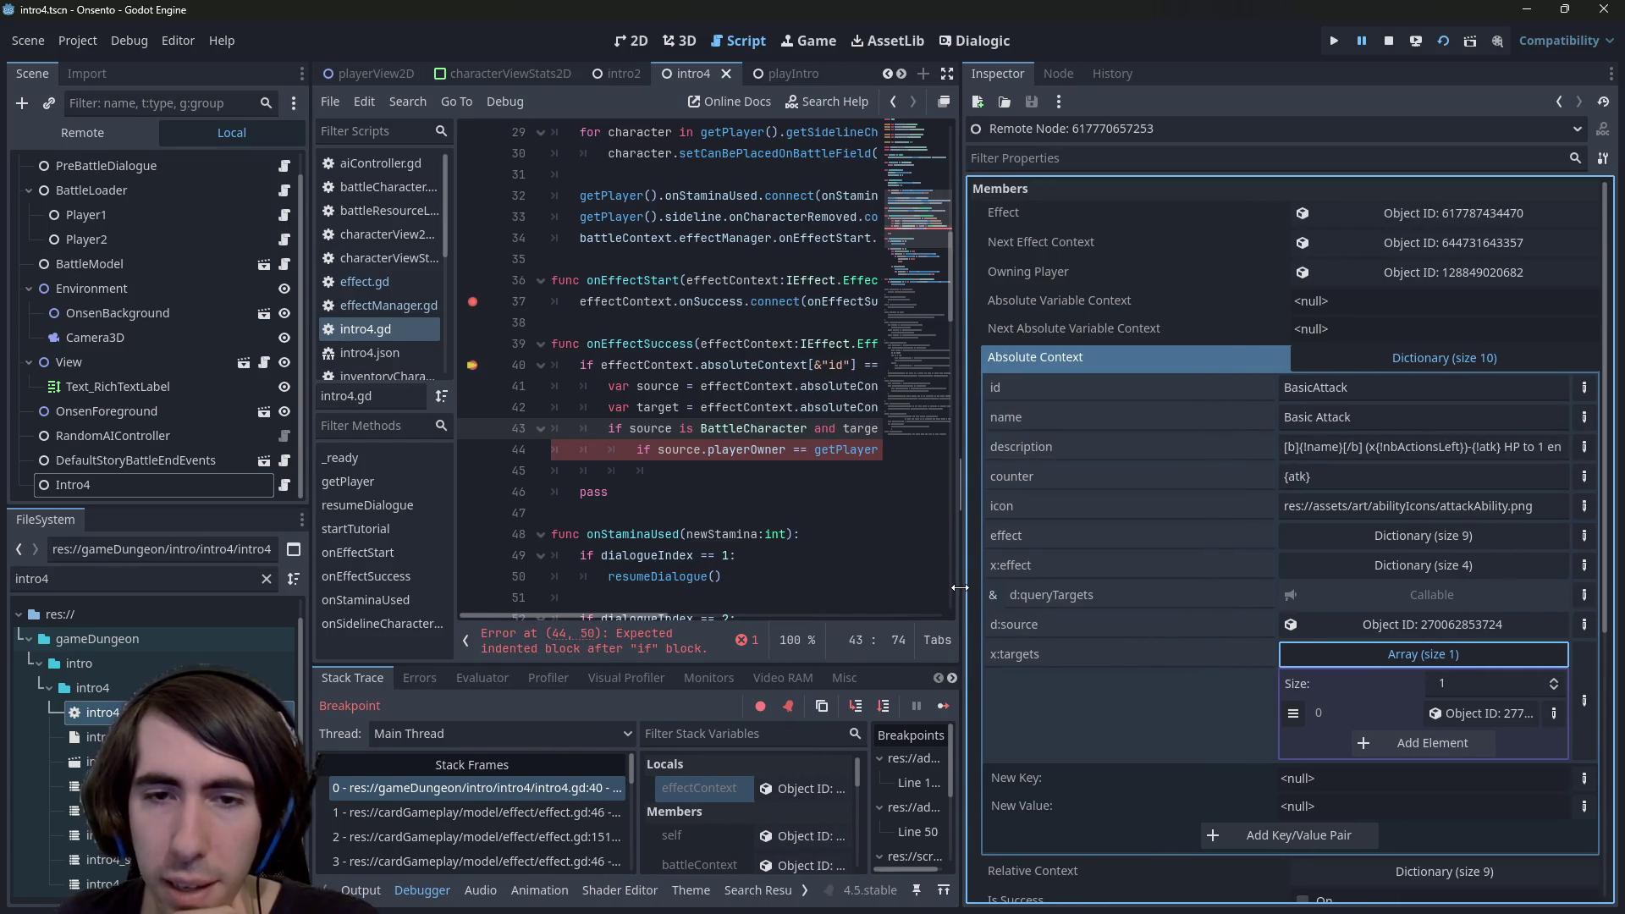
left_click_drag(960, 587, 1314, 584)
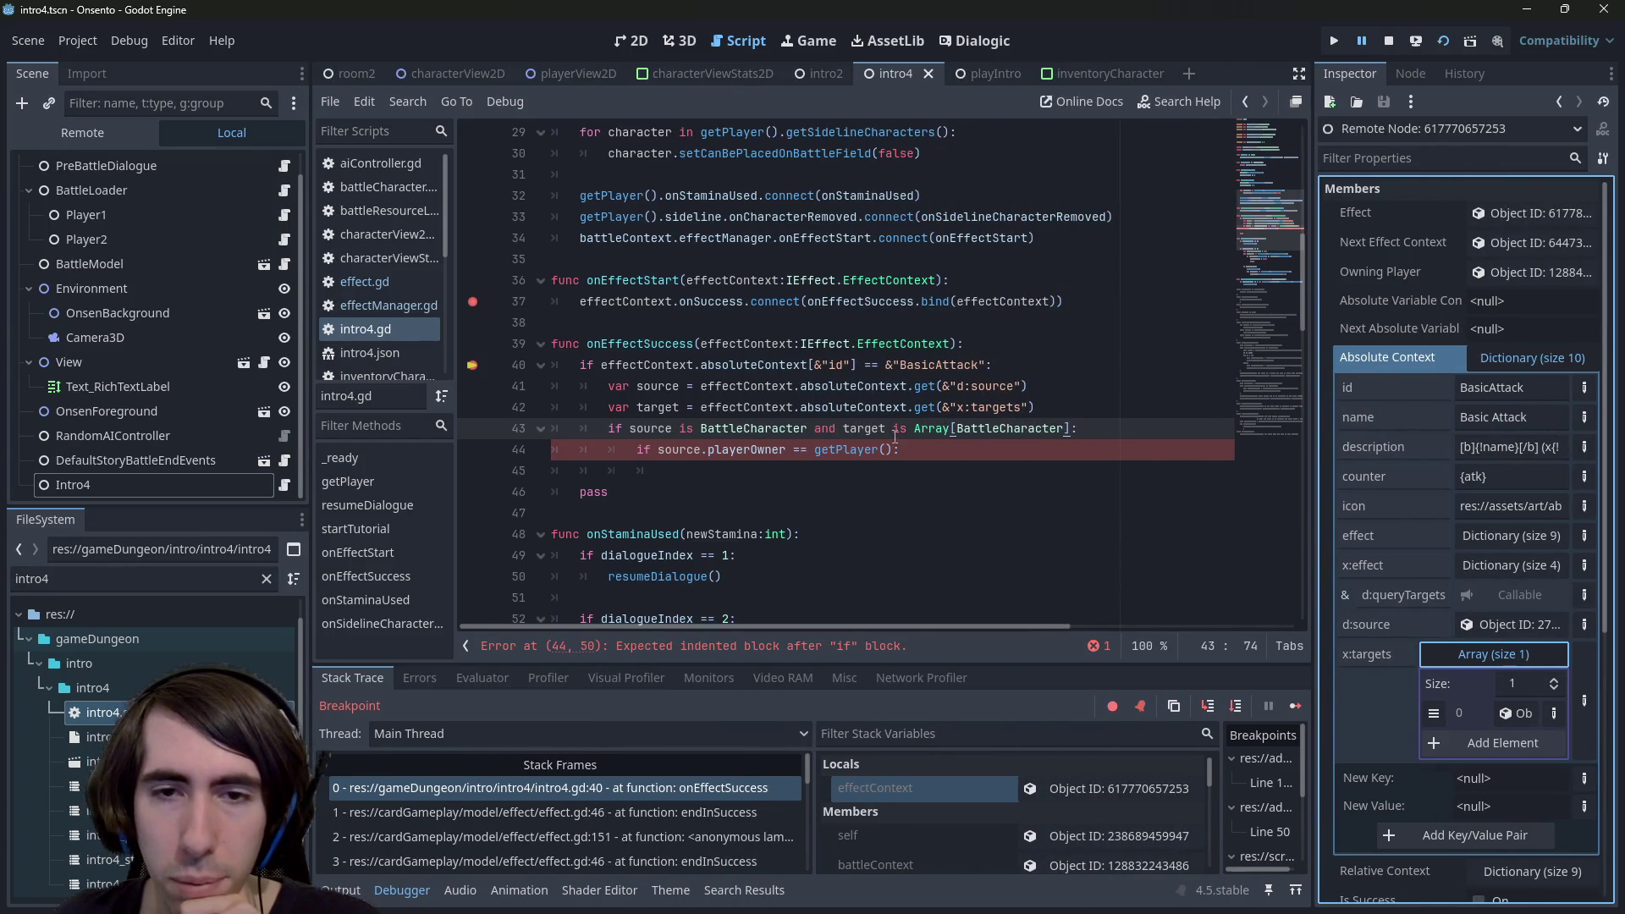
mouse_move(883, 433)
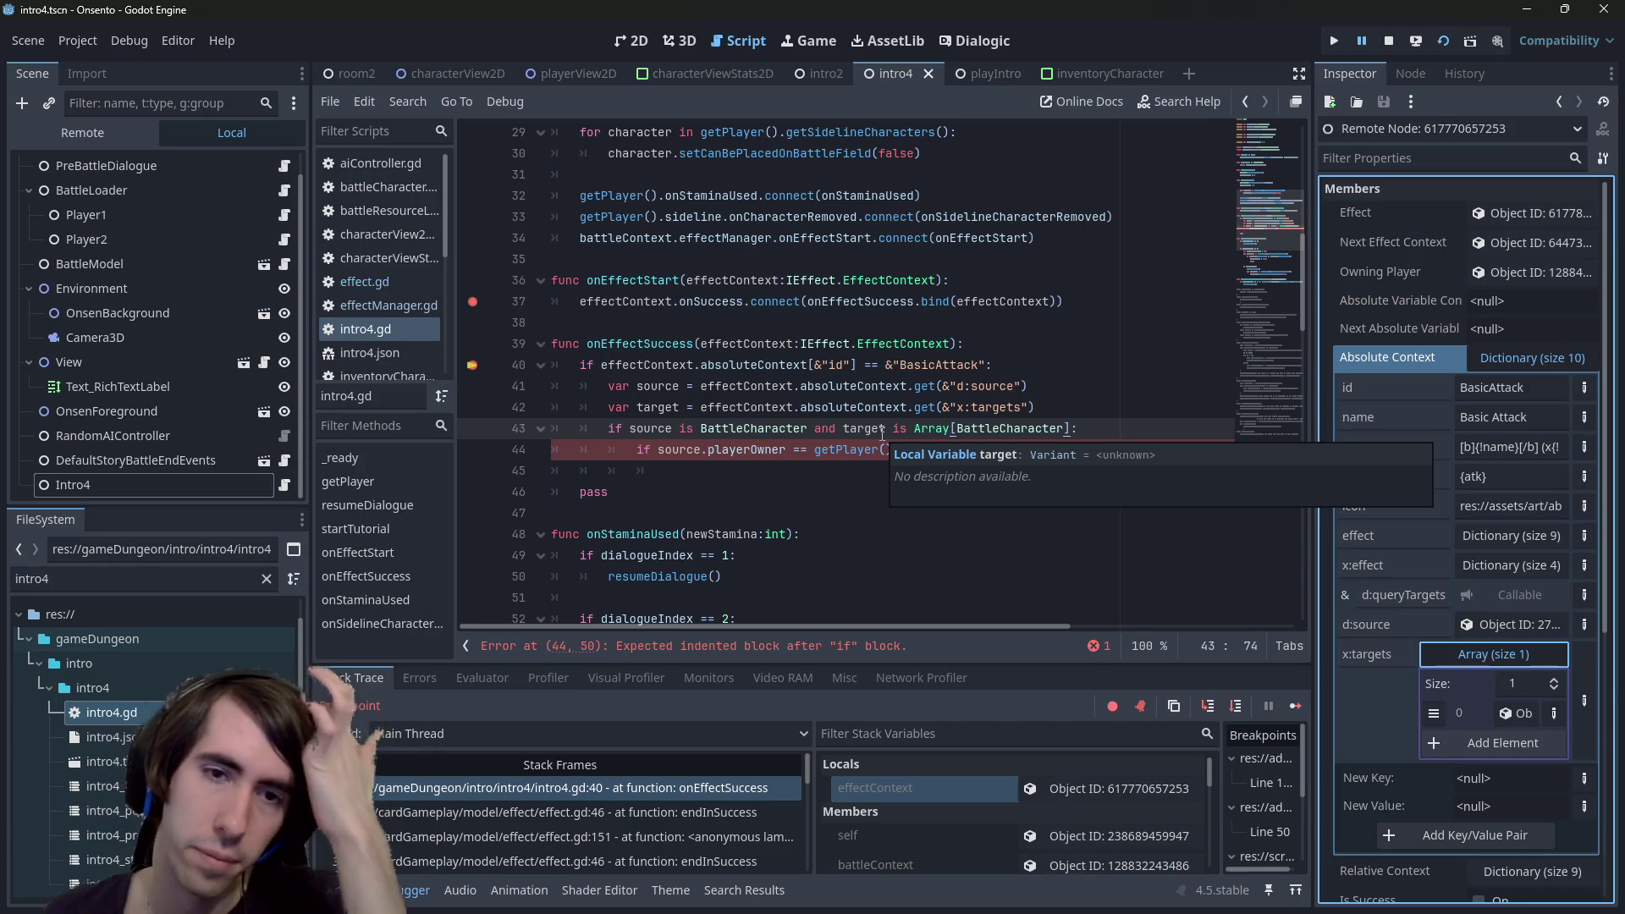
left_click(832, 466)
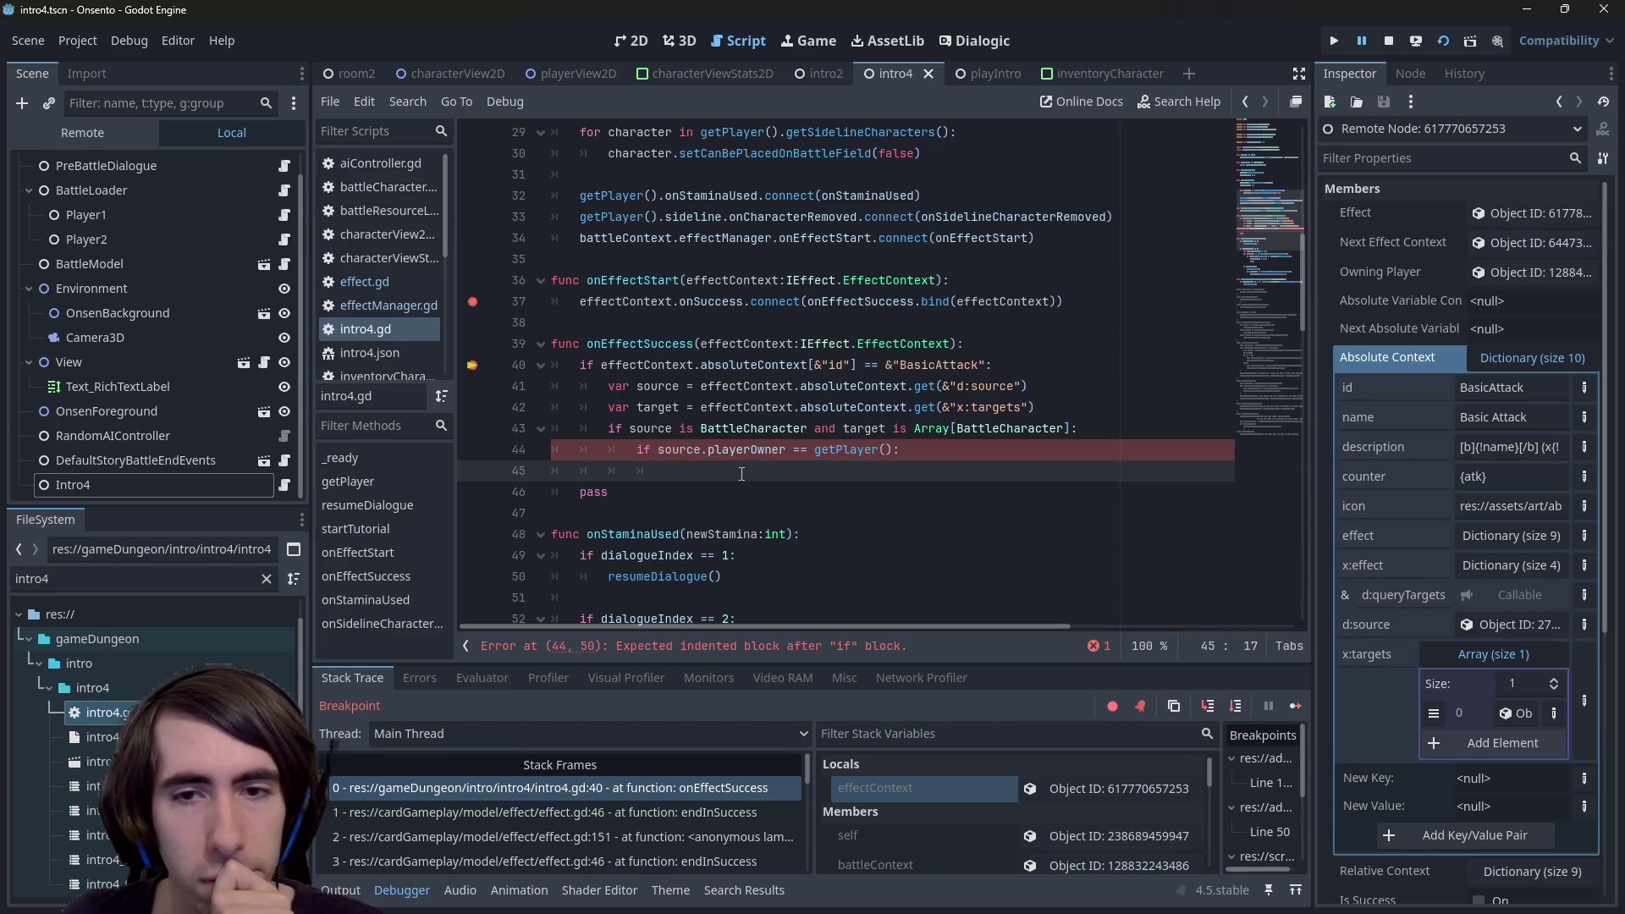
left_click(873, 429)
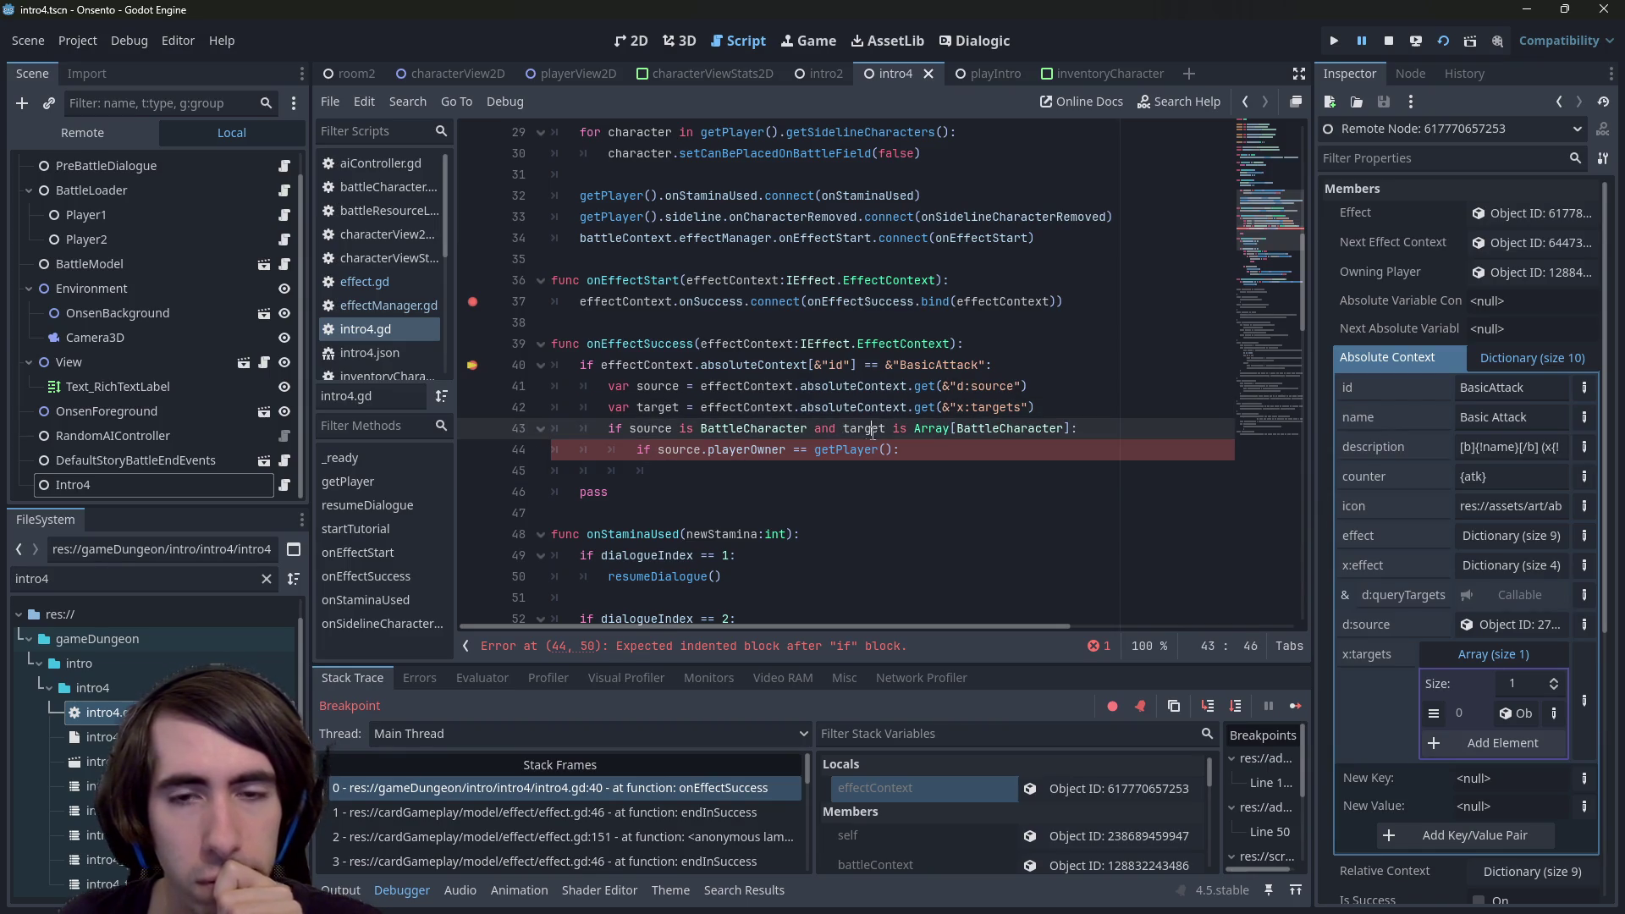
mouse_move(852, 429)
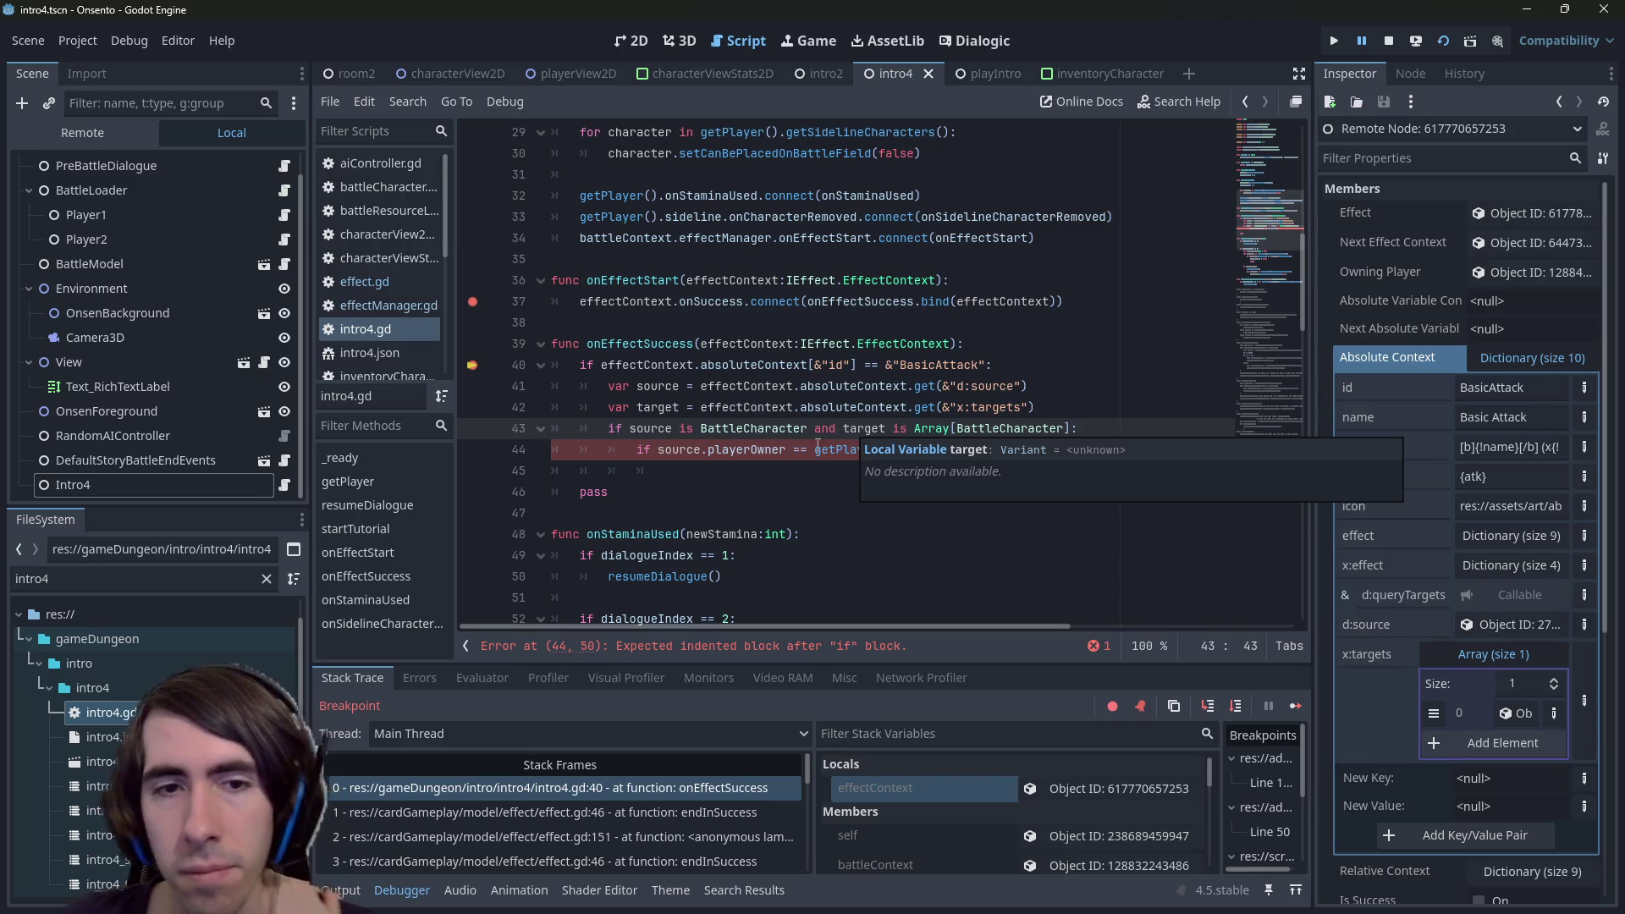
left_click(787, 463)
left_click(908, 452)
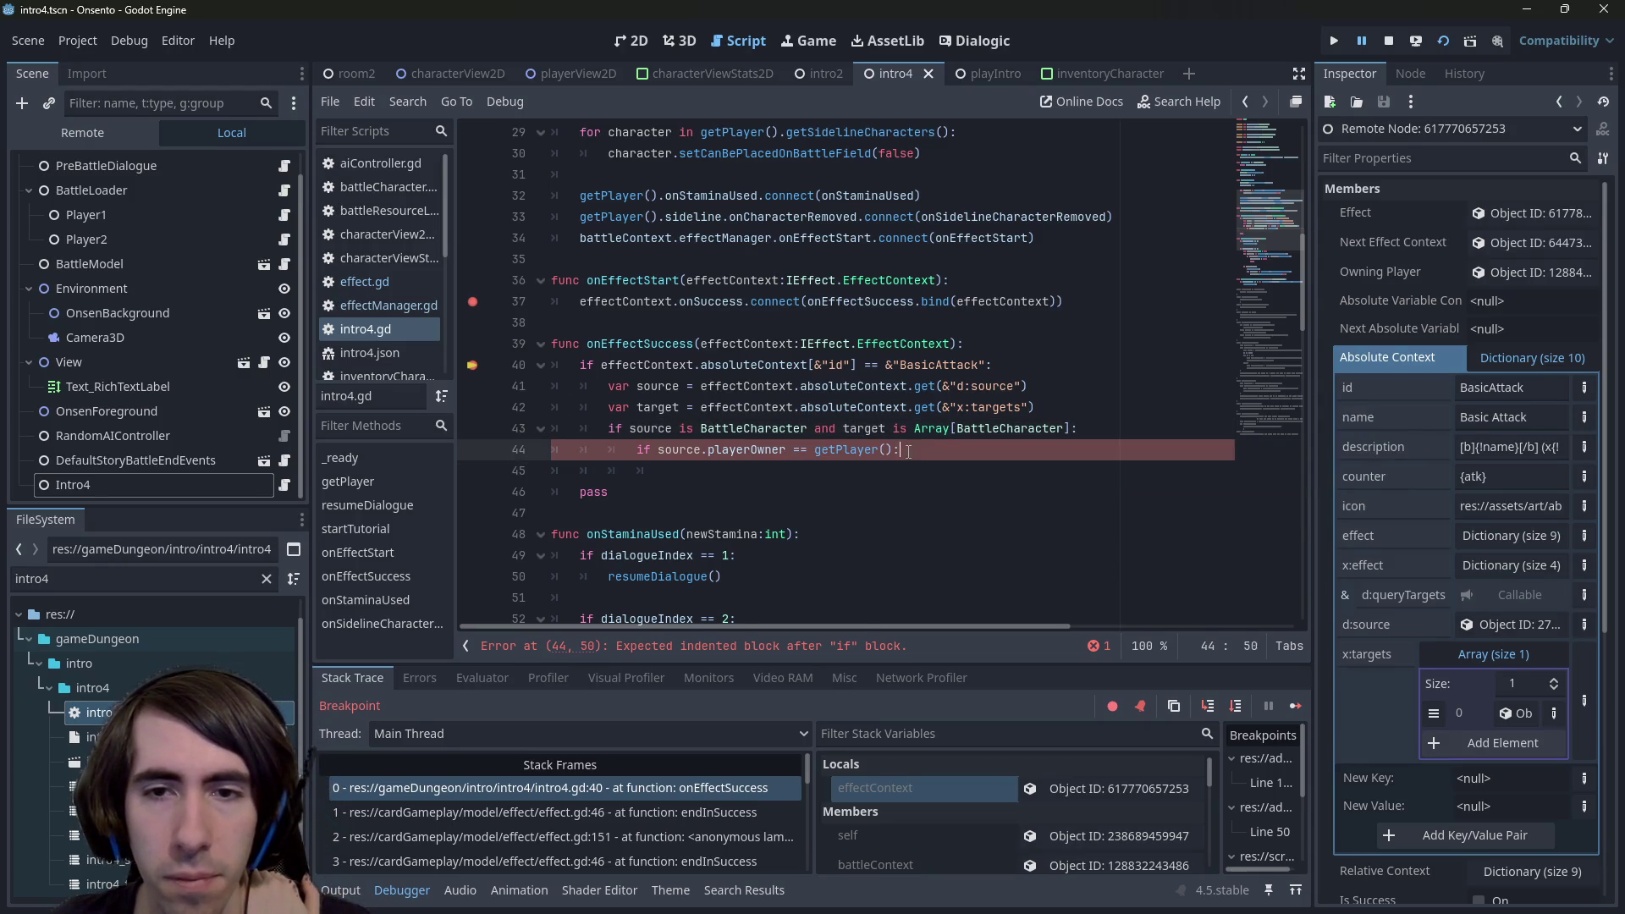
left_click(819, 464)
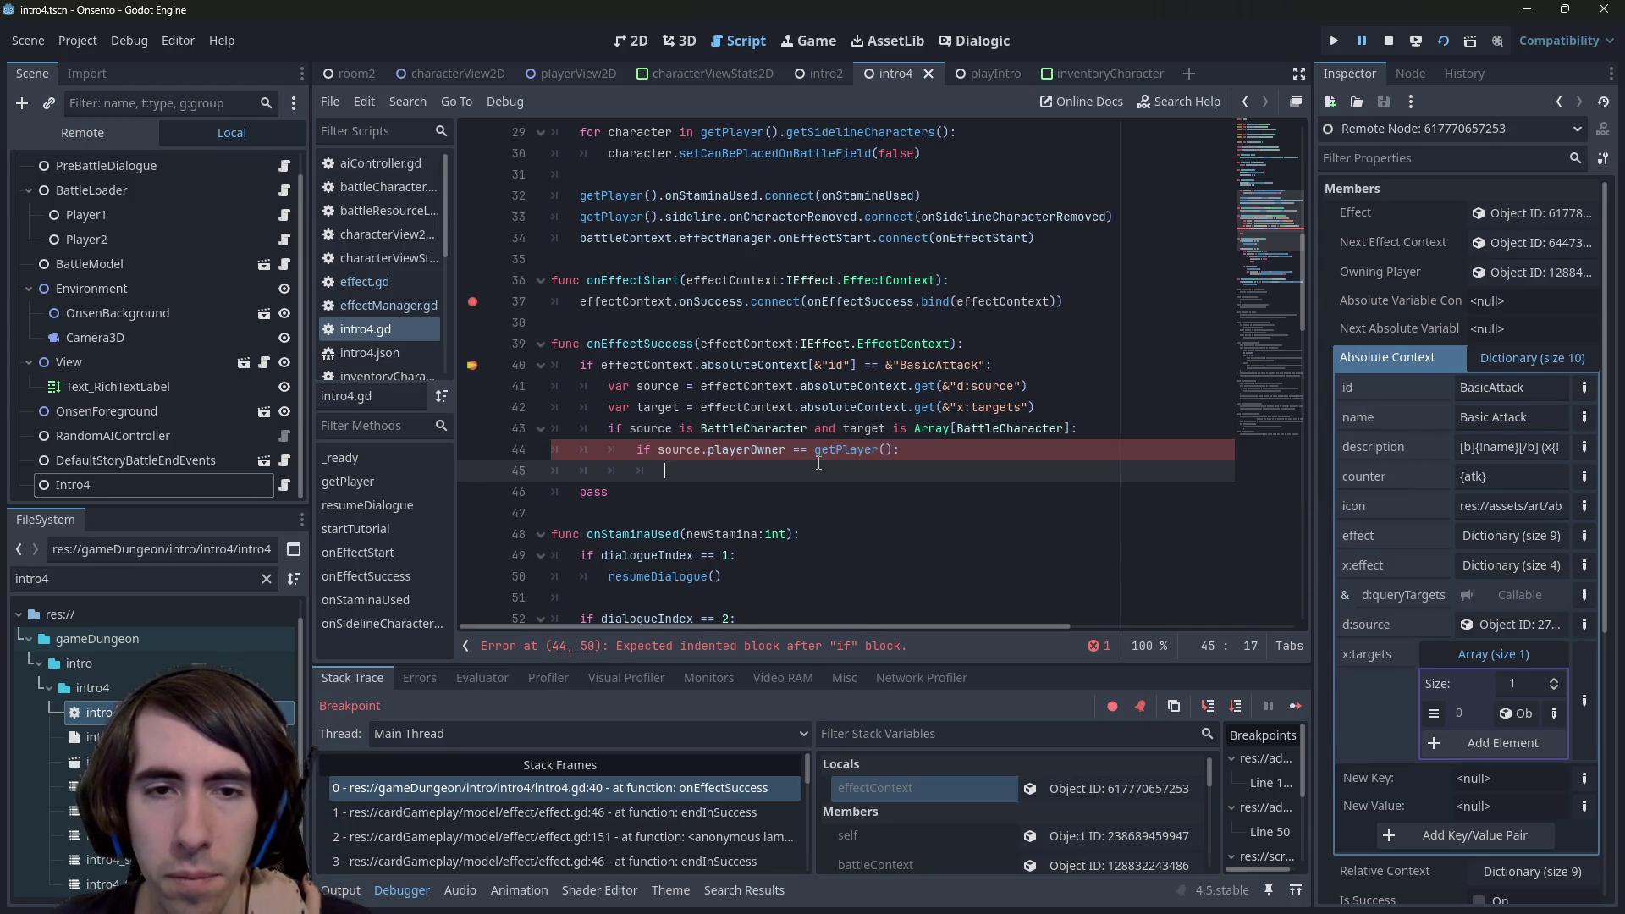
Experiment with target and source expressions on line 45, leaving 'source.' typed
type("target")
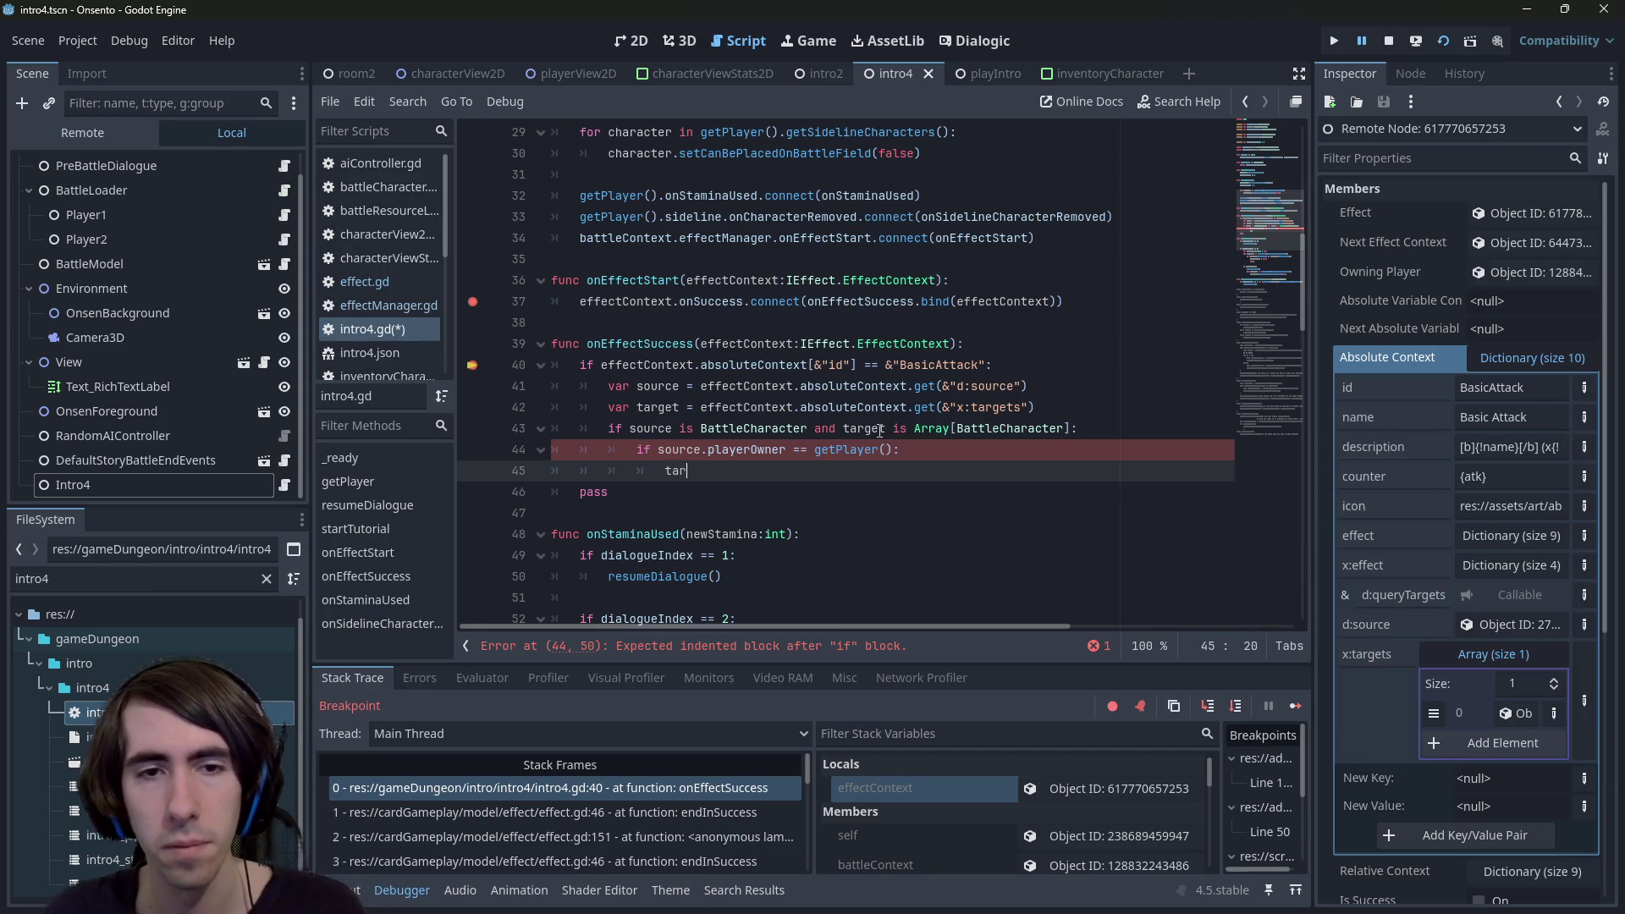
type("[")
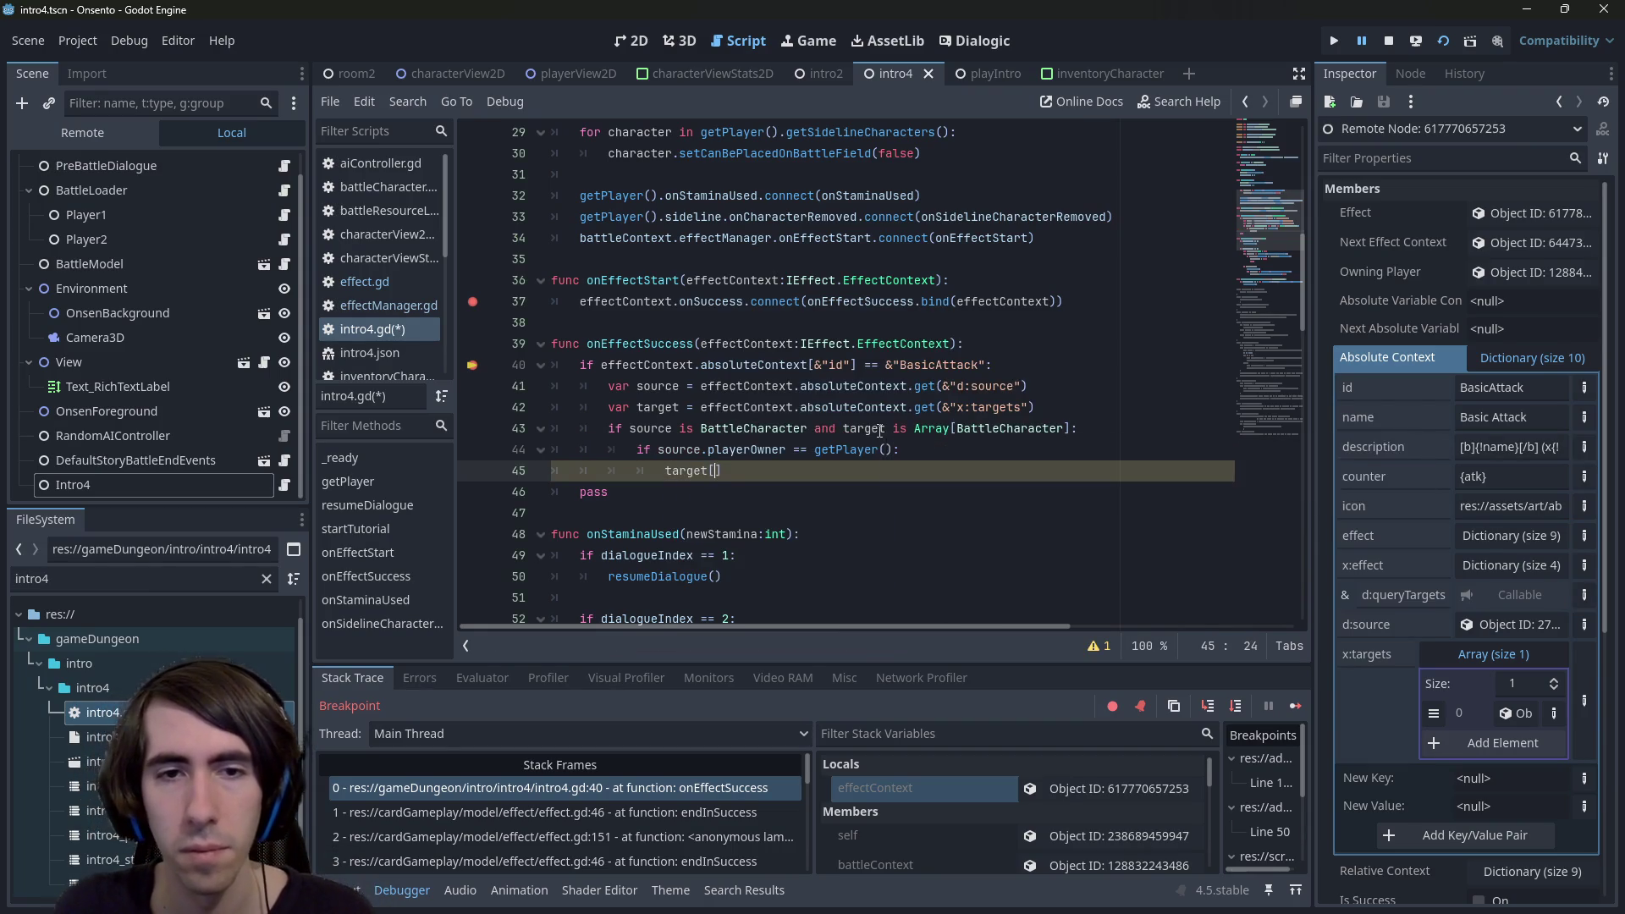
key("BackSpace")
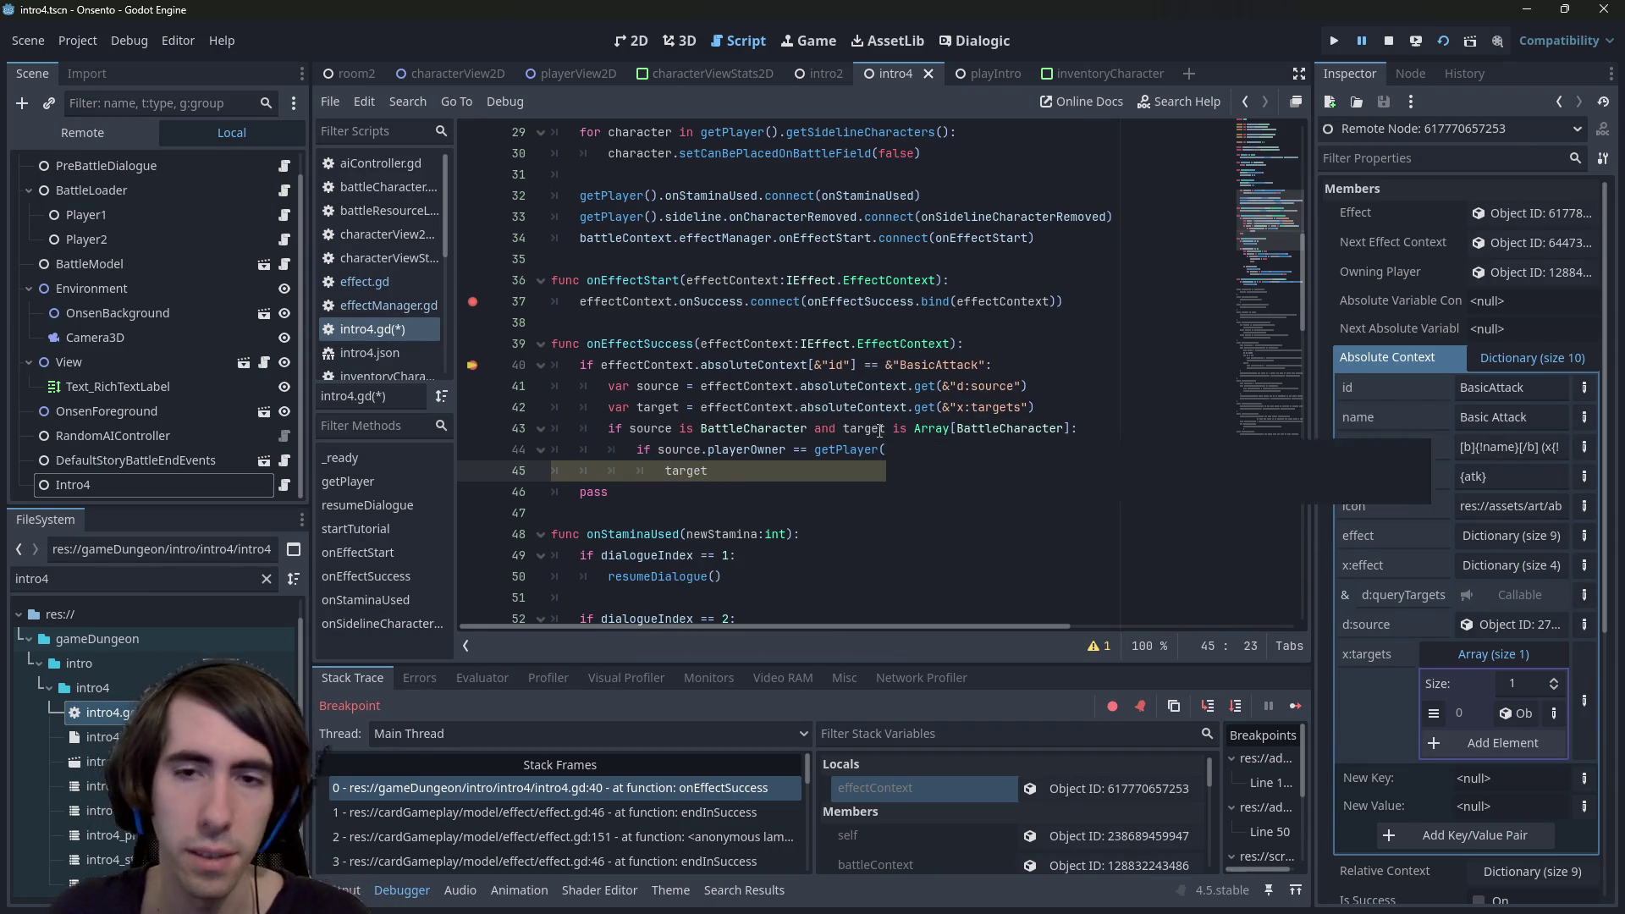
left_click(966, 429)
double_click(966, 429)
key("BackSpace")
key("BackSpace")
key("Down")
key("Down")
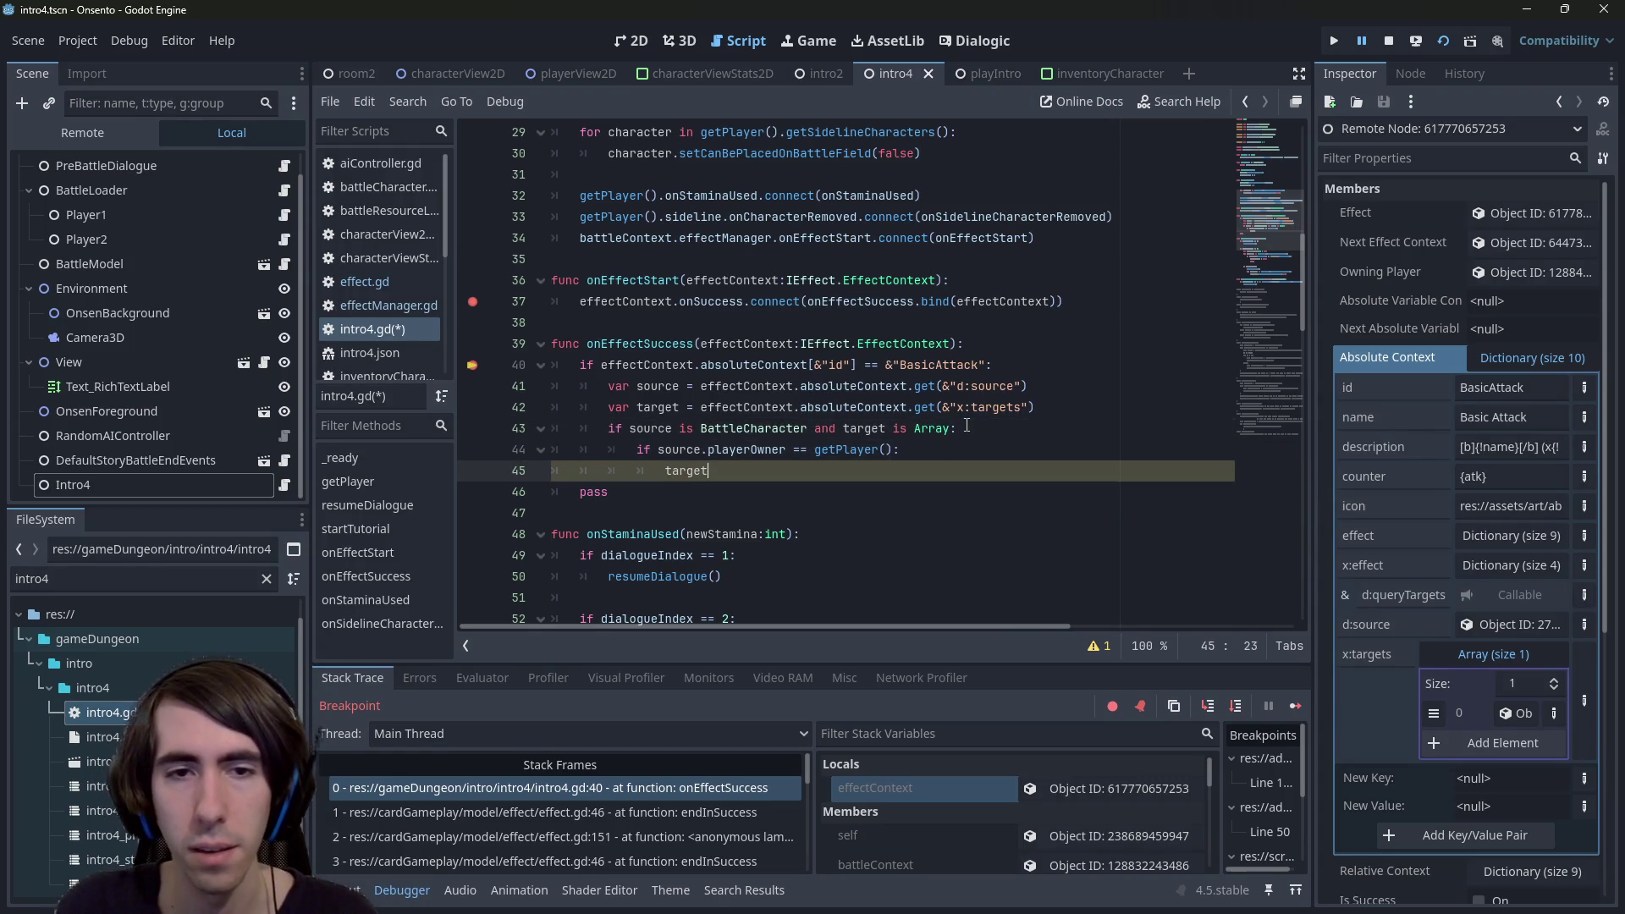
type(".")
key("BackSpace")
key("BackSpace")
key("BackSpace")
type("source.")
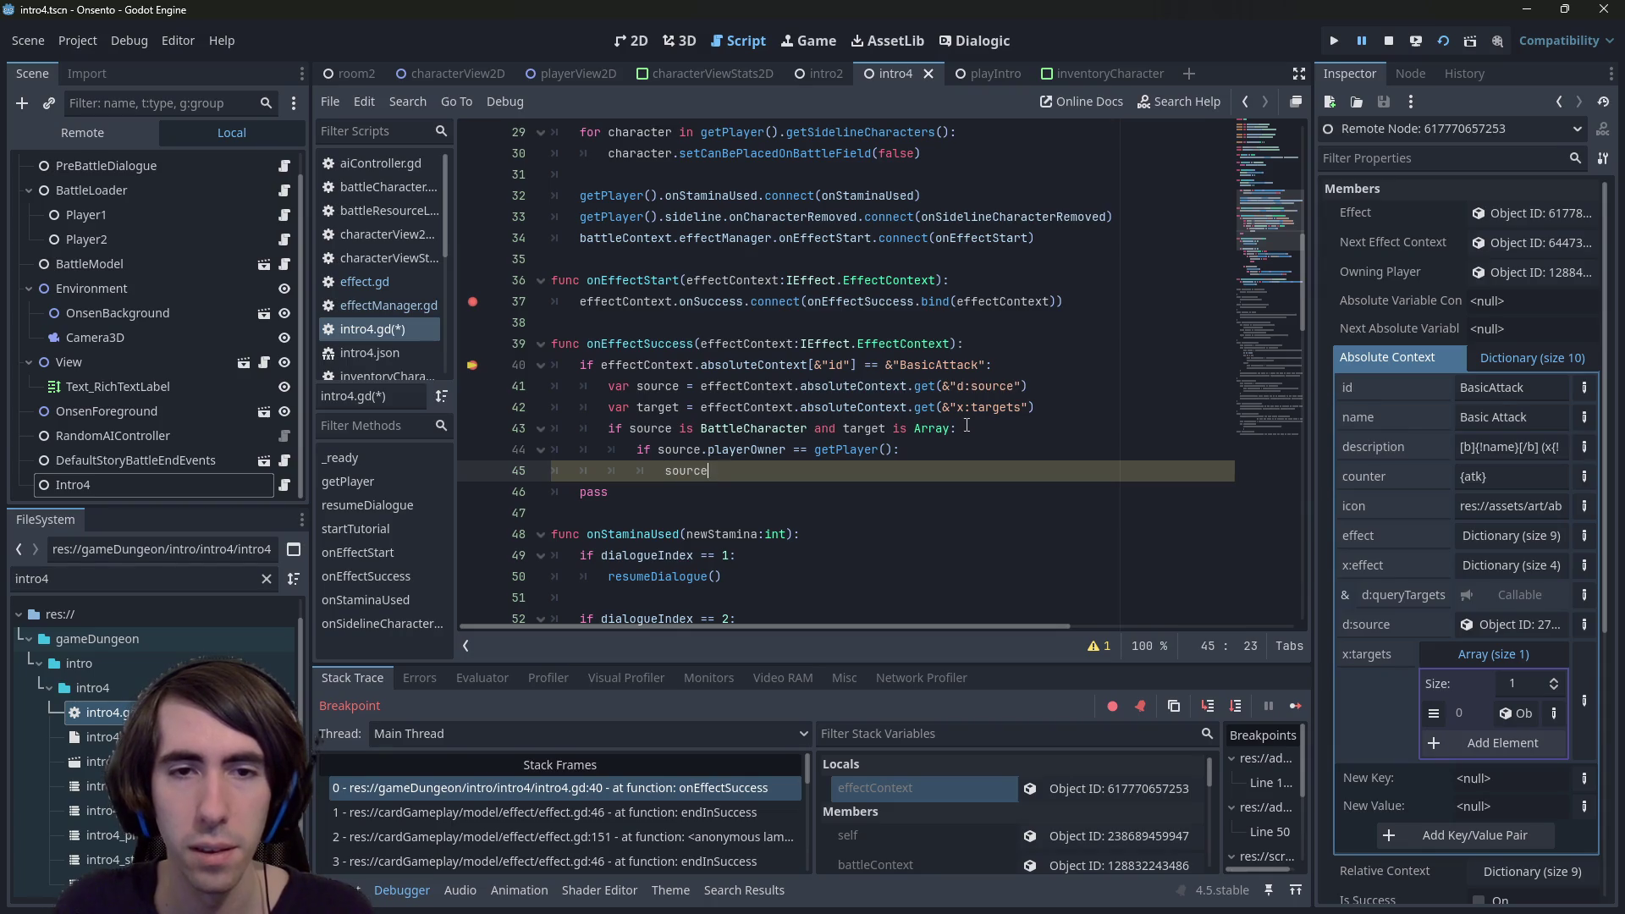
Insert 'not' before BattleCharacter on line 43 and split the Array condition onto its own line
left_click(813, 429)
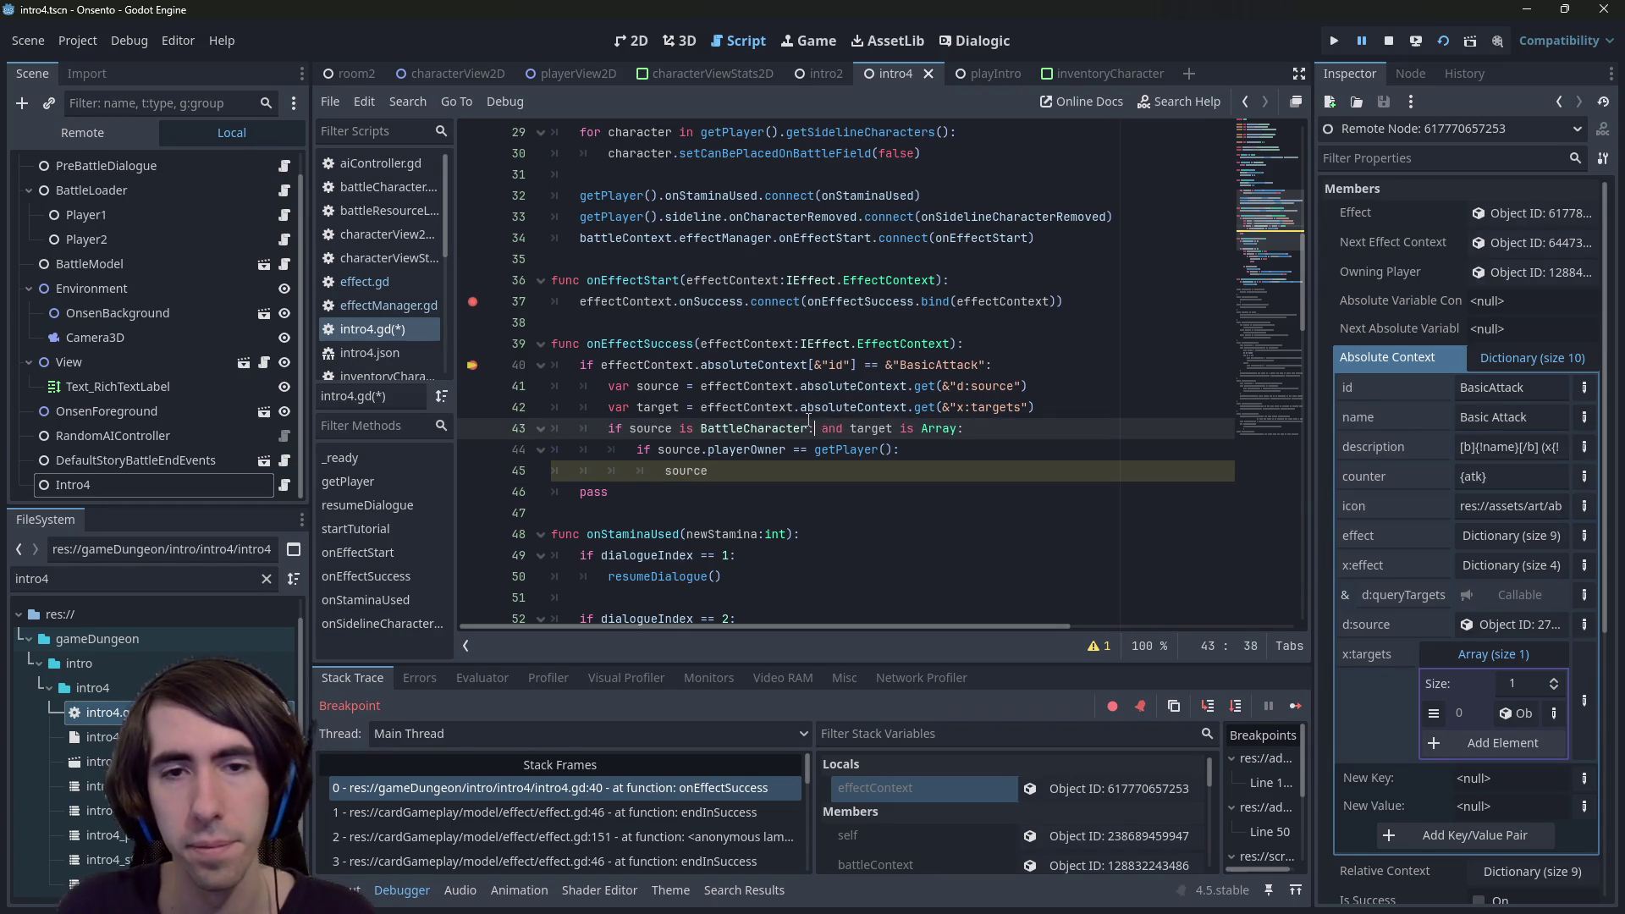
key("Return")
key("ctrl+z")
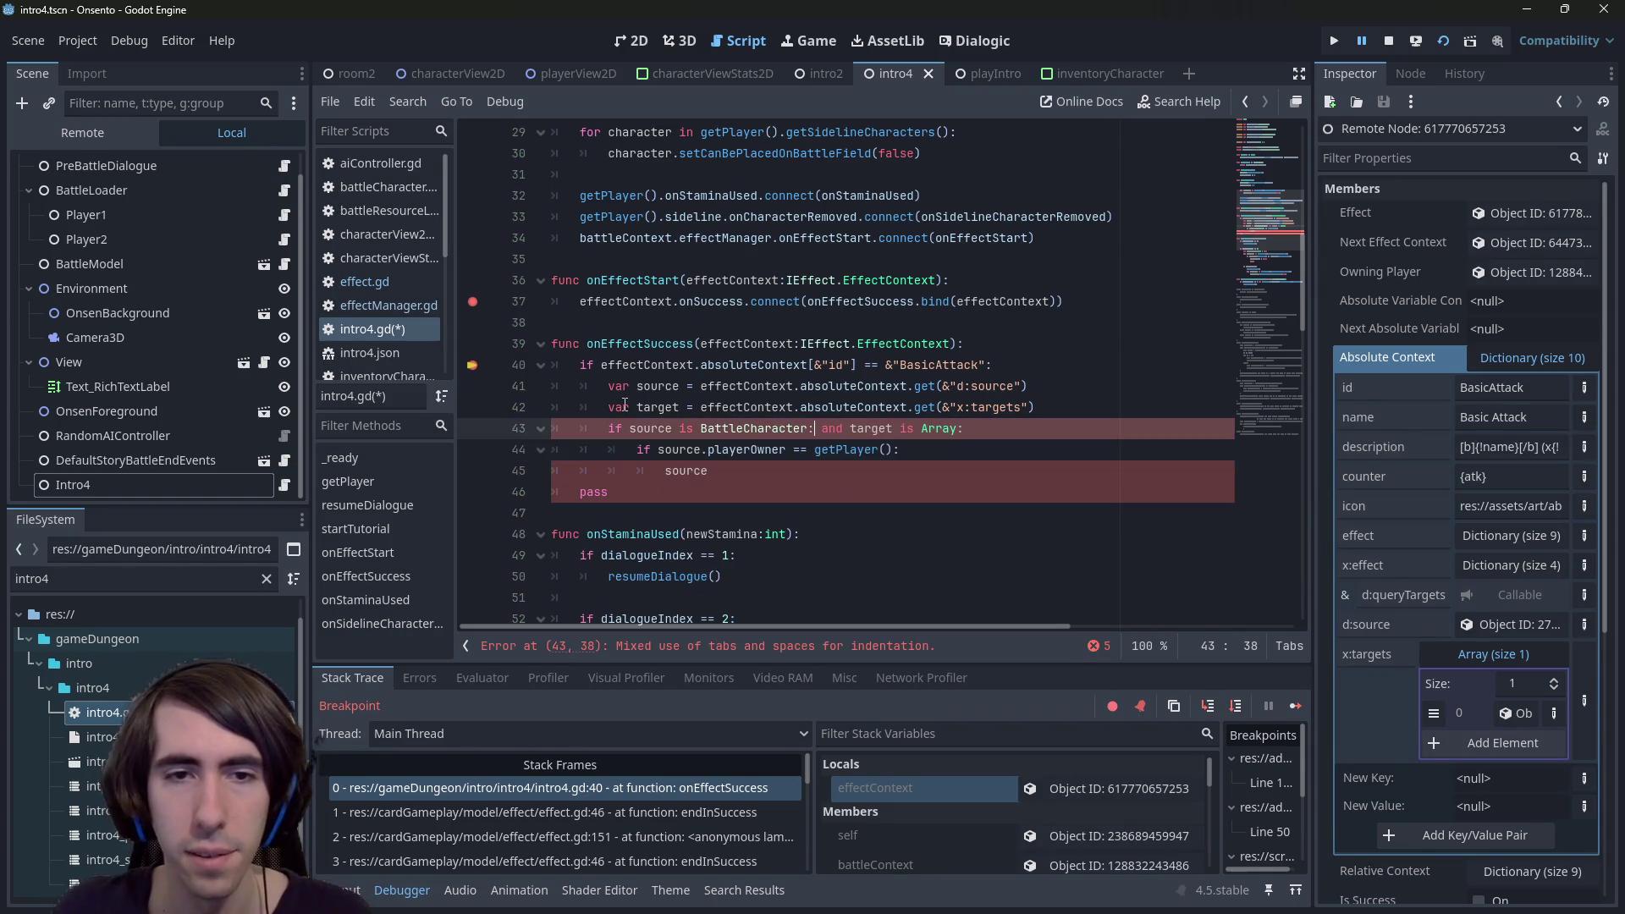
left_click(700, 429)
type("not")
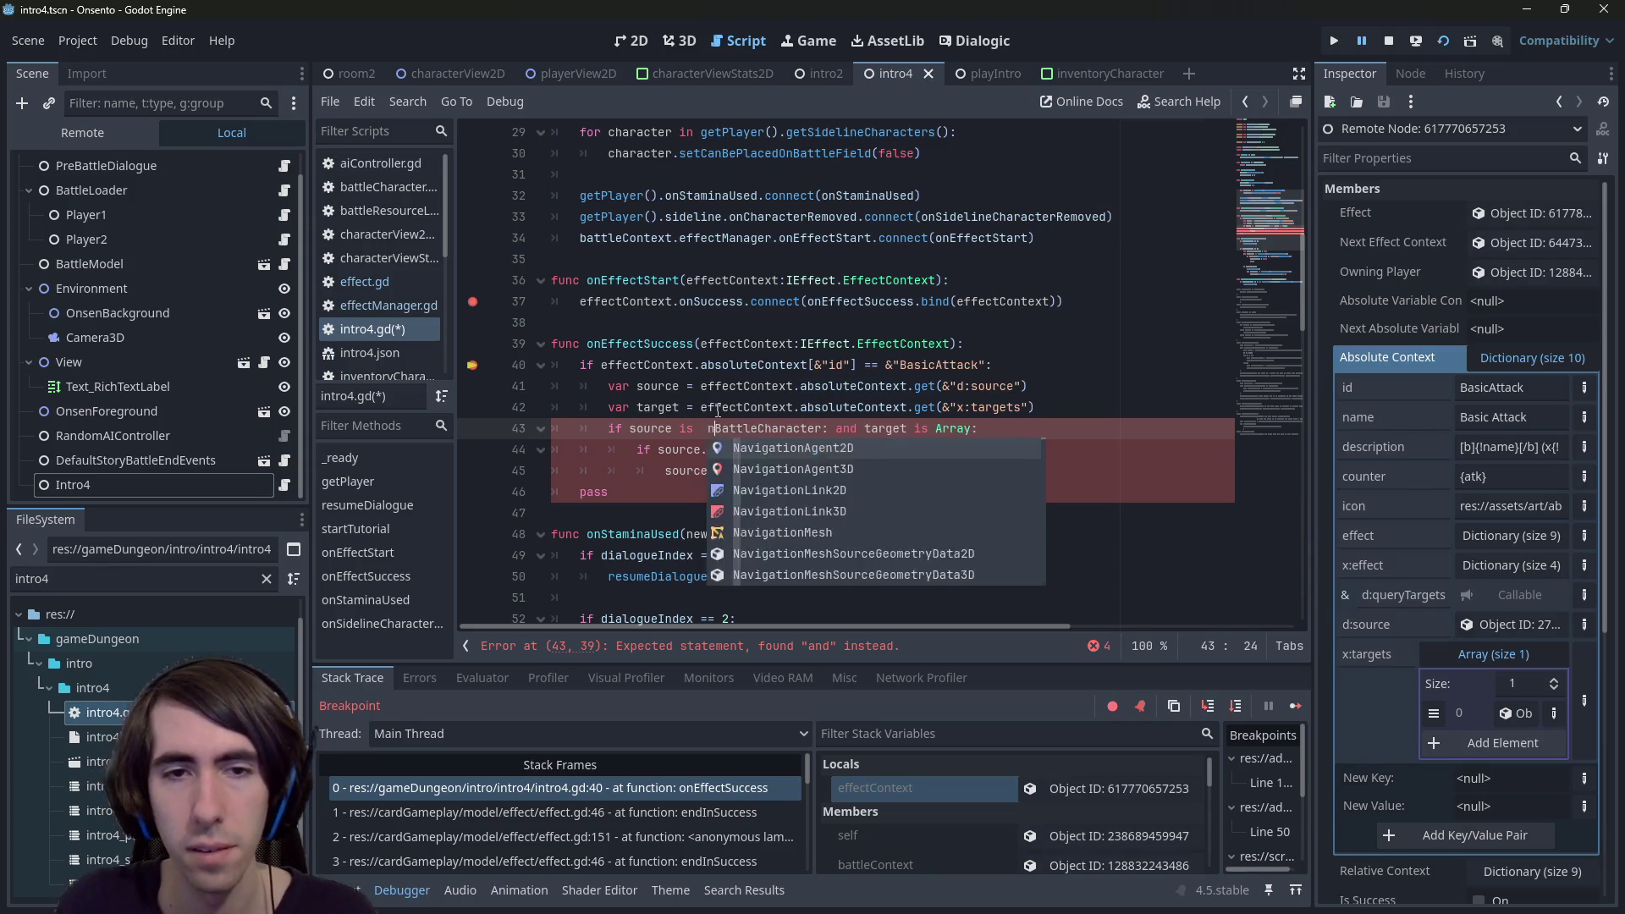
key("ctrl+Right")
key("ctrl+Right")
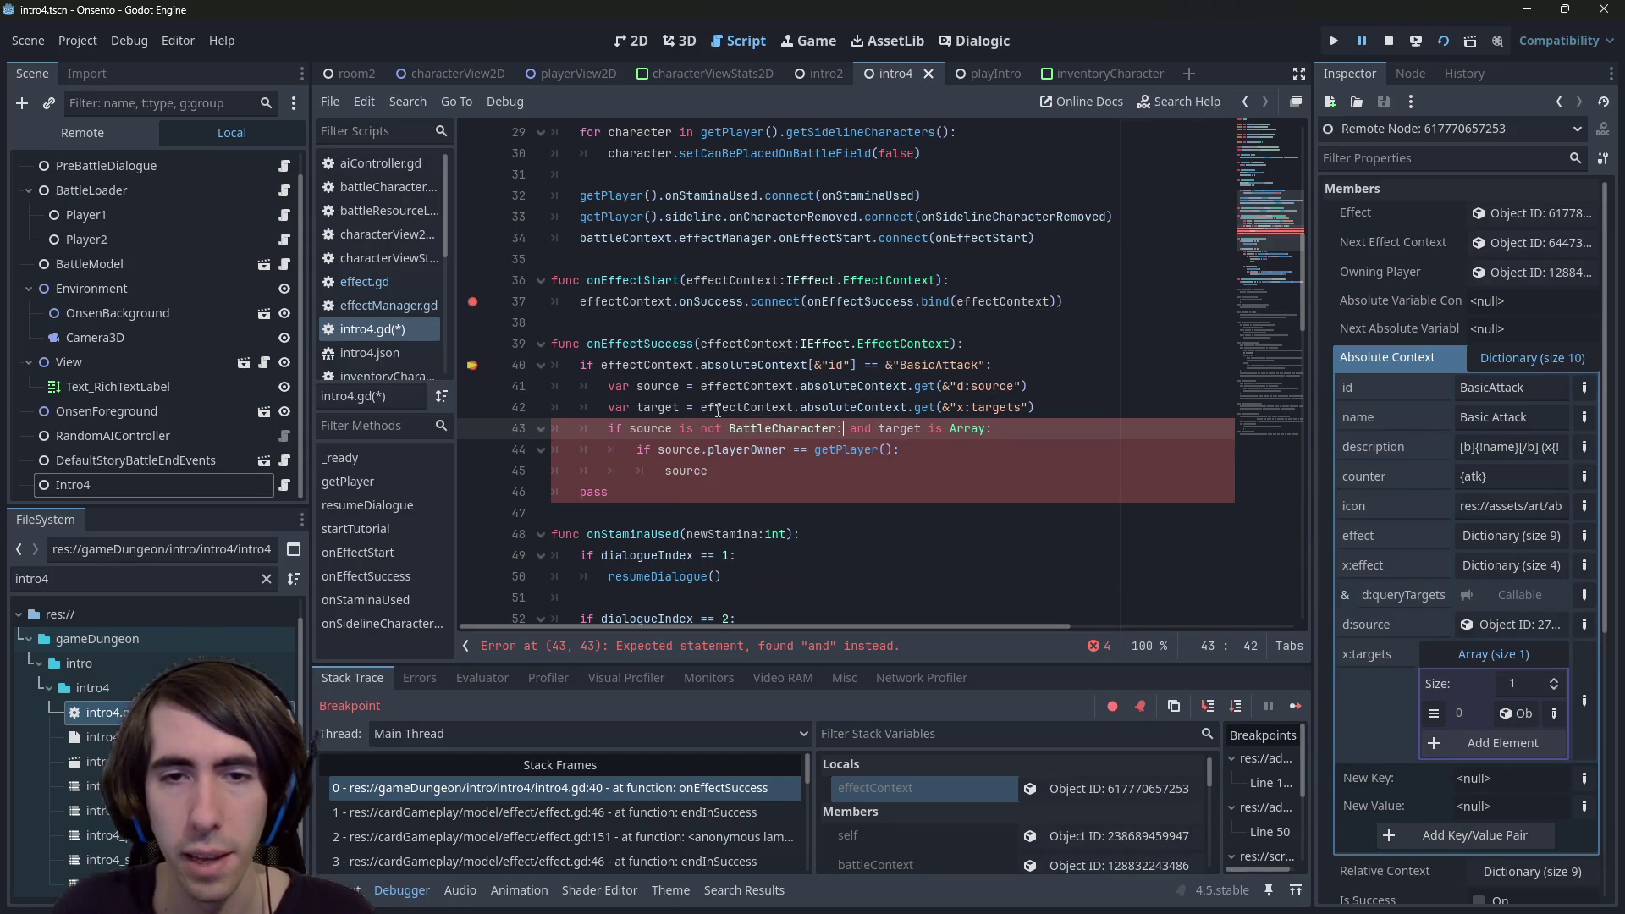
key("Return")
key("Return")
key("Up")
key("Up")
key("Down")
Write a return statement under the if, followed by a blank line
type("r")
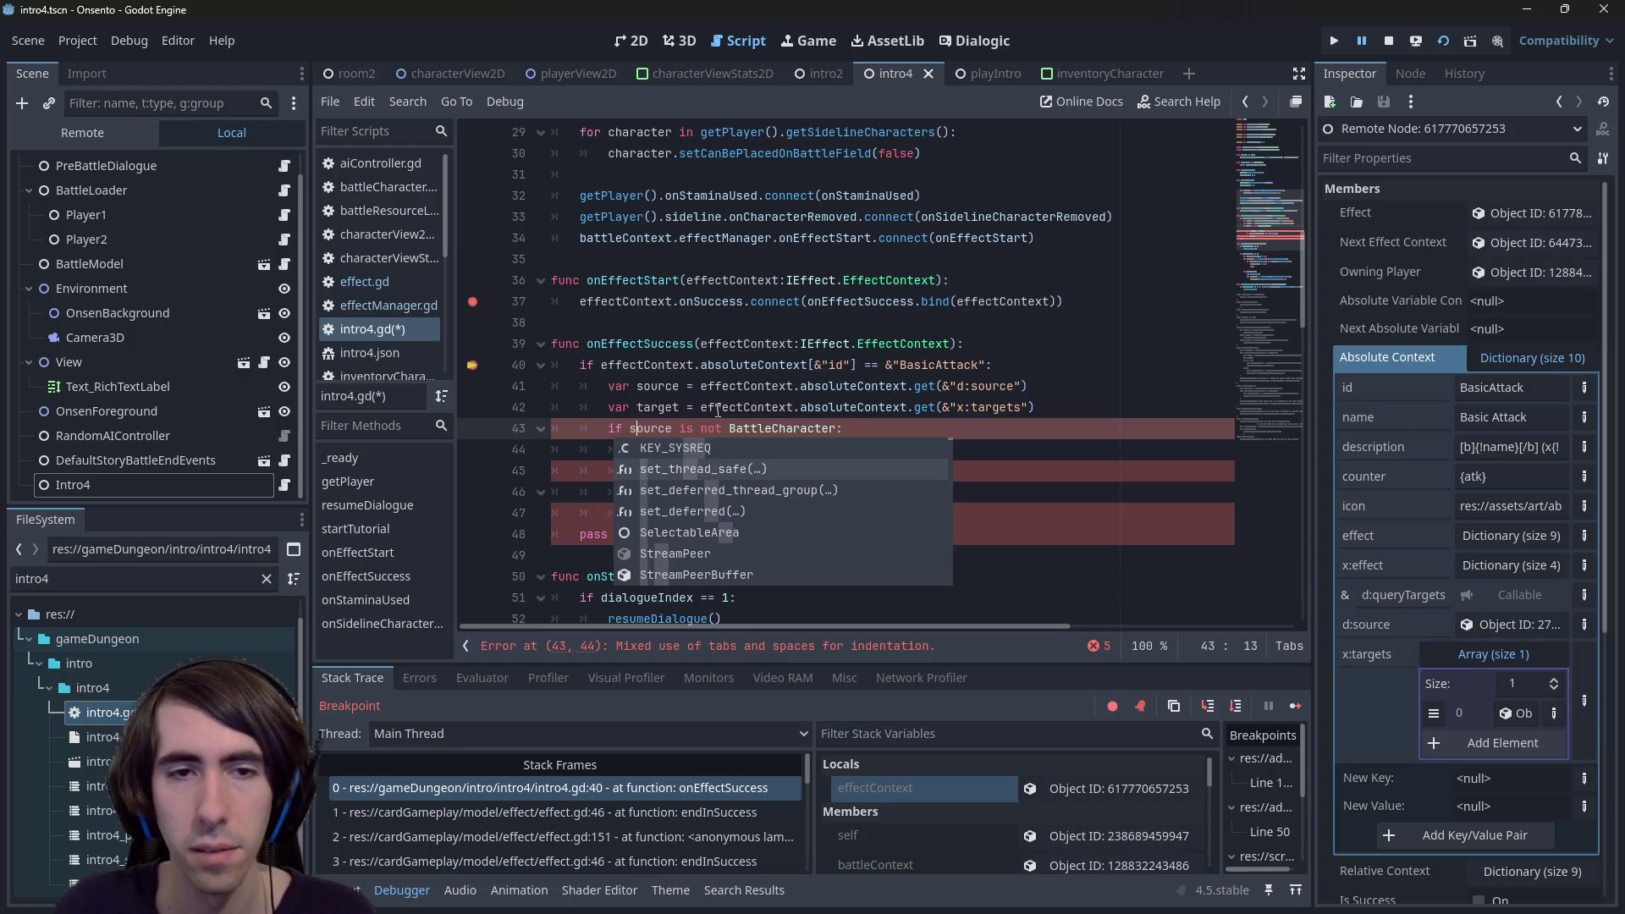
key("Escape")
type("eturn")
key("Escape")
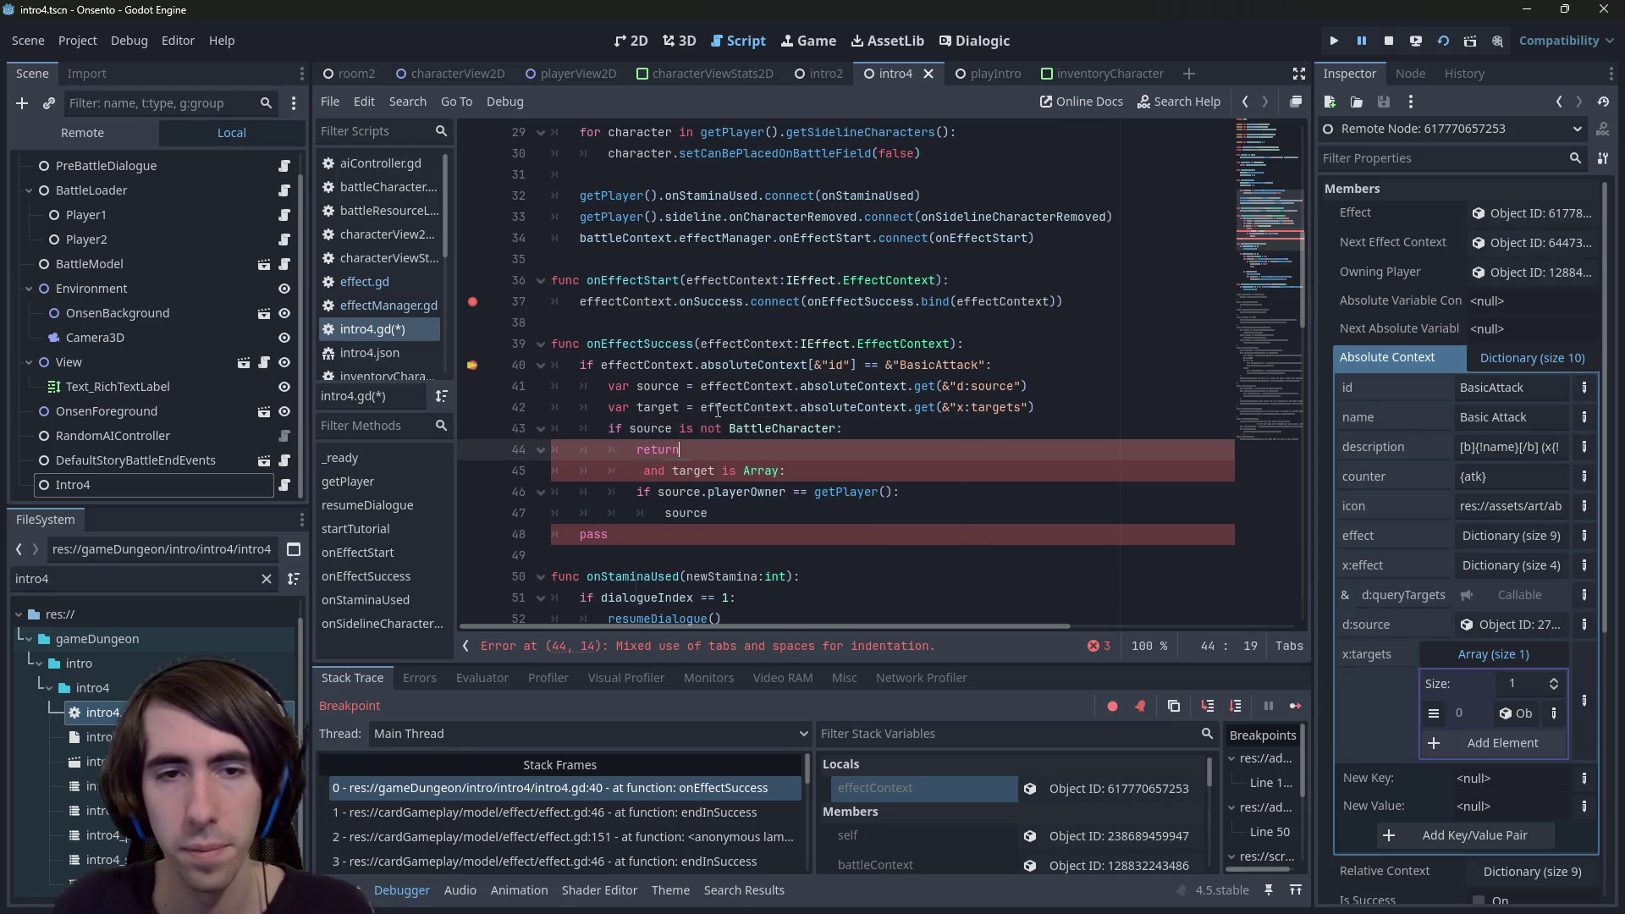
key("Return")
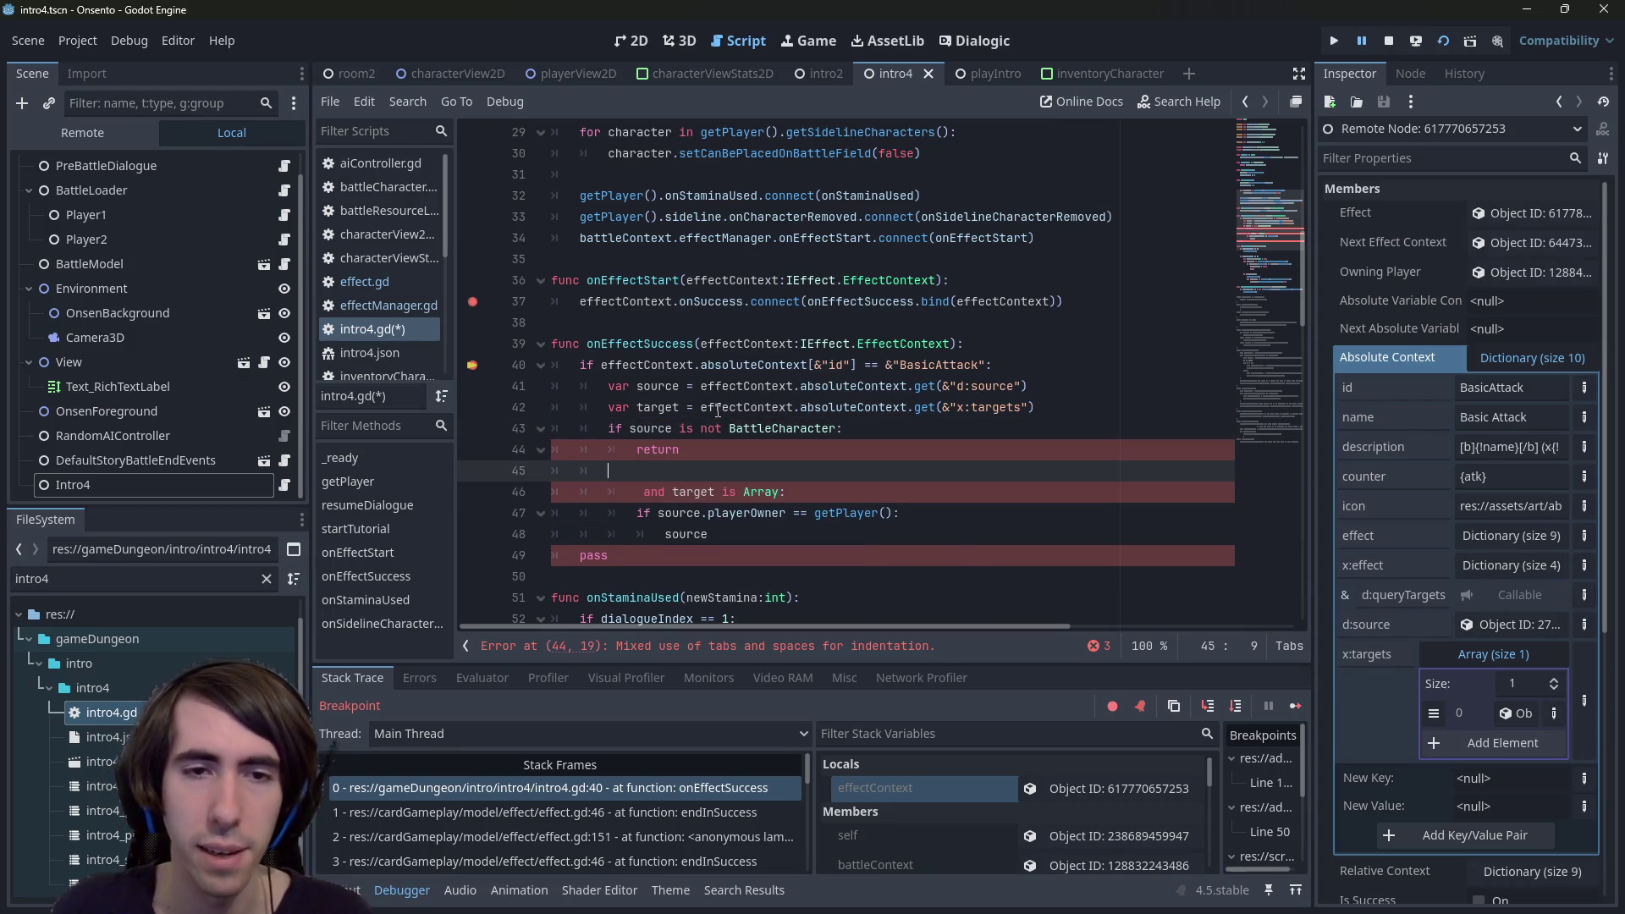
key("Return")
Comment out the 'and target is Array' line, save, and start a new 'source.' line
key("Down")
key("ctrl+k")
key("Up")
key("Up")
key("Return")
key("Up")
key("ctrl+s")
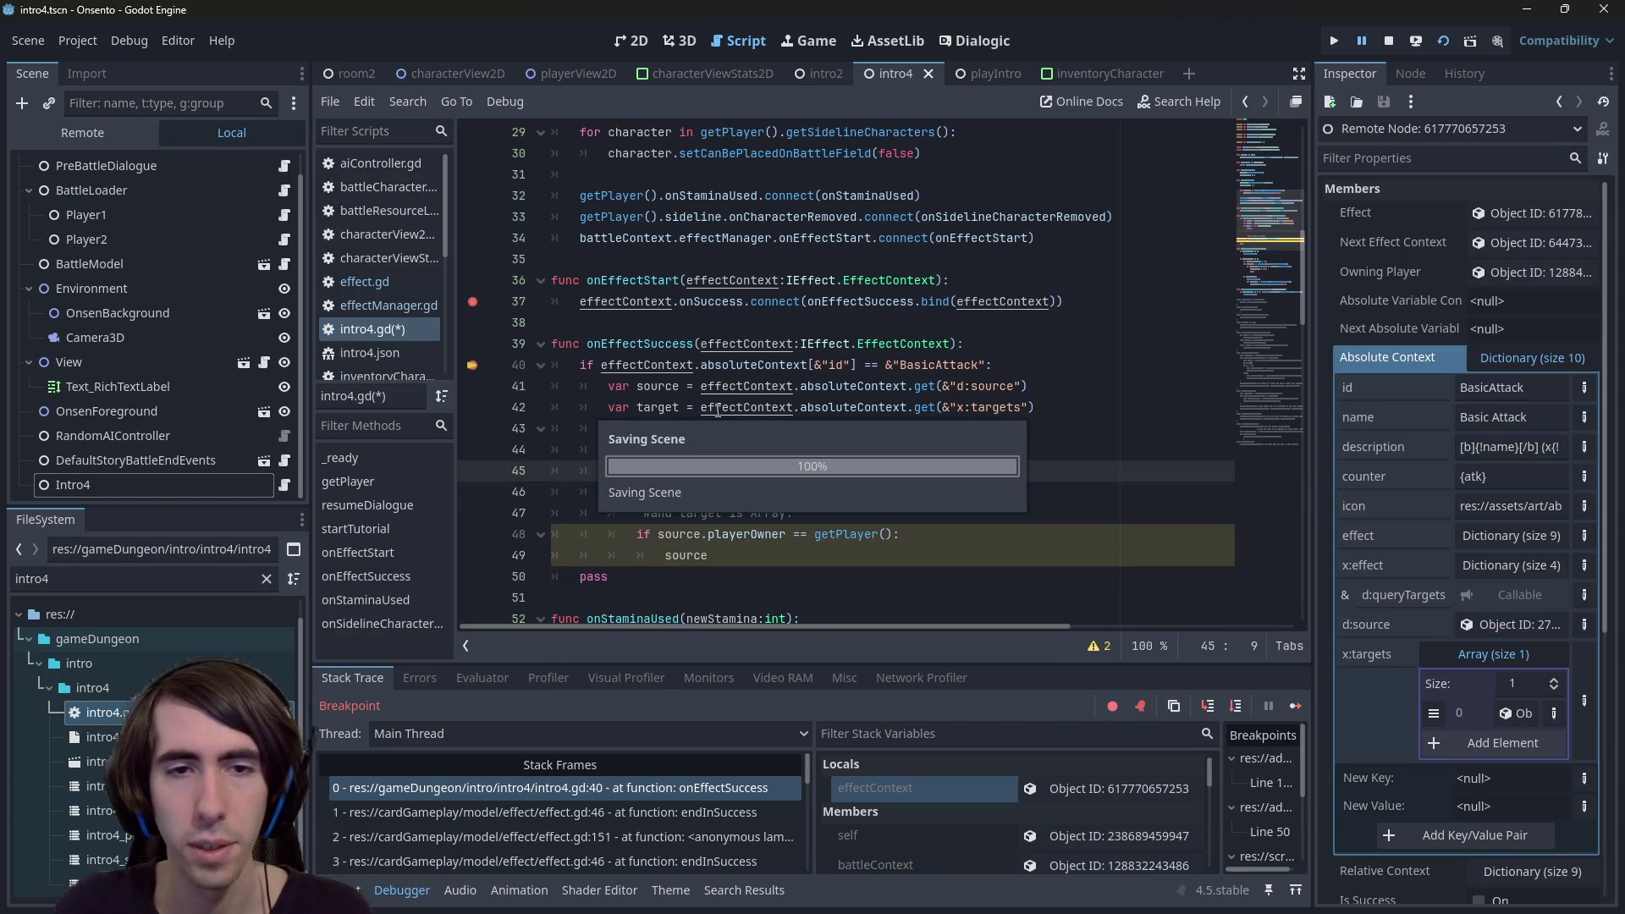
key("Down")
type("source")
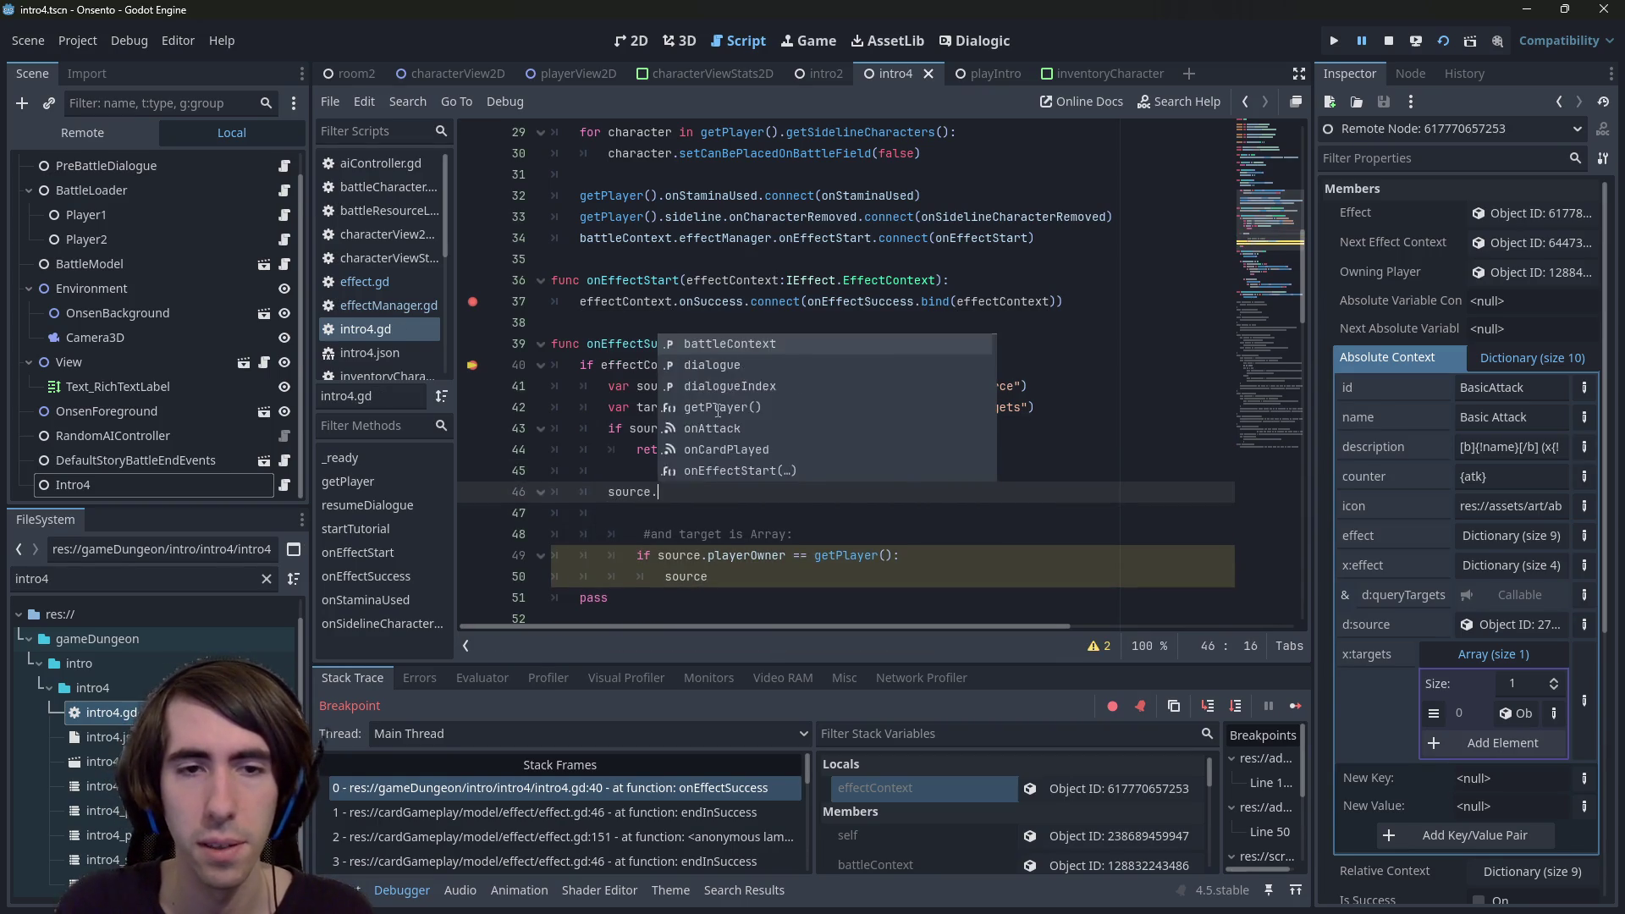
type(".")
Comment out the old playerOwner check and its body, returning to the end of the source. line
left_click_drag(762, 577, 480, 555)
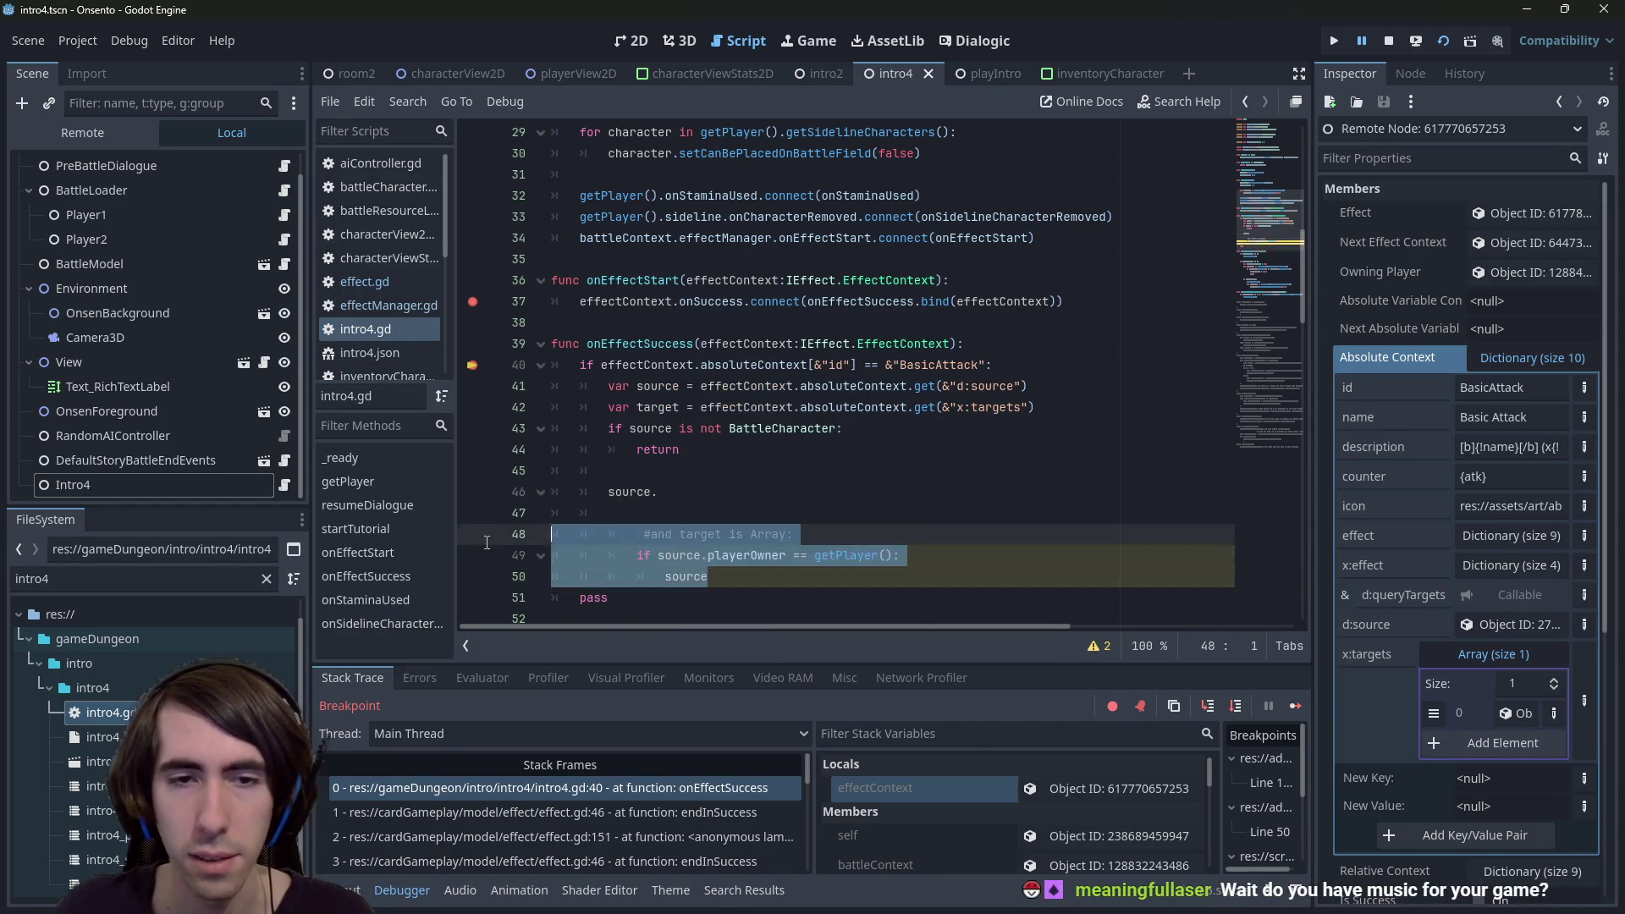
key("ctrl+k")
key("Up")
key("Up")
key("Up")
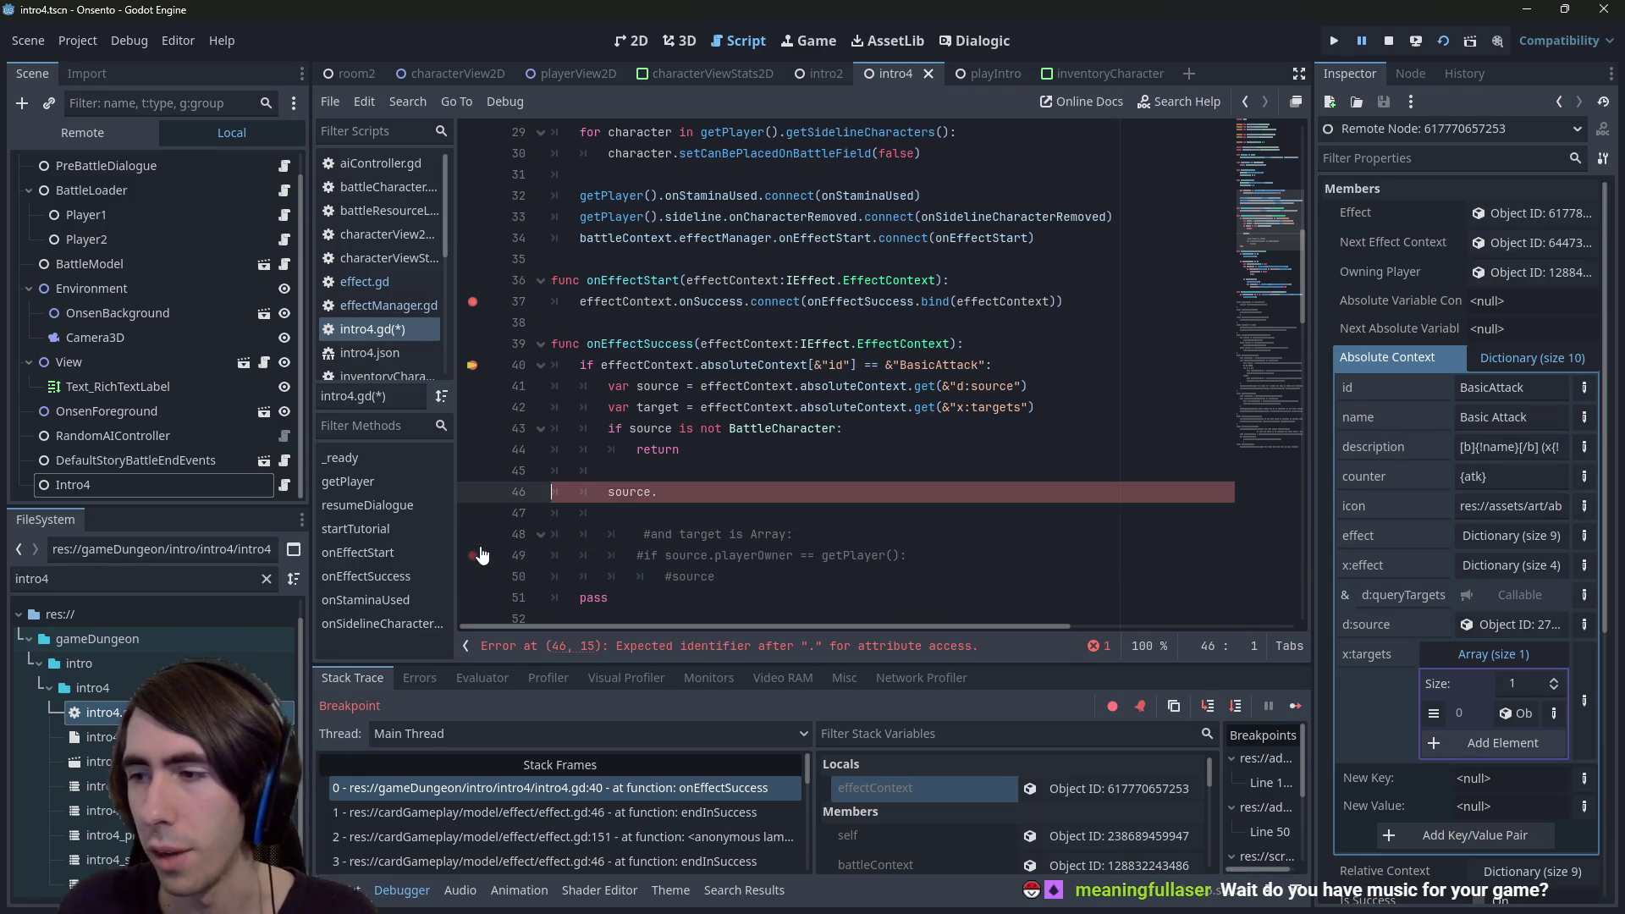
key("End")
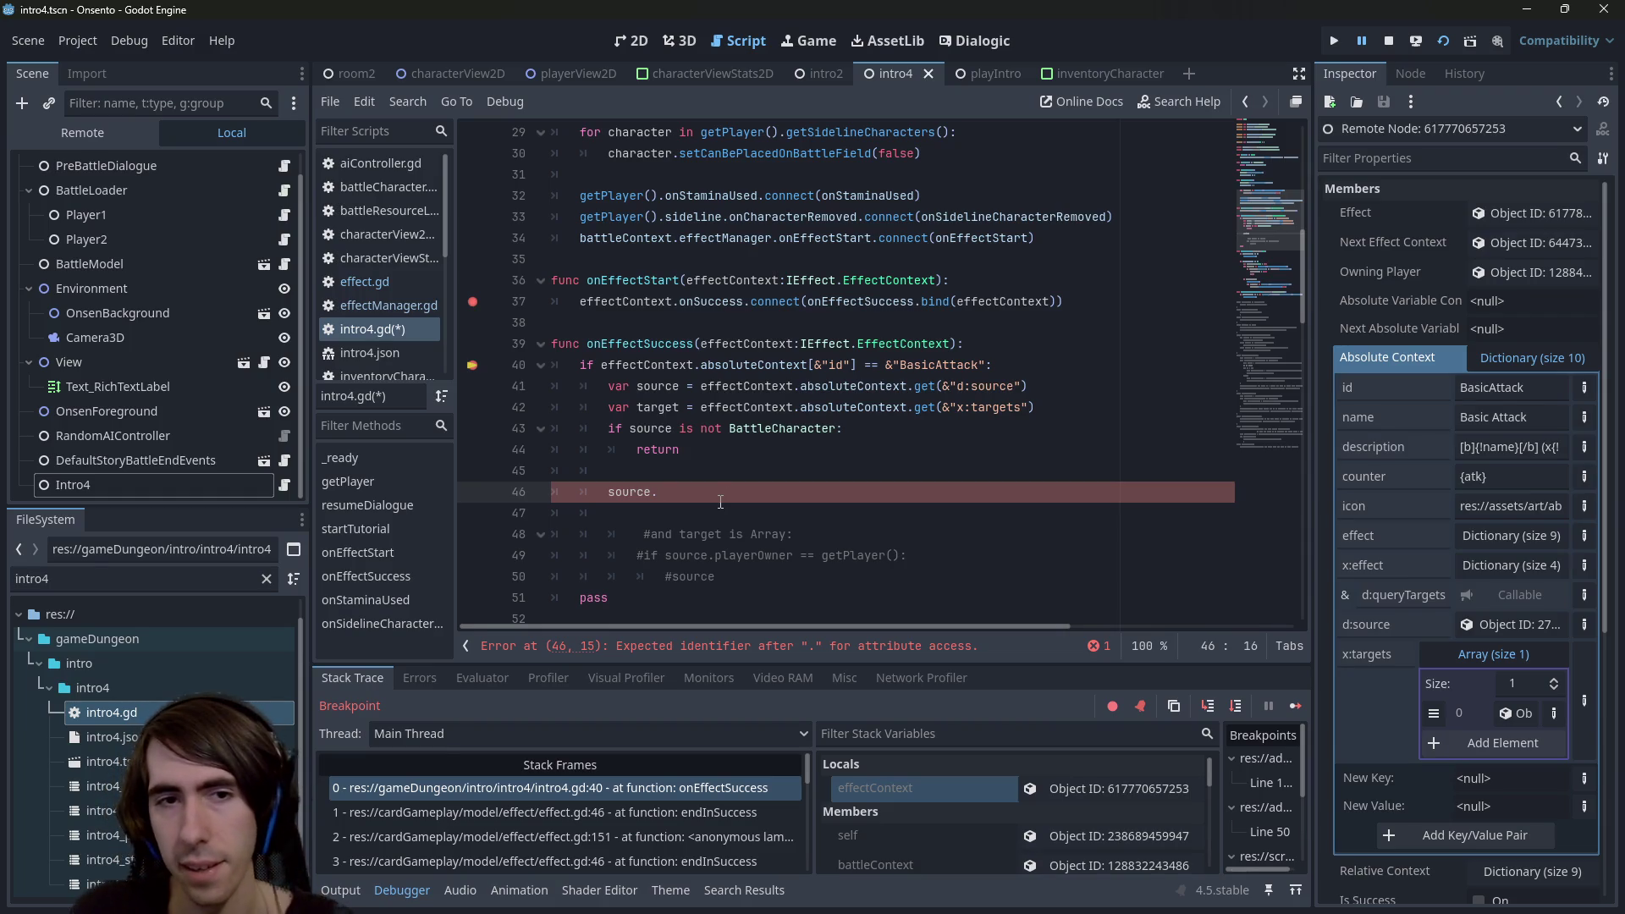
Comment out the unfinished source. line 46 and save the script
key("ctrl+k")
key("ctrl+s")
left_click(640, 407)
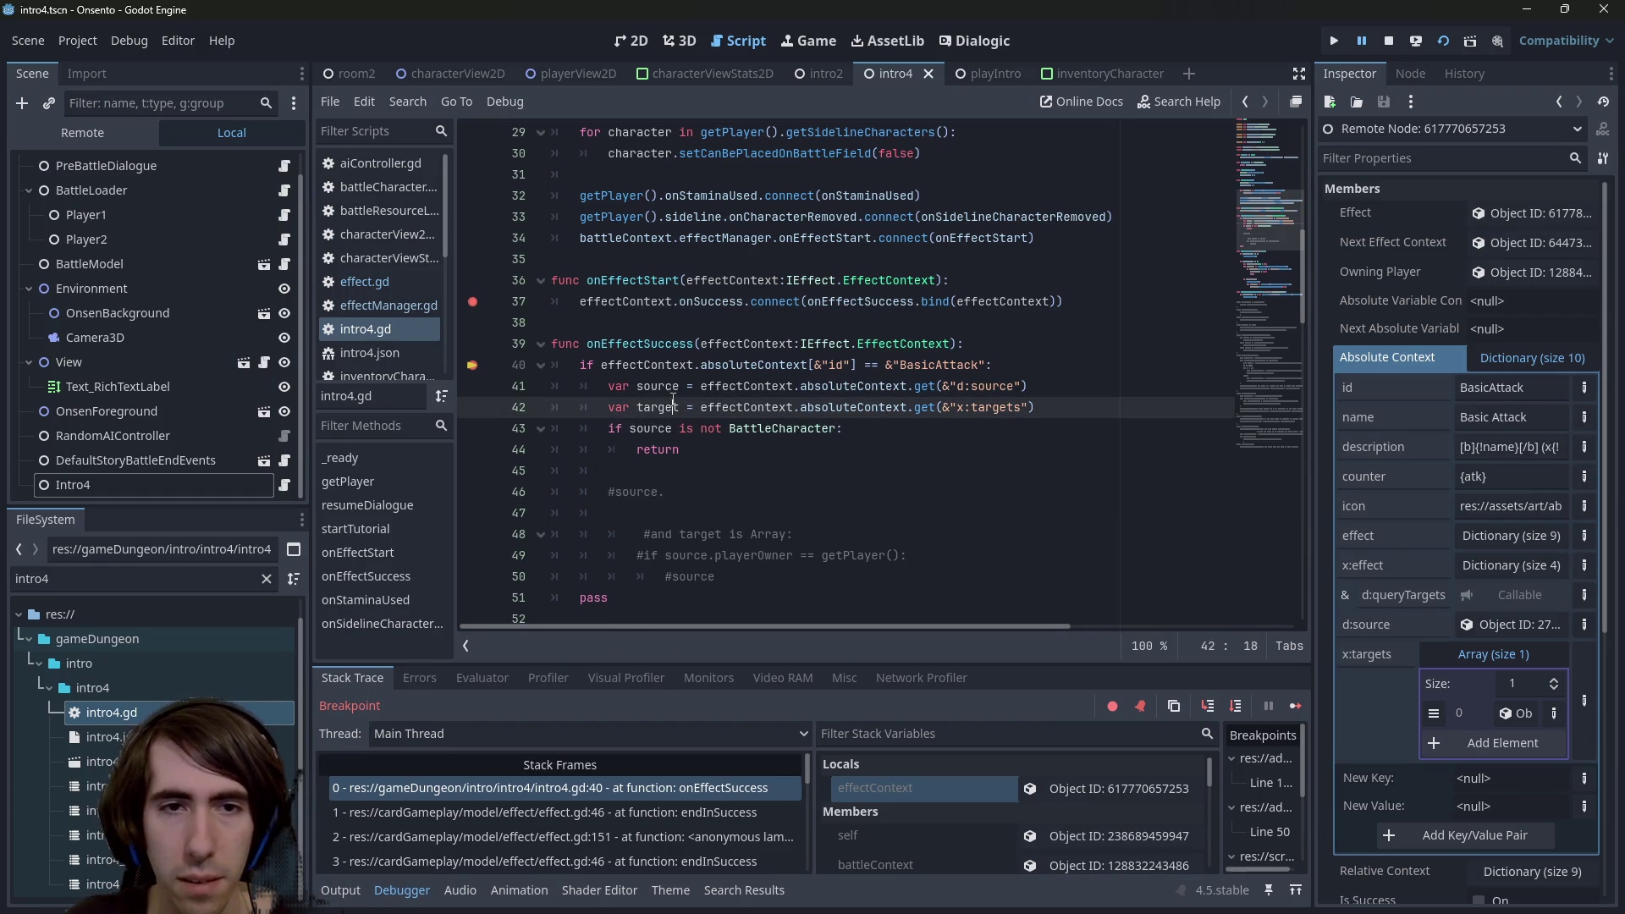
double_click(666, 387)
left_click(677, 386)
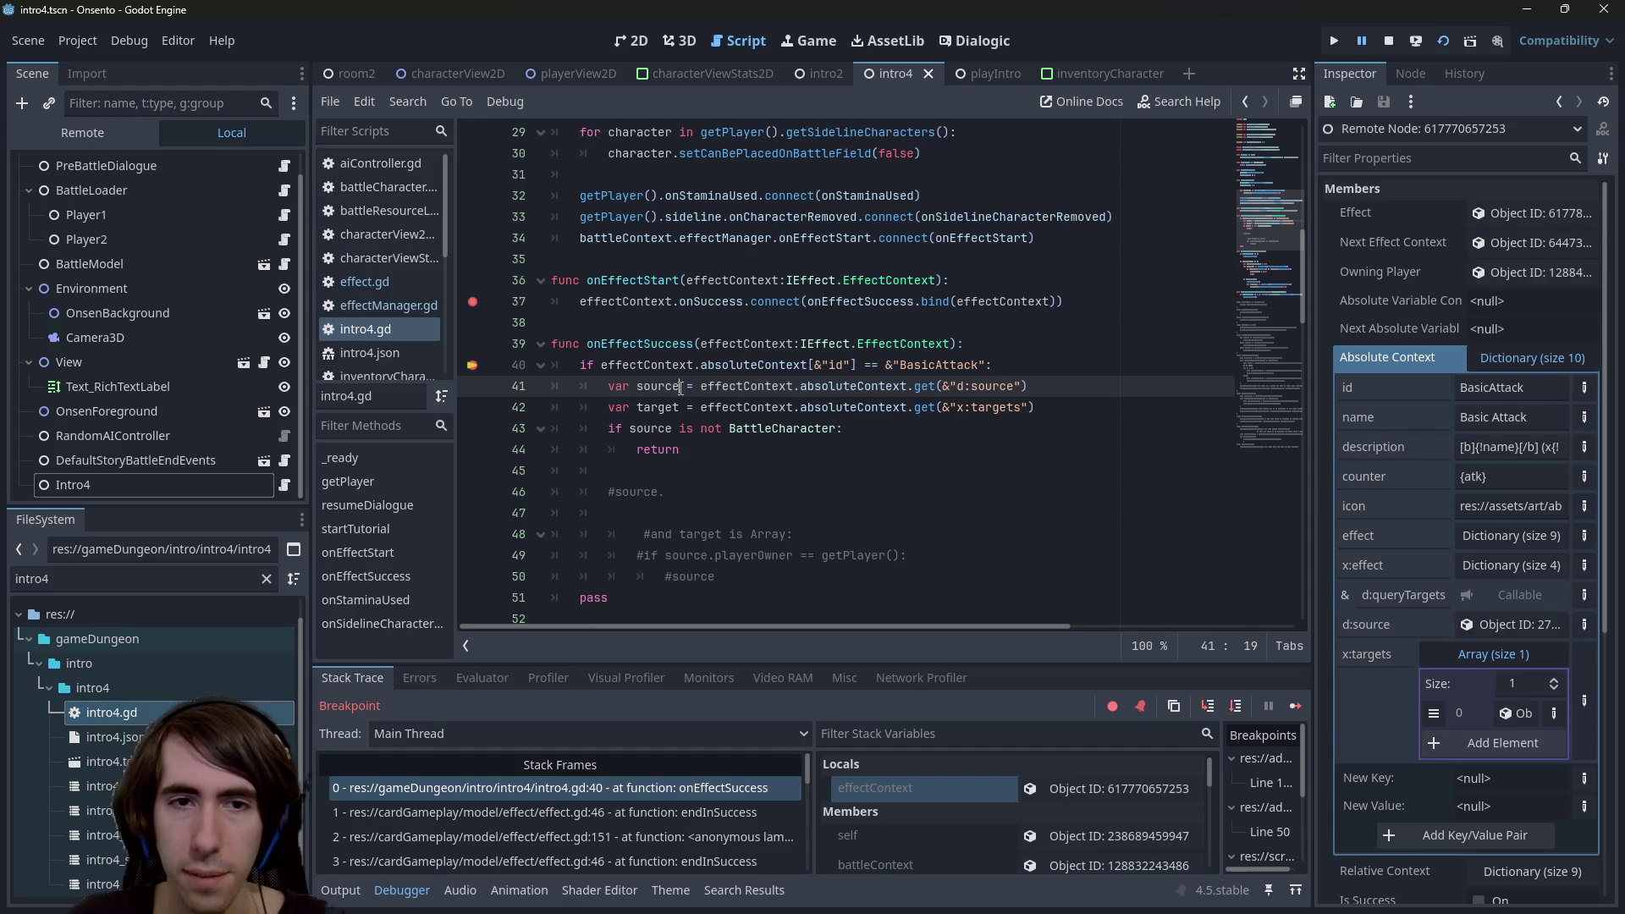
left_click(704, 449)
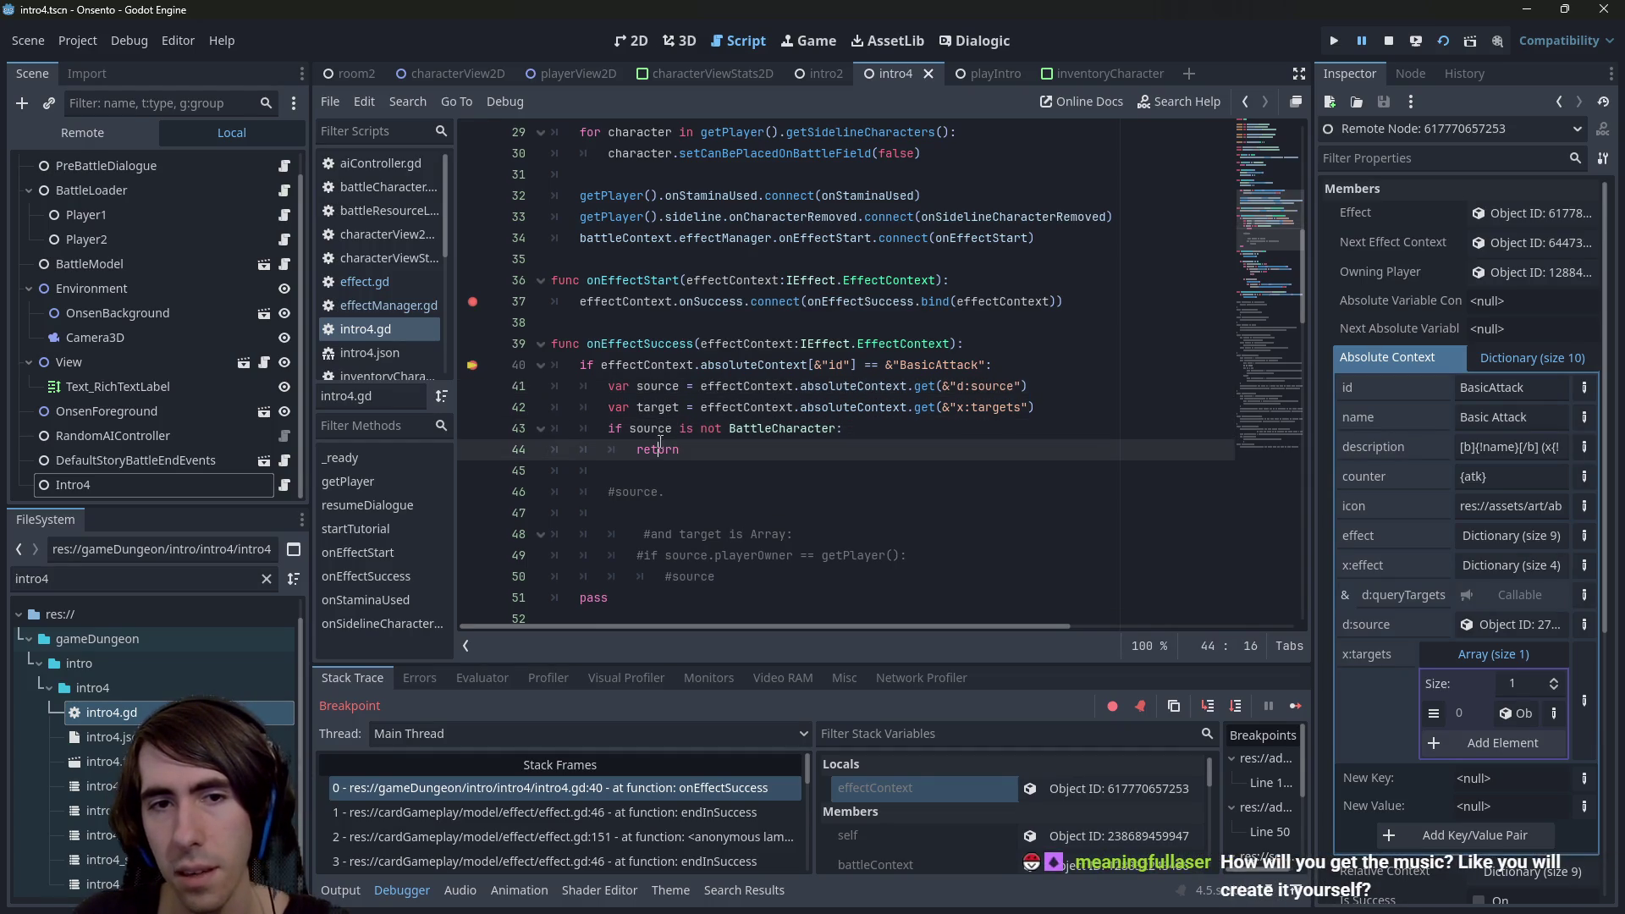
double_click(711, 428)
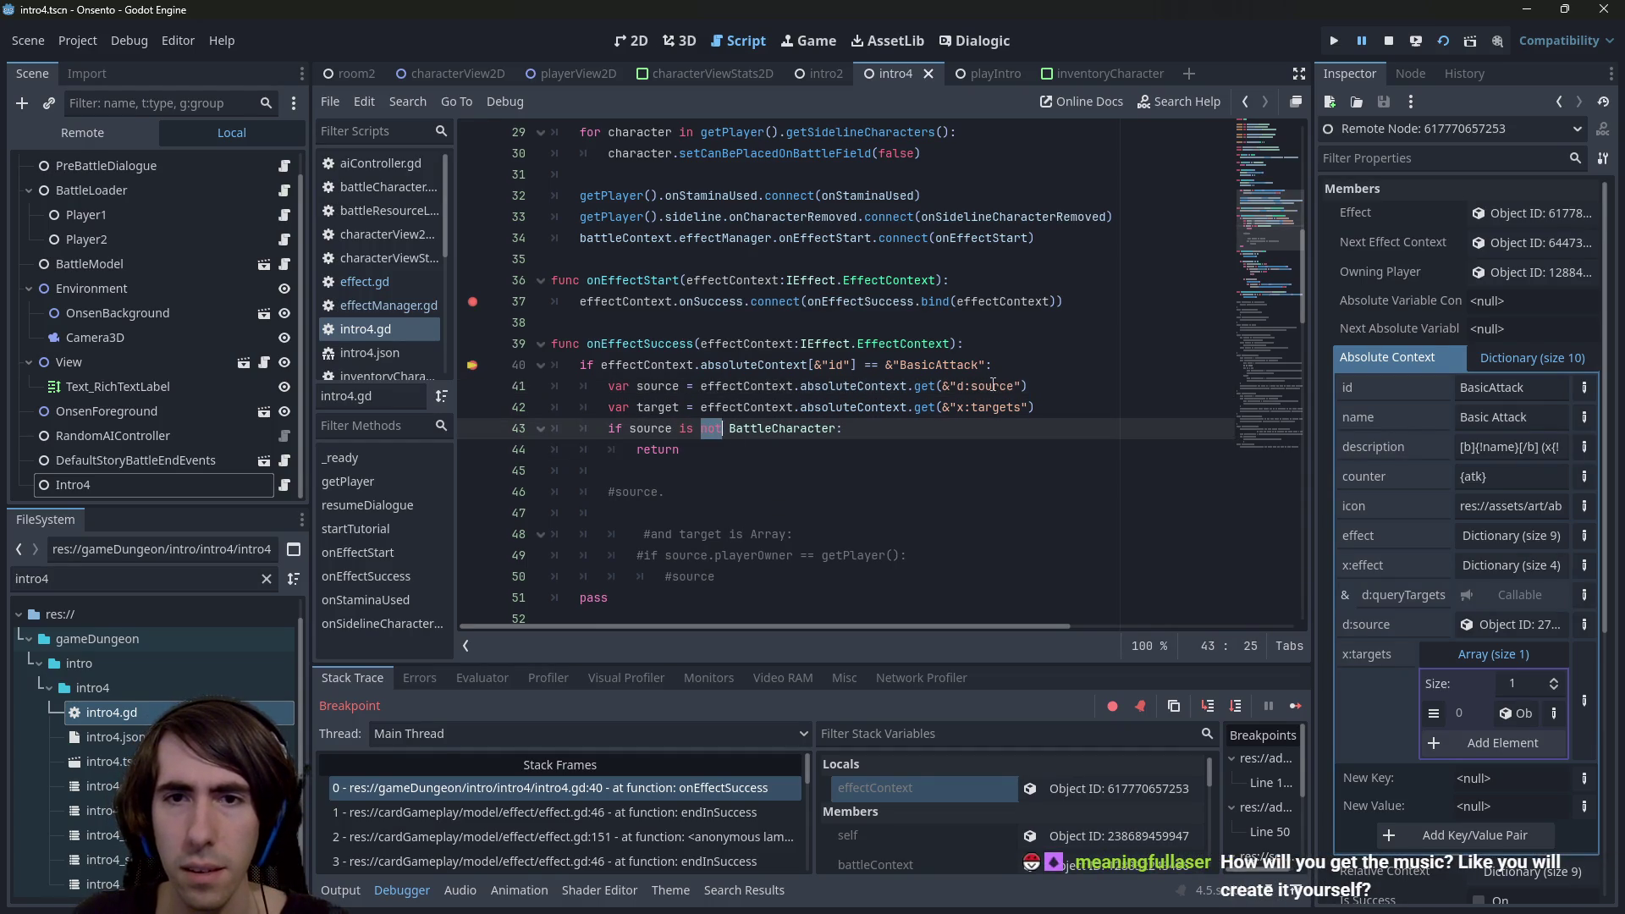
Append 'as BattleCharacter' to line 41 and 'as Array[BattleCharacter]' to line 42
left_click(1032, 386)
type("as")
double_click(782, 429)
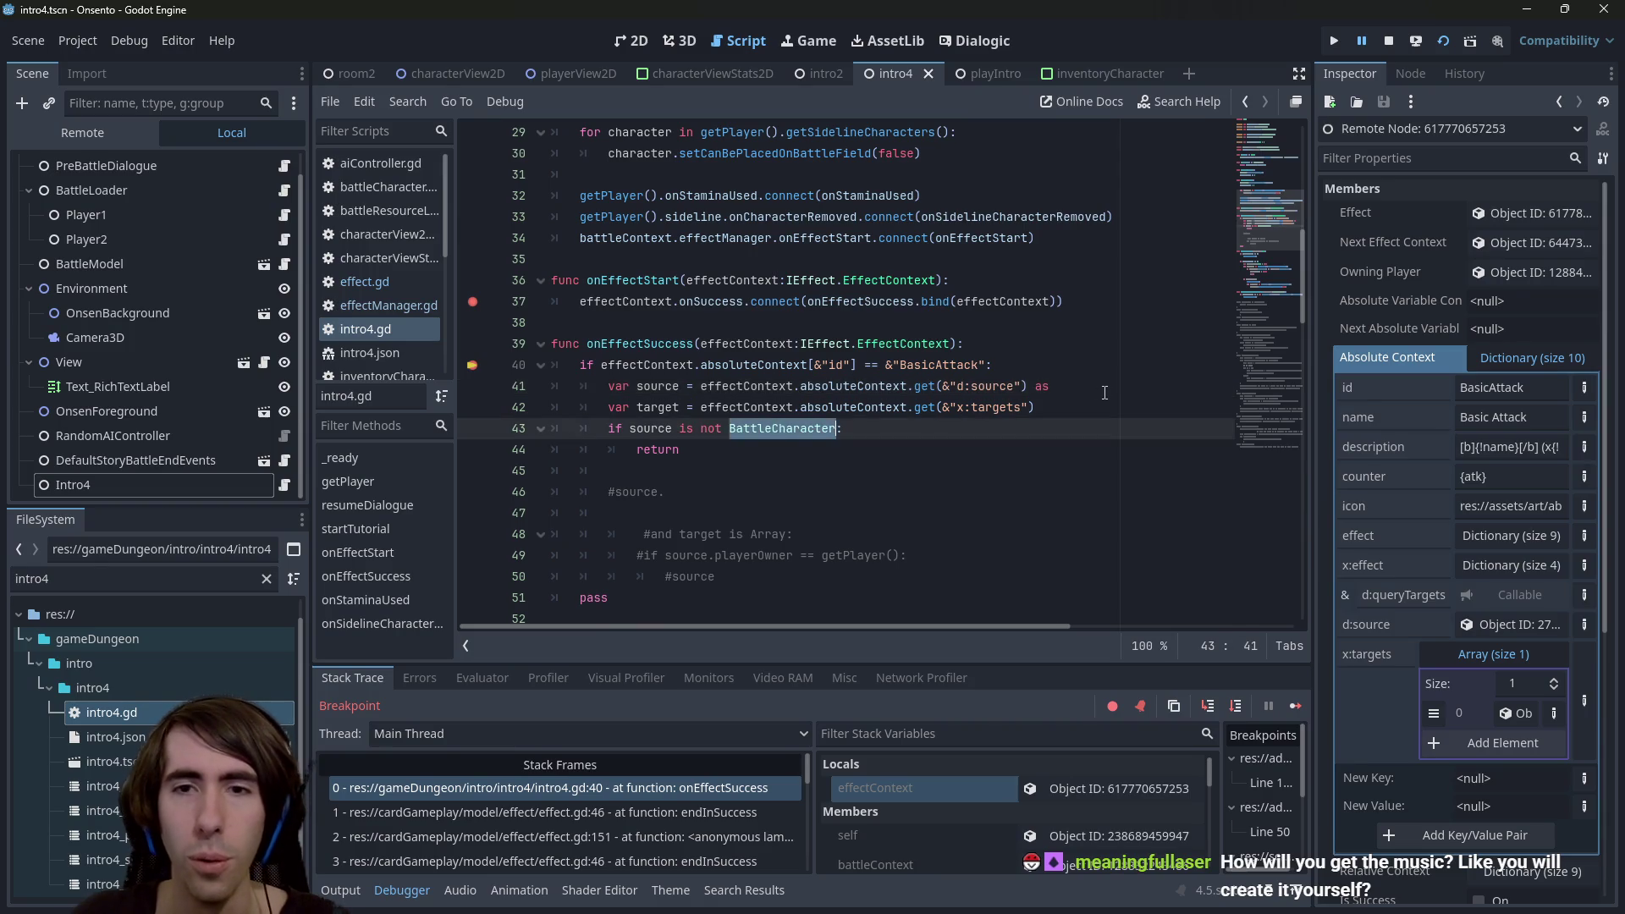
left_click(1104, 393)
type("BattleCharacter")
left_click(1100, 411)
type("as A")
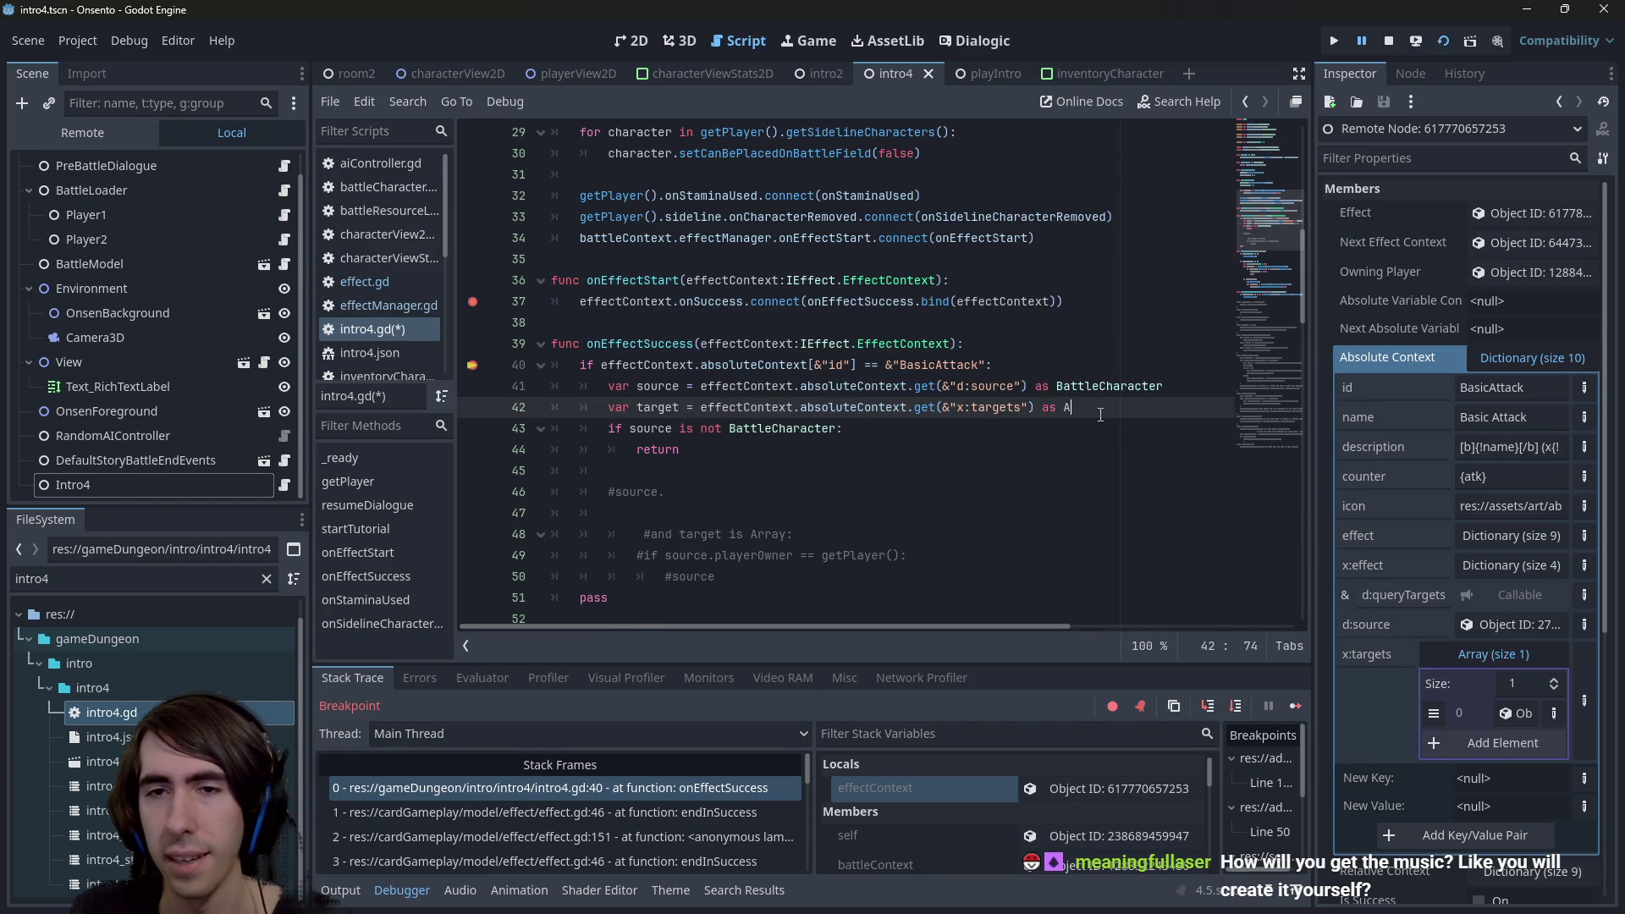
type("rray")
type("[BattleChara")
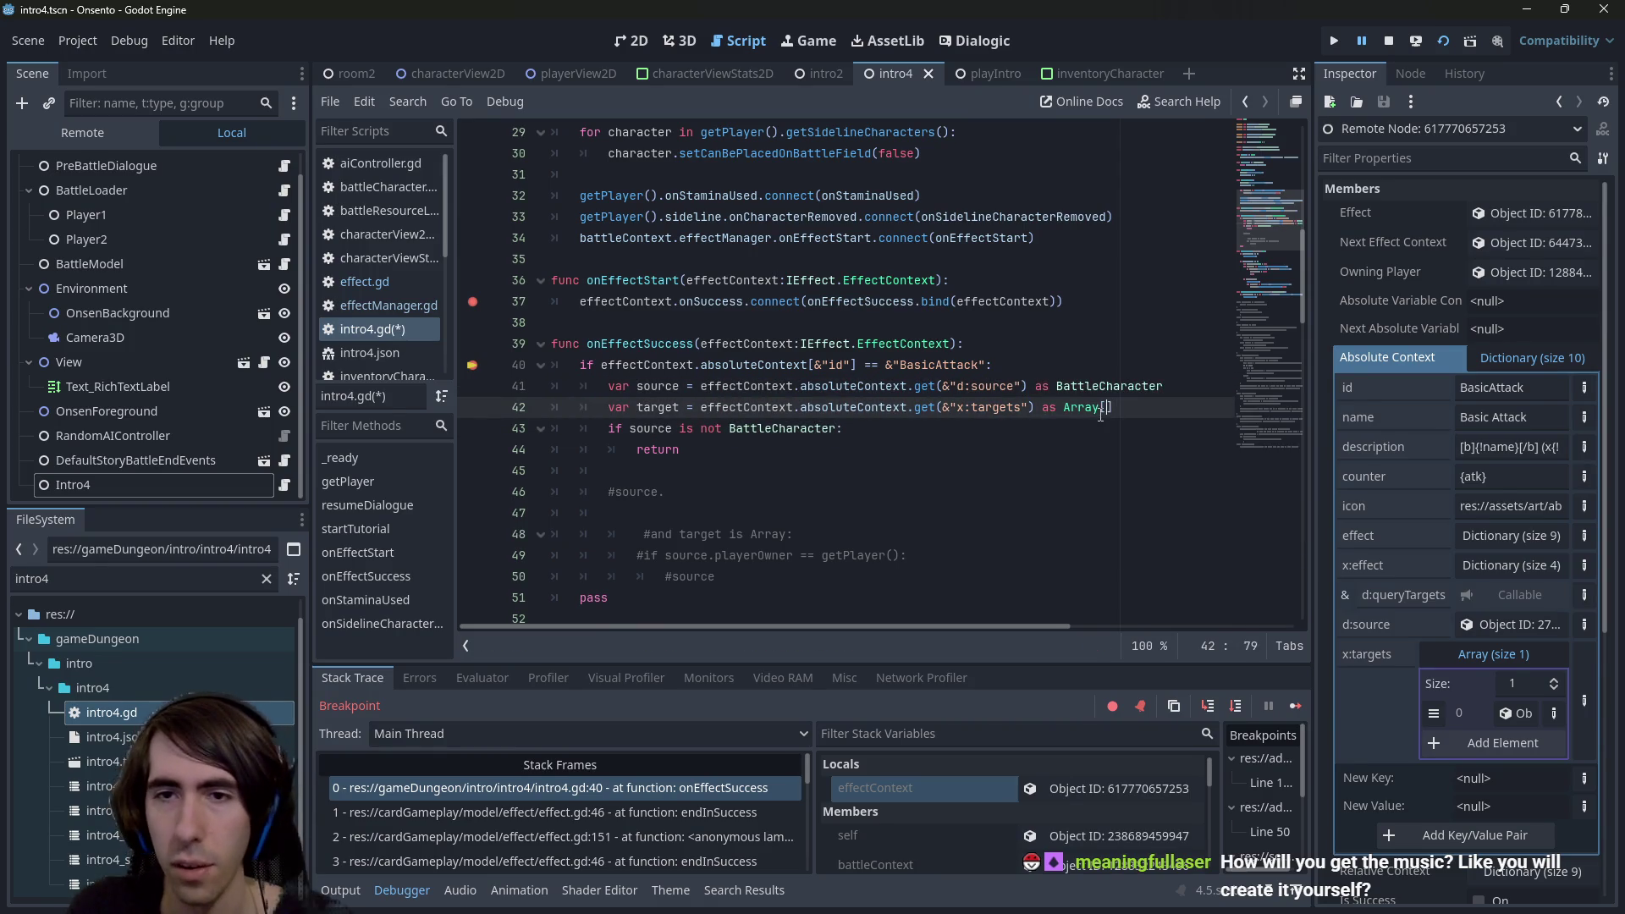
type("cter")
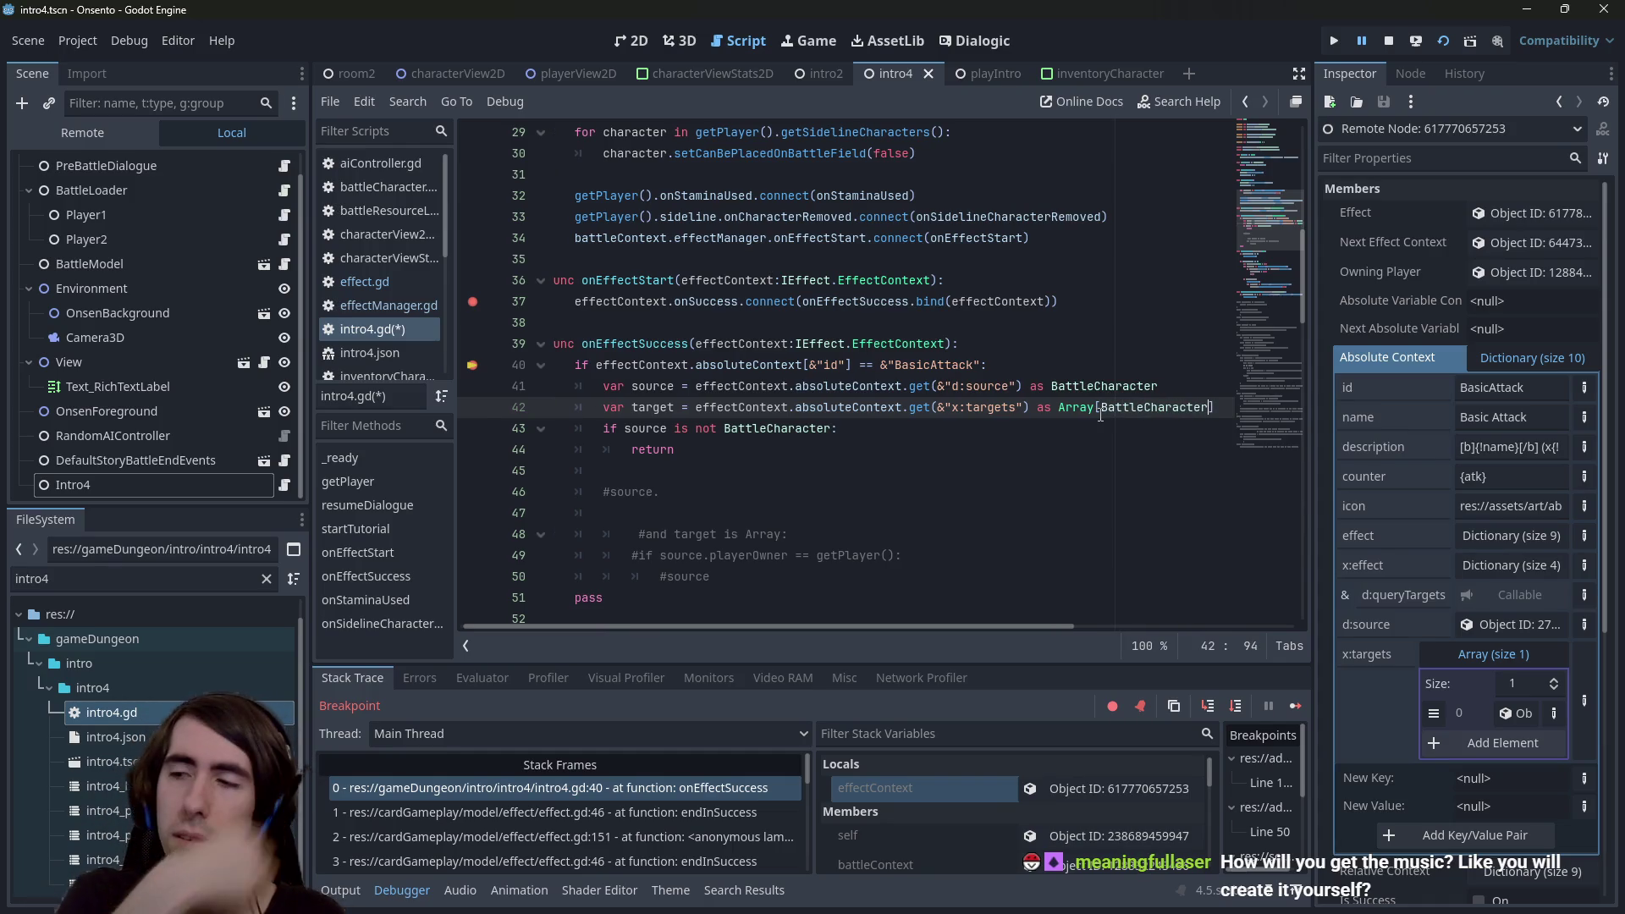
double_click(1100, 410)
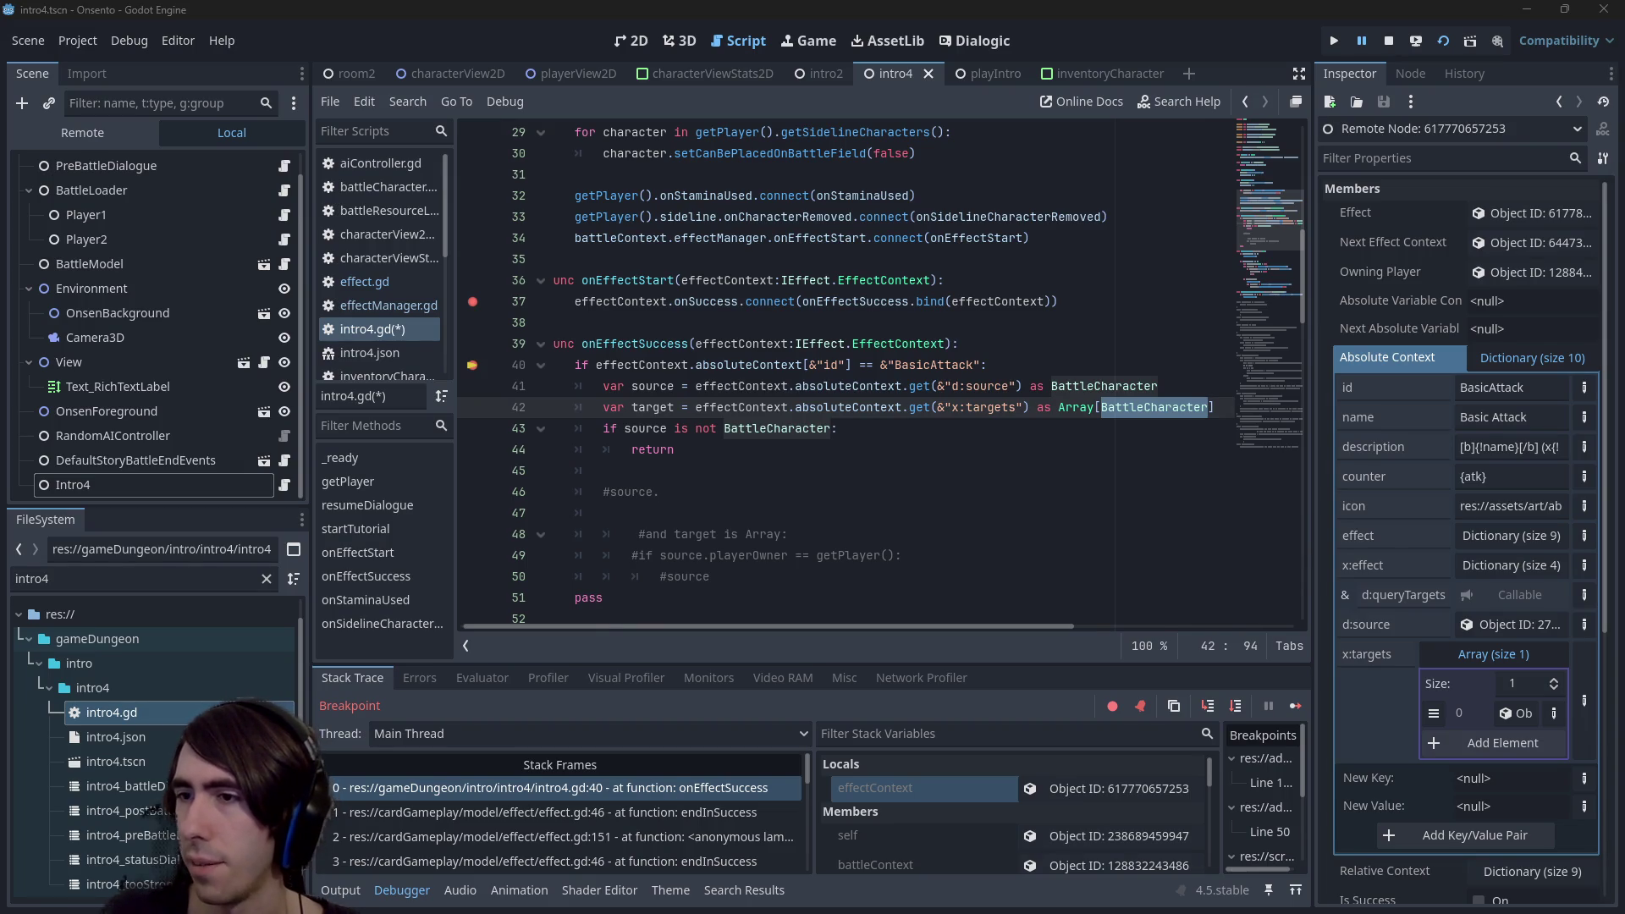
Alt+Tab from Godot to the browser window showing the YouTube playlist
key("alt+Tab")
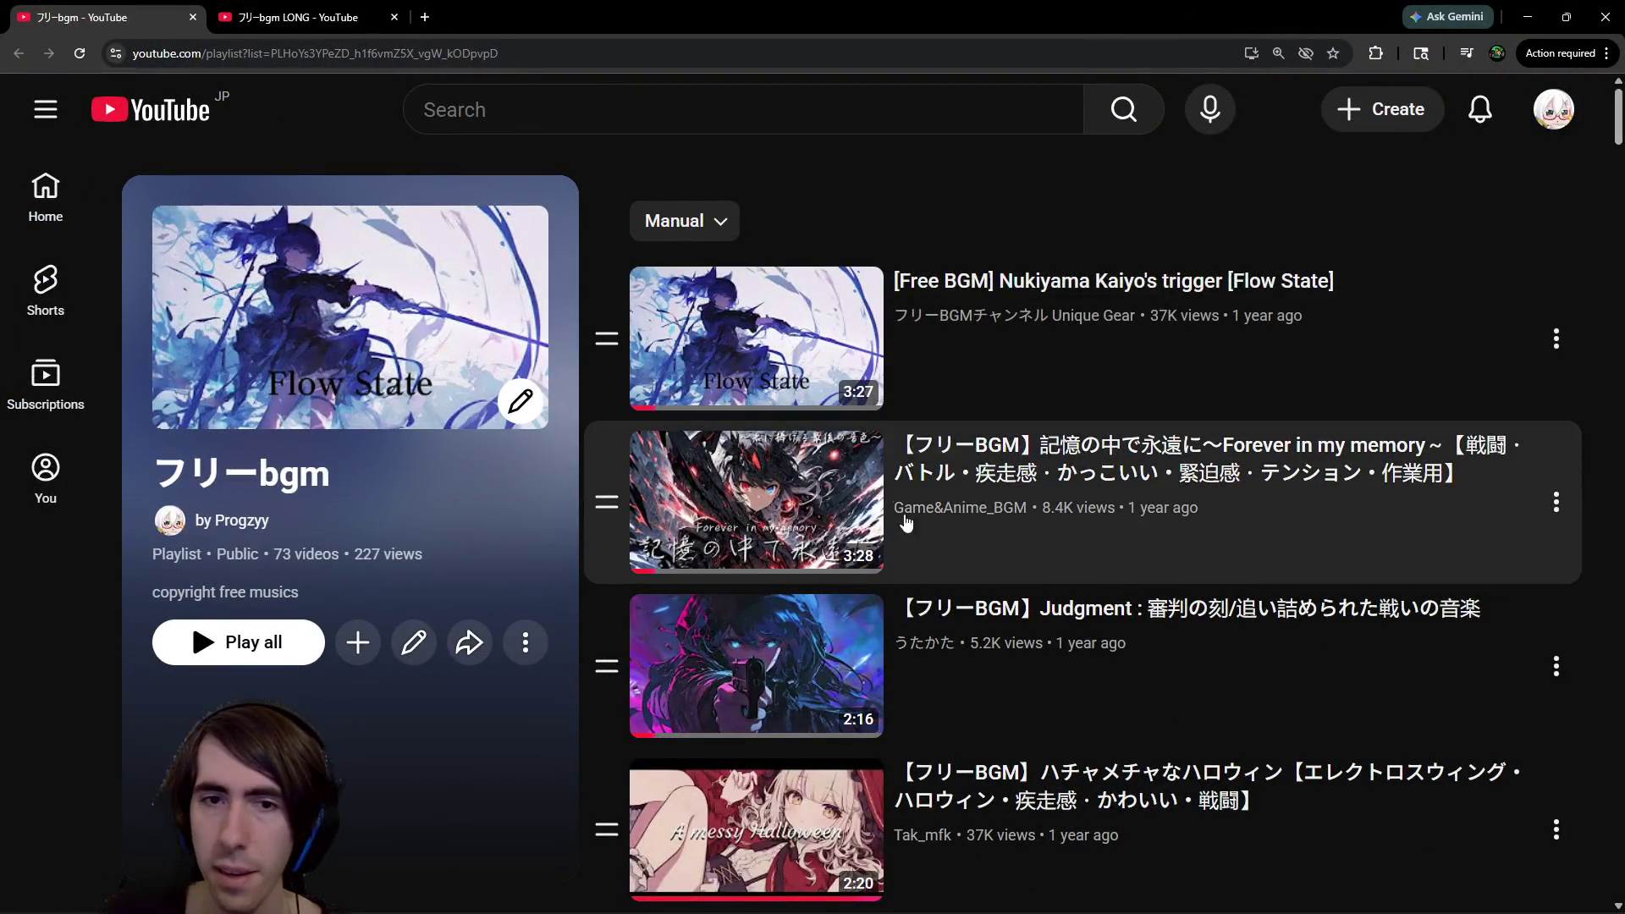
scroll(906, 520, "down", 12)
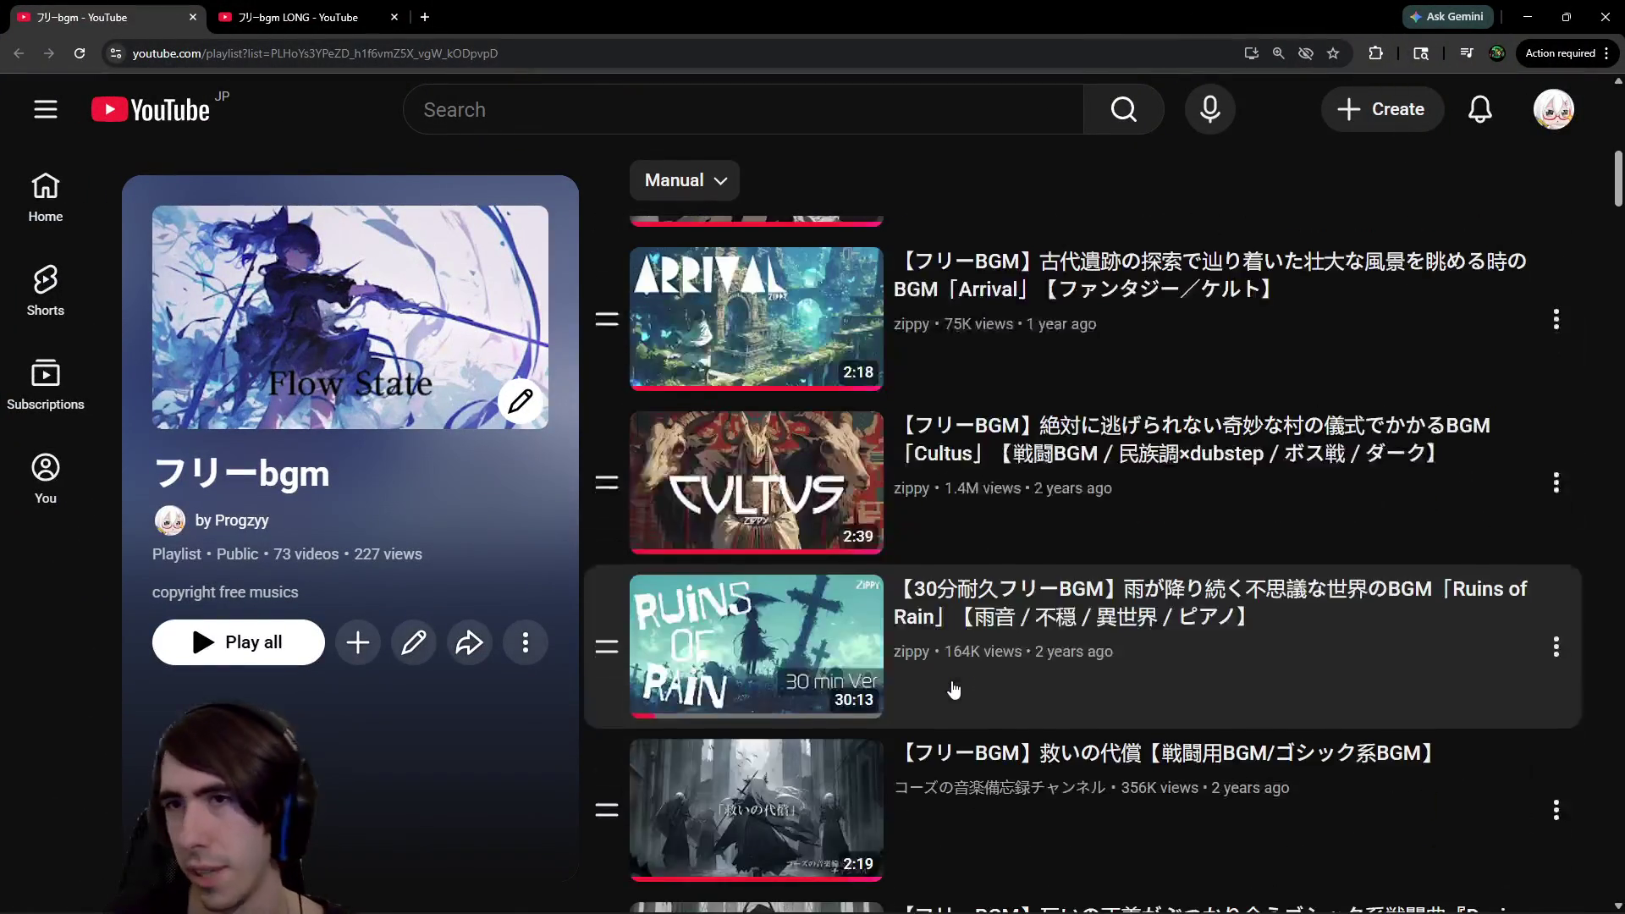
scroll(954, 689, "down", 15)
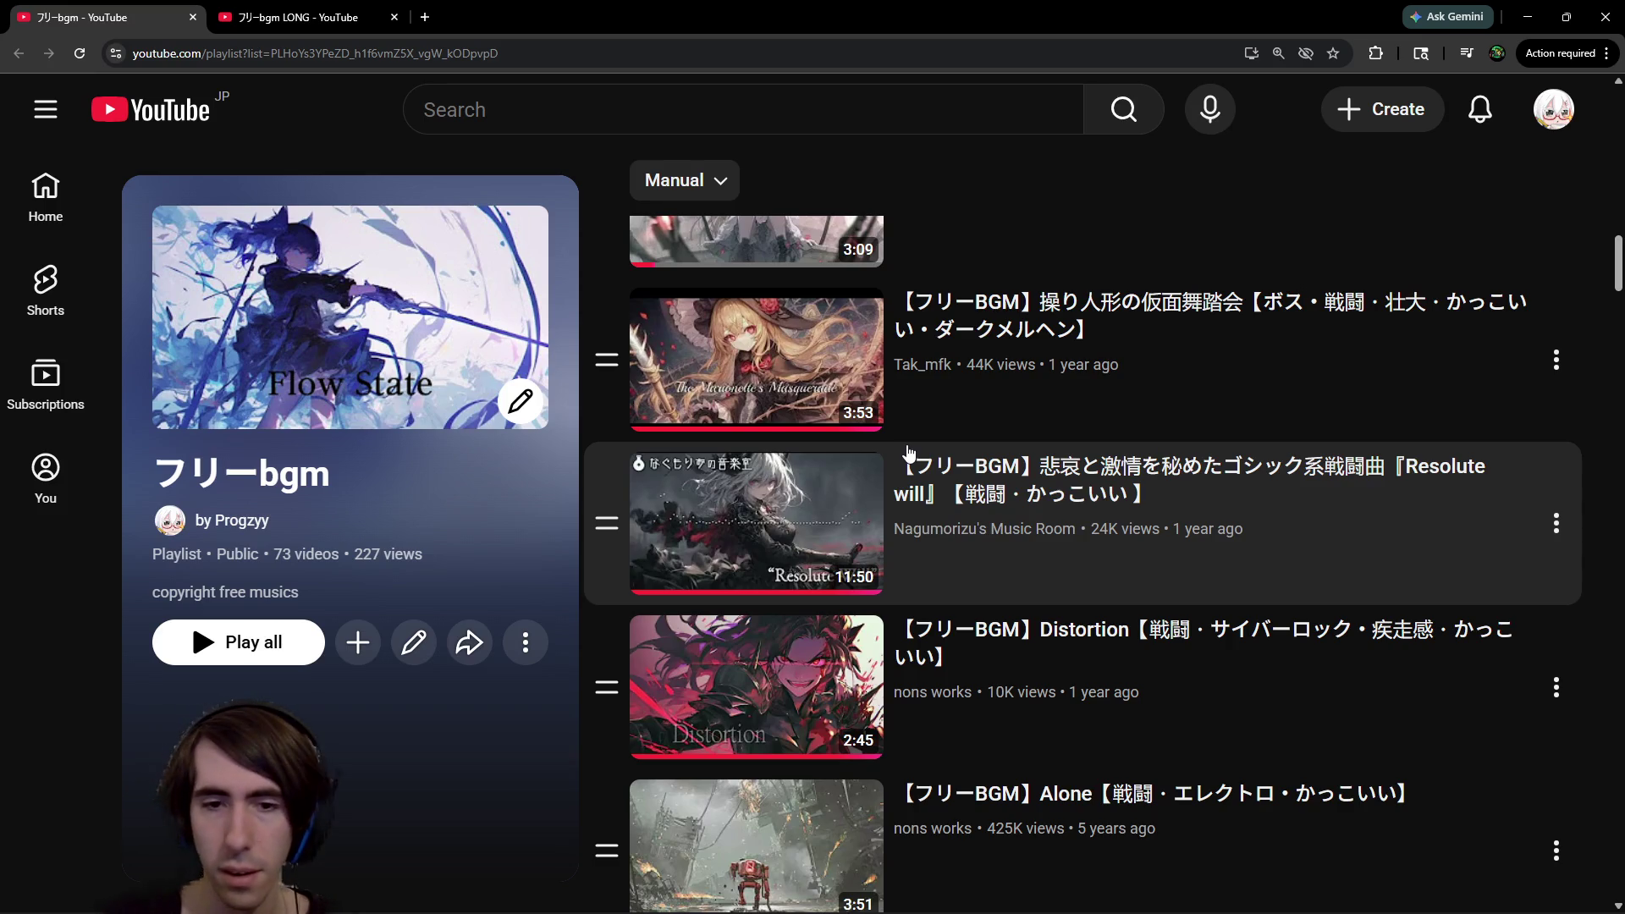
scroll(908, 454, "down", 15)
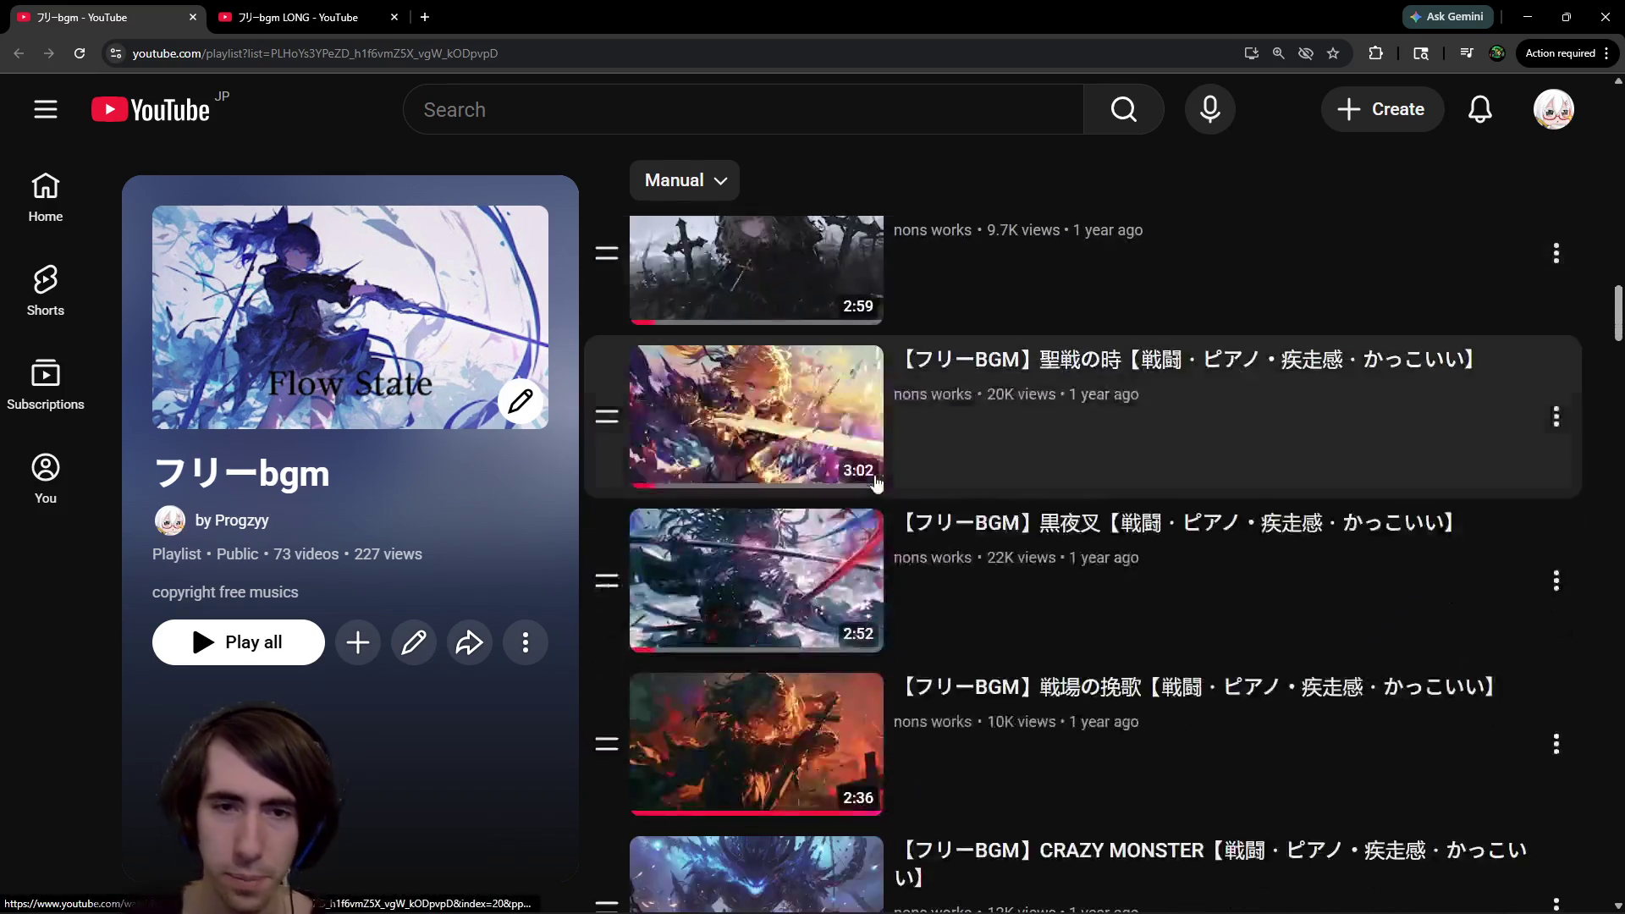
scroll(876, 483, "down", 7)
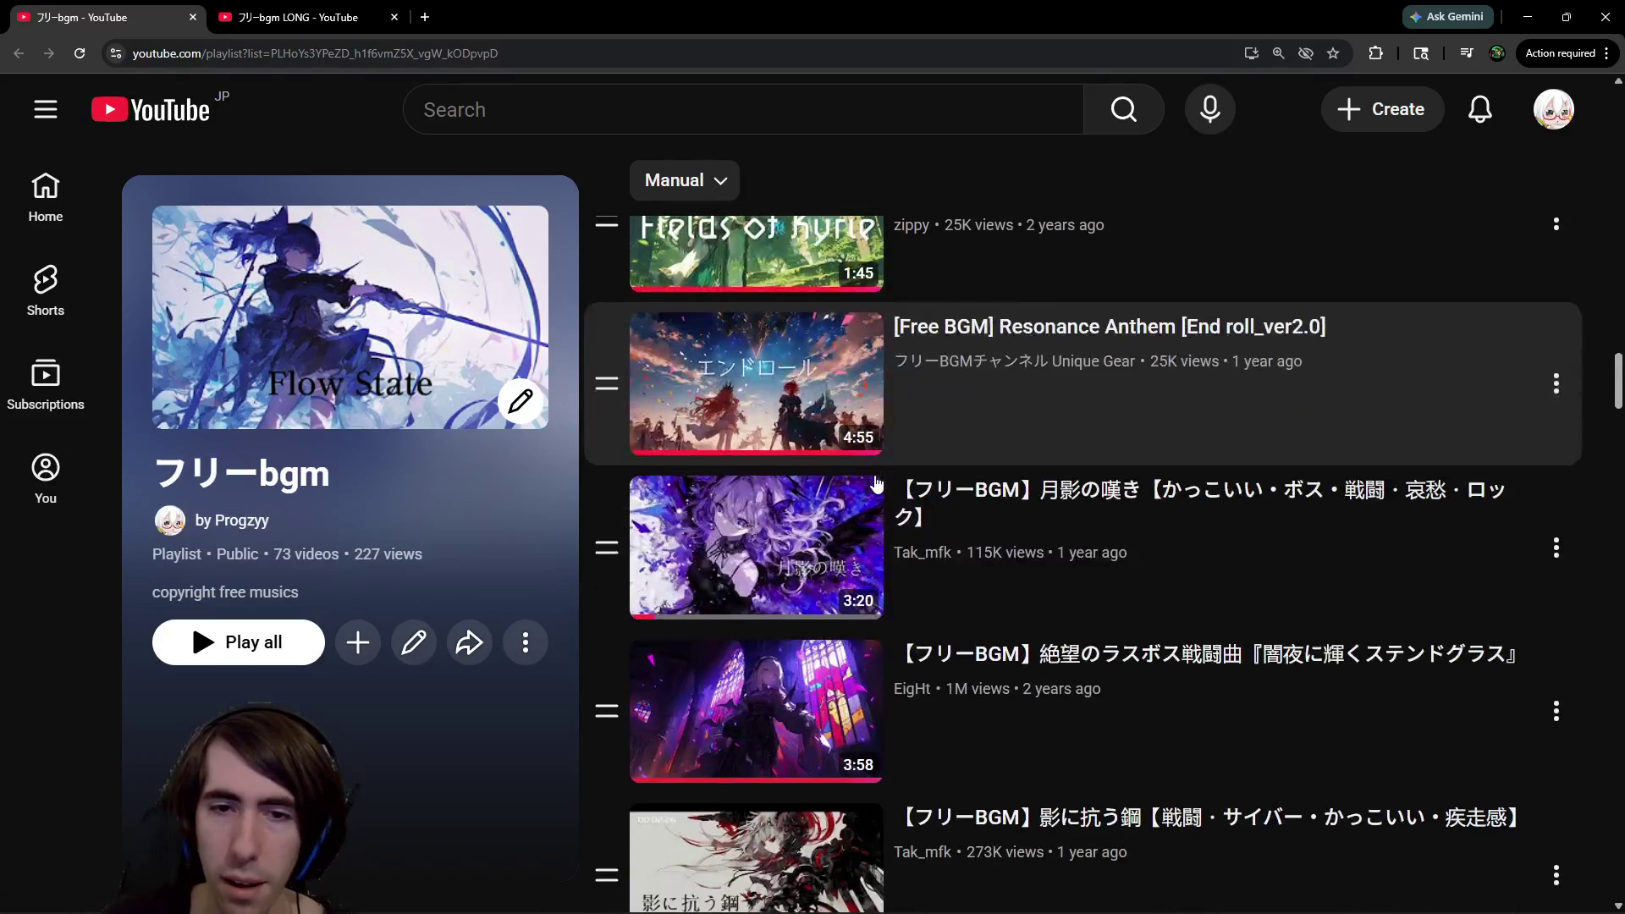
scroll(876, 483, "down", 2)
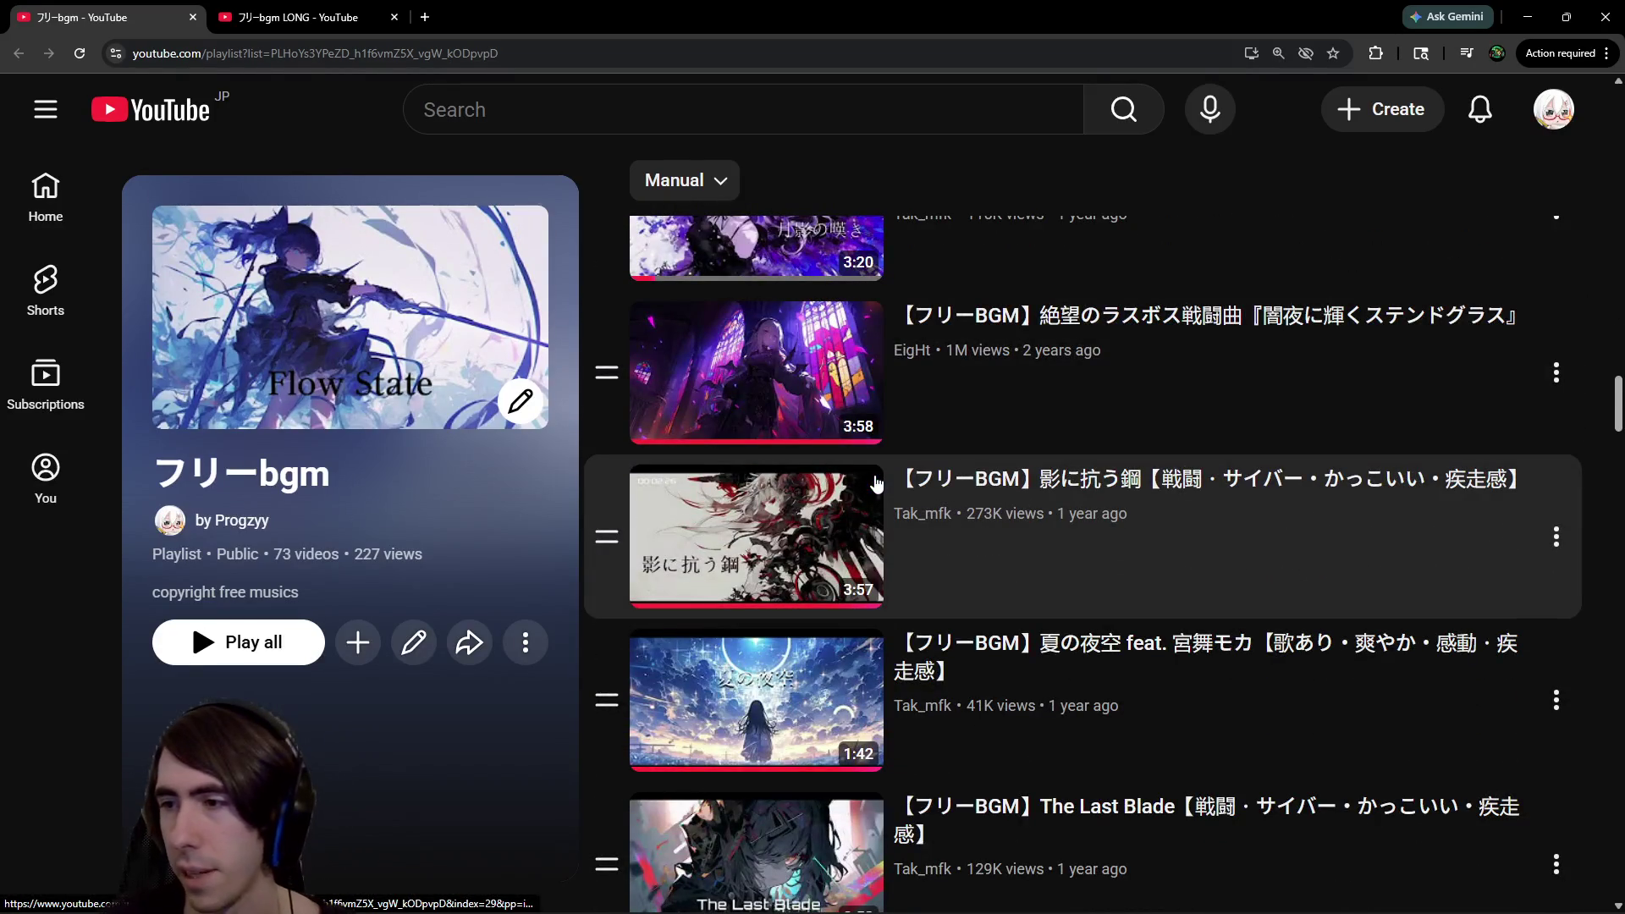
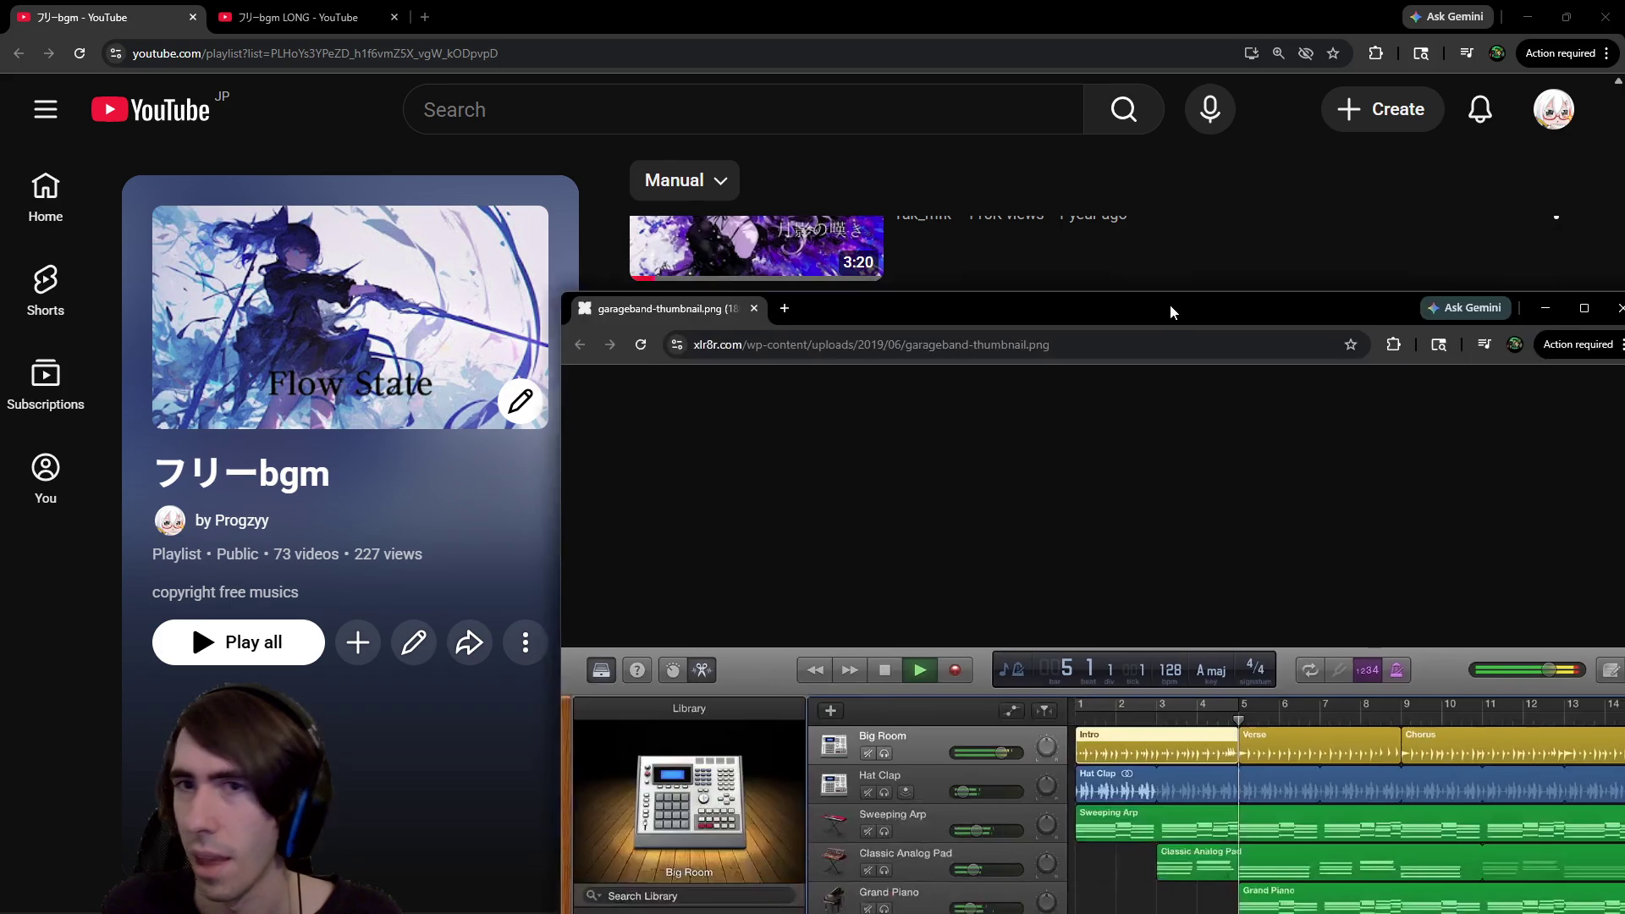
Close the GarageBand screenshot window and minimize YouTube to bring back the Godot editor
mouse_move(1169, 303)
left_mouse_down()
mouse_move(1074, 246)
mouse_move(1007, 3)
left_mouse_up()
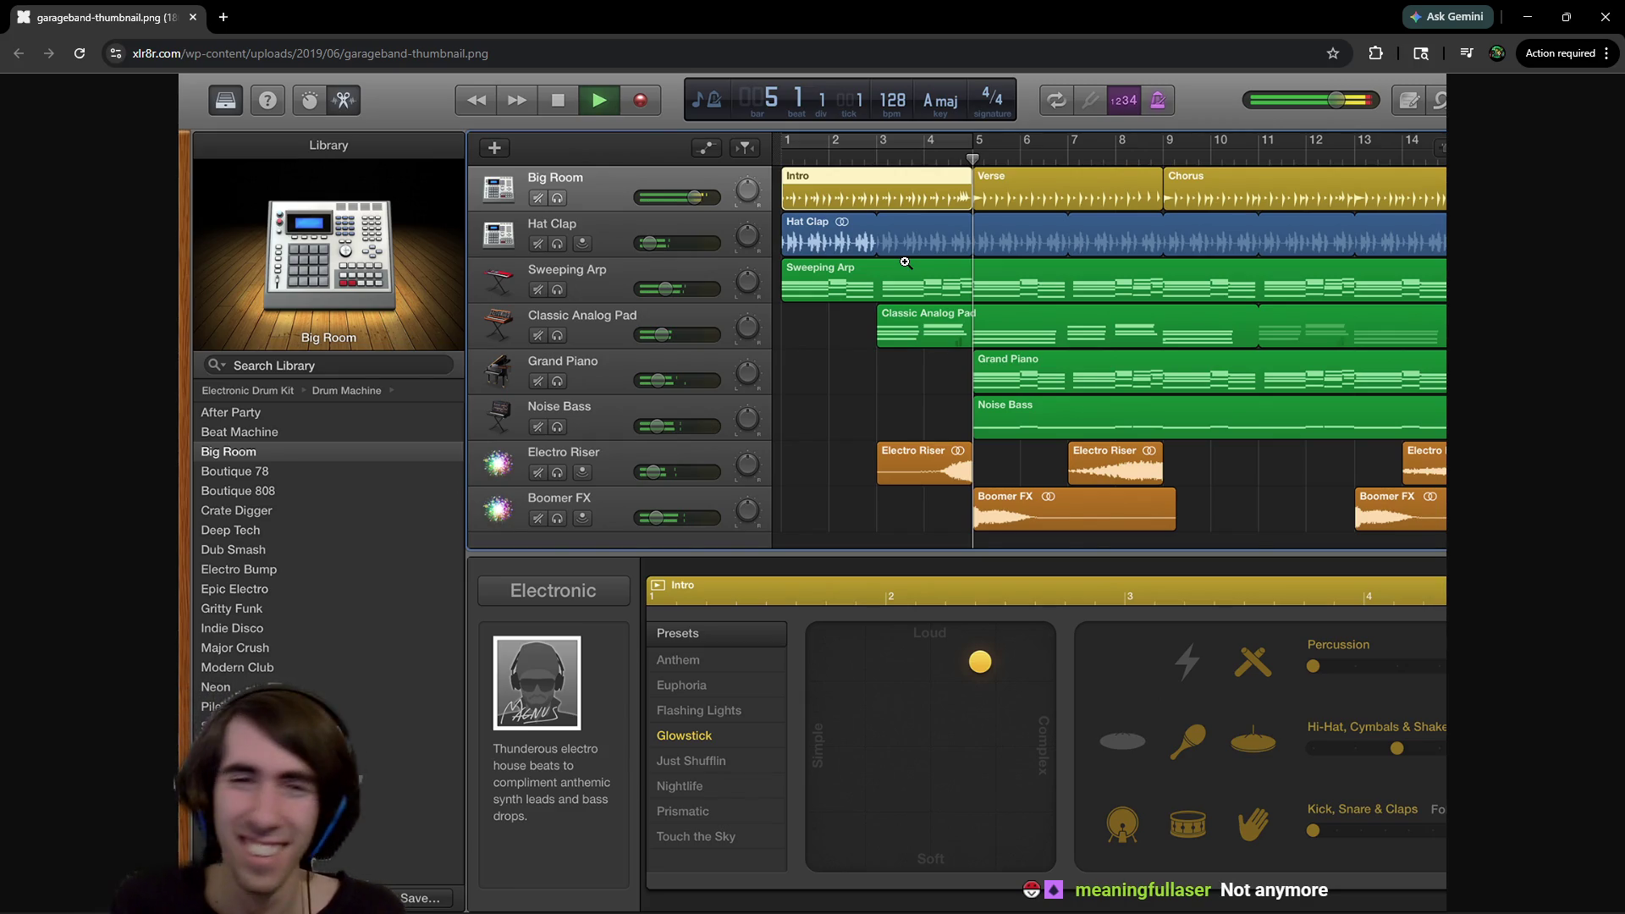
key("ctrl+w")
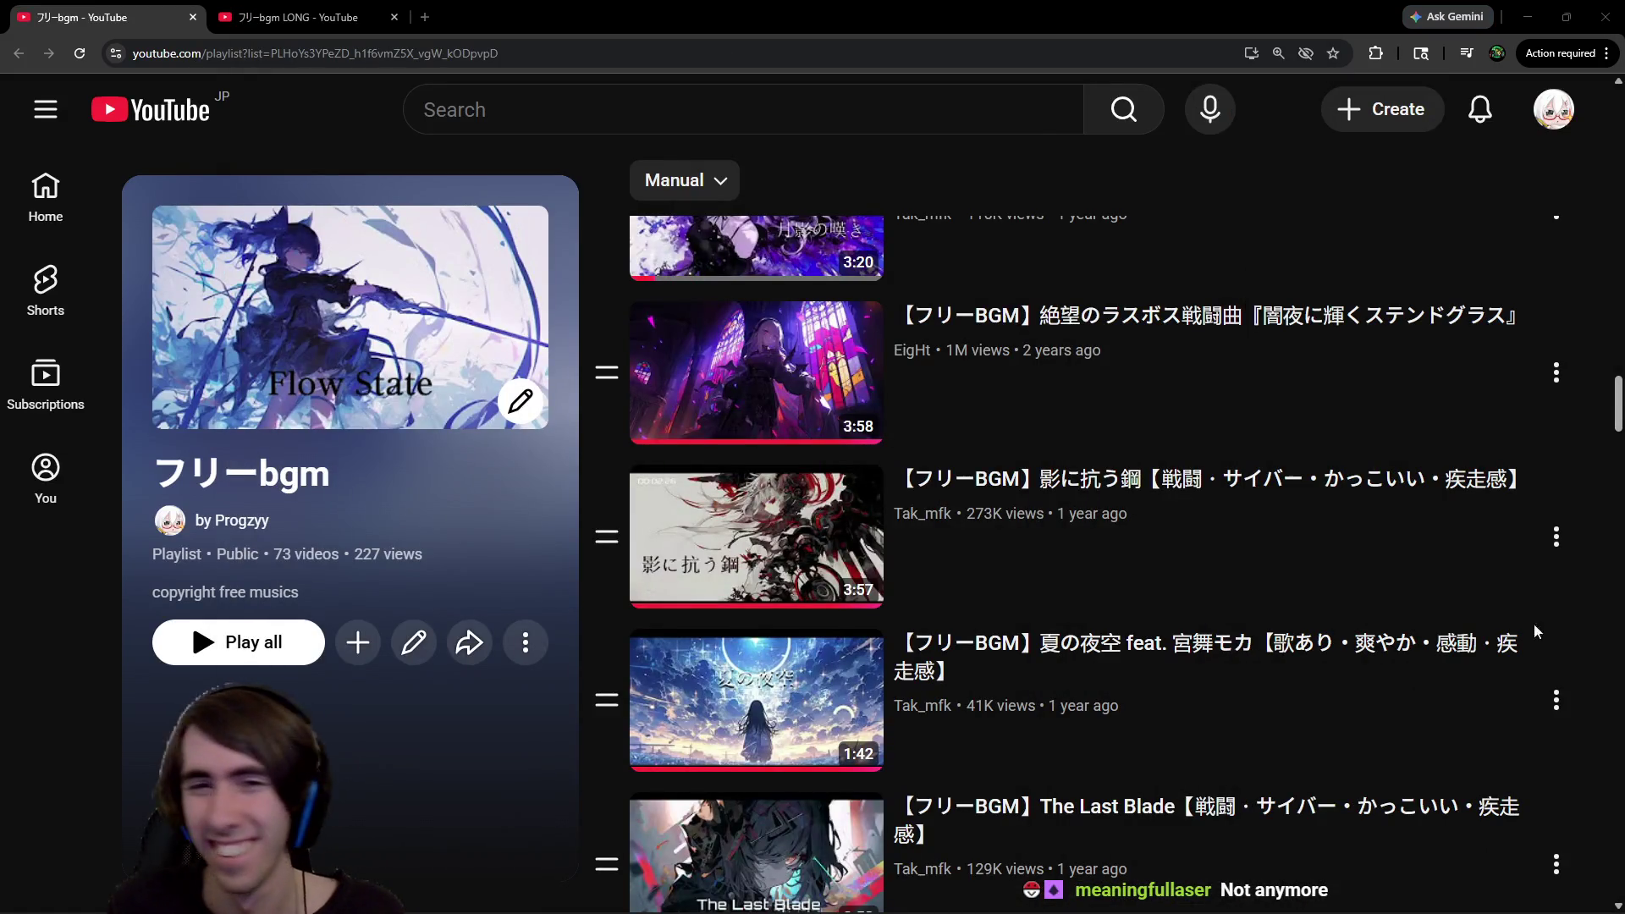
left_click(1528, 17)
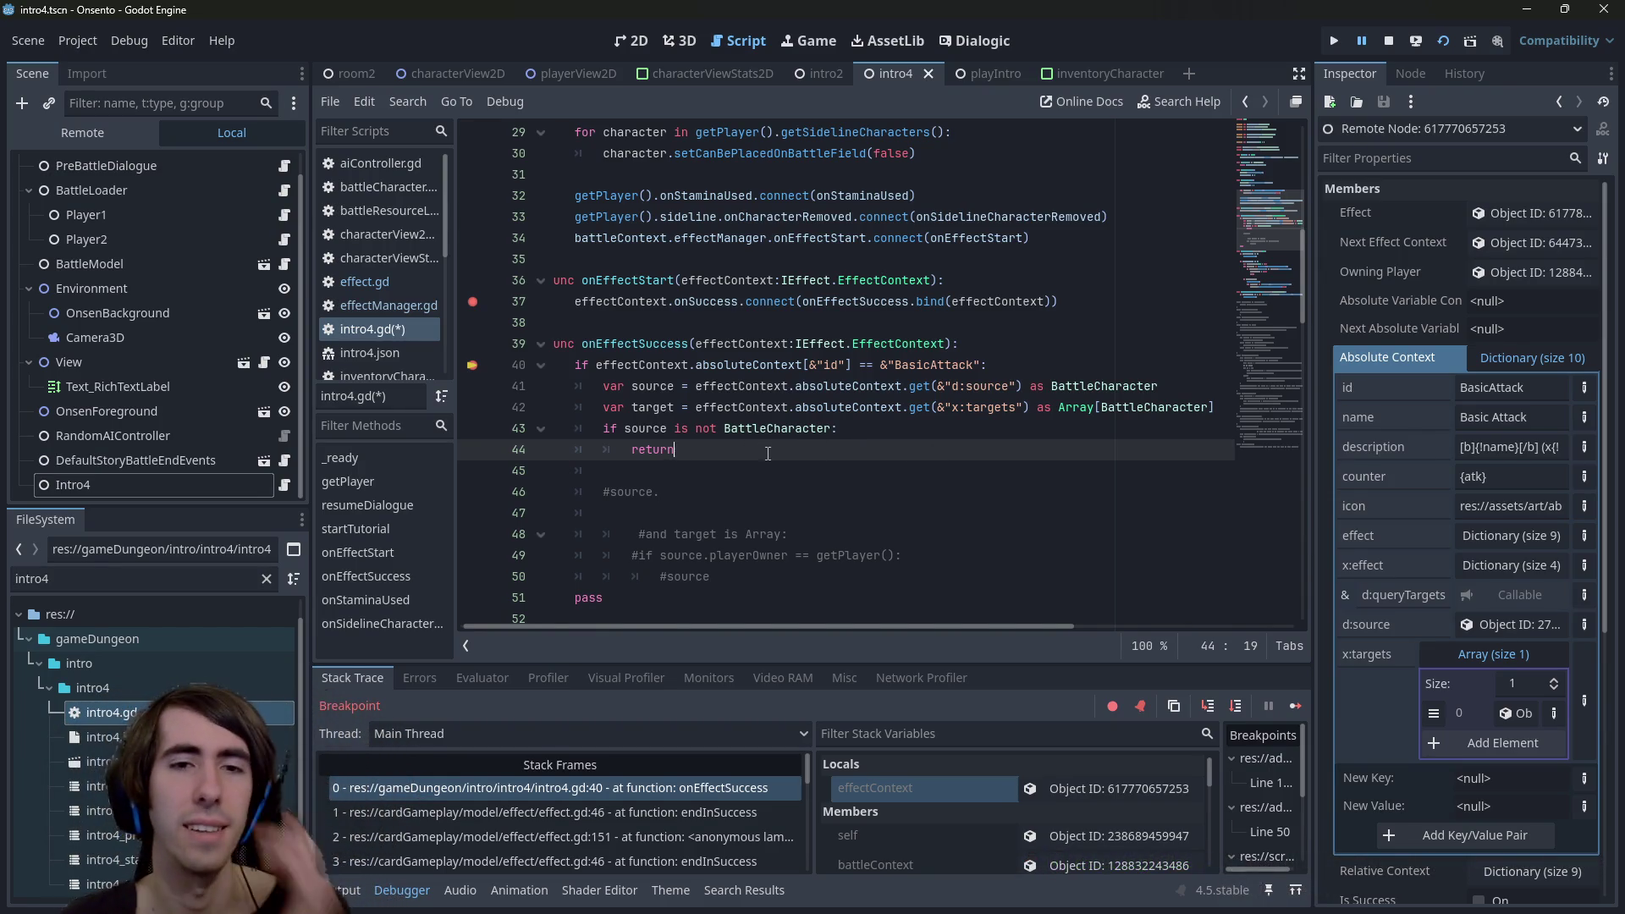
Type source as BattleCharacter and target as Array[BattleCharacter] on lines 41–42, then save
key("Up")
key("Up")
key("Up")
key("End")
key("ctrl+shift+Left")
key("ctrl+c")
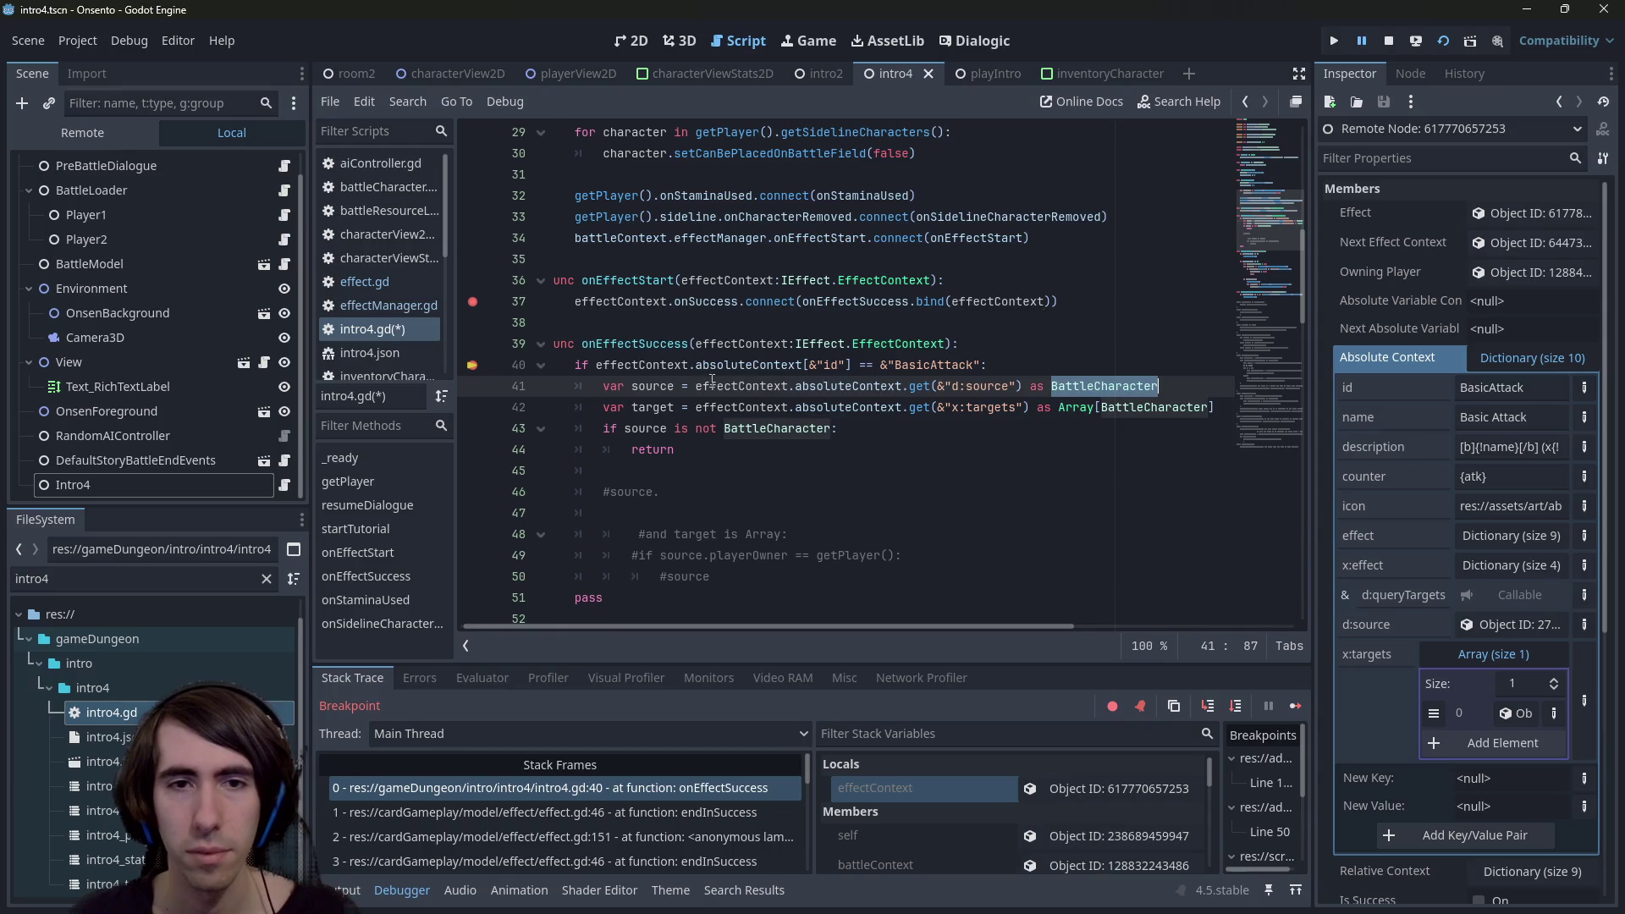
left_click(679, 385)
type(":")
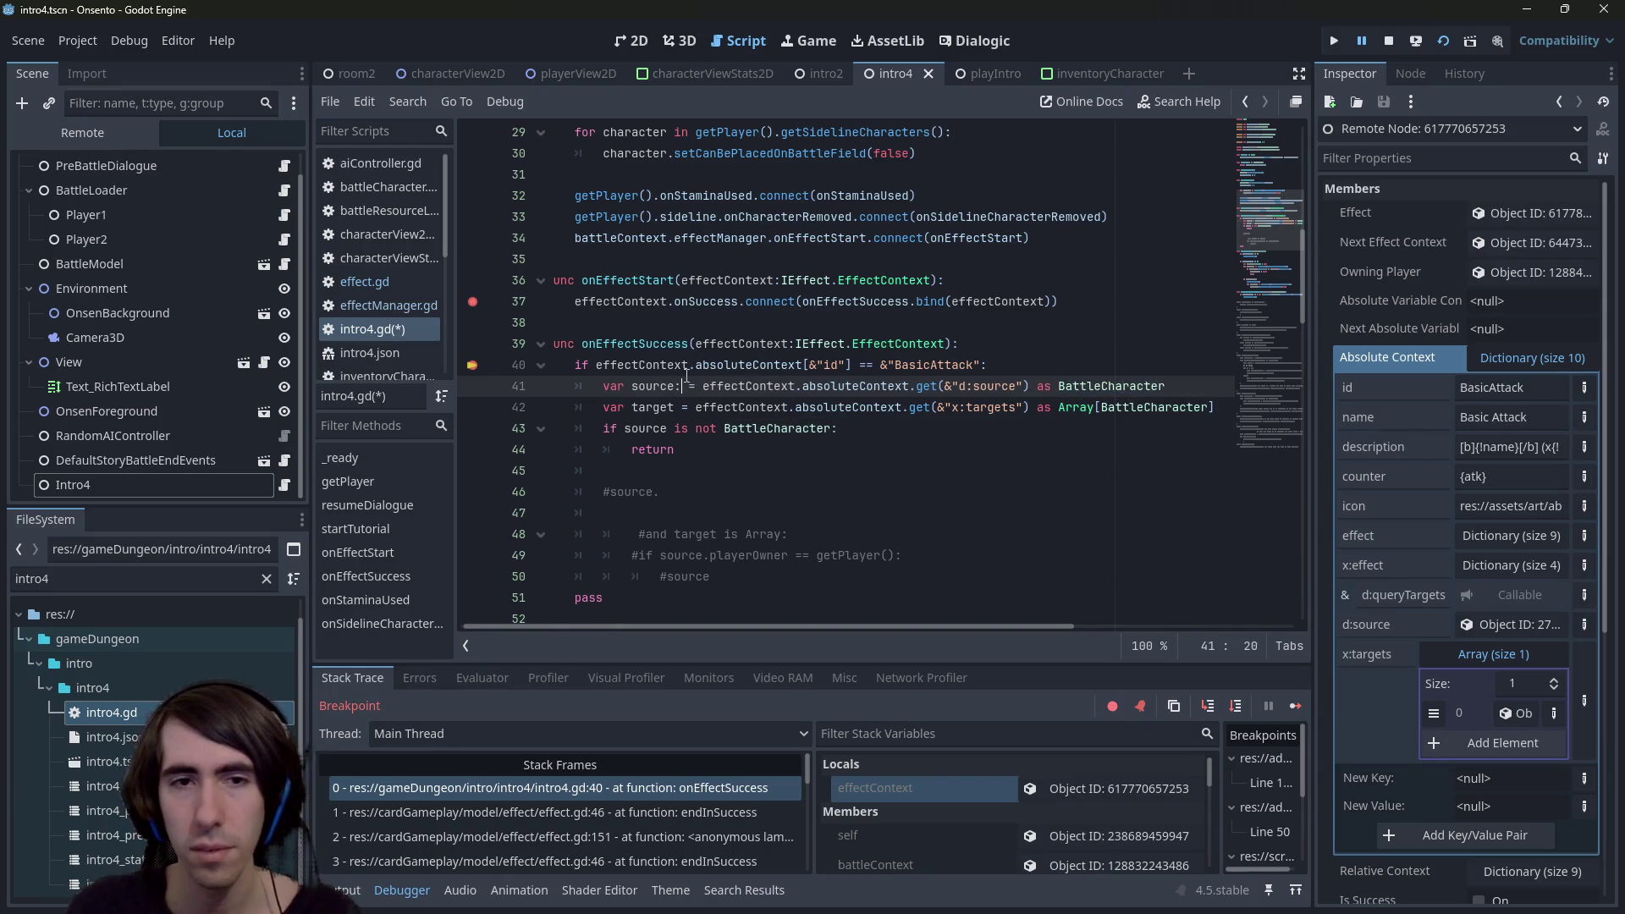
key("ctrl+v")
left_click_drag(1059, 407, 1216, 407)
key("ctrl+c")
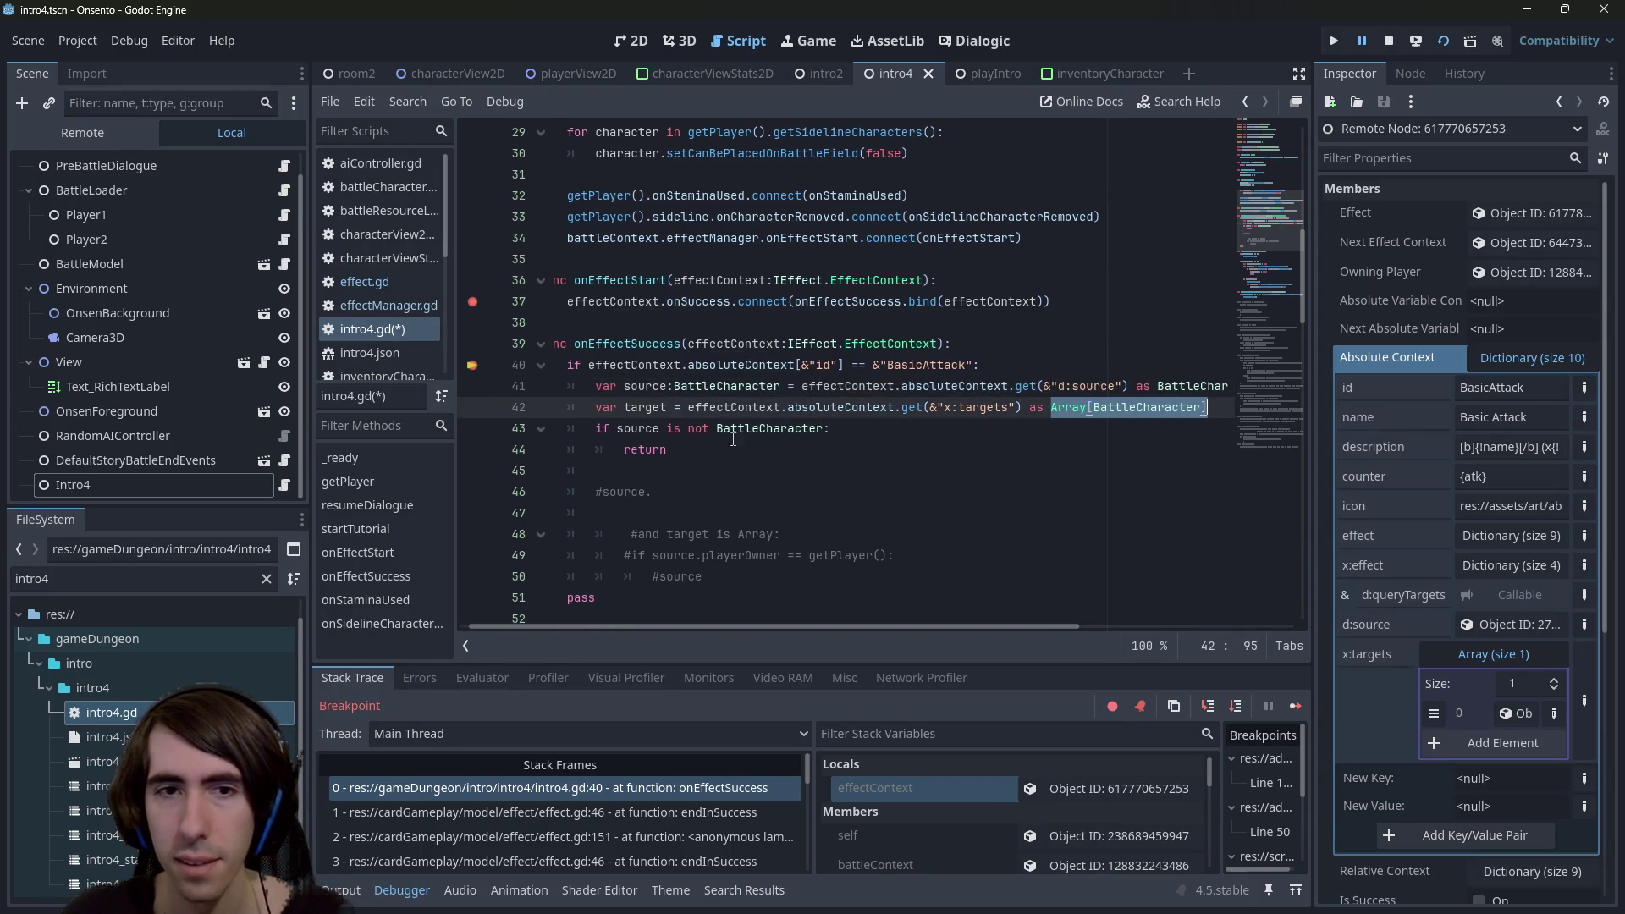
left_click(671, 407)
type(":")
key("ctrl+v")
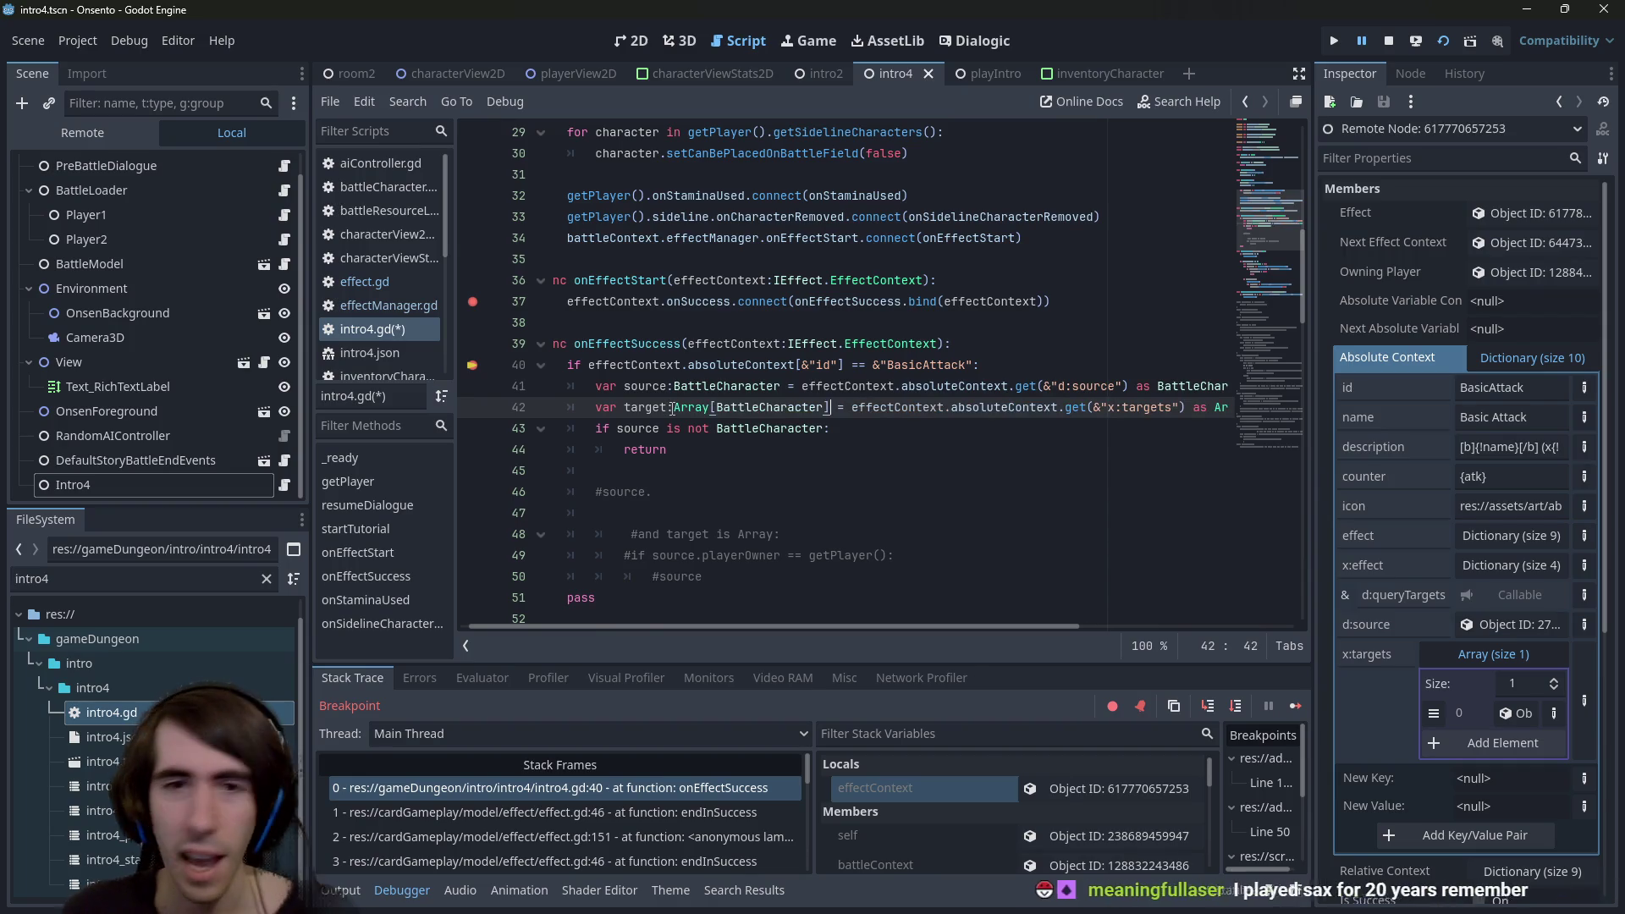
key("ctrl+s")
Replace the old type-check guard with an if testing source != null and target.size()
mouse_move(680, 450)
left_mouse_down()
mouse_move(429, 441)
mouse_move(444, 435)
left_mouse_up()
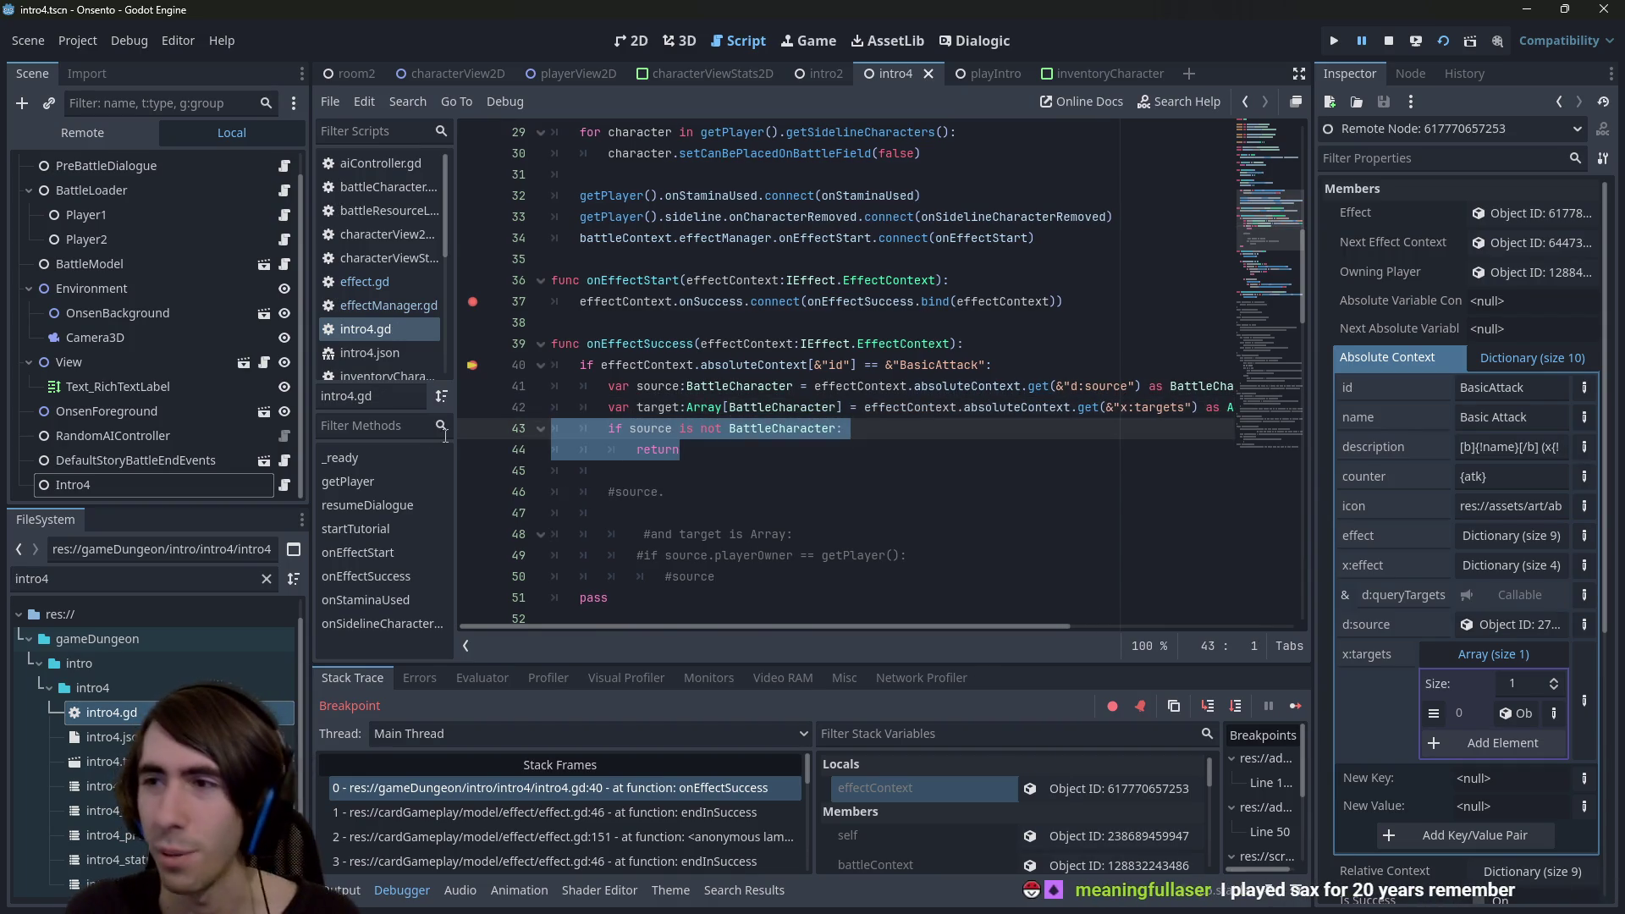
key("BackSpace")
key("Return")
type("if")
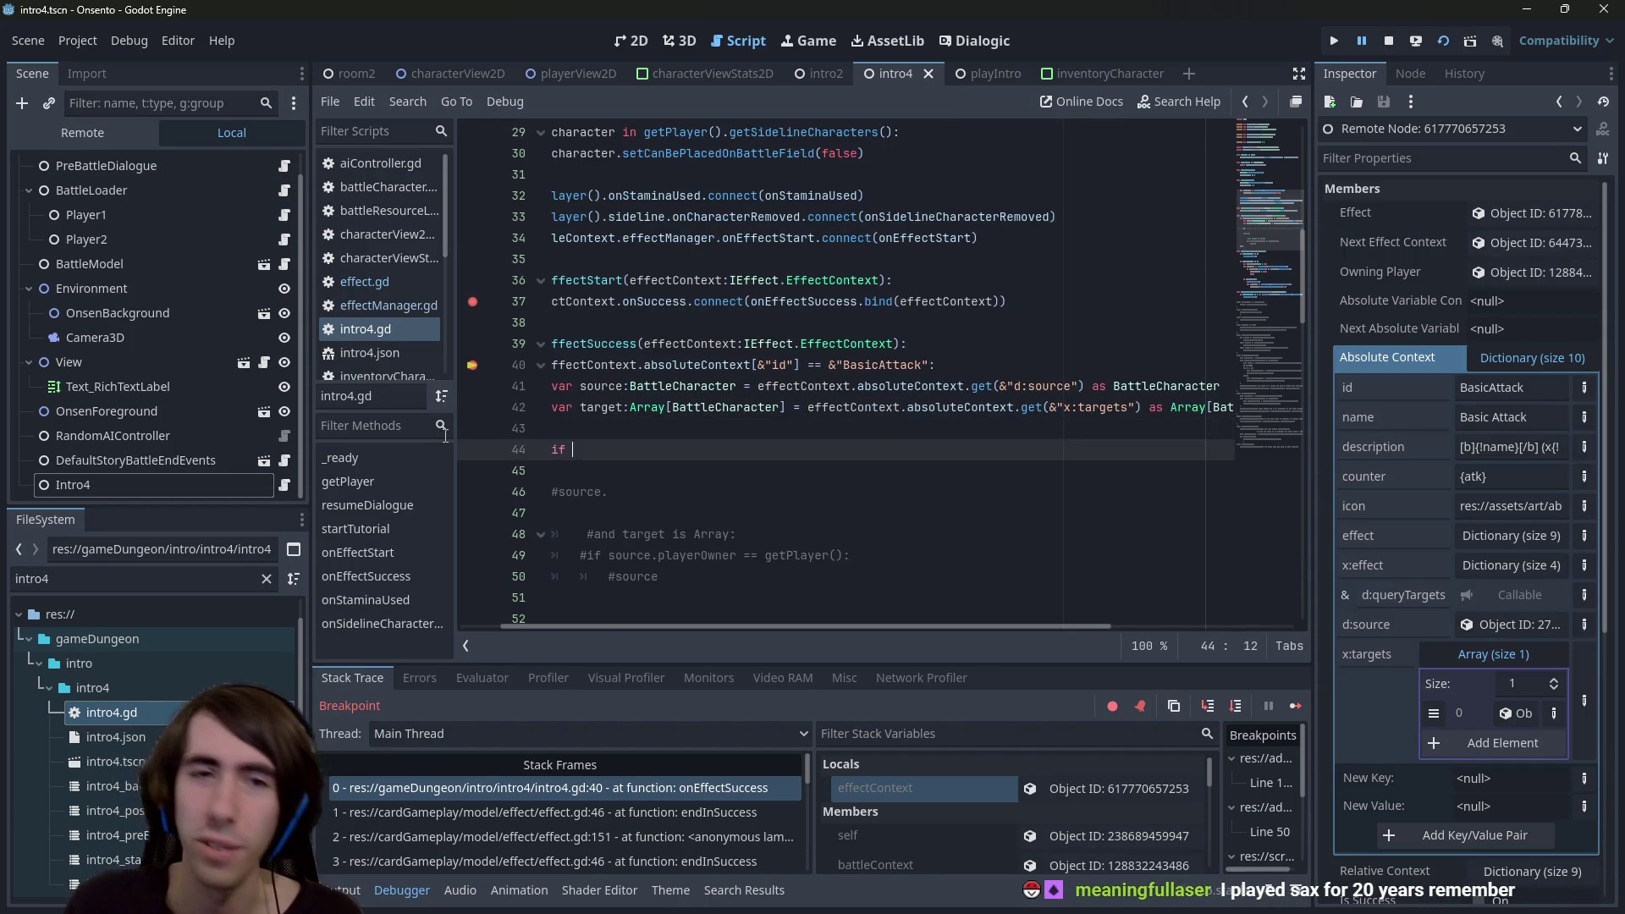
key("Down")
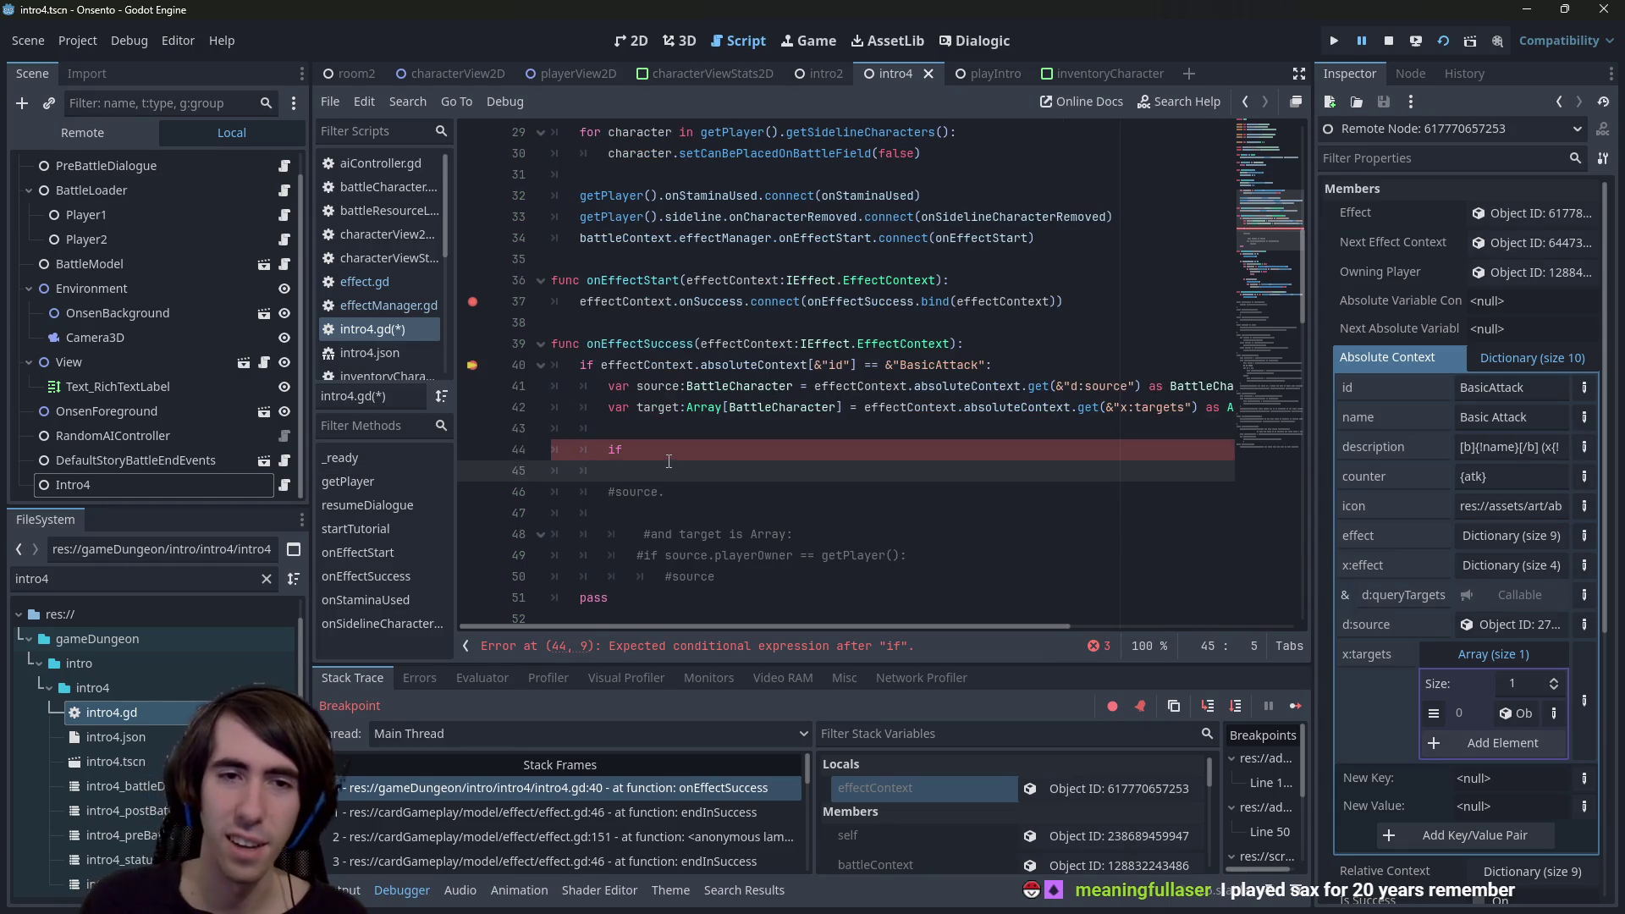
left_click(669, 455)
type("sourc")
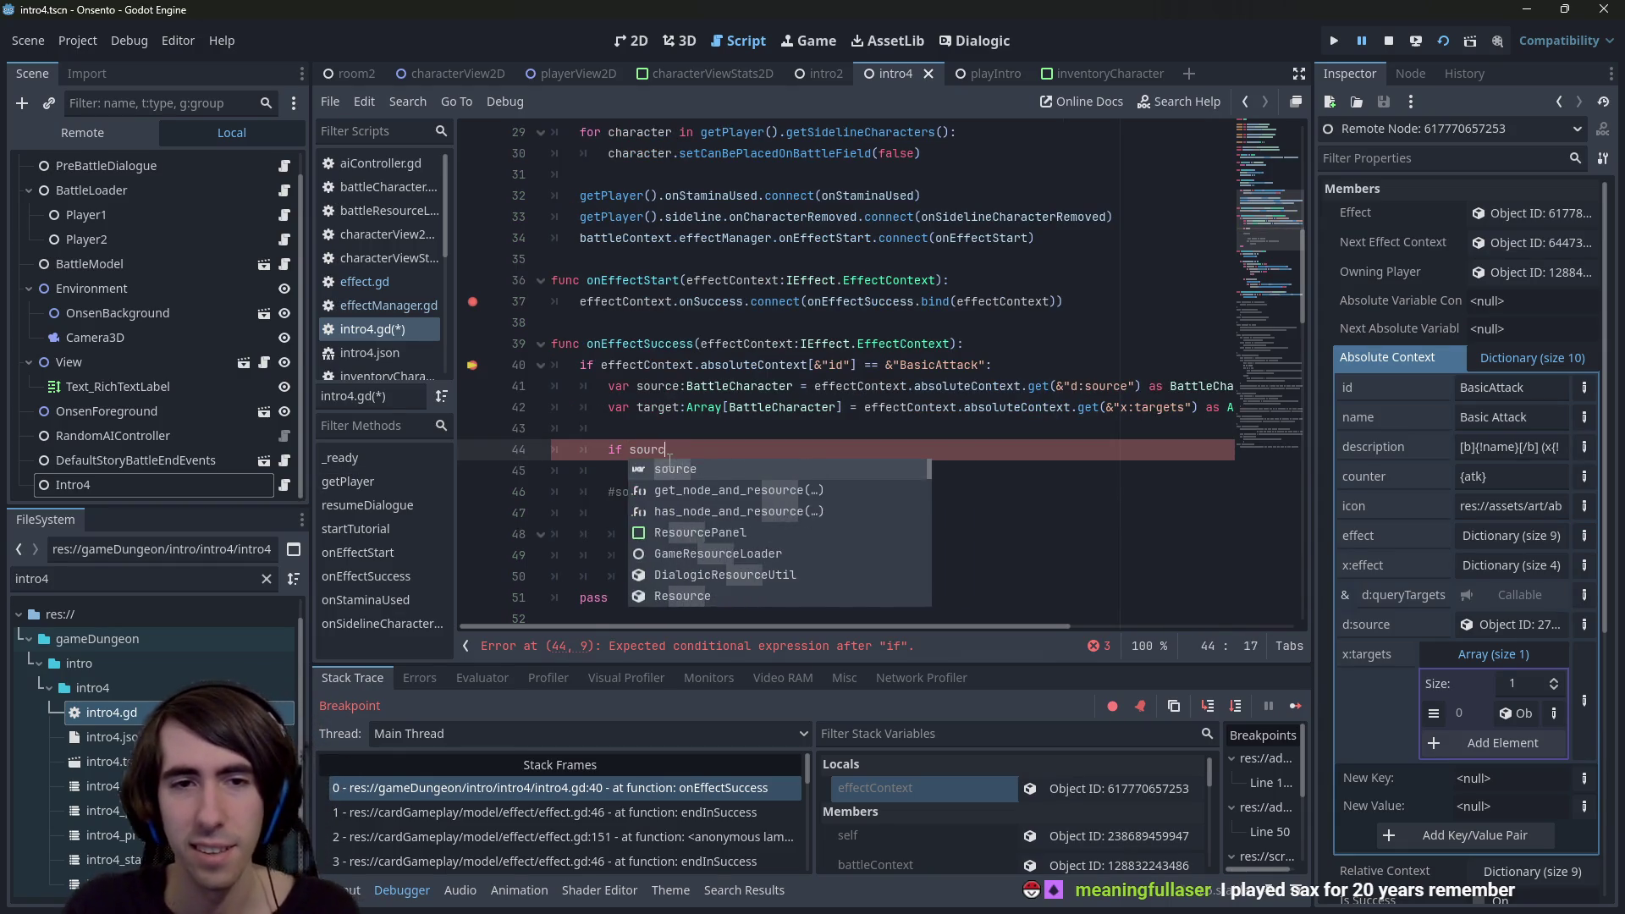
type("e ")
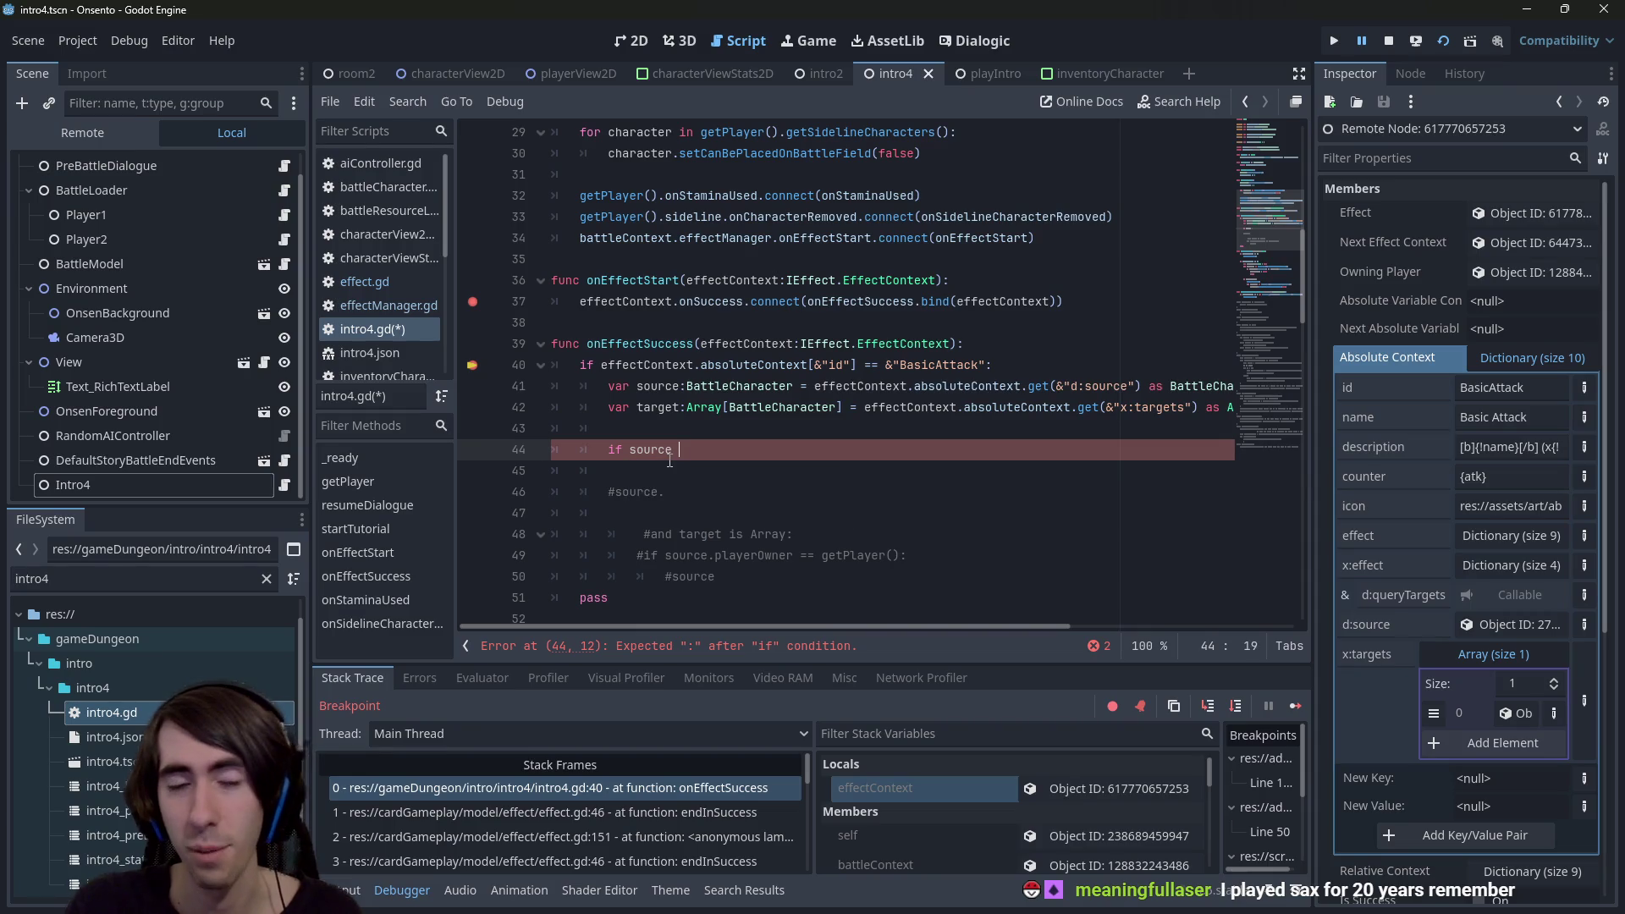
type("!= null and ")
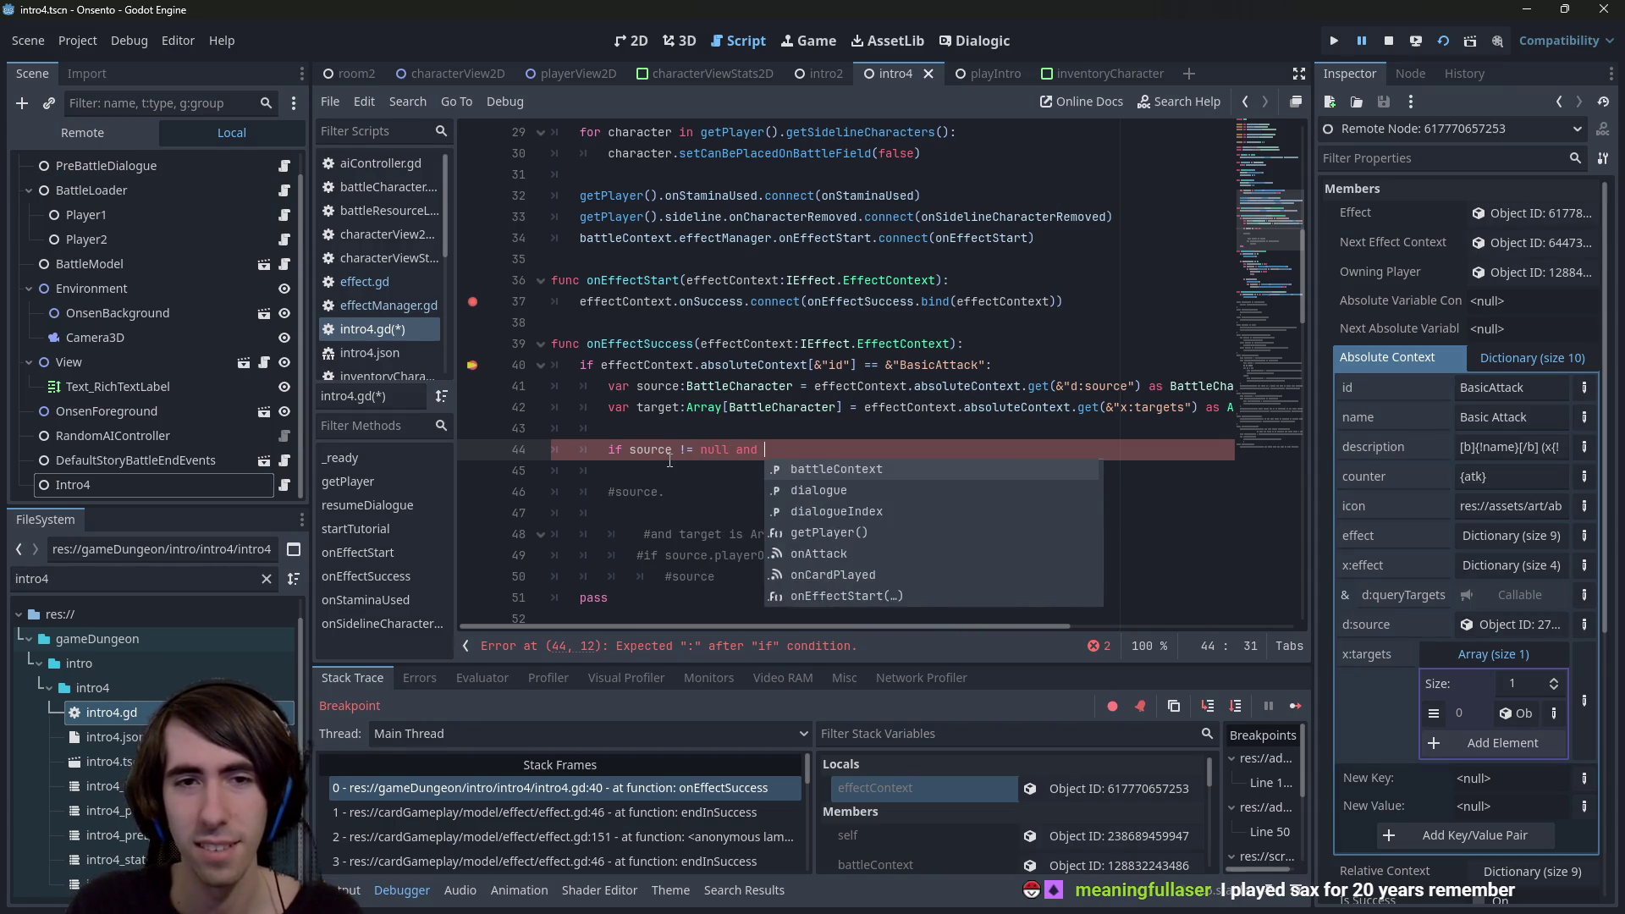
type("target != nu")
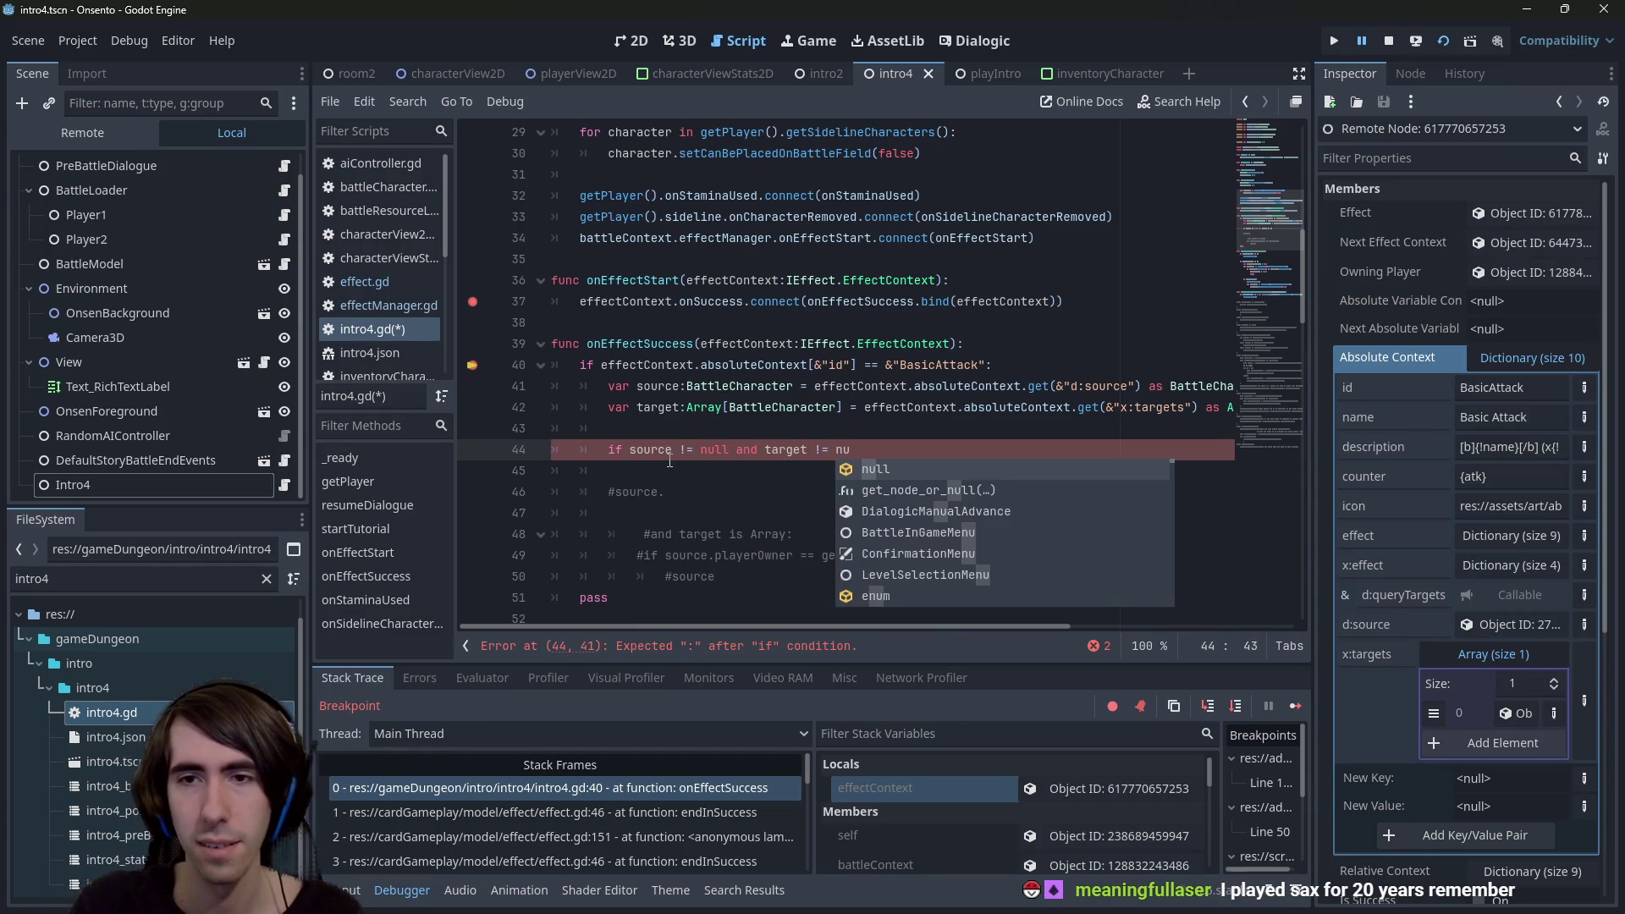
key("BackSpace")
key("BackSpace")
key("BackSpace")
type(".size")
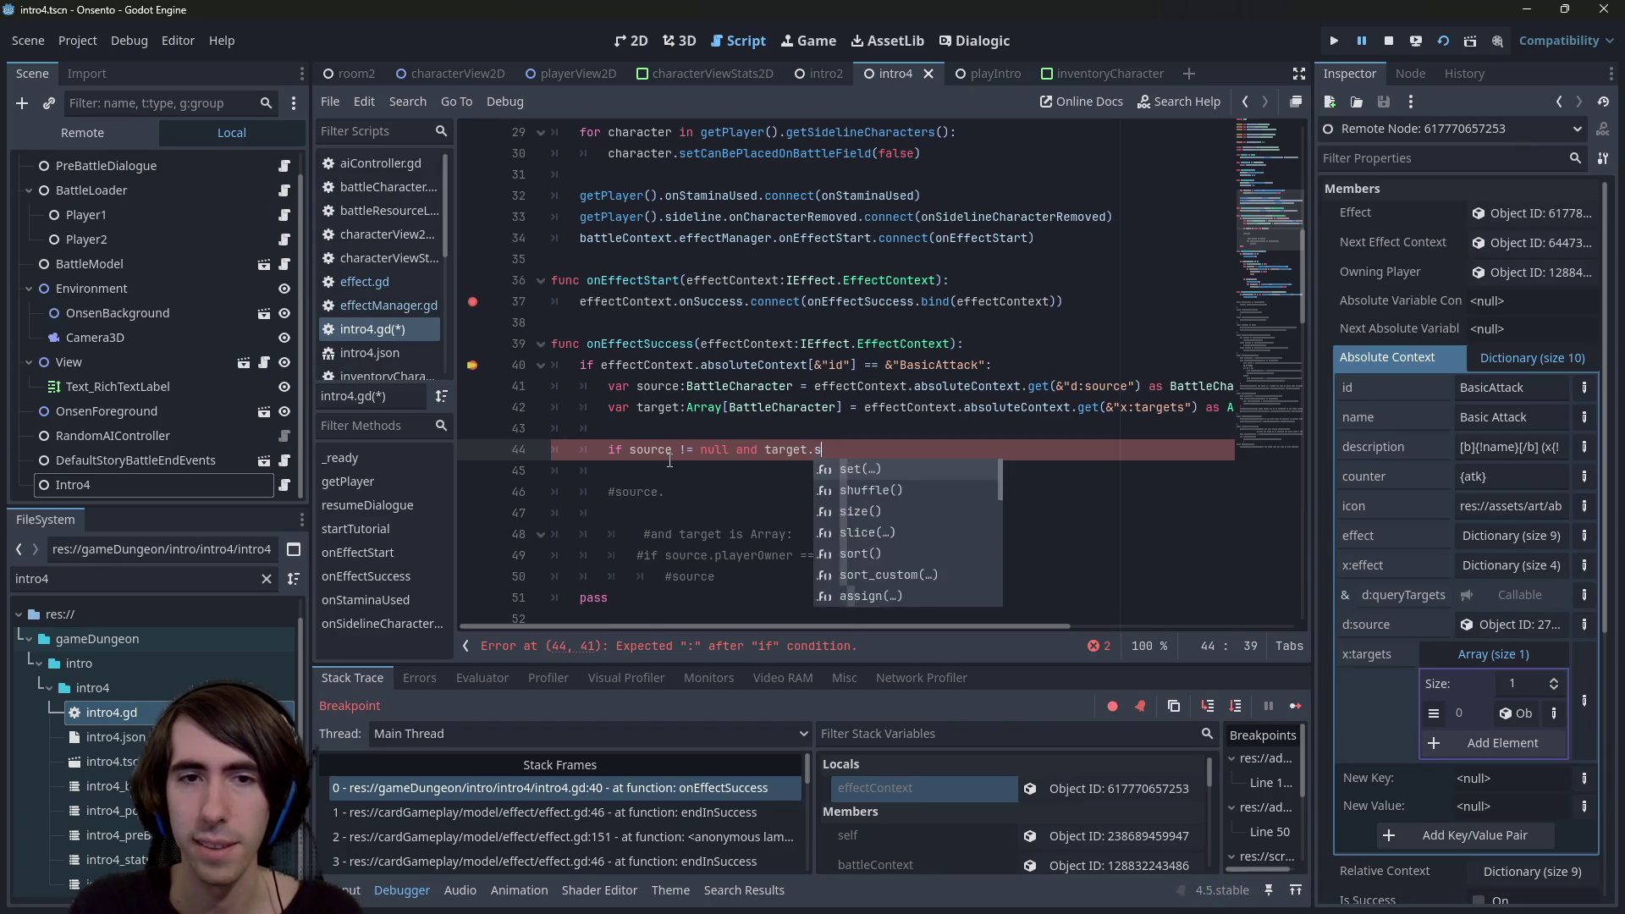
key("Return")
Rename target to targets, complete the condition with '== 1:', and save
key("Up")
key("Up")
key("Home")
key("ctrl+Right")
key("ctrl+Right")
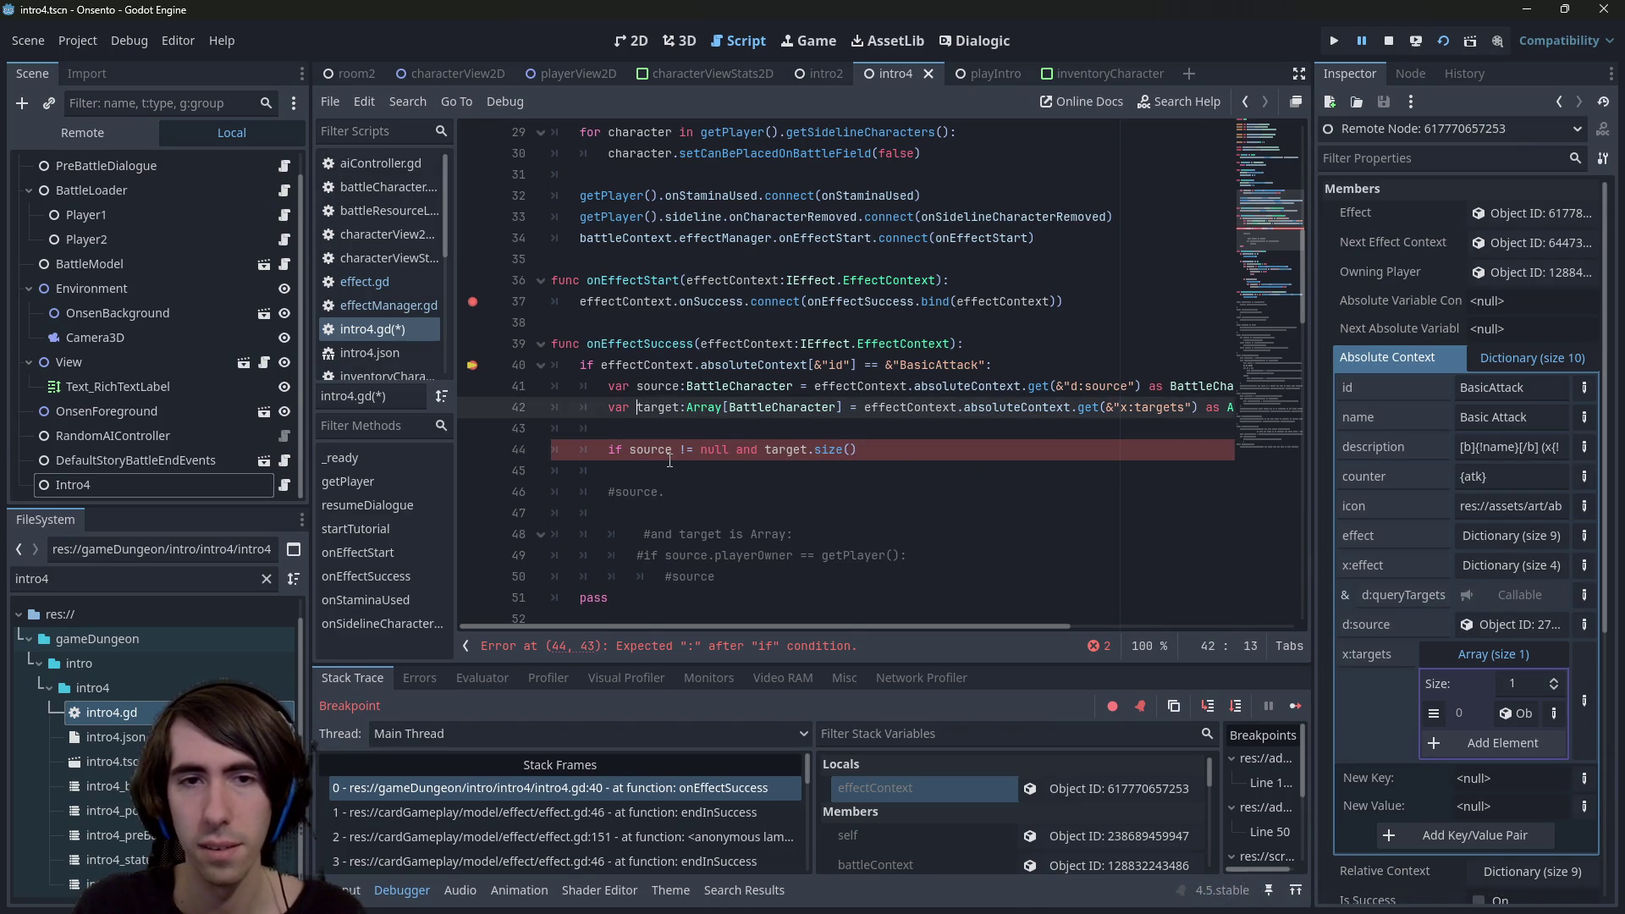
type("s")
key("Down")
key("Down")
type("s")
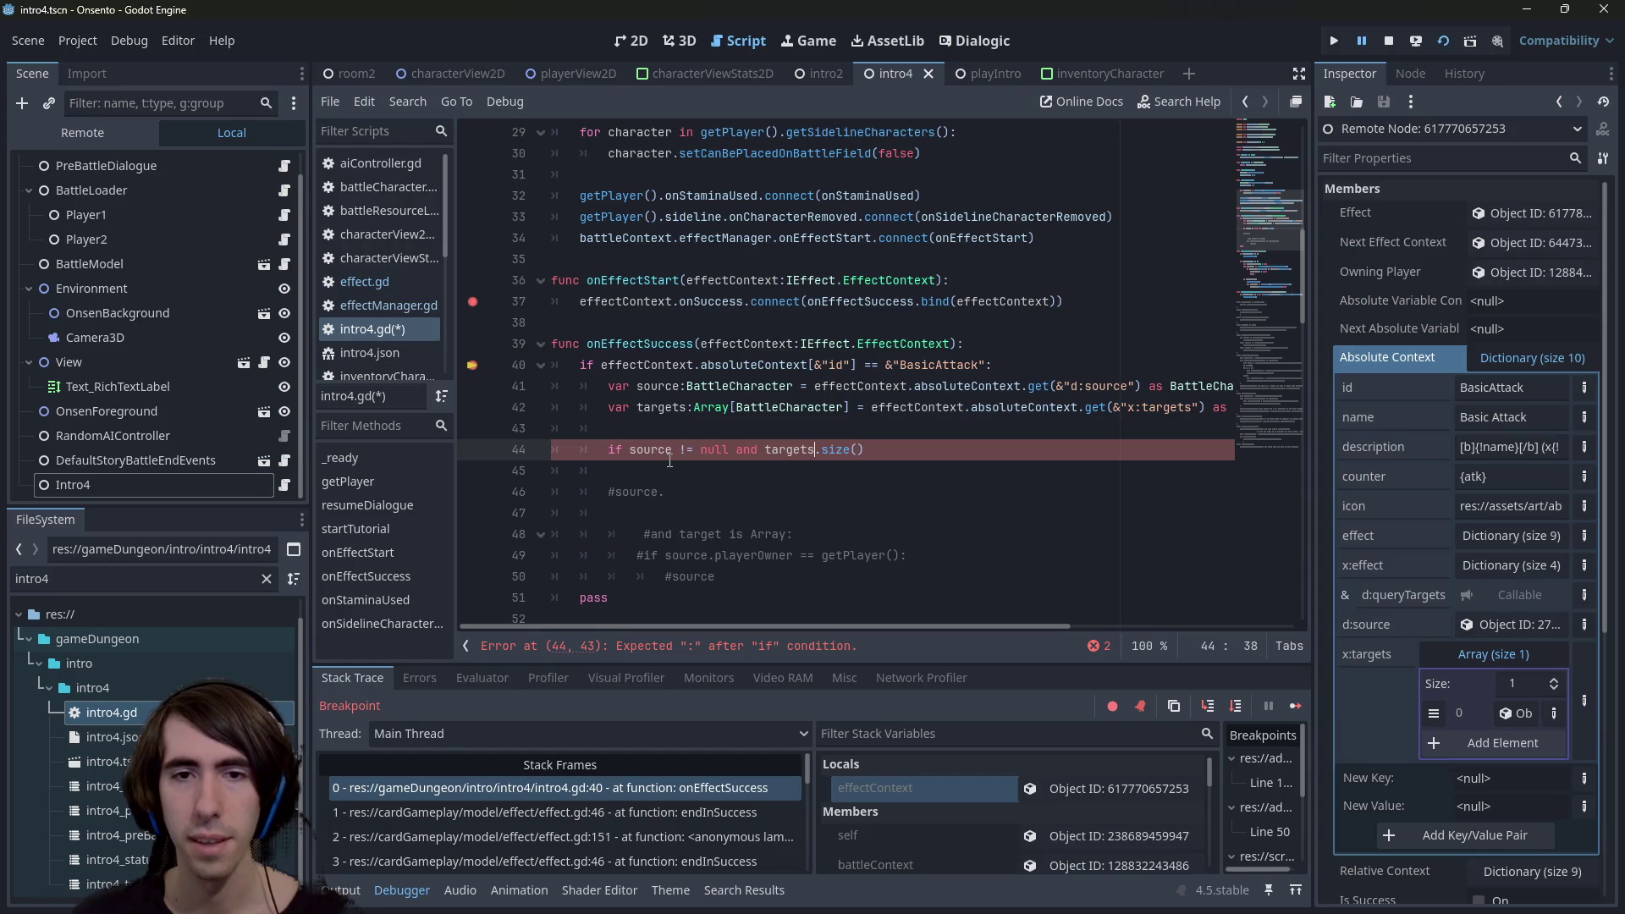
key("End")
type("== 1")
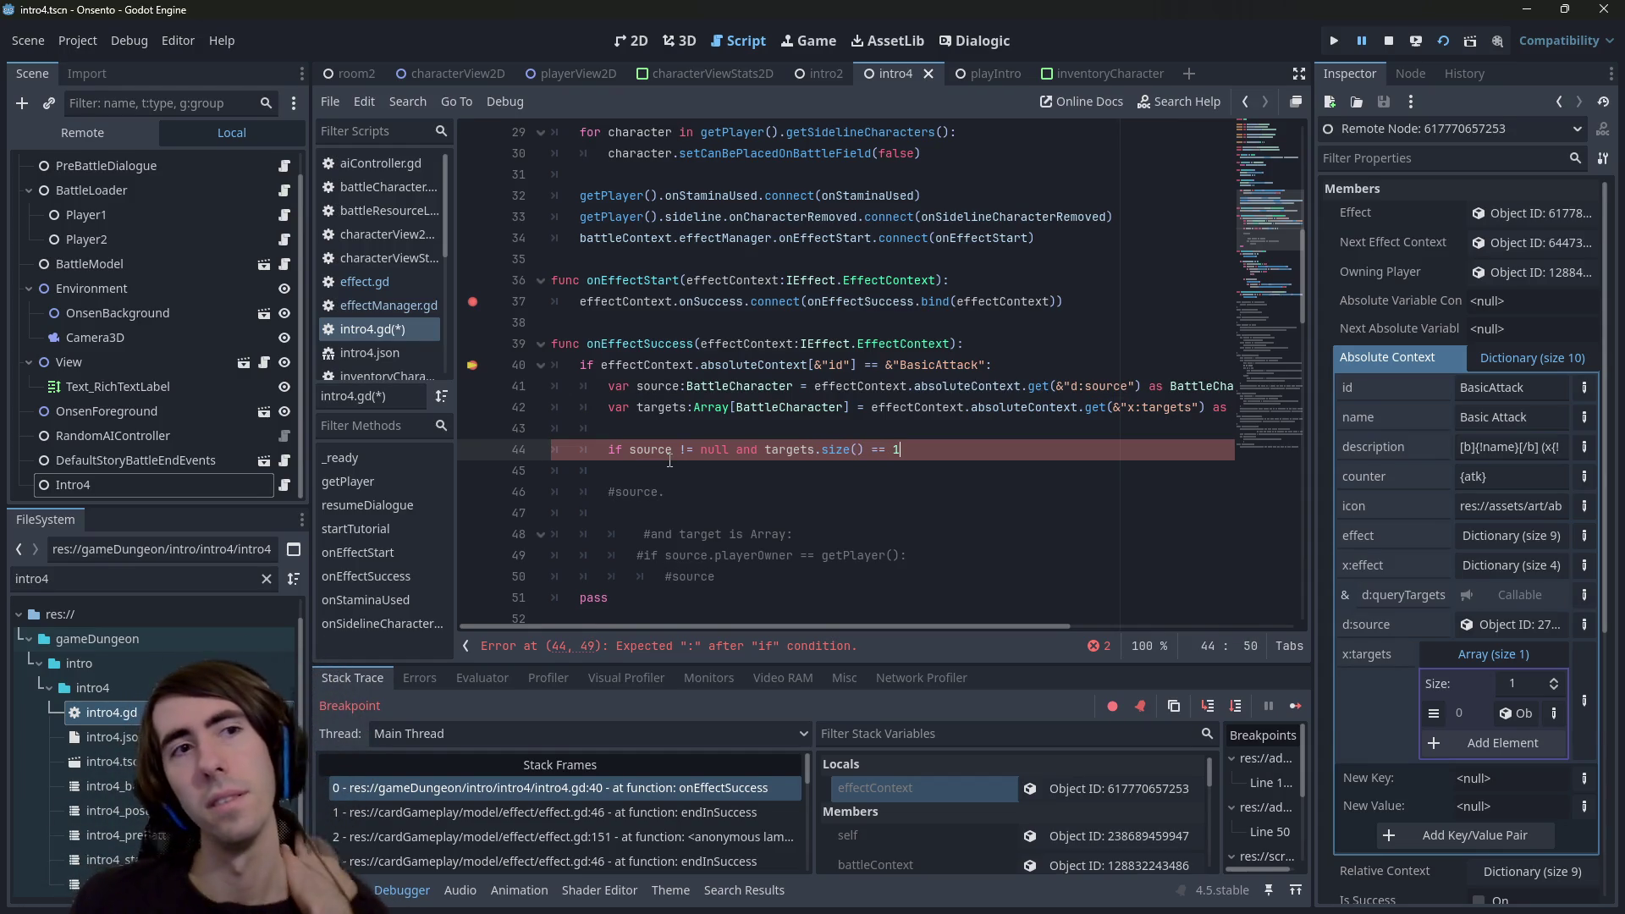
type(":")
key("Return")
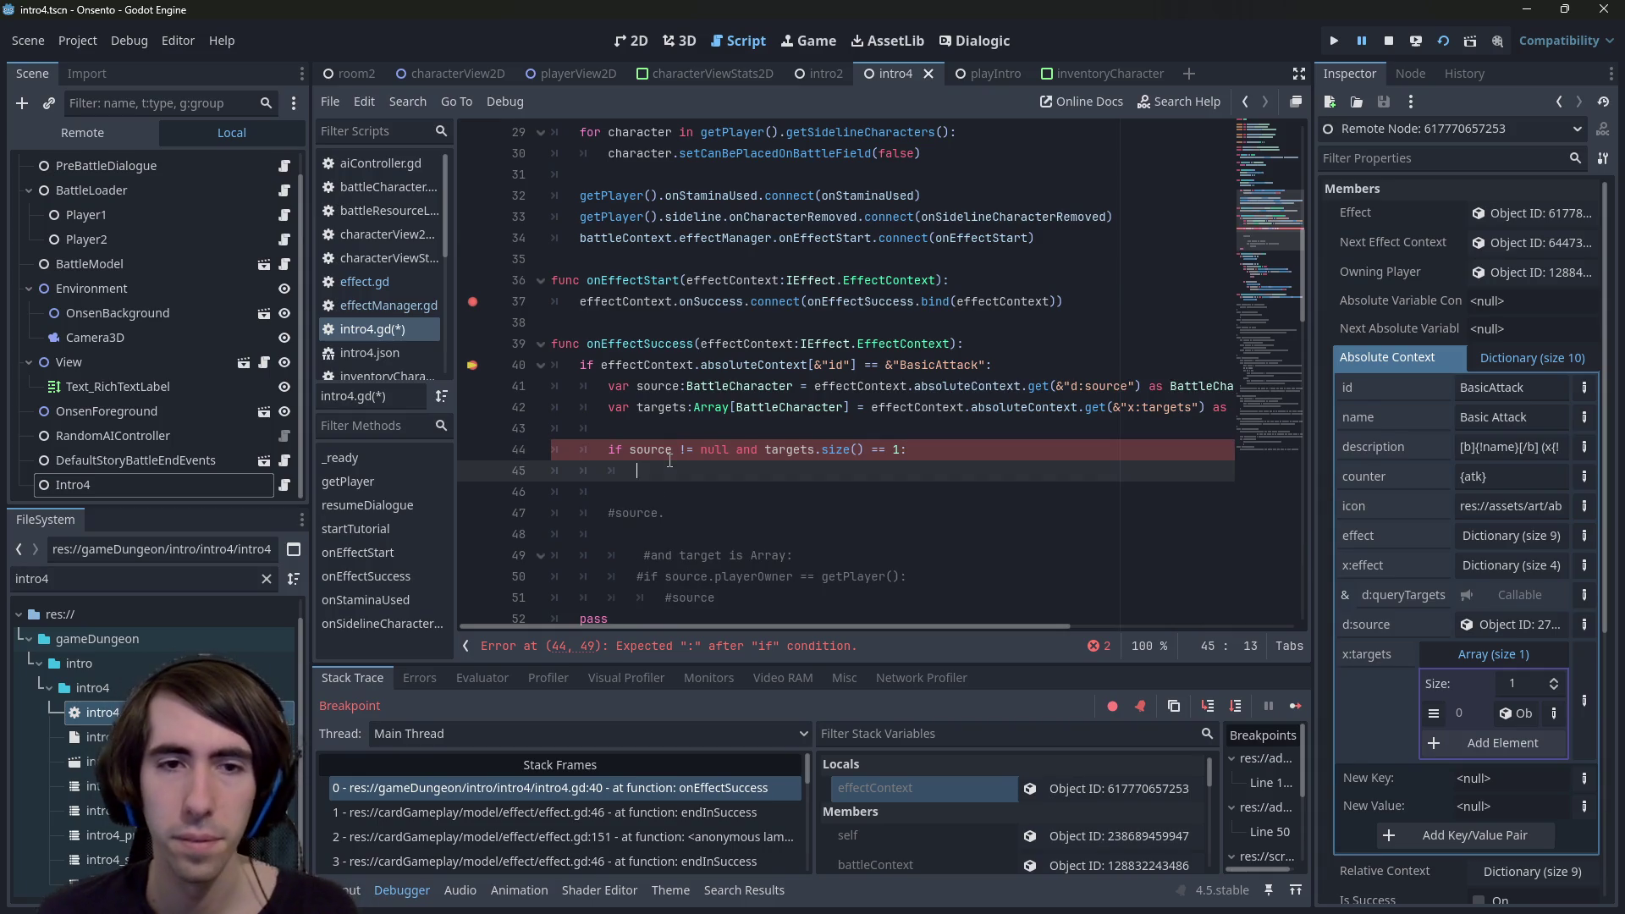
key("ctrl+s")
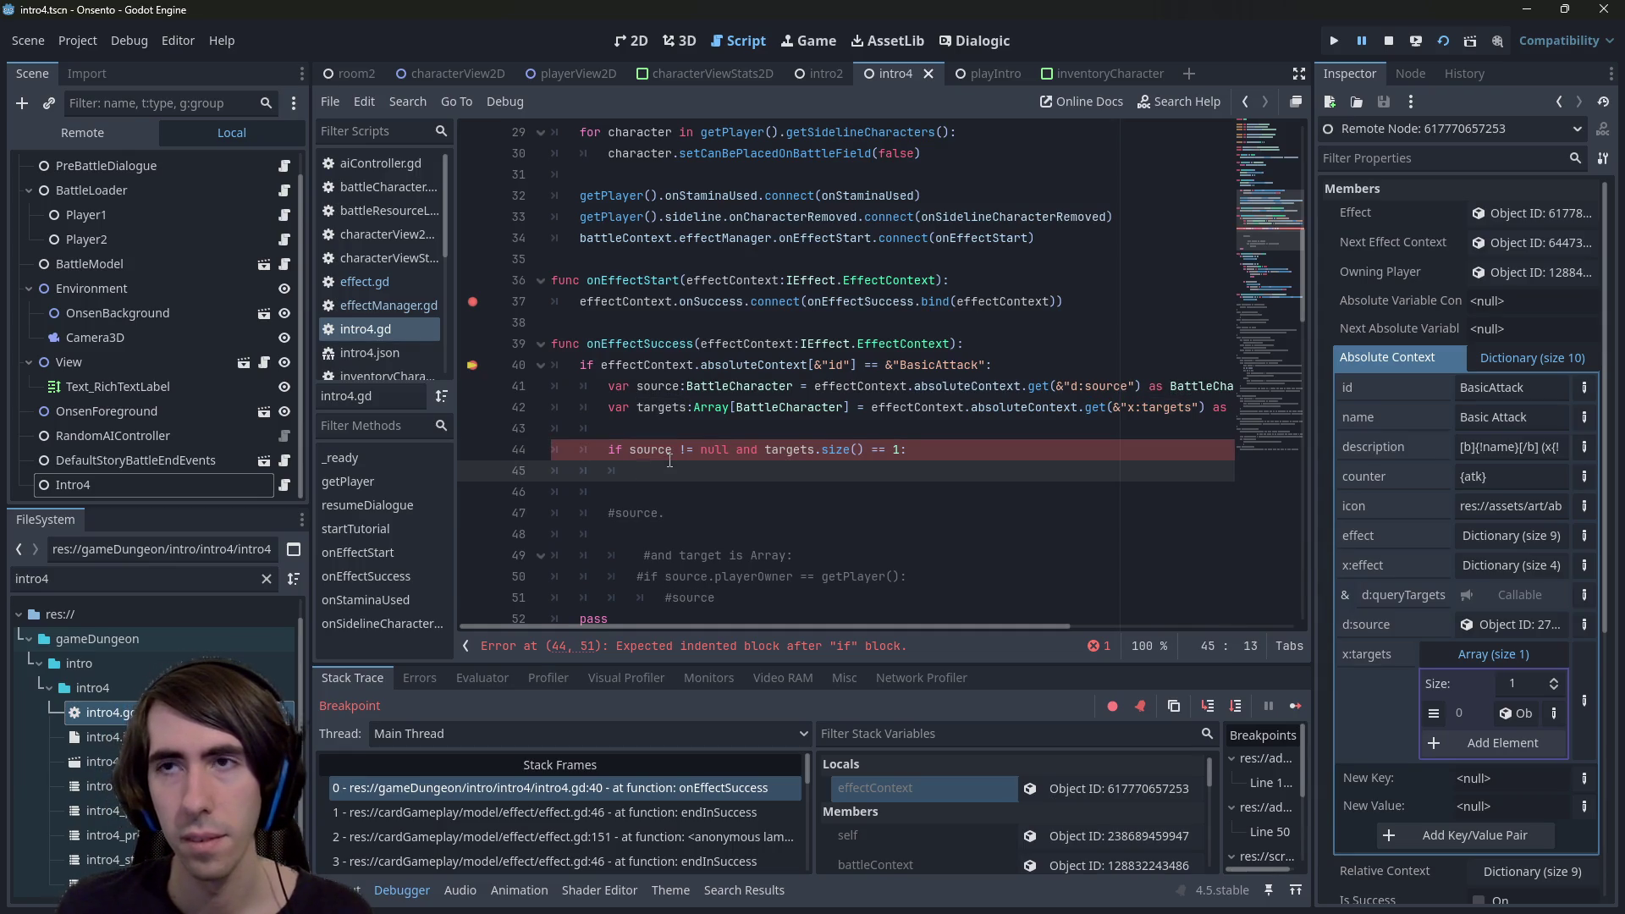
Write targets.front().statusSystemComponent.hasStatusComponent on line 45
type("targets[")
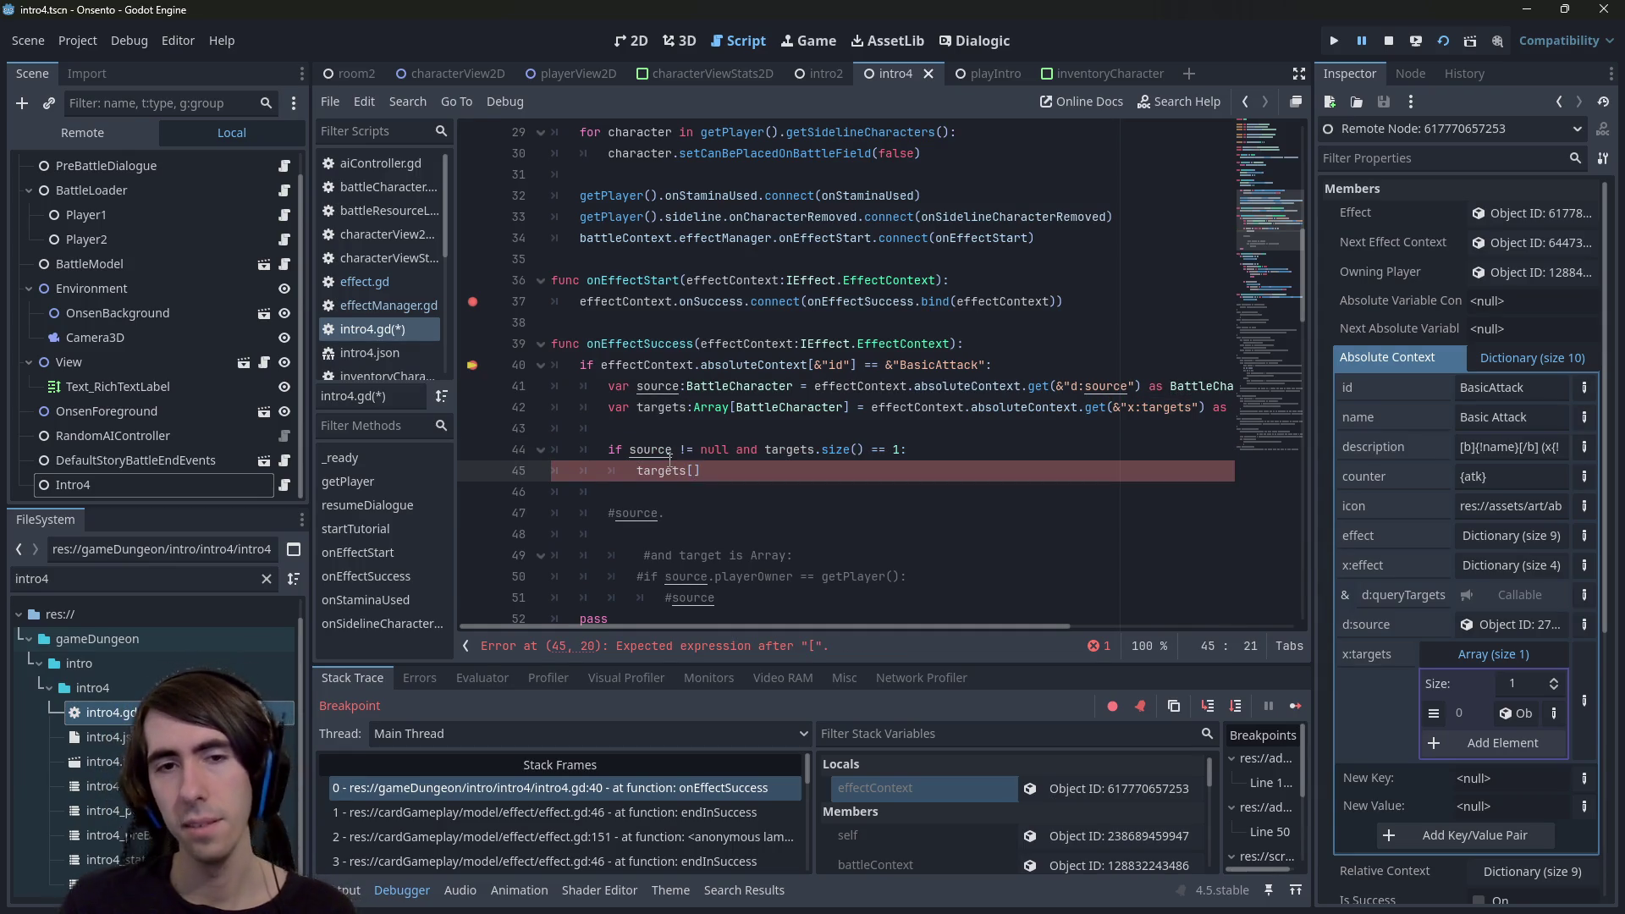
key("ctrl+z")
key("ctrl+z")
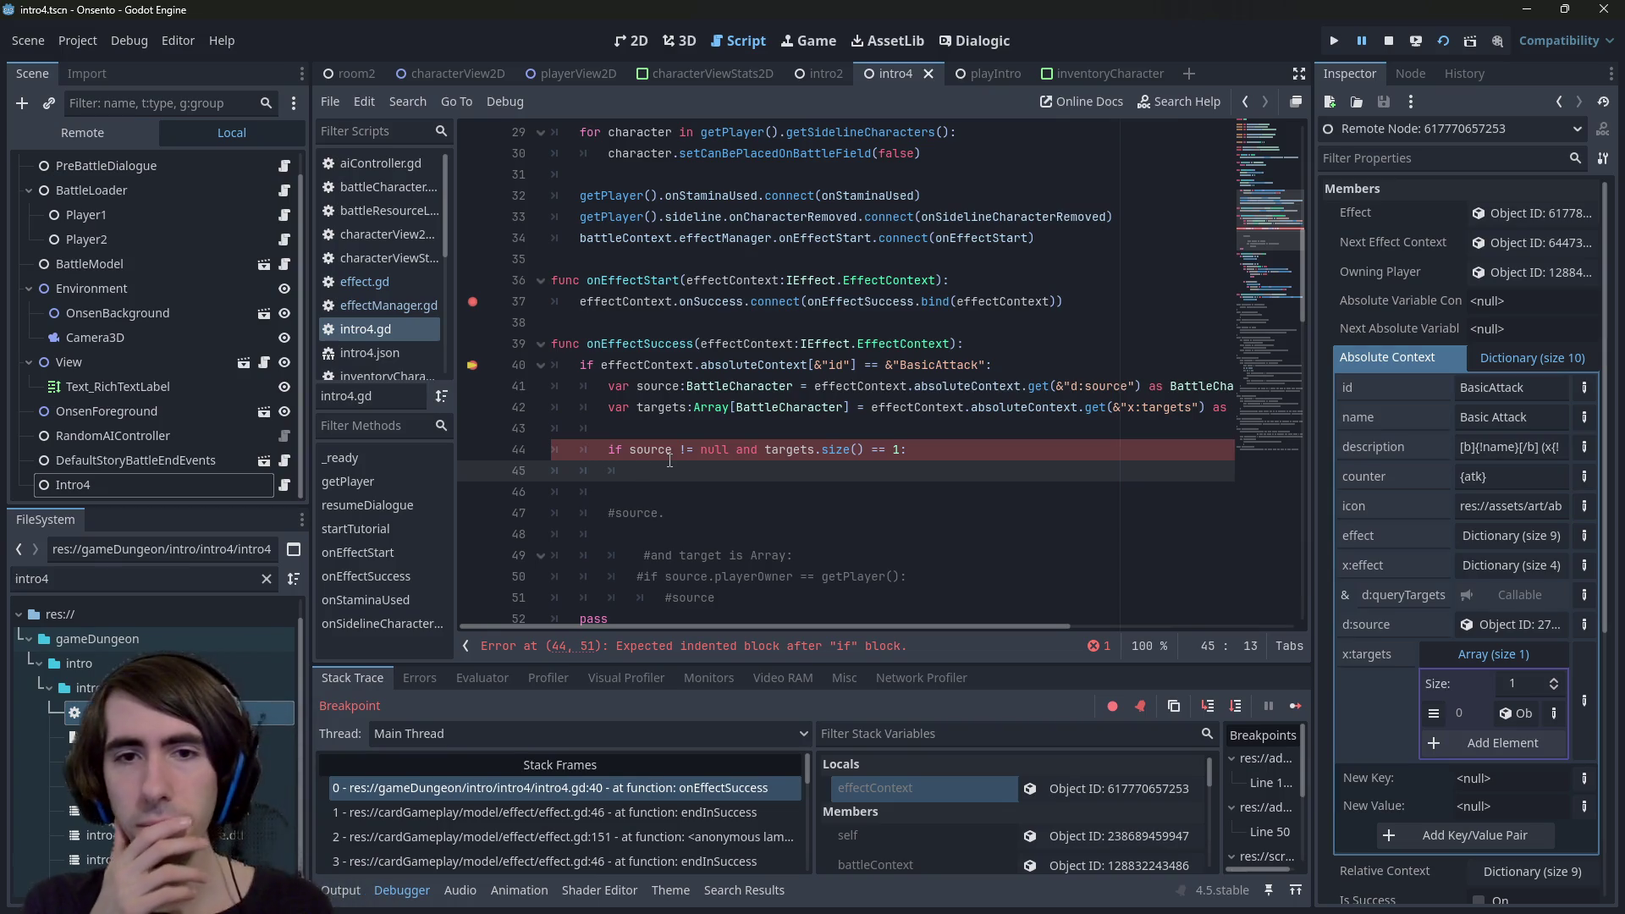
type("targets[0")
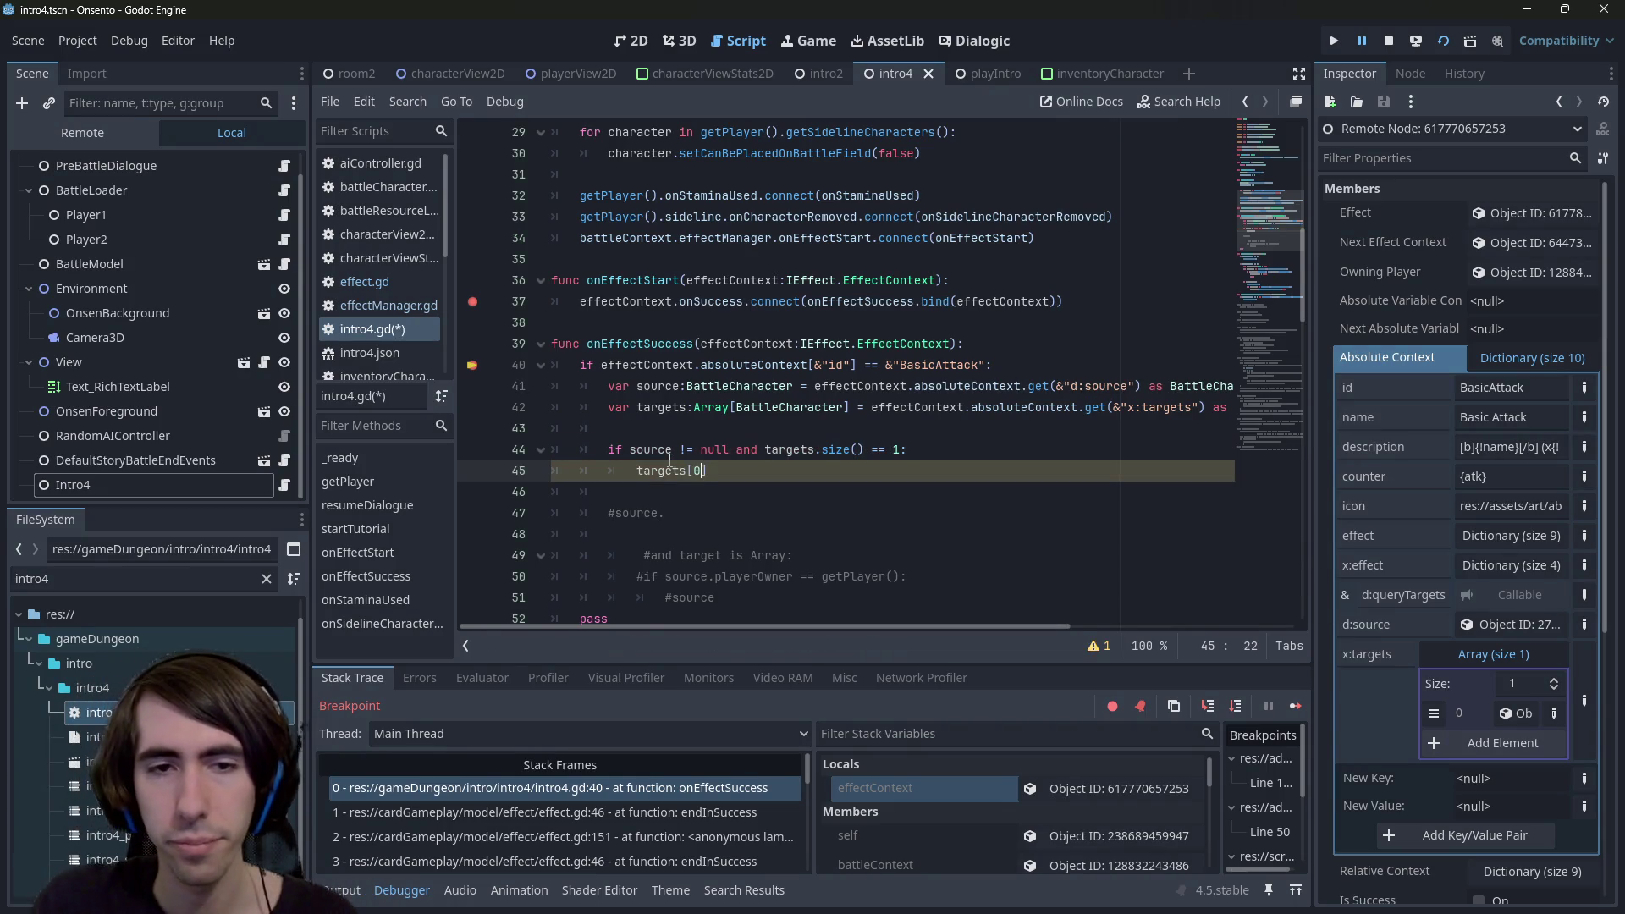
key("BackSpace")
key("BackSpace")
type(".fr")
key("Return")
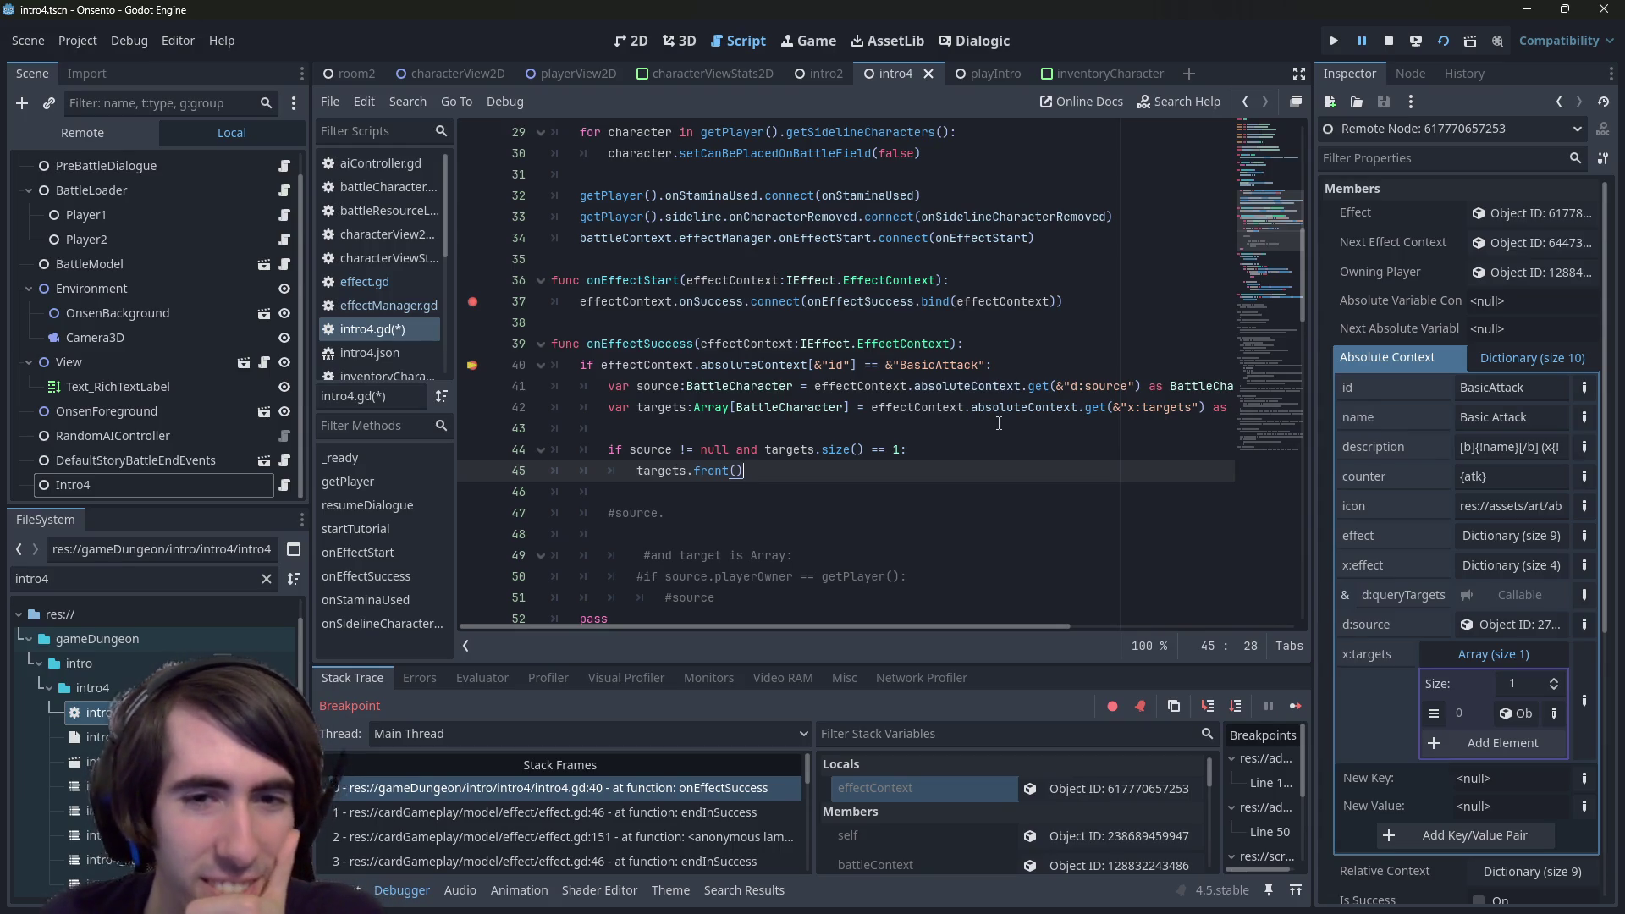
type(".")
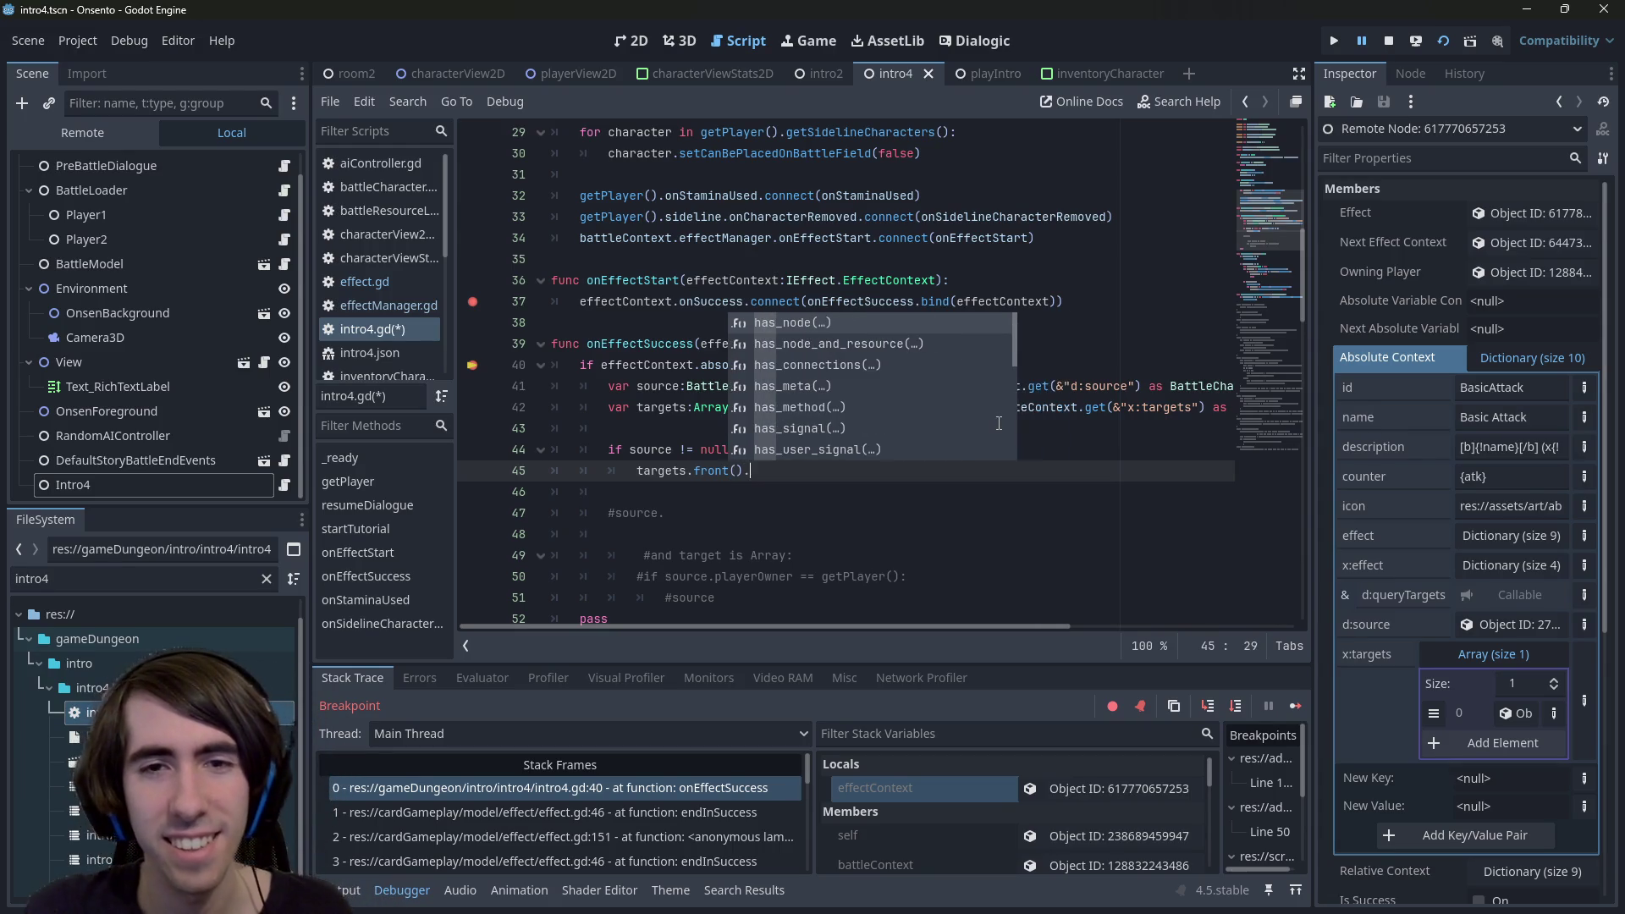
type("statusSystemComponent.")
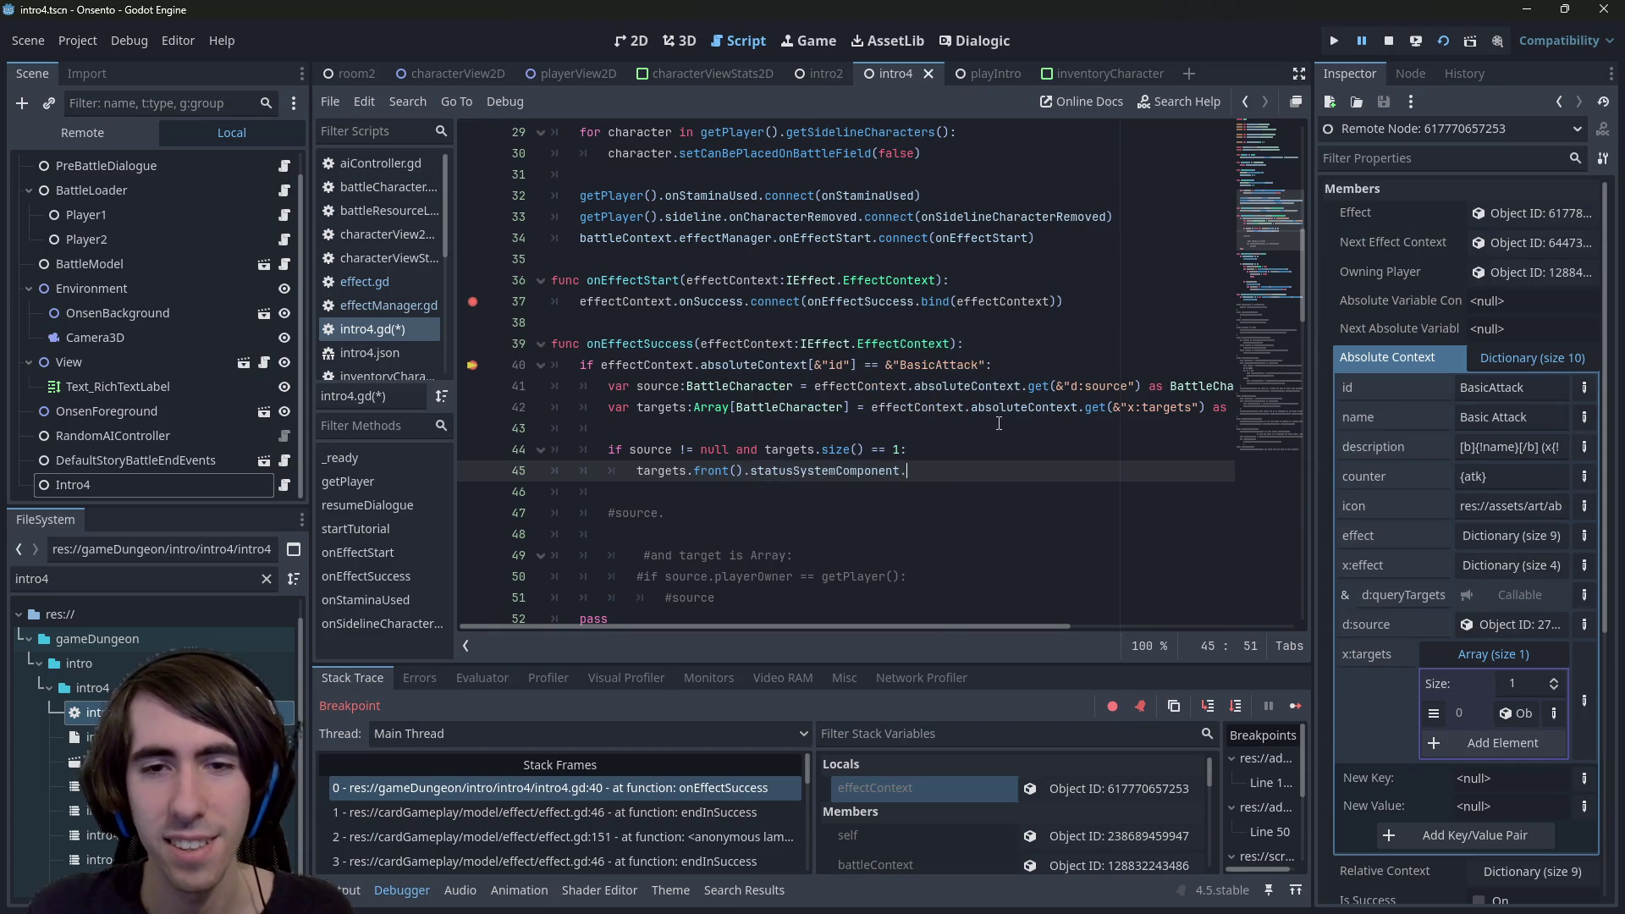
type("hasS")
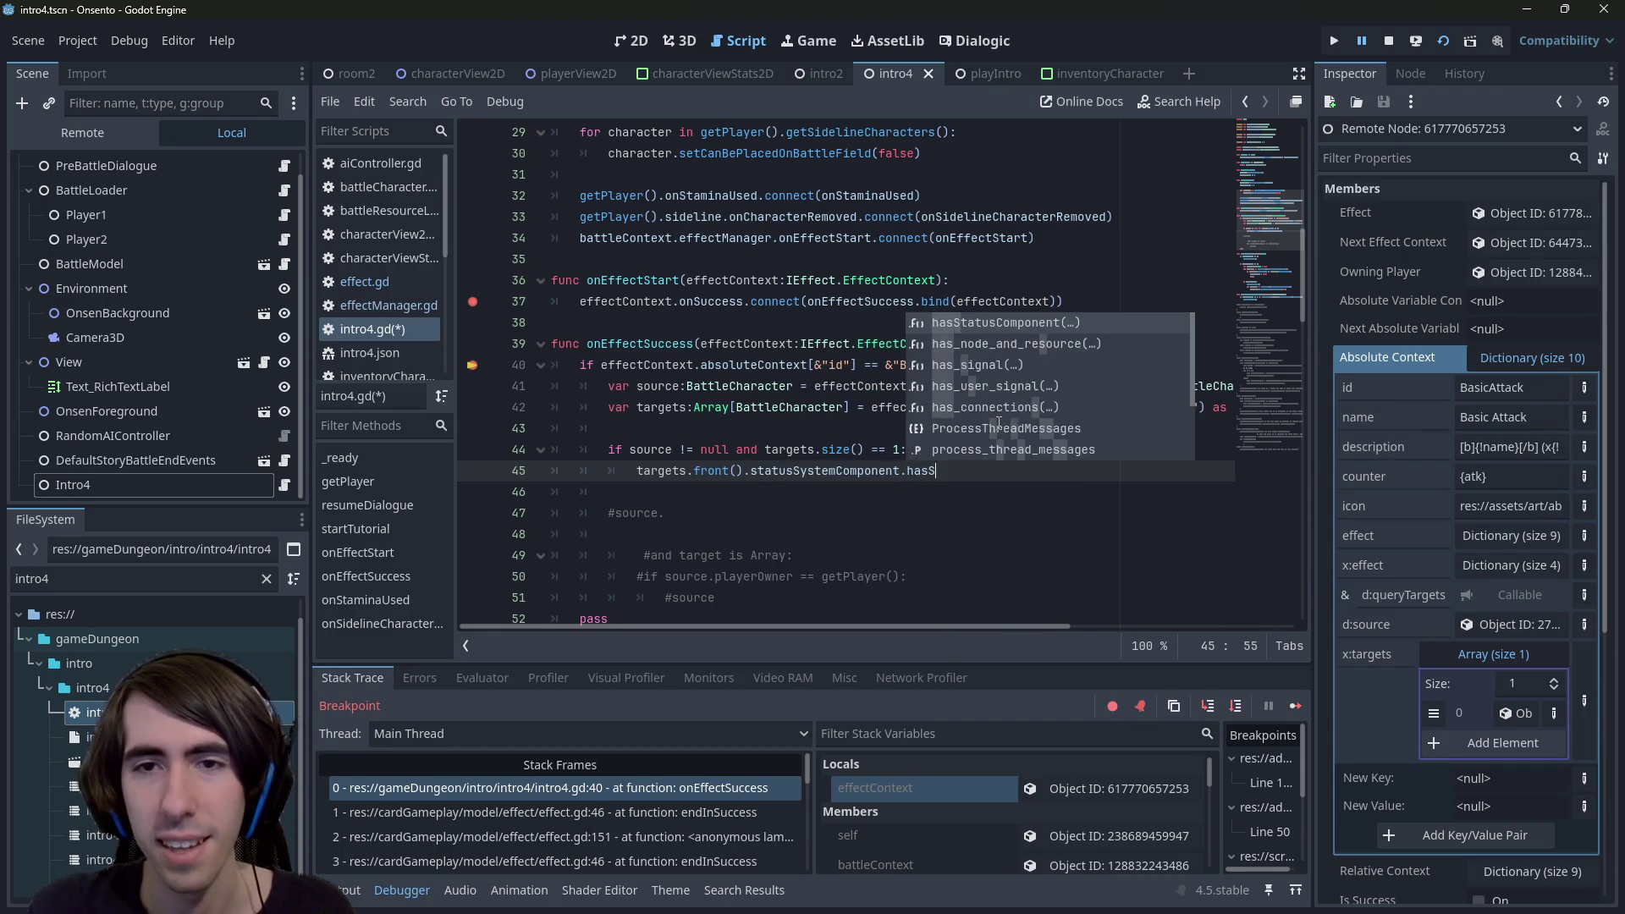
key("Return")
Browse the status component's method suggestions, re-insert hasStatusComponent(), and jump to its definition
key("ctrl+BackSpace")
key("ctrl+BackSpace")
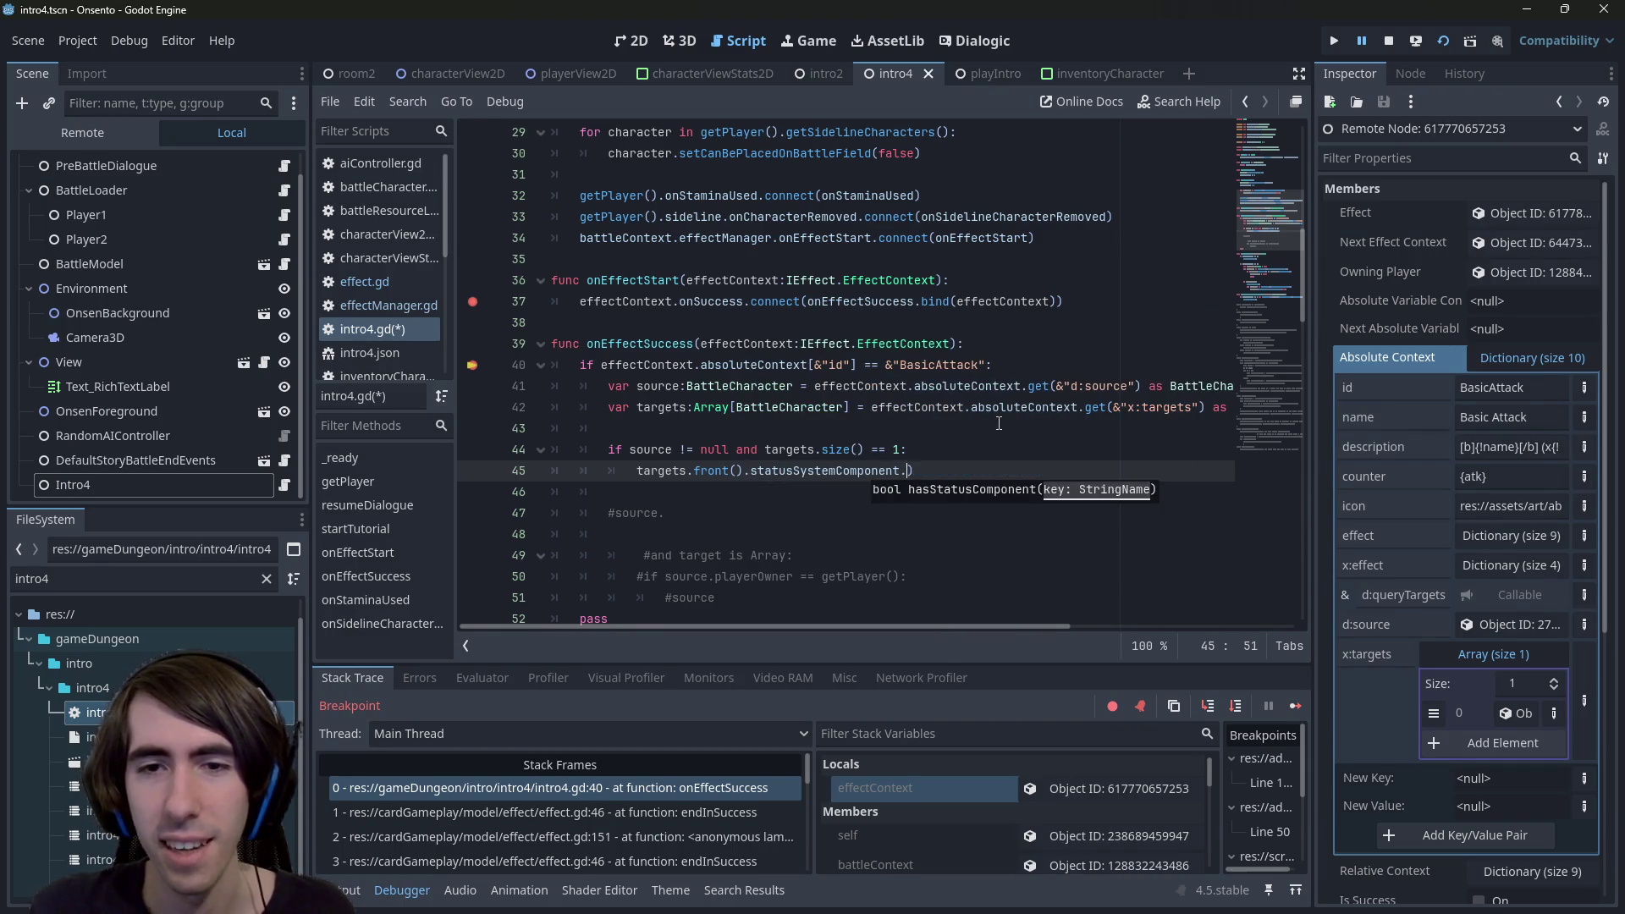
key("ctrl+space")
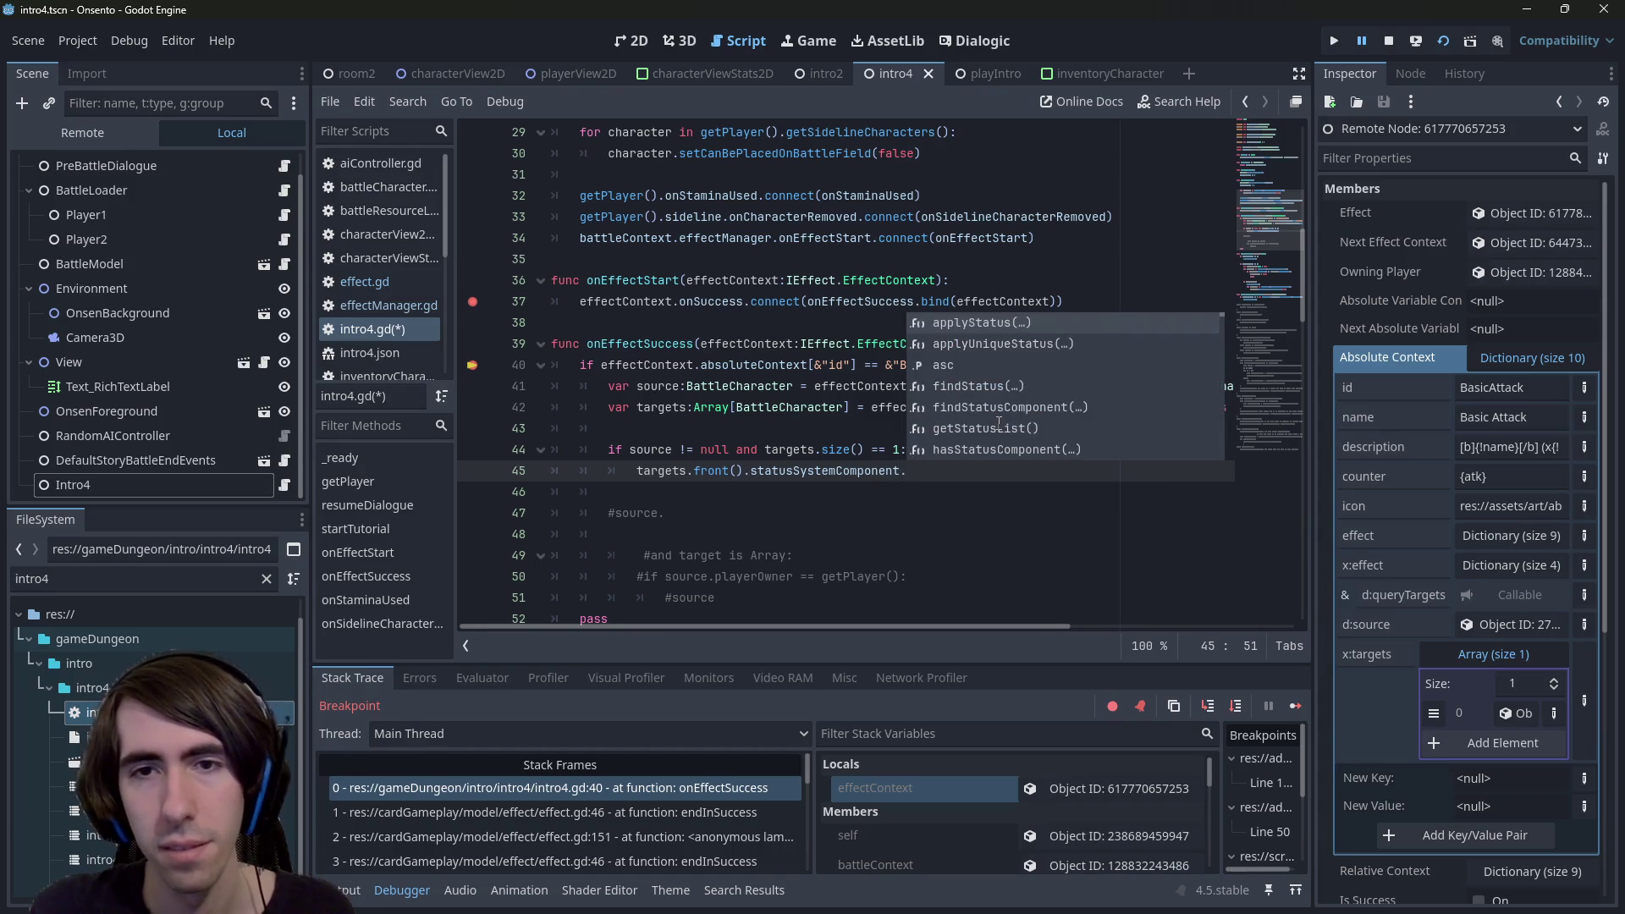
key("Down")
key("Down")
key("Down")
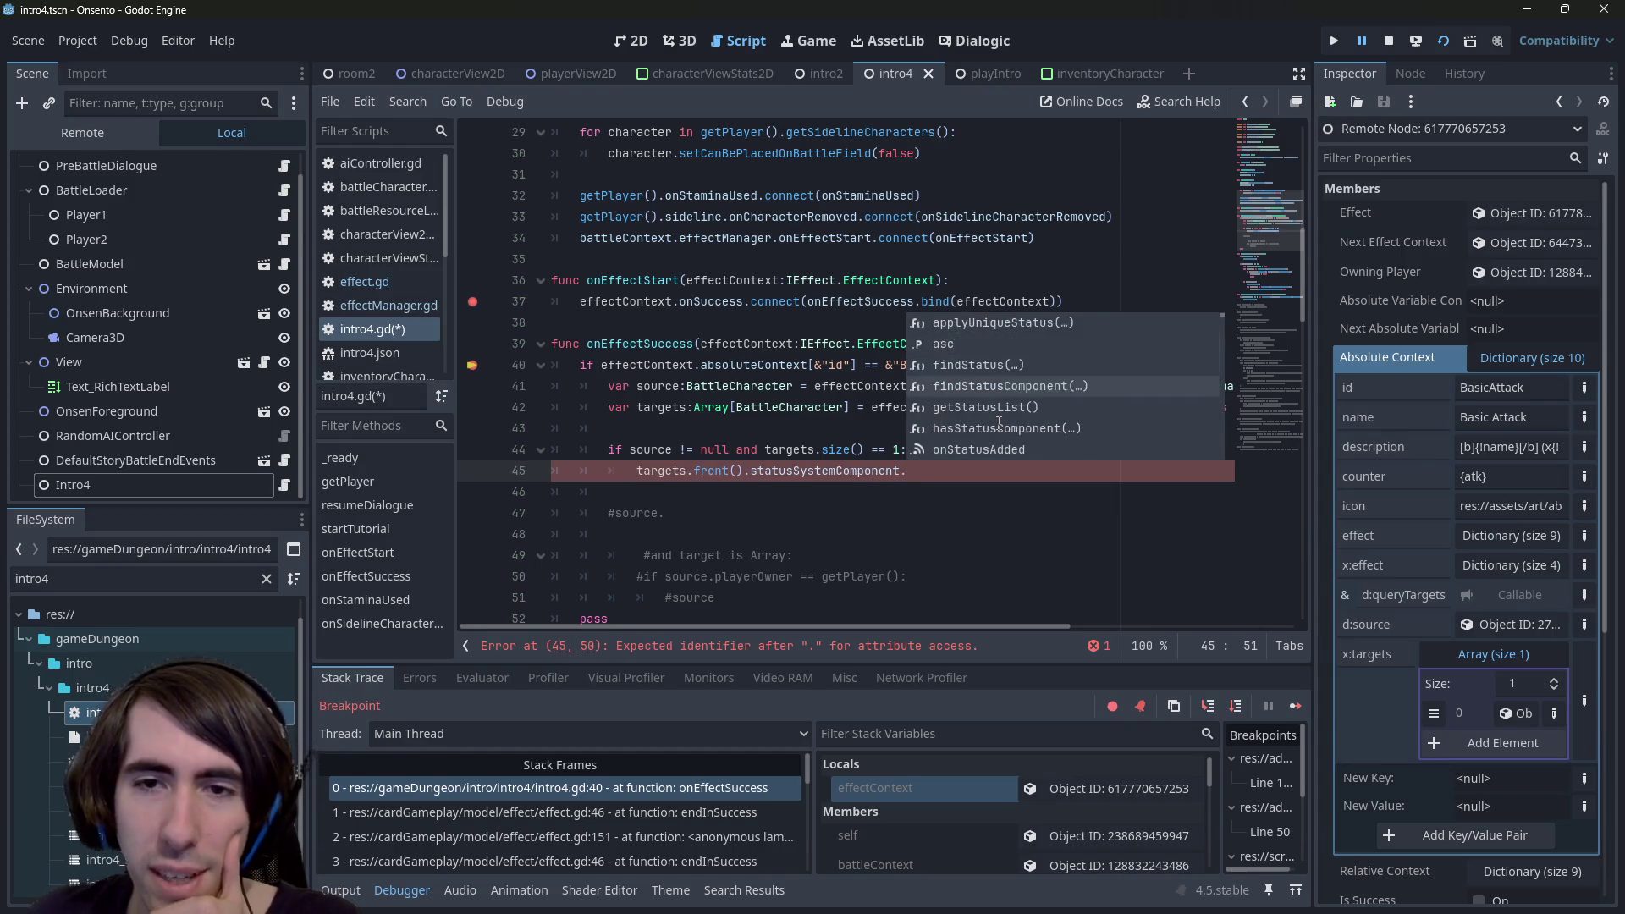
key("Down")
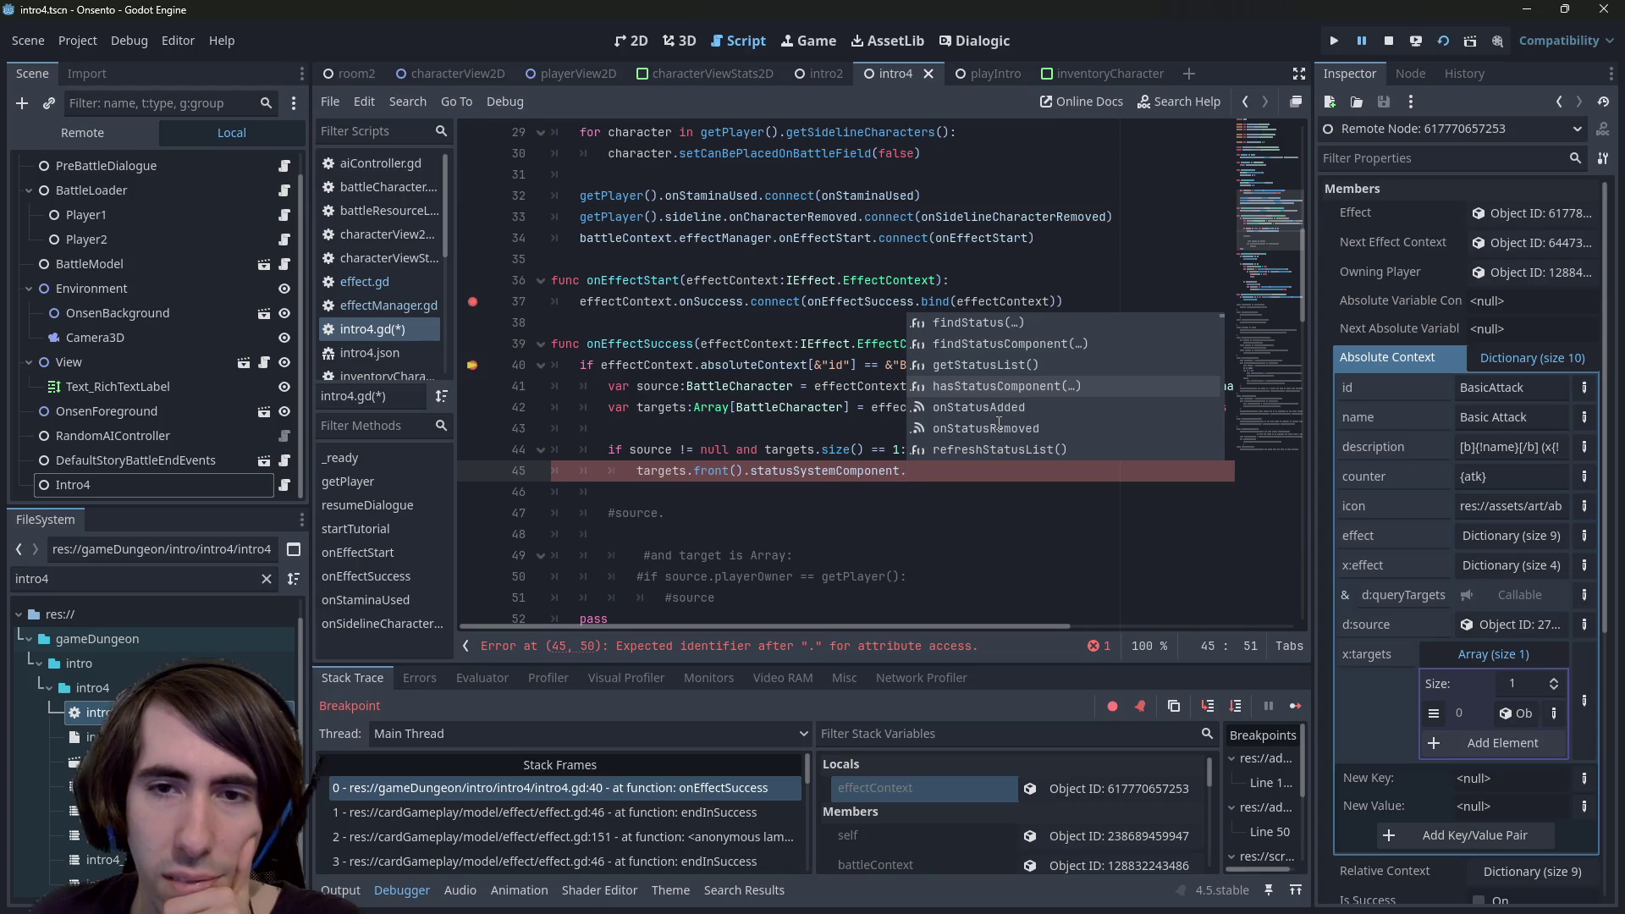
key("Down")
scroll(998, 423, "down", 2)
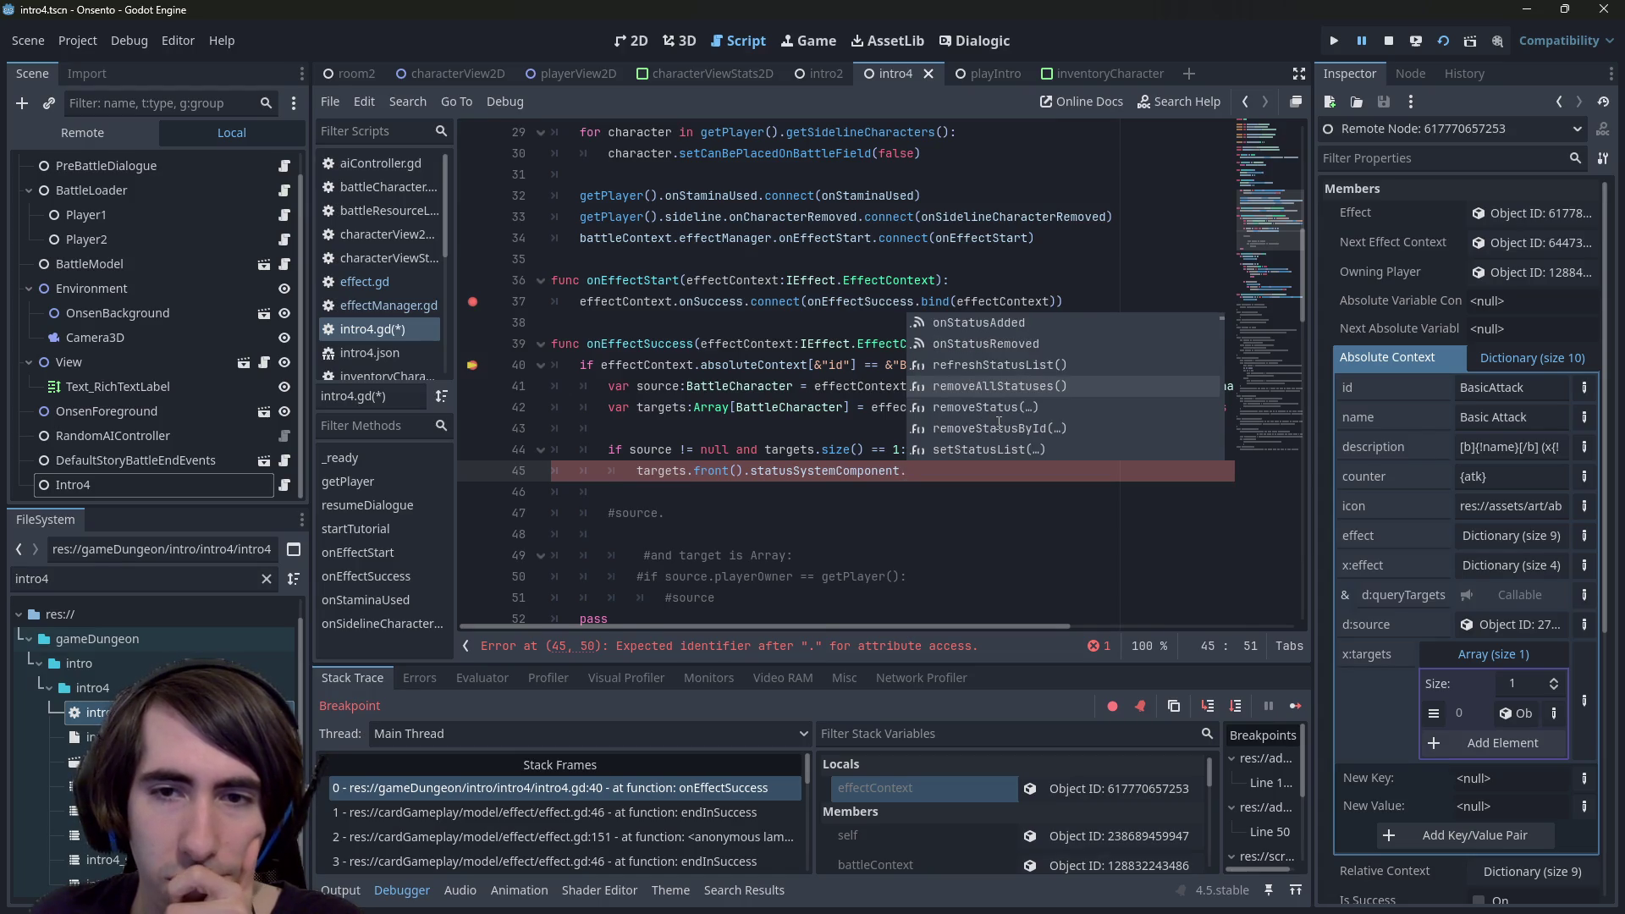
scroll(998, 423, "down", 5)
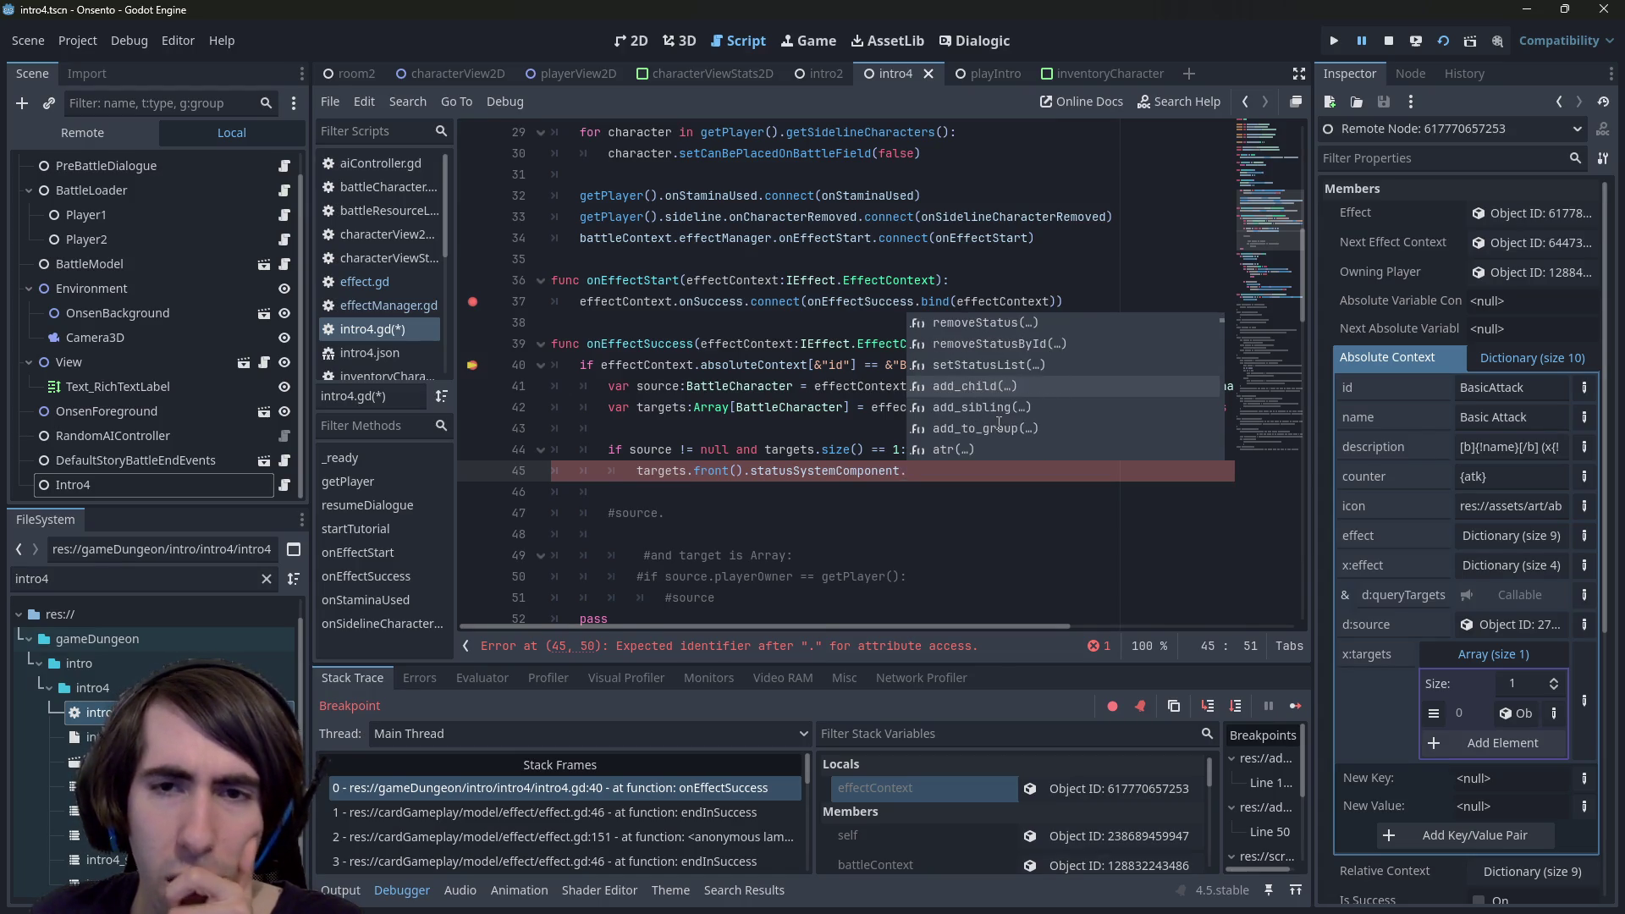
scroll(999, 423, "up", 7)
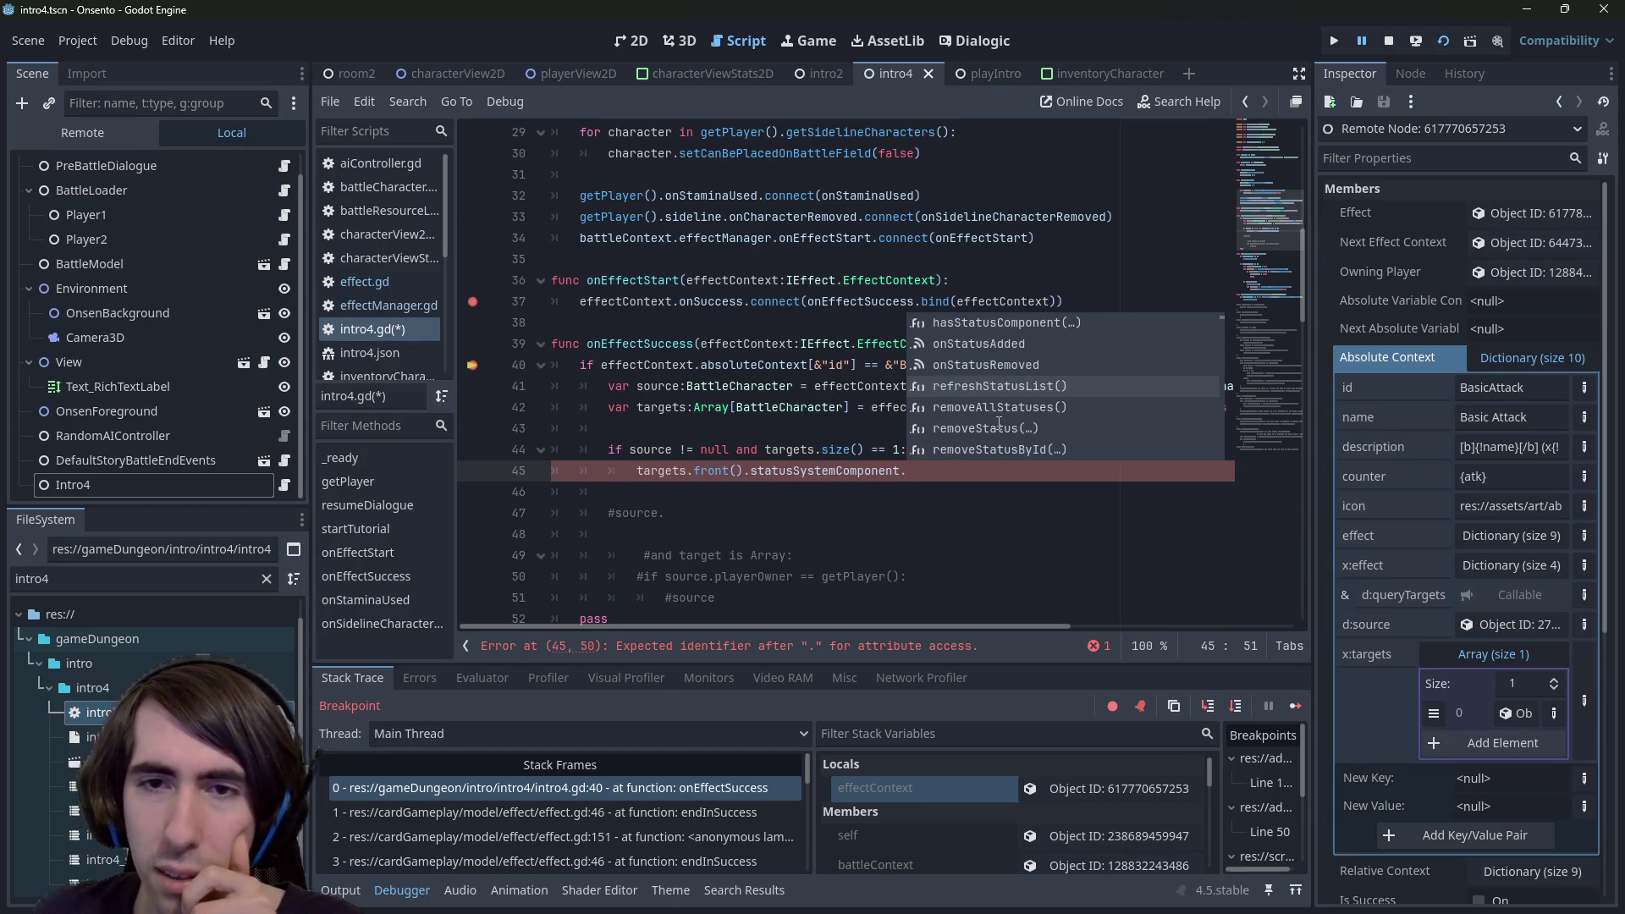
scroll(998, 423, "down", 2)
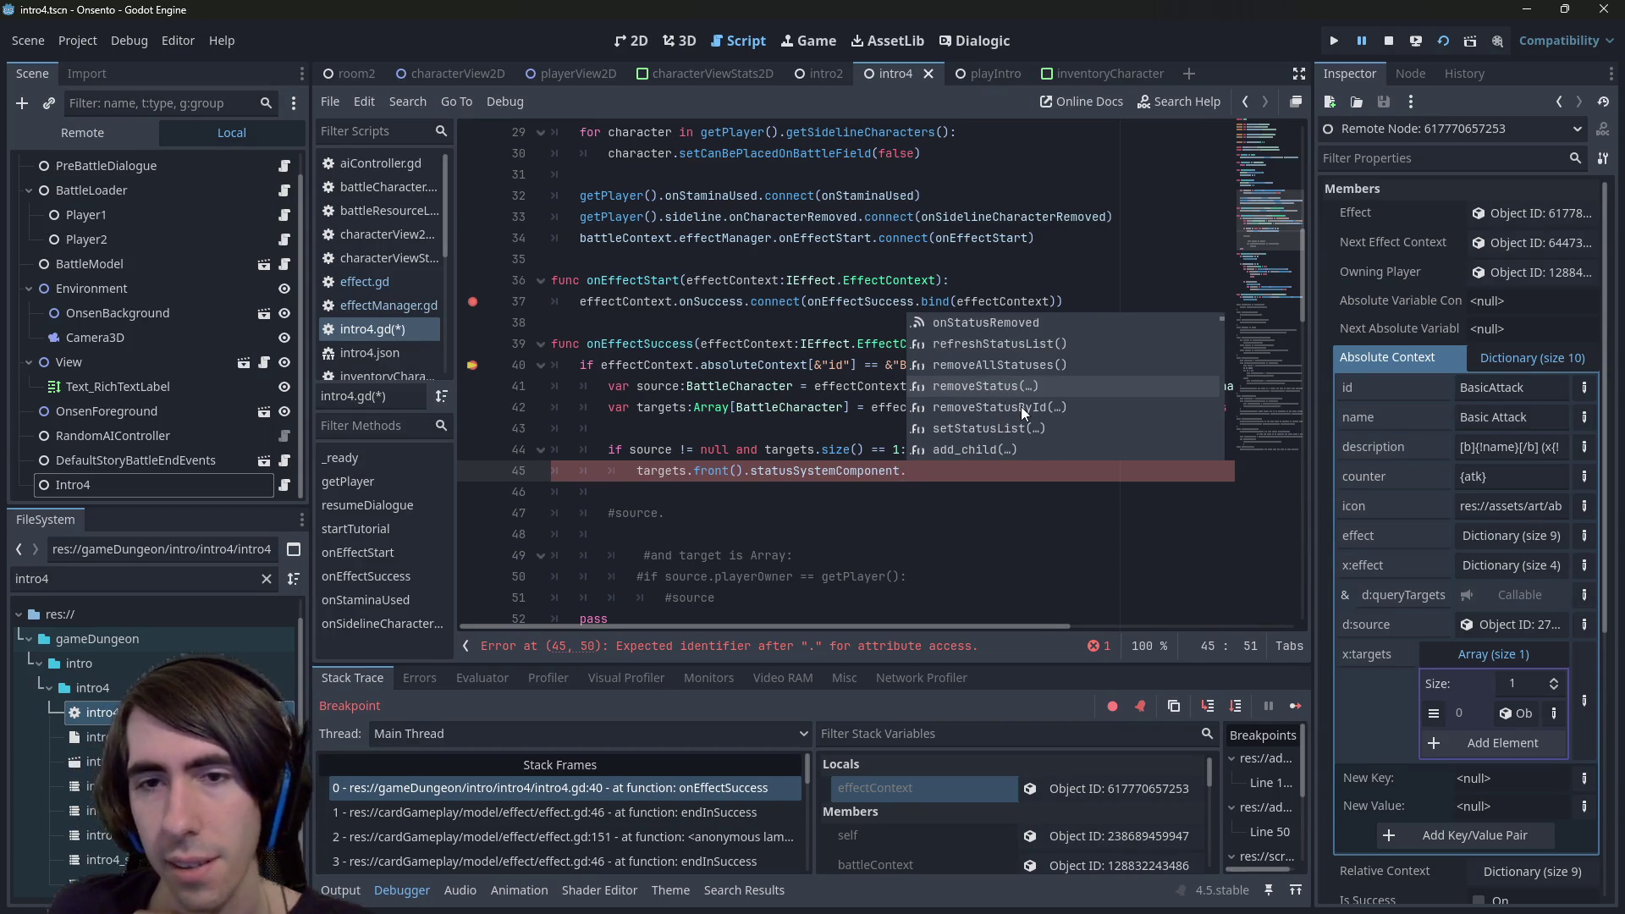
type("hasS")
key("Return")
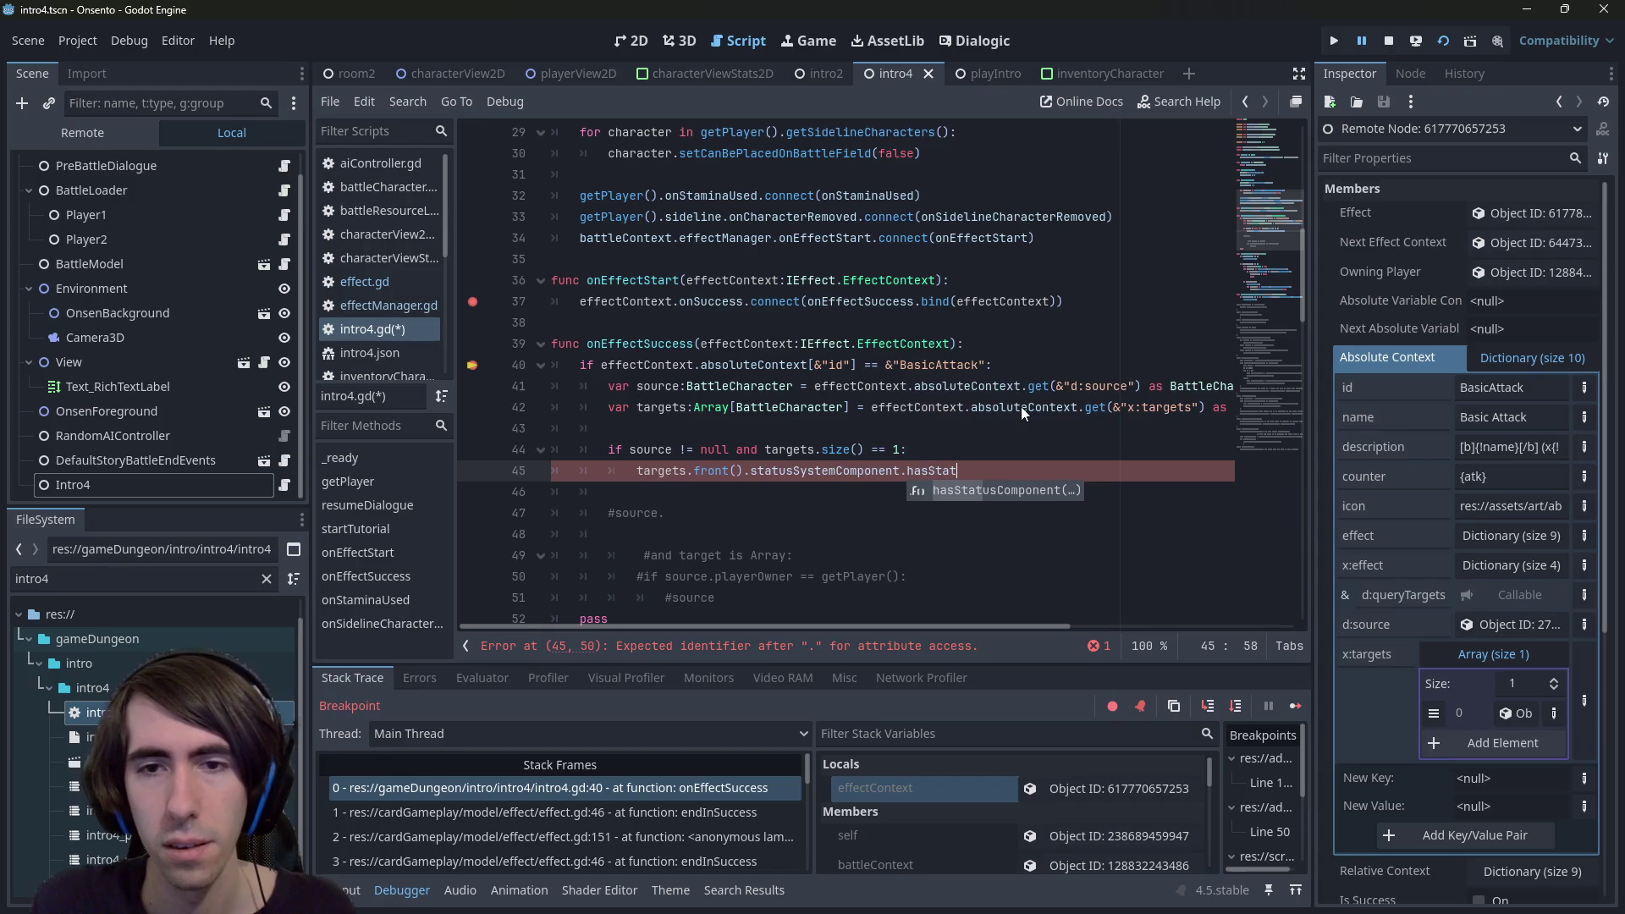
left_click(967, 470, "ctrl")
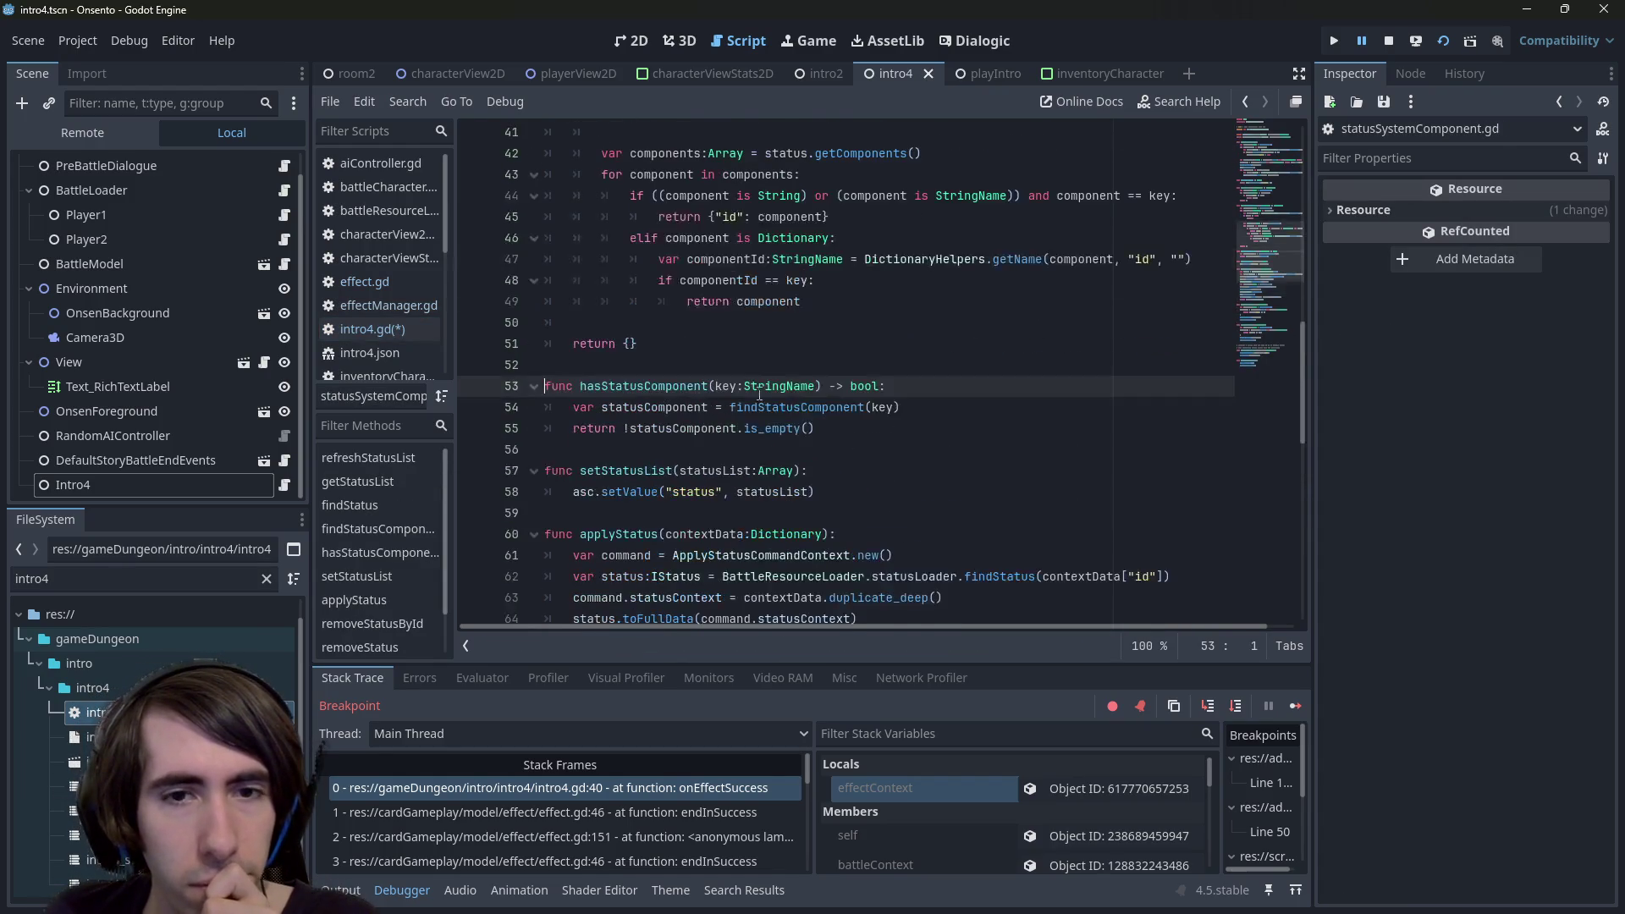
Inspect hasStatusComponent's body, findStatusComponent's documentation, and statusList on line 58
left_click(769, 412)
left_click(774, 413)
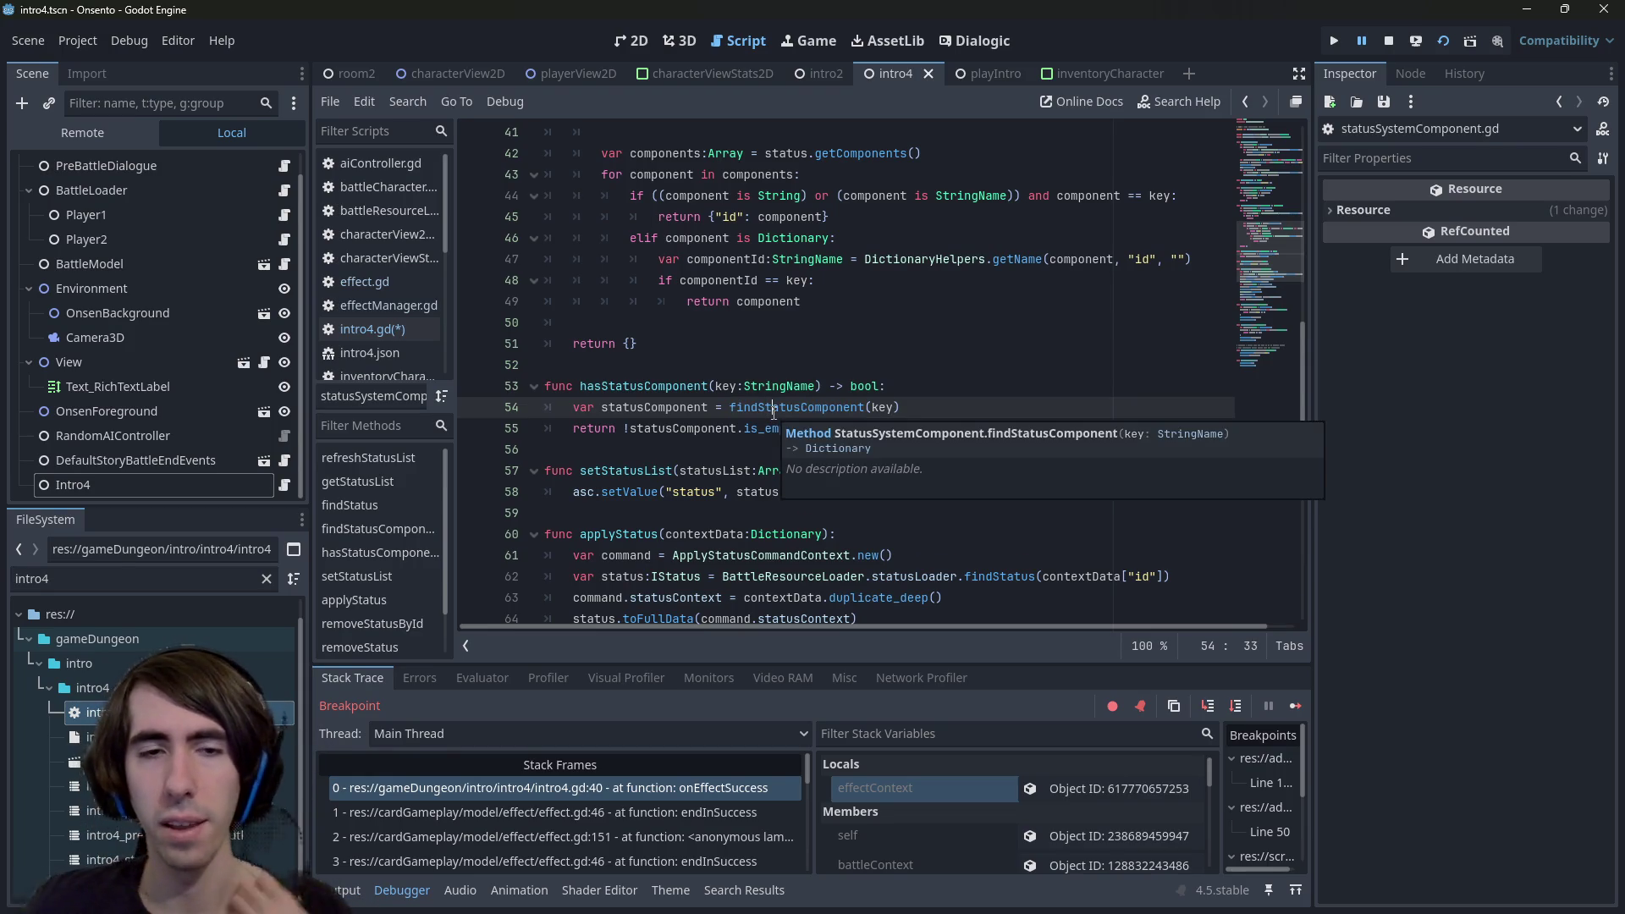
left_click(767, 492)
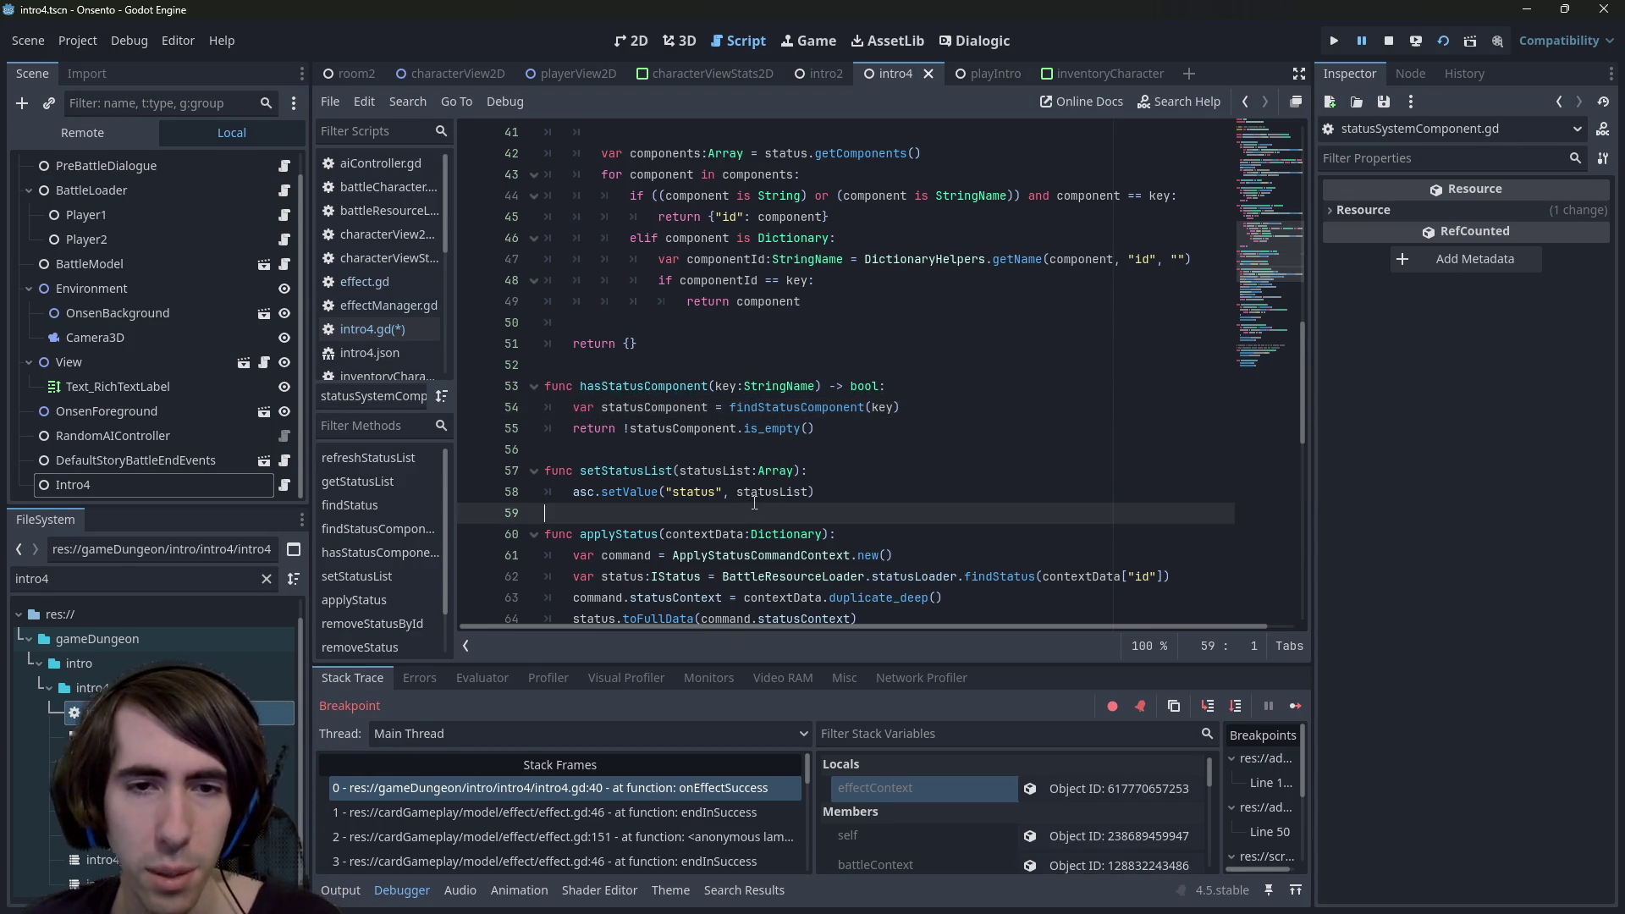
double_click(766, 493)
scroll(767, 494, "down", 3)
scroll(767, 492, "down", 7)
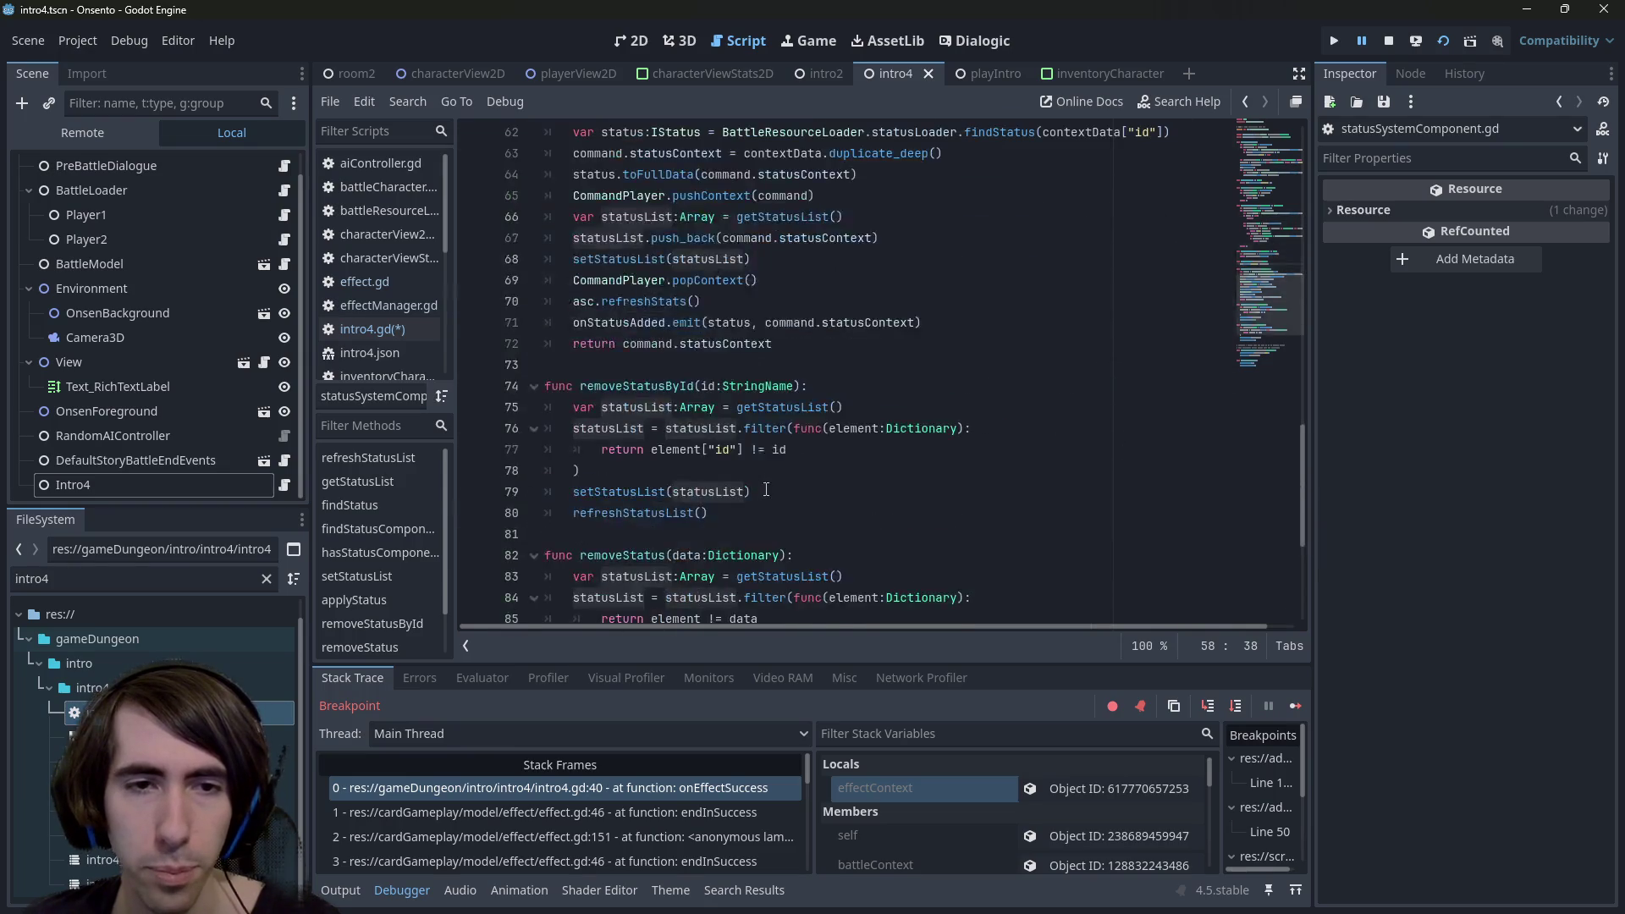
Search the script for 'getStatus', review findStatusComponent, and place the caret above it
key("ctrl+f")
type("getSa")
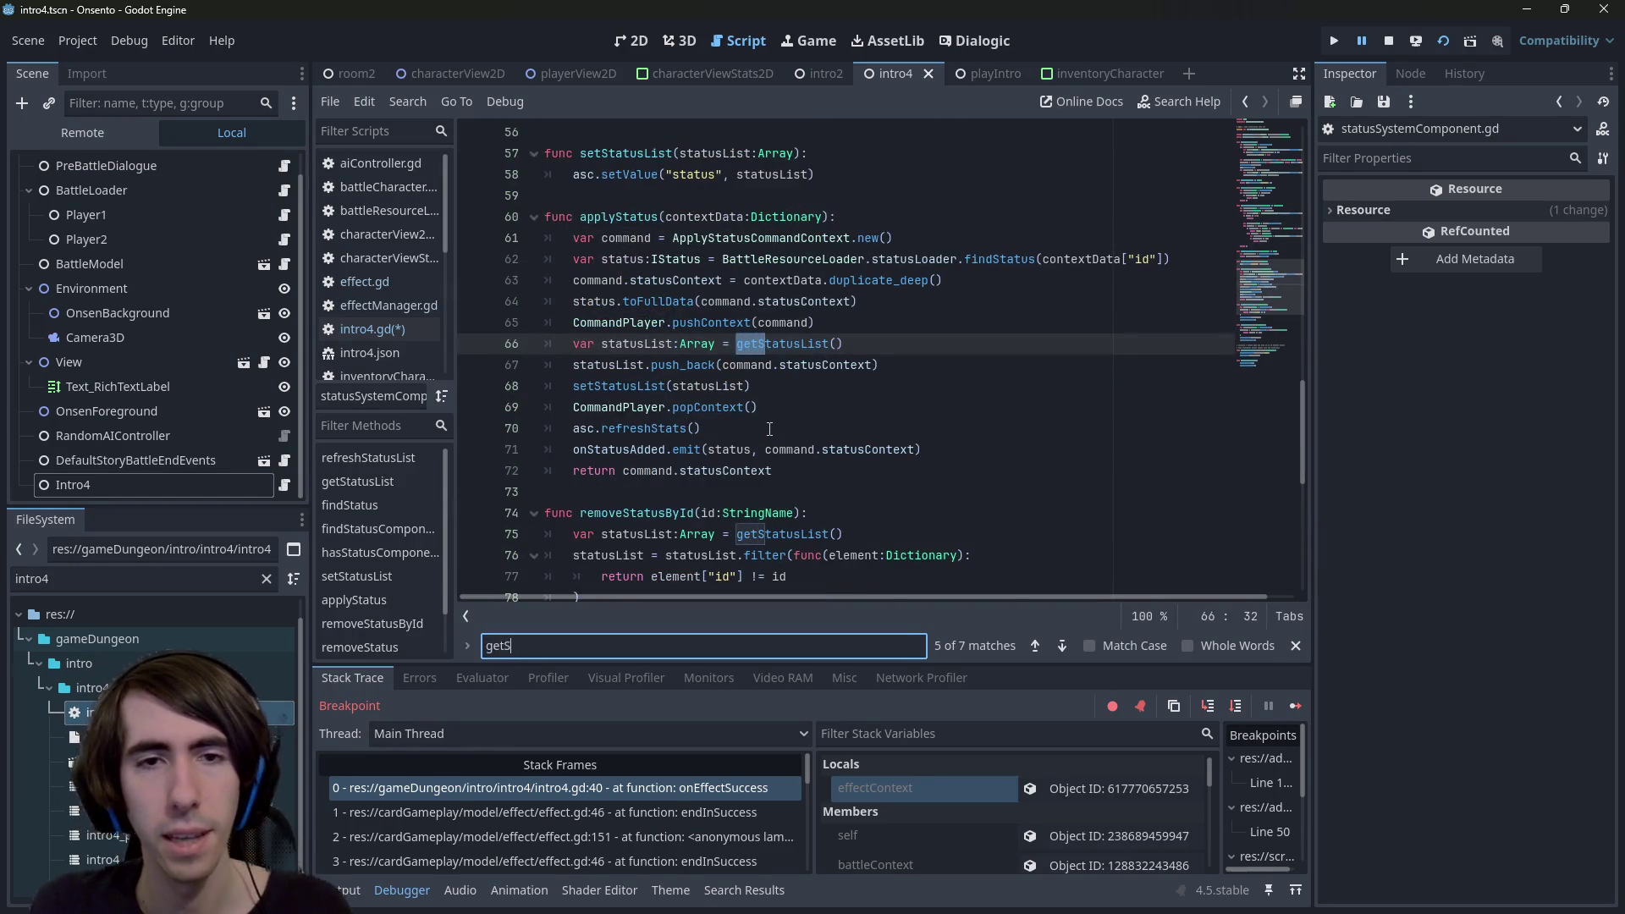
key("BackSpace")
type("tatus")
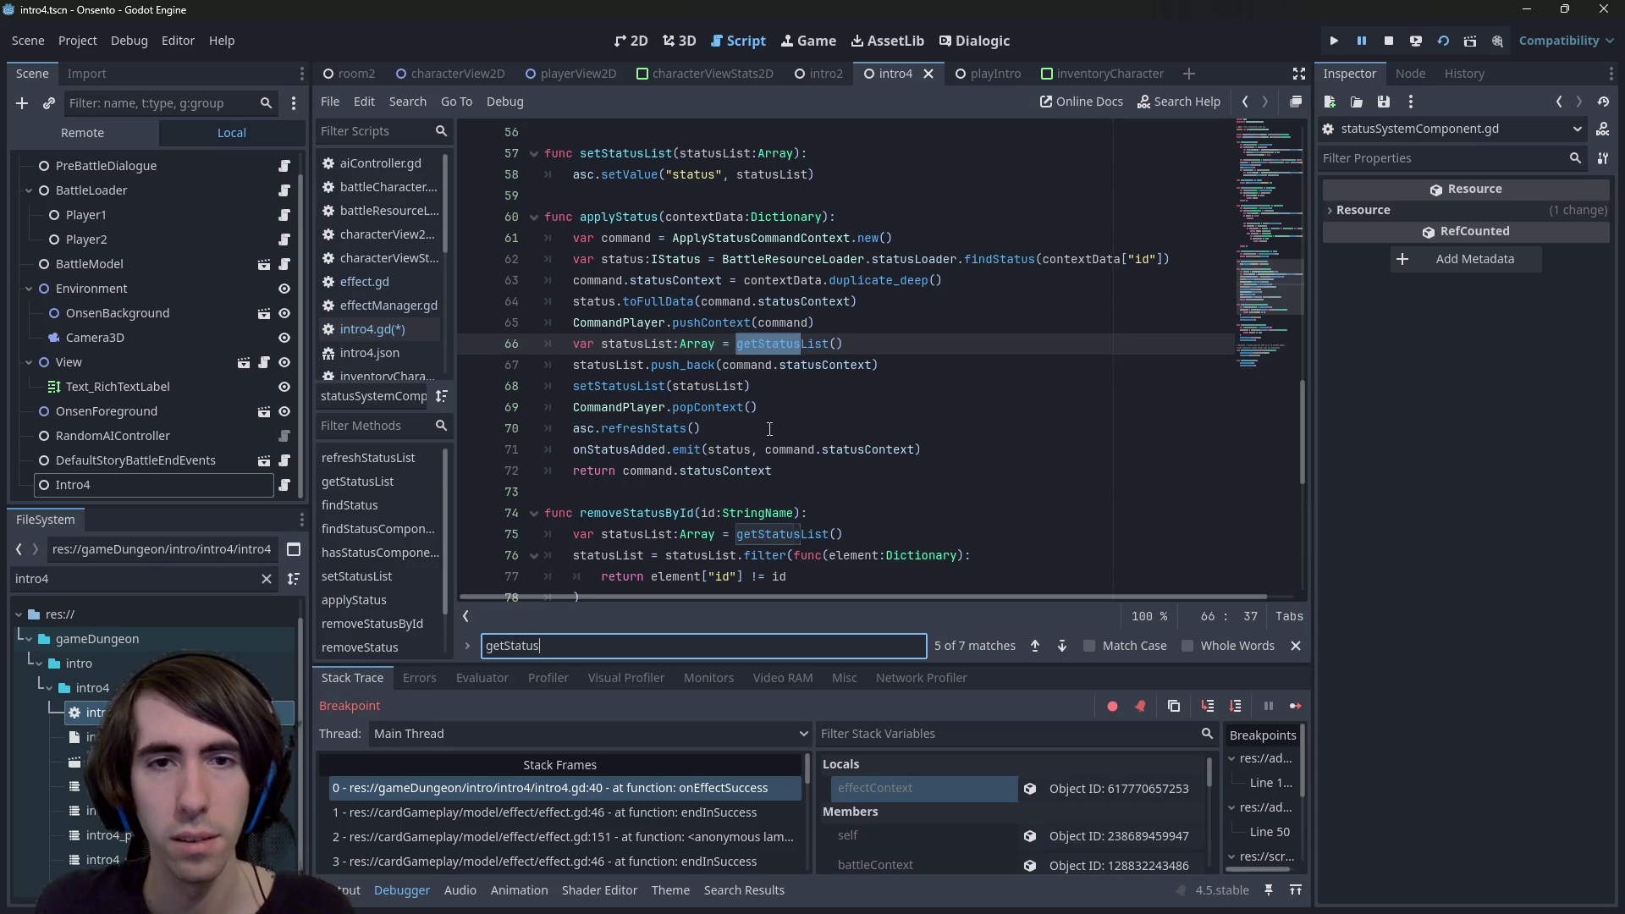
scroll(770, 429, "up", 2)
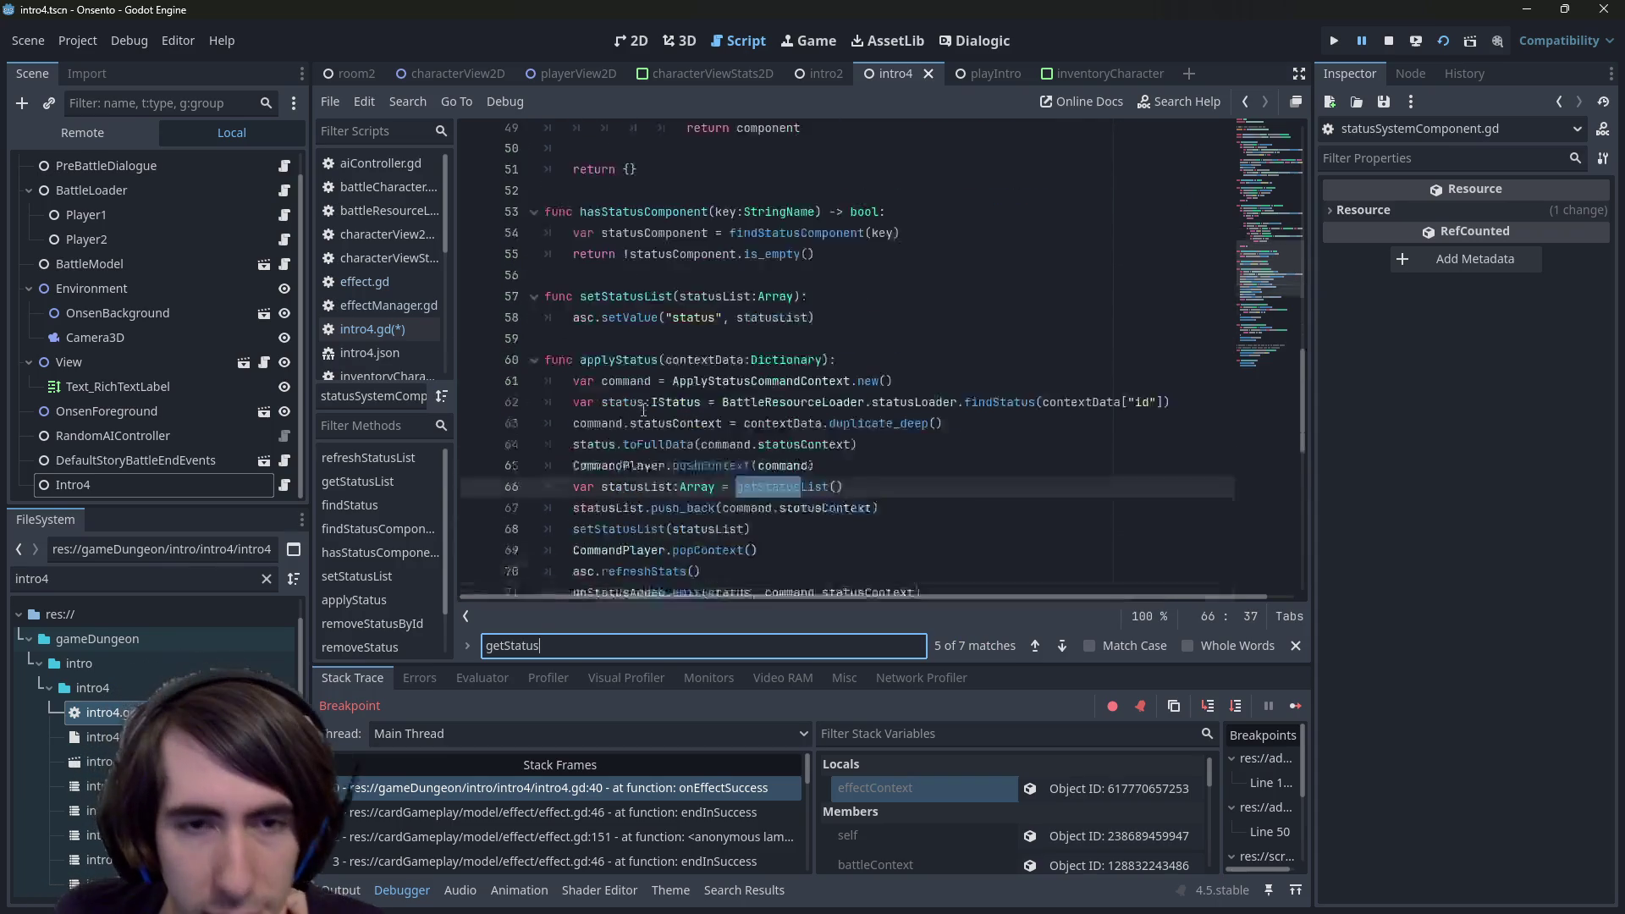
left_click(953, 407)
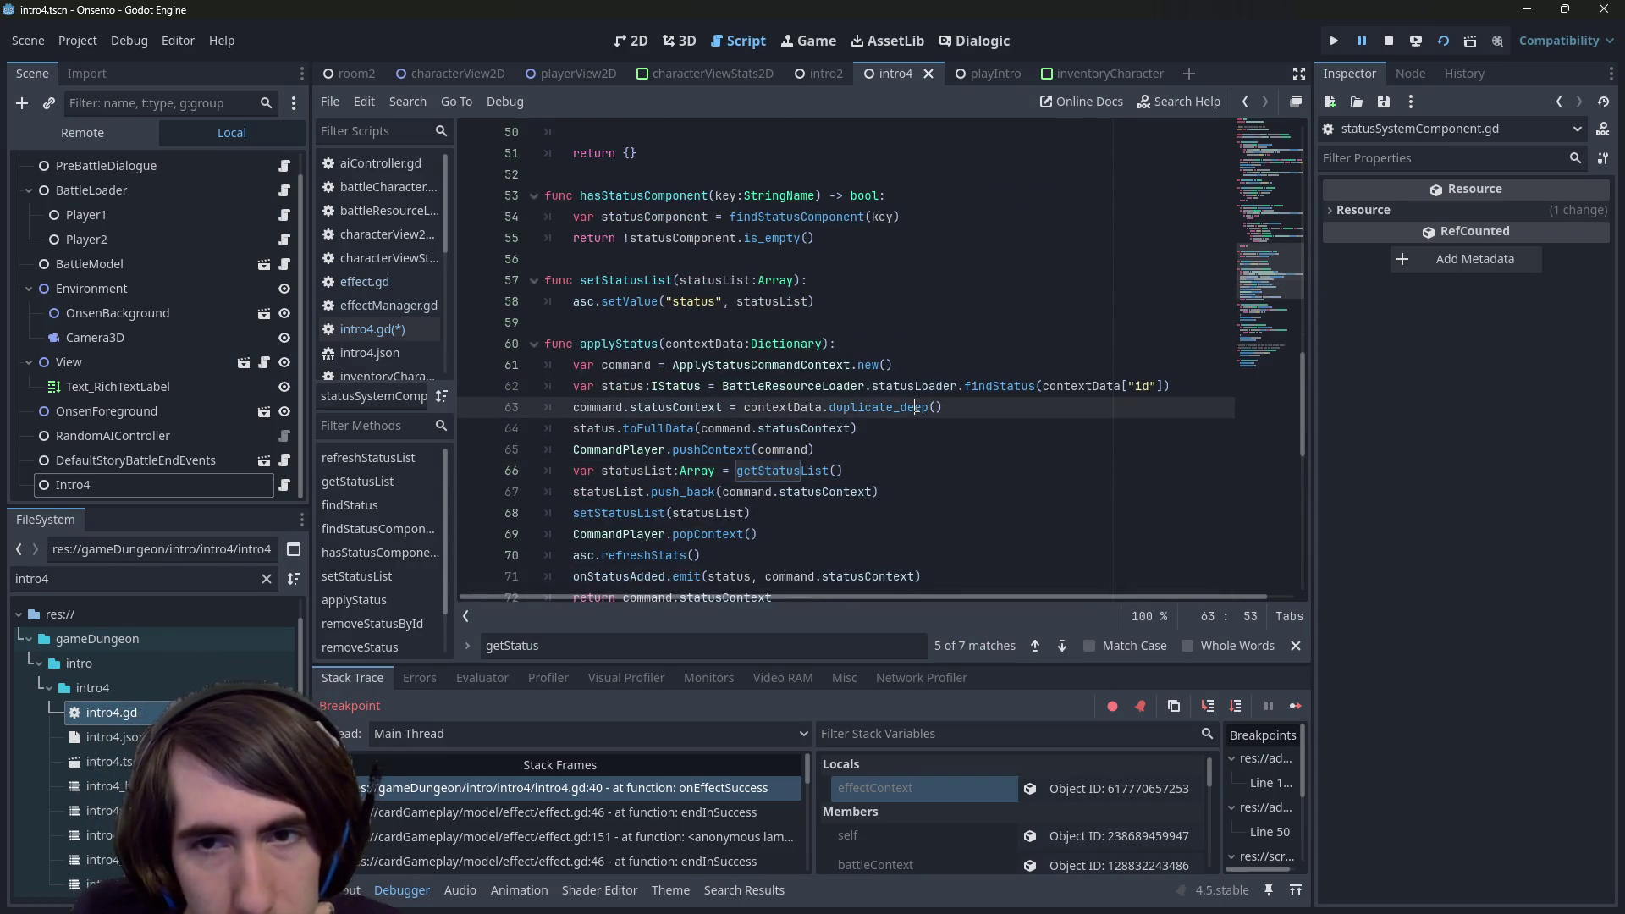
left_click(885, 473)
scroll(883, 448, "up", 8)
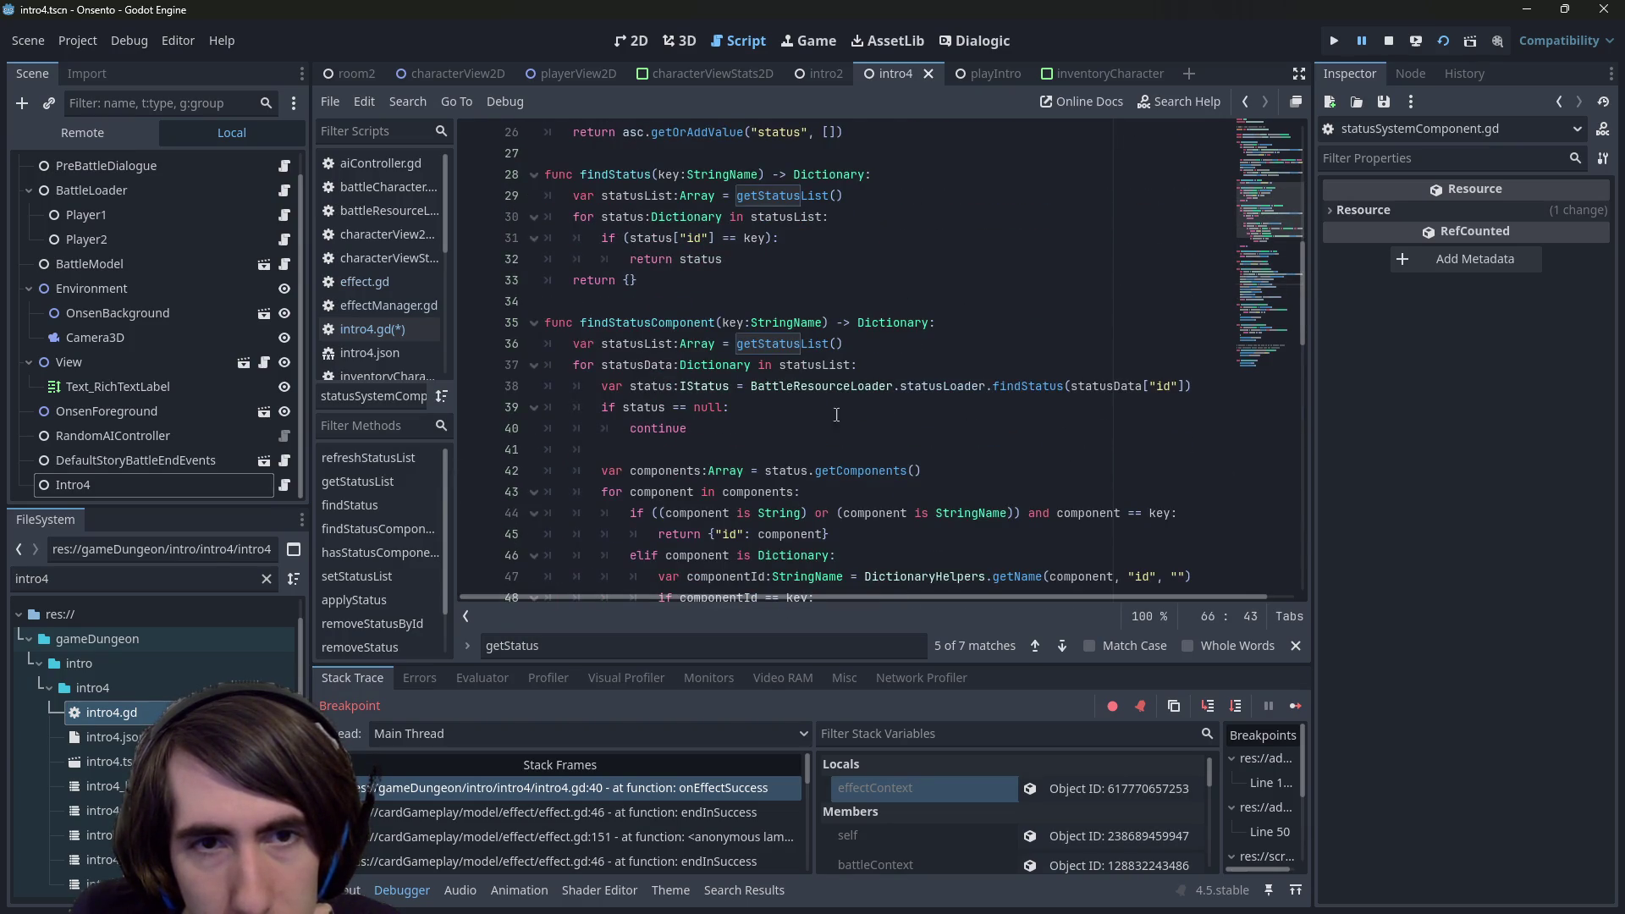
double_click(648, 322)
scroll(738, 359, "down", 1)
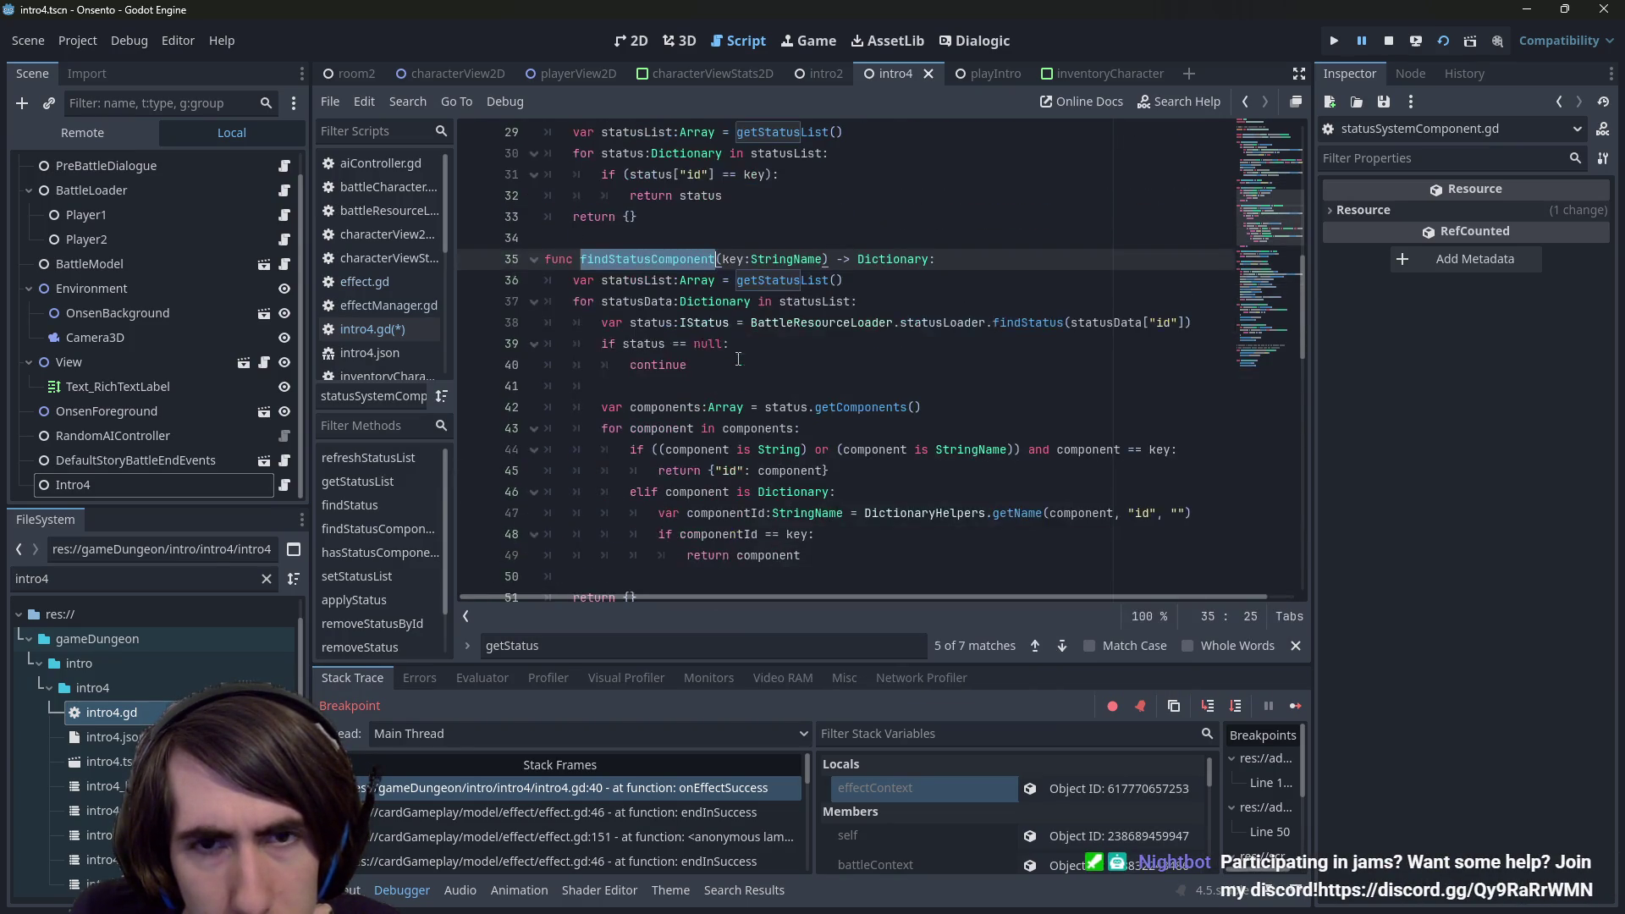
scroll(846, 335, "down", 1)
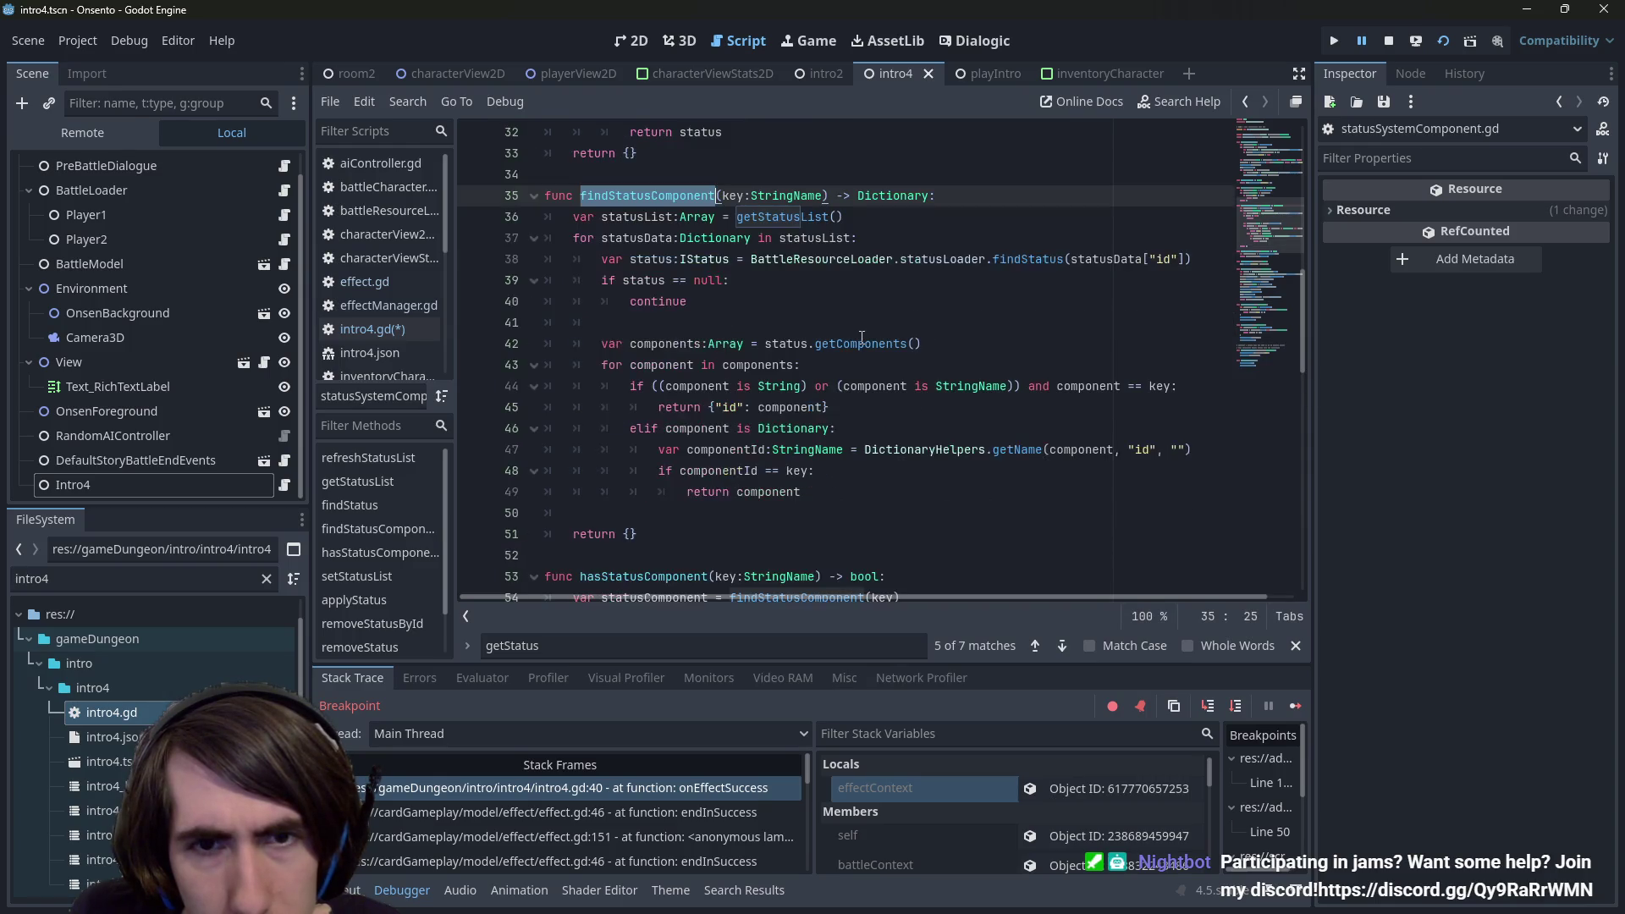
scroll(860, 337, "up", 1)
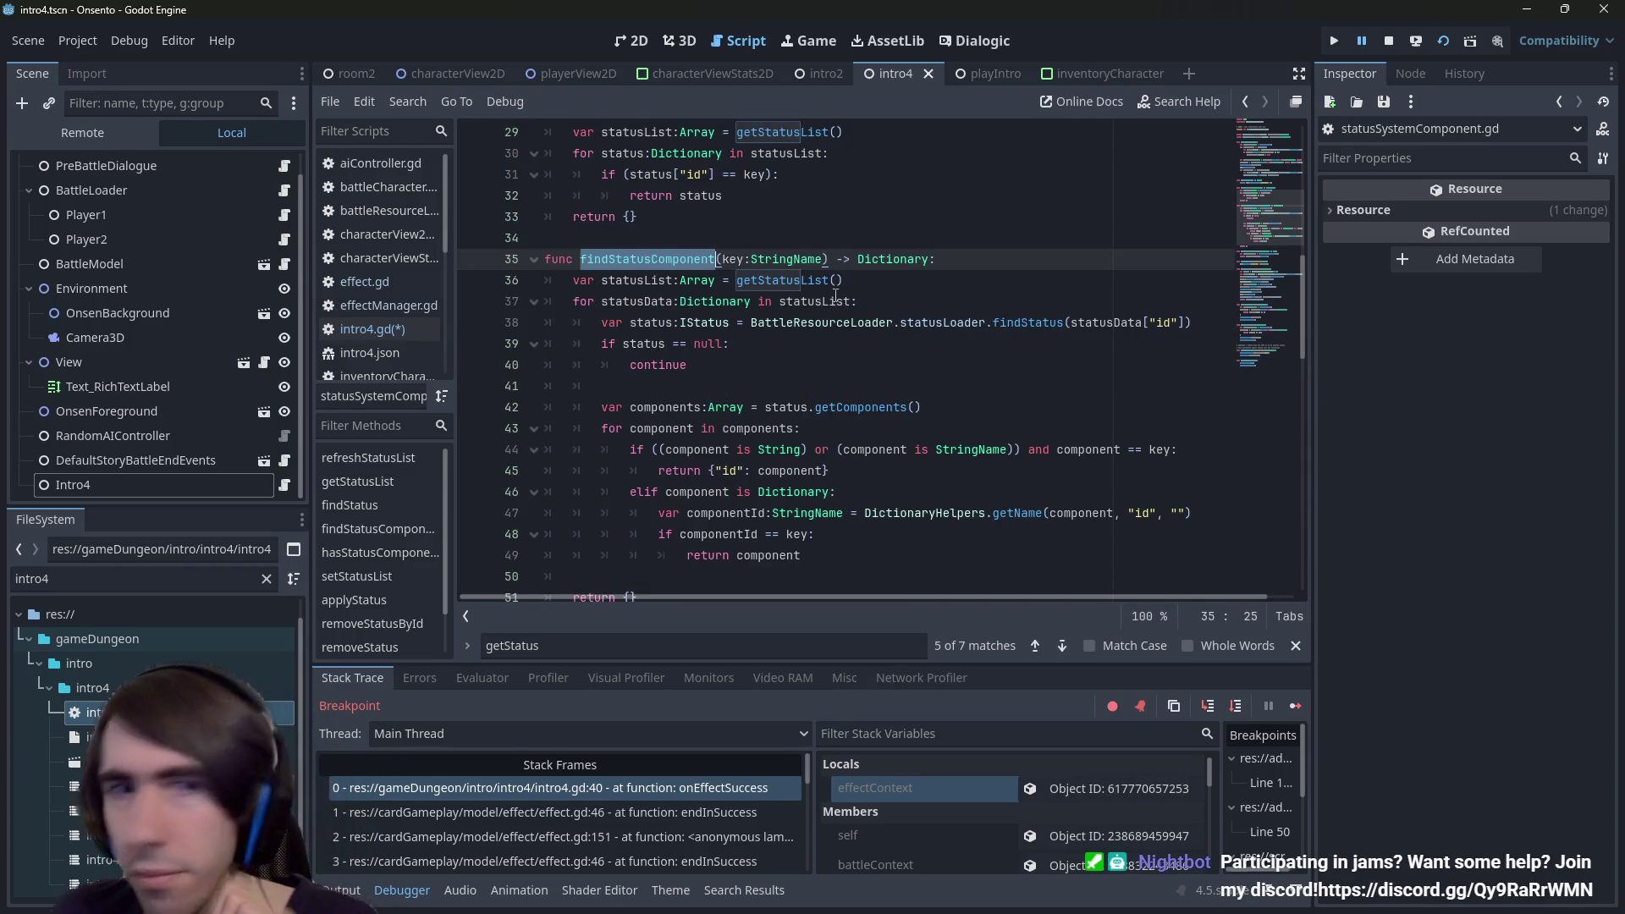
left_click(751, 231)
Declare a new function findStatus(key:StringName) -> bool above findStatusComponent and save
key("Return")
key("Return")
key("Up")
type("func ")
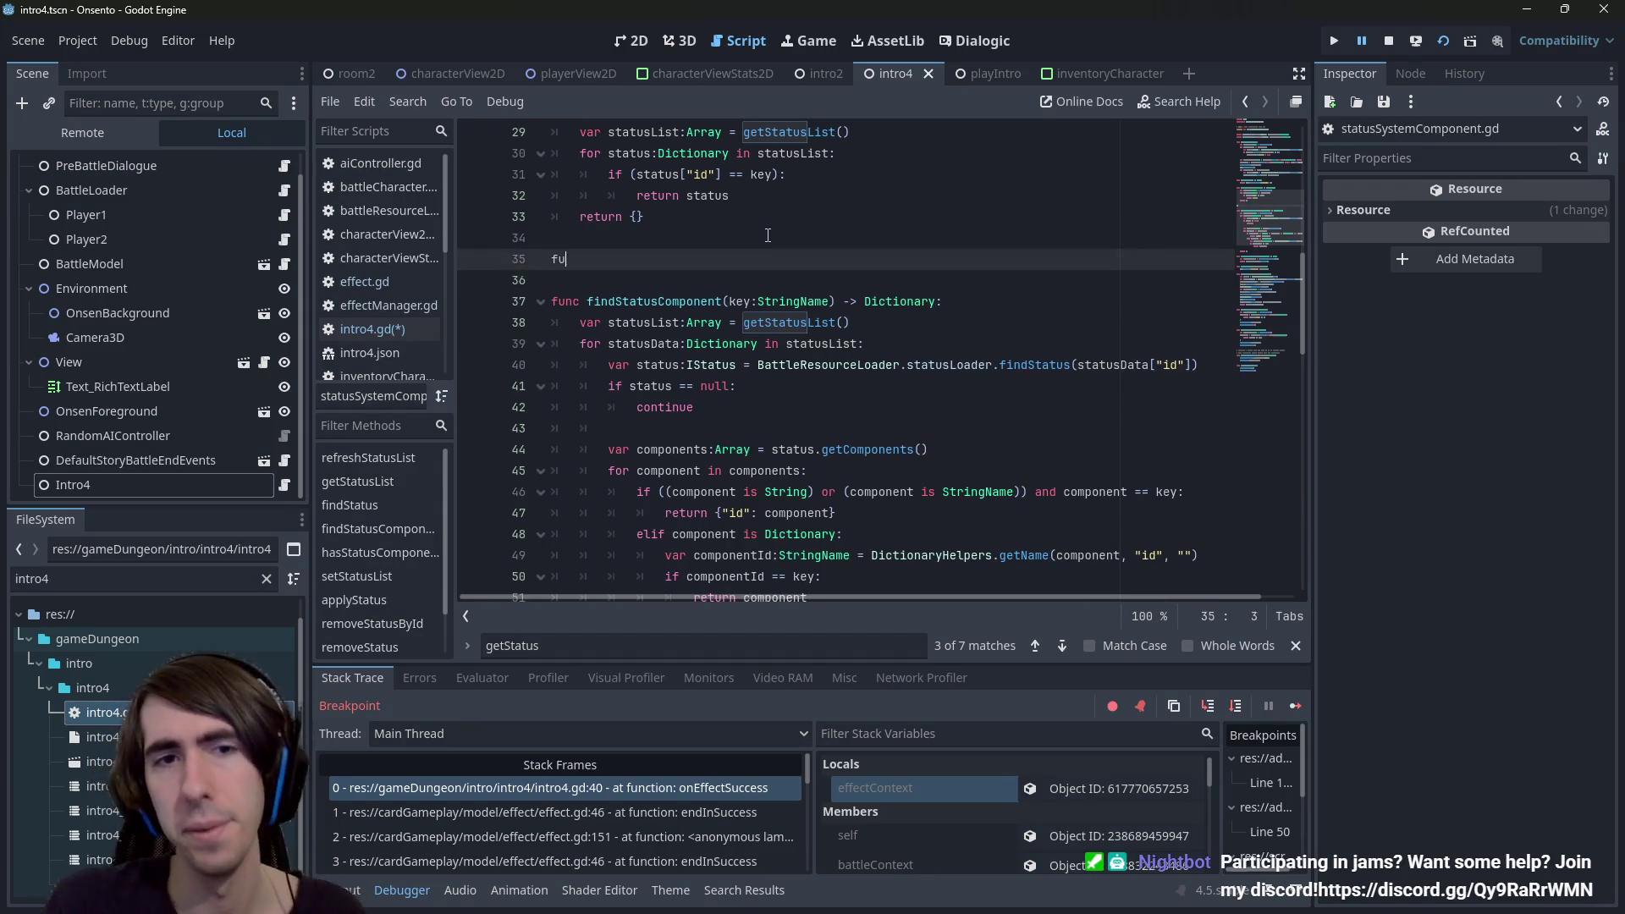
type("findStatus()")
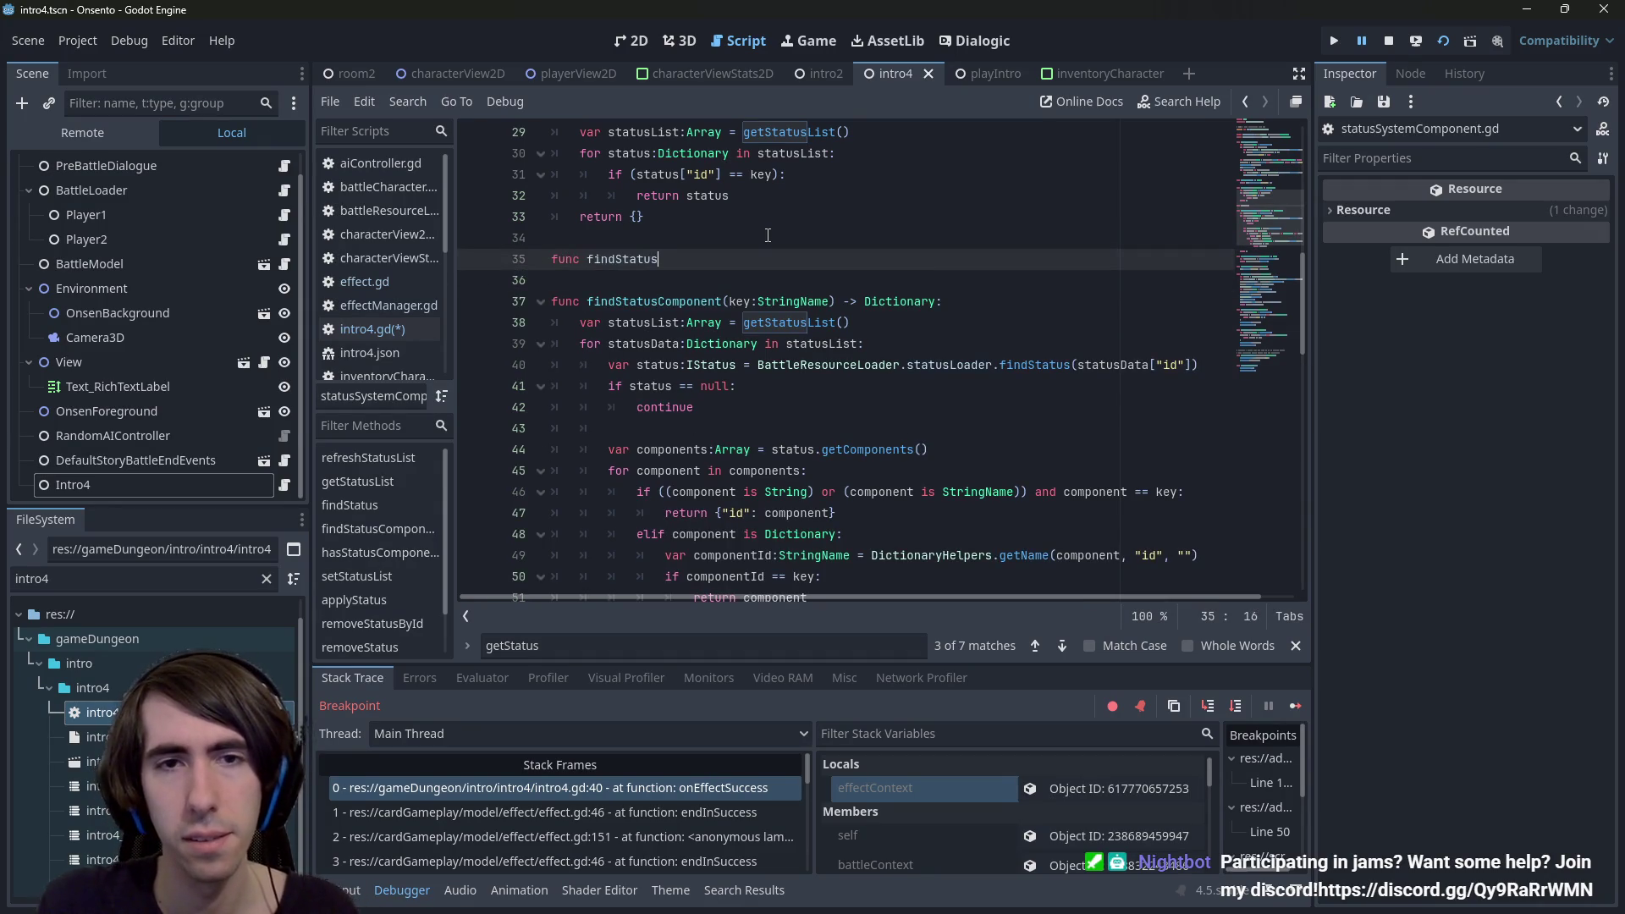
key("Down")
key("Down")
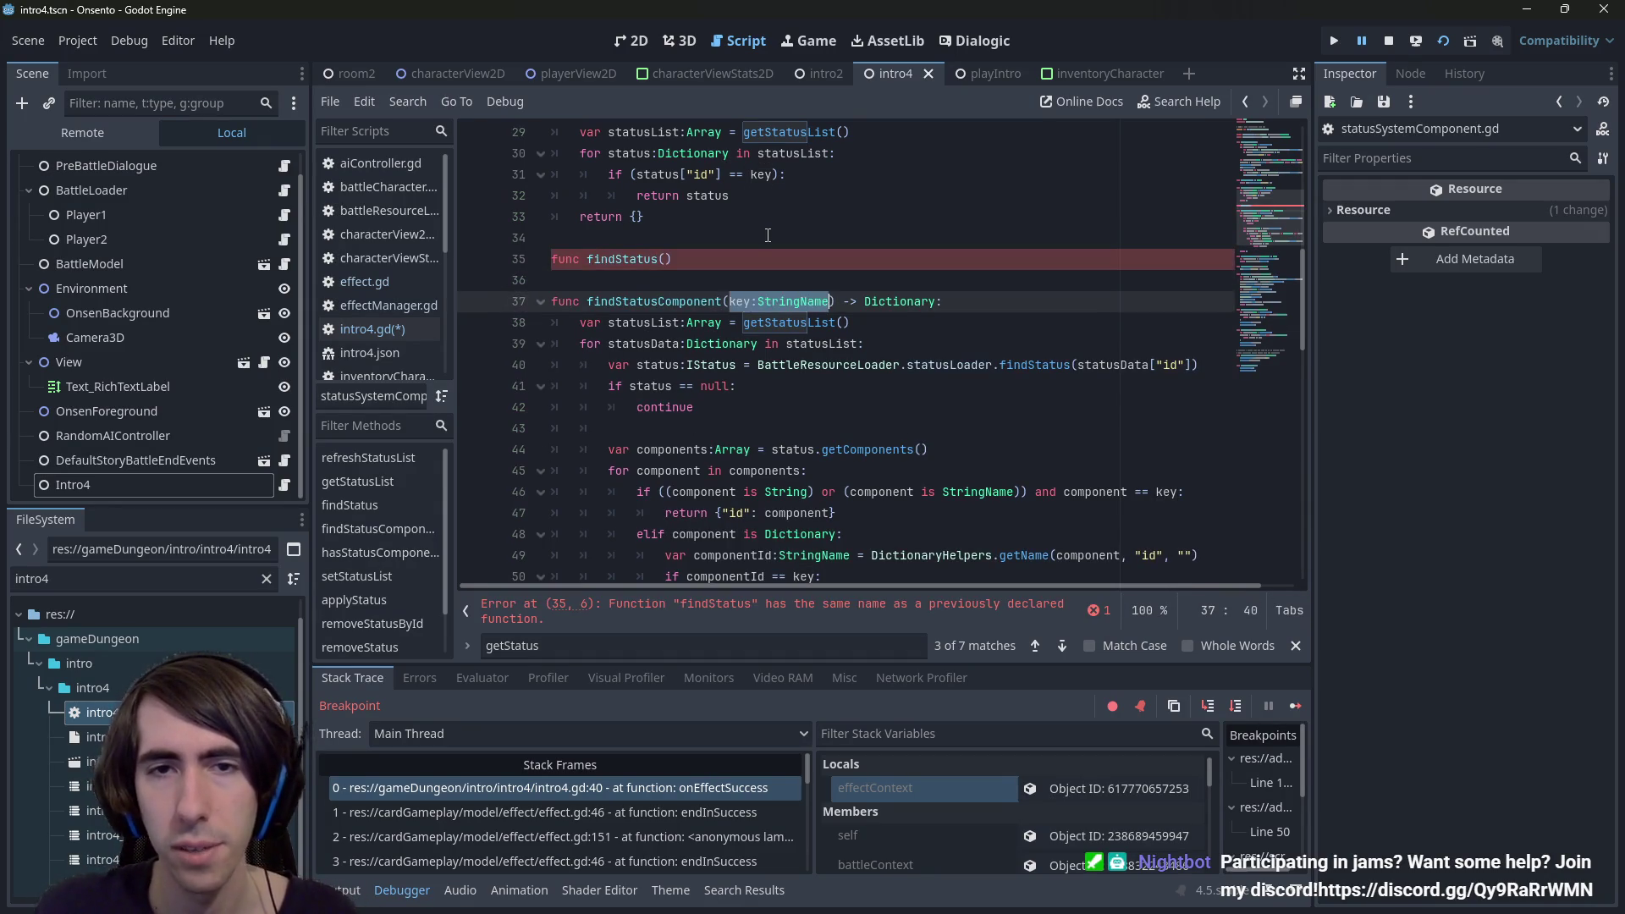
key("Up")
key("Up")
key("ctrl+Left")
key("ctrl+Left")
type("key:StringName) -")
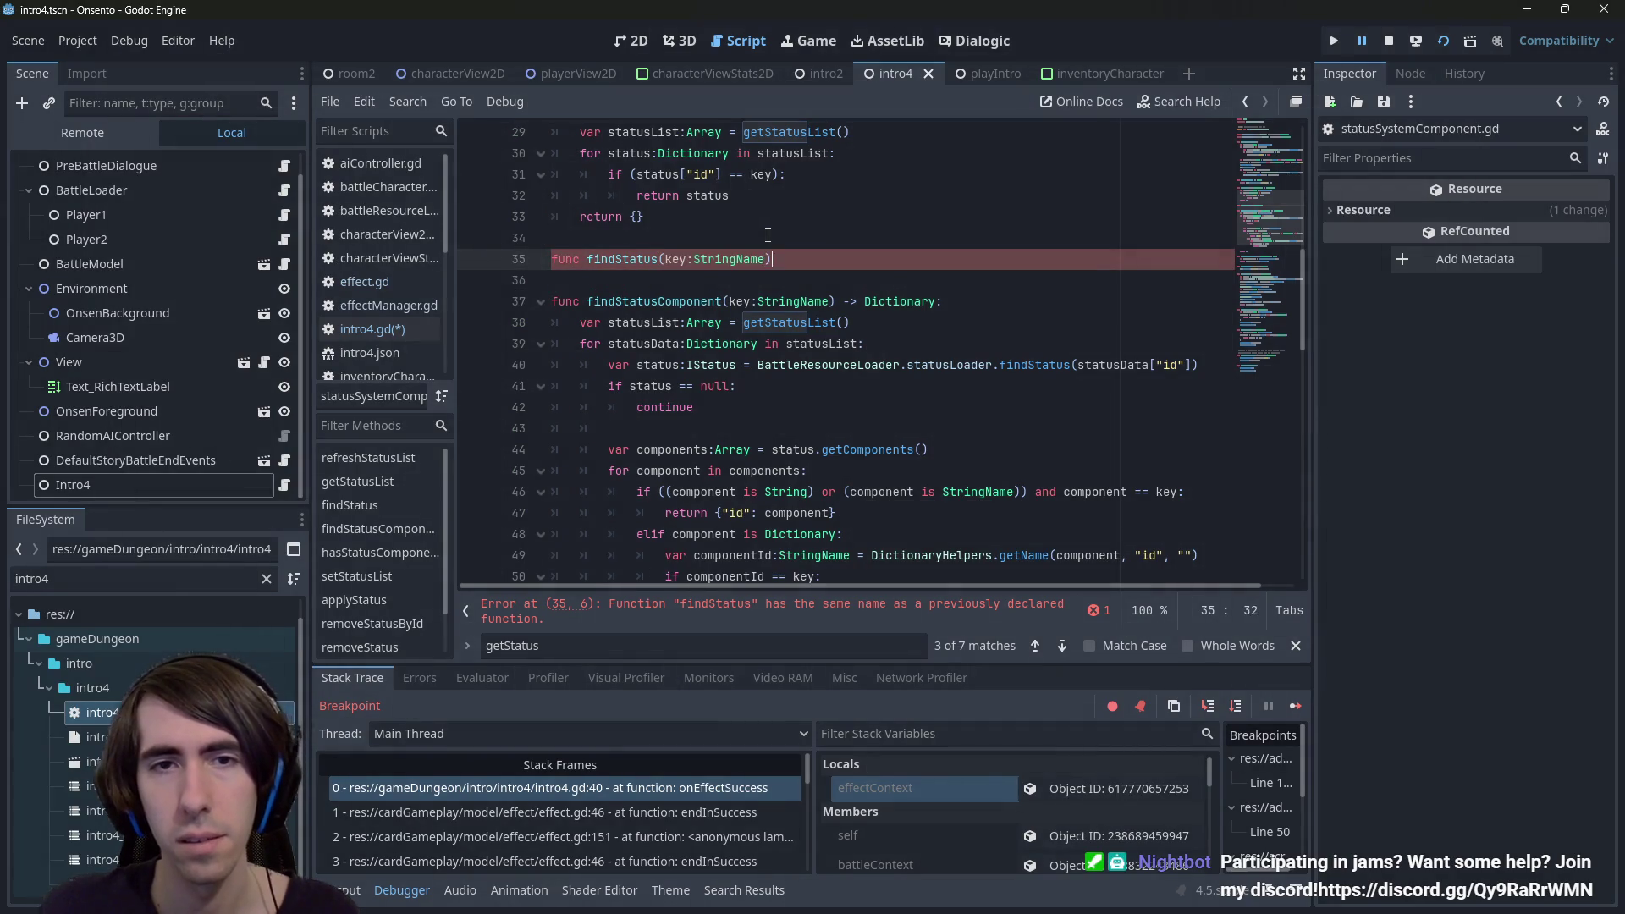
type("> bool:")
key("Return")
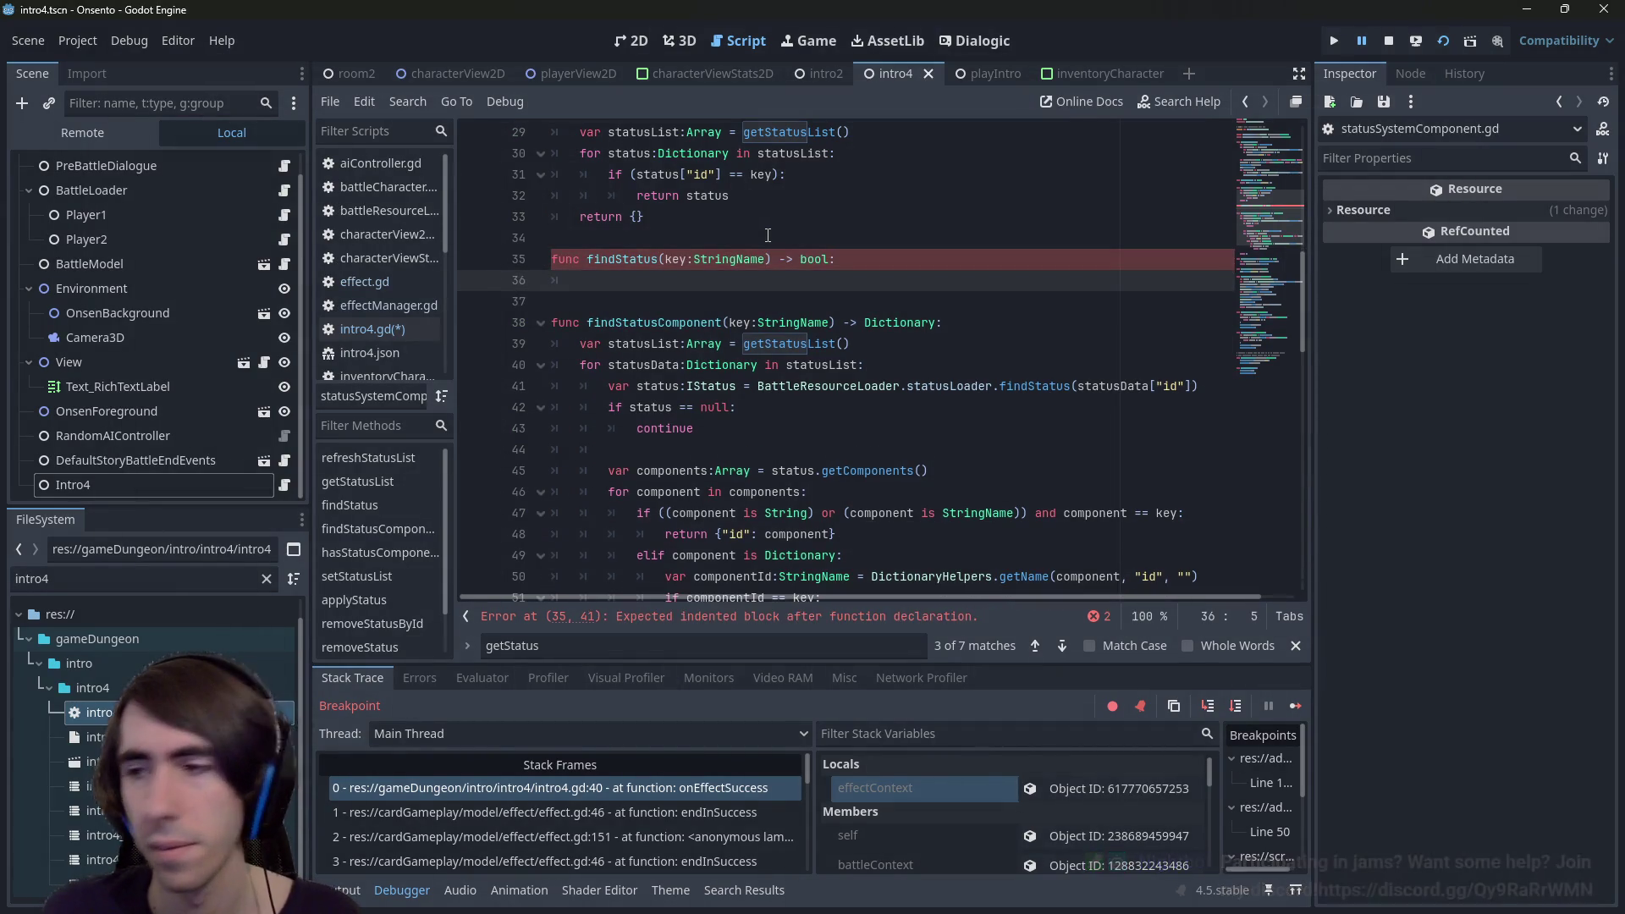
key("ctrl+s")
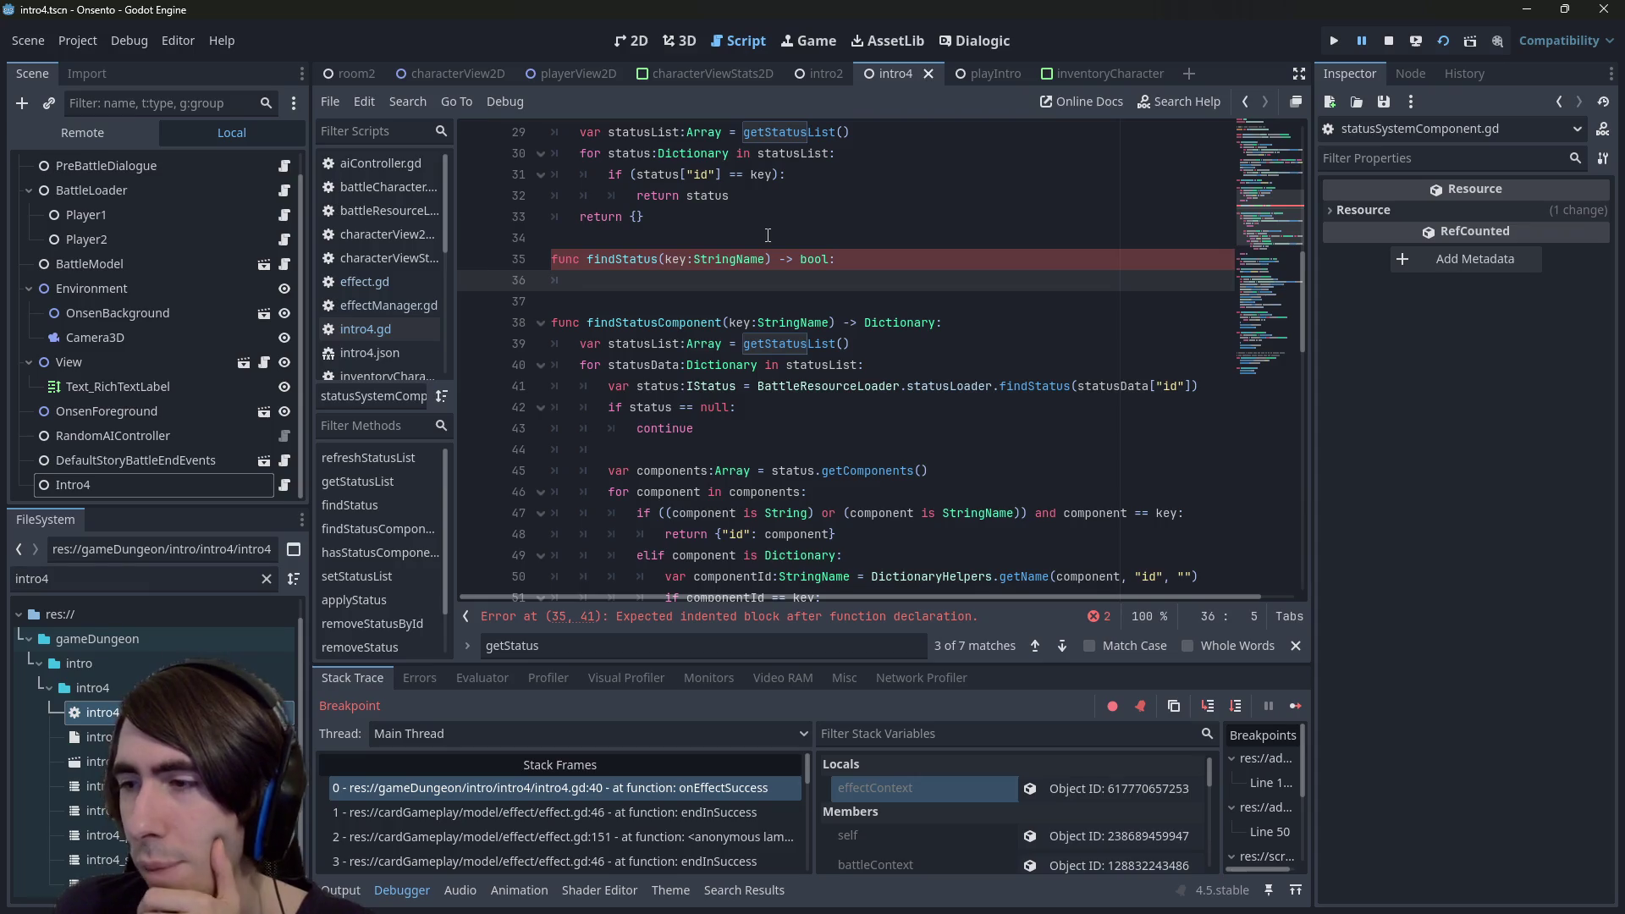
Paste the getStatusList() statusList line into findStatus's body and add blank lines below it
scroll(768, 236, "up", 1)
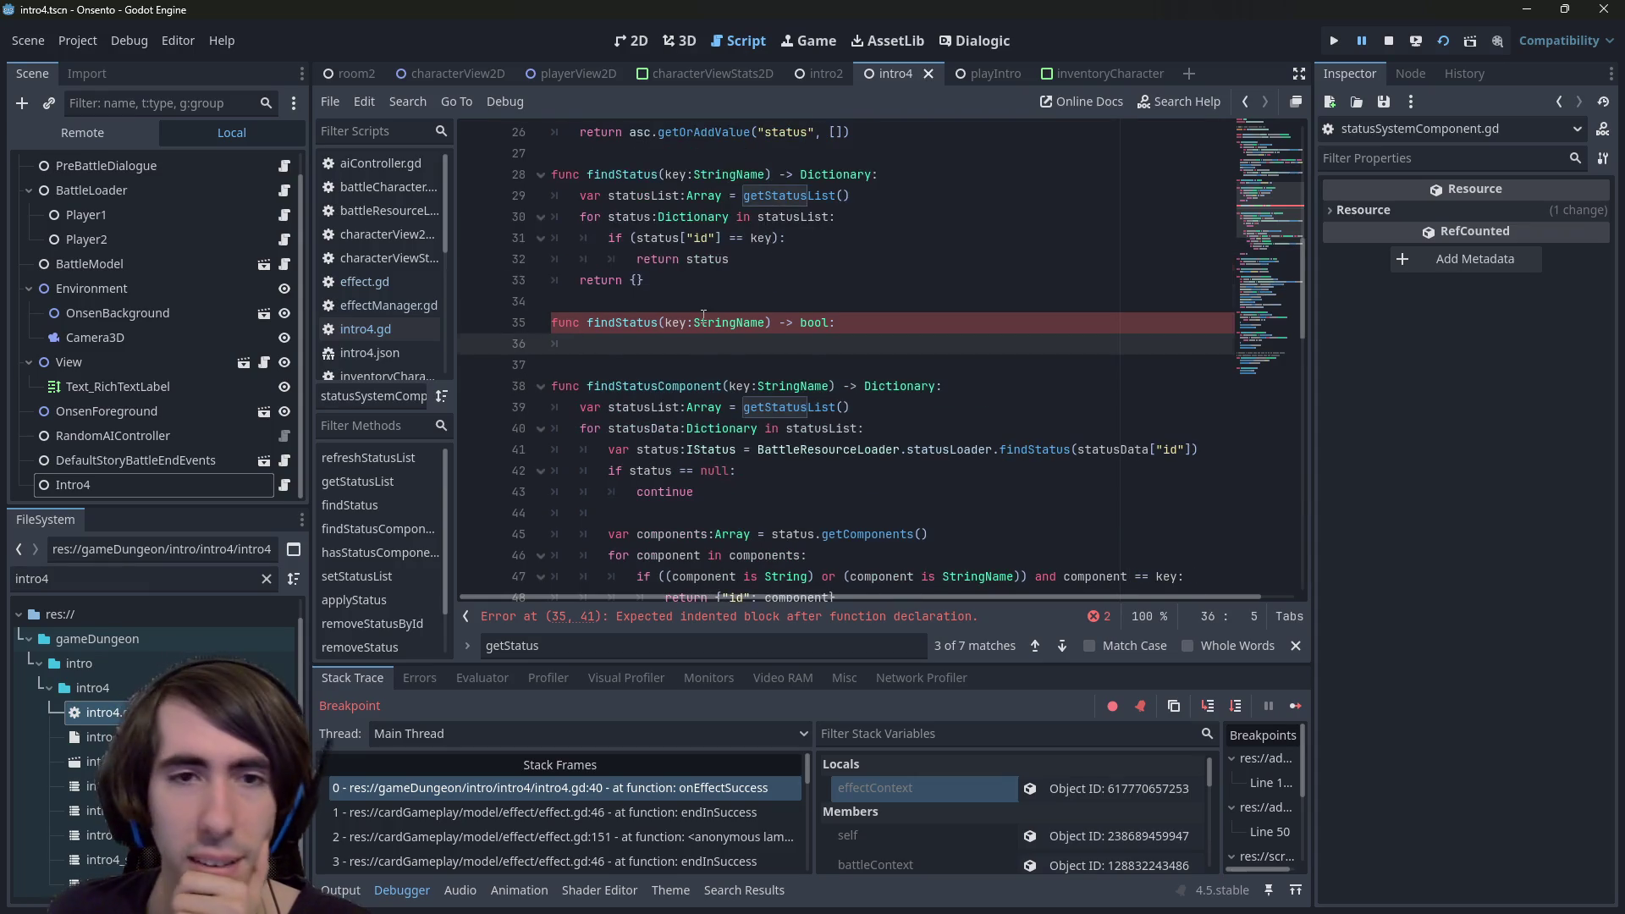
scroll(754, 348, "down", 1)
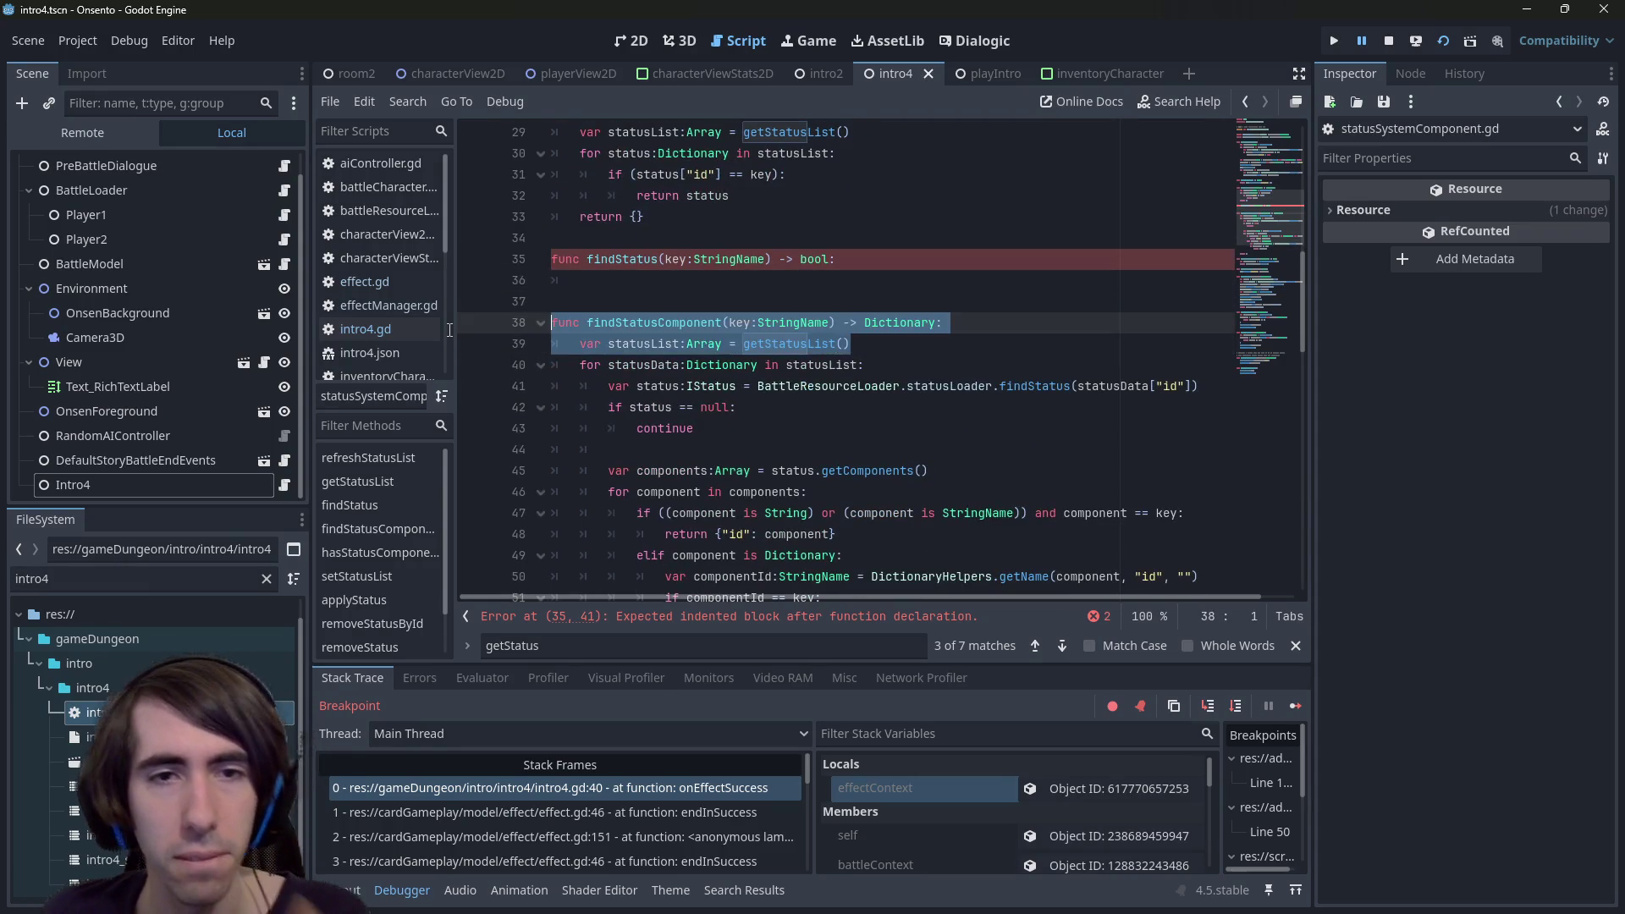
left_click(617, 281)
type("var statusList:Array = getStatusList()")
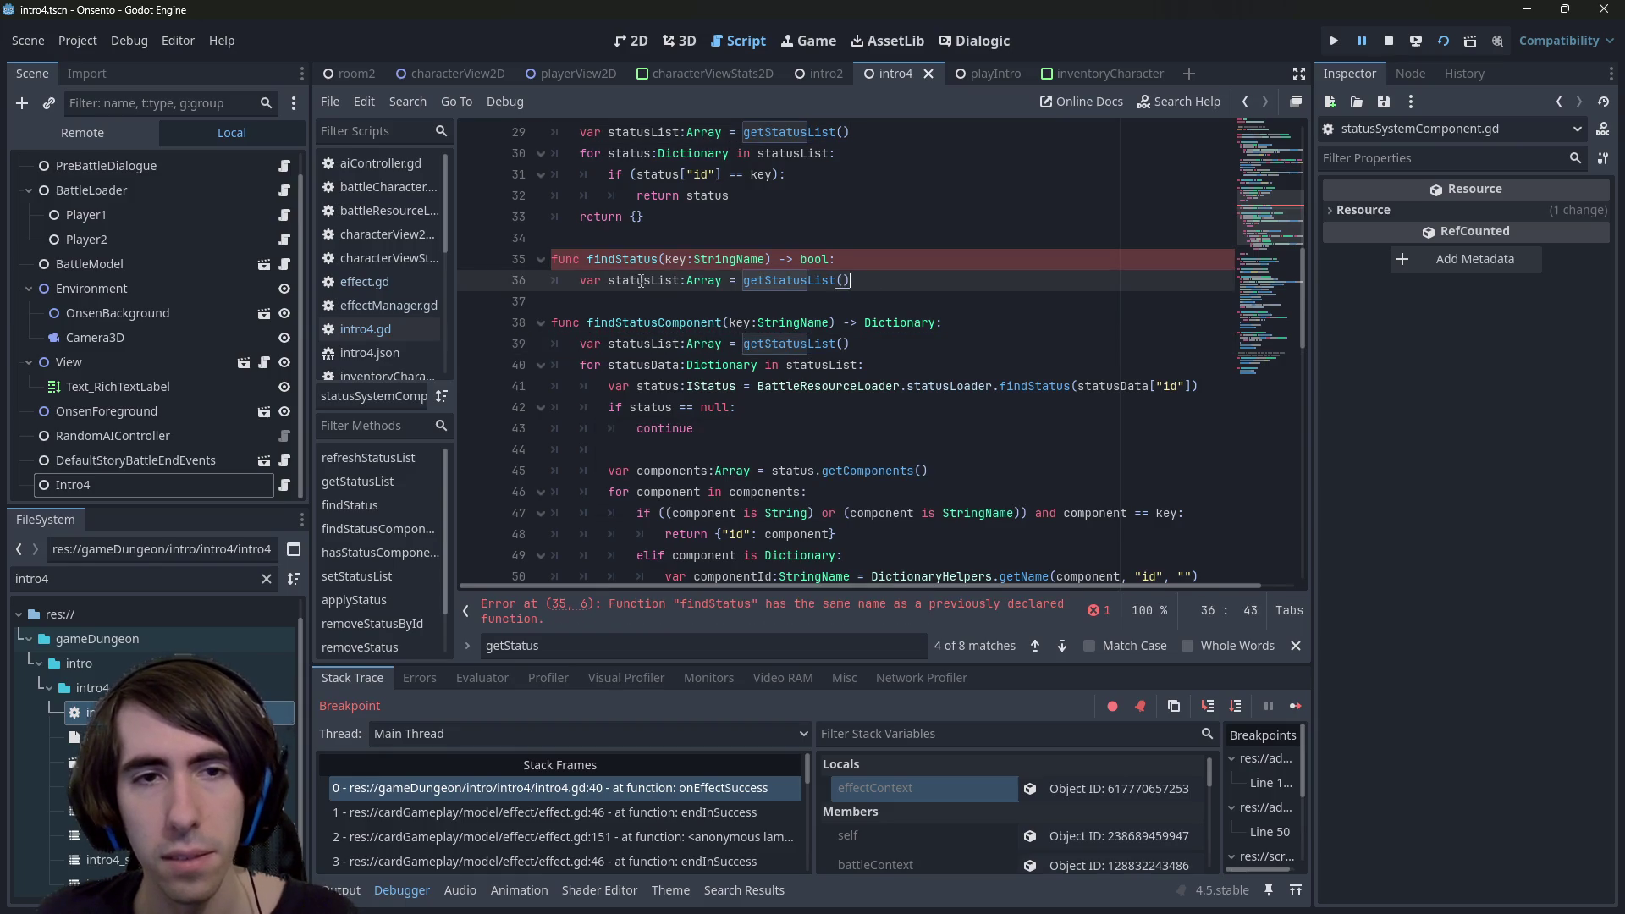
key("Down")
key("Up")
key("Return")
key("Return")
key("Return")
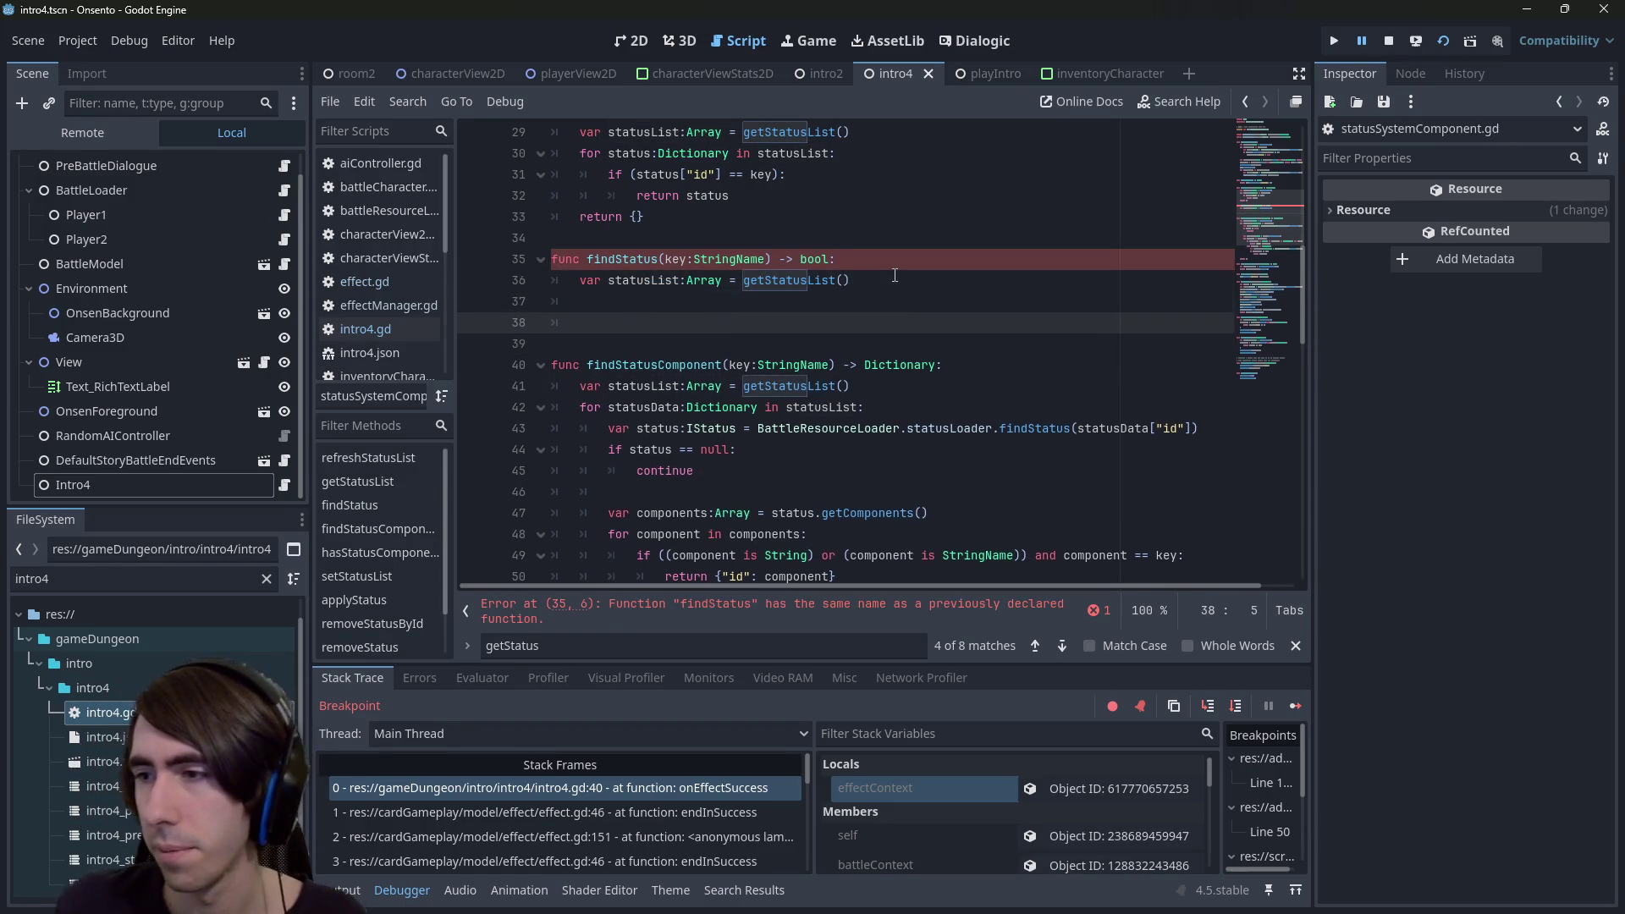
key("Up")
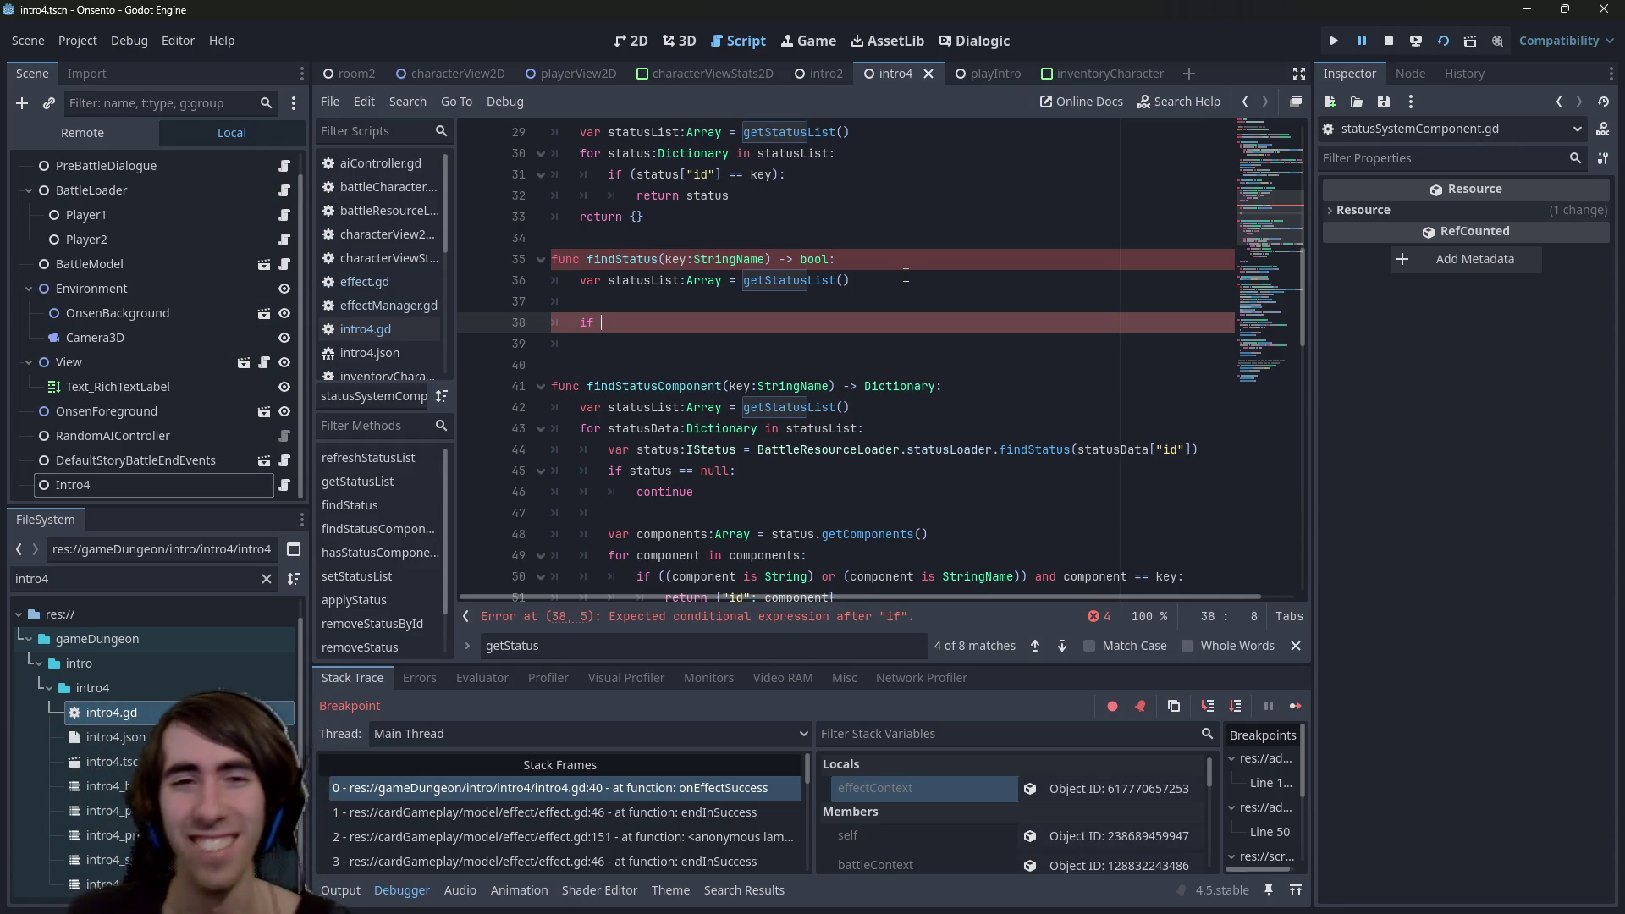
Copy the statusData loop with its null check into findStatus's body
left_click(872, 408)
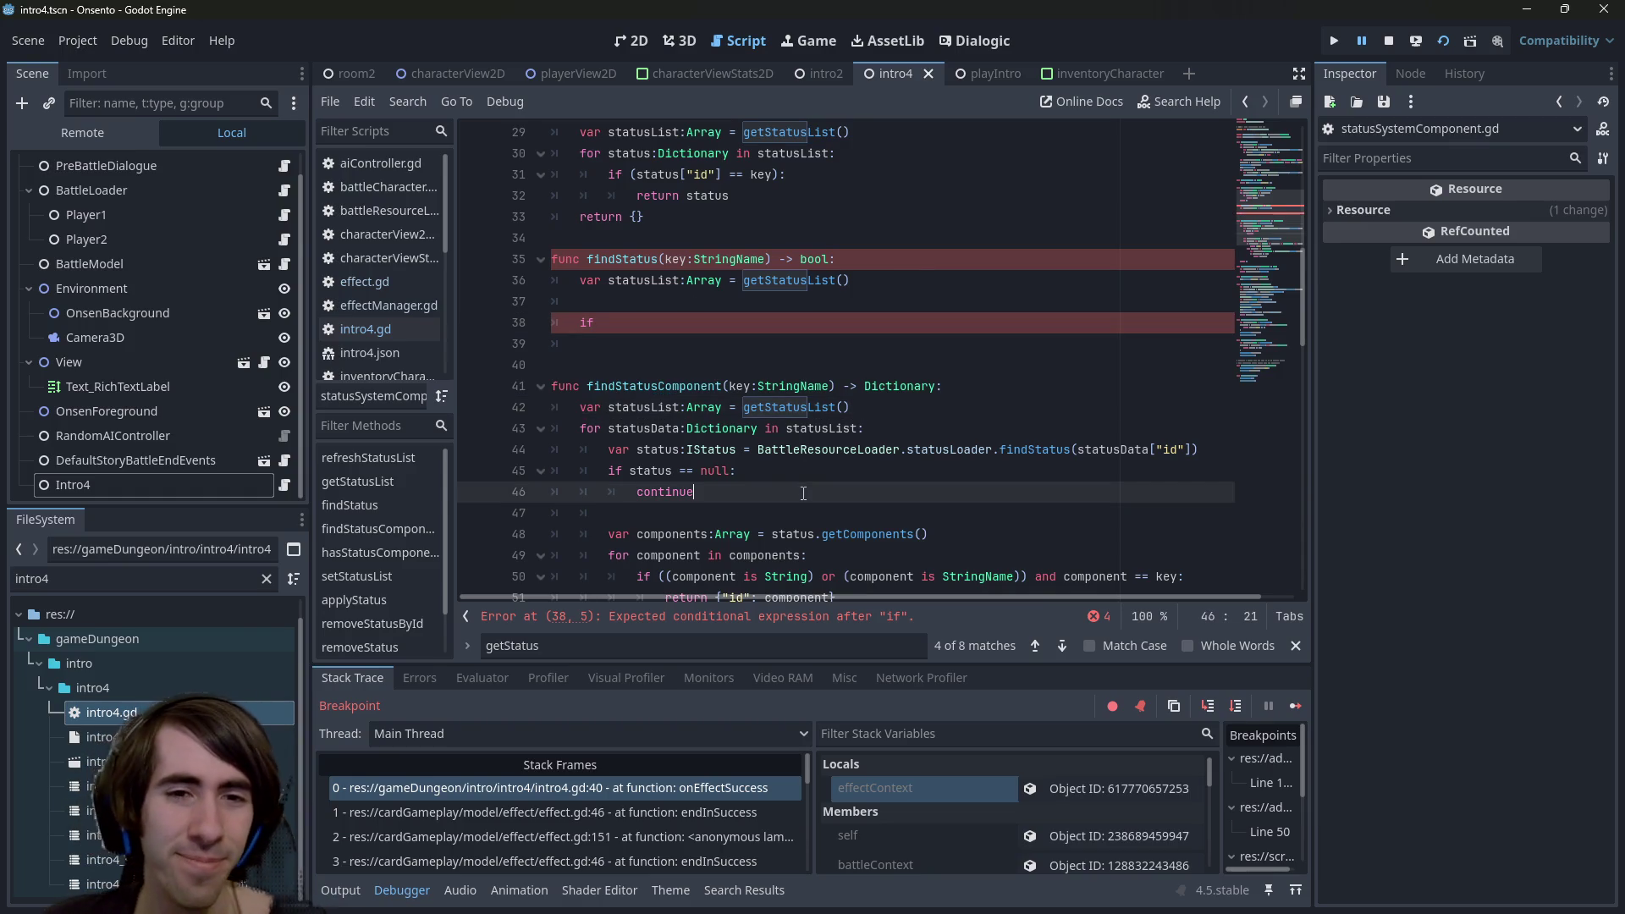
mouse_move(695, 492)
left_mouse_down()
mouse_move(635, 492)
mouse_move(519, 439)
mouse_move(519, 419)
left_mouse_up()
key("ctrl+c")
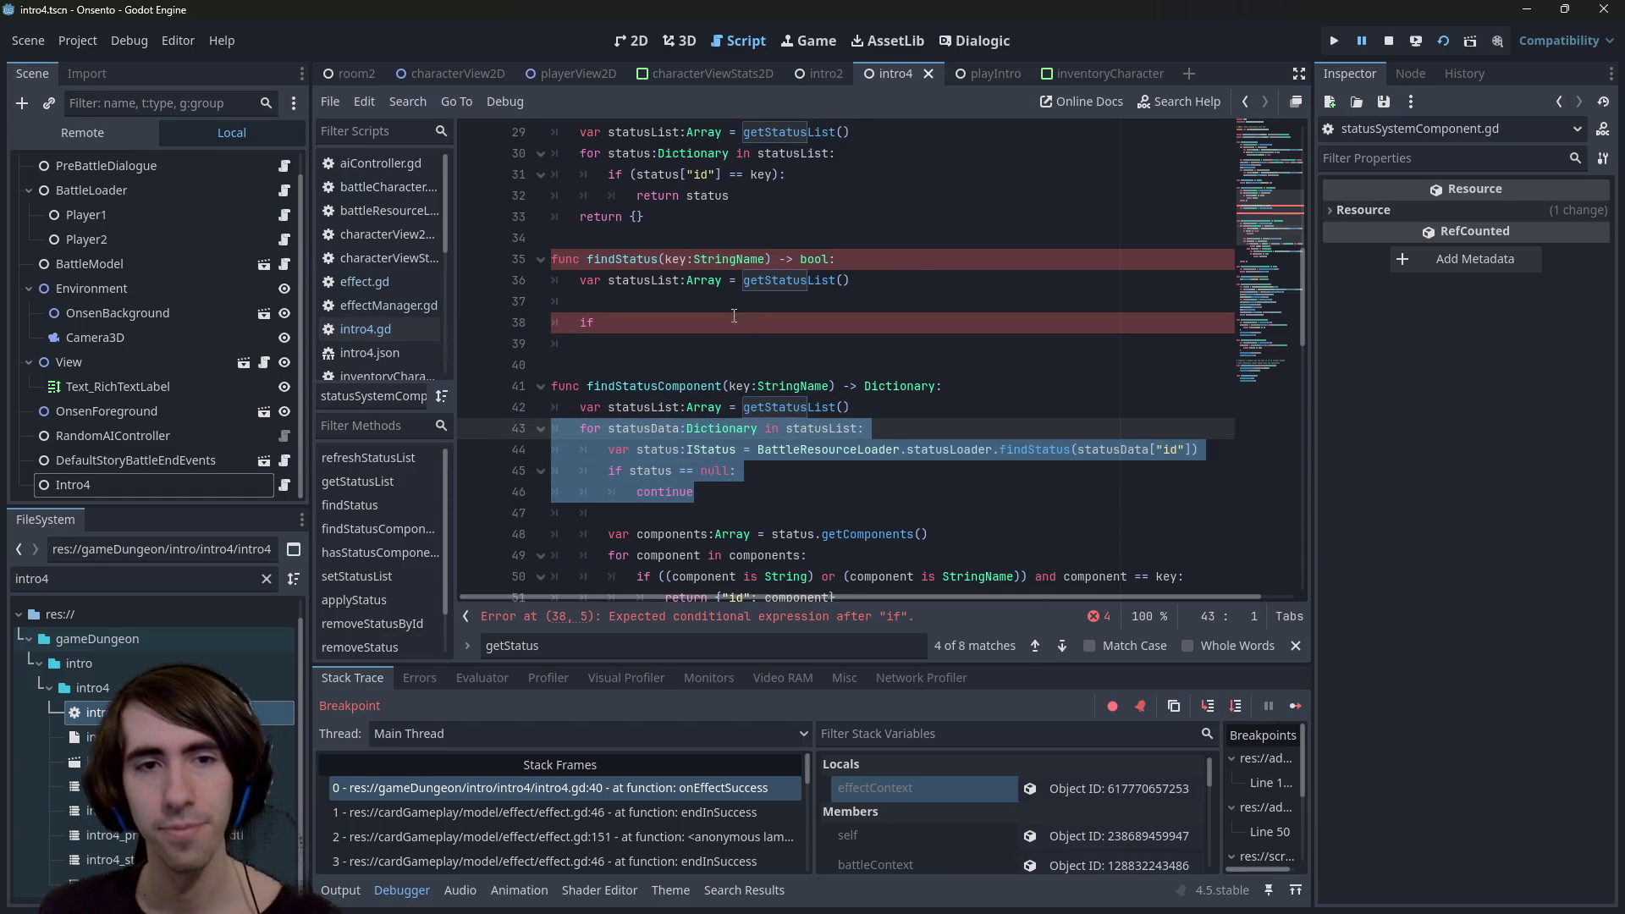
left_click_drag(601, 322, 507, 302)
key("ctrl+v")
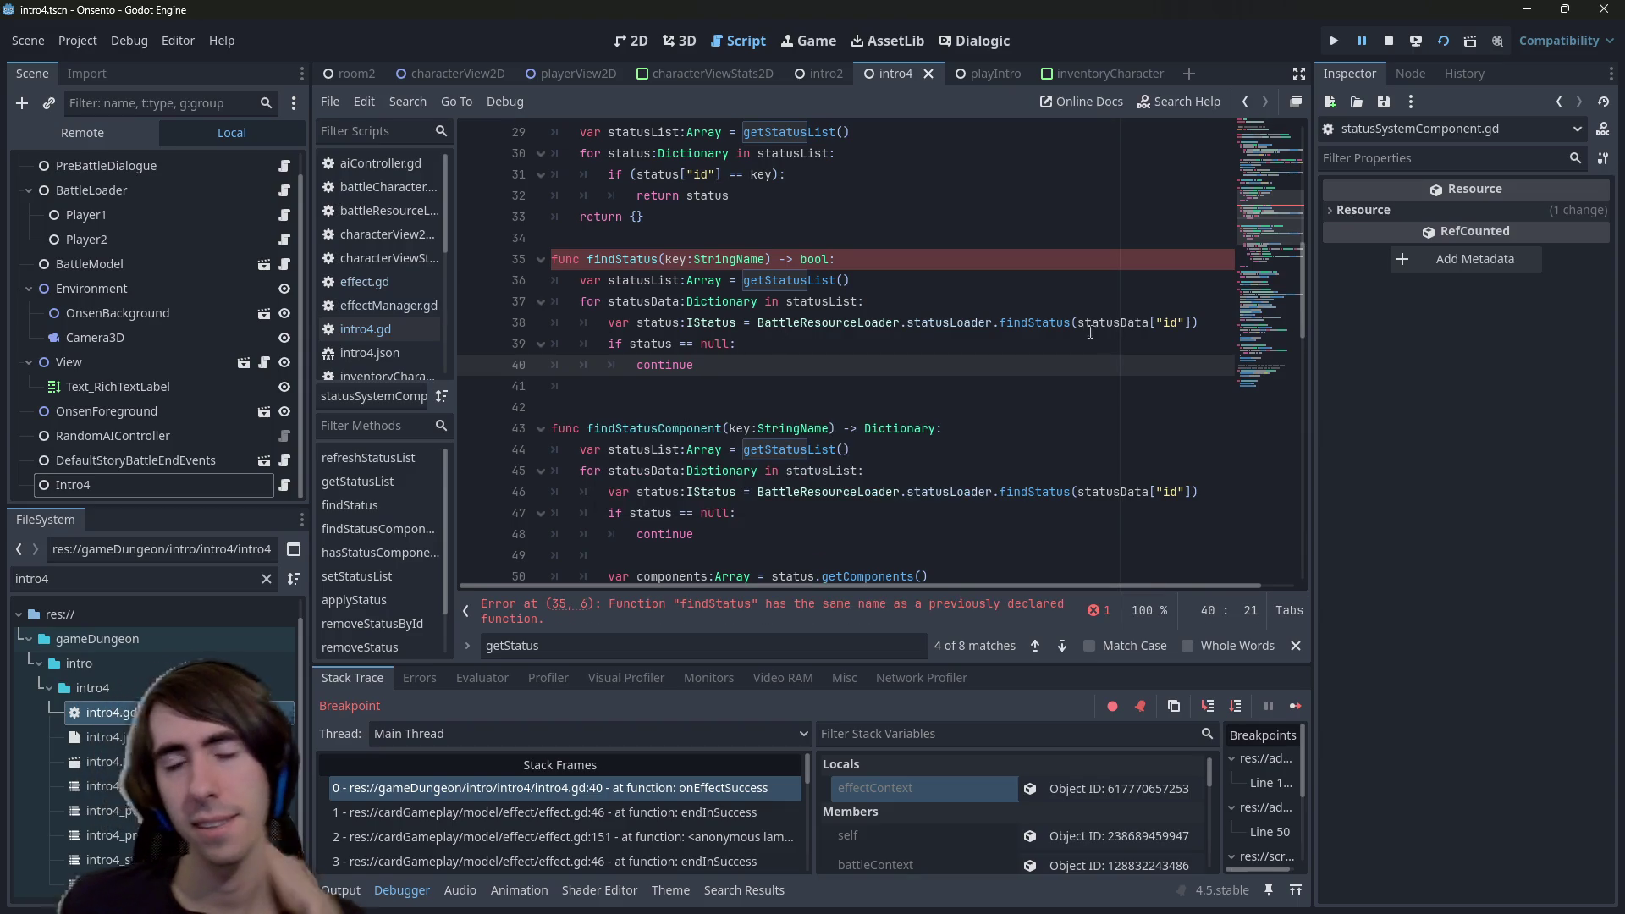
Add a statusData[&"id"] line inside the loop and delete the copied lookup and null check
double_click(637, 302)
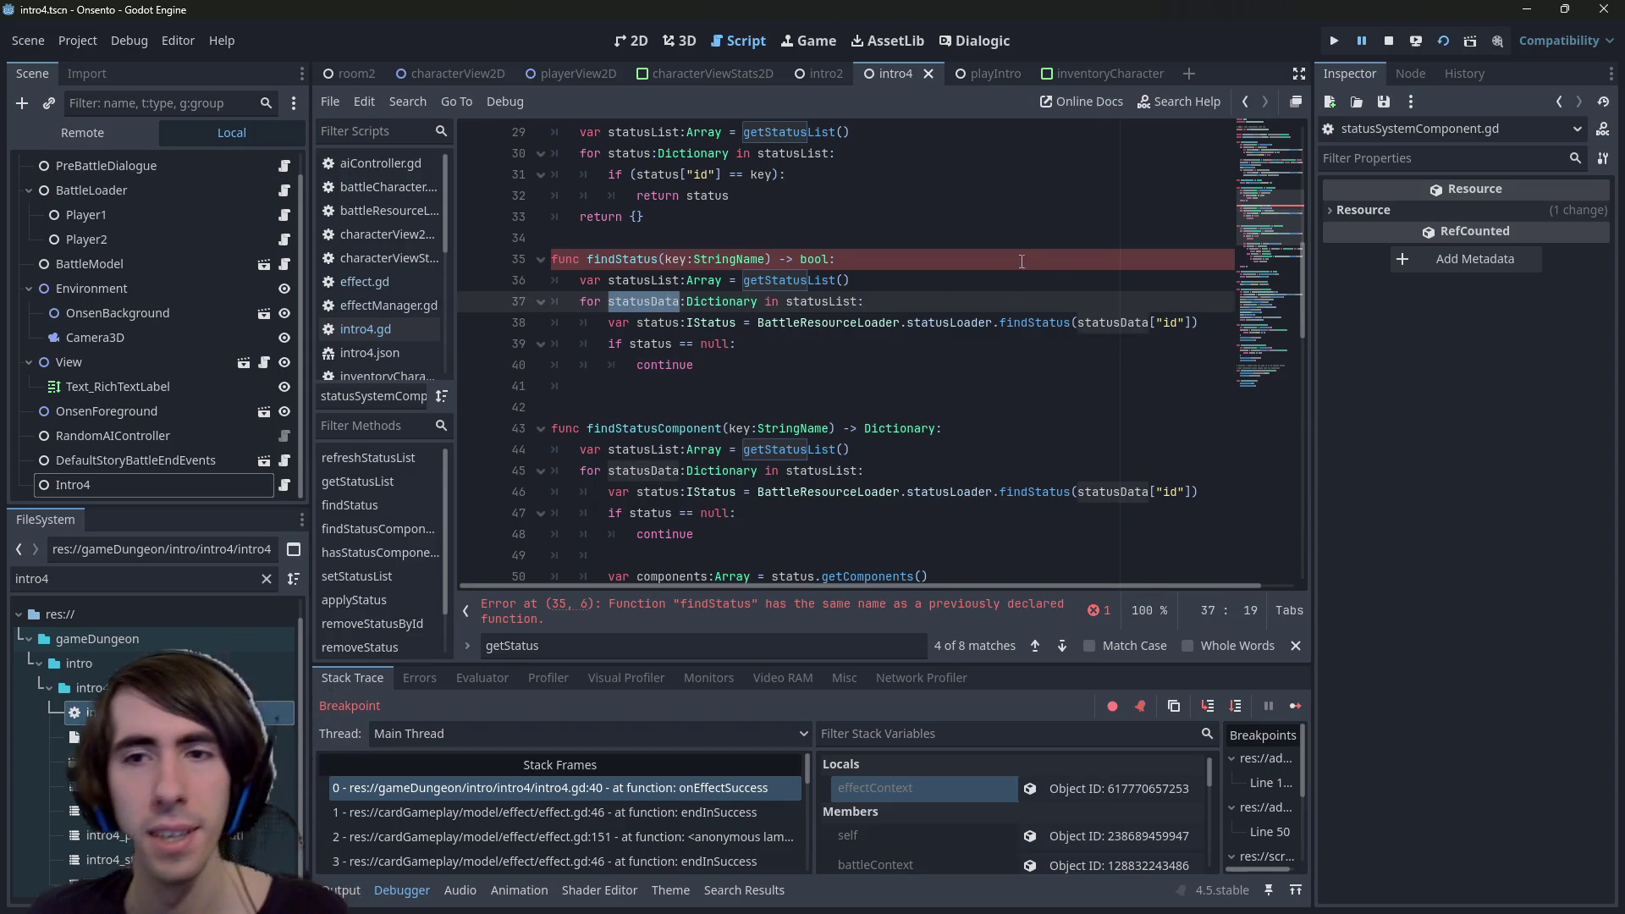
left_click_drag(1077, 322, 1194, 322)
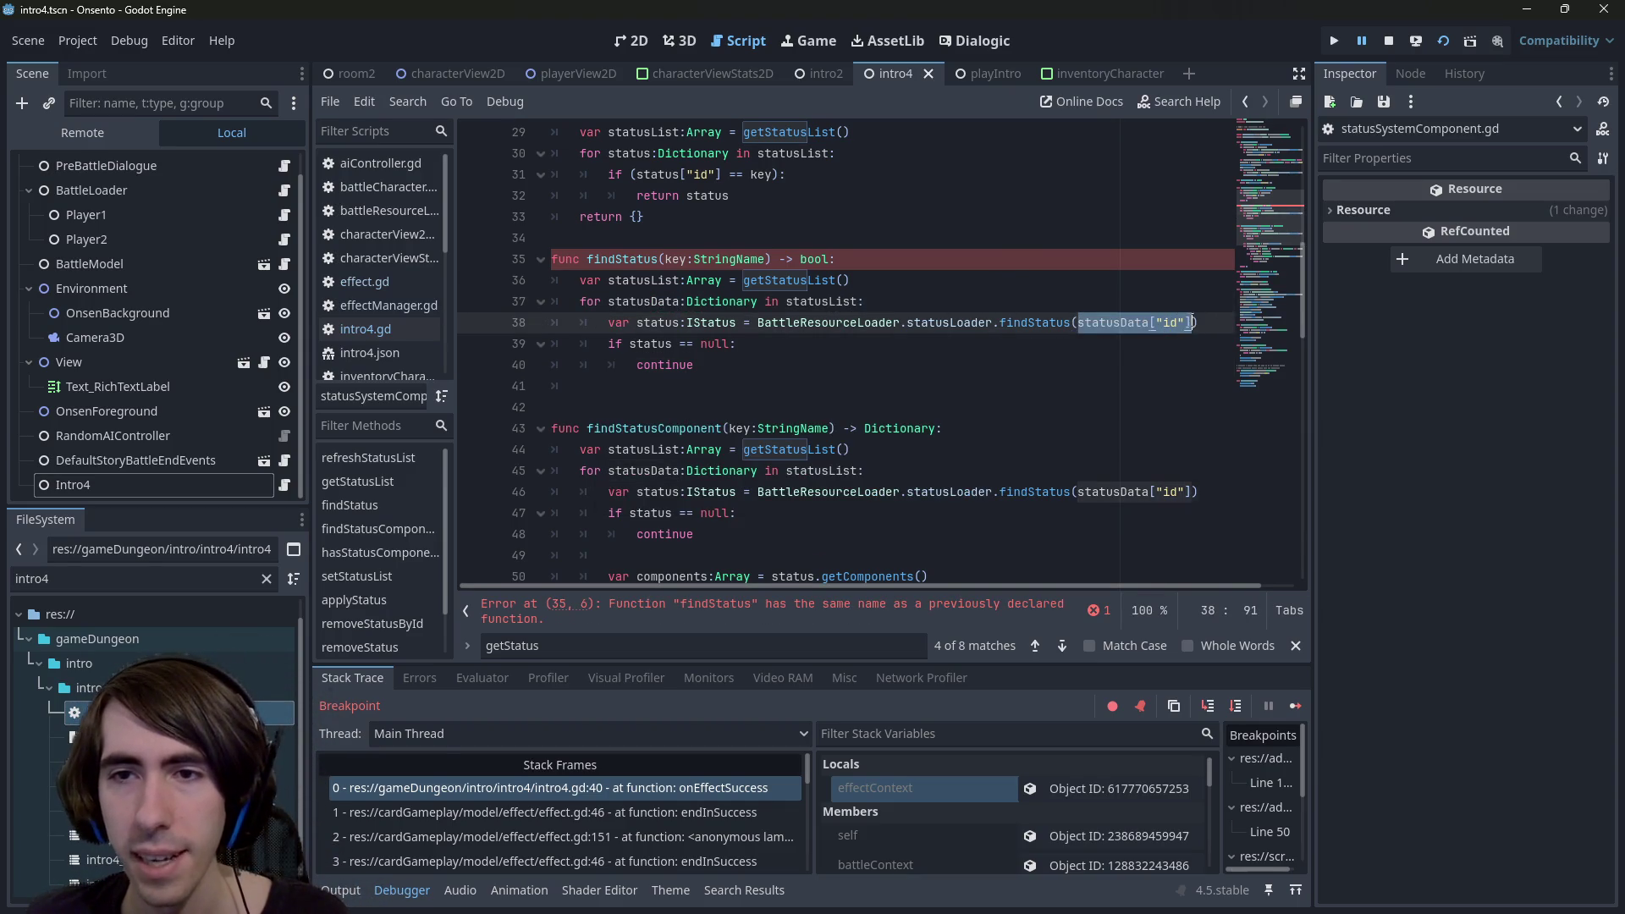
key("ctrl+c")
key("Up")
key("Return")
key("Return")
key("Up")
key("ctrl+v")
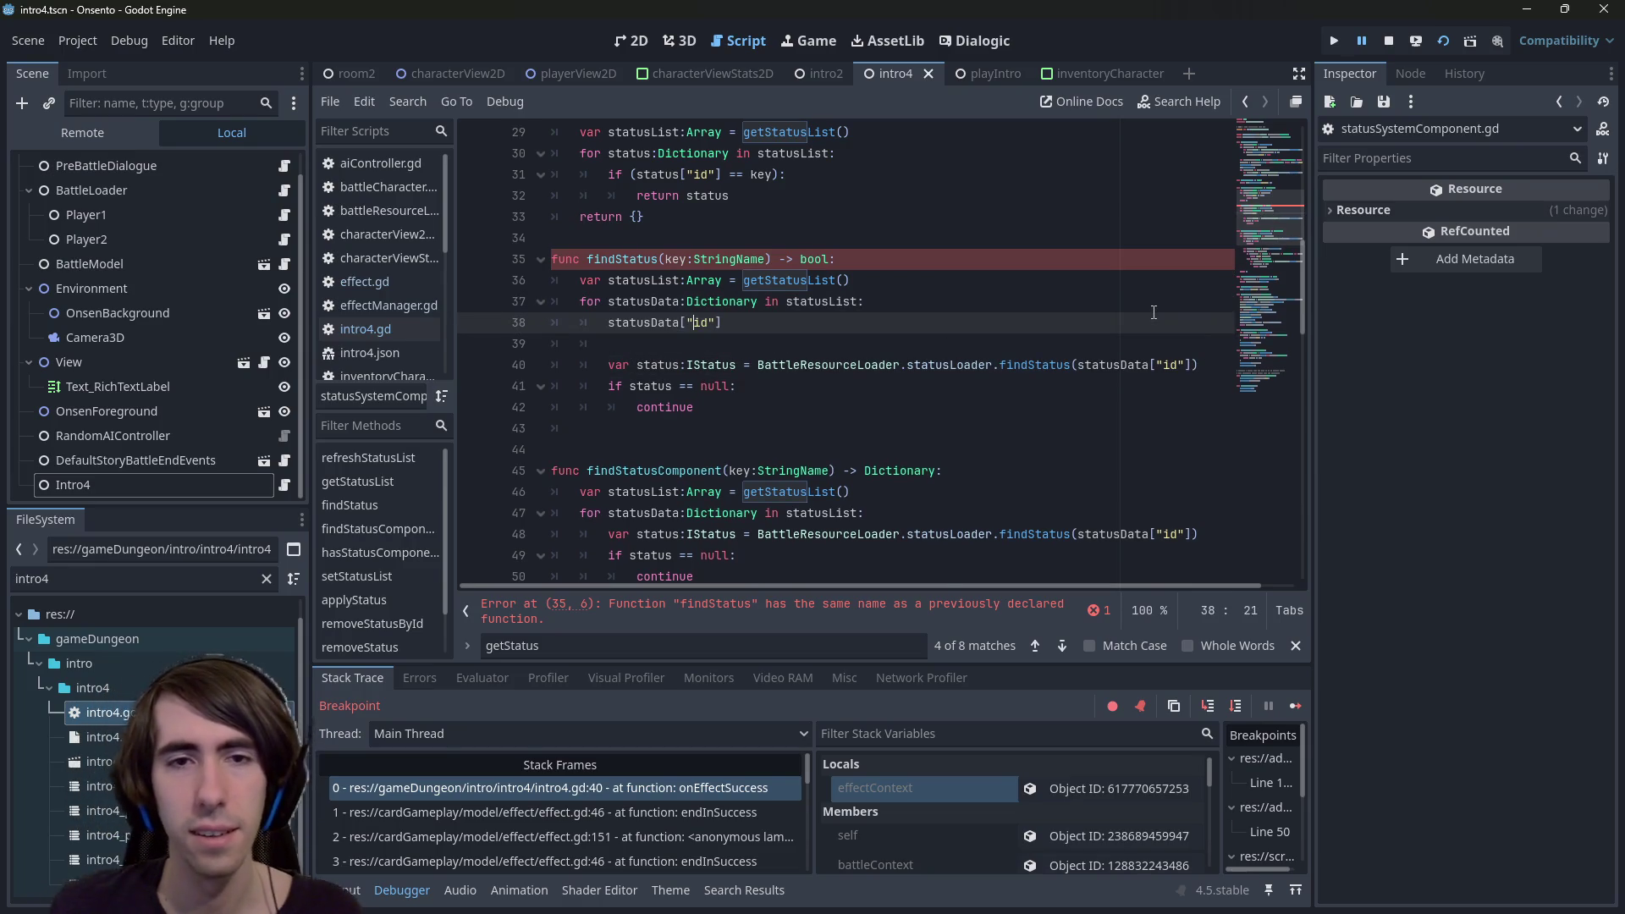
type("&")
key("End")
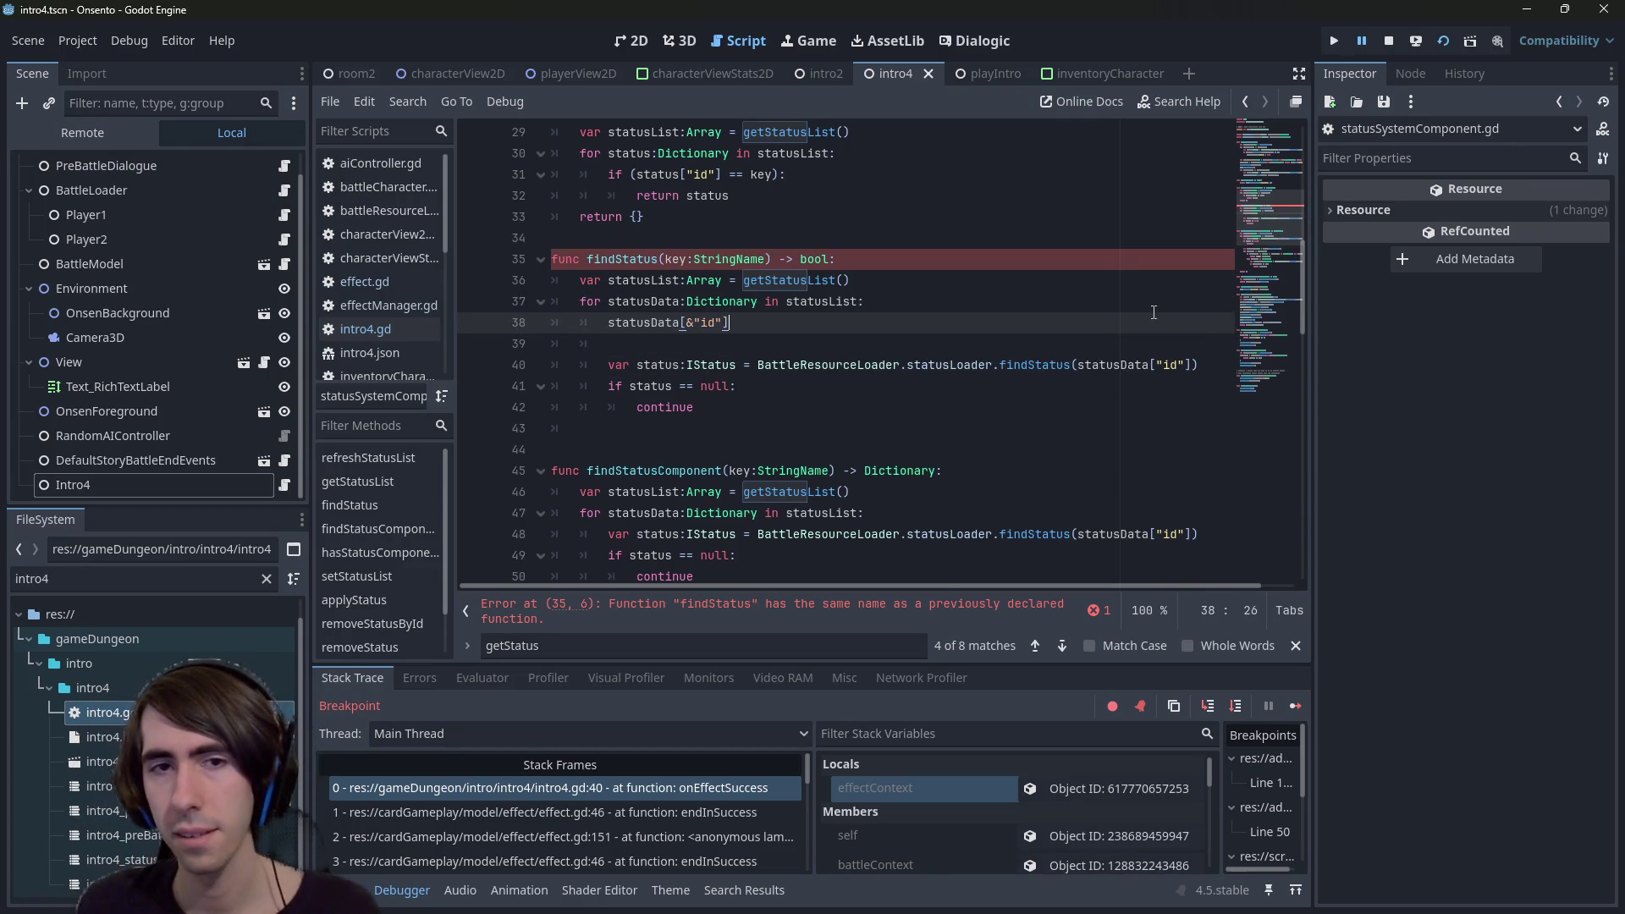
left_click_drag(898, 407, 469, 348)
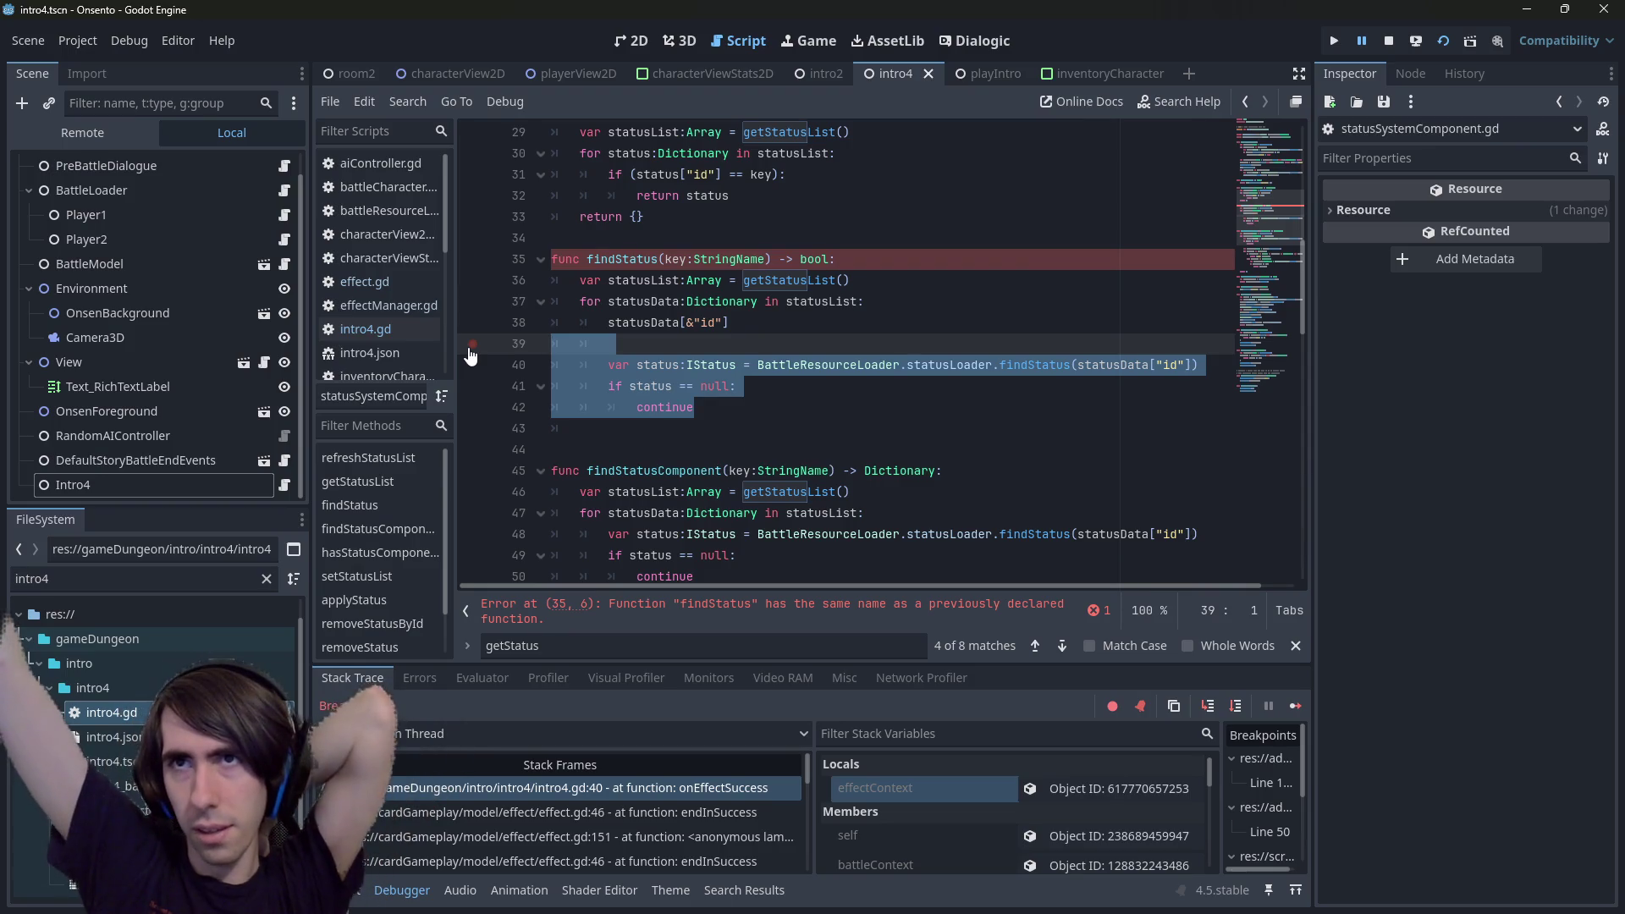
key("BackSpace")
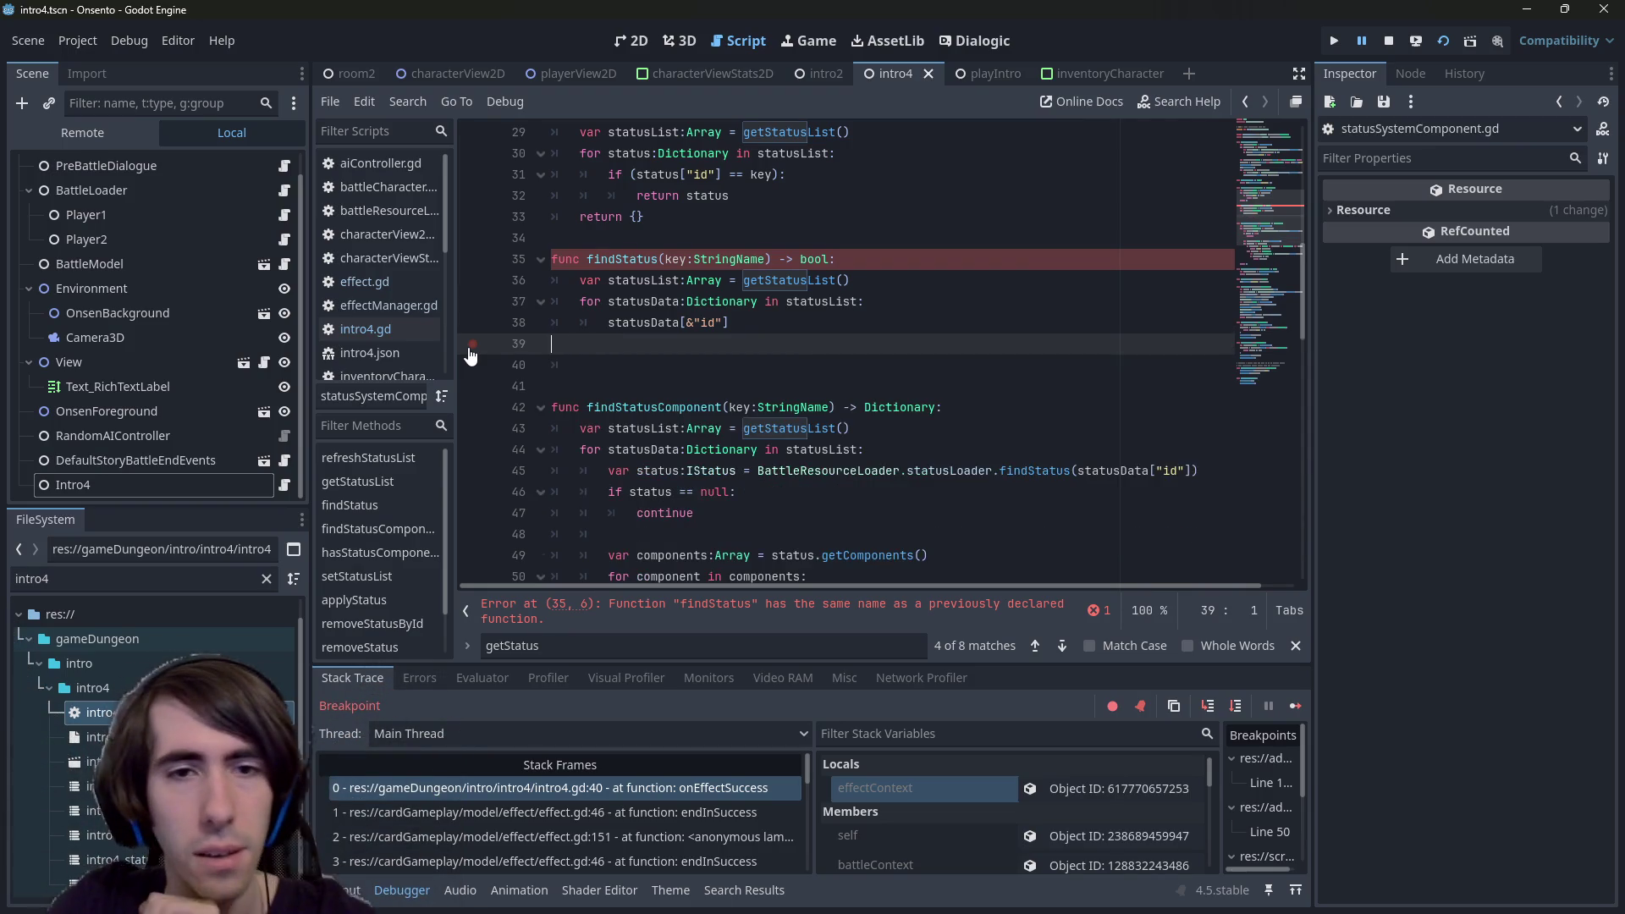
key("BackSpace")
Turn it into 'if statusData[&"id"] == key:' with a return inside
key("ctrl+Left")
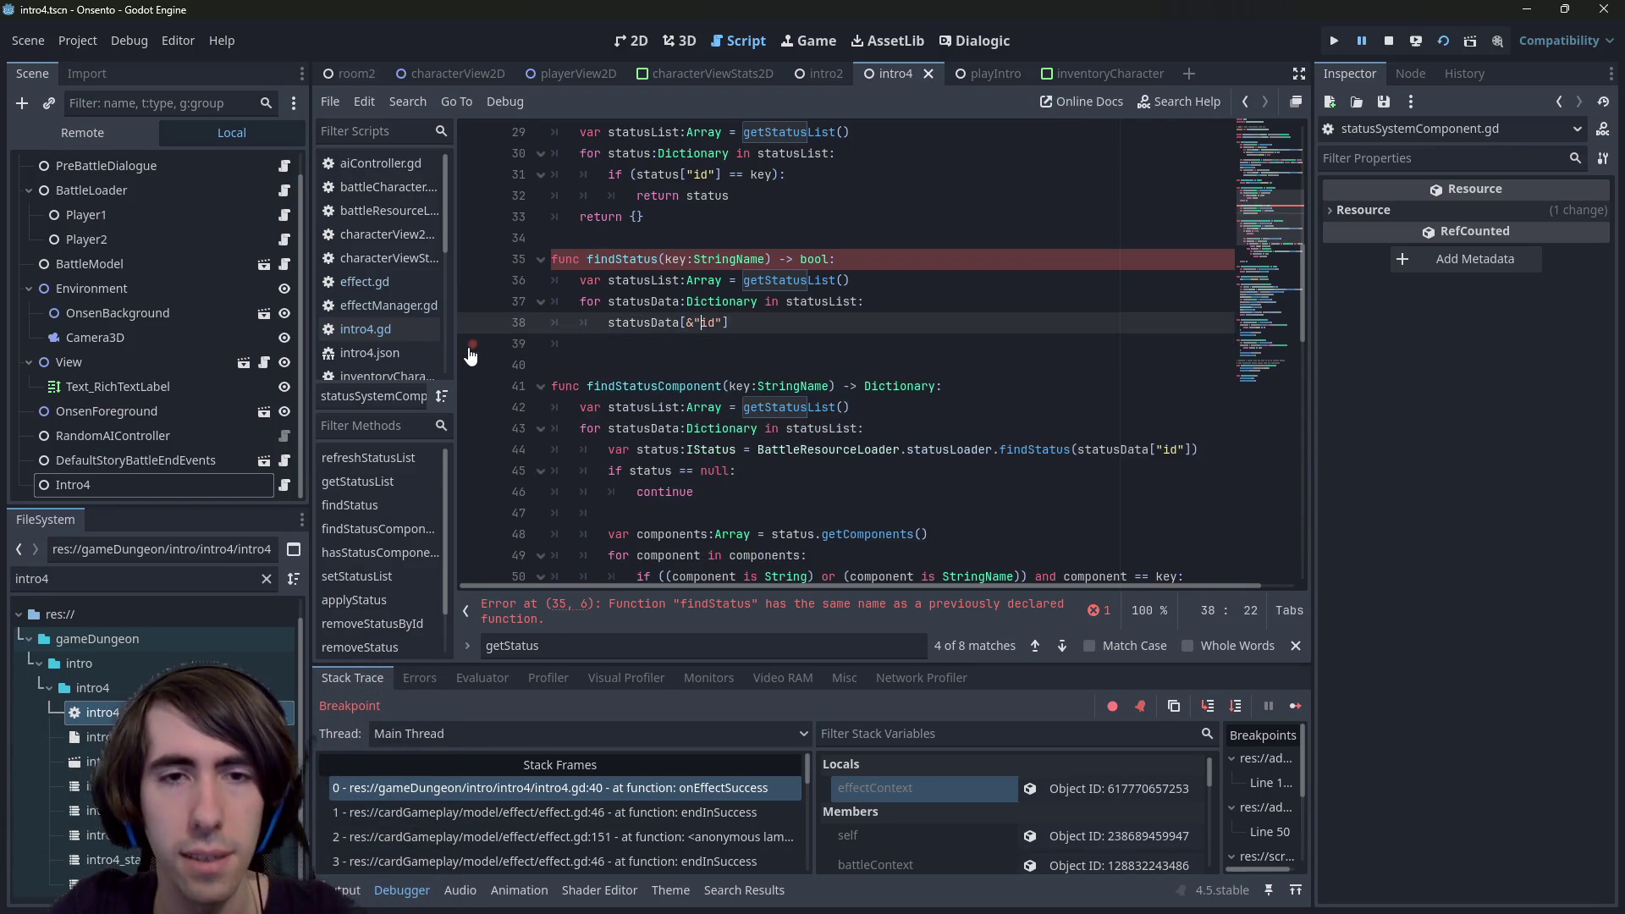
key("ctrl+Right")
type("if")
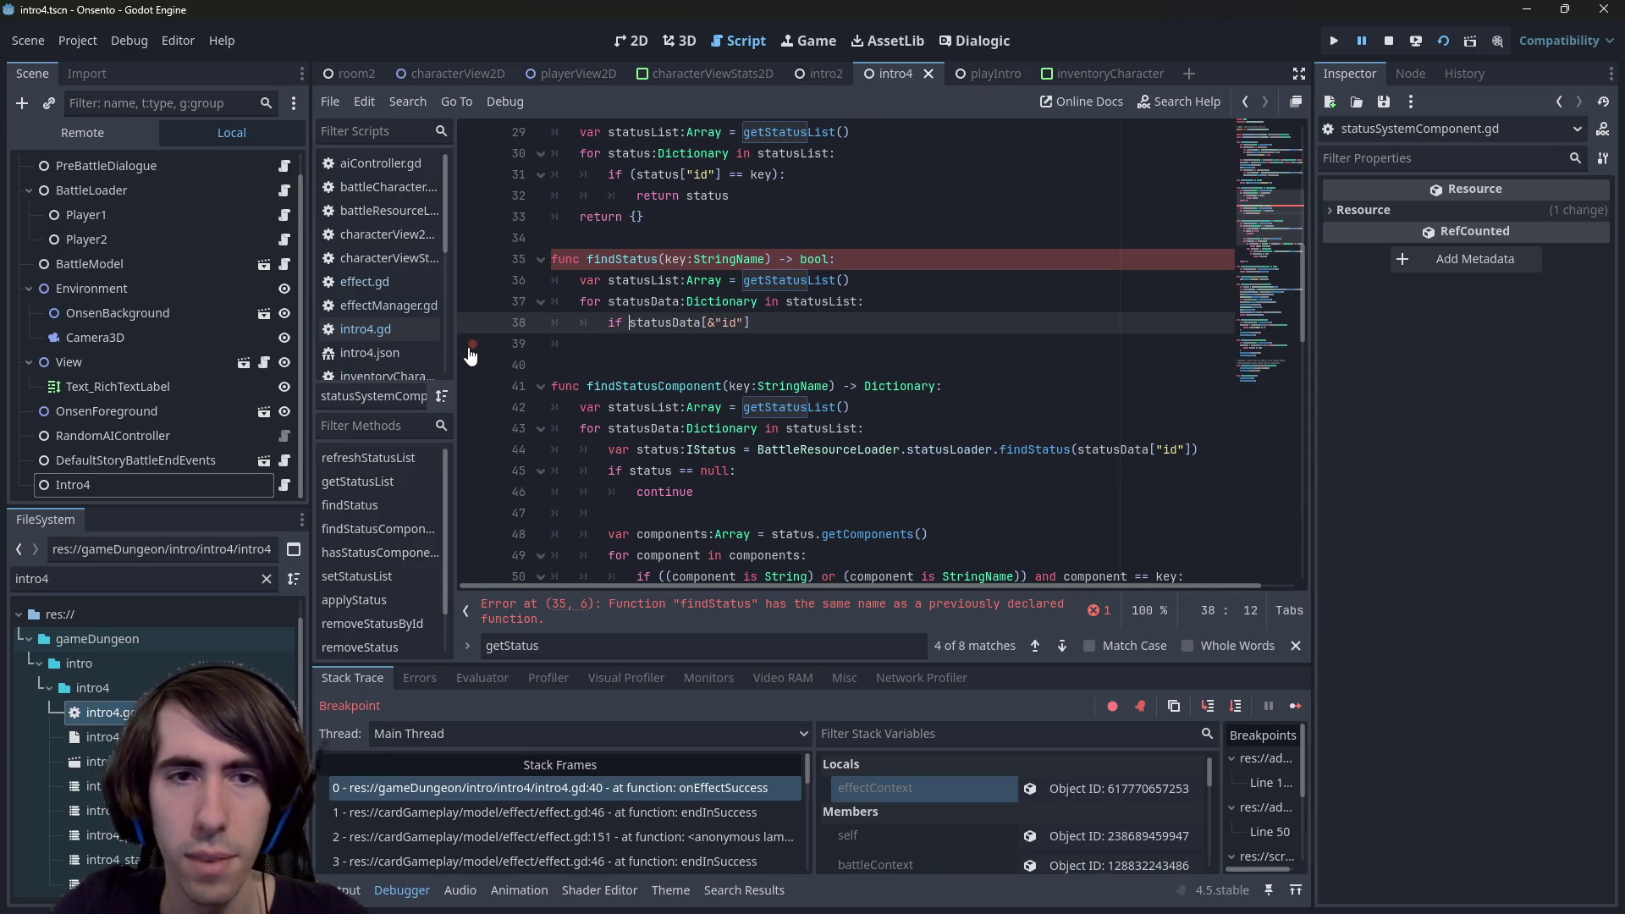
key("End")
type("== key:")
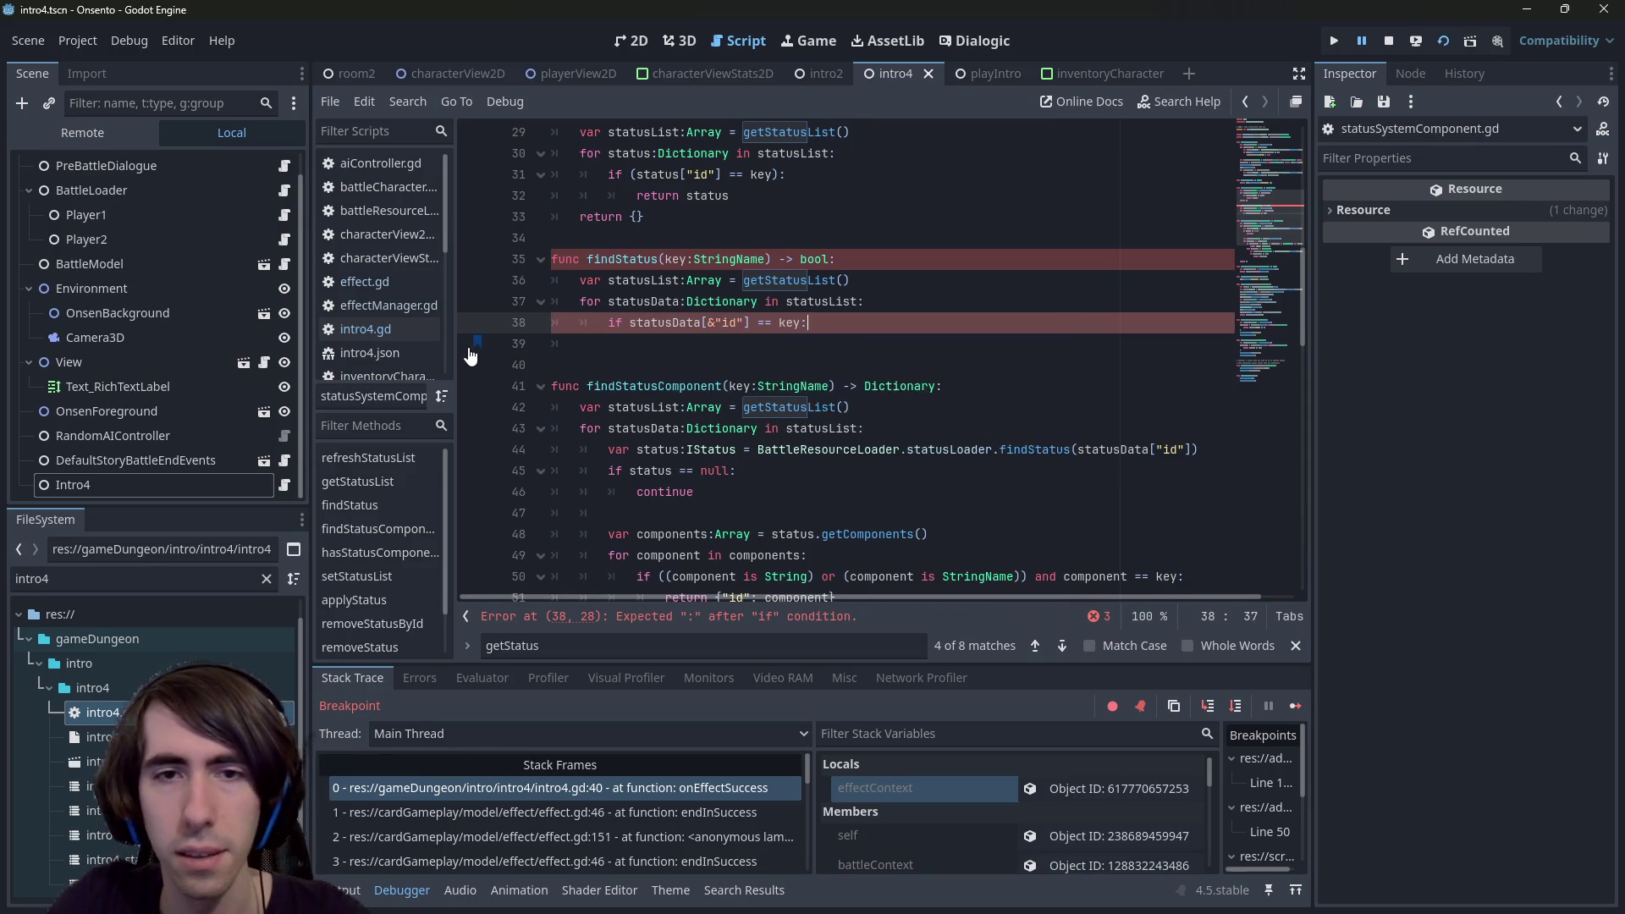
key("Return")
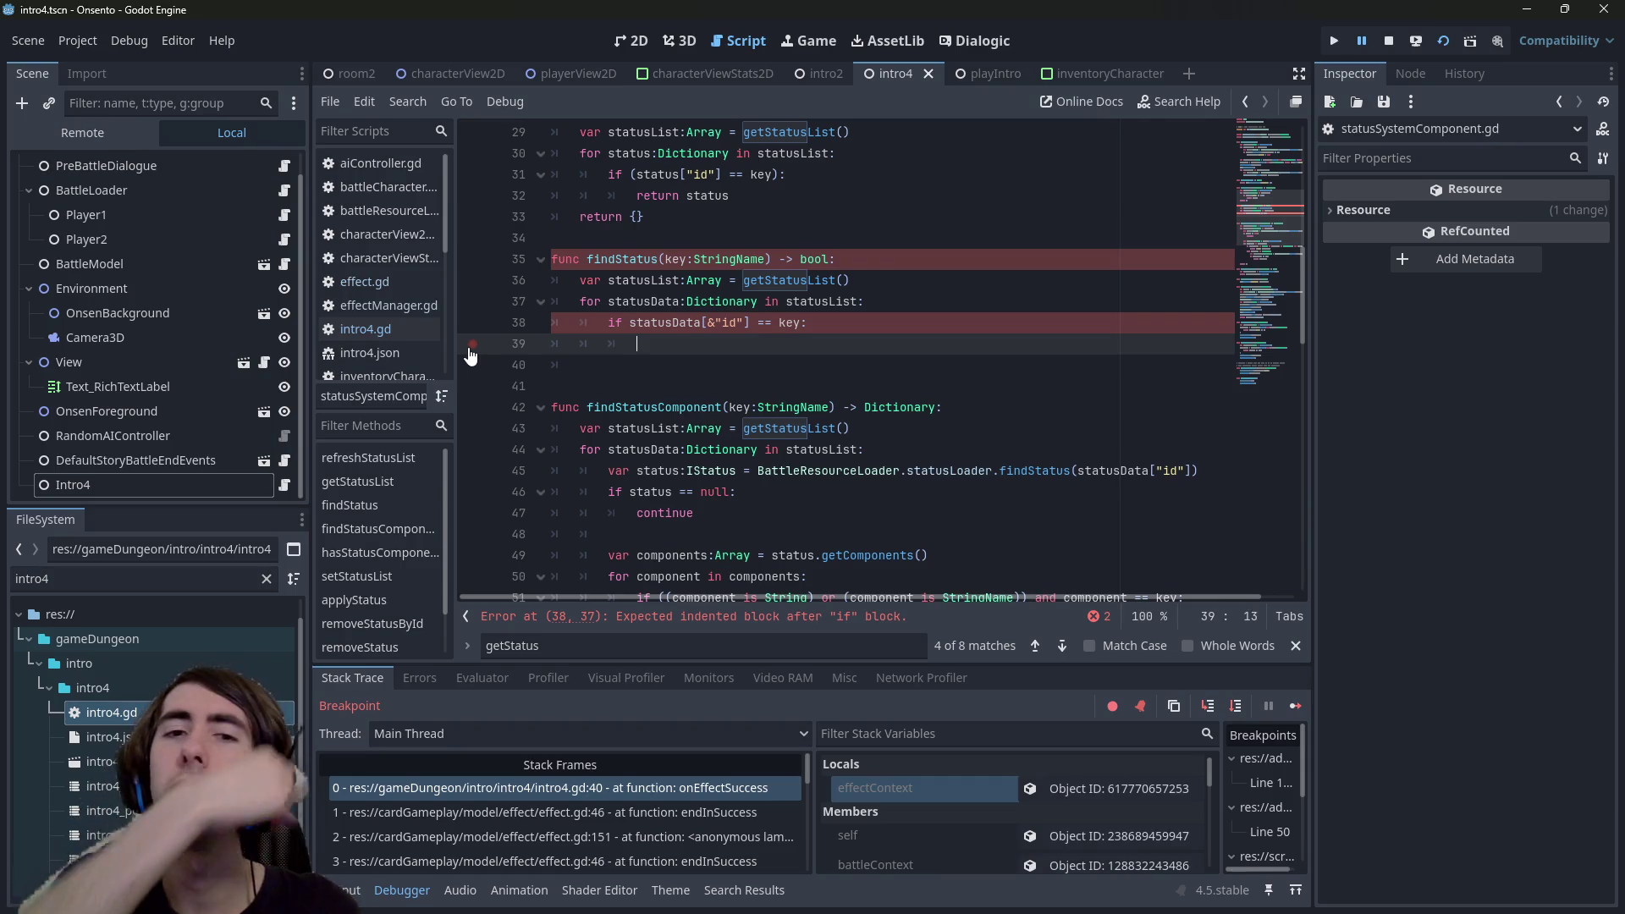
type("return")
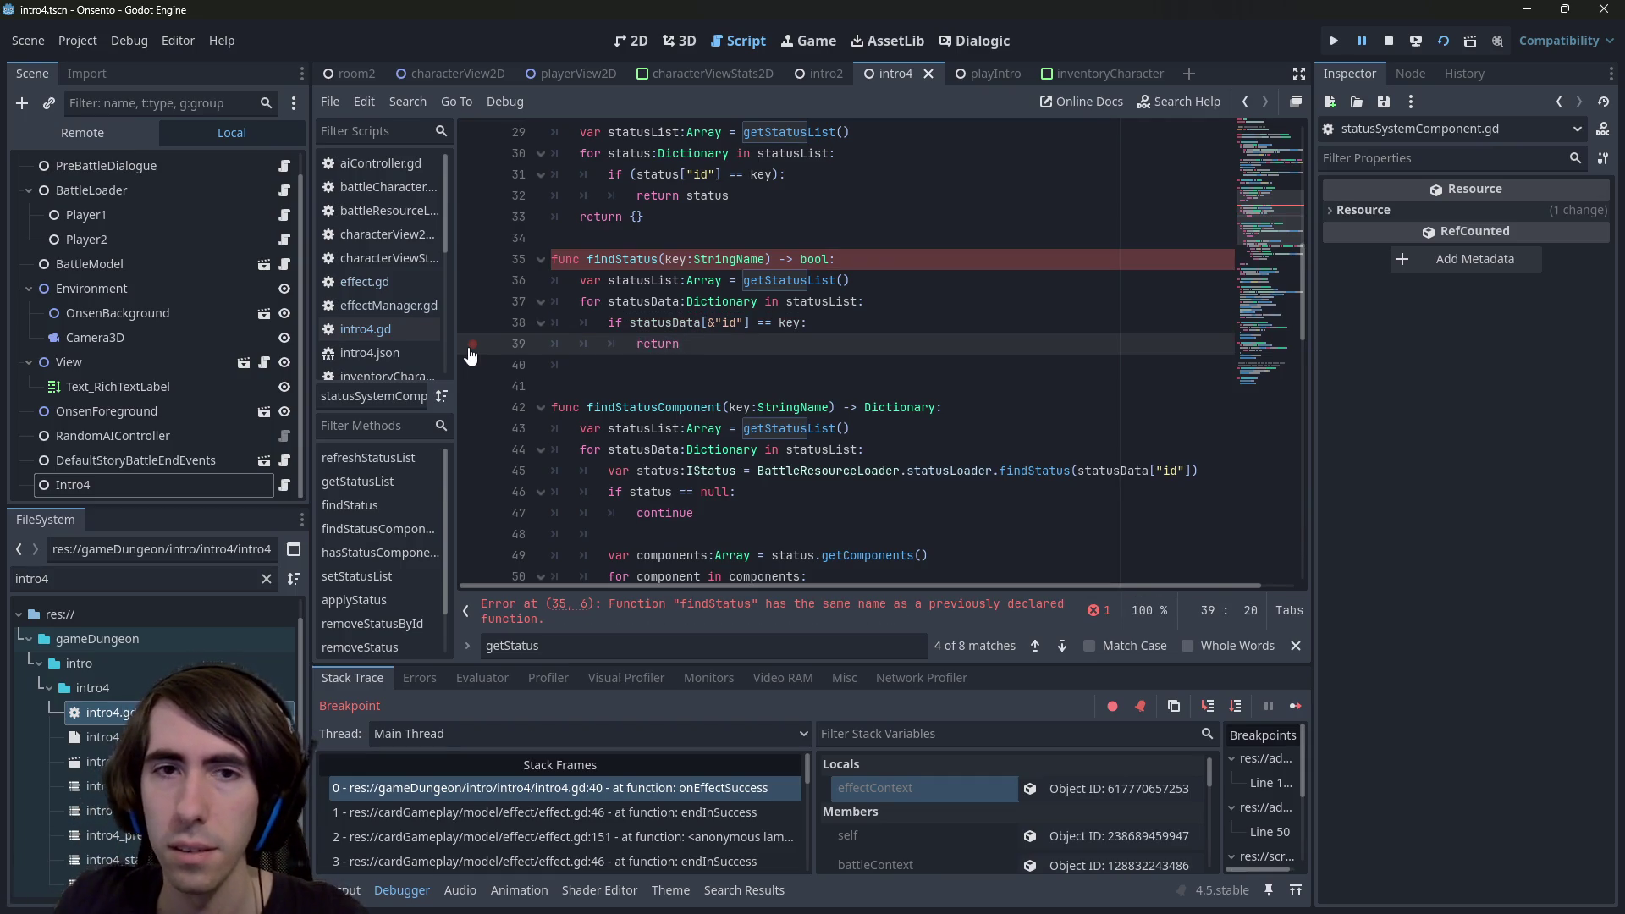
scroll(621, 264, "up", 1)
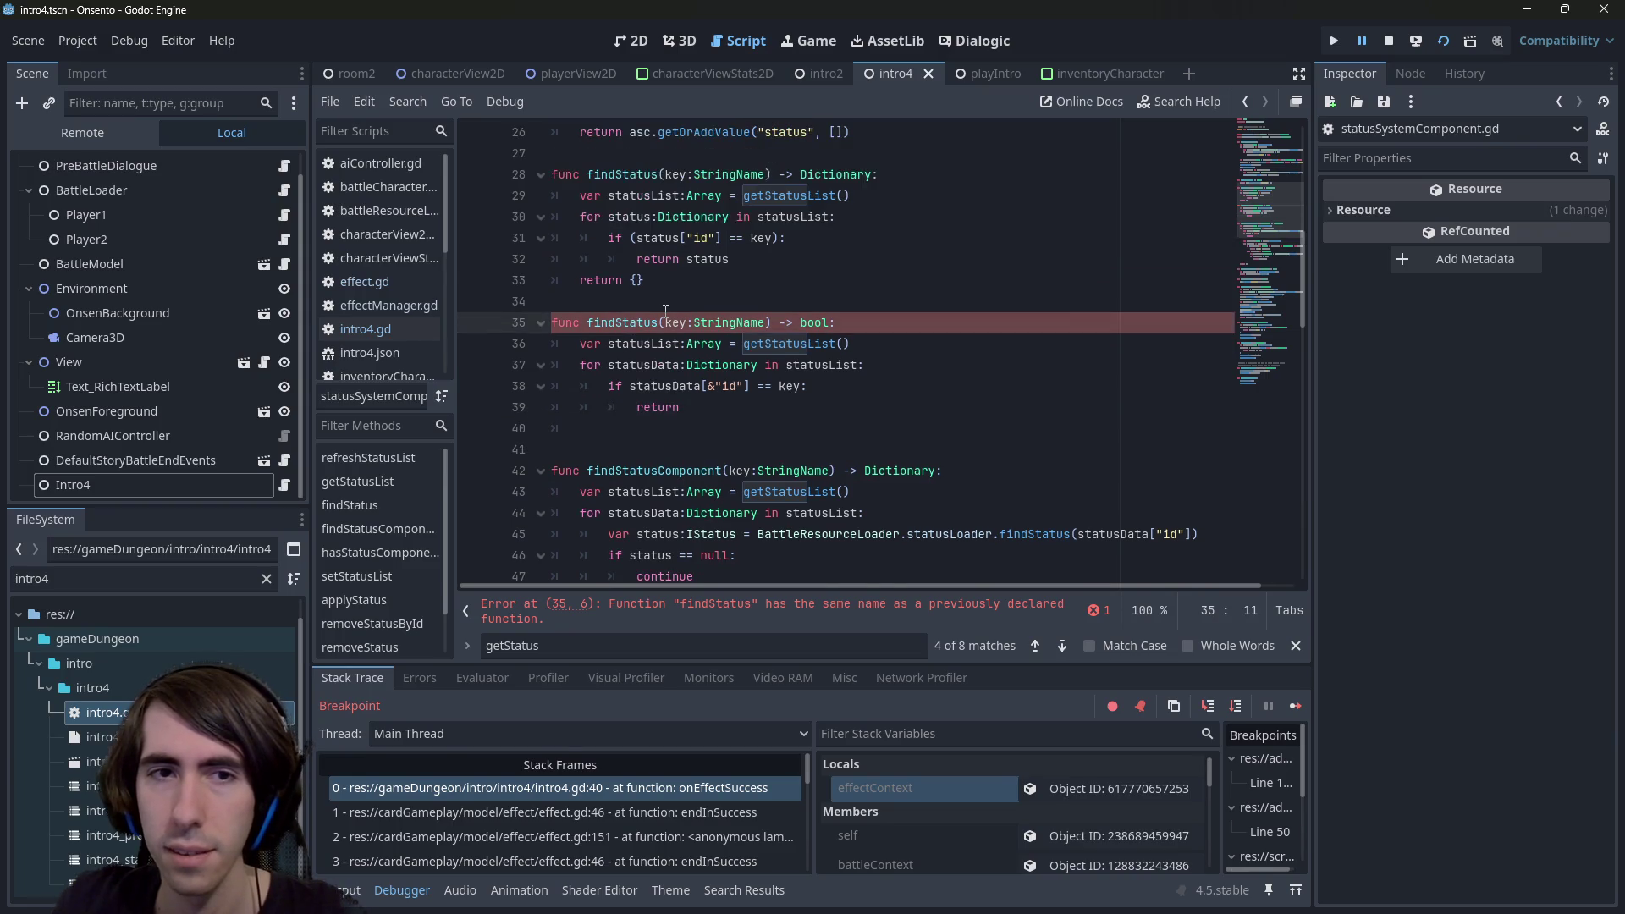
scroll(728, 440, "up", 1)
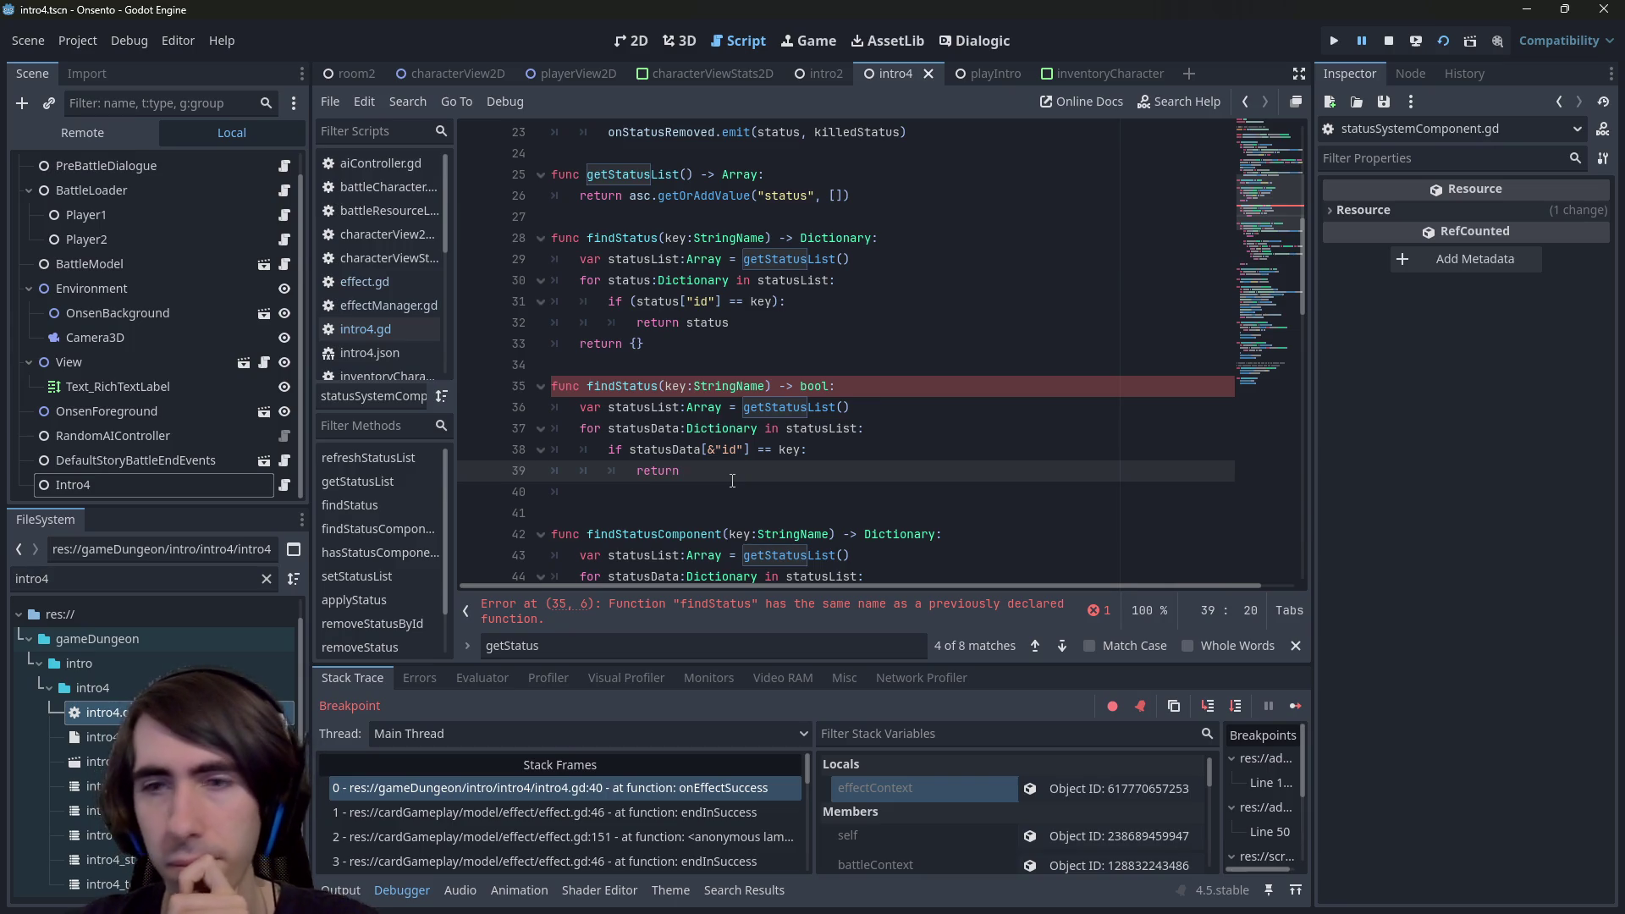
Quick-search the project for 'getstatus', then make the loop return statusData
key("shift+alt+o")
type("gets")
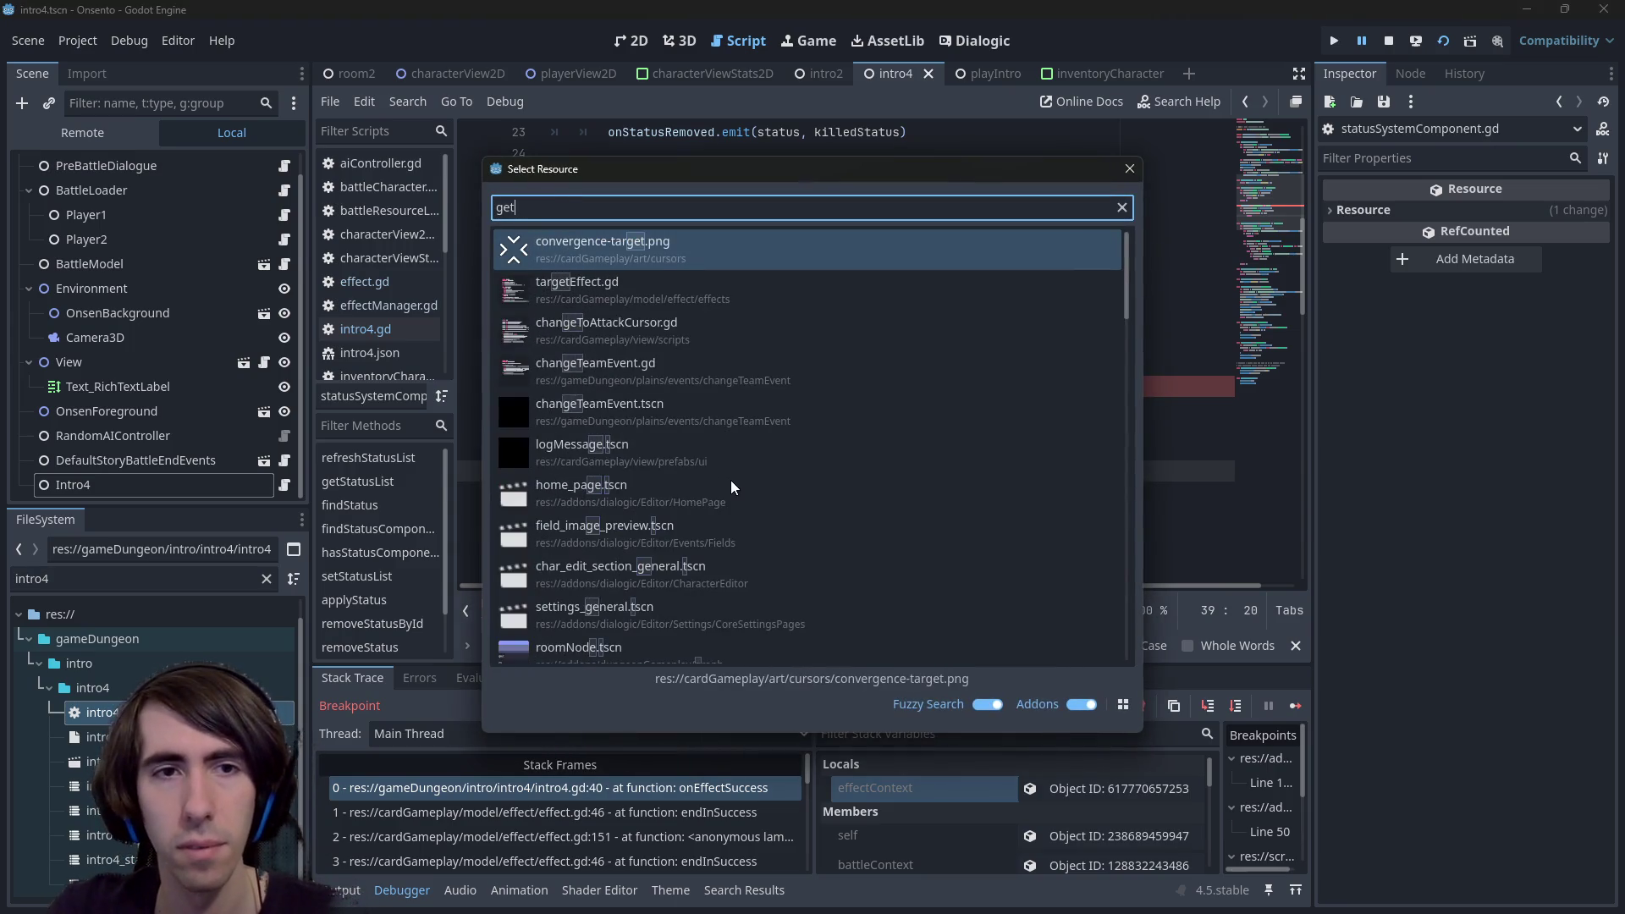
type("tatus")
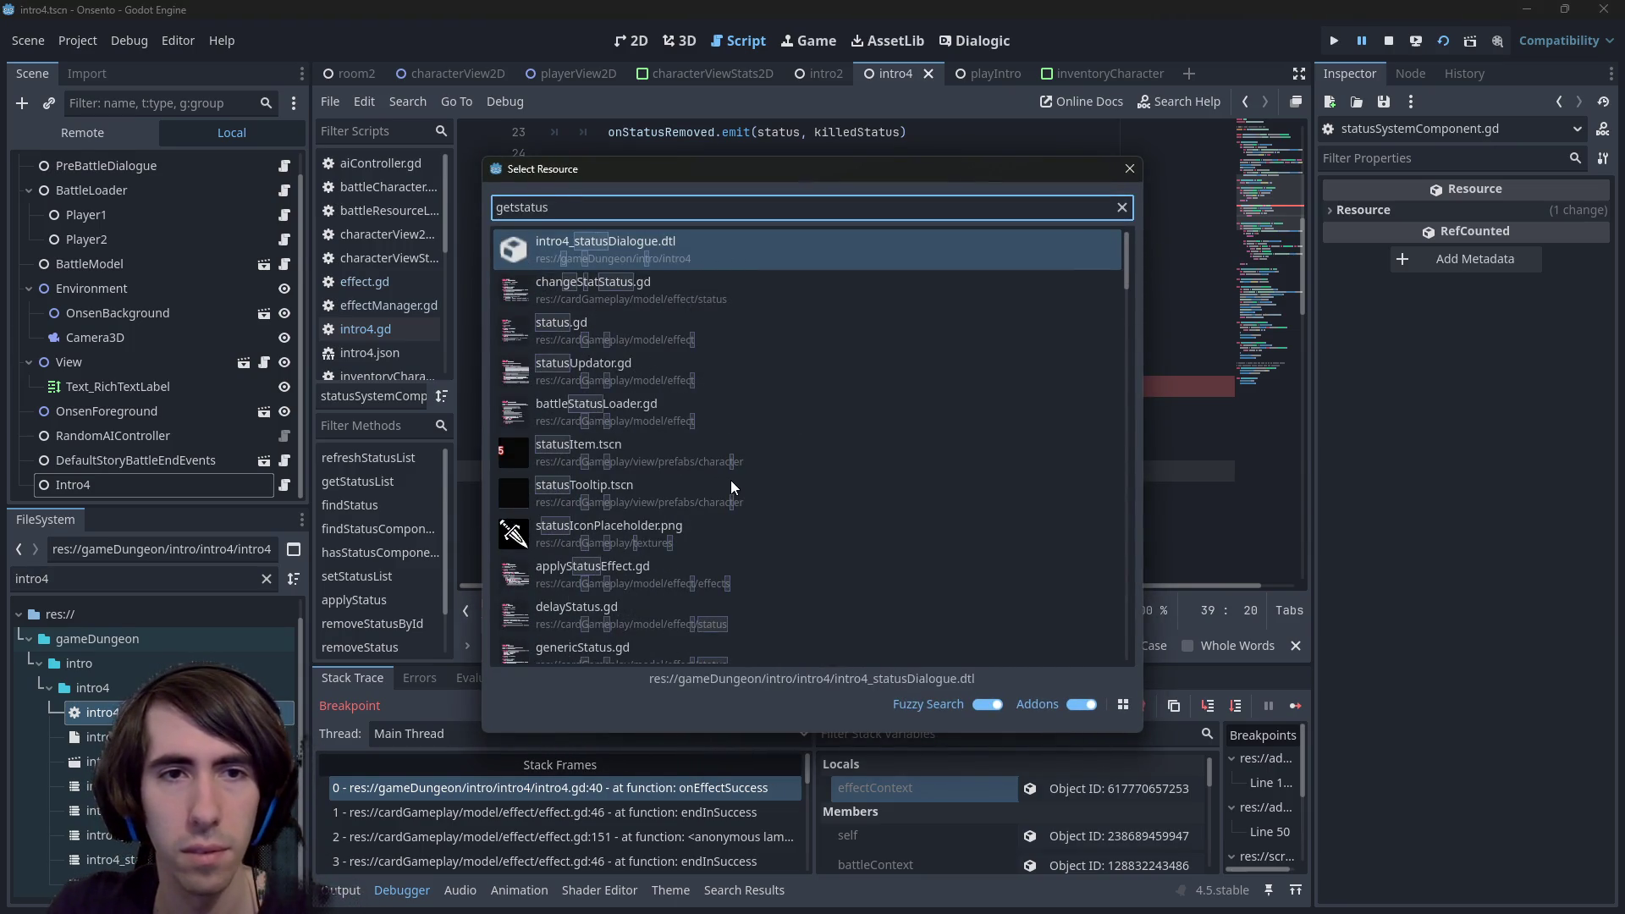
key("Down")
key("Down")
key("Down")
key("Down")
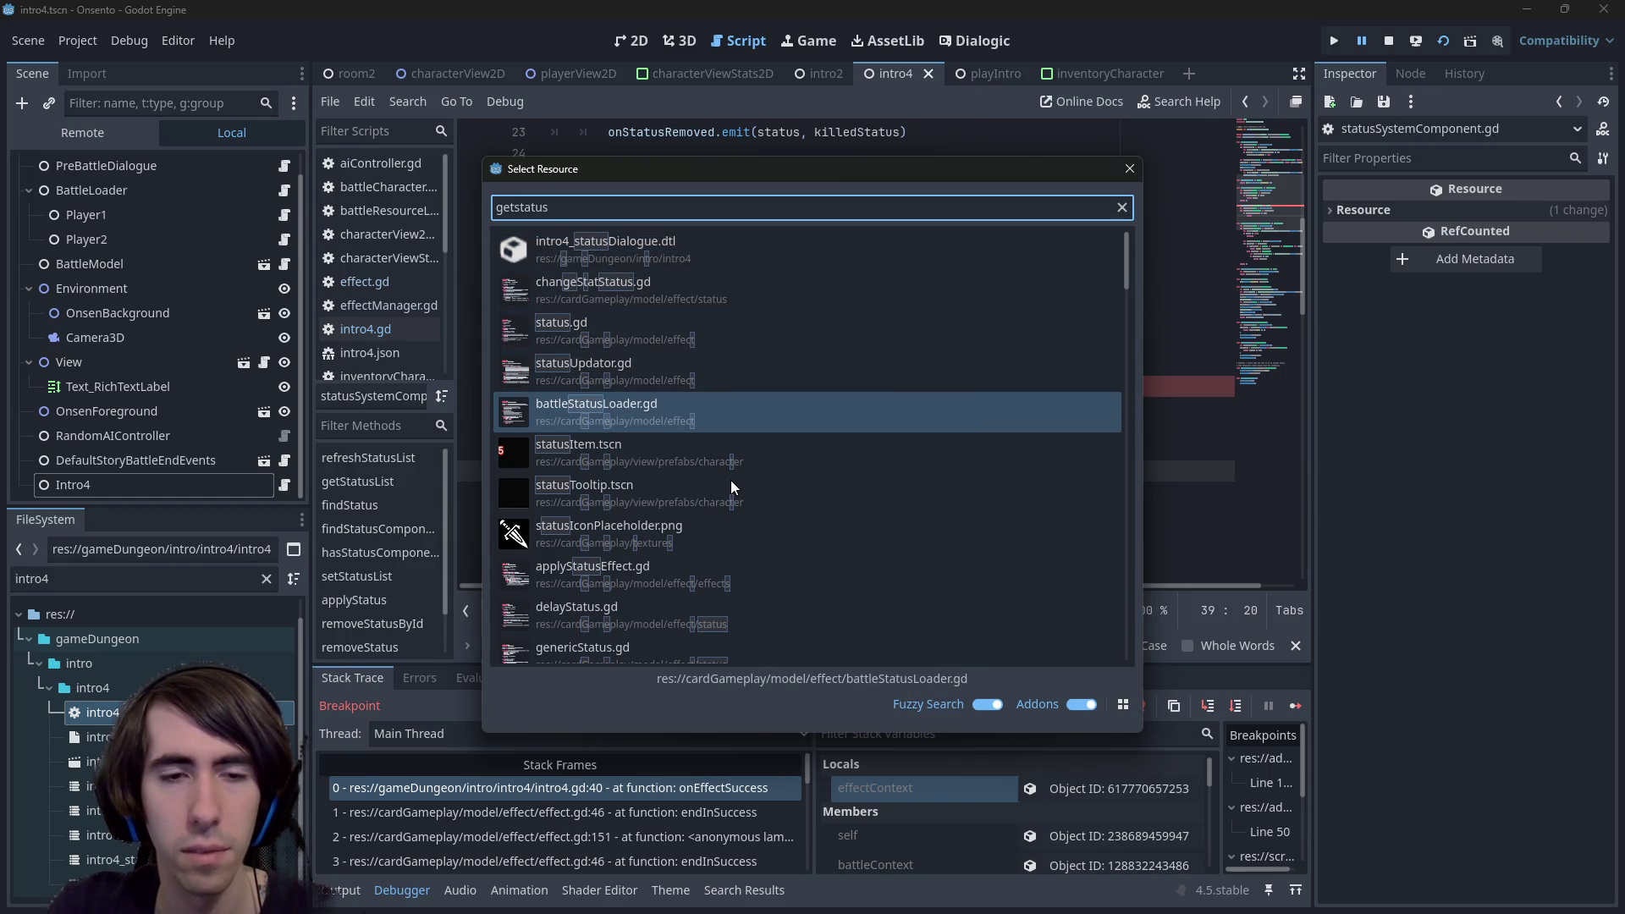
key("Escape")
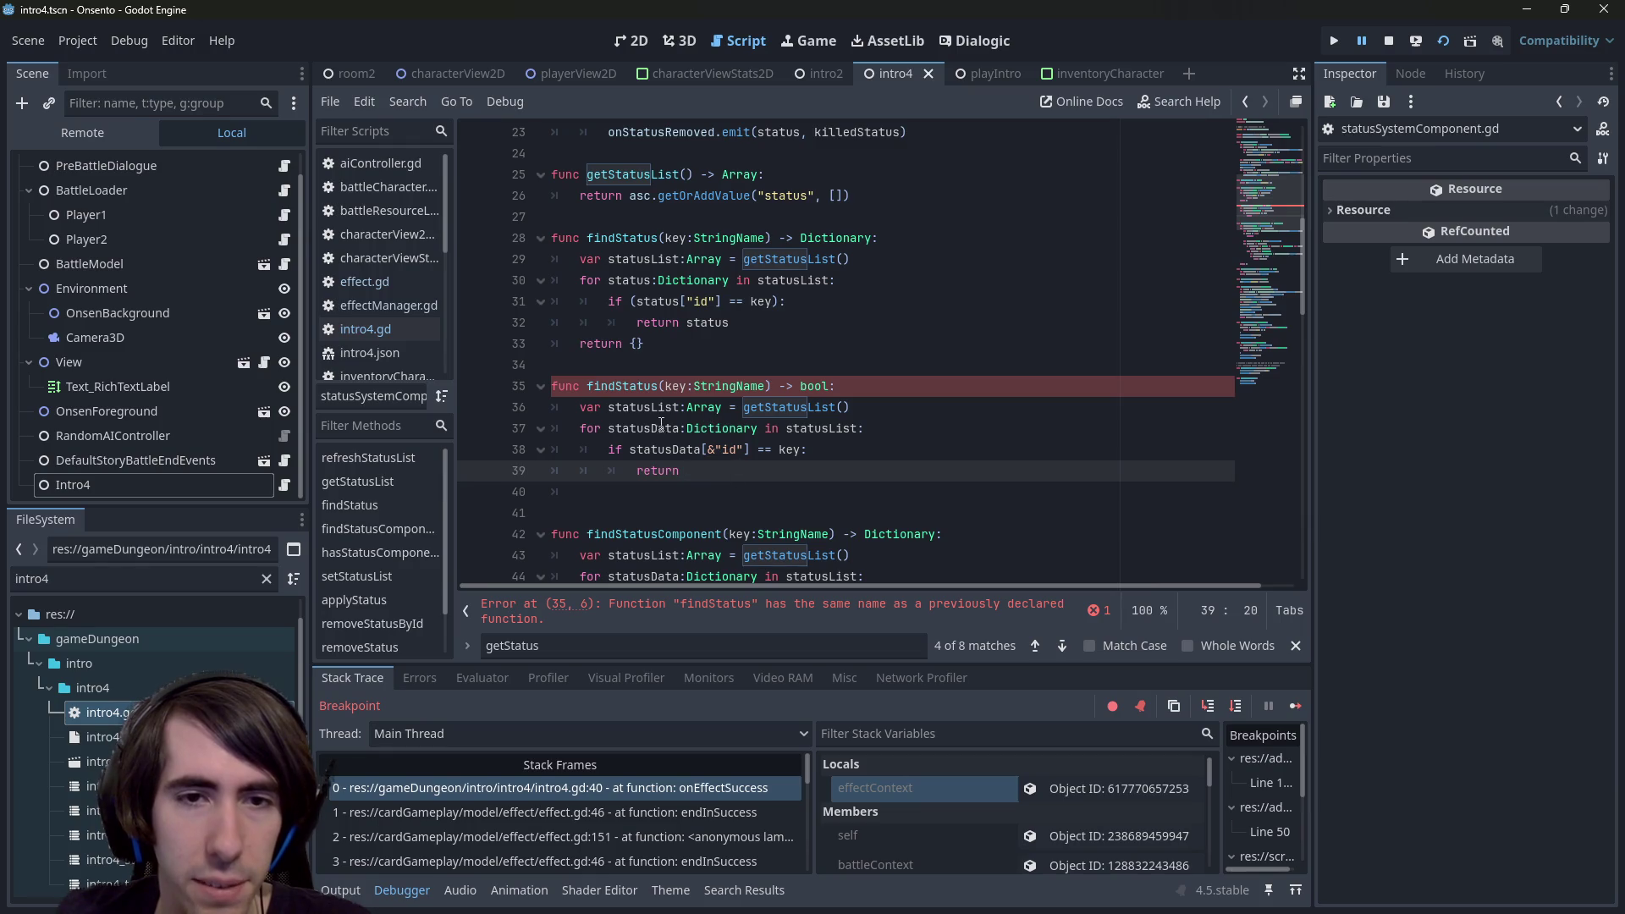
double_click(661, 427)
key("ctrl+c")
left_click(723, 470)
key("ctrl+v")
Change the return type to Dictionary, add 'return {}' after the loop, and rename it findStatusData
scroll(722, 471, "down", 1)
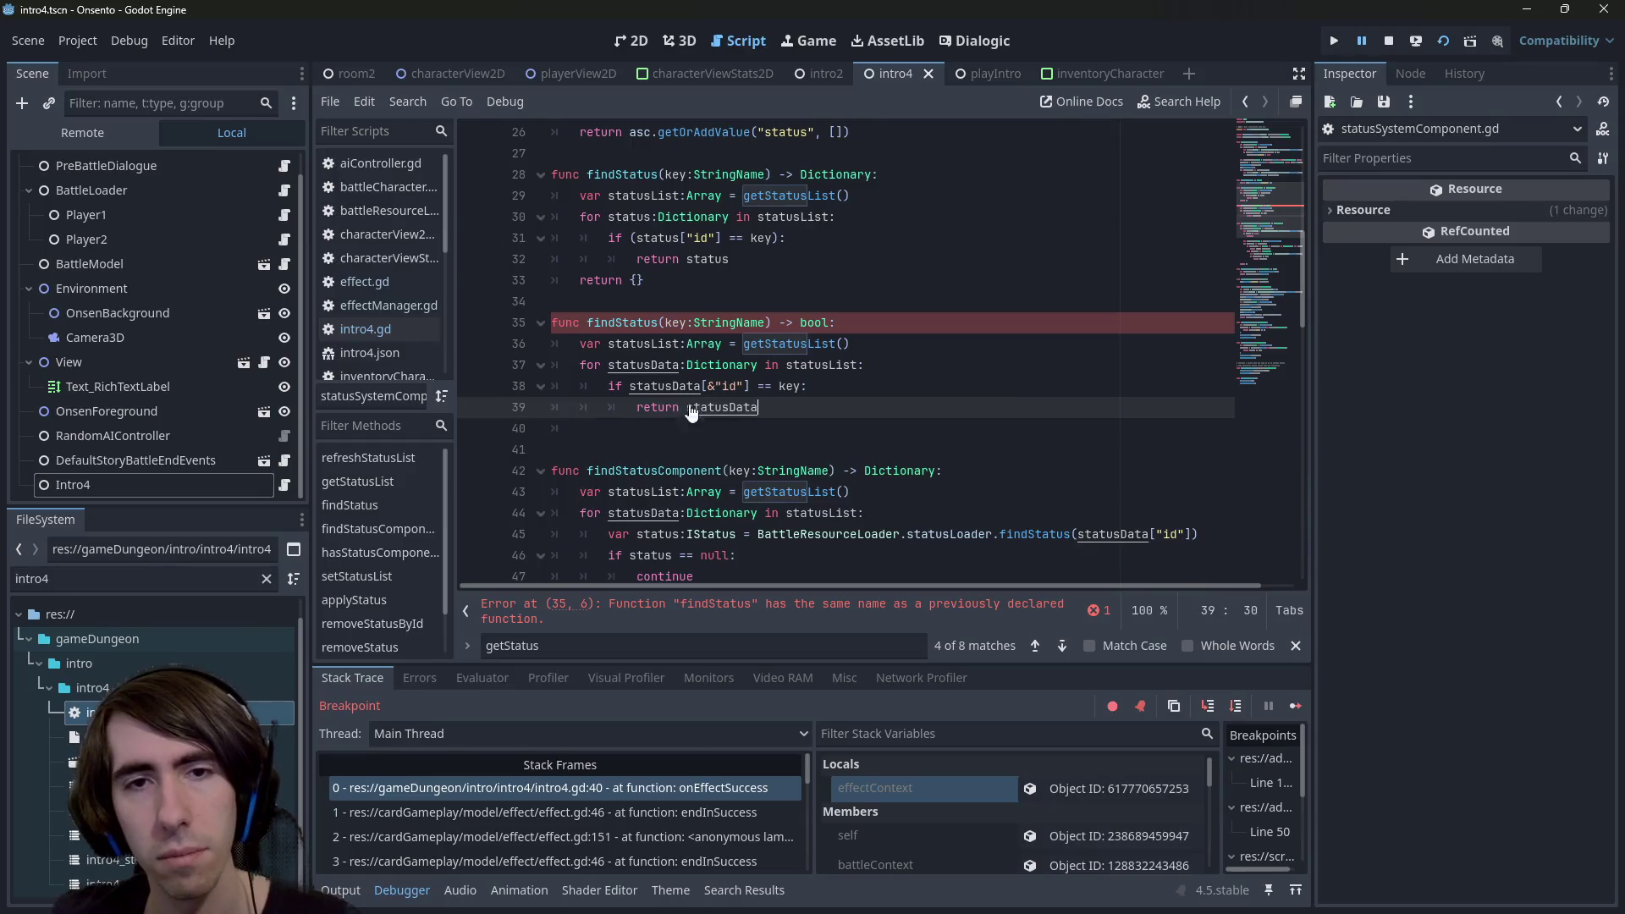
left_click(796, 322)
double_click(812, 323)
type("Diction")
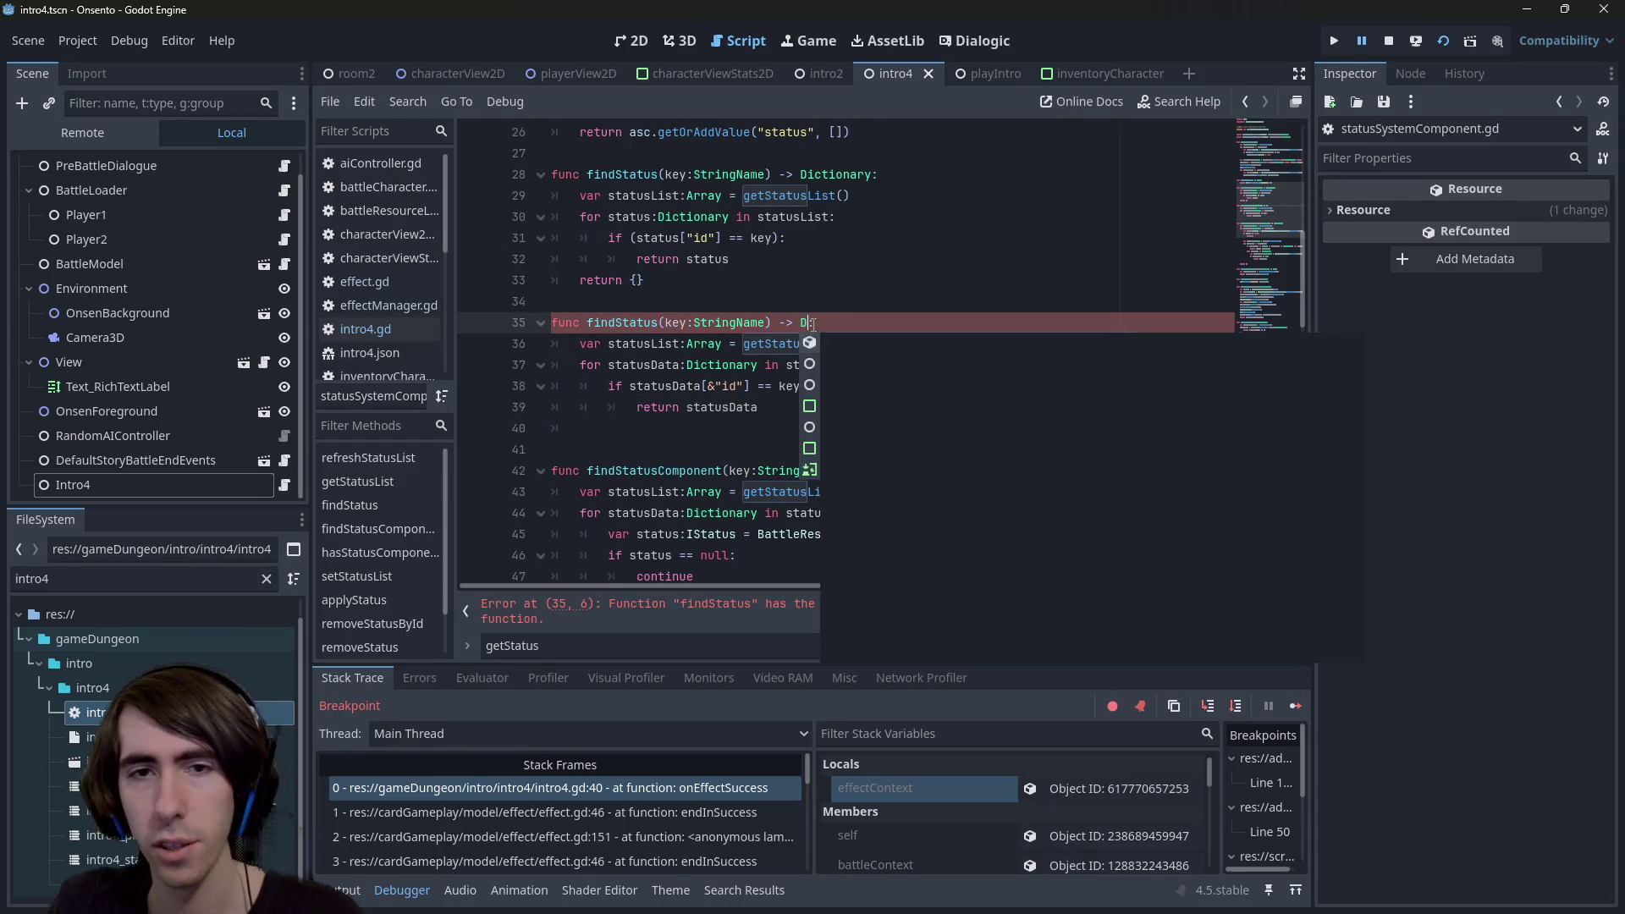
key("Return")
key("Down")
key("Down")
key("Down")
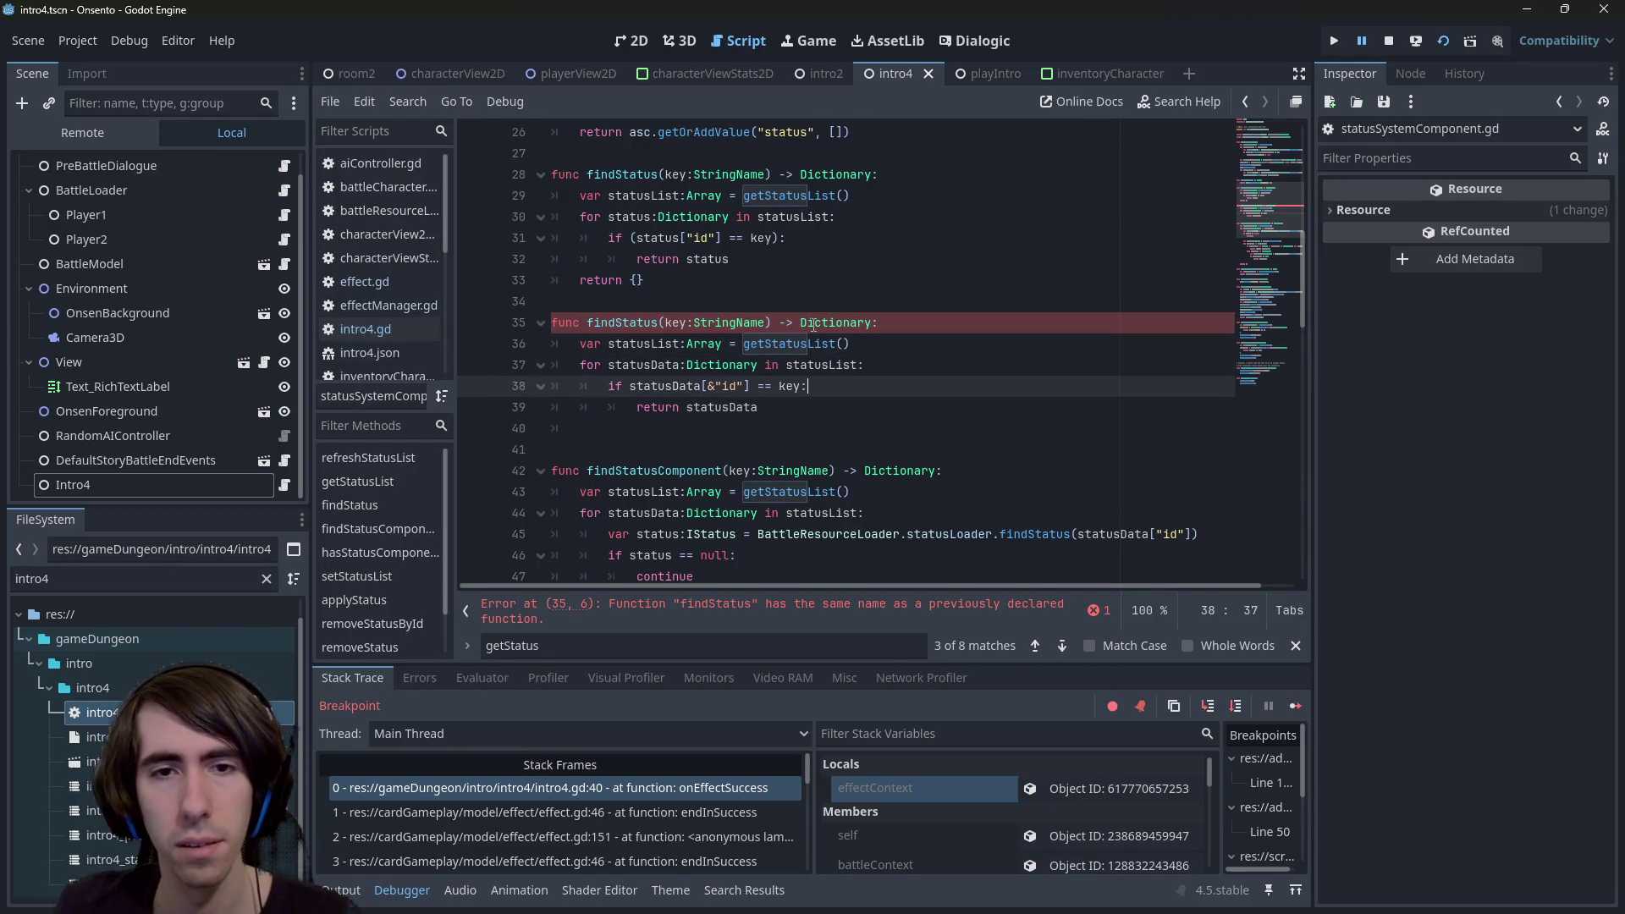
type("return")
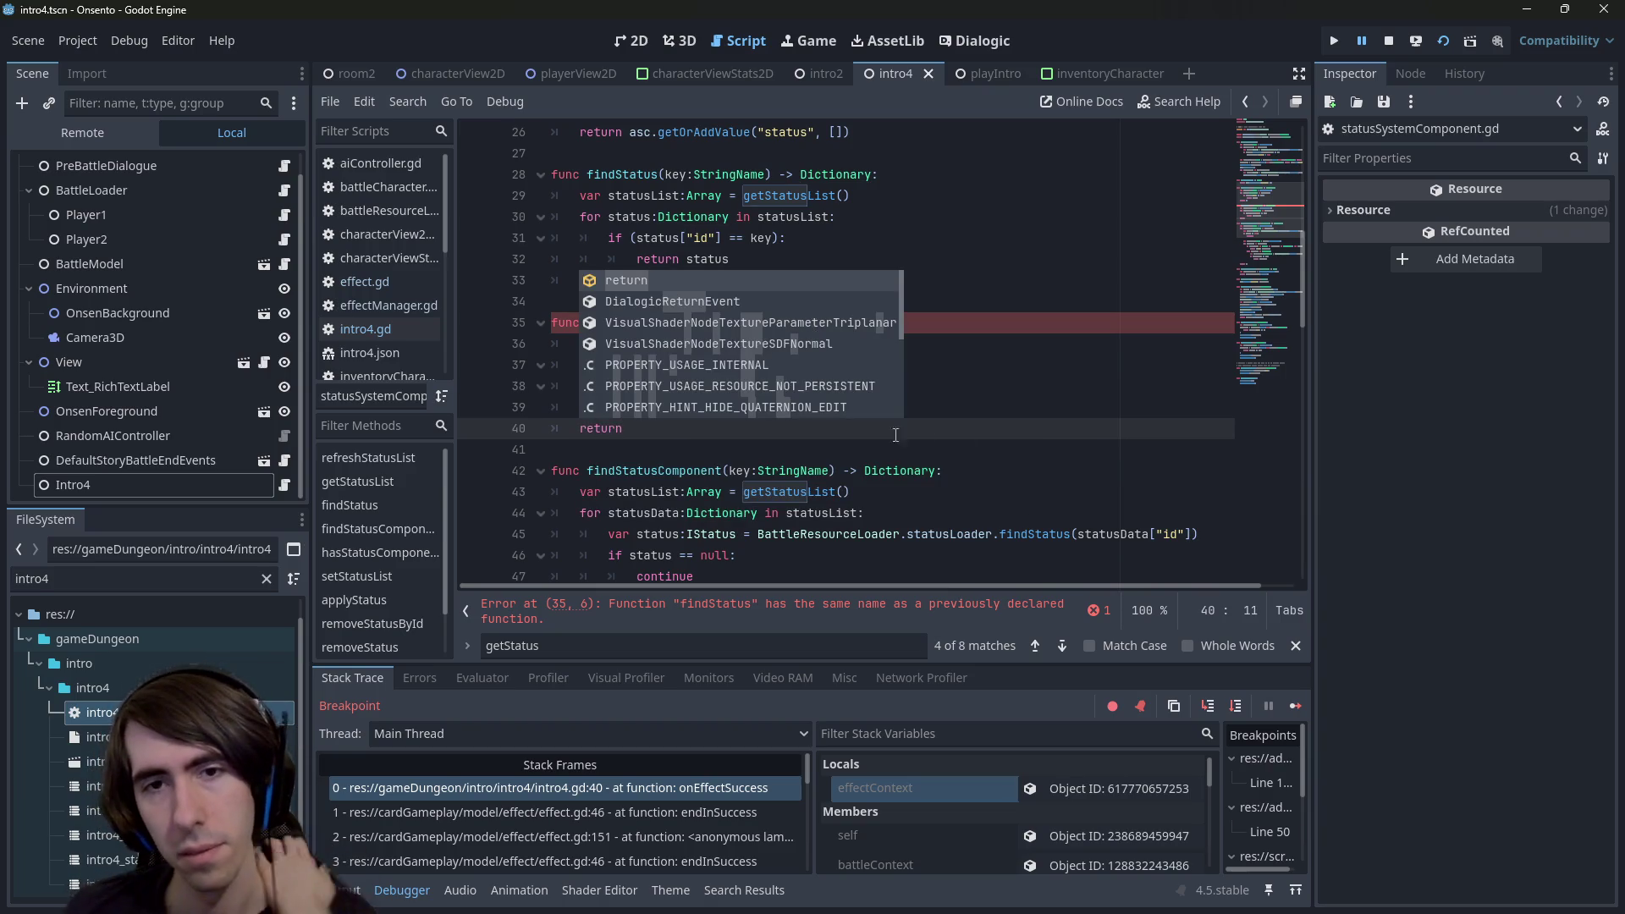
key("Escape")
left_click(660, 323)
type("Data")
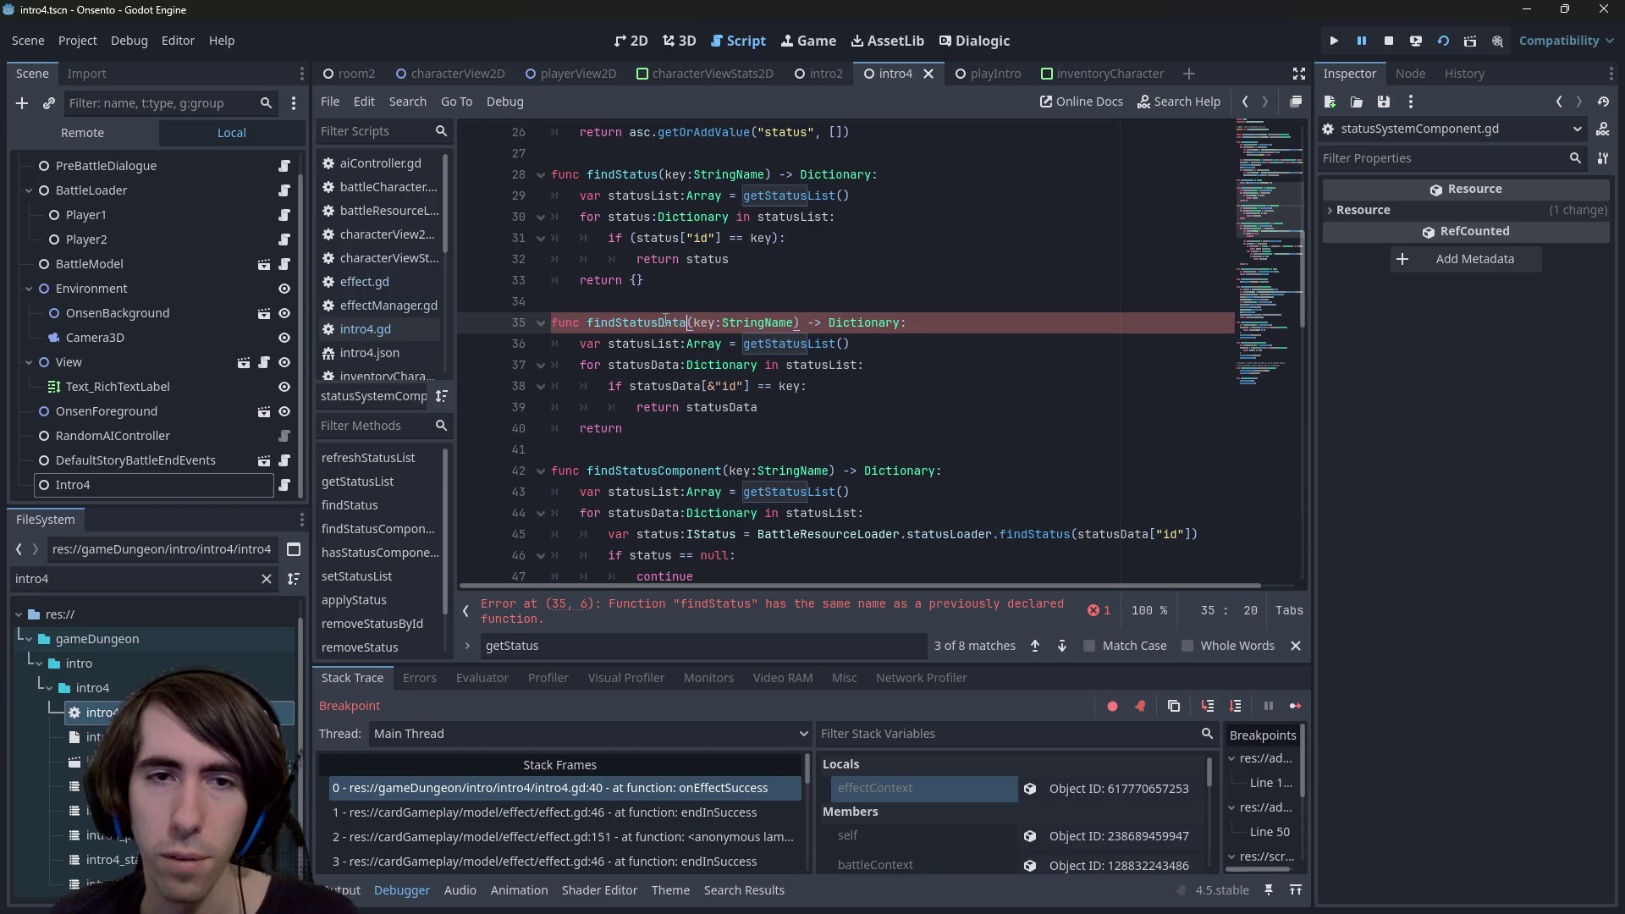
left_click(670, 429)
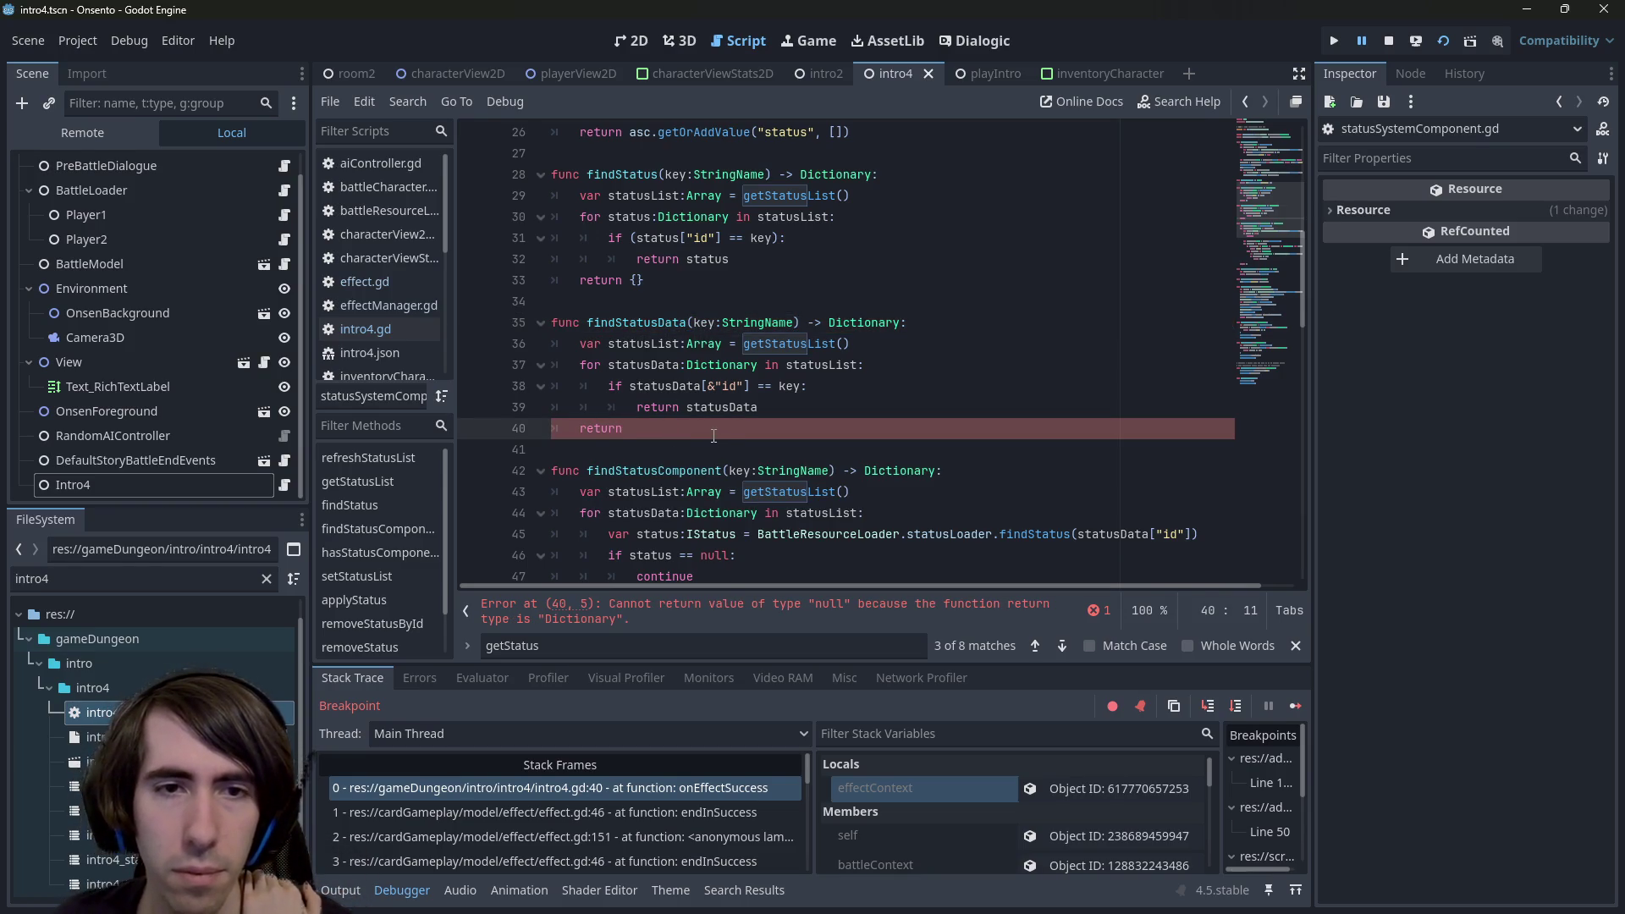
Compare findStatus and findStatusData while stepping through undo and redo of recent edits
type("{}")
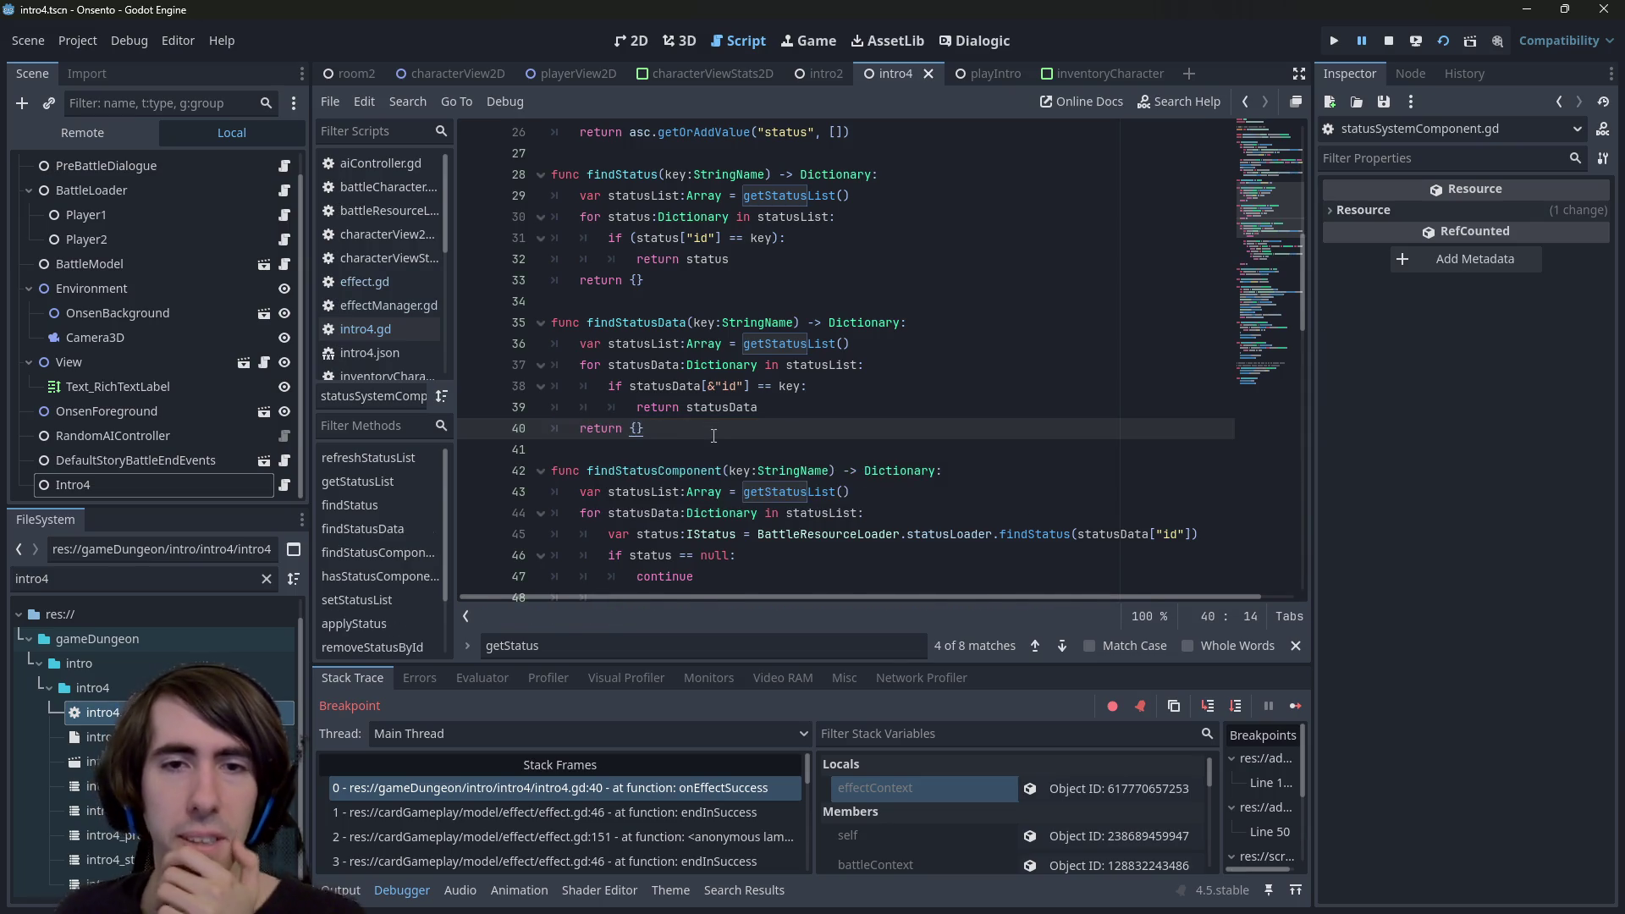
scroll(684, 426, "up", 1)
double_click(654, 387)
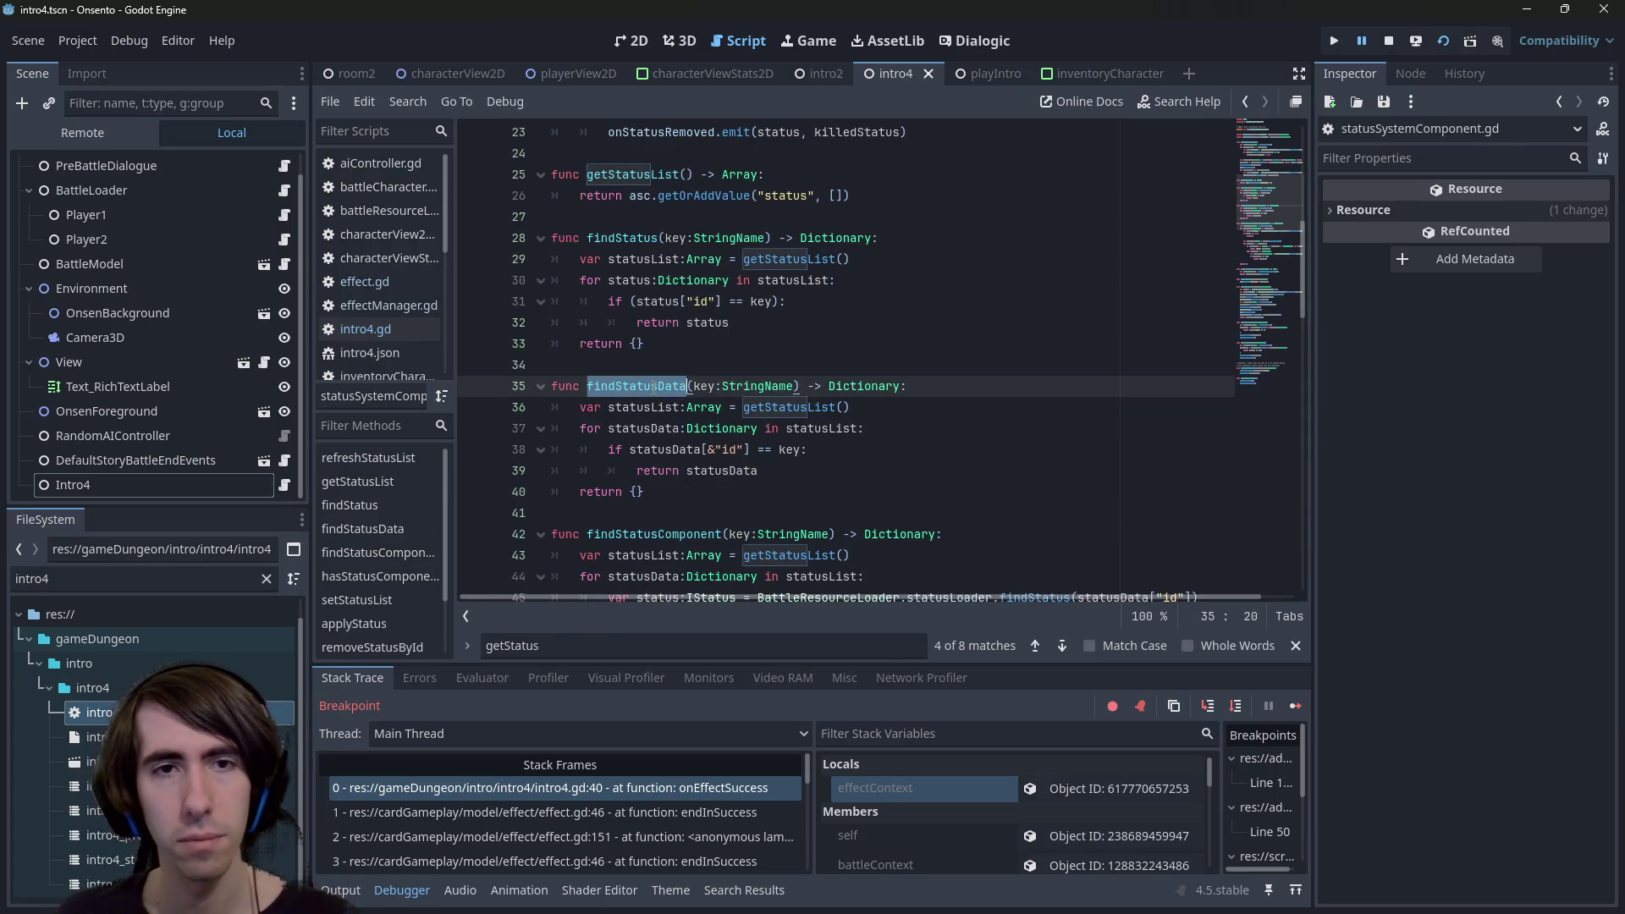
double_click(637, 238)
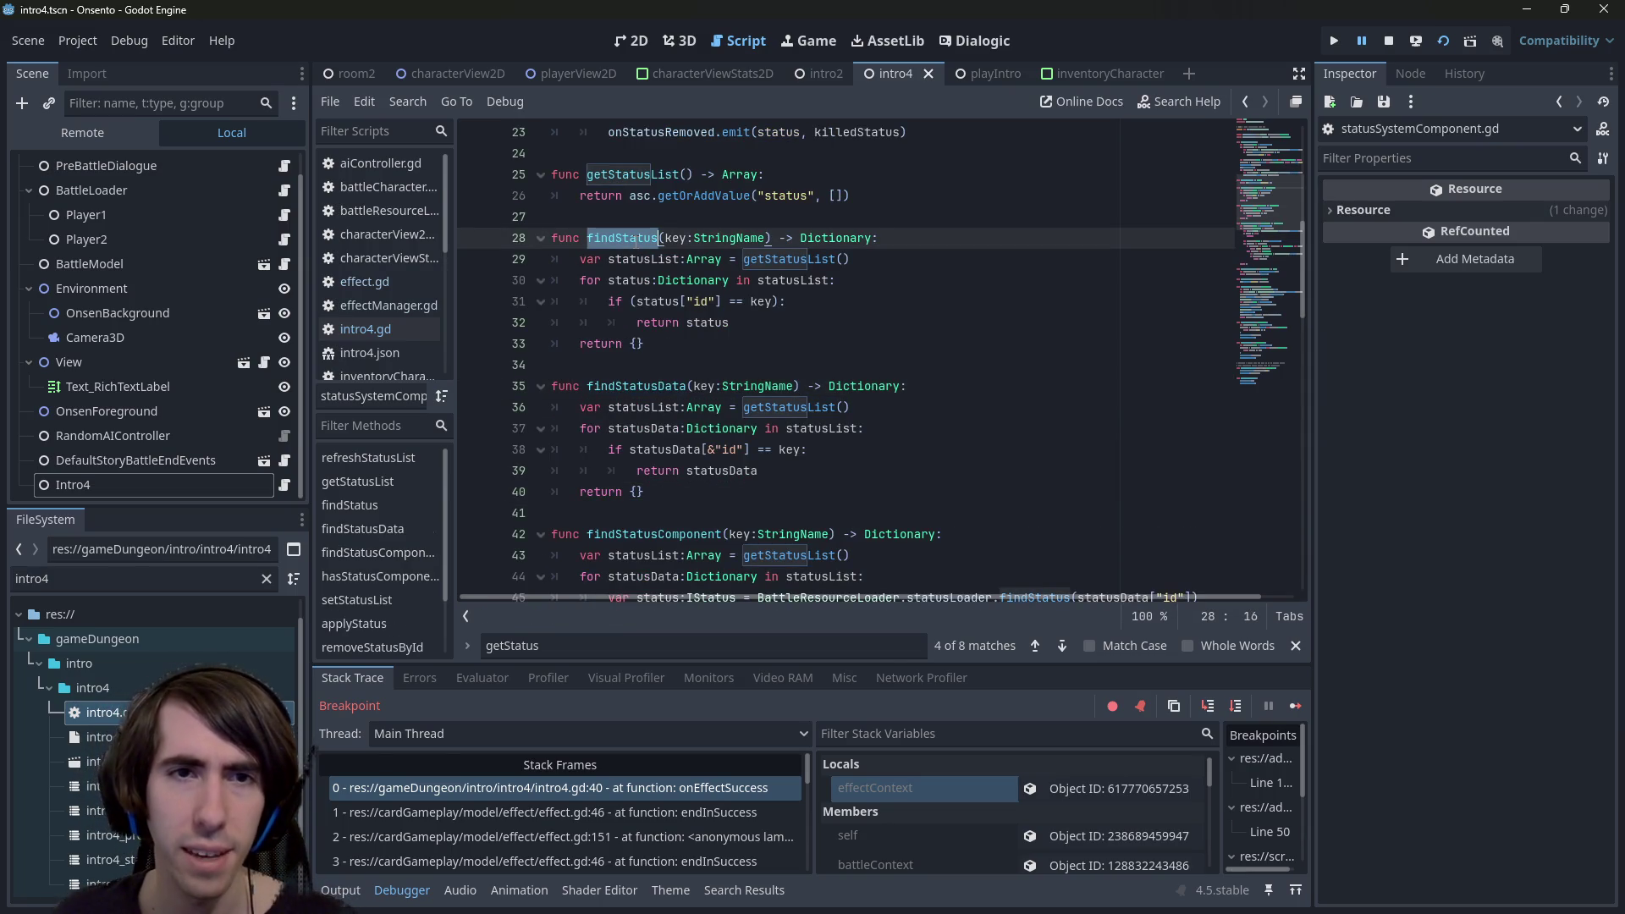
key("ctrl+z")
key("ctrl+shift+z")
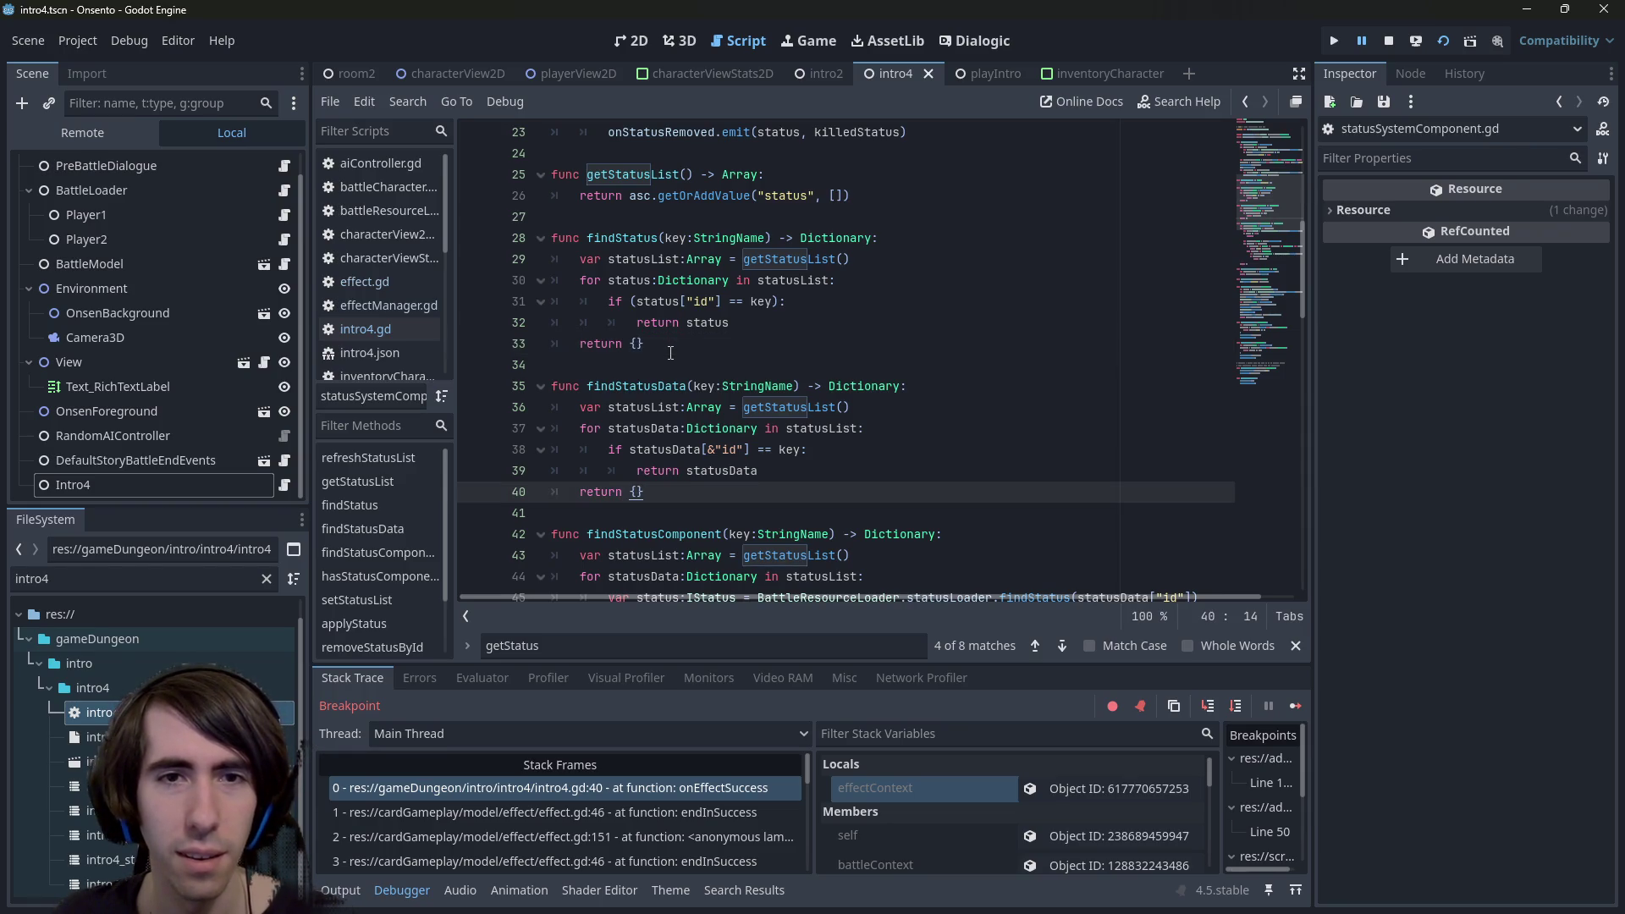
left_click_drag(745, 495, 538, 269)
left_click(700, 501)
key("ctrl+z")
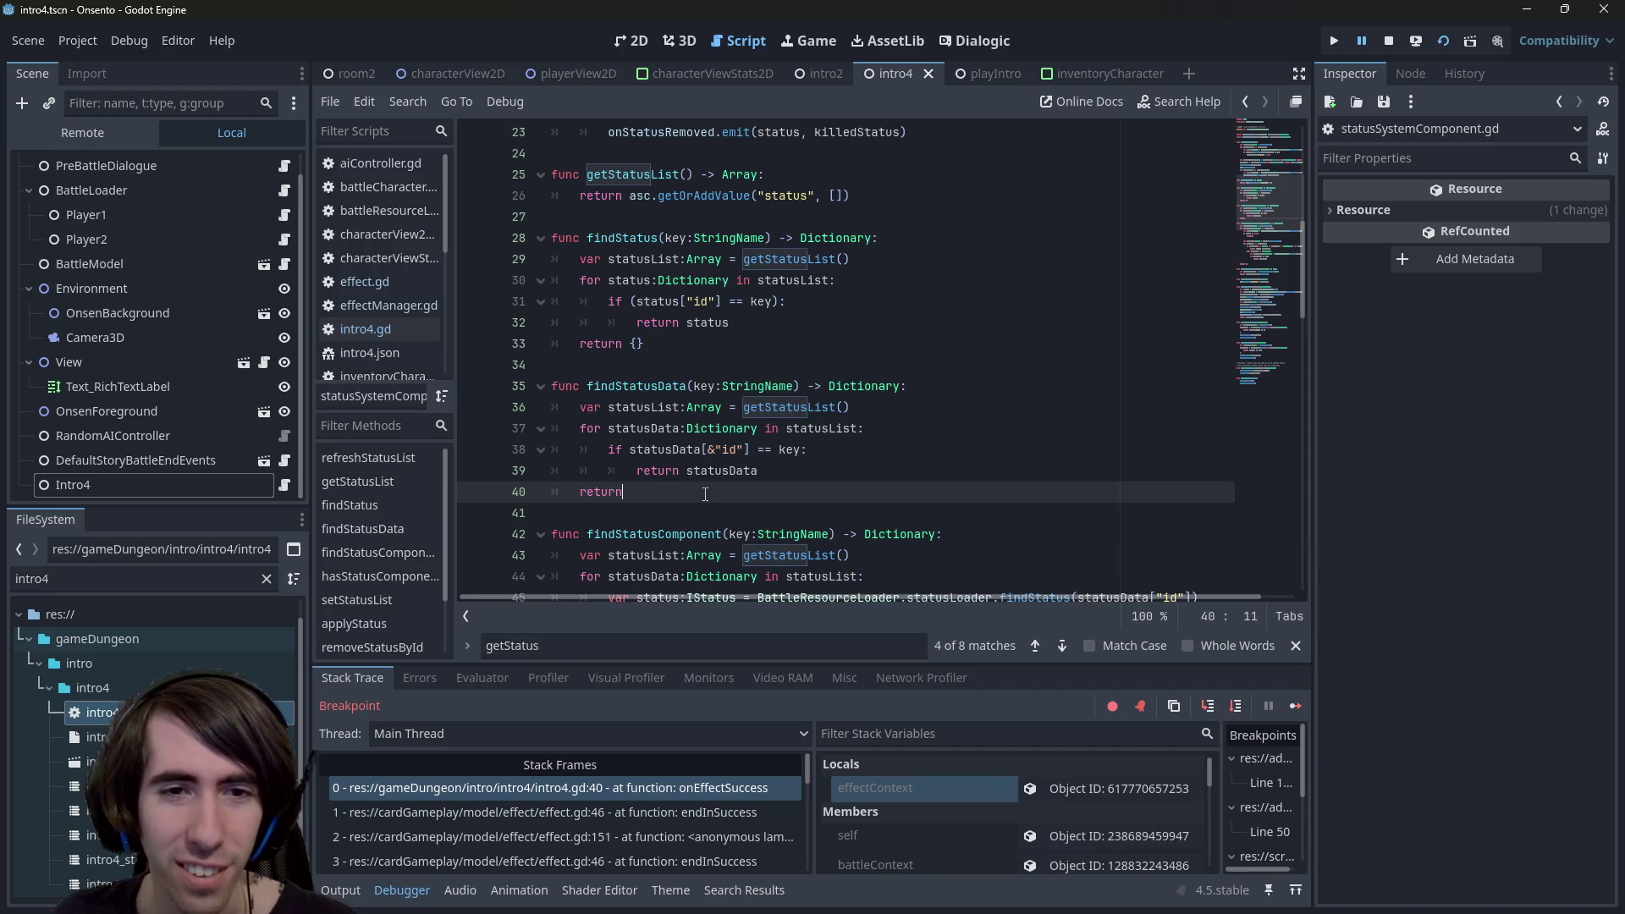
key("ctrl+z")
key("ctrl+shift+z")
key("ctrl+shift+z")
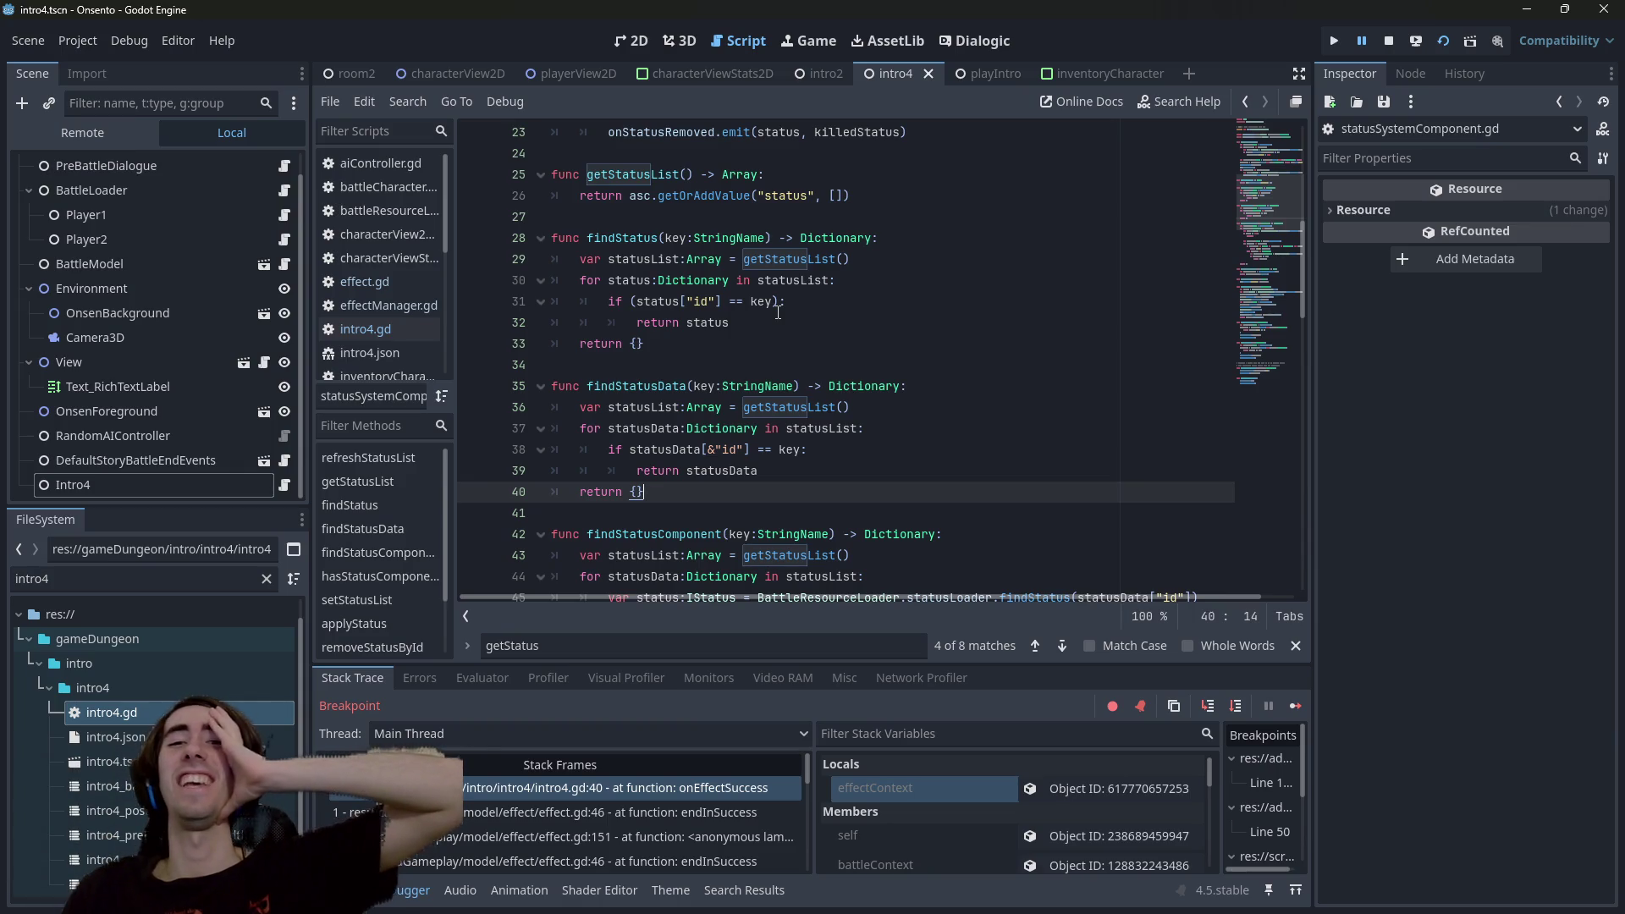
Undo past the half-written bool findStatus version so findStatusData disappears
double_click(793, 280)
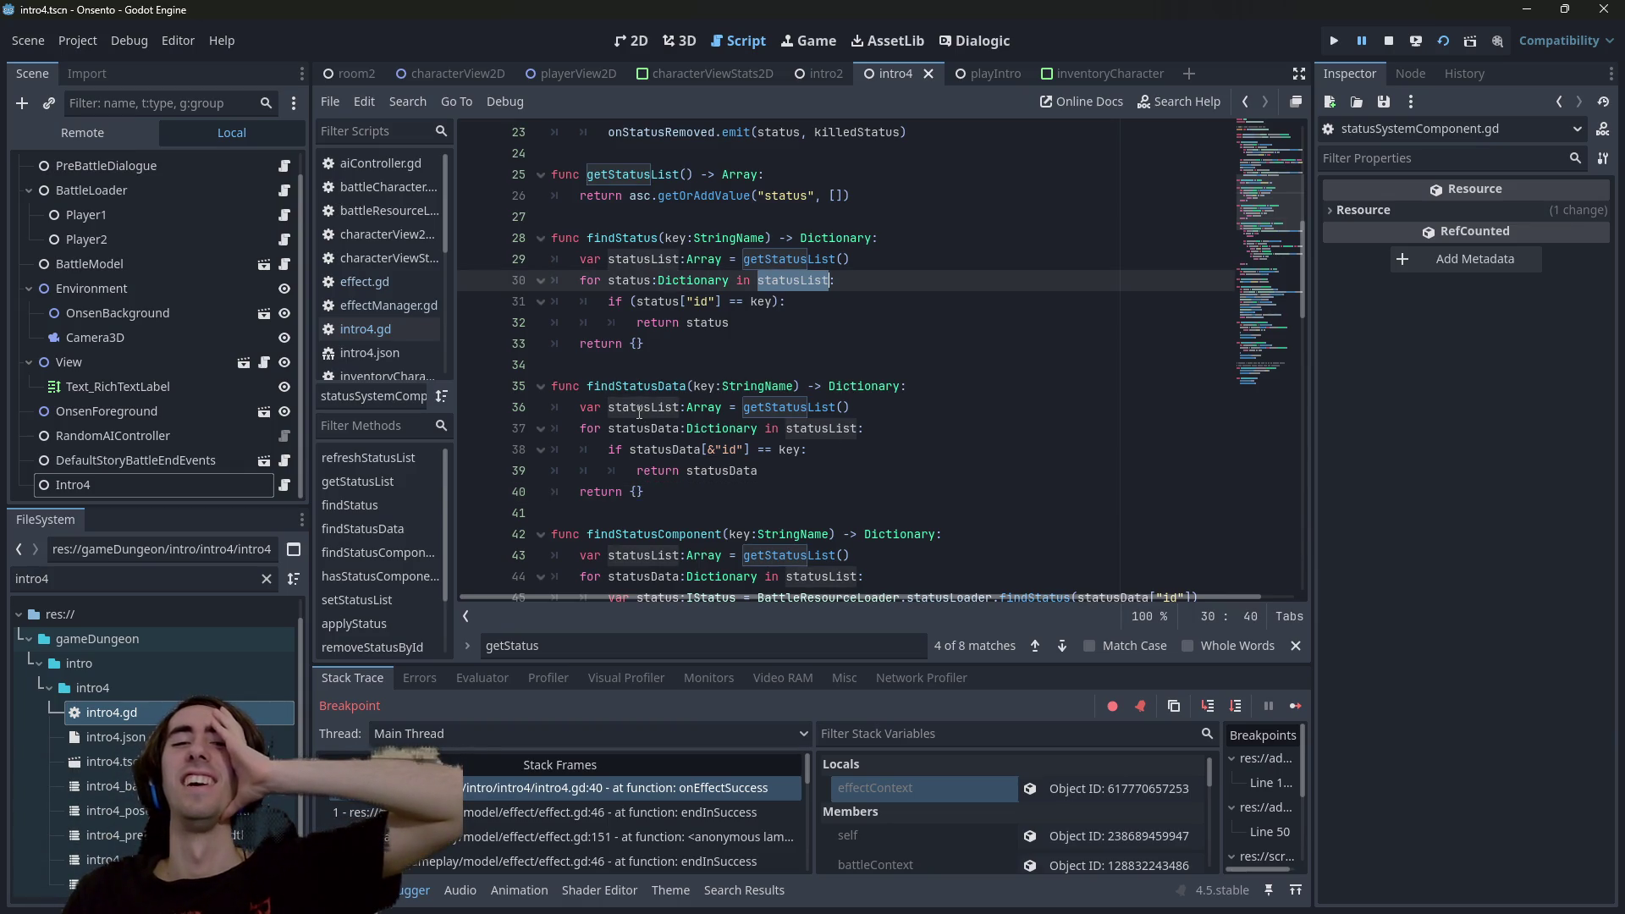
double_click(668, 407)
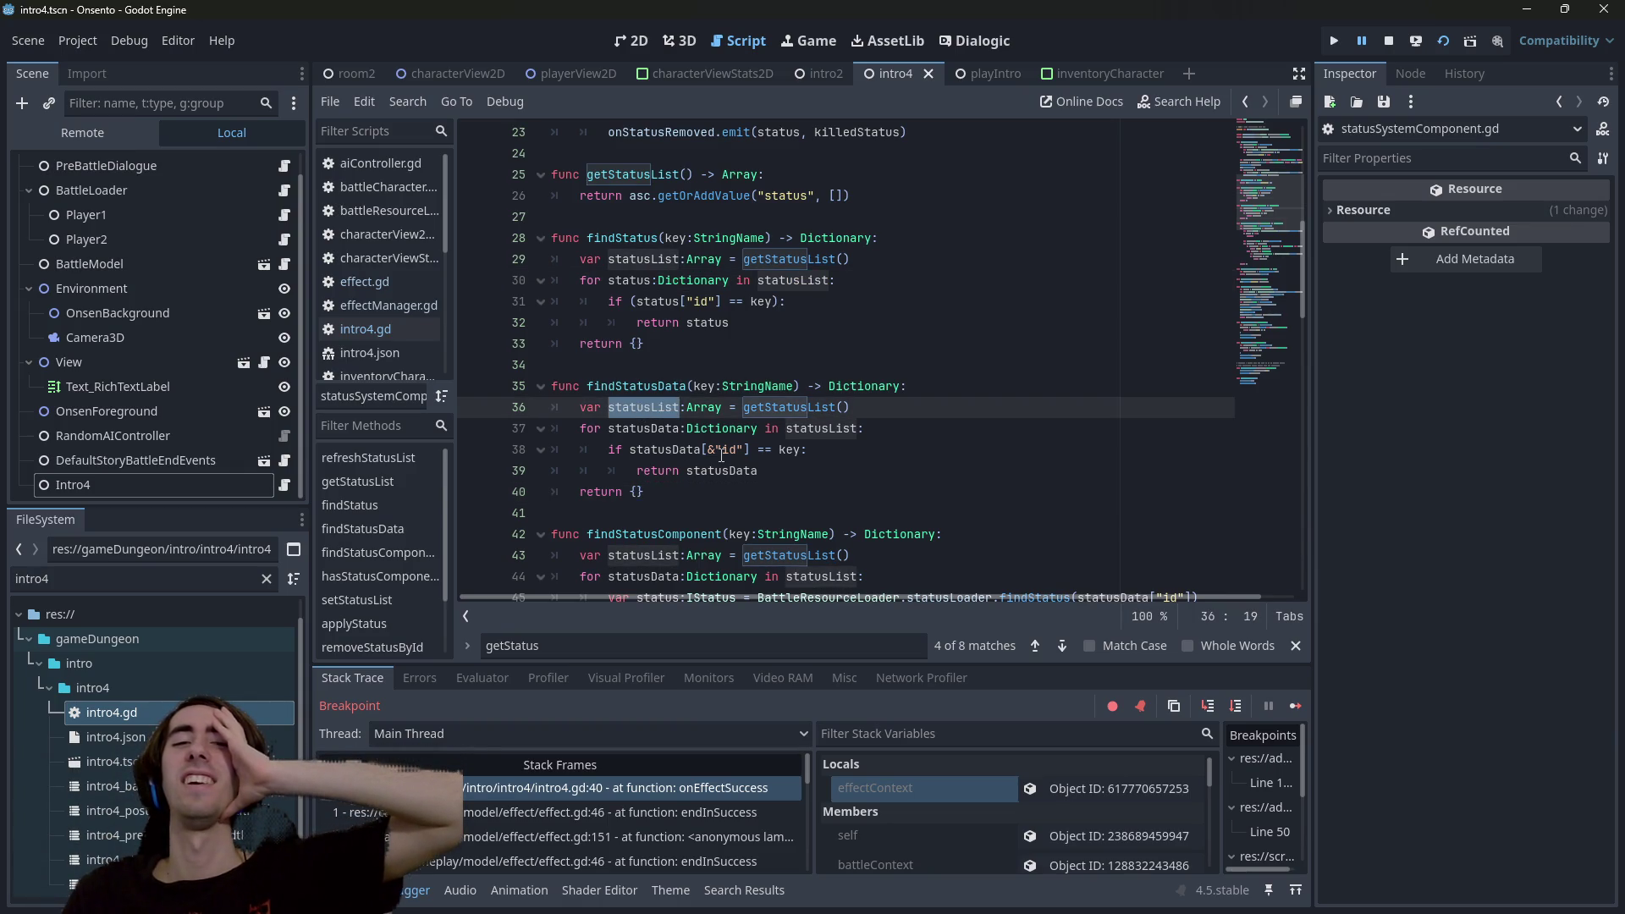
double_click(789, 449)
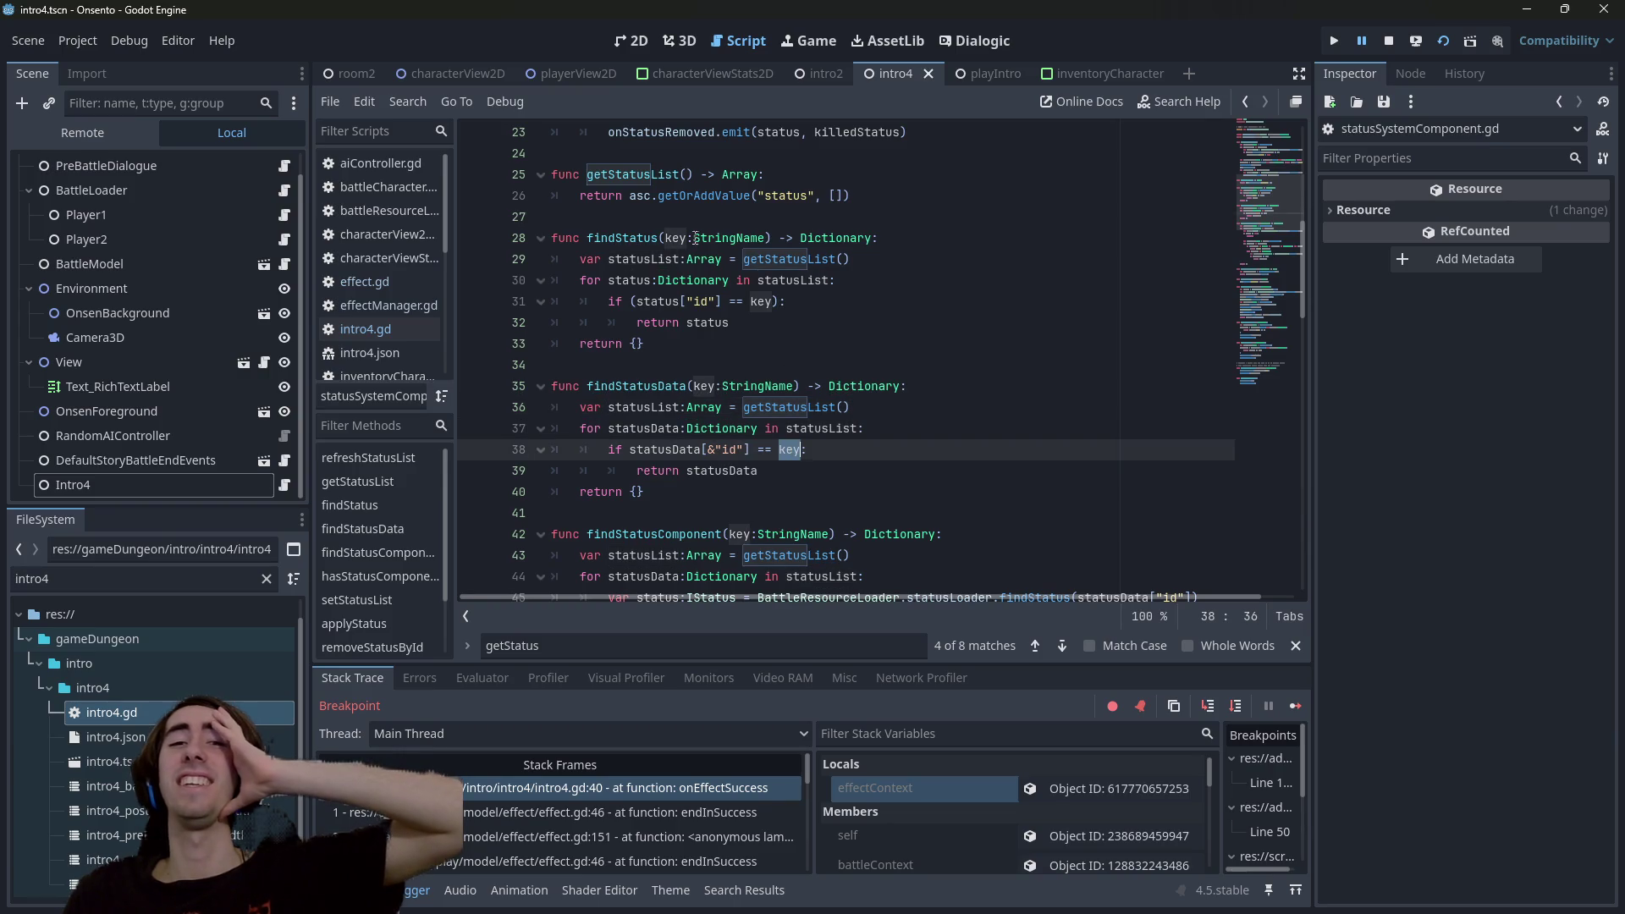
left_click_drag(666, 238, 857, 240)
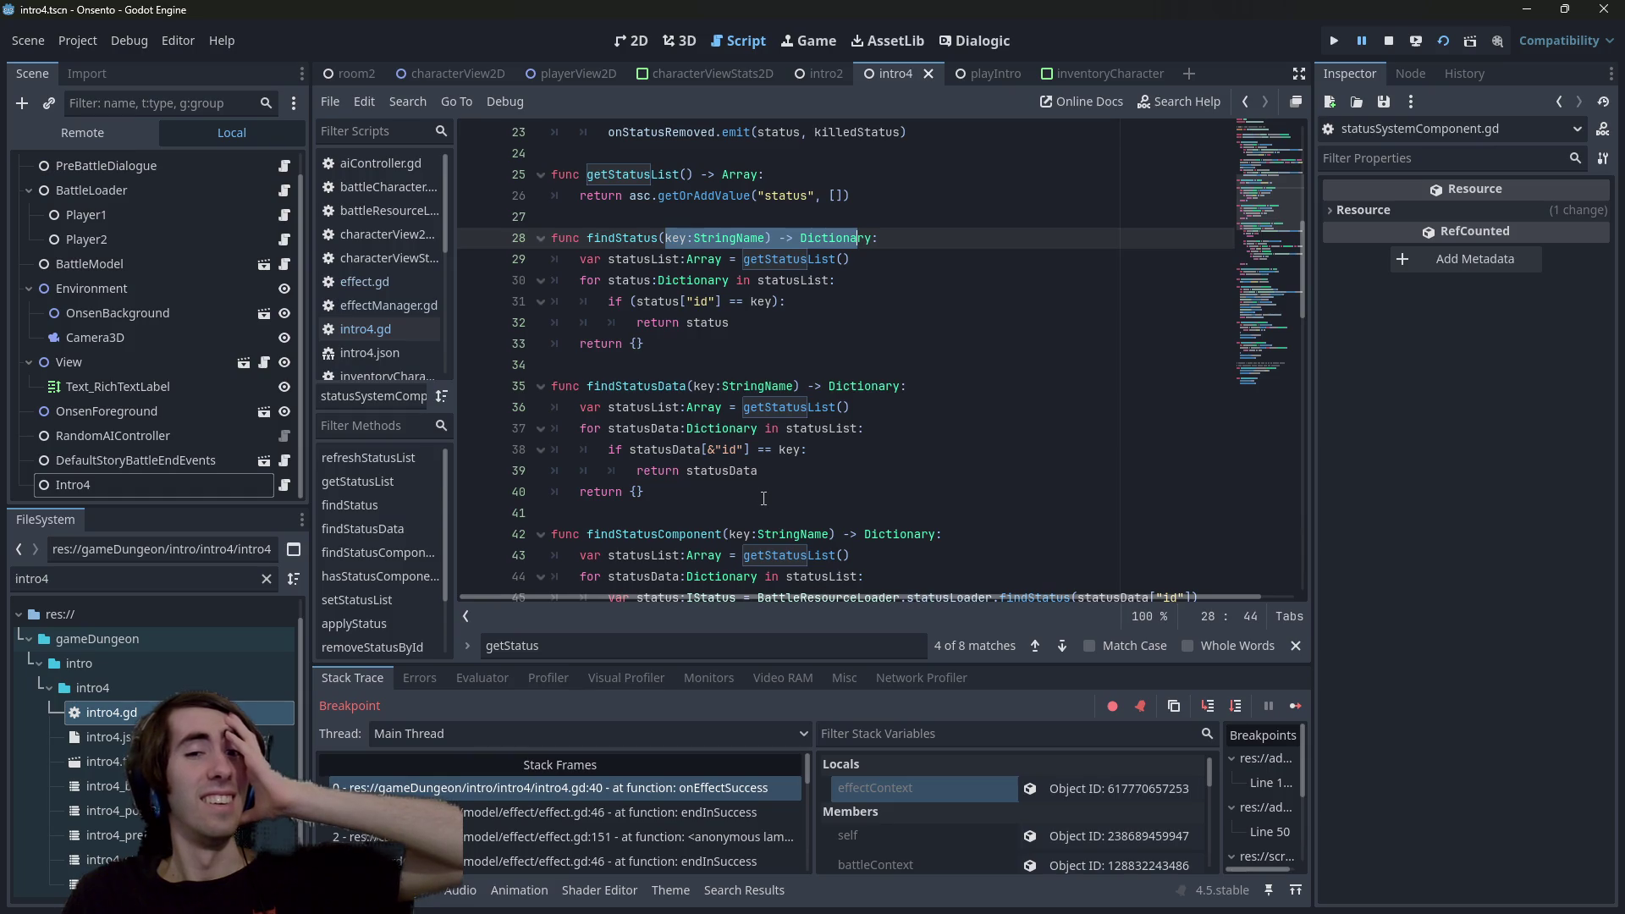
key("shift+Down")
key("shift+Down")
key("shift+Down")
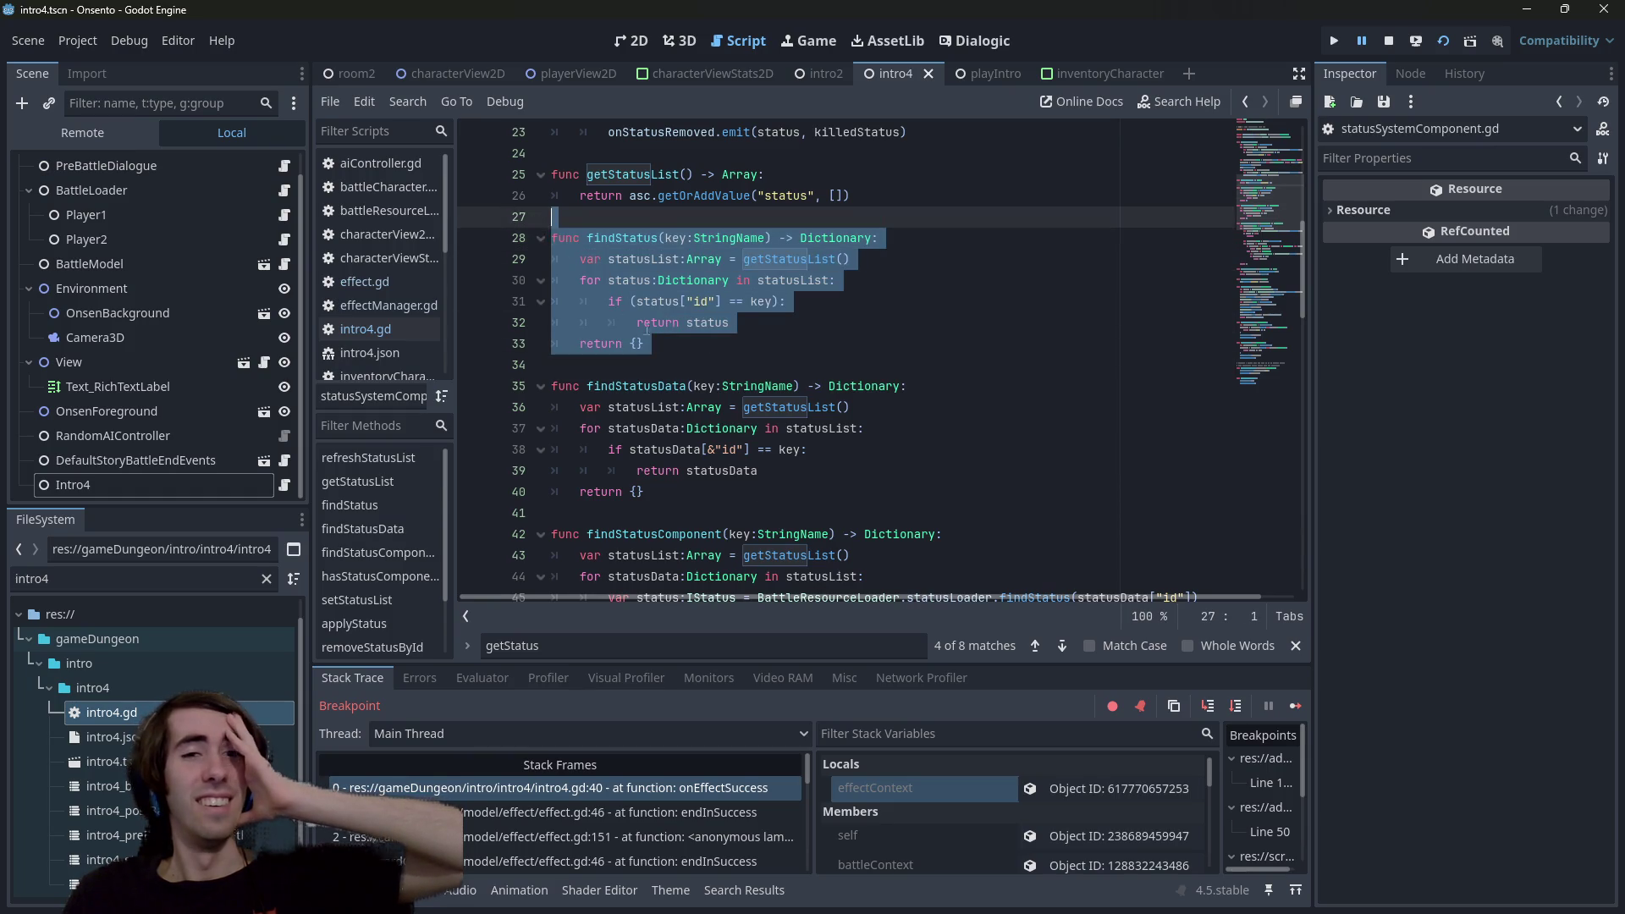
key("Right")
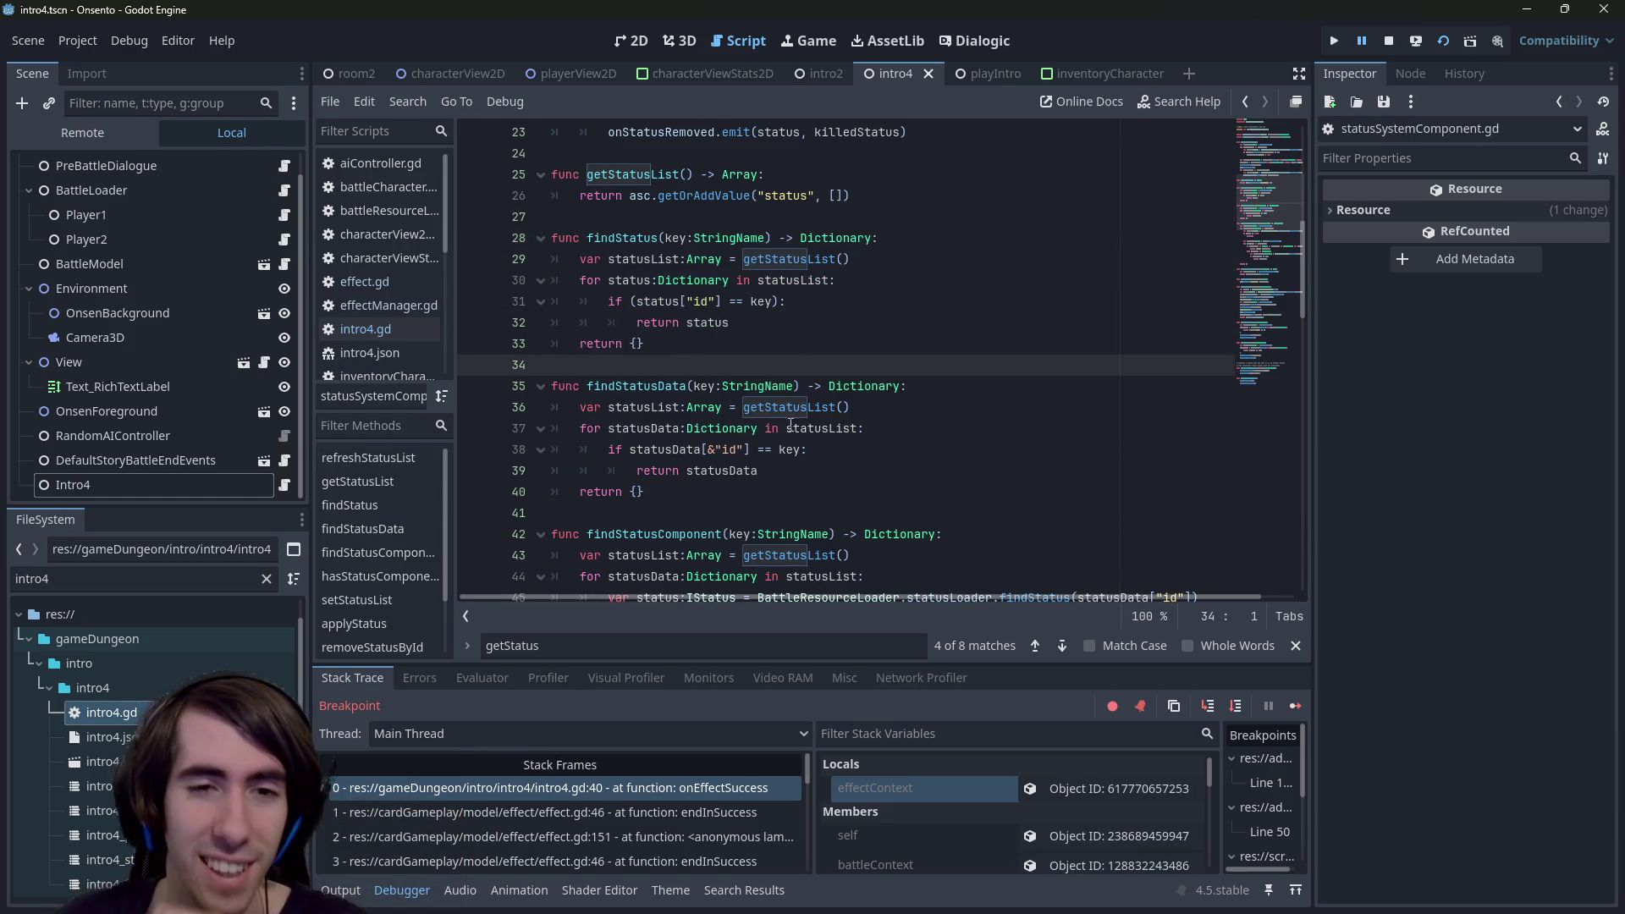
left_click(756, 492)
key("ctrl+z")
key("ctrl+z")
key("ctrl+z")
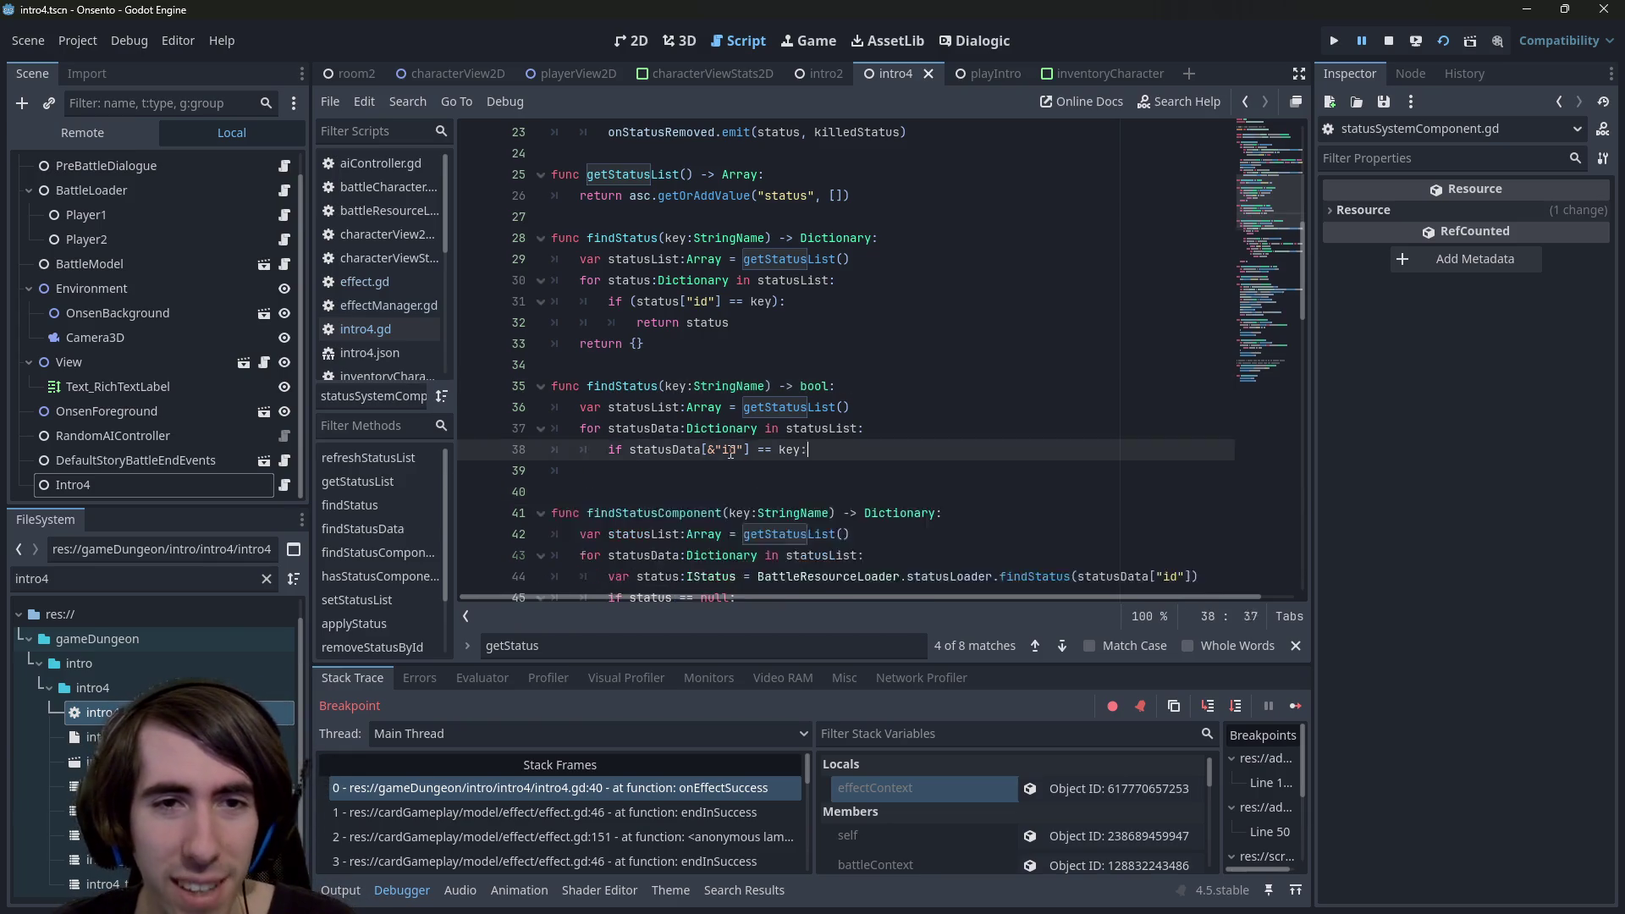
key("ctrl+z")
key("ctrl+z")
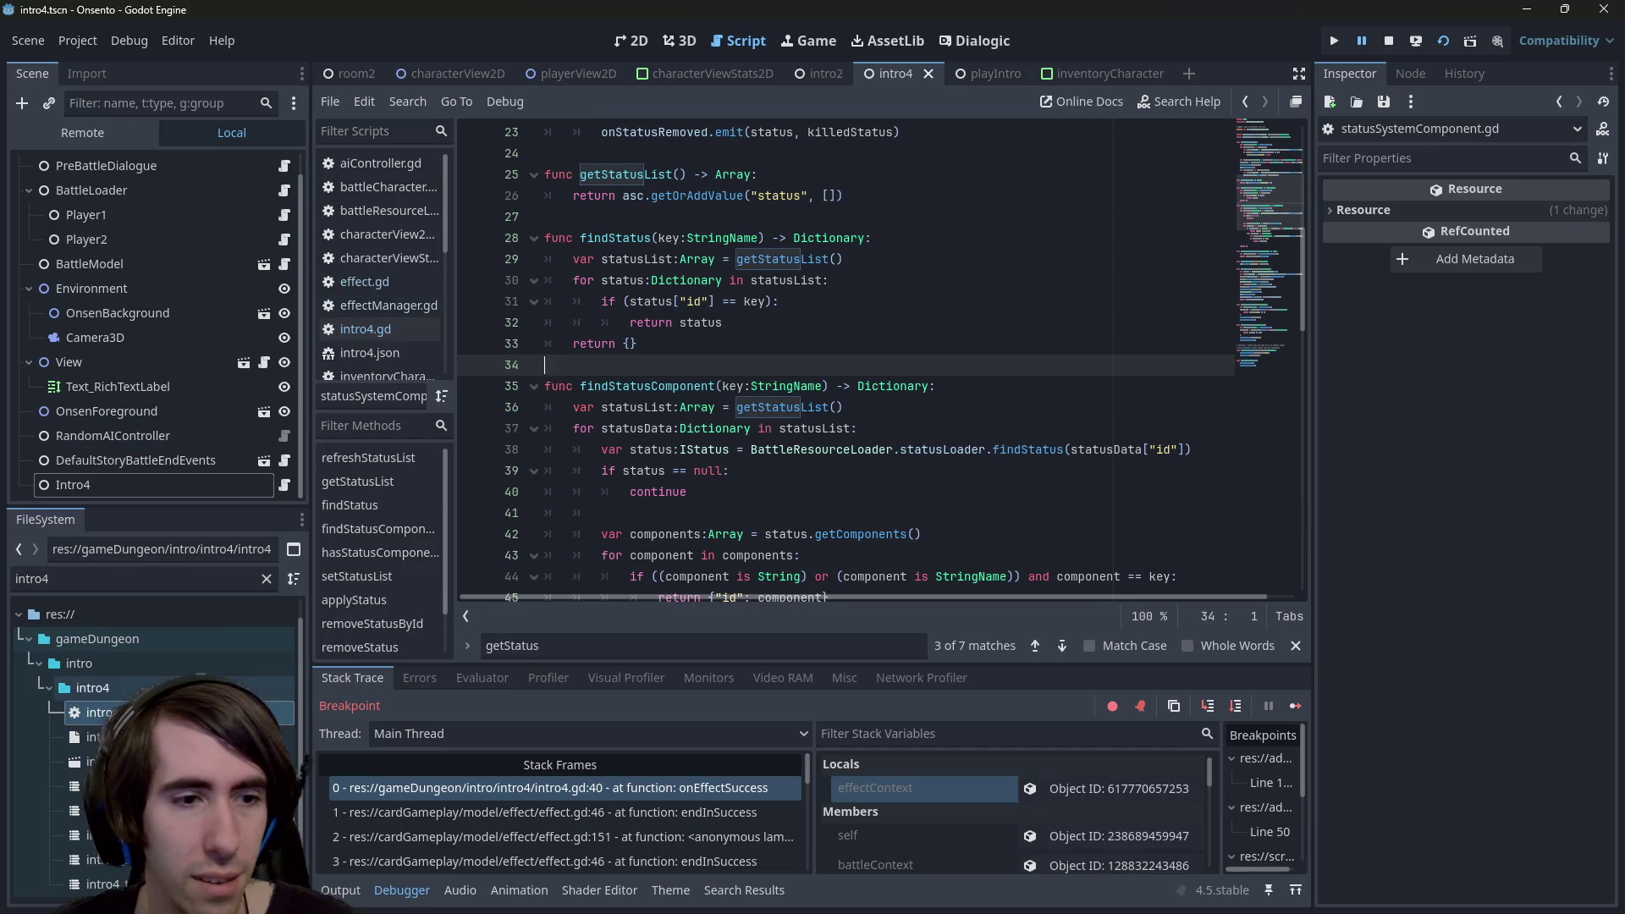
left_click(750, 386)
Move between statusSystemComponent.gd and the hasStatusComponent call on intro4.gd line 45
scroll(750, 387, "down", 1)
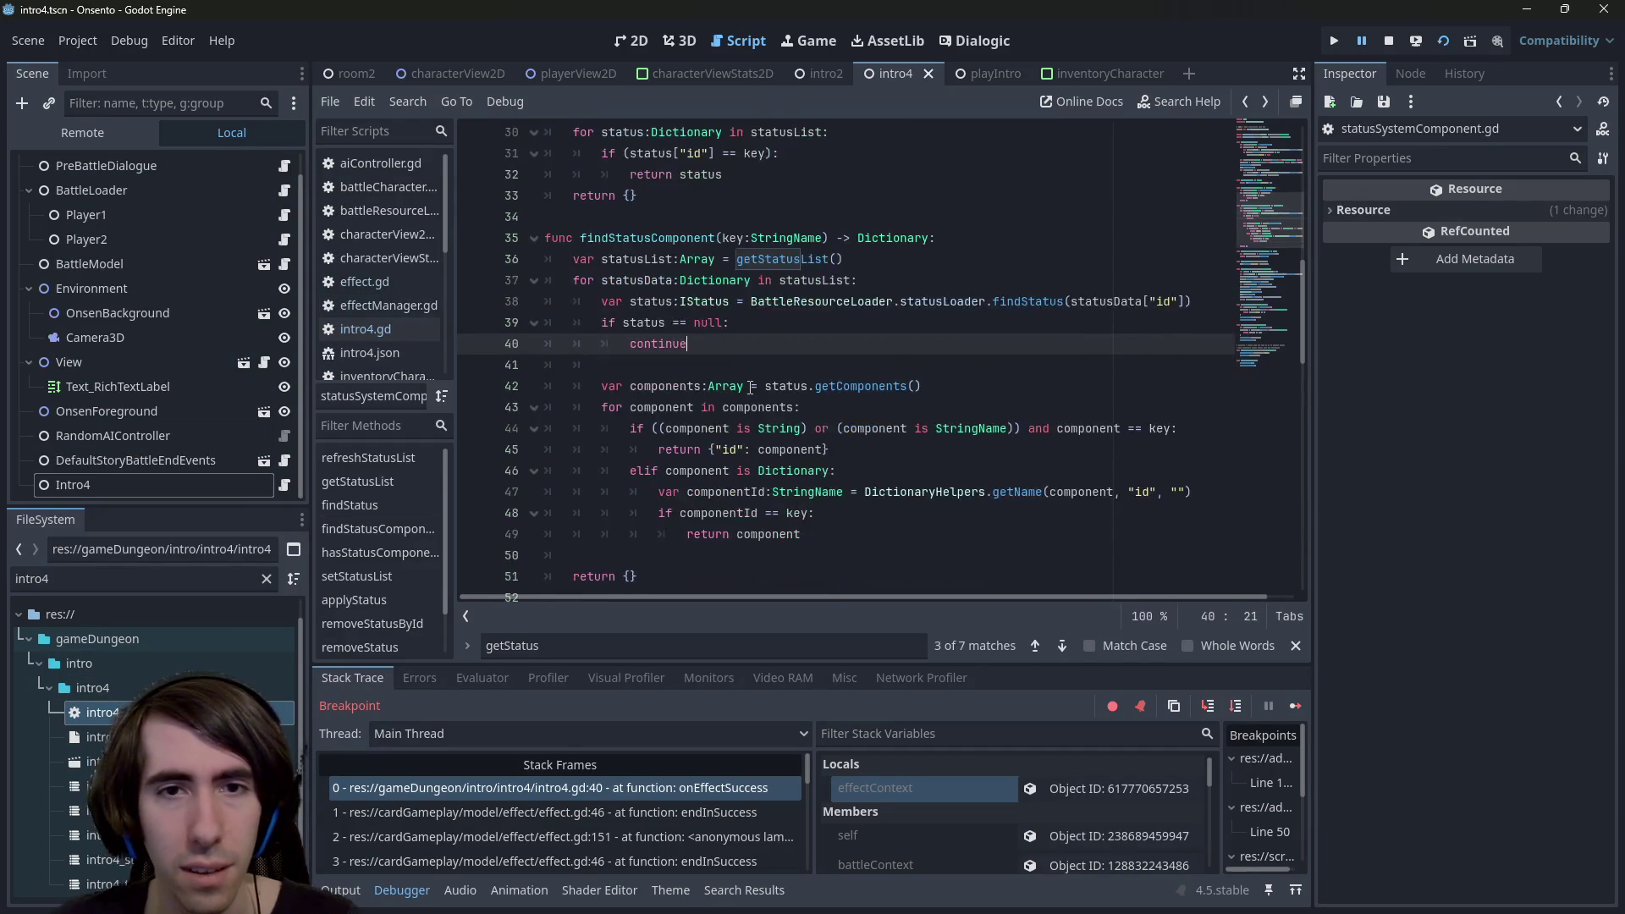
scroll(750, 386, "up", 3)
scroll(750, 387, "down", 10)
key("ctrl+Home")
key("alt+Left")
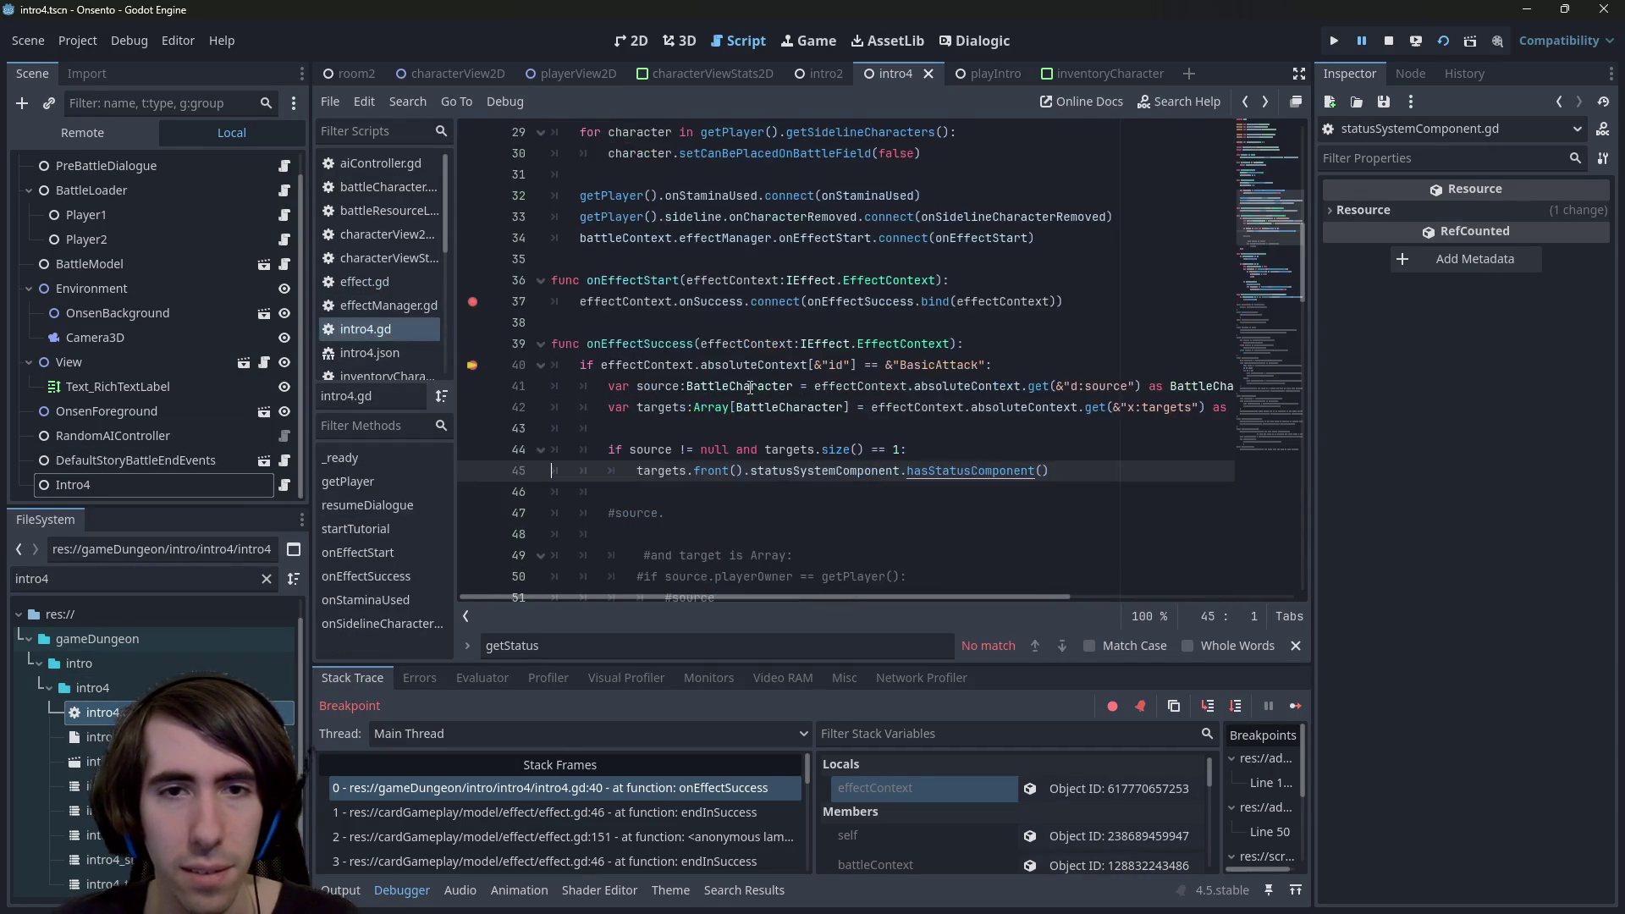
double_click(944, 476)
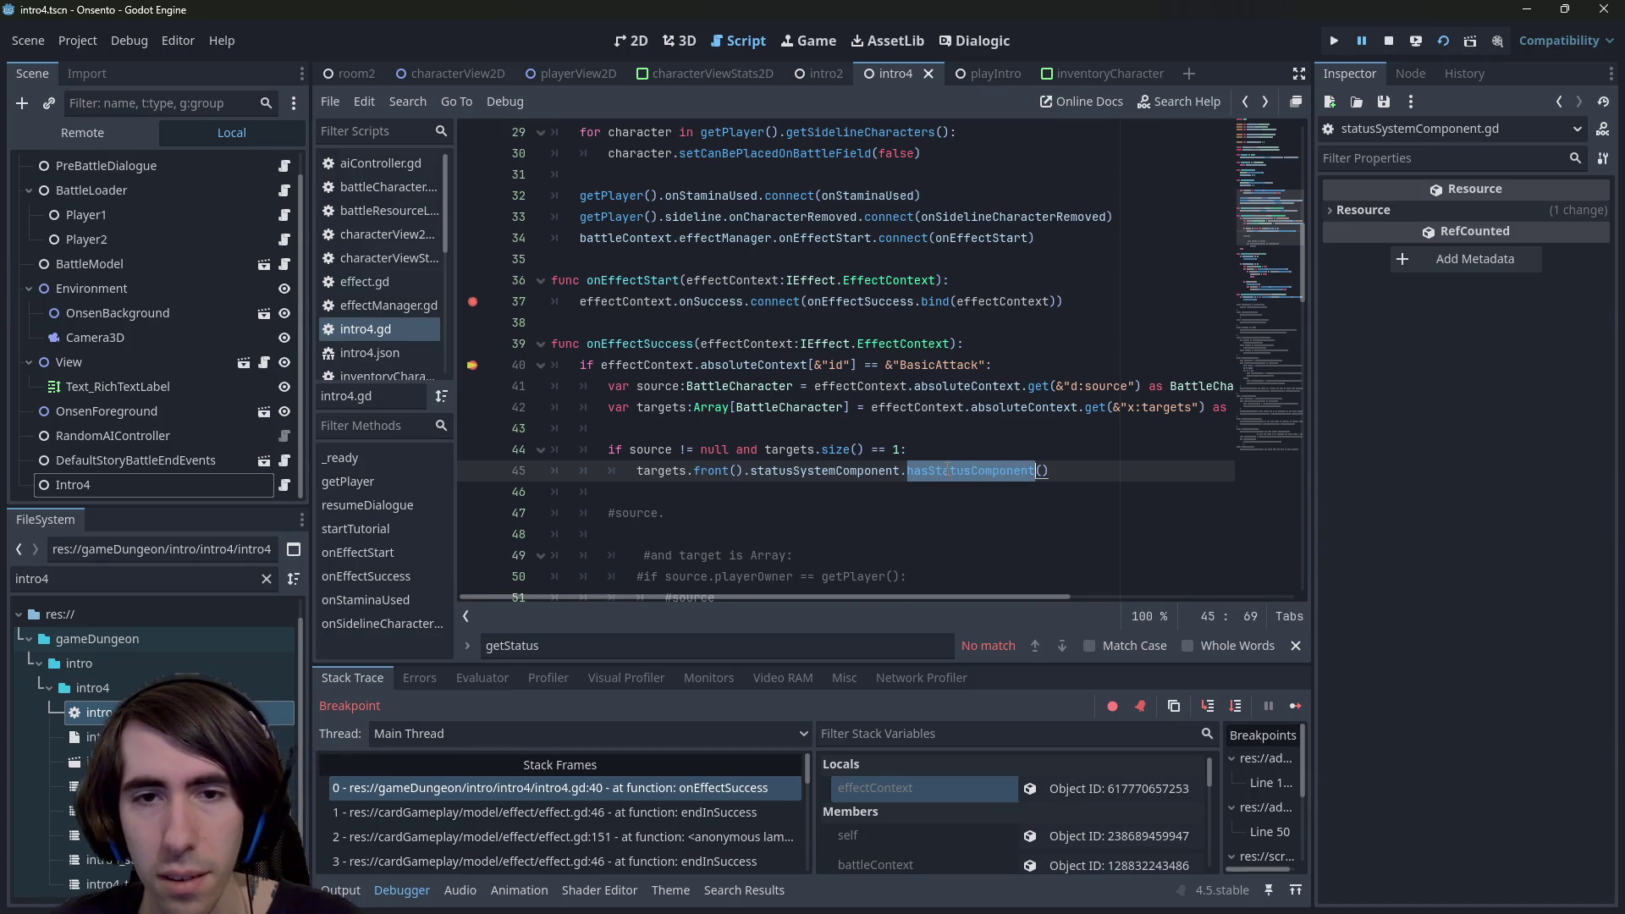
key("alt+Right")
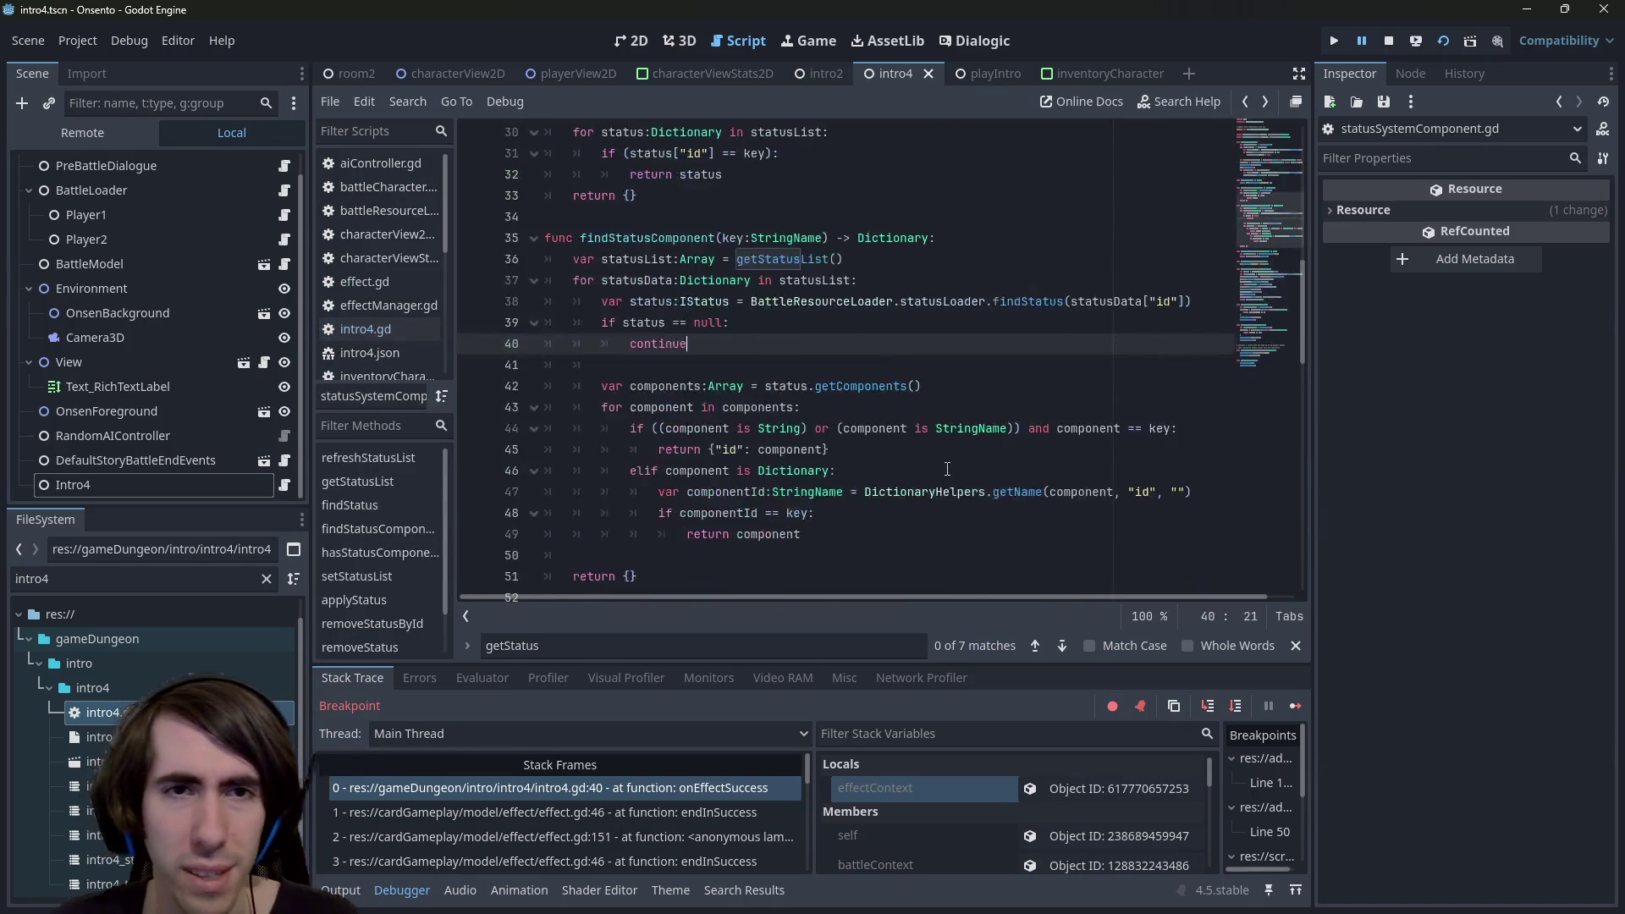
key("alt+Left")
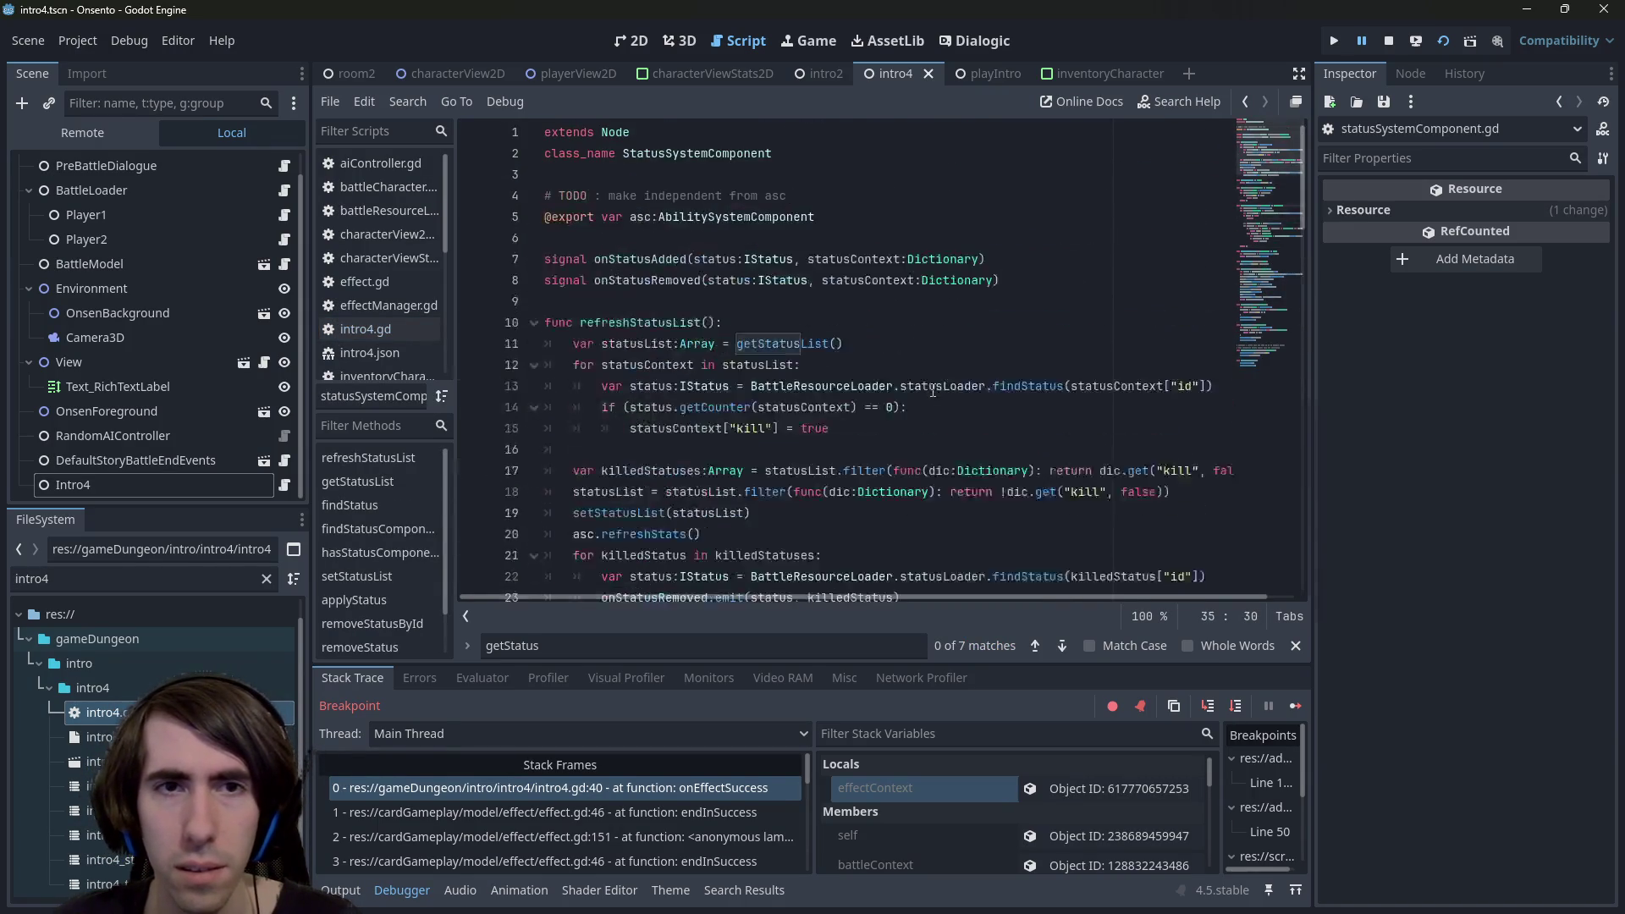
key("alt+Right")
key("alt+Left")
key("alt+Left")
key("alt+Left")
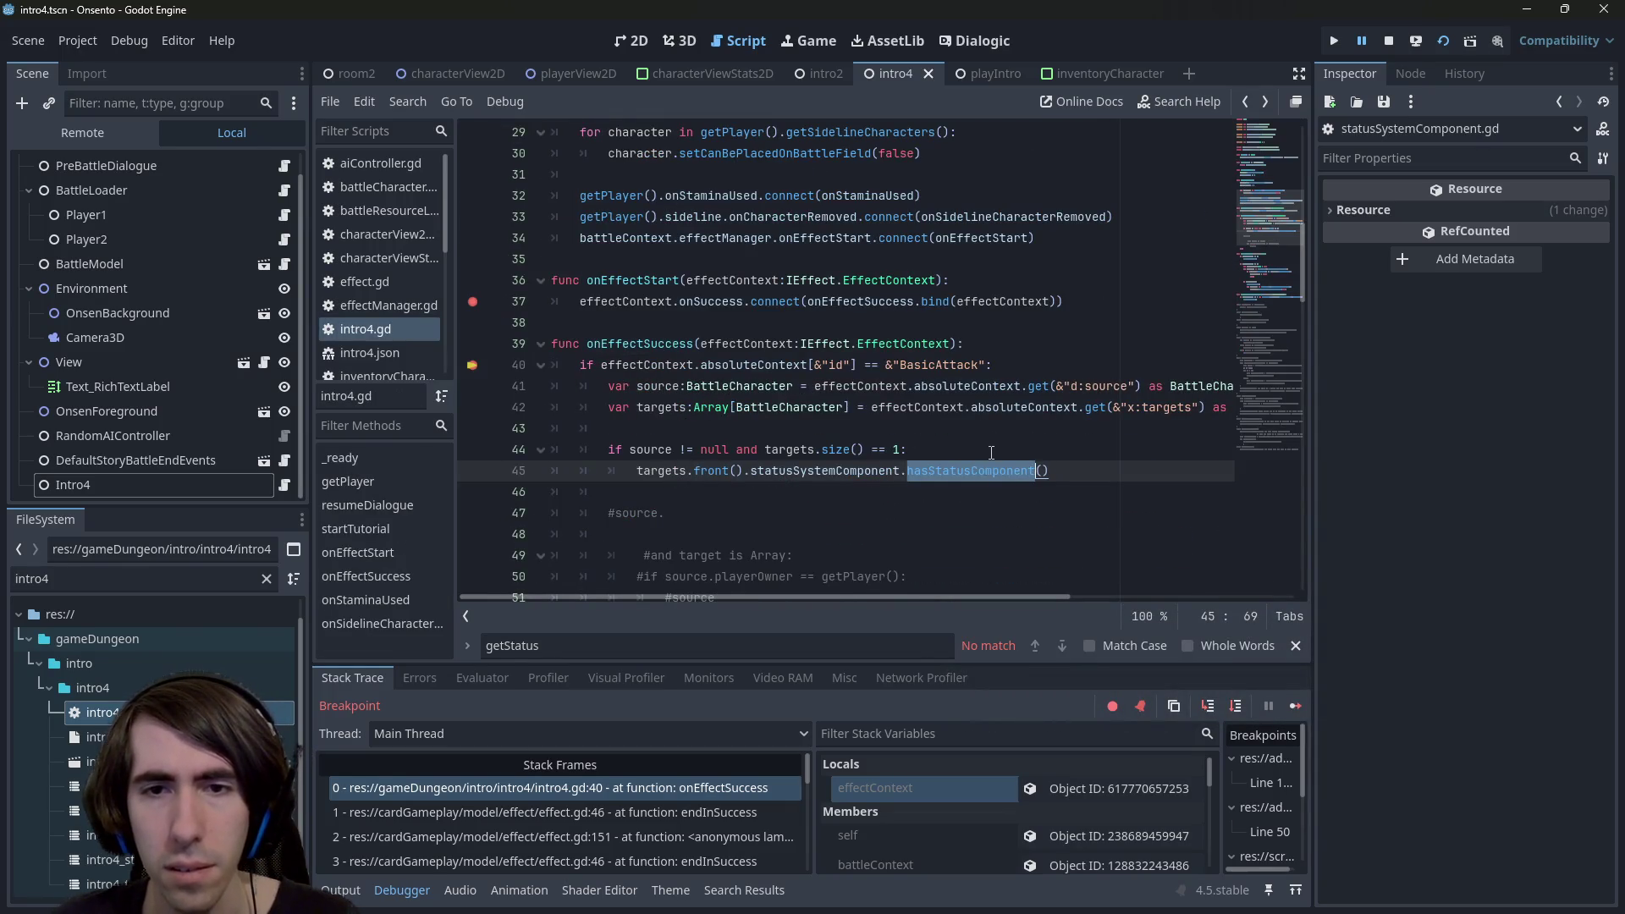
Search the status component script for hasStatus
left_click(961, 471, "ctrl")
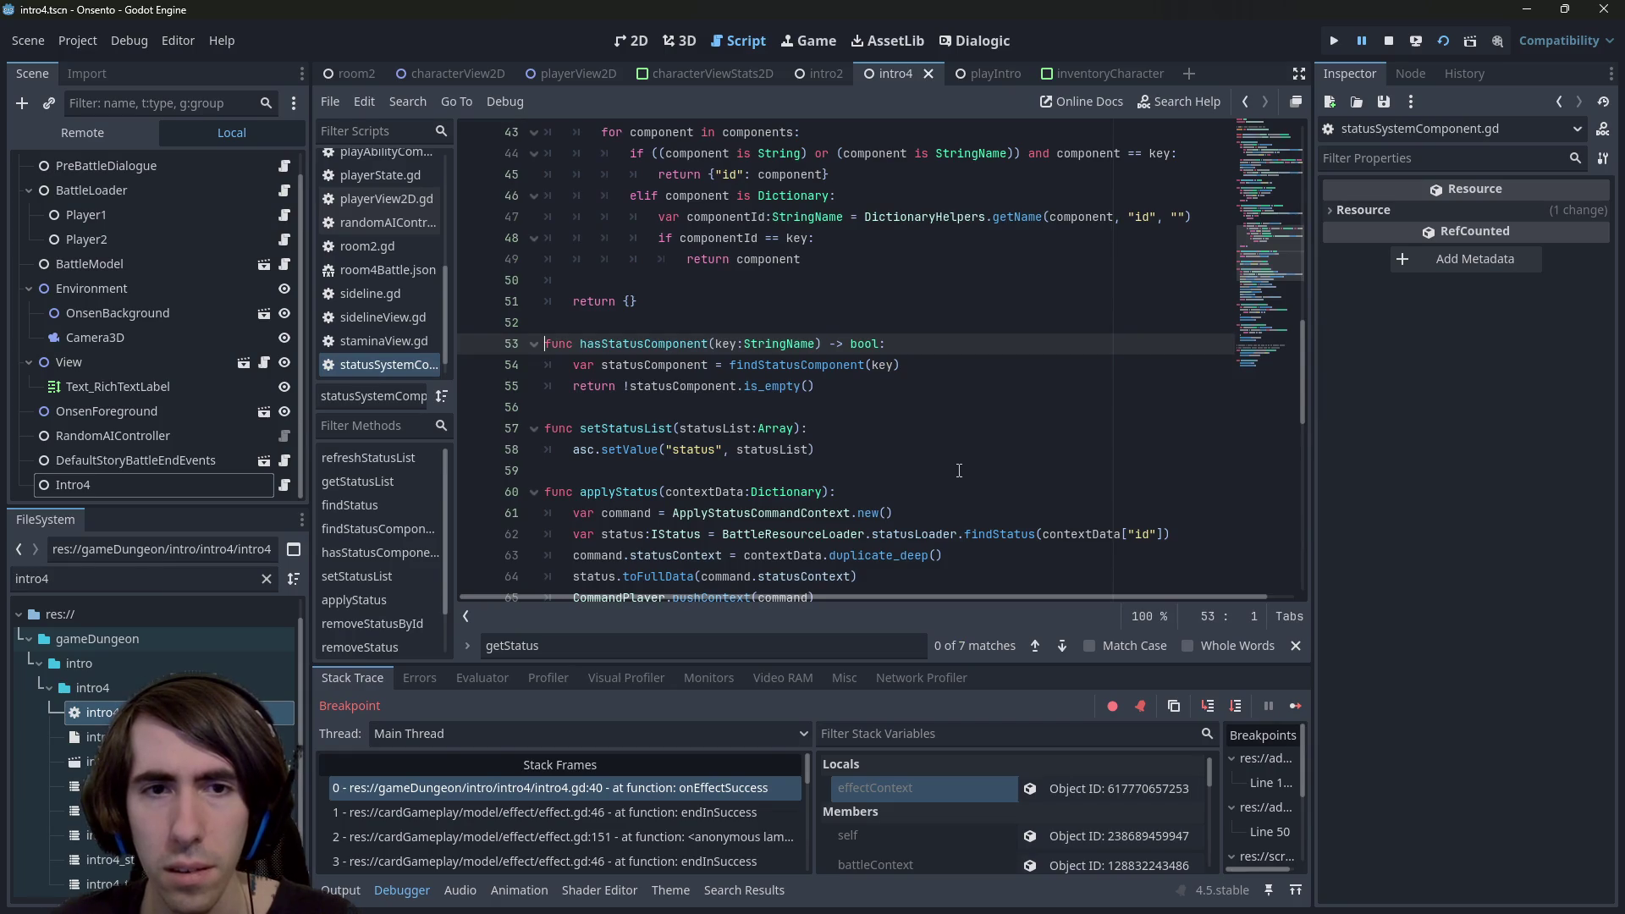
left_click(959, 470)
key("ctrl+f")
type("hasStatu")
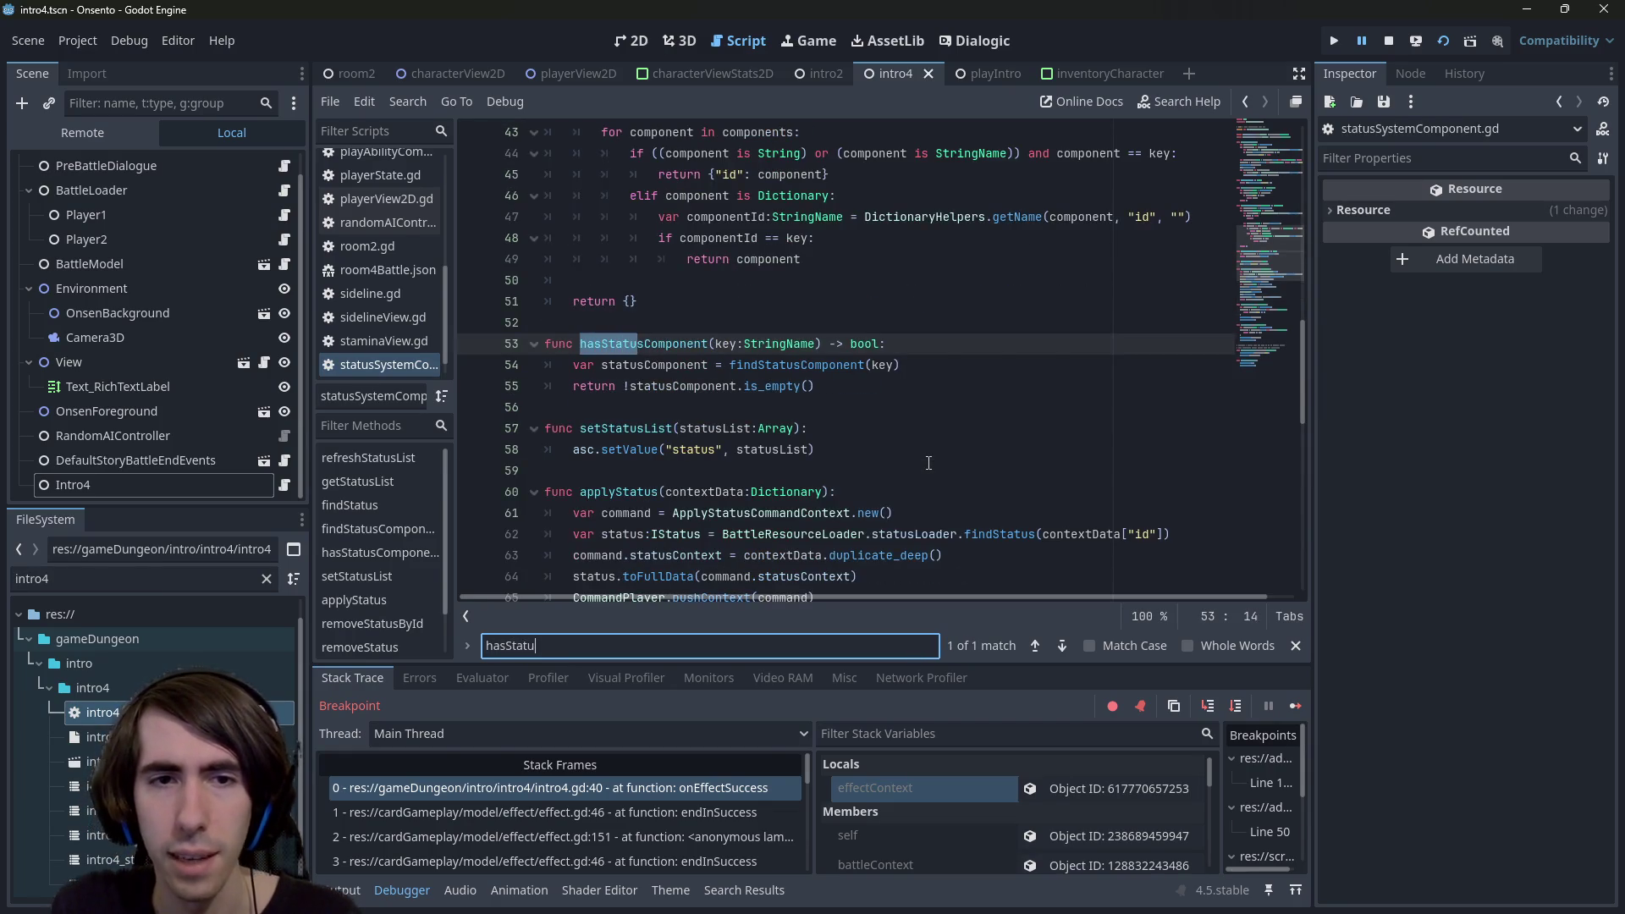
type("s")
scroll(929, 463, "up", 4)
left_click(928, 463)
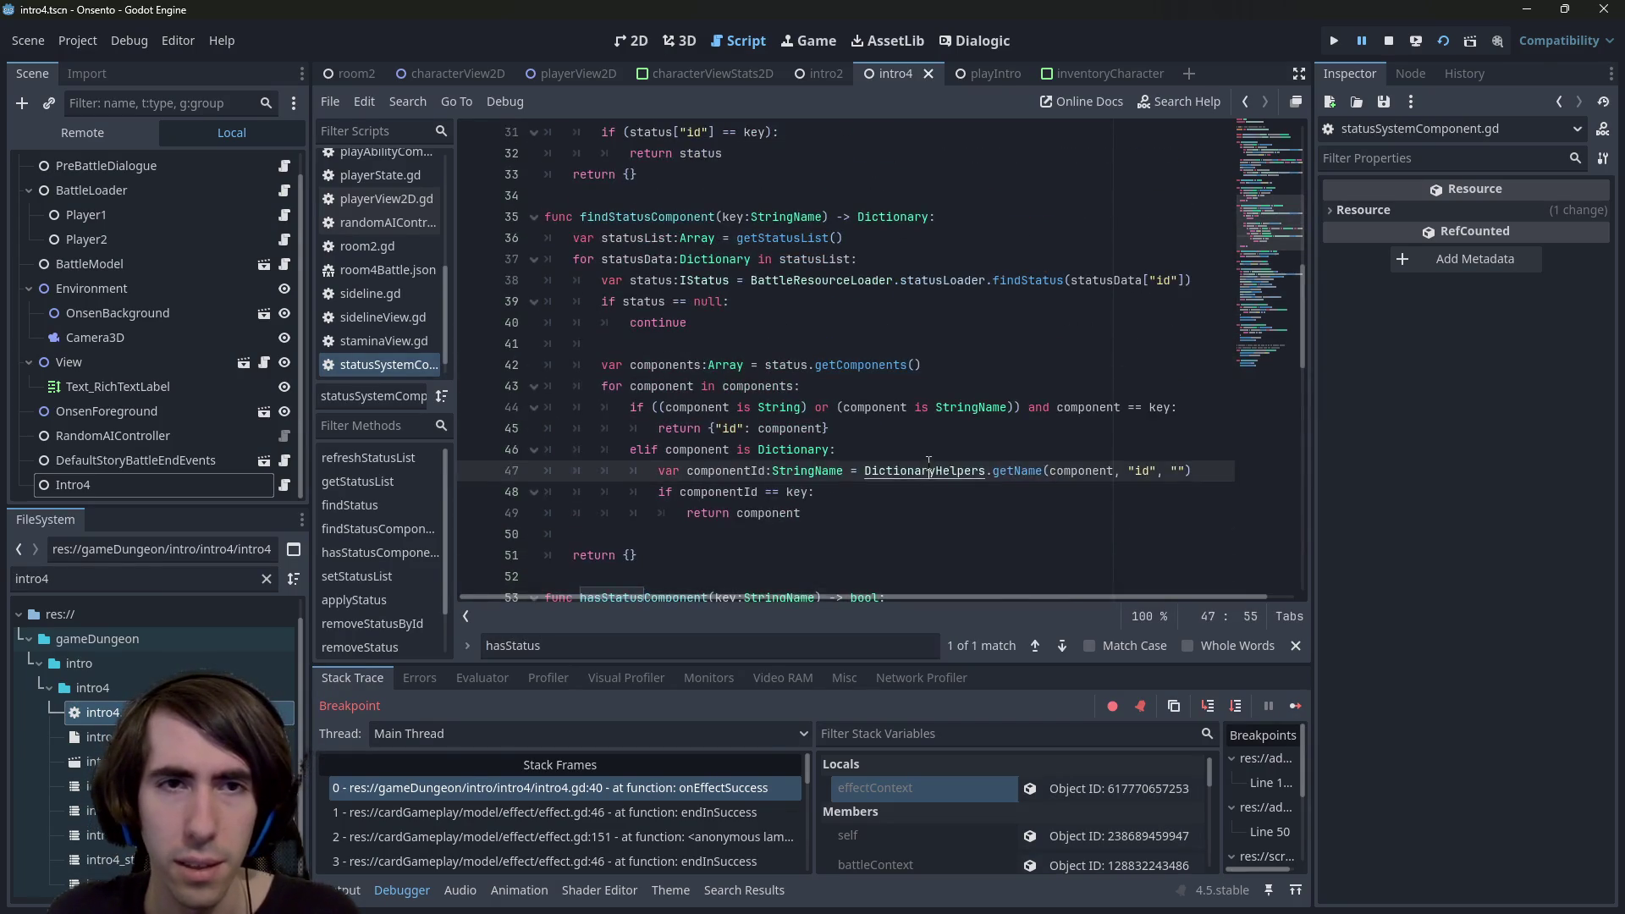
Draft and undo a findStatus(key:StringName) stub, save, and return to intro4.gd line 45
left_click(592, 196)
key("Return")
key("Return")
key("Up")
type("func findStatus(key:StringName)")
scroll(905, 447, "up", 3)
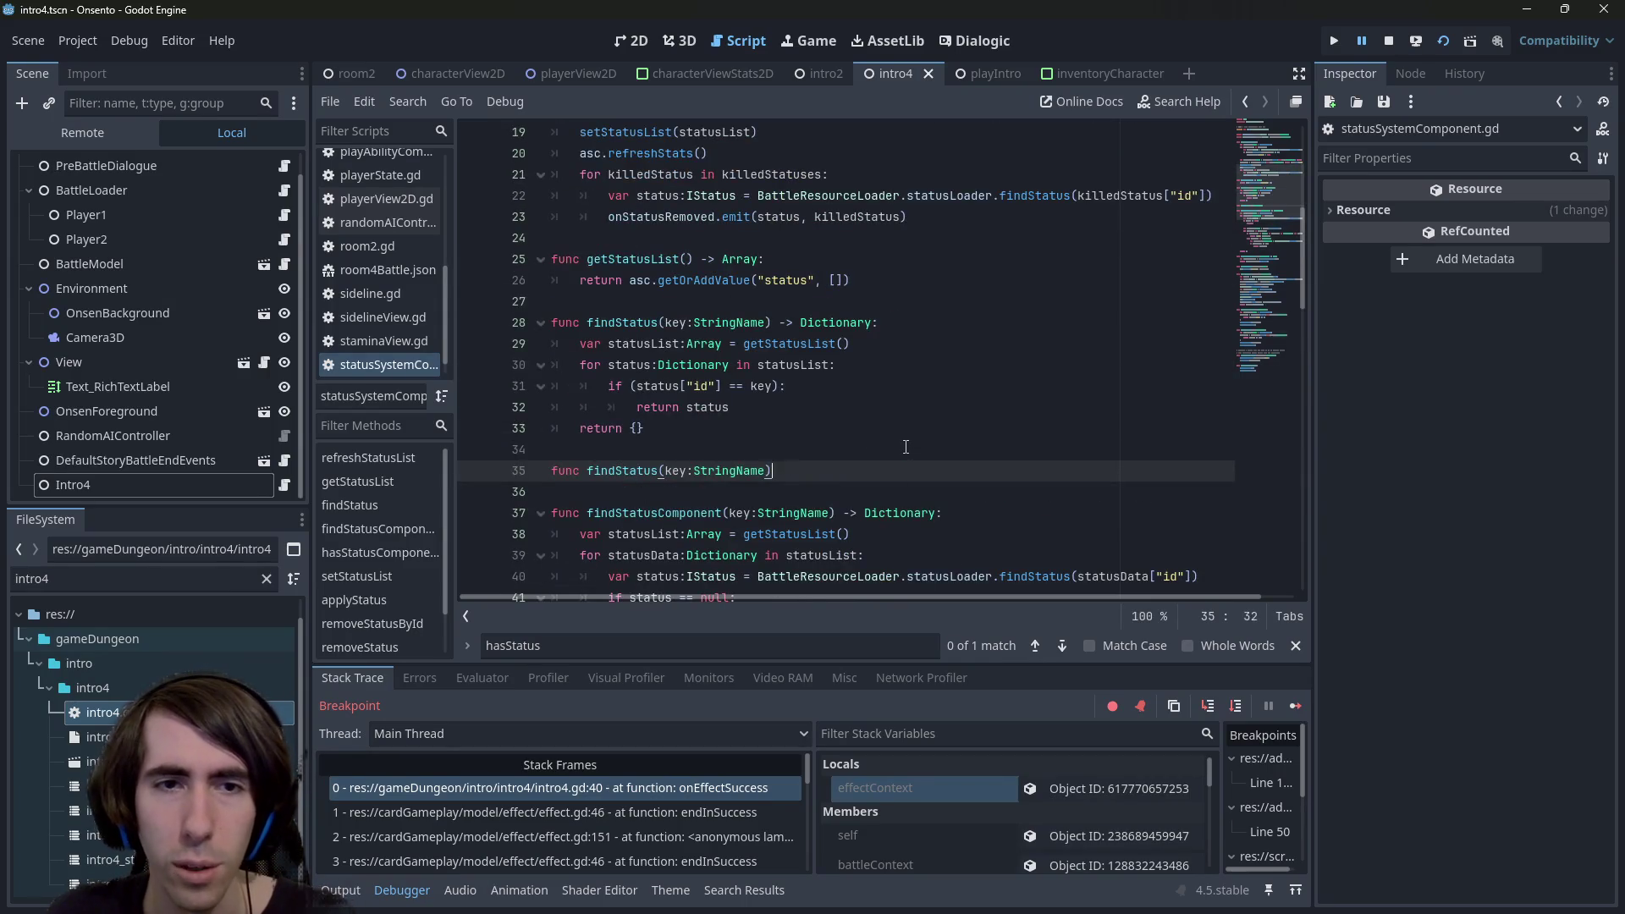
key("ctrl+z")
key("ctrl+s")
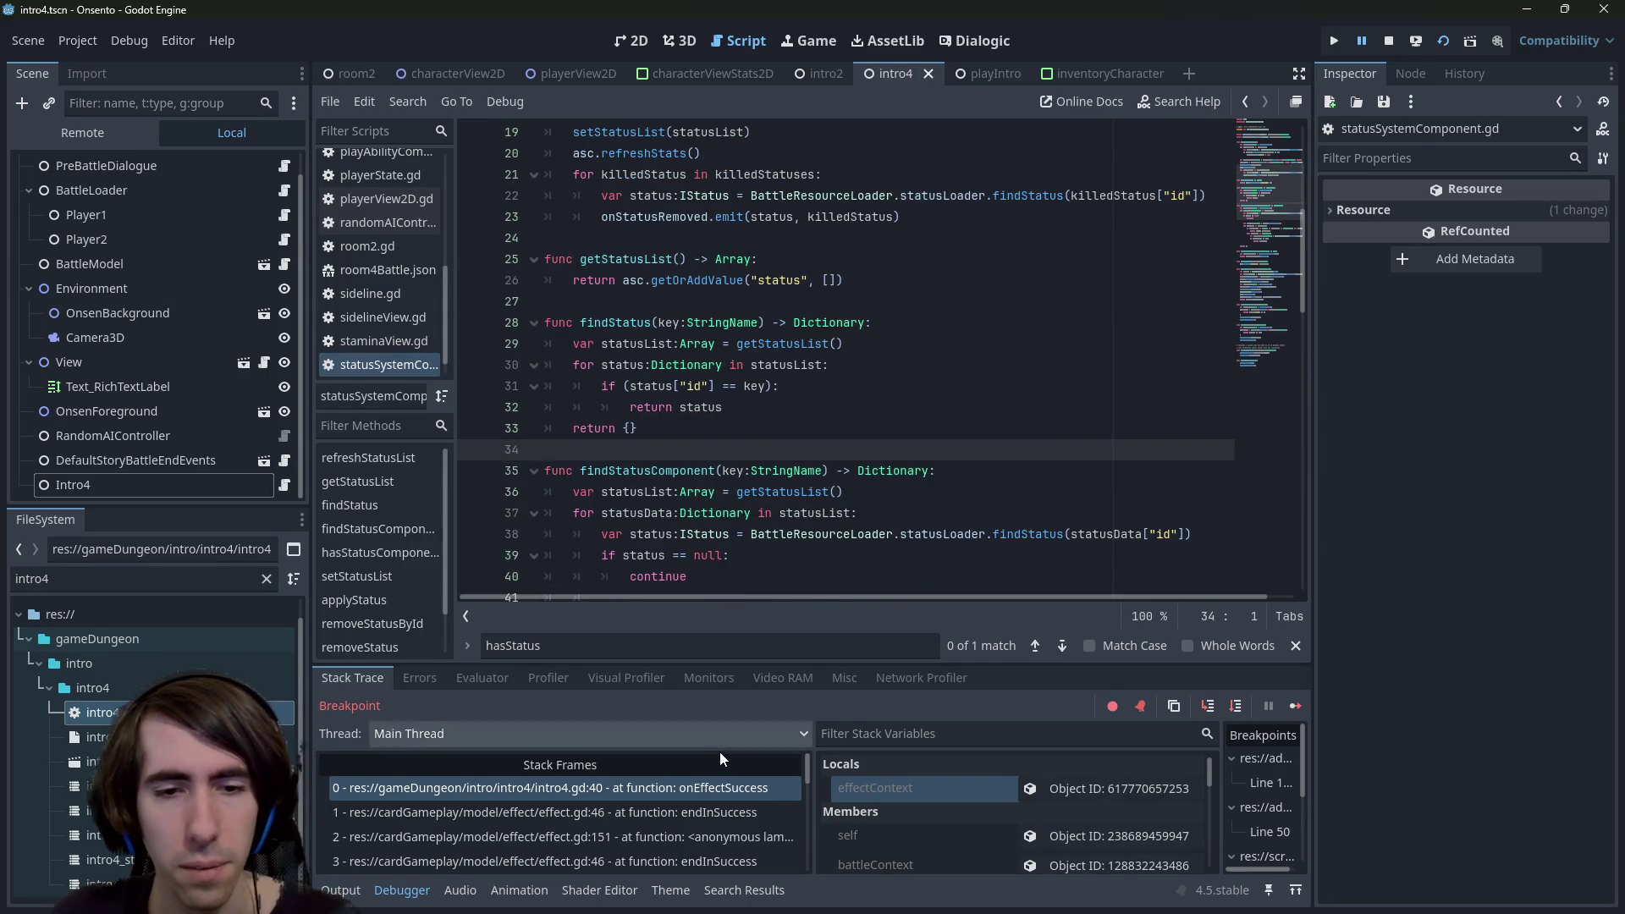
left_click(688, 779)
left_click(963, 449)
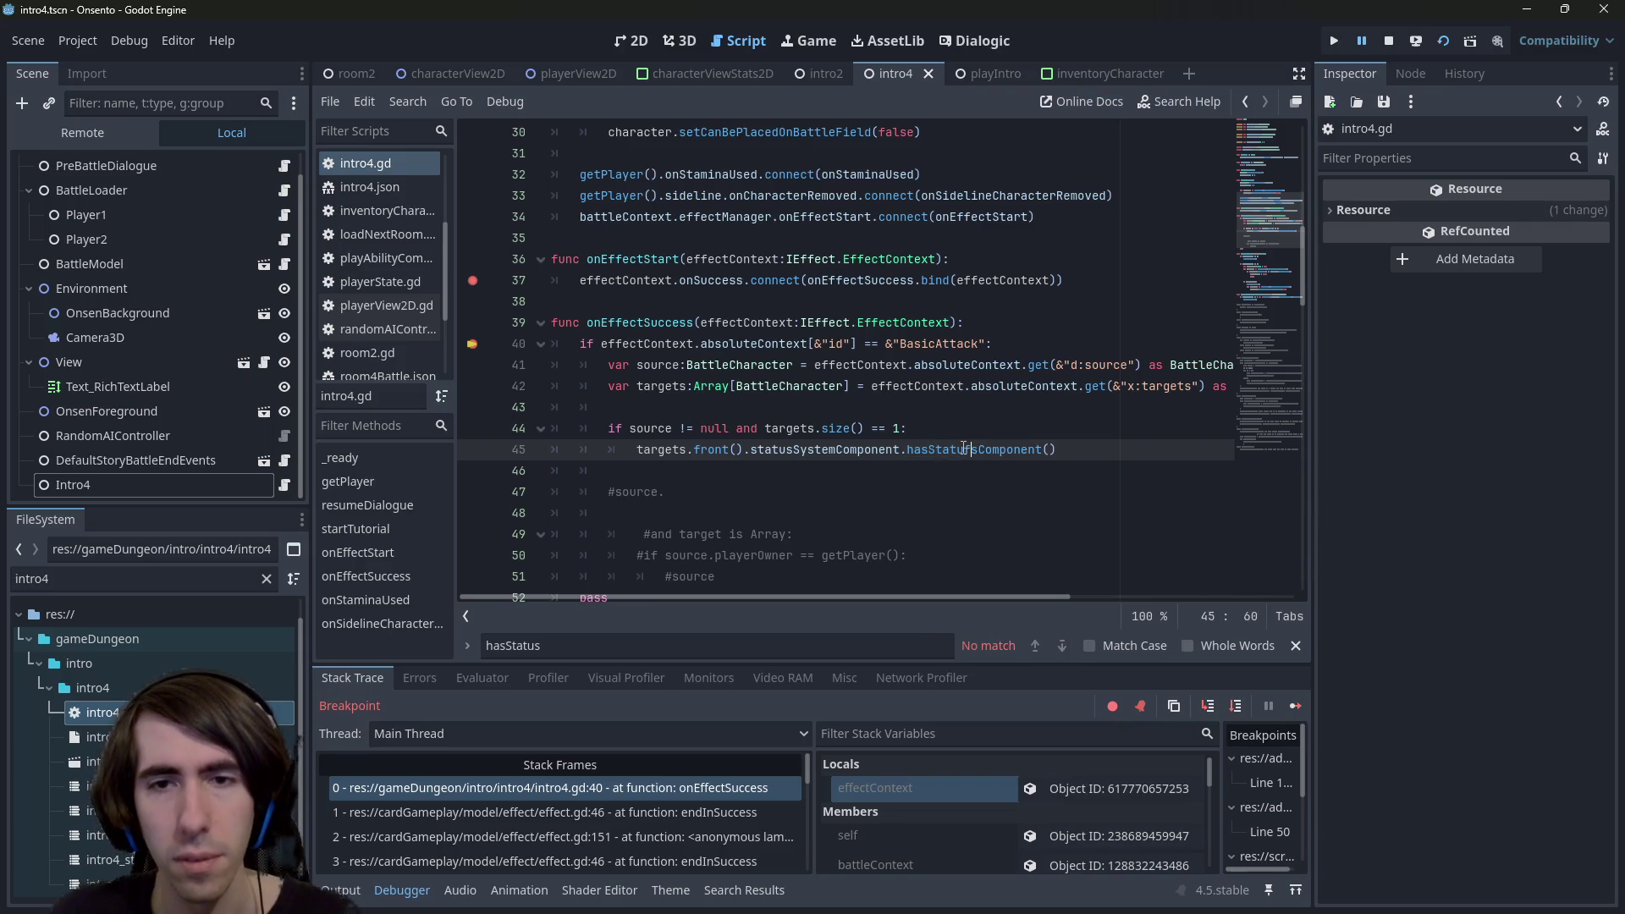
Replace hasStatusComponent on line 45 with findStatus(&"")
double_click(963, 449)
type("find")
key("Return")
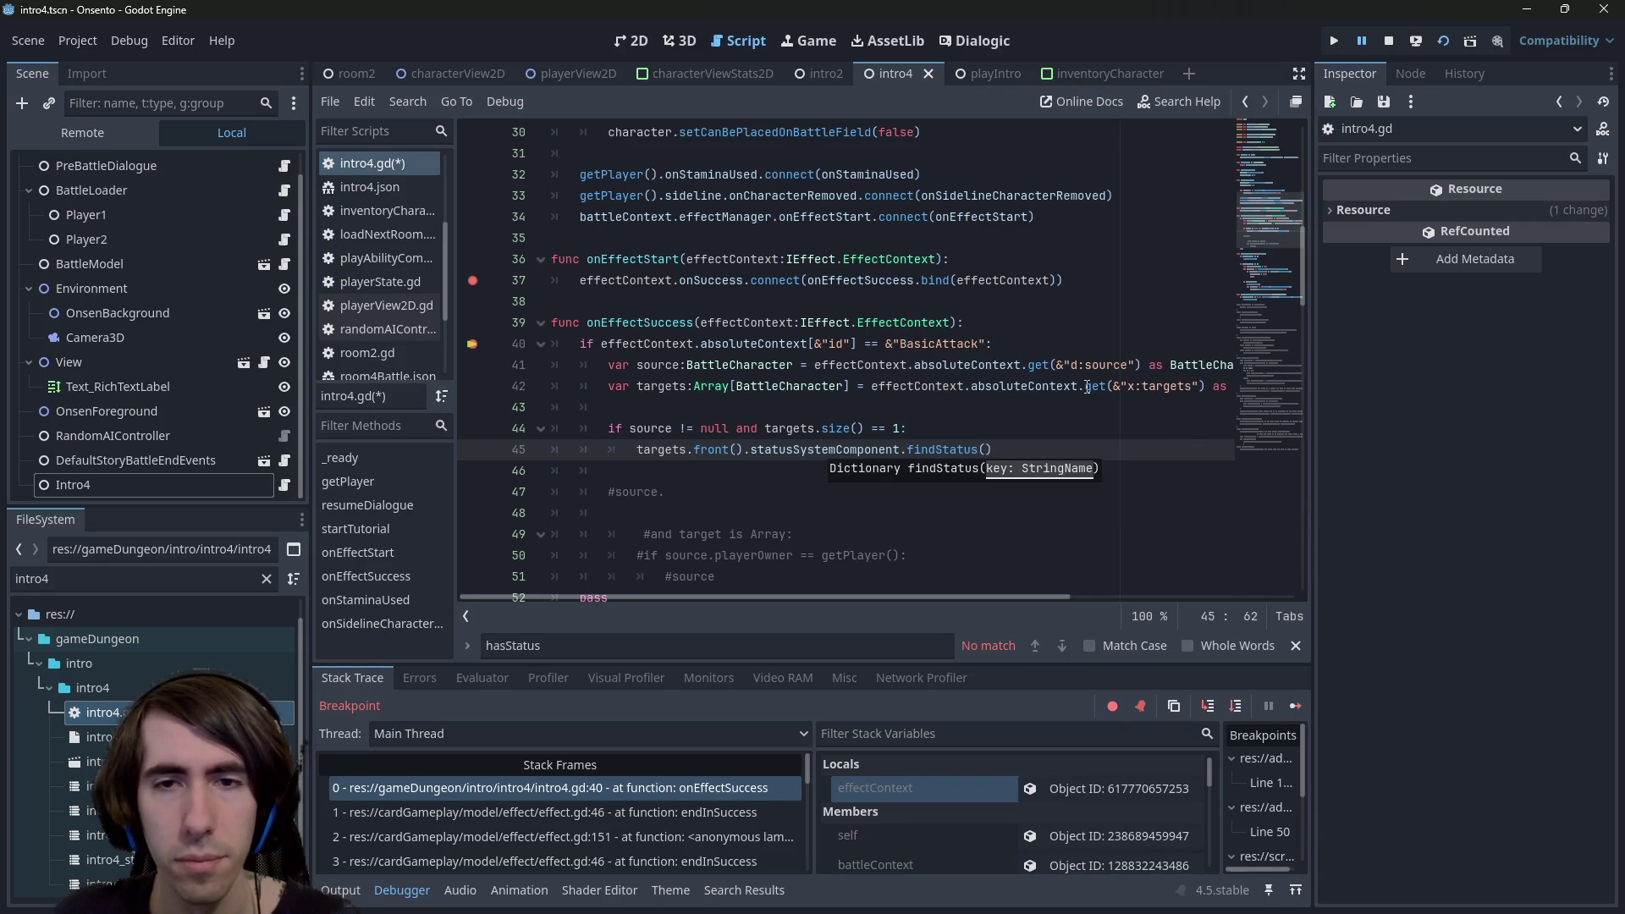
type("&\"")
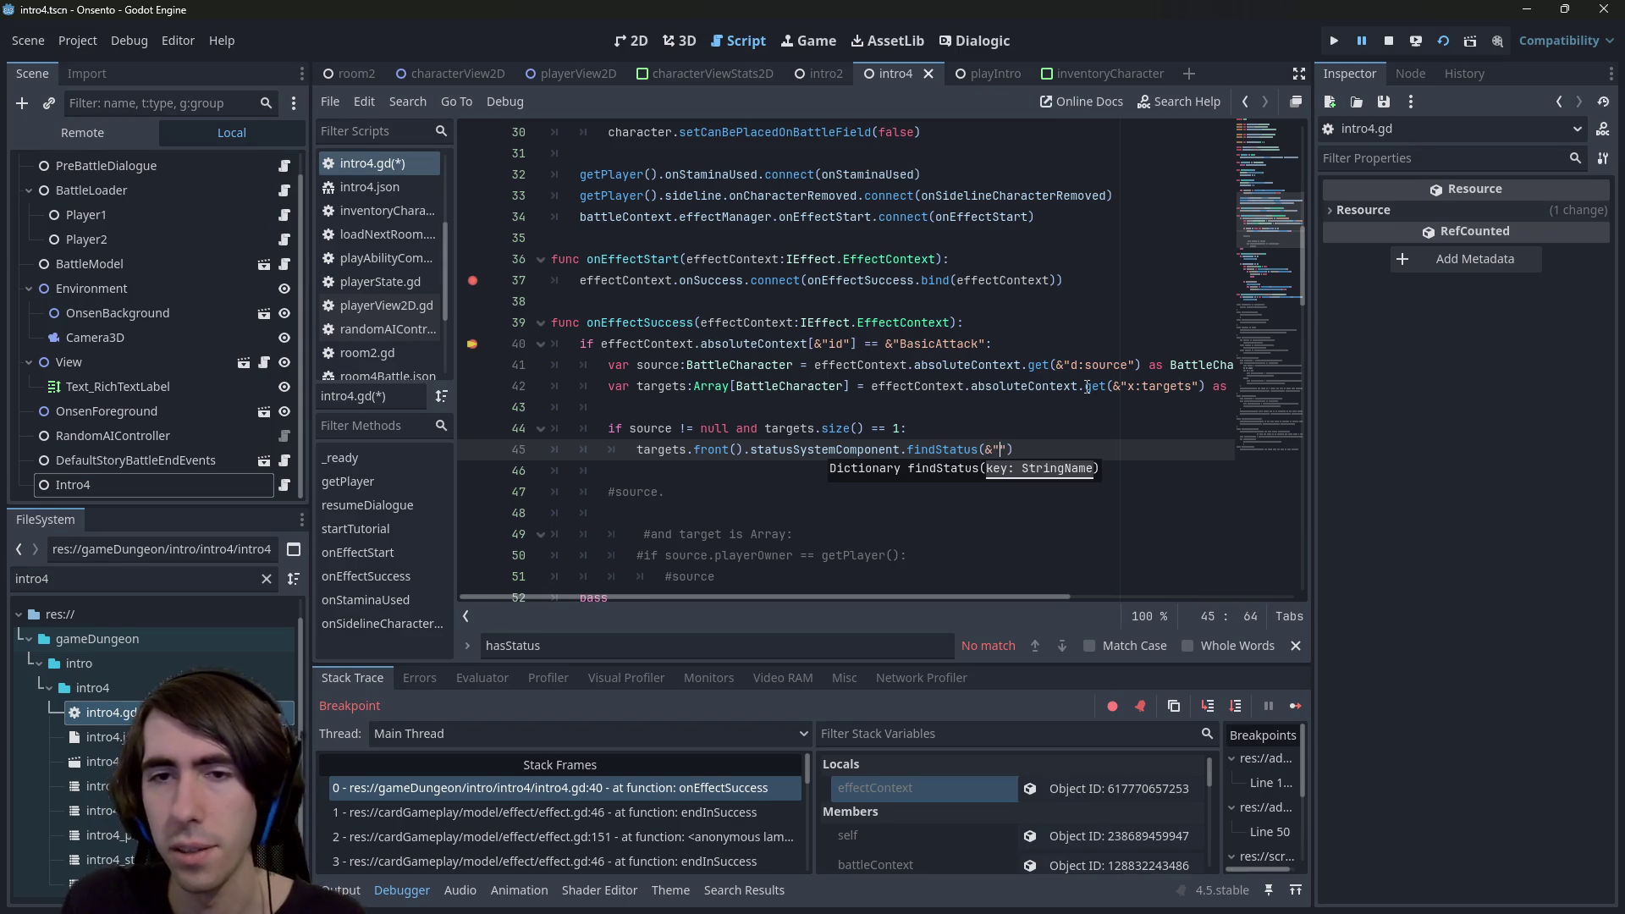
Clear the FileSystem filter, expand the gameplay status folder, and open friendshipPower.json
left_click(266, 578)
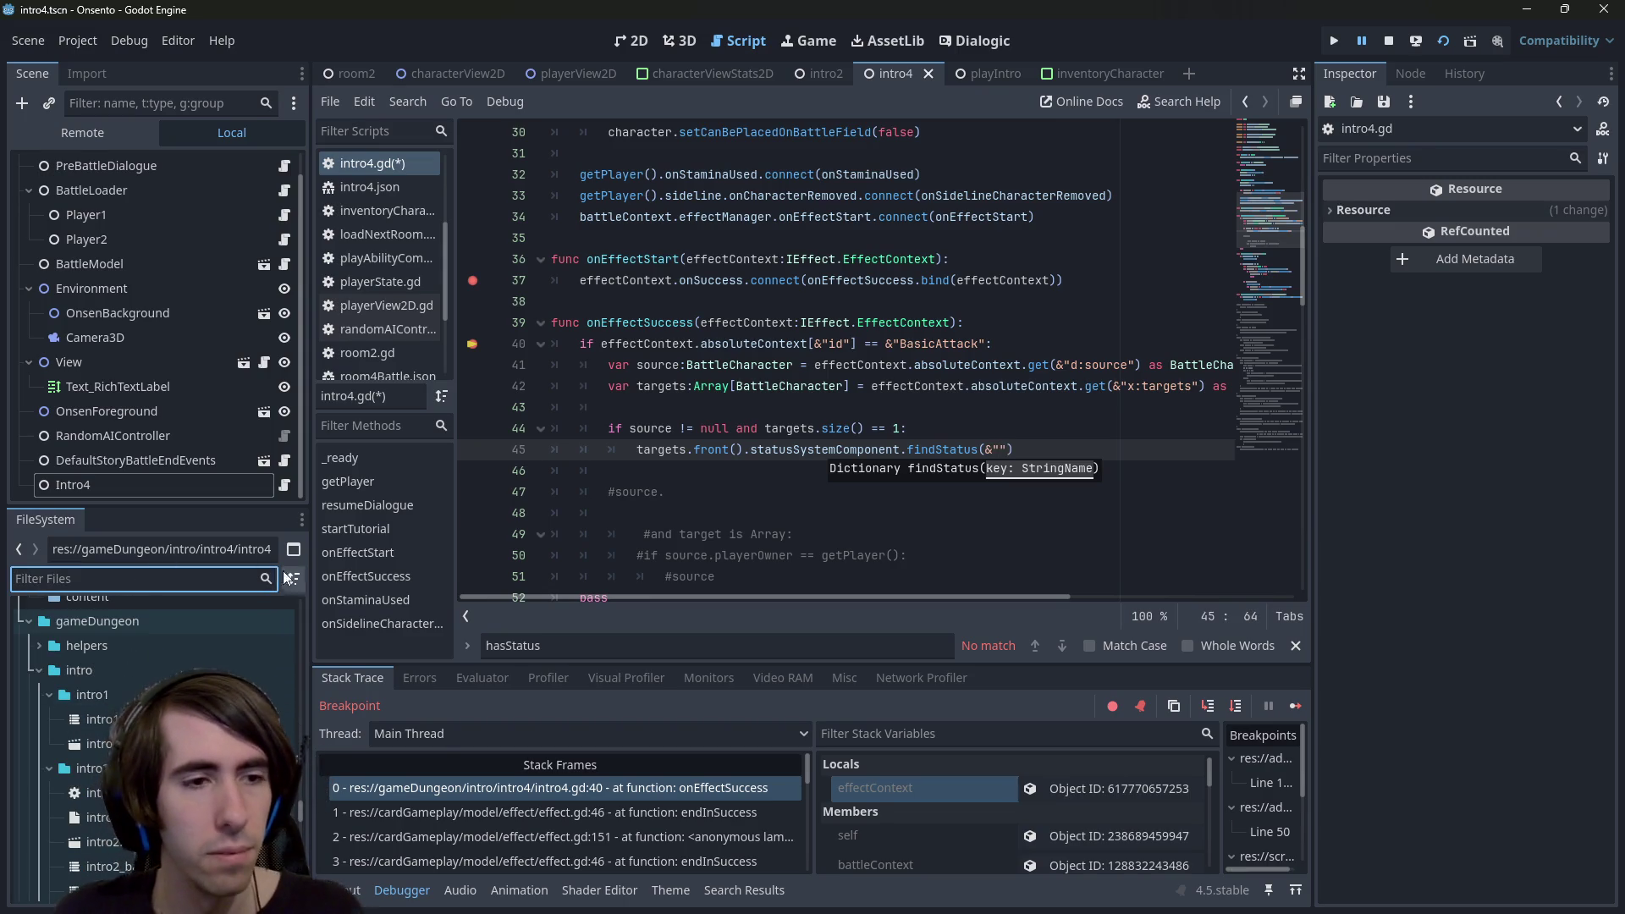
scroll(169, 694, "down", 10)
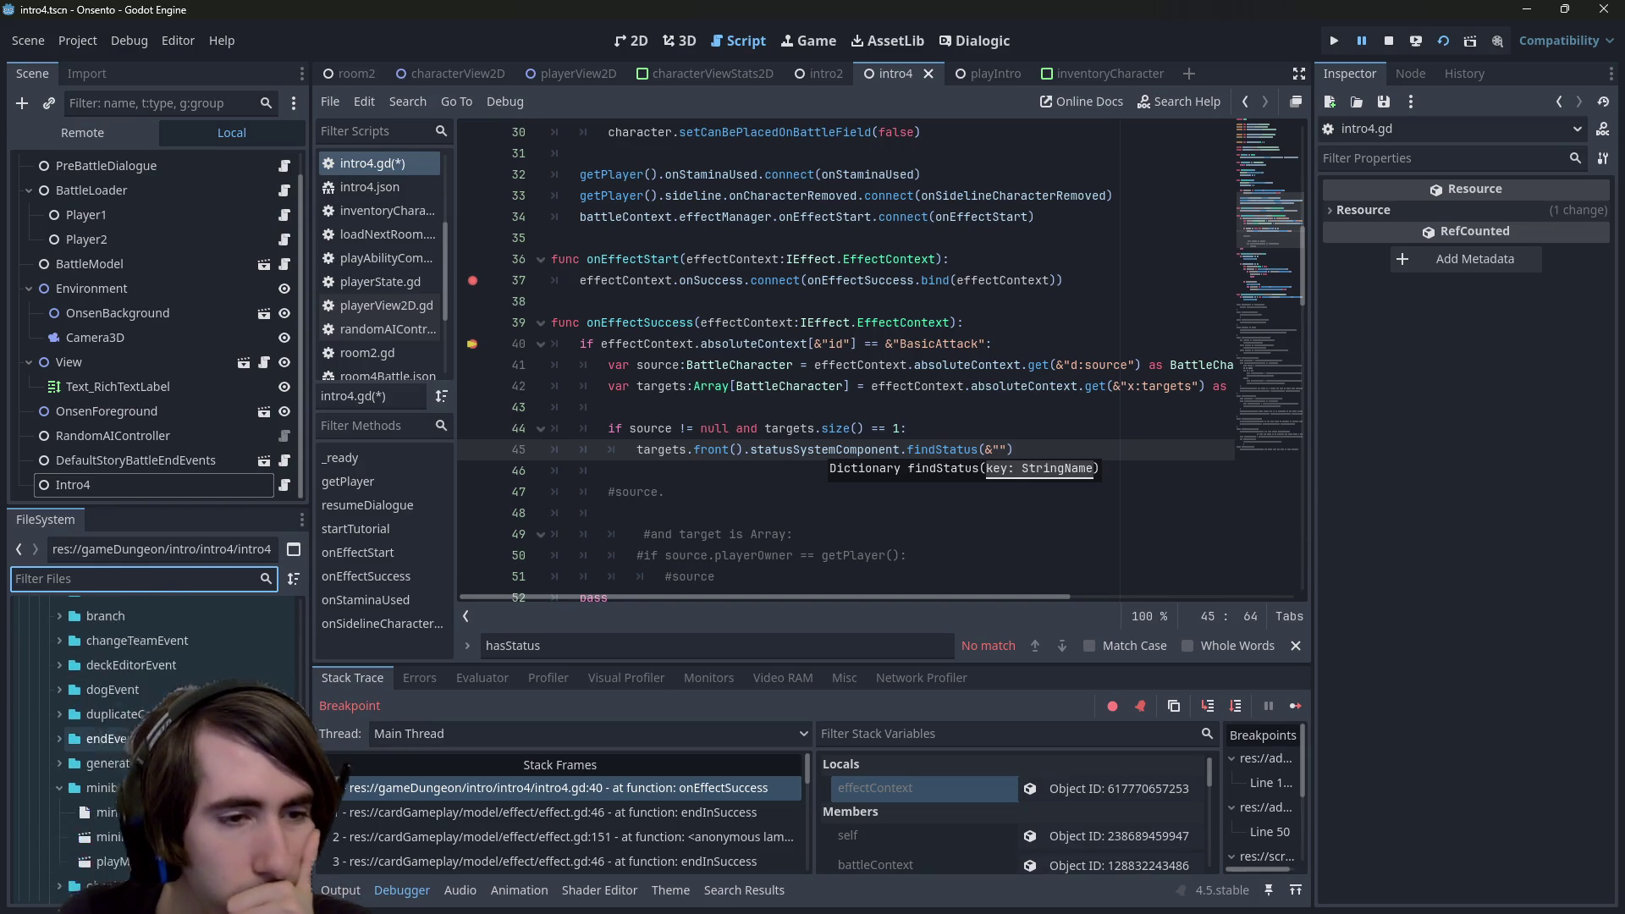
scroll(169, 694, "down", 10)
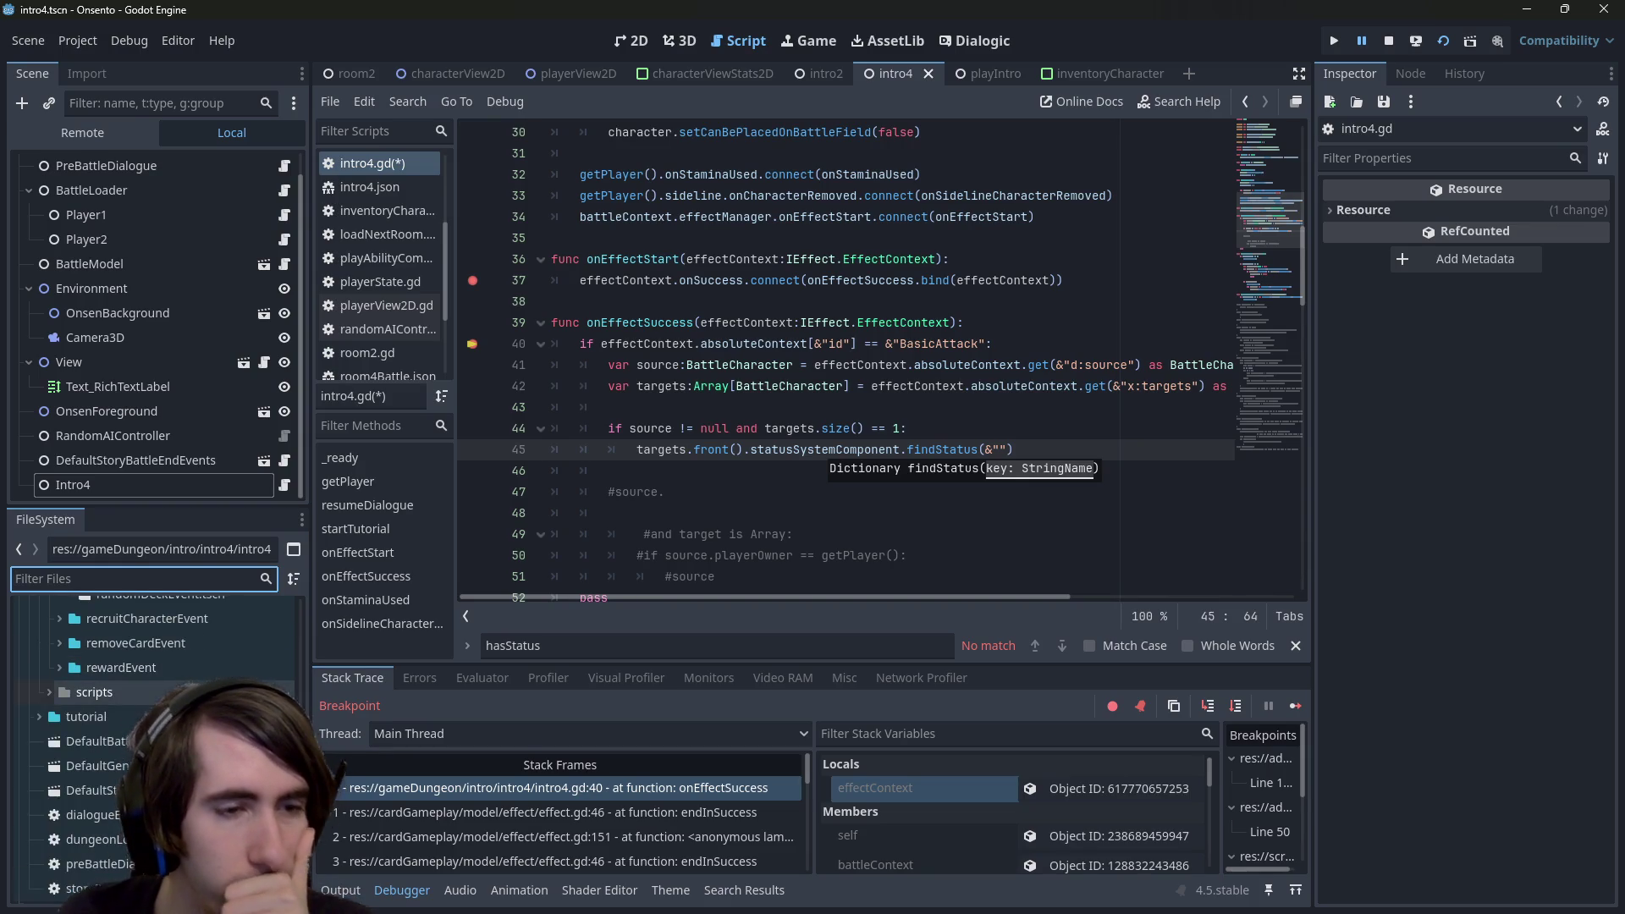
scroll(170, 693, "down", 10)
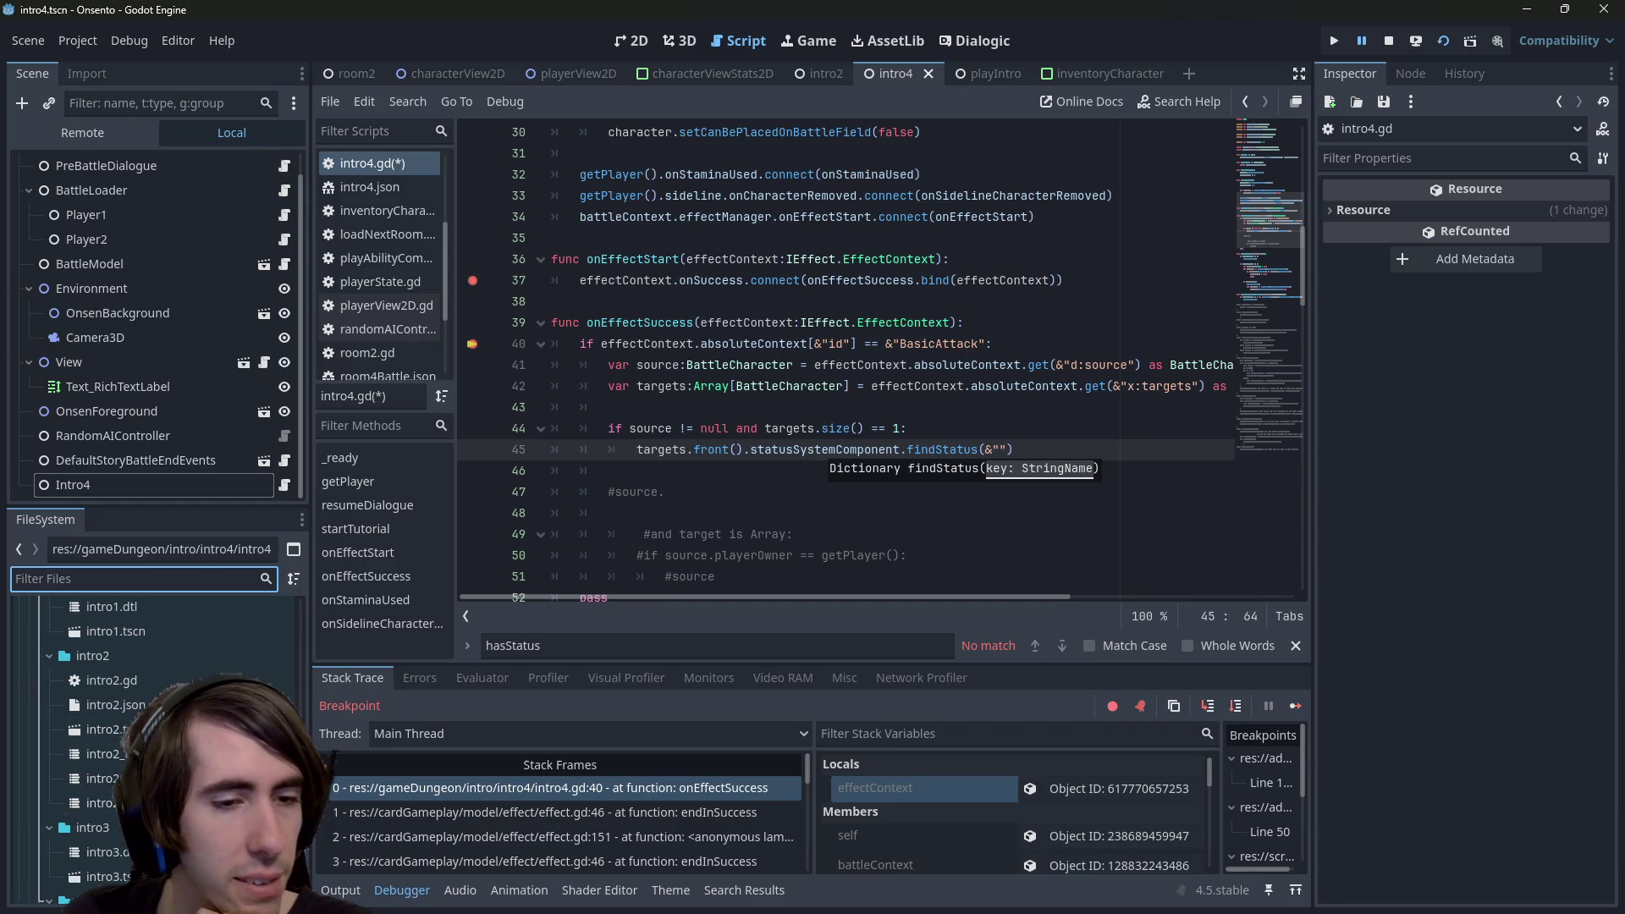
scroll(288, 627, "up", 15)
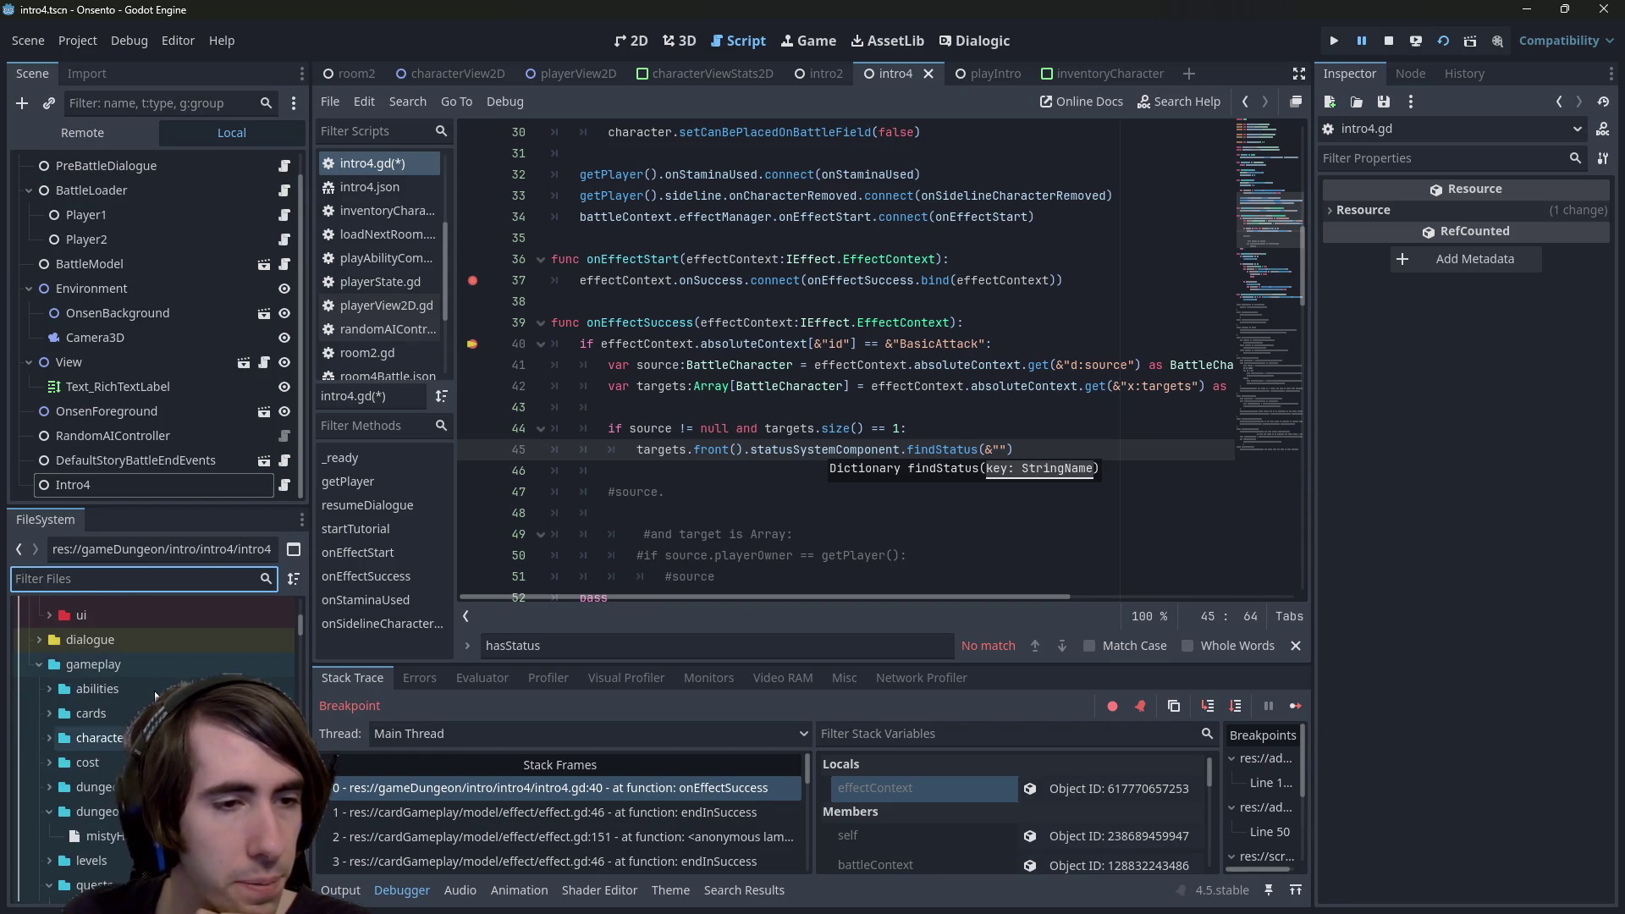
scroll(149, 683, "down", 10)
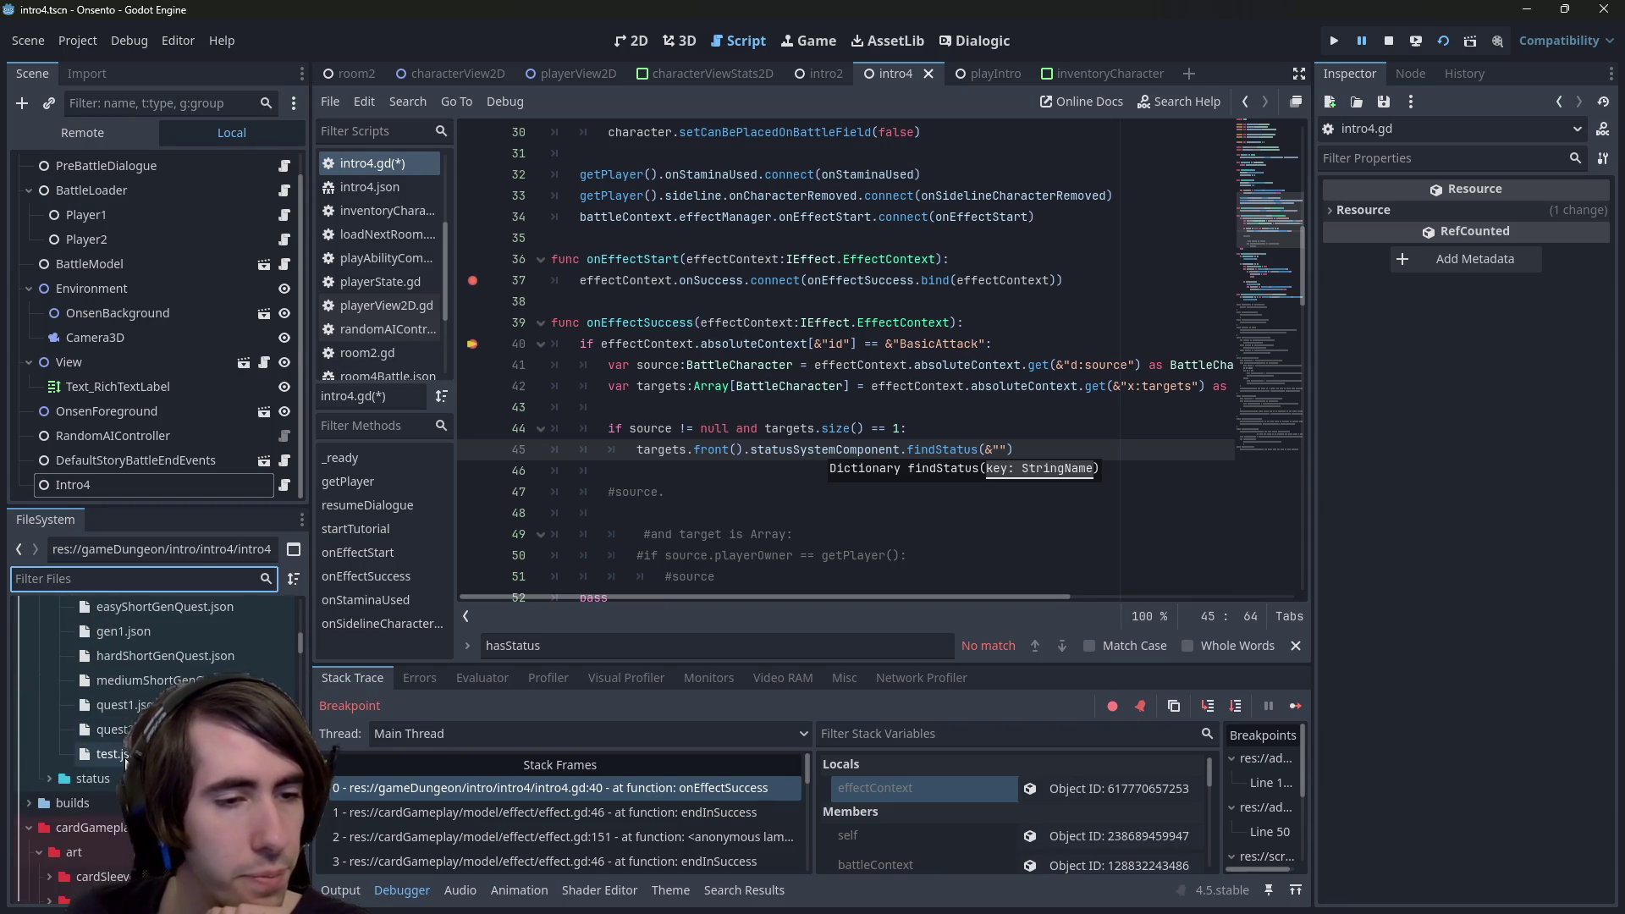
double_click(93, 778)
scroll(152, 720, "down", 5)
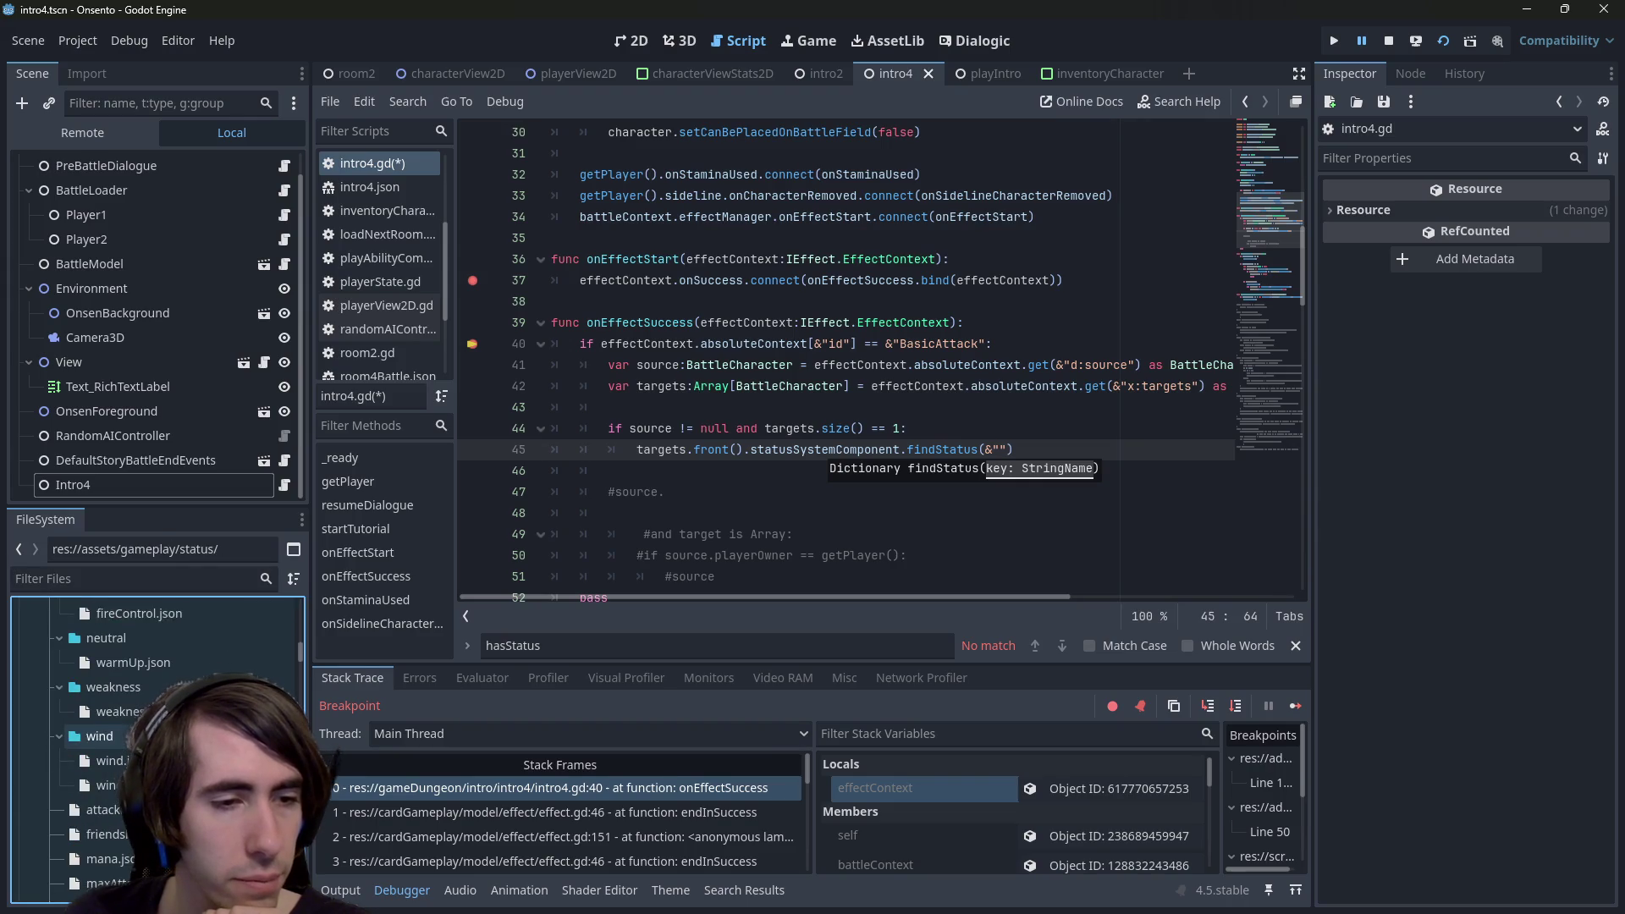
scroll(110, 735, "down", 2)
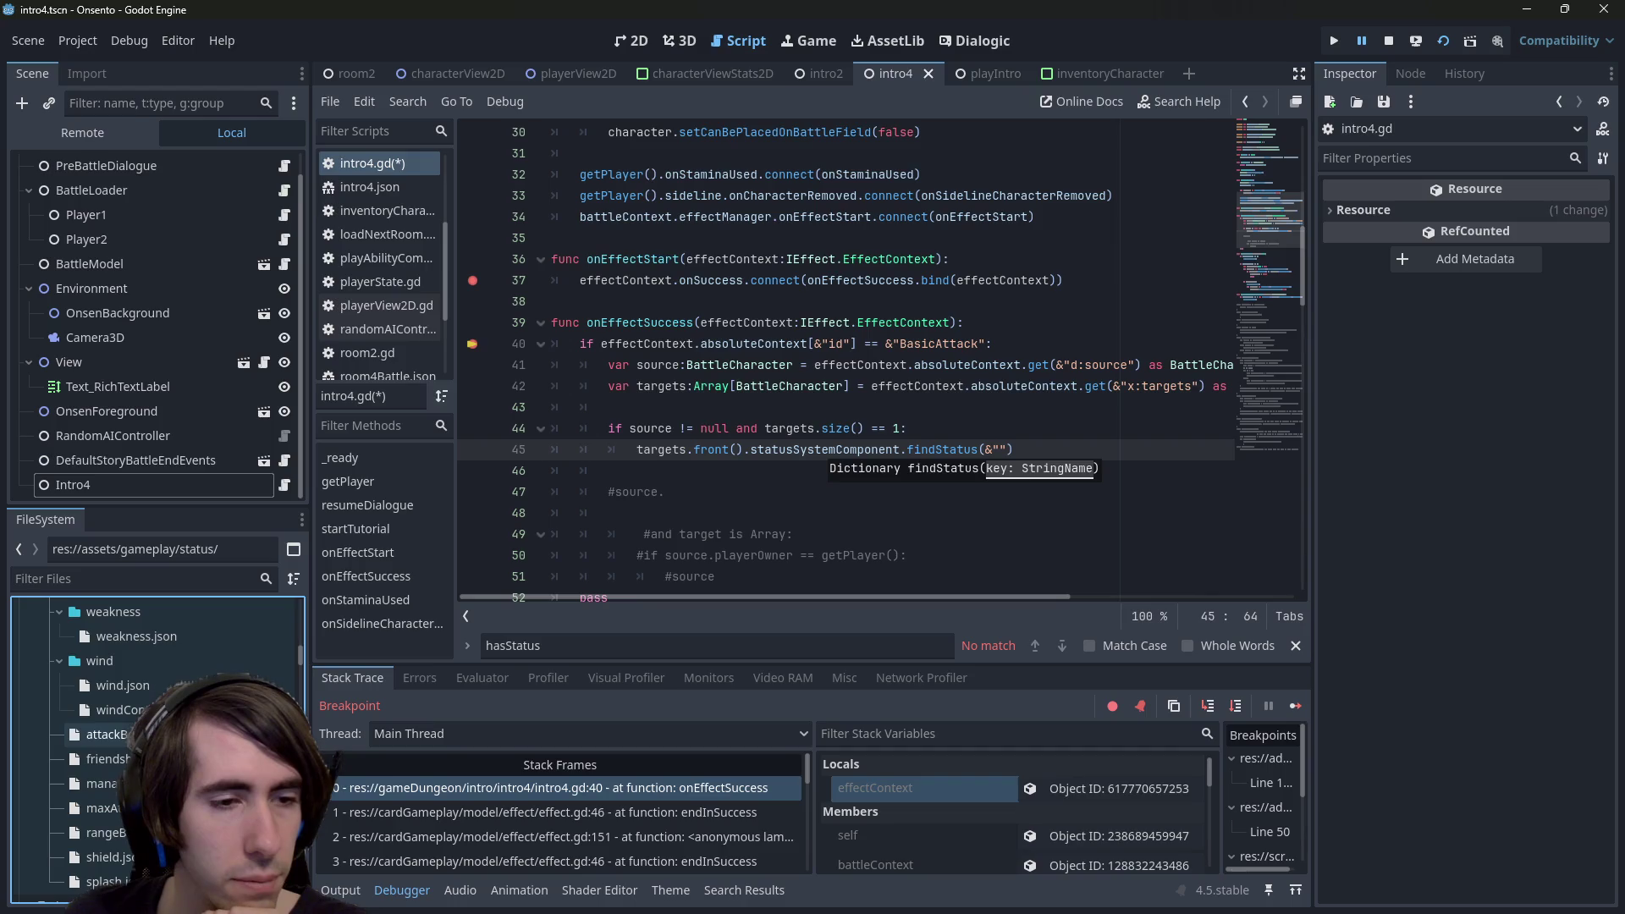
double_click(102, 759)
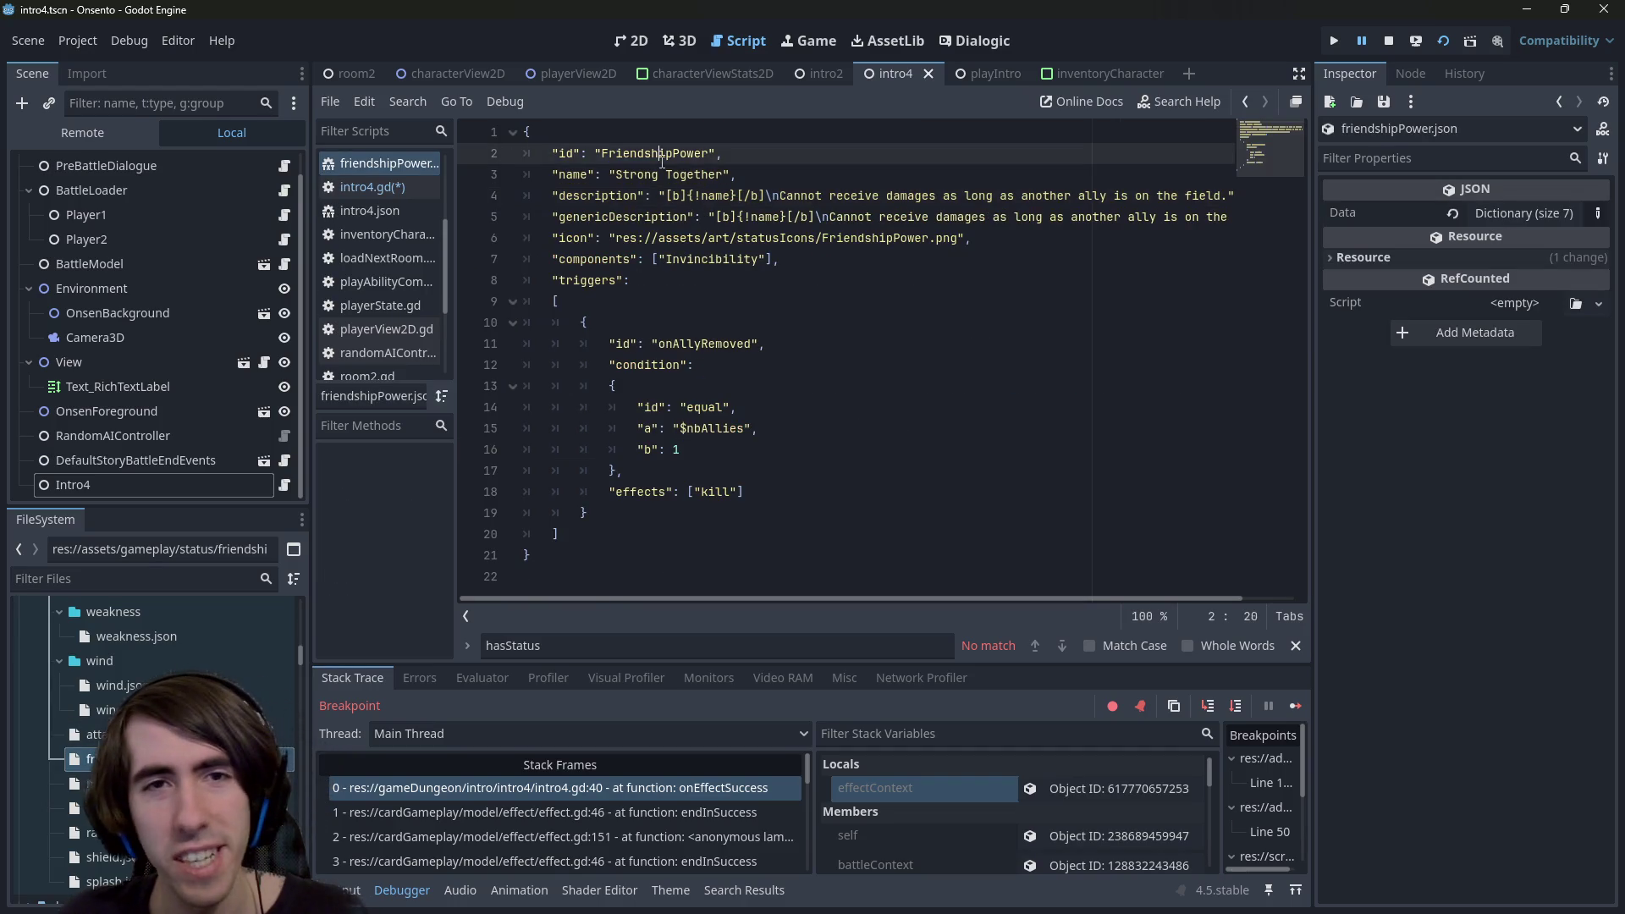
Paste the FriendshipPower id into findStatus and append .is_empty()
double_click(660, 153)
key("alt+Left")
key("ctrl+v")
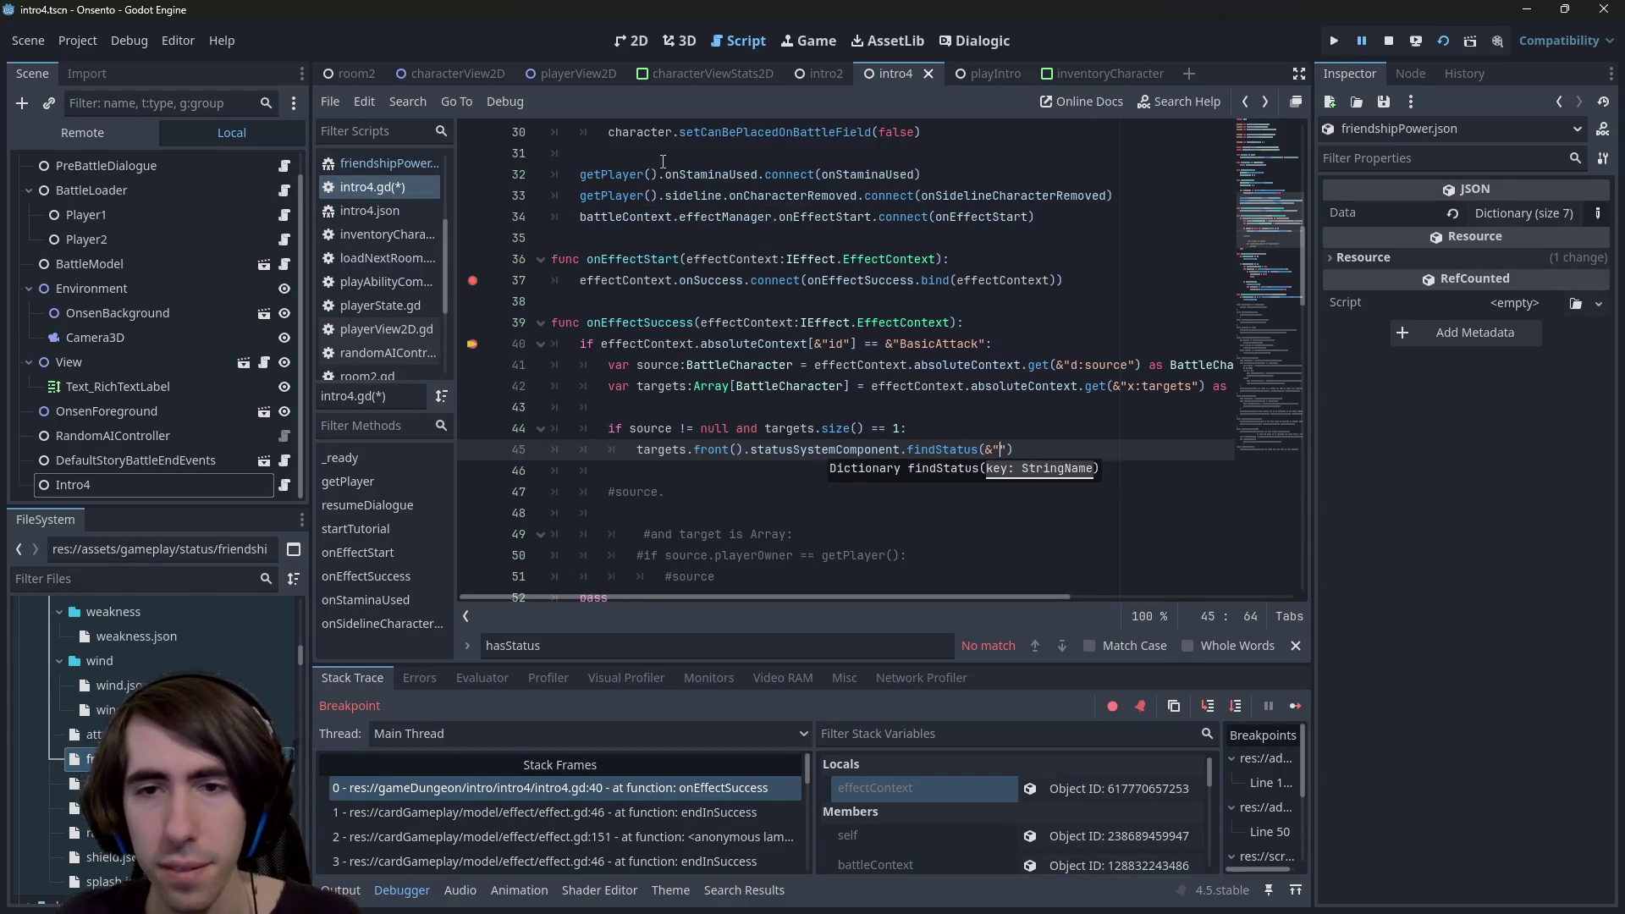
key("ctrl+s")
type(")")
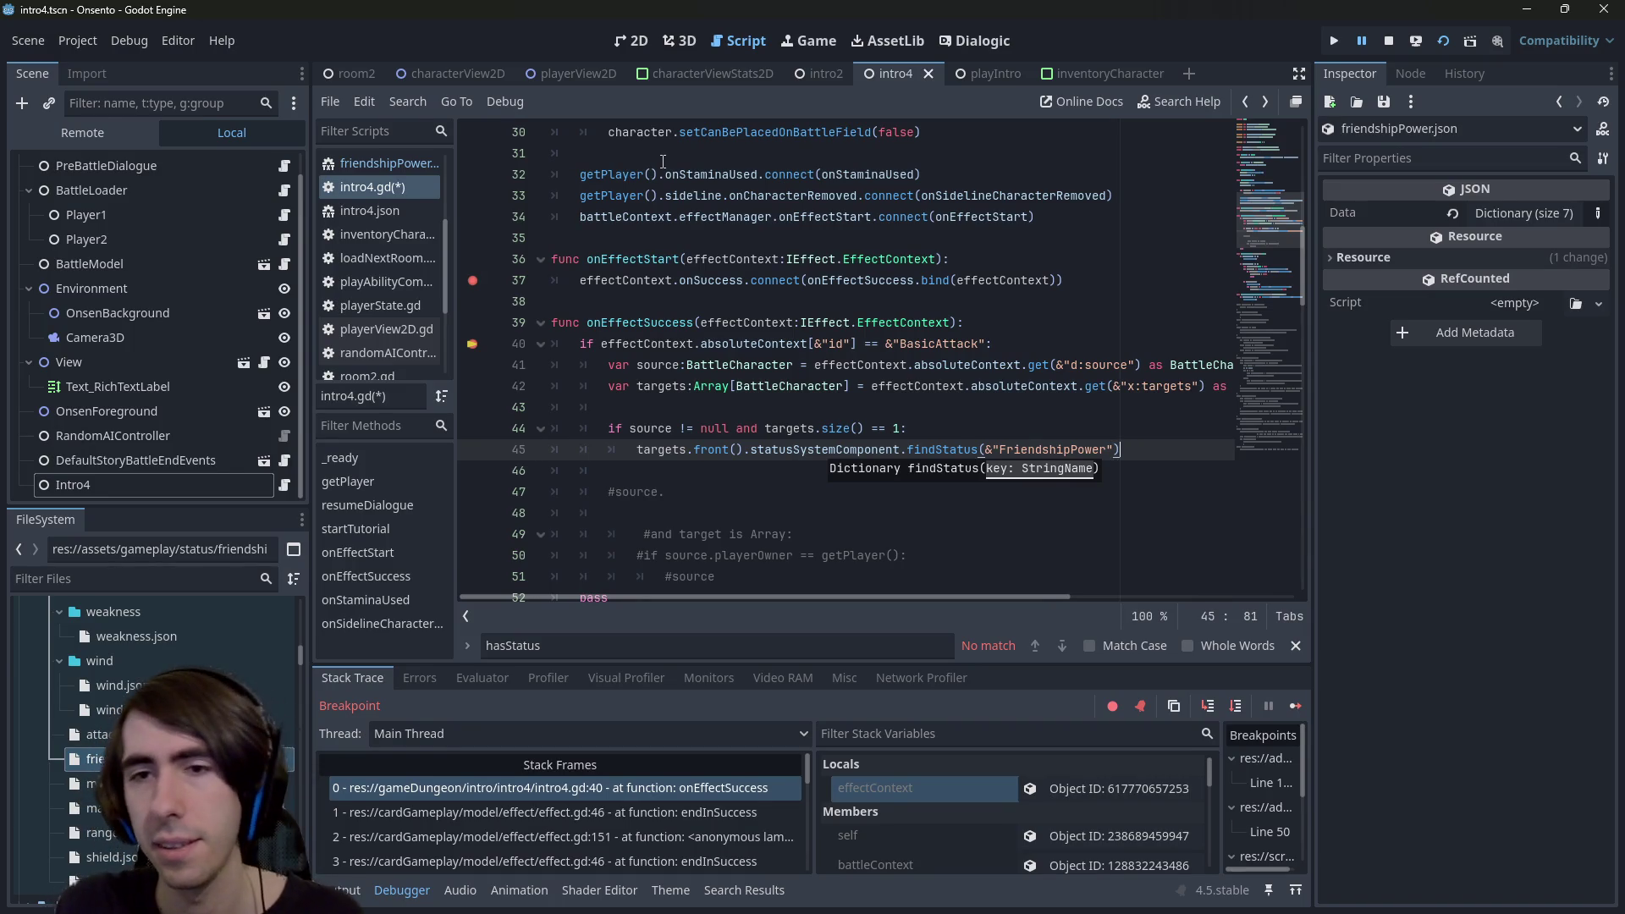
type(".is_")
key("Return")
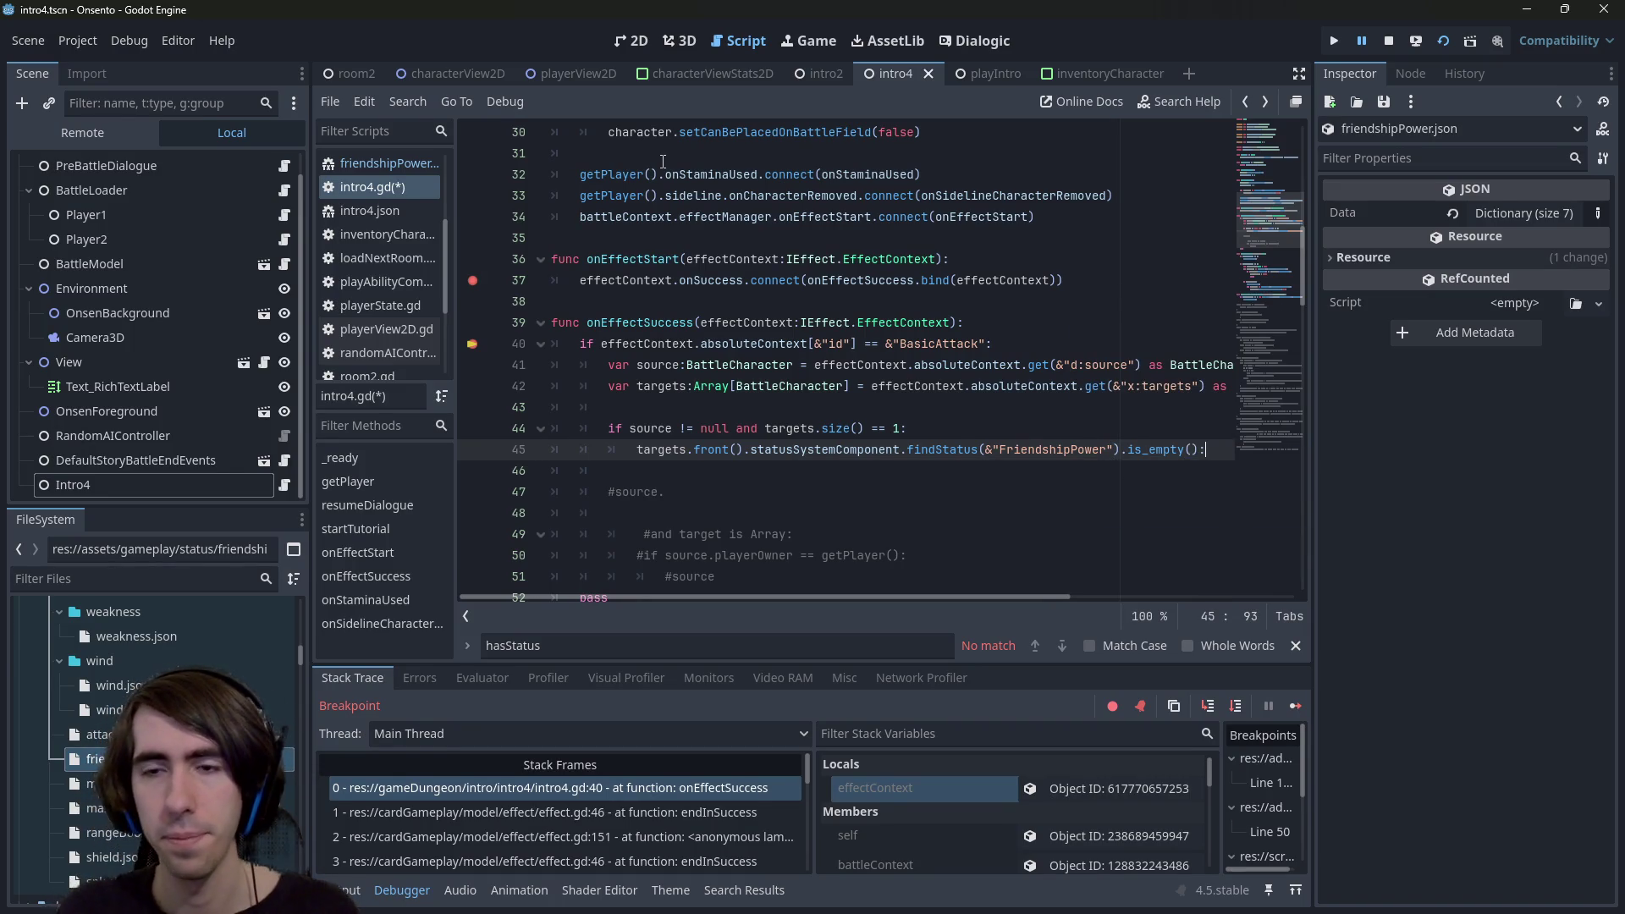
Prefix line 45 with 'if !' and add an empty body line below it
left_click(640, 448)
type("if !")
key("ctrl+s")
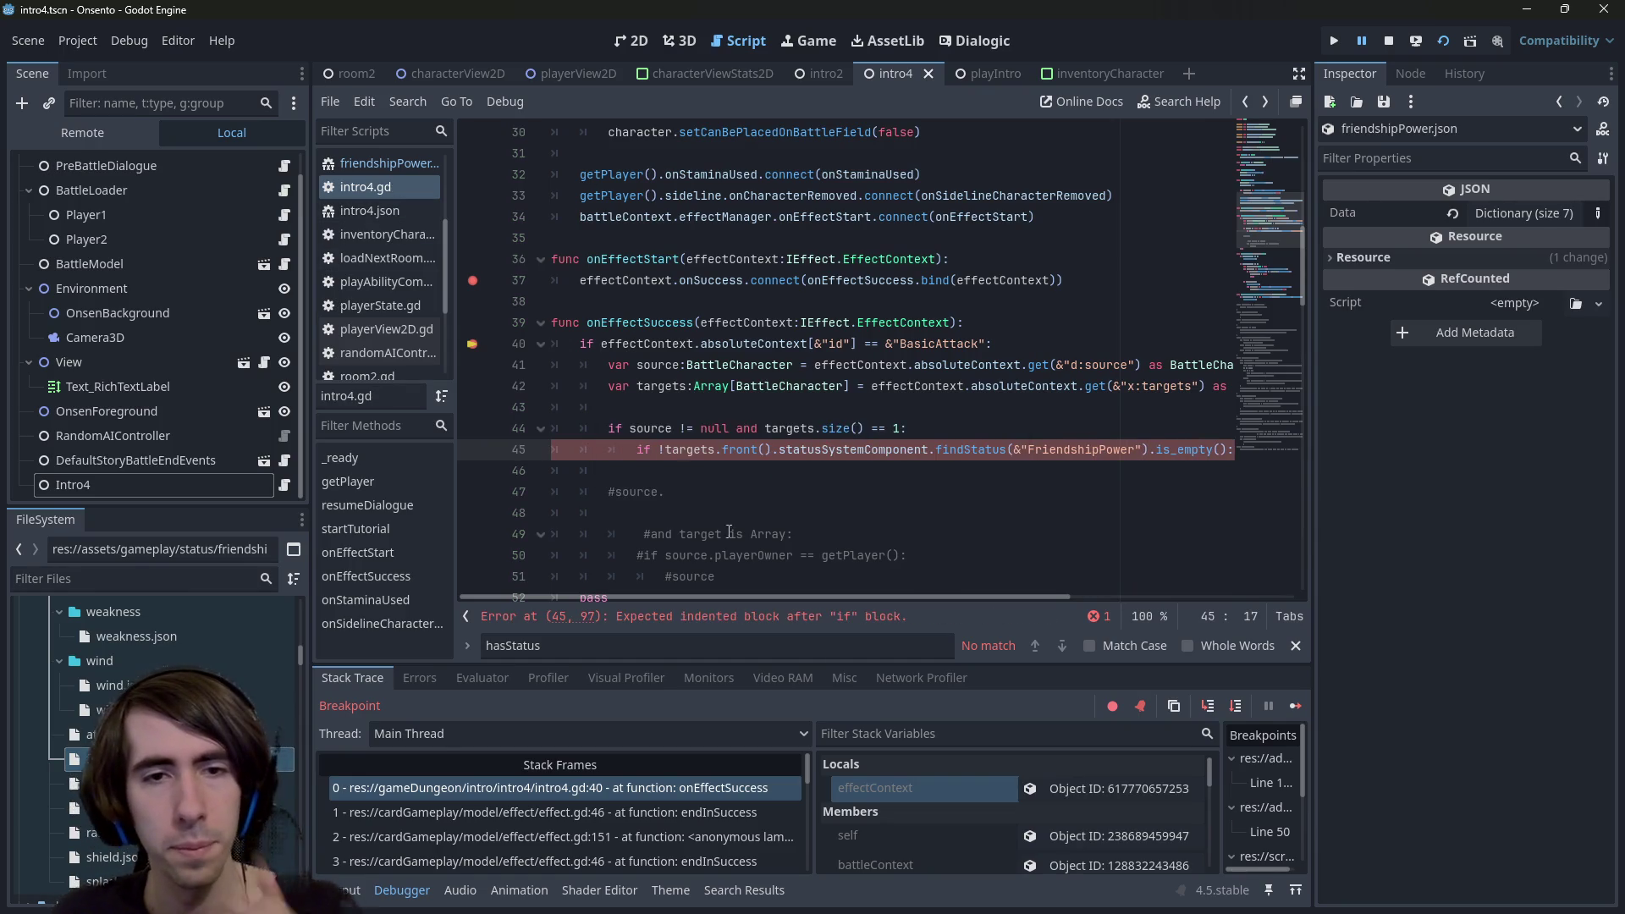
left_click(793, 472)
key("Return")
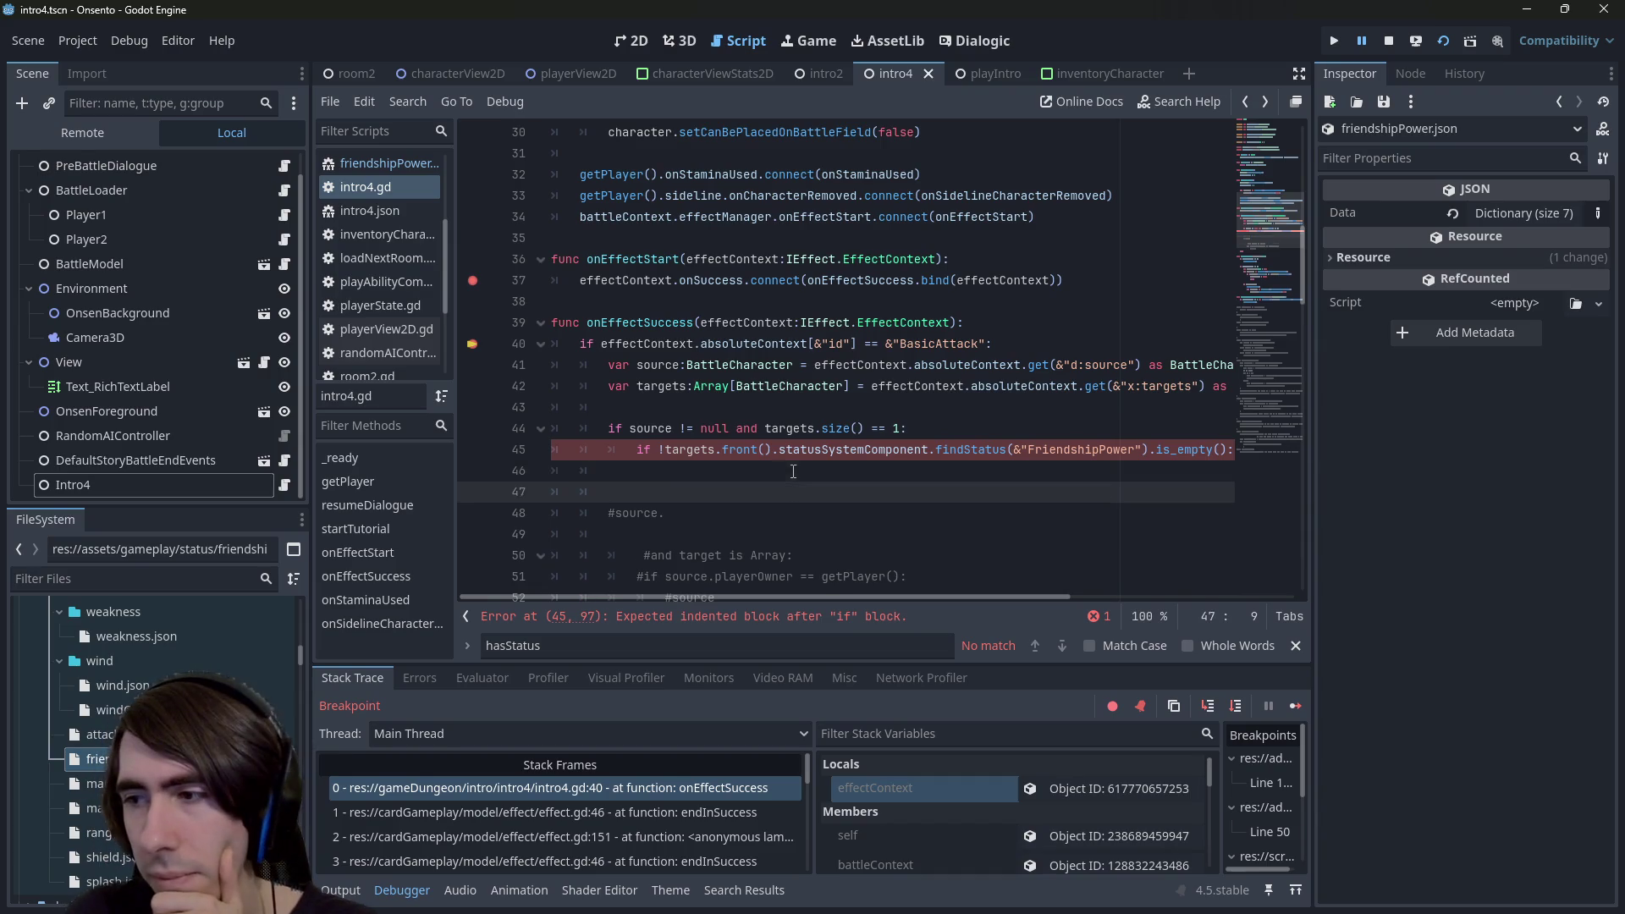
key("Up")
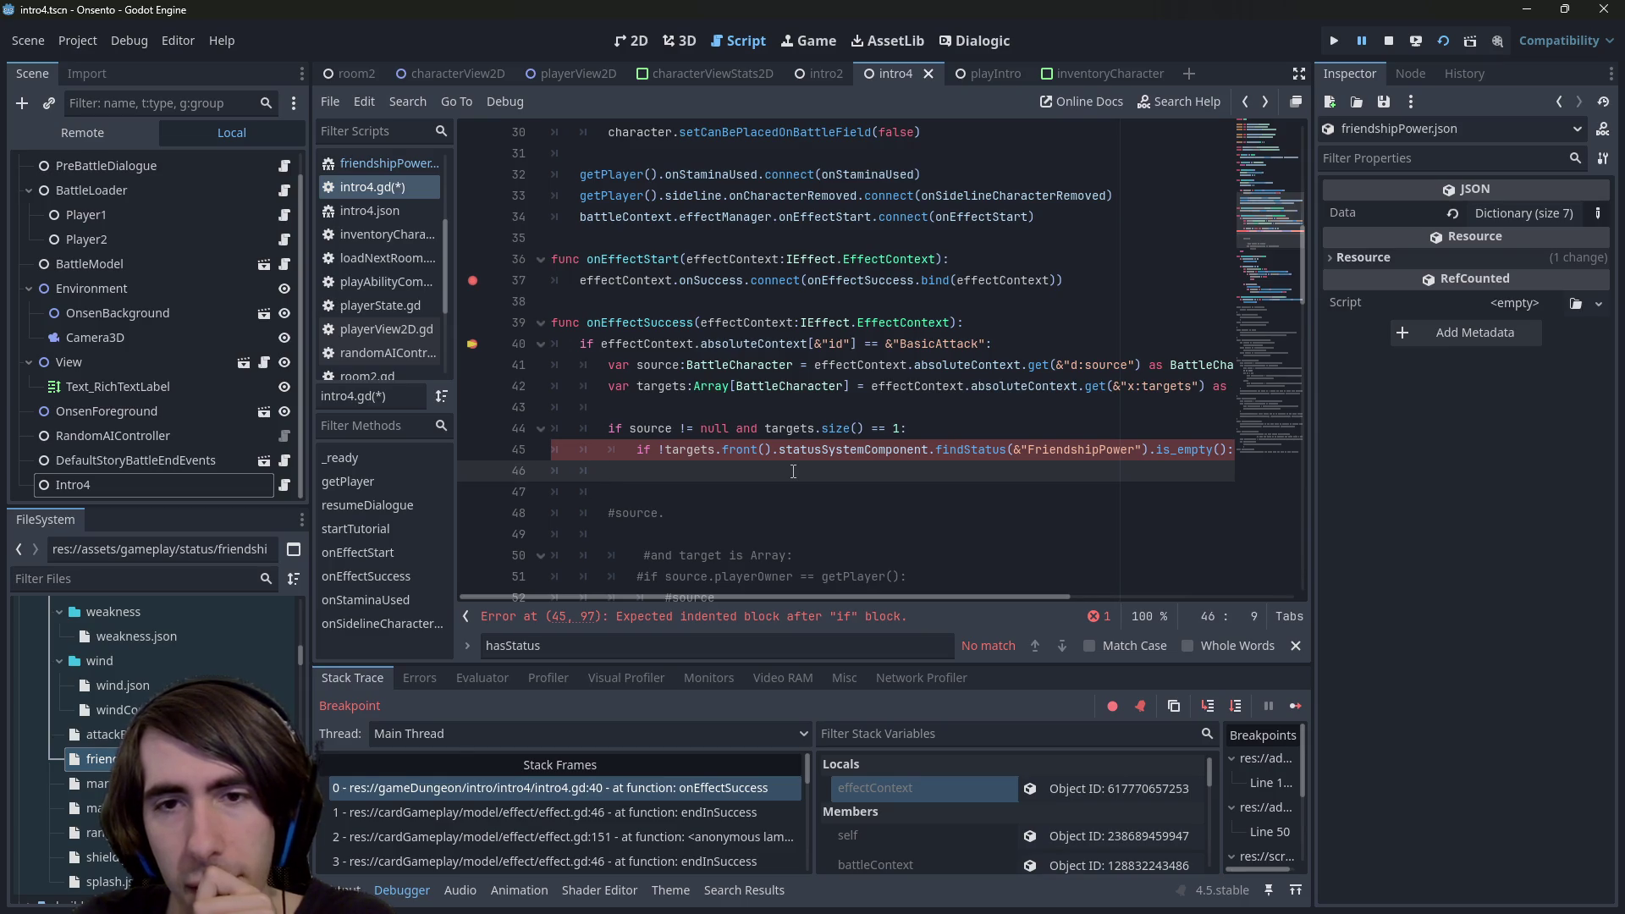
scroll(793, 471, "up", 10)
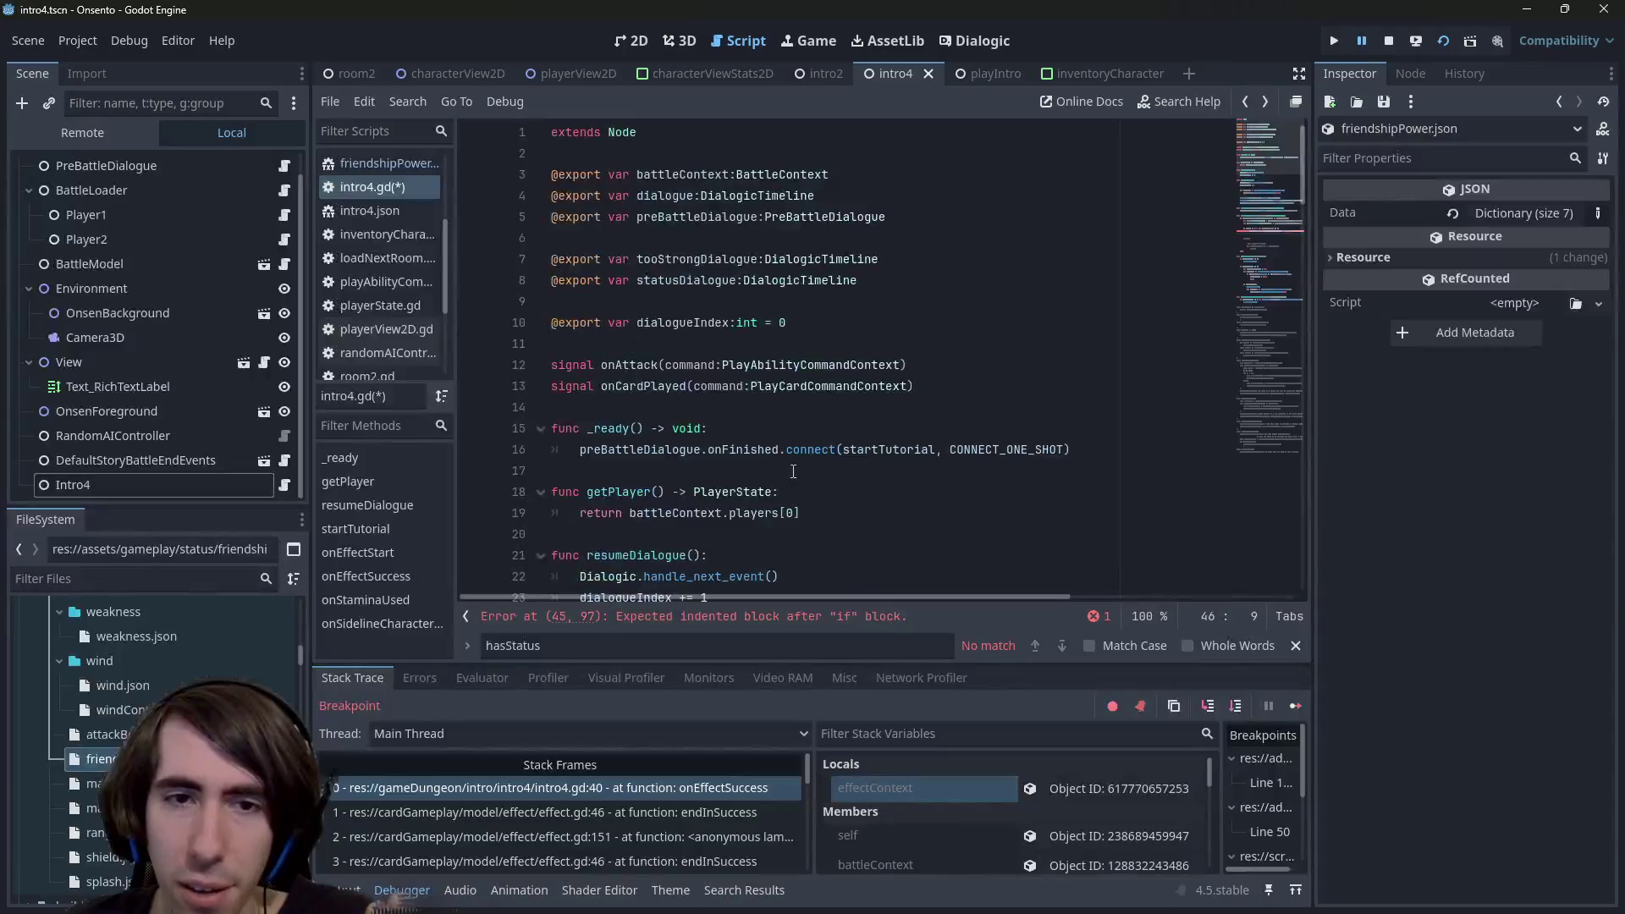
Move line 26's PlayerData.playBattleTimeline(dialogue) into the if body, indented, and save
scroll(1096, 454, "down", 4)
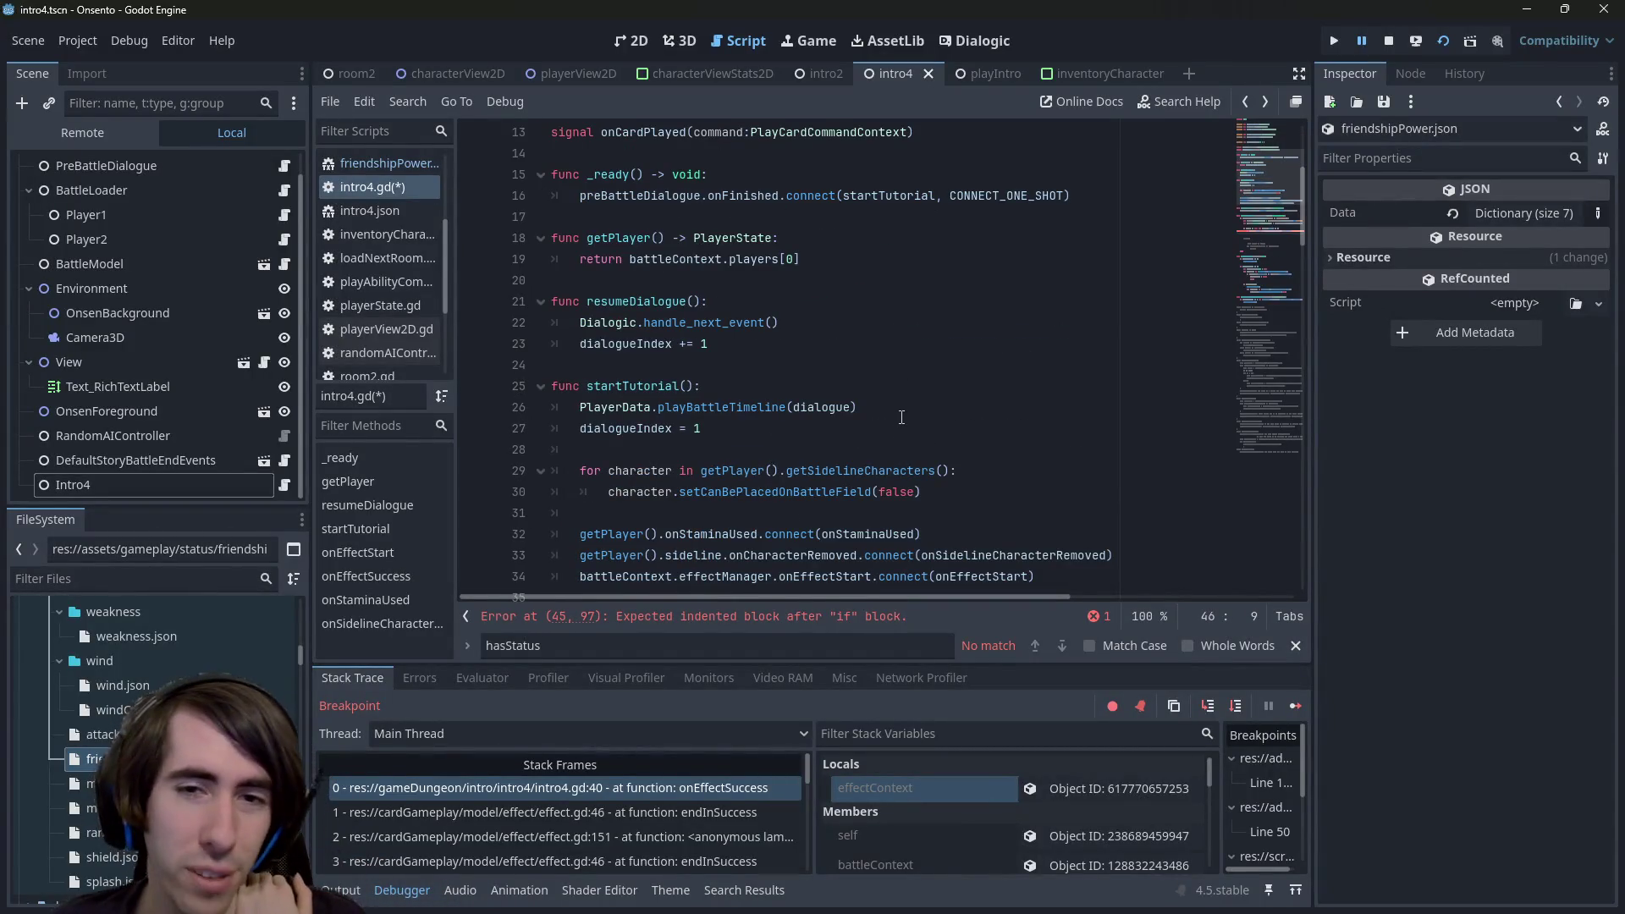
left_click(525, 412)
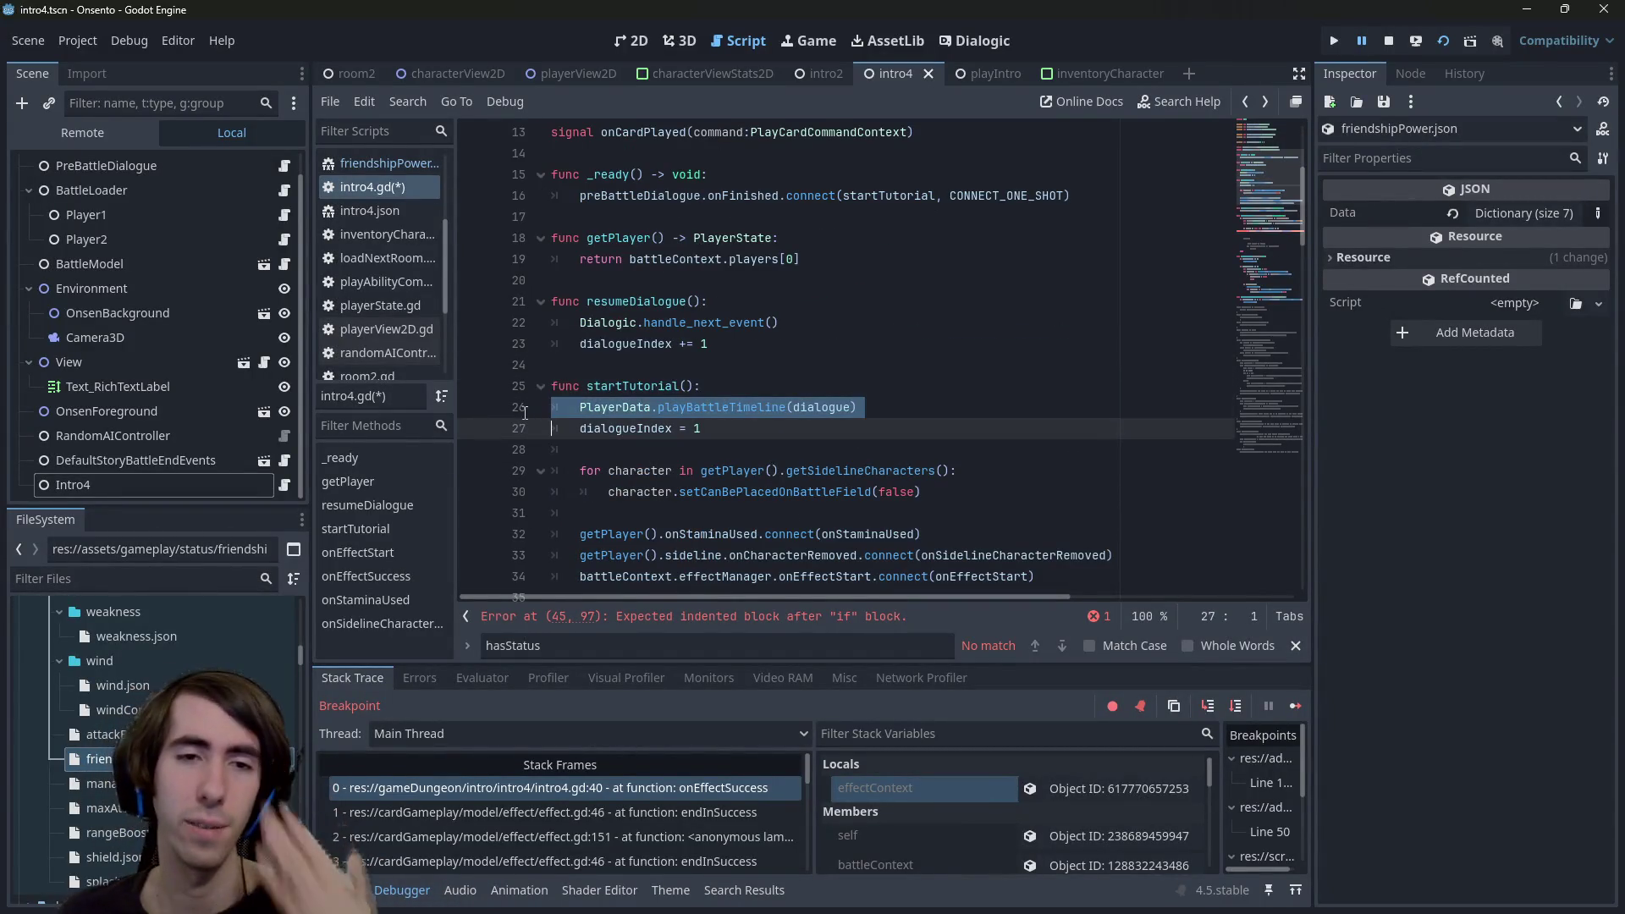
left_click_drag(856, 407, 552, 407)
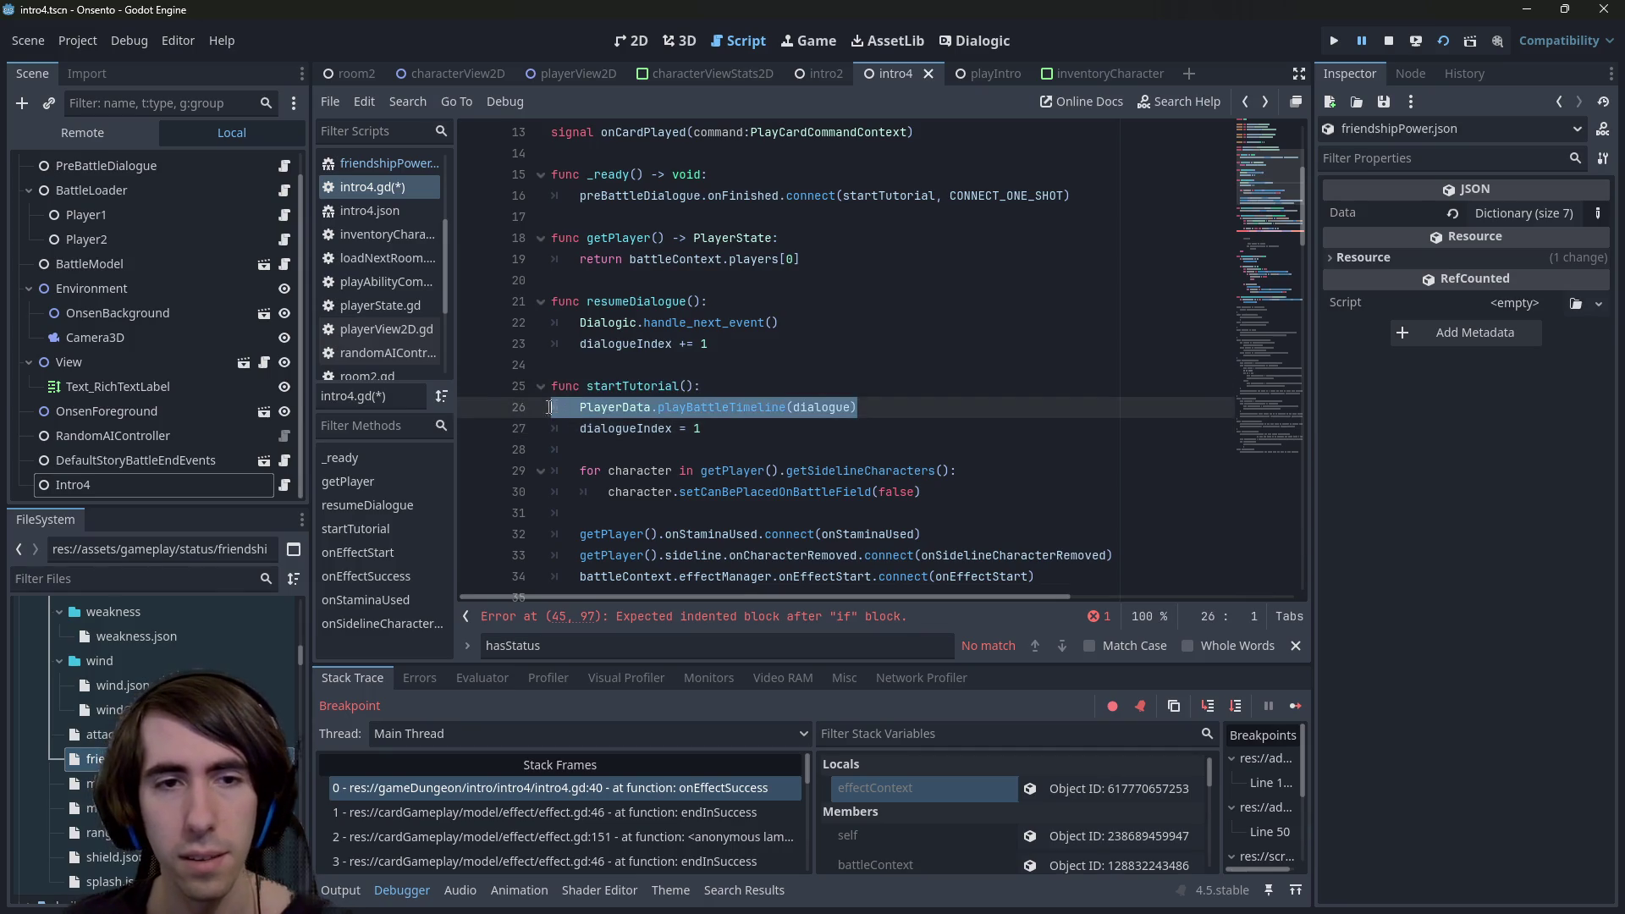
key("ctrl+x")
scroll(641, 424, "down", 7)
left_click(711, 386)
key("ctrl+v")
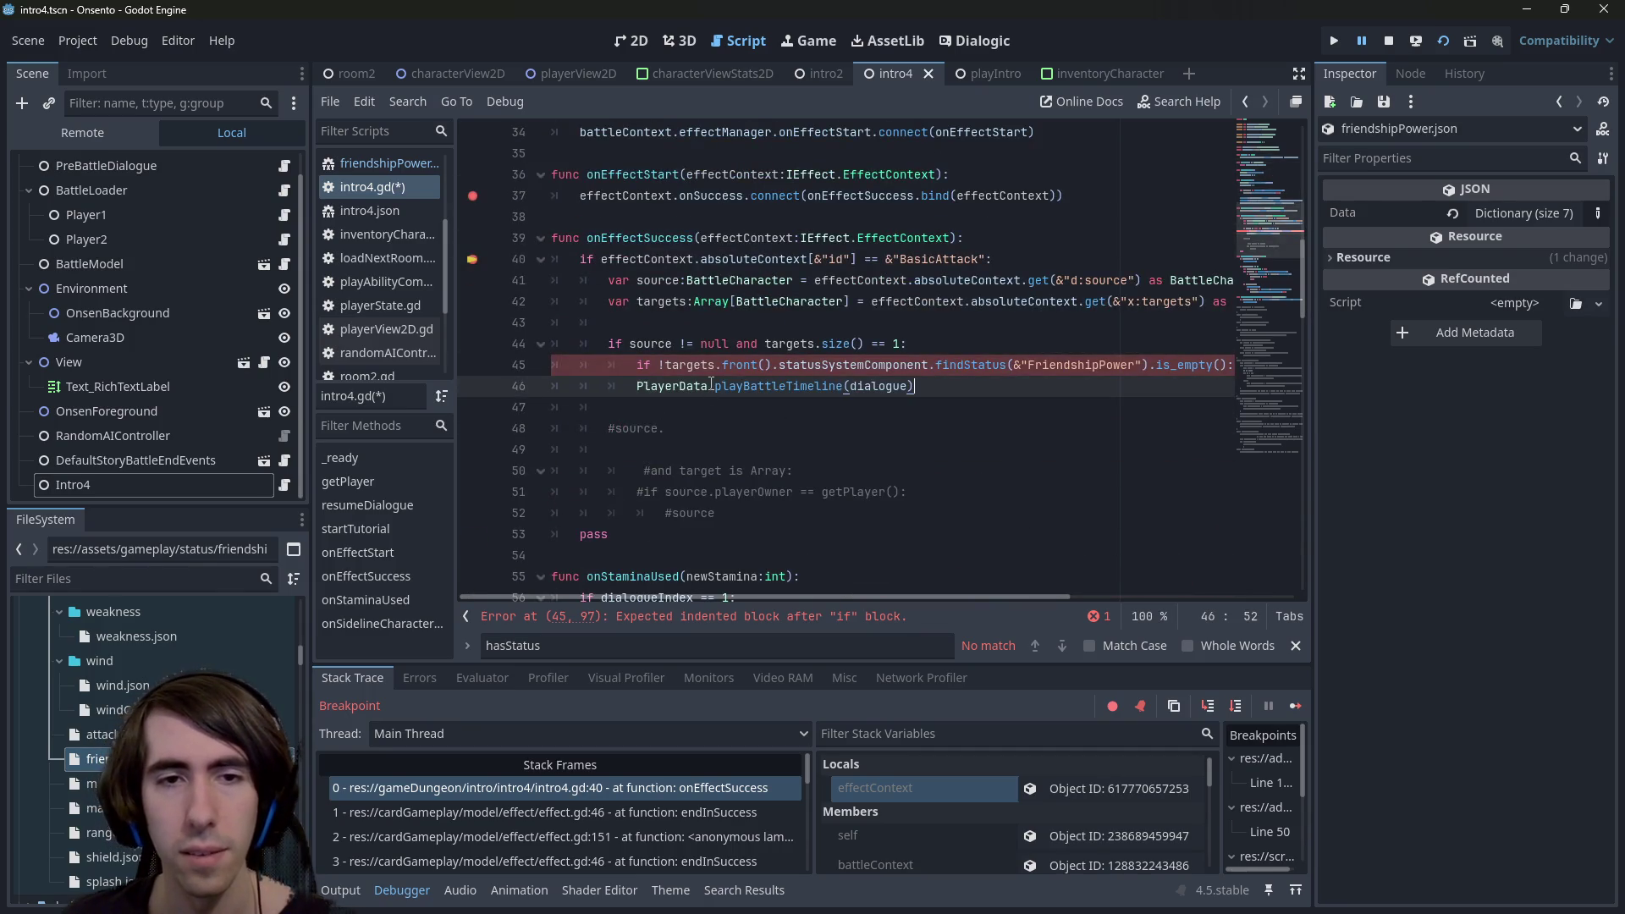
double_click(640, 386)
key("Tab")
key("ctrl+s")
Change the argument from dialogue to statusDialogue, save, and select leftover commented lines 47–53
scroll(834, 343, "up", 11)
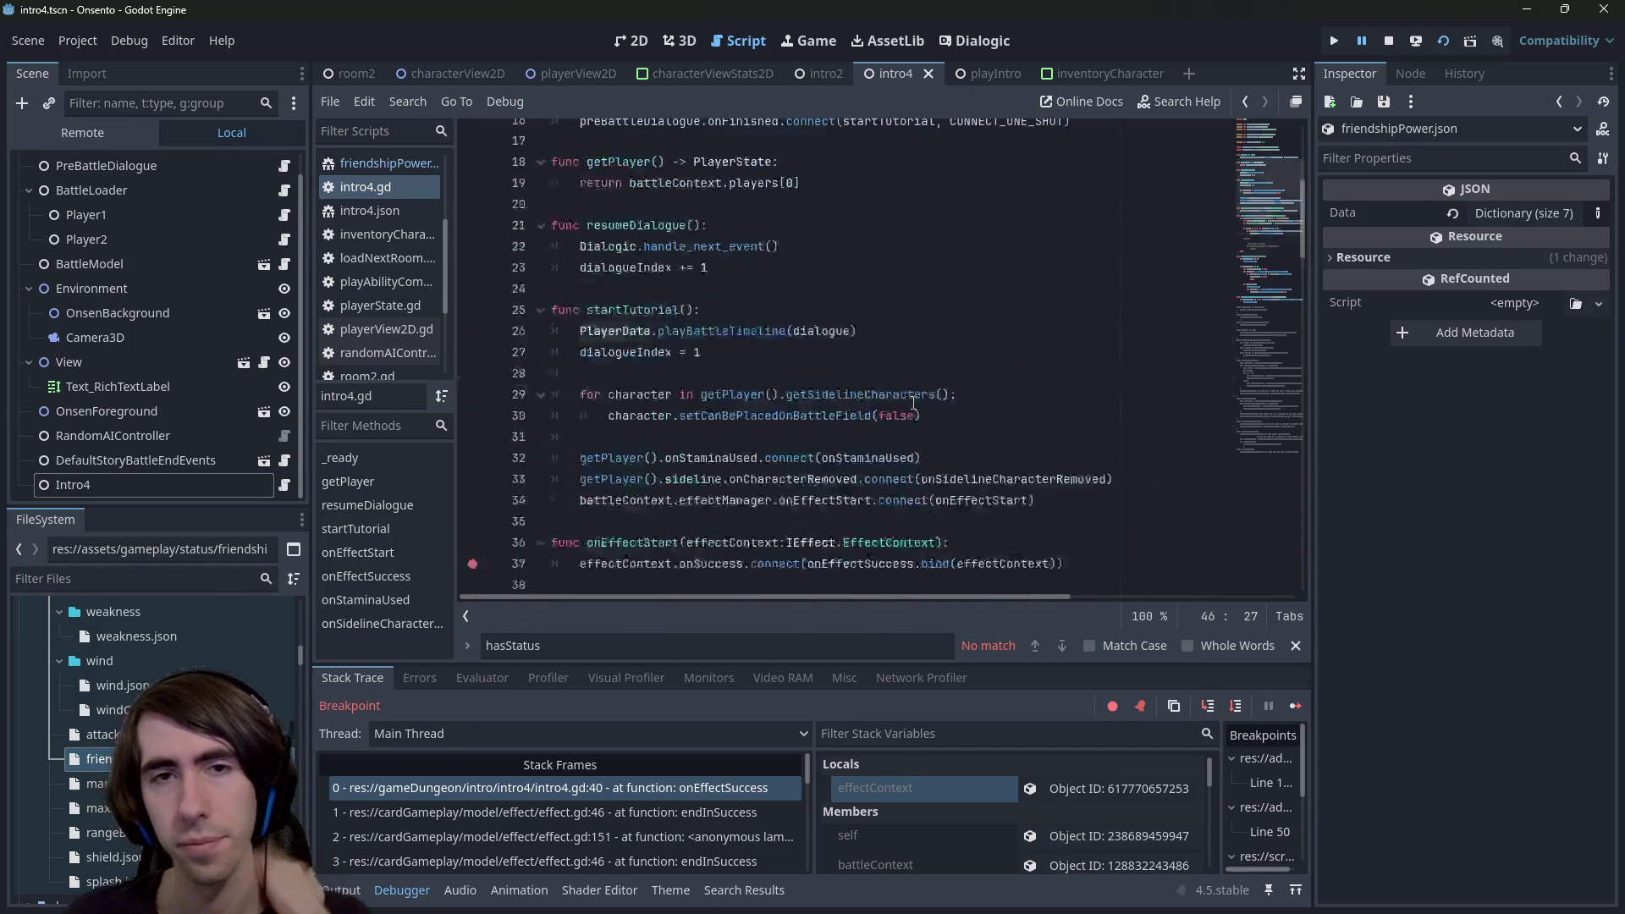
double_click(731, 262)
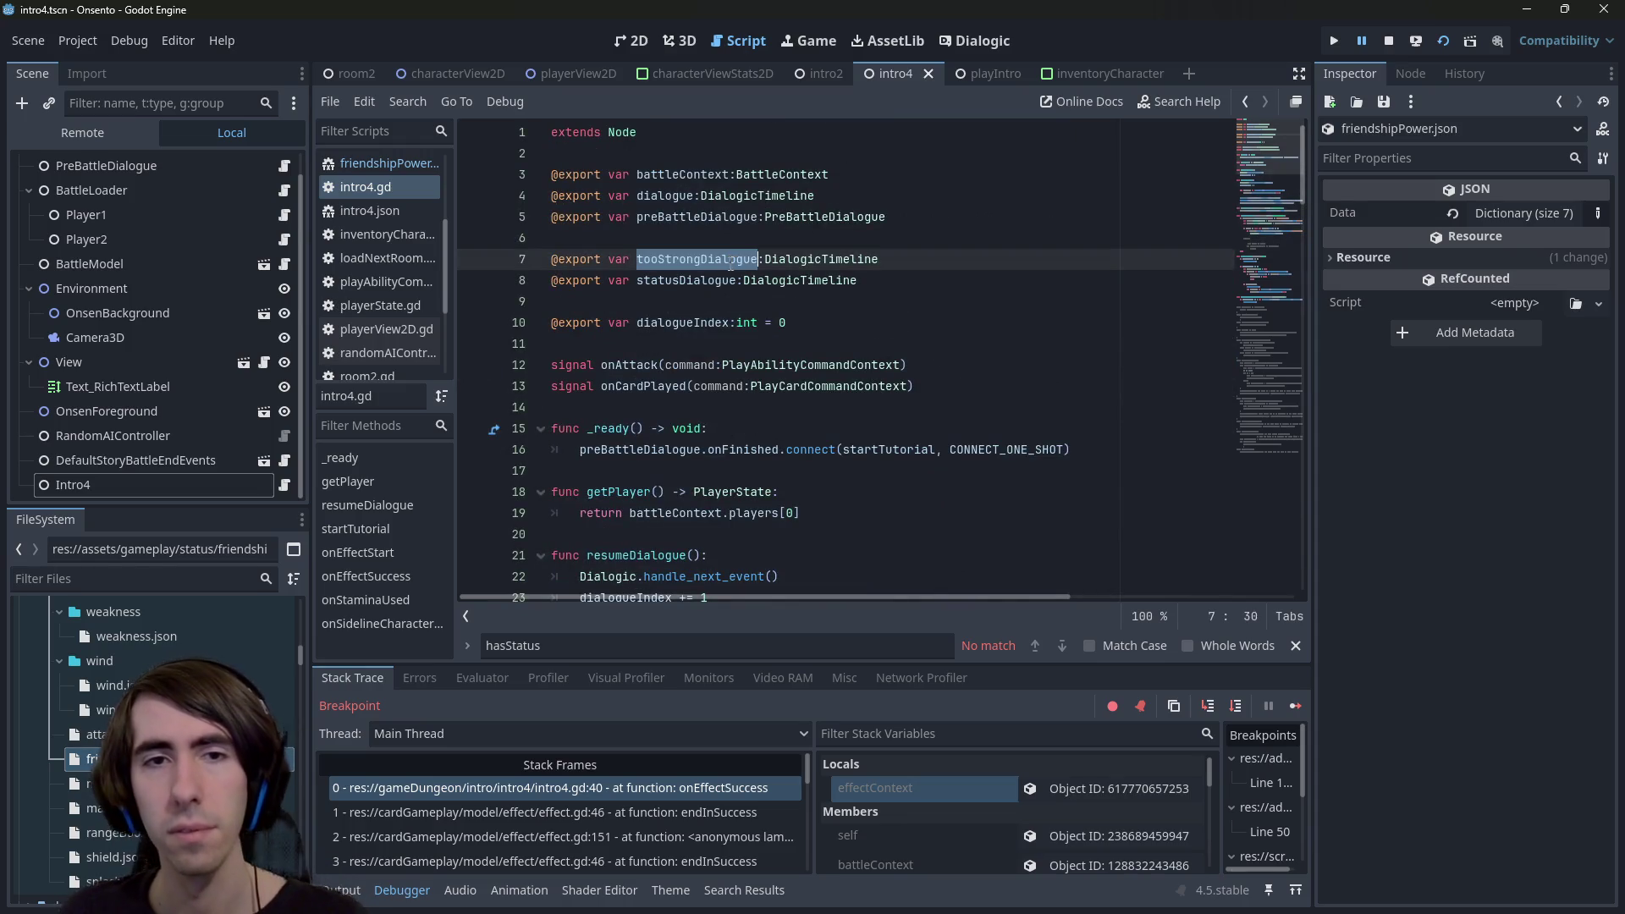
double_click(703, 283)
key("ctrl+c")
scroll(796, 420, "down", 9)
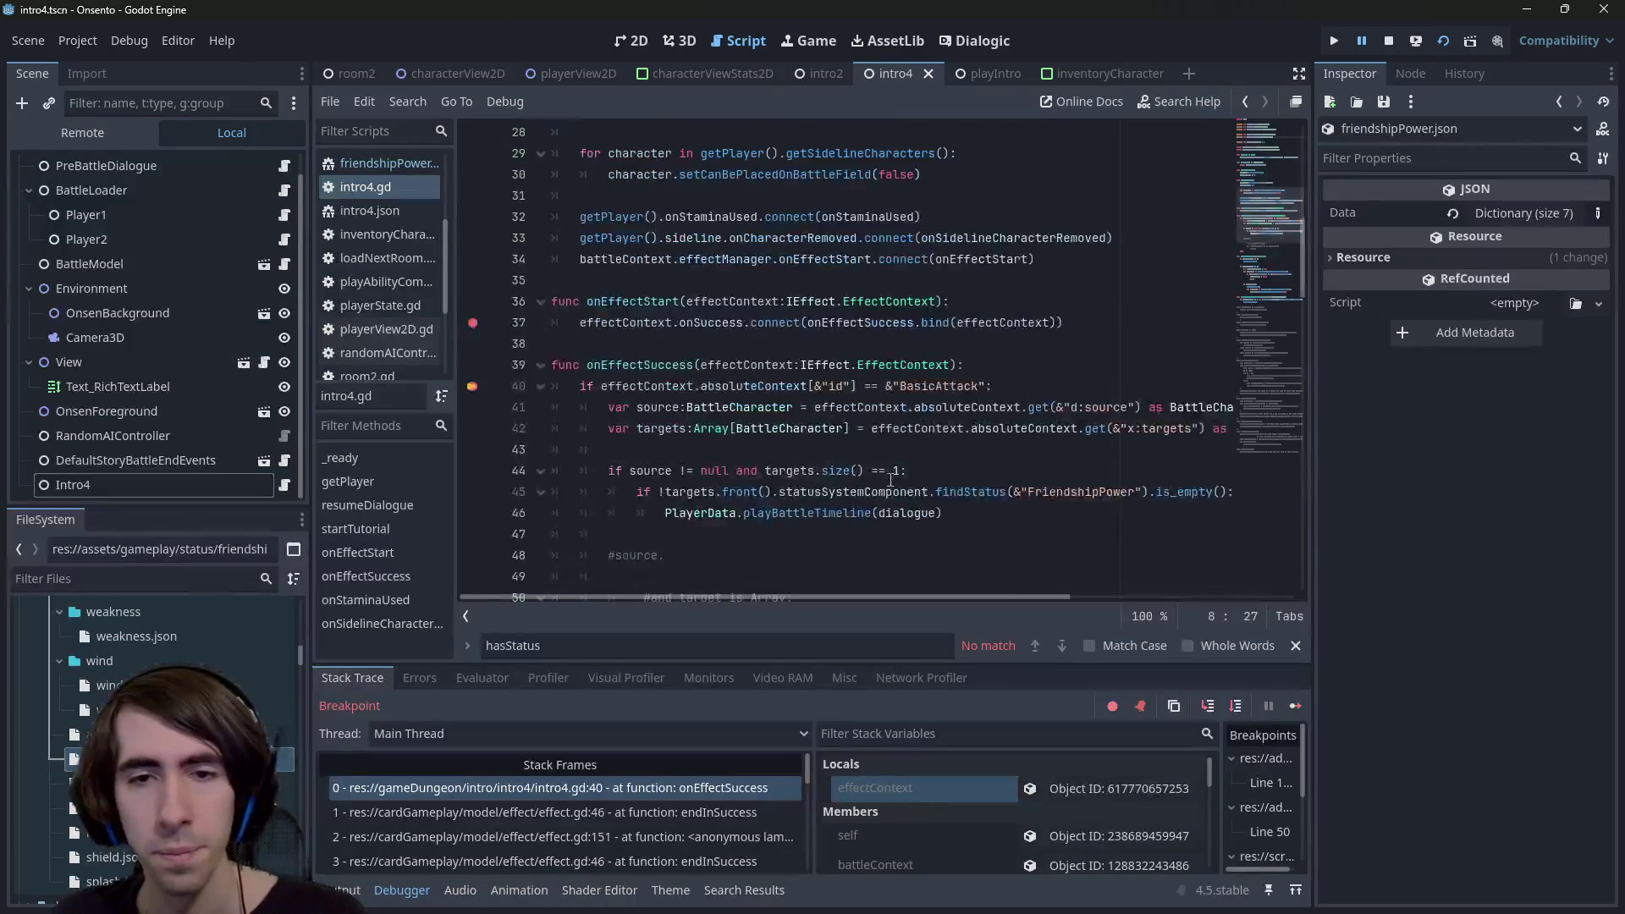
double_click(888, 512)
key("ctrl+v")
key("ctrl+s")
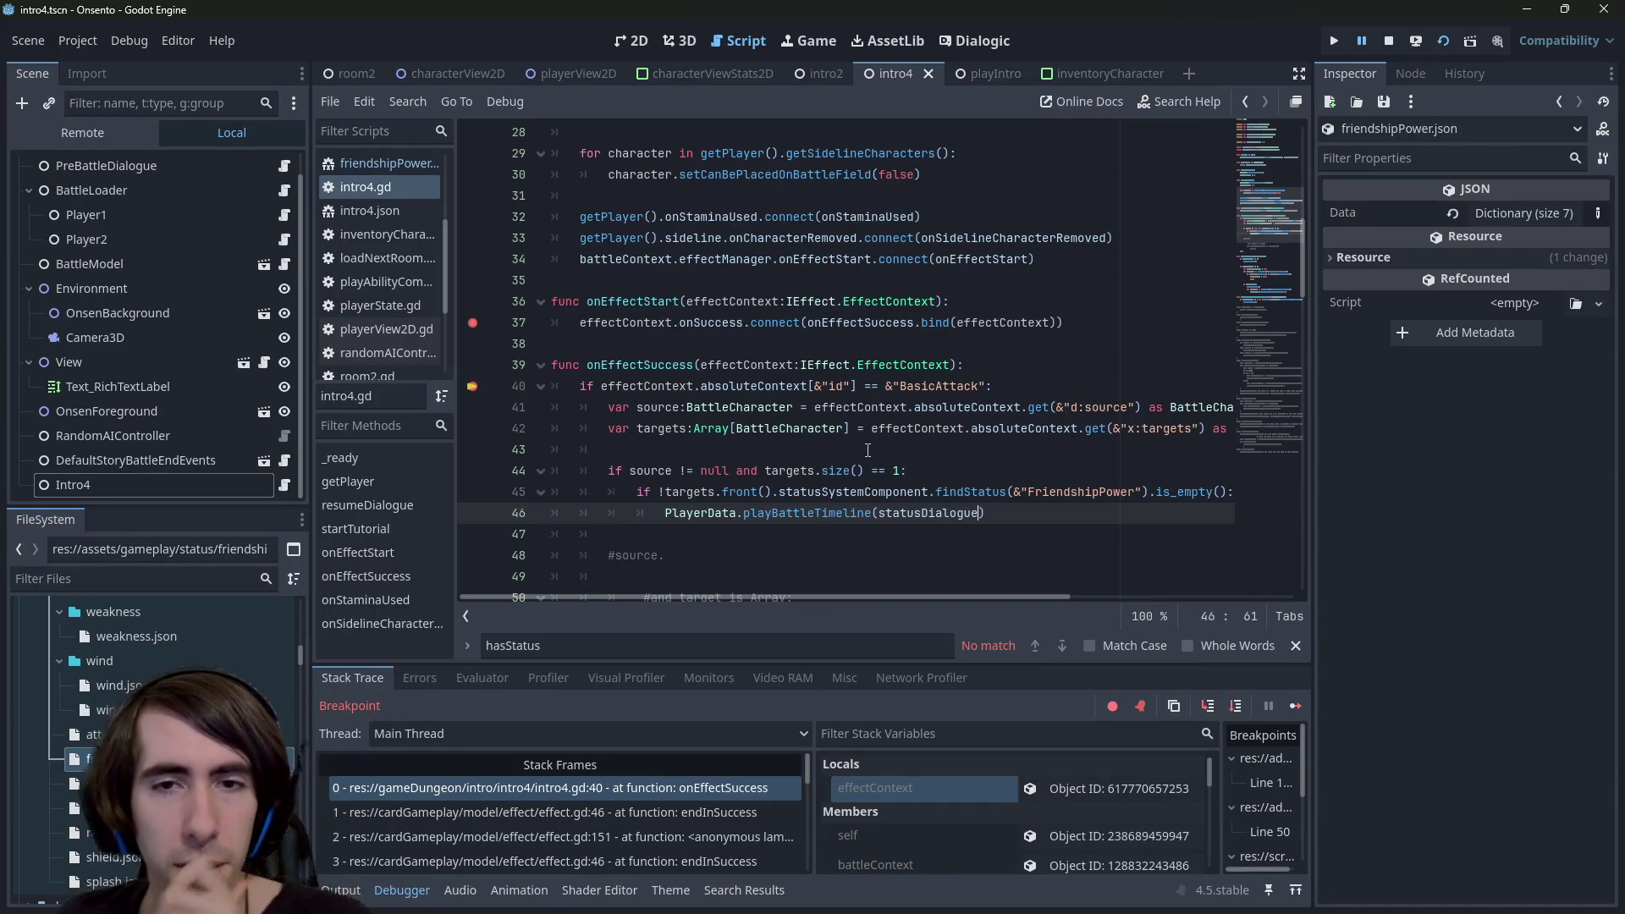
scroll(847, 427, "down", 1)
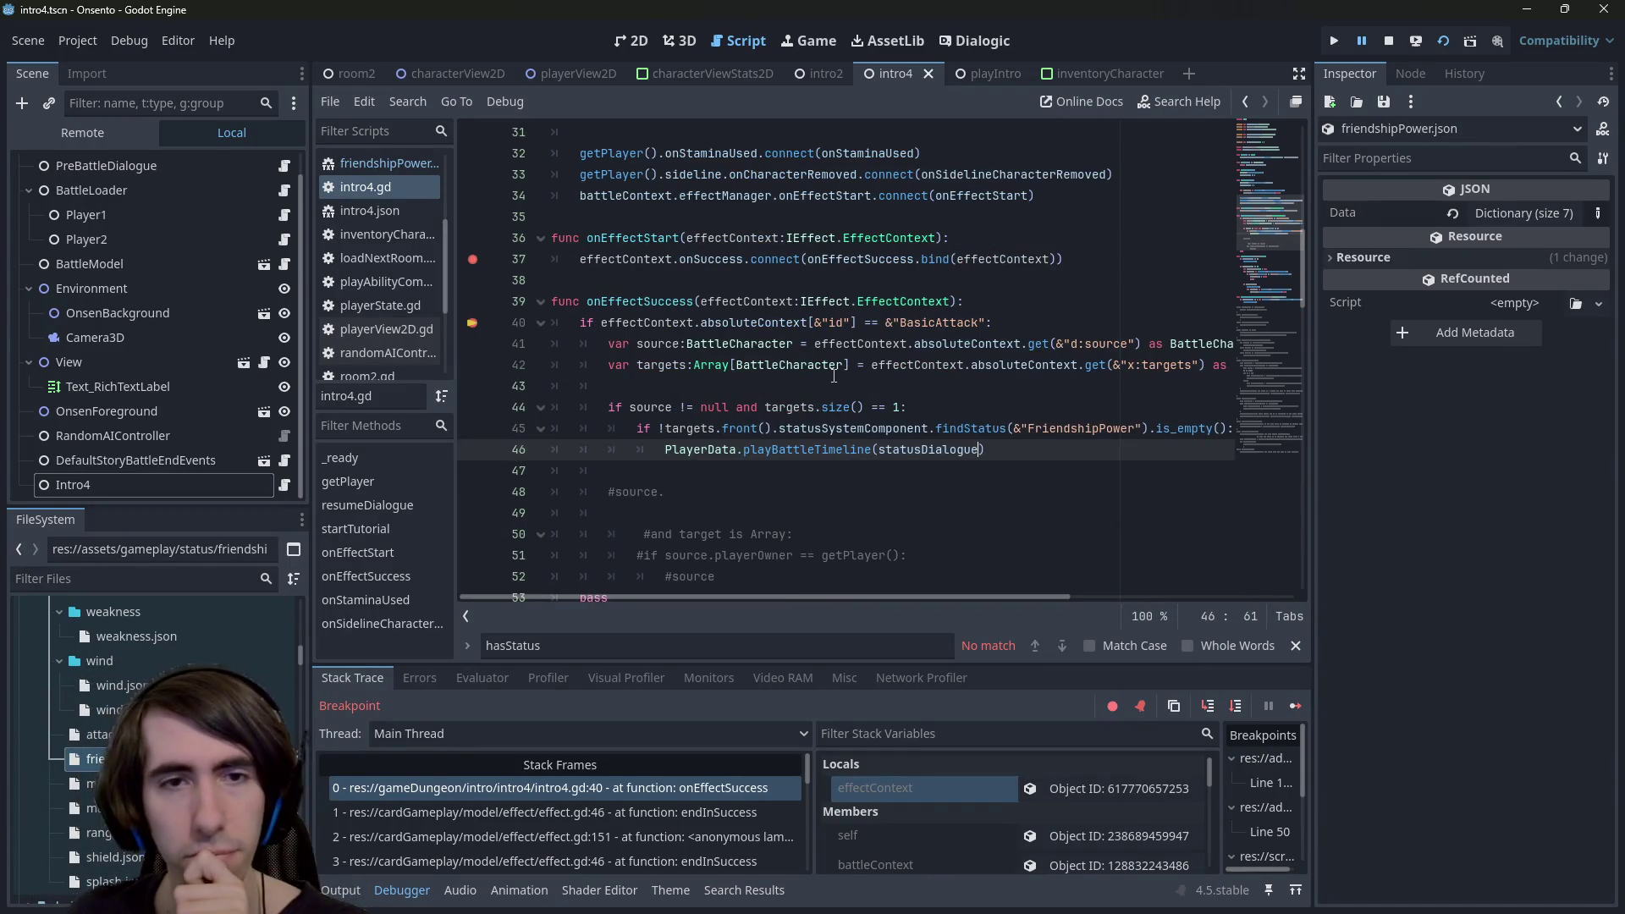
scroll(834, 375, "down", 2)
left_click_drag(766, 470, 495, 347)
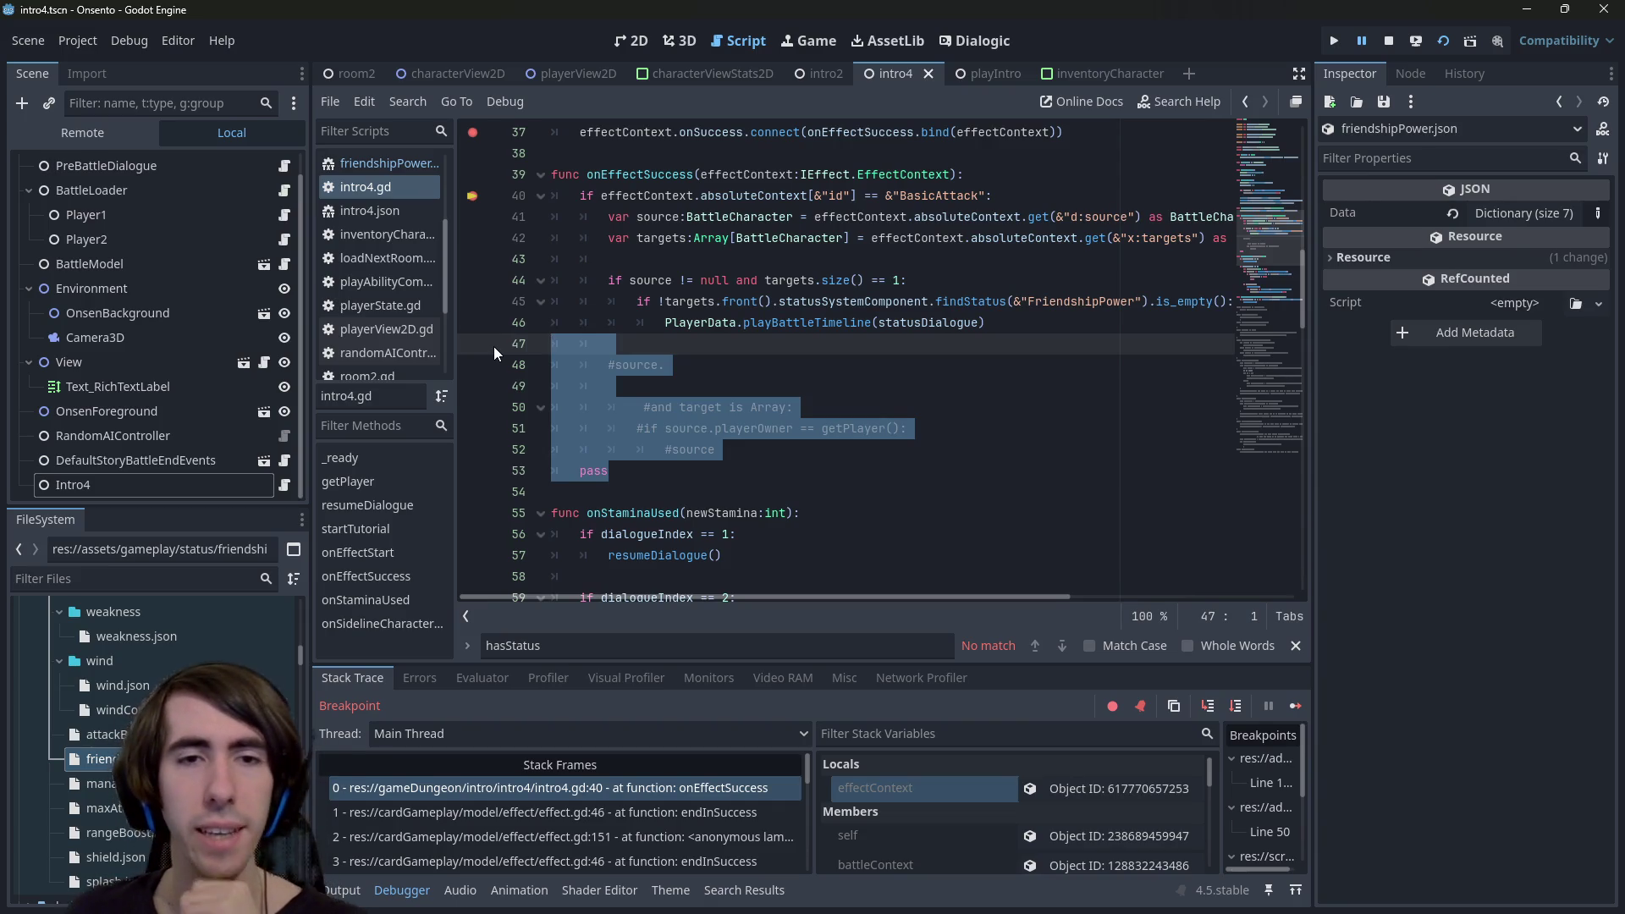
key("BackSpace")
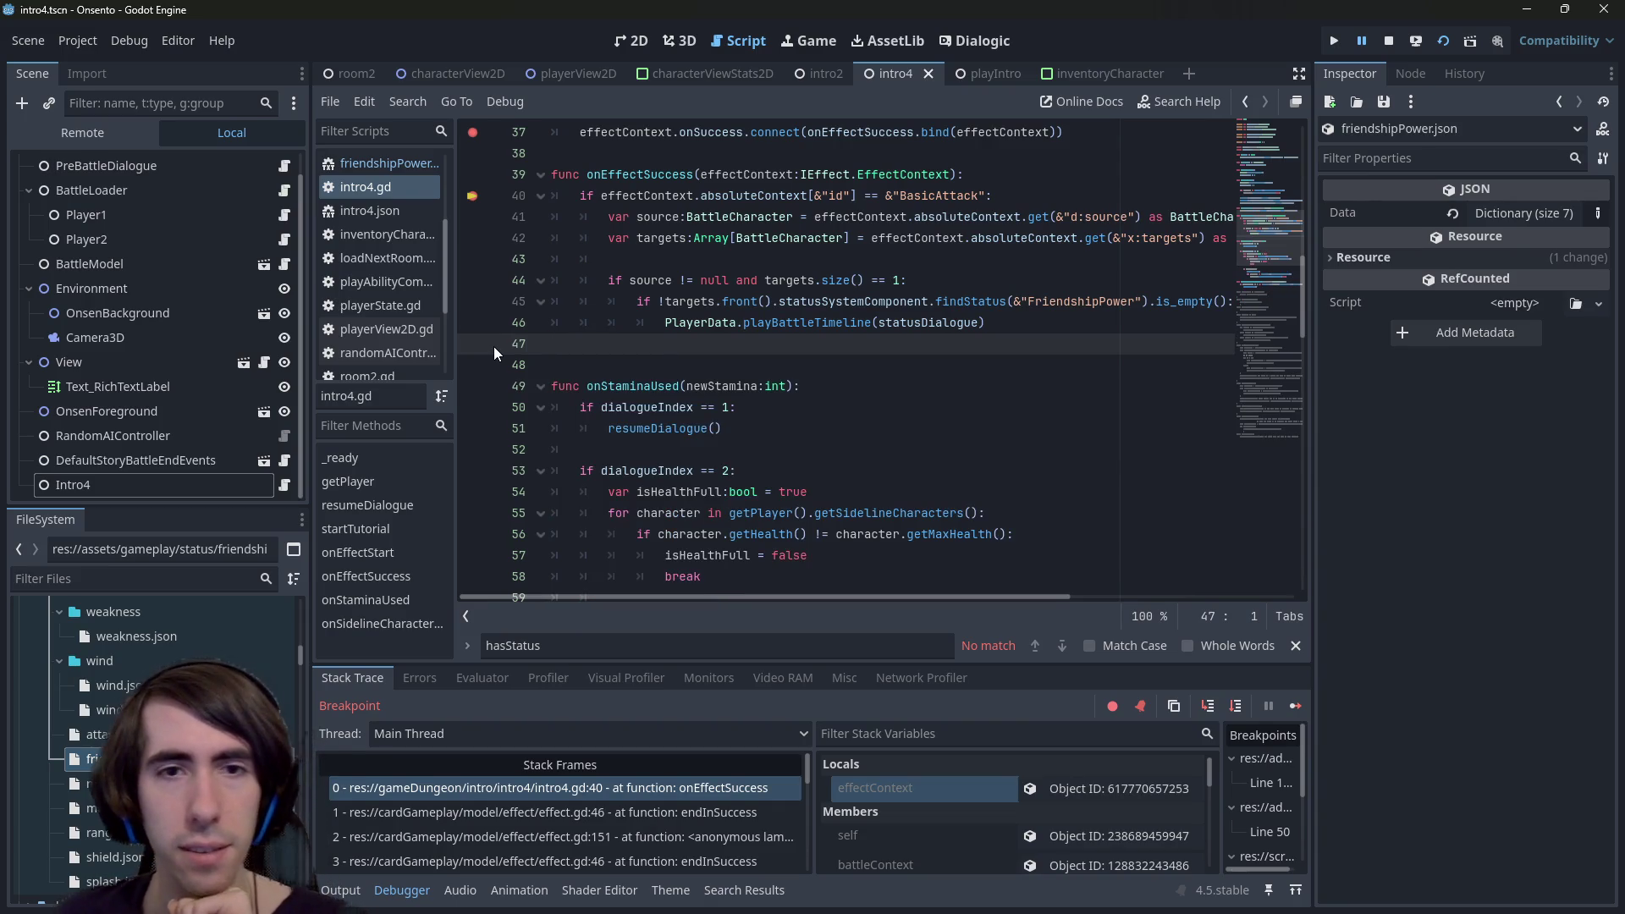
scroll(824, 497, "up", 1)
key("BackSpace")
scroll(825, 498, "up", 2)
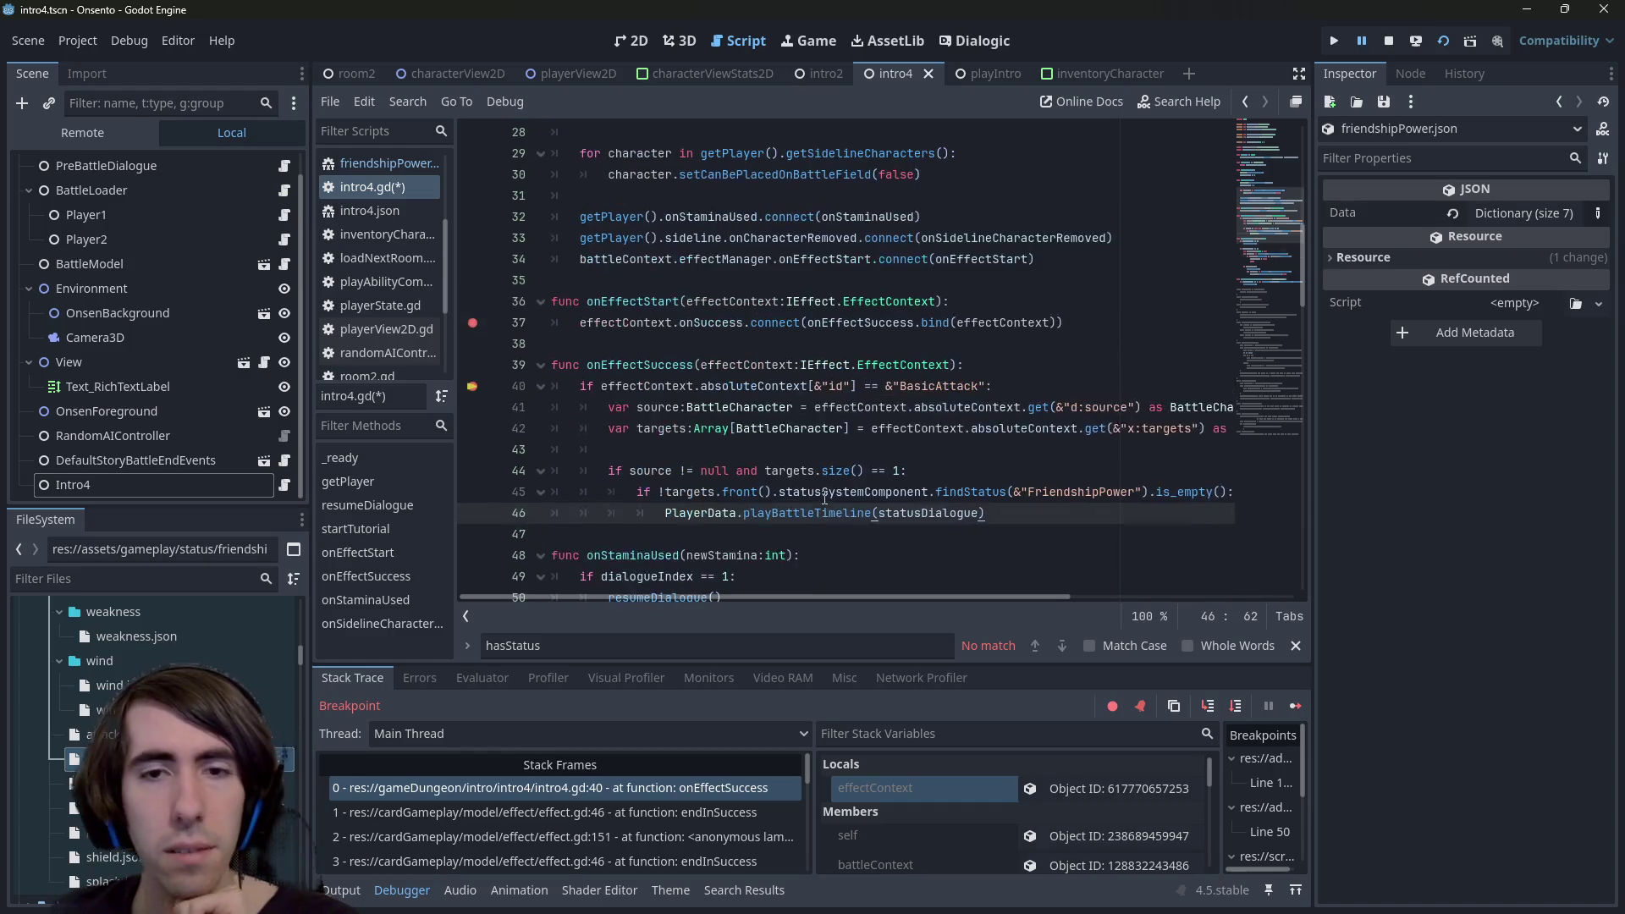
key("ctrl+s")
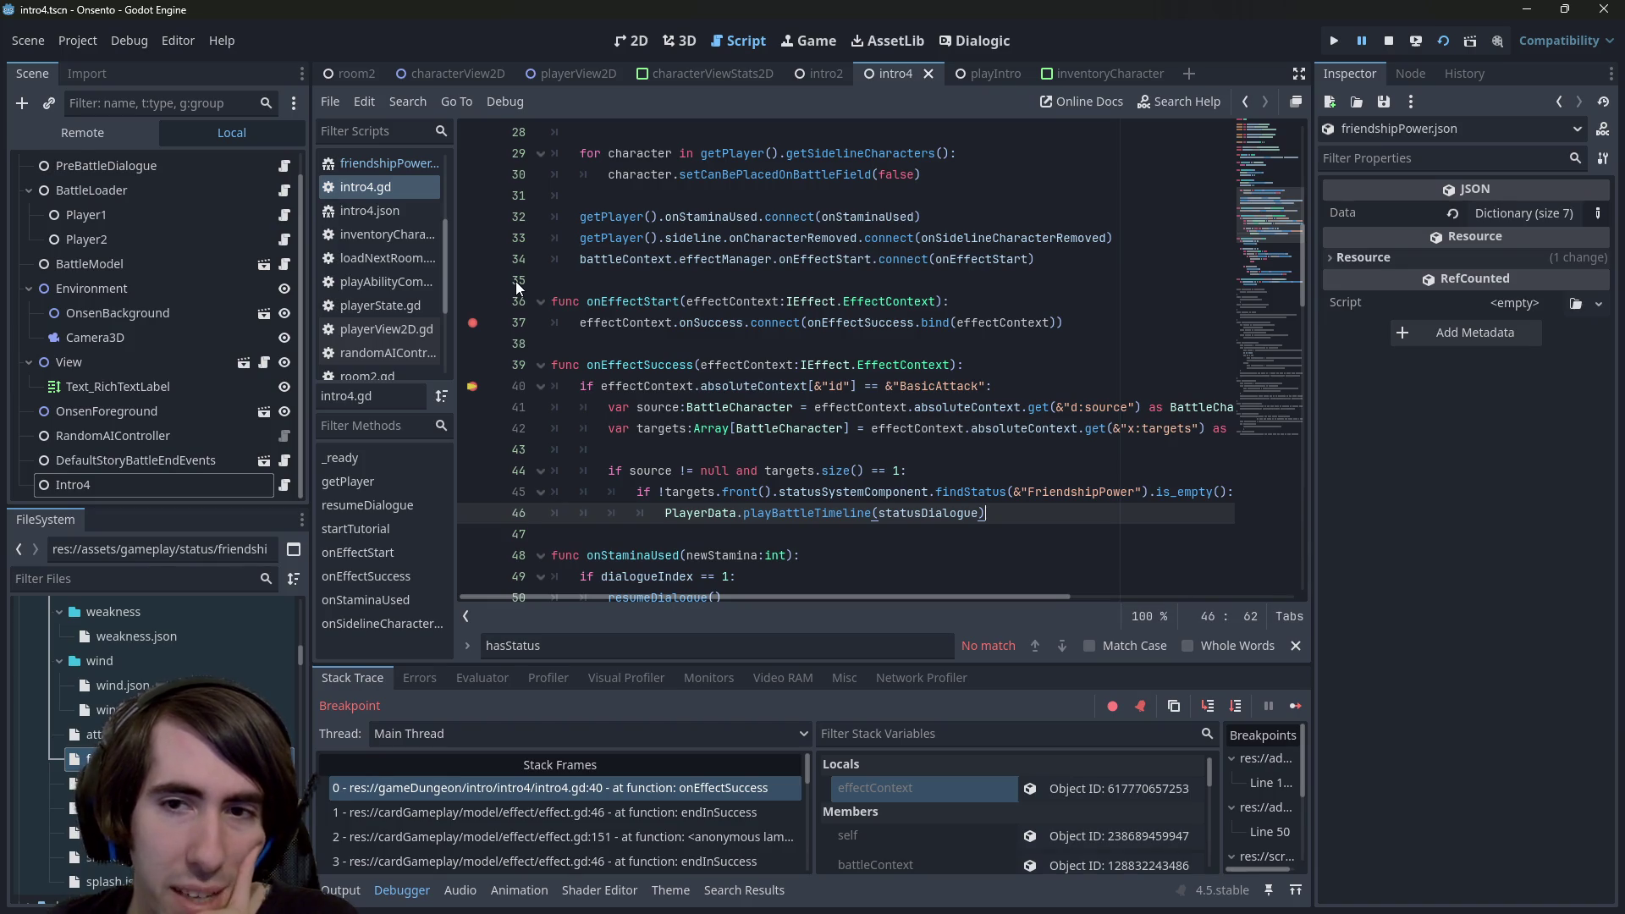
key("Return")
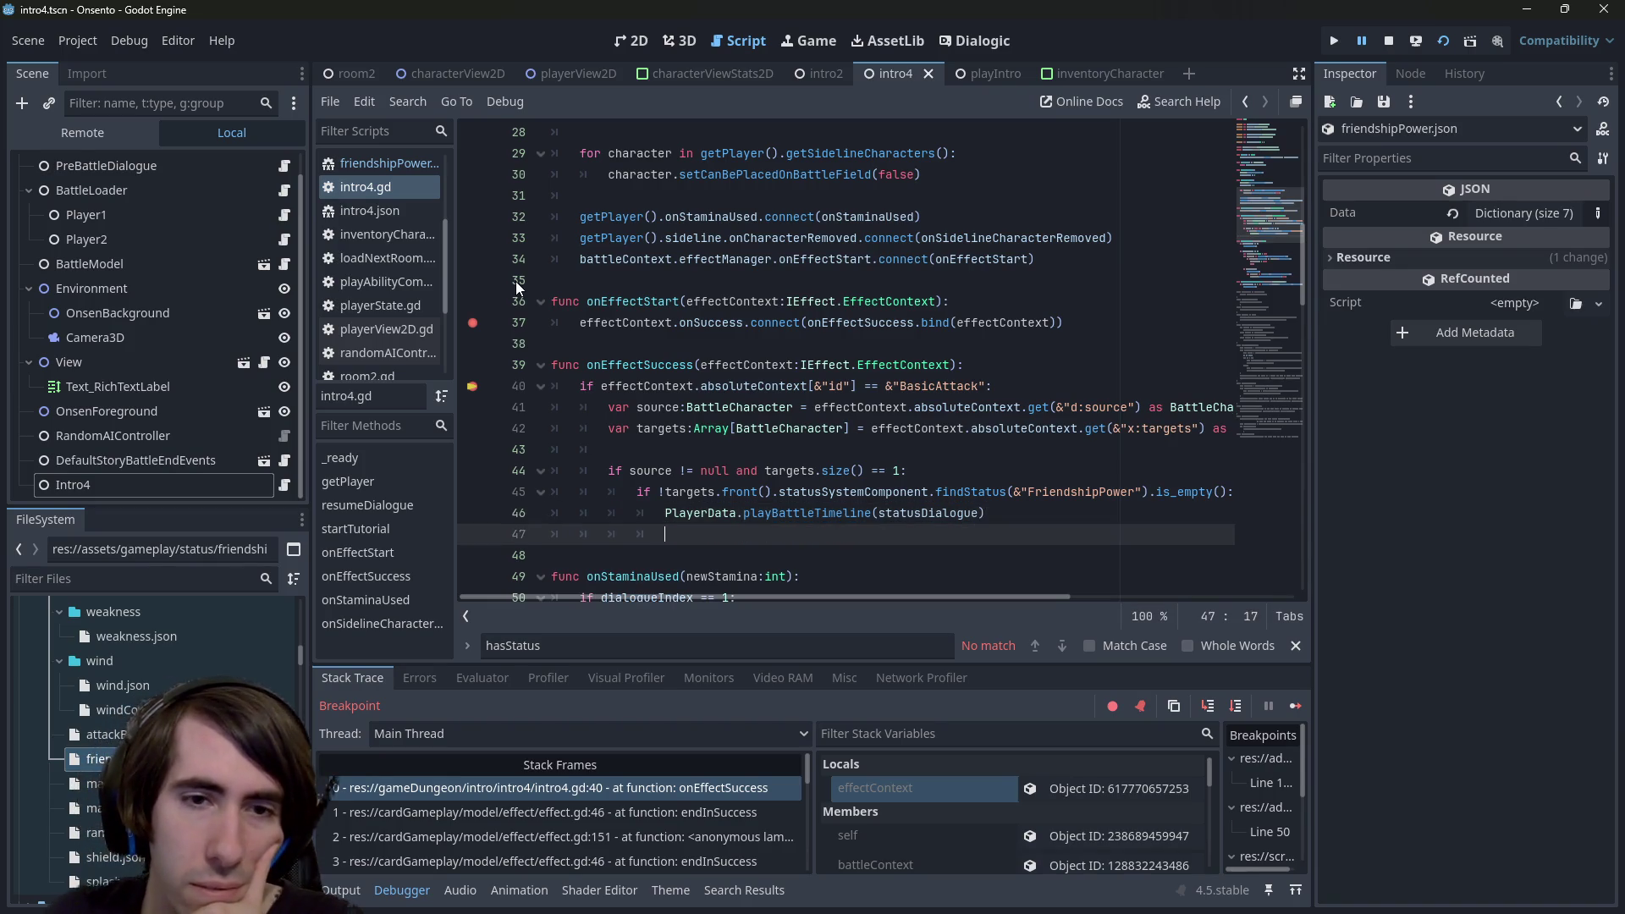
key("BackSpace")
key("BackSpace")
key("Return")
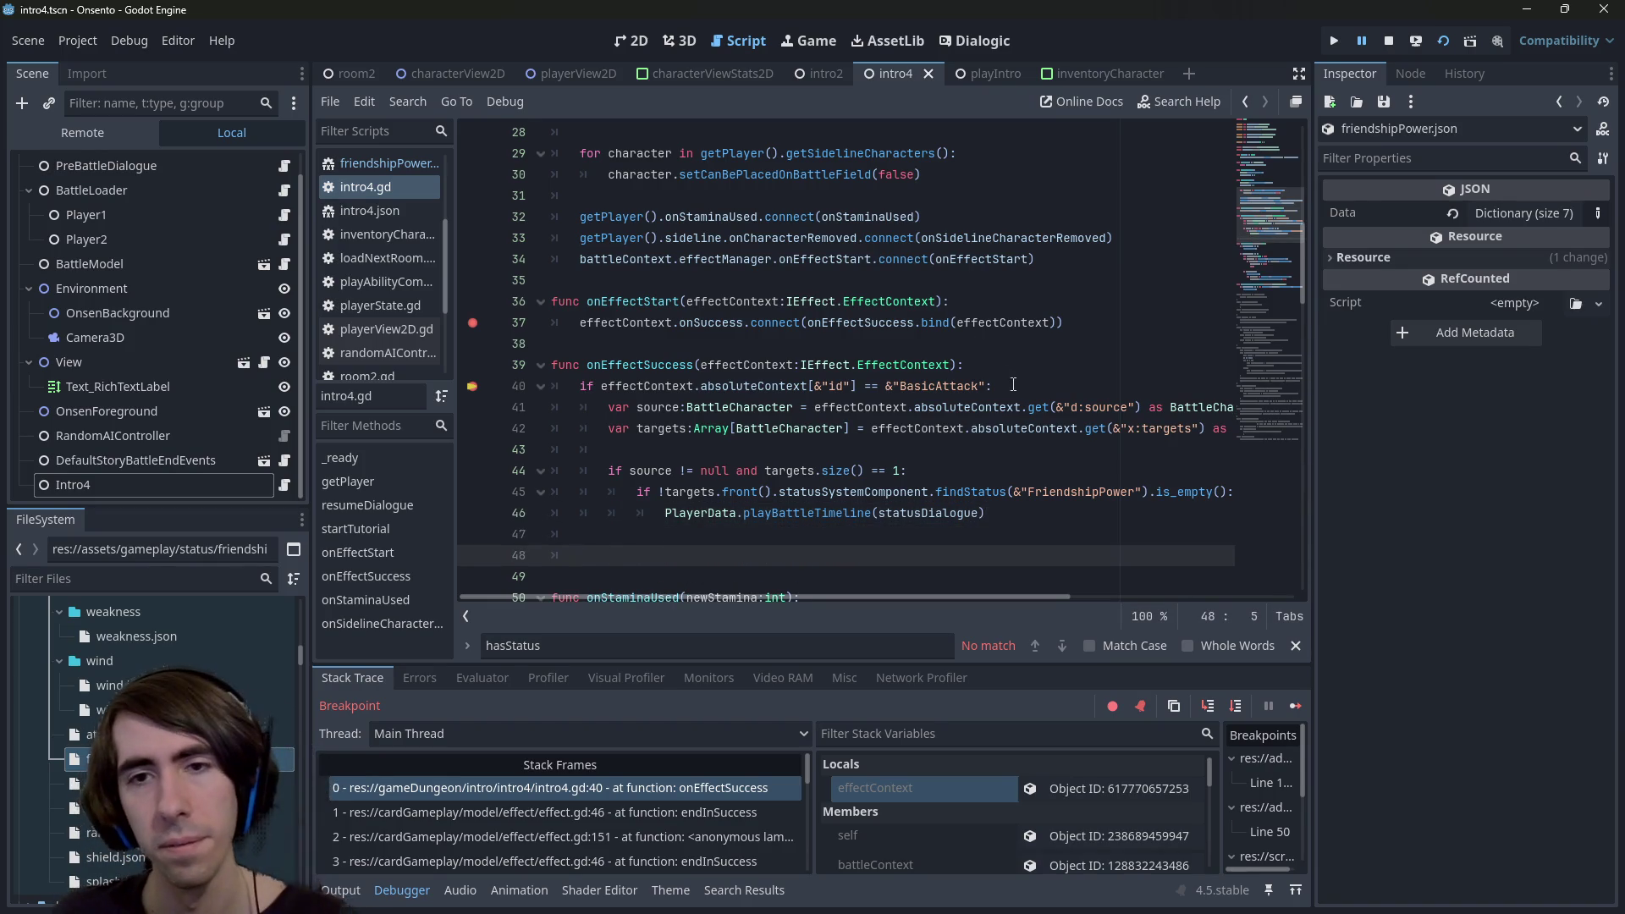
mouse_move(1013, 385)
left_mouse_down()
mouse_move(554, 386)
mouse_move(582, 385)
left_mouse_up()
key("ctrl+c")
left_click(629, 534)
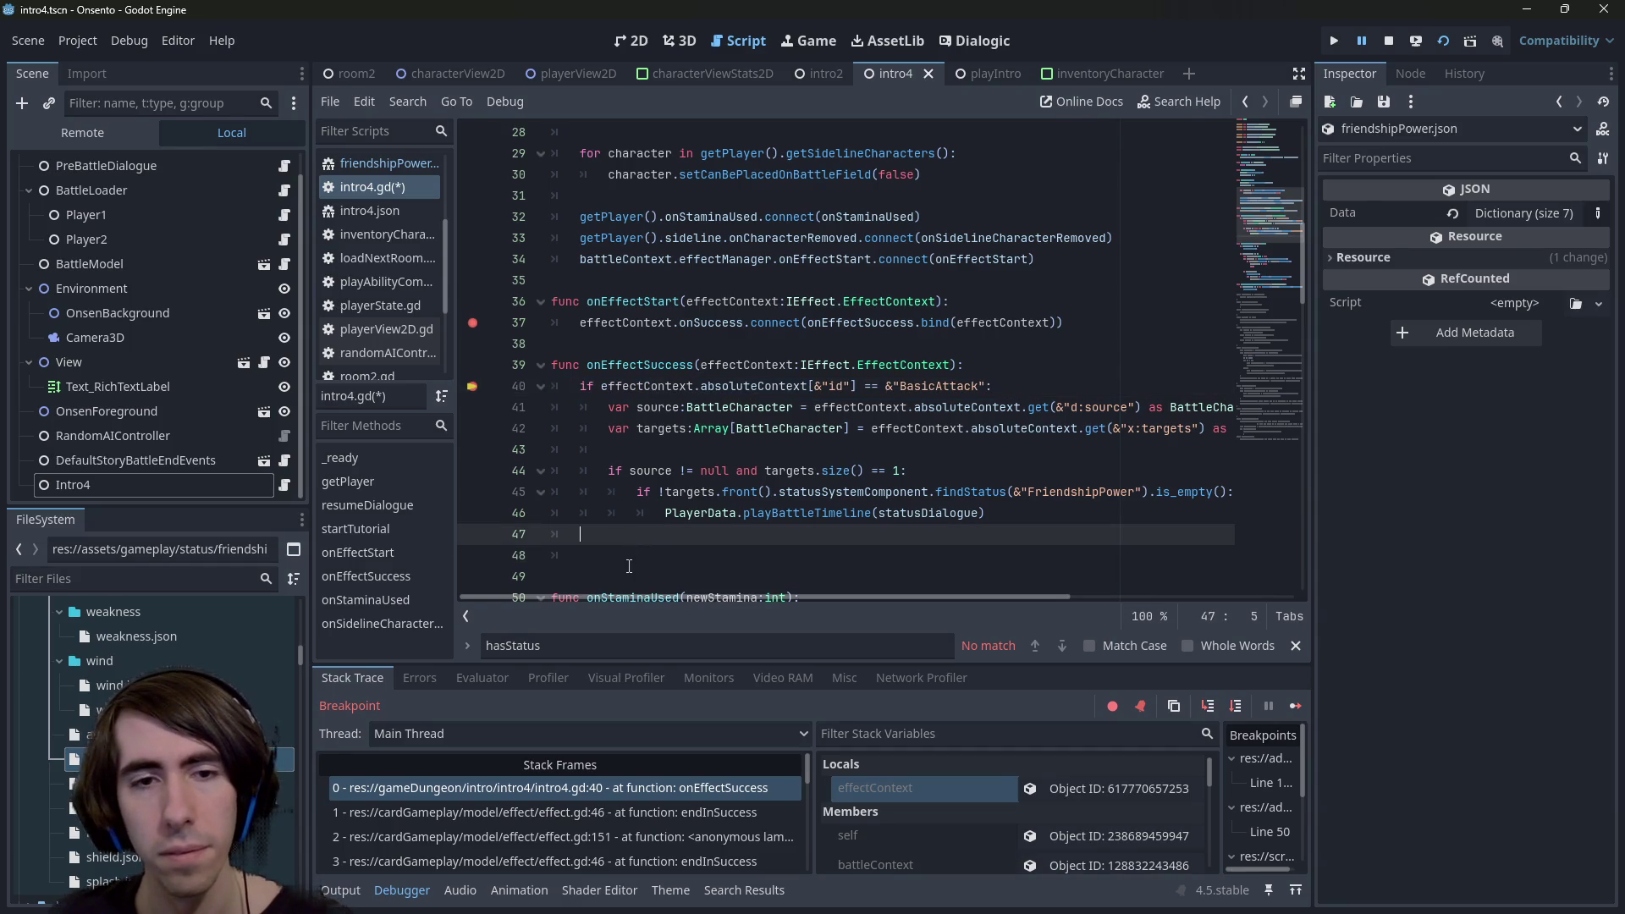
left_click(629, 566)
key("ctrl+v")
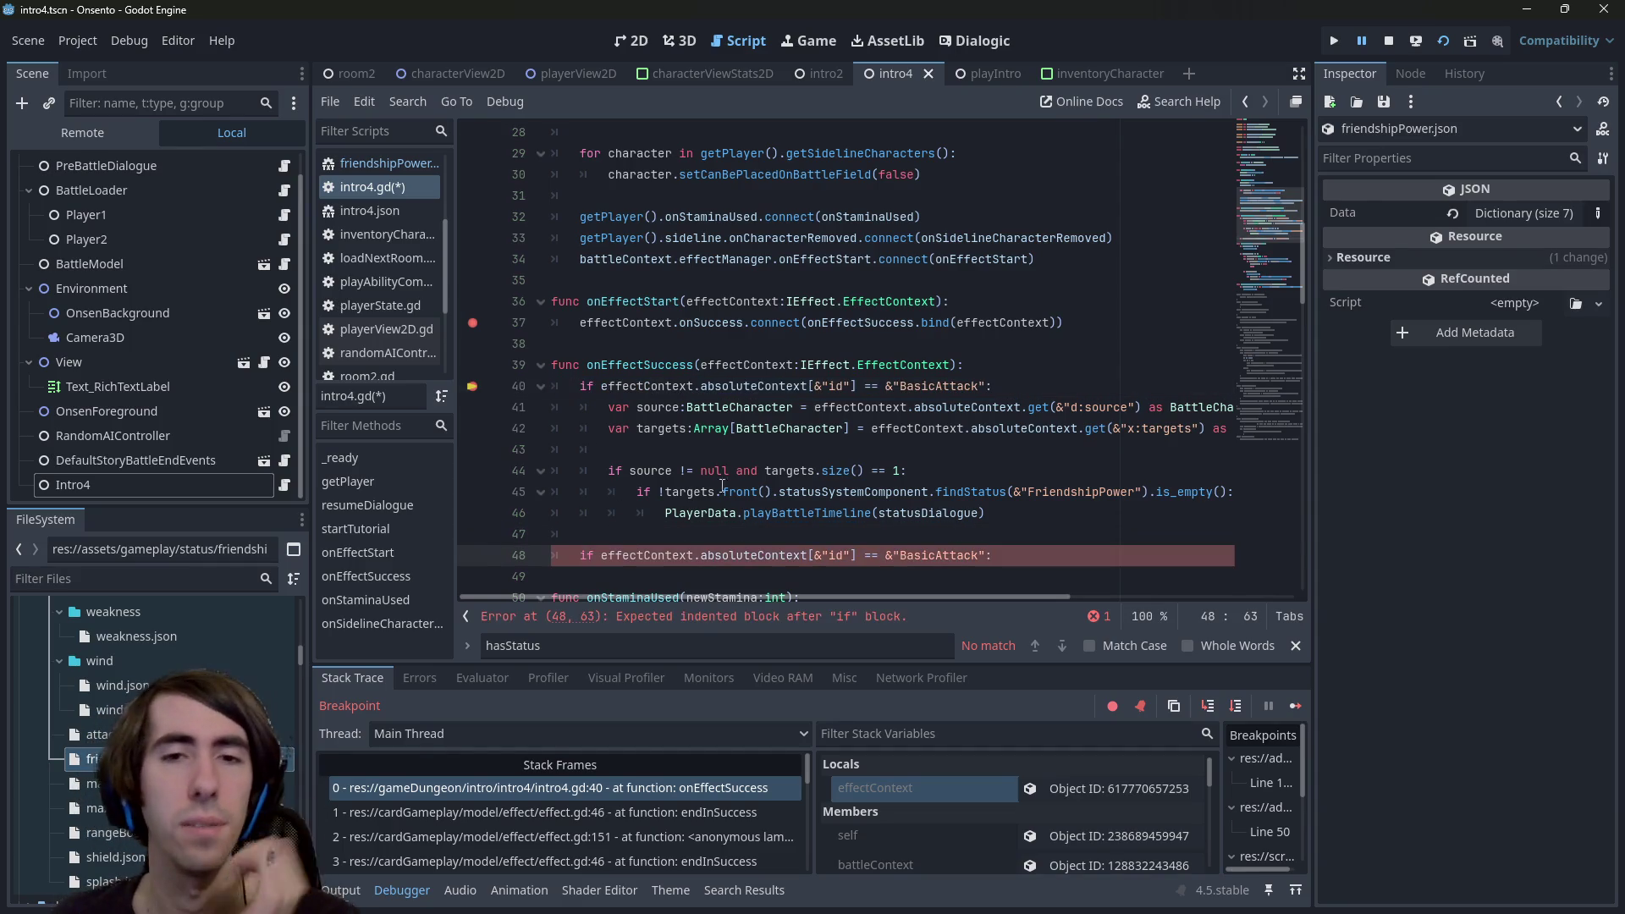
key("ctrl+z")
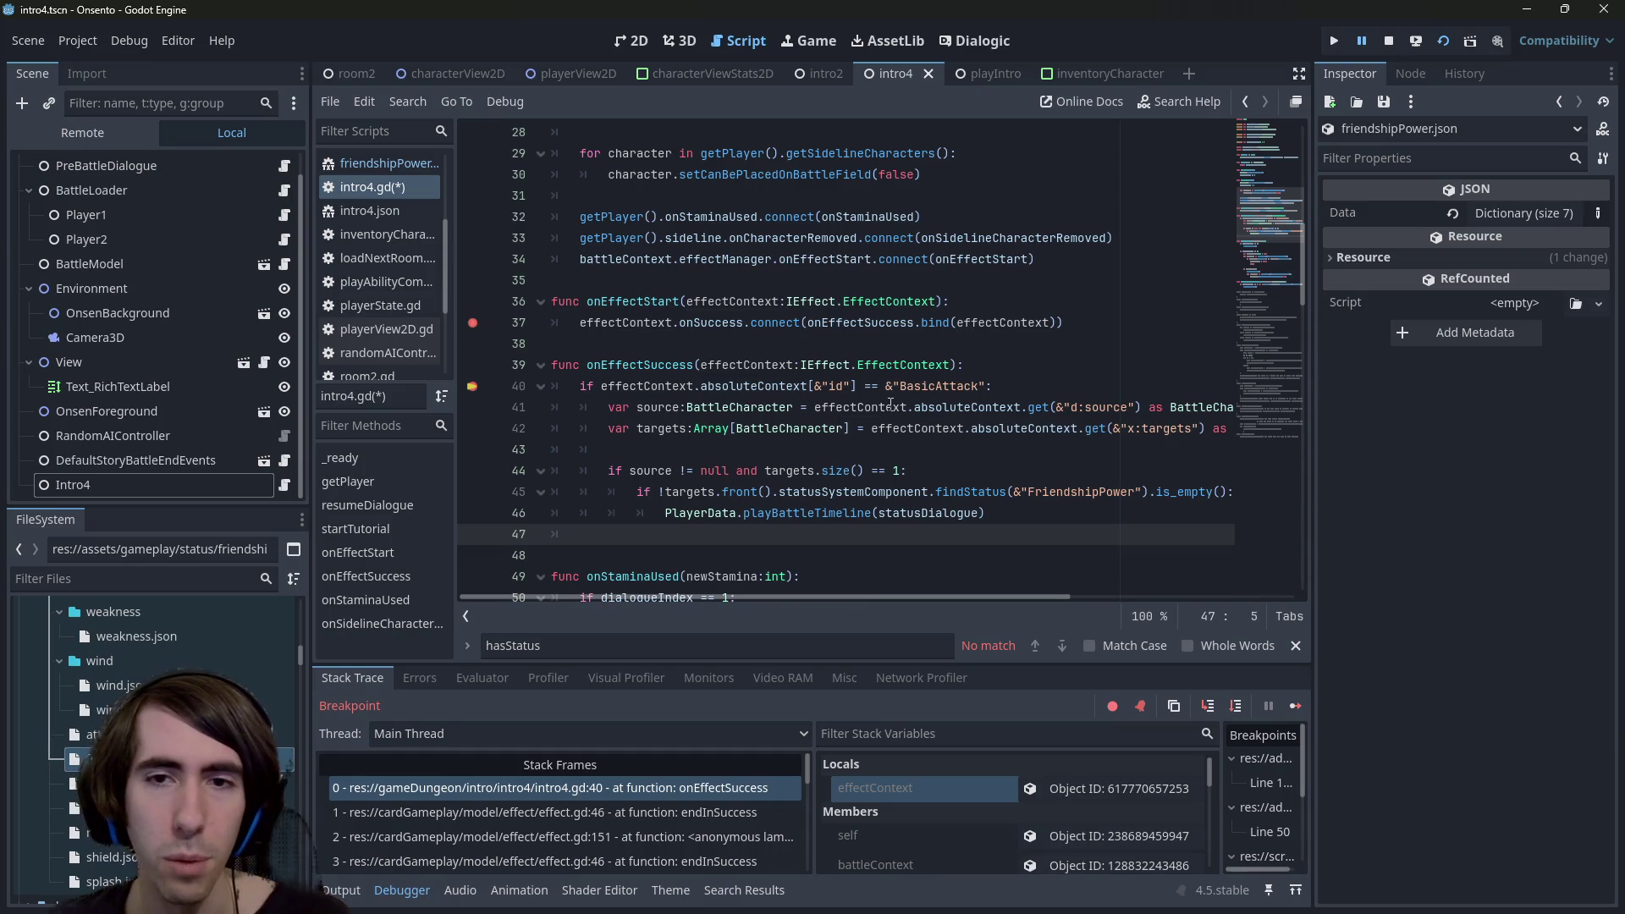
left_click(887, 471)
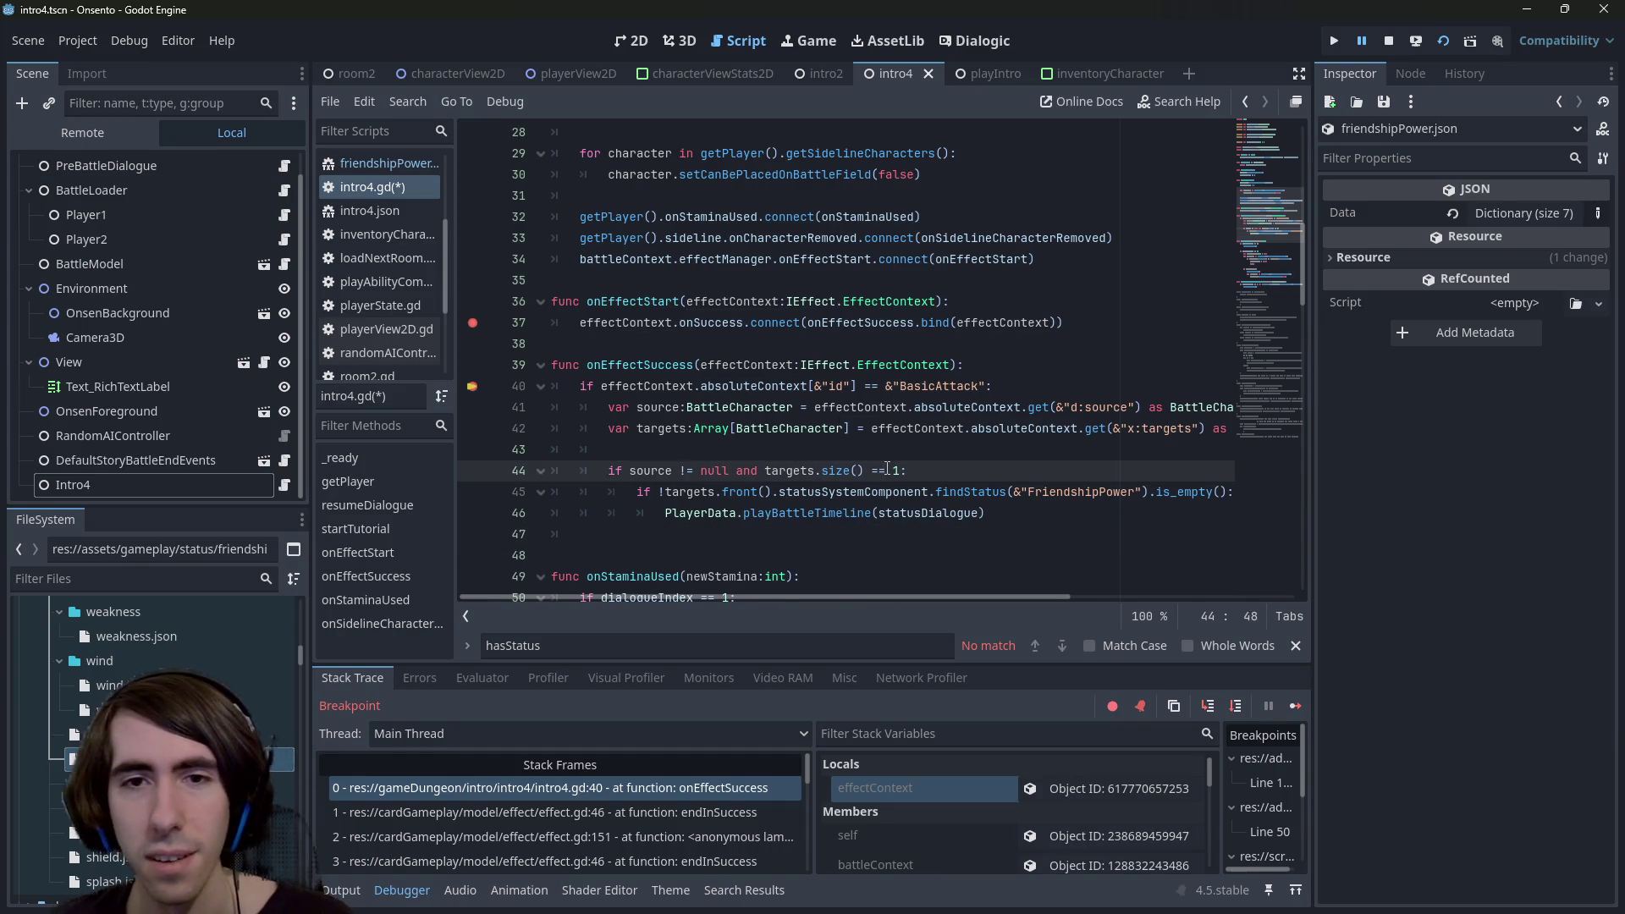
double_click(719, 386)
double_click(648, 386)
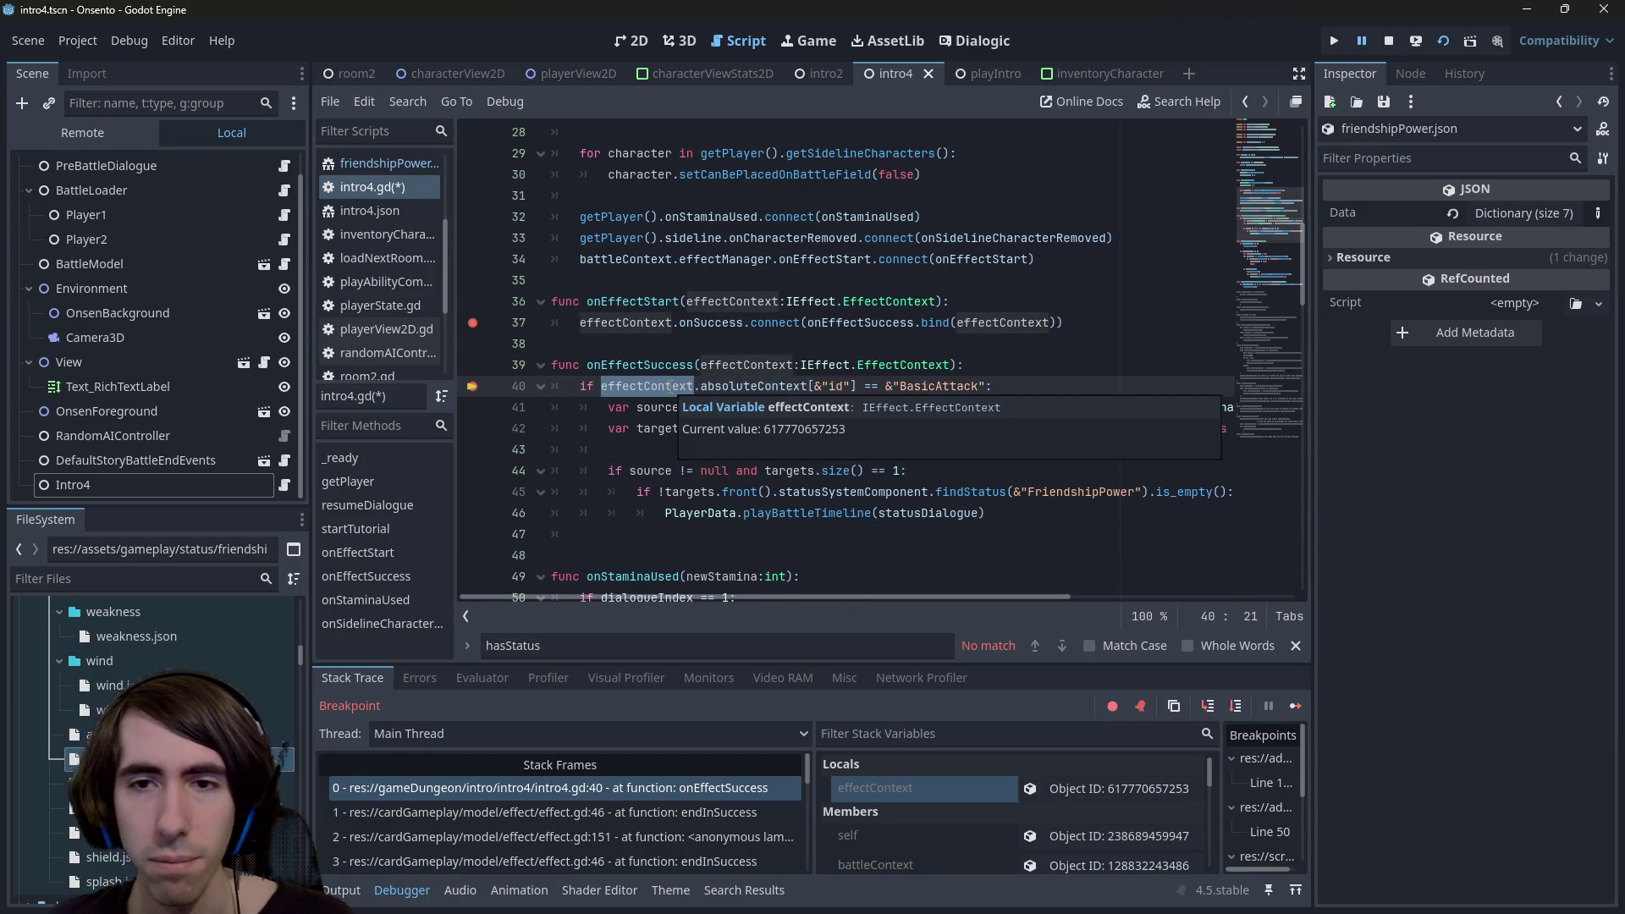
left_click(819, 386)
left_click(895, 386)
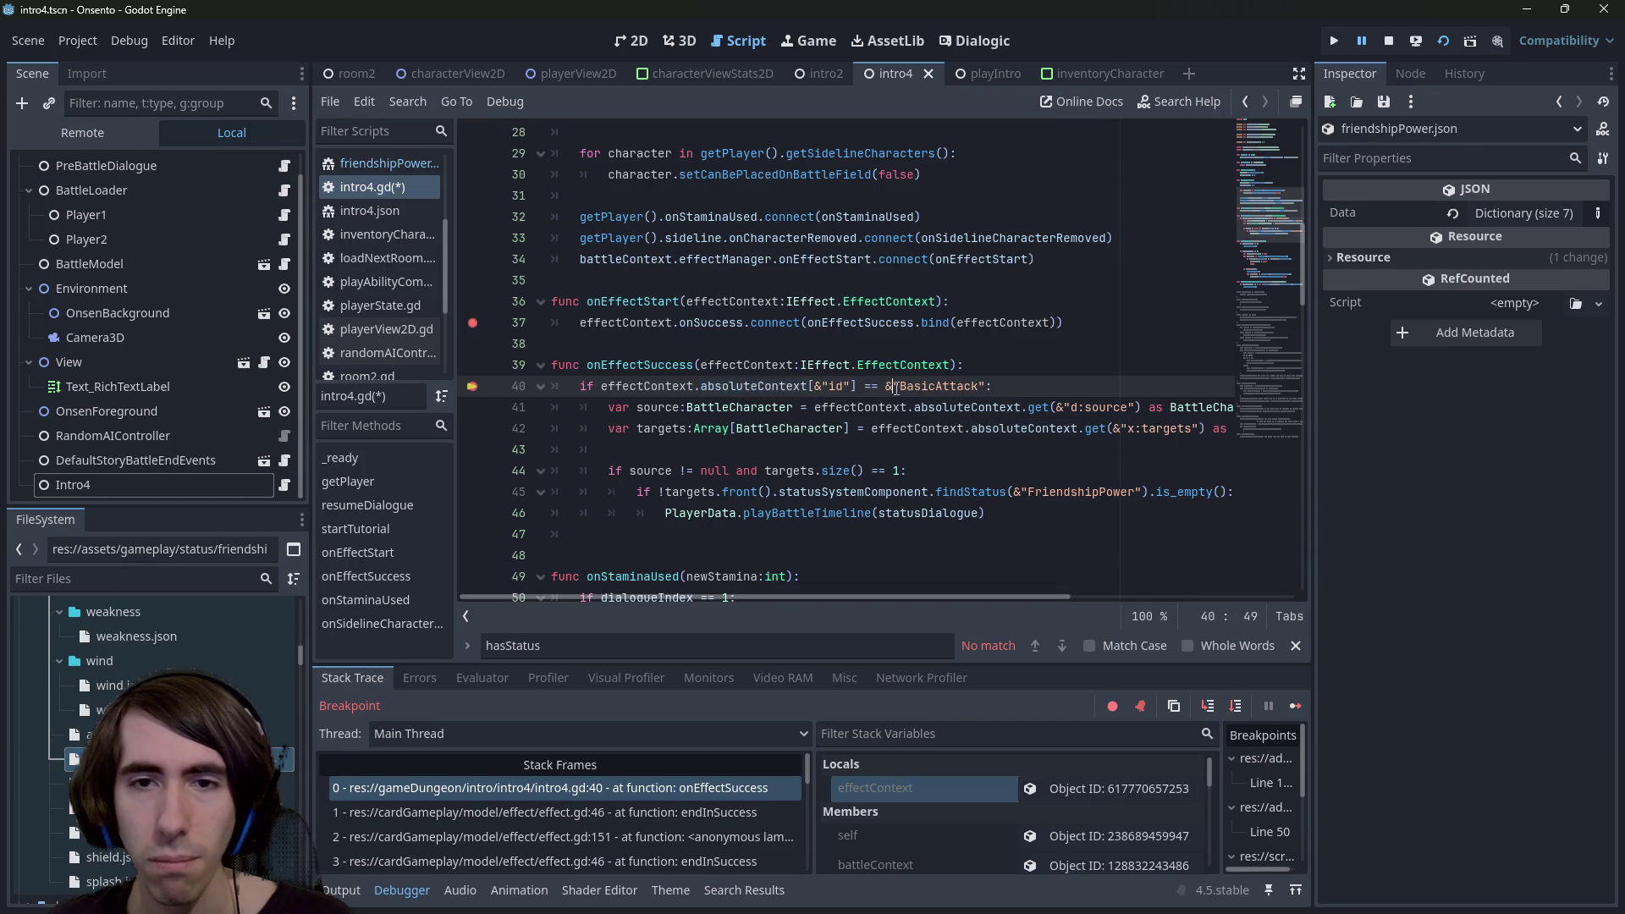
double_click(796, 385)
left_click(1020, 394)
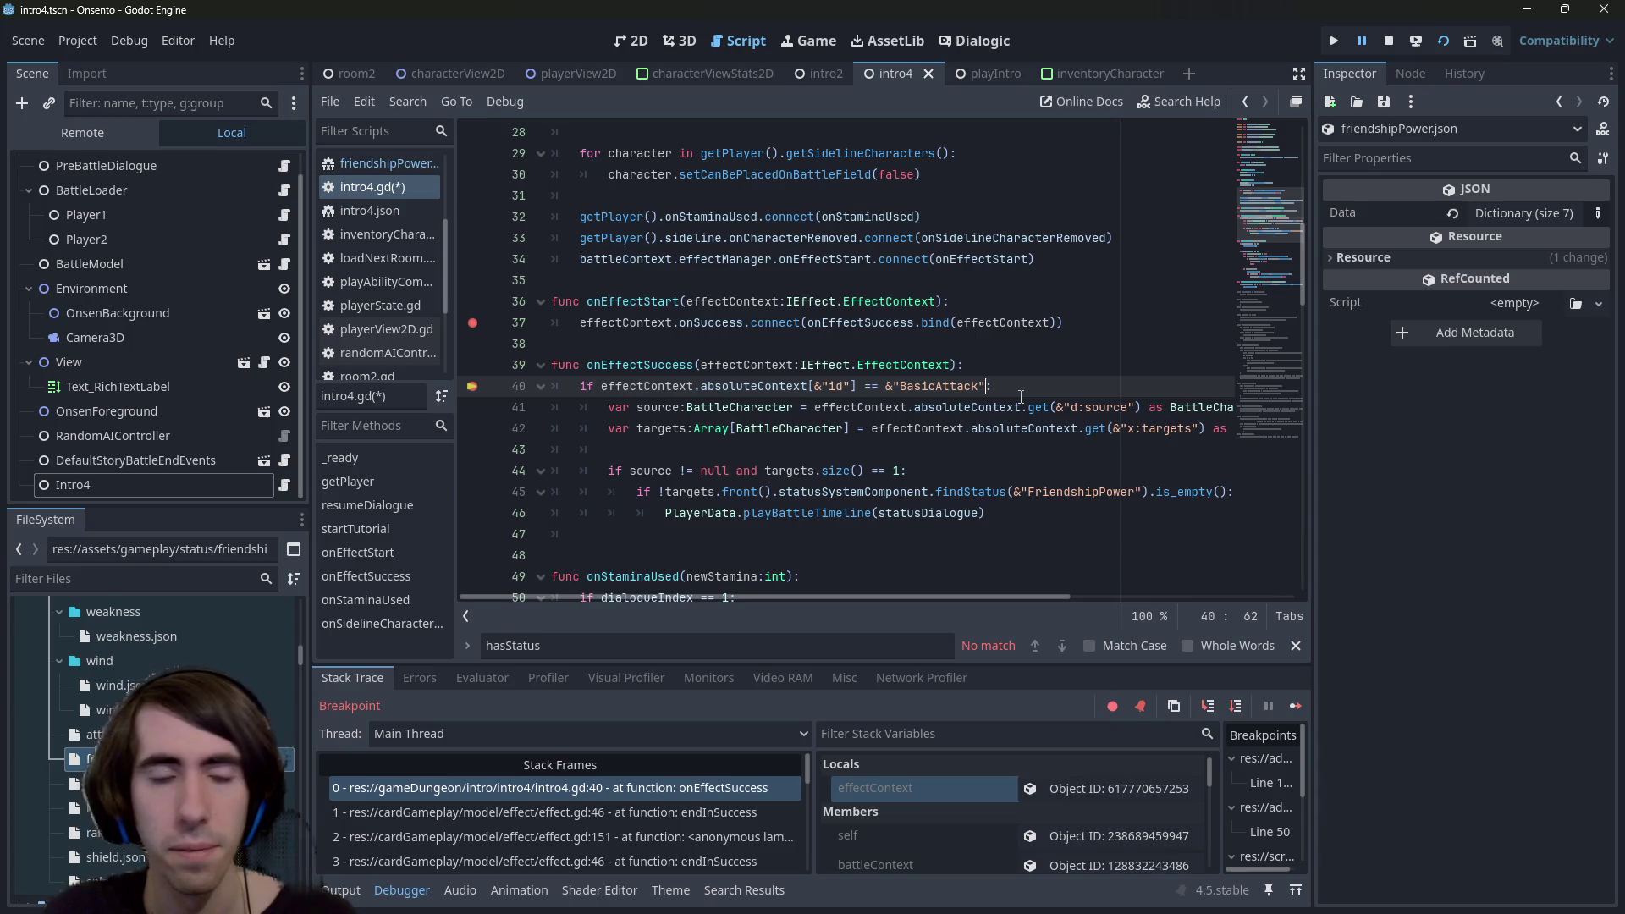
left_click(677, 534)
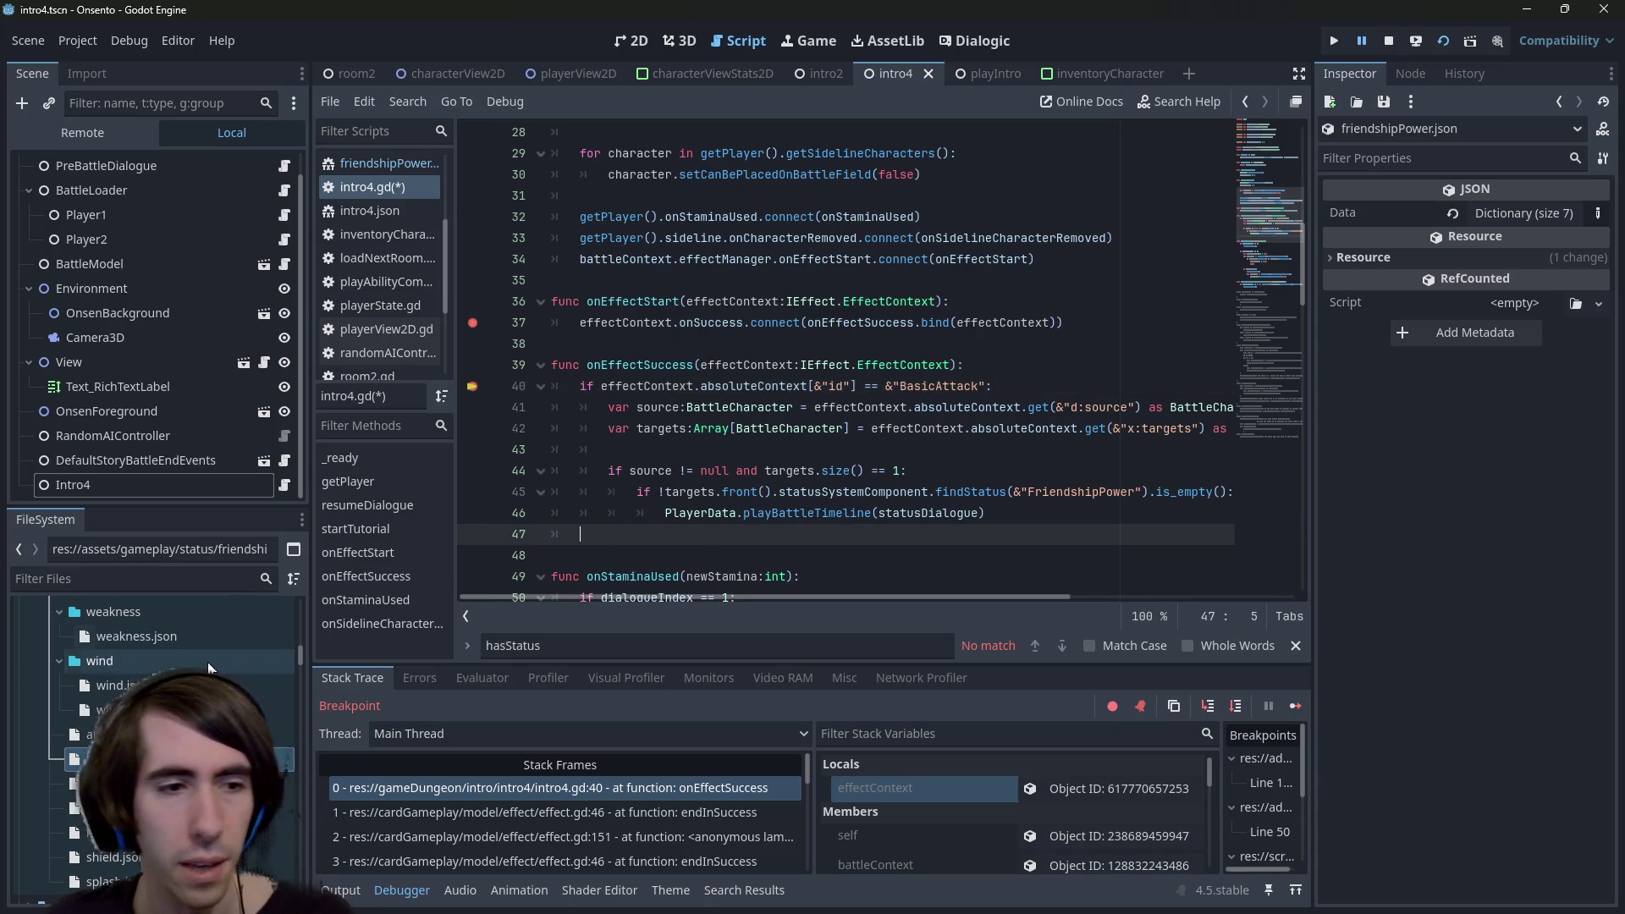
Try continuing the if condition with a backslash and 'or', then undo it
scroll(152, 719, "up", 1)
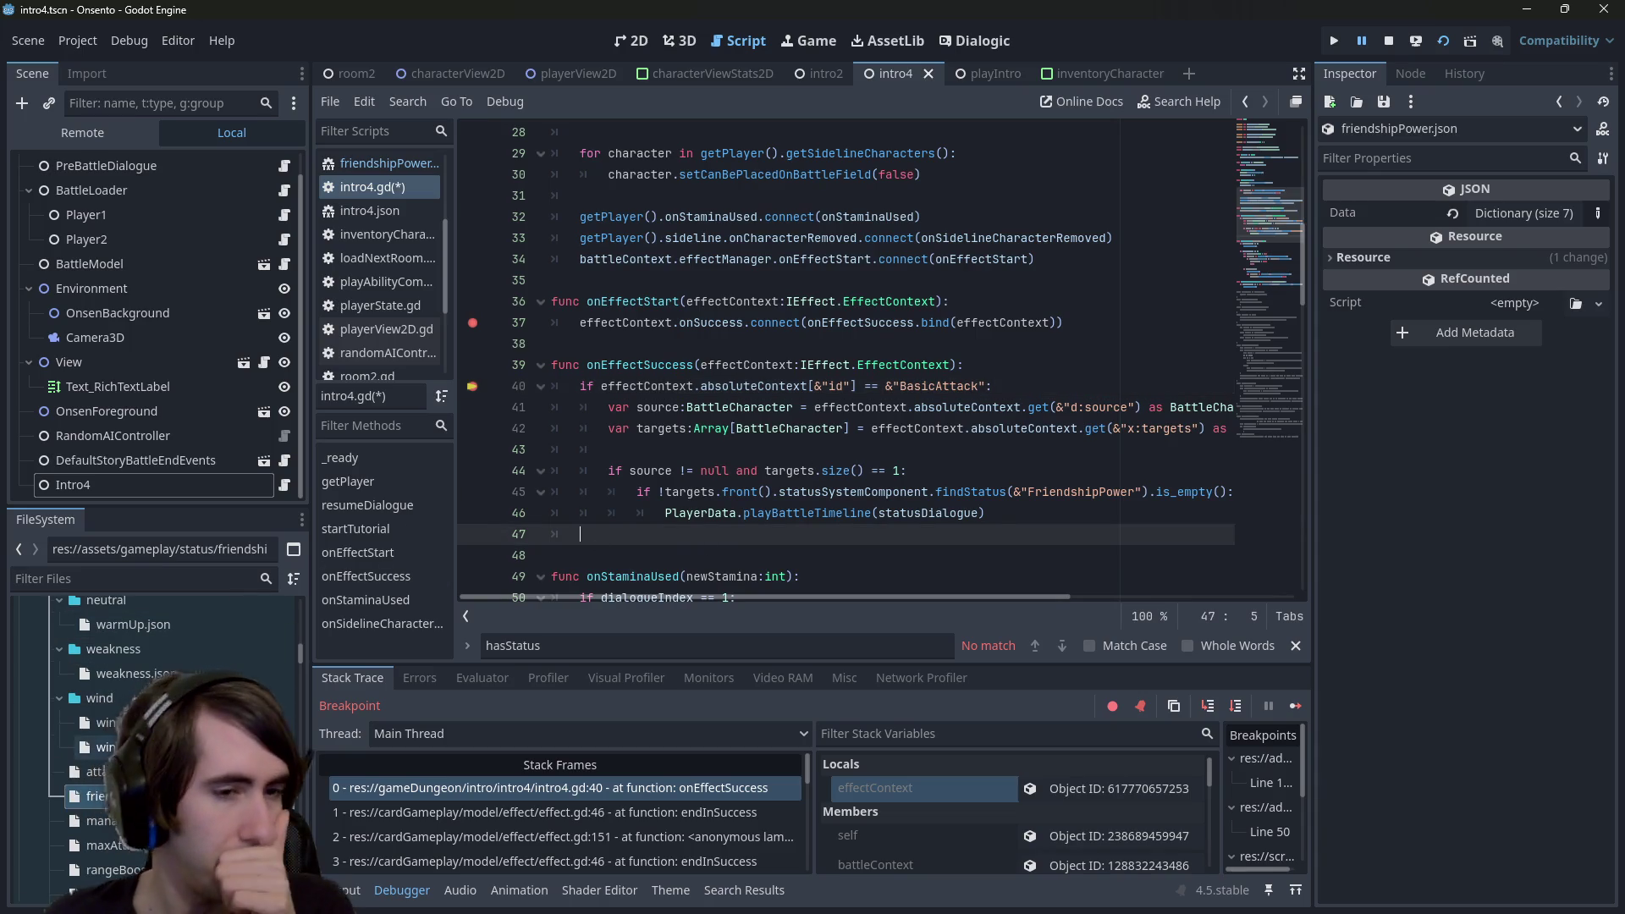
left_click(1035, 395)
type("'")
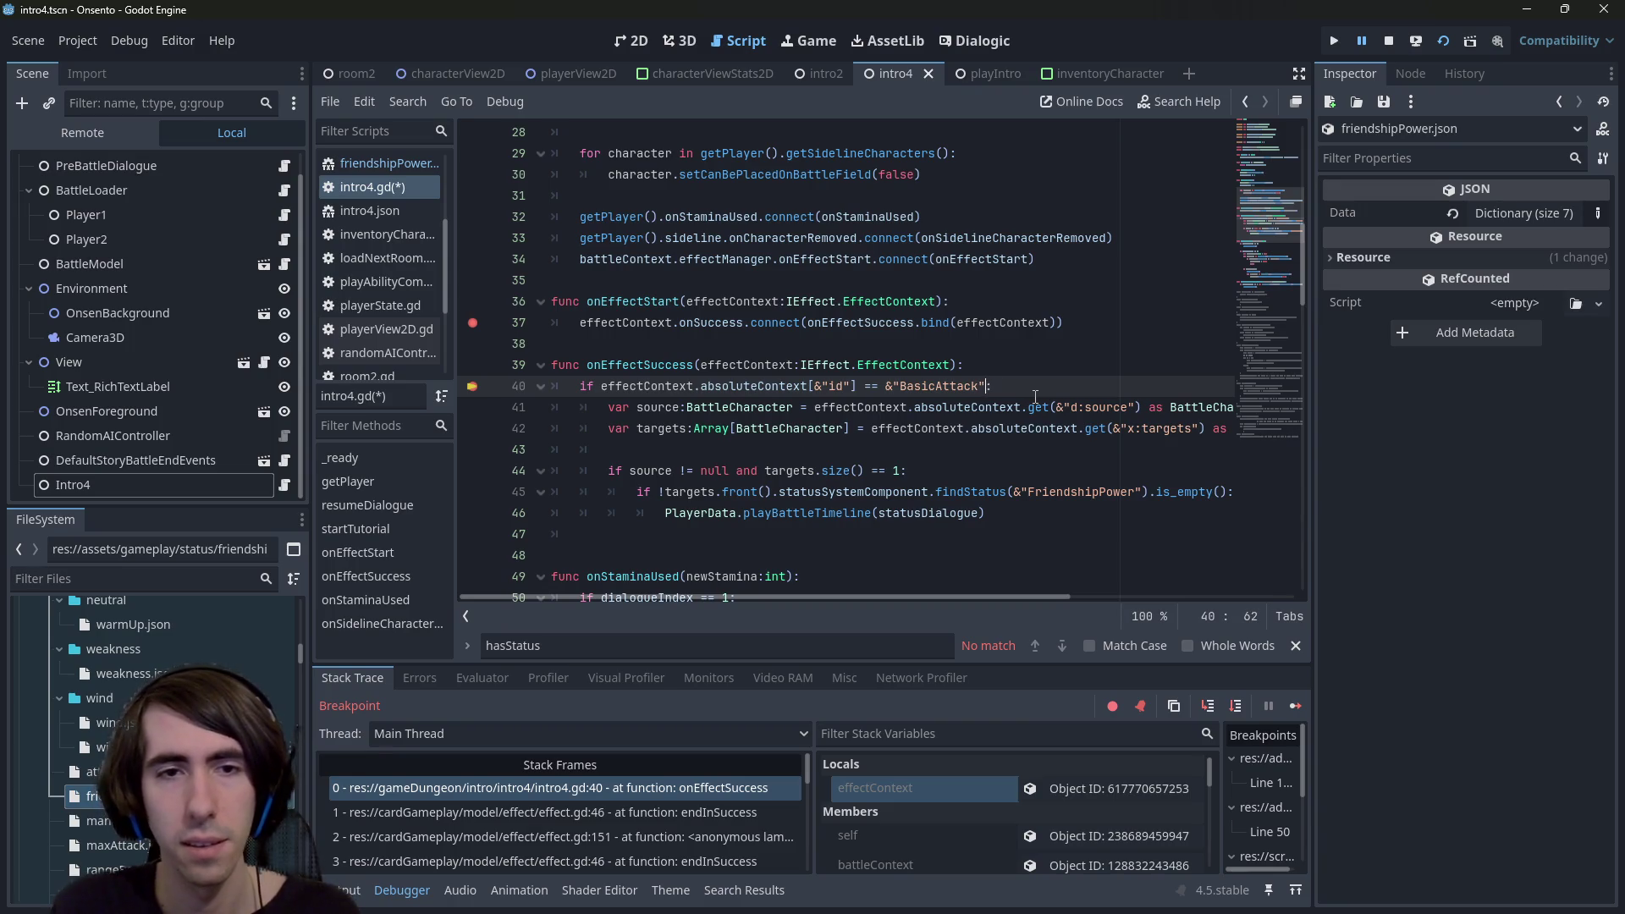
type("\\")
key("Return")
type("or:")
key("Up")
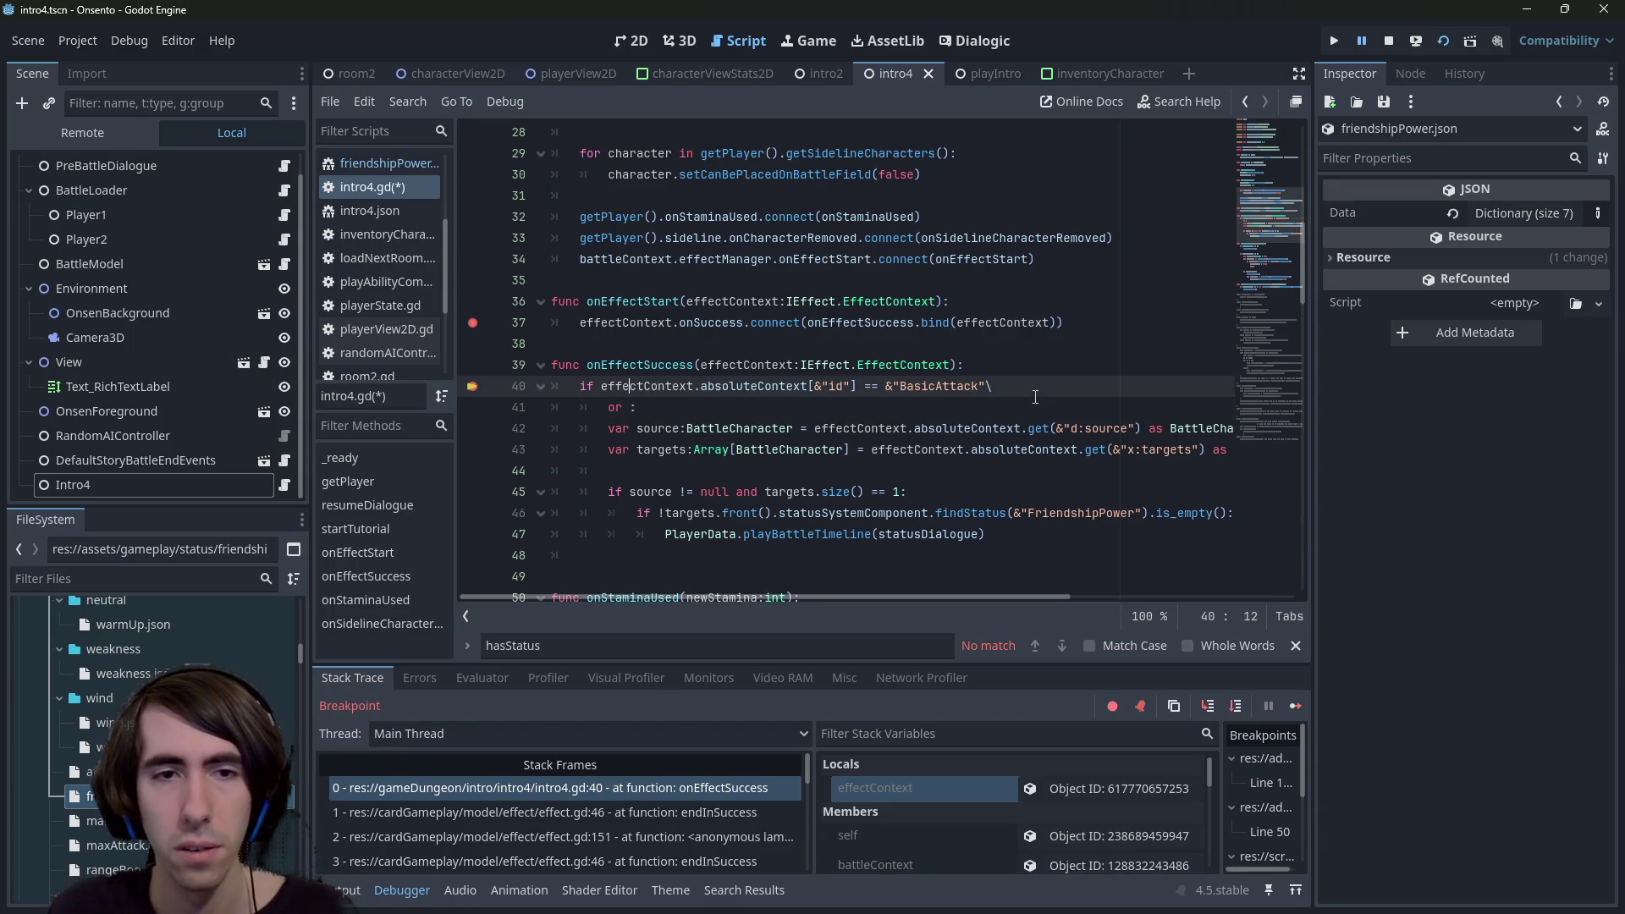
key("ctrl+z")
key("ctrl+z")
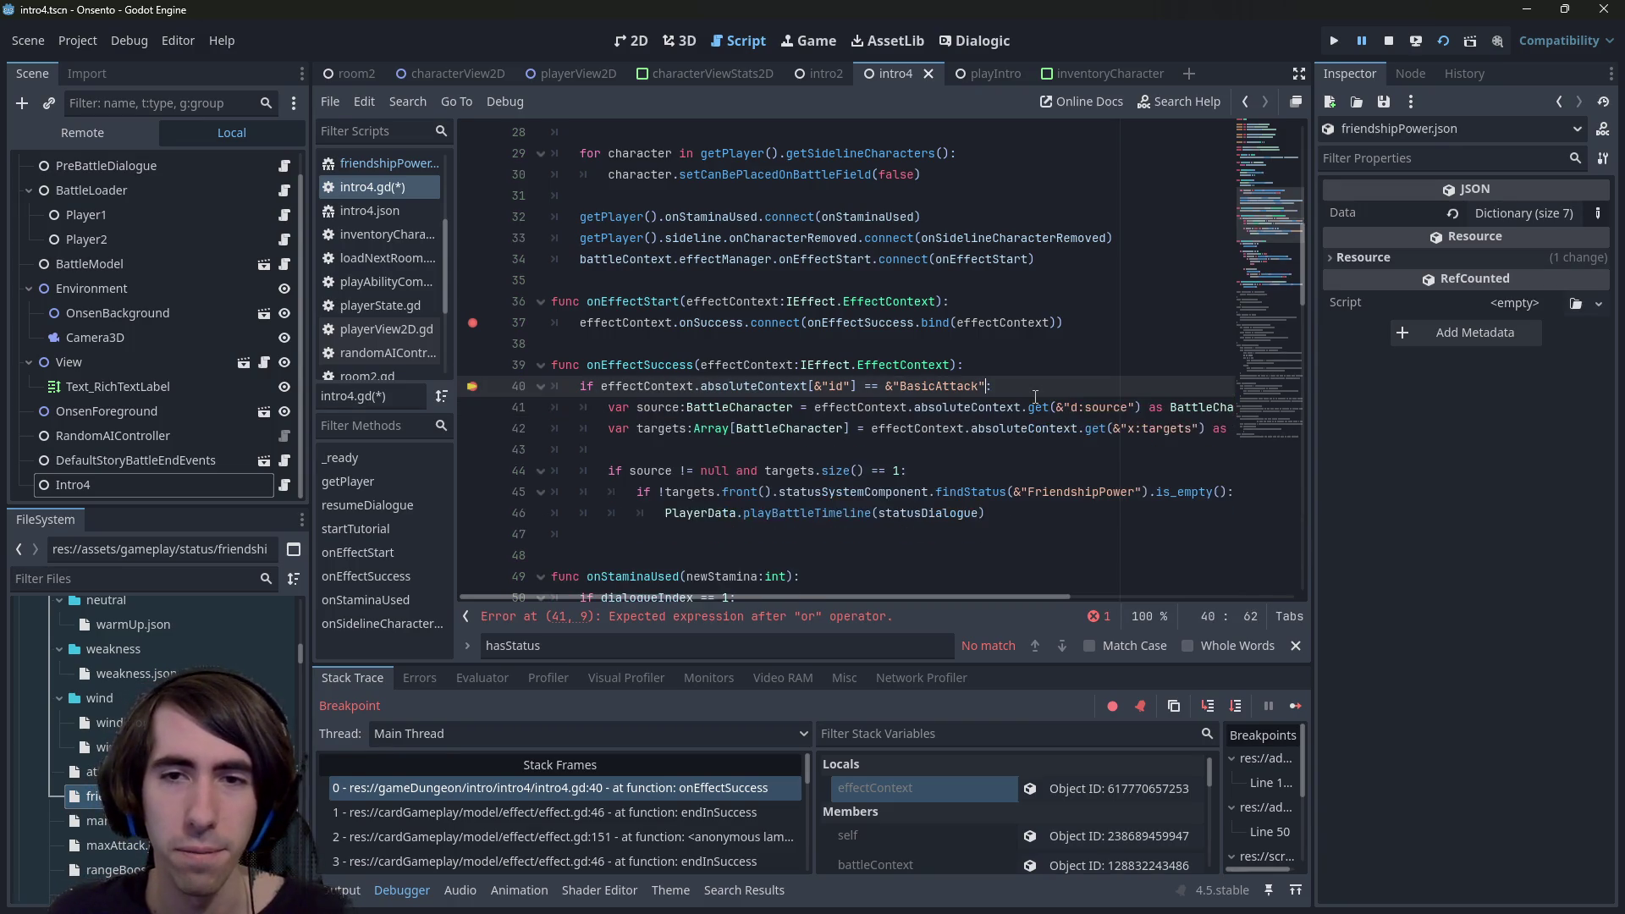
Add 'var id:StringName =' above the if, assign the copied absoluteContext id lookup, and save
key("ctrl+shift+Return")
type("var id")
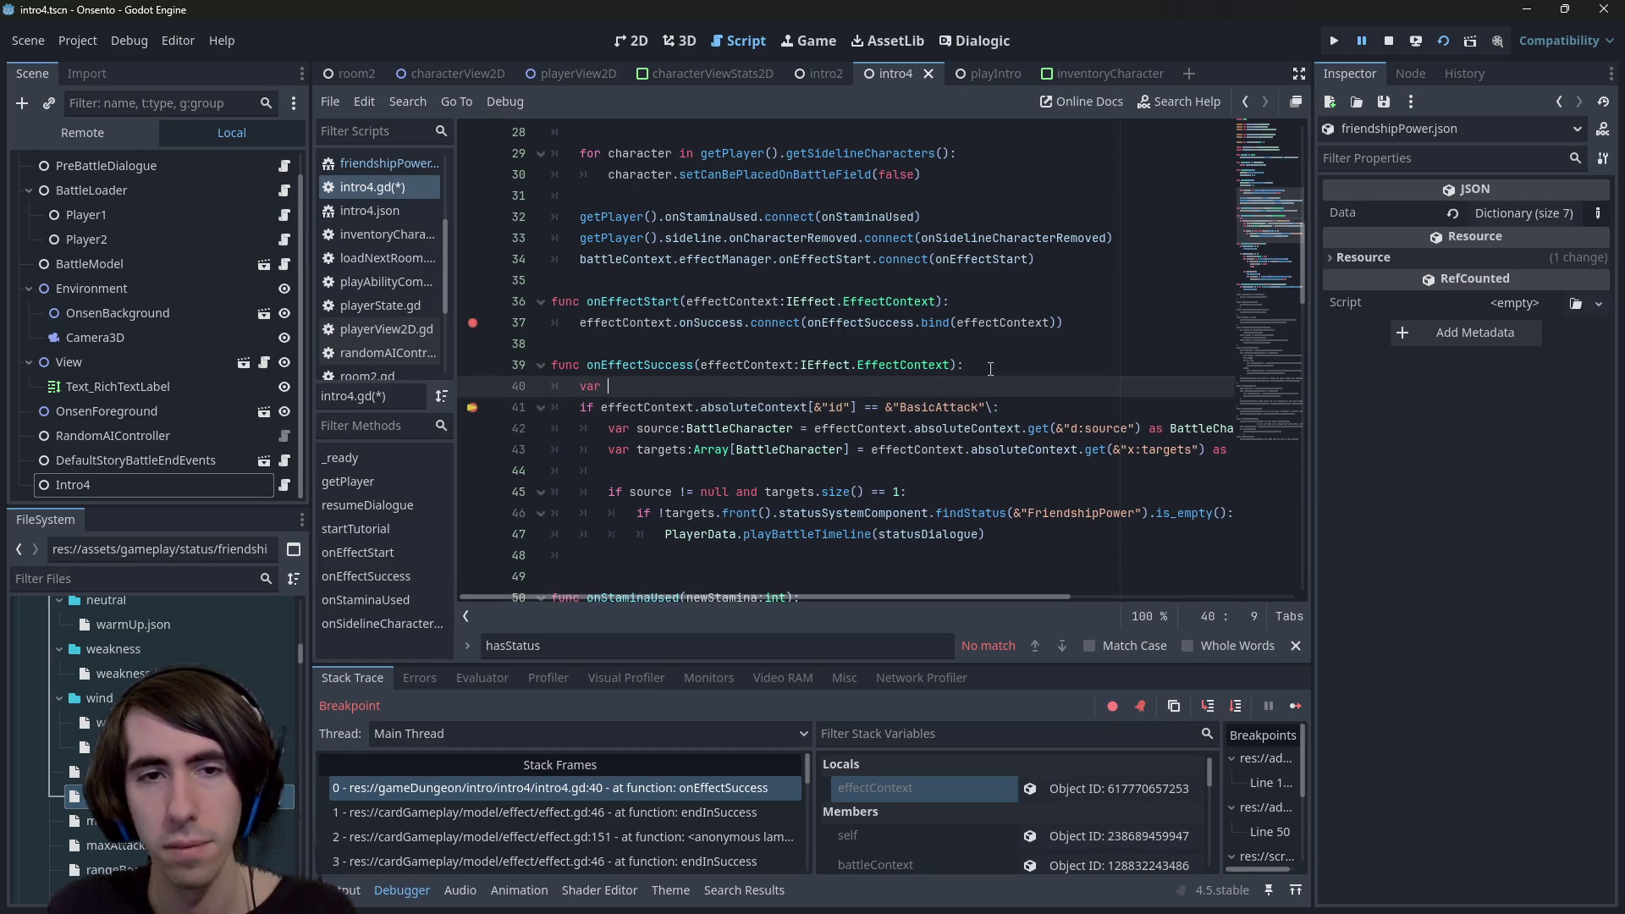
type(":StringName =")
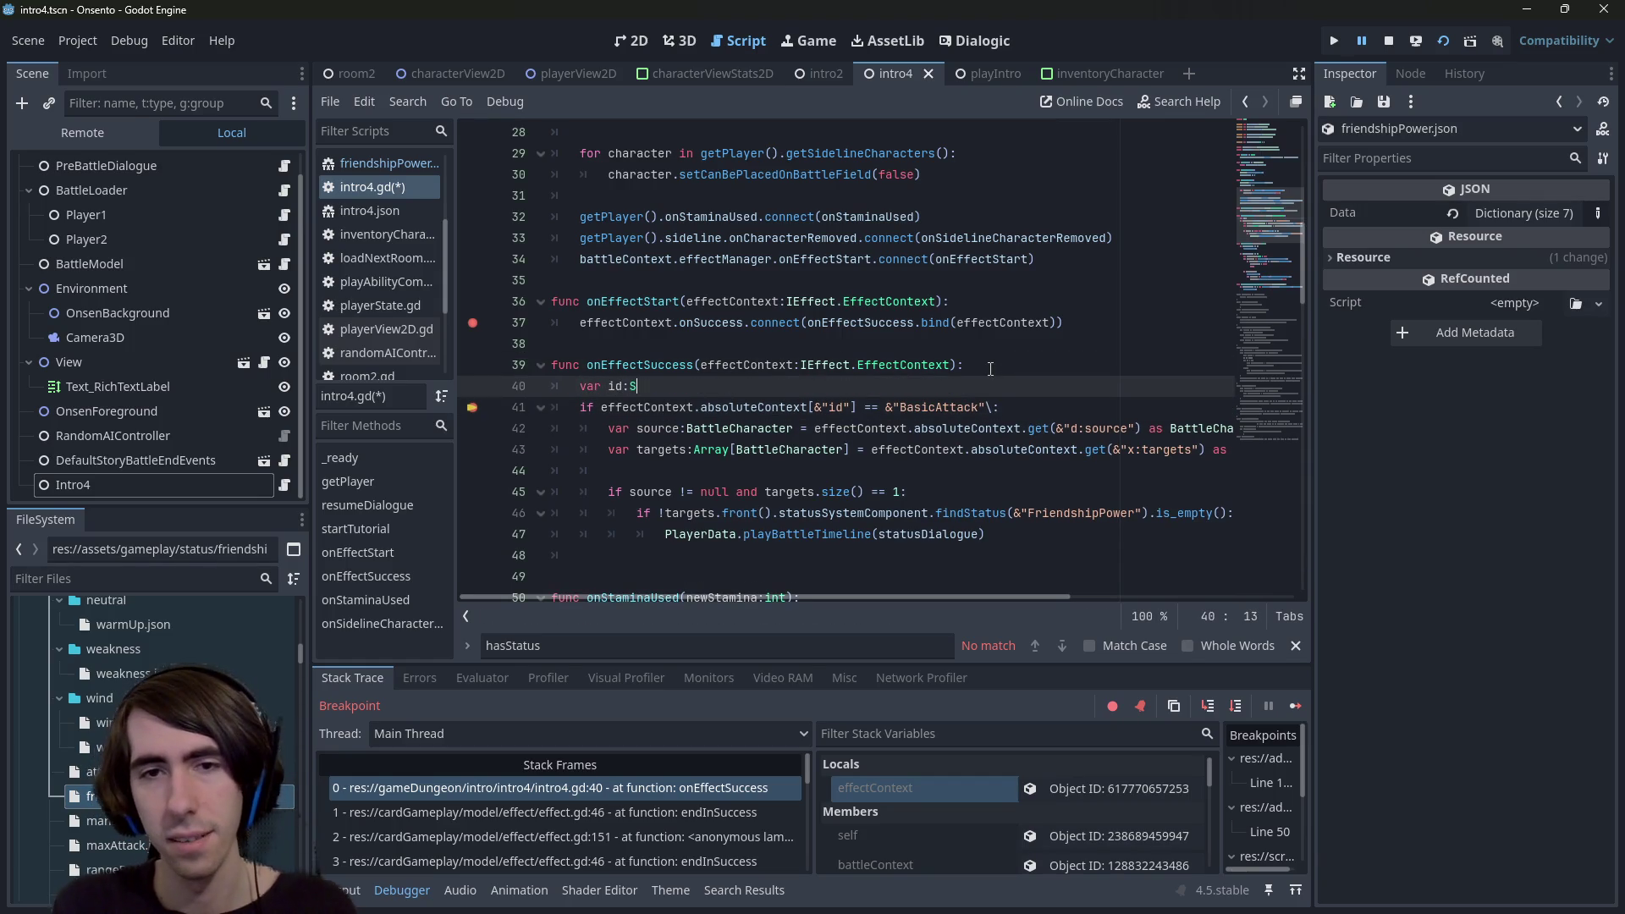
key("Down")
key("ctrl+Left")
key("ctrl+Left")
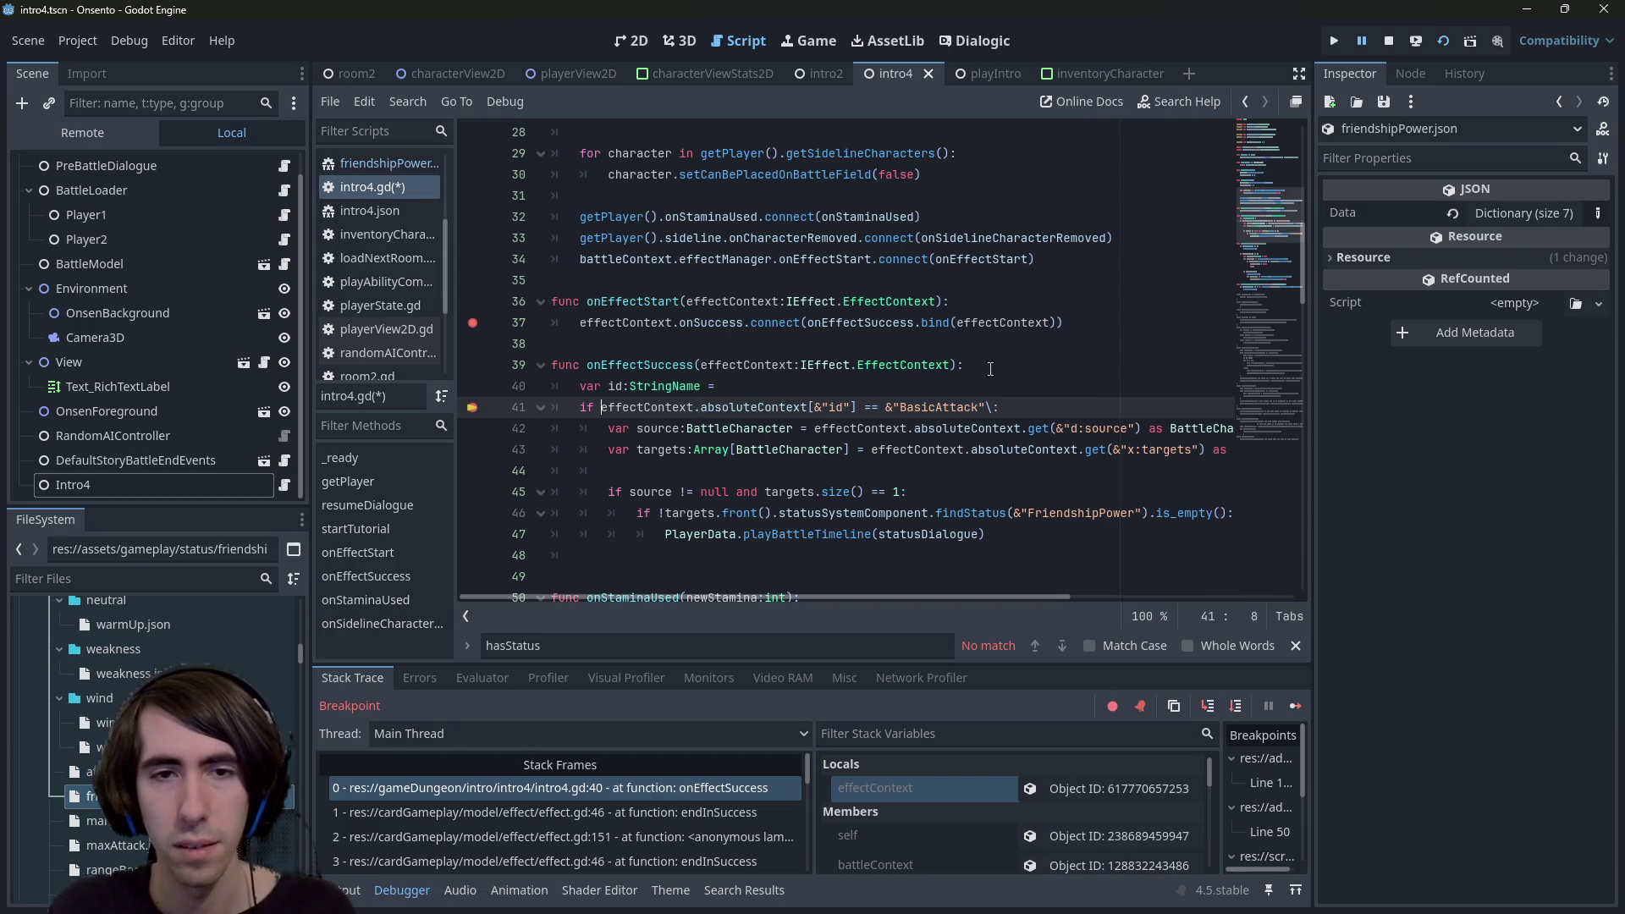
key("ctrl+shift+Right")
key("ctrl+shift+Right")
key("ctrl+shift+Right")
key("ctrl+c")
key("Up")
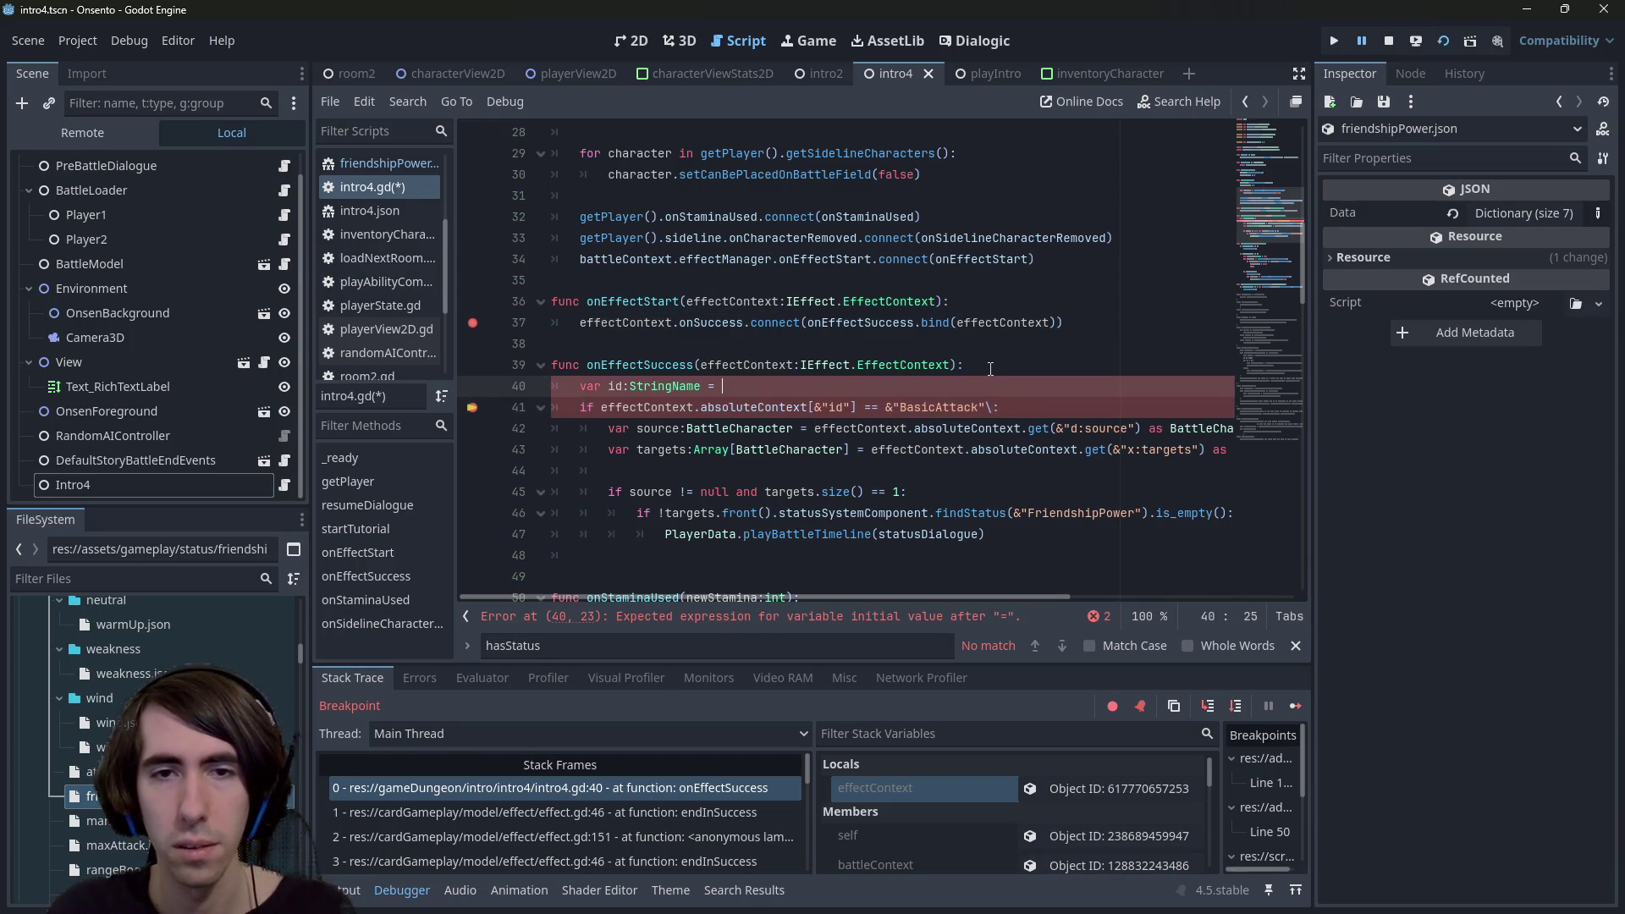
key("ctrl+v")
key("BackSpace")
key("BackSpace")
key("BackSpace")
key("ctrl+s")
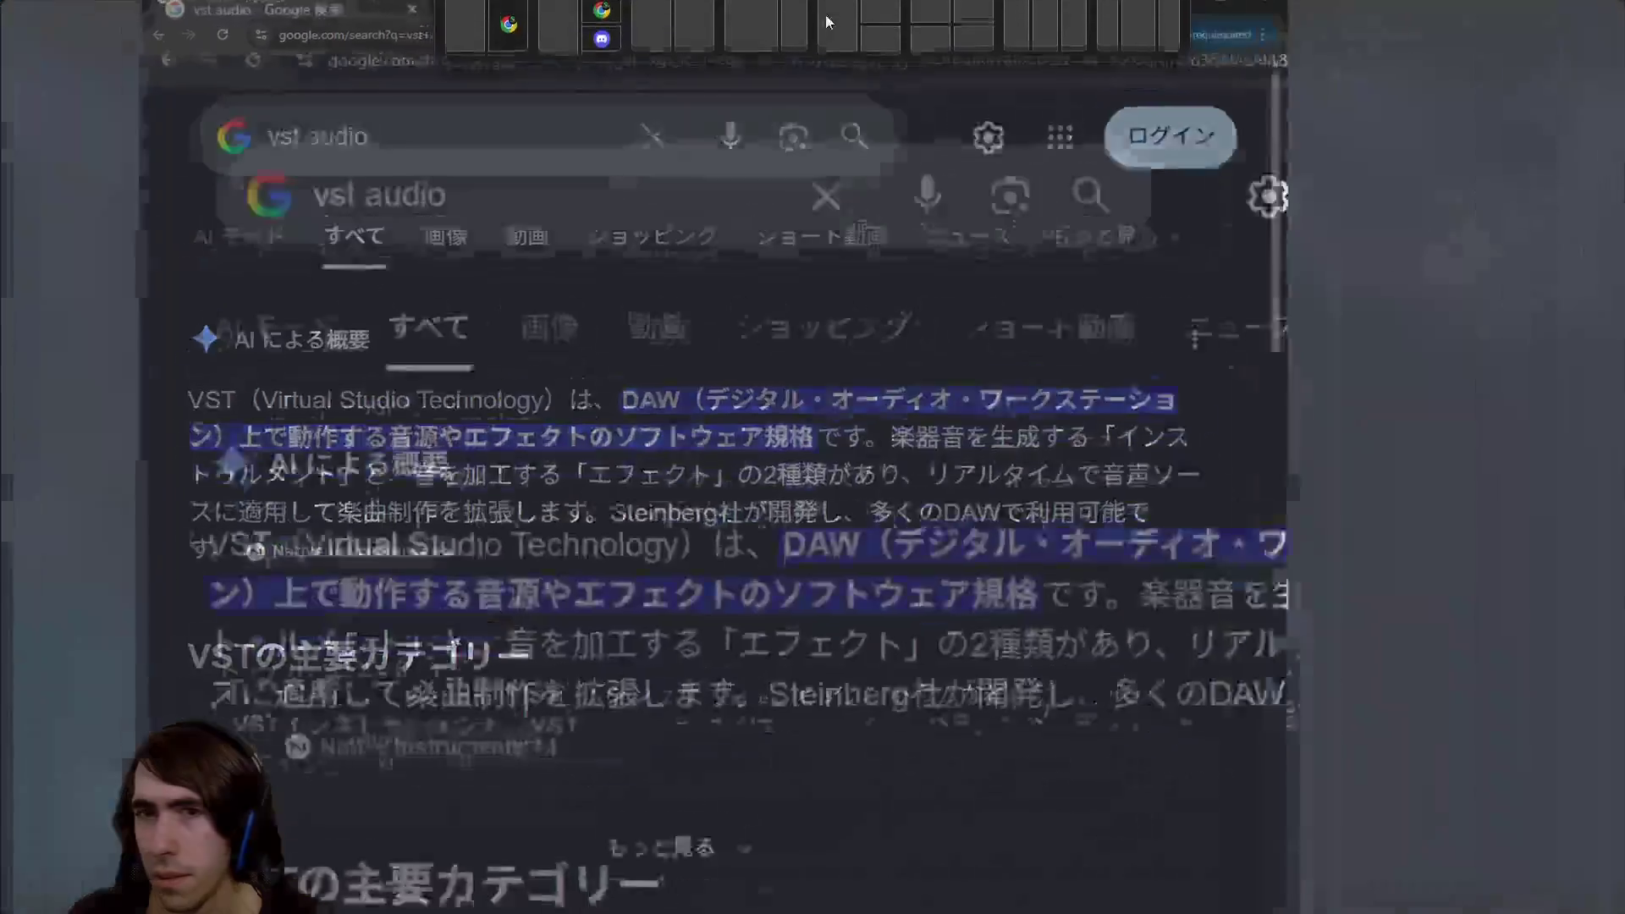
Change the Google query to 'free vst audio' and show the 画像 (Images) results
scroll(885, 548, "down", 8)
scroll(885, 549, "up", 3)
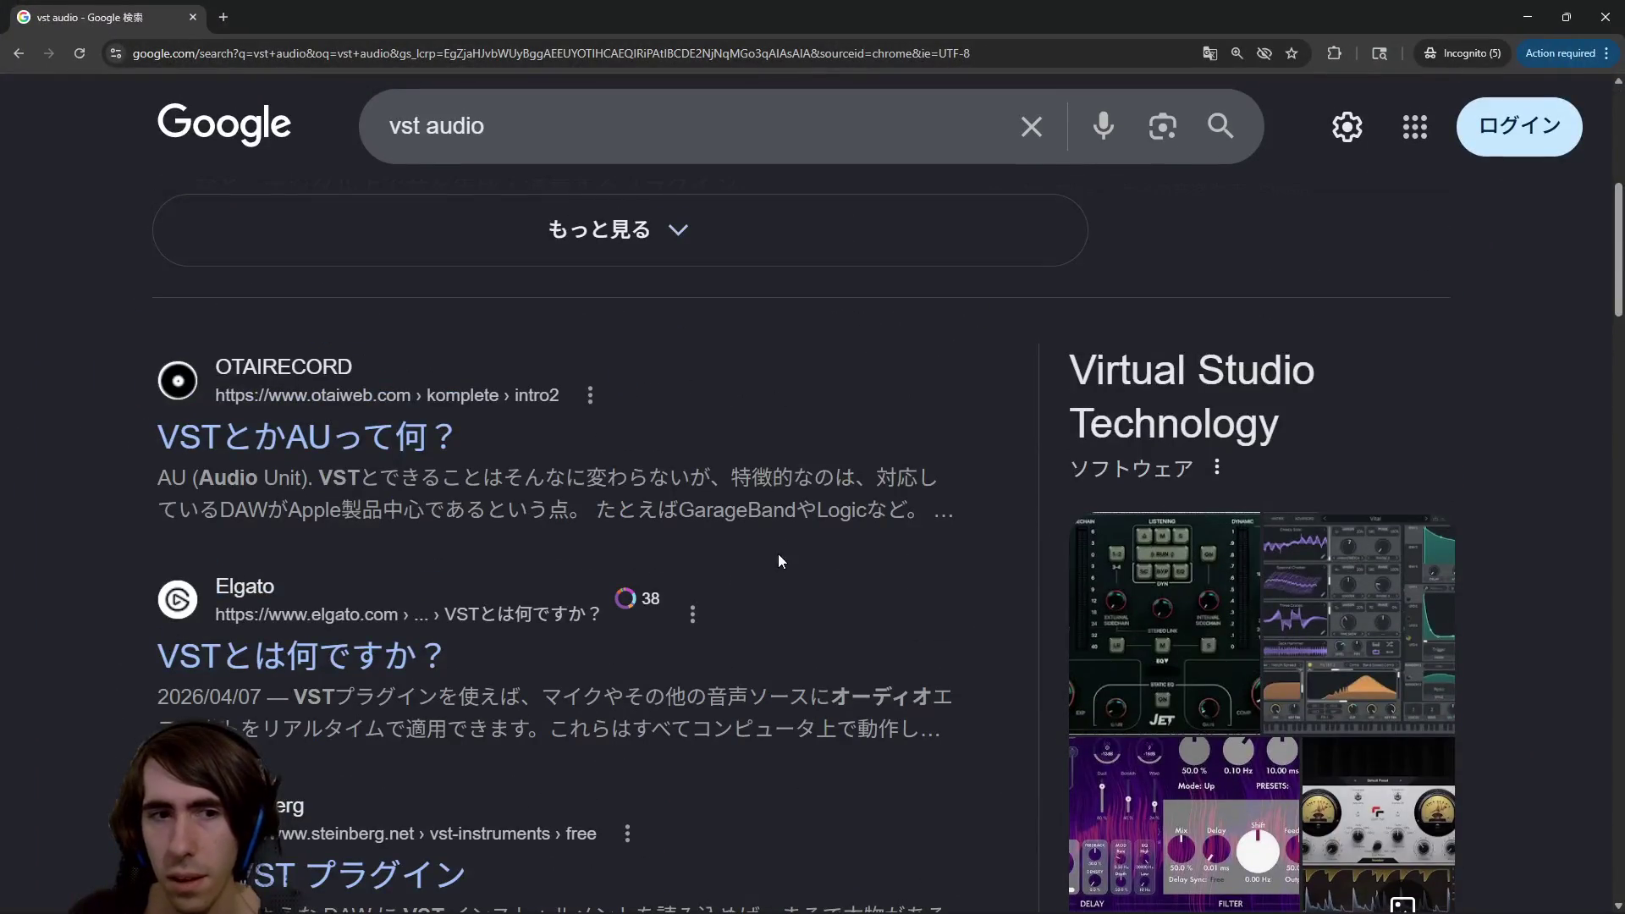
left_click(570, 132)
type("d")
key("BackSpace")
key("BackSpace")
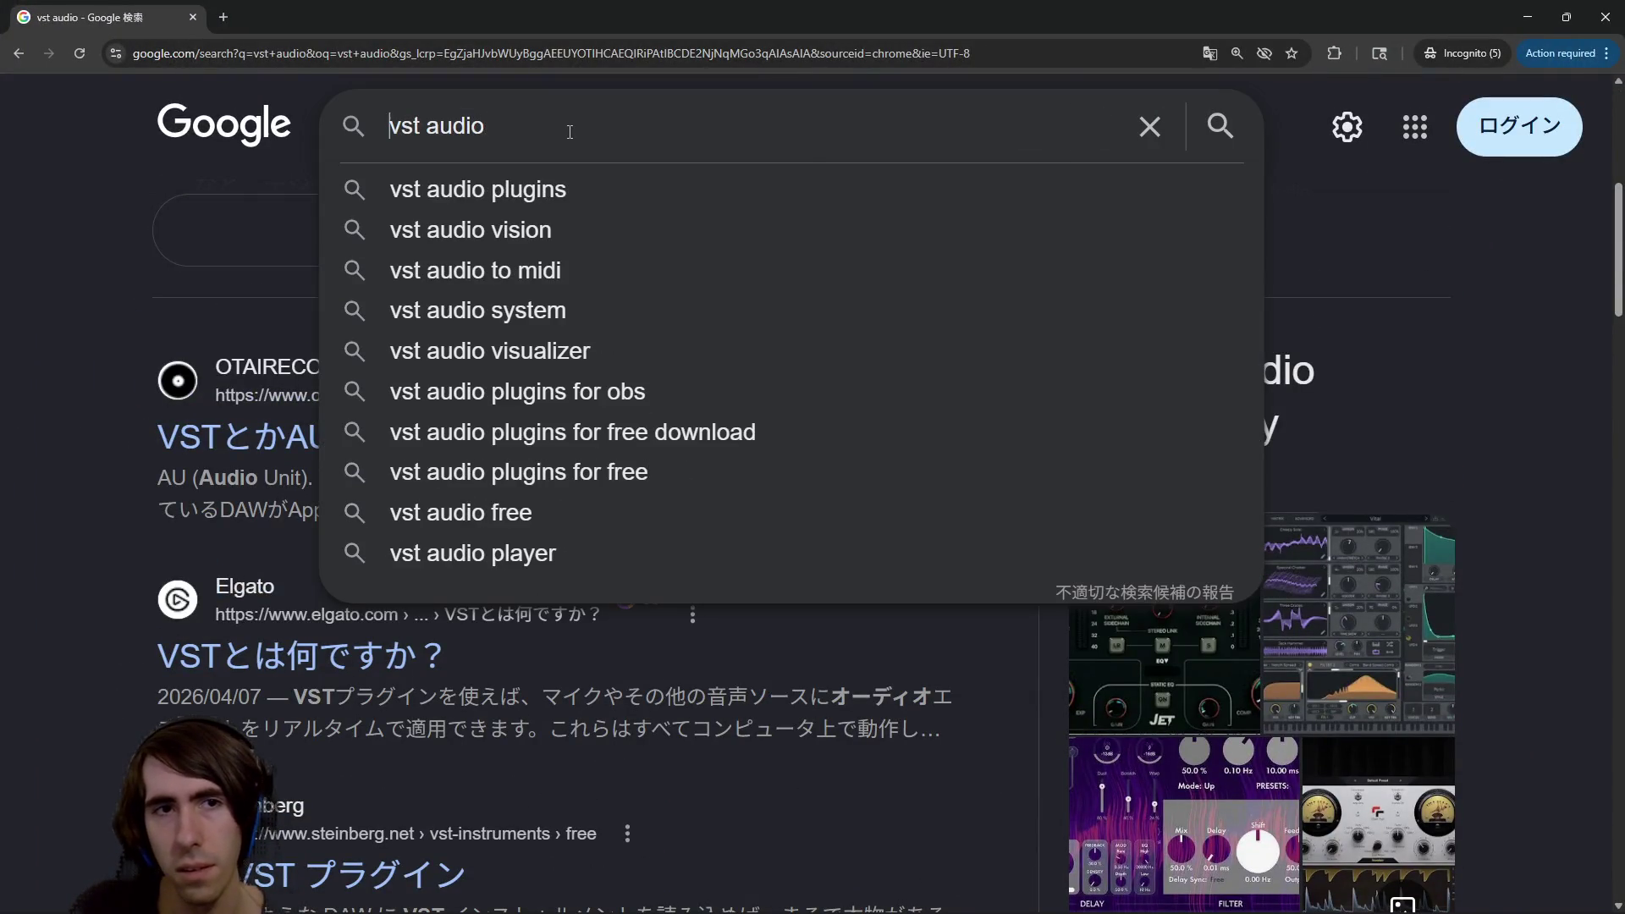
key("Home")
type("free")
key("Return")
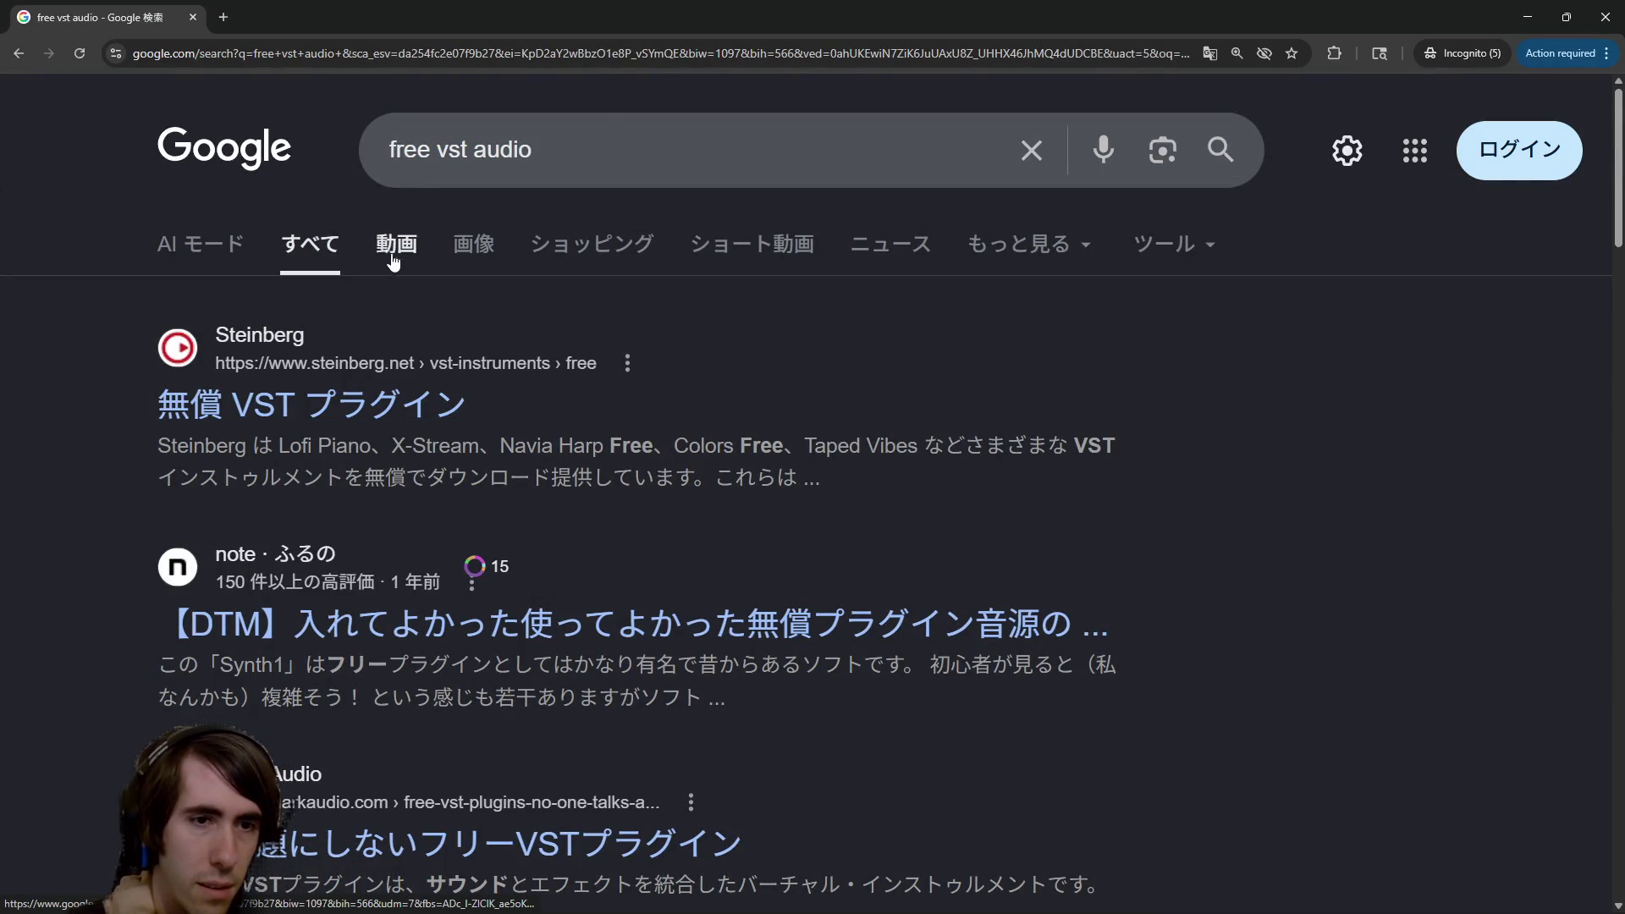
left_click(478, 245)
scroll(627, 500, "down", 8)
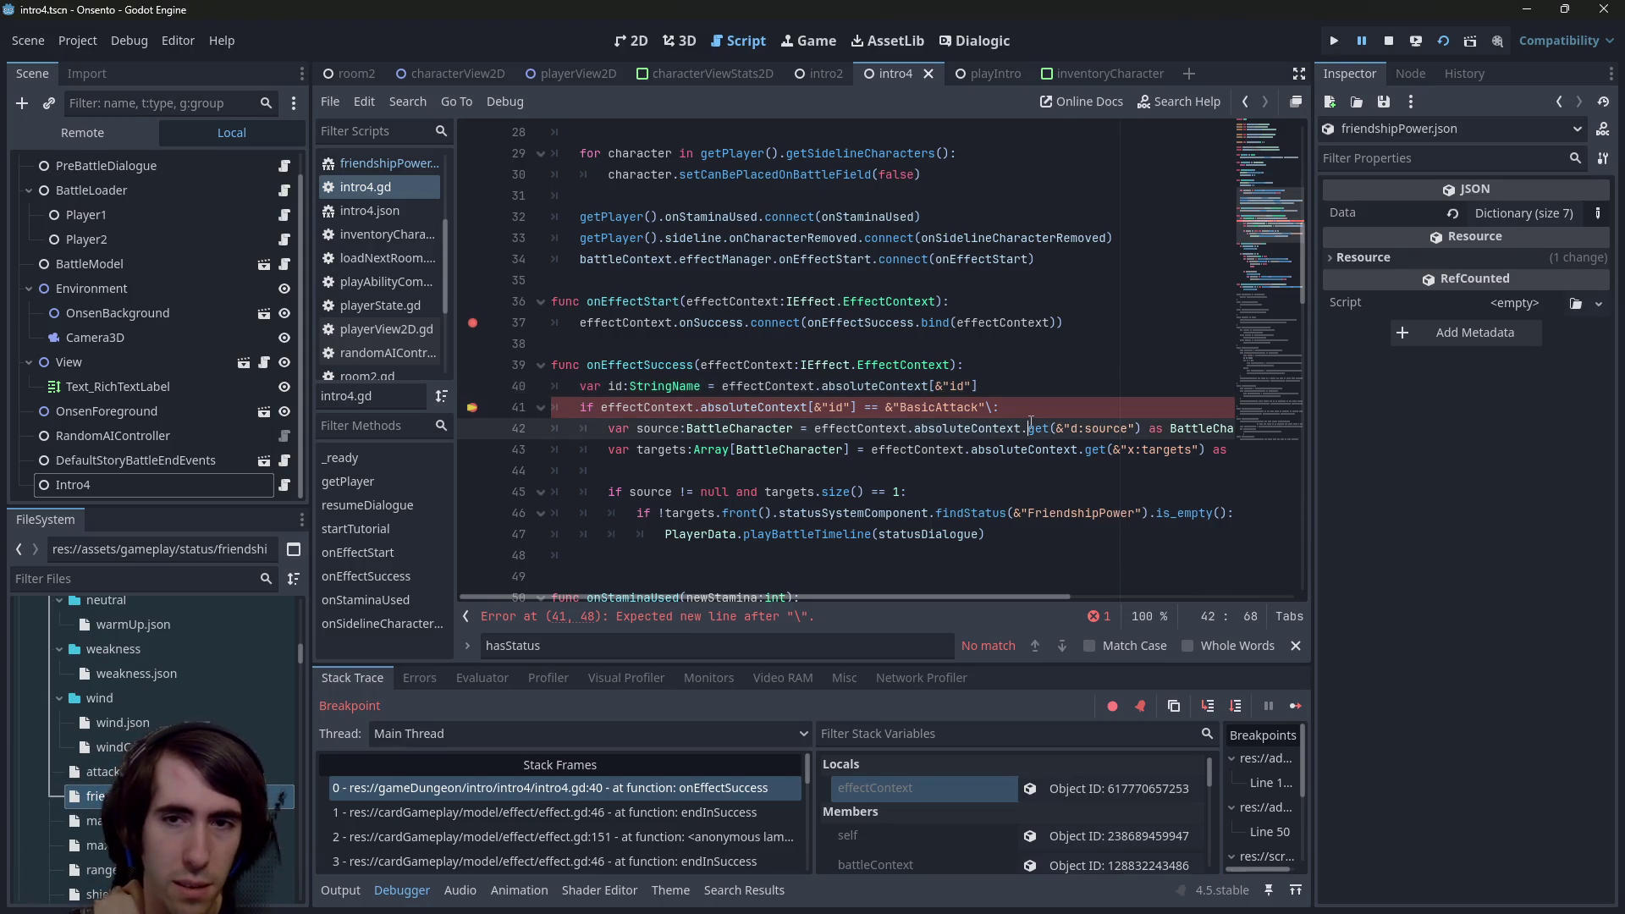
Review line 41's if statement and the other uses of effectContext in onEffectSuccess
left_click(1030, 398)
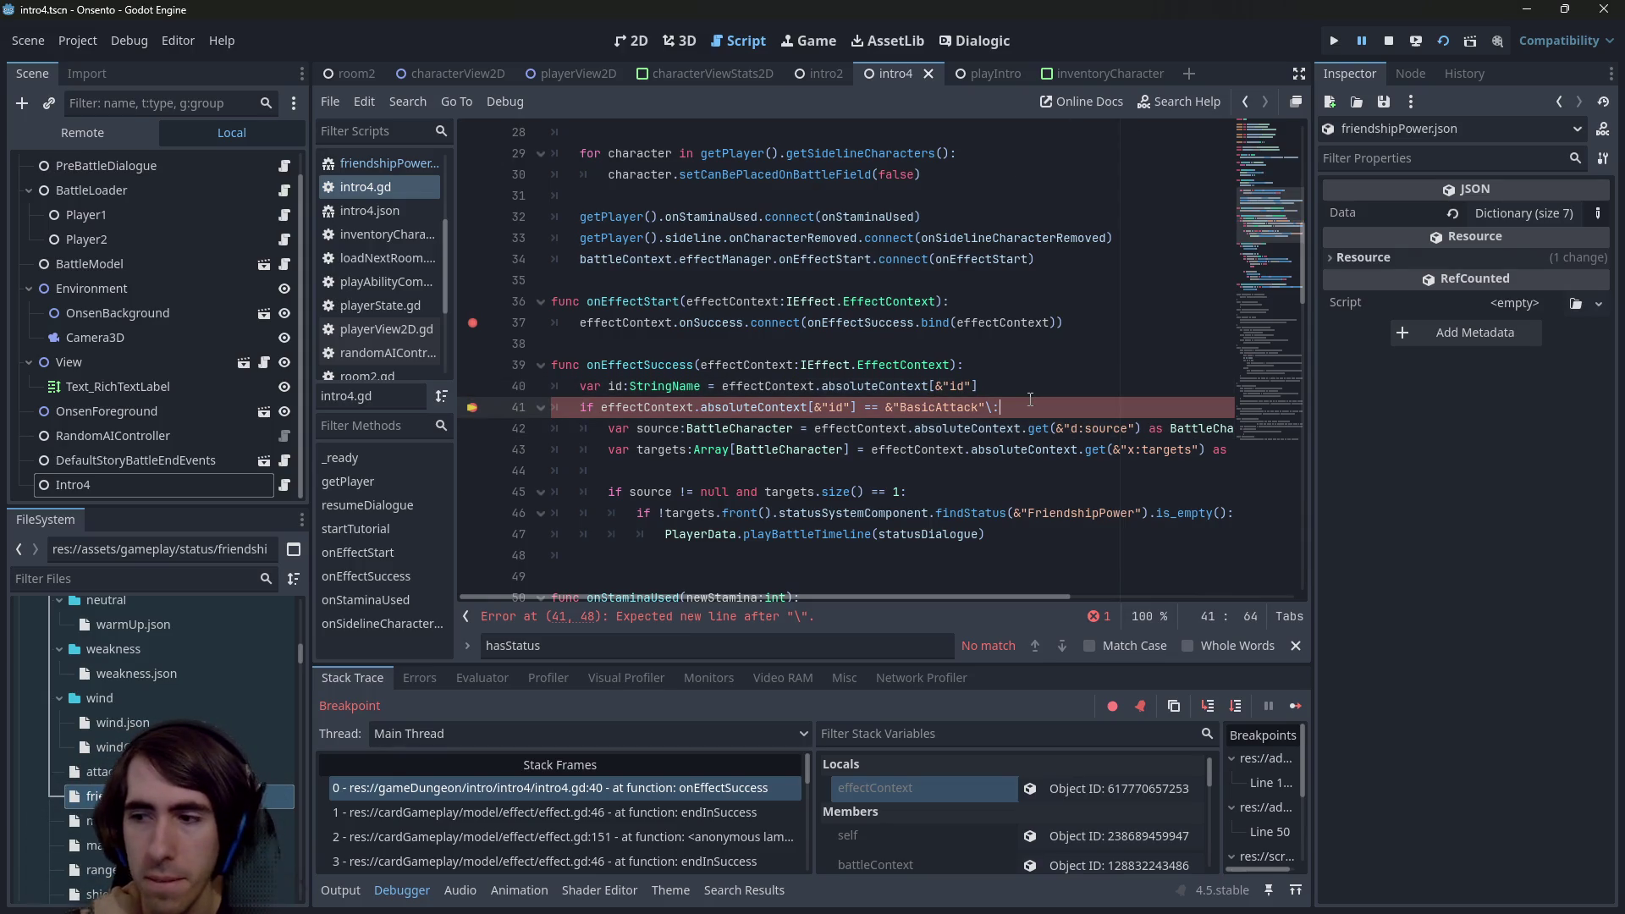
left_click(1018, 526, "shift")
left_click(946, 565)
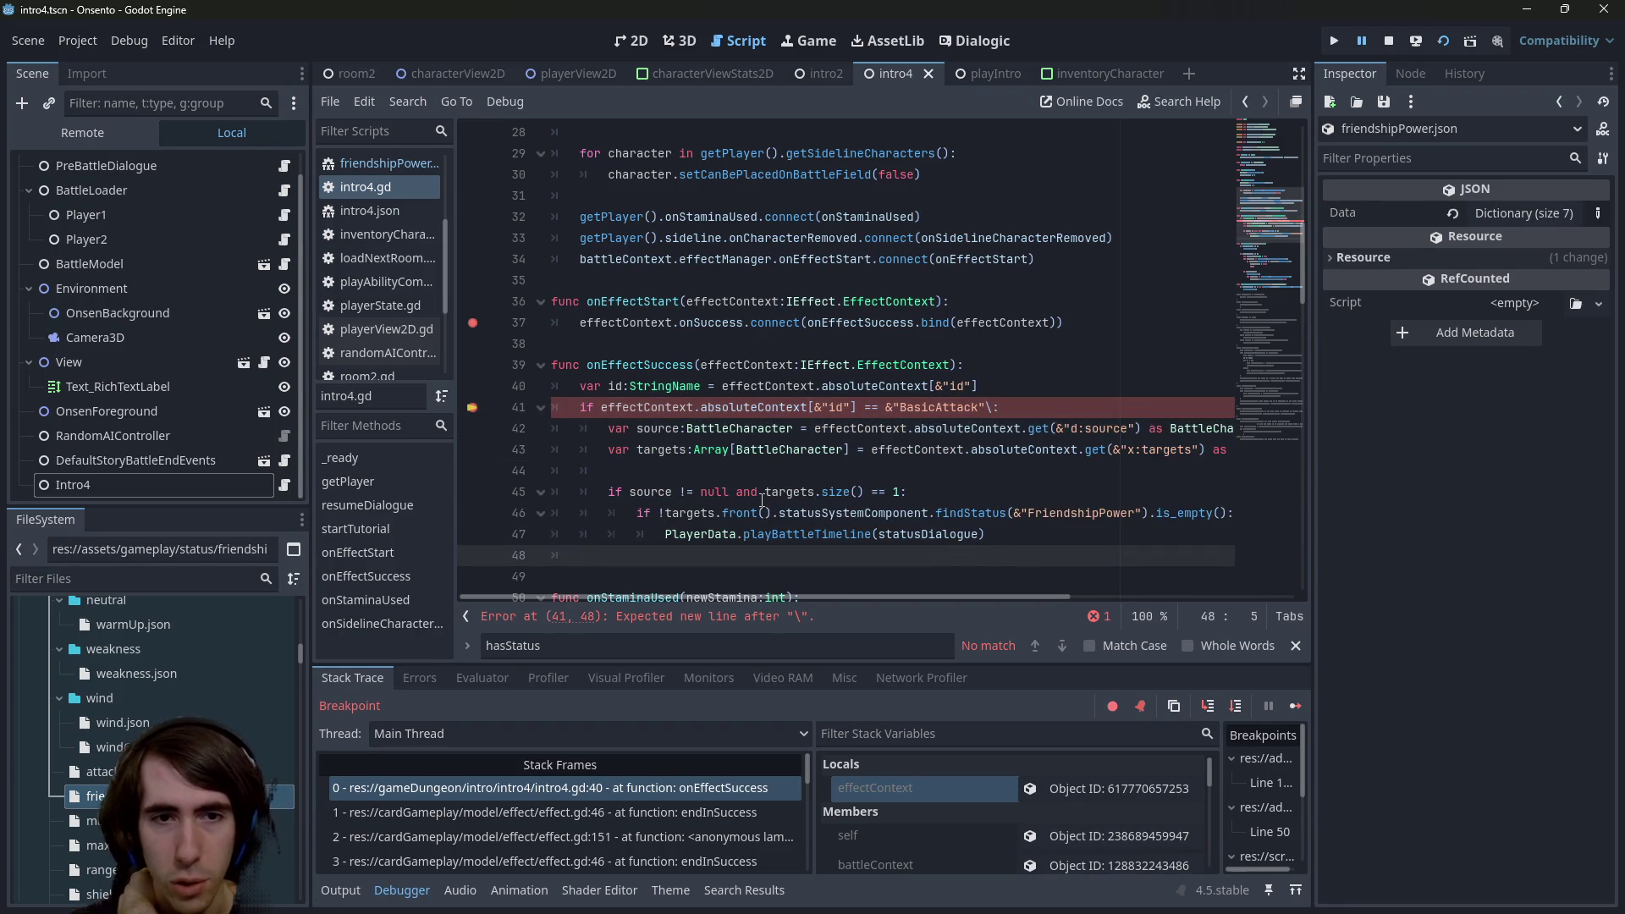
scroll(762, 499, "down", 1)
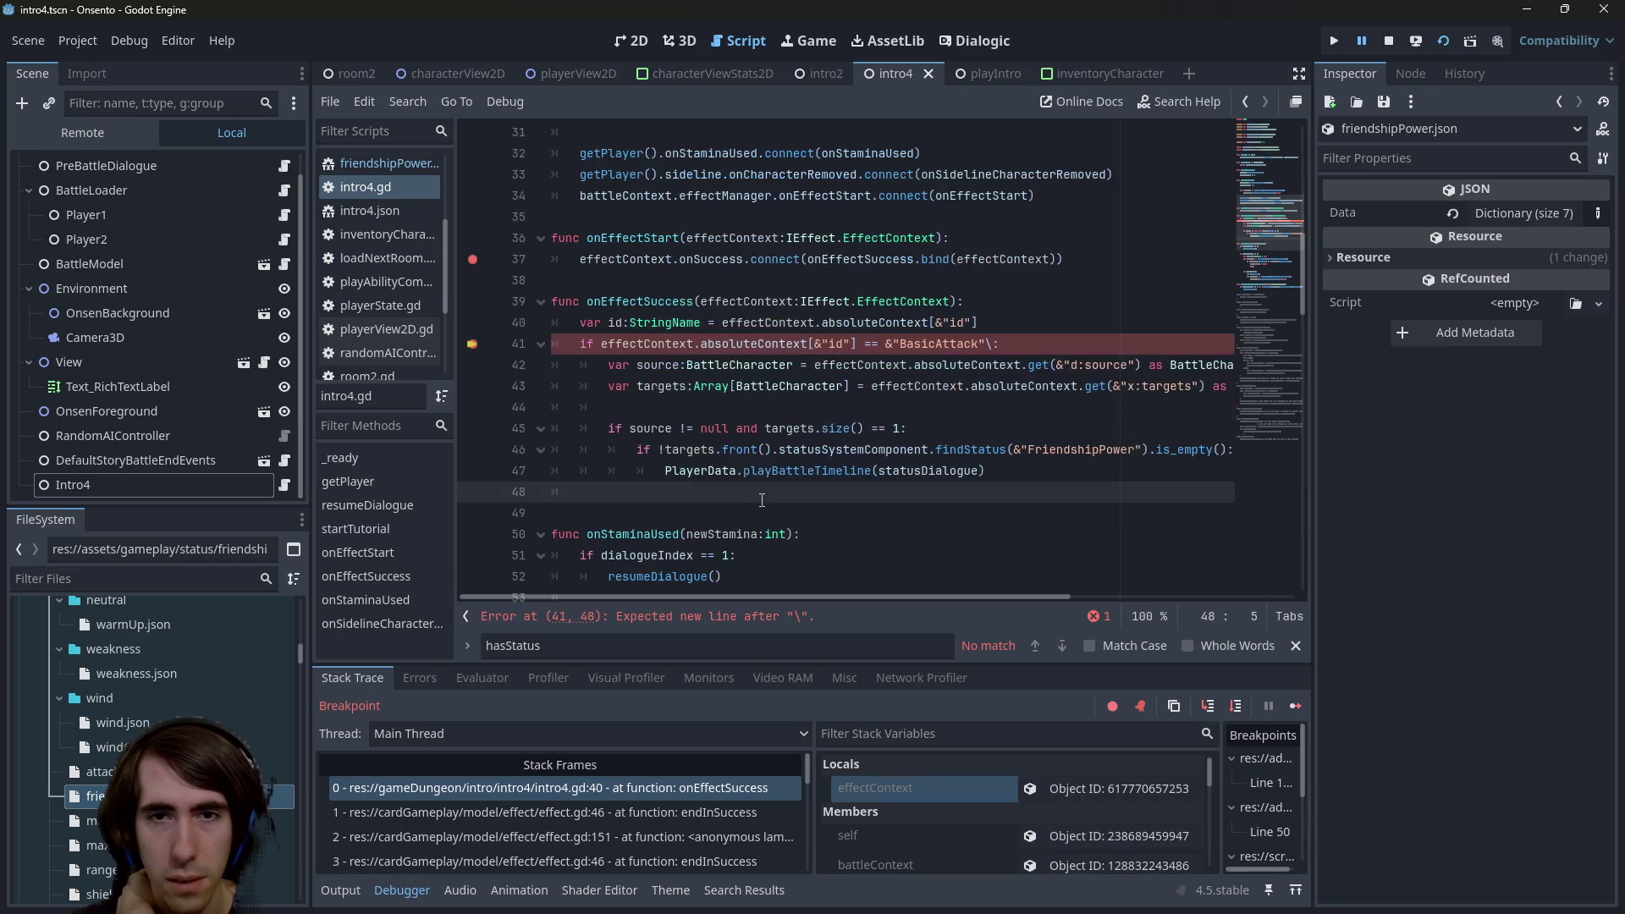
double_click(668, 347)
scroll(859, 533, "up", 1)
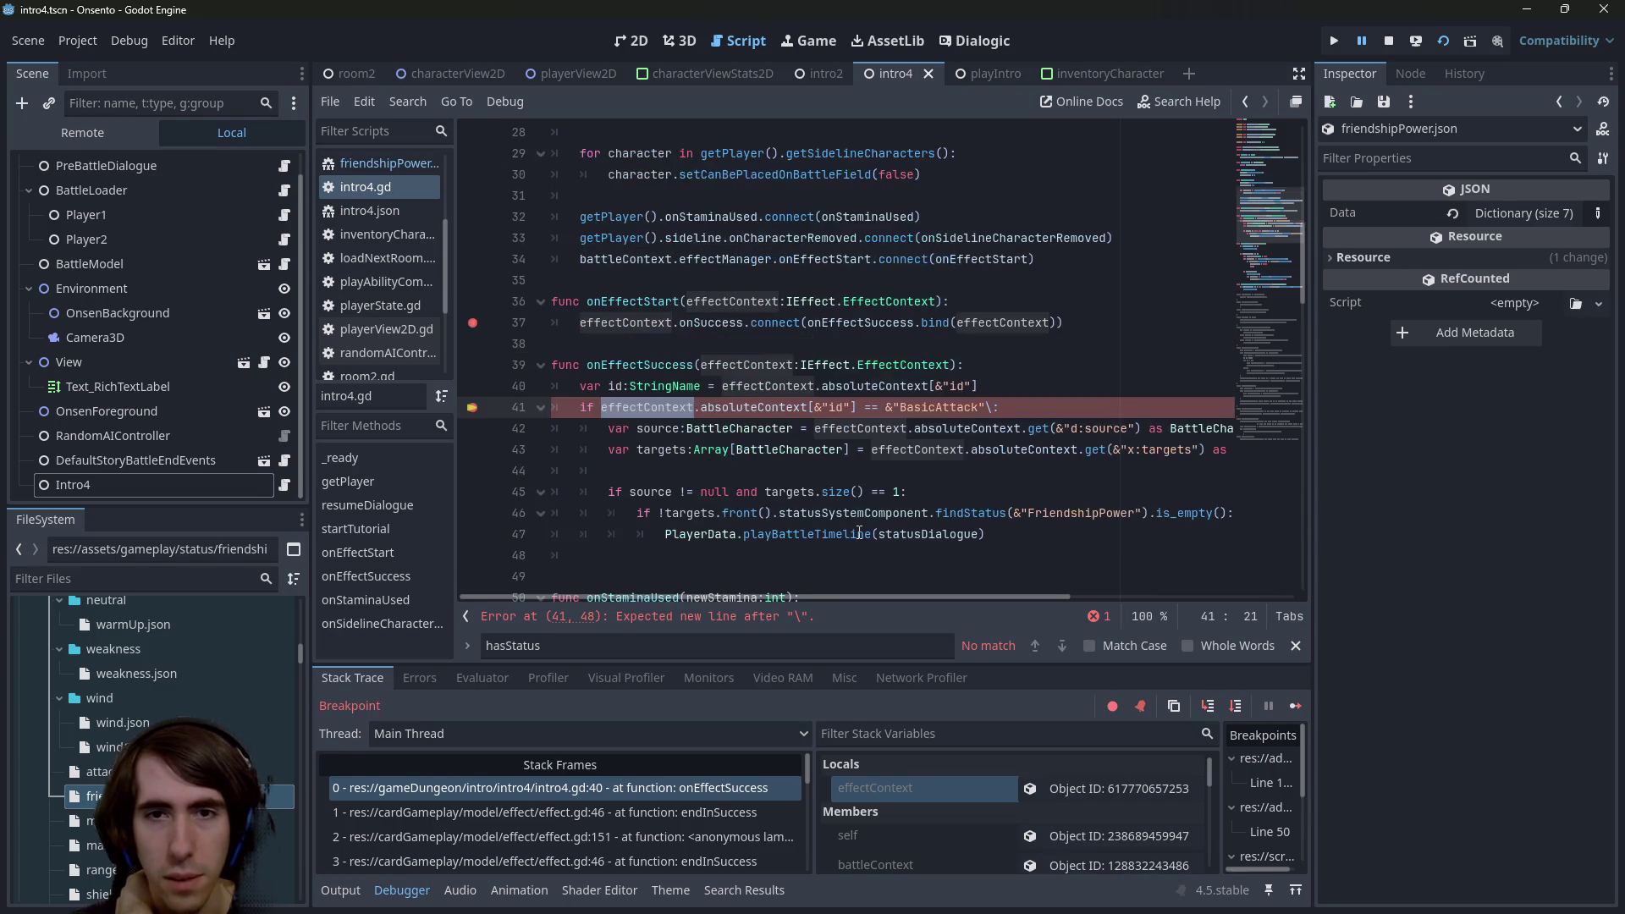
scroll(858, 533, "down", 1)
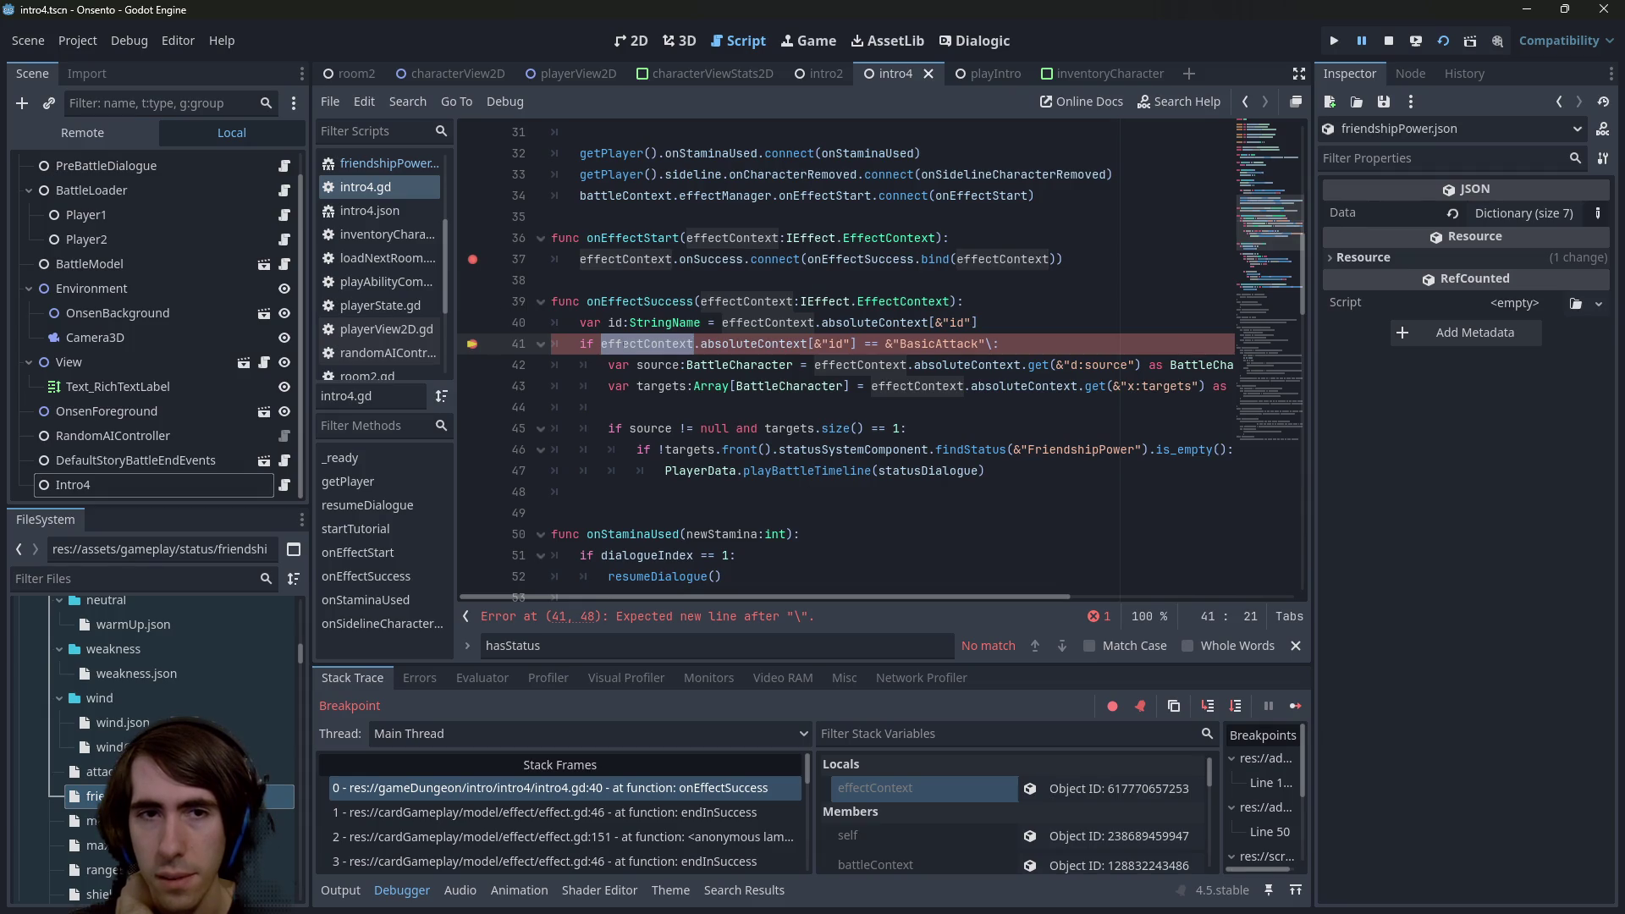
triple_click(653, 354)
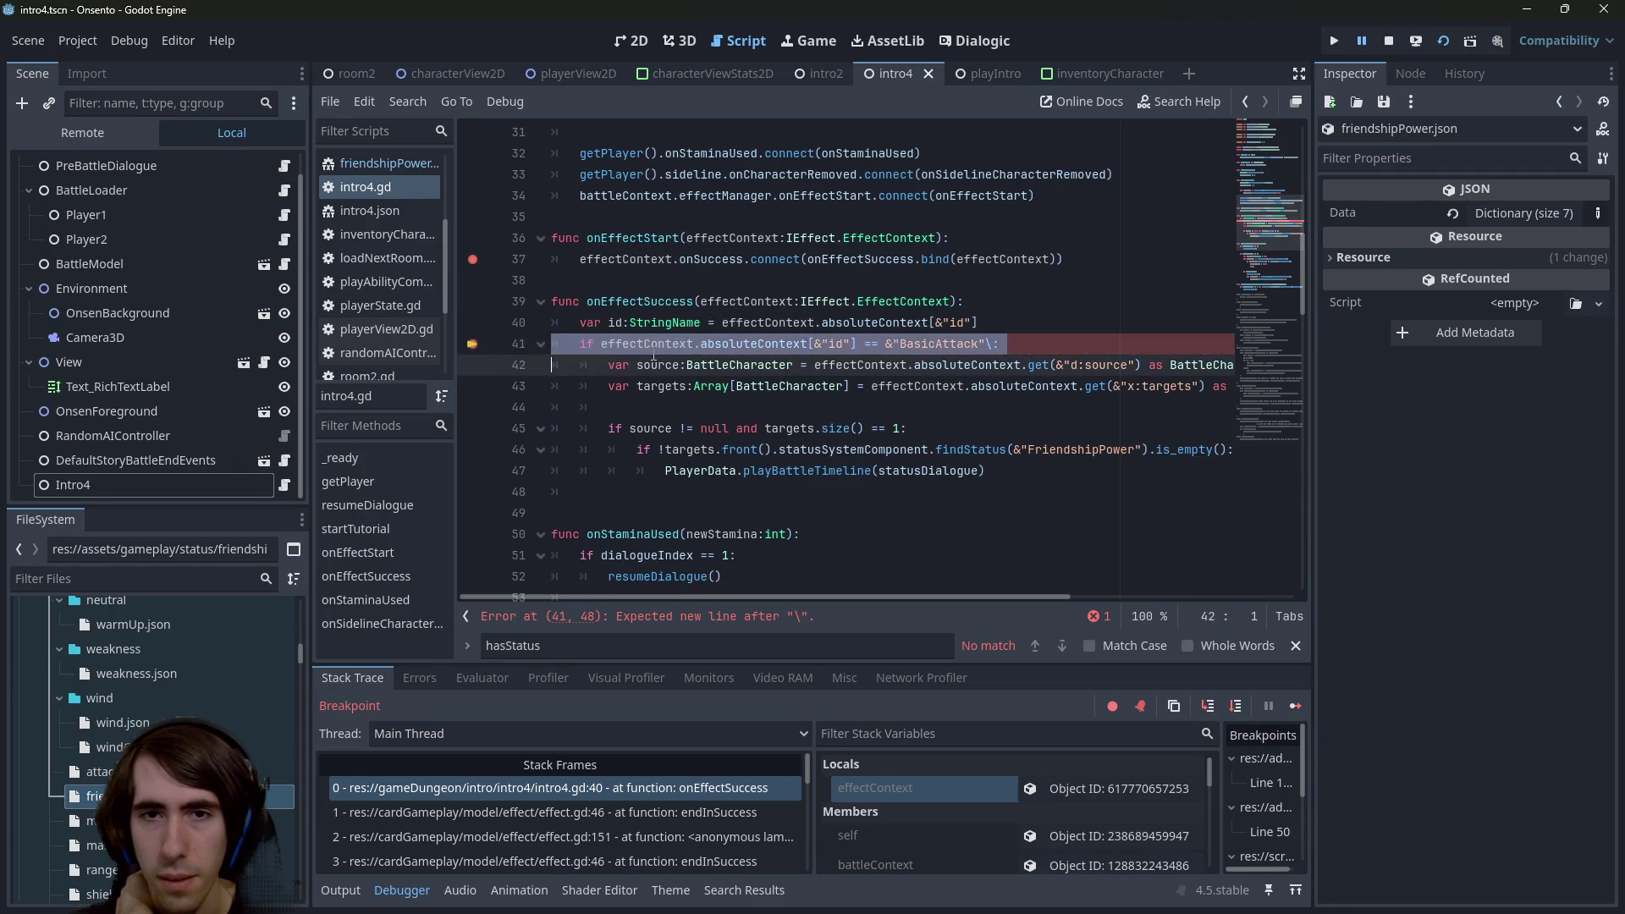
mouse_move(653, 355)
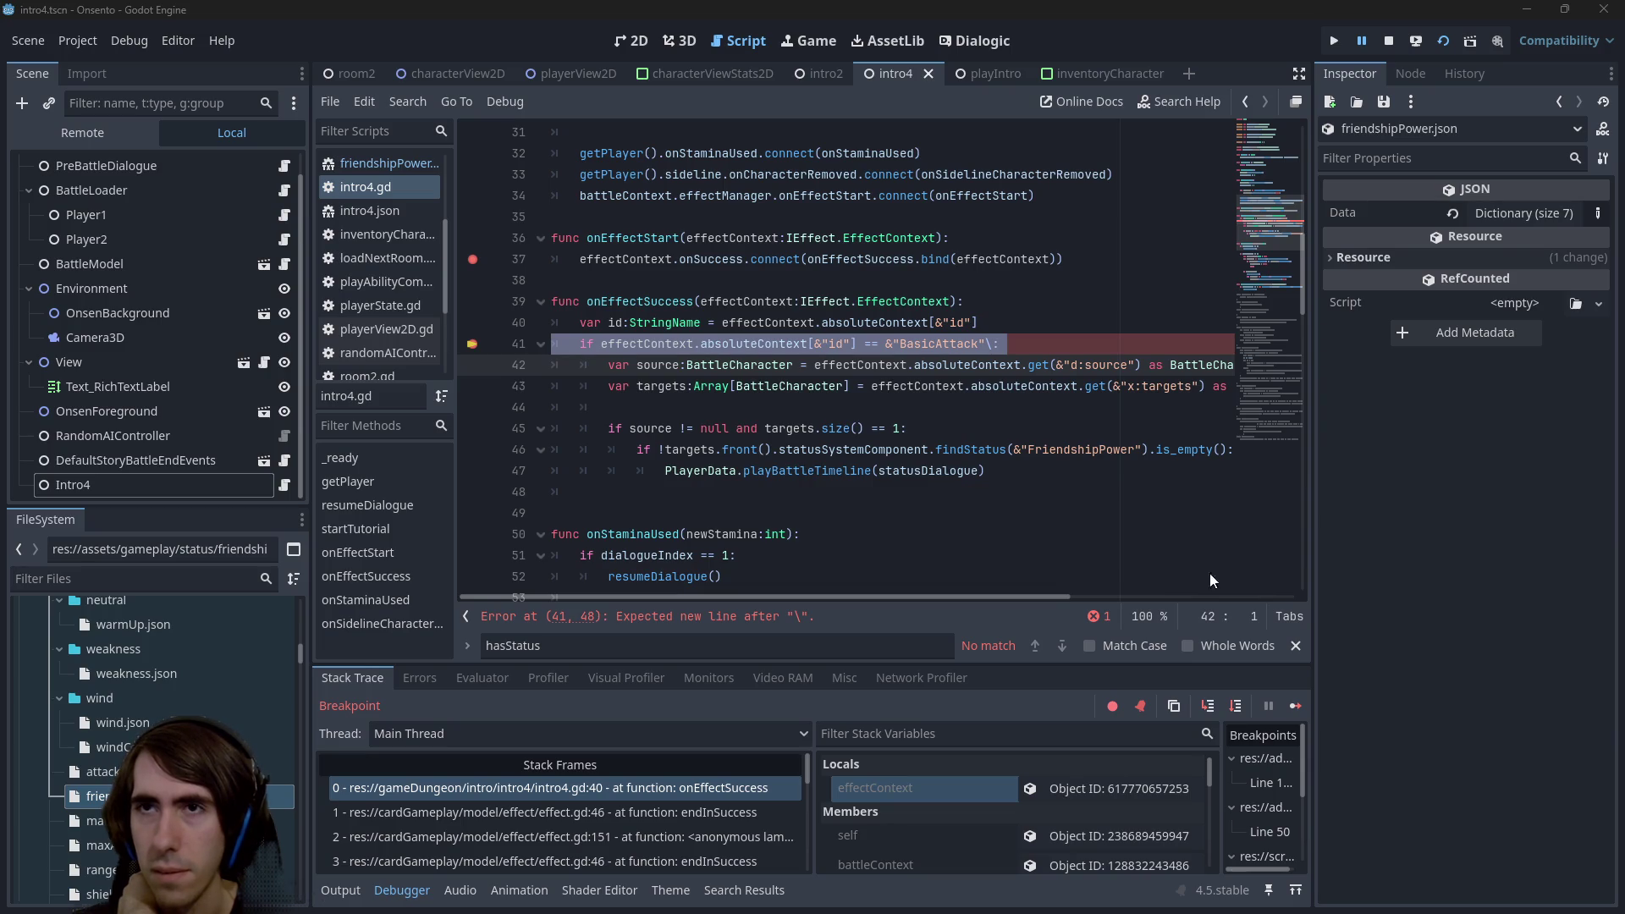
Delete the stray backslash before the colon on line 41 to clear the syntax error
left_click(1003, 344)
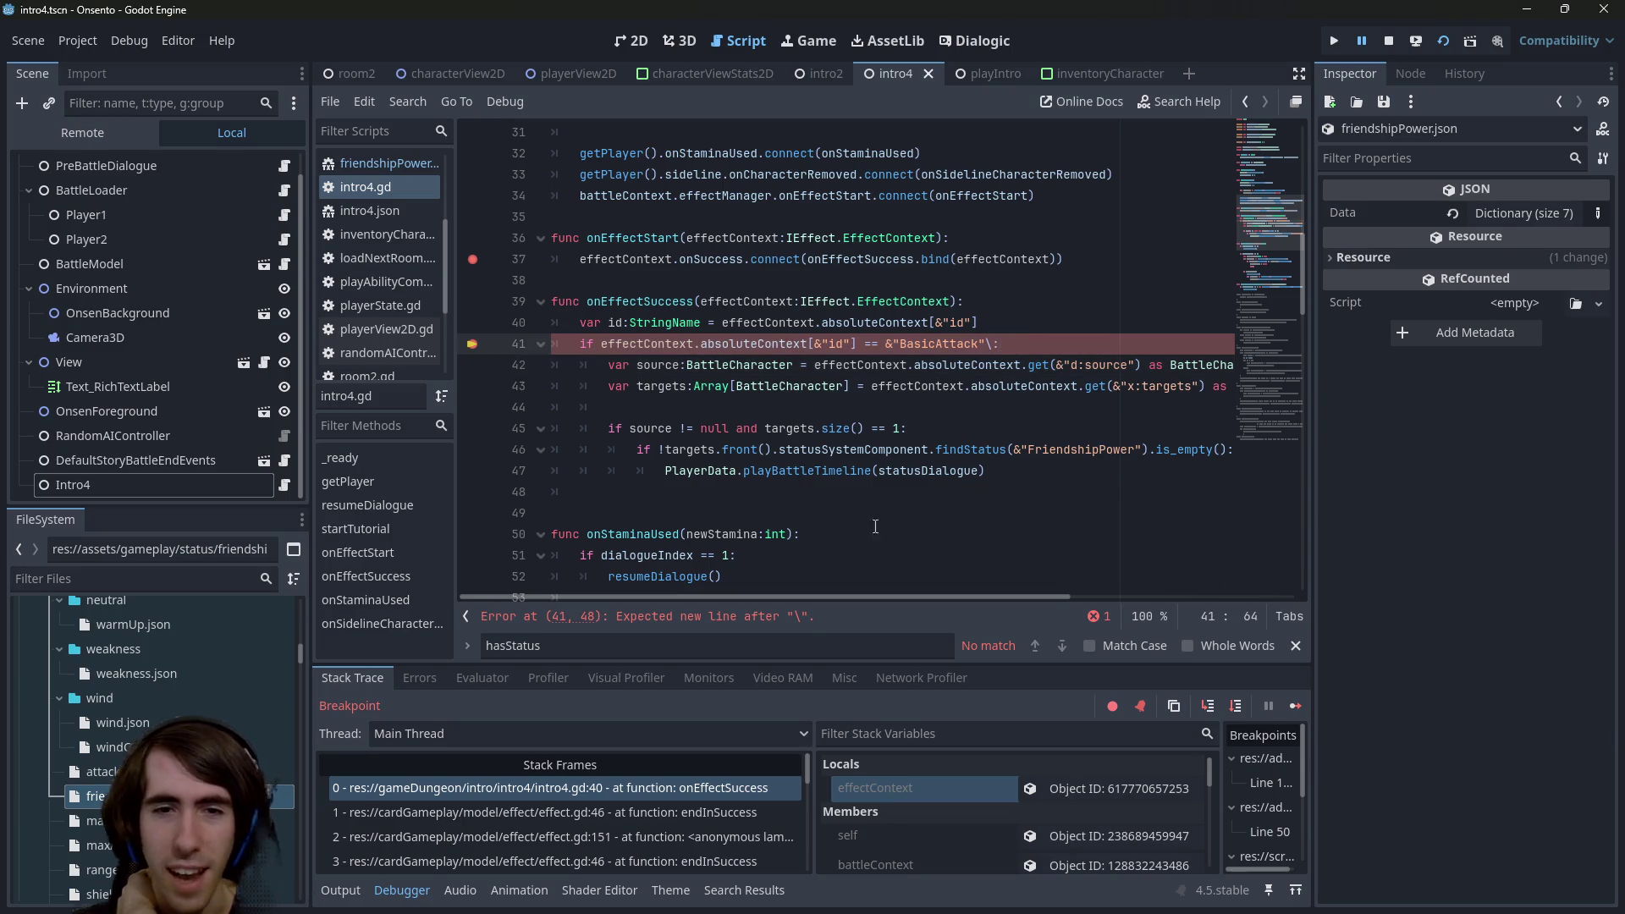
left_click(782, 617)
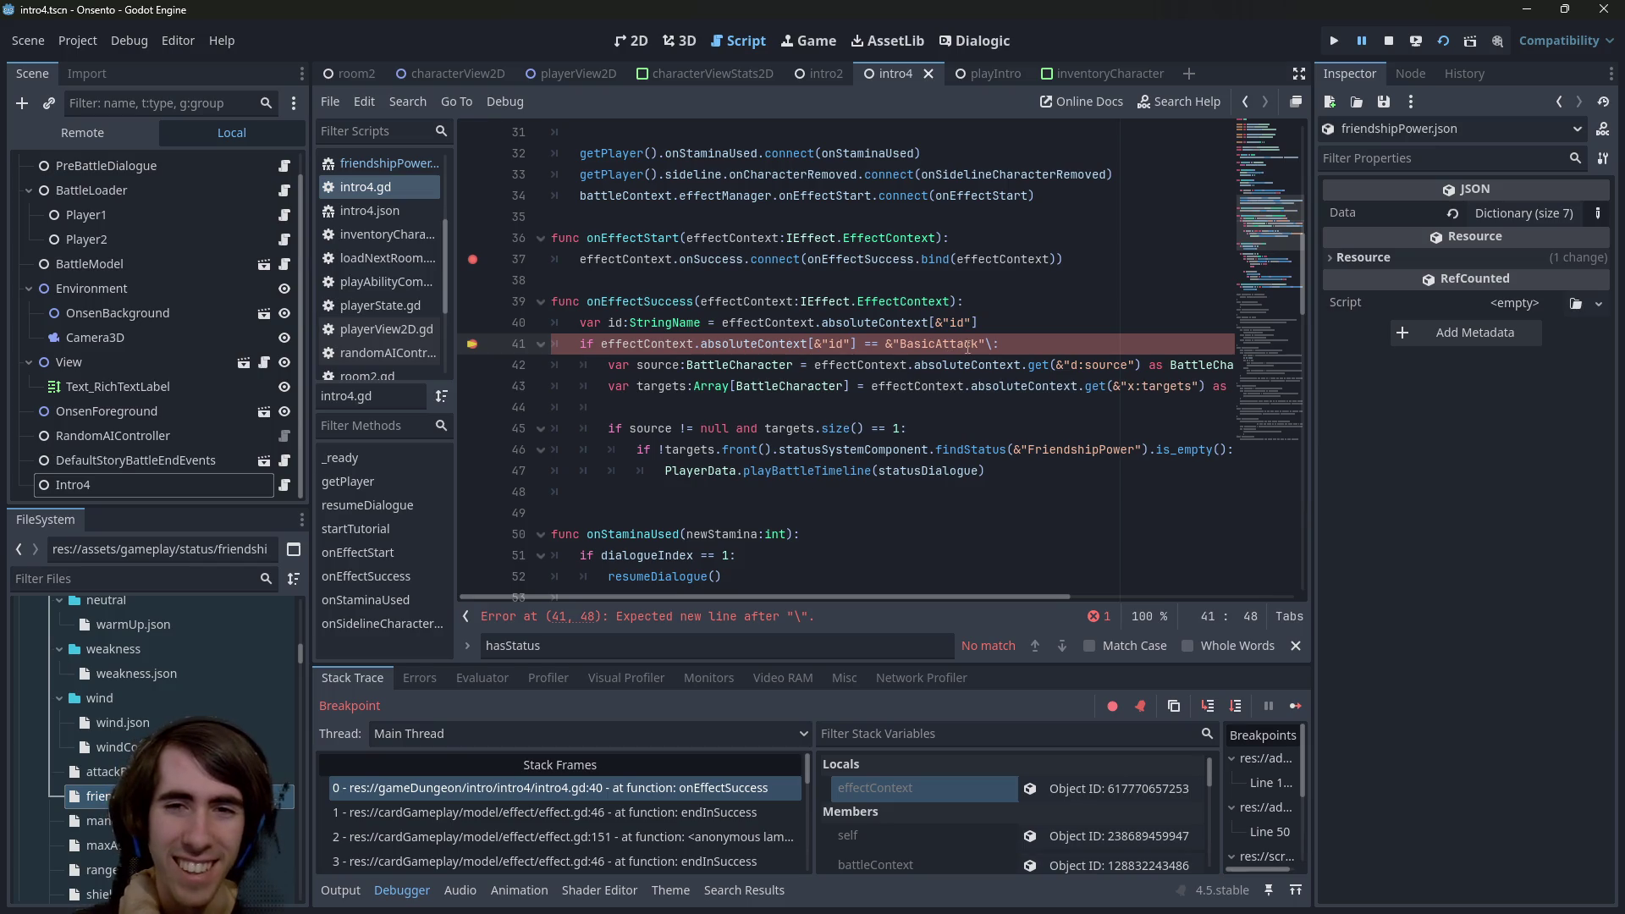
left_click(992, 344)
key("BackSpace")
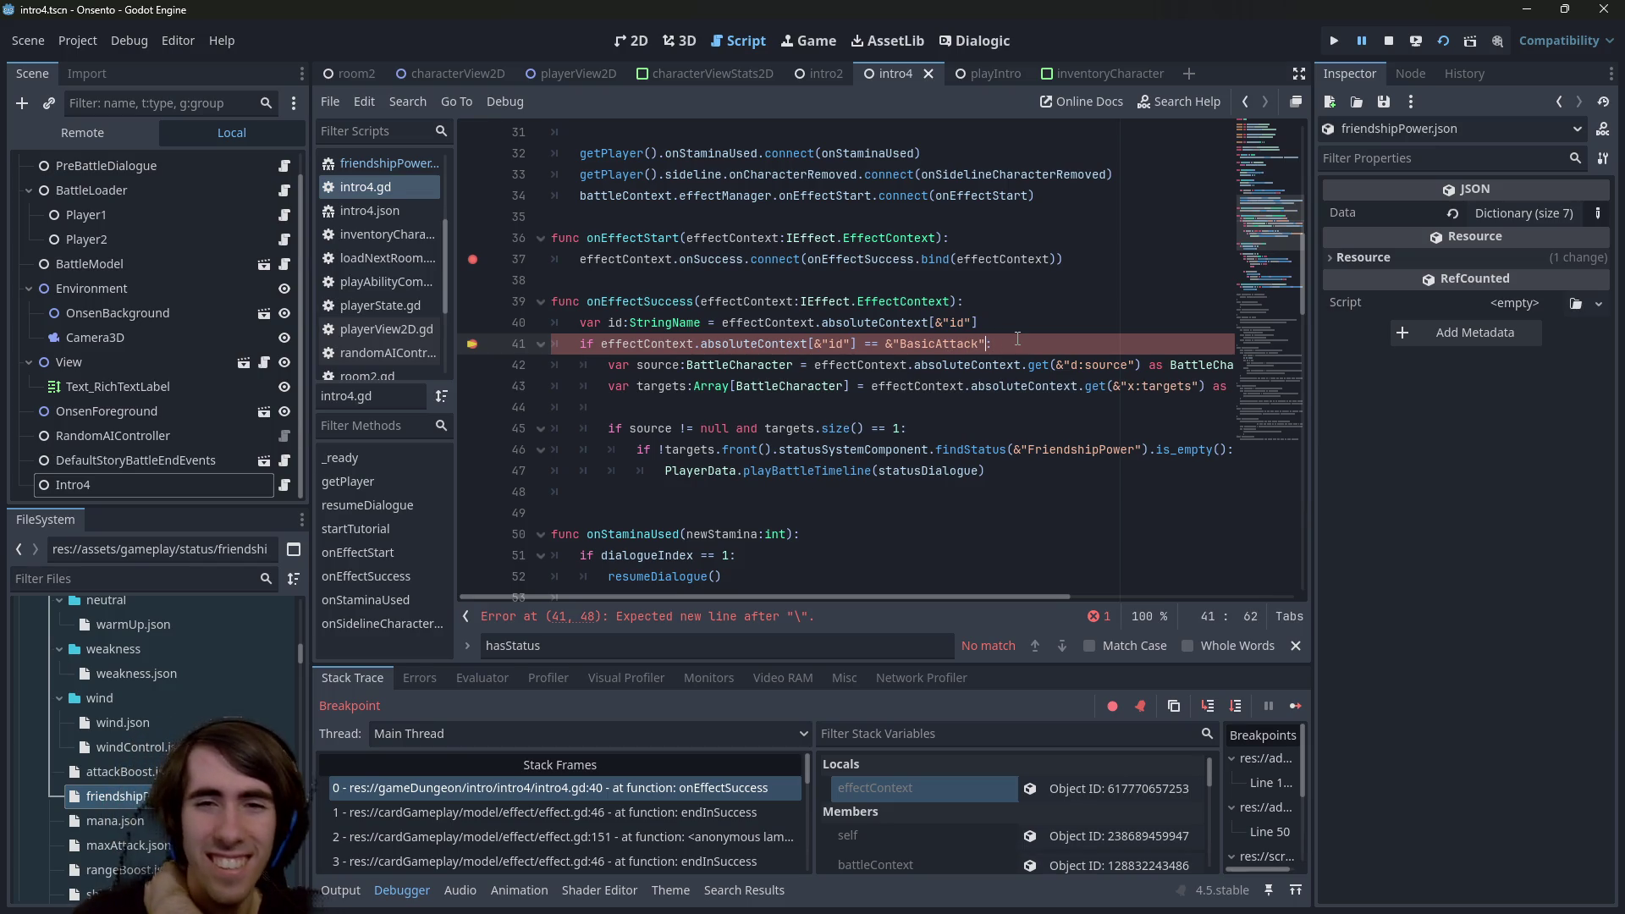
Expand the abilities folder in the FileSystem dock, then select BasicAttack and open a resource quick search
mouse_move(884, 468)
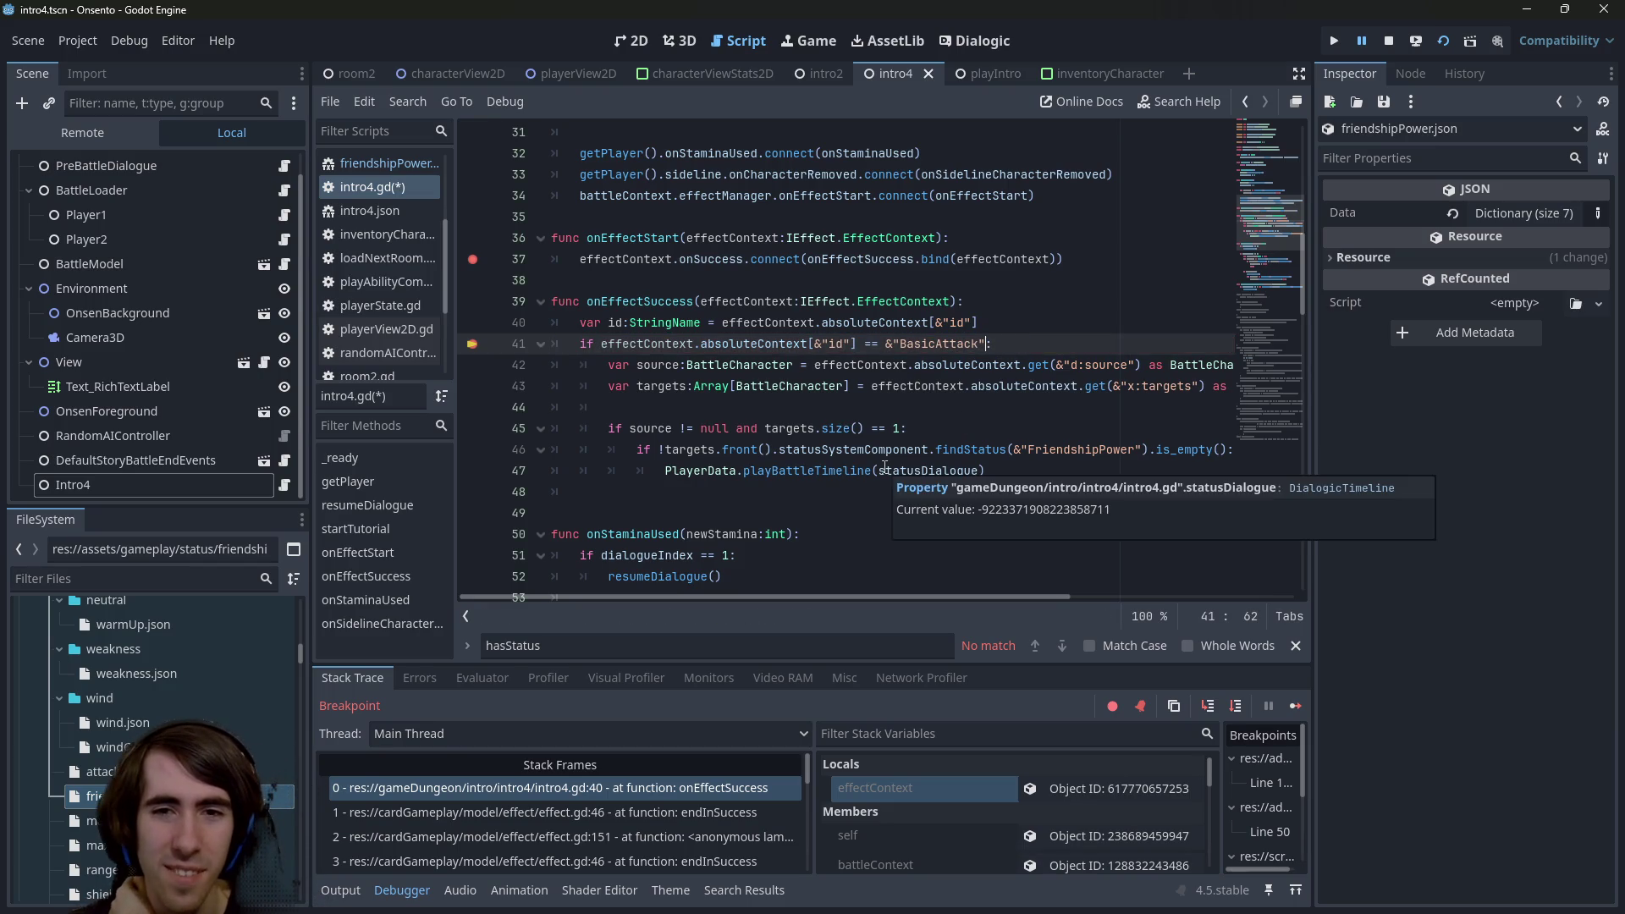
scroll(168, 719, "up", 2)
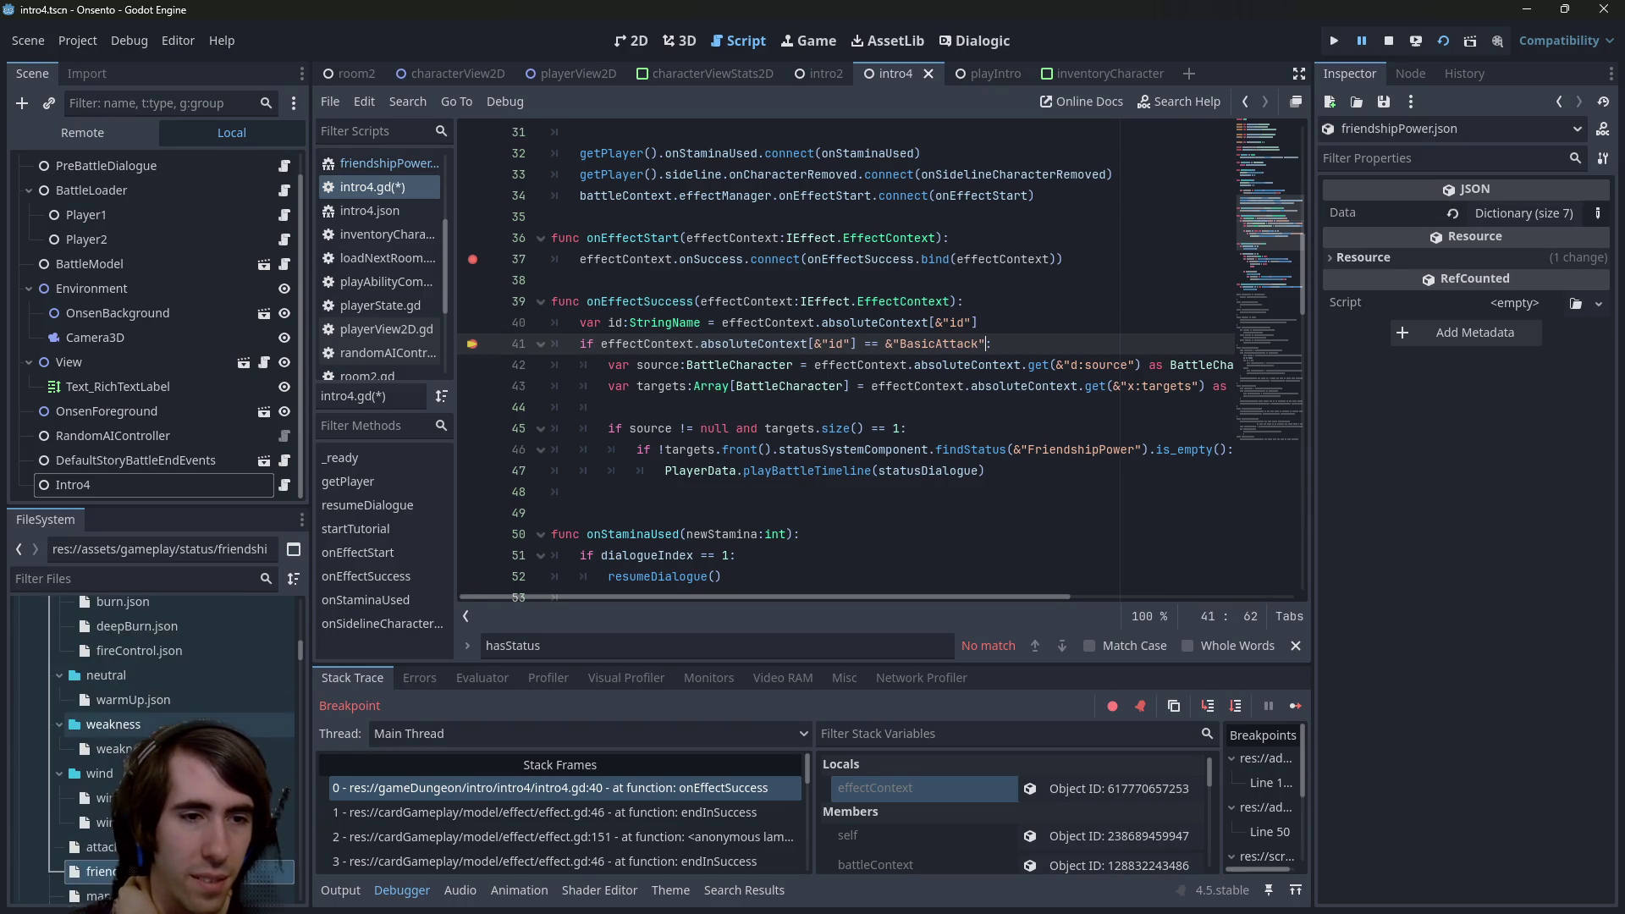
scroll(213, 669, "up", 10)
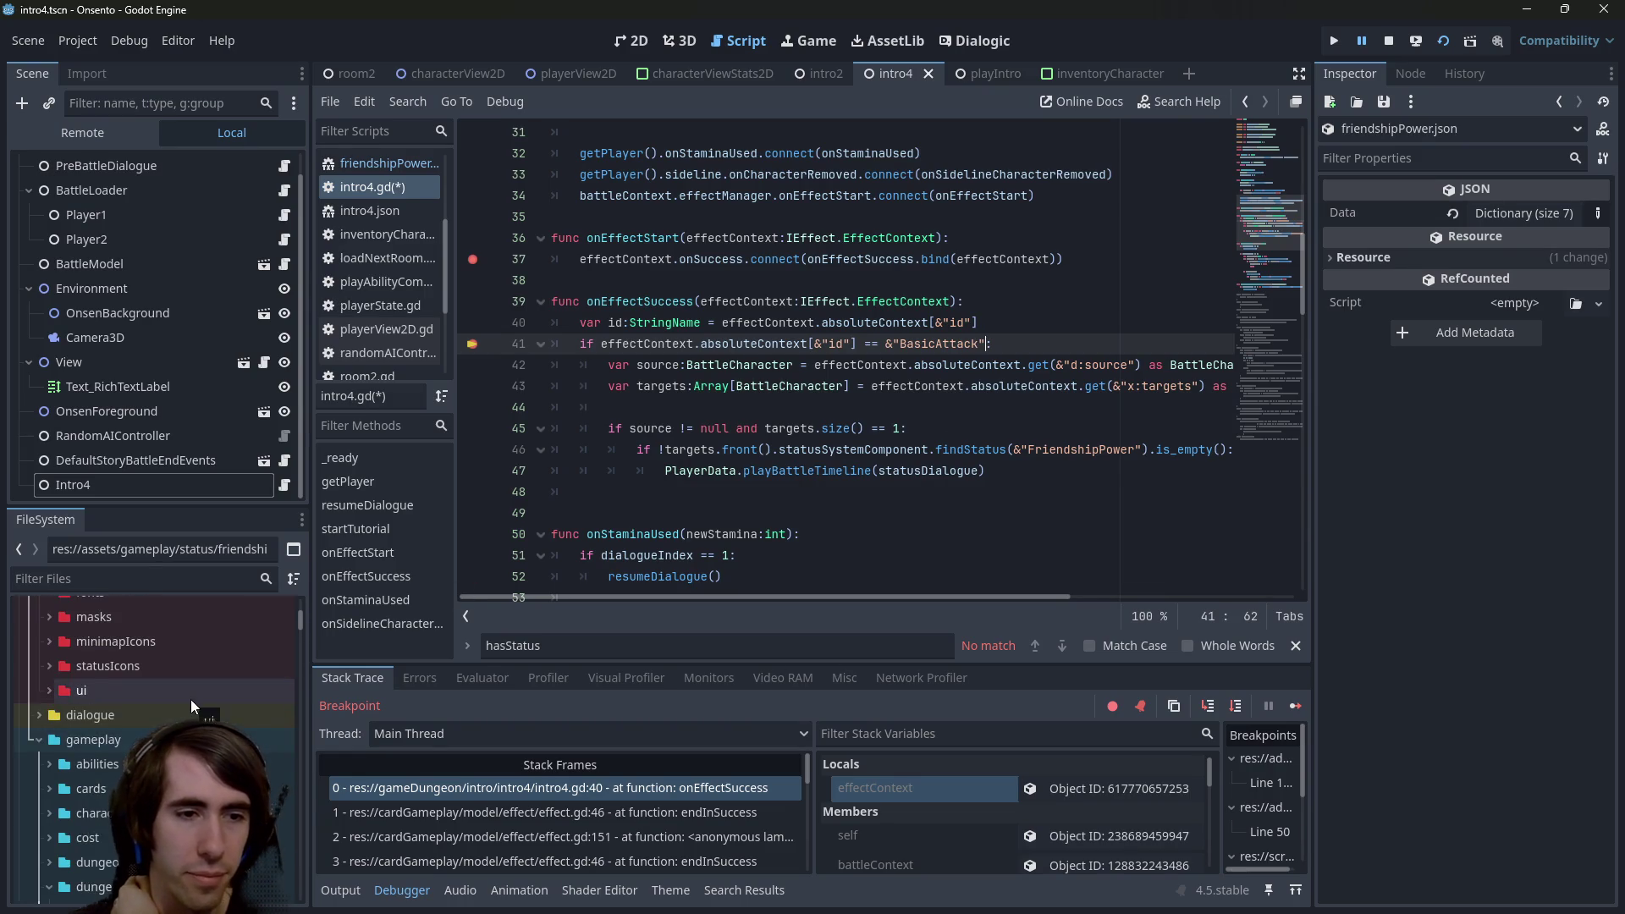
scroll(191, 699, "down", 3)
double_click(142, 658)
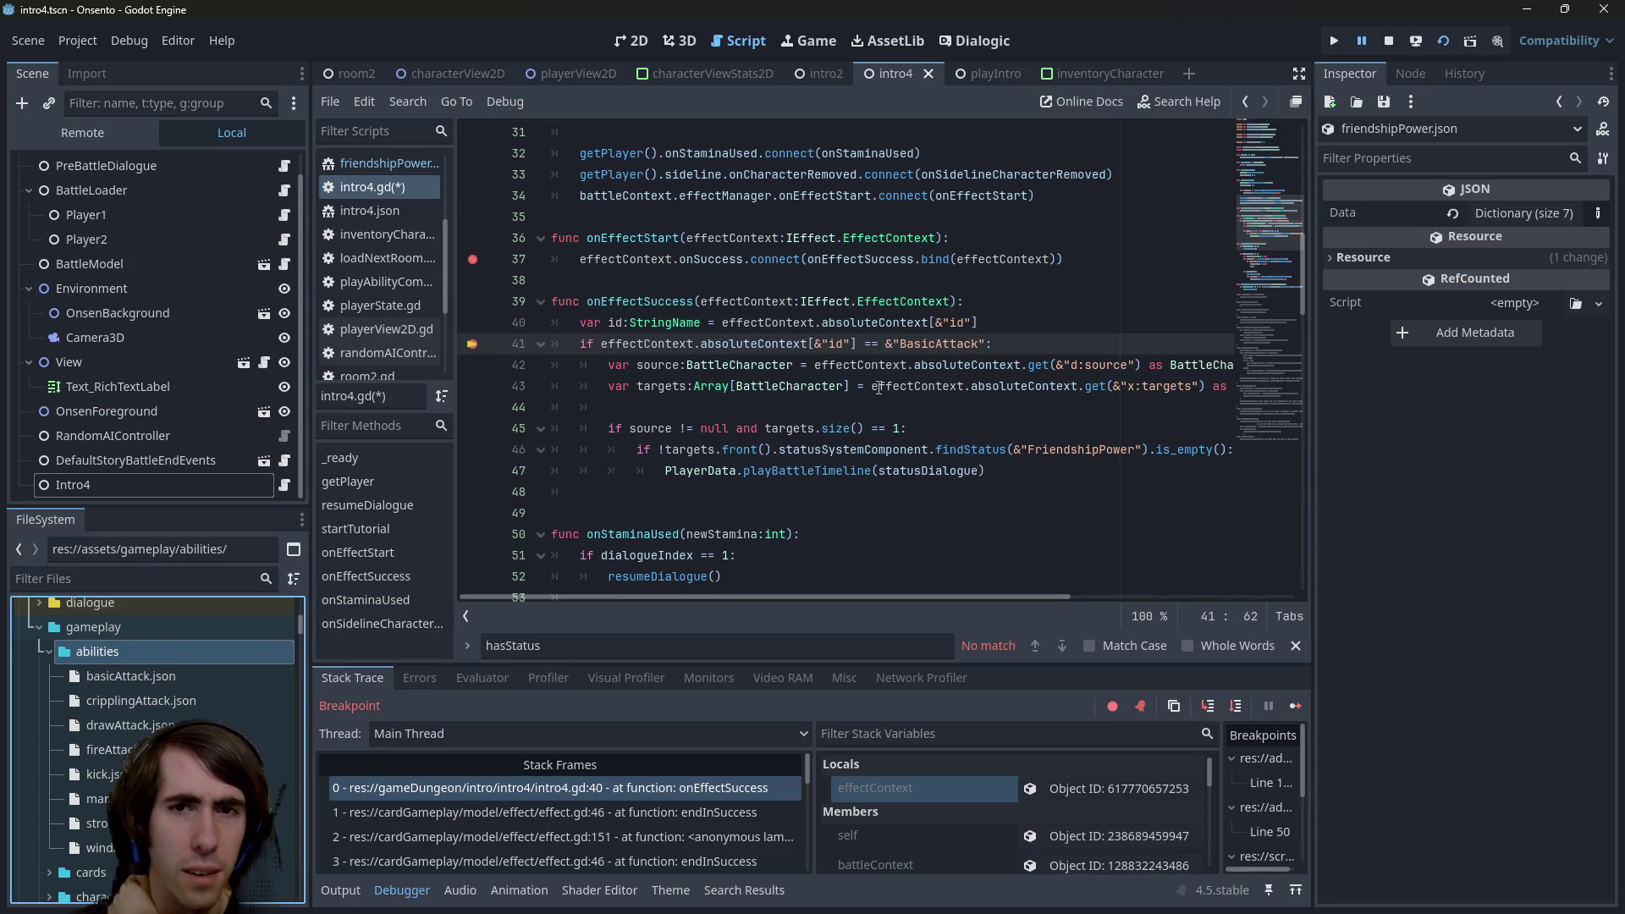
mouse_move(891, 385)
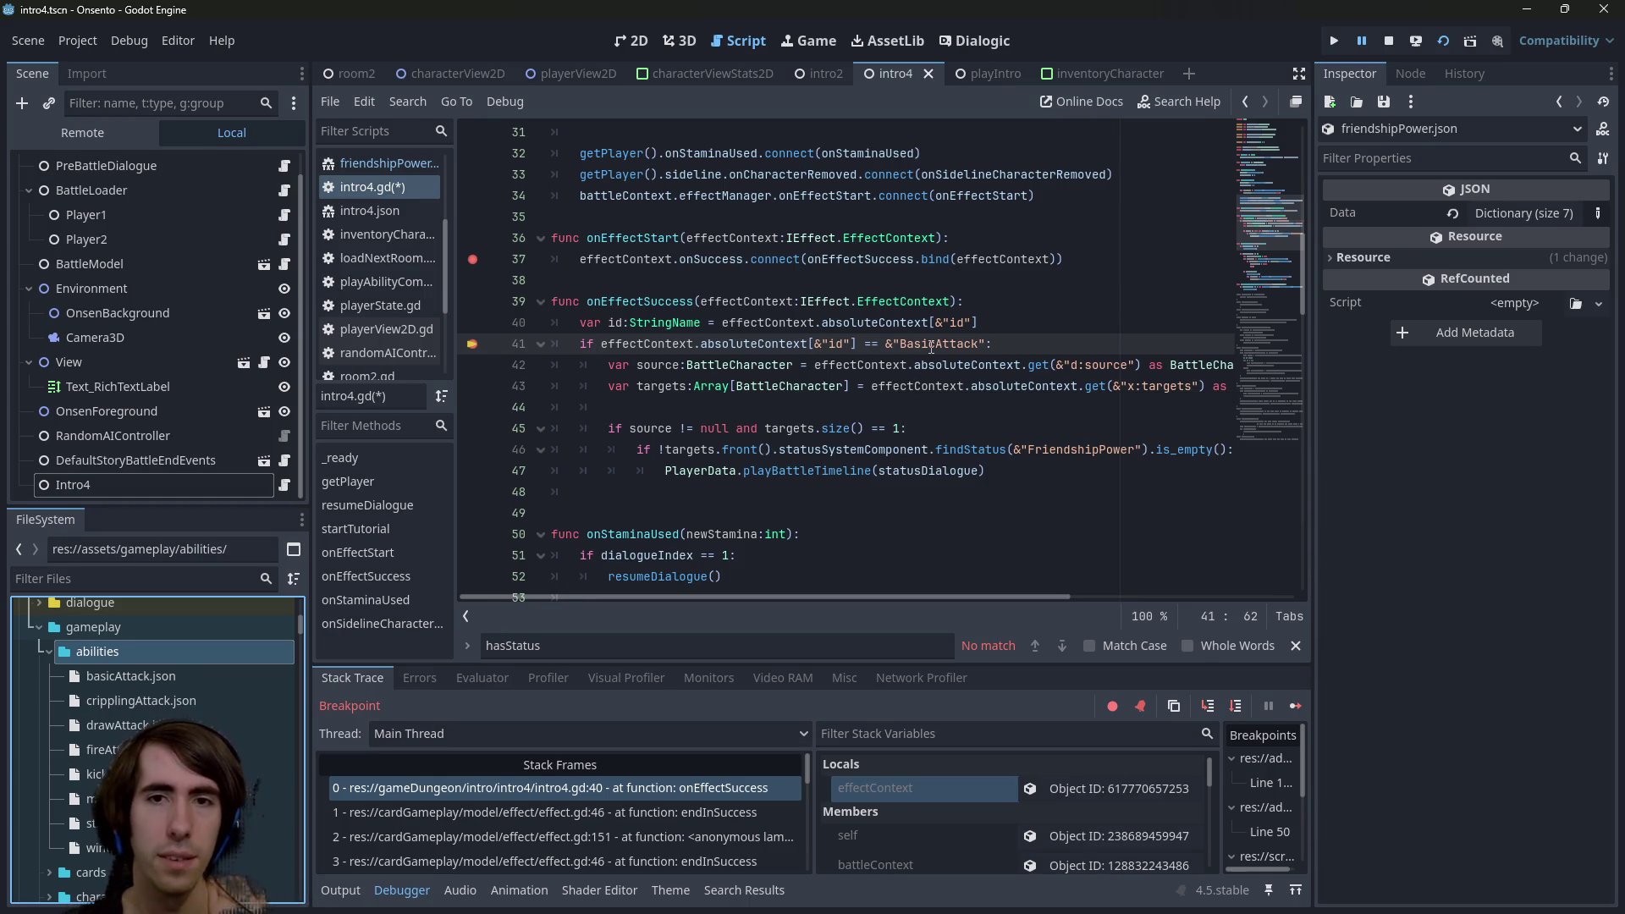
double_click(931, 344)
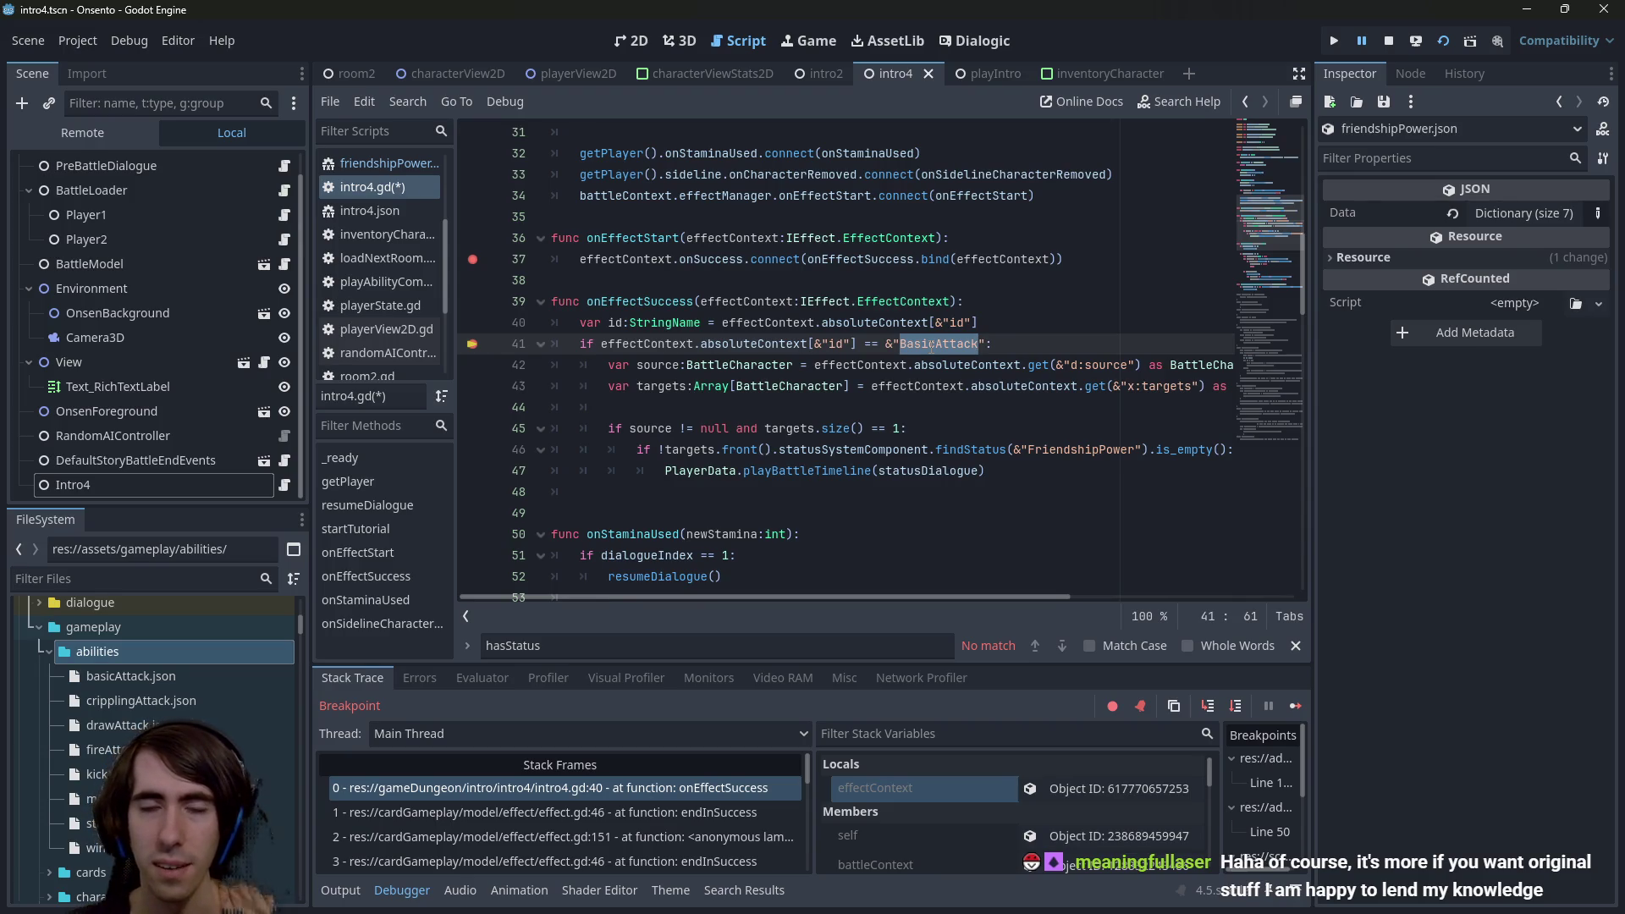
key("shift+alt+o")
Search 'battleresource' and open battleResourceLoader.gd
type("battleres")
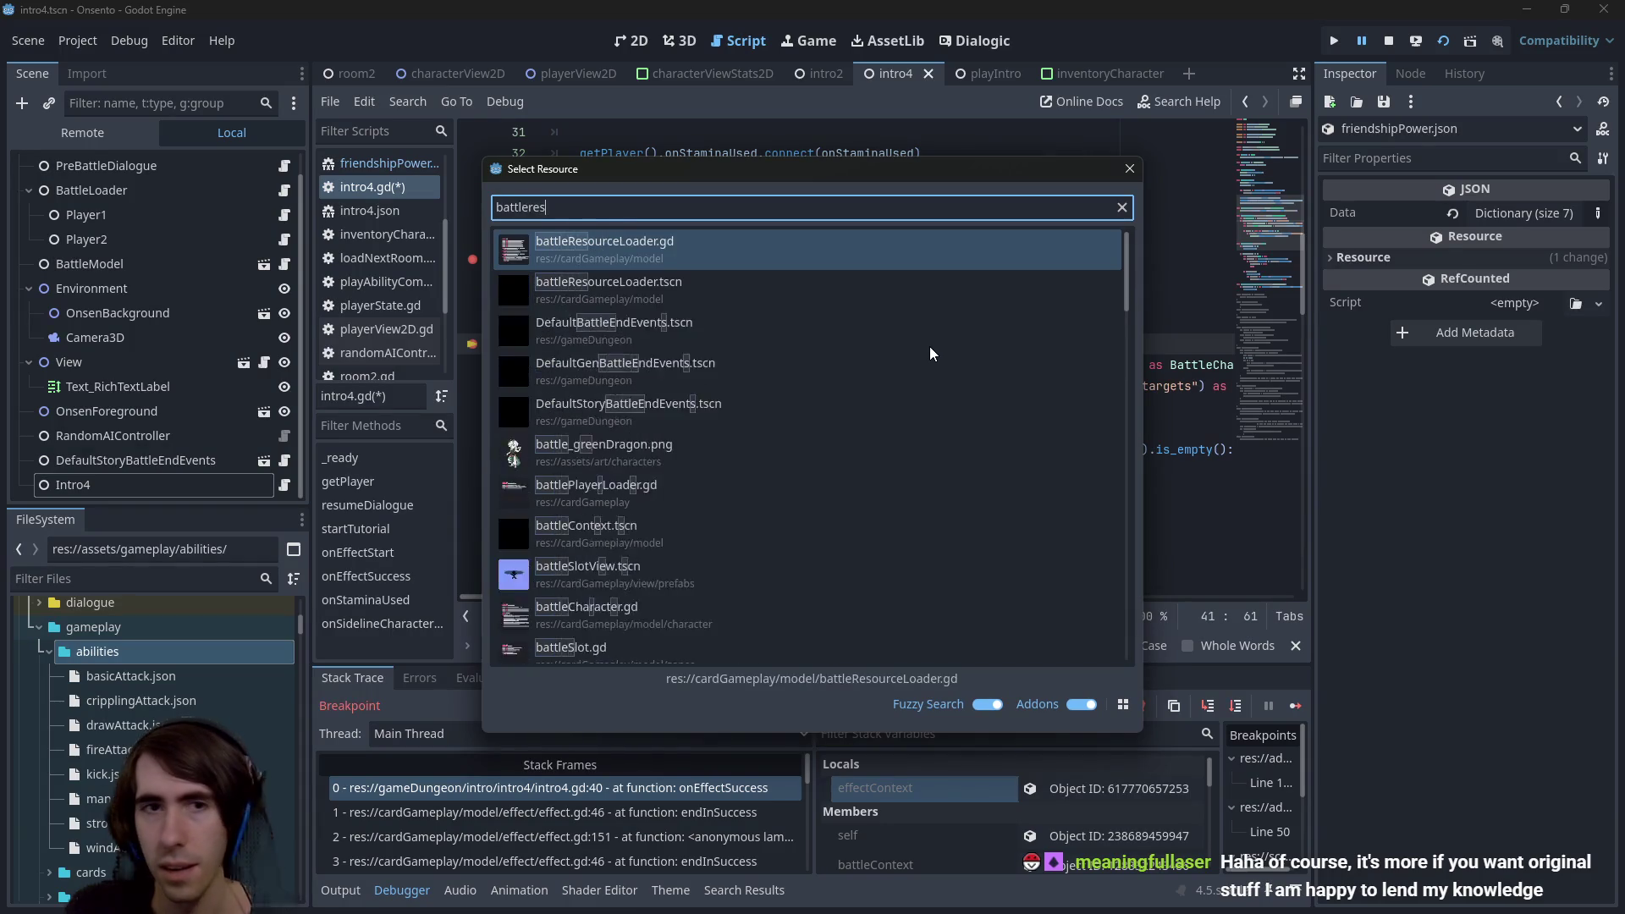
type("ource")
key("Down")
key("Down")
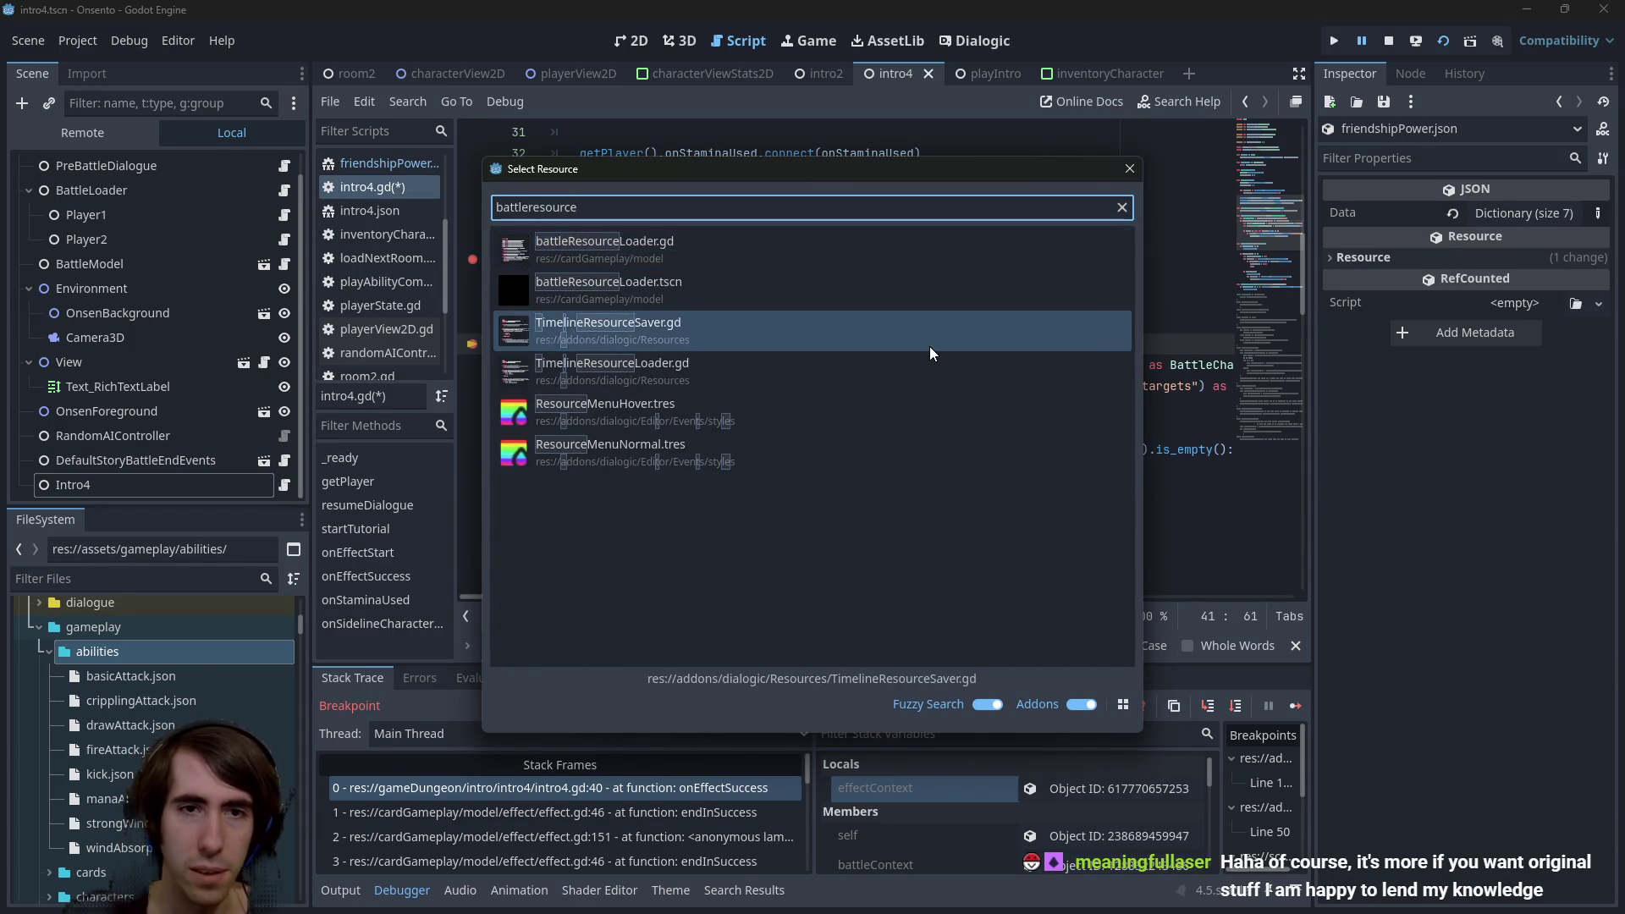
key("Down")
key("Down")
key("Up")
key("Up")
key("Up")
key("Up")
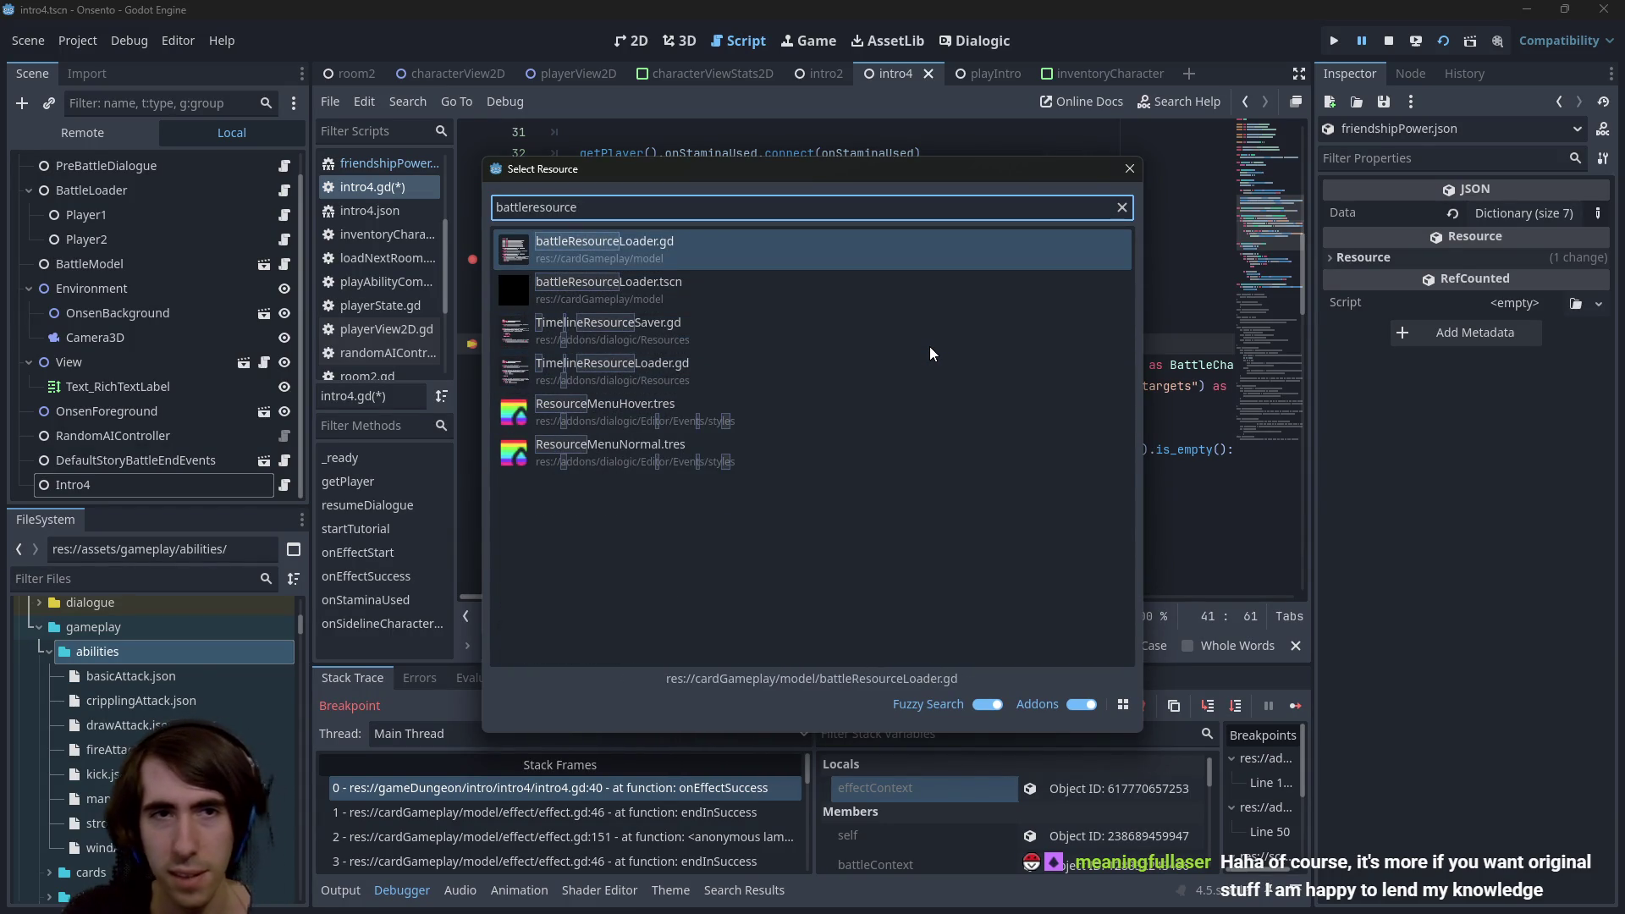
key("Return")
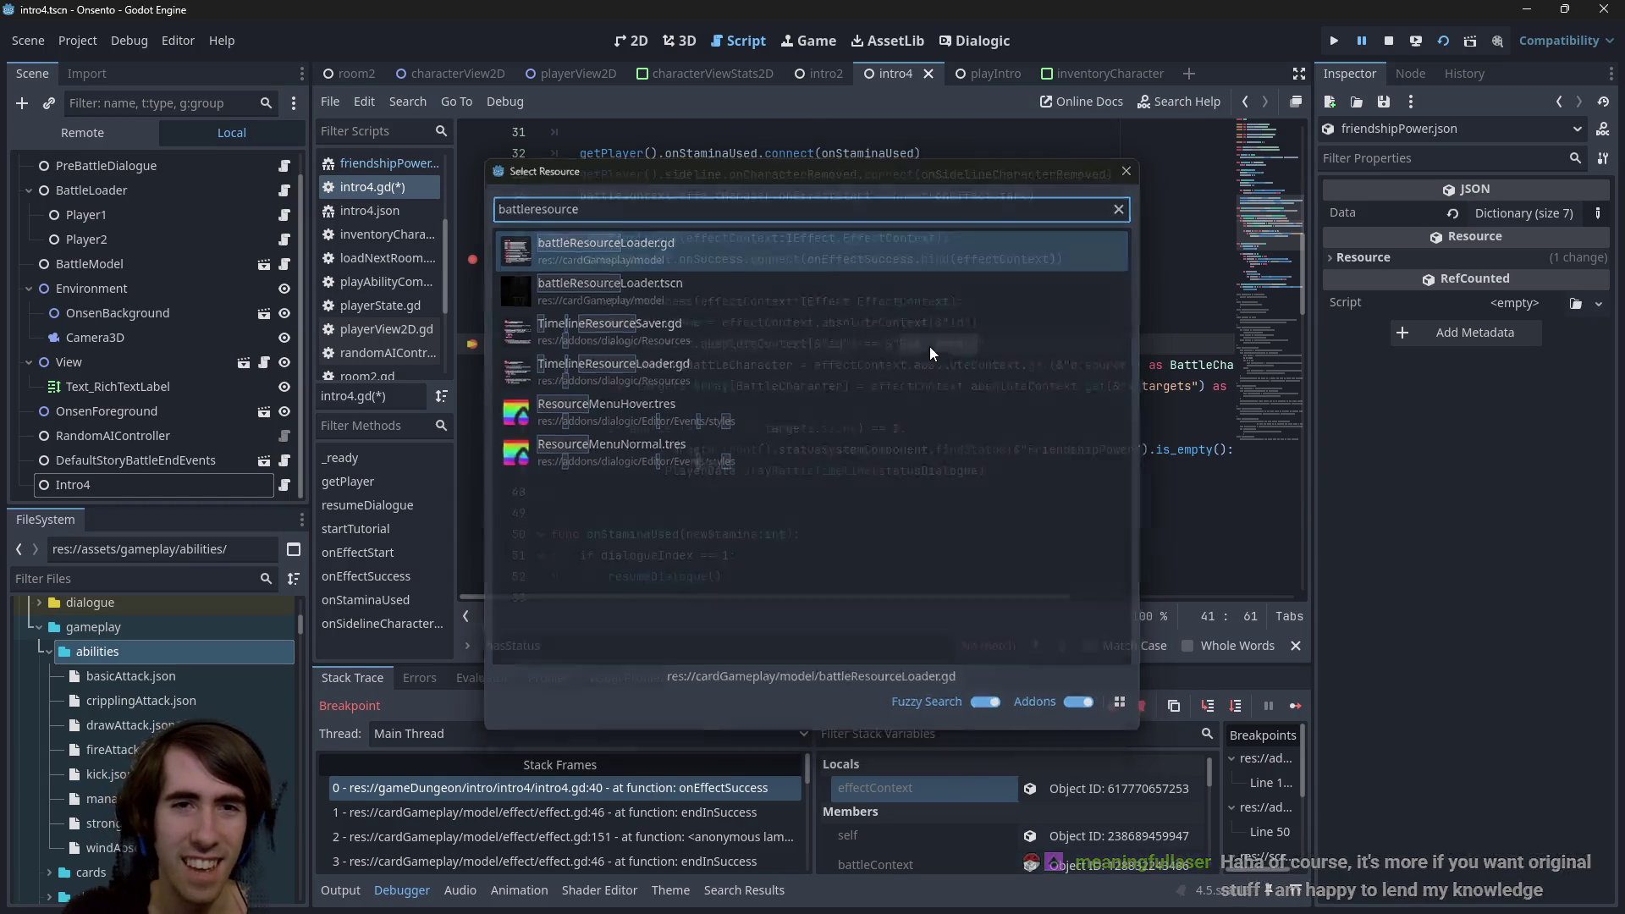
Start typing a func stub on a new line below findAbility
scroll(846, 356, "up", 9)
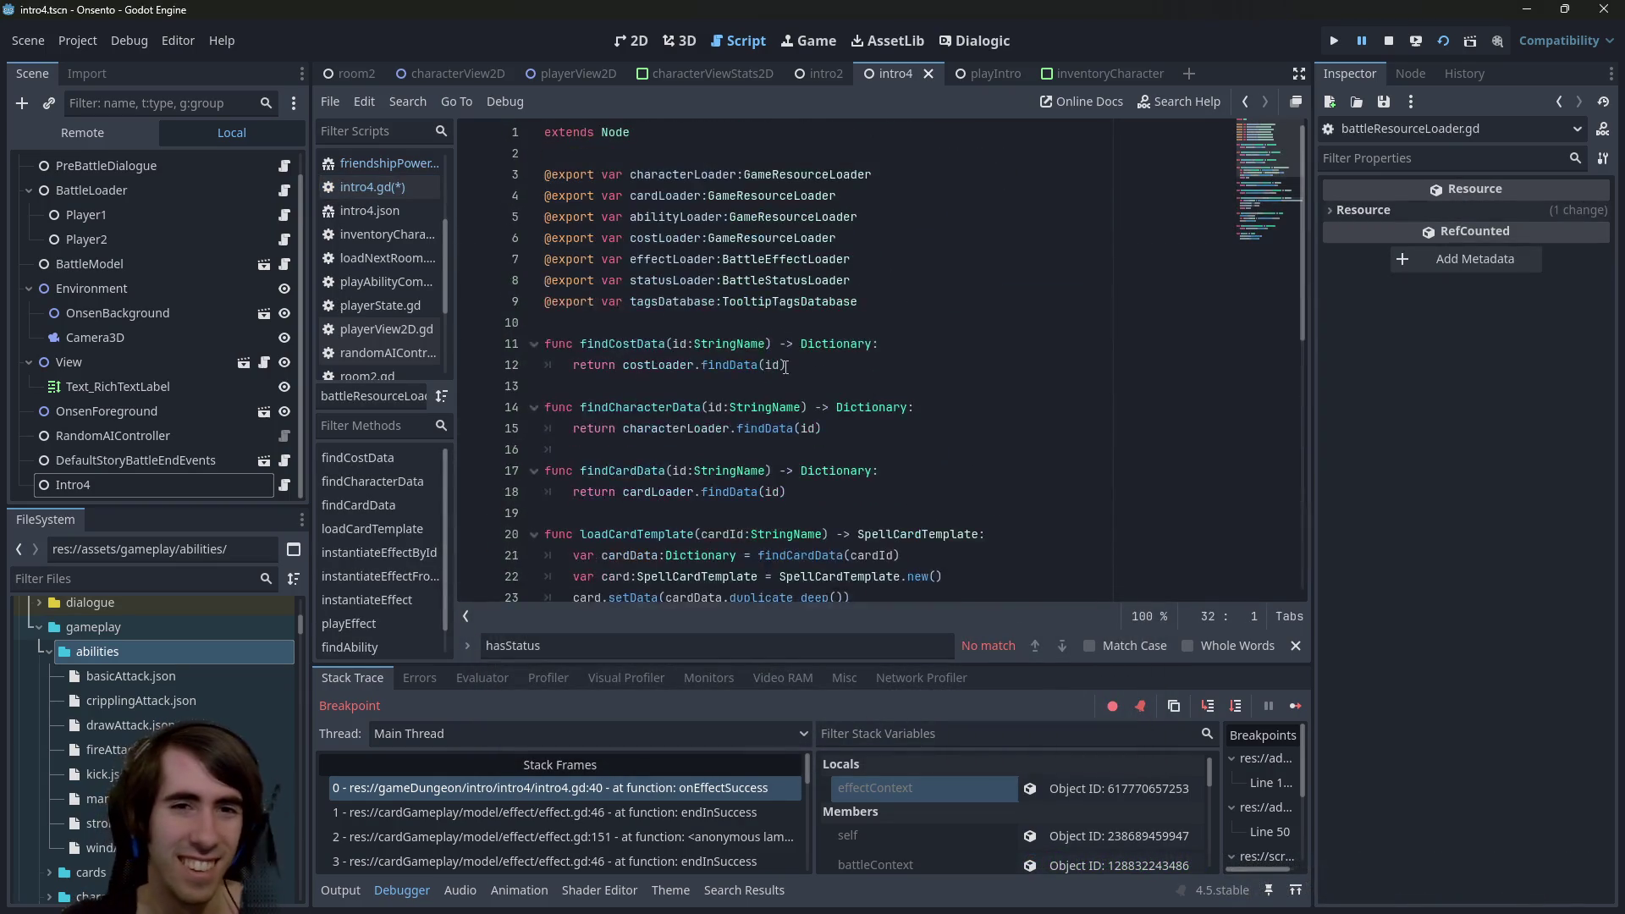
scroll(785, 366, "down", 9)
left_click(722, 576)
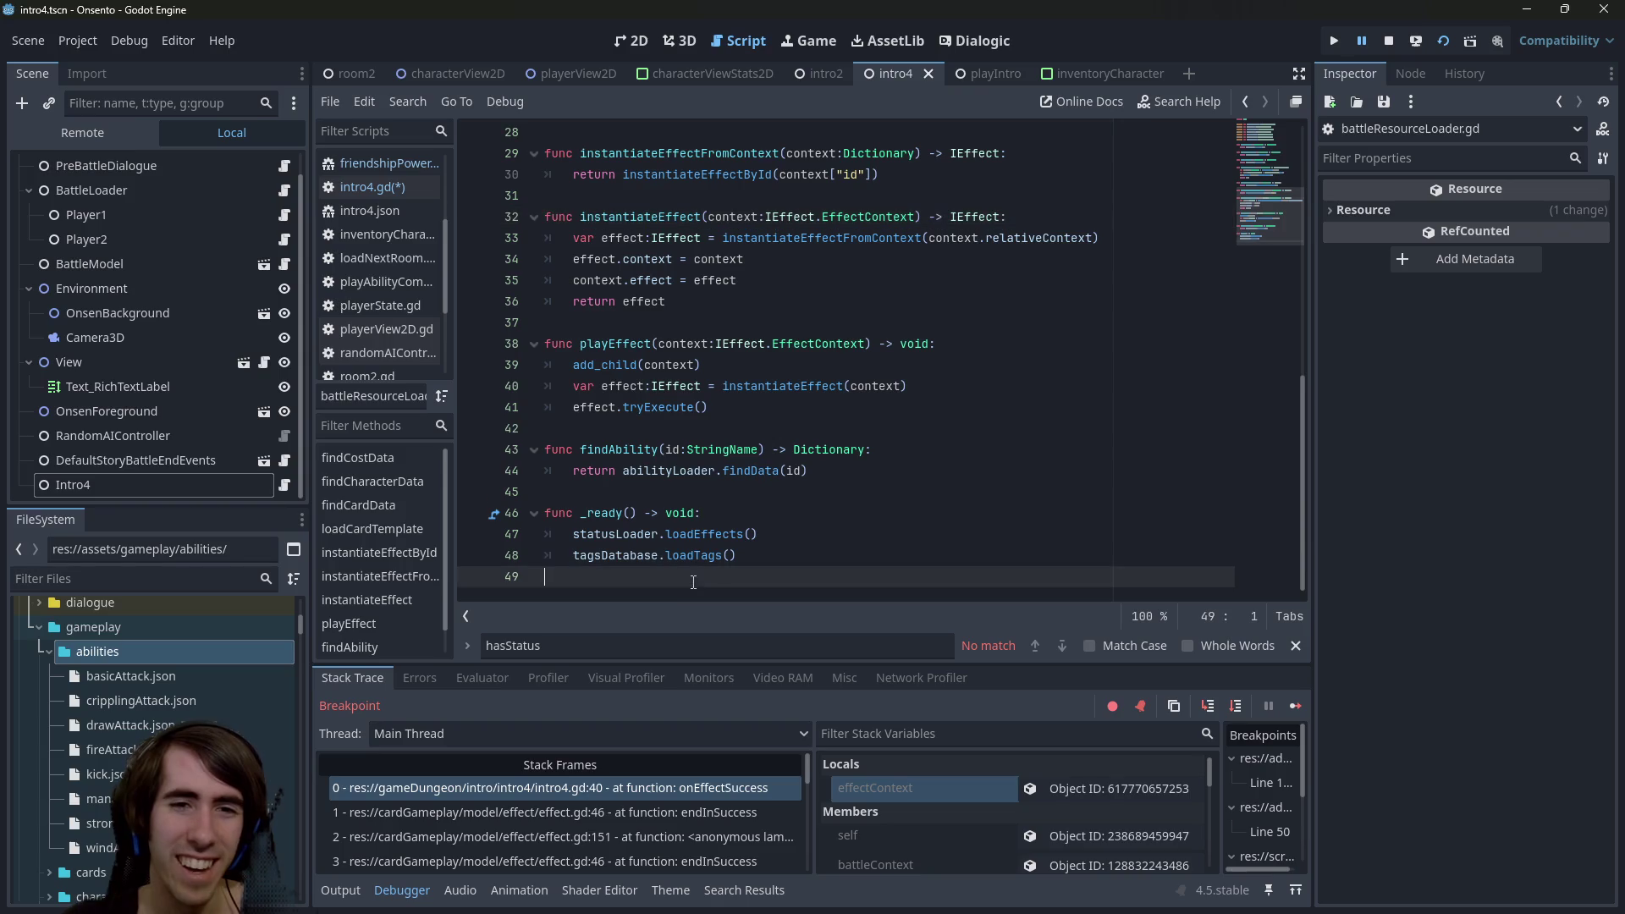
left_click(722, 491)
key("Return")
key("Return")
key("Up")
type("fin")
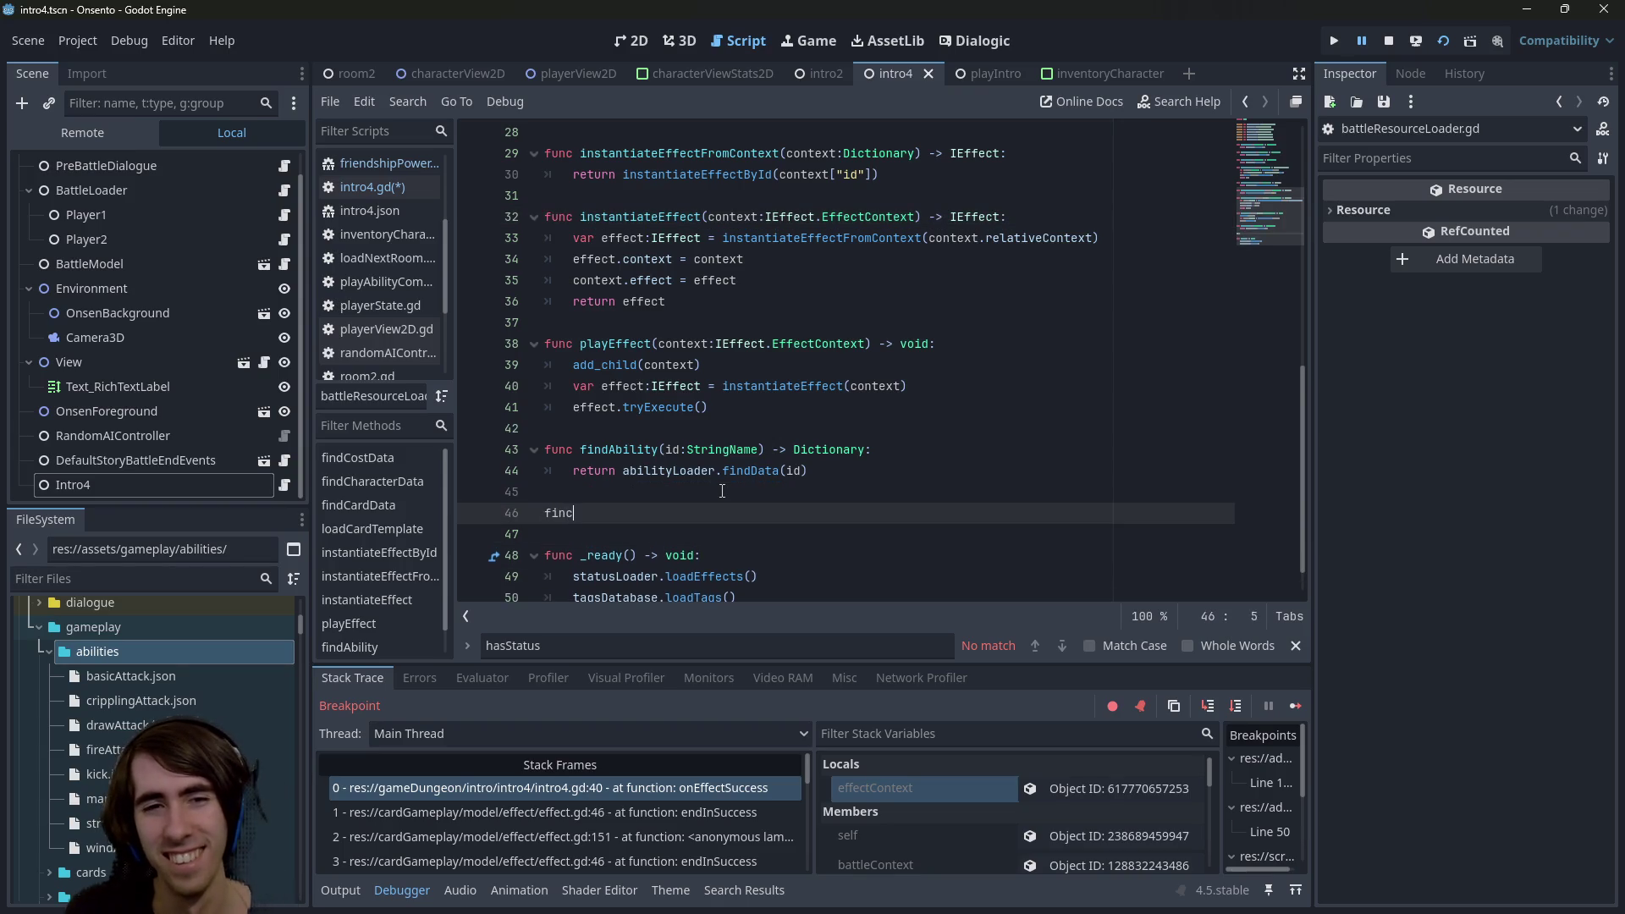
key("BackSpace")
key("BackSpace")
type("unc")
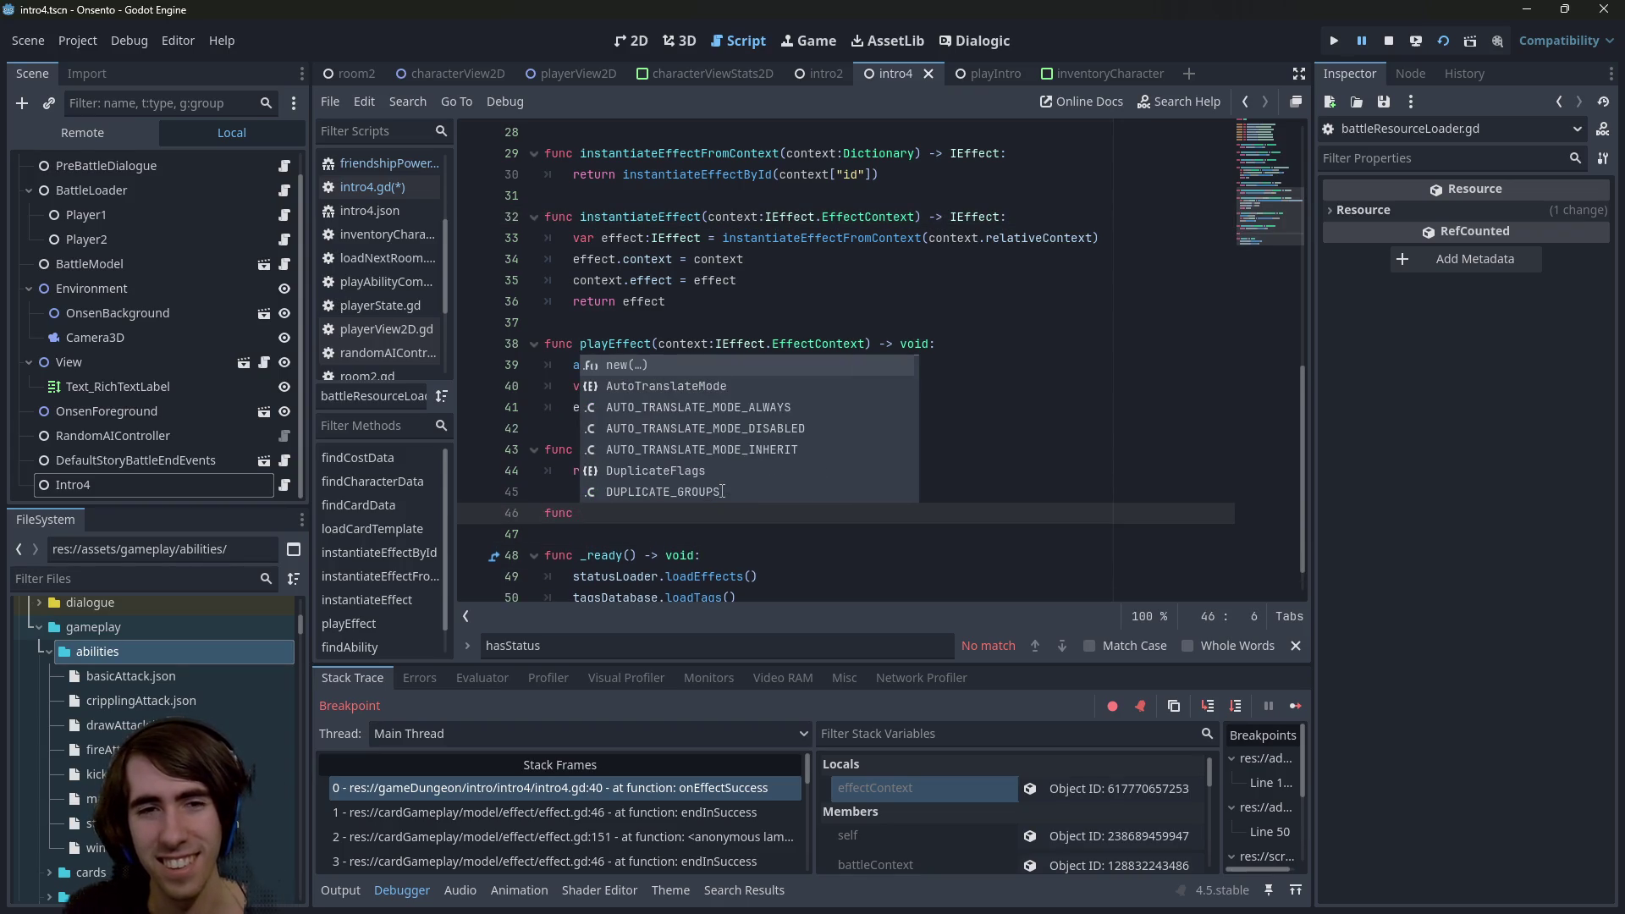
key("Escape")
type("is")
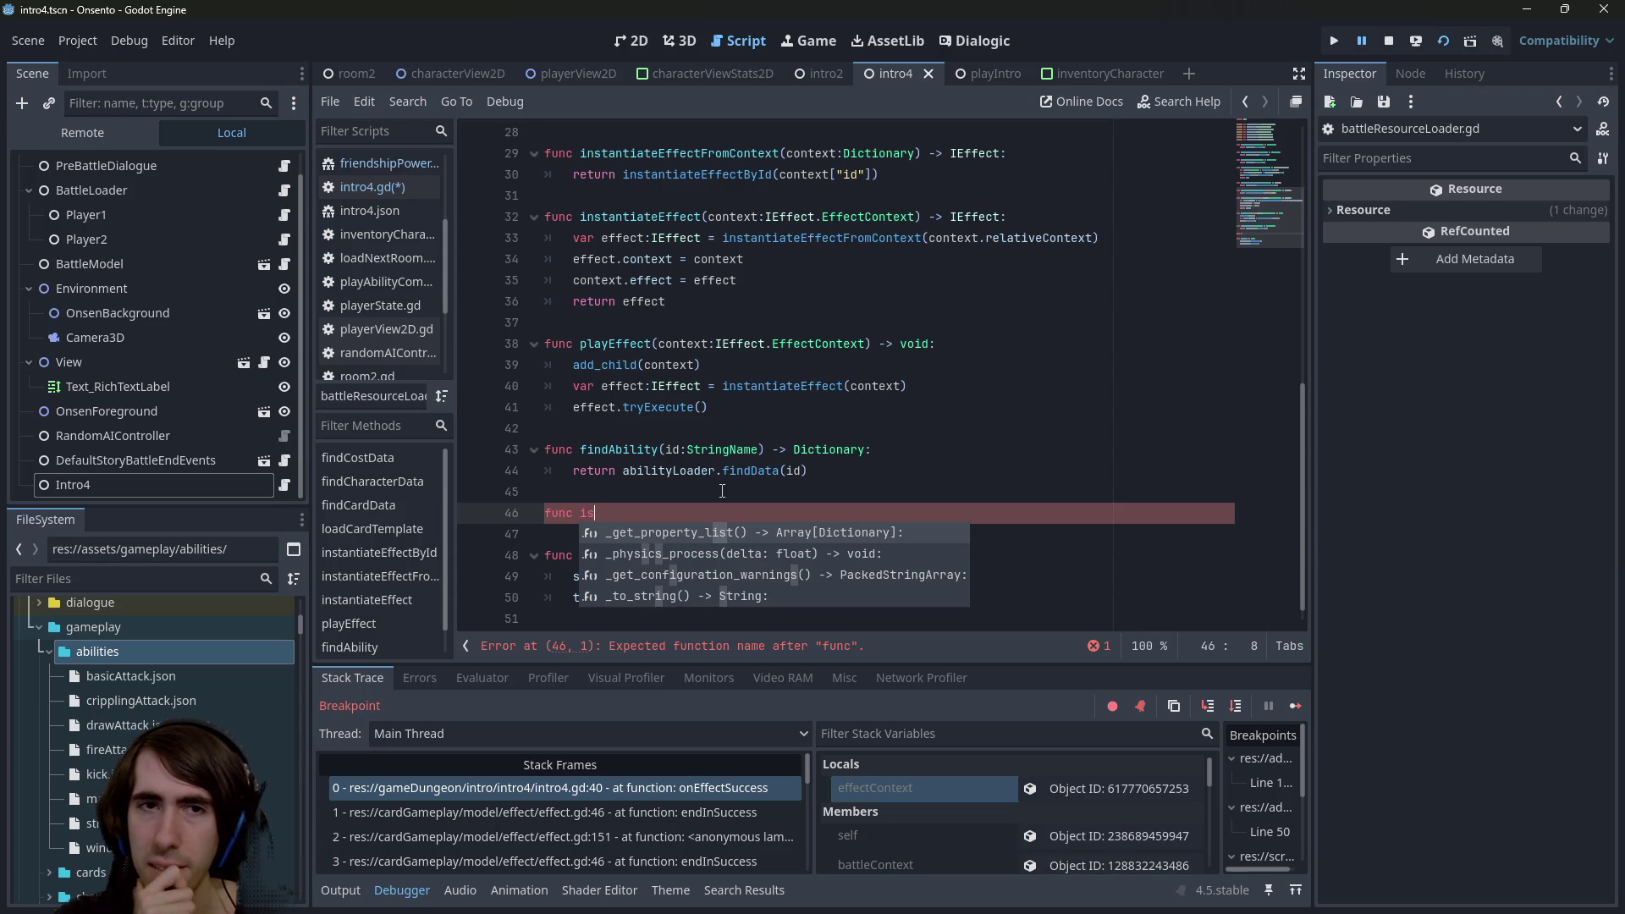
Remove the unfinished stub, undo leftover edits and save the file unchanged
key("BackSpace")
key("BackSpace")
key("BackSpace")
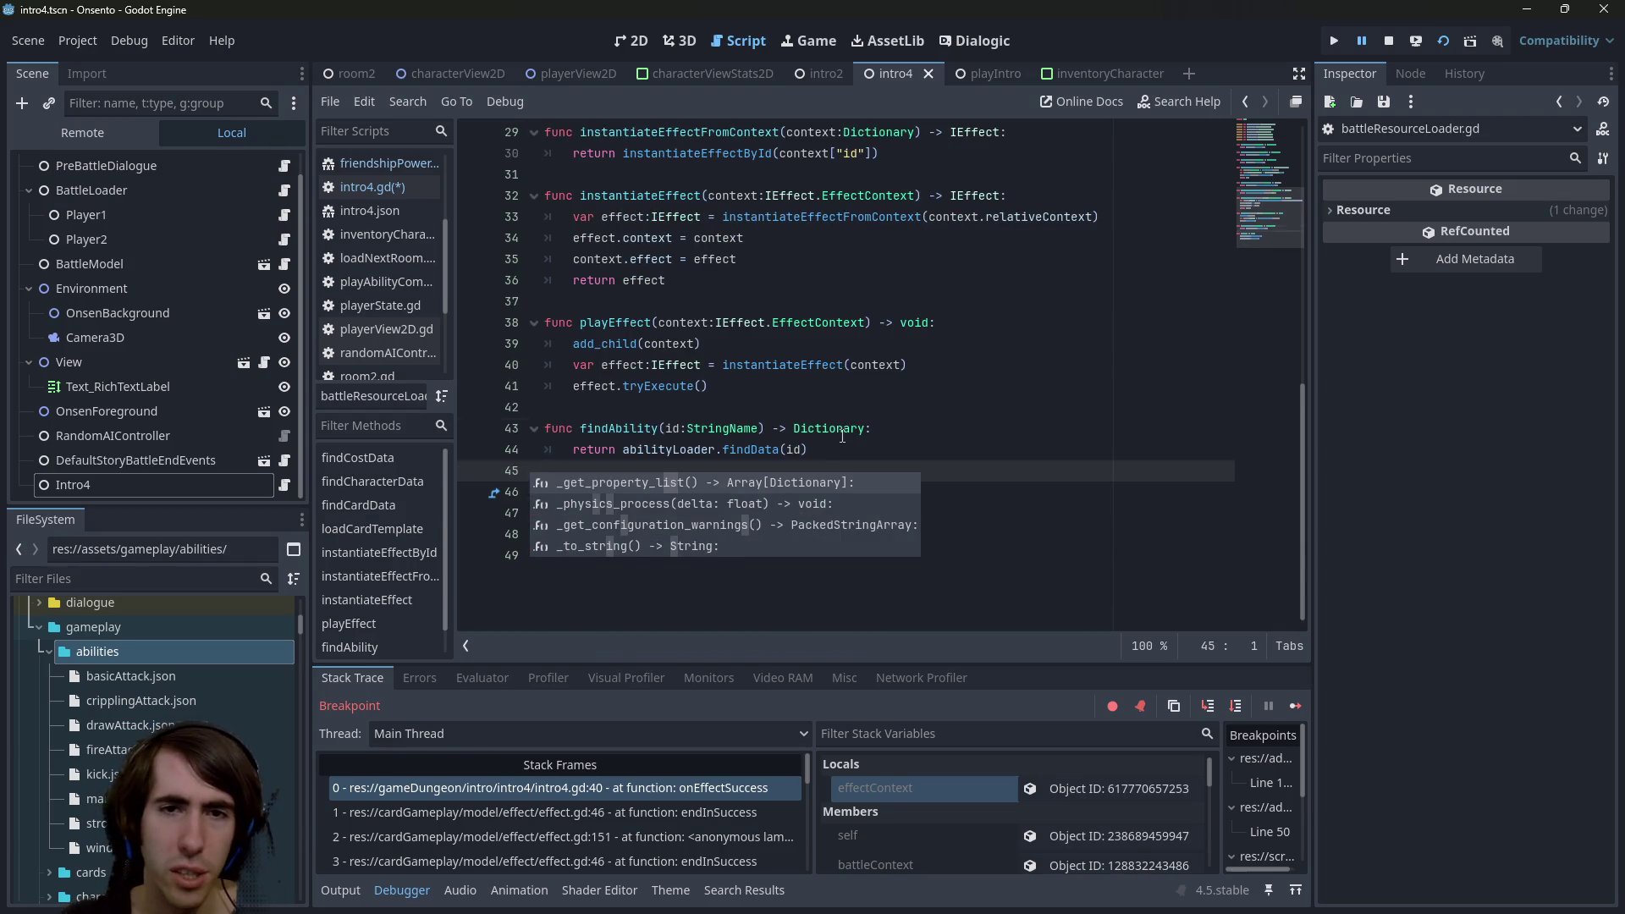
key("ctrl+z")
key("ctrl+z")
key("ctrl+z")
key("ctrl+s")
Return to intro4.gd at paused line 40 and inspect the effectContext value
left_click(638, 790)
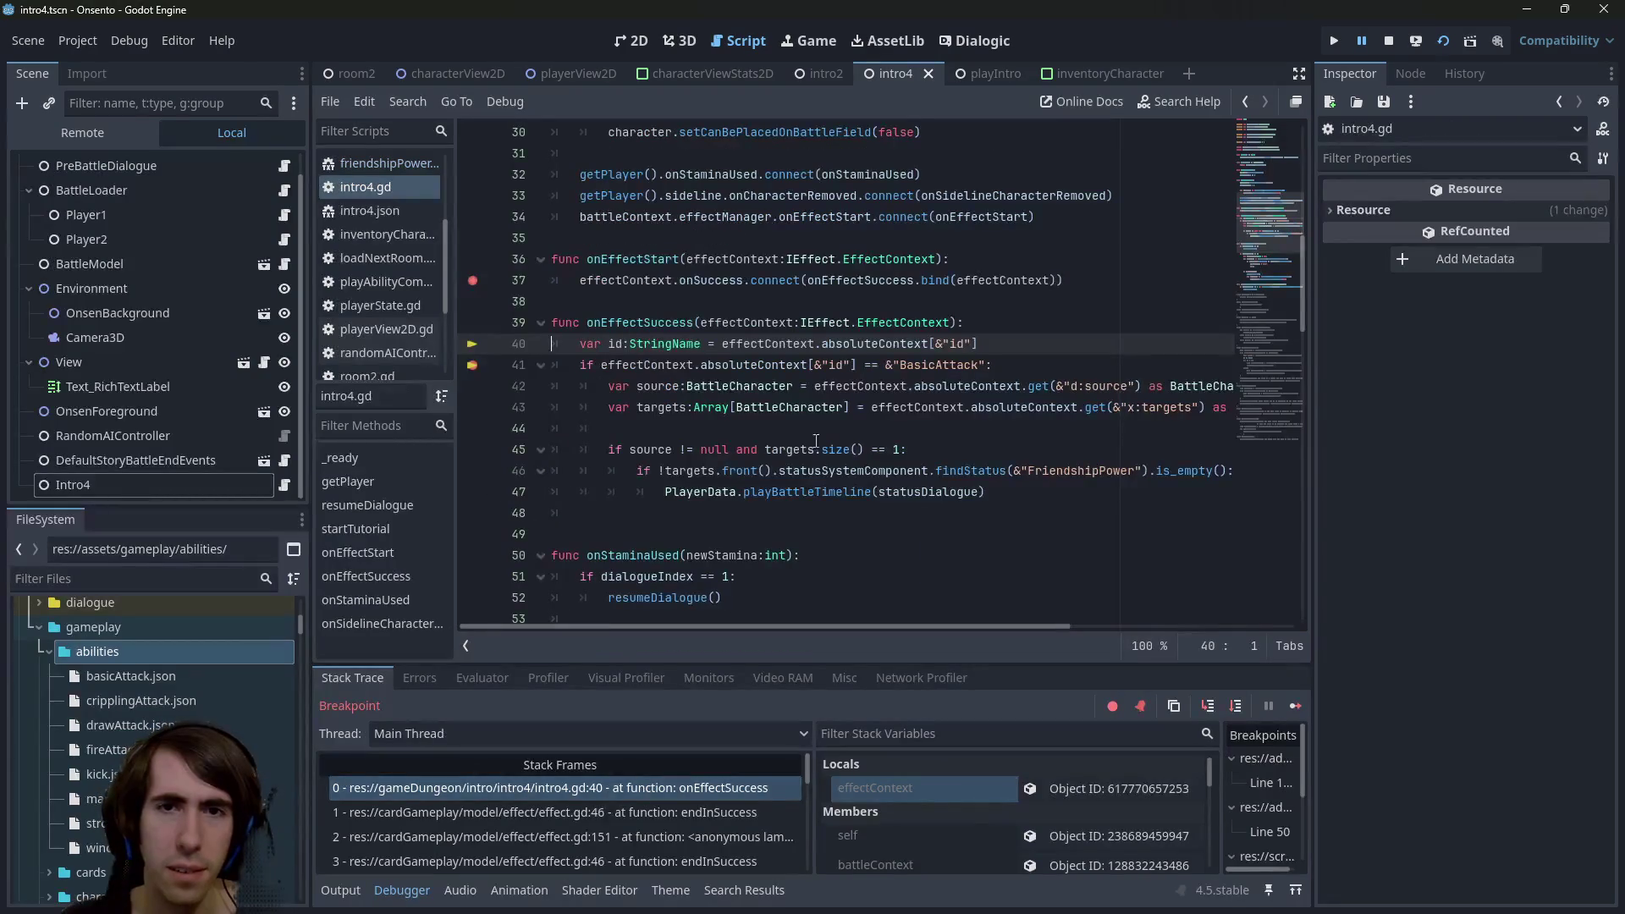
left_click(656, 364)
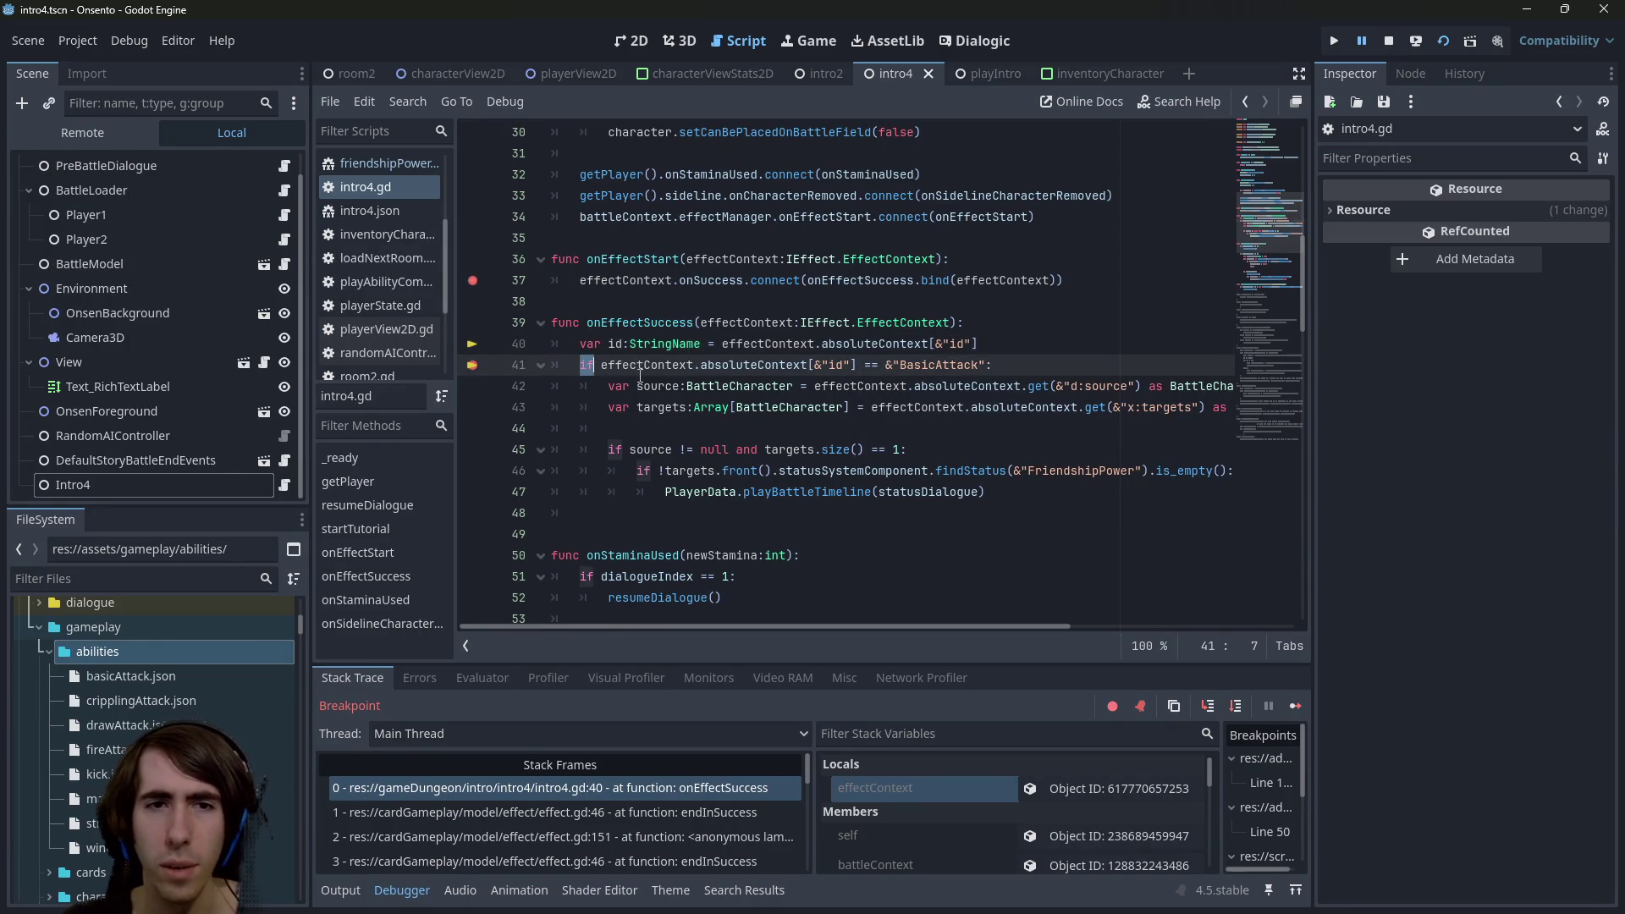
mouse_move(641, 380)
scroll(920, 579, "up", 1)
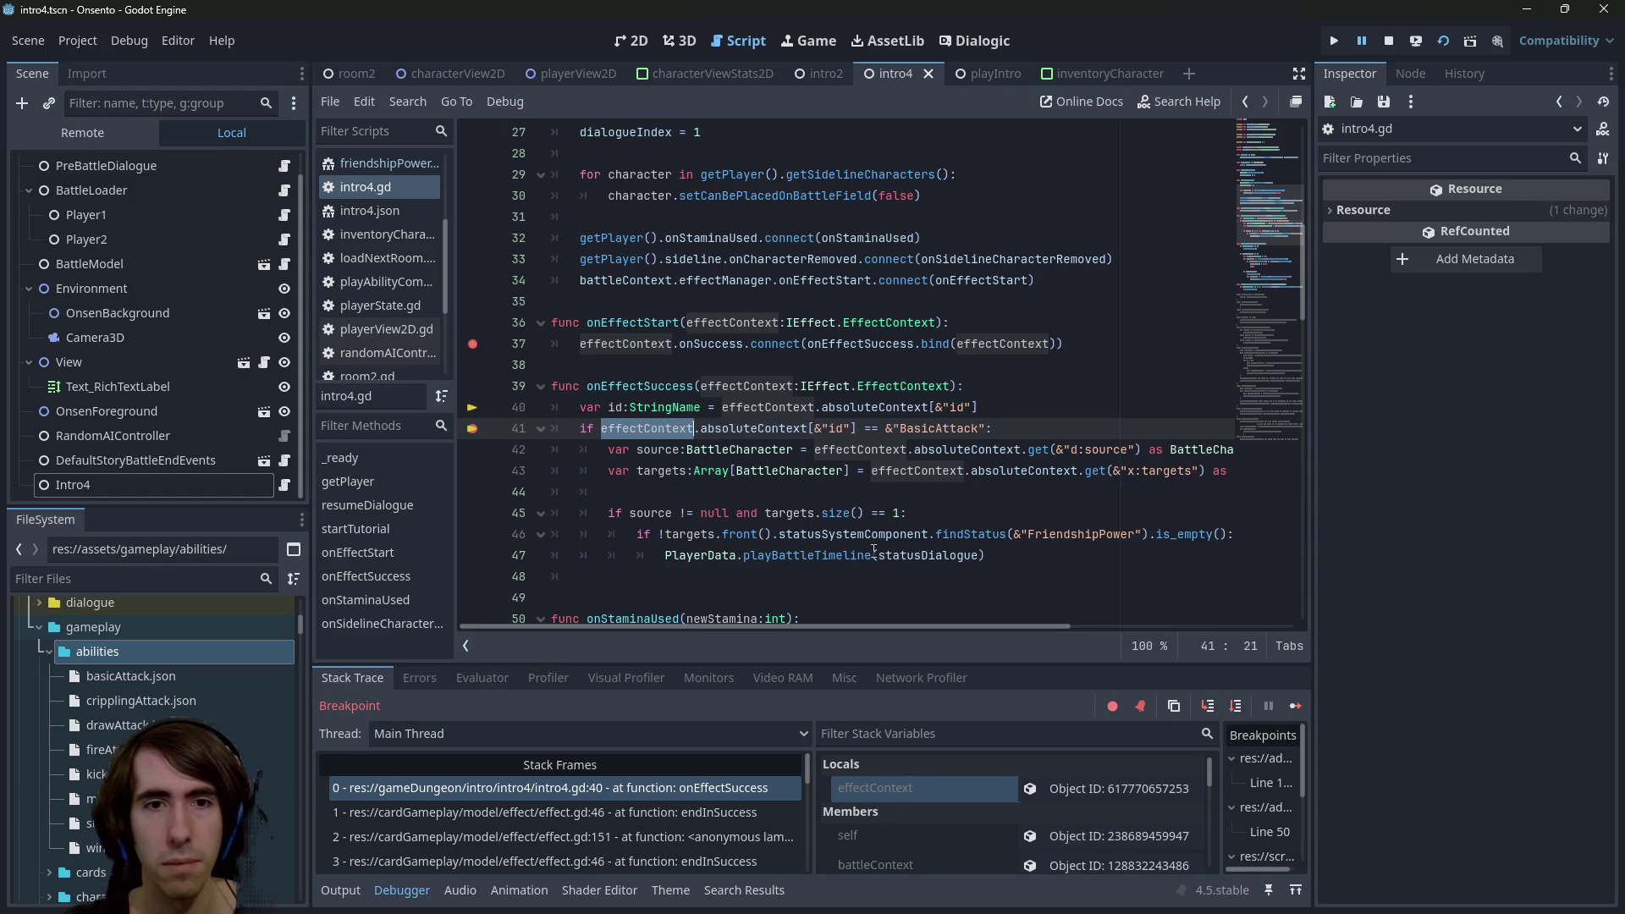
Add a new line after line 40 beginning 'BattleResourceLoader.' via autocomplete
left_click(1018, 417)
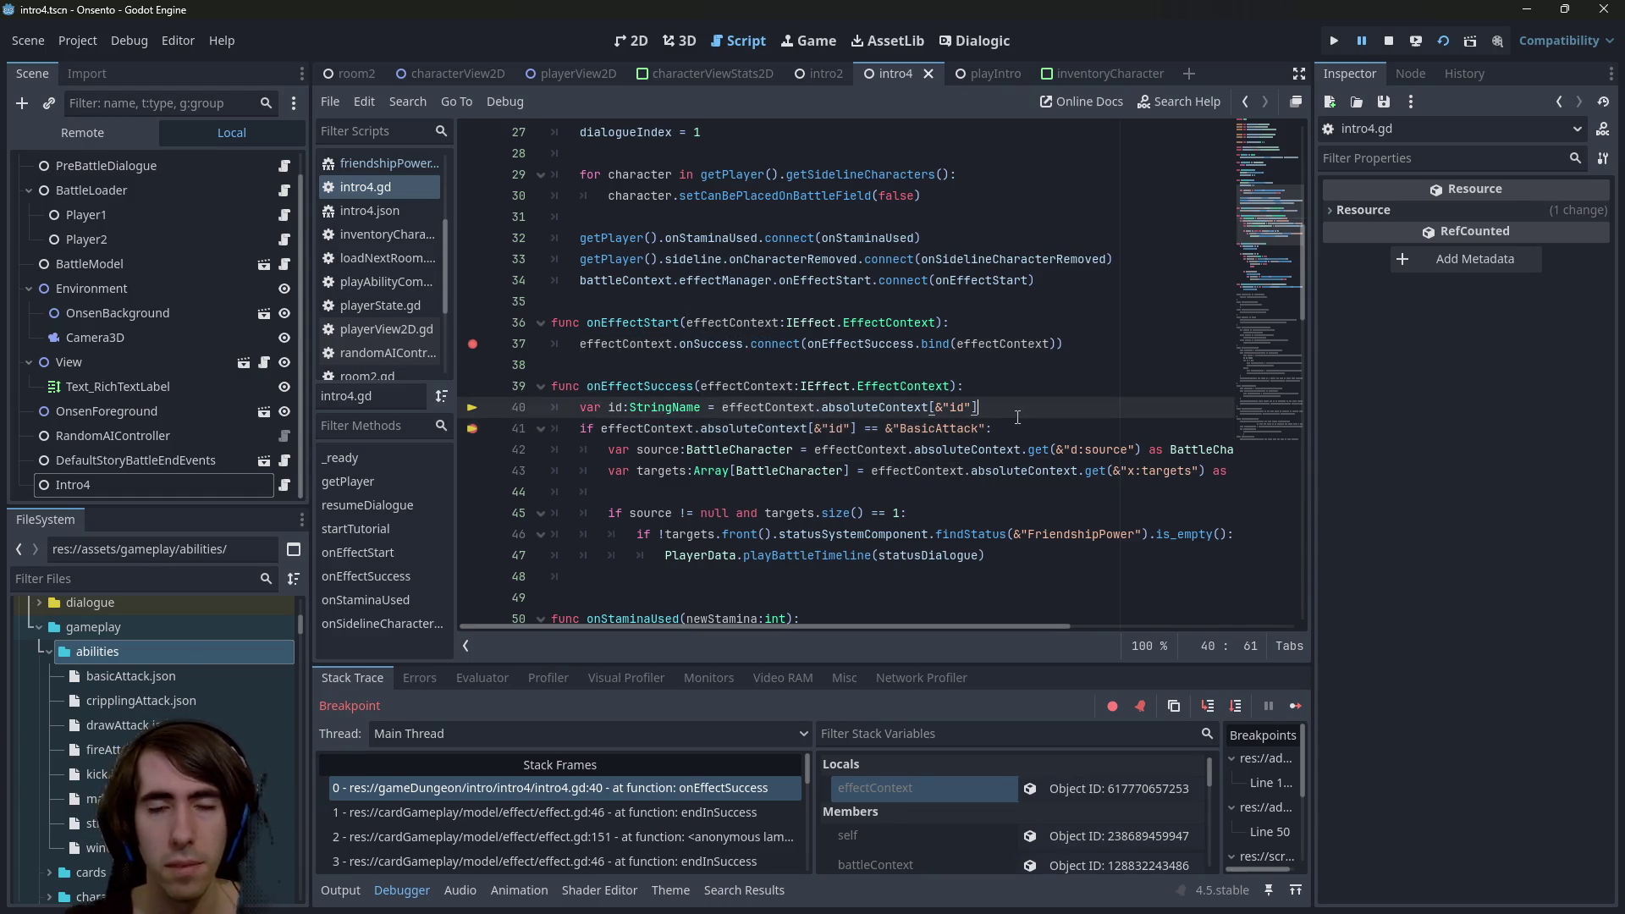
key("Return")
key("Return")
key("Return")
key("Up")
type("B")
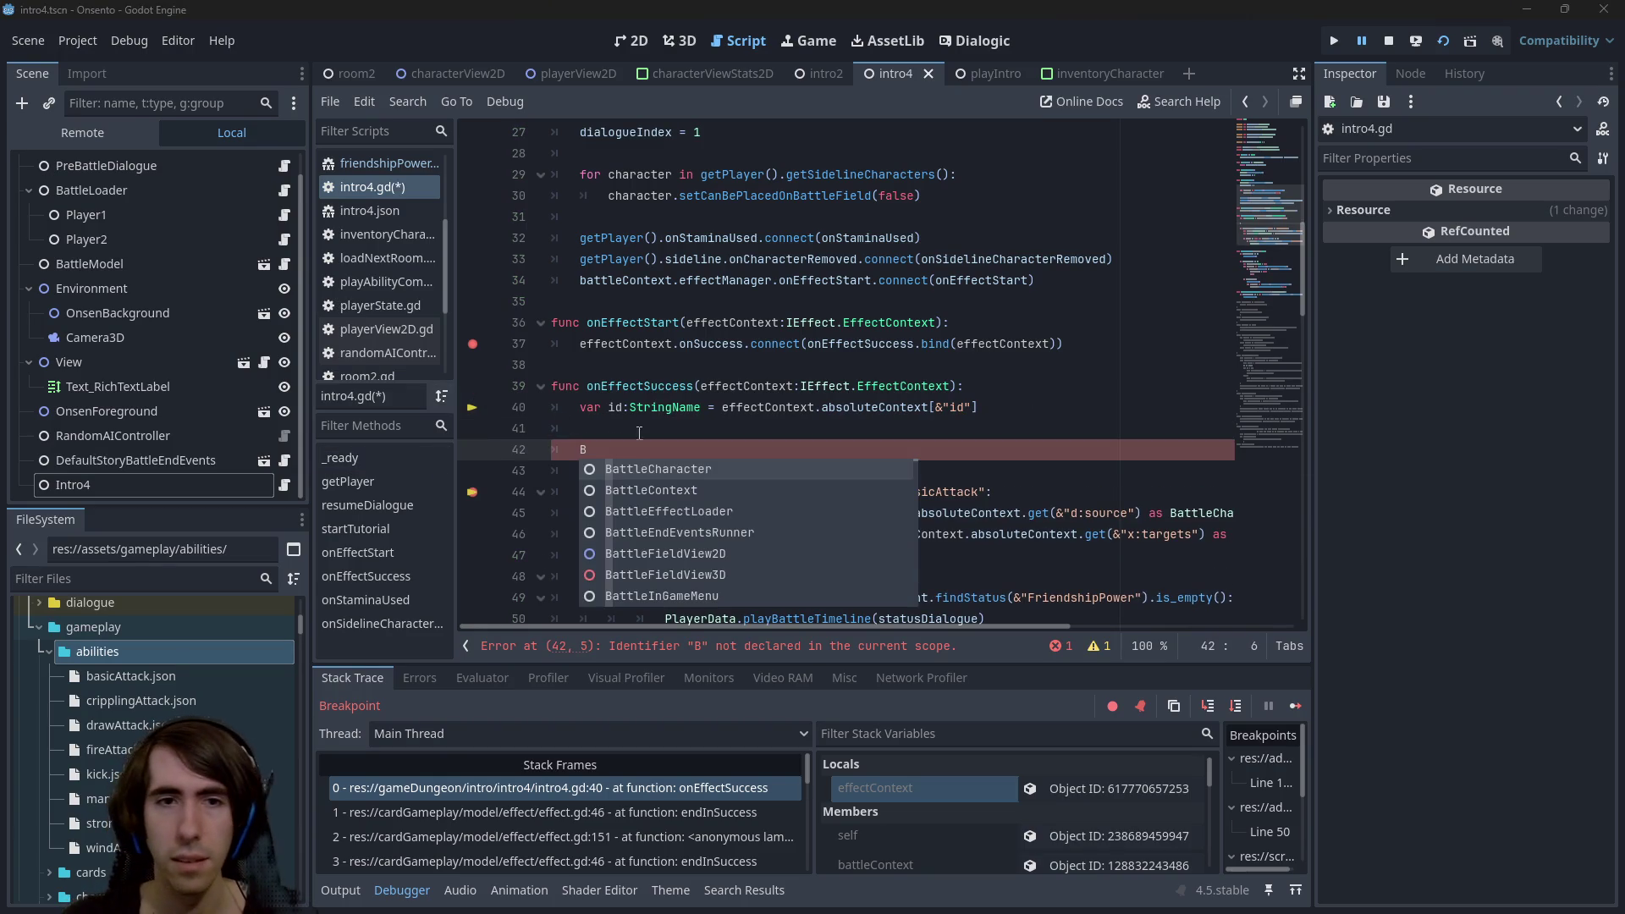
left_click(671, 445)
type("attleRe")
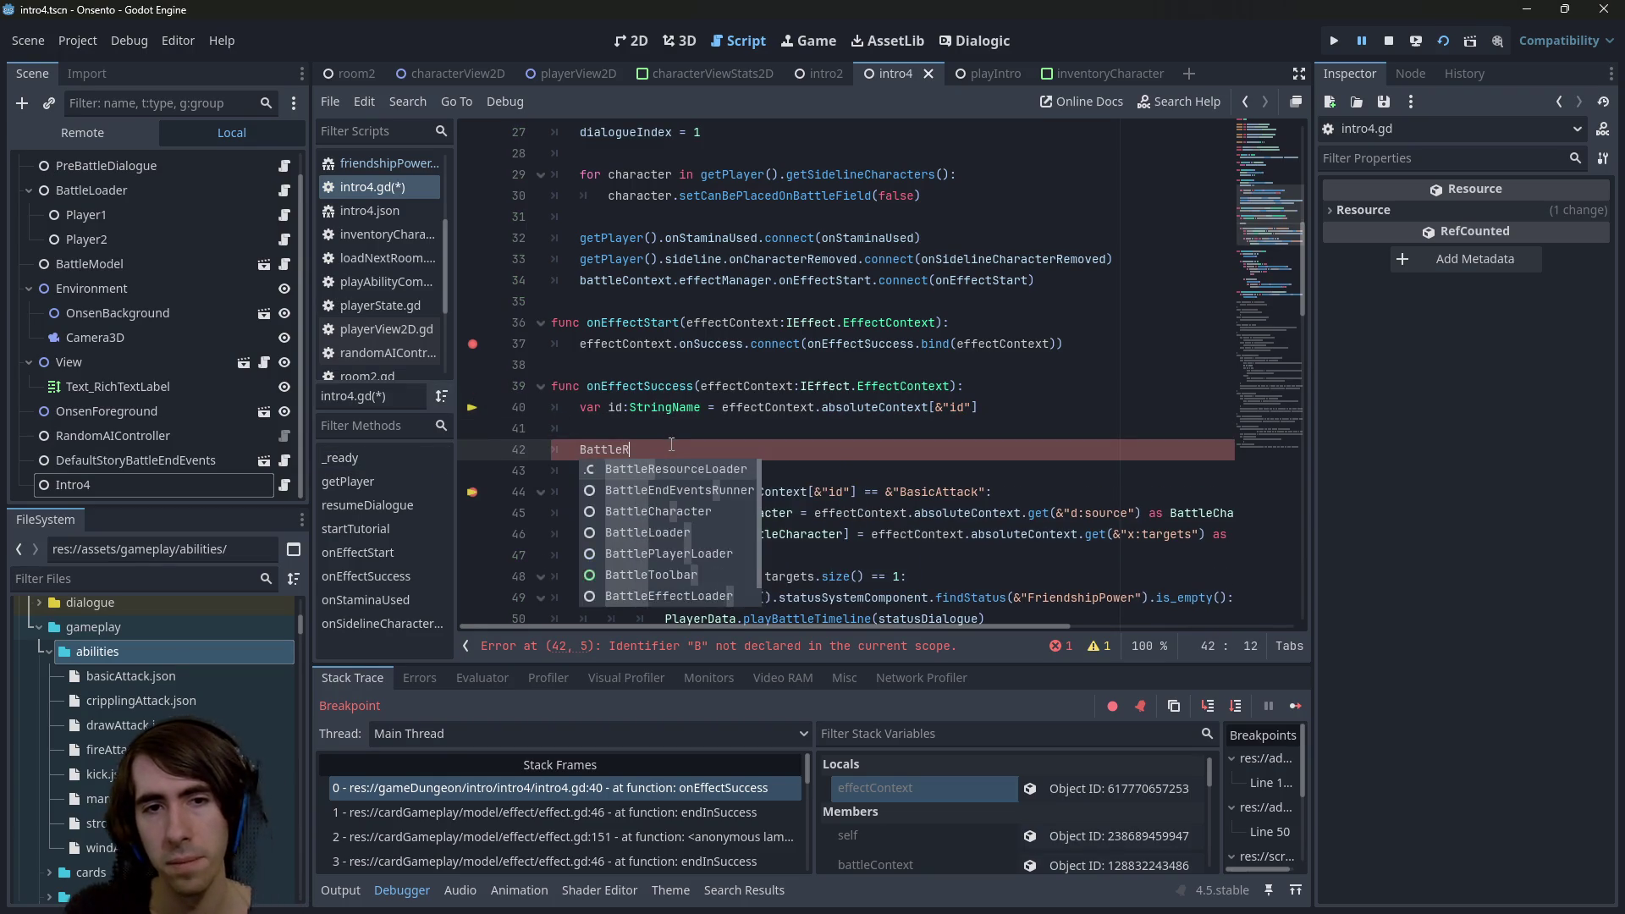
key("Return")
type(".")
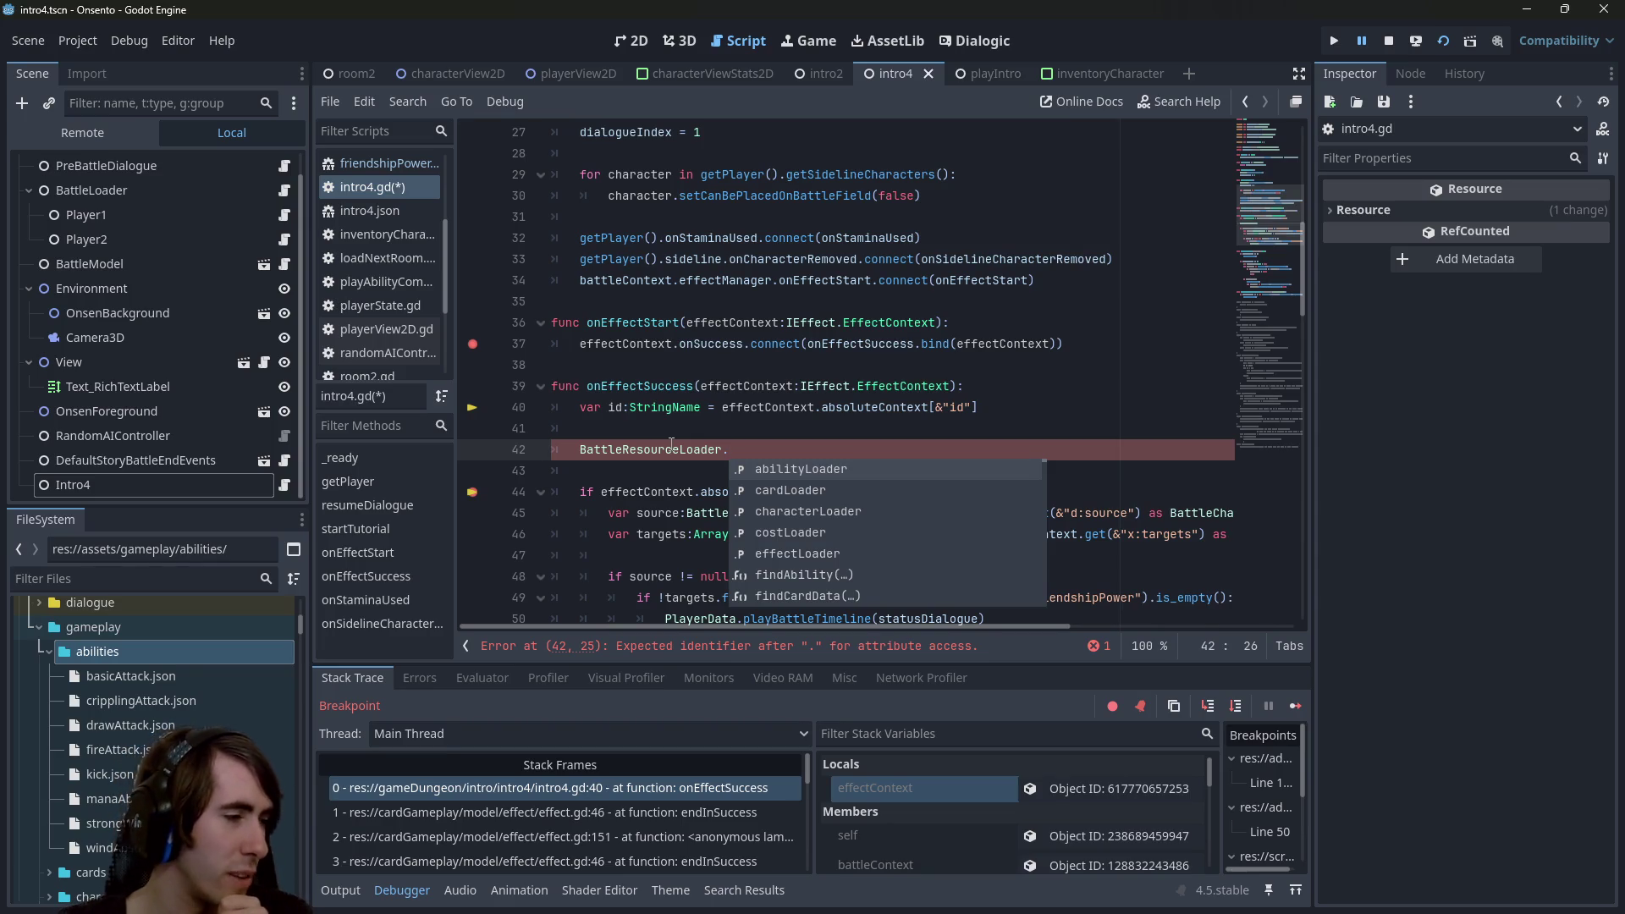
mouse_move(671, 446)
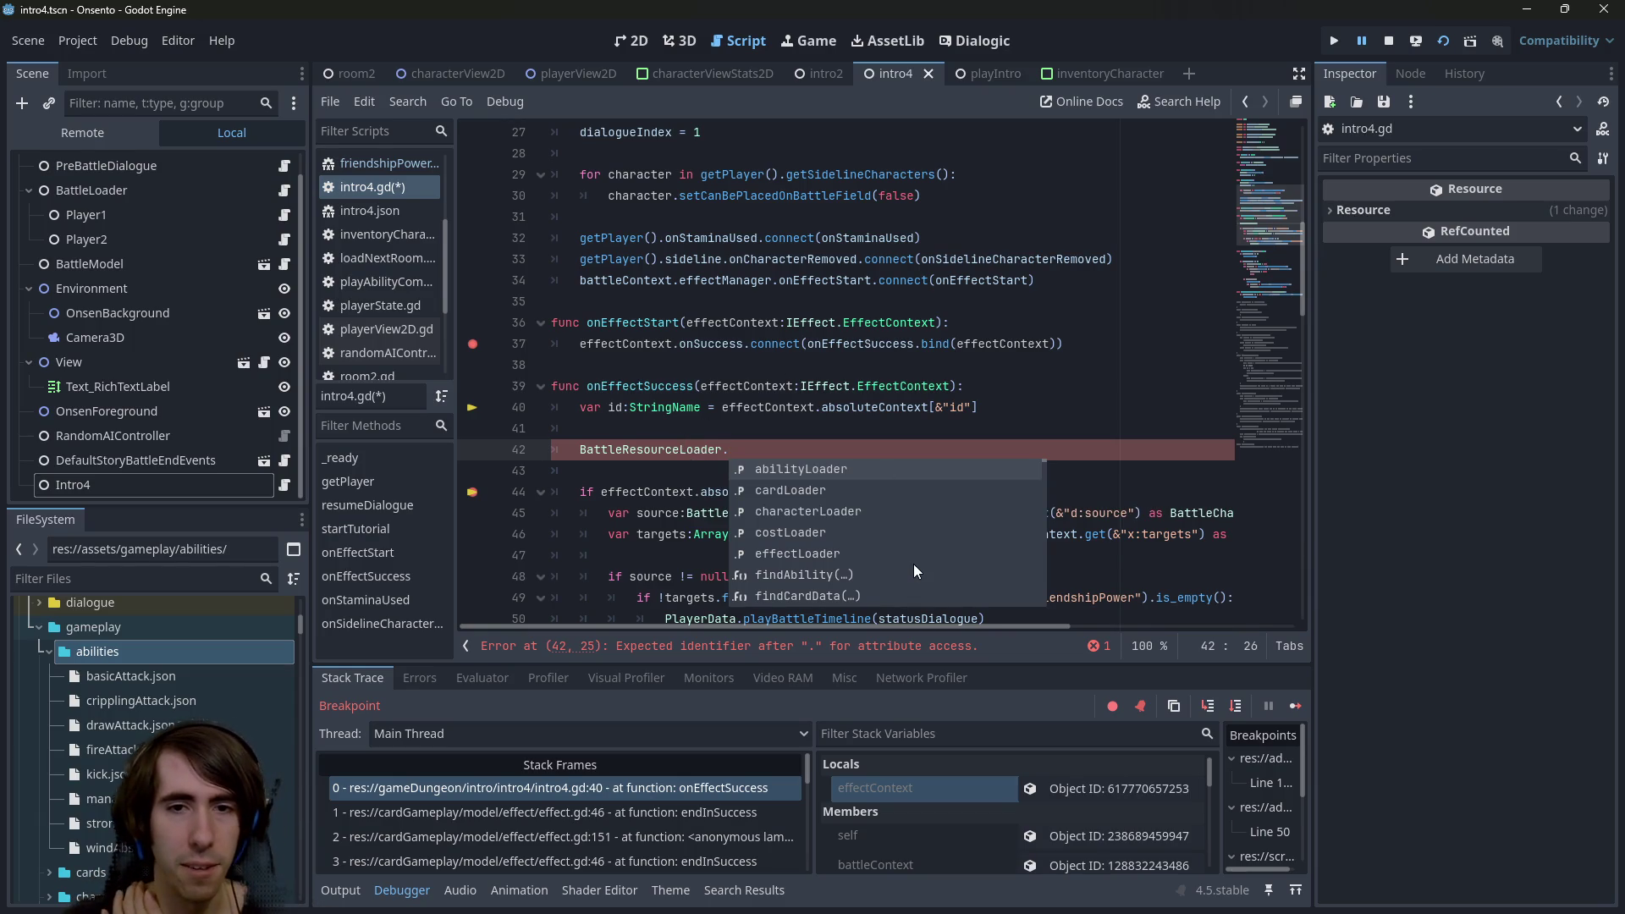
Complete the new line as BattleResourceLoader.abilityLoader.findData(id).is_empty()
key("Return")
type(".")
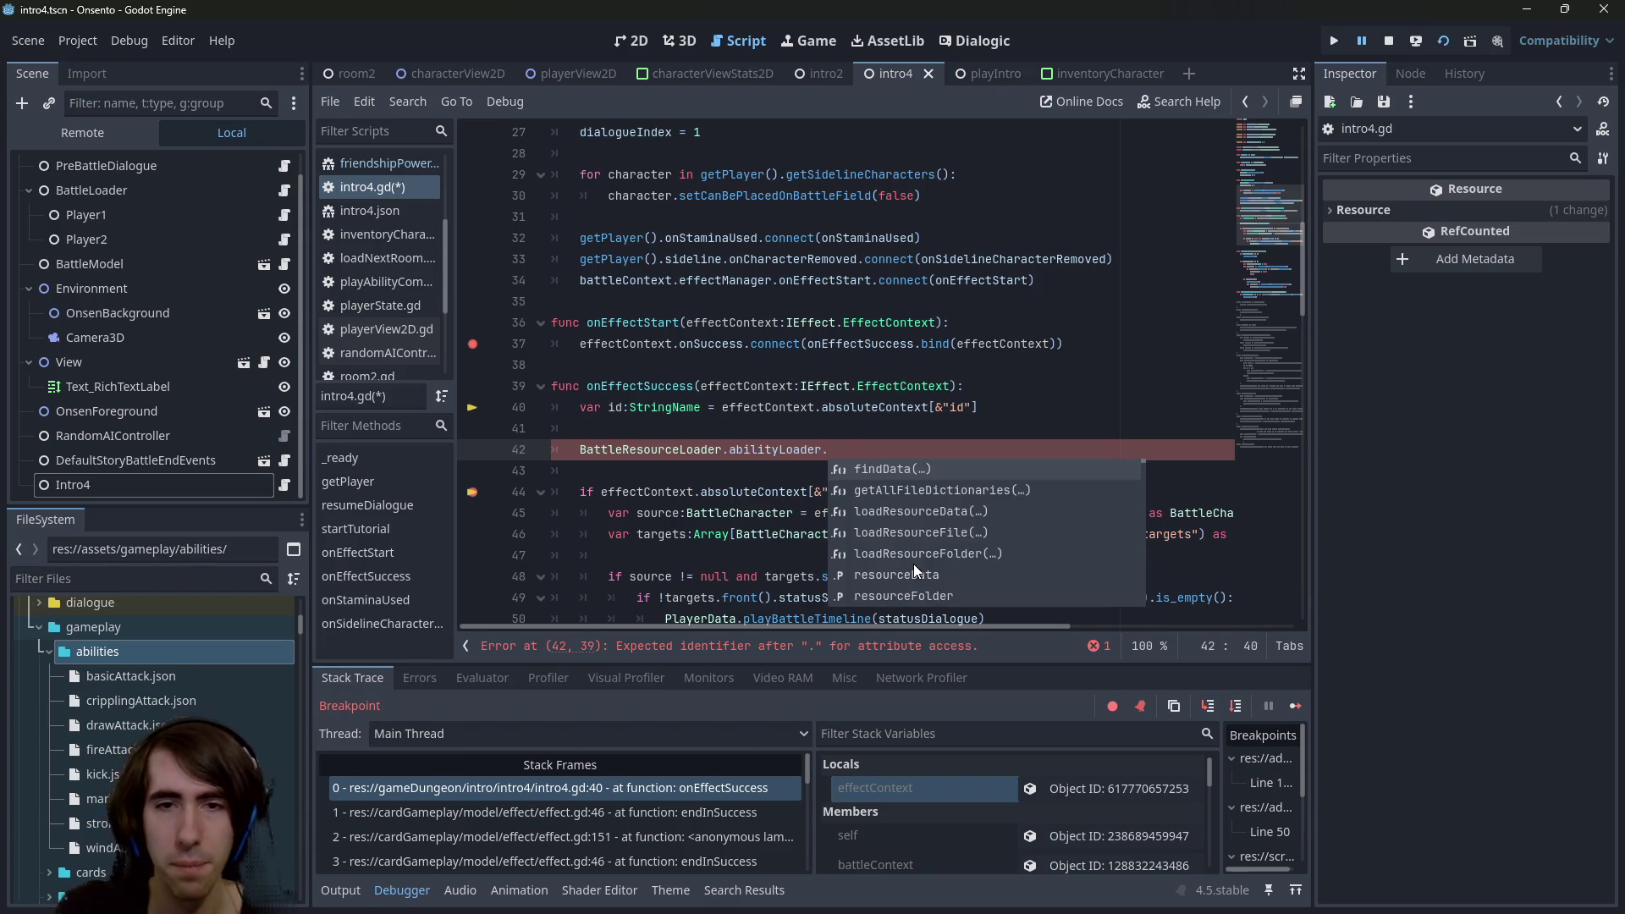
key("Return")
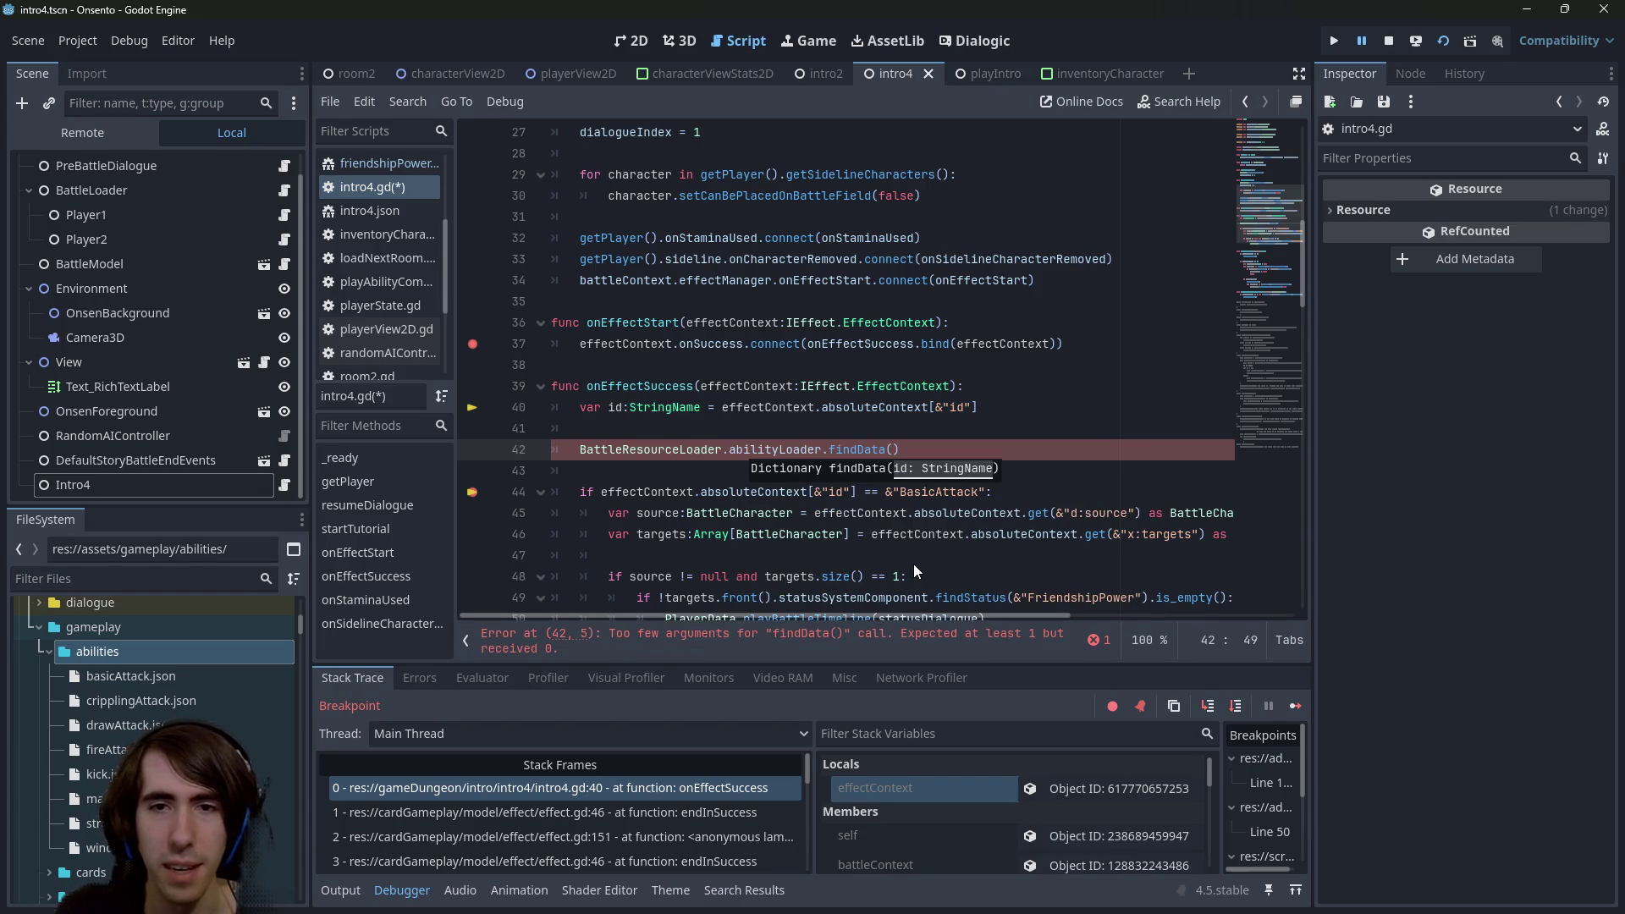
scroll(749, 395, "down", 1)
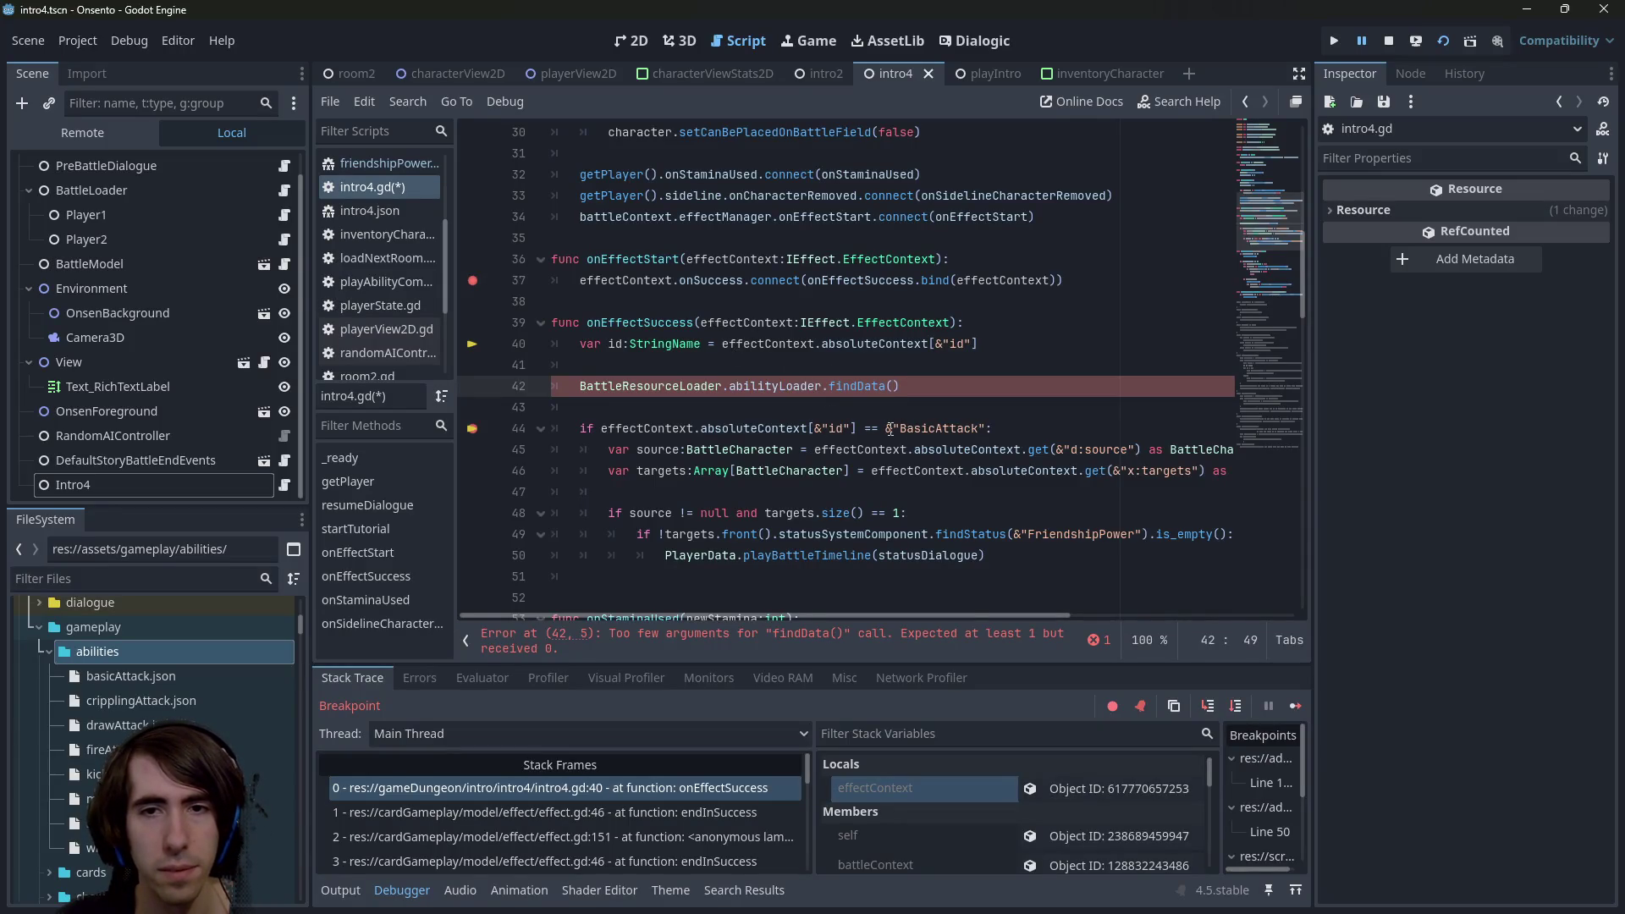
triple_click(603, 426)
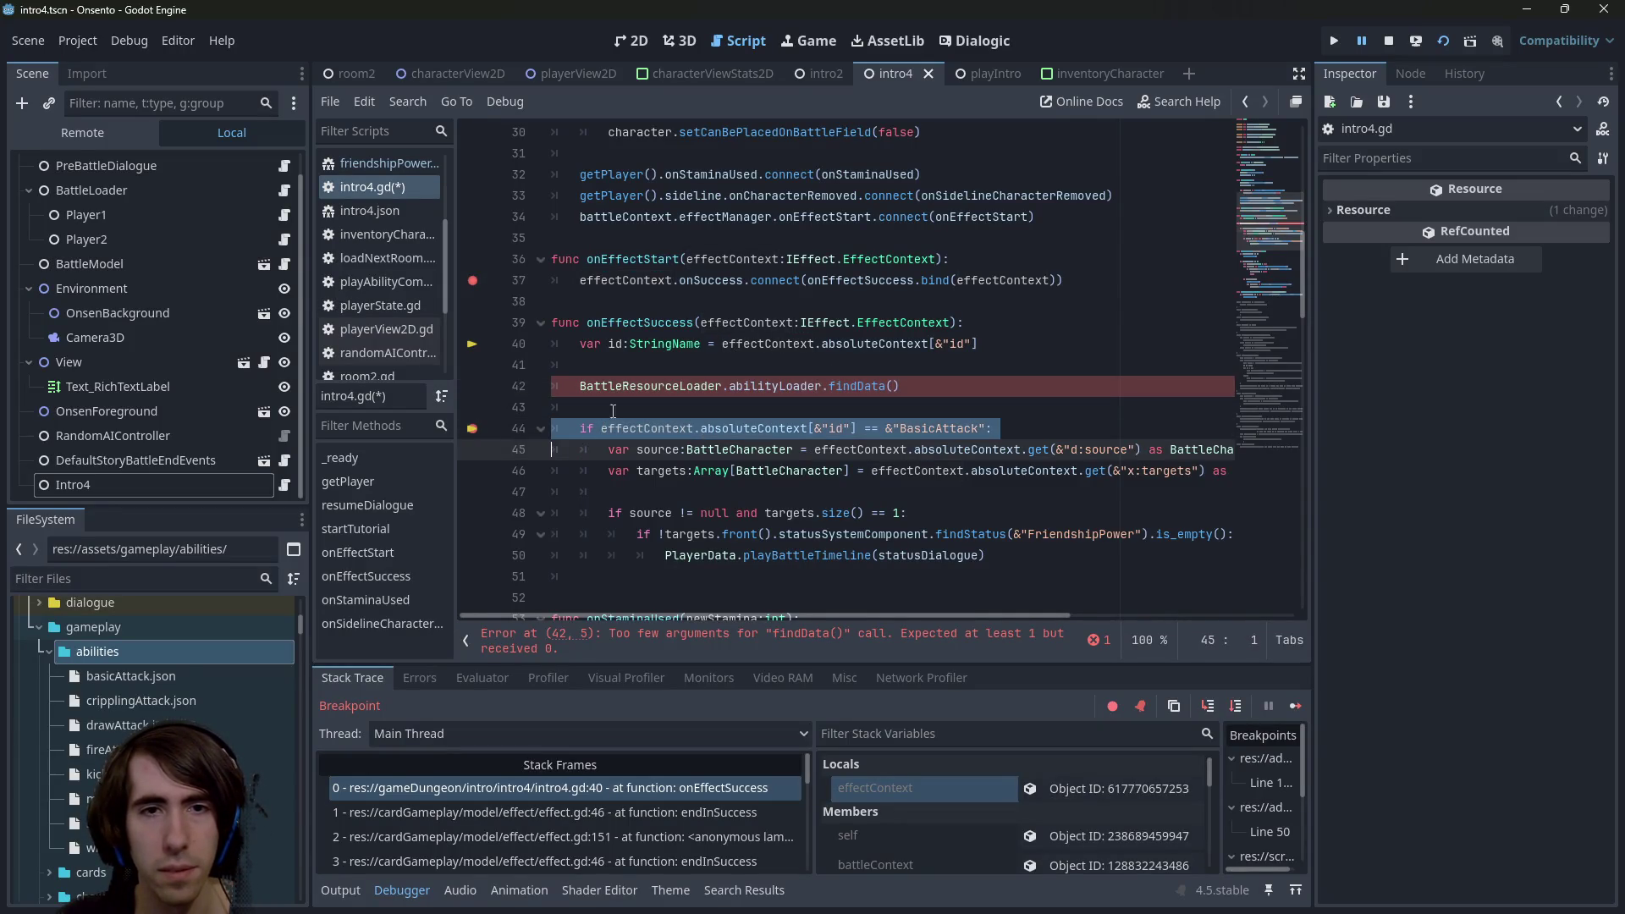
left_click(895, 386)
type("id")
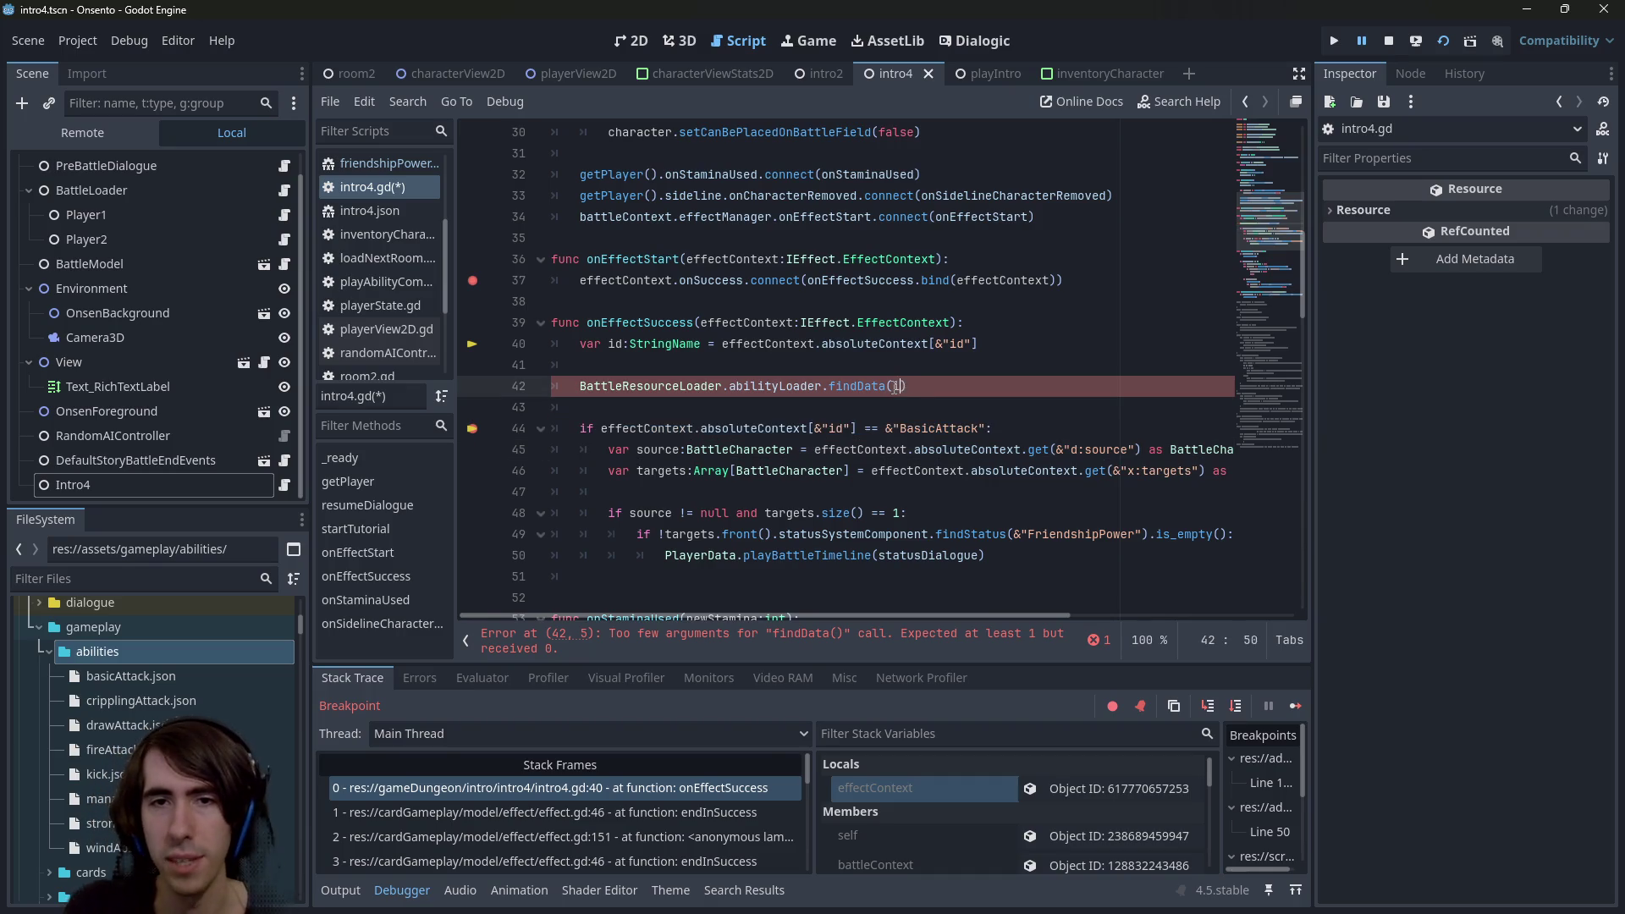
type(").")
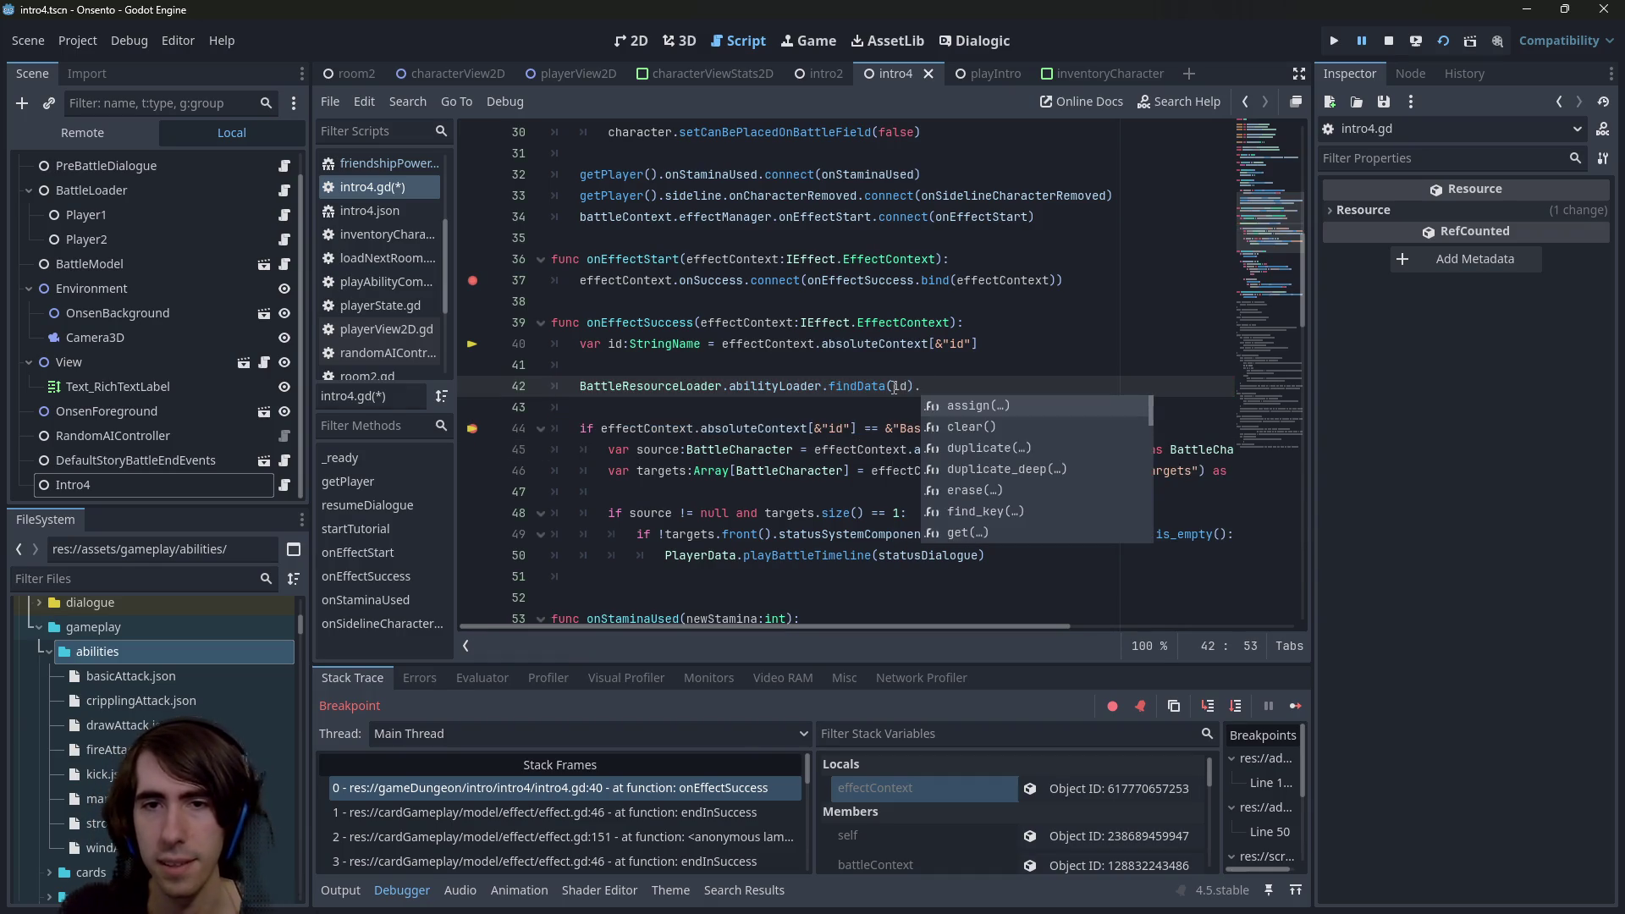
key("BackSpace")
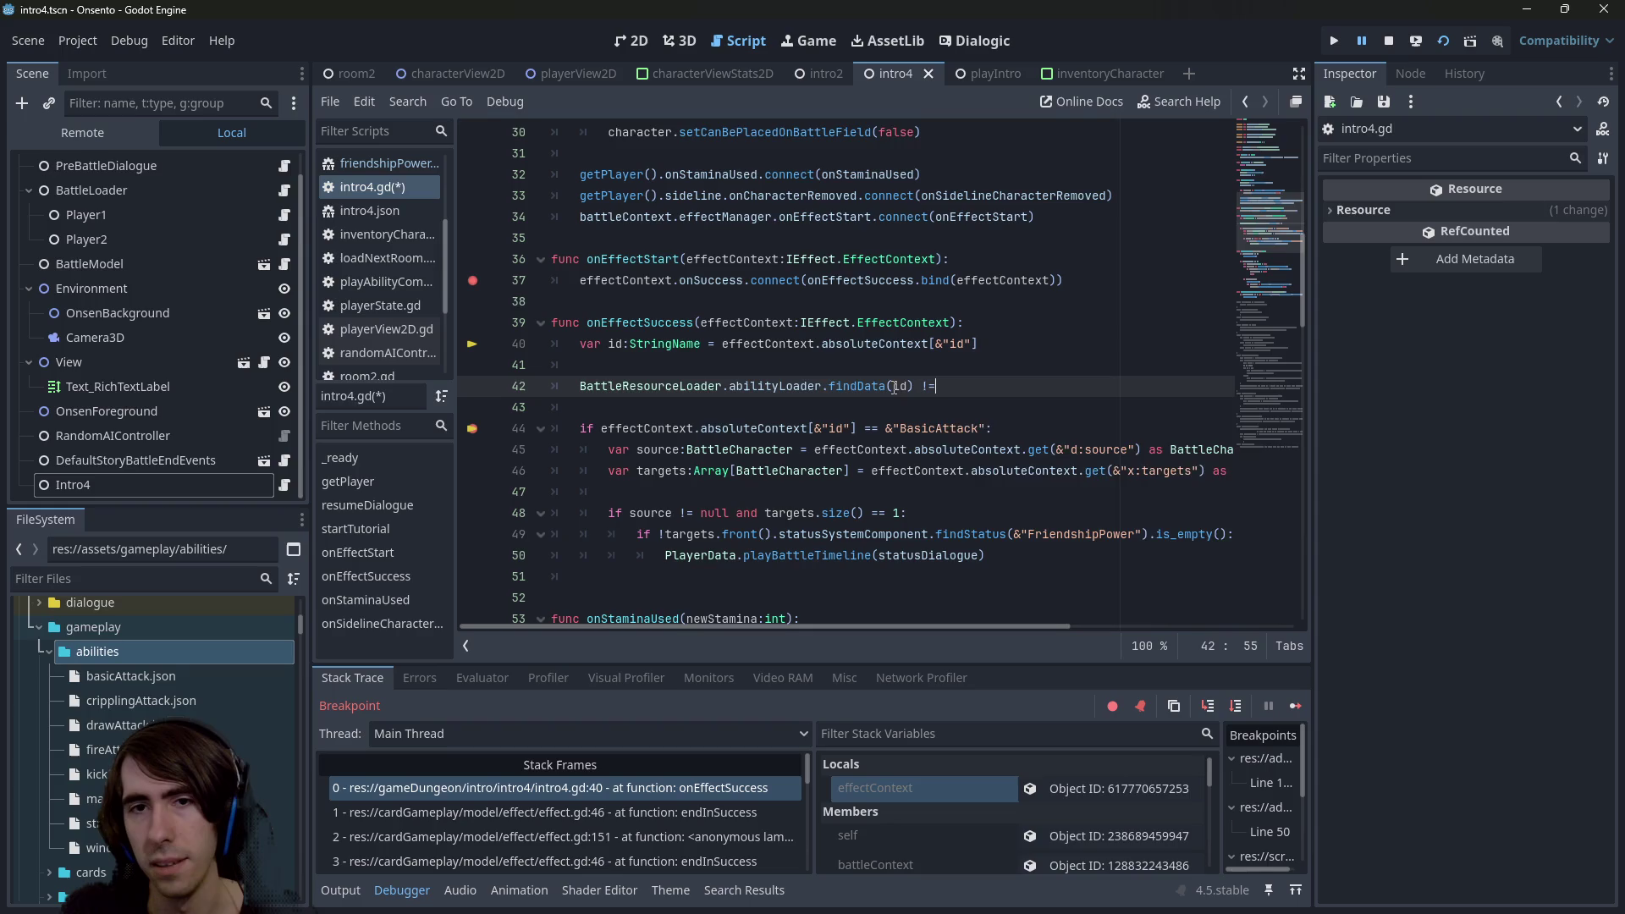
key("BackSpace")
key("BackSpace")
key("BackSpace")
type(".em")
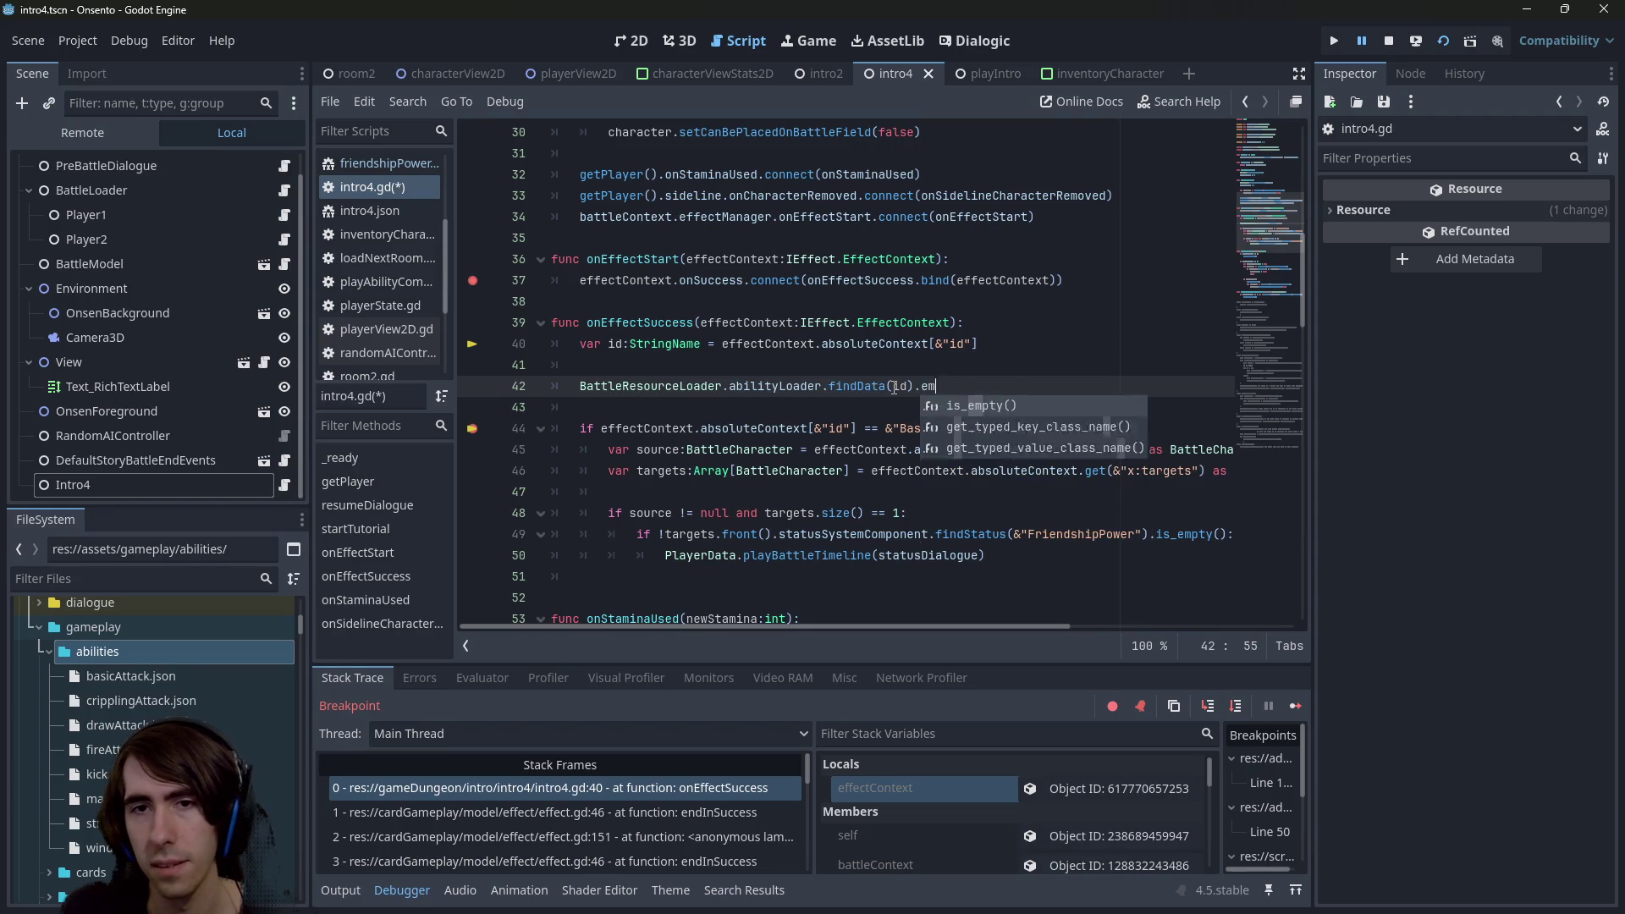
key("Return")
Turn it into an 'if !...:' condition, delete the old BasicAttack check, and save
key("Home")
key("Home")
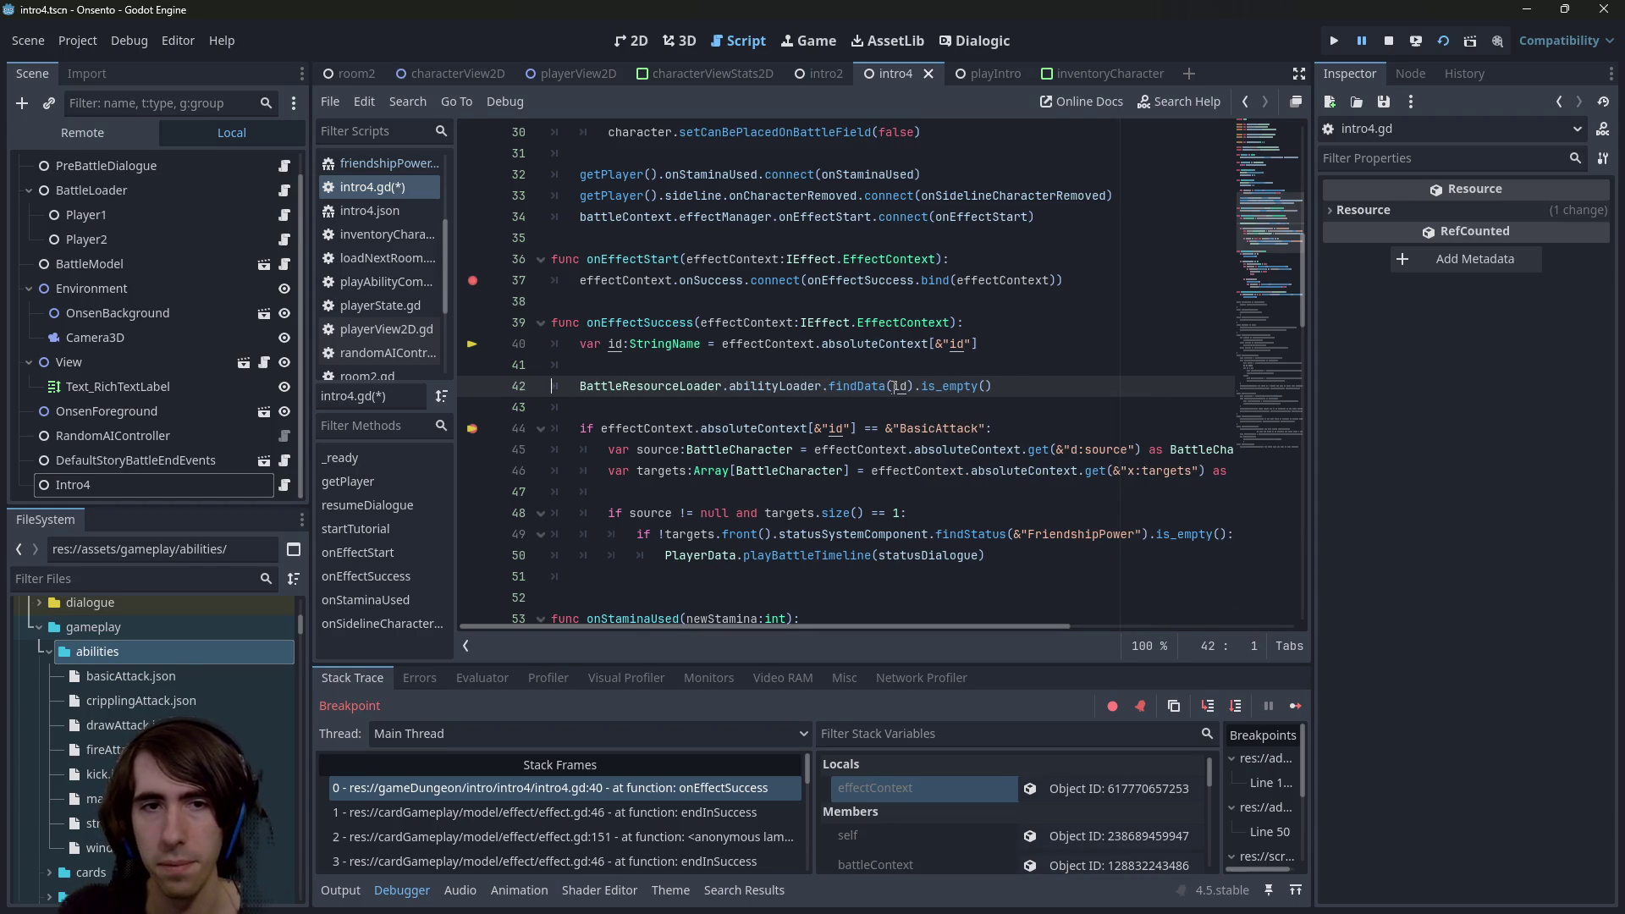
type("if !")
key("ctrl+Right")
key("ctrl+Right")
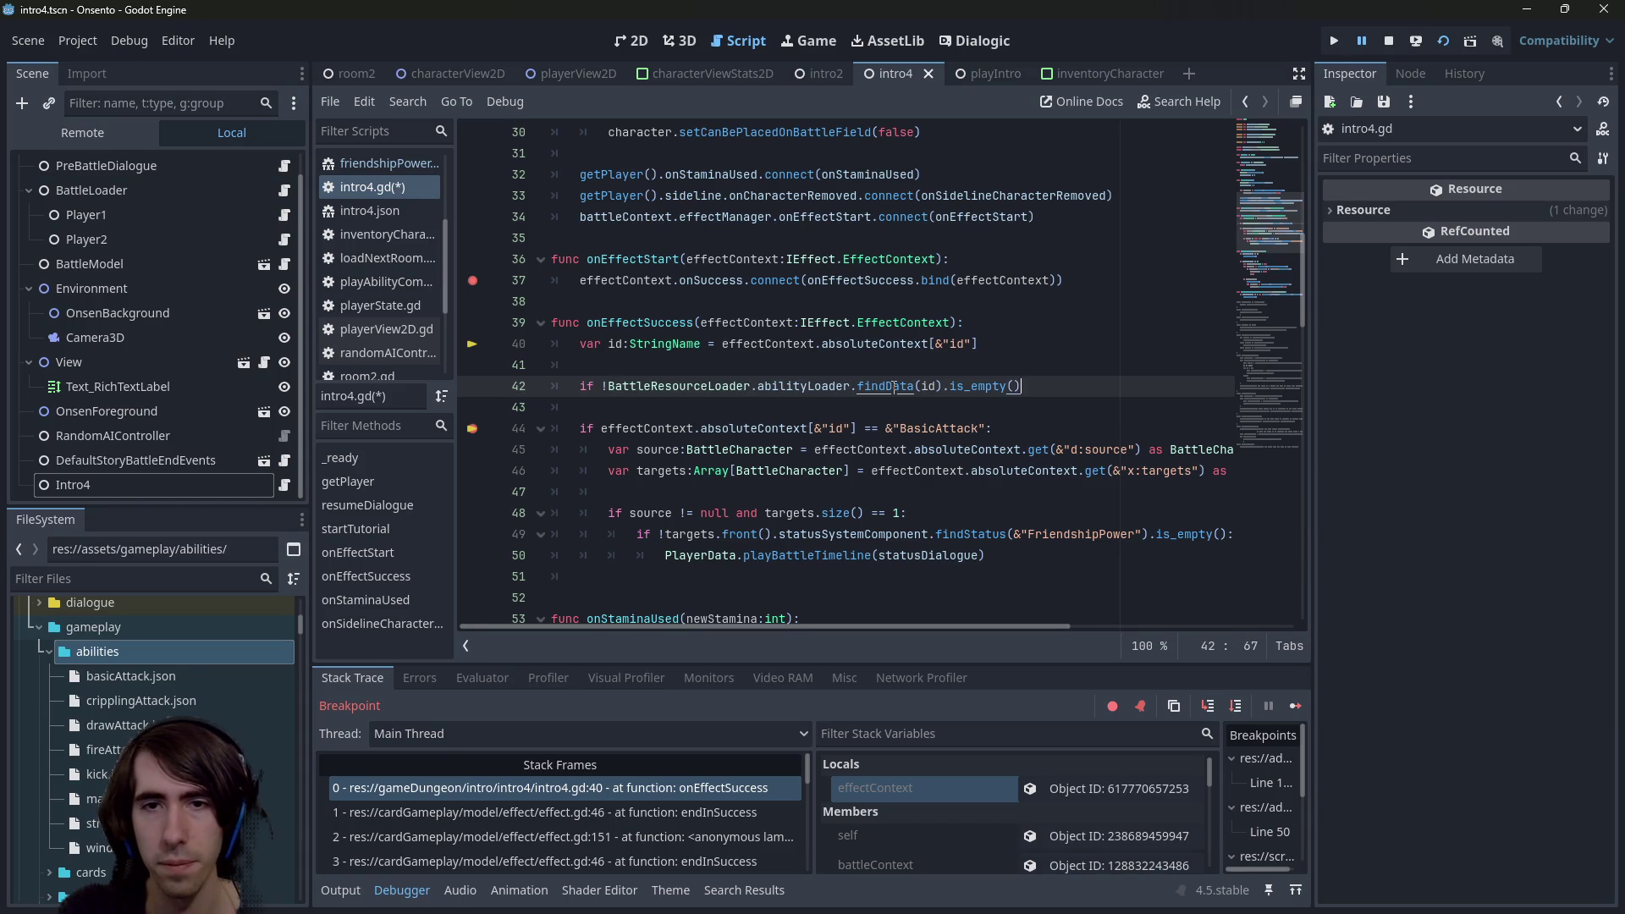
type(":")
key("Down")
key("Down")
key("shift+ctrl+Left")
key("shift+ctrl+Left")
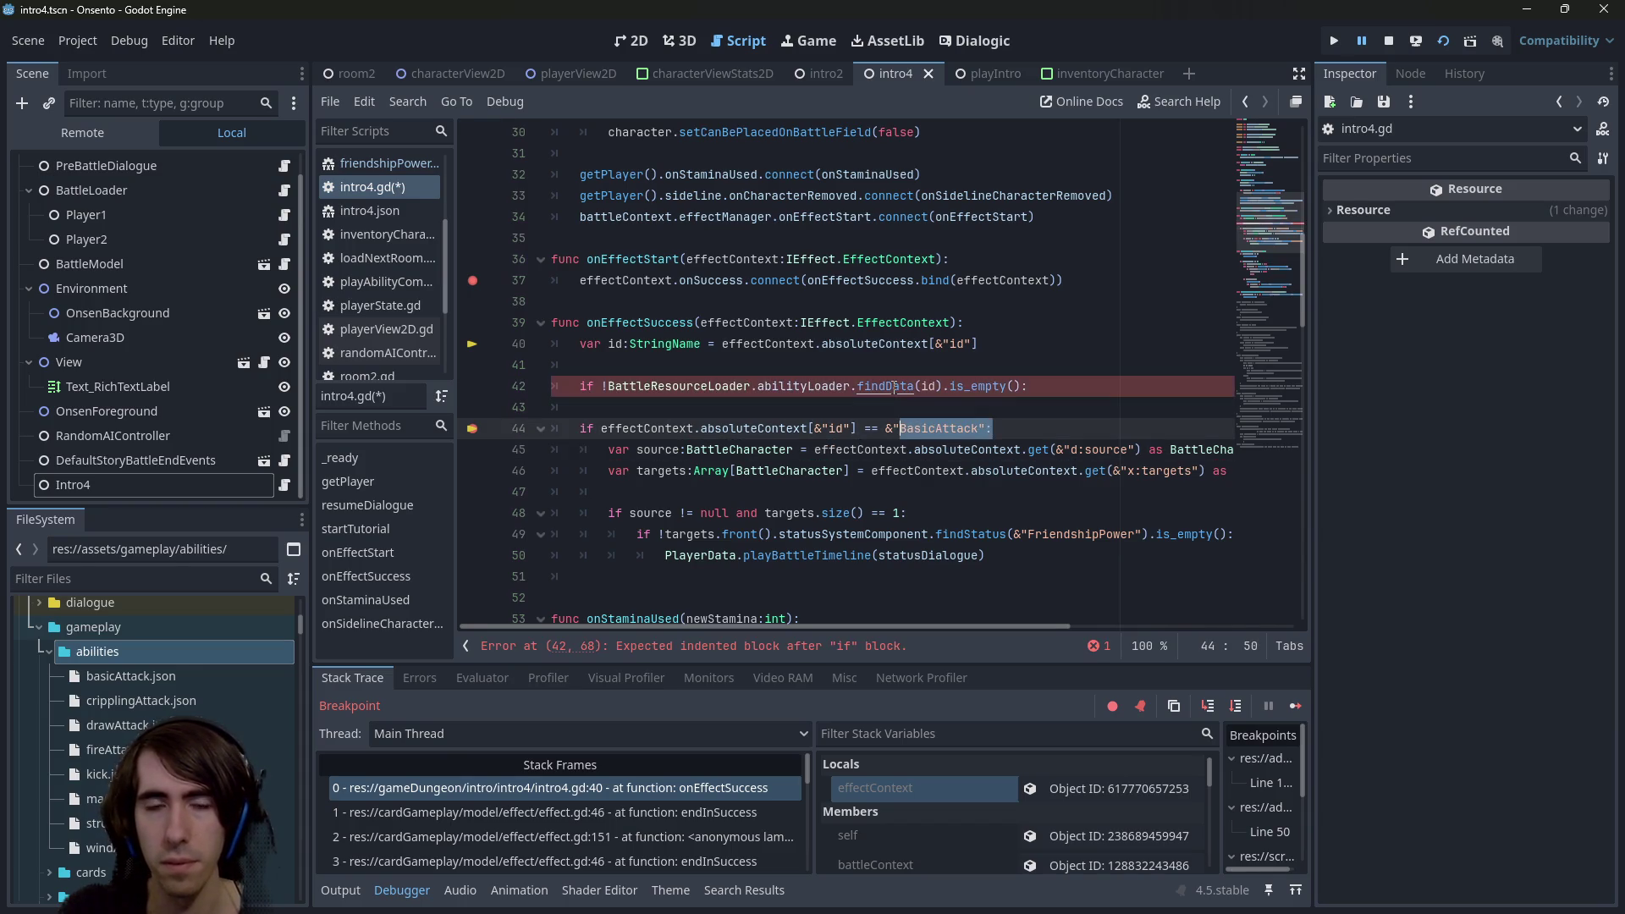
key("shift+Up")
key("shift+Home")
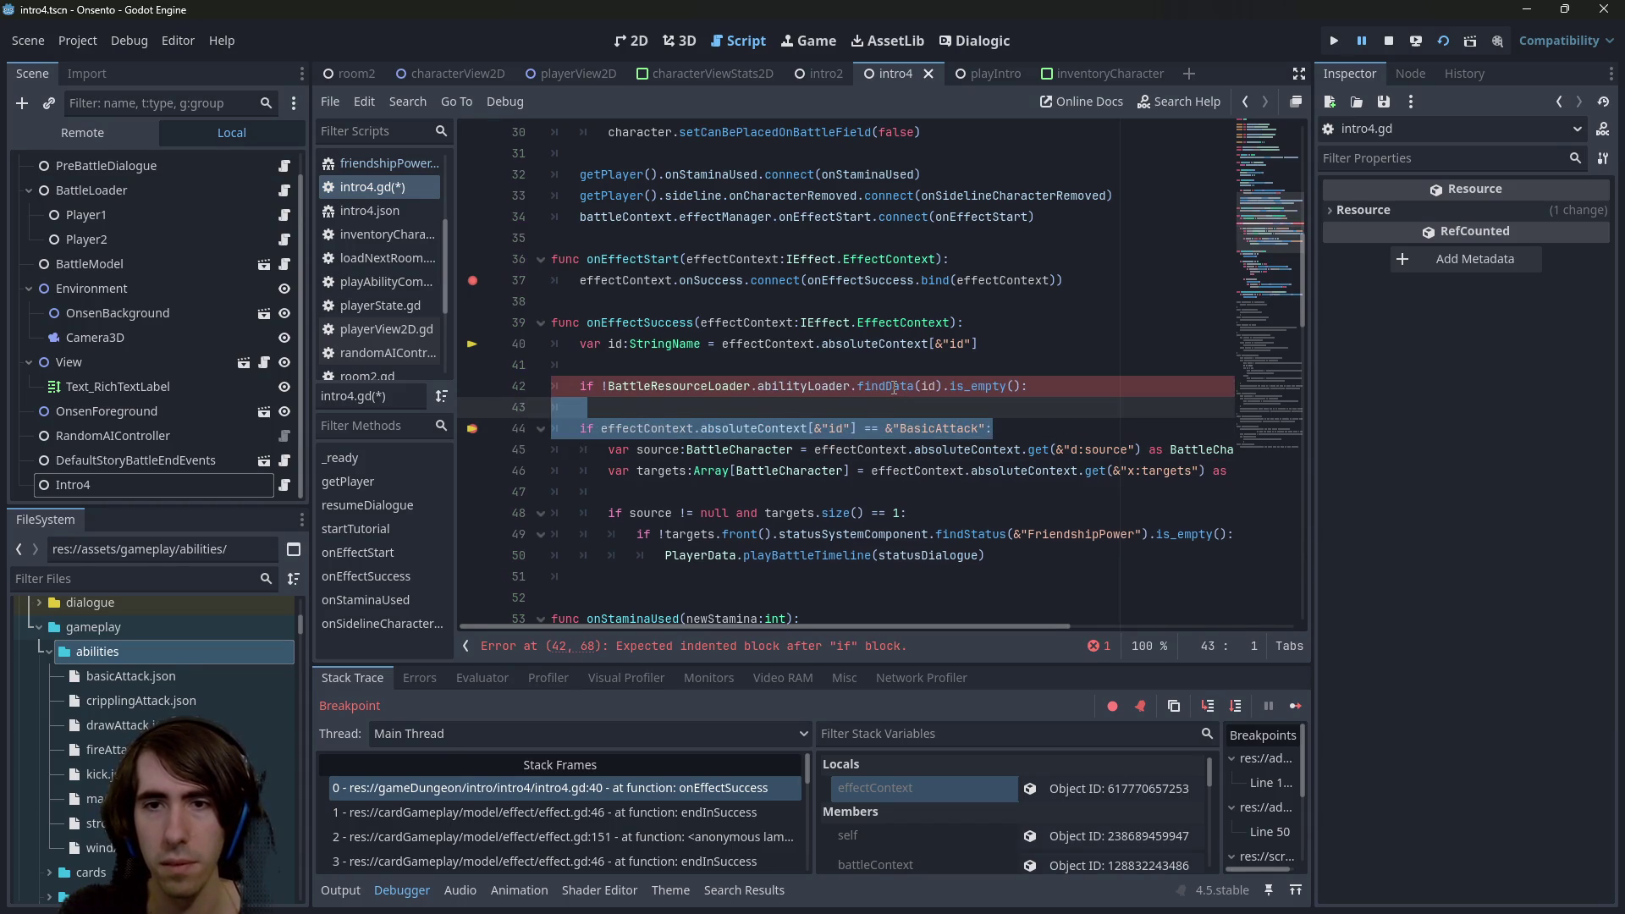
key("BackSpace")
key("BackSpace")
key("ctrl+s")
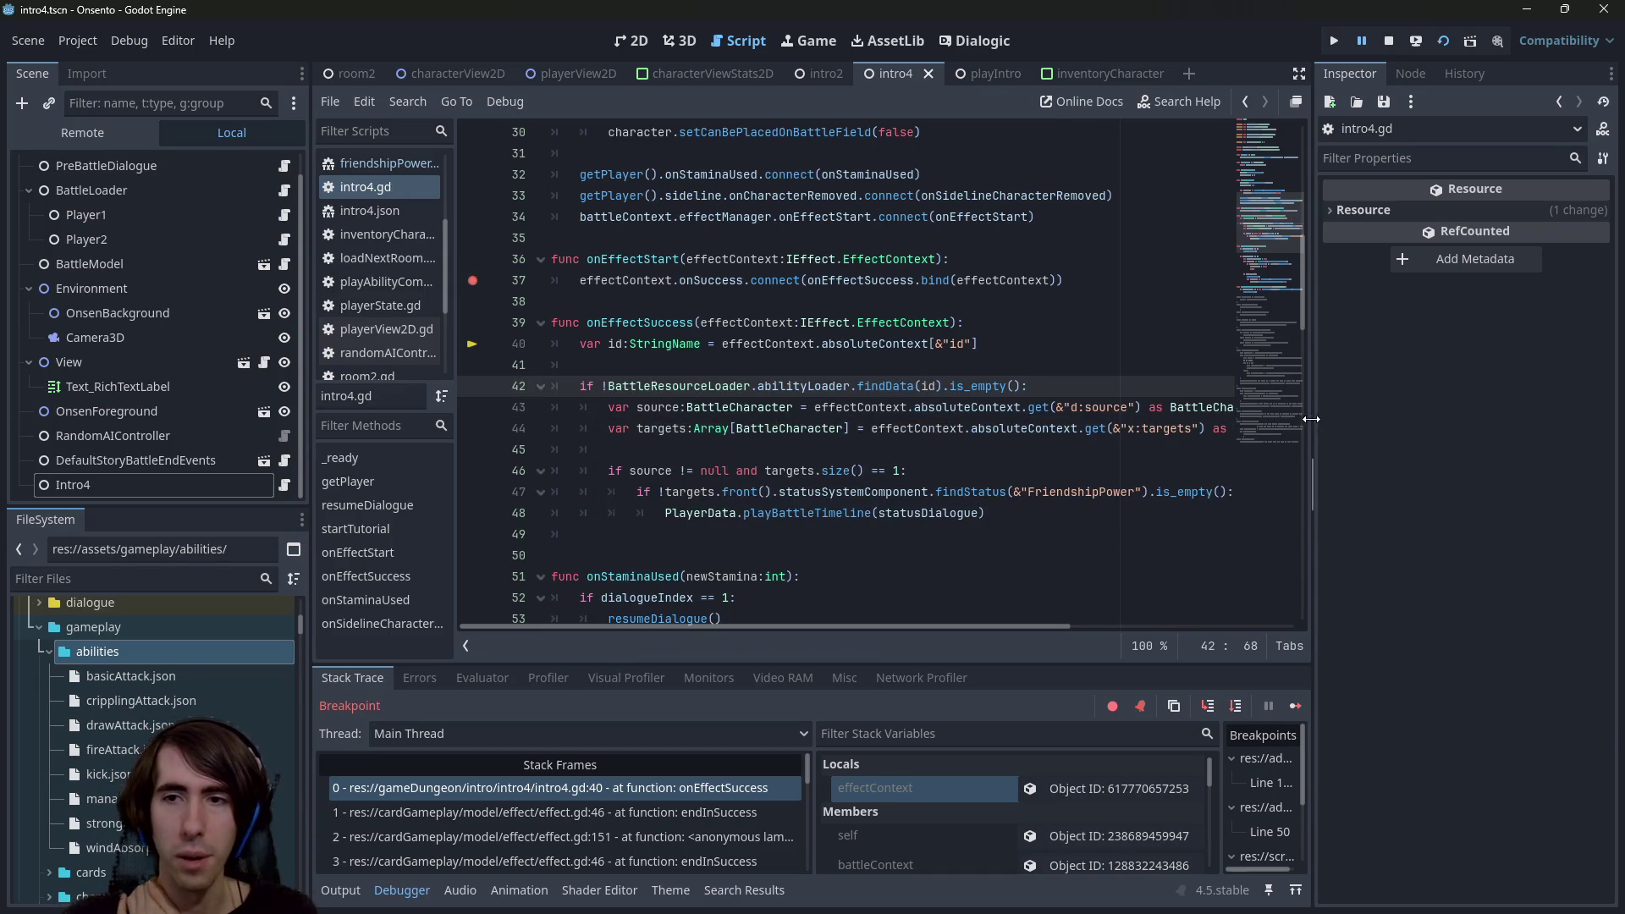
Widen the code editor, remove the empty line below the id declaration, and save
mouse_move(1310, 418)
left_mouse_down()
mouse_move(1506, 422)
mouse_move(1433, 421)
left_mouse_up()
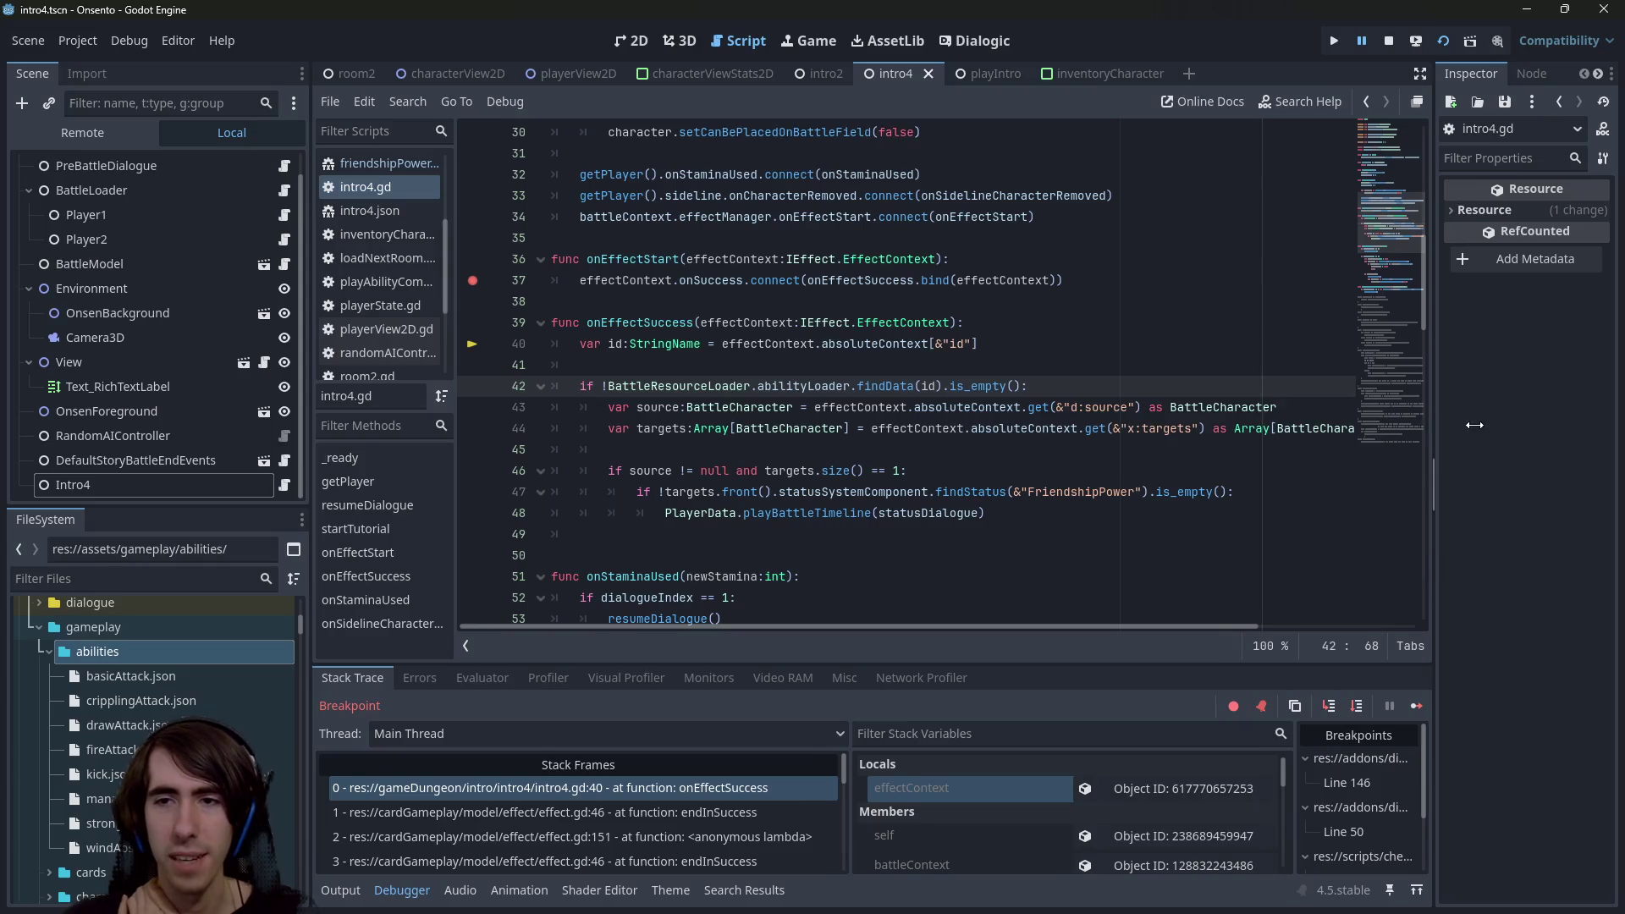
mouse_move(1160, 626)
left_mouse_down()
mouse_move(1249, 621)
mouse_move(948, 607)
left_mouse_up()
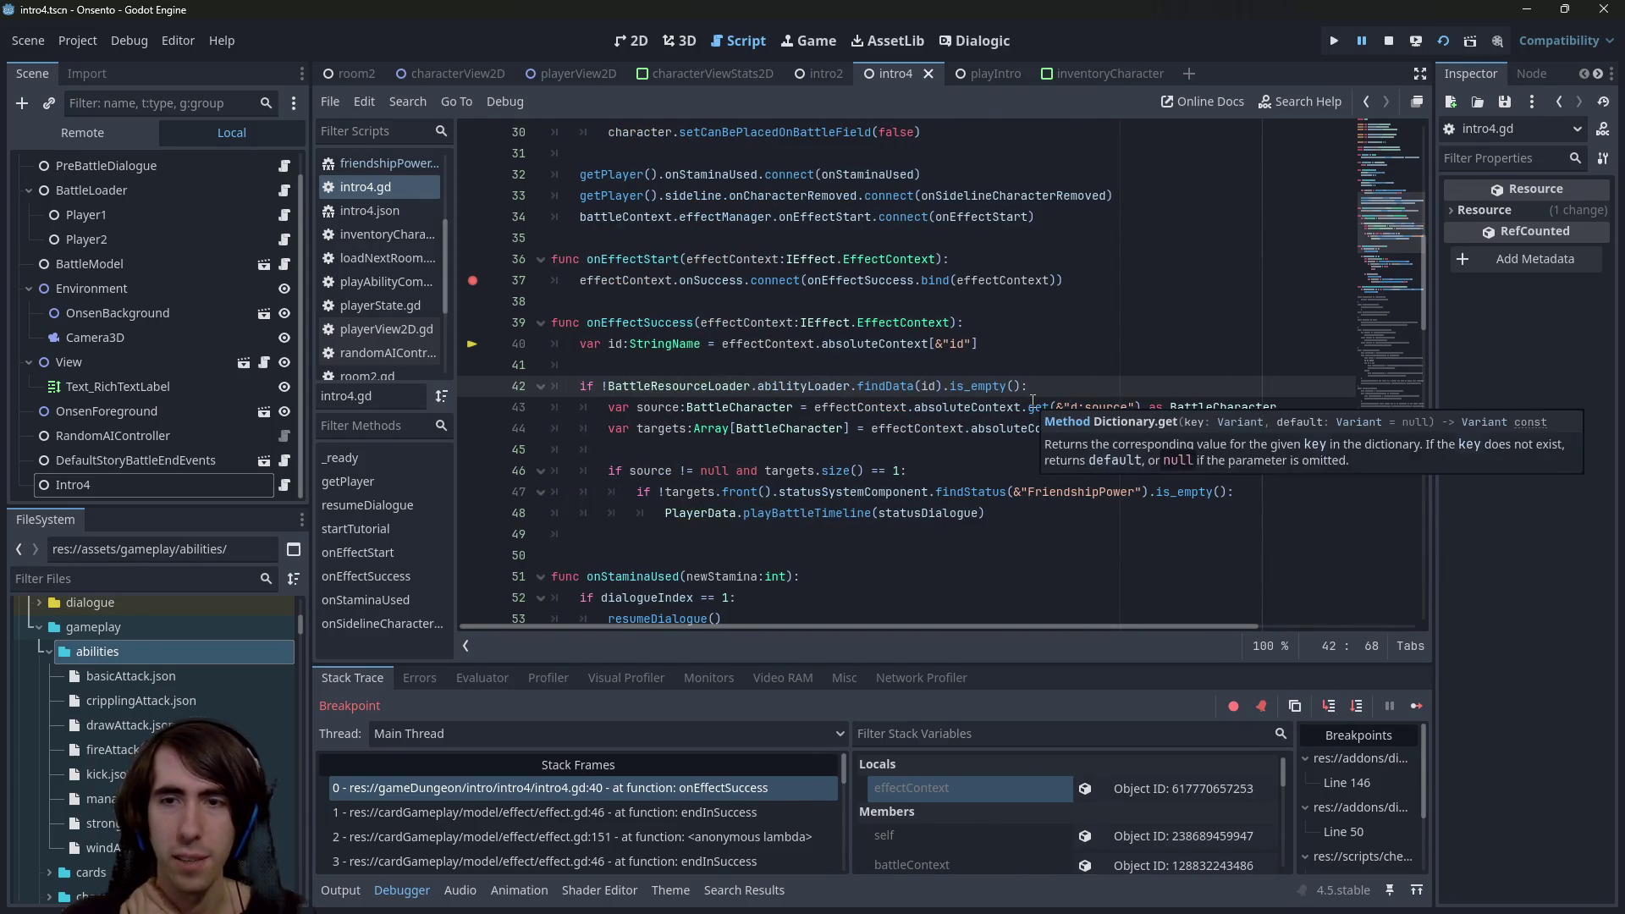
mouse_move(931, 386)
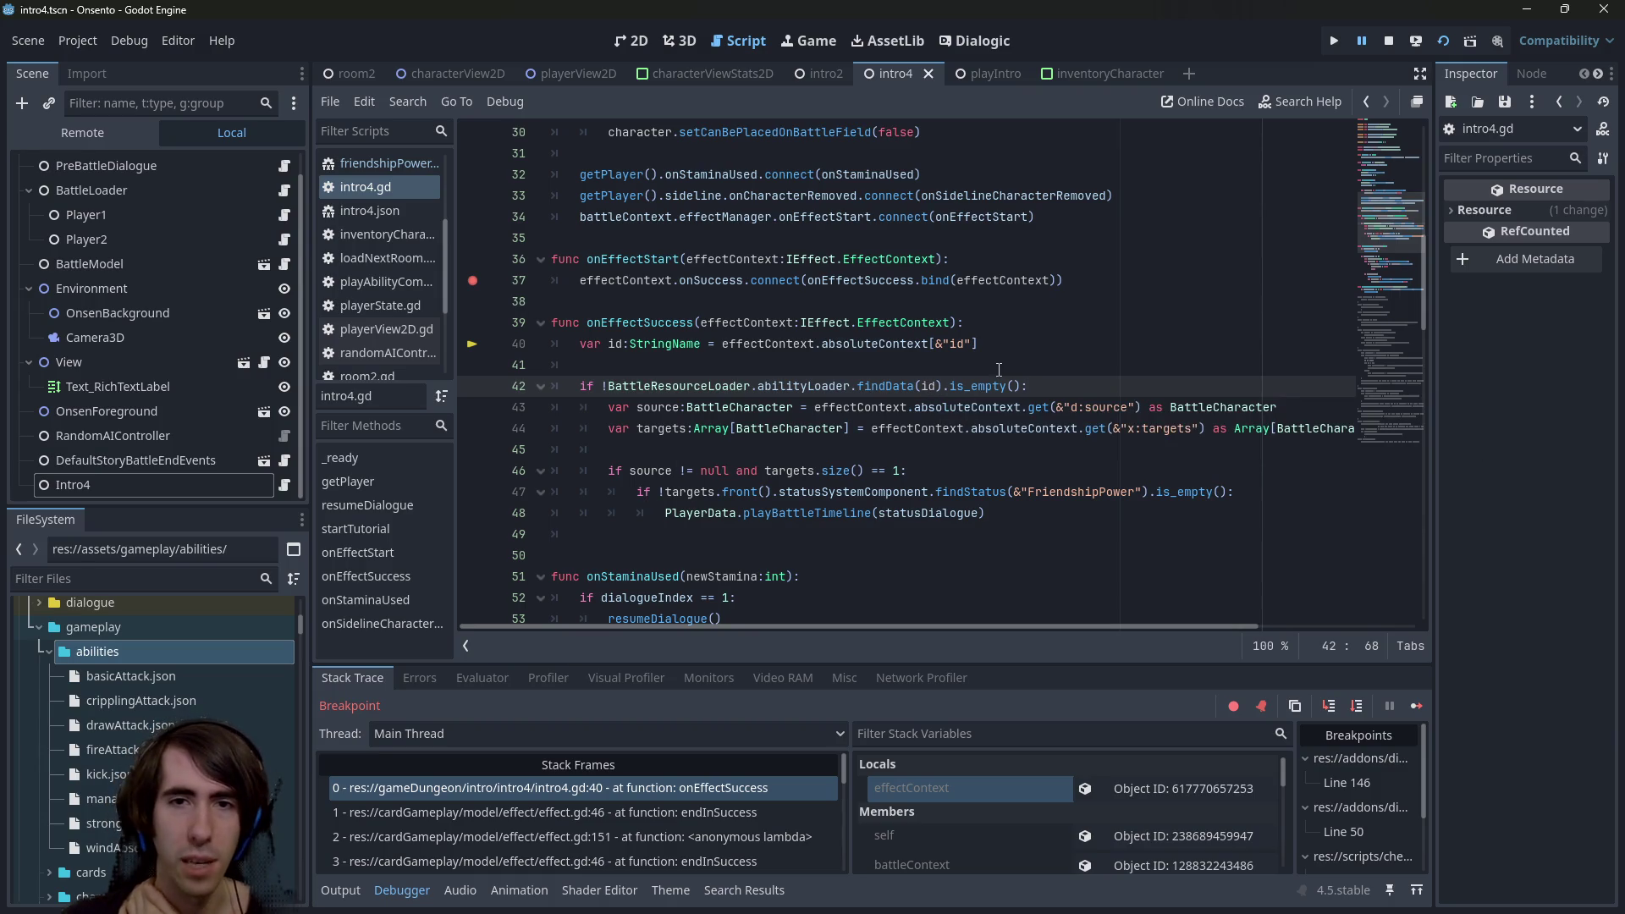
left_click(975, 360)
key("BackSpace")
key("BackSpace")
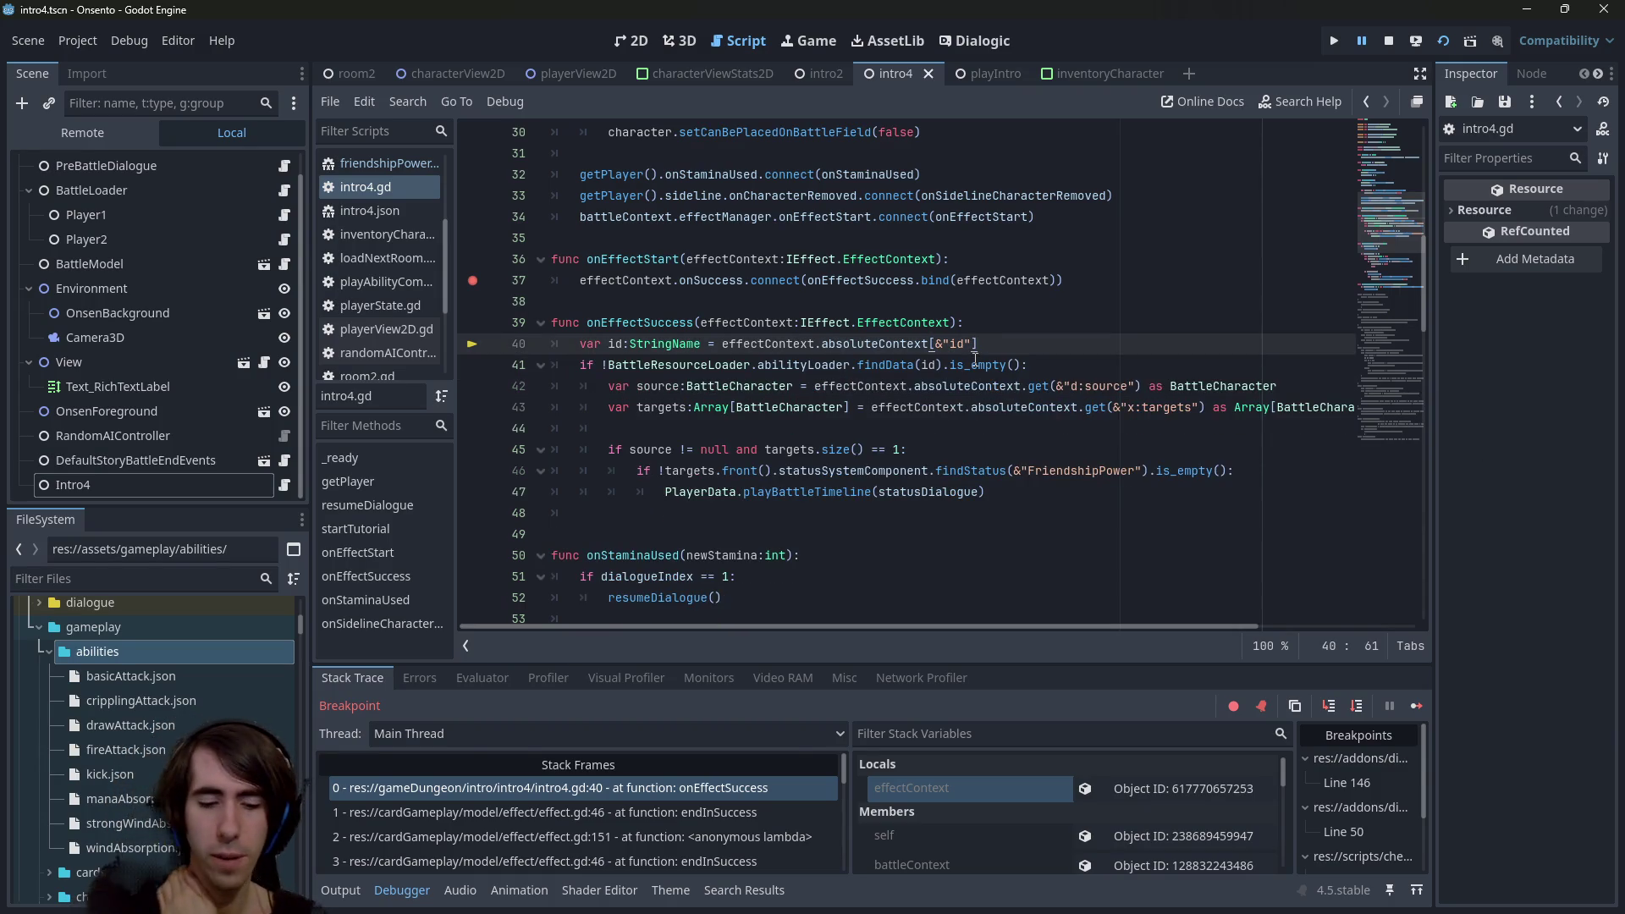
key("ctrl+s")
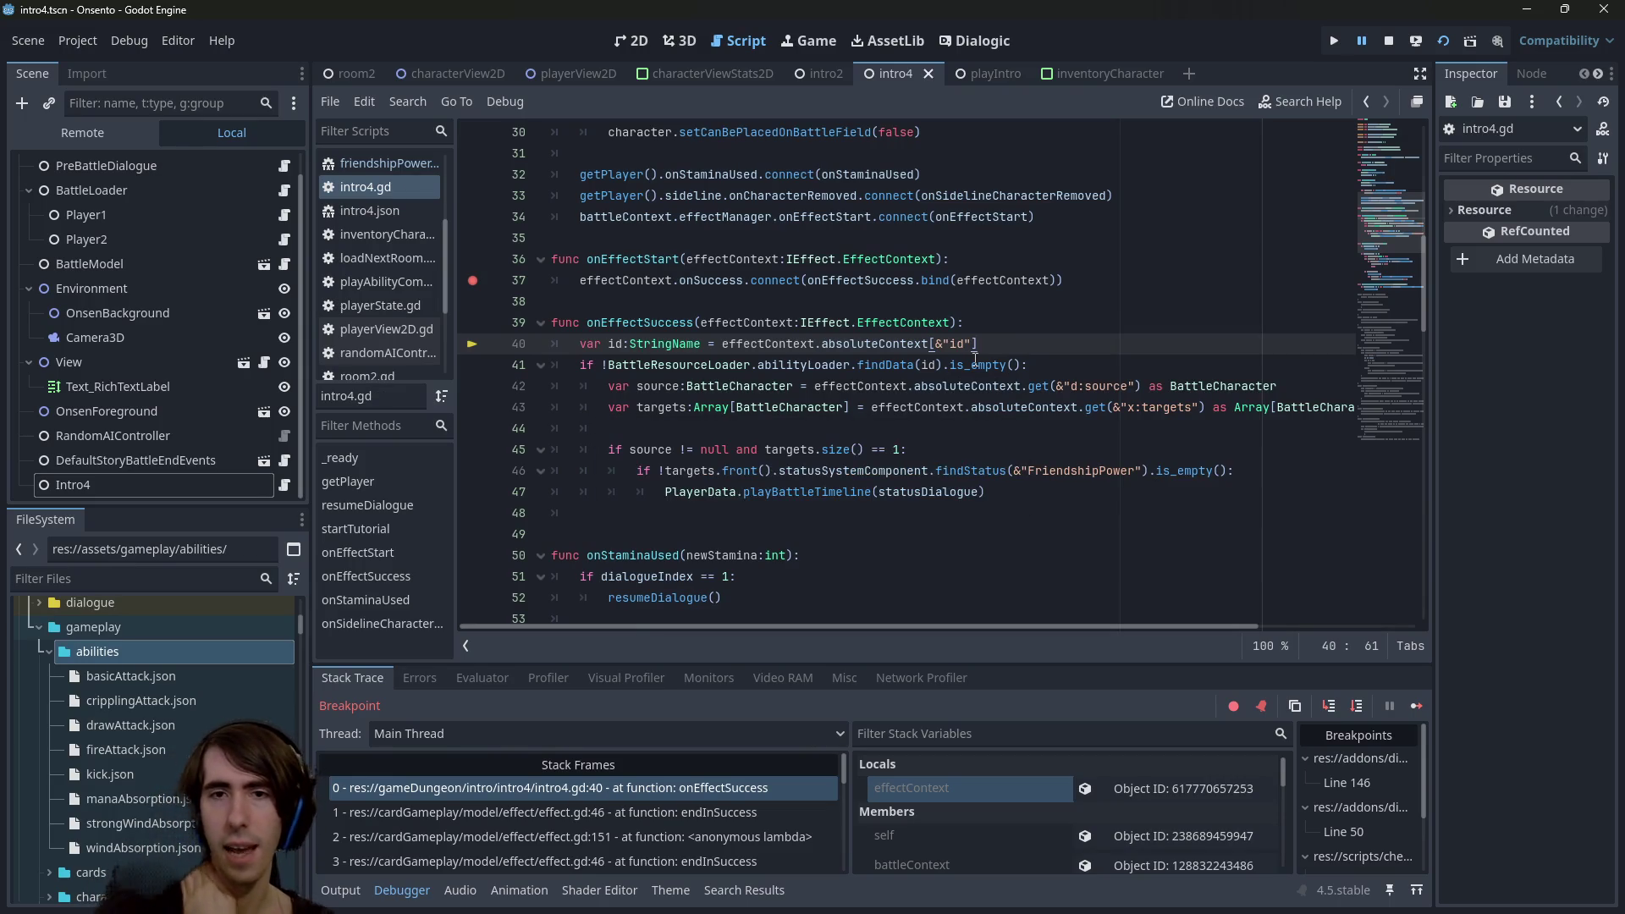
Review uses of targets and the source/targets check, ending on line 42's ability-data condition
scroll(975, 360, "up", 1)
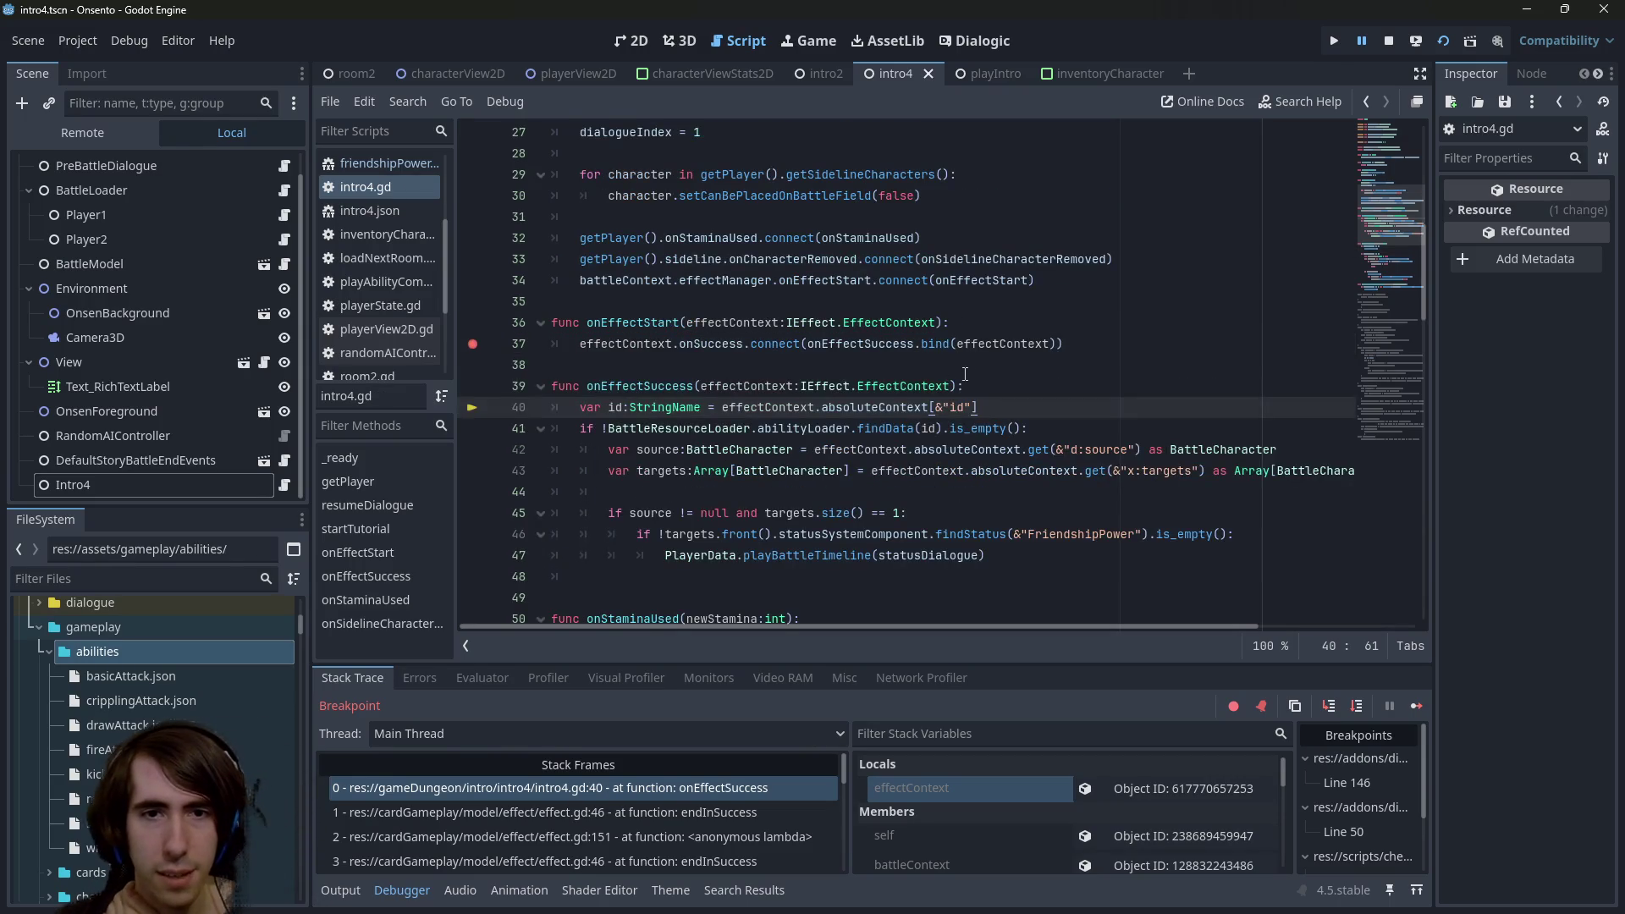
double_click(661, 470)
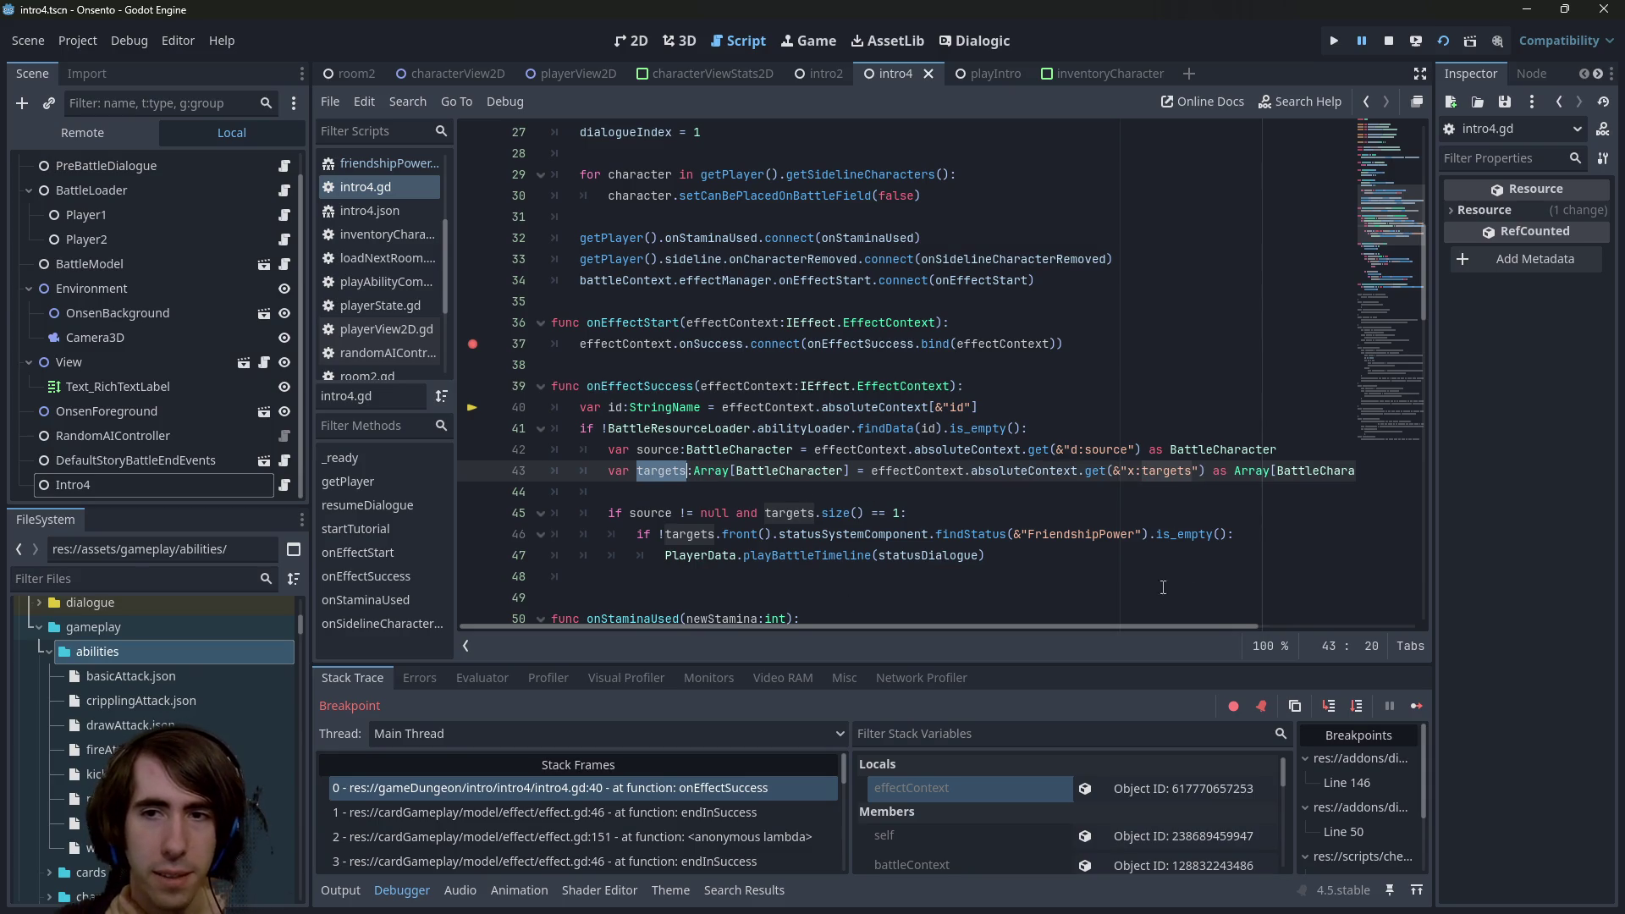
left_click(880, 577)
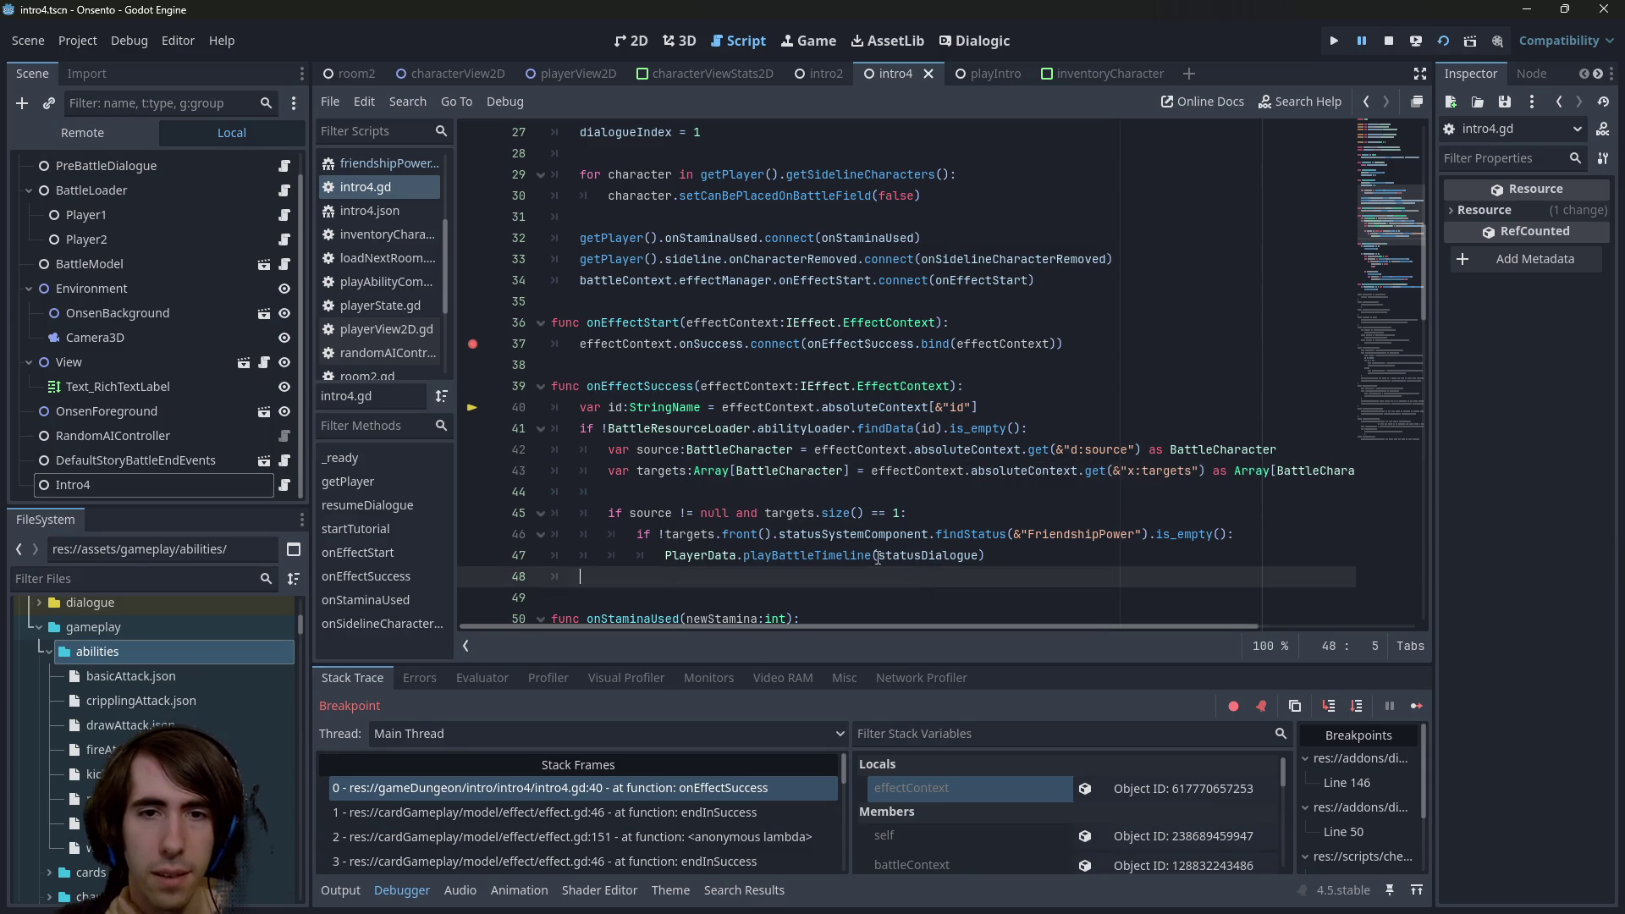
left_click_drag(612, 508, 952, 518)
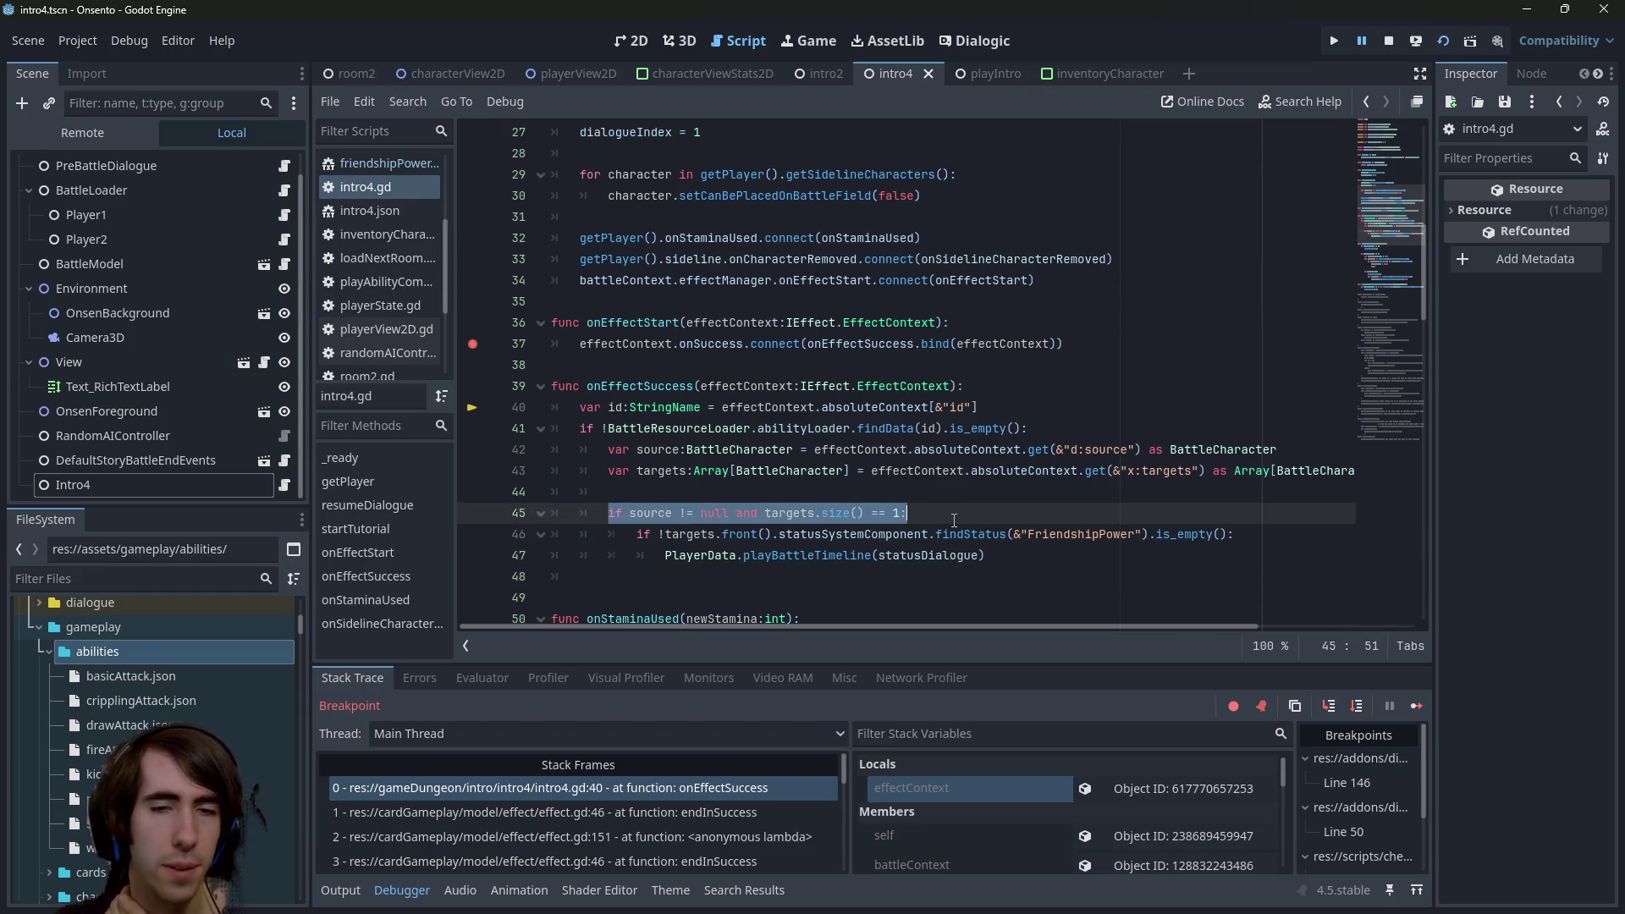
left_click(953, 520)
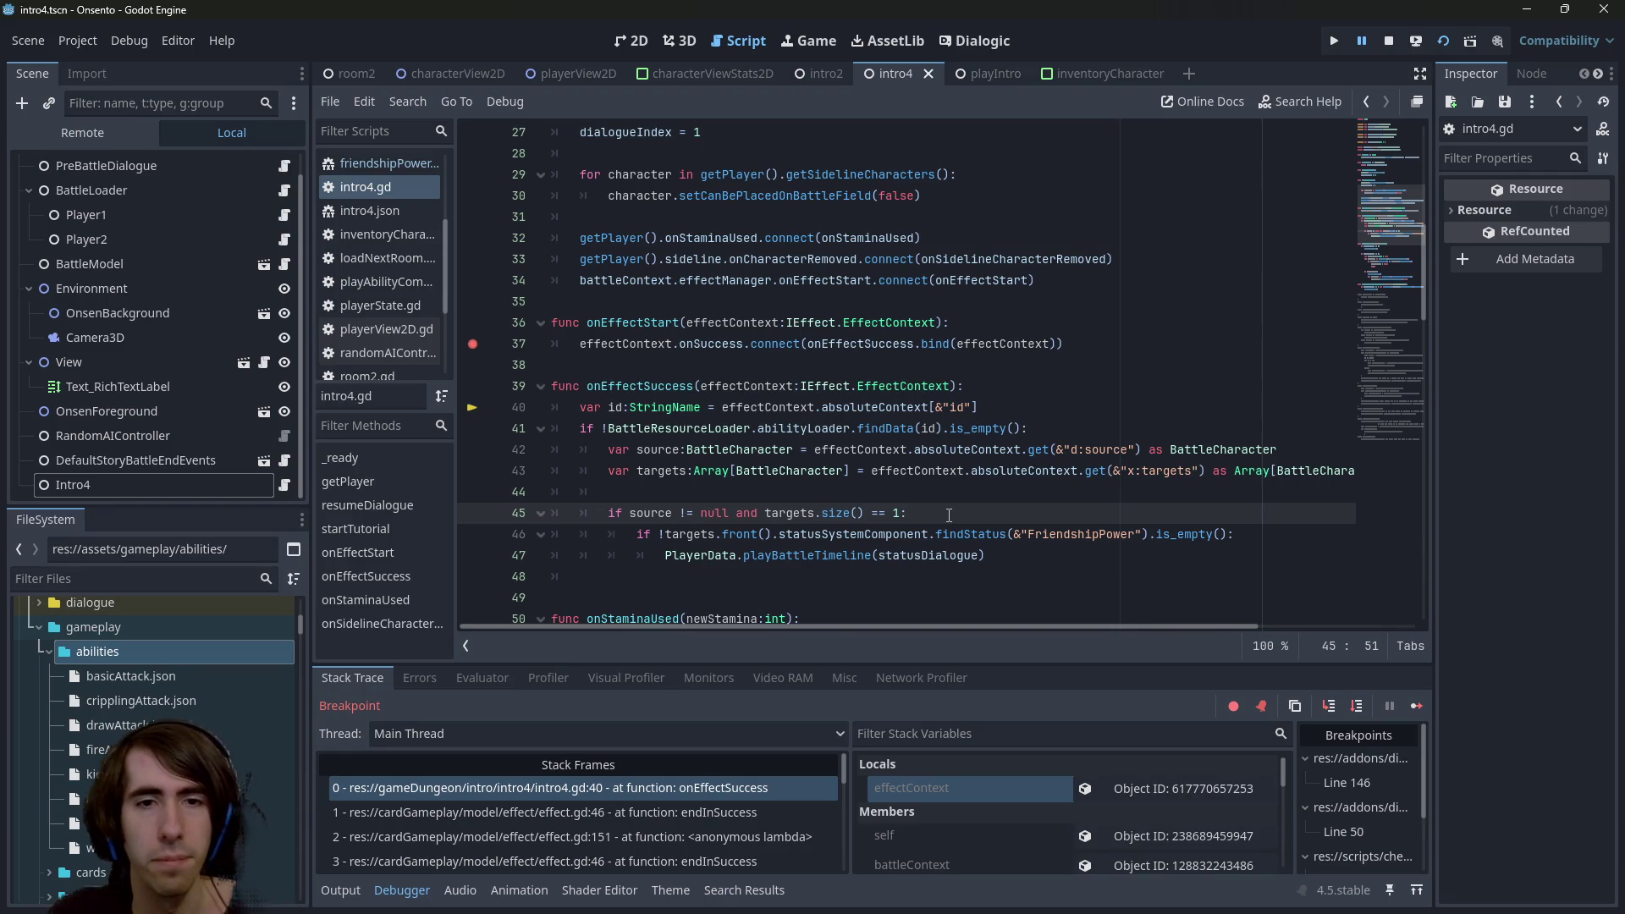
triple_click(654, 449)
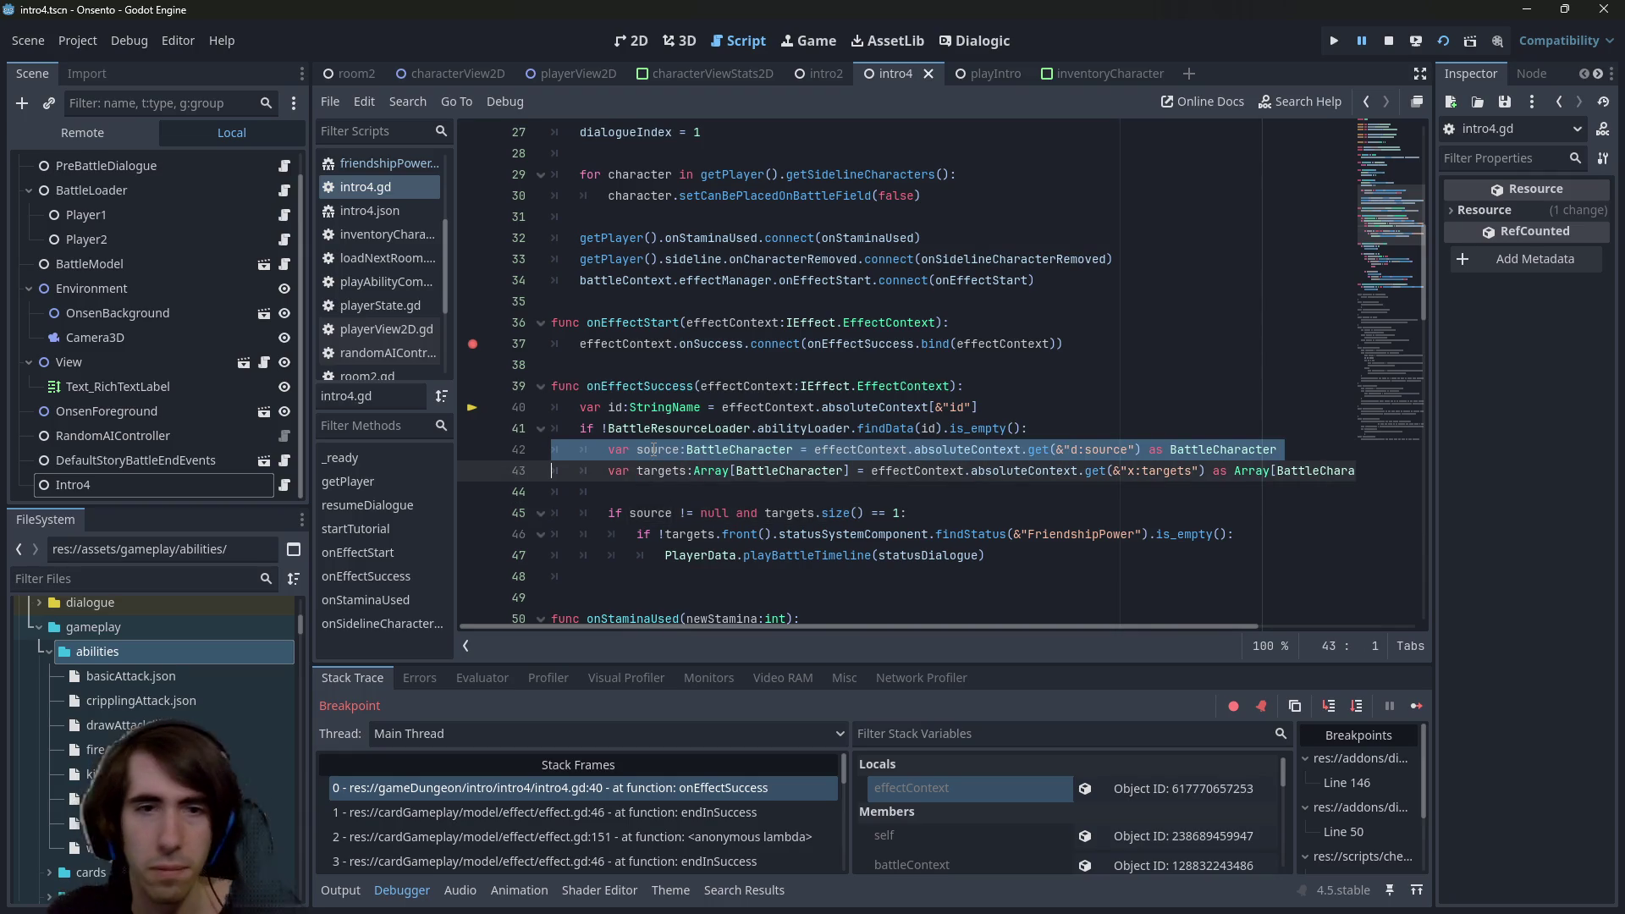
Add a 'source.getAttack() >= 10' line under the source/targets check and save
left_click(973, 514)
key("Return")
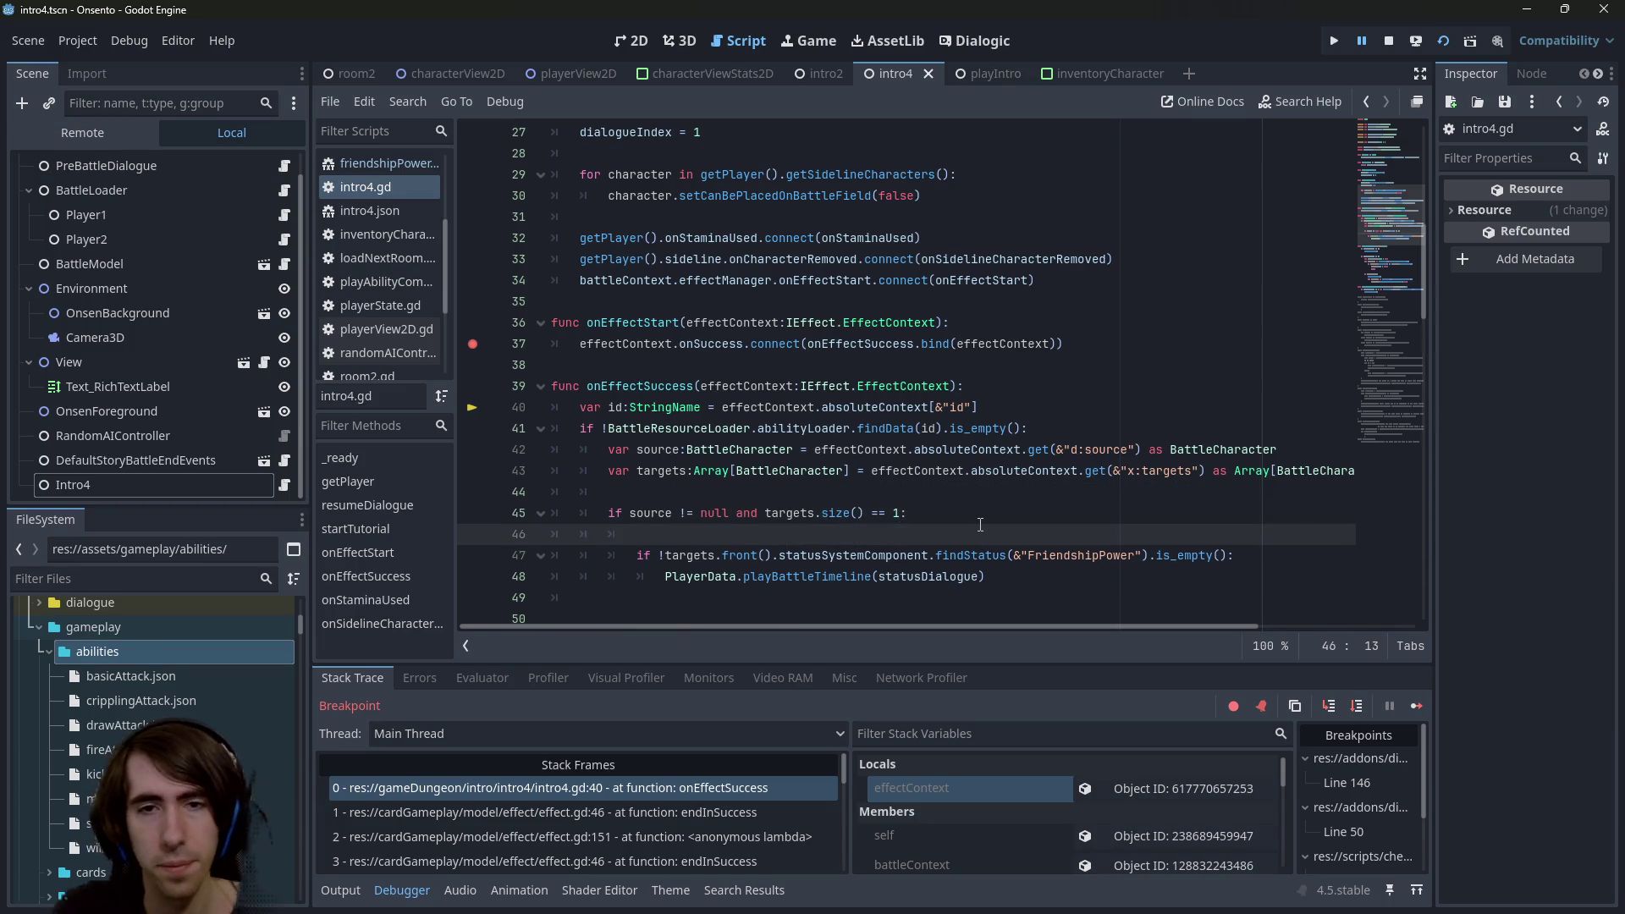
type("source.attac")
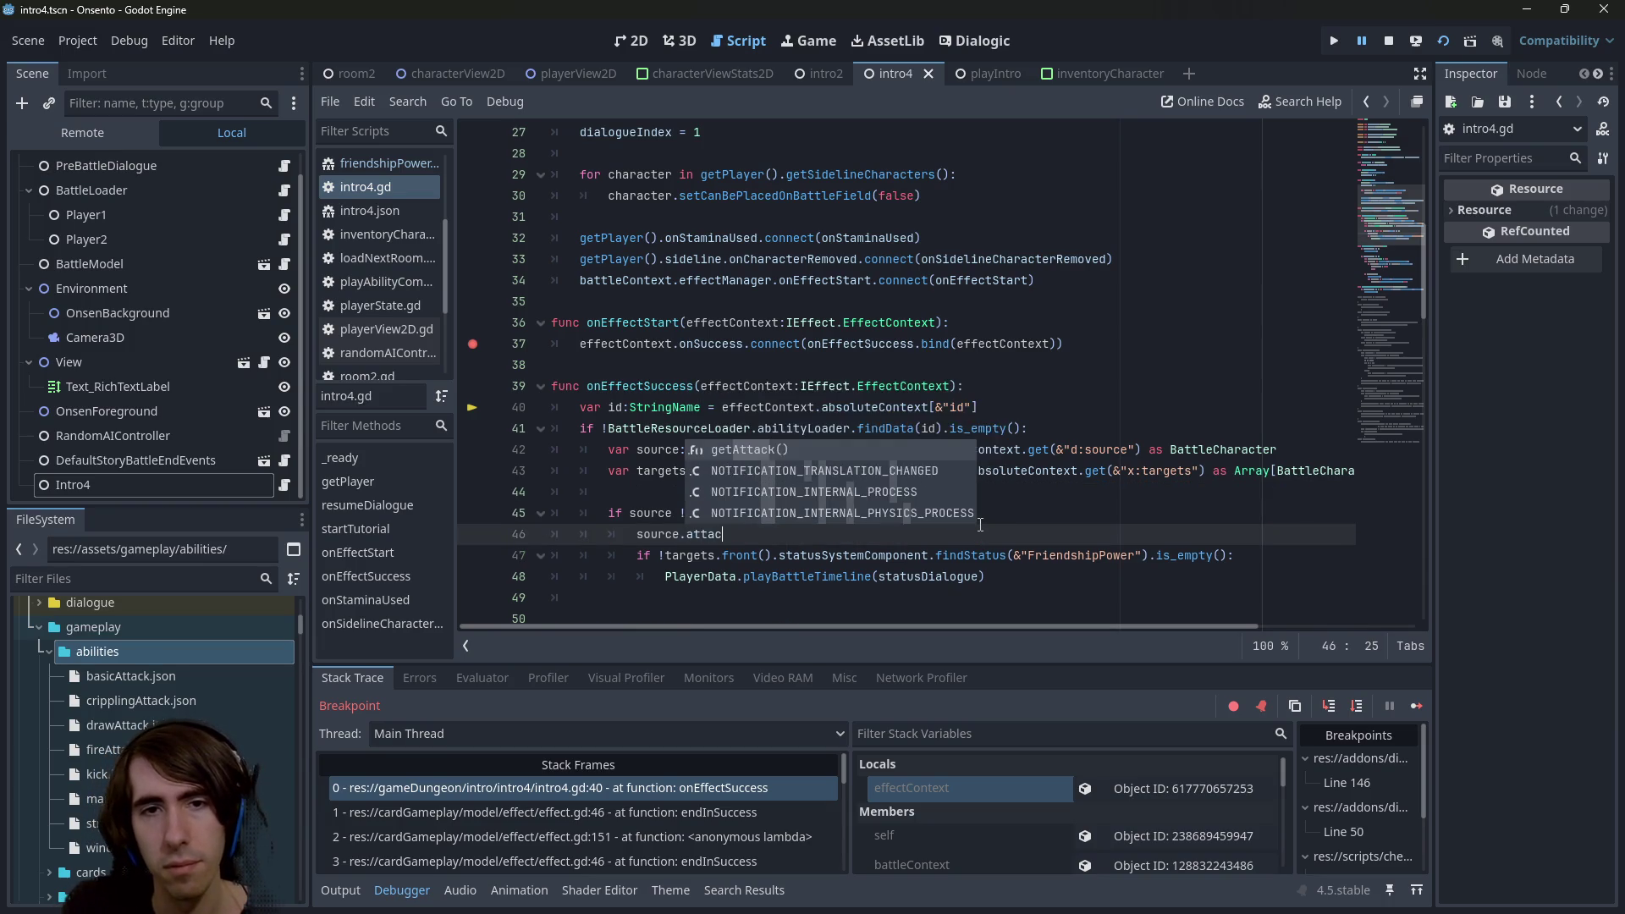
key("Return")
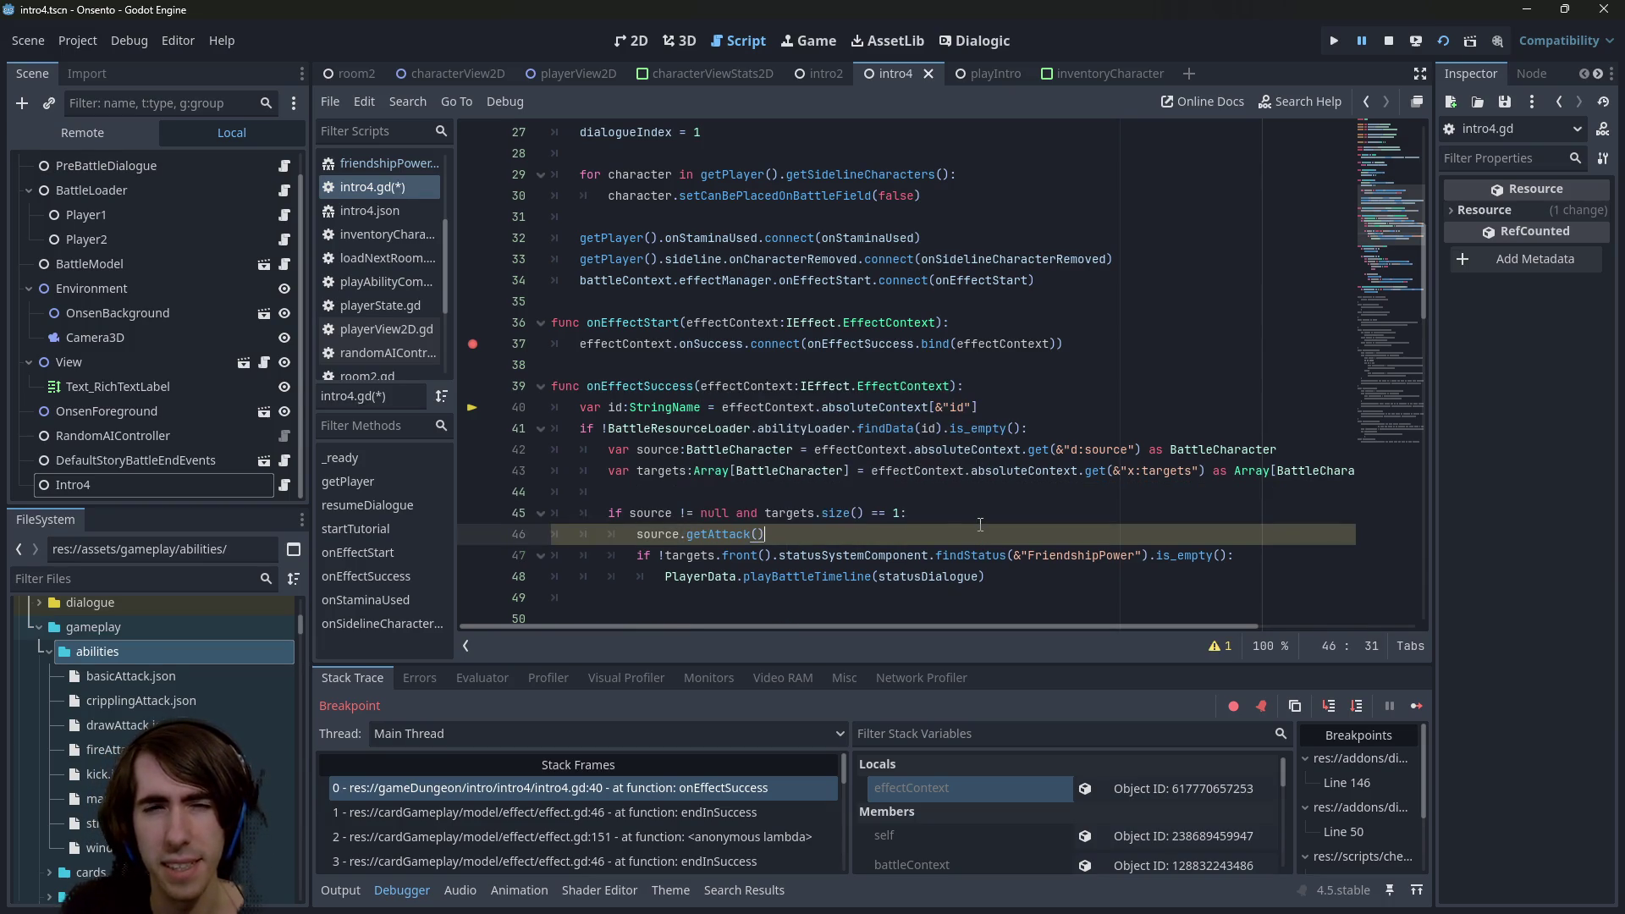
left_click(697, 533, "ctrl")
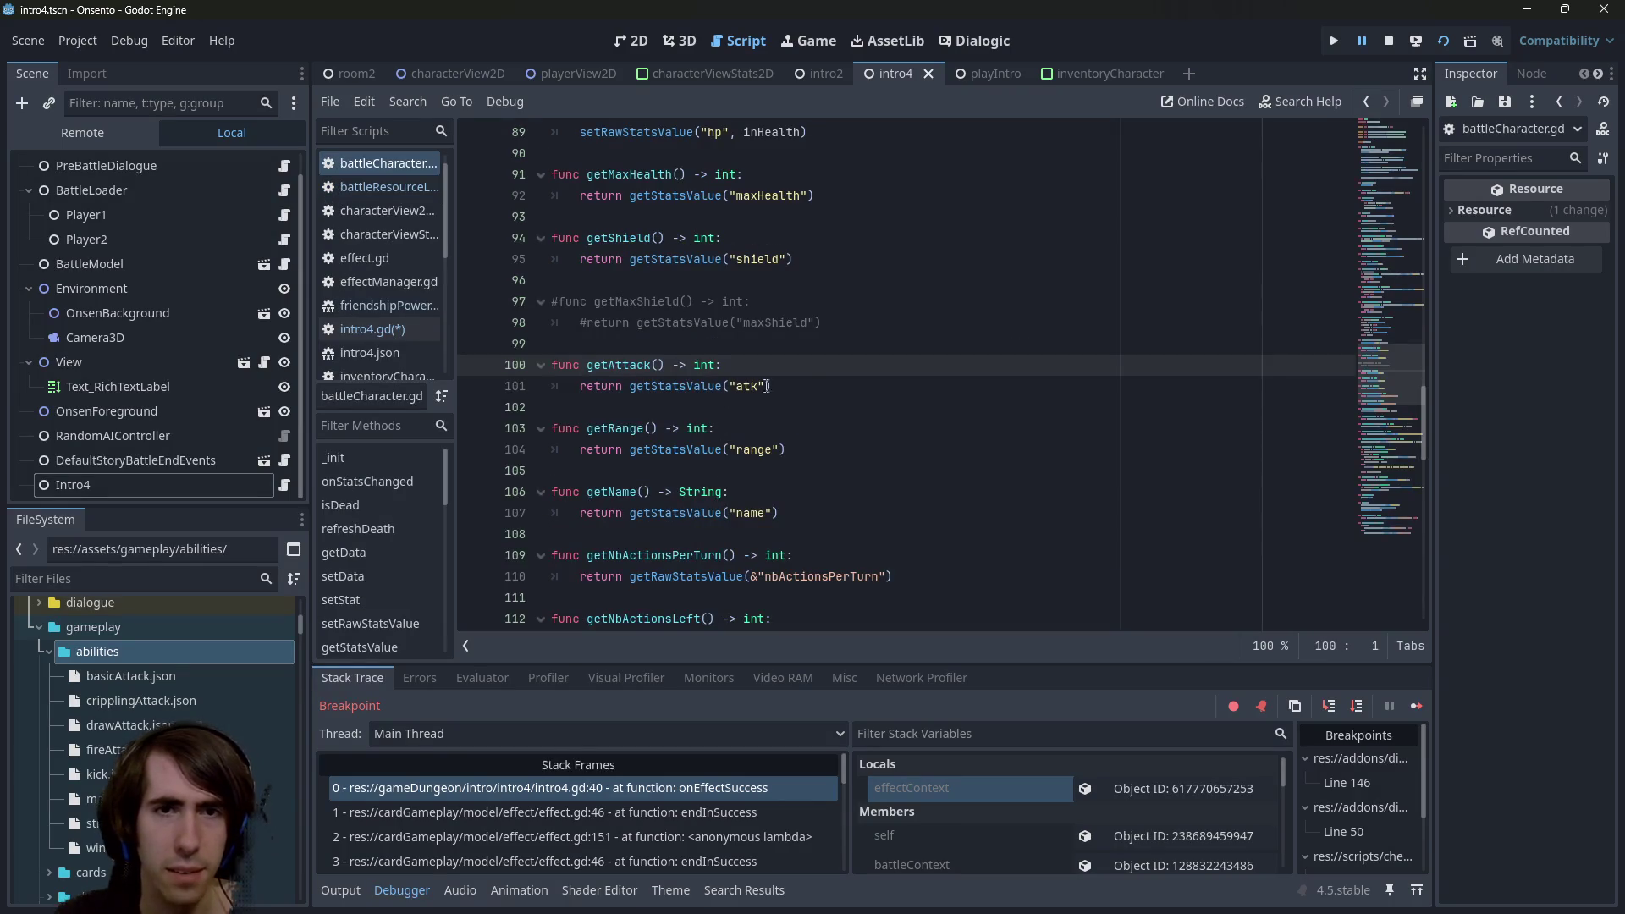
scroll(788, 382, "down", 5)
key("alt+Left")
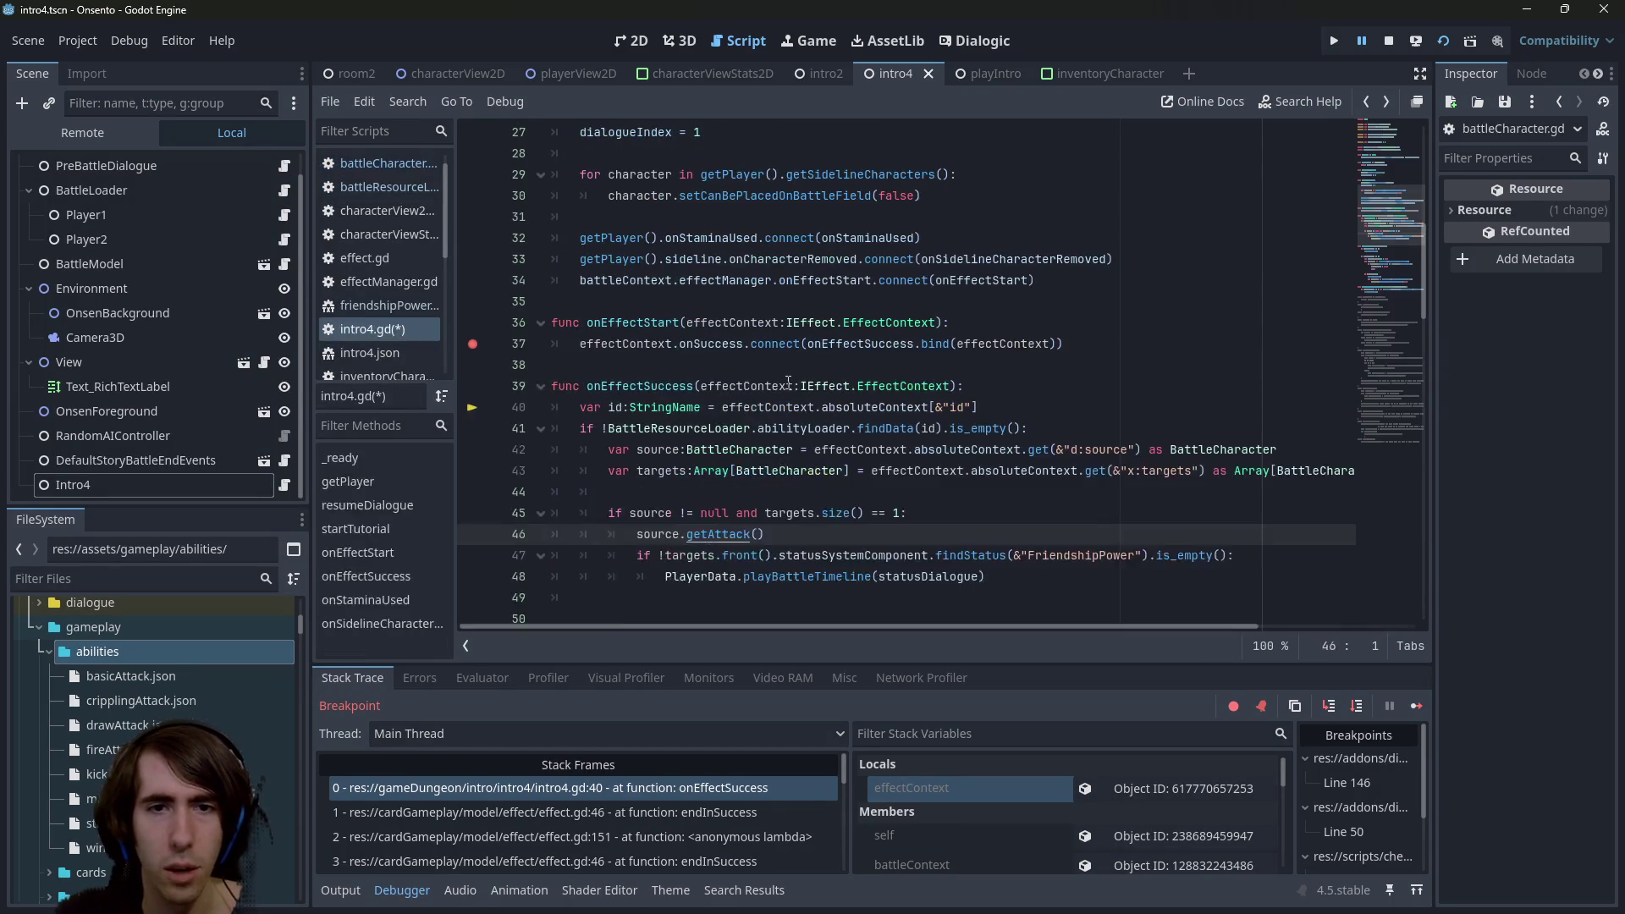
left_click(779, 529)
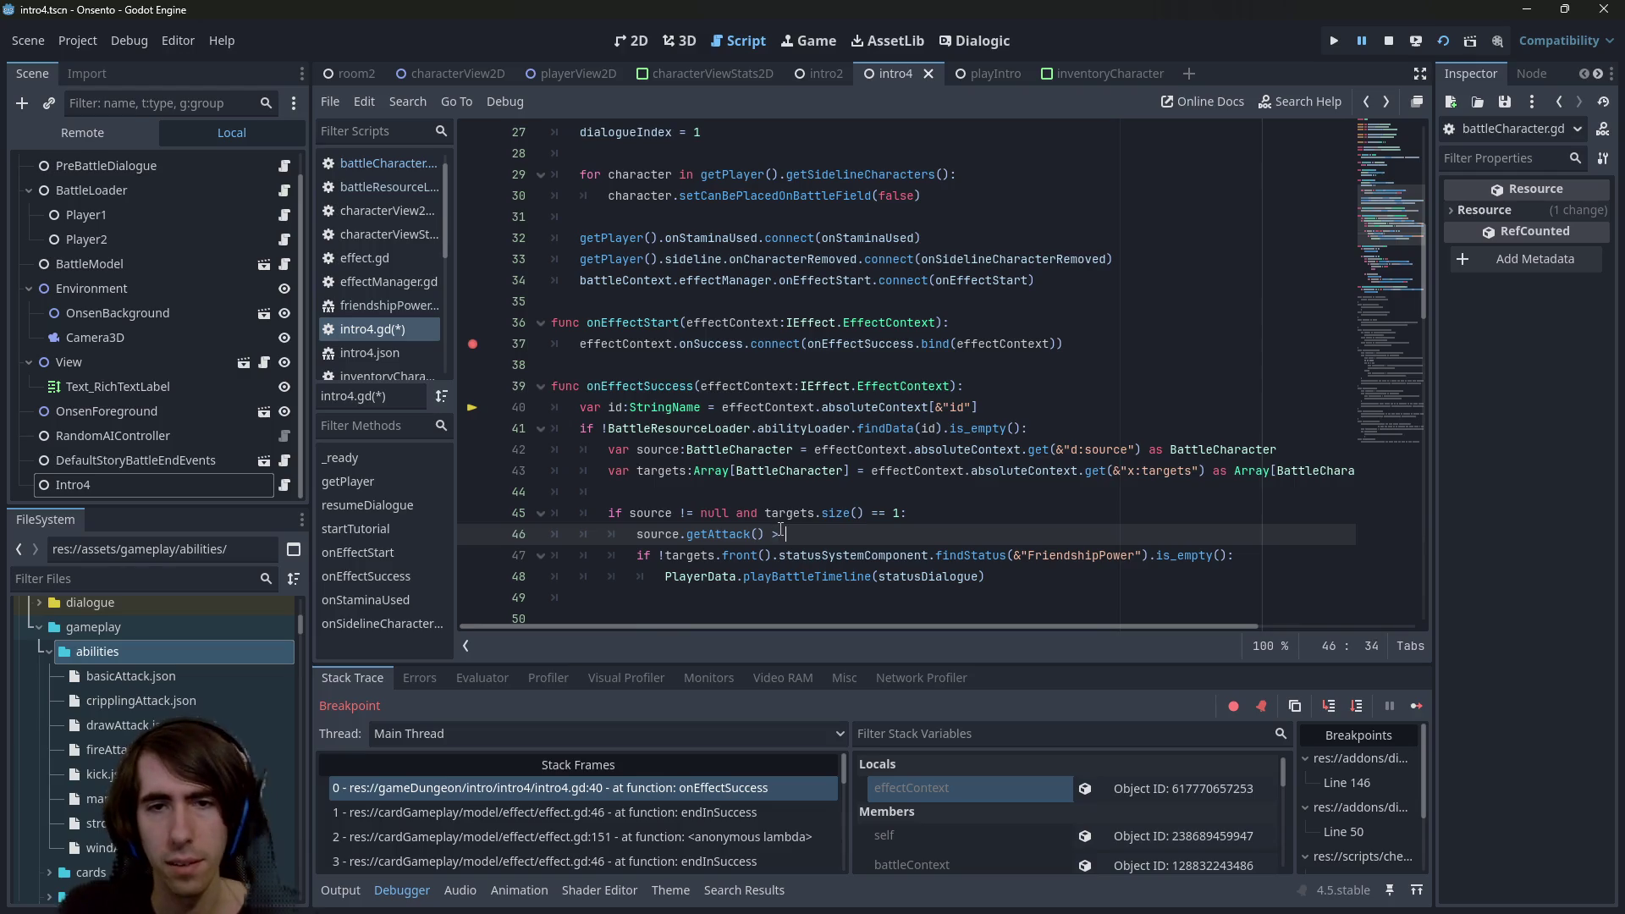
type("> 10:")
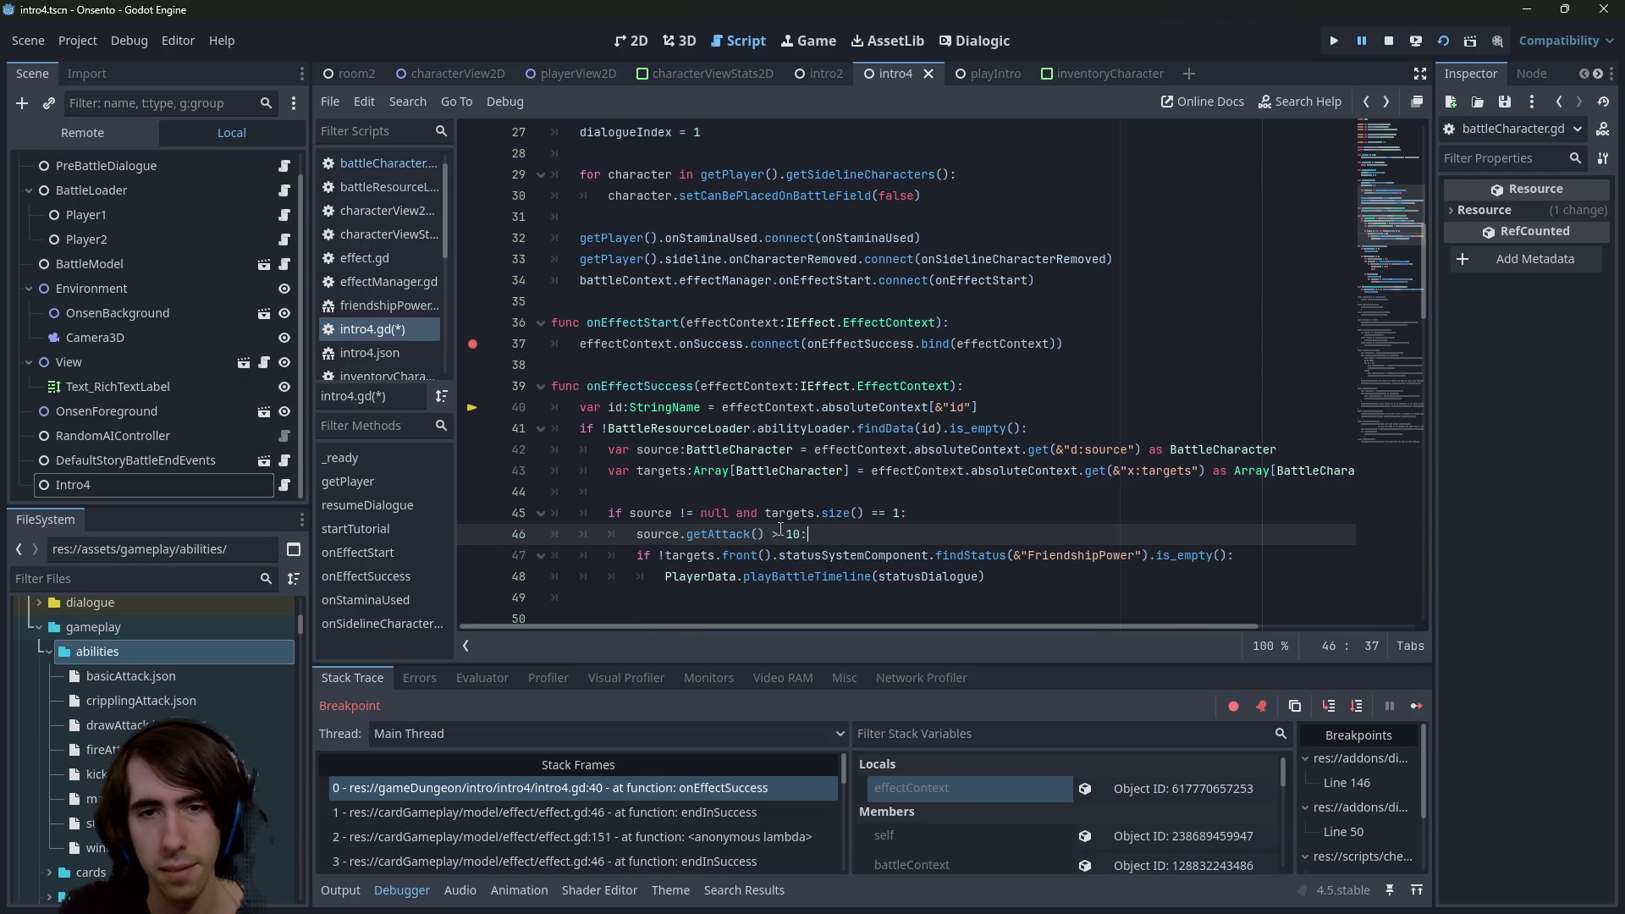
left_click(780, 533)
type("=")
key("ctrl+s")
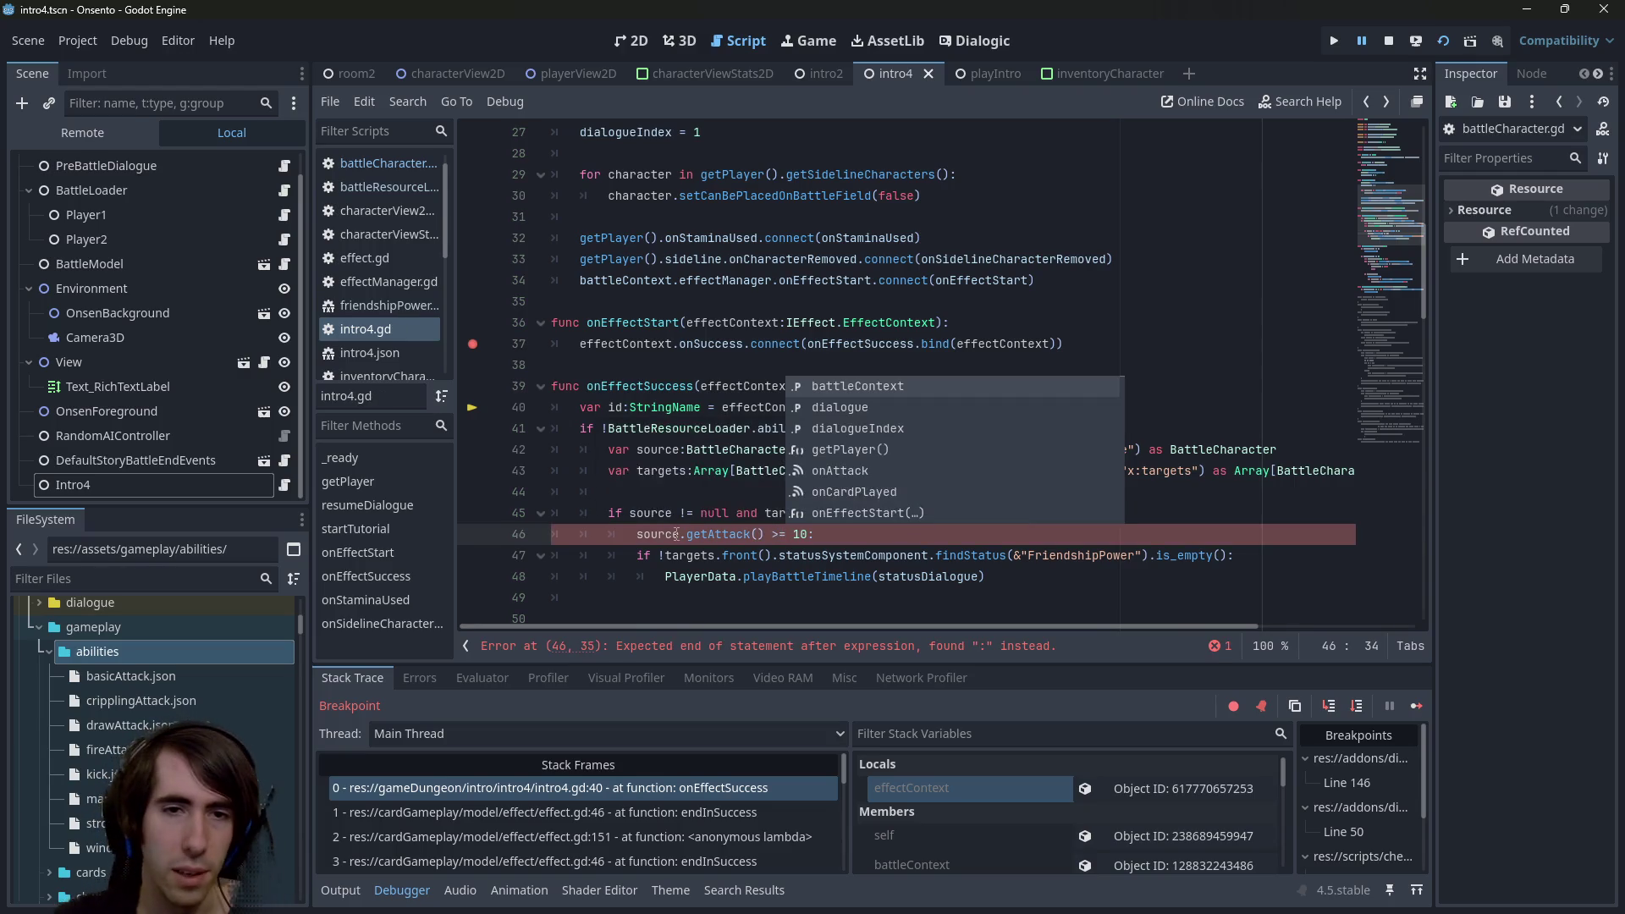
Prefix the attack line with 'if' and change the FriendshipPower 'if' to 'elif', then save
left_click(636, 535)
type("if")
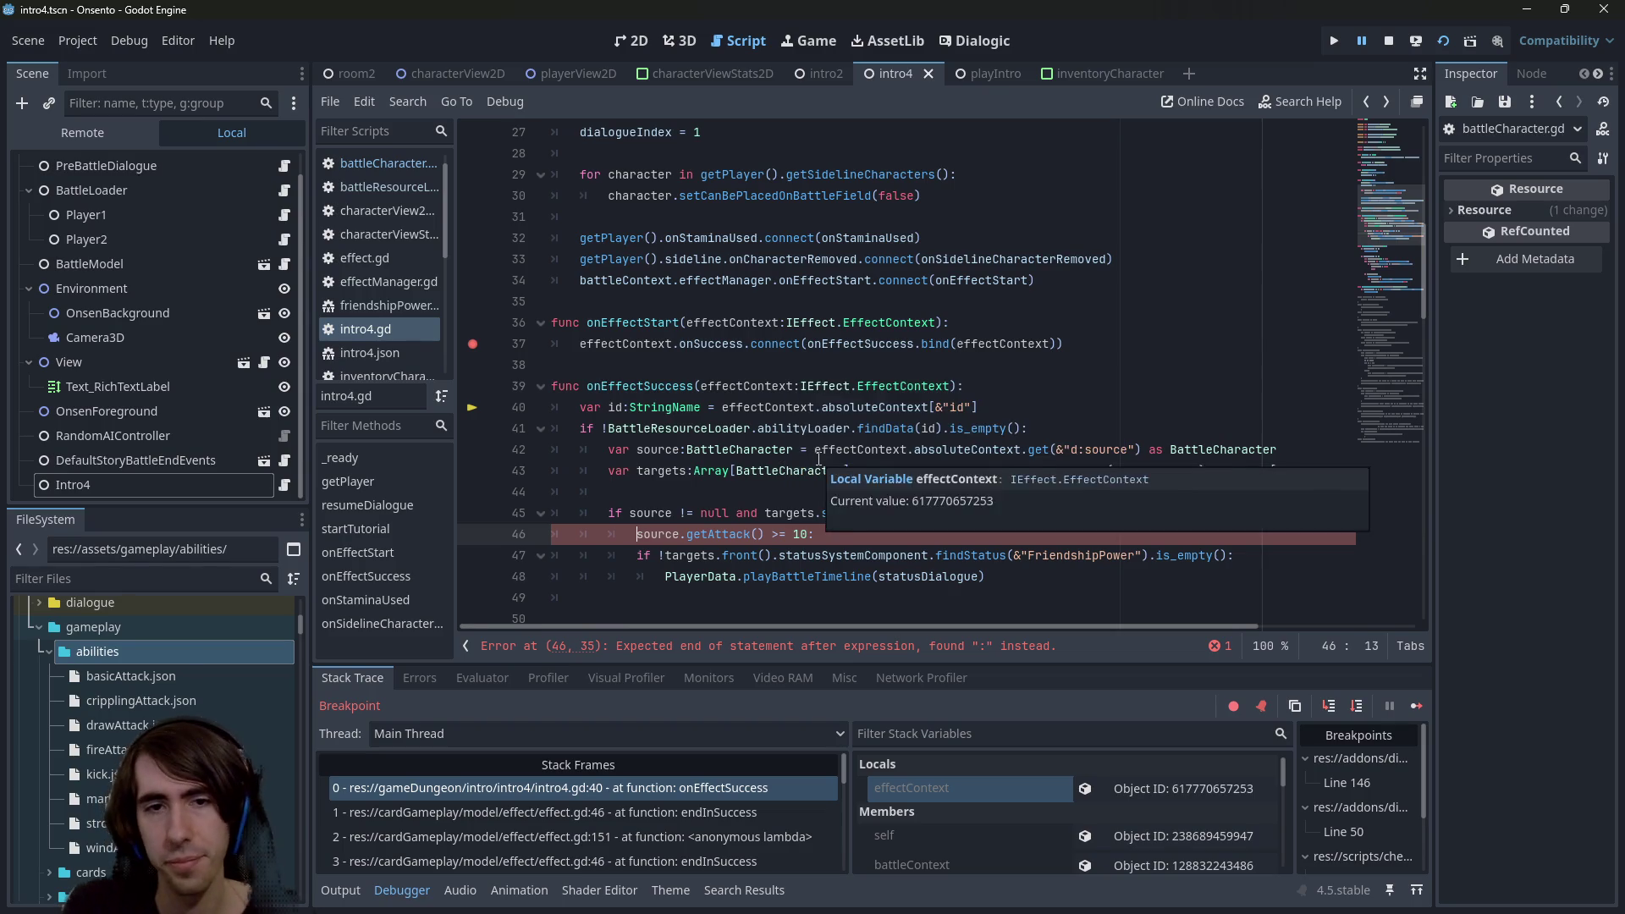
key("End")
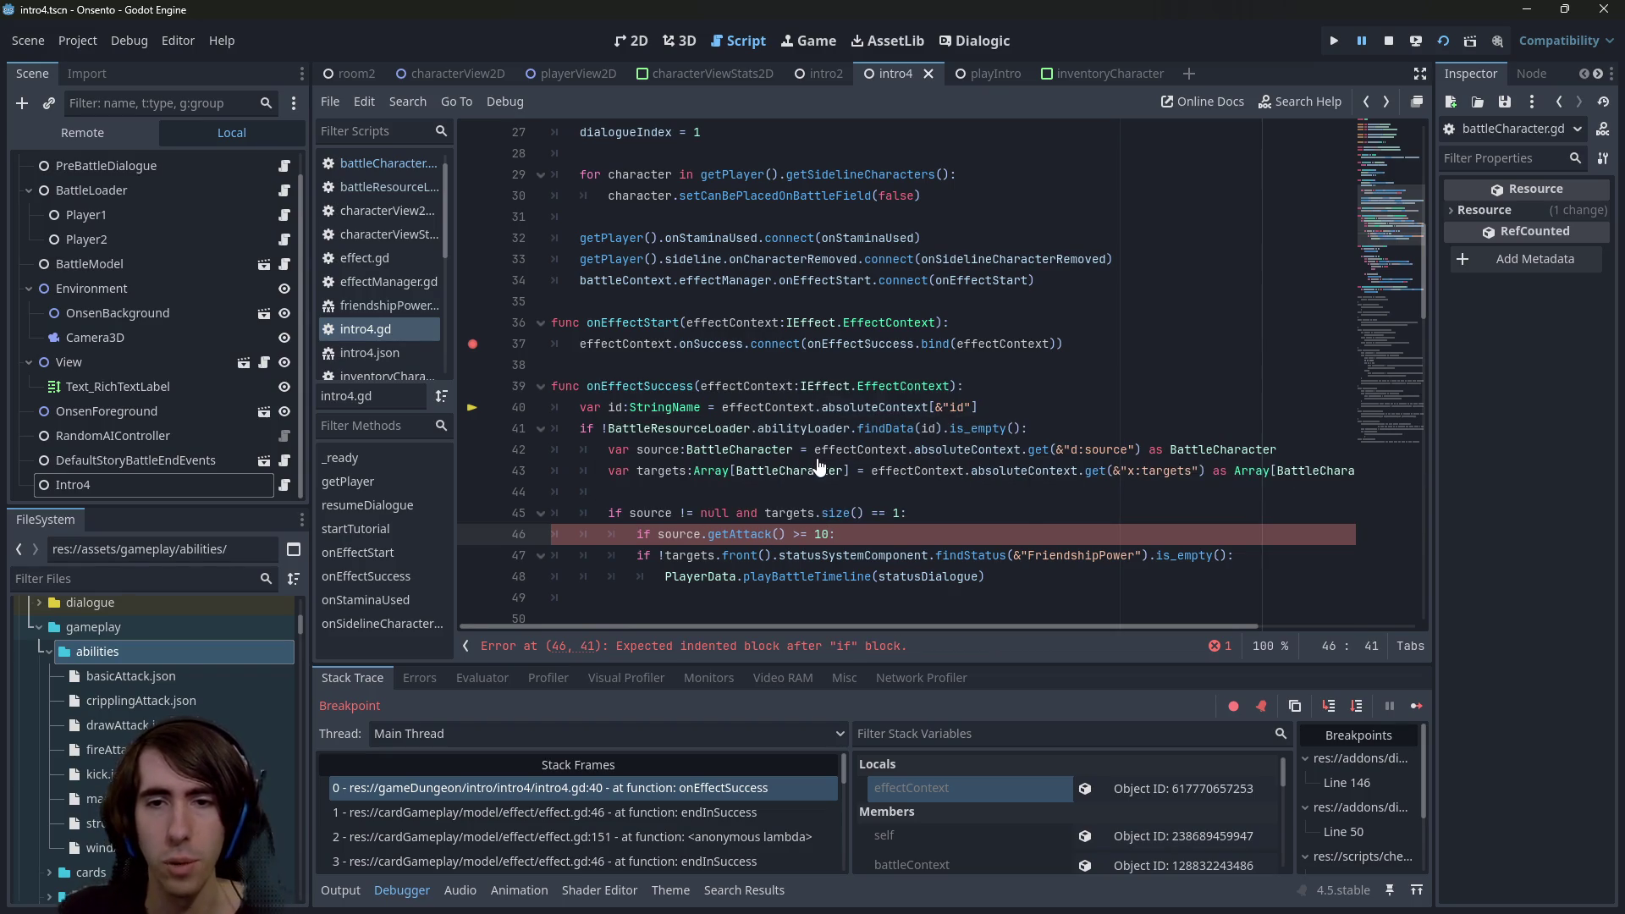
scroll(820, 461, "down", 2)
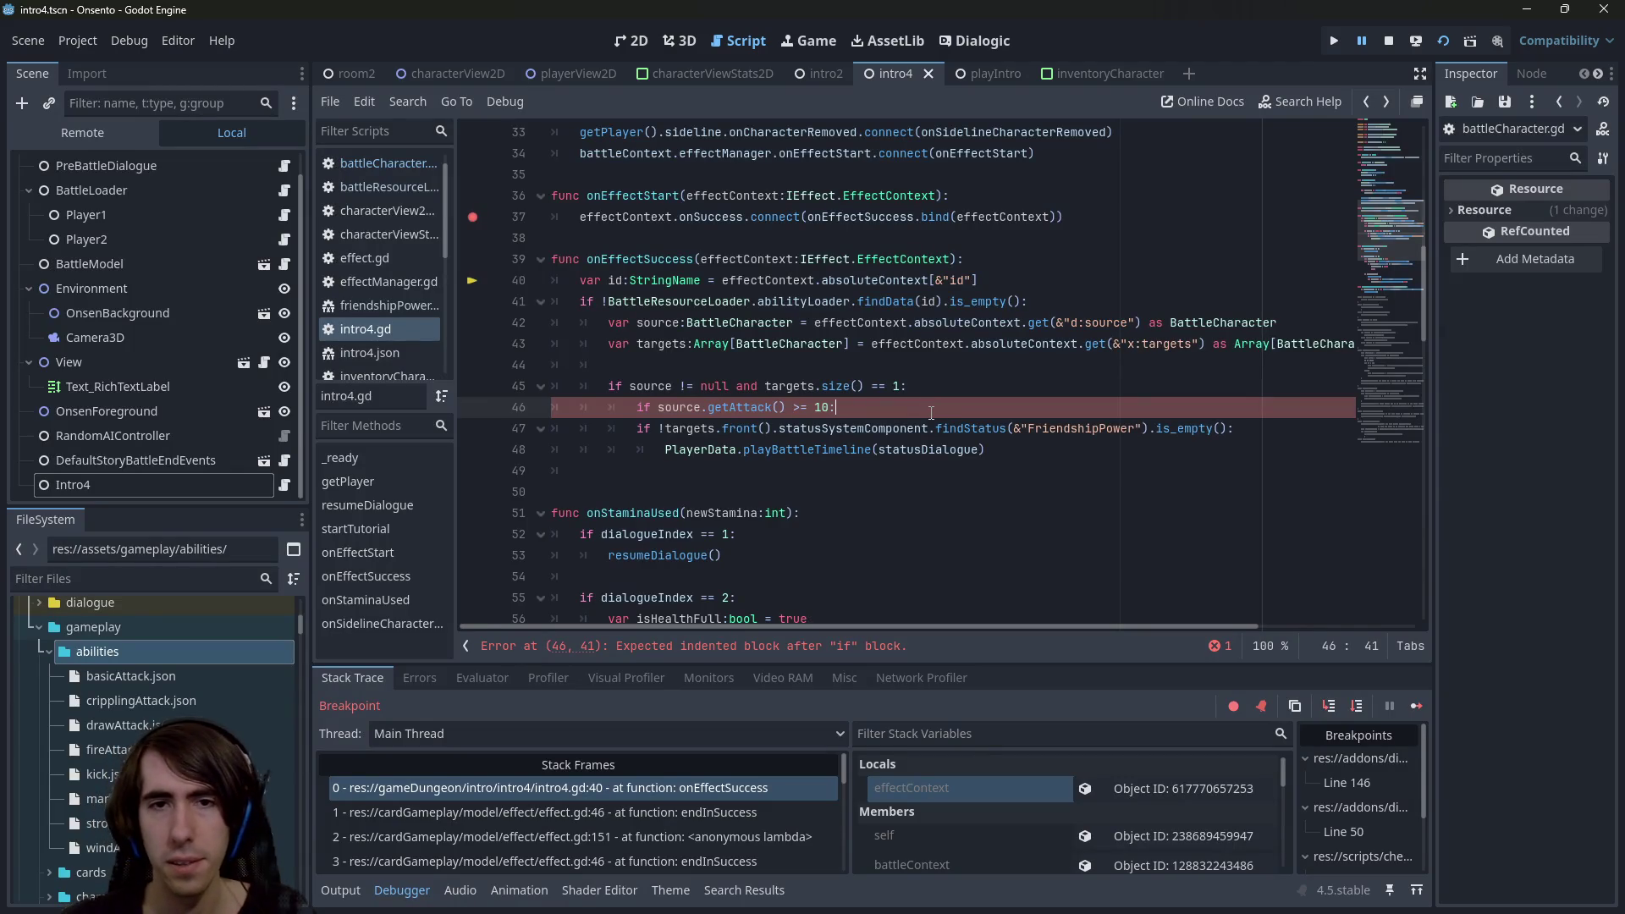
left_click(636, 430)
type("el")
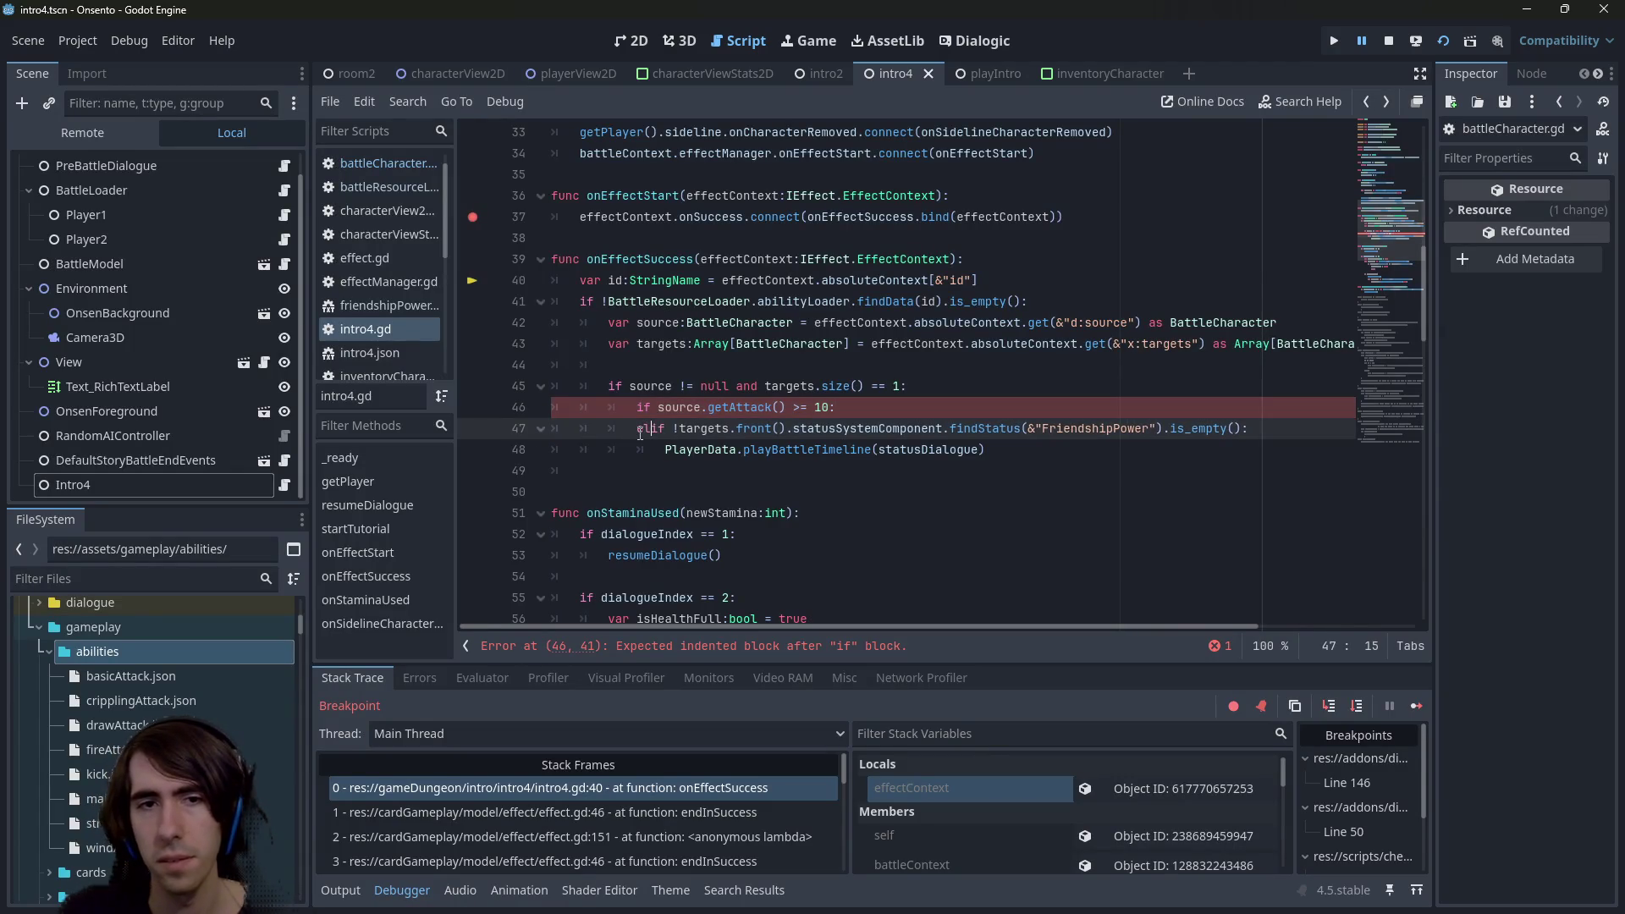
left_click(1080, 432)
left_click(1104, 452)
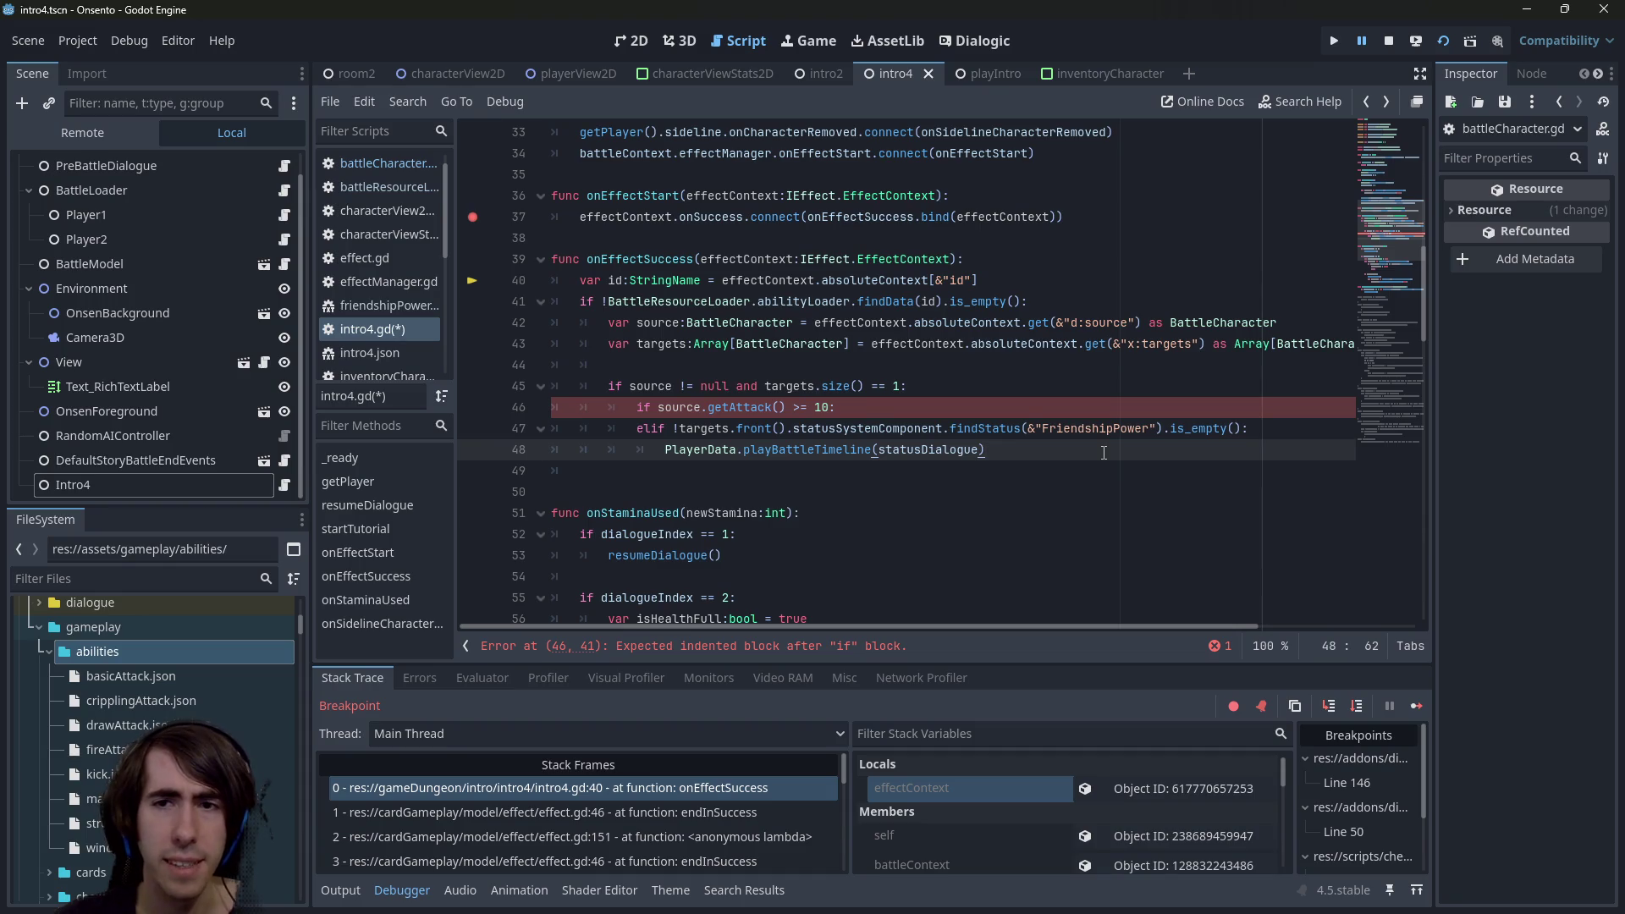
key("ctrl+s")
Copy the playBattleTimeline status call and paste it beneath the new attack check
key("shift+Home")
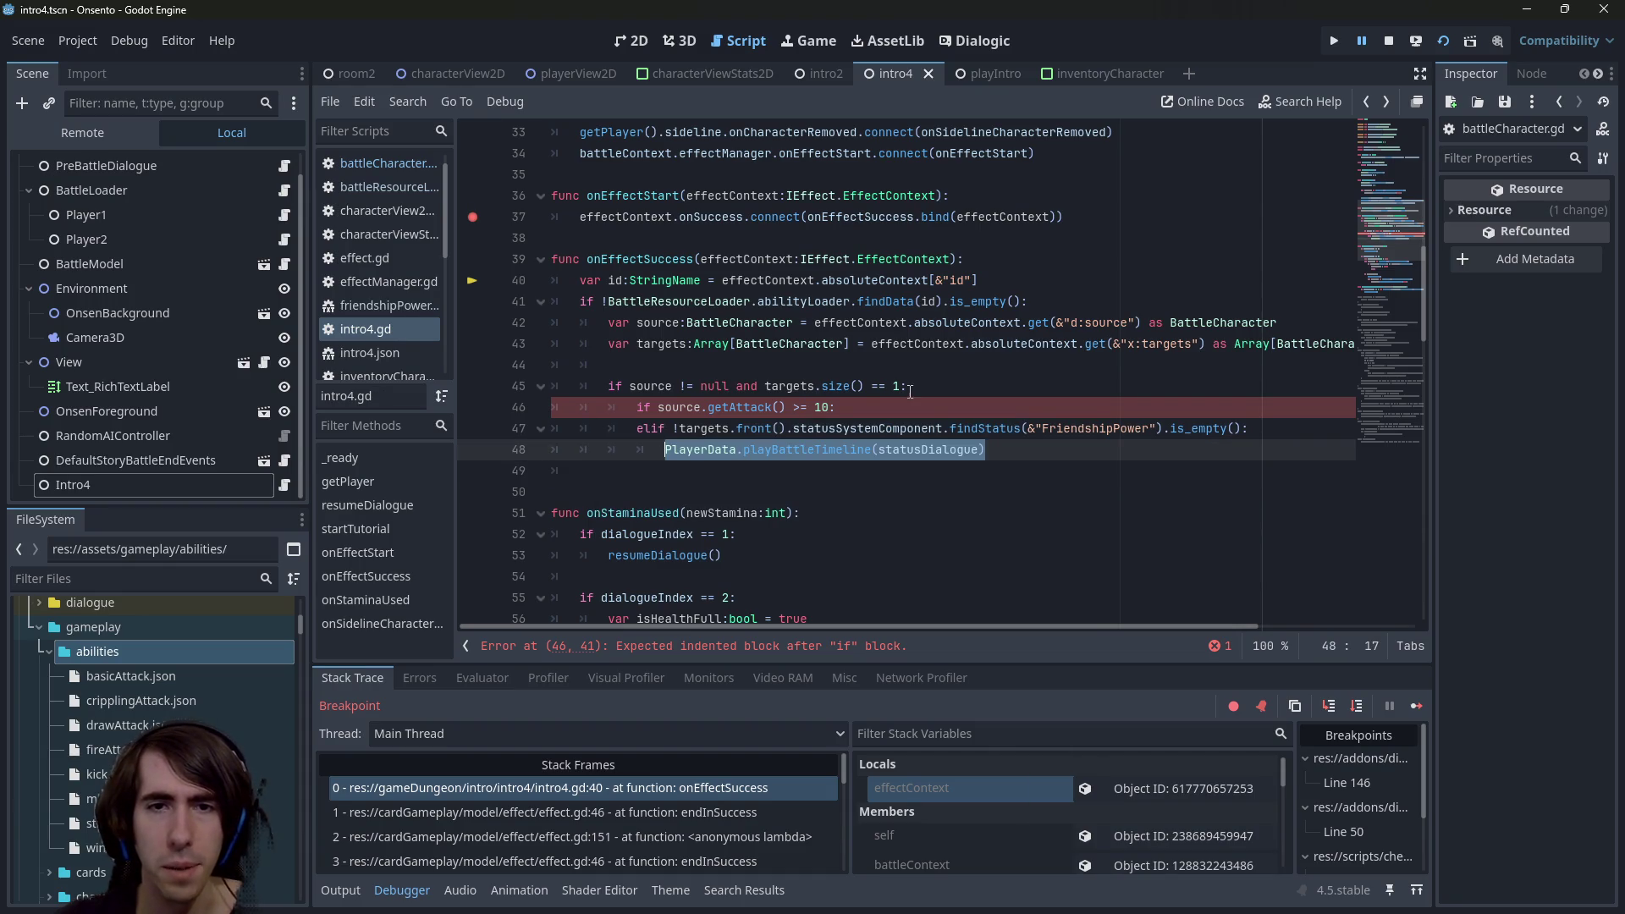
key("ctrl+c")
key("Up")
key("Up")
key("End")
key("Return")
key("ctrl+v")
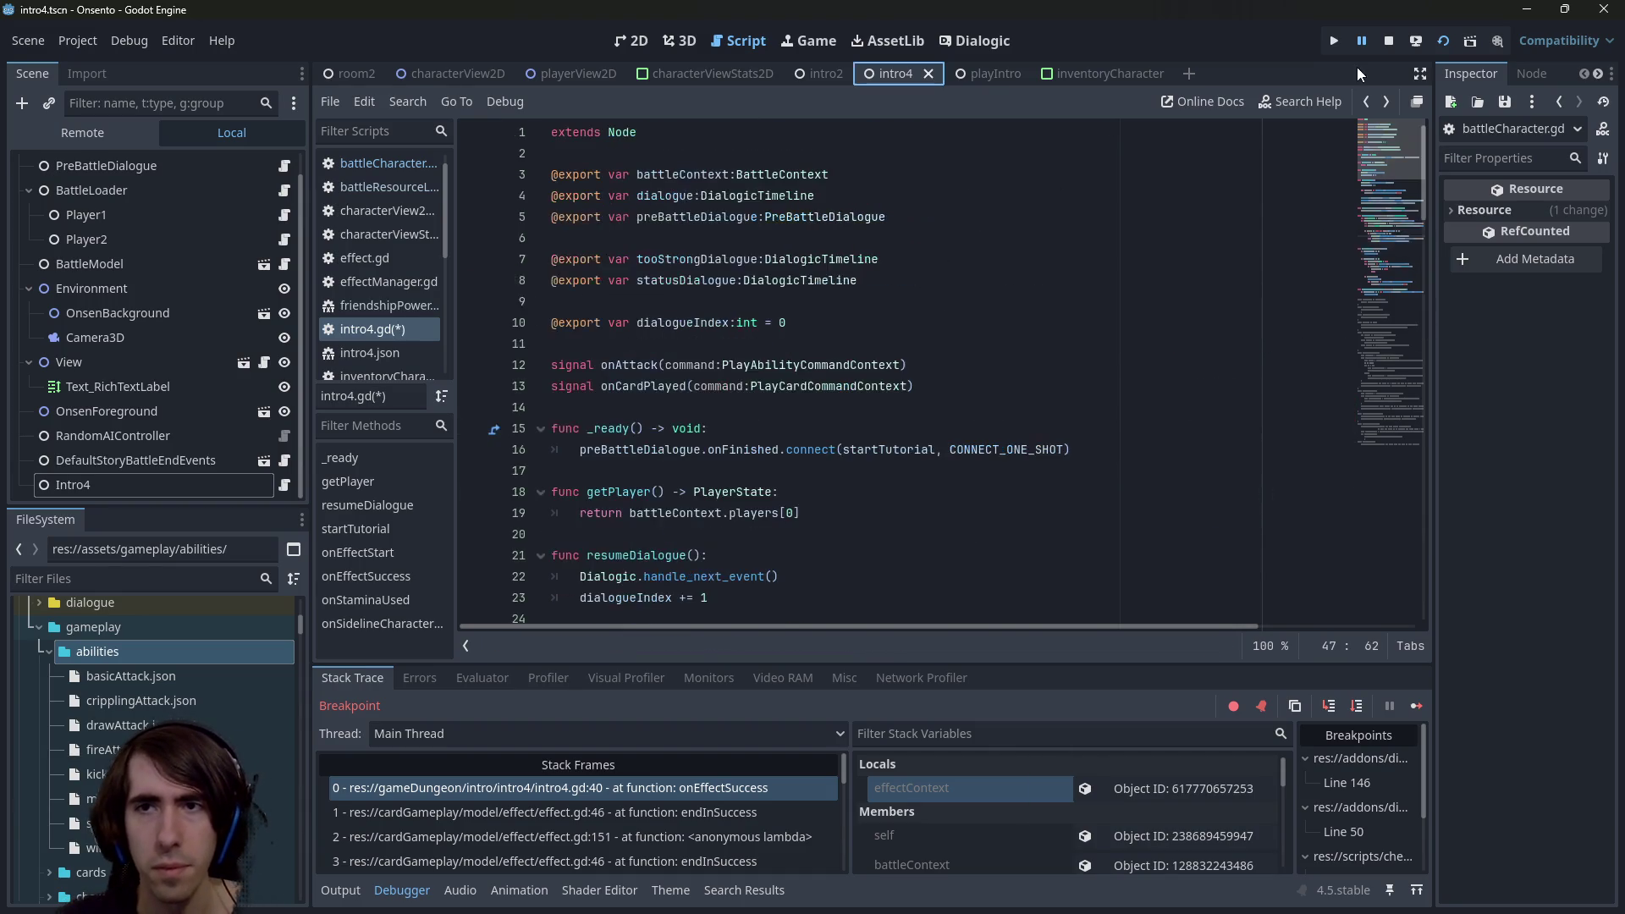
Replace statusDialogue with tooStrongDialogue in the attack ≥ 10 branch
double_click(696, 261)
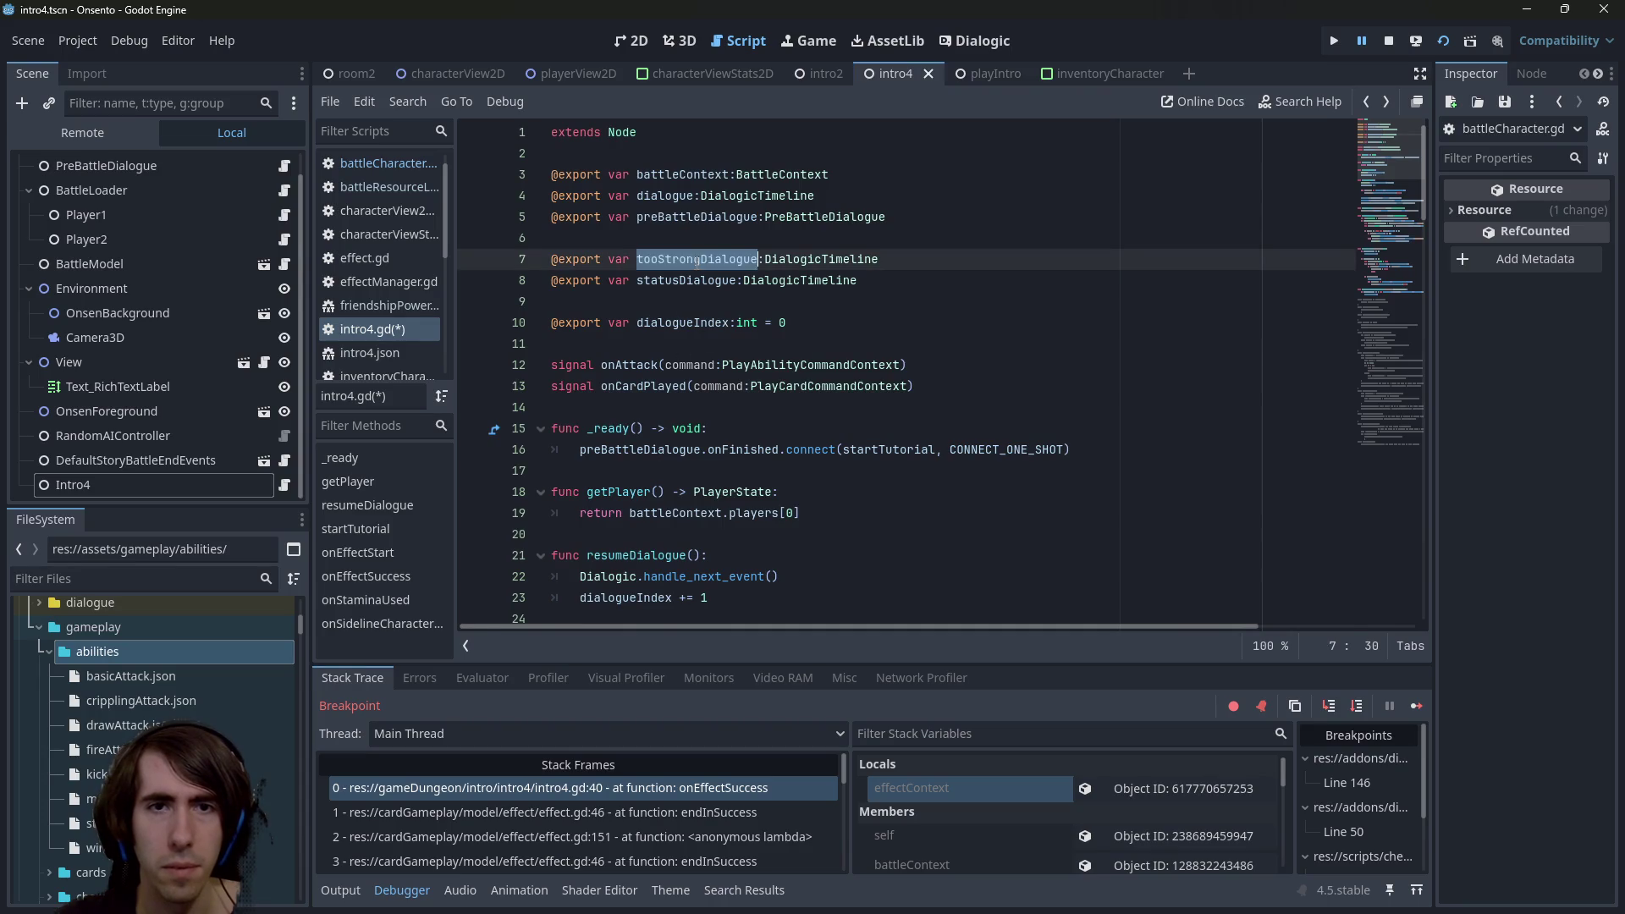
scroll(781, 505, "down", 16)
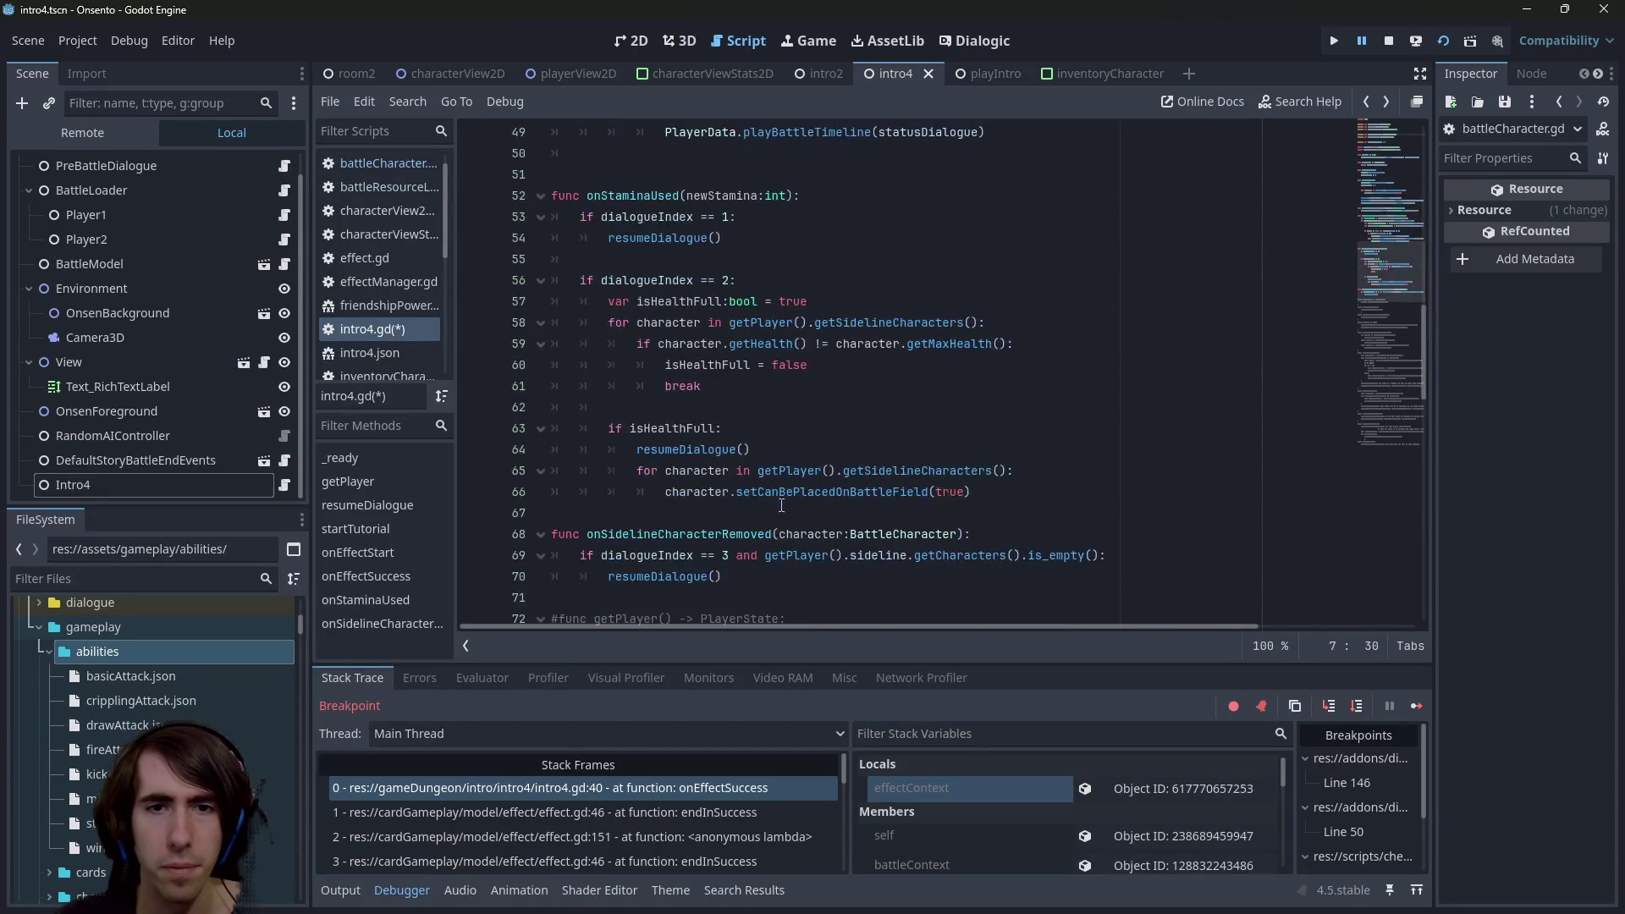
scroll(781, 505, "up", 4)
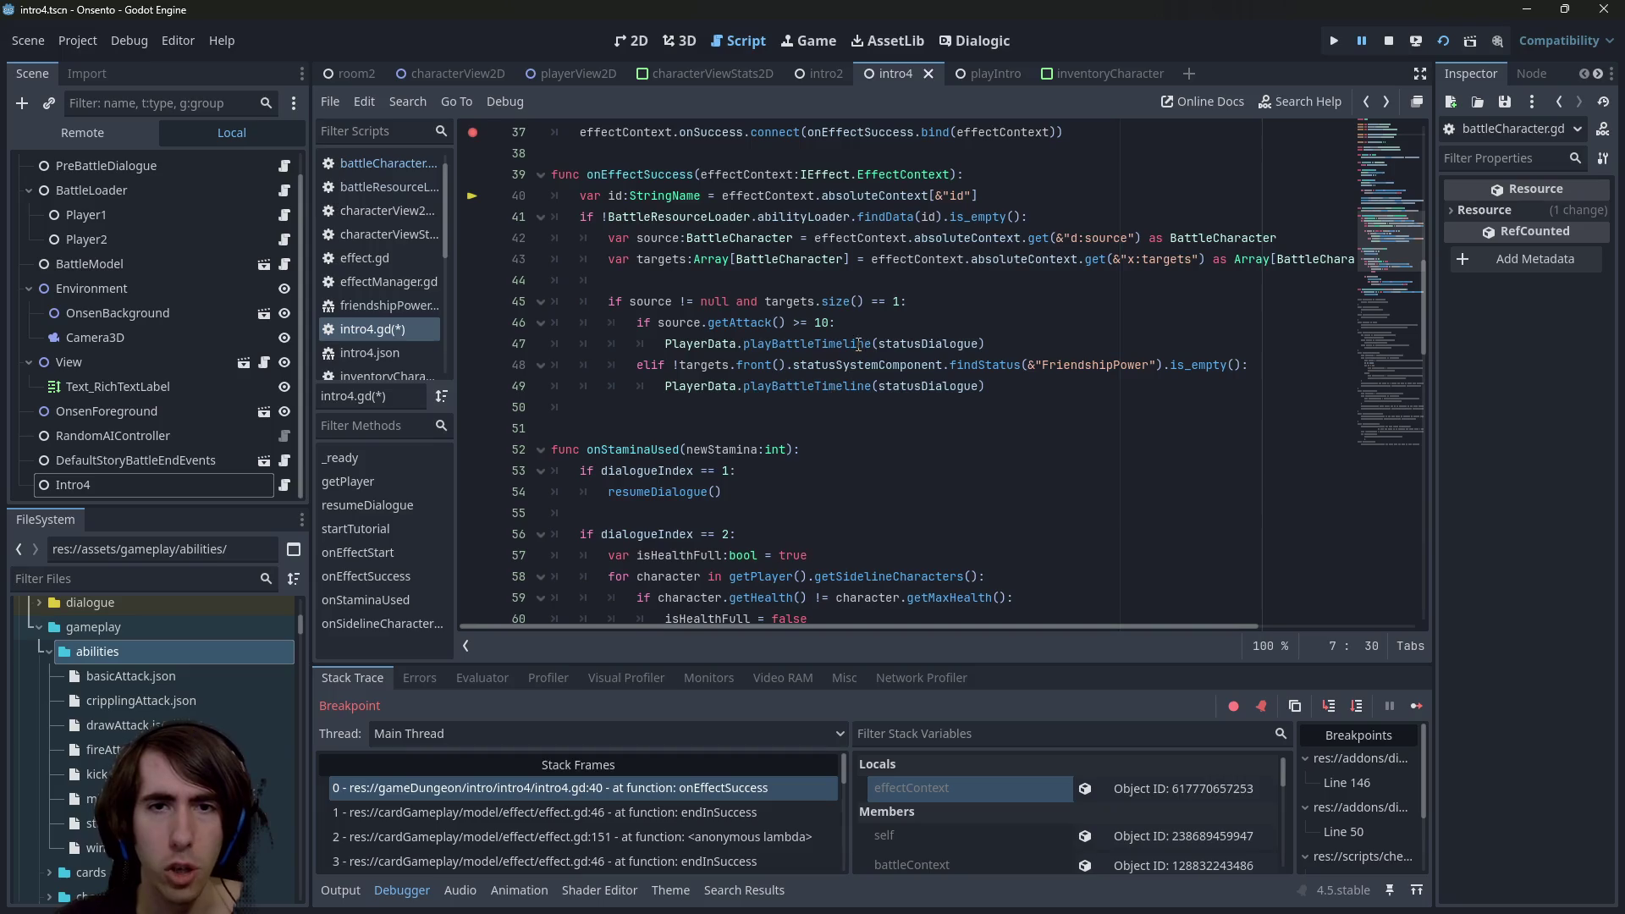
double_click(927, 343)
scroll(948, 389, "up", 2)
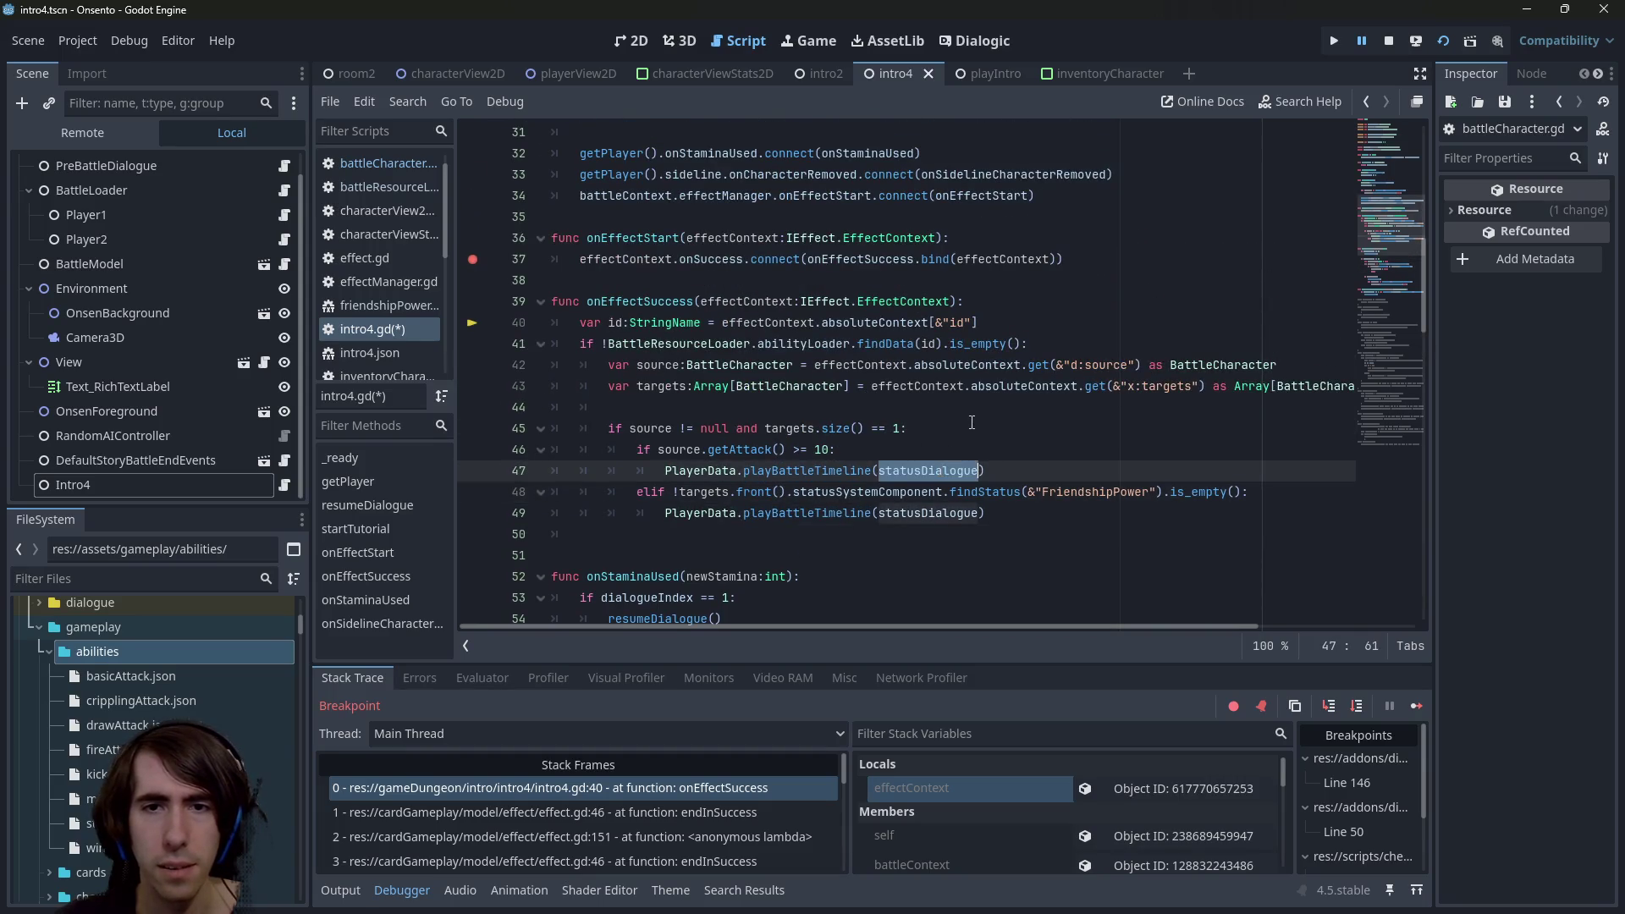
type("tooStrongDialogue")
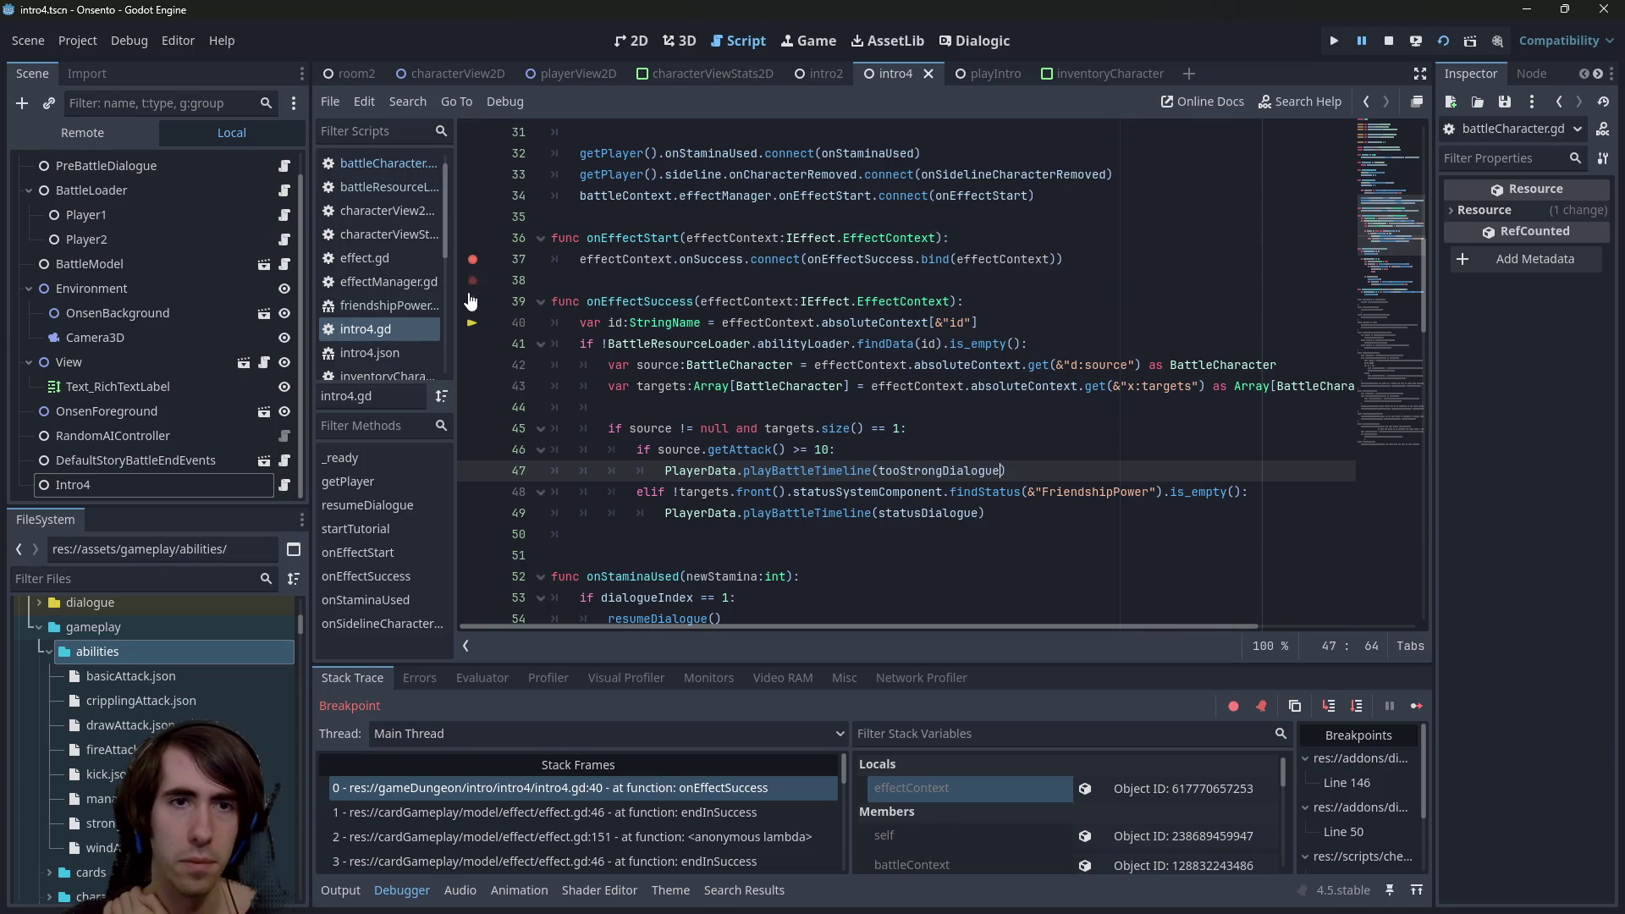
Delete the extra blank line 50 and save intro4.gd
key("Down")
key("Down")
key("Down")
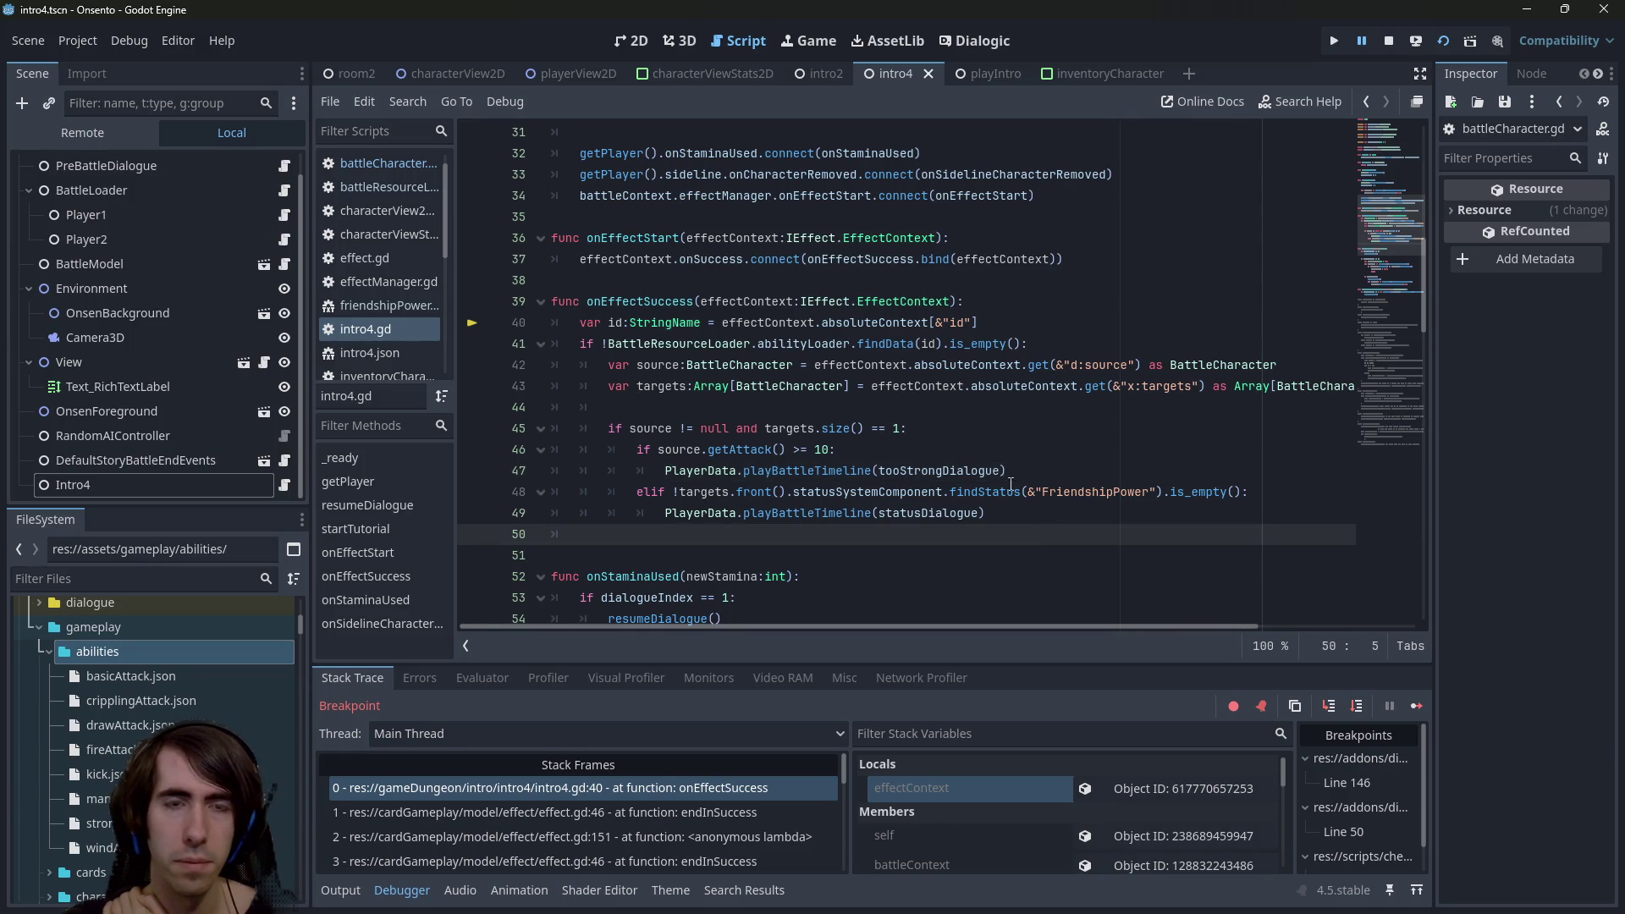
key("BackSpace")
key("BackSpace")
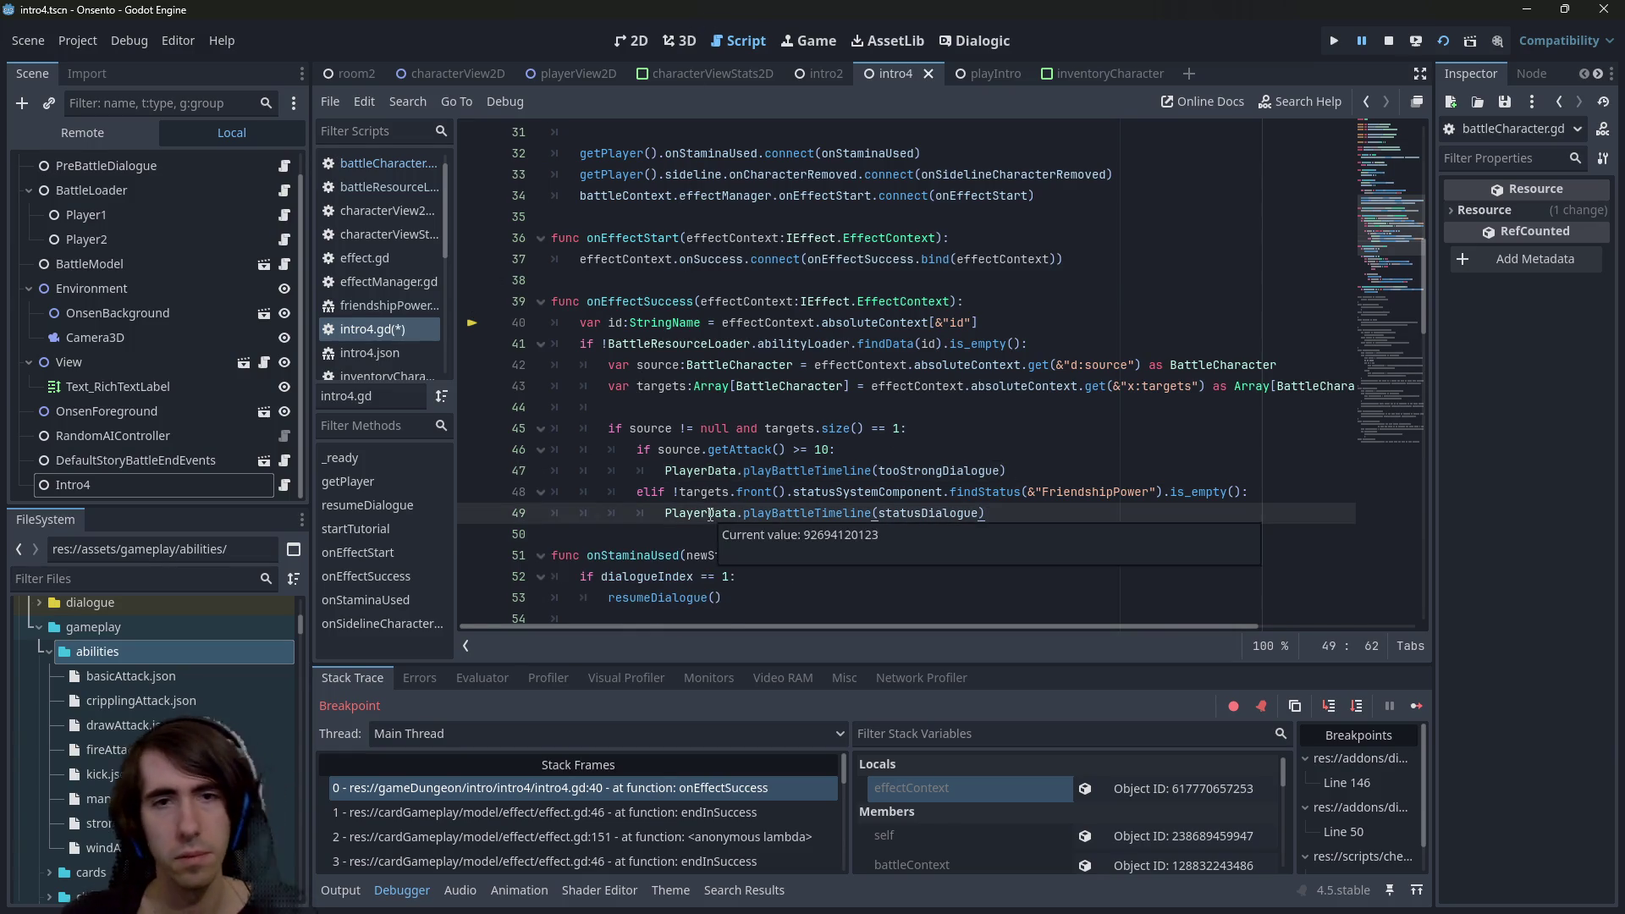
key("ctrl+s")
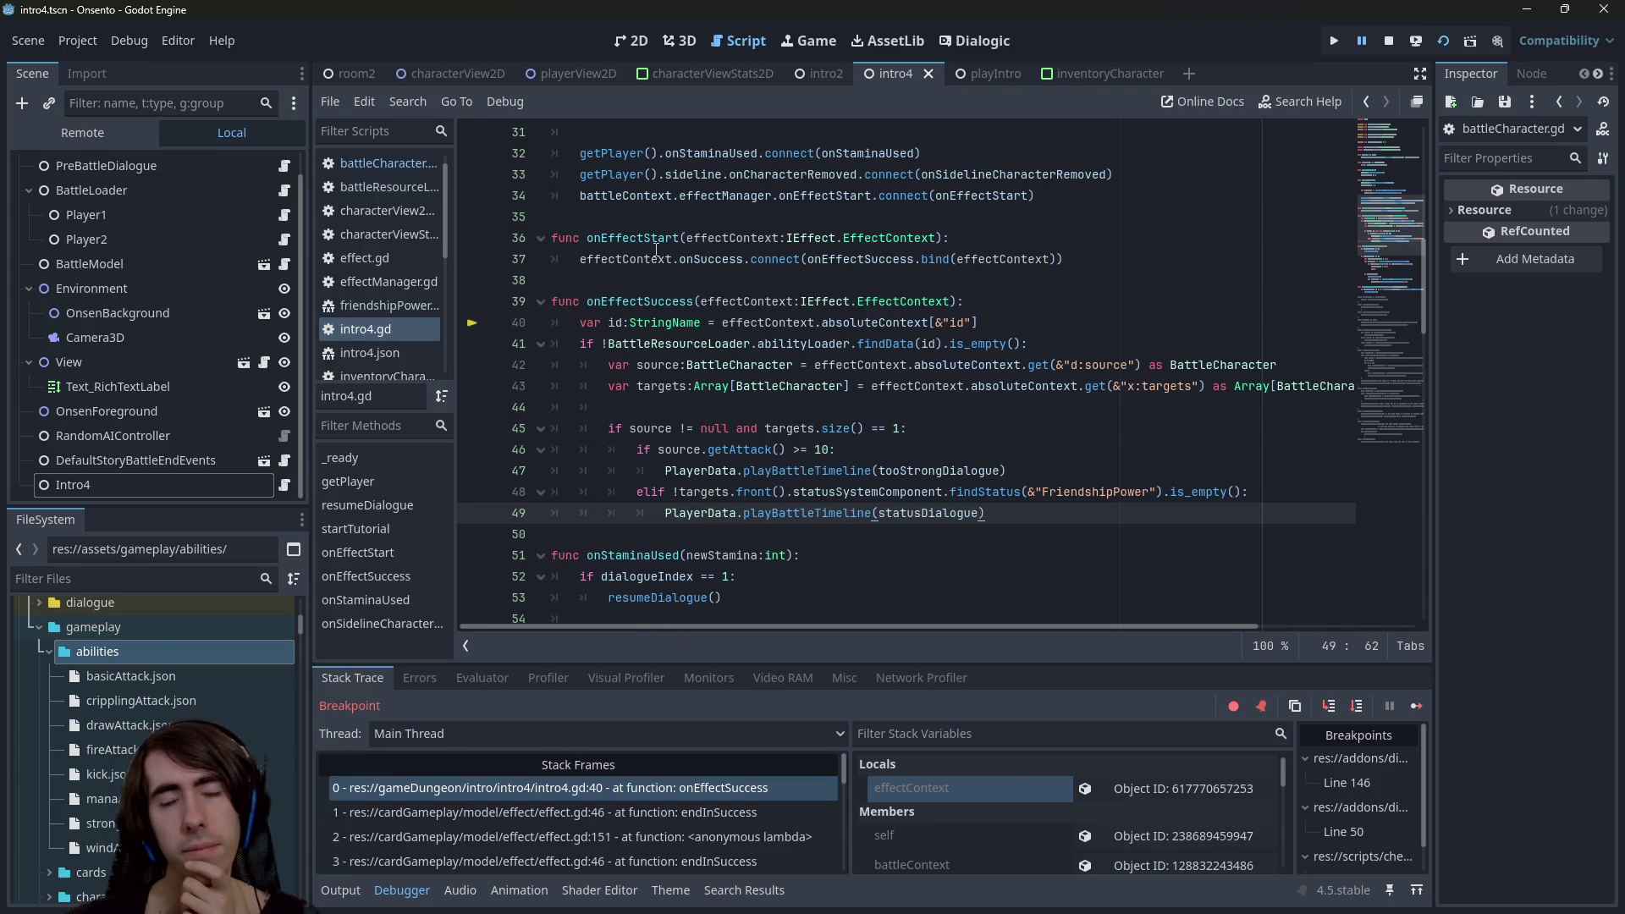
Stop the running debug session, run the game again, and go back to the script
left_click(641, 47)
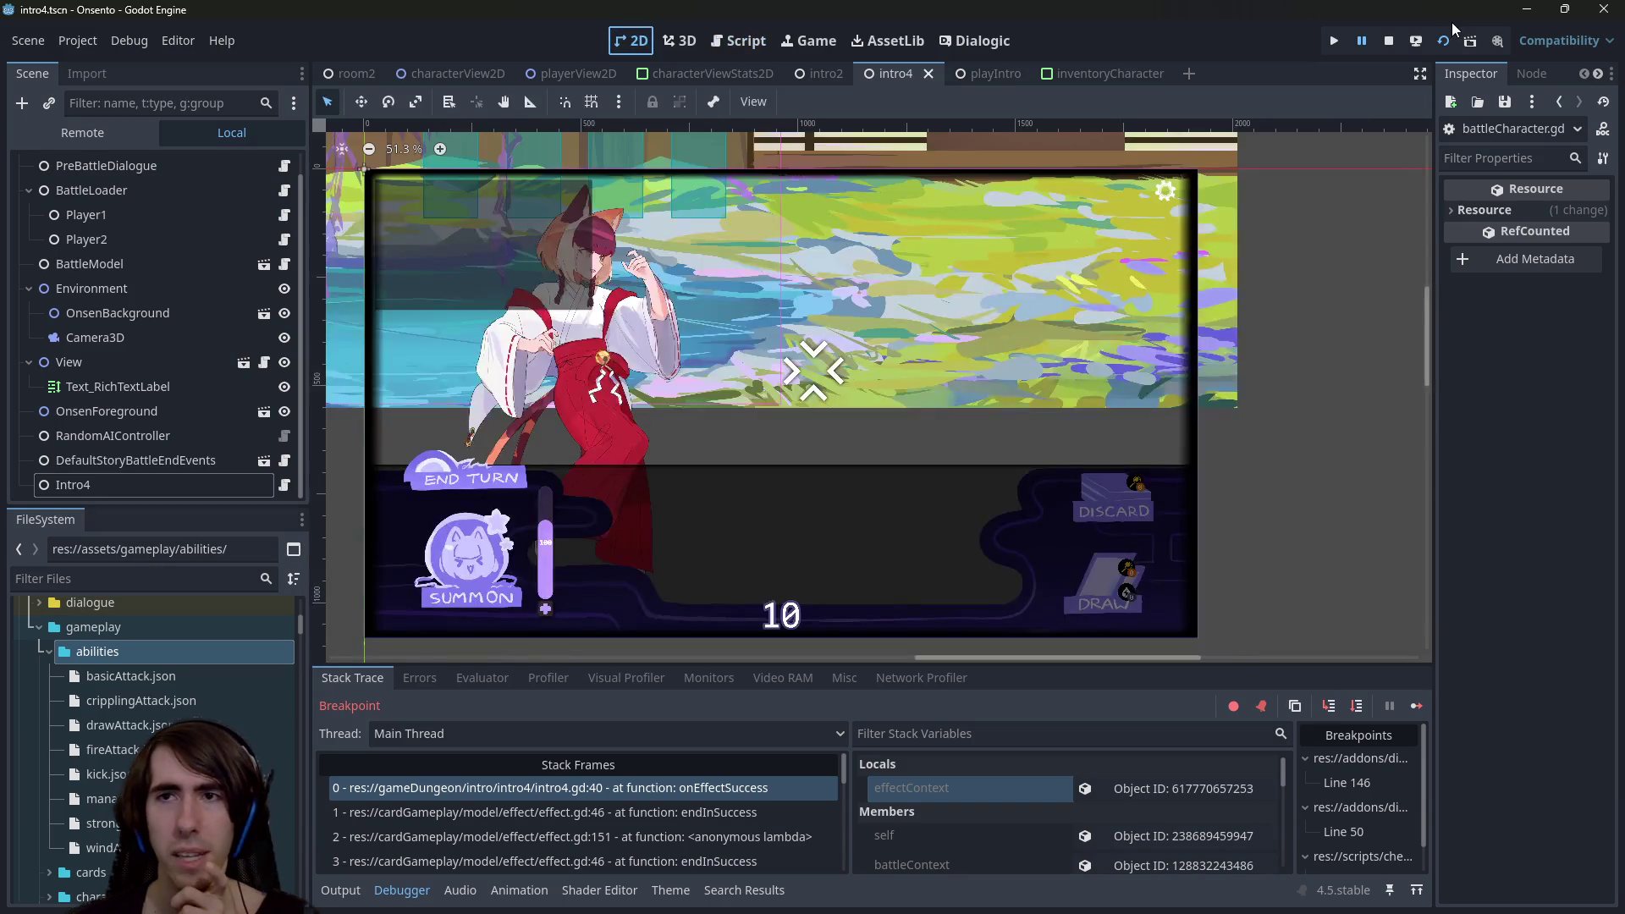
left_click(1389, 48)
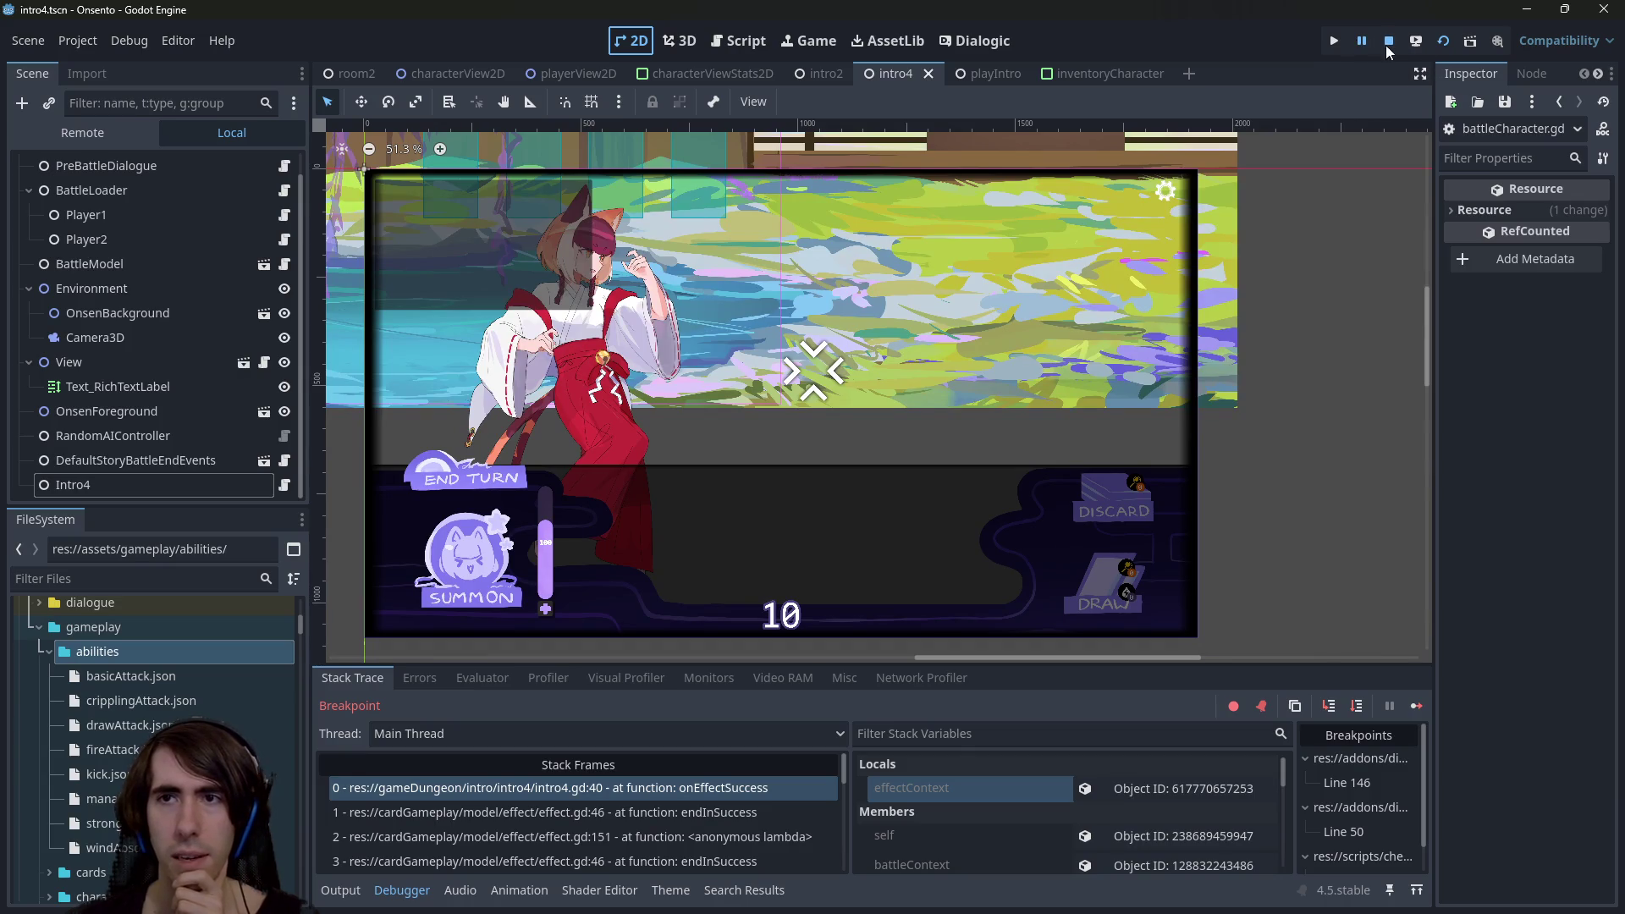
left_click(1439, 44)
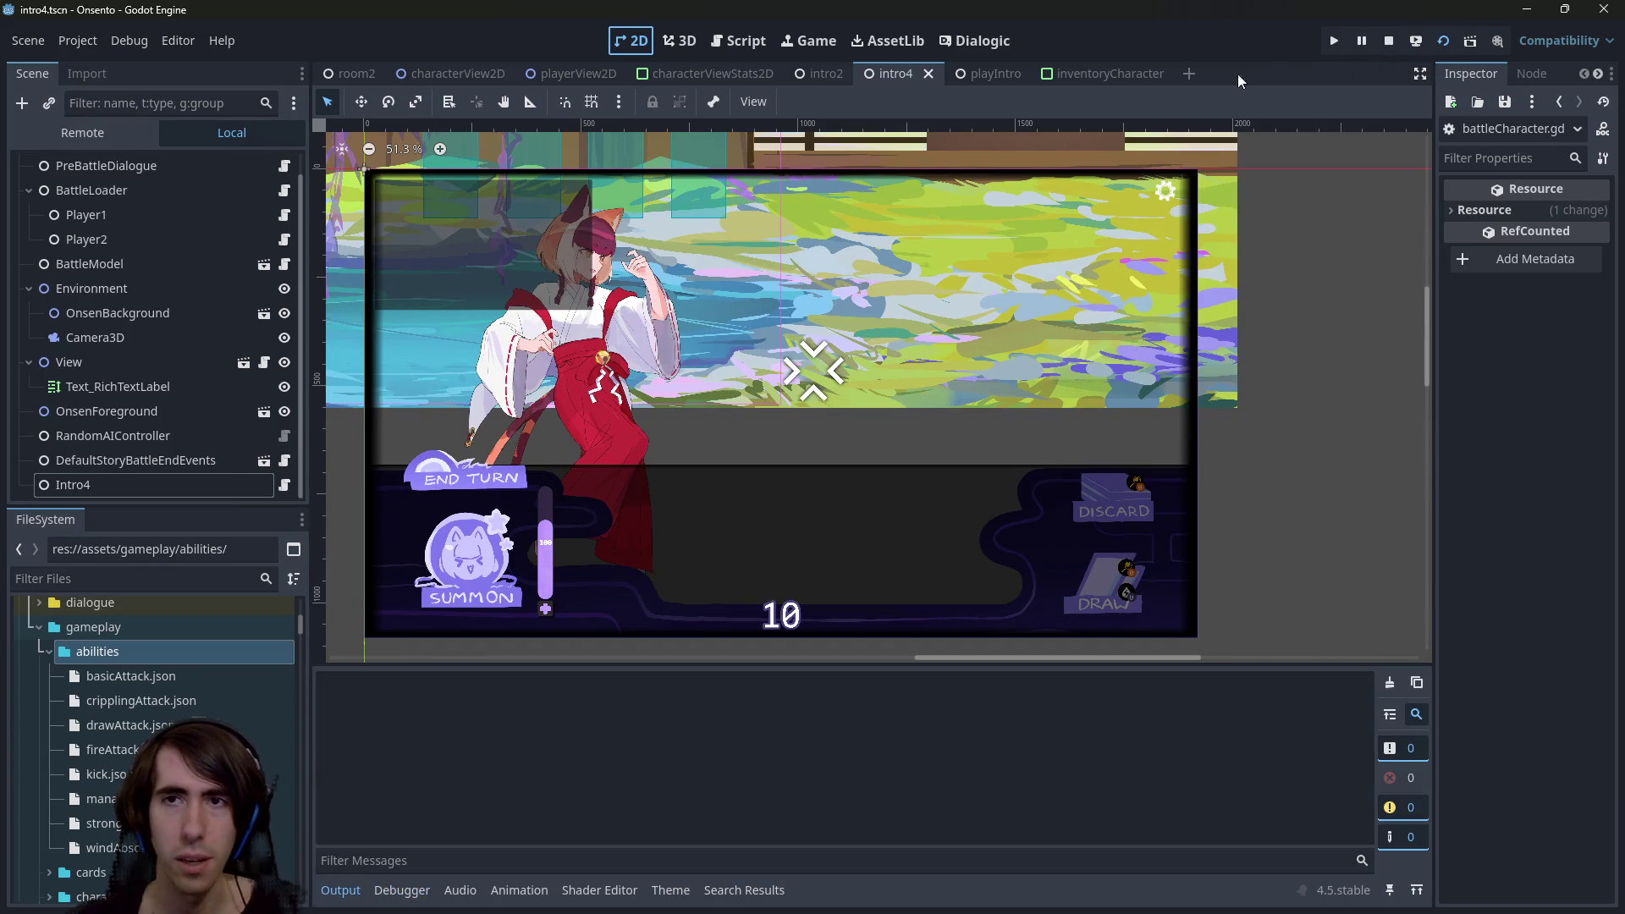
left_click(739, 40)
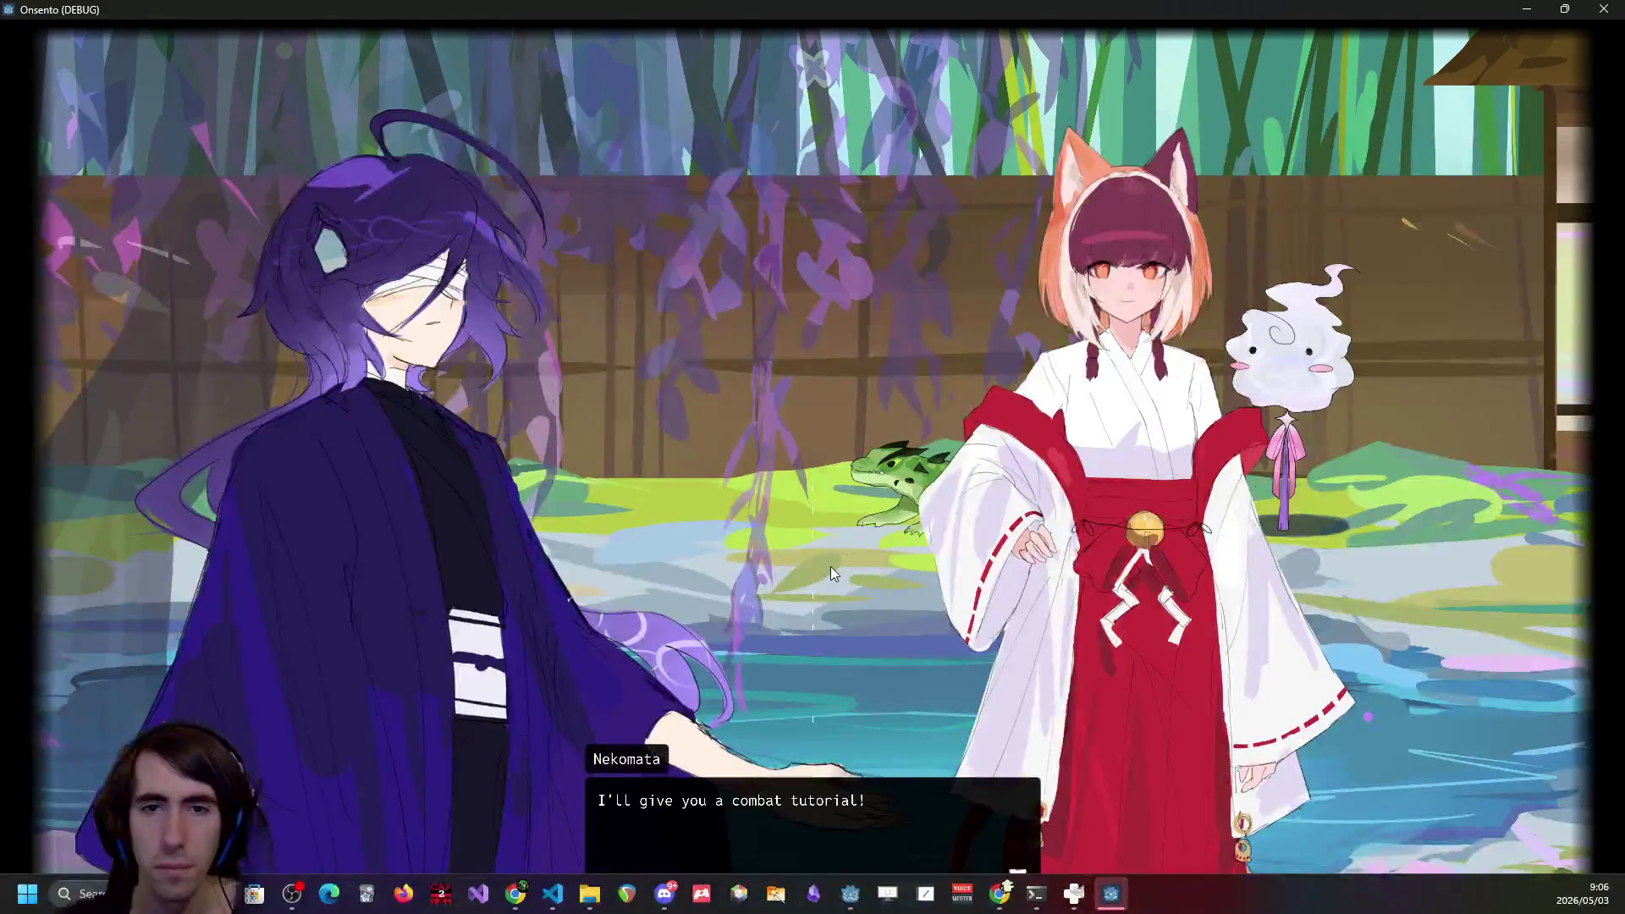
Advance the intro dialogue, spend stamina, place the dark-haired character and miko, then attack the slime
left_click(830, 566)
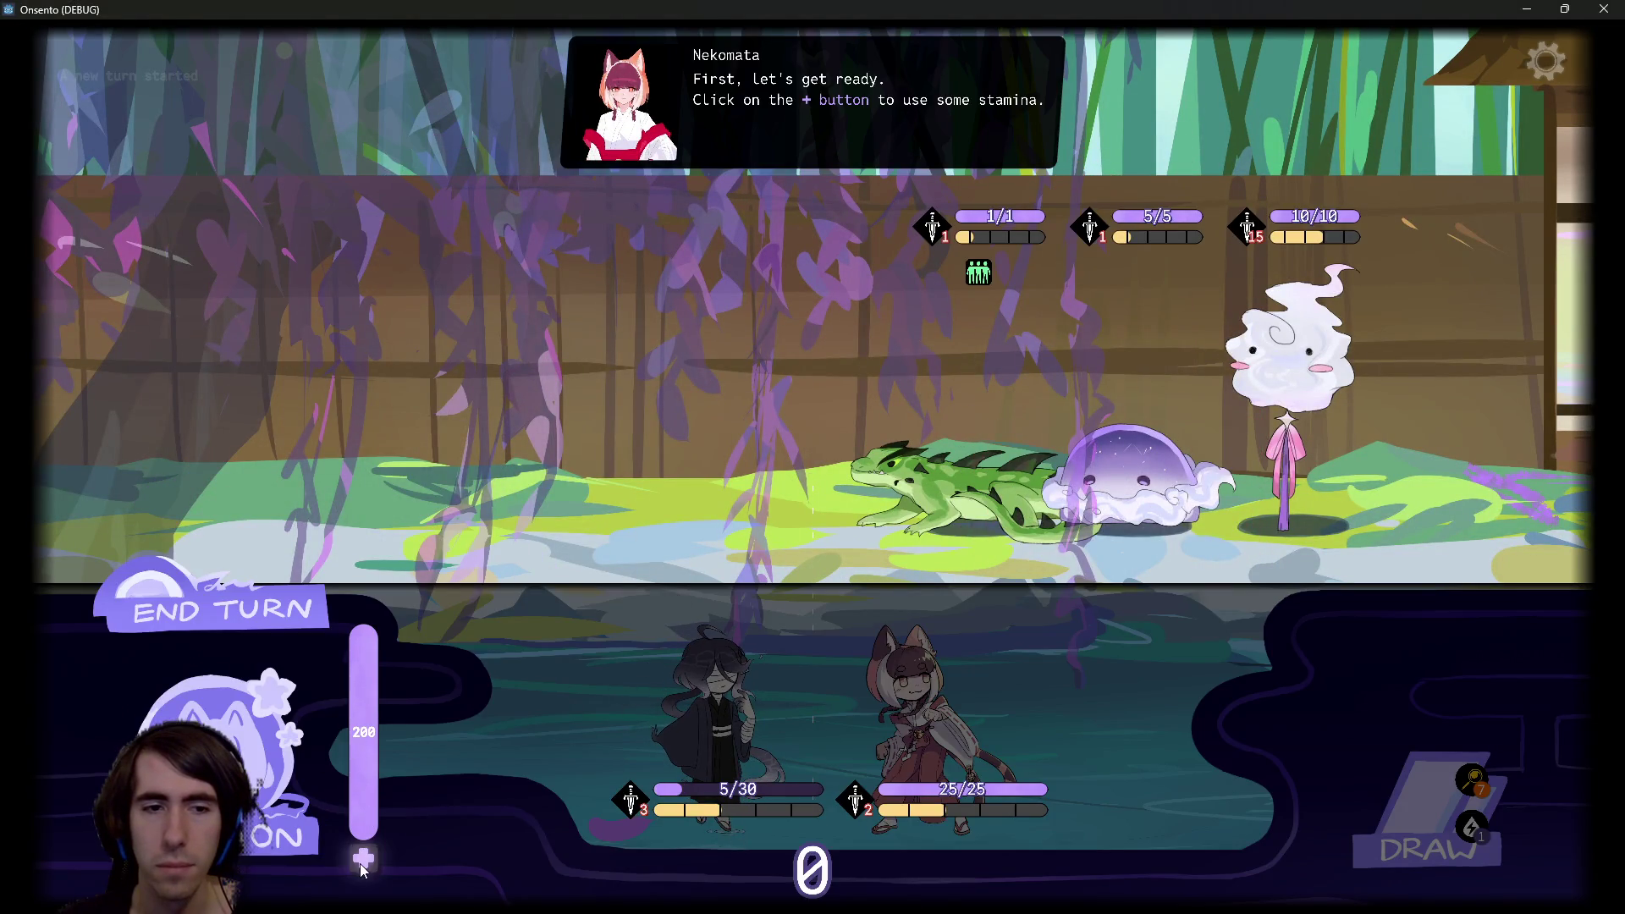
left_click(362, 859)
left_click_drag(715, 719, 610, 423)
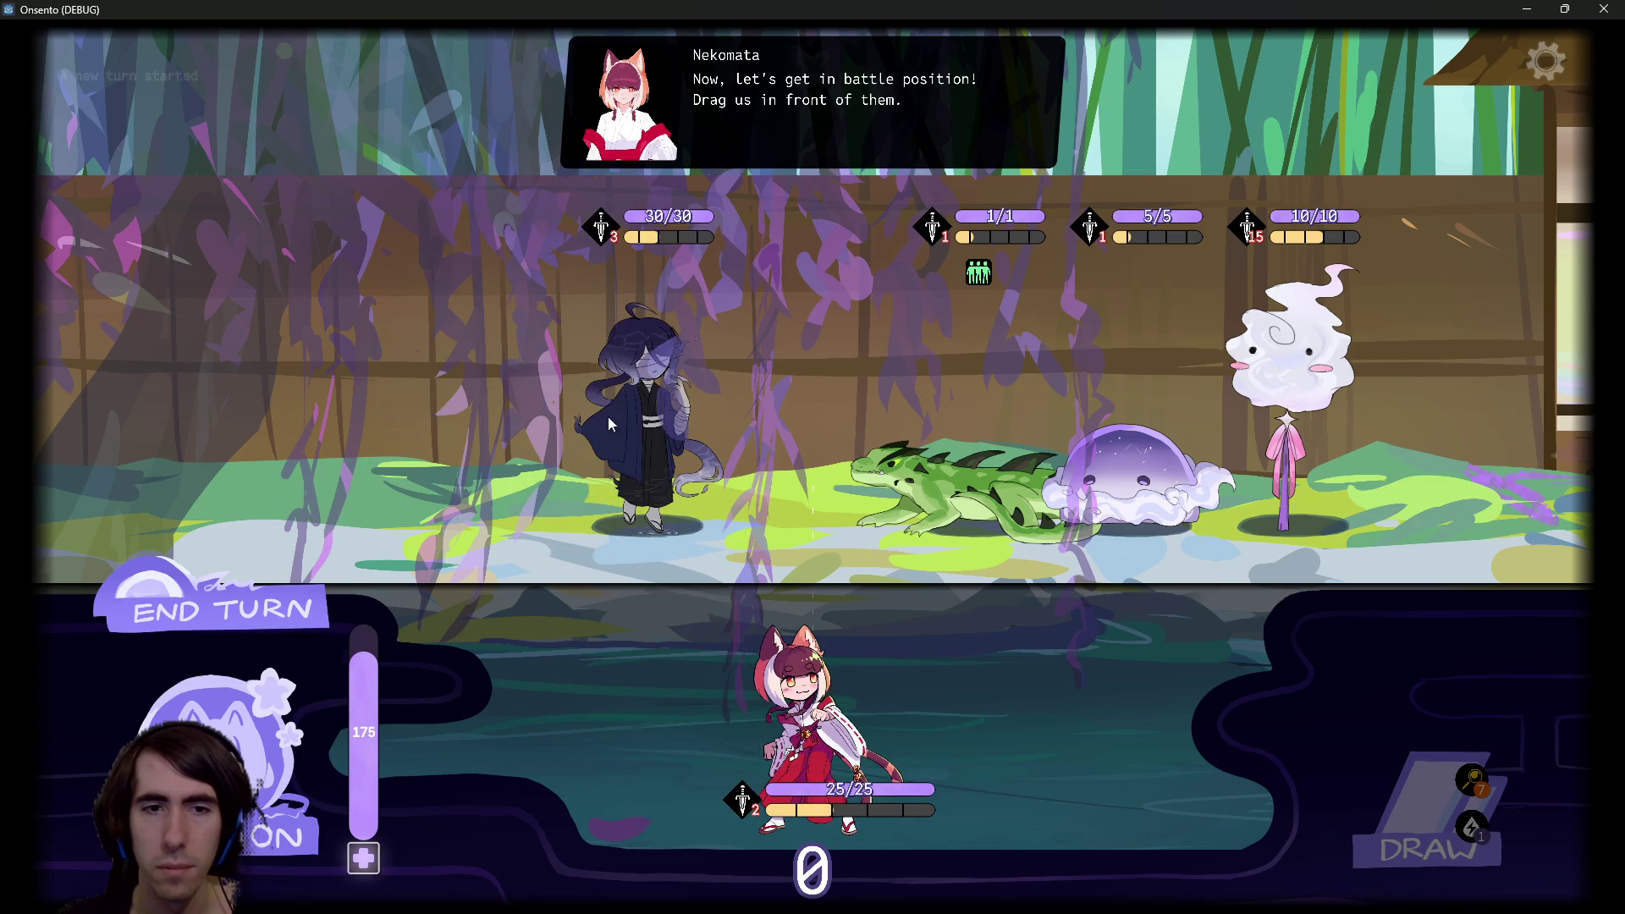
left_click_drag(800, 736, 469, 431)
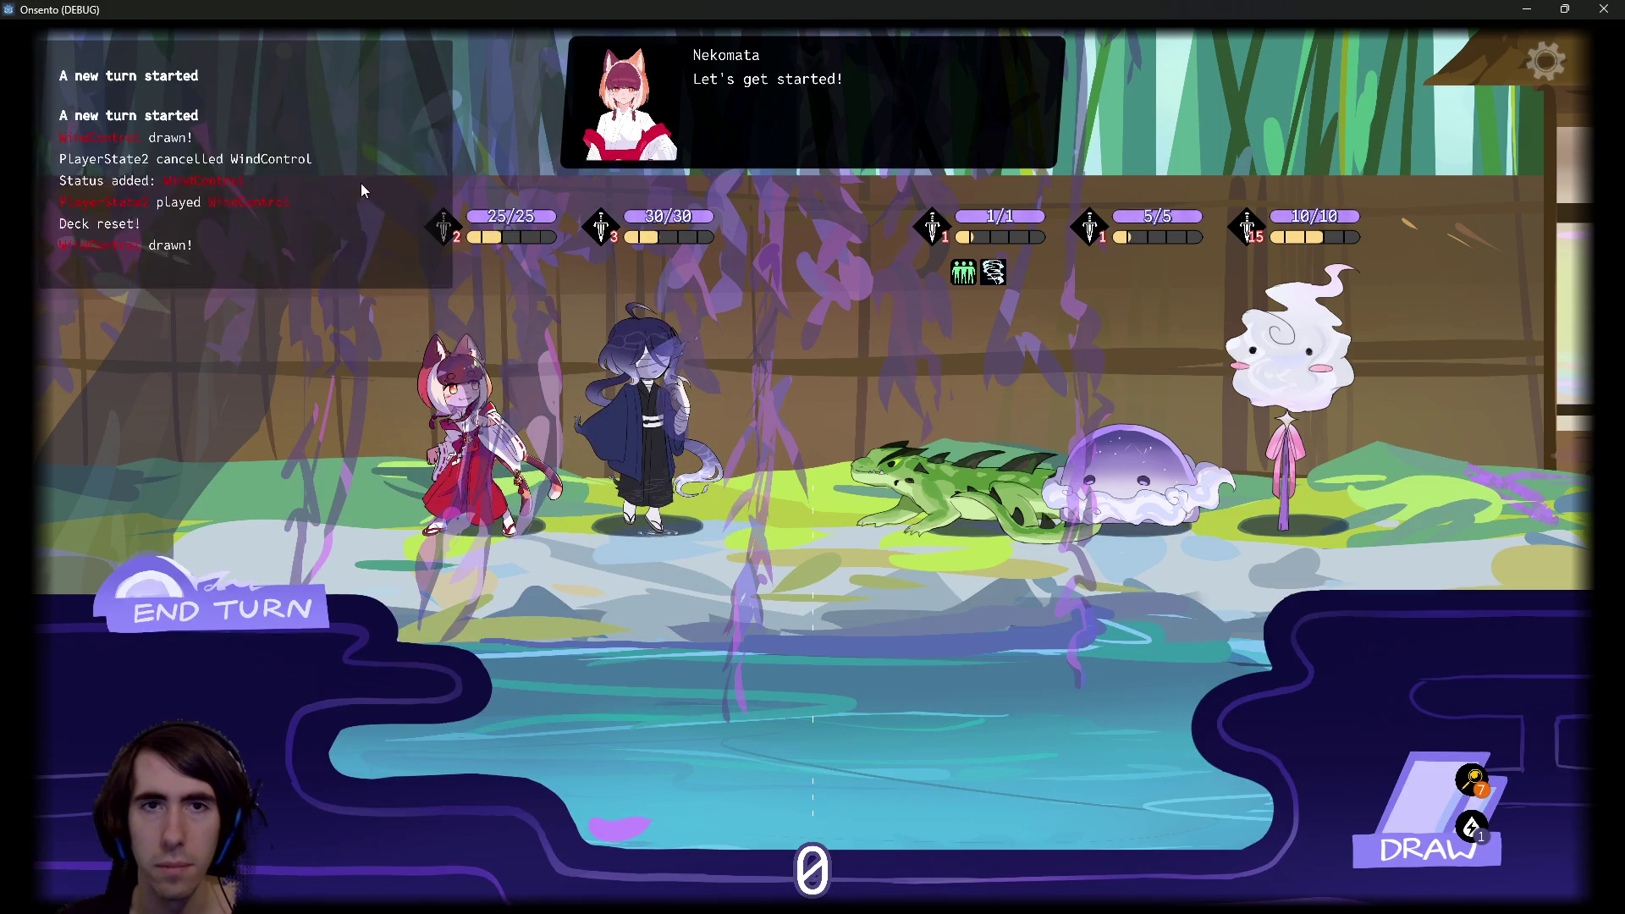
left_click(662, 440)
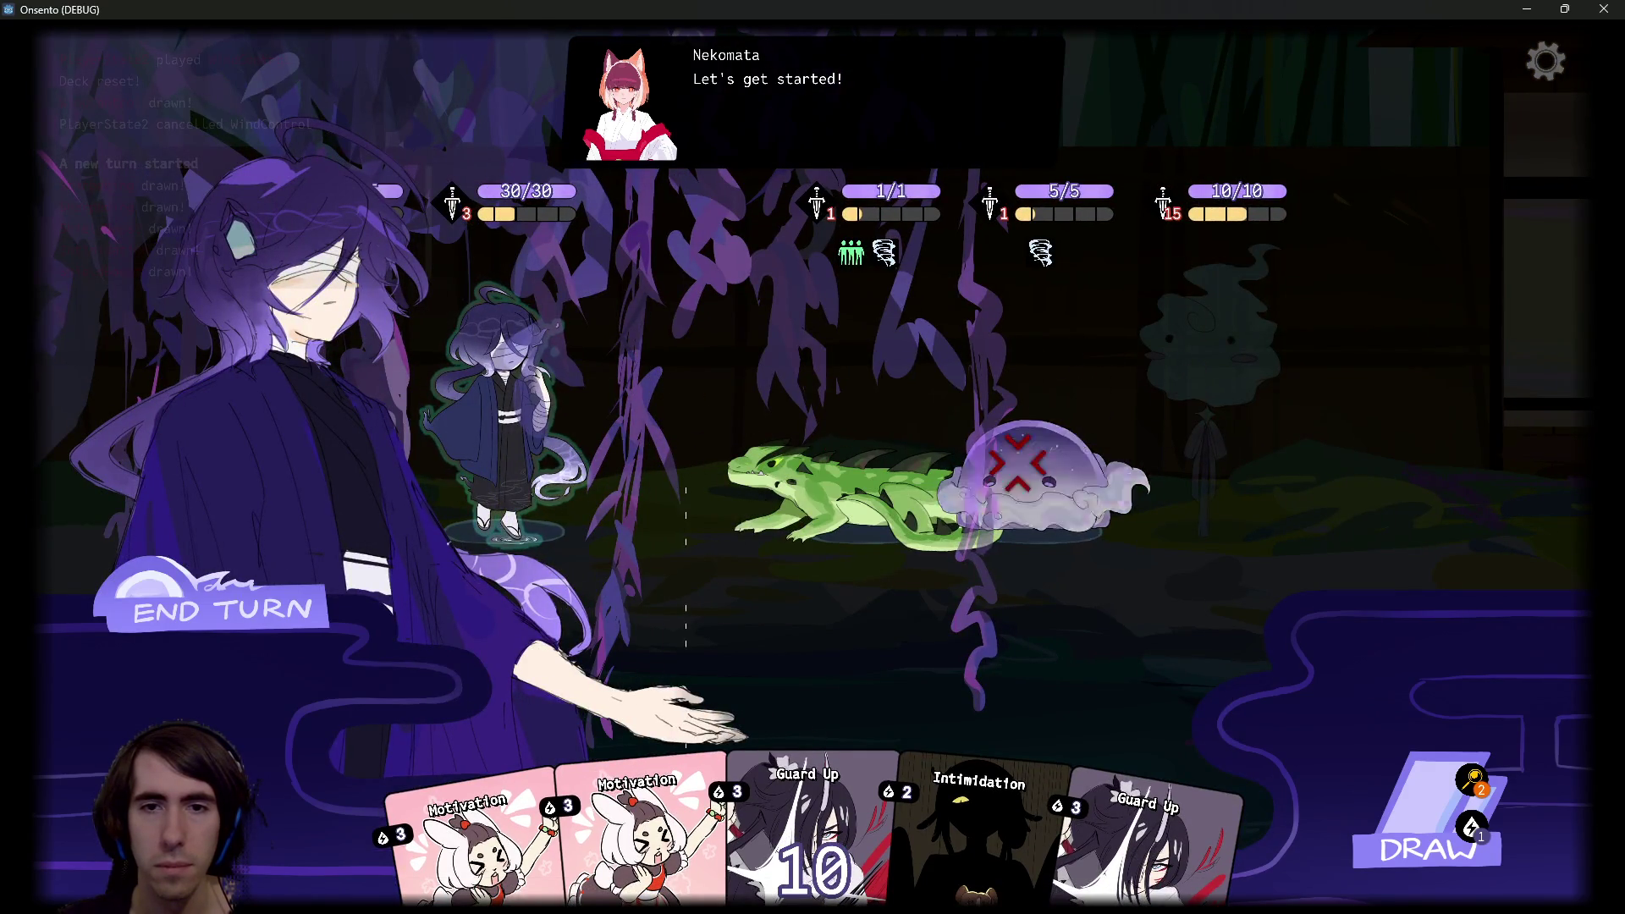
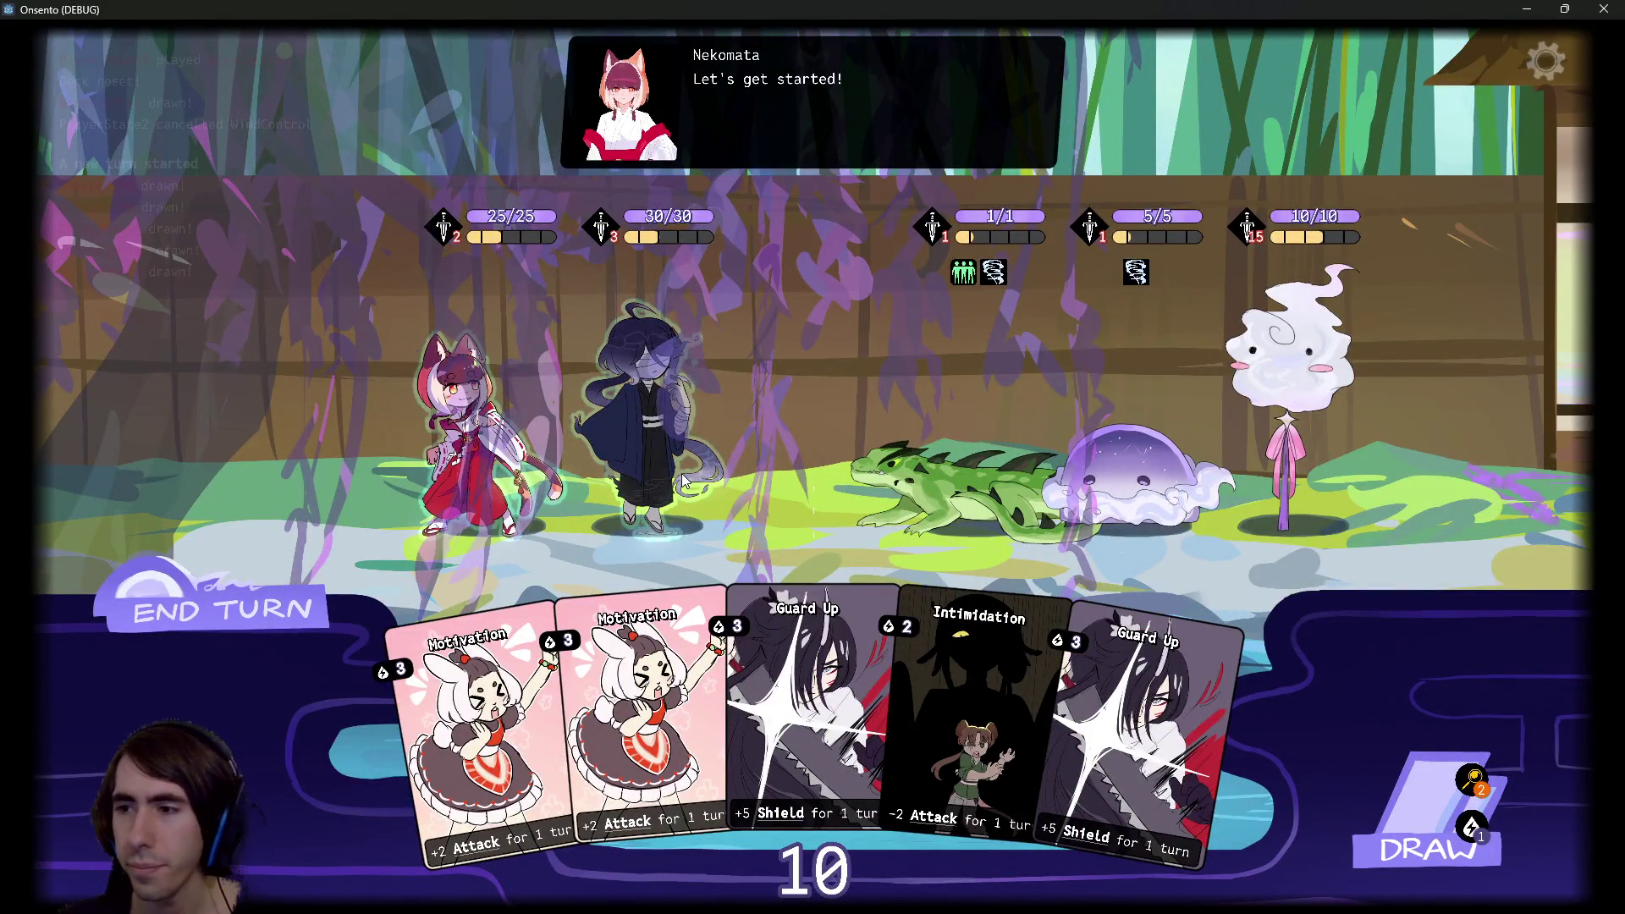
Back in intro4.gd, strip [BattleCharacter] from both line 43's targets type hint and its 'as' cast
left_click(684, 481)
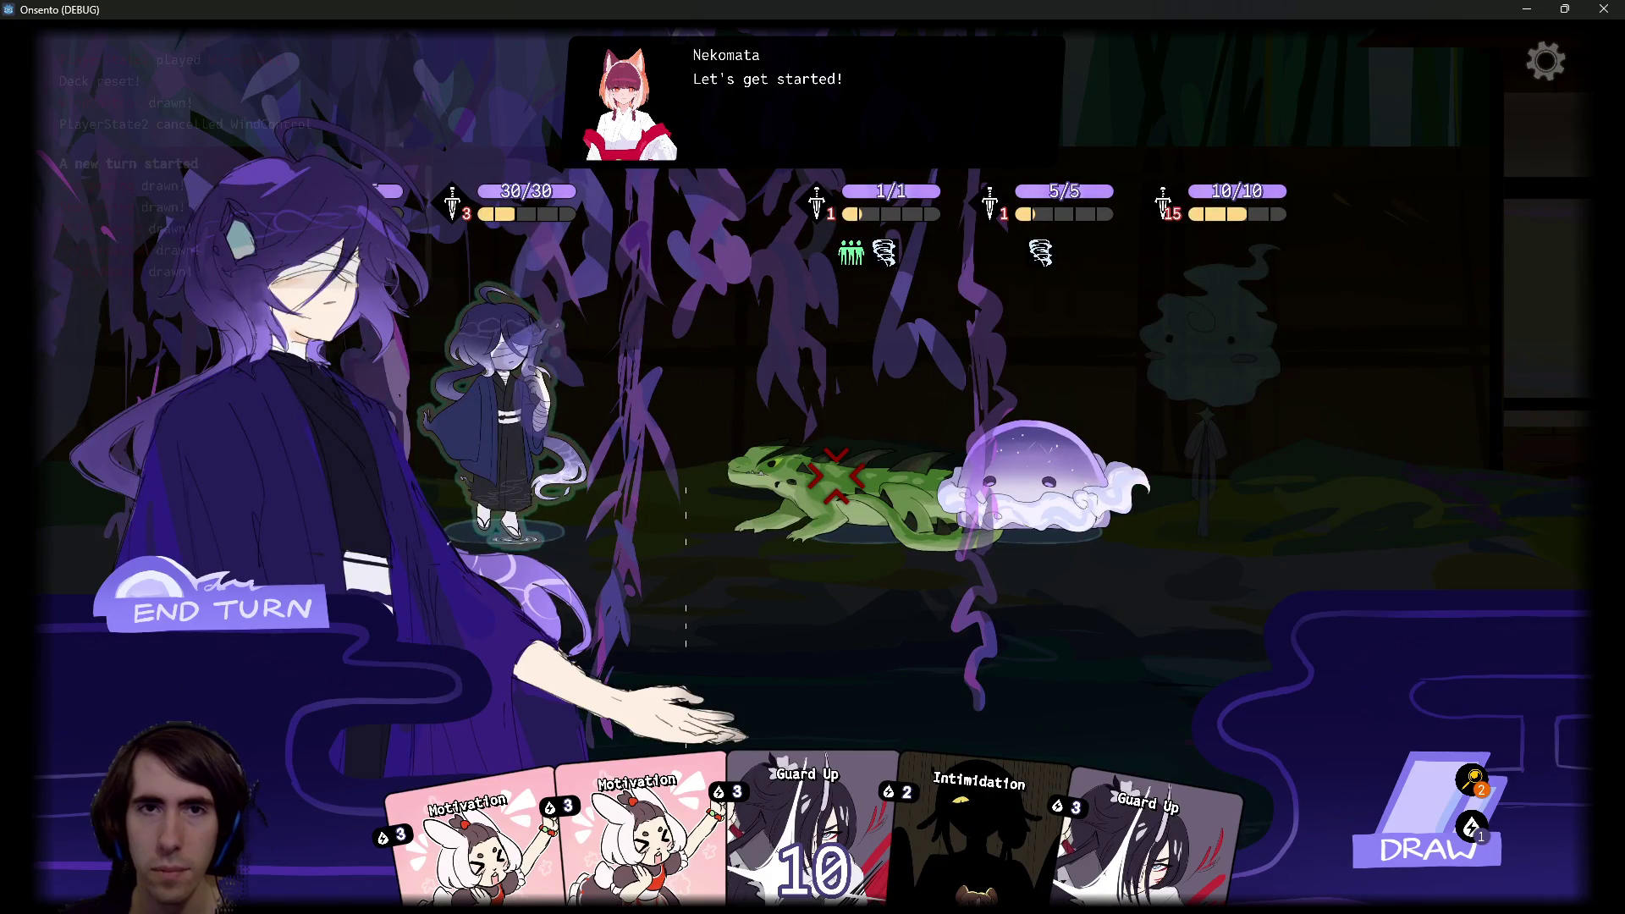
left_click(851, 892)
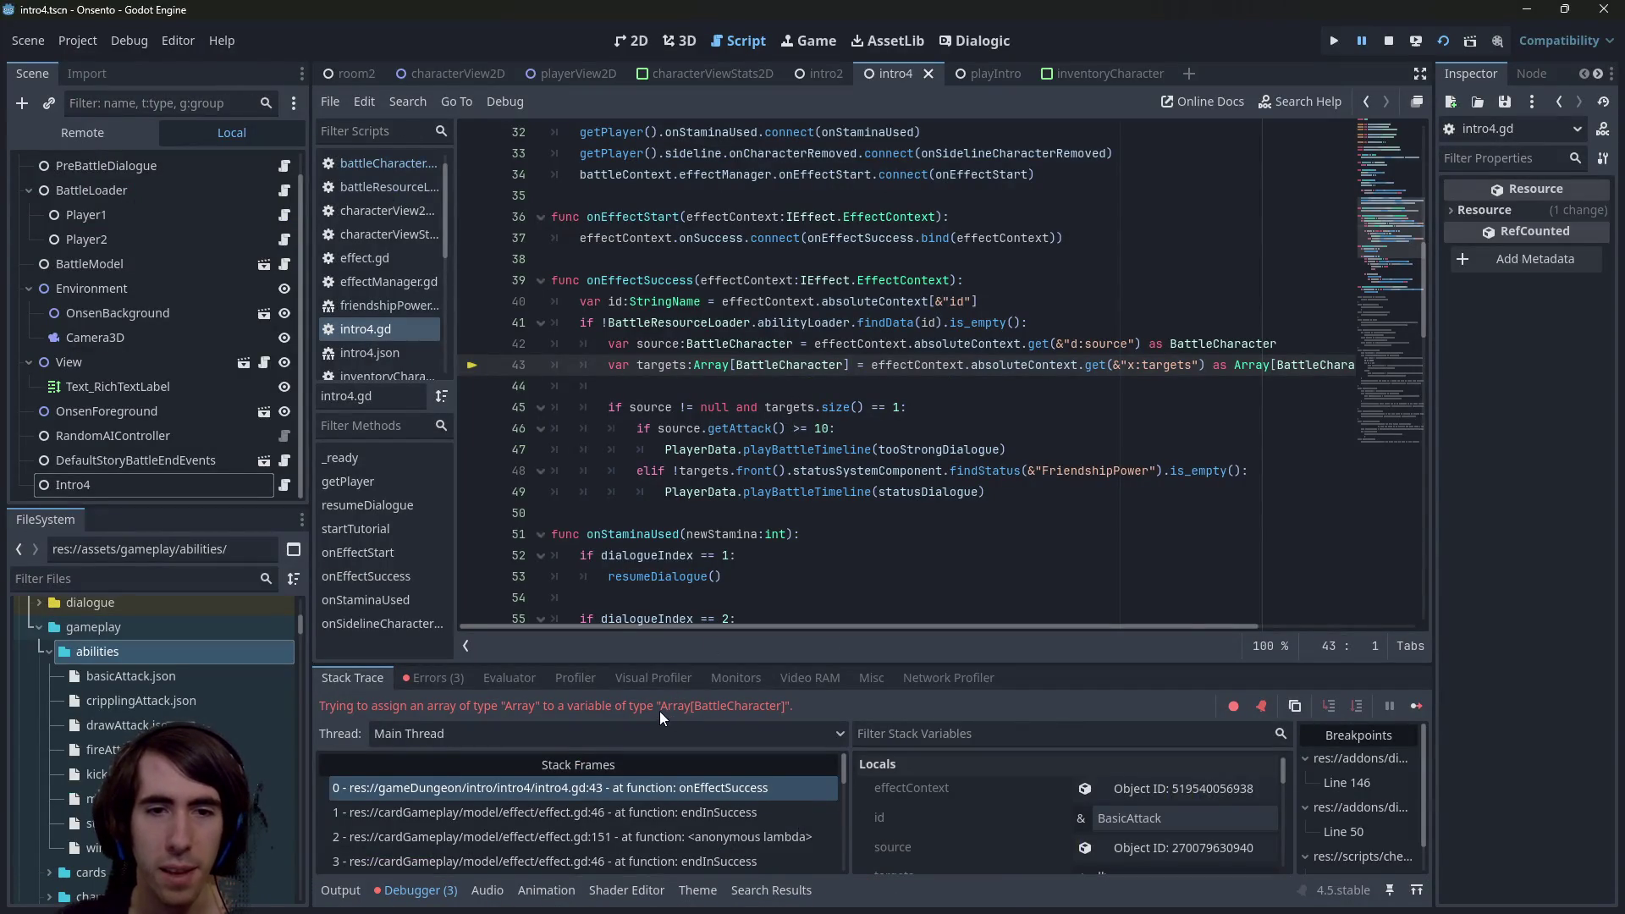
double_click(1304, 365)
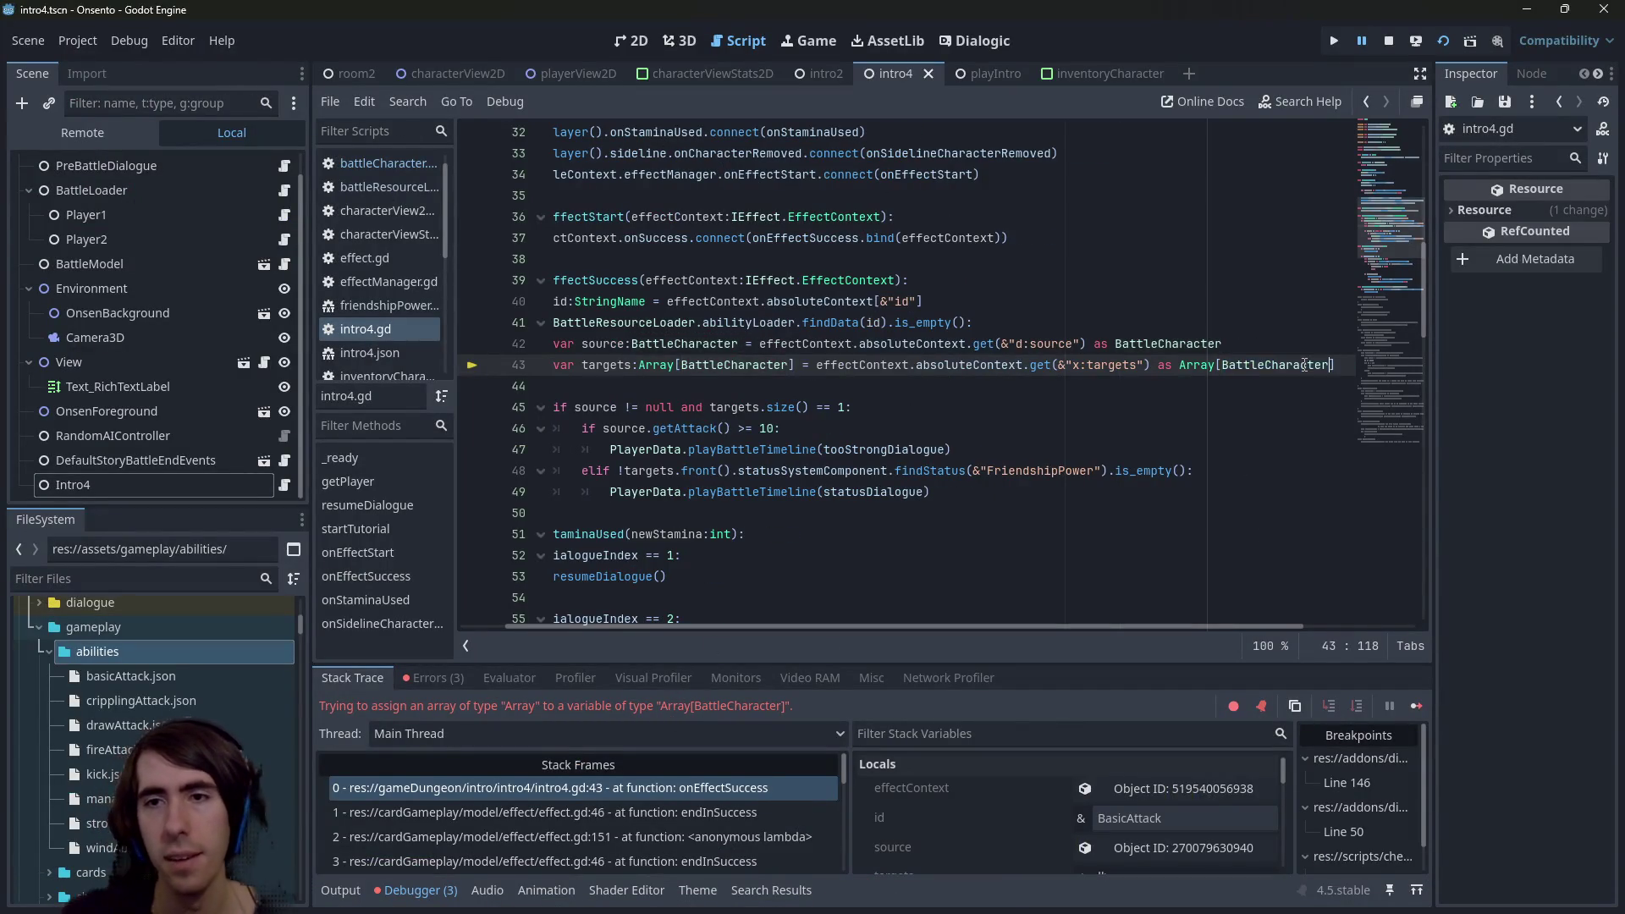
key("BackSpace")
key("BackSpace")
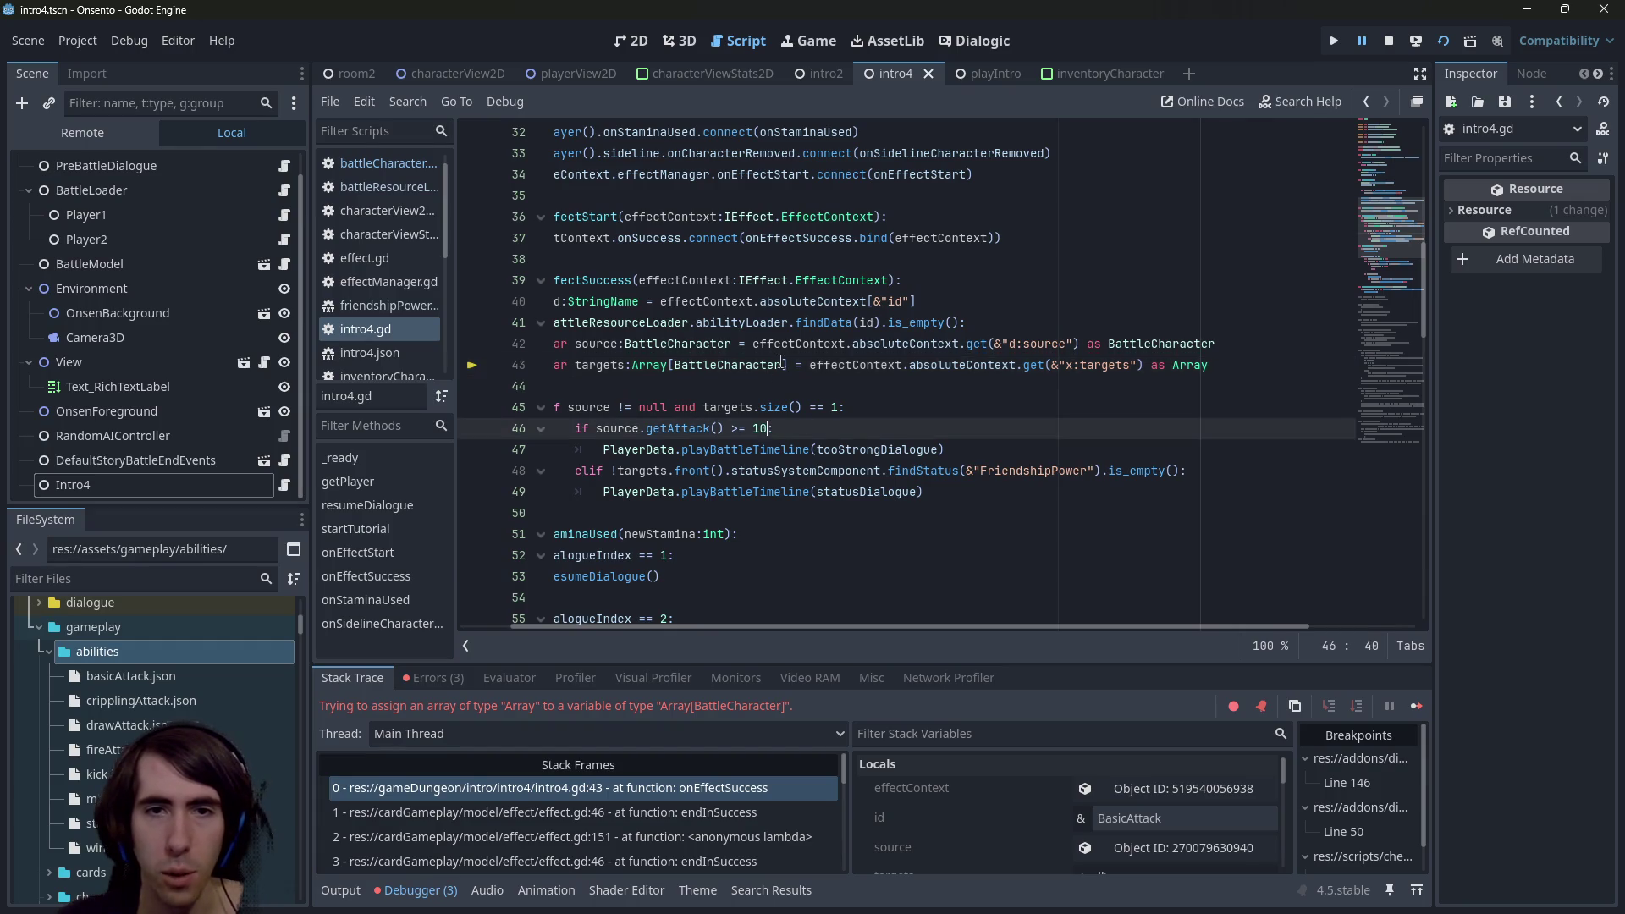
double_click(729, 365)
key("BackSpace")
key("BackSpace")
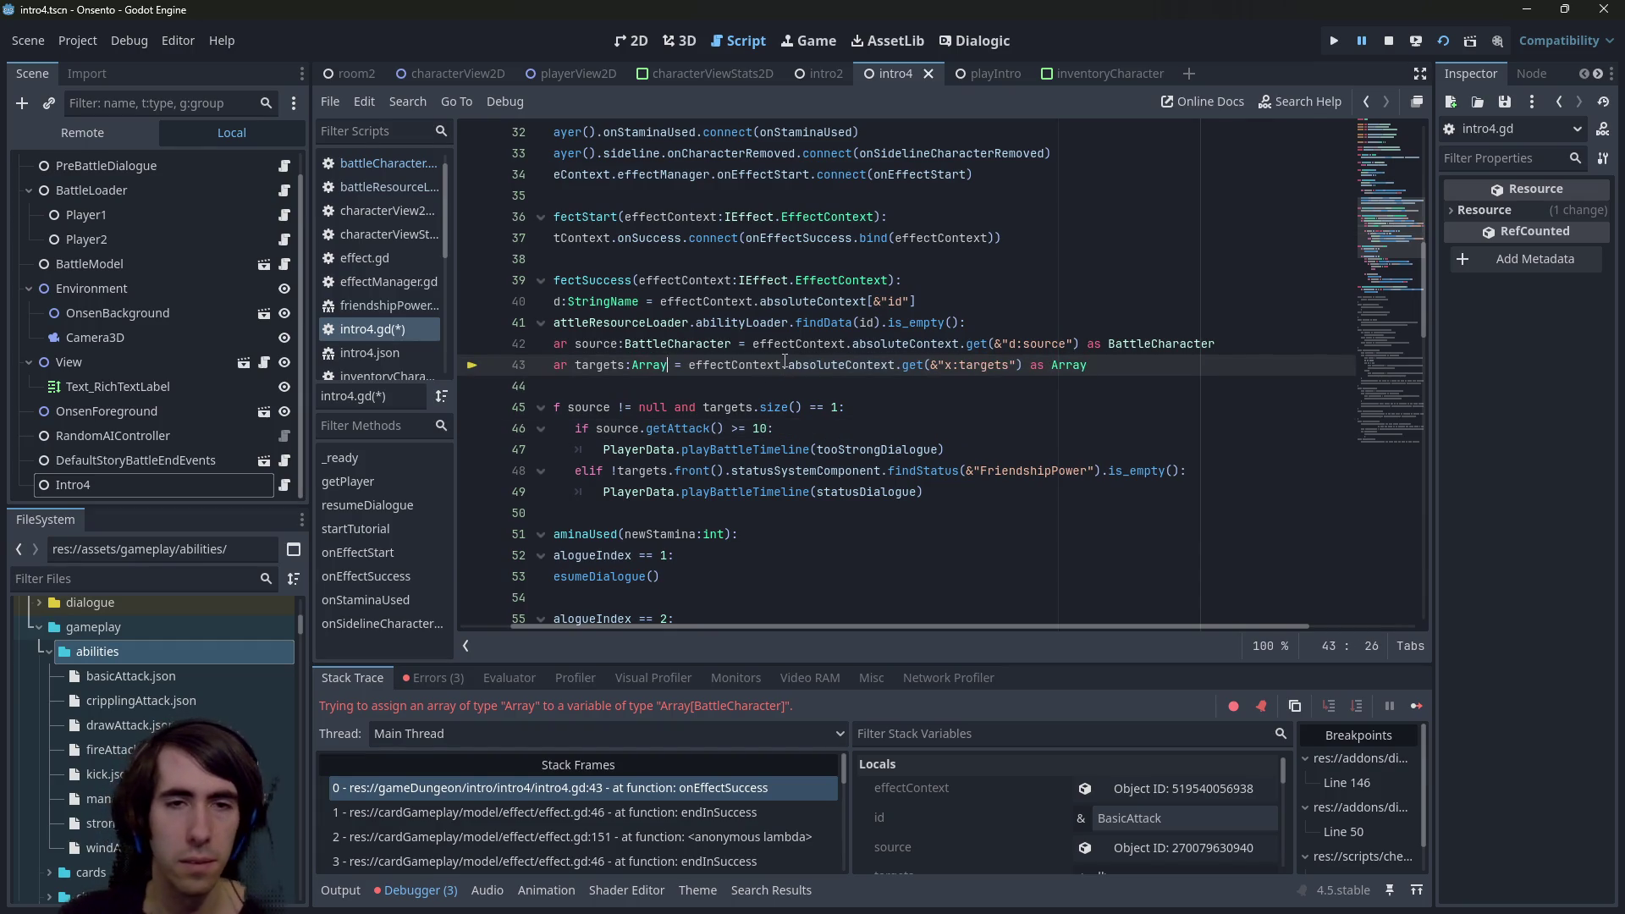
left_click_drag(659, 407, 659, 369)
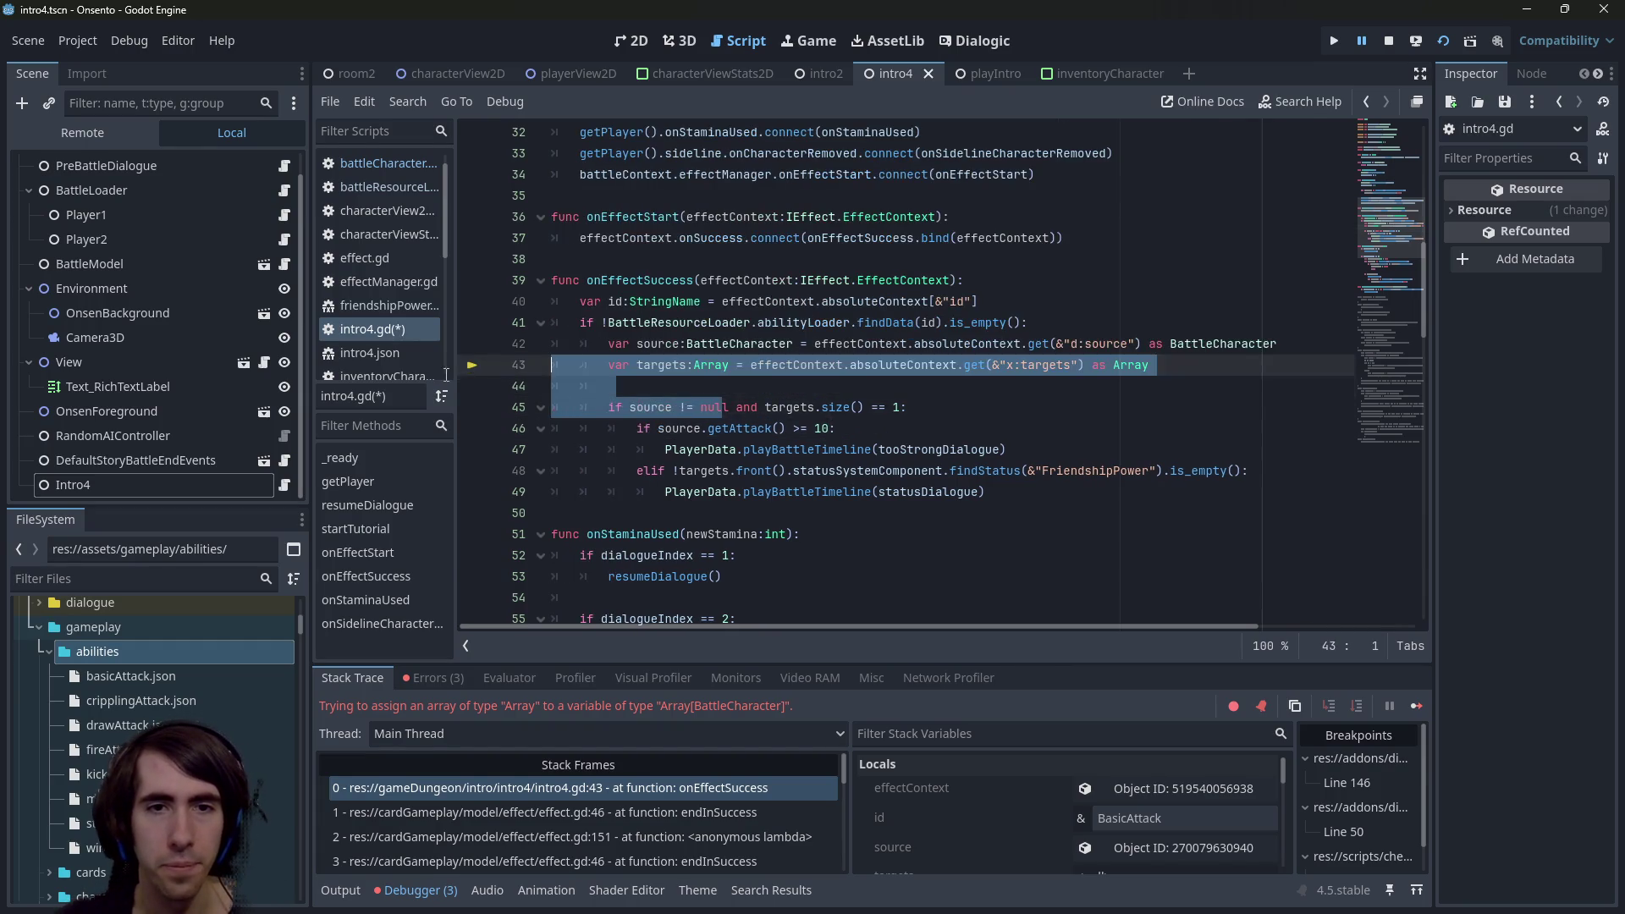
double_click(659, 366)
left_click(908, 428)
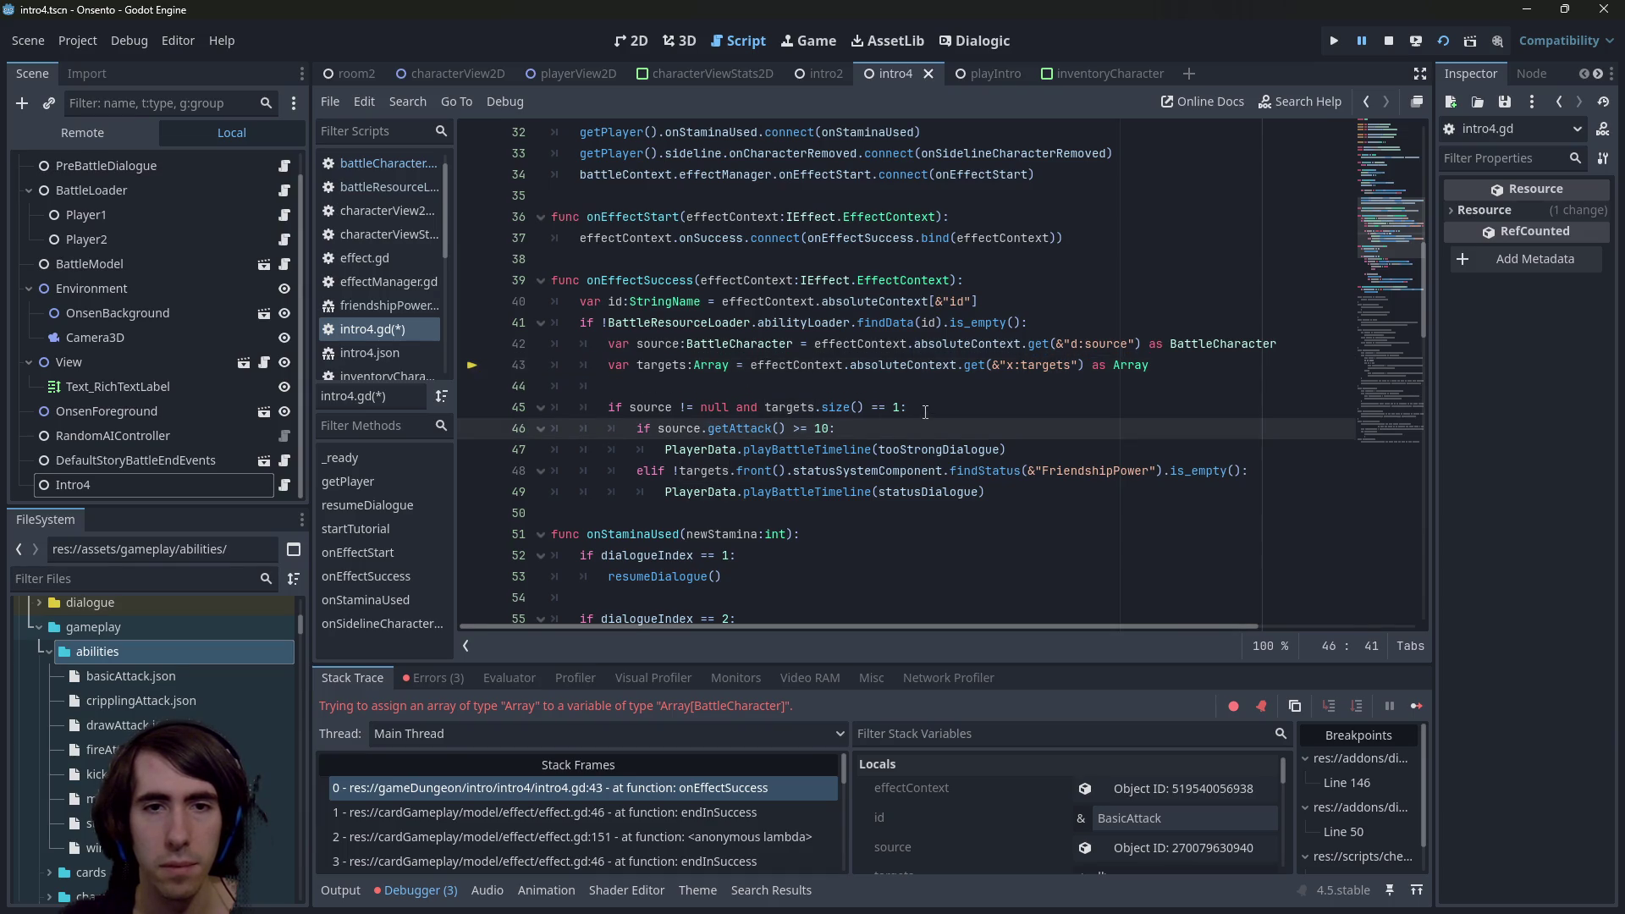
left_click(926, 408)
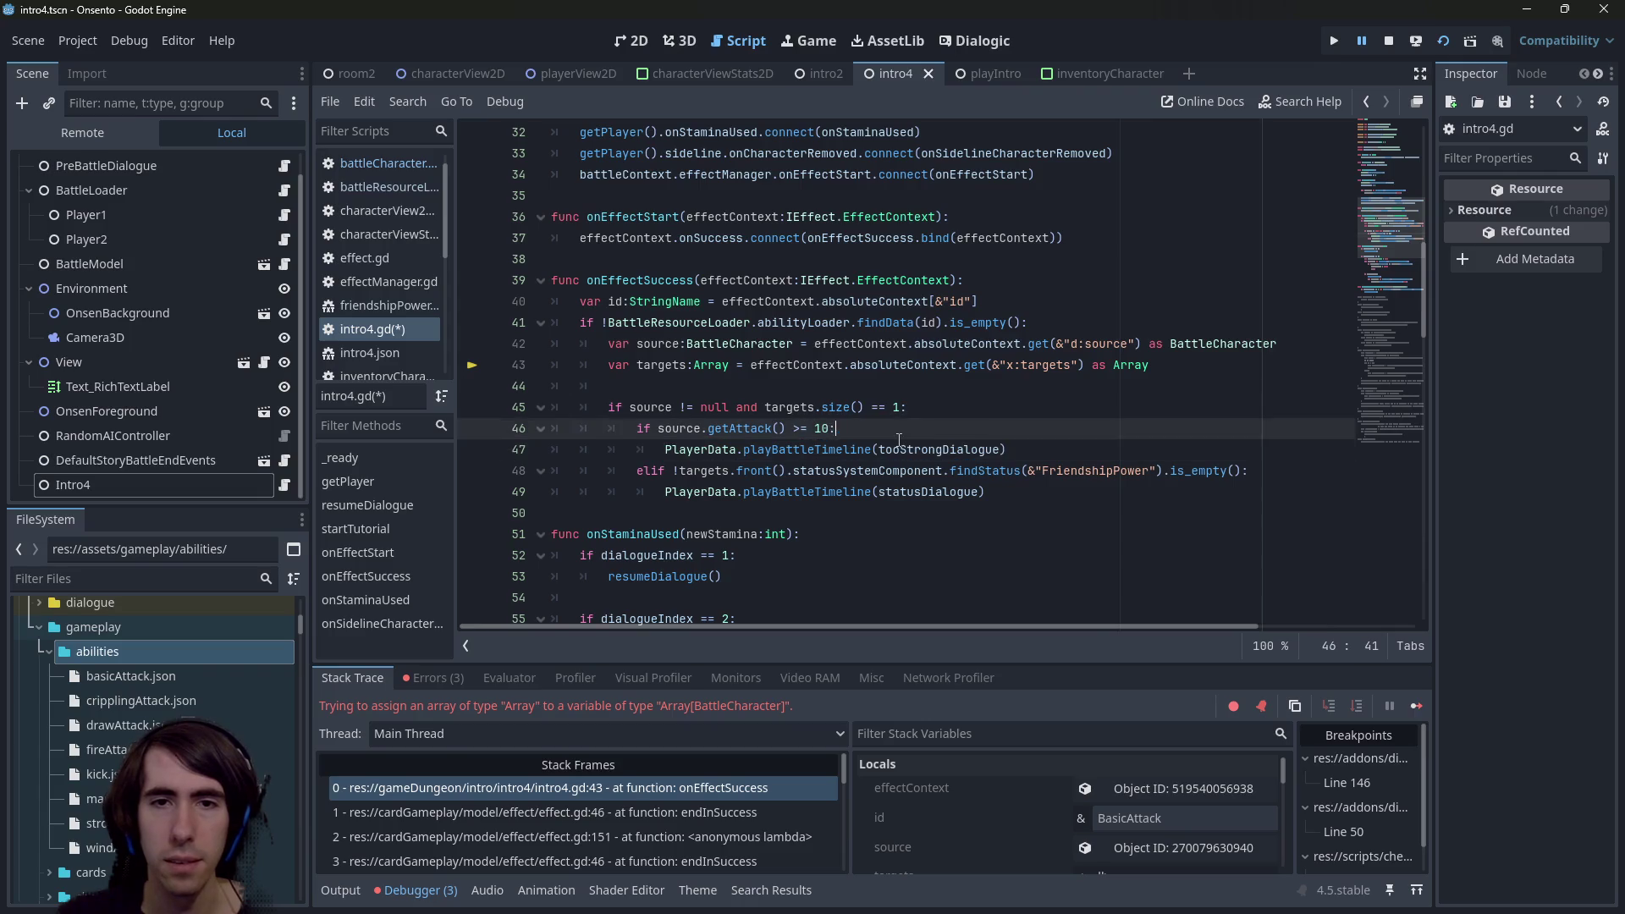
Add 'var target:BattleCharacter = targets.front() as BattleCharacter' below the size check and save
key("Return")
type("var target:B")
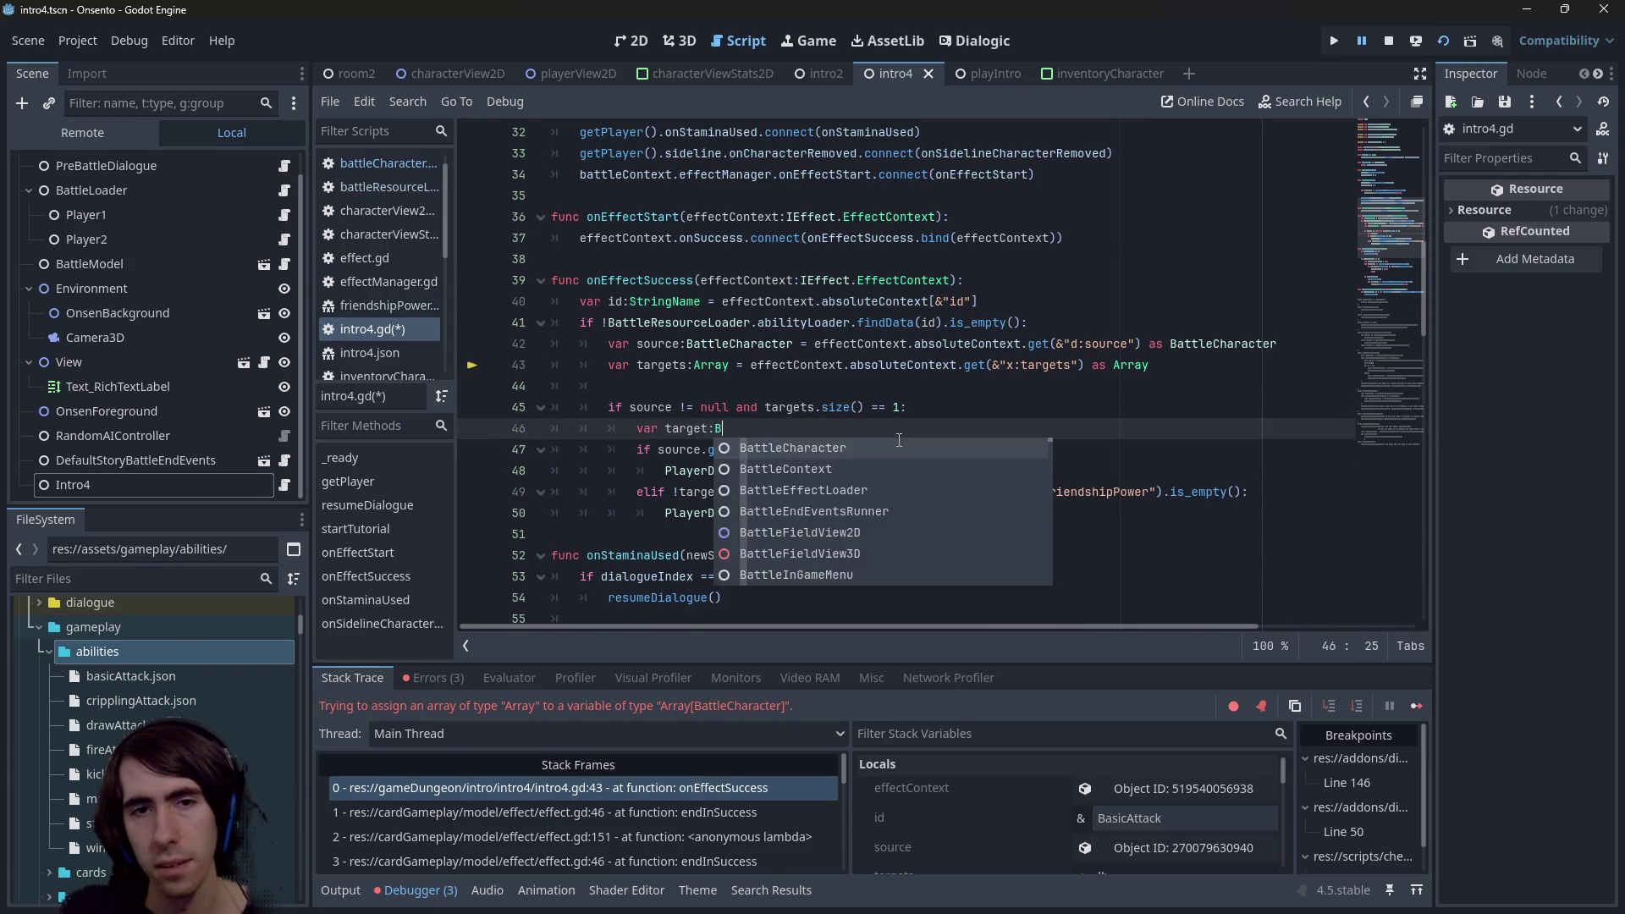
key("Escape")
type("att")
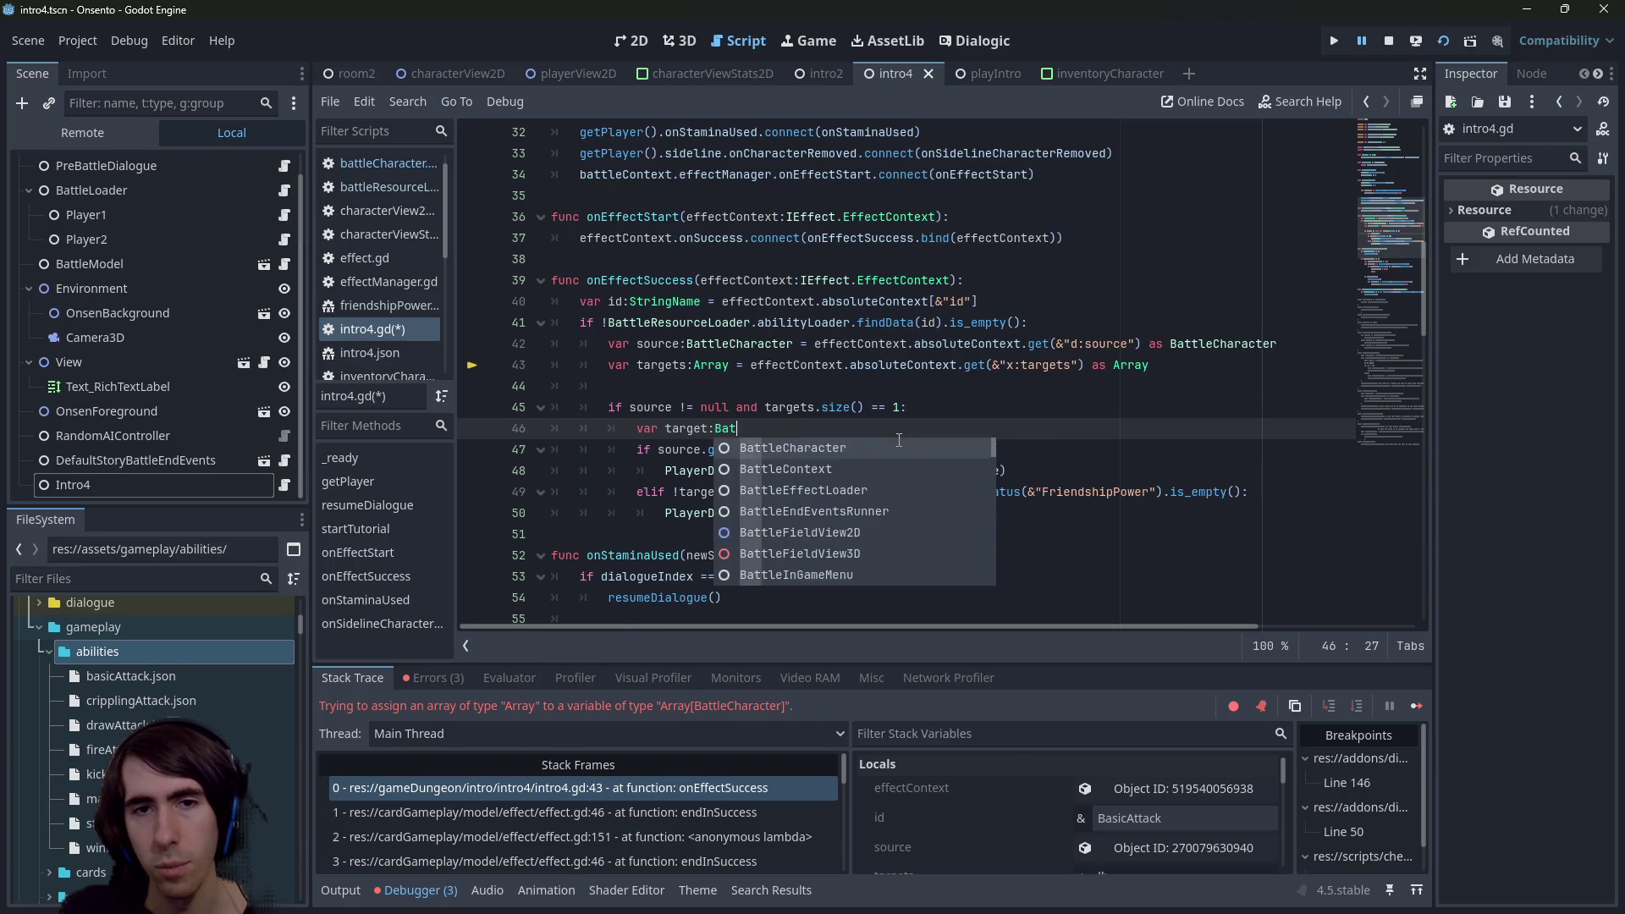
key("Return")
key("Escape")
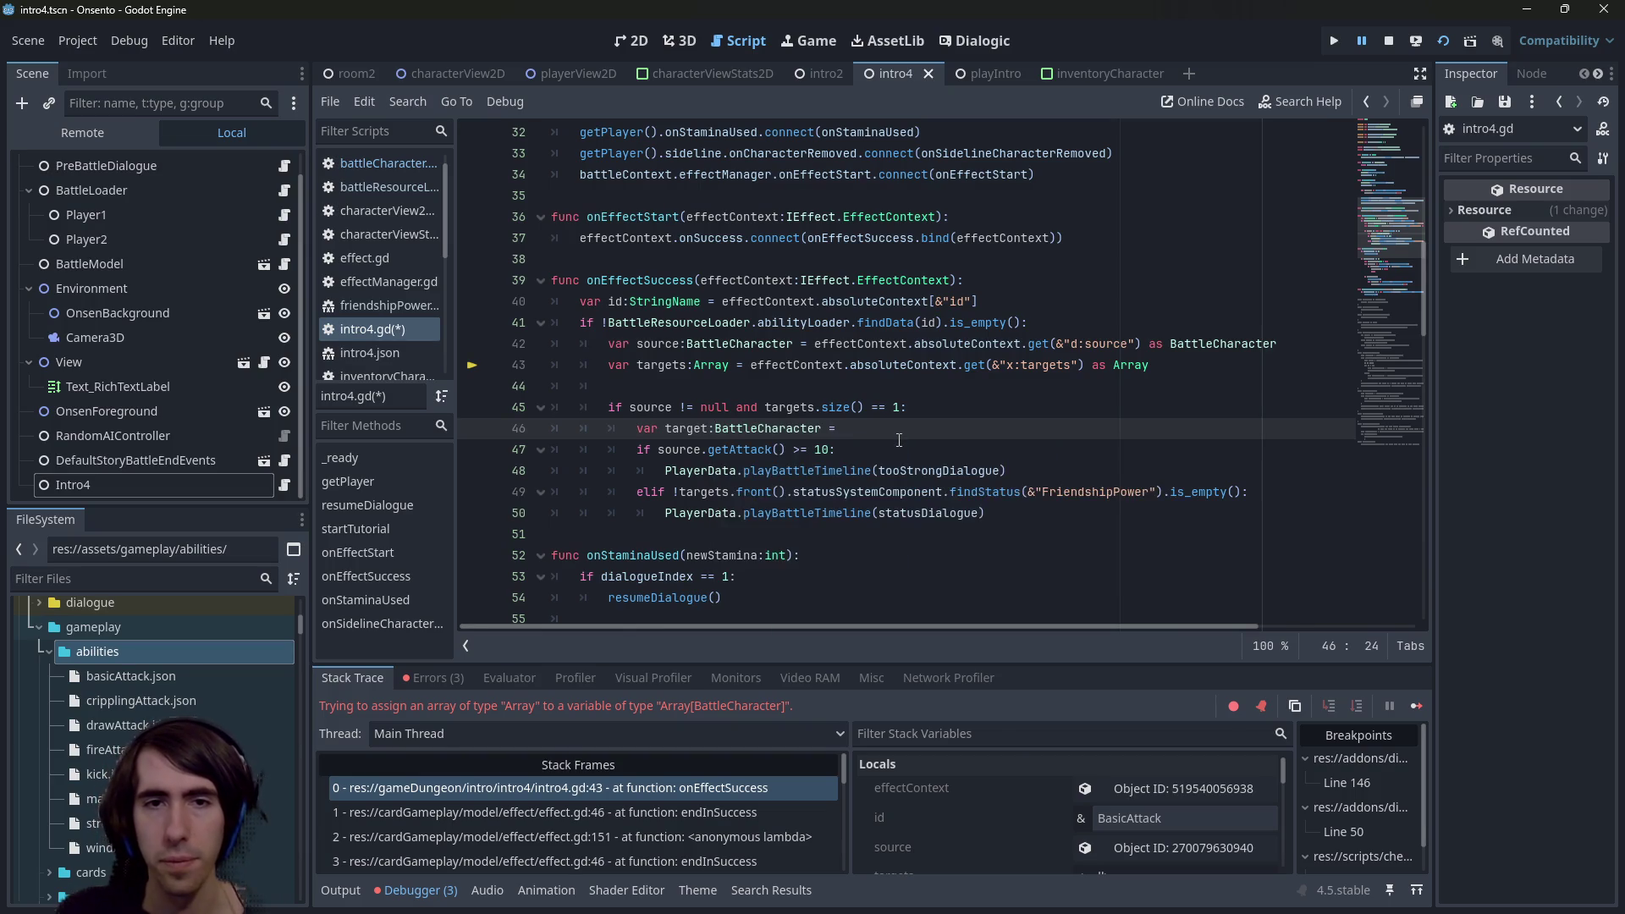
key("Up")
key("ctrl+Left")
key("ctrl+Left")
key("Down")
key("ctrl+Right")
key("Left")
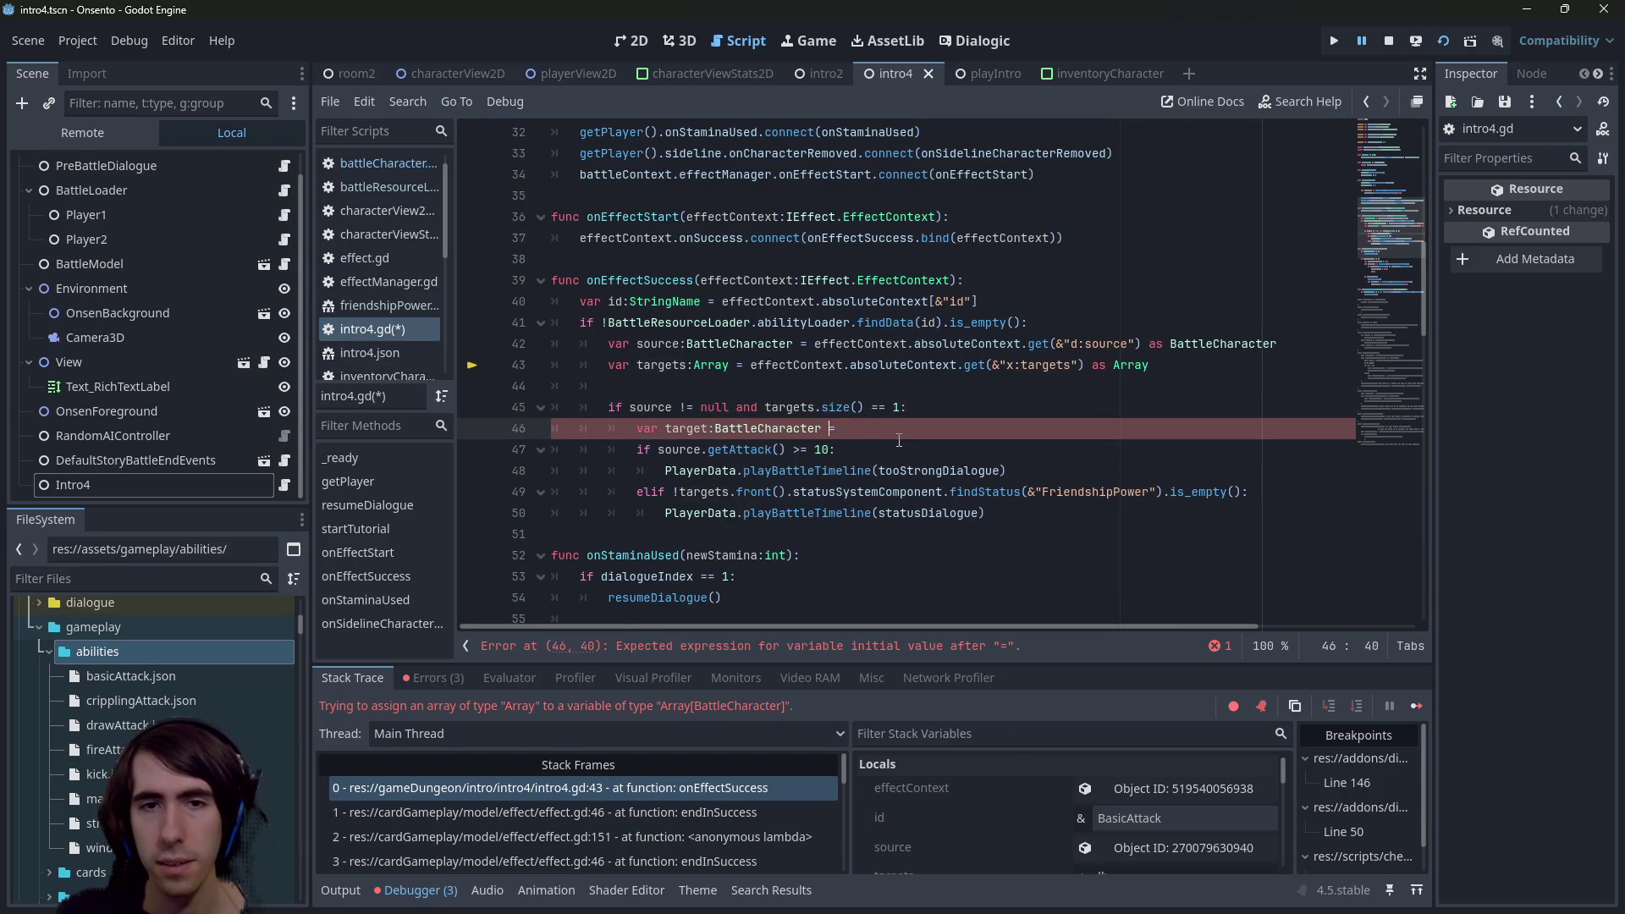
type("targets.front() as BattleCh")
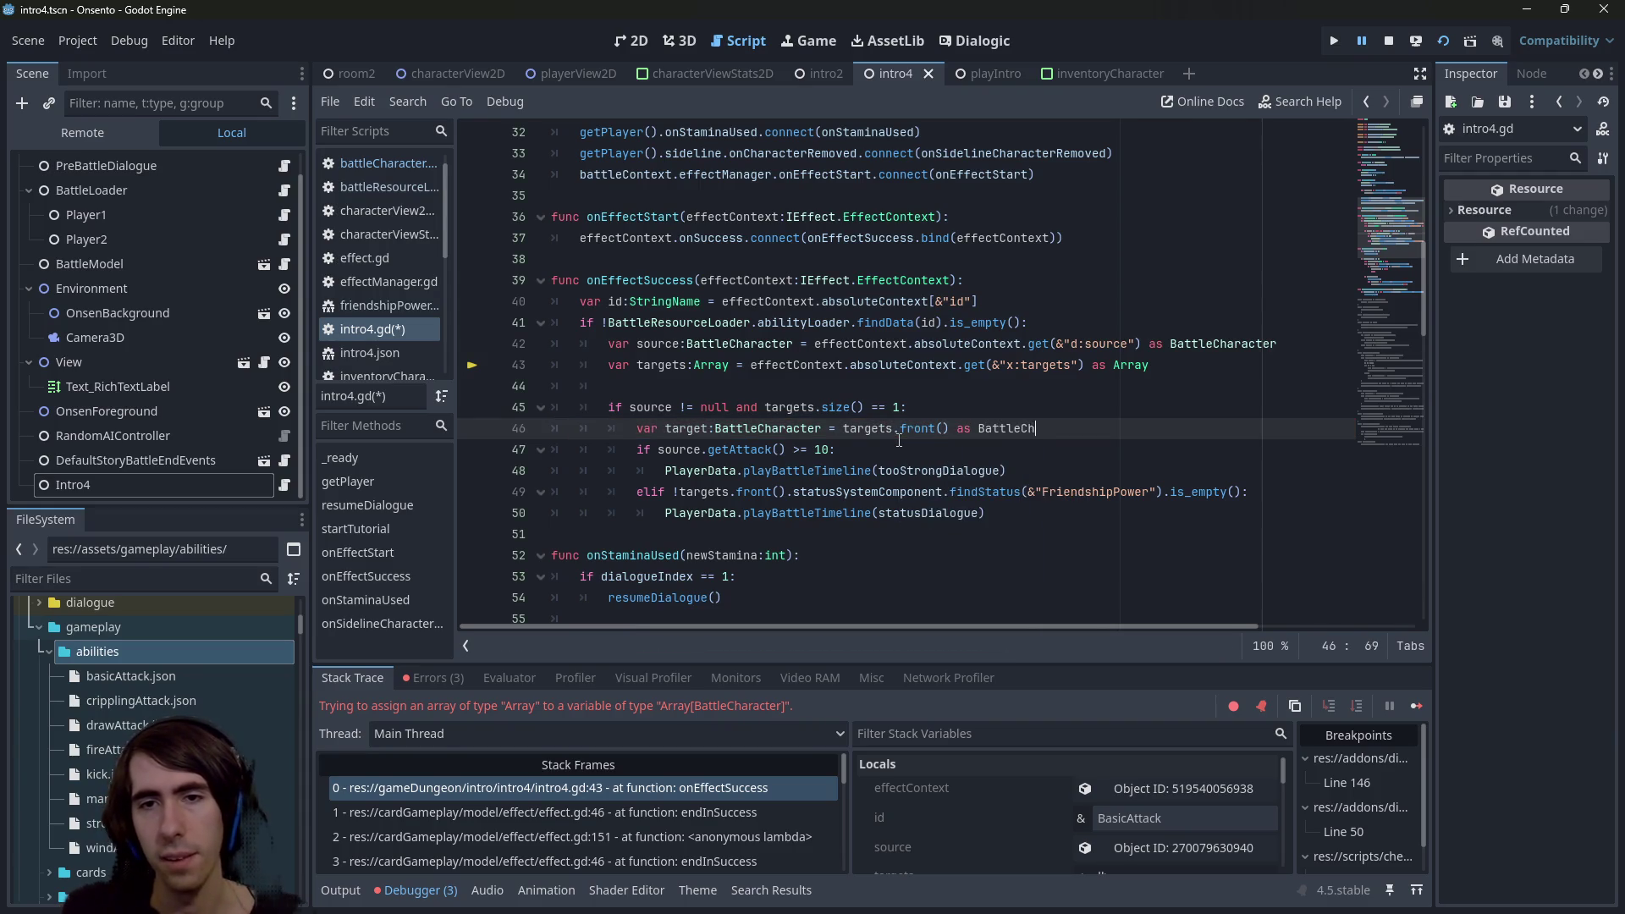
type("aracter")
key("ctrl+s")
Replace targets.front() in the line 49 FriendshipPower check with 'target != null and !target'
double_click(680, 432)
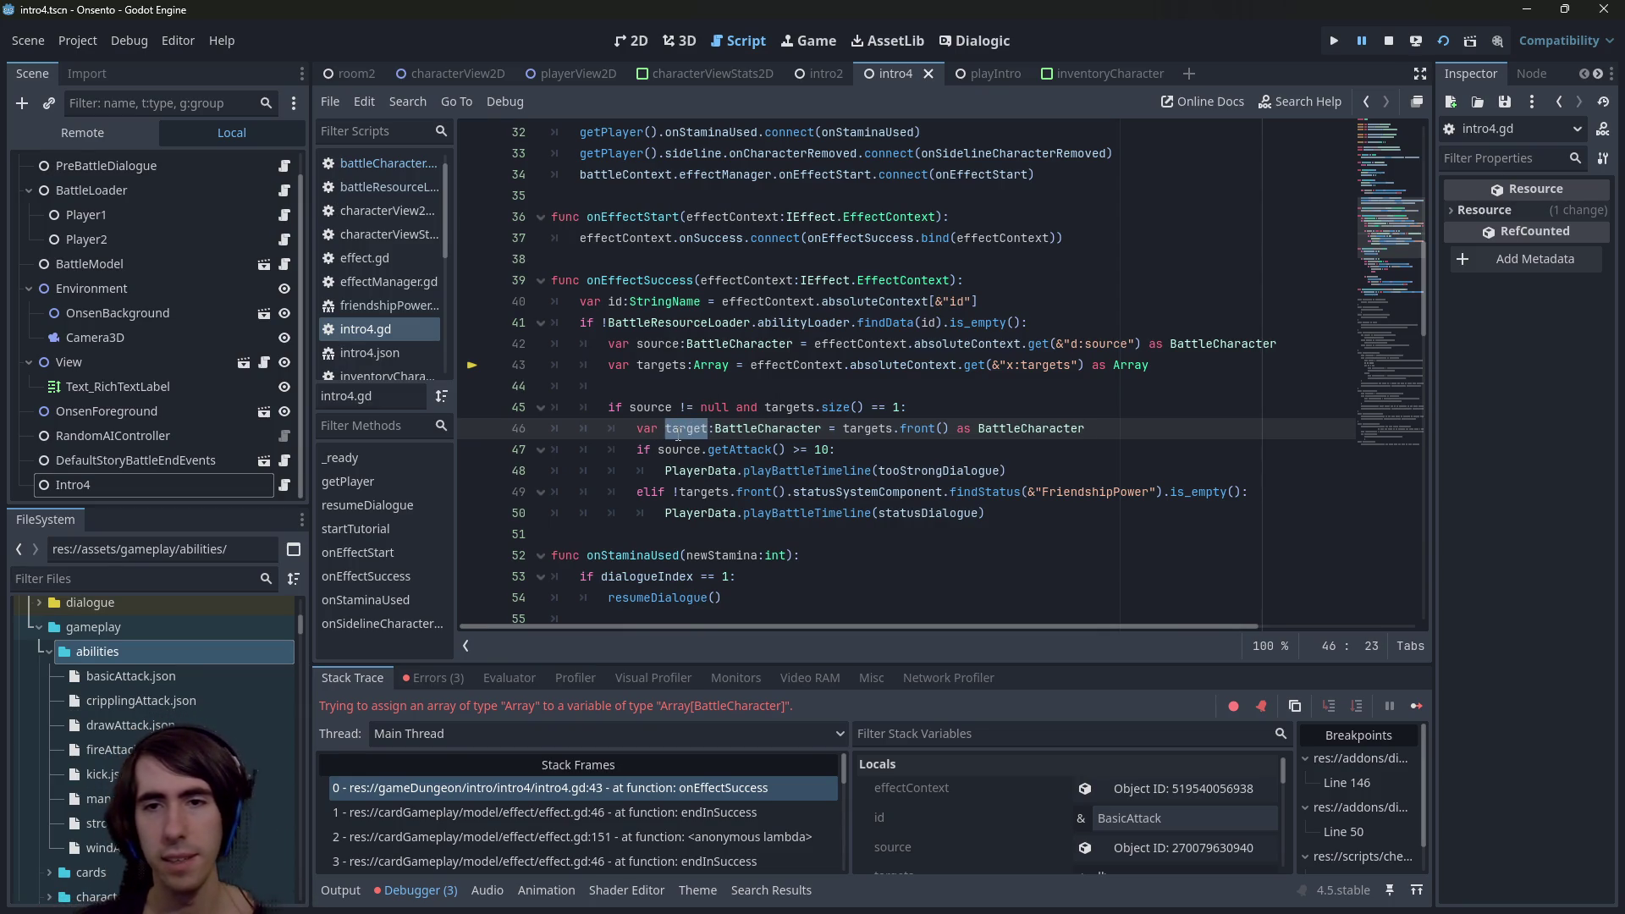
left_click(674, 492)
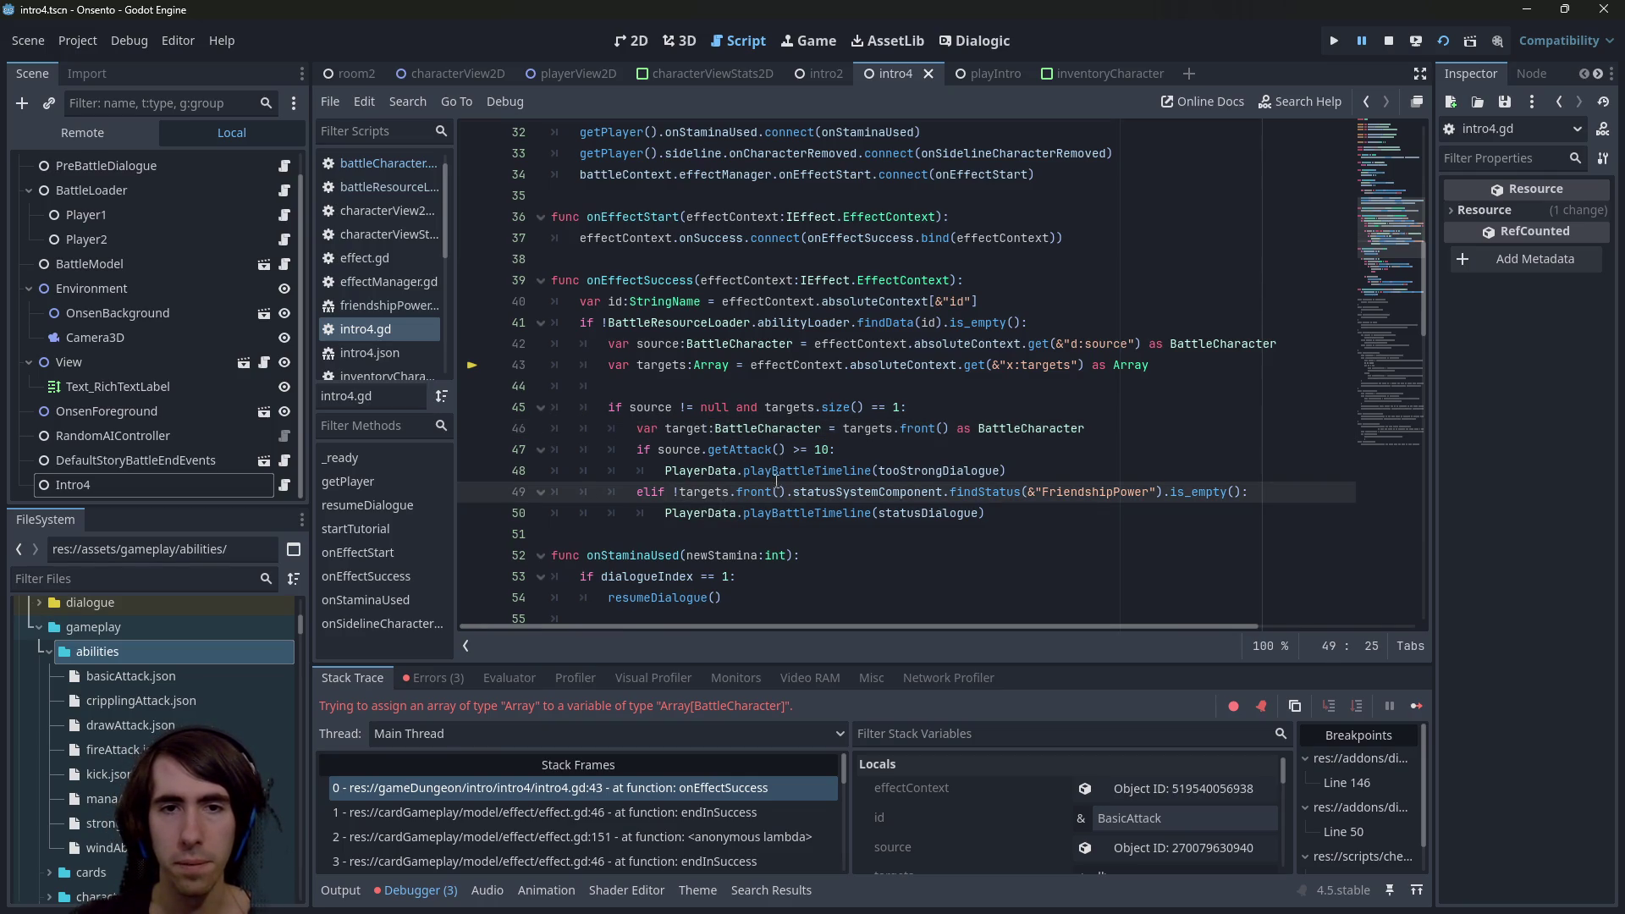
left_click_drag(786, 492, 680, 491)
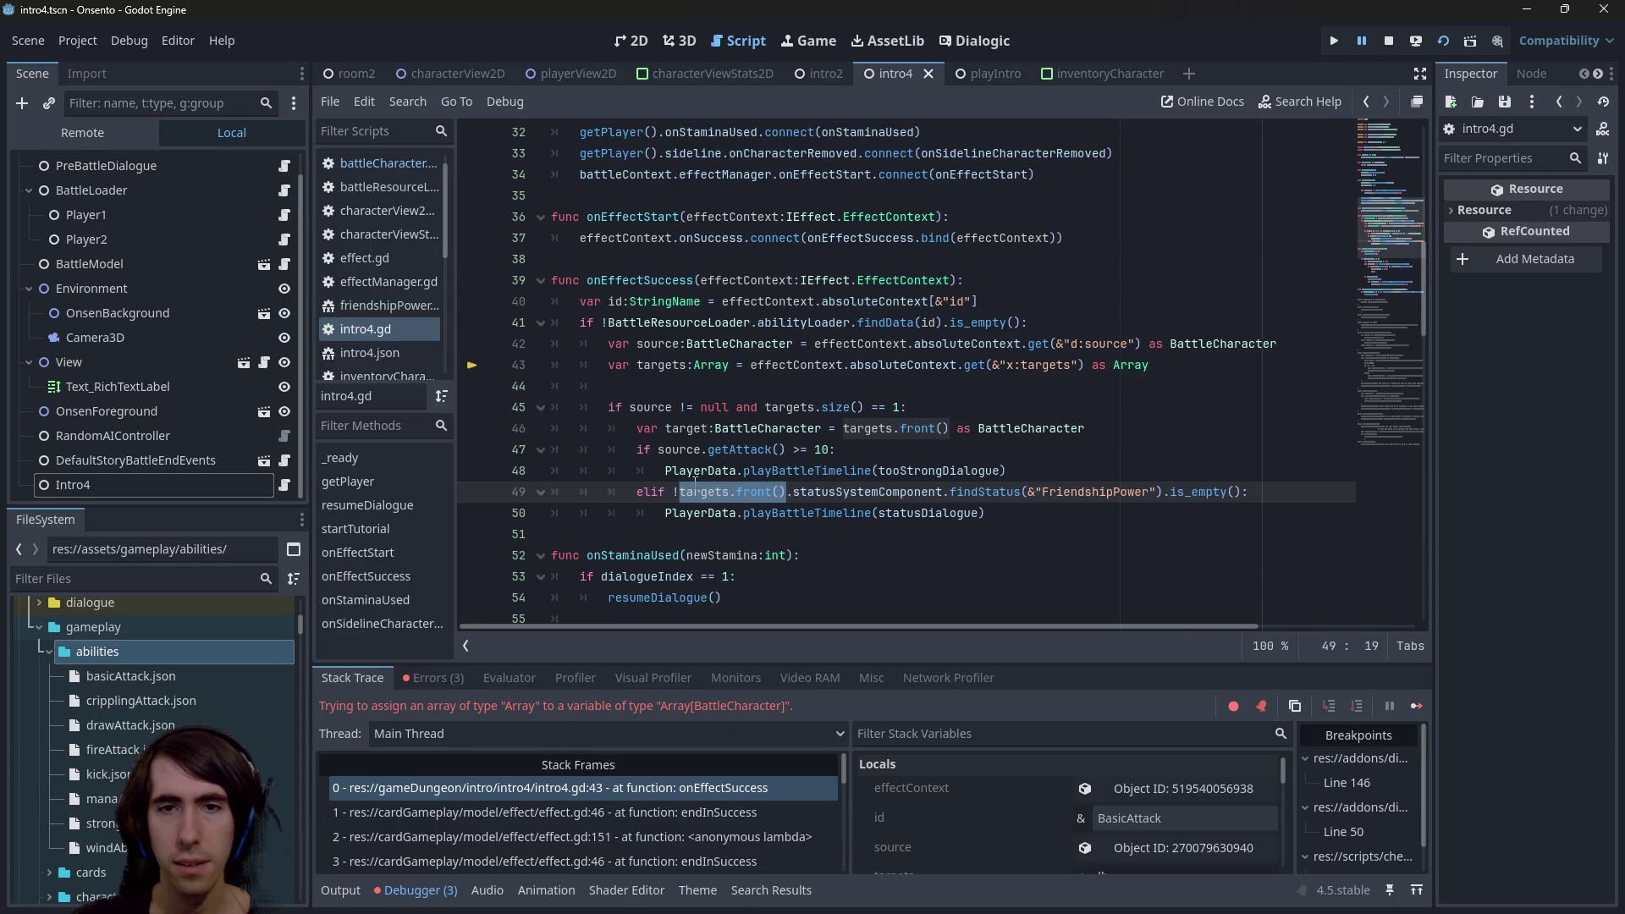
type("target")
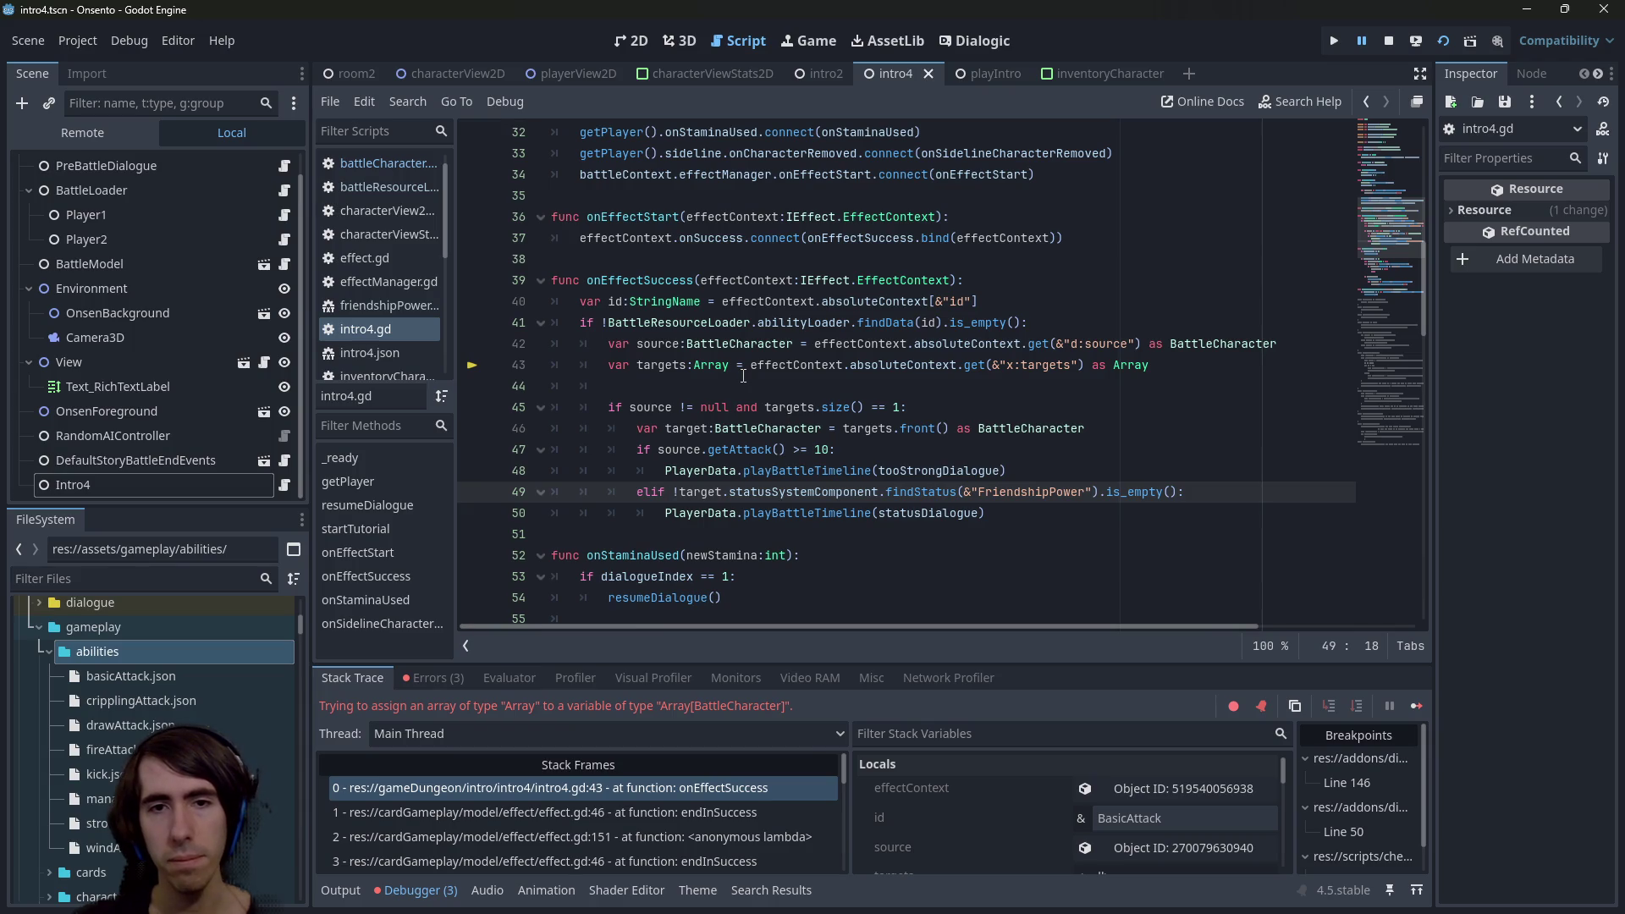
type("target != null a")
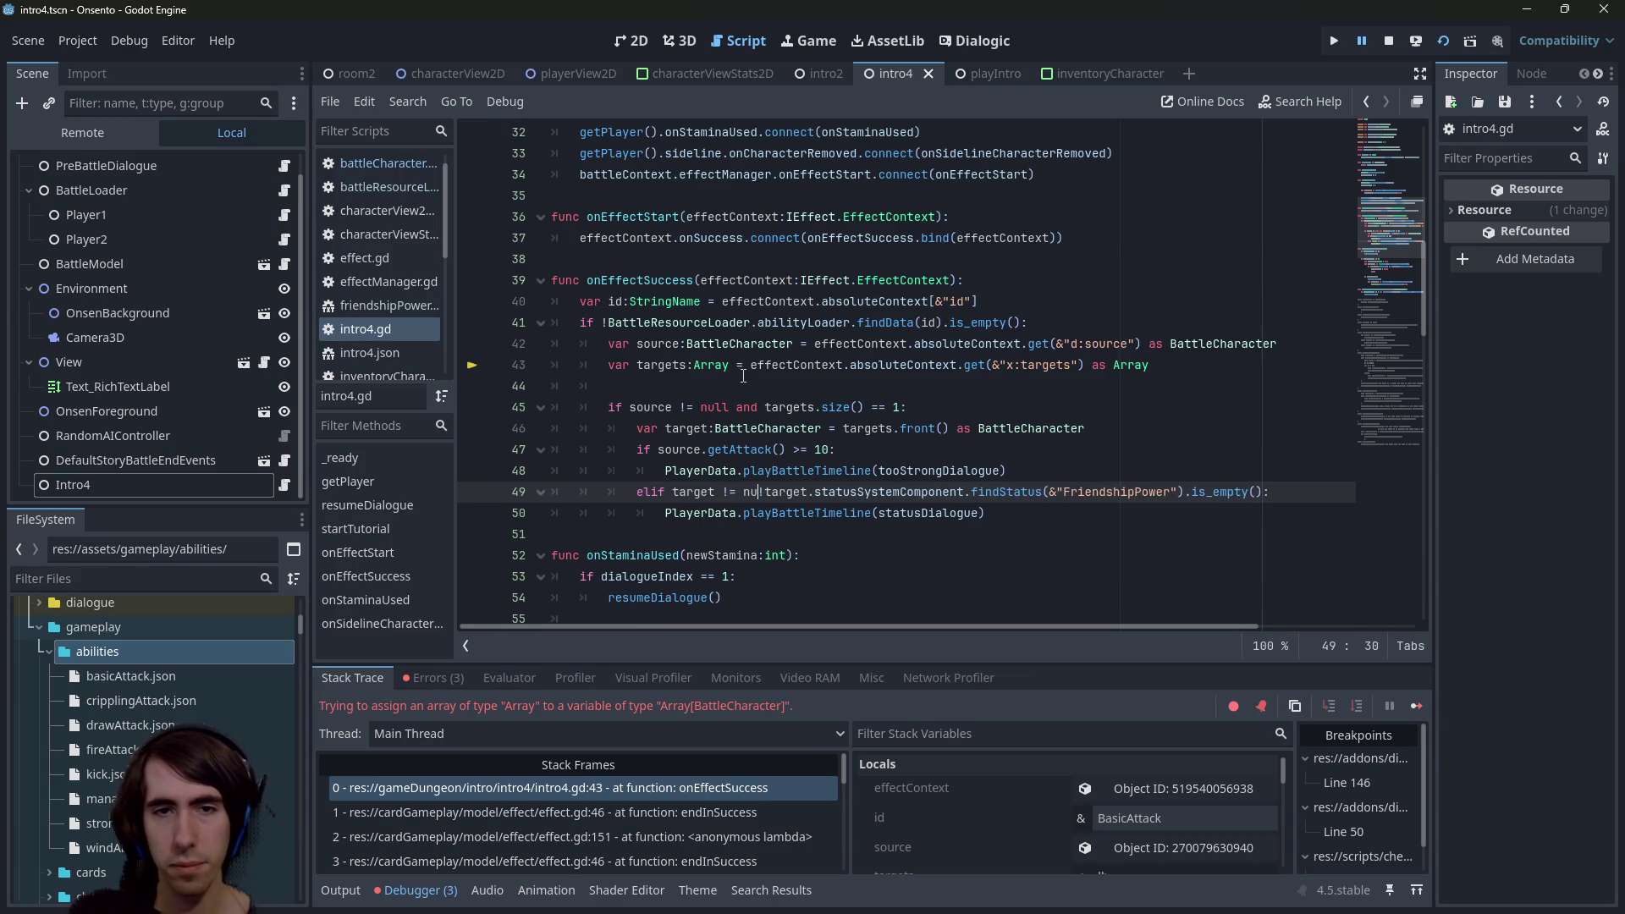
type("nd !")
left_click(782, 429)
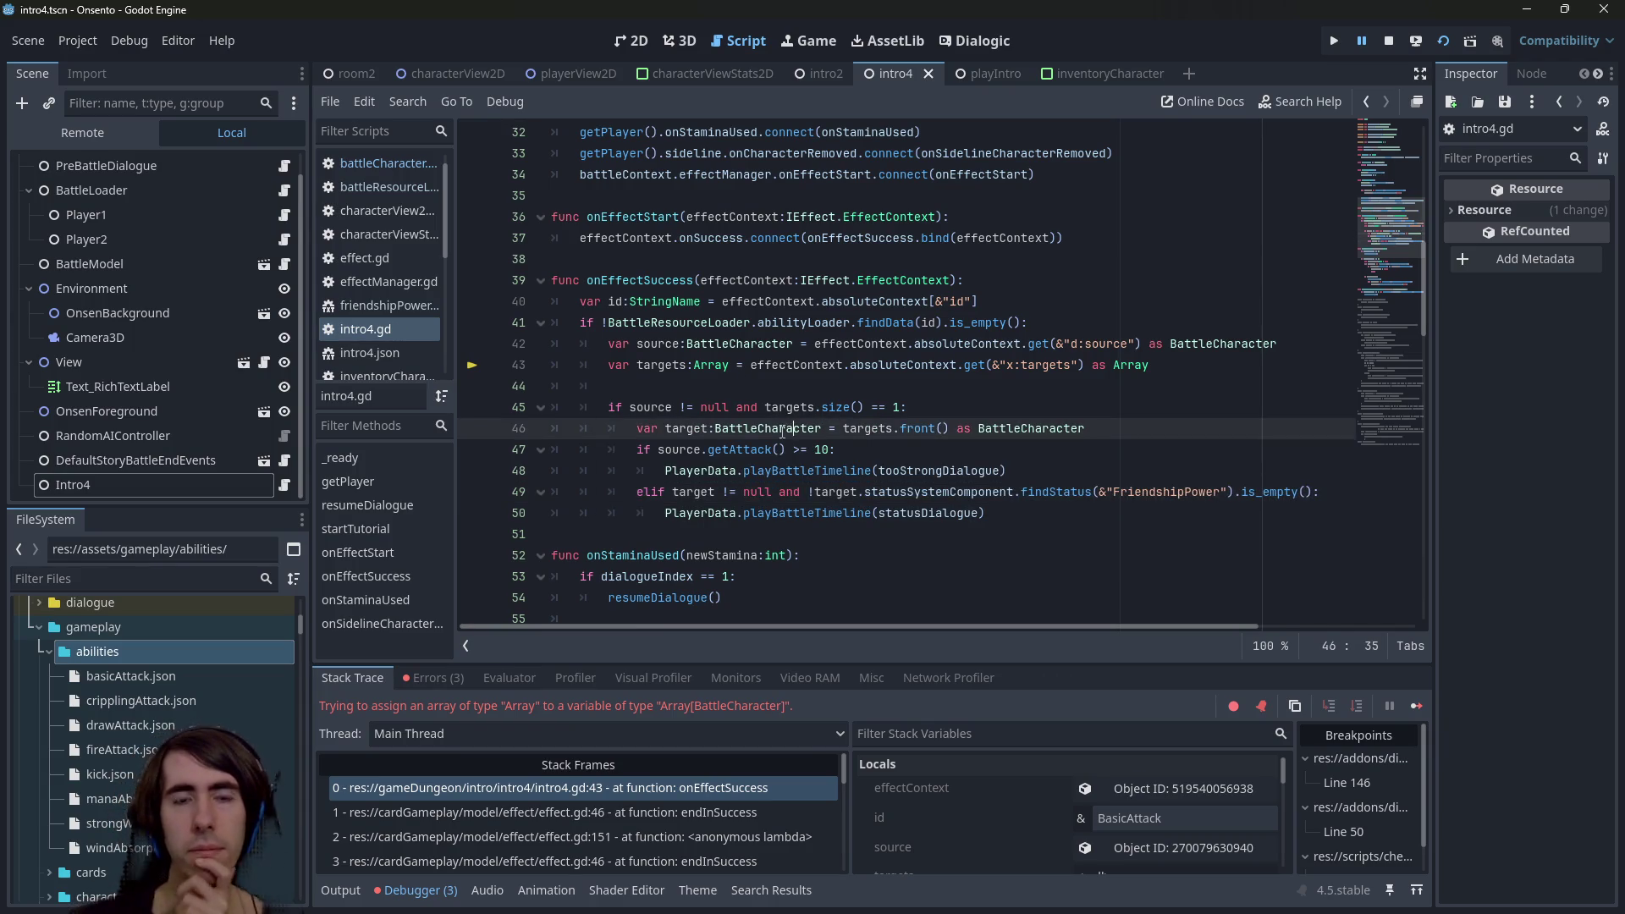
left_click(753, 449)
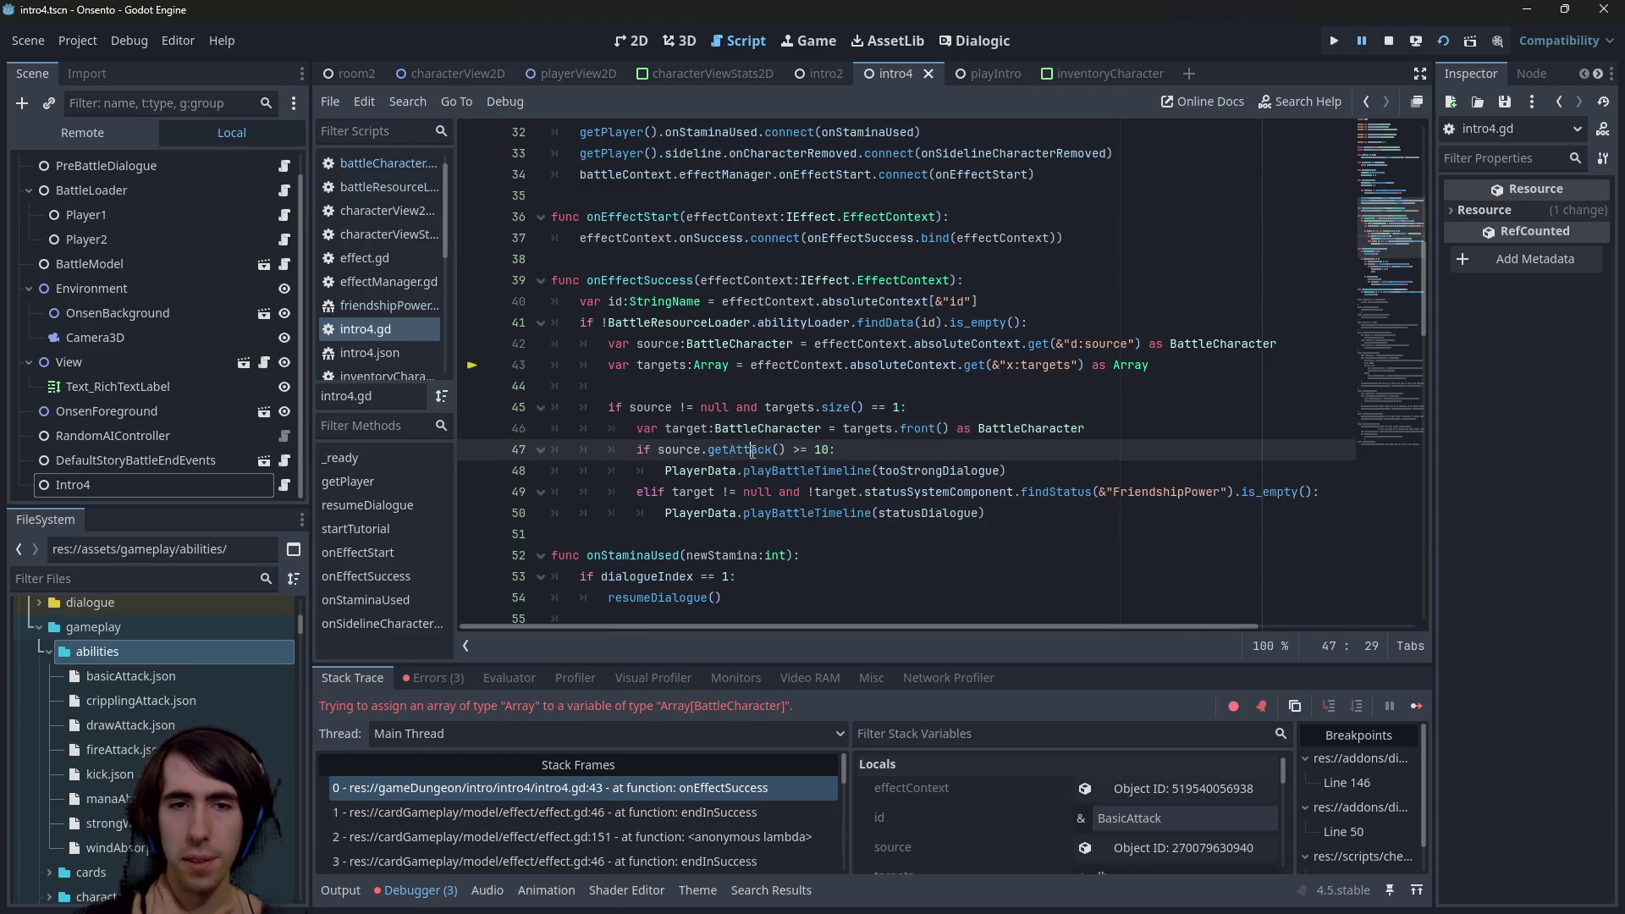
double_click(679, 450)
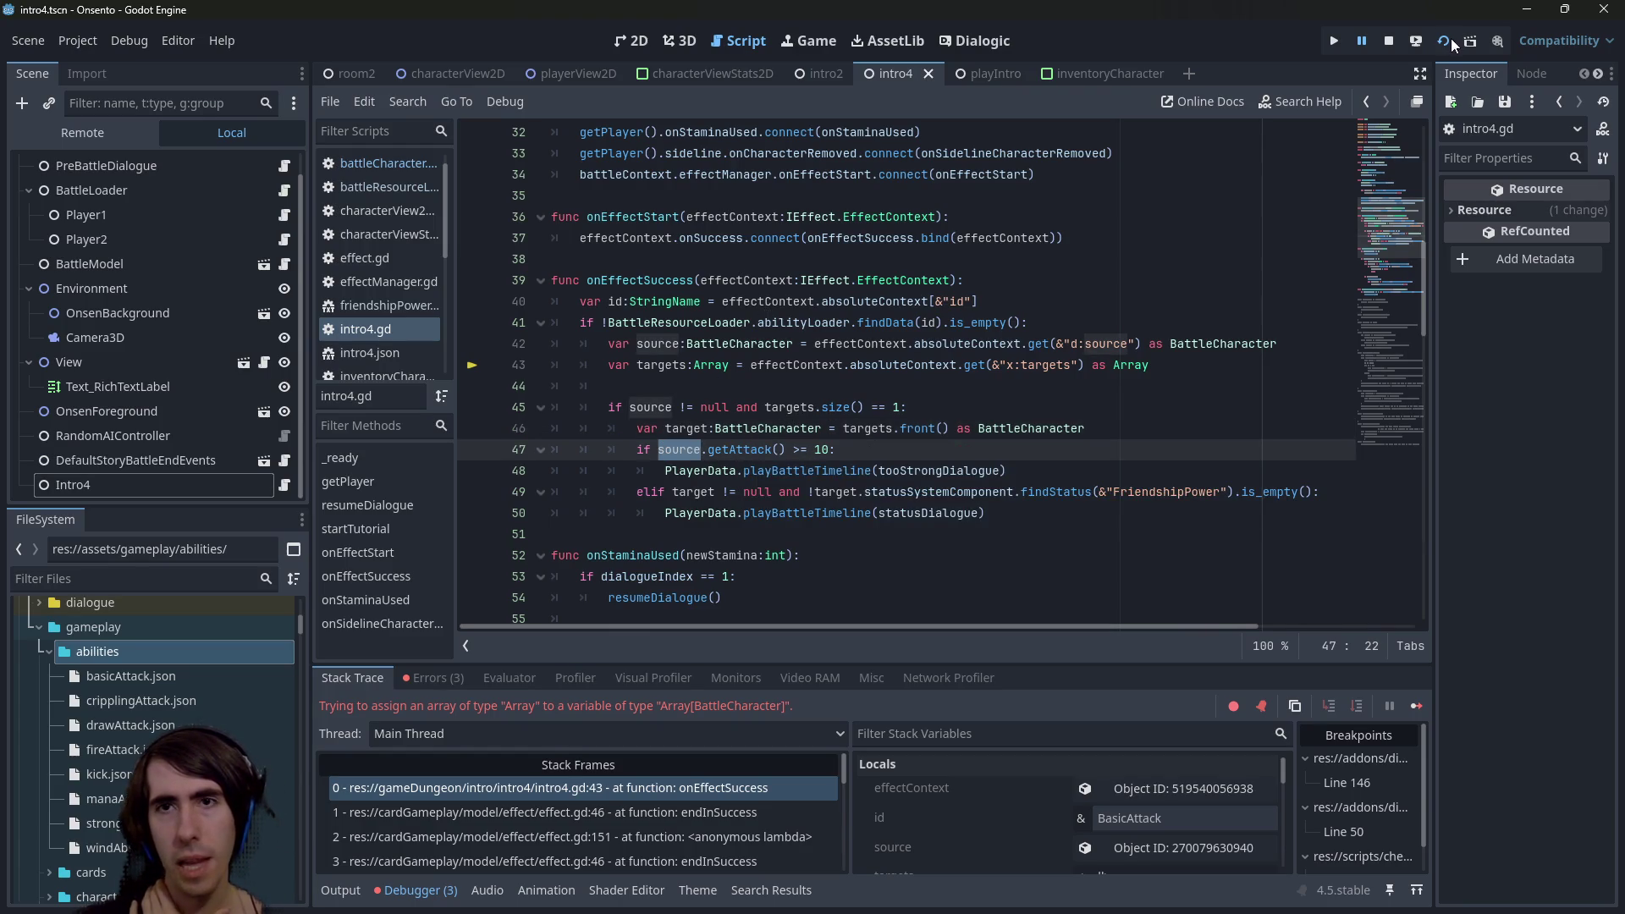
Relaunch the game with F5, advance the tutorial, spend stamina and position the two characters
left_click(1389, 42)
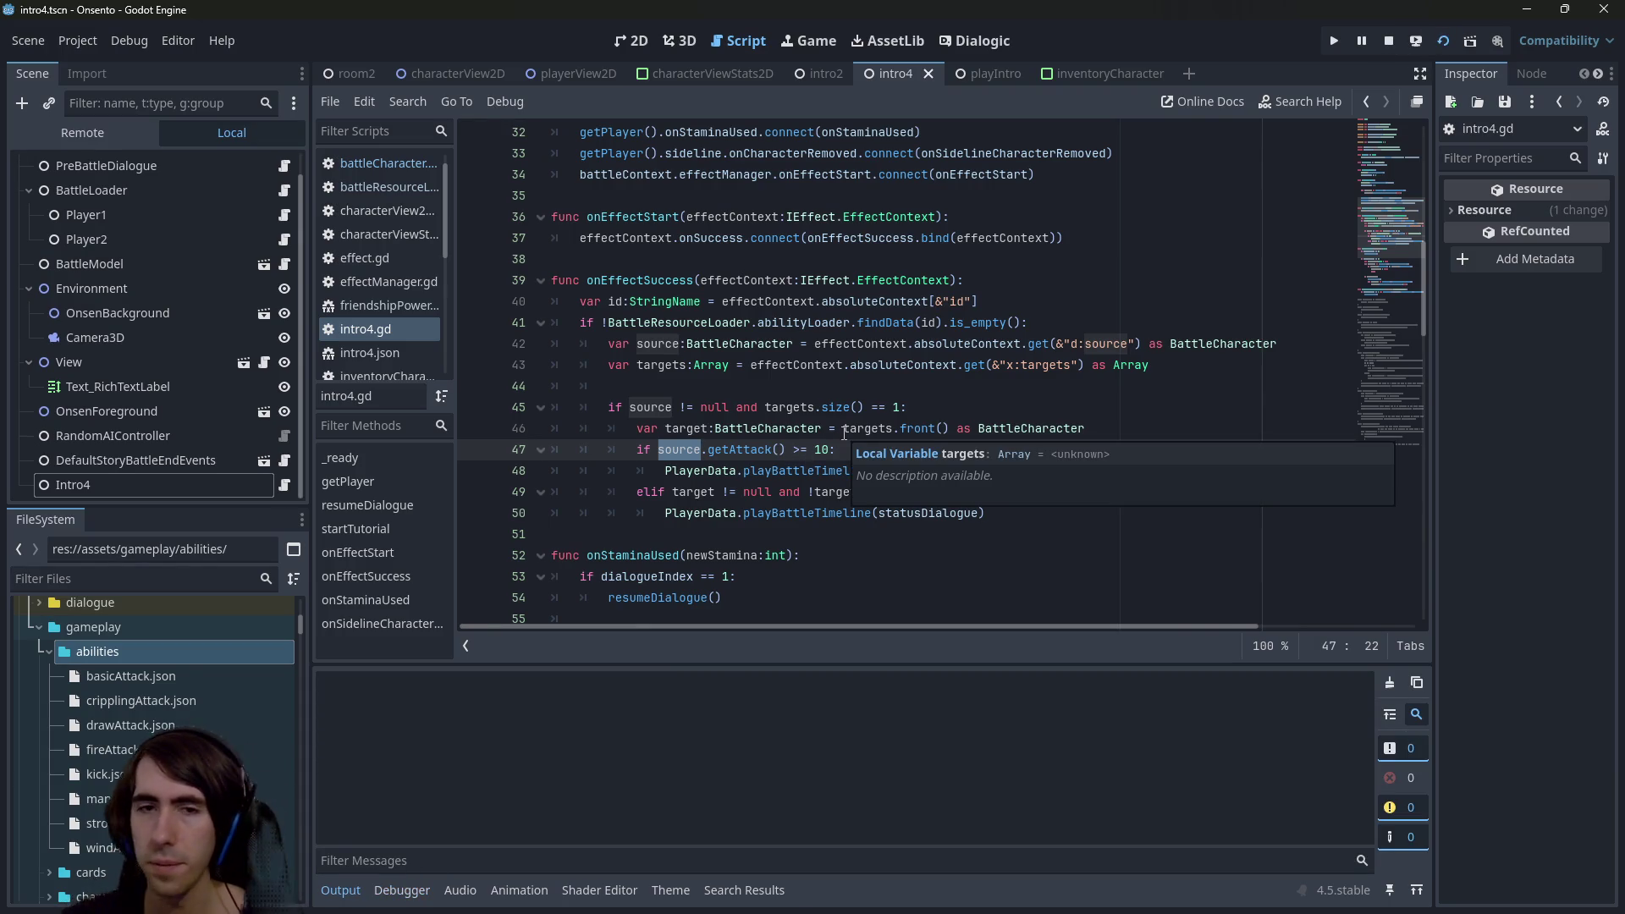
key("F5")
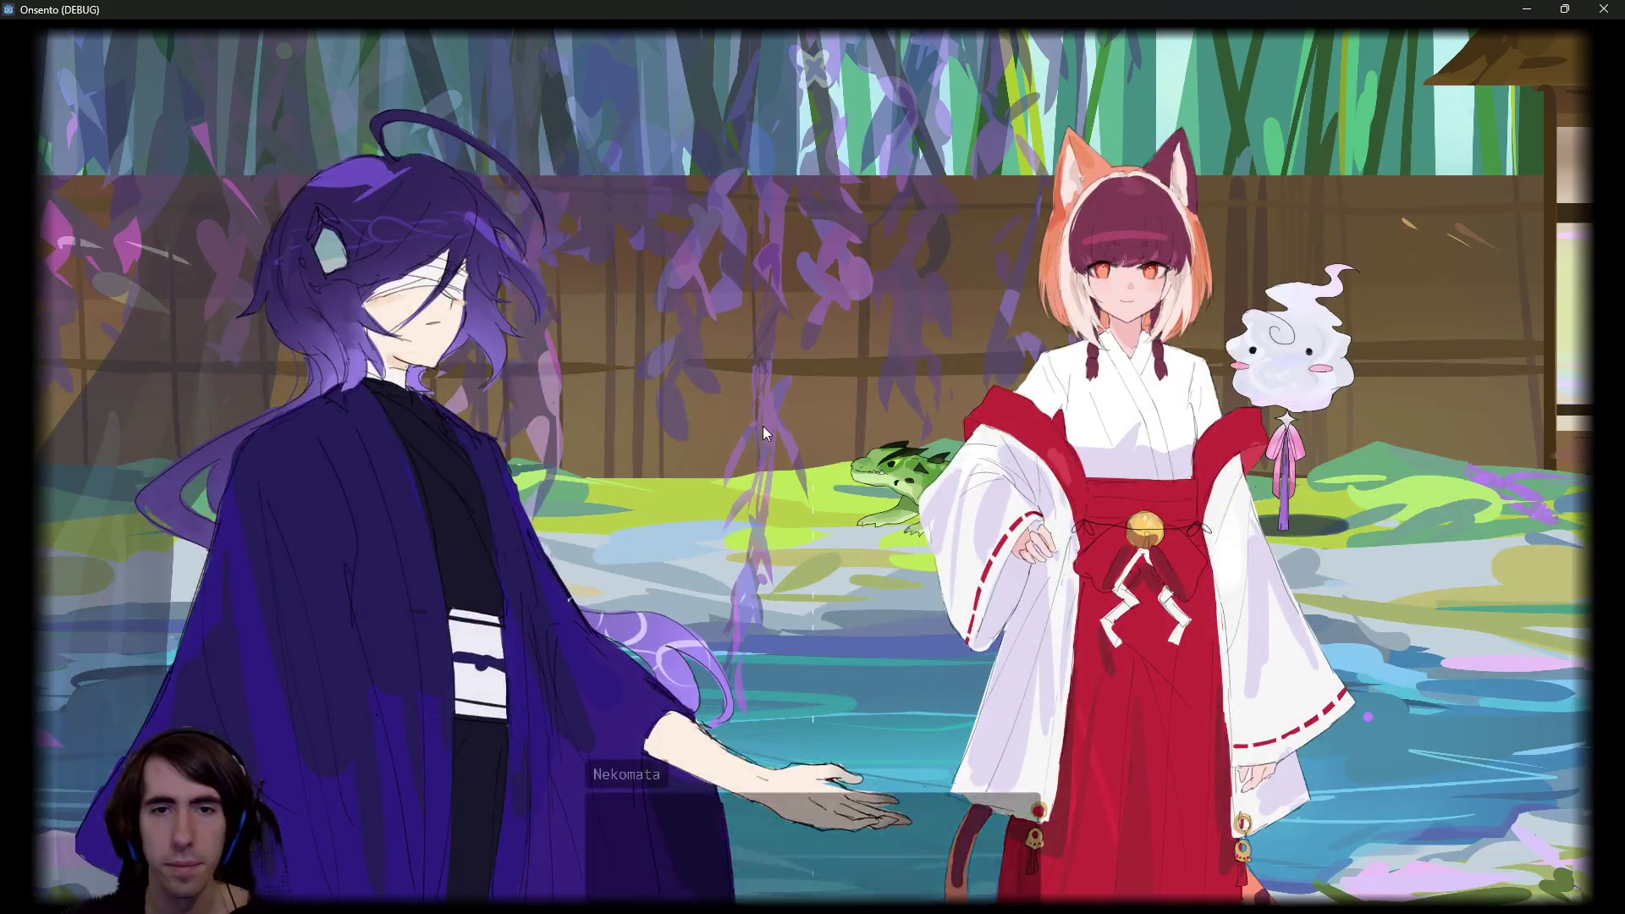
left_click(765, 419)
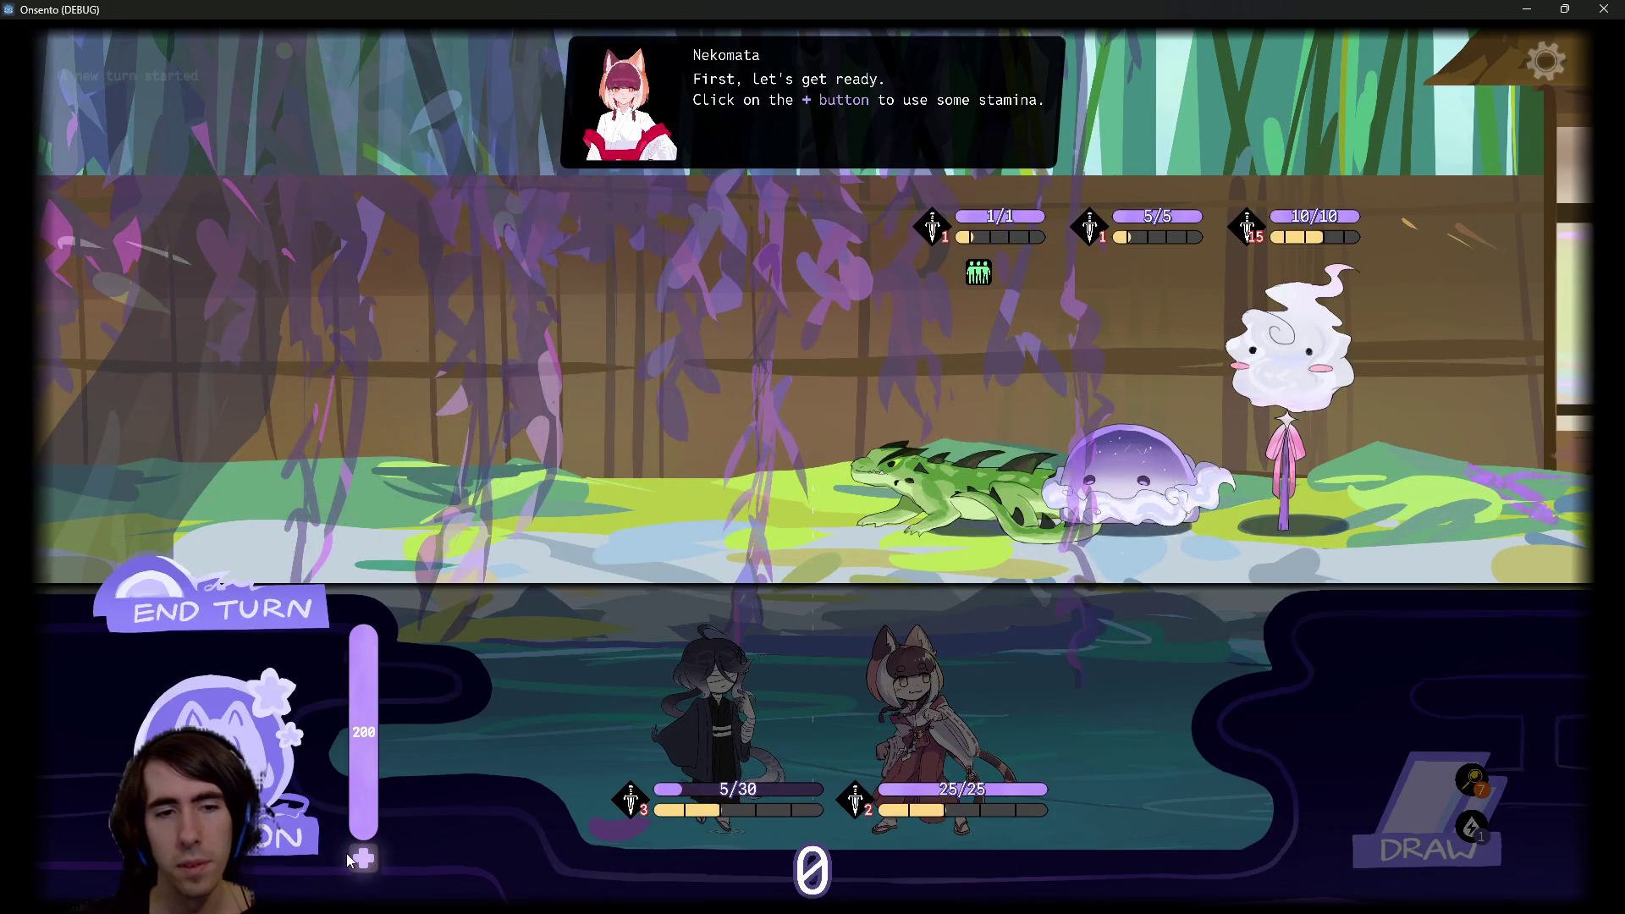
left_click(354, 858)
left_click_drag(715, 719, 663, 392)
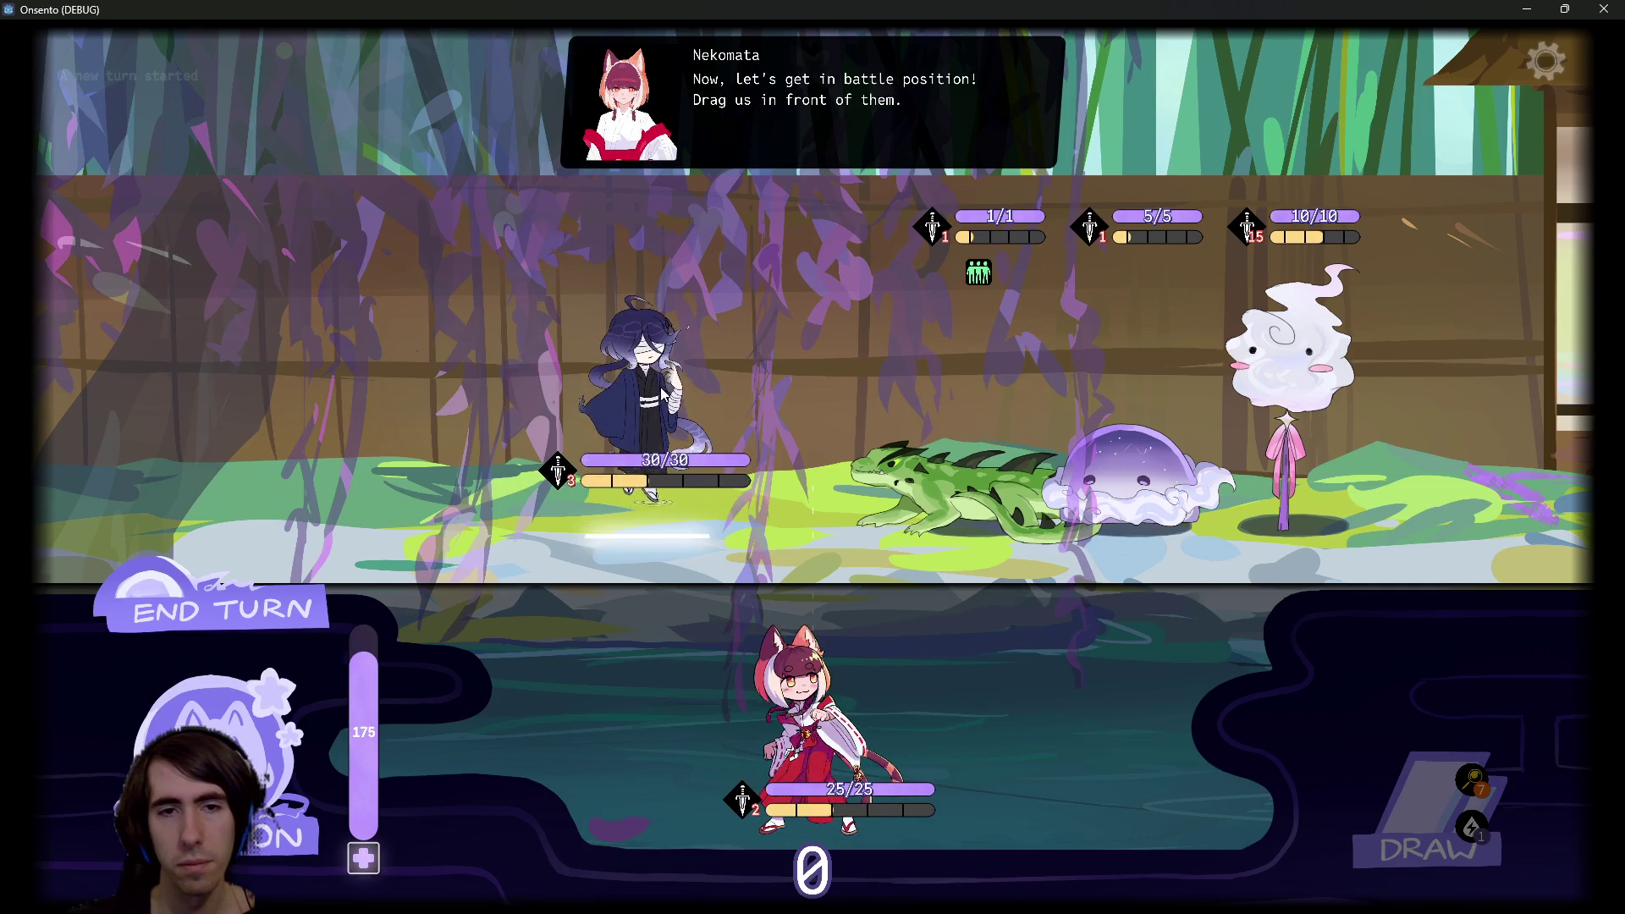
mouse_move(800, 719)
left_mouse_down()
mouse_move(491, 356)
mouse_move(491, 381)
left_mouse_up()
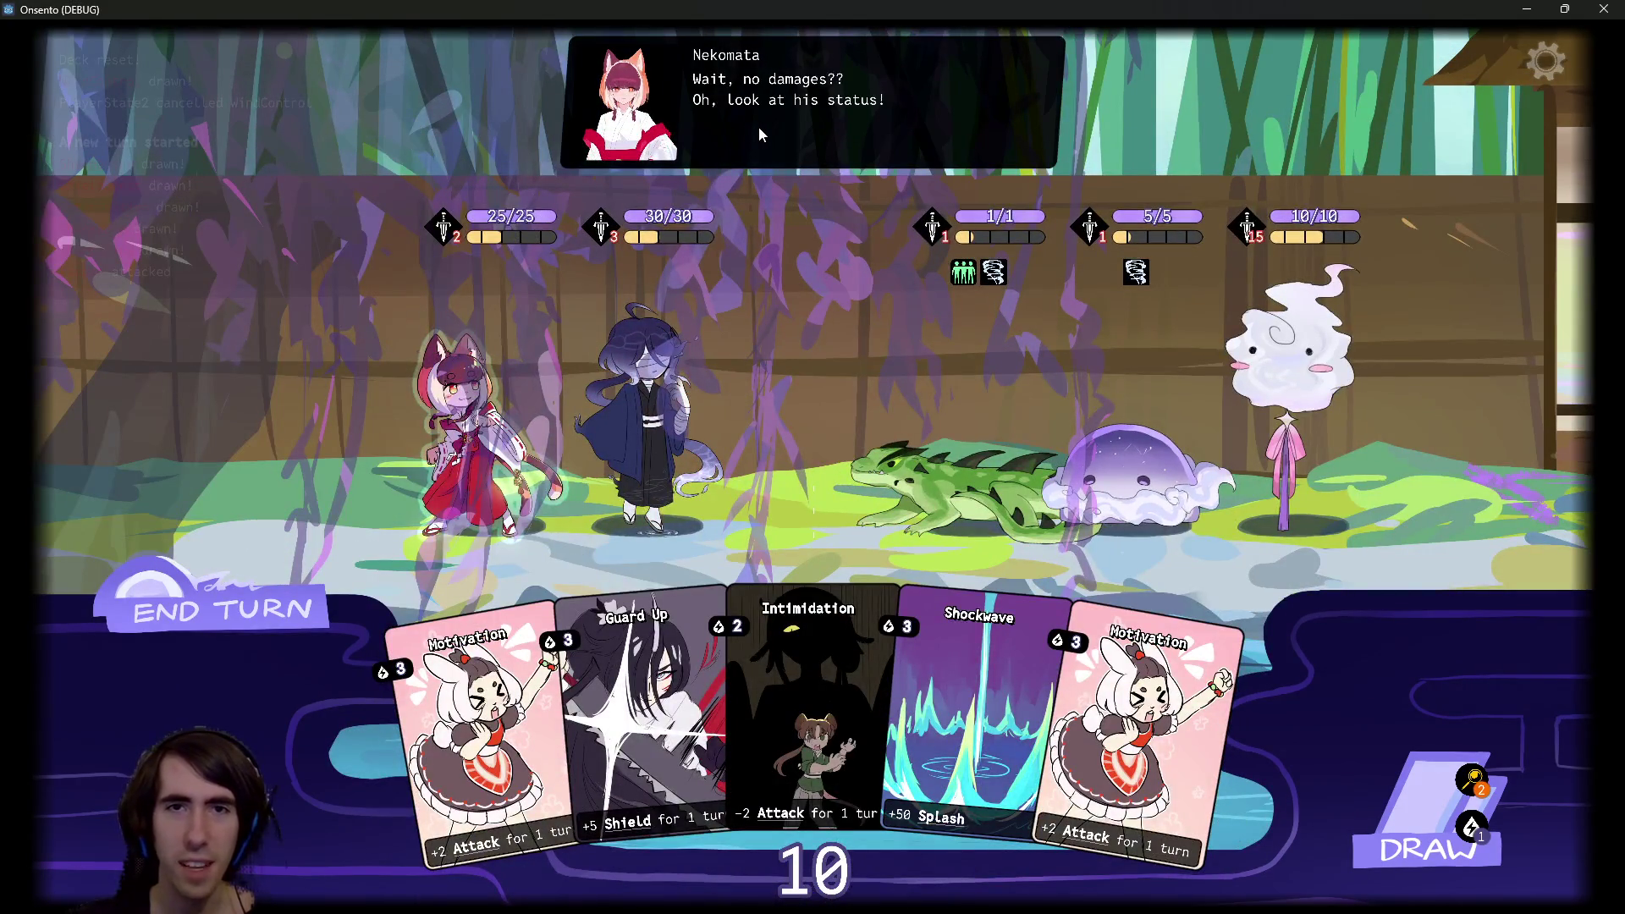
Have Nekomata act against the frog, end the turn, then close the debug game
mouse_move(965, 270)
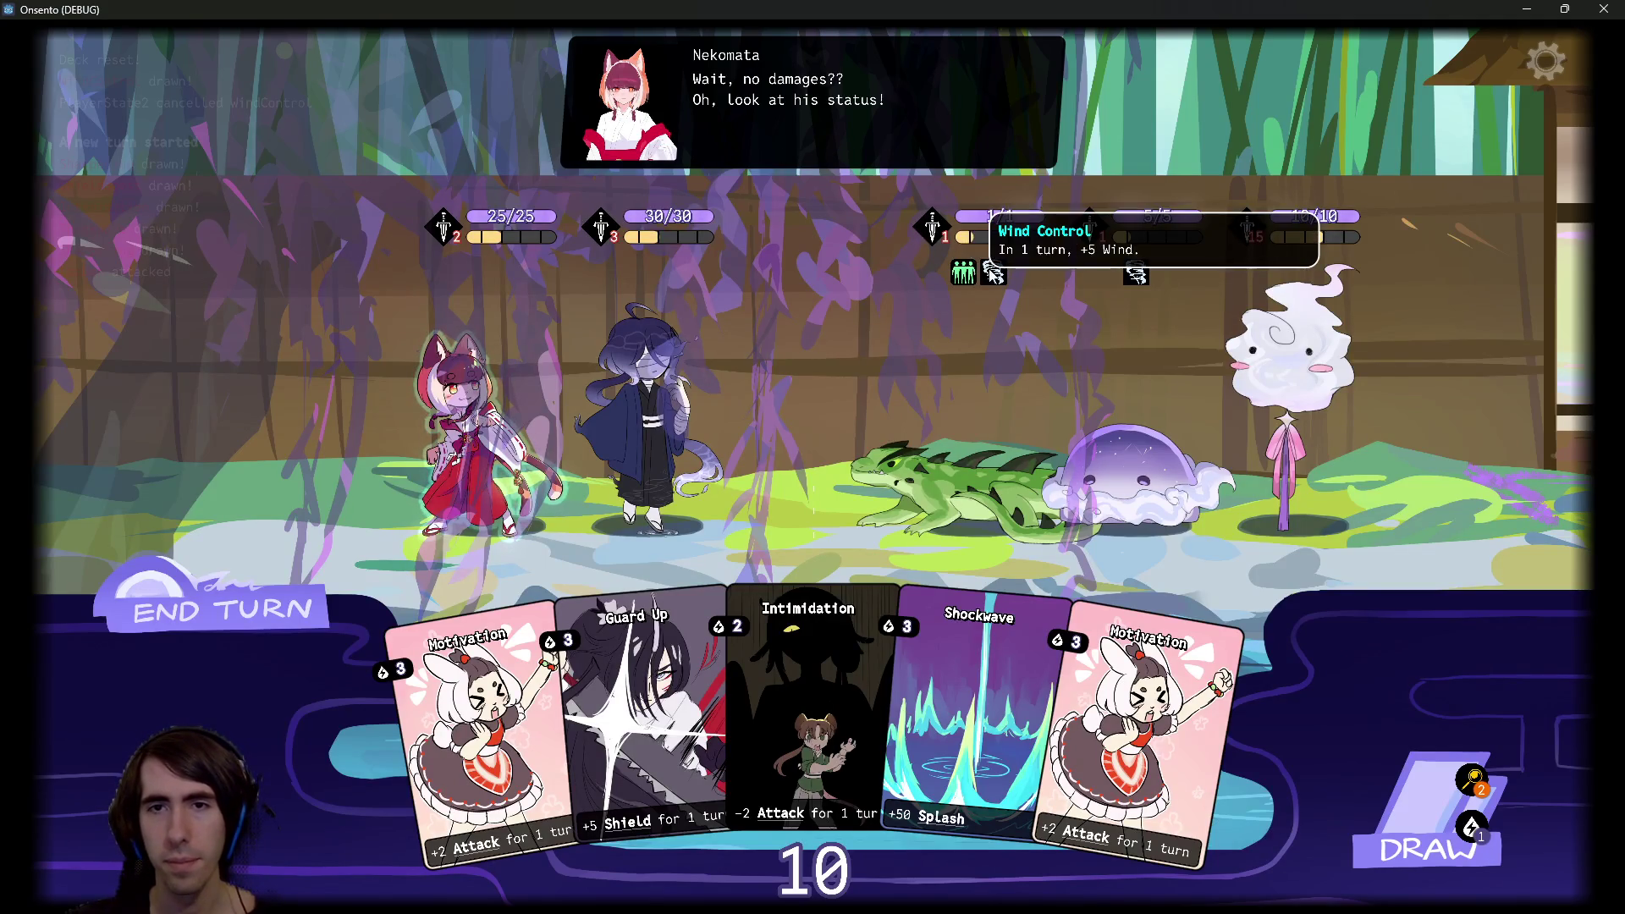
mouse_move(1136, 274)
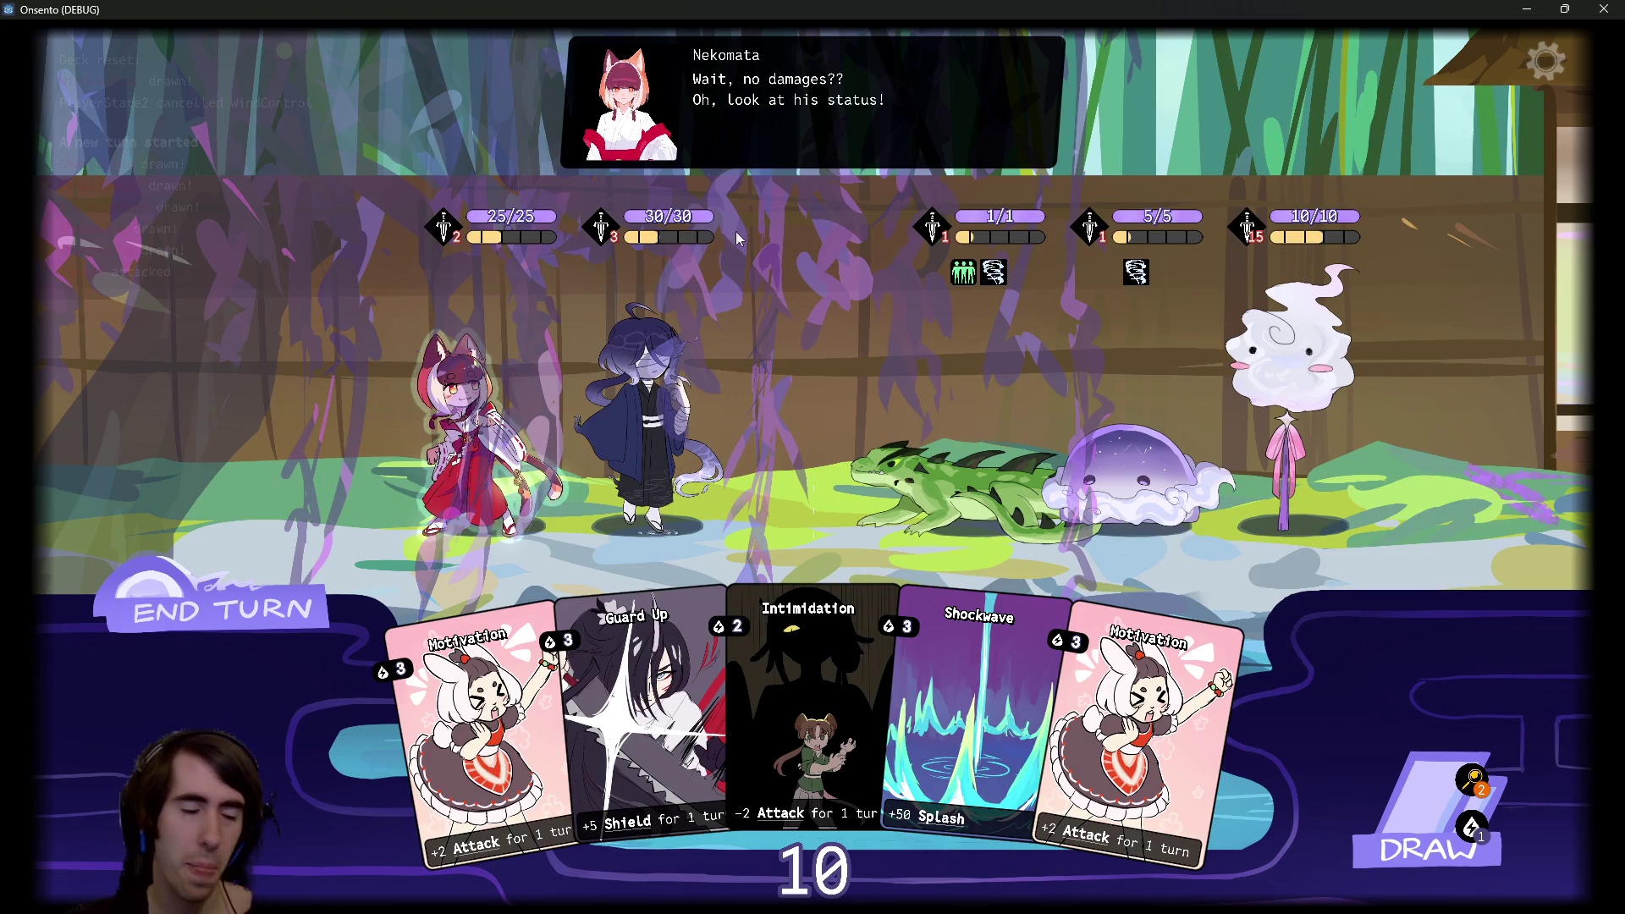
left_click(478, 423)
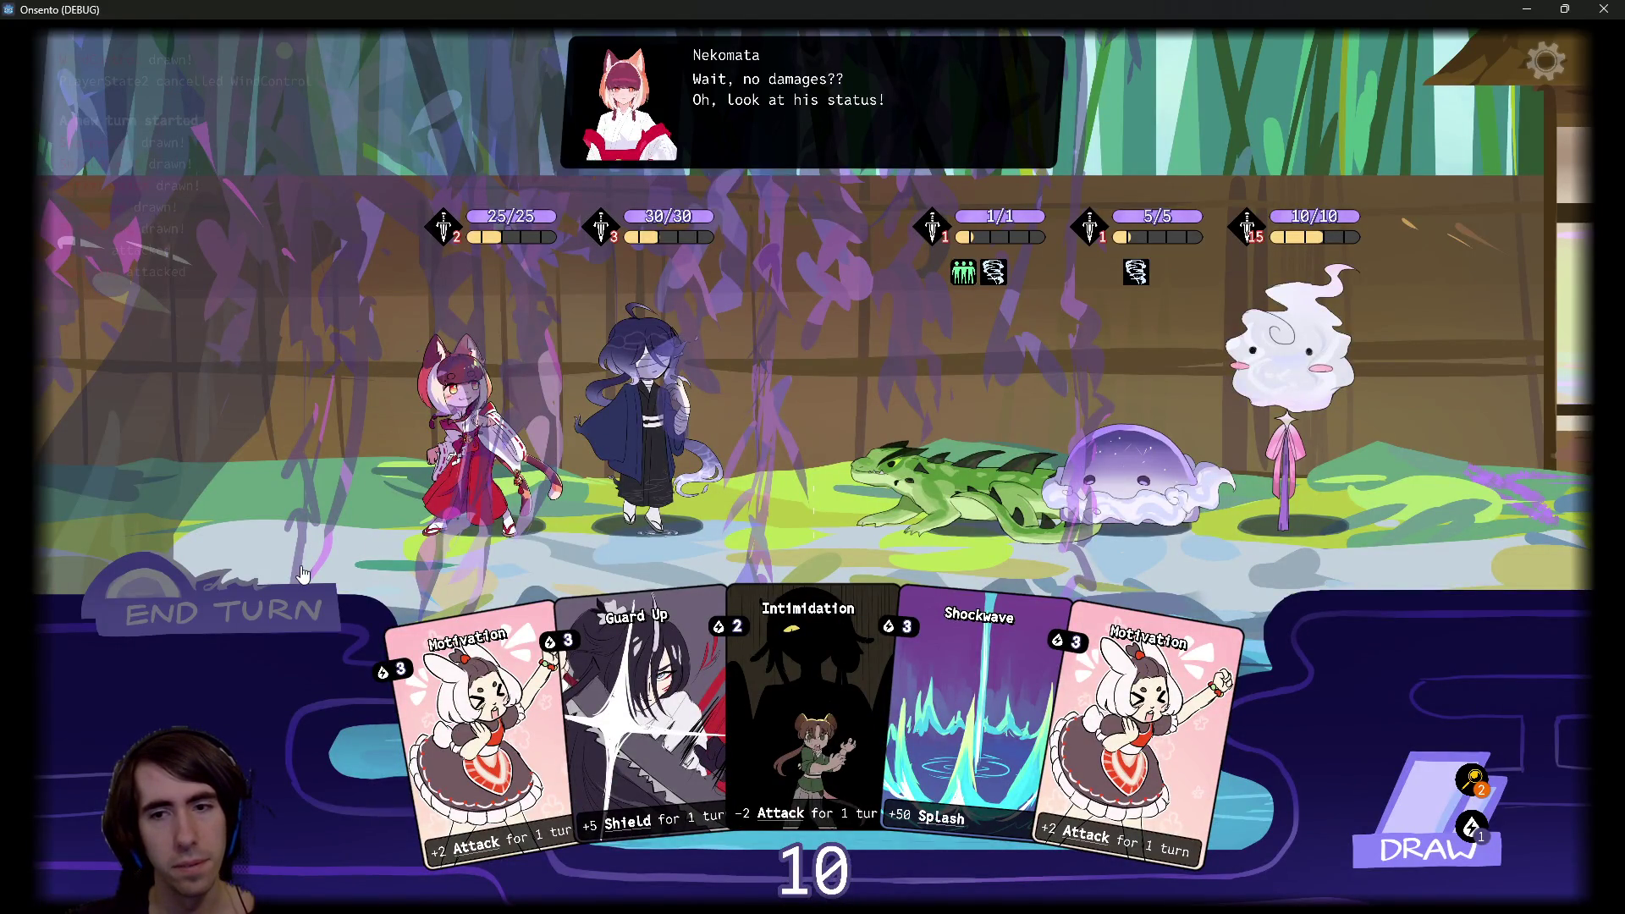
left_click(303, 574)
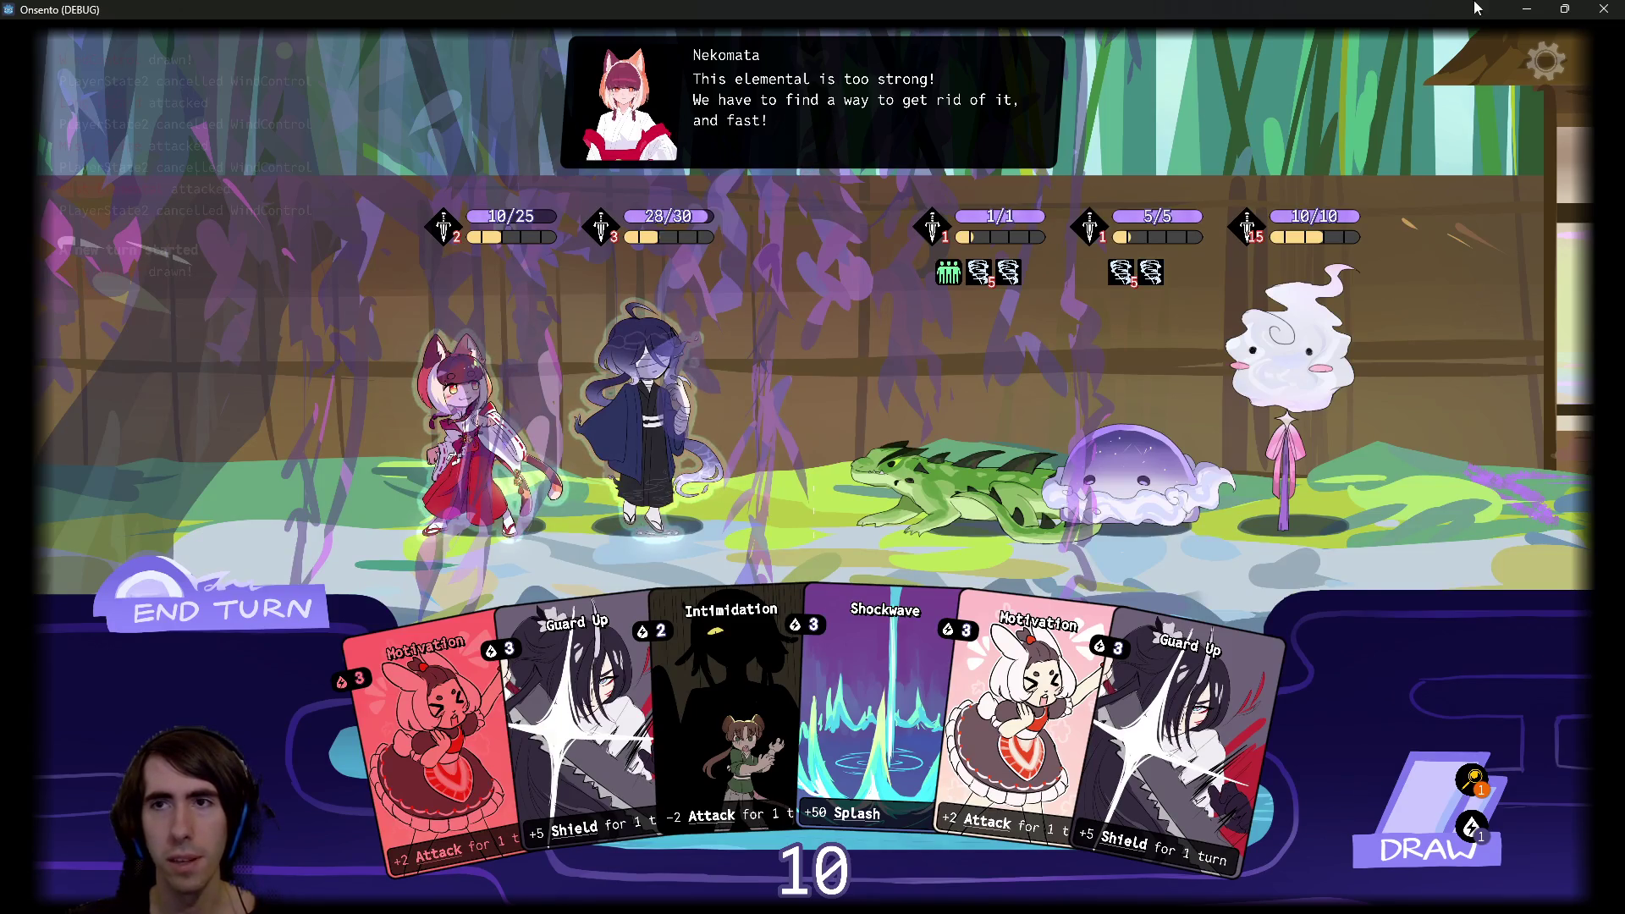
left_click(1612, 9)
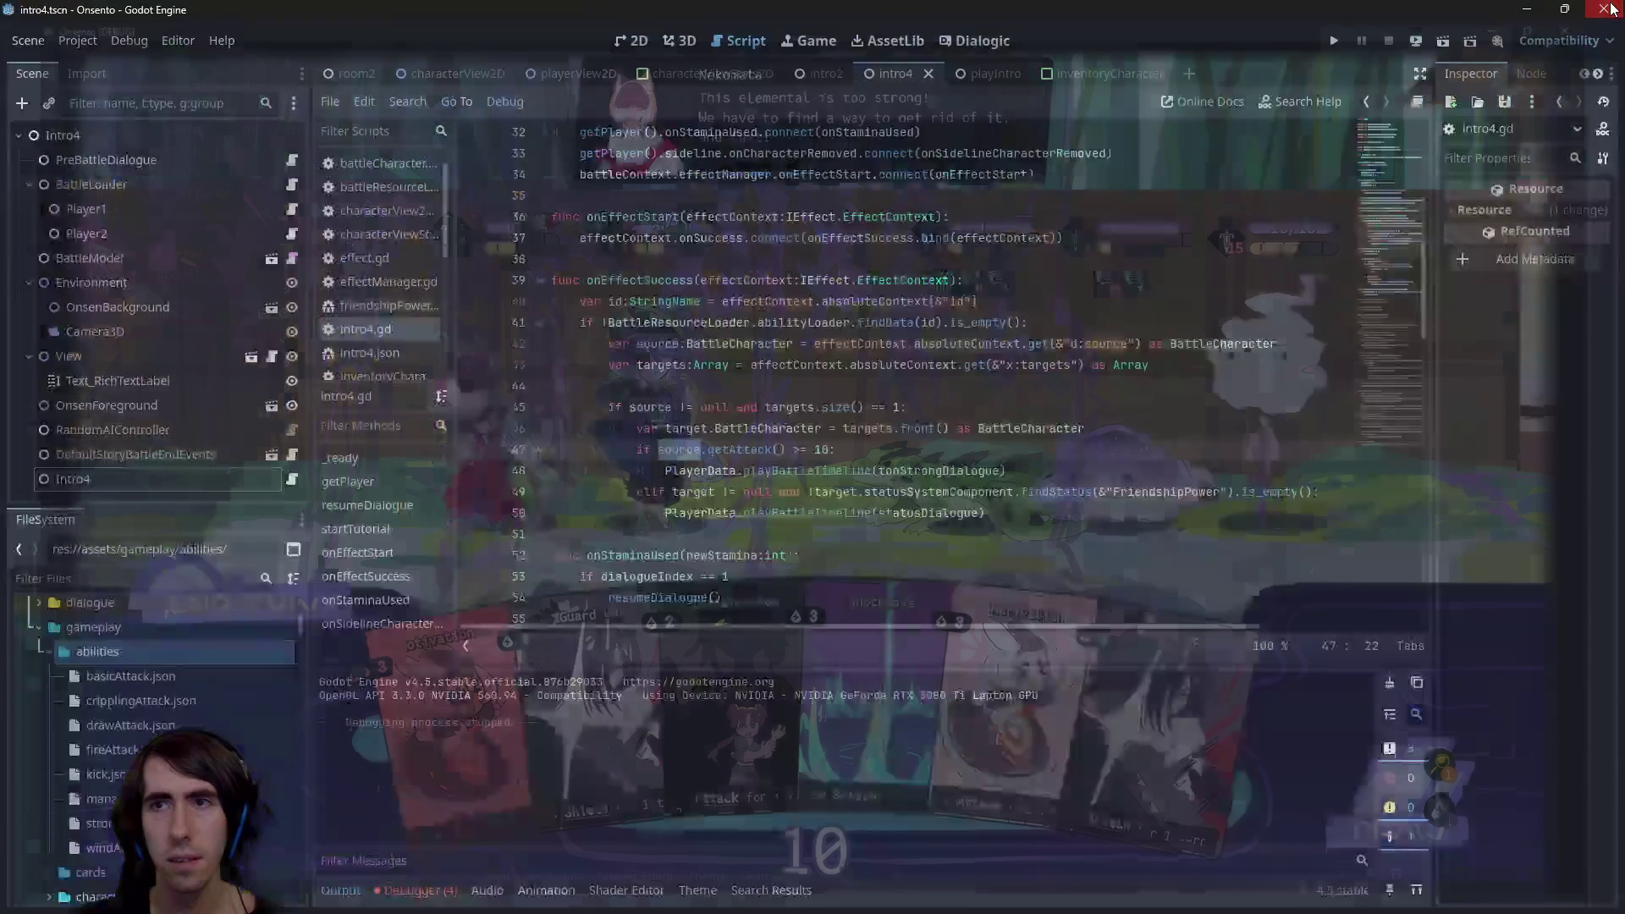
Show the debugger's four WindControl errors and jump to the first one's source
left_click(1005, 470)
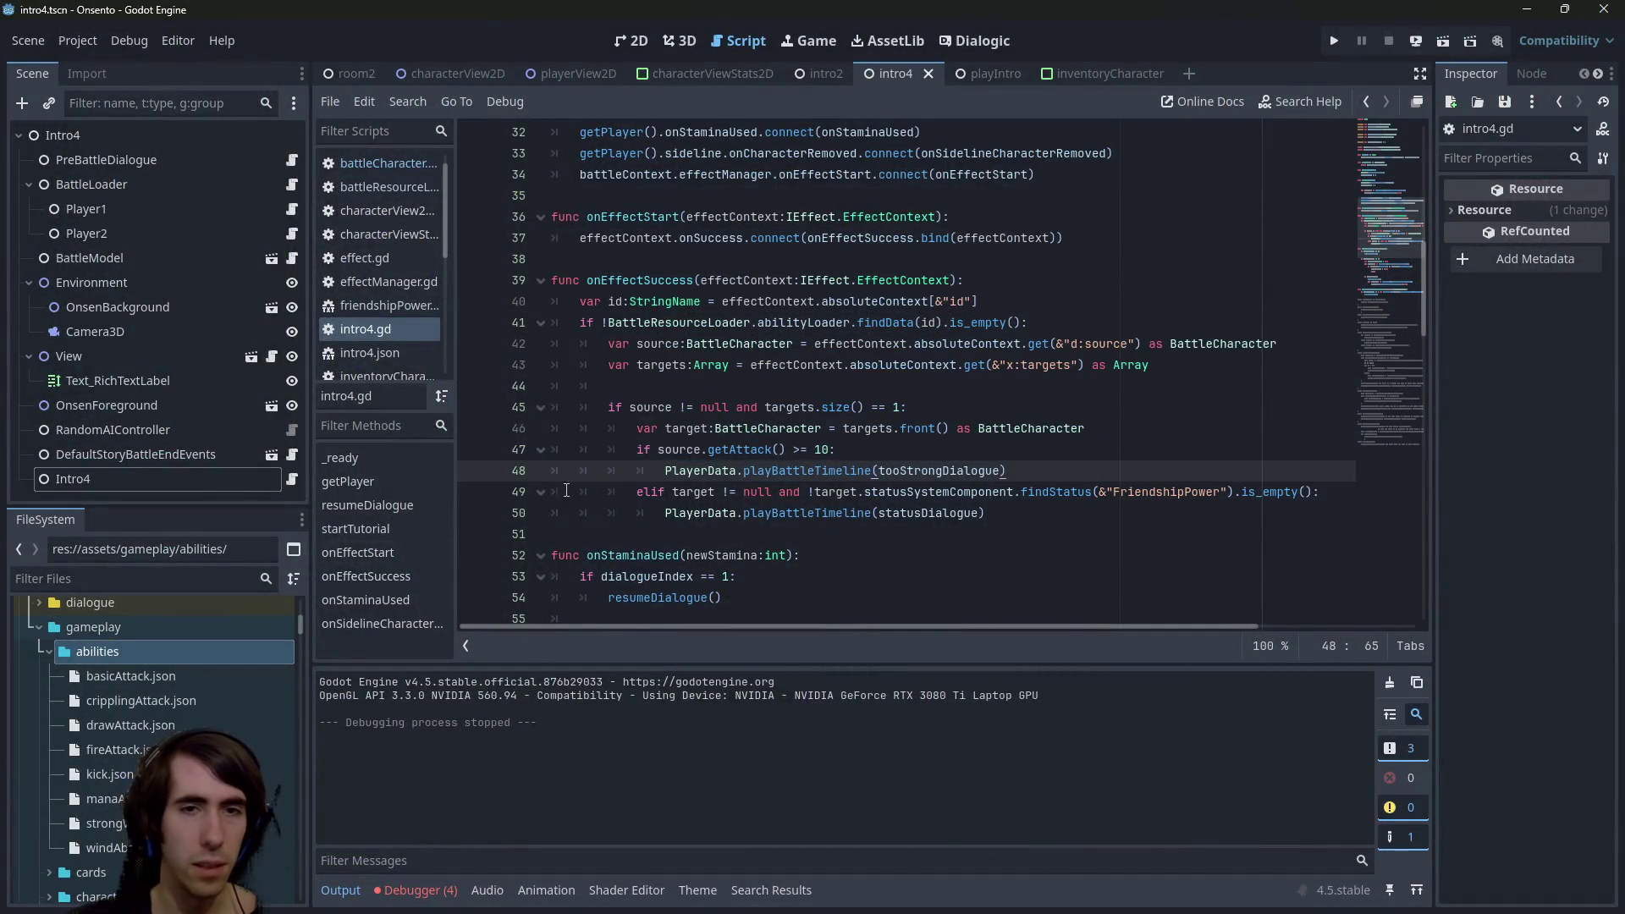
left_click(413, 890)
left_click(406, 888)
left_click(432, 678)
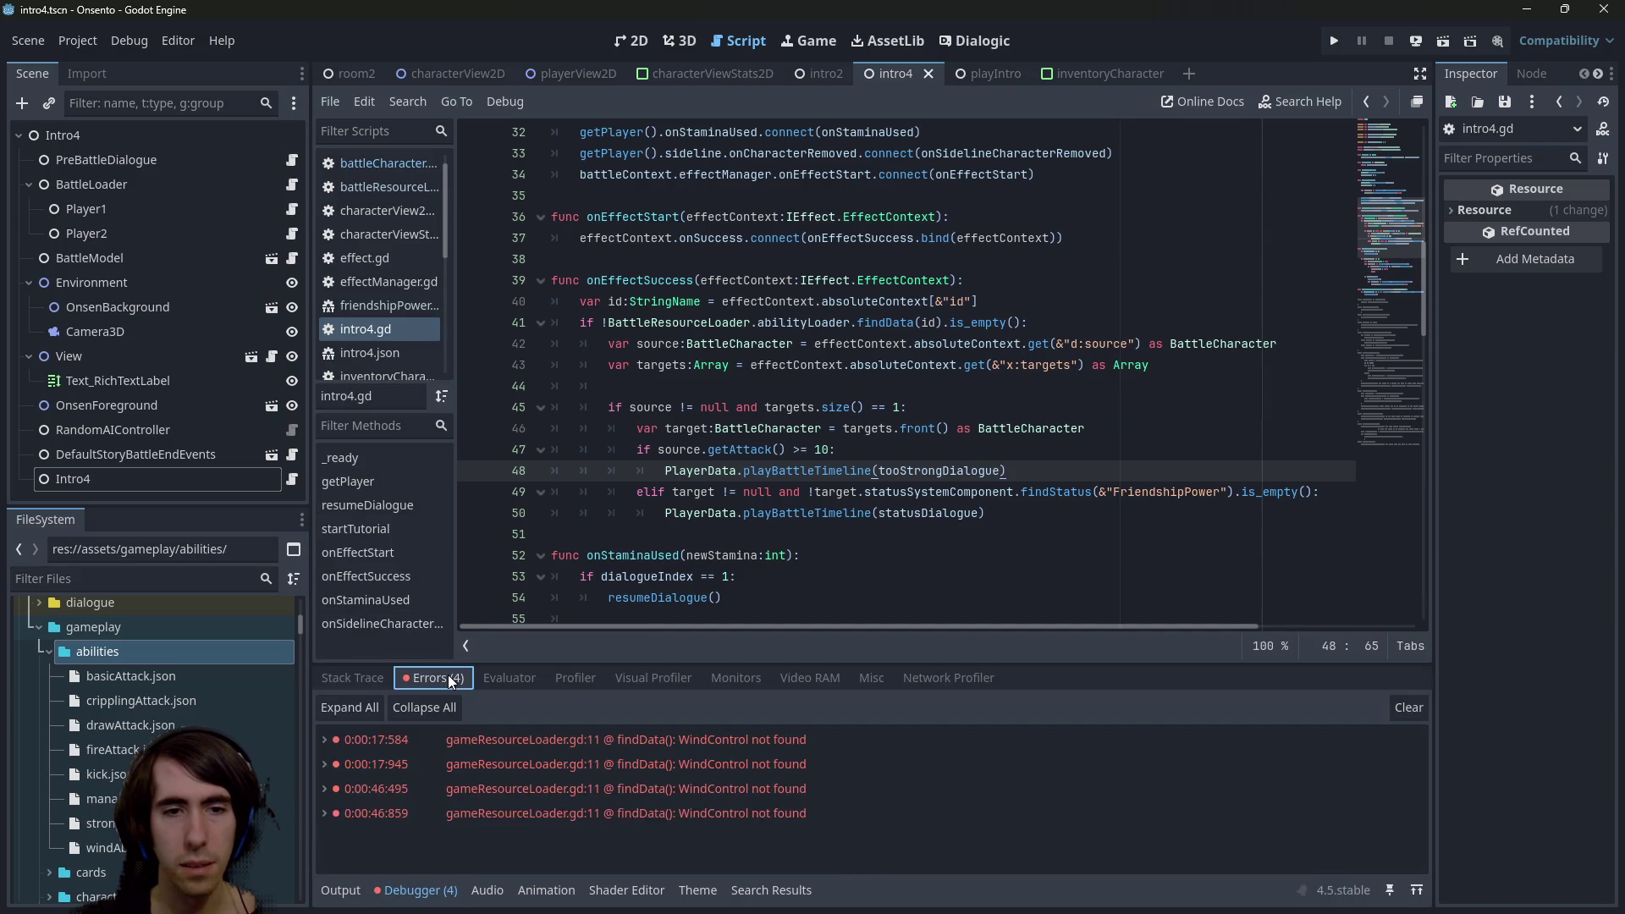
left_click(672, 742)
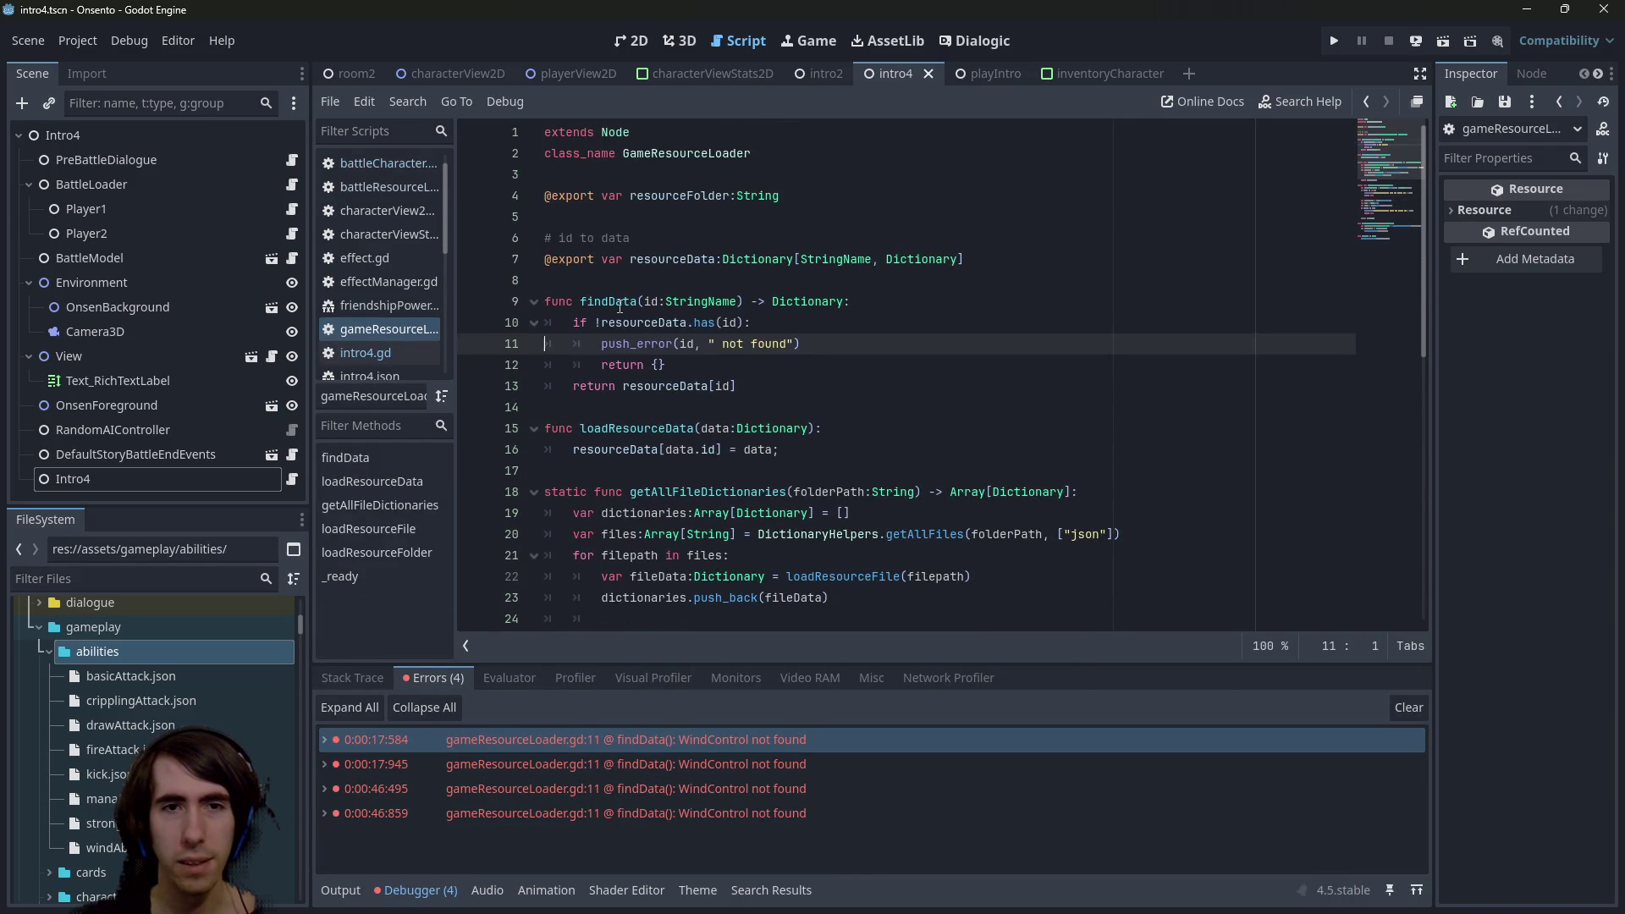
Inspect the findData function and widen the script list to show full filenames
double_click(620, 303)
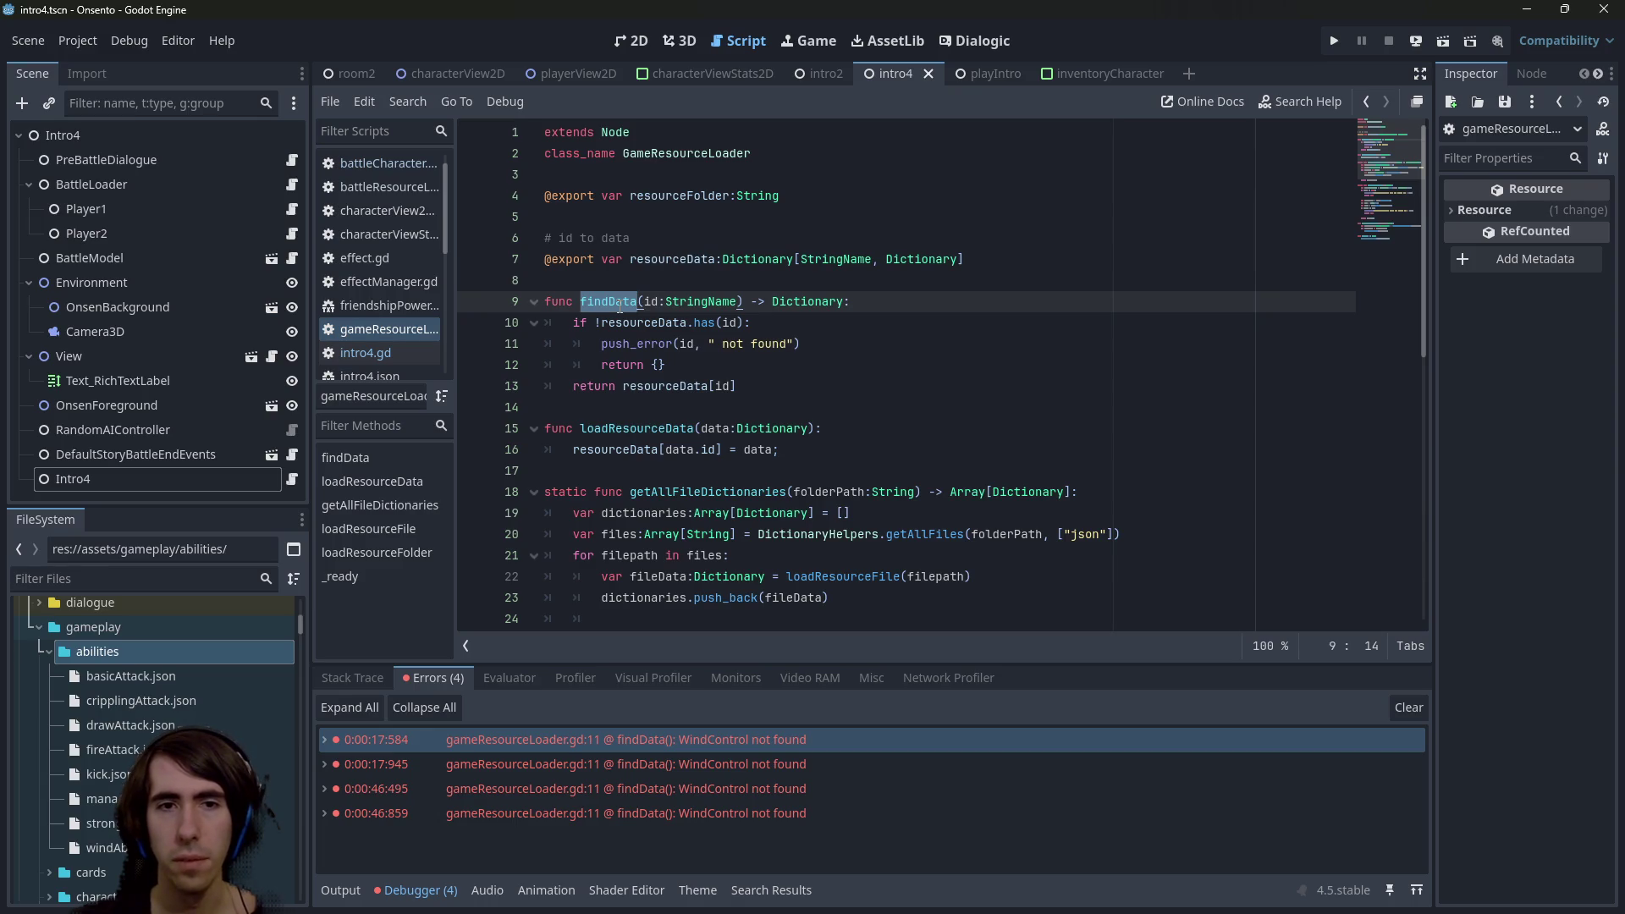
left_click_drag(738, 386, 531, 313)
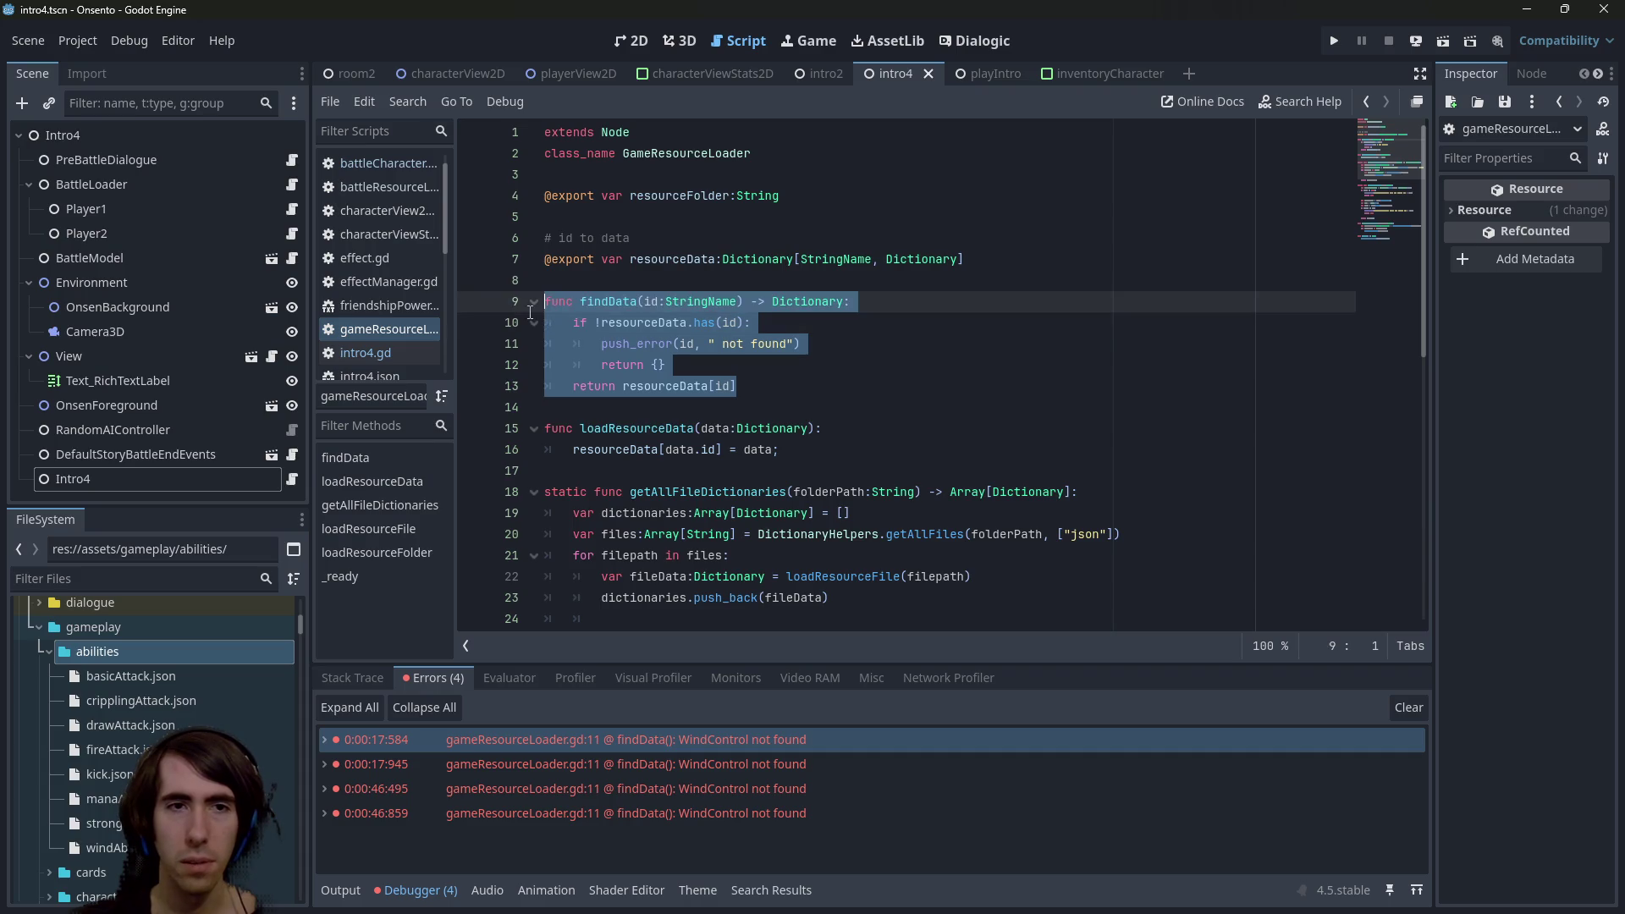
key("Up")
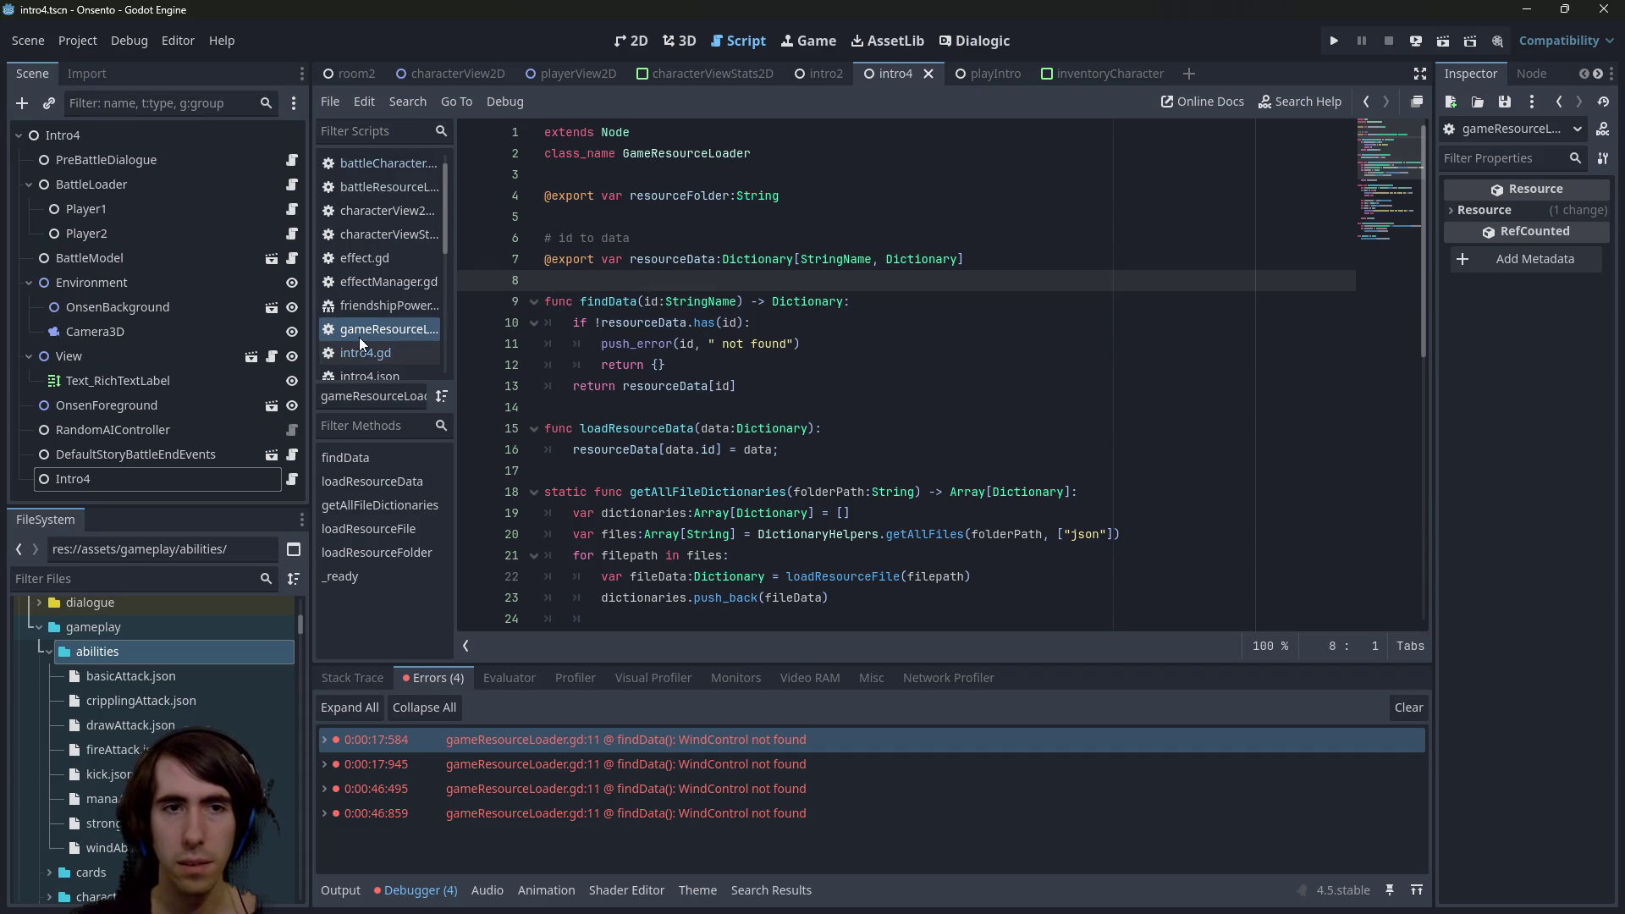
left_click(359, 337)
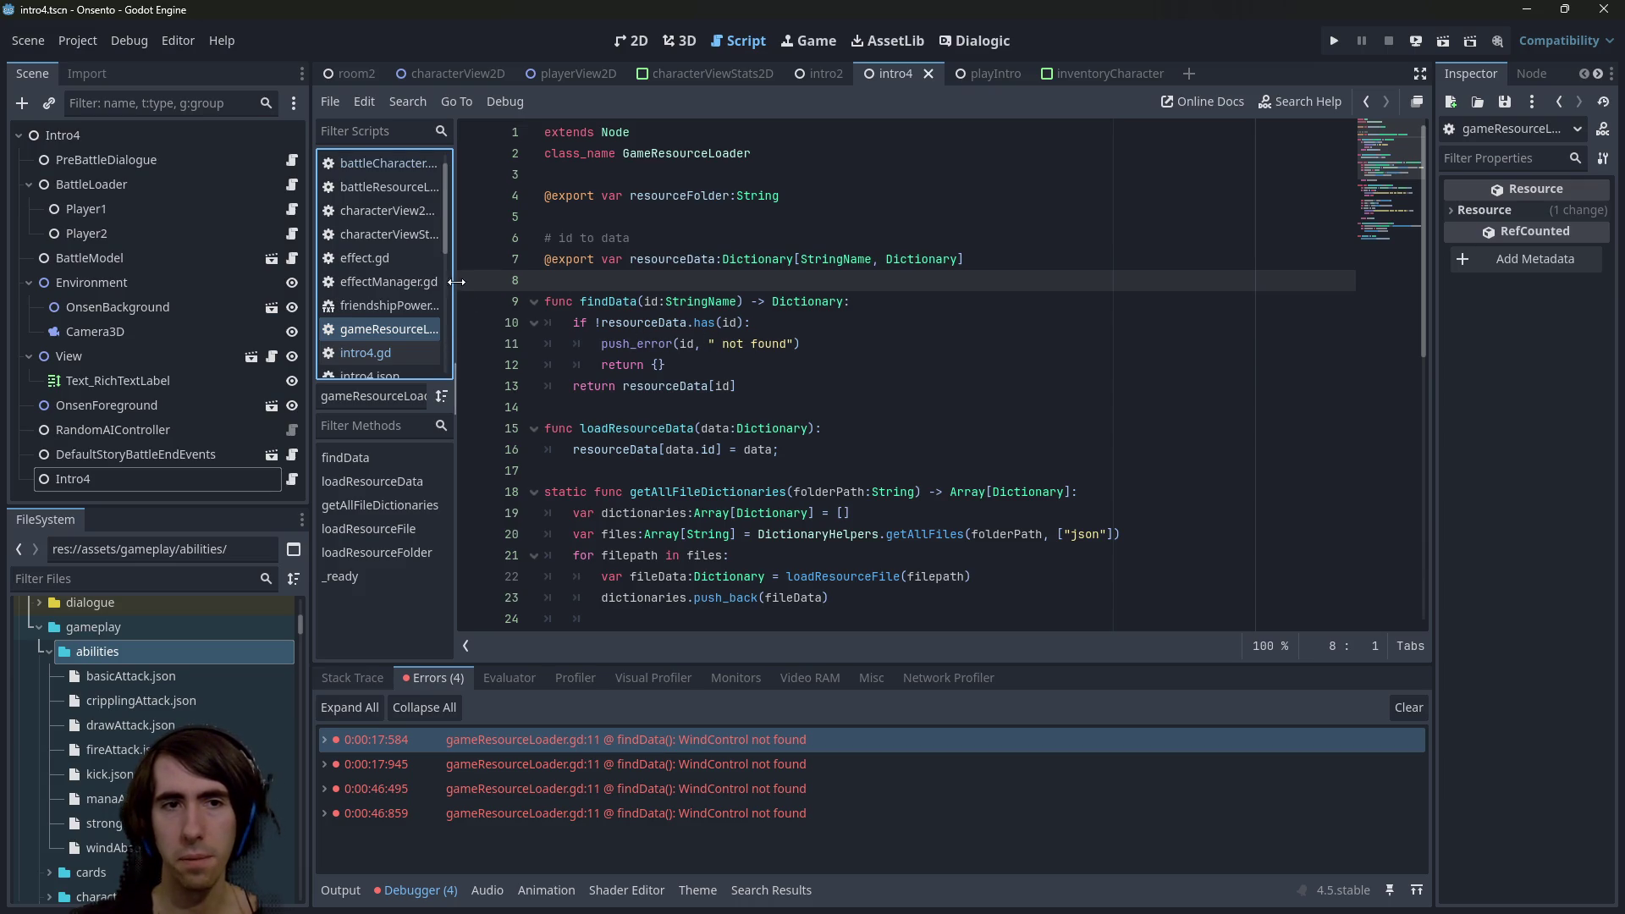
mouse_move(456, 290)
left_mouse_down()
mouse_move(528, 296)
mouse_move(514, 296)
left_mouse_up()
Start a new tryFindData function on the blank lines above findData
left_click(875, 285)
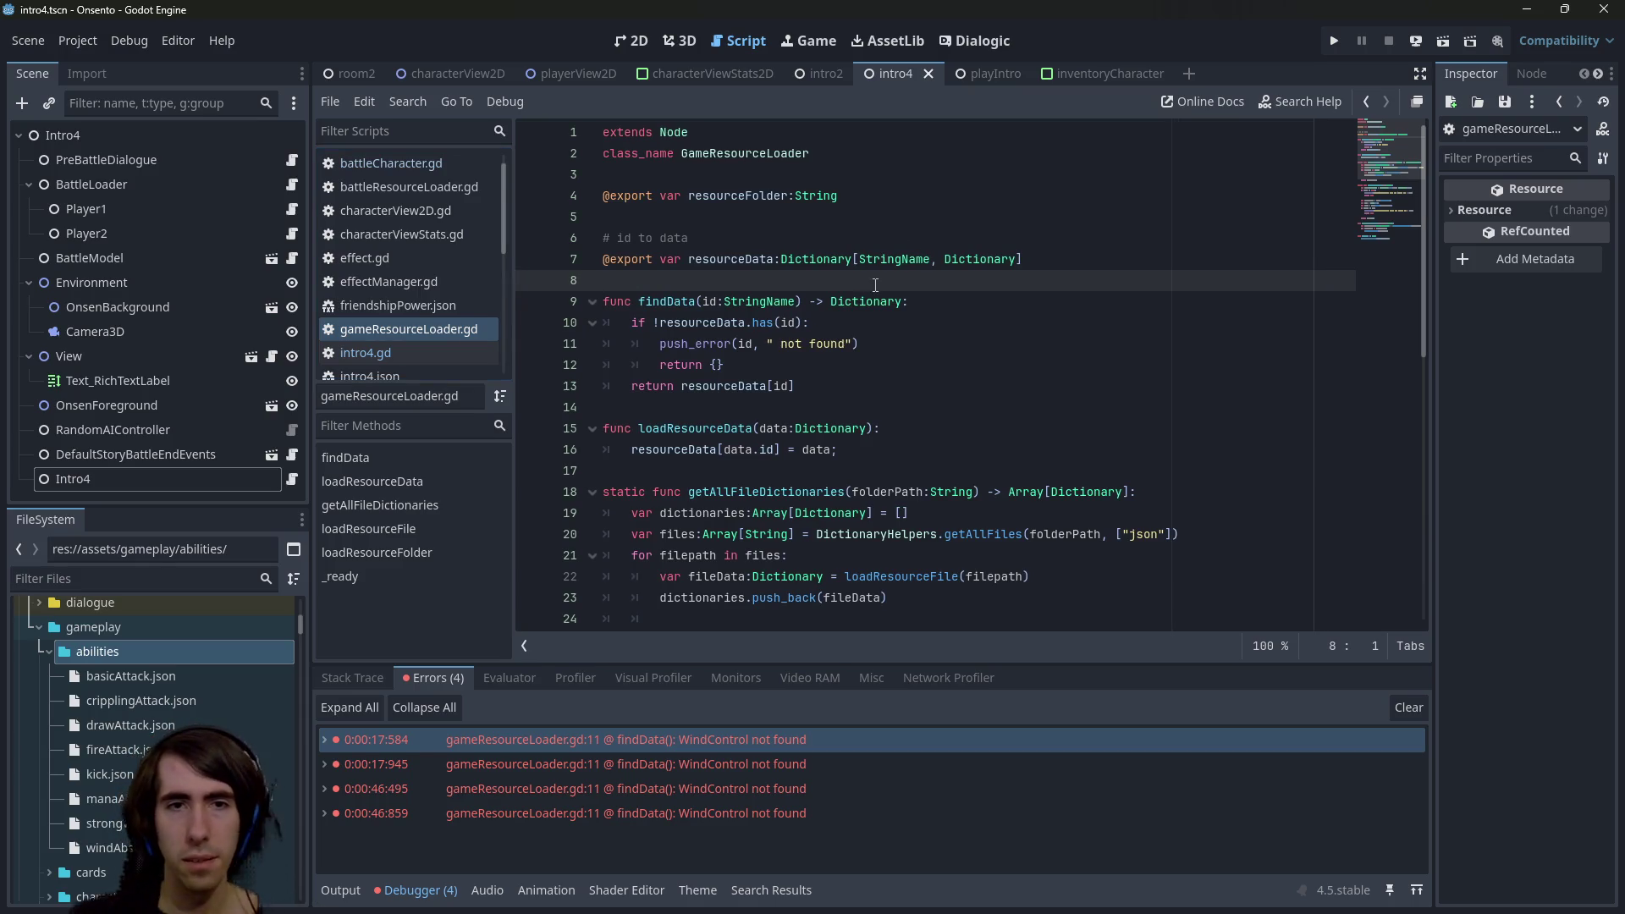
key("Return")
key("Return")
key("Up")
type("nc tryFind")
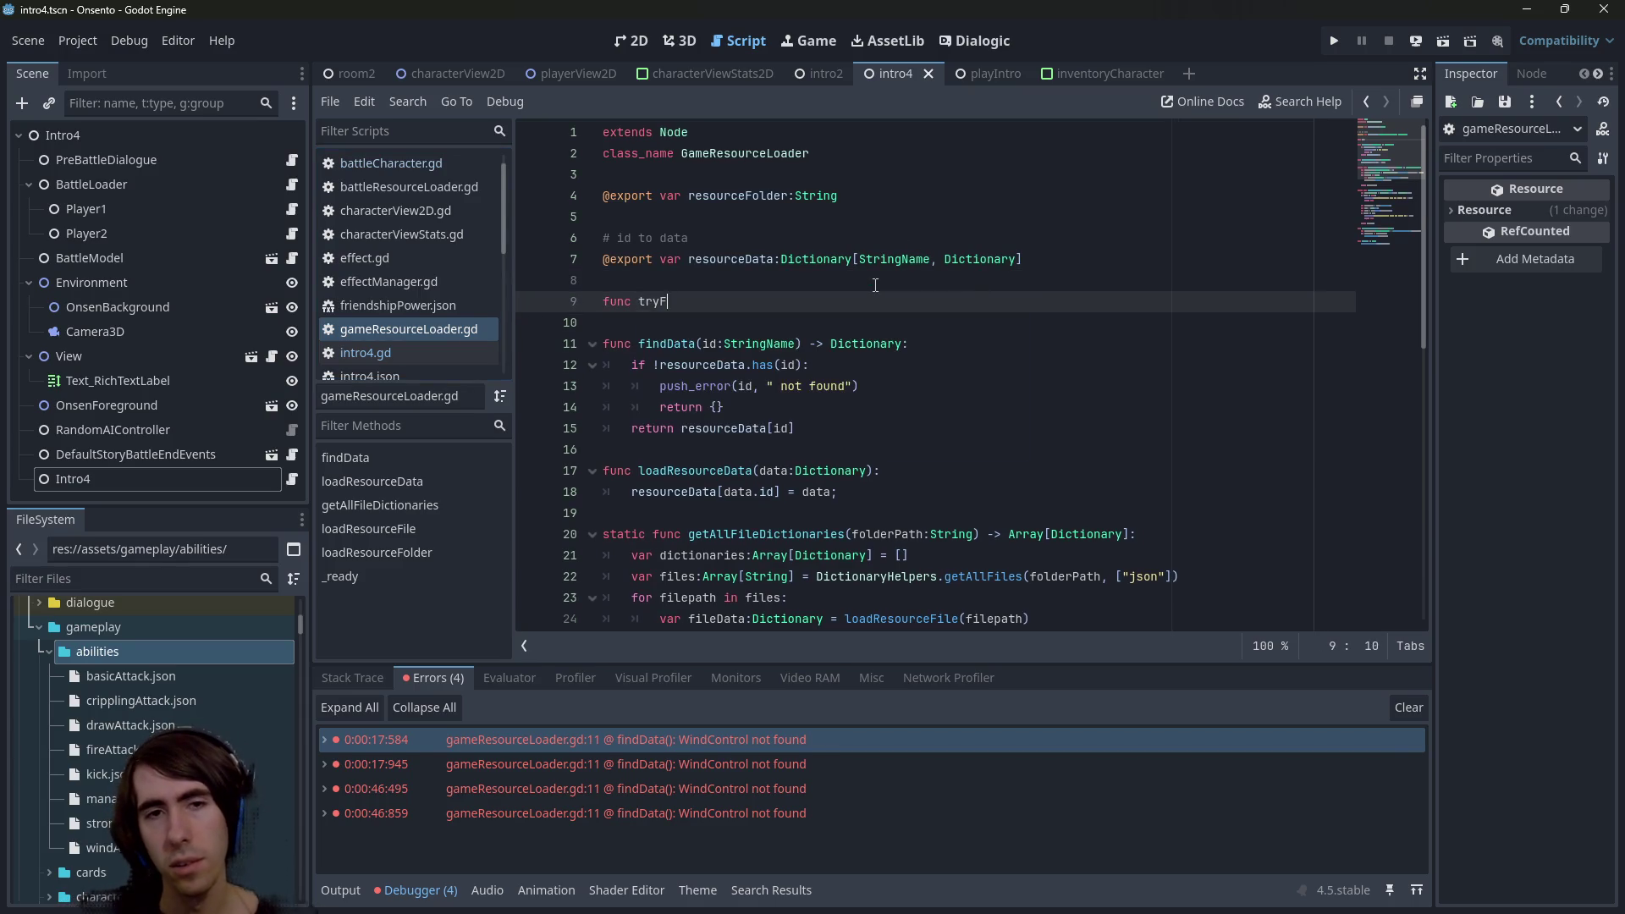
type("Data")
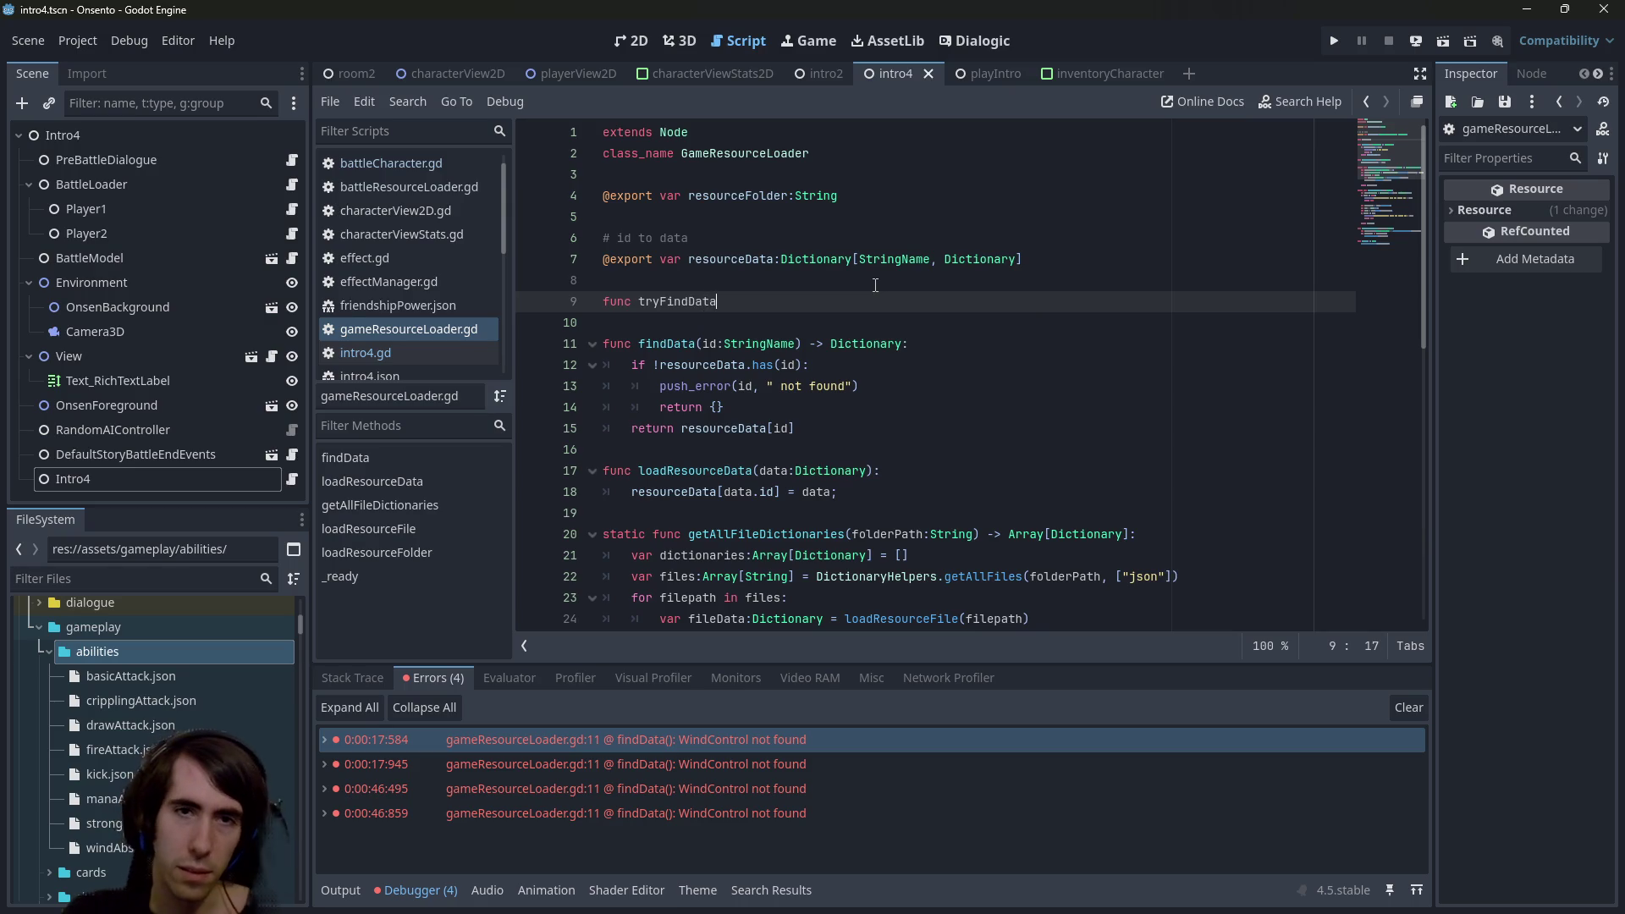
Give tryFindData findData's id:StringName parameter and a Dictionary return type
key("Down")
key("Down")
key("Down")
key("Up")
key("ctrl+Left")
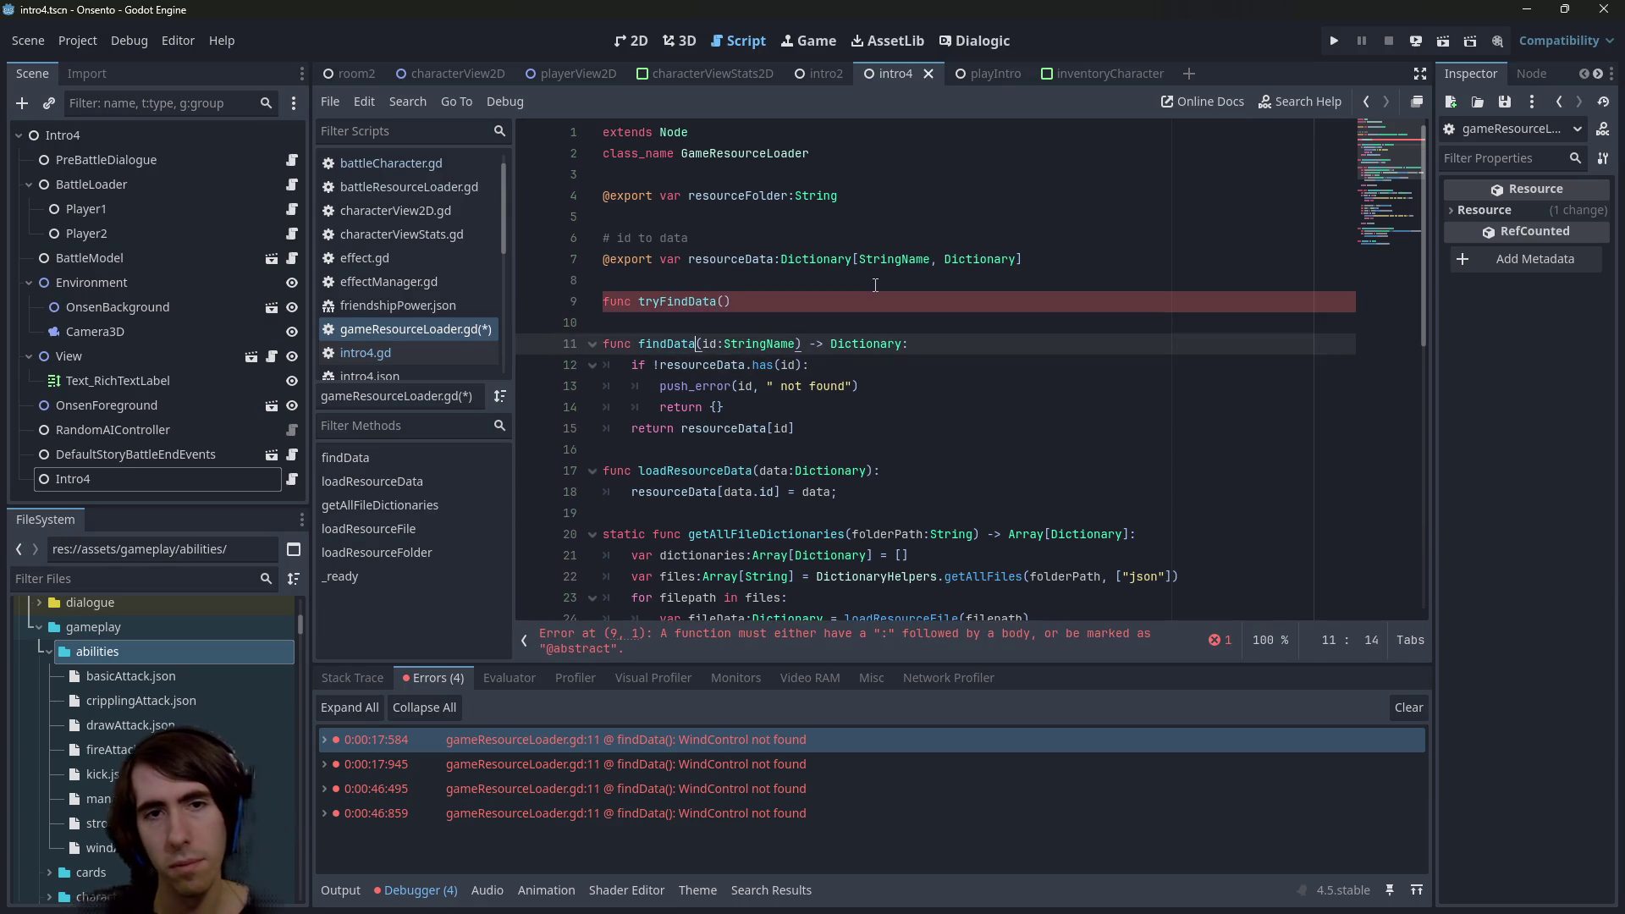
key("ctrl+shift+Right")
key("Up")
key("Down")
key("ctrl+shift+Left")
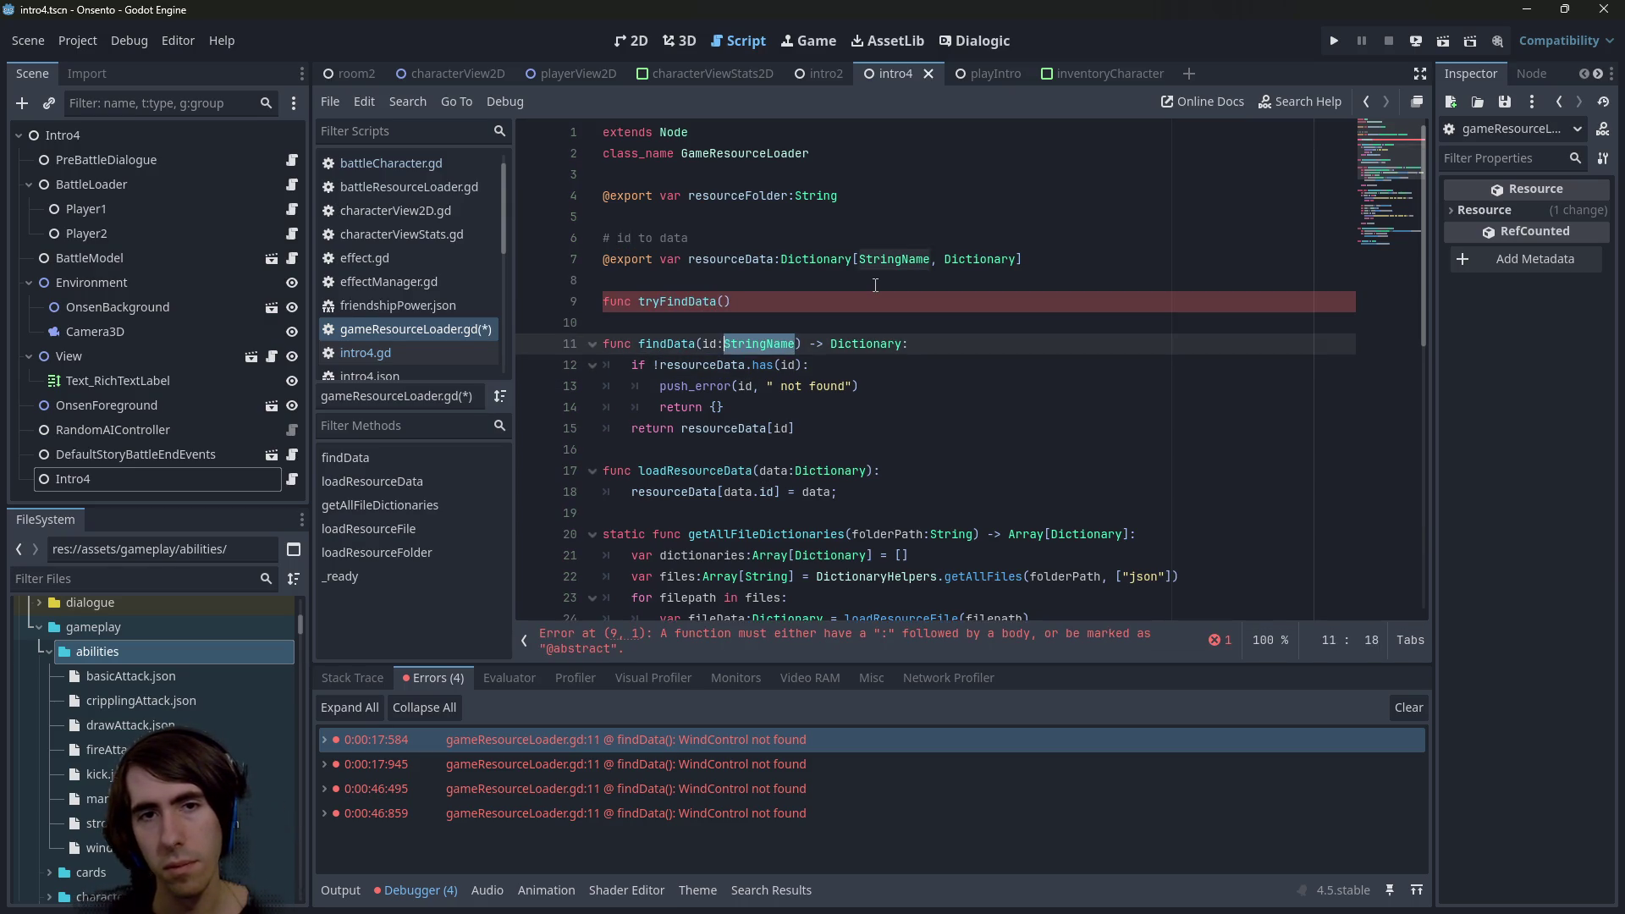
key("ctrl+shift+Left")
key("ctrl+c")
key("Up")
key("Up")
key("End")
key("Left")
key("ctrl+v")
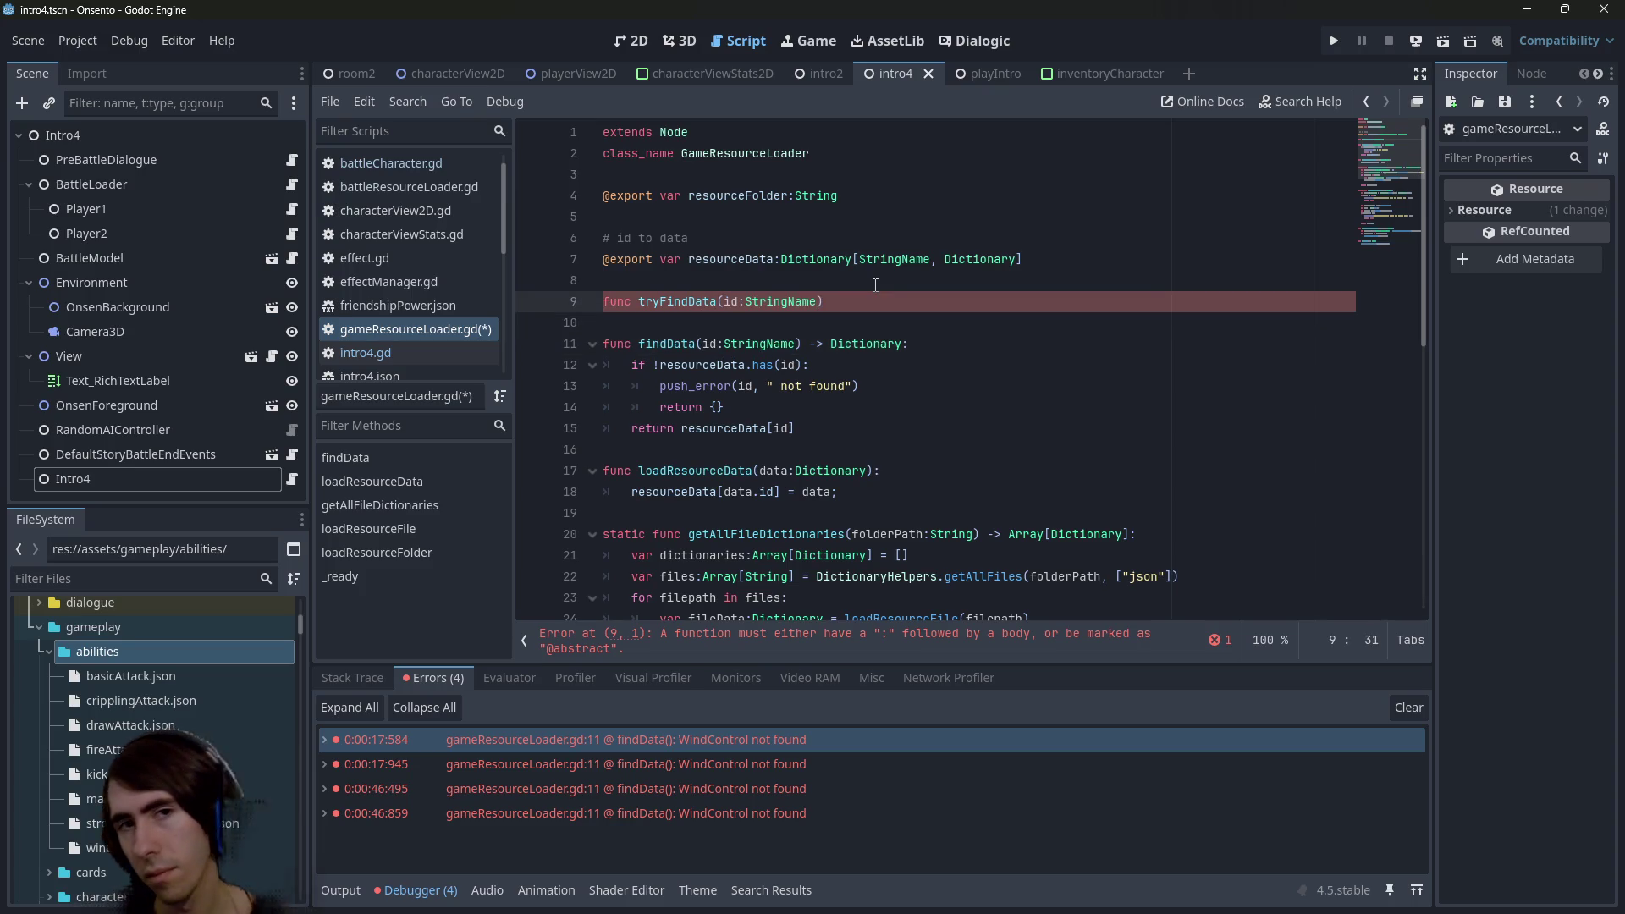
key("End")
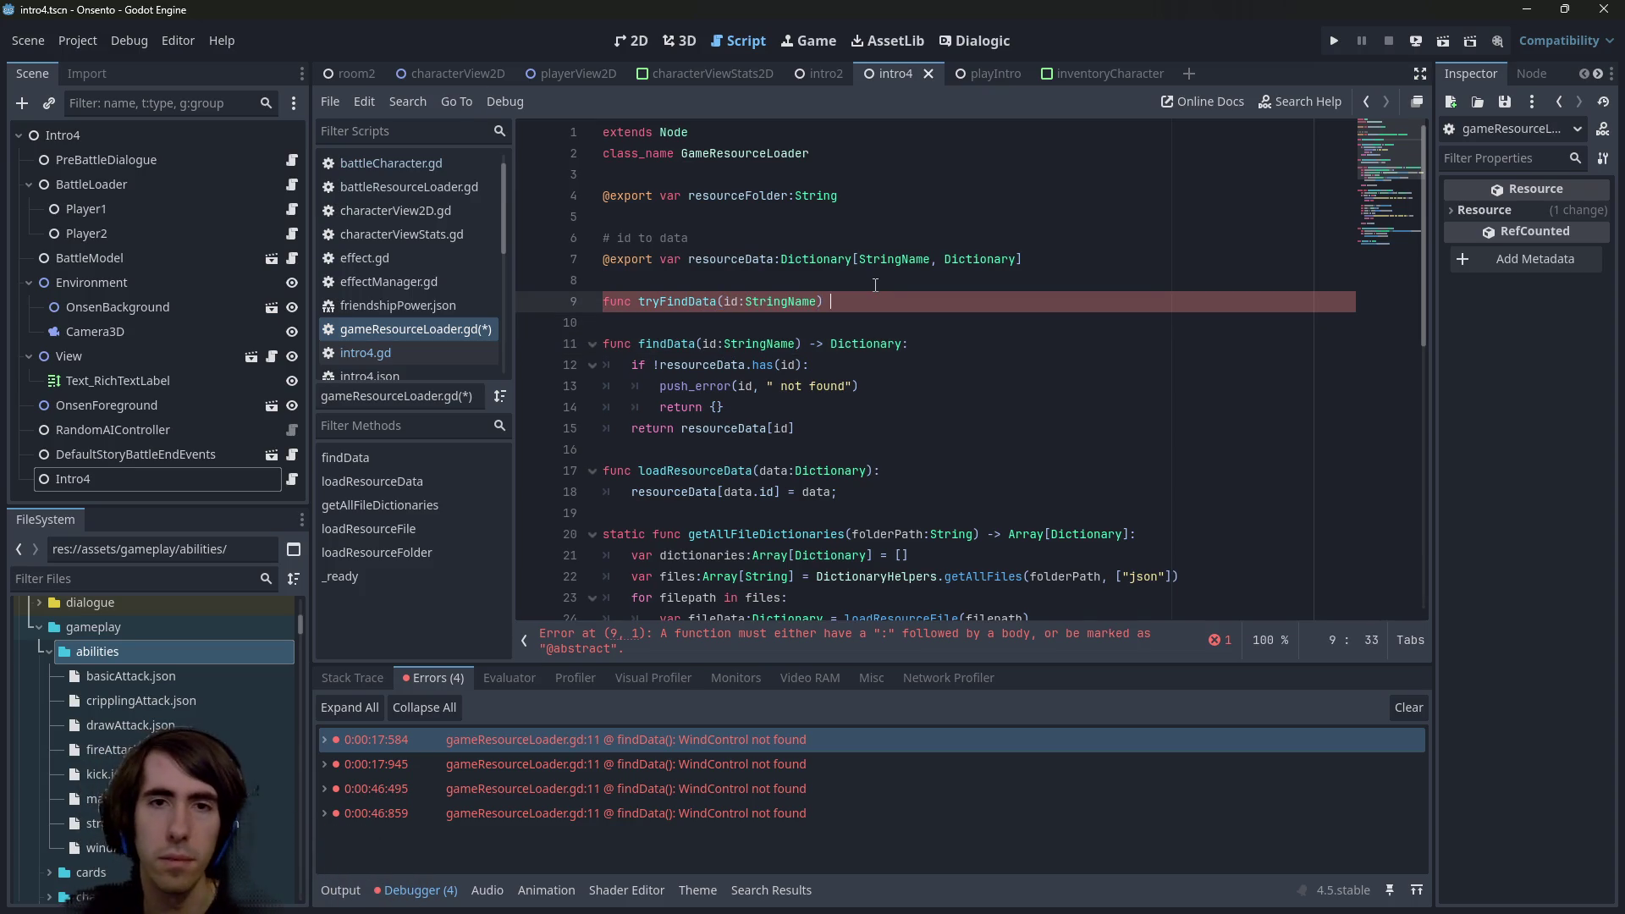
type("Diction")
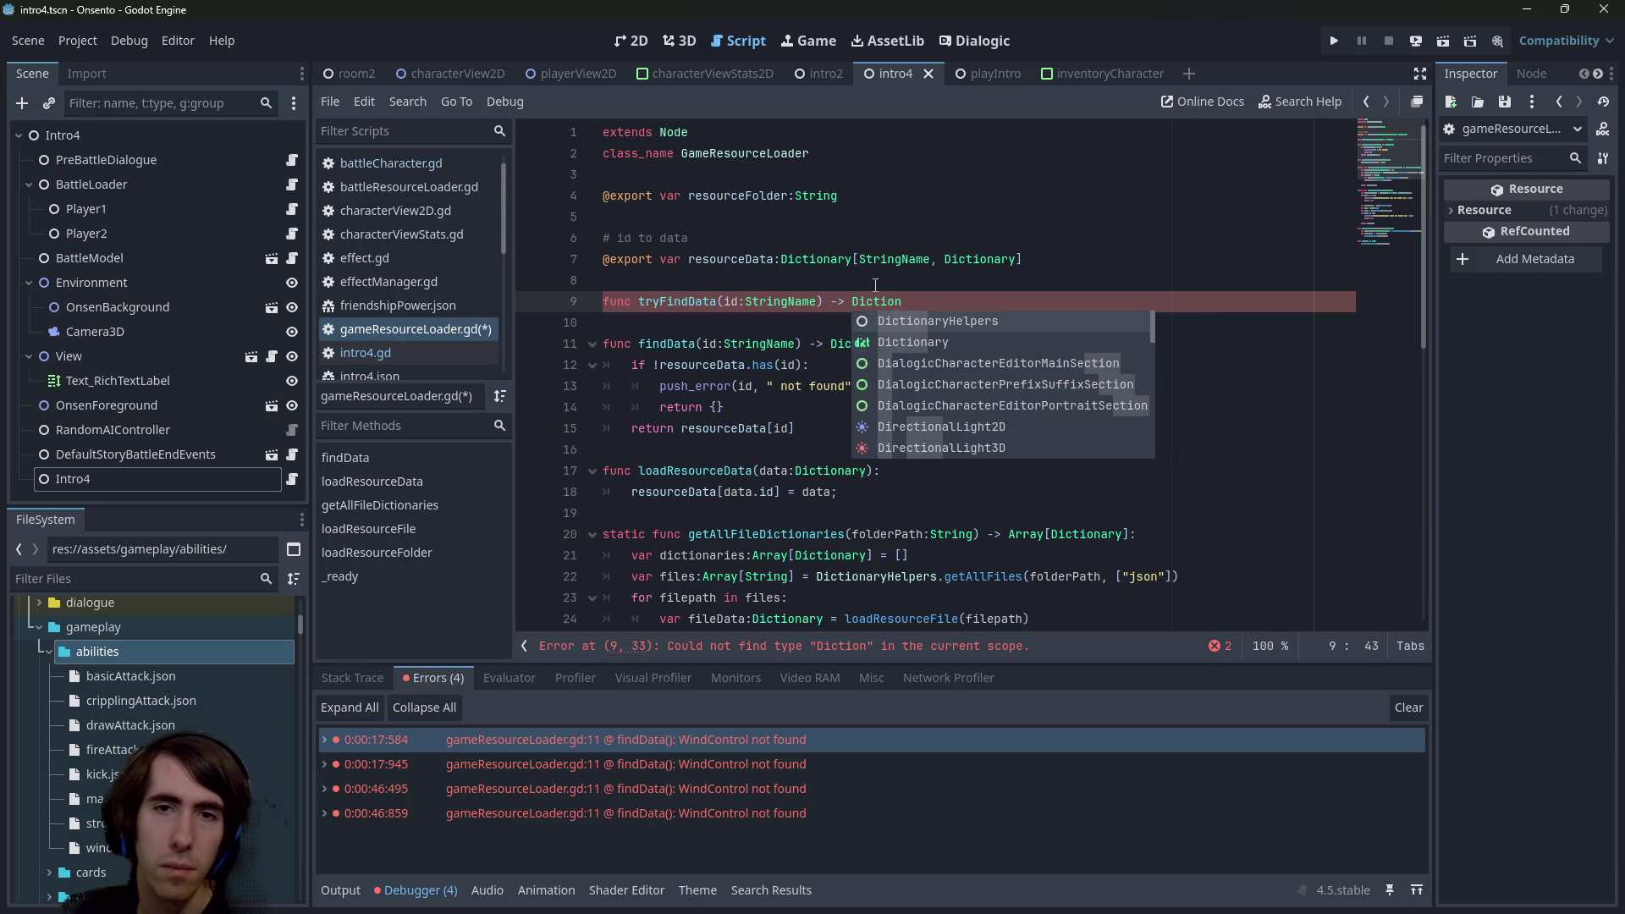
key("Return")
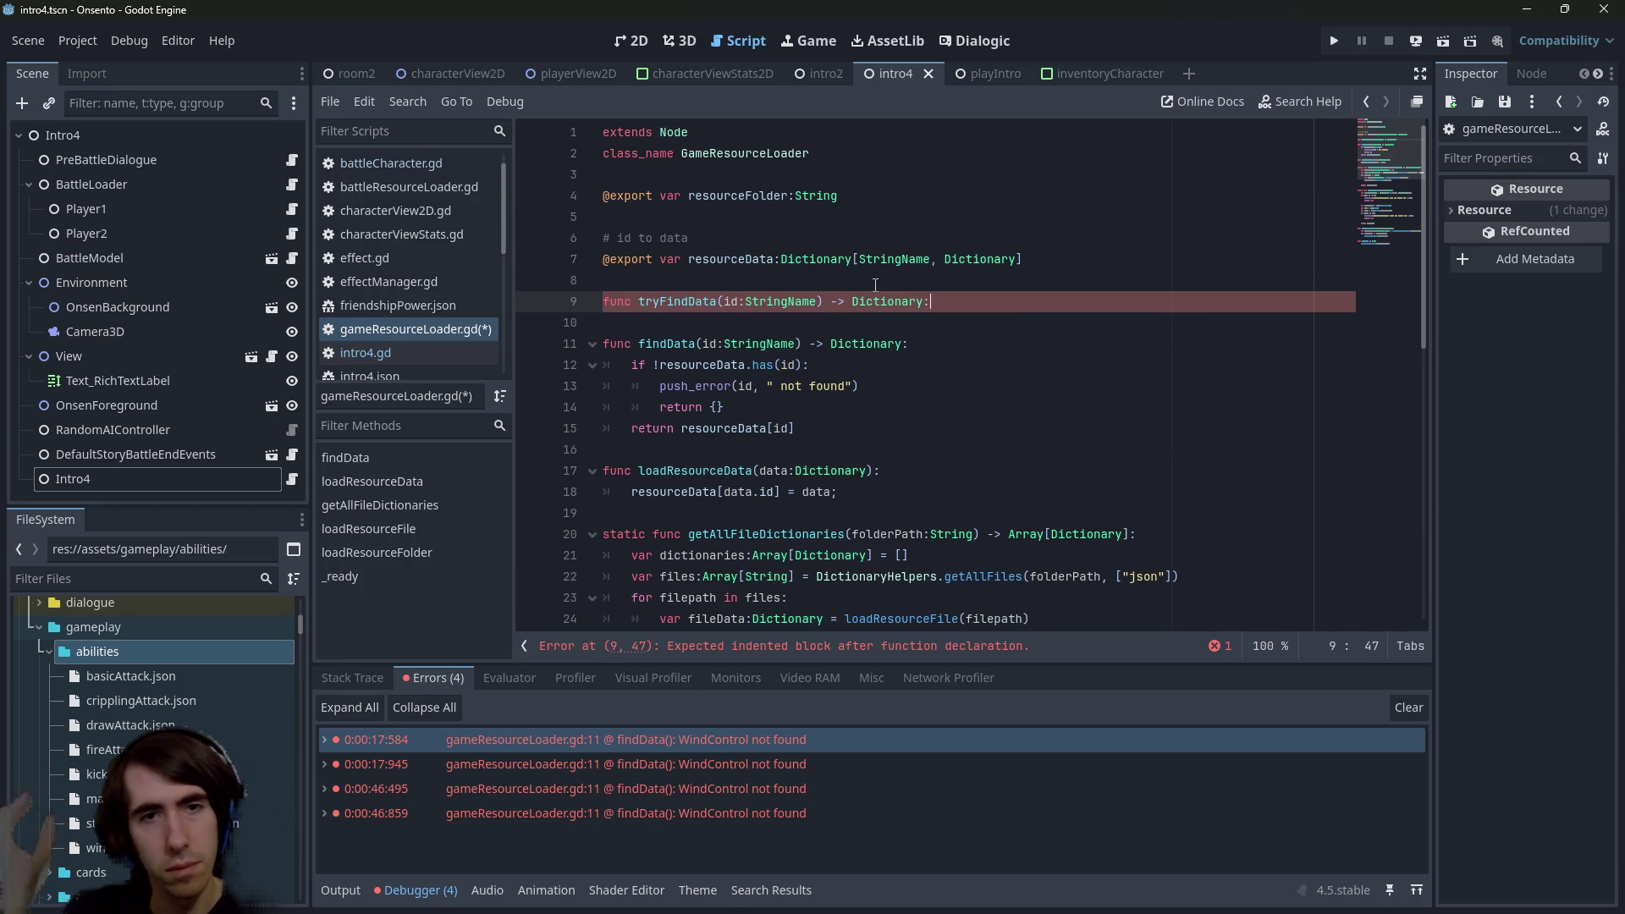
Check resourceData's uses, rename tryFindData to hasData, and save
double_click(758, 429)
mouse_move(791, 350)
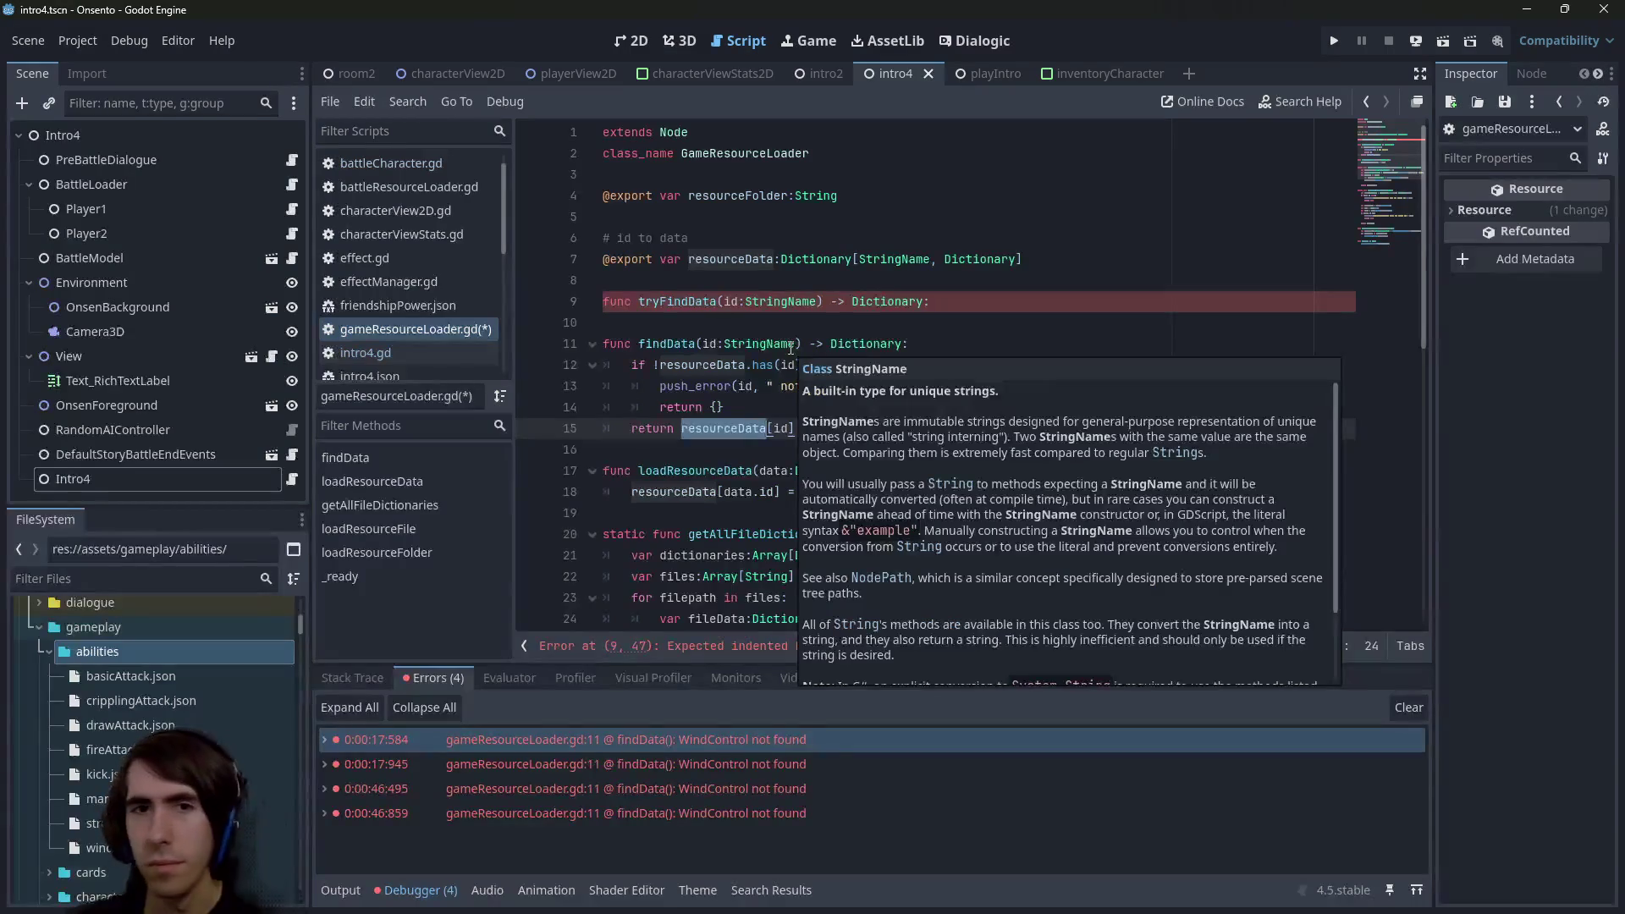
double_click(703, 365)
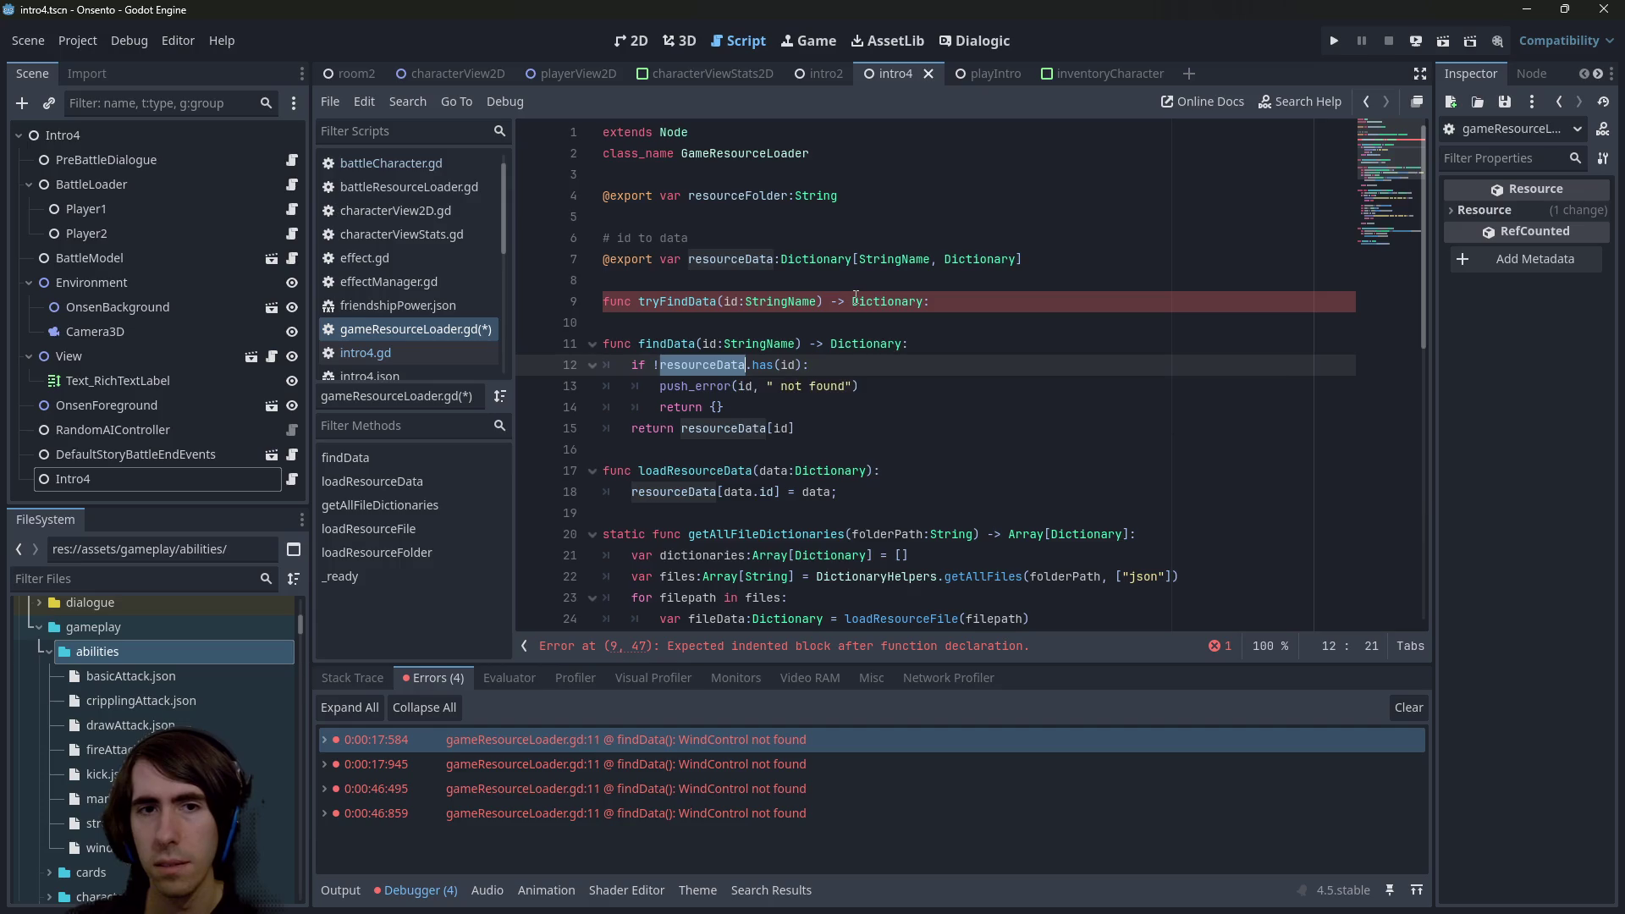
mouse_move(856, 298)
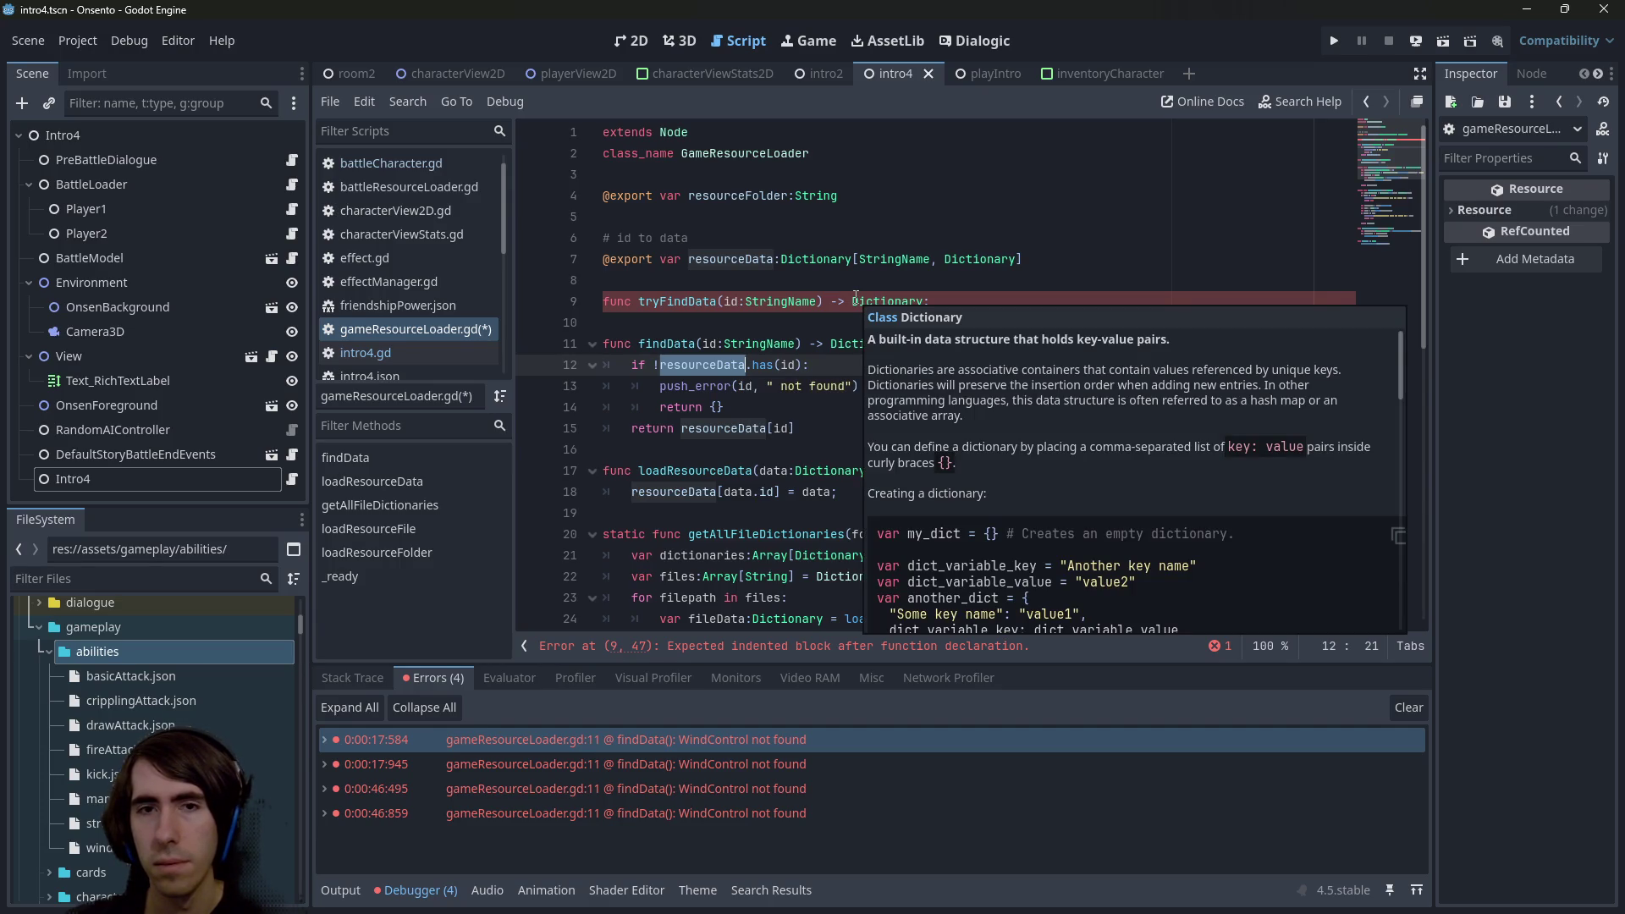
left_click(959, 309)
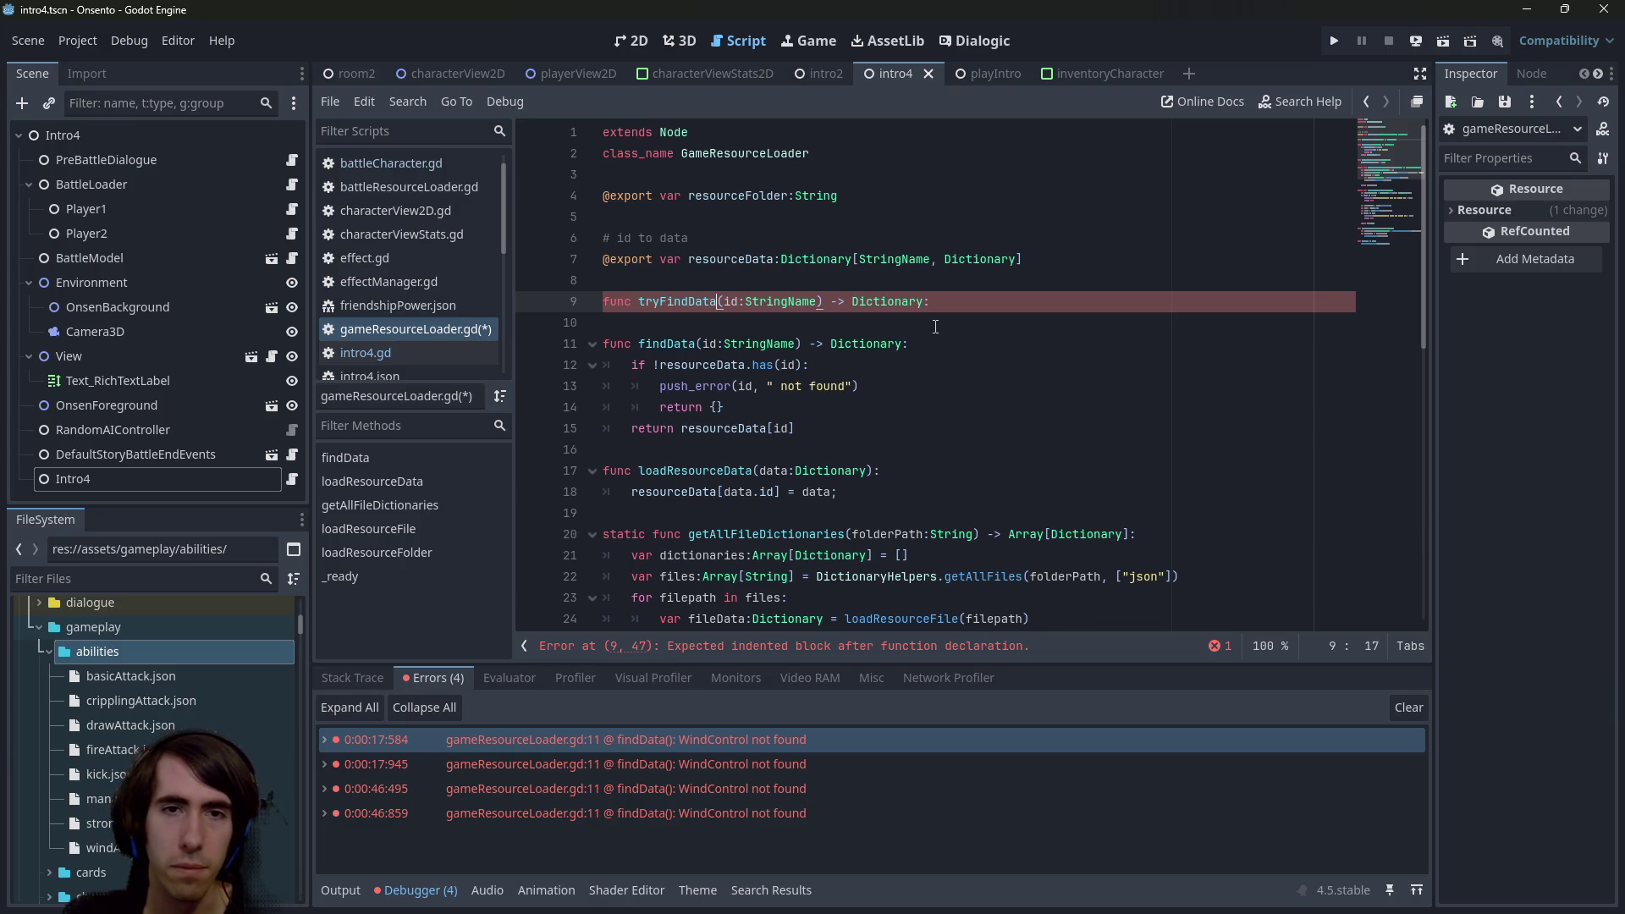
key("ctrl+BackSpace")
type("hasData")
key("ctrl+s")
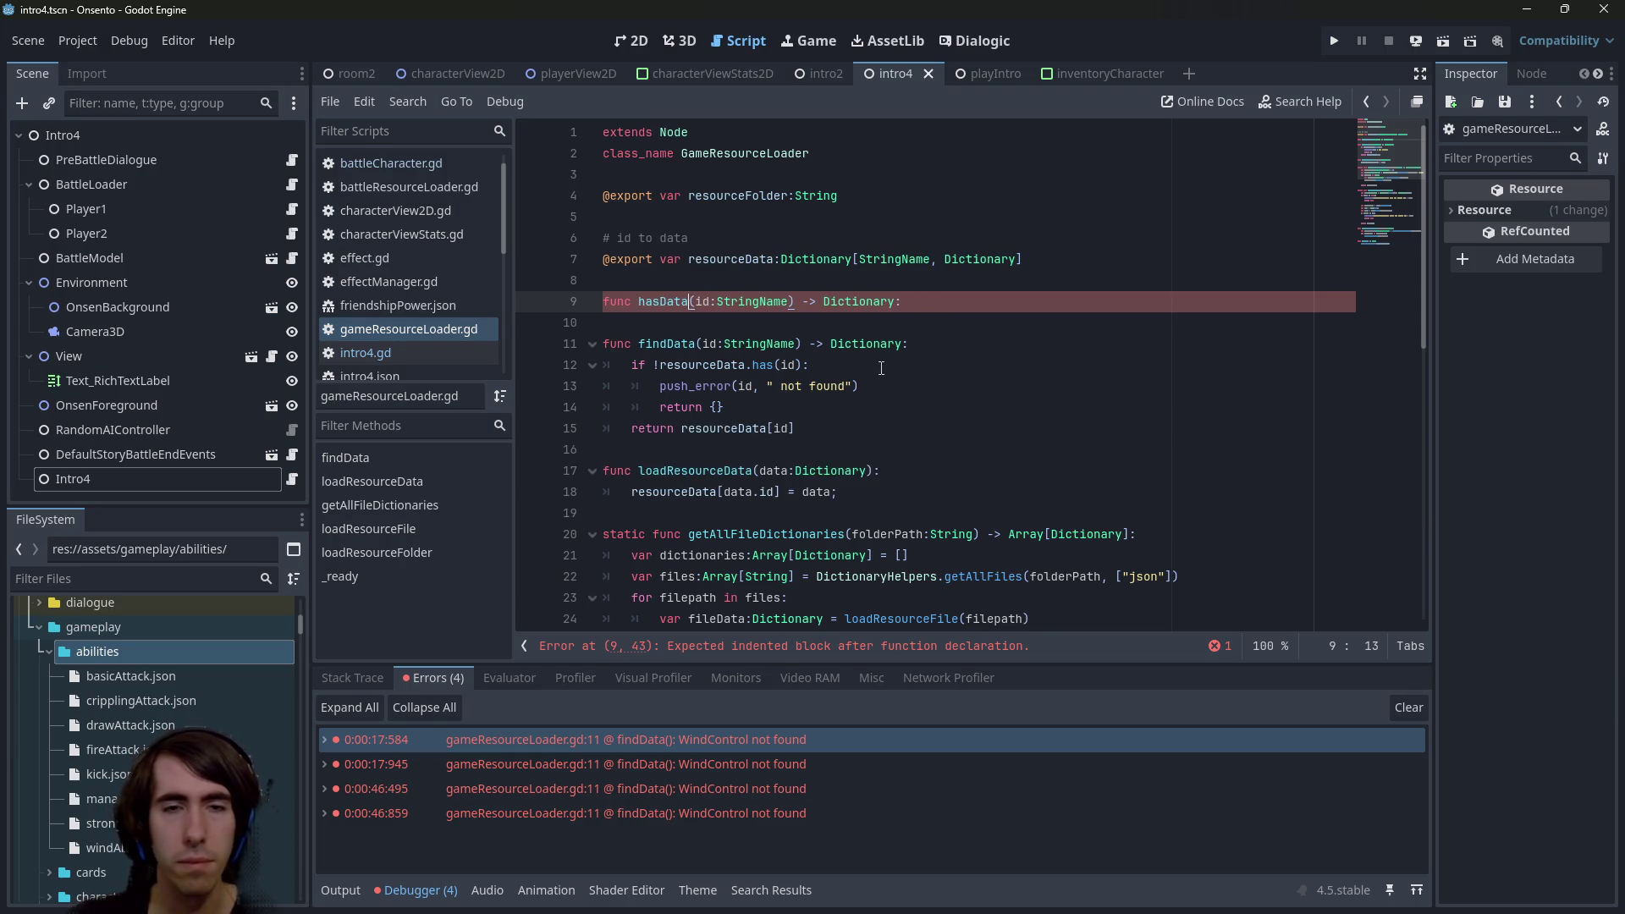
Make hasData's body return resourceData.has(id), adapted from findData's return line, and save
left_click(815, 427)
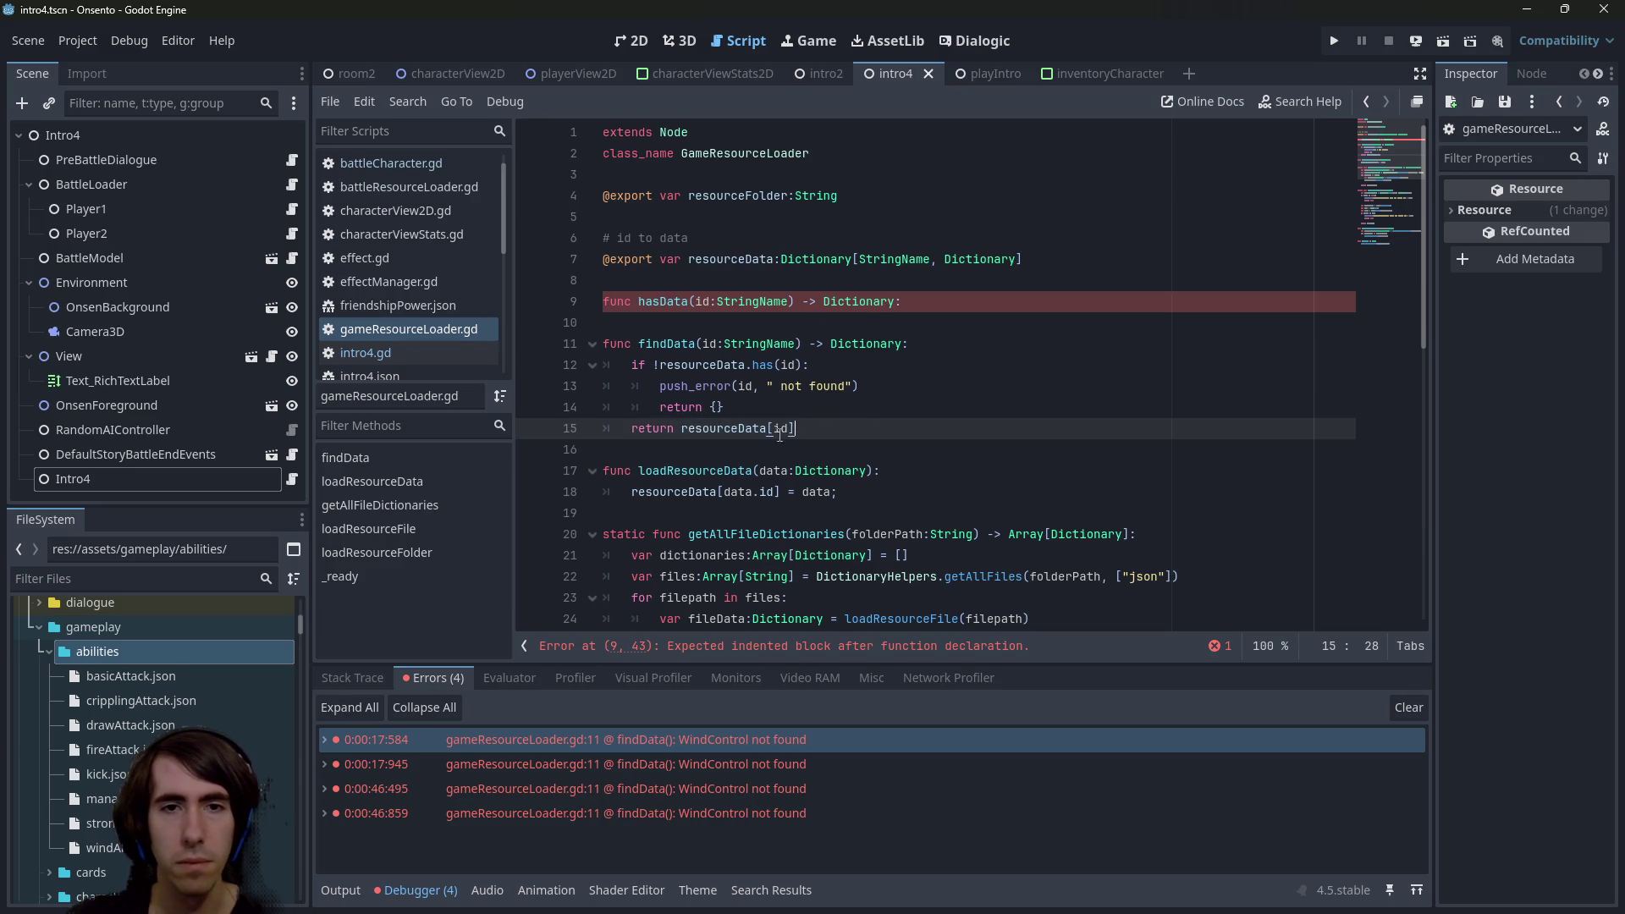
key("shift+Home")
key("ctrl+c")
left_click(982, 303)
key("Return")
key("ctrl+v")
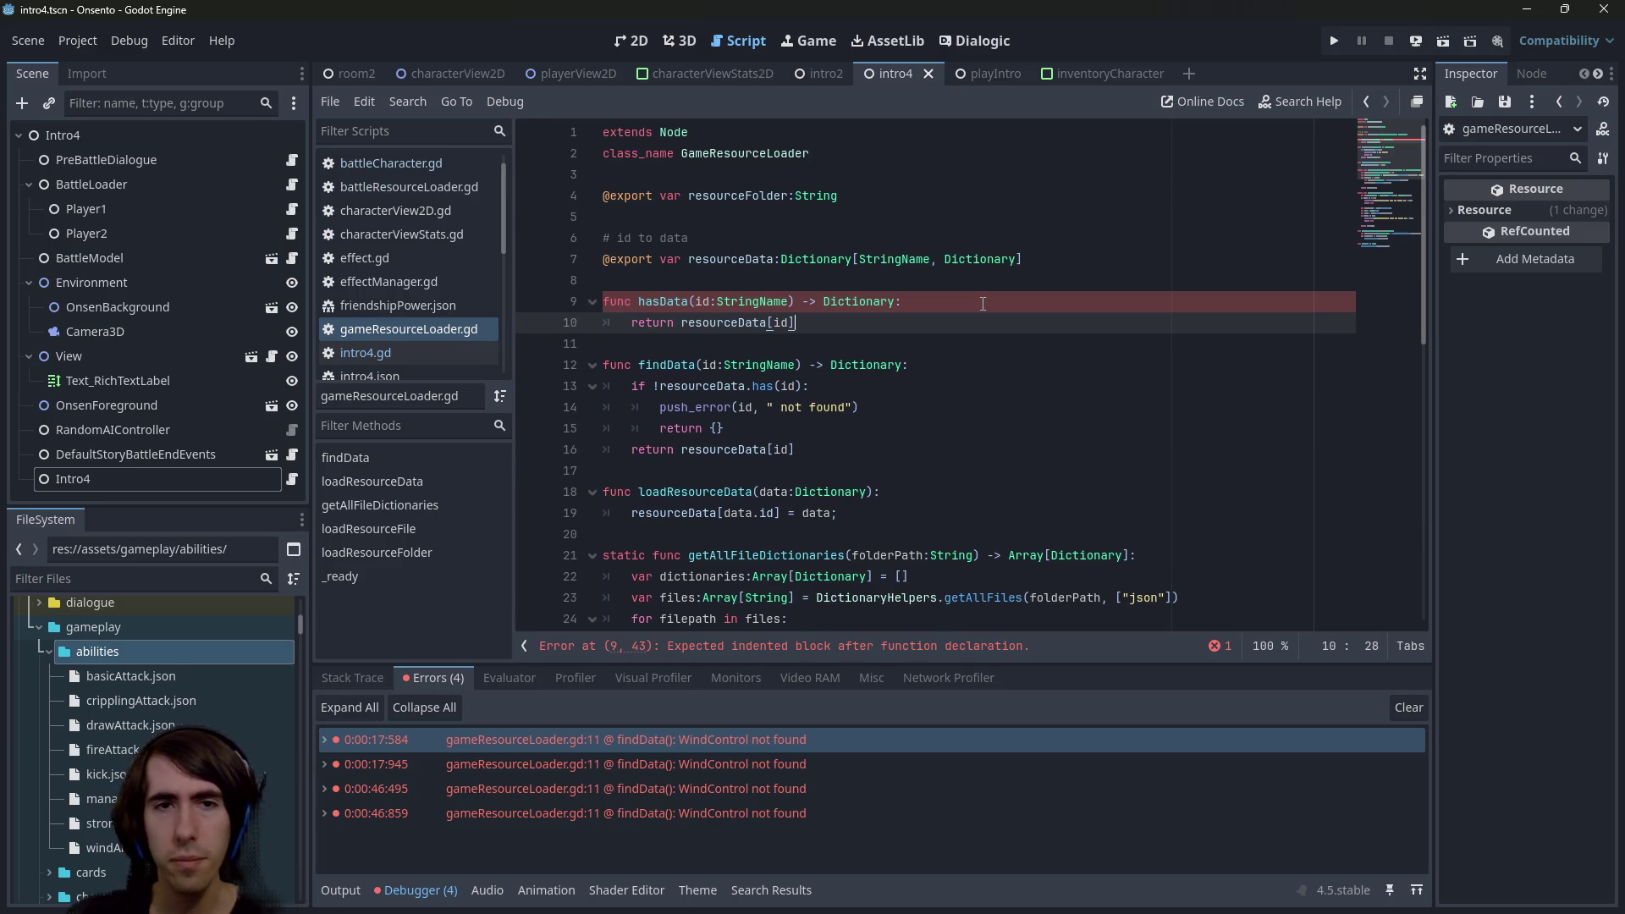
key("BackSpace")
key("BackSpace")
key("BackSpace")
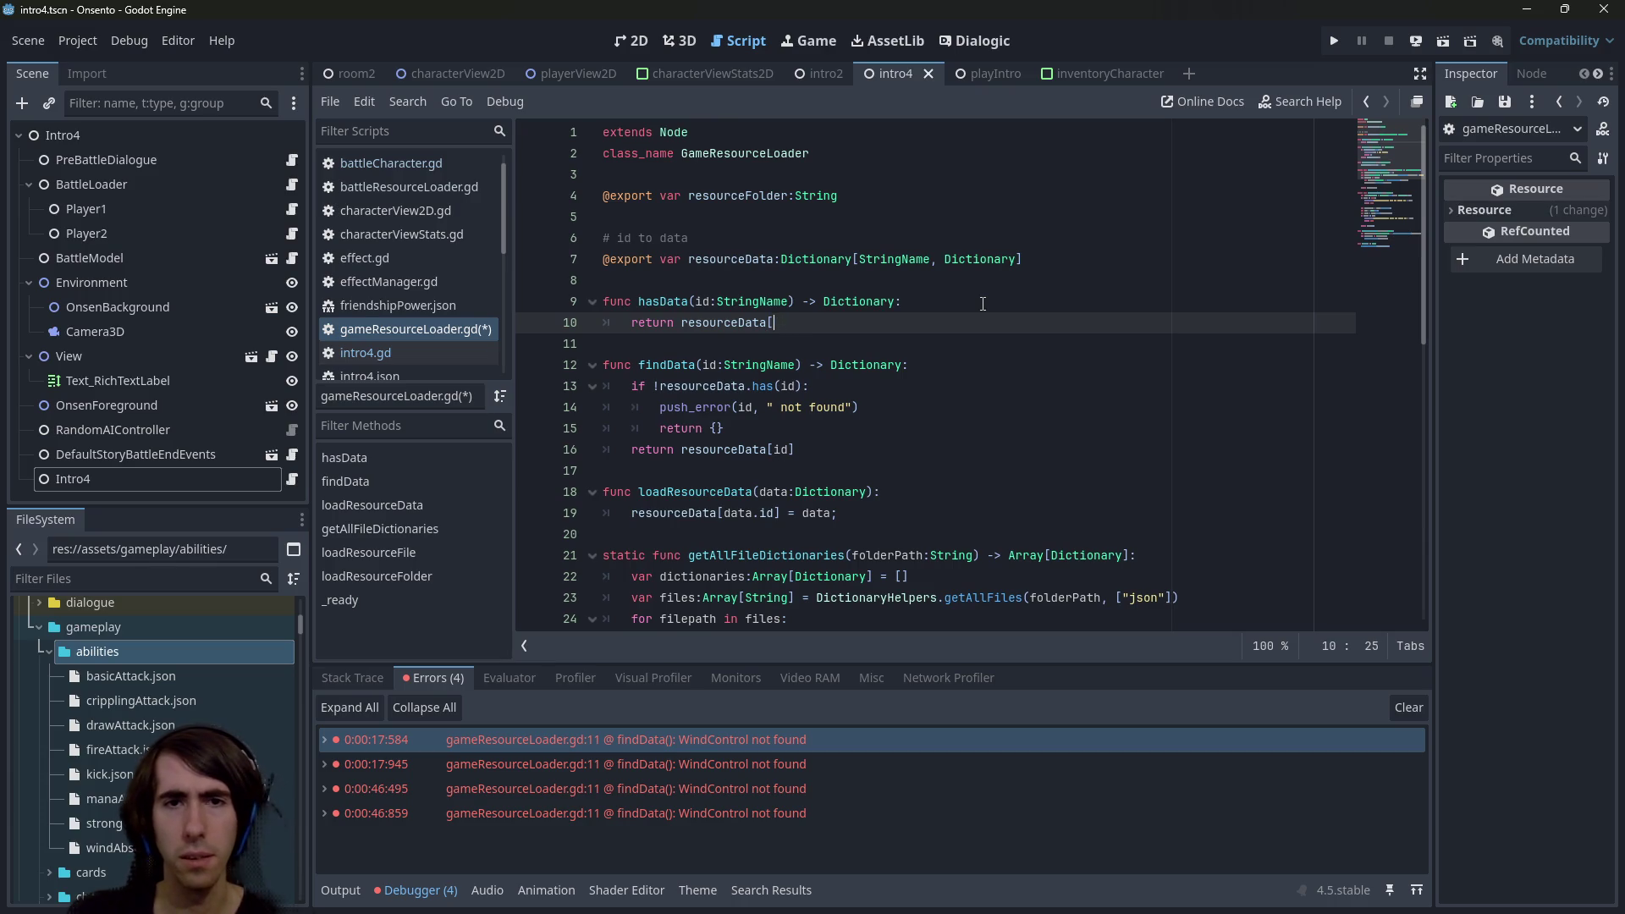
key("BackSpace")
type(".has(i")
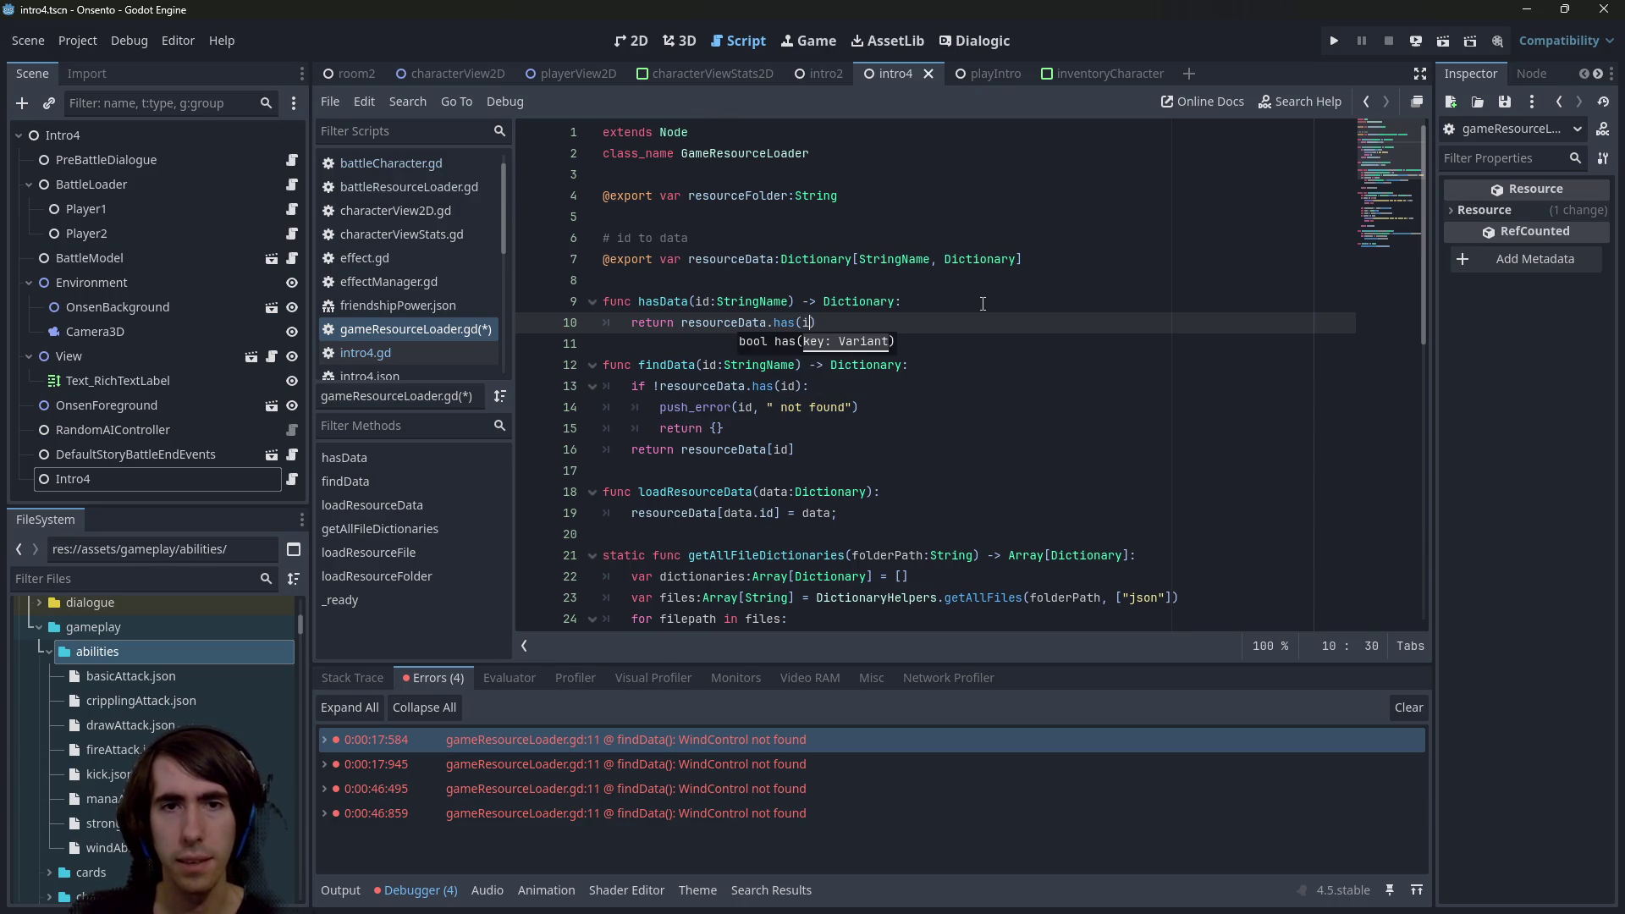
type("d")
key("ctrl+s")
Change hasData's return type to bool and expand the first error's stack trace
double_click(854, 304)
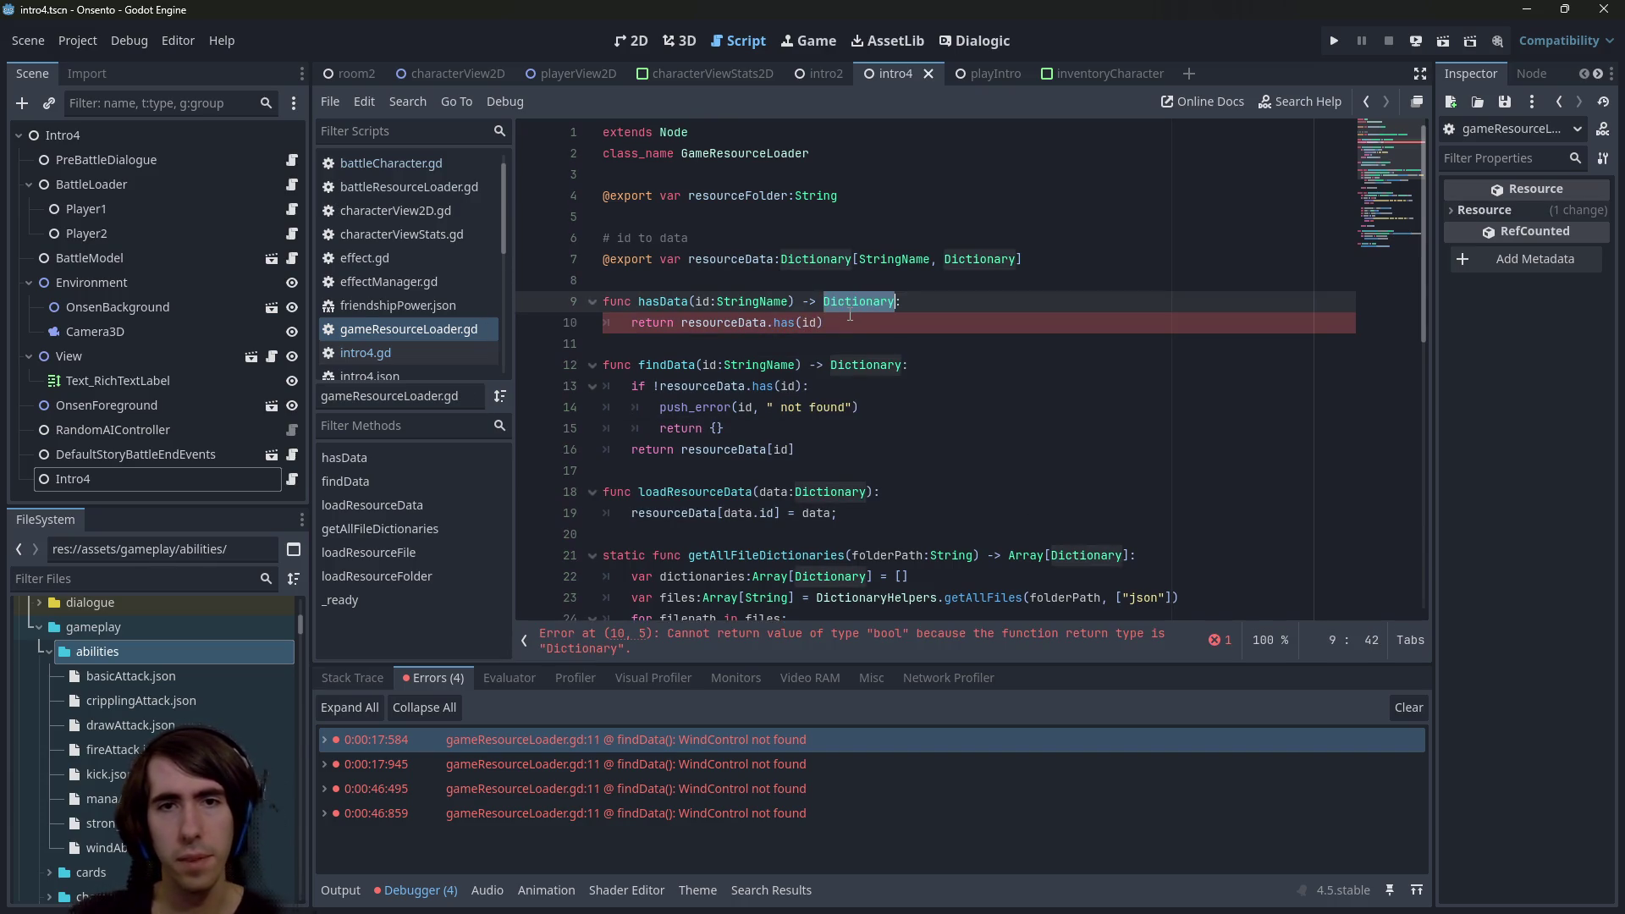
type("bool")
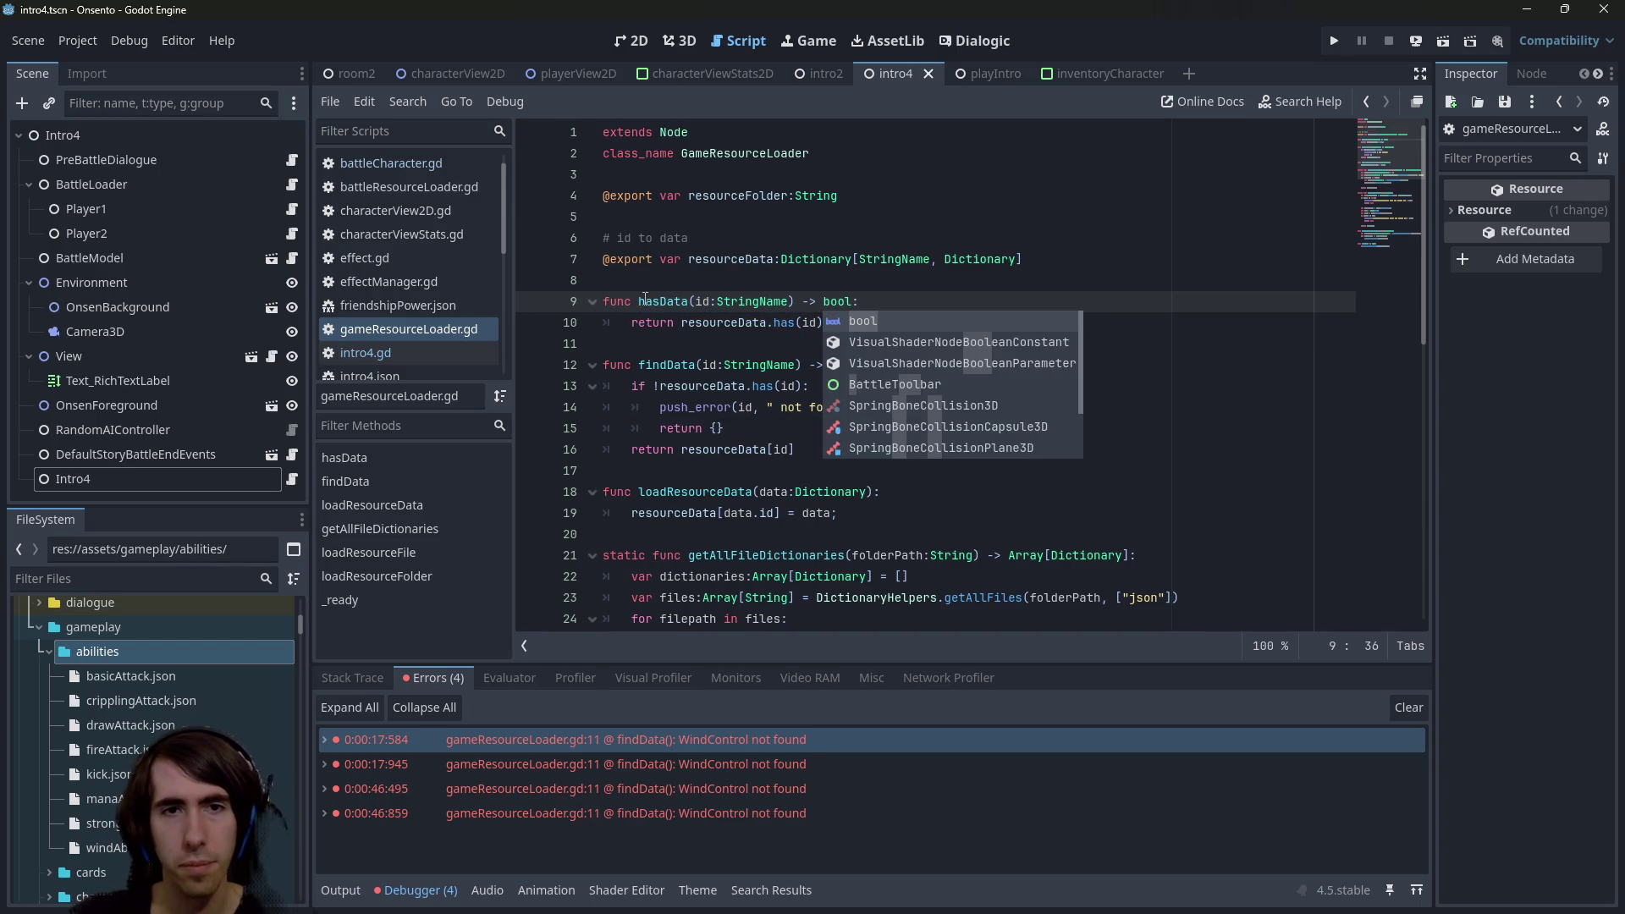
key("Escape")
double_click(324, 740)
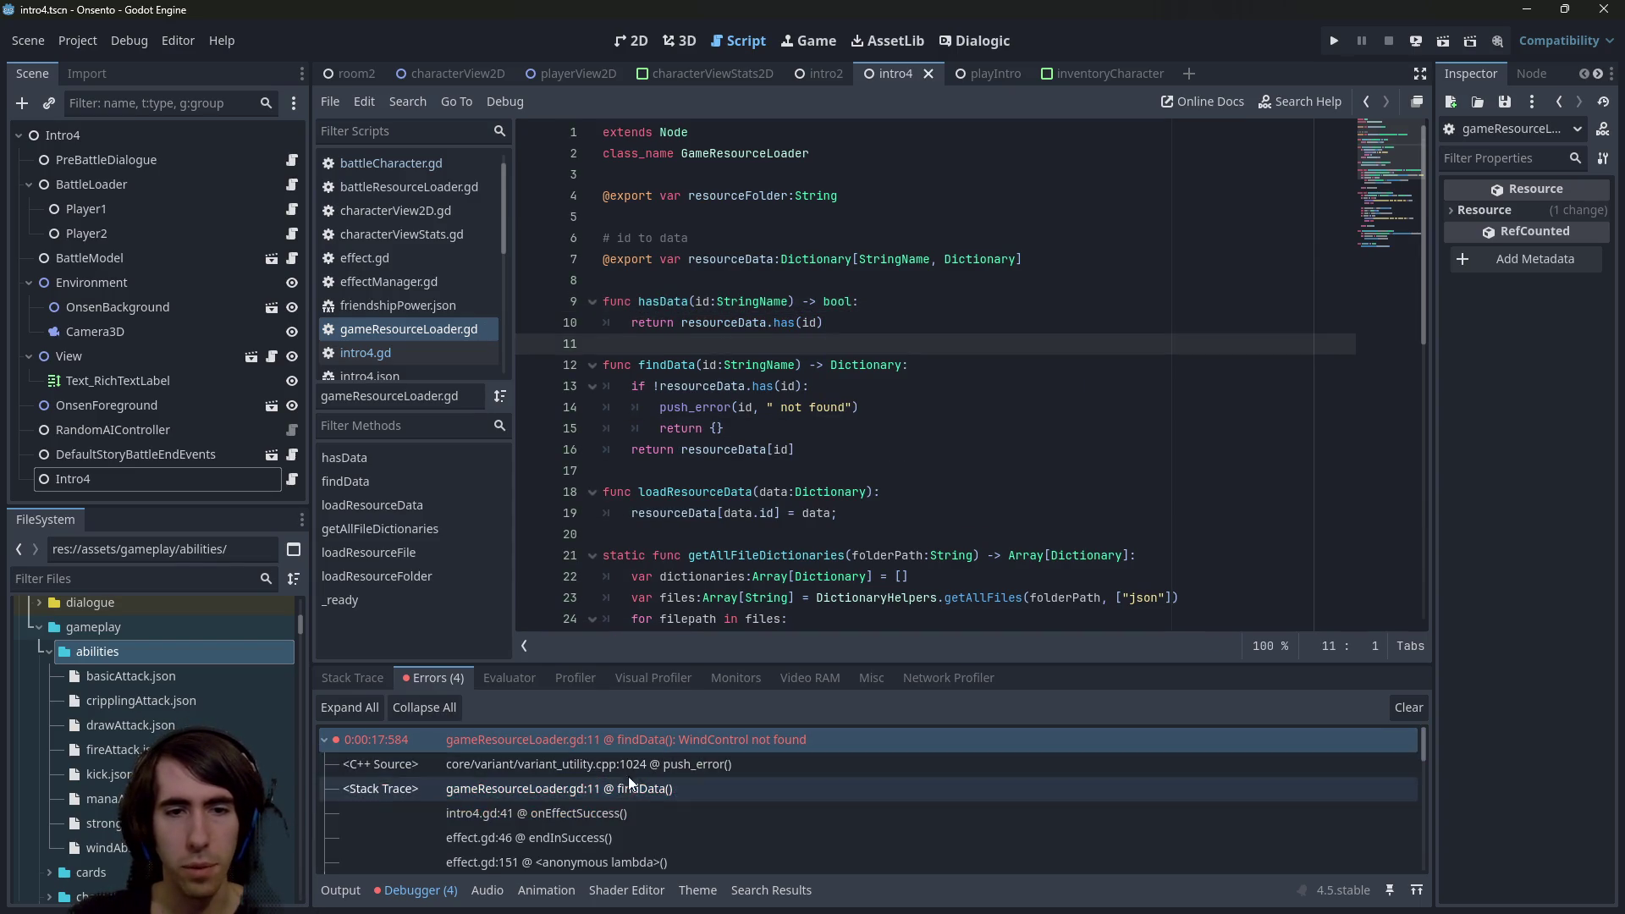
On line 41 of intro4.gd, replace findData(id).is_empty() with hasData(id)
left_click(637, 807)
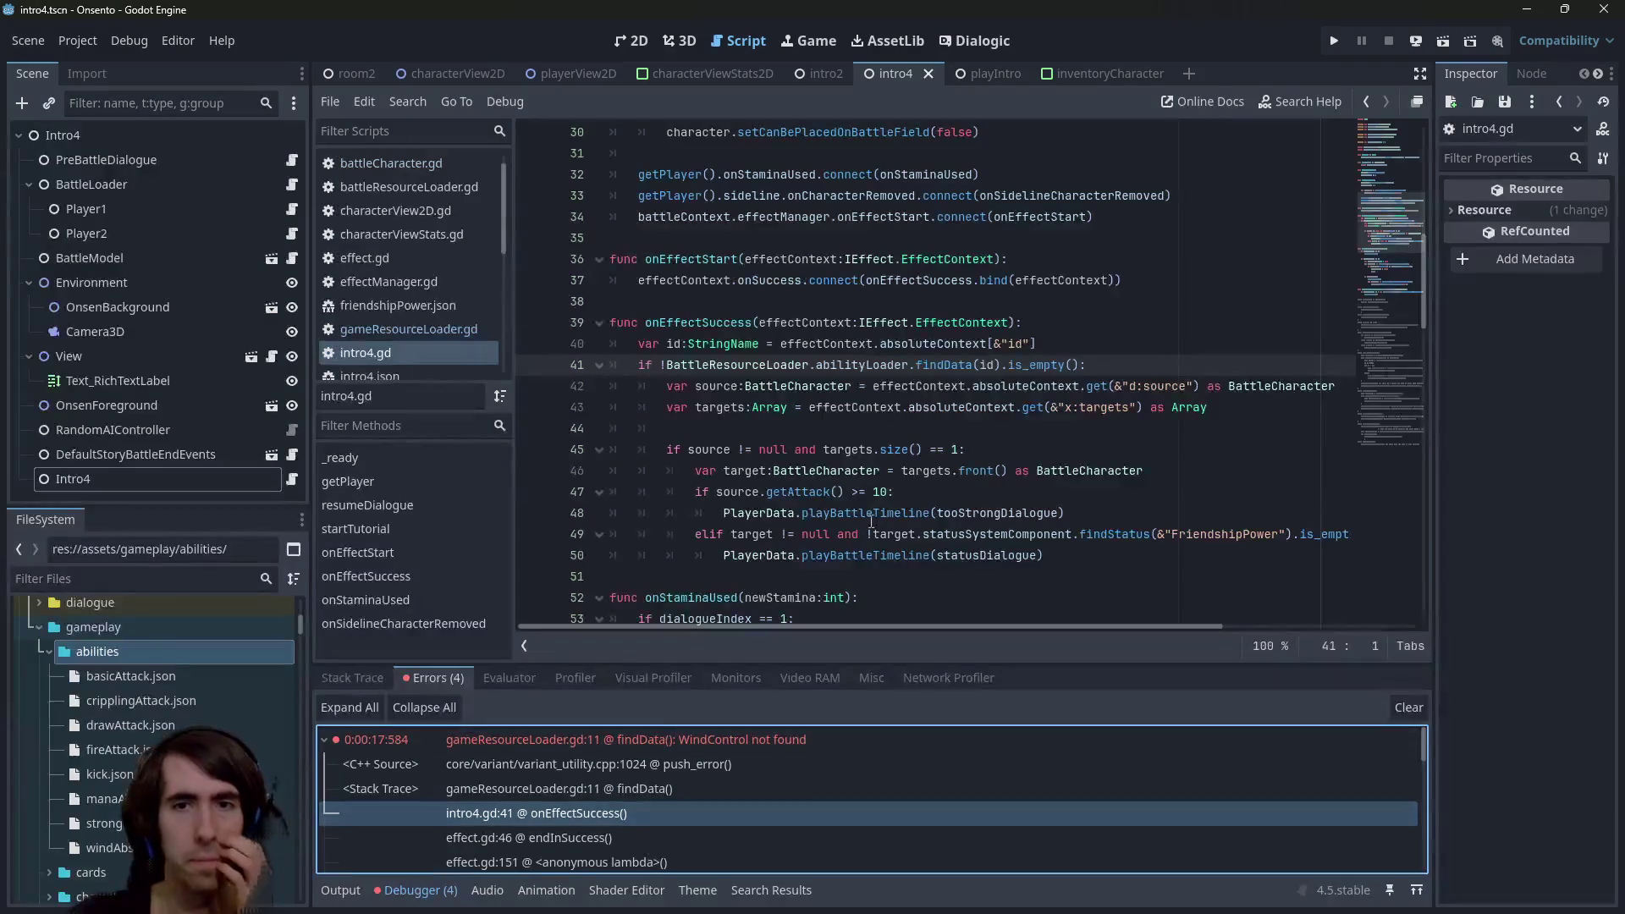
double_click(943, 364)
type("hasData")
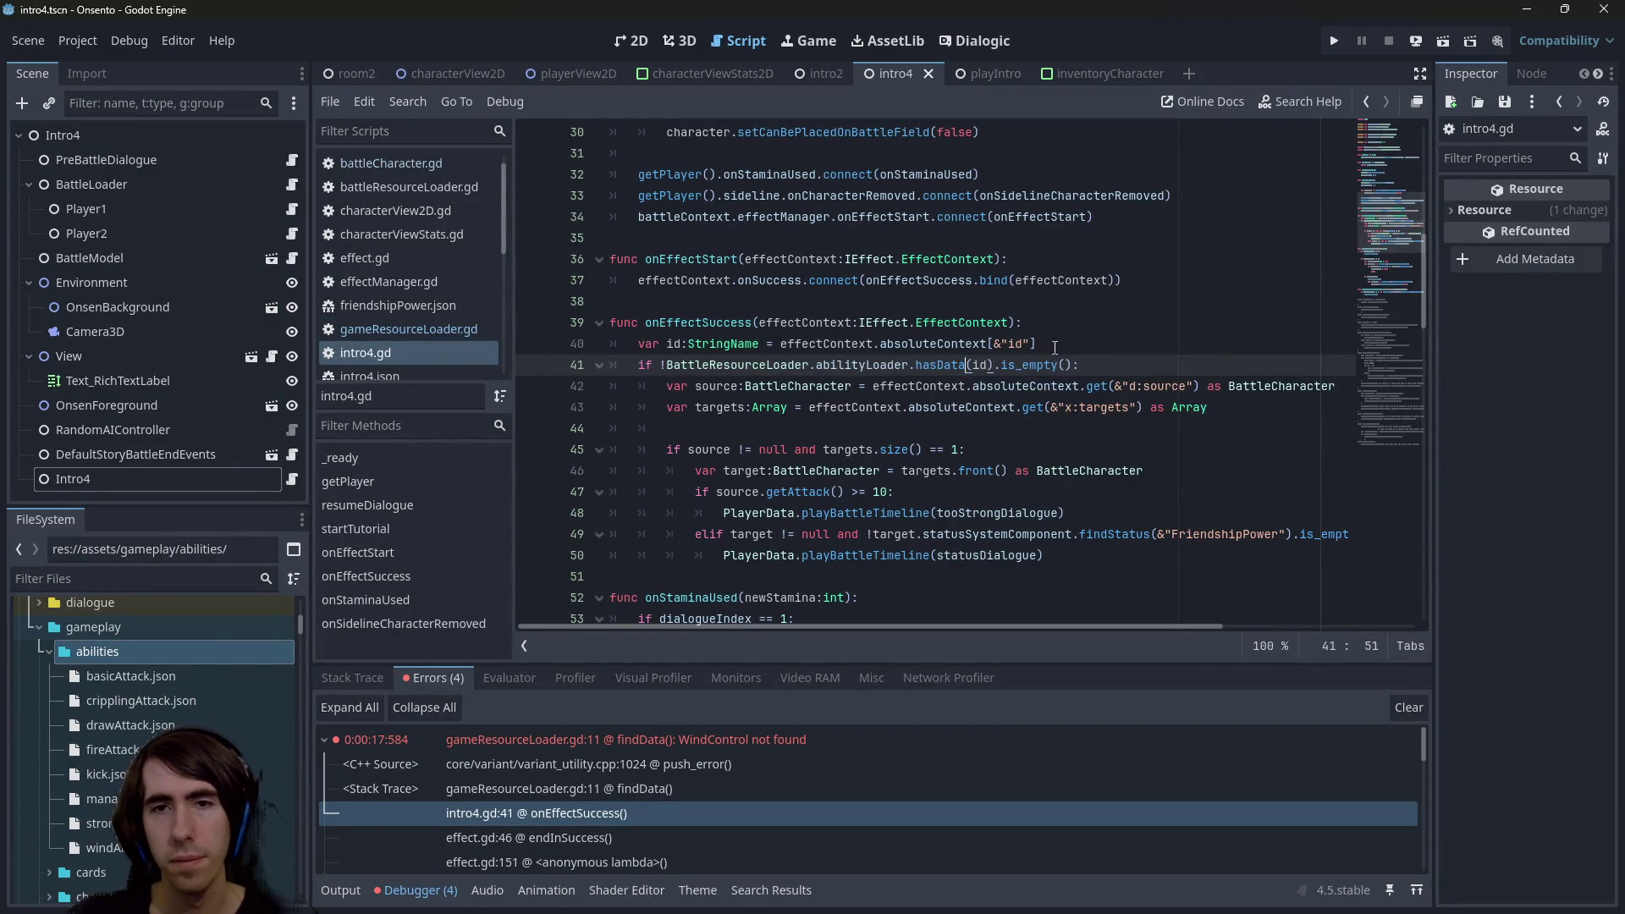
double_click(1020, 364)
key("BackSpace")
key("Delete")
key("Delete")
key("BackSpace")
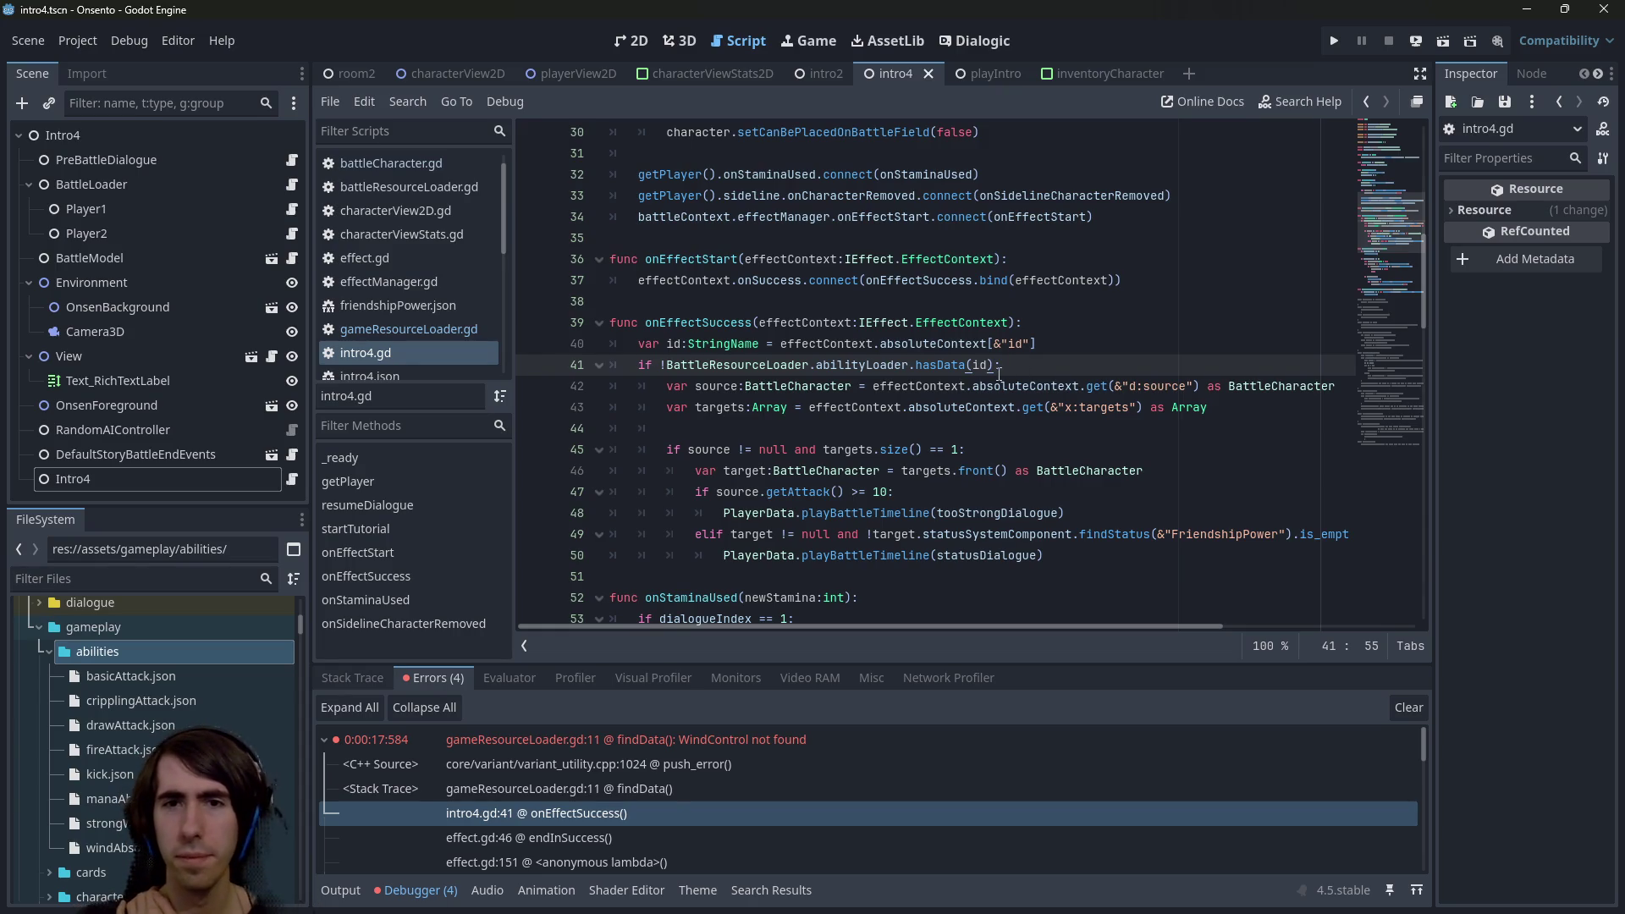
Add a '# check if it's an ability' comment to line 41, then remove it
key("End")
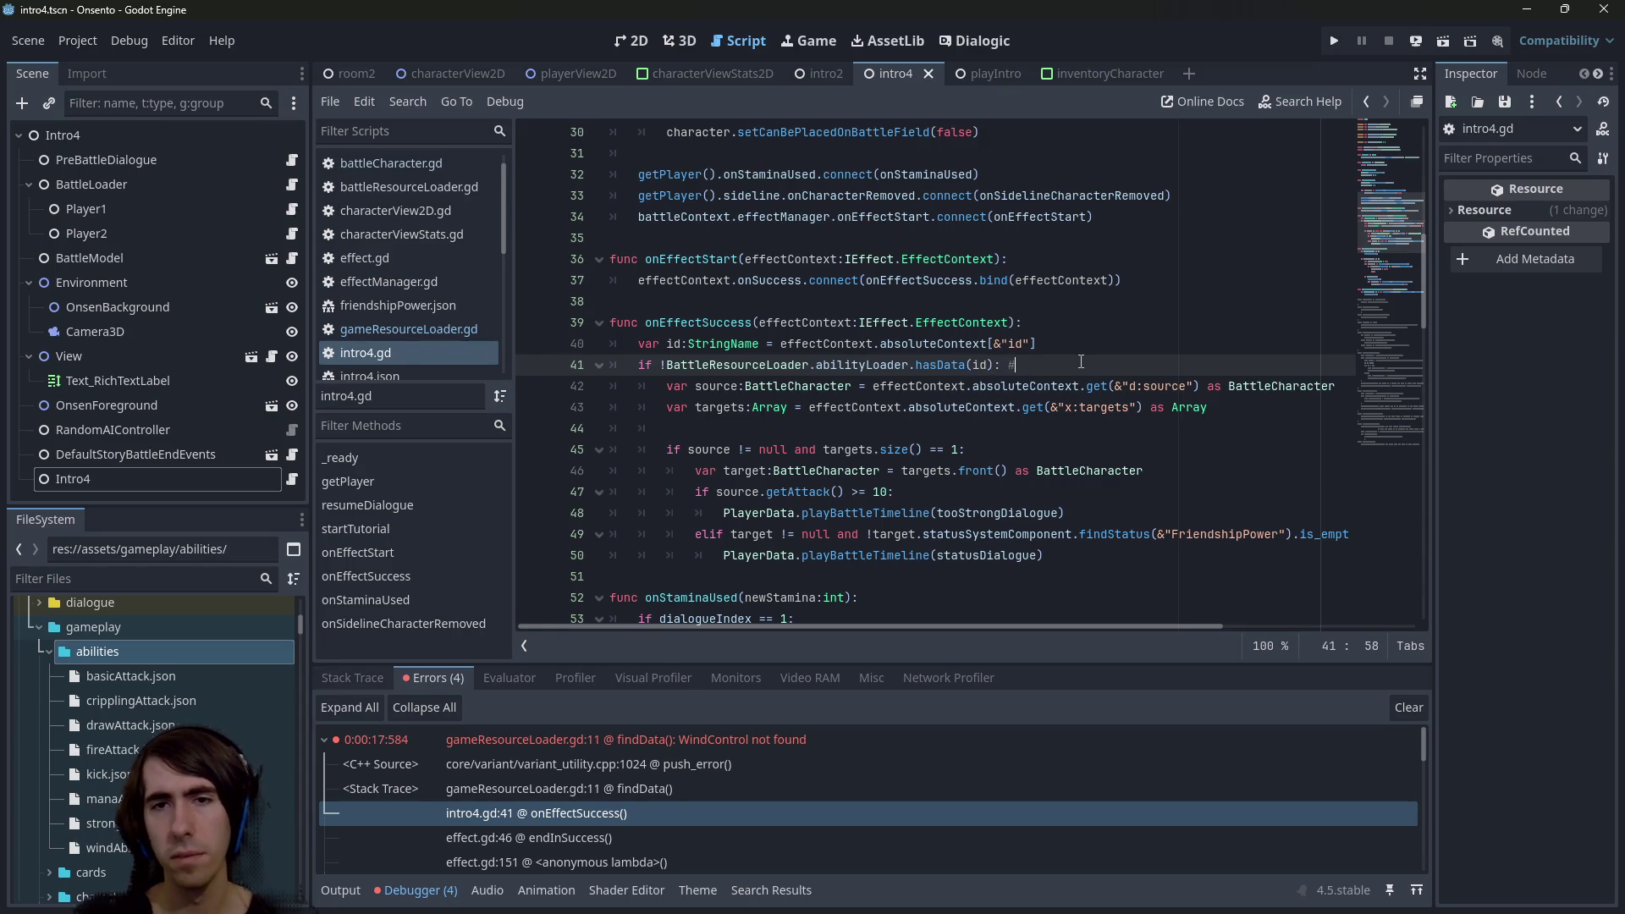
type("# check if ability")
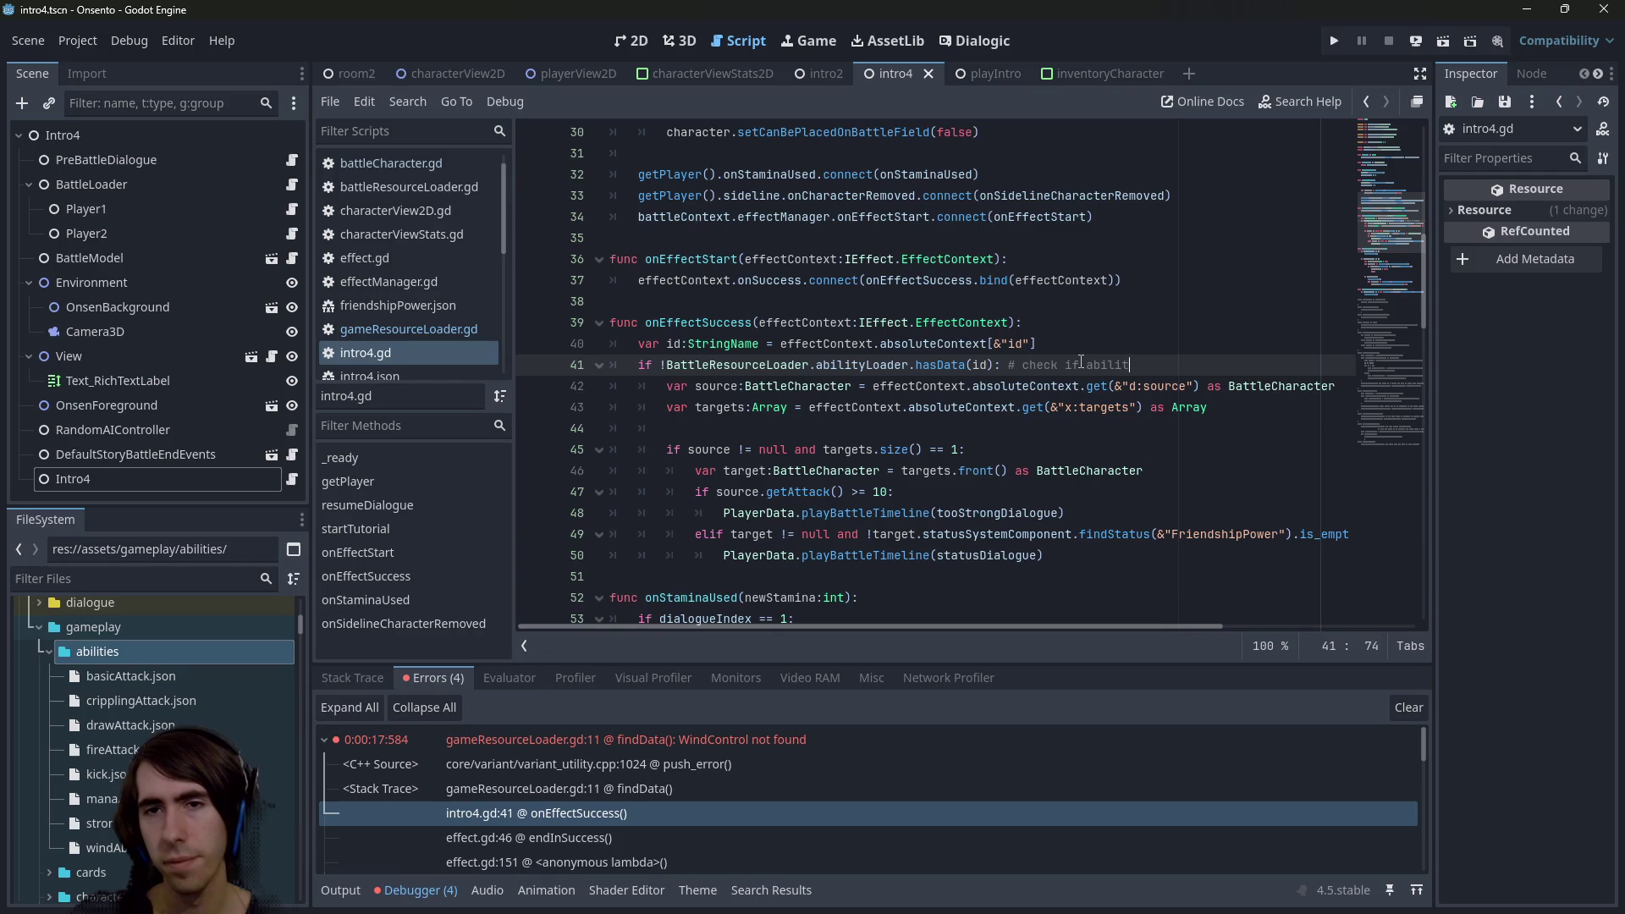
key("ctrl+Left")
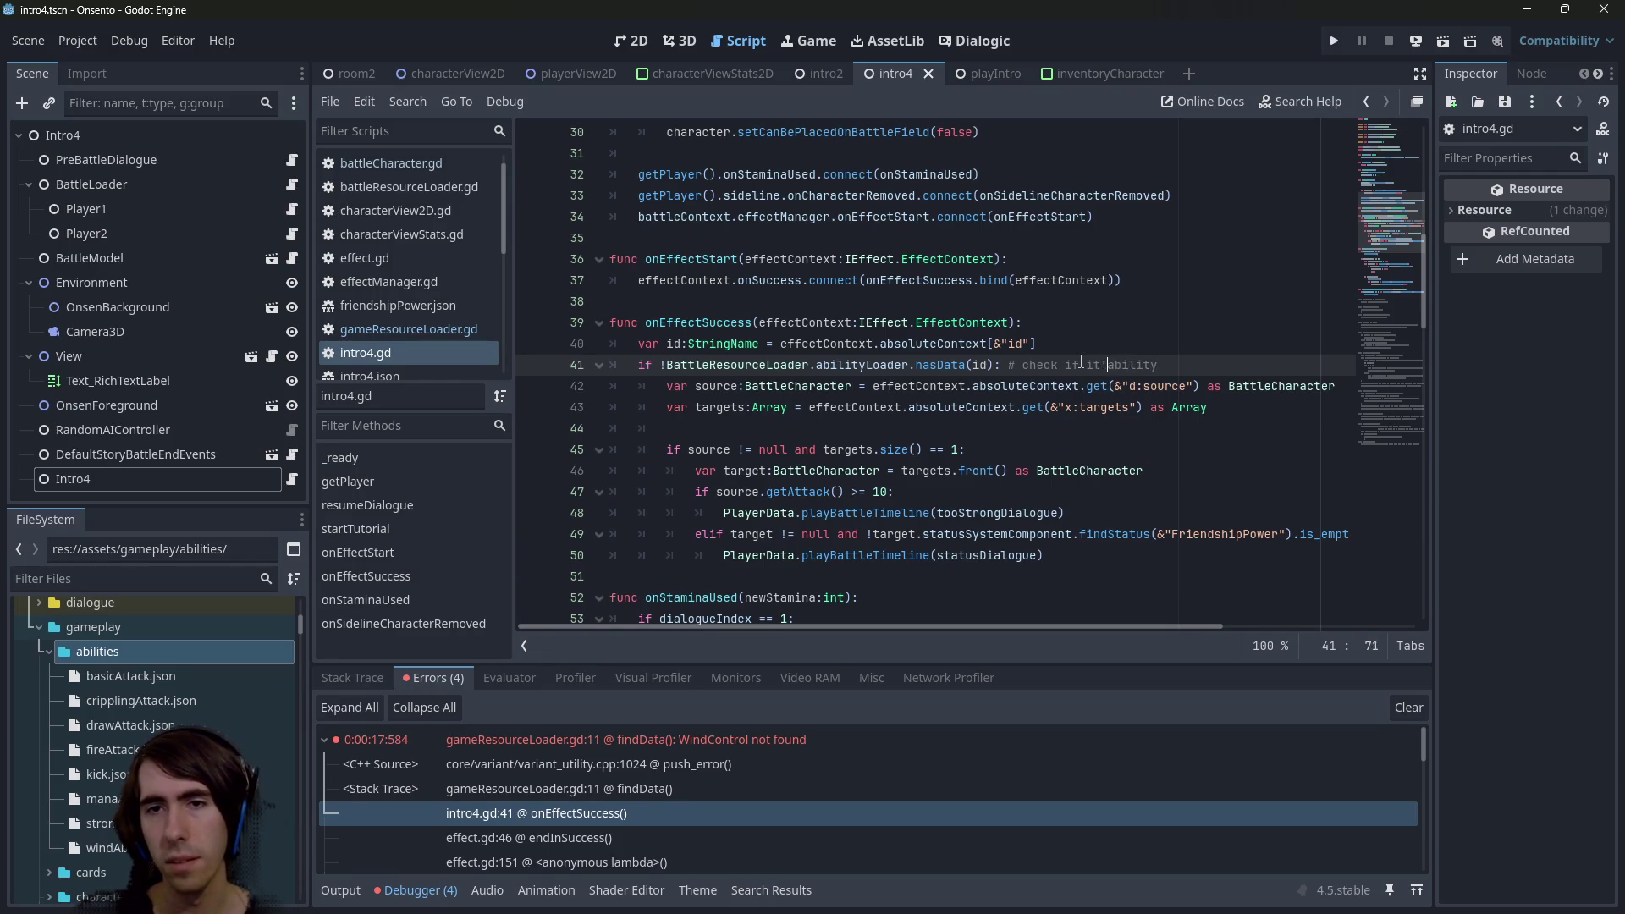
type("it's an")
key("End")
key("ctrl+BackSpace")
key("ctrl+BackSpace")
key("ctrl+BackSpace")
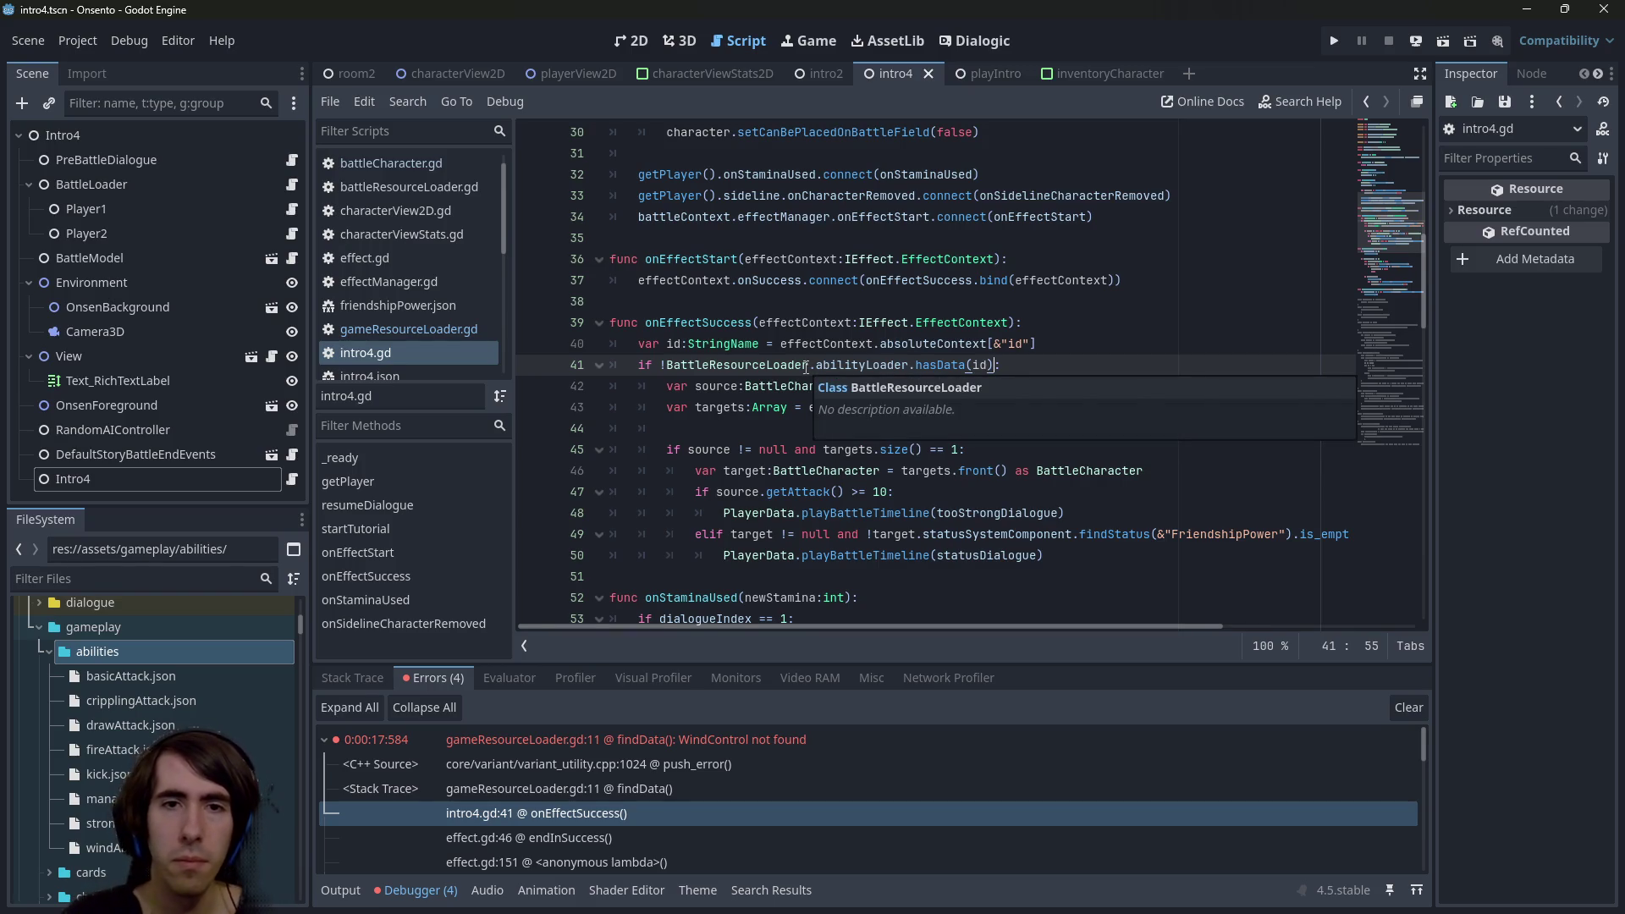
Look over the BattleResourceLoader reference and relaunch the game to retest
double_click(805, 367)
scroll(919, 514, "down", 1)
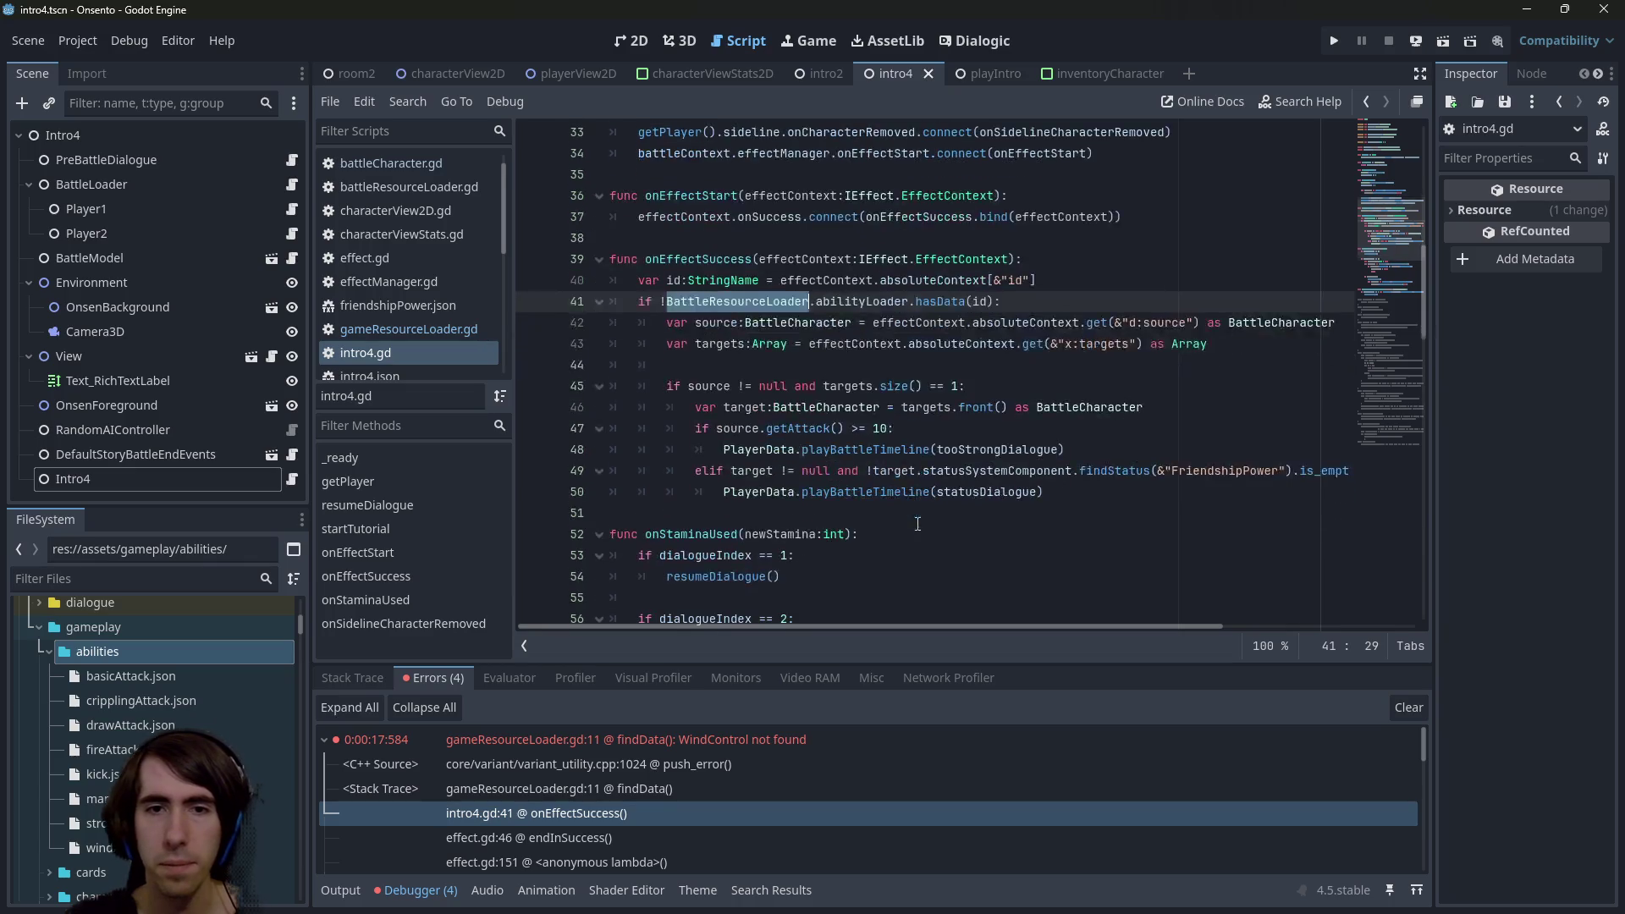
scroll(831, 511, "up", 1)
mouse_move(872, 519)
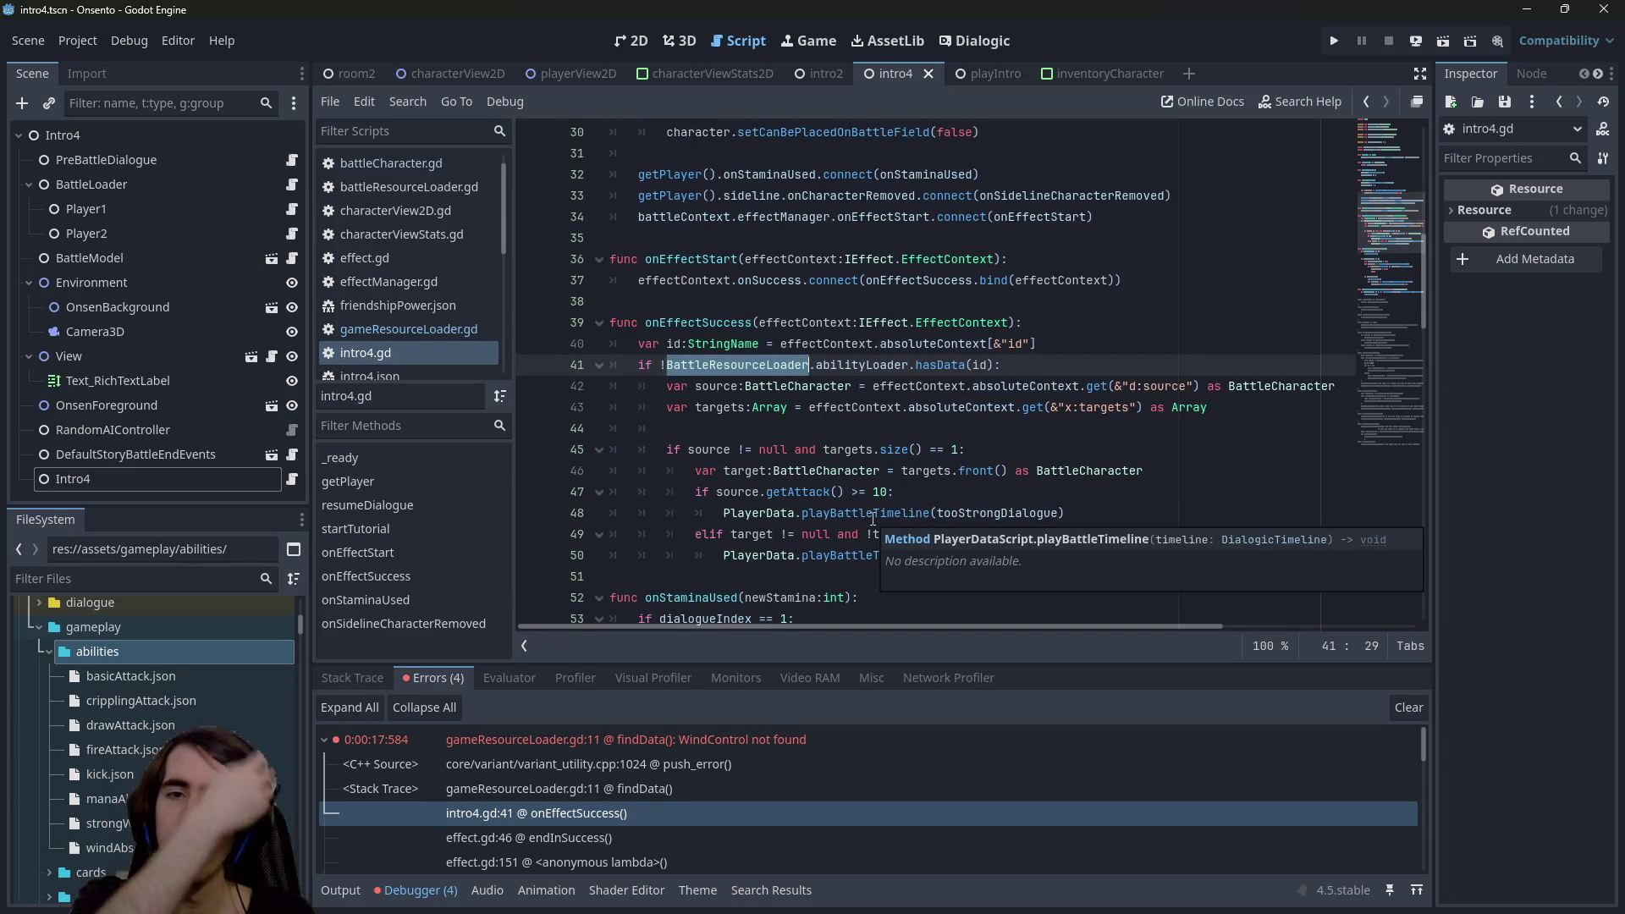
left_click(1443, 41)
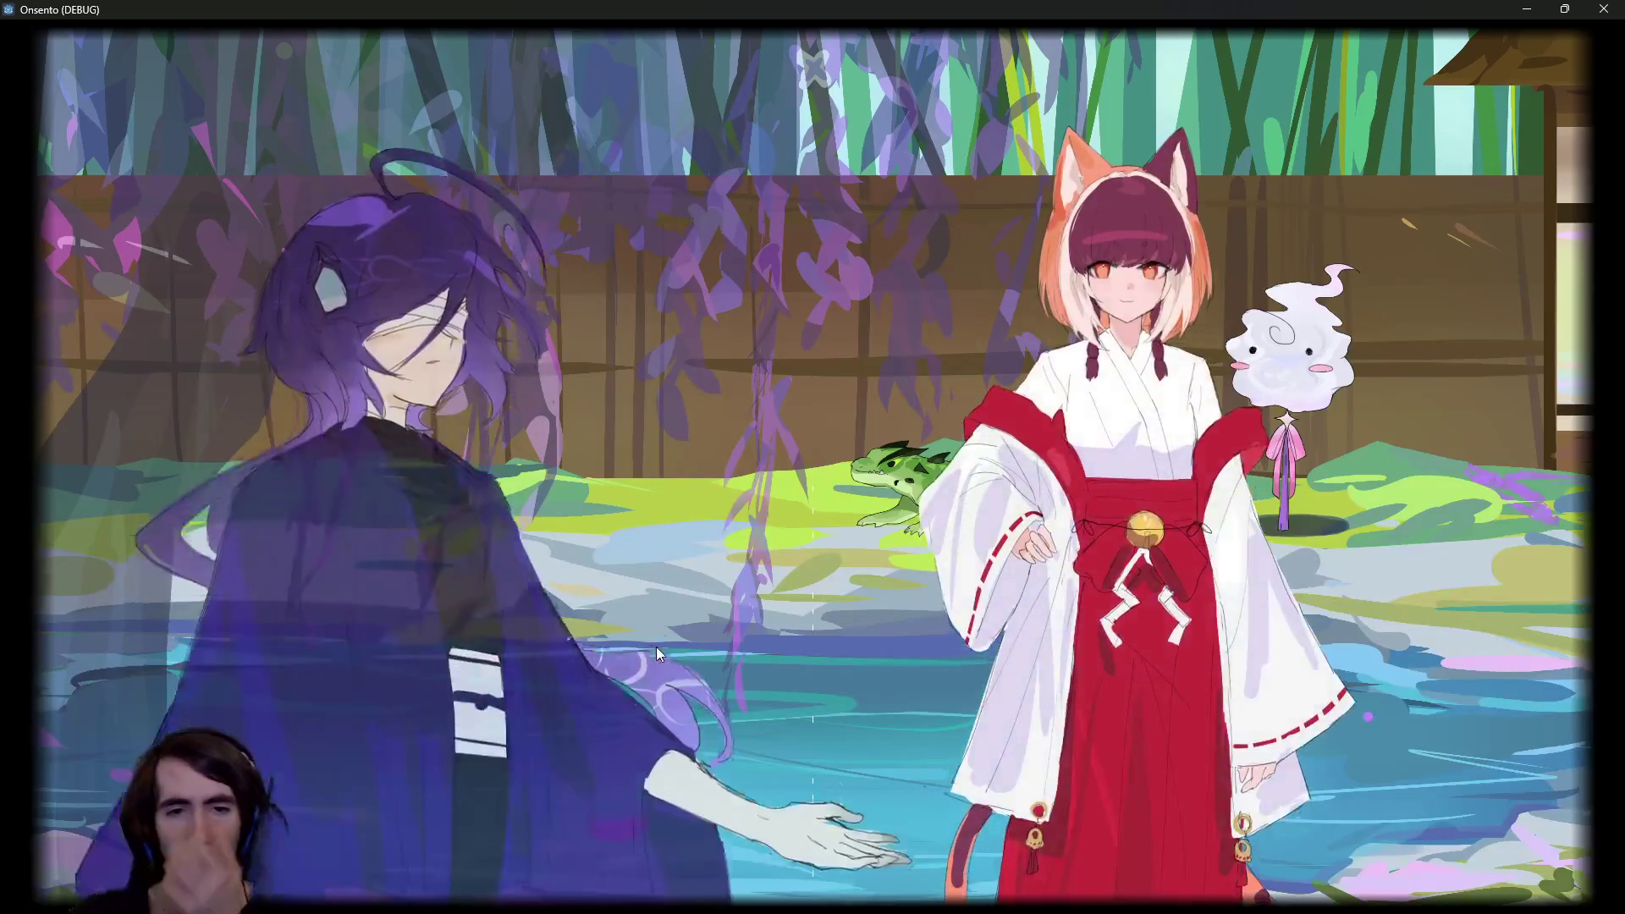
Advance the opening dialogue, try End Turn, and spend stamina until the line 43 cast error
left_click(663, 614)
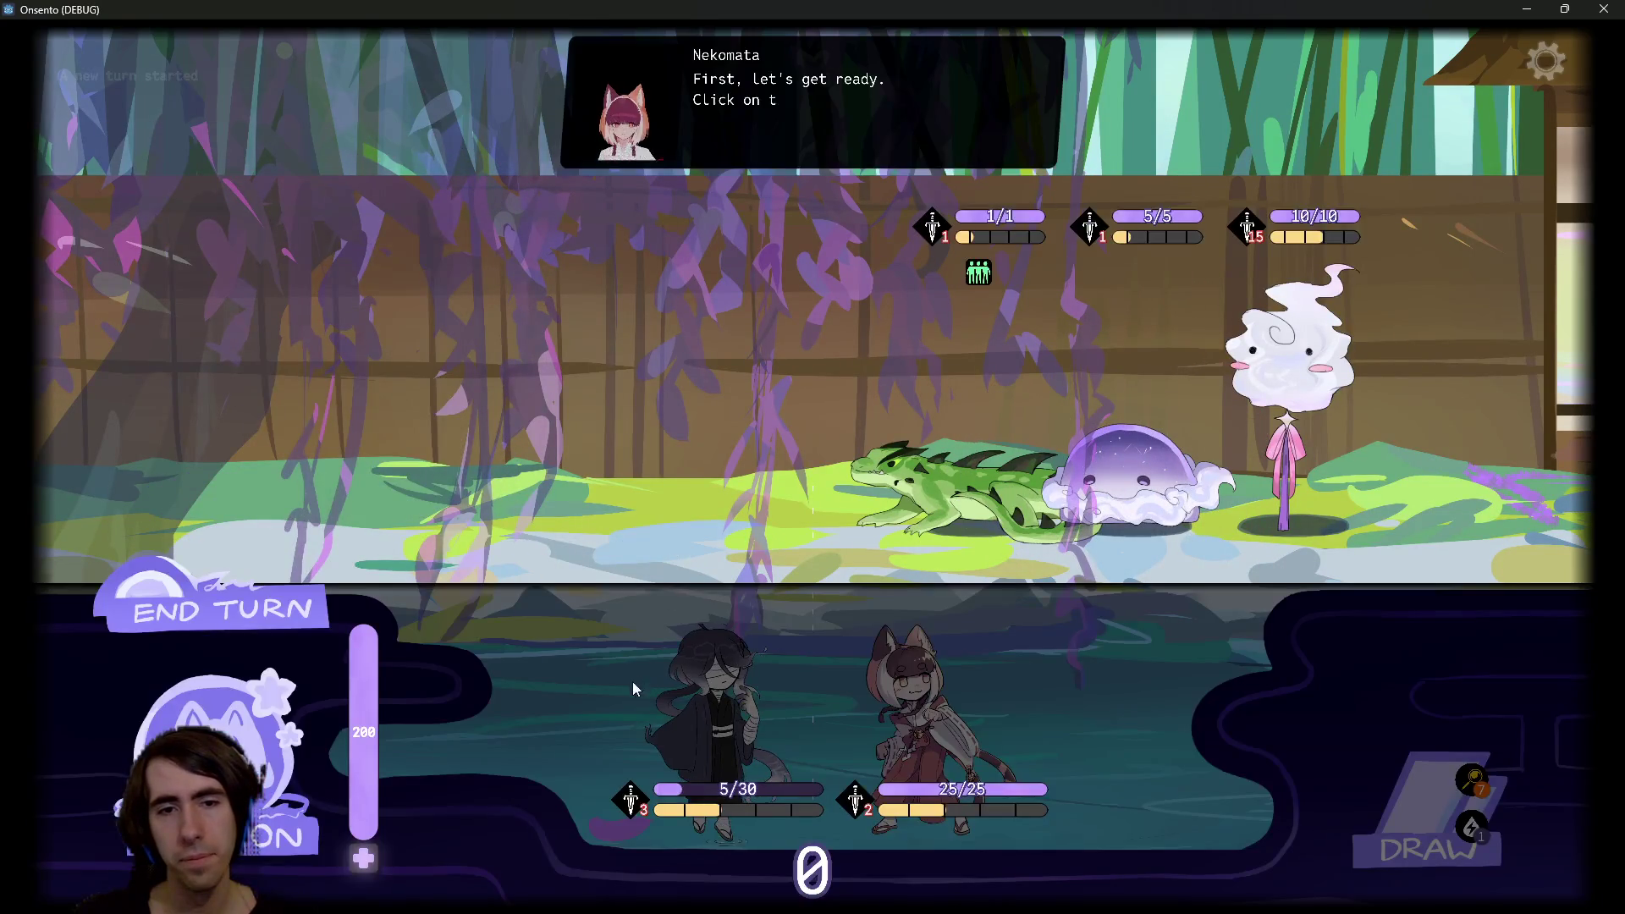
left_click(260, 602)
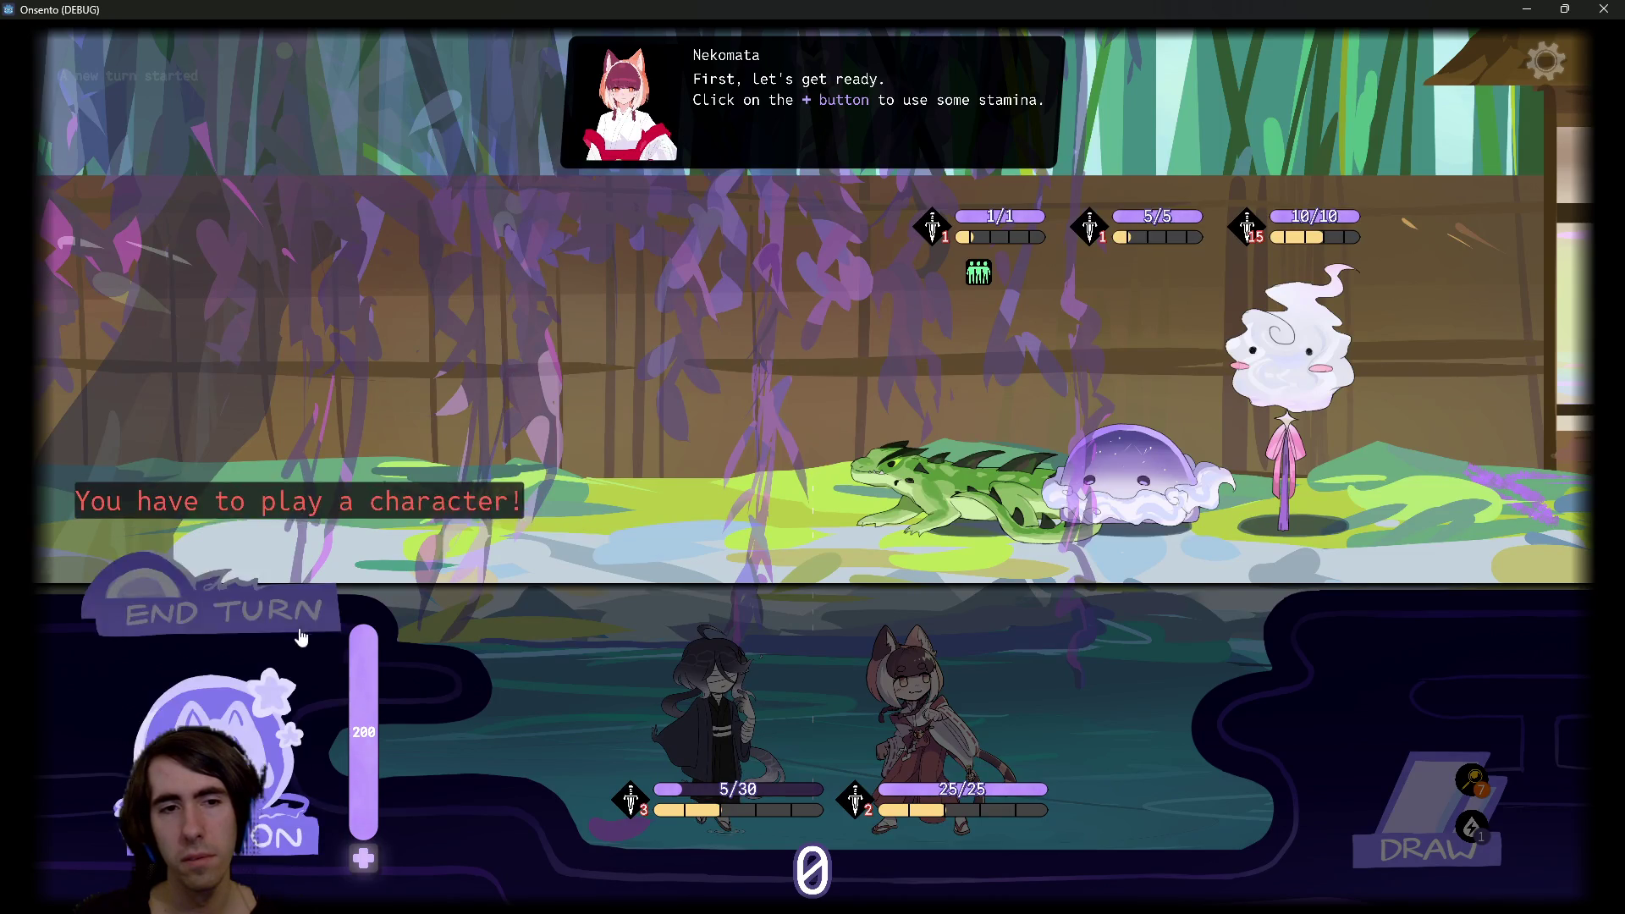
left_click(364, 859)
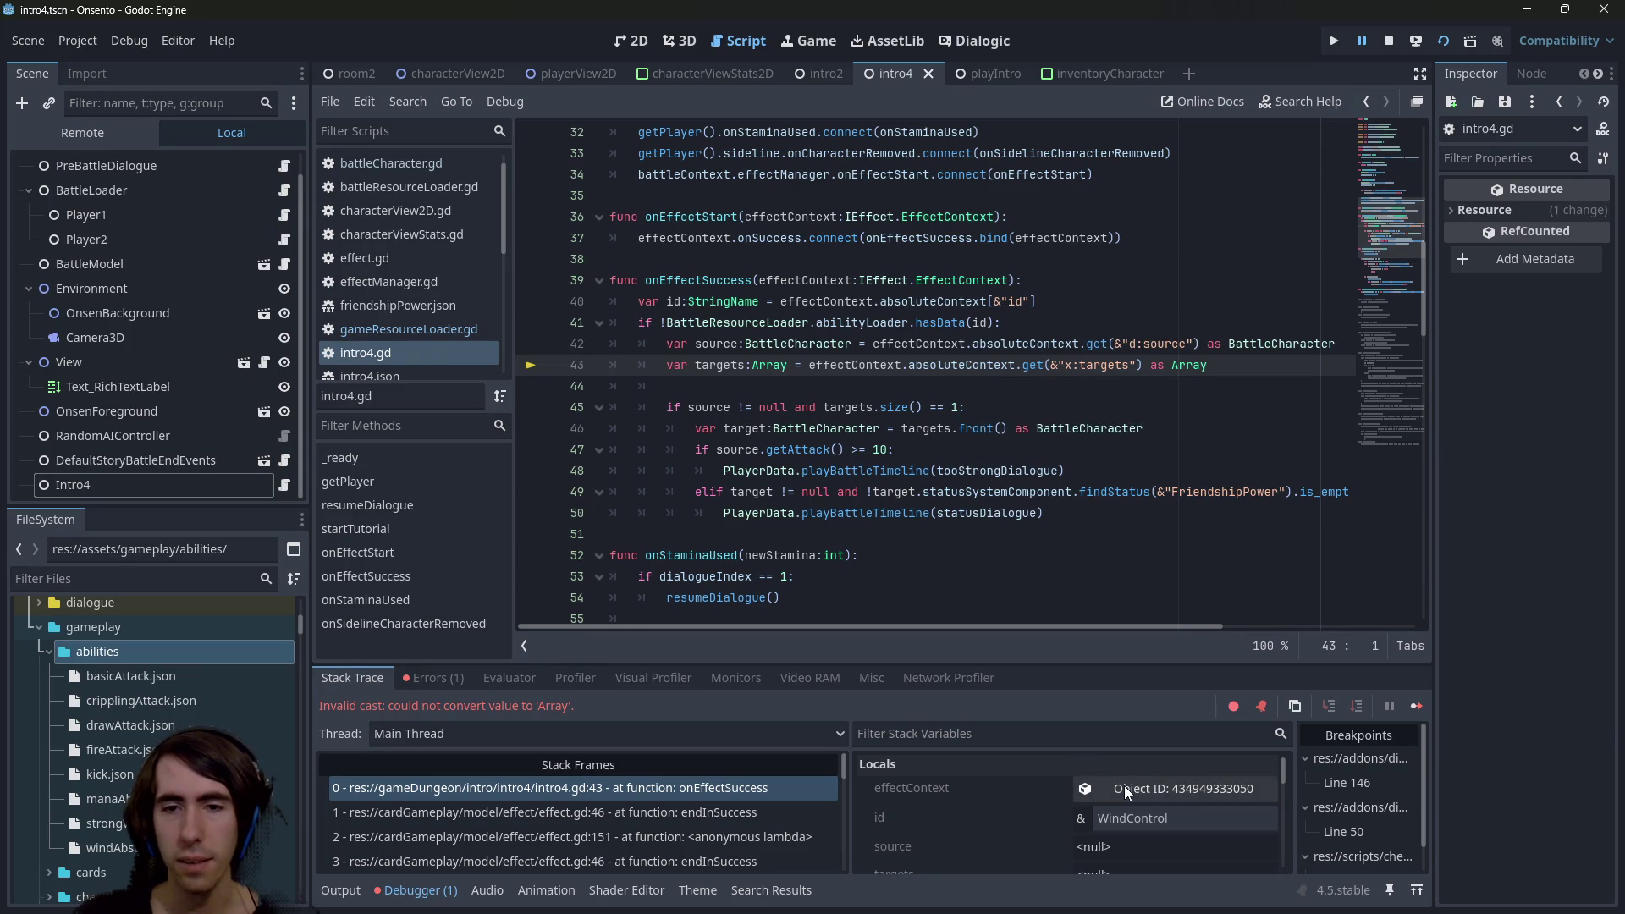
Inspect effectContext's Absolute Context and its x:characterTarget array, widening the dock to read them
scroll(1125, 789, "down", 2)
scroll(1125, 813, "down", 5)
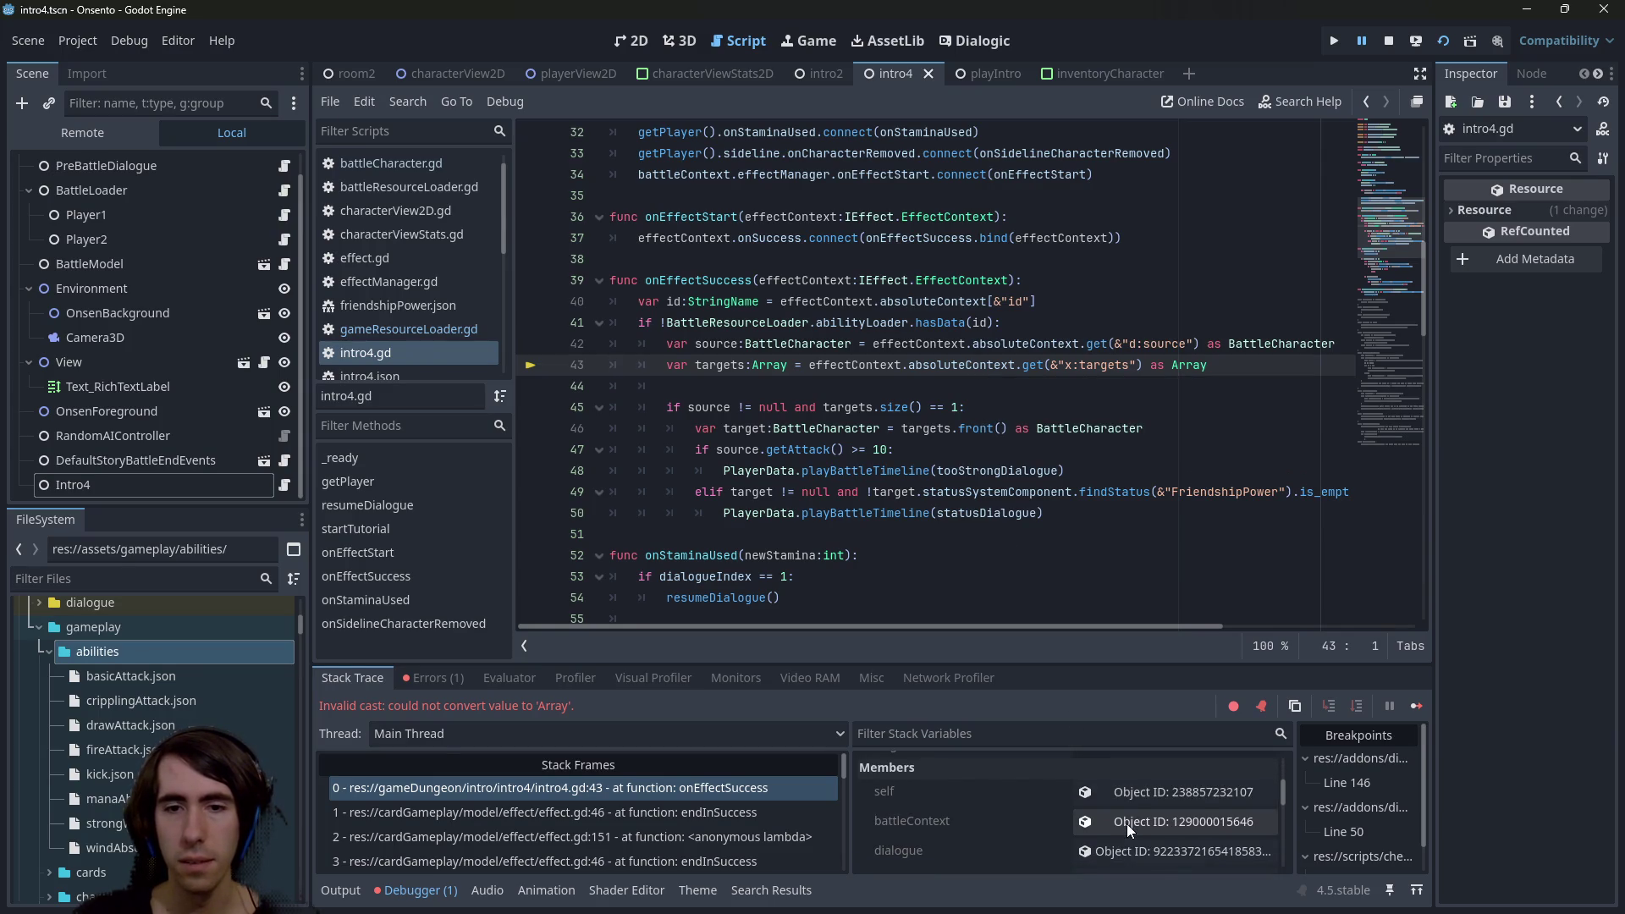
scroll(1126, 829, "down", 2)
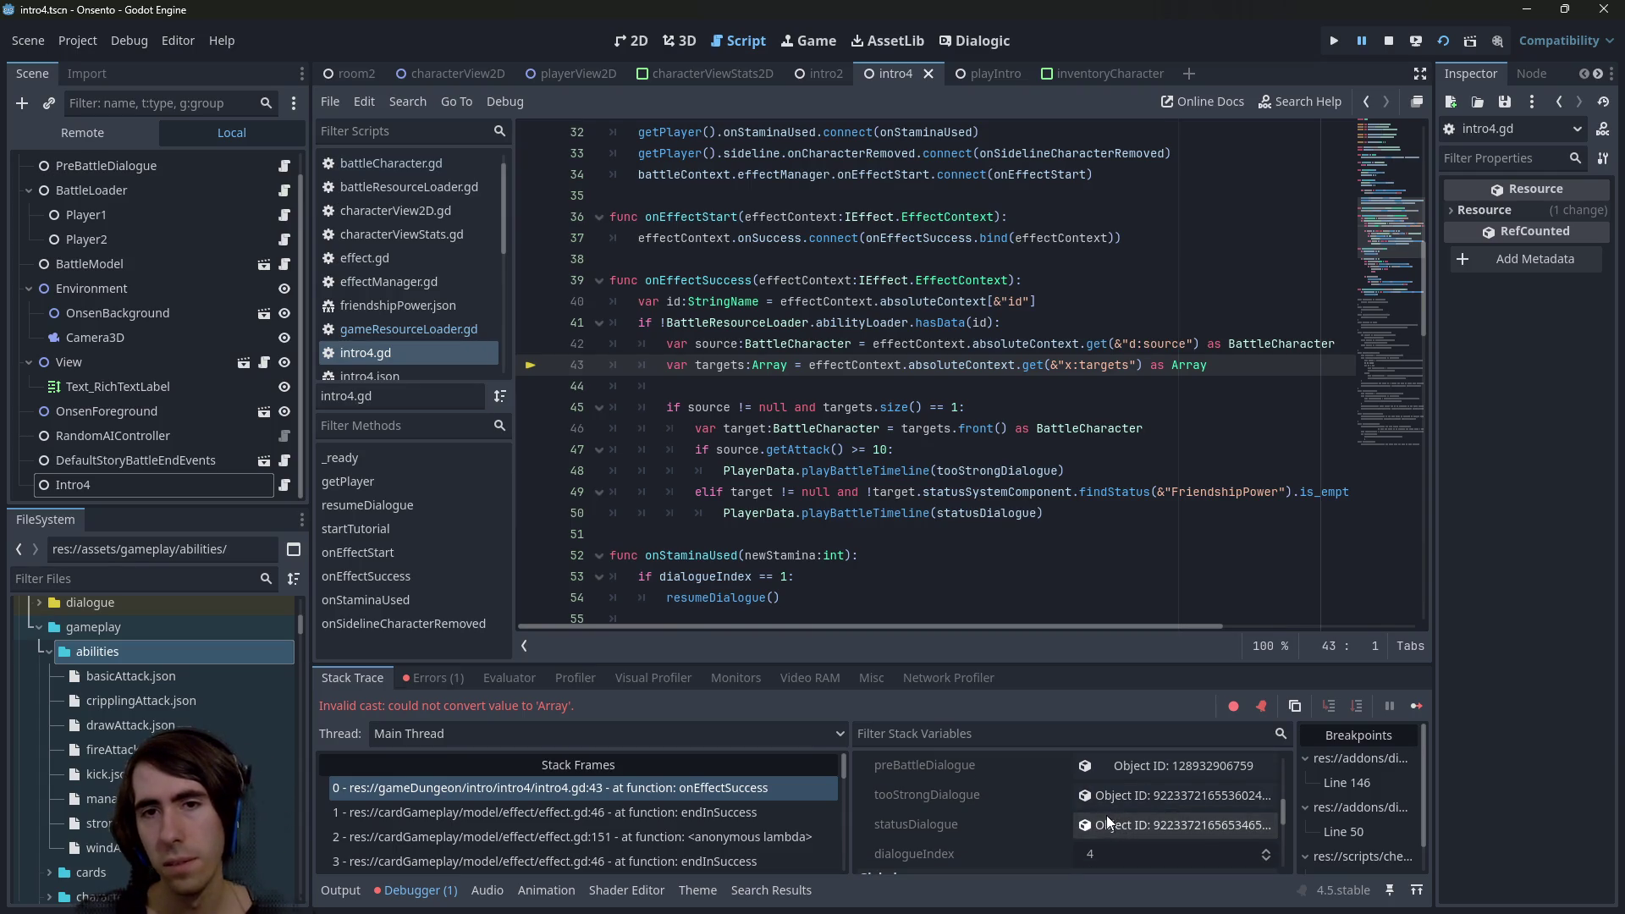
scroll(1084, 809, "up", 1)
scroll(1083, 809, "up", 5)
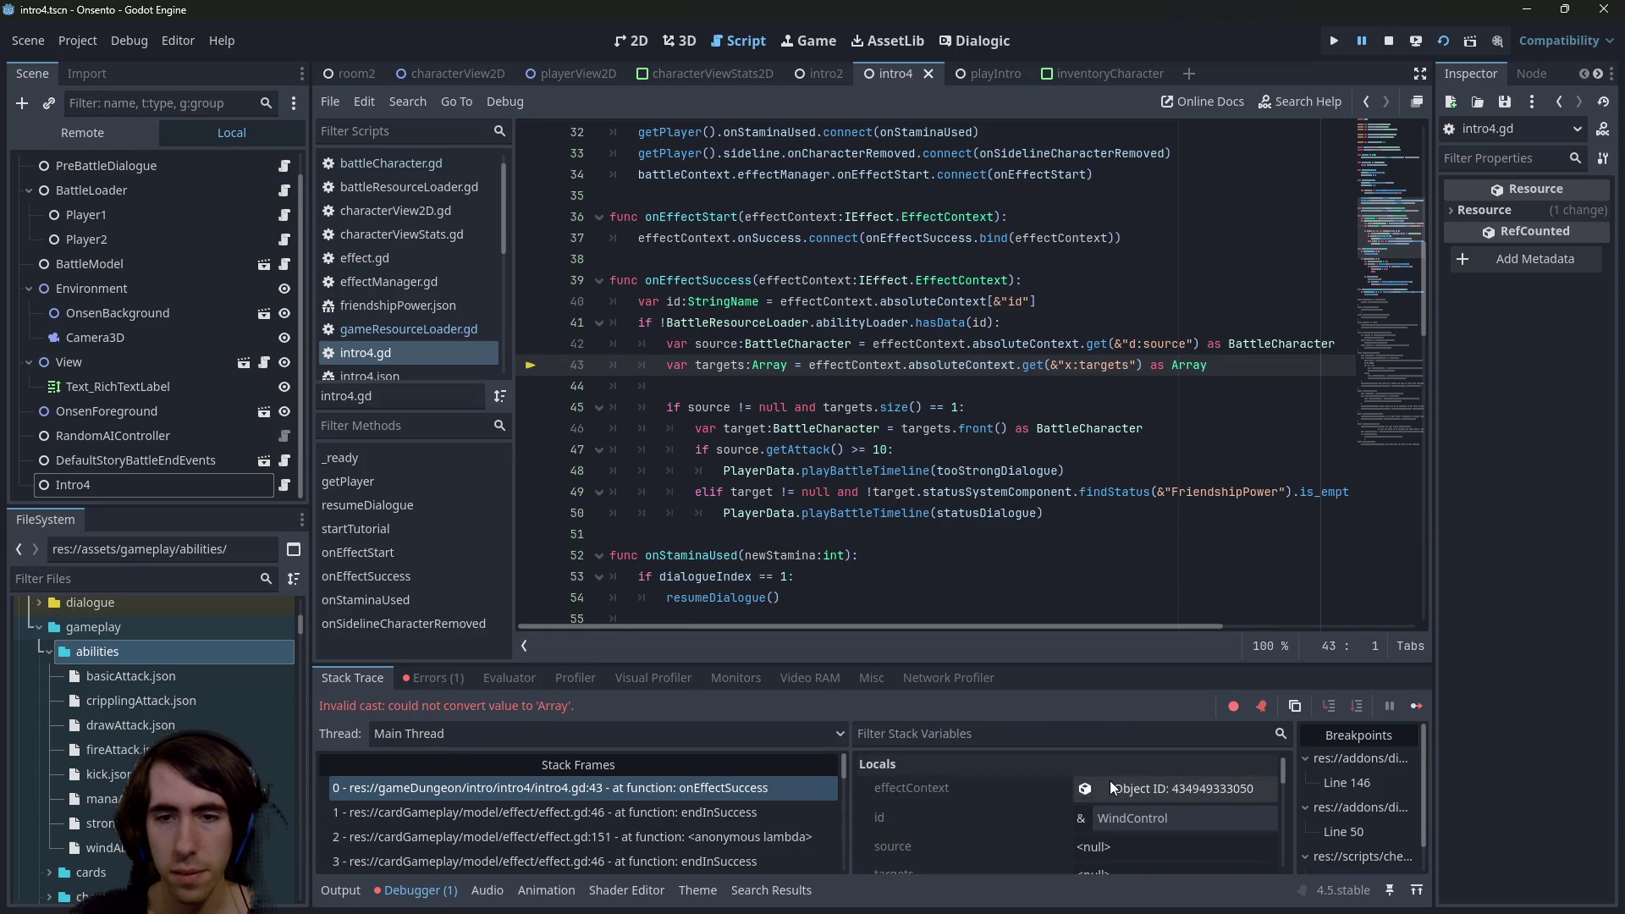
left_click(1110, 780)
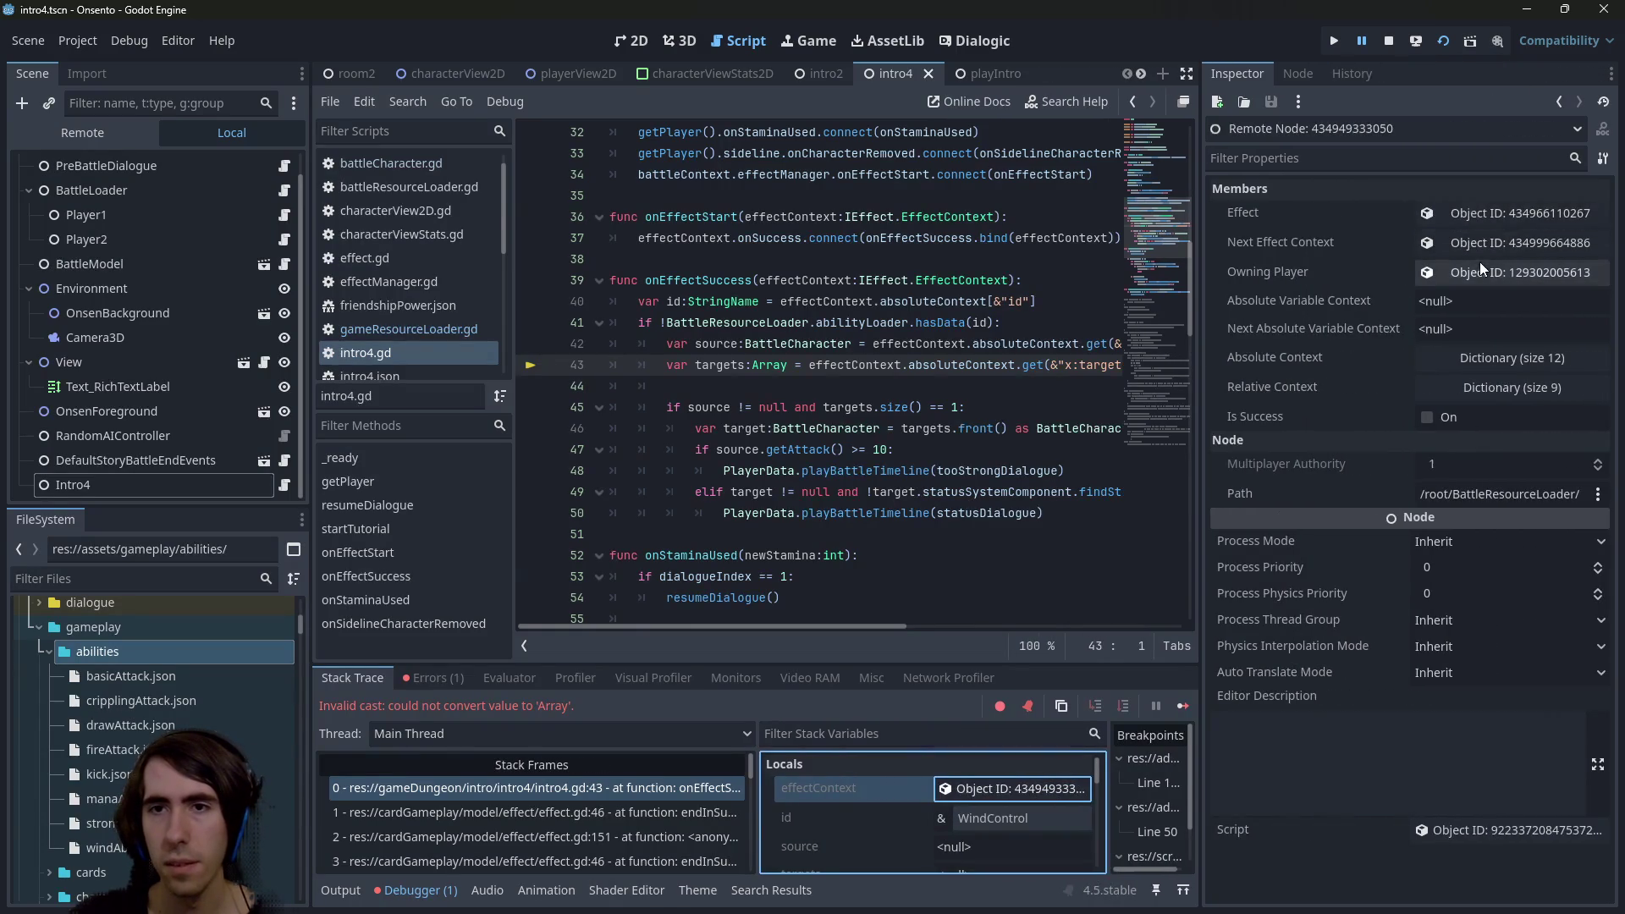
left_click(1476, 360)
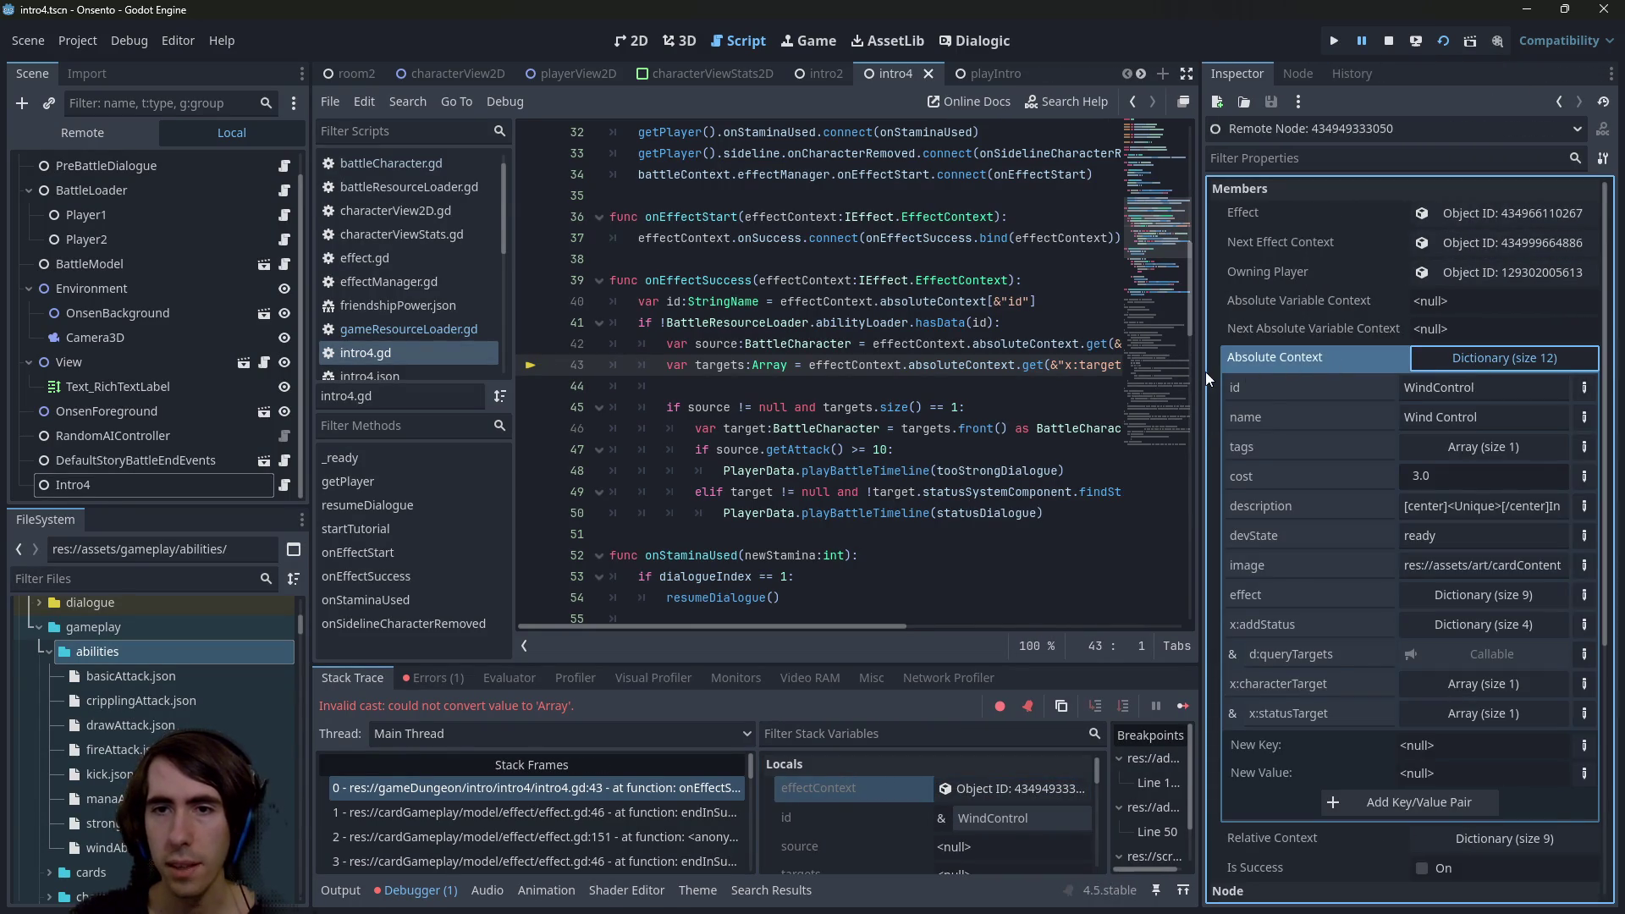
left_click_drag(1202, 372, 1240, 378)
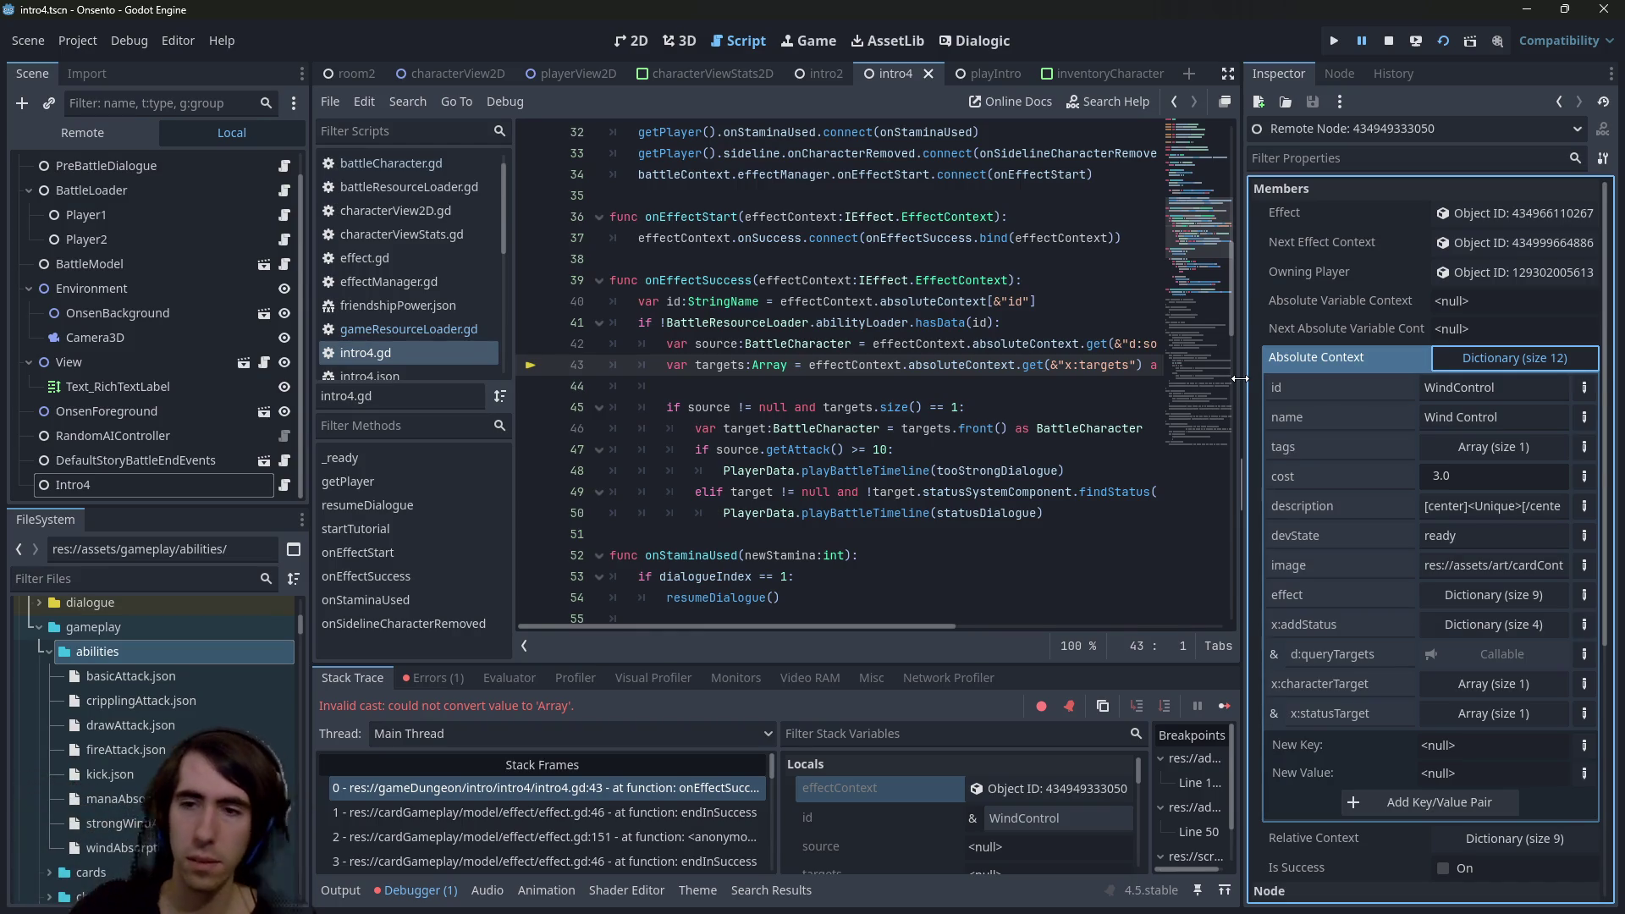
left_click(1506, 684)
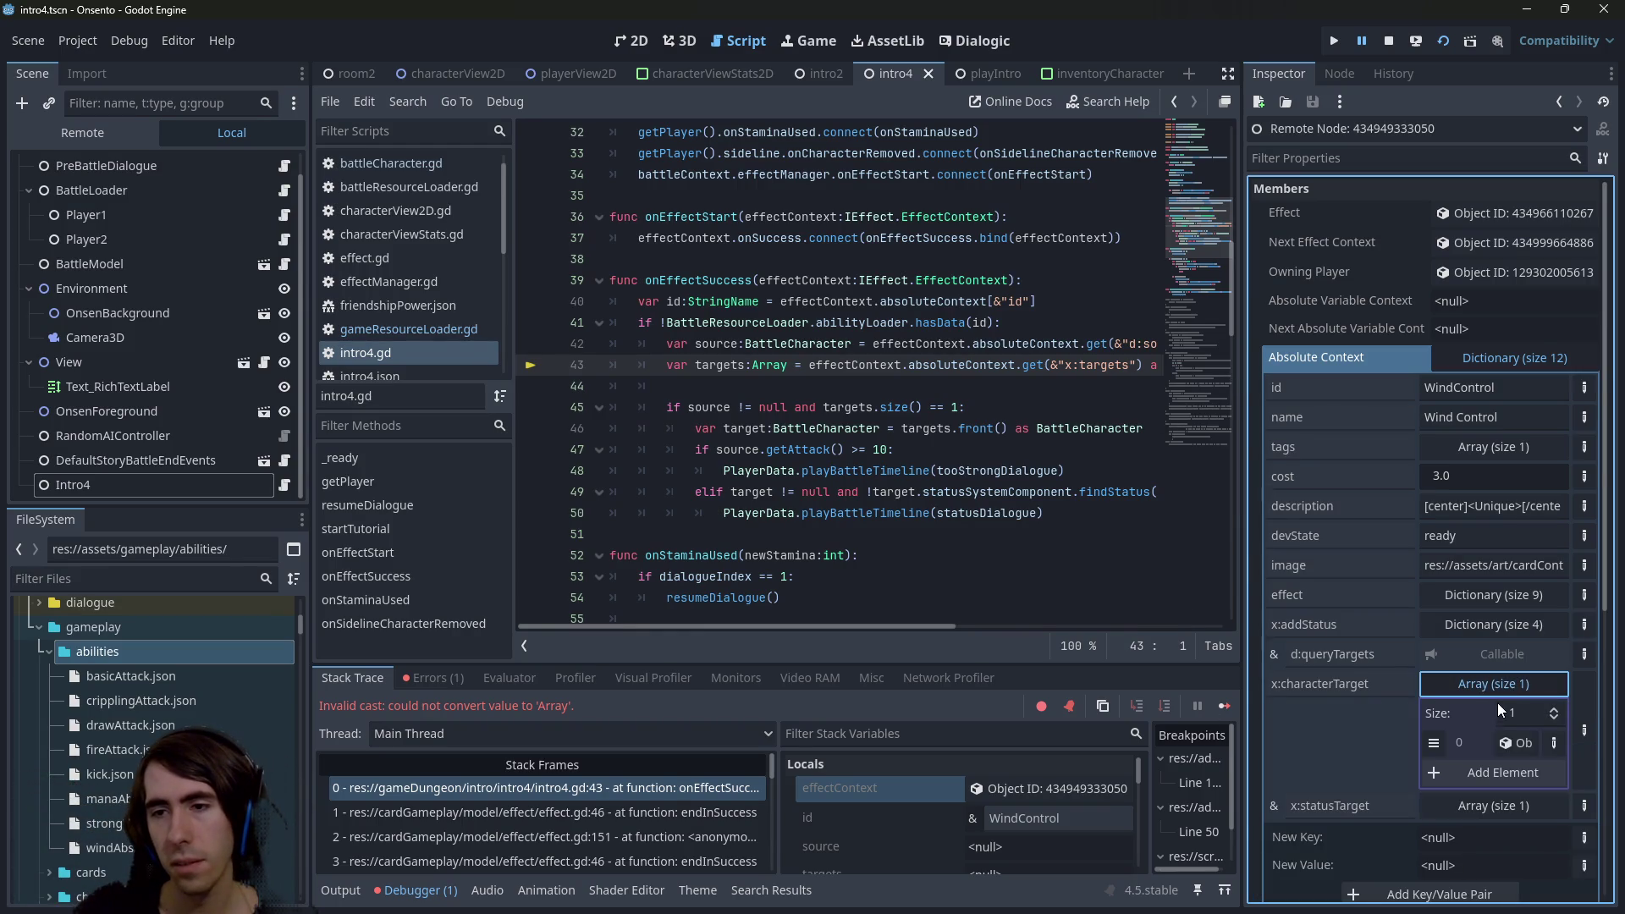
left_click_drag(1249, 501, 1341, 501)
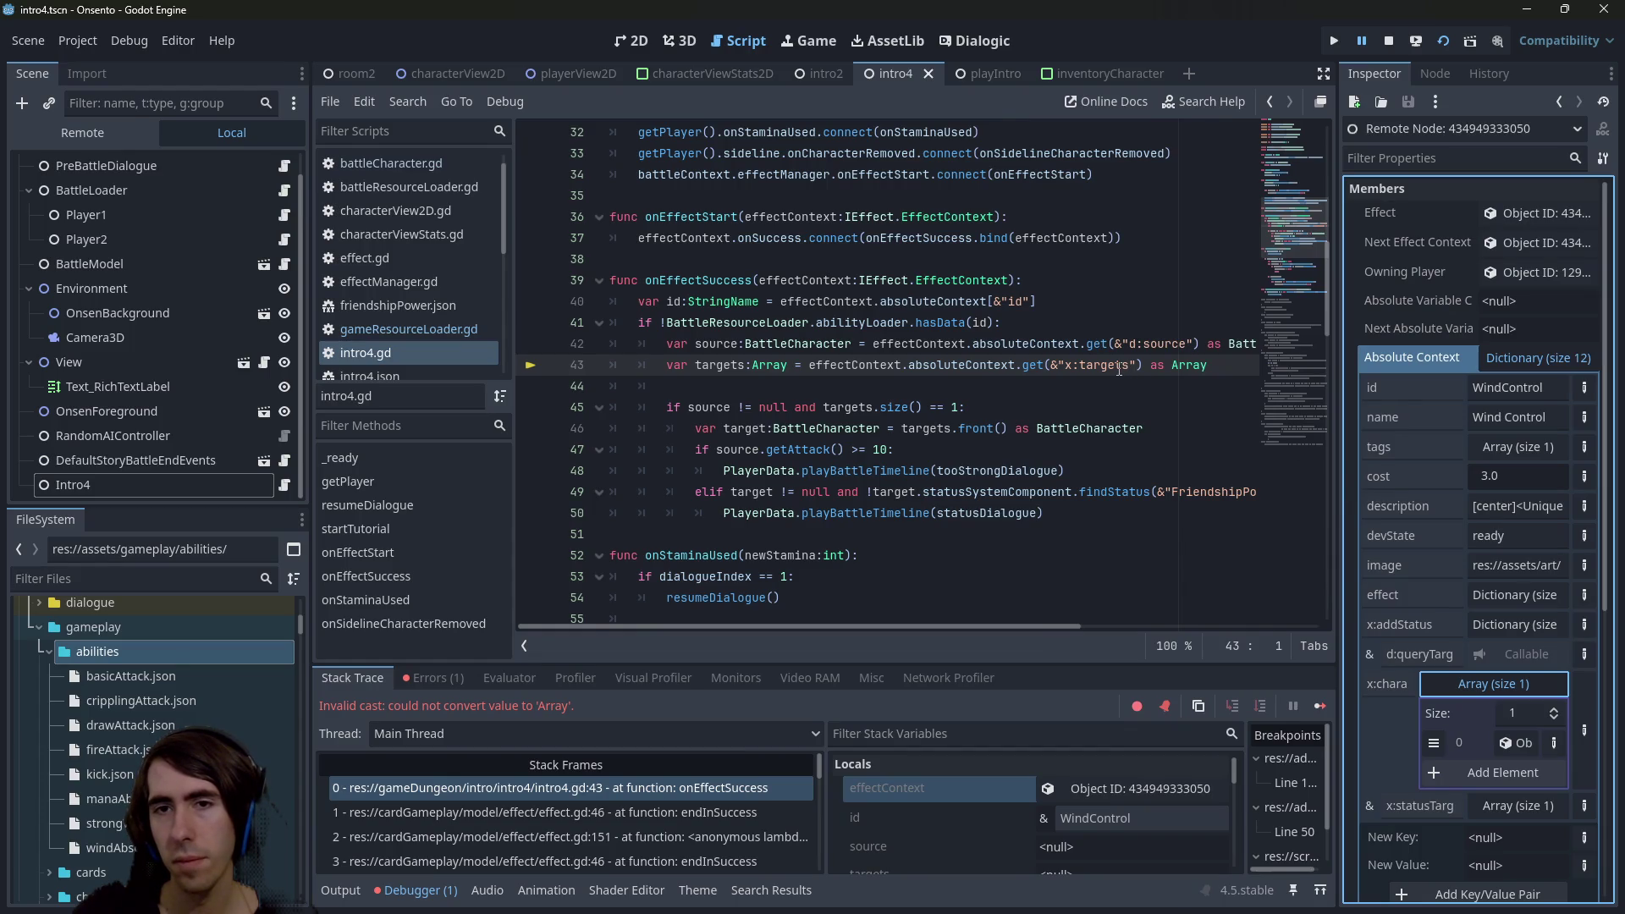
Give the x:targets lookup on line 43 a [] default and copy that lookup expression
left_click(1139, 365)
type(", []")
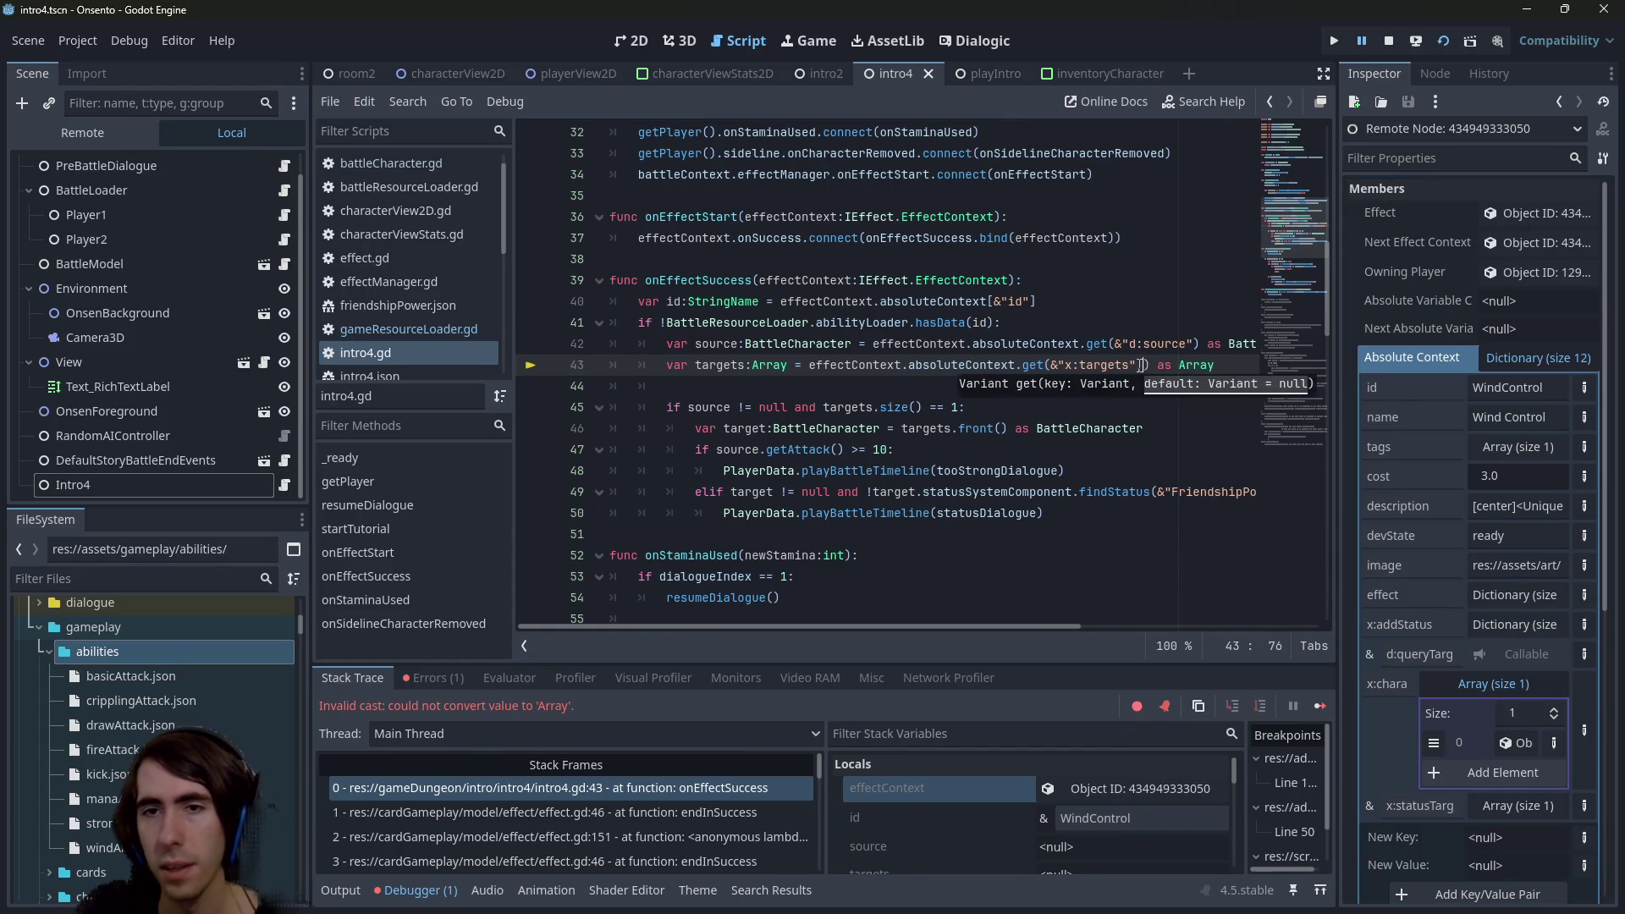
key("End")
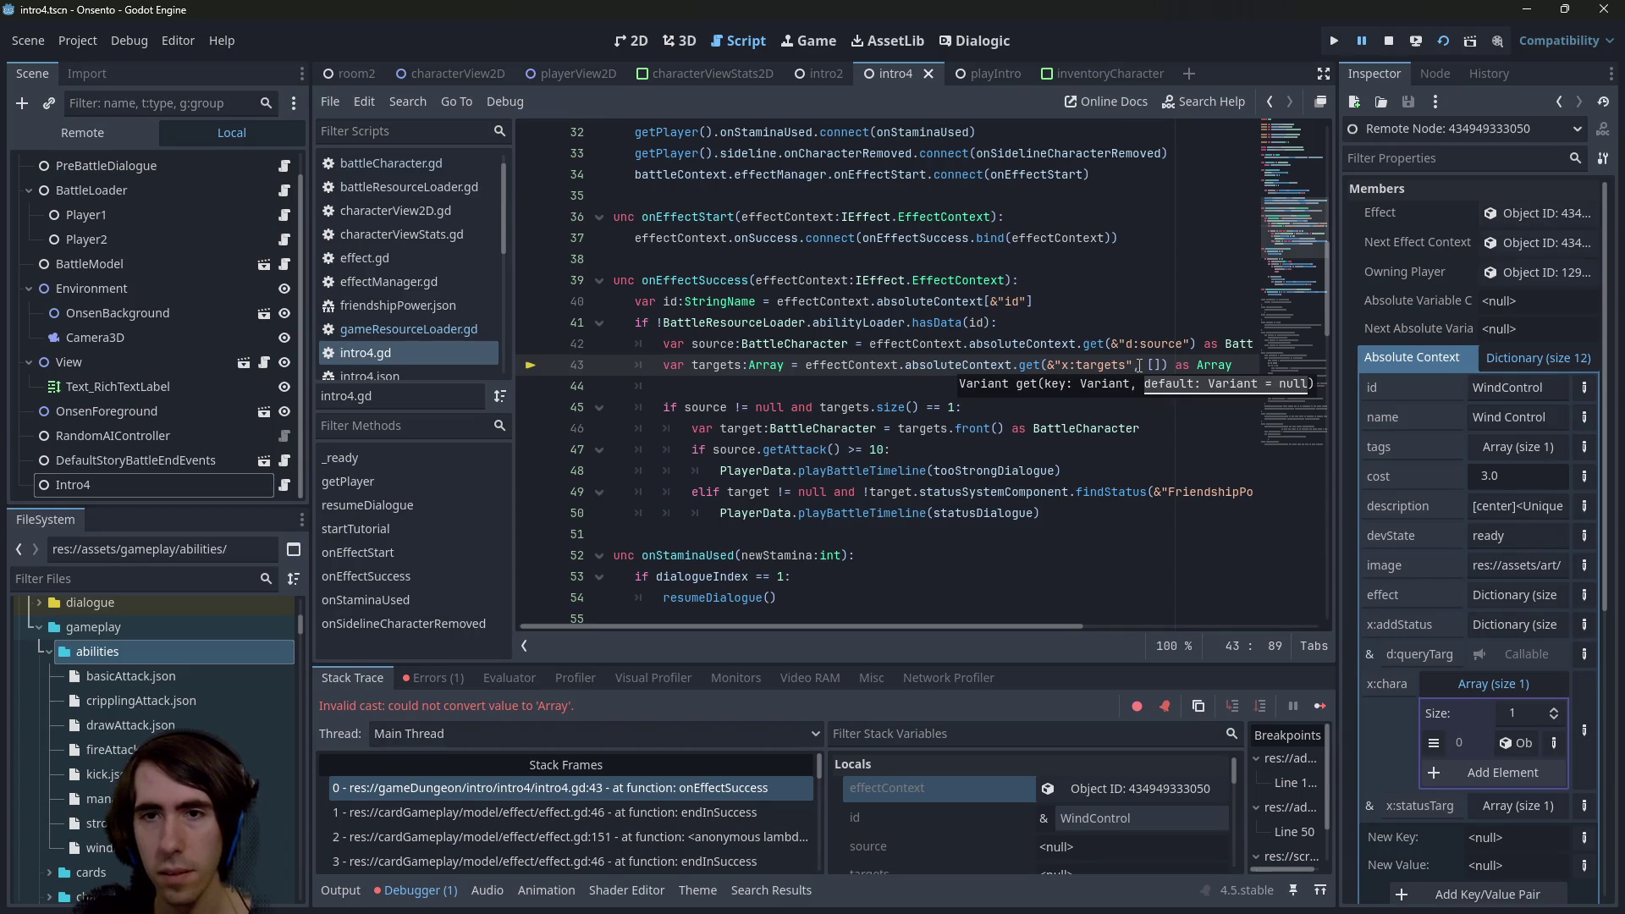
left_click(1138, 365)
key("shift+ctrl+Left")
key("shift+ctrl+Left")
key("shift+ctrl+Left")
key("ctrl+c")
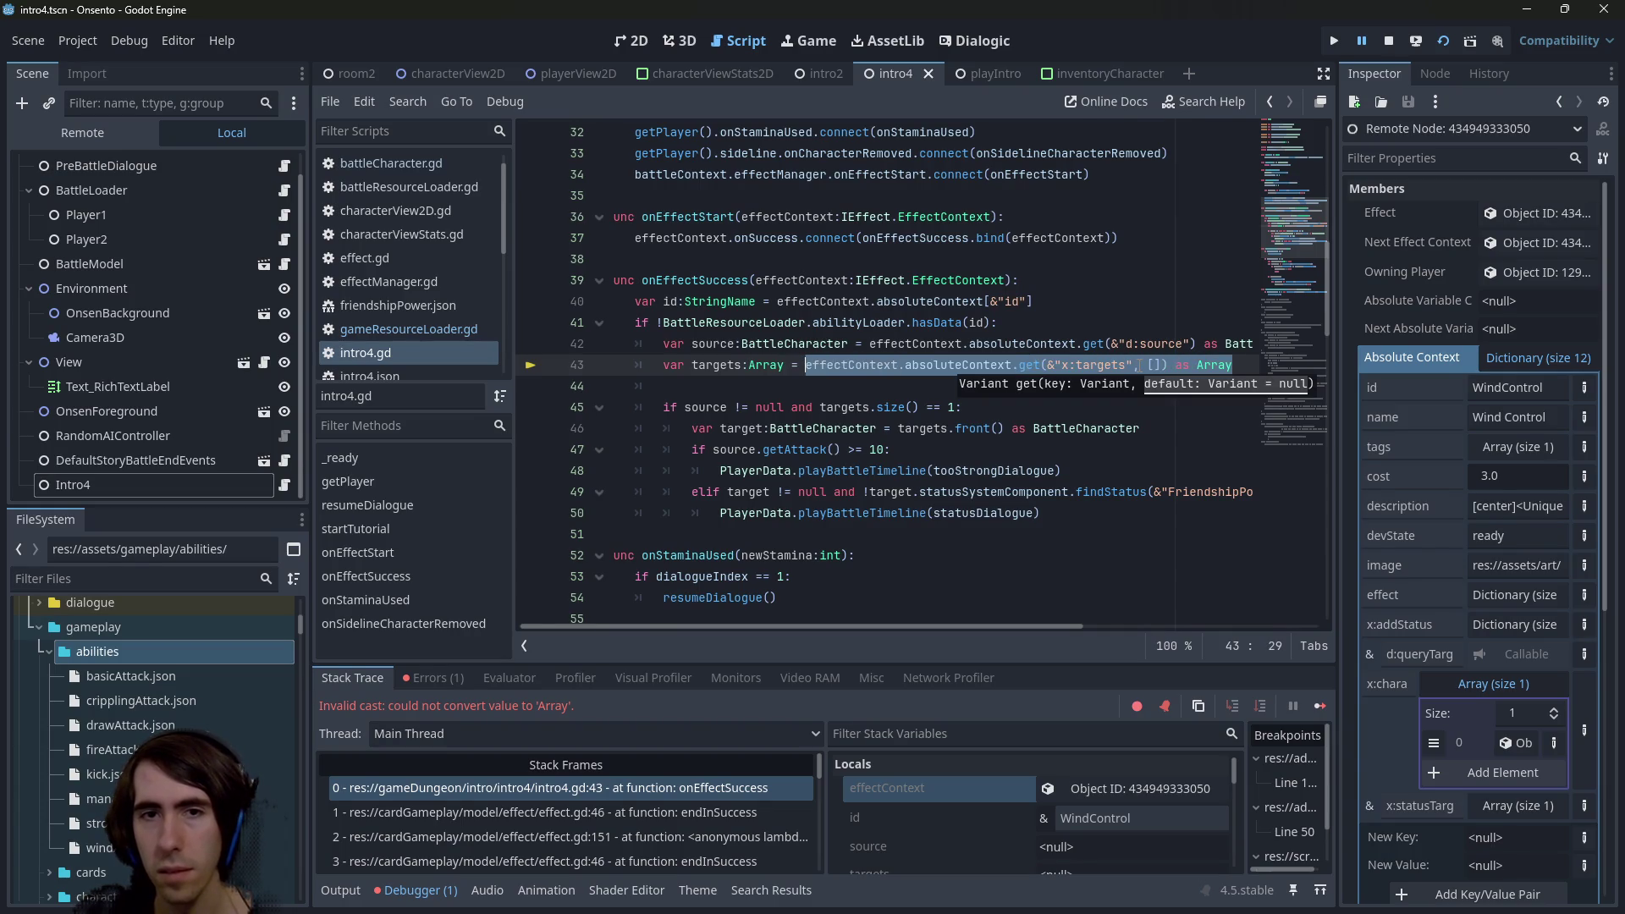
Add an 'if targets.is_empty():' branch that looks up &"x:characterTarget" instead, and save
key("End")
key("Return")
type("if targets")
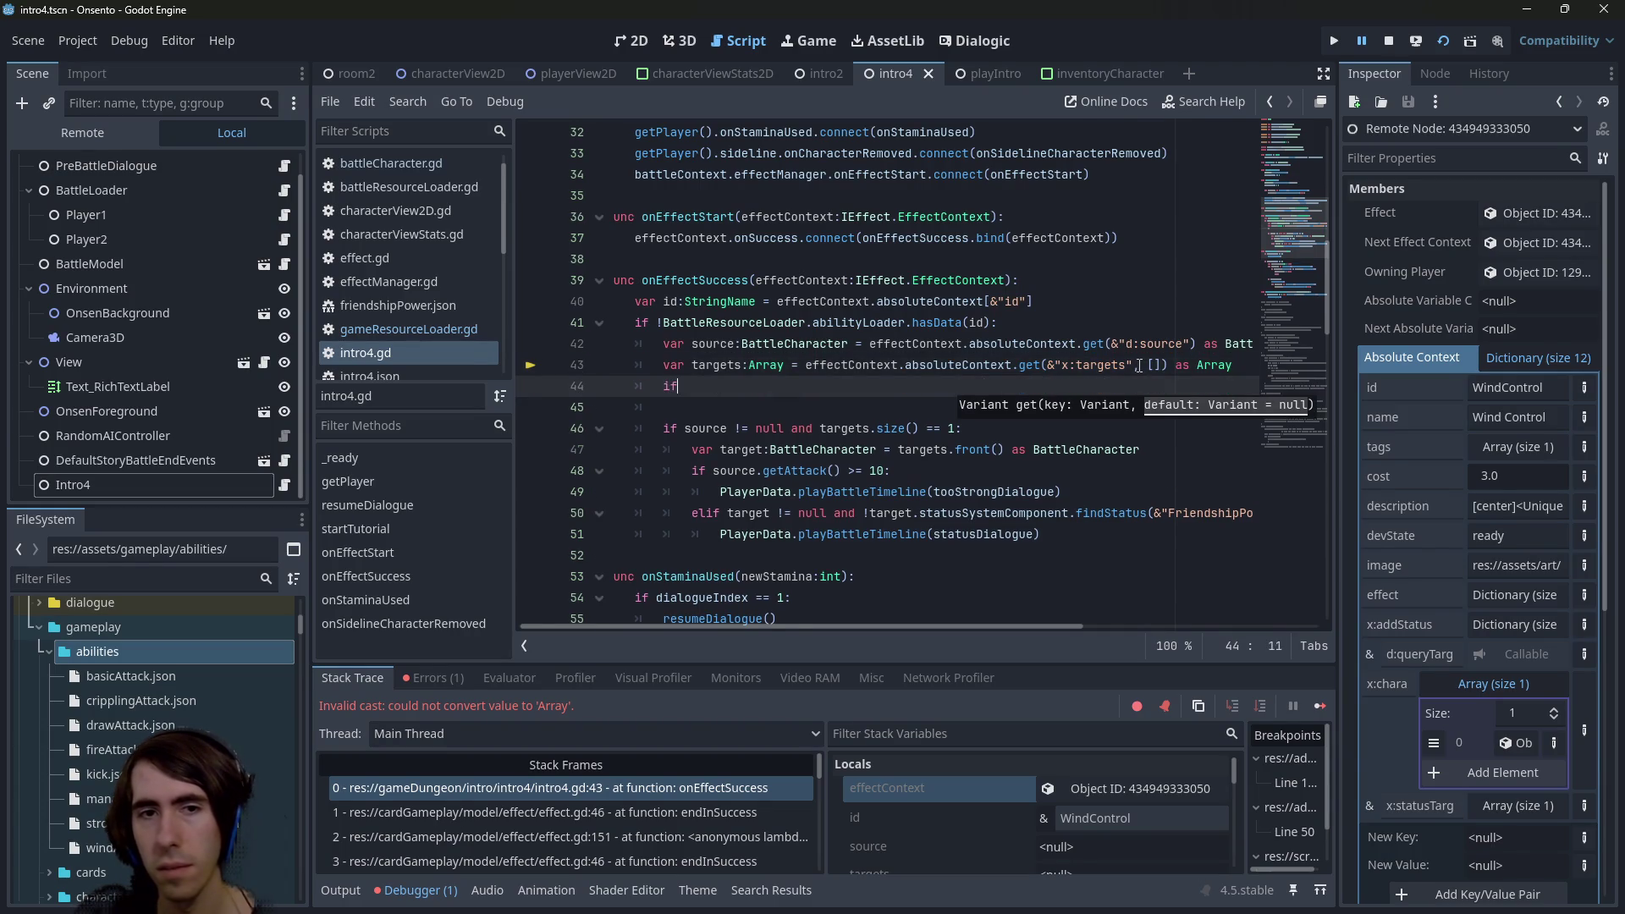
type(".is_empty():")
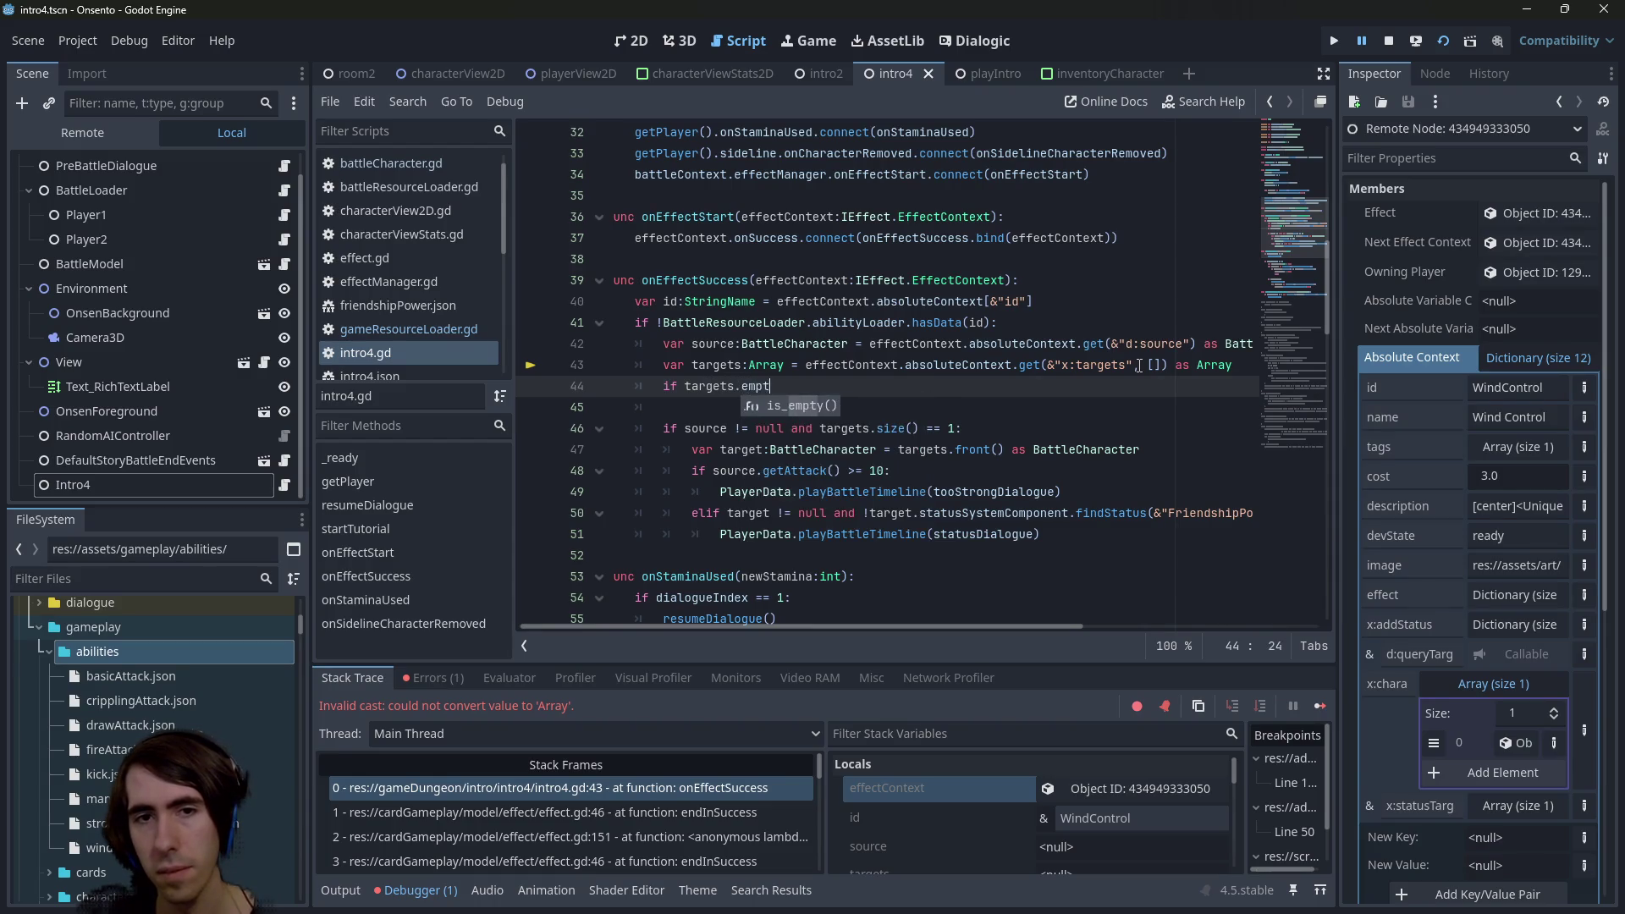
key("Return")
key("ctrl+v")
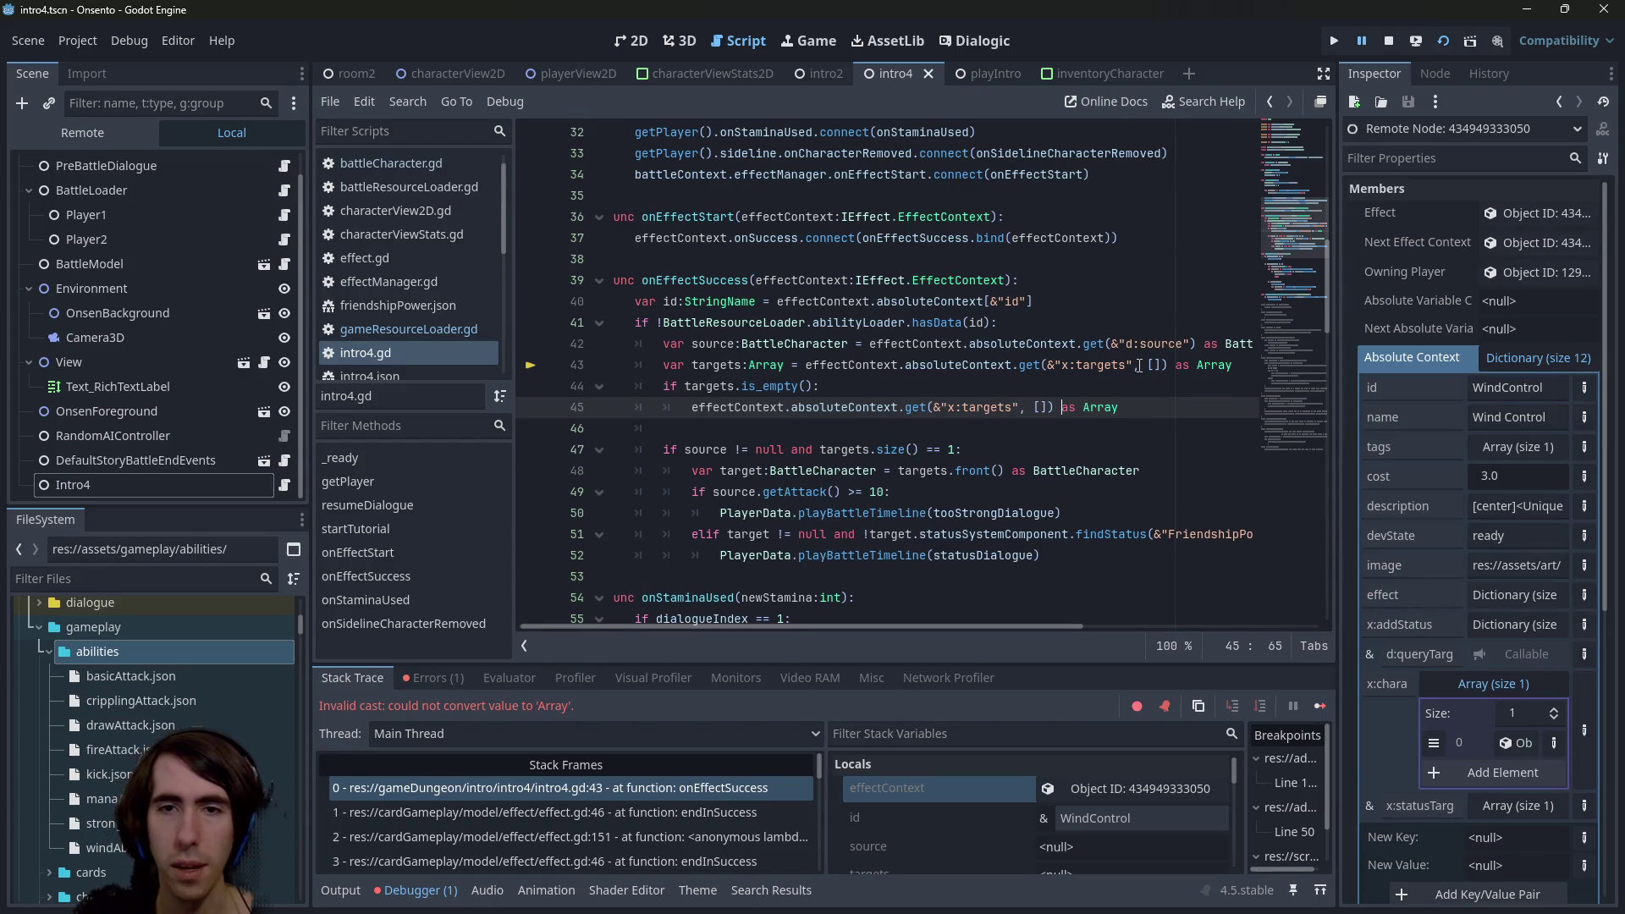
type("characterT")
key("Delete")
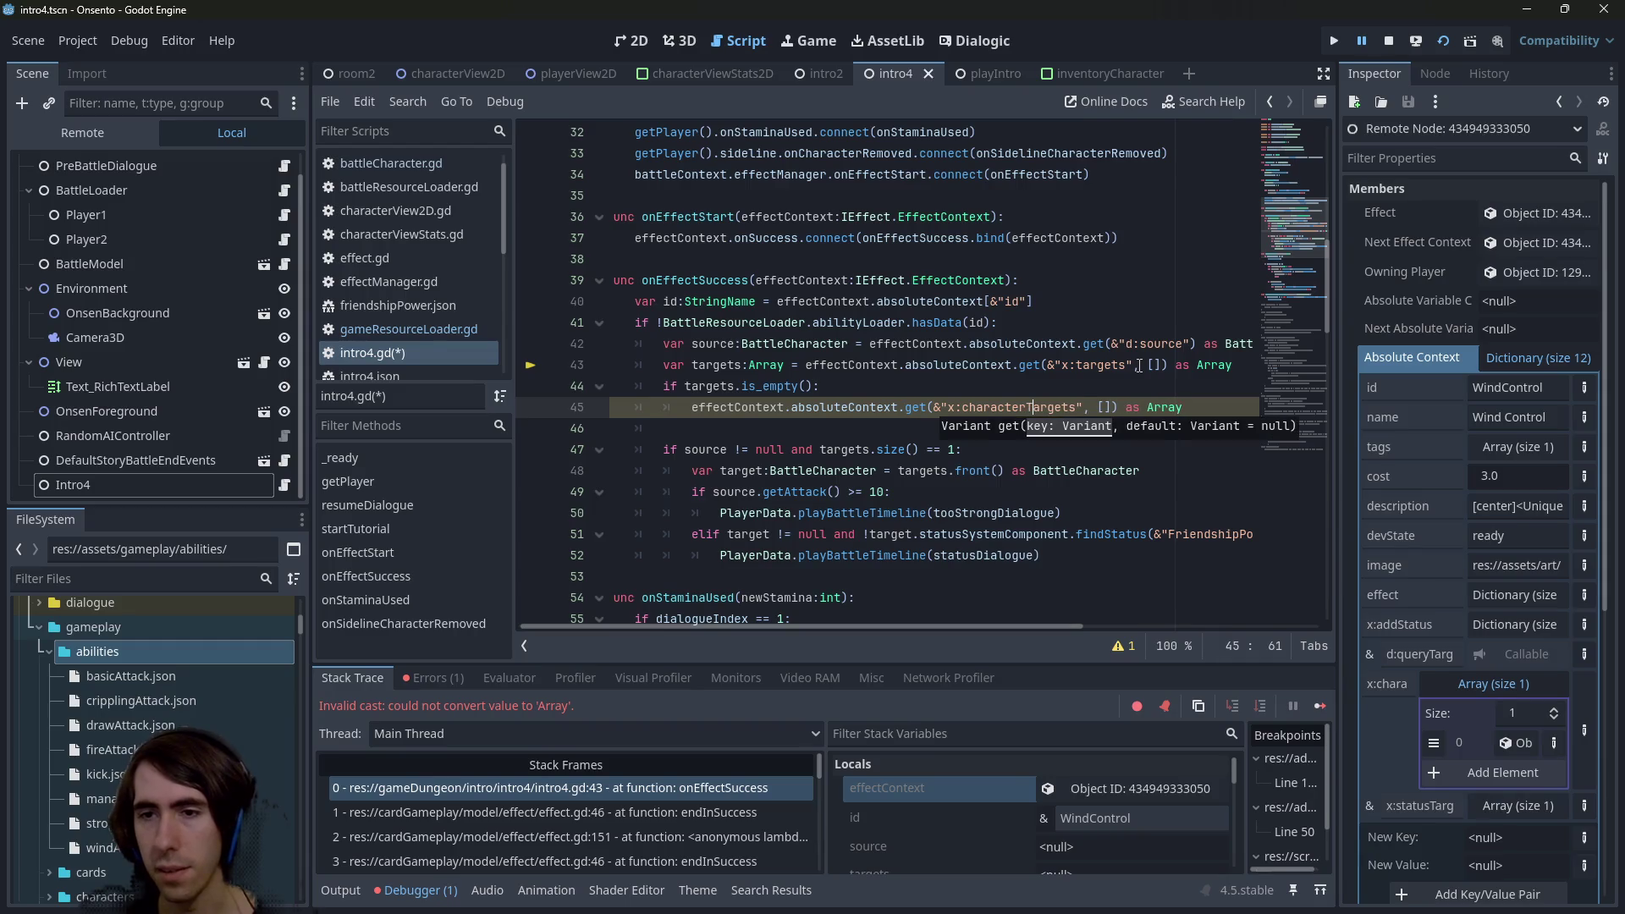
scroll(1349, 672, "down", 3)
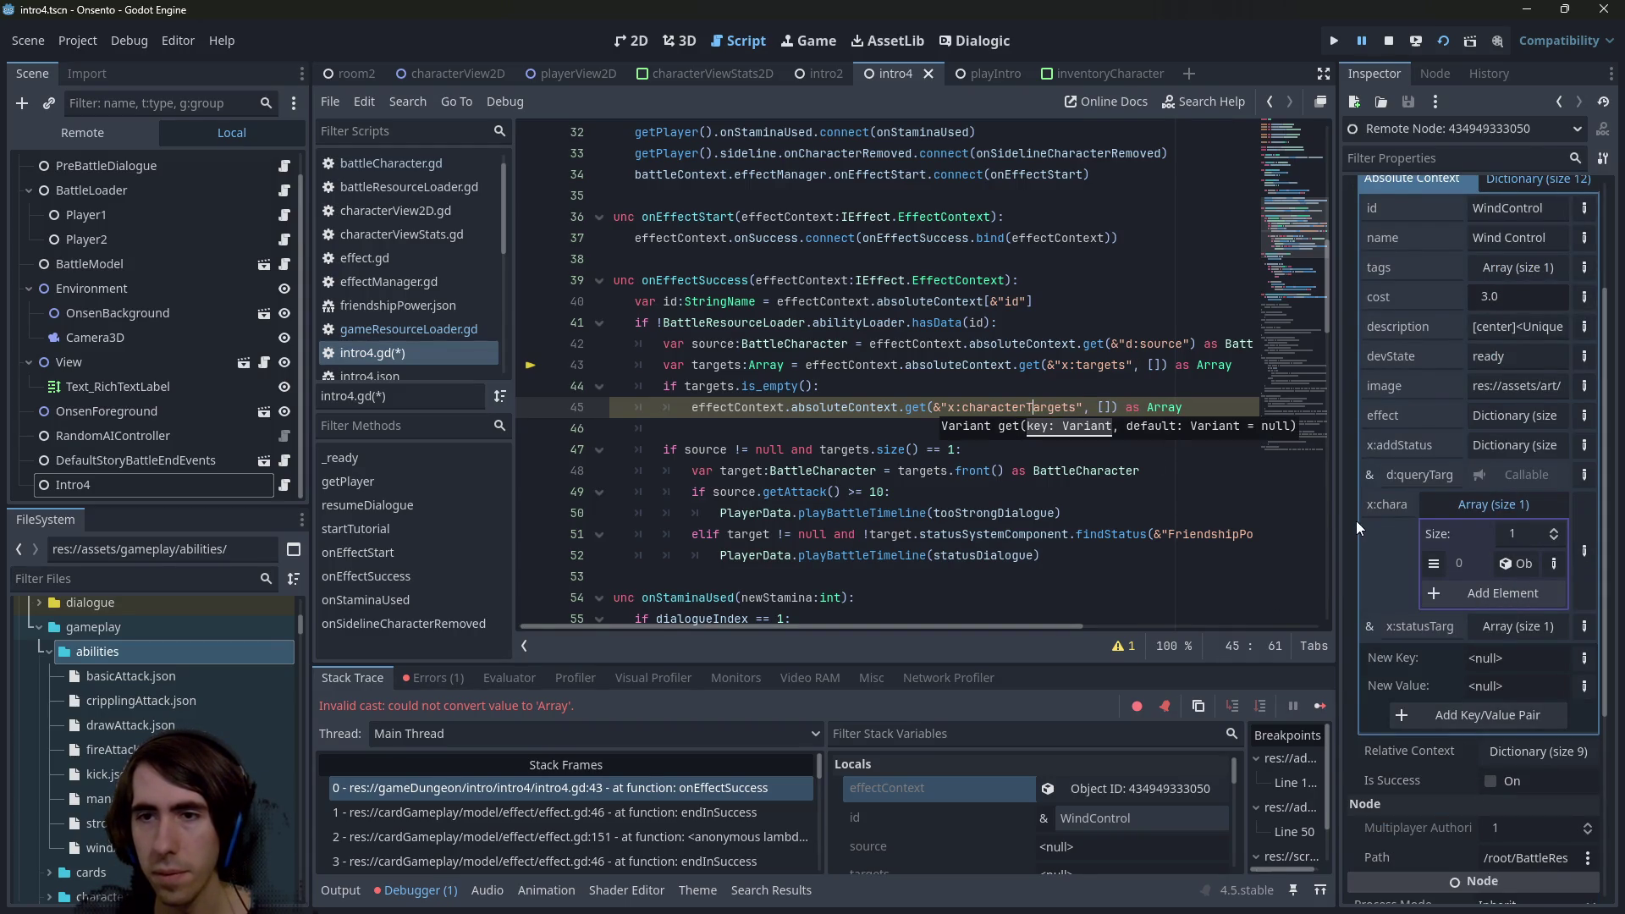
mouse_move(1336, 522)
left_mouse_down()
mouse_move(1073, 509)
mouse_move(1337, 516)
left_mouse_up()
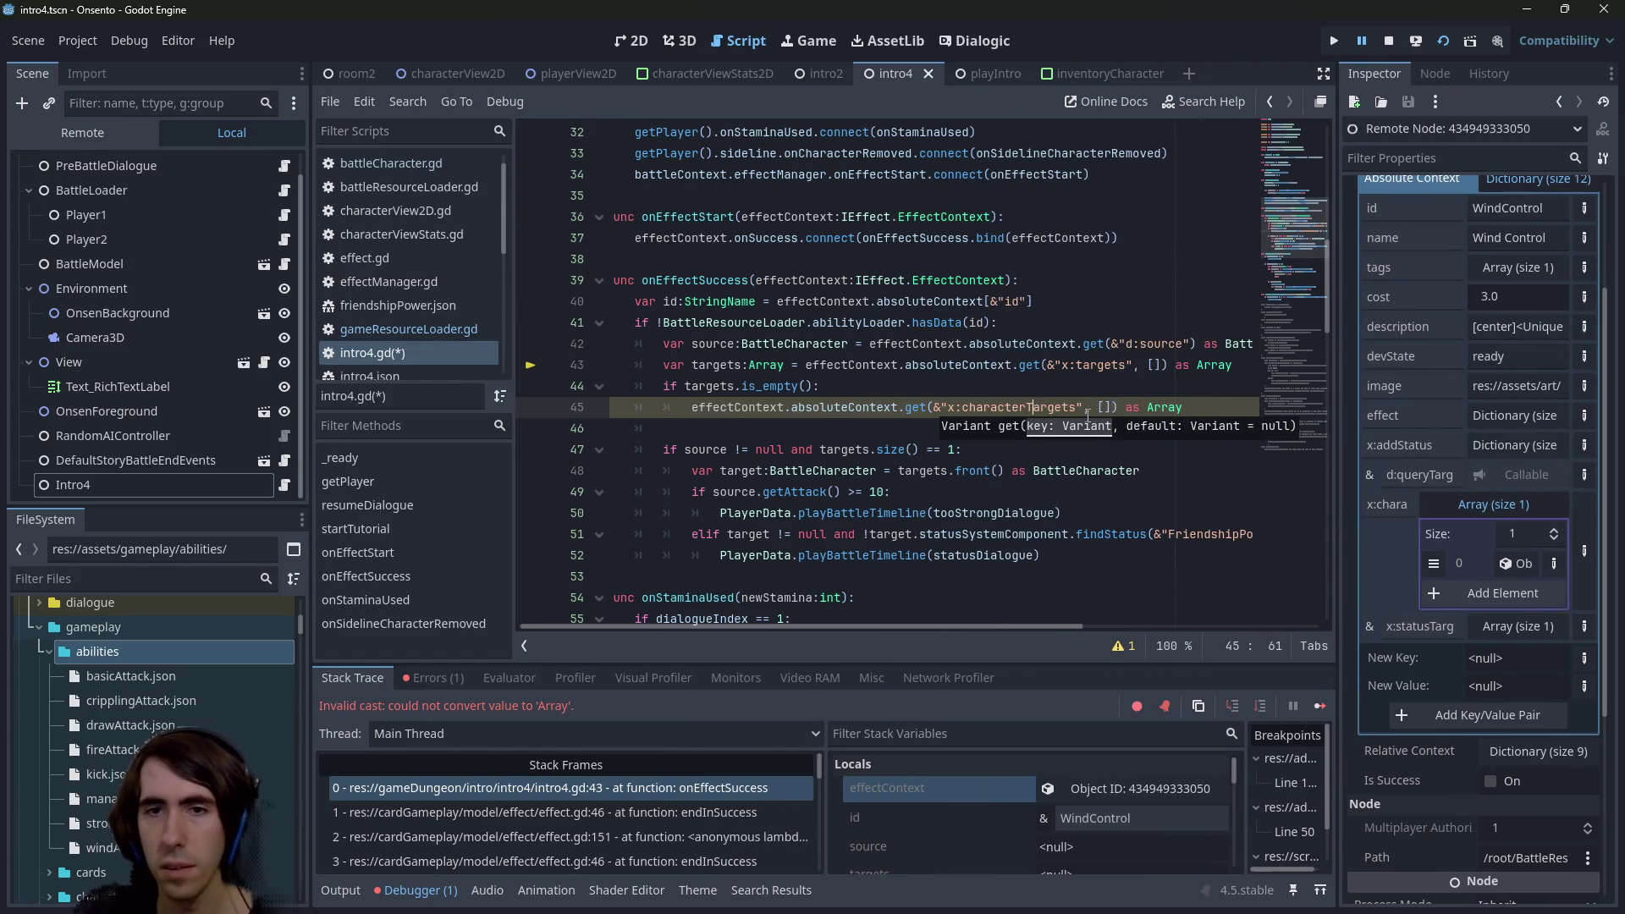
key("ctrl+Right")
key("BackSpace")
key("ctrl+s")
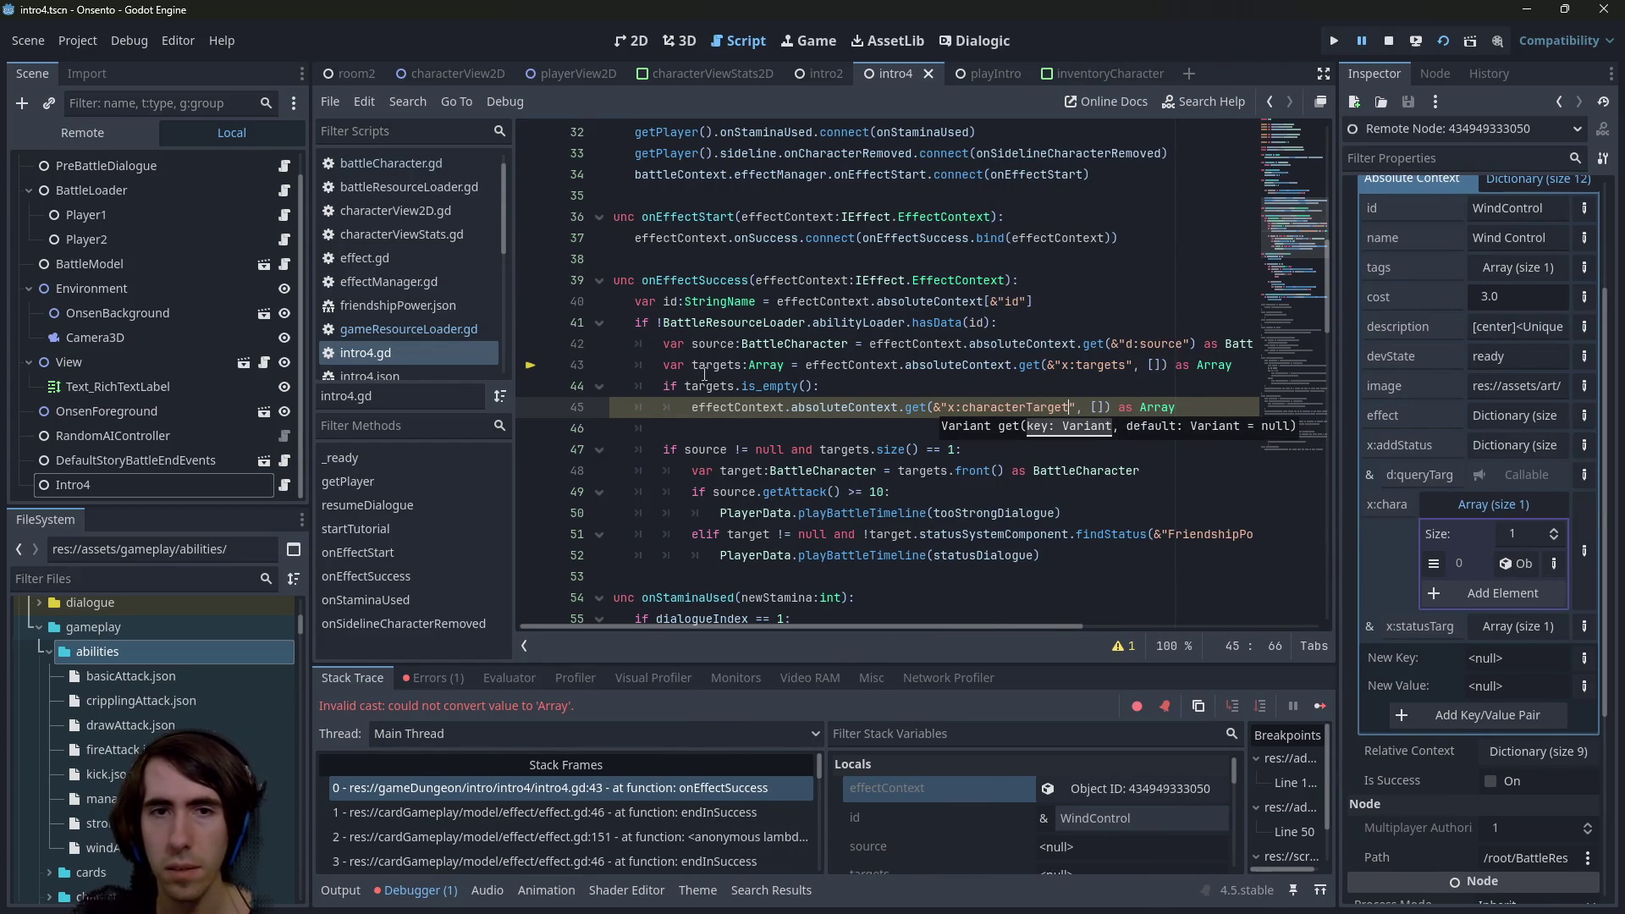
Prefix the fallback line with 'targets =' so it assigns the result, and save the script
left_click(691, 407)
type("targets =")
key("ctrl+s")
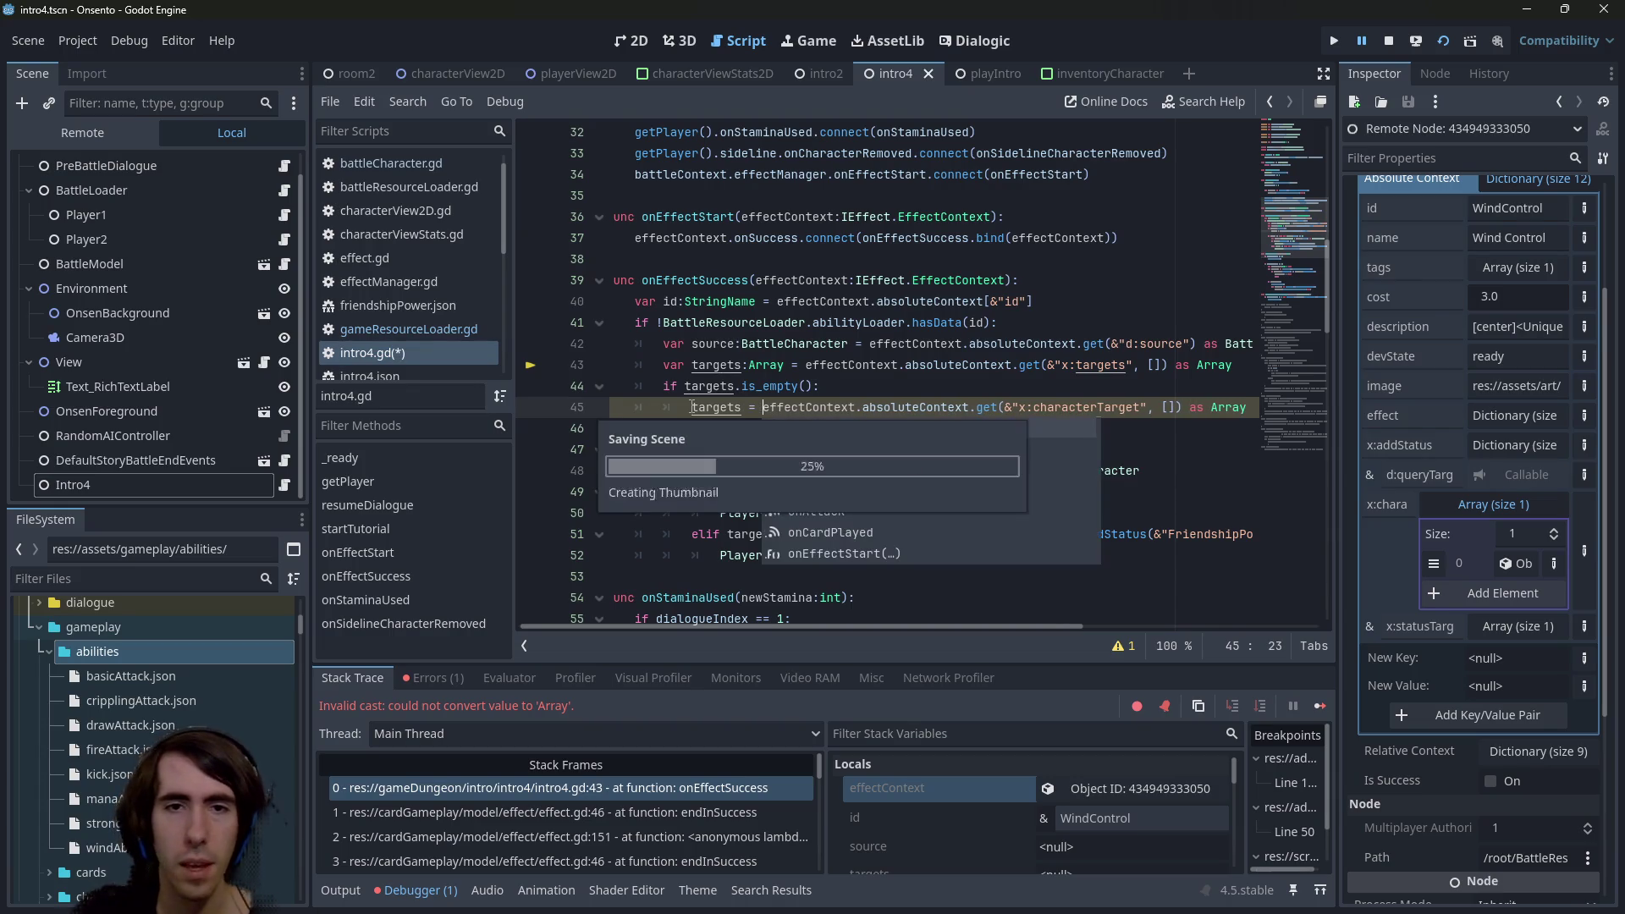
left_click(949, 364)
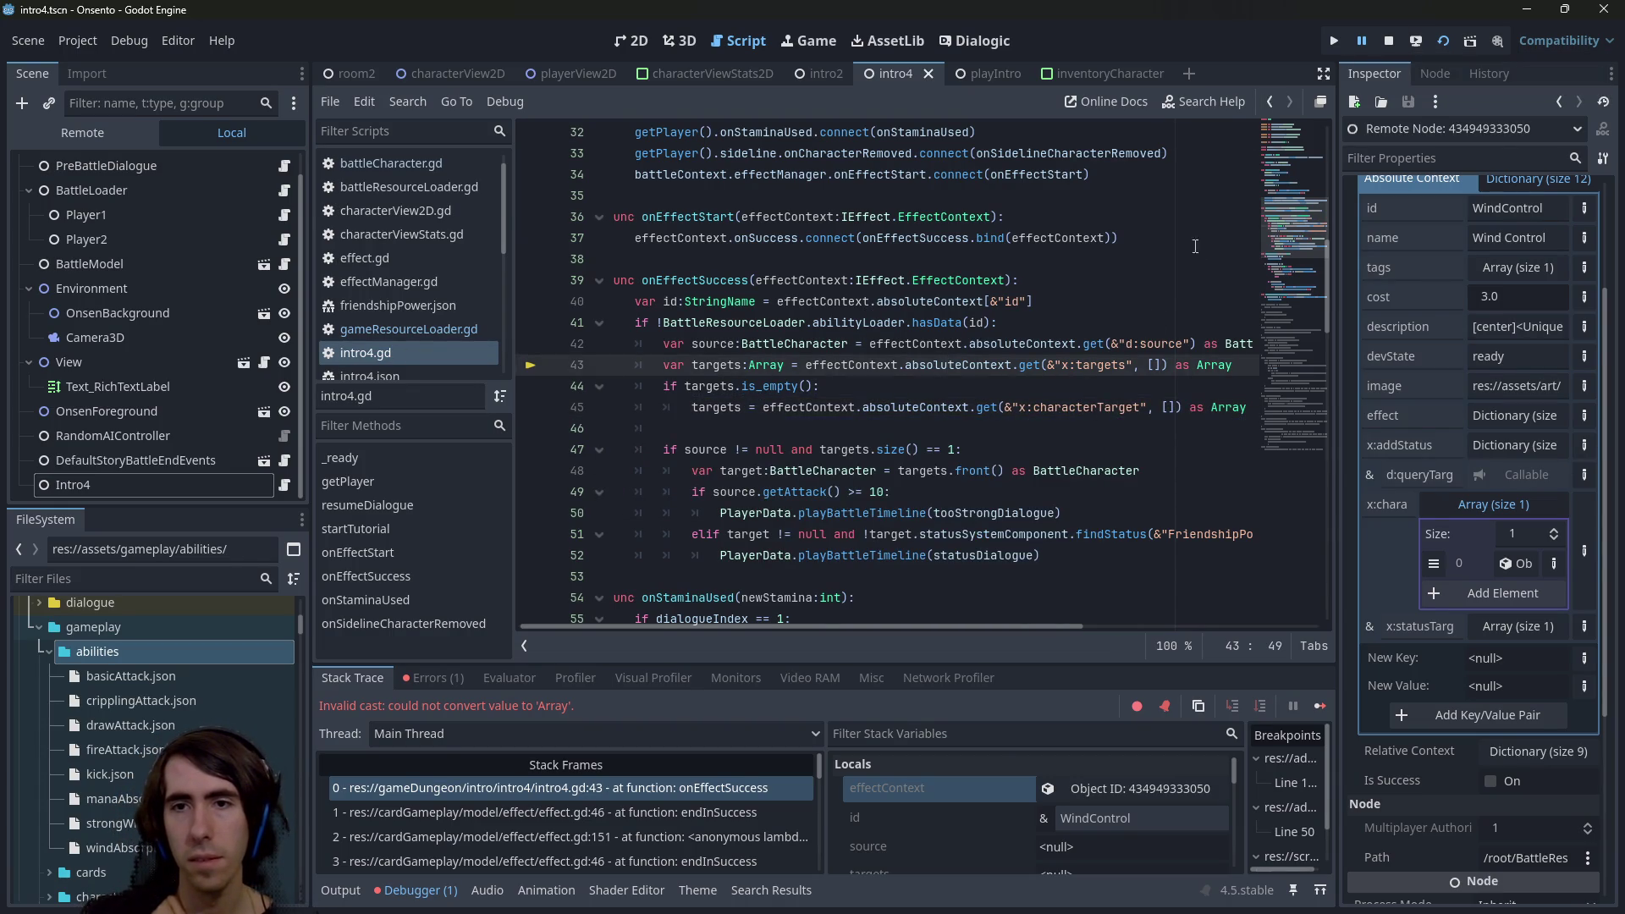
Stop the paused debug session and rerun the intro4 scene with F6
left_click(1389, 44)
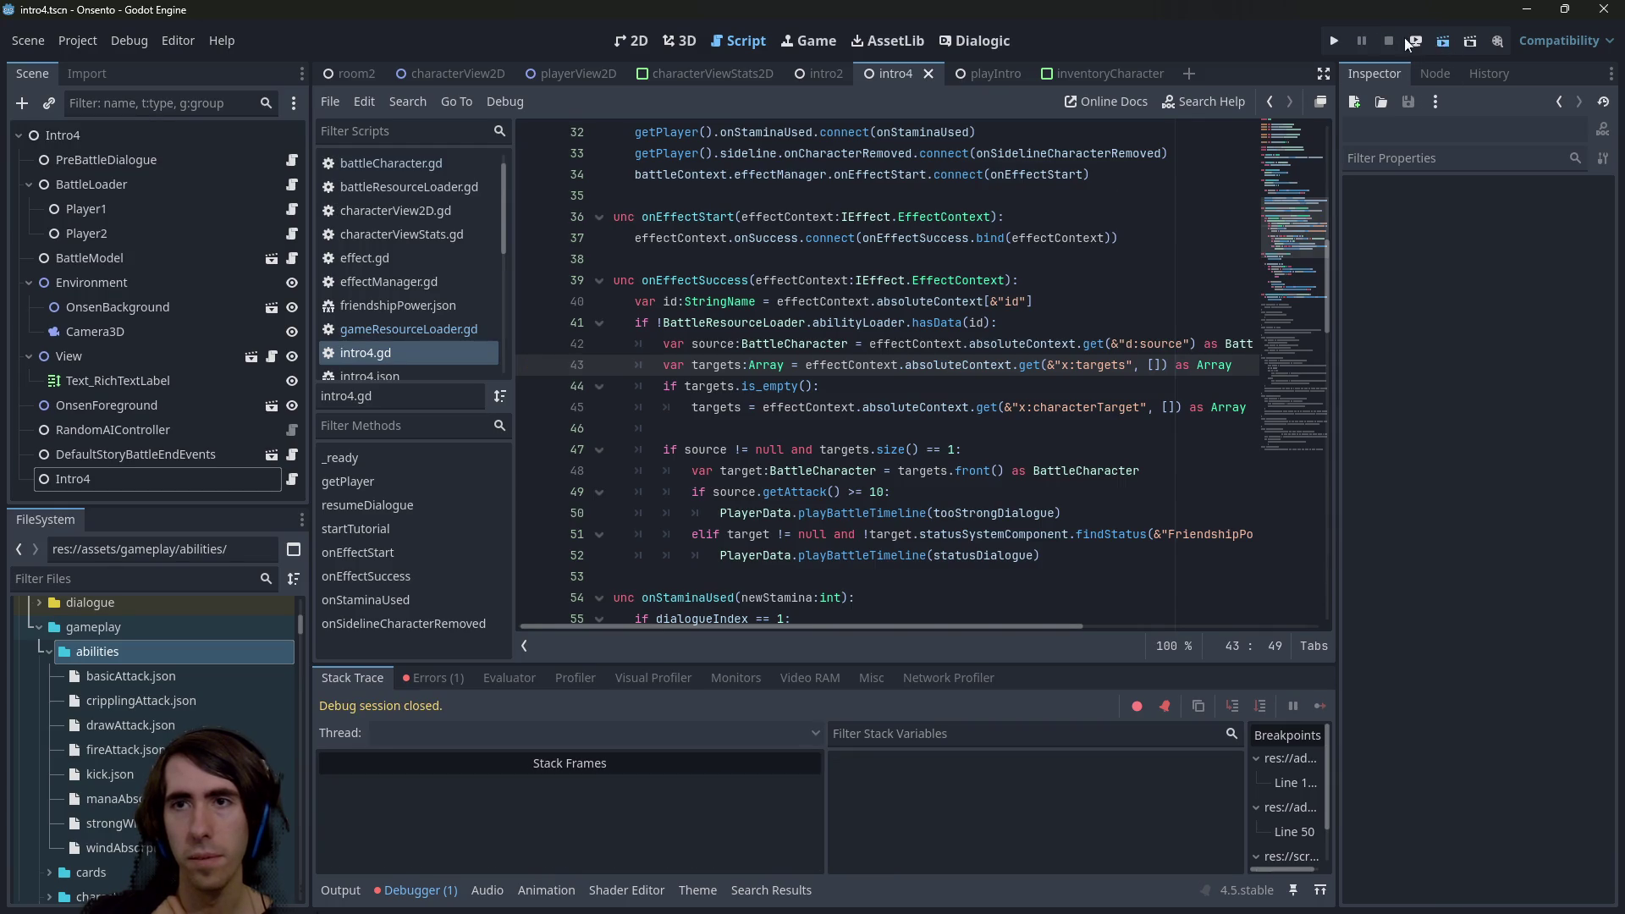
key("F6")
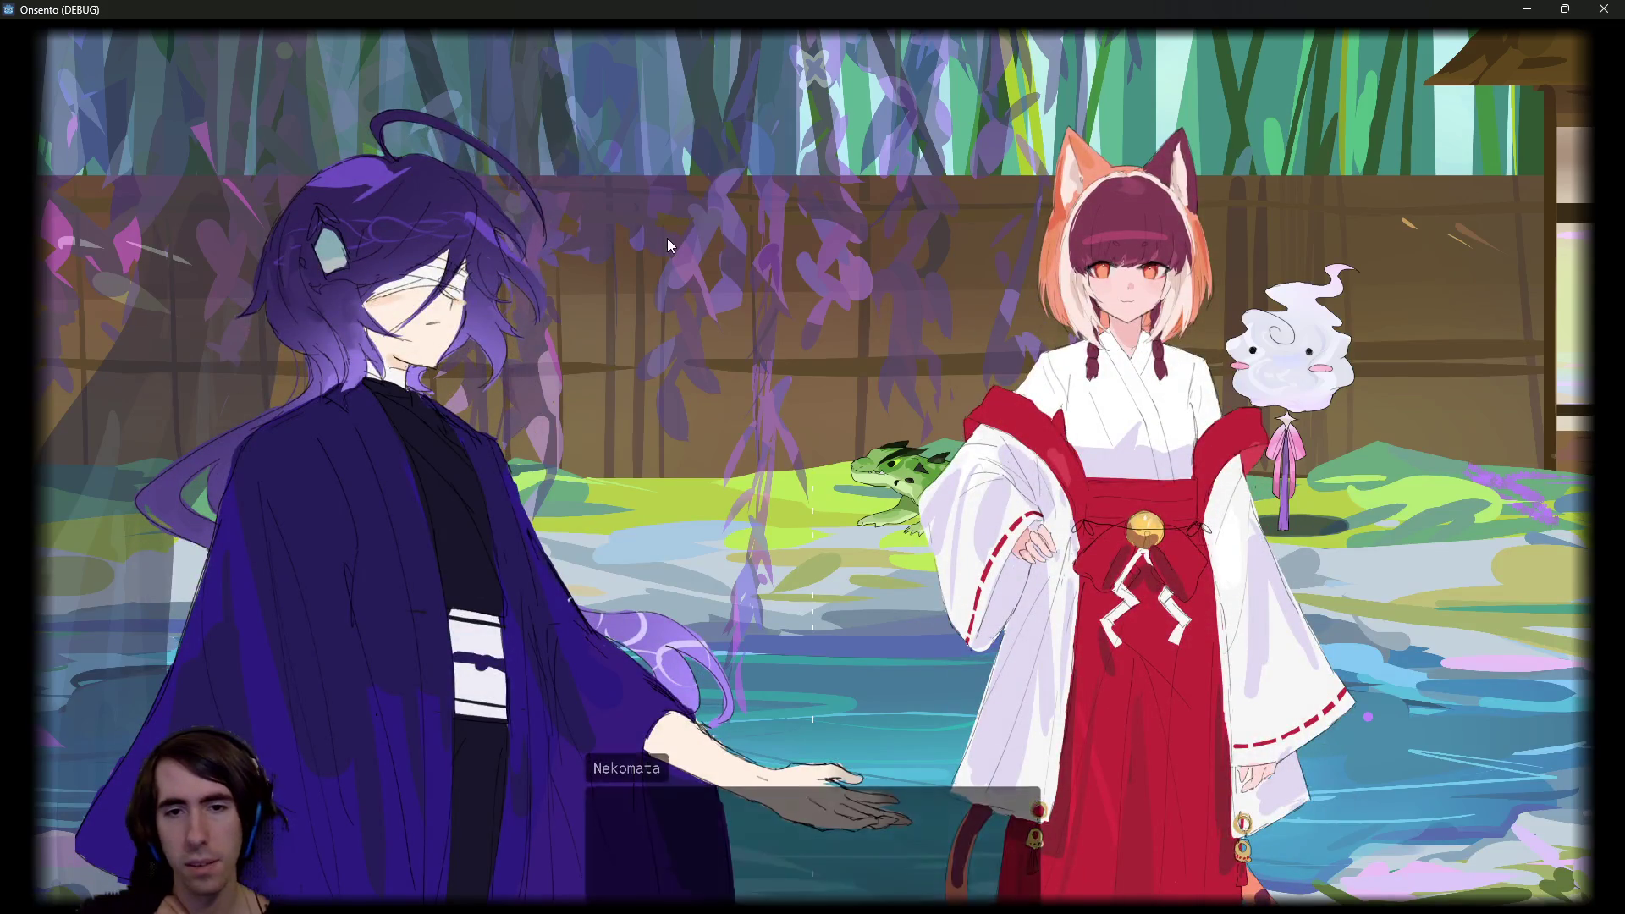
Skip the opening dialogue into the combat tutorial battle, then minimize the Onsento game window
left_click(667, 239)
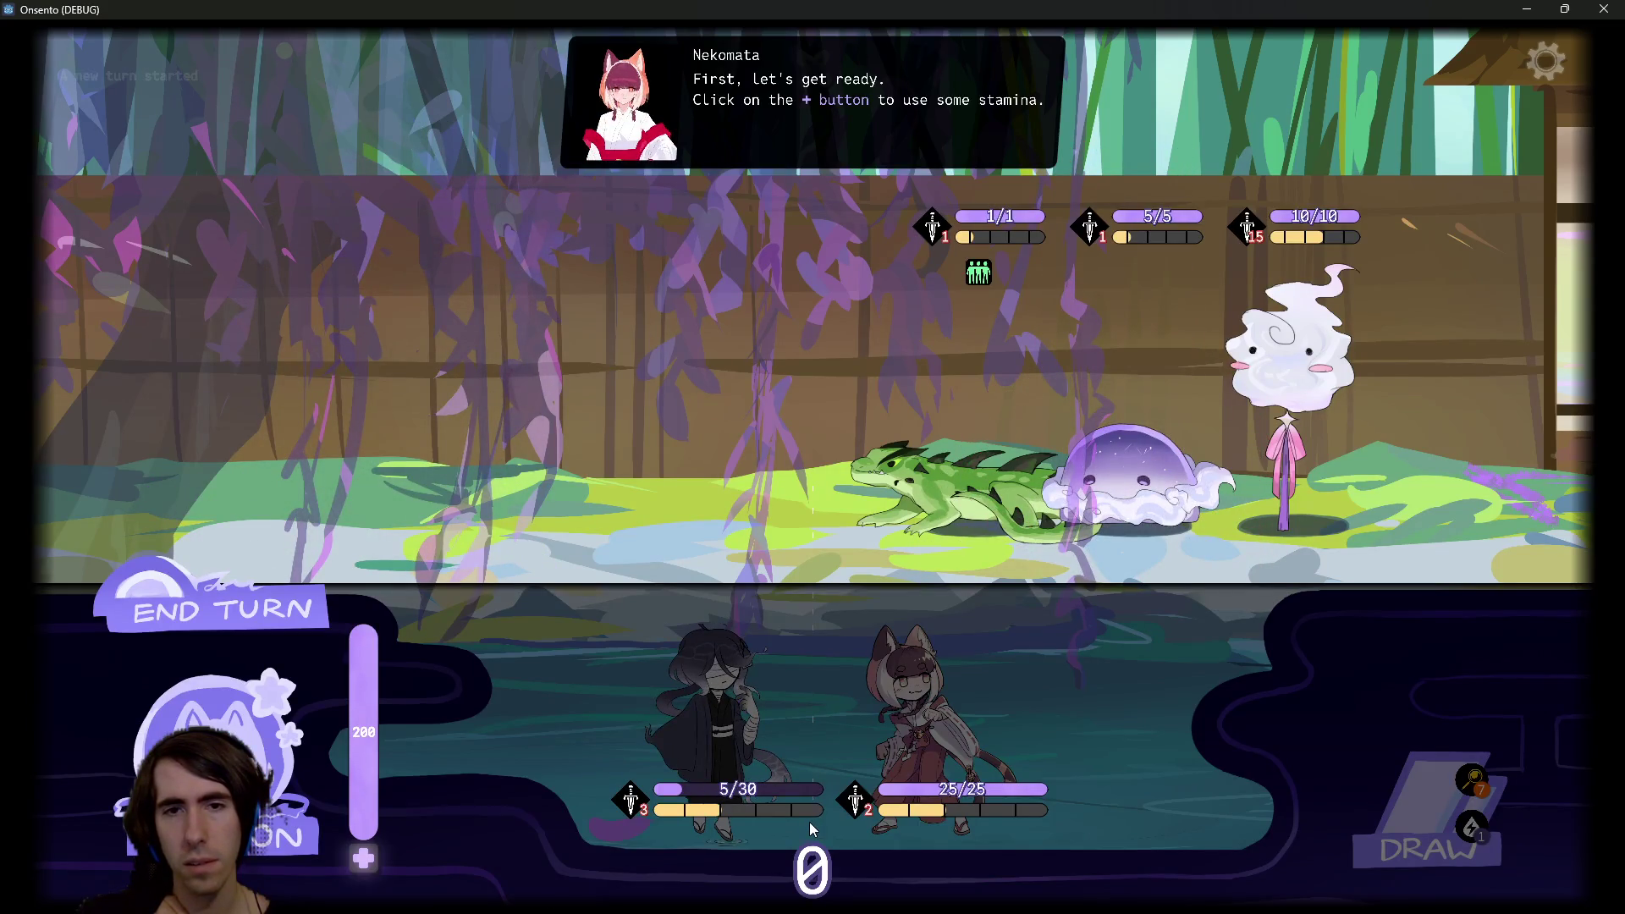
mouse_move(827, 11)
left_mouse_down()
mouse_move(910, 43)
mouse_move(858, 3)
left_mouse_up()
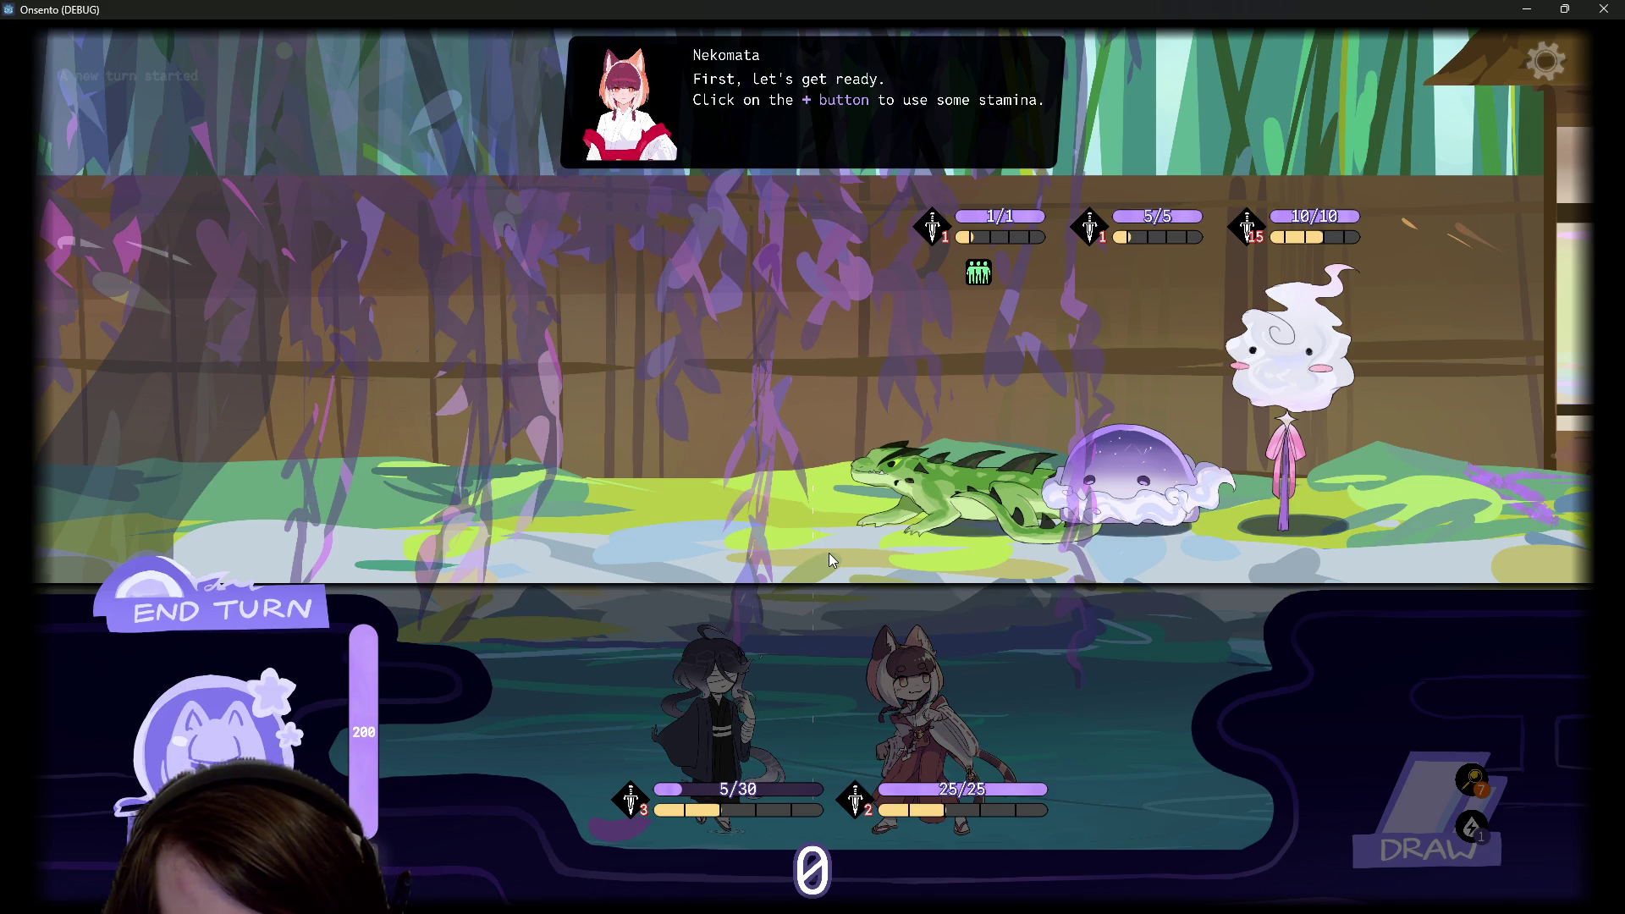
left_click(1528, 10)
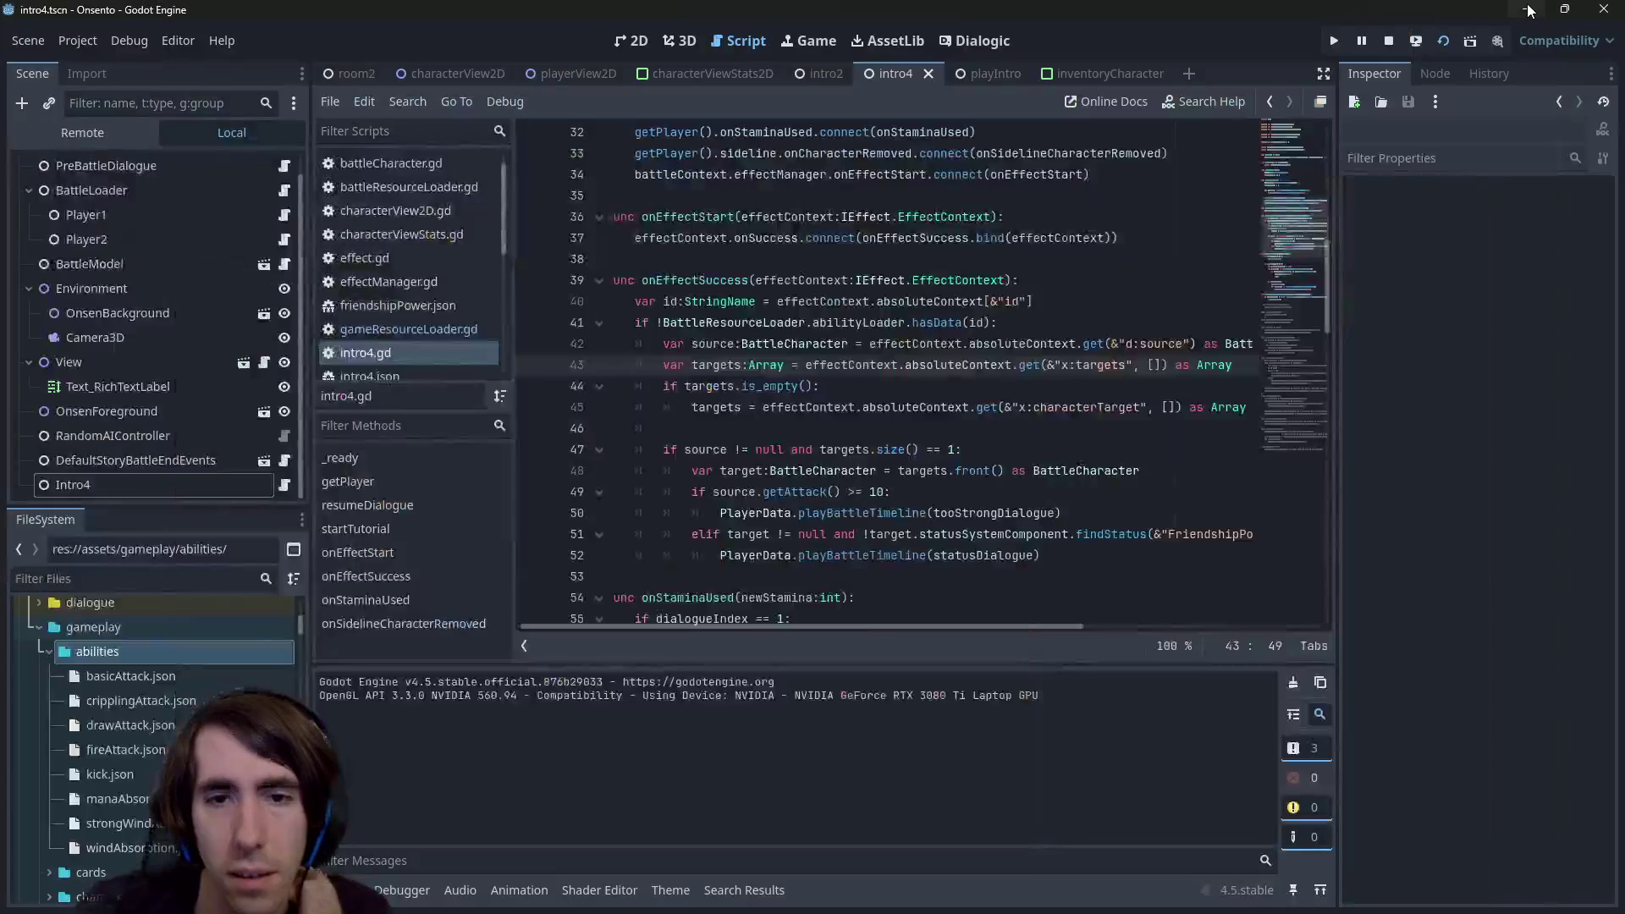
Show the playerView2D scene in 2D and glance at its remote and local scene trees
left_click(588, 73)
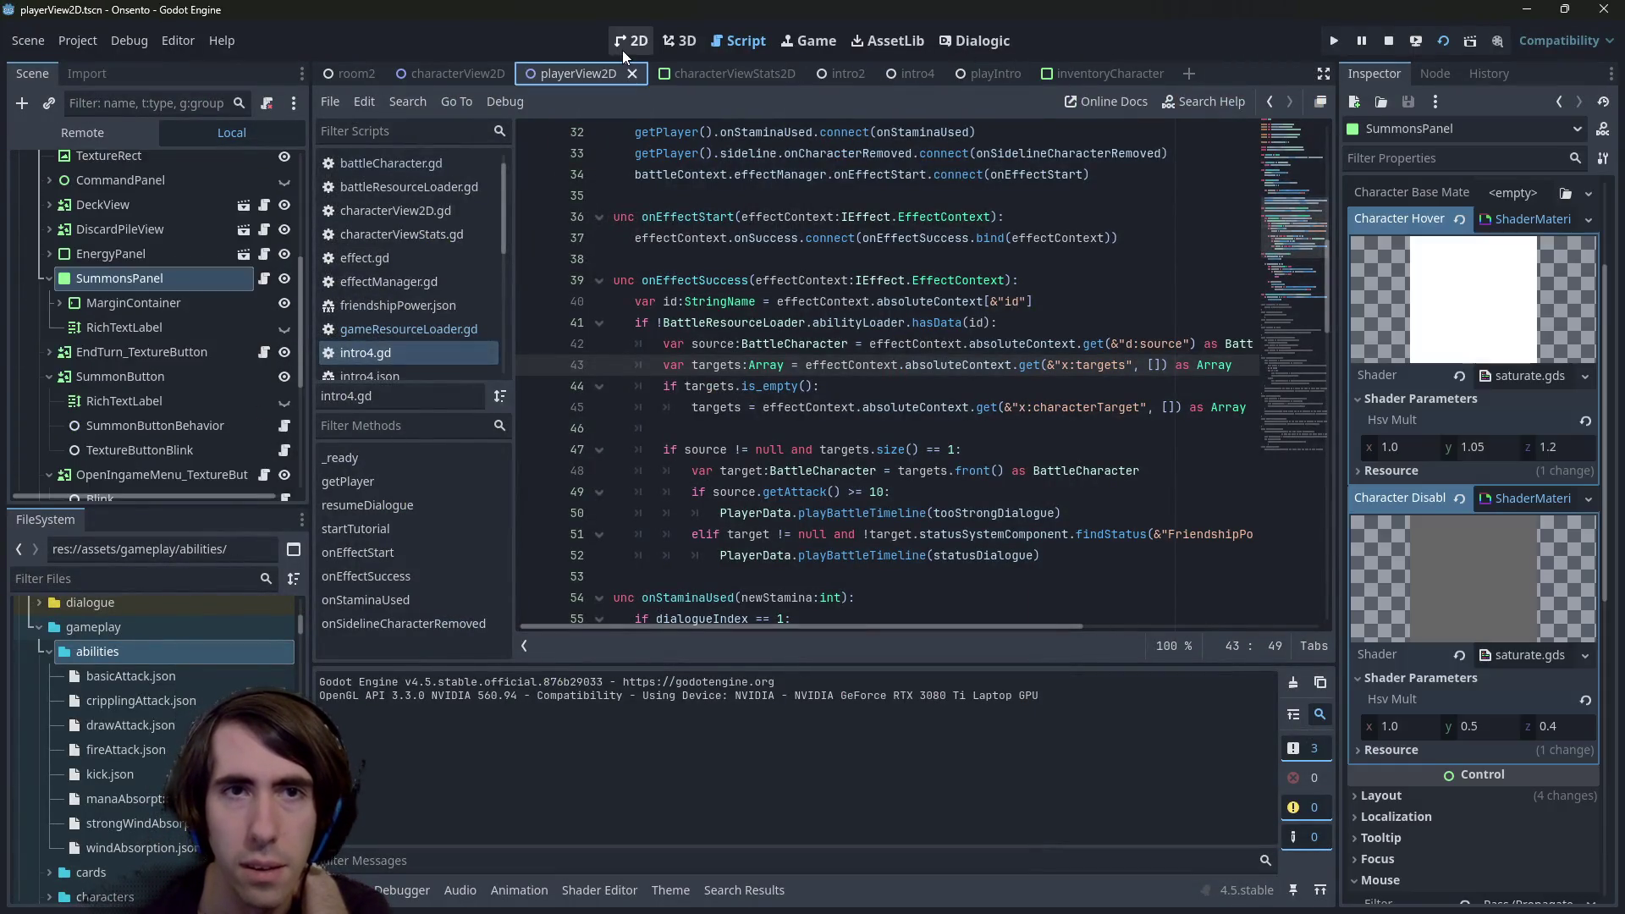
left_click(622, 50)
scroll(760, 398, "down", 5)
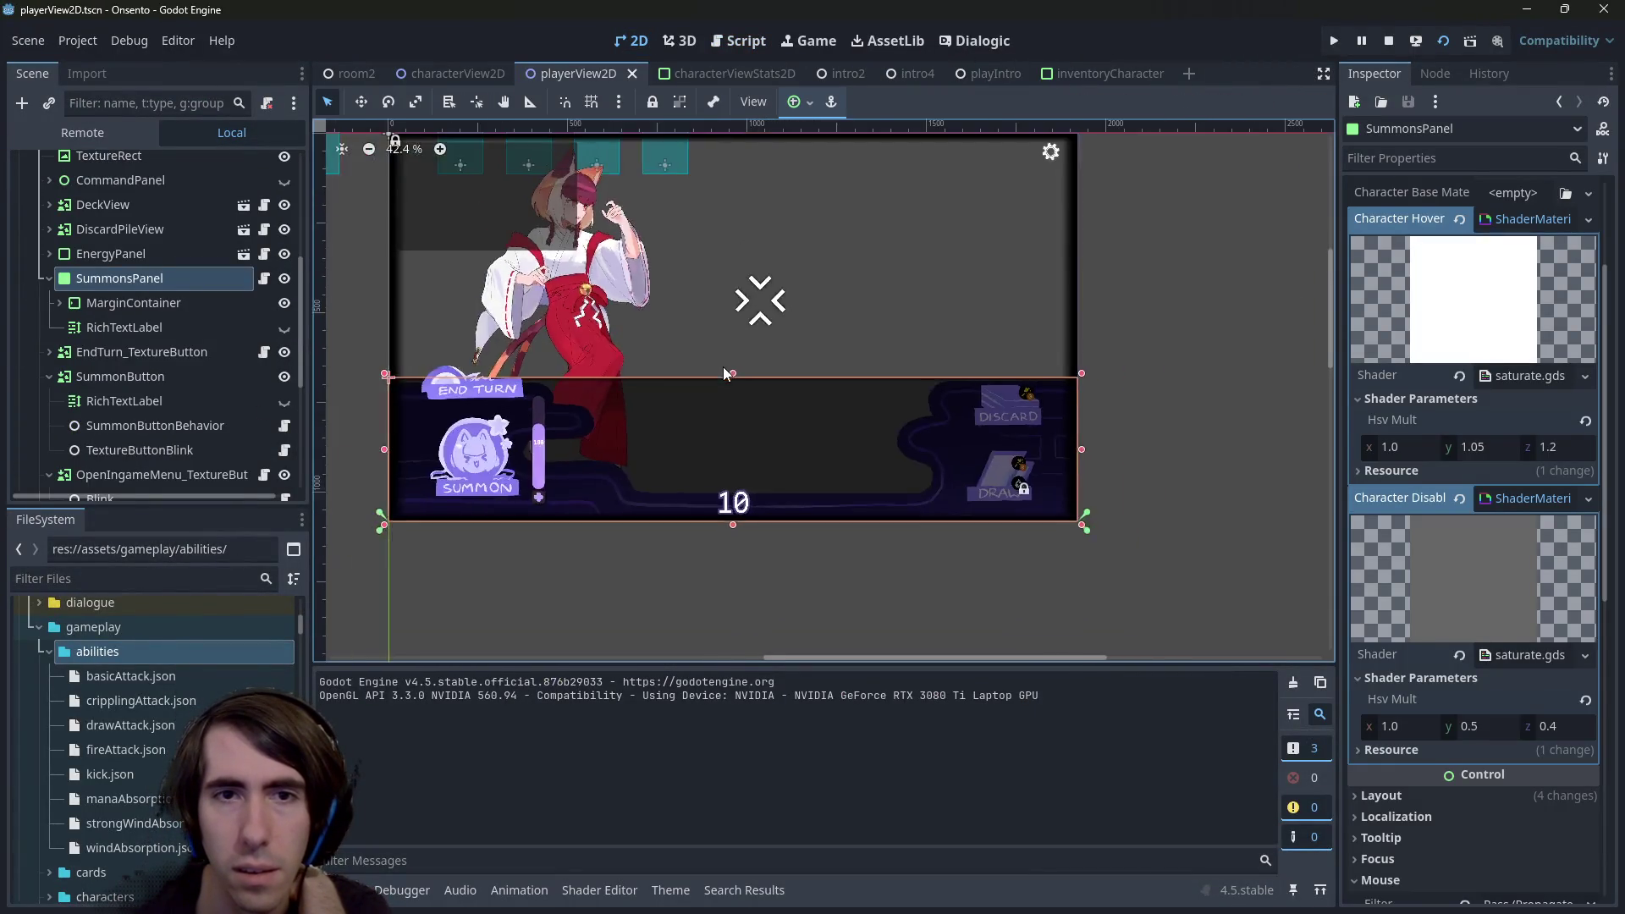
scroll(720, 374, "up", 2)
left_click(37, 137)
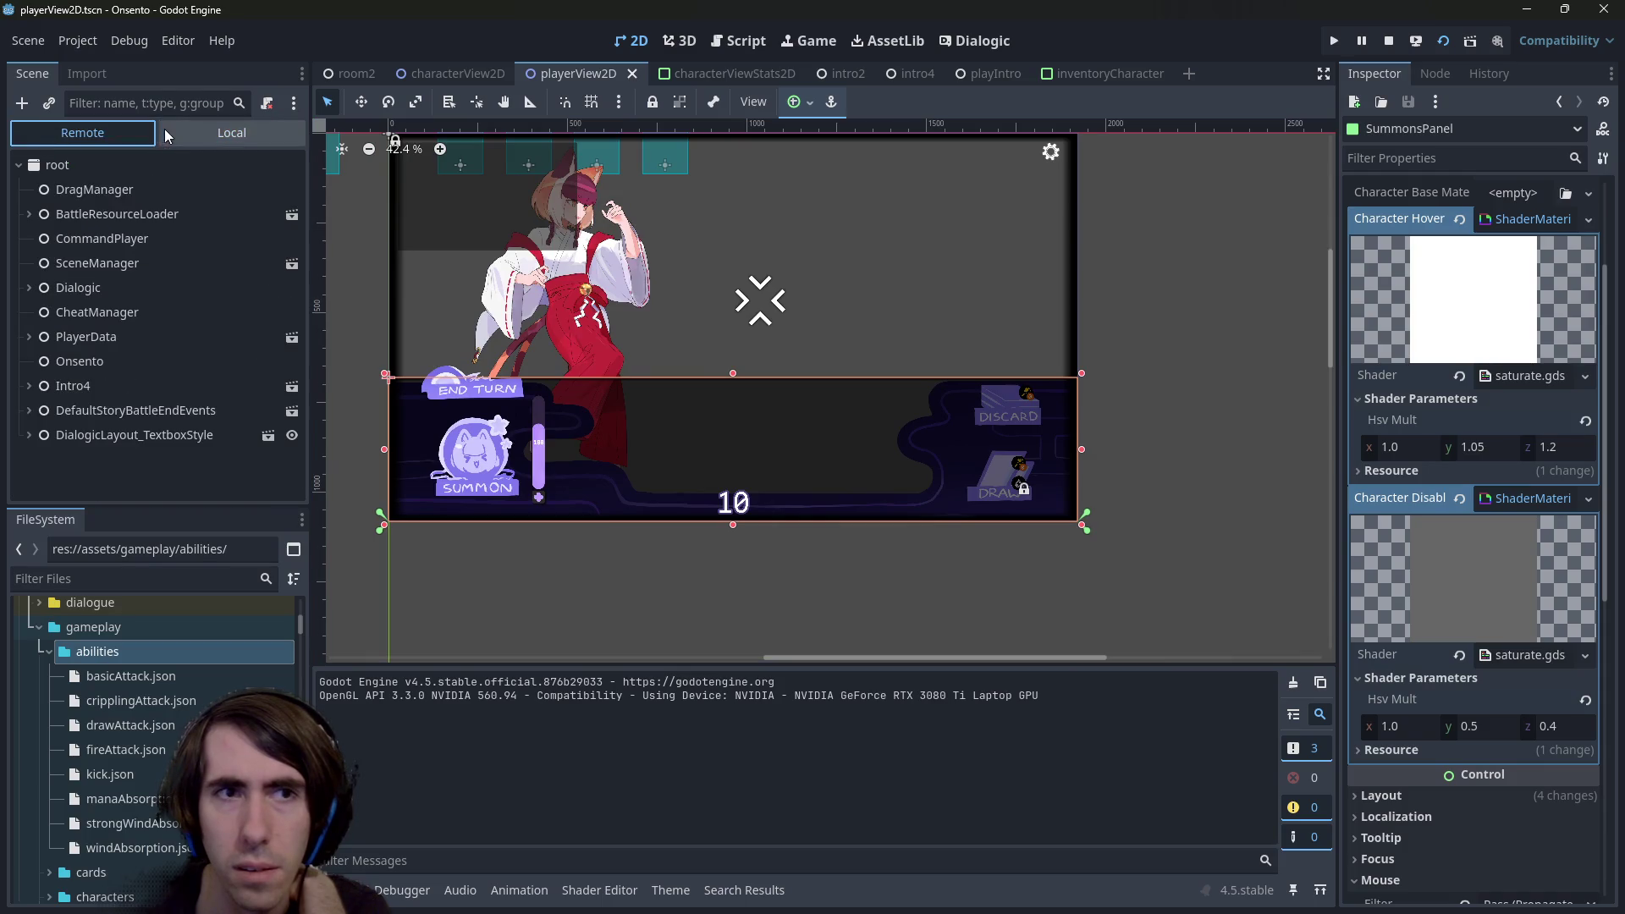
left_click(231, 133)
scroll(699, 354, "up", 2)
scroll(742, 378, "down", 6)
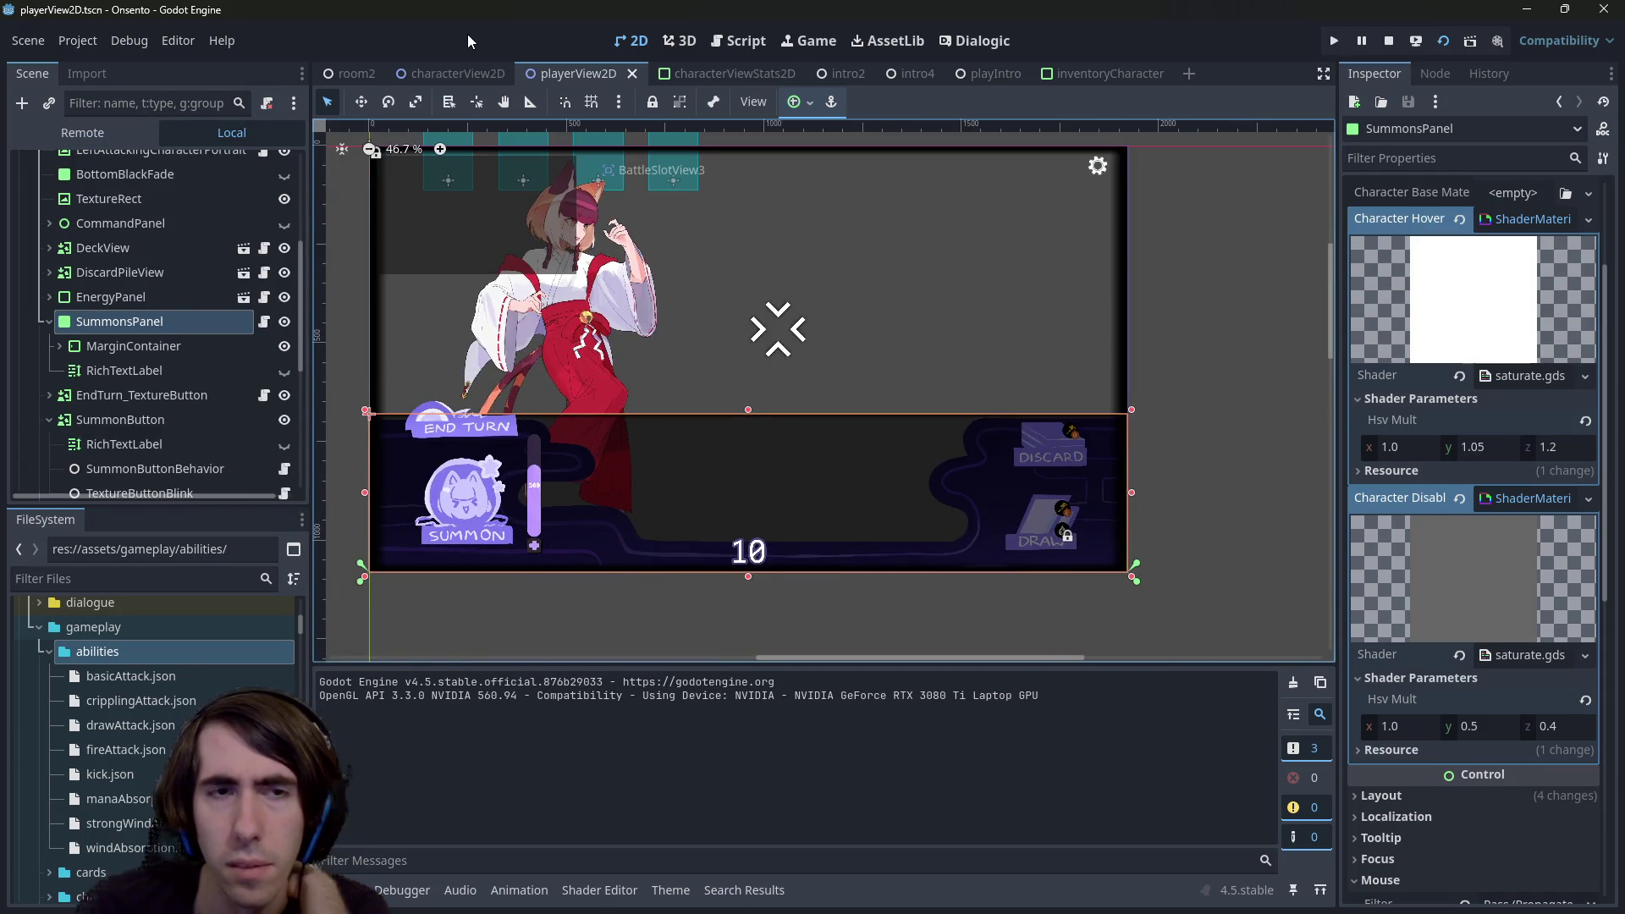
Open onsenBackground.tscn through the quick-open search
key("alt+shift+o")
type("onsen")
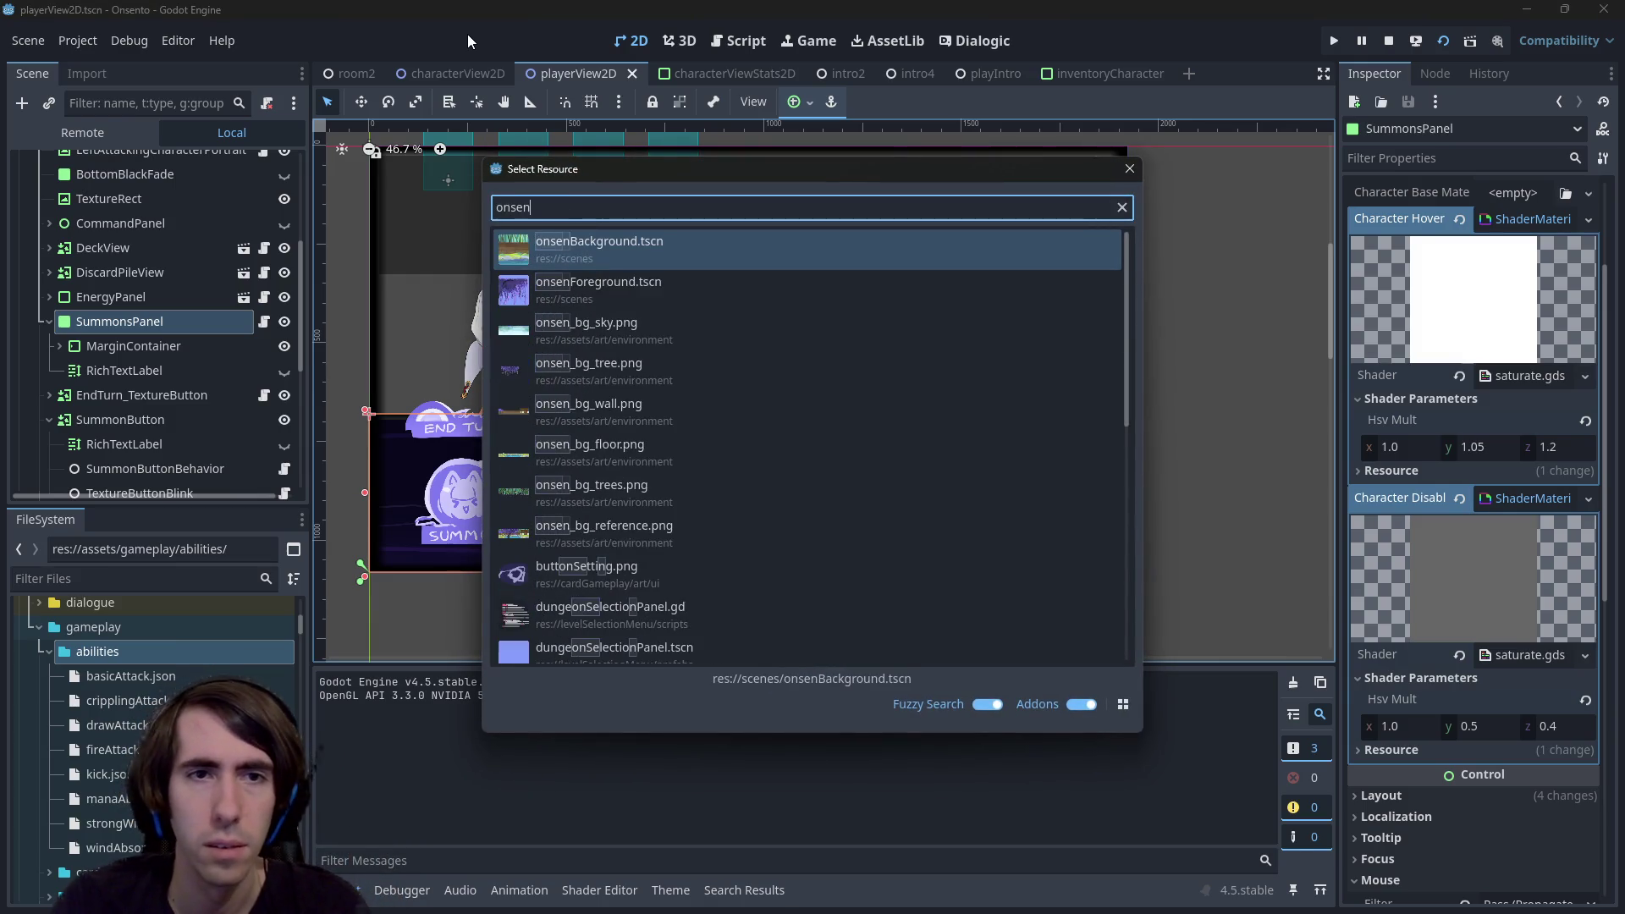
key("Return")
scroll(812, 507, "up", 9)
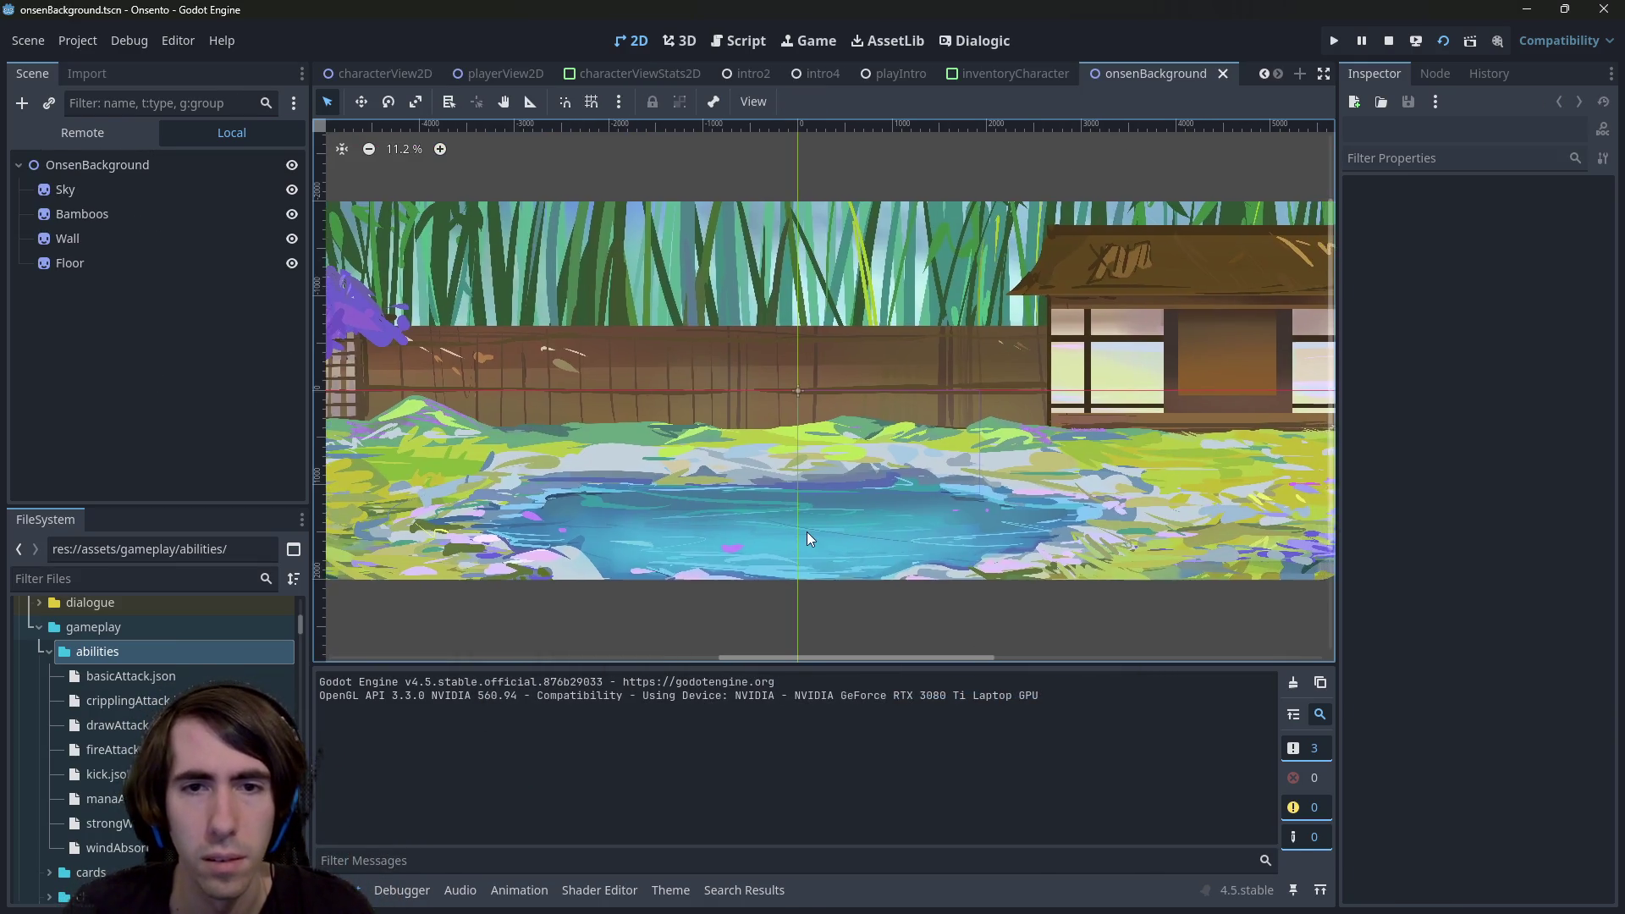
scroll(770, 403, "up", 4)
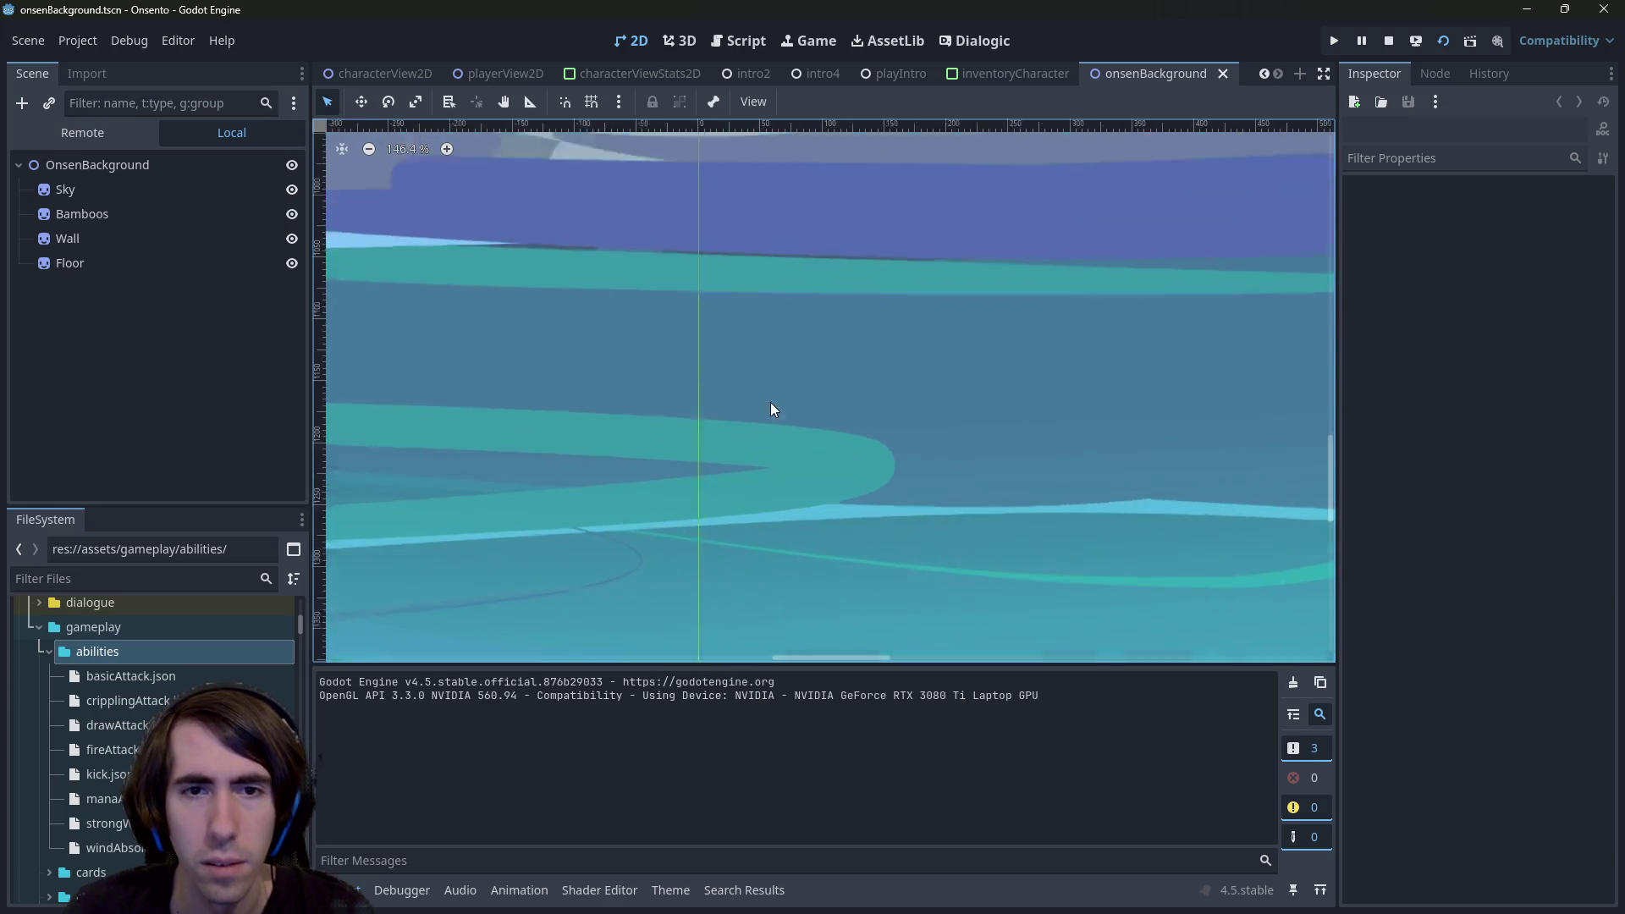
scroll(785, 386, "down", 5)
scroll(761, 364, "down", 9)
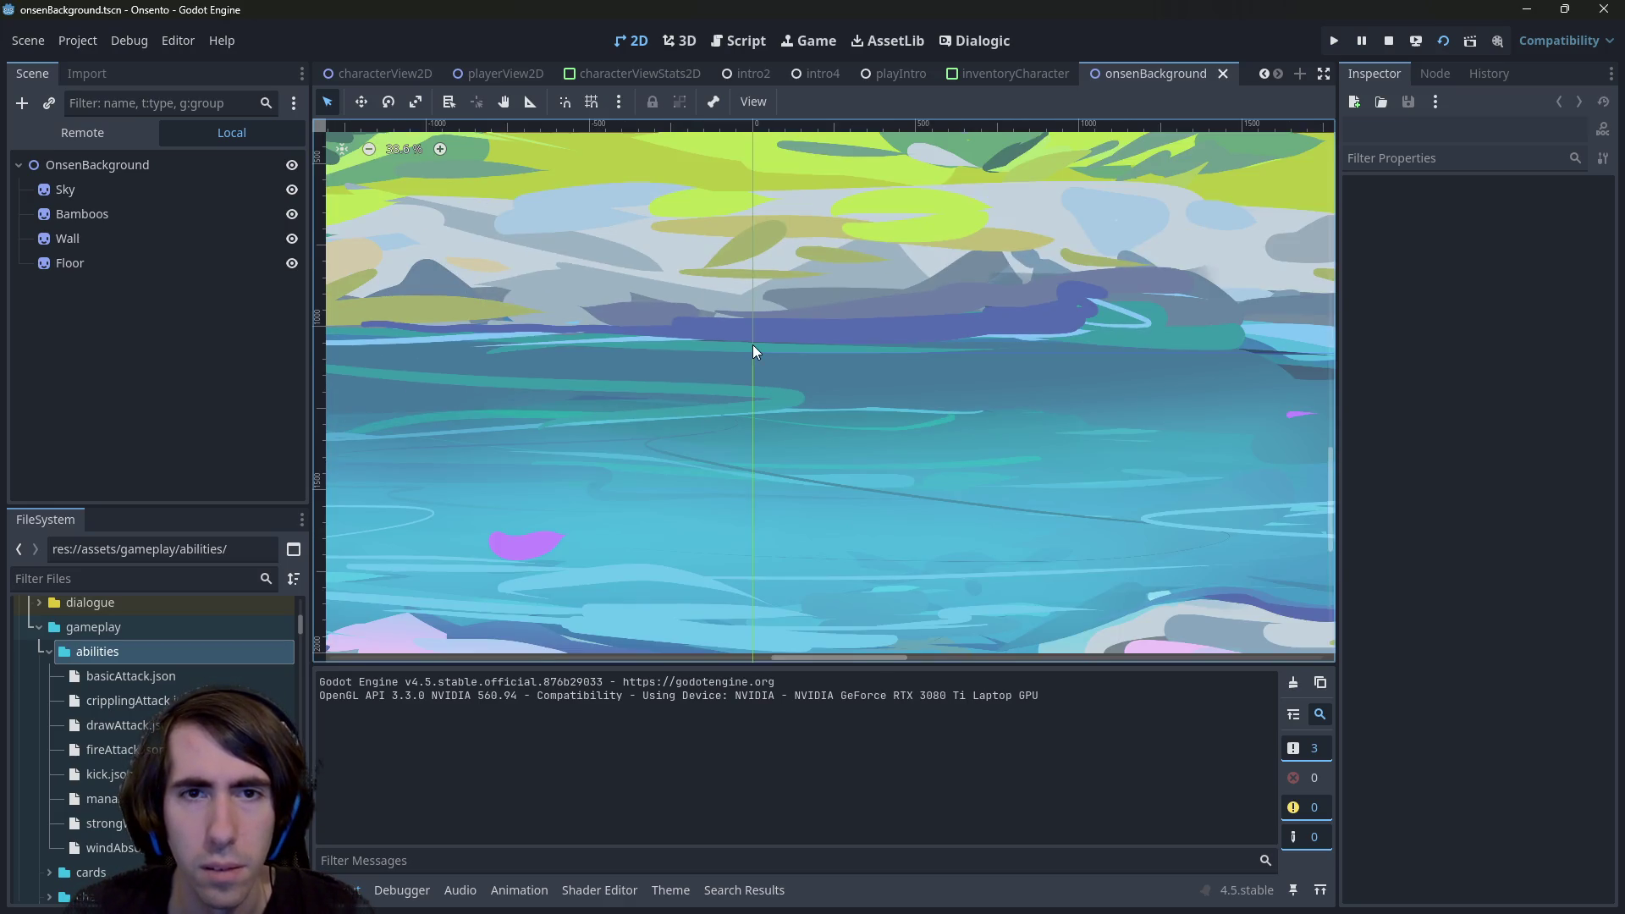
Drag the Floor sprite to a new spot, undo the move, and run the game with F5
left_click(789, 394)
scroll(789, 395, "up", 4)
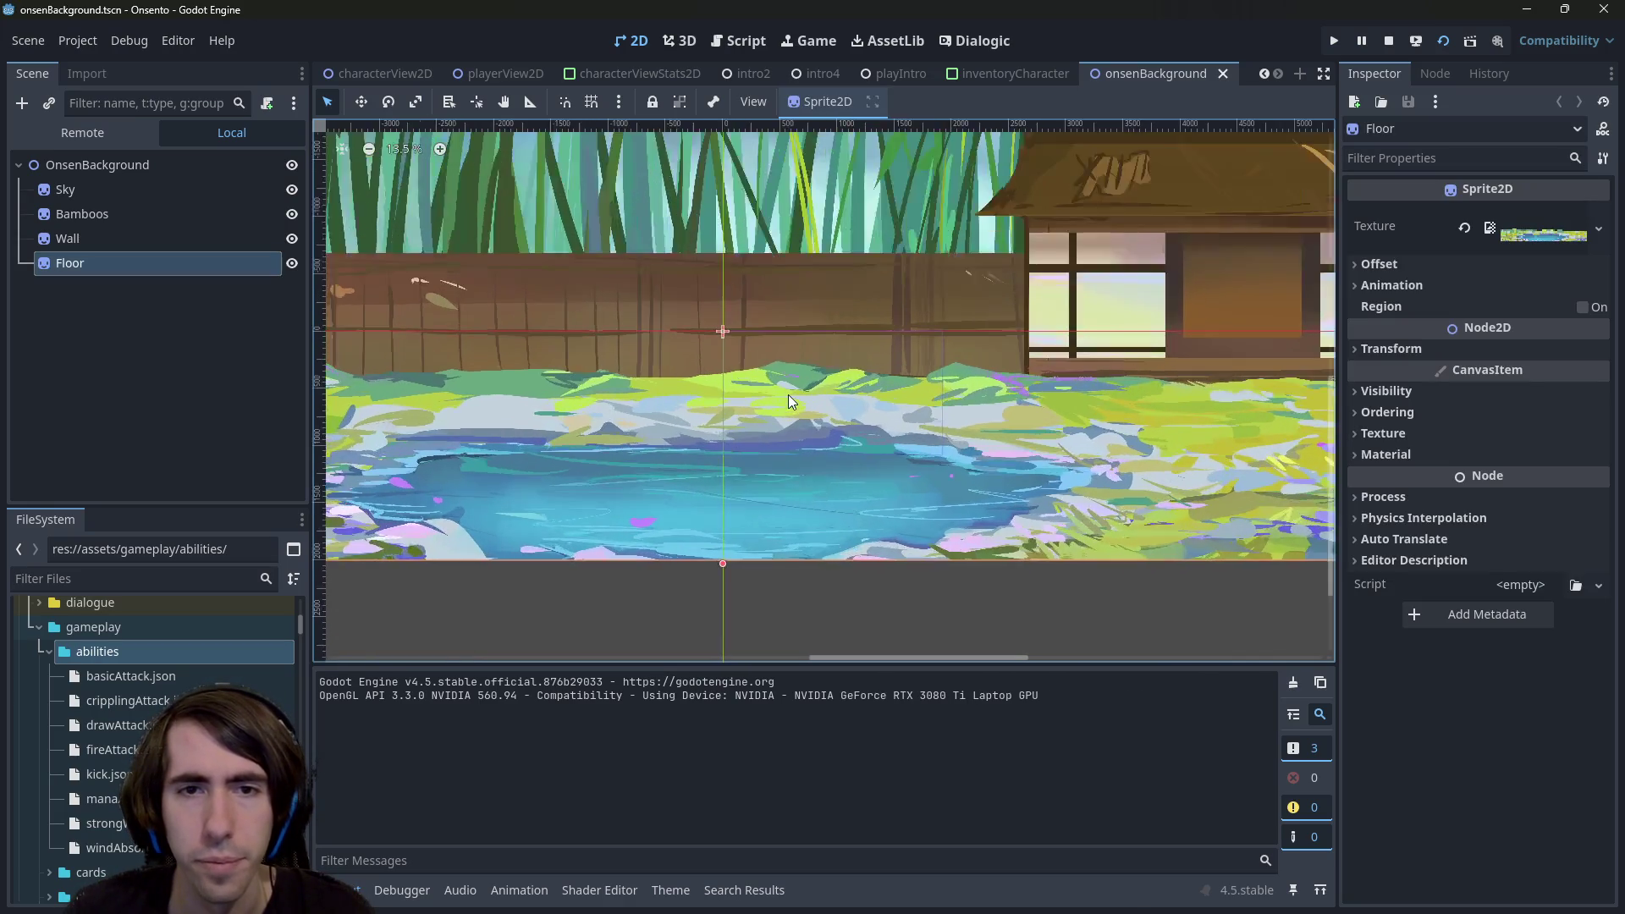
left_click_drag(789, 395, 850, 398)
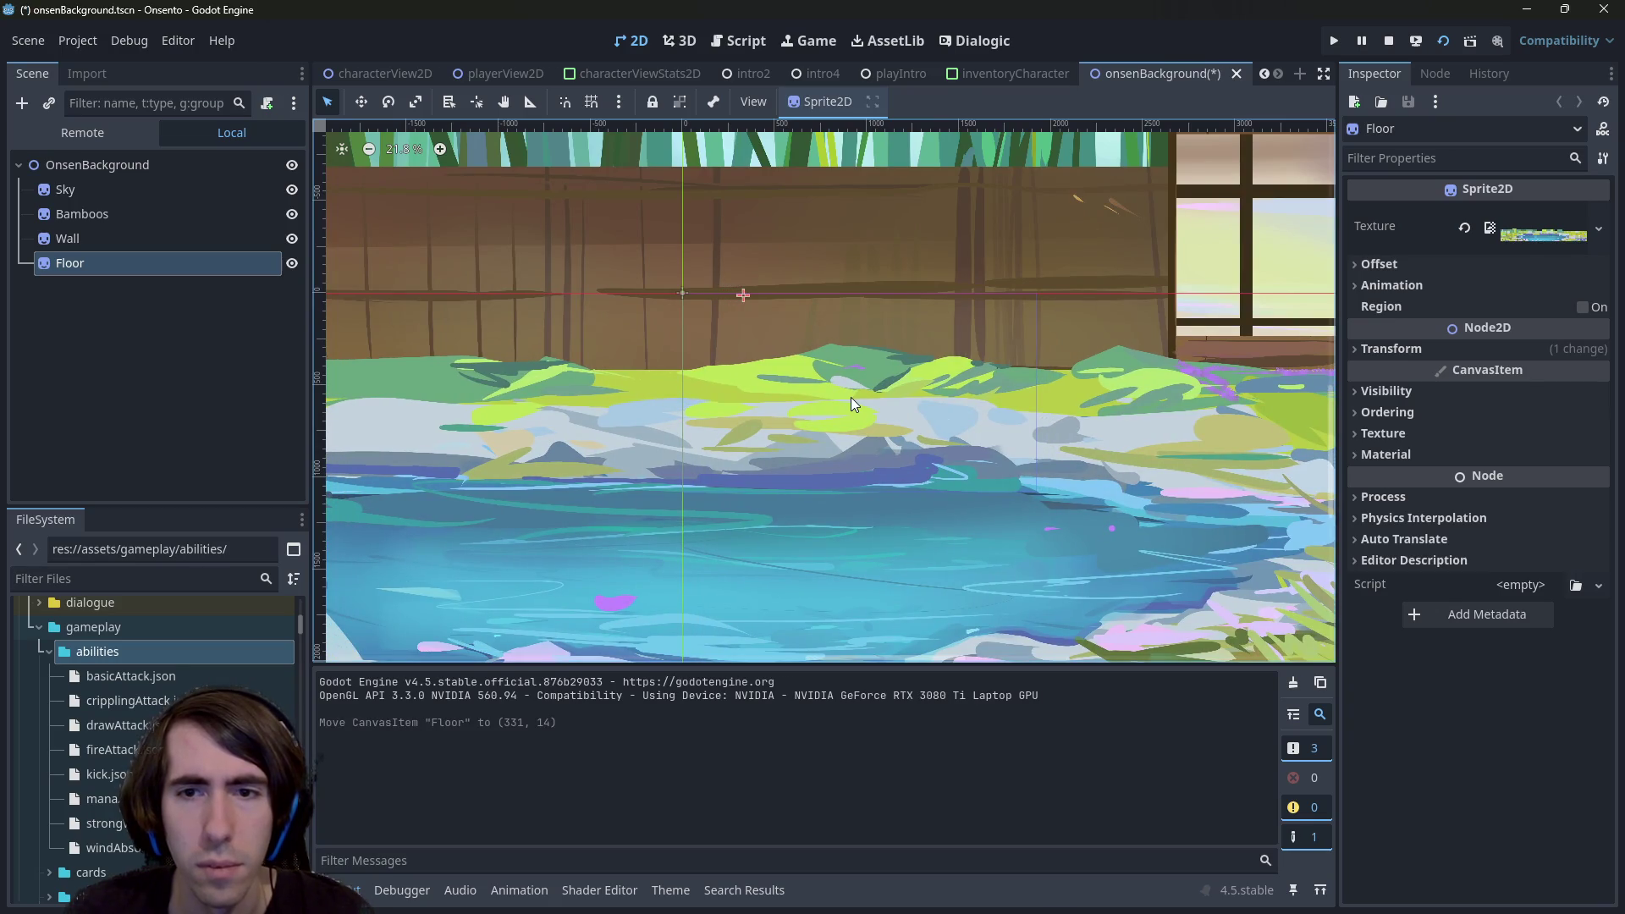
key("ctrl+z")
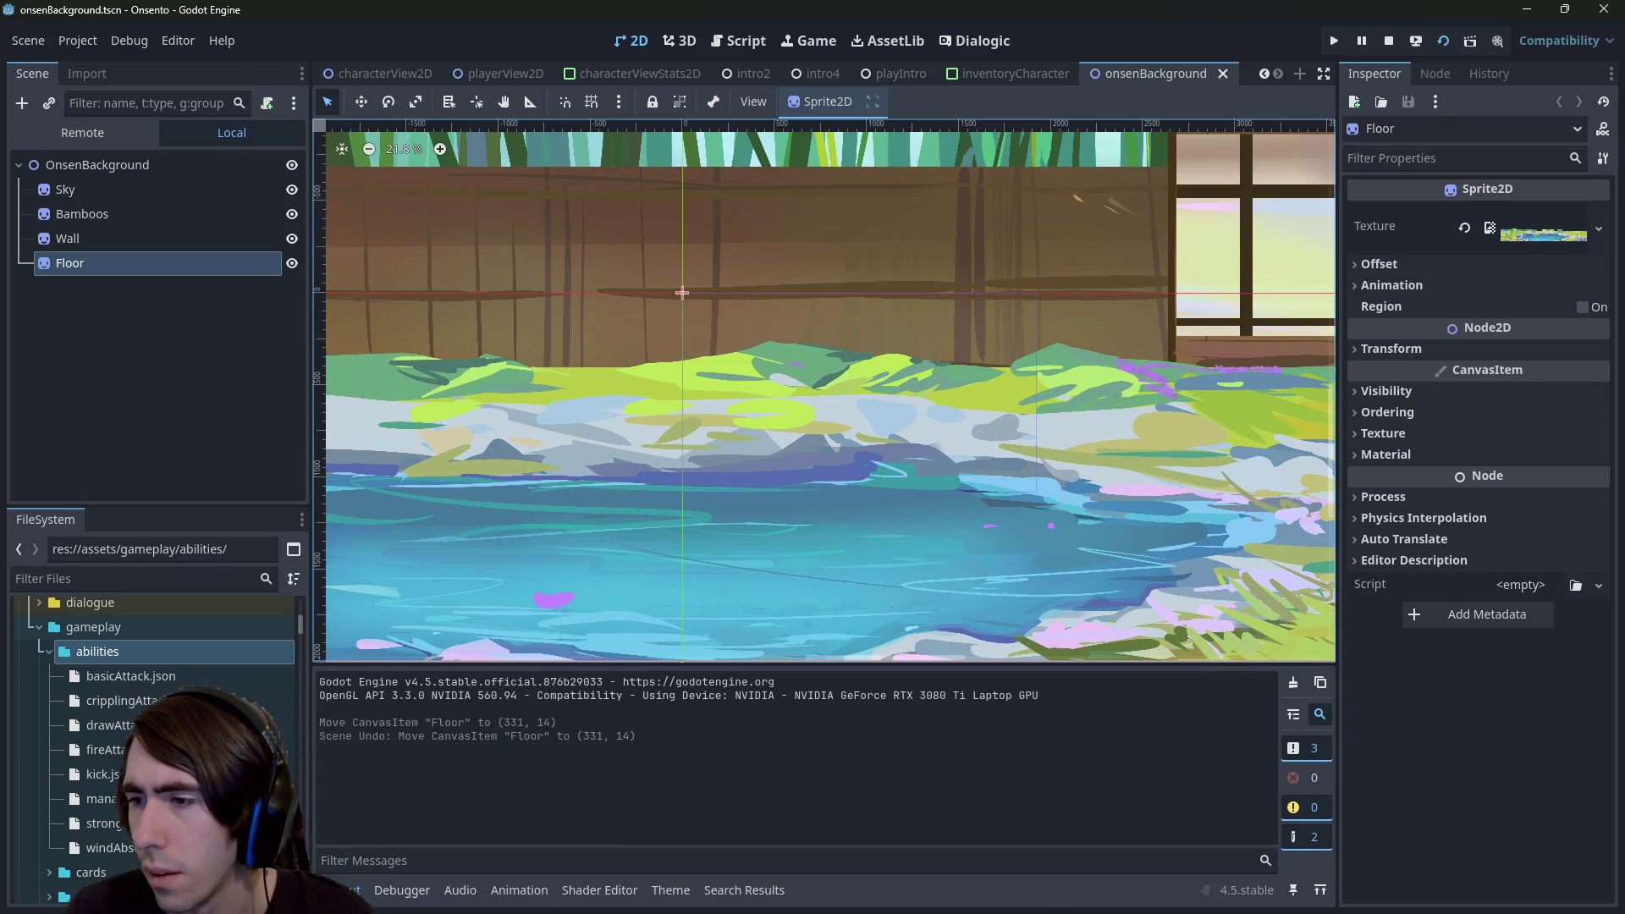
key("F5")
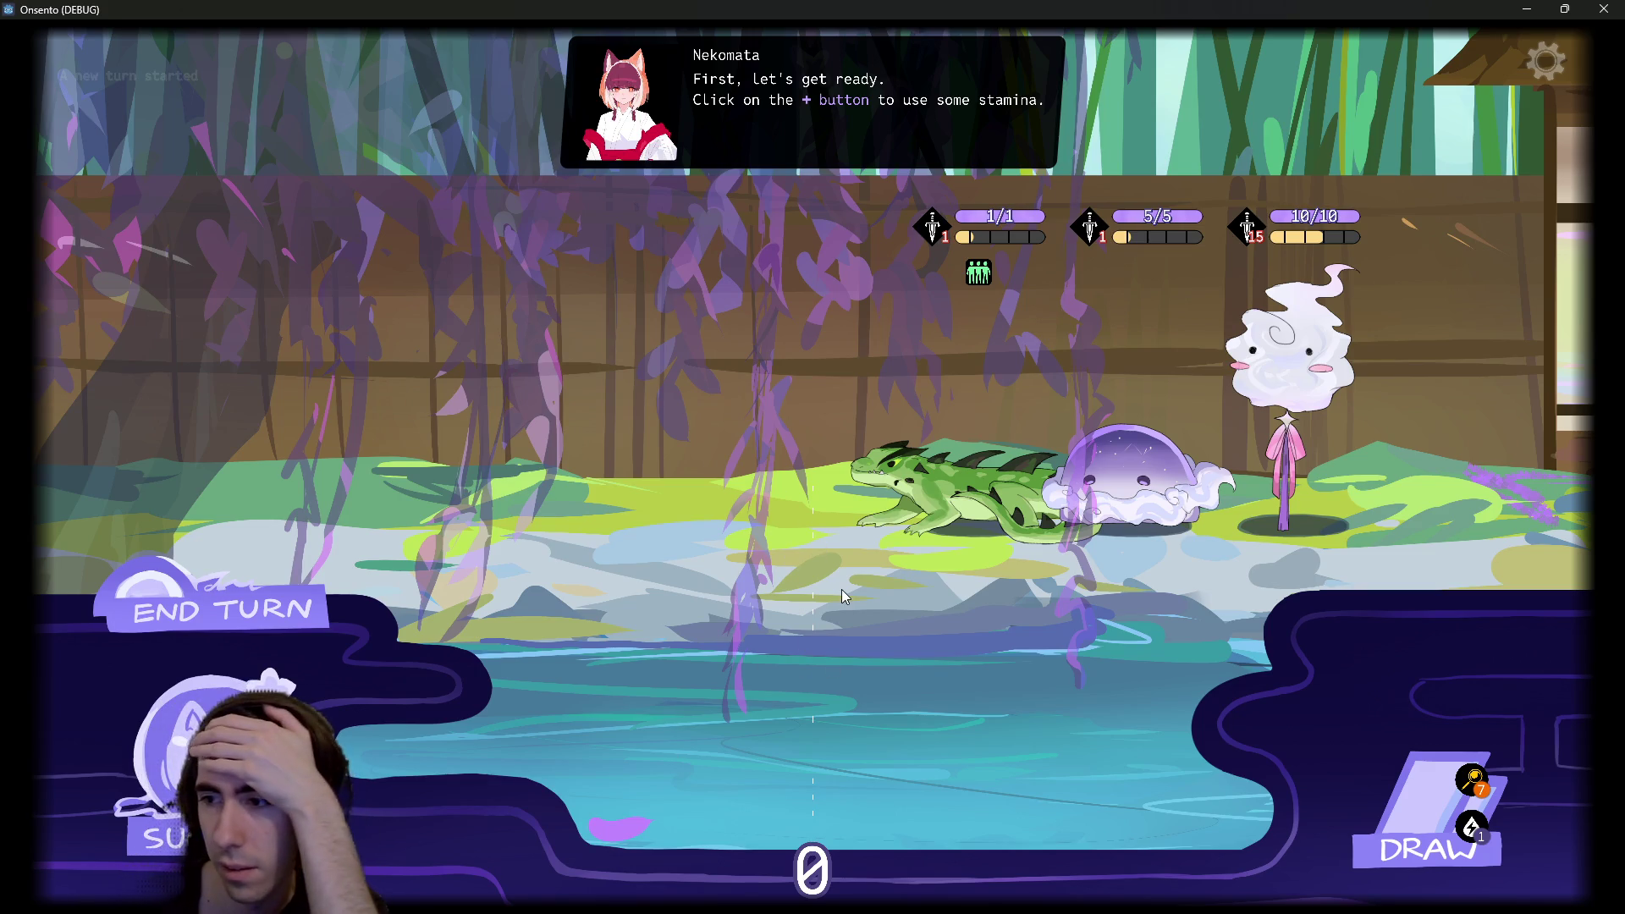
Abandon the current quest from the pause menu and start a new Scouting quest with the team
left_click(204, 622)
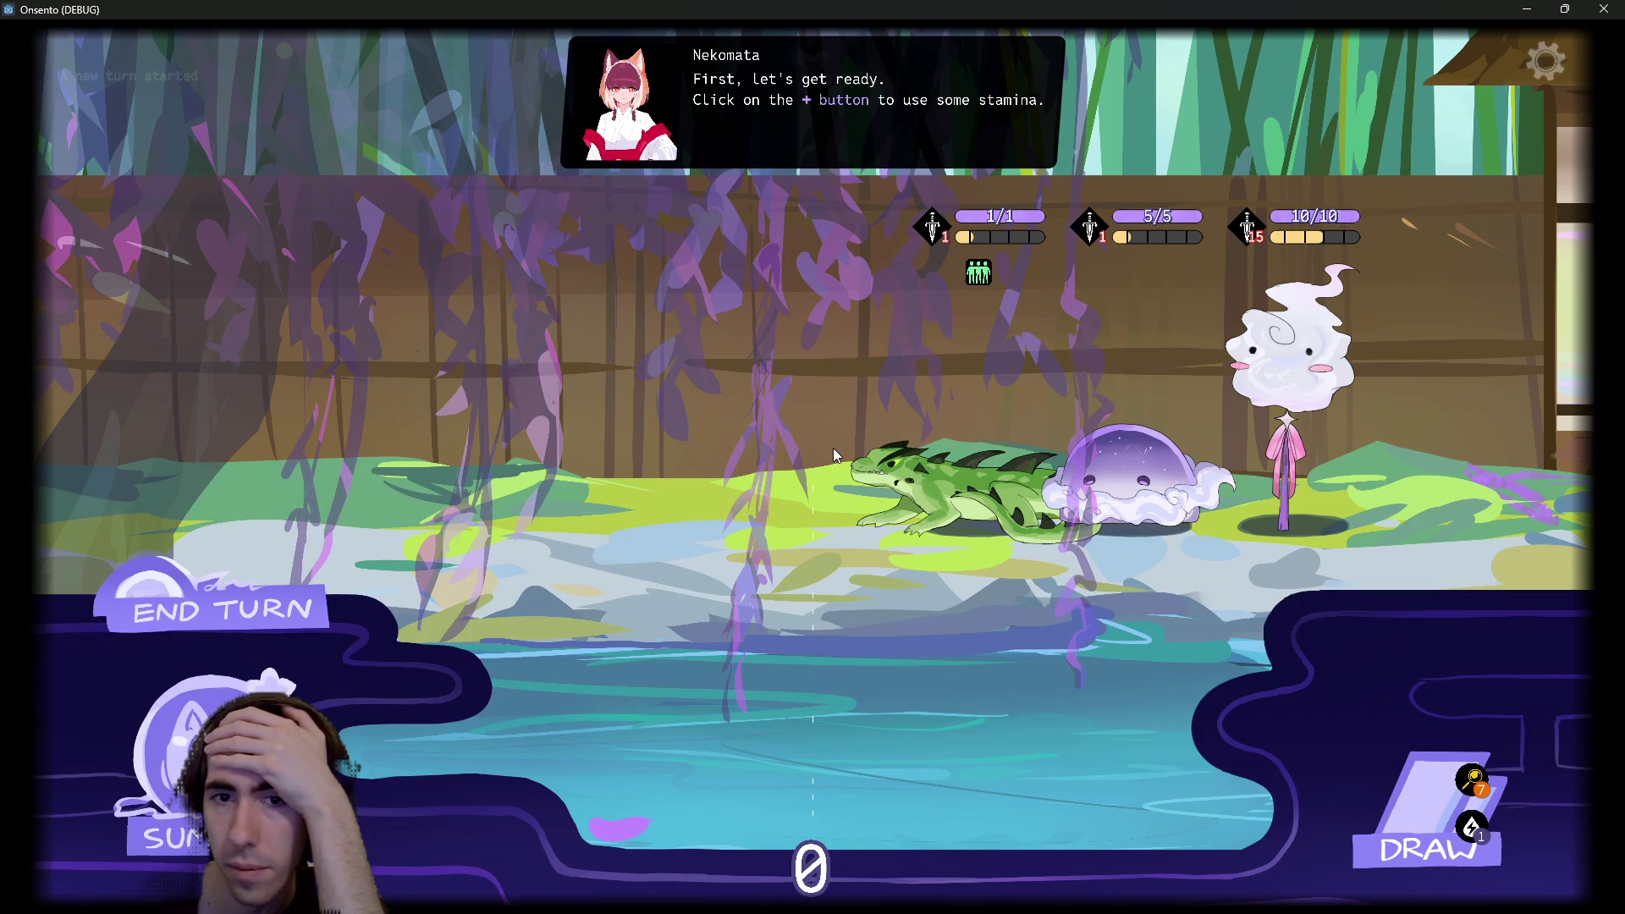
left_click(1545, 61)
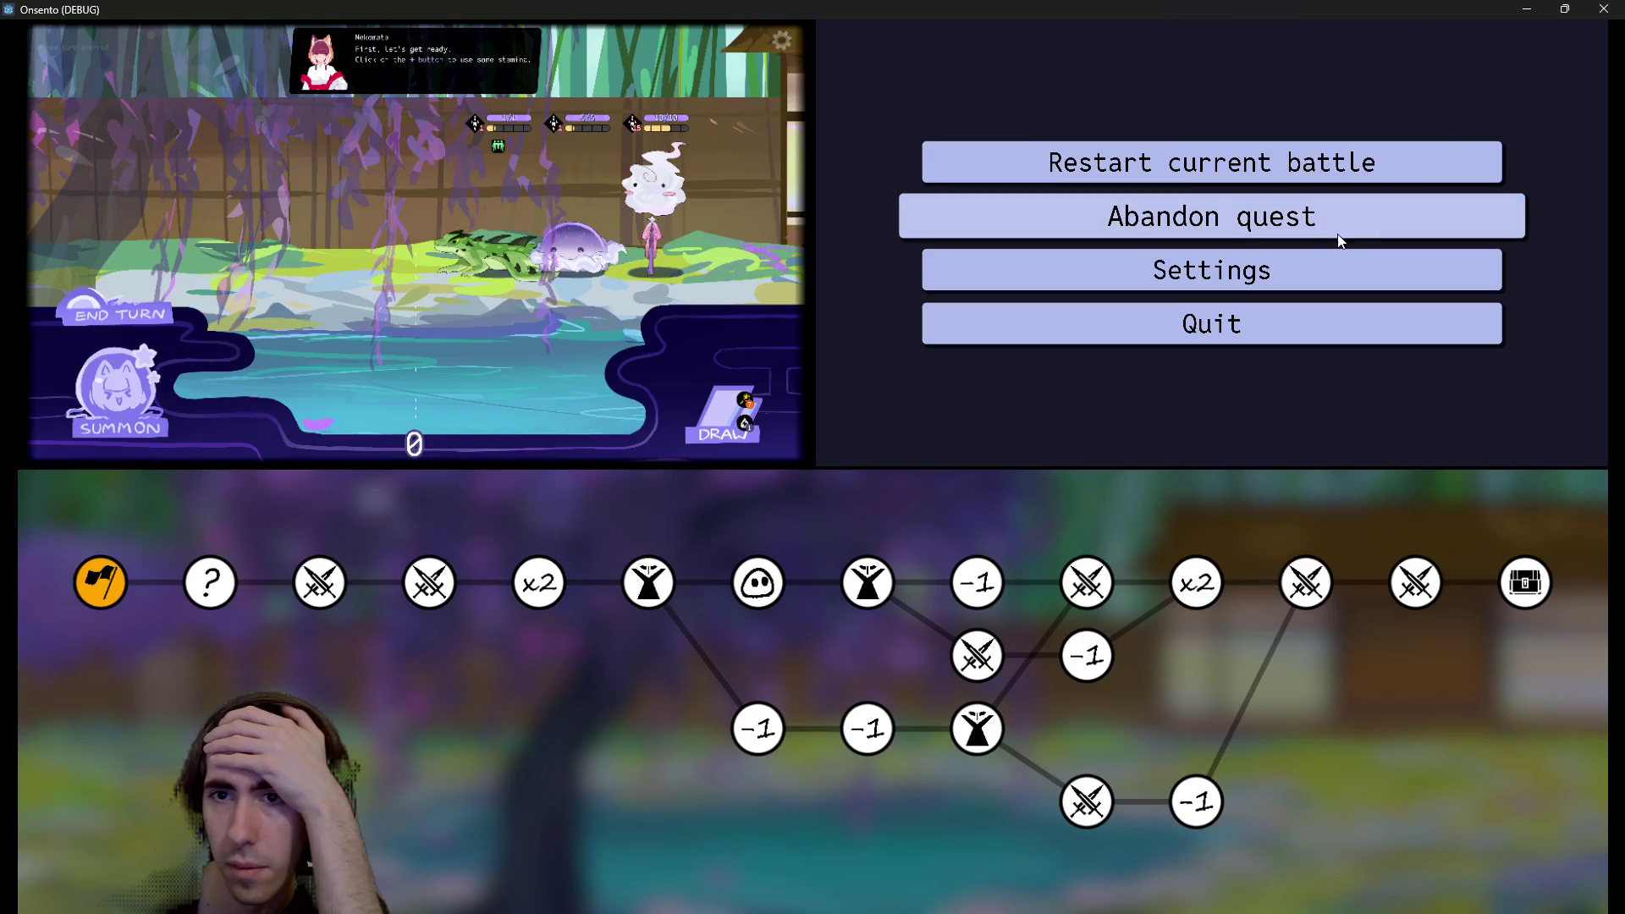
left_click(1285, 218)
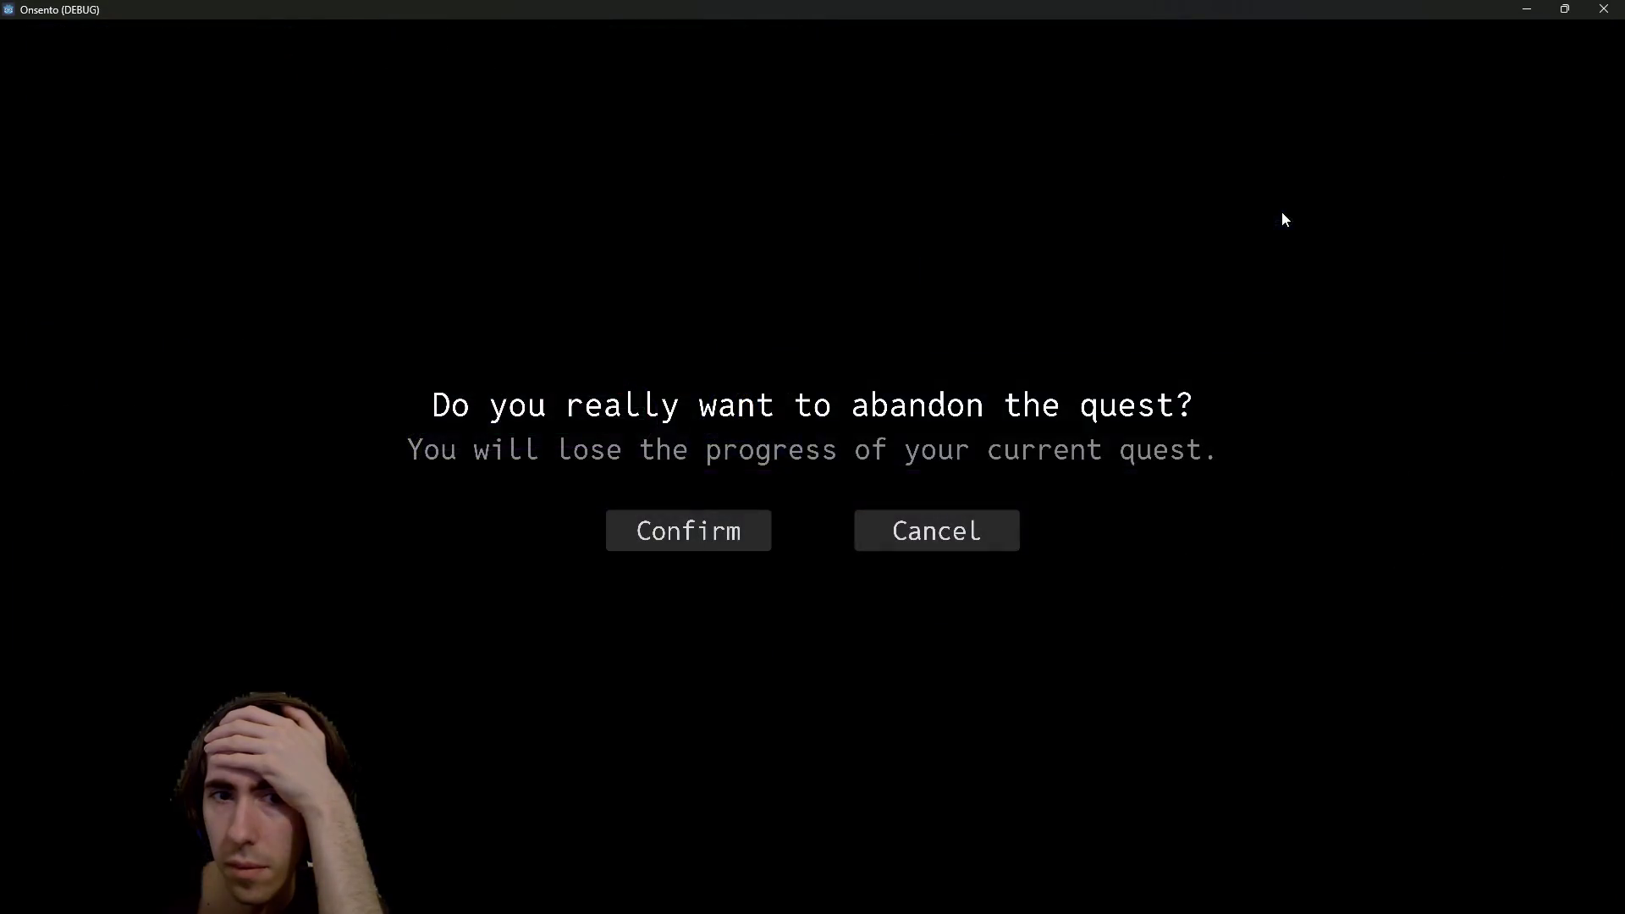
left_click(738, 528)
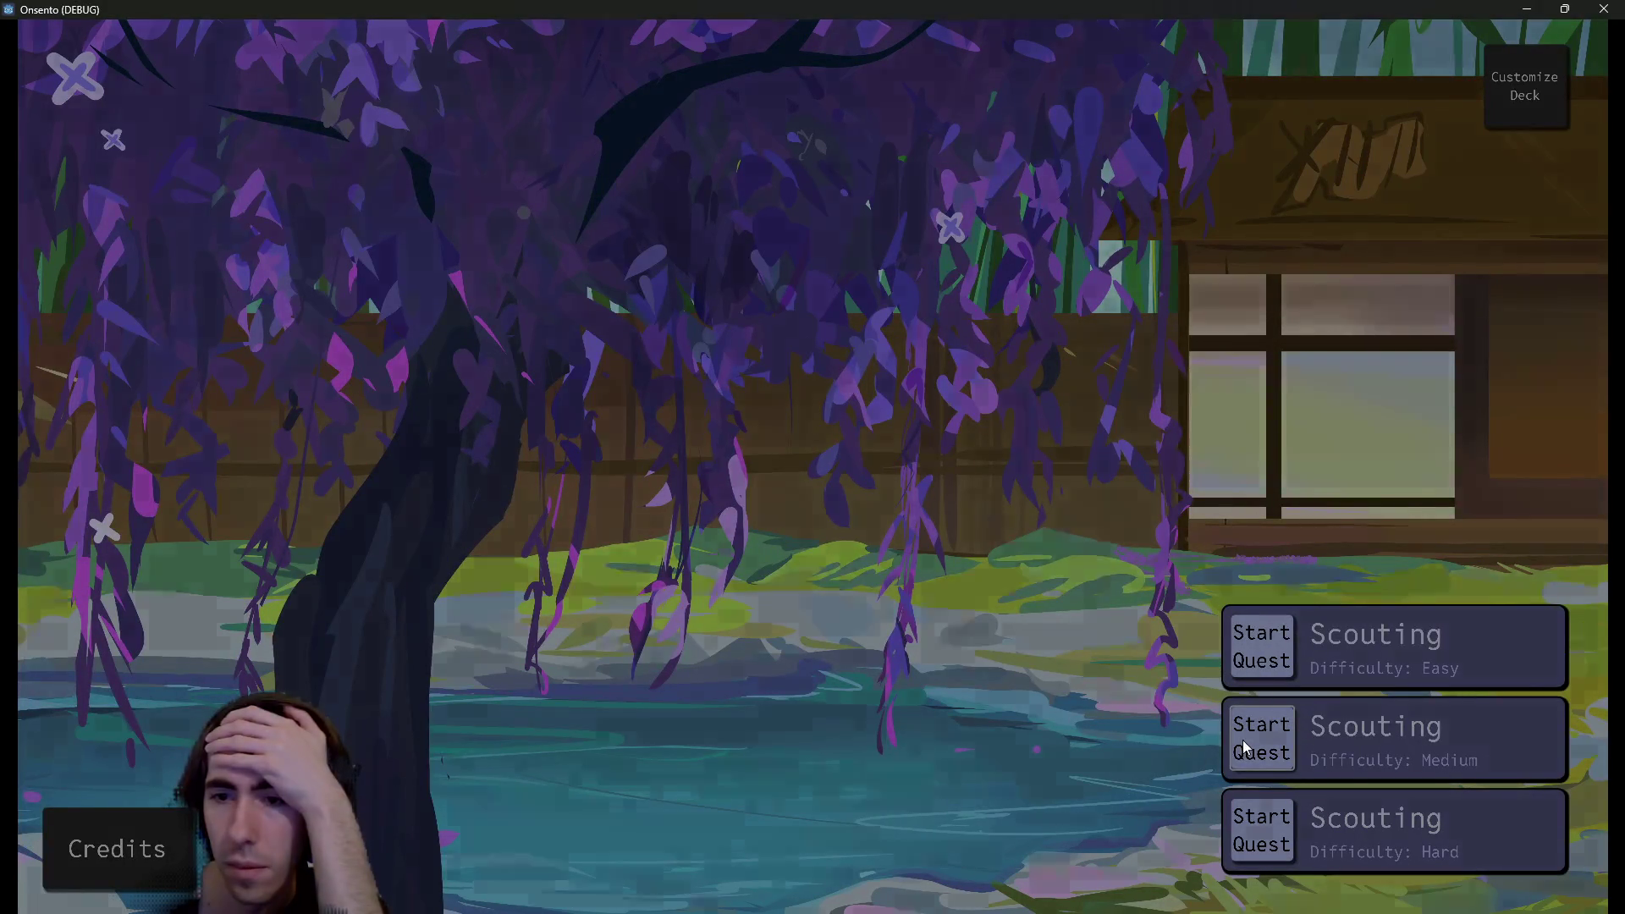
left_click(1242, 740)
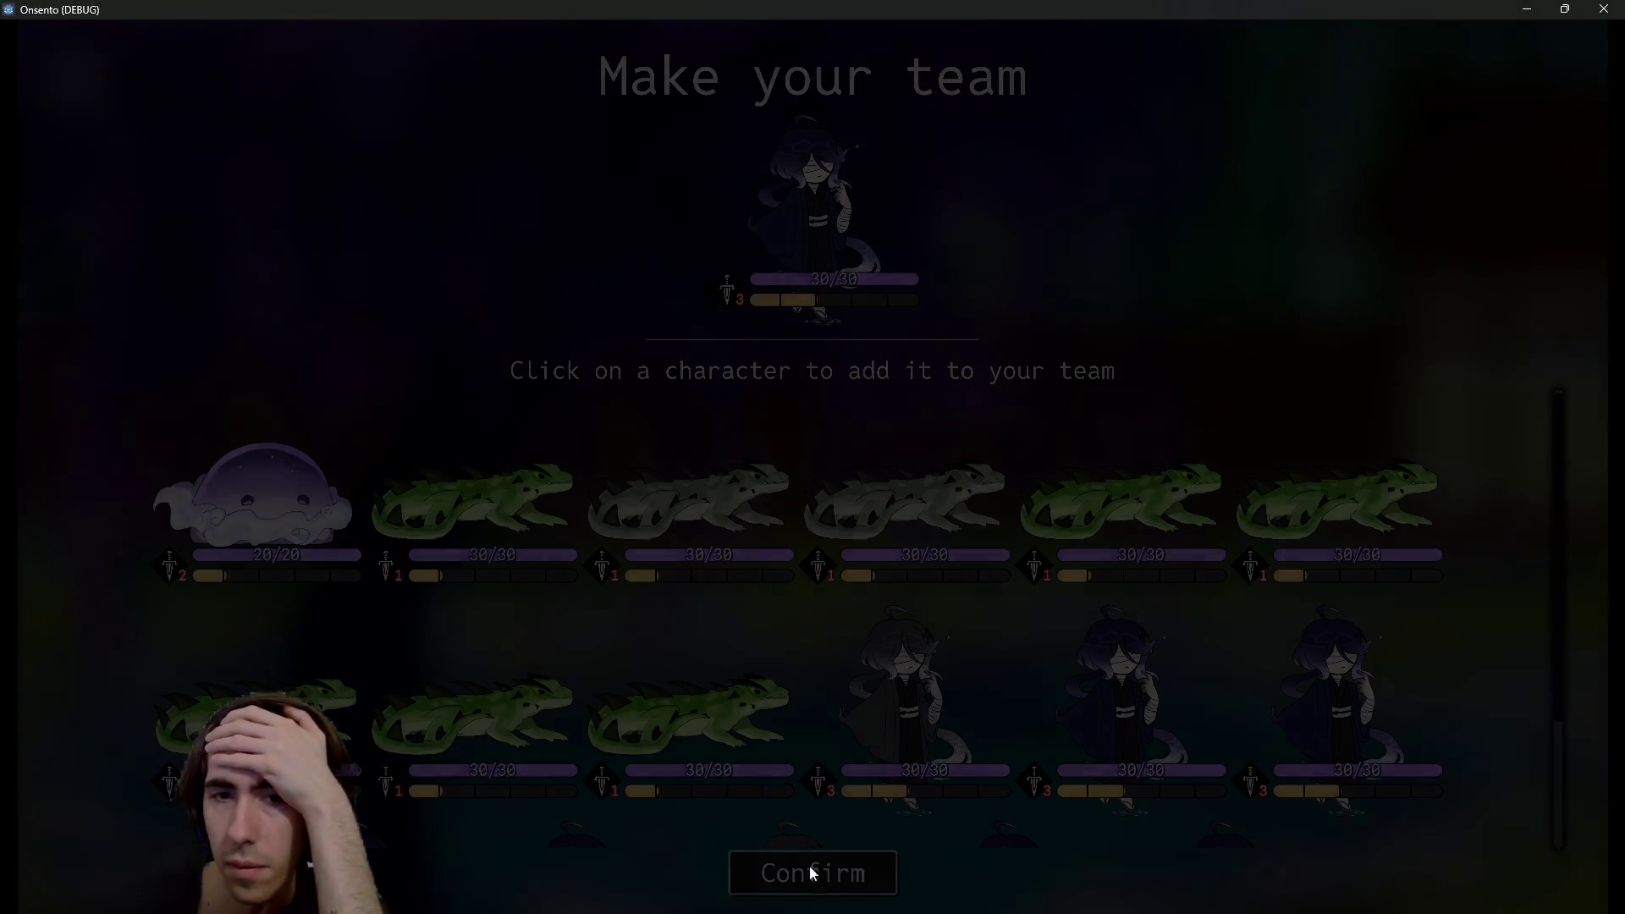
left_click(811, 869)
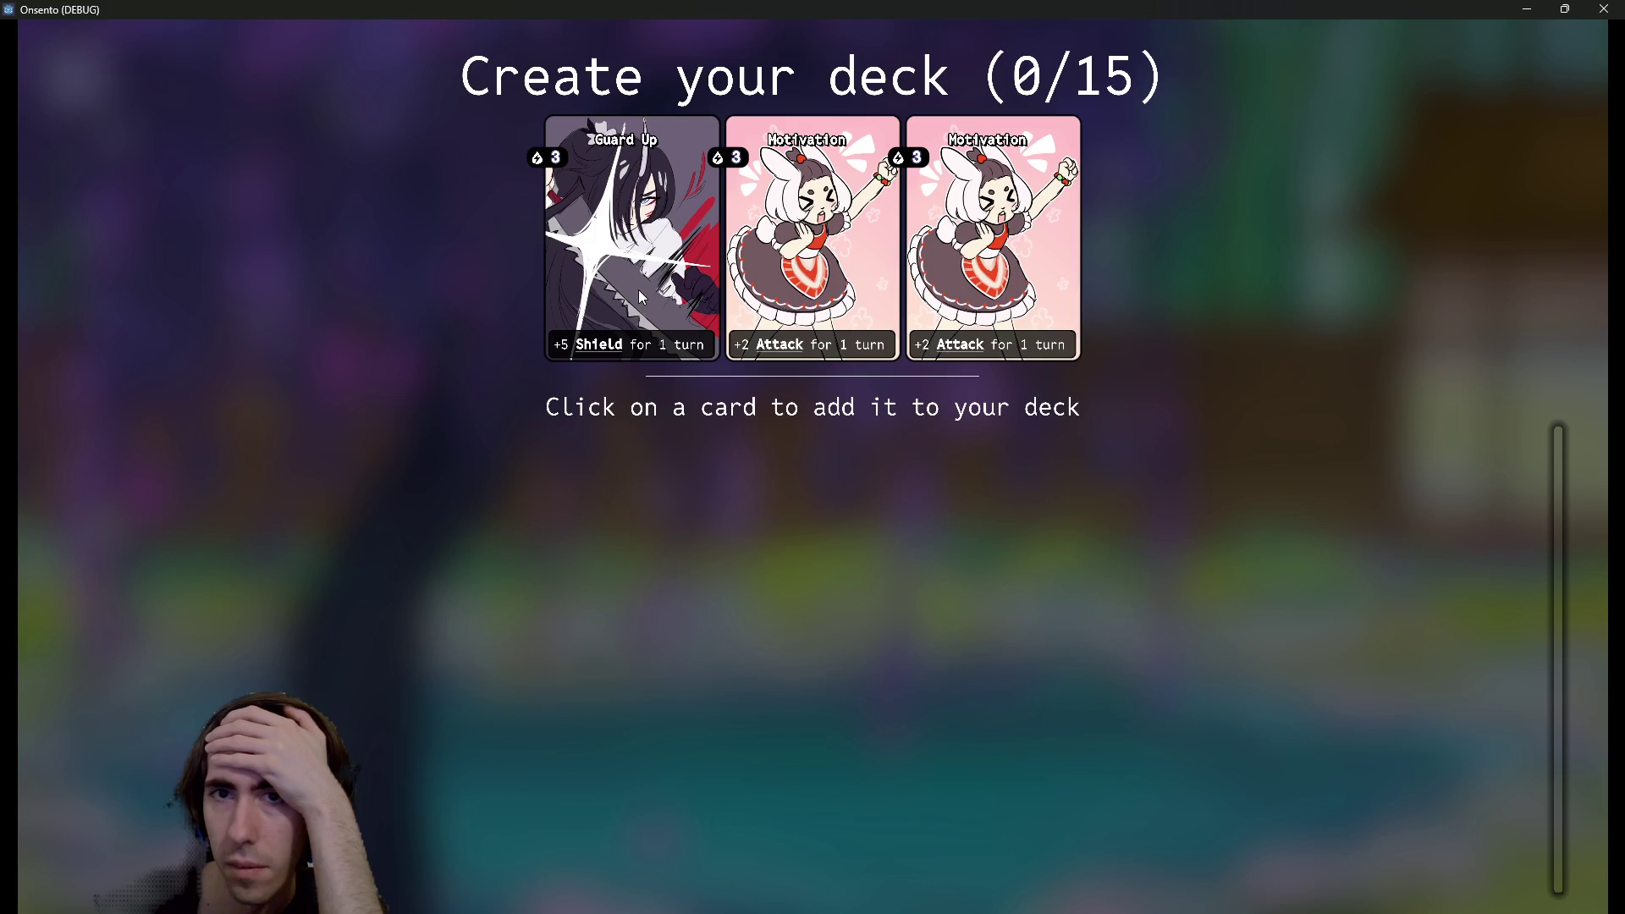
Fill the deck to 15/15 cards, start the battle, then close the game window
left_click(643, 298)
left_click(877, 284)
left_click(846, 286)
left_click(778, 281)
left_click(736, 278)
double_click(717, 273)
left_click(715, 276)
double_click(711, 280)
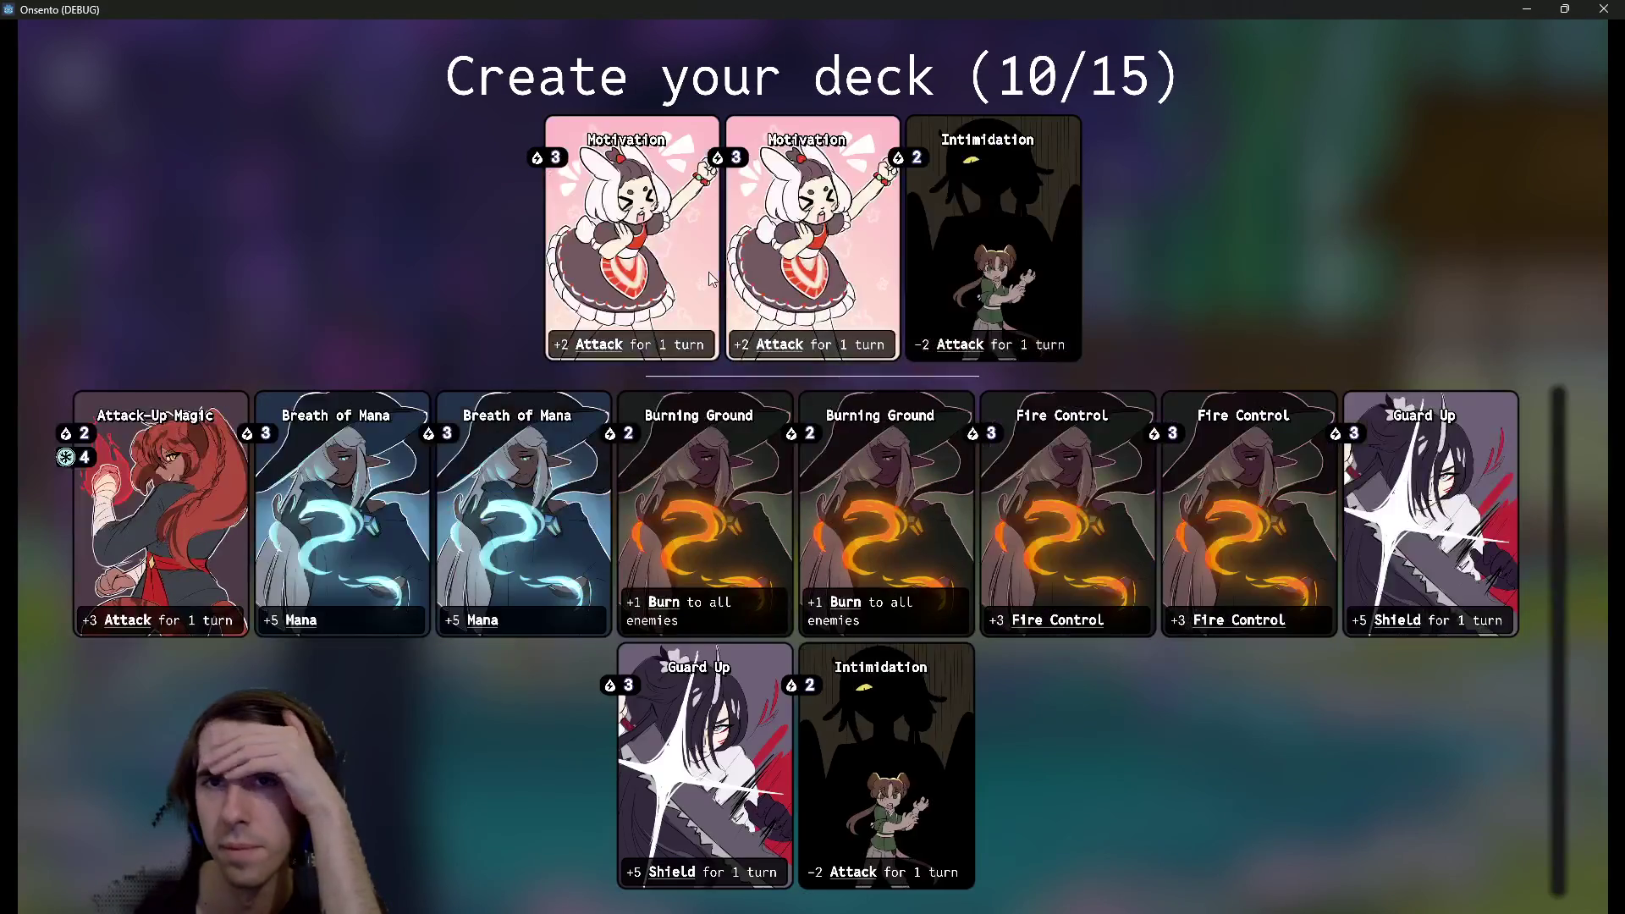
left_click(712, 280)
double_click(715, 281)
double_click(745, 296)
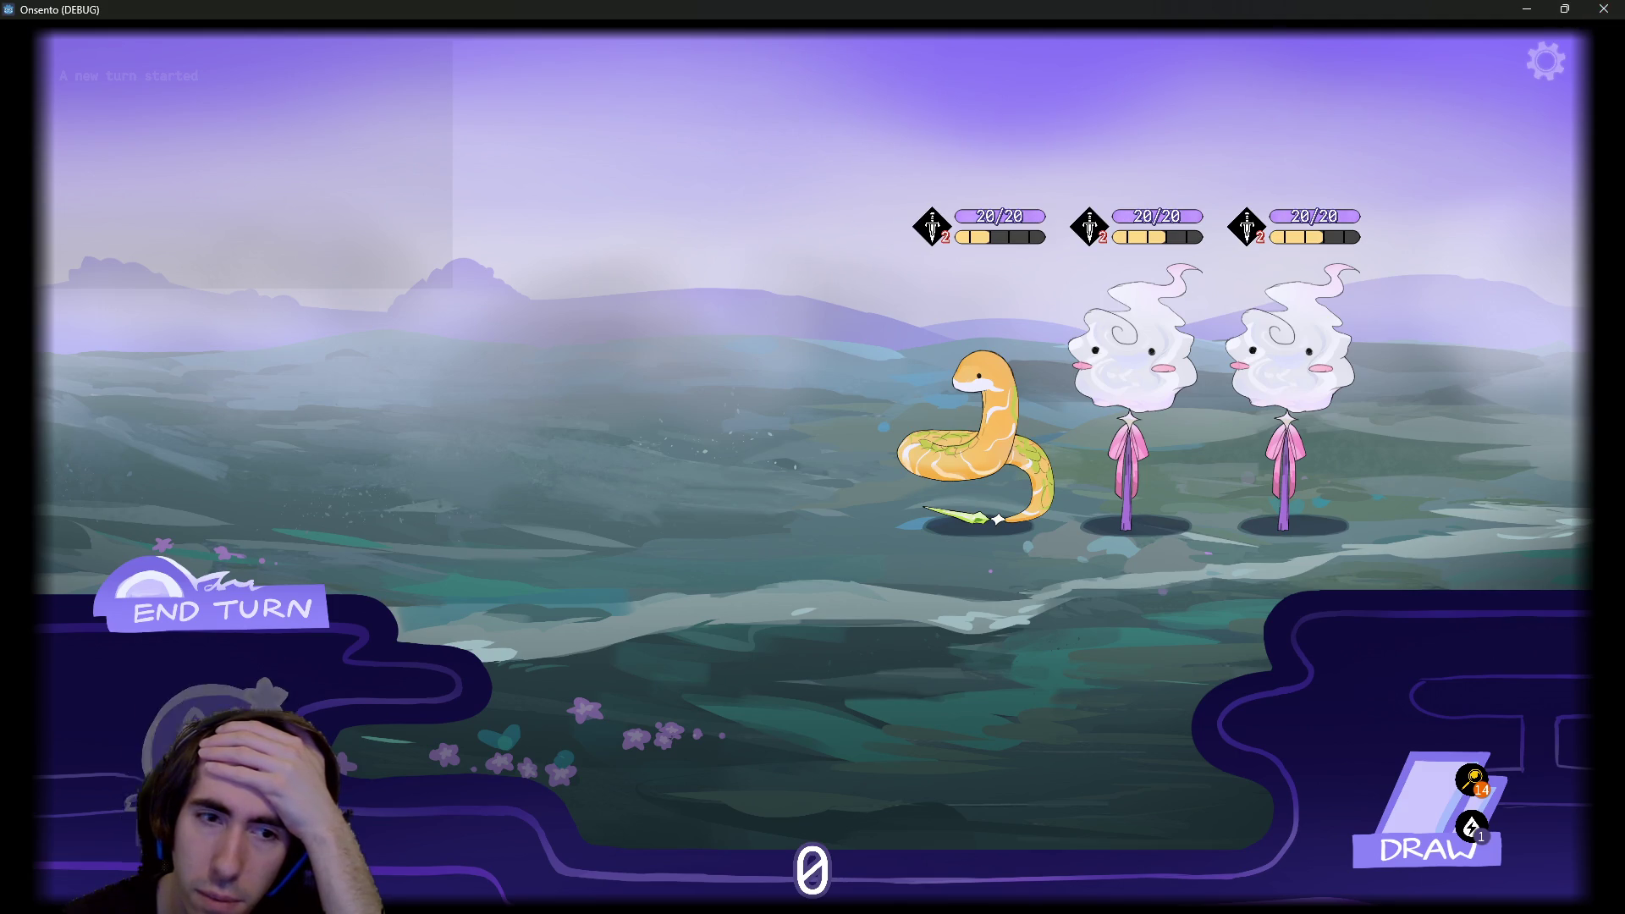
left_click(1598, 9)
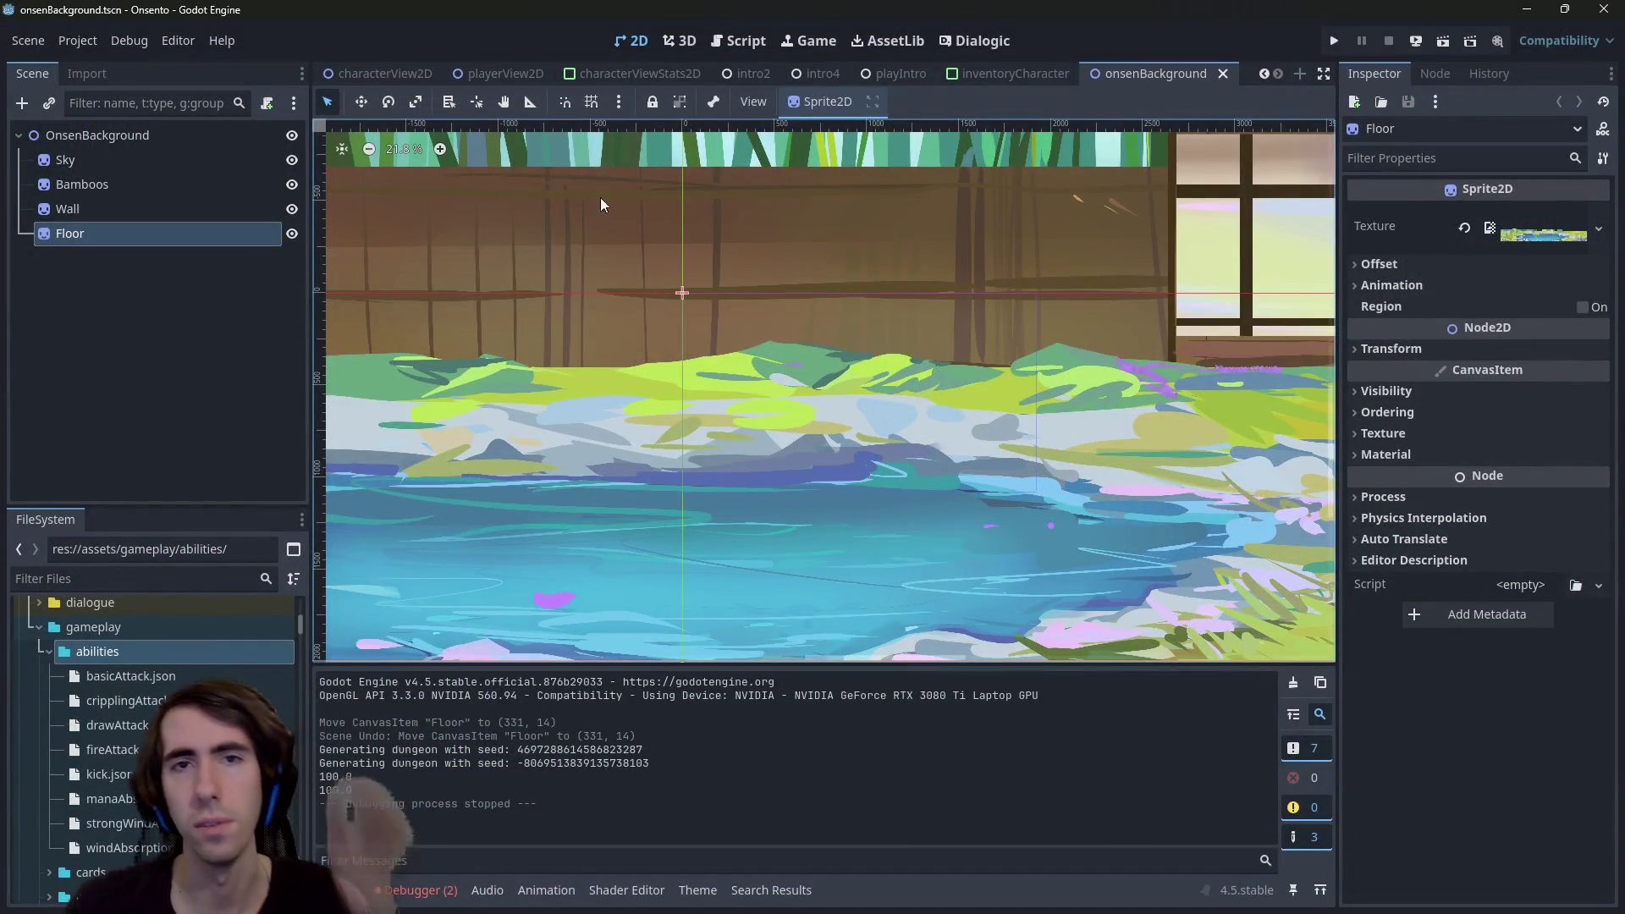
Launch the game from intro2, then inspect intro4's Text_RichTextLabel and View nodes
left_click(747, 73)
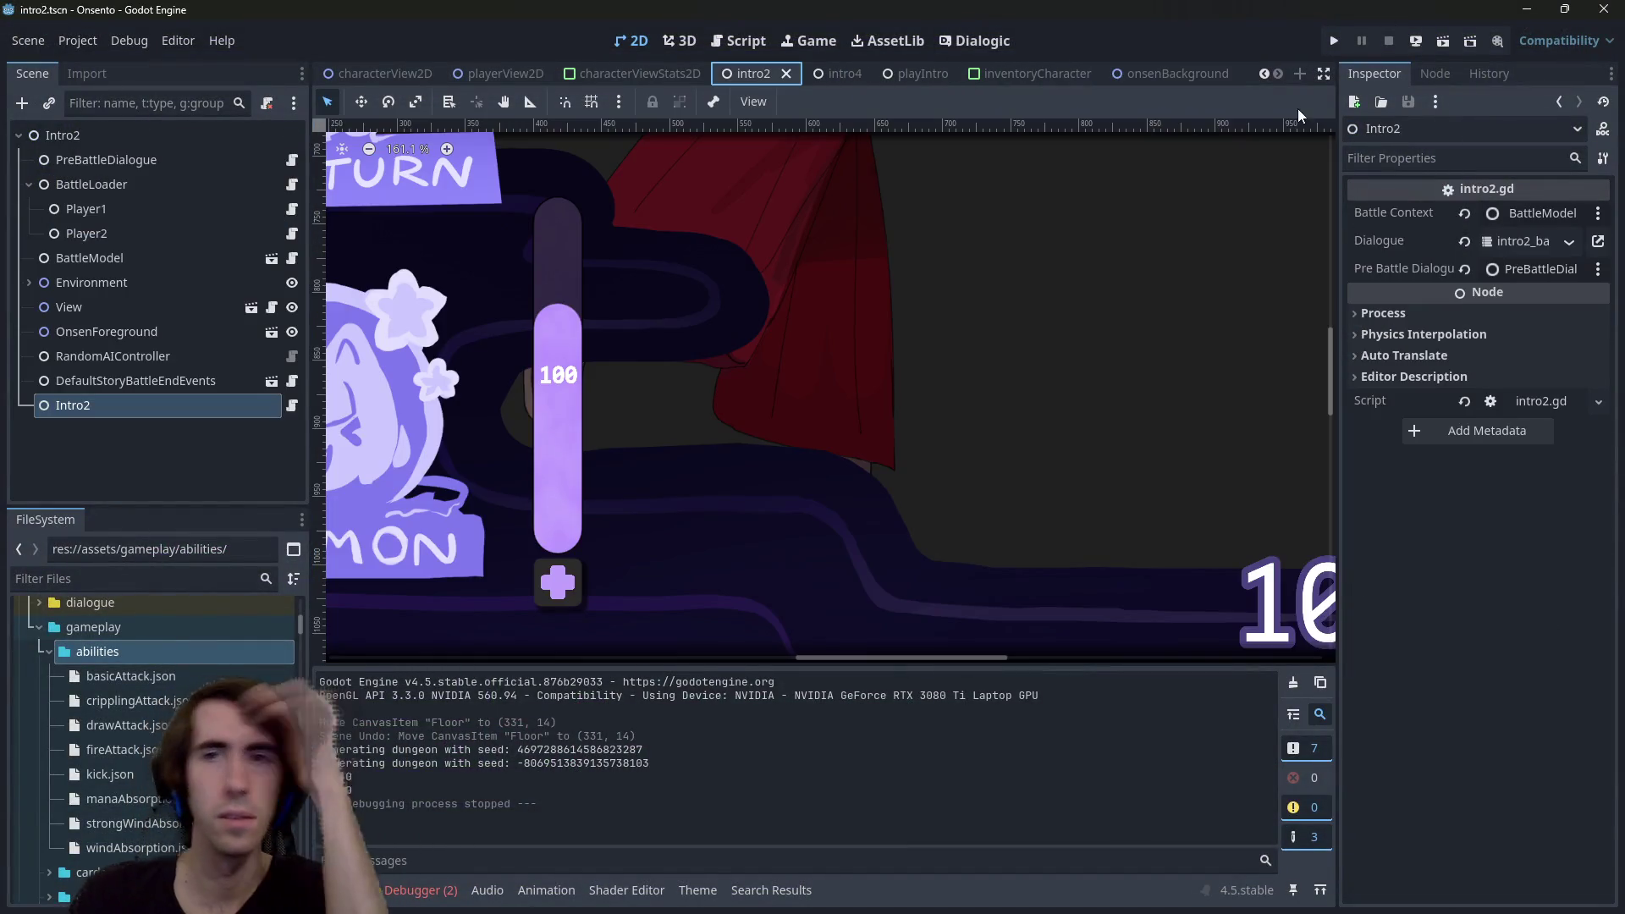
left_click(1442, 41)
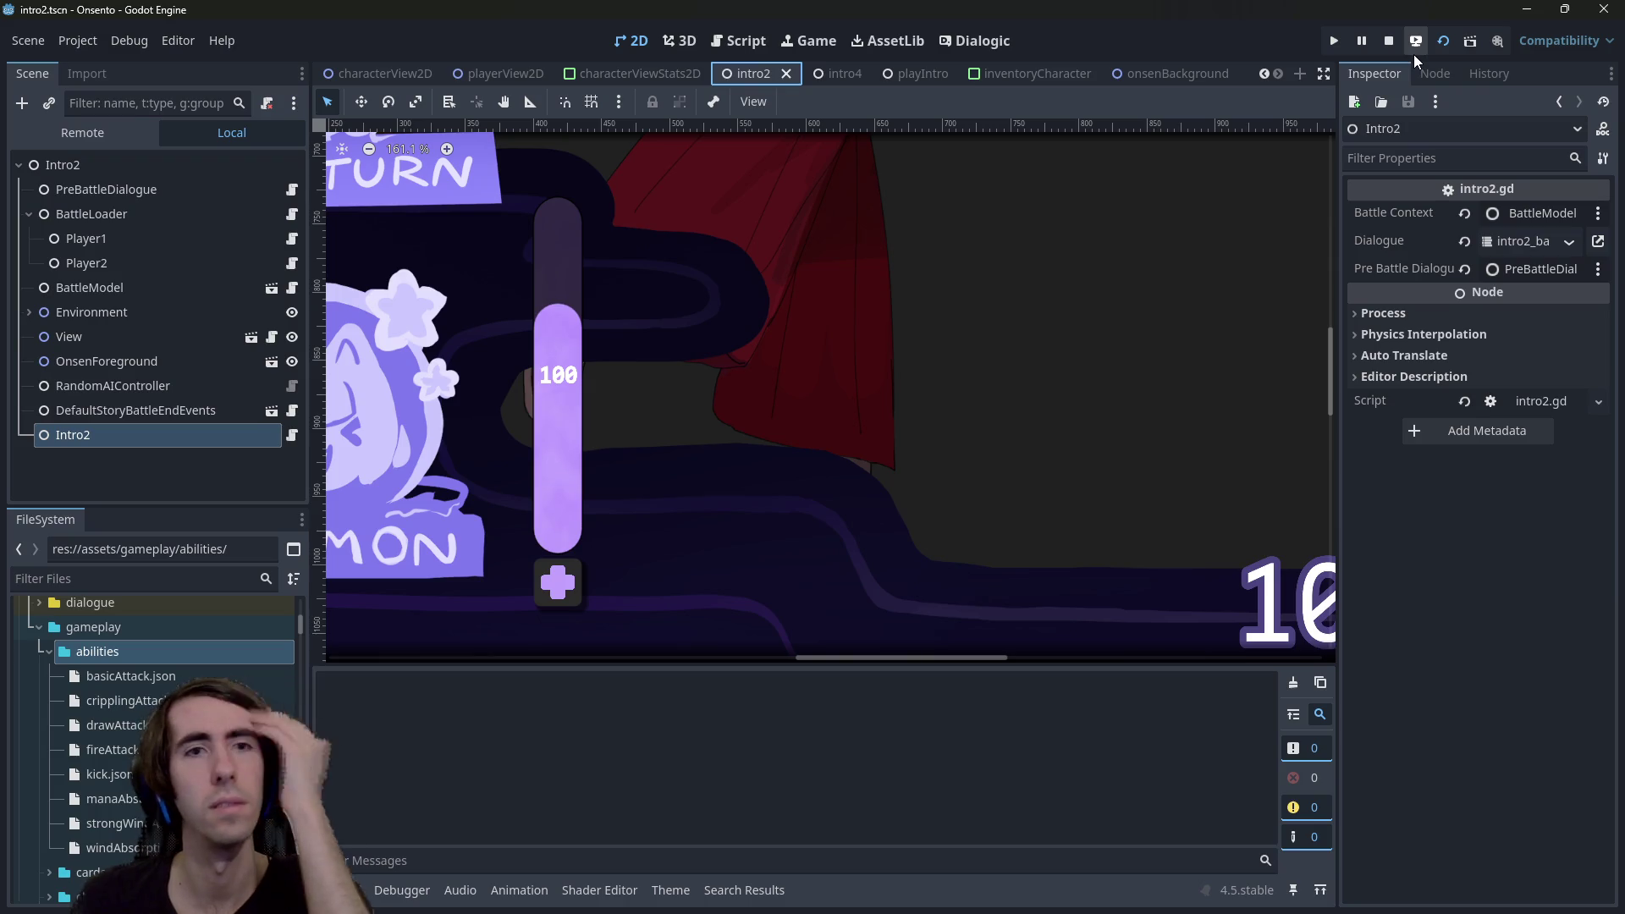
left_click(820, 75)
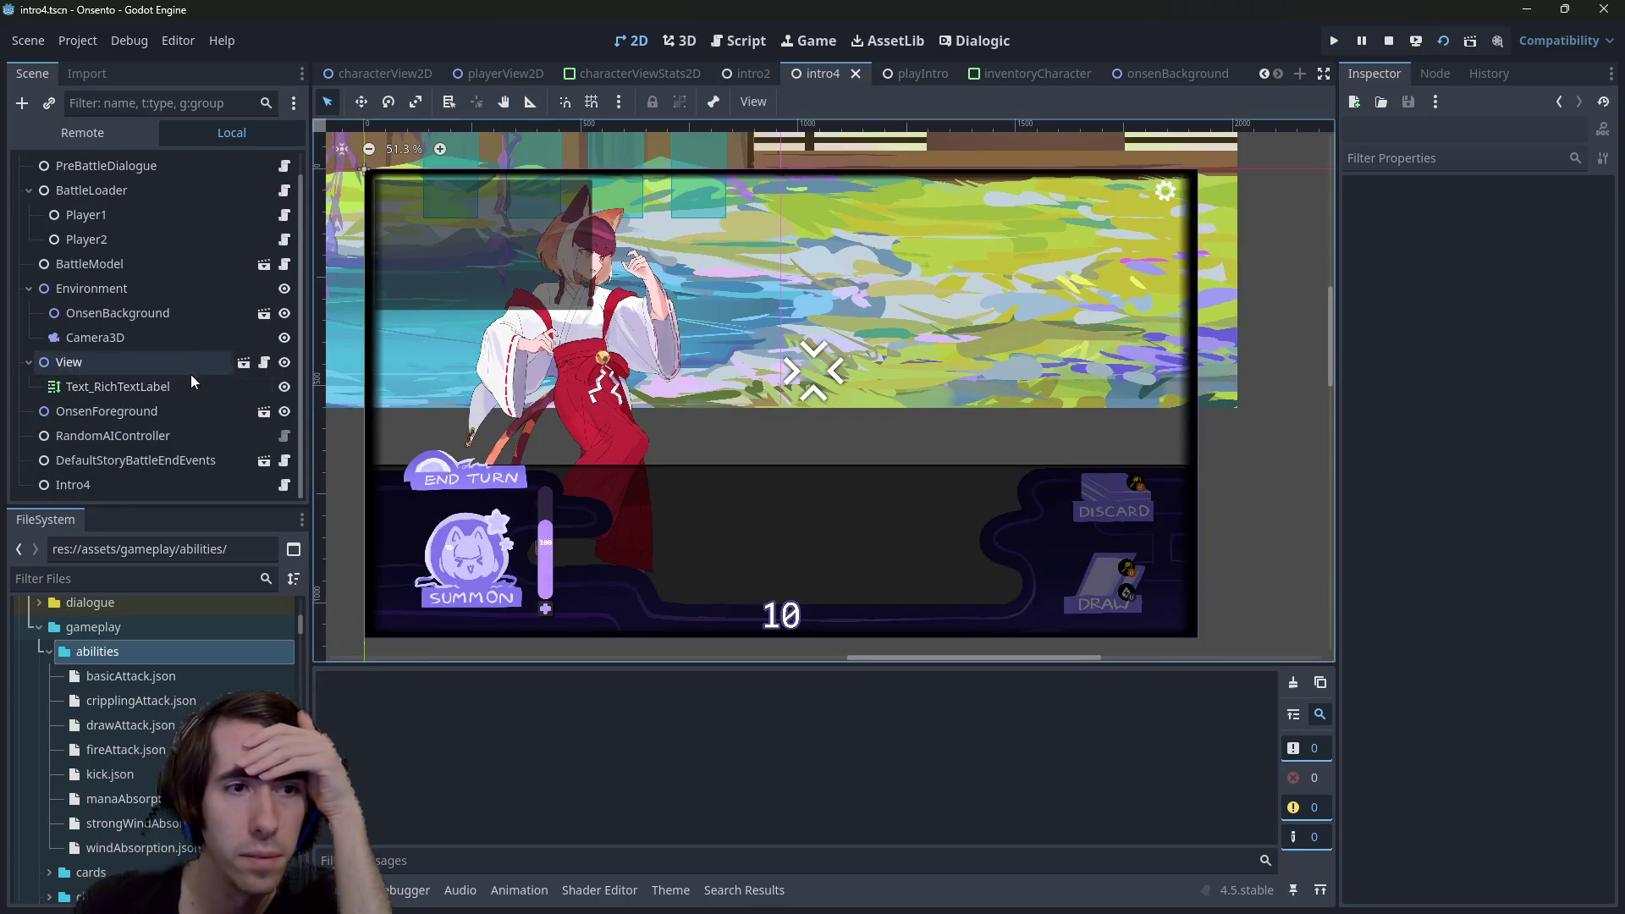
left_click(159, 388)
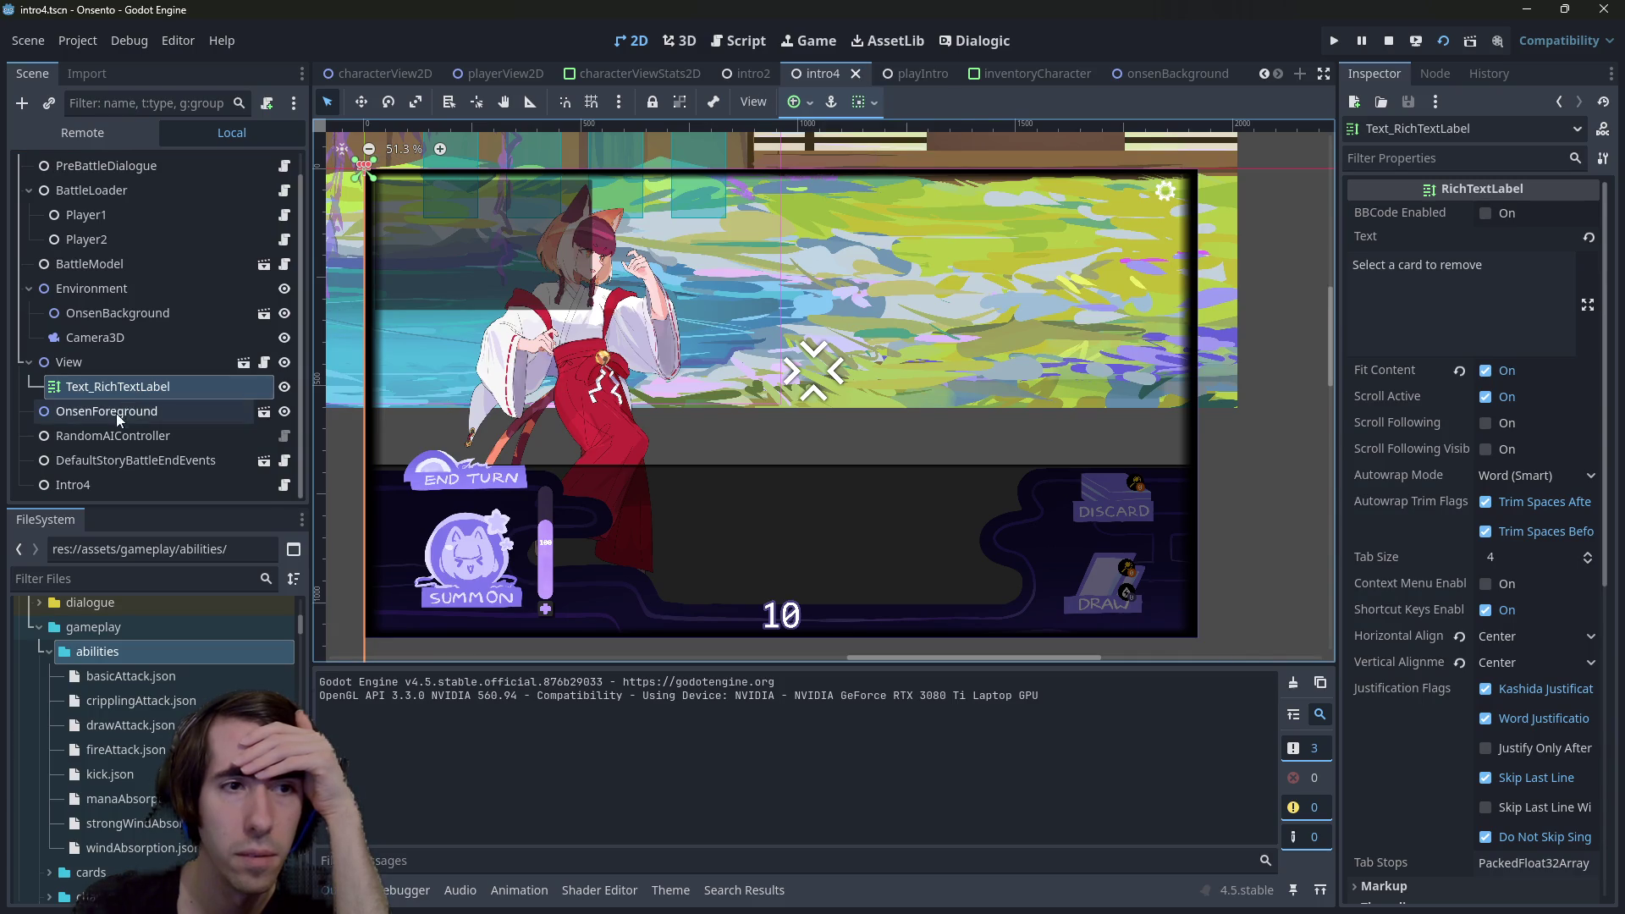
scroll(118, 398, "up", 1)
left_click(121, 384)
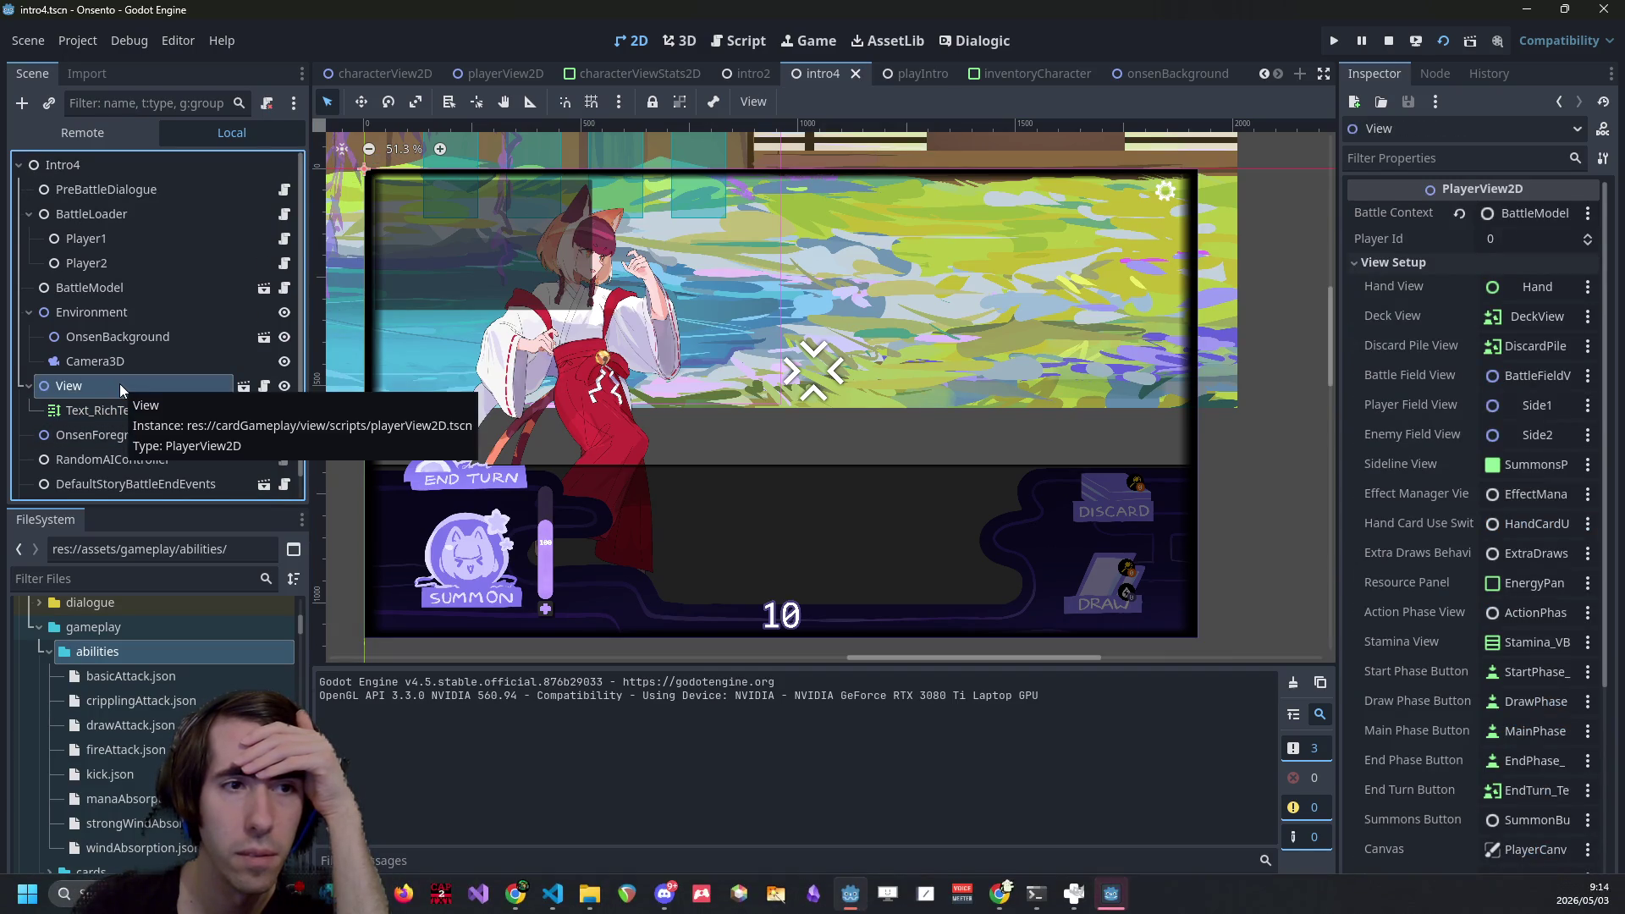
Advance the intro dialogue in the running game, then close it
left_click(1121, 906)
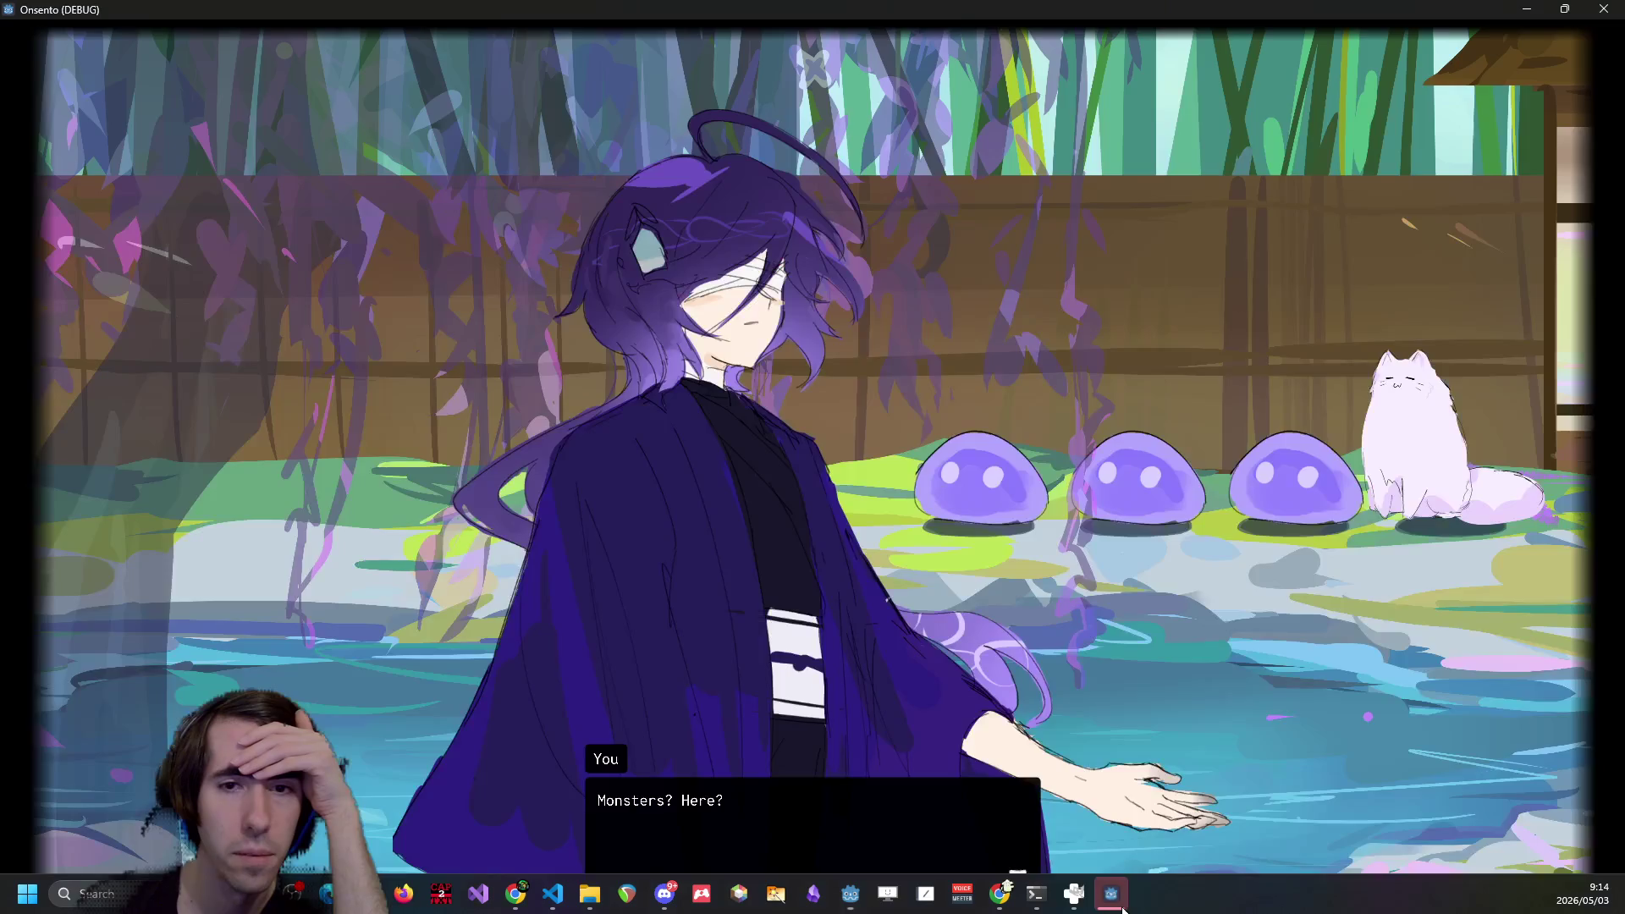
left_click(975, 758)
left_click(616, 679)
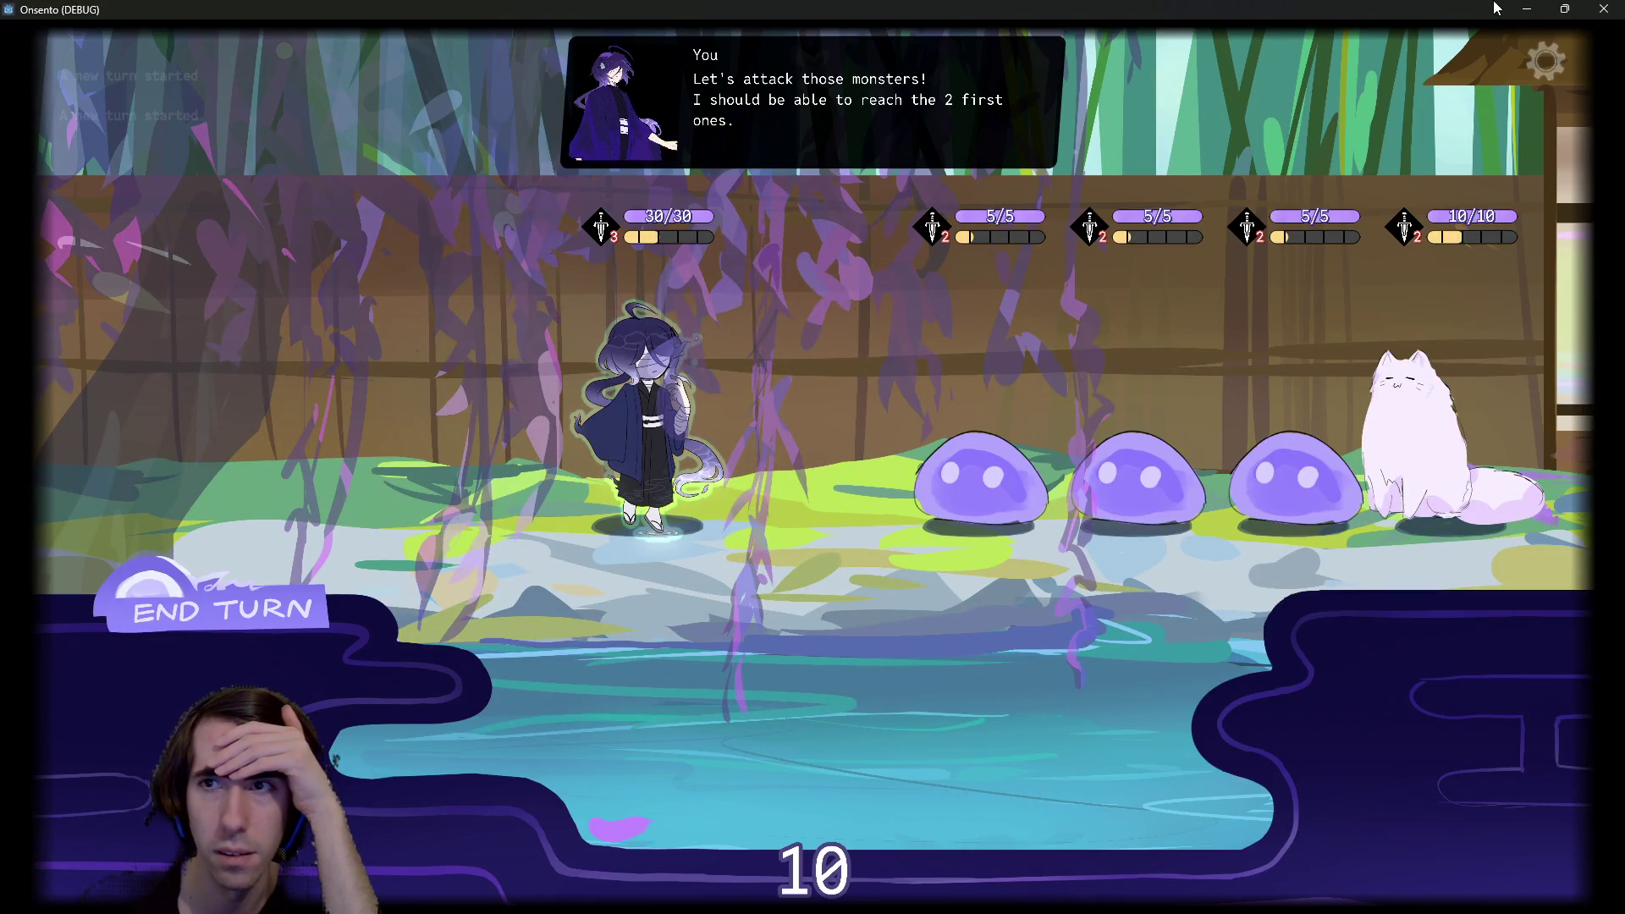
left_click(1604, 10)
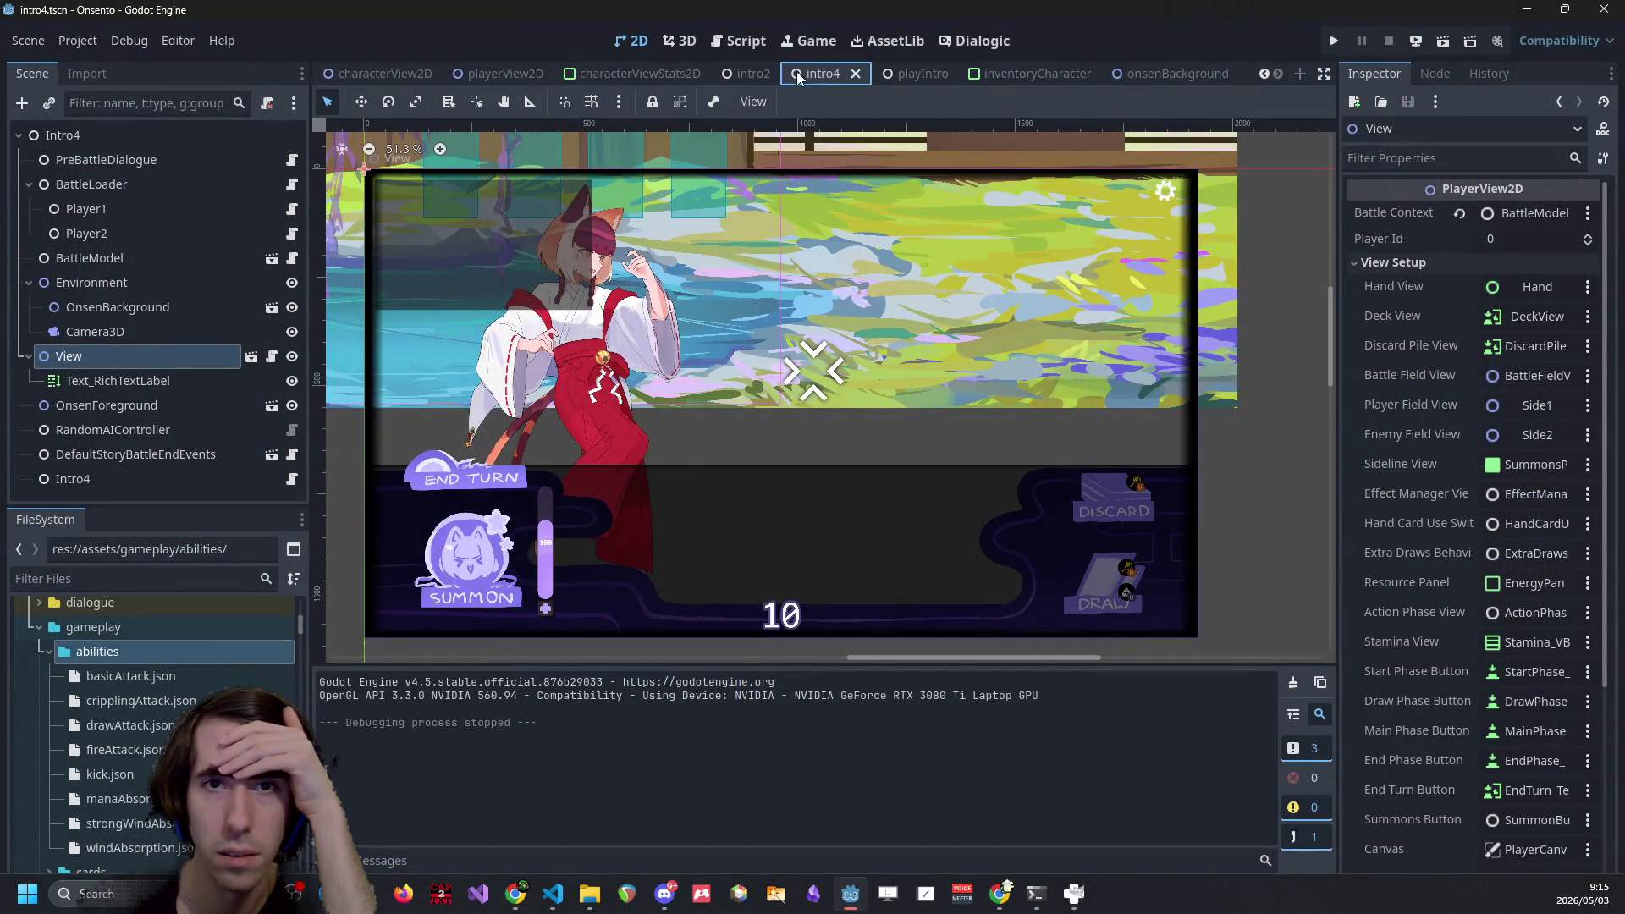
Run the intro4 scene on its own and select its OnsenForeground node
left_click(747, 74)
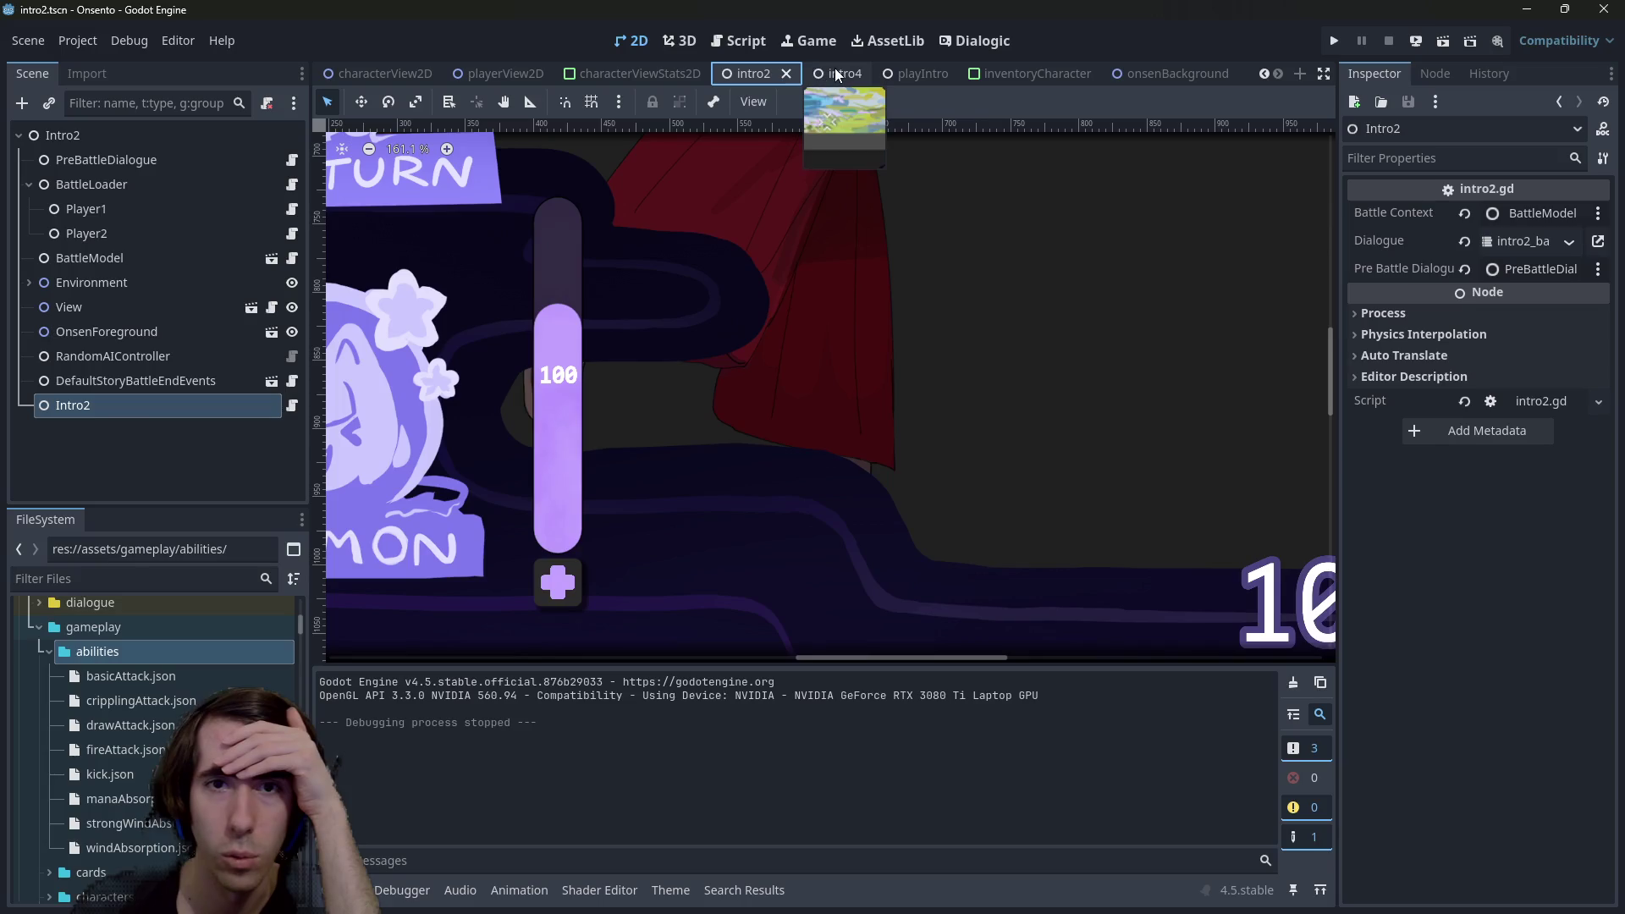
left_click(817, 74)
left_click(1441, 42)
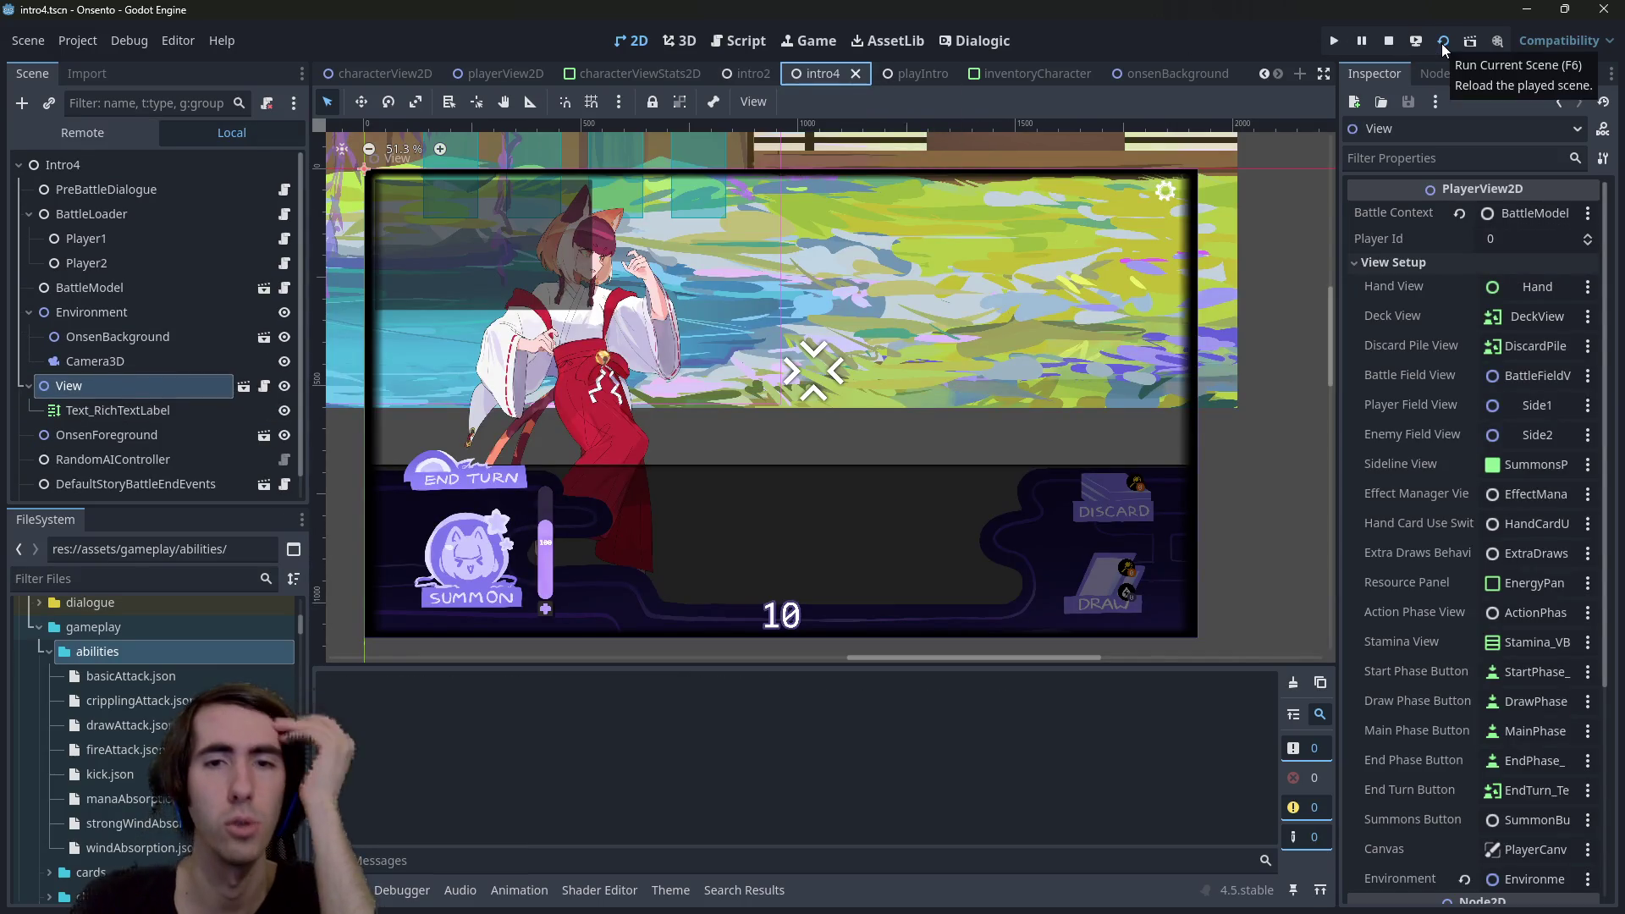
scroll(199, 389, "down", 1)
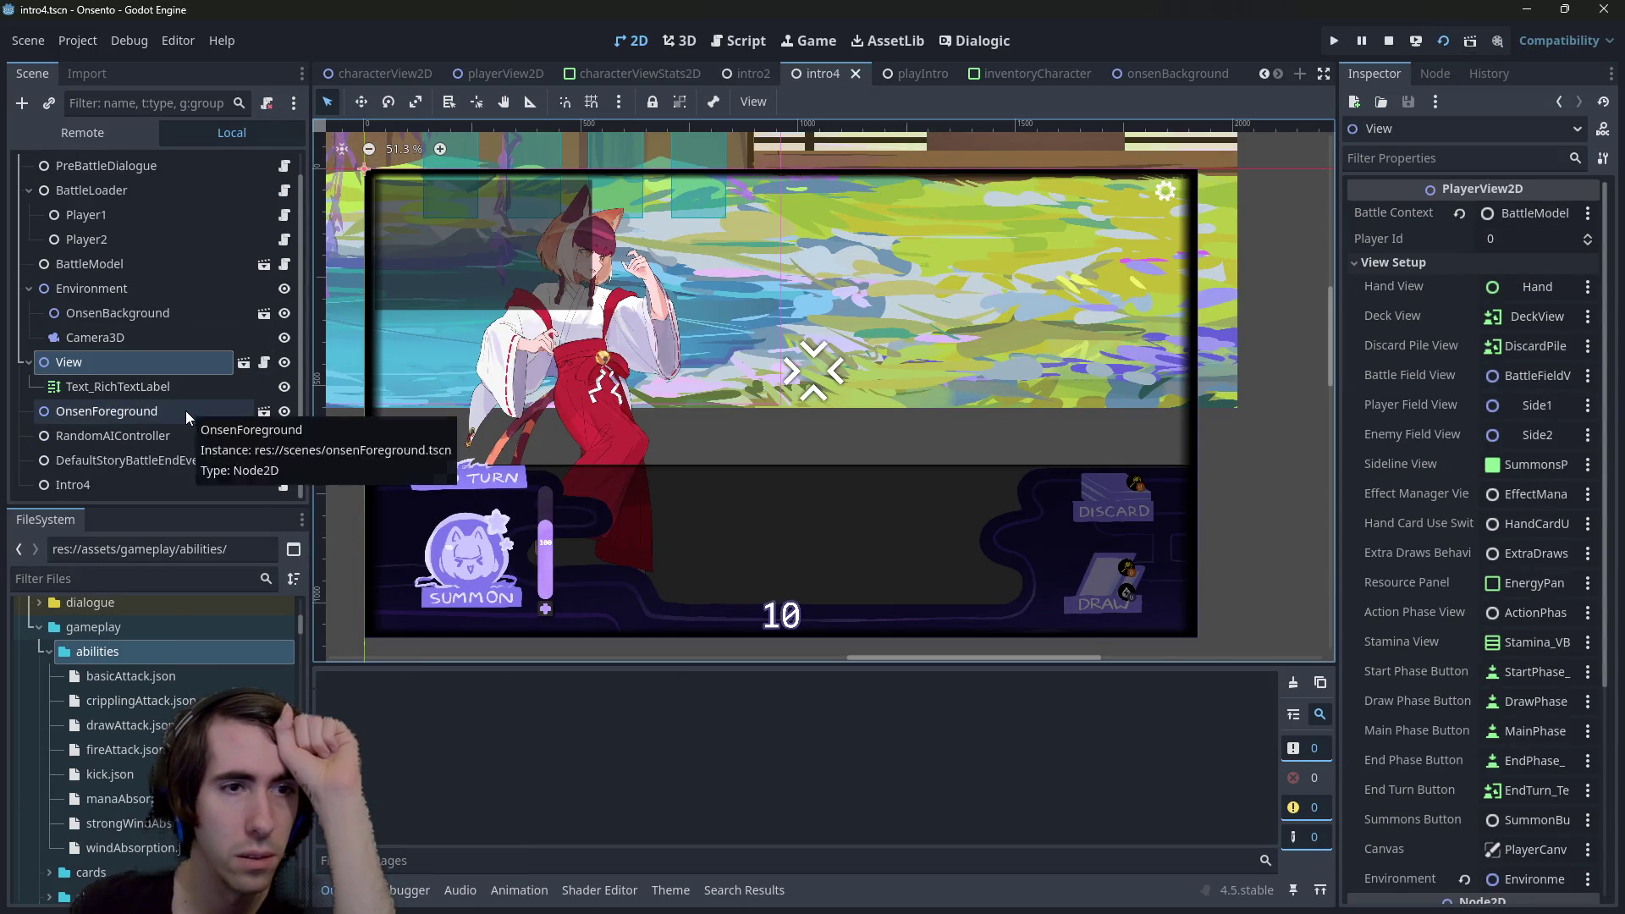
left_click(185, 410)
left_click(749, 74)
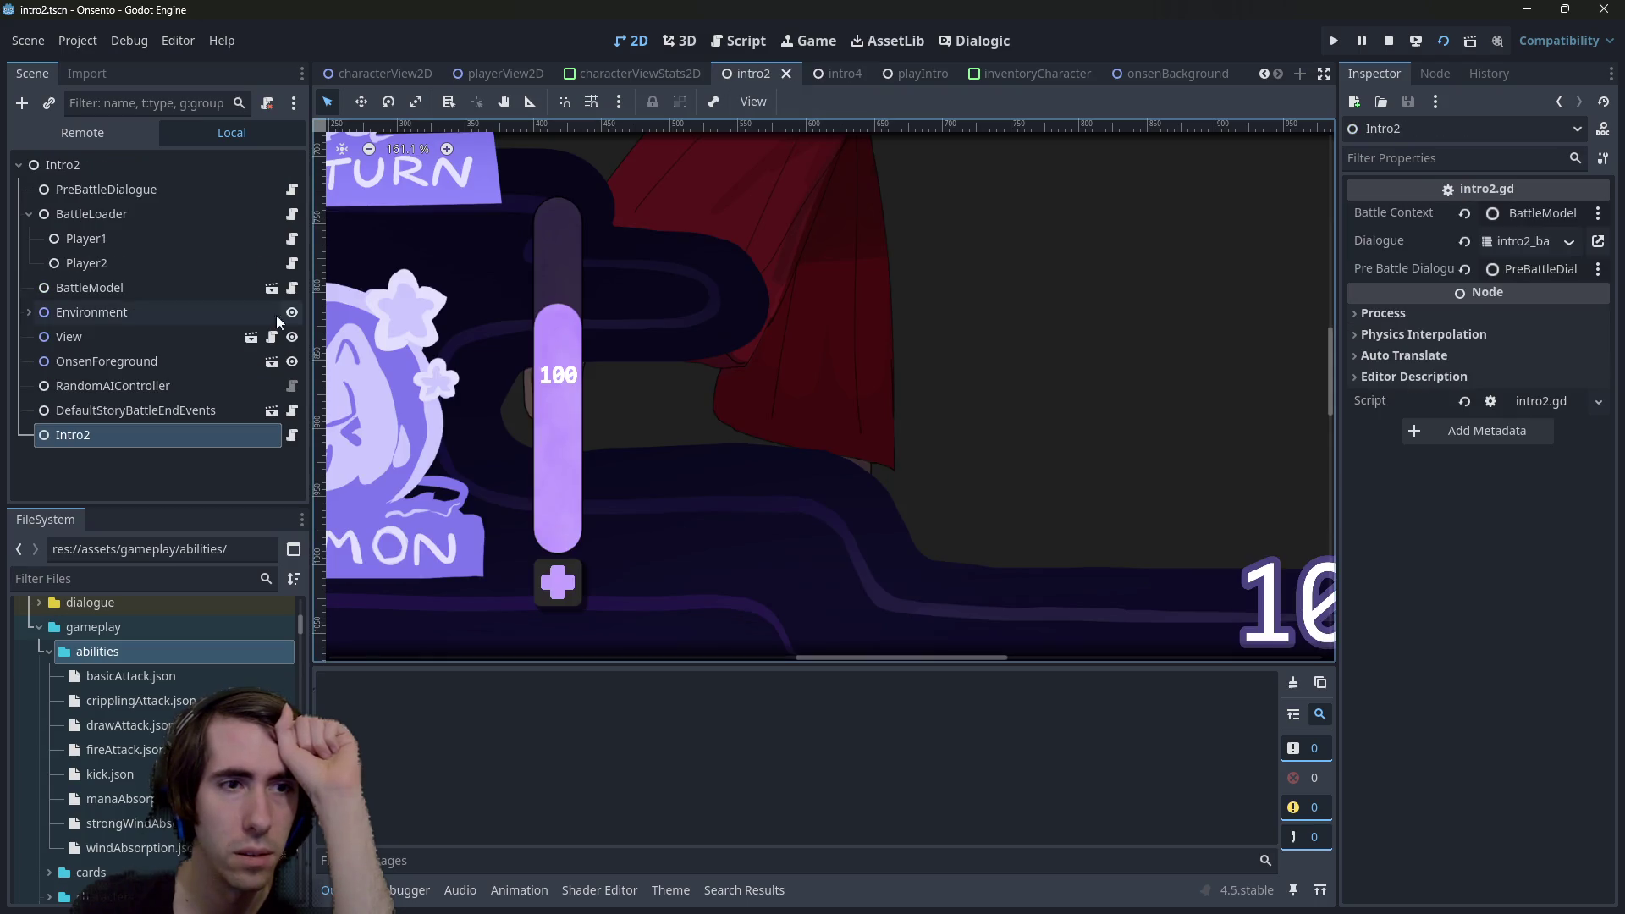
left_click(847, 73)
Bring the running game window forward and minimize it again
mouse_move(1384, 872)
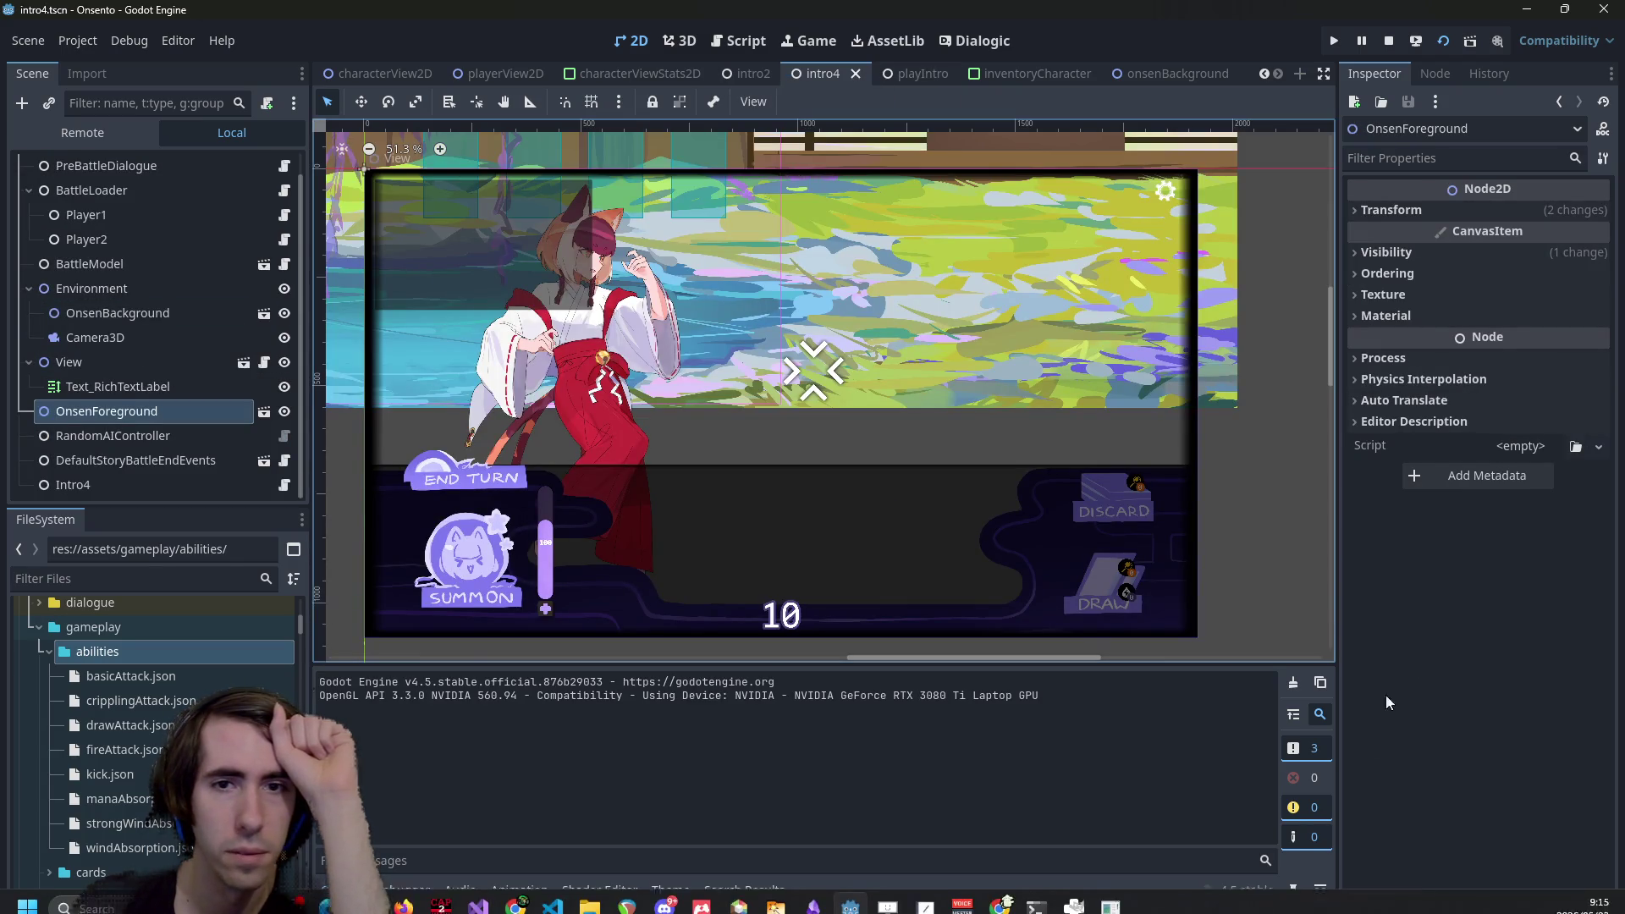
left_click(1114, 895)
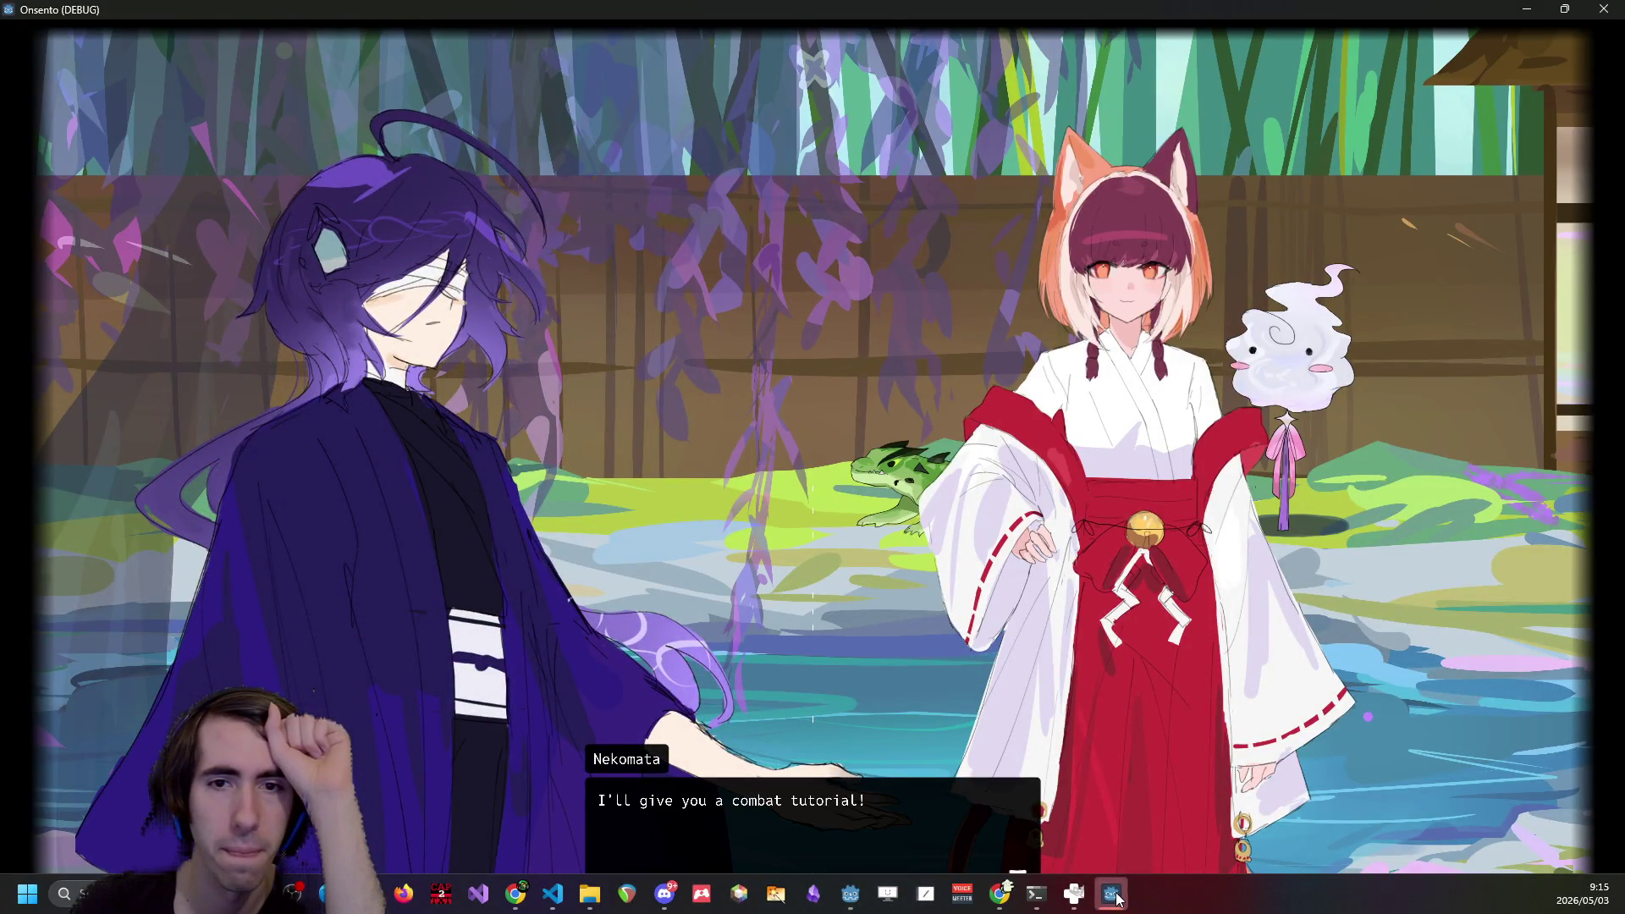
left_click(1116, 895)
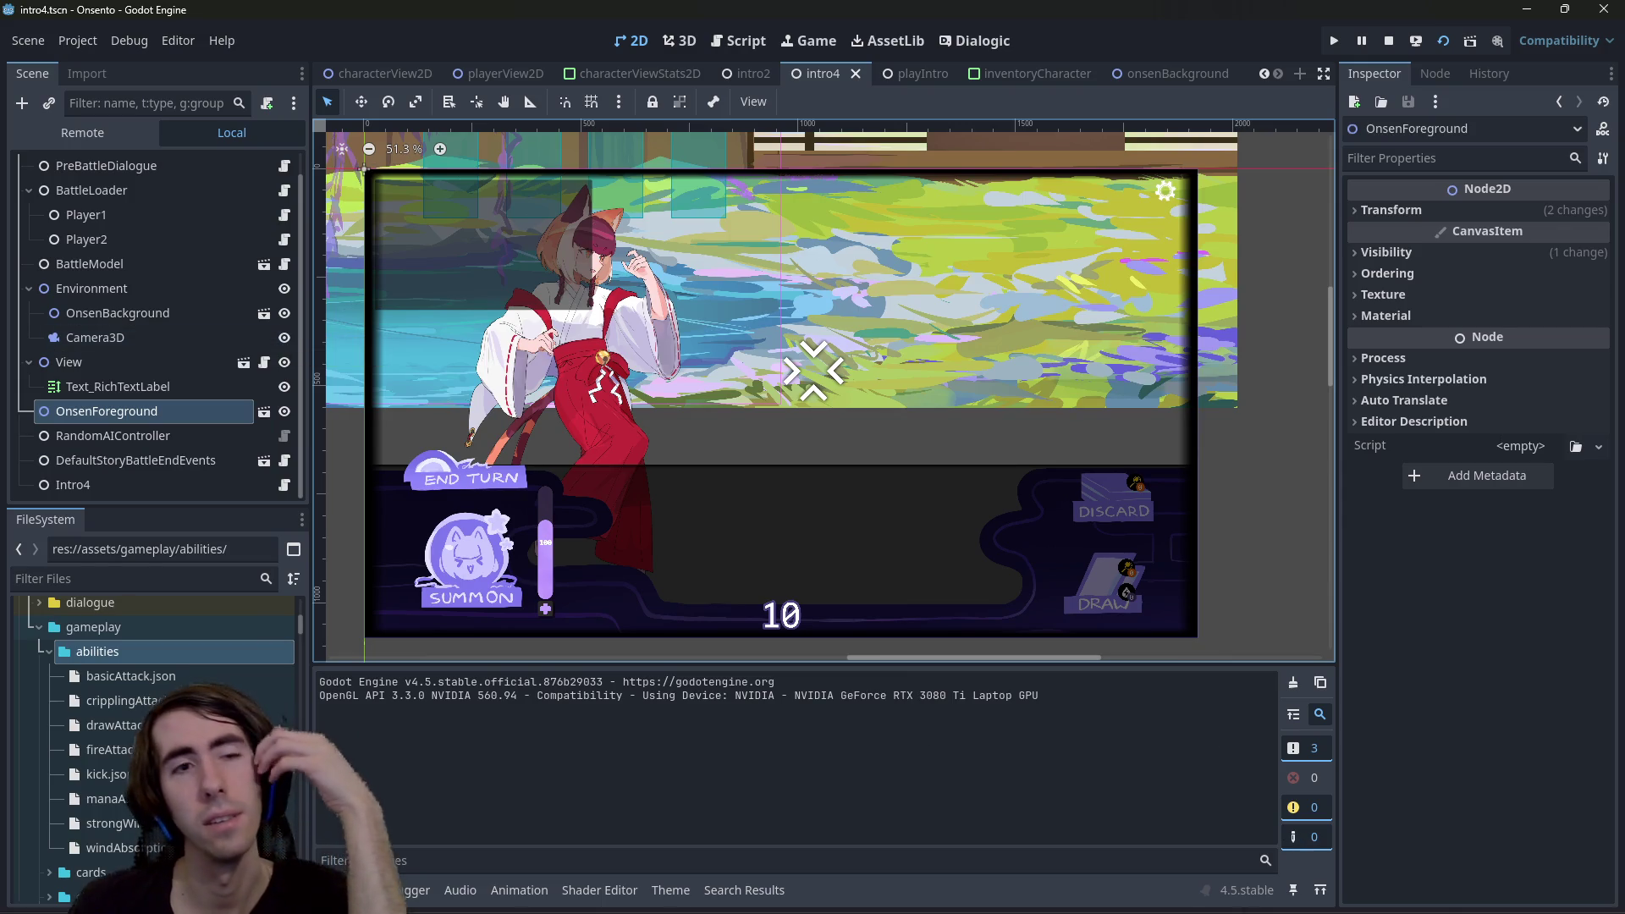
mouse_move(1222, 900)
left_click(1111, 896)
left_click(1111, 895)
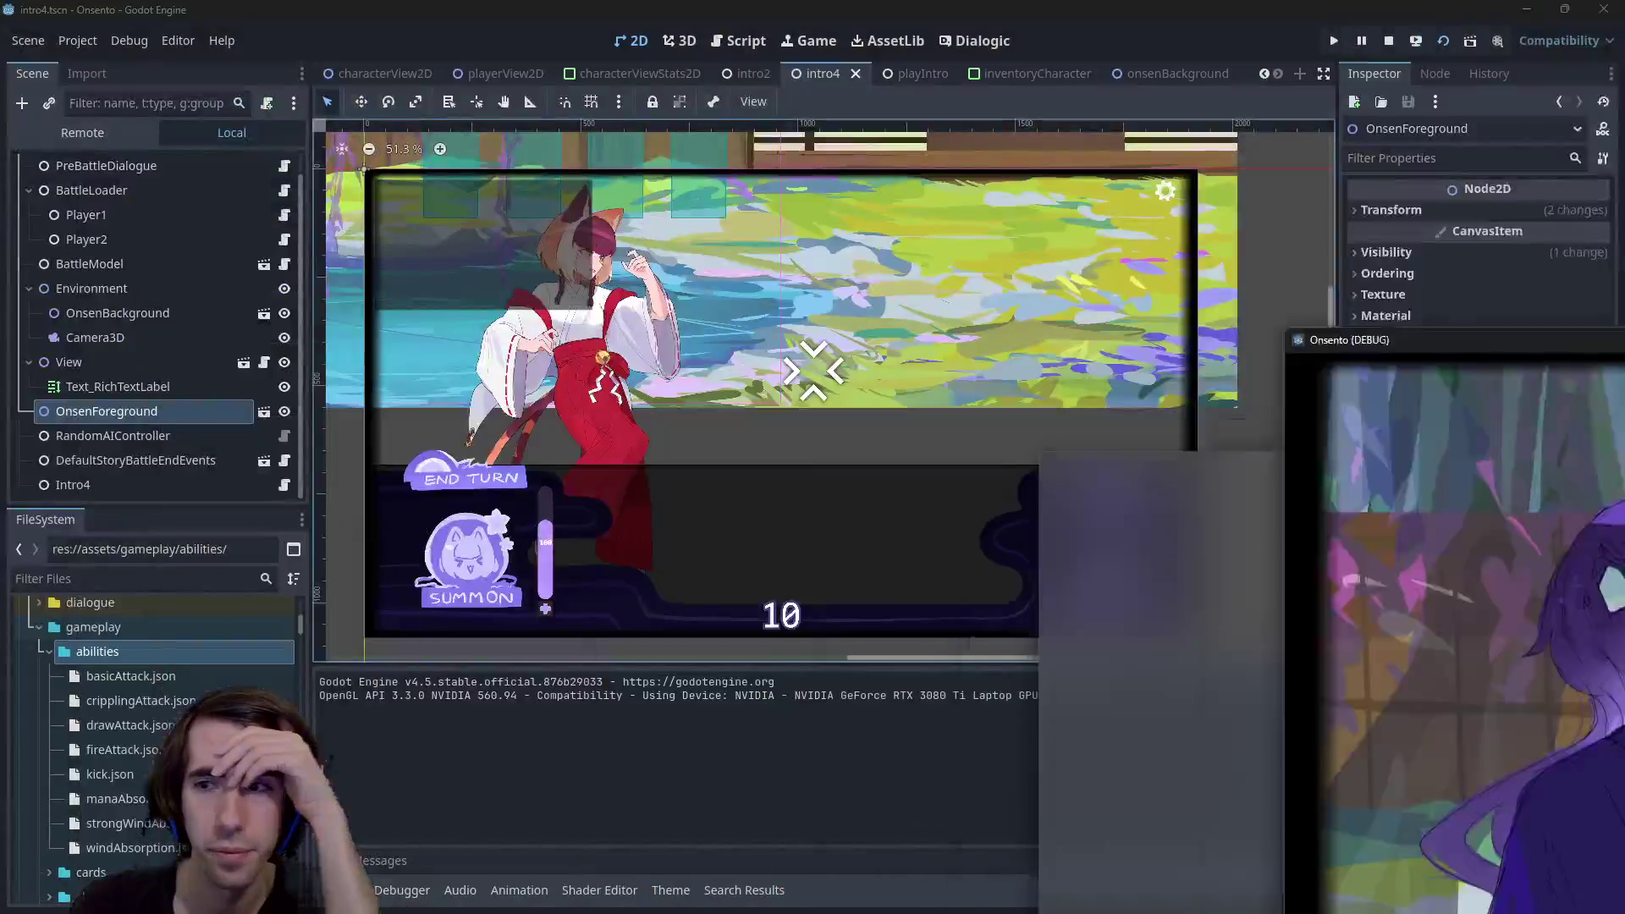
Show the Remote scene tree and expand Intro4 to list BattleModel, Environment and OnsenForeground
left_click(119, 133)
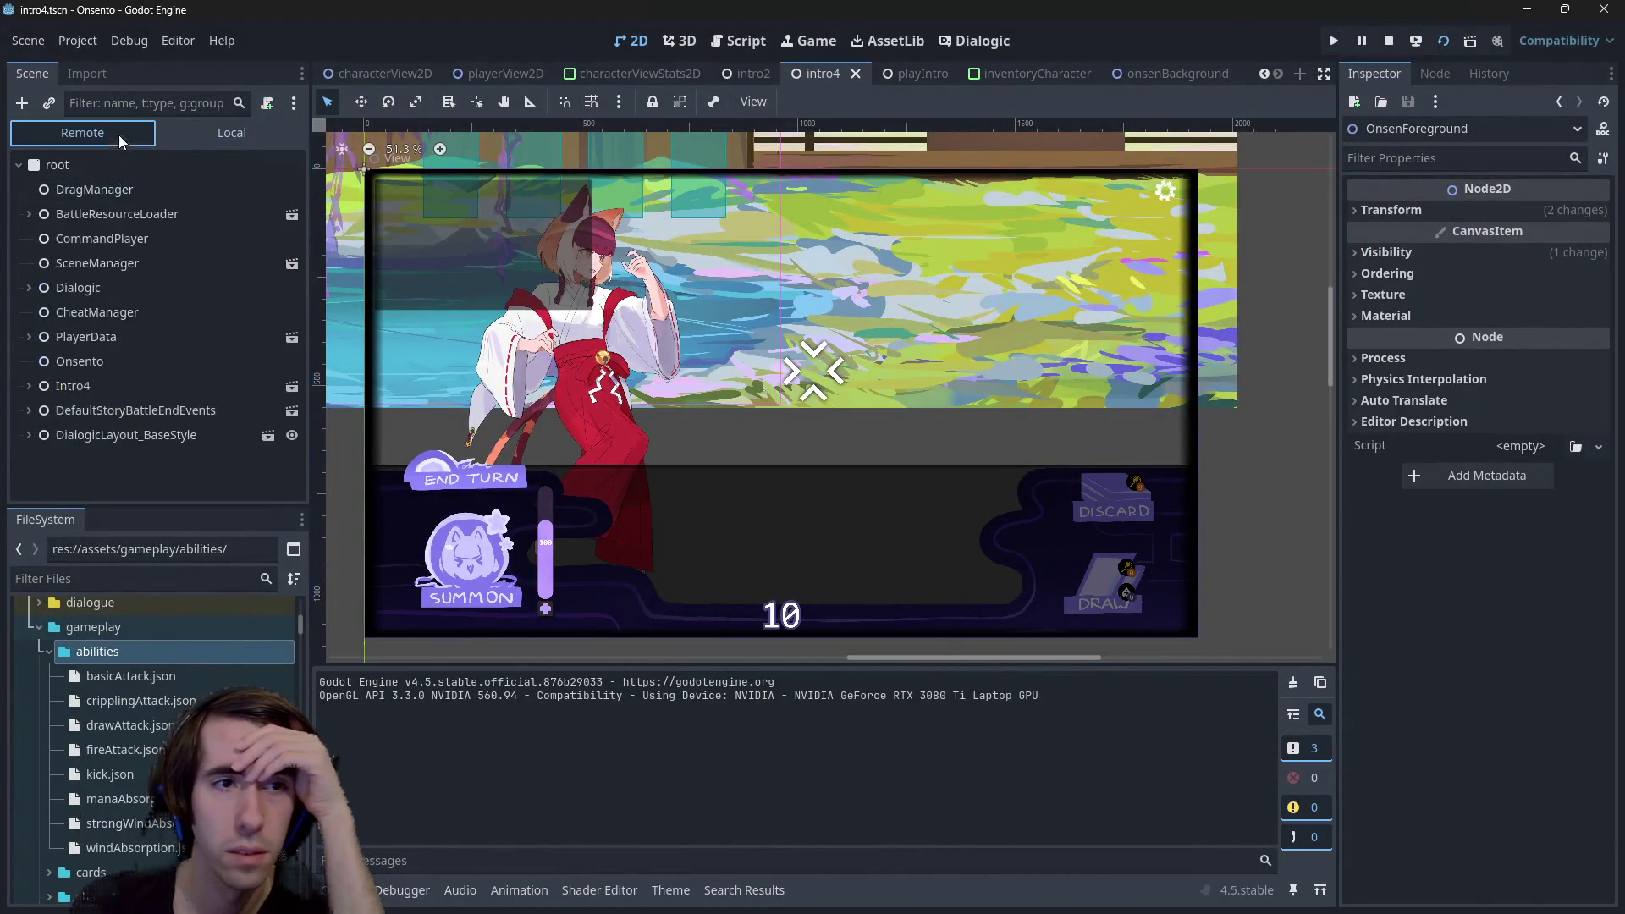
left_click(29, 411)
left_click(29, 410)
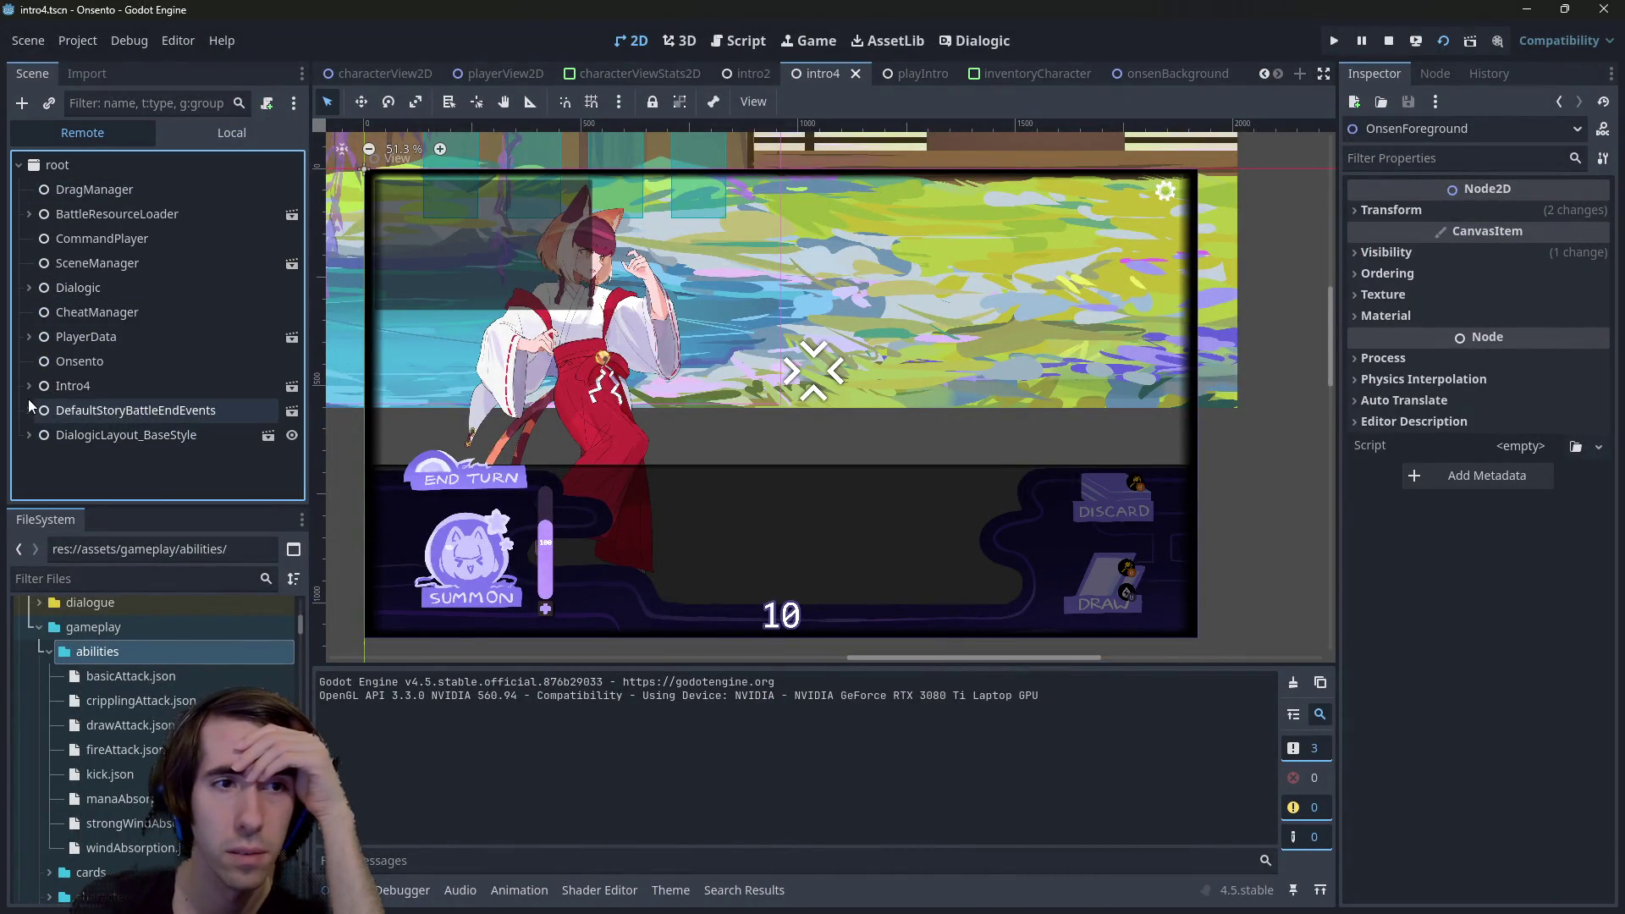
left_click(33, 390)
scroll(243, 409, "down", 1)
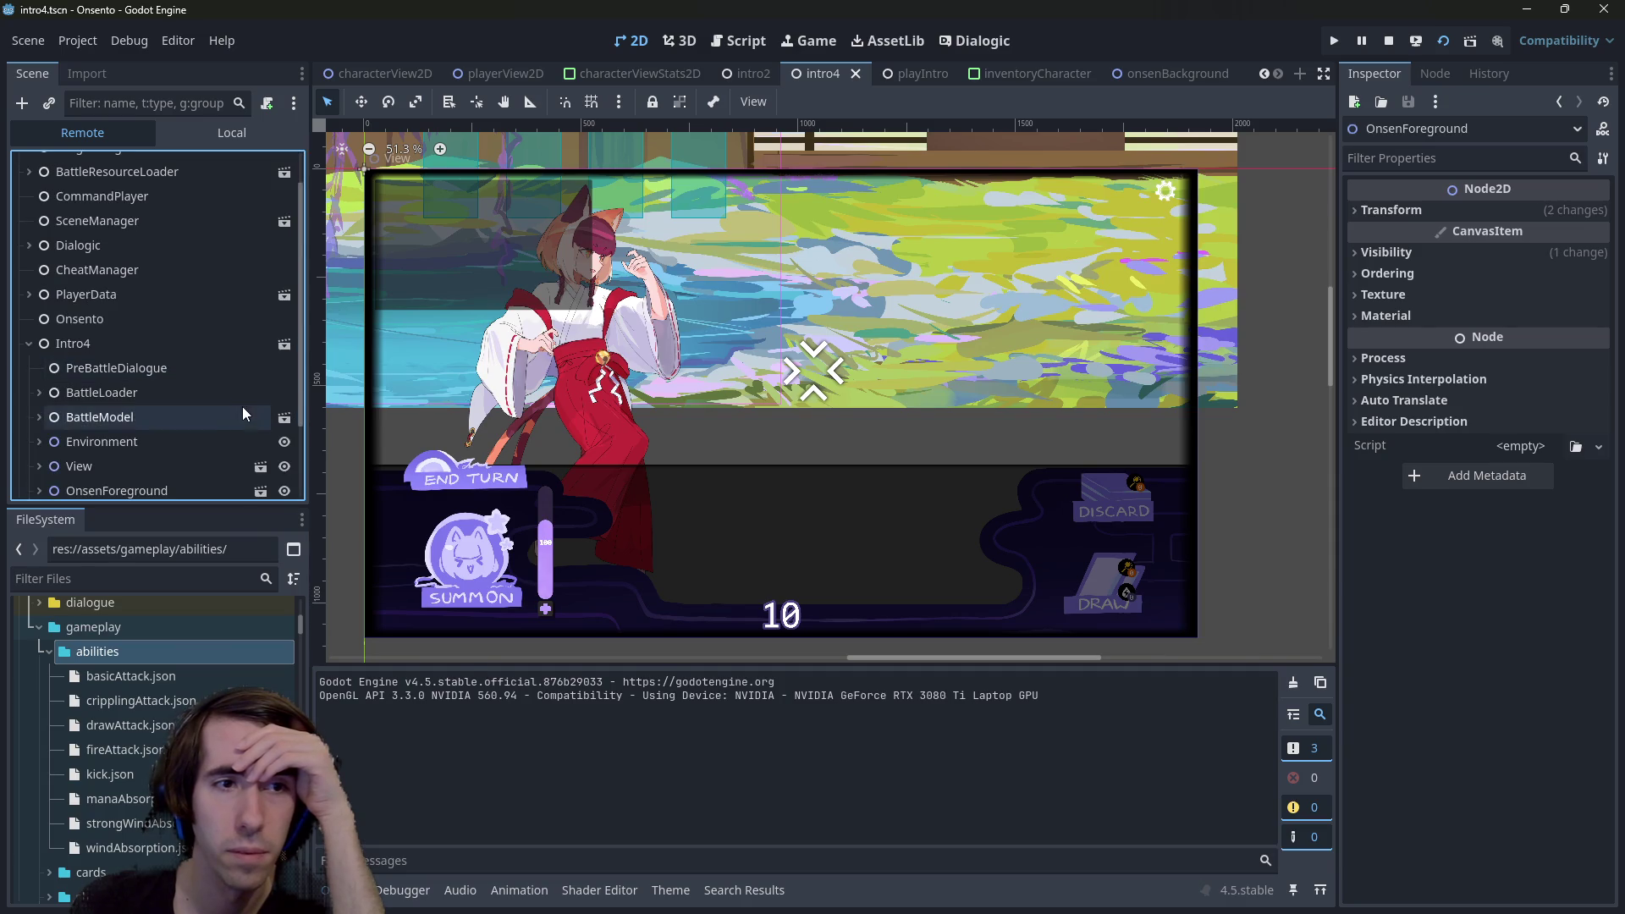
Toggle the Environment and View nodes' visibility in the running game
left_click(283, 442)
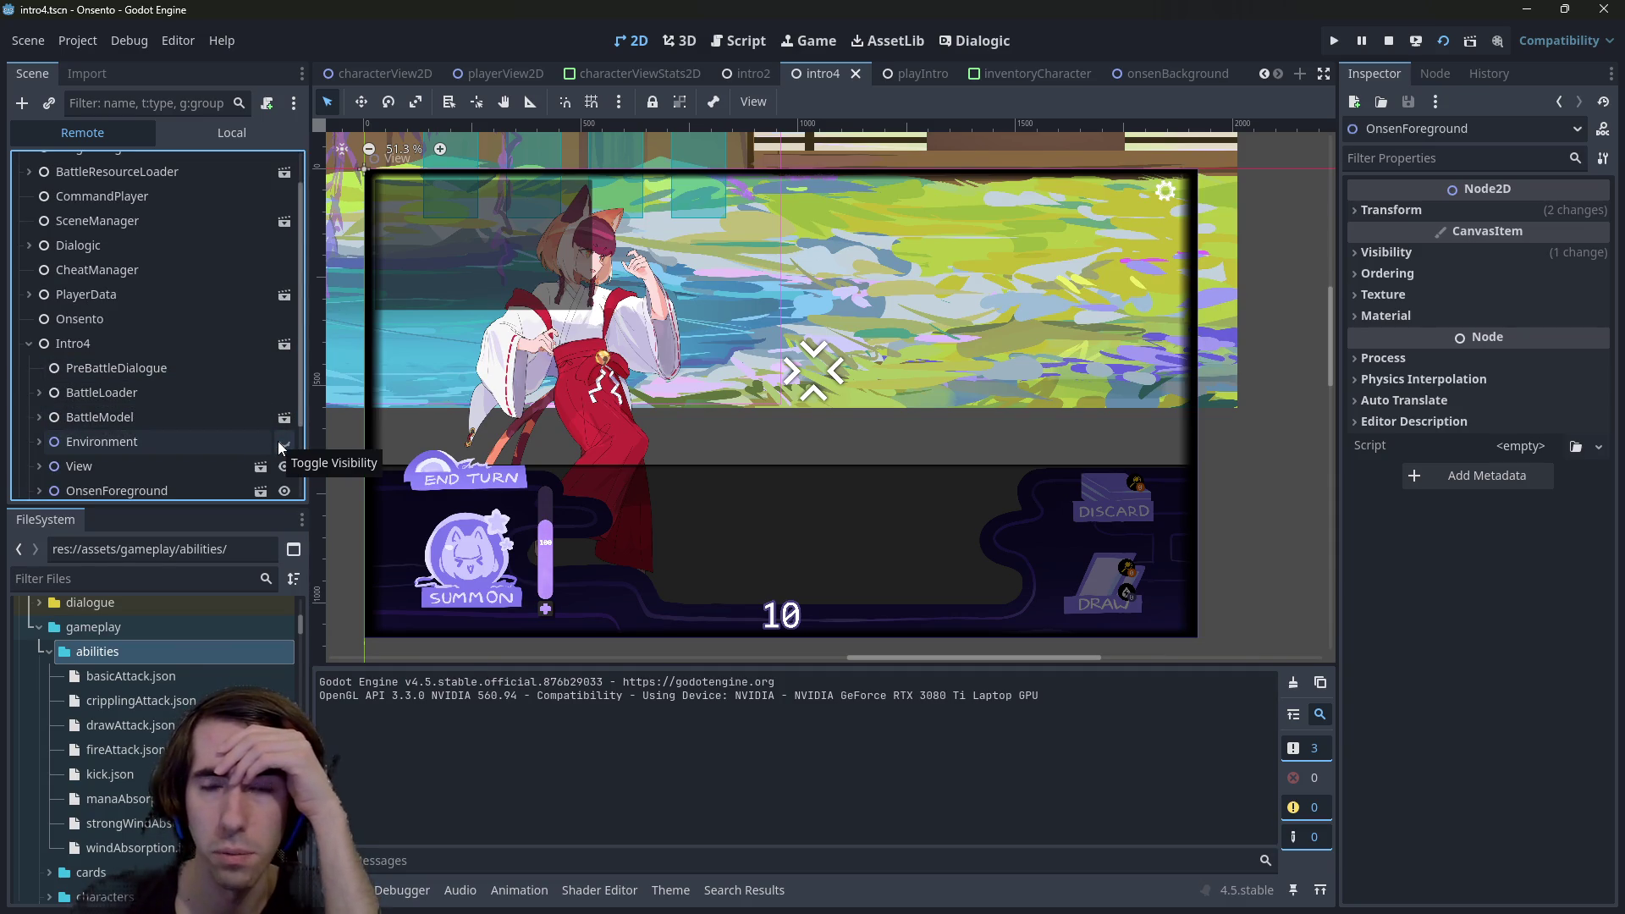
left_click(284, 442)
scroll(246, 427, "down", 2)
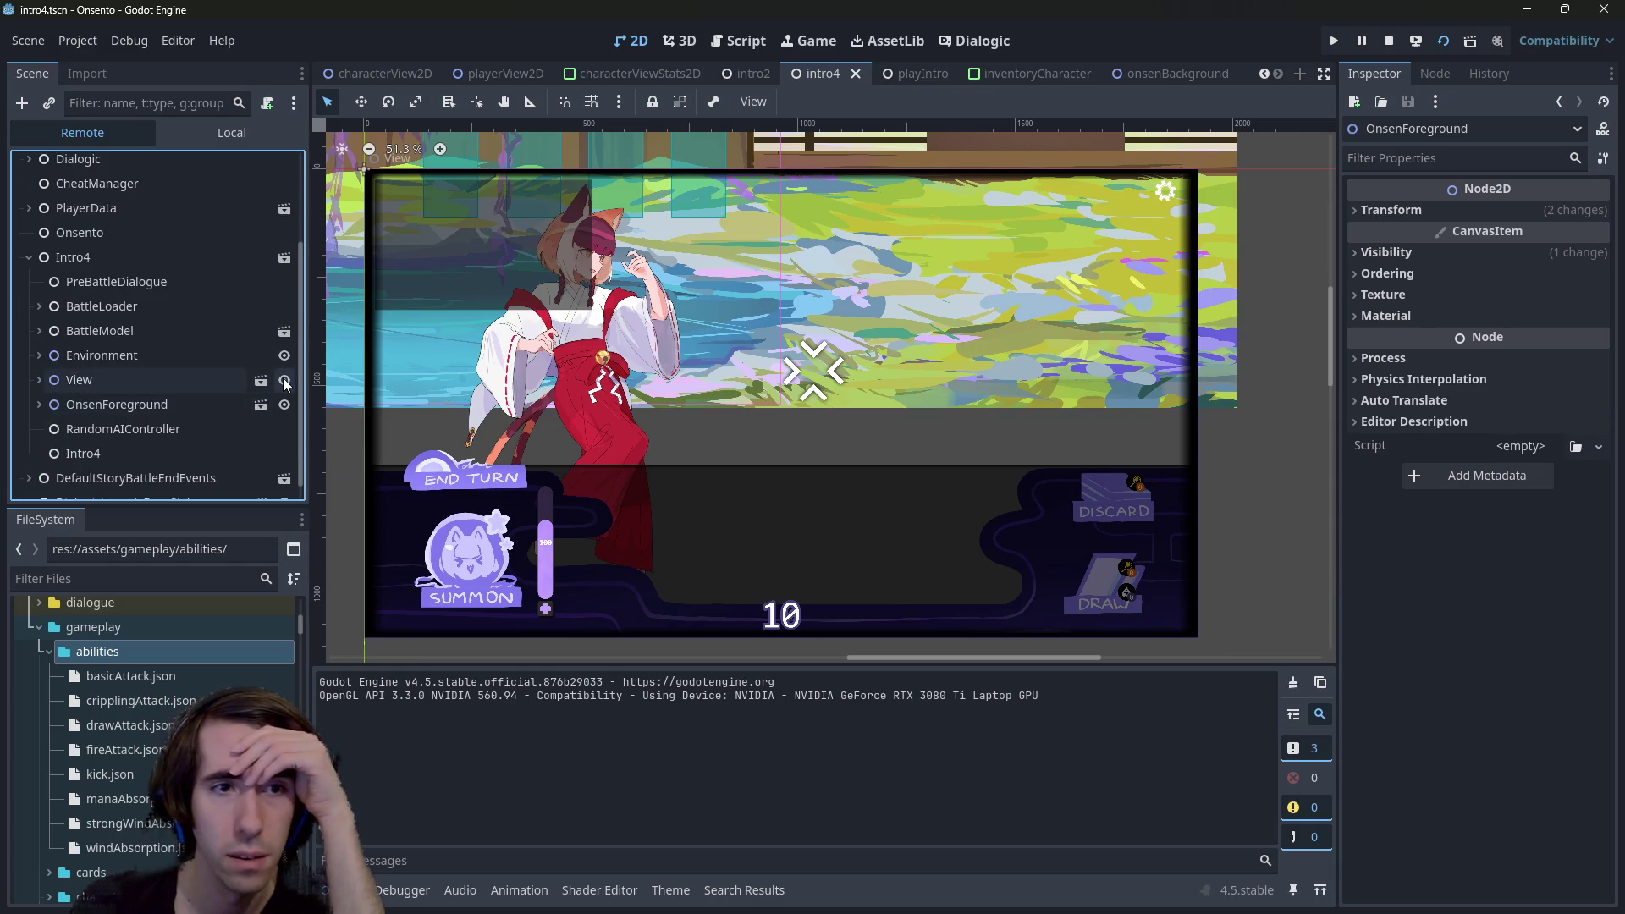
left_click(285, 381)
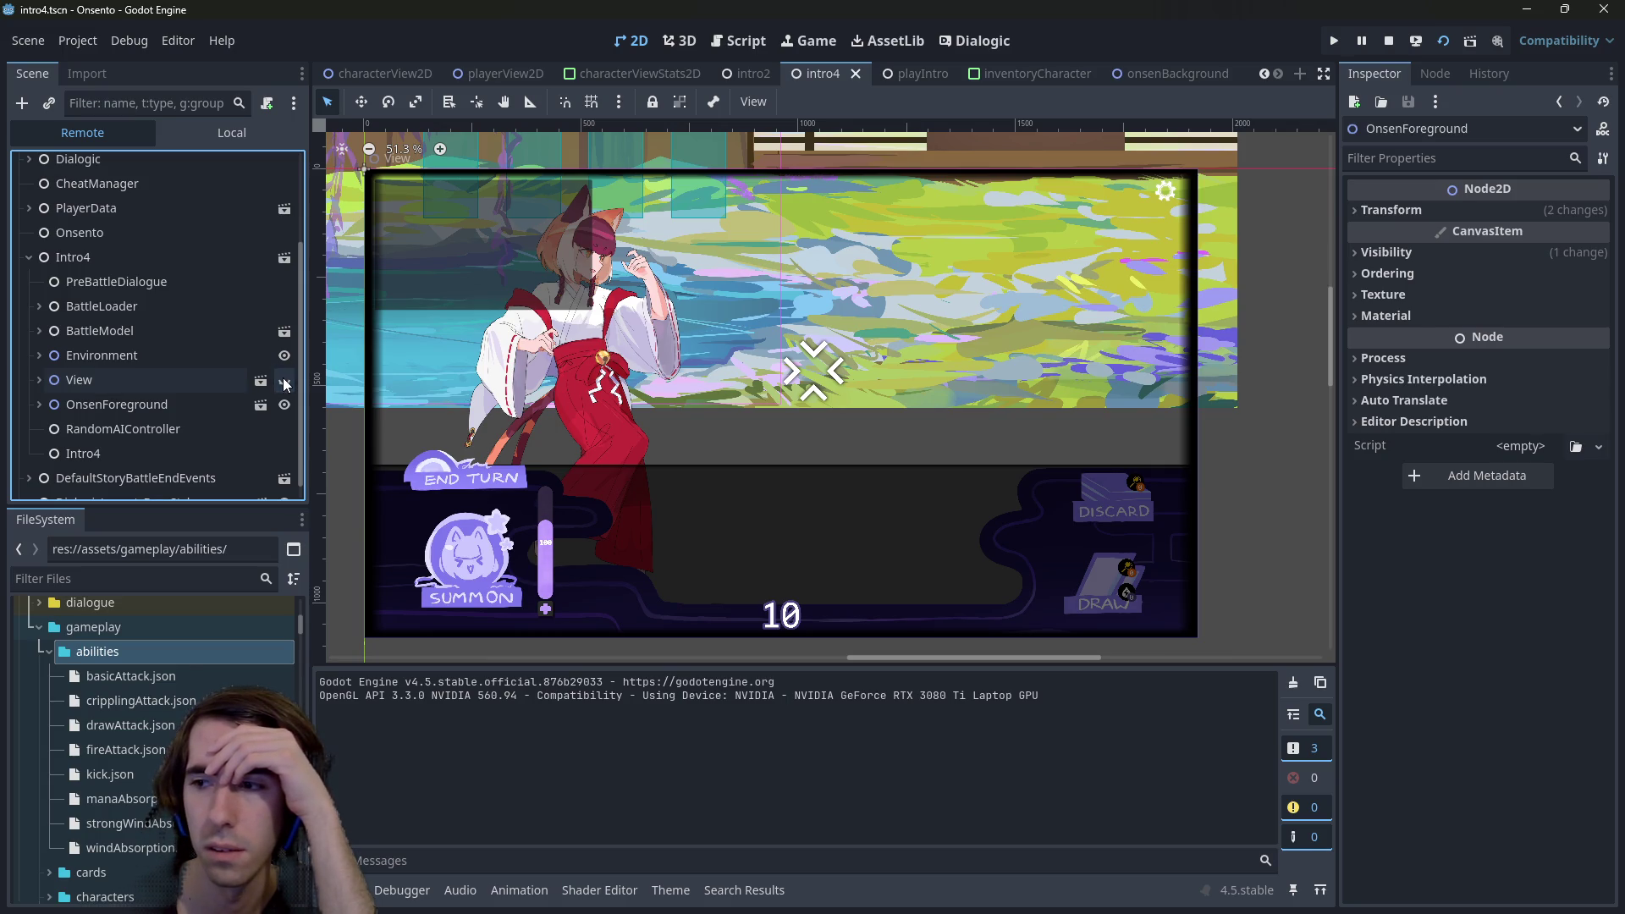
left_click(40, 380)
scroll(120, 375, "down", 2)
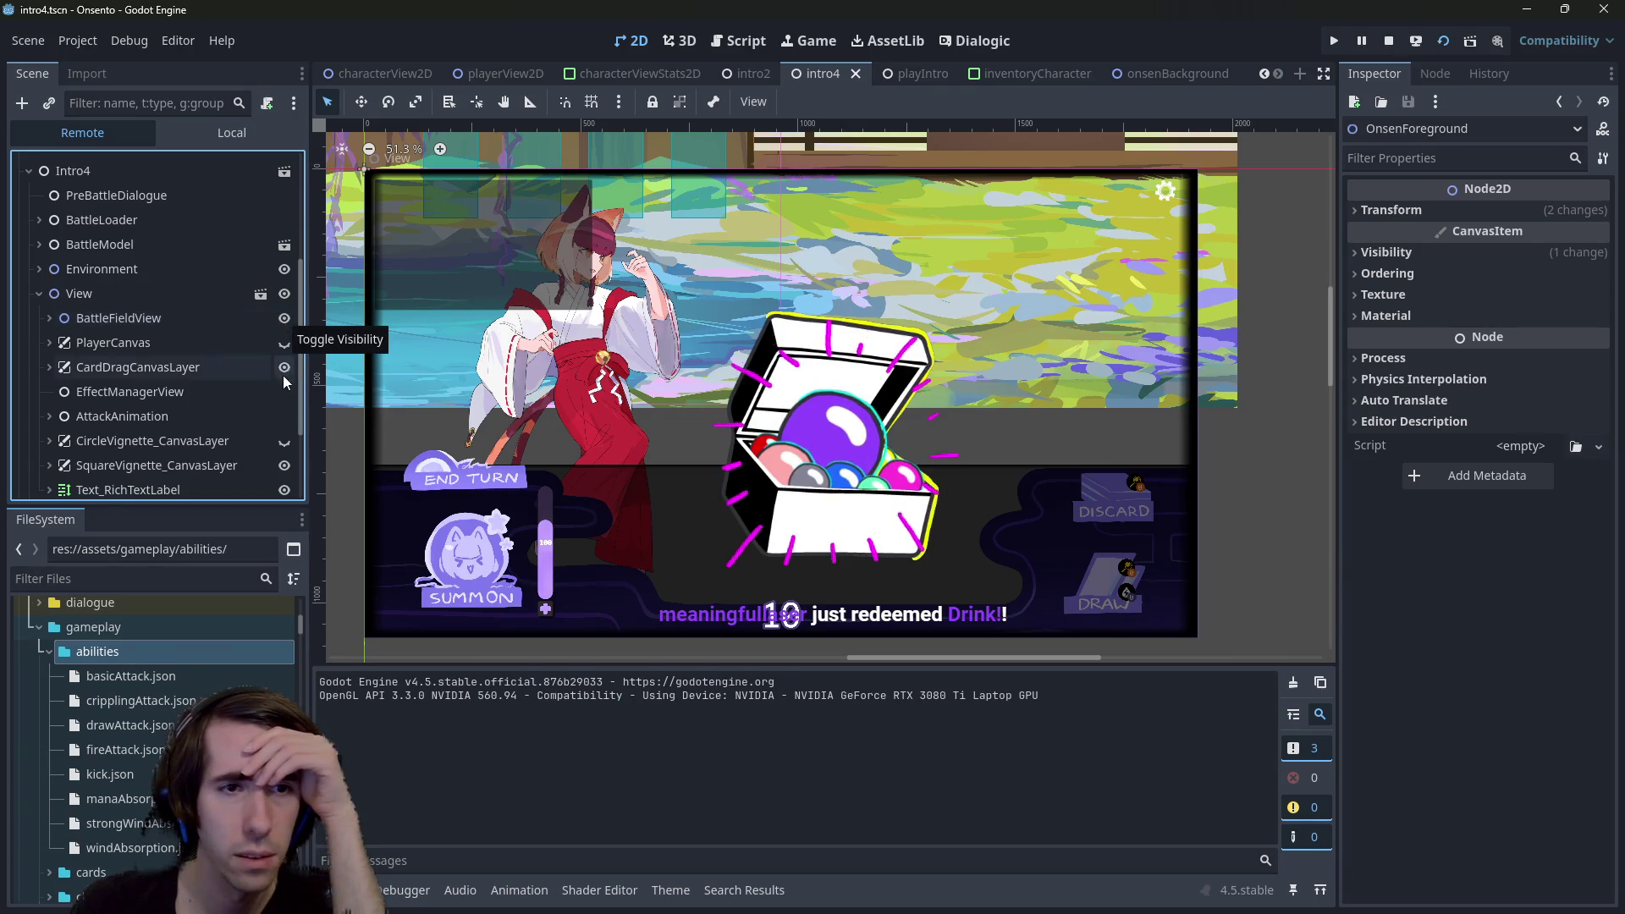
scroll(279, 398, "down", 1)
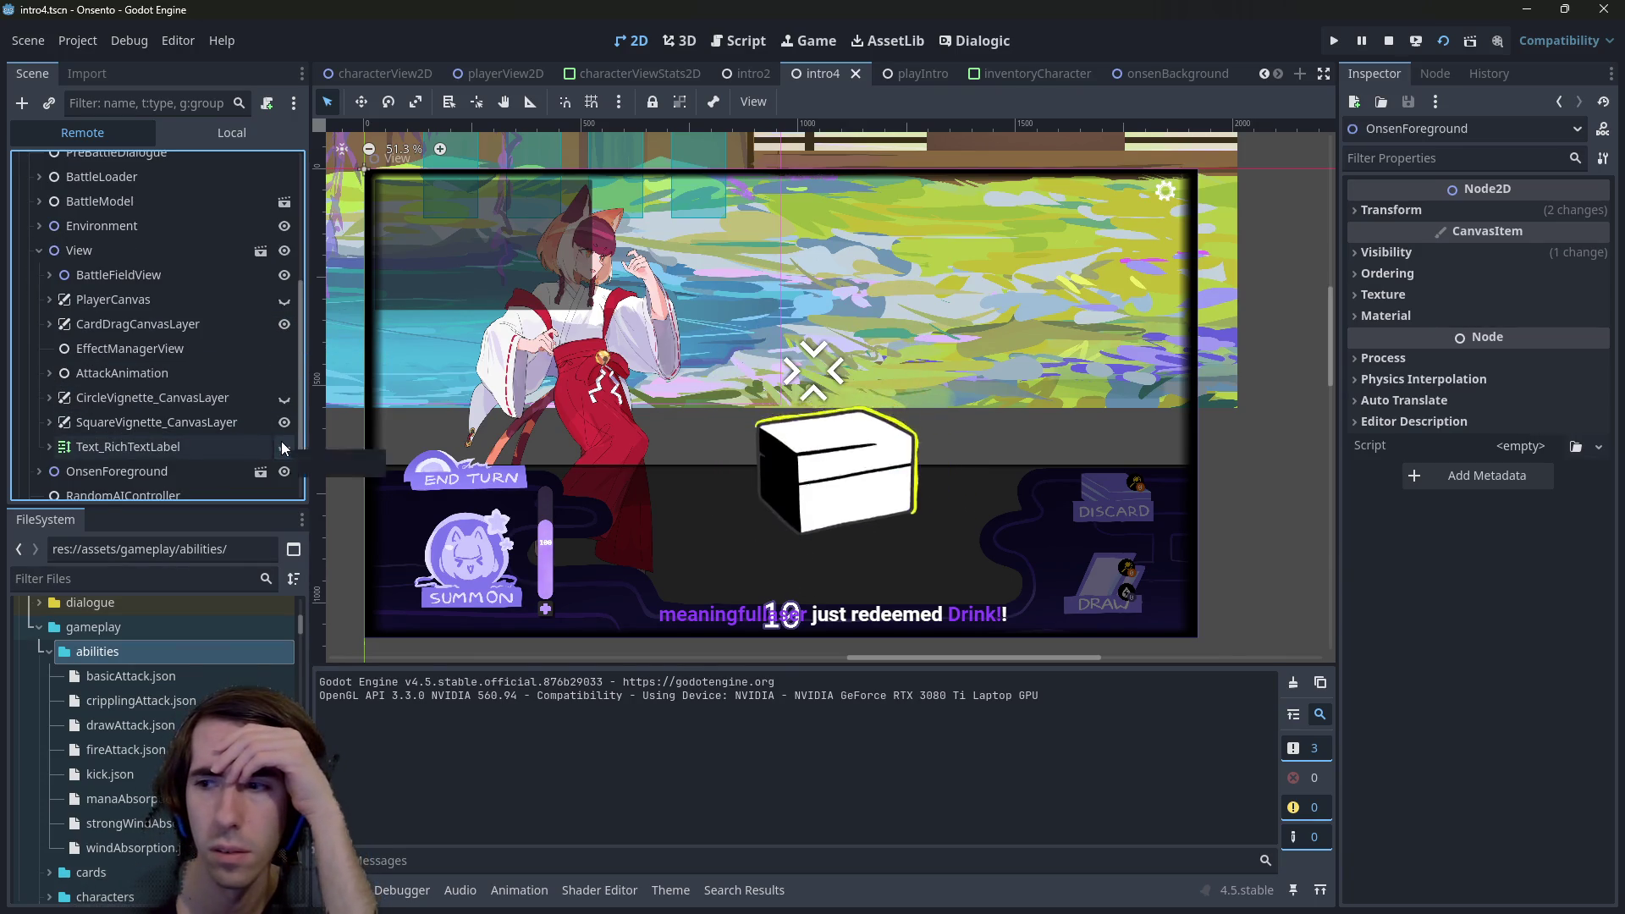
left_click(49, 446)
scroll(151, 392, "down", 2)
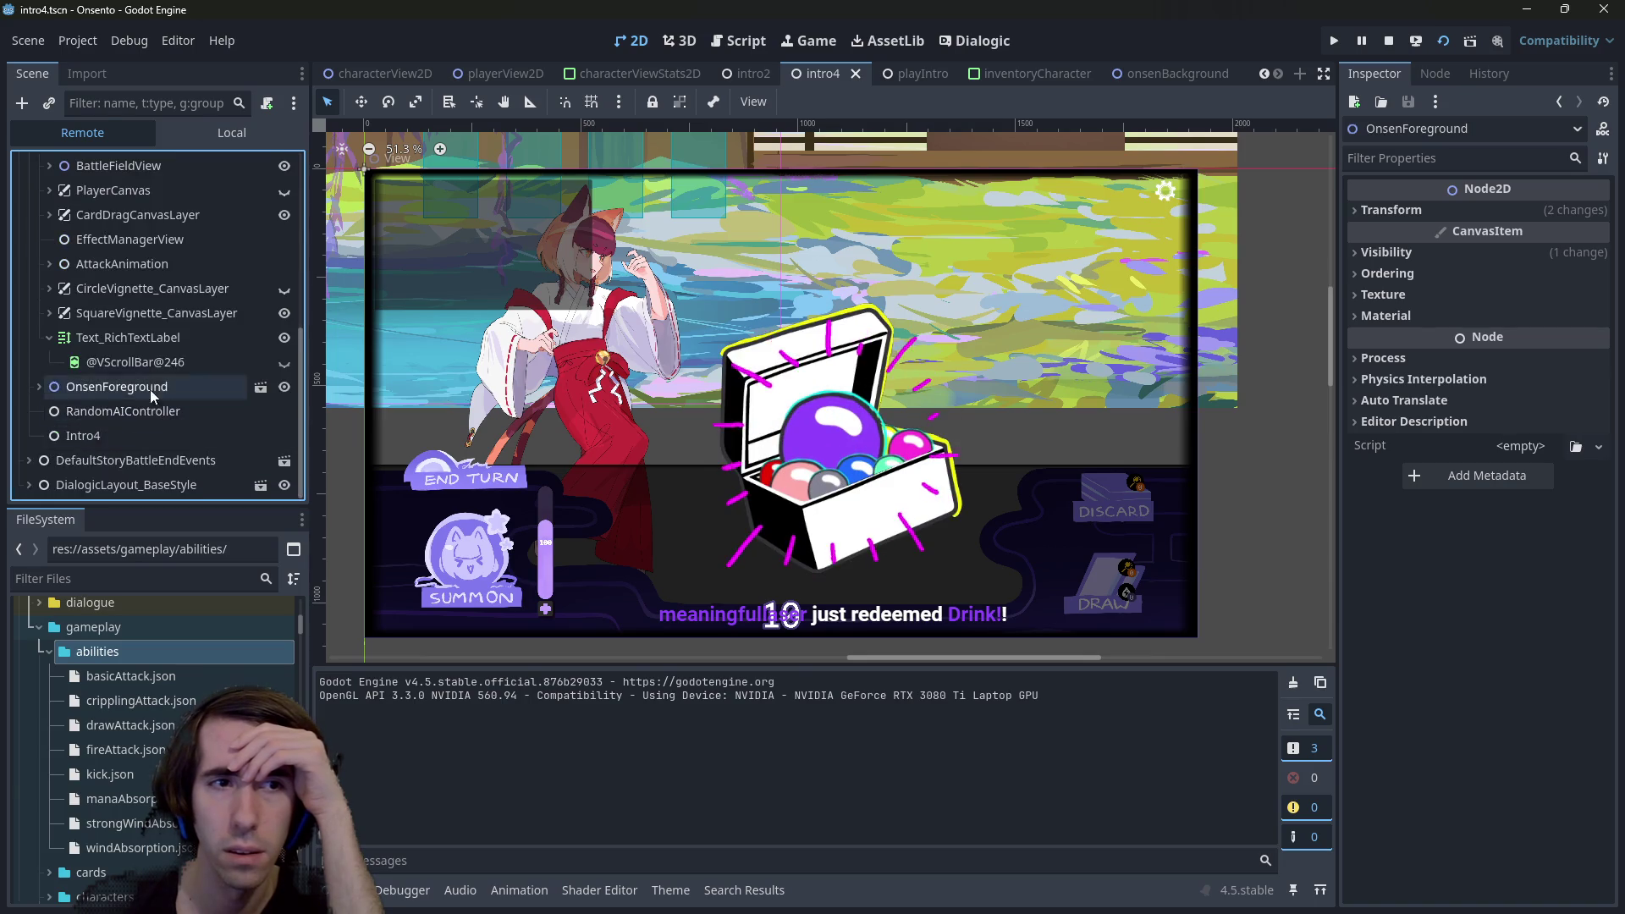
left_click(166, 345)
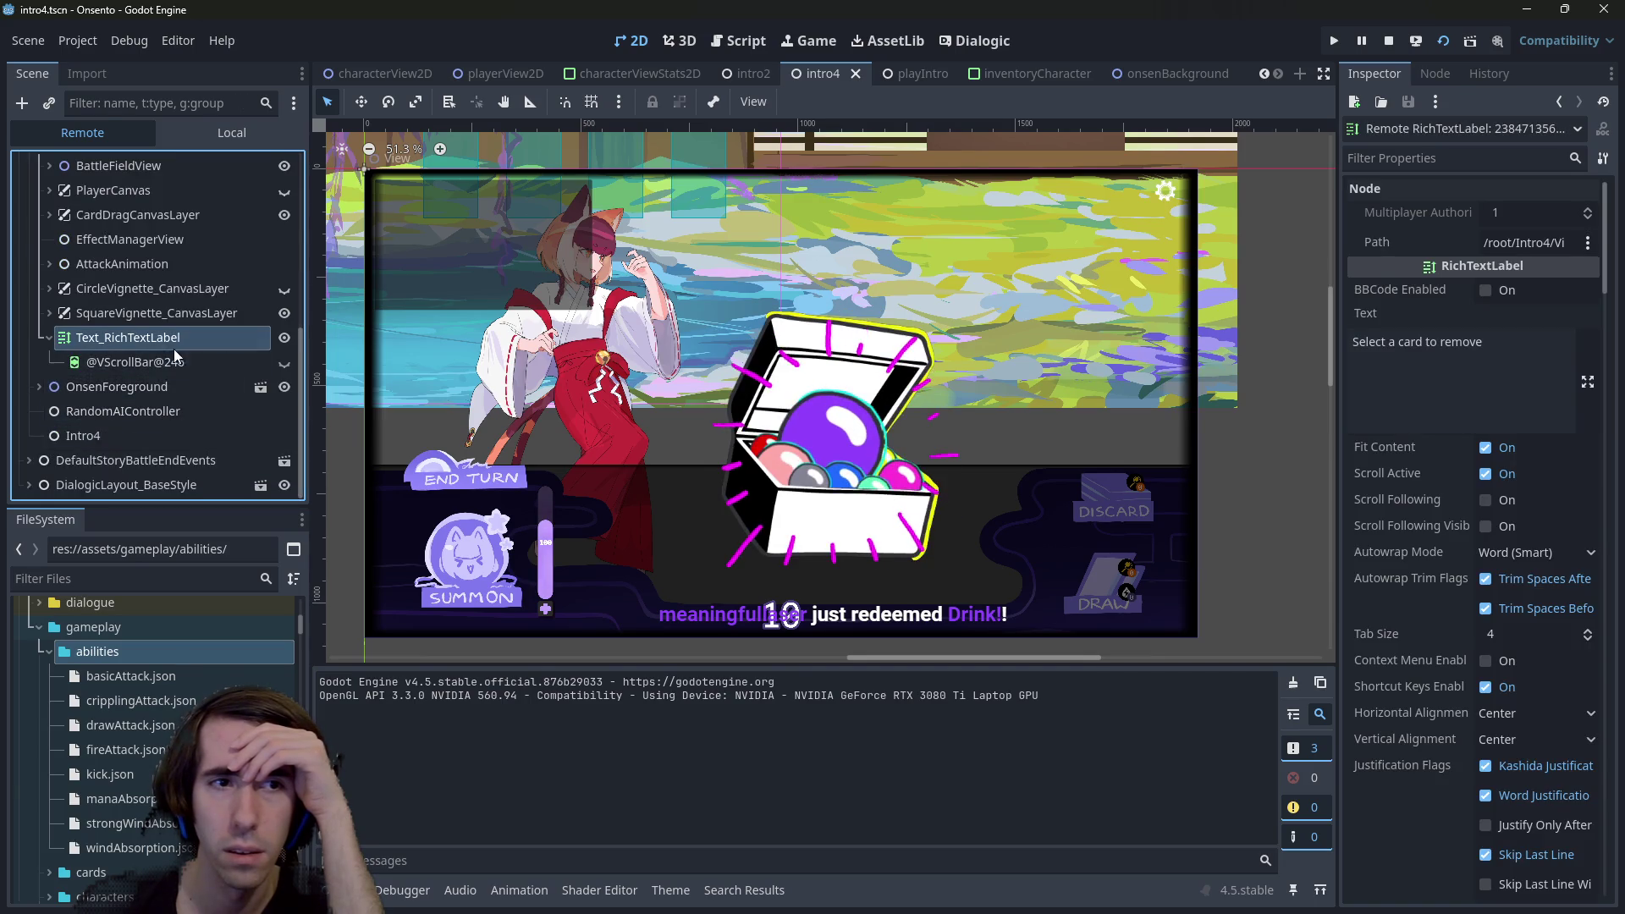
left_click(279, 361)
Drag the View node to (146, -8), reselect Text_RichTextLabel, and open playerView2D from View's scene icon
left_click(1068, 296)
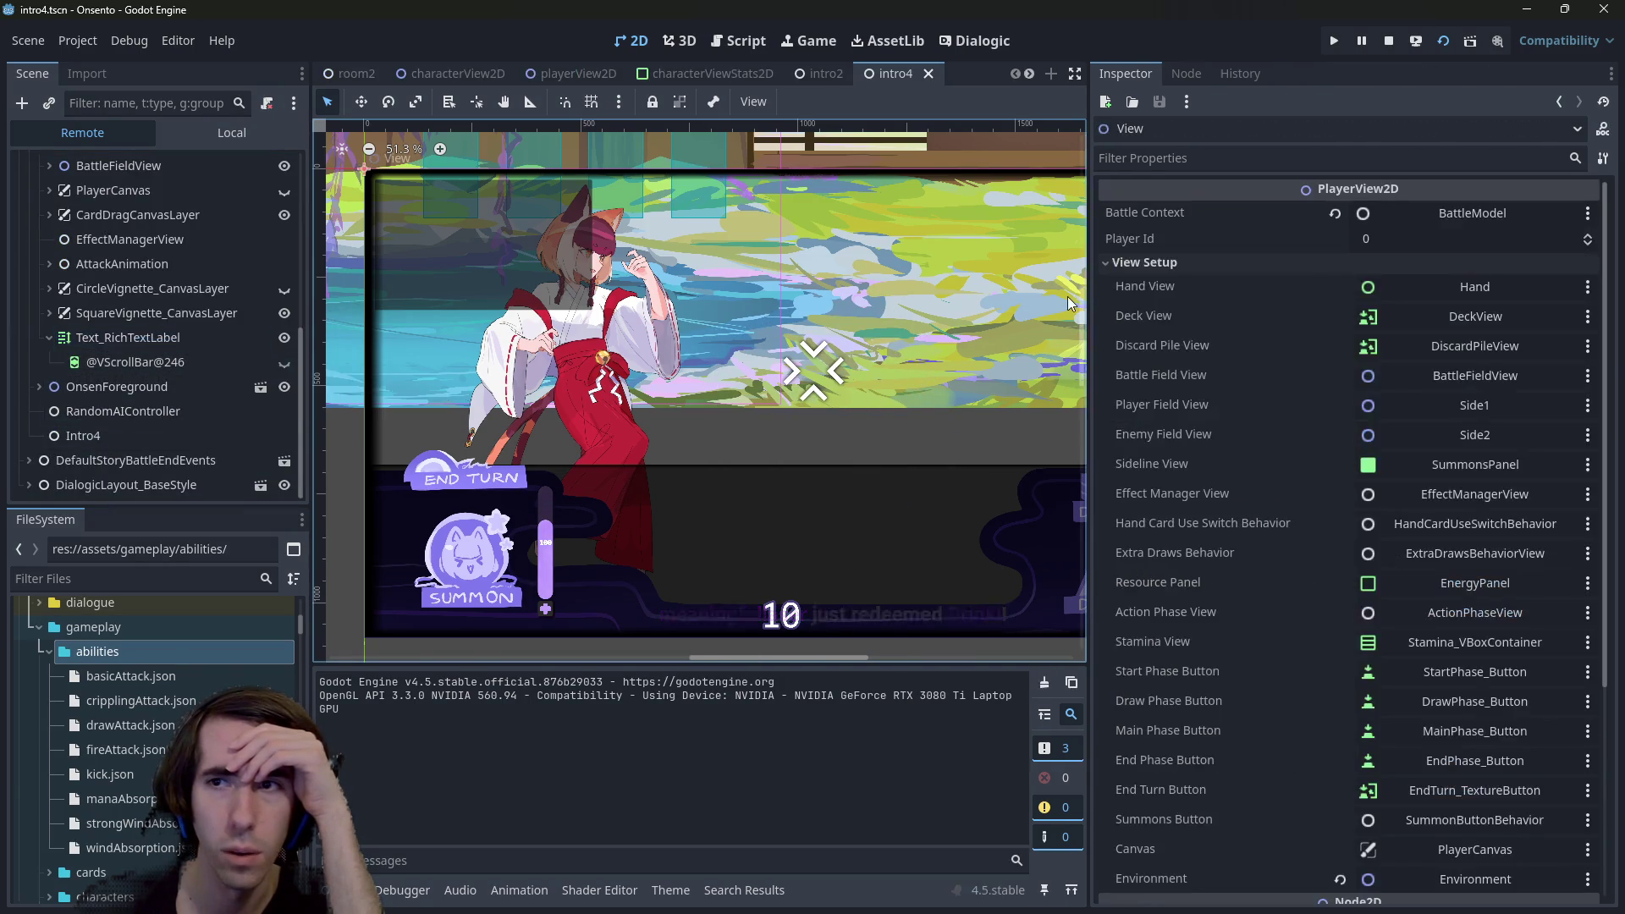
mouse_move(1068, 297)
left_mouse_down()
mouse_move(1131, 290)
mouse_move(804, 288)
mouse_move(1299, 314)
mouse_move(1266, 313)
left_mouse_up()
left_click(180, 338)
scroll(882, 357, "right", 2)
scroll(1038, 342, "left", 2)
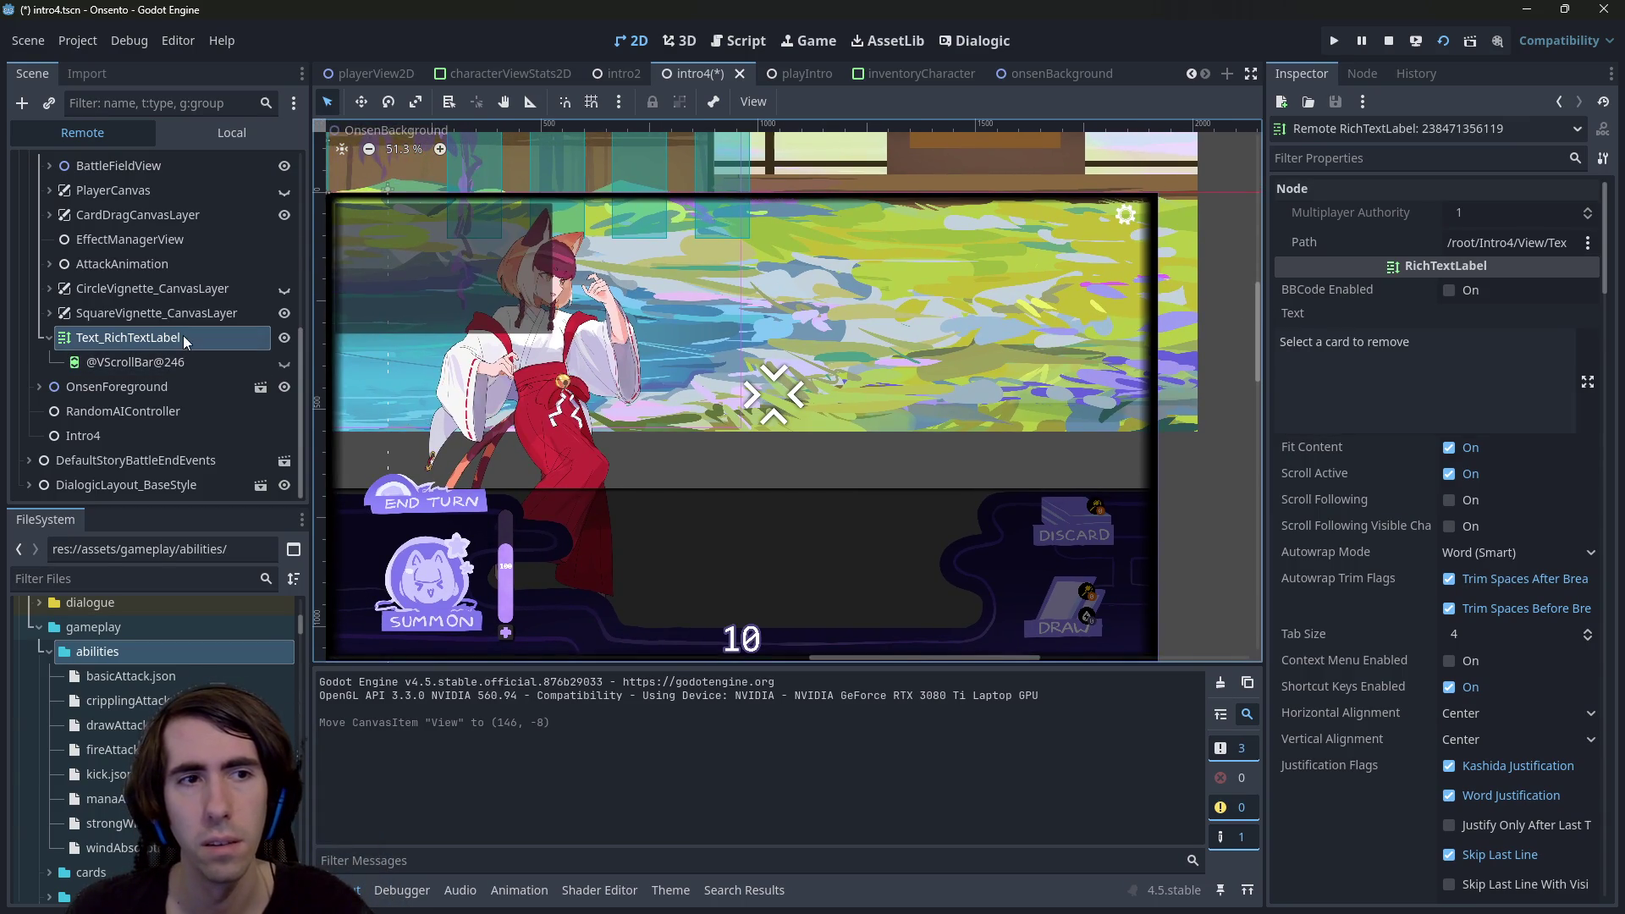
scroll(184, 297, "up", 2)
scroll(185, 297, "up", 2)
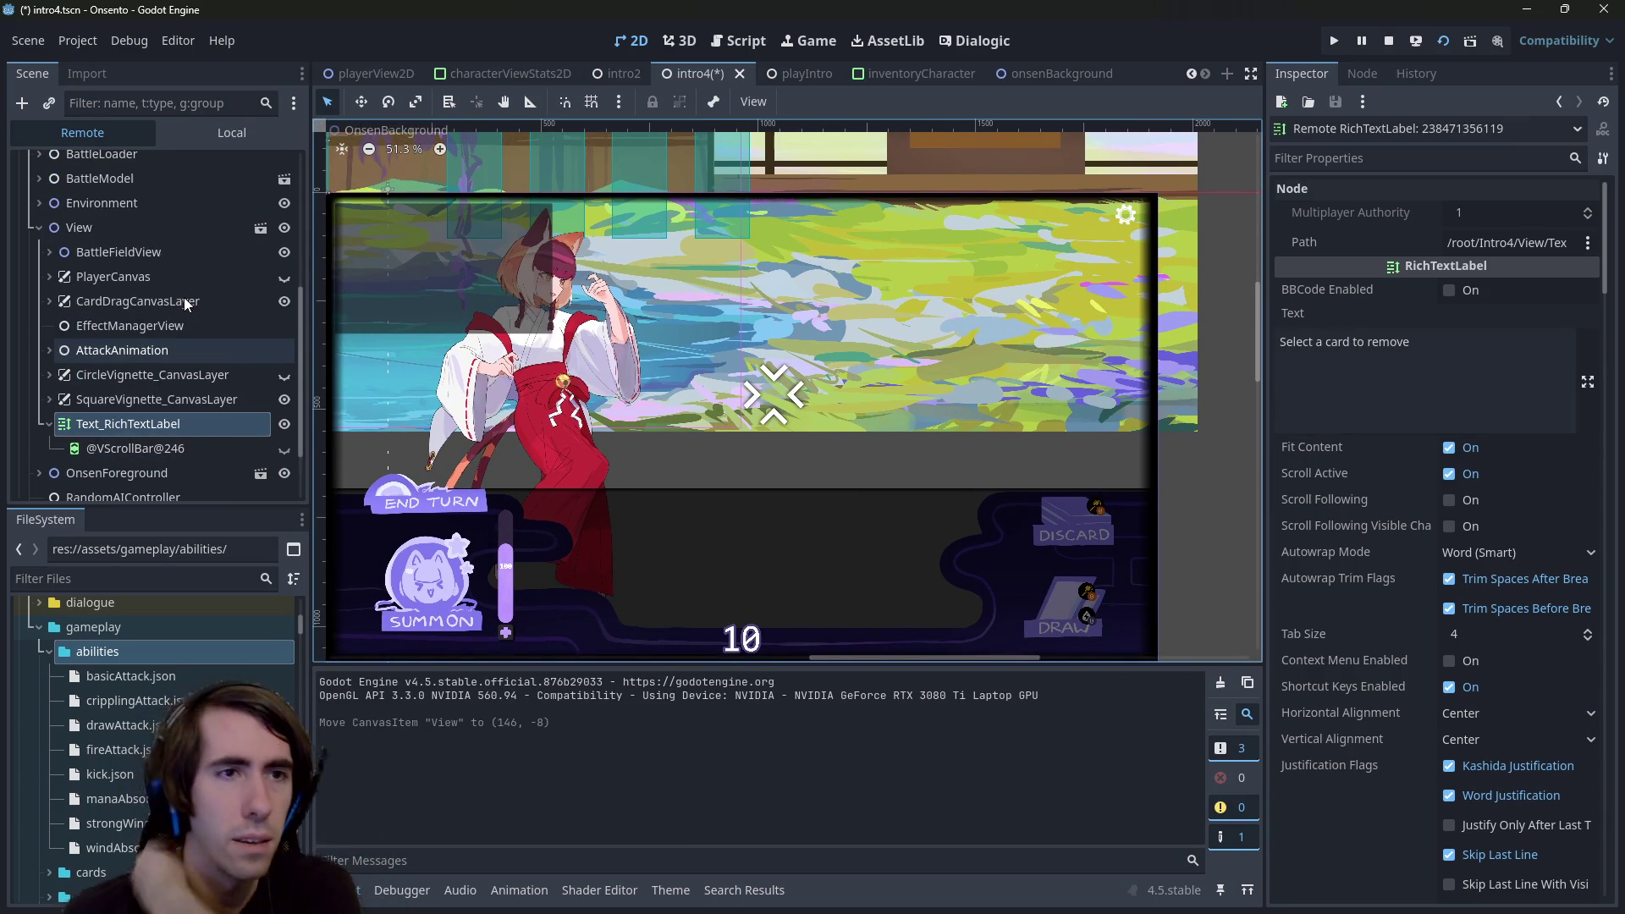
left_click(258, 240)
left_click(260, 230)
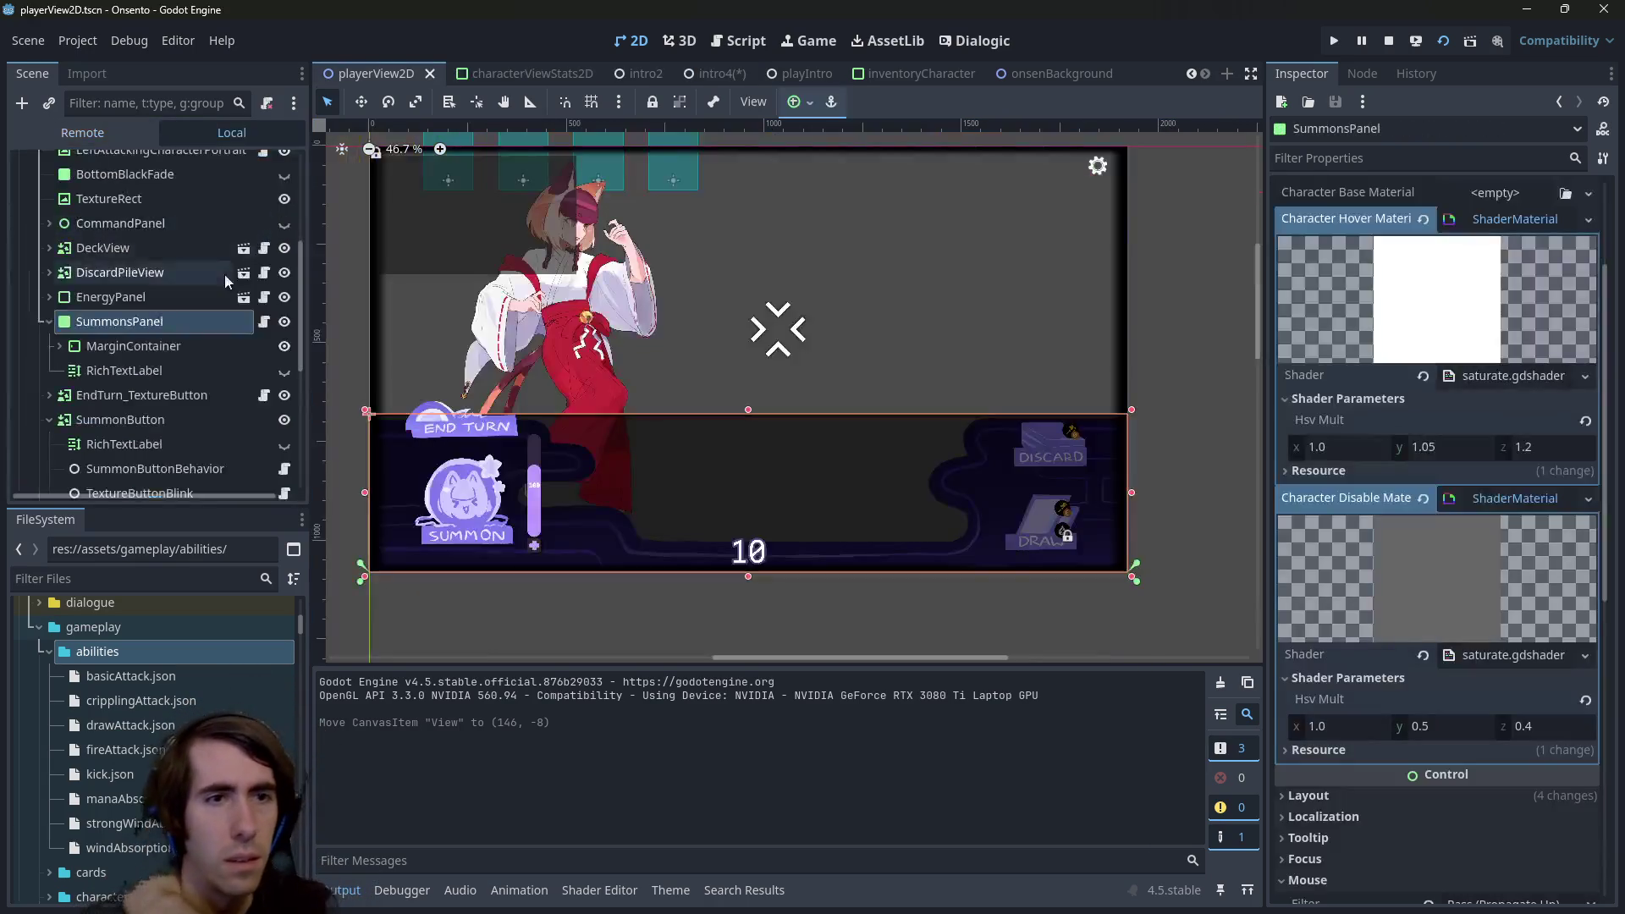
Collapse the BattleFieldView, PlayerCanvas and both vignette CanvasLayer branches in playerView2D's tree
scroll(165, 394, "up", 10)
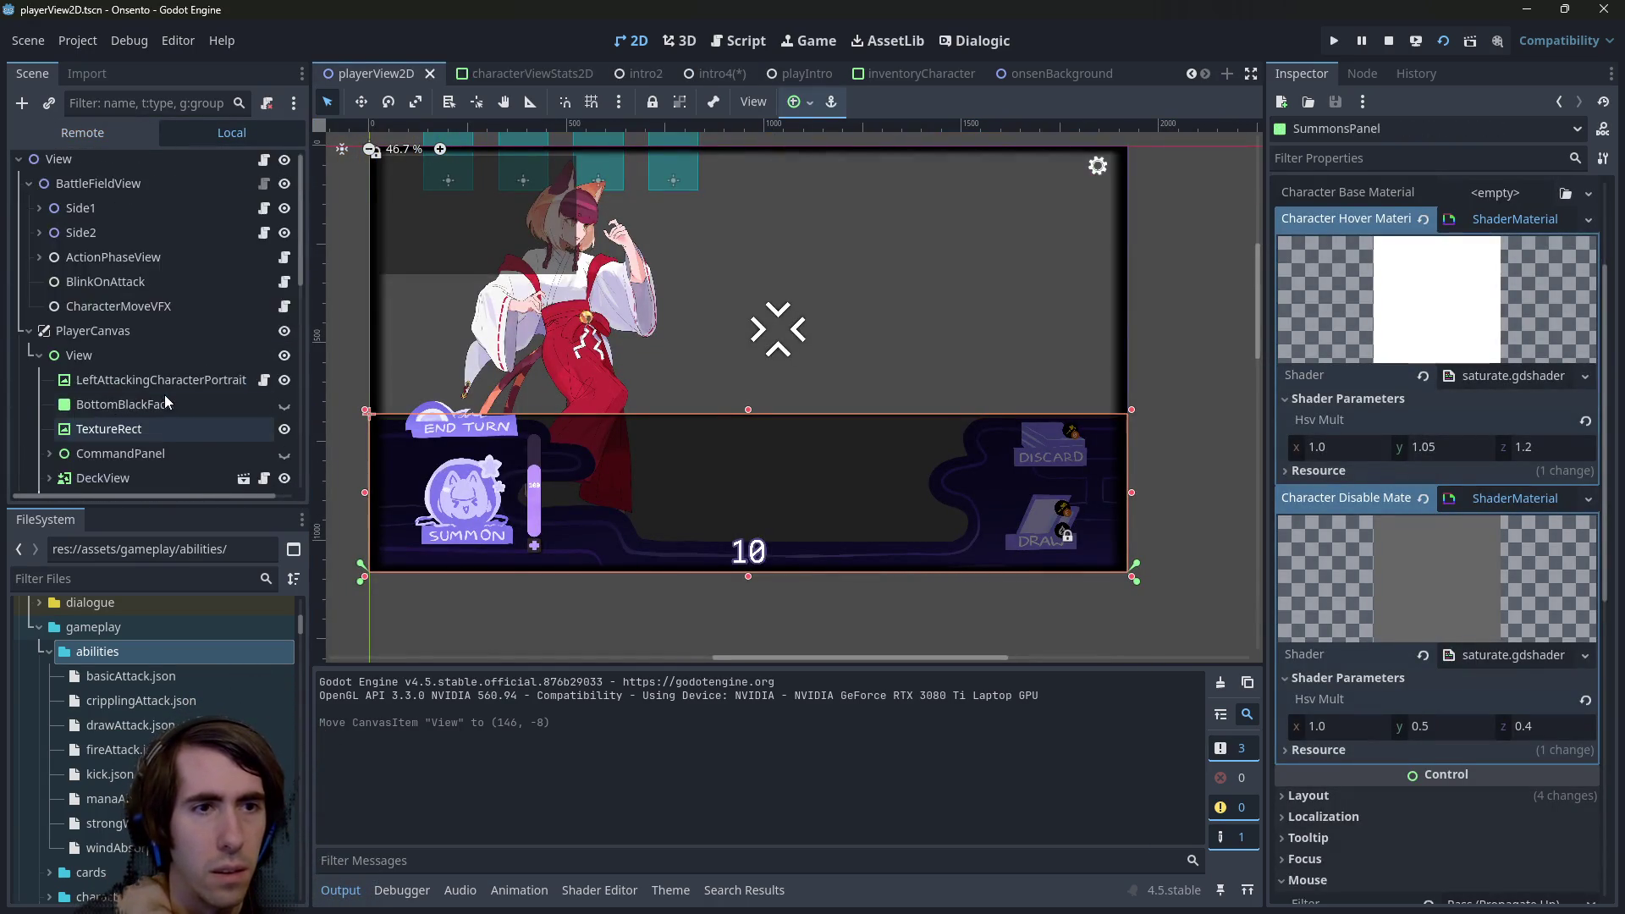
left_click(29, 190)
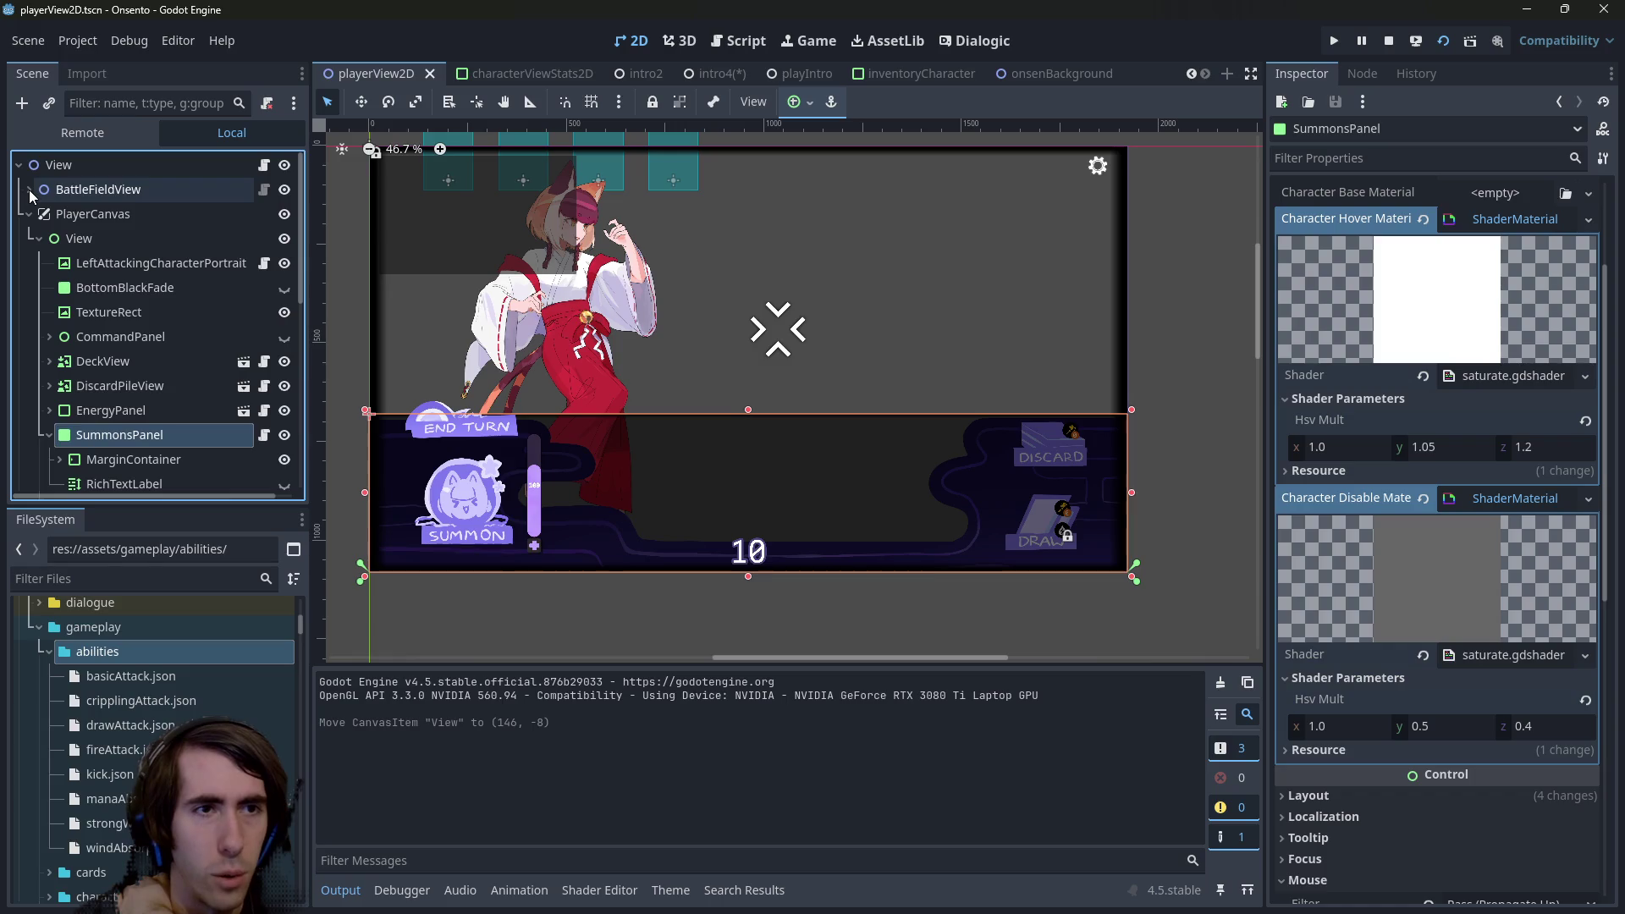
left_click(28, 214)
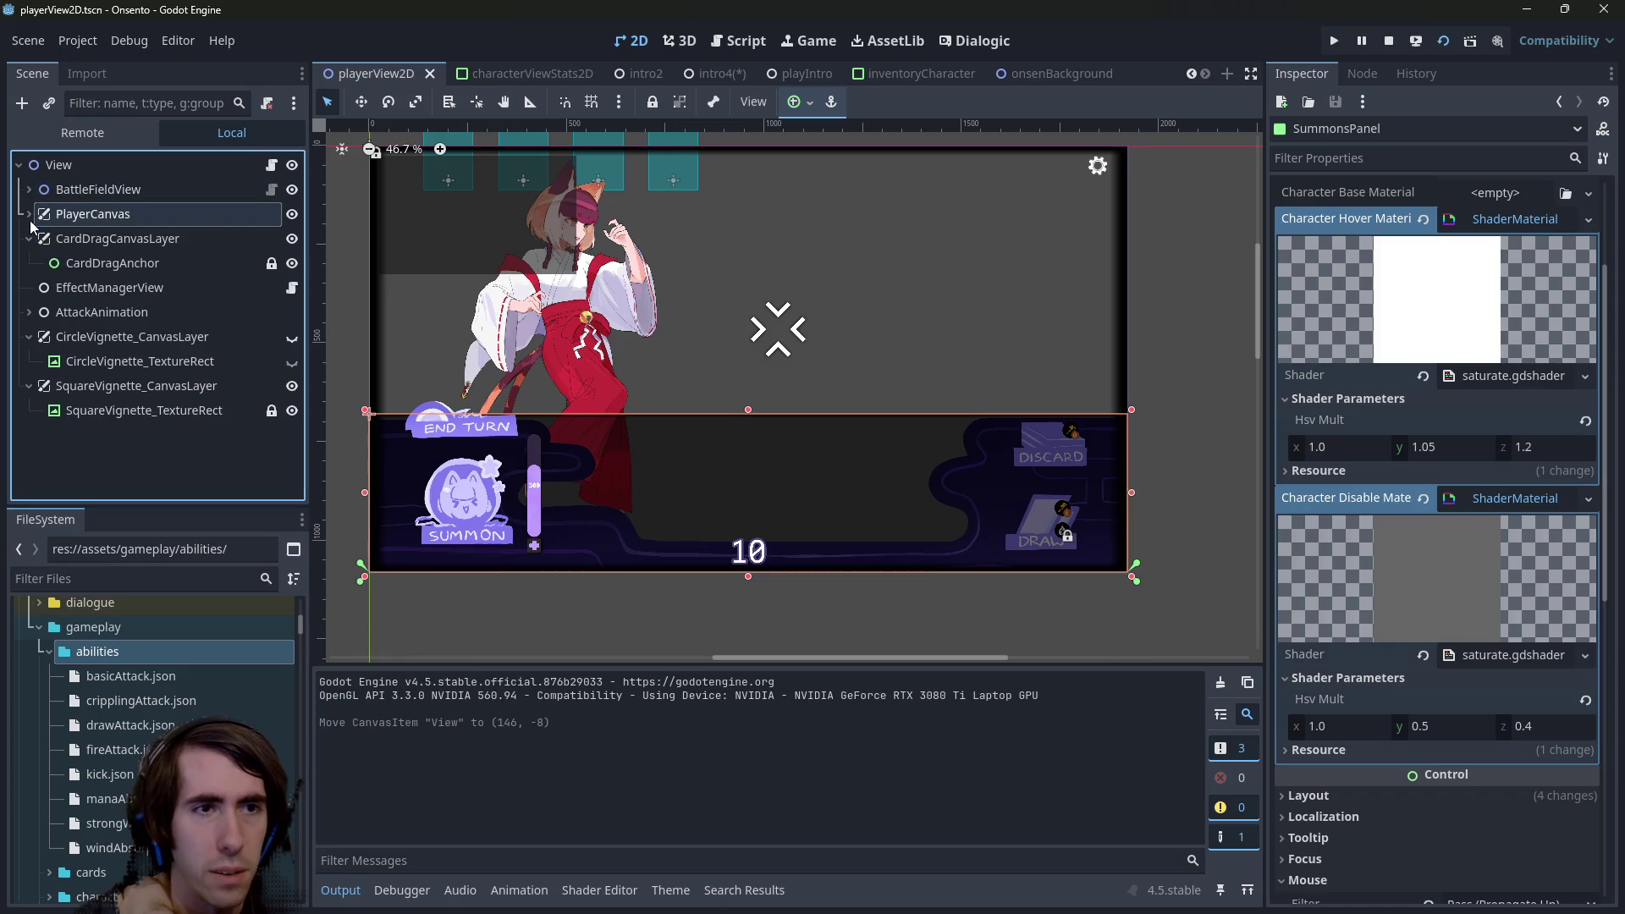
left_click(29, 336)
left_click(29, 361)
Select the live Text_RichTextLabel in the Remote tree and check its Text reads 'Select a card to remove'
left_click(90, 134)
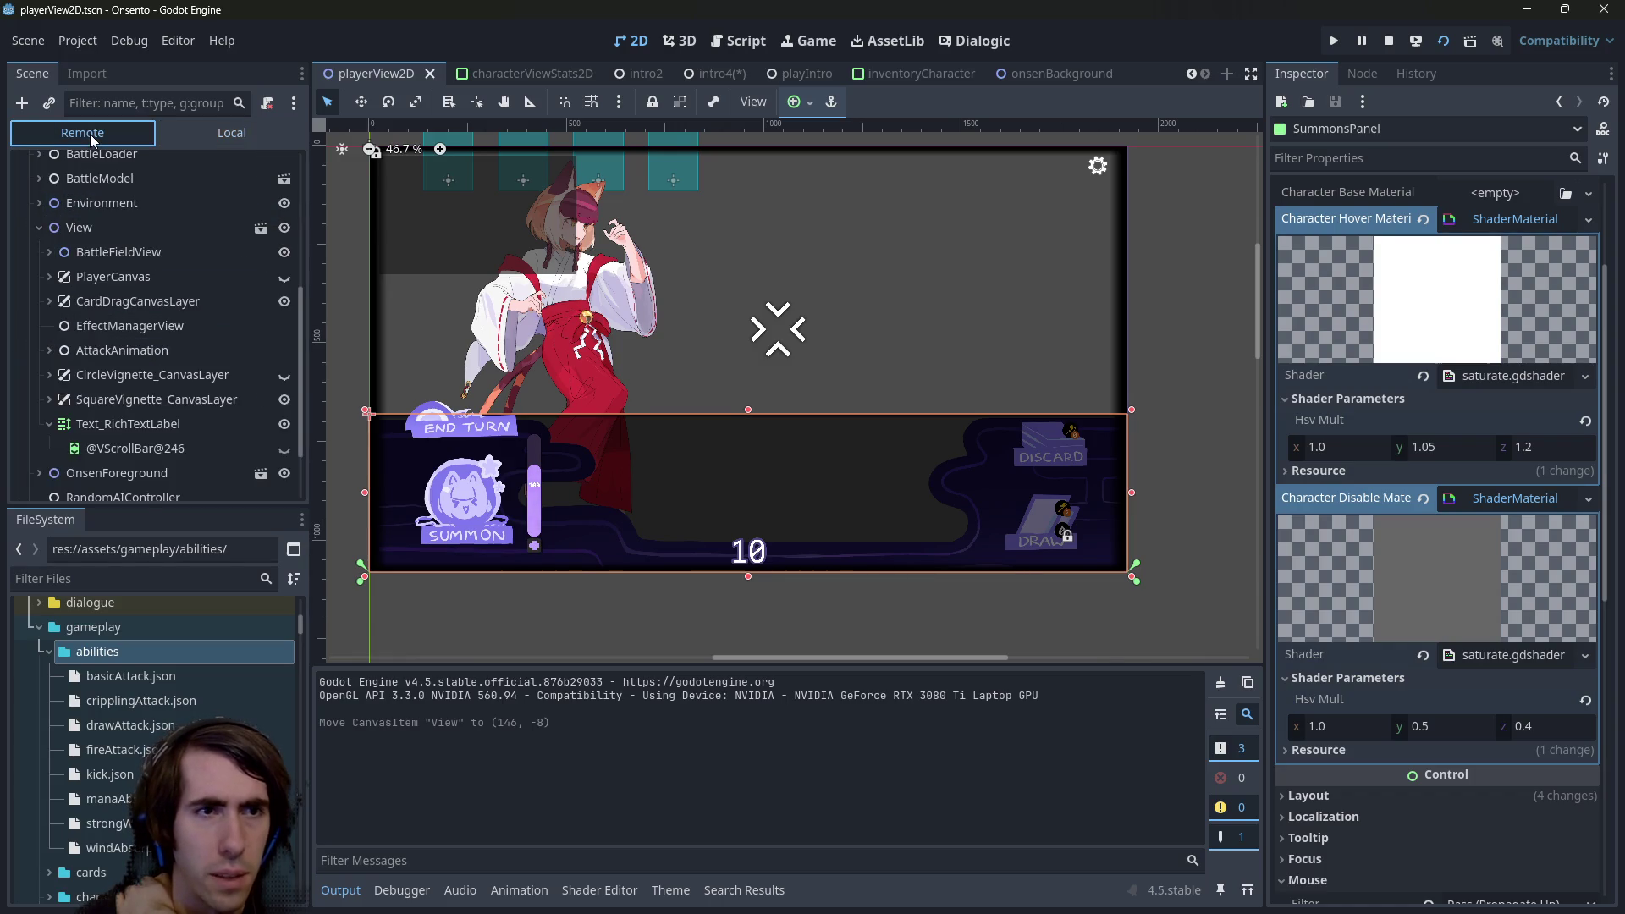
left_click(197, 130)
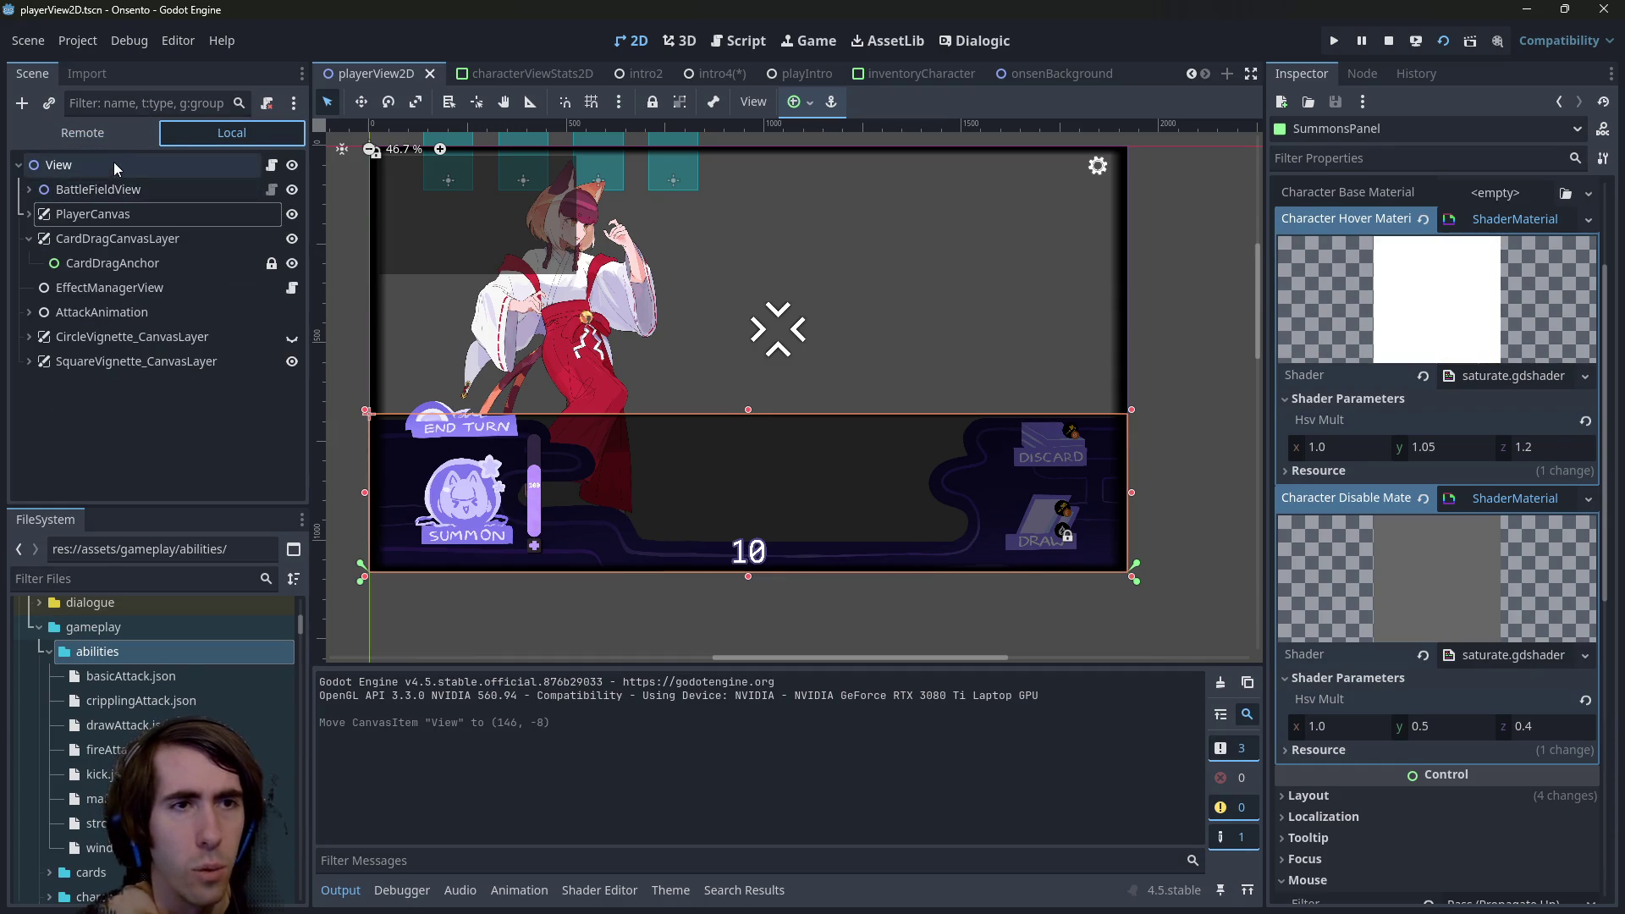
left_click(112, 134)
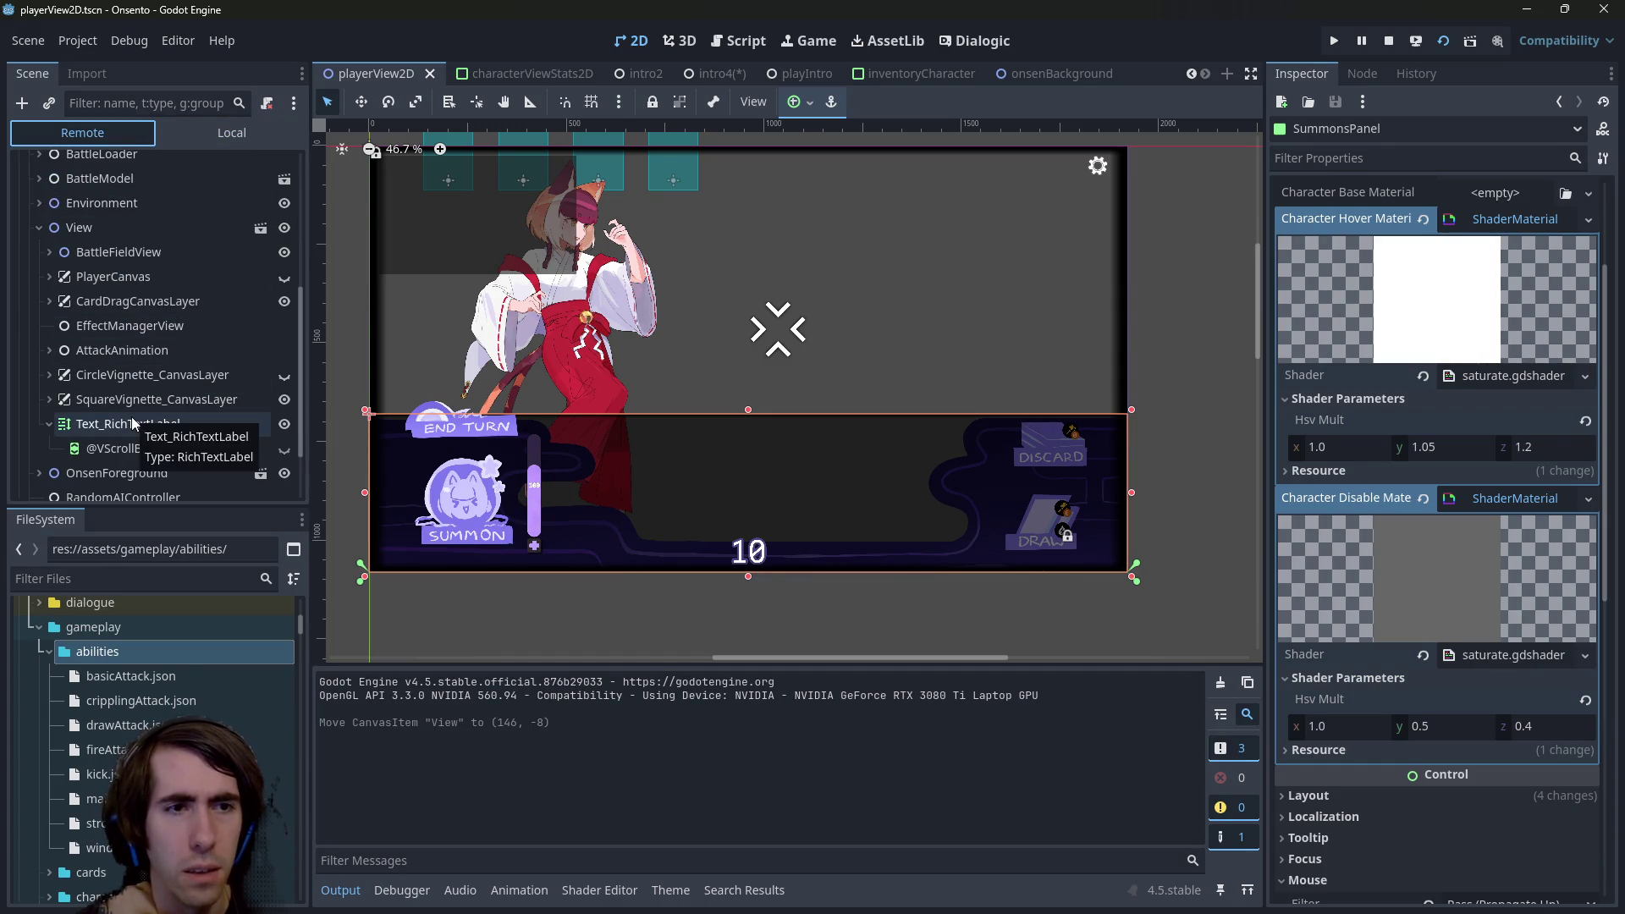
left_click(131, 421)
left_click(1405, 357)
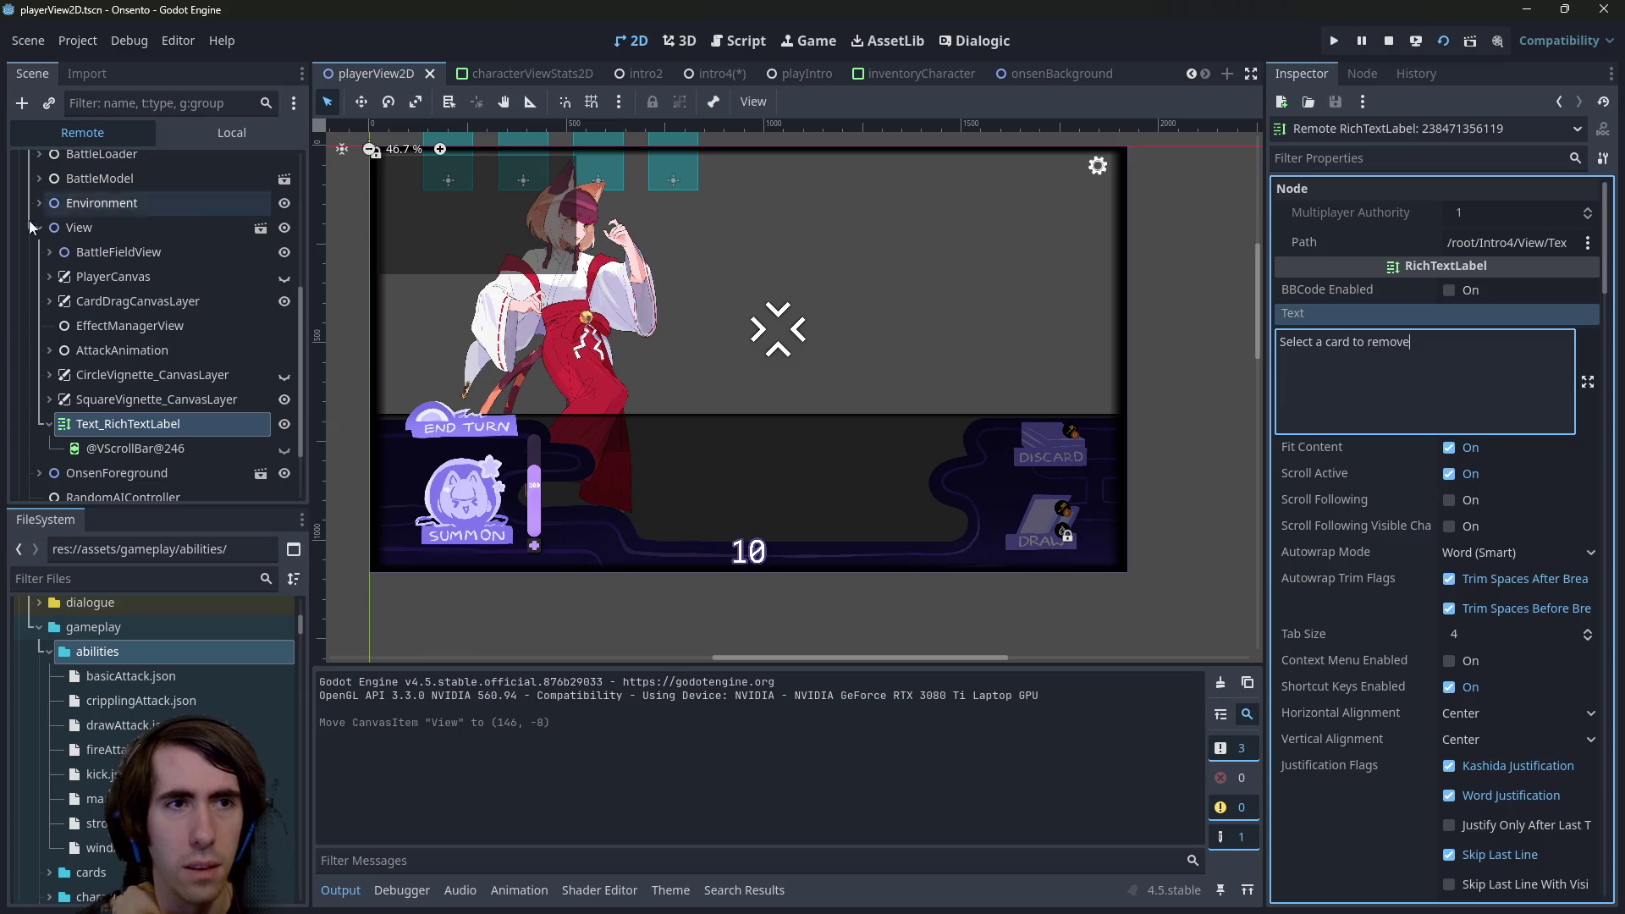
scroll(160, 288, "up", 5)
scroll(160, 287, "down", 6)
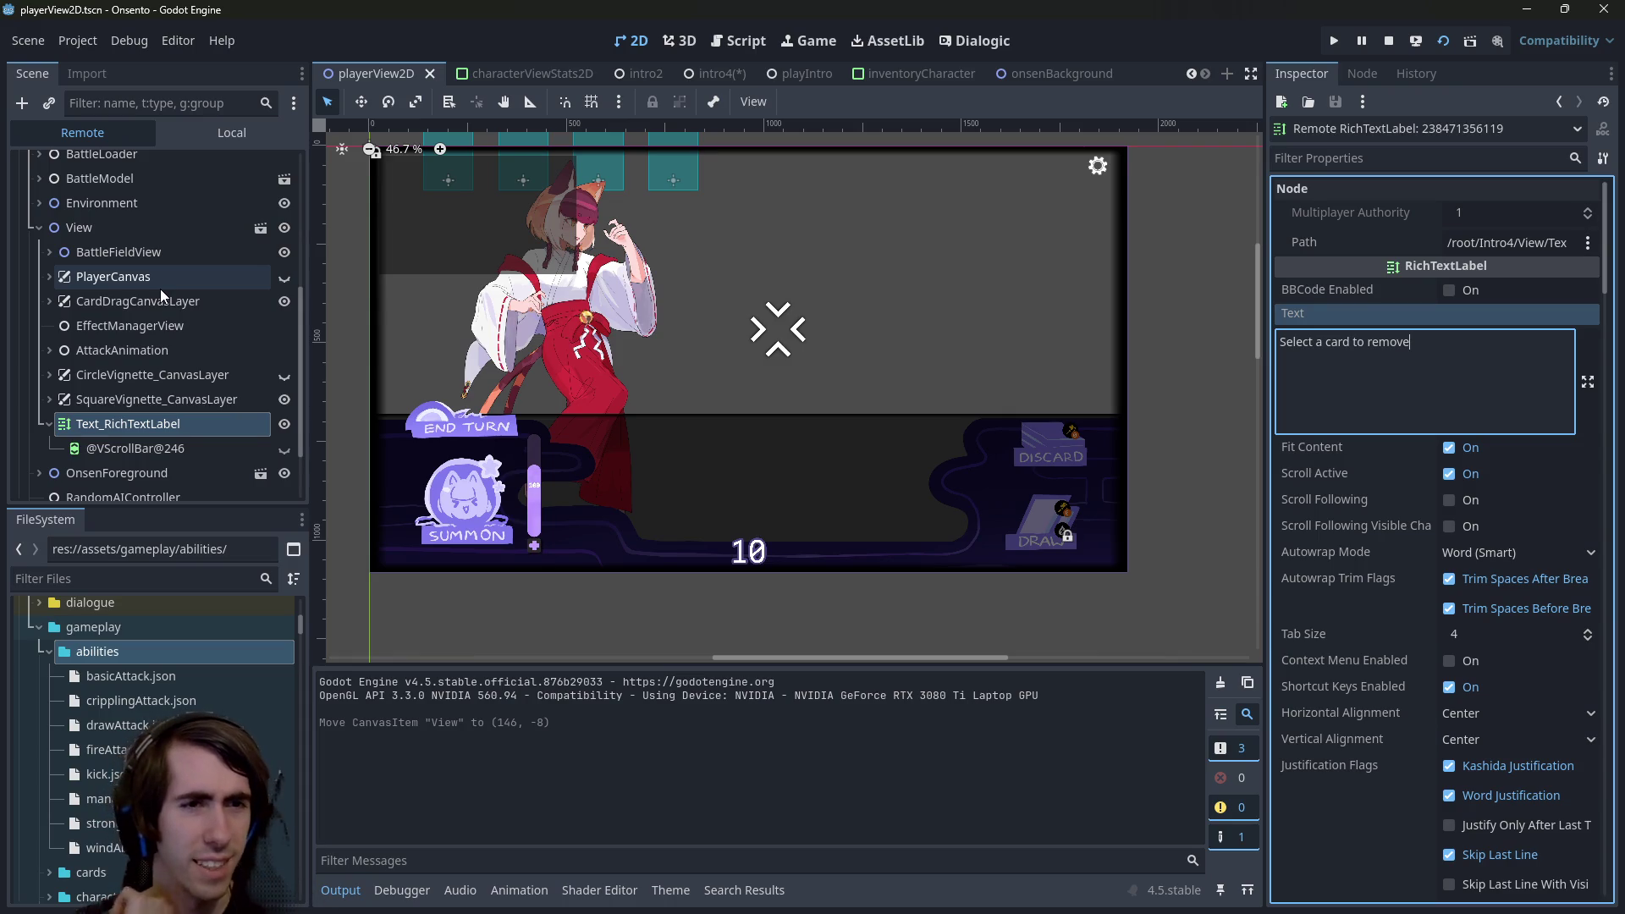
left_click(228, 149)
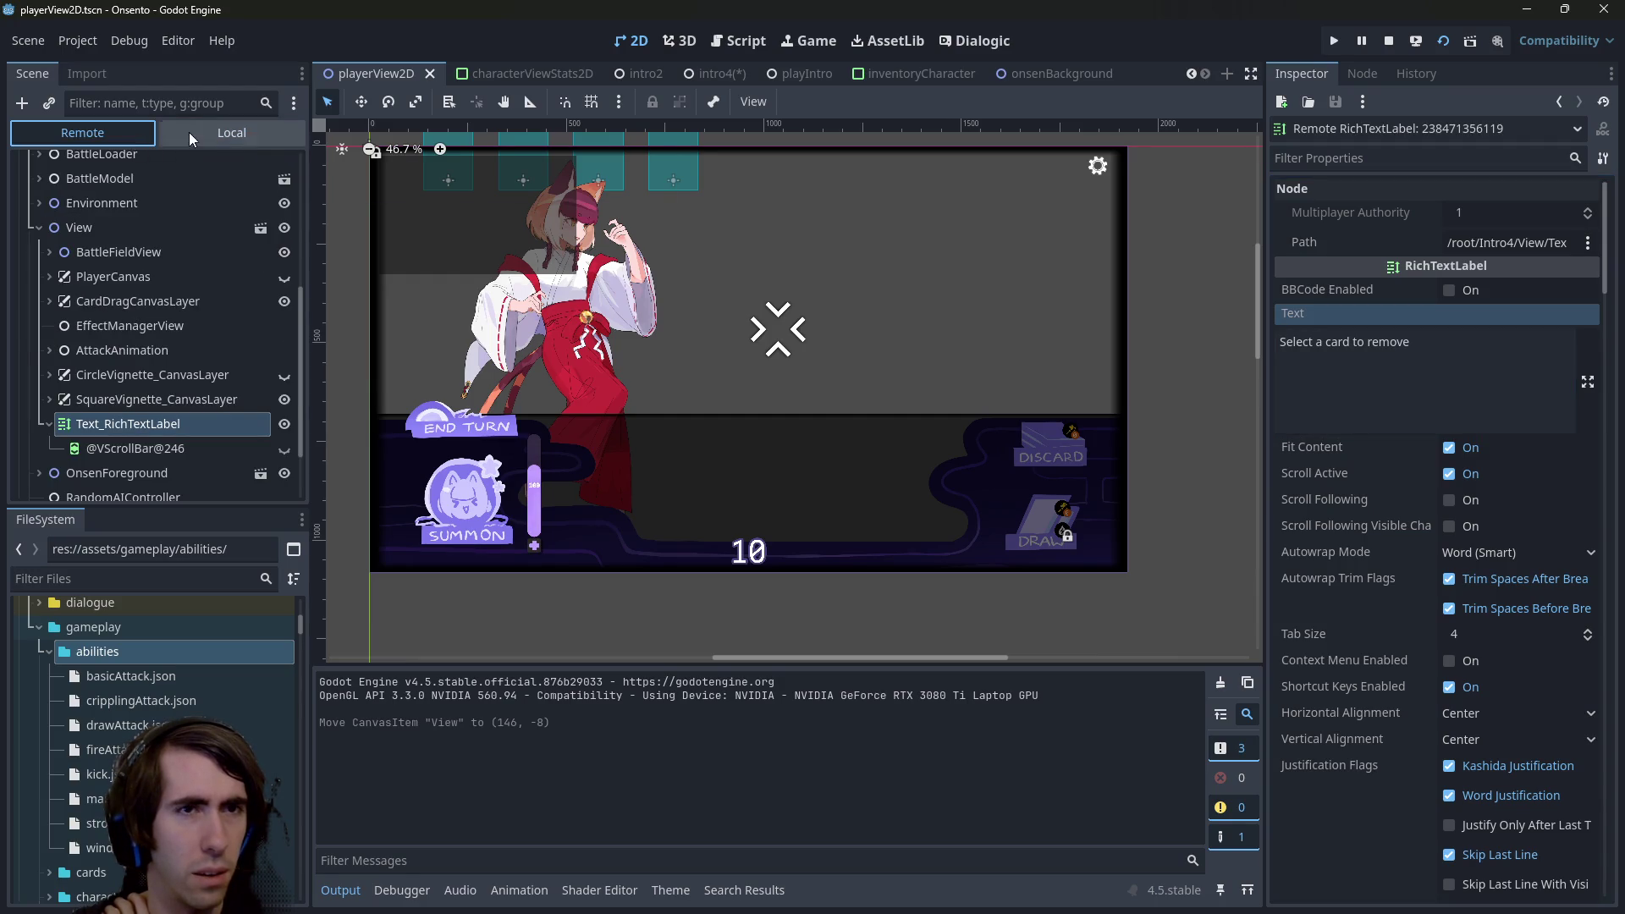
left_click(190, 132)
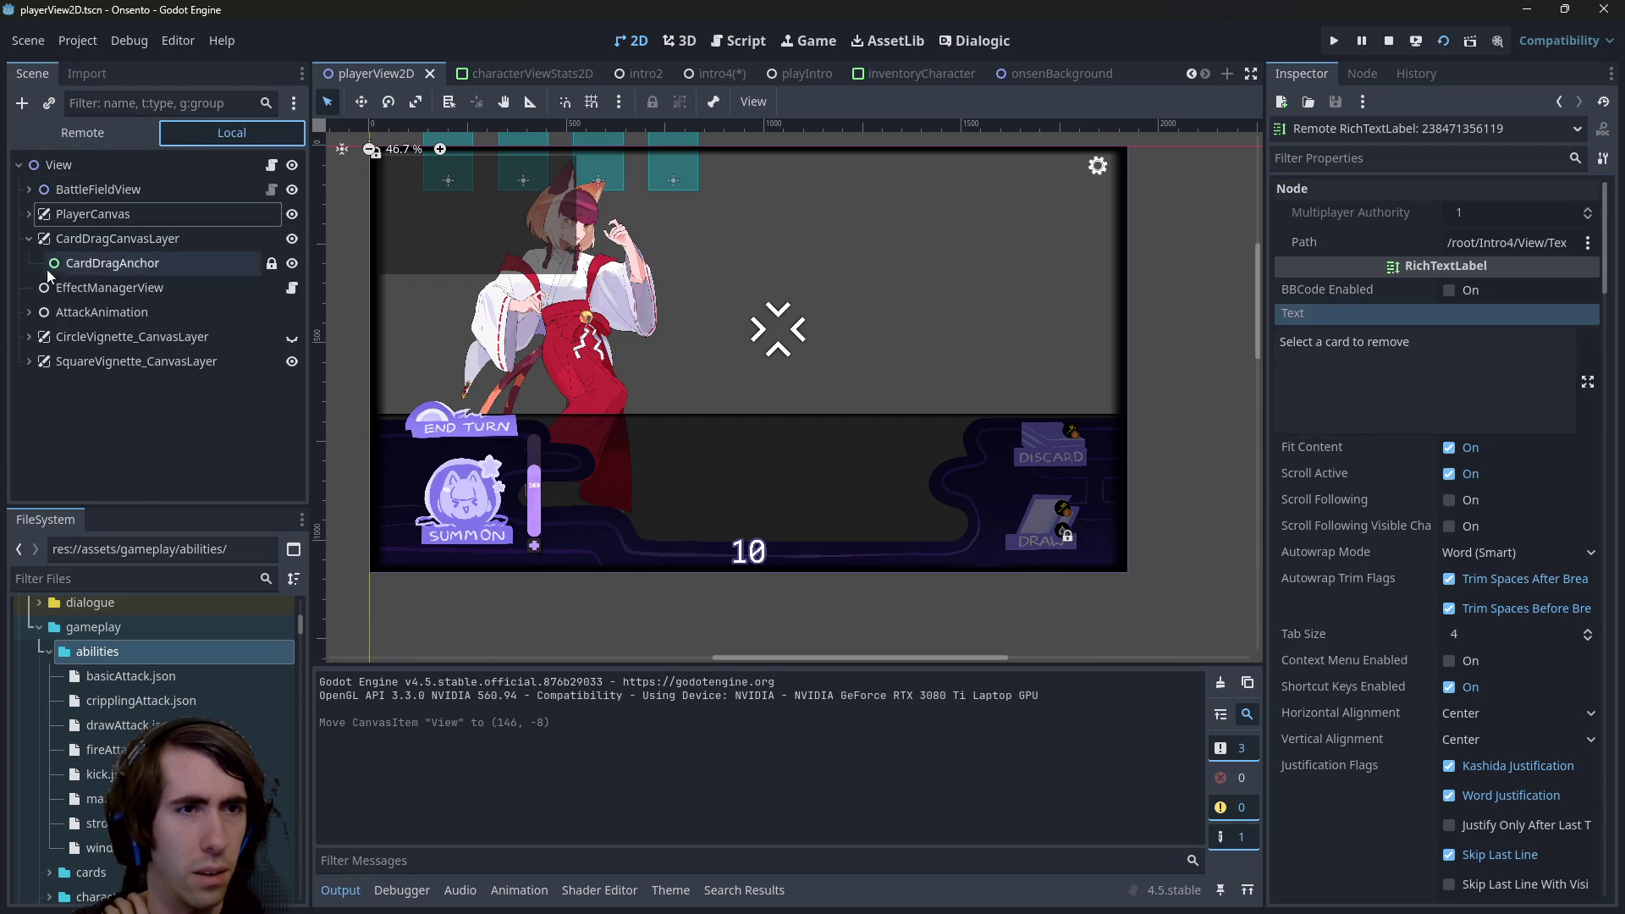
left_click(110, 140)
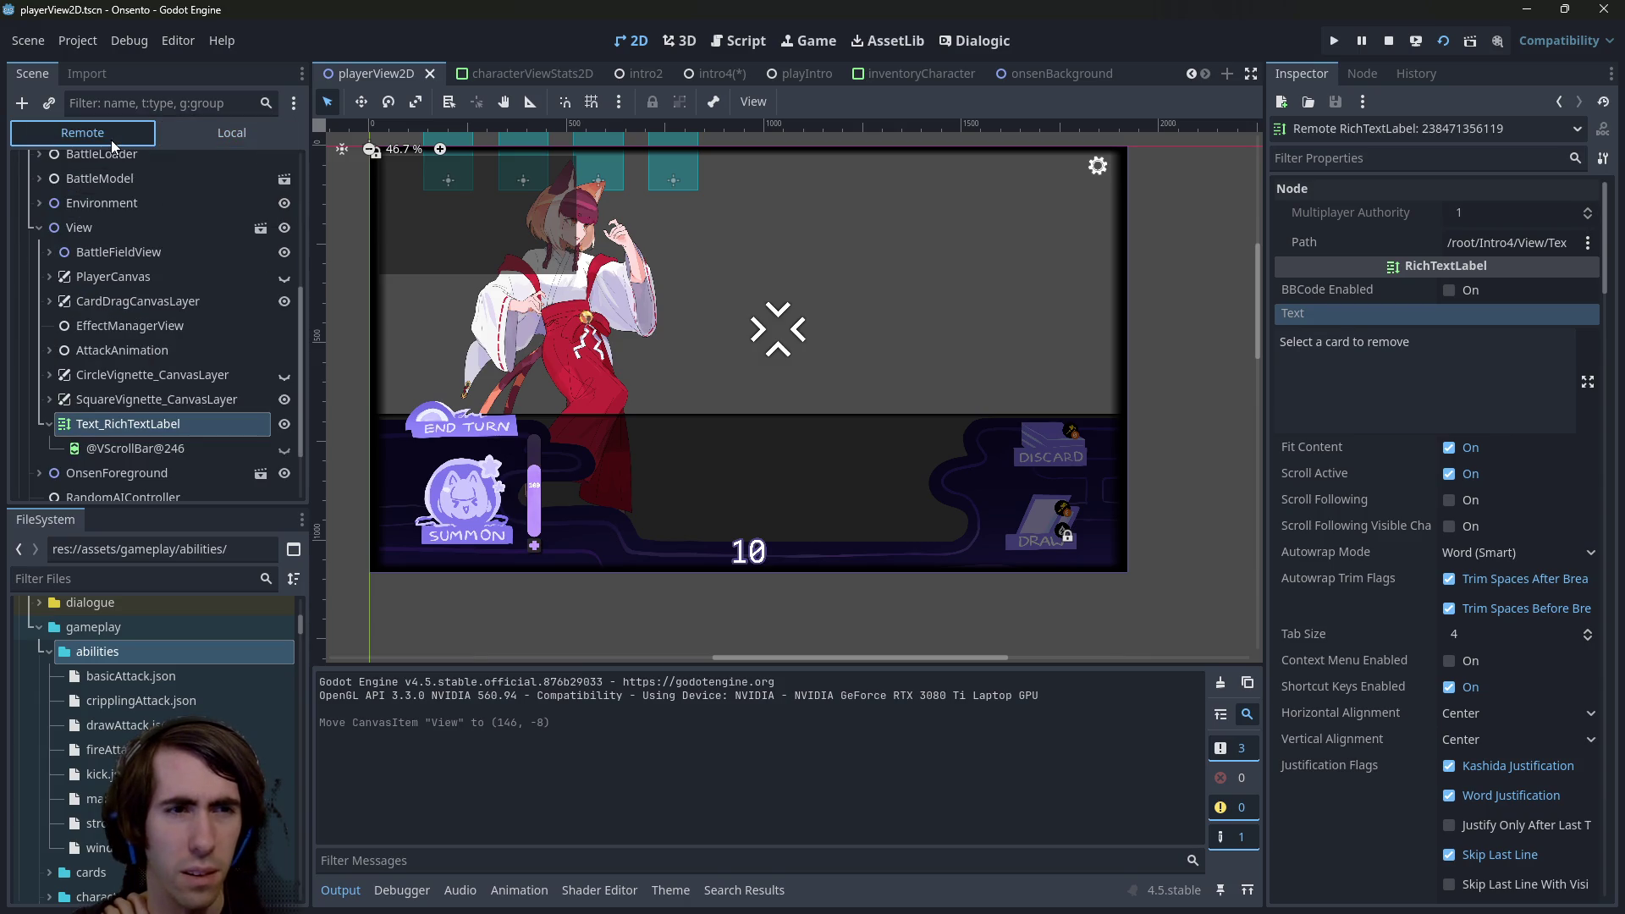
Inspect the label's scrollbar, Text_RichTextLabel and EffectManagerView nodes in the Remote tree
left_click(133, 444)
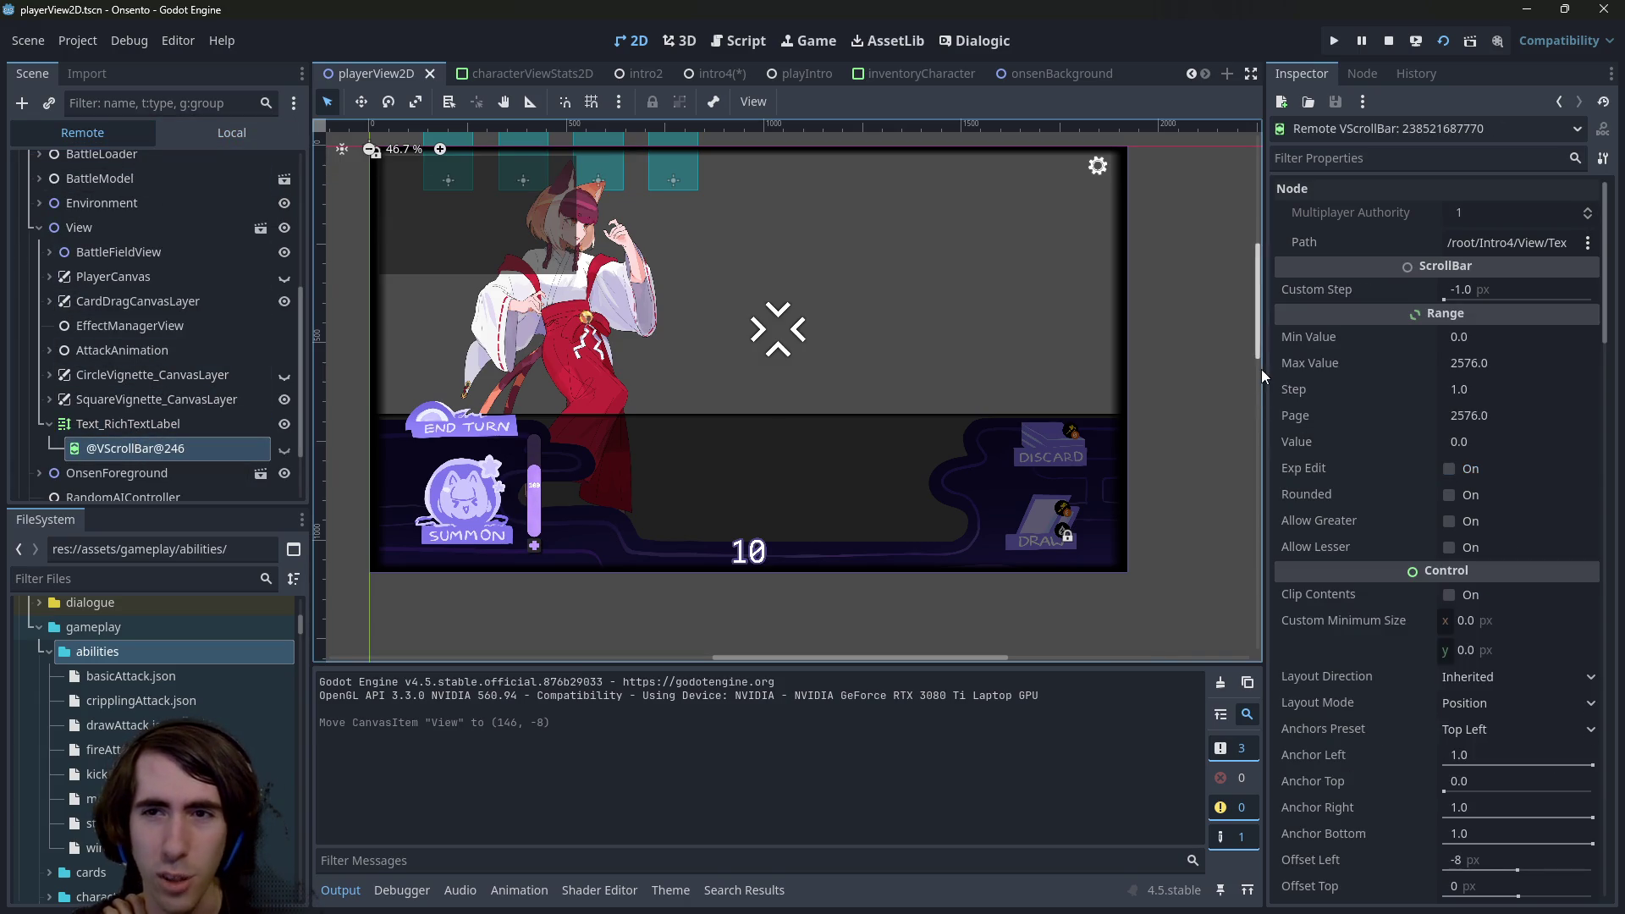
mouse_move(1267, 376)
left_mouse_down()
mouse_move(733, 354)
mouse_move(1187, 356)
left_mouse_up()
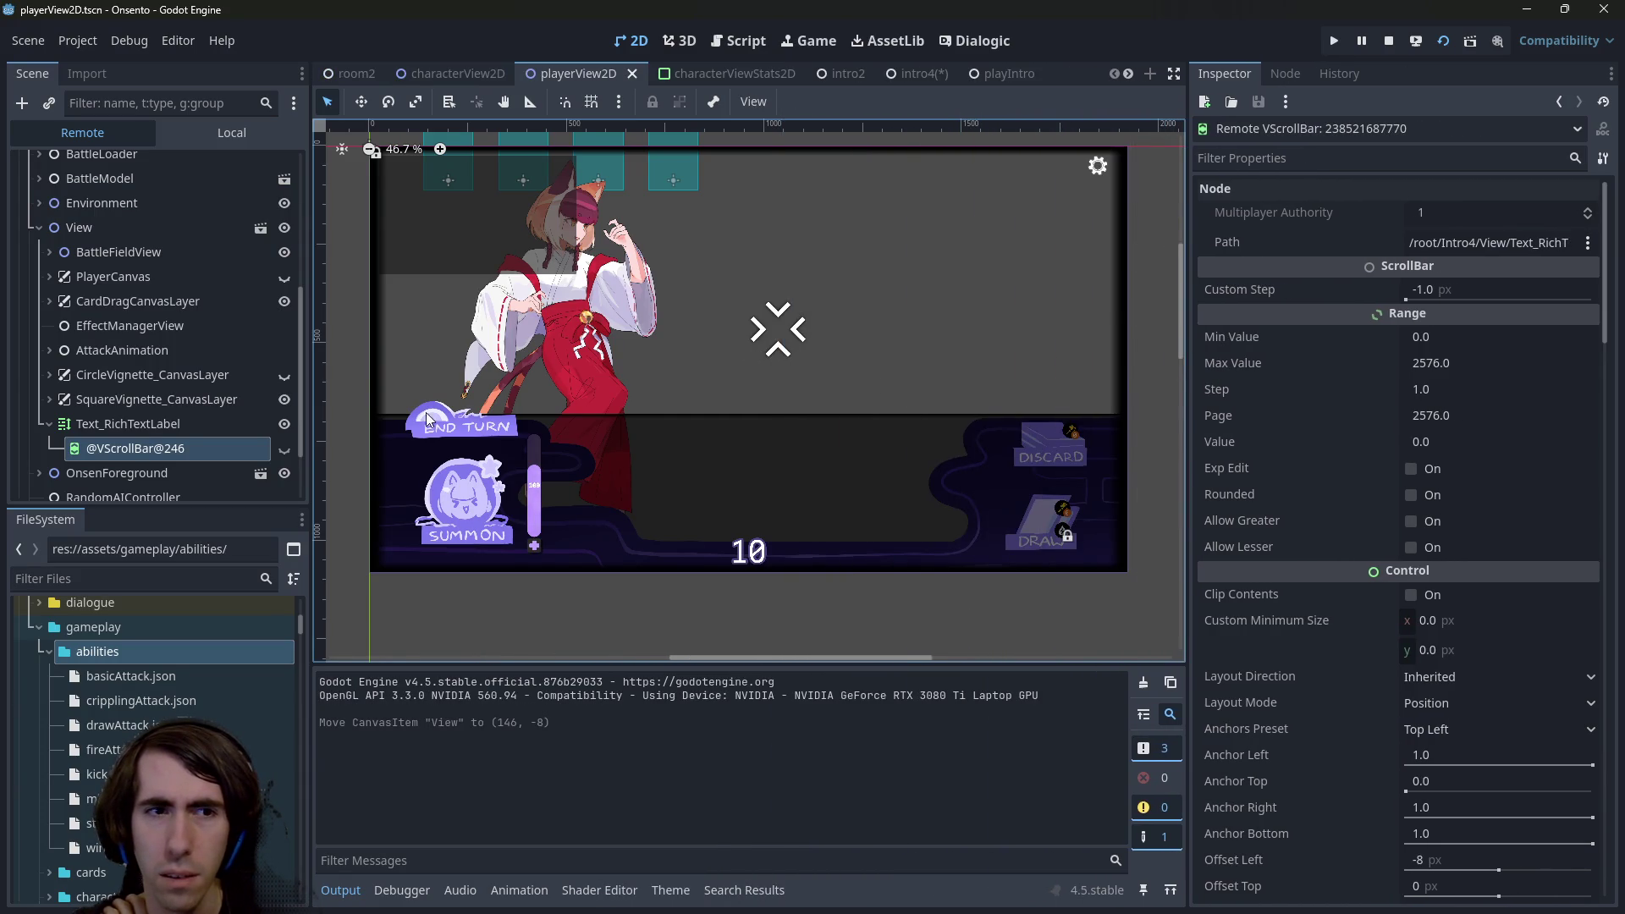
left_click(291, 420)
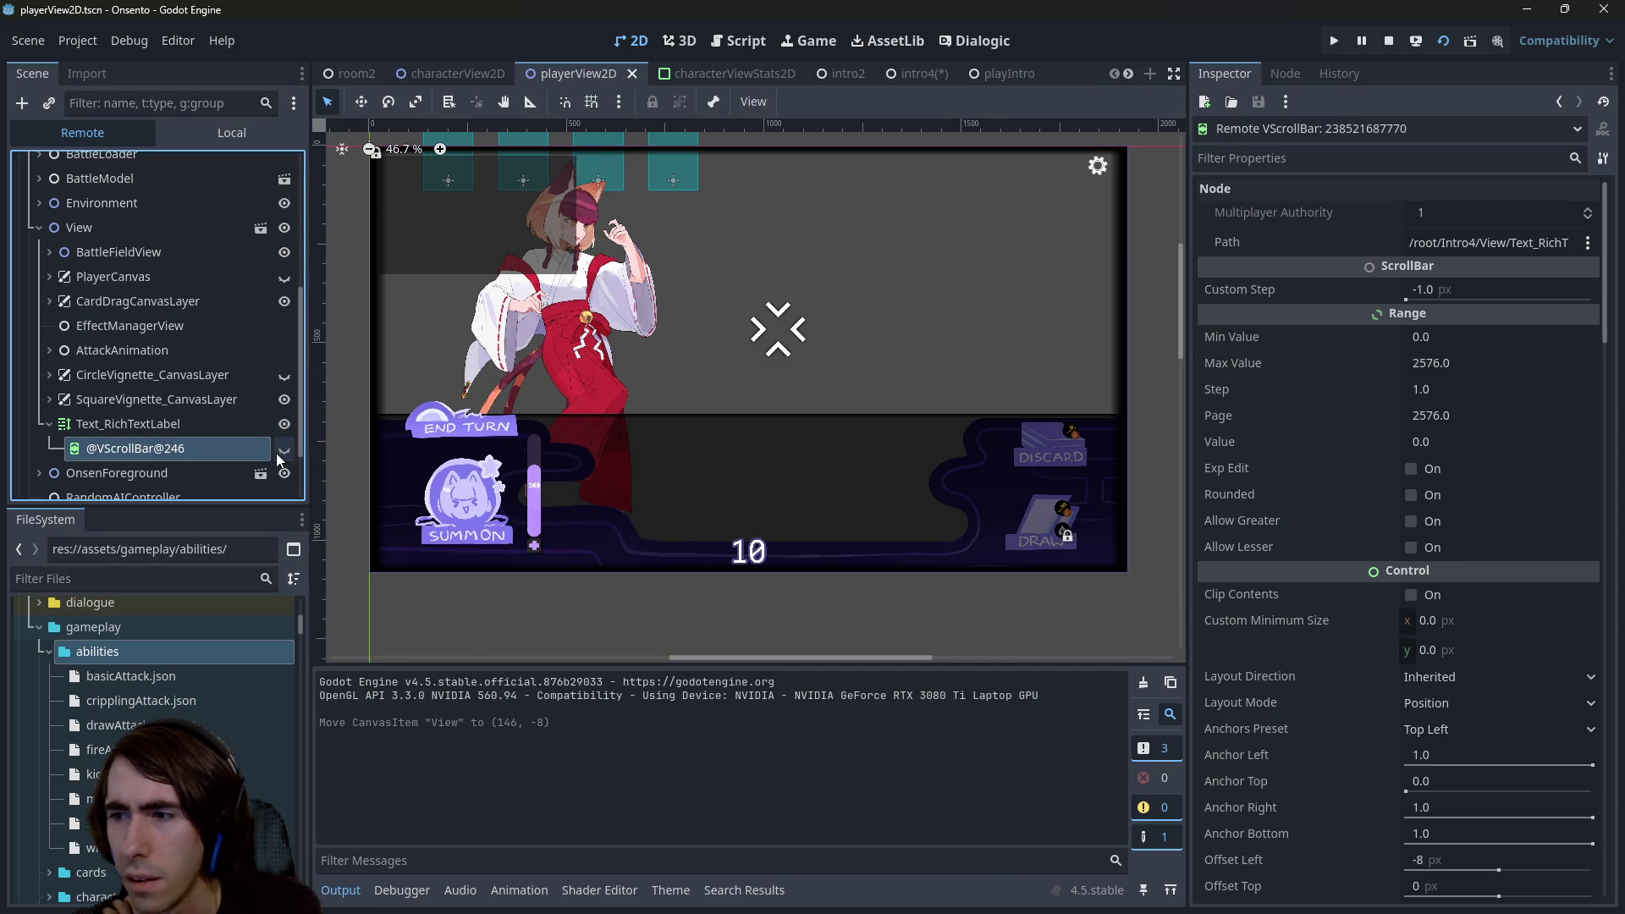
left_click(259, 425)
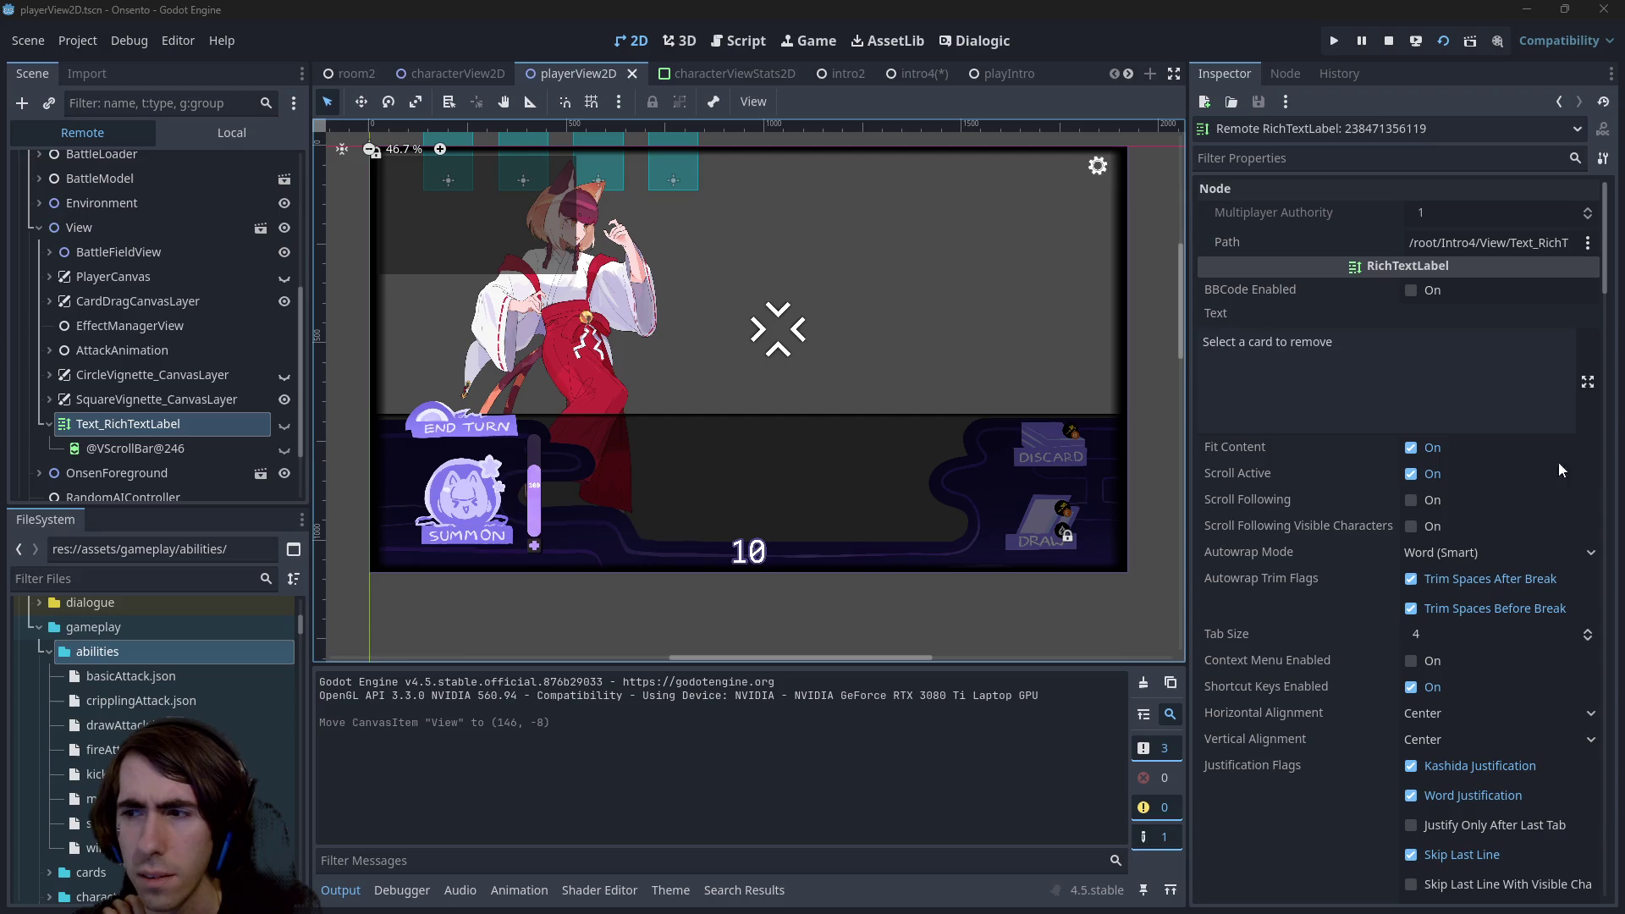
left_click(160, 326)
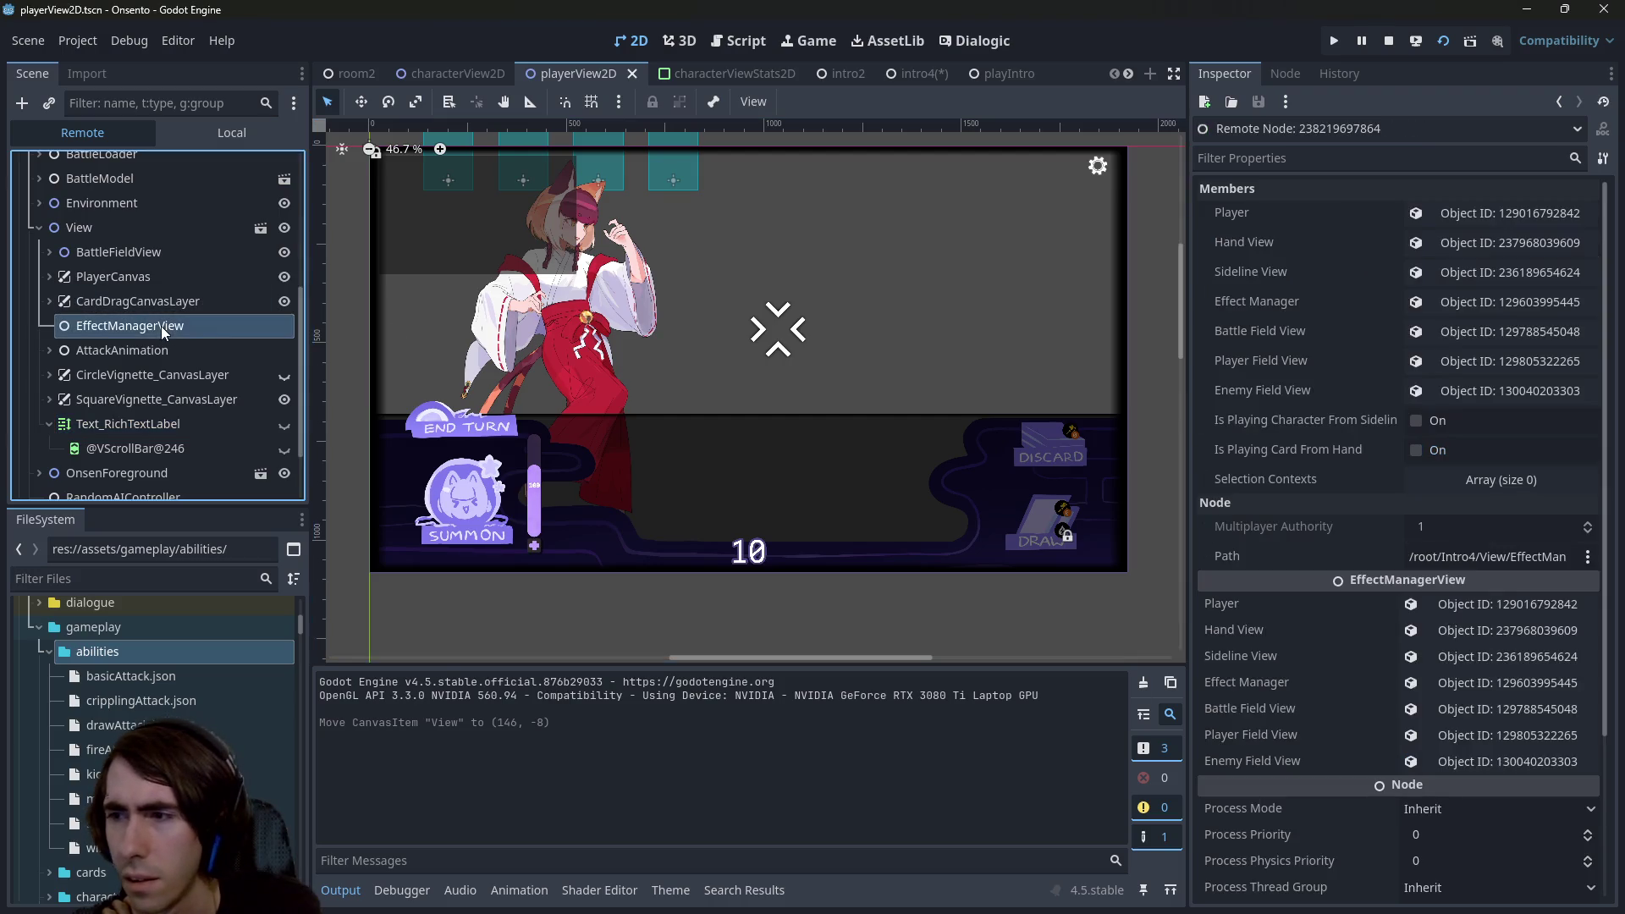
Toggle Text_RichTextLabel's visibility in the running game, then select all of its text
left_click(288, 424)
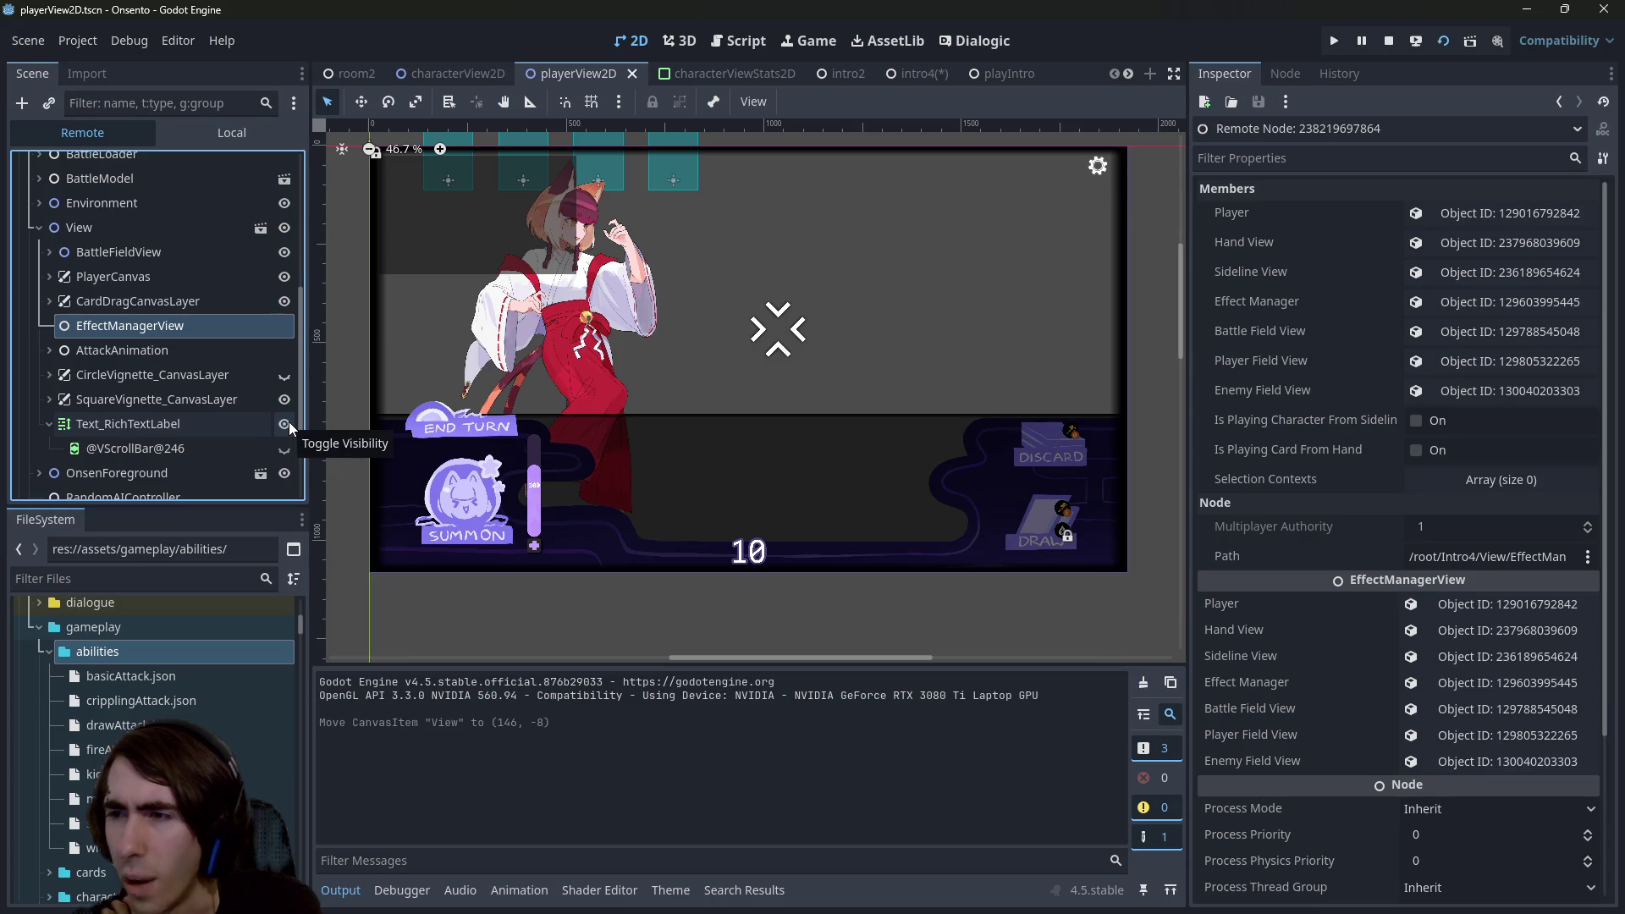
left_click(284, 424)
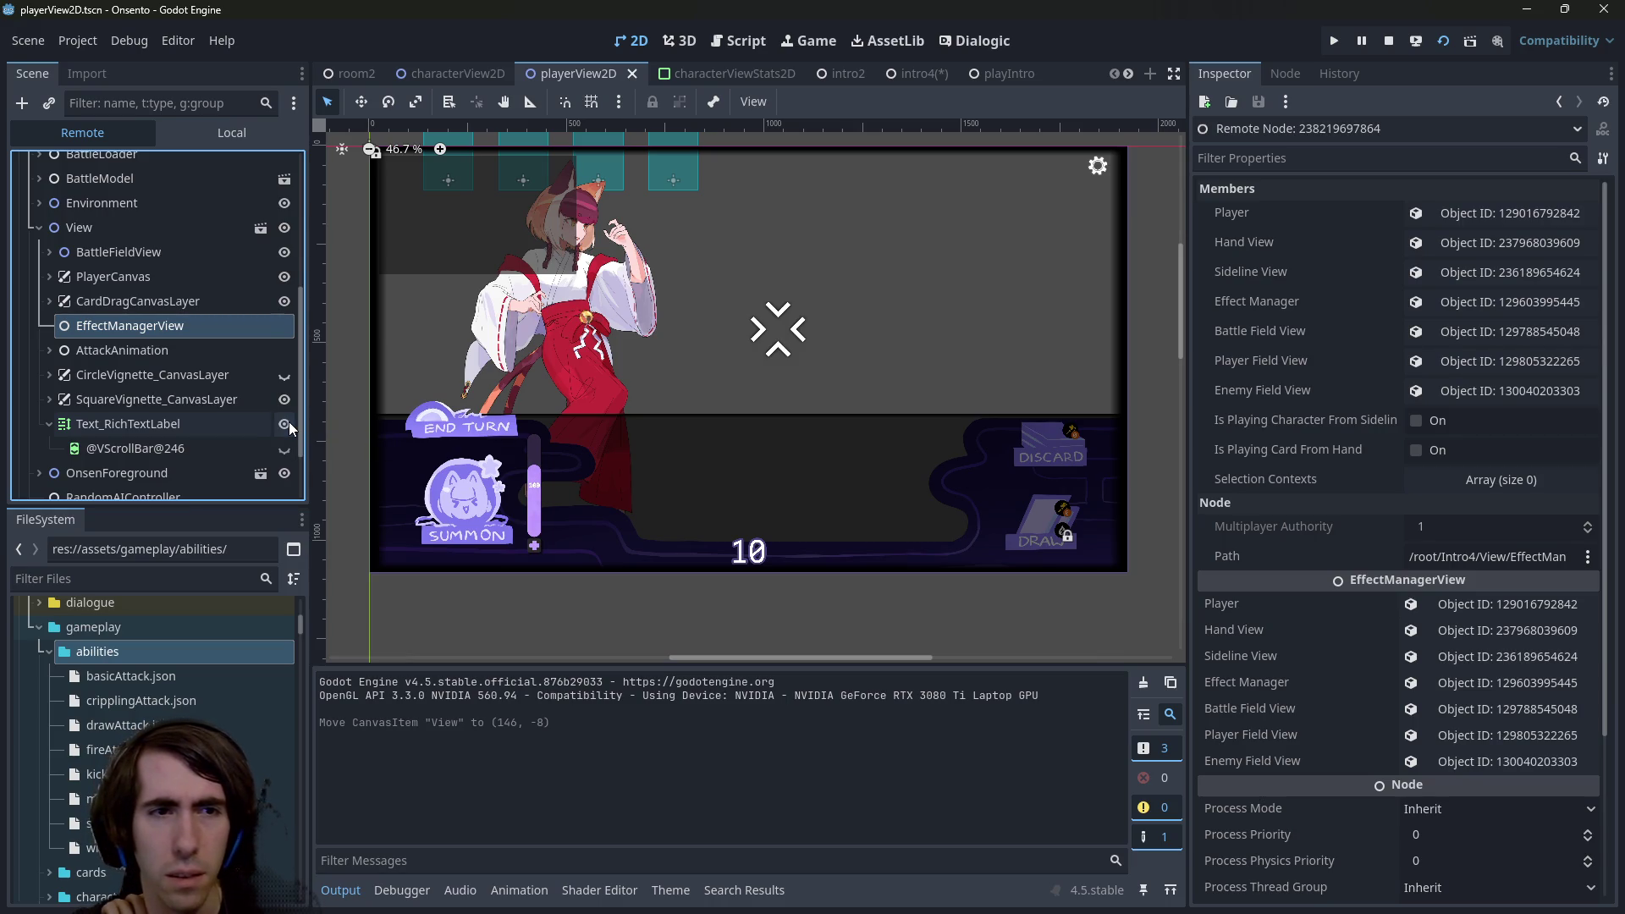
left_click(284, 424)
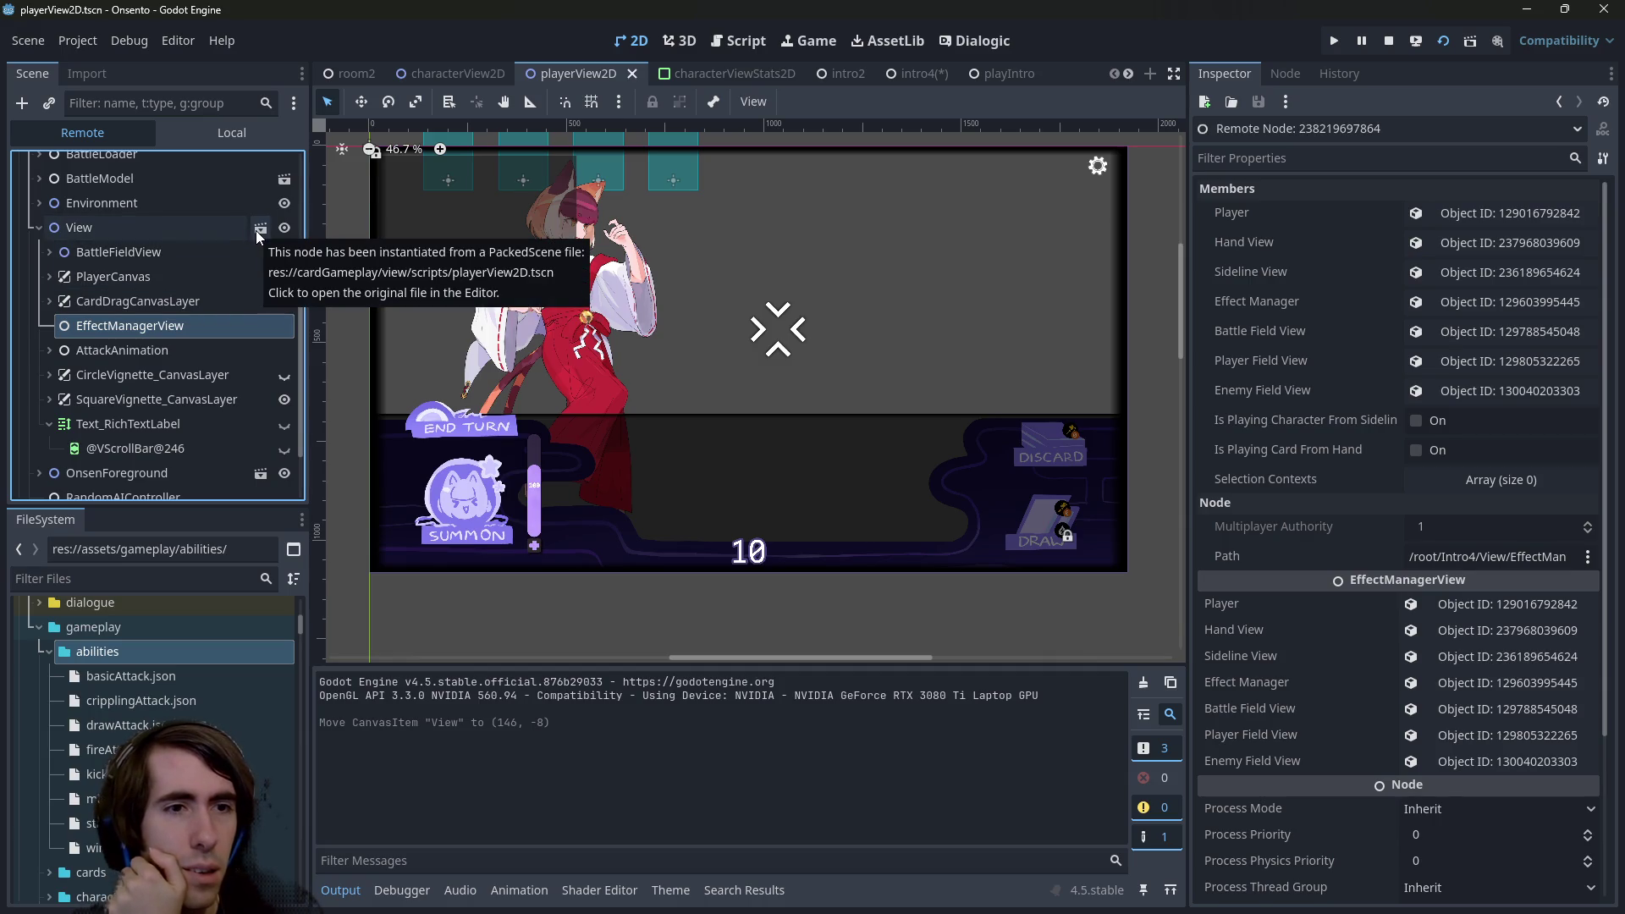
left_click(245, 424)
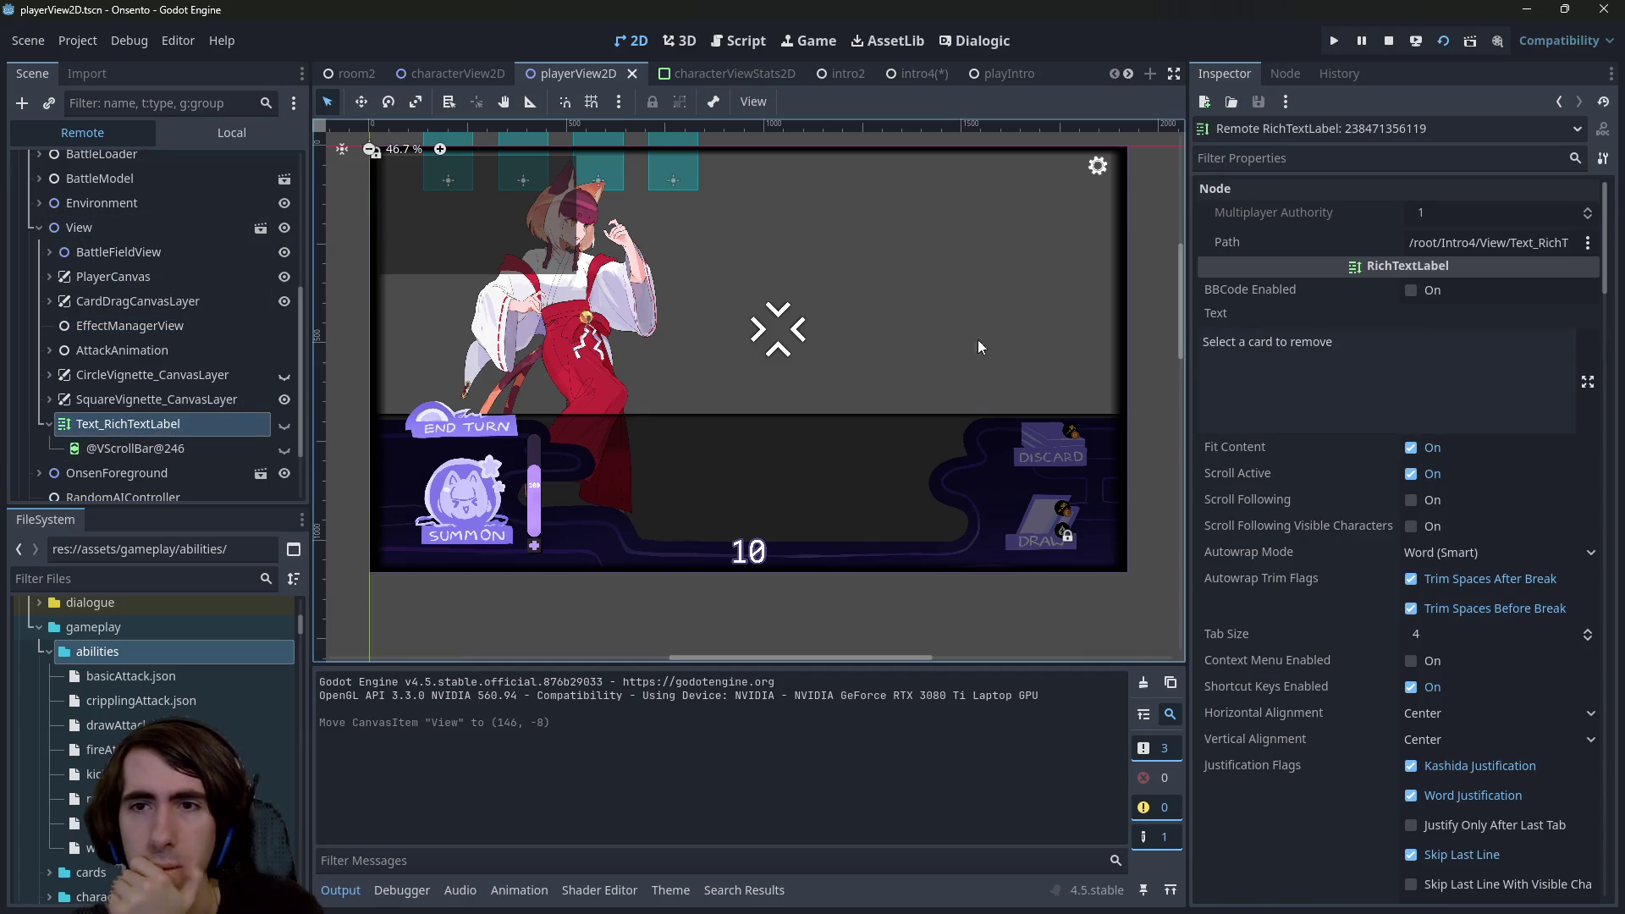
left_click(1343, 354)
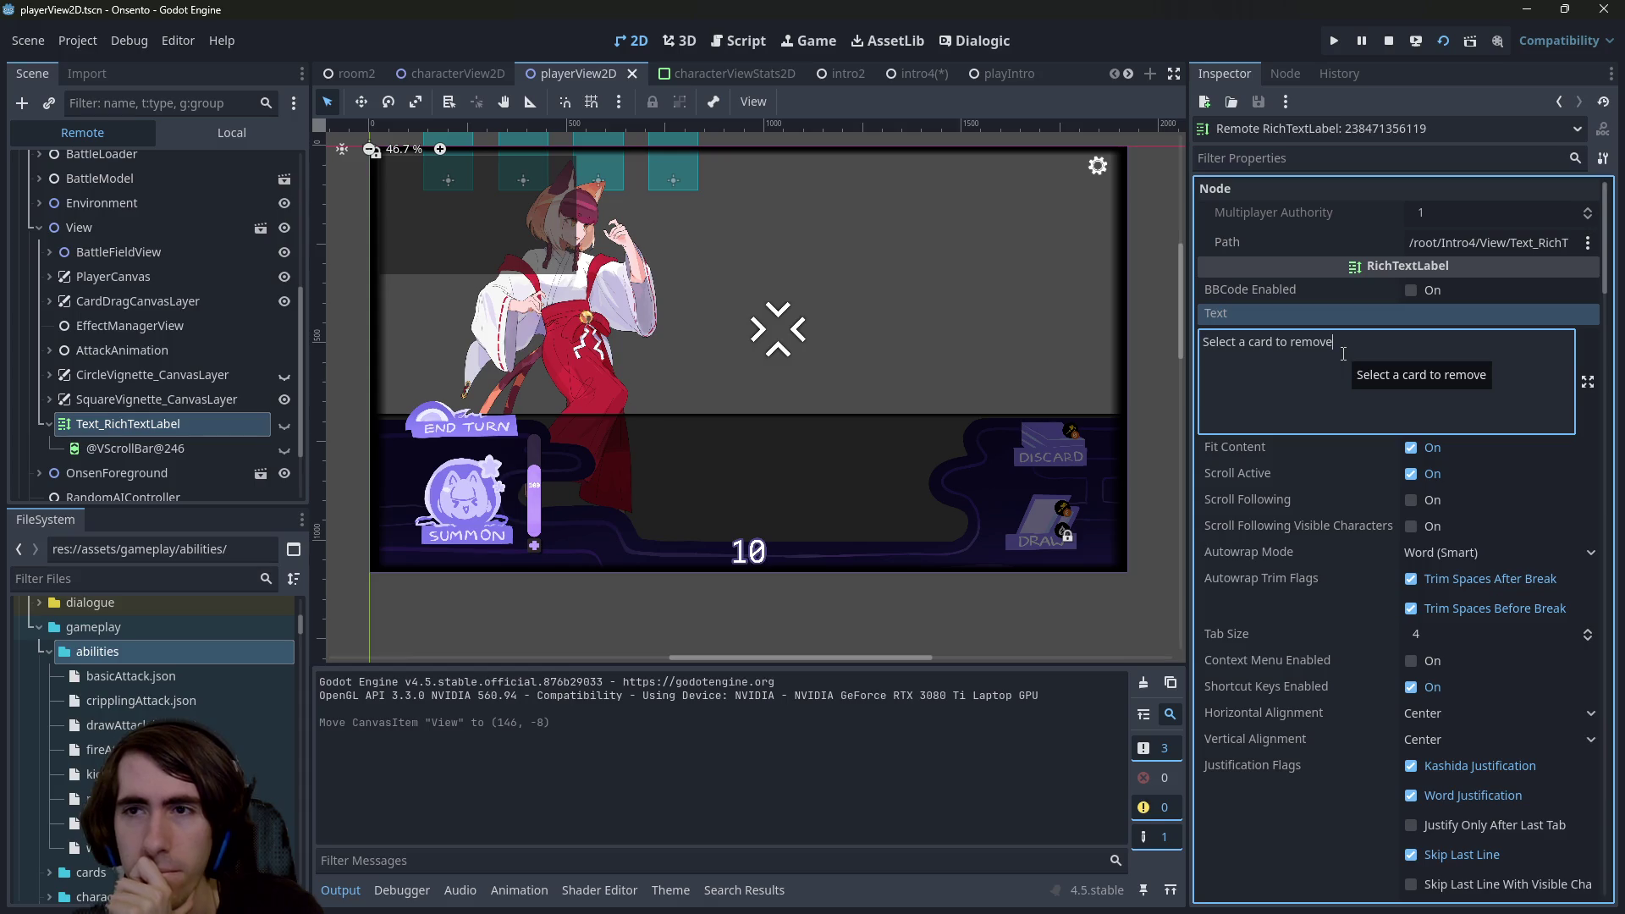
key("ctrl+a")
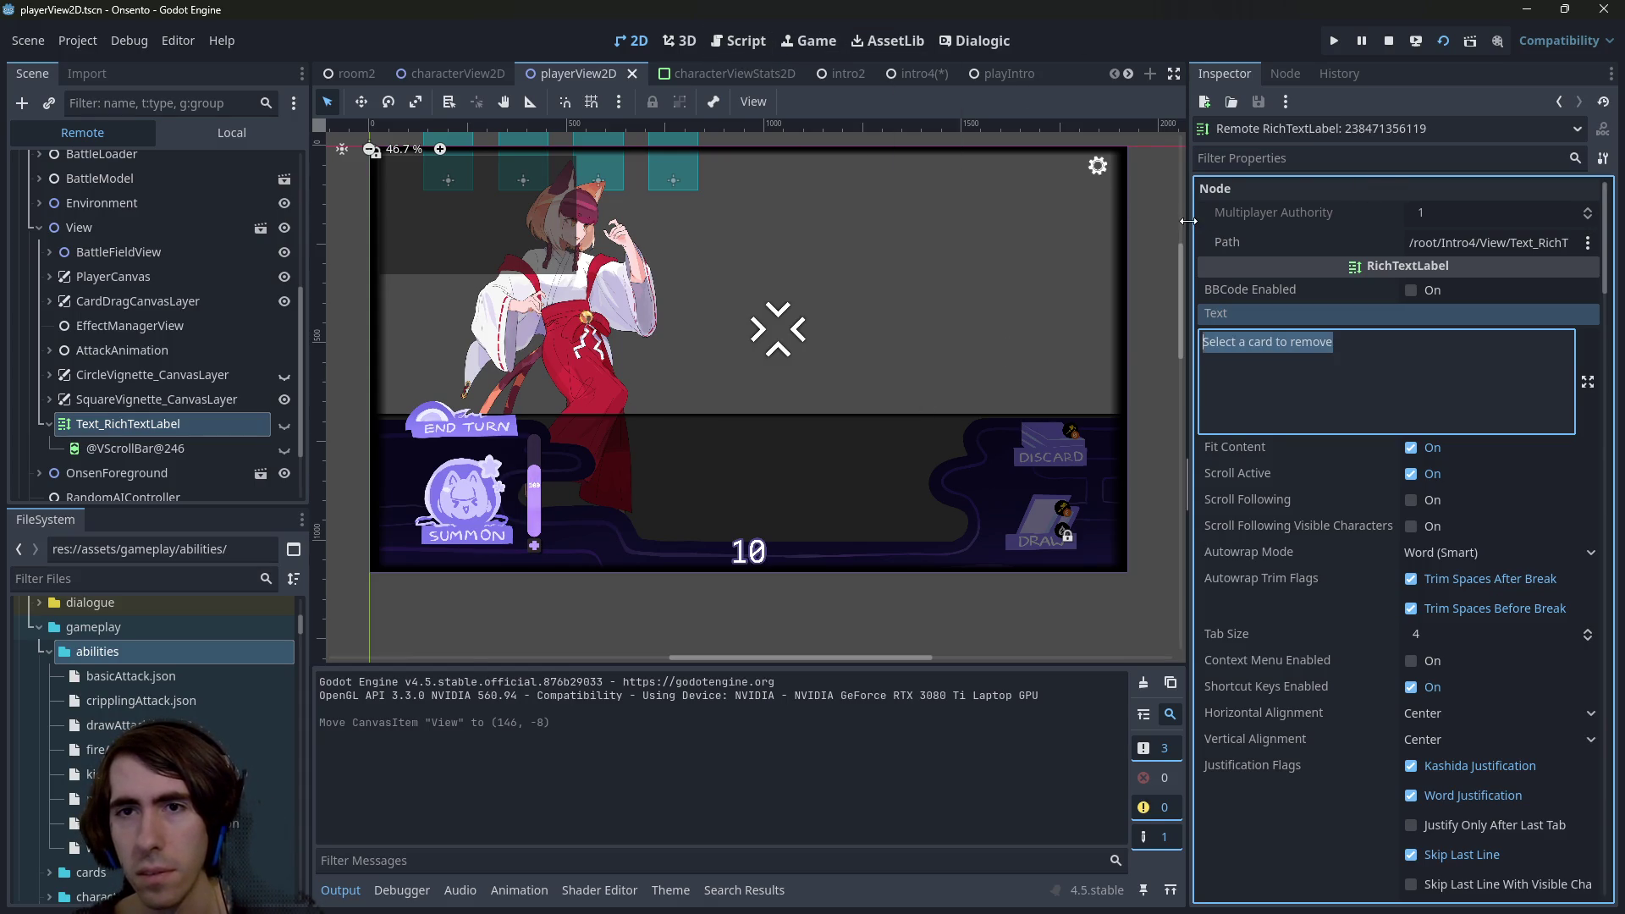
mouse_move(1188, 221)
left_mouse_down()
mouse_move(792, 229)
mouse_move(1071, 265)
left_mouse_up()
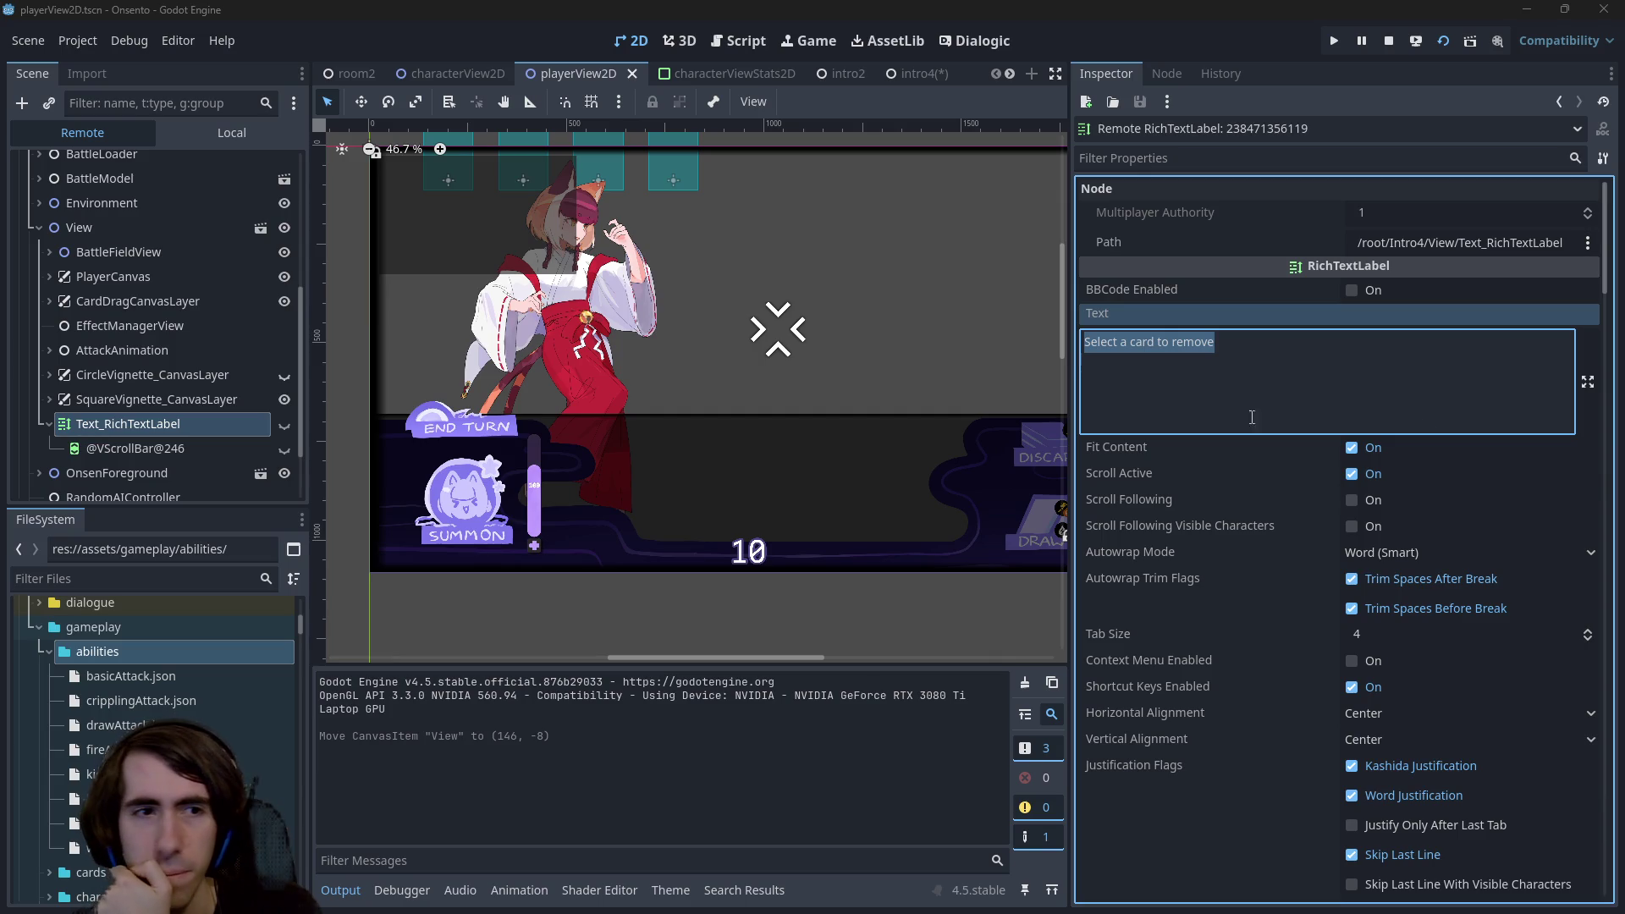
Collapse the SquareVignette_CanvasLayer and OnsenForeground branches and stop the debug game
left_click(139, 401)
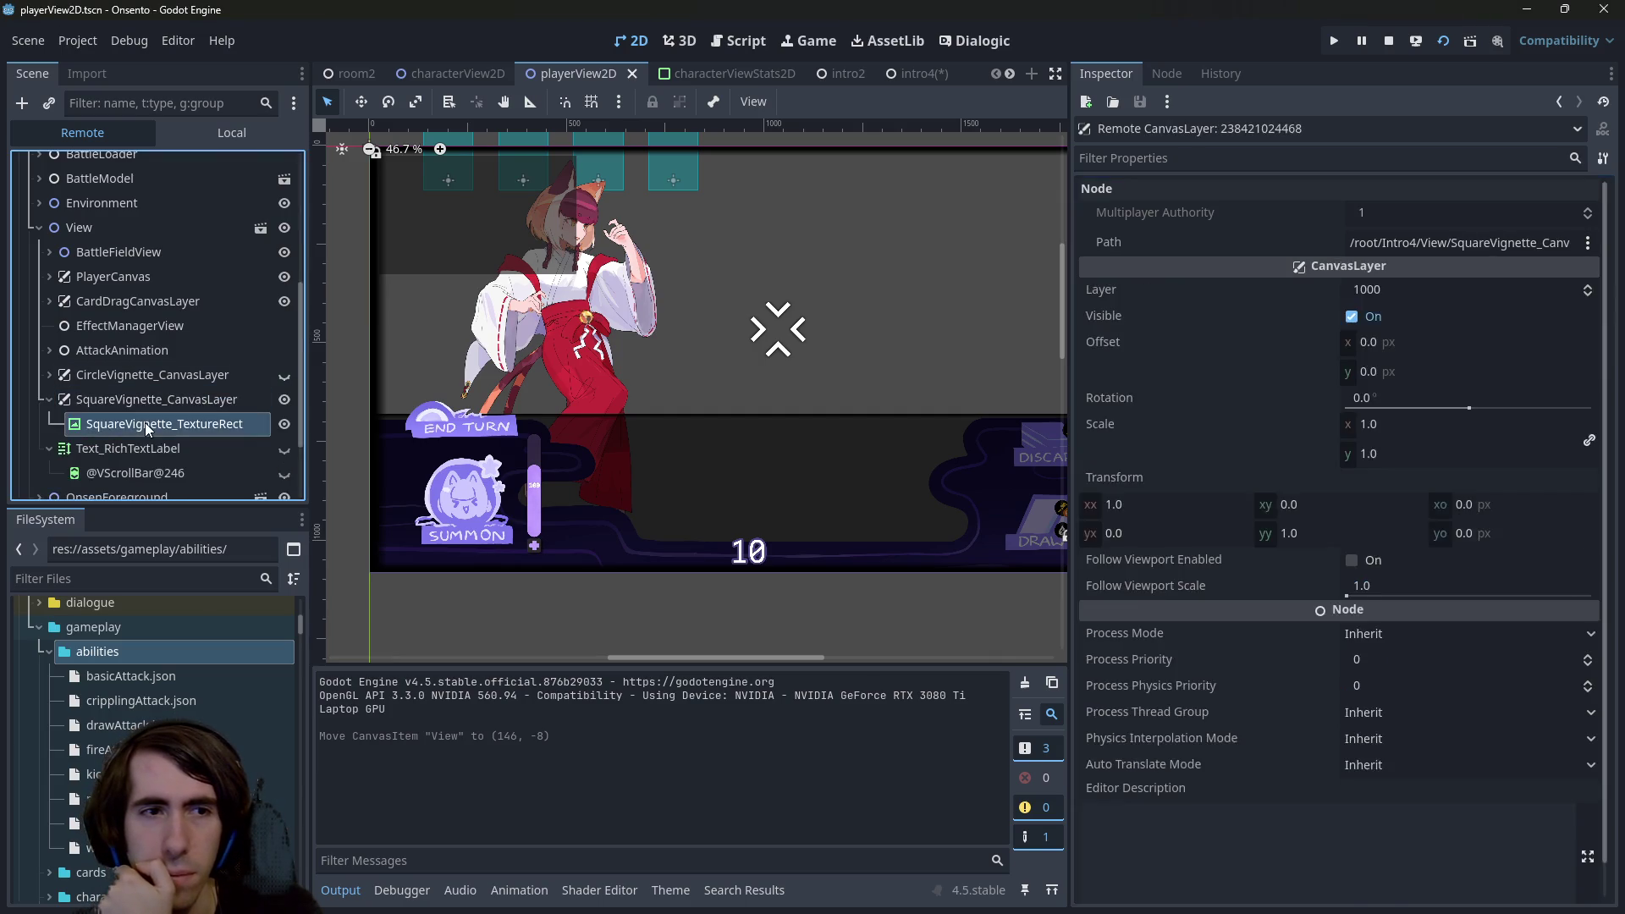
left_click(67, 406)
left_click(49, 403)
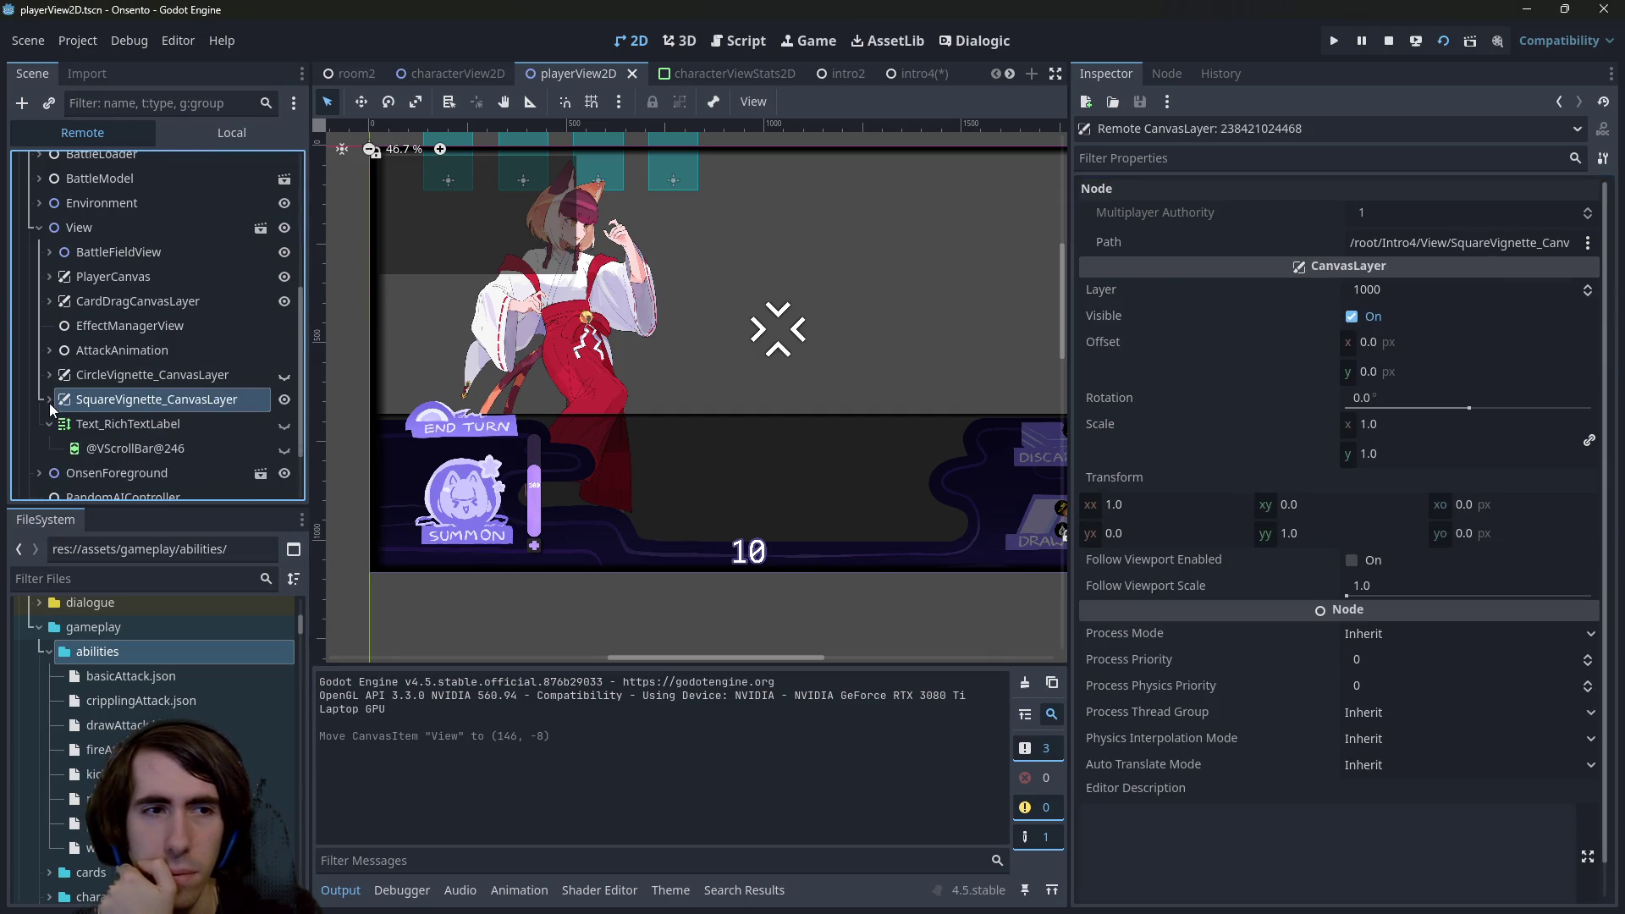
scroll(76, 398, "down", 3)
left_click(106, 378)
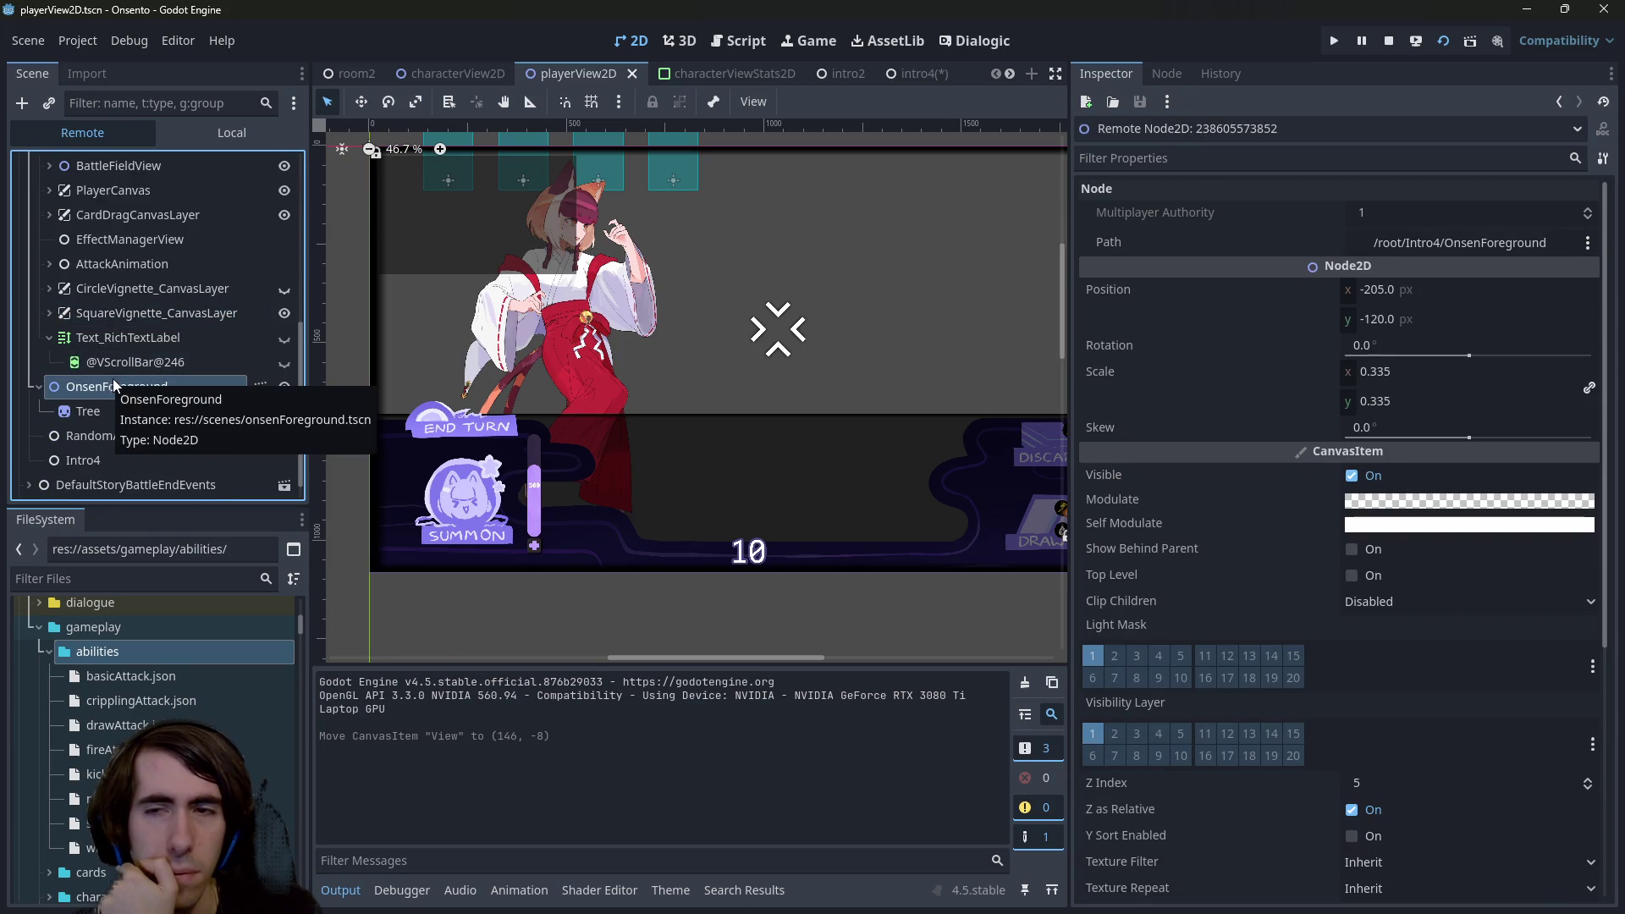
left_click(35, 385)
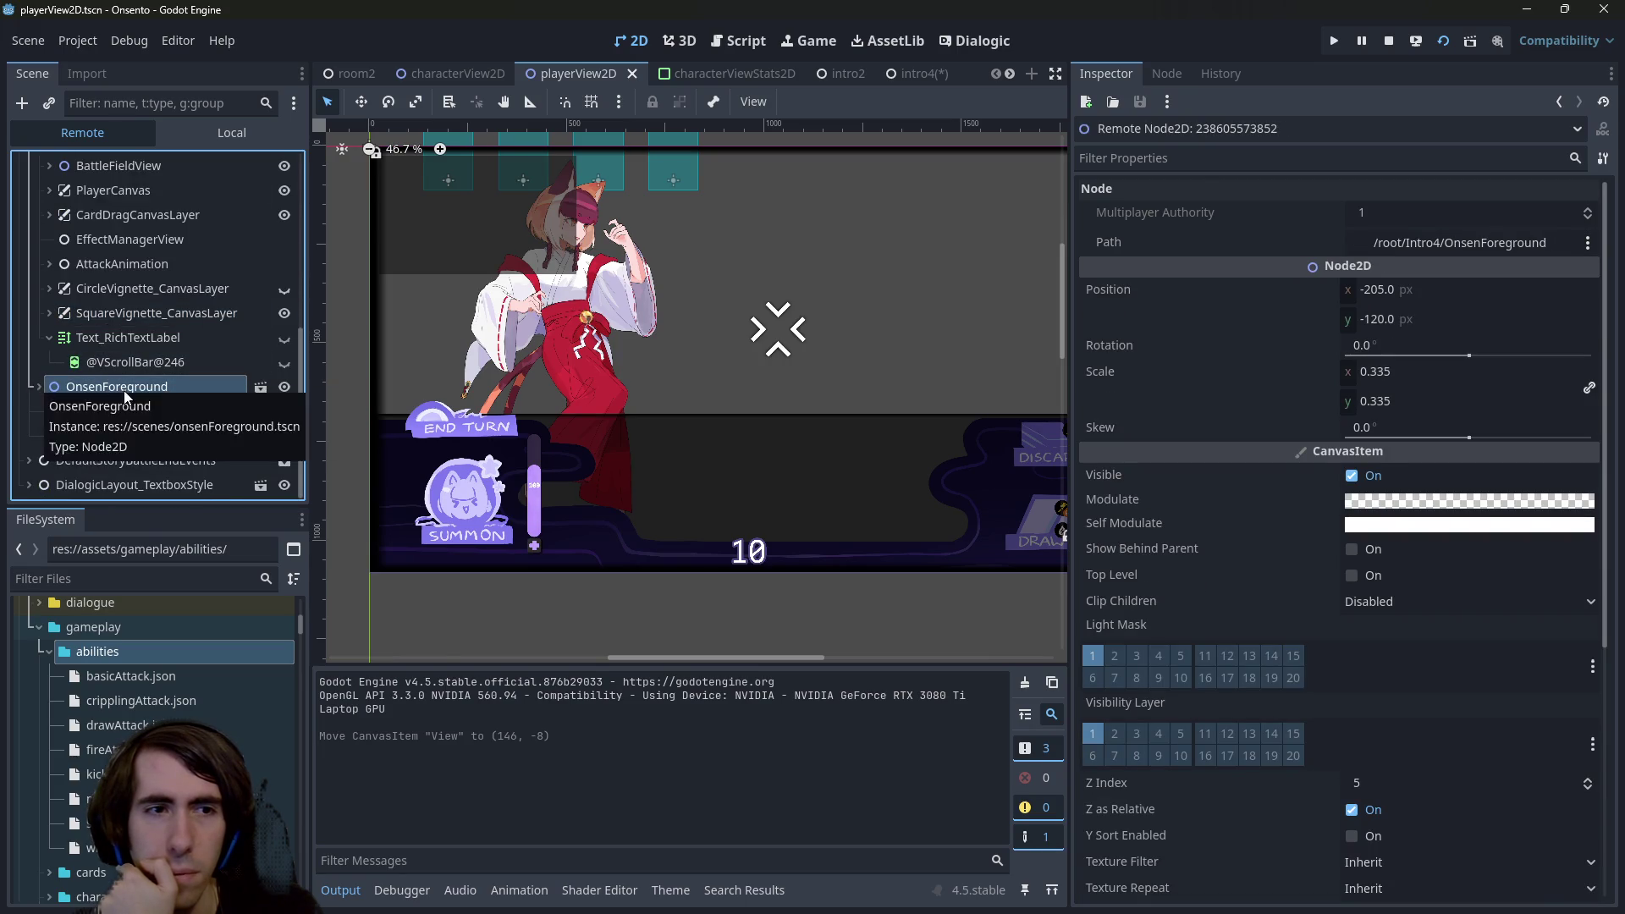
scroll(124, 389, "up", 3)
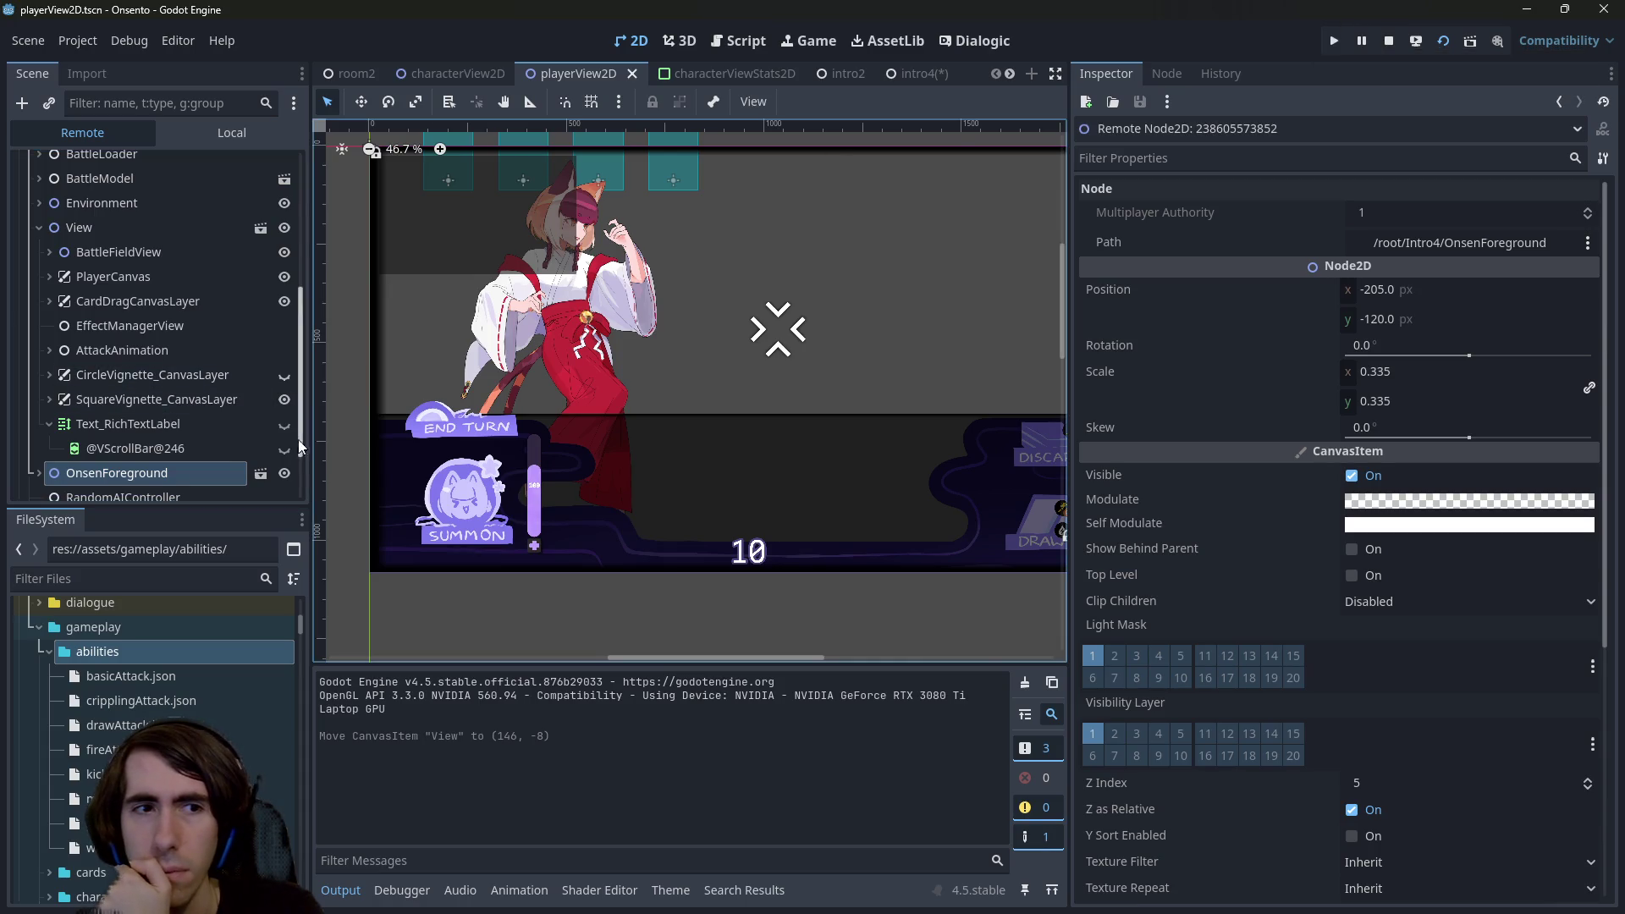
left_click(1388, 40)
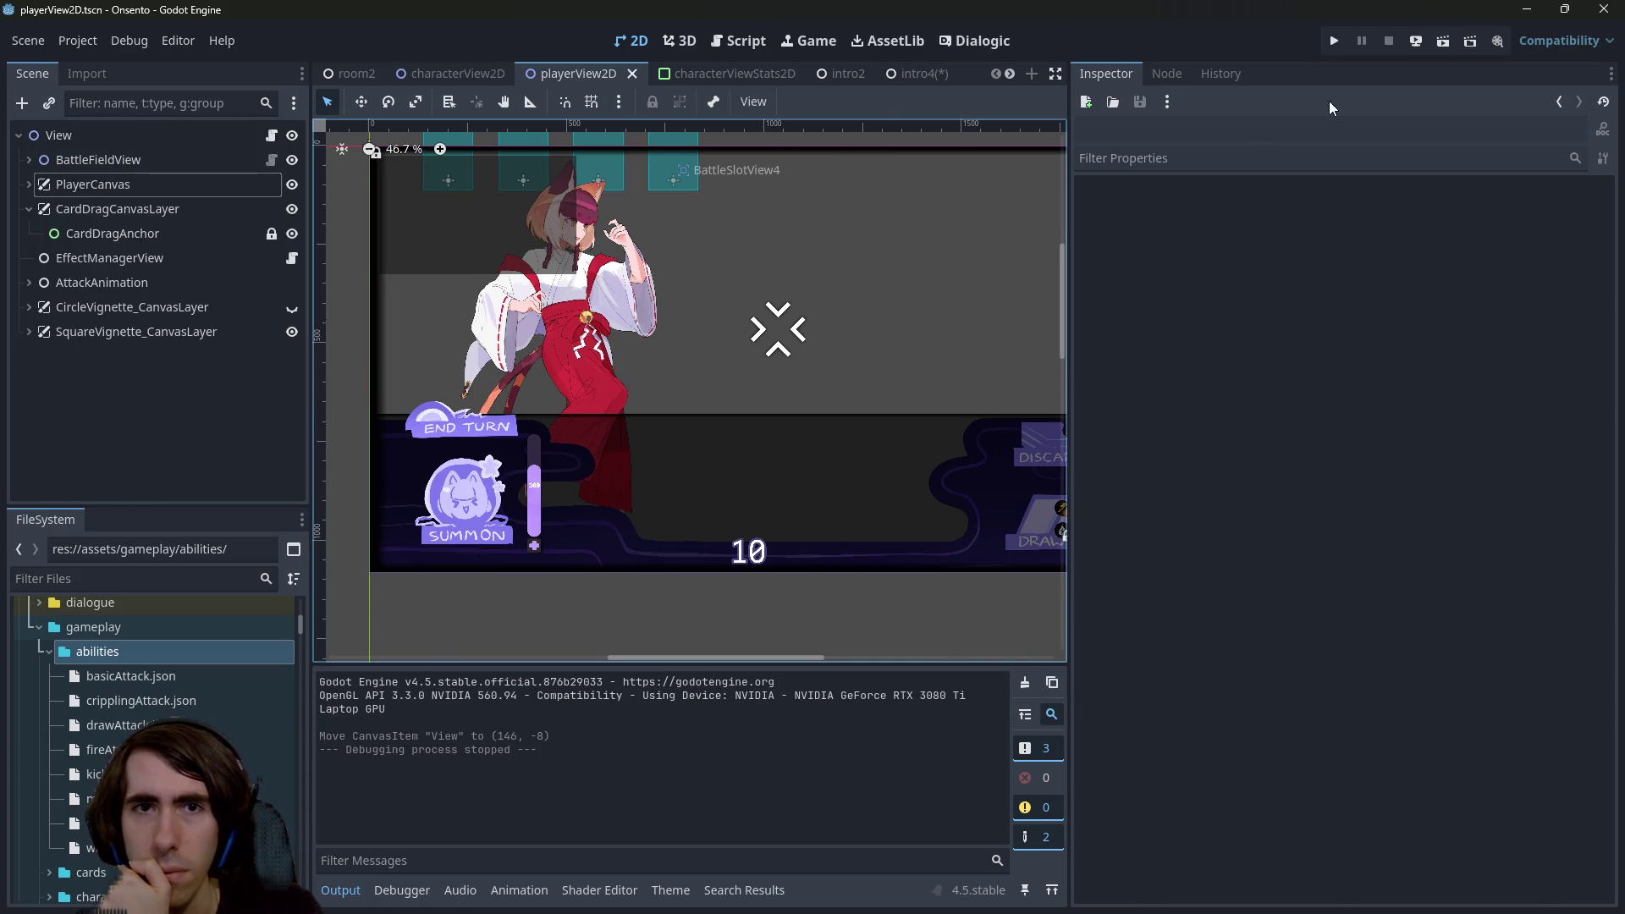
Save and run the intro4 scene, advance two dialogue lines, then close the game
left_click(915, 75)
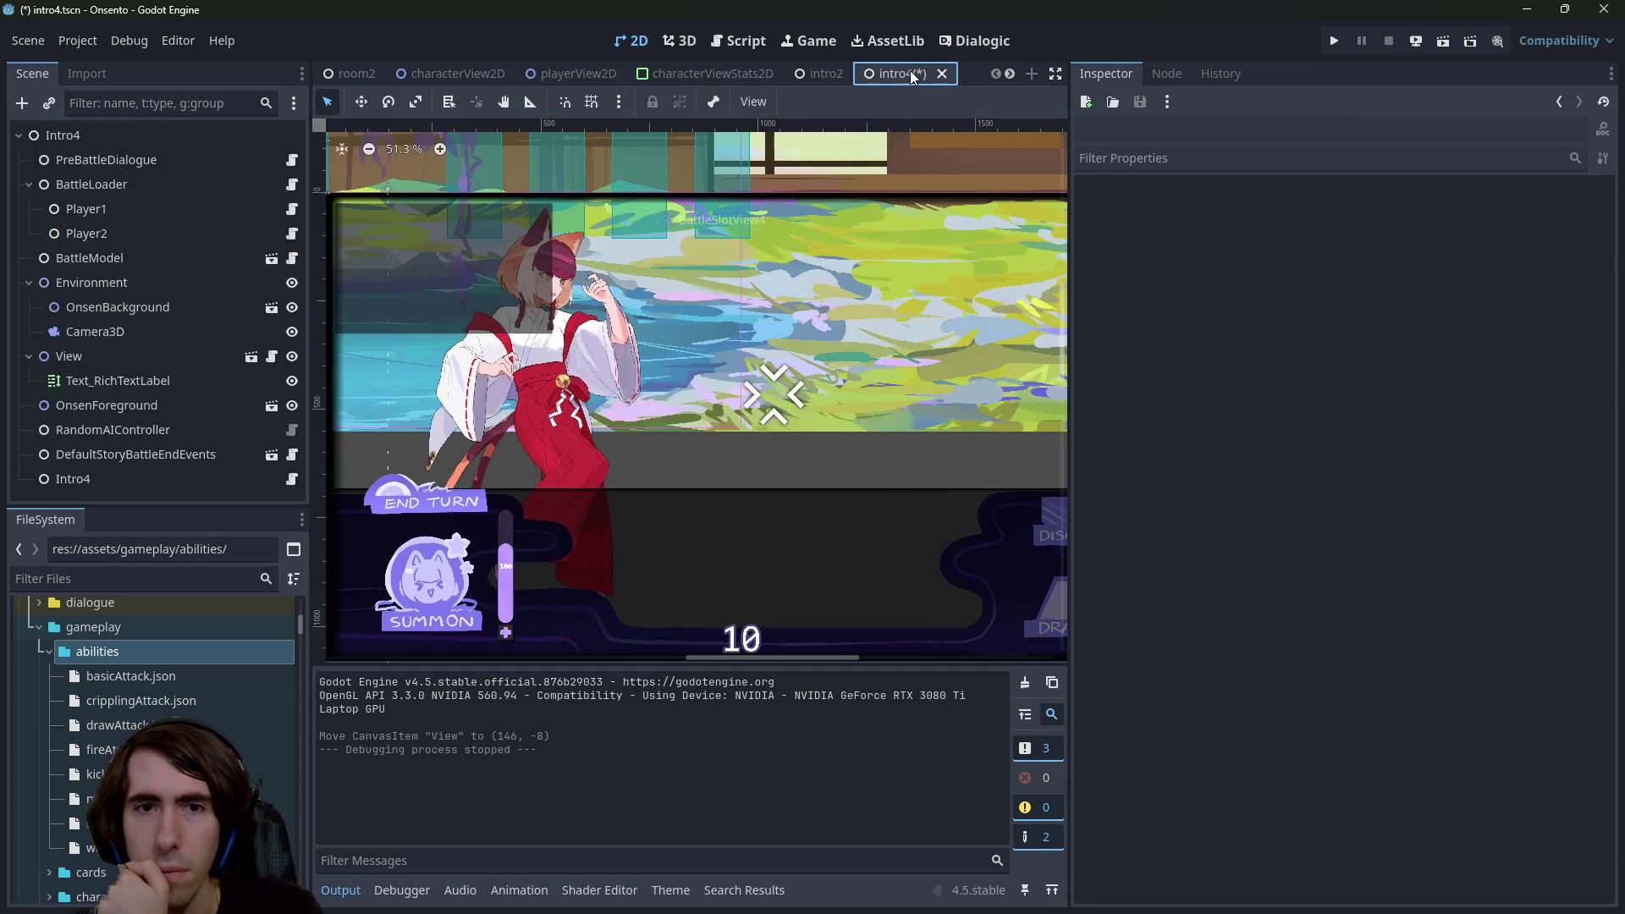
left_click(1444, 44)
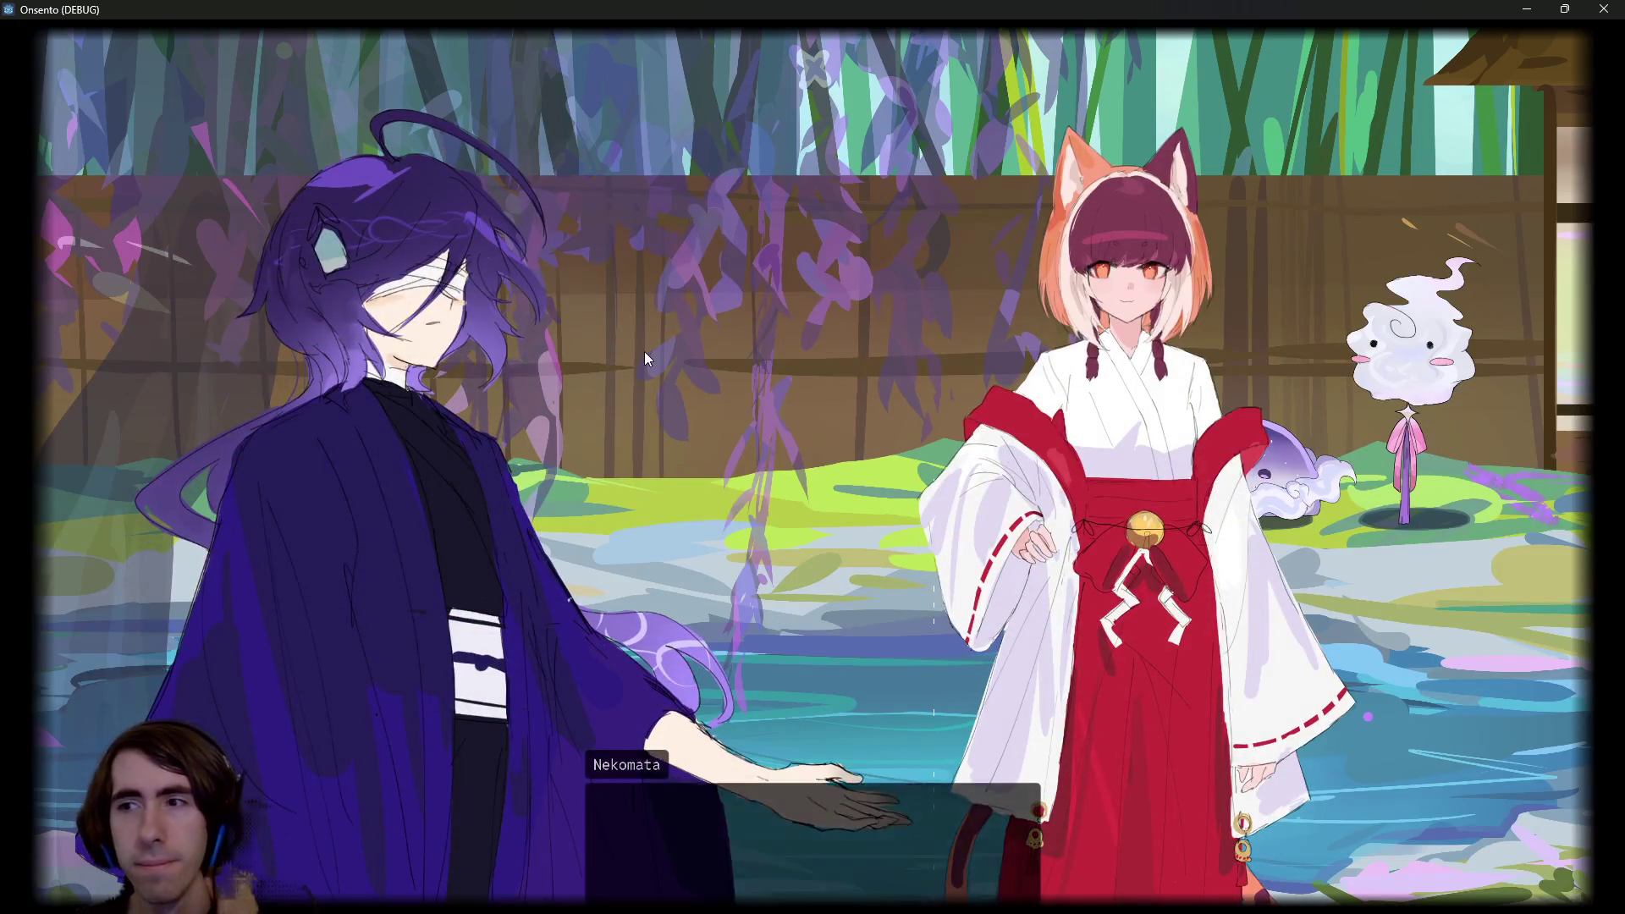
left_click(643, 352)
left_click(641, 352)
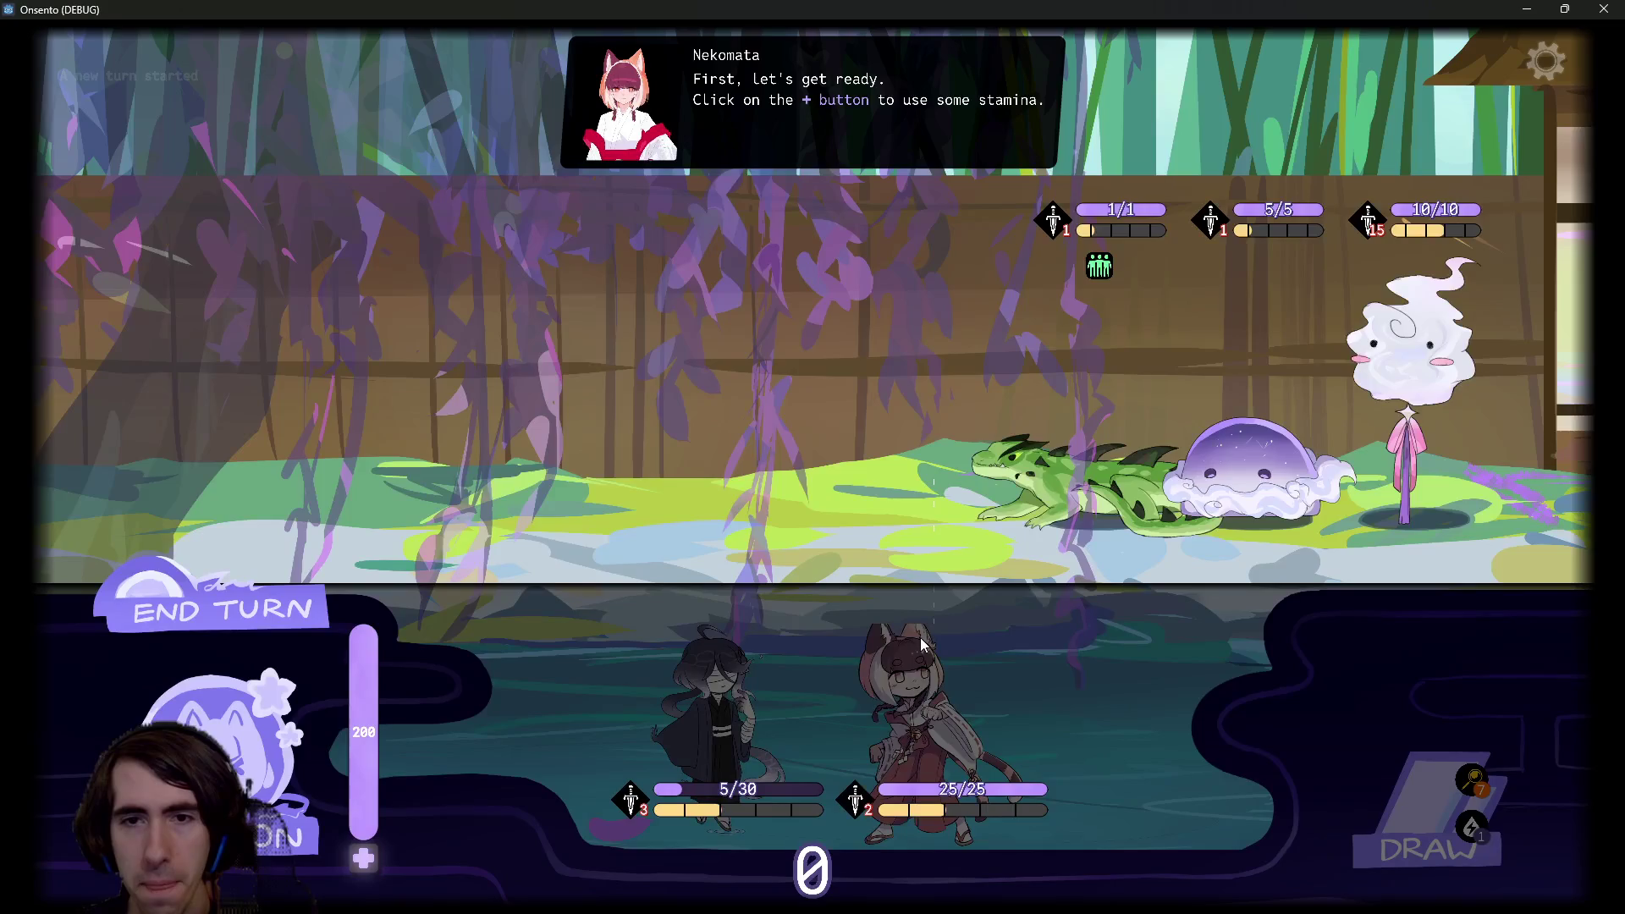
left_click(1605, 8)
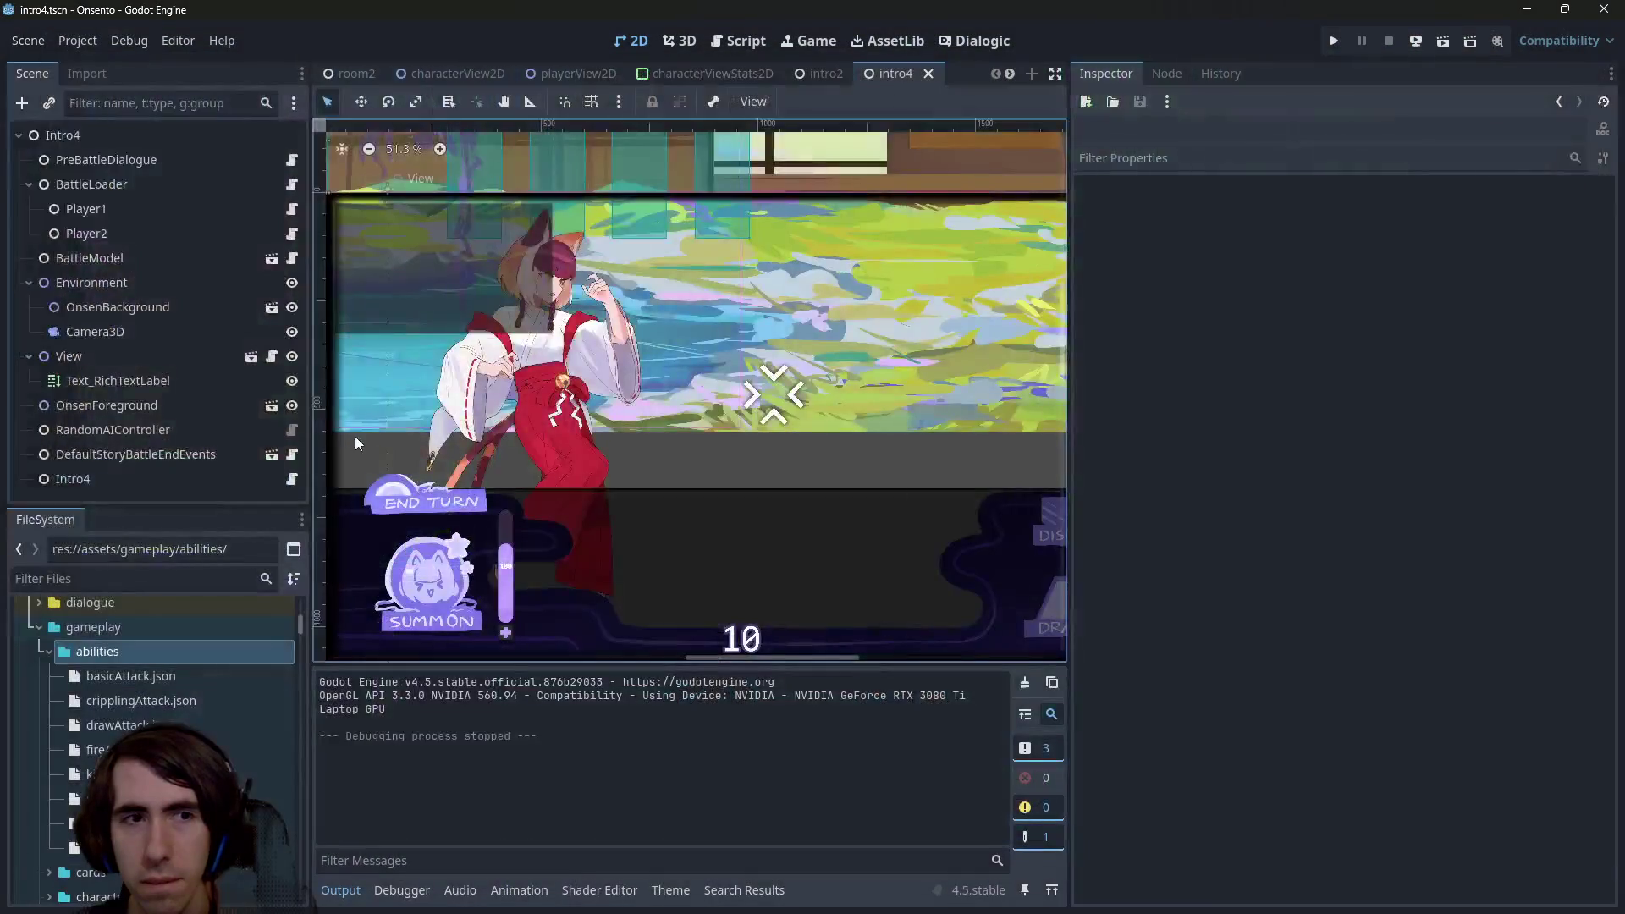
Bring the terminal showing git status toward the screen centre
scroll(749, 398, "up", 5)
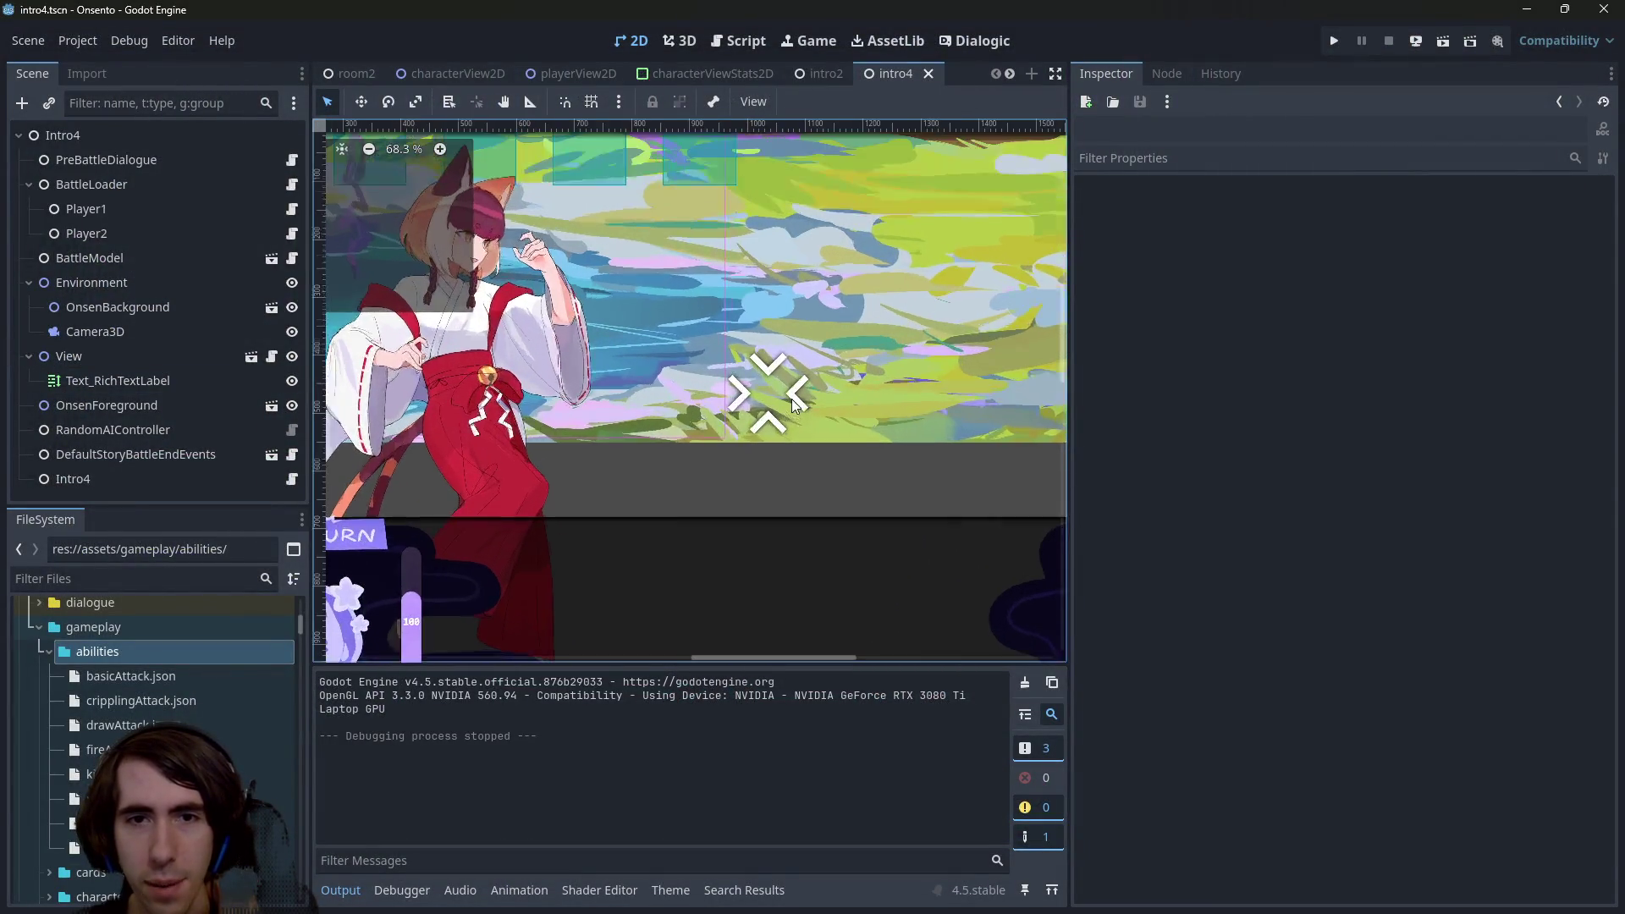
scroll(710, 376, "down", 3)
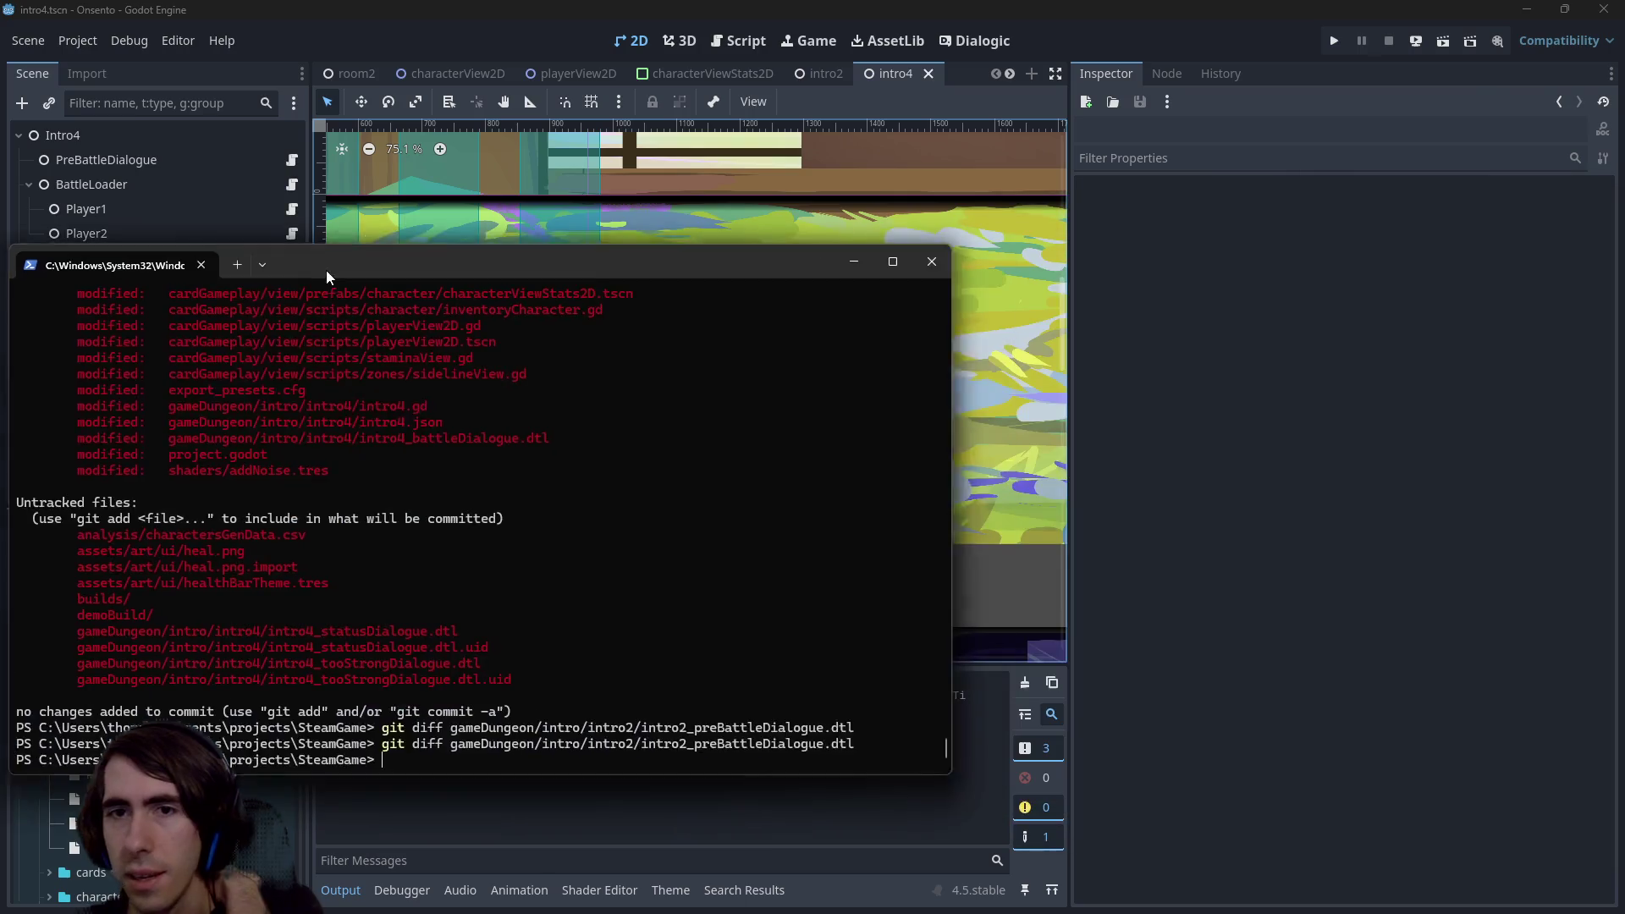
left_click_drag(326, 272, 831, 167)
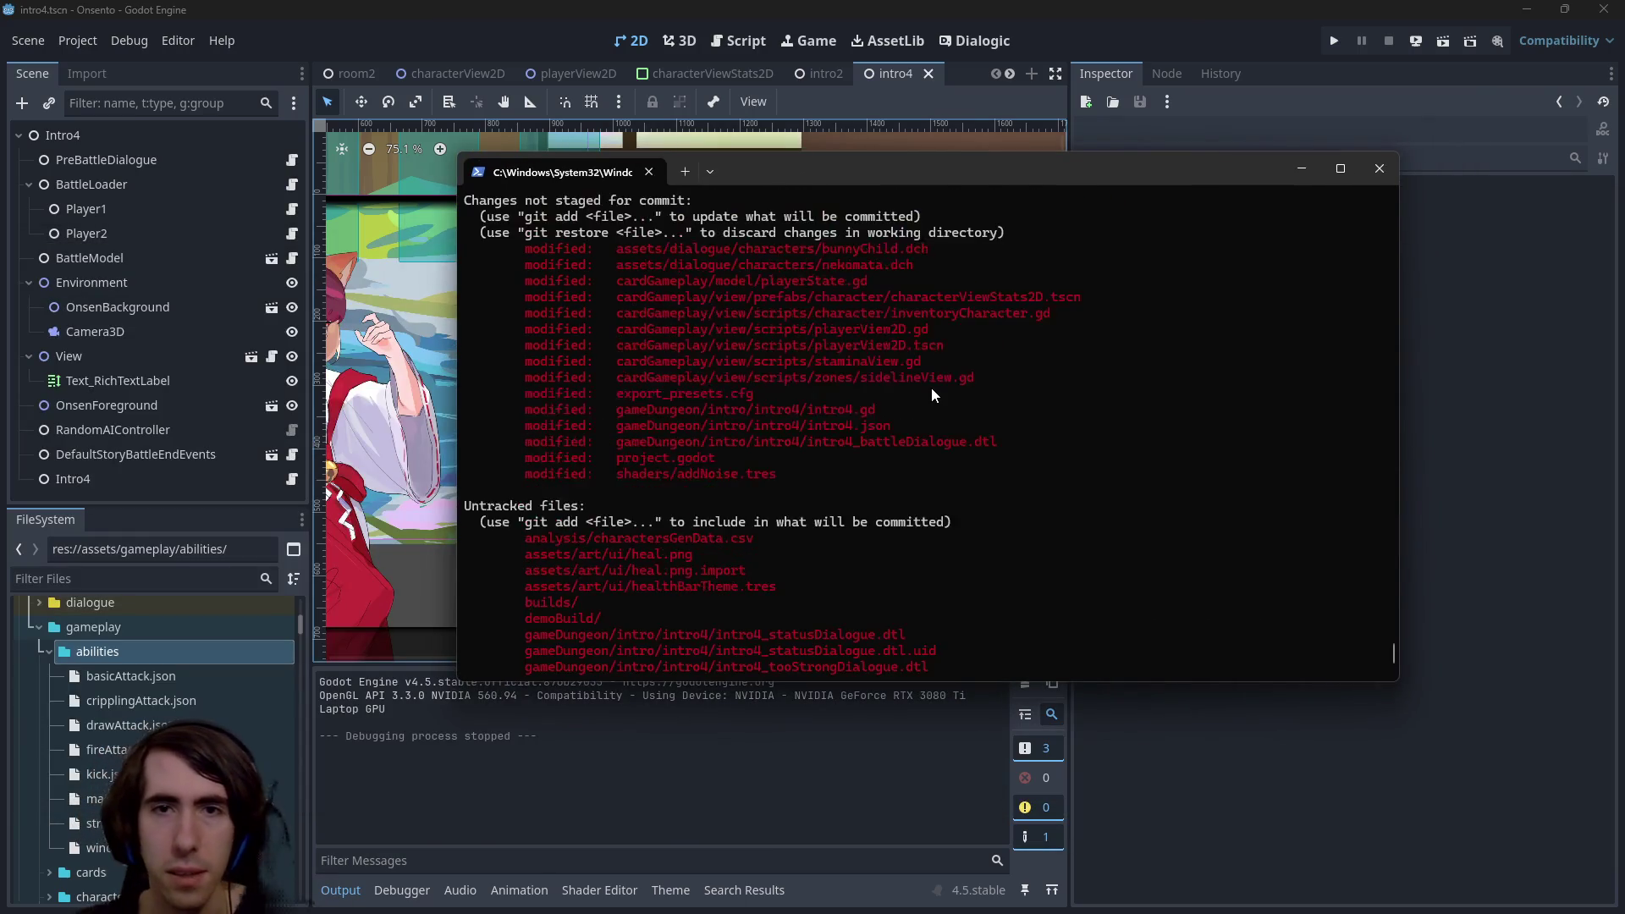
Run git status, then git diff *.gd on the changed scripts
type("git status")
key("Return")
type("git d")
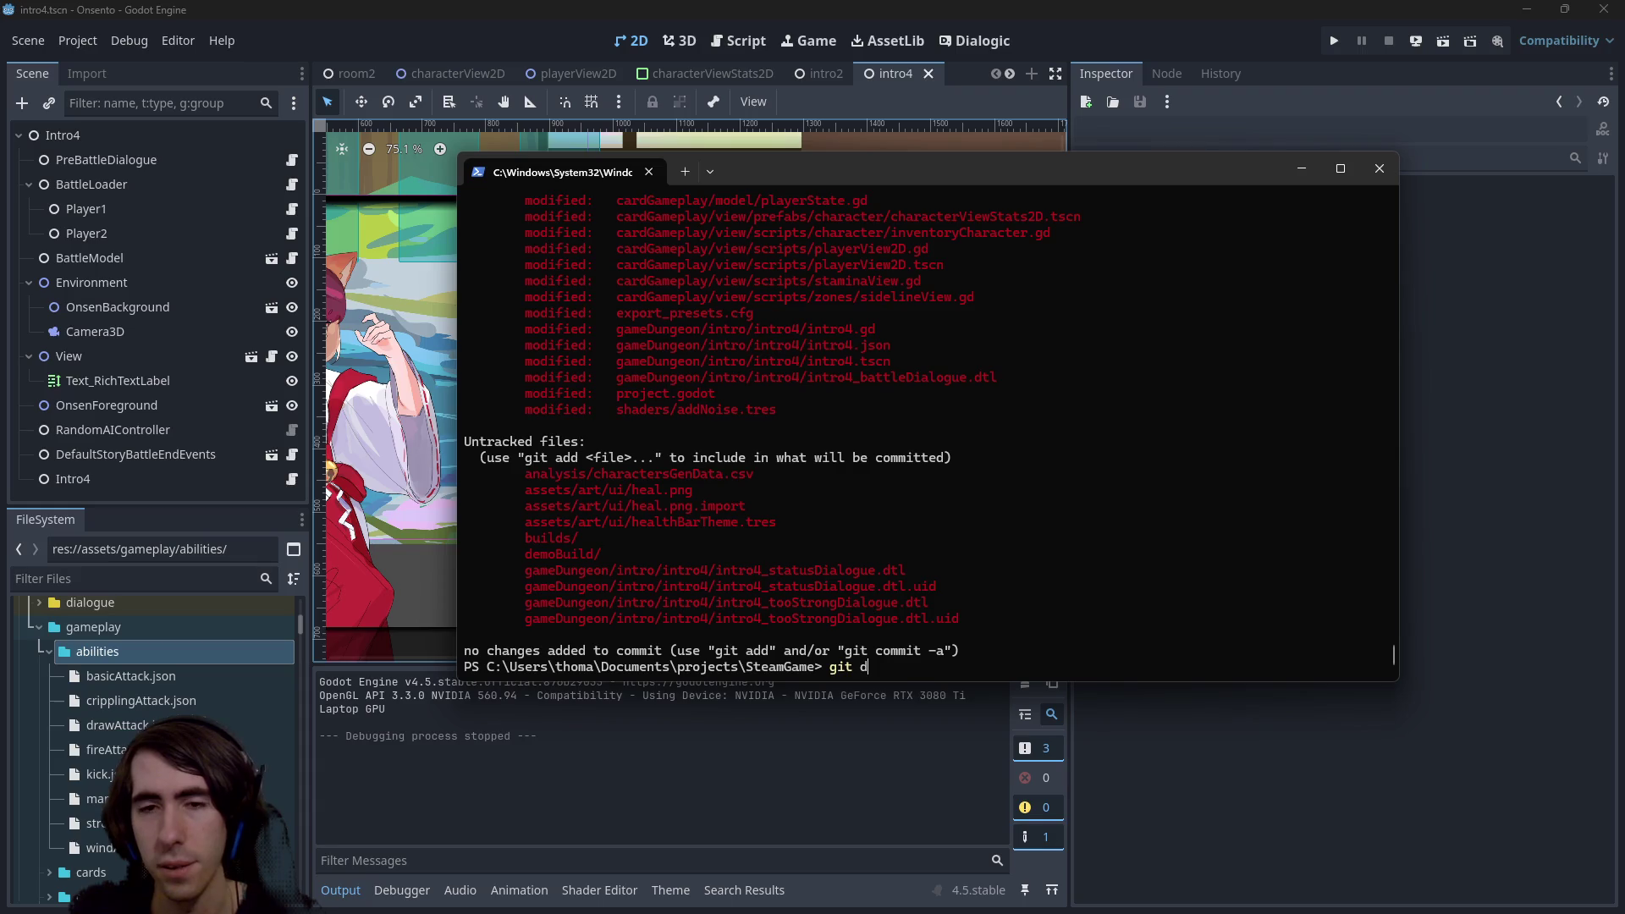
type("iff *.gd")
key("Return")
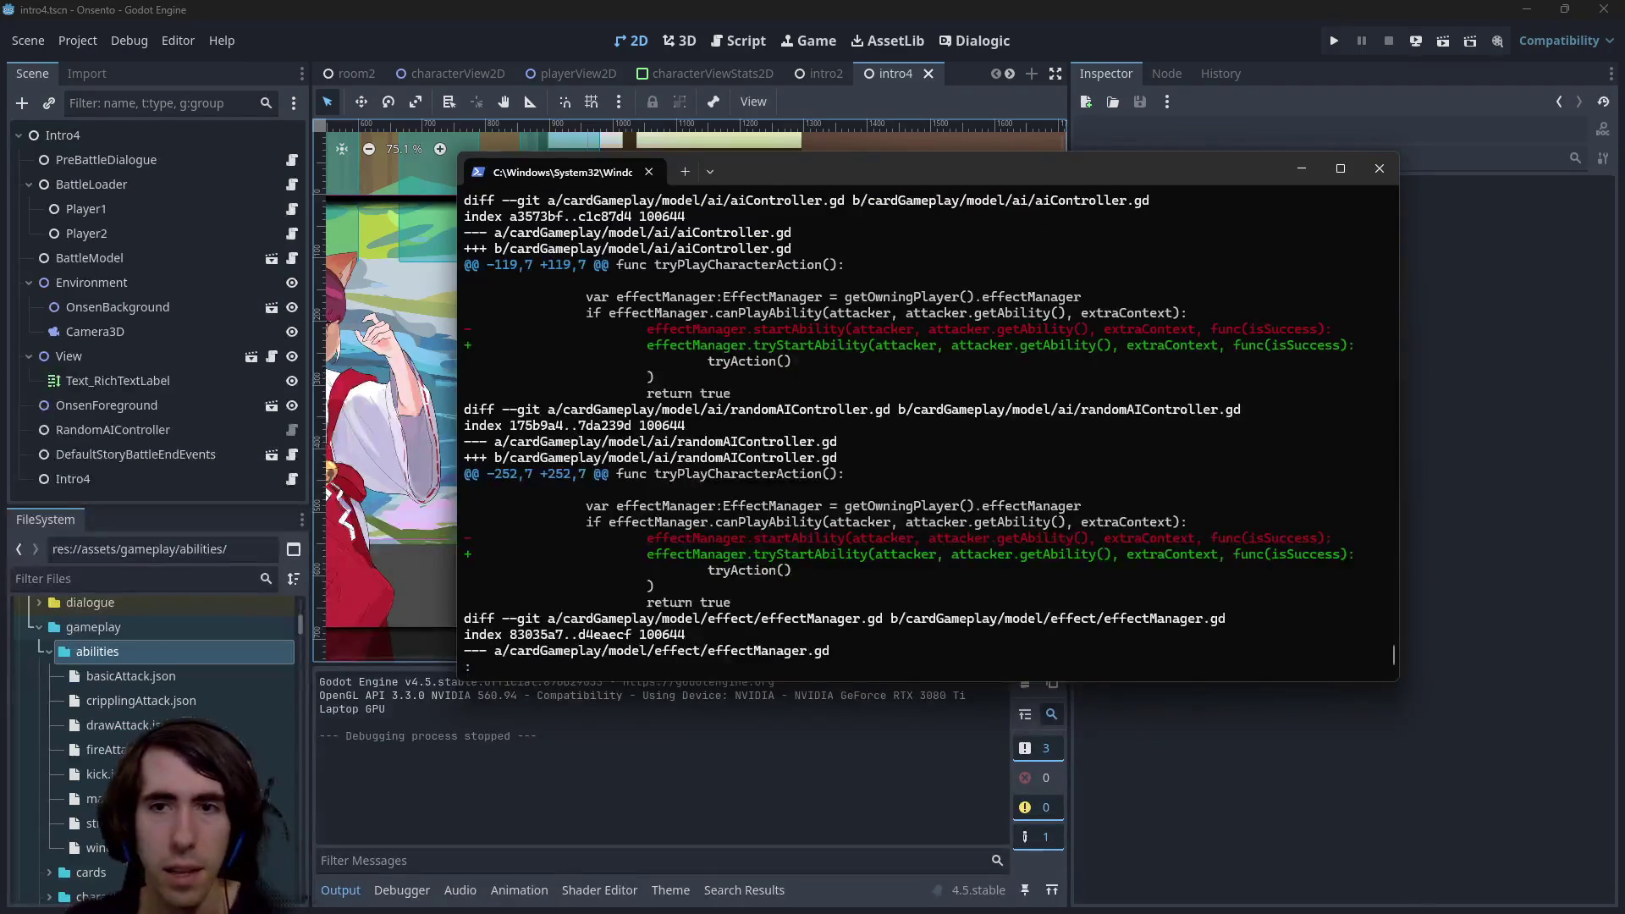
Page through the .gd diff to (END), quit with q, and move the terminal aside
scroll(907, 417, "down", 6)
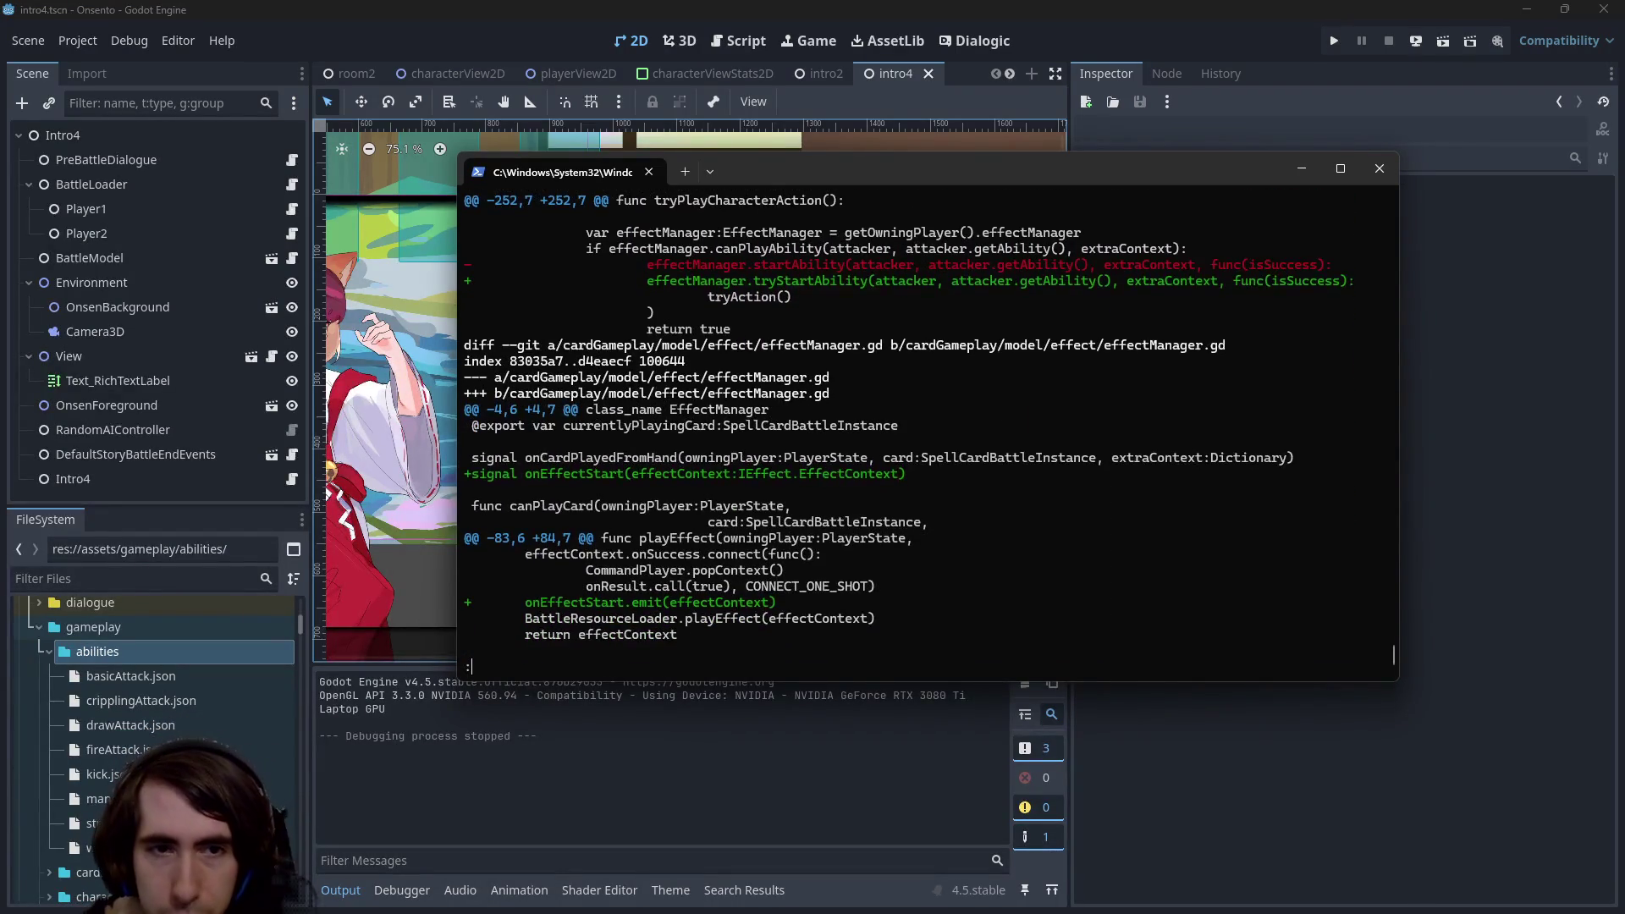
scroll(927, 423, "down", 8)
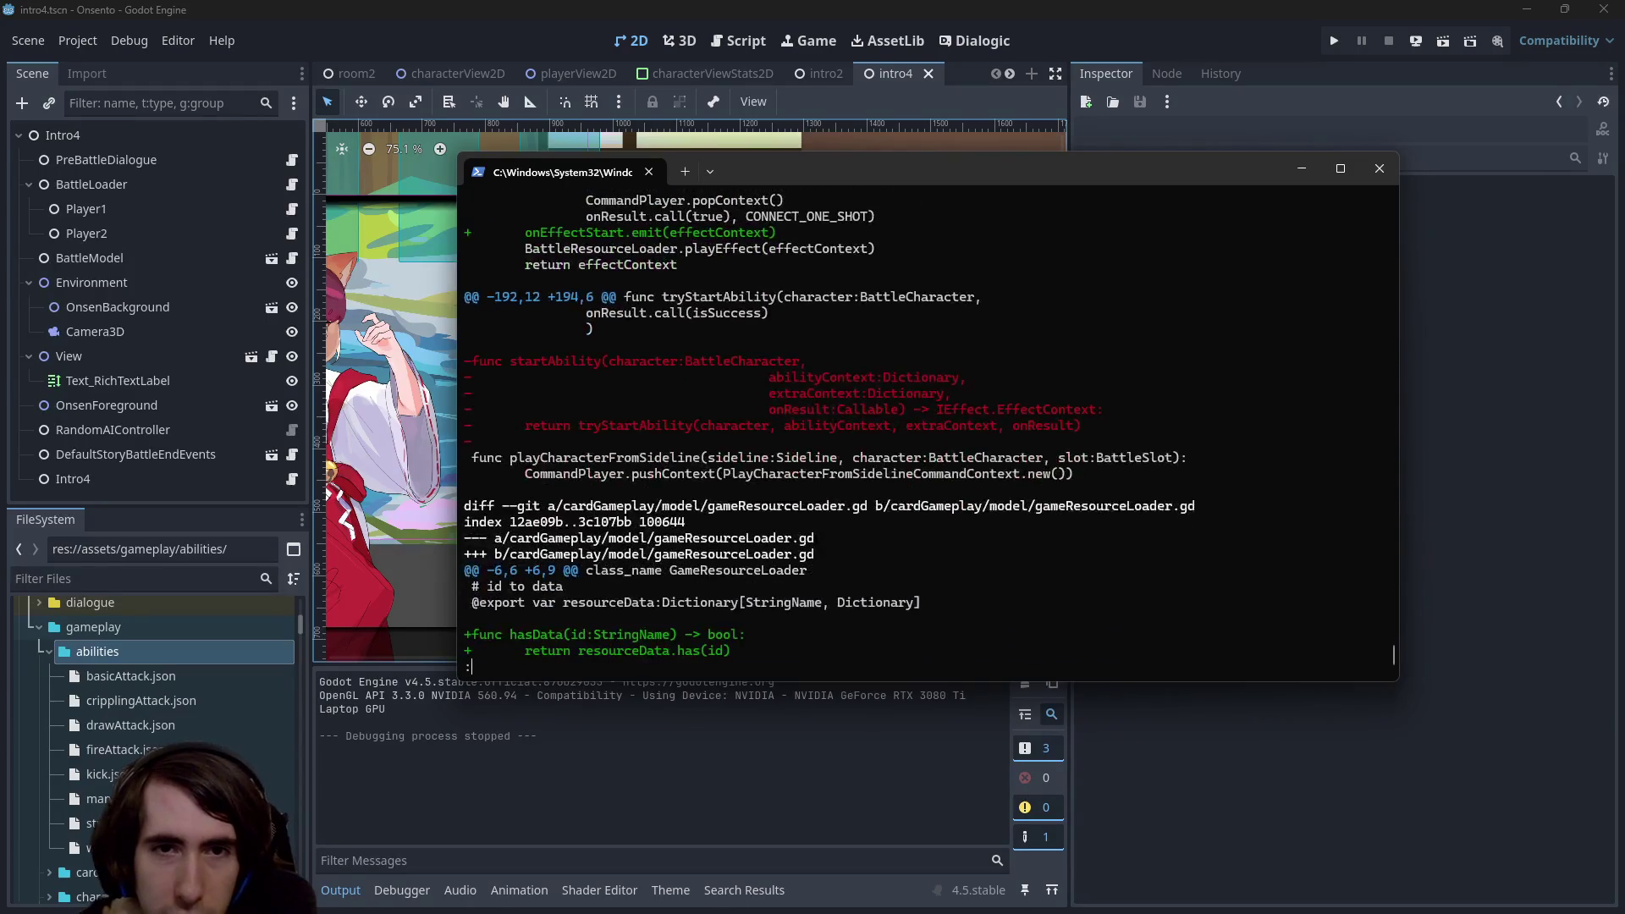
scroll(927, 418, "down", 6)
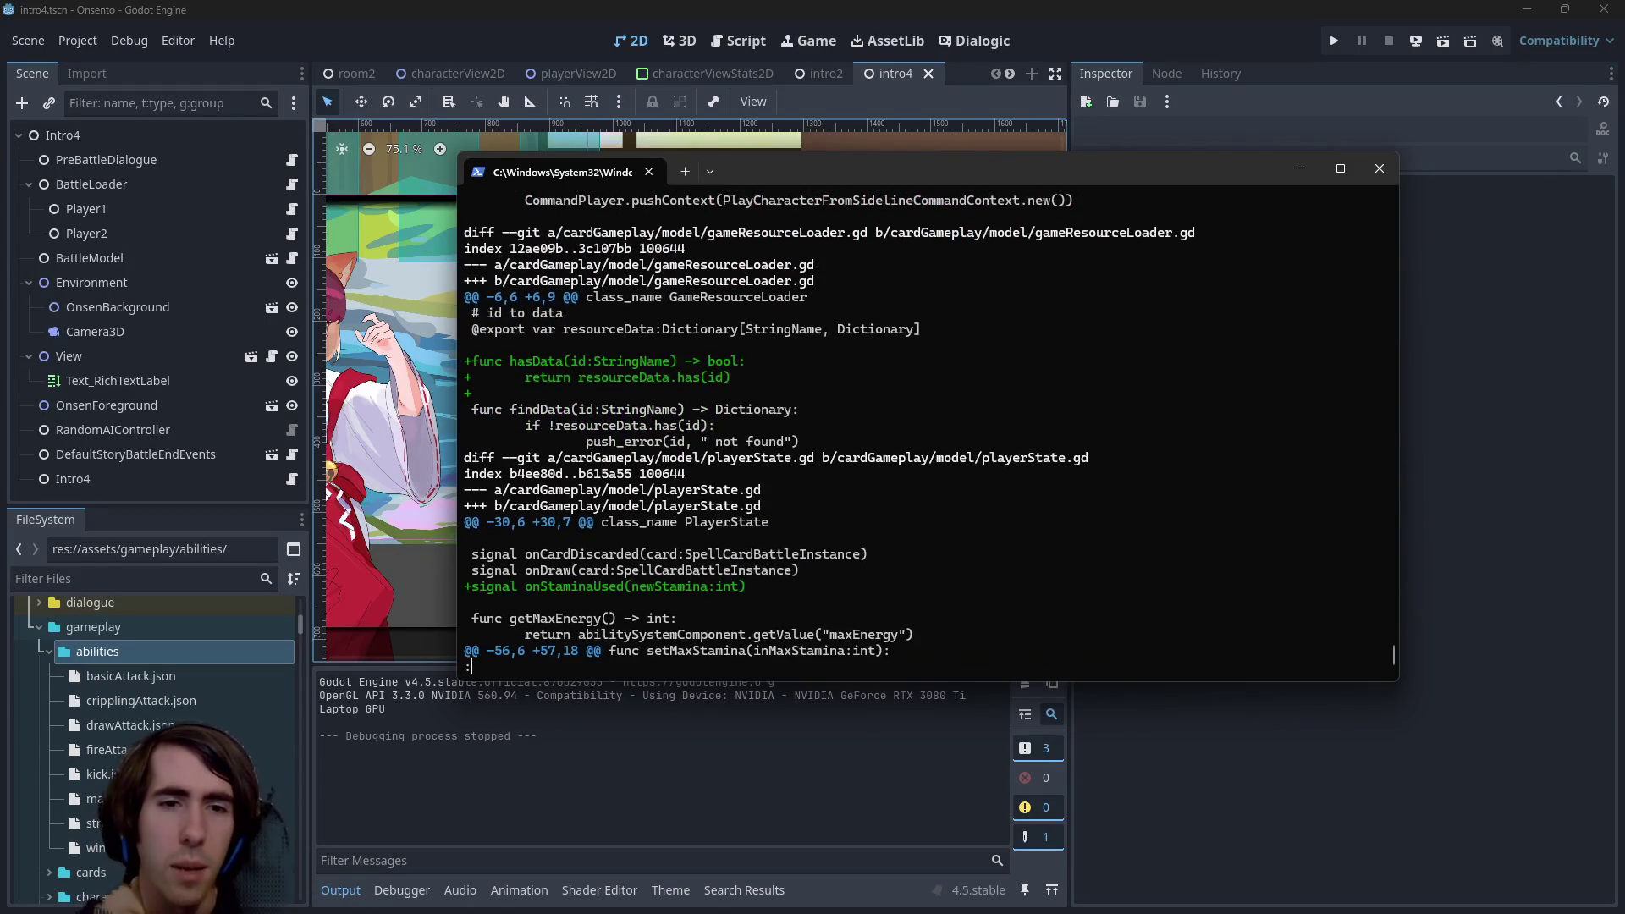
scroll(926, 417, "down", 14)
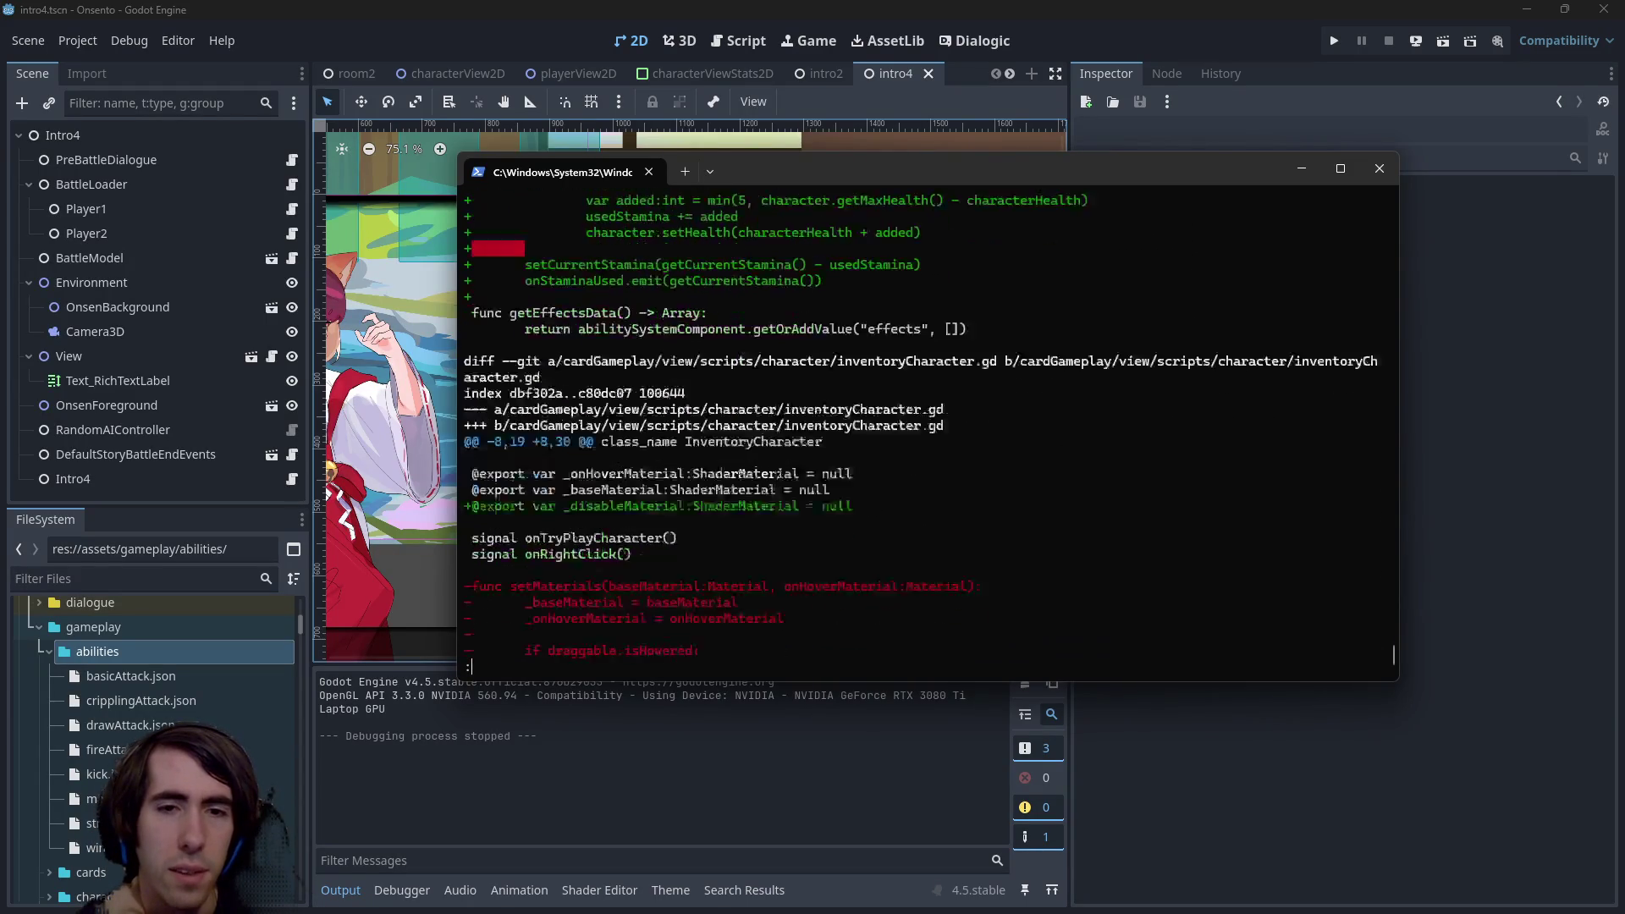
scroll(927, 417, "down", 7)
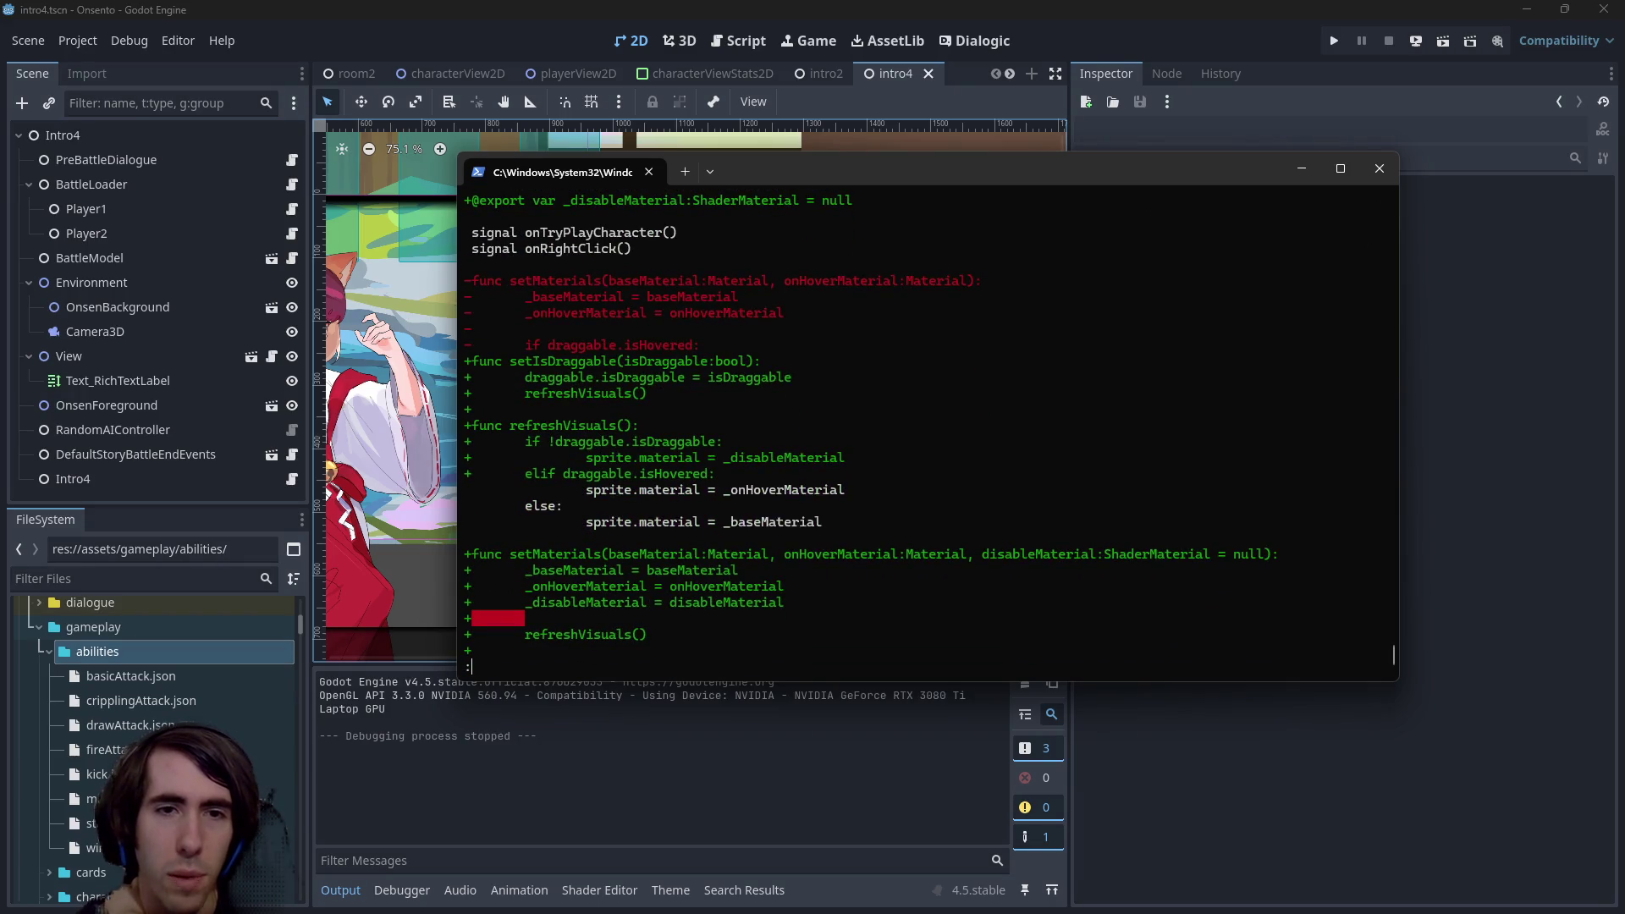
scroll(926, 418, "down", 8)
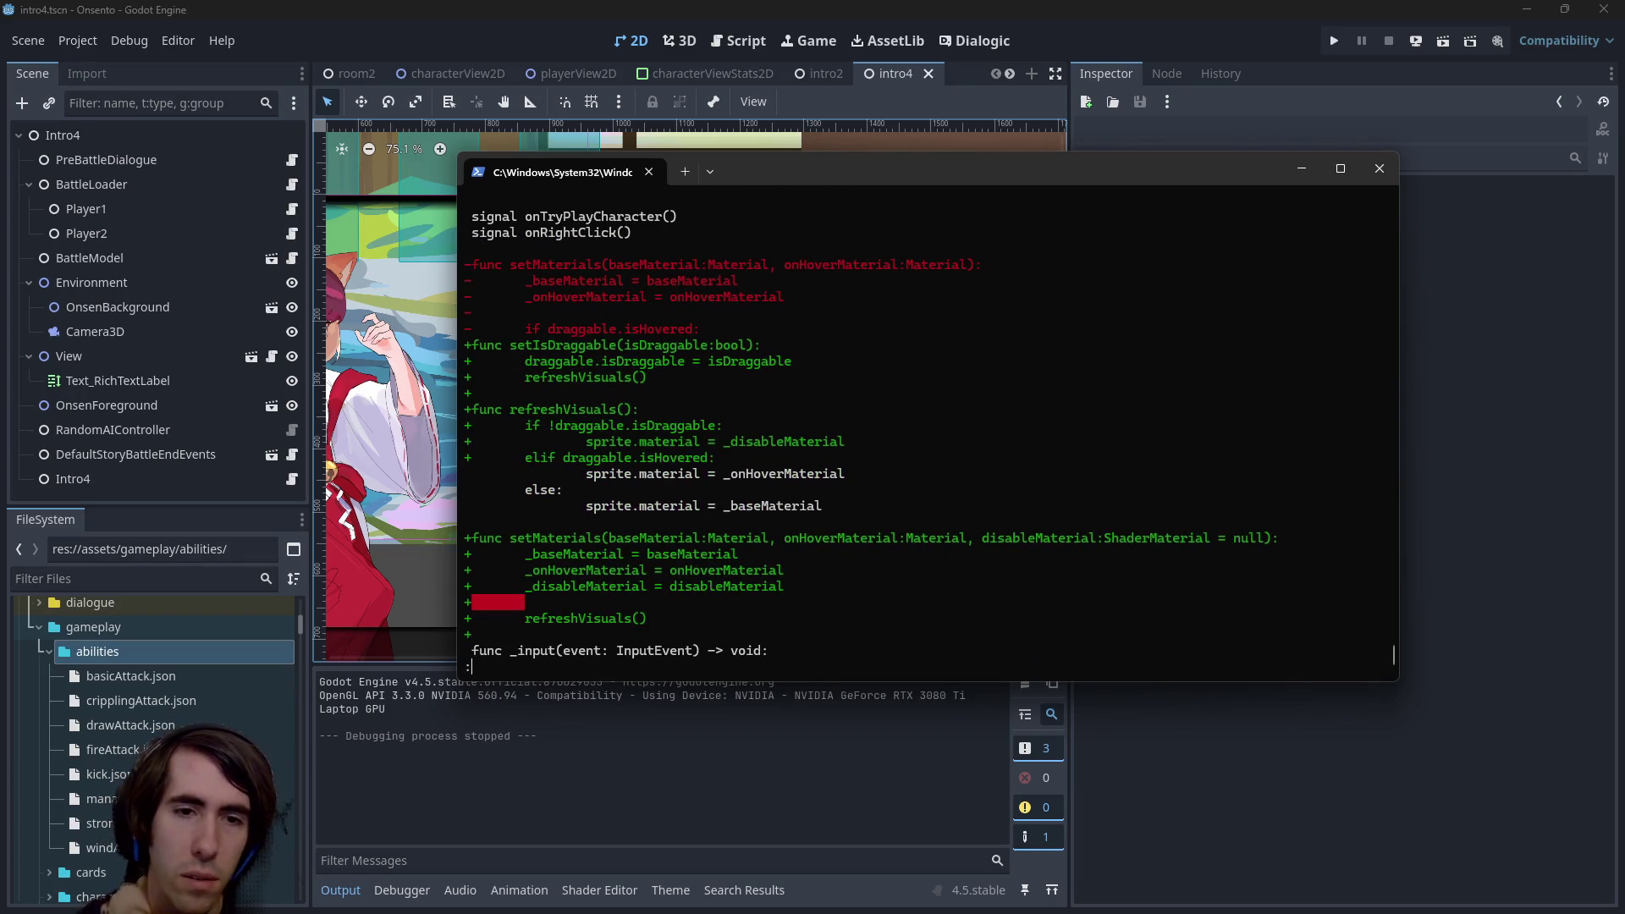
scroll(927, 418, "down", 2)
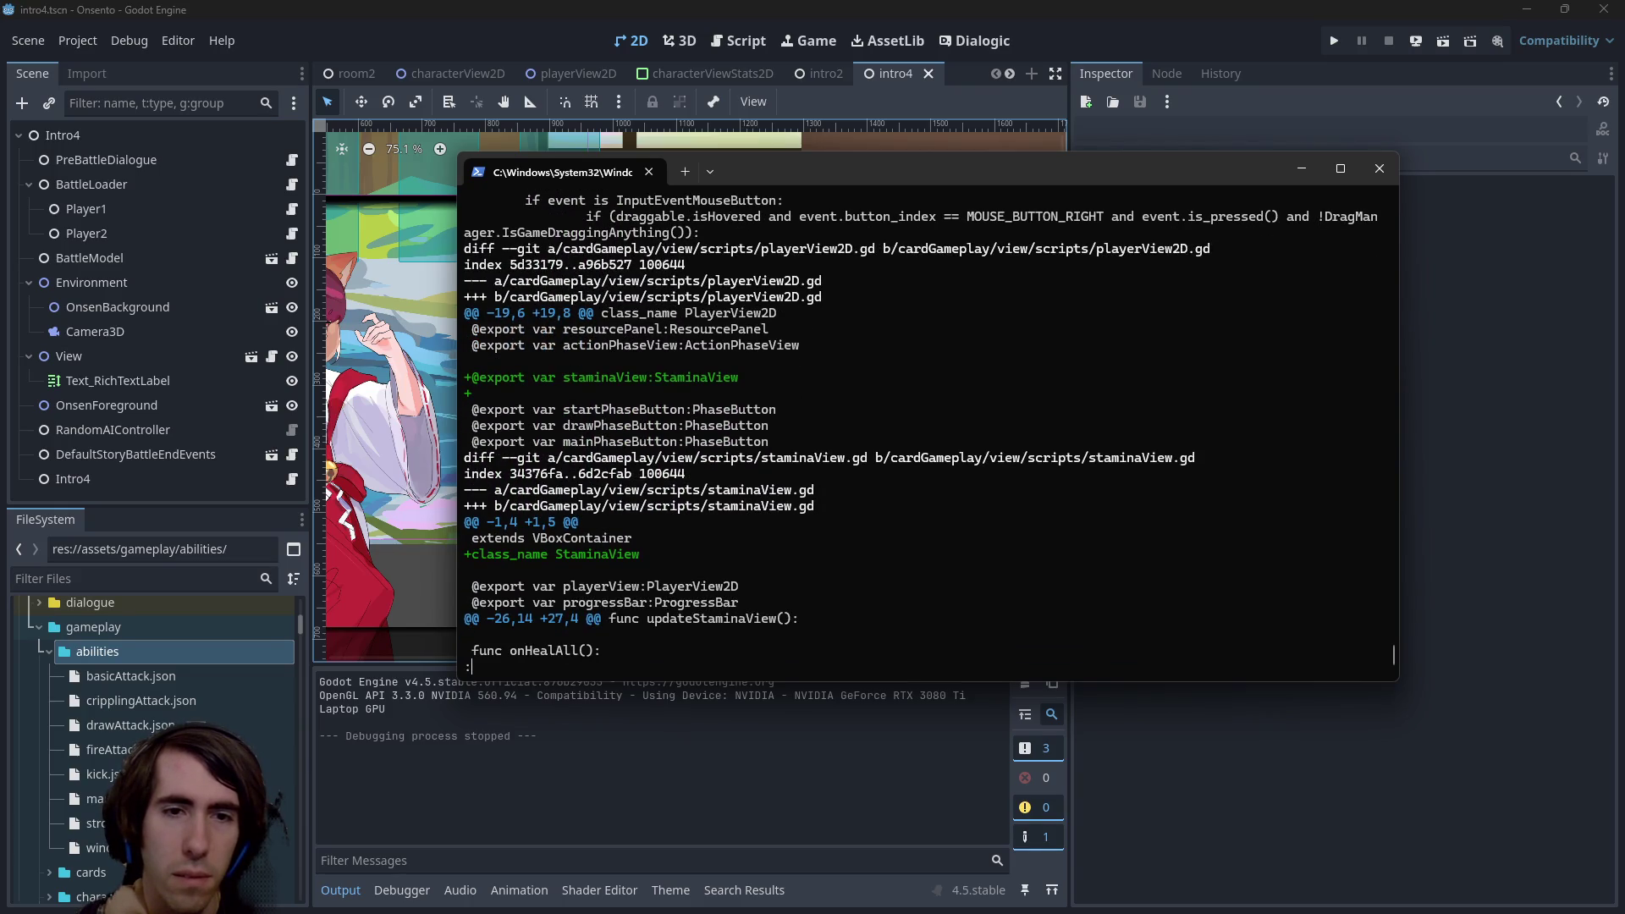
scroll(927, 418, "down", 3)
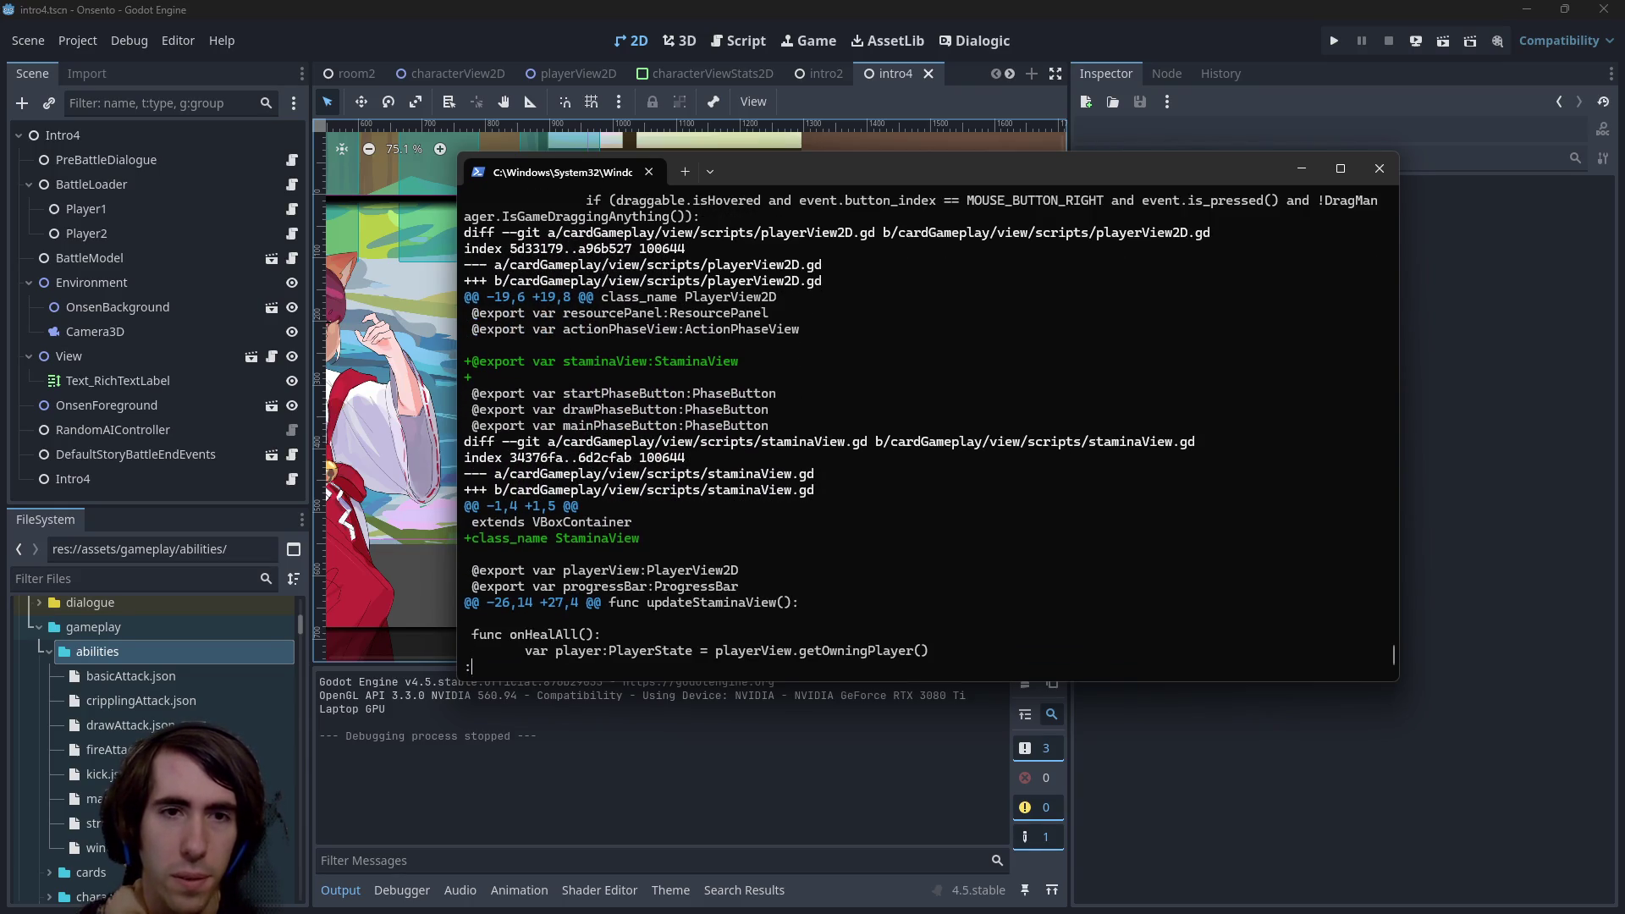
scroll(927, 418, "down", 6)
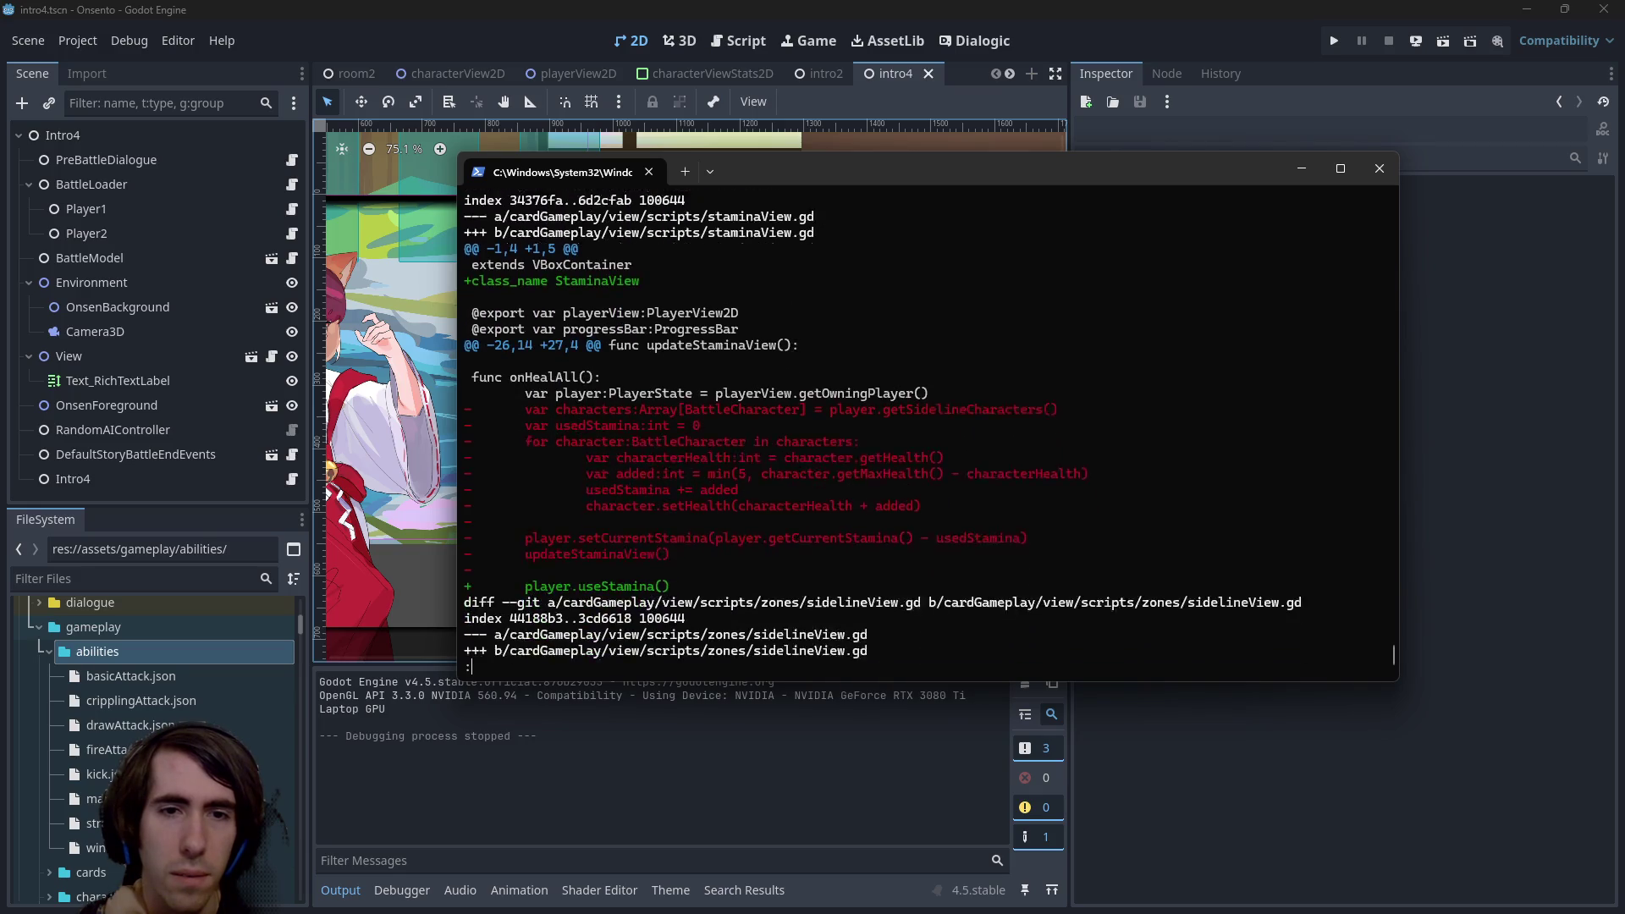
scroll(927, 418, "down", 6)
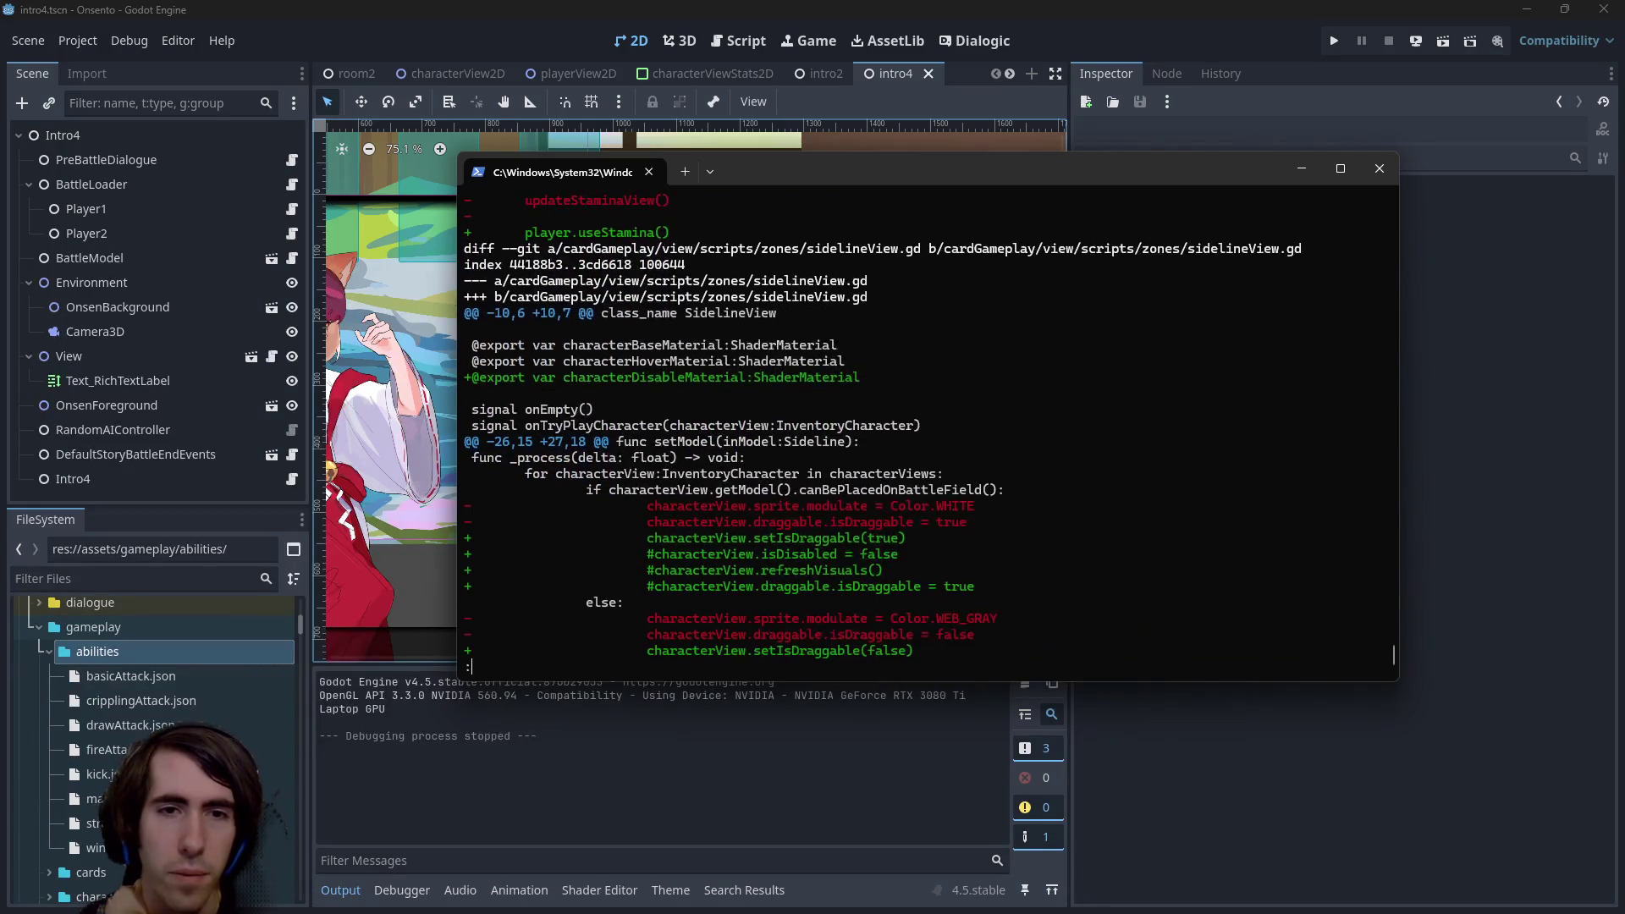
scroll(927, 417, "down", 6)
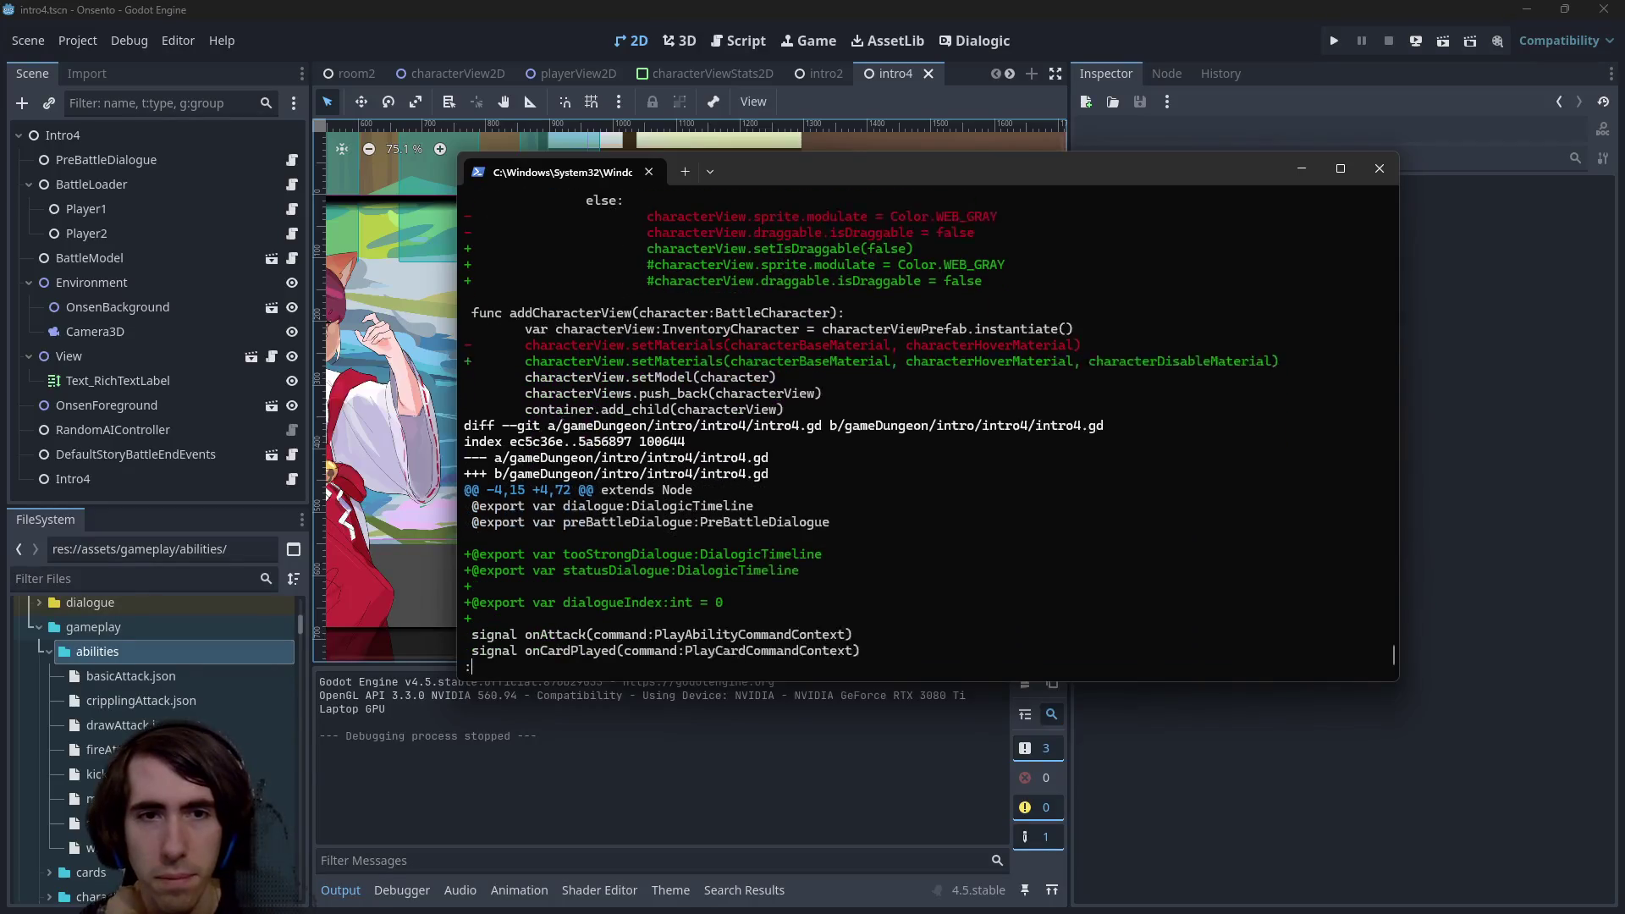
scroll(927, 417, "down", 2)
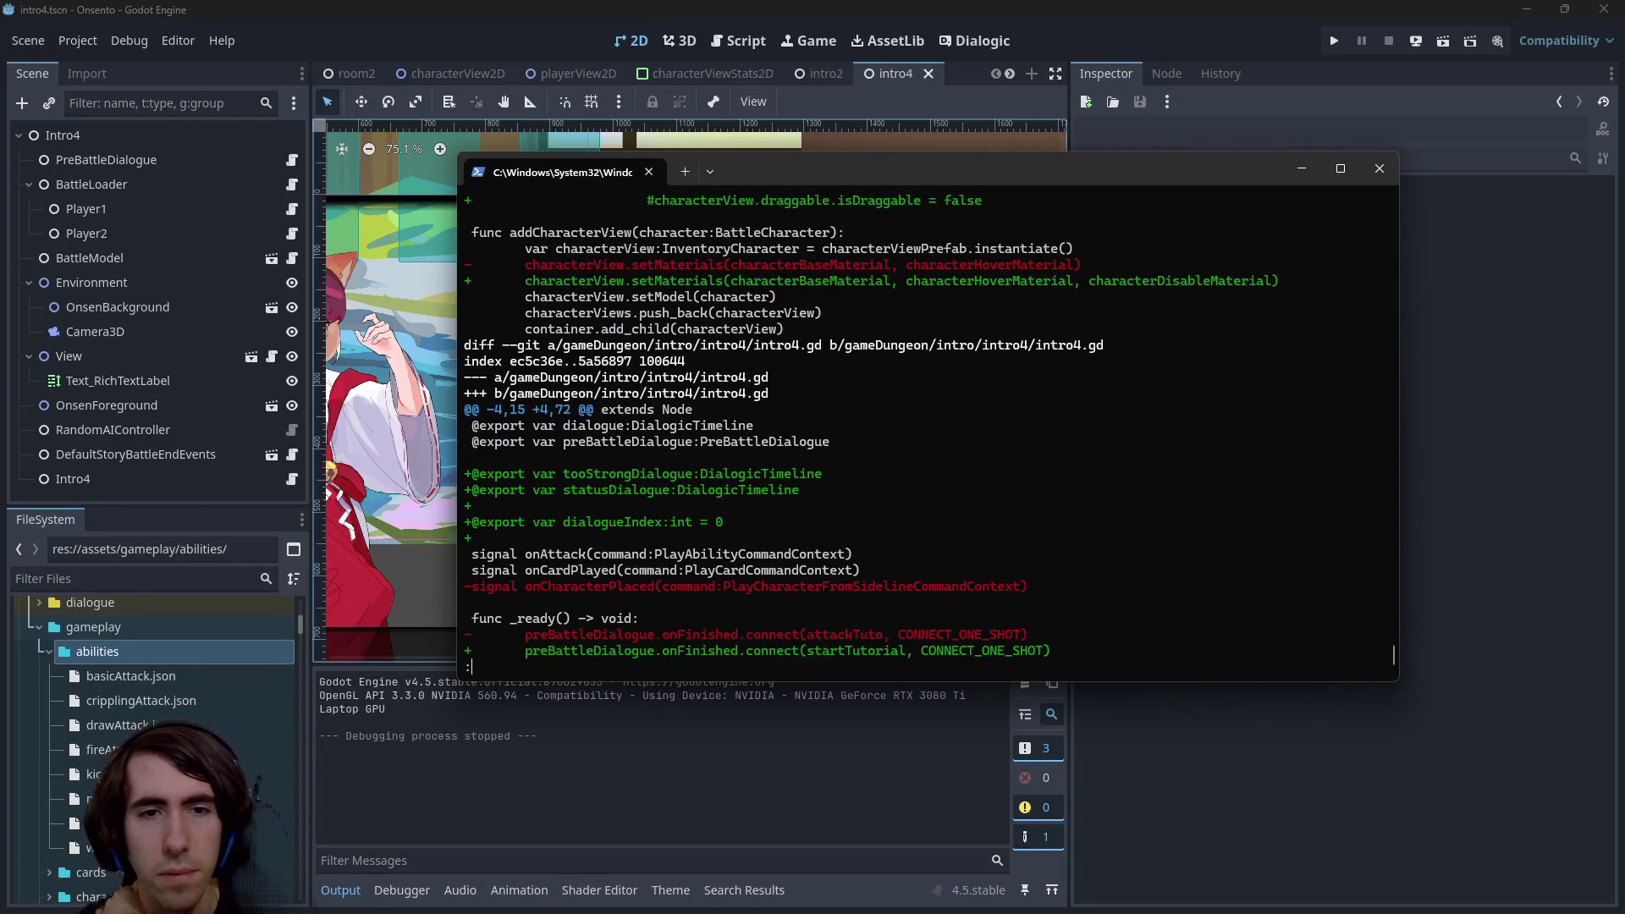
scroll(926, 418, "down", 2)
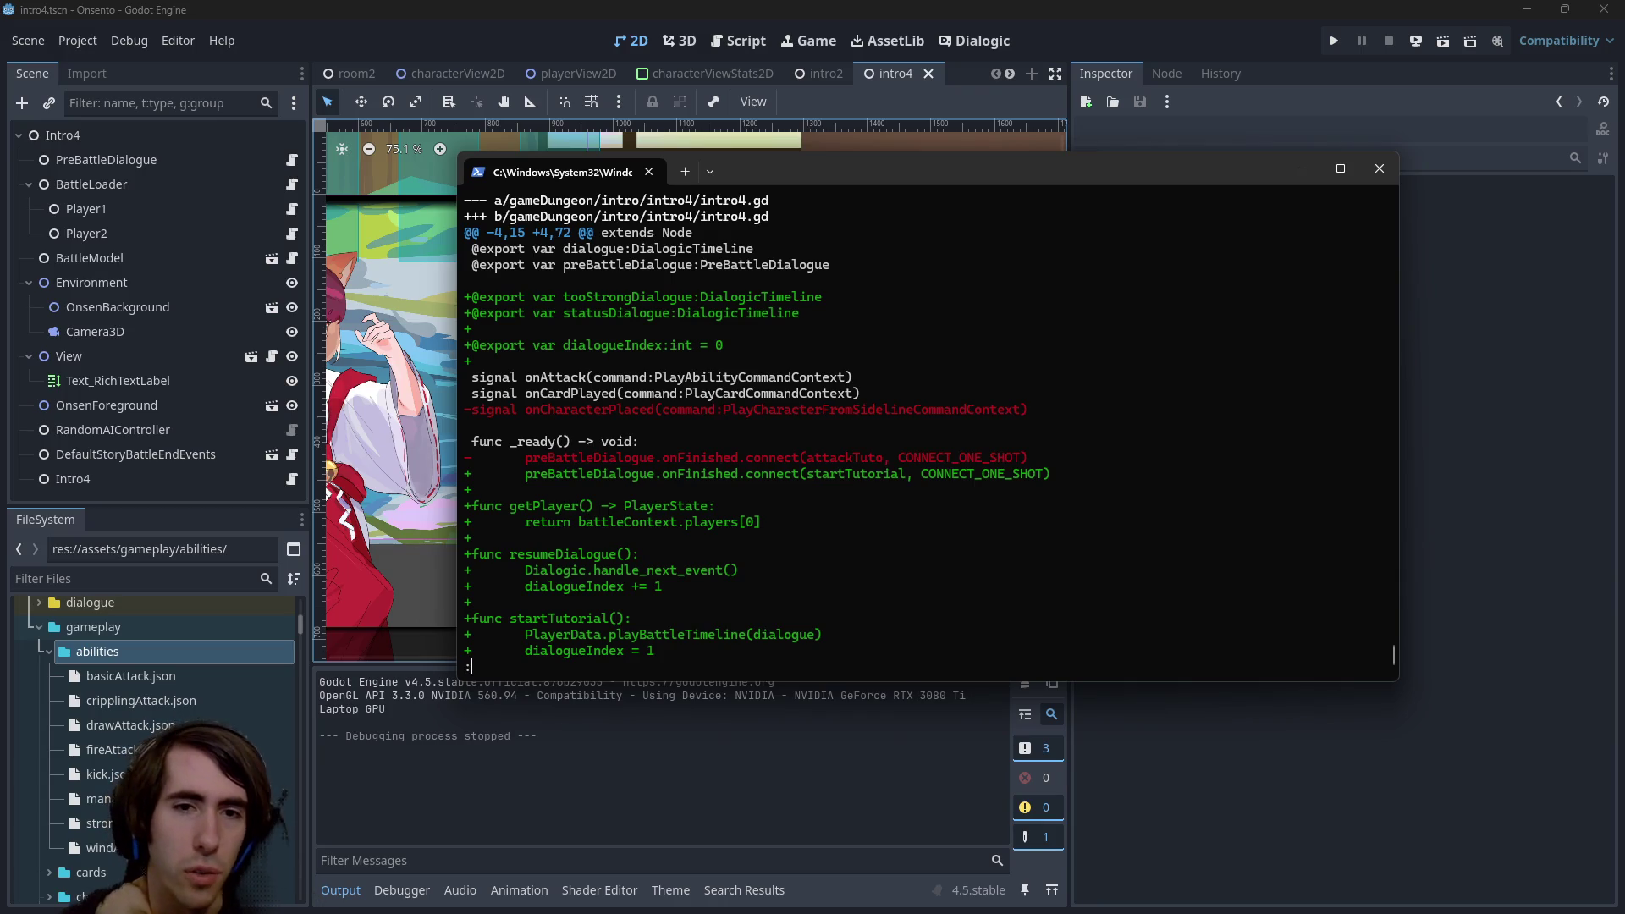
scroll(926, 423, "down", 10)
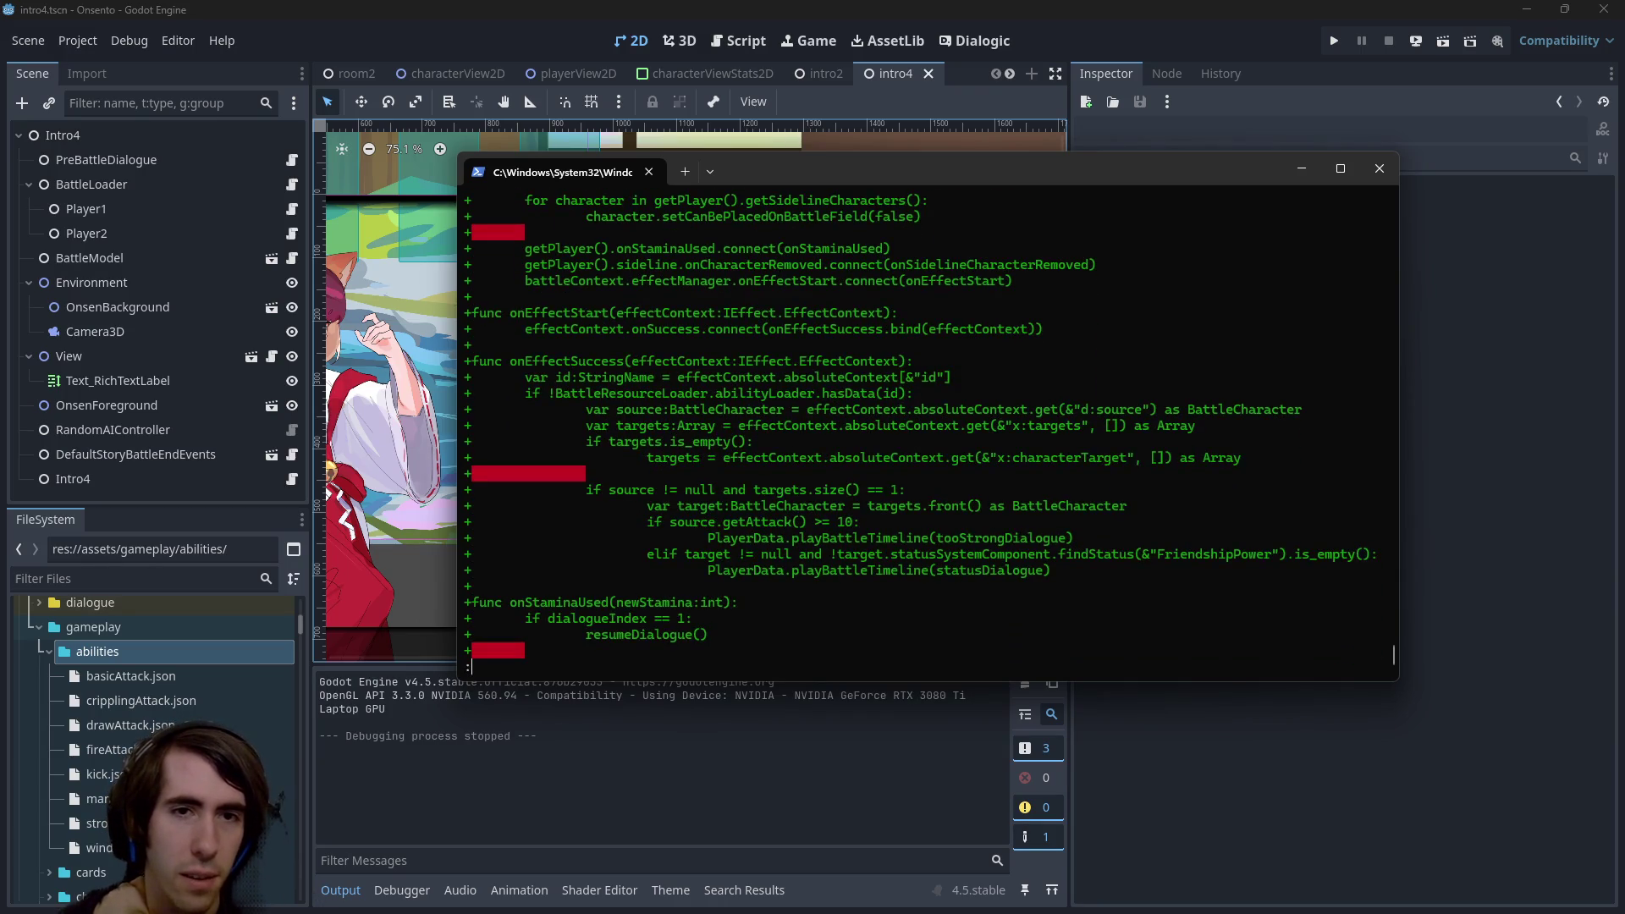
scroll(926, 424, "down", 7)
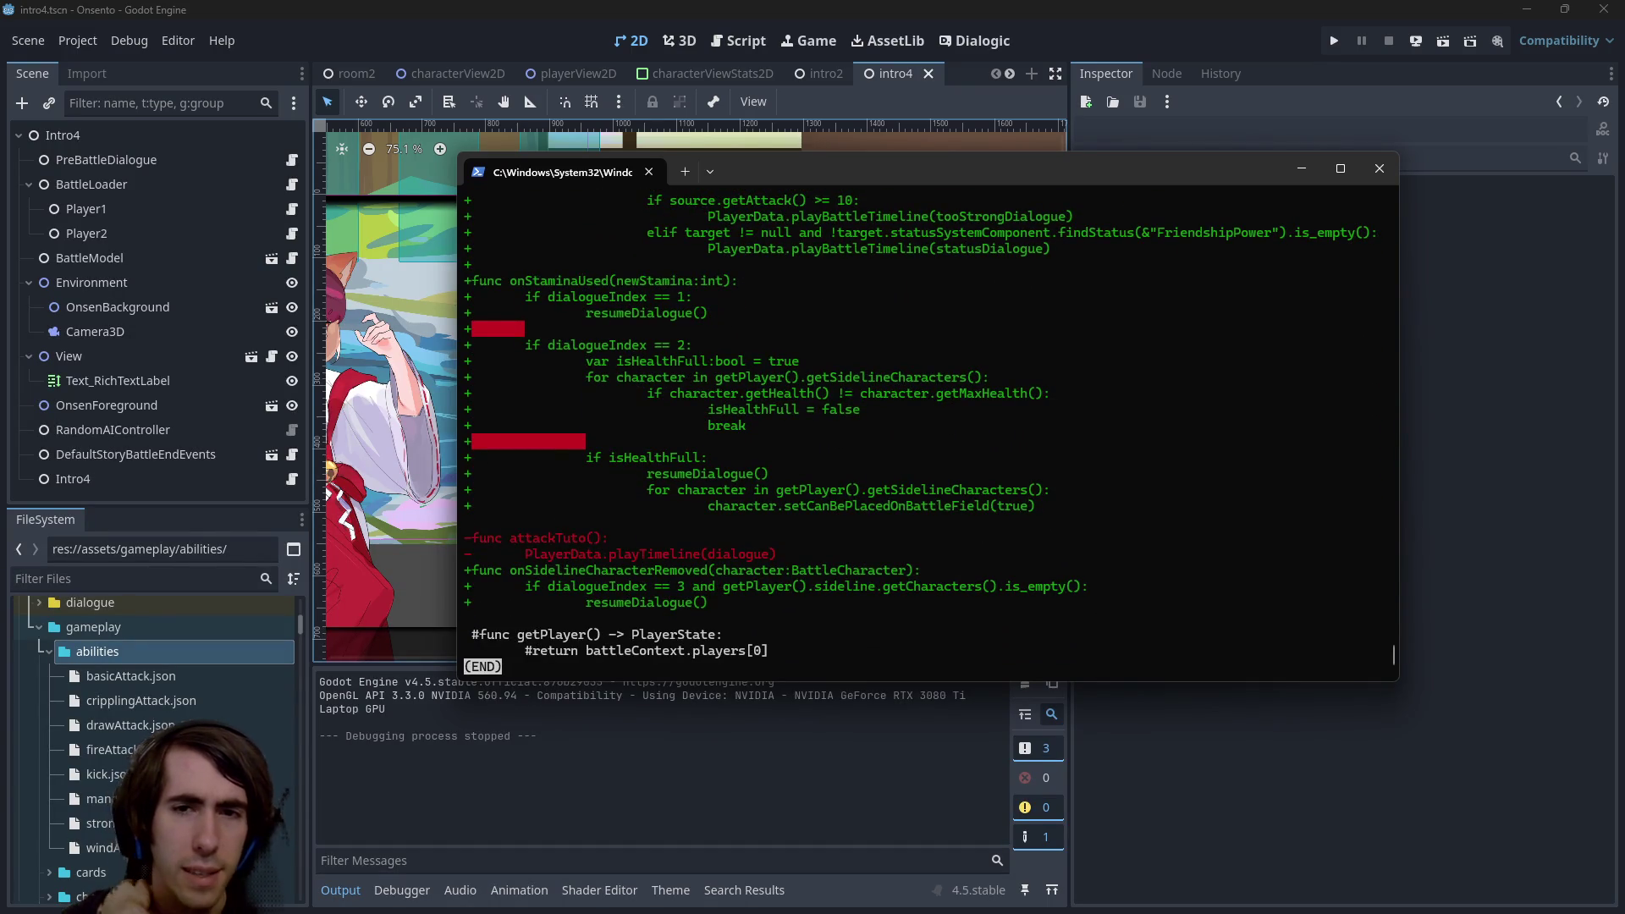
key("q")
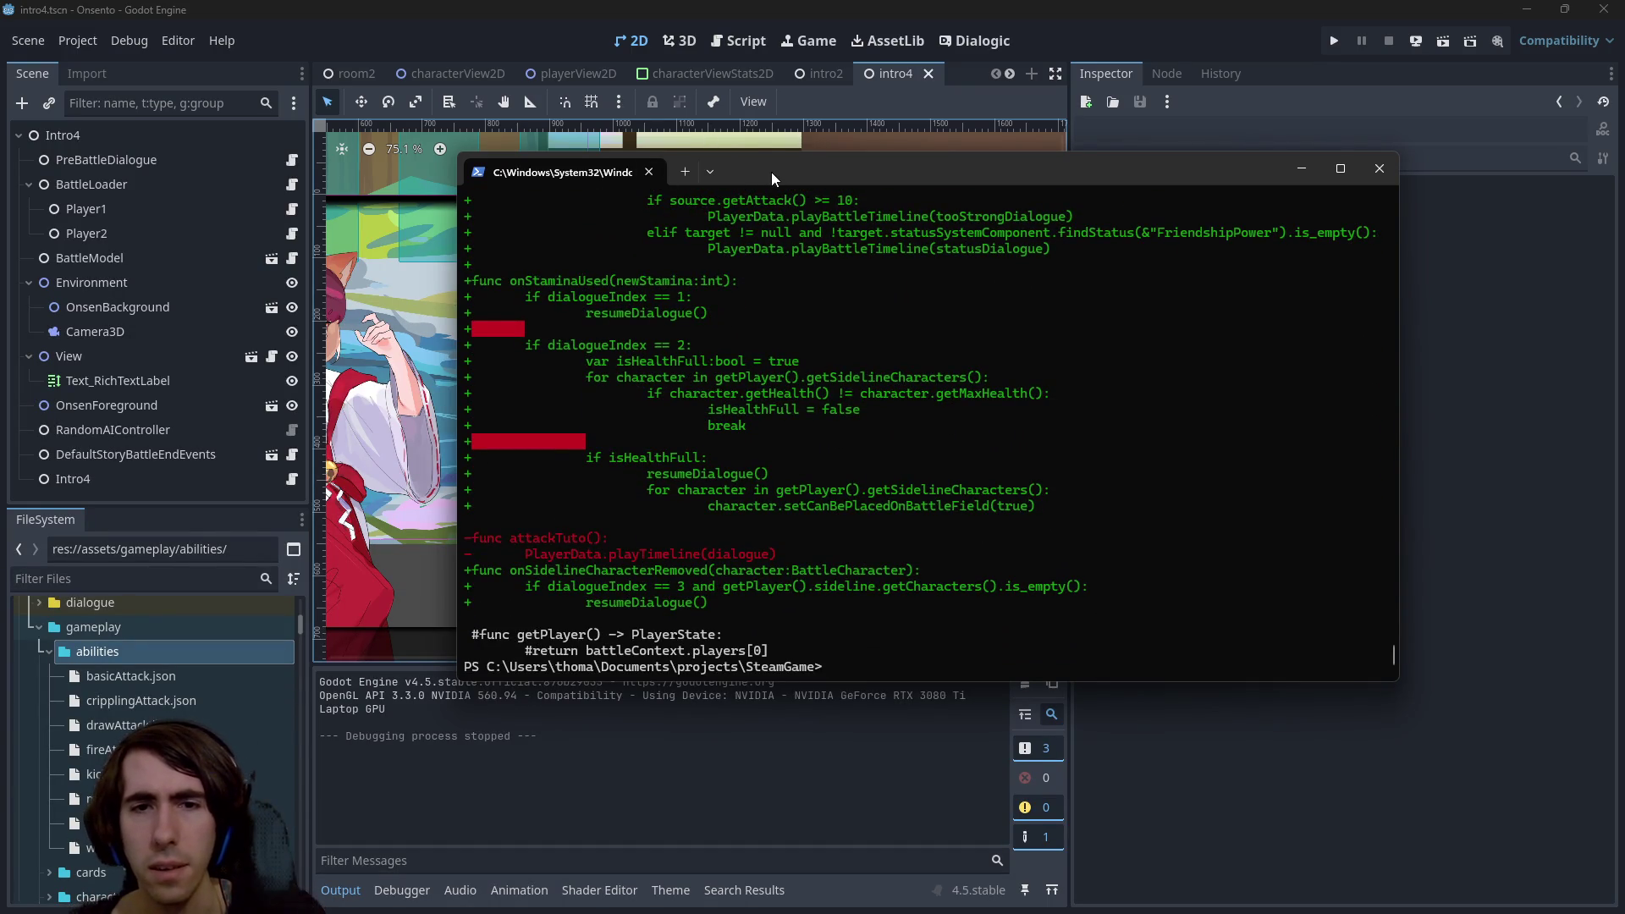
left_click_drag(770, 170, 1624, 169)
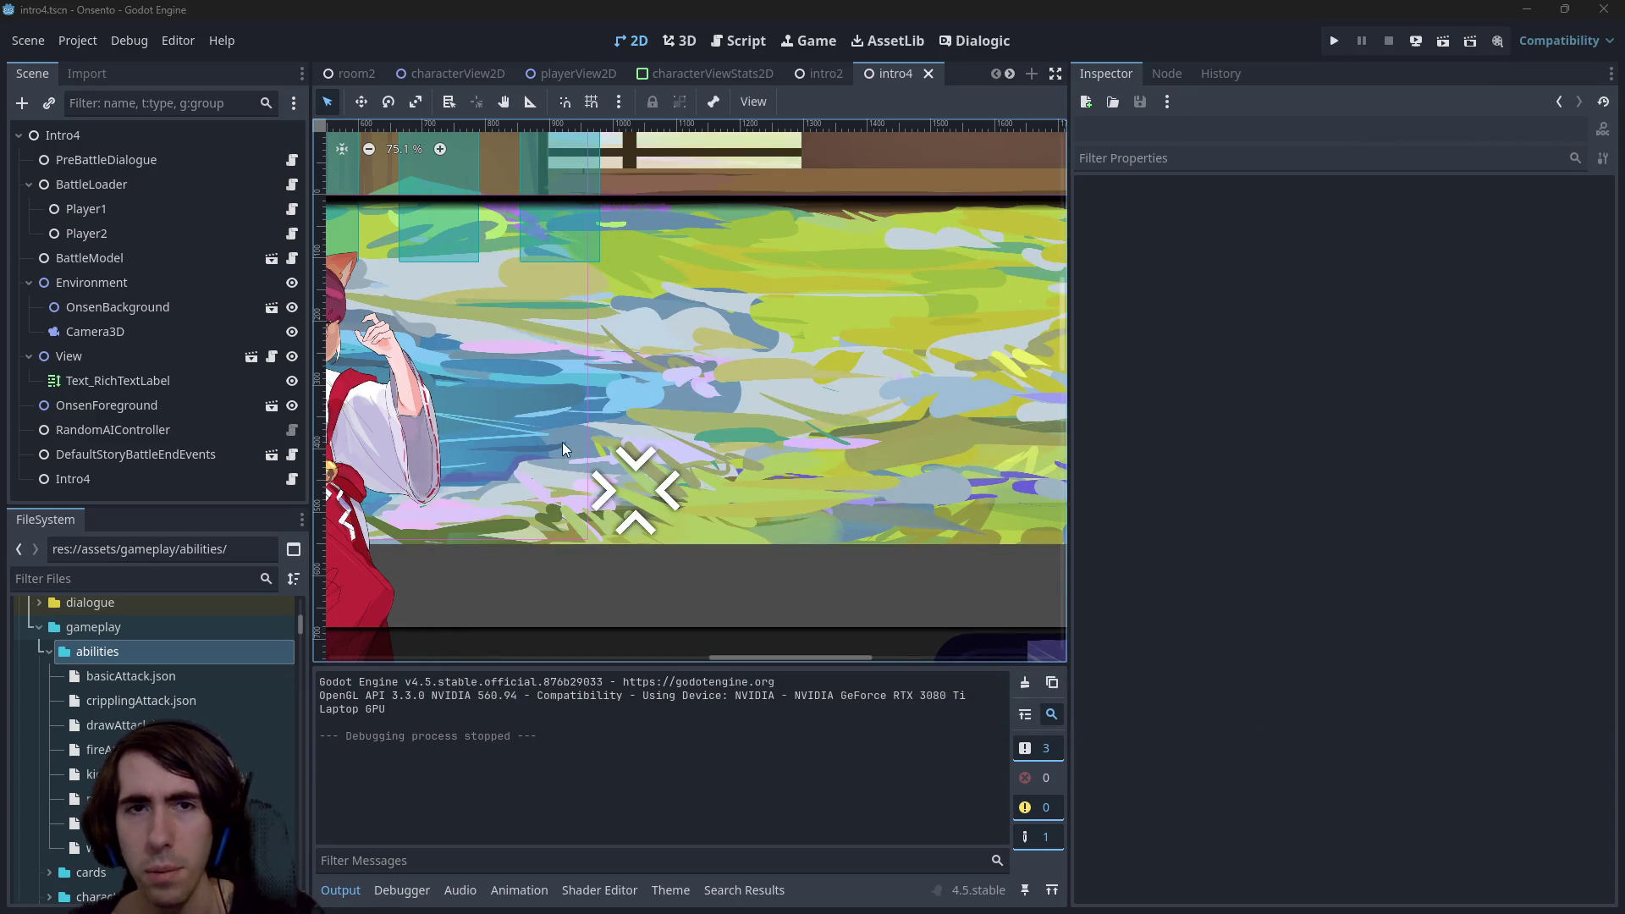
Comment out the dialogue connection line in intro4.gd's _ready, save, and run the scene
left_click(729, 43)
scroll(1022, 149, "up", 10)
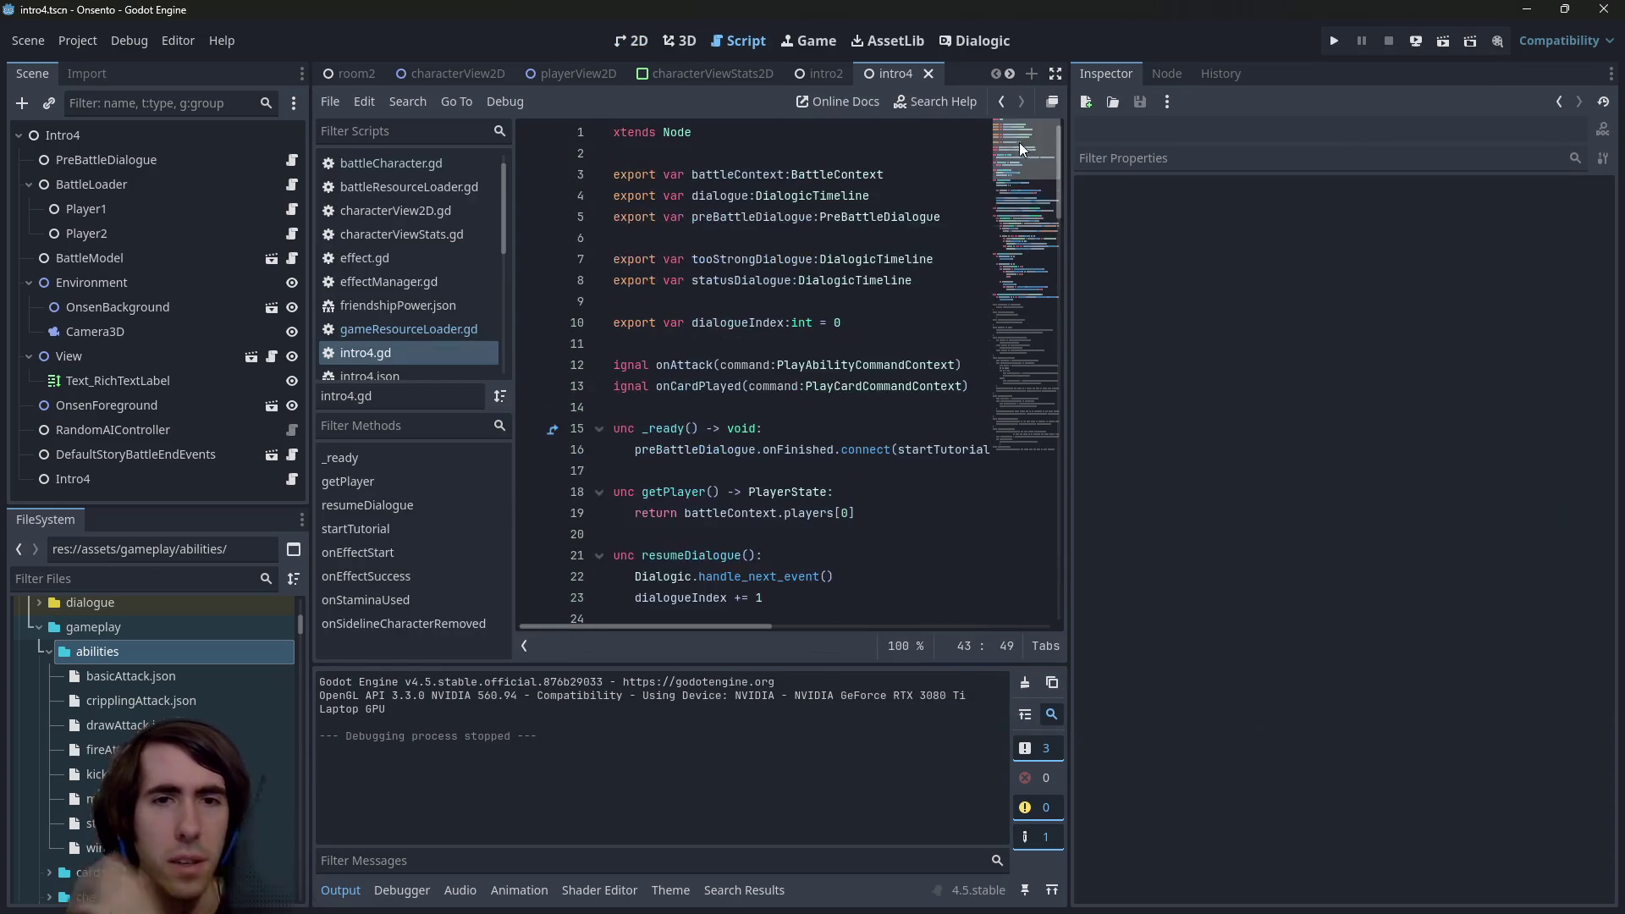
scroll(762, 338, "down", 1)
left_click(745, 388)
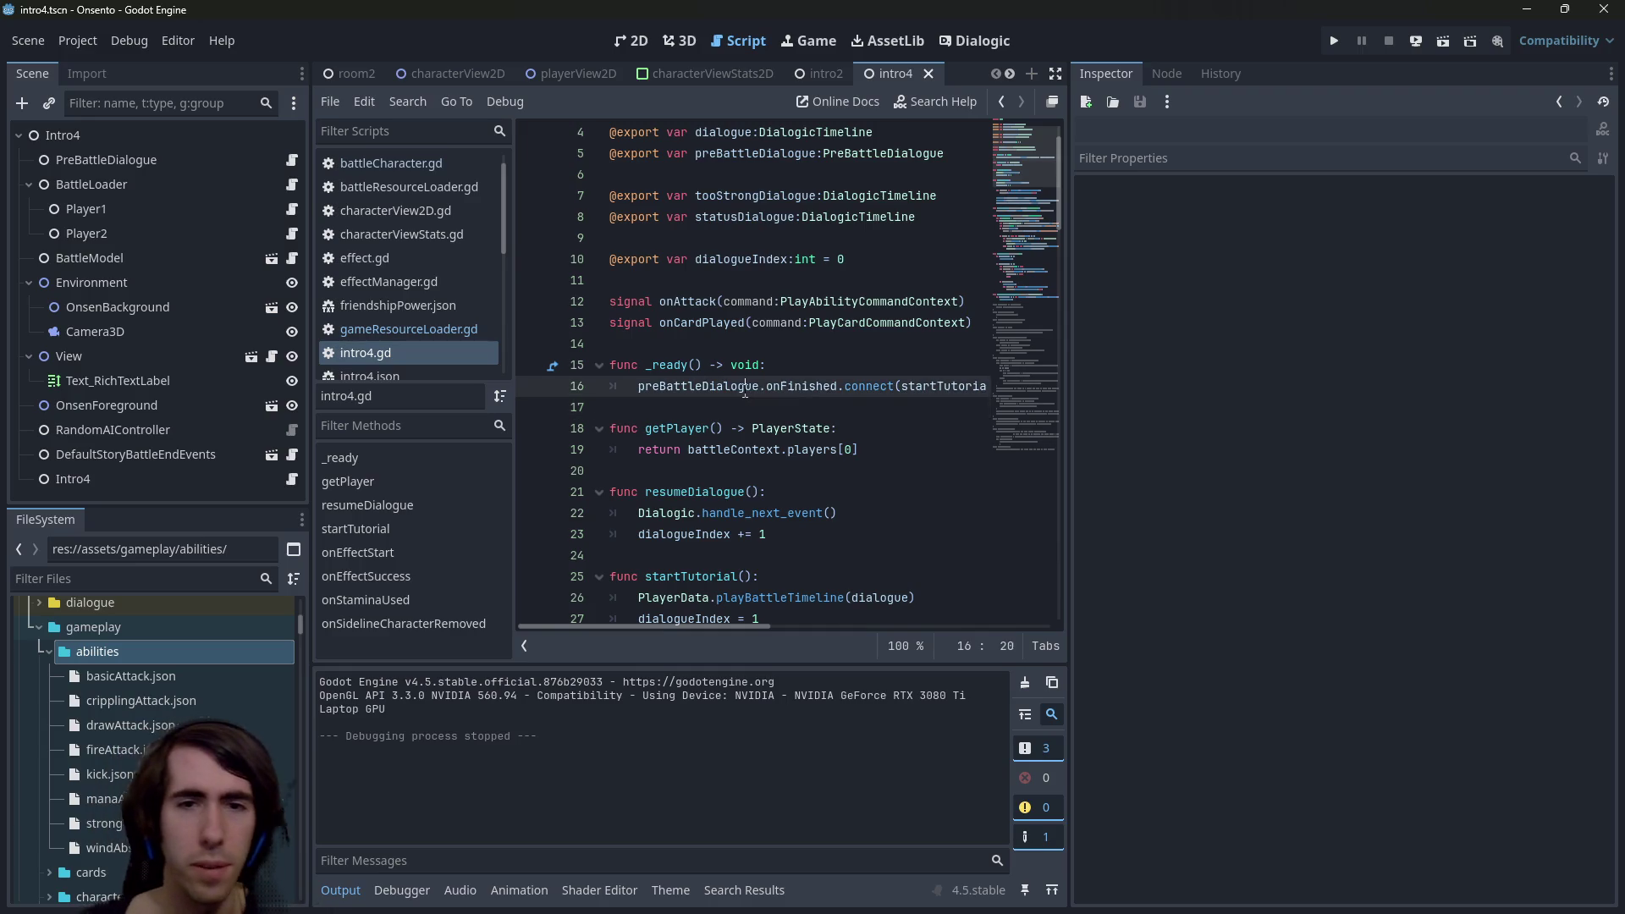
left_click_drag(1067, 341, 1259, 341)
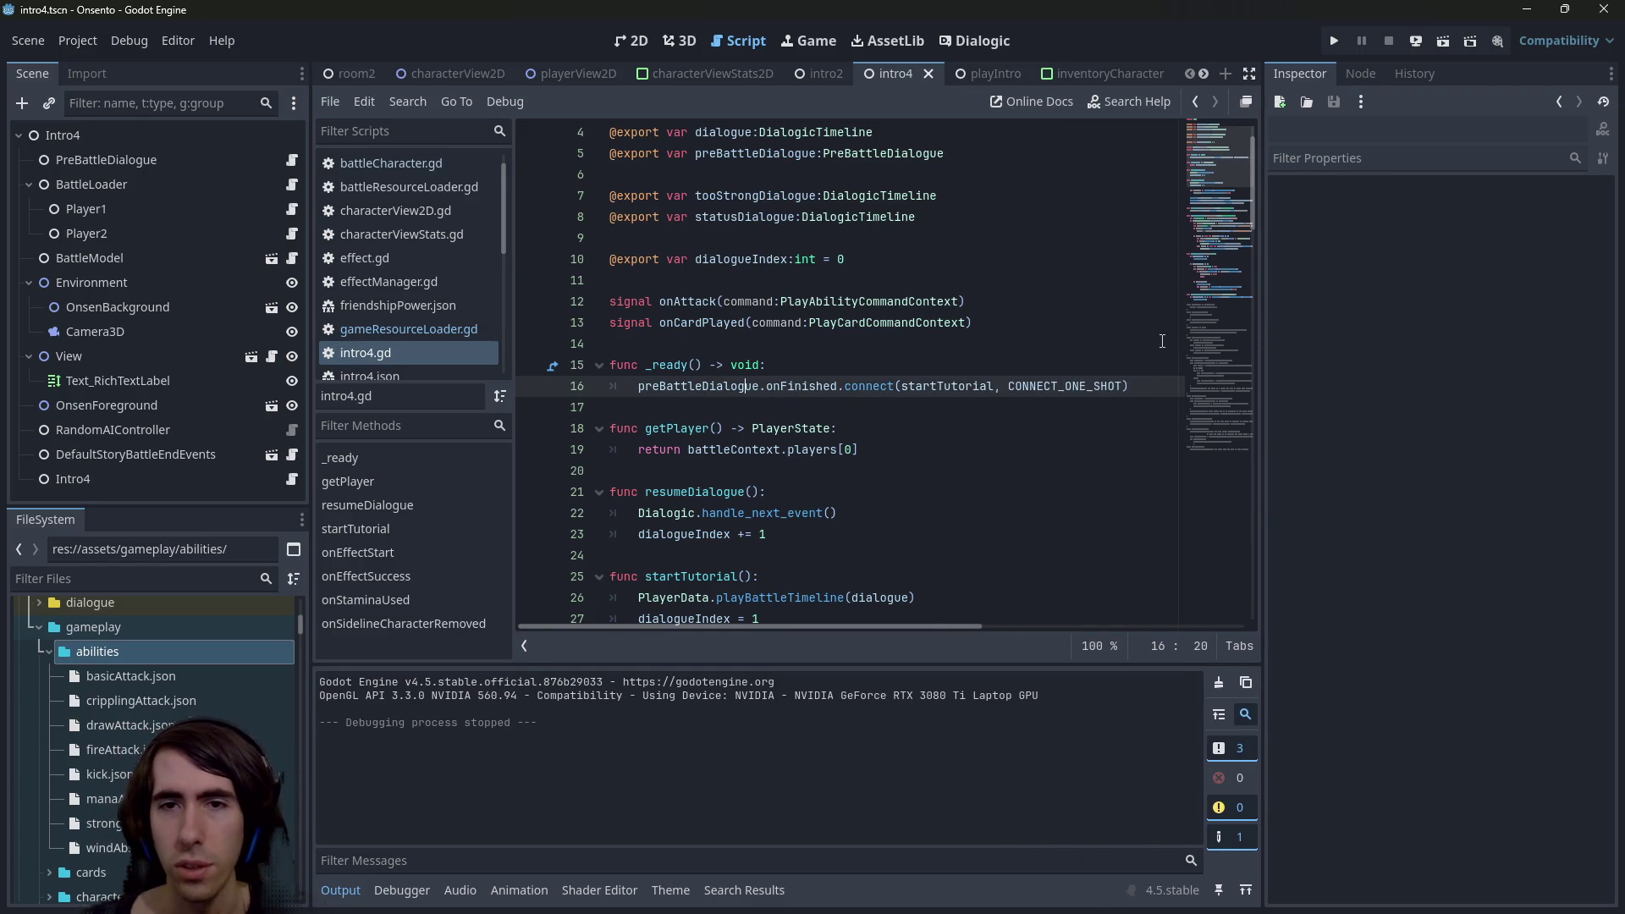
key("ctrl+k")
key("ctrl+s")
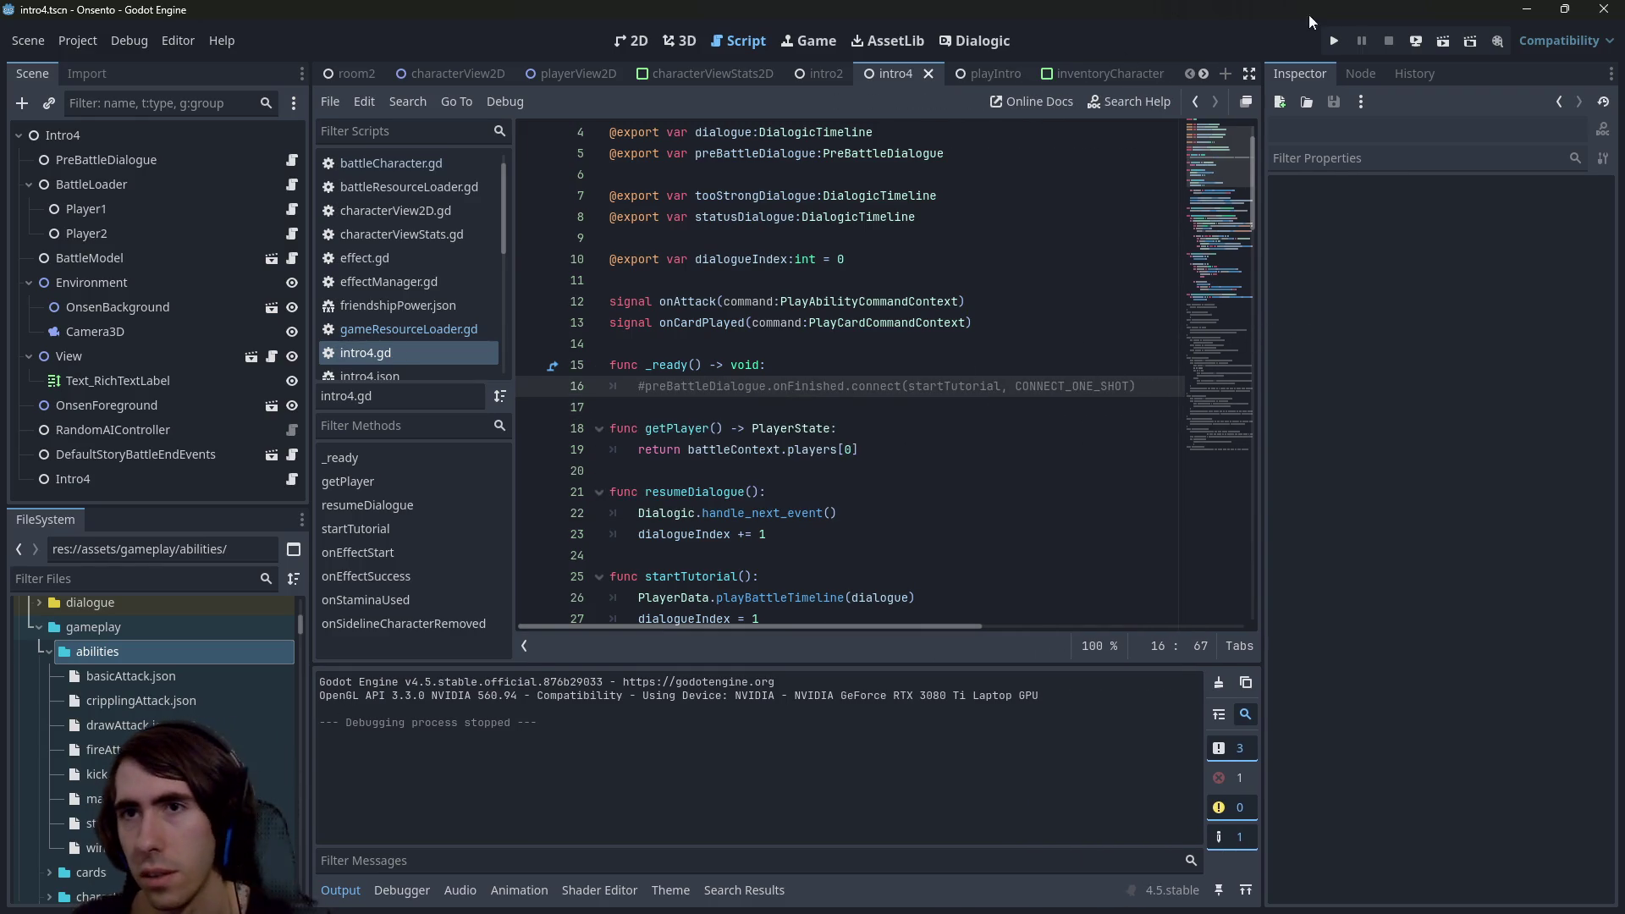
left_click(1443, 40)
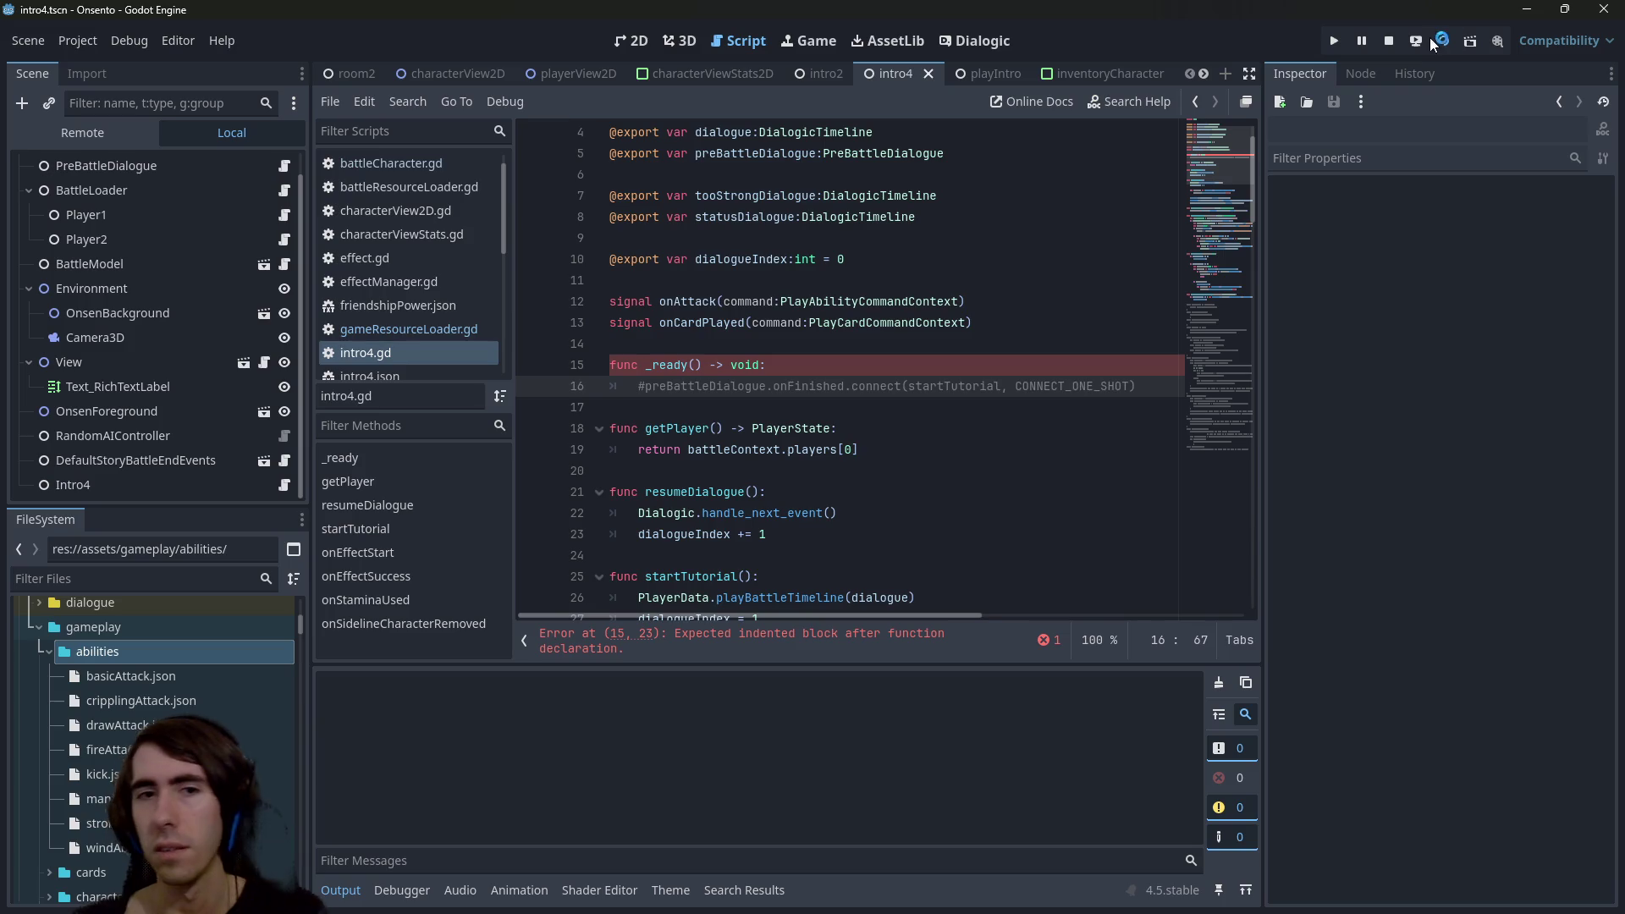
Add 'pass' inside _ready, rerun the scene with F6, then close the game window
left_click(849, 367)
key("BackSpace")
key("BackSpace")
key("BackSpace")
type("pass")
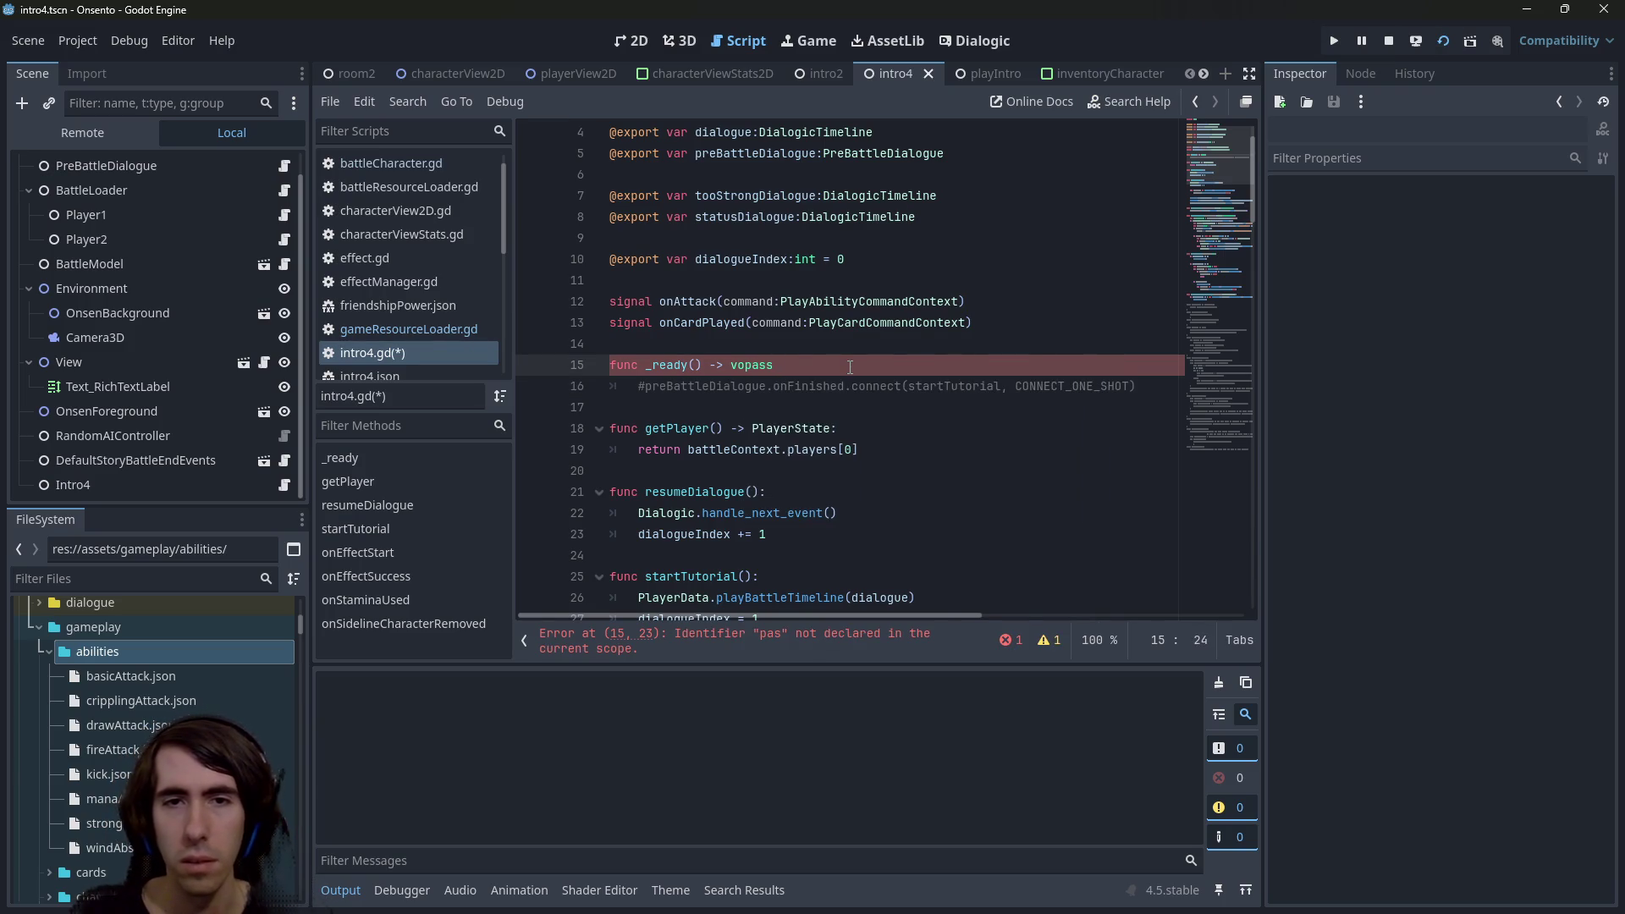
key("ctrl+z")
key("ctrl+z")
key("Return")
type("s")
key("F6")
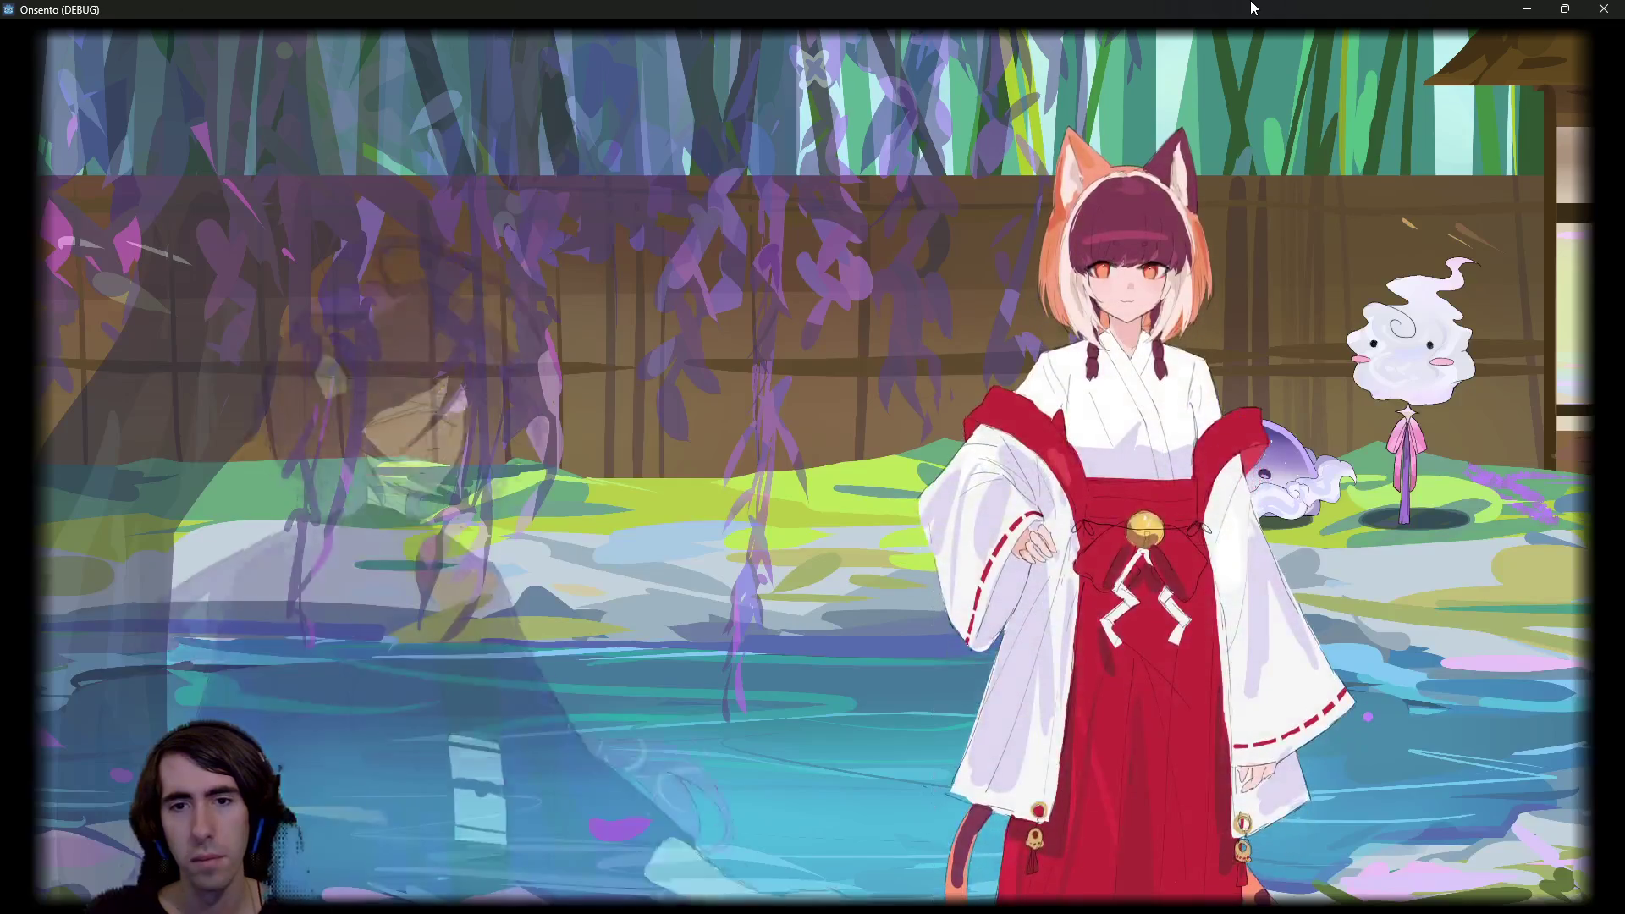
left_click(1603, 8)
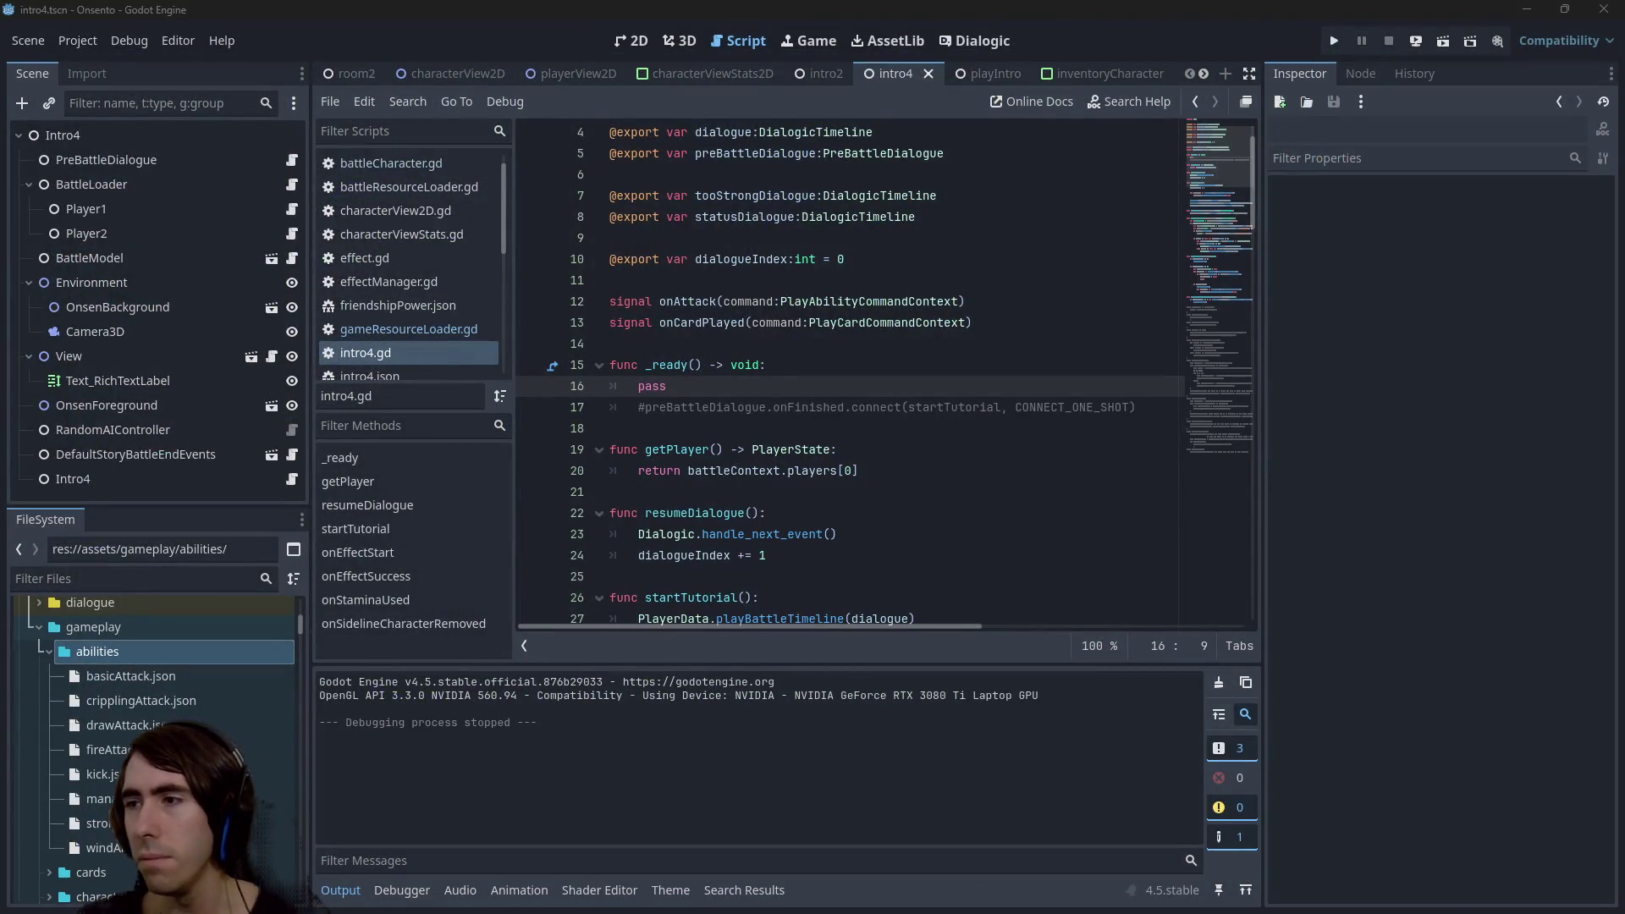
key("alt+Tab")
Run git status and git diff *.dtl to review the dialogue file changes
type("g")
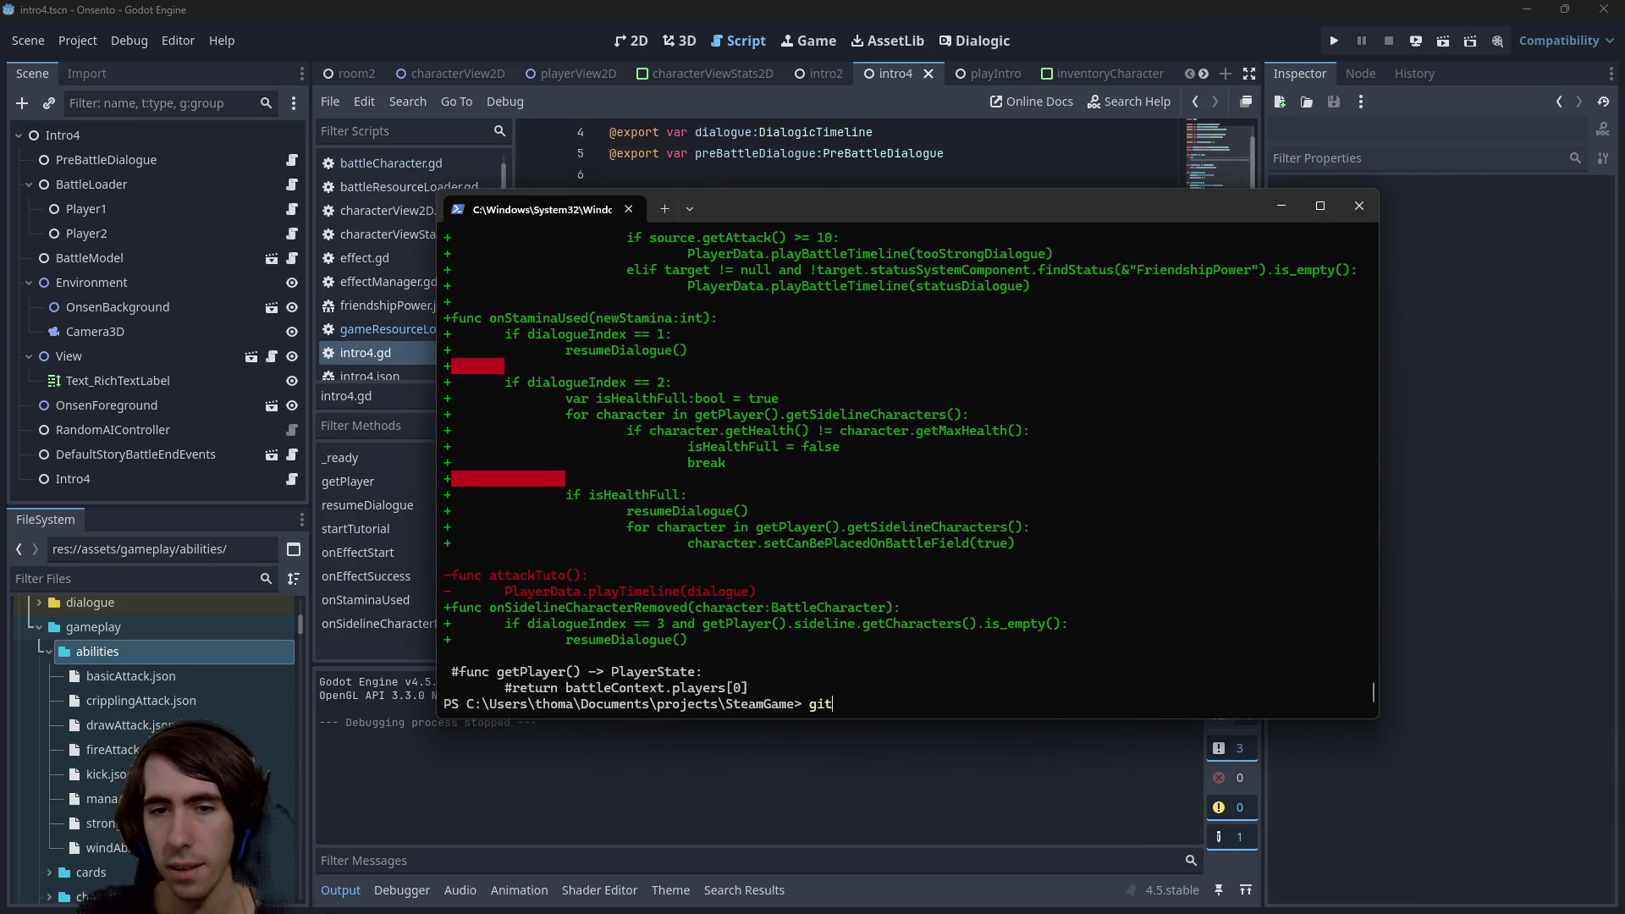
type(" status")
key("Return")
type("git diff *.")
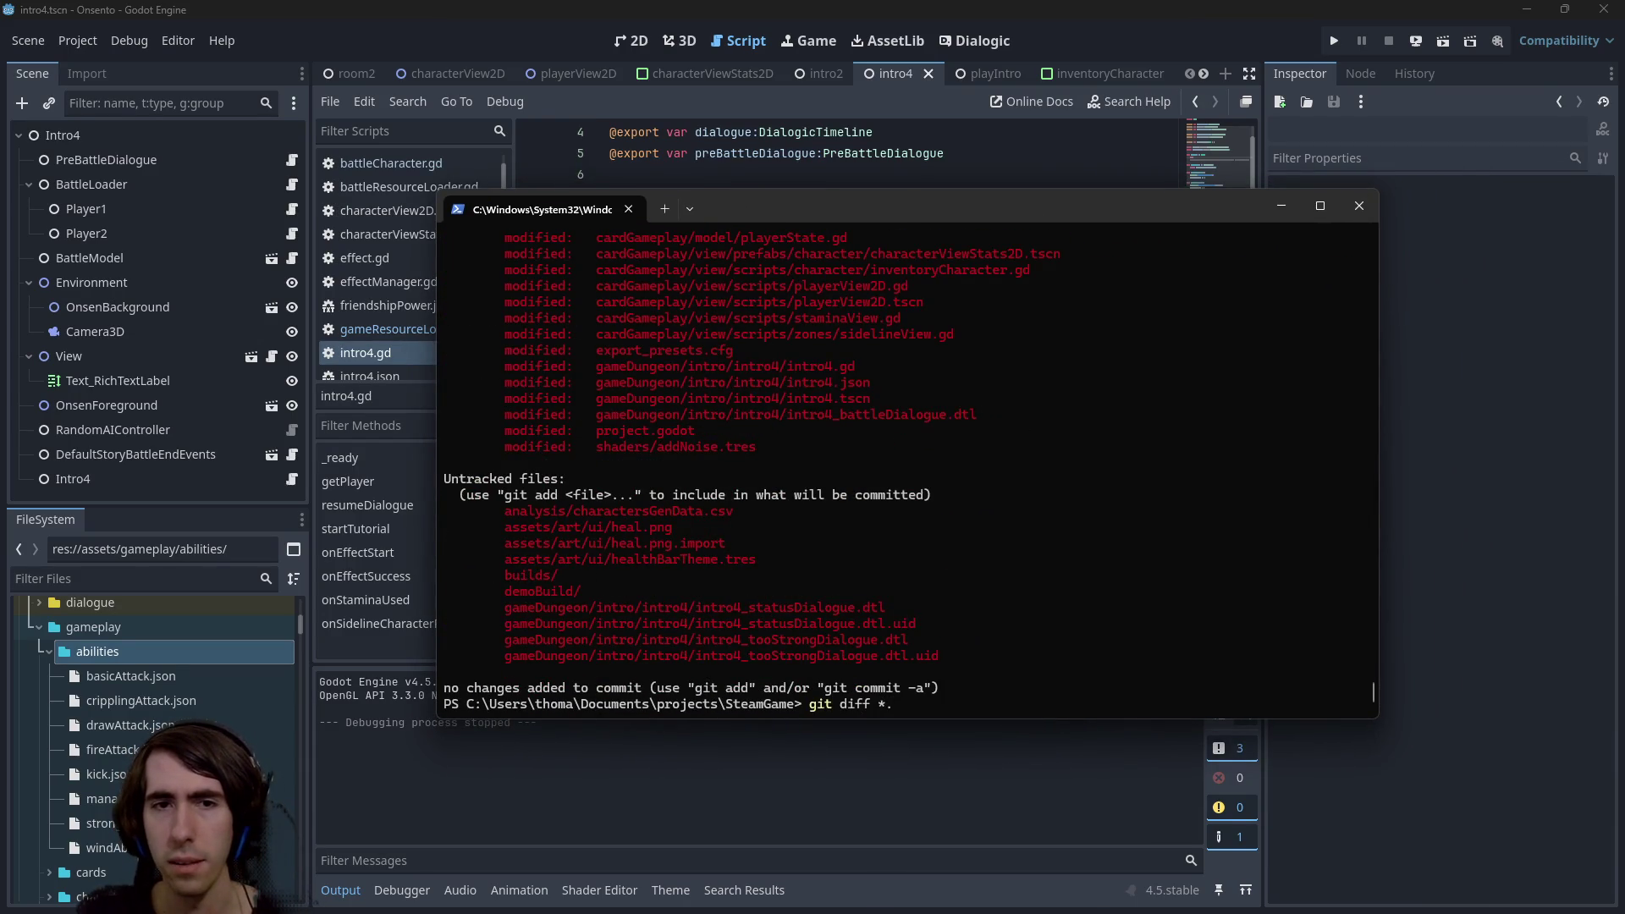
type("dtl")
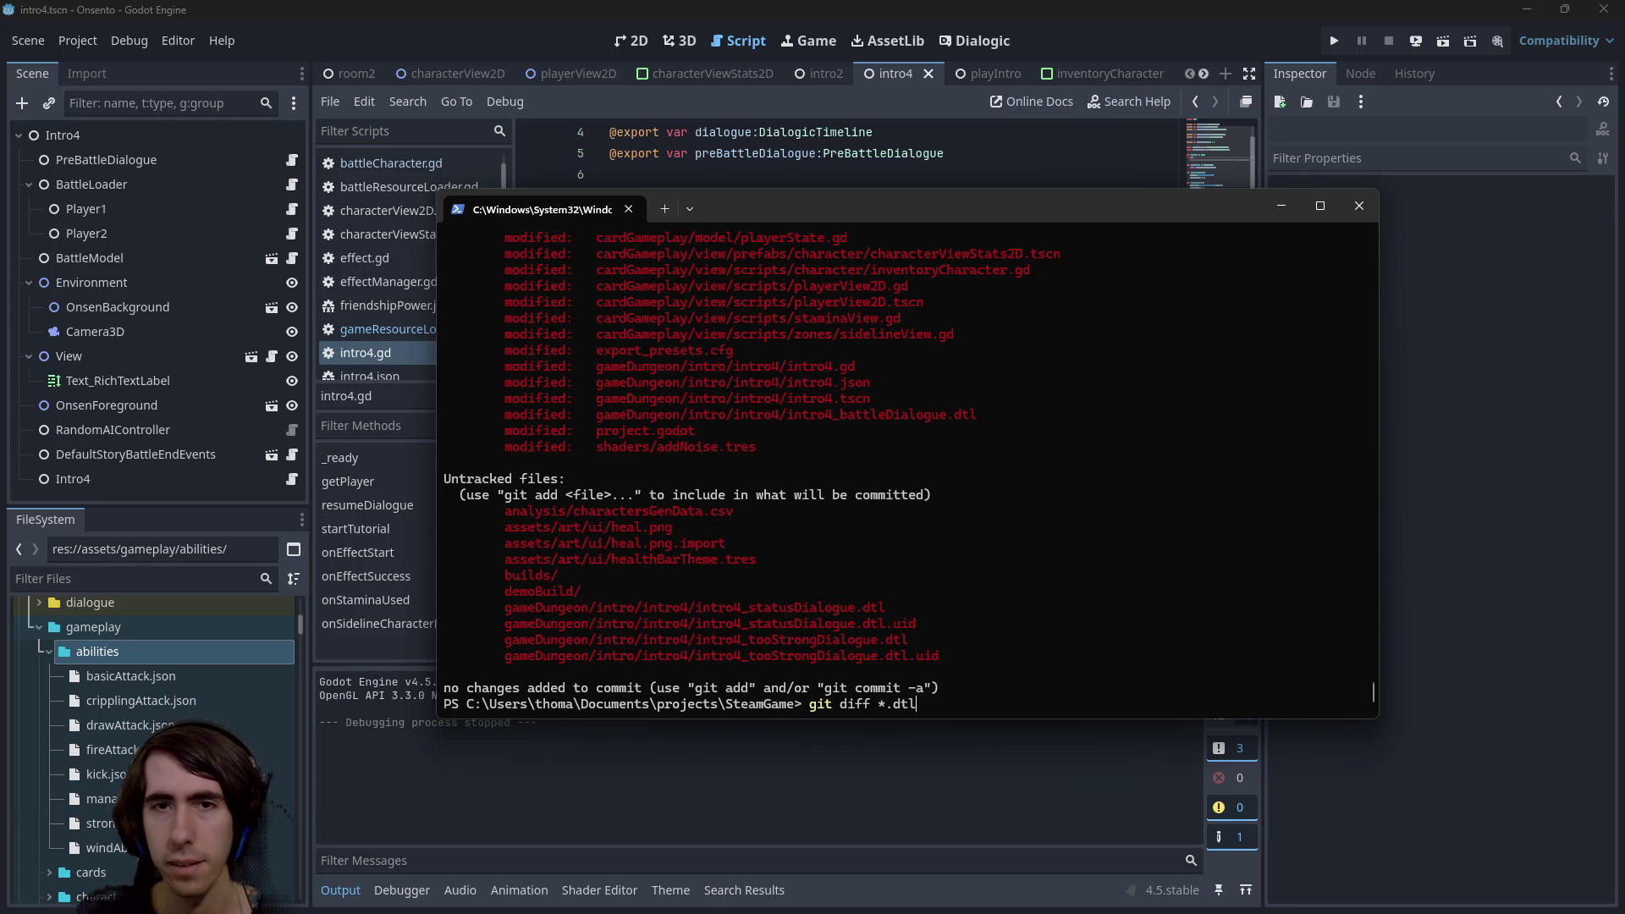
key("Return")
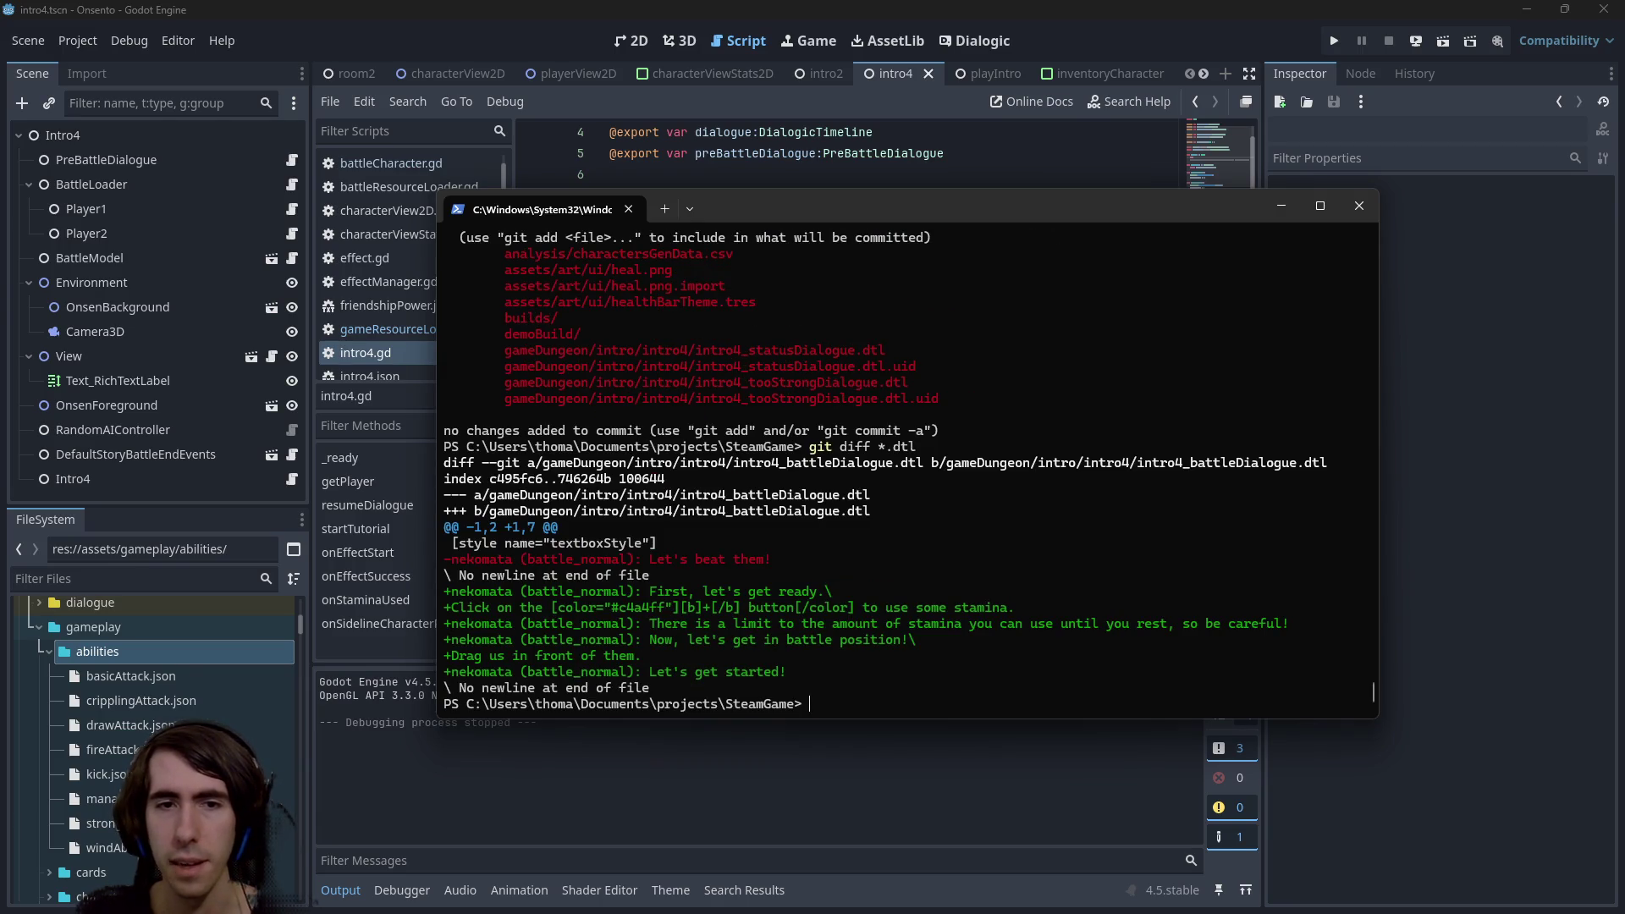
Run git diff *.tscn and page down to playerView2D.tscn's staminaView NodePath change
key("Up")
scroll(906, 470, "up", 3)
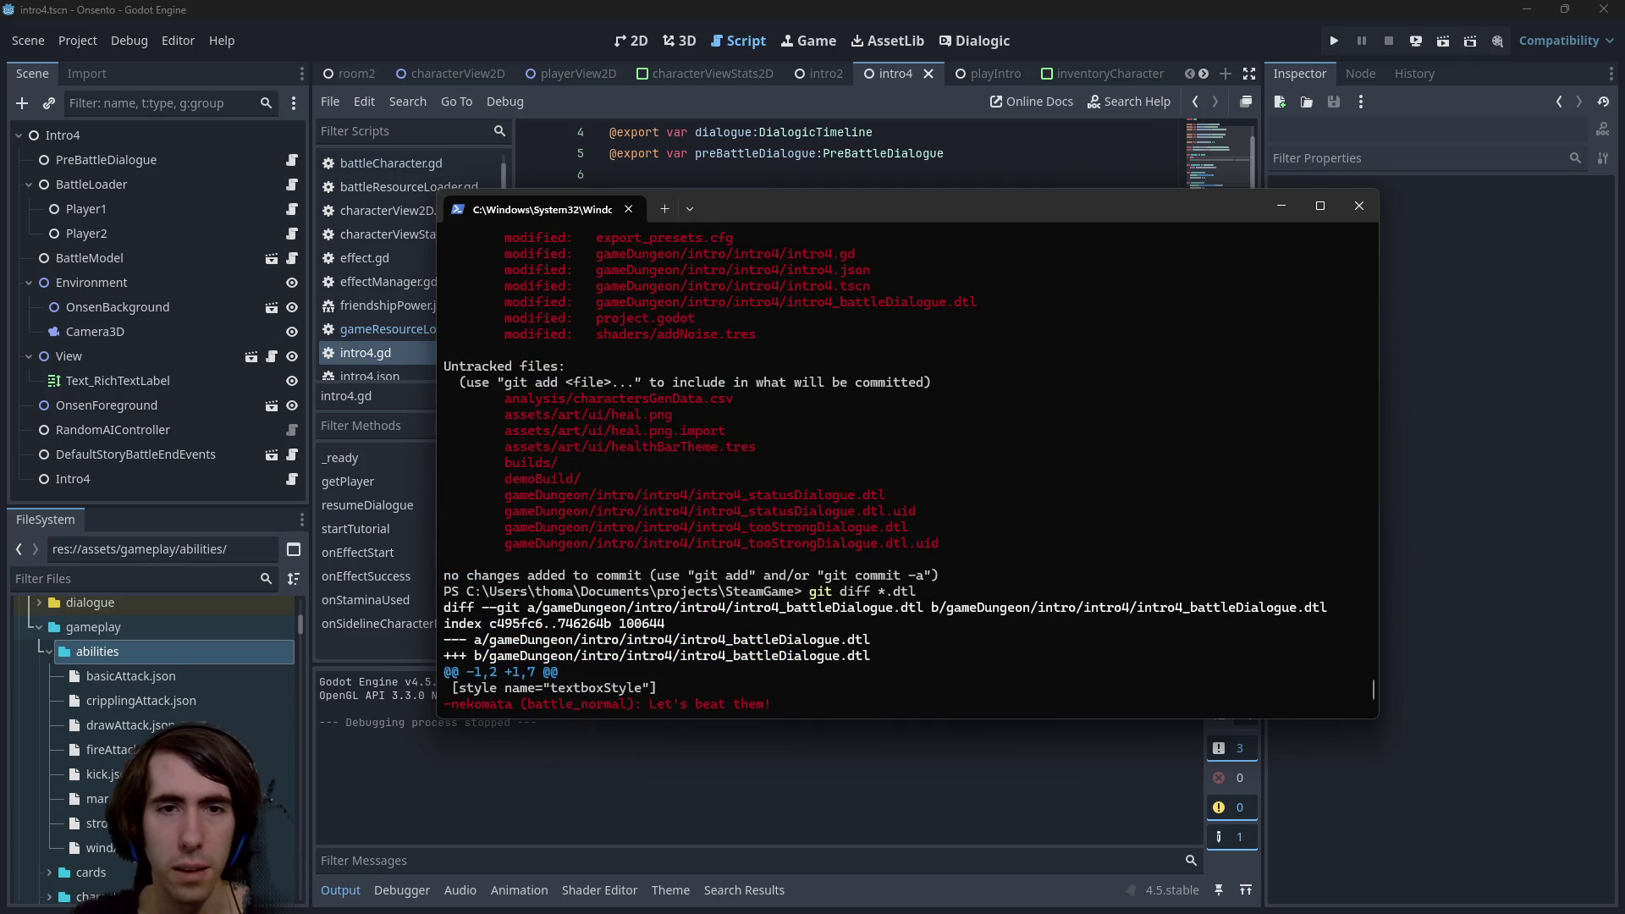
scroll(1372, 687, "up", 7)
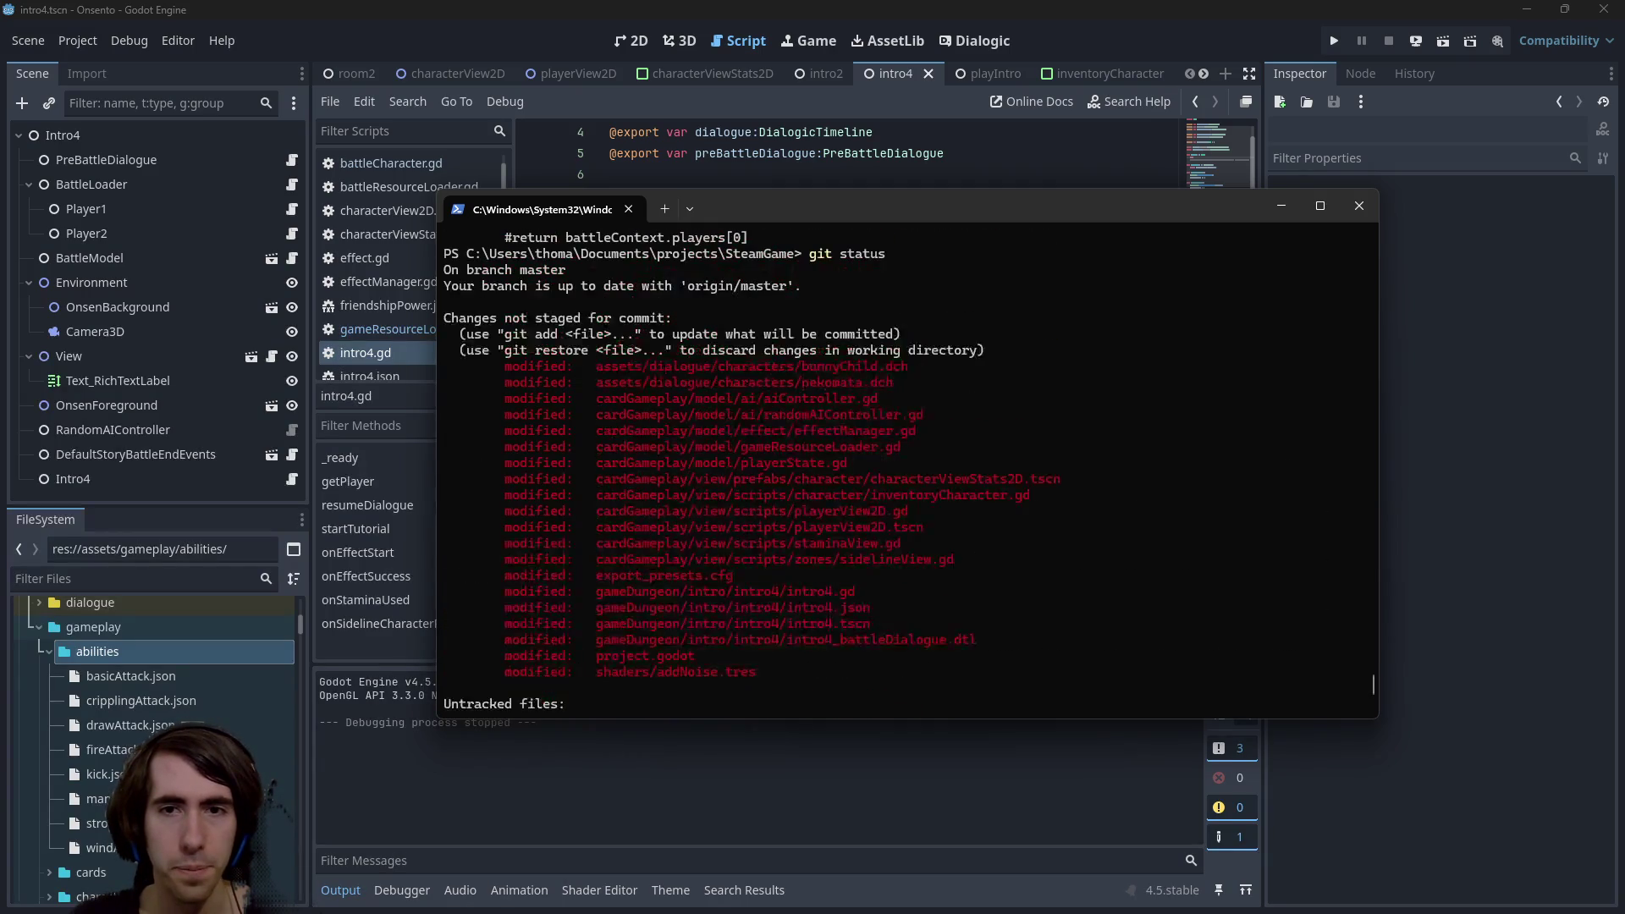
key("BackSpace")
key("BackSpace")
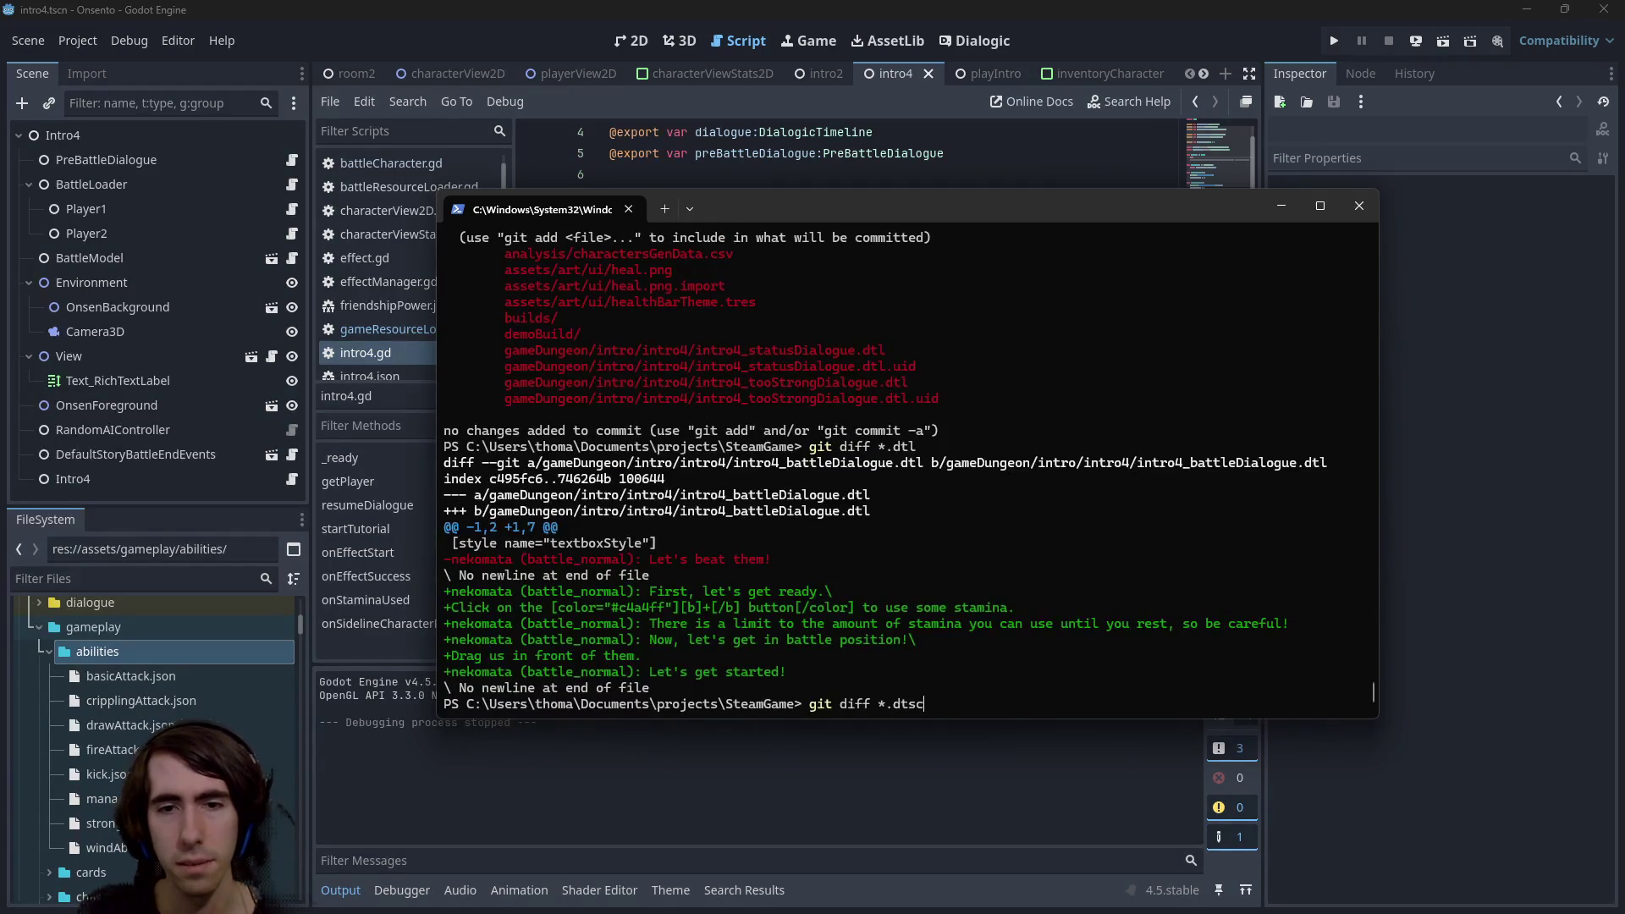
key("Return")
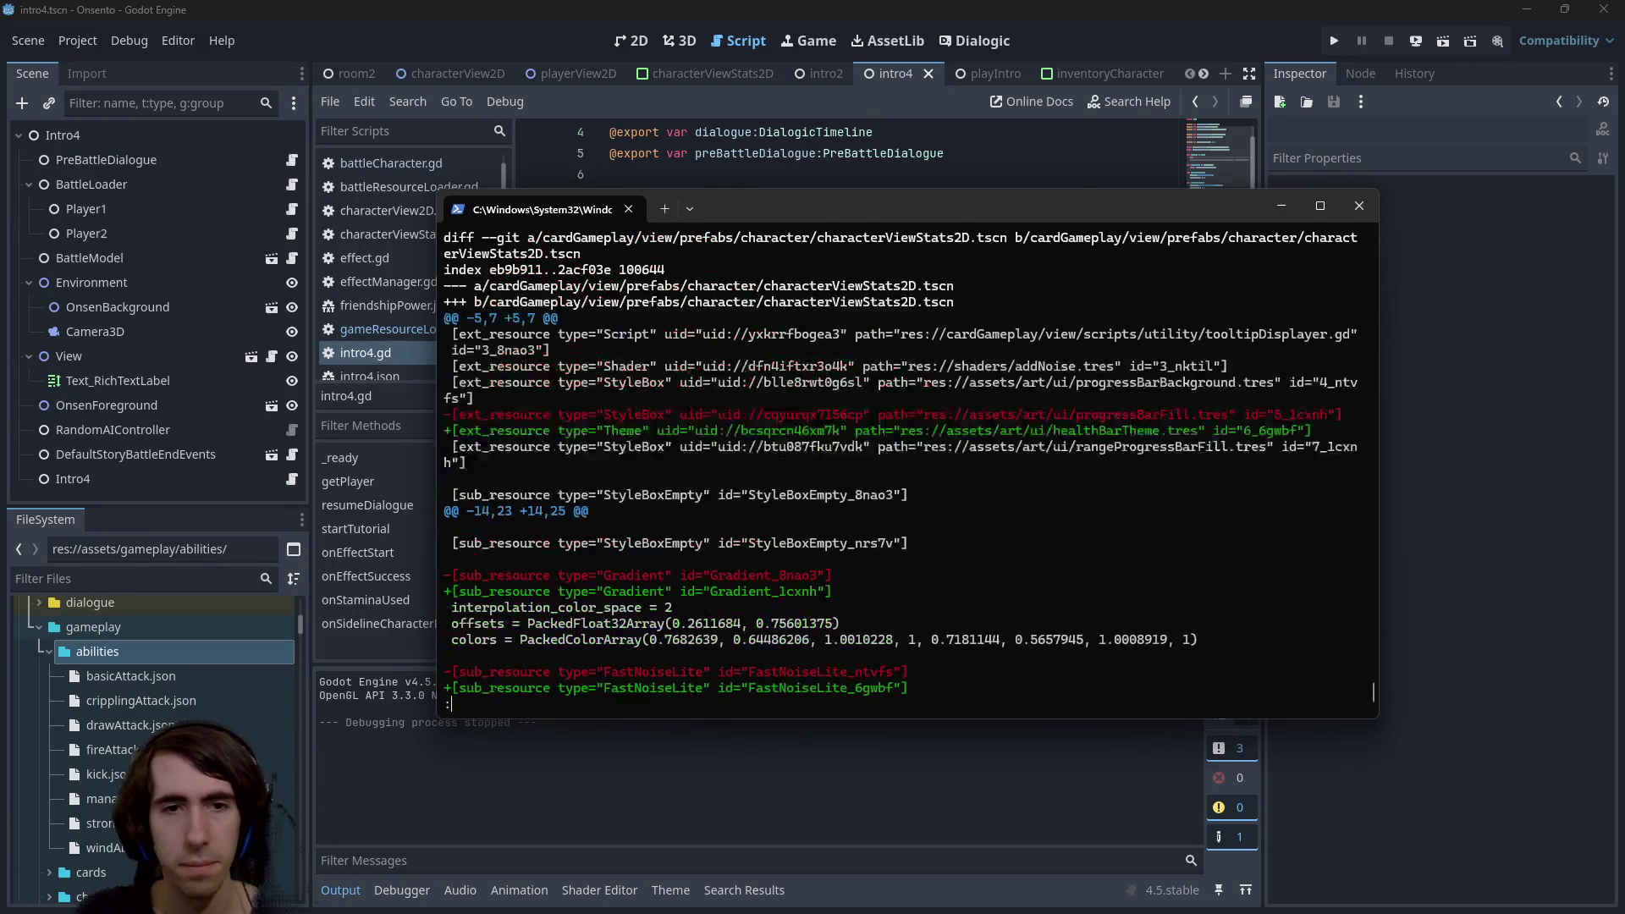
scroll(1373, 692, "down", 5)
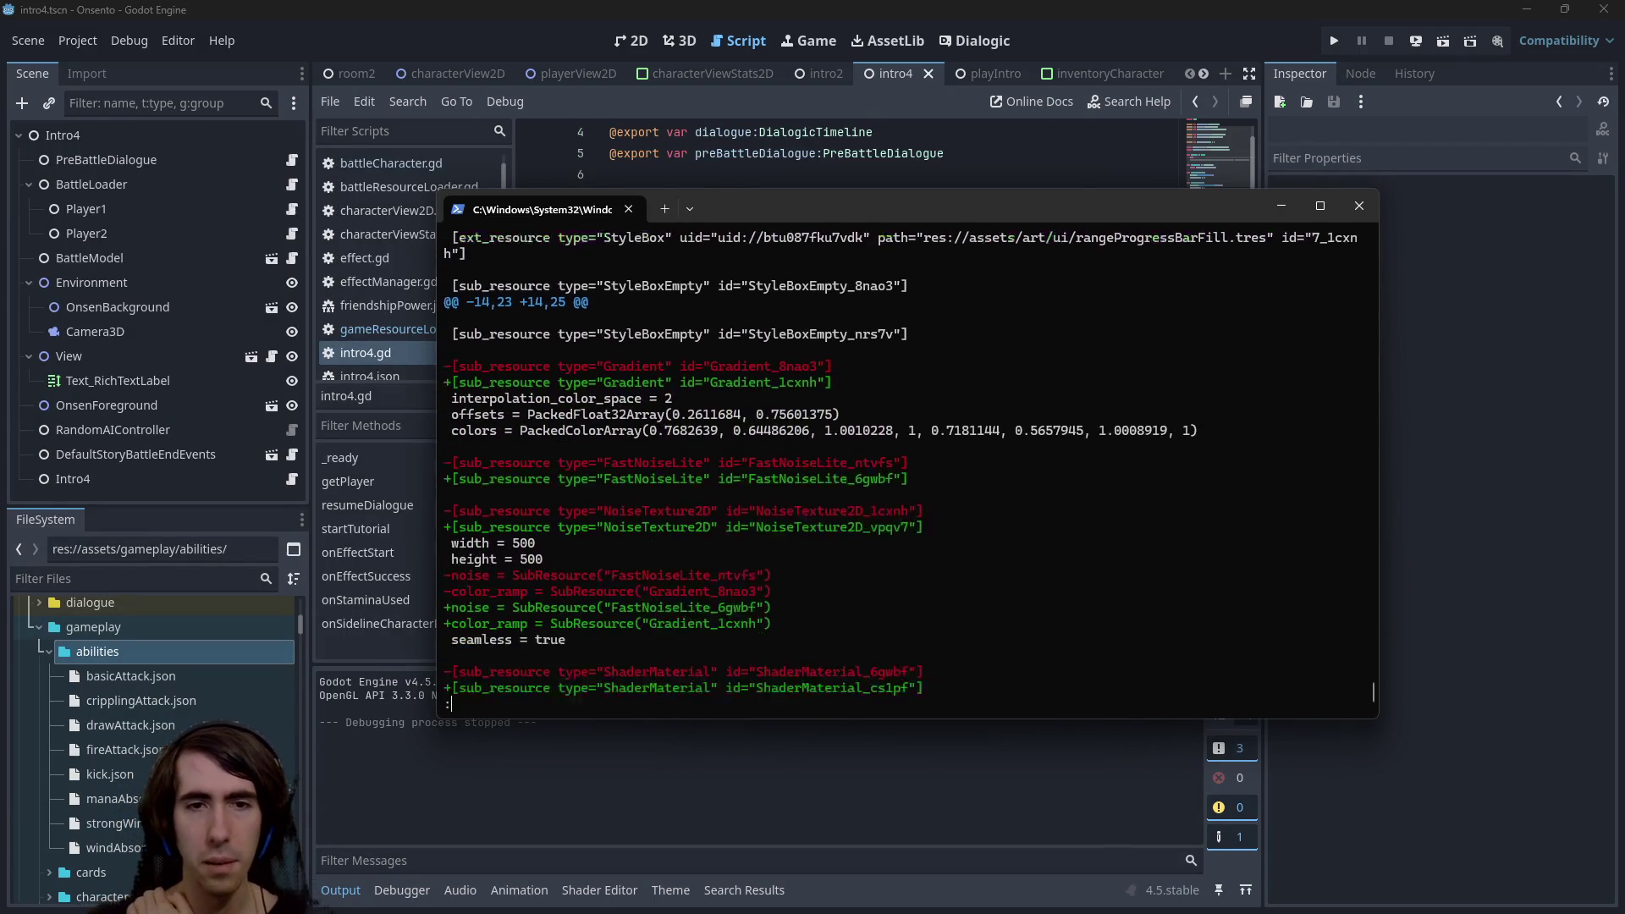
scroll(905, 466, "down", 3)
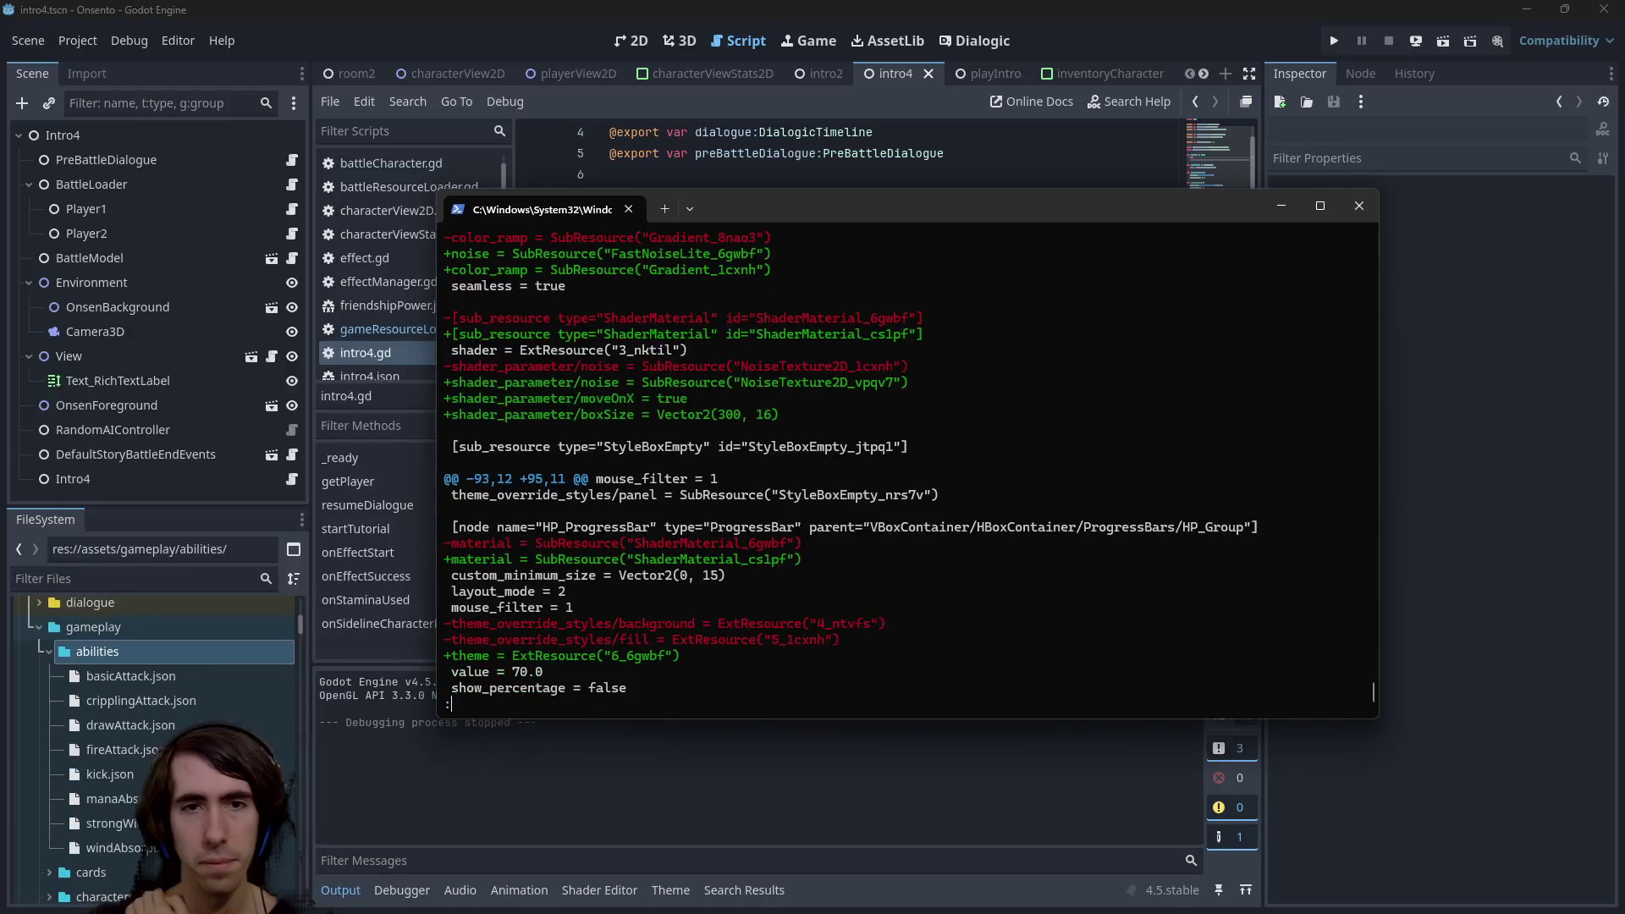
scroll(905, 466, "down", 5)
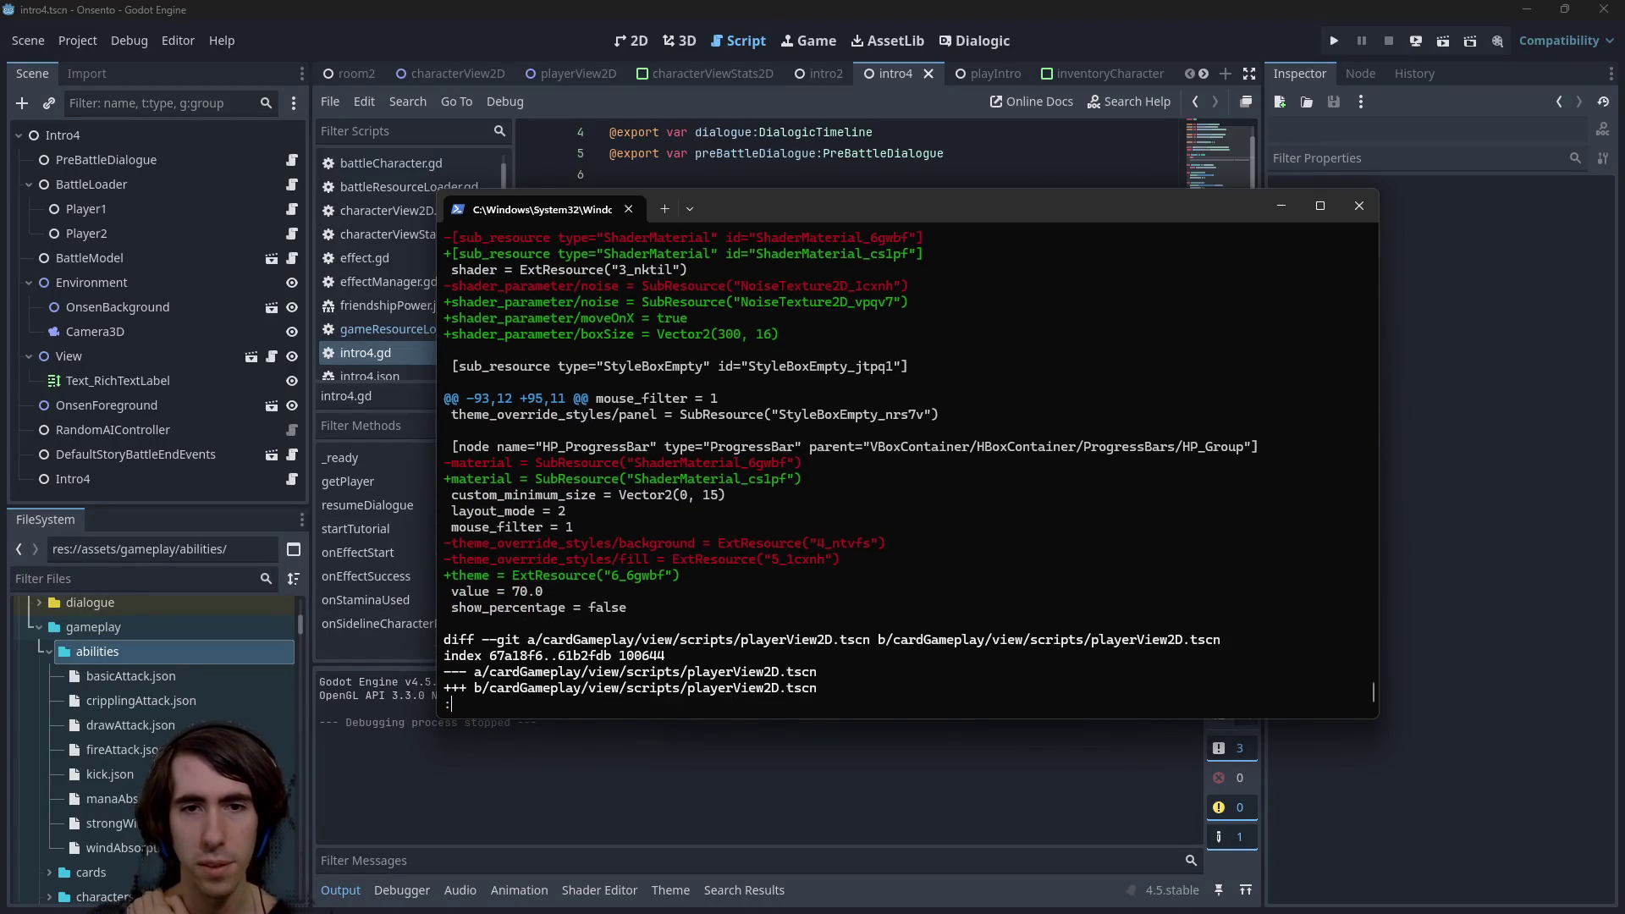
scroll(906, 466, "down", 4)
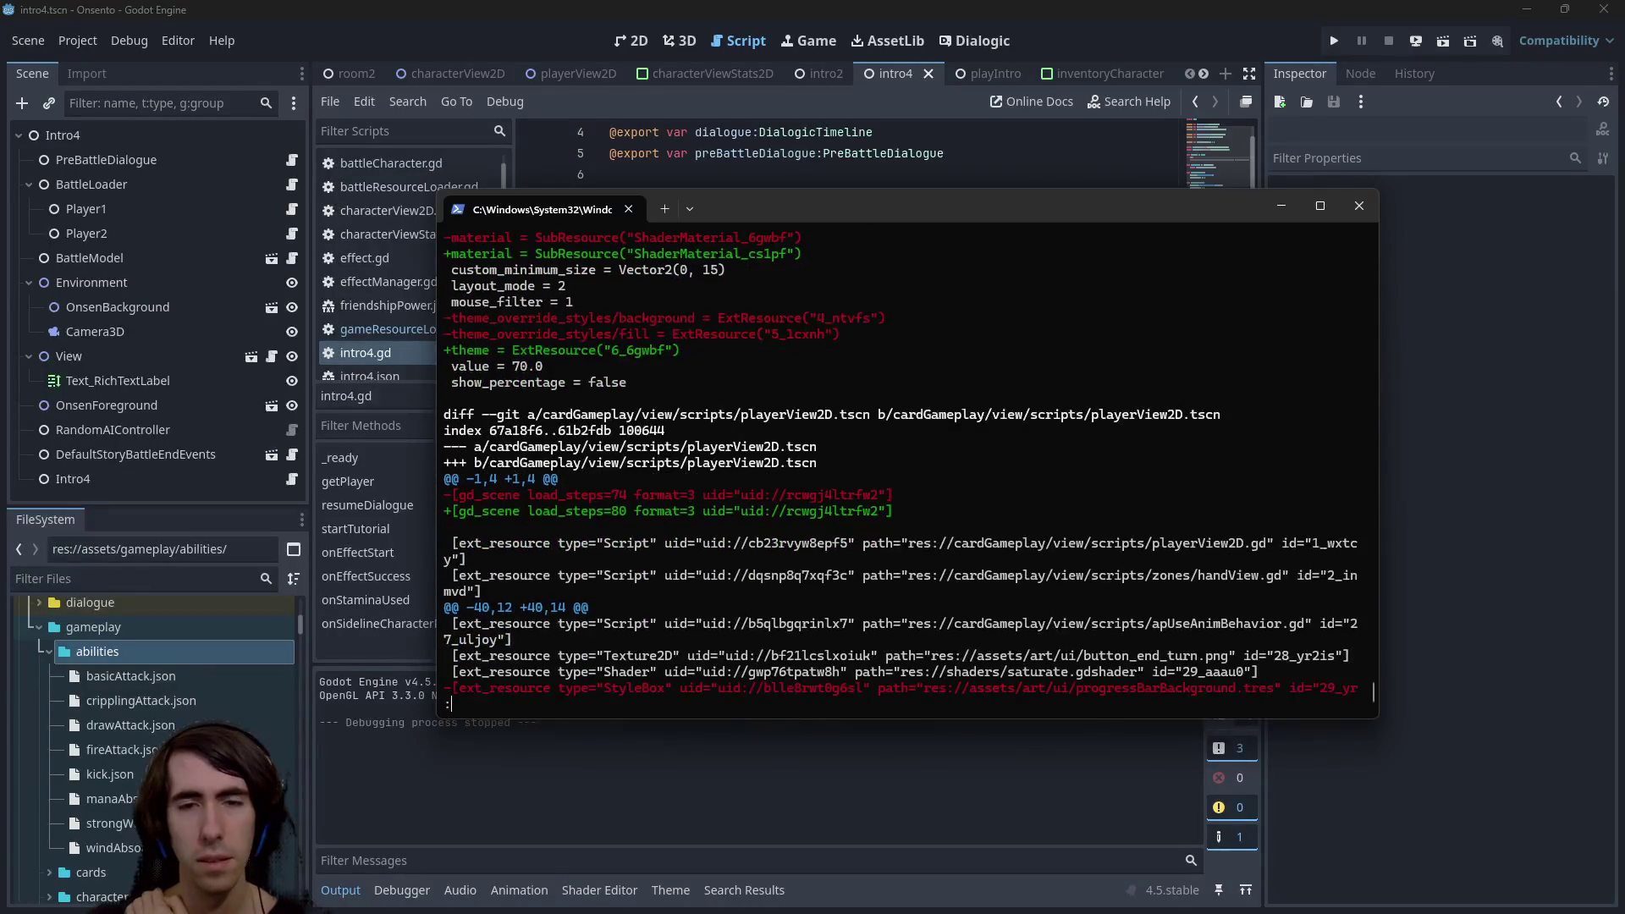
scroll(607, 479, "down", 3)
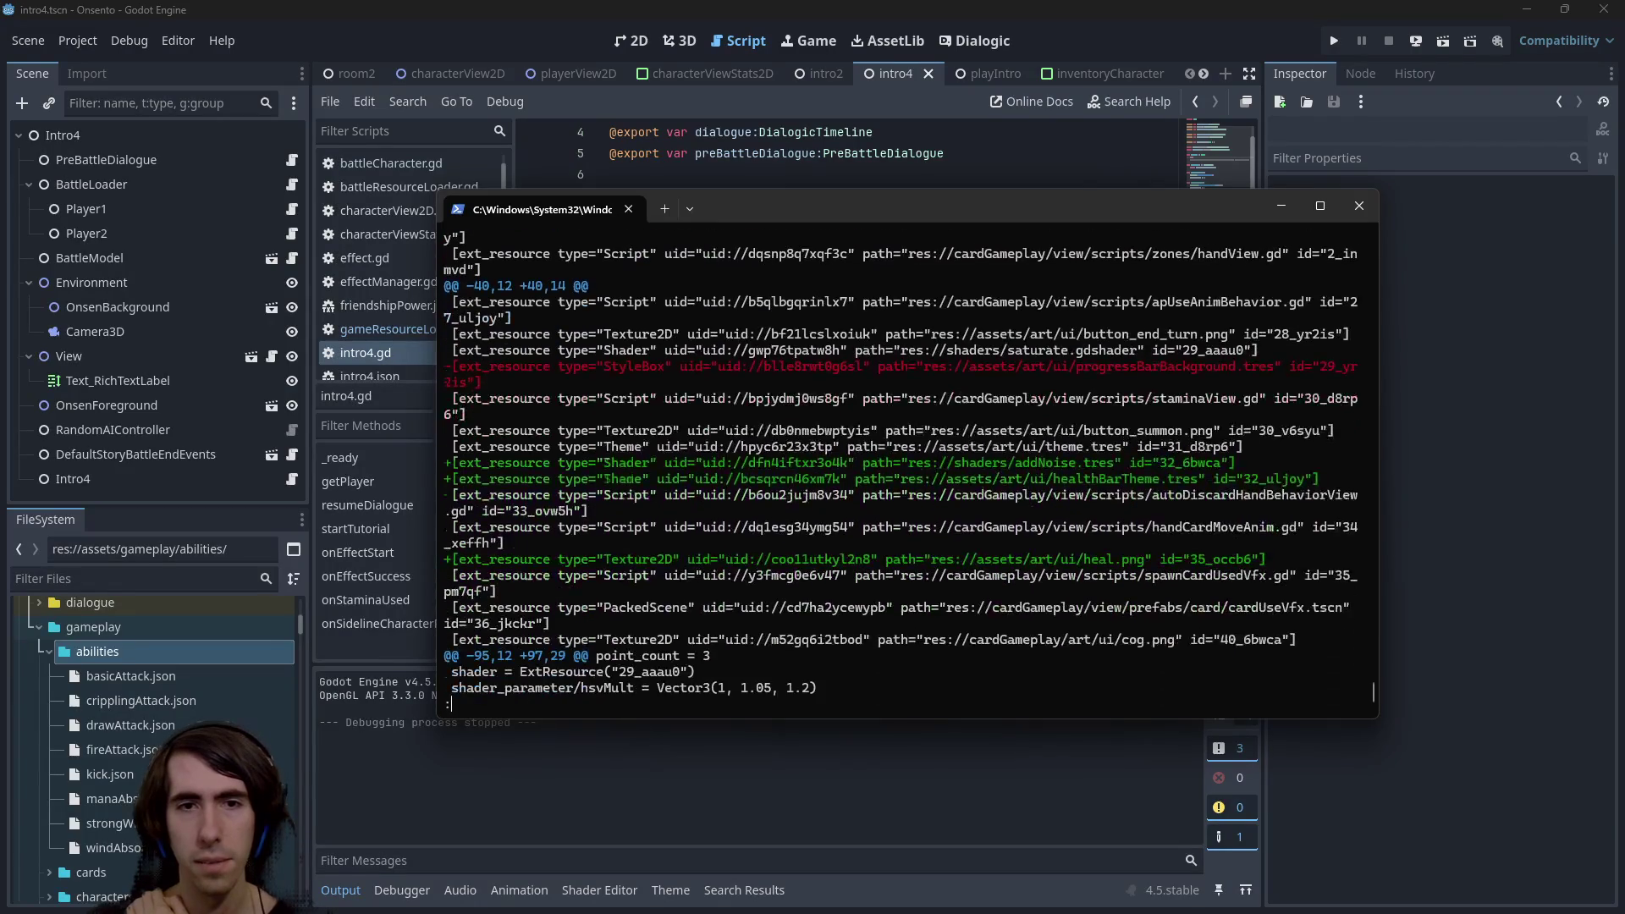
scroll(905, 466, "down", 5)
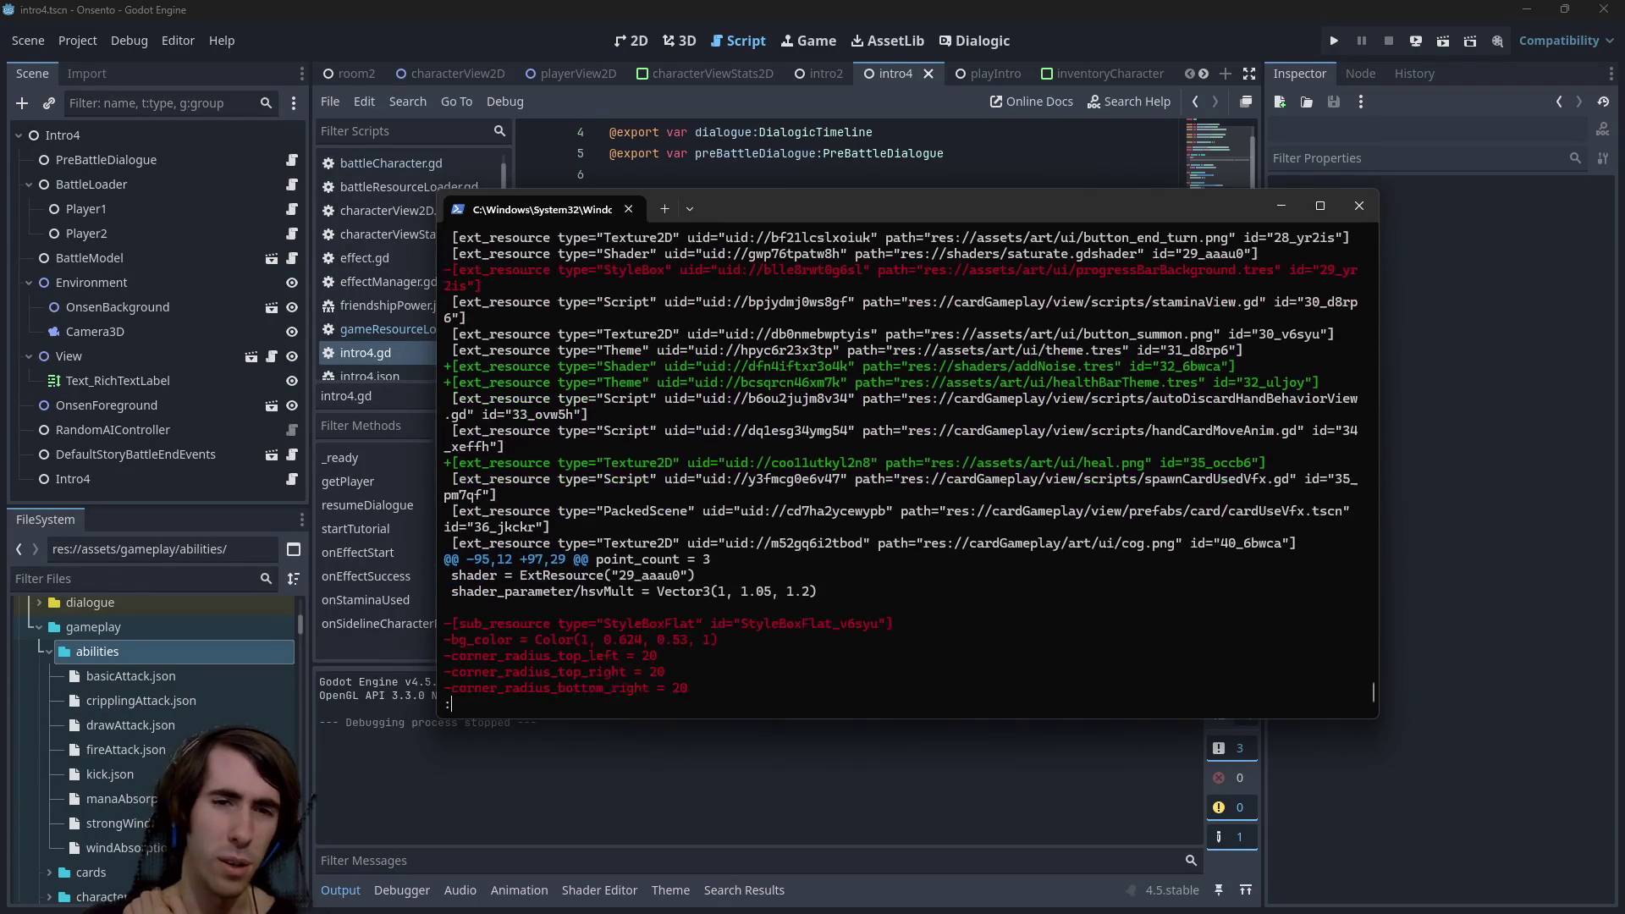
scroll(905, 465, "down", 9)
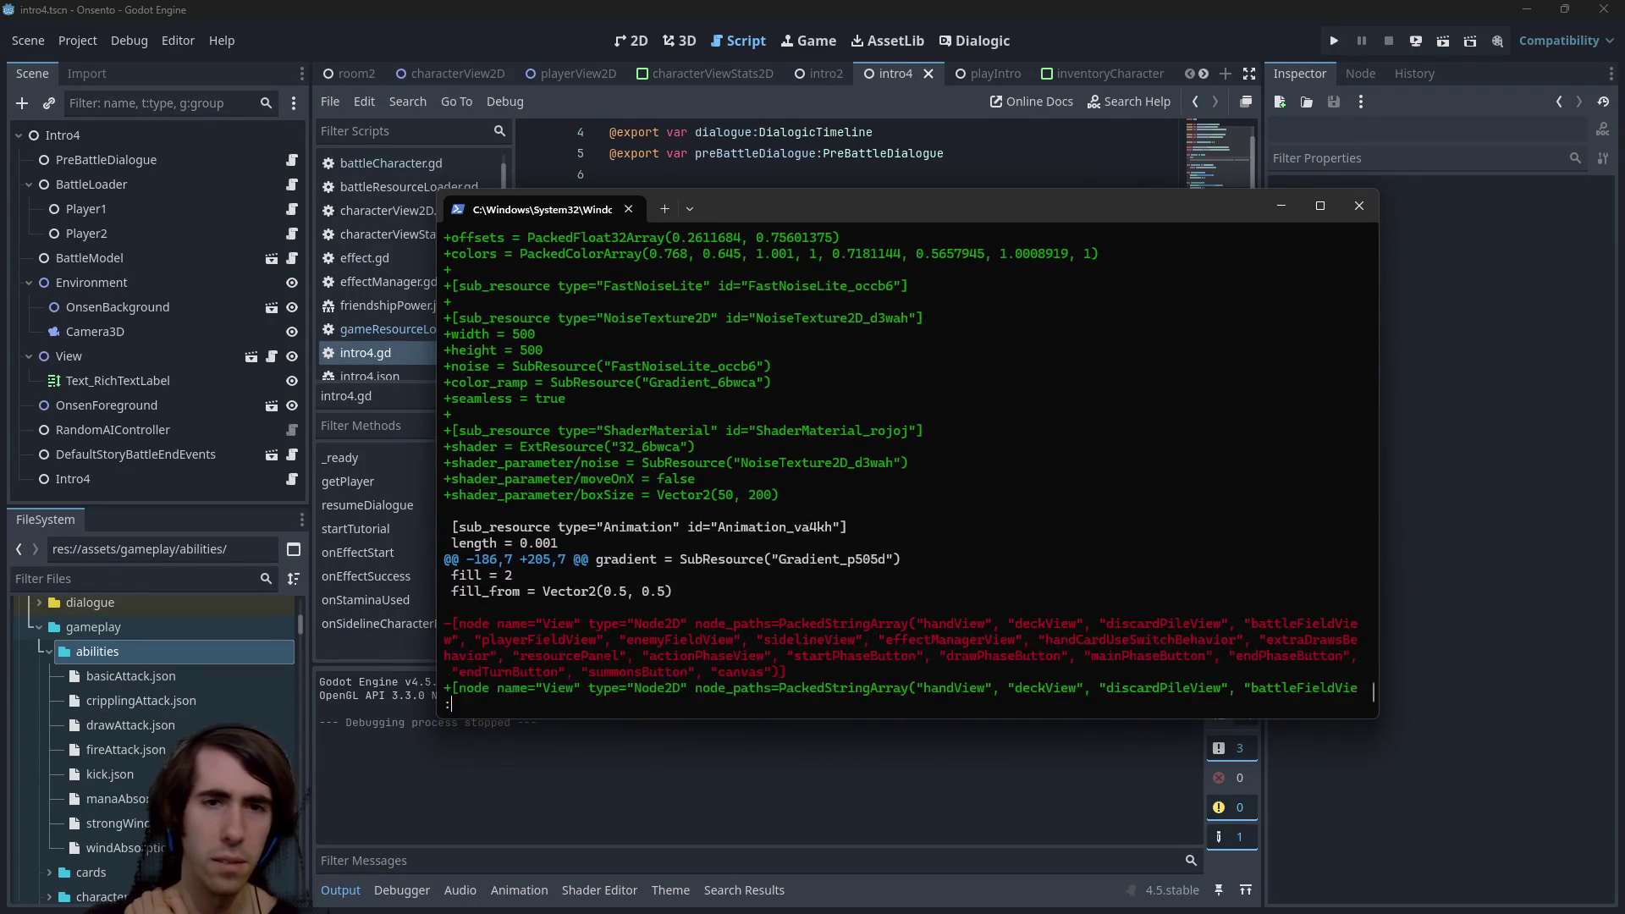
scroll(1372, 692, "down", 6)
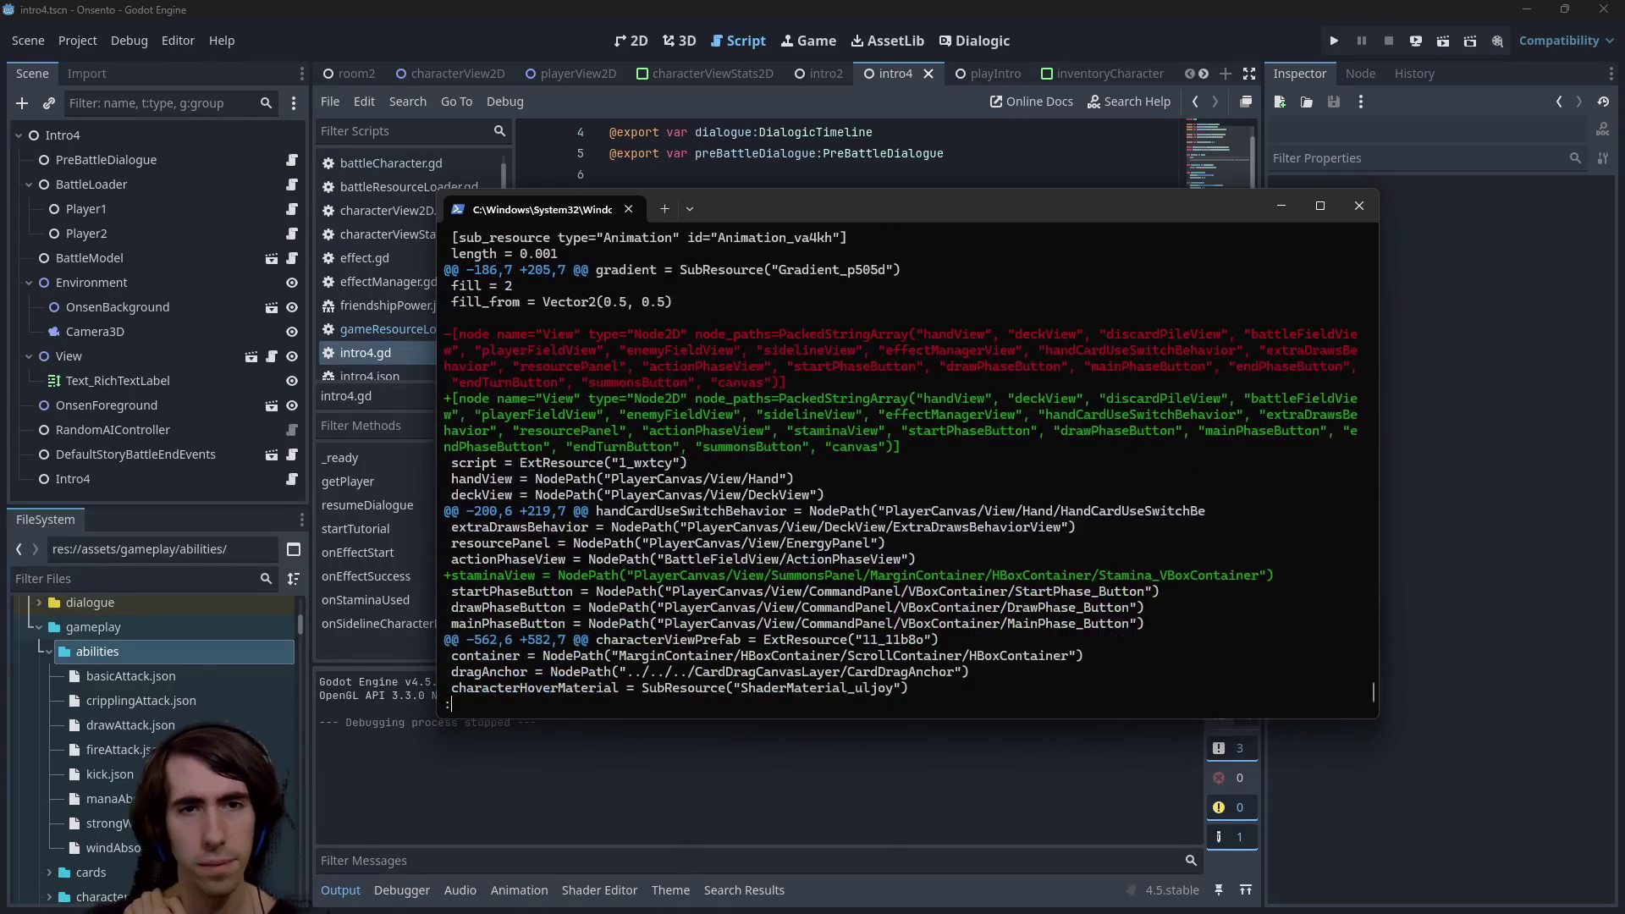
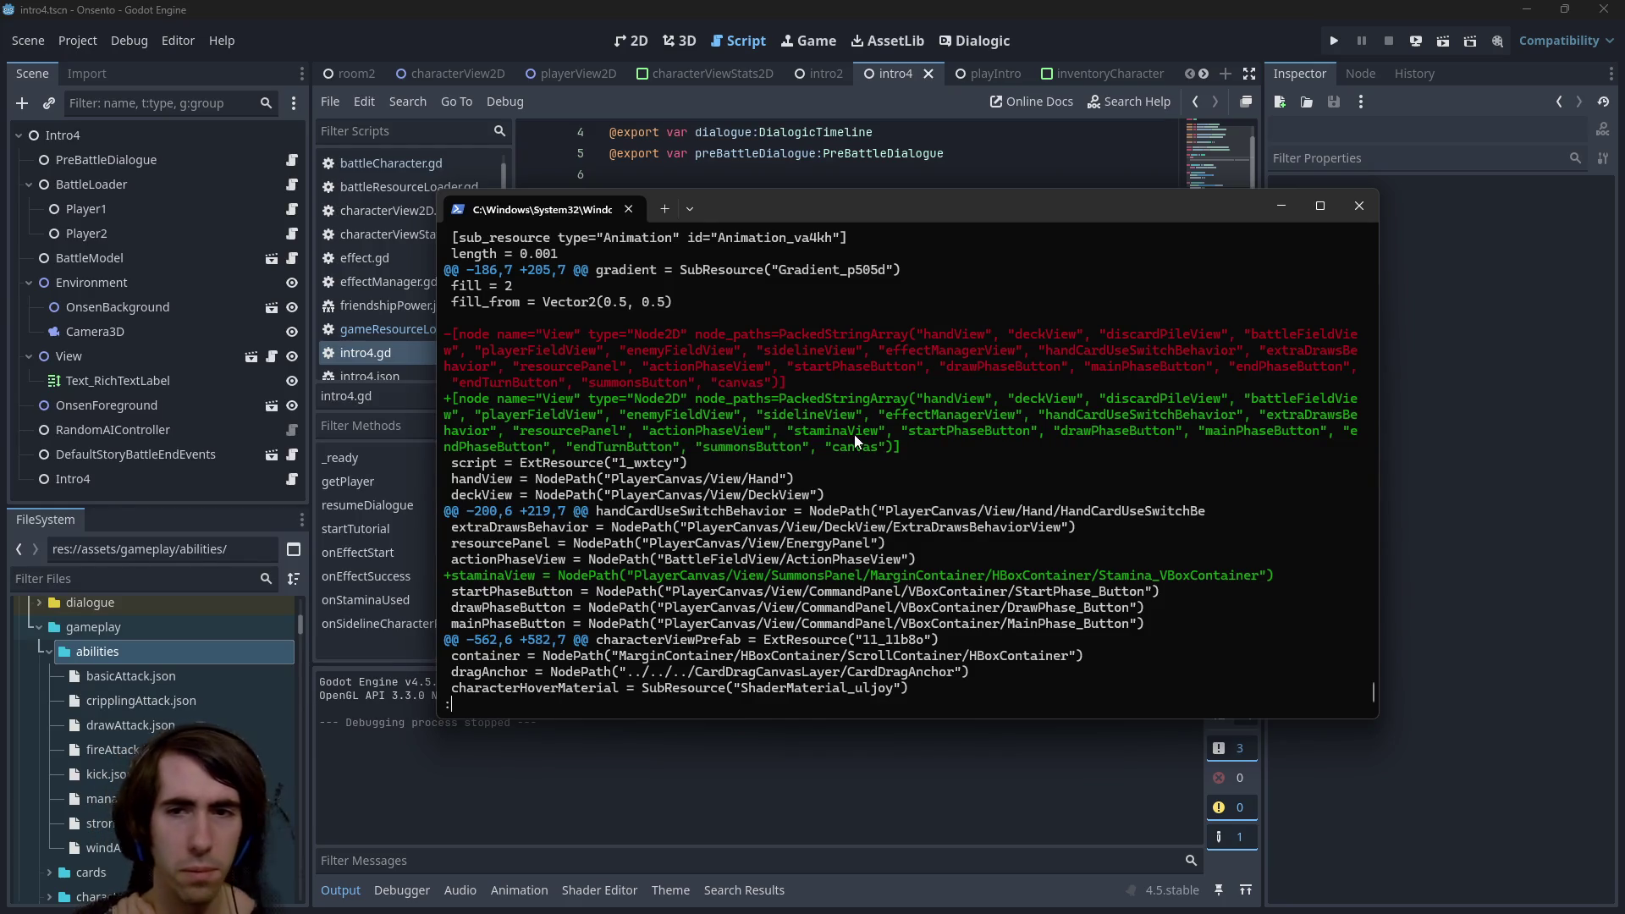
Page down through the git diff to the intro4.tscn changes
key("Down")
key("Down")
key("Down")
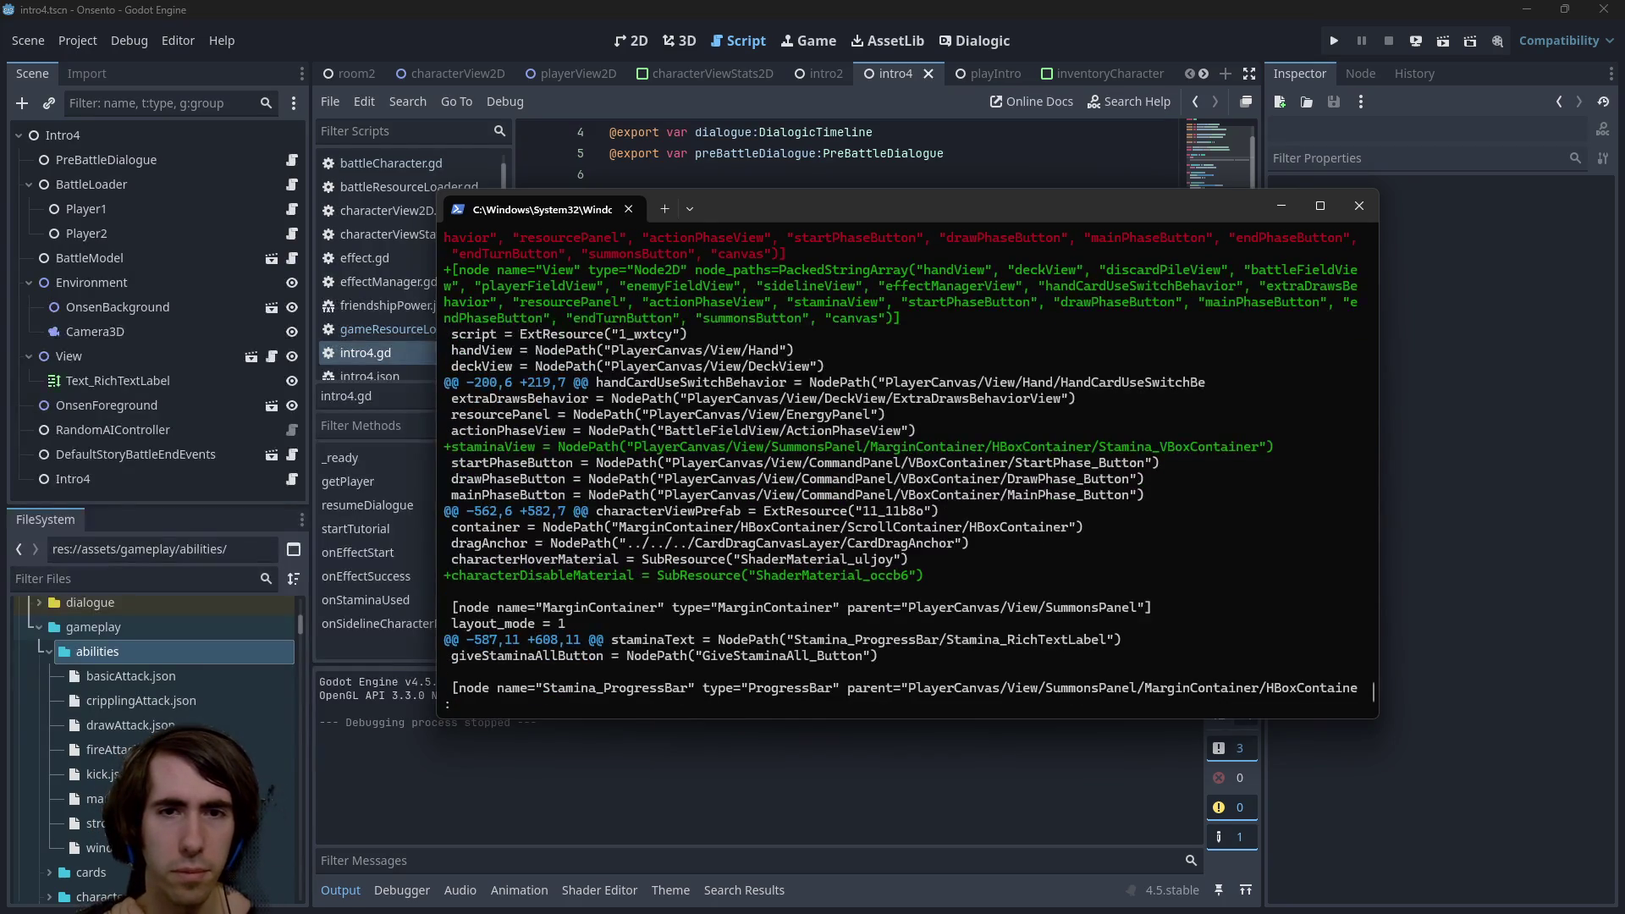
key("Down")
key("Down")
key("Down")
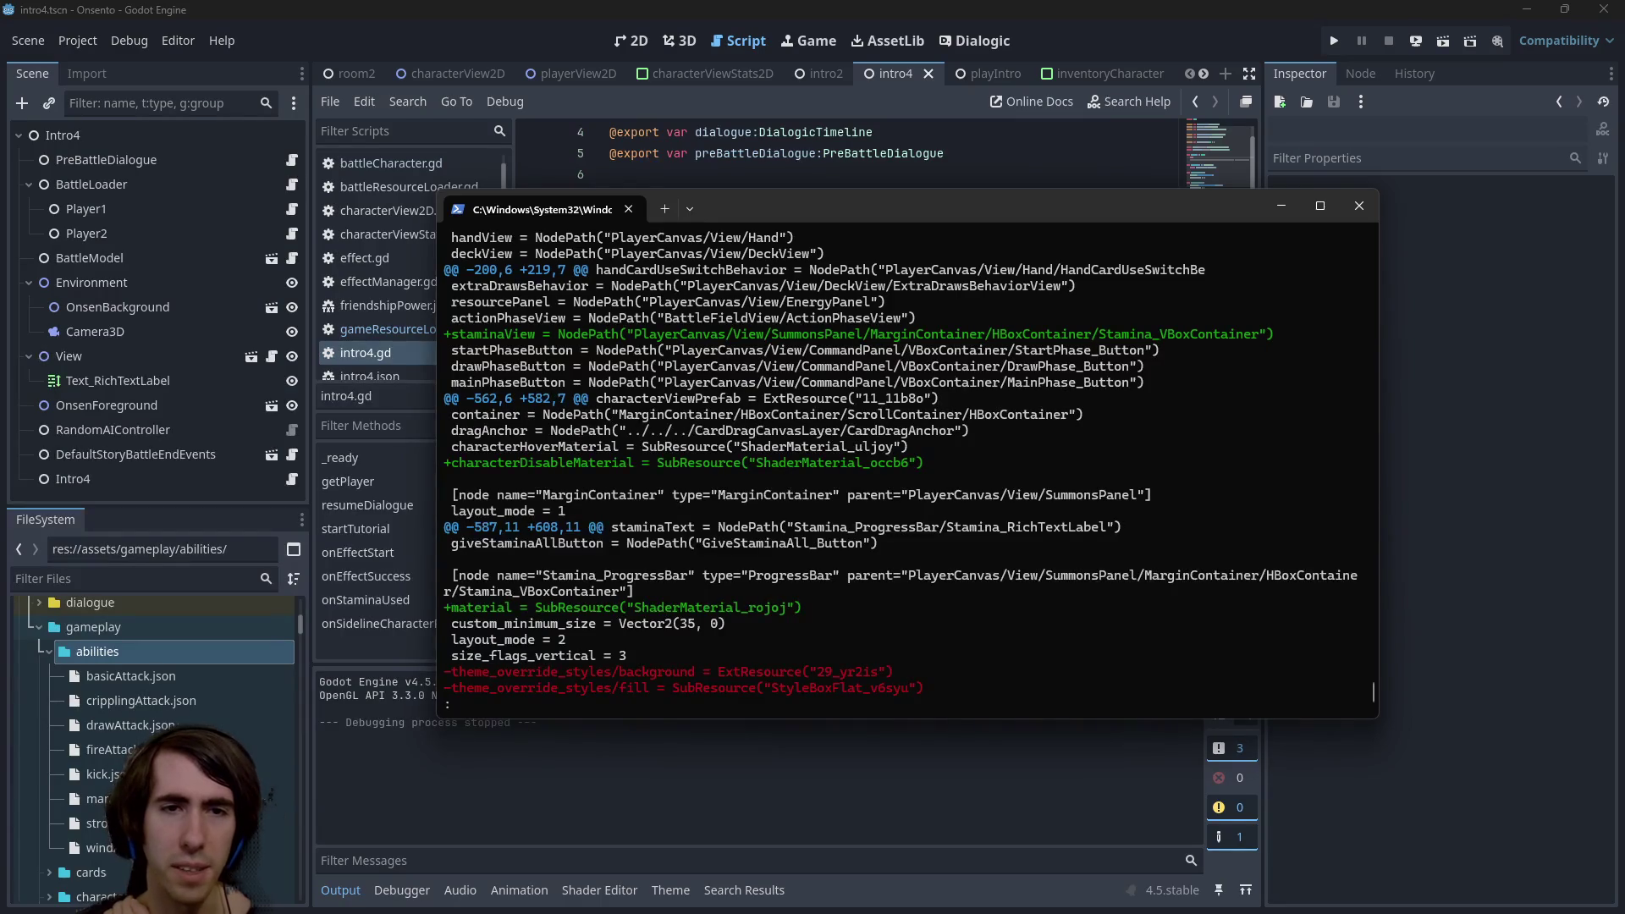
key("Down")
key("Down")
key("Down")
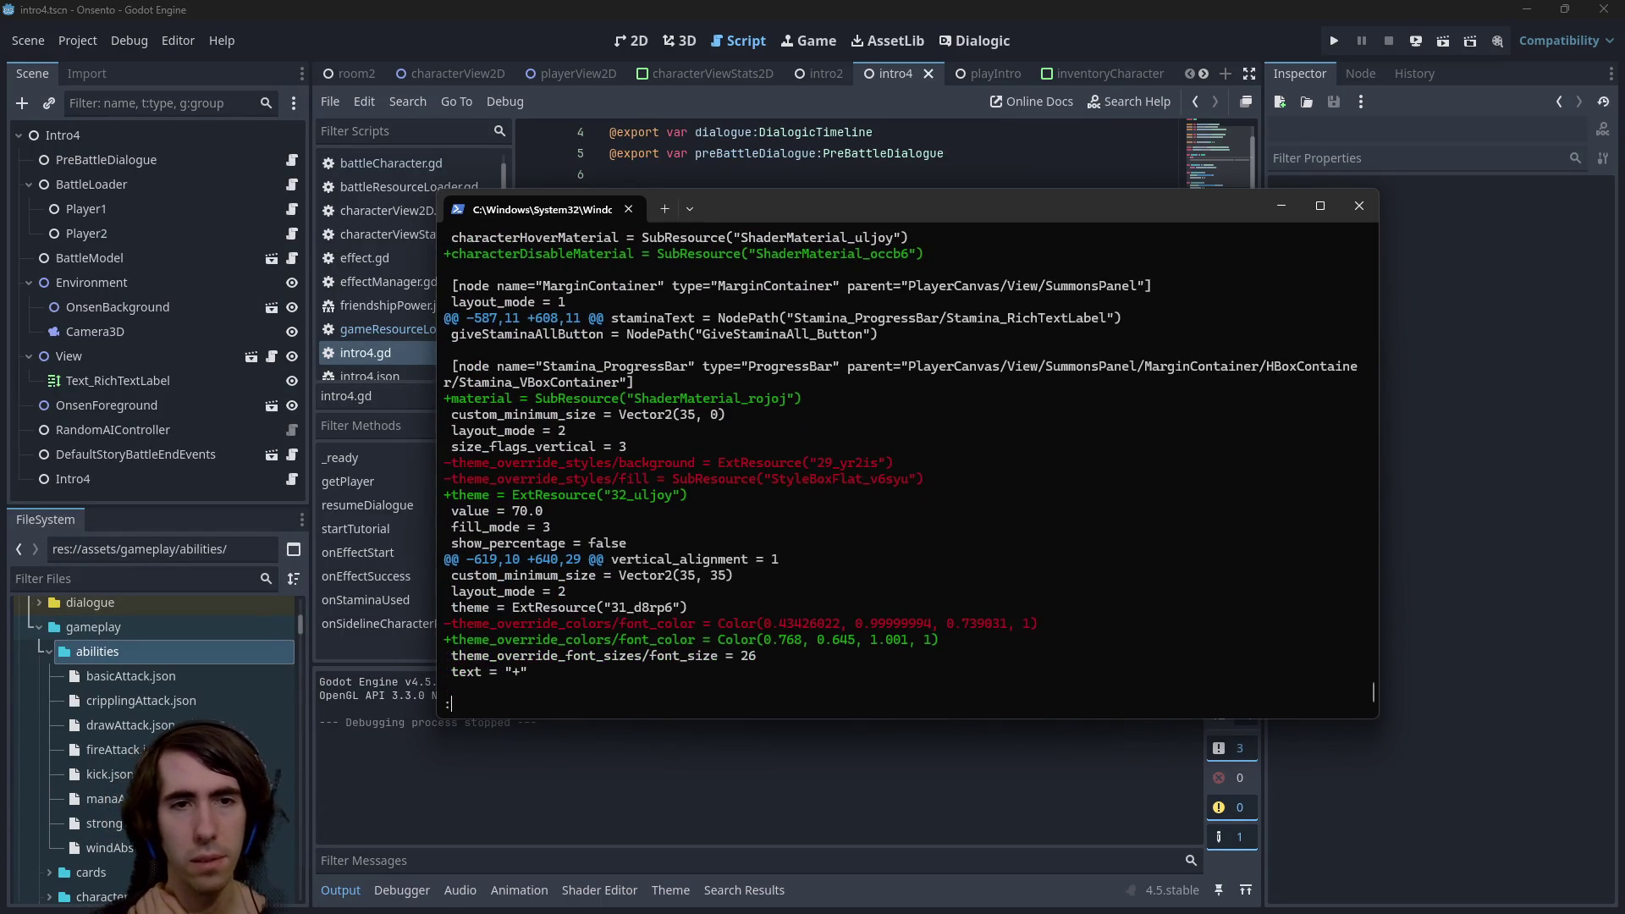
key("Down")
key("Down")
key("Down")
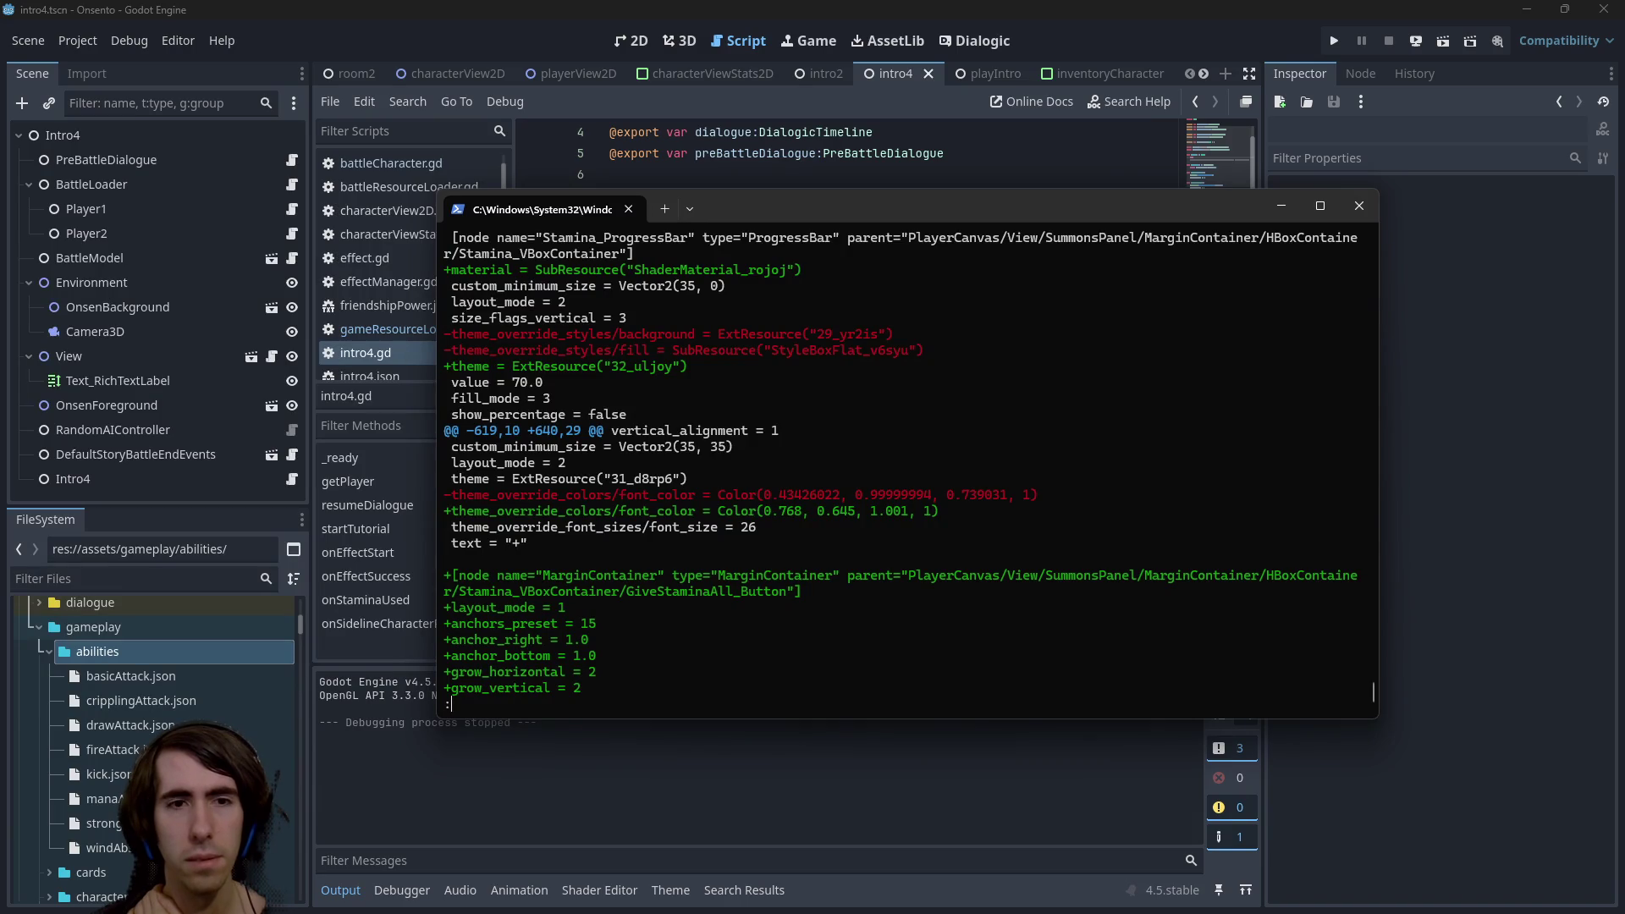
key("Down")
key("Down")
key("Down")
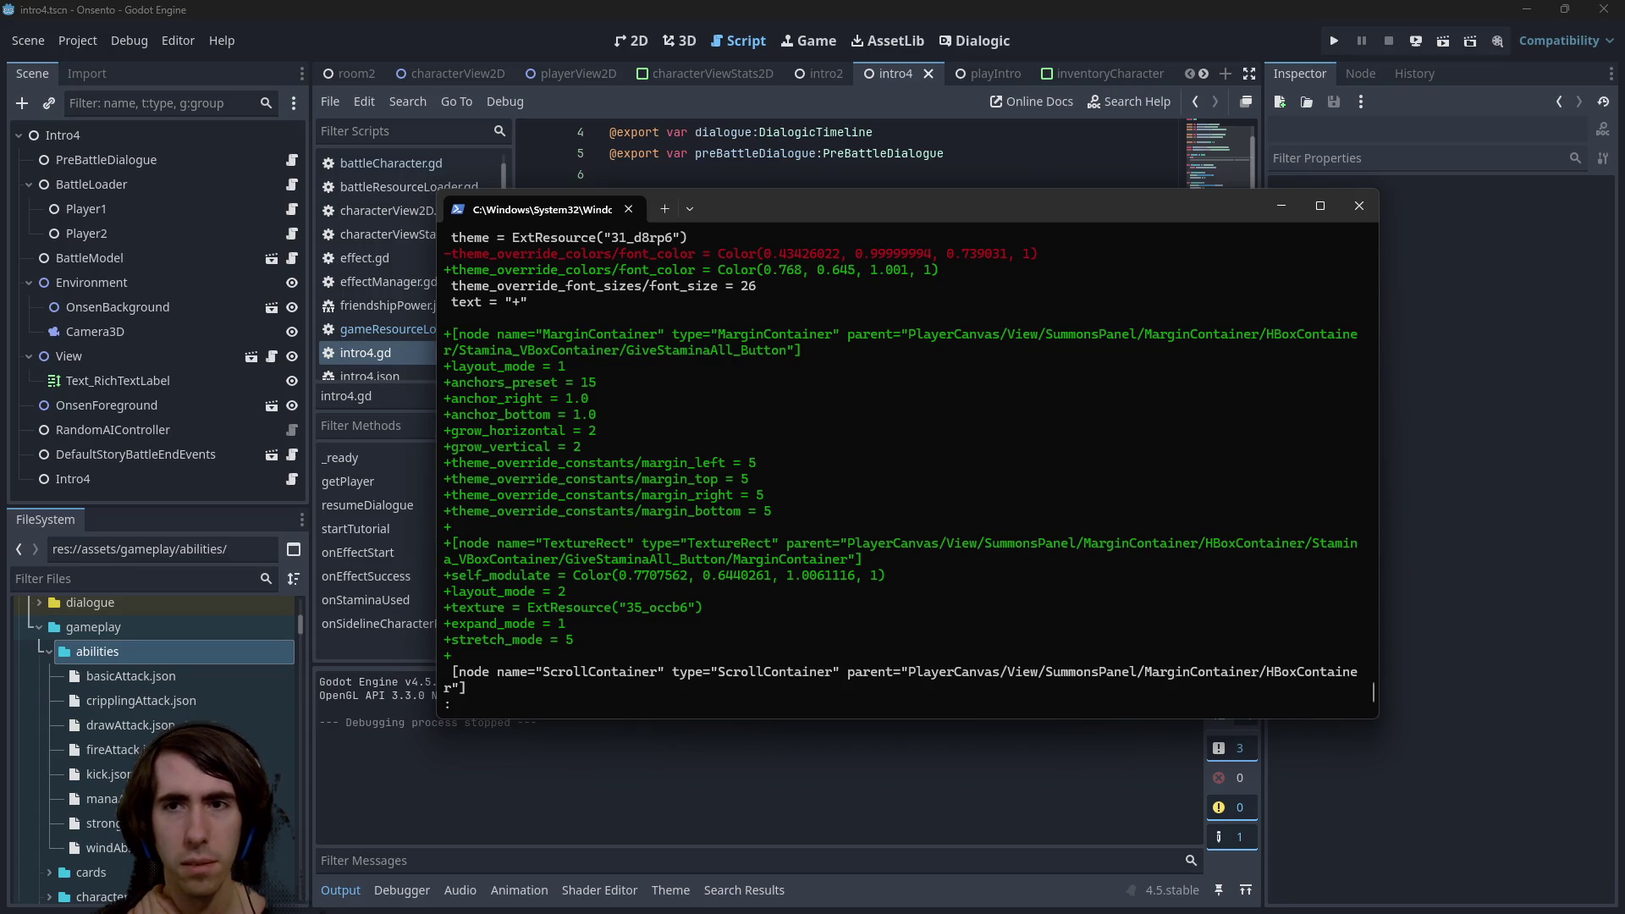
key("Down")
key("Down")
key("Down")
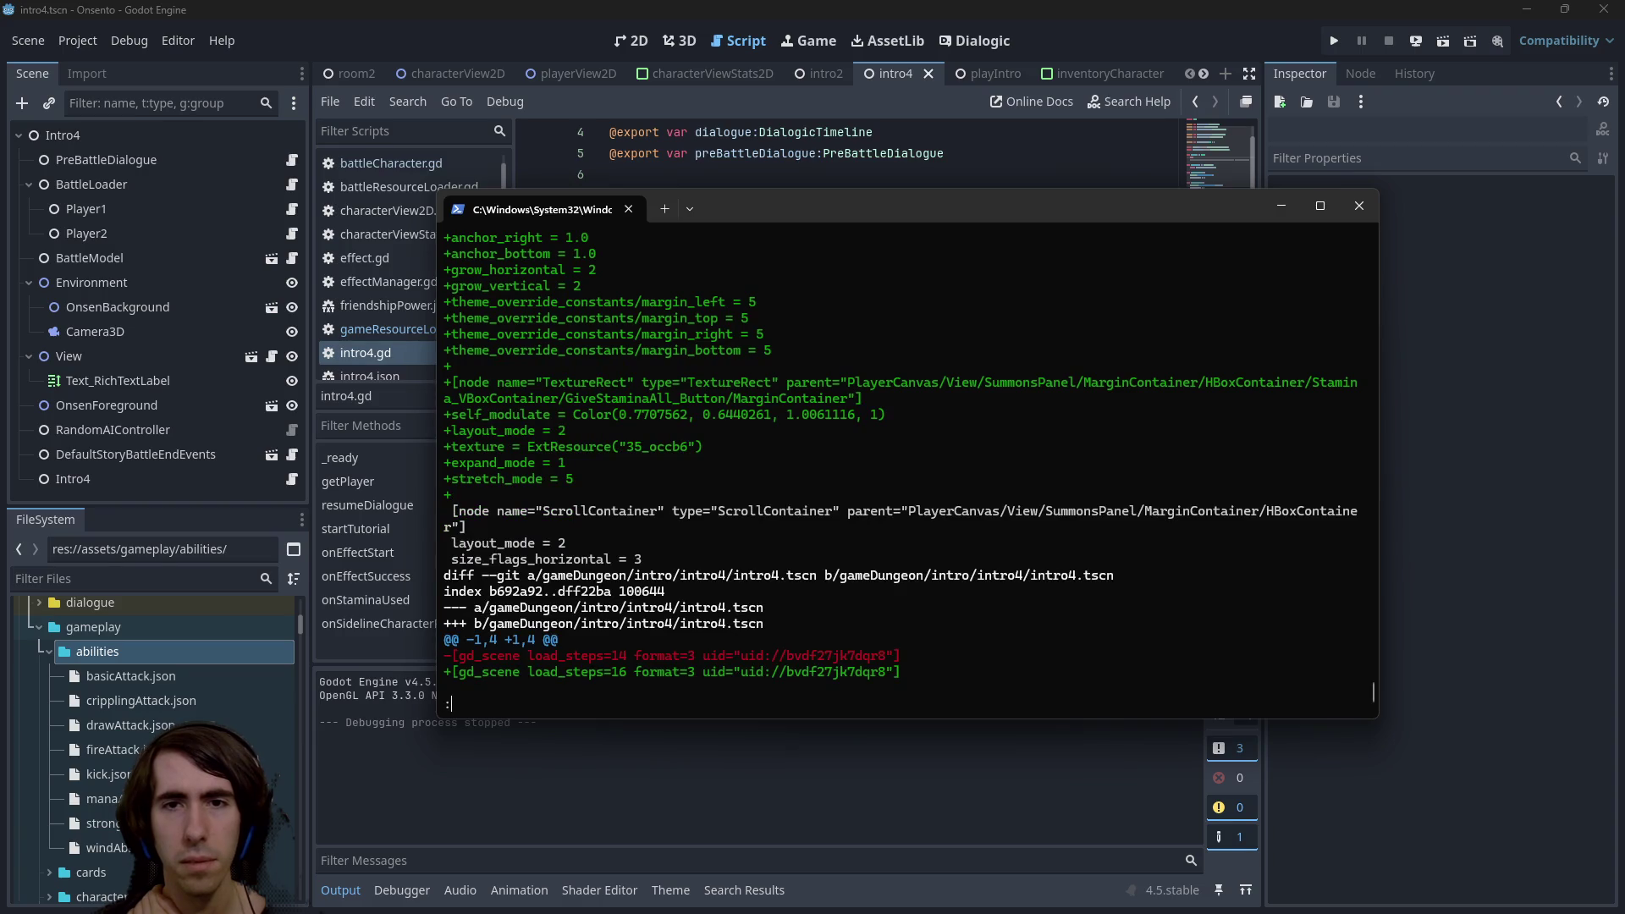
Read the changed resource, View and added Text_RichTextLabel lines to the end, then quit and close the terminal
key("Down")
key("Down")
key("Down")
key("Down")
key("Down")
key("Down")
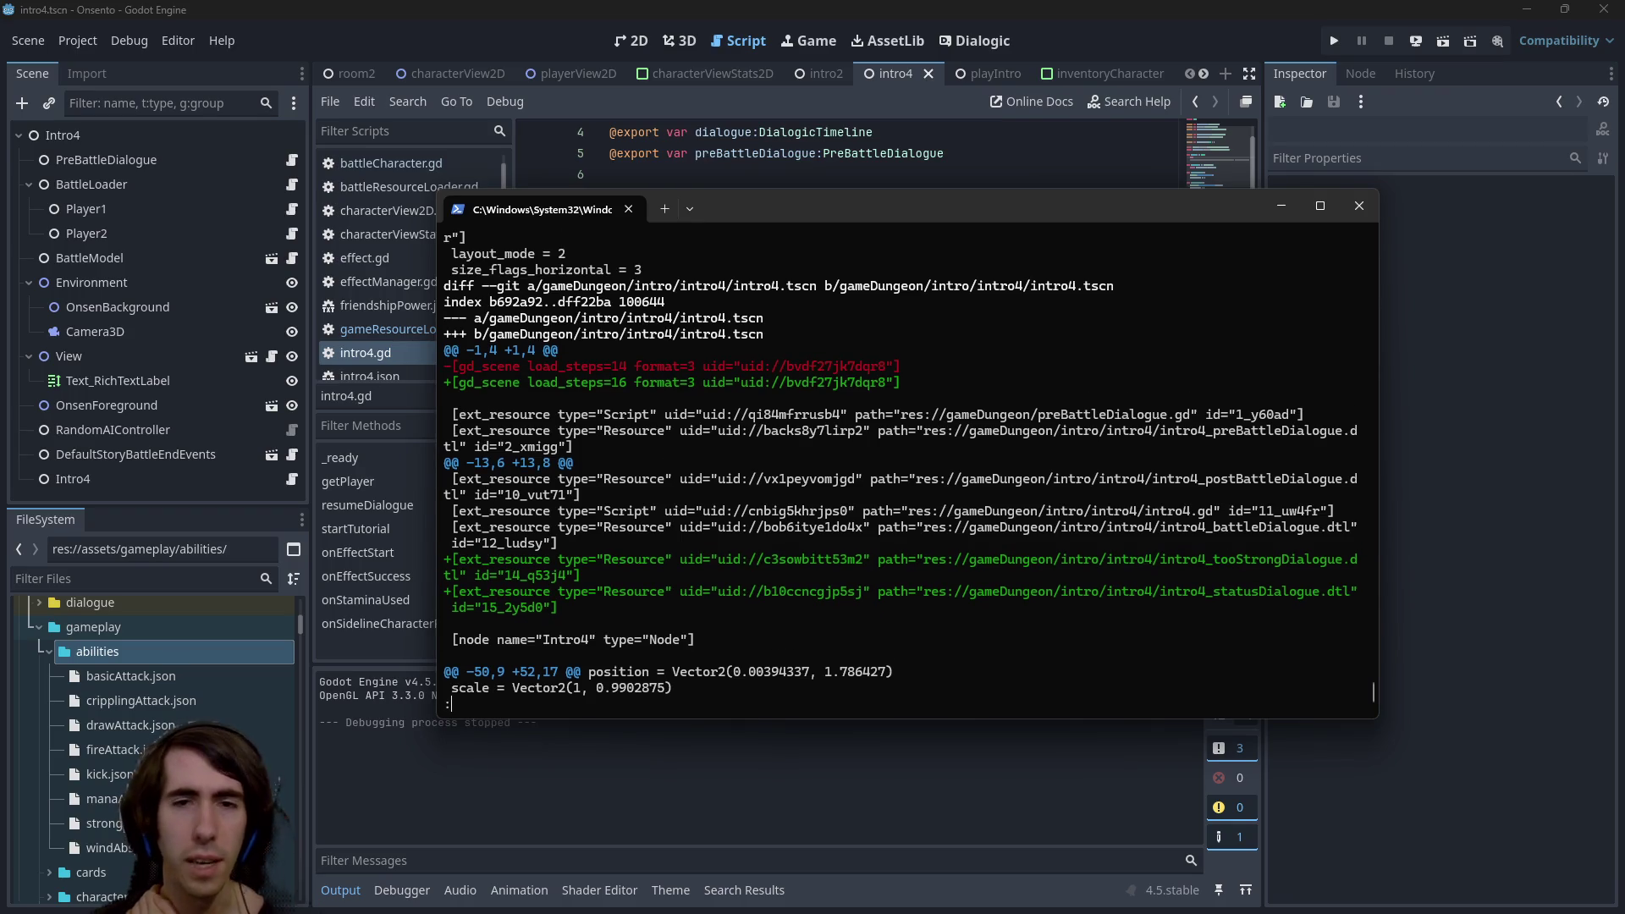
key("Down")
key("Down")
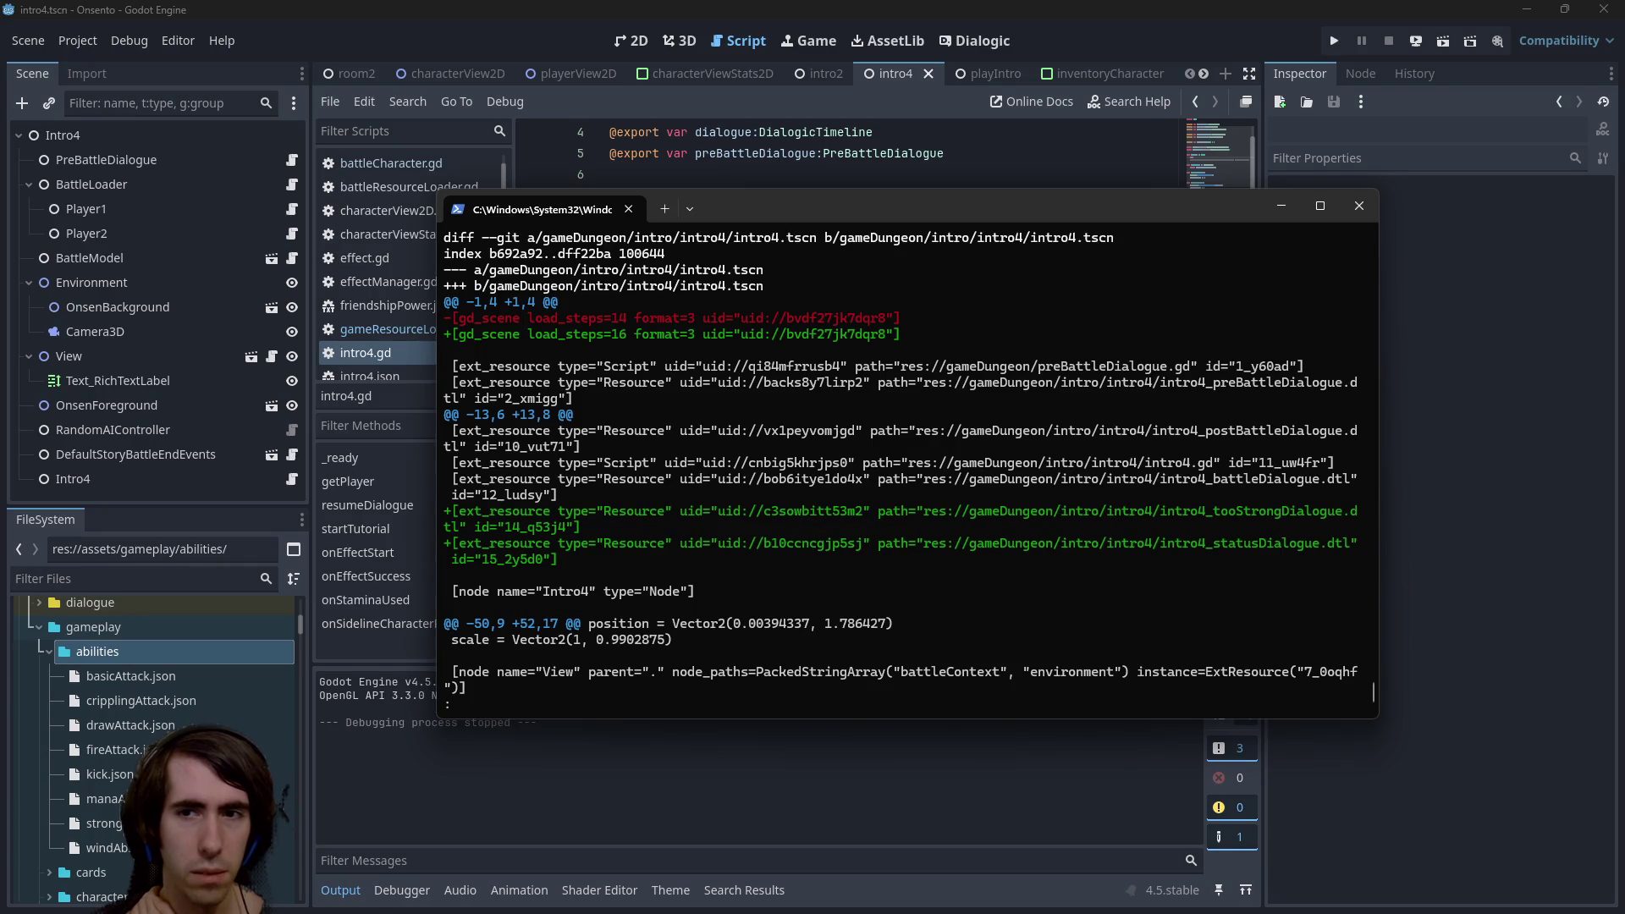
key("Down")
key("Down")
key("Down")
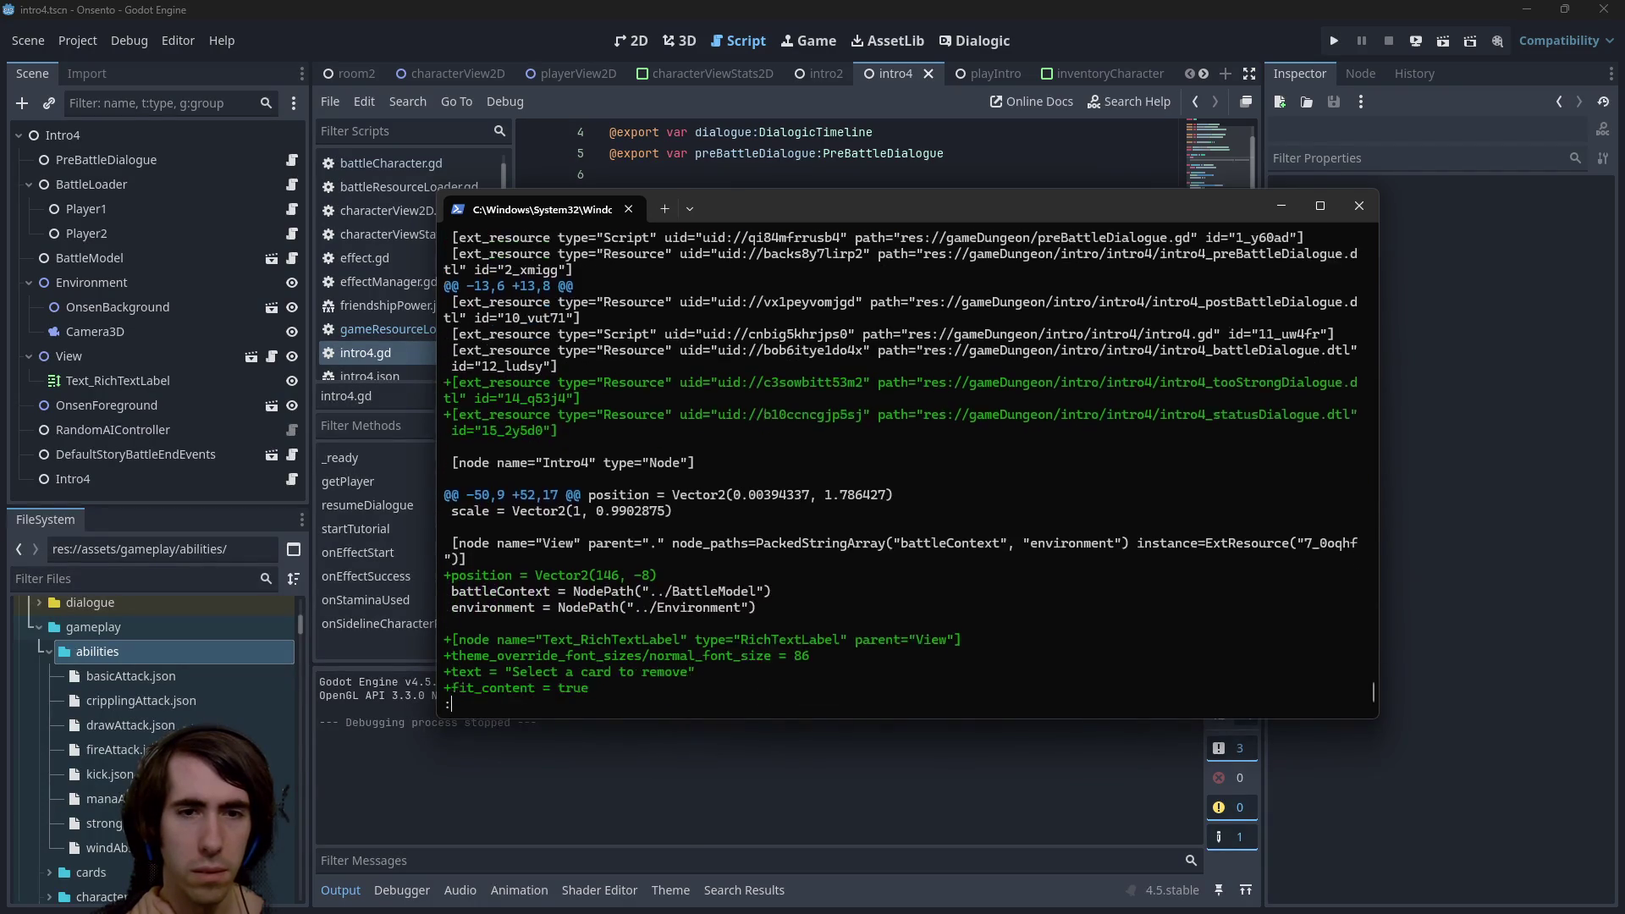
key("Down")
key("Down")
key("Down")
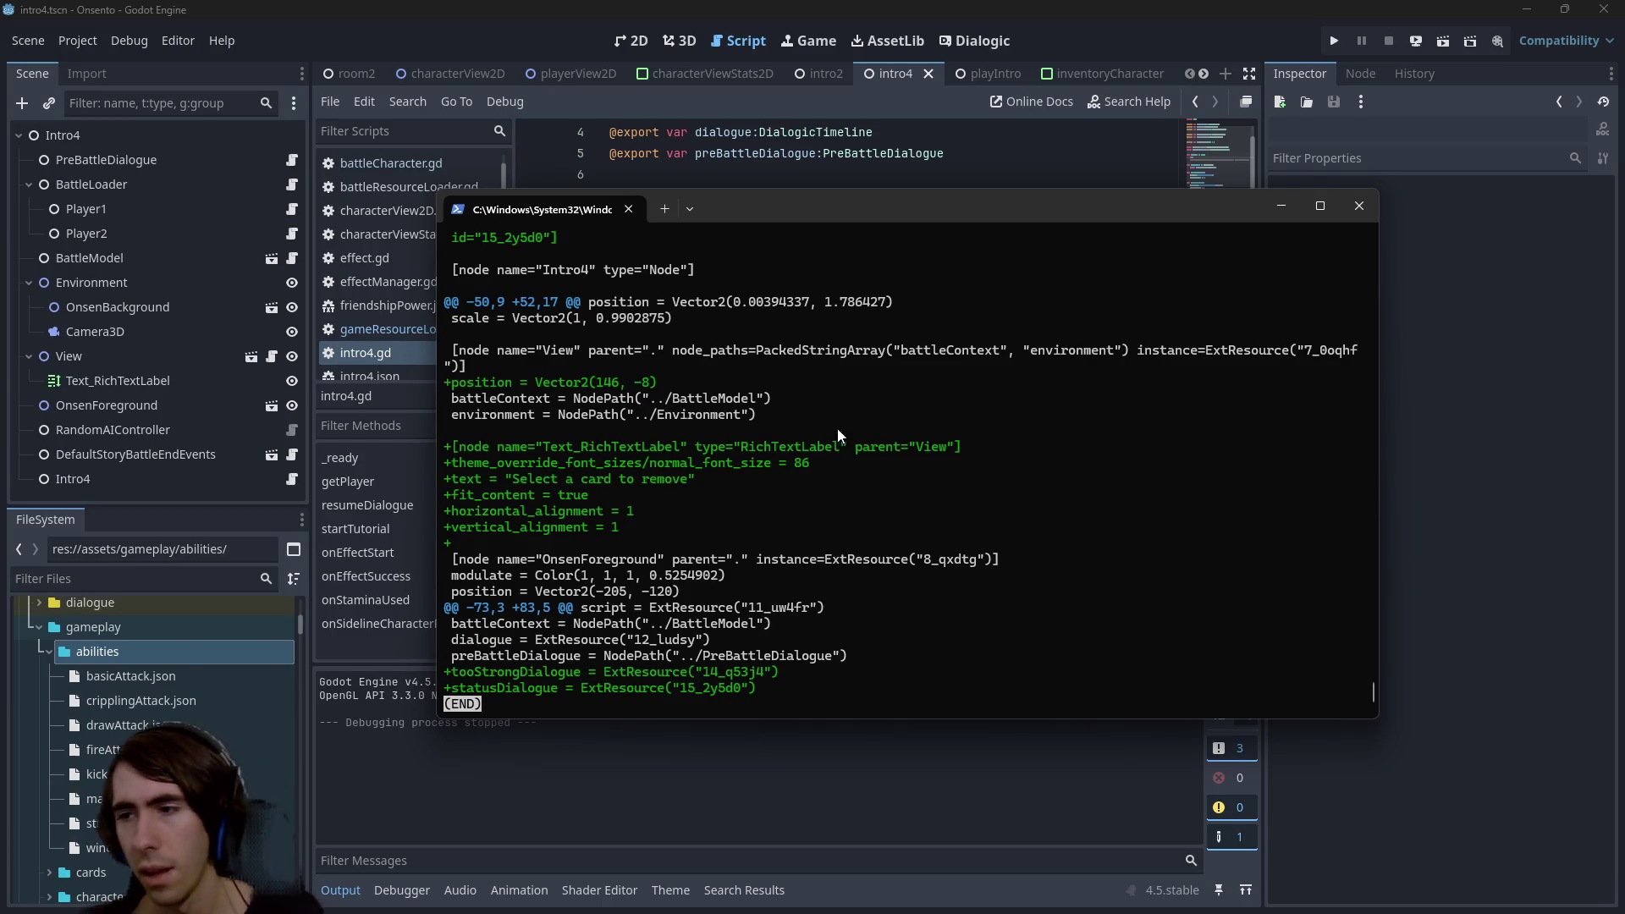
key("q")
key("alt+Tab")
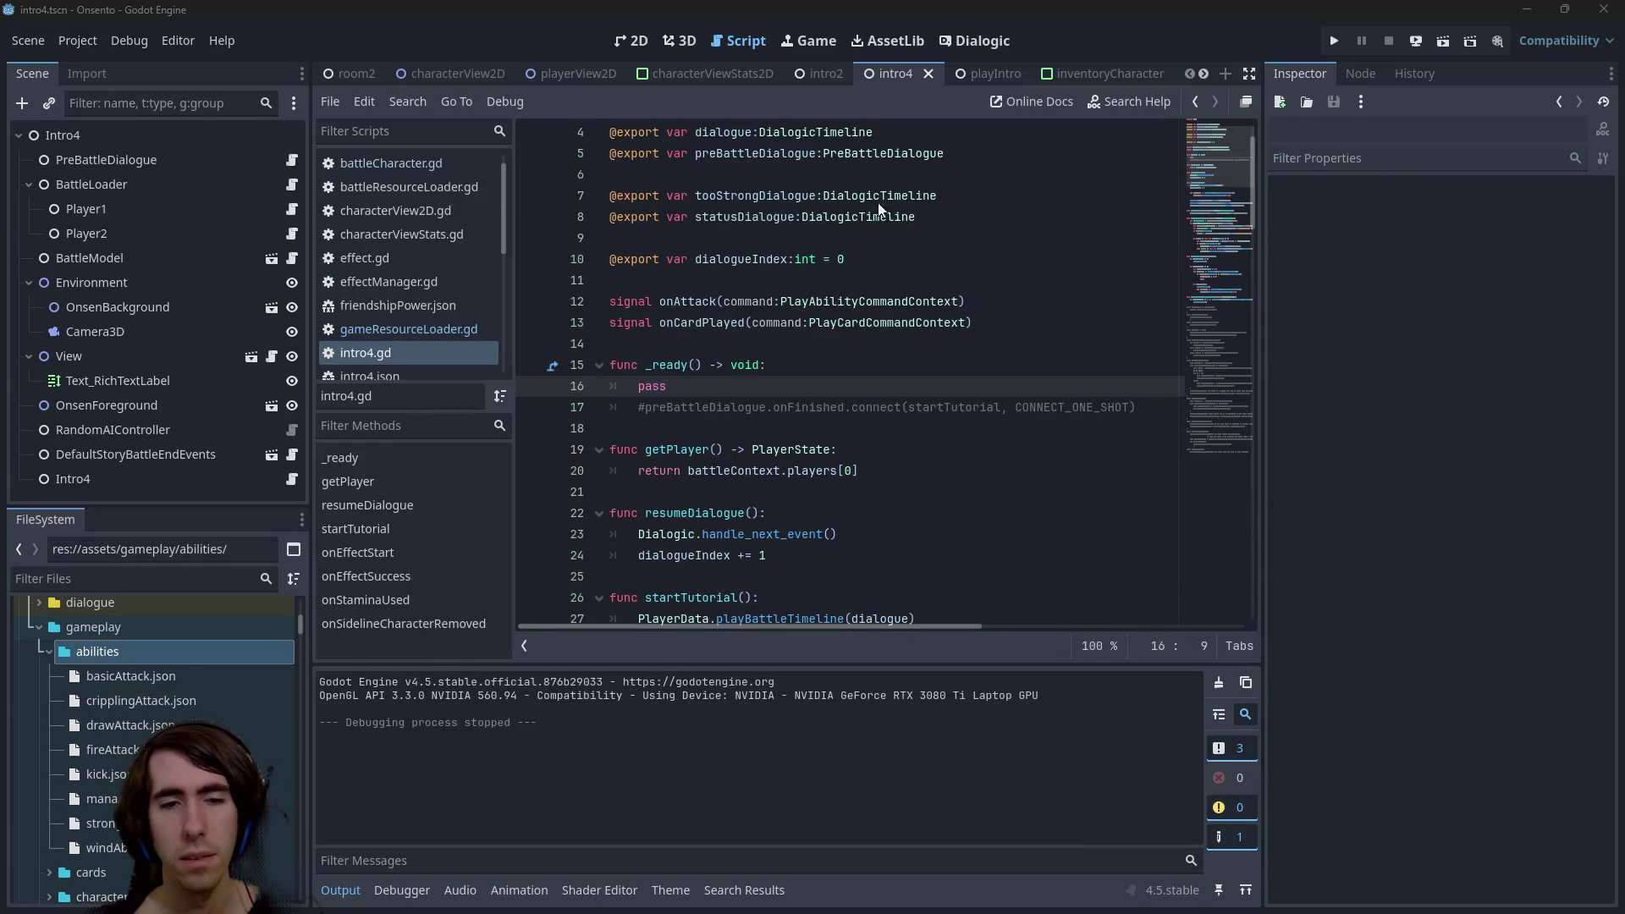
Switch to the 2D view and inspect the Text_RichTextLabel node's properties
left_click(654, 40)
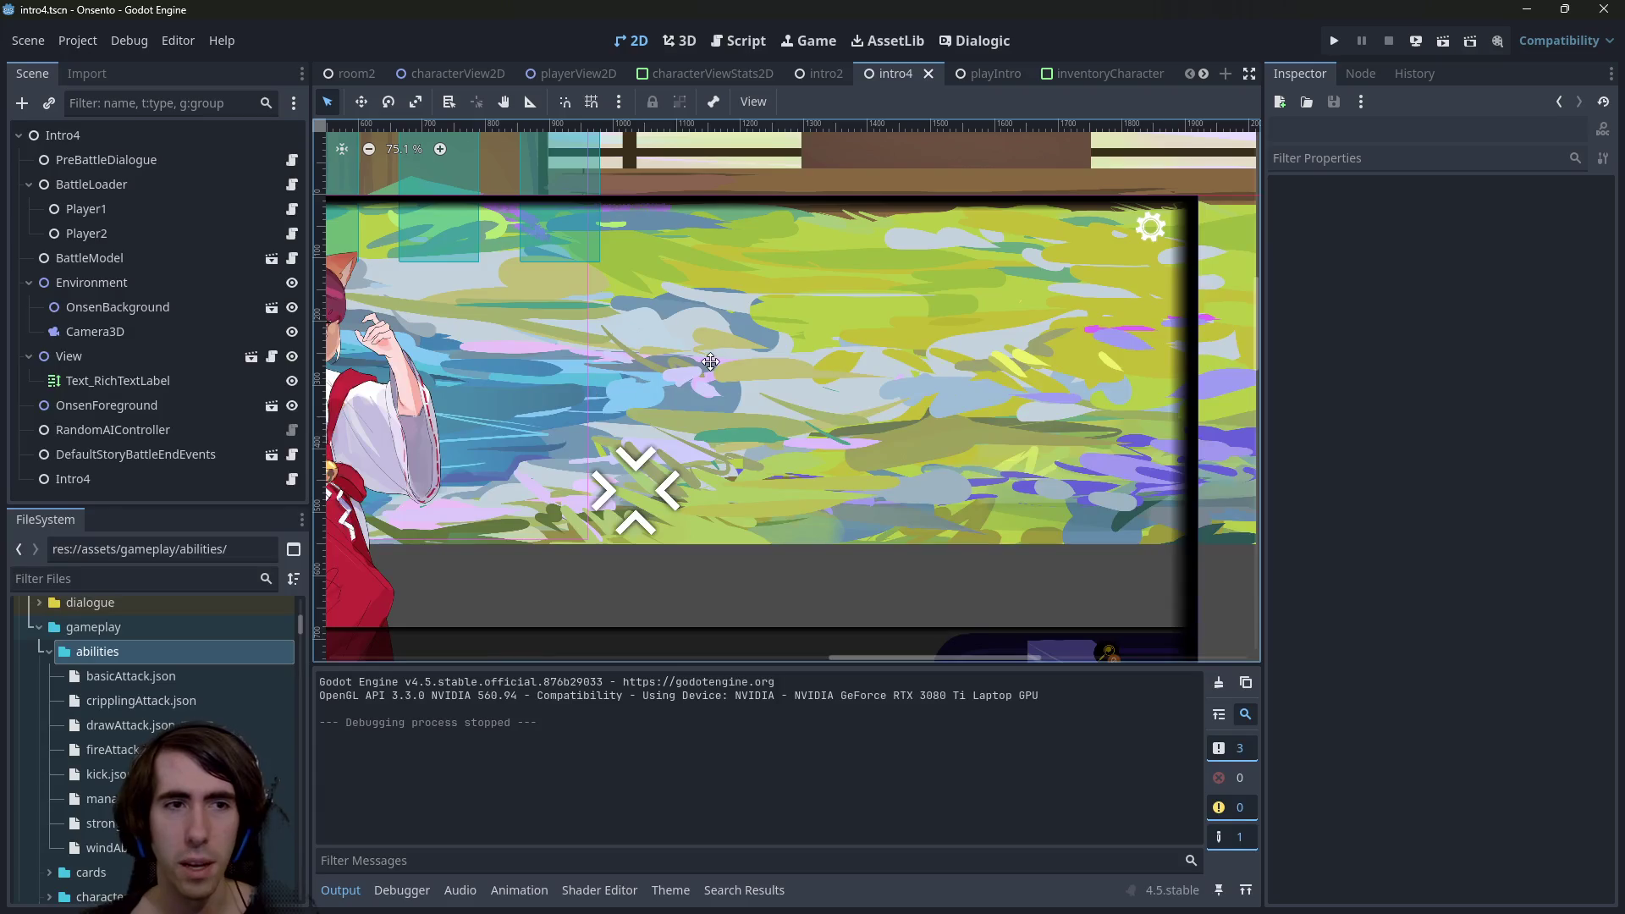
left_click(149, 389)
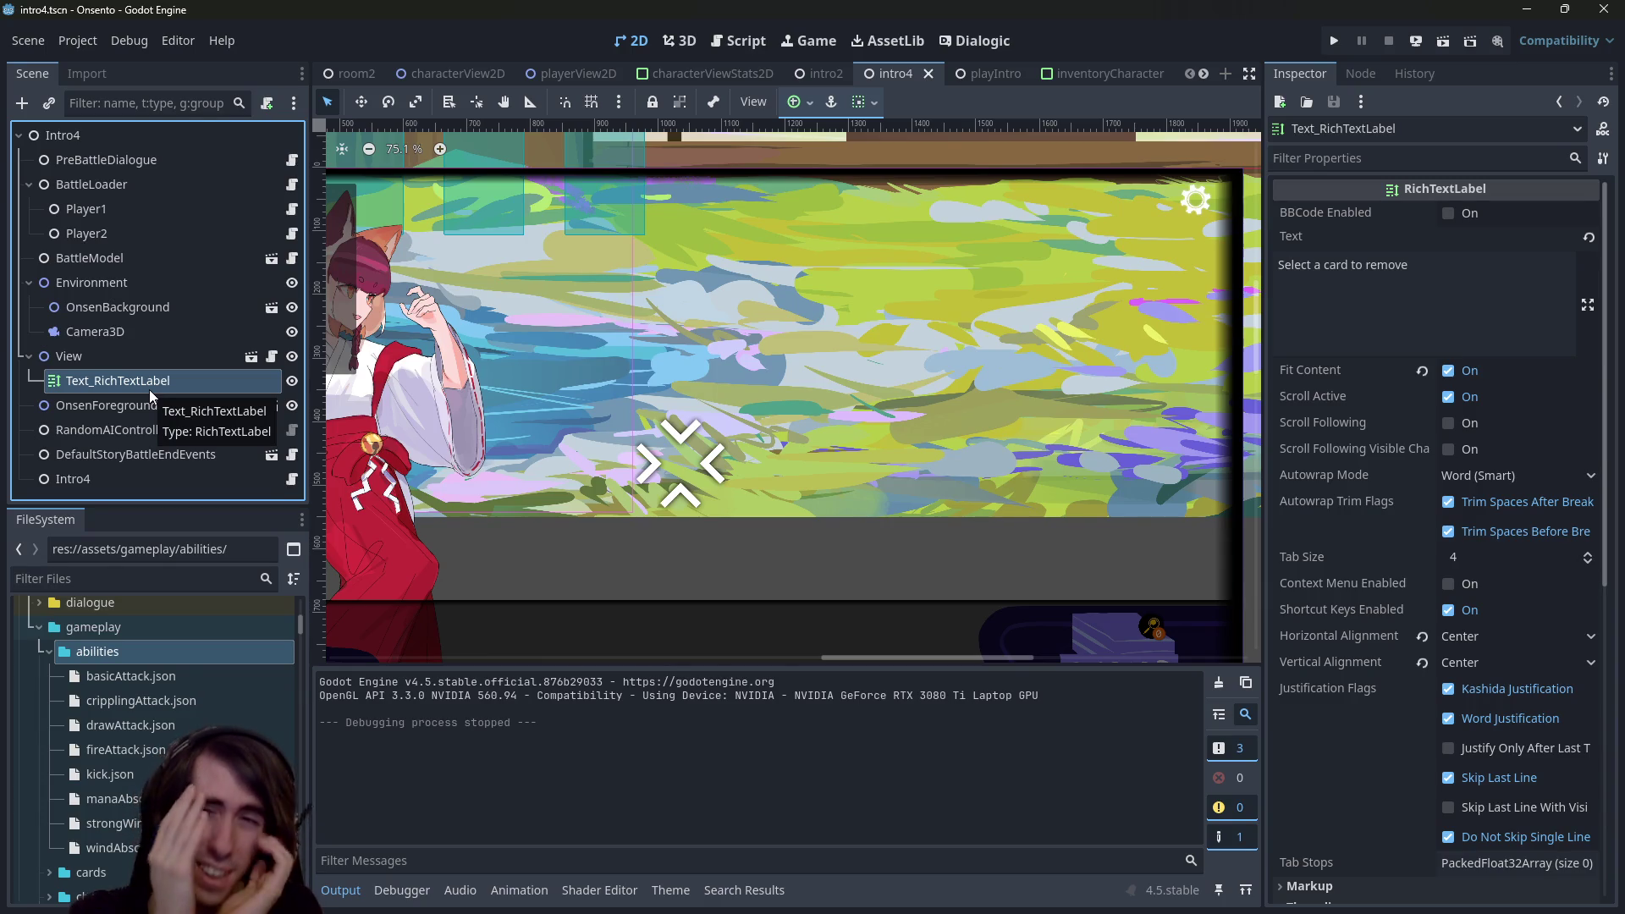
scroll(1485, 537, "down", 5)
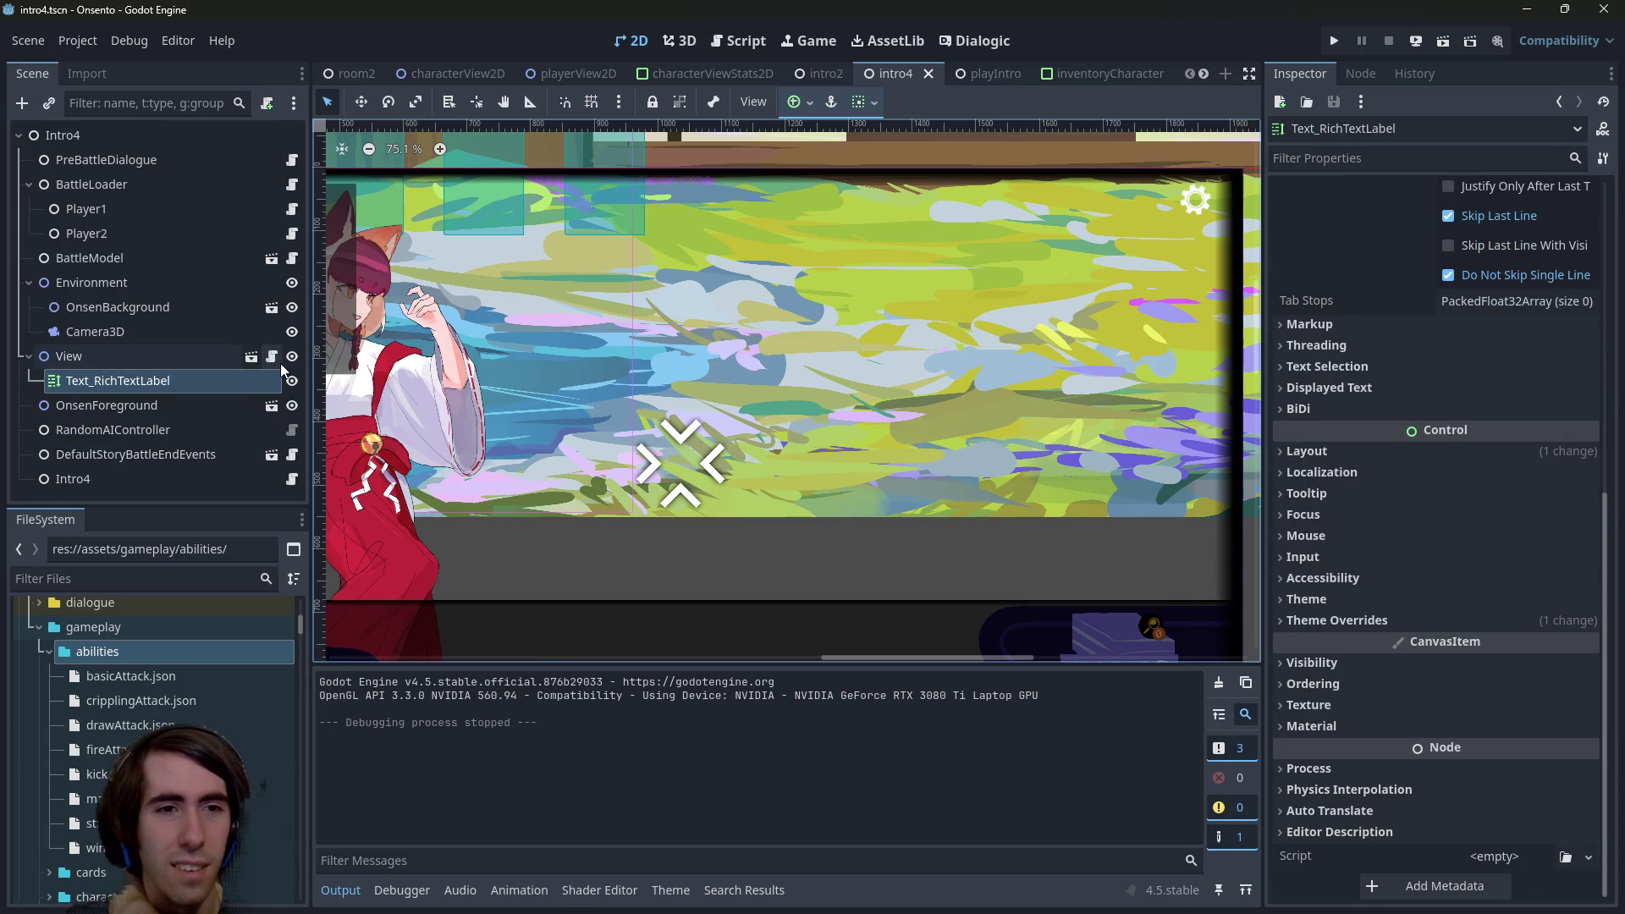
scroll(770, 479, "down", 3)
scroll(770, 479, "left", 3)
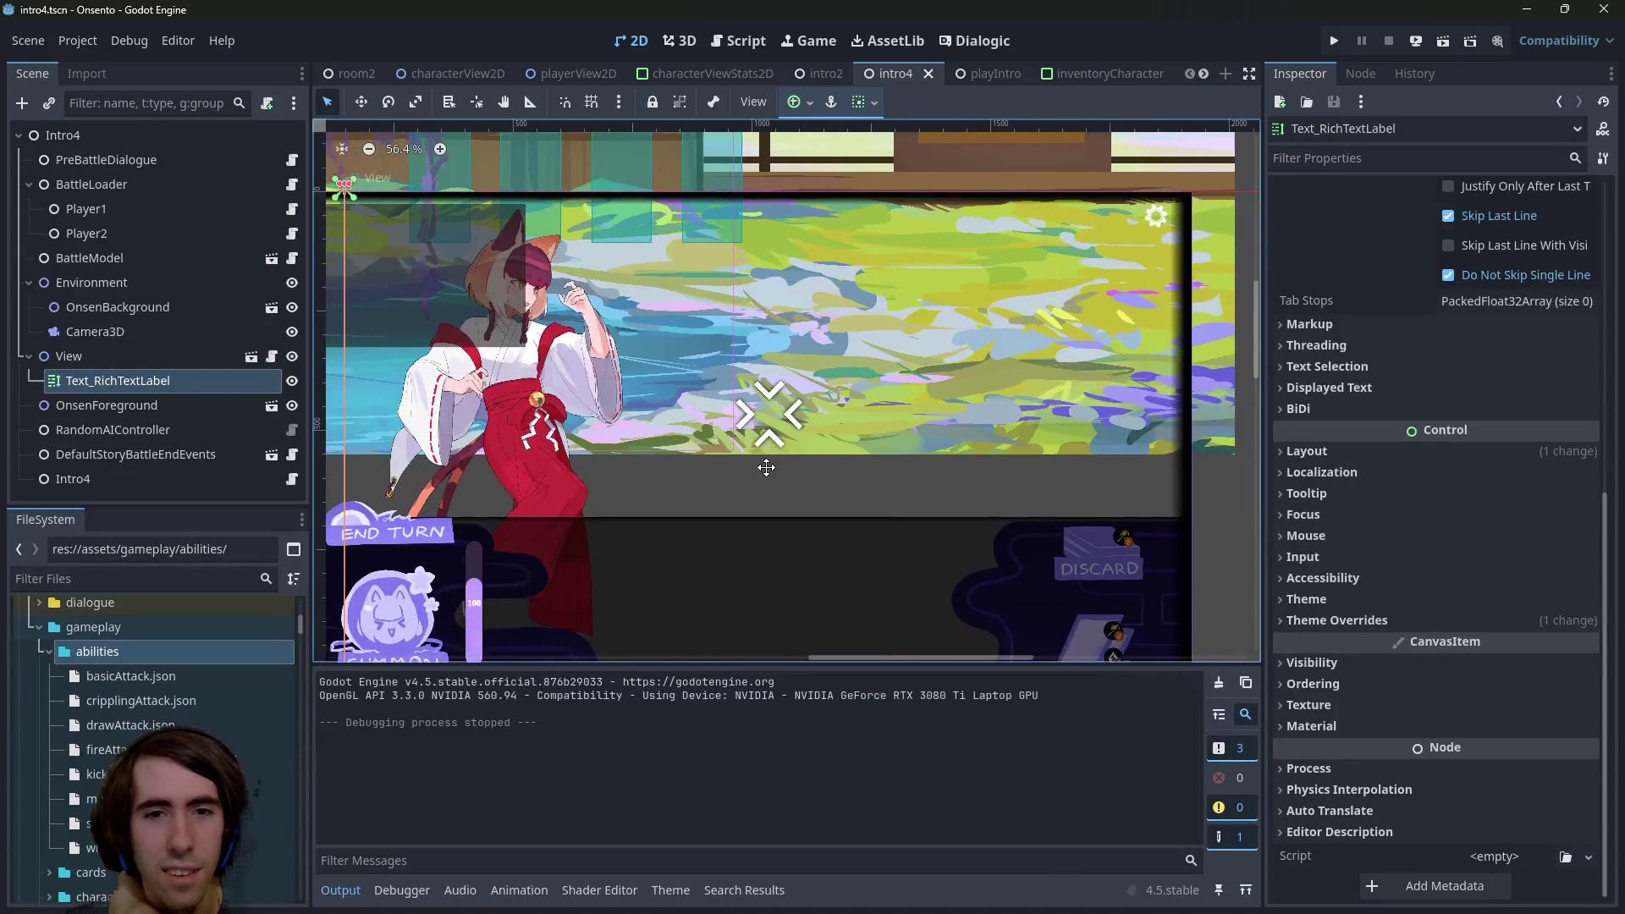
scroll(709, 550, "down", 2)
scroll(709, 550, "up", 2)
scroll(709, 550, "down", 1, "ctrl")
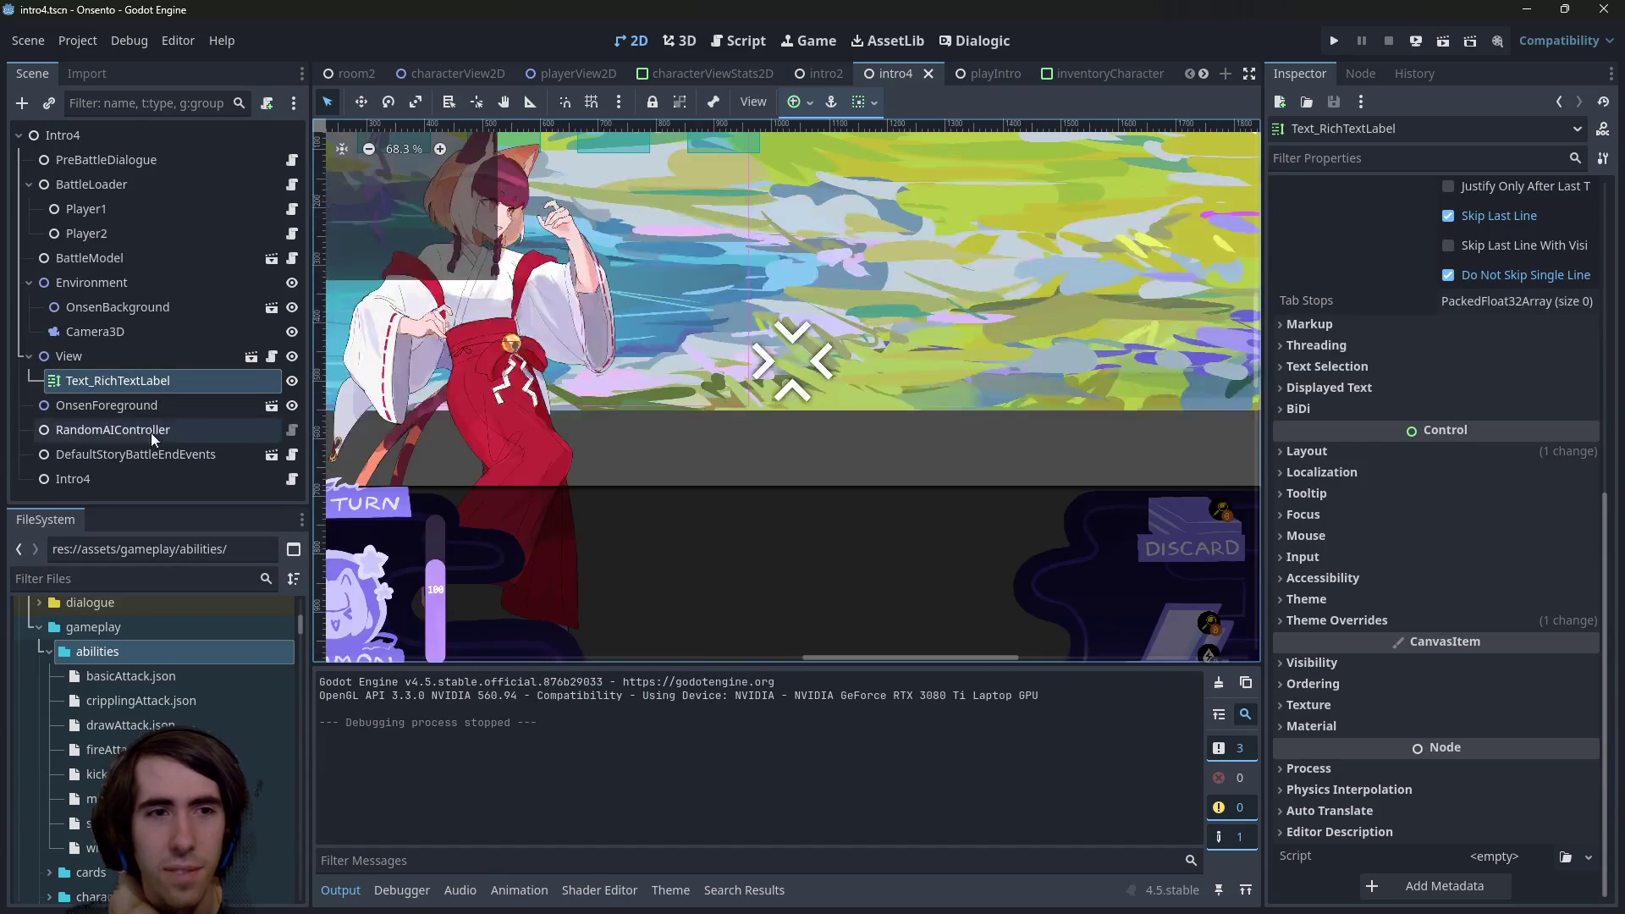
Delete the Text_RichTextLabel node, confirm the removal, and save and run the scene
double_click(53, 383)
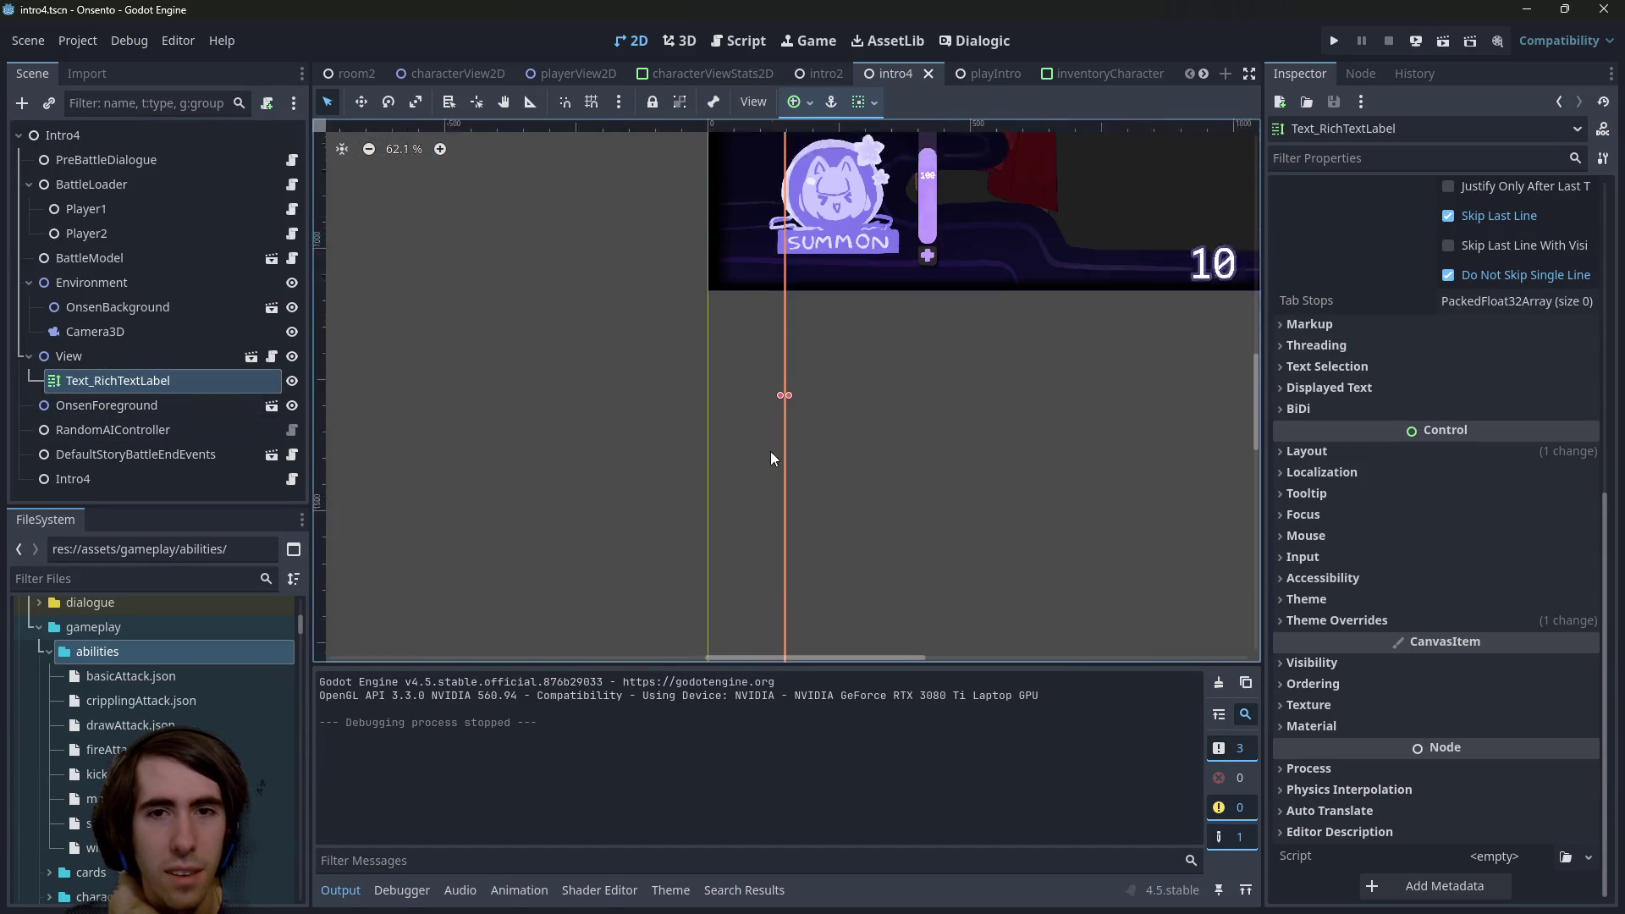
left_click(139, 362)
left_click(141, 379)
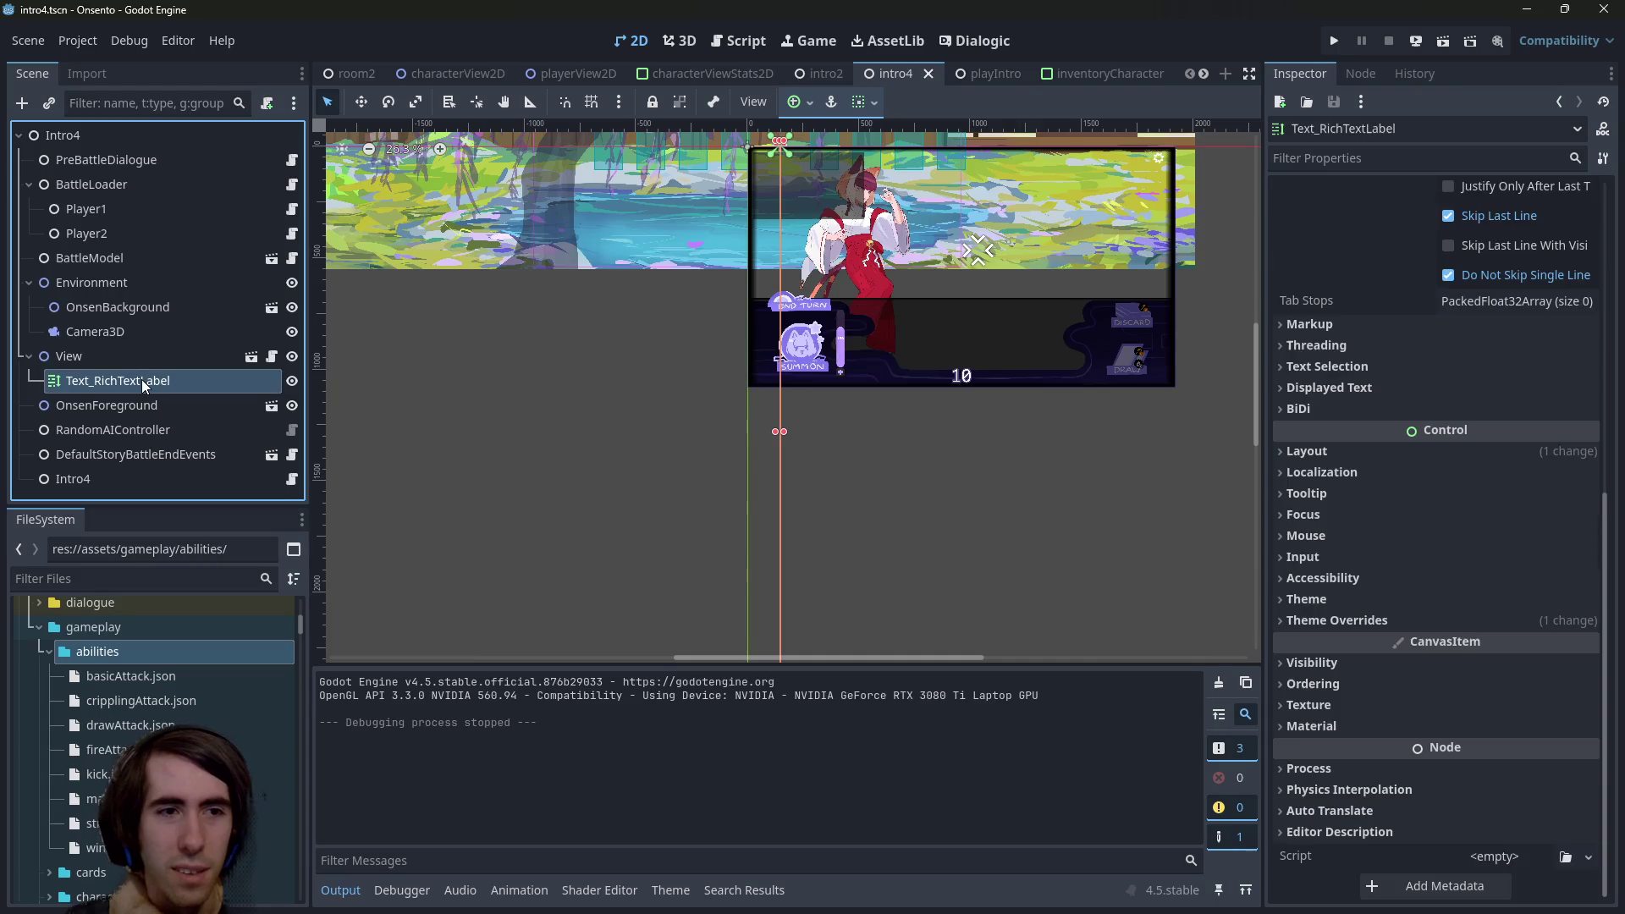
key("Delete")
key("Return")
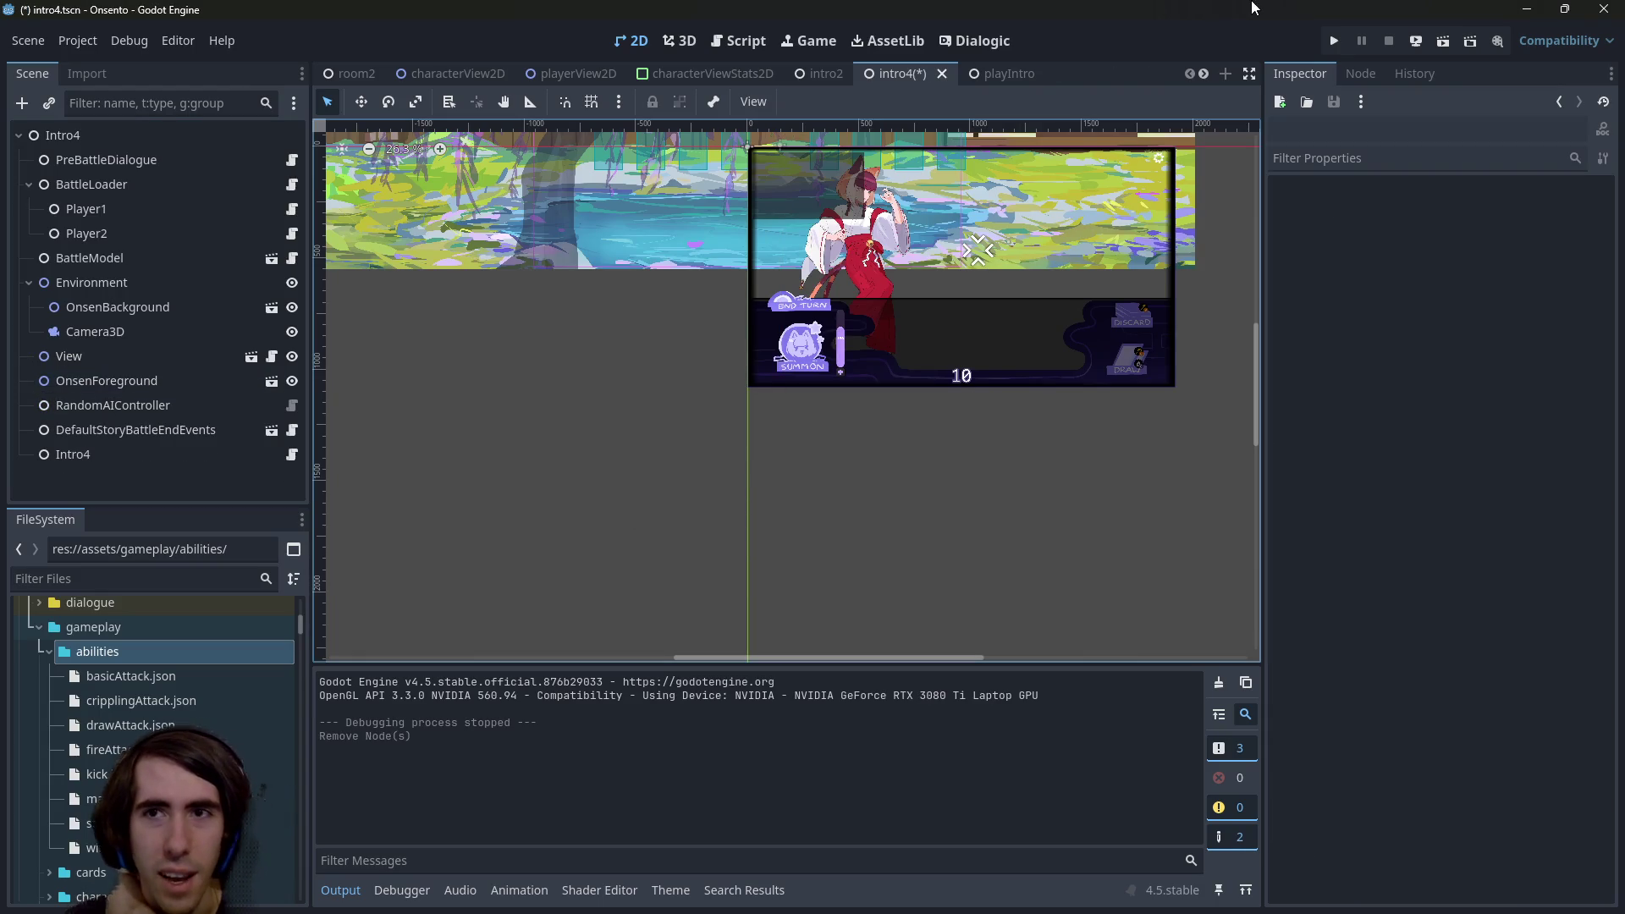
left_click(1444, 40)
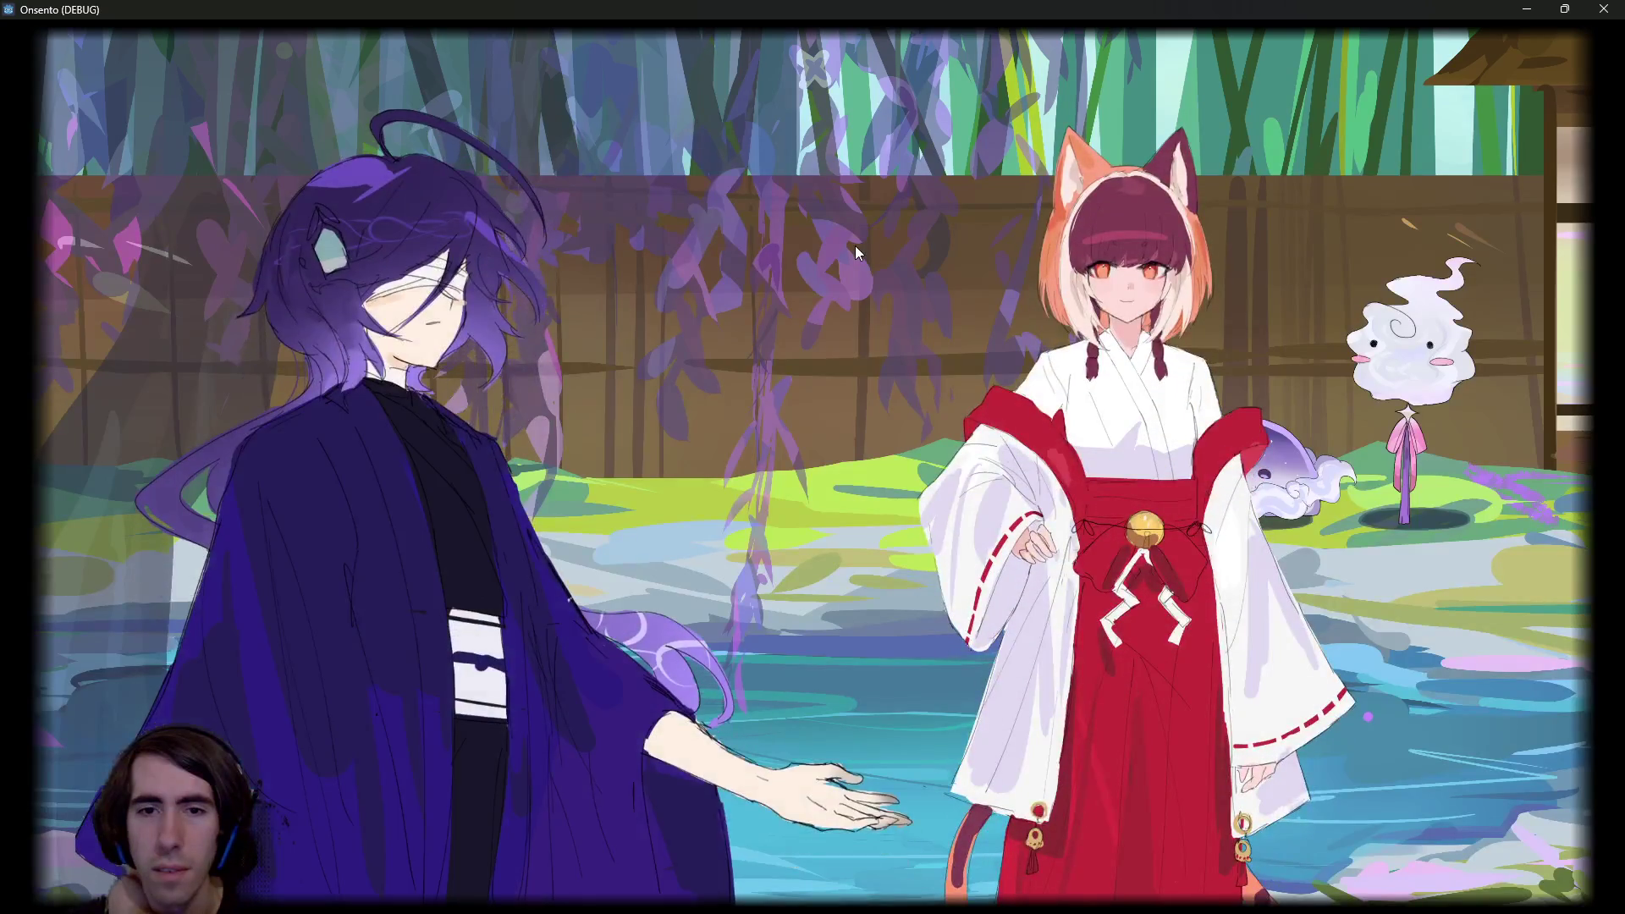
Advance past the tutorial line, swap the two party characters, and close the game
left_click(851, 388)
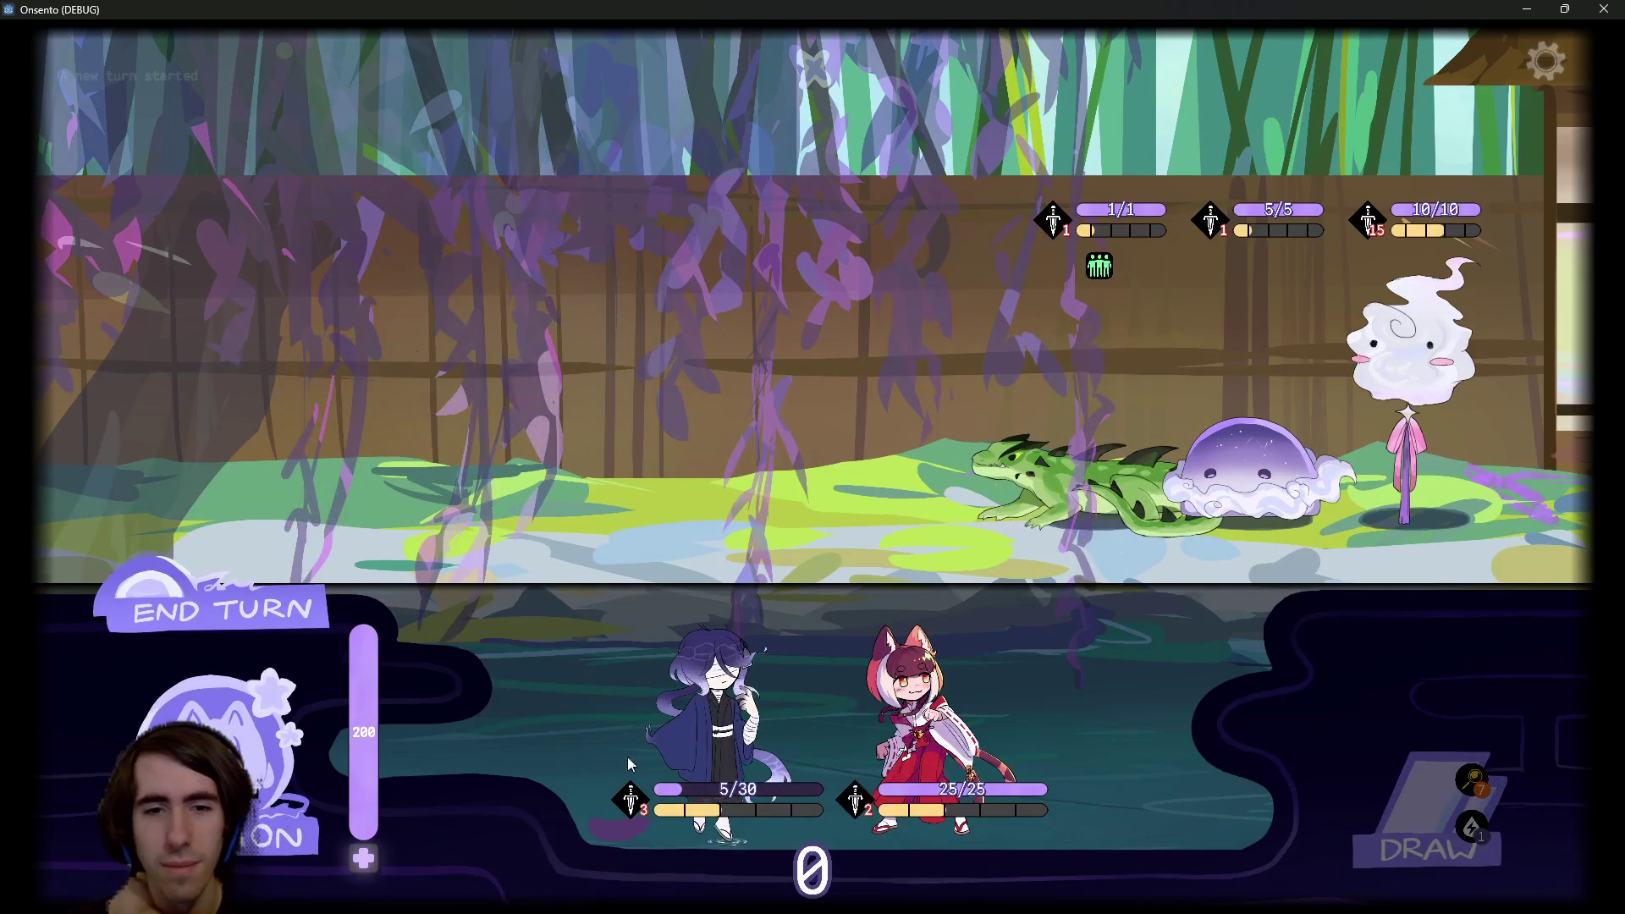
left_click(628, 764)
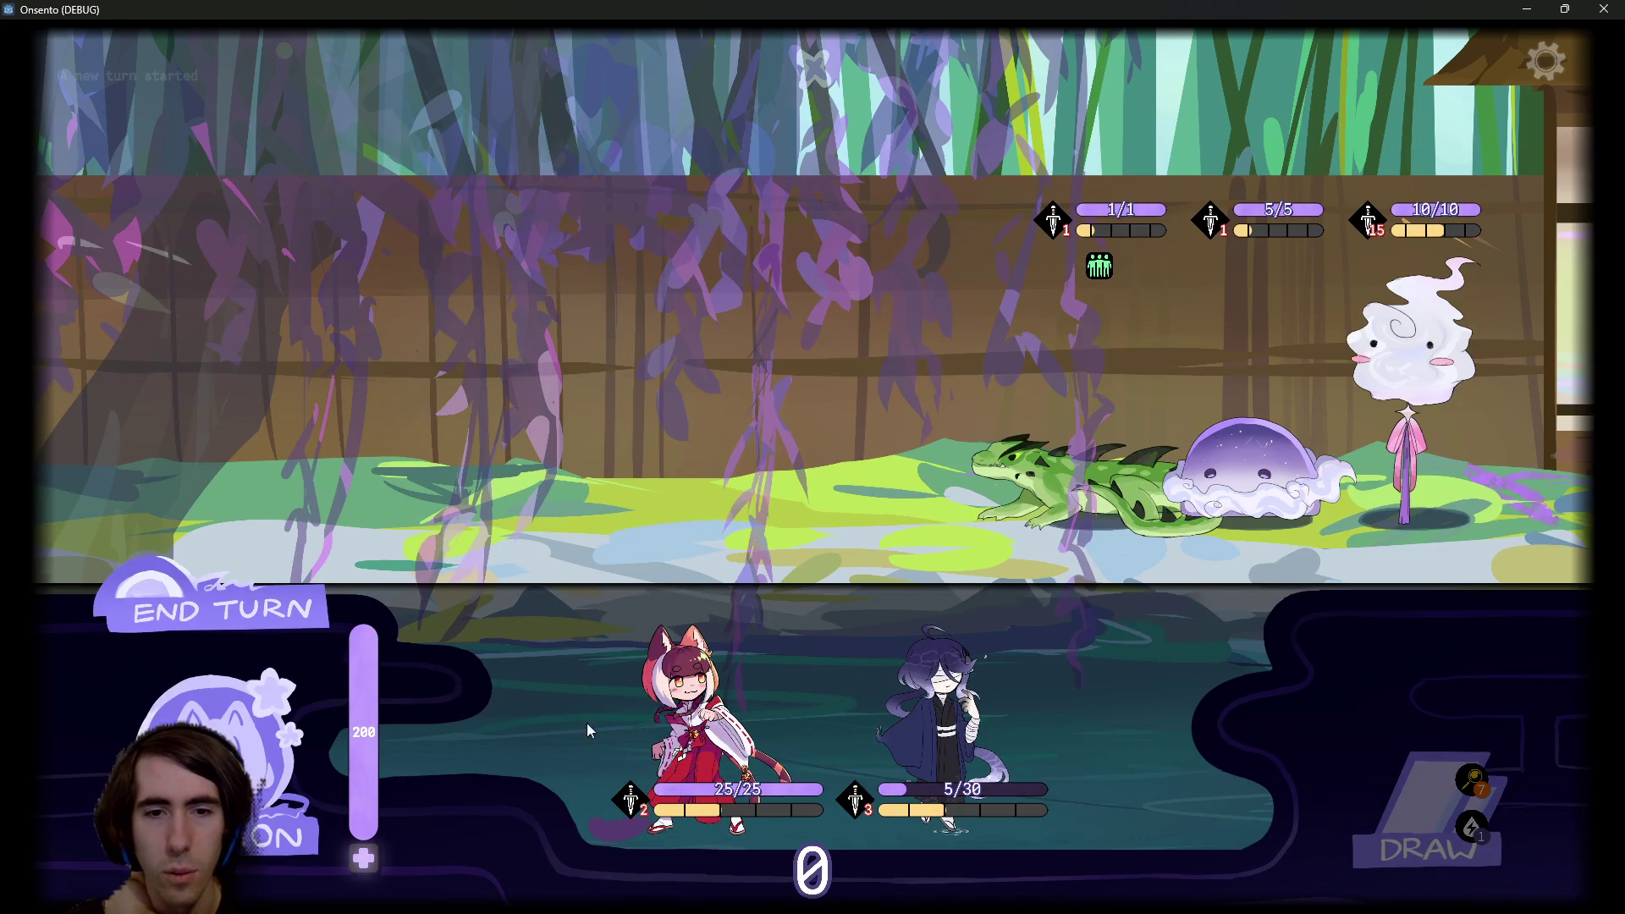
left_click(1602, 10)
left_click(291, 457)
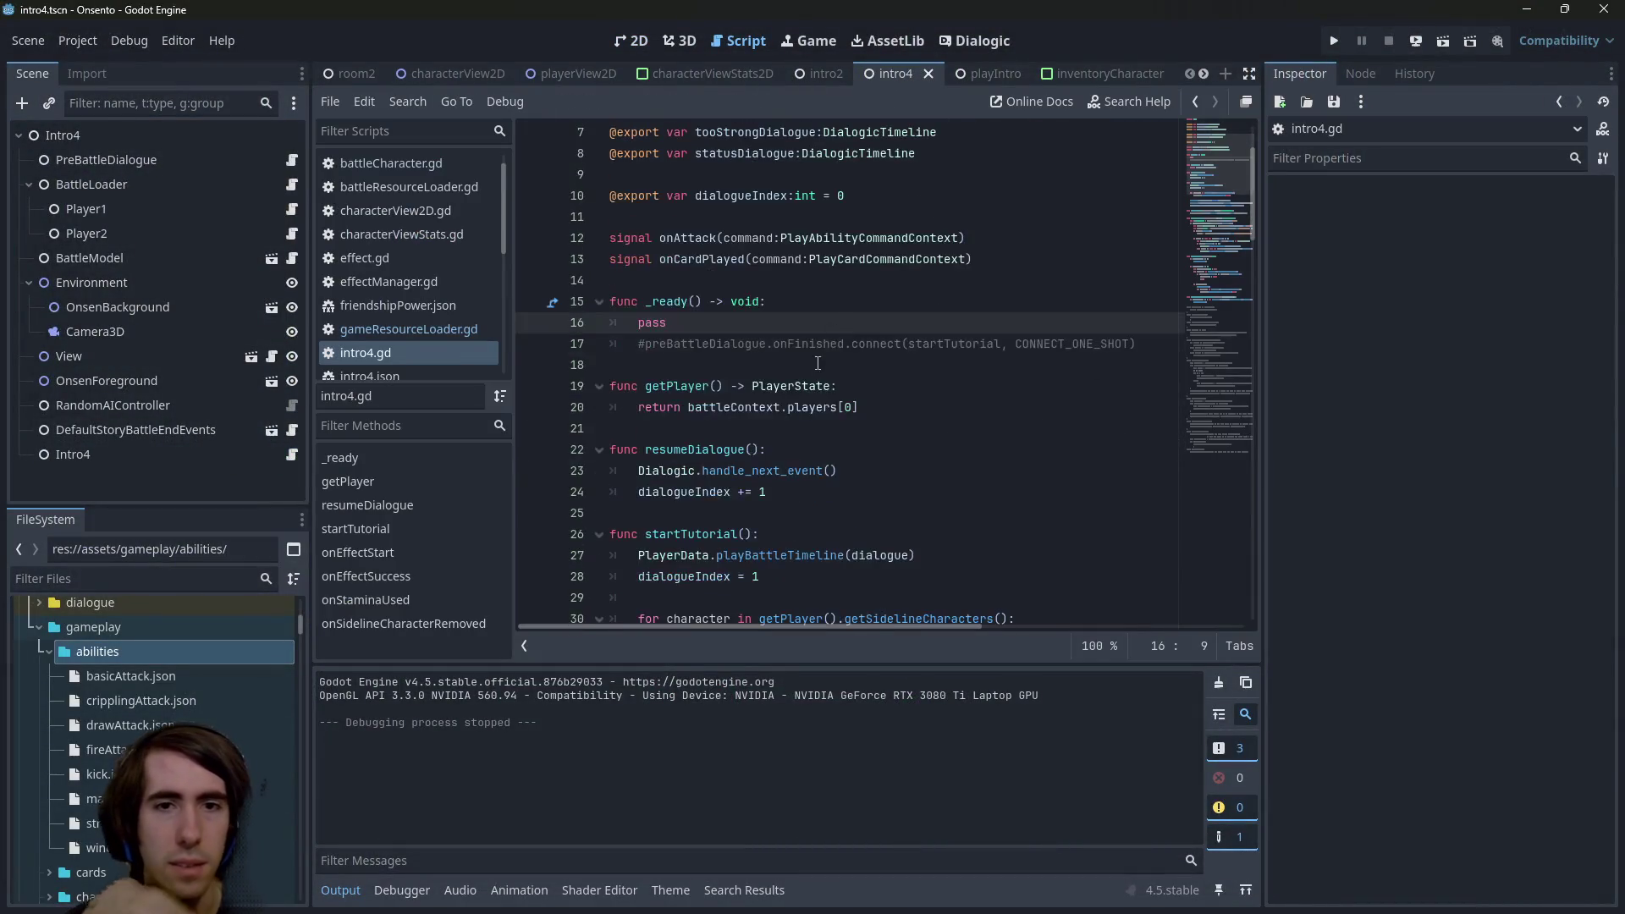
Replace pass with the uncommented preBattleDialogue connect line, save, and jump to startTutorial
key("ctrl+shift+k")
key("ctrl+k")
key("ctrl+s")
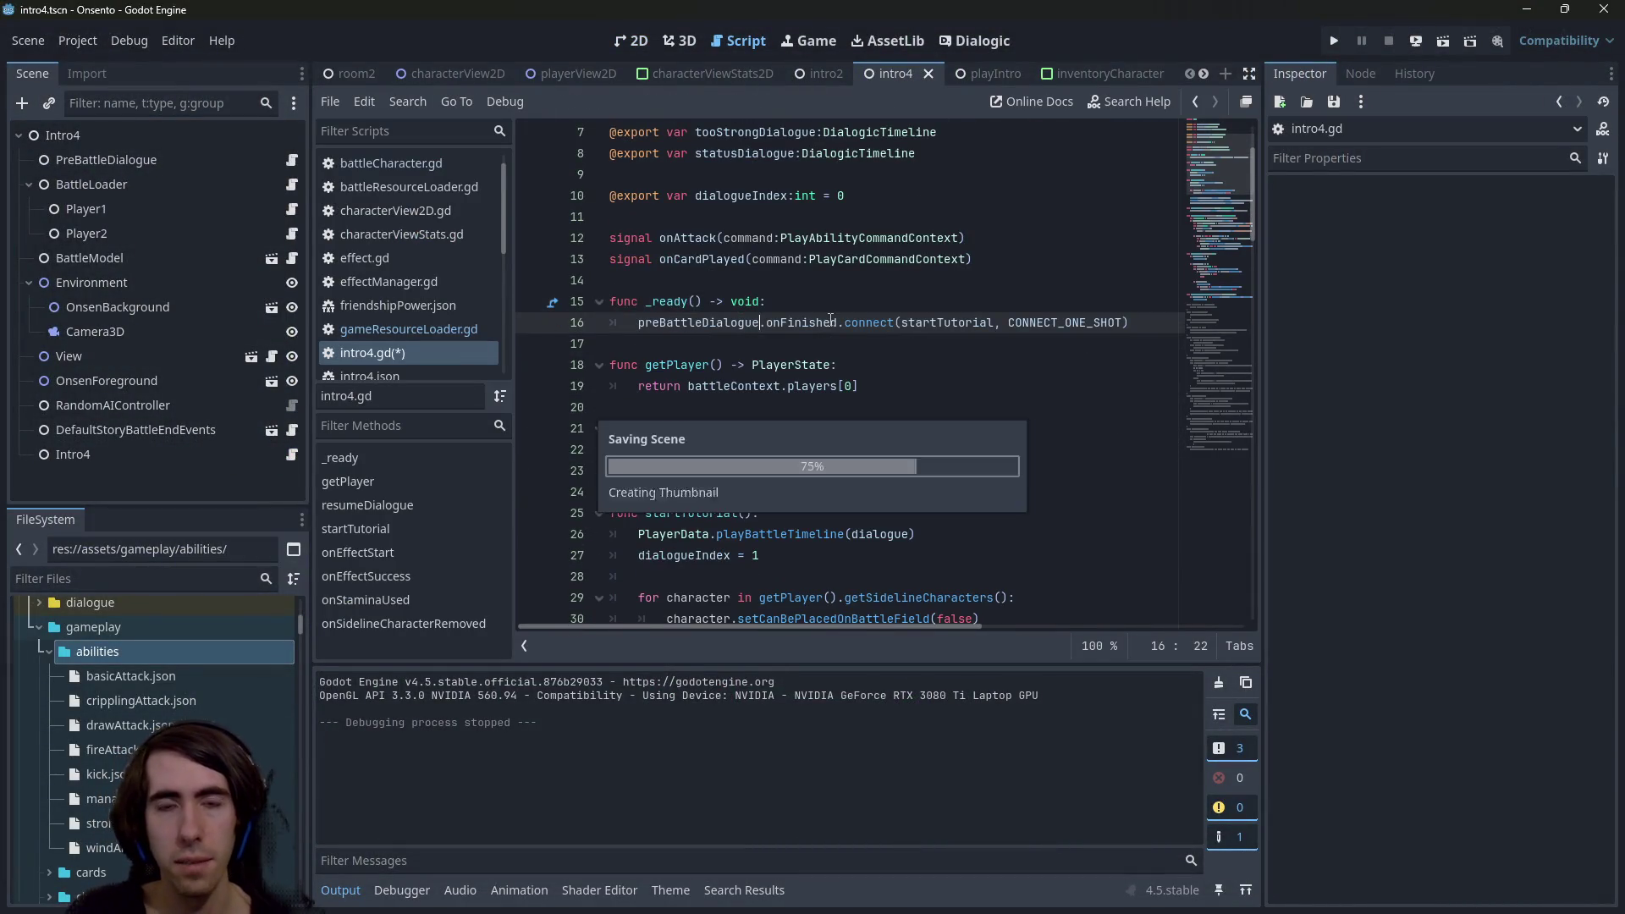
double_click(937, 322)
key("ctrl+f")
key("Return")
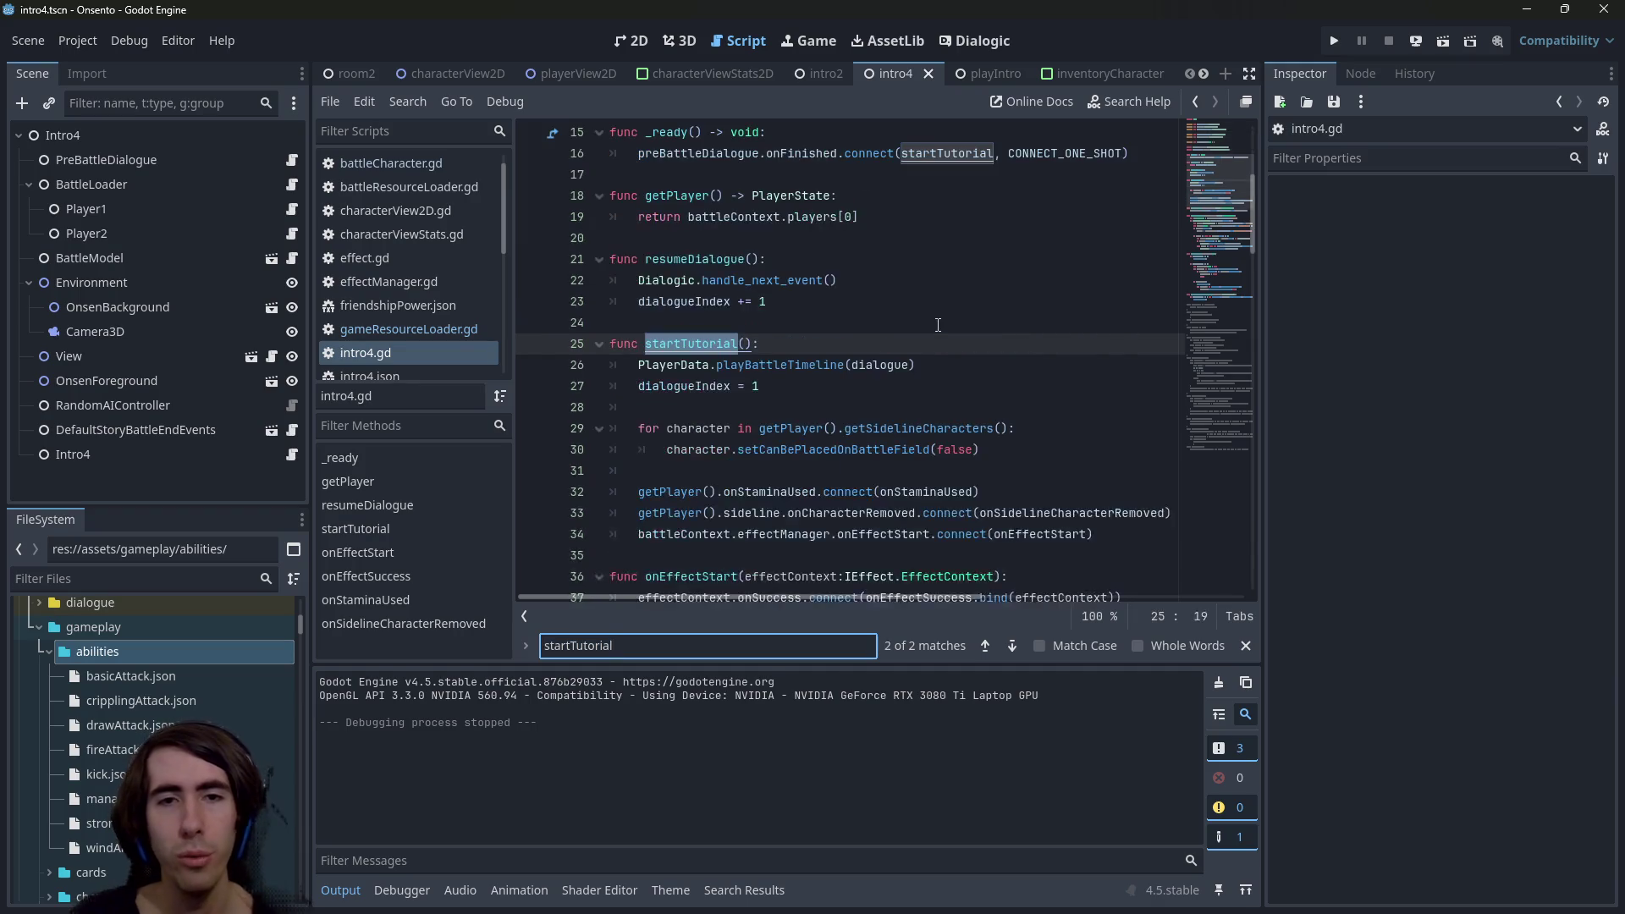
Collapse the abilities and gameplay folders, expand res://assets/dialogue, and switch to the Dialogic editor
scroll(938, 325, "down", 12)
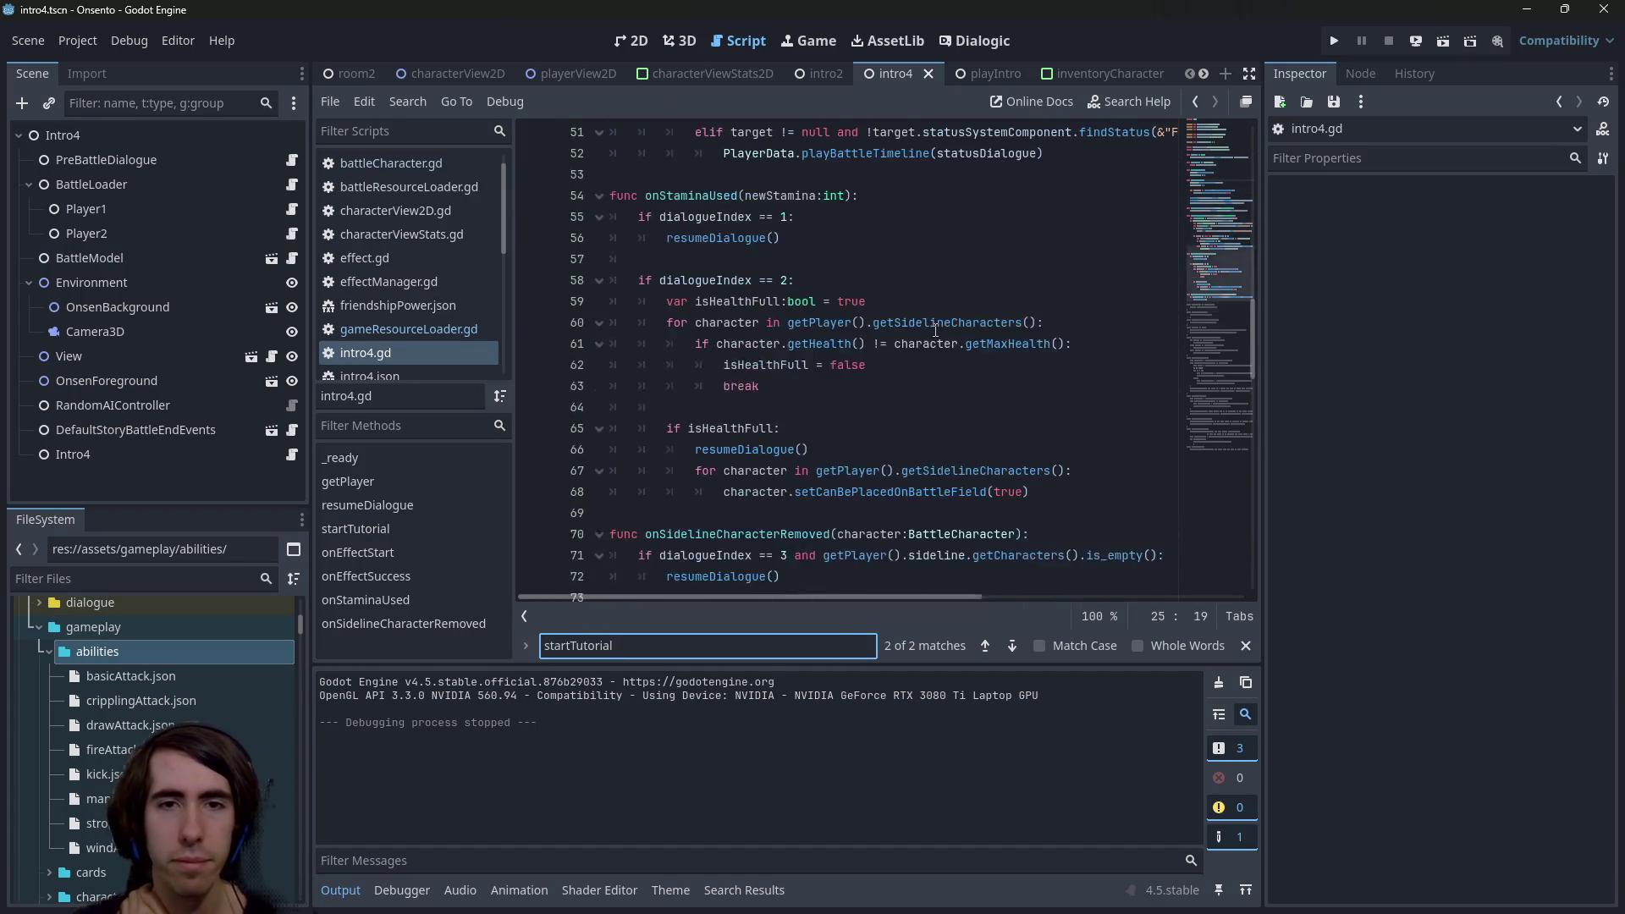
scroll(935, 330, "down", 1)
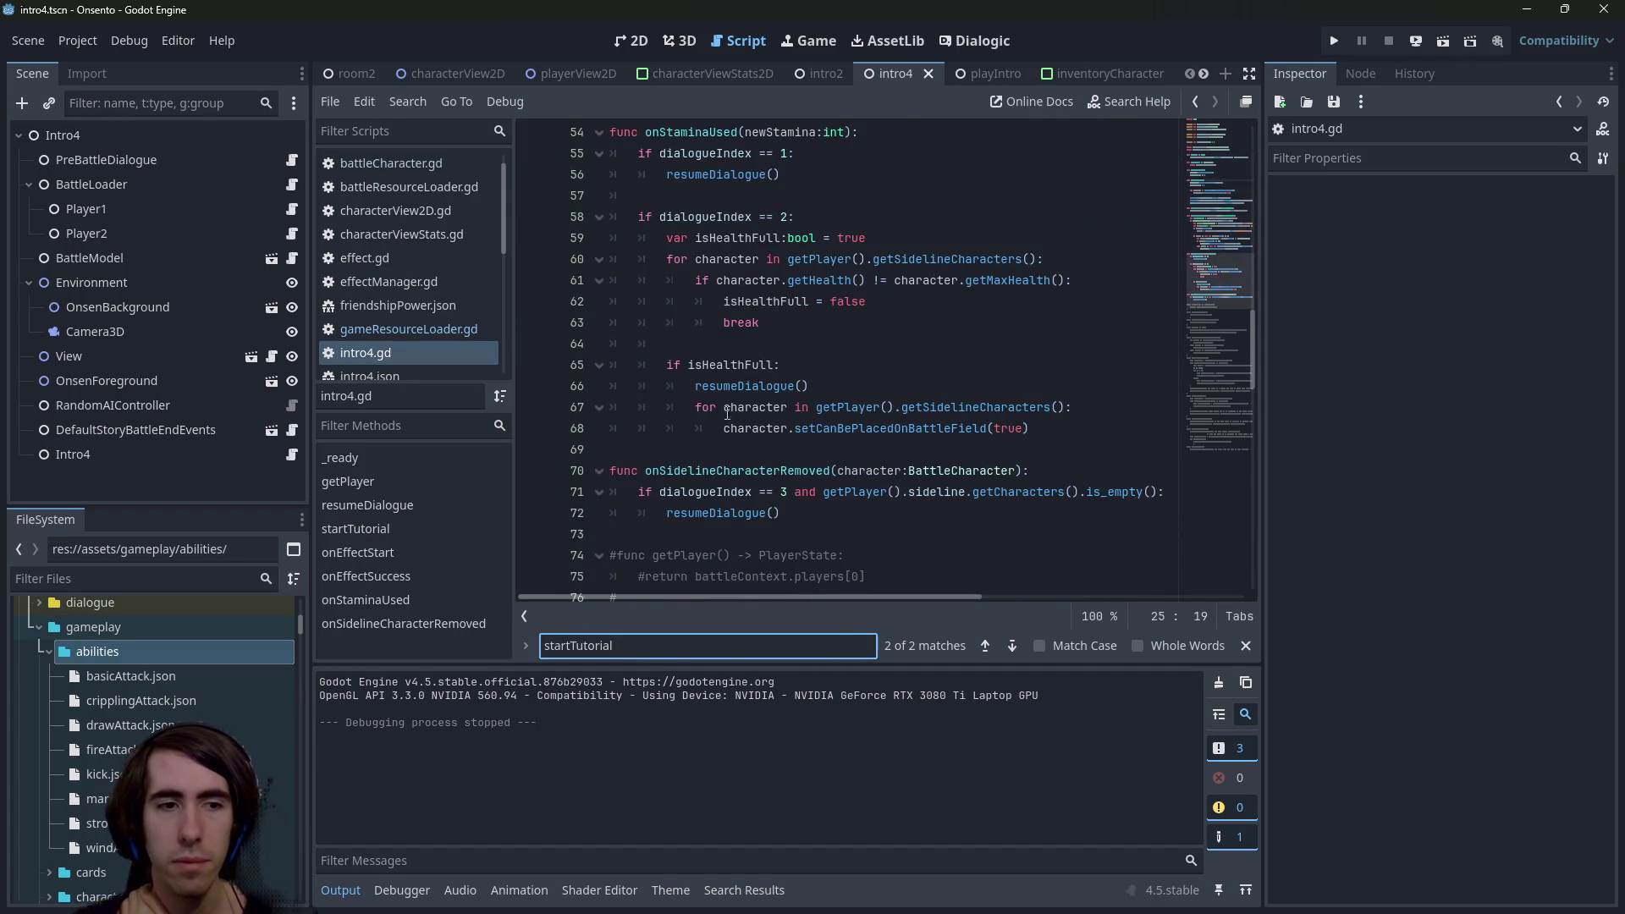
double_click(122, 652)
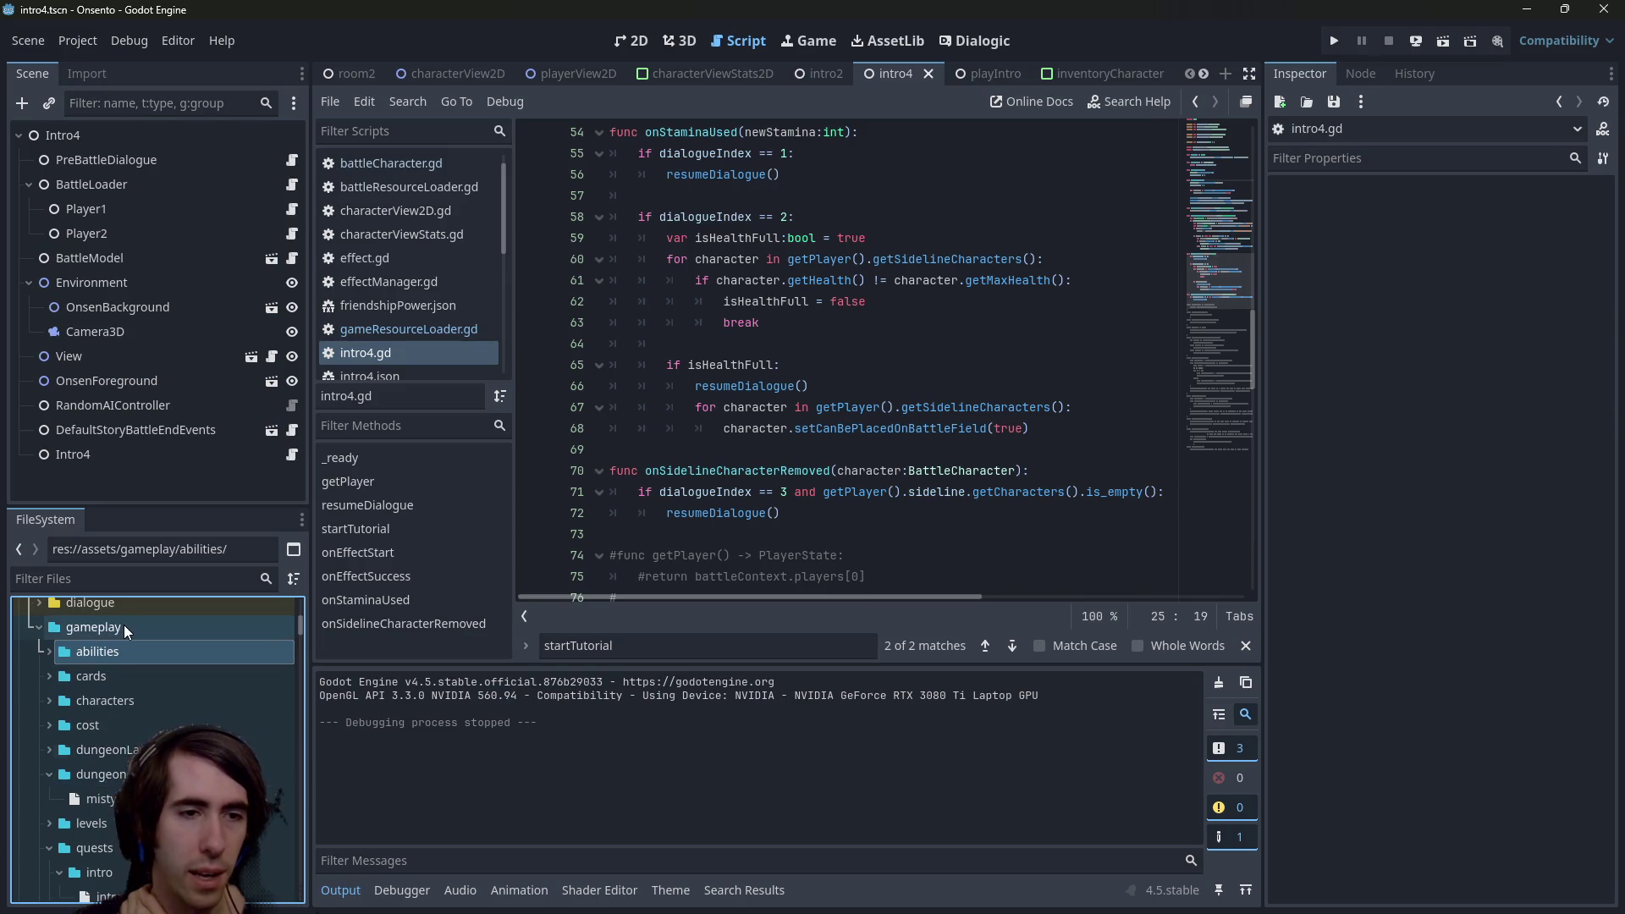
double_click(124, 626)
scroll(134, 721, "up", 6)
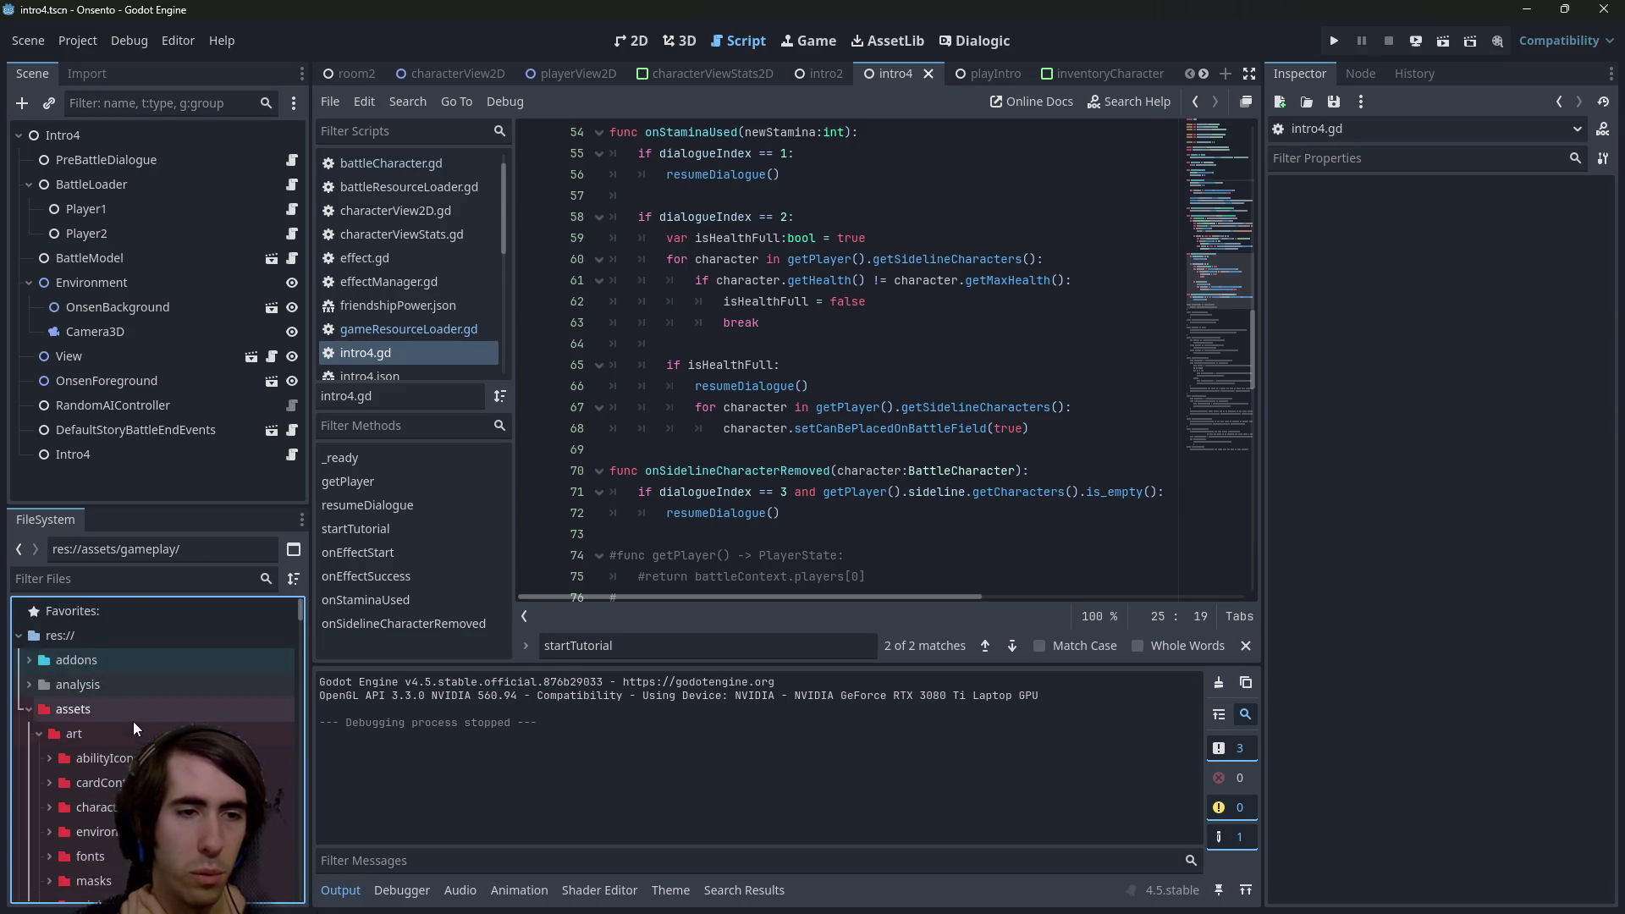
scroll(134, 721, "down", 10)
double_click(120, 760)
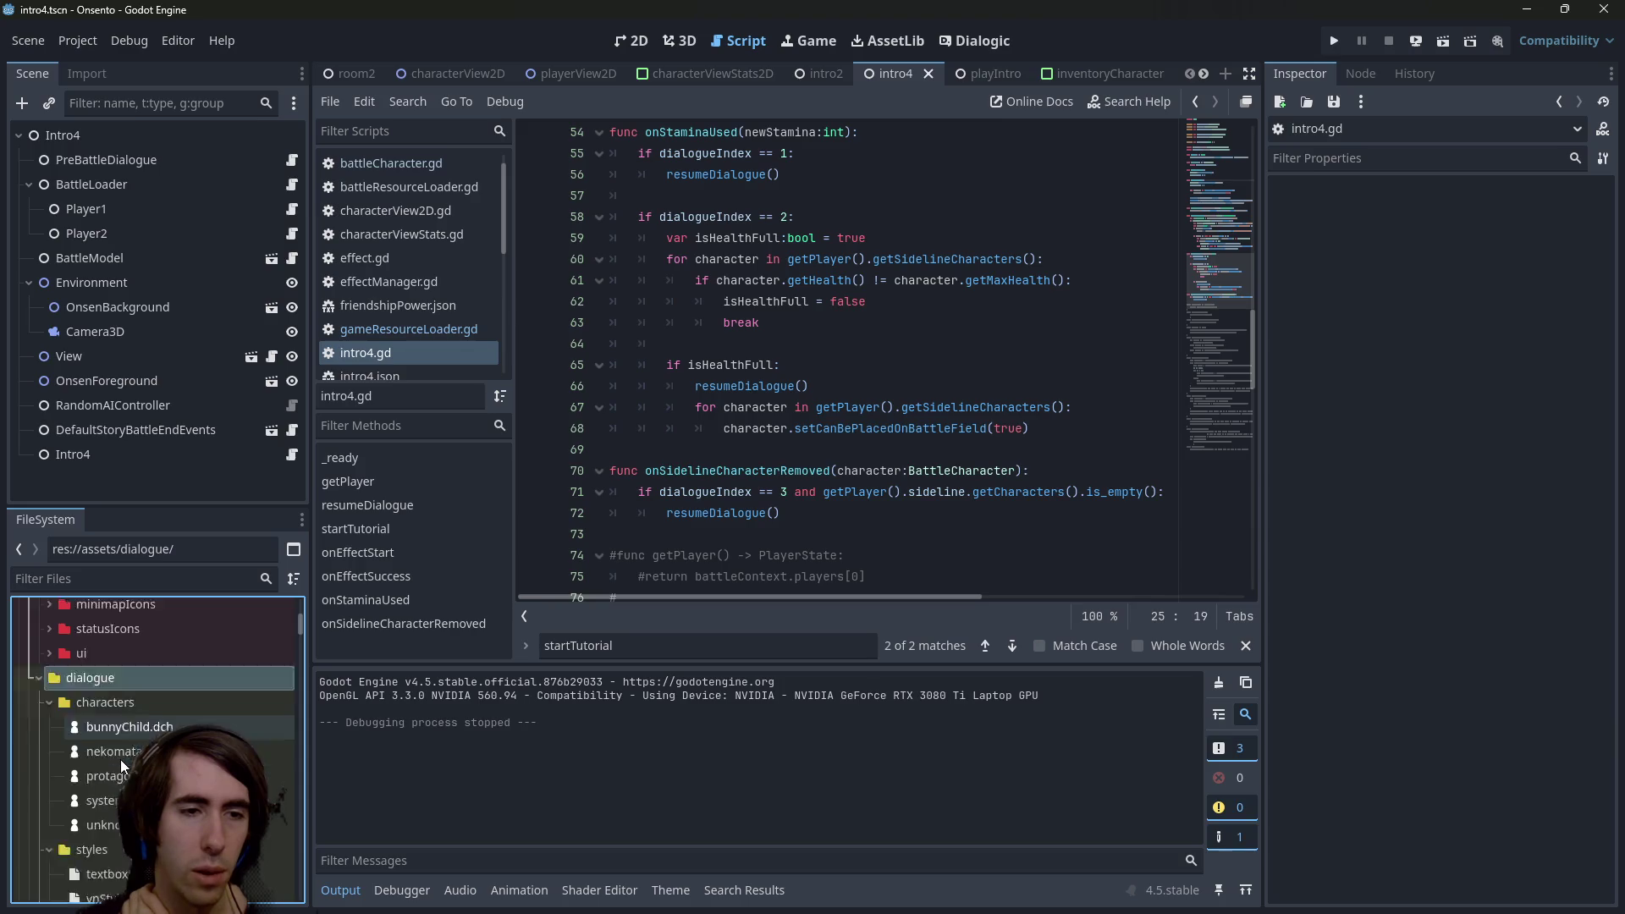
scroll(121, 760, "up", 1)
left_click(977, 40)
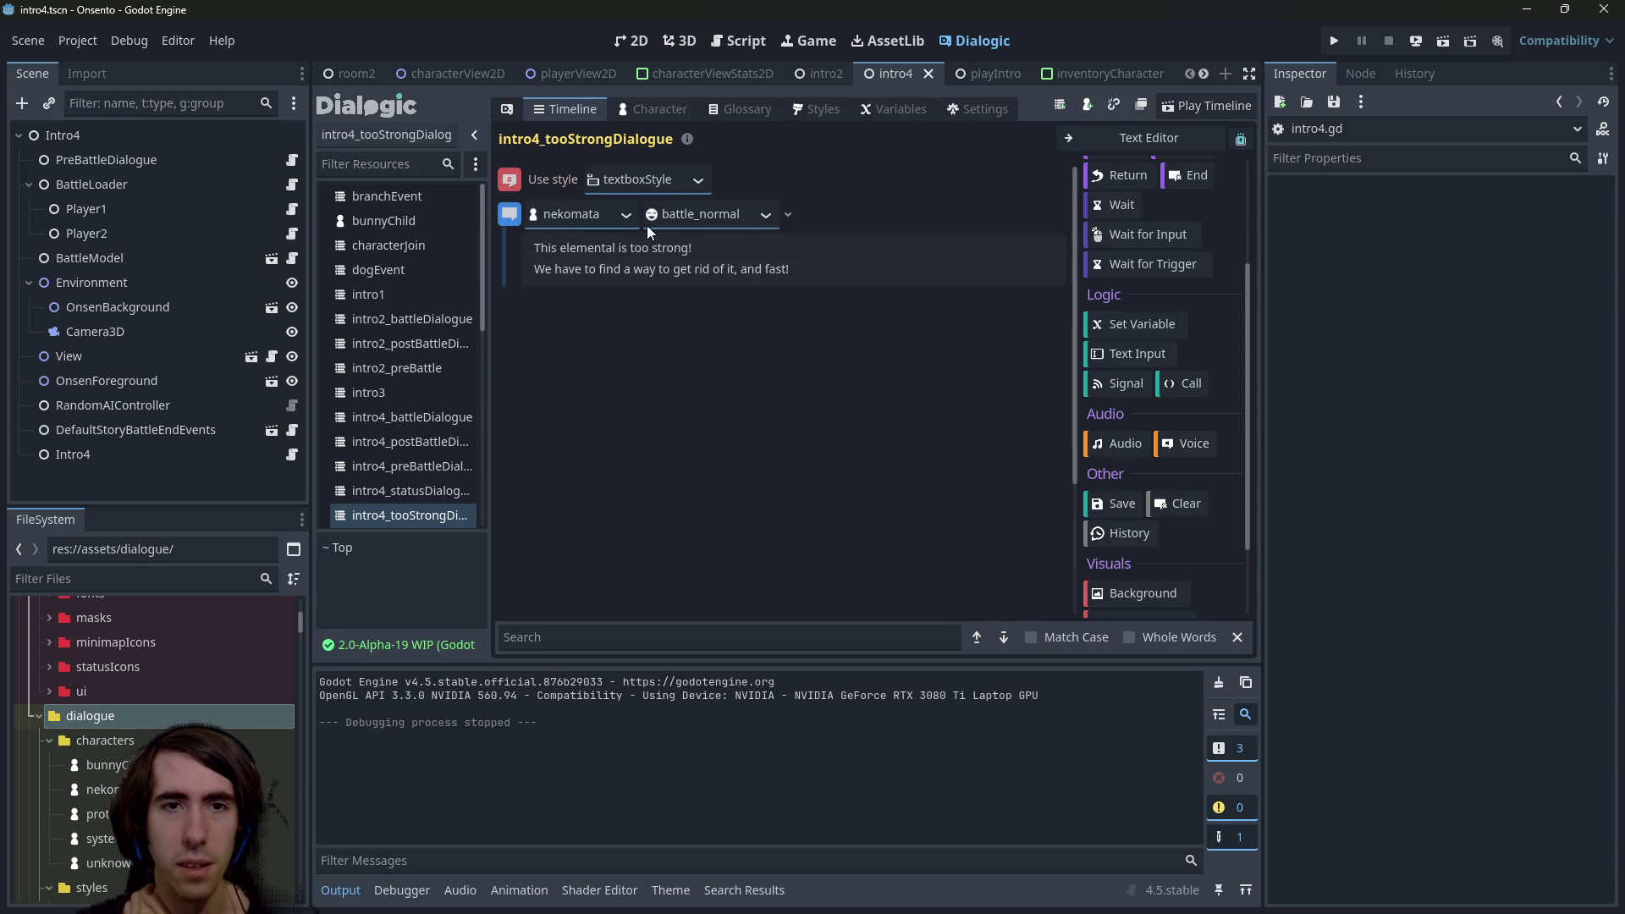
Add a Join event above the text line for nekomata with the battle_normal portrait
scroll(1170, 479, "up", 4)
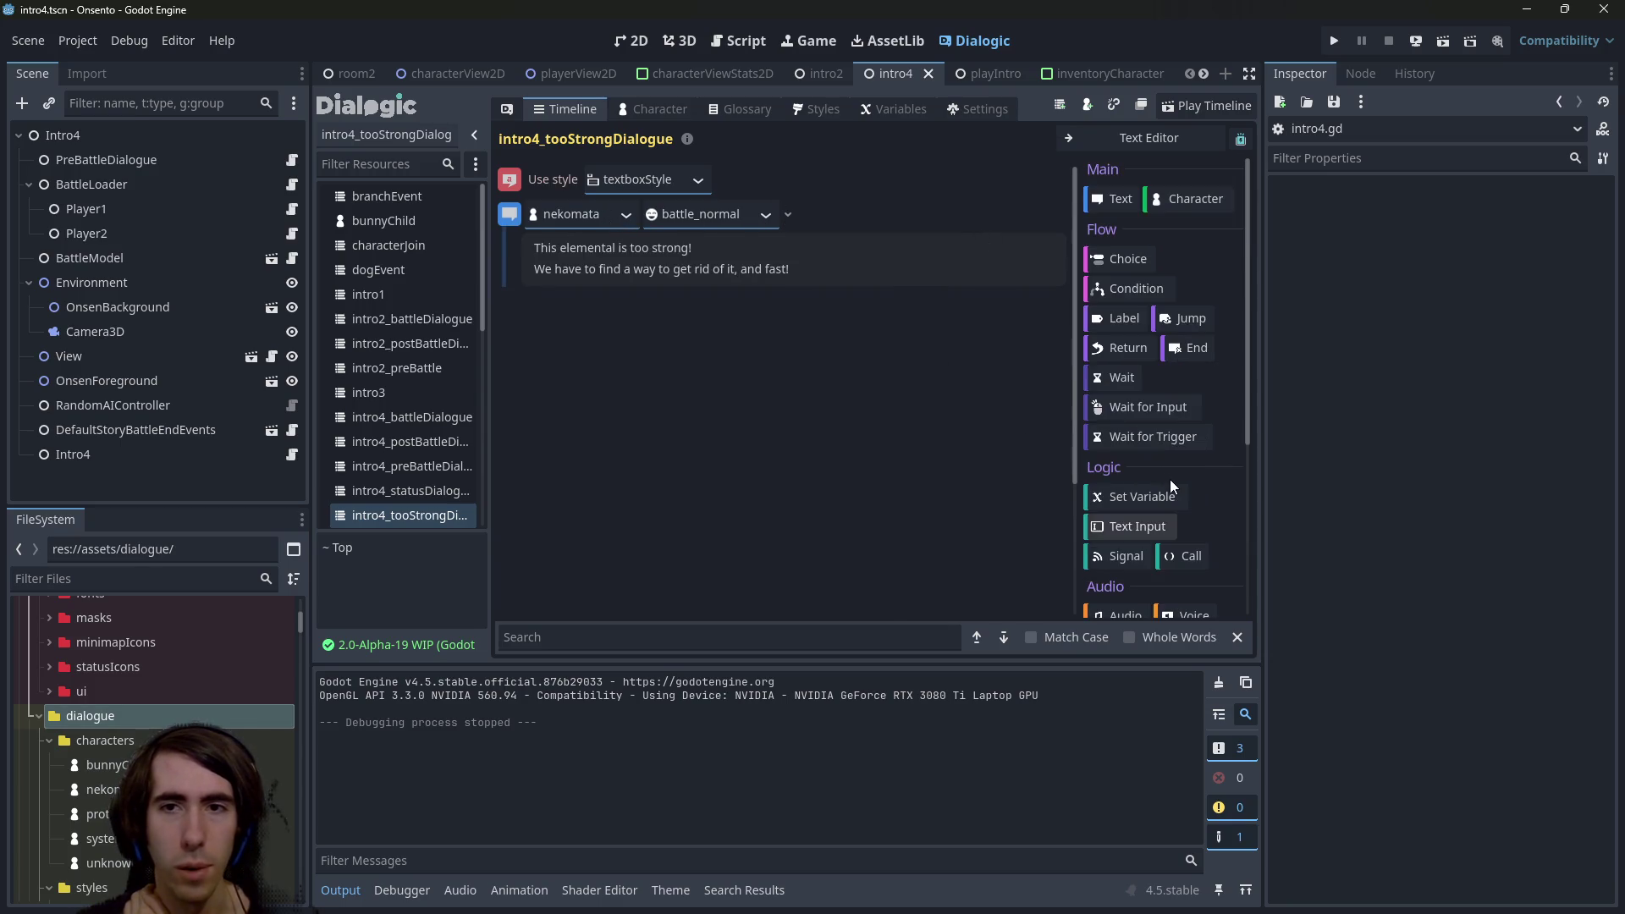
left_click(1189, 198)
left_click_drag(509, 305, 508, 207)
left_click(675, 216)
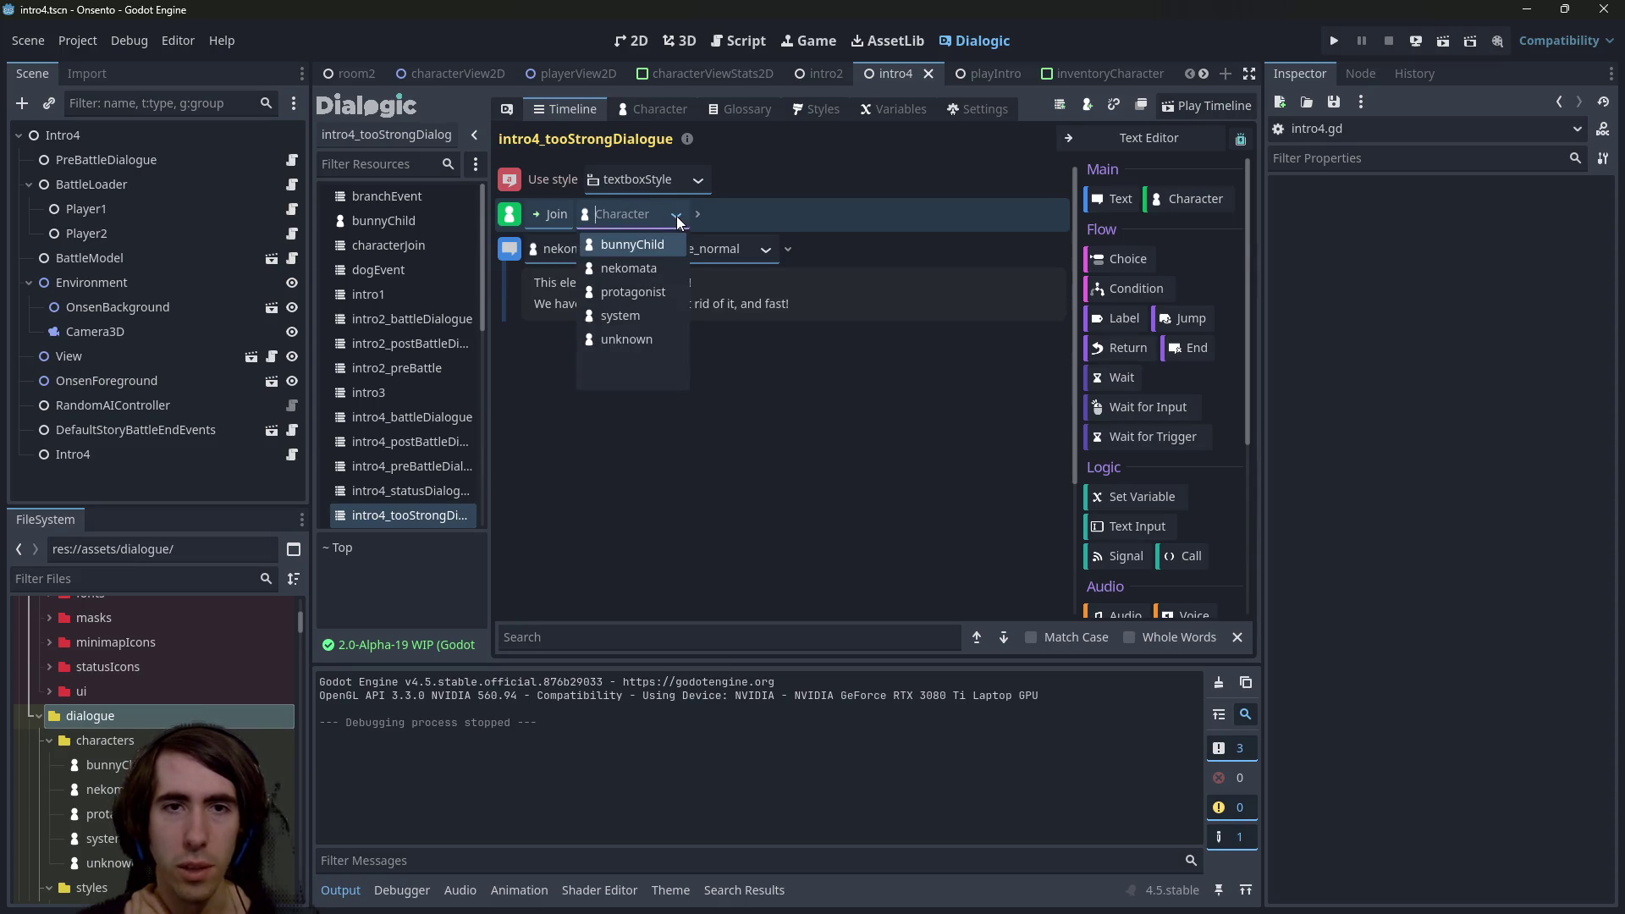
left_click(643, 268)
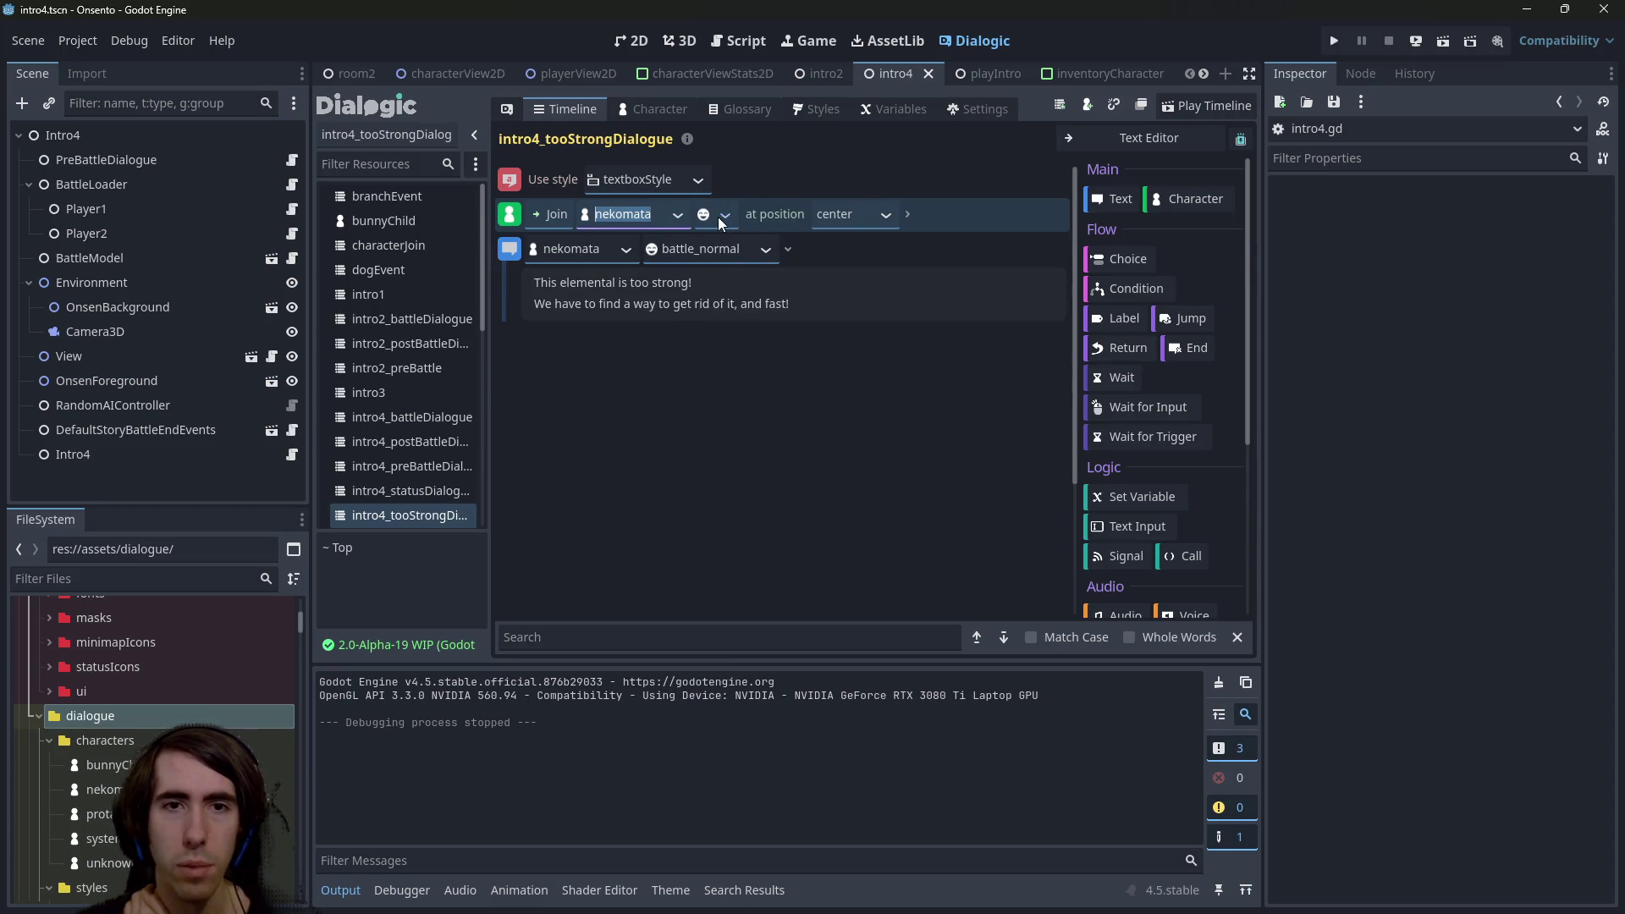
left_click(718, 217)
left_click(743, 263)
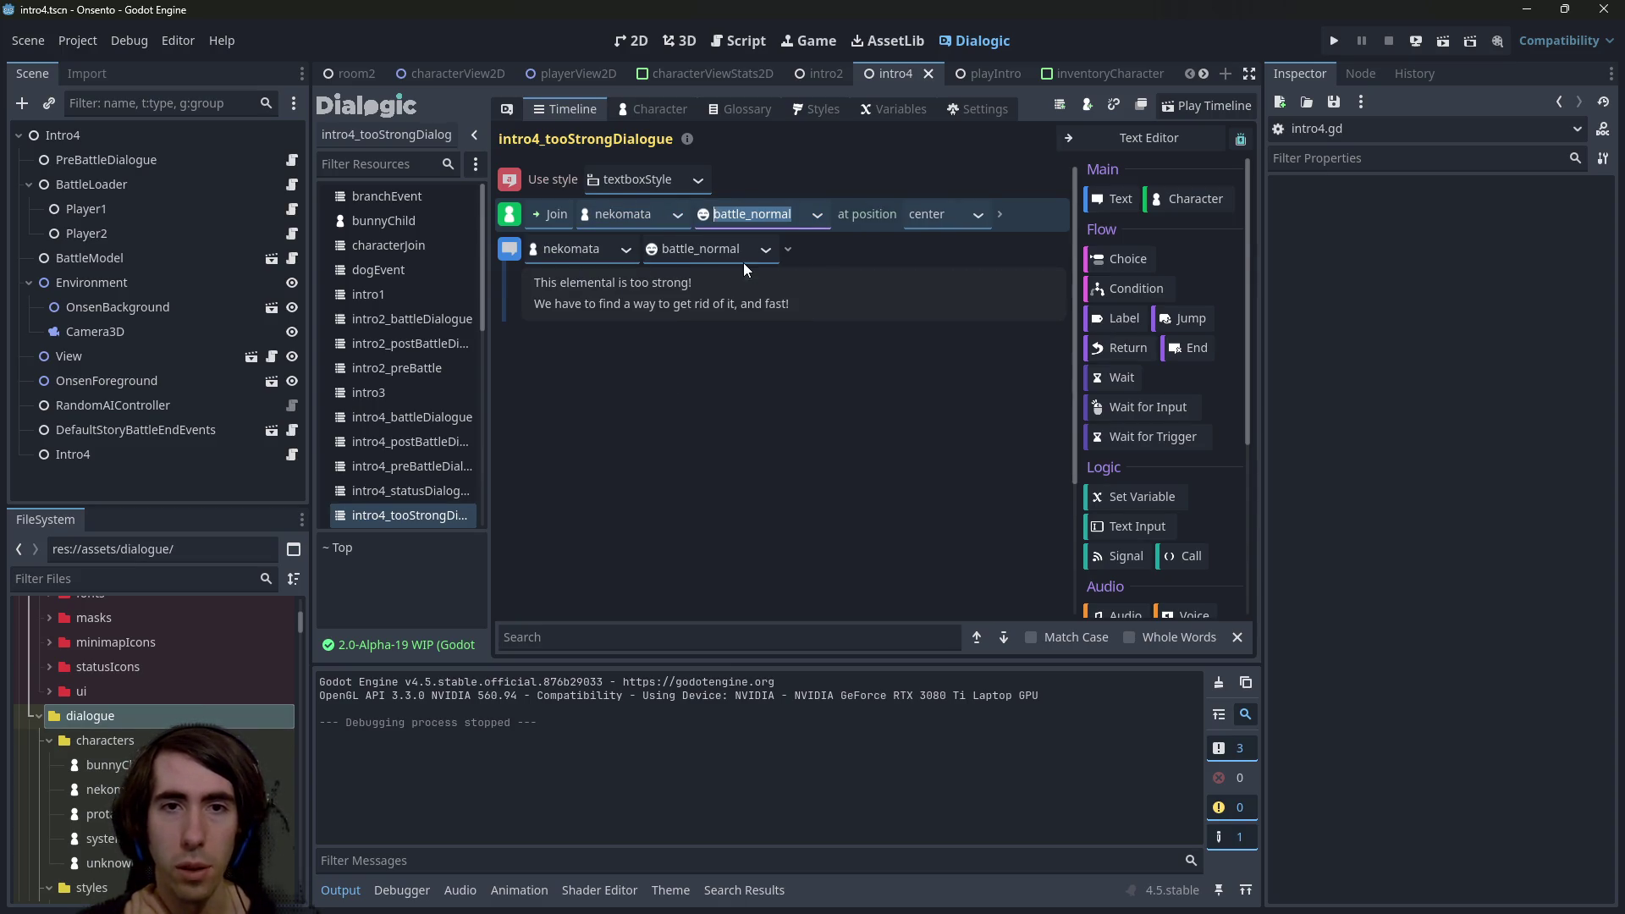
Try Fade In and Instant In join animations, settling on Fade In
left_click(1001, 215)
left_click(645, 254)
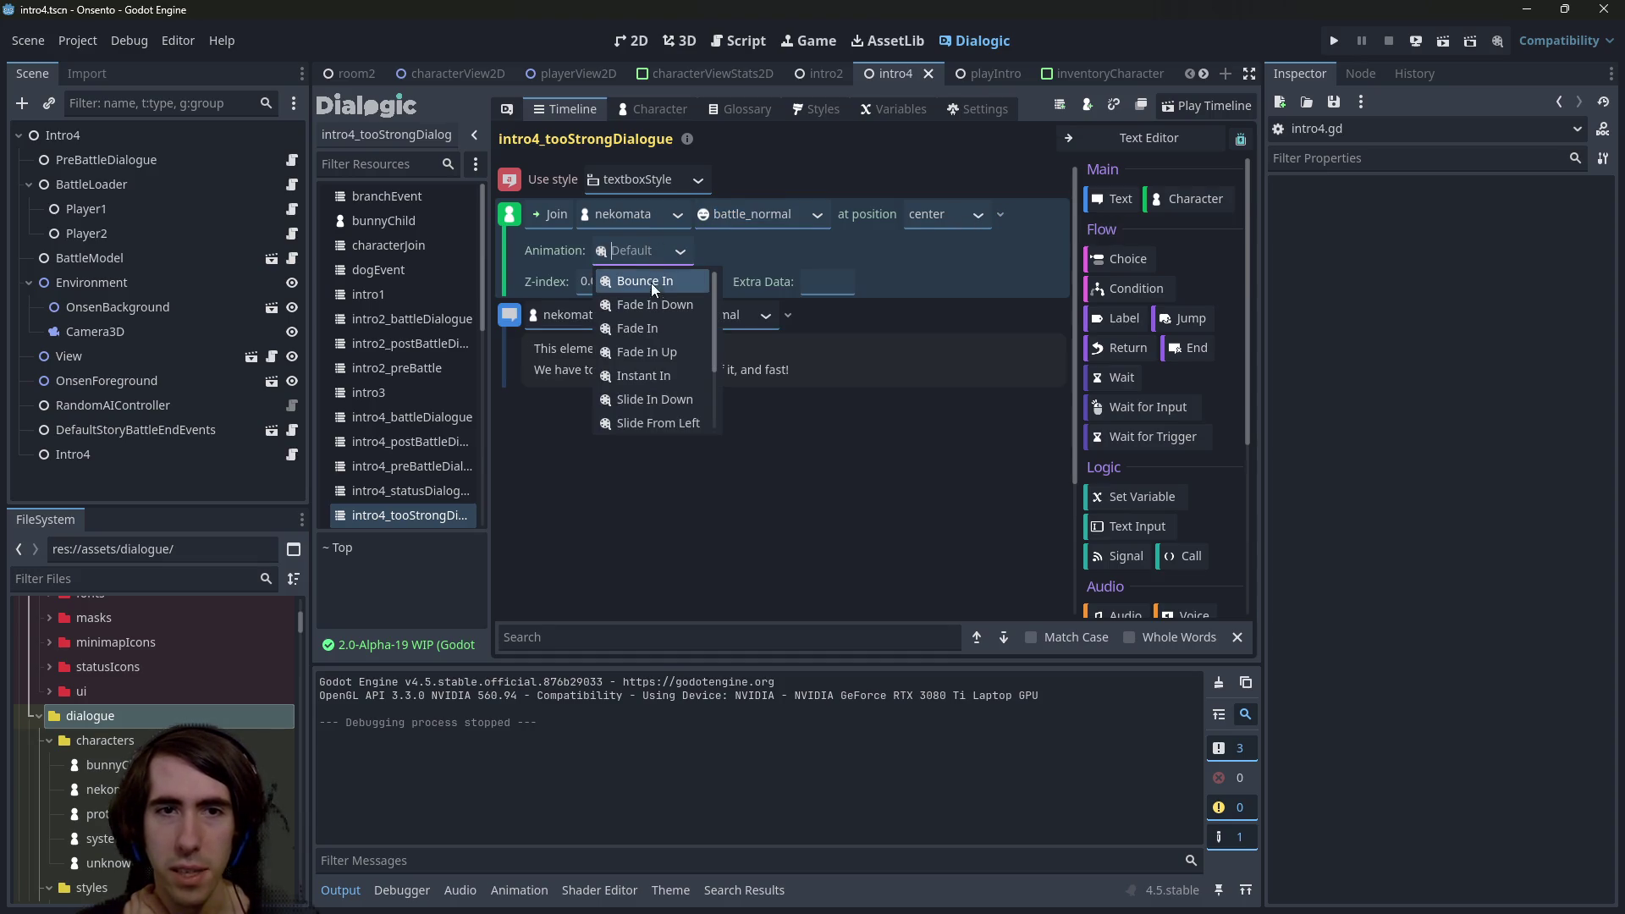
scroll(650, 298, "down", 2)
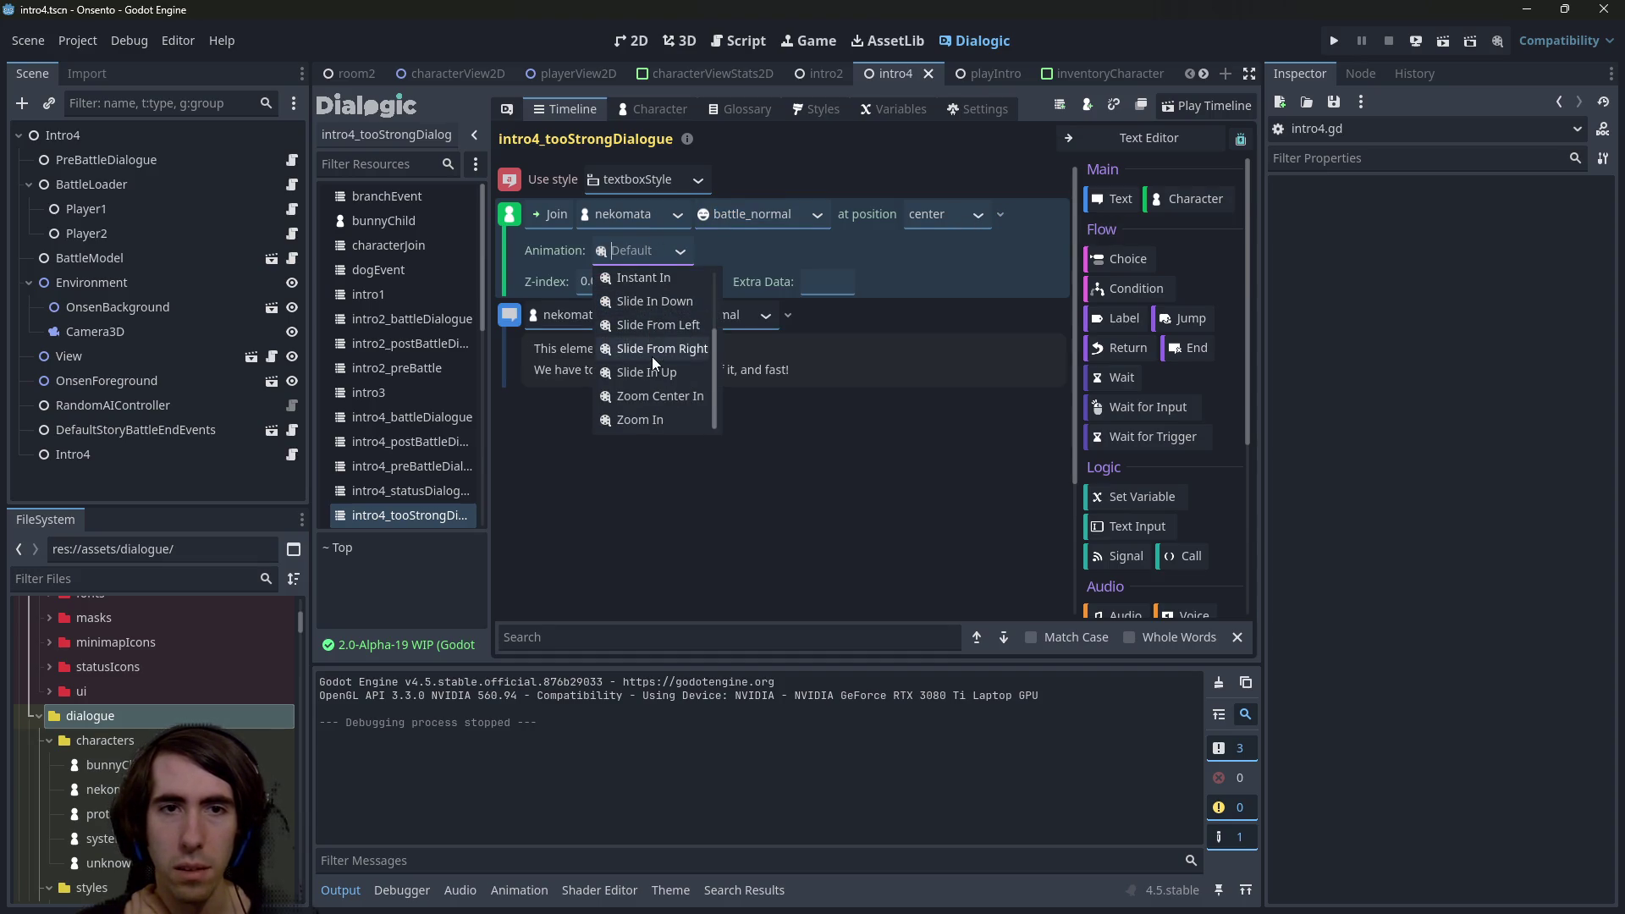
scroll(652, 357, "up", 2)
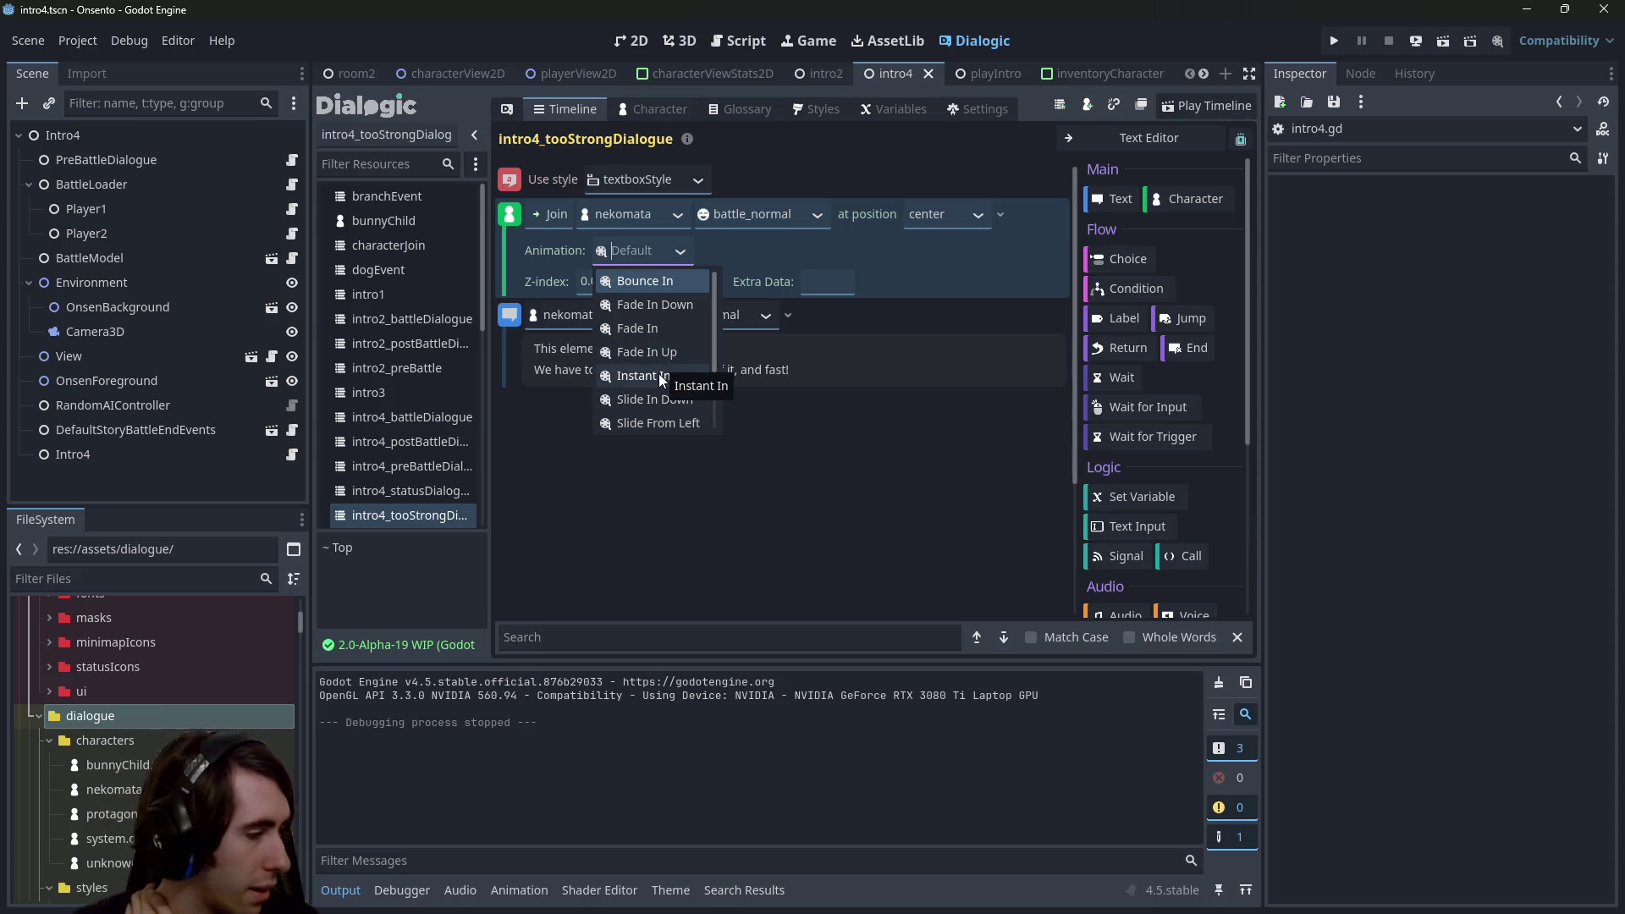
left_click(659, 331)
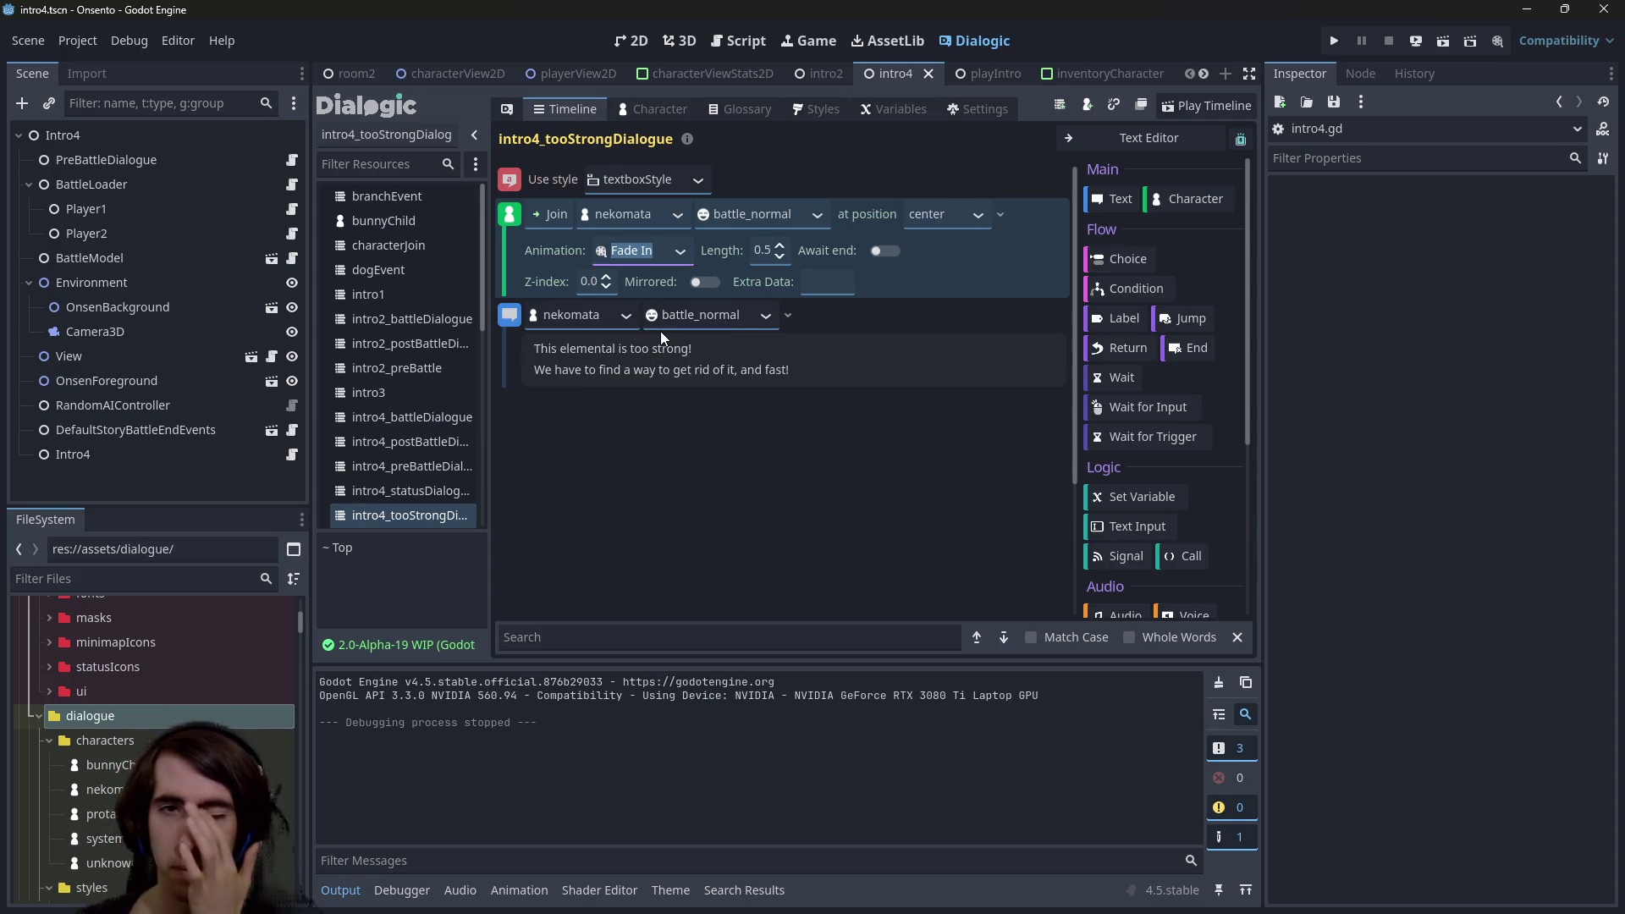
left_click(683, 250)
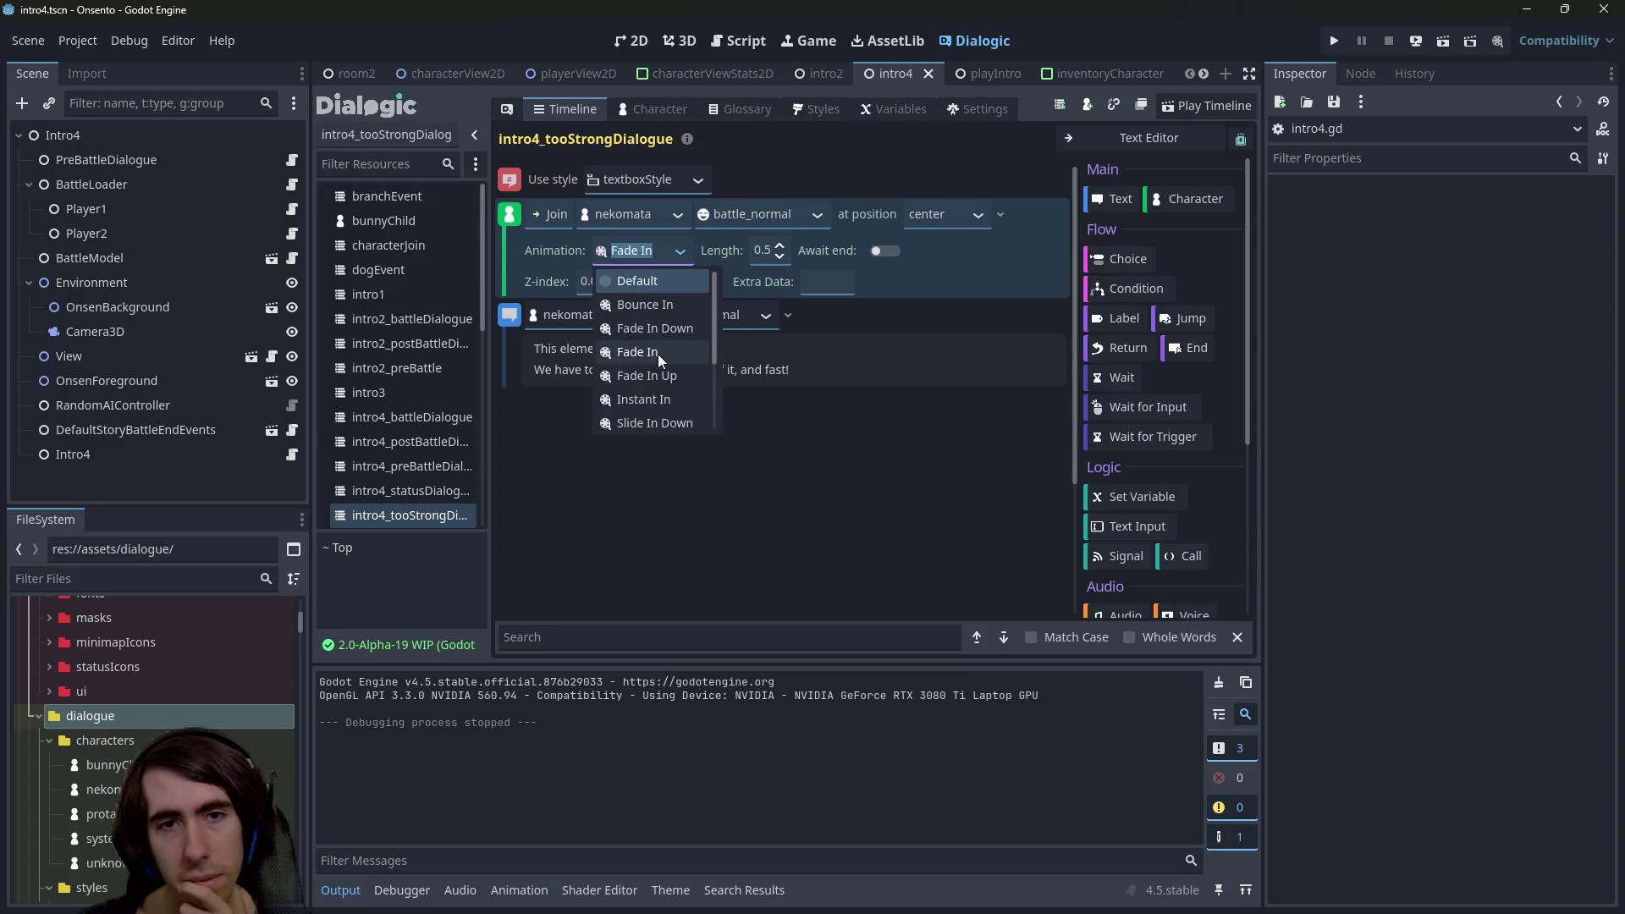
scroll(657, 339, "down", 1)
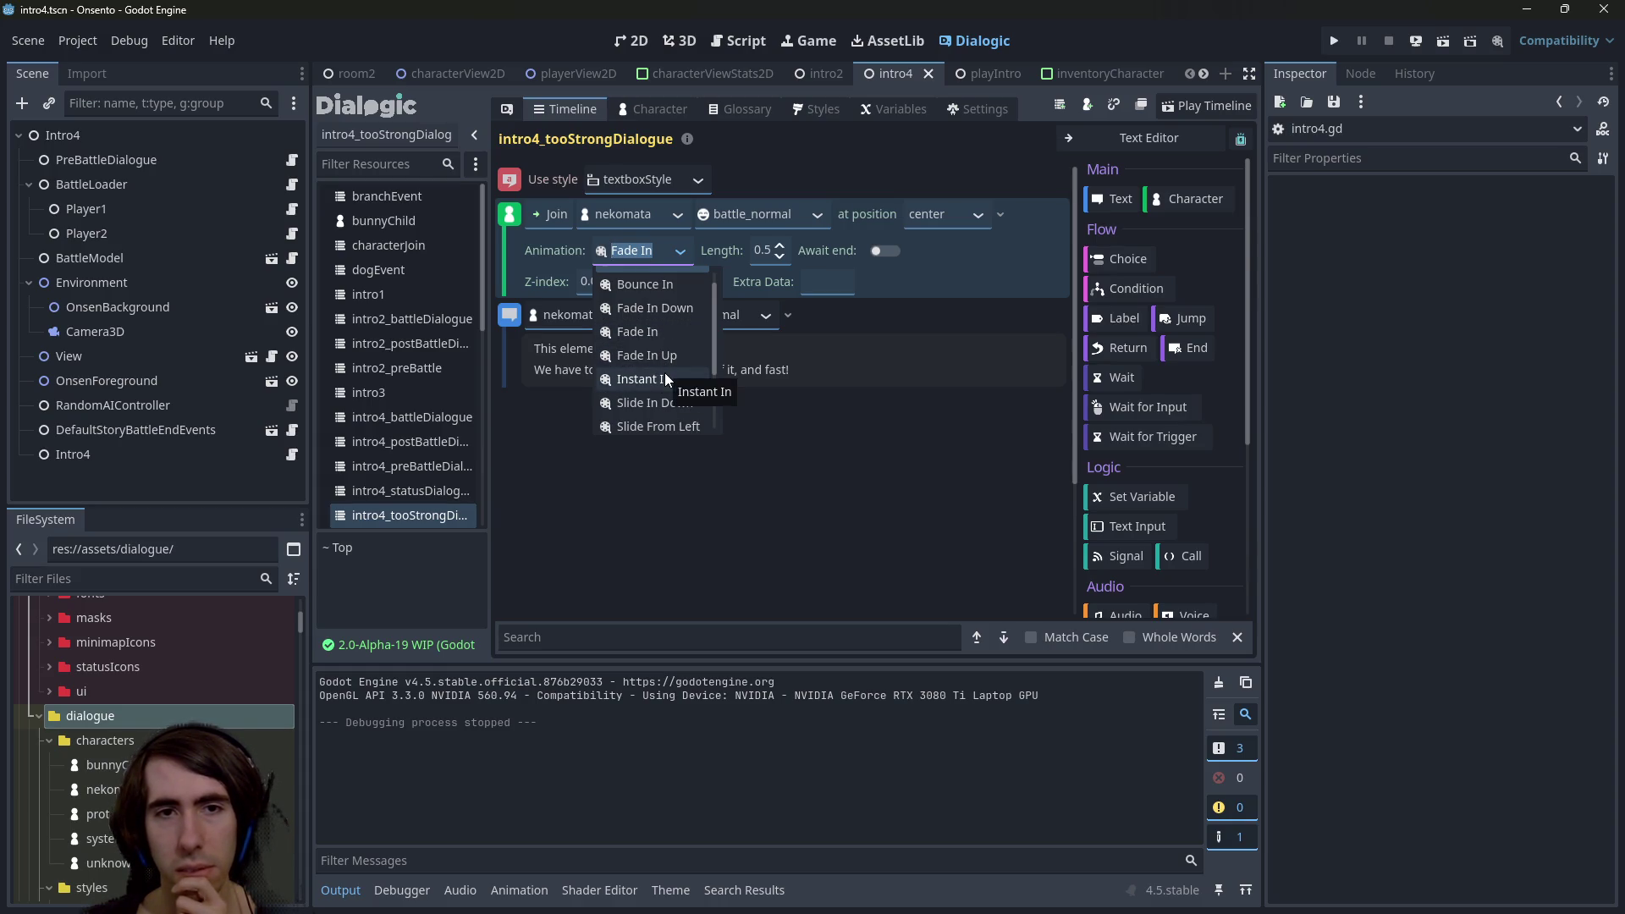
scroll(664, 373, "up", 1)
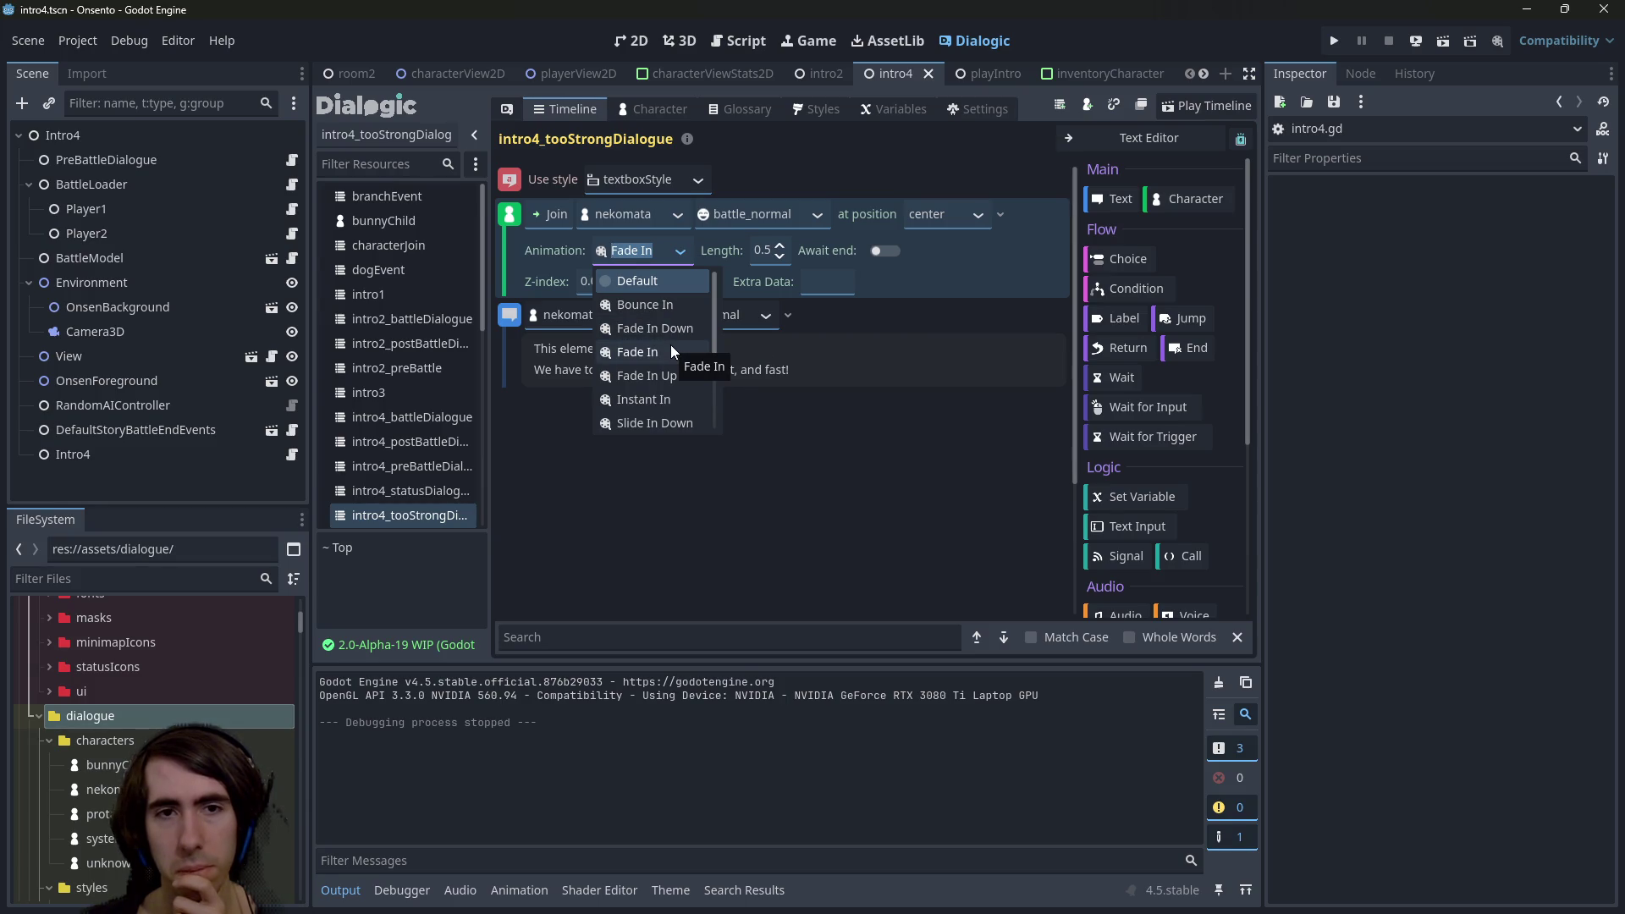
left_click(667, 400)
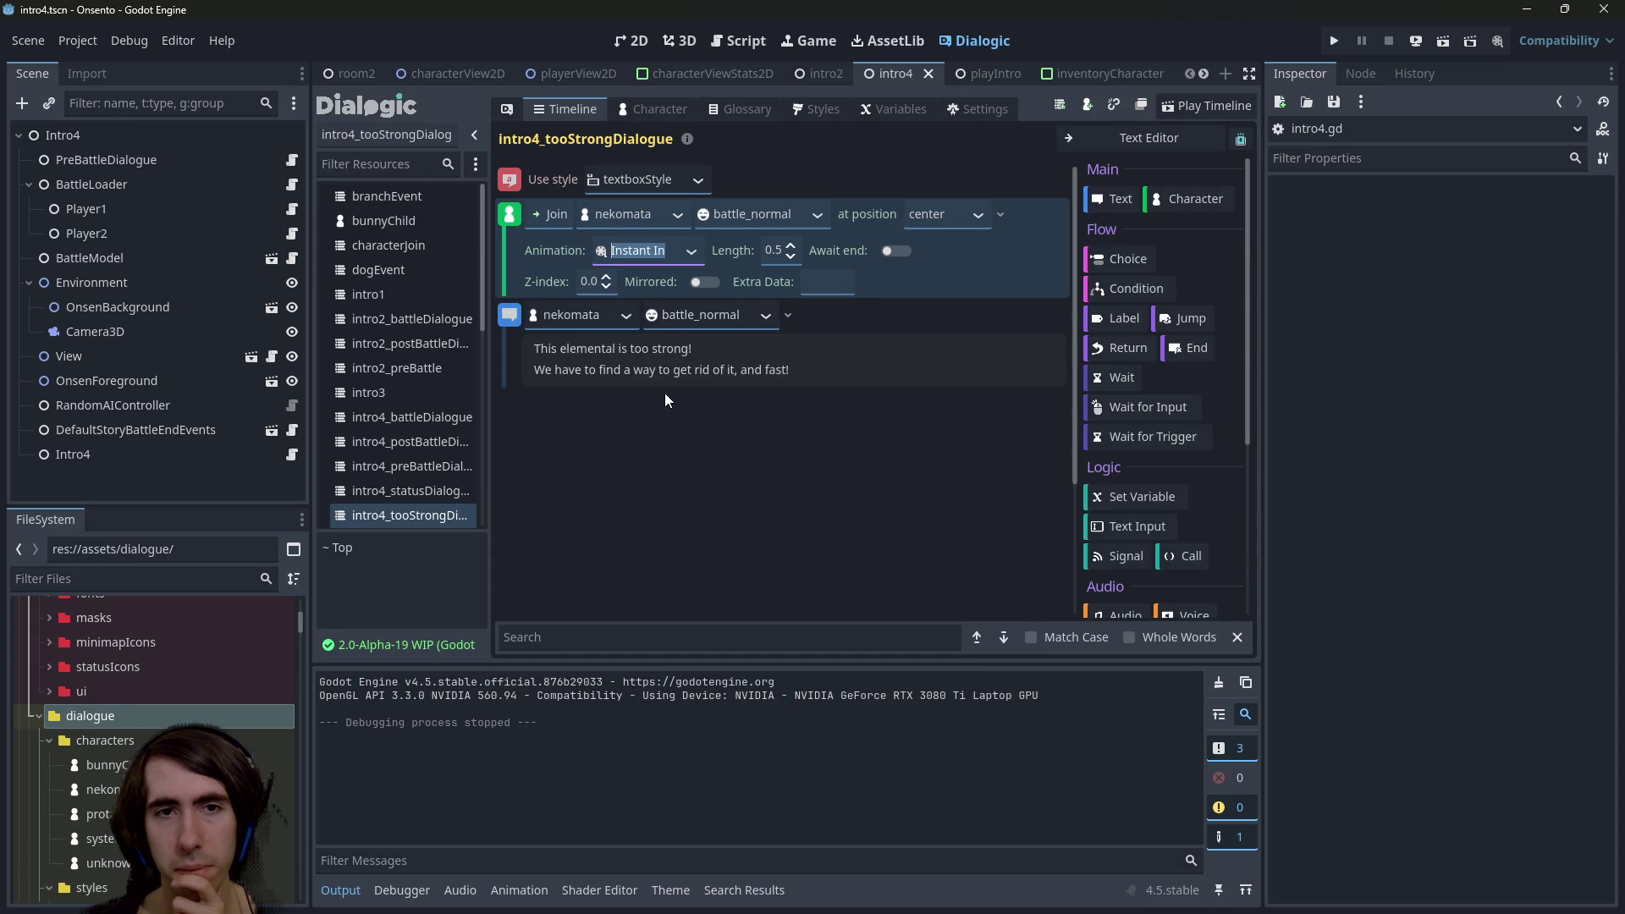
left_click(691, 250)
left_click(672, 347)
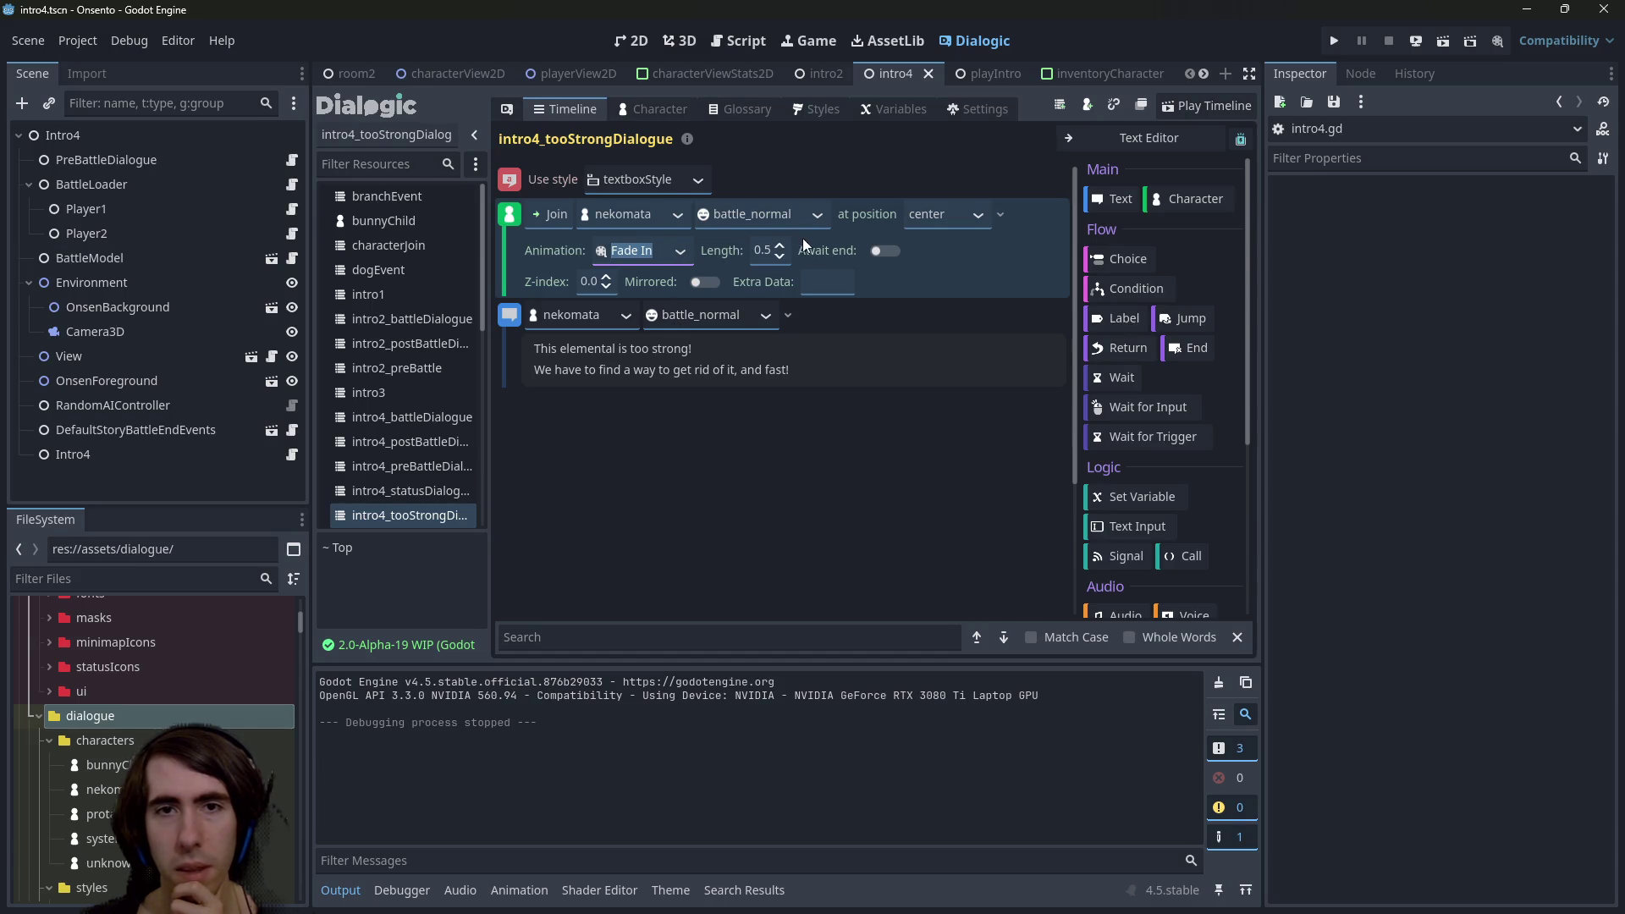
right_click(507, 212)
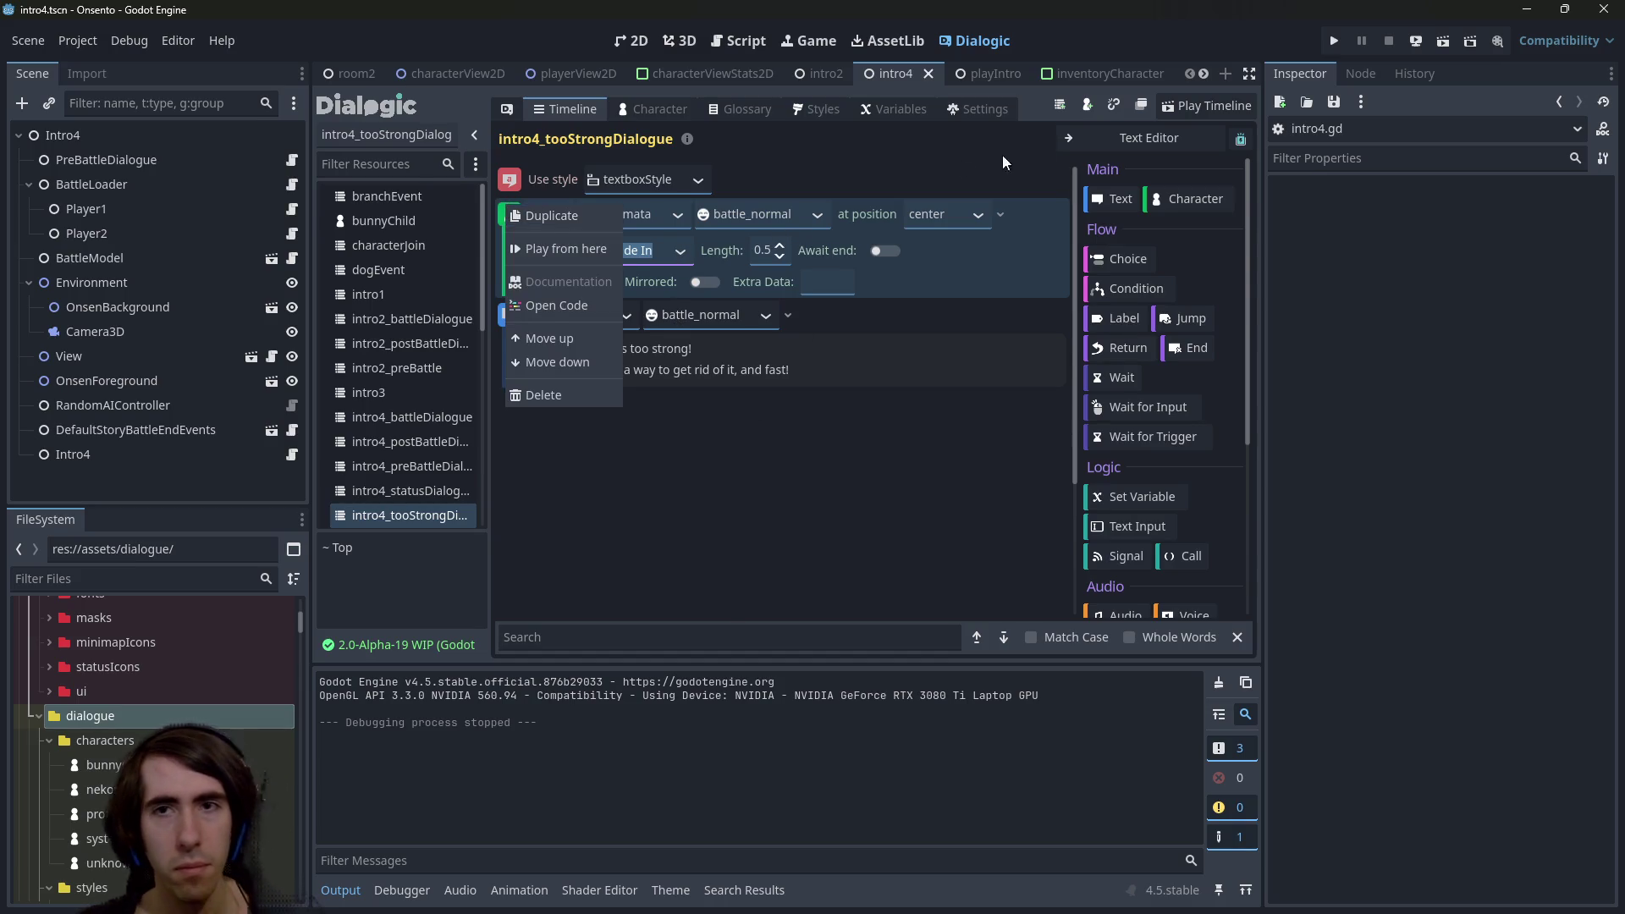
Copy nekomata's join line from the tooStrong timeline's text view and open intro4_statusDialogue
left_click(1148, 138)
left_click_drag(983, 191, 533, 192)
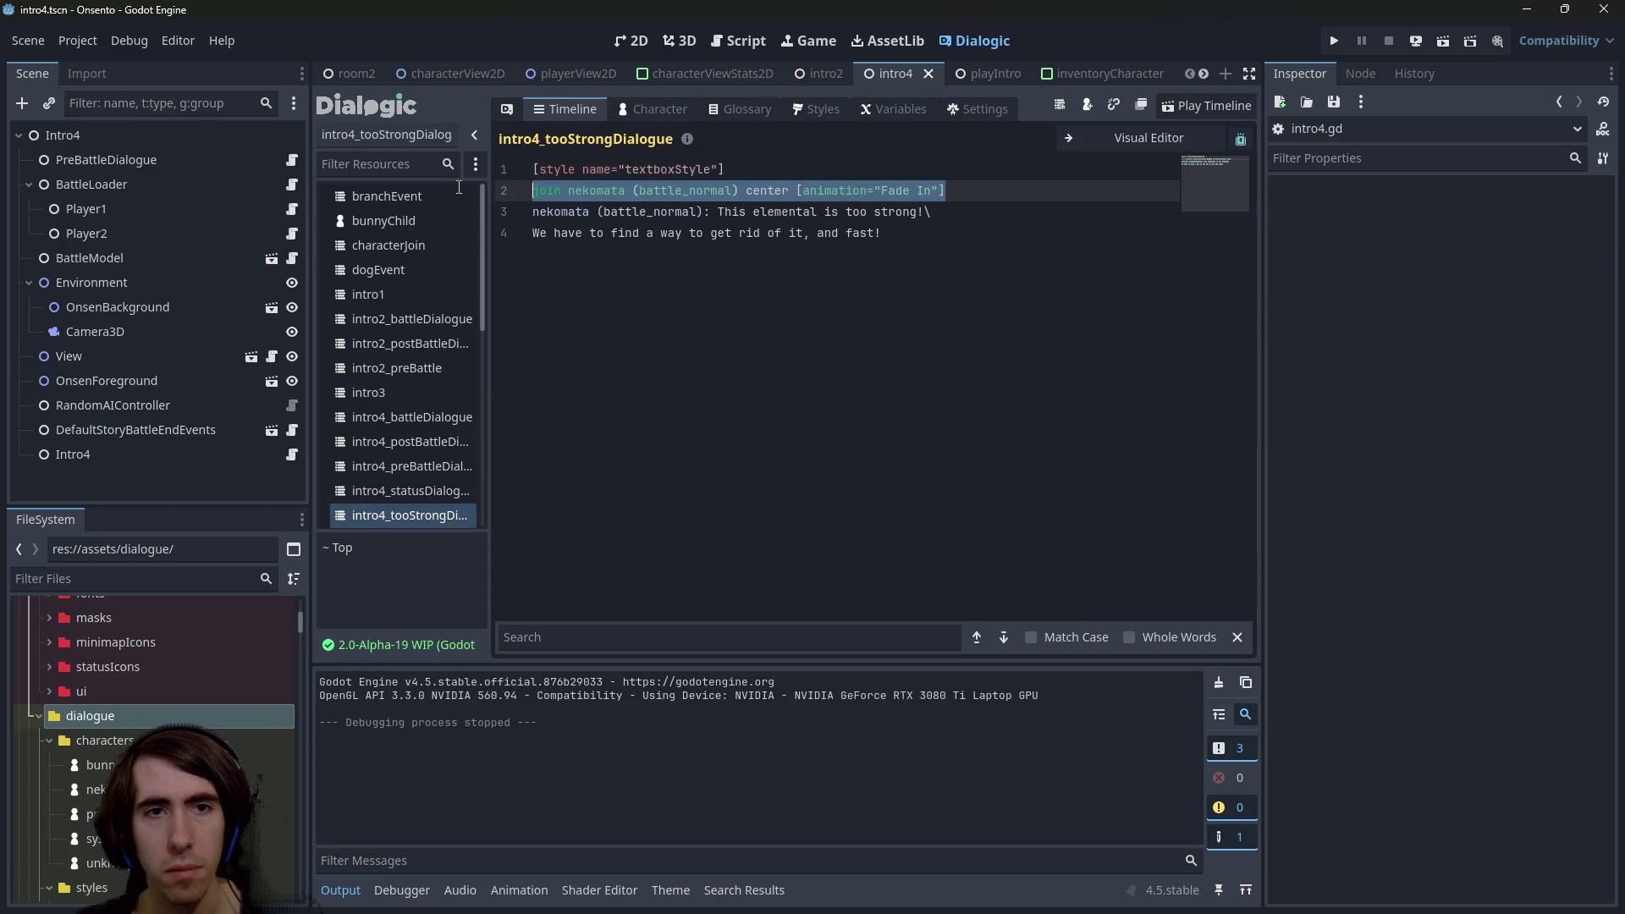
left_click(1090, 139)
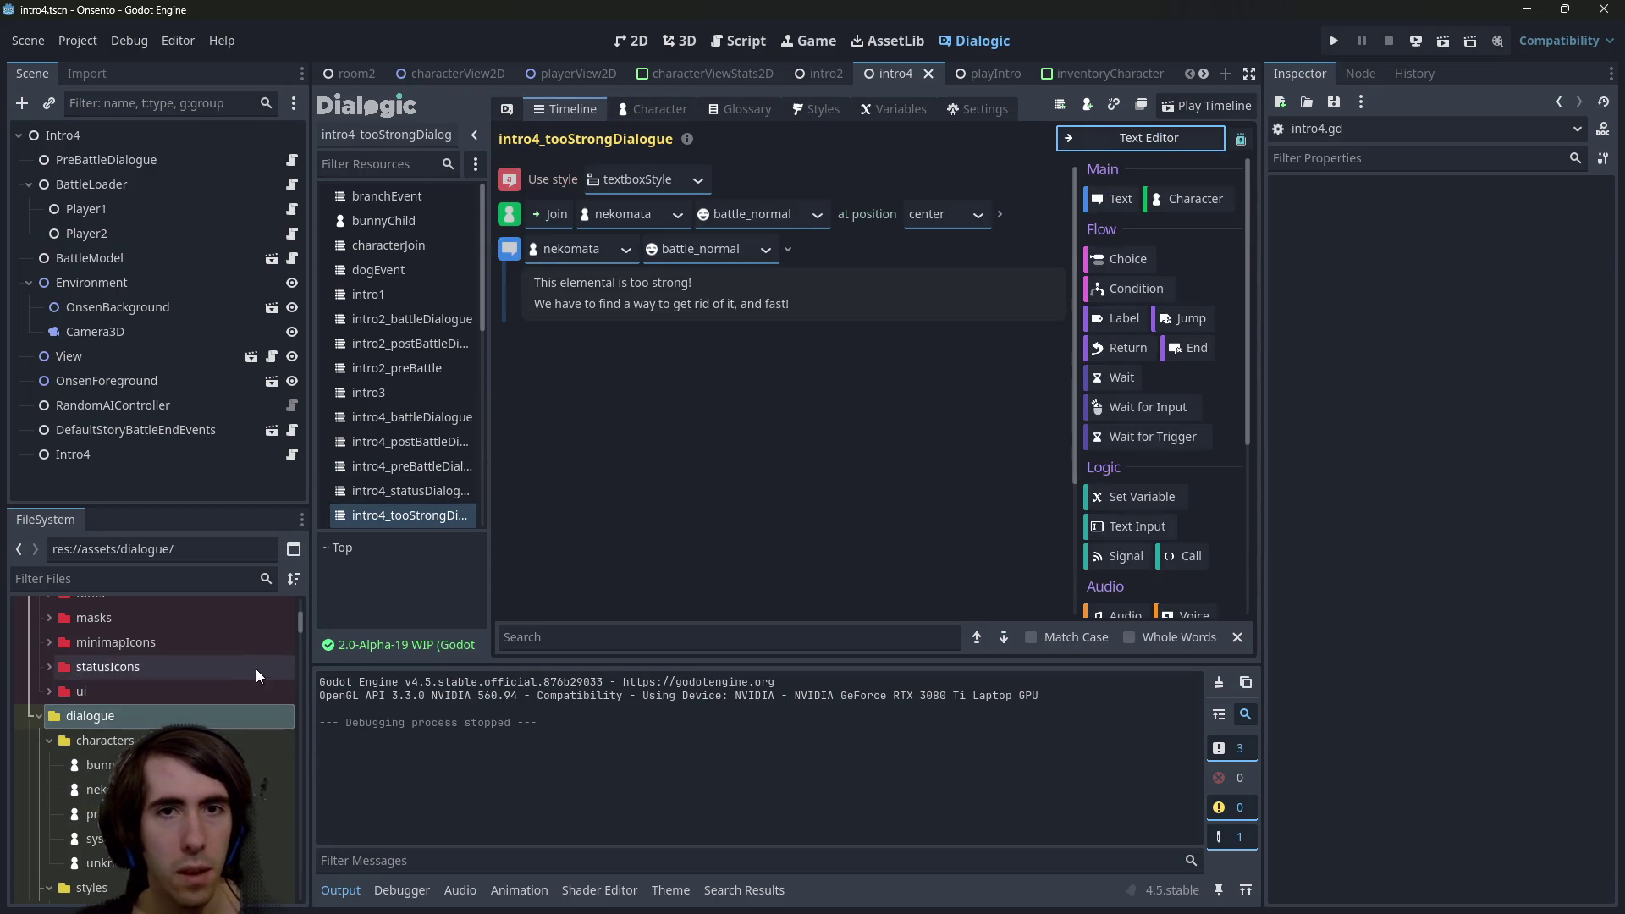
scroll(410, 467, "down", 3)
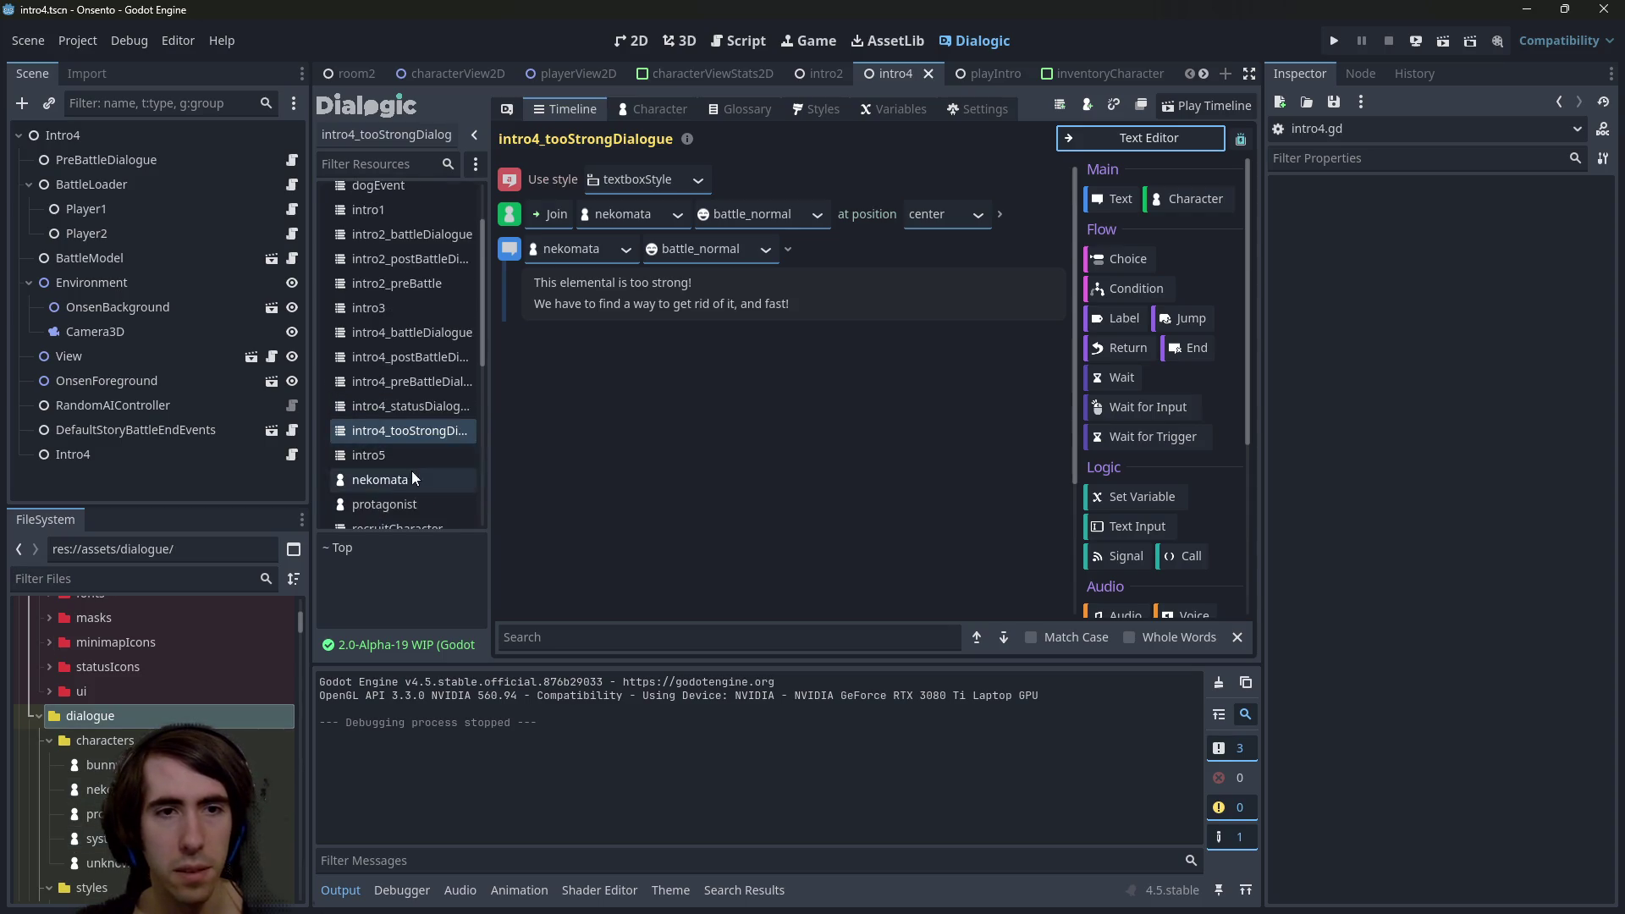
left_click(411, 408)
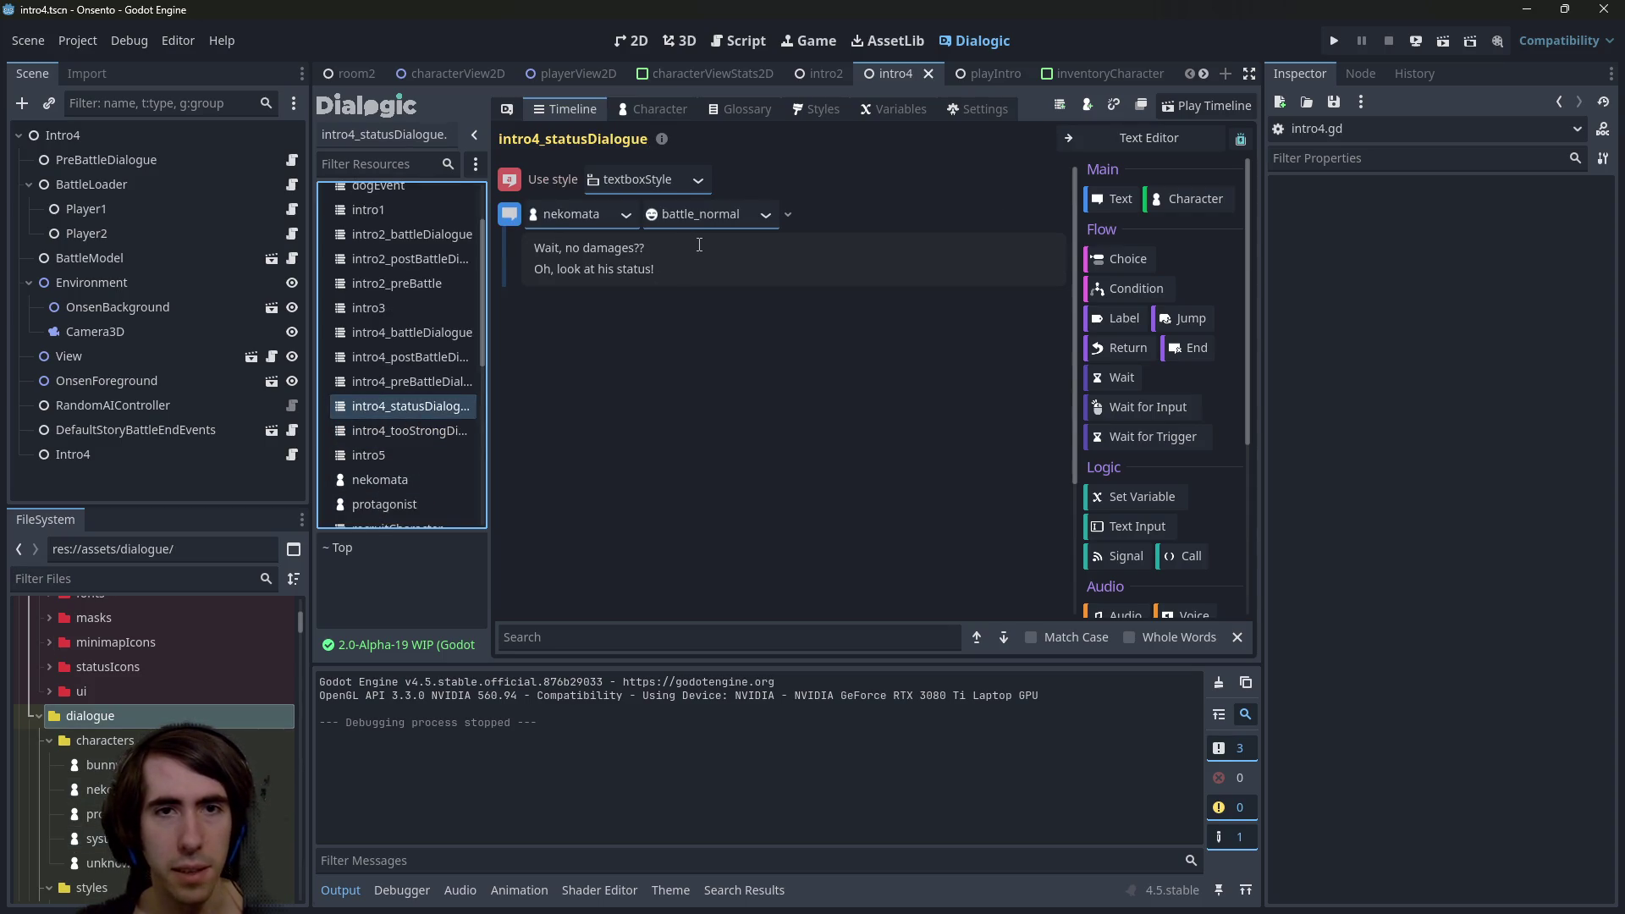
Paste the join line below the style line in the status timeline, then run the scene
left_click(1117, 138)
key("Return")
type("join nekomata (battle_normal) center [animation=\"Fade In\"]")
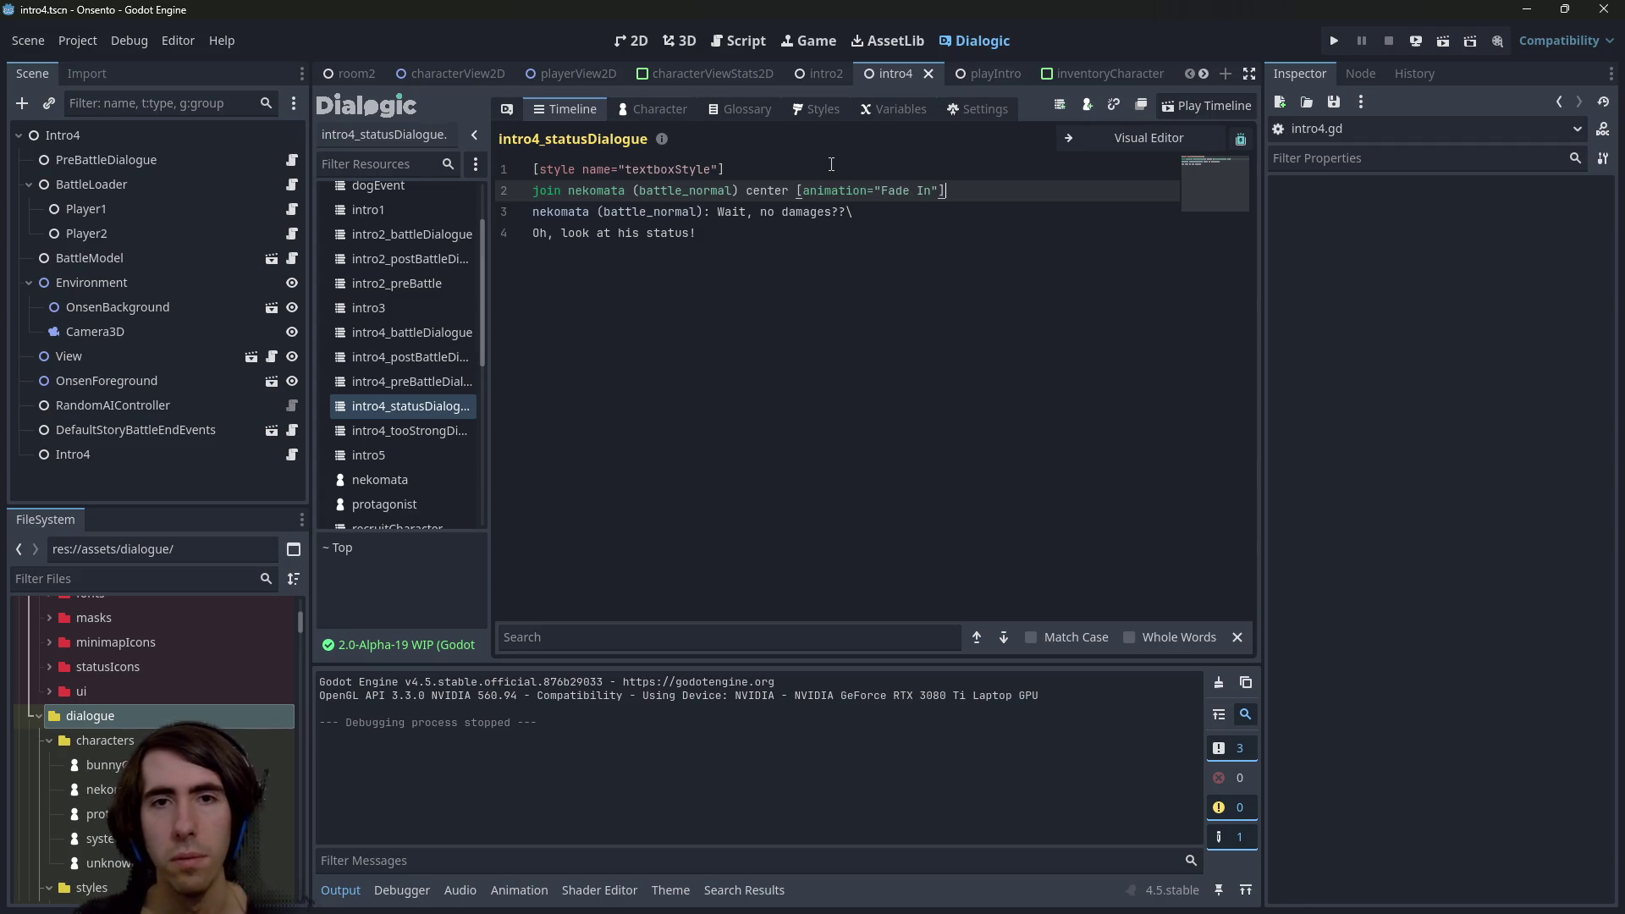
left_click(1108, 142)
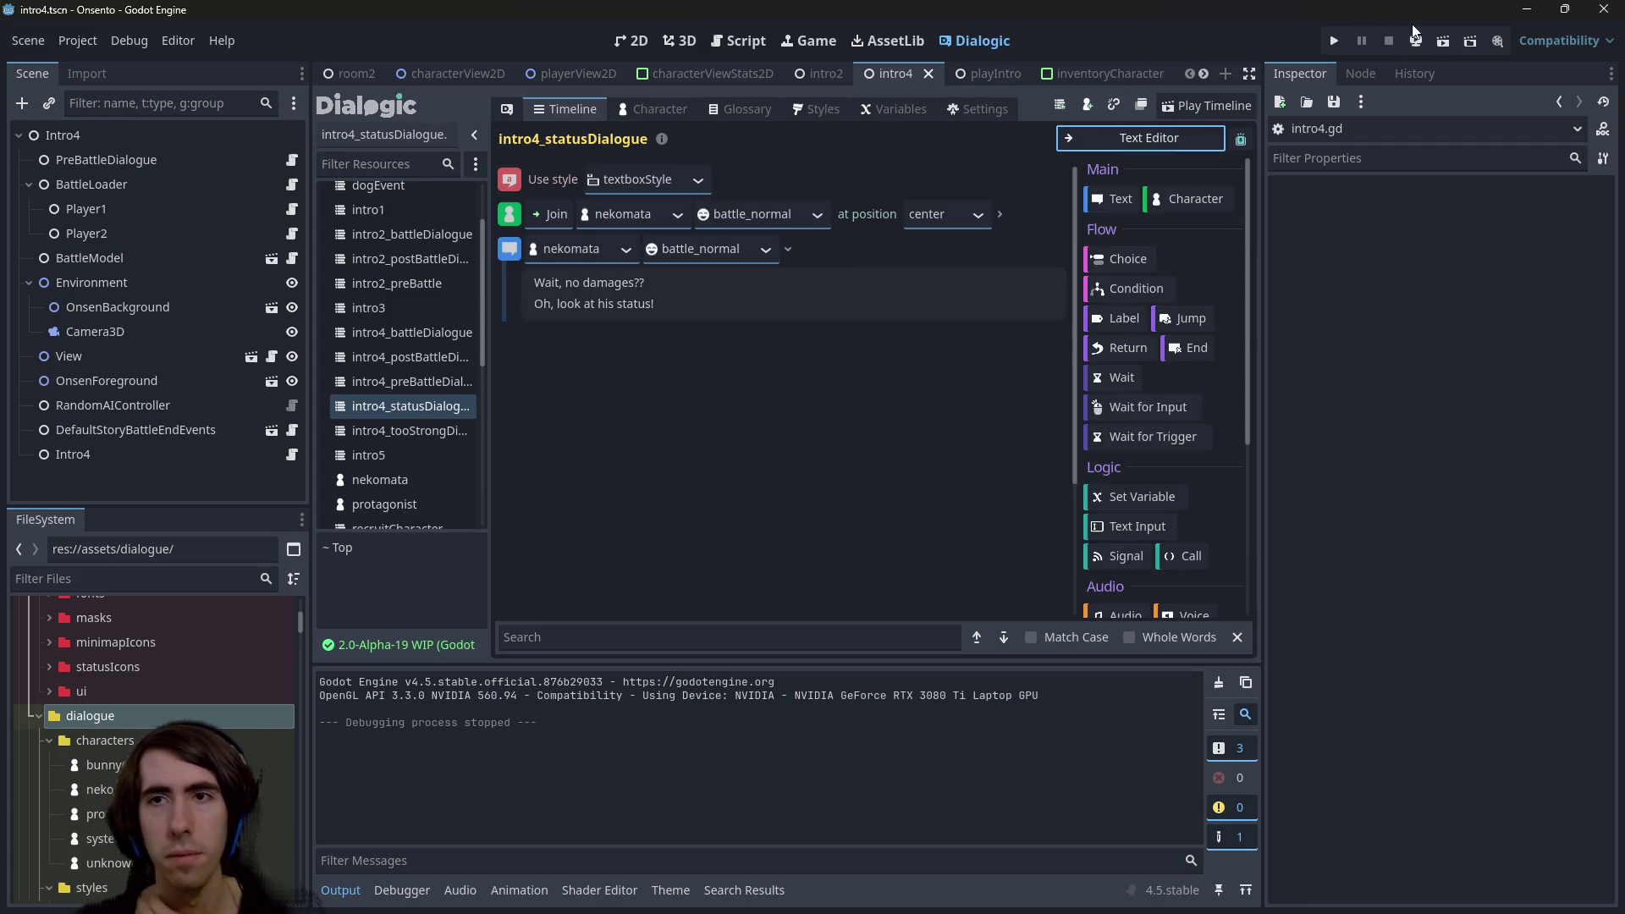
left_click(1443, 40)
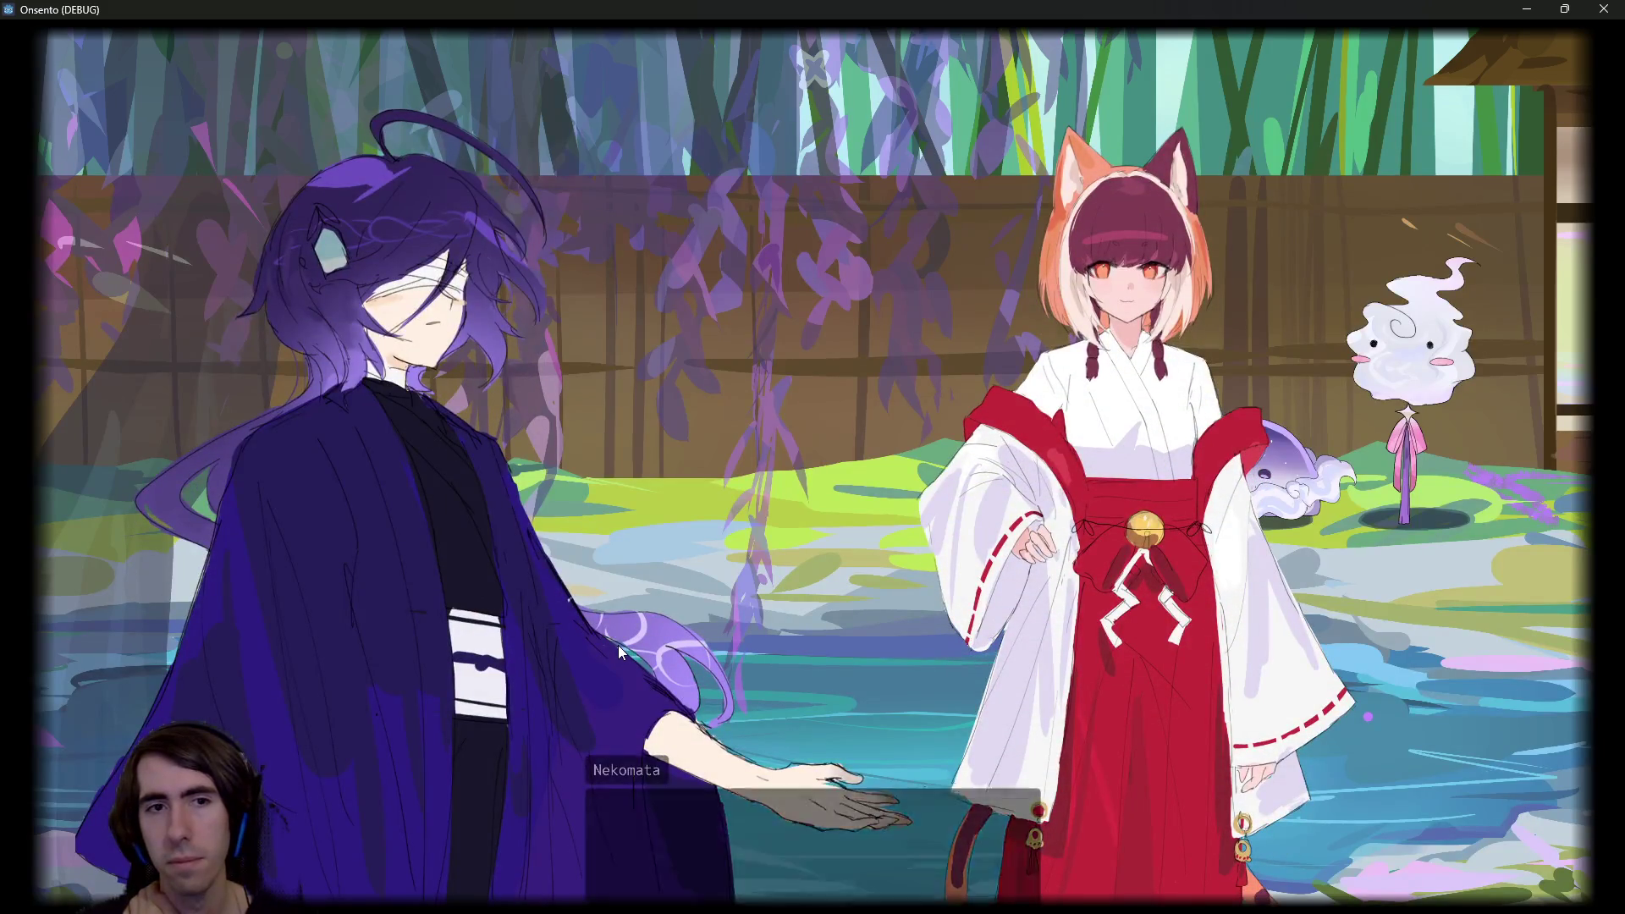
Advance the opening dialogue, heal with stamina, place both allies on the battlefield, then close the game
left_click(619, 650)
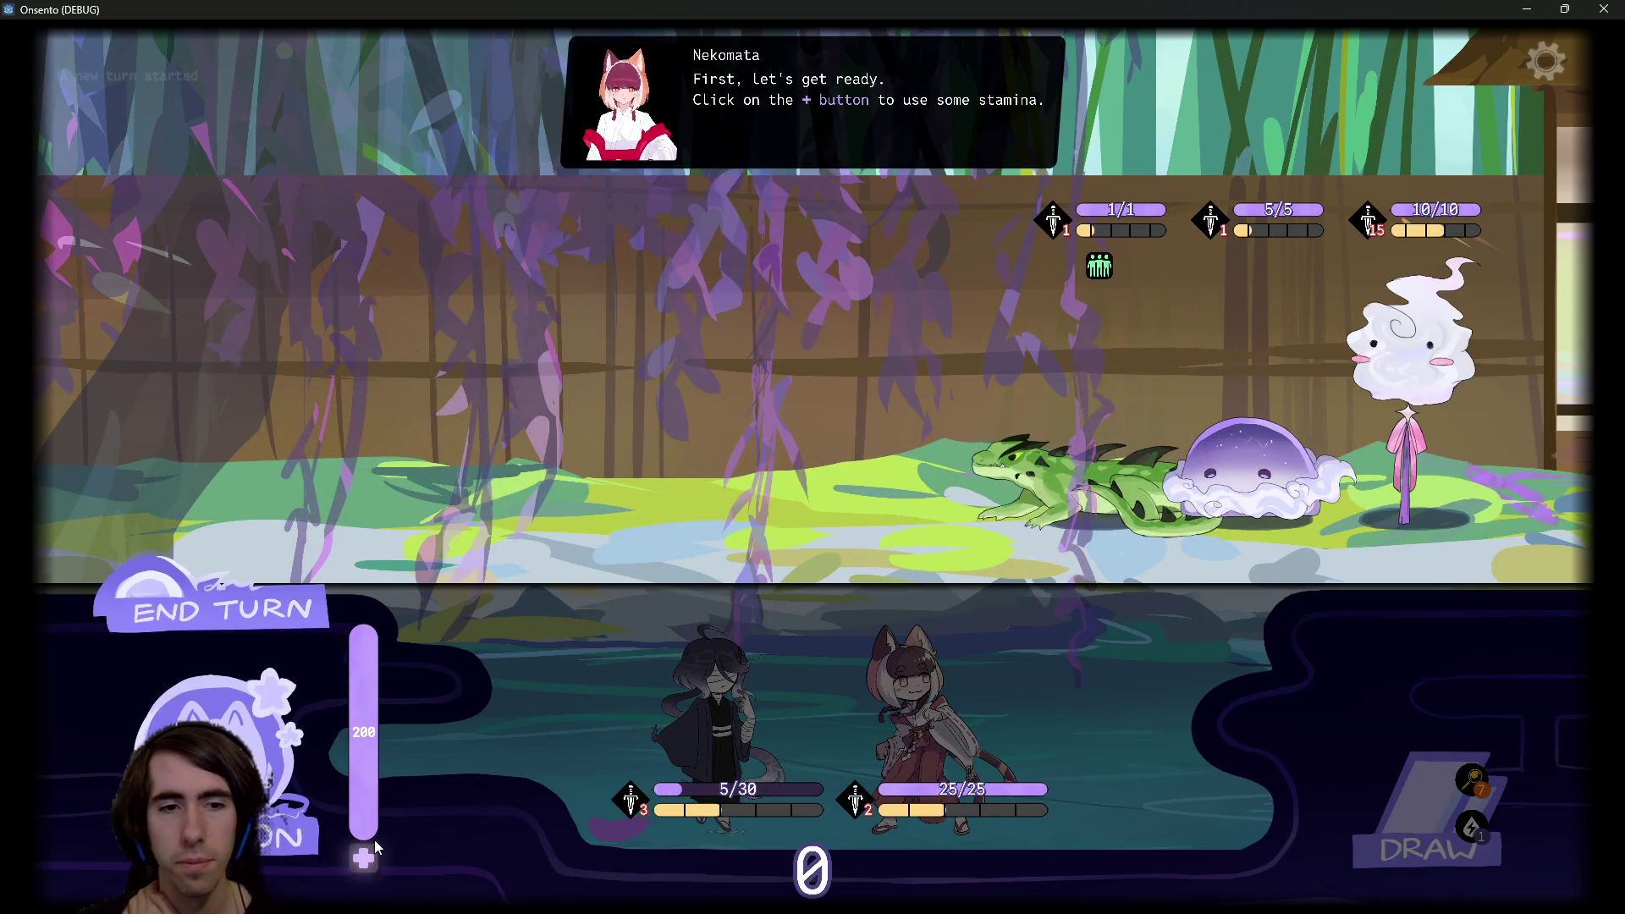
left_click(363, 858)
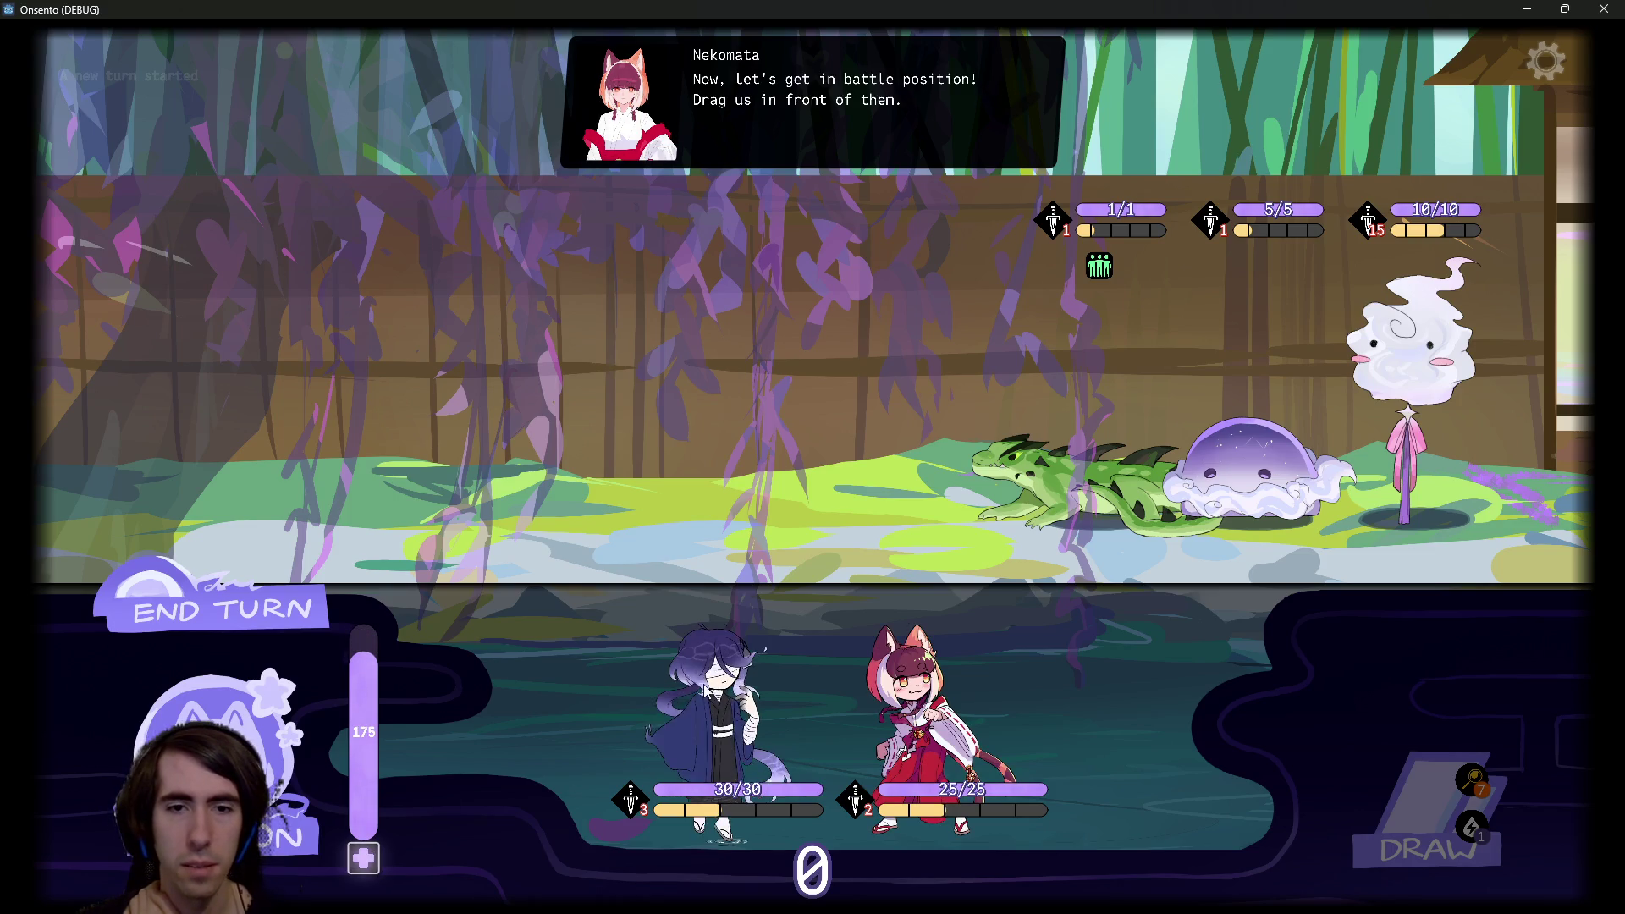
left_click_drag(715, 719, 687, 402)
left_click_drag(800, 728, 745, 406)
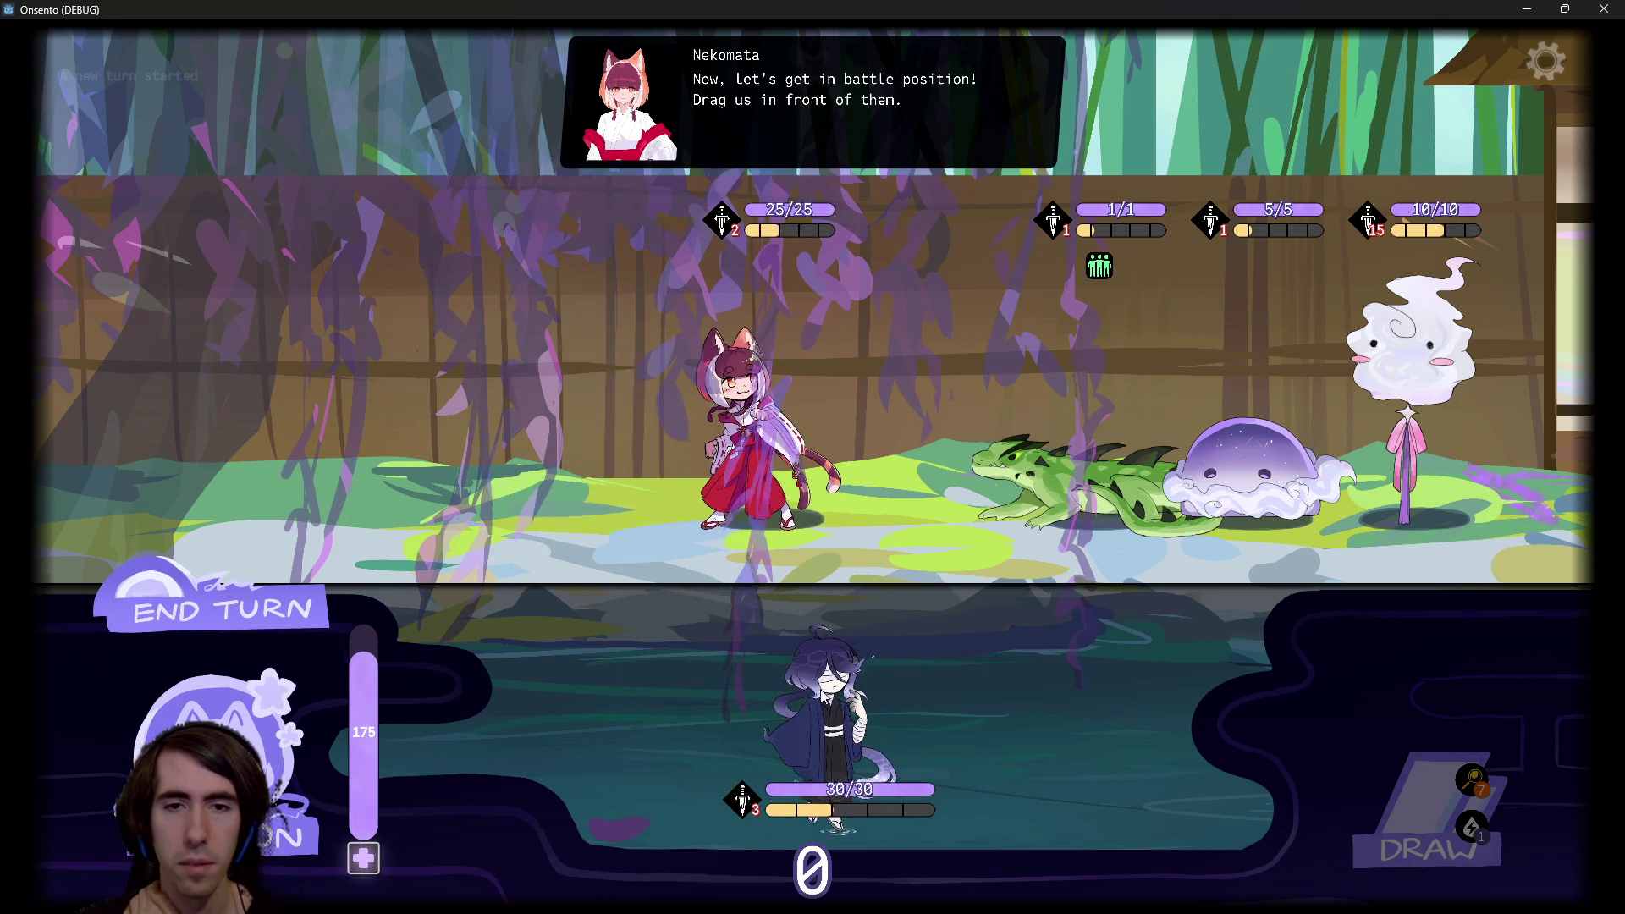
left_click_drag(846, 728, 584, 380)
left_click_drag(590, 474, 609, 364)
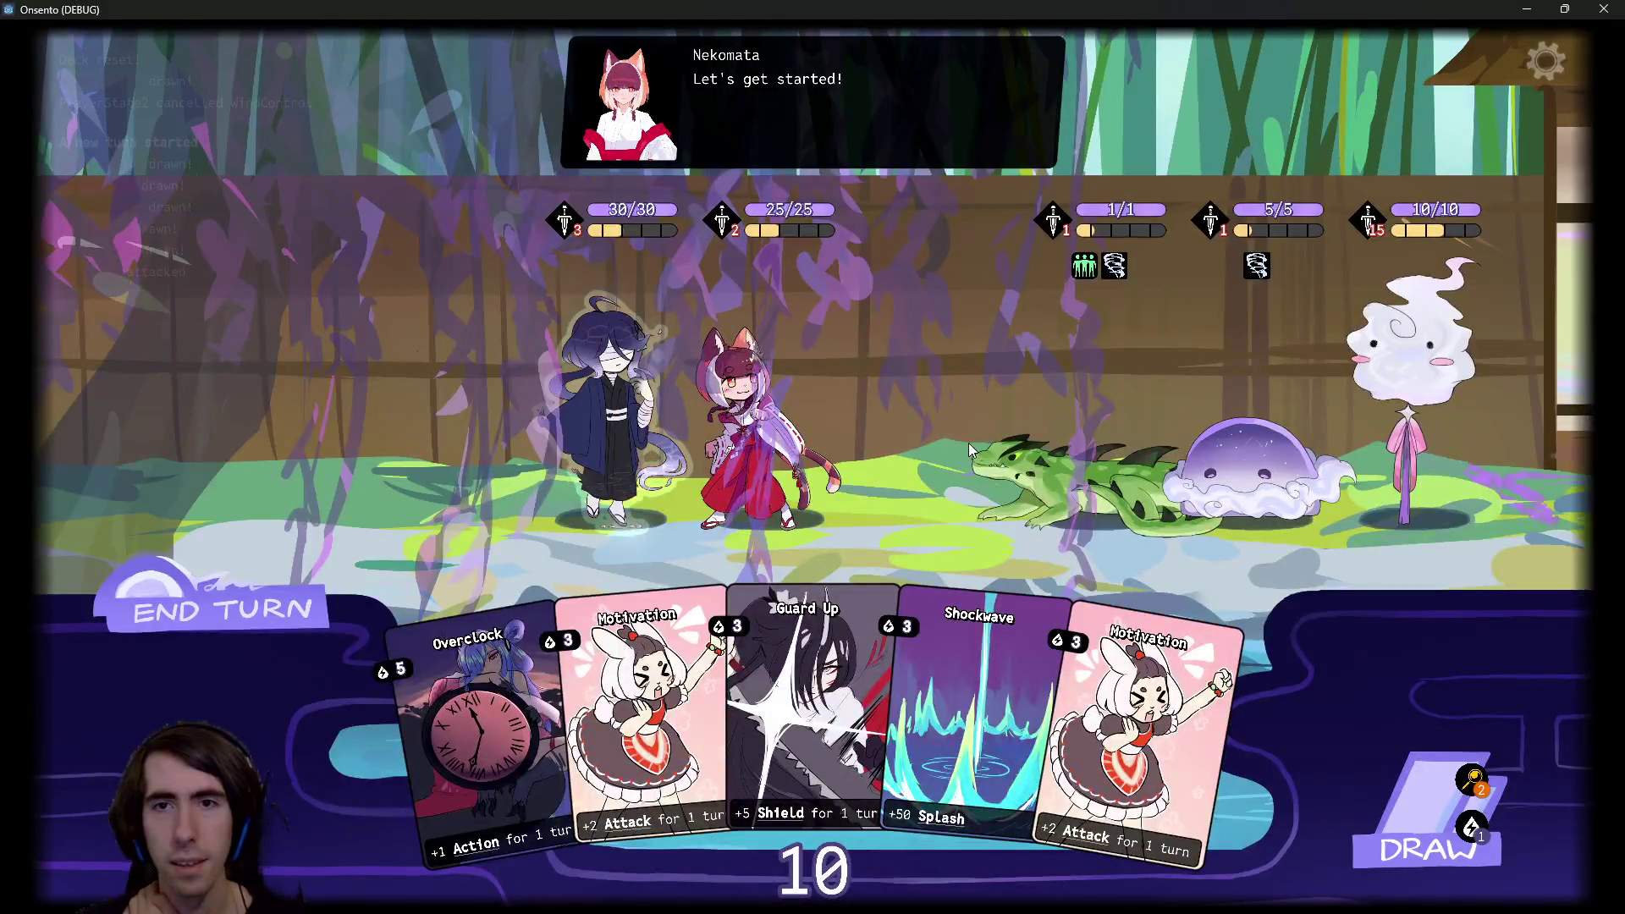
left_click(1602, 9)
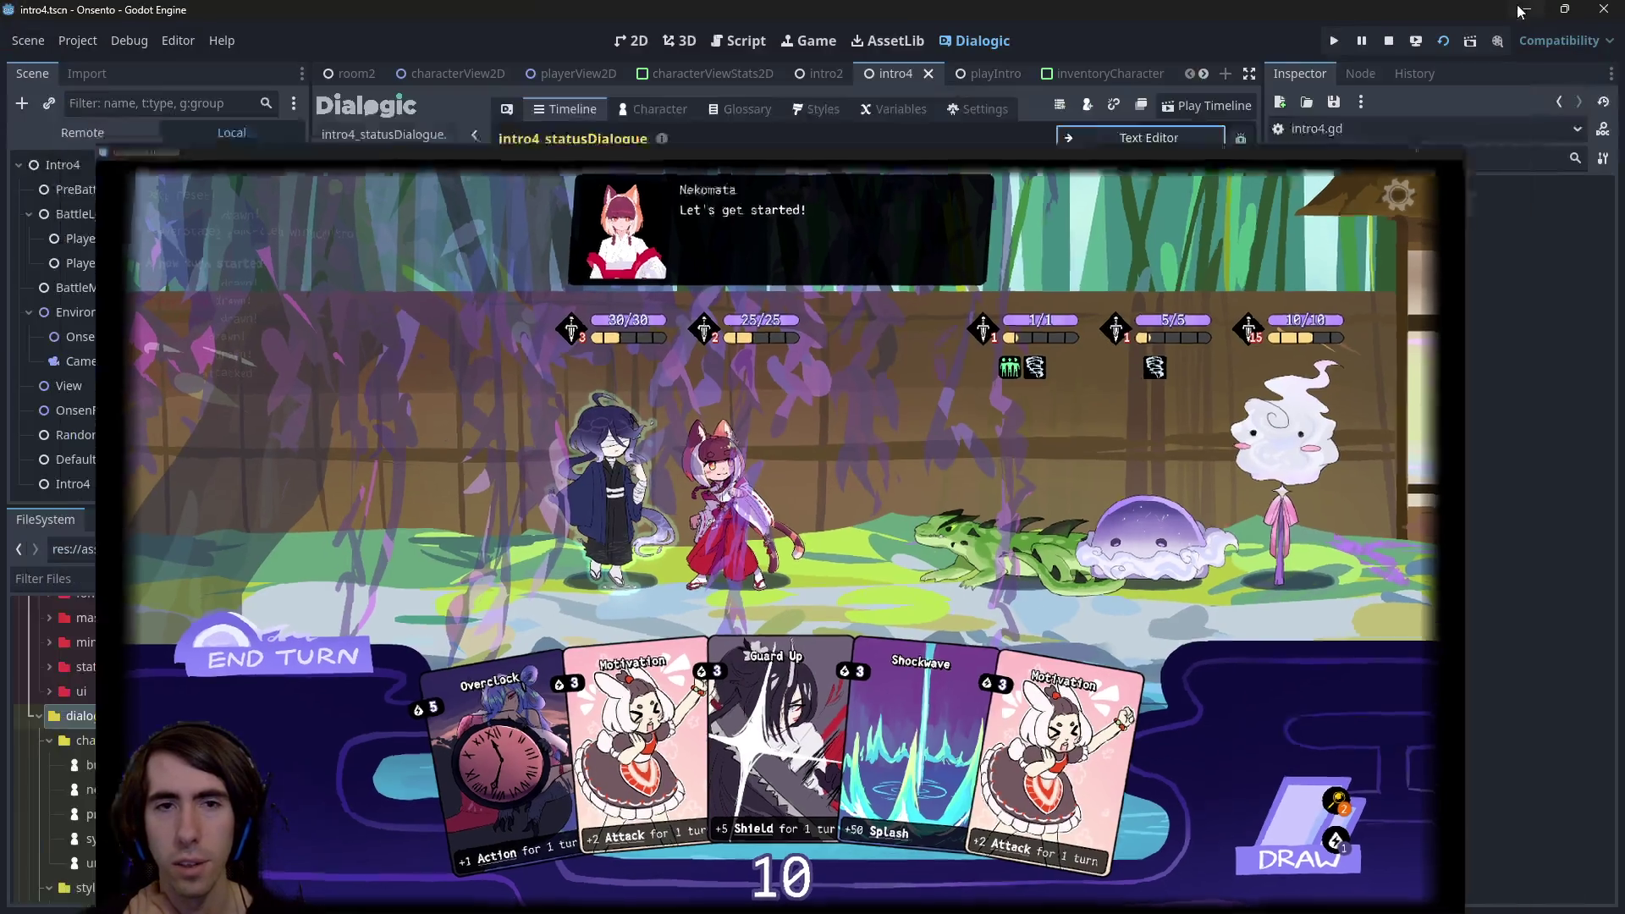
Widen the intro4.gd code area, set a breakpoint on line 43, and bring the editor forward
left_click(739, 40)
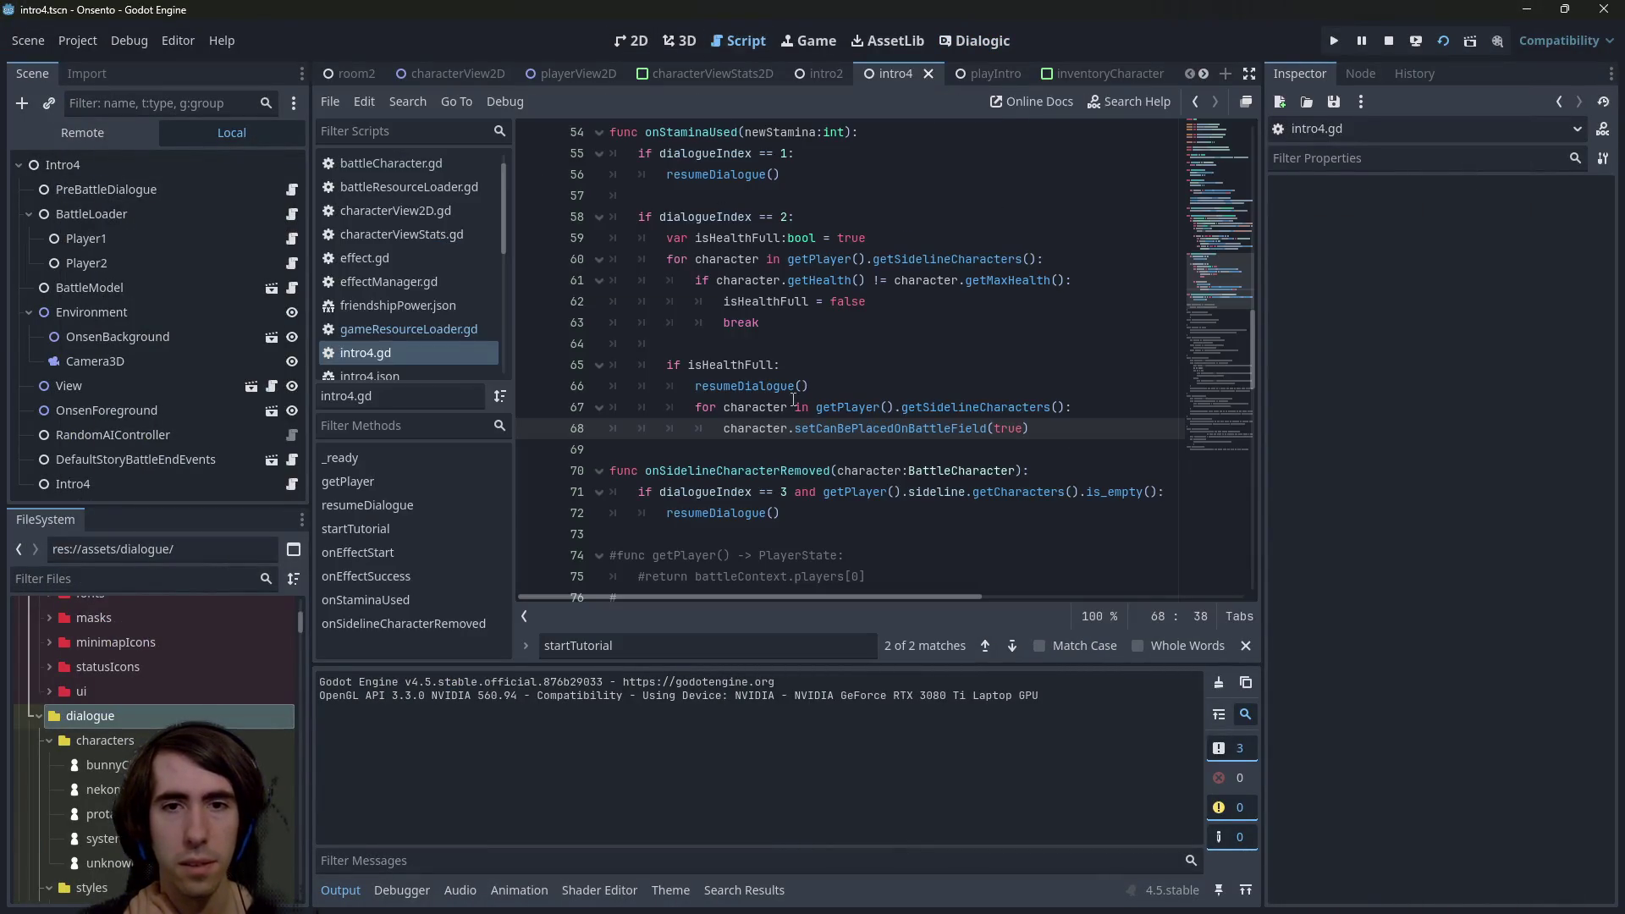
scroll(795, 400, "down", 1)
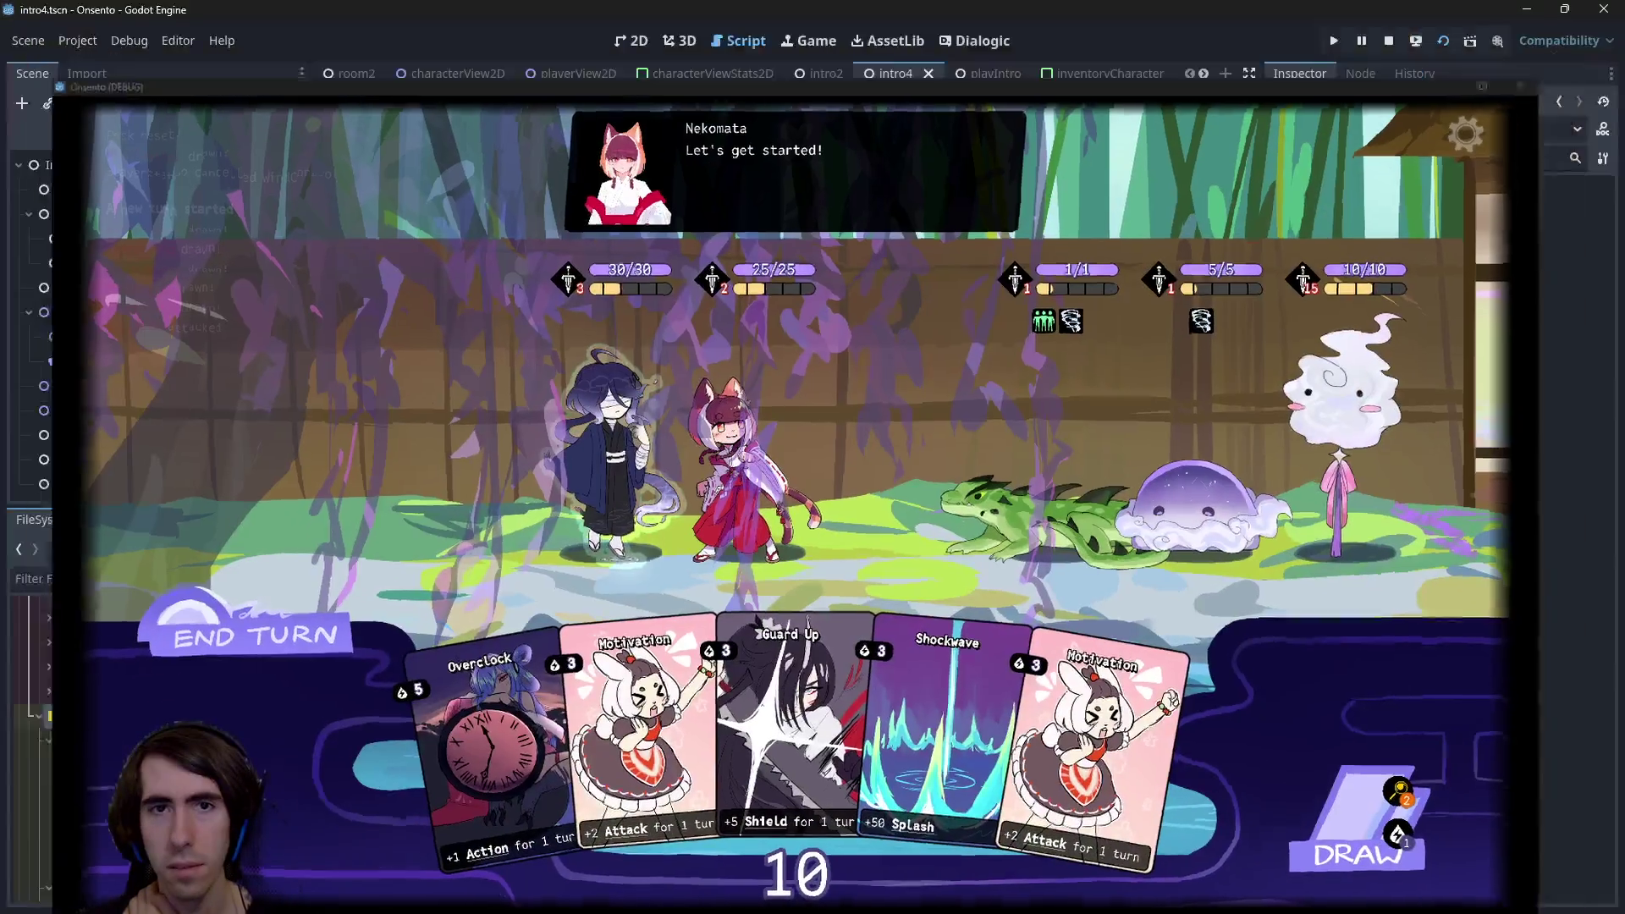
scroll(882, 437, "up", 2)
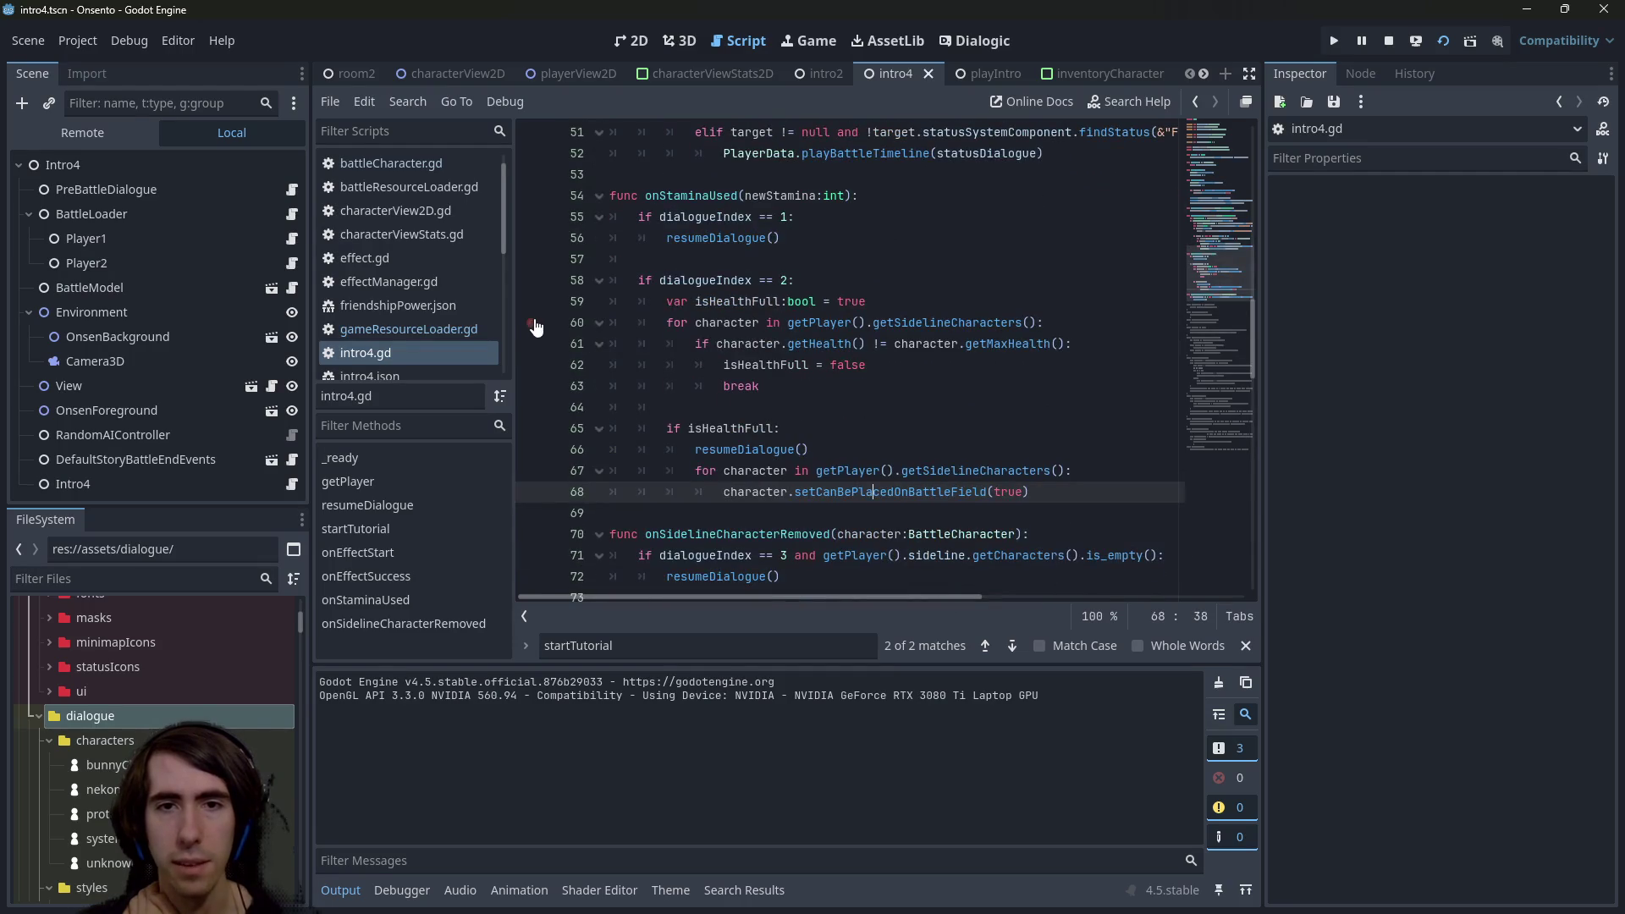
scroll(560, 313, "down", 3)
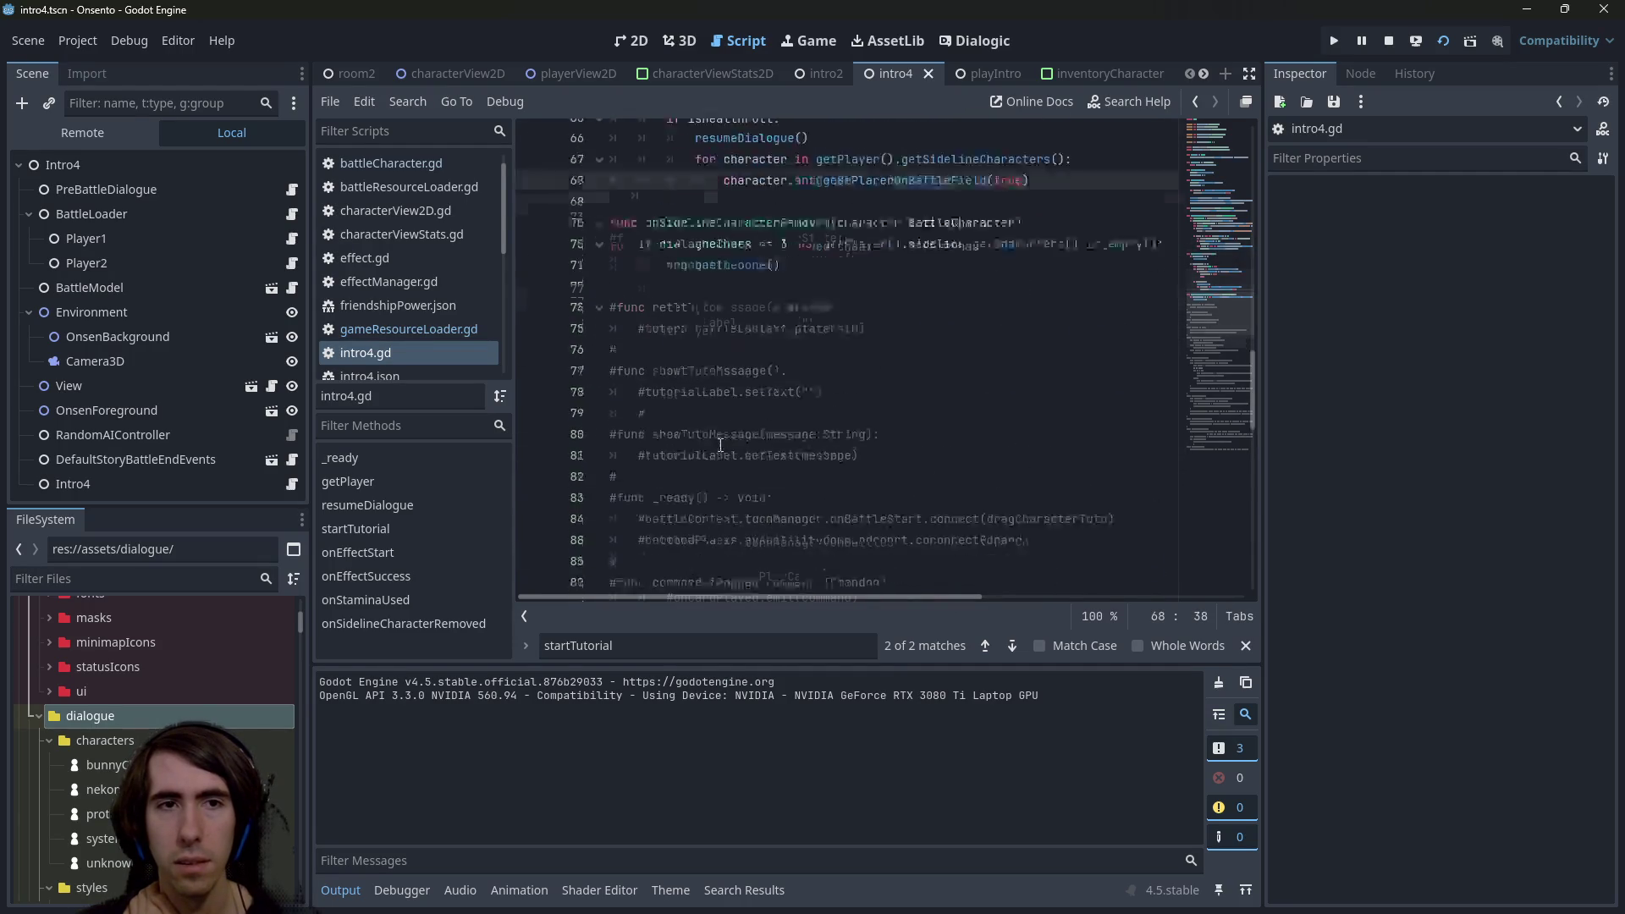
left_click(415, 351)
scroll(757, 354, "up", 9)
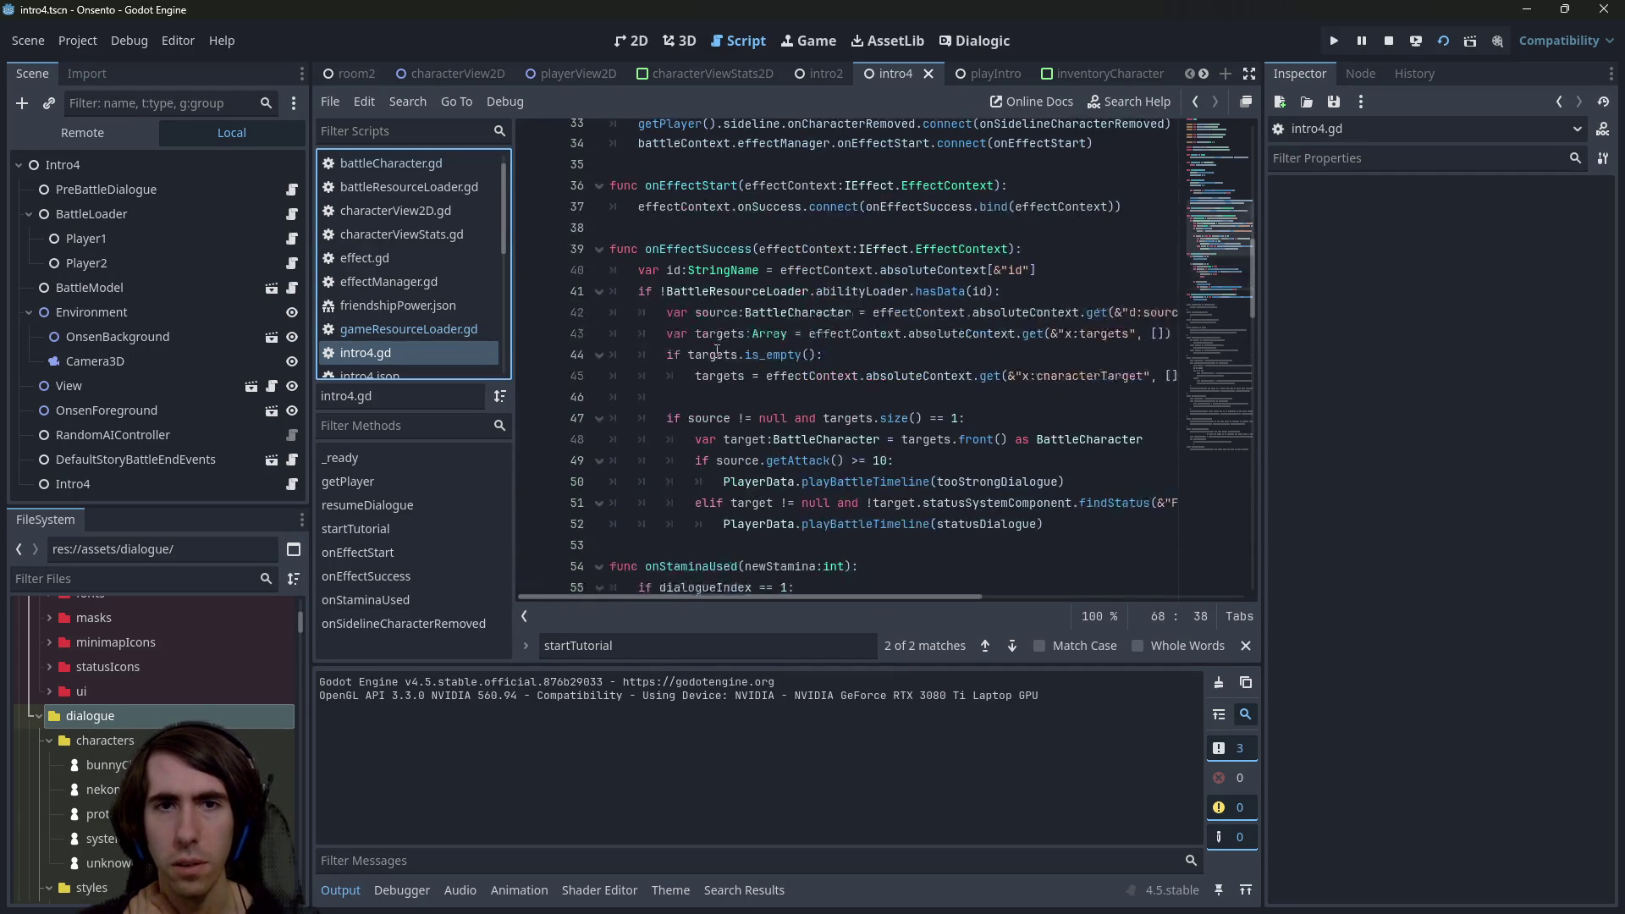
left_click_drag(1263, 337, 1394, 336)
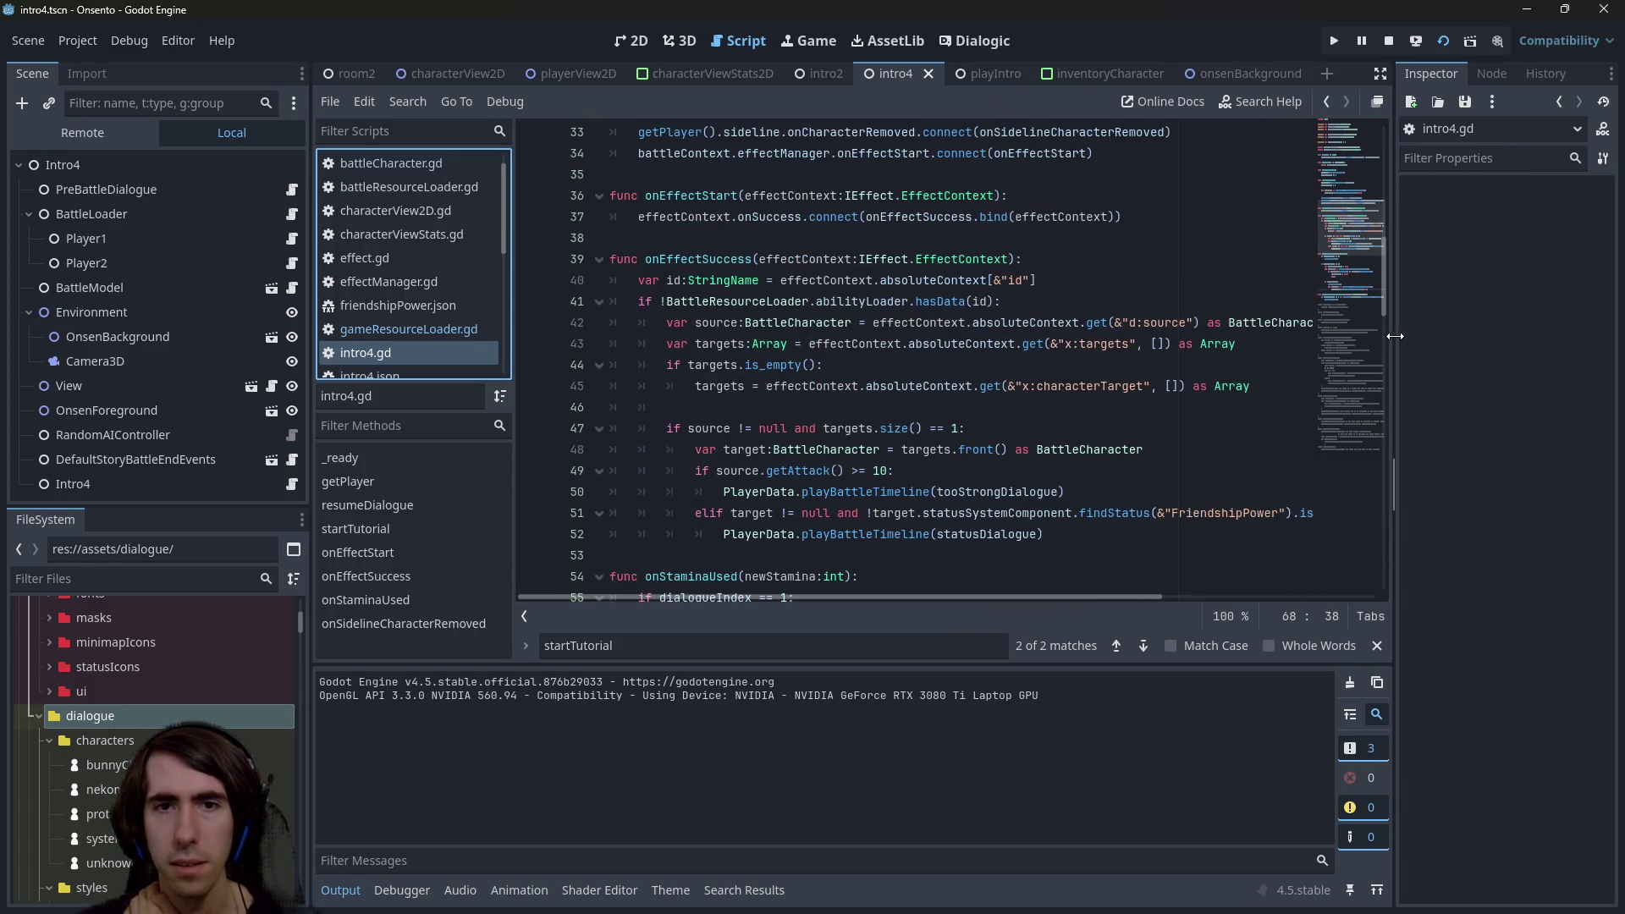
left_click(531, 347)
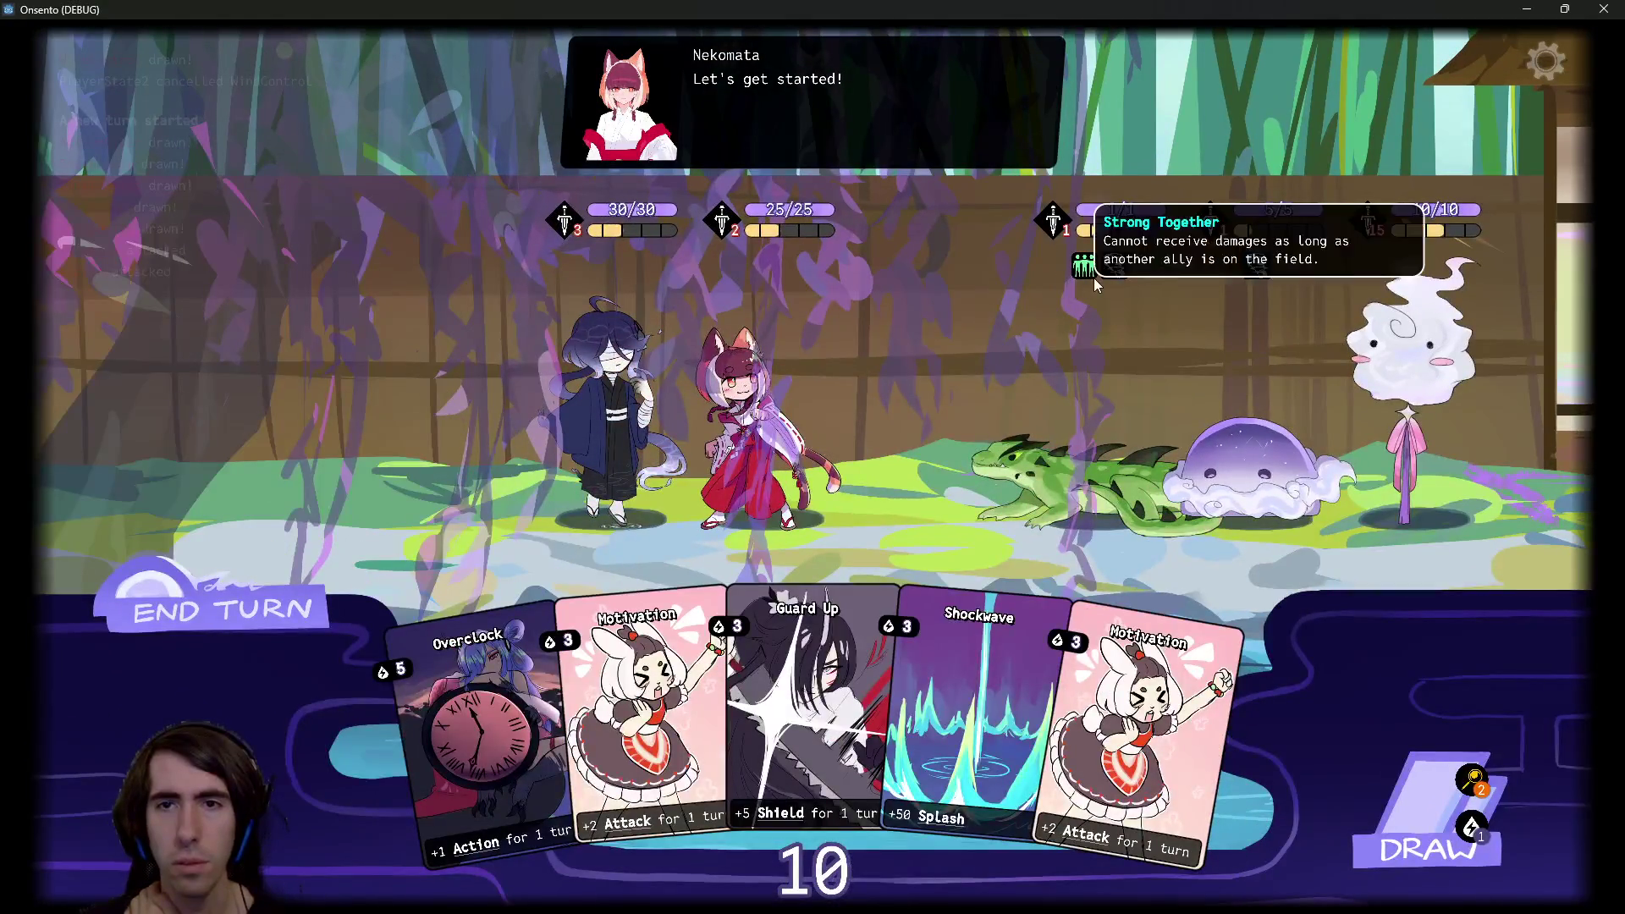
left_click(1527, 8)
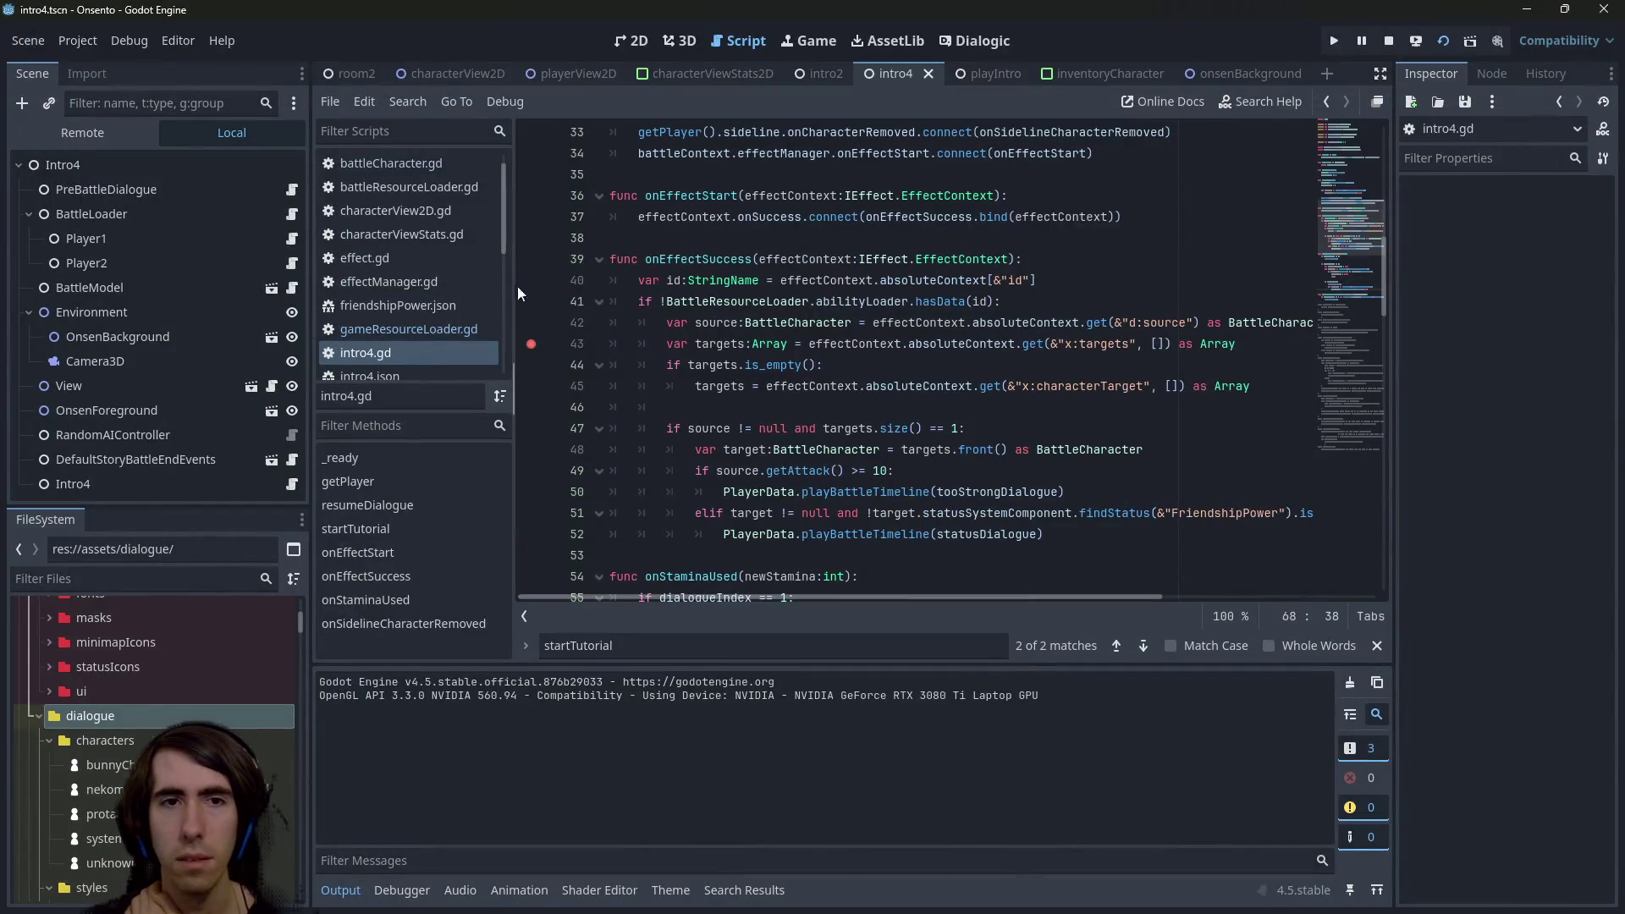
Breakpoint line 40, remove the '!' from line 41's hasData check, save, and relaunch the game
left_click(531, 280)
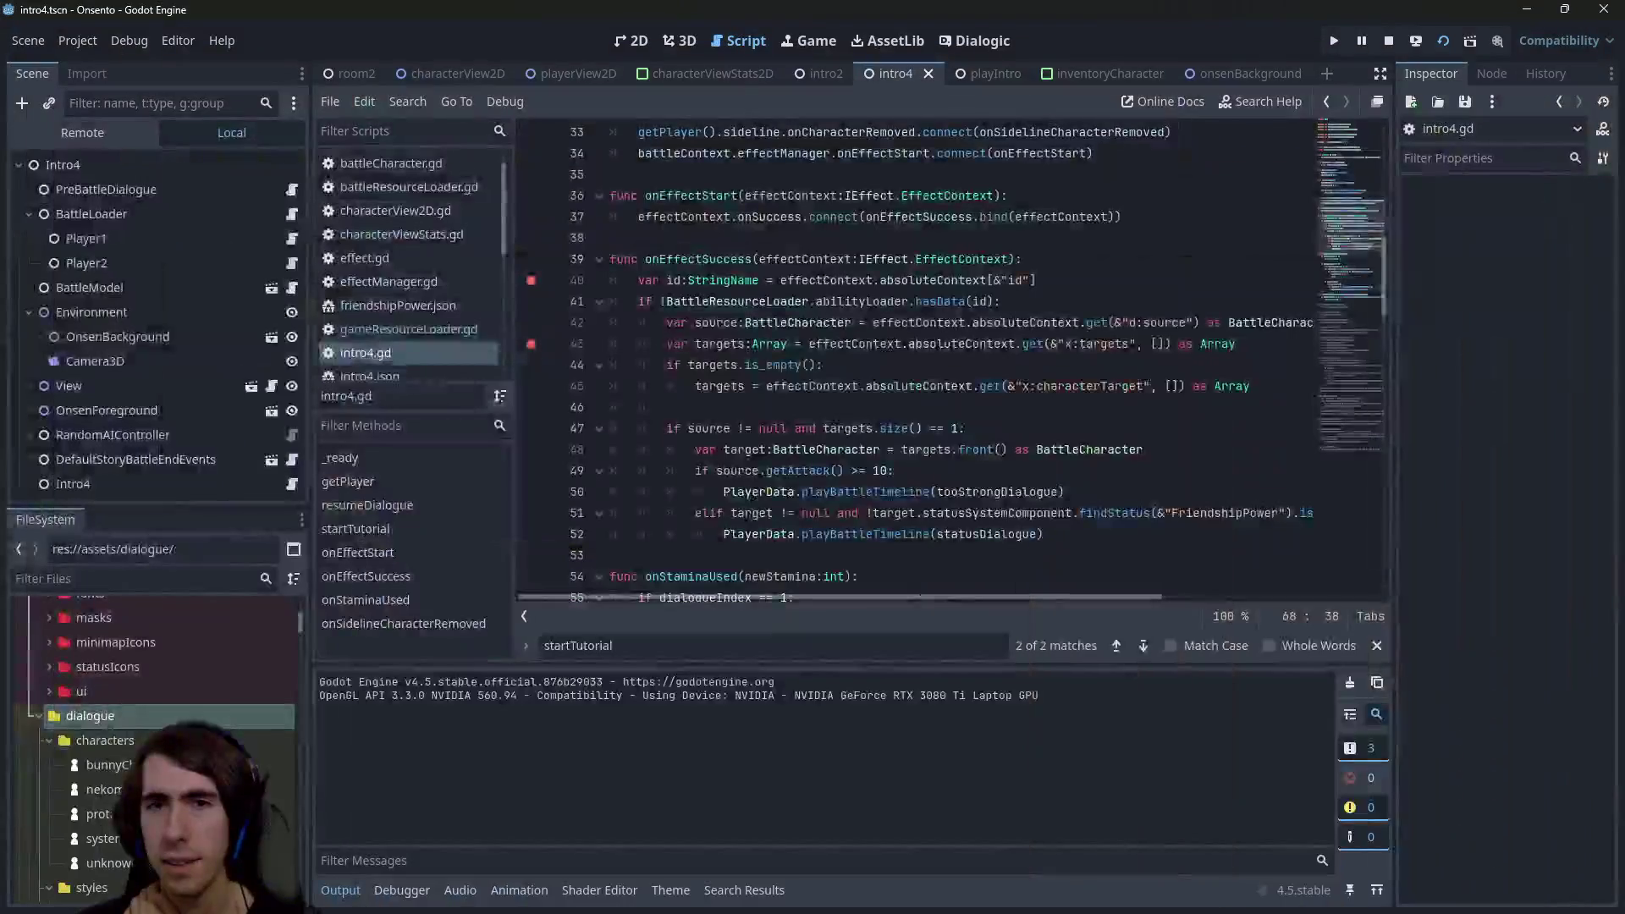
left_click(666, 300)
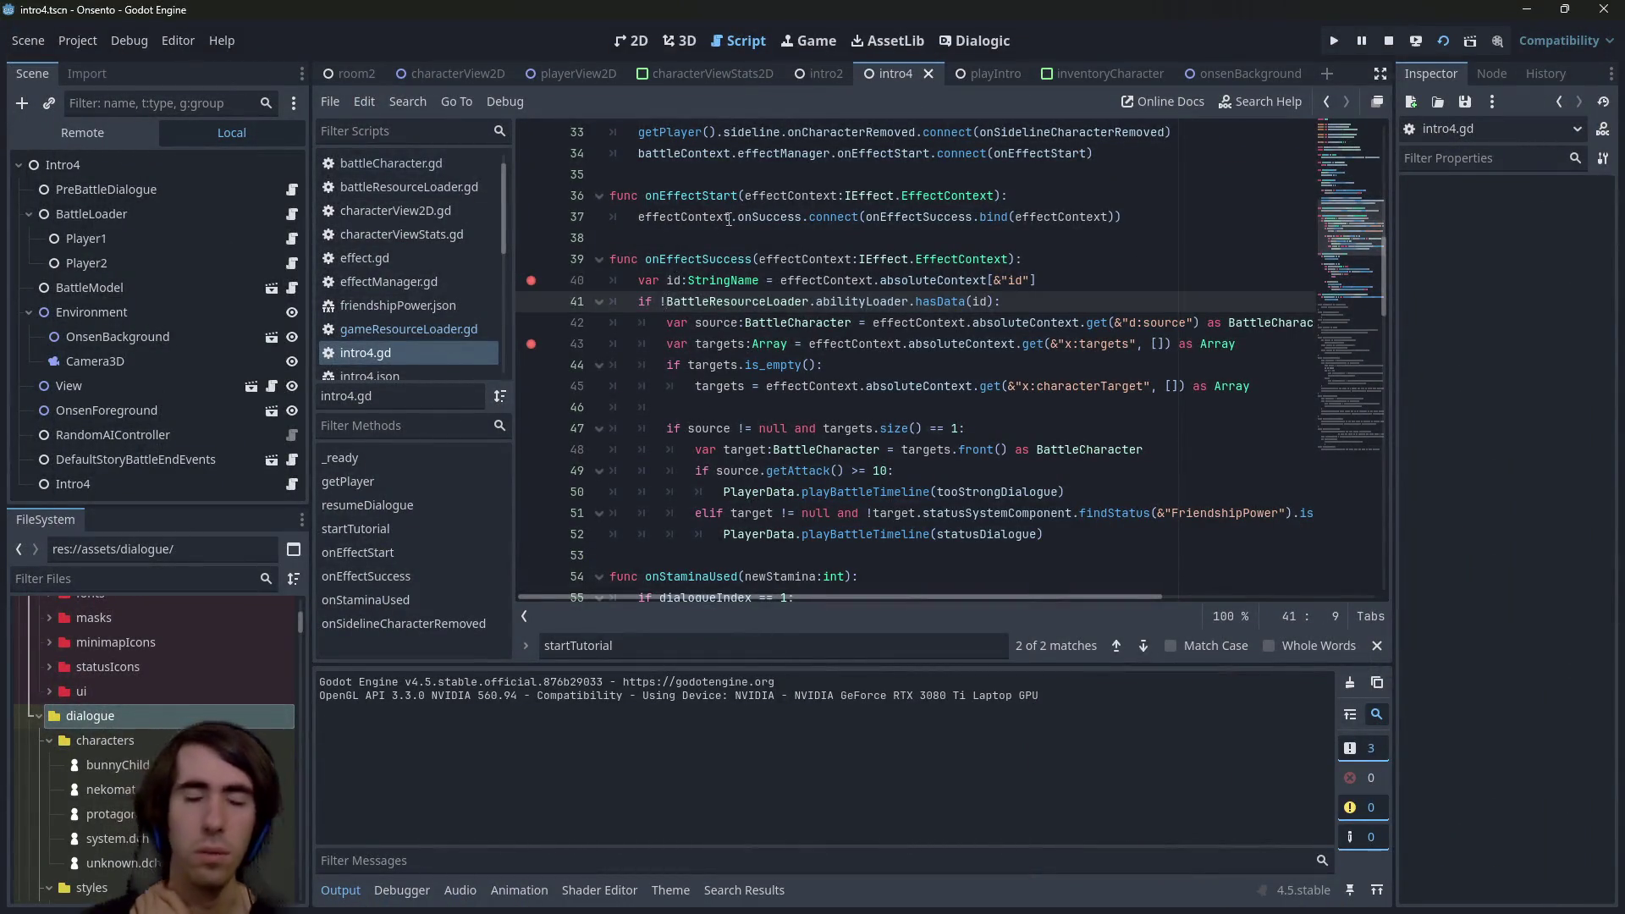
key("BackSpace")
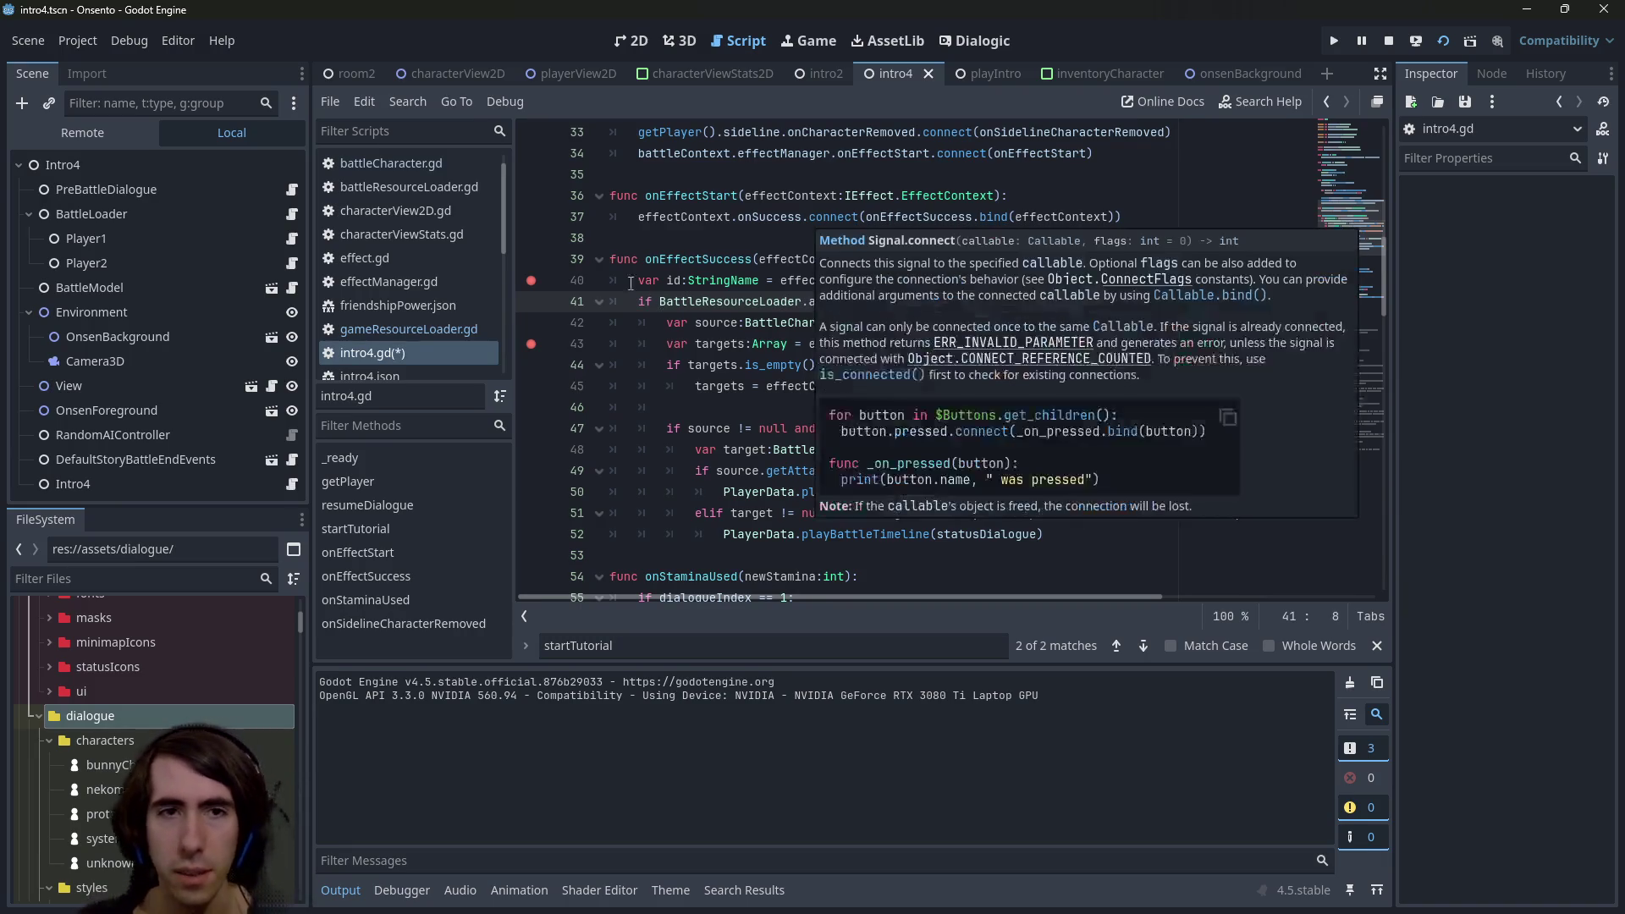
left_click(823, 322)
key("ctrl+s")
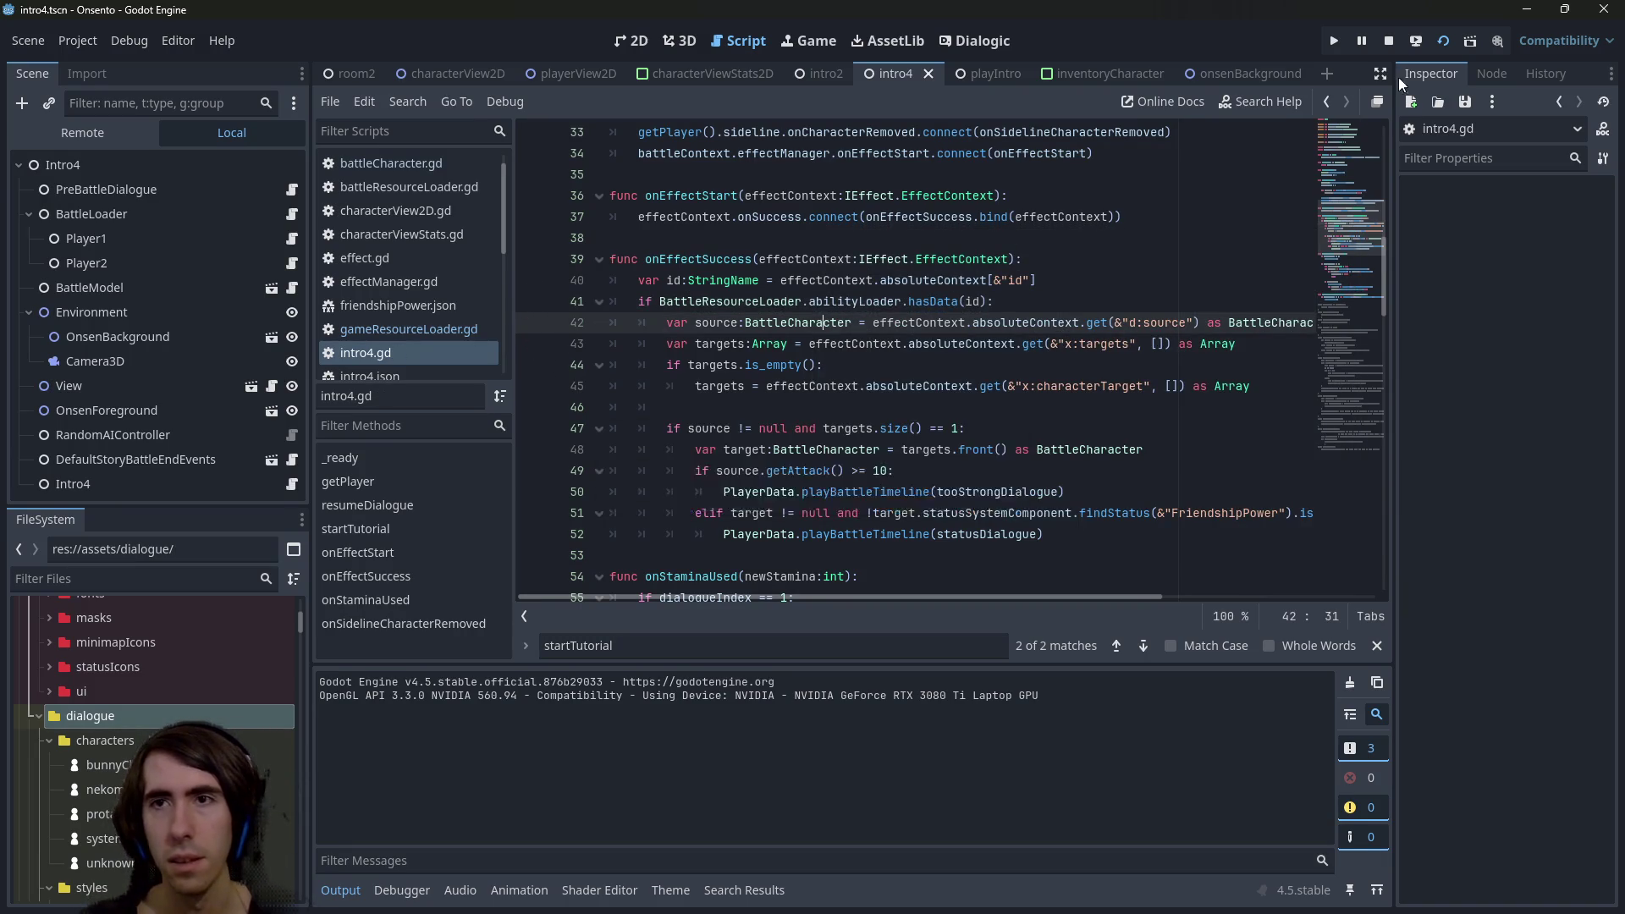
left_click(1394, 44)
left_click(1439, 44)
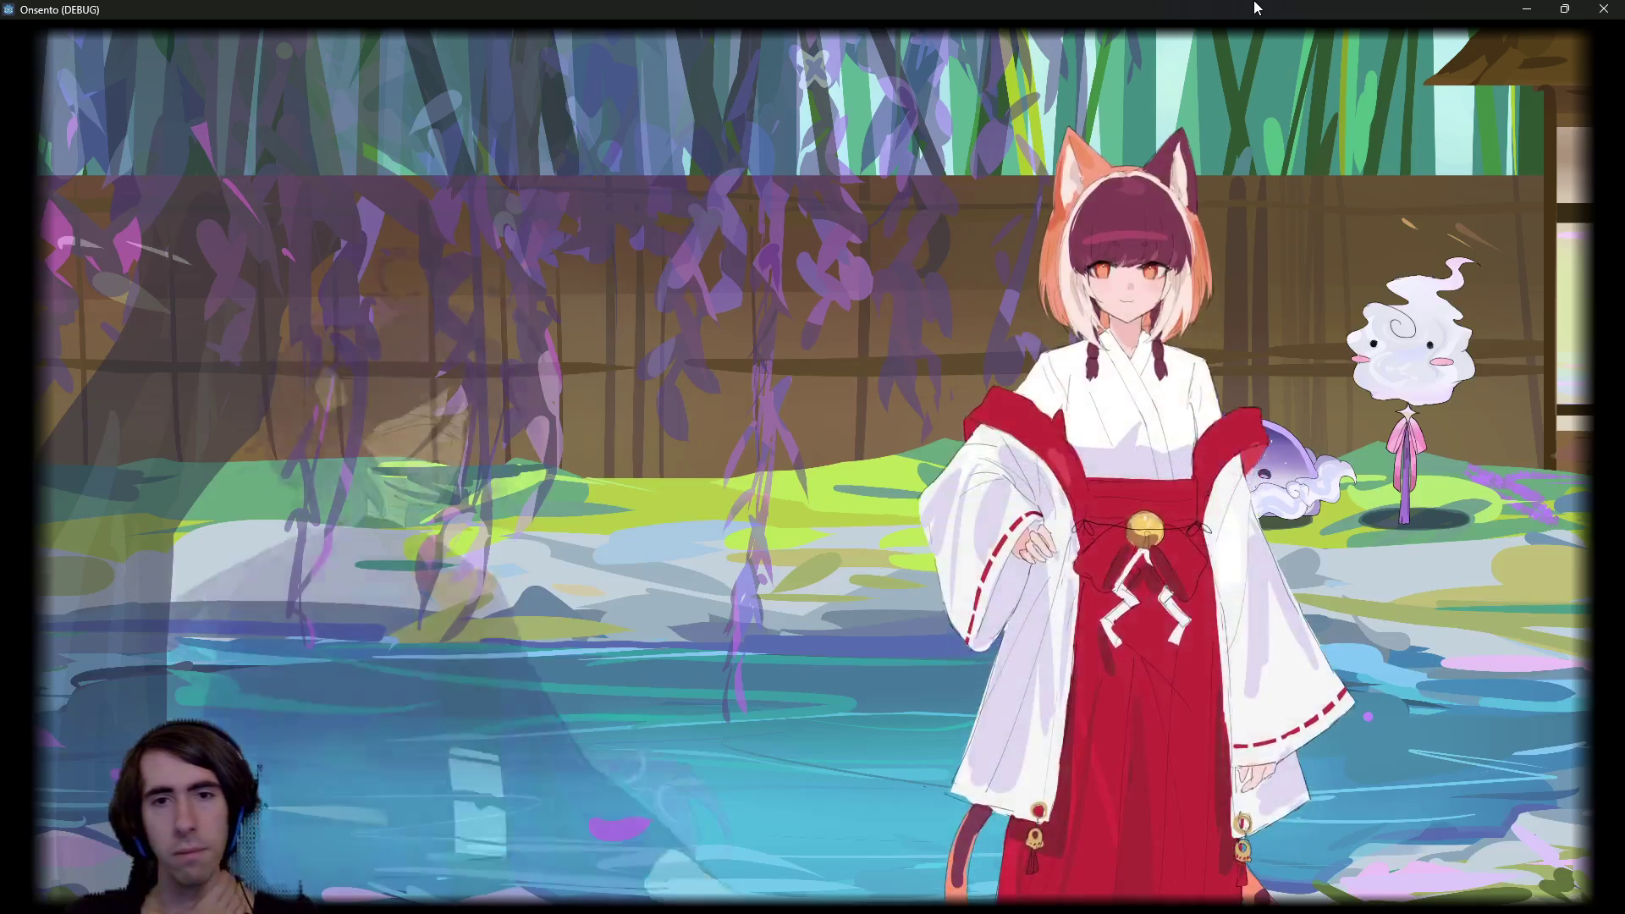
Play a battle turn: heal with stamina, place both allies, attack the frog, end the turn
left_click(714, 336)
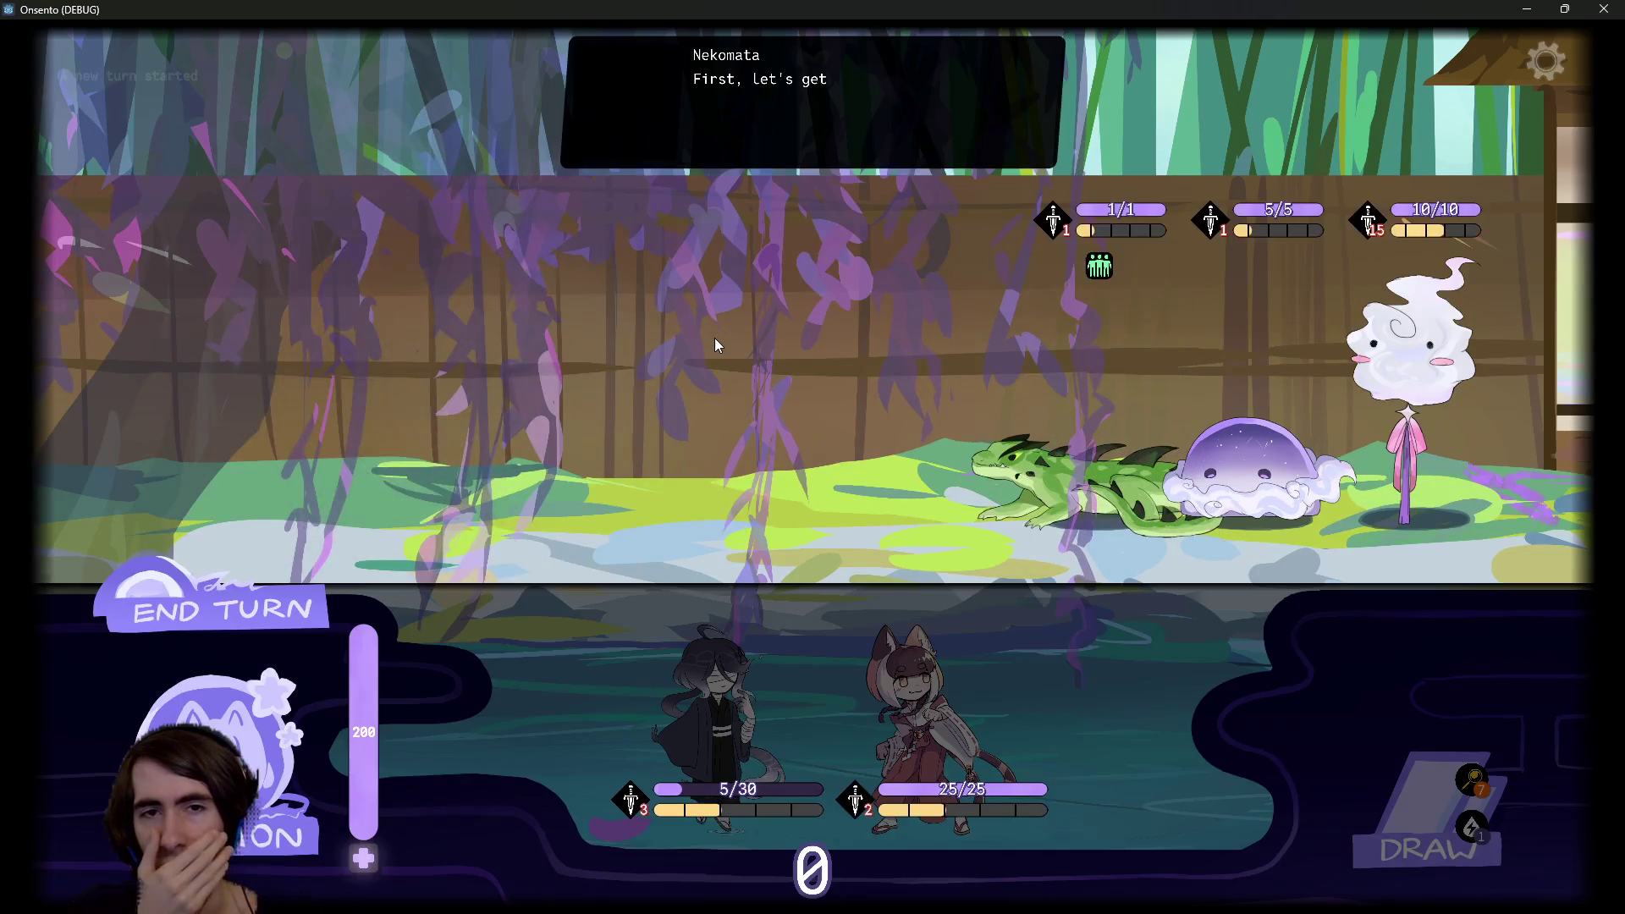
left_click(362, 857)
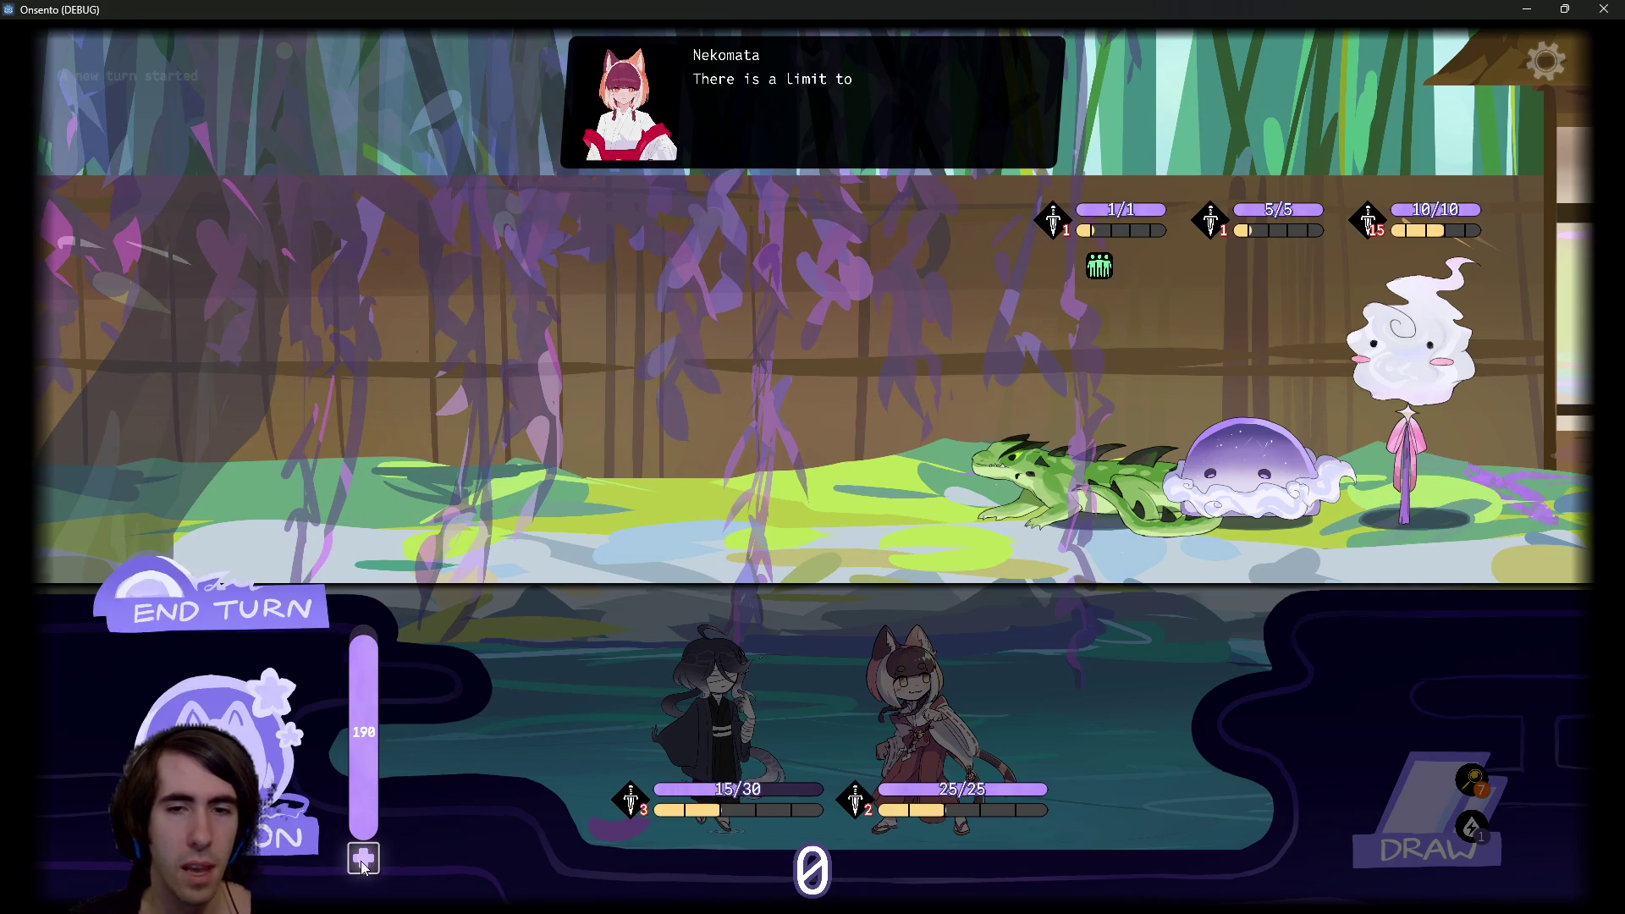
left_click_drag(711, 719, 665, 415)
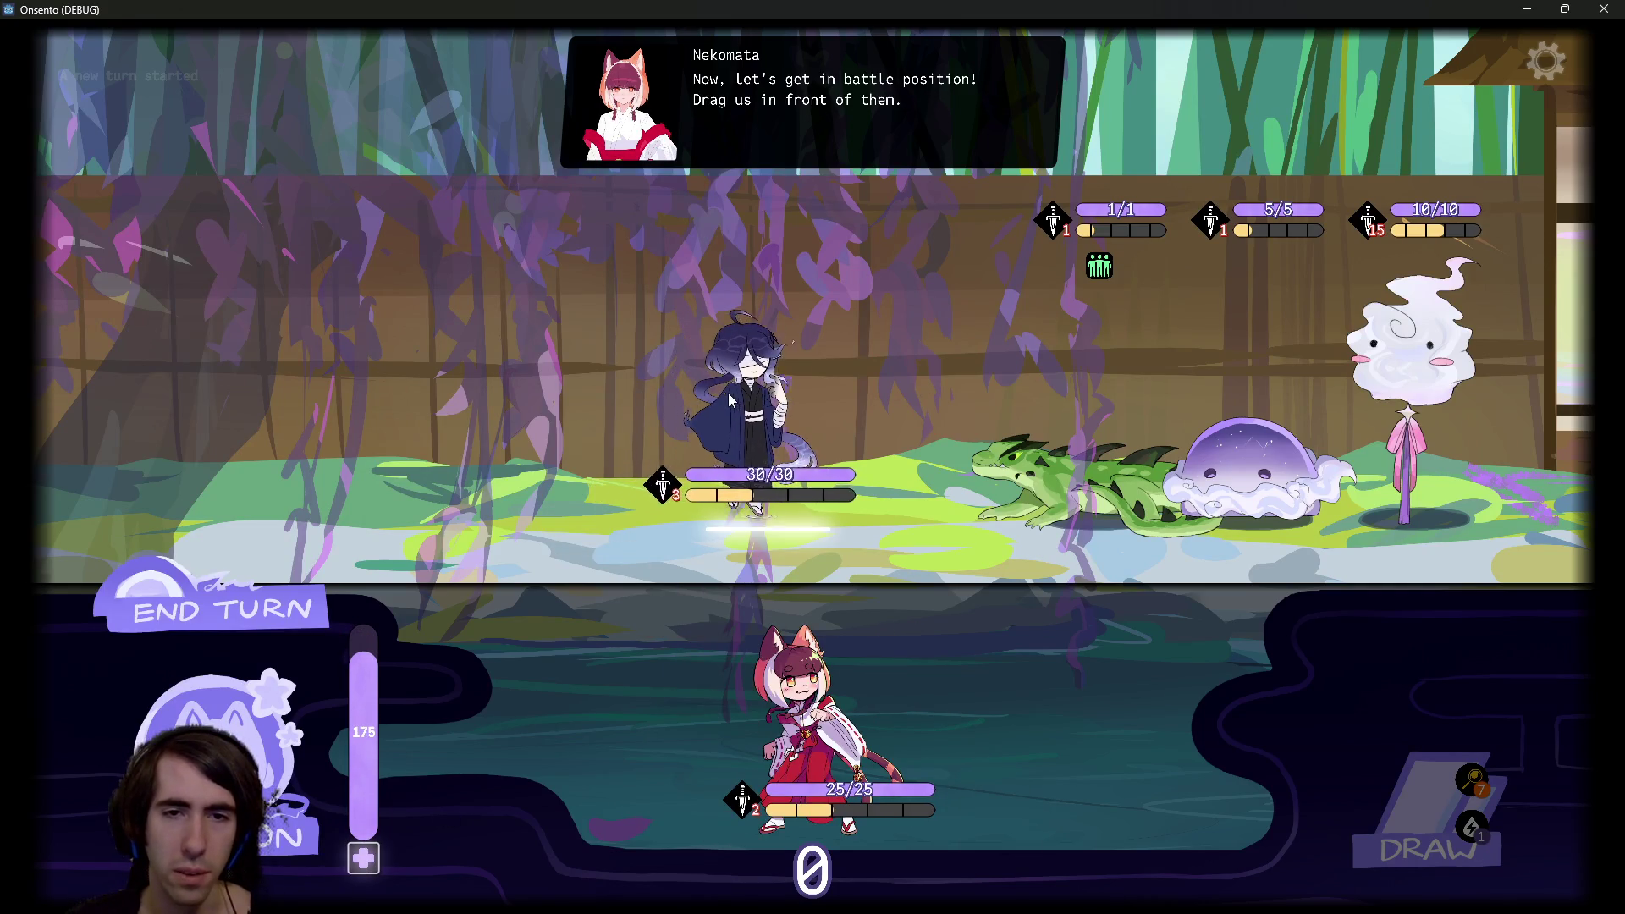
left_click_drag(804, 737, 592, 406)
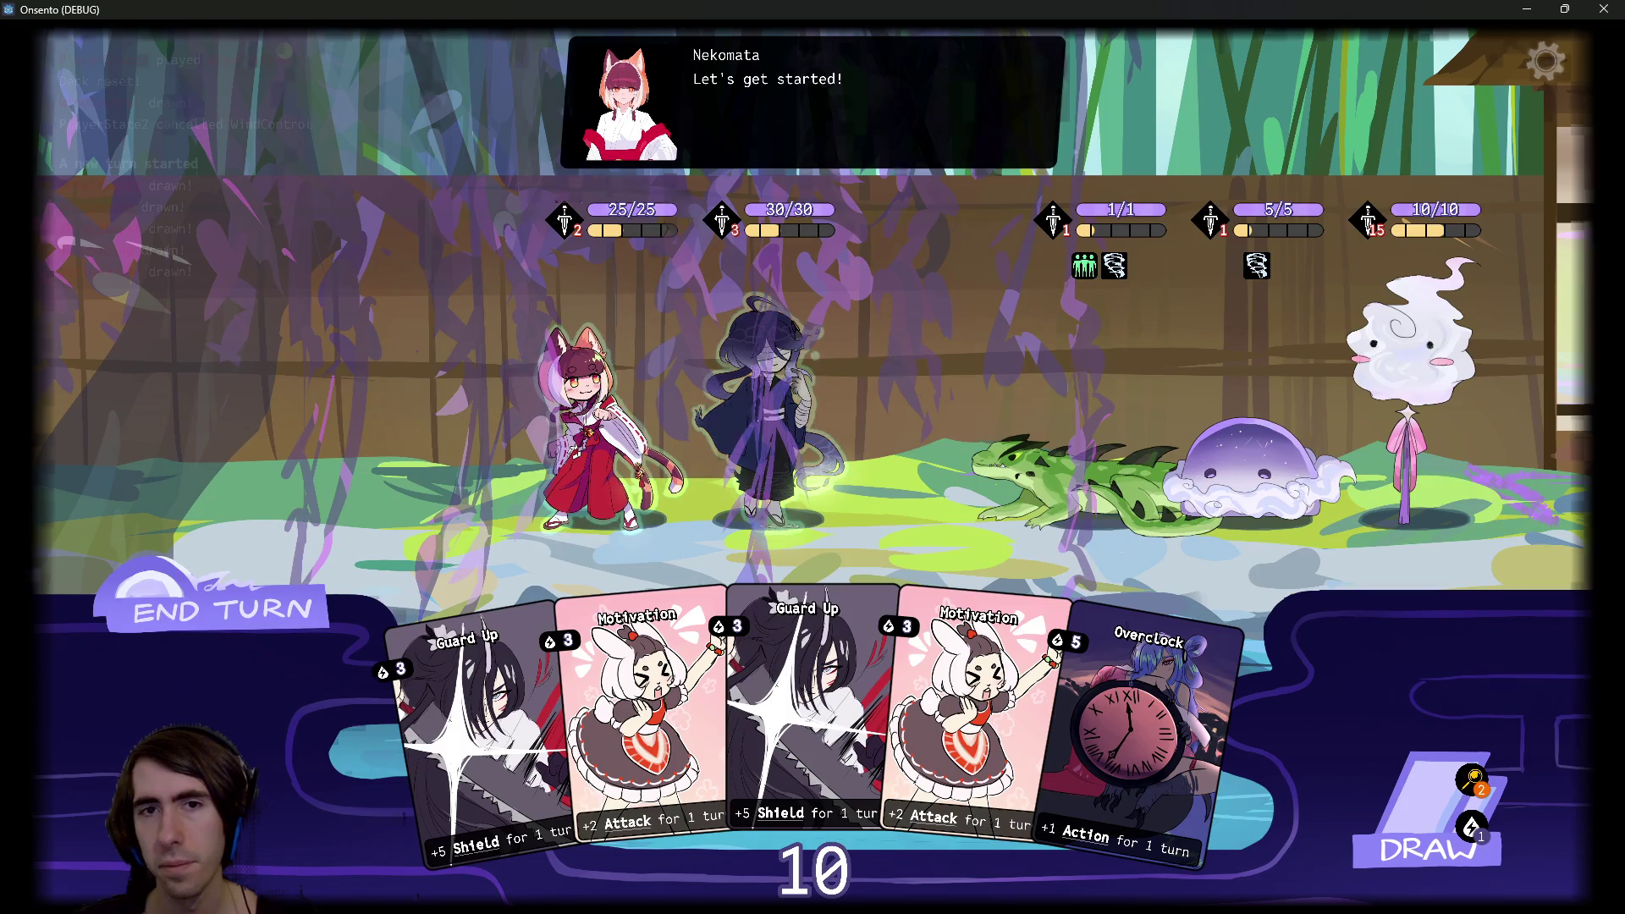
left_click(973, 487)
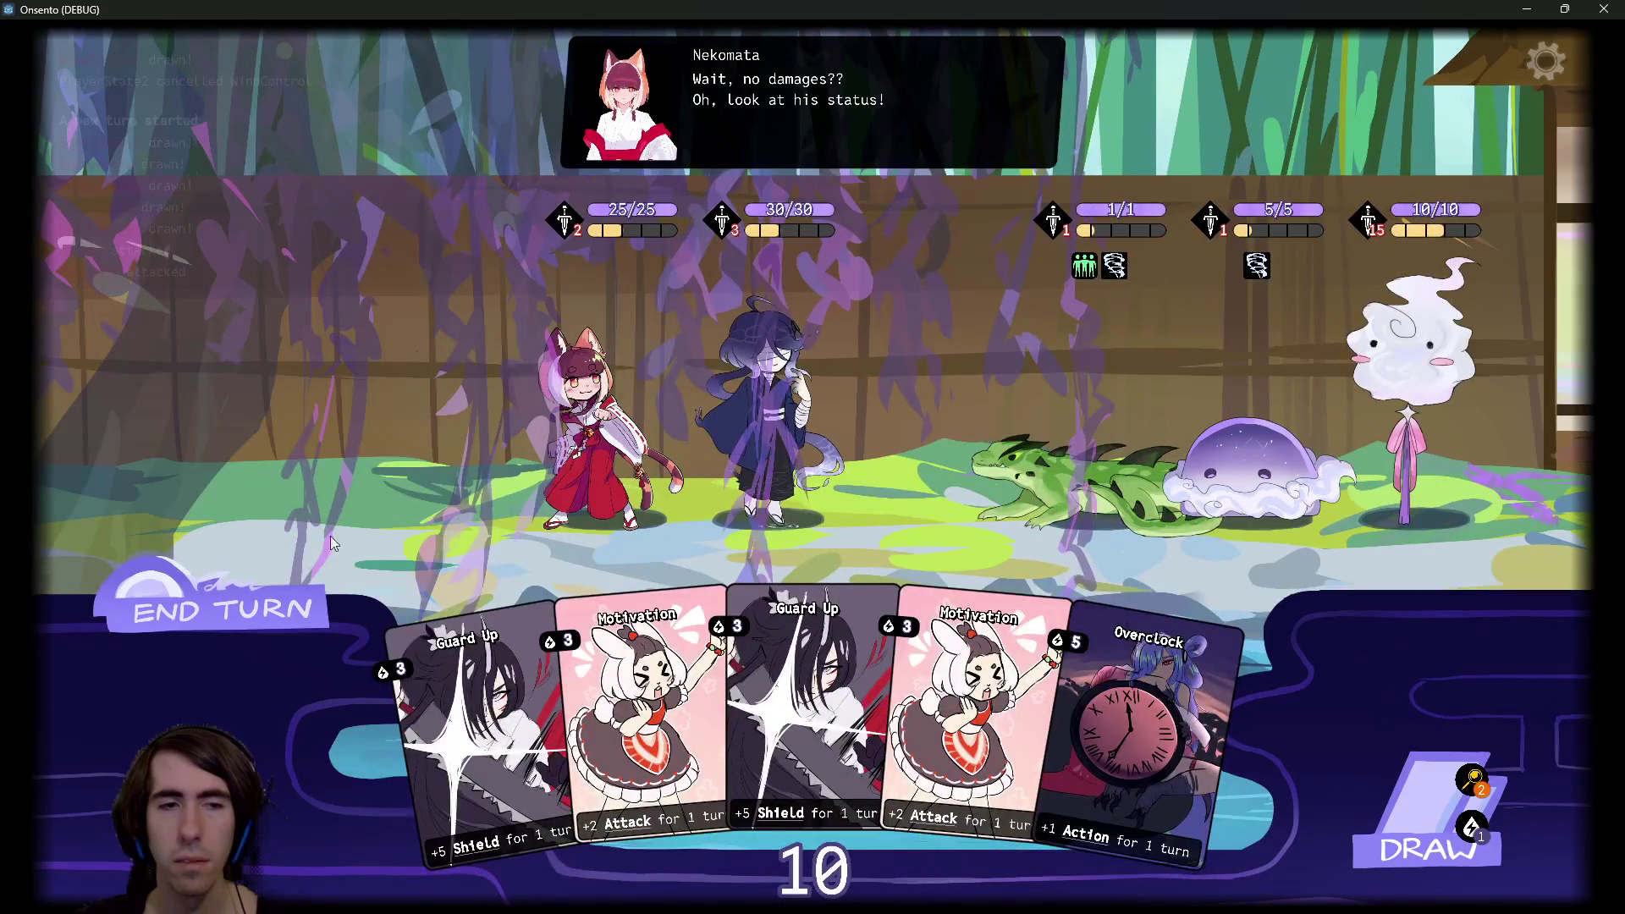
left_click(214, 614)
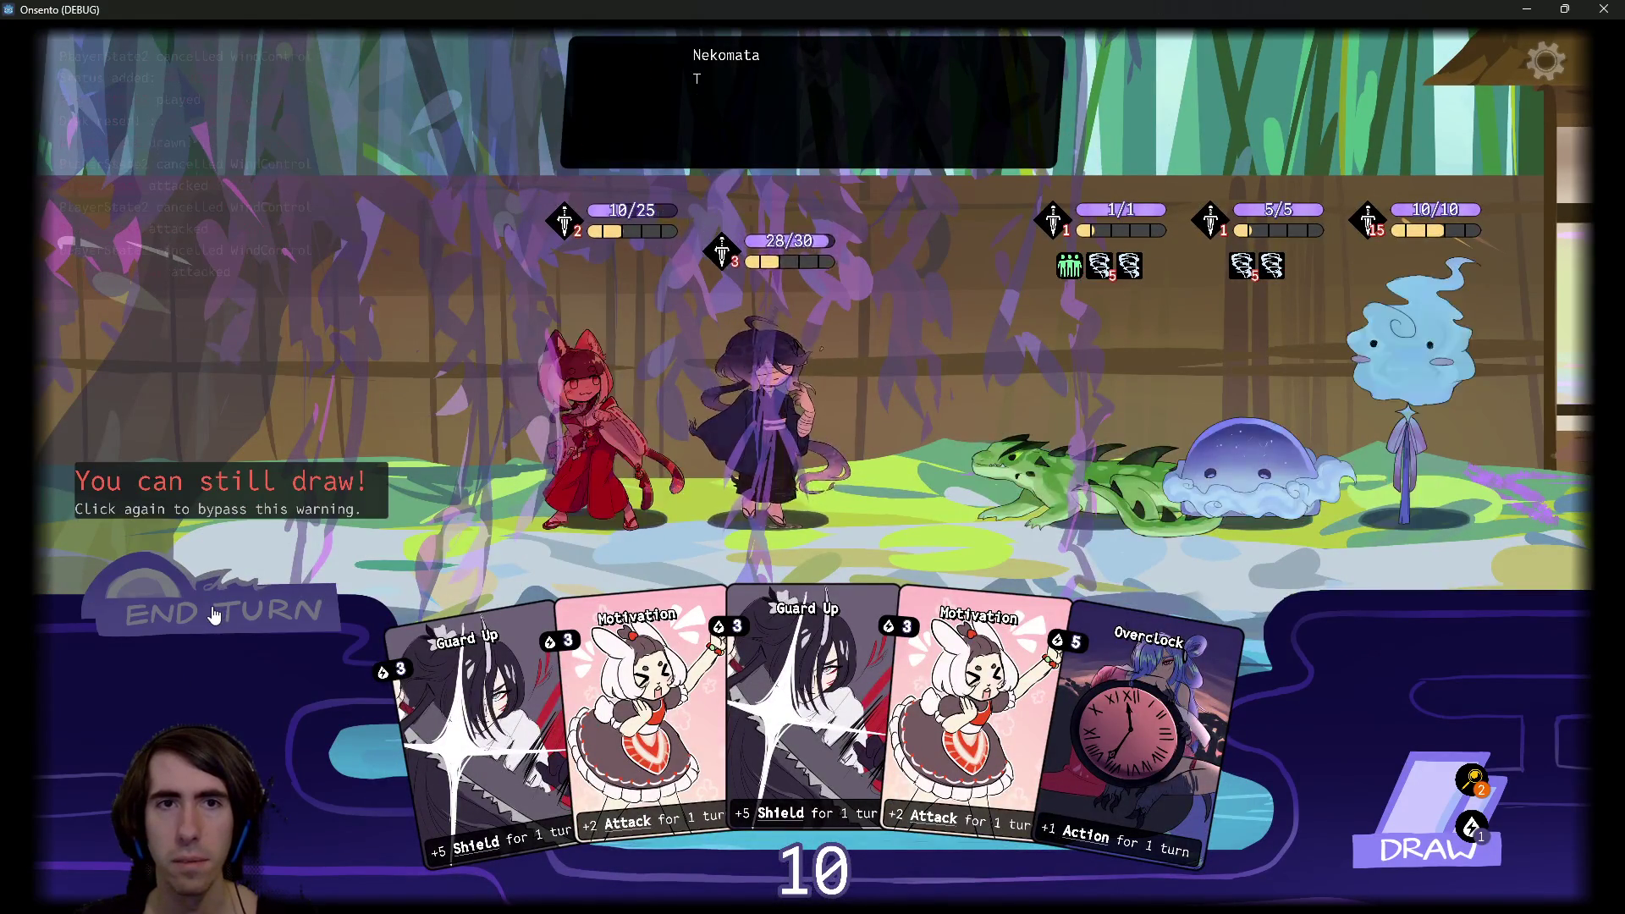
Back in Godot, expand the Join event settings in the intro4_statusDialogue timeline
left_click(1526, 8)
left_click(962, 38)
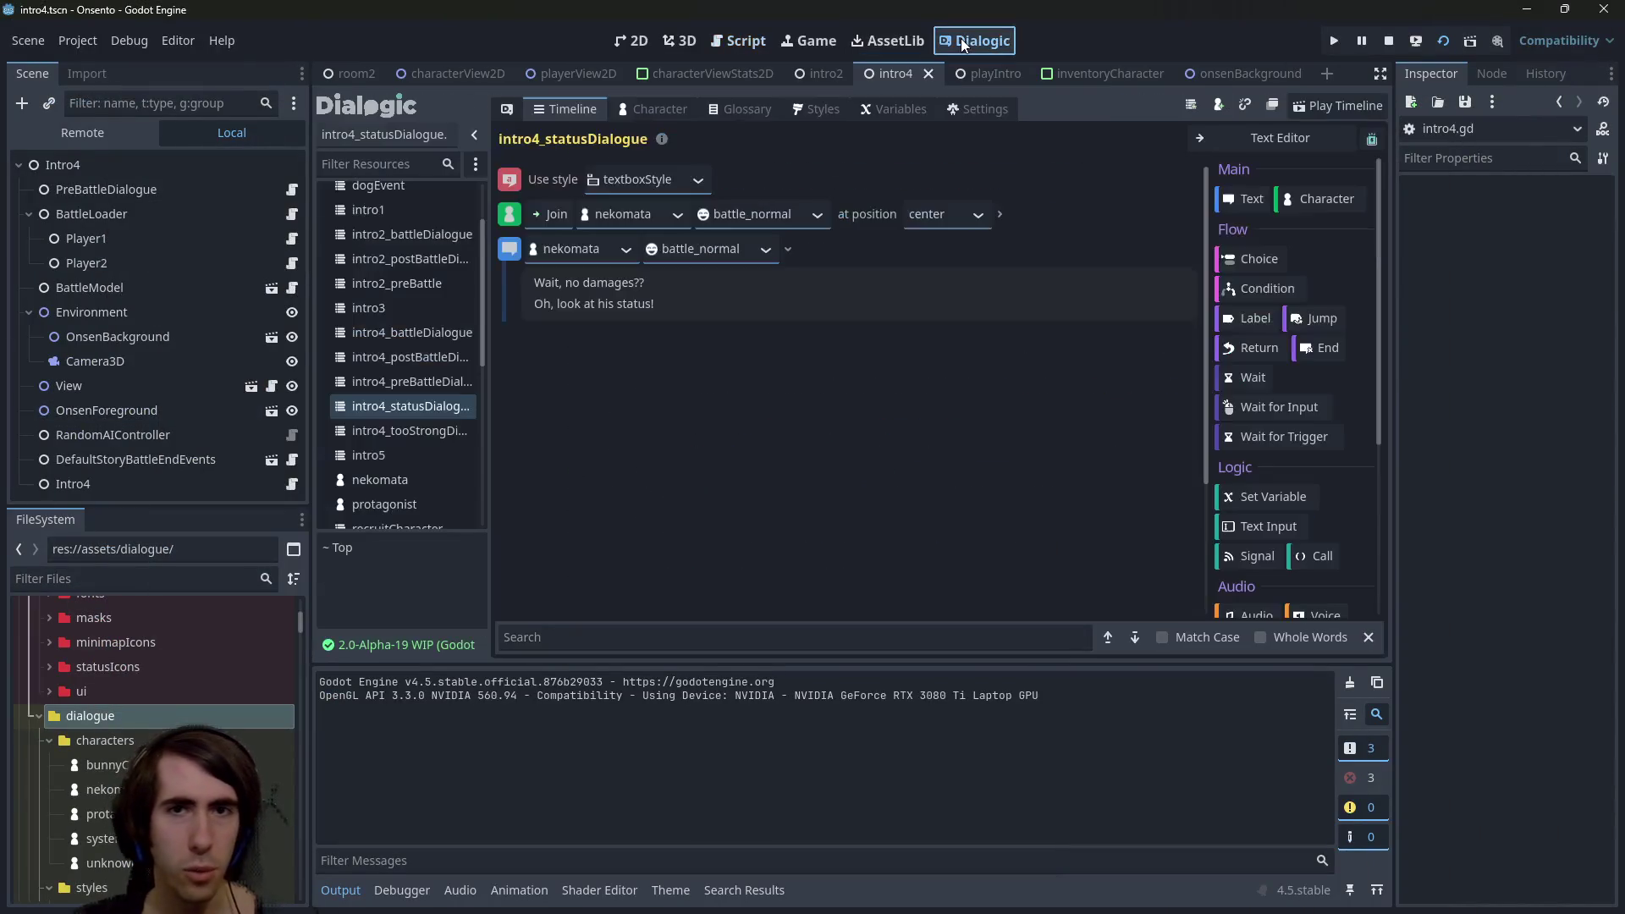
left_click(1000, 214)
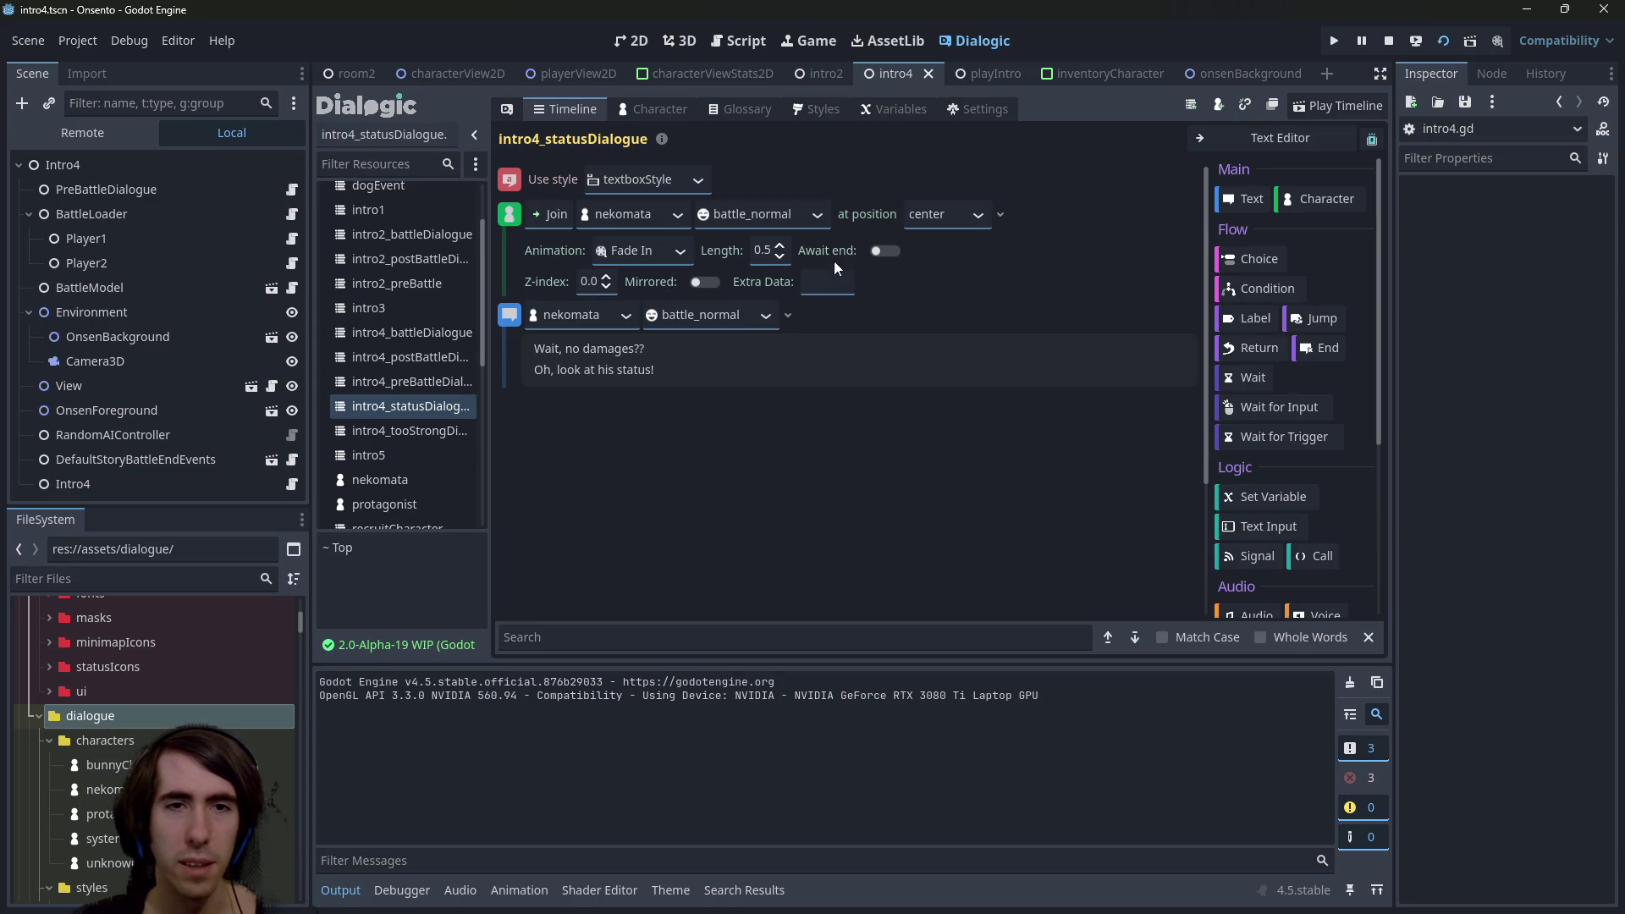
Inspect the Join event's animation setting in the intro4_tooStrongDialogue timeline
left_click(373, 433)
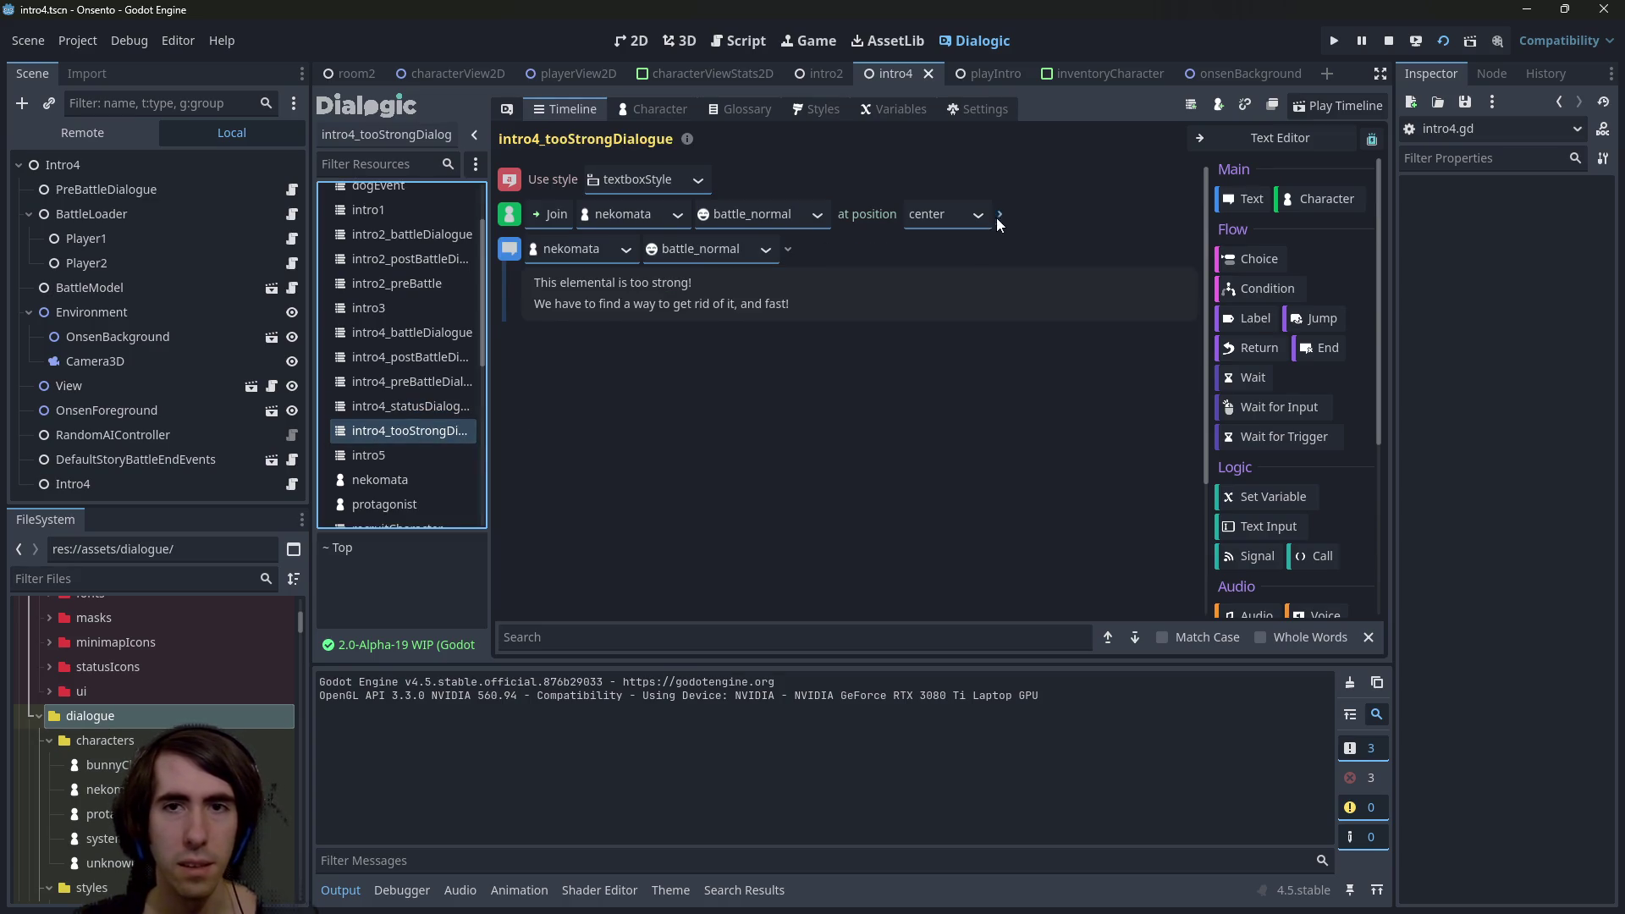
left_click(406, 411)
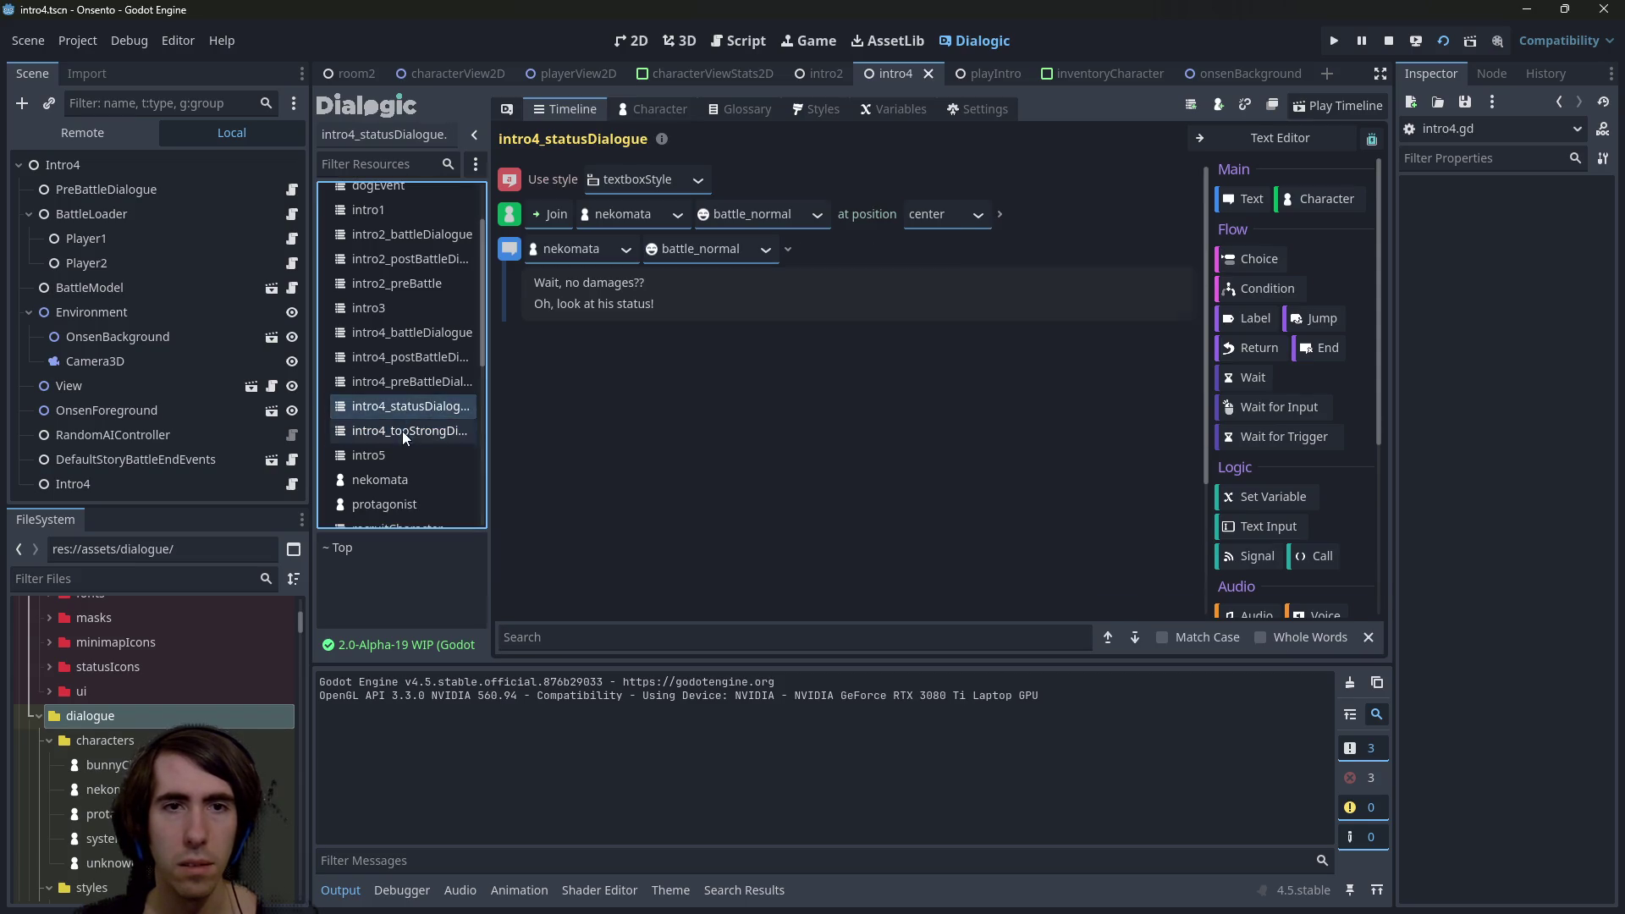
left_click(403, 430)
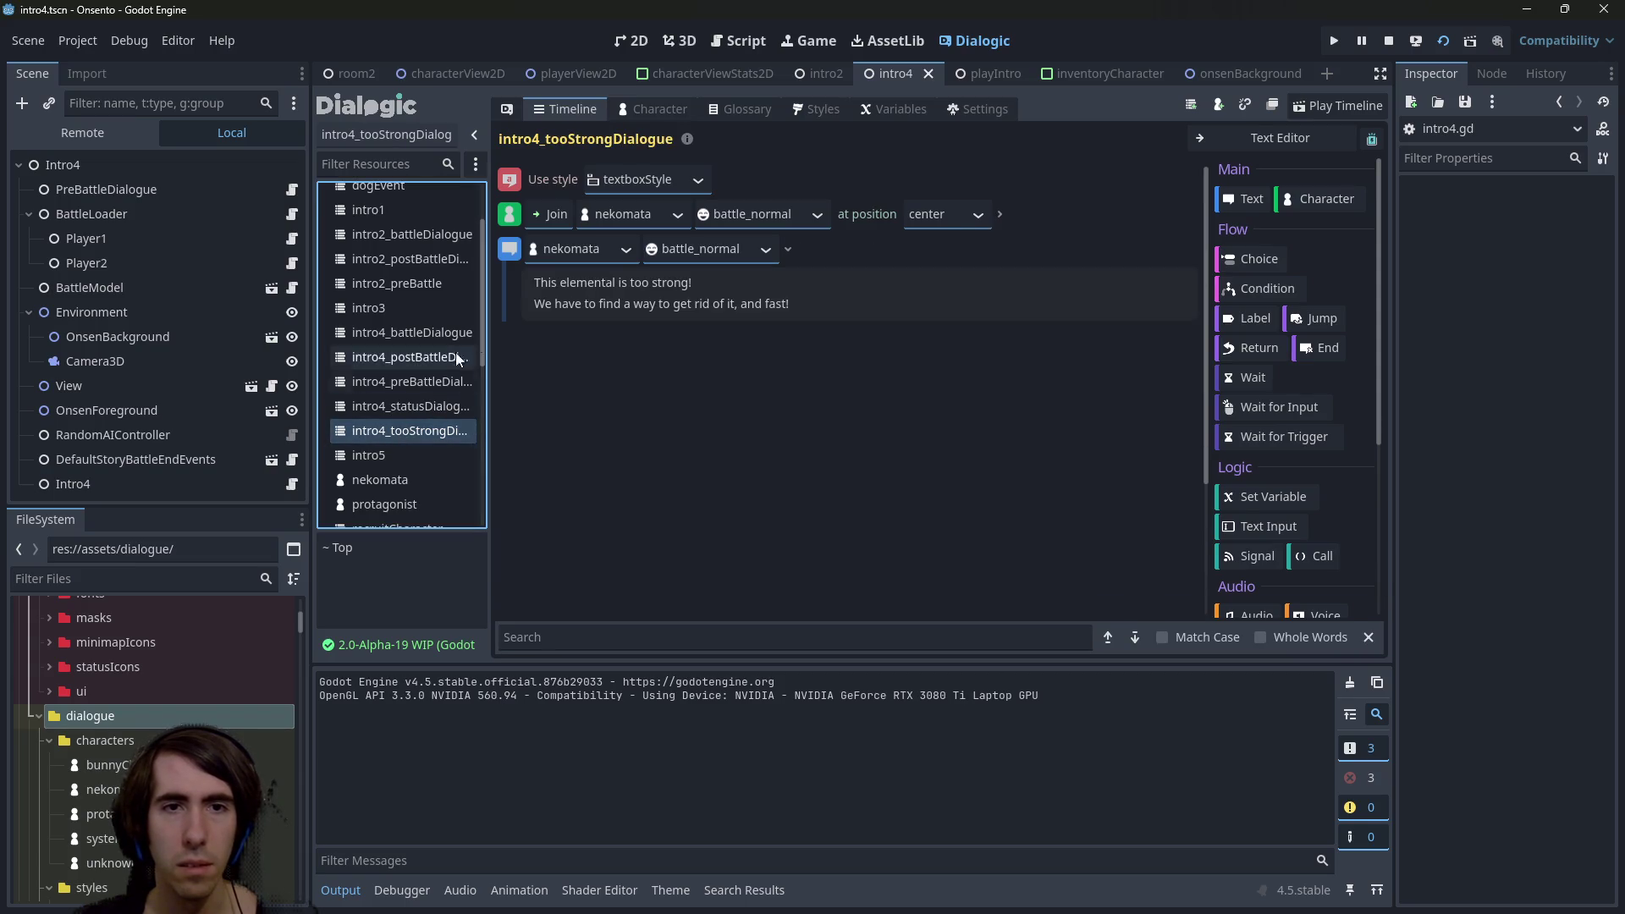
left_click(998, 215)
left_click(673, 257)
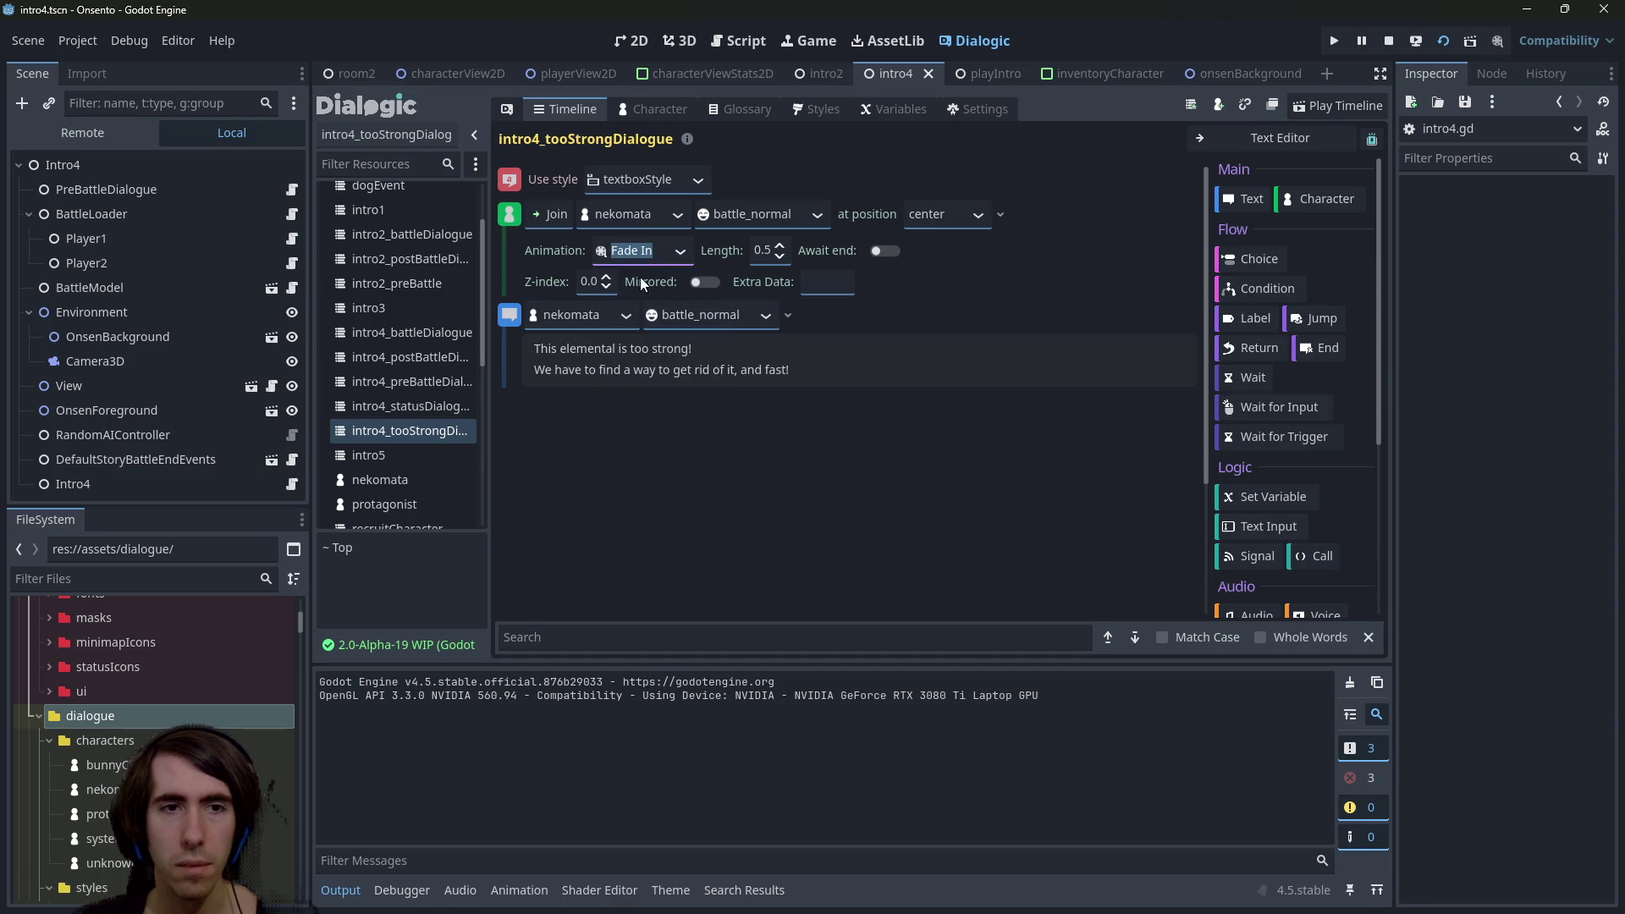
Review the intro4_statusDialogue Join animation list, leaving it on Fade In
left_click(364, 412)
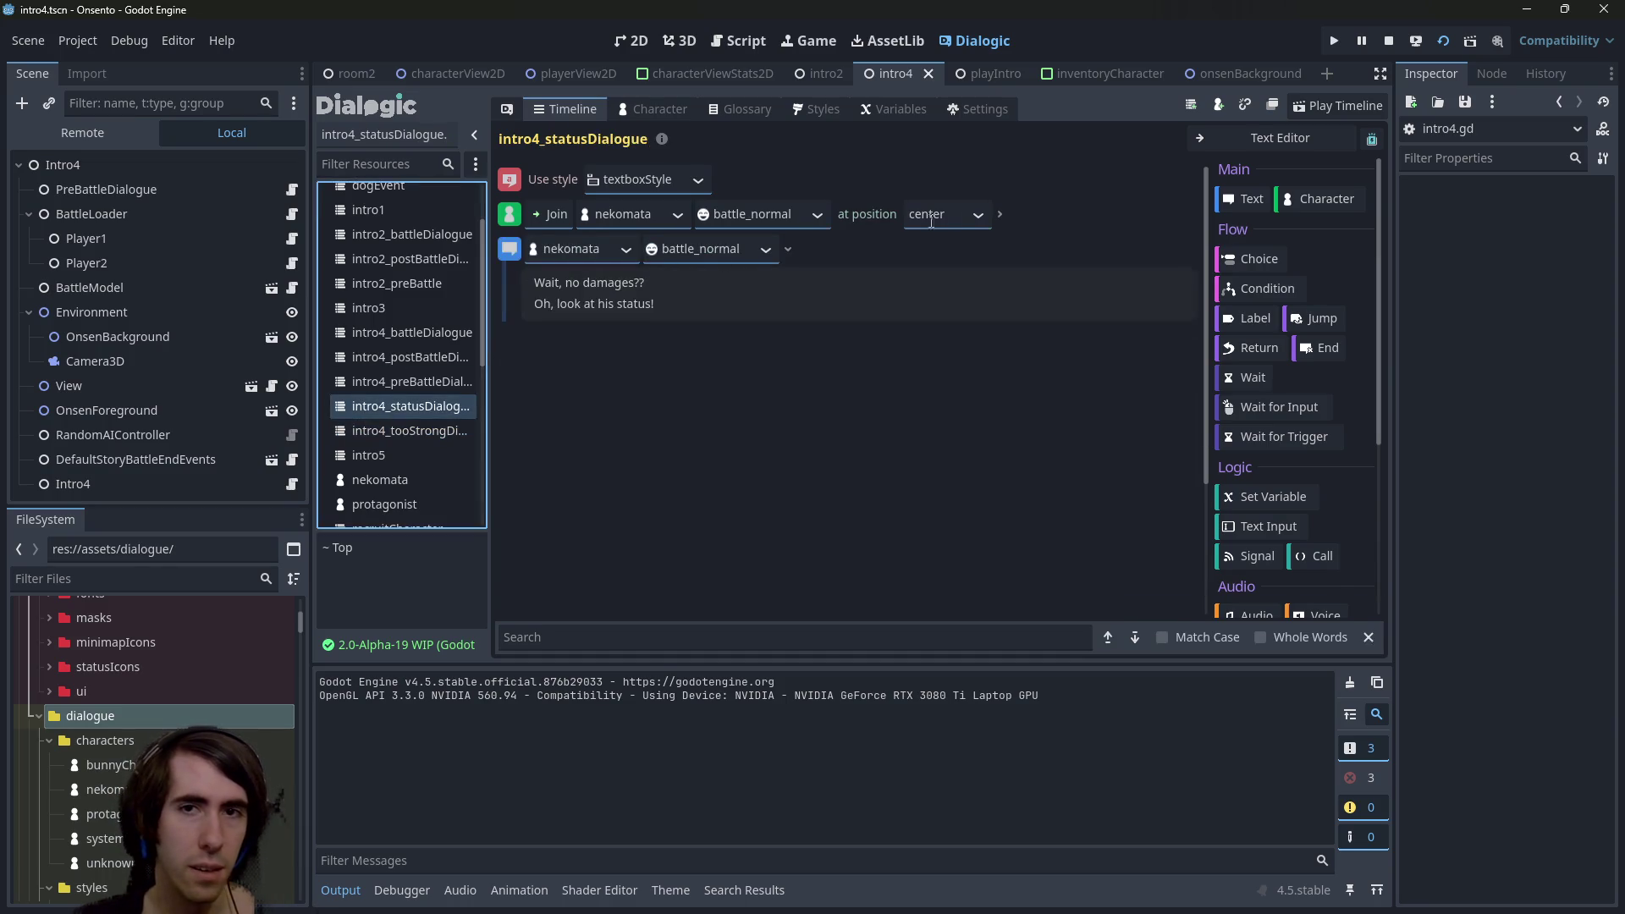
left_click(678, 258)
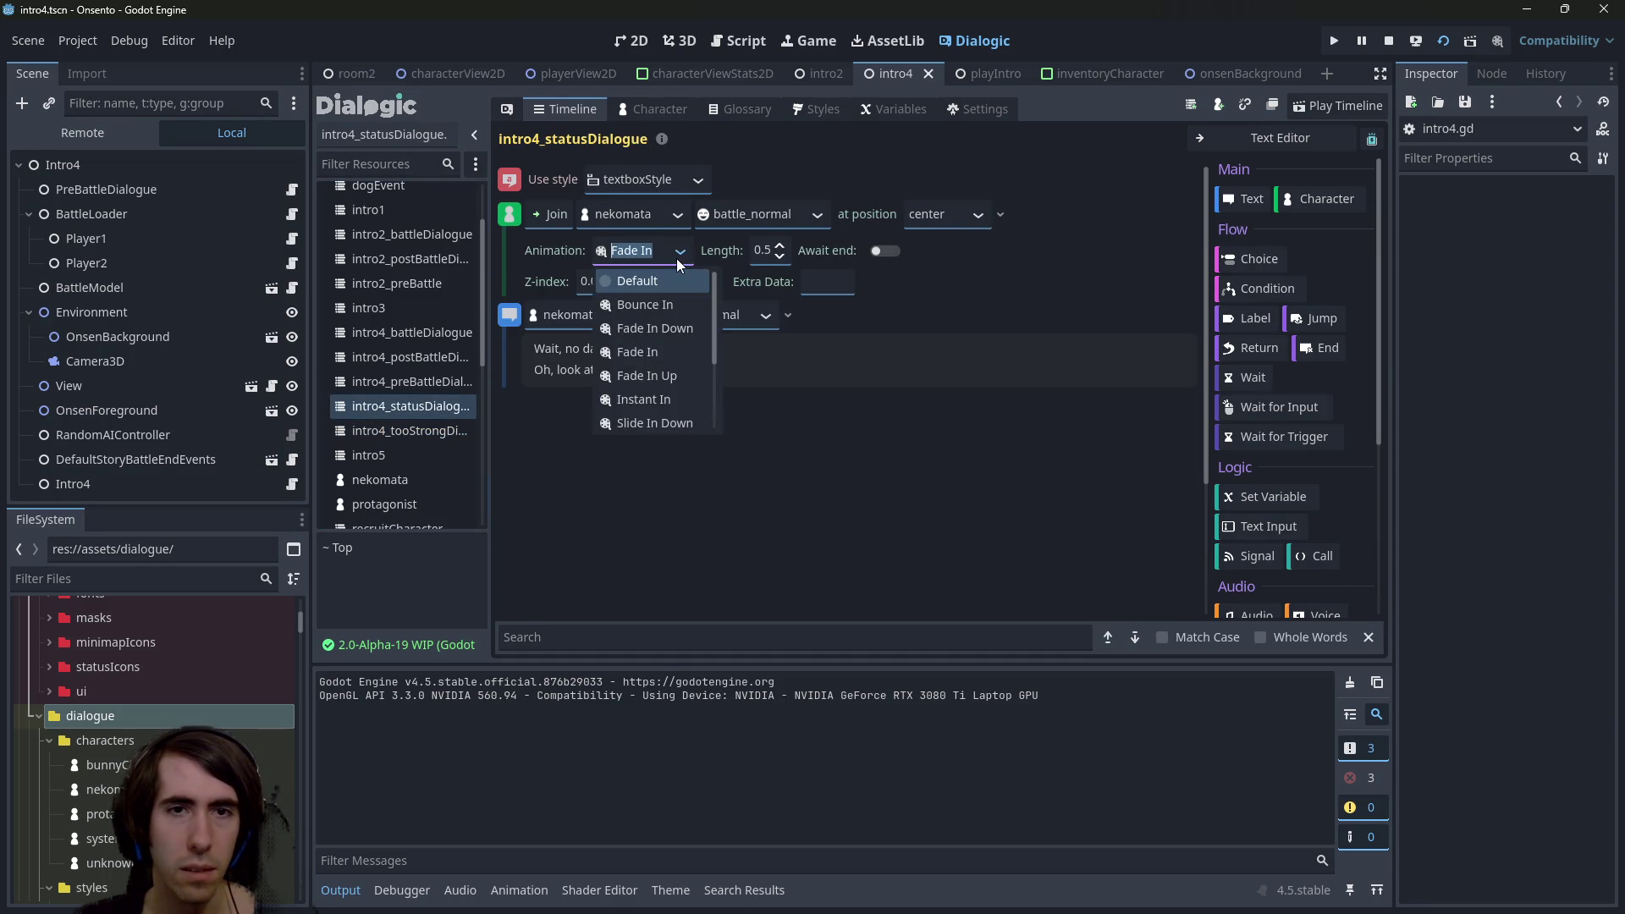
left_click(672, 349)
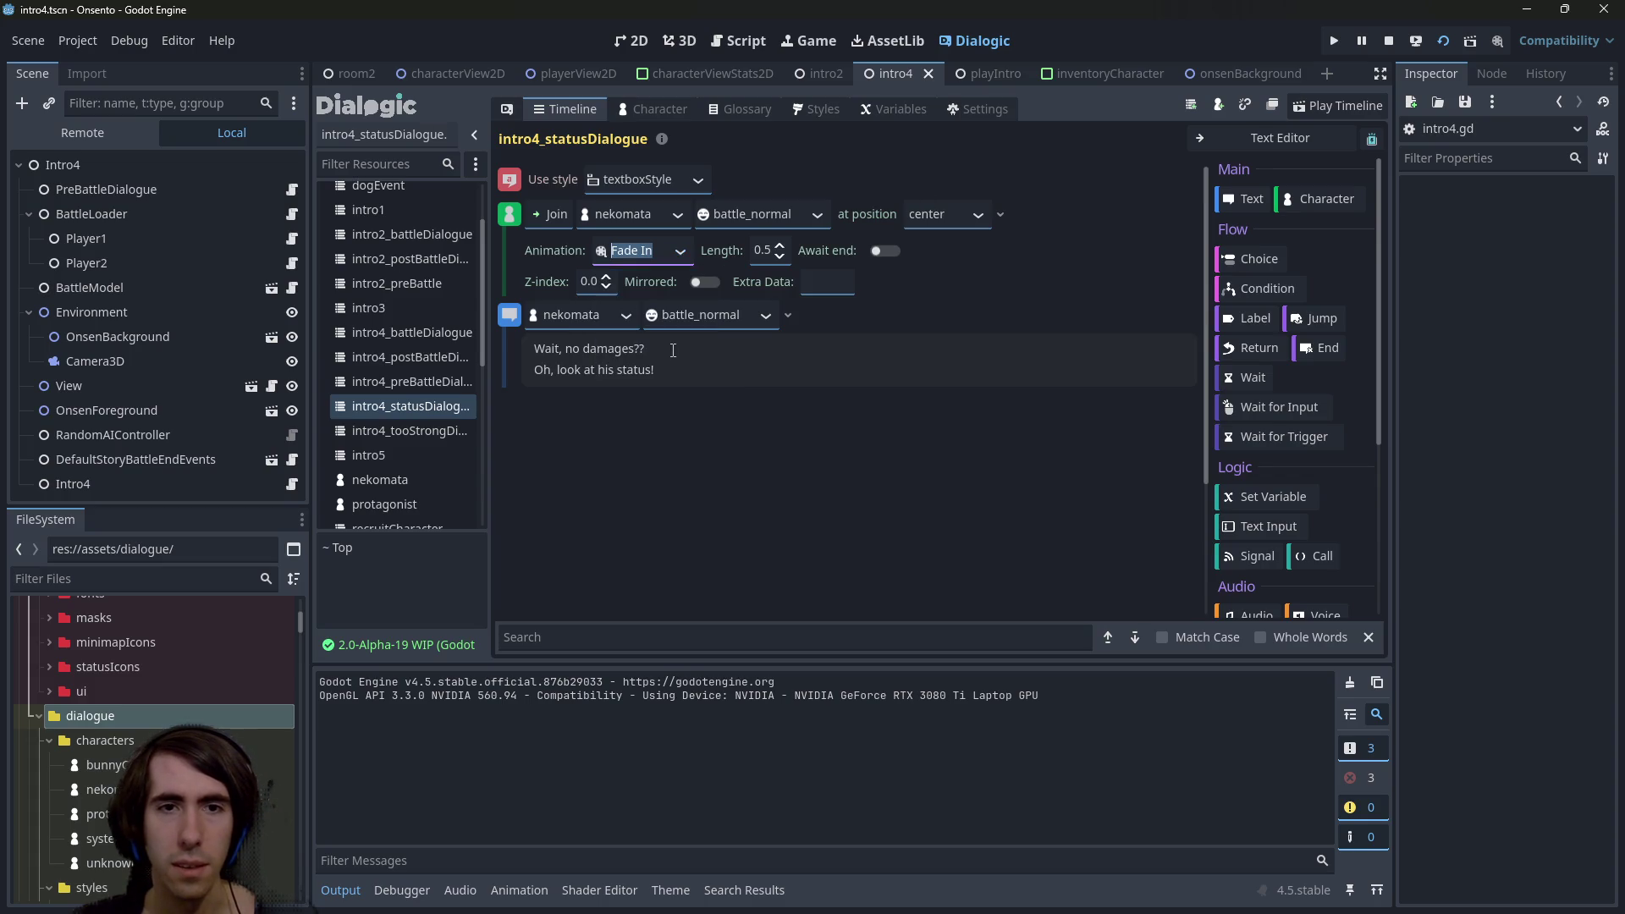
left_click(687, 252)
scroll(645, 400, "down", 1)
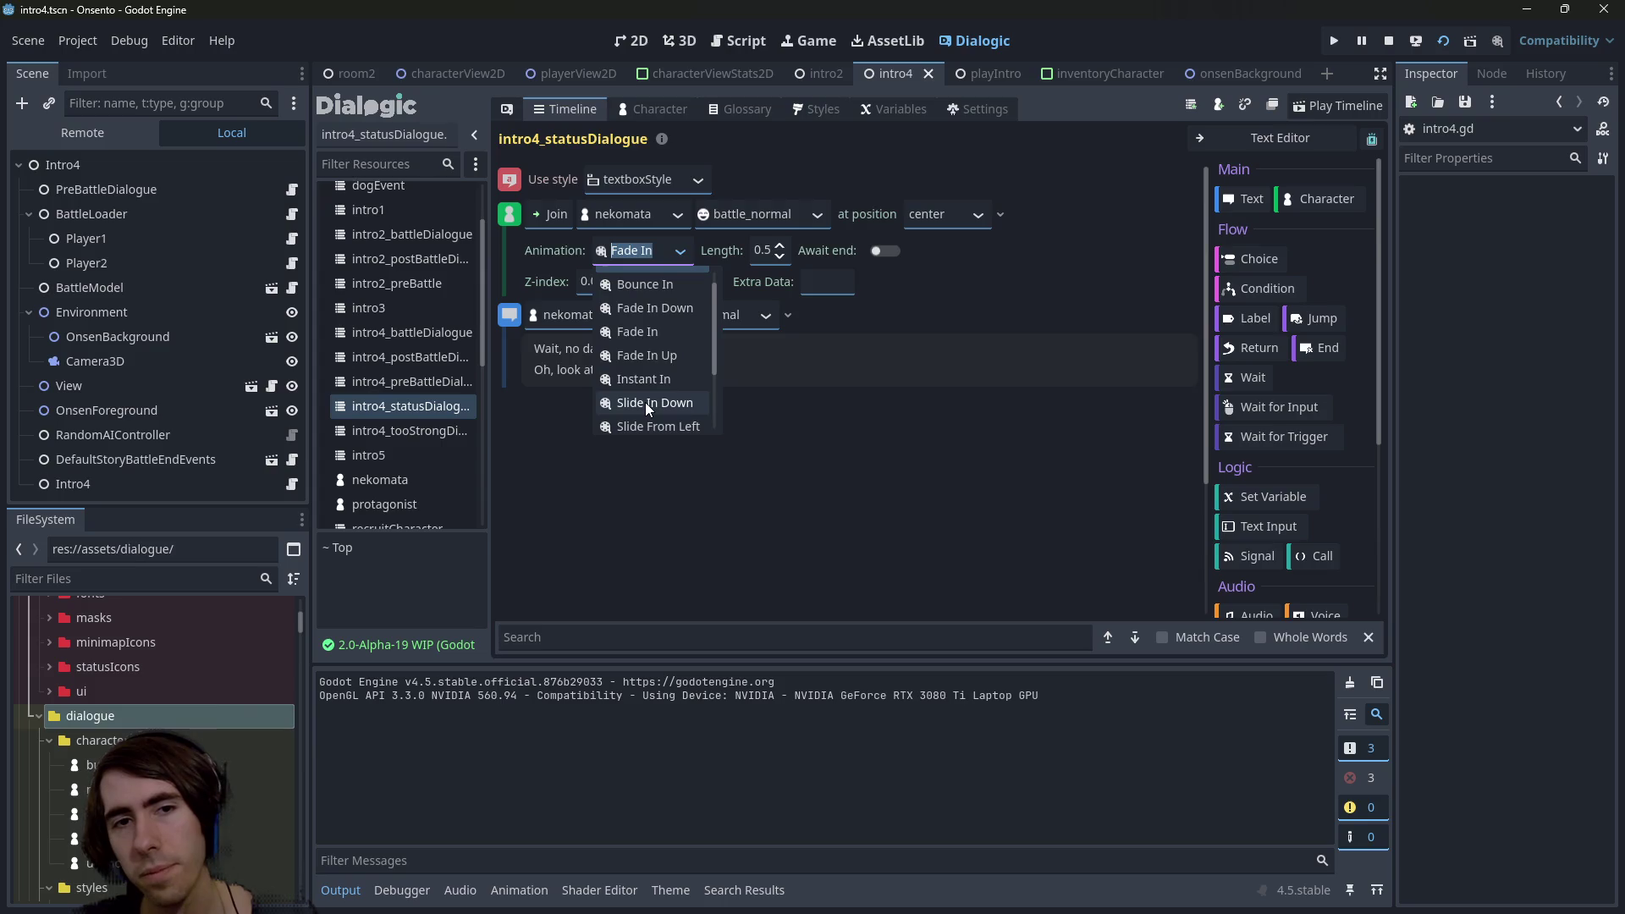
Toggle the timeline's text view on and off, then return to the intro4.gd script via 2D
left_click(1202, 137)
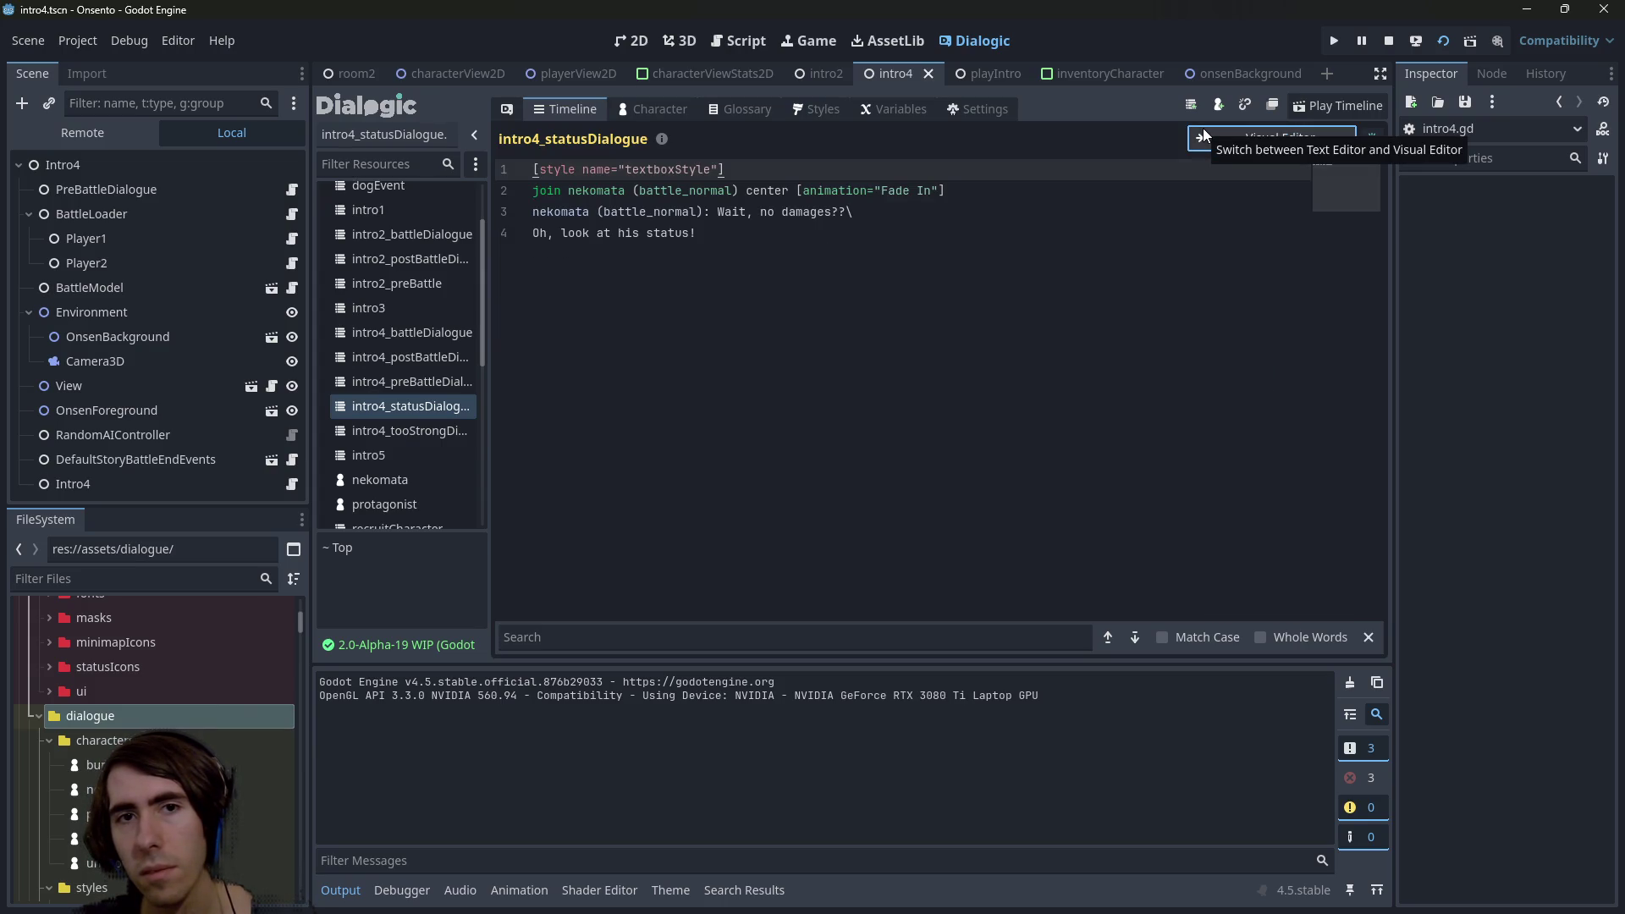
left_click(1203, 136)
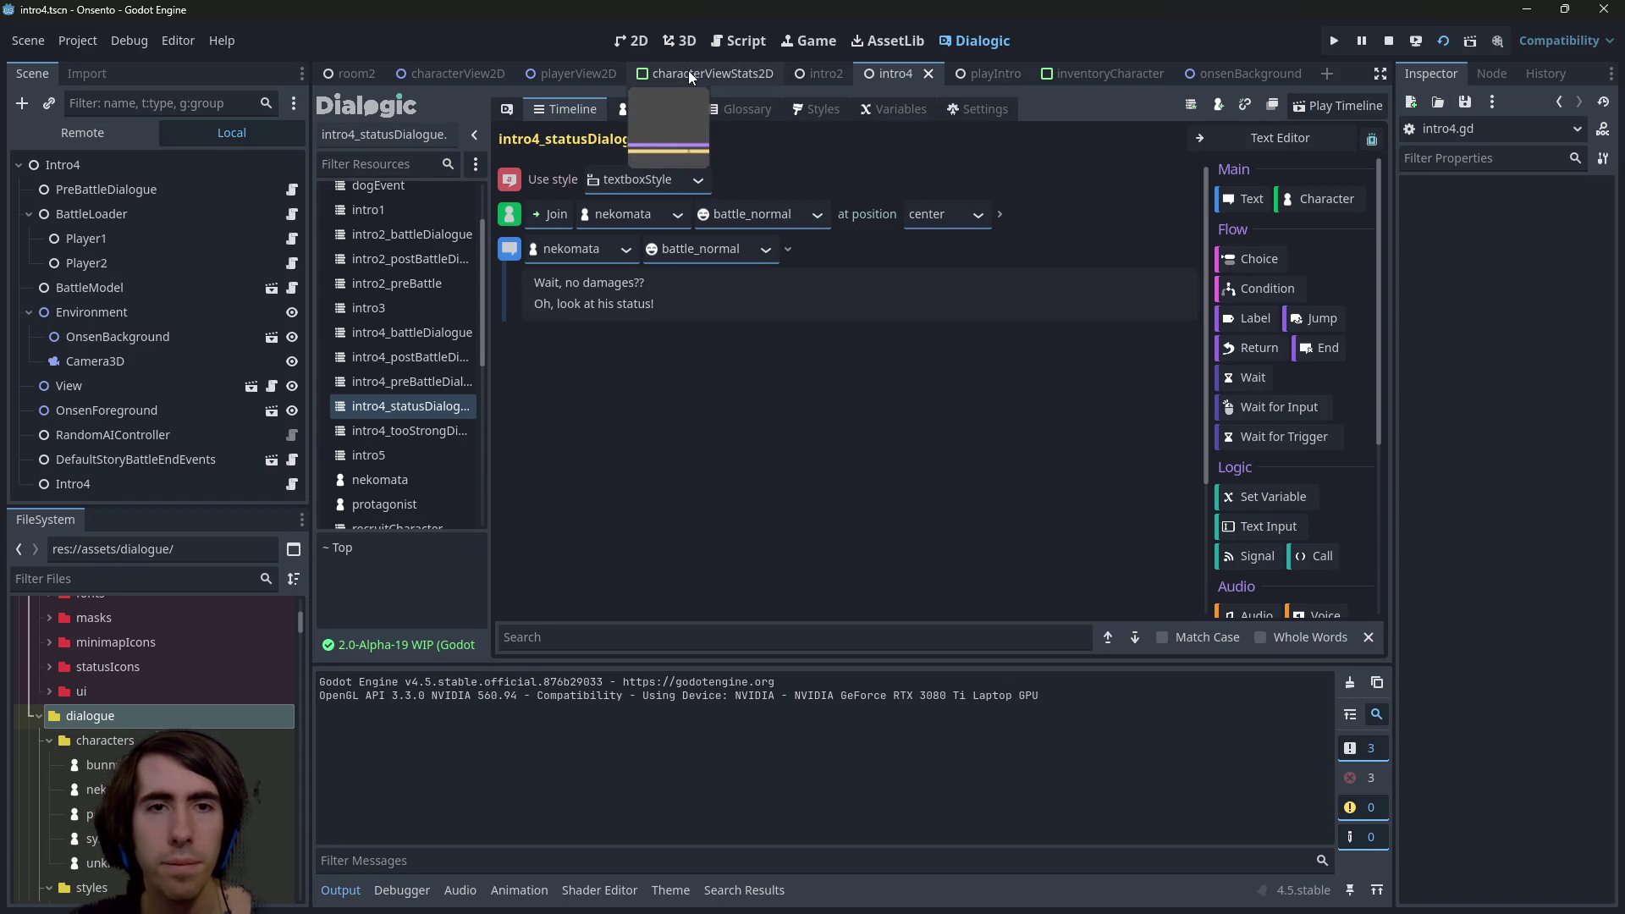
left_click(639, 46)
scroll(937, 450, "up", 3)
scroll(852, 438, "up", 2)
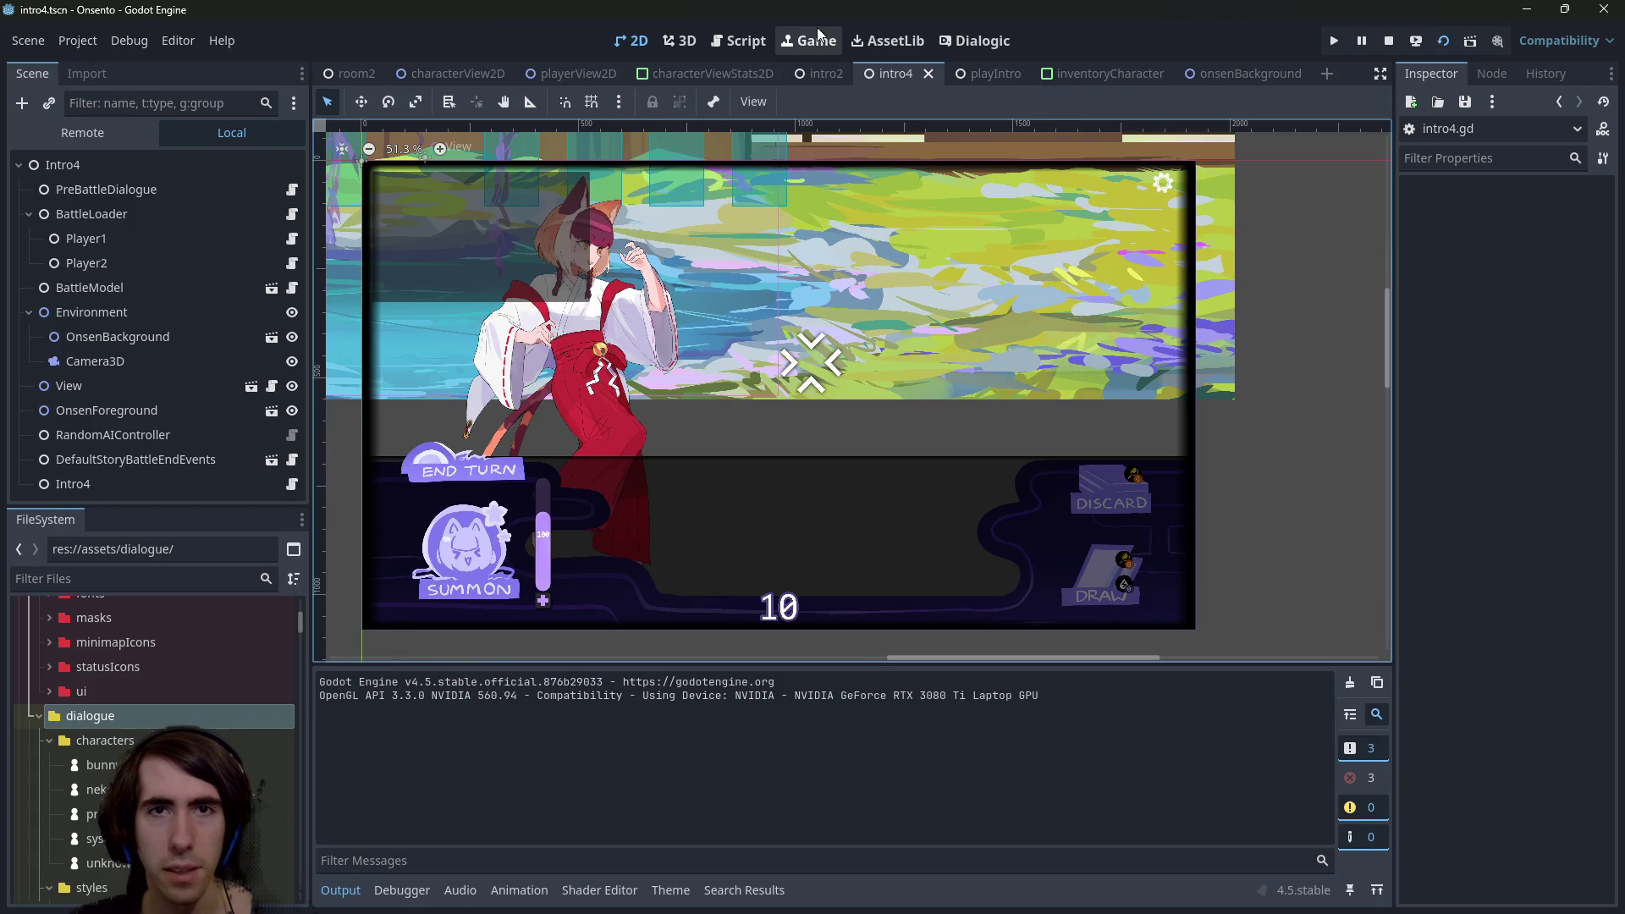
left_click(746, 42)
Select and copy the 'dialogueIndex += 1' line from resumeDialogue
scroll(780, 402, "down", 6)
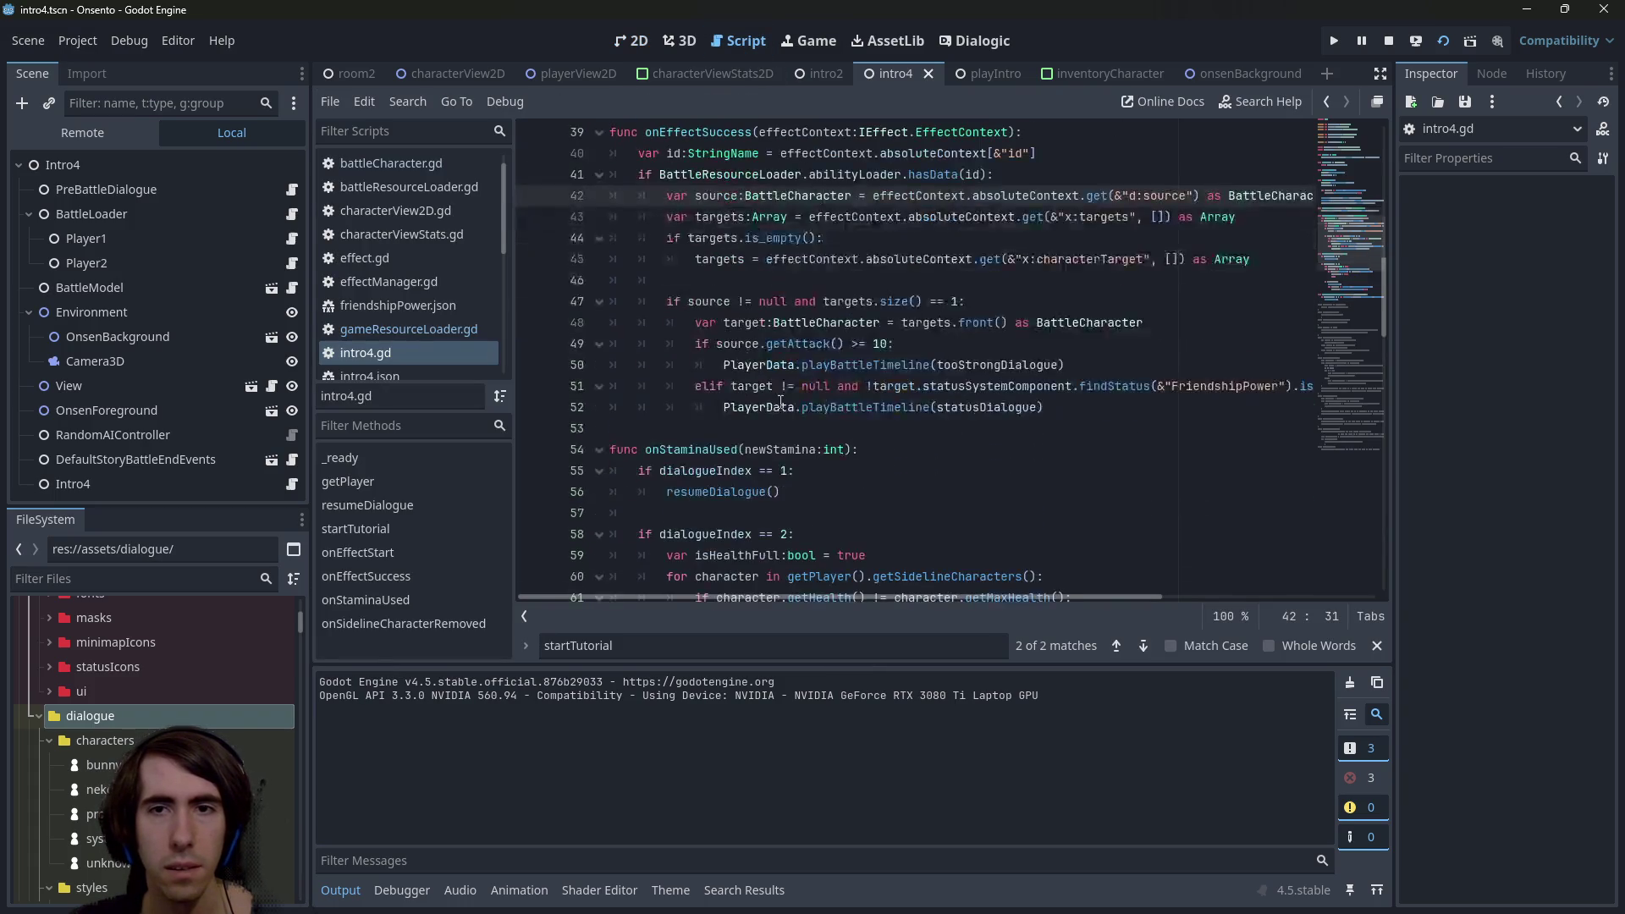
scroll(780, 402, "up", 3)
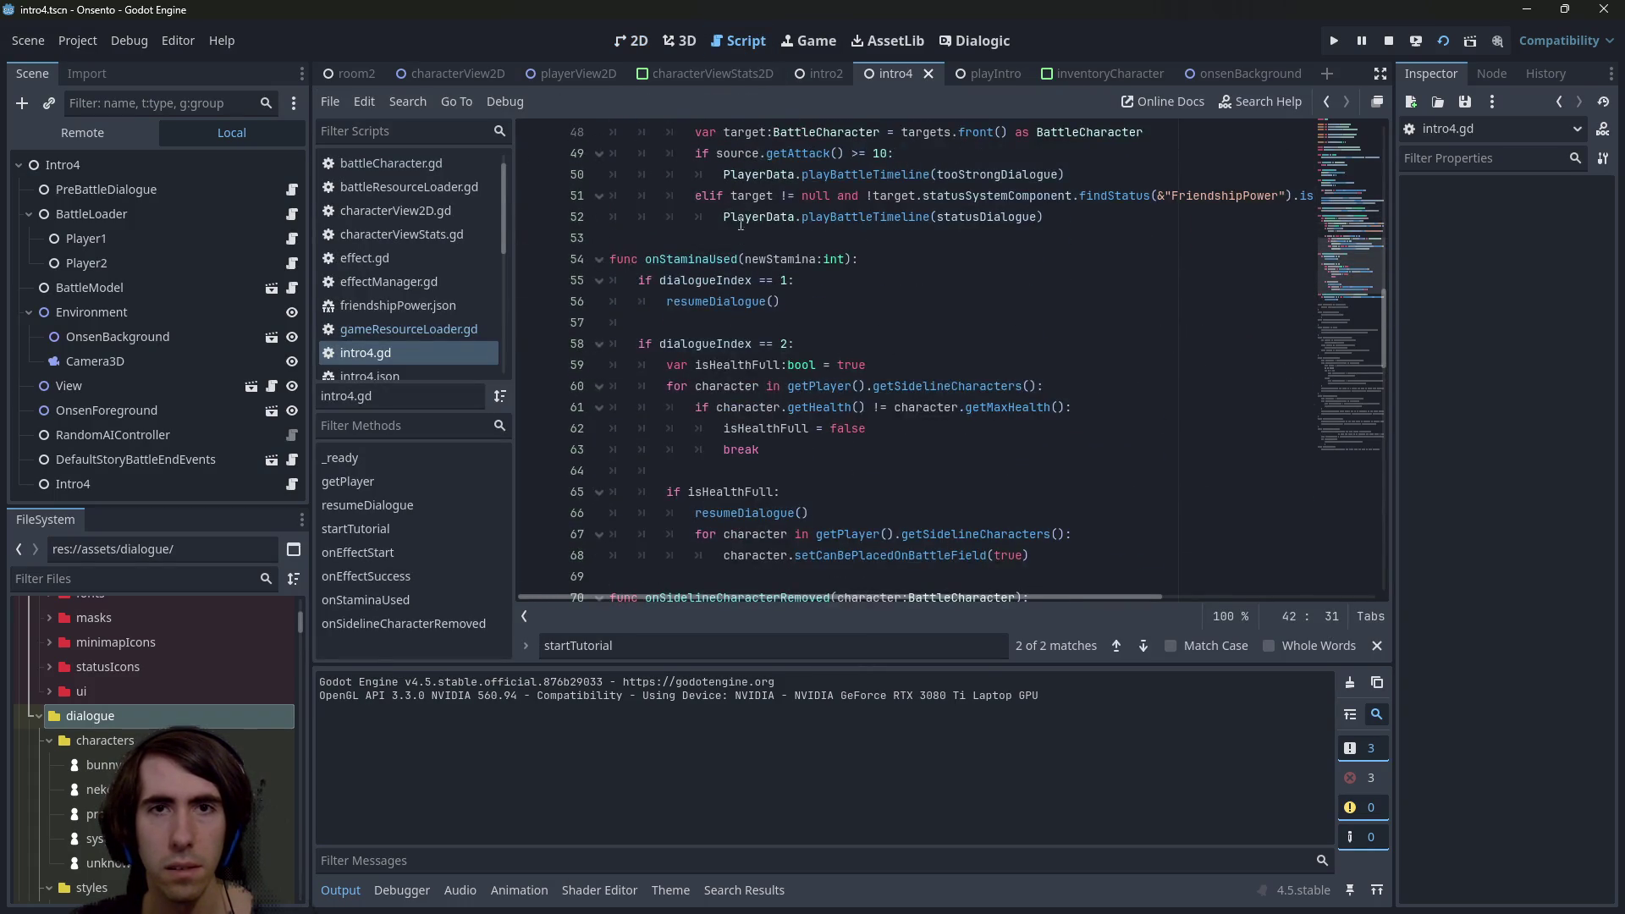
scroll(780, 402, "down", 4)
scroll(846, 254, "up", 2)
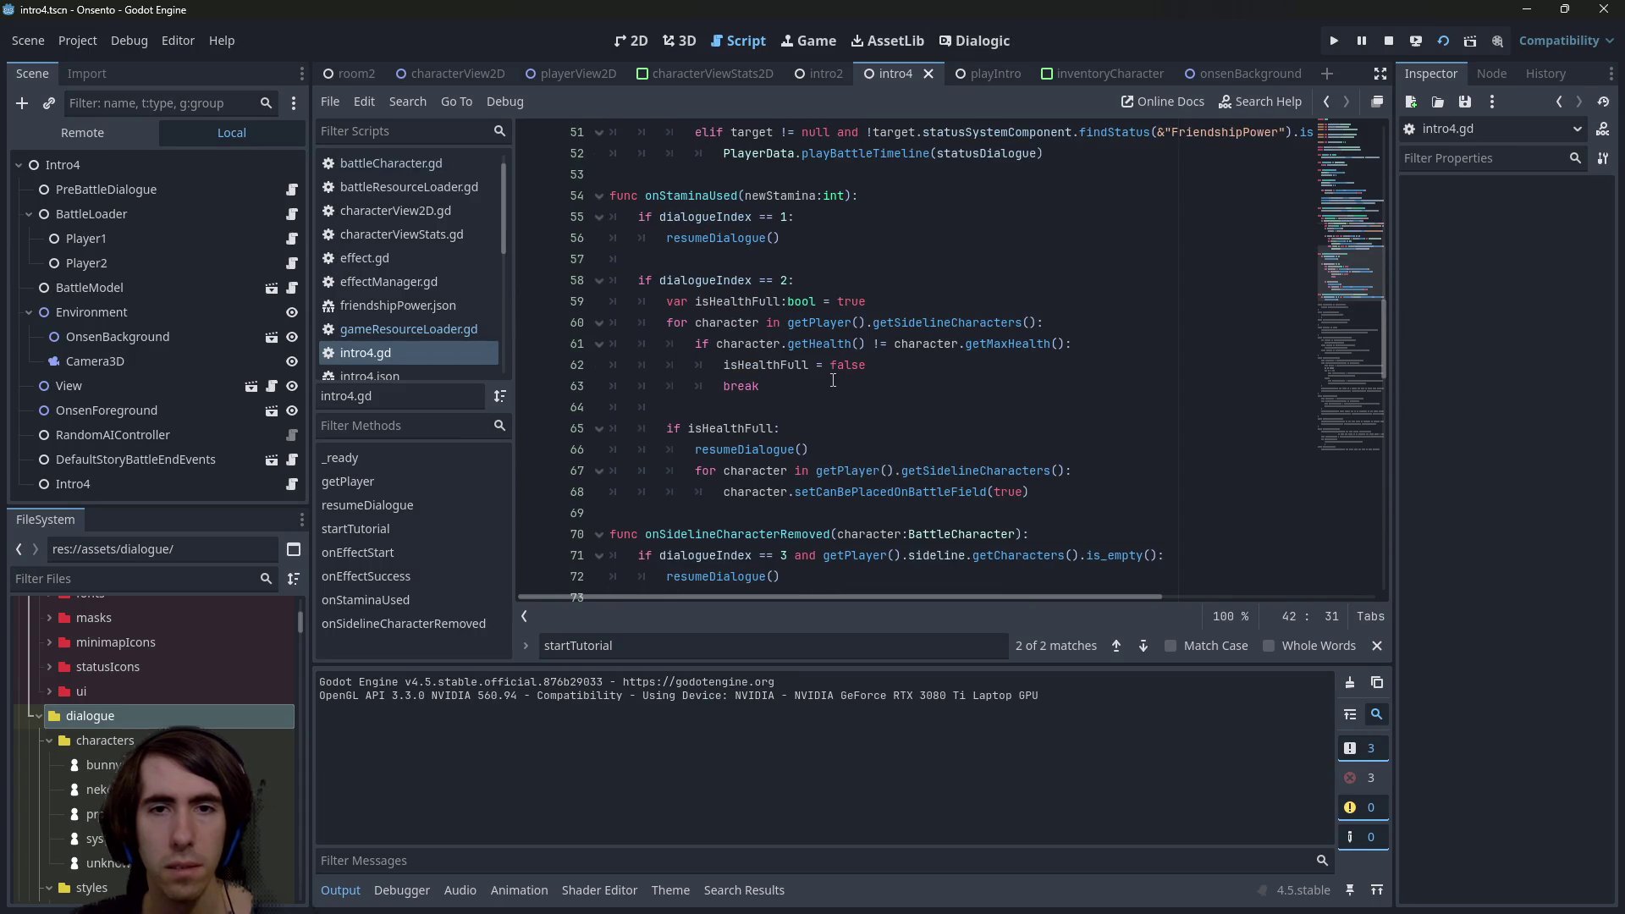
scroll(847, 339, "up", 6)
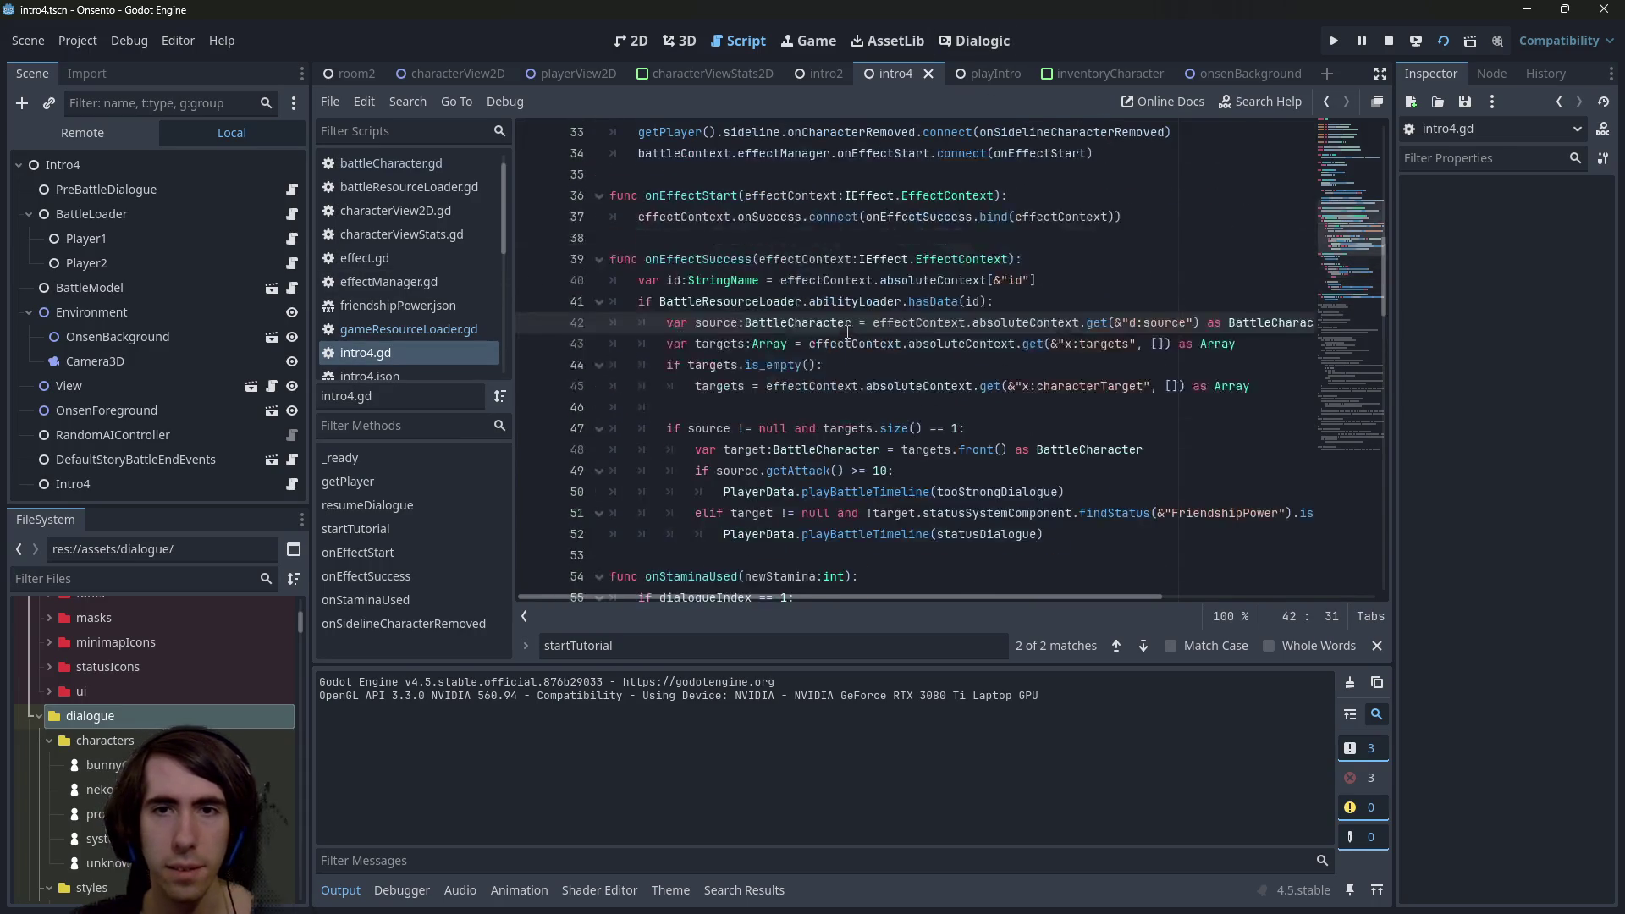
double_click(919, 533)
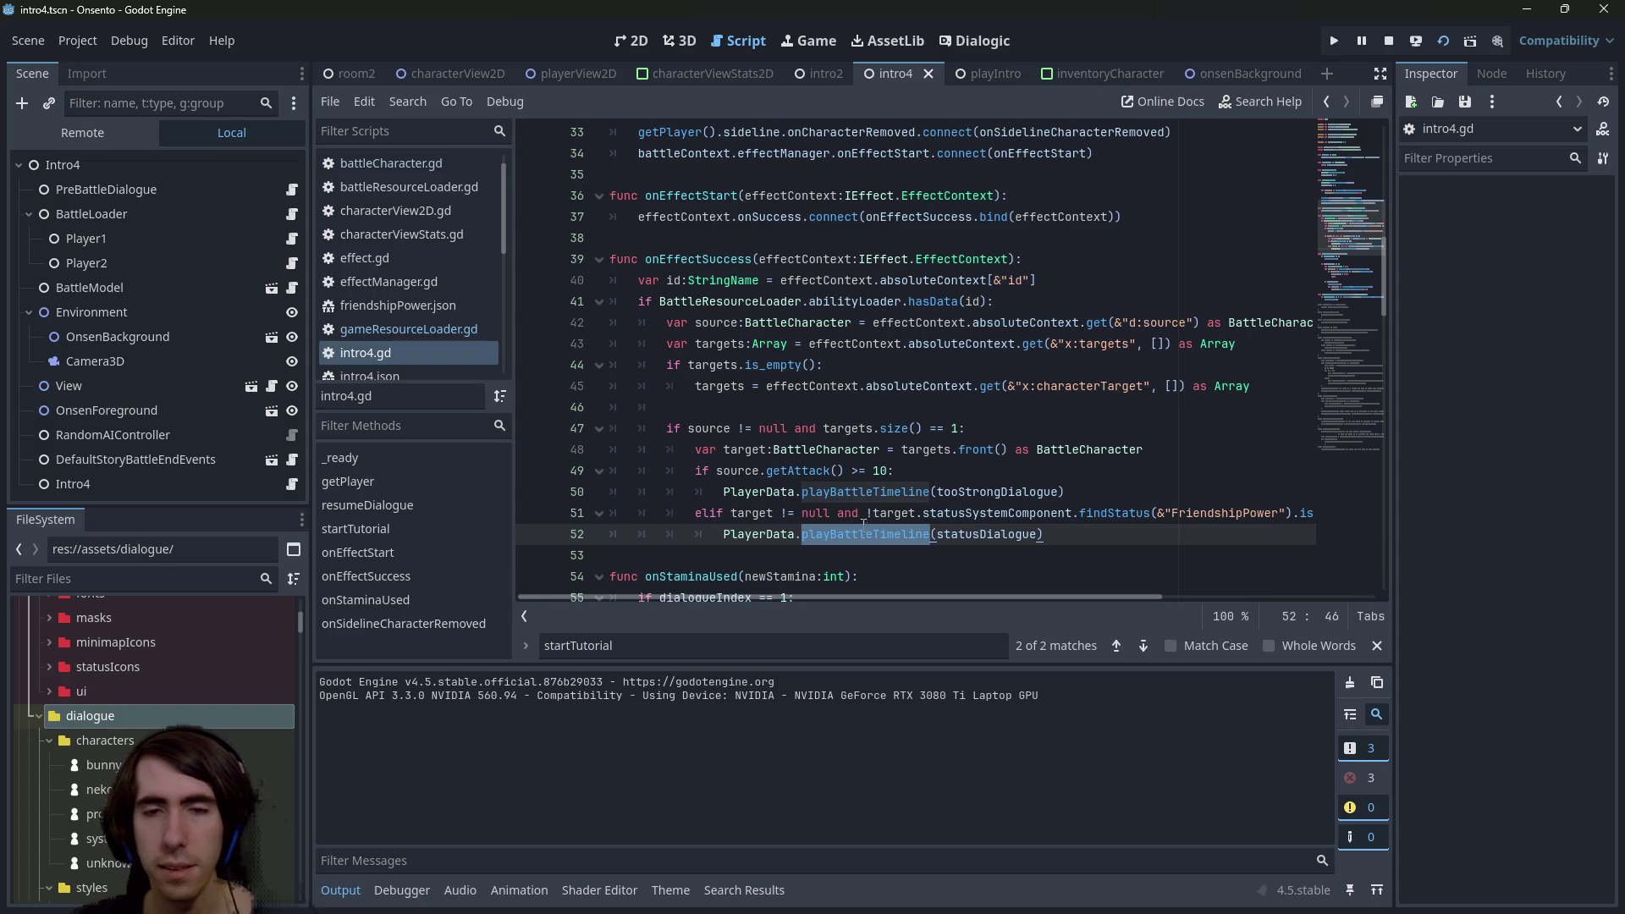
mouse_move(864, 503)
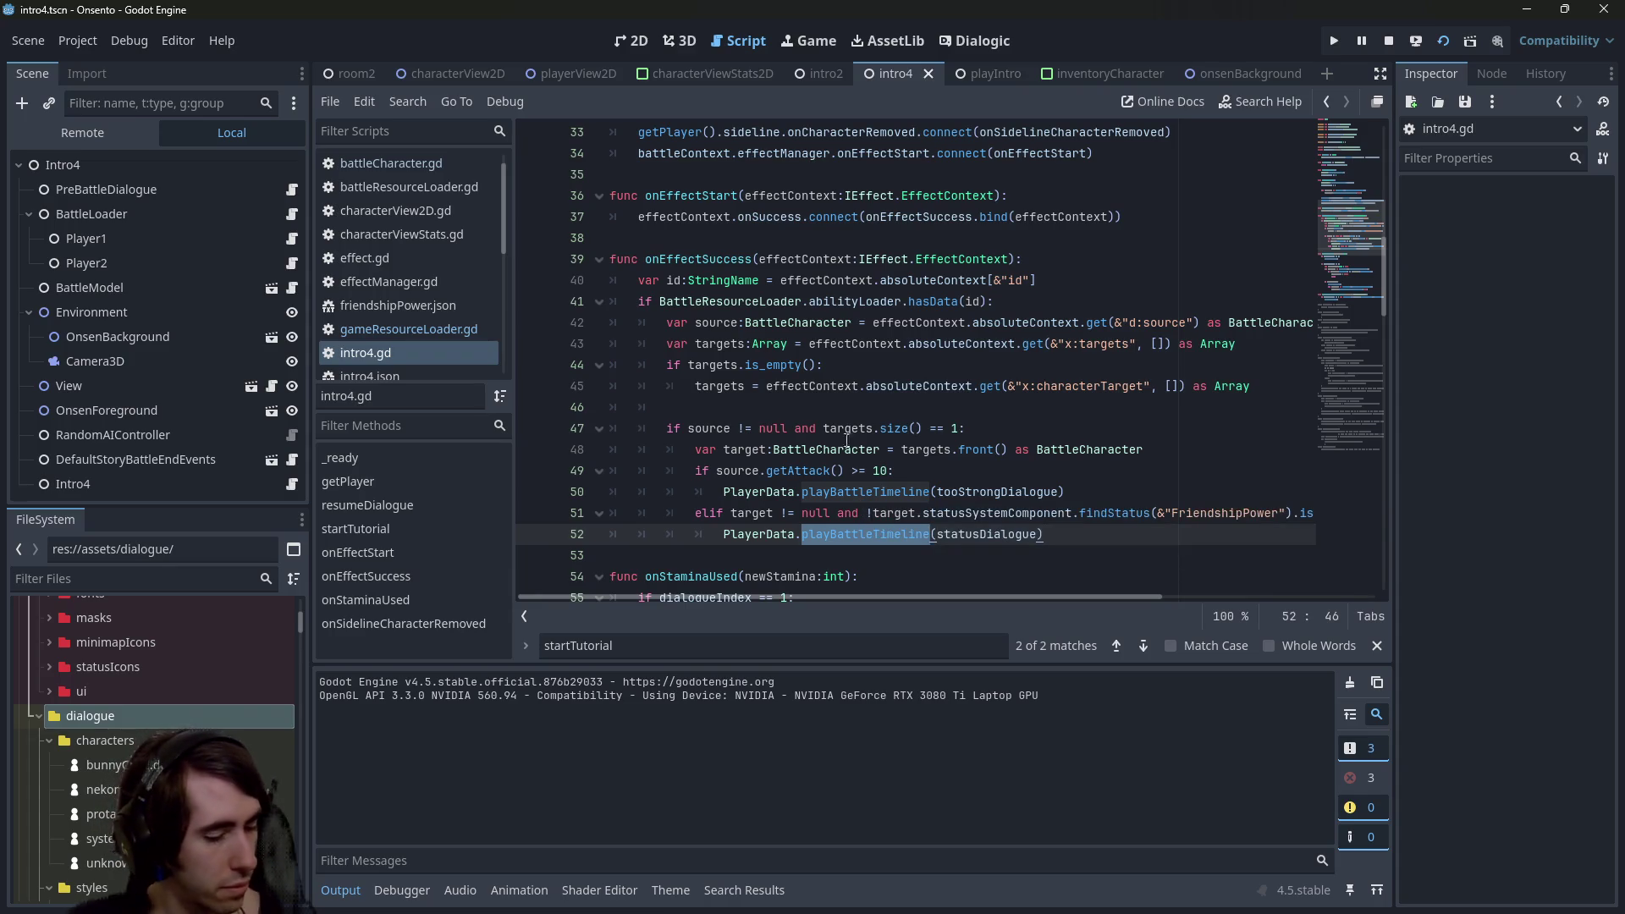
mouse_move(897, 432)
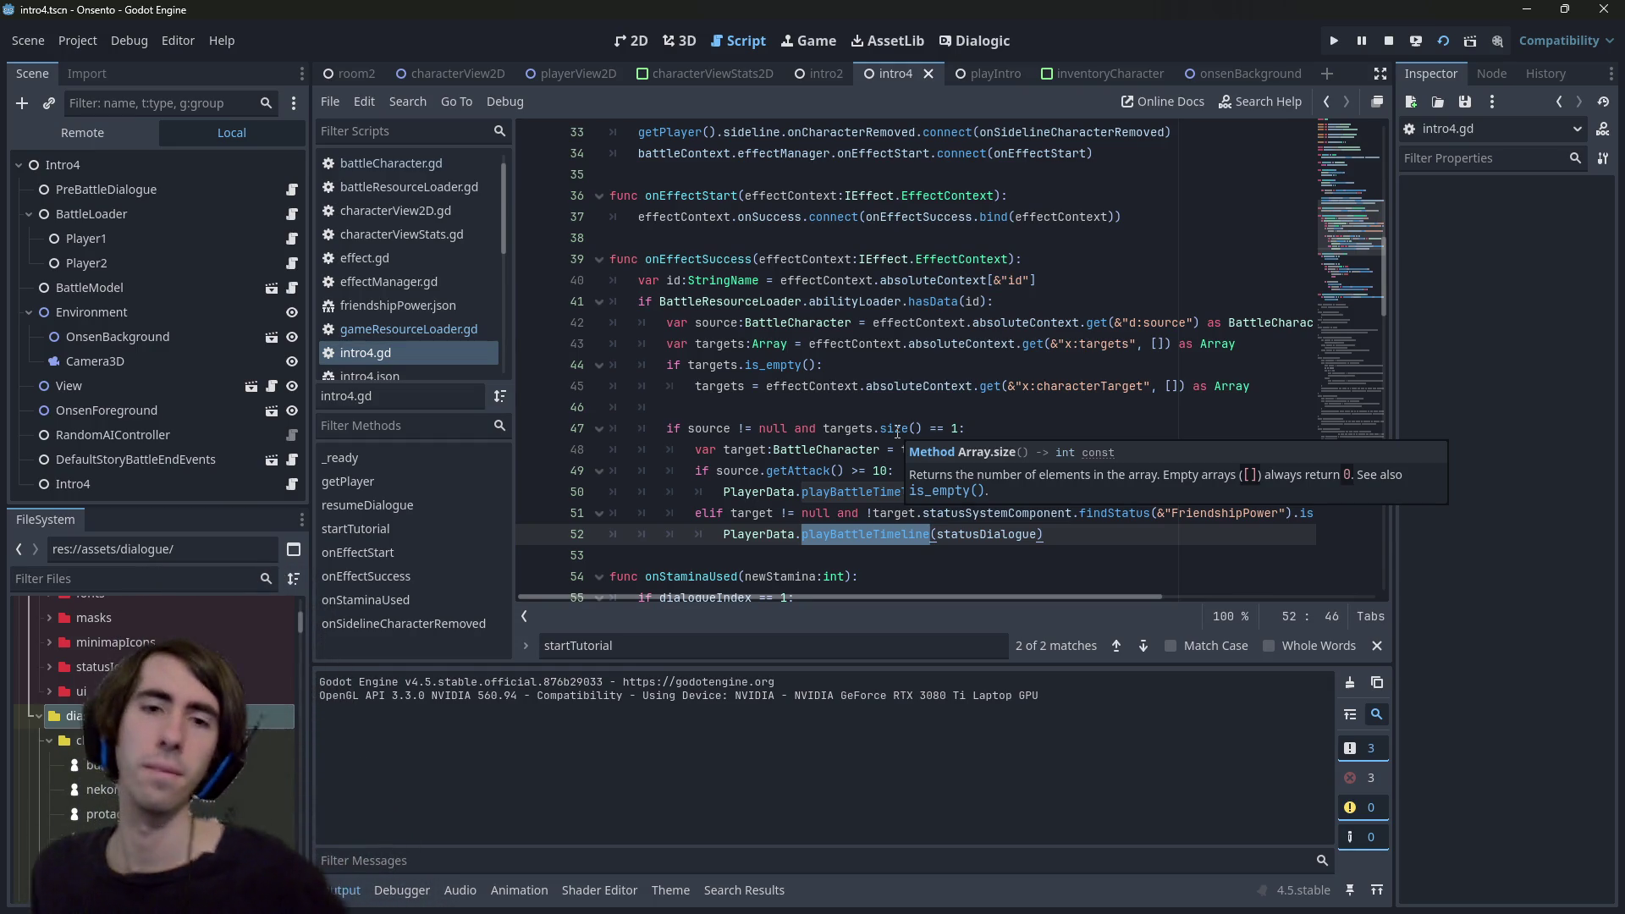
left_click(944, 450)
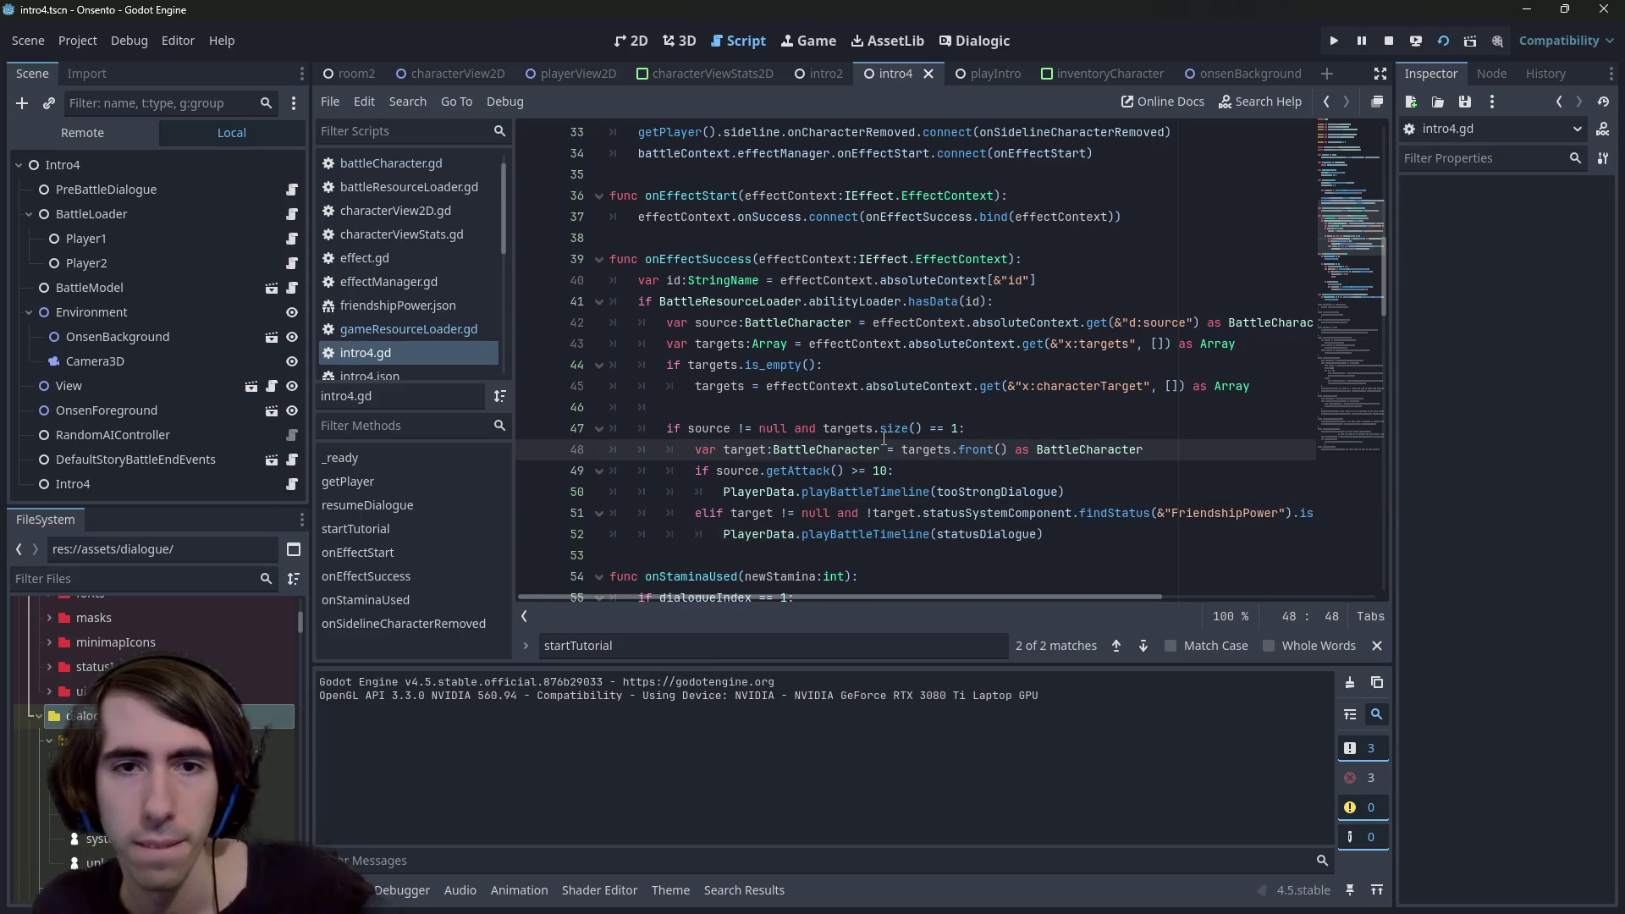
scroll(823, 296, "up", 5)
scroll(824, 296, "up", 3)
left_click_drag(767, 365, 637, 364)
key("ctrl+c")
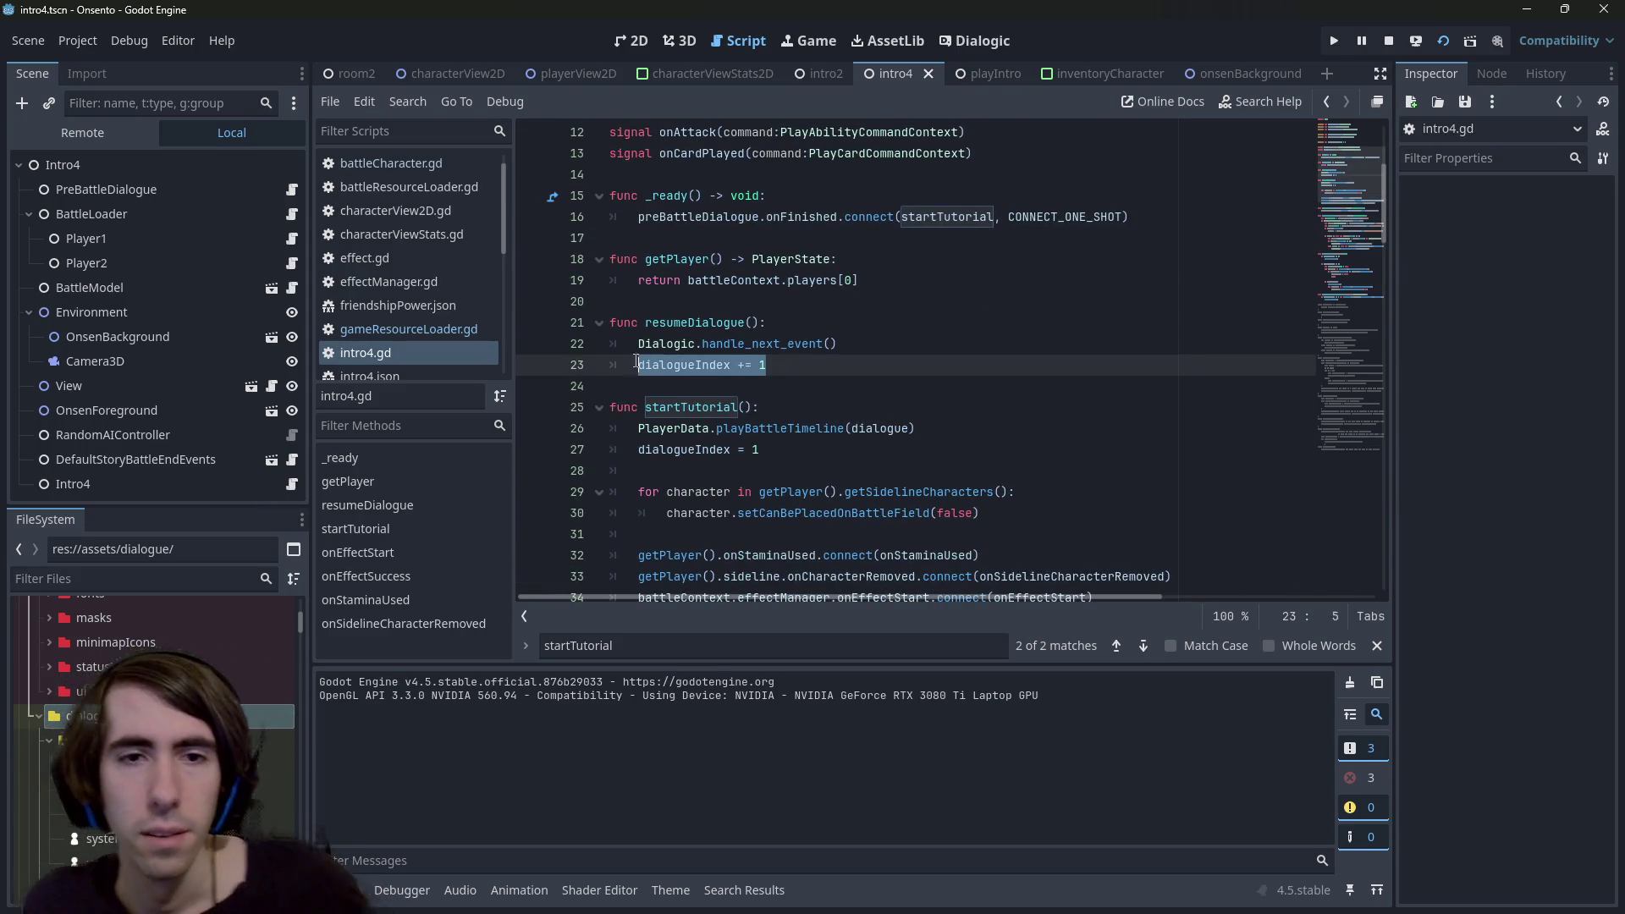
scroll(715, 403, "down", 8)
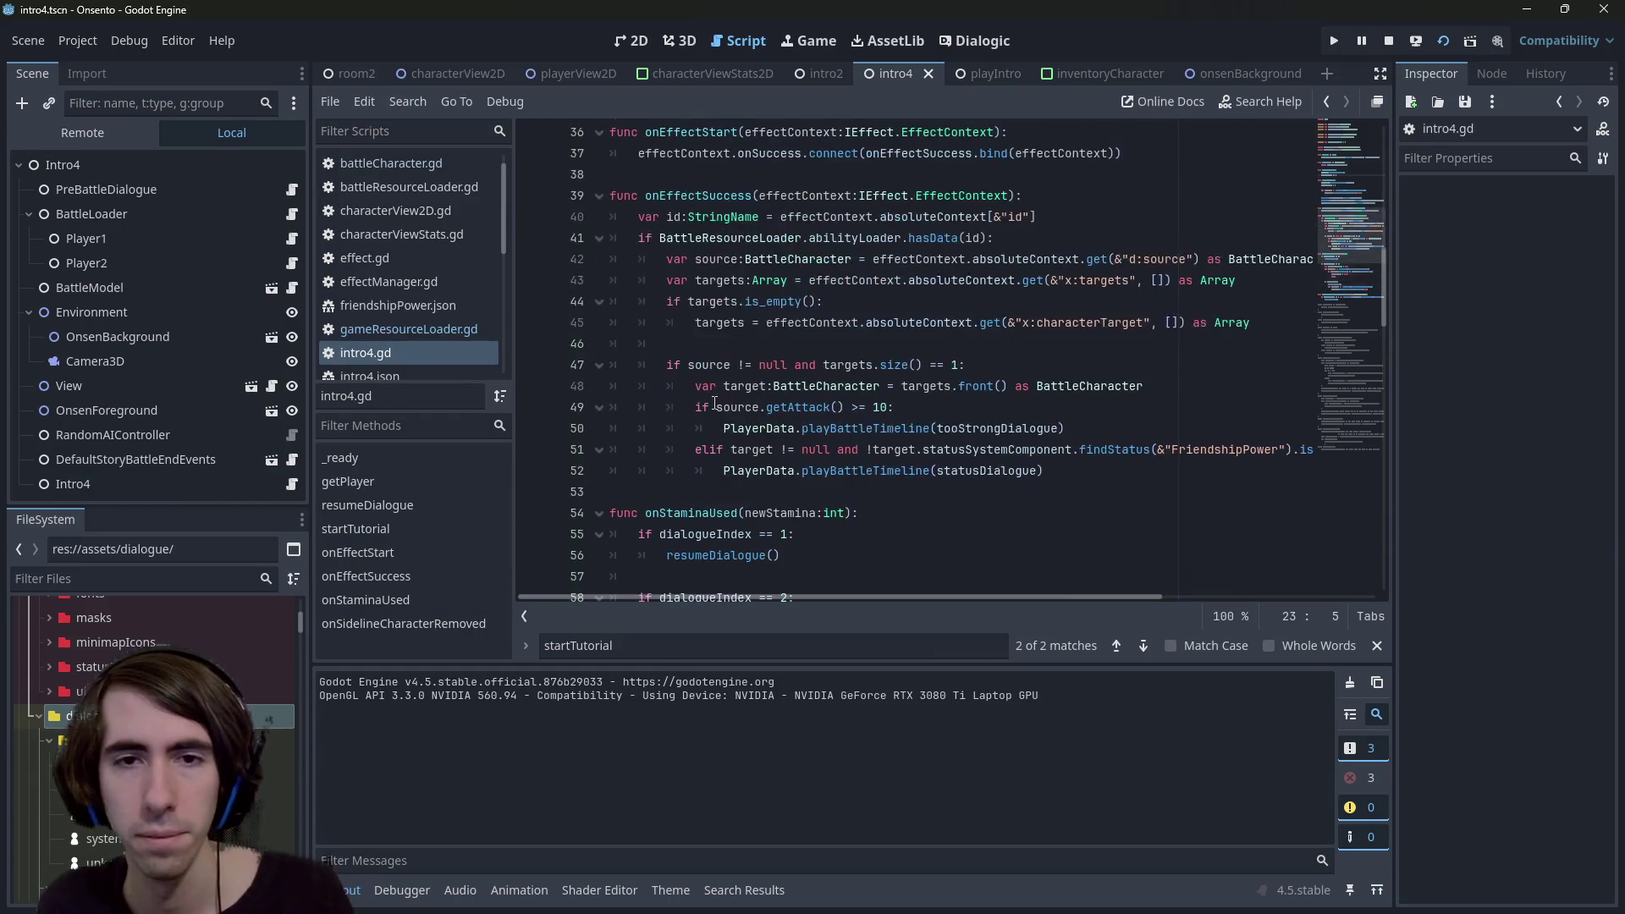
Paste 'dialogueIndex += 1' above the playBattleTimeline calls in both the attack and status branches
left_click(1146, 413)
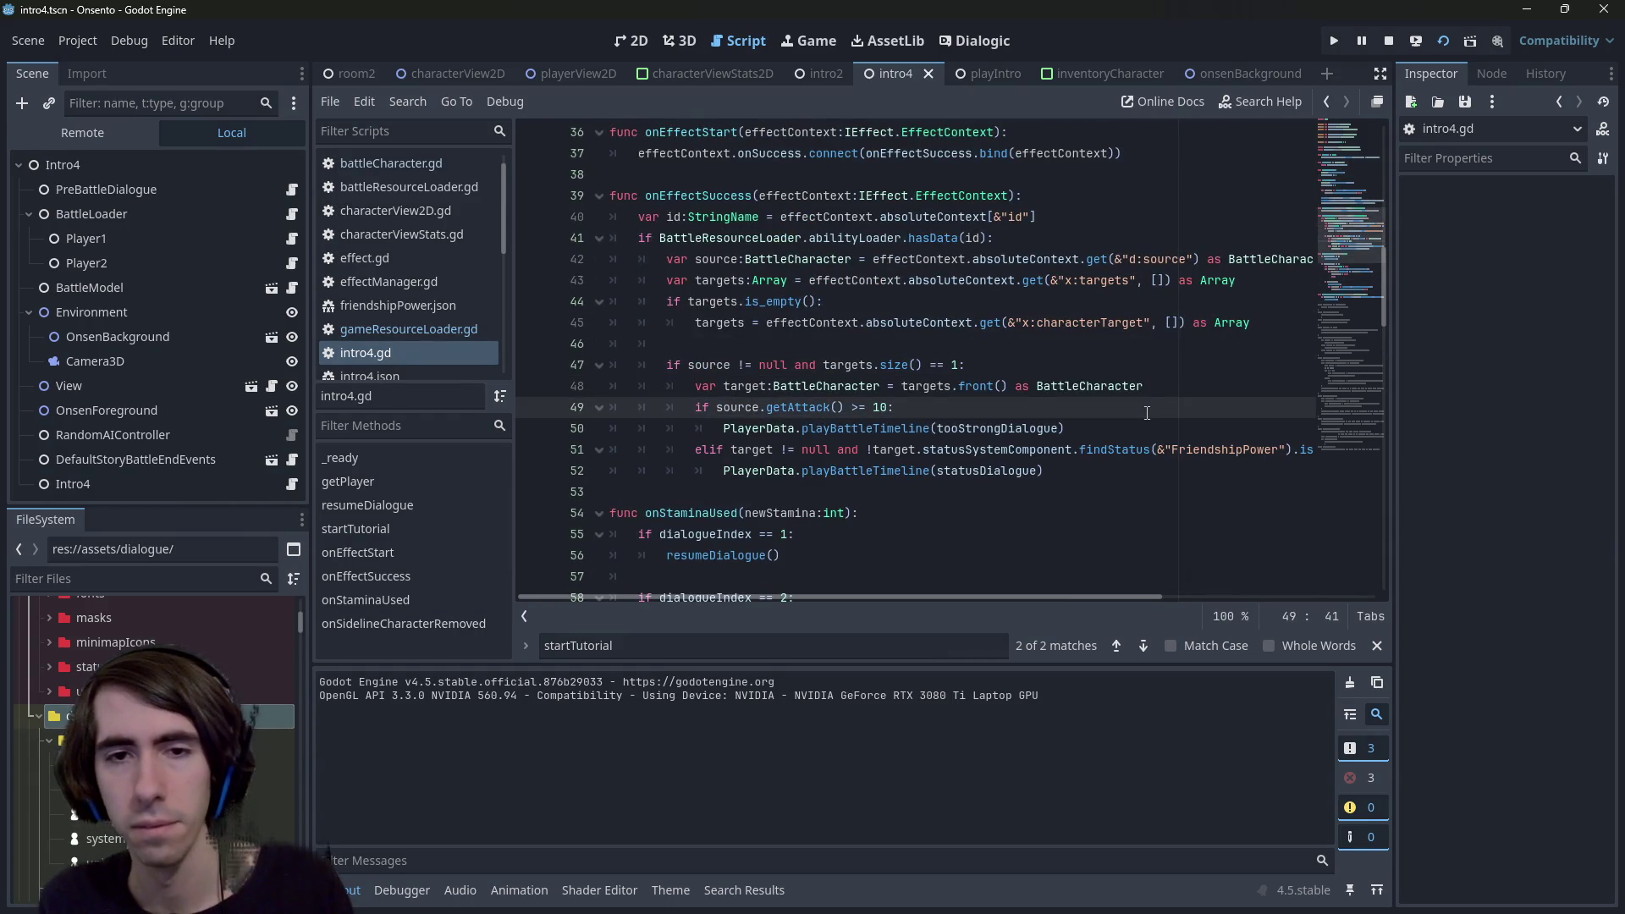
key("Return")
key("ctrl+v")
key("Down")
key("Down")
key("Down")
key("Return")
key("Up")
key("ctrl+v")
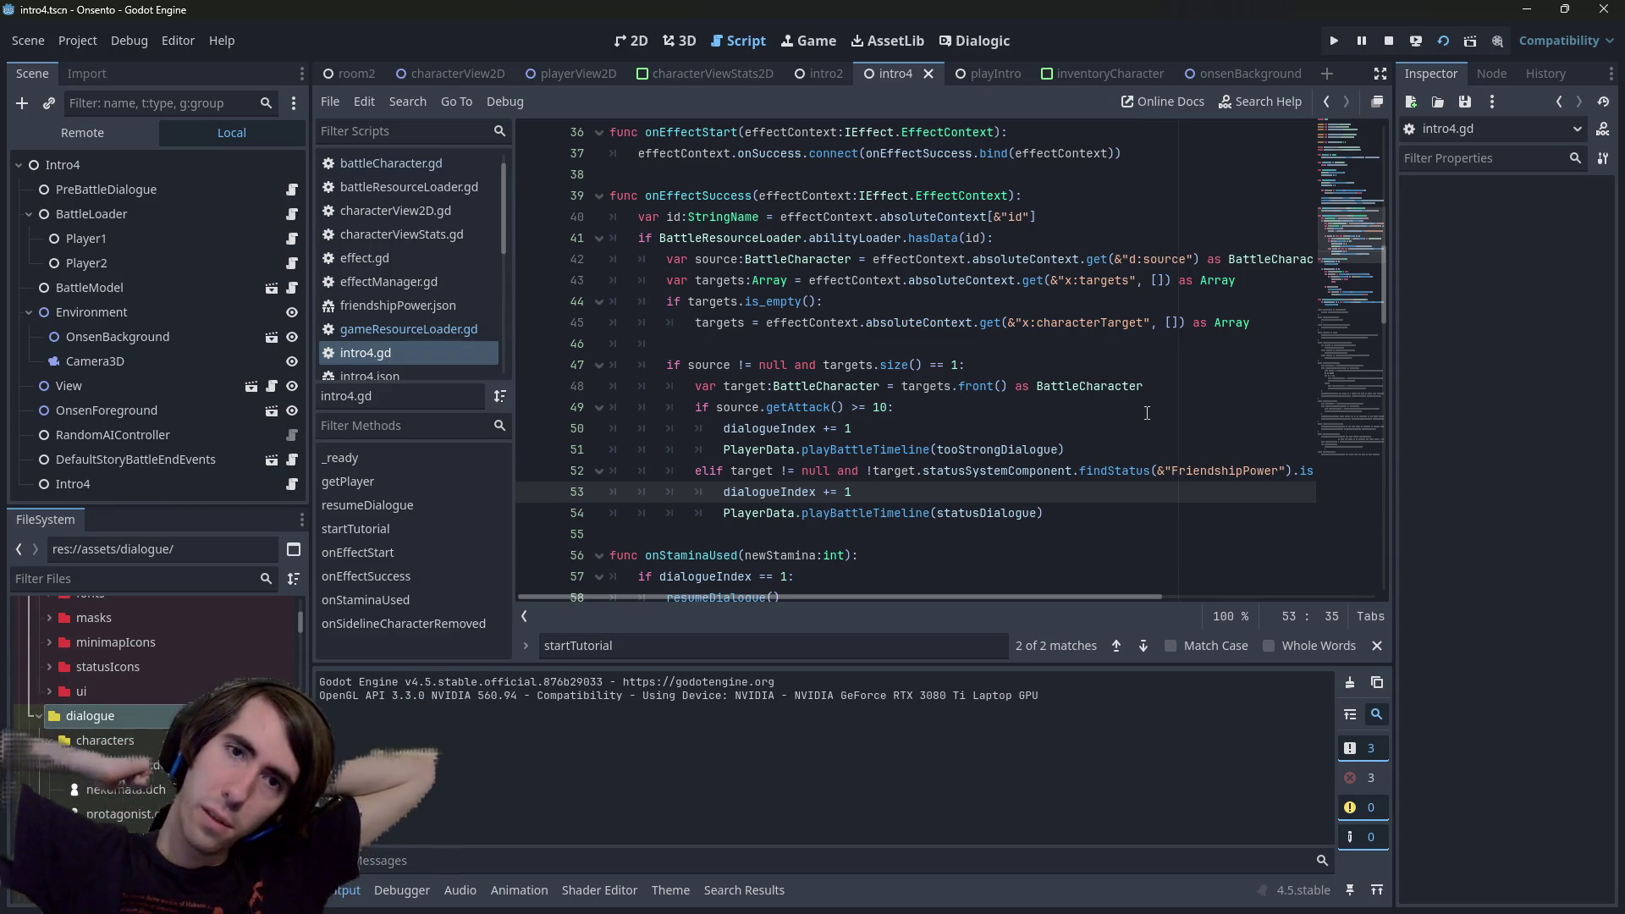
scroll(1024, 363, "up", 4)
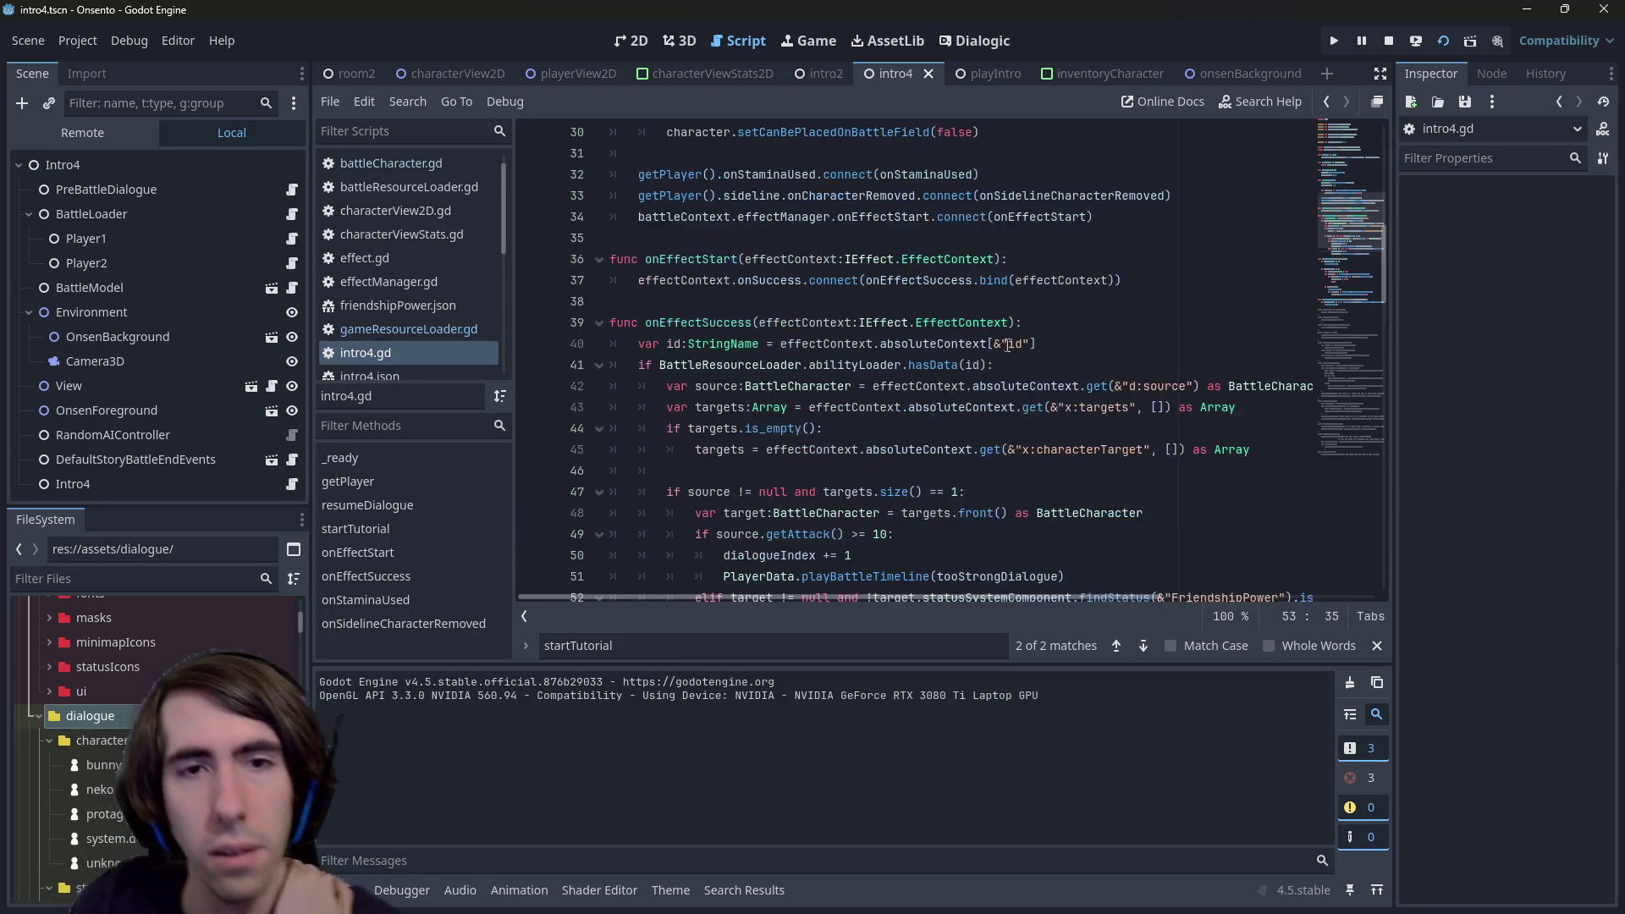
Drag the script/Inspector splitter right to widen intro4.gd, then scroll to its top
mouse_move(866, 264)
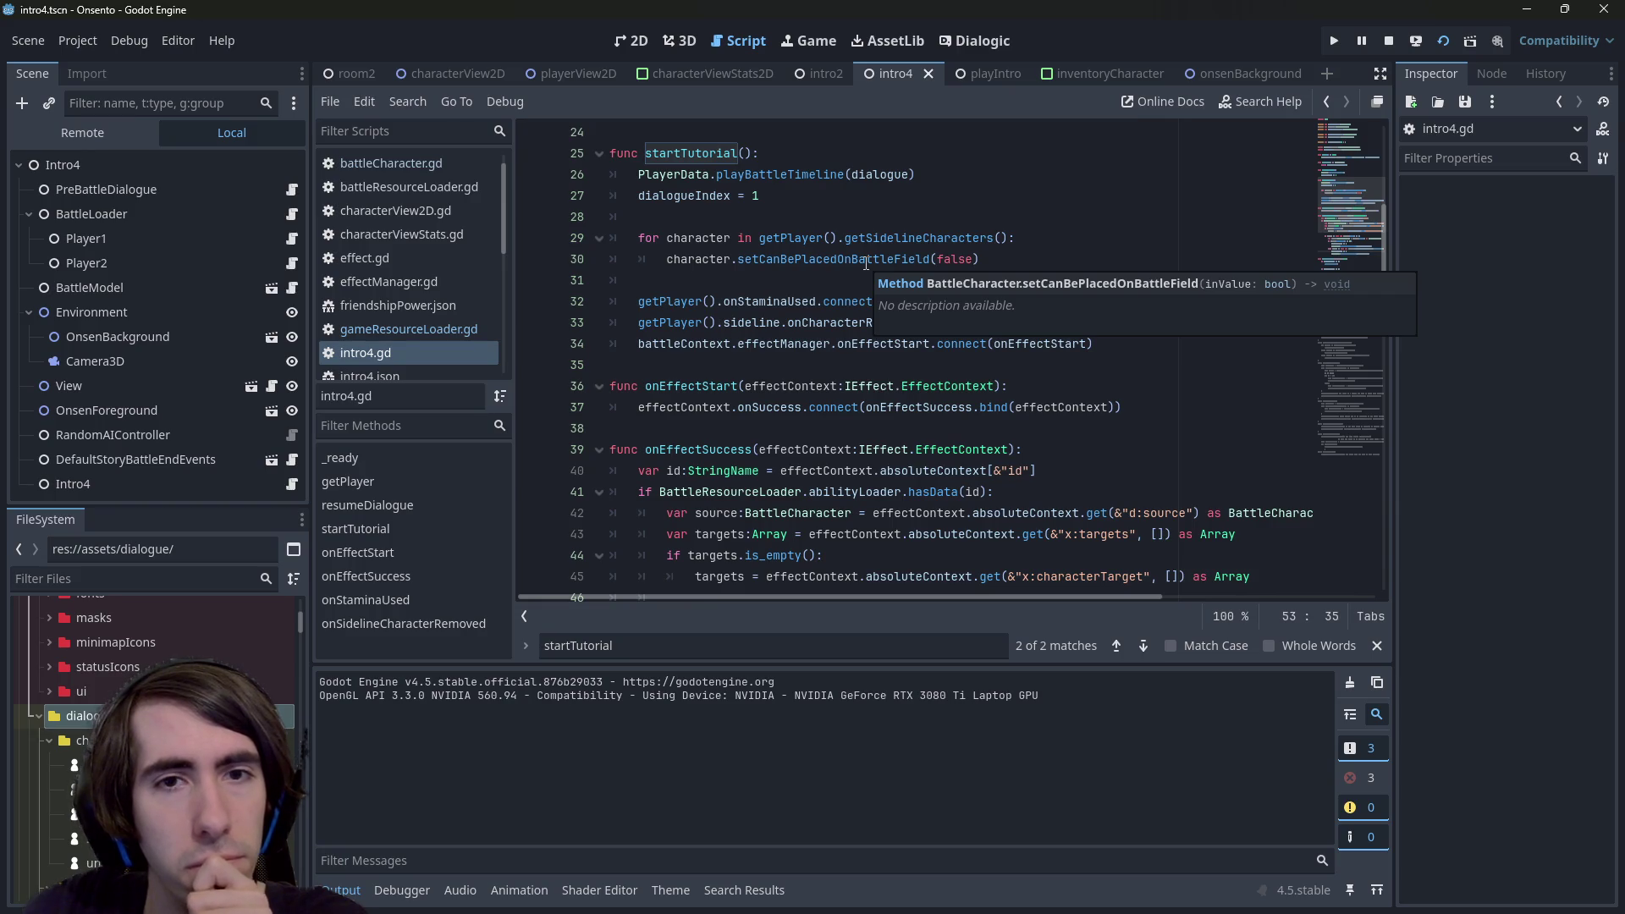
scroll(866, 263, "down", 6)
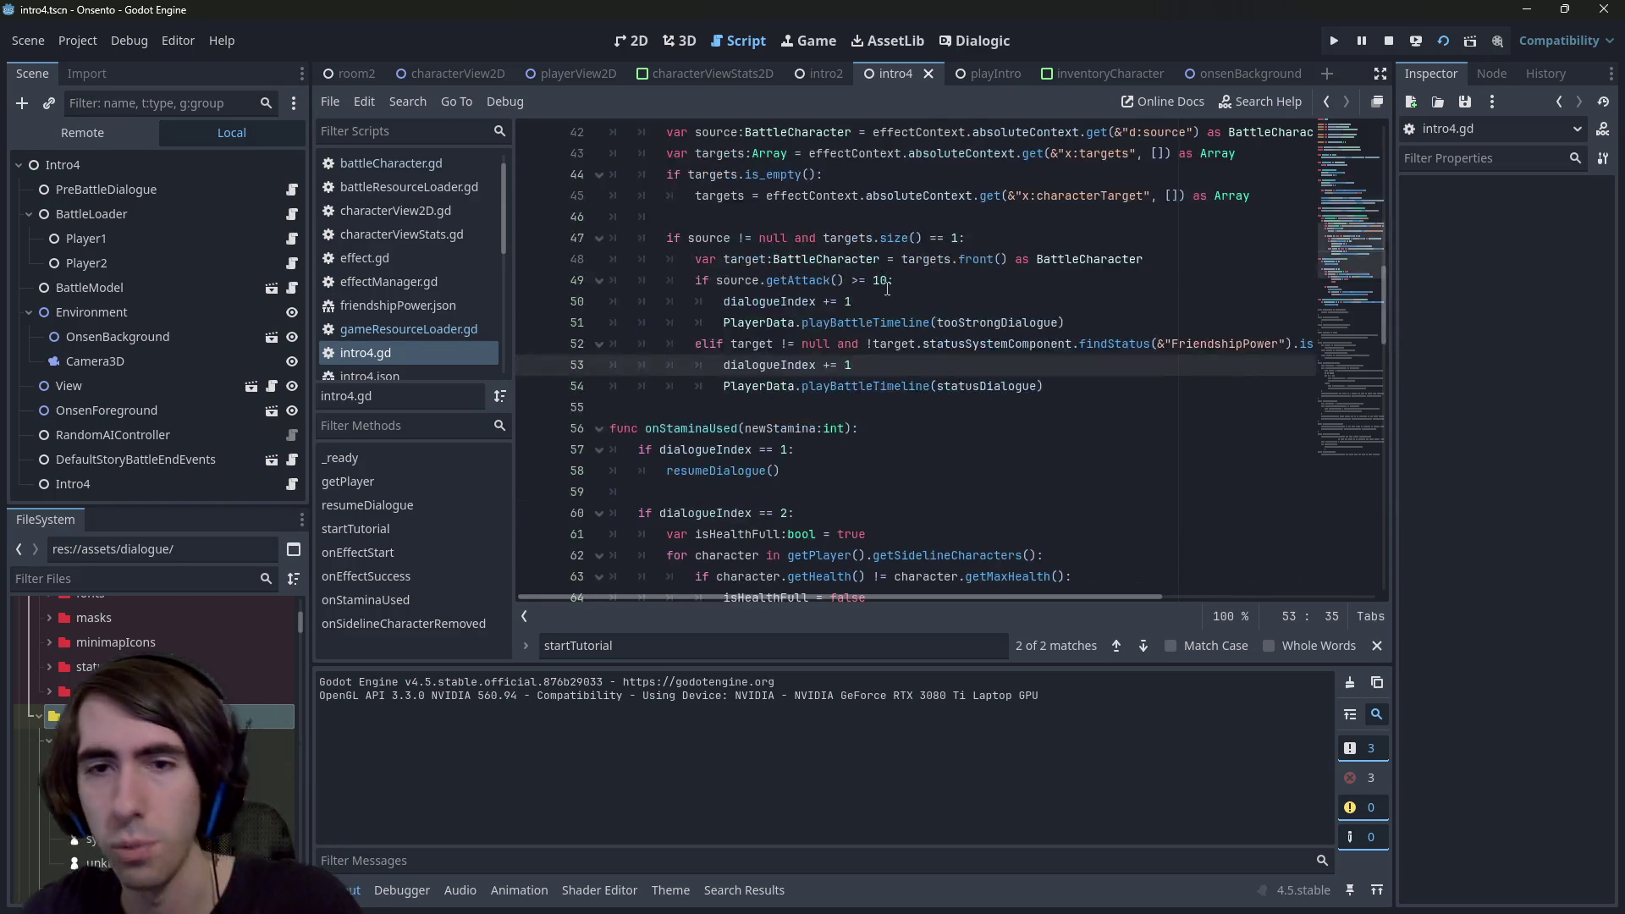
scroll(887, 291, "up", 2)
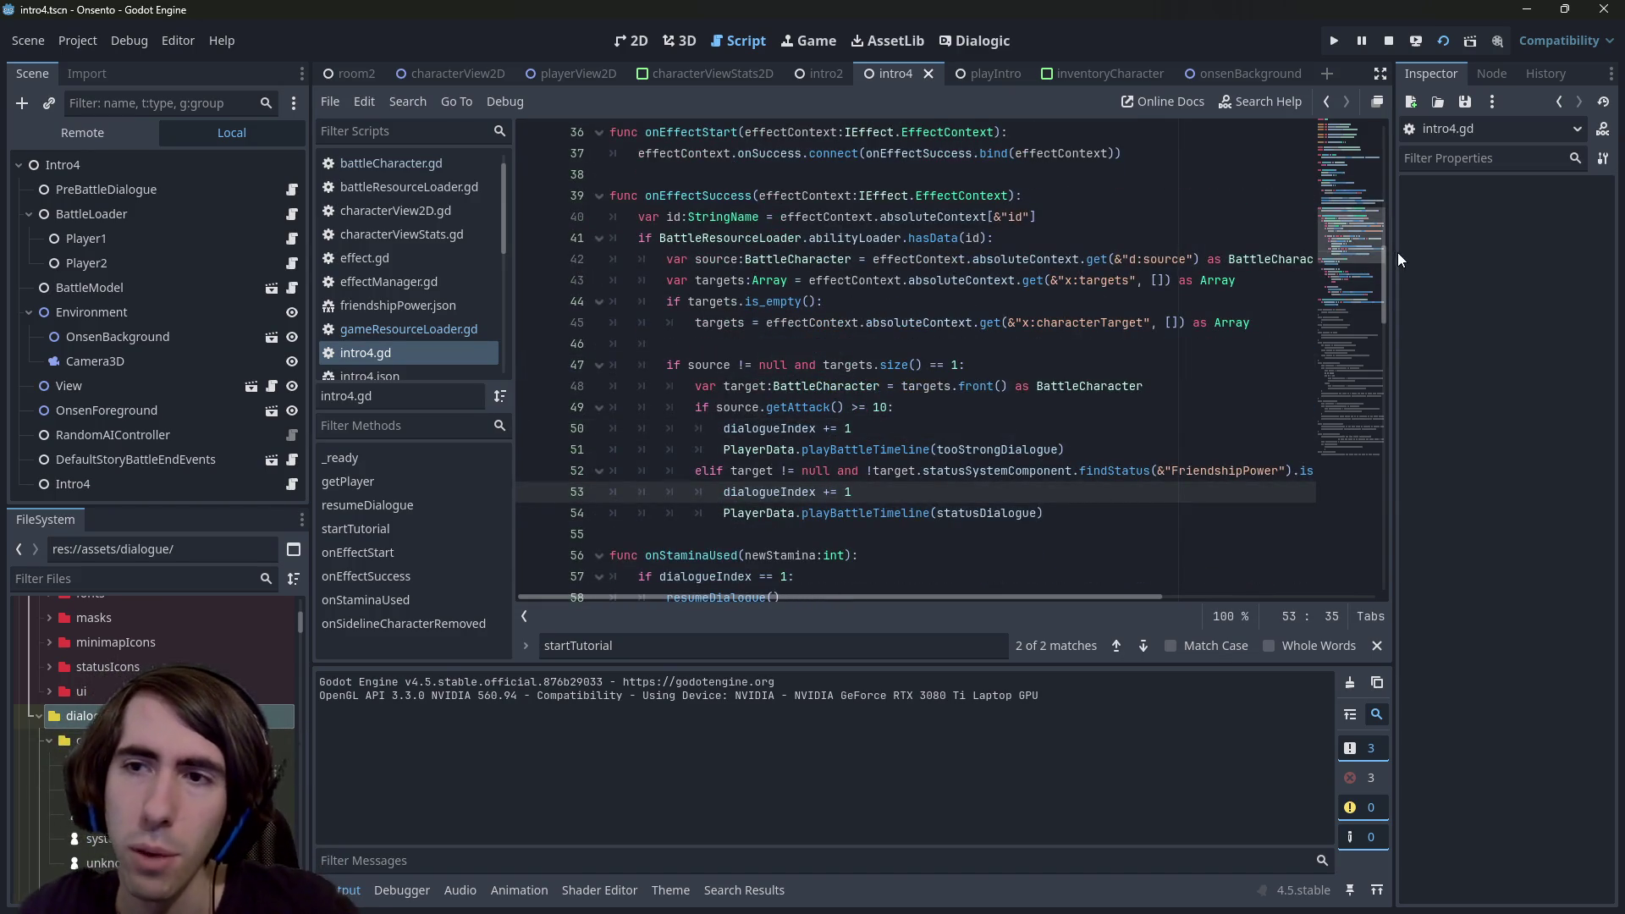
left_click_drag(1395, 252, 1468, 237)
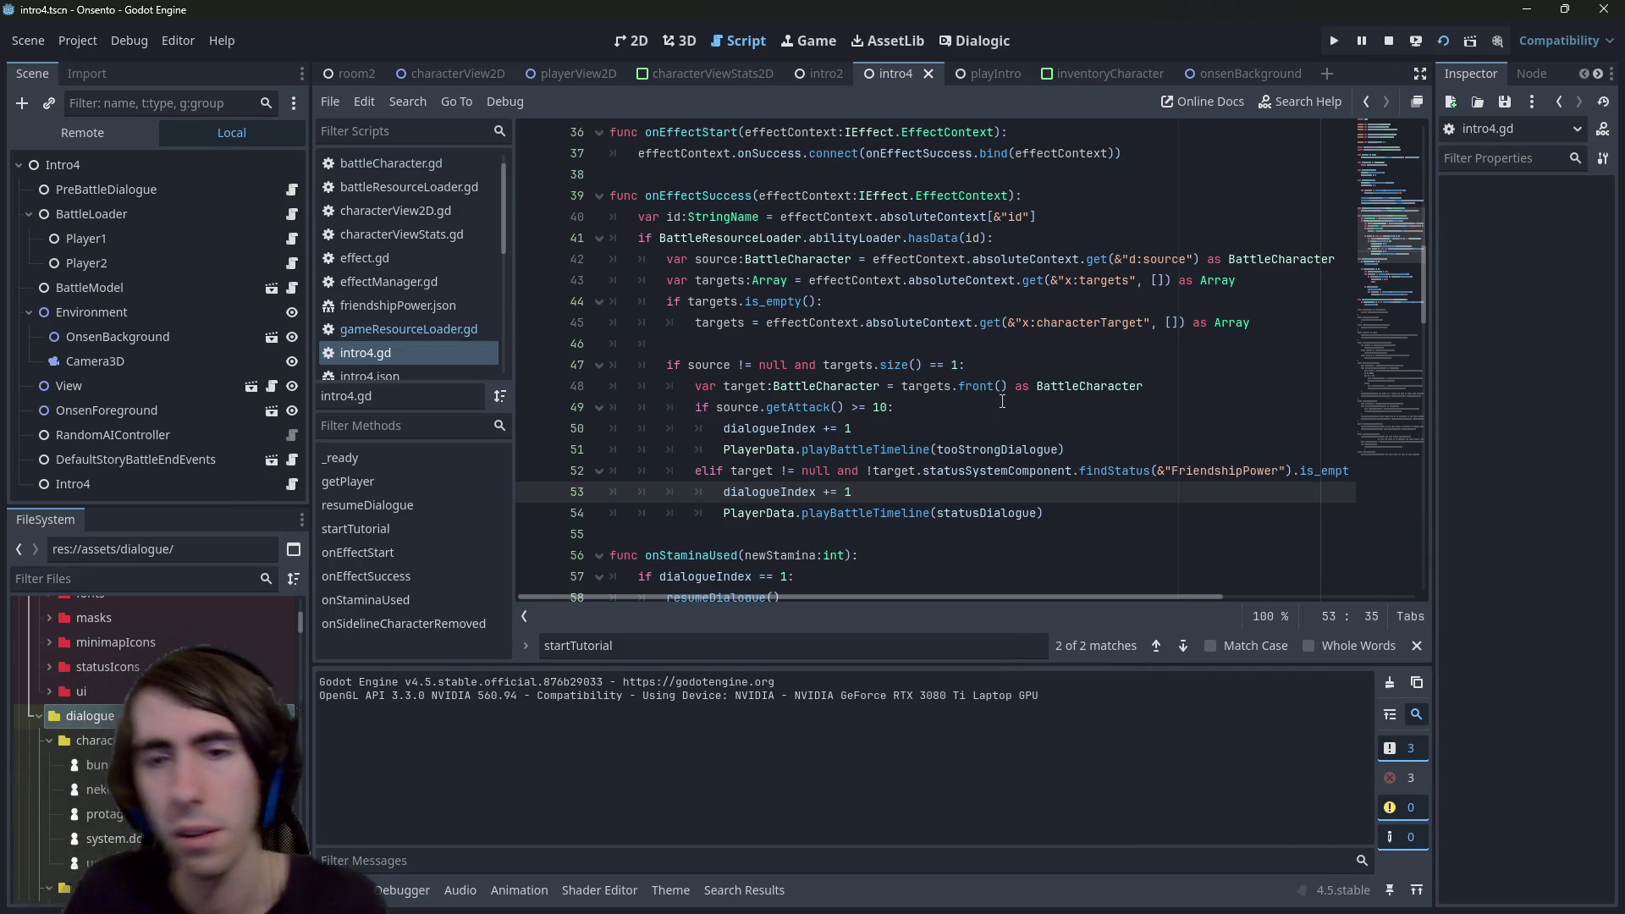
mouse_move(1049, 446)
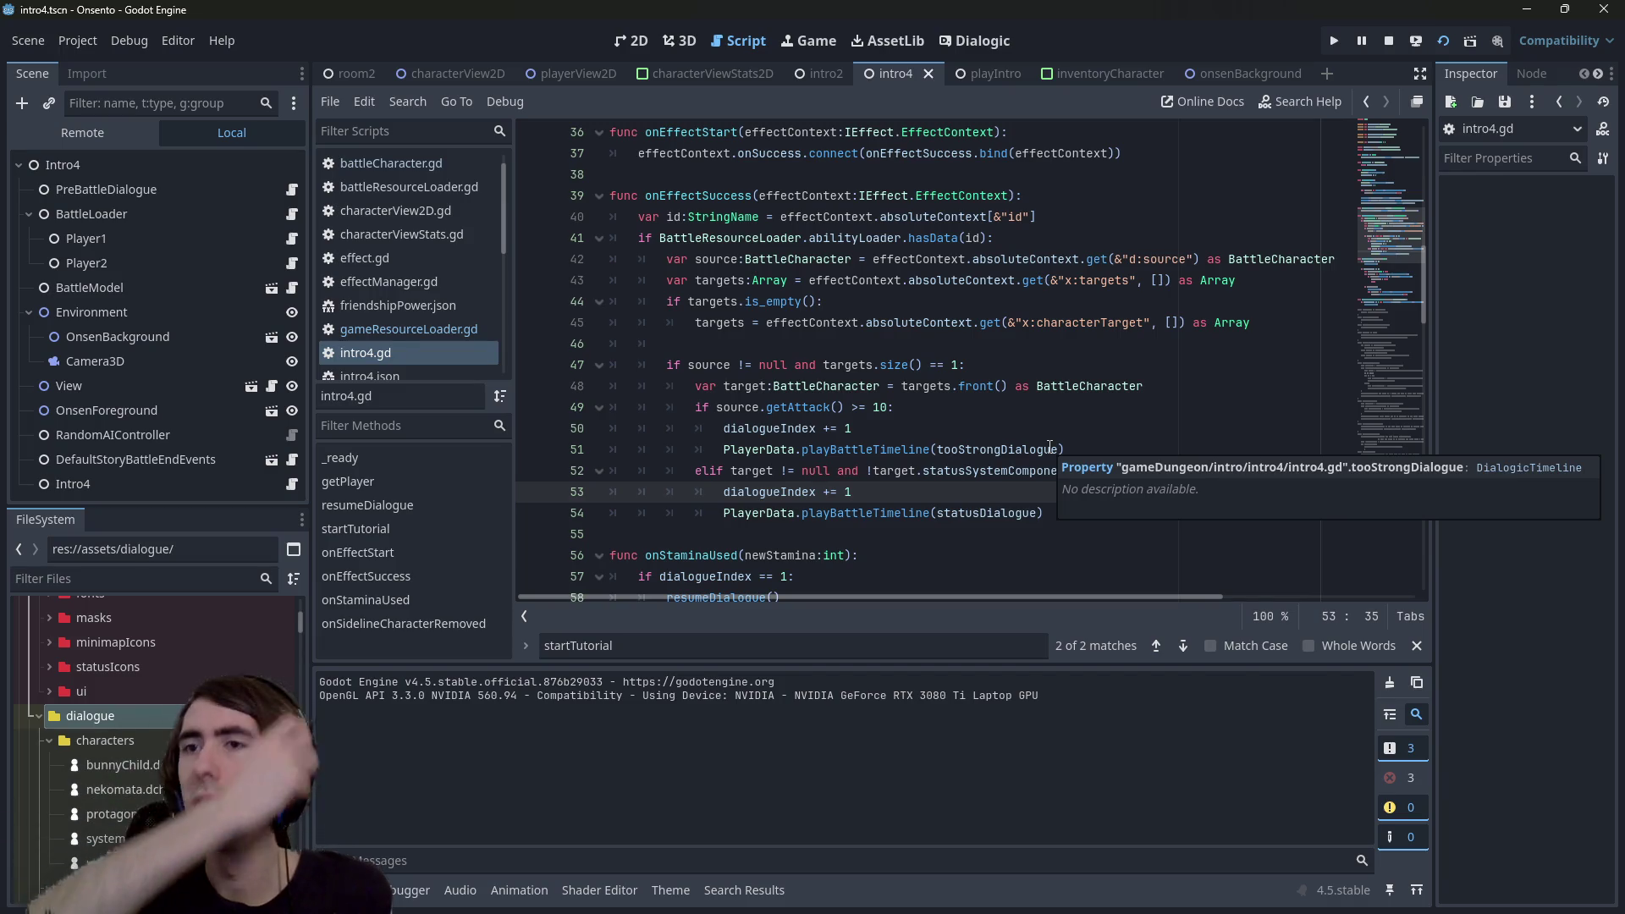
scroll(1391, 198, "up", 12)
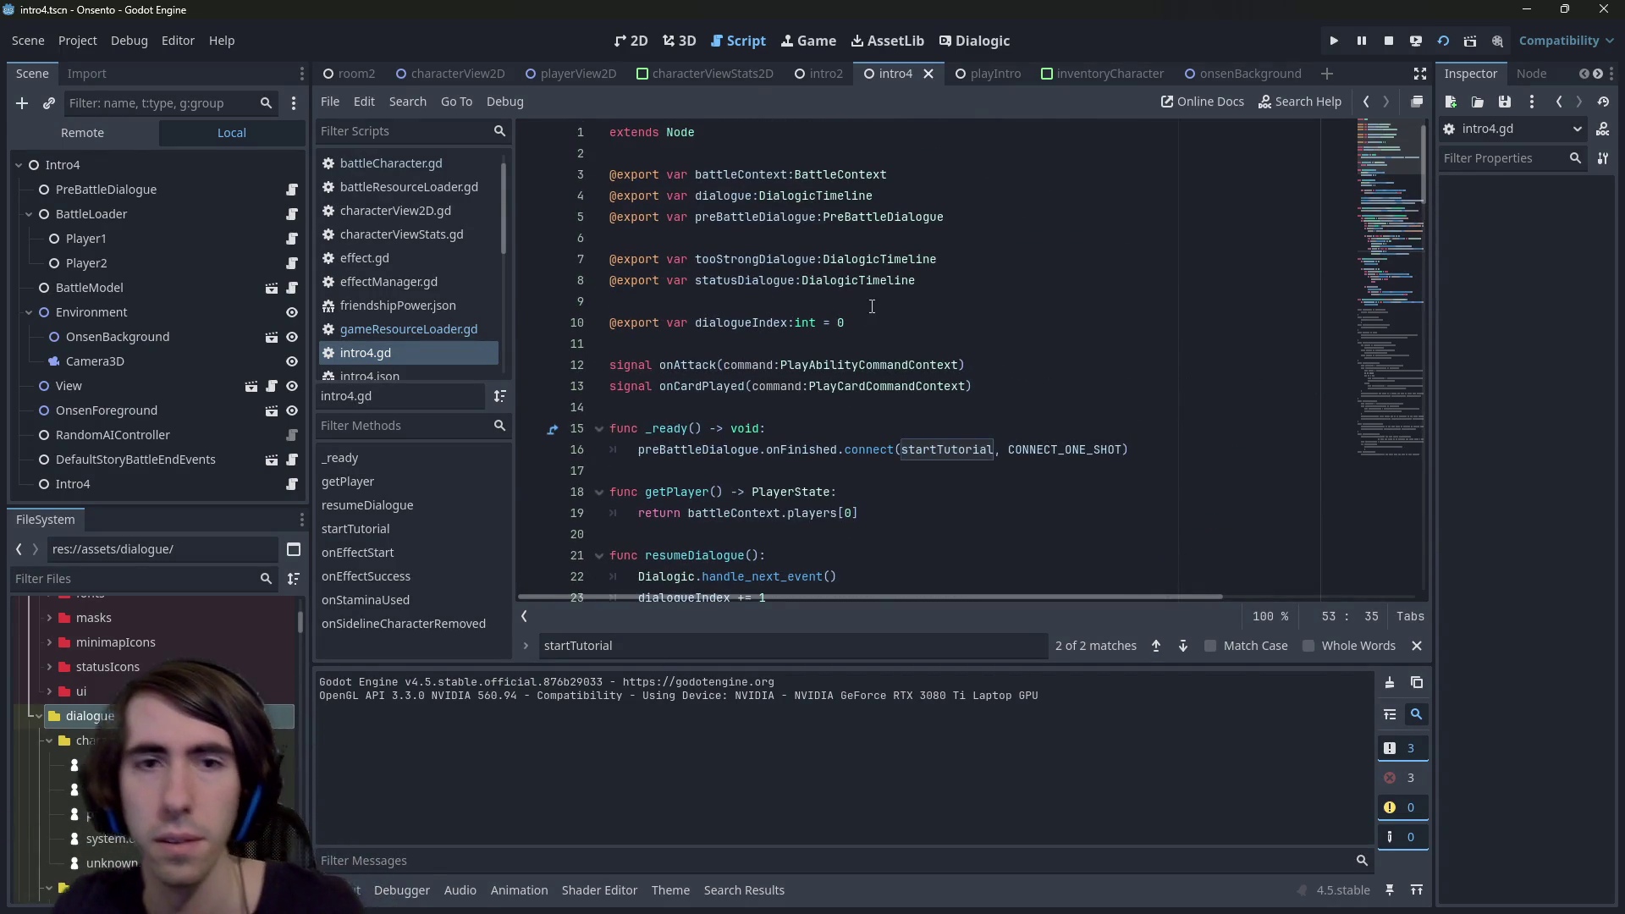
left_click(879, 302)
key("Return")
key("Return")
key("Up")
type("var hasPlayedTo")
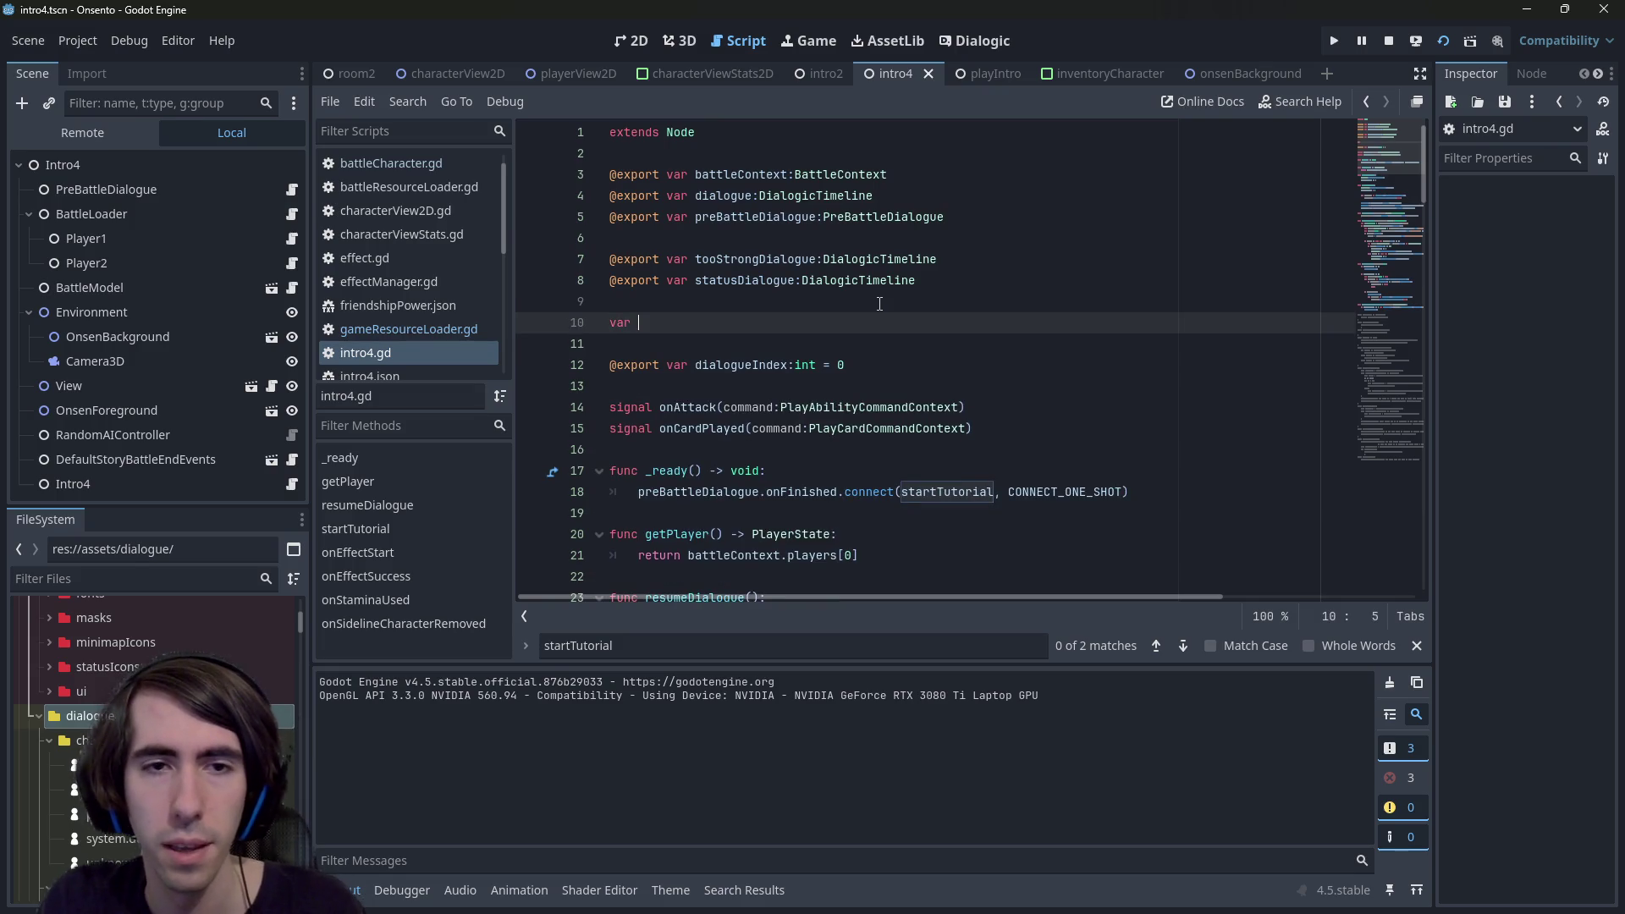
type("oStrong")
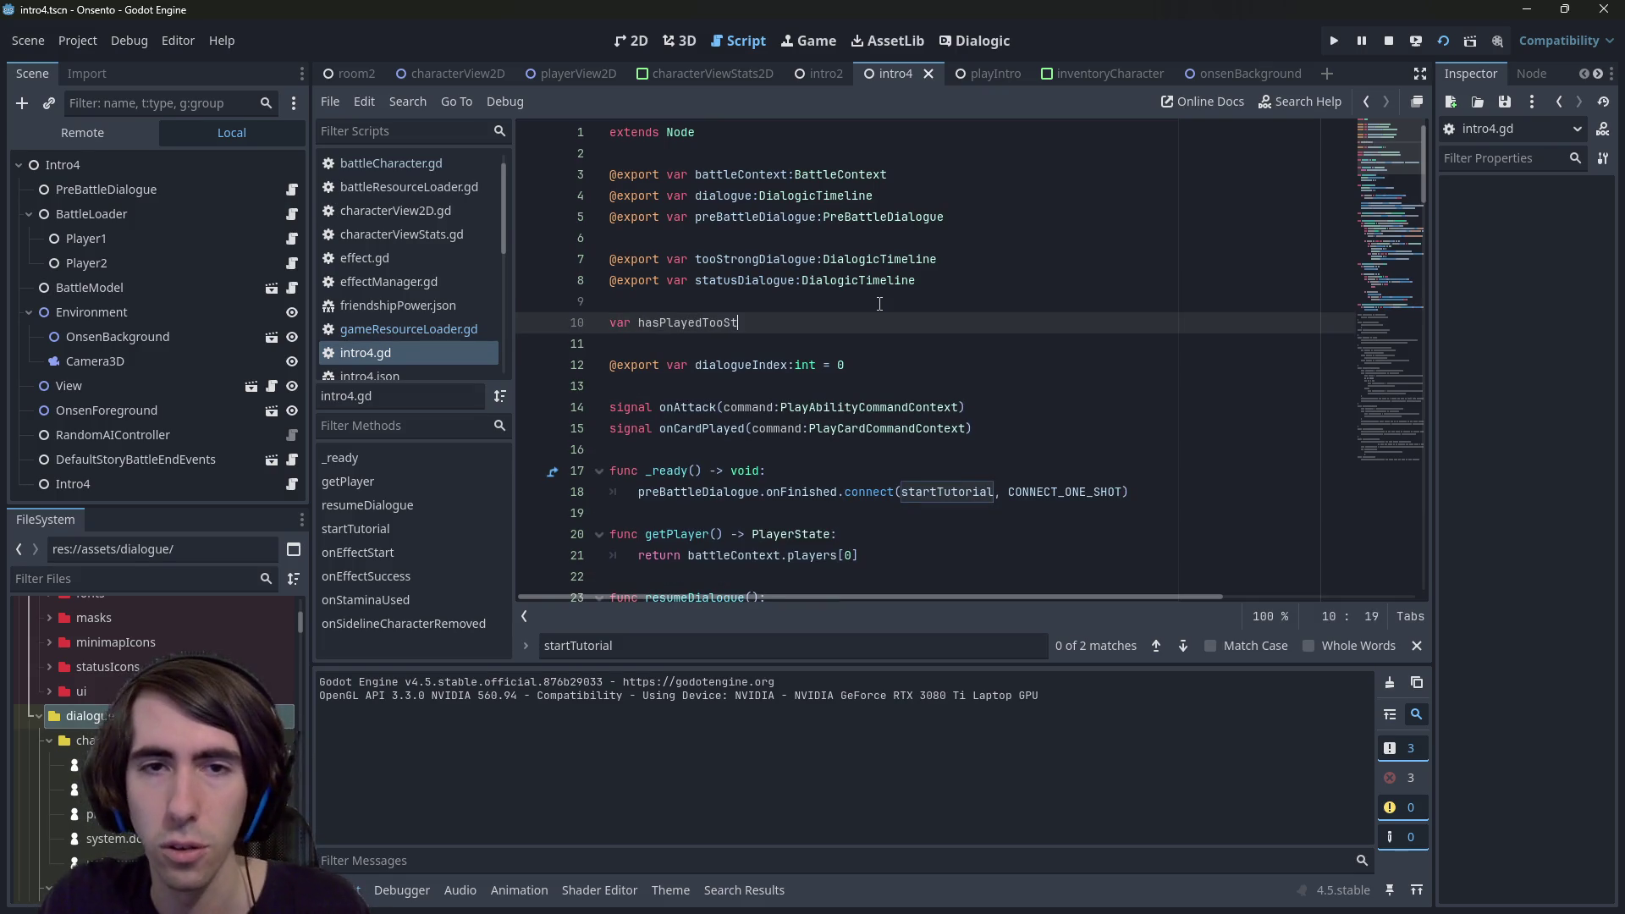
type("gDialogue:bool =")
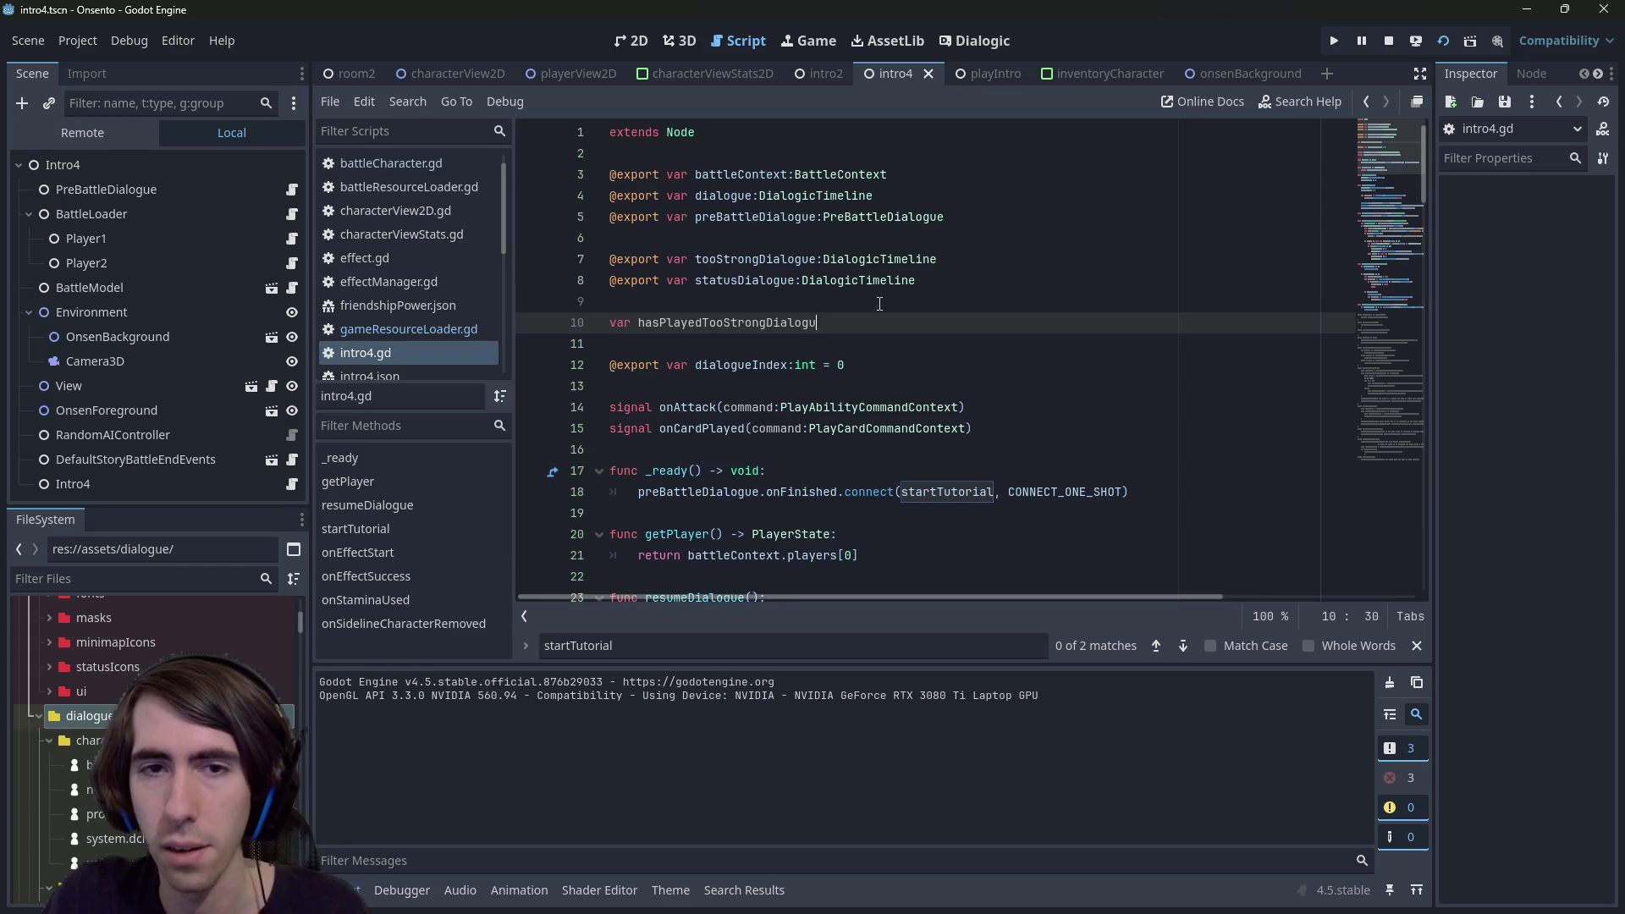
type(" false")
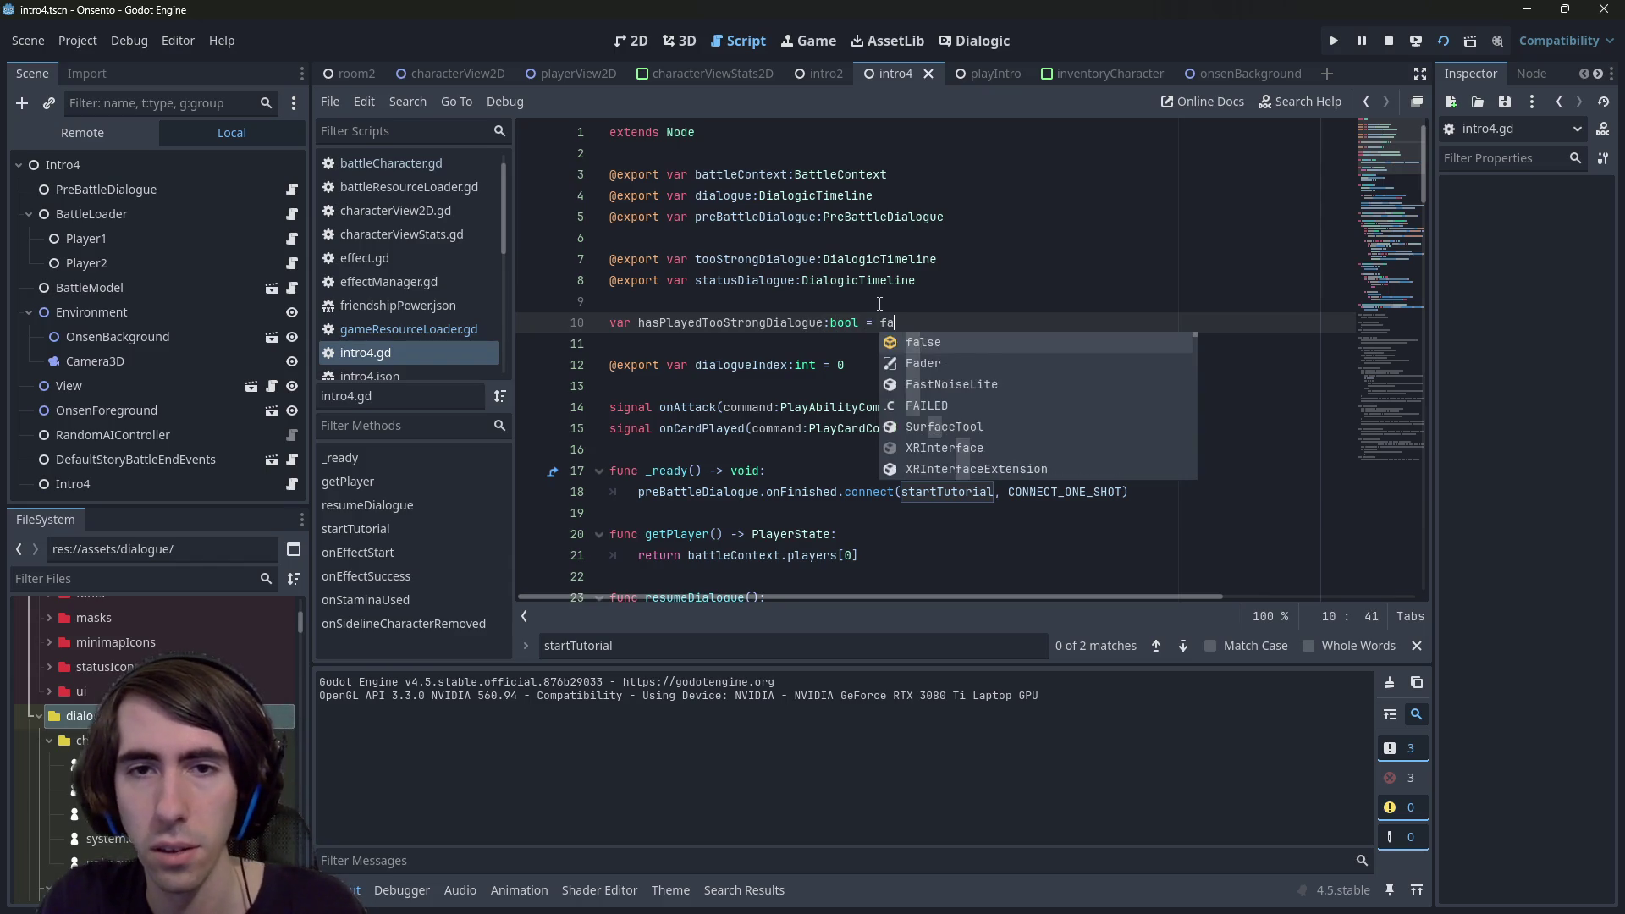
key("Escape")
key("Home")
type("@export")
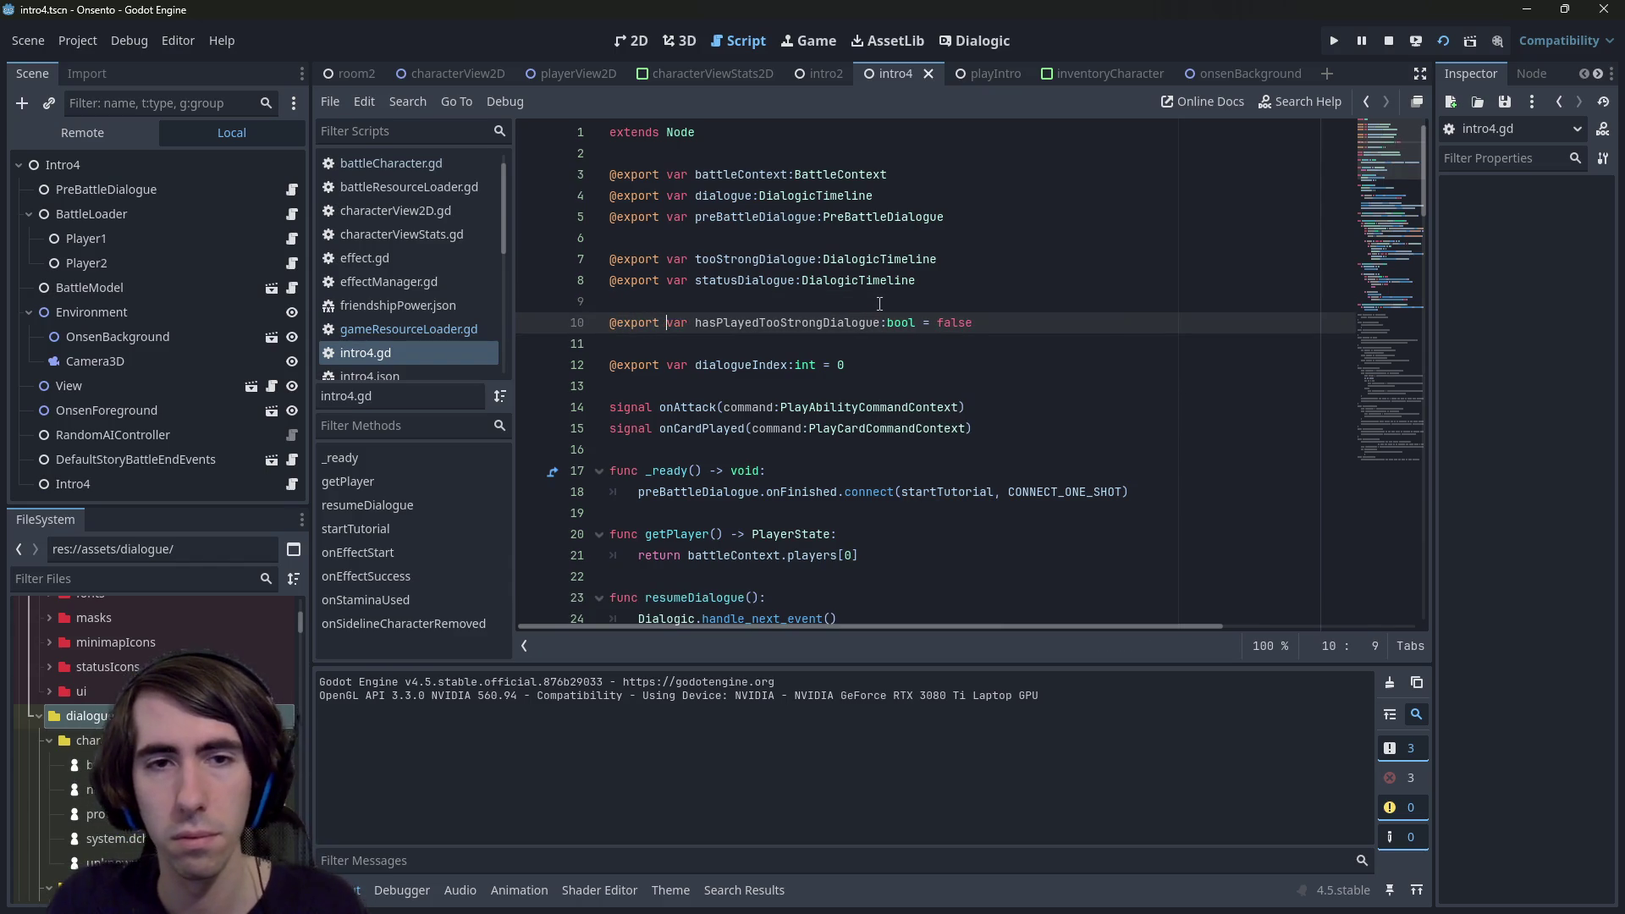
key("ctrl+Right")
key("ctrl+Right")
key("ctrl+Right")
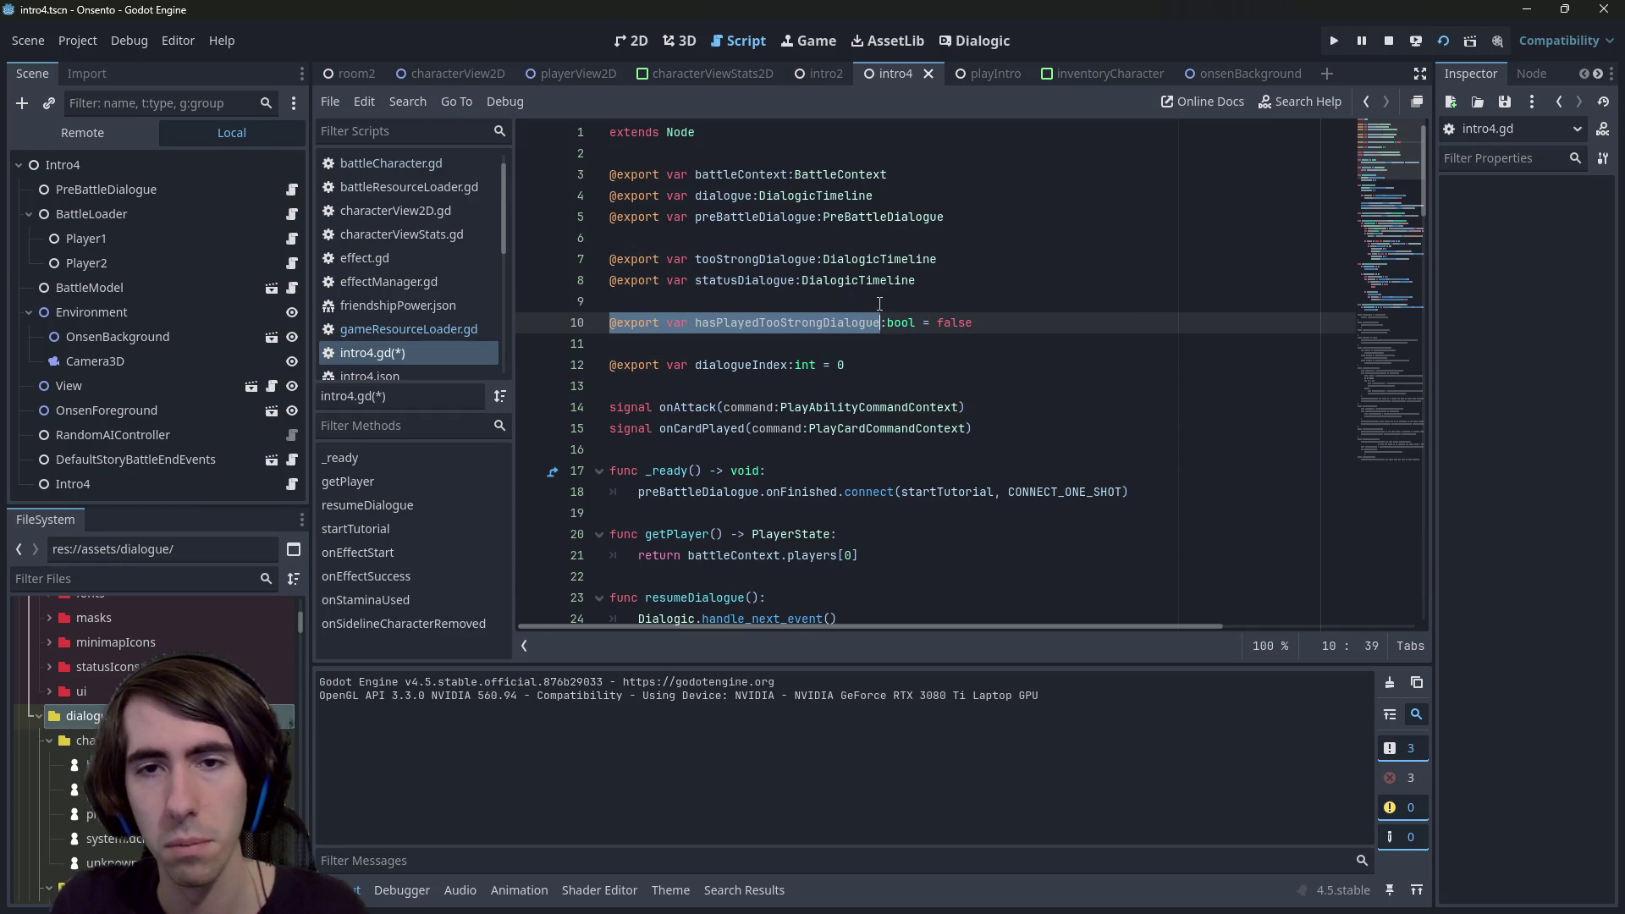
Duplicate the flag line and delete TooStrong from the copy's name
key("ctrl+shift+d")
key("ctrl+Left")
key("ctrl+Left")
key("ctrl+Left")
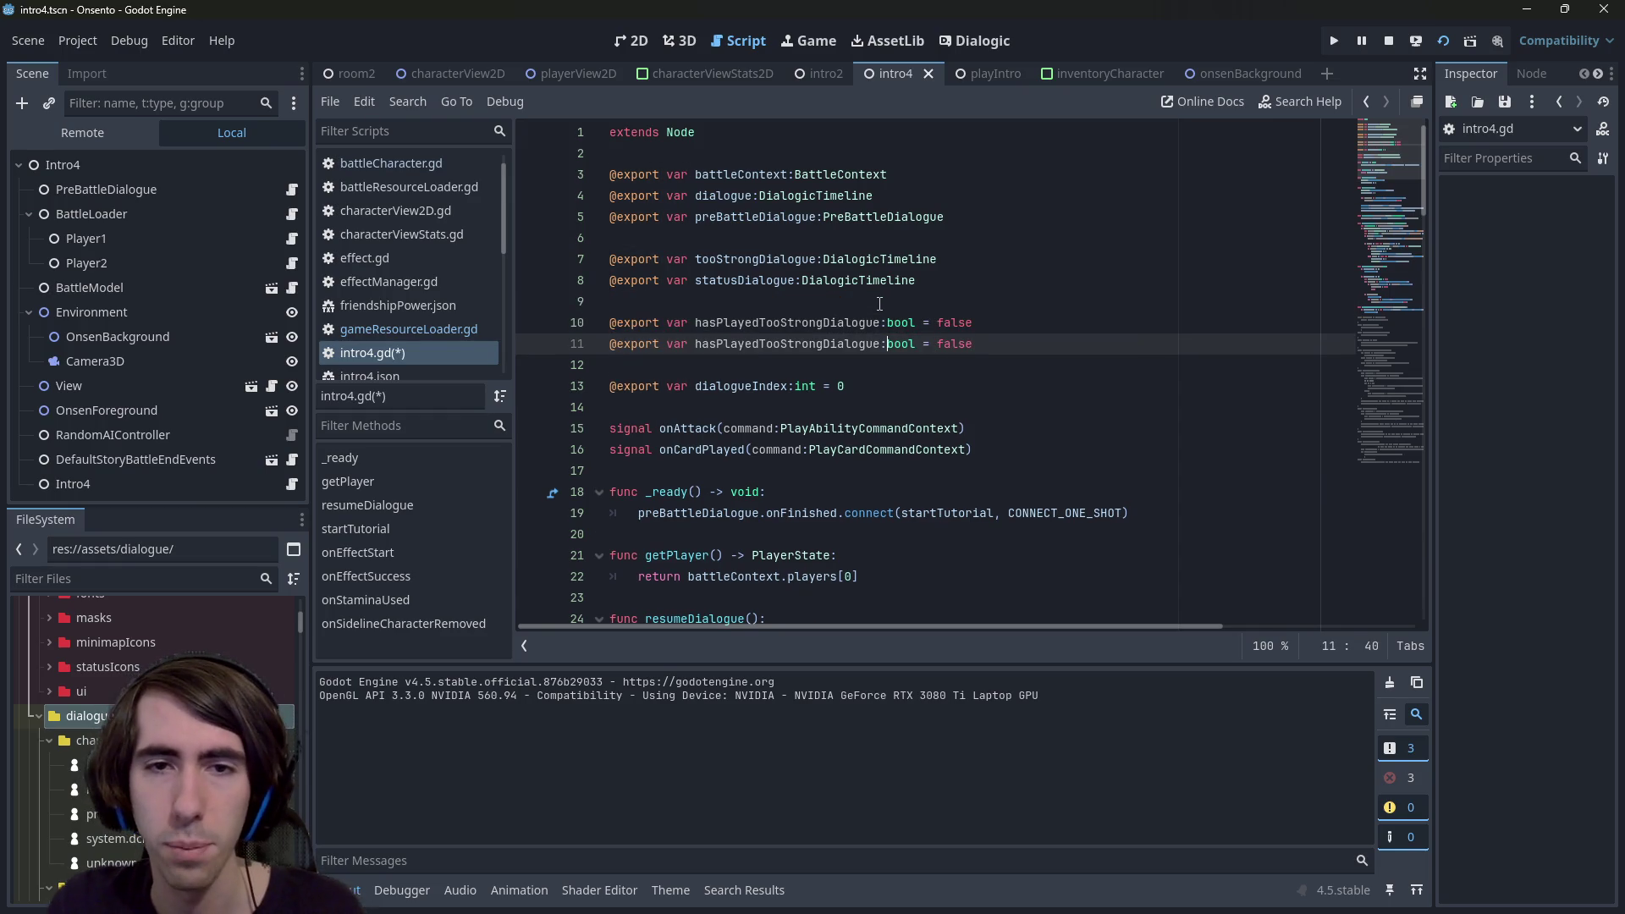
key("Left")
key("Left")
key("Left")
key("Delete")
key("BackSpace")
key("BackSpace")
key("BackSpace")
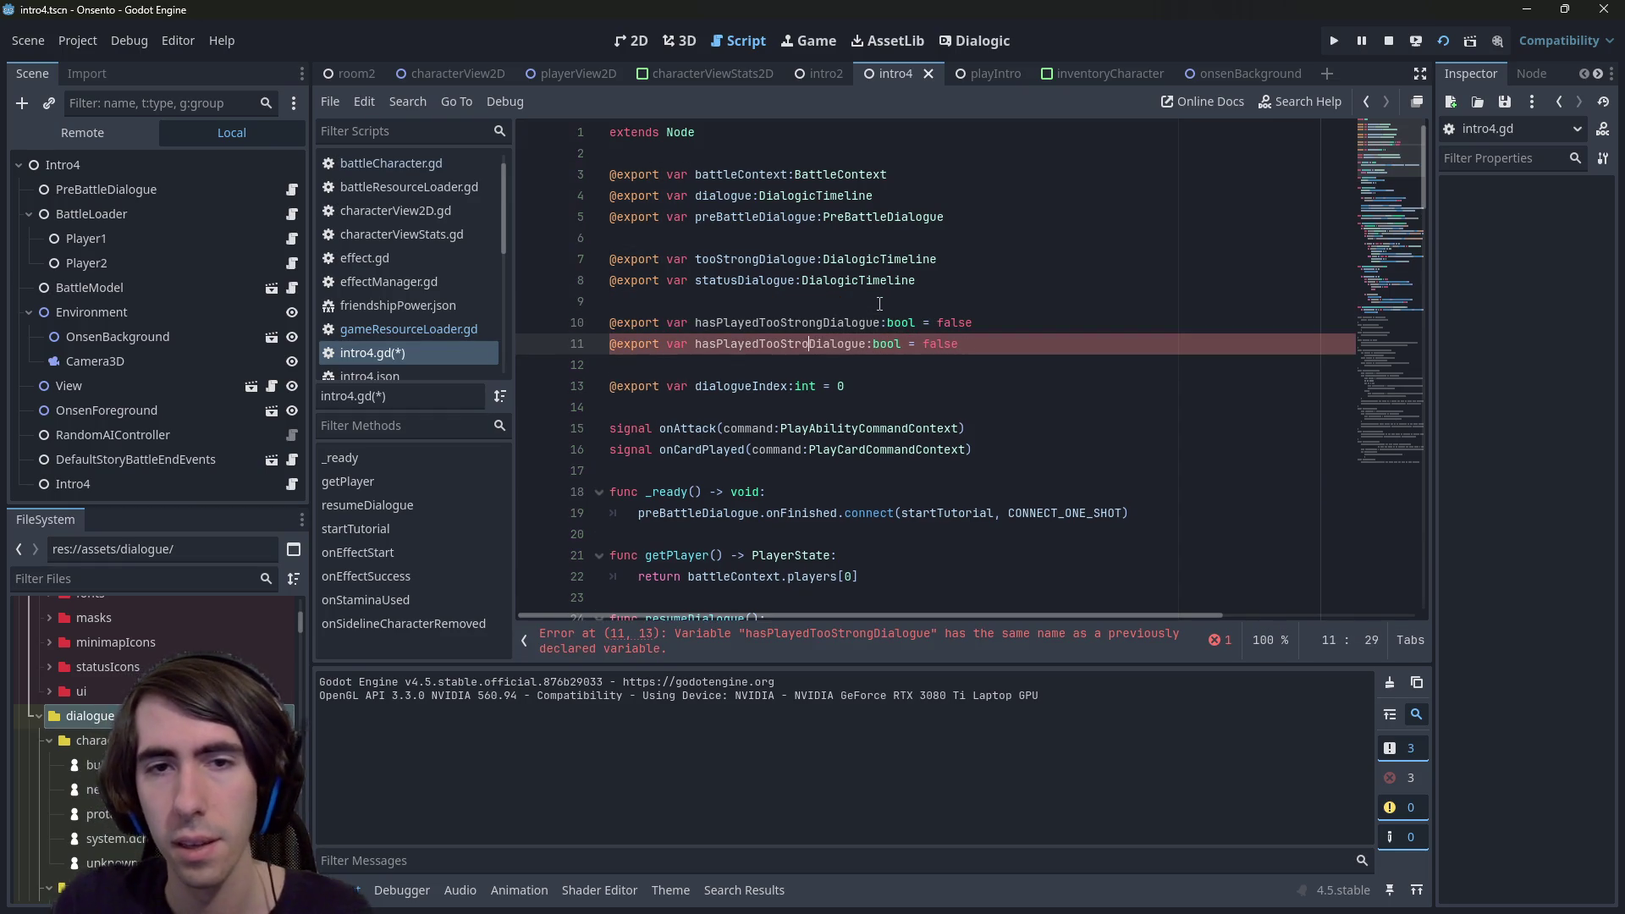
Name the copy hasPlayedStatusDialogue, add 'and !hasPlayedTooStrongDialogue' to the attack condition, and save
type("Status")
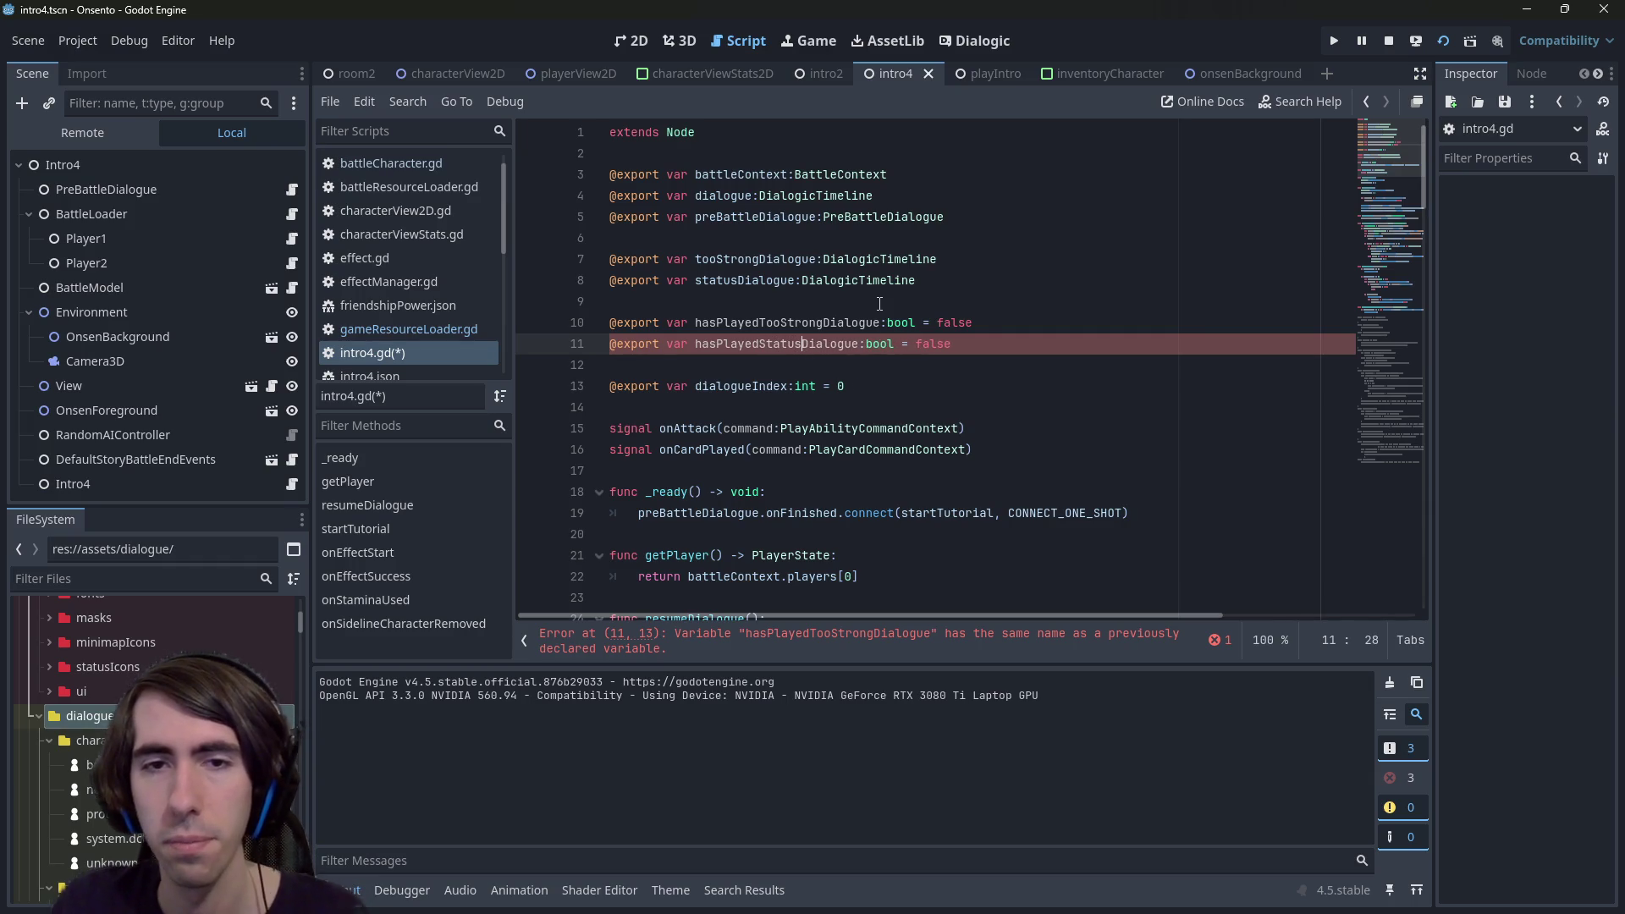
double_click(787, 323)
scroll(1005, 437, "down", 3)
scroll(1006, 437, "down", 13)
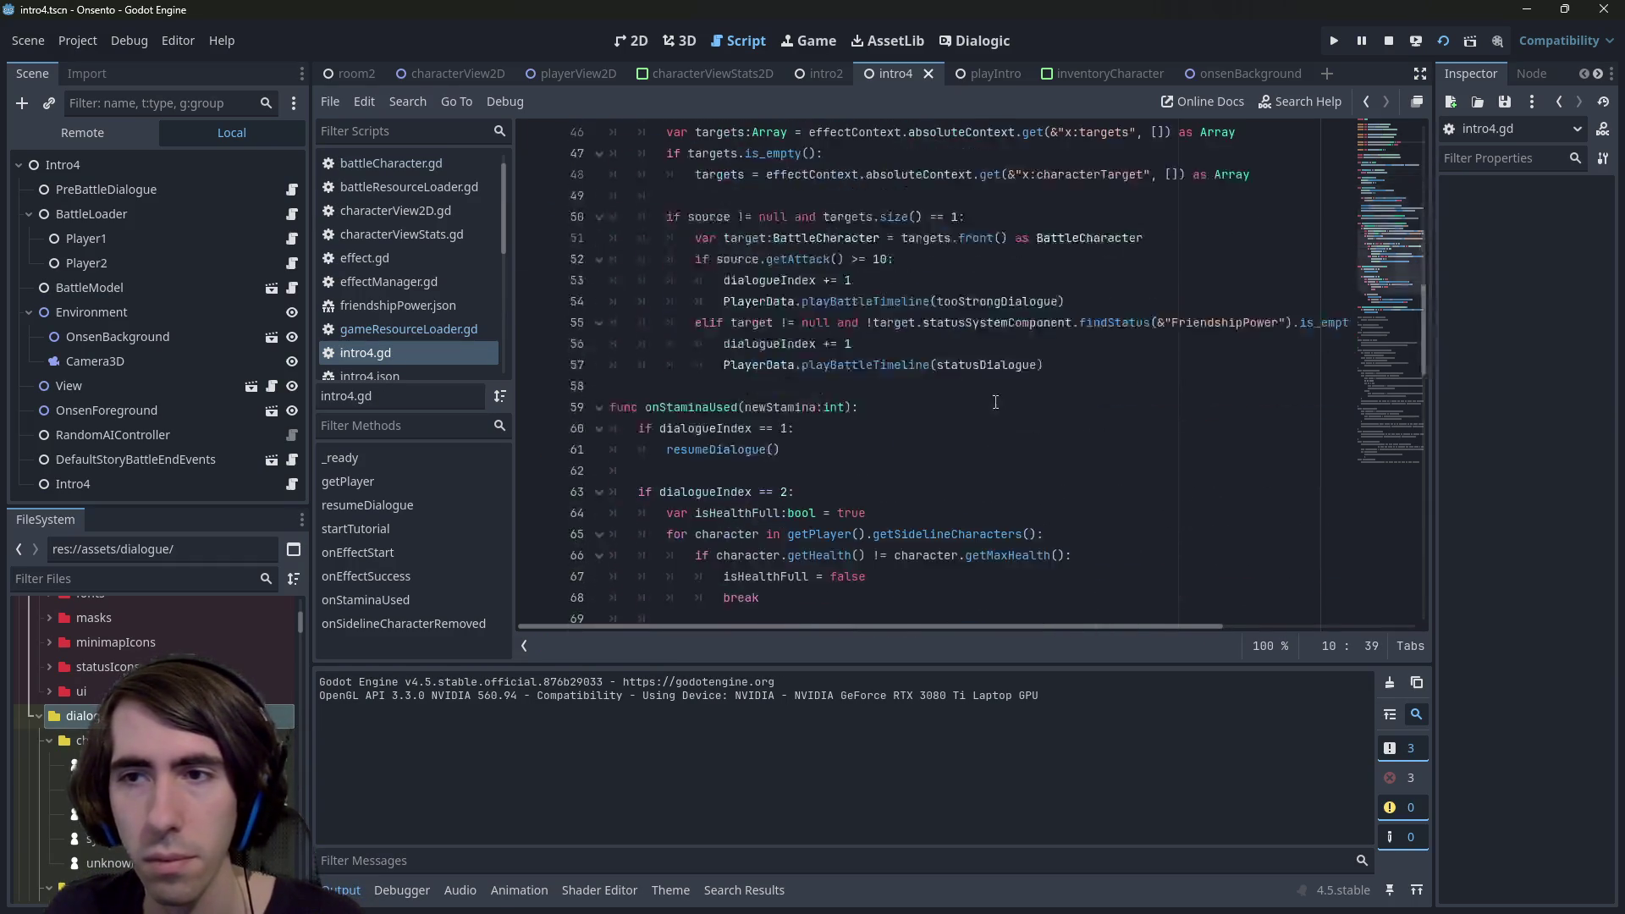
scroll(995, 401, "up", 3)
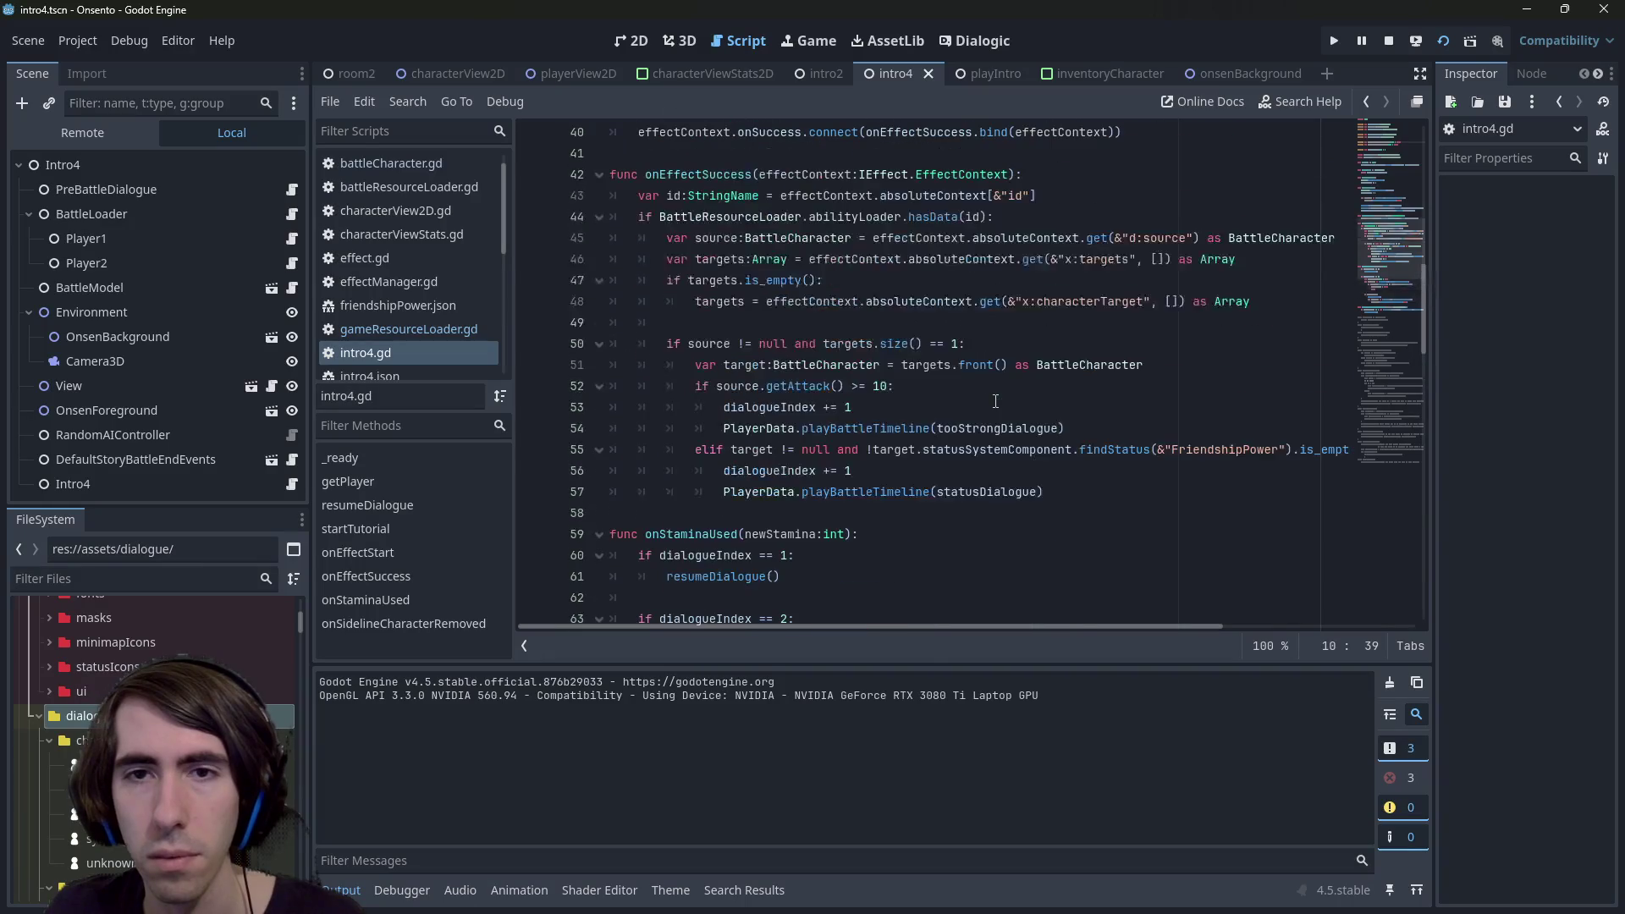
double_click(1037, 428)
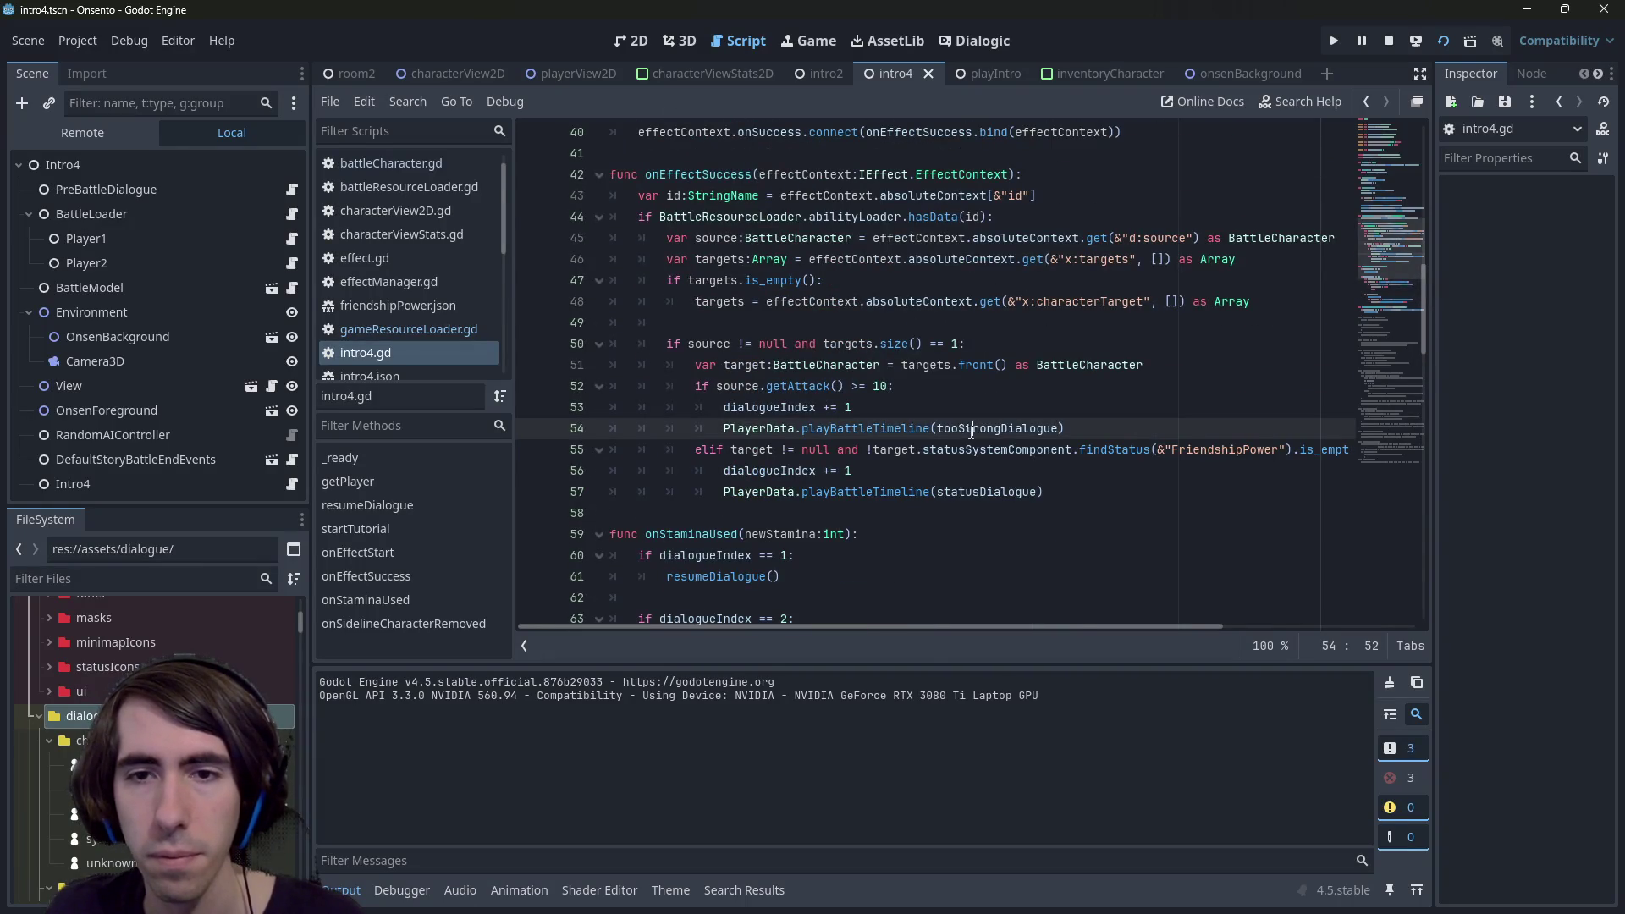
left_click(978, 386)
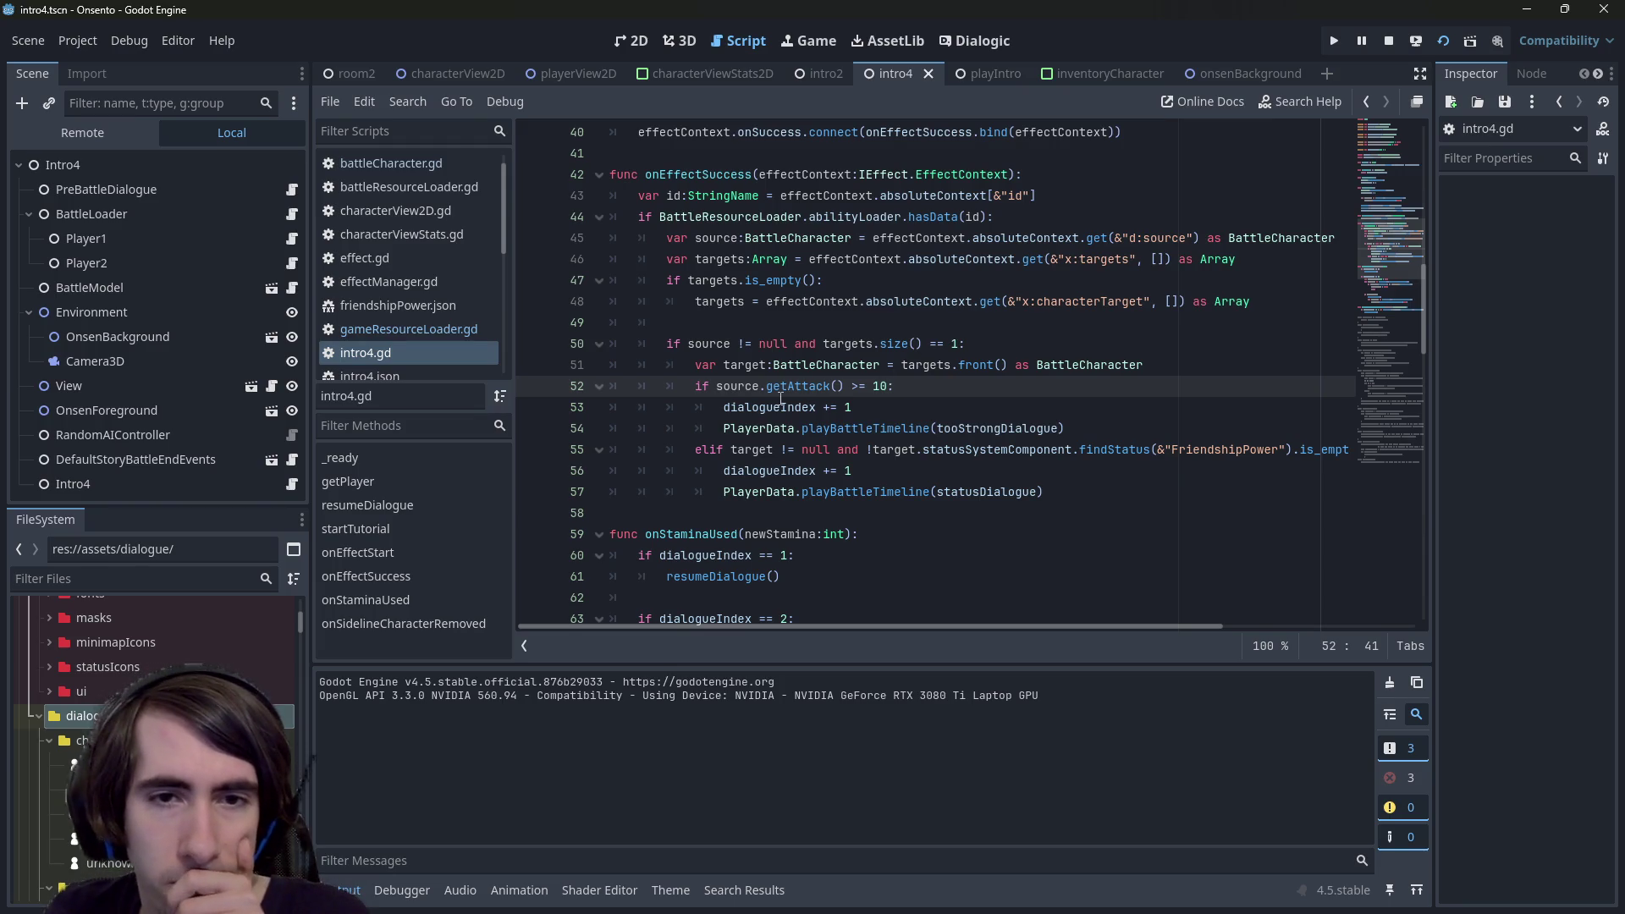
type("an")
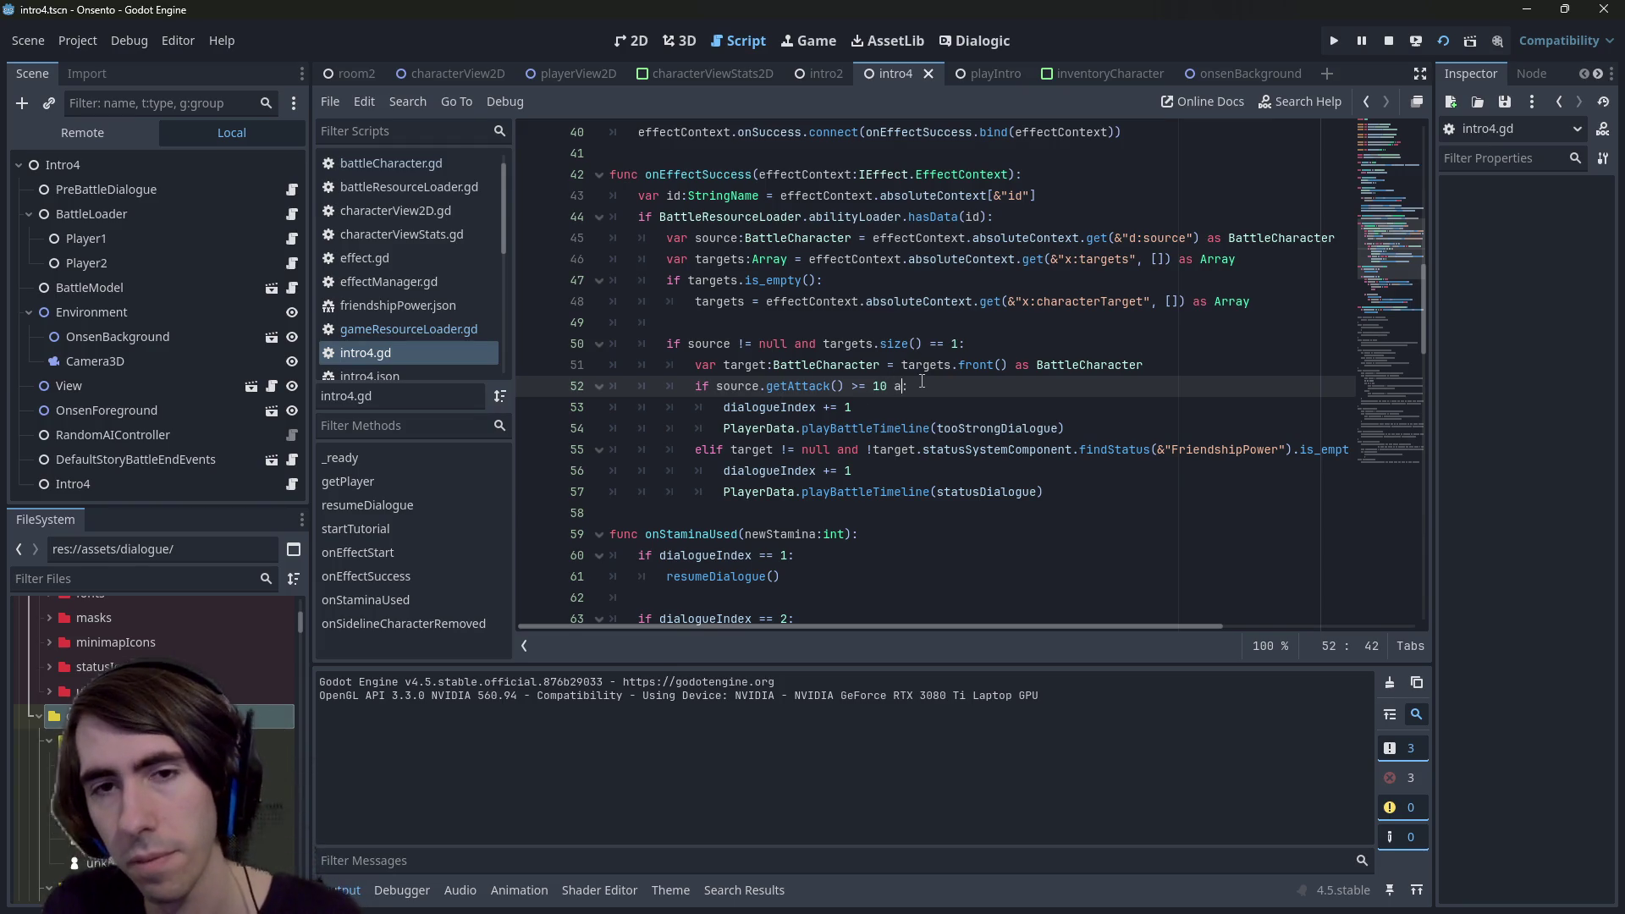
type("d !hasPlayedTooStrongDialogue")
key("ctrl+Left")
type("!")
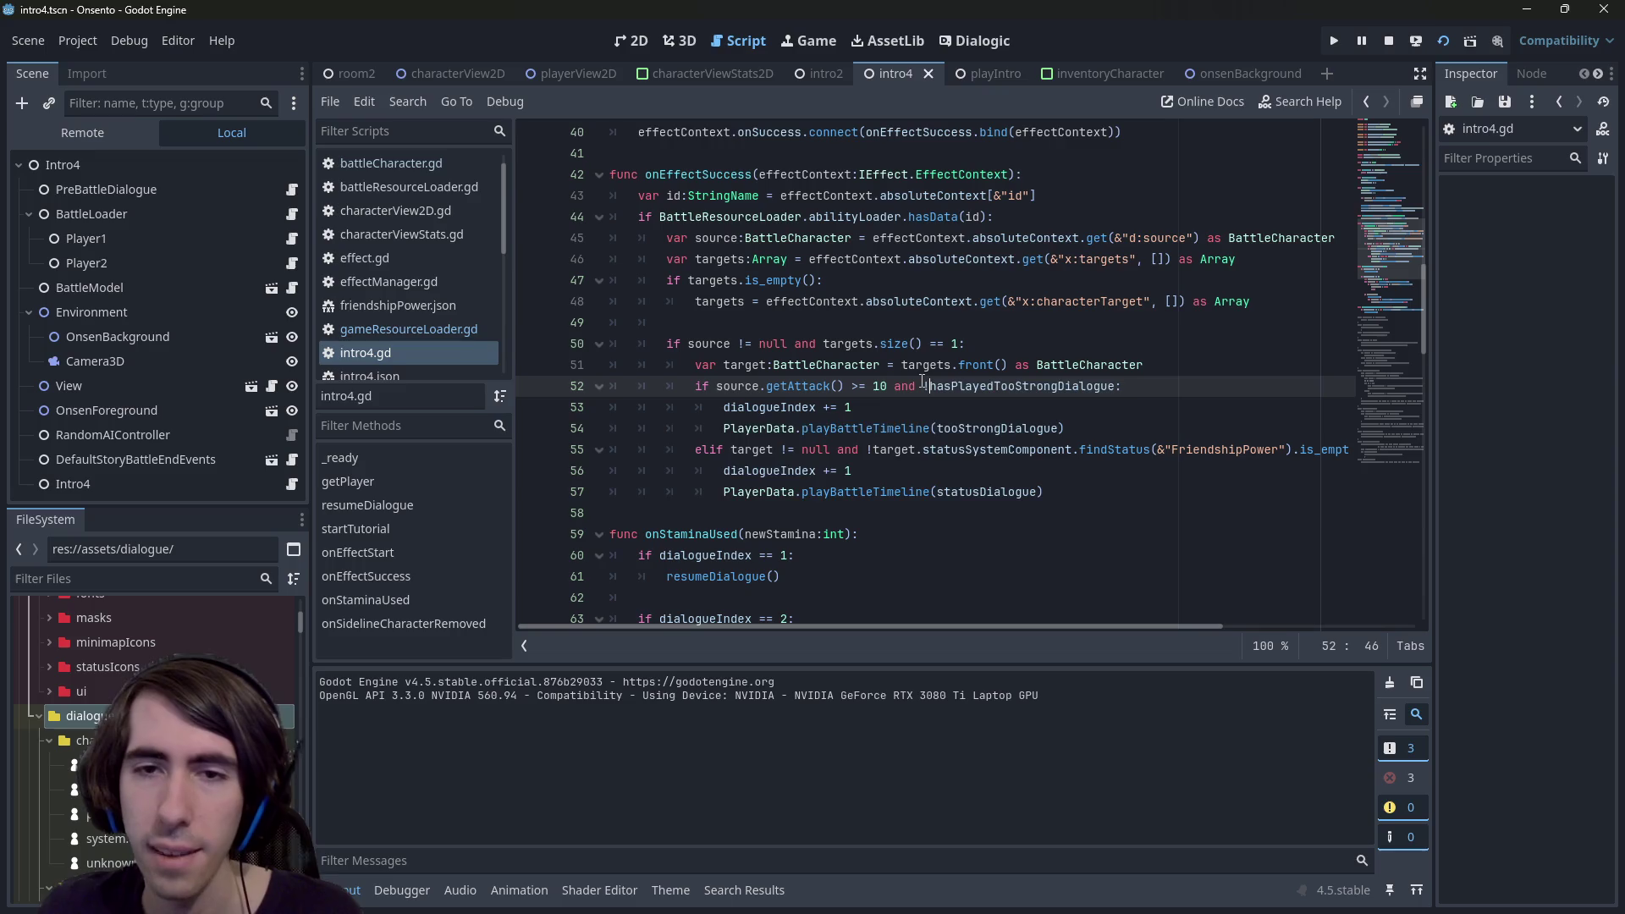
key("ctrl+s")
Set hasPlayedTooStrongDialogue = true in its branch and add 'and !hasPlayedStatusDialogue' to the elif
left_click(1176, 382)
key("Return")
type("hasPlayedTooStrongDialogue = tr")
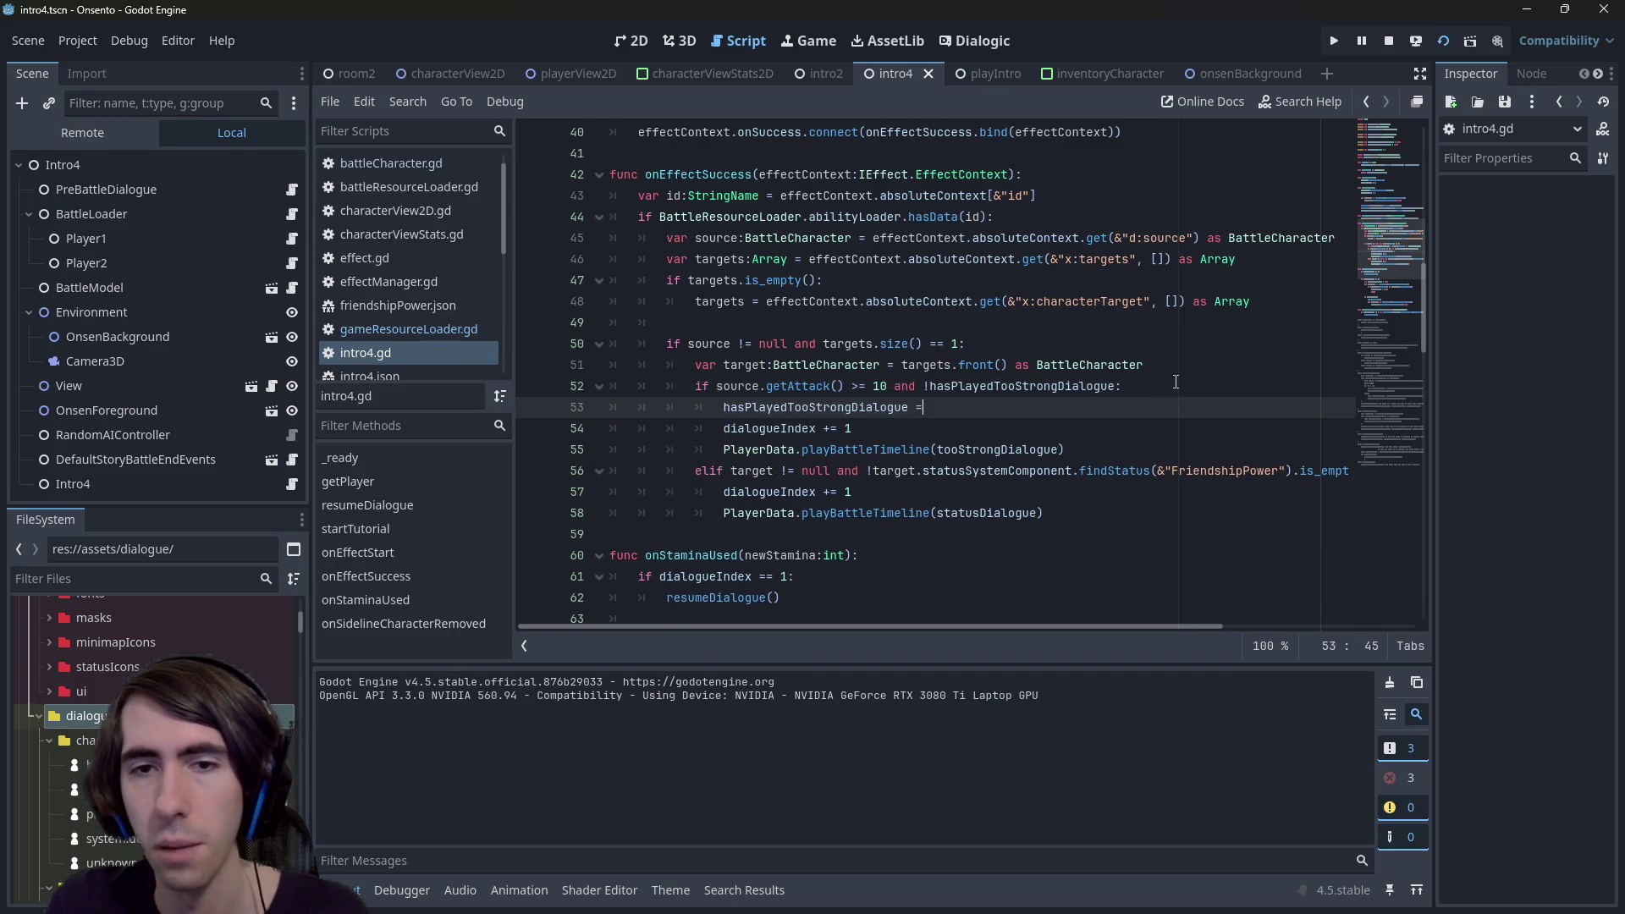
type("ue")
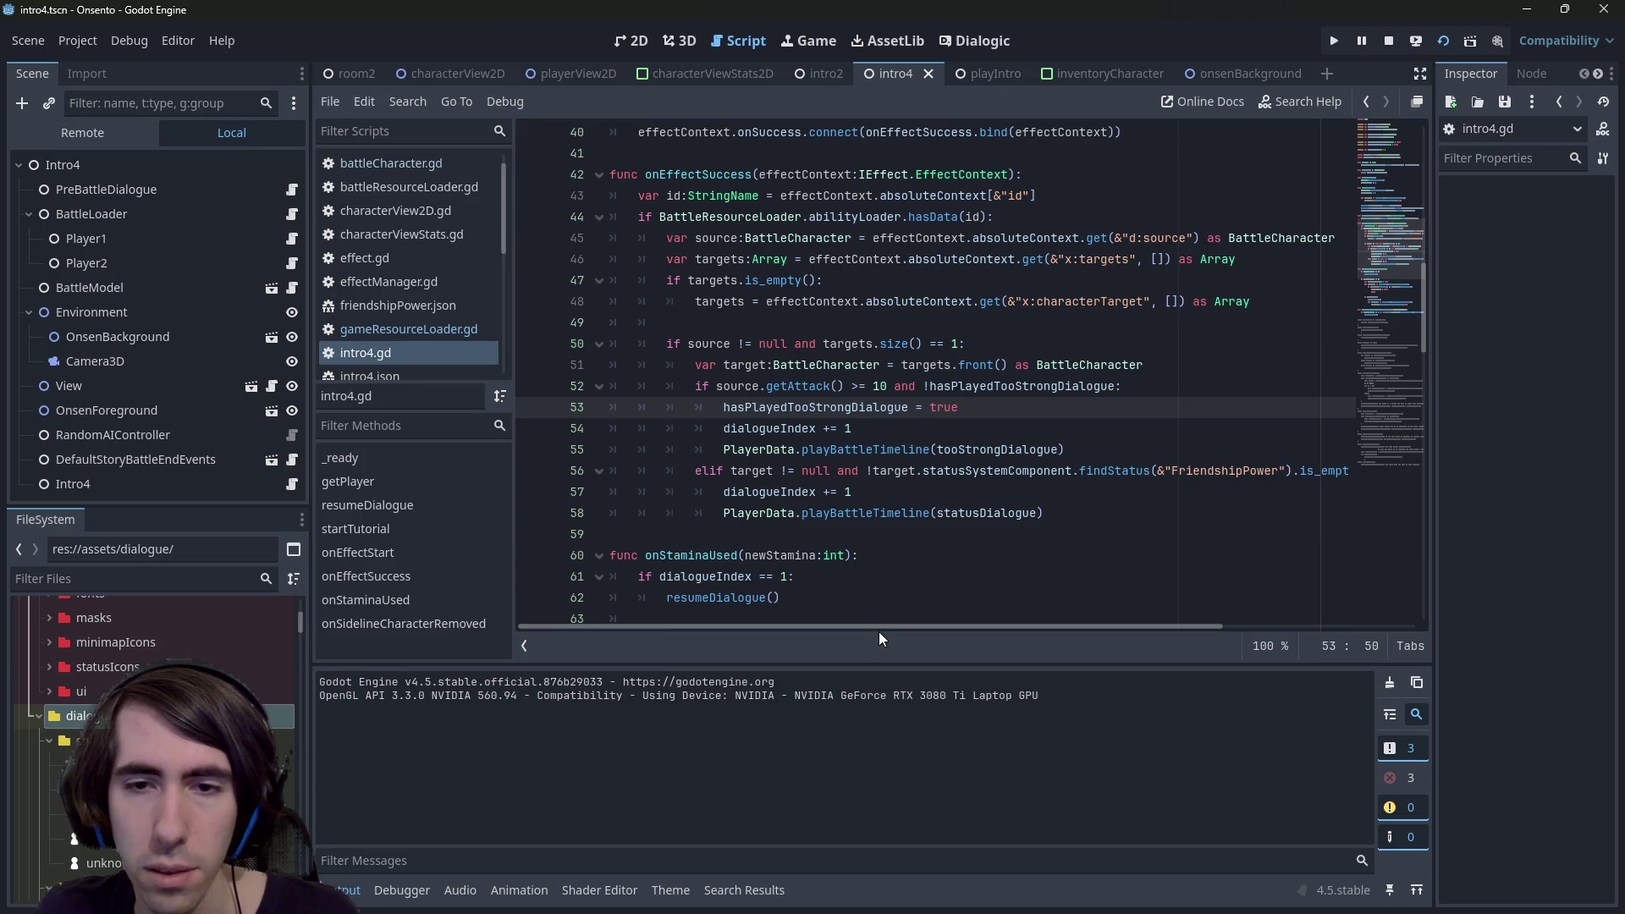
mouse_move(878, 628)
left_mouse_down()
mouse_move(997, 628)
mouse_move(771, 582)
left_mouse_up()
left_click(866, 471)
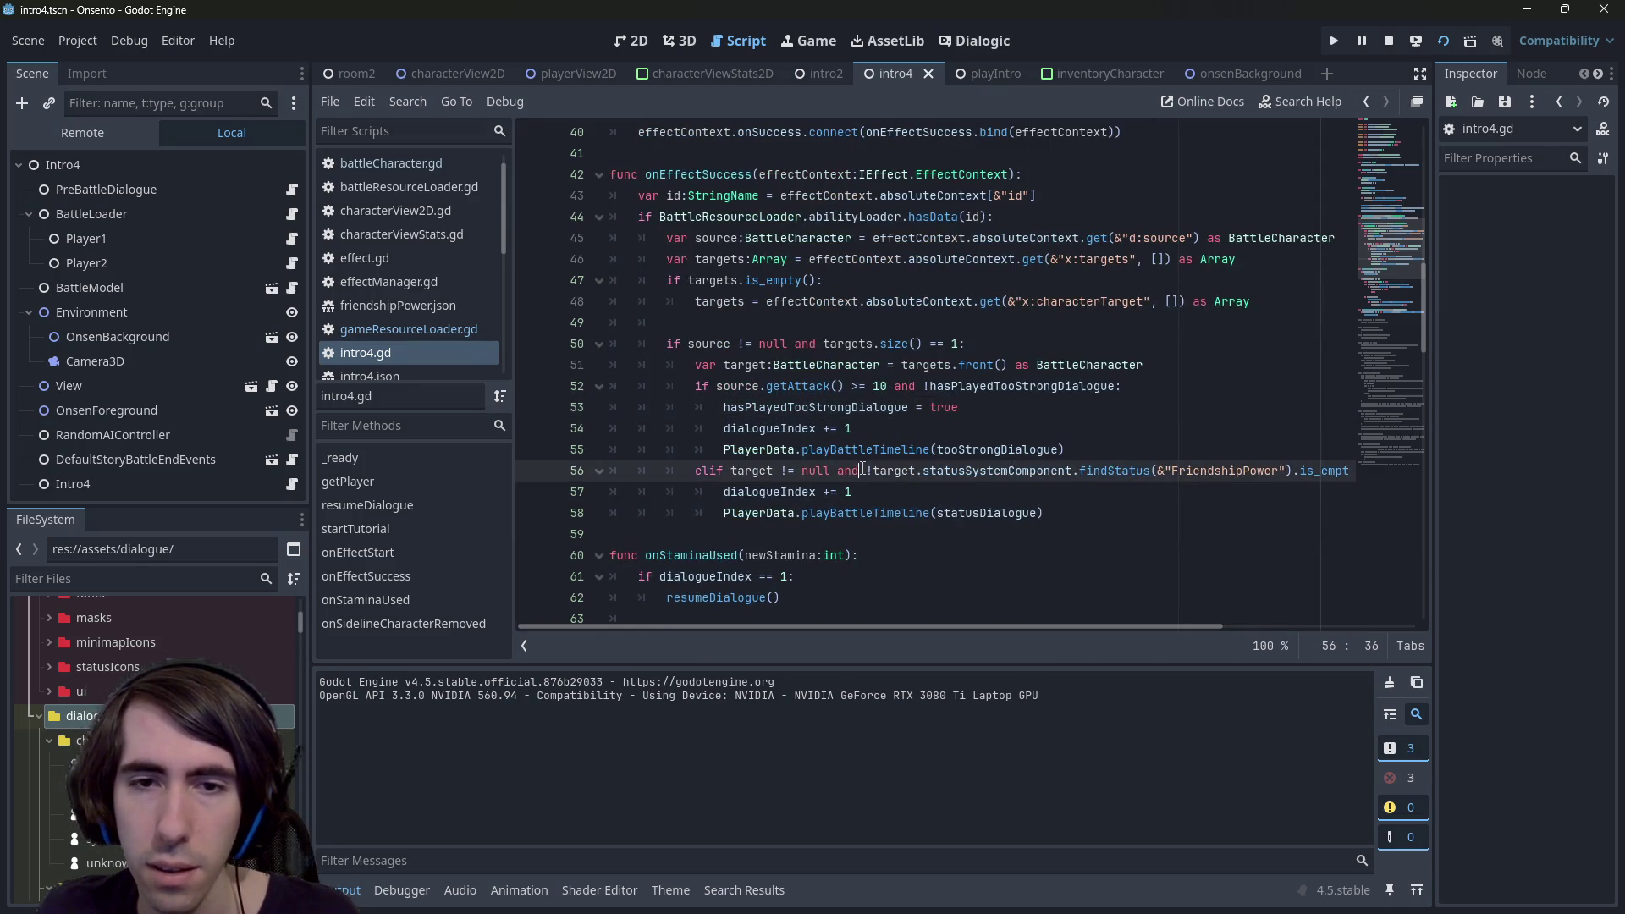
type("hasPlay")
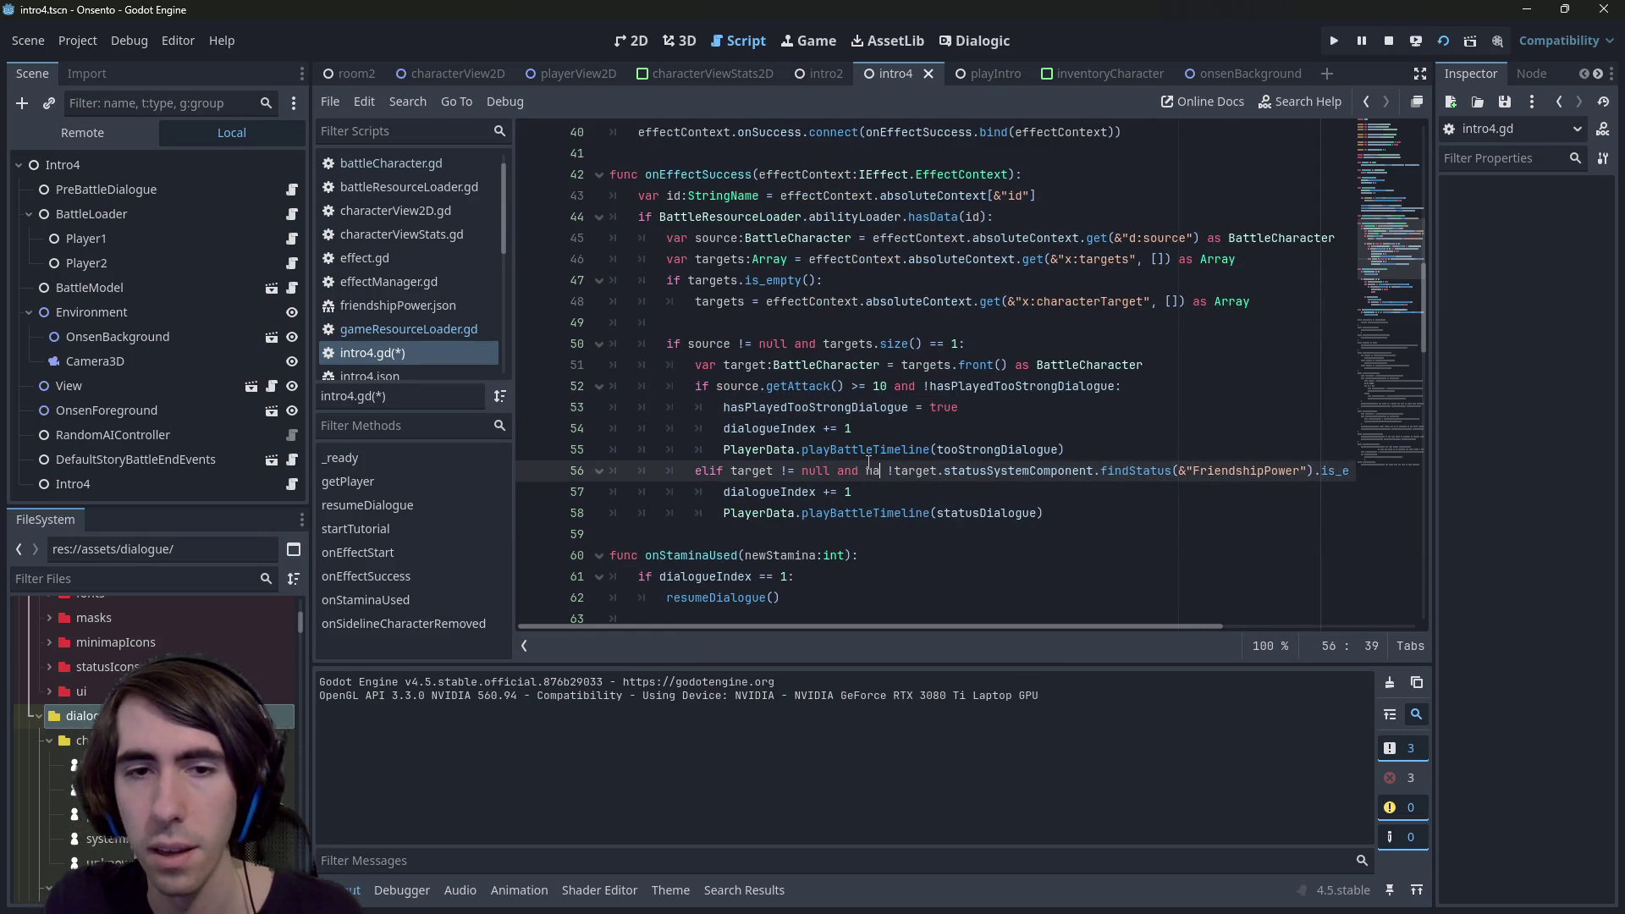
key("Return")
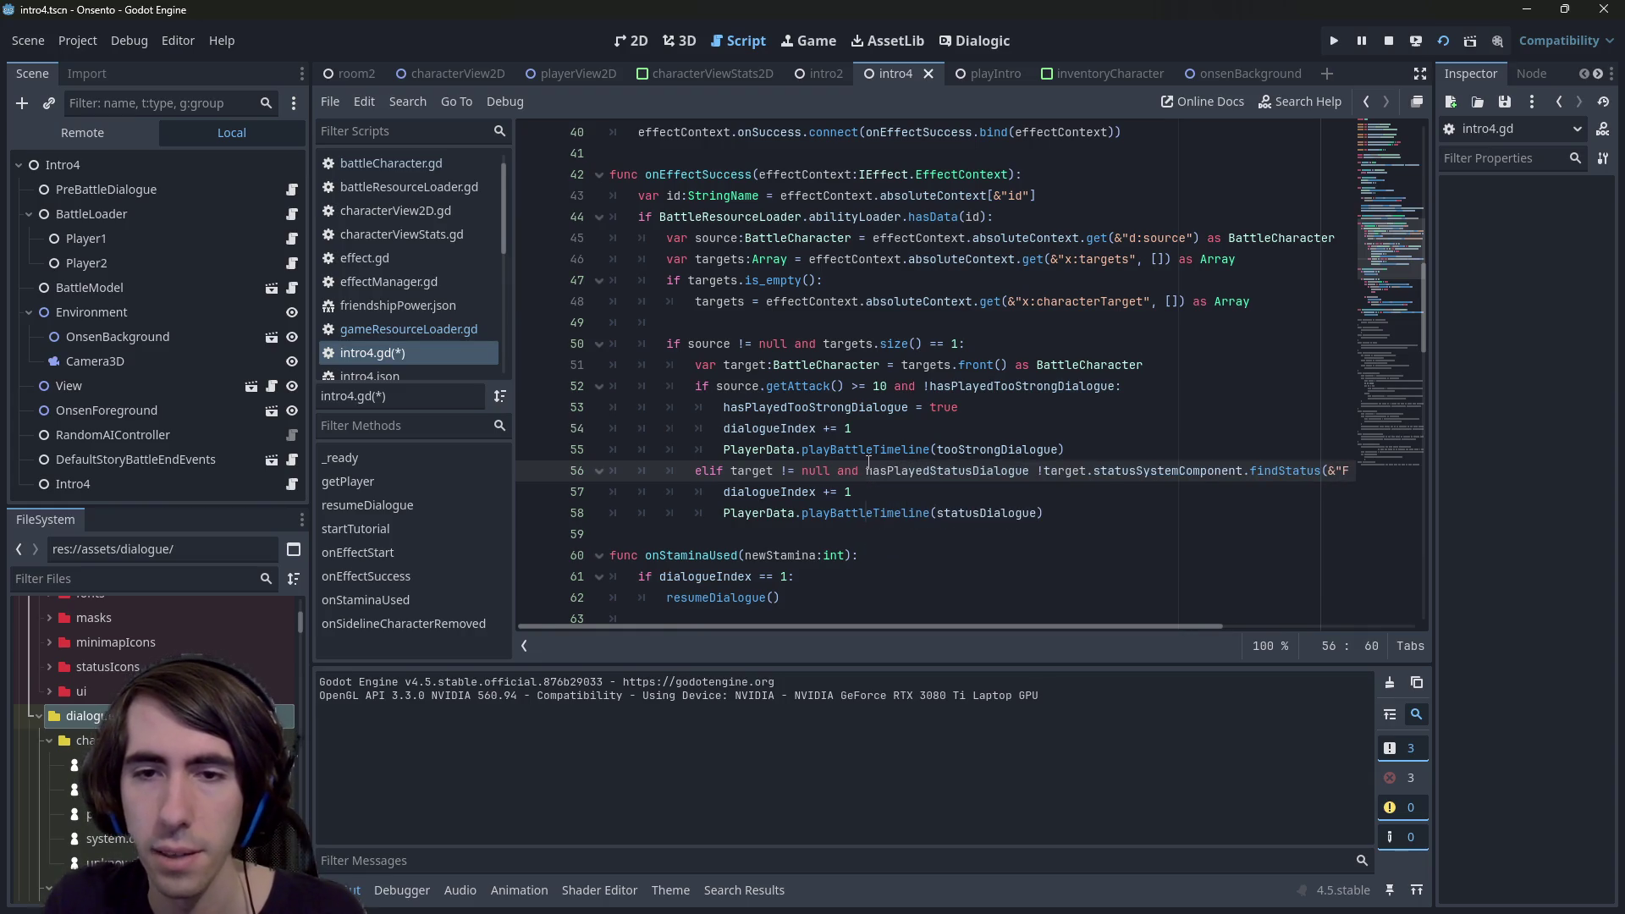
type("and")
left_click(869, 470)
type("!")
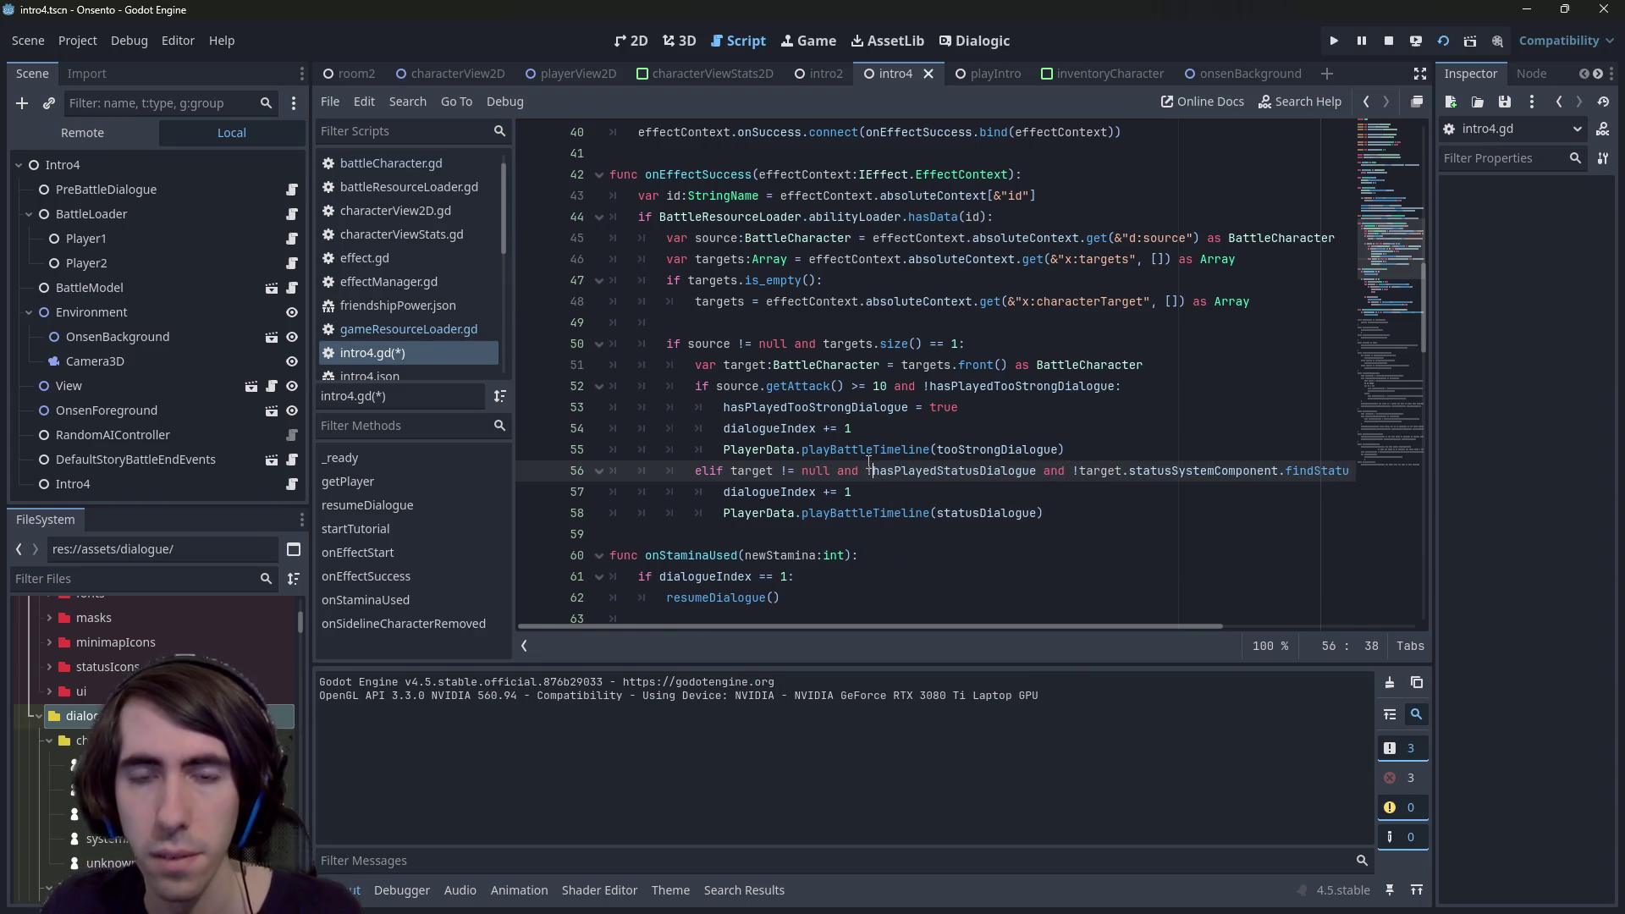
key("ctrl+s")
Add 'hasPlayedStatusDialogue = true' above dialogueIndex += 1 in the status branch
double_click(920, 475)
key("ctrl+c")
left_click(728, 495)
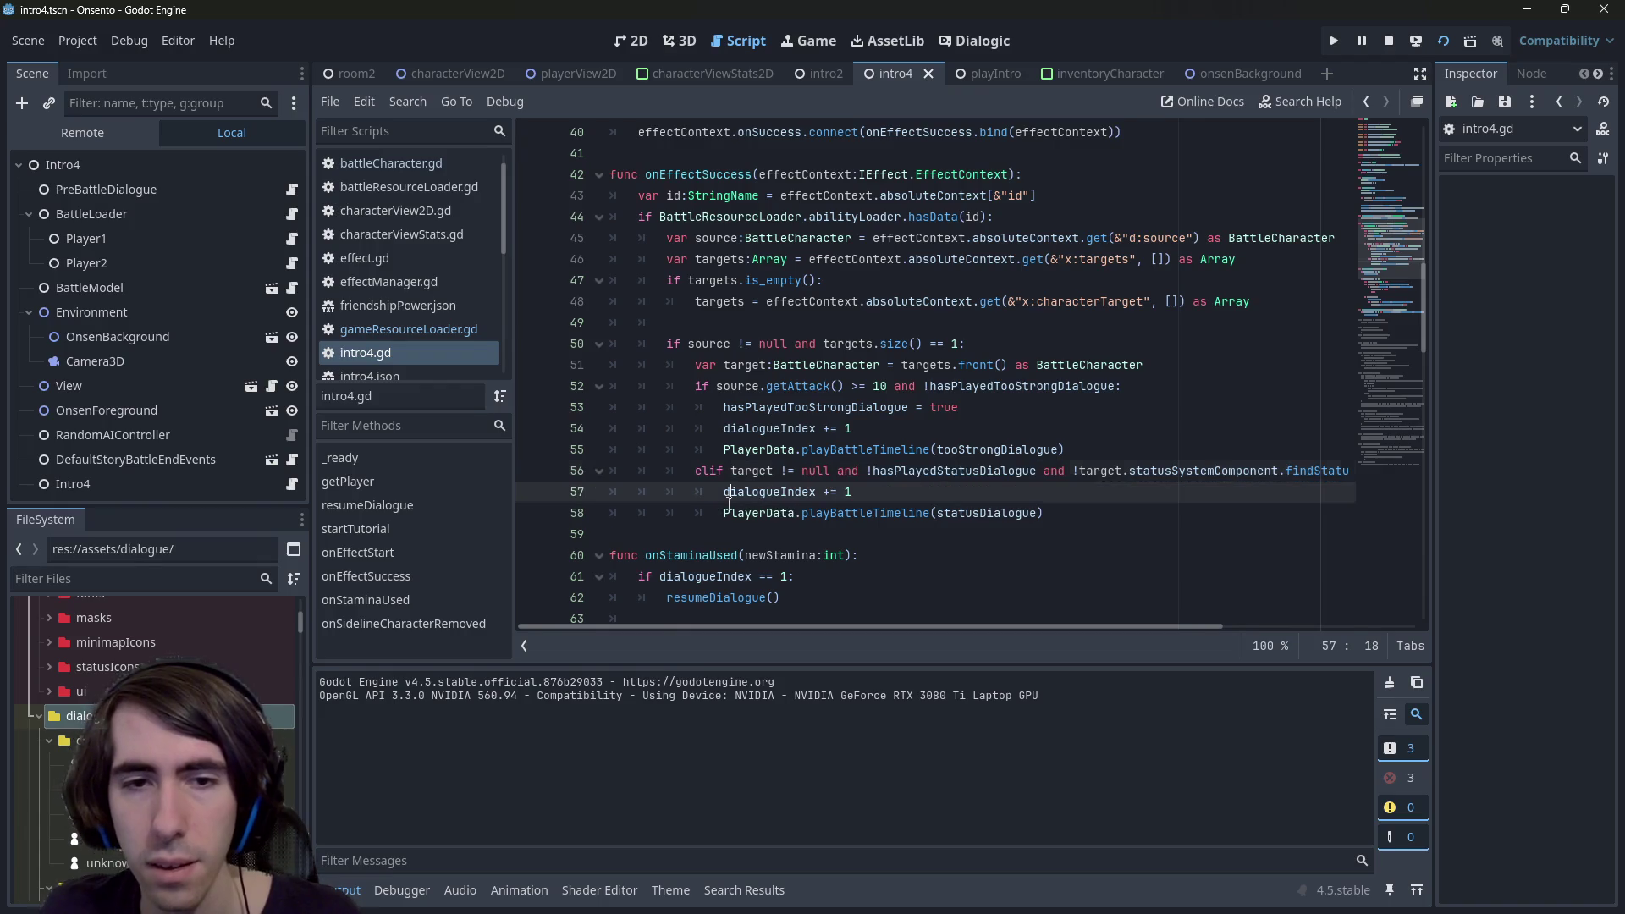
key("ctrl+shift+Return")
key("ctrl+v")
type("= true")
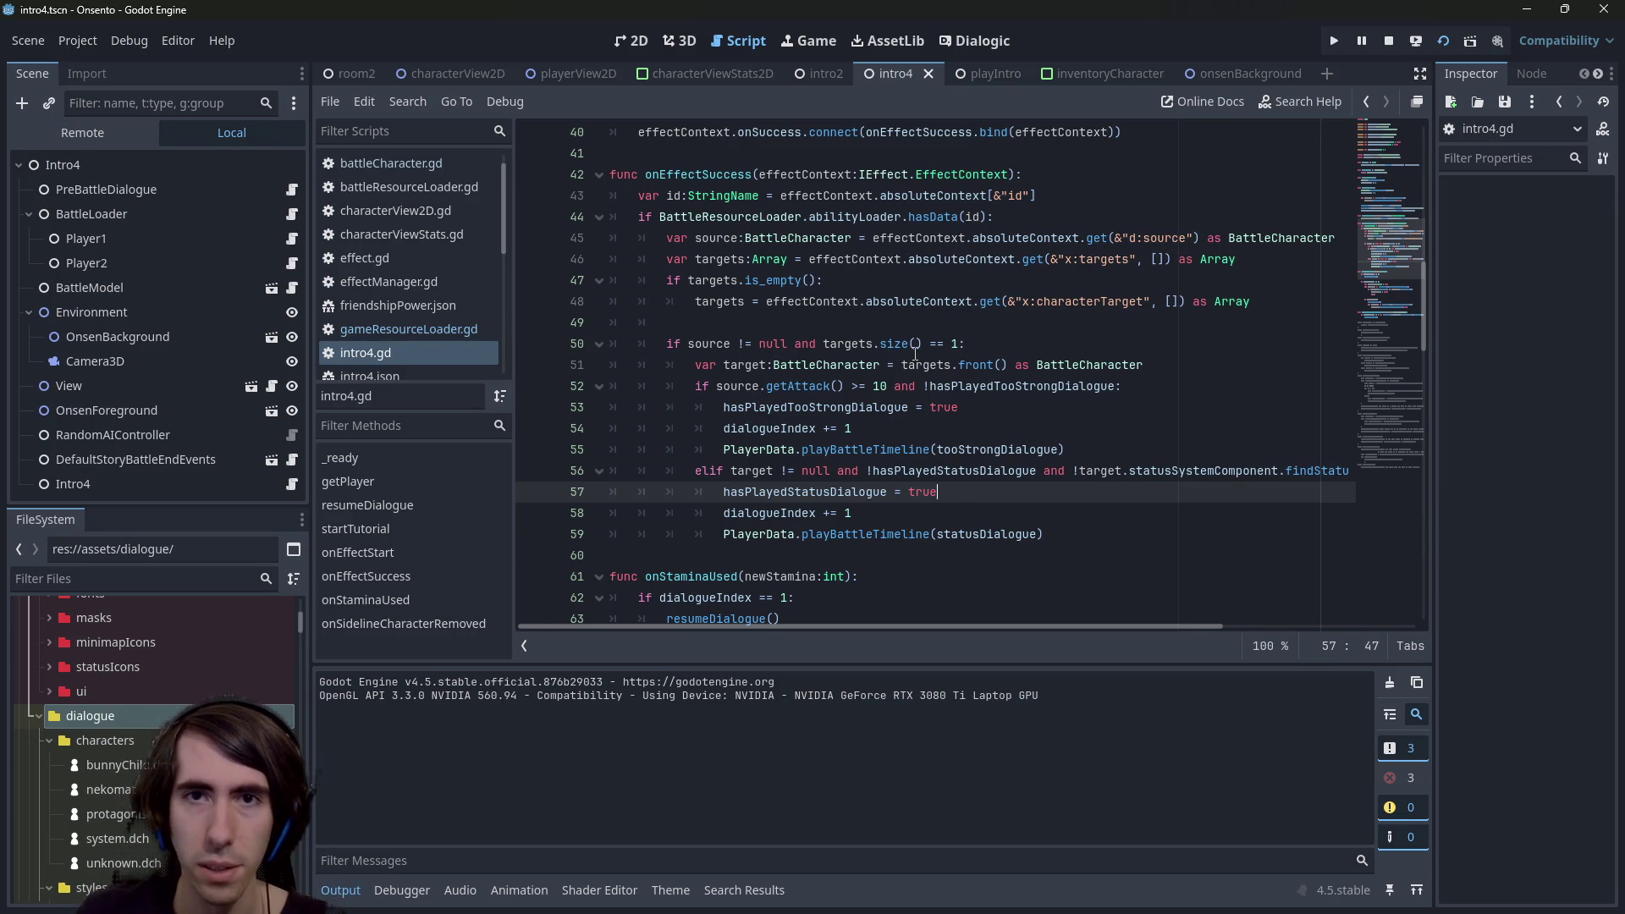
scroll(748, 207, "up", 1)
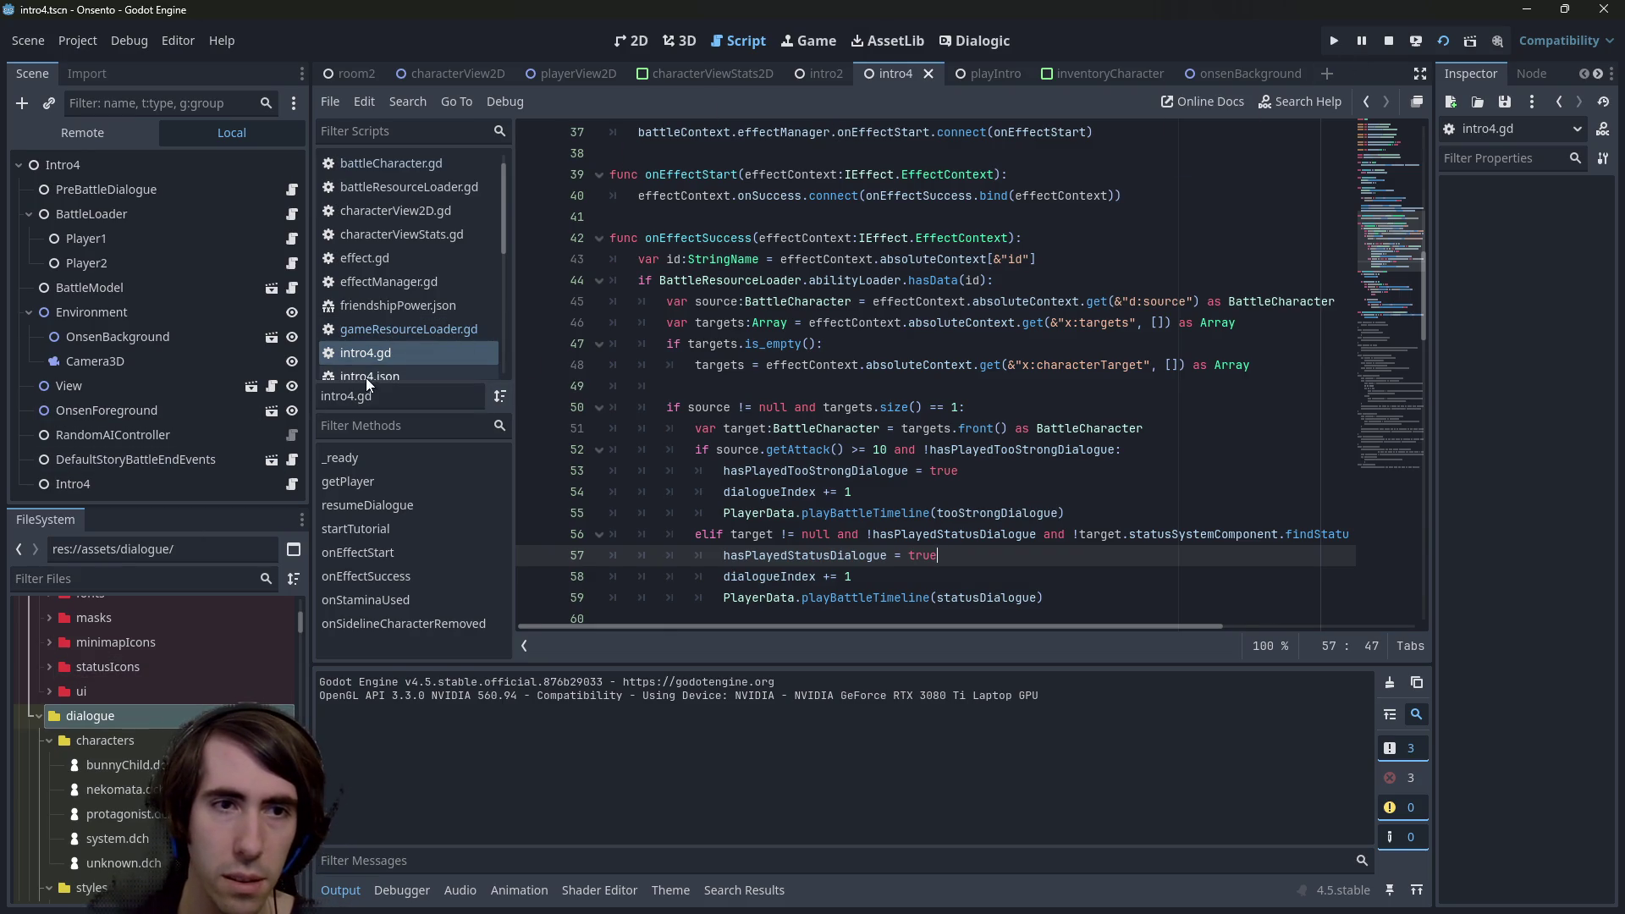
Open intro4_statusDialogue in Dialogic and expand nekomata's Join event settings
left_click(964, 40)
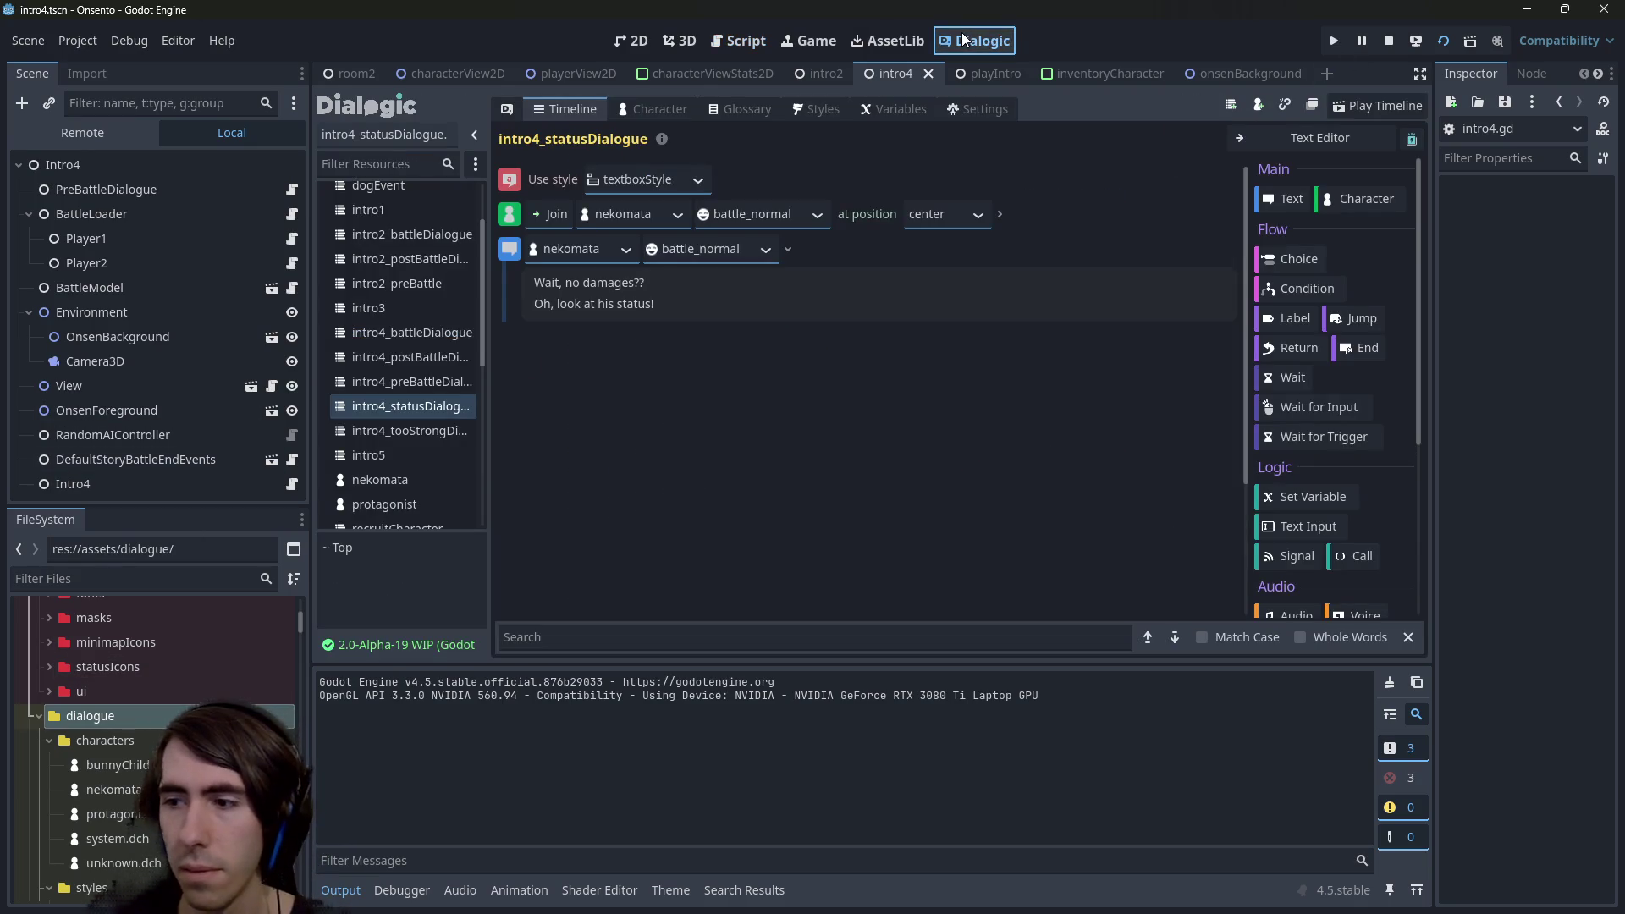
left_click(405, 428)
left_click(412, 406)
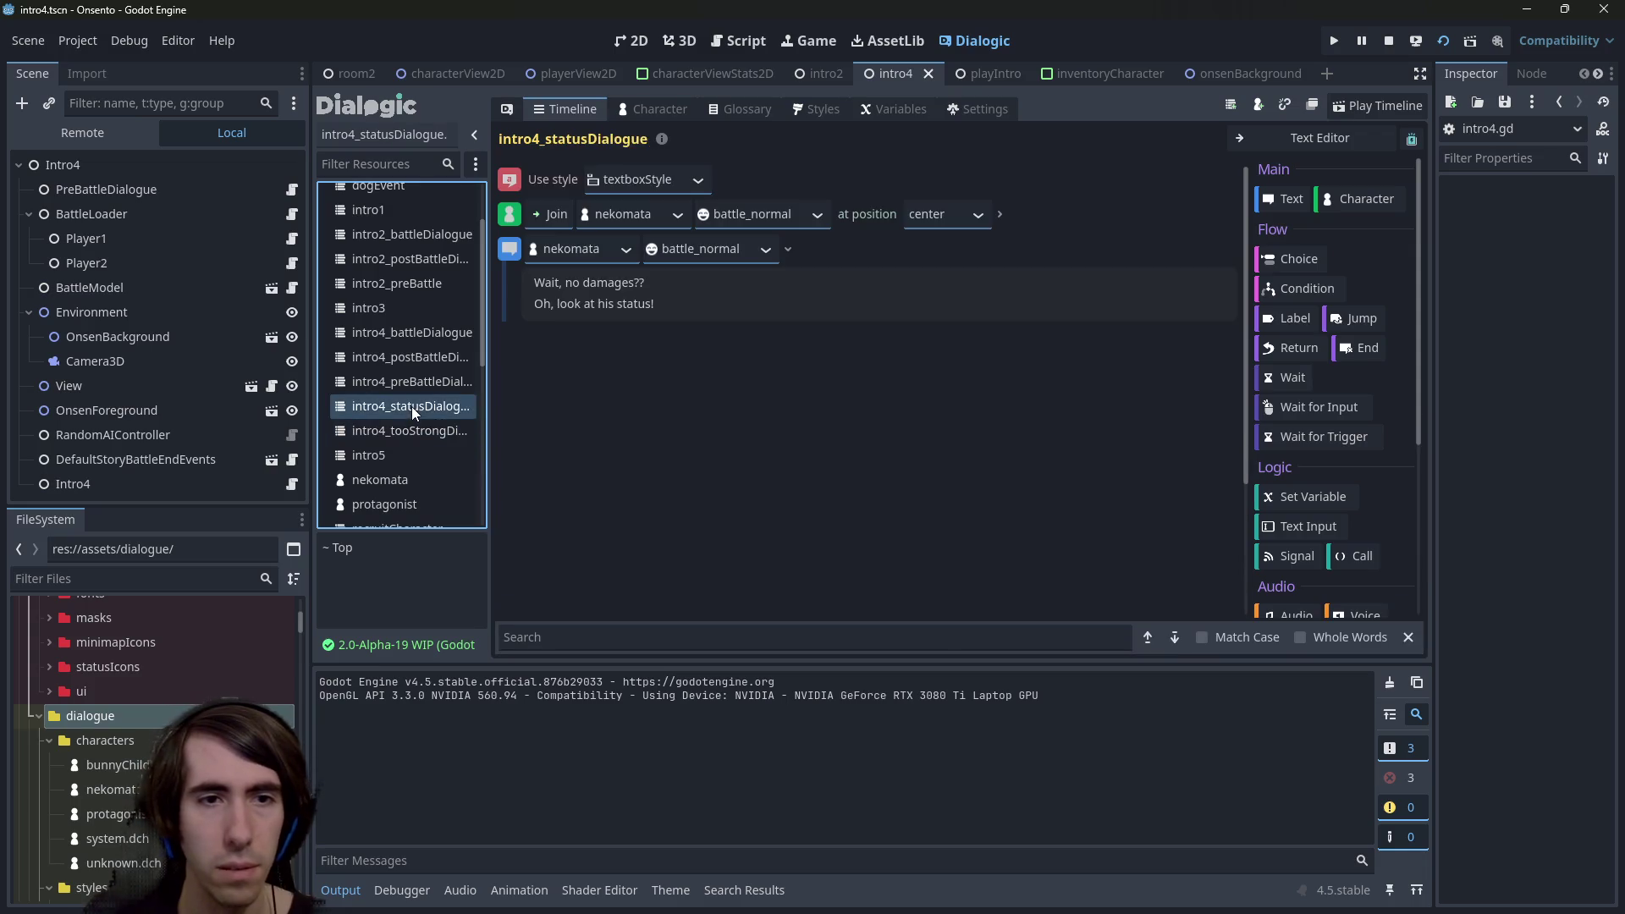
left_click(417, 425)
left_click(419, 415)
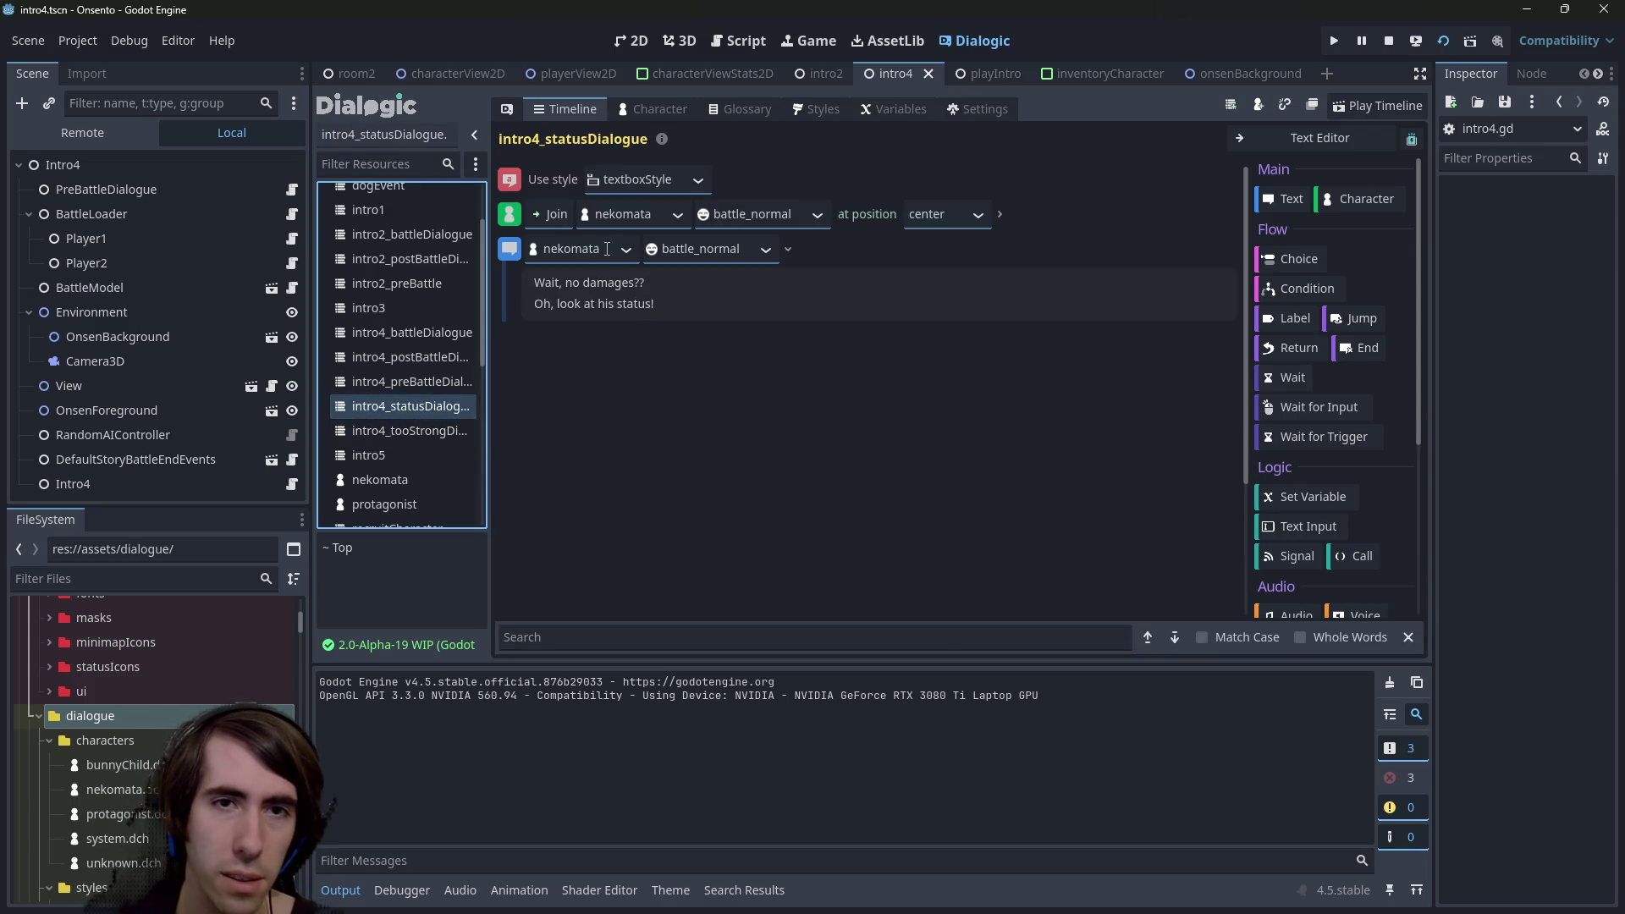
left_click(536, 215)
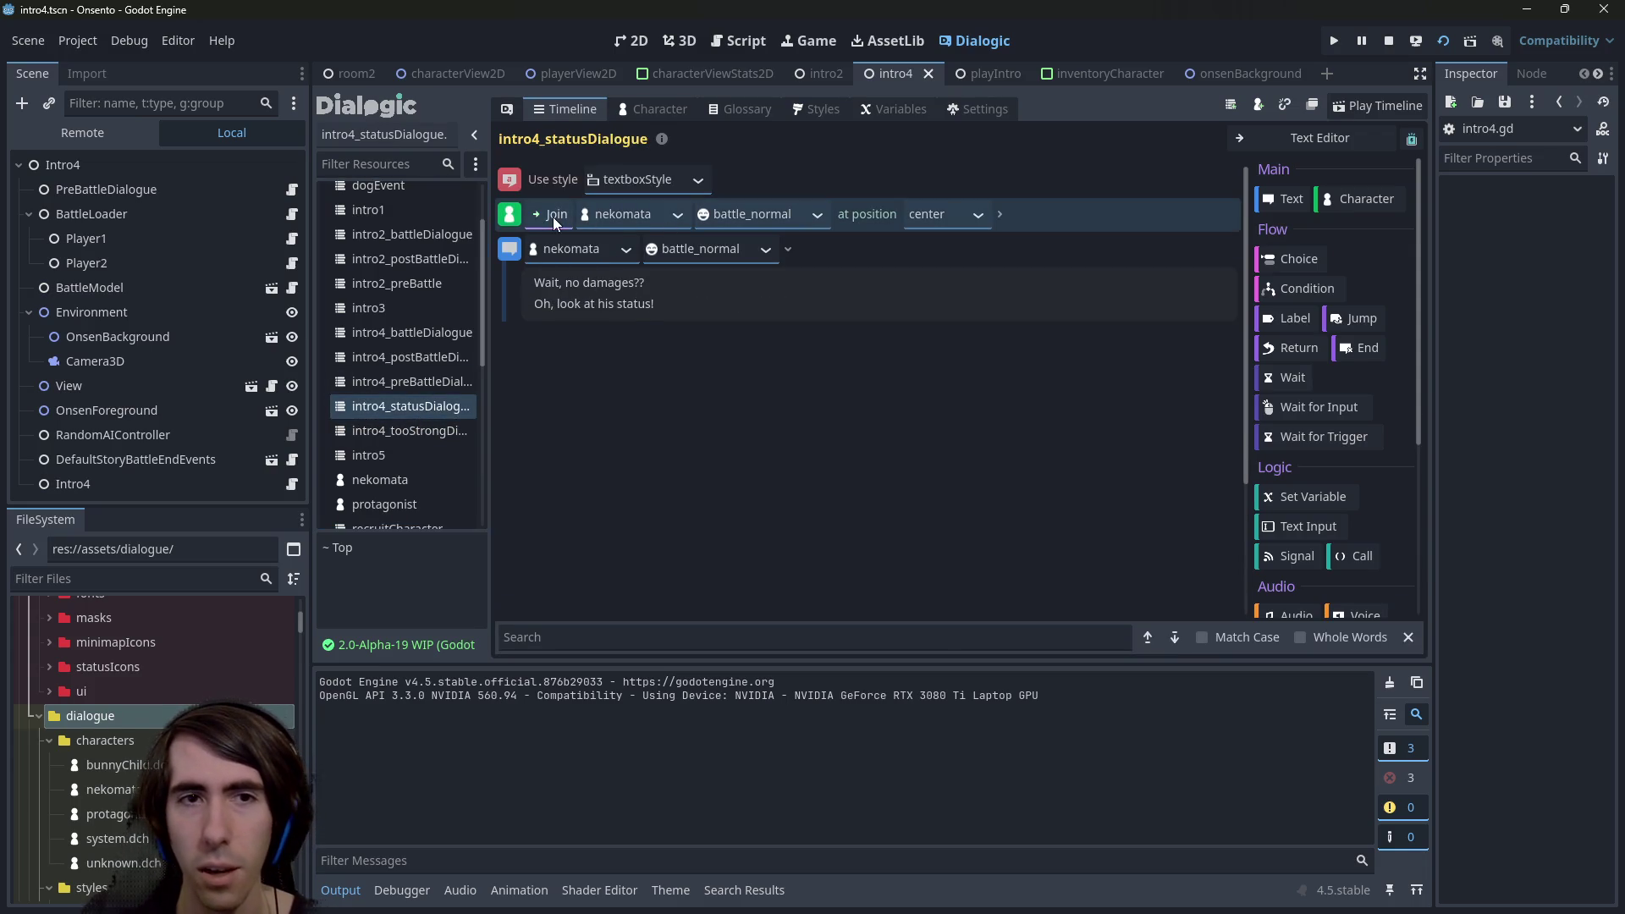
left_click(678, 213)
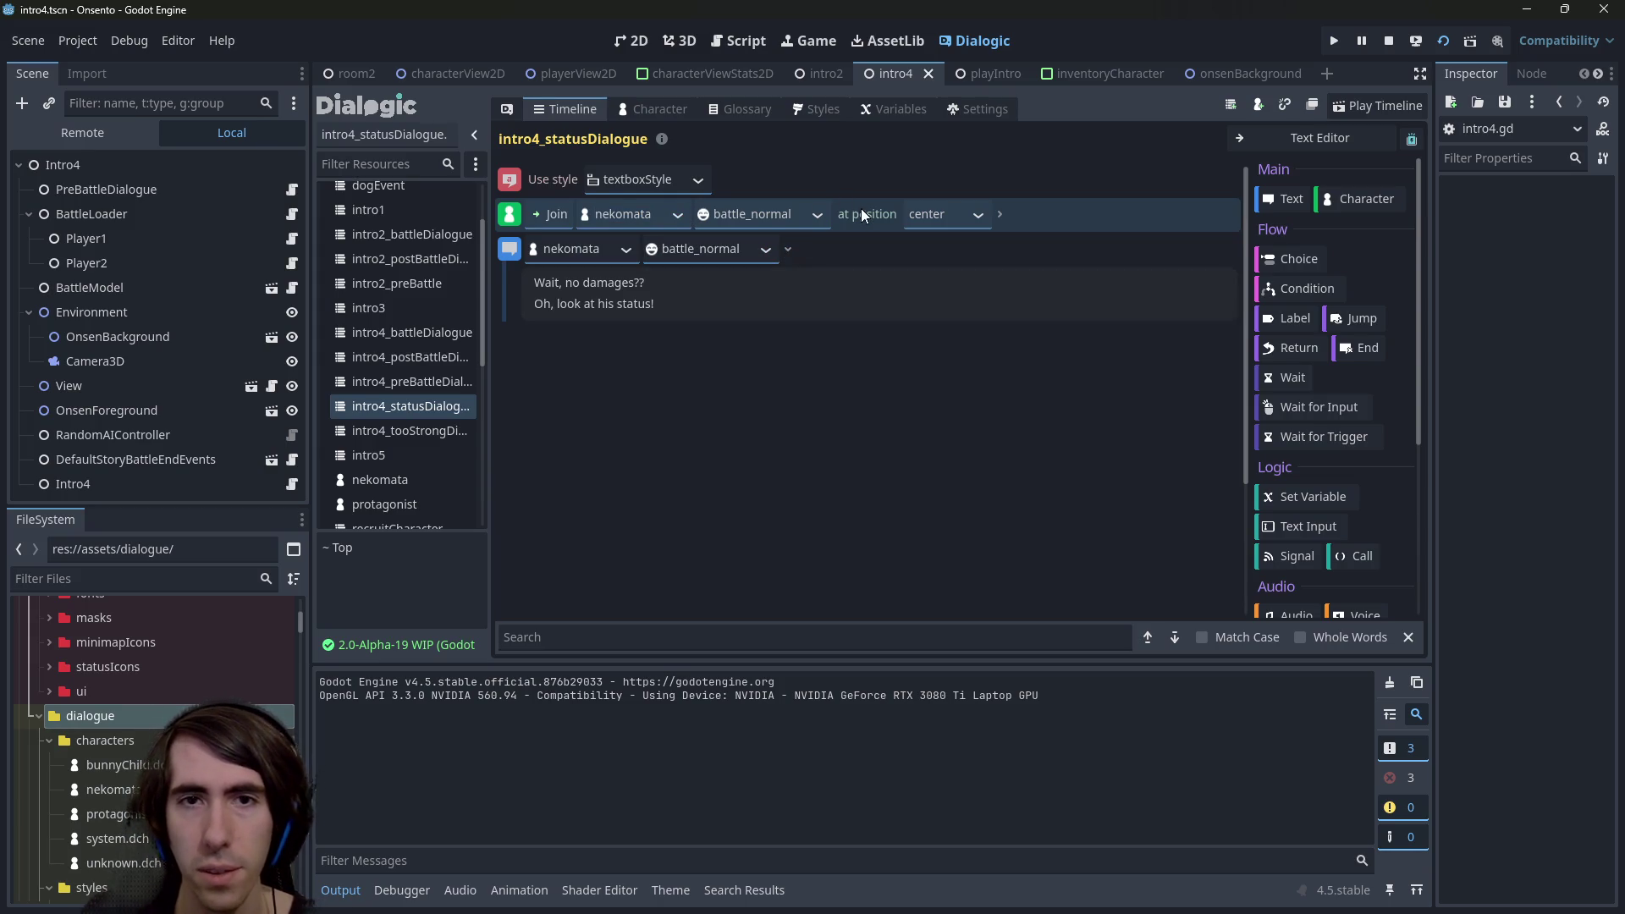
left_click(824, 212)
left_click(978, 215)
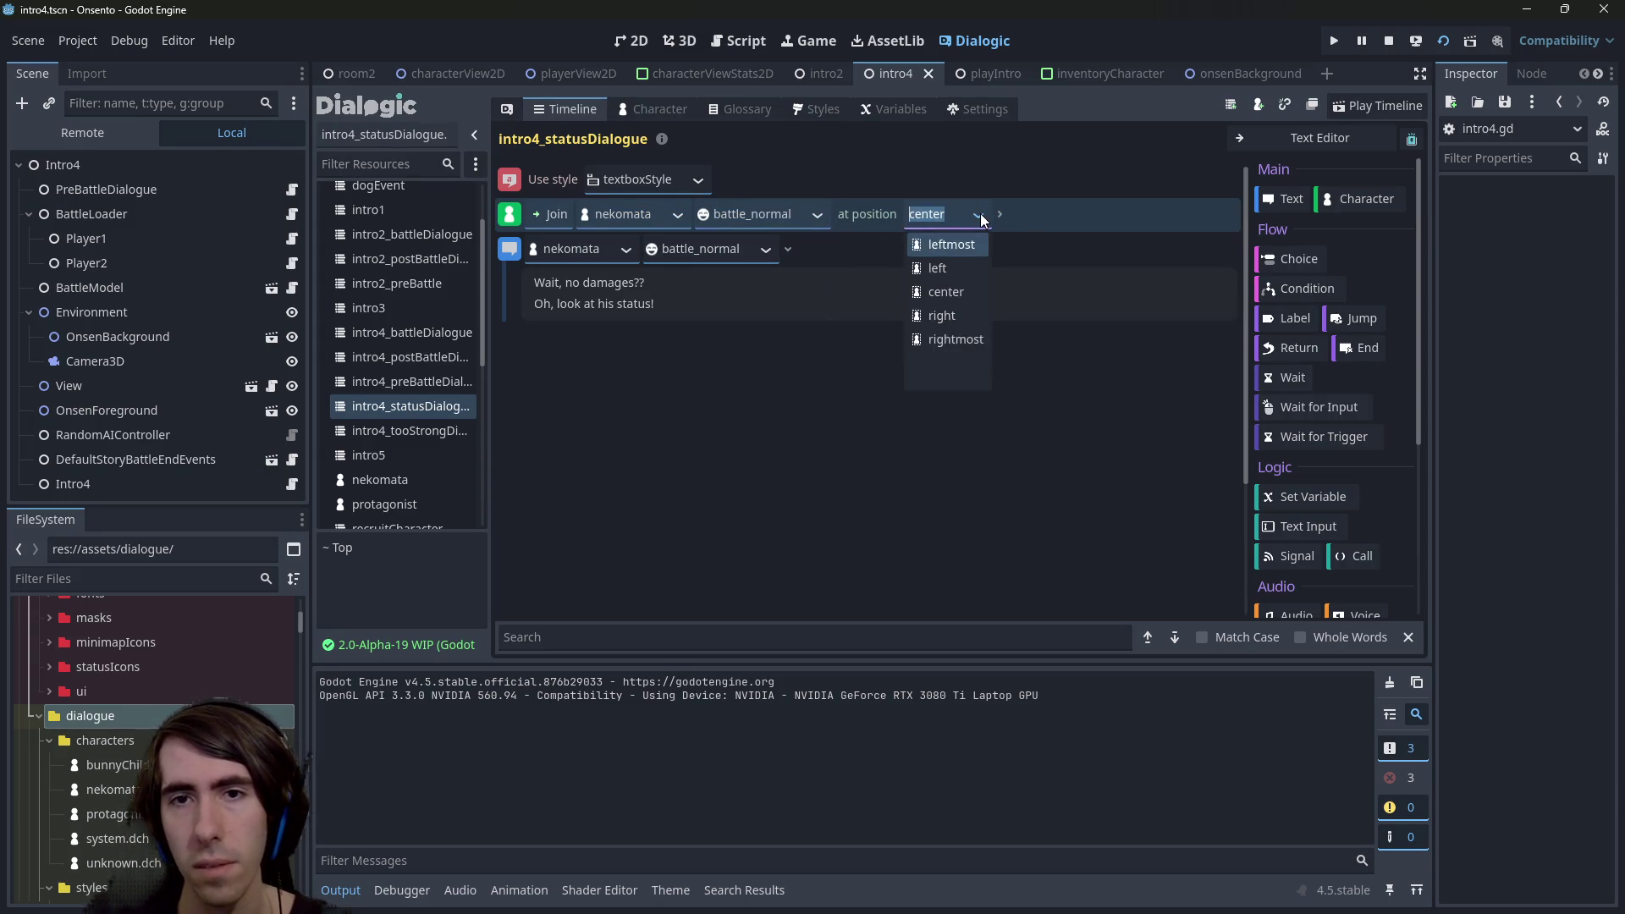
left_click(1003, 214)
left_click(1004, 213)
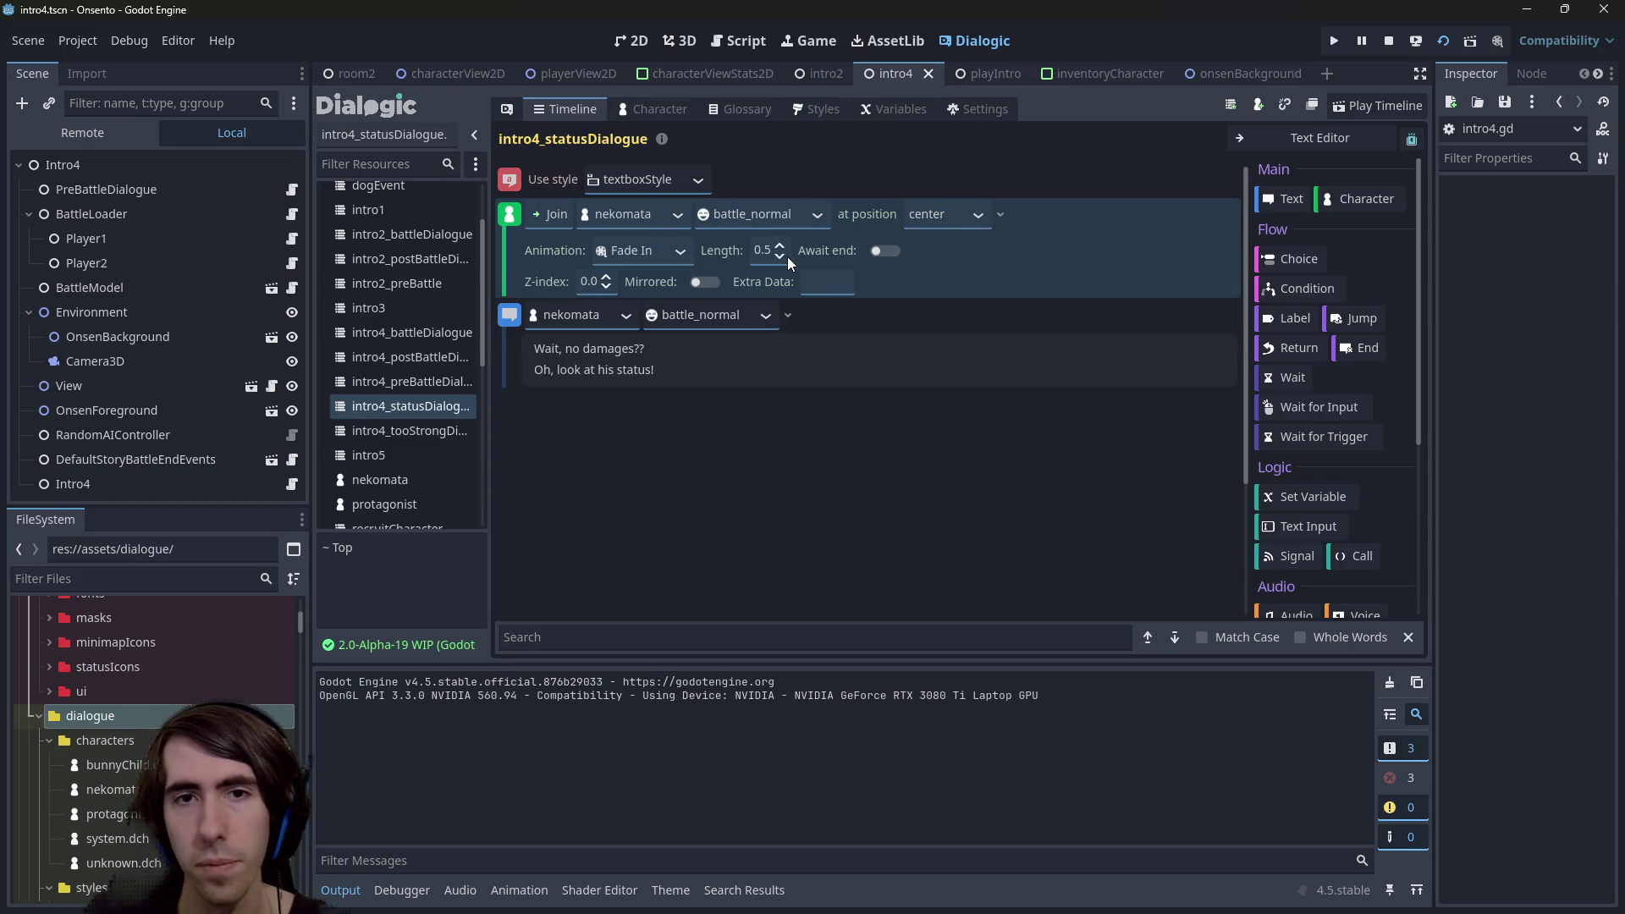
Set the status timeline's Join animation to Instant In
left_click(668, 260)
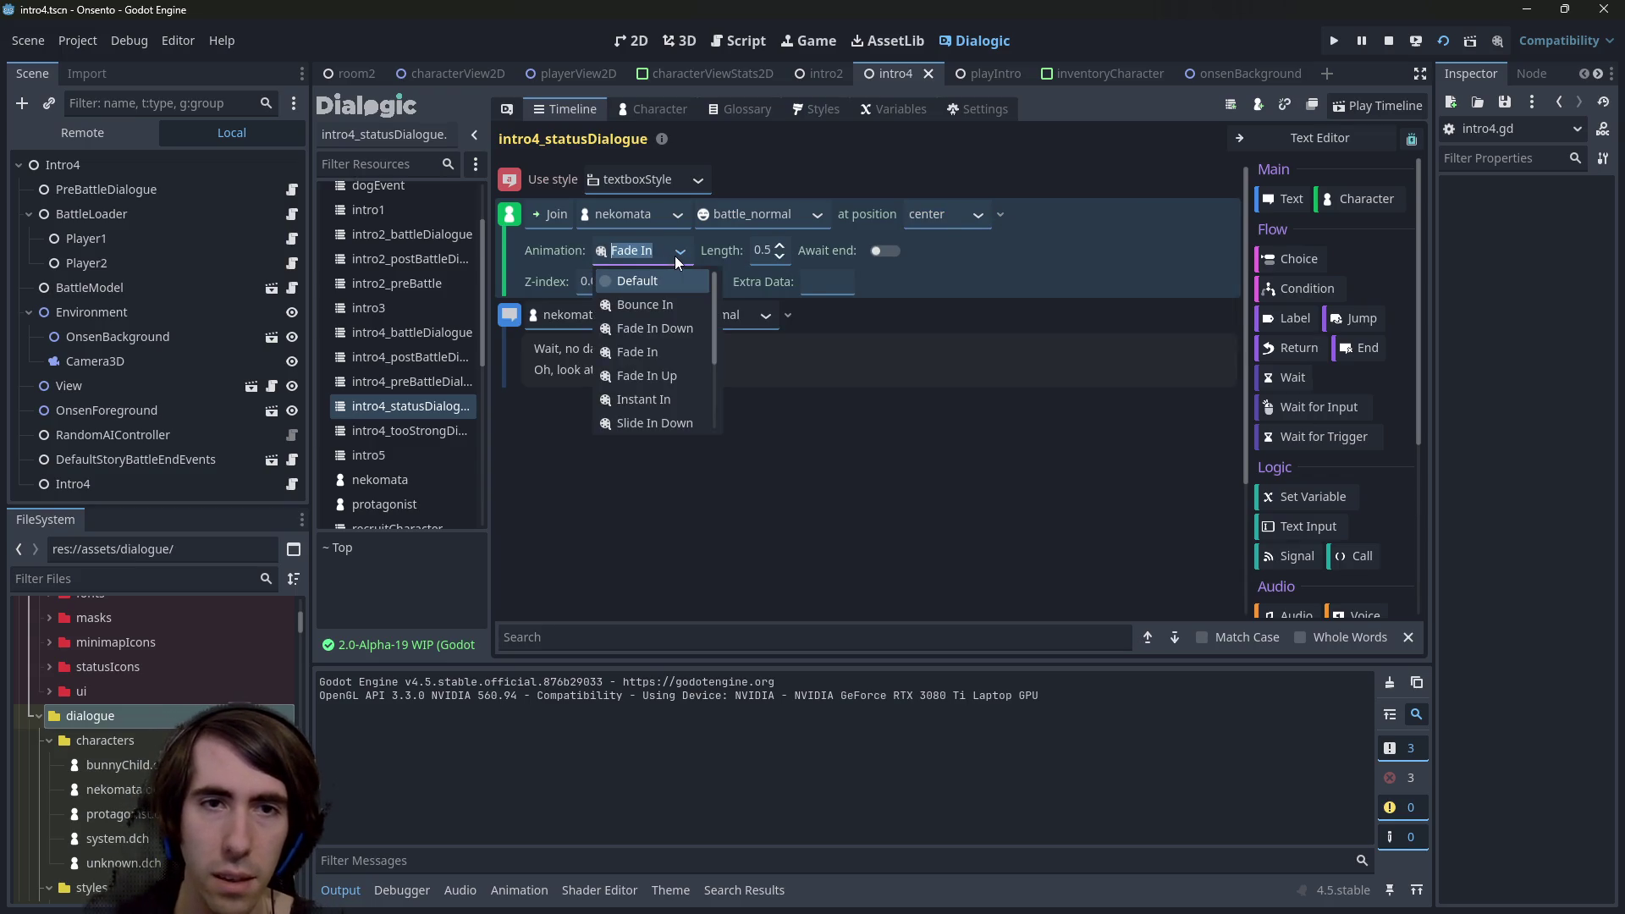
left_click(662, 401)
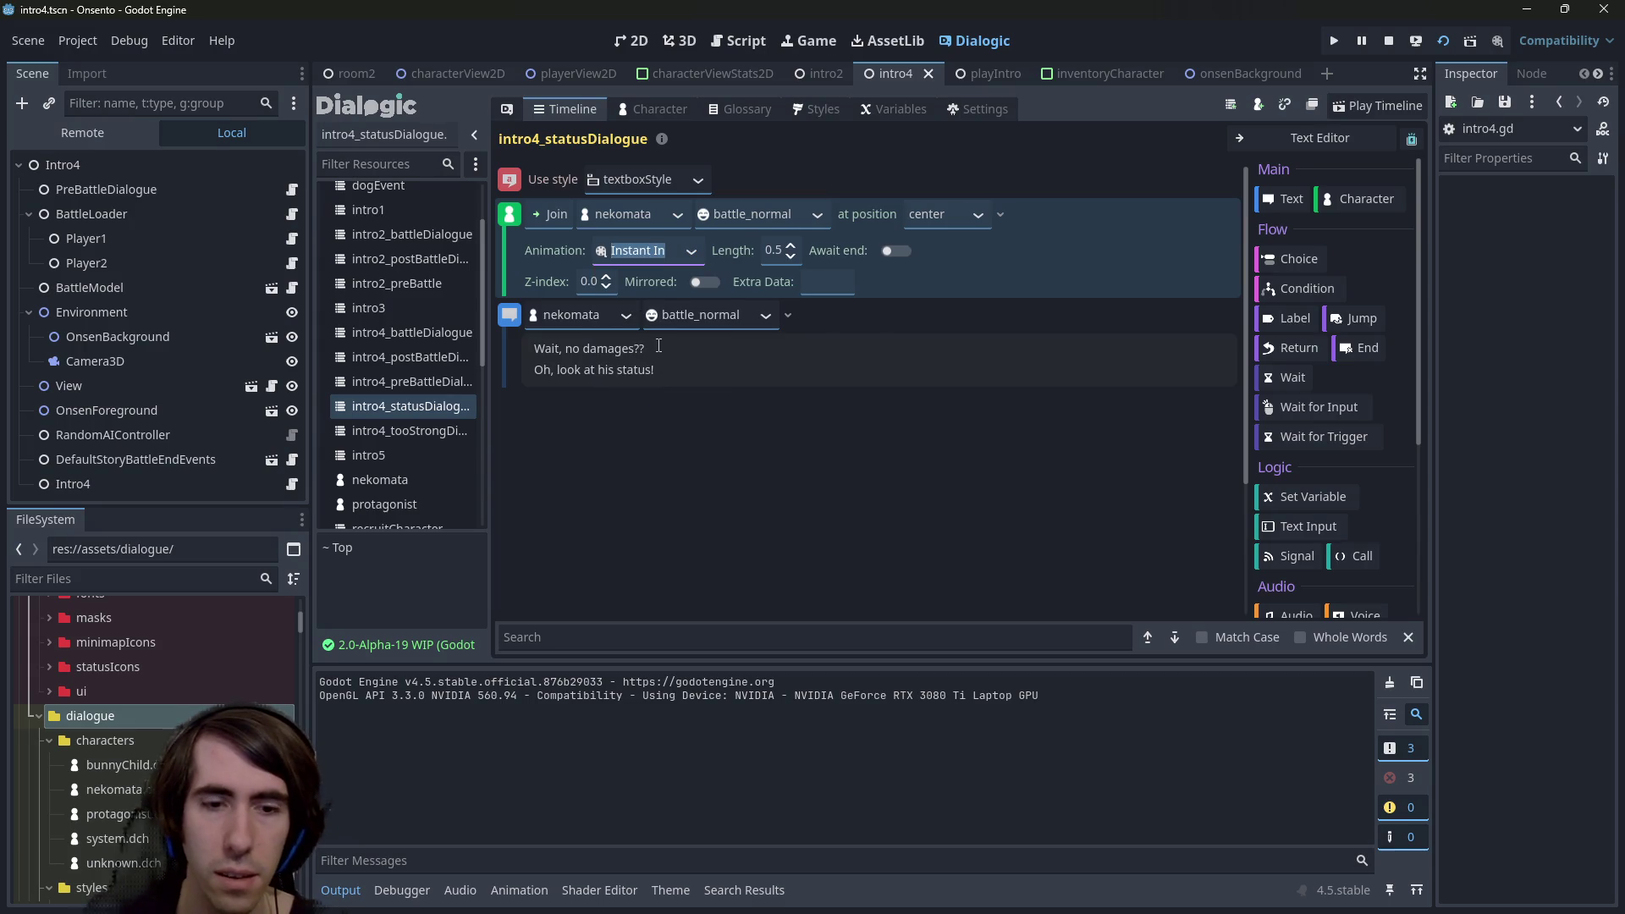
left_click(687, 250)
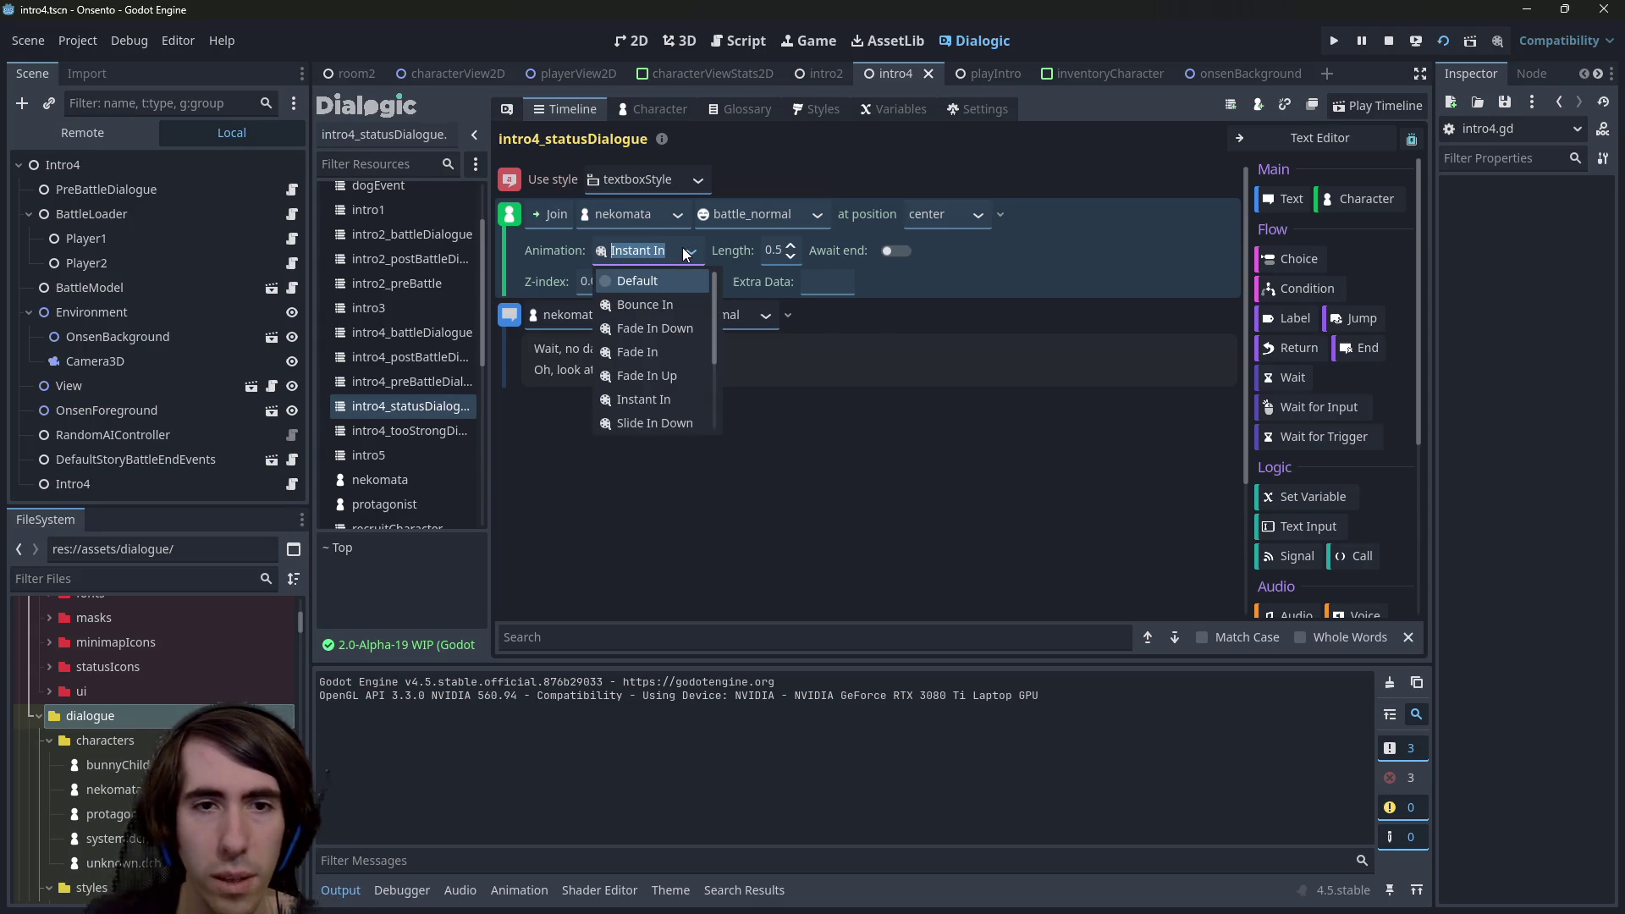
scroll(661, 399, "down", 2)
scroll(668, 400, "down", 2)
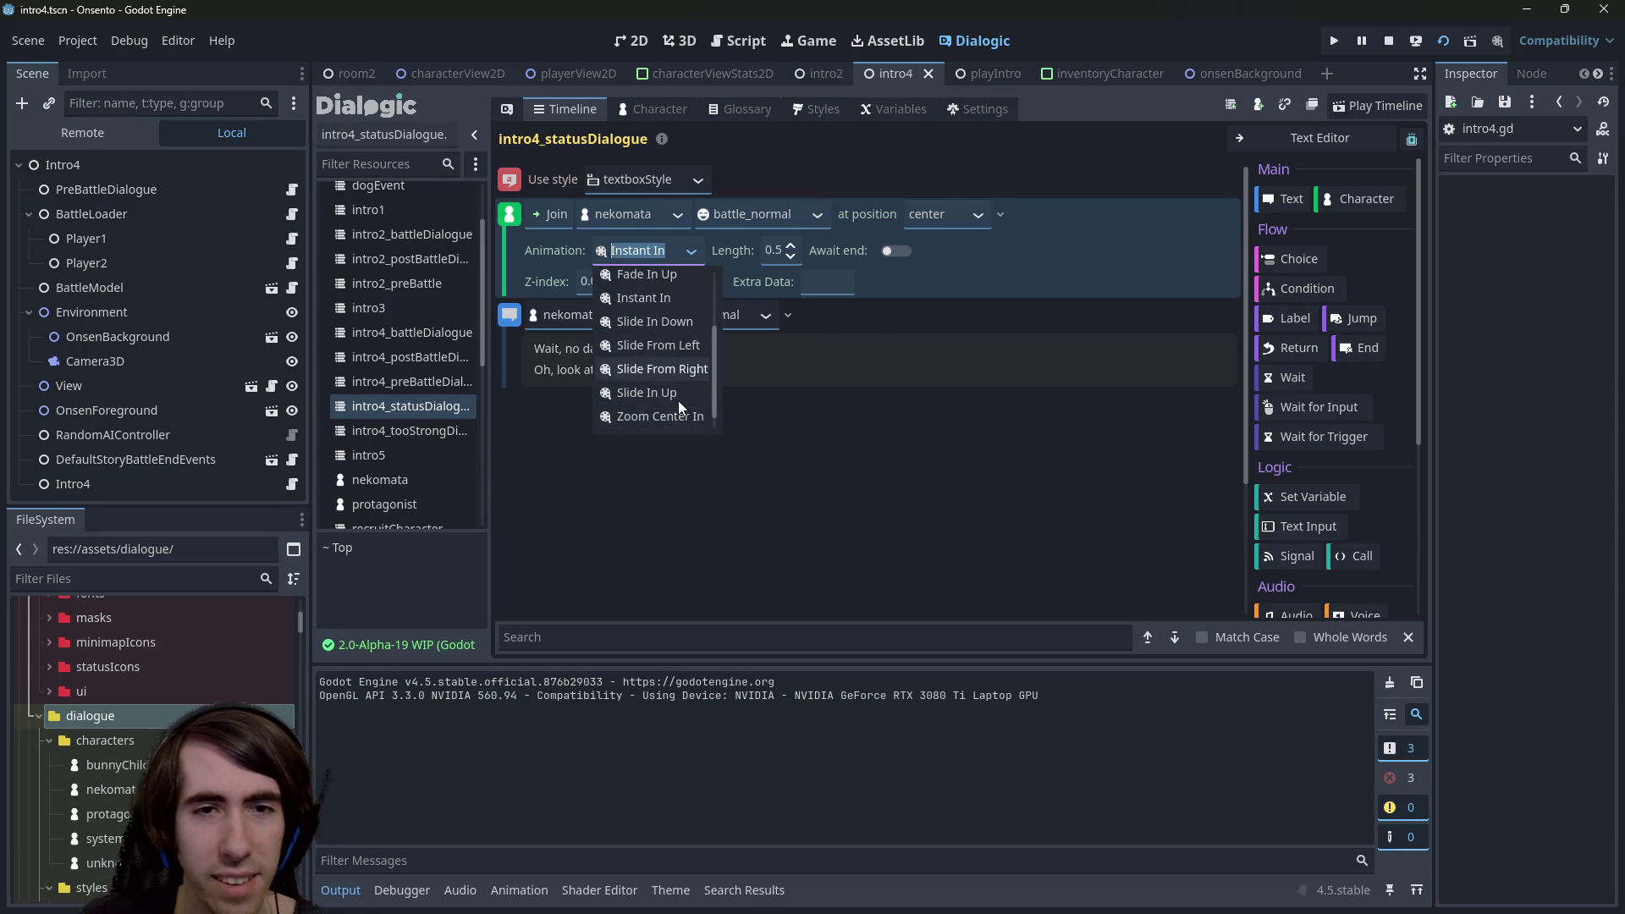
left_click(1032, 511)
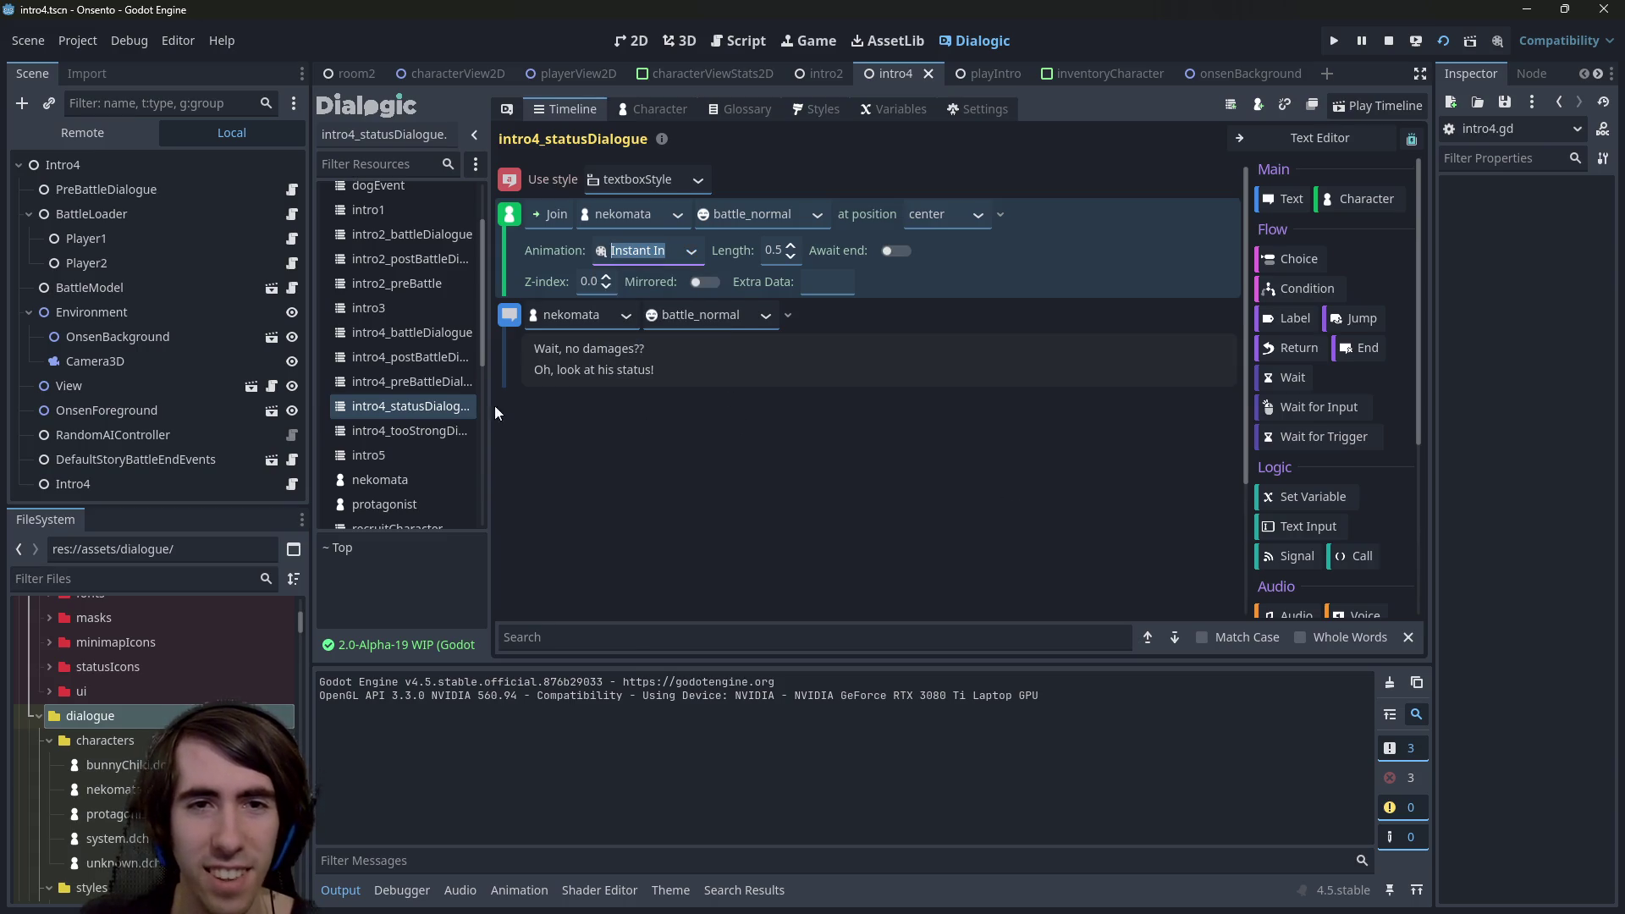
Set intro4_tooStrongDialogue's Join animation to Instant In, save, and run the project
left_click(384, 429)
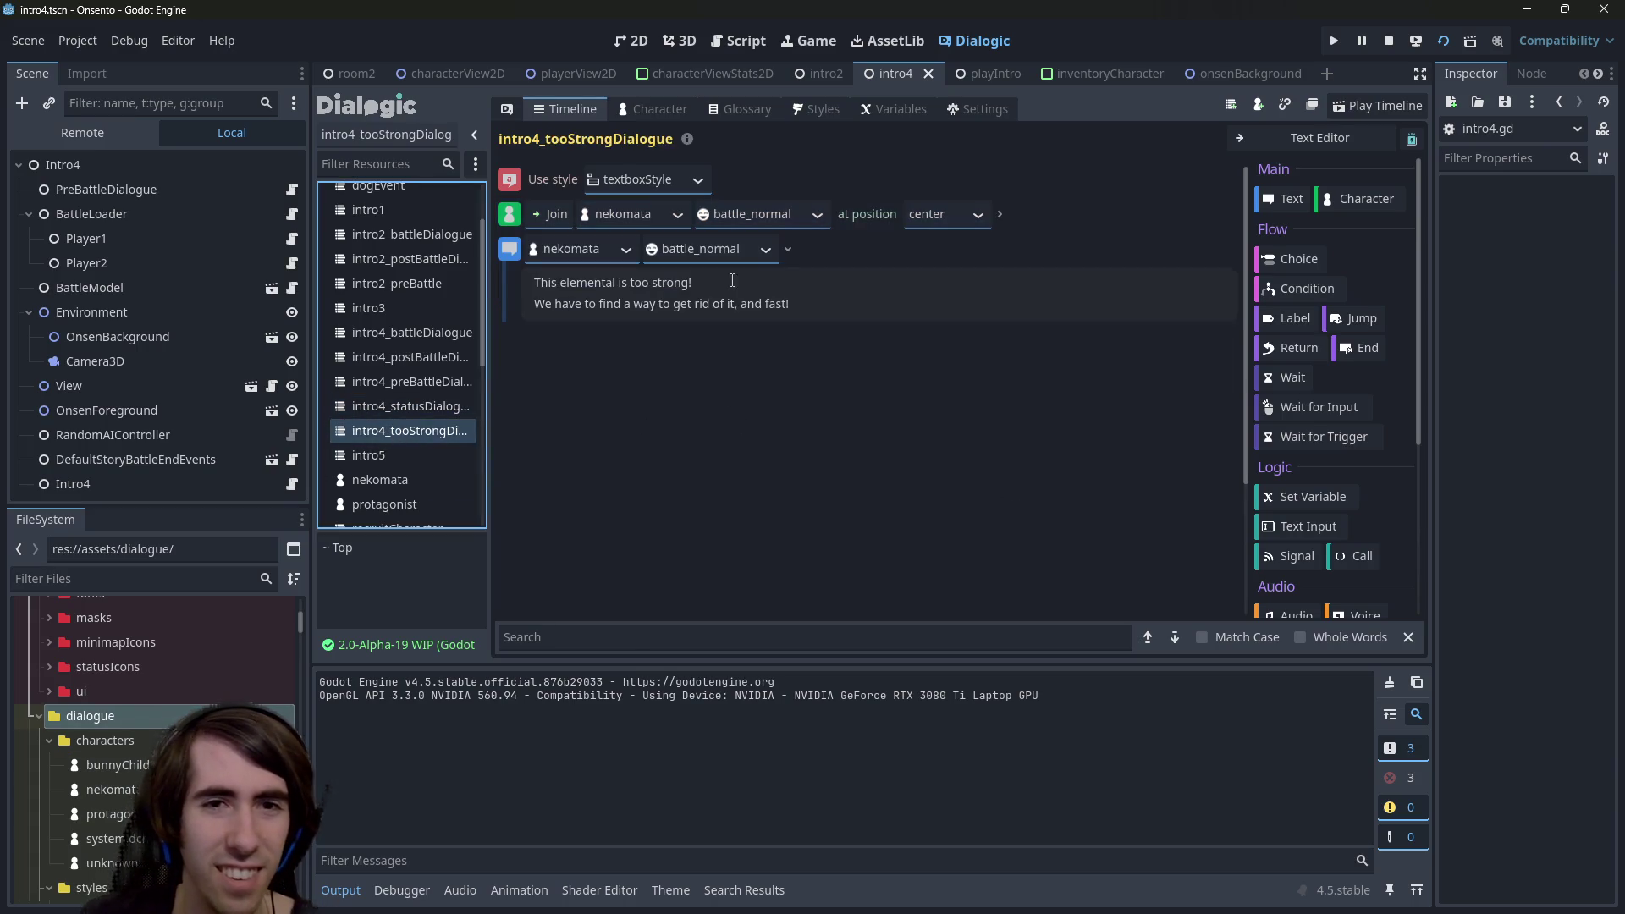
left_click(1001, 215)
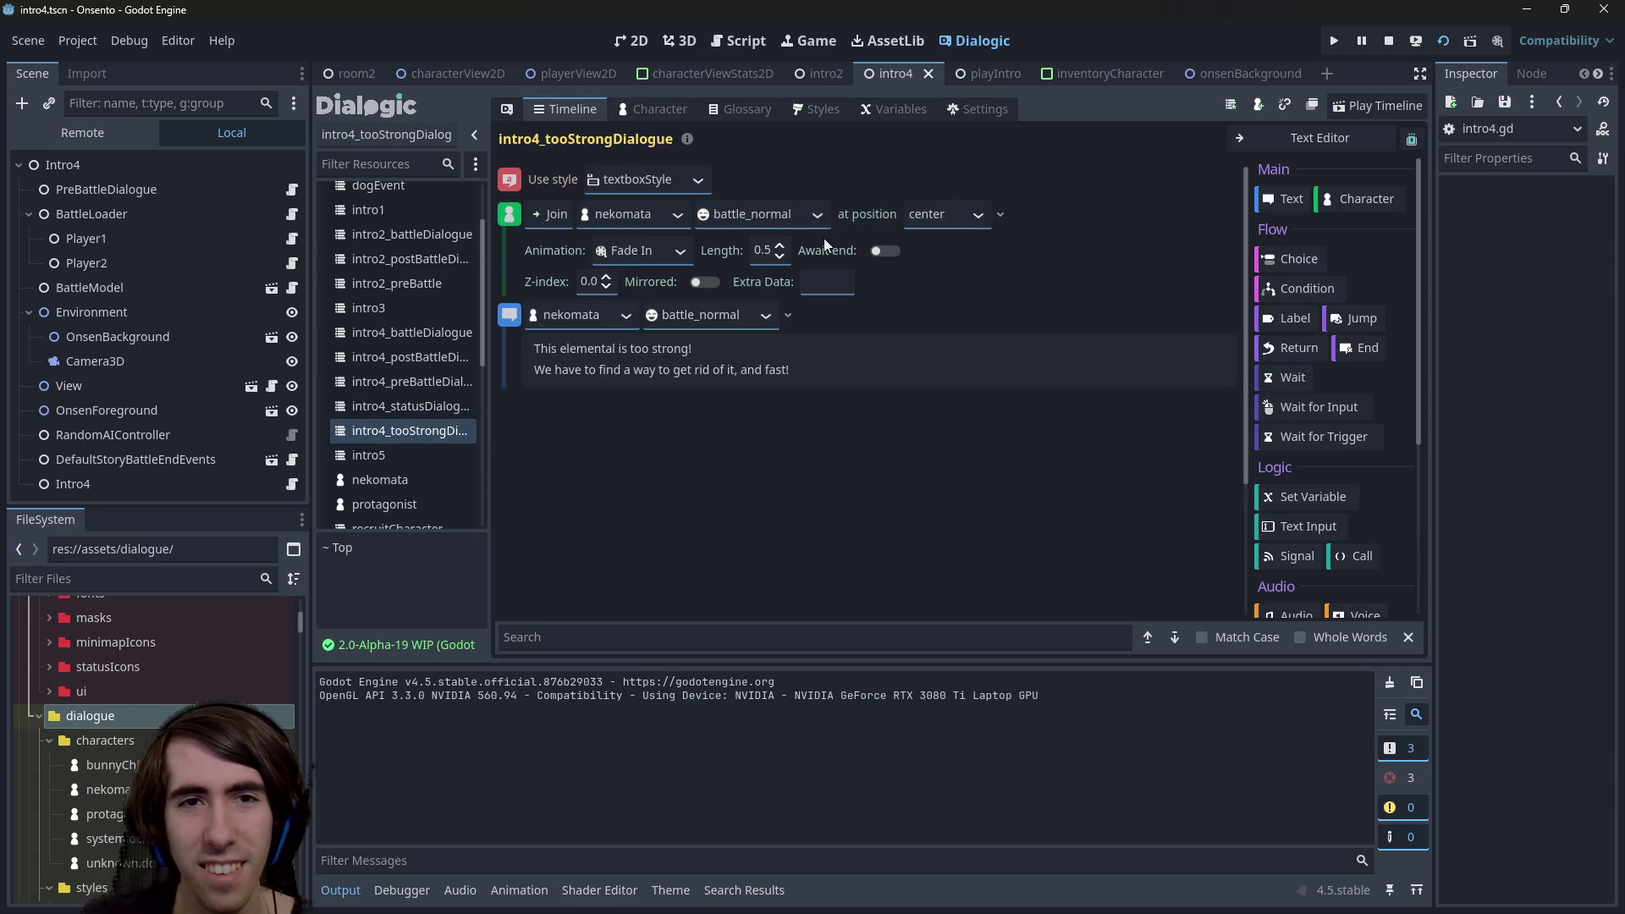
left_click(682, 252)
scroll(672, 374, "down", 1)
left_click(667, 357)
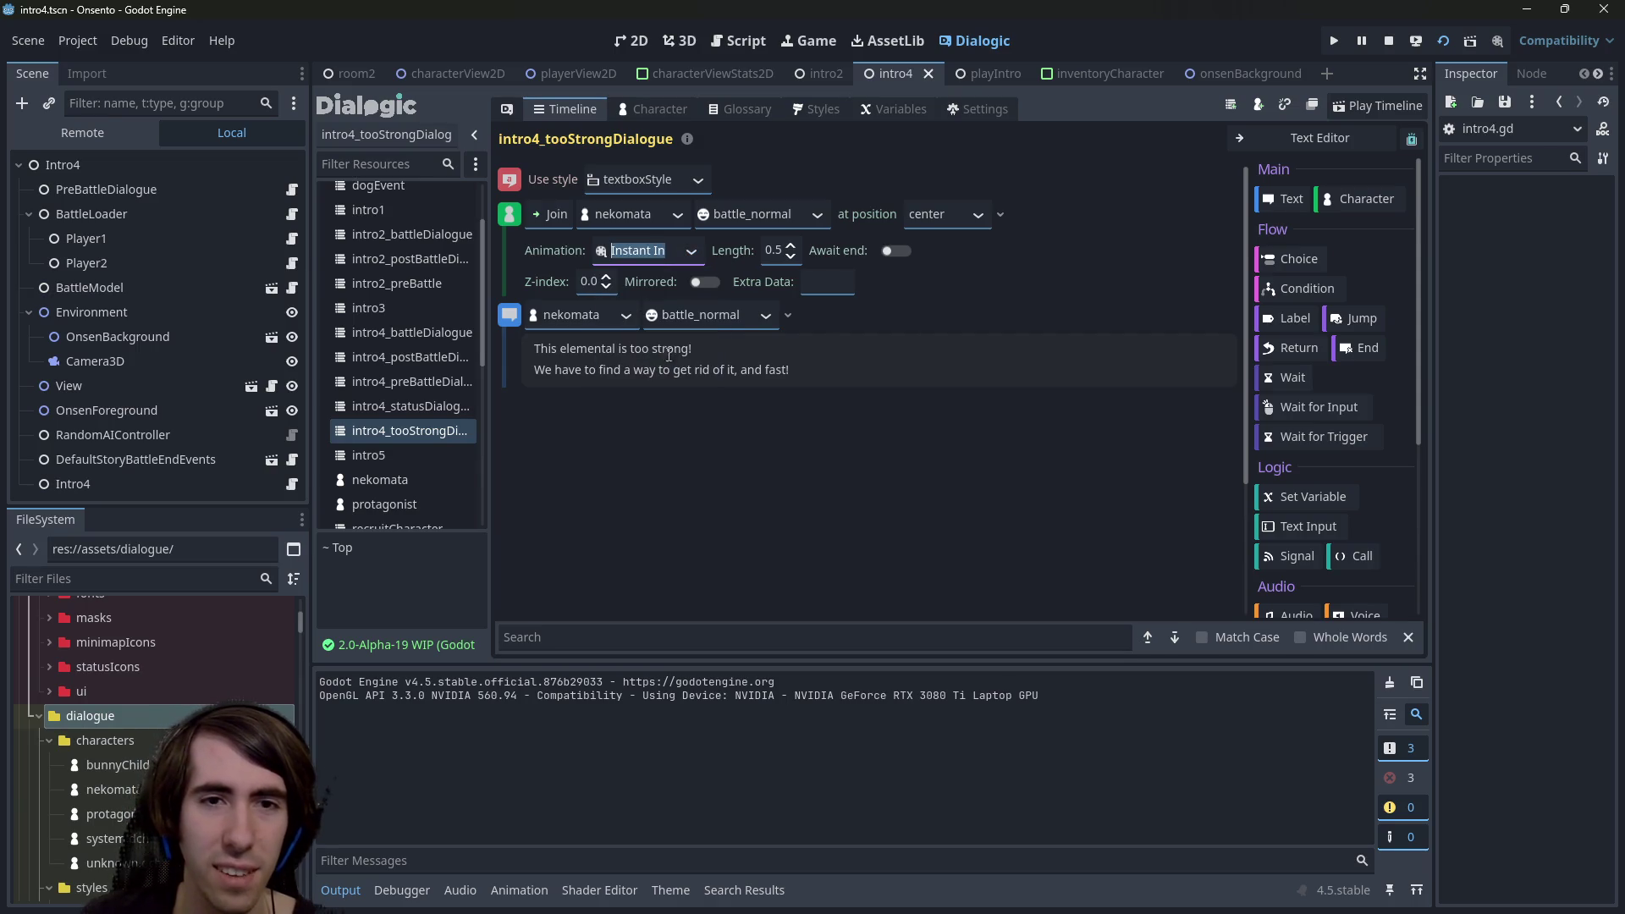
key("ctrl+s")
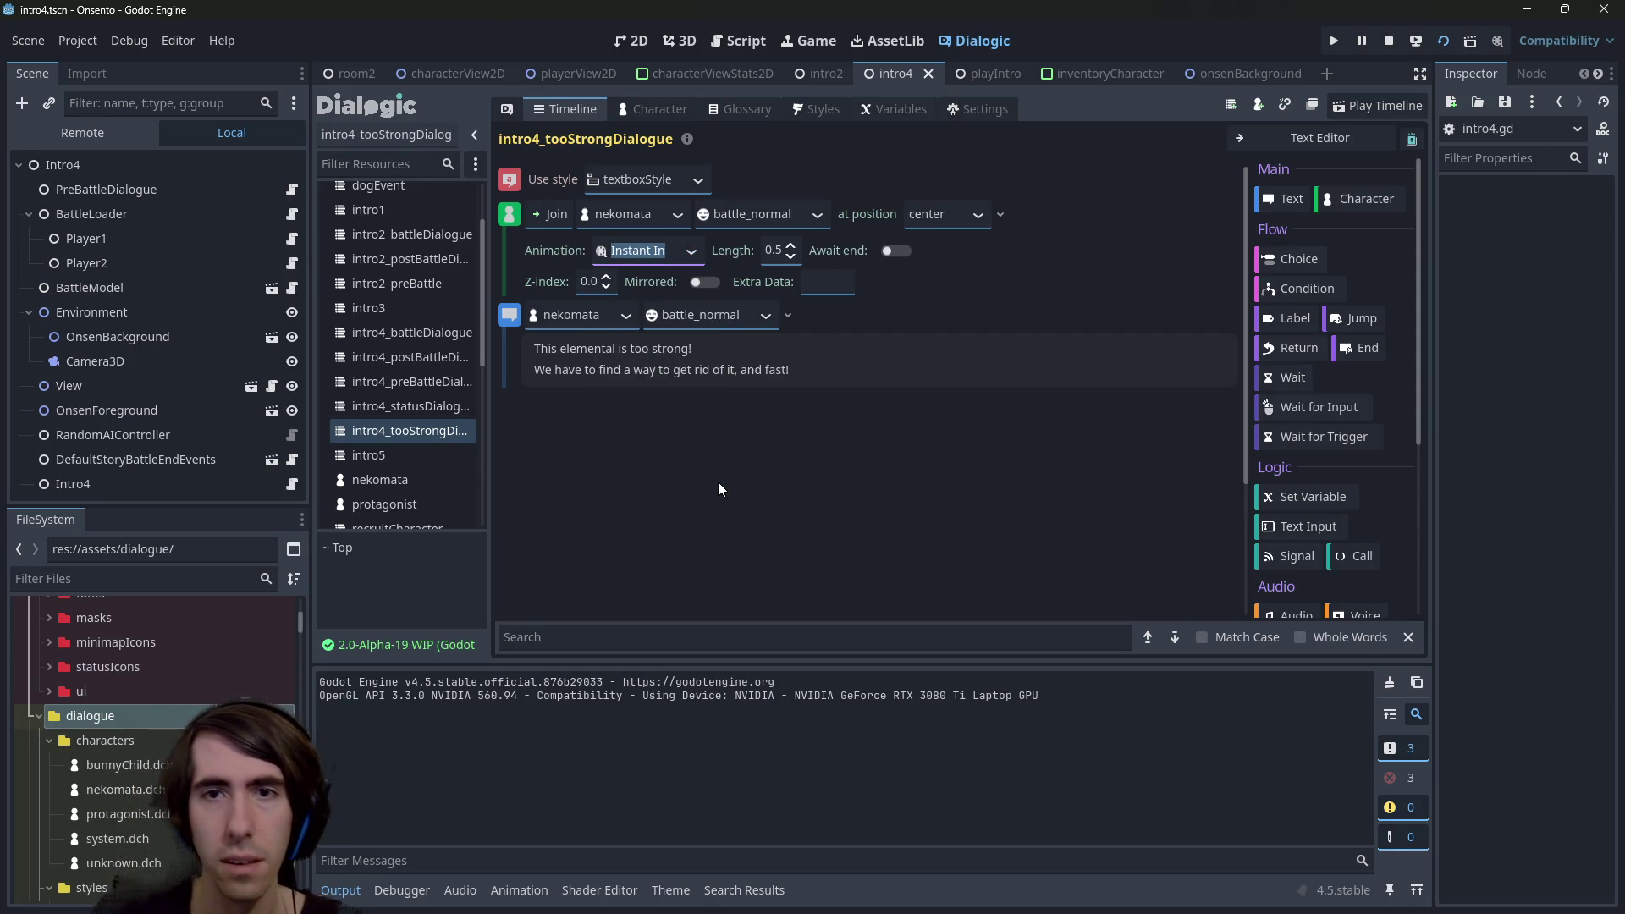
left_click(1443, 41)
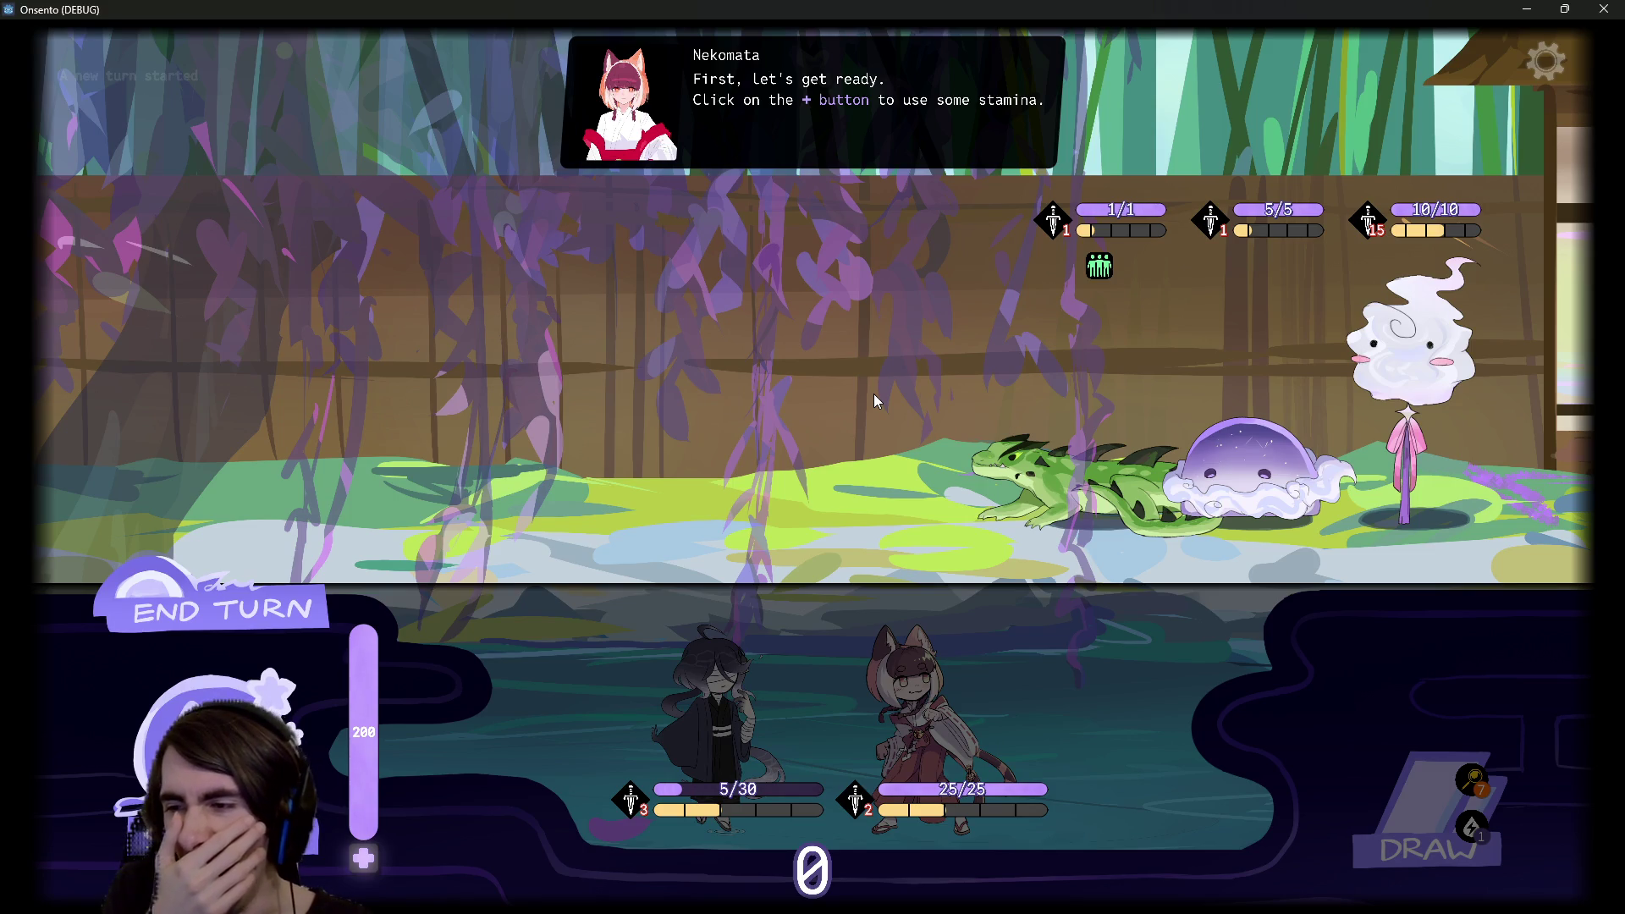
Spend stamina and place both characters to reach 'Wait, no damages??', then close the game
left_click(257, 619)
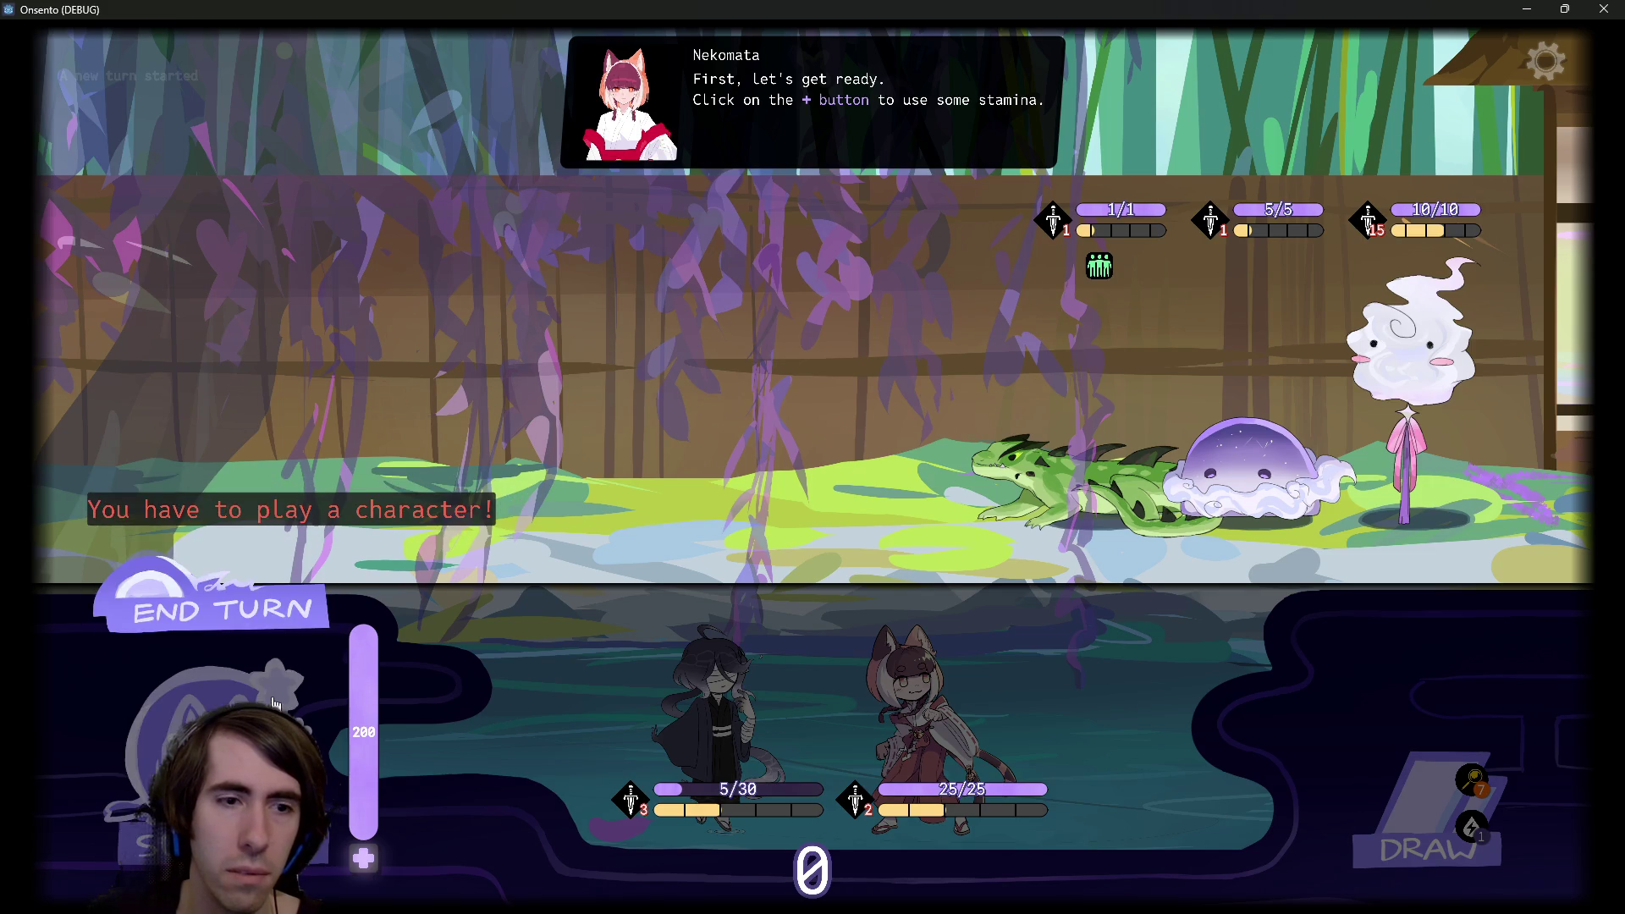
left_click(369, 856)
left_click(370, 854)
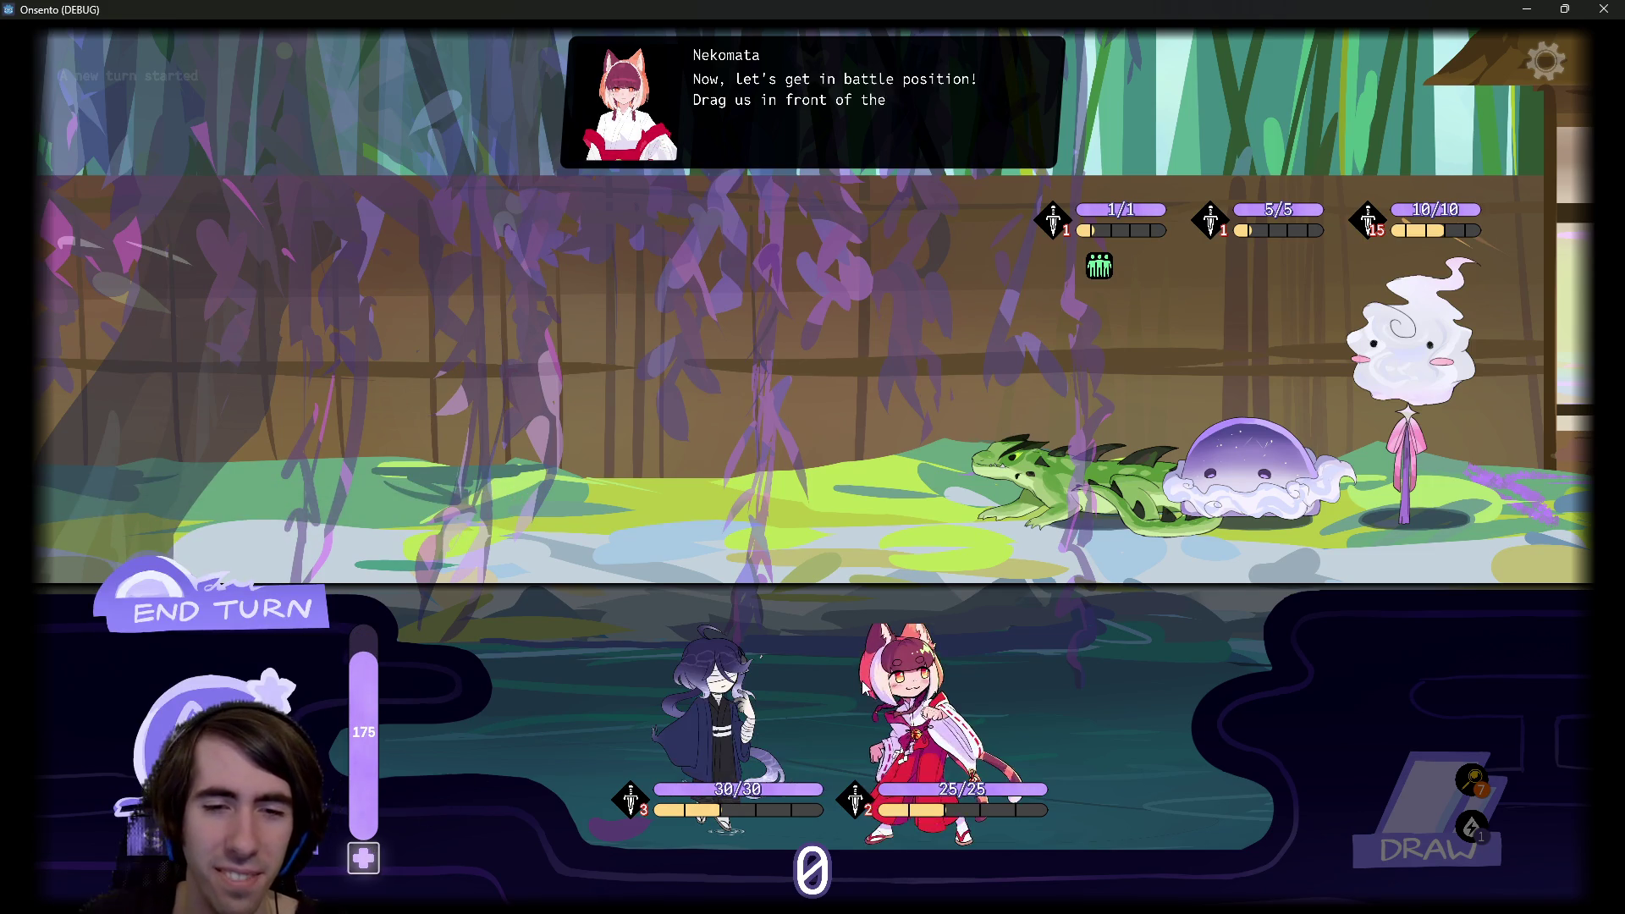
mouse_move(720, 711)
left_mouse_down()
mouse_move(593, 461)
mouse_move(671, 436)
mouse_move(617, 461)
mouse_move(653, 402)
left_mouse_up()
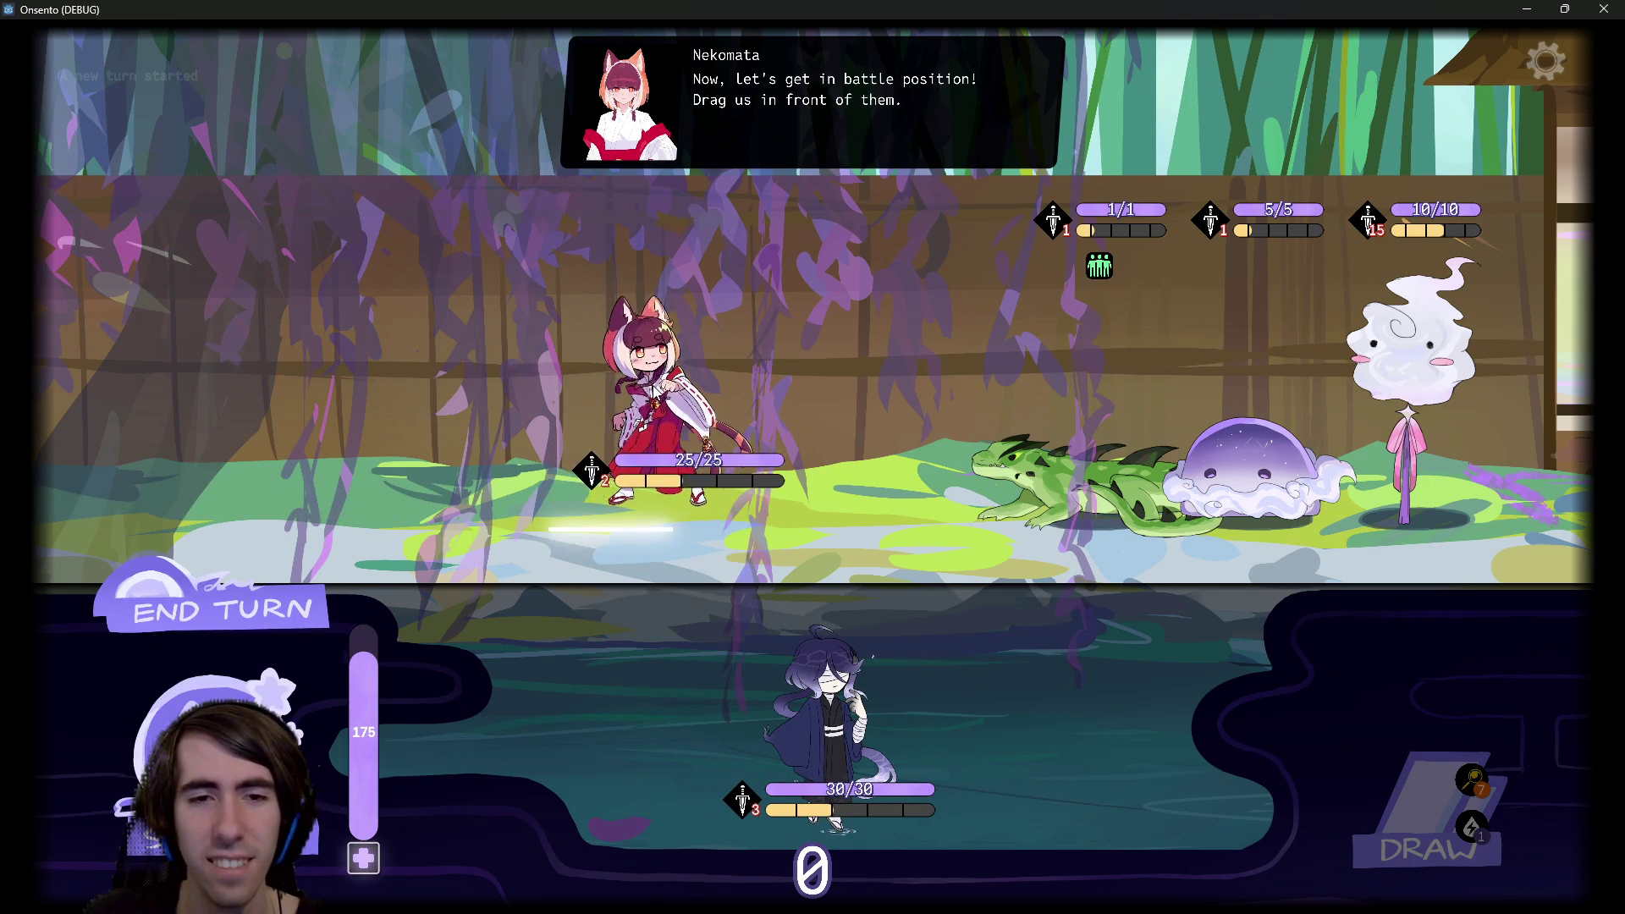
left_click_drag(940, 728, 562, 415)
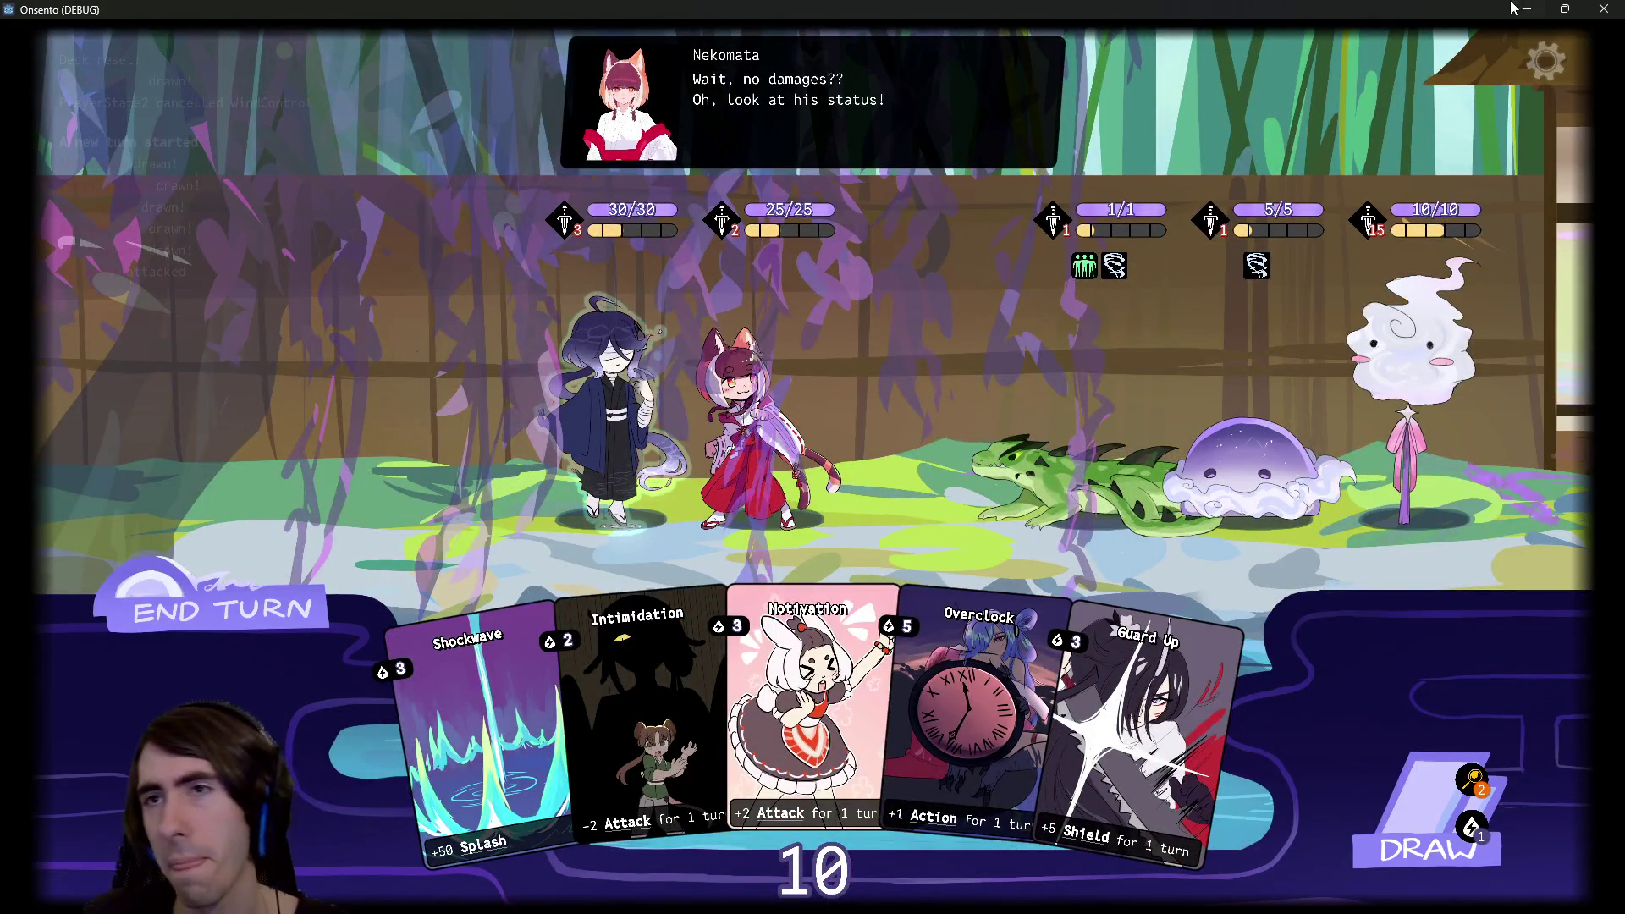
left_click(1604, 10)
left_click(732, 42)
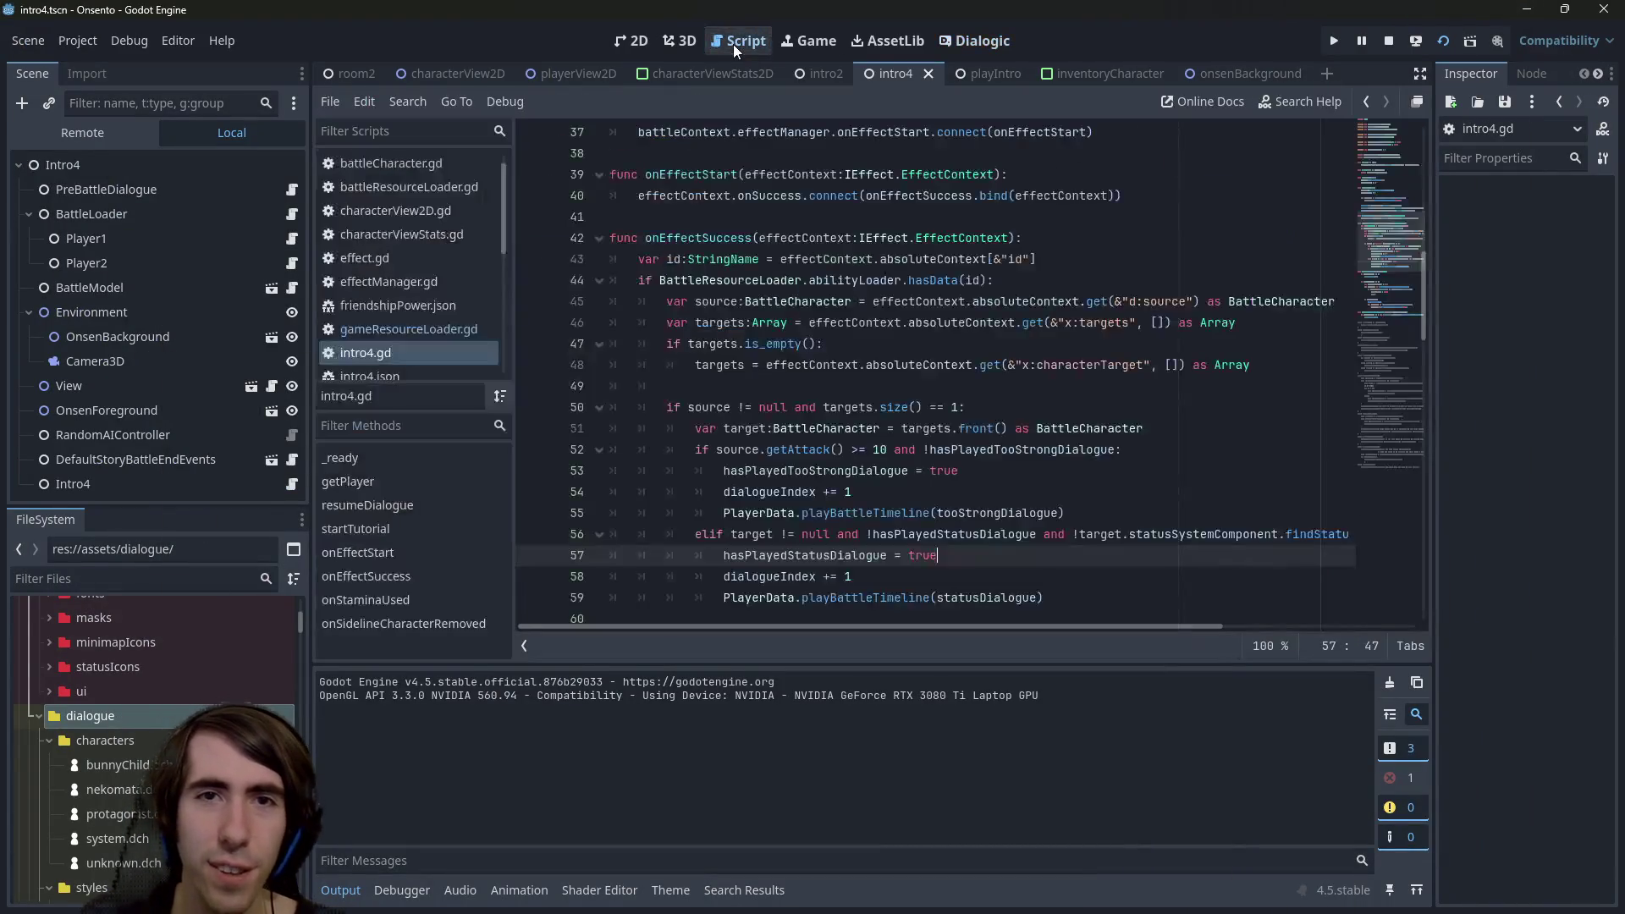